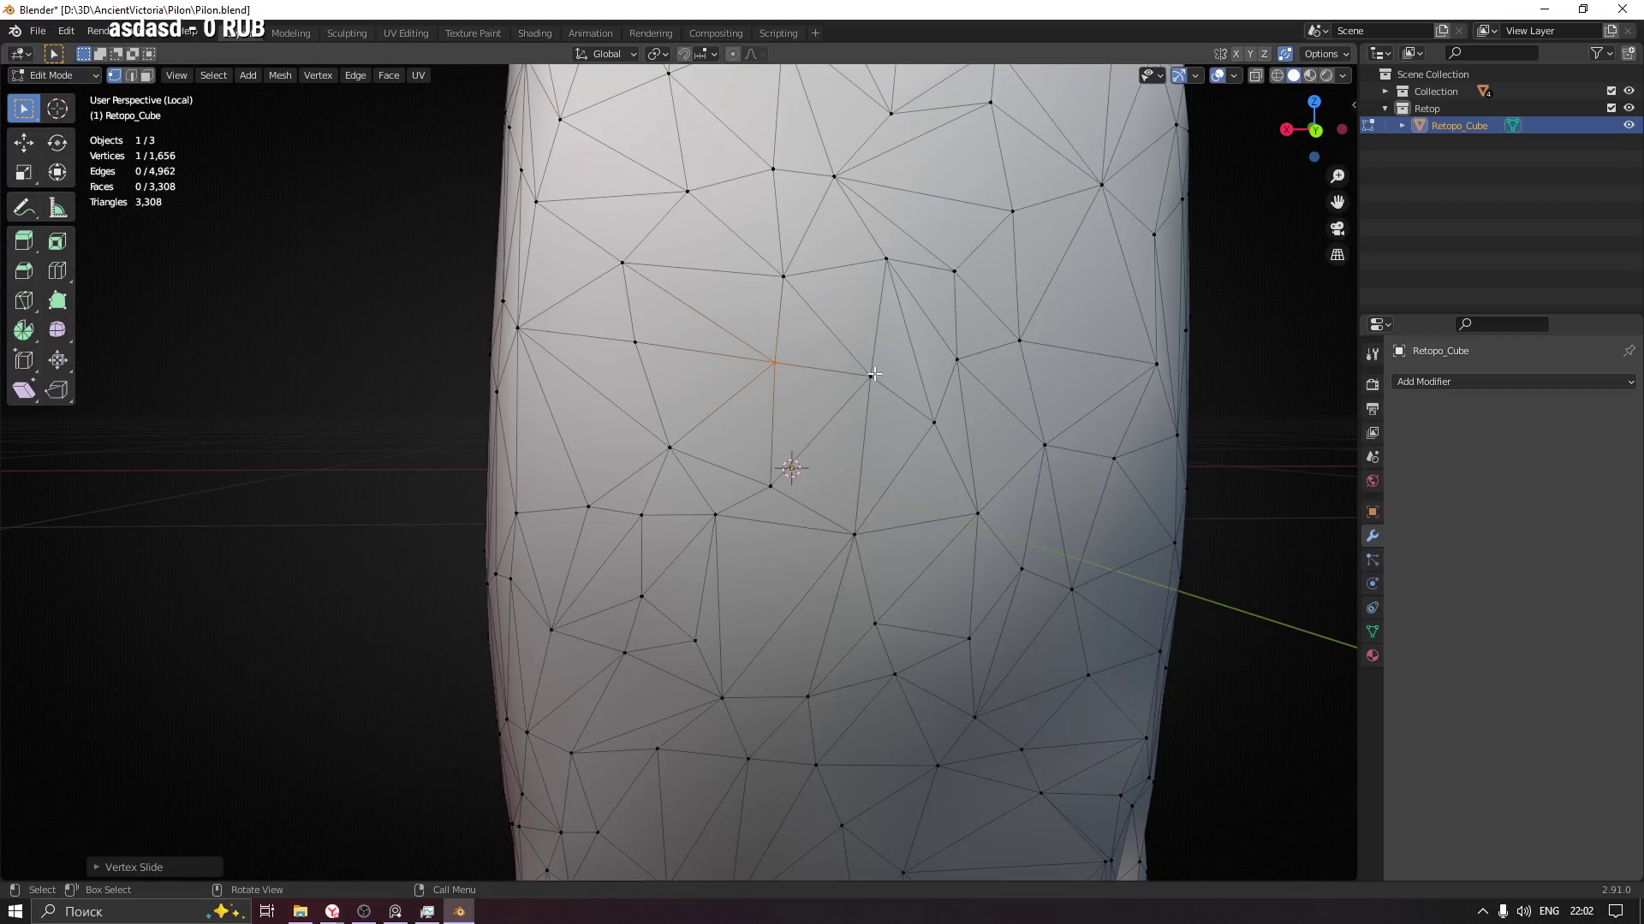
Vertex-slide the first stray Retopo_Cube vertices onto their neighbours to merge them.
{"action": "left_click", "coordinate": [965, 262]}
{"action": "key", "text": "g"}
{"action": "key", "text": "g"}
{"action": "left_click", "coordinate": [827, 250]}
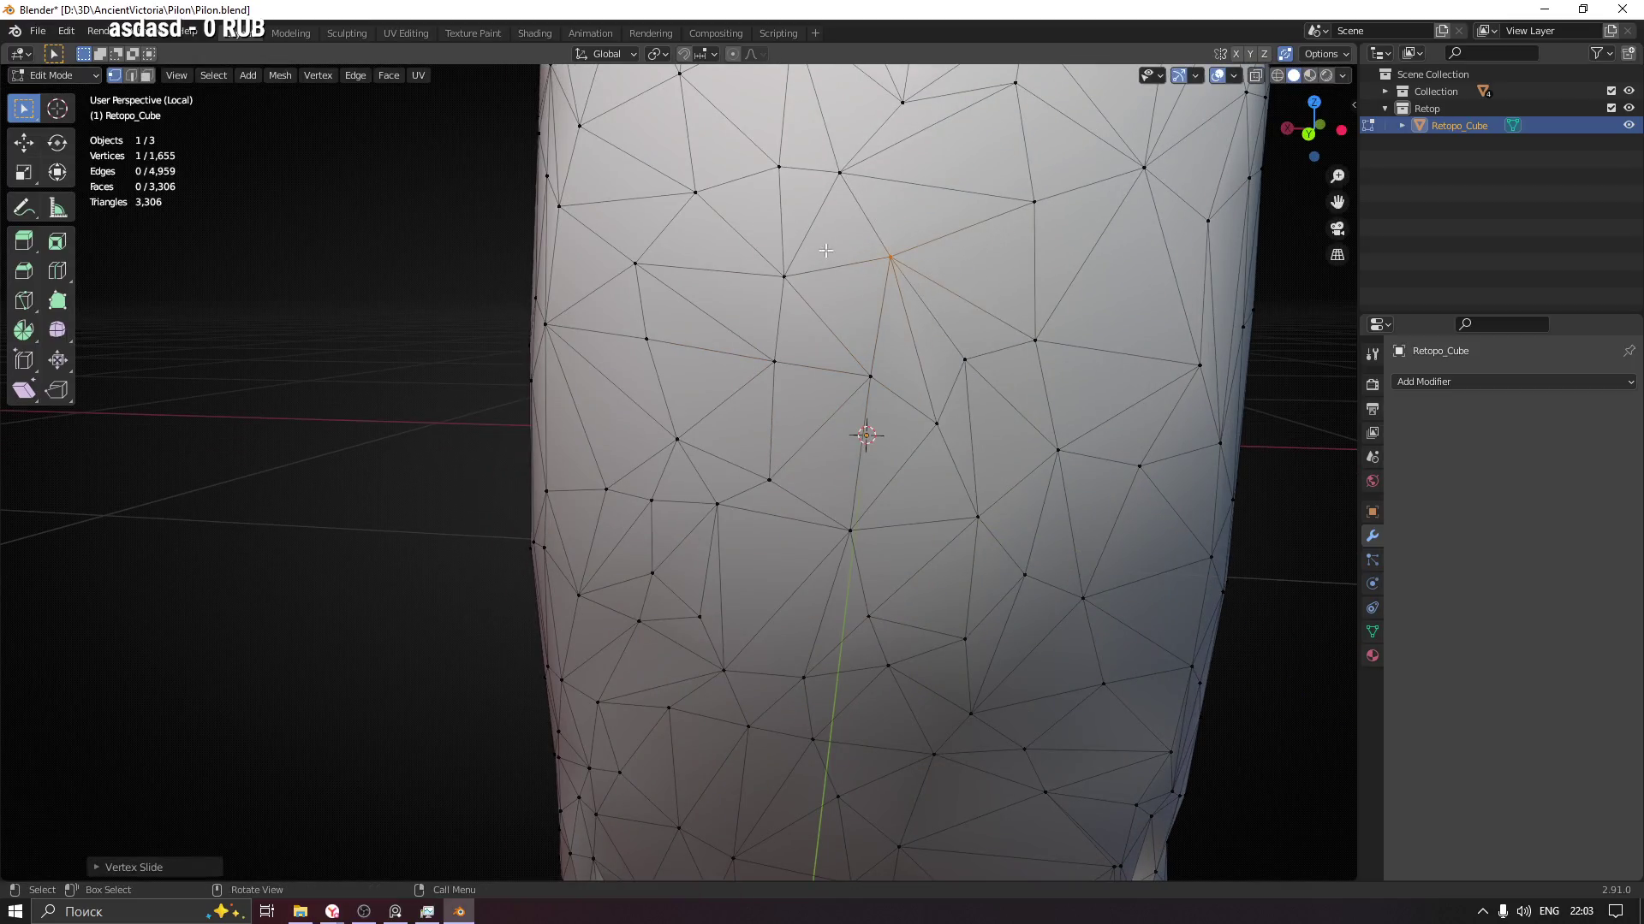
{"action": "key", "text": "g"}
{"action": "left_click", "coordinate": [977, 524]}
{"action": "key", "text": "g"}
{"action": "key", "text": "g"}
{"action": "left_click", "coordinate": [909, 402]}
{"action": "middle_click_drag", "start_coordinate": [973, 439], "coordinate": [801, 447]}
{"action": "middle_click_drag", "start_coordinate": [731, 501], "coordinate": [668, 391], "text": "shift"}
{"action": "key", "text": "g"}
{"action": "key", "text": "g"}
{"action": "left_click", "coordinate": [825, 437]}
Check the pillar's bottom tip, then merge more vertices on the upper body.
{"action": "mouse_move", "coordinate": [825, 437]}
{"action": "middle_mouse_down"}
{"action": "mouse_move", "coordinate": [751, 440]}
{"action": "mouse_move", "coordinate": [945, 550]}
{"action": "mouse_move", "coordinate": [818, 279]}
{"action": "middle_mouse_up"}
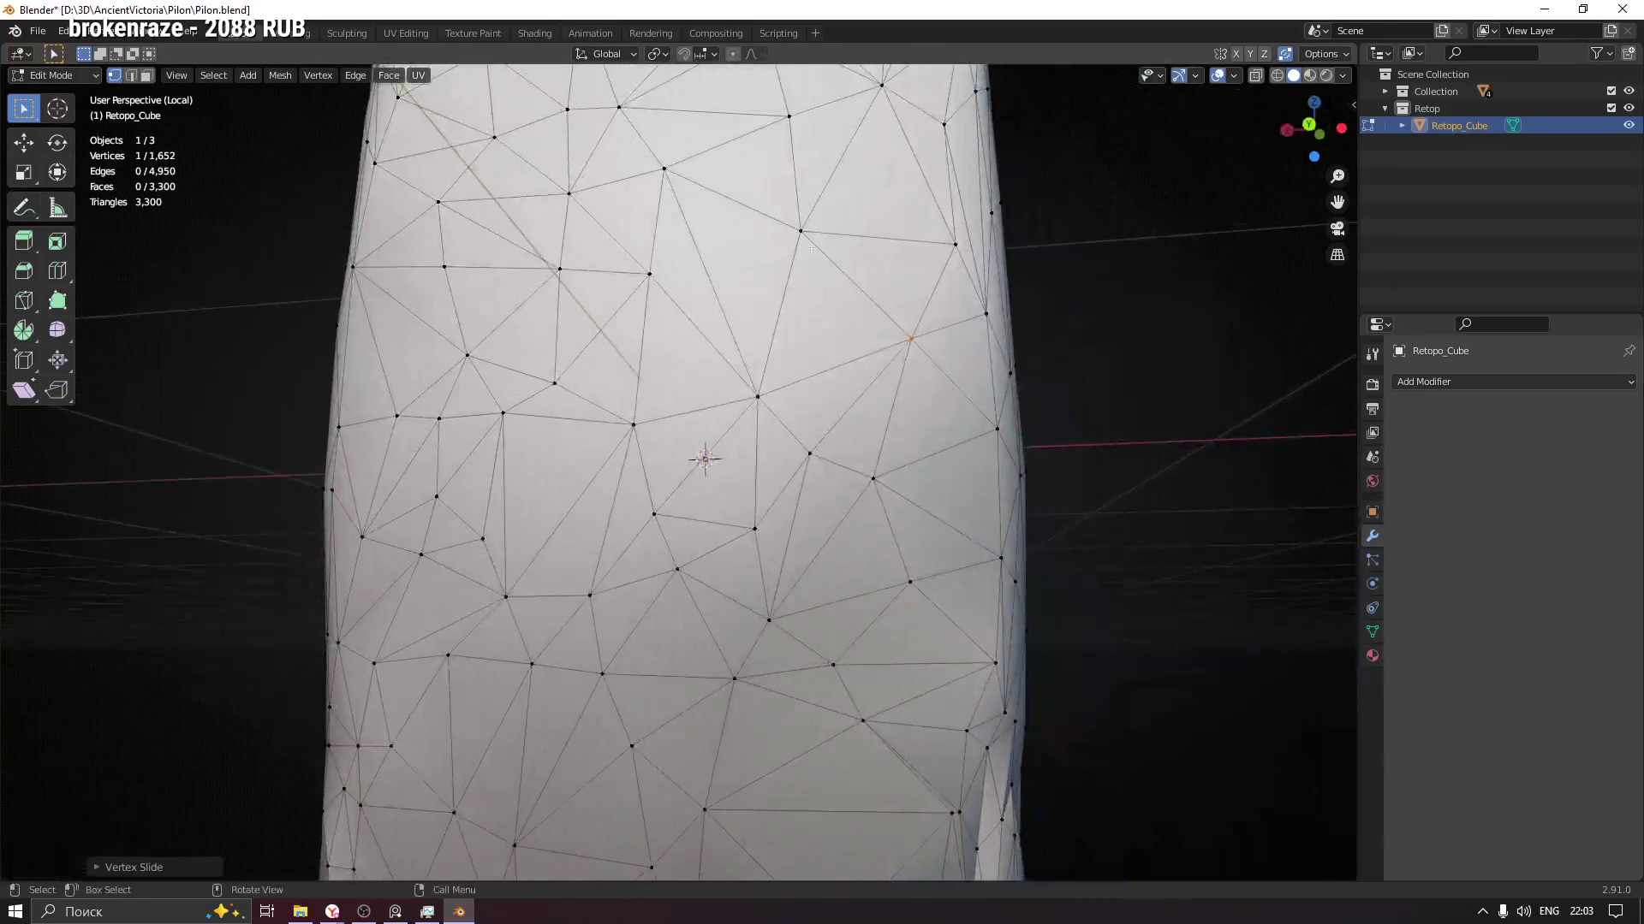
{"action": "middle_click_drag", "start_coordinate": [727, 440], "coordinate": [838, 413], "text": "shift"}
{"action": "mouse_move", "coordinate": [678, 520]}
{"action": "middle_mouse_down"}
{"action": "mouse_move", "coordinate": [733, 367]}
{"action": "mouse_move", "coordinate": [507, 162]}
{"action": "middle_mouse_up"}
{"action": "scroll", "coordinate": [506, 163], "scroll_direction": "up", "scroll_amount": 3}
{"action": "mouse_move", "coordinate": [532, 348]}
{"action": "middle_mouse_down", "text": "shift"}
{"action": "mouse_move", "coordinate": [672, 470]}
{"action": "mouse_move", "coordinate": [626, 448]}
{"action": "middle_mouse_up", "text": "shift"}
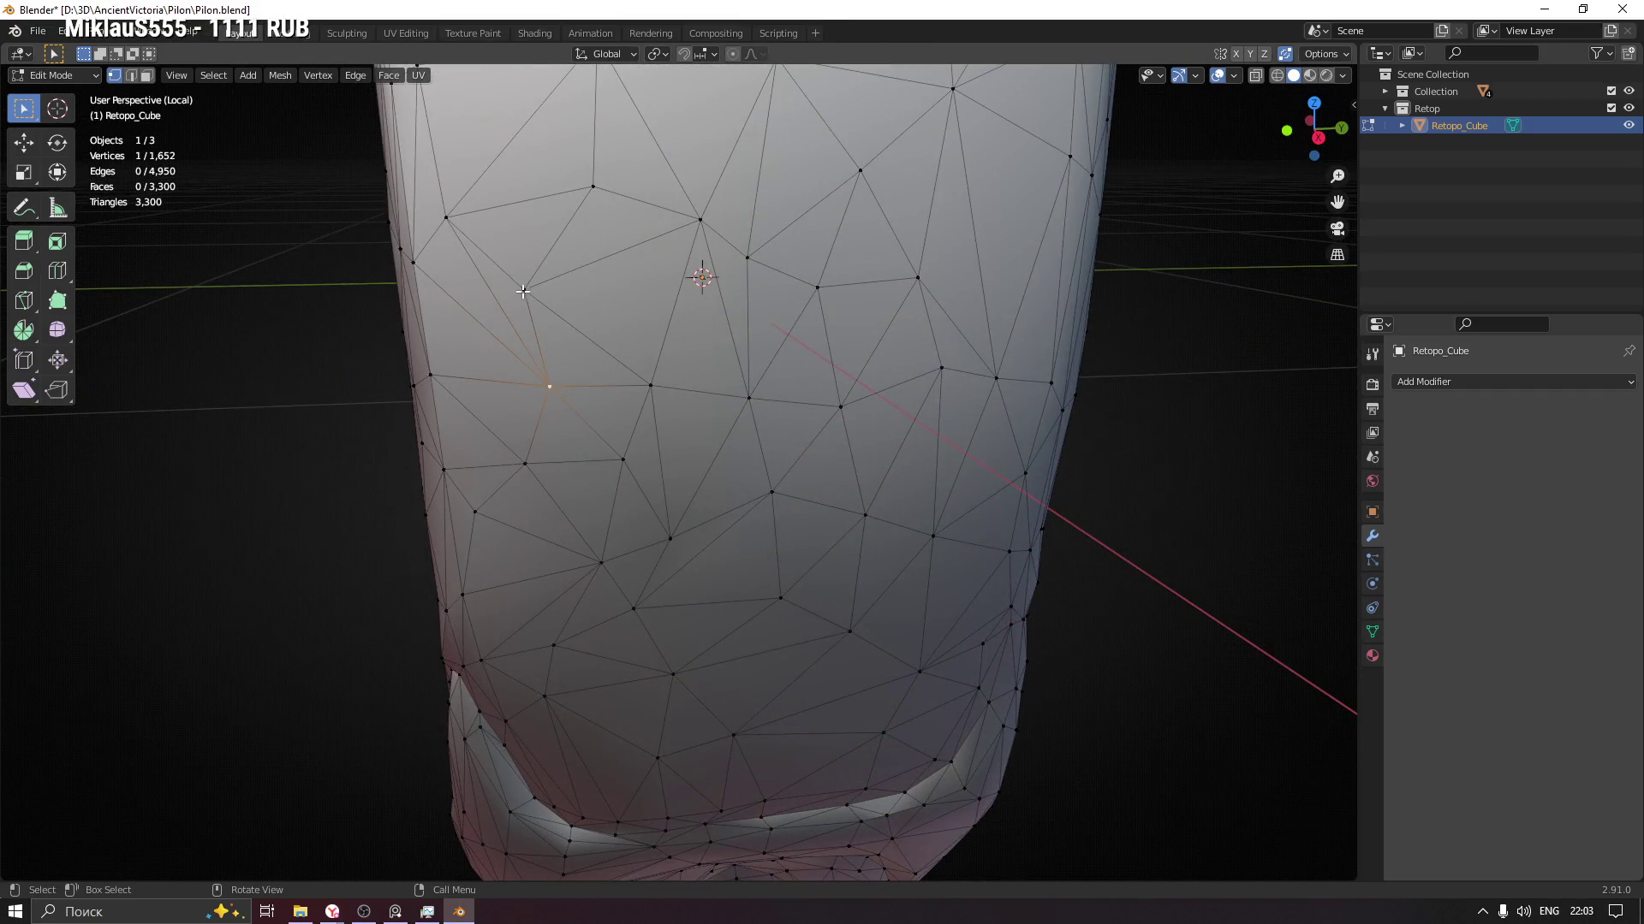
{"action": "key", "text": "g"}
{"action": "left_click", "coordinate": [638, 385]}
{"action": "middle_click_drag", "start_coordinate": [723, 441], "coordinate": [676, 388]}
{"action": "key", "text": "g"}
{"action": "left_click", "coordinate": [575, 387]}
{"action": "middle_click_drag", "start_coordinate": [575, 387], "coordinate": [753, 272]}
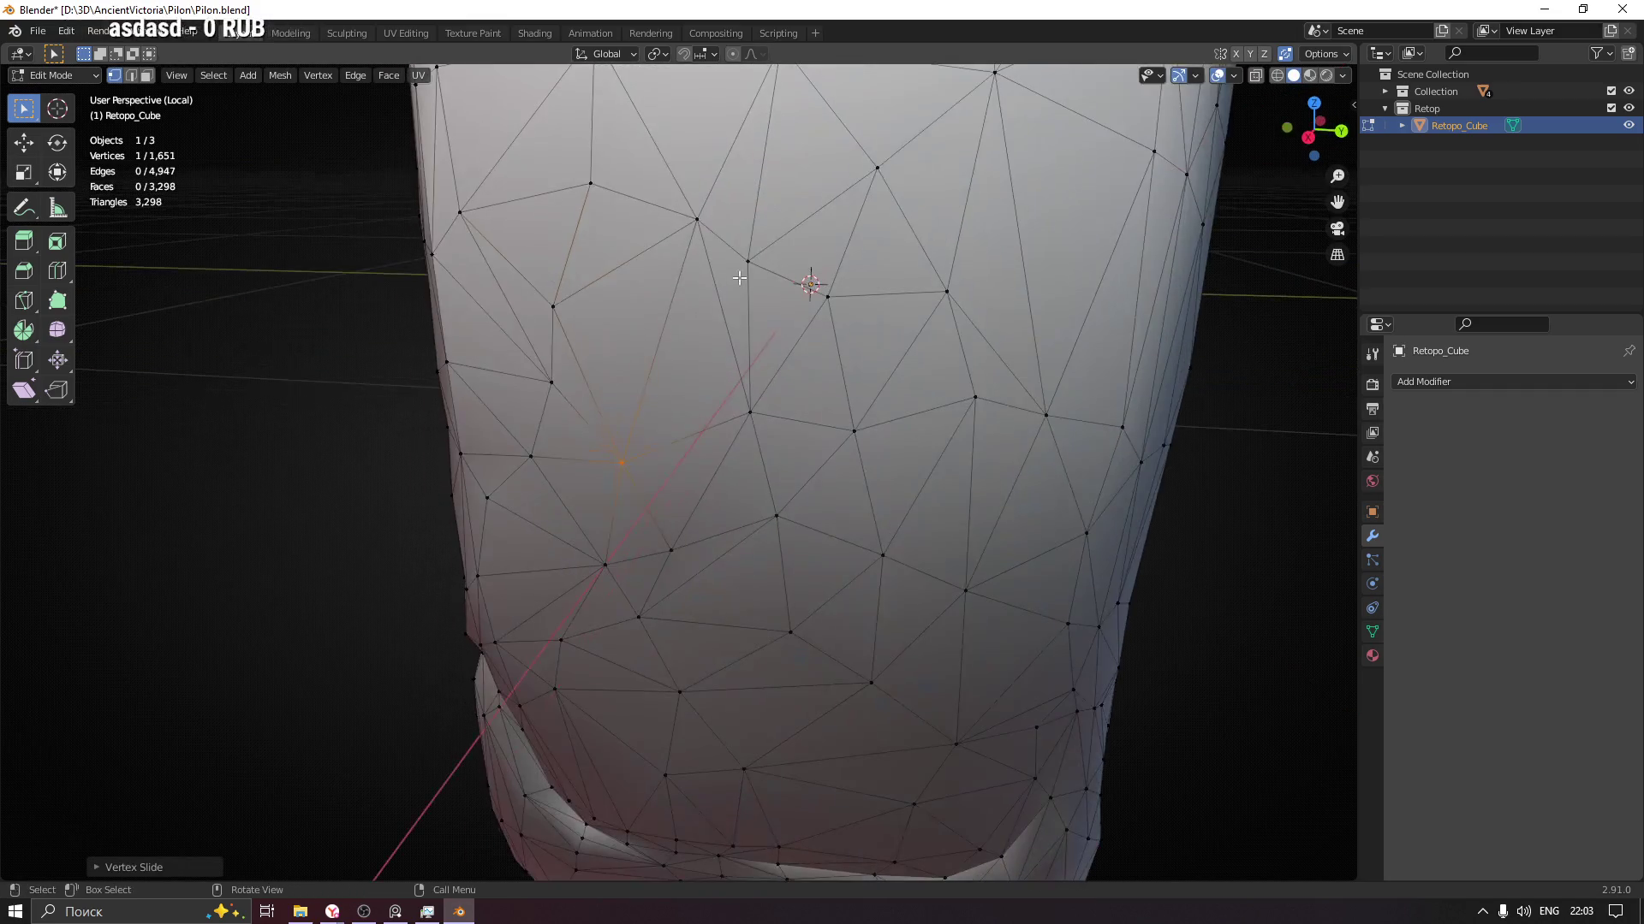
{"action": "key", "text": "g"}
{"action": "key", "text": "g"}
{"action": "left_click", "coordinate": [812, 288]}
Merge two more vertices into neighbours and save Pilon.blend.
{"action": "left_click", "coordinate": [776, 518]}
{"action": "middle_click_drag", "start_coordinate": [777, 518], "coordinate": [808, 498]}
{"action": "key", "text": "g"}
{"action": "key", "text": "g"}
{"action": "left_click", "coordinate": [593, 590]}
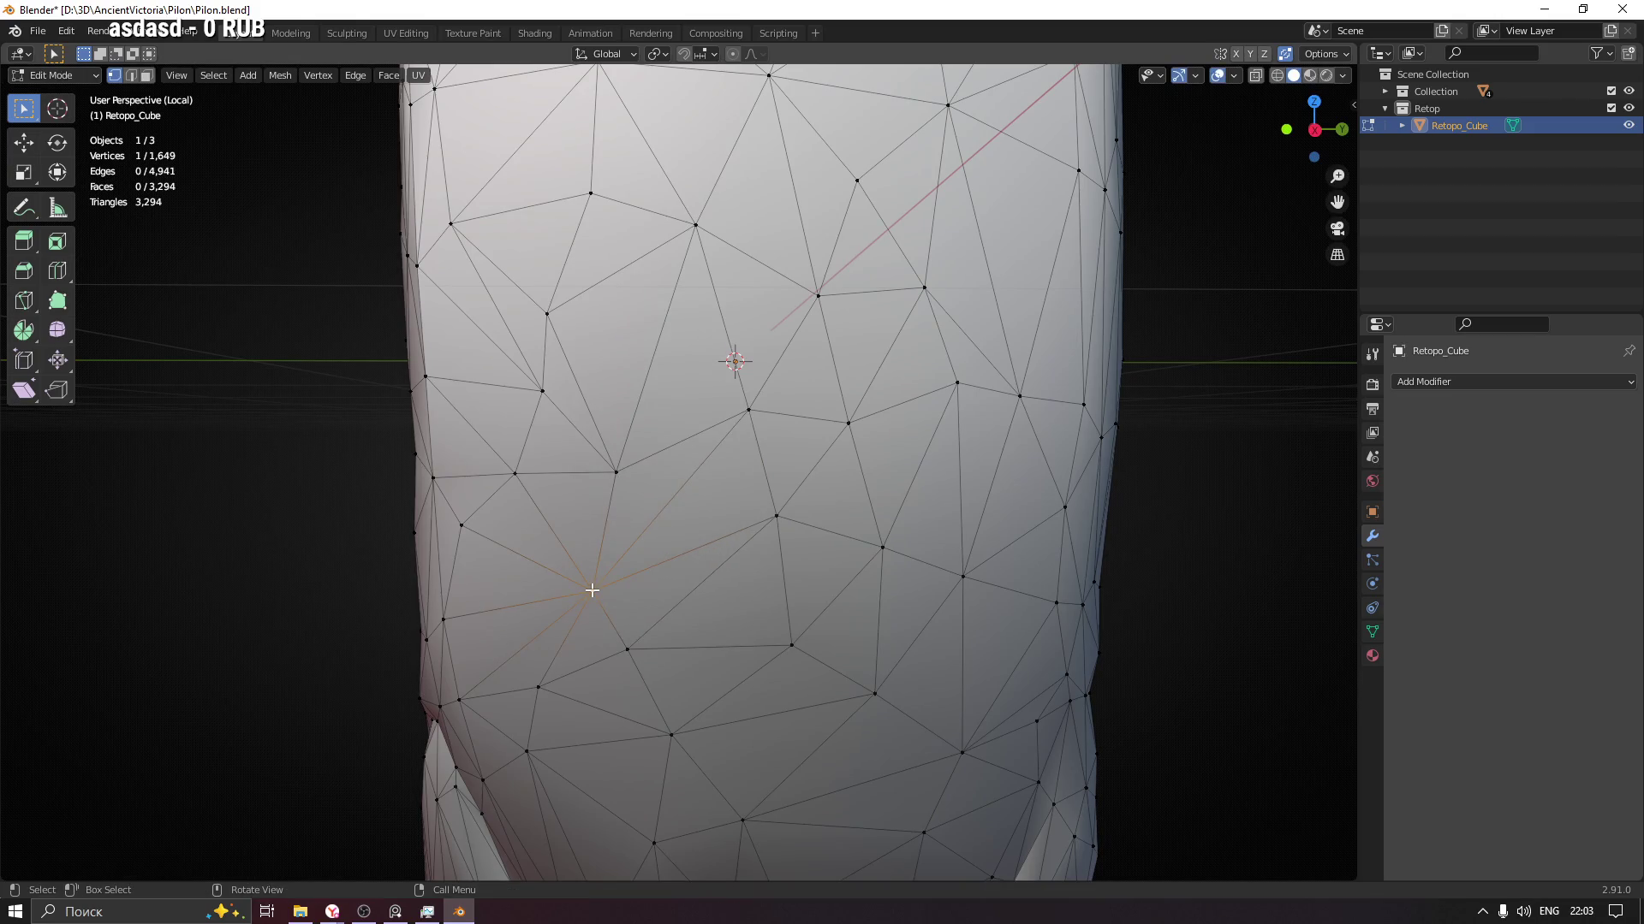
{"action": "key", "text": "g"}
{"action": "key", "text": "g"}
{"action": "left_click", "coordinate": [495, 371]}
{"action": "mouse_move", "coordinate": [495, 372]}
{"action": "middle_mouse_down"}
{"action": "mouse_move", "coordinate": [688, 383]}
{"action": "mouse_move", "coordinate": [662, 381]}
{"action": "middle_mouse_up"}
{"action": "key", "text": "ctrl+s"}
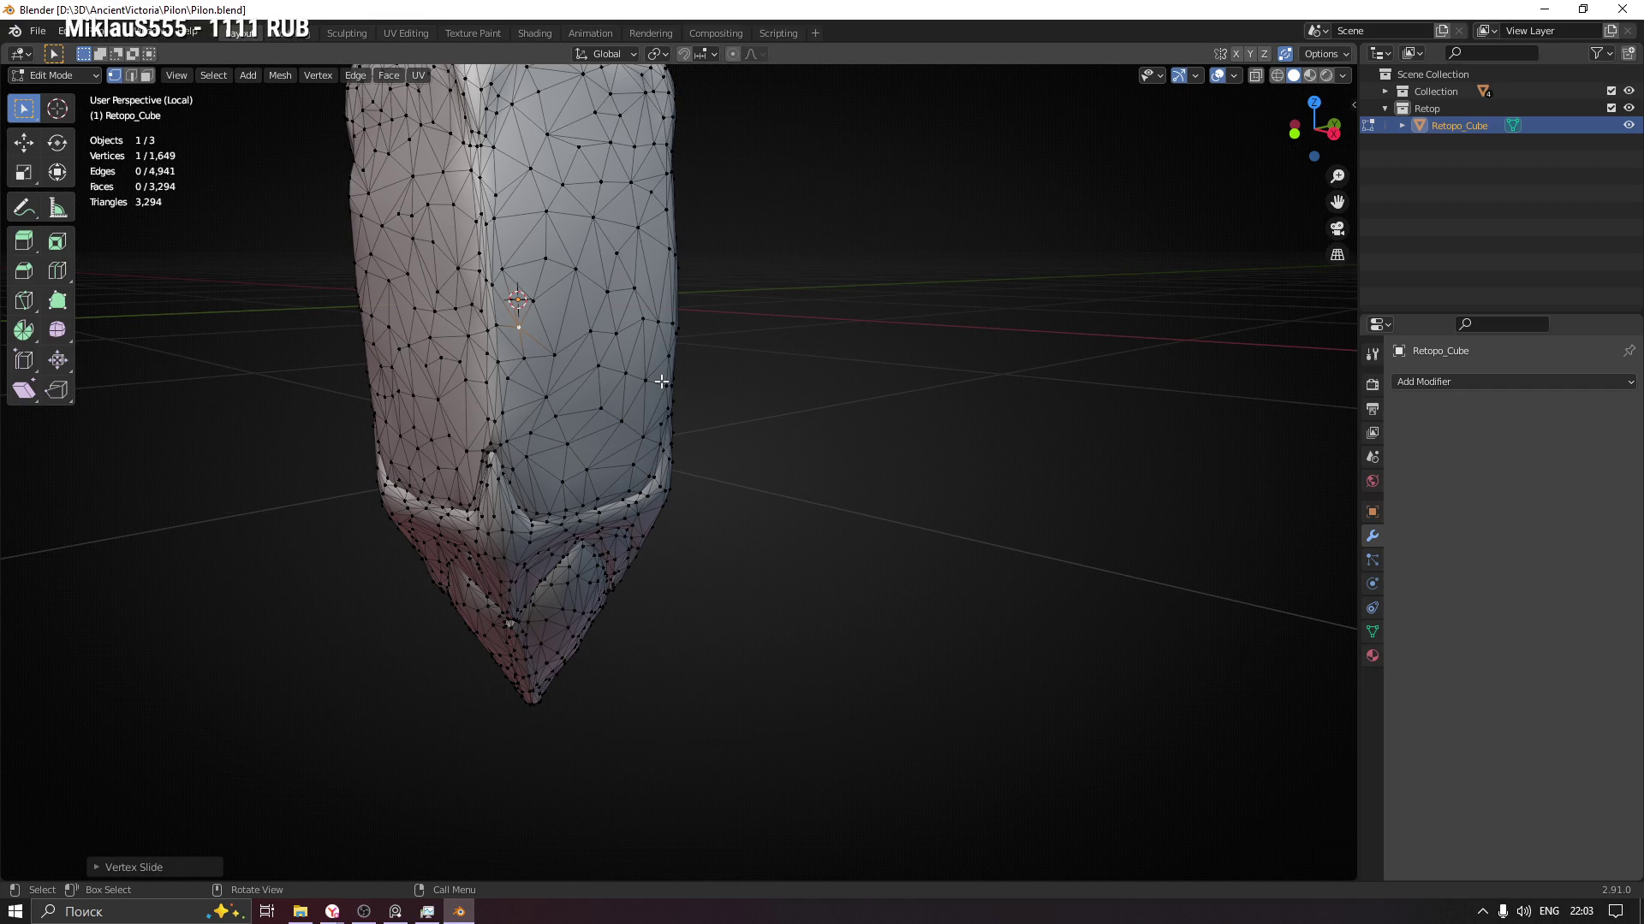
{"action": "key", "text": "alt+Tab"}
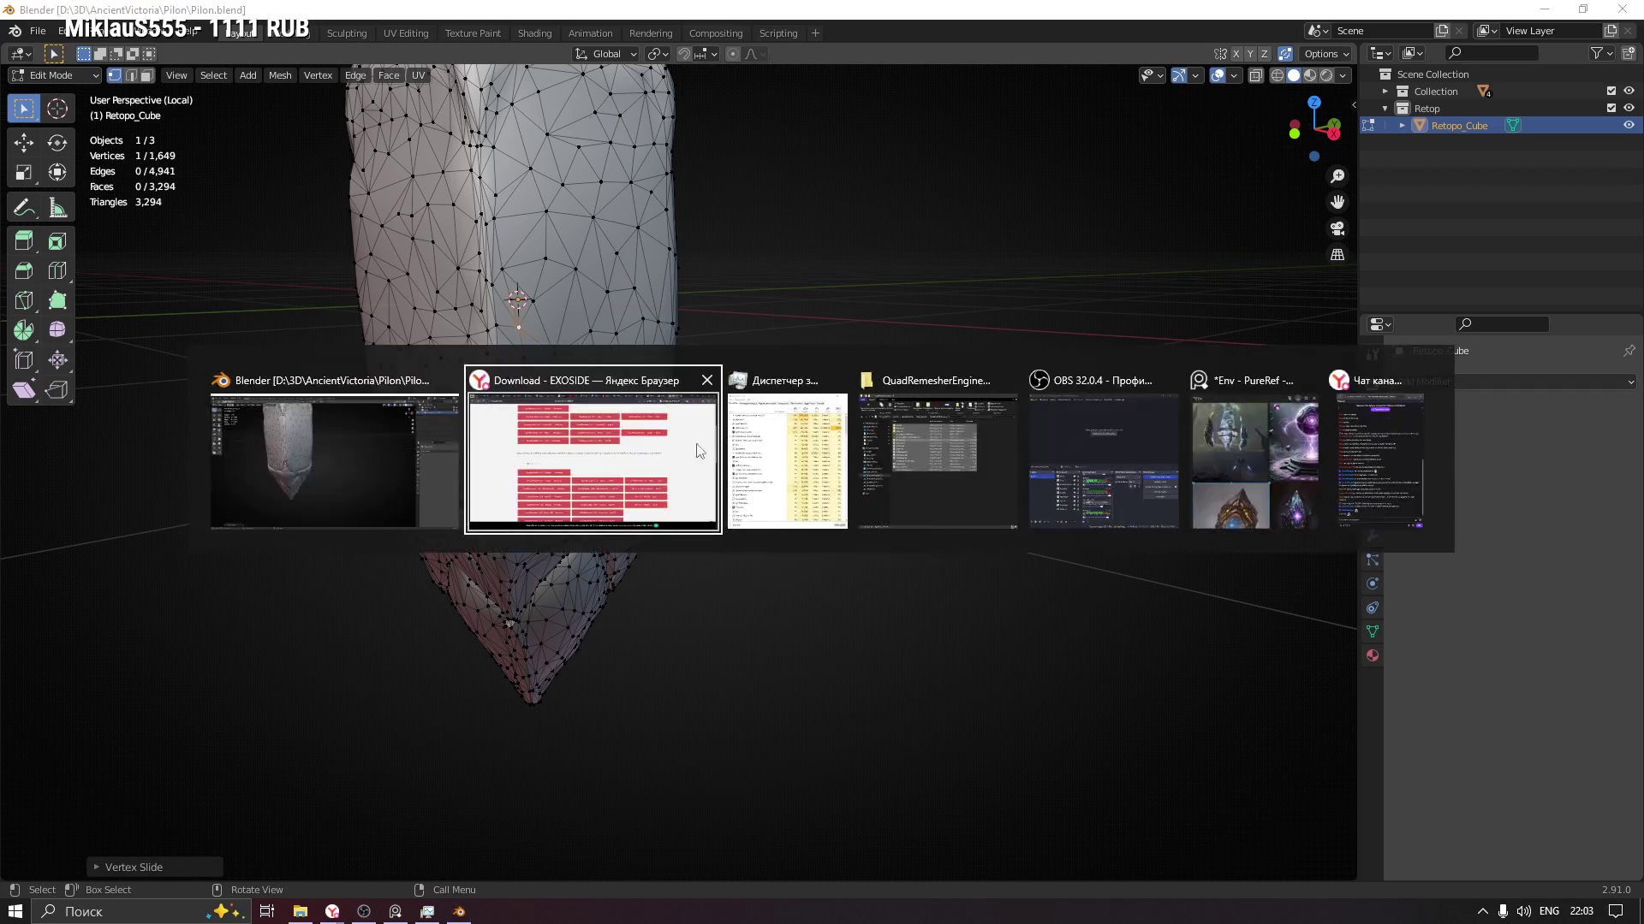
Open the cloud.mail.ru recording linked in the Twitch chat and play it at 1080p.
{"action": "left_click", "coordinate": [1379, 463]}
{"action": "left_click", "coordinate": [1403, 789]}
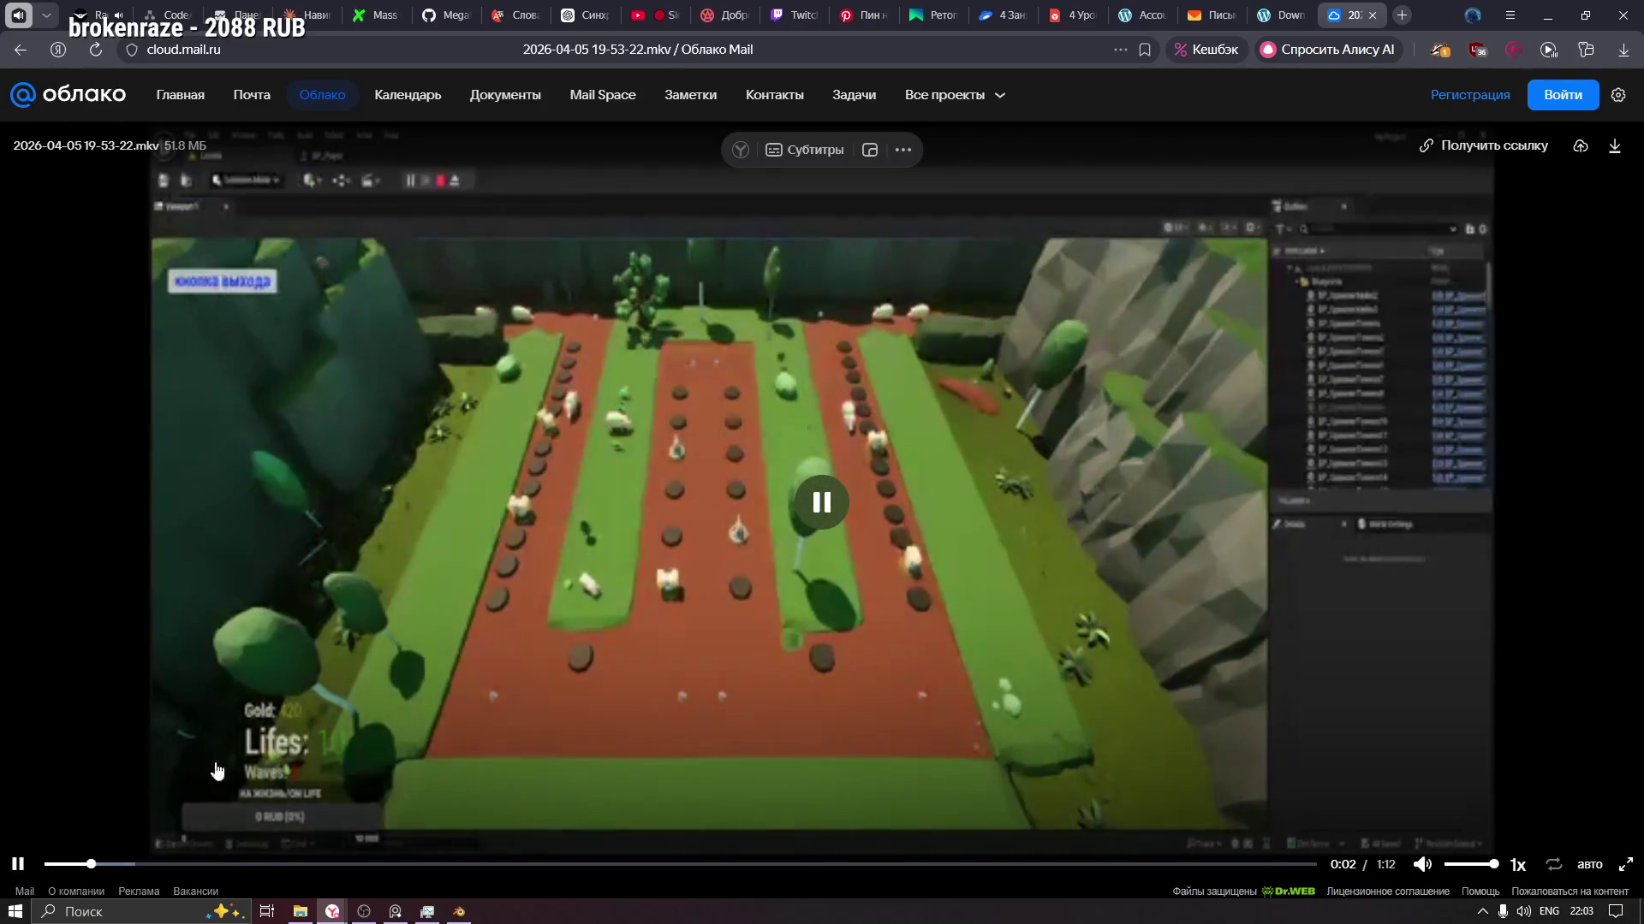
{"action": "left_click", "coordinate": [1589, 864]}
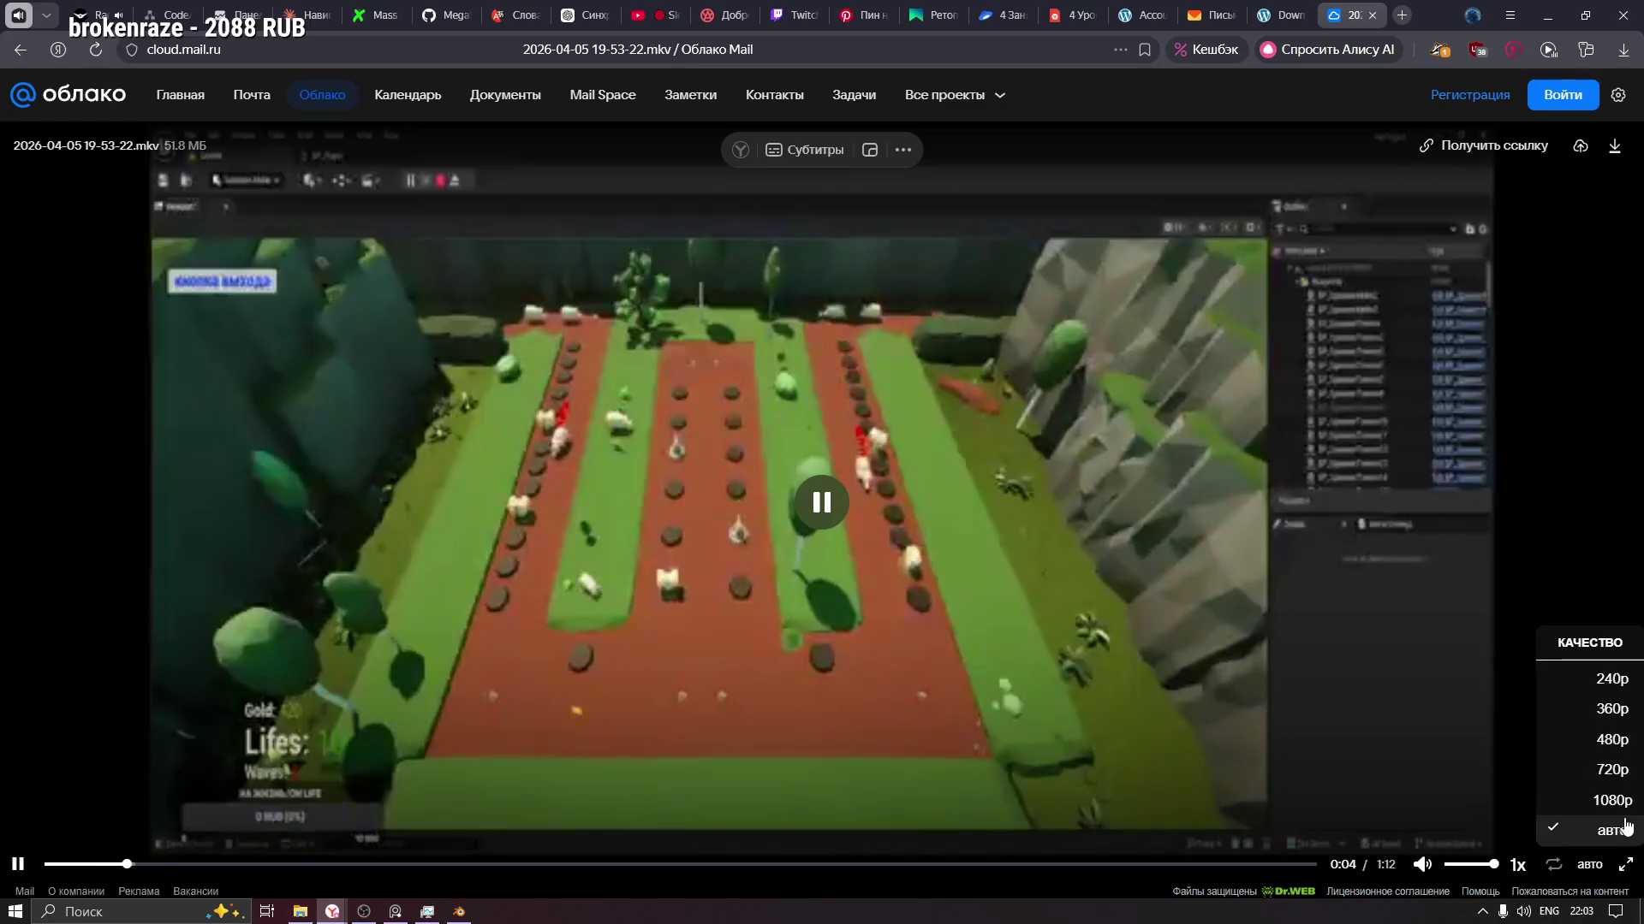
{"action": "left_click", "coordinate": [1626, 804]}
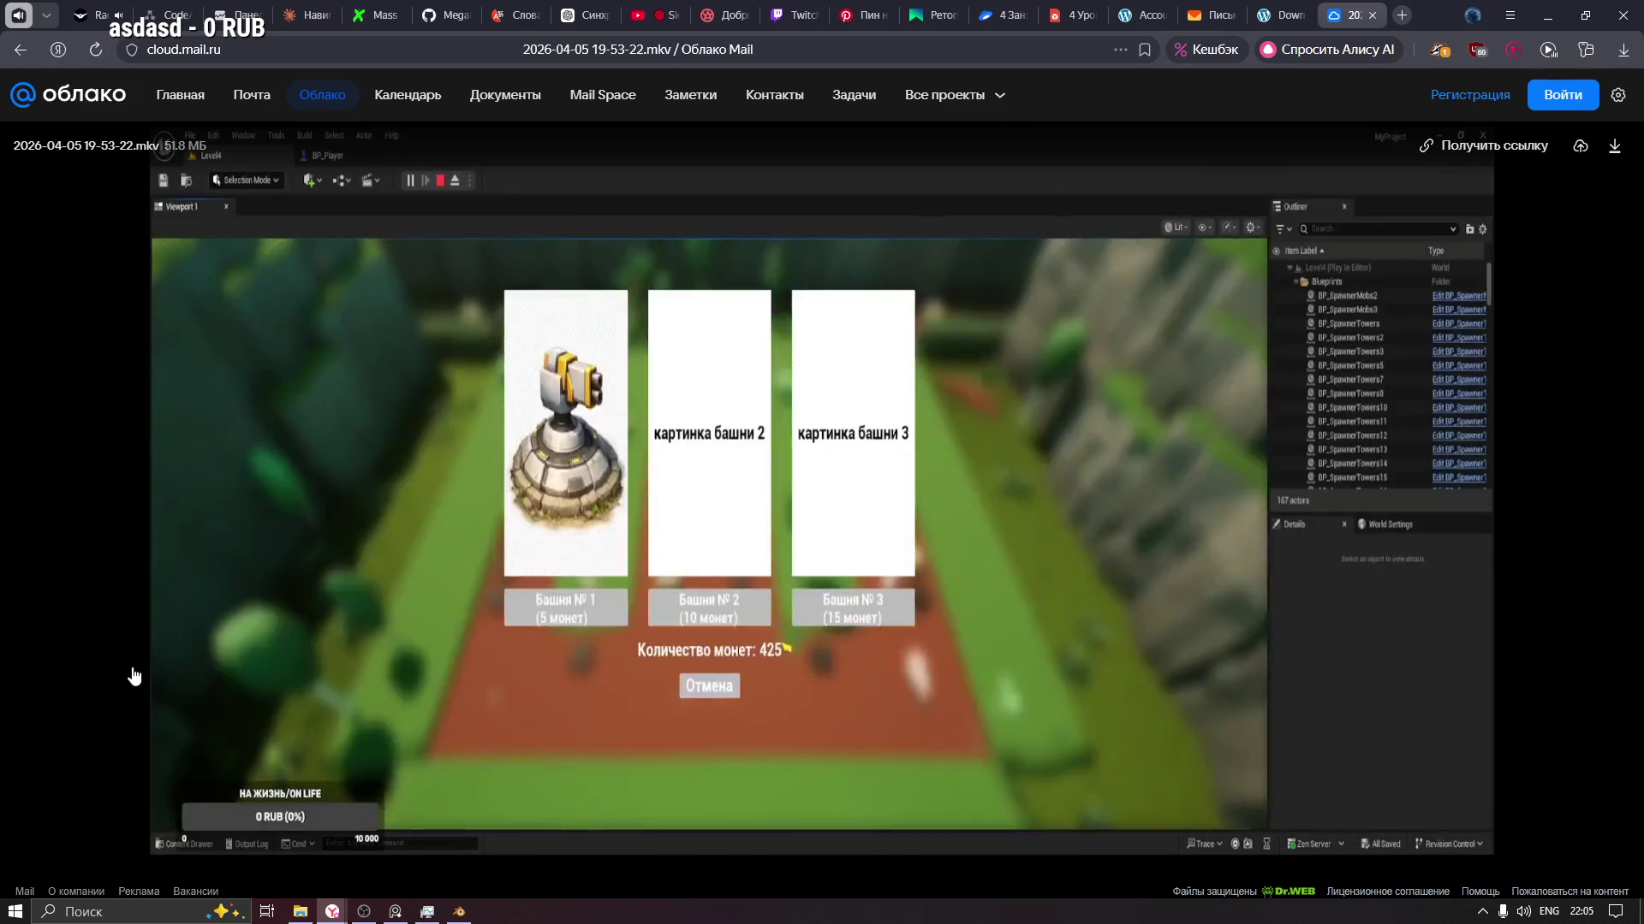
Rewind the recording to 0:03, then 0:06, before switching to the Ретопология course page.
{"action": "mouse_move", "coordinate": [147, 653]}
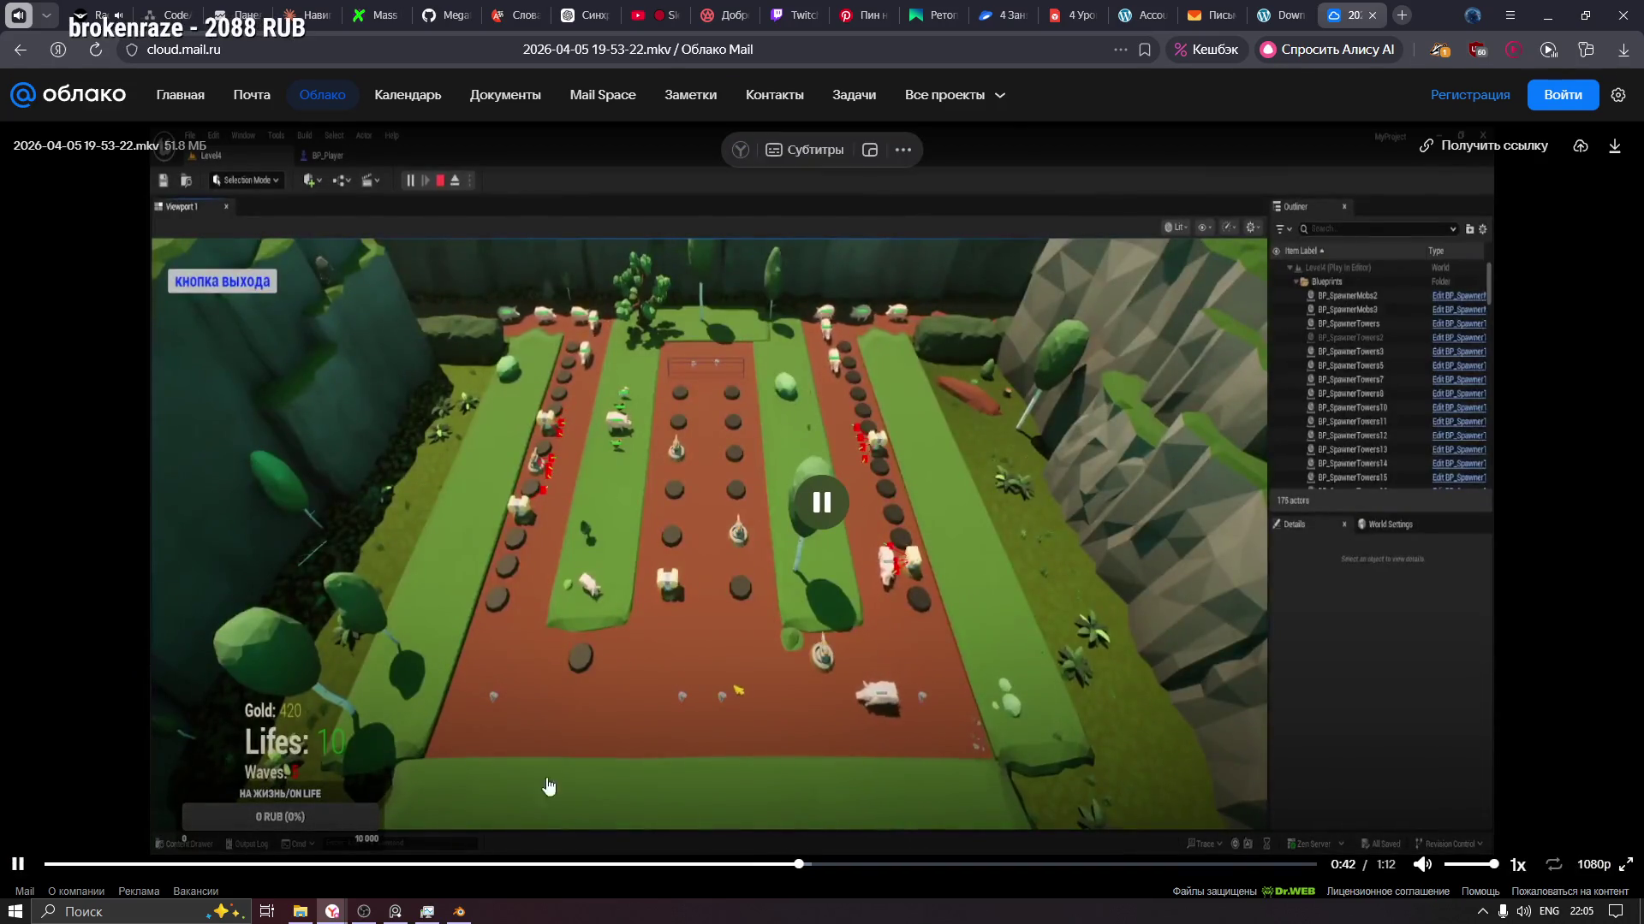
{"action": "left_click", "coordinate": [108, 865]}
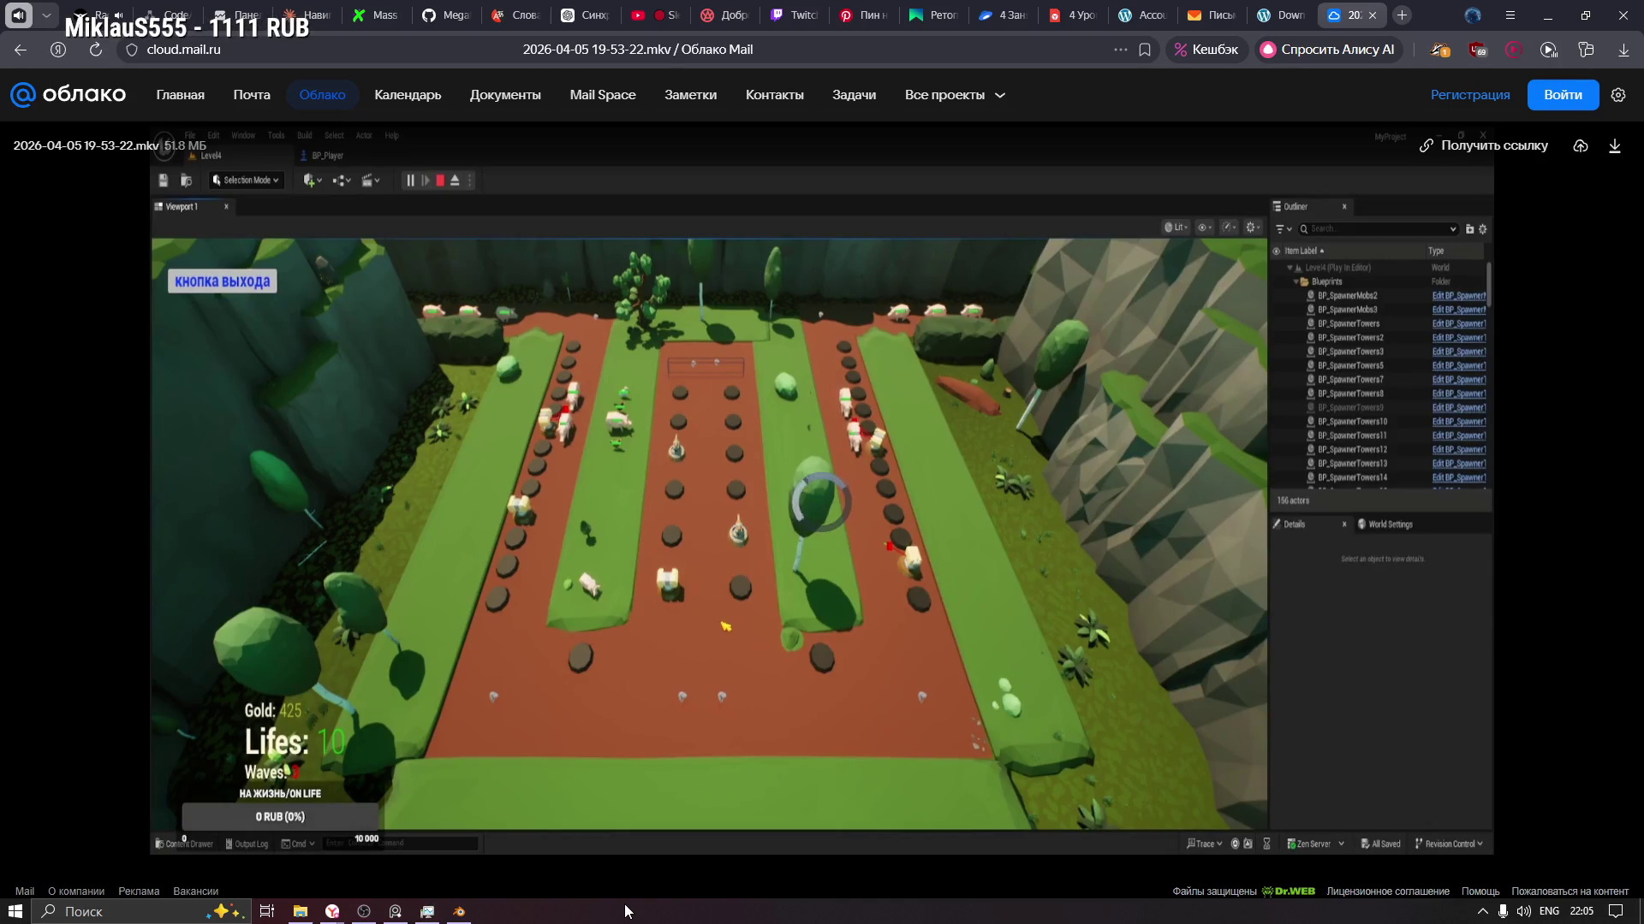
{"action": "mouse_move", "coordinate": [620, 702]}
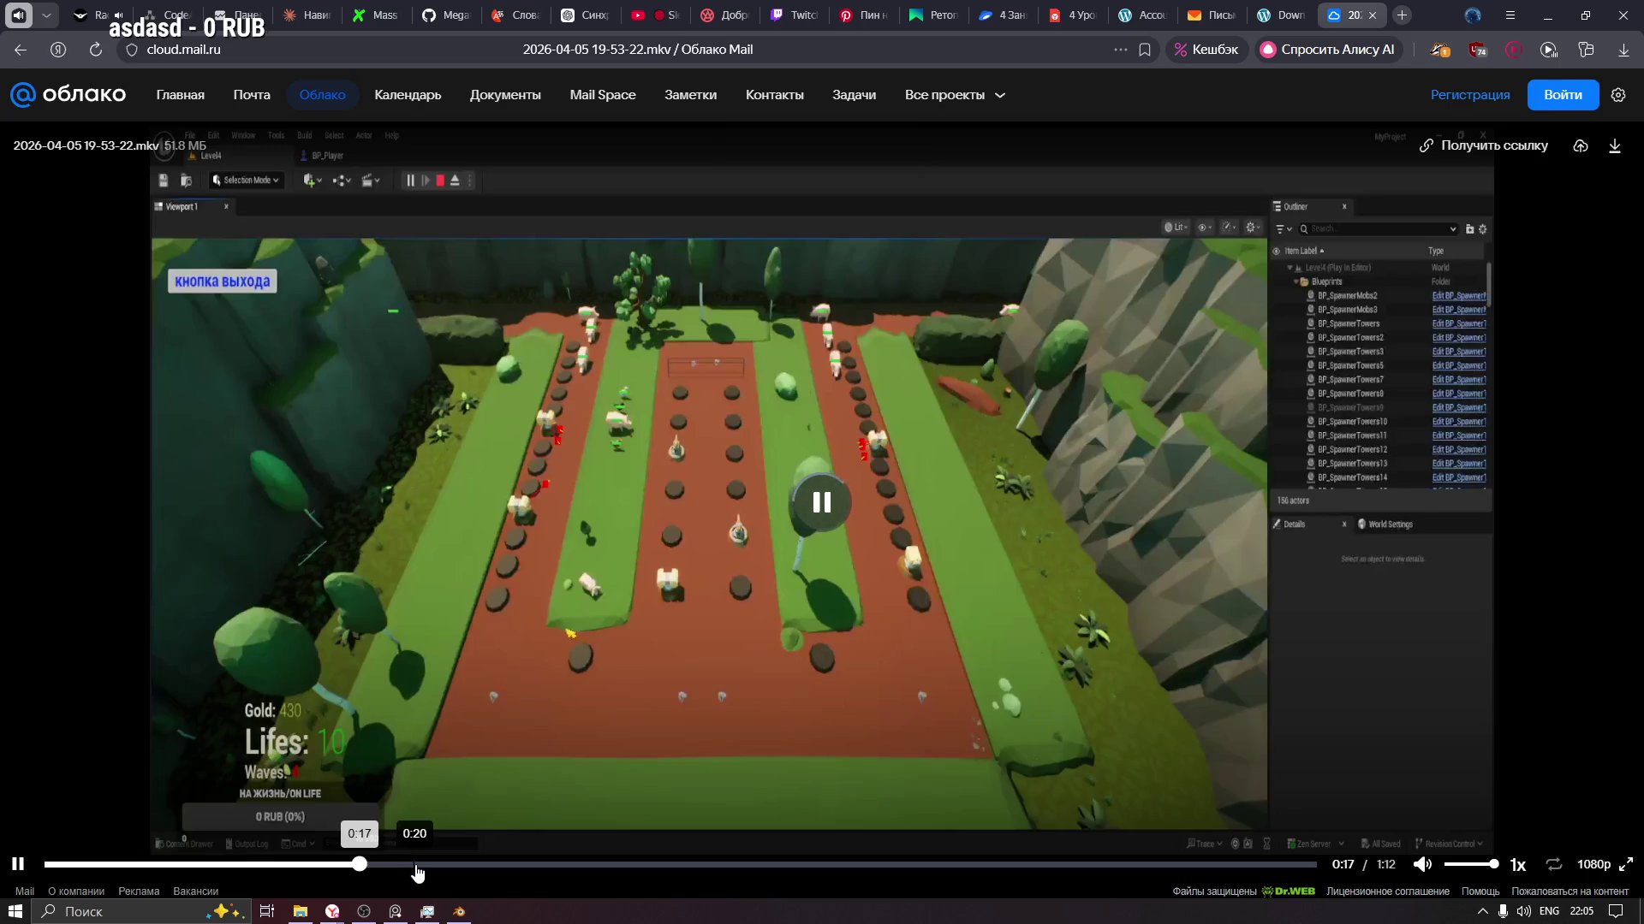
{"action": "left_click", "coordinate": [170, 865]}
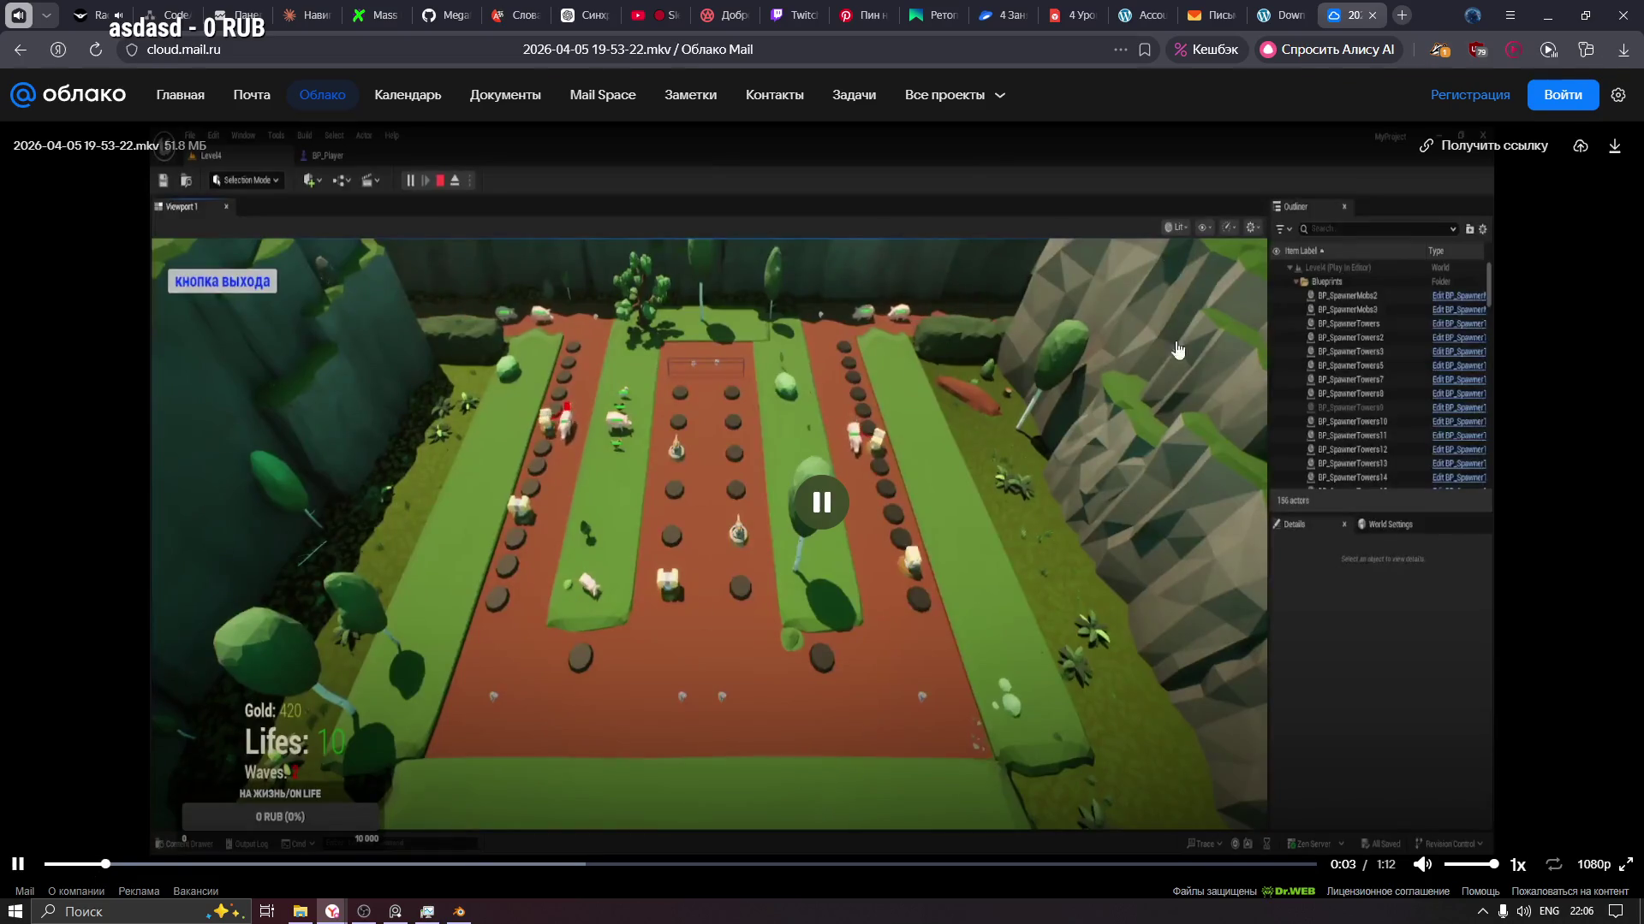
{"action": "left_click", "coordinate": [933, 15]}
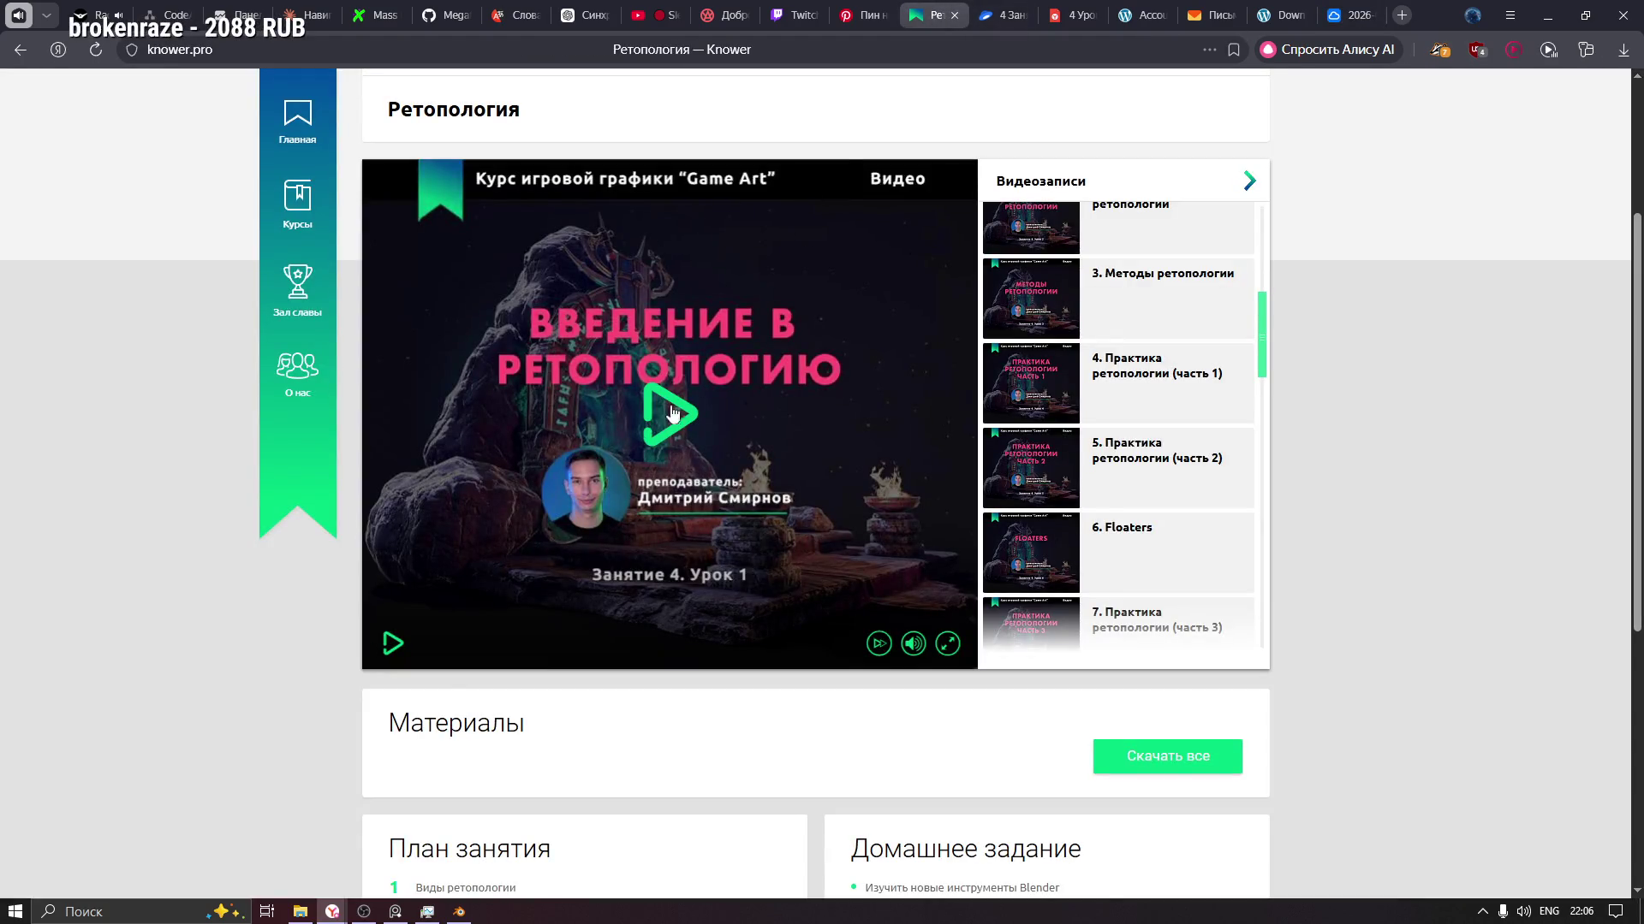
{"action": "left_click", "coordinate": [1351, 15]}
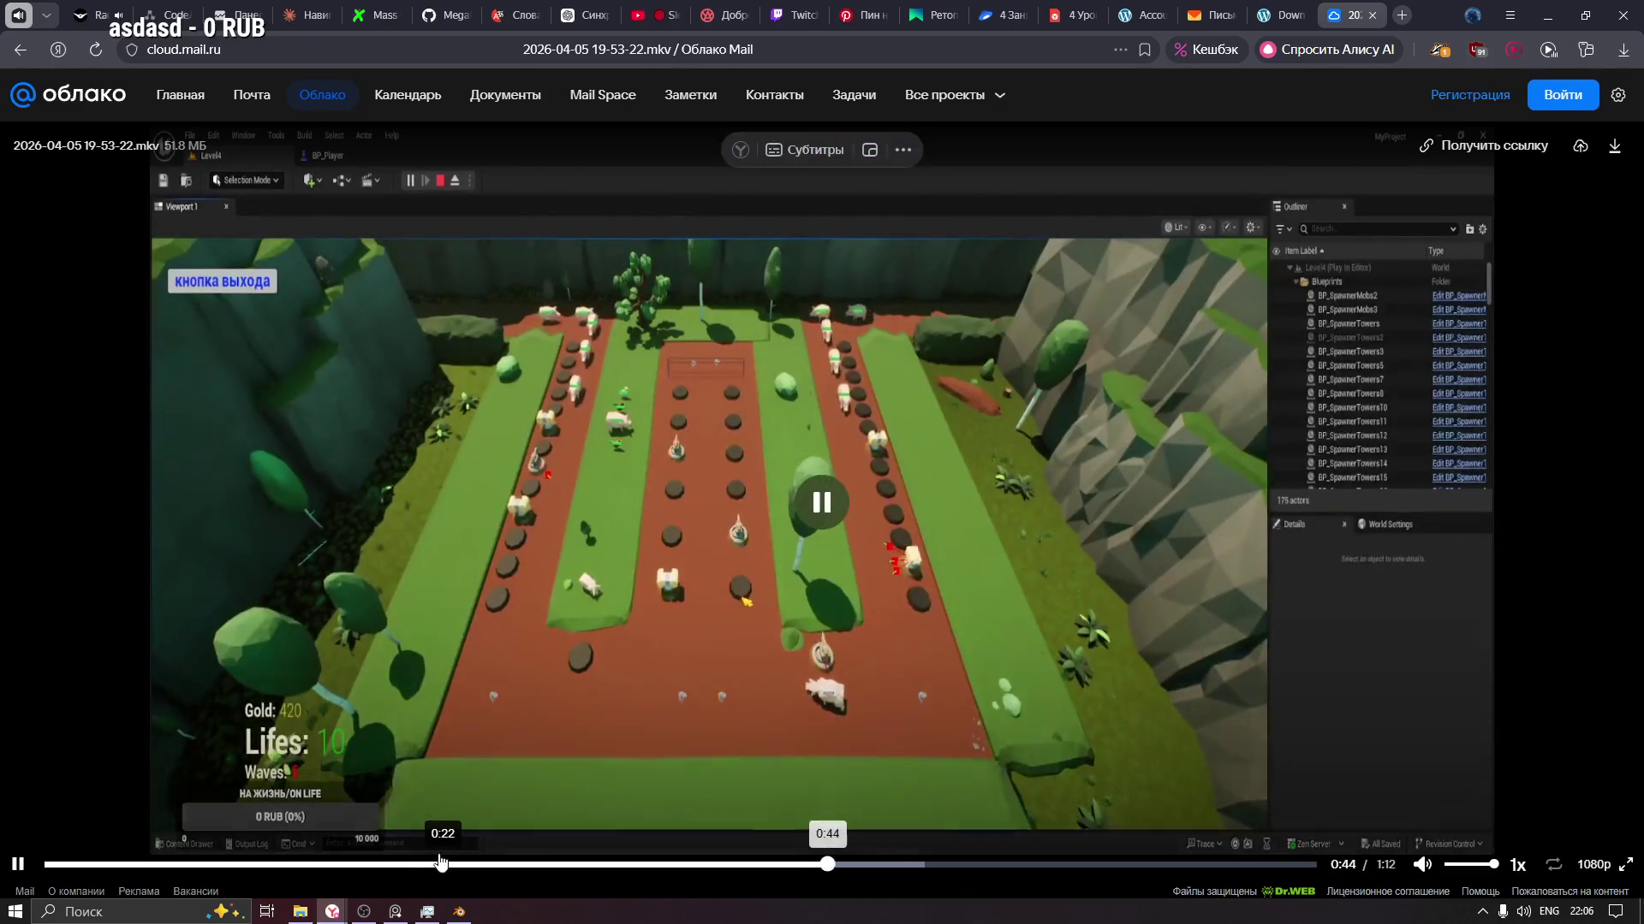
Replay the recording from 0:22, 0:27, 0:20 and 0:12, then close its tab.
{"action": "left_click", "coordinate": [443, 865]}
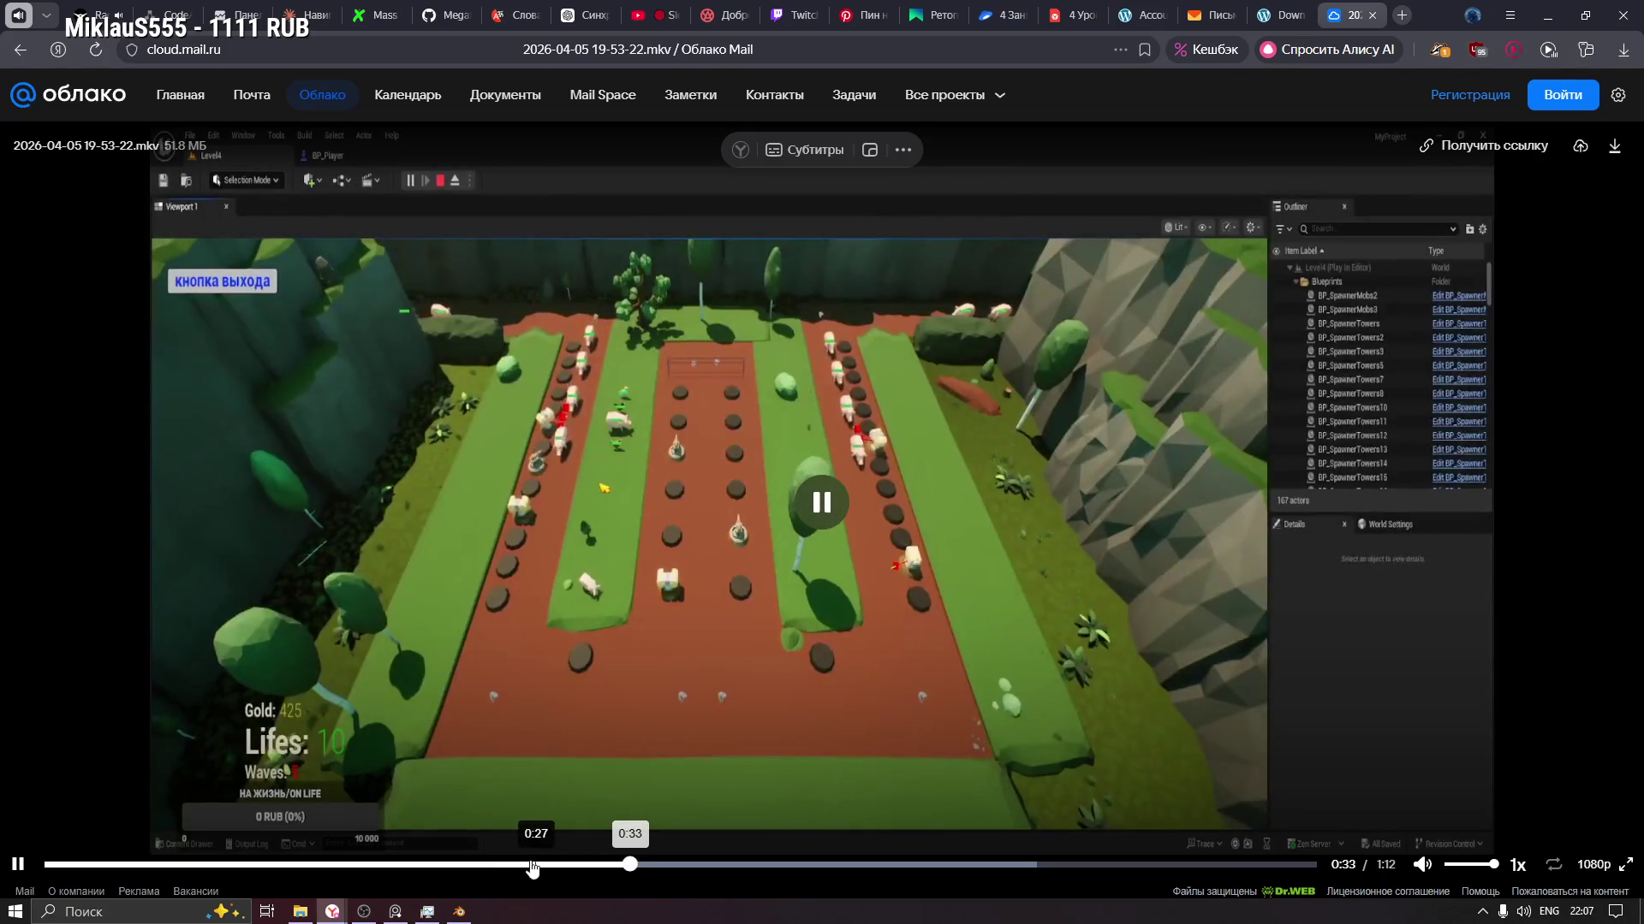
{"action": "left_click", "coordinate": [532, 865]}
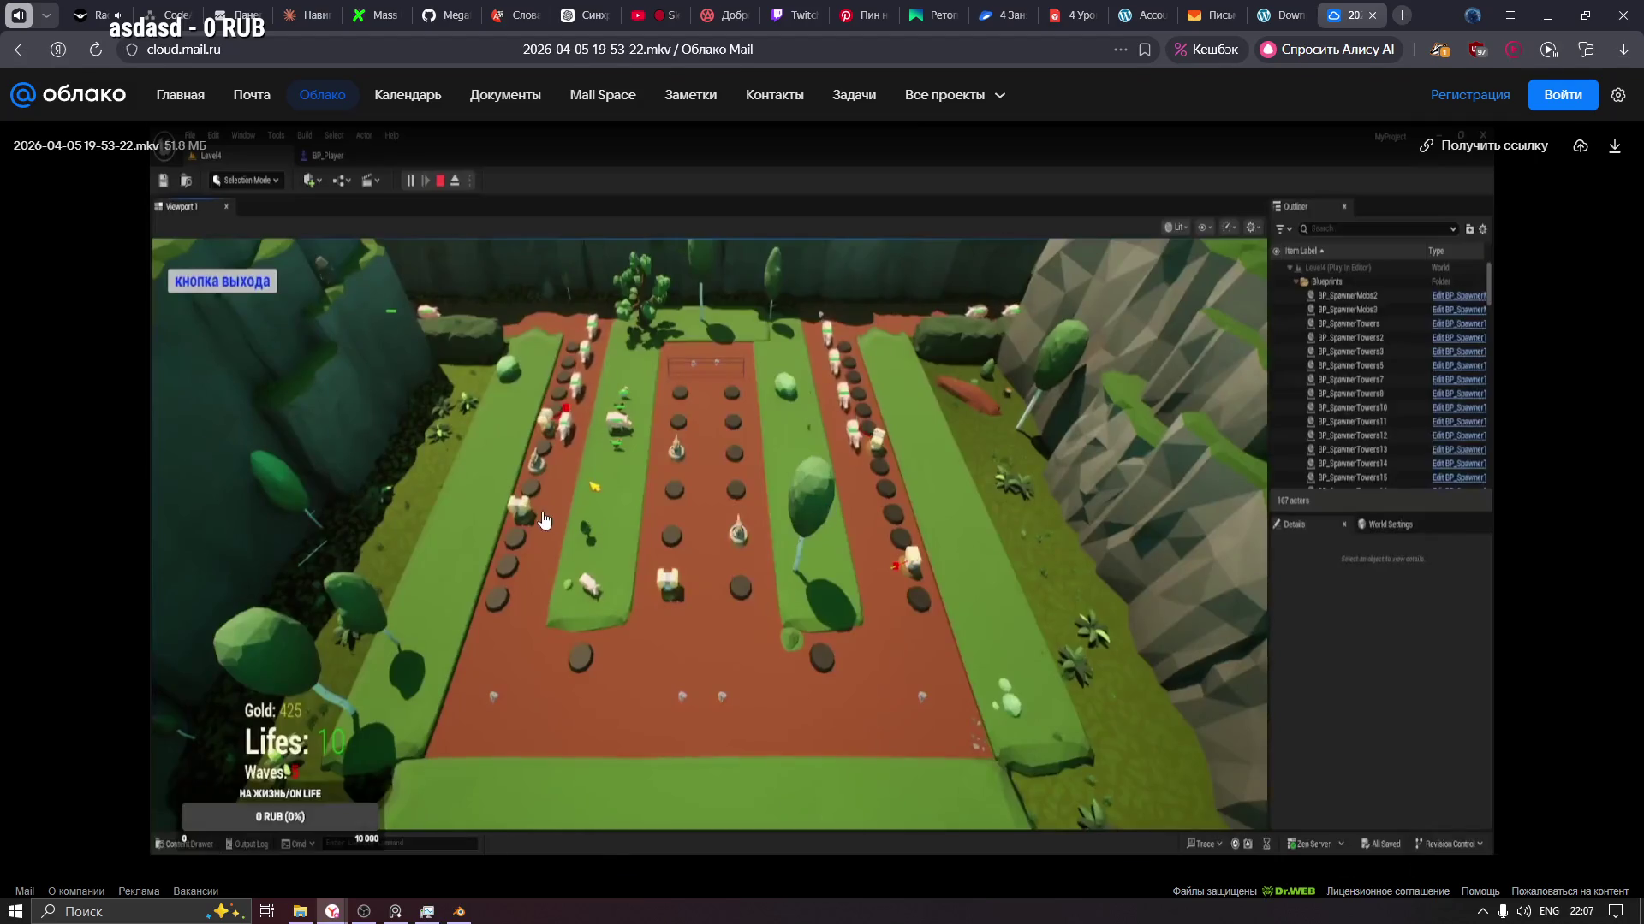
{"action": "mouse_move", "coordinate": [719, 508]}
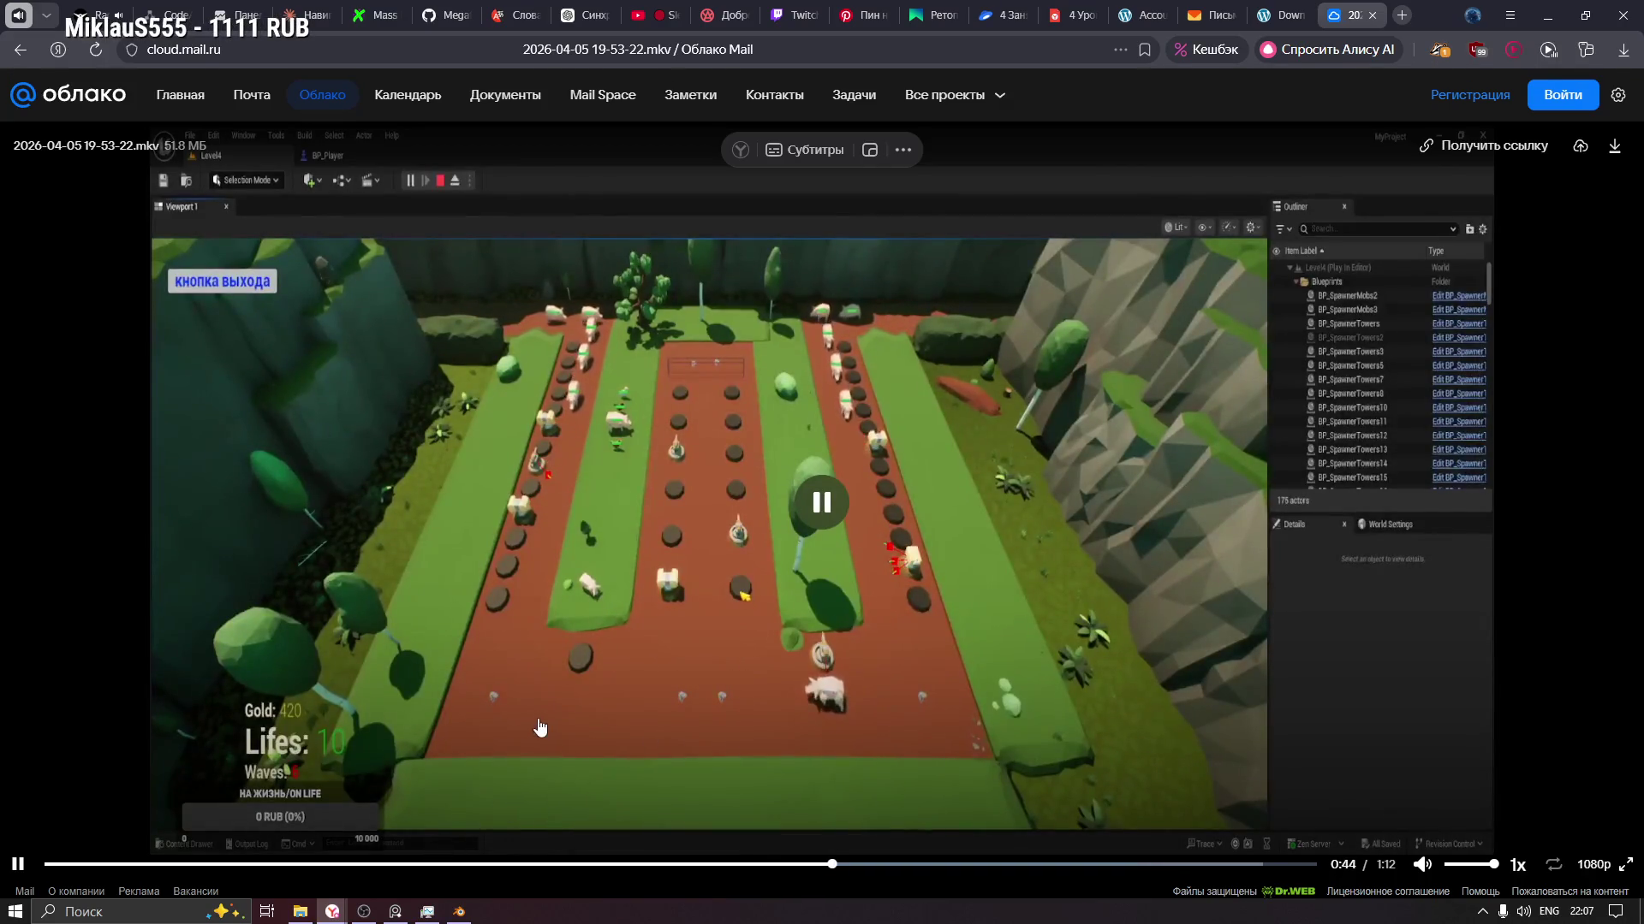
{"action": "left_click", "coordinate": [415, 864]}
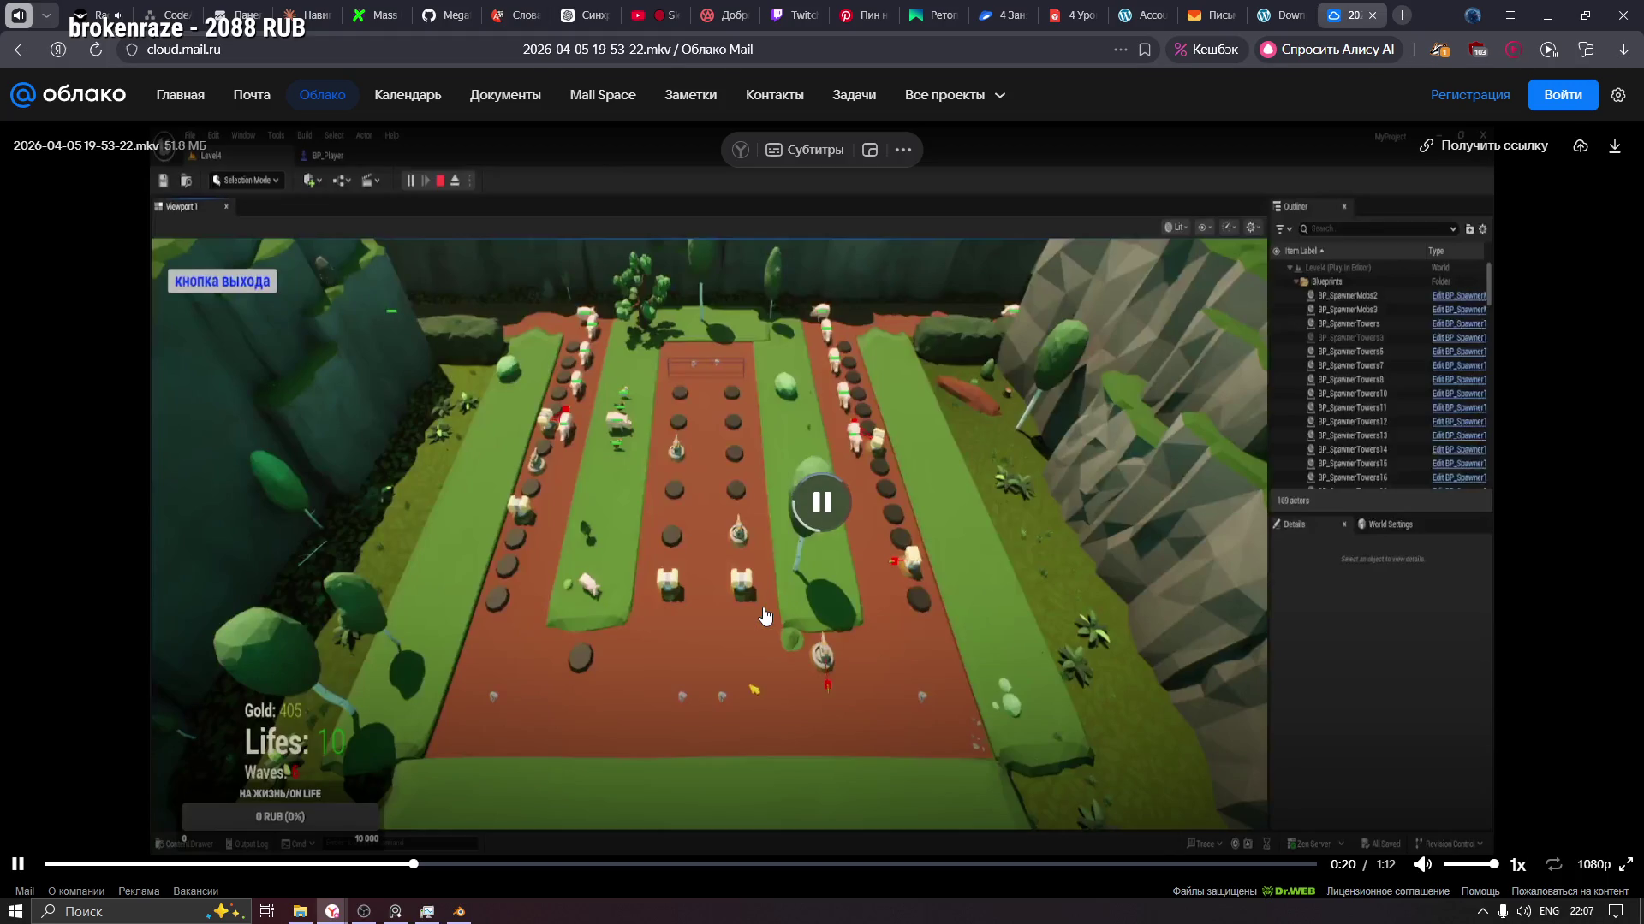
{"action": "left_click", "coordinate": [262, 865]}
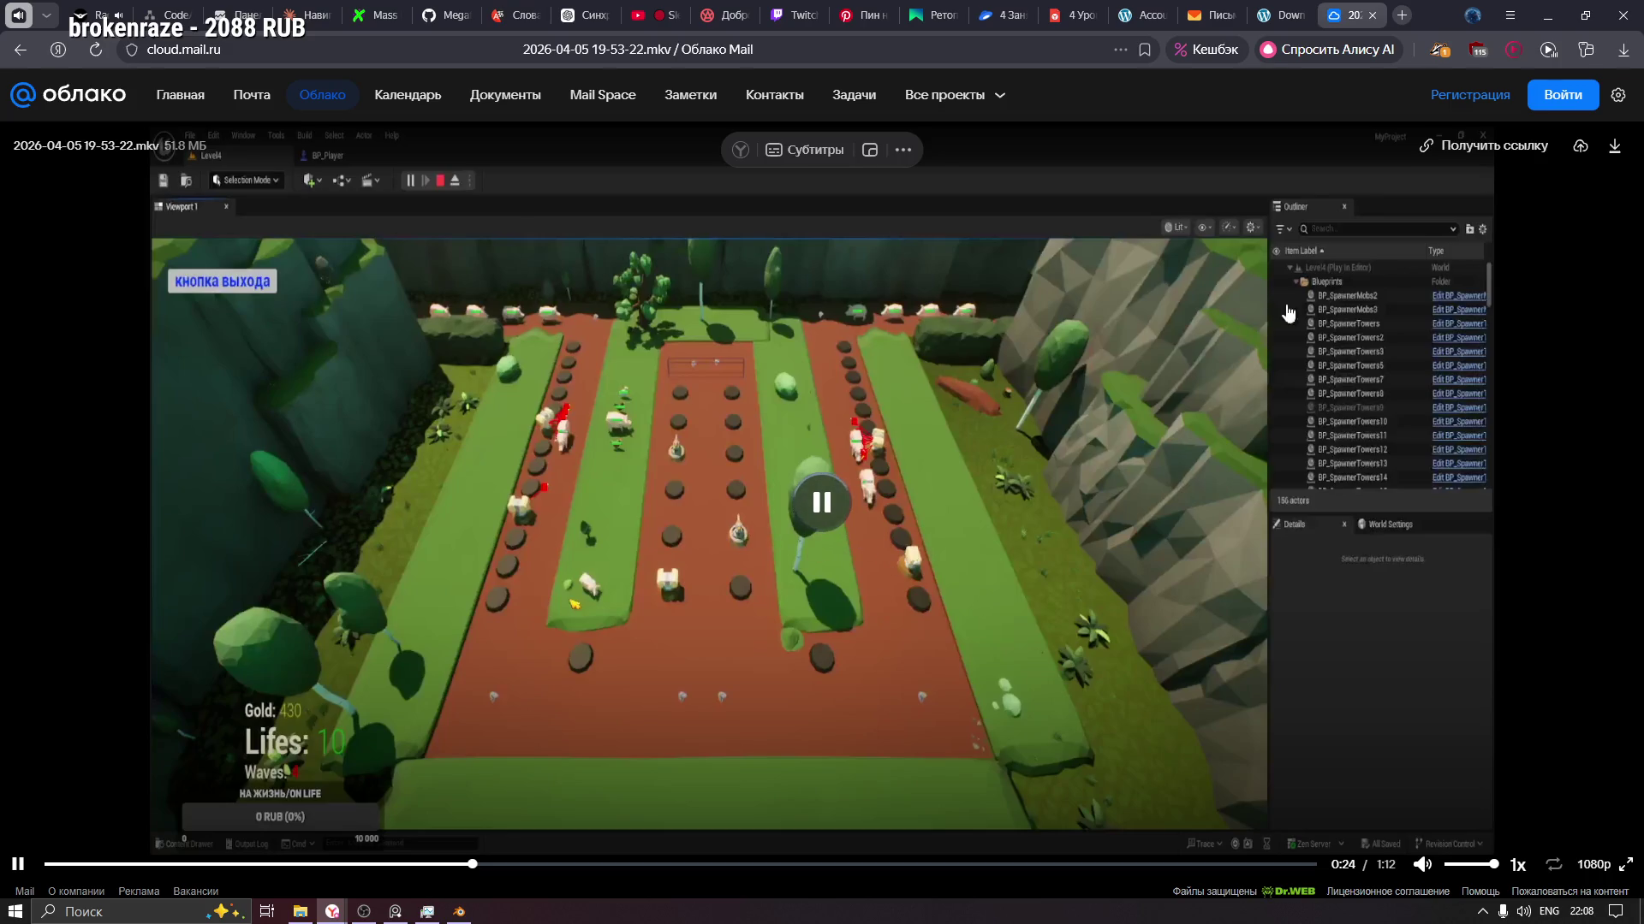
{"action": "left_click", "coordinate": [1371, 17]}
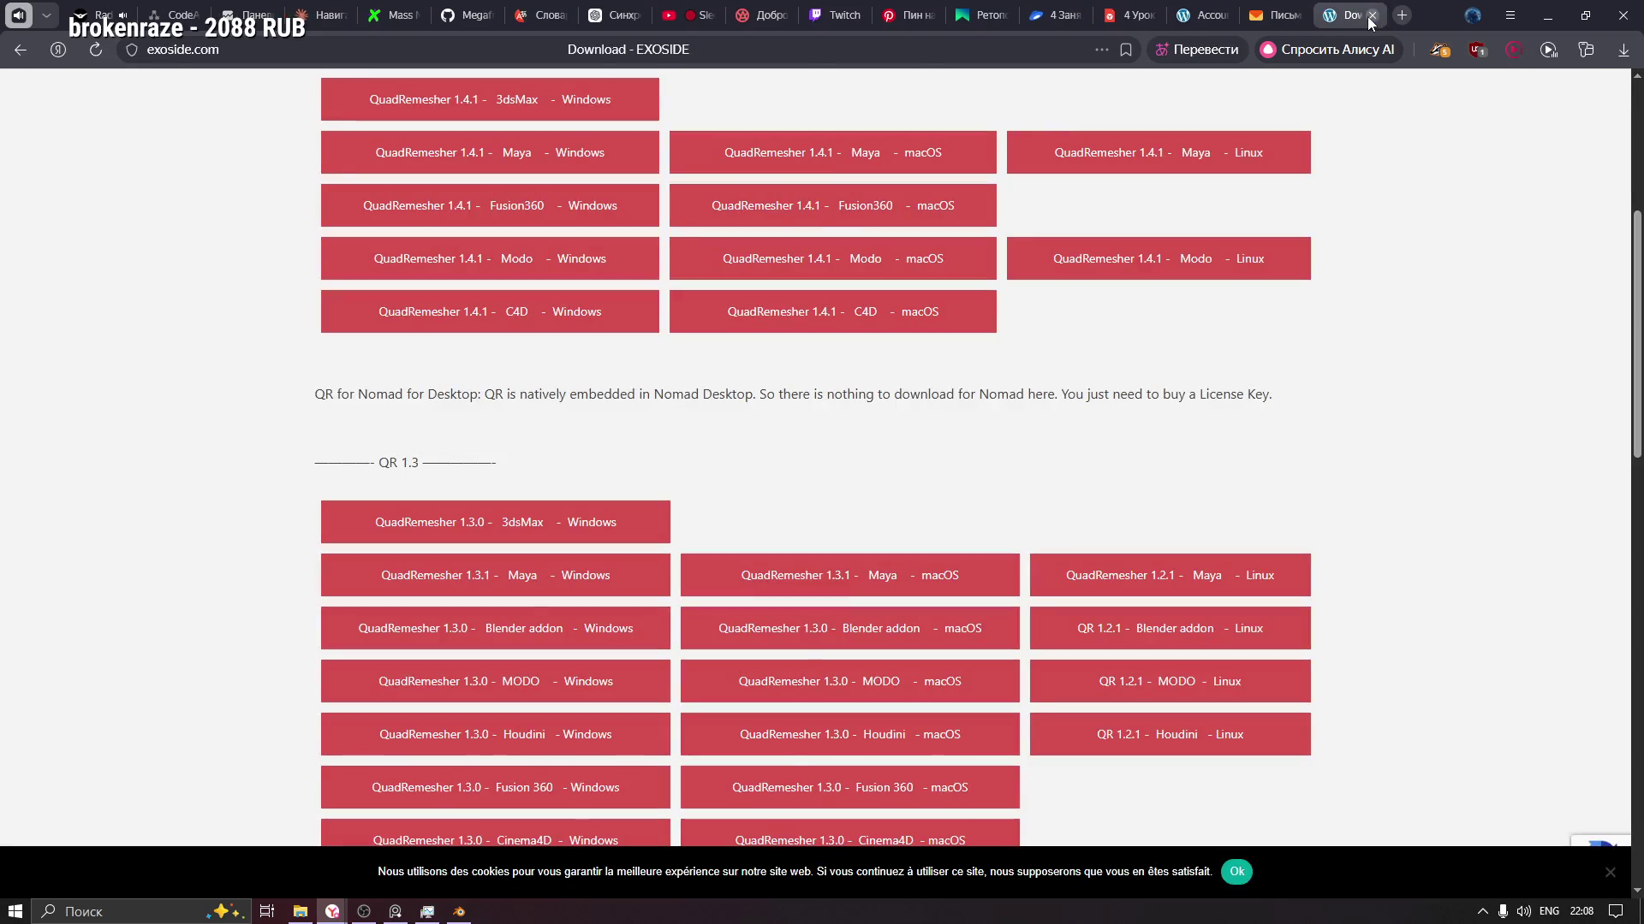
Close the Quad Remesher, Yandex mail and Exoside tabs, minimise the browser, and return to Blender.
{"action": "left_click", "coordinate": [1371, 17]}
{"action": "left_click", "coordinate": [1372, 17]}
{"action": "left_click", "coordinate": [1371, 16]}
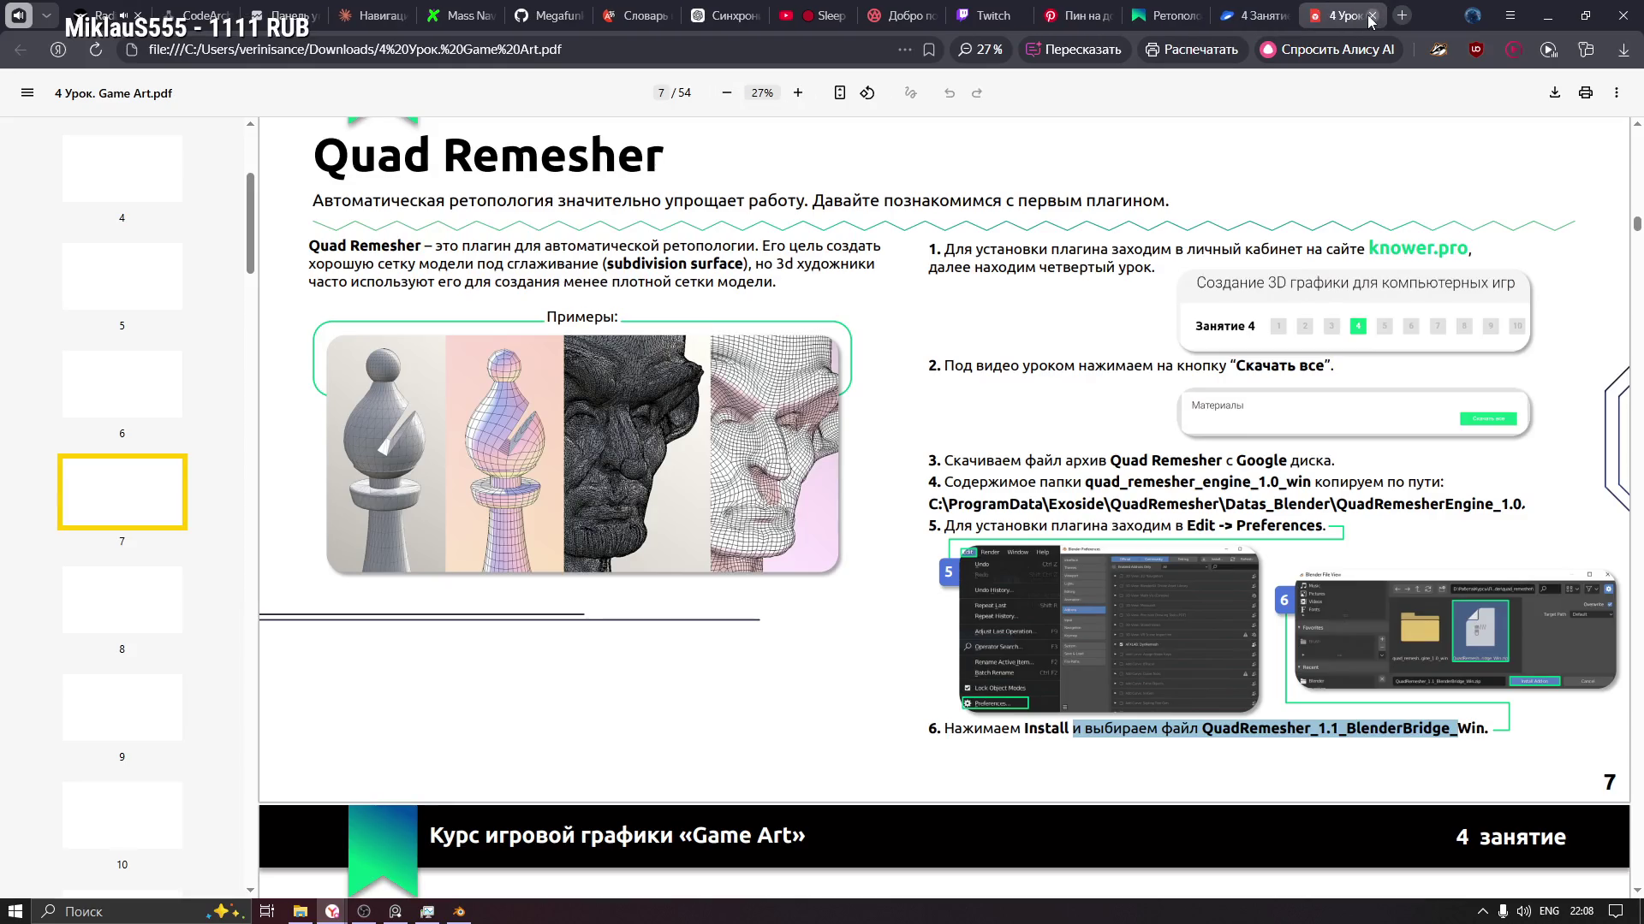
{"action": "left_click", "coordinate": [1548, 17]}
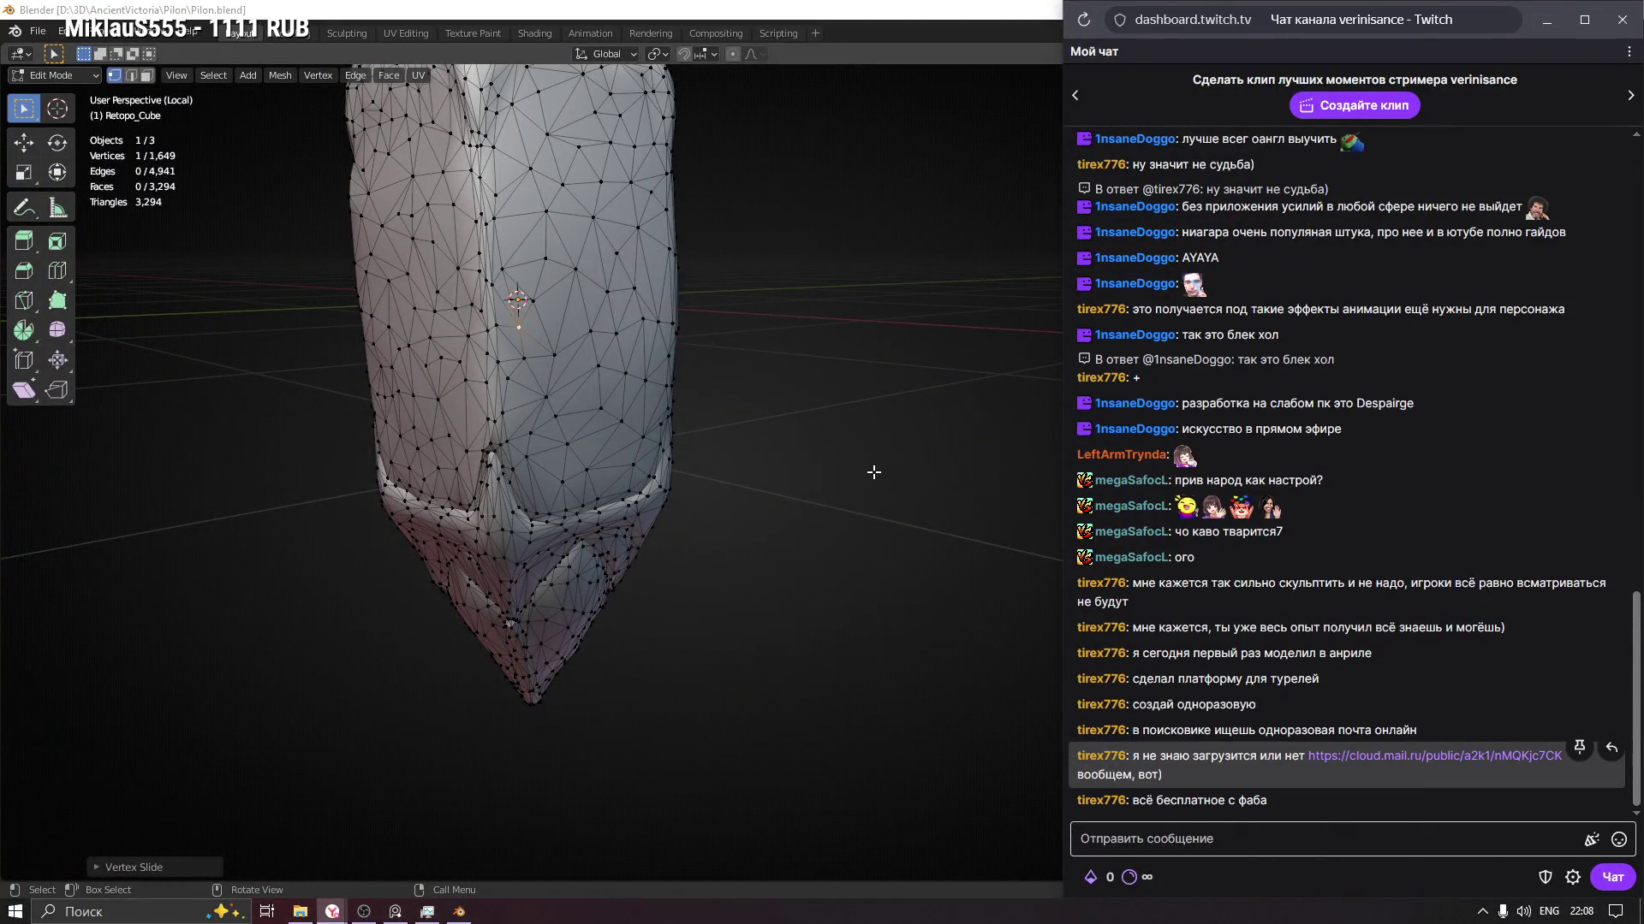
{"action": "left_click", "coordinate": [818, 446]}
{"action": "mouse_move", "coordinate": [818, 466]}
{"action": "middle_mouse_down"}
{"action": "mouse_move", "coordinate": [664, 403]}
{"action": "mouse_move", "coordinate": [393, 486]}
{"action": "mouse_move", "coordinate": [450, 429]}
{"action": "mouse_move", "coordinate": [599, 359]}
{"action": "middle_mouse_up"}
Zoom onto the notch and slide one of its vertices into a neighbour.
{"action": "scroll", "coordinate": [451, 429], "scroll_direction": "up", "scroll_amount": 2}
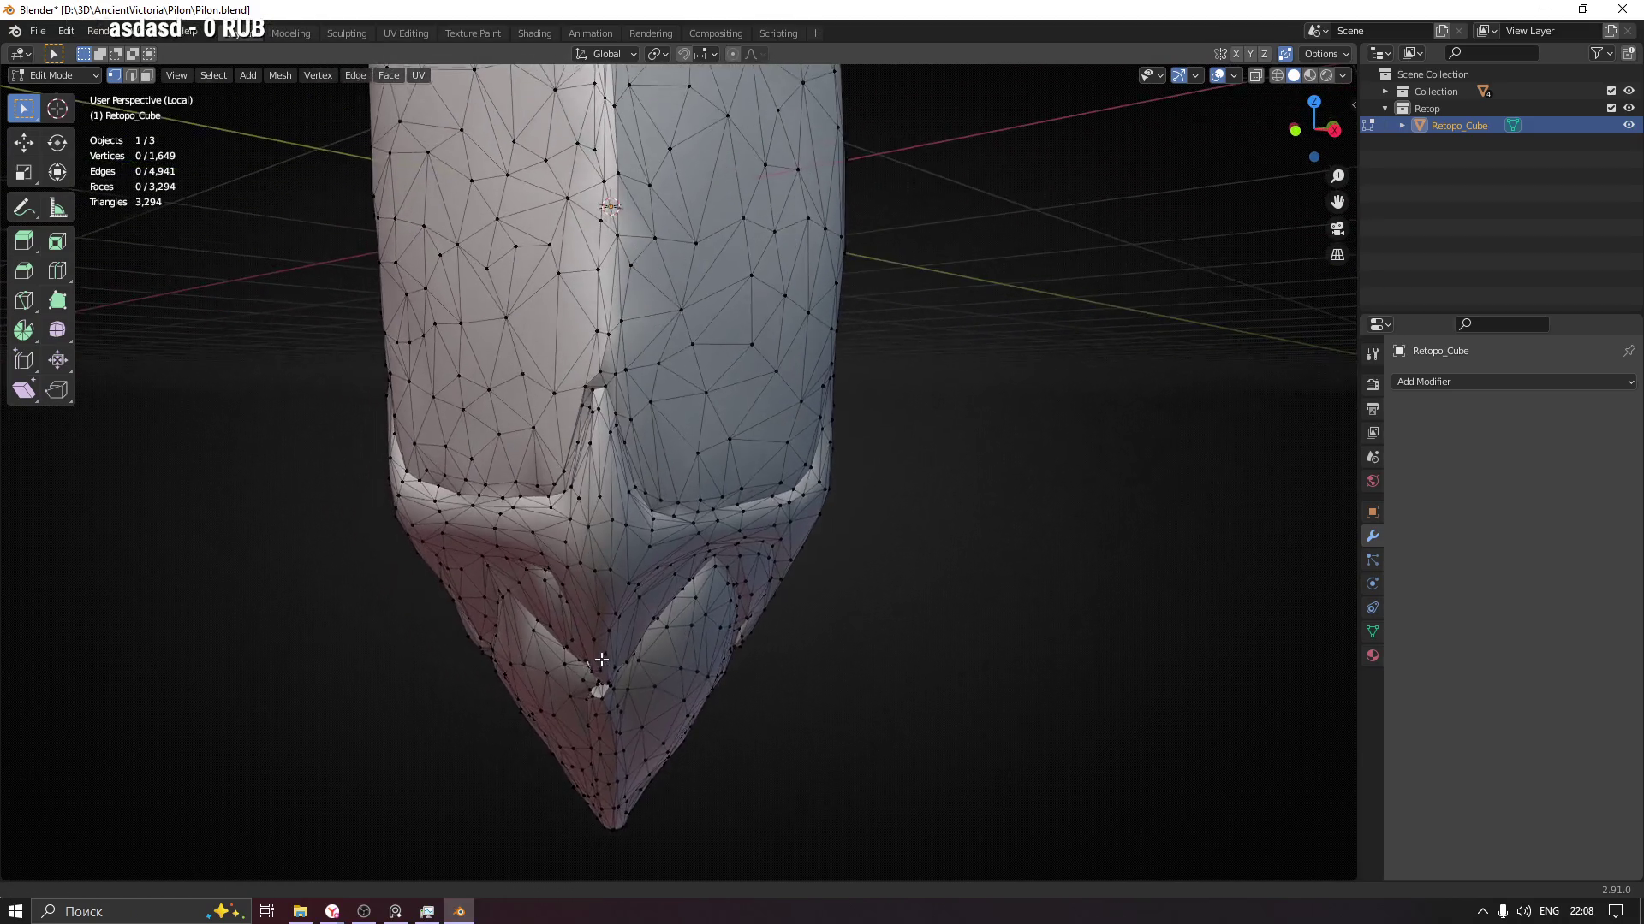
{"action": "scroll", "coordinate": [605, 342], "scroll_direction": "up", "scroll_amount": 3}
{"action": "scroll", "coordinate": [605, 342], "scroll_direction": "up", "scroll_amount": 2}
{"action": "left_click", "coordinate": [604, 279]}
{"action": "mouse_move", "coordinate": [603, 279]}
{"action": "middle_mouse_down"}
{"action": "mouse_move", "coordinate": [547, 167]}
{"action": "mouse_move", "coordinate": [668, 440]}
{"action": "mouse_move", "coordinate": [587, 440]}
{"action": "mouse_move", "coordinate": [568, 517]}
{"action": "mouse_move", "coordinate": [592, 479]}
{"action": "mouse_move", "coordinate": [527, 374]}
{"action": "middle_mouse_up"}
{"action": "scroll", "coordinate": [527, 374], "scroll_direction": "up", "scroll_amount": 4}
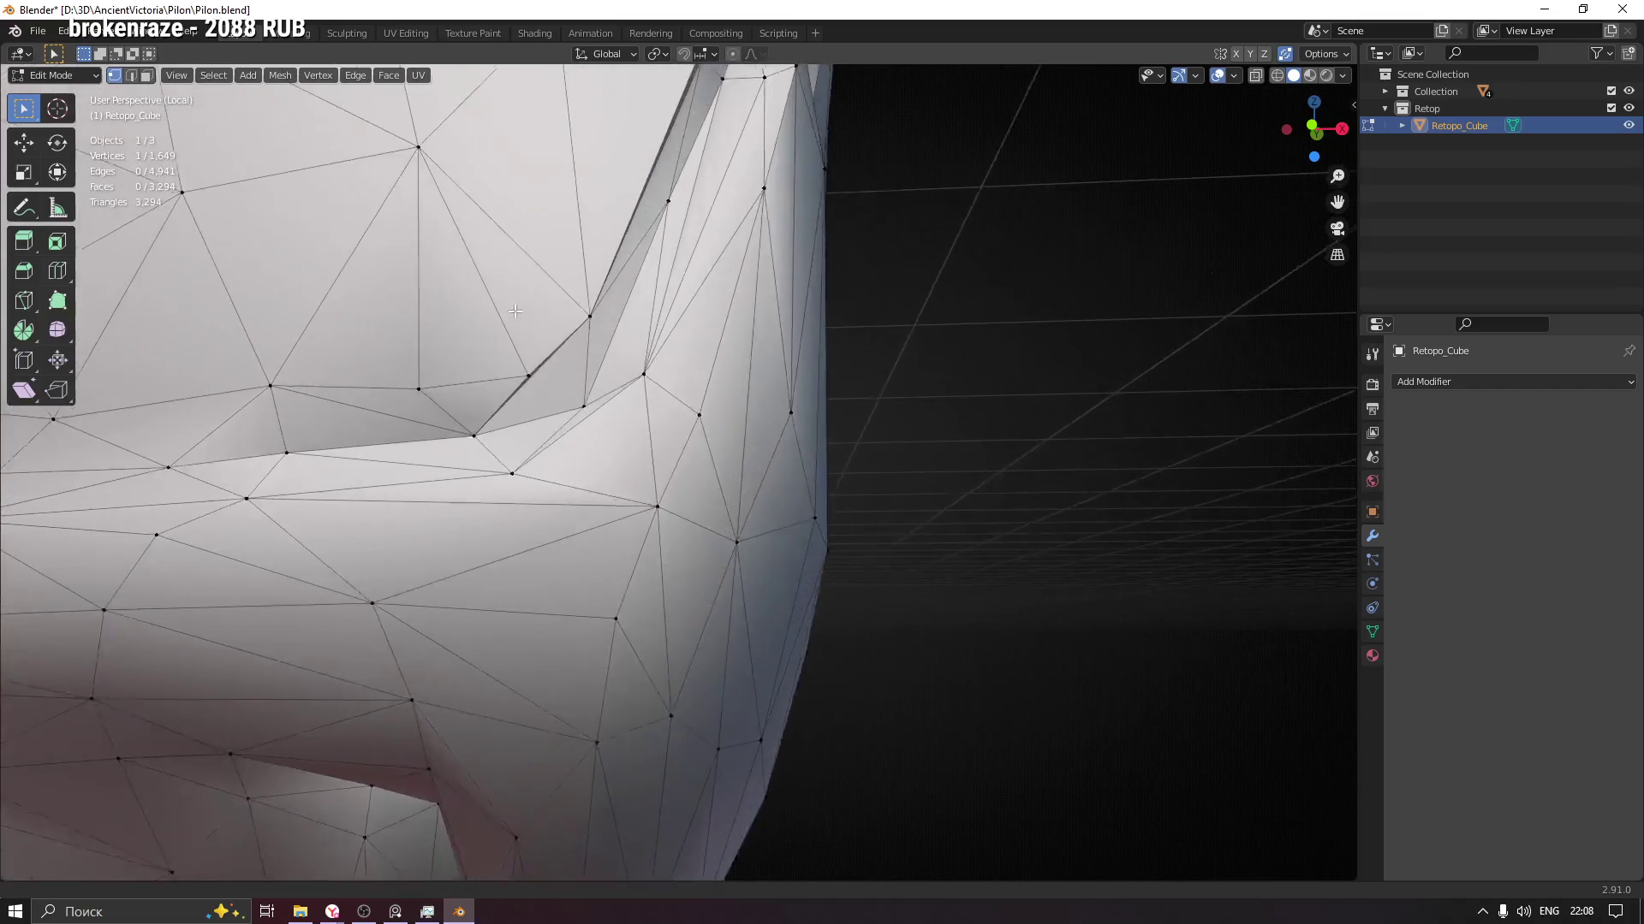
{"action": "key", "text": "shift+v"}
{"action": "left_click", "coordinate": [513, 377]}
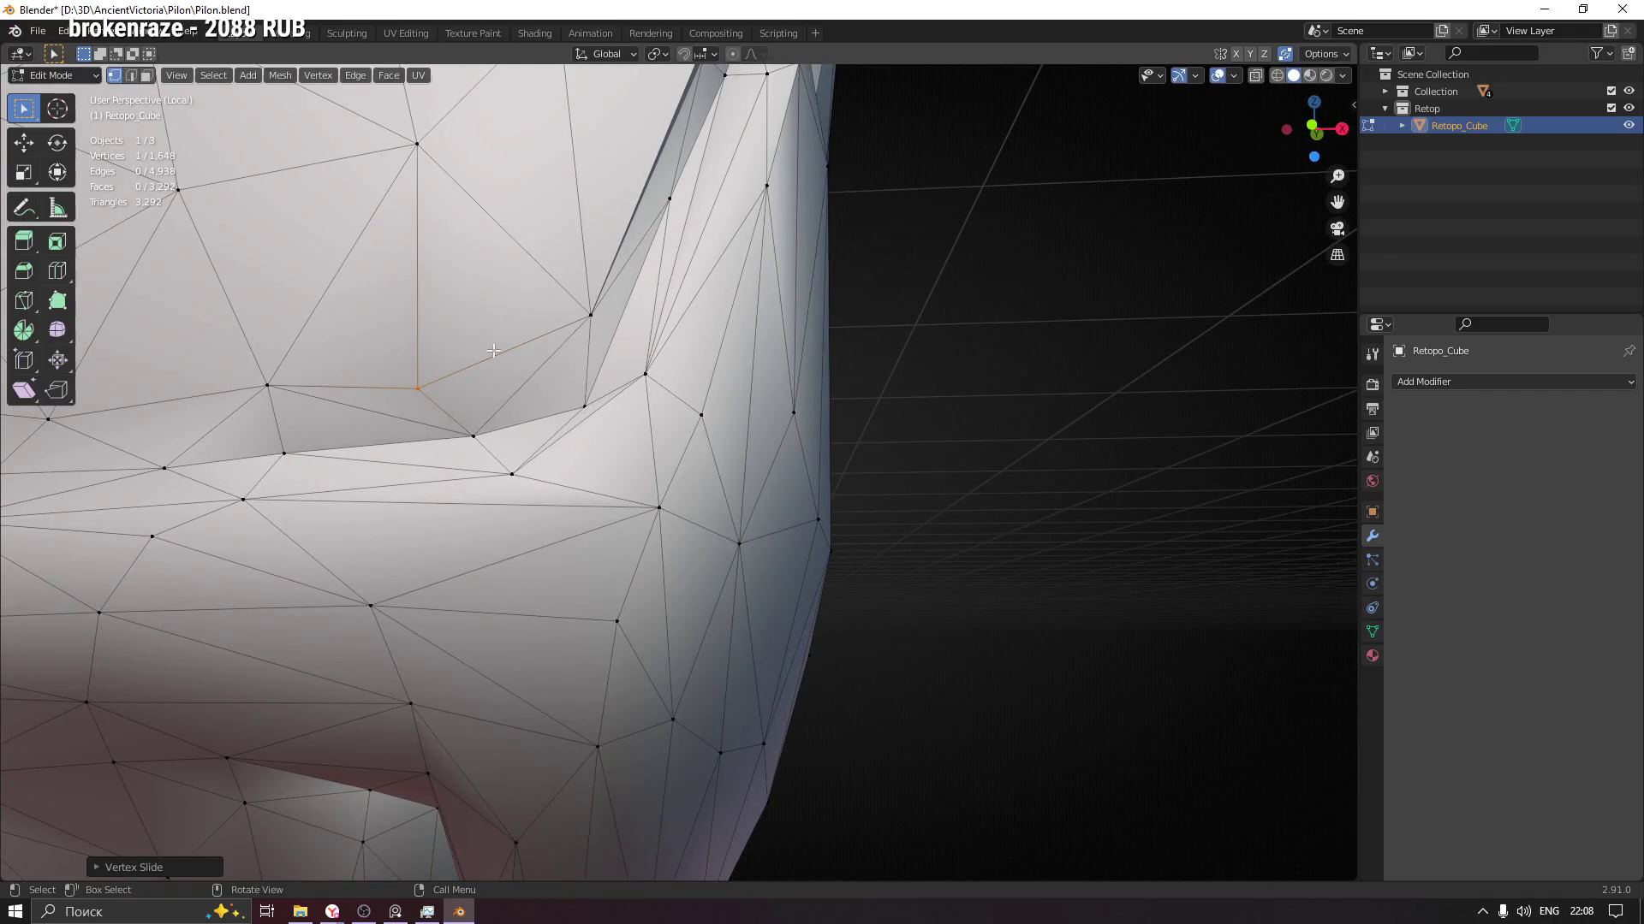
Slide two more vertices along the notch edge to merge them.
{"action": "scroll", "coordinate": [576, 261], "scroll_direction": "down", "scroll_amount": 4}
{"action": "middle_click_drag", "start_coordinate": [577, 261], "coordinate": [616, 300]}
{"action": "scroll", "coordinate": [632, 311], "scroll_direction": "up", "scroll_amount": 5}
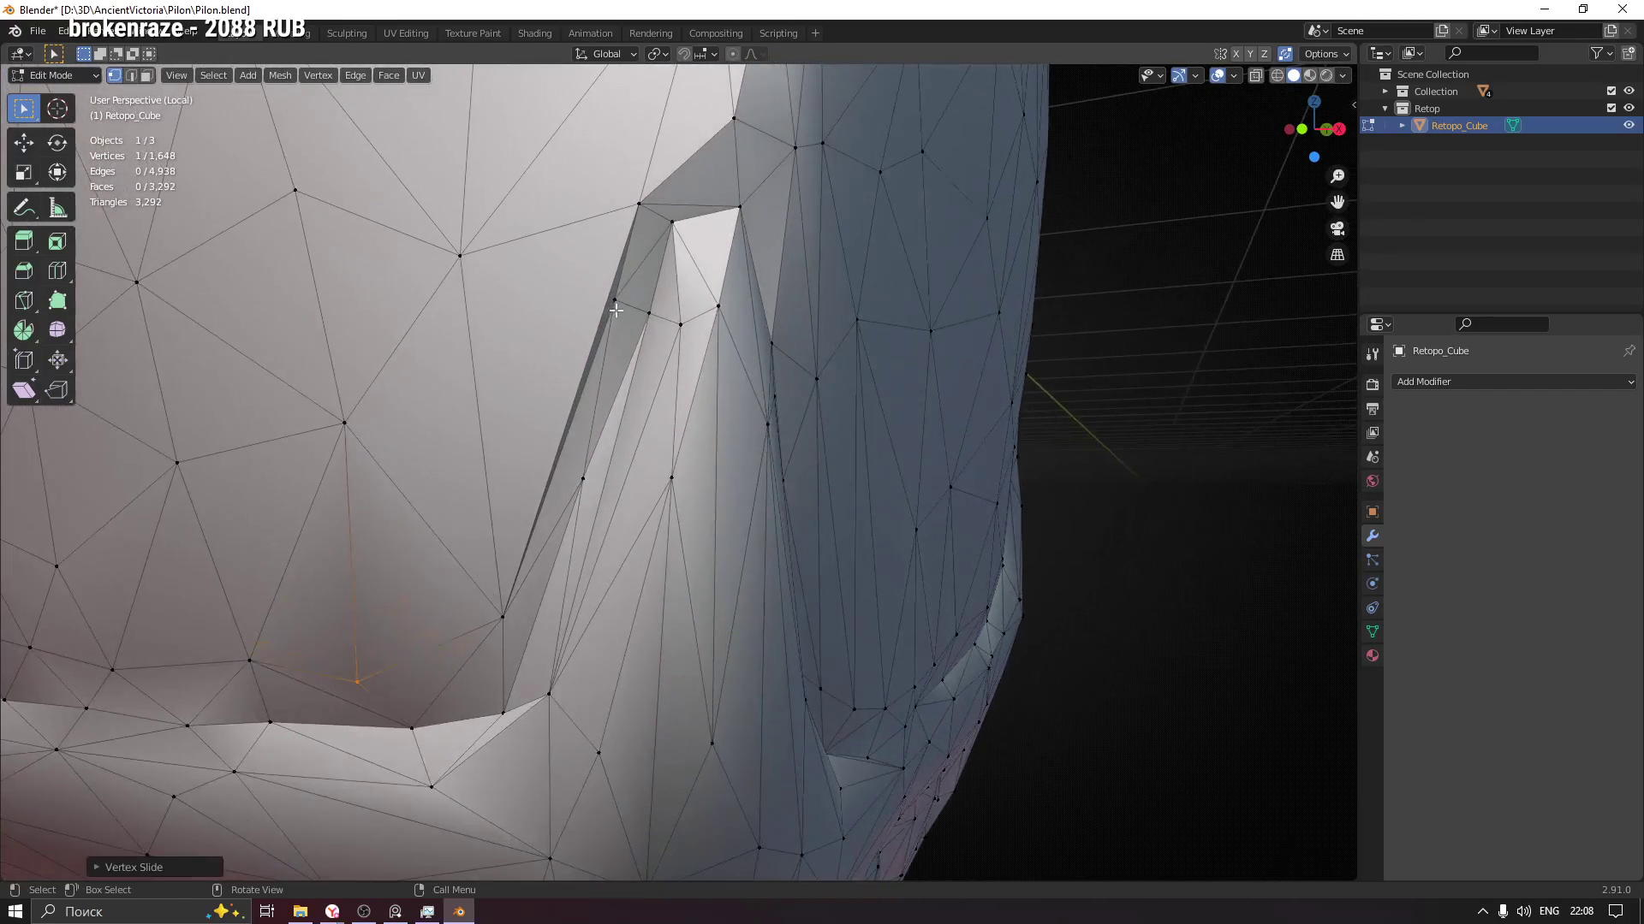
{"action": "key", "text": "shift+v"}
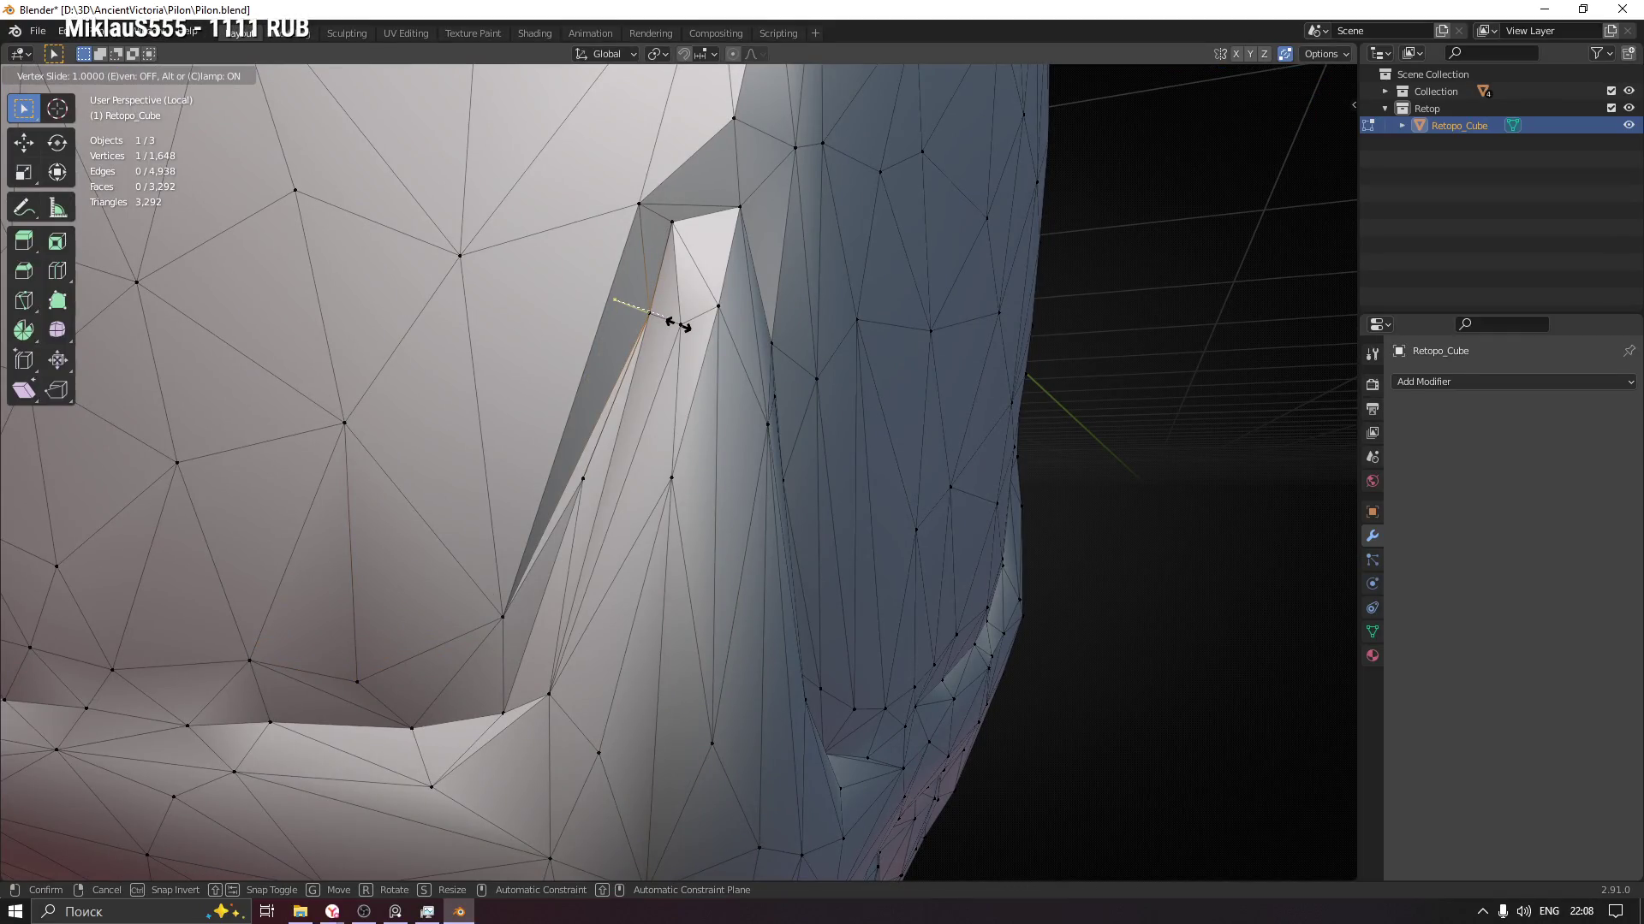
{"action": "left_click", "coordinate": [585, 482]}
{"action": "key", "text": "shift+v"}
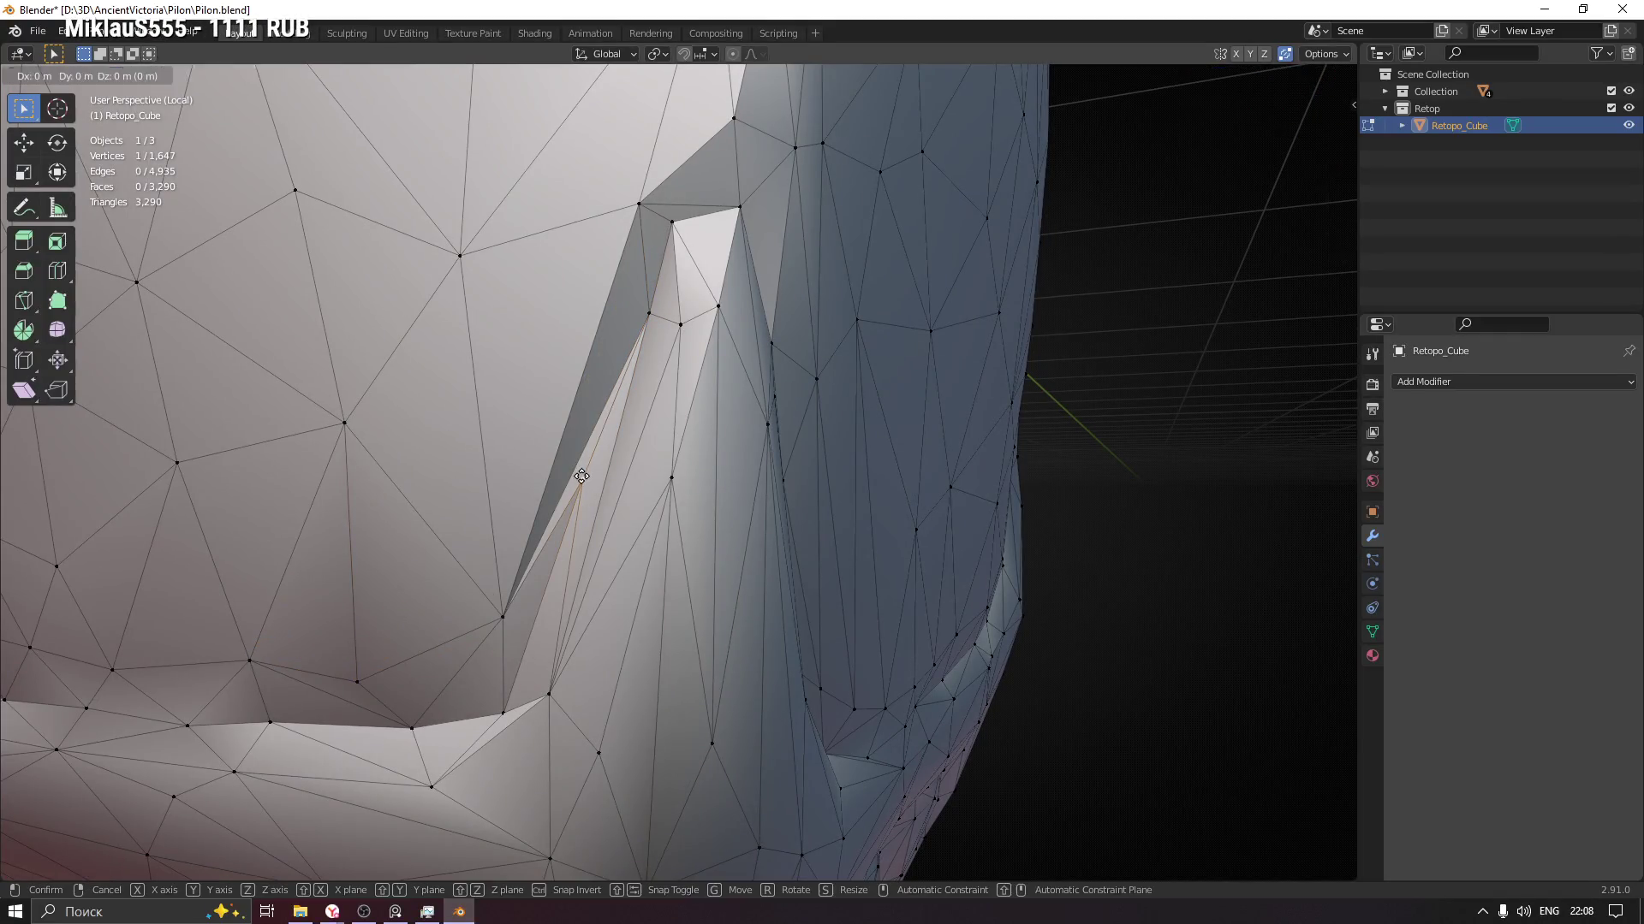
{"action": "left_click", "coordinate": [539, 608]}
Slide a vertex on the pillar face, then undo the unwanted merge.
{"action": "mouse_move", "coordinate": [539, 606]}
{"action": "middle_mouse_down"}
{"action": "mouse_move", "coordinate": [586, 406]}
{"action": "mouse_move", "coordinate": [393, 183]}
{"action": "mouse_move", "coordinate": [716, 470]}
{"action": "mouse_move", "coordinate": [631, 470]}
{"action": "mouse_move", "coordinate": [699, 481]}
{"action": "mouse_move", "coordinate": [702, 511]}
{"action": "mouse_move", "coordinate": [716, 378]}
{"action": "mouse_move", "coordinate": [837, 348]}
{"action": "mouse_move", "coordinate": [654, 456]}
{"action": "middle_mouse_up"}
{"action": "scroll", "coordinate": [700, 481], "scroll_direction": "down", "scroll_amount": 4}
{"action": "scroll", "coordinate": [653, 456], "scroll_direction": "up", "scroll_amount": 5}
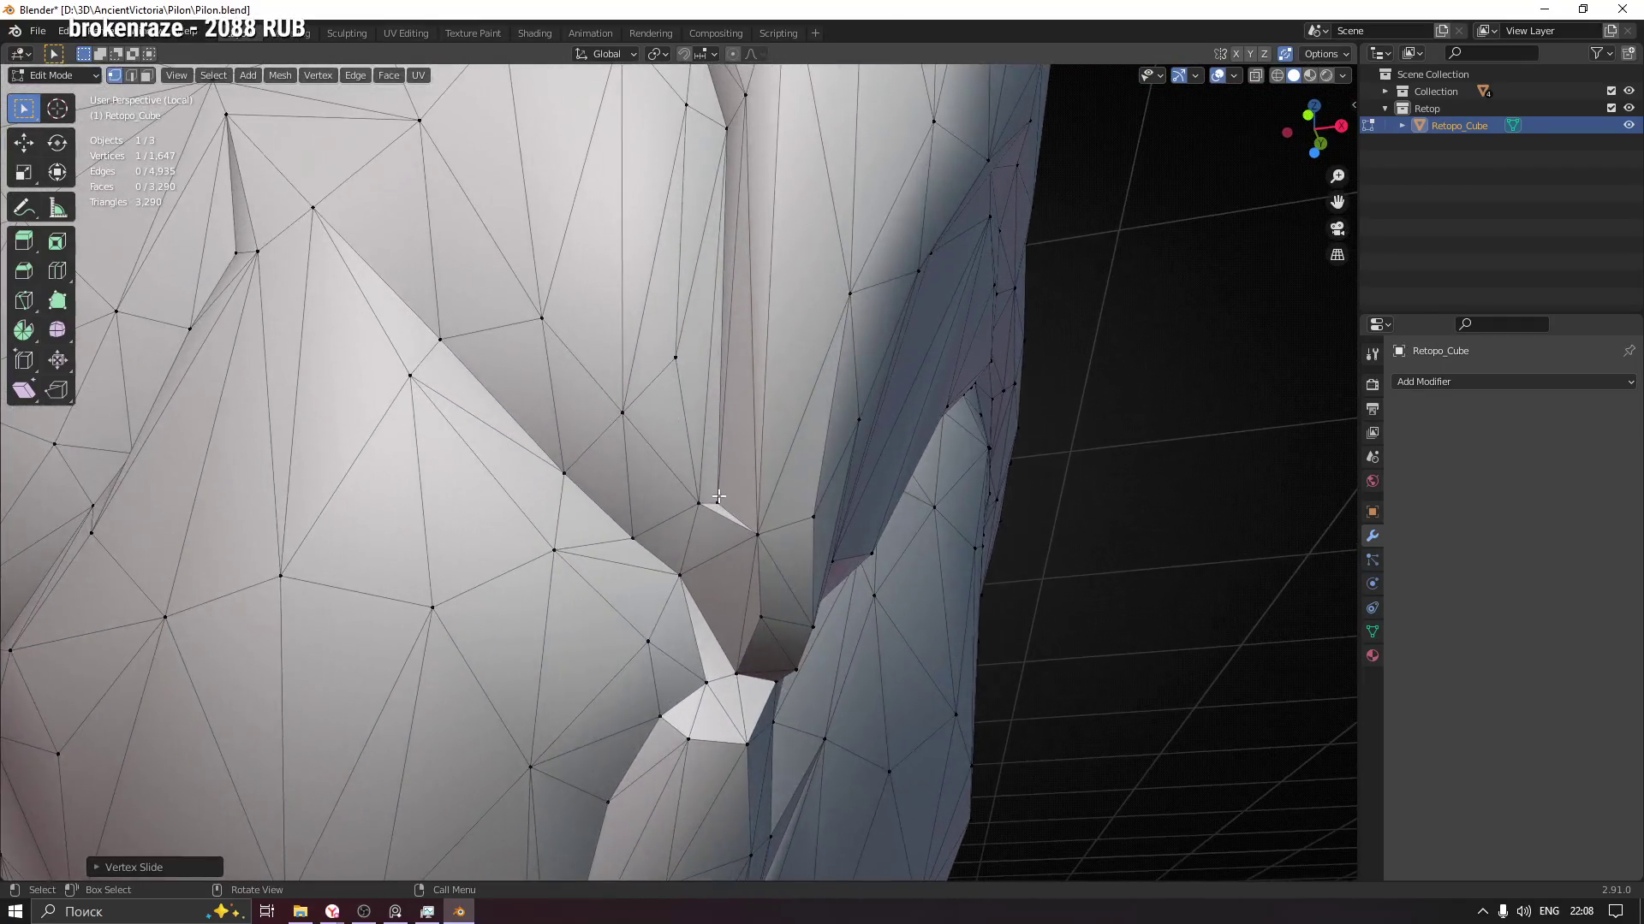
{"action": "middle_click_drag", "start_coordinate": [722, 502], "coordinate": [655, 482]}
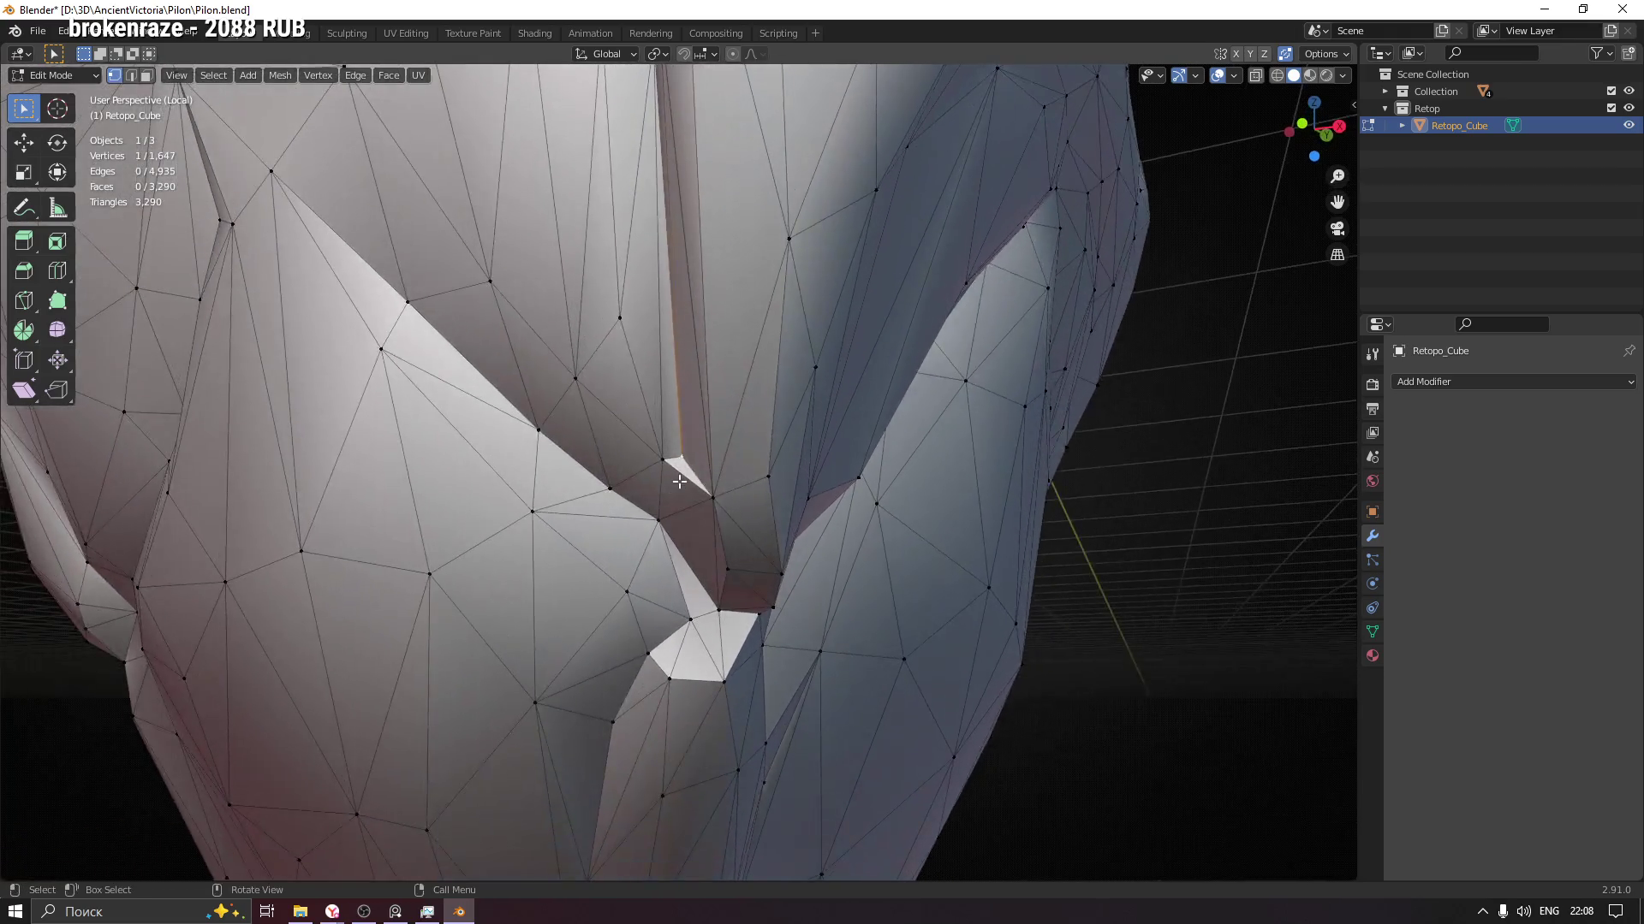
{"action": "key", "text": "g"}
{"action": "key", "text": "g"}
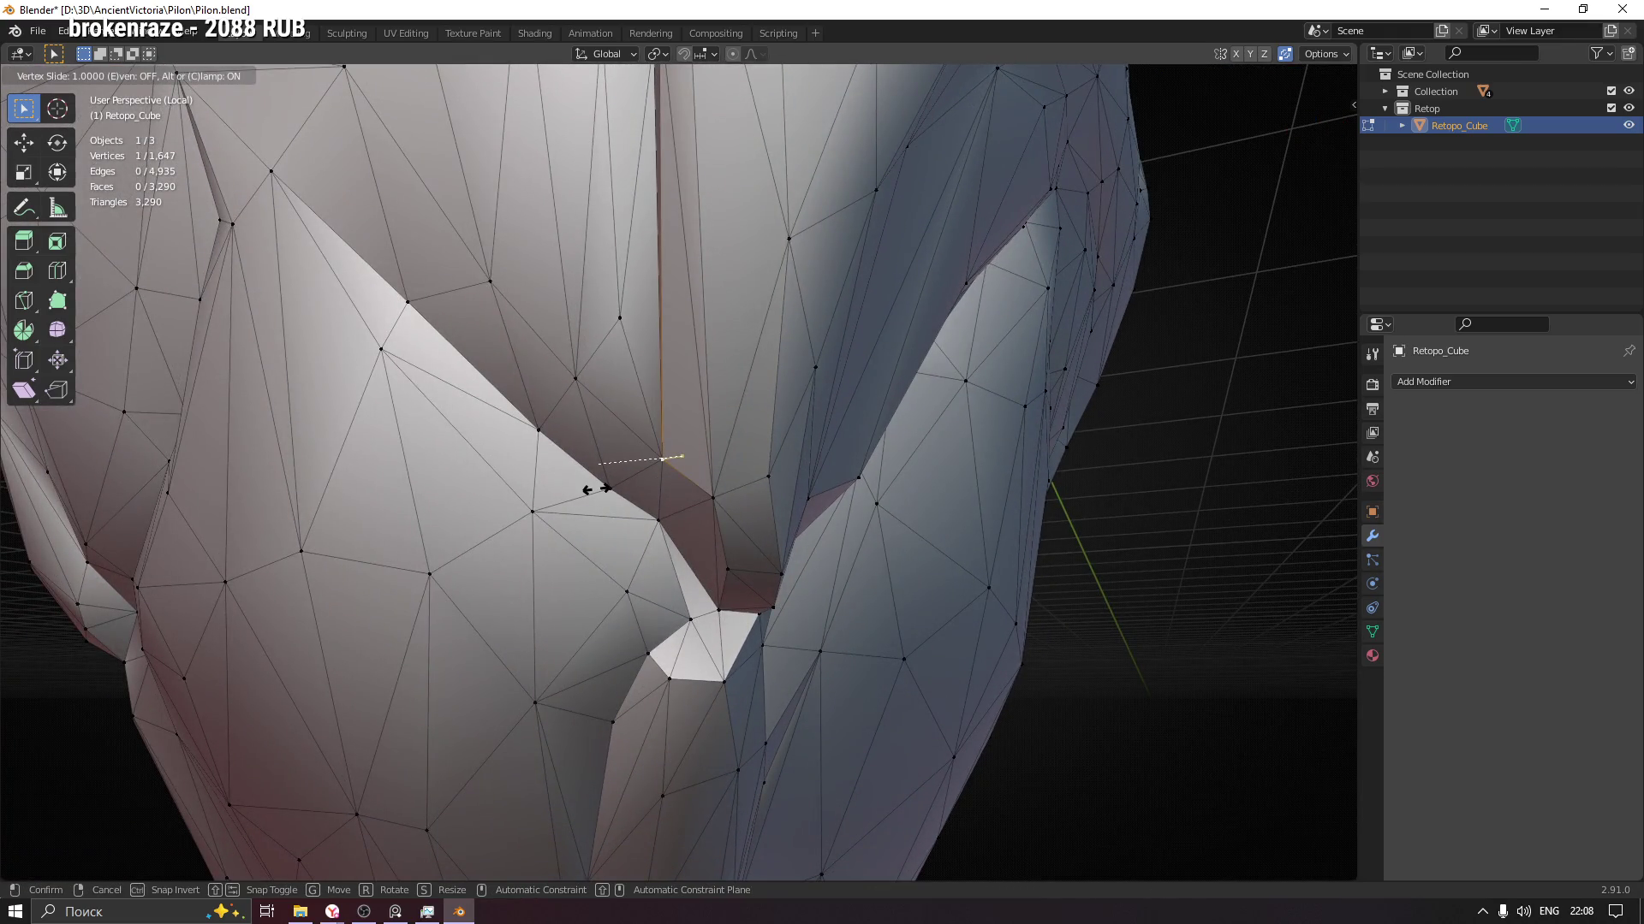
{"action": "left_click", "coordinate": [596, 488]}
{"action": "mouse_move", "coordinate": [596, 488]}
{"action": "middle_mouse_down"}
{"action": "mouse_move", "coordinate": [753, 352]}
{"action": "mouse_move", "coordinate": [679, 289]}
{"action": "mouse_move", "coordinate": [767, 429]}
{"action": "mouse_move", "coordinate": [600, 607]}
{"action": "mouse_move", "coordinate": [634, 625]}
{"action": "mouse_move", "coordinate": [625, 594]}
{"action": "middle_mouse_up"}
{"action": "key", "text": "ctrl+z"}
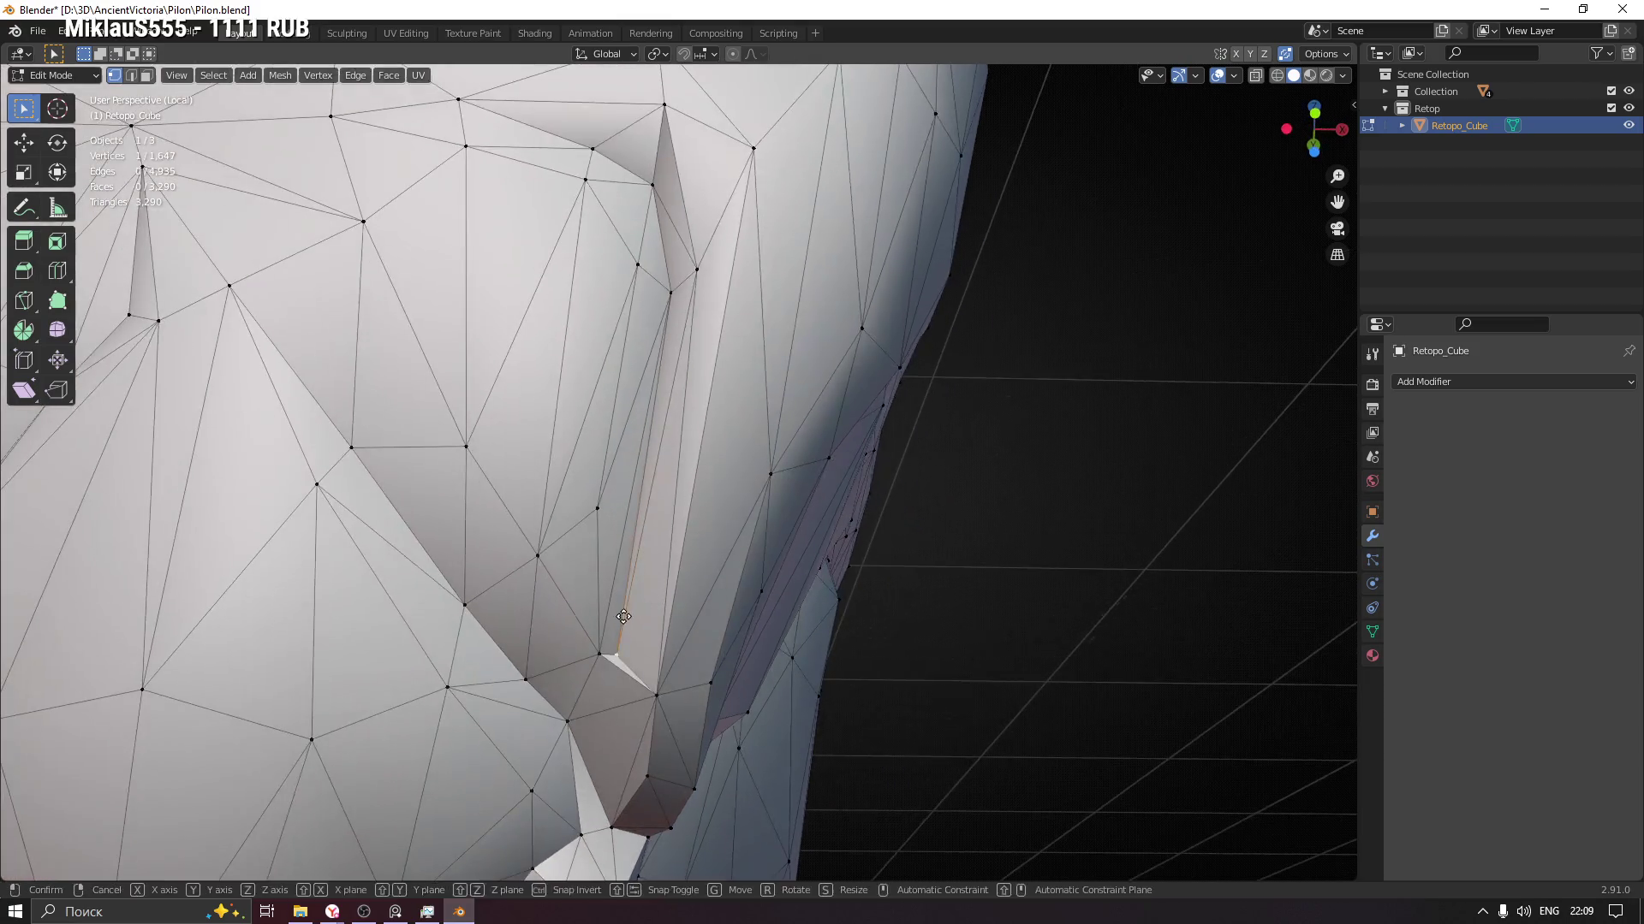
Redo the vertex slide along an edge and slide one more vertex.
{"action": "key", "text": "g"}
{"action": "key", "text": "g"}
{"action": "left_click", "coordinate": [637, 552]}
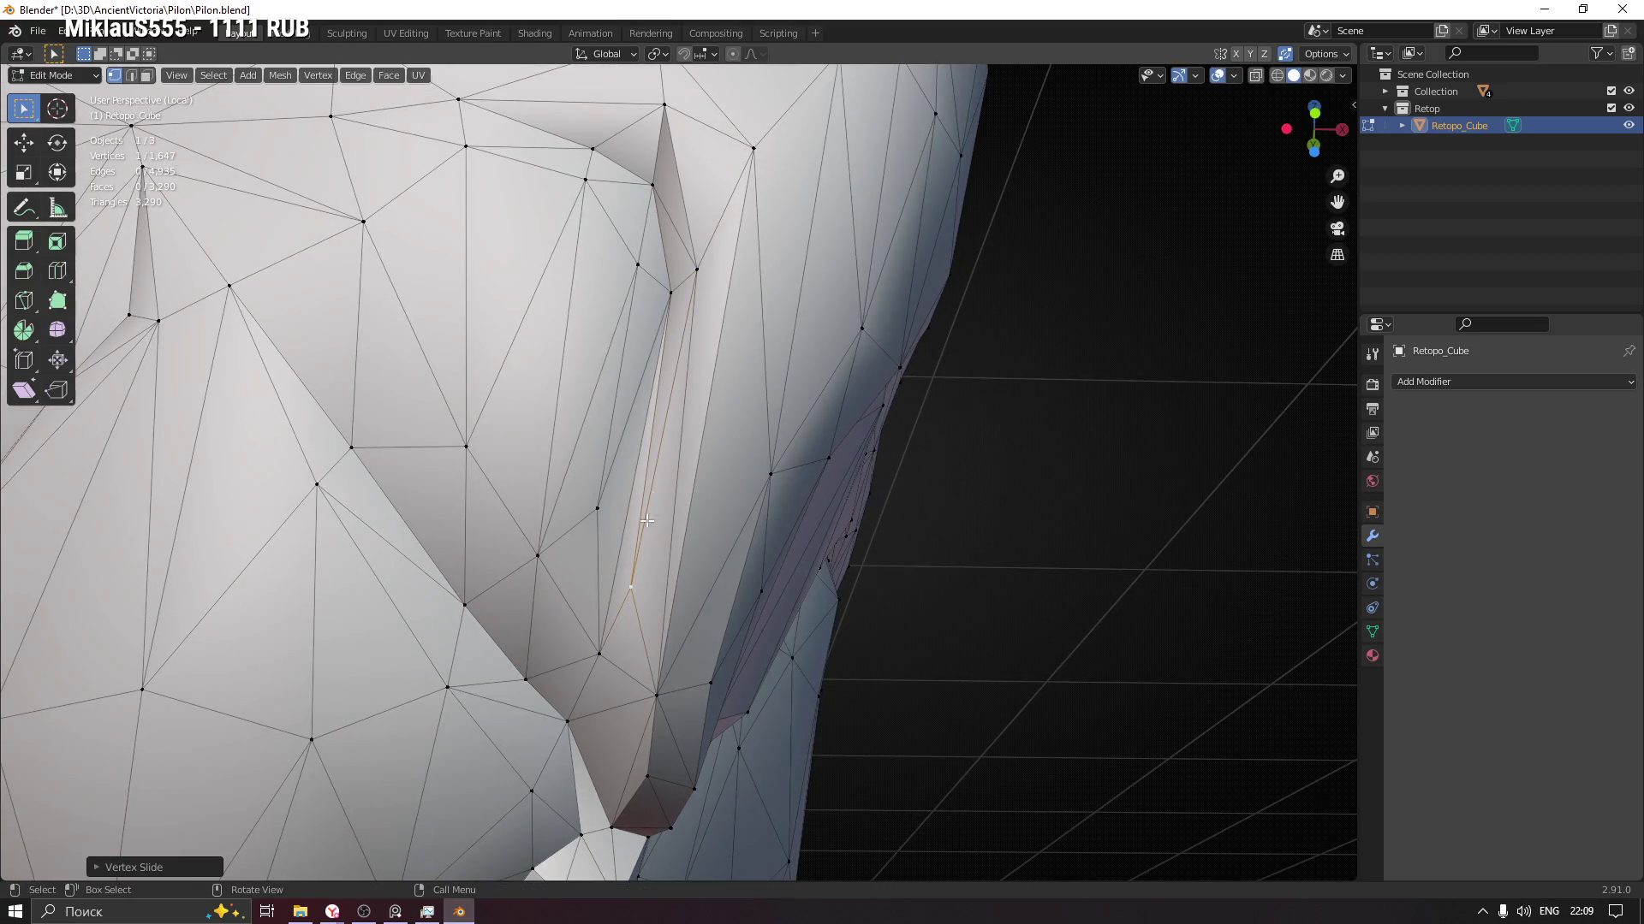
{"action": "scroll", "coordinate": [664, 336], "scroll_direction": "down", "scroll_amount": 5}
{"action": "mouse_move", "coordinate": [665, 336]}
{"action": "middle_mouse_down"}
{"action": "mouse_move", "coordinate": [619, 450]}
{"action": "mouse_move", "coordinate": [631, 458]}
{"action": "middle_mouse_up"}
{"action": "scroll", "coordinate": [649, 324], "scroll_direction": "up", "scroll_amount": 5}
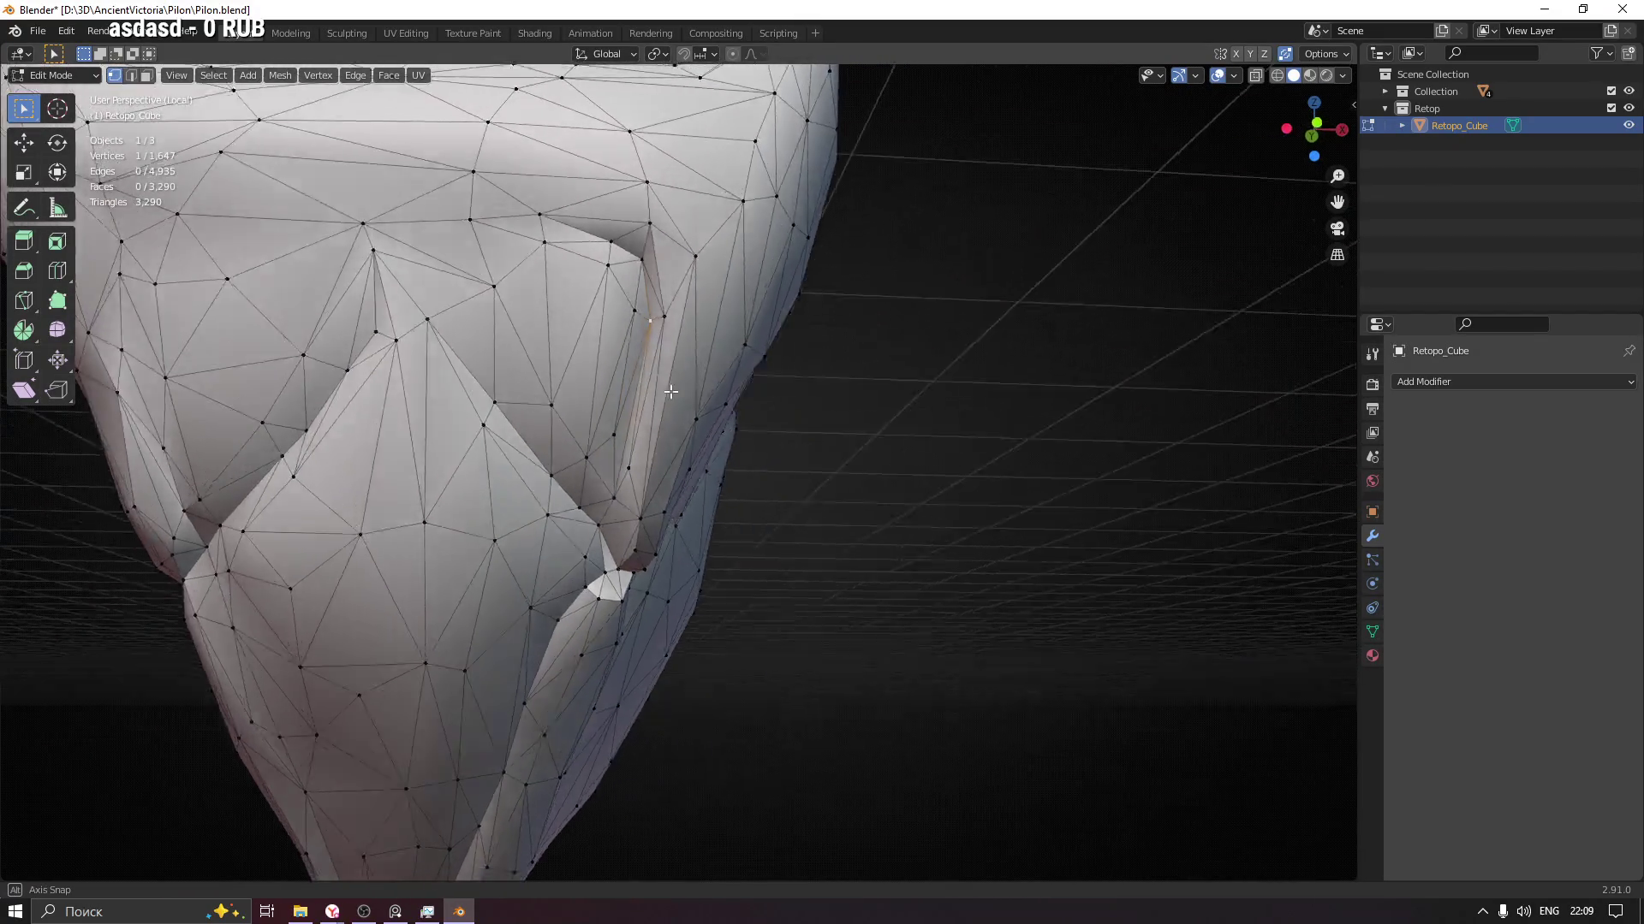
{"action": "mouse_move", "coordinate": [649, 325]}
{"action": "middle_mouse_down"}
{"action": "mouse_move", "coordinate": [628, 355]}
{"action": "mouse_move", "coordinate": [712, 265]}
{"action": "mouse_move", "coordinate": [664, 345]}
{"action": "mouse_move", "coordinate": [752, 393]}
{"action": "mouse_move", "coordinate": [660, 356]}
{"action": "mouse_move", "coordinate": [610, 379]}
{"action": "mouse_move", "coordinate": [522, 367]}
{"action": "middle_mouse_up"}
{"action": "key", "text": "g"}
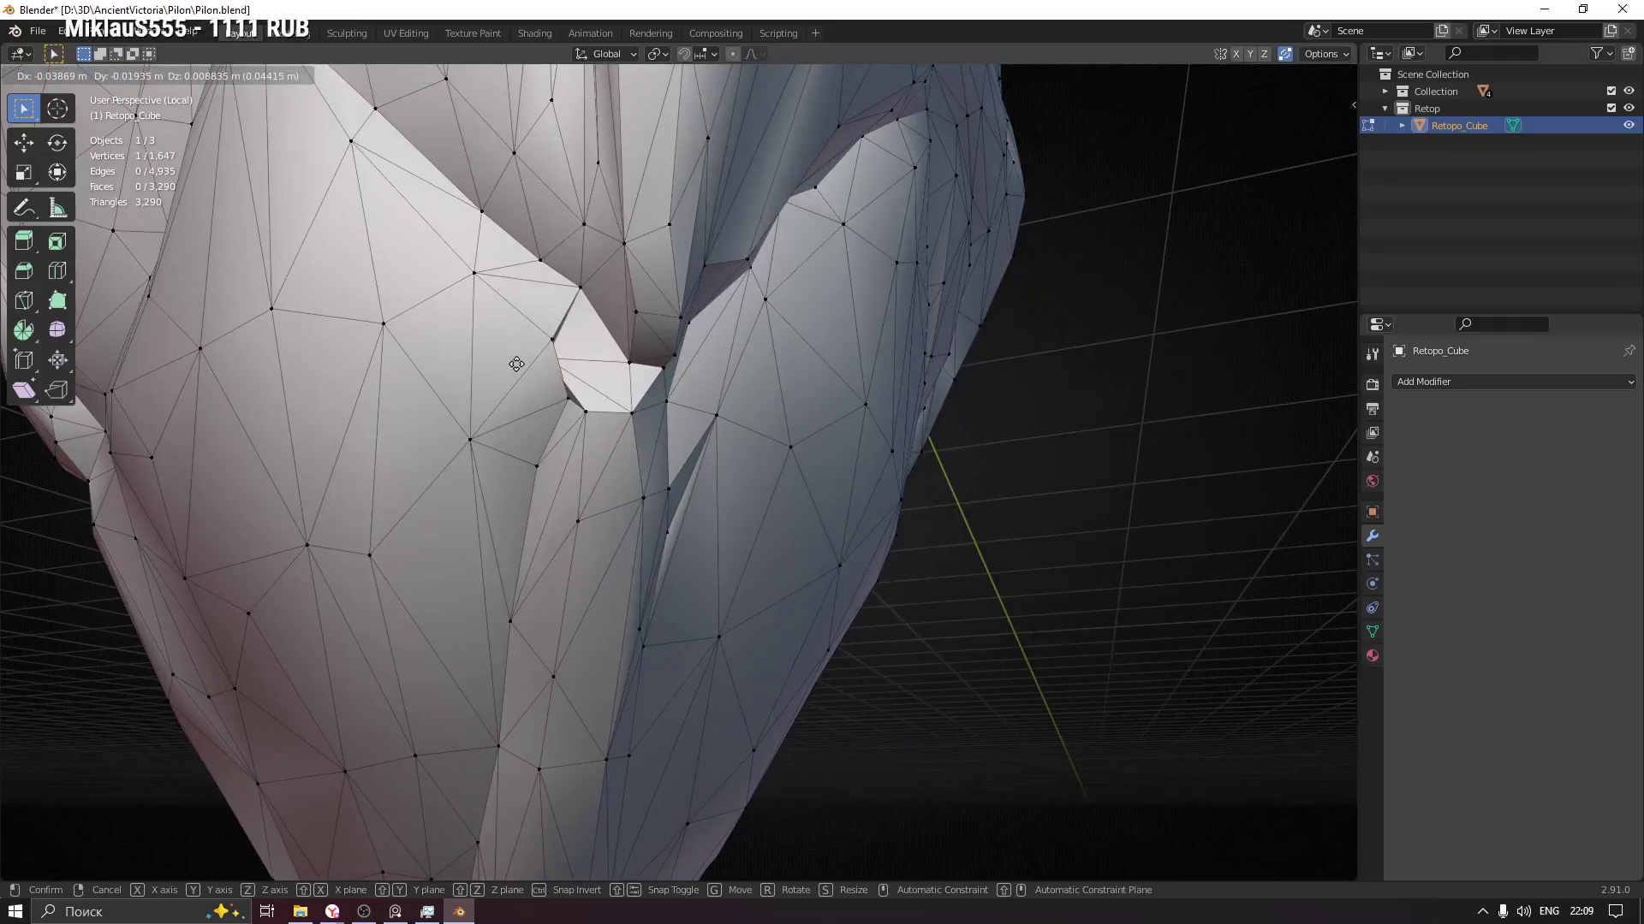
{"action": "key", "text": "g"}
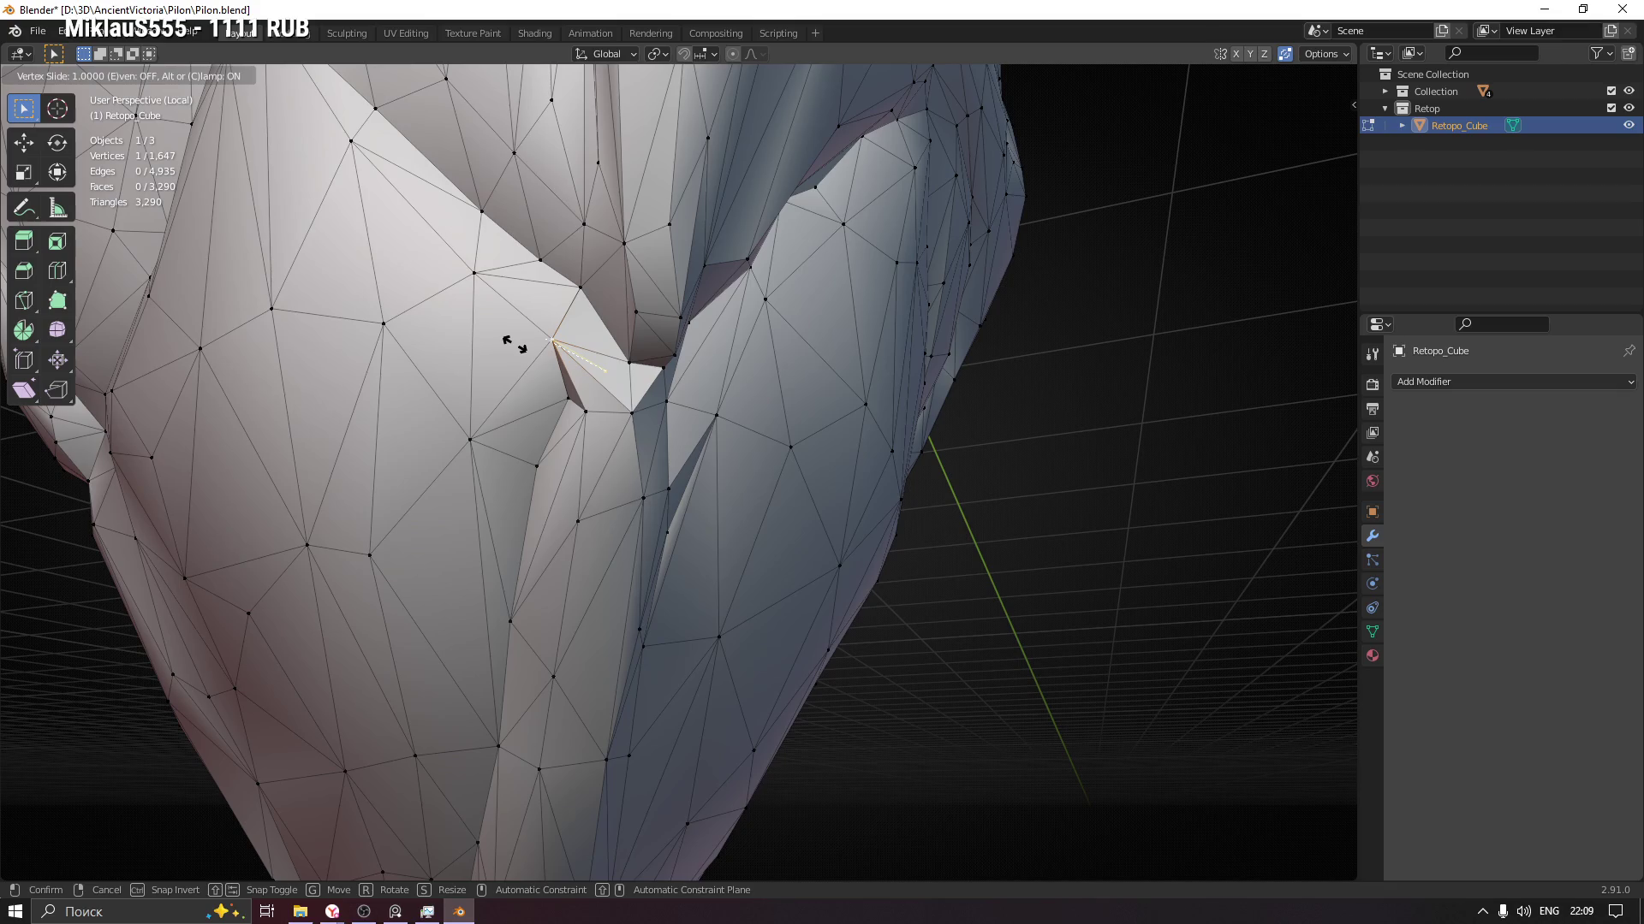
{"action": "left_click", "coordinate": [512, 344]}
Slide the last vertex down its edge onto a neighbour, reaching 1,646 vertices.
{"action": "mouse_move", "coordinate": [512, 344]}
{"action": "middle_mouse_down"}
{"action": "mouse_move", "coordinate": [724, 351]}
{"action": "mouse_move", "coordinate": [684, 530]}
{"action": "mouse_move", "coordinate": [687, 412]}
{"action": "mouse_move", "coordinate": [739, 377]}
{"action": "mouse_move", "coordinate": [753, 323]}
{"action": "mouse_move", "coordinate": [726, 350]}
{"action": "mouse_move", "coordinate": [724, 335]}
{"action": "mouse_move", "coordinate": [740, 293]}
{"action": "middle_mouse_up"}
{"action": "key", "text": "g"}
{"action": "key", "text": "g"}
{"action": "left_click", "coordinate": [699, 420]}
{"action": "key", "text": "g"}
{"action": "key", "text": "g"}
{"action": "left_click", "coordinate": [710, 378]}
Slide the vertex down the crease edge, slide one more, then view the lower tip.
{"action": "key", "text": "g"}
{"action": "key", "text": "g"}
{"action": "left_click", "coordinate": [621, 465]}
{"action": "middle_click_drag", "start_coordinate": [614, 437], "coordinate": [604, 338], "text": "ctrl"}
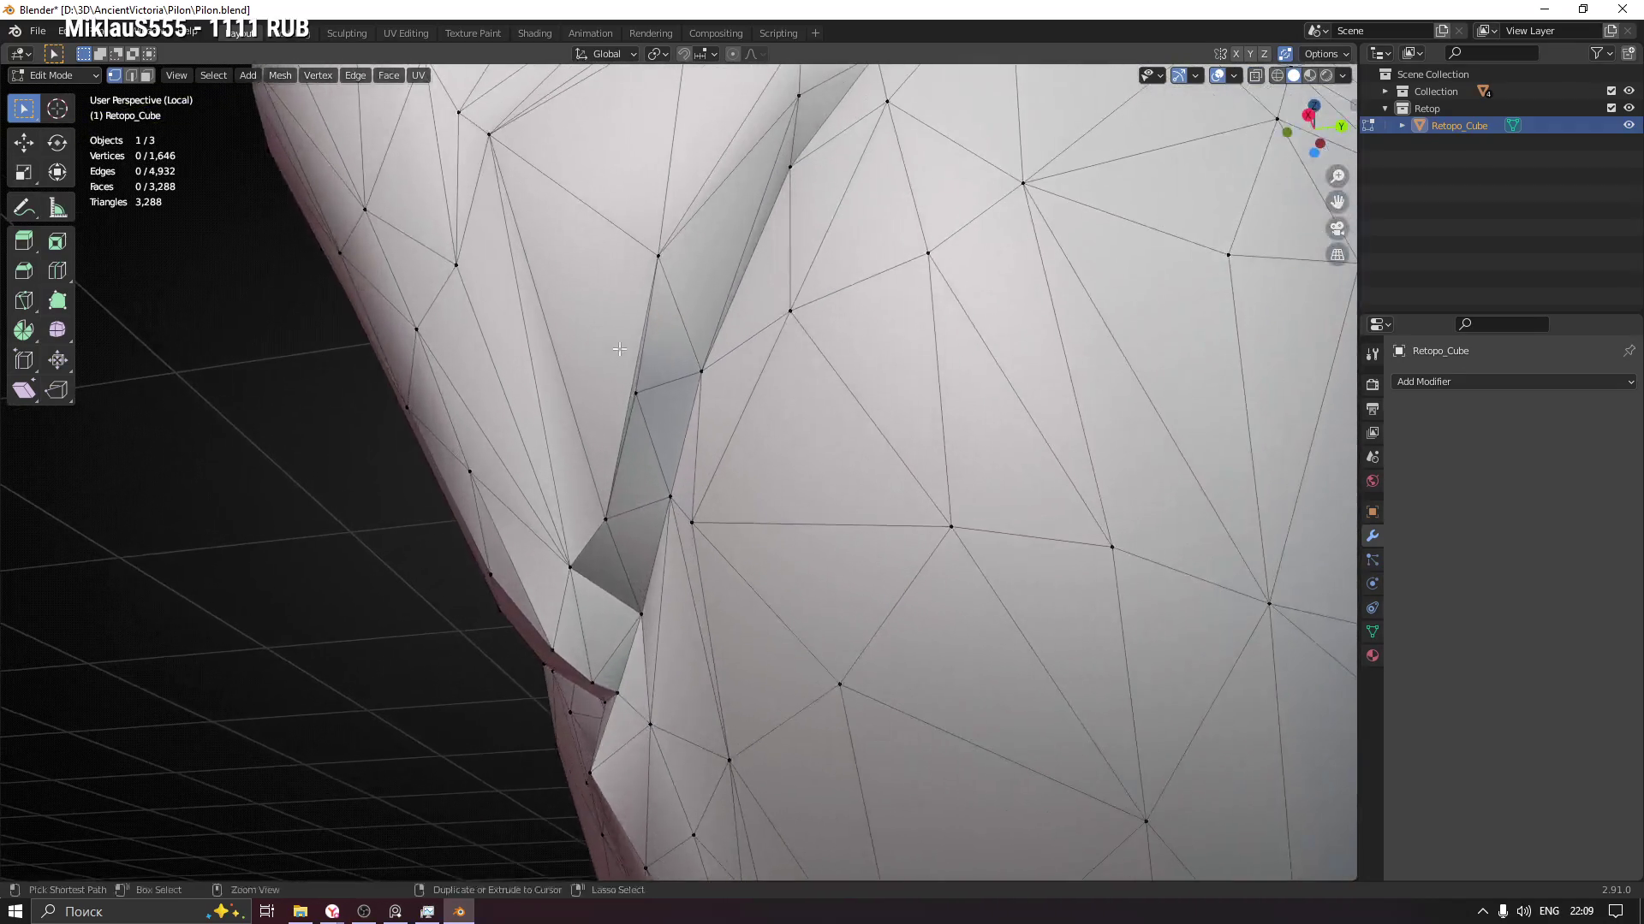
{"action": "key", "text": "shift+v"}
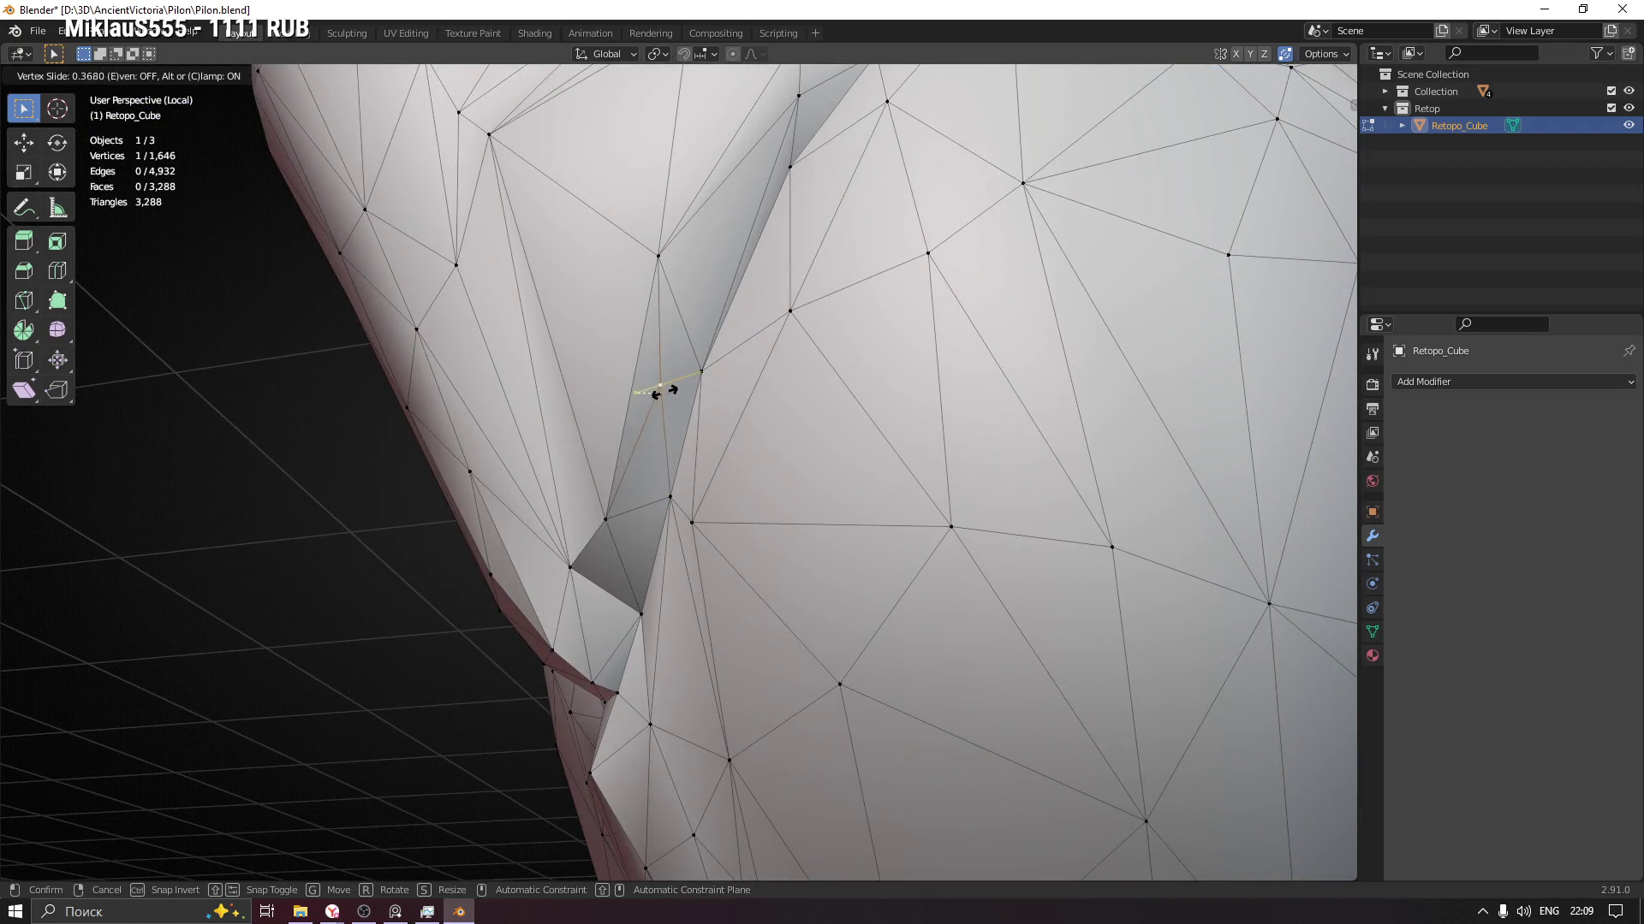
{"action": "left_click", "coordinate": [659, 391]}
{"action": "scroll", "coordinate": [676, 390], "scroll_direction": "down", "scroll_amount": 5}
{"action": "mouse_move", "coordinate": [677, 389]}
{"action": "middle_mouse_down"}
{"action": "mouse_move", "coordinate": [752, 390]}
{"action": "mouse_move", "coordinate": [736, 380]}
{"action": "middle_mouse_up"}
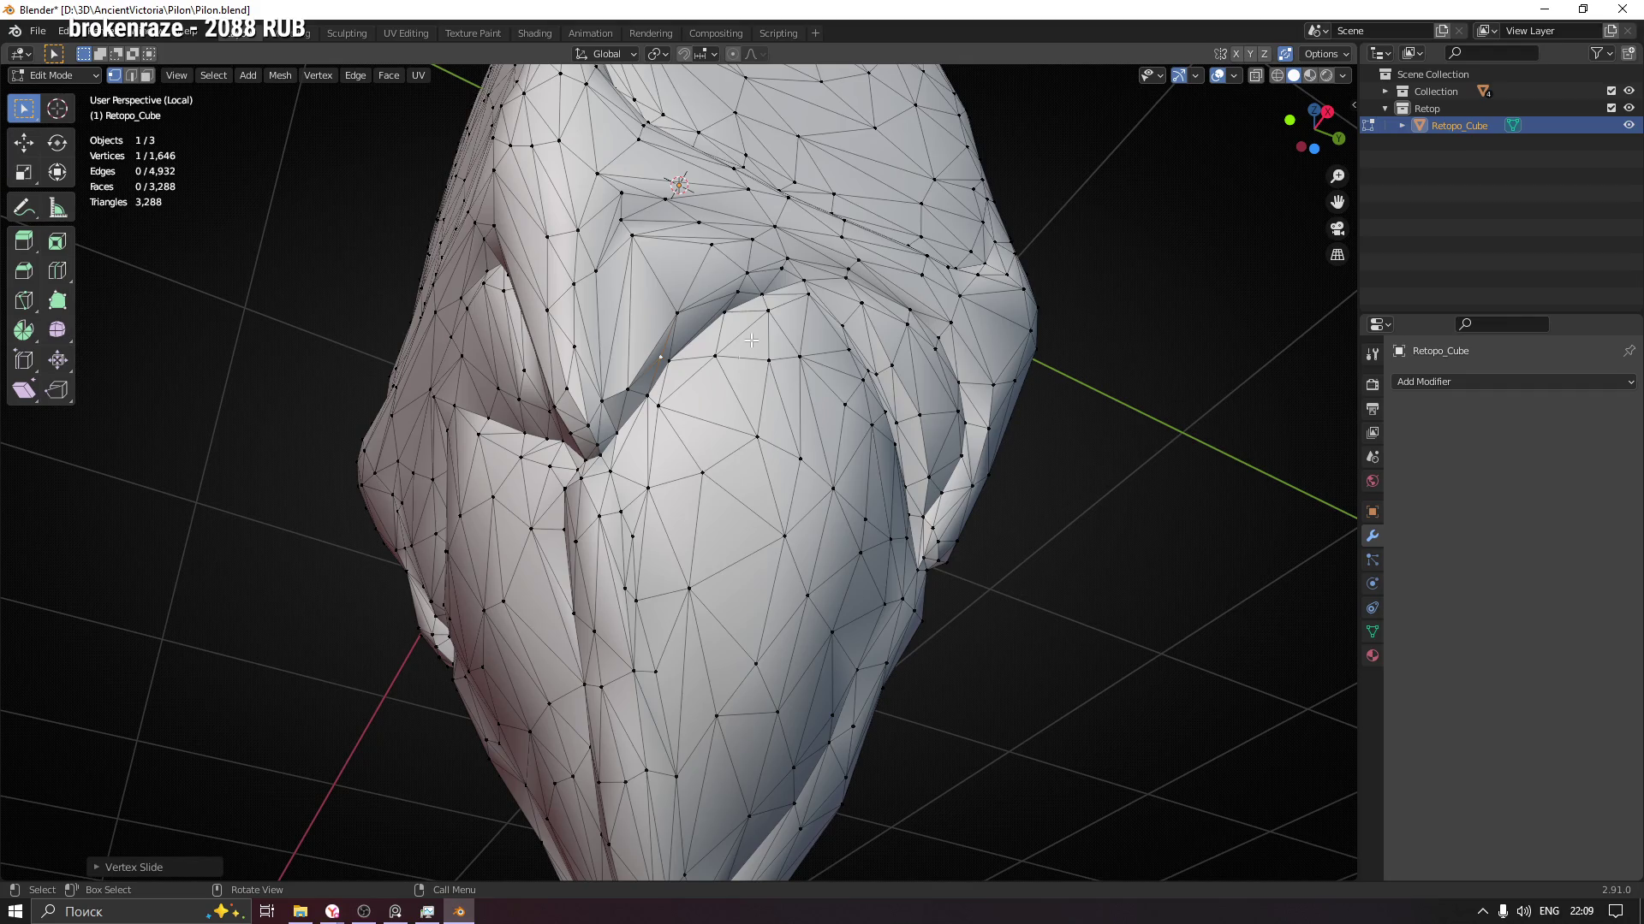
{"action": "mouse_move", "coordinate": [718, 426]}
{"action": "middle_mouse_down"}
{"action": "mouse_move", "coordinate": [829, 249]}
{"action": "mouse_move", "coordinate": [594, 476]}
{"action": "middle_mouse_up"}
Slide two vertices into their neighbours to merge them, then save Pilon.blend.
{"action": "scroll", "coordinate": [595, 476], "scroll_direction": "up", "scroll_amount": 5}
{"action": "mouse_move", "coordinate": [609, 358]}
{"action": "middle_mouse_down"}
{"action": "mouse_move", "coordinate": [655, 395]}
{"action": "mouse_move", "coordinate": [743, 387]}
{"action": "mouse_move", "coordinate": [747, 410]}
{"action": "middle_mouse_up"}
{"action": "key", "text": "shift+v"}
{"action": "left_click", "coordinate": [660, 422]}
{"action": "scroll", "coordinate": [660, 422], "scroll_direction": "down", "scroll_amount": 4}
{"action": "key", "text": "g"}
{"action": "left_click", "coordinate": [728, 495]}
{"action": "mouse_move", "coordinate": [727, 494]}
{"action": "middle_mouse_down"}
{"action": "mouse_move", "coordinate": [794, 343]}
{"action": "mouse_move", "coordinate": [965, 440]}
{"action": "mouse_move", "coordinate": [1028, 374]}
{"action": "mouse_move", "coordinate": [528, 432]}
{"action": "middle_mouse_up"}
{"action": "scroll", "coordinate": [794, 343], "scroll_direction": "down", "scroll_amount": 3}
{"action": "key", "text": "ctrl+s"}
Slide further vertices along their edges, cancelling two unwanted slides with right-click.
{"action": "scroll", "coordinate": [564, 334], "scroll_direction": "up", "scroll_amount": 2}
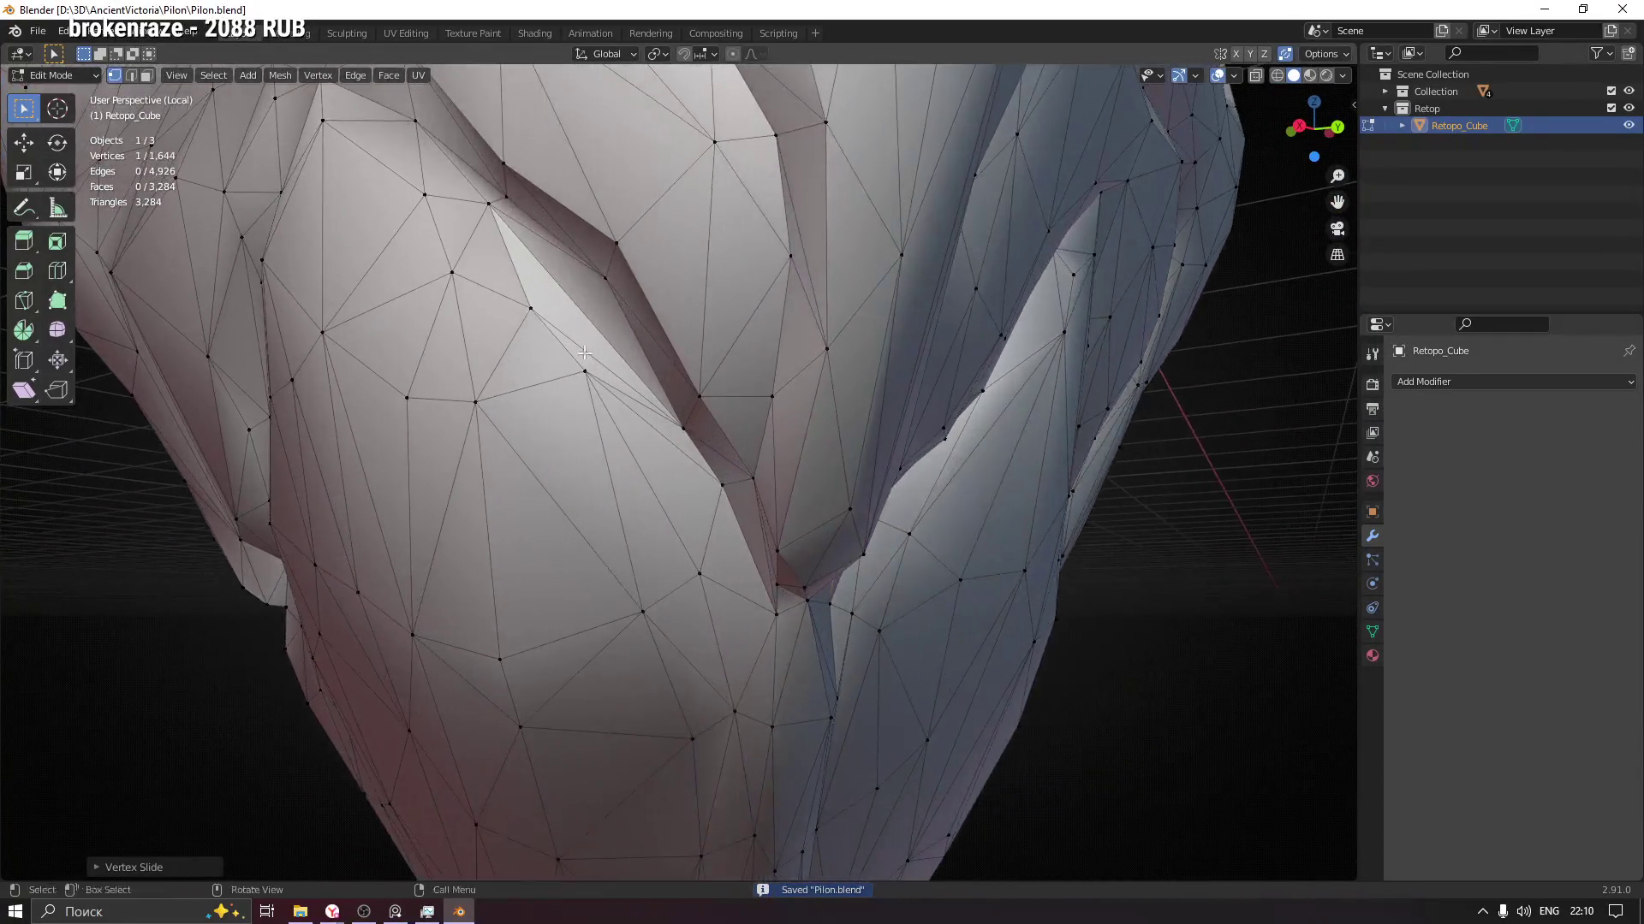
{"action": "key", "text": "shift+v"}
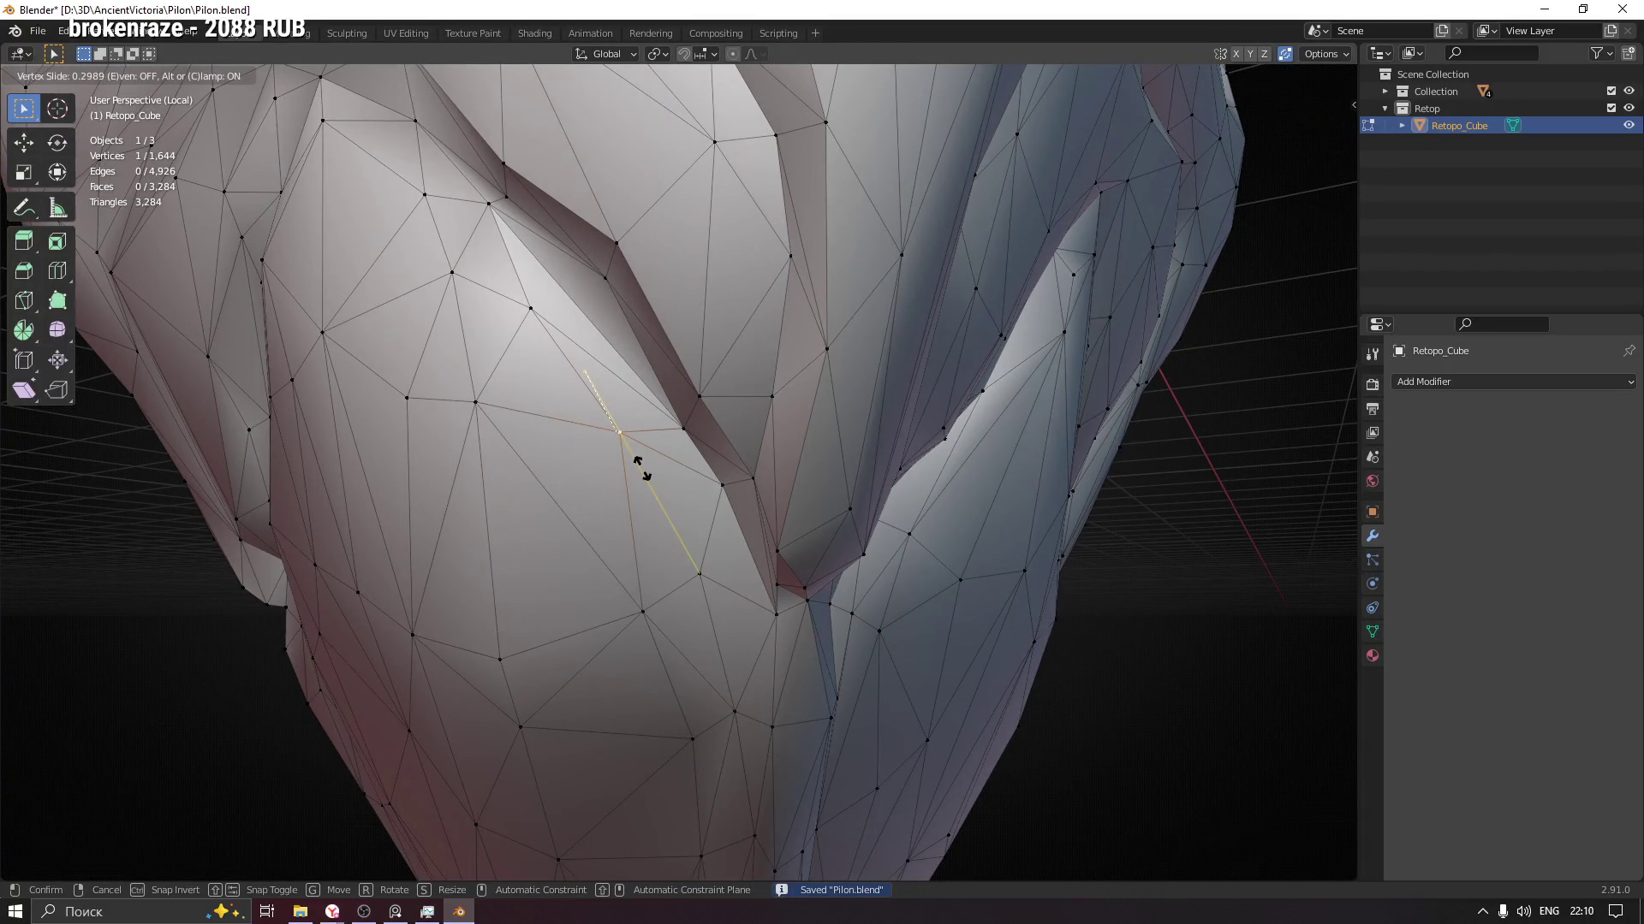
{"action": "left_click", "coordinate": [640, 467]}
{"action": "mouse_move", "coordinate": [641, 466]}
{"action": "middle_mouse_down"}
{"action": "mouse_move", "coordinate": [855, 422]}
{"action": "mouse_move", "coordinate": [895, 451]}
{"action": "mouse_move", "coordinate": [599, 325]}
{"action": "mouse_move", "coordinate": [587, 338]}
{"action": "mouse_move", "coordinate": [615, 301]}
{"action": "mouse_move", "coordinate": [638, 344]}
{"action": "middle_mouse_up"}
{"action": "scroll", "coordinate": [595, 318], "scroll_direction": "up", "scroll_amount": 5}
{"action": "scroll", "coordinate": [571, 357], "scroll_direction": "down", "scroll_amount": 3}
{"action": "left_click", "coordinate": [615, 302]}
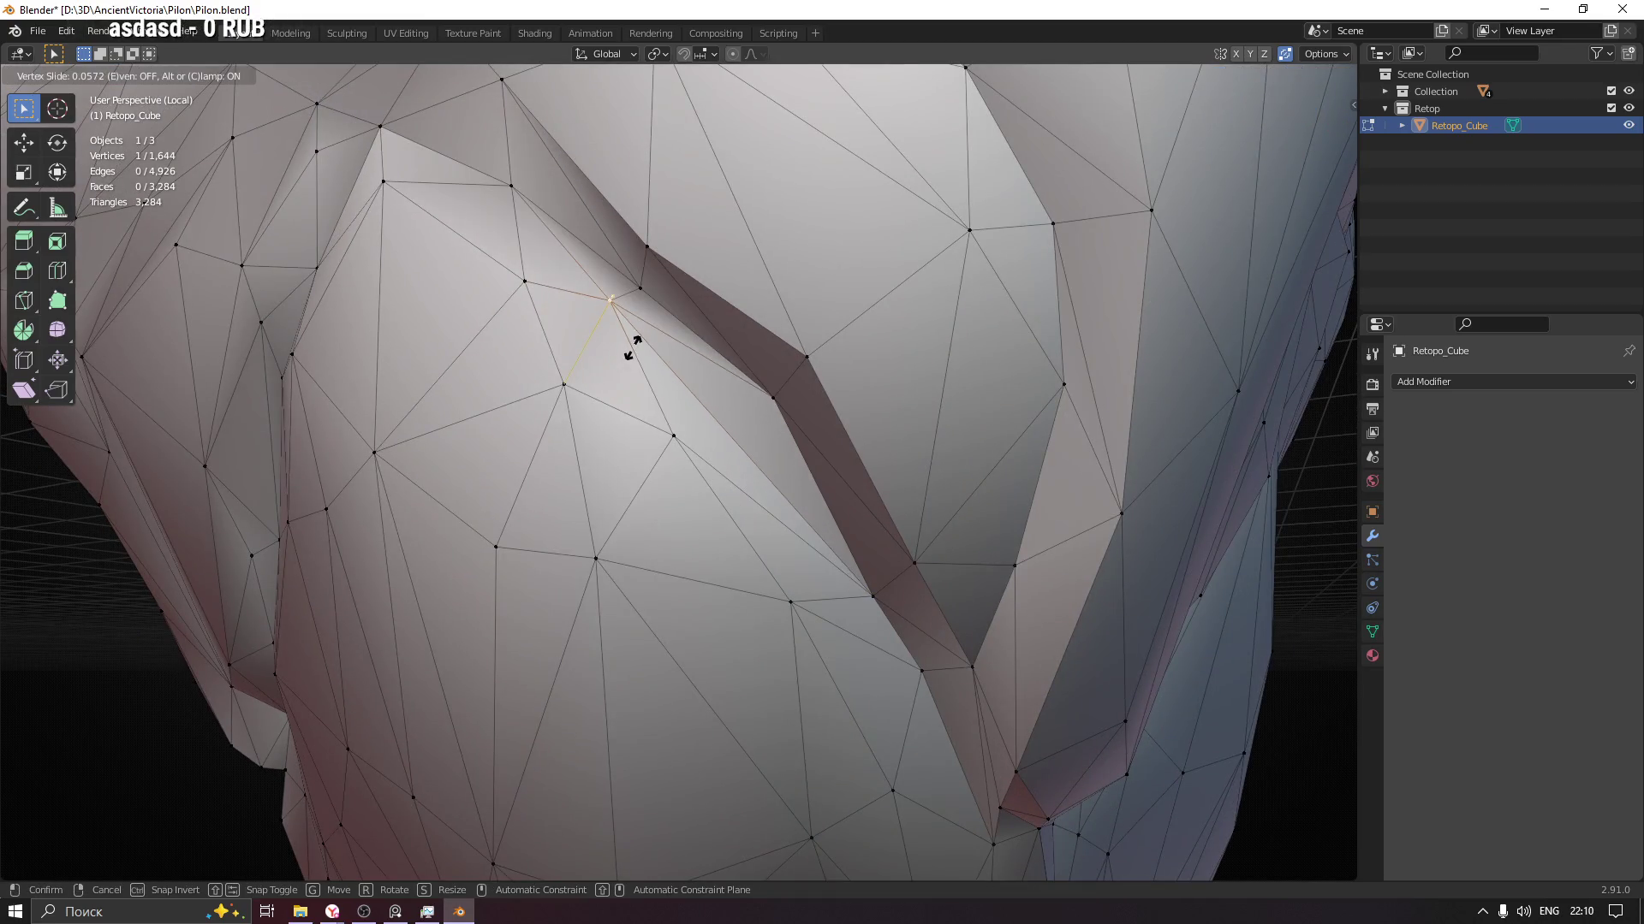
{"action": "right_click", "coordinate": [633, 347]}
{"action": "key", "text": "g"}
{"action": "key", "text": "g"}
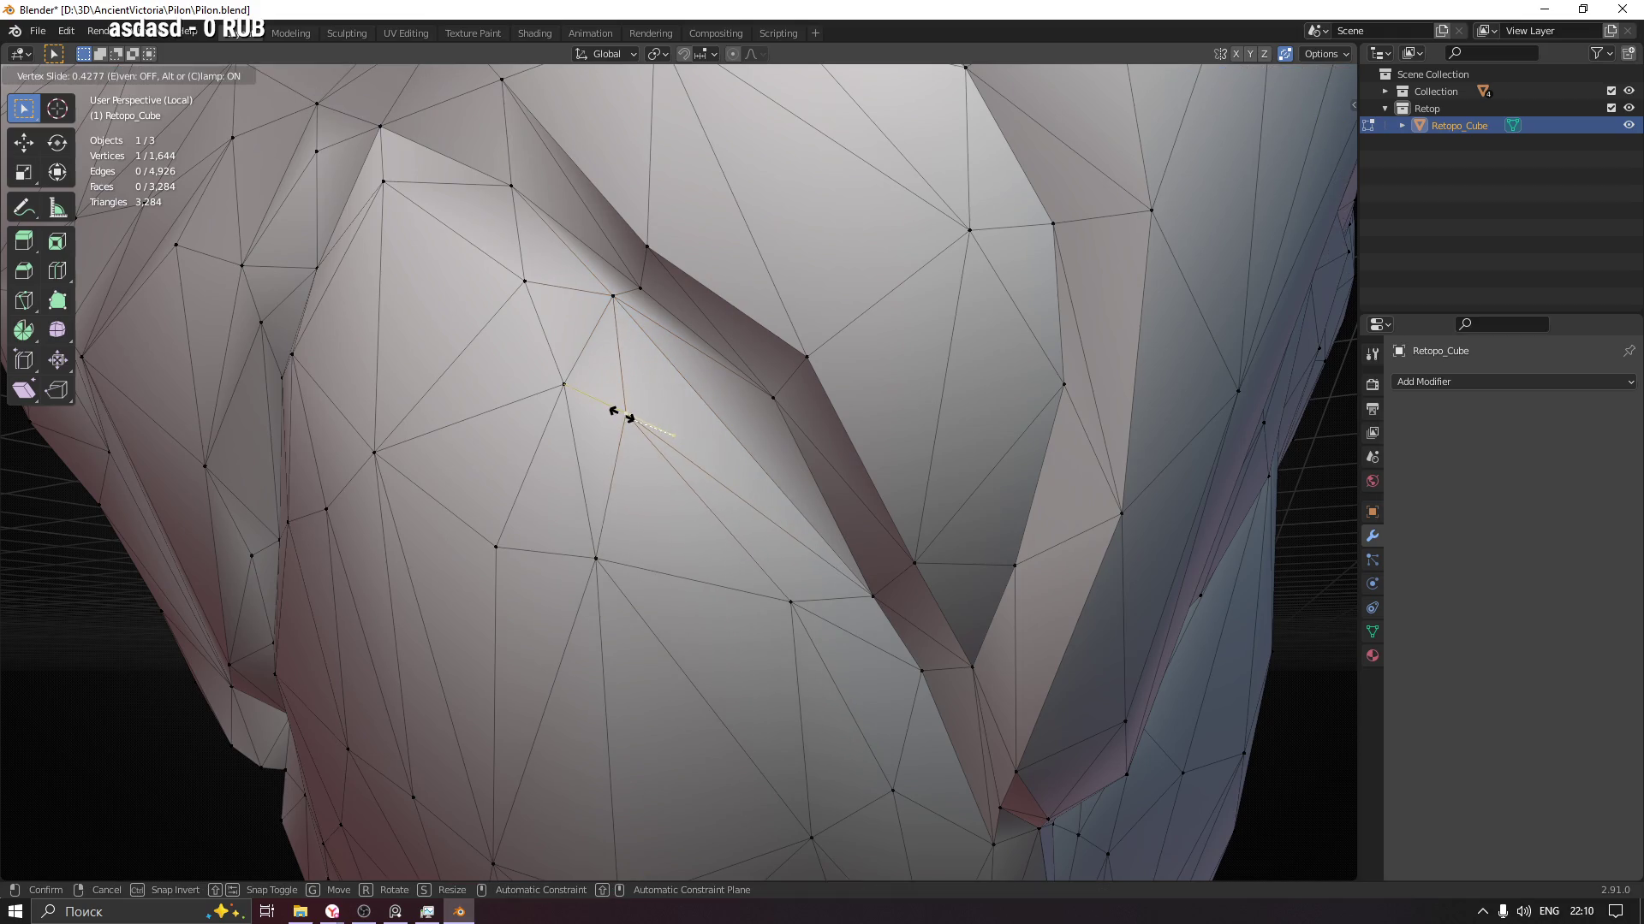
{"action": "left_click", "coordinate": [629, 418]}
{"action": "mouse_move", "coordinate": [629, 417]}
{"action": "middle_mouse_down"}
{"action": "mouse_move", "coordinate": [680, 520]}
{"action": "mouse_move", "coordinate": [781, 557]}
{"action": "mouse_move", "coordinate": [742, 470]}
{"action": "mouse_move", "coordinate": [606, 425]}
{"action": "mouse_move", "coordinate": [593, 375]}
{"action": "mouse_move", "coordinate": [708, 407]}
{"action": "mouse_move", "coordinate": [514, 396]}
{"action": "mouse_move", "coordinate": [588, 367]}
{"action": "mouse_move", "coordinate": [577, 343]}
{"action": "mouse_move", "coordinate": [635, 377]}
{"action": "middle_mouse_up"}
{"action": "key", "text": "g"}
{"action": "key", "text": "g"}
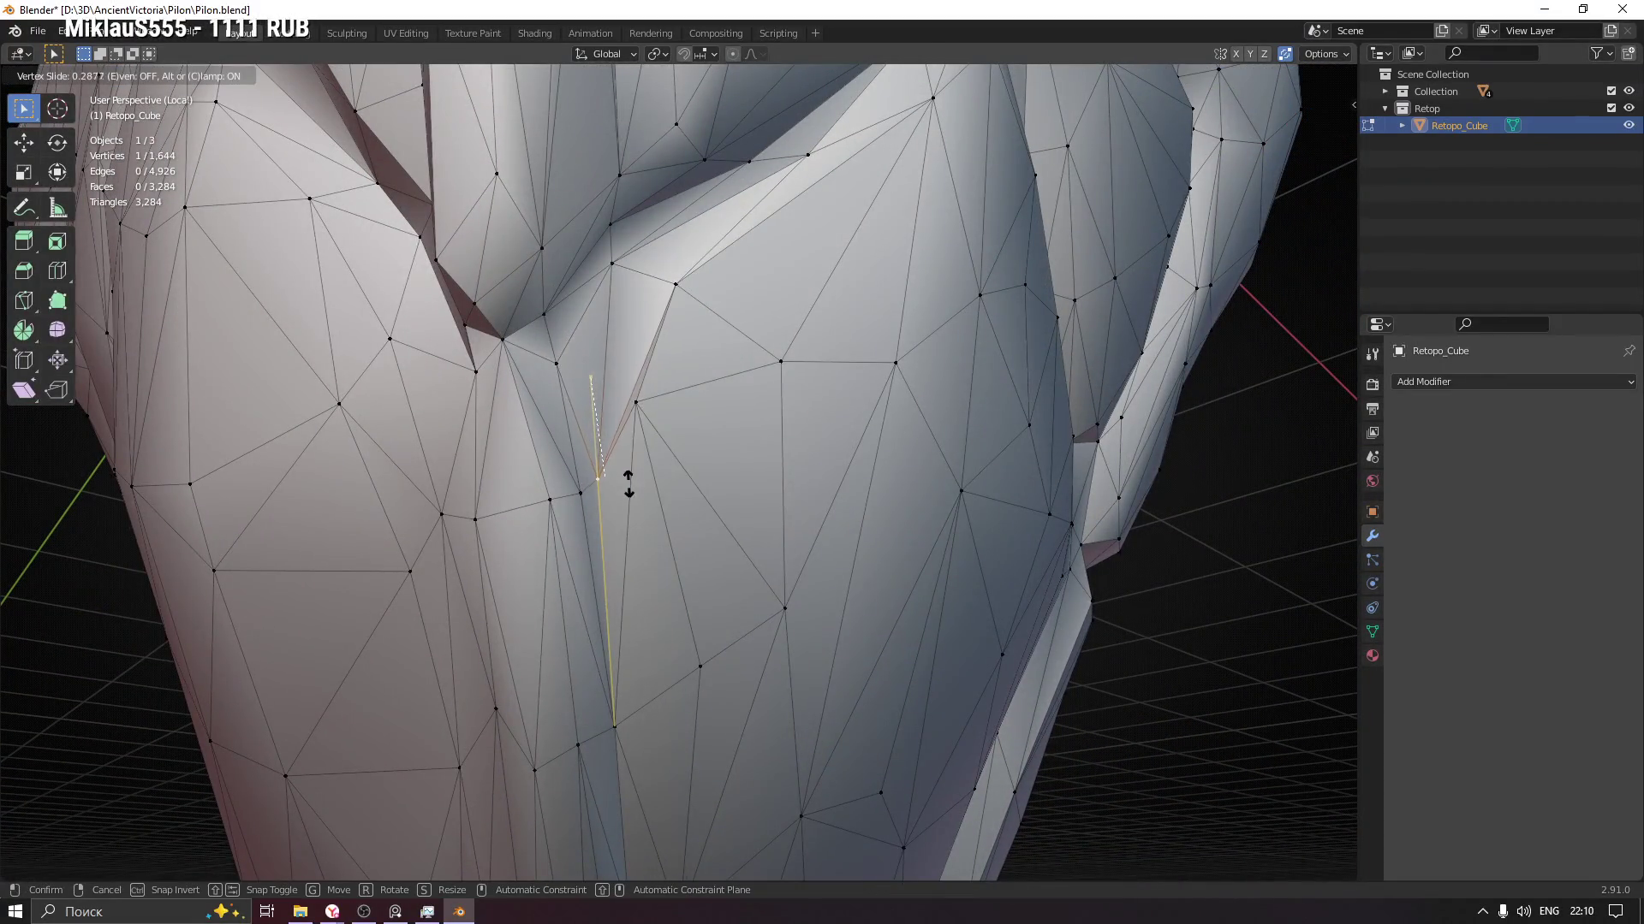
{"action": "right_click", "coordinate": [633, 377]}
Grab the spike-tip vertex and orbit around the mesh to inspect it.
{"action": "left_click", "coordinate": [578, 495]}
{"action": "middle_click_drag", "start_coordinate": [579, 495], "coordinate": [586, 512]}
{"action": "key", "text": "g"}
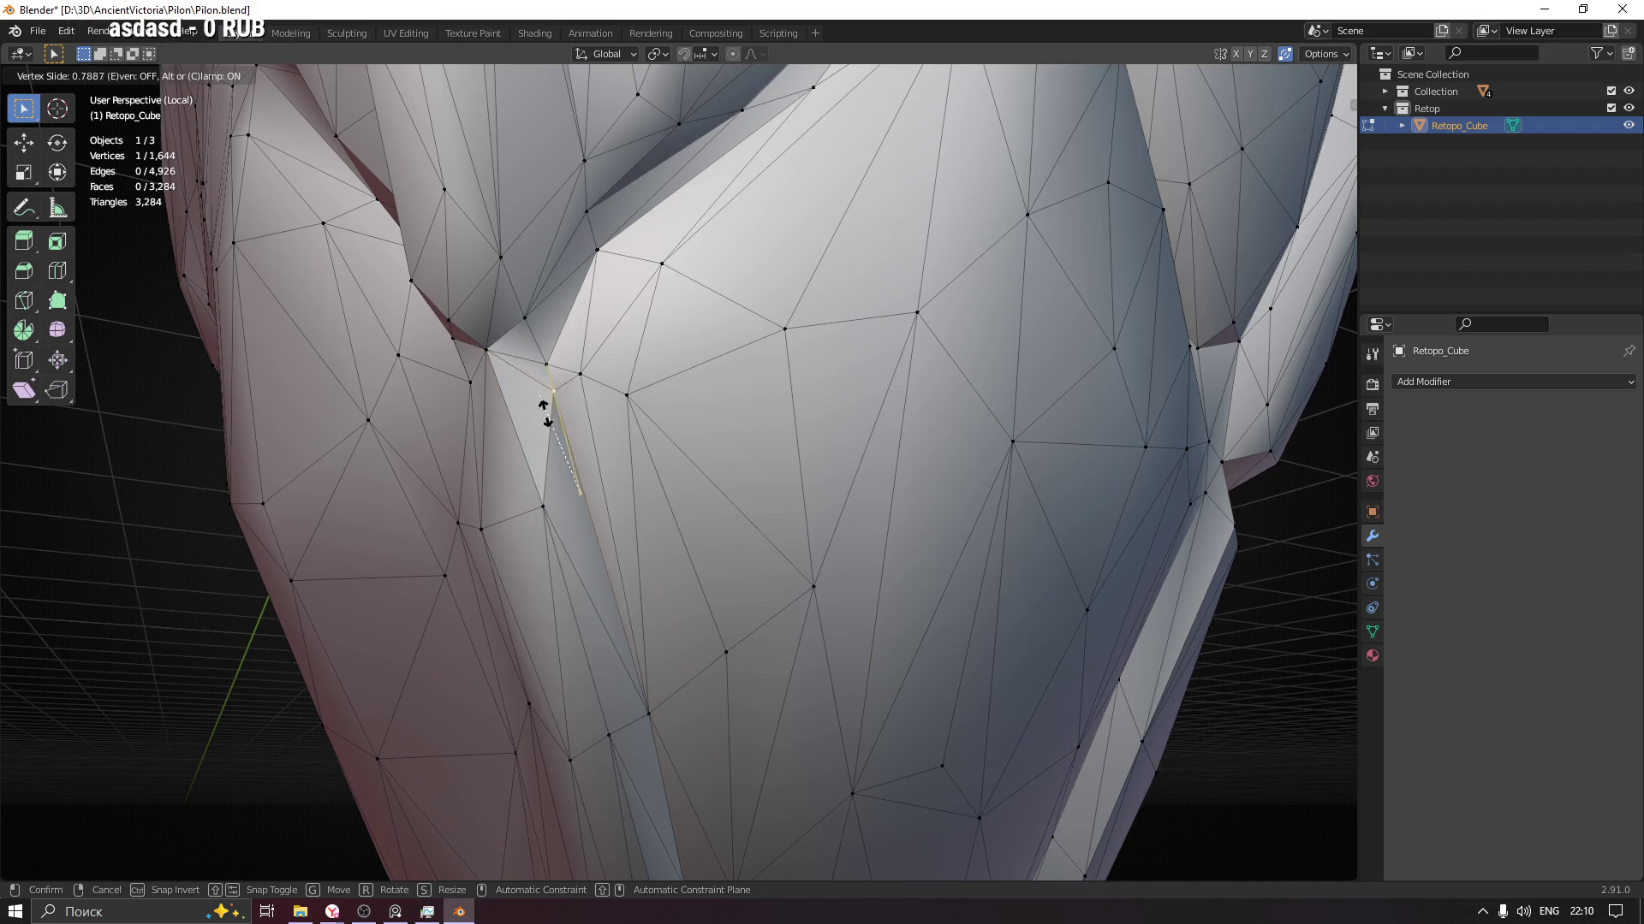
{"action": "mouse_move", "coordinate": [669, 464]}
{"action": "middle_mouse_down"}
{"action": "mouse_move", "coordinate": [650, 480]}
{"action": "mouse_move", "coordinate": [686, 495]}
{"action": "mouse_move", "coordinate": [585, 421]}
{"action": "mouse_move", "coordinate": [631, 466]}
{"action": "mouse_move", "coordinate": [605, 551]}
{"action": "mouse_move", "coordinate": [594, 476]}
{"action": "mouse_move", "coordinate": [826, 494]}
{"action": "middle_mouse_up"}
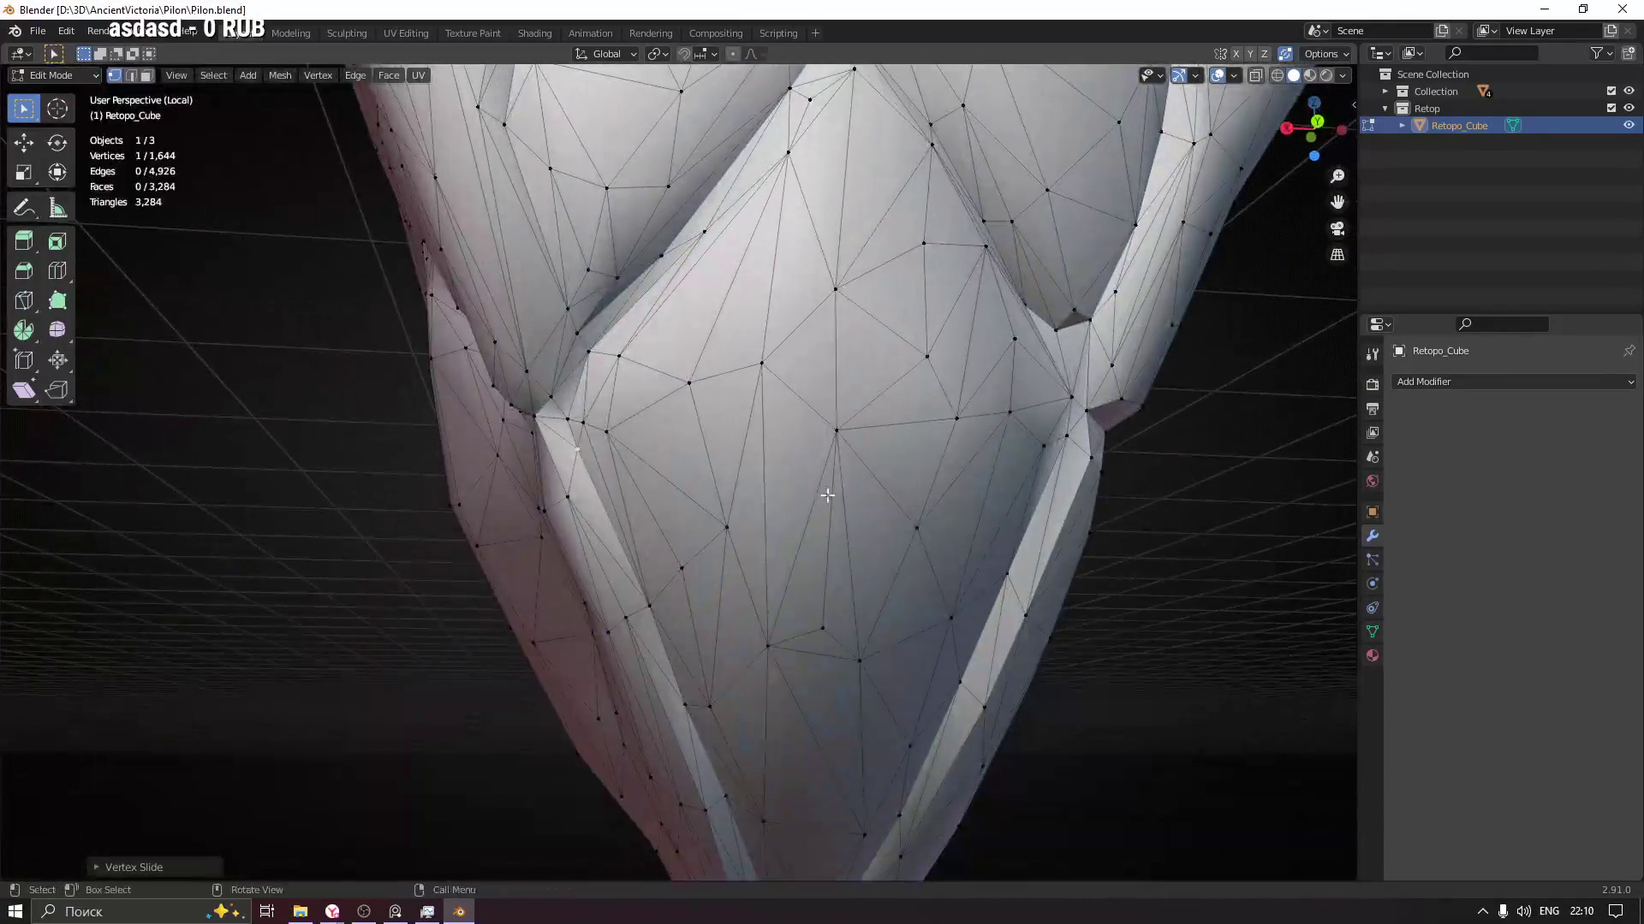
{"action": "mouse_move", "coordinate": [892, 451]}
{"action": "middle_mouse_down"}
{"action": "mouse_move", "coordinate": [564, 350]}
{"action": "mouse_move", "coordinate": [613, 427]}
{"action": "mouse_move", "coordinate": [575, 518]}
{"action": "mouse_move", "coordinate": [759, 331]}
{"action": "mouse_move", "coordinate": [587, 392]}
{"action": "mouse_move", "coordinate": [748, 503]}
{"action": "mouse_move", "coordinate": [671, 437]}
{"action": "mouse_move", "coordinate": [778, 308]}
{"action": "mouse_move", "coordinate": [700, 564]}
{"action": "middle_mouse_up"}
{"action": "scroll", "coordinate": [556, 565], "scroll_direction": "down", "scroll_amount": 3}
{"action": "scroll", "coordinate": [739, 408], "scroll_direction": "up", "scroll_amount": 2}
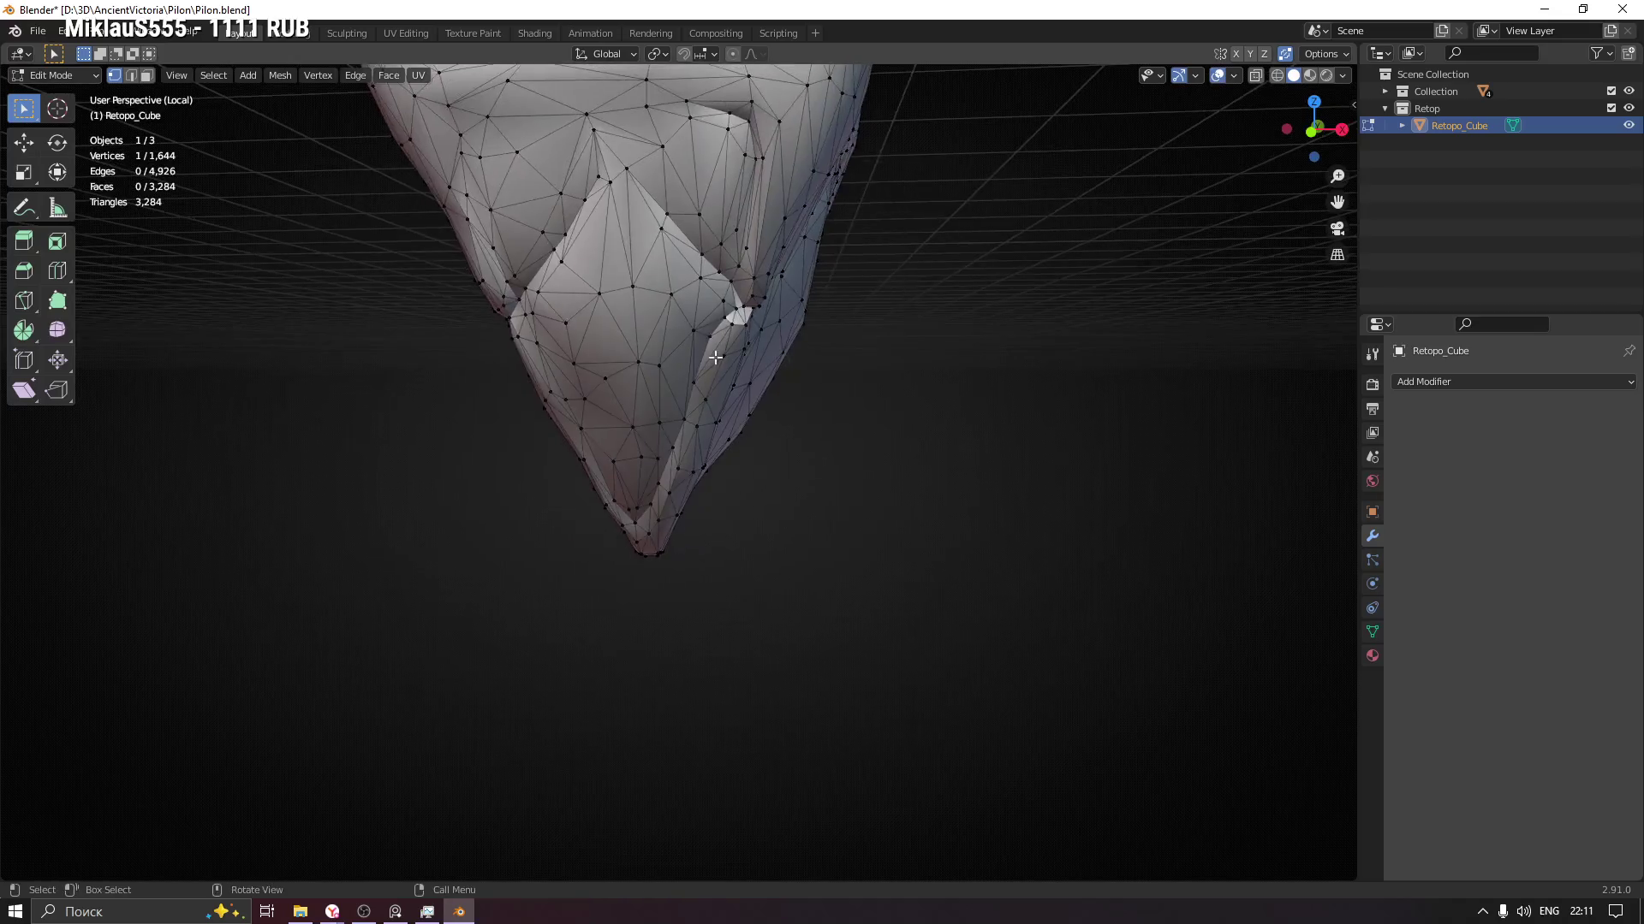
{"action": "middle_click_drag", "start_coordinate": [706, 366], "coordinate": [719, 321]}
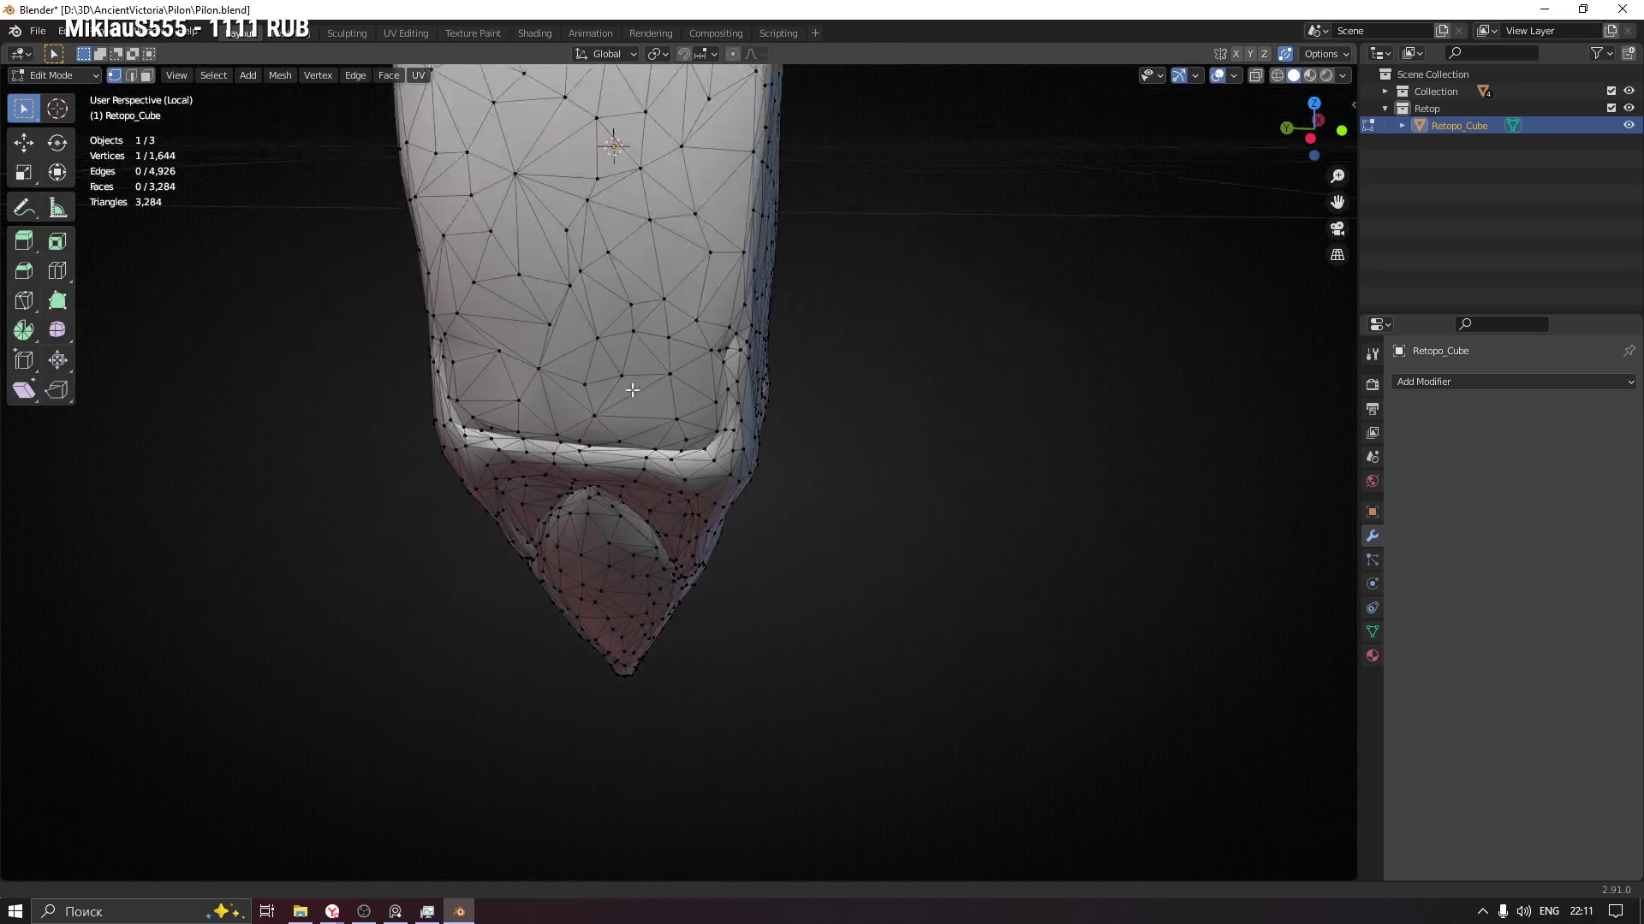
{"action": "scroll", "coordinate": [631, 399], "scroll_direction": "up", "scroll_amount": 3}
{"action": "mouse_move", "coordinate": [631, 398]}
{"action": "middle_mouse_down"}
{"action": "mouse_move", "coordinate": [821, 363]}
{"action": "mouse_move", "coordinate": [727, 411]}
{"action": "mouse_move", "coordinate": [713, 321]}
{"action": "mouse_move", "coordinate": [778, 330]}
{"action": "mouse_move", "coordinate": [884, 447]}
{"action": "mouse_move", "coordinate": [936, 433]}
{"action": "mouse_move", "coordinate": [945, 518]}
{"action": "mouse_move", "coordinate": [881, 428]}
{"action": "mouse_move", "coordinate": [830, 429]}
{"action": "mouse_move", "coordinate": [762, 539]}
{"action": "mouse_move", "coordinate": [859, 455]}
{"action": "mouse_move", "coordinate": [844, 557]}
{"action": "mouse_move", "coordinate": [856, 459]}
{"action": "mouse_move", "coordinate": [743, 518]}
{"action": "mouse_move", "coordinate": [650, 531]}
{"action": "mouse_move", "coordinate": [744, 500]}
{"action": "mouse_move", "coordinate": [829, 510]}
{"action": "middle_mouse_up"}
{"action": "scroll", "coordinate": [634, 482], "scroll_direction": "up", "scroll_amount": 3}
Vertex-slide the first front-face vertices onto their neighbours so auto-merge joins them.
{"action": "key", "text": "g"}
{"action": "key", "text": "g"}
{"action": "left_click", "coordinate": [676, 539]}
{"action": "key", "text": "g"}
{"action": "key", "text": "g"}
{"action": "left_click", "coordinate": [580, 466]}
{"action": "key", "text": "g"}
{"action": "key", "text": "g"}
{"action": "left_click", "coordinate": [565, 481]}
{"action": "left_click", "coordinate": [754, 662]}
{"action": "key", "text": "g"}
{"action": "key", "text": "g"}
{"action": "left_click", "coordinate": [775, 594]}
{"action": "left_click", "coordinate": [937, 727]}
Merge two more vertices higher on the front face by sliding them into neighbours.
{"action": "mouse_move", "coordinate": [906, 450]}
{"action": "middle_mouse_down", "text": "shift"}
{"action": "mouse_move", "coordinate": [823, 479]}
{"action": "mouse_move", "coordinate": [808, 513]}
{"action": "middle_mouse_up", "text": "shift"}
{"action": "key", "text": "g"}
{"action": "left_click", "coordinate": [837, 444]}
{"action": "key", "text": "g"}
{"action": "key", "text": "g"}
{"action": "left_click", "coordinate": [795, 293]}
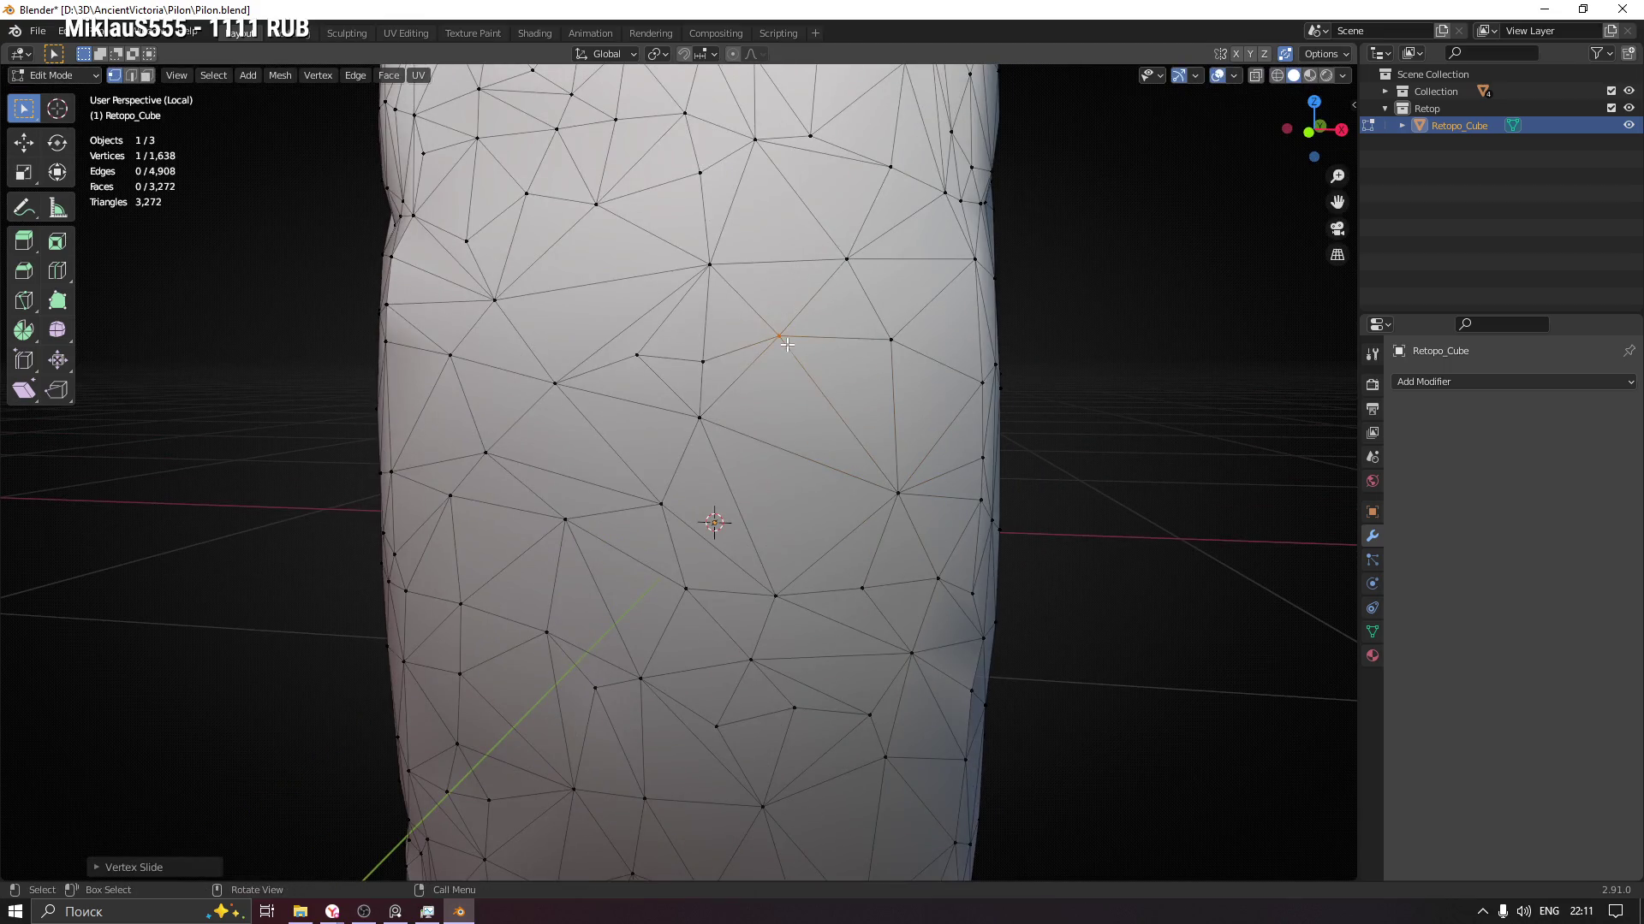
{"action": "scroll", "coordinate": [795, 293], "scroll_direction": "down", "scroll_amount": 3}
{"action": "middle_click_drag", "start_coordinate": [795, 292], "coordinate": [896, 308]}
{"action": "scroll", "coordinate": [773, 311], "scroll_direction": "up", "scroll_amount": 4}
{"action": "middle_click_drag", "start_coordinate": [773, 310], "coordinate": [778, 317]}
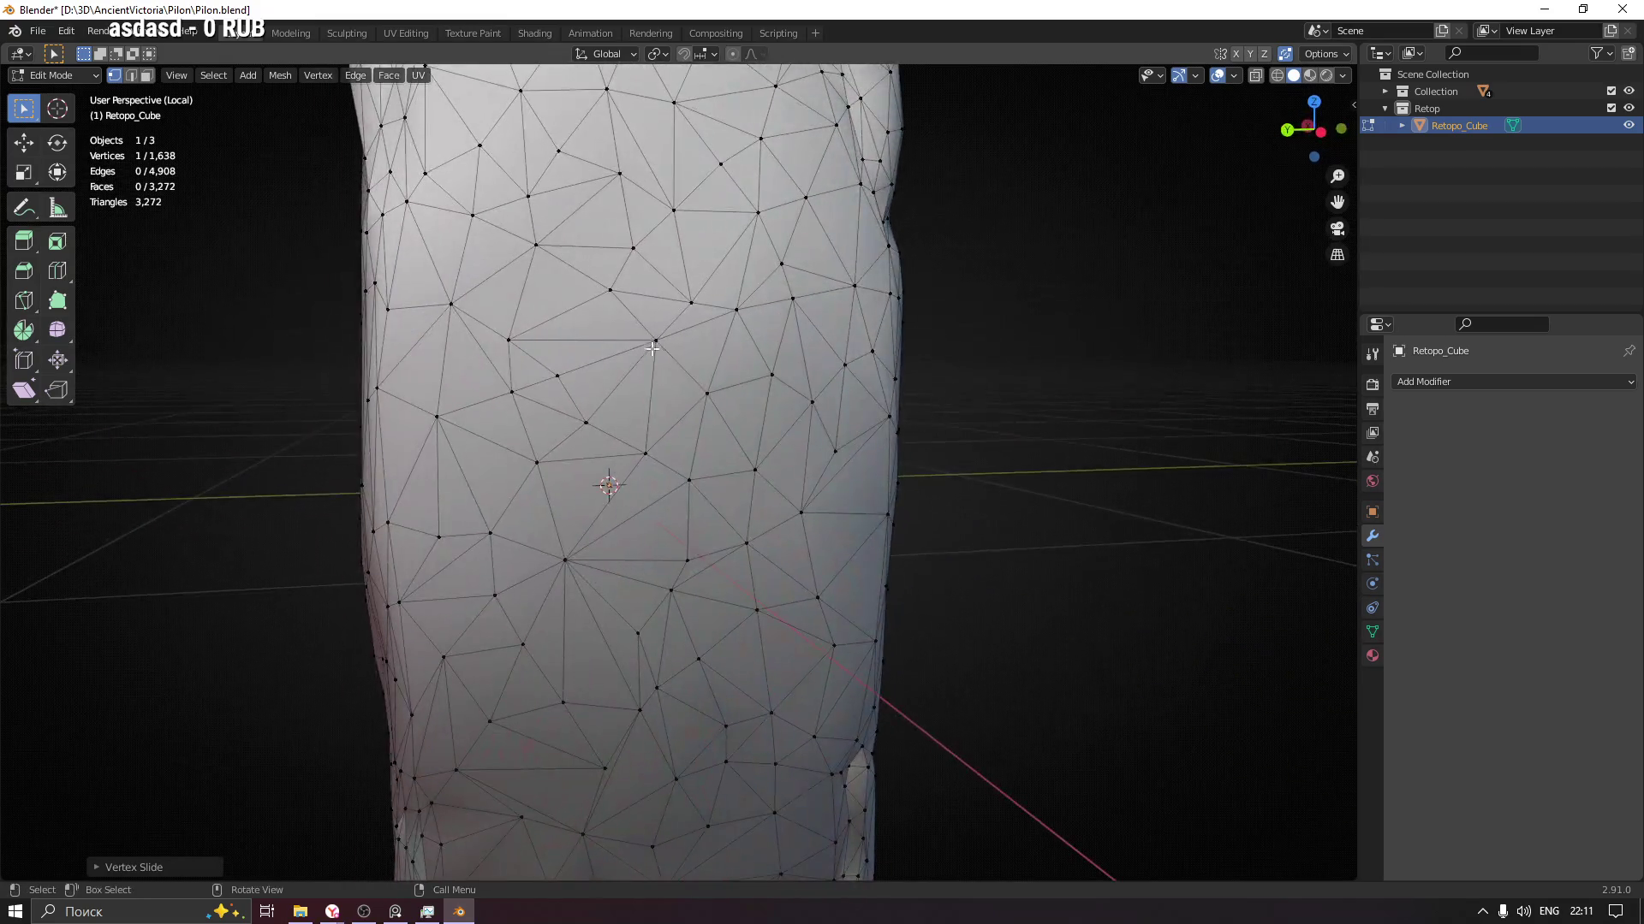
Slide-merge the last vertices, bringing Retopo_Cube down to 1,634 vertices and 3,264 faces.
{"action": "key", "text": "g"}
{"action": "key", "text": "g"}
{"action": "left_click", "coordinate": [696, 175]}
{"action": "left_click", "coordinate": [435, 219]}
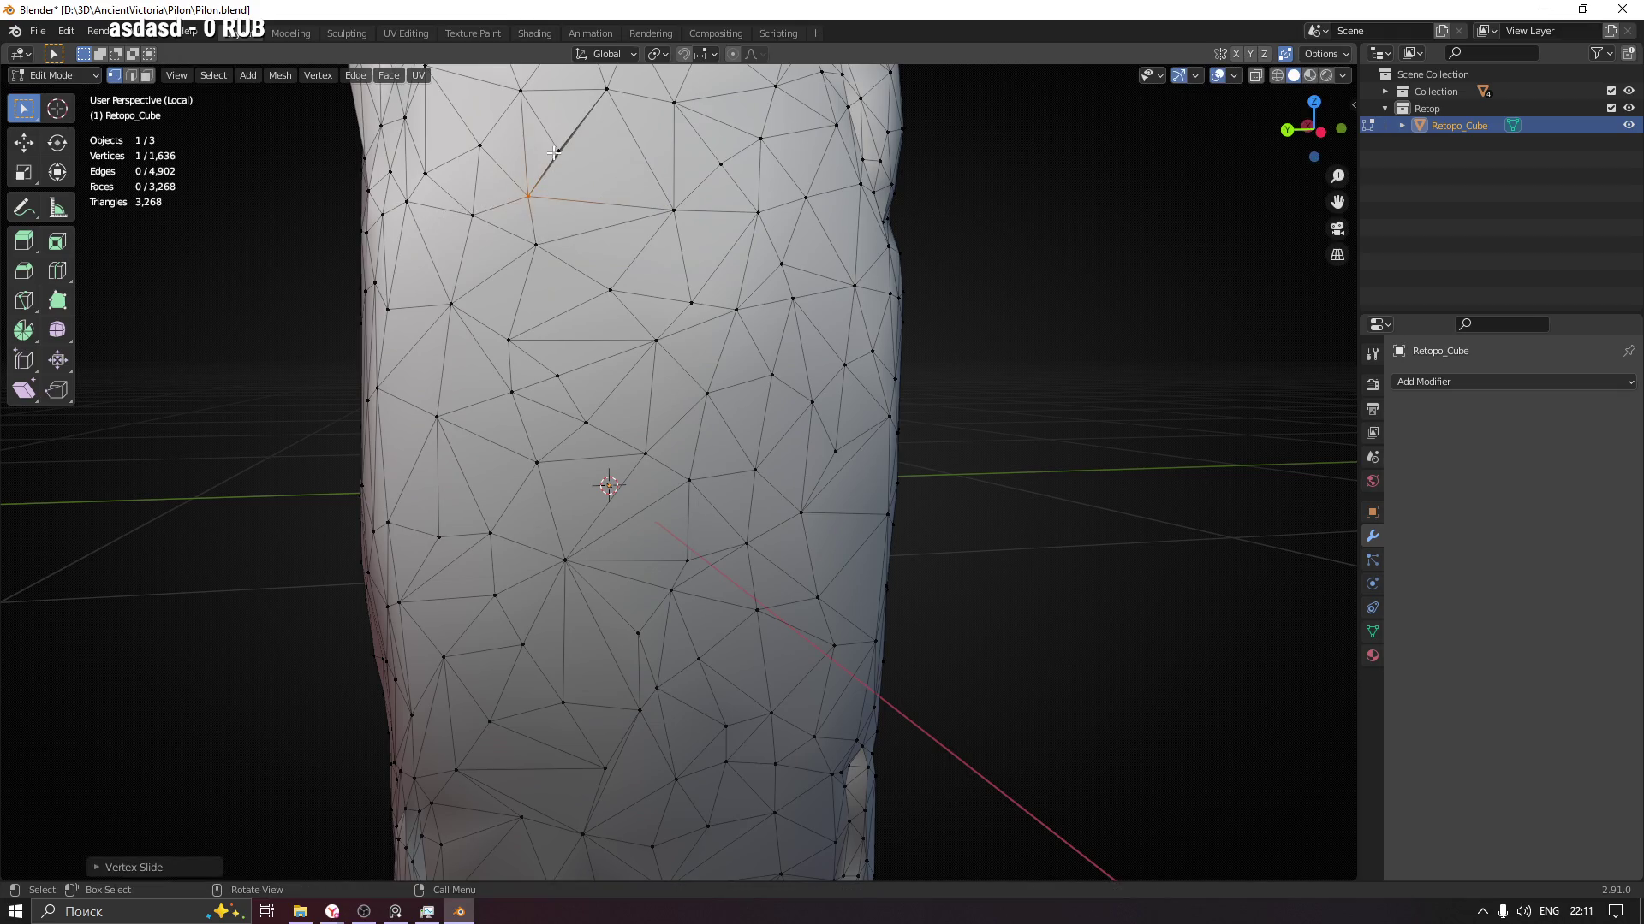
{"action": "middle_click_drag", "start_coordinate": [554, 153], "coordinate": [573, 256]}
{"action": "key", "text": "g"}
{"action": "key", "text": "g"}
{"action": "left_click", "coordinate": [584, 320]}
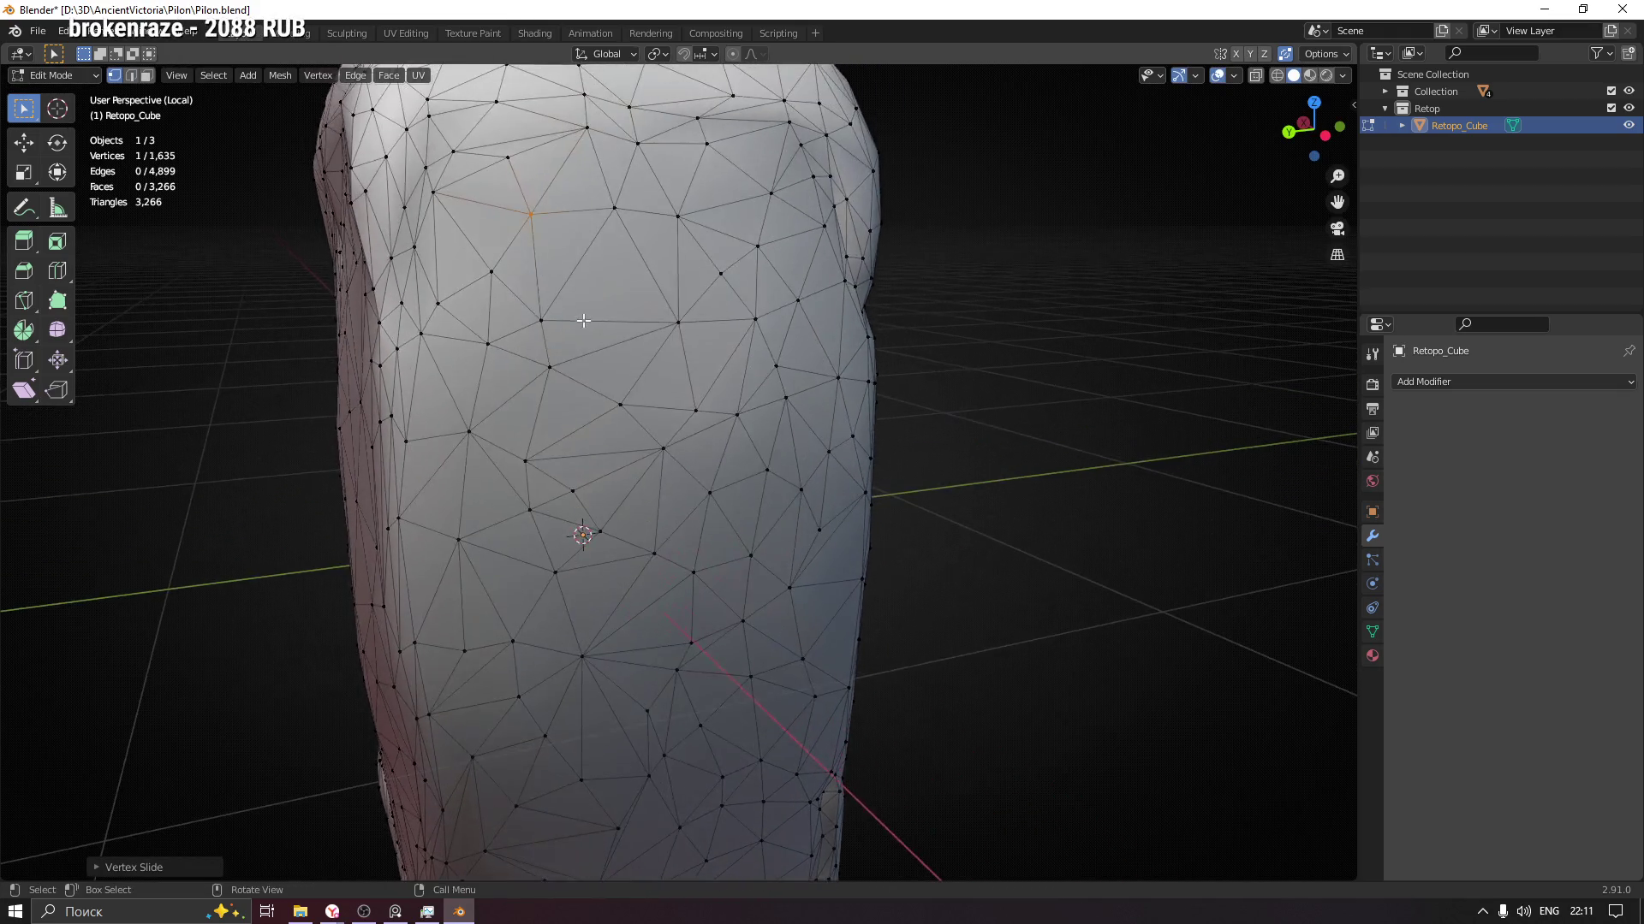
{"action": "key", "text": "g"}
{"action": "key", "text": "g"}
{"action": "left_click", "coordinate": [624, 477]}
{"action": "scroll", "coordinate": [624, 477], "scroll_direction": "down", "scroll_amount": 4}
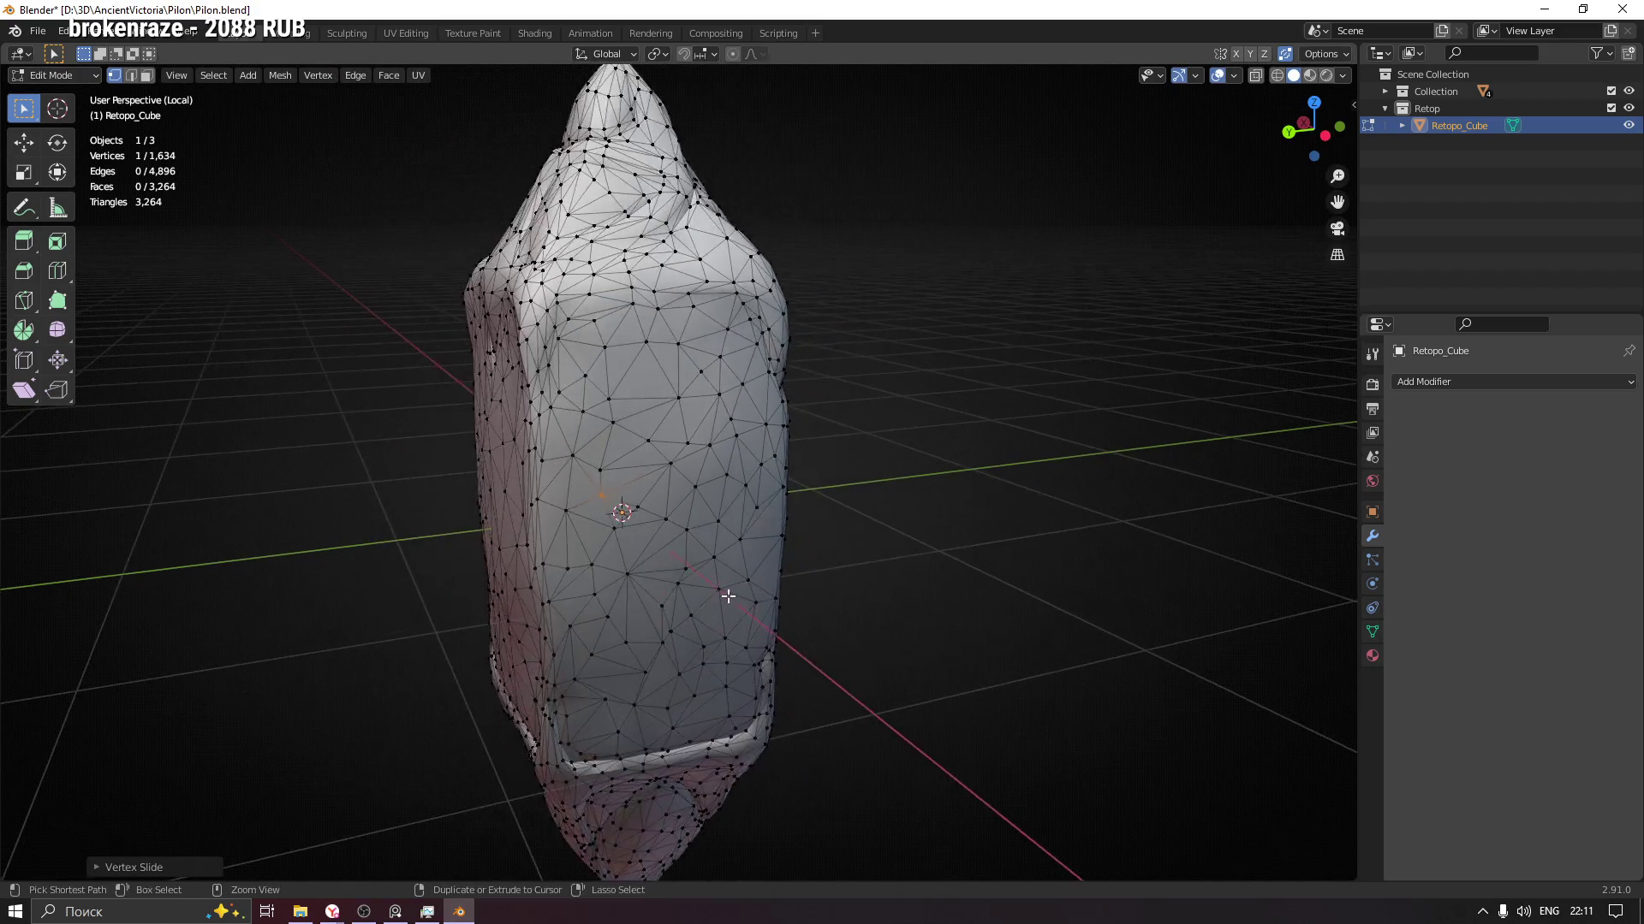
{"action": "scroll", "coordinate": [636, 419], "scroll_direction": "down", "scroll_amount": 2}
{"action": "mouse_move", "coordinate": [636, 419]}
{"action": "middle_mouse_down"}
{"action": "mouse_move", "coordinate": [749, 495]}
{"action": "mouse_move", "coordinate": [904, 411]}
{"action": "mouse_move", "coordinate": [873, 459]}
{"action": "mouse_move", "coordinate": [682, 444]}
{"action": "mouse_move", "coordinate": [947, 434]}
{"action": "middle_mouse_up"}
{"action": "key", "text": "ctrl+Tab"}
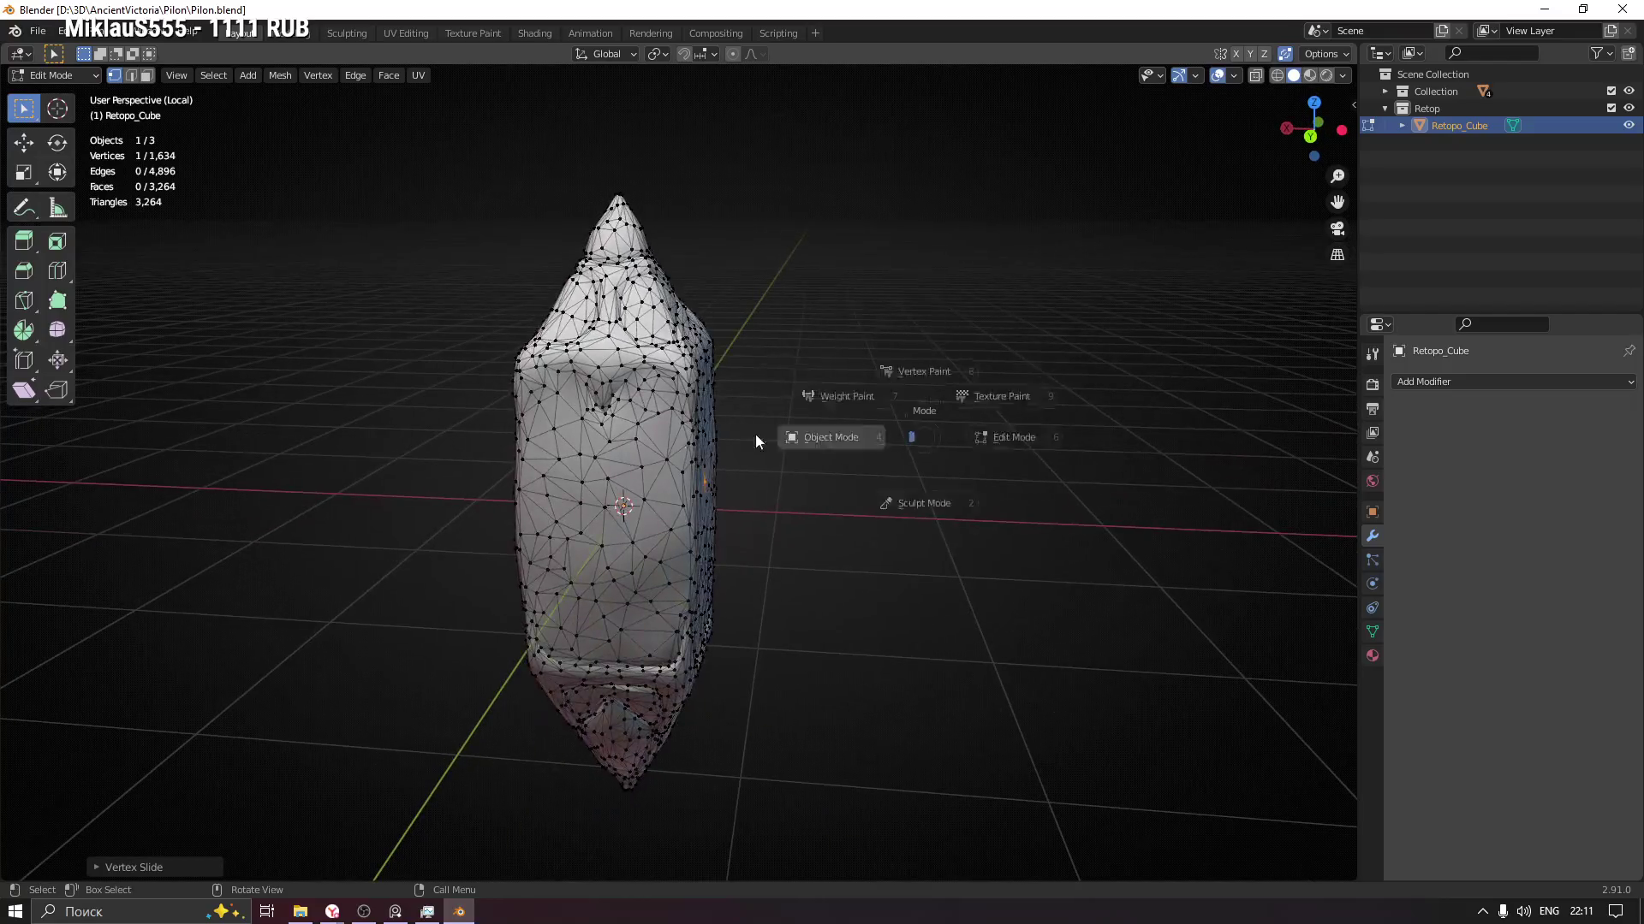
Return Retopo_Cube to Object Mode and set the viewport shading back to Solid.
{"action": "left_click", "coordinate": [830, 475]}
{"action": "mouse_move", "coordinate": [817, 520]}
{"action": "middle_mouse_down"}
{"action": "mouse_move", "coordinate": [807, 411]}
{"action": "mouse_move", "coordinate": [869, 386]}
{"action": "mouse_move", "coordinate": [873, 348]}
{"action": "mouse_move", "coordinate": [1003, 392]}
{"action": "mouse_move", "coordinate": [1218, 407]}
{"action": "mouse_move", "coordinate": [4, 435]}
{"action": "mouse_move", "coordinate": [73, 352]}
{"action": "mouse_move", "coordinate": [261, 448]}
{"action": "mouse_move", "coordinate": [1276, 543]}
{"action": "mouse_move", "coordinate": [970, 524]}
{"action": "middle_mouse_up"}
{"action": "left_click", "coordinate": [1338, 77]}
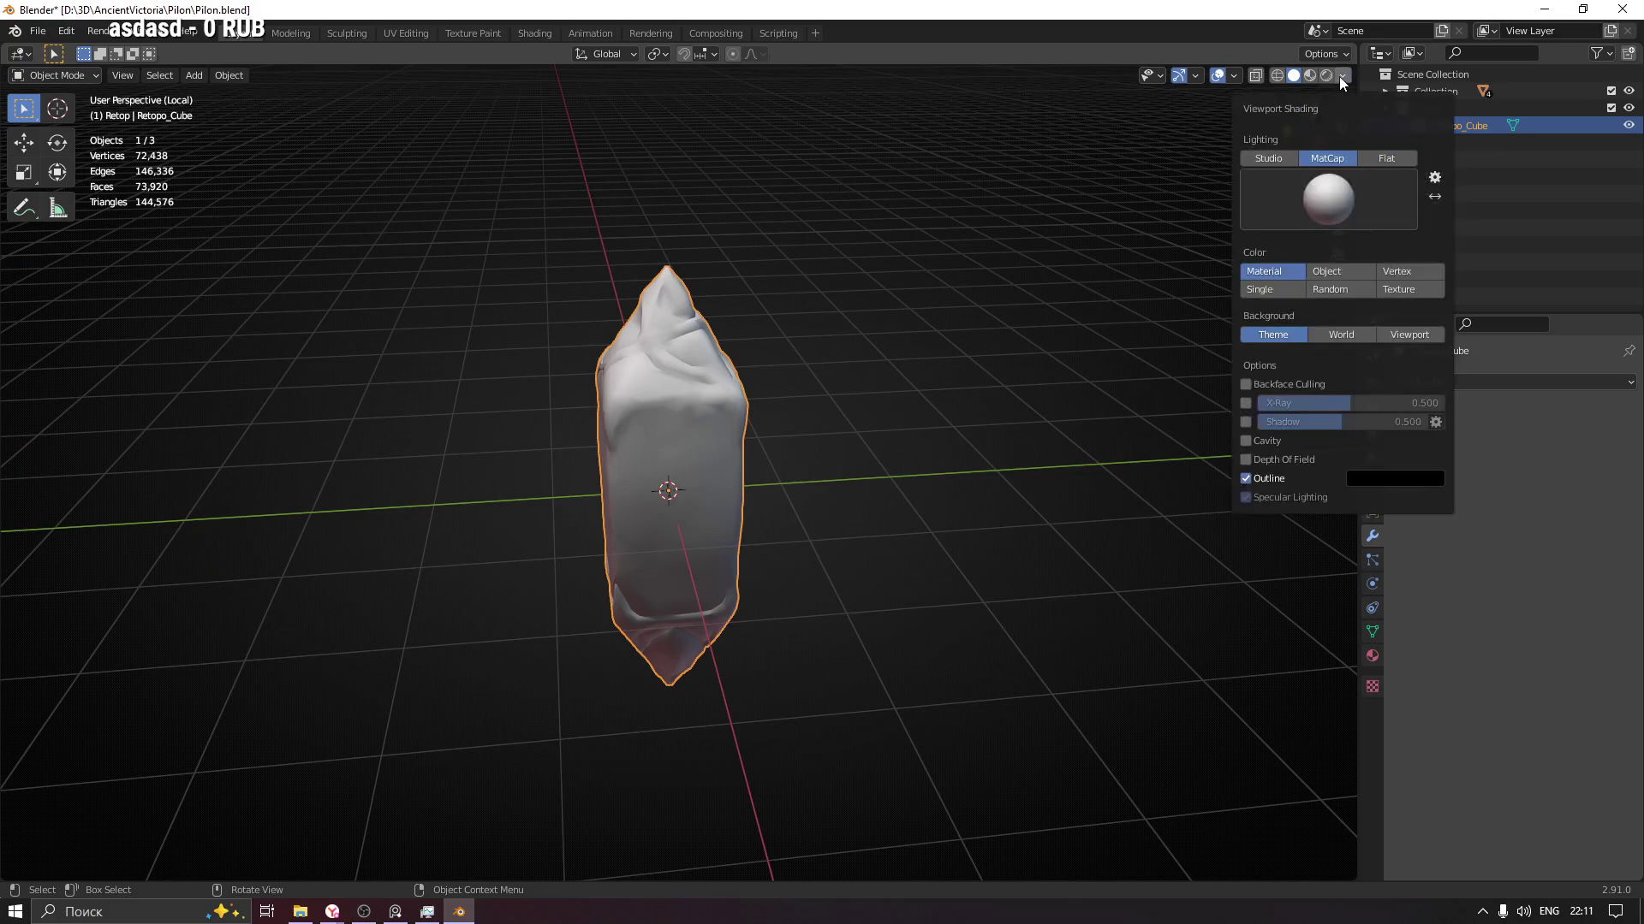
{"action": "left_click", "coordinate": [1310, 77]}
{"action": "left_click", "coordinate": [1297, 75]}
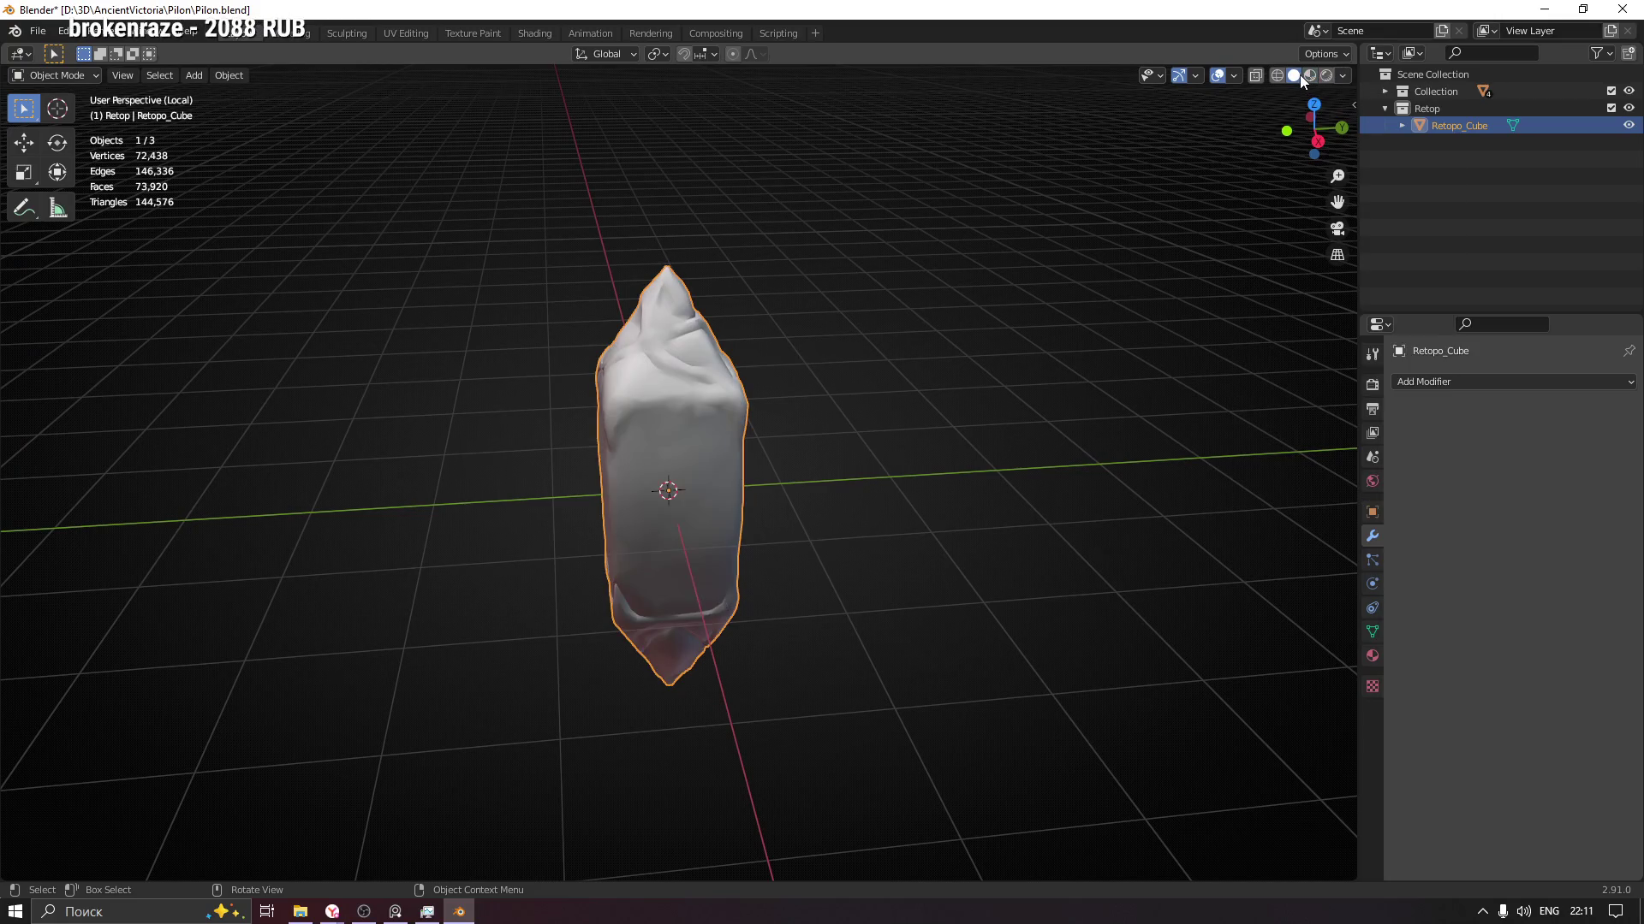
Apply the striped reflective MatCap to Solid shading and orbit around the pillar.
{"action": "left_click", "coordinate": [1343, 75]}
{"action": "left_click", "coordinate": [1330, 214]}
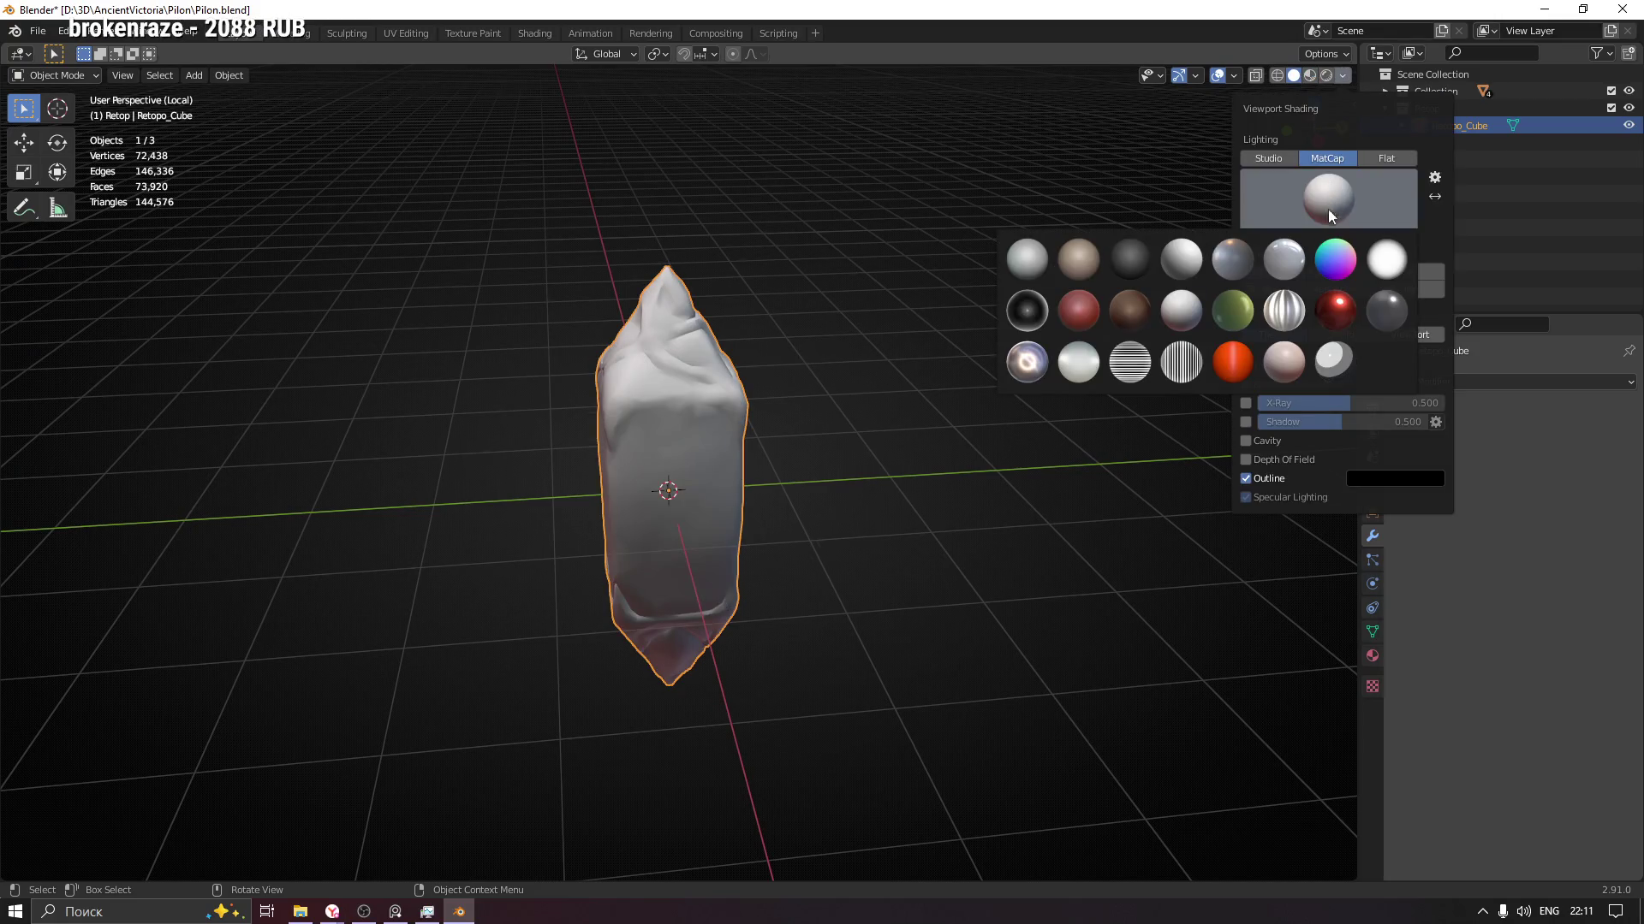
{"action": "left_click", "coordinate": [1284, 315]}
{"action": "mouse_move", "coordinate": [584, 468]}
{"action": "middle_mouse_down"}
{"action": "mouse_move", "coordinate": [696, 423]}
{"action": "mouse_move", "coordinate": [614, 481]}
{"action": "middle_mouse_up"}
{"action": "scroll", "coordinate": [615, 392], "scroll_direction": "up", "scroll_amount": 3}
{"action": "mouse_move", "coordinate": [616, 396]}
{"action": "middle_mouse_down"}
{"action": "mouse_move", "coordinate": [764, 402]}
{"action": "mouse_move", "coordinate": [520, 414]}
{"action": "mouse_move", "coordinate": [513, 382]}
{"action": "mouse_move", "coordinate": [389, 336]}
{"action": "mouse_move", "coordinate": [334, 342]}
{"action": "mouse_move", "coordinate": [316, 393]}
{"action": "mouse_move", "coordinate": [301, 323]}
{"action": "mouse_move", "coordinate": [389, 263]}
{"action": "mouse_move", "coordinate": [622, 292]}
{"action": "mouse_move", "coordinate": [611, 346]}
{"action": "mouse_move", "coordinate": [701, 537]}
{"action": "mouse_move", "coordinate": [572, 444]}
{"action": "mouse_move", "coordinate": [633, 462]}
{"action": "mouse_move", "coordinate": [799, 390]}
{"action": "mouse_move", "coordinate": [844, 459]}
{"action": "mouse_move", "coordinate": [983, 525]}
{"action": "mouse_move", "coordinate": [899, 592]}
{"action": "mouse_move", "coordinate": [212, 499]}
{"action": "mouse_move", "coordinate": [514, 462]}
{"action": "mouse_move", "coordinate": [706, 464]}
{"action": "mouse_move", "coordinate": [532, 316]}
{"action": "mouse_move", "coordinate": [790, 334]}
{"action": "middle_mouse_up"}
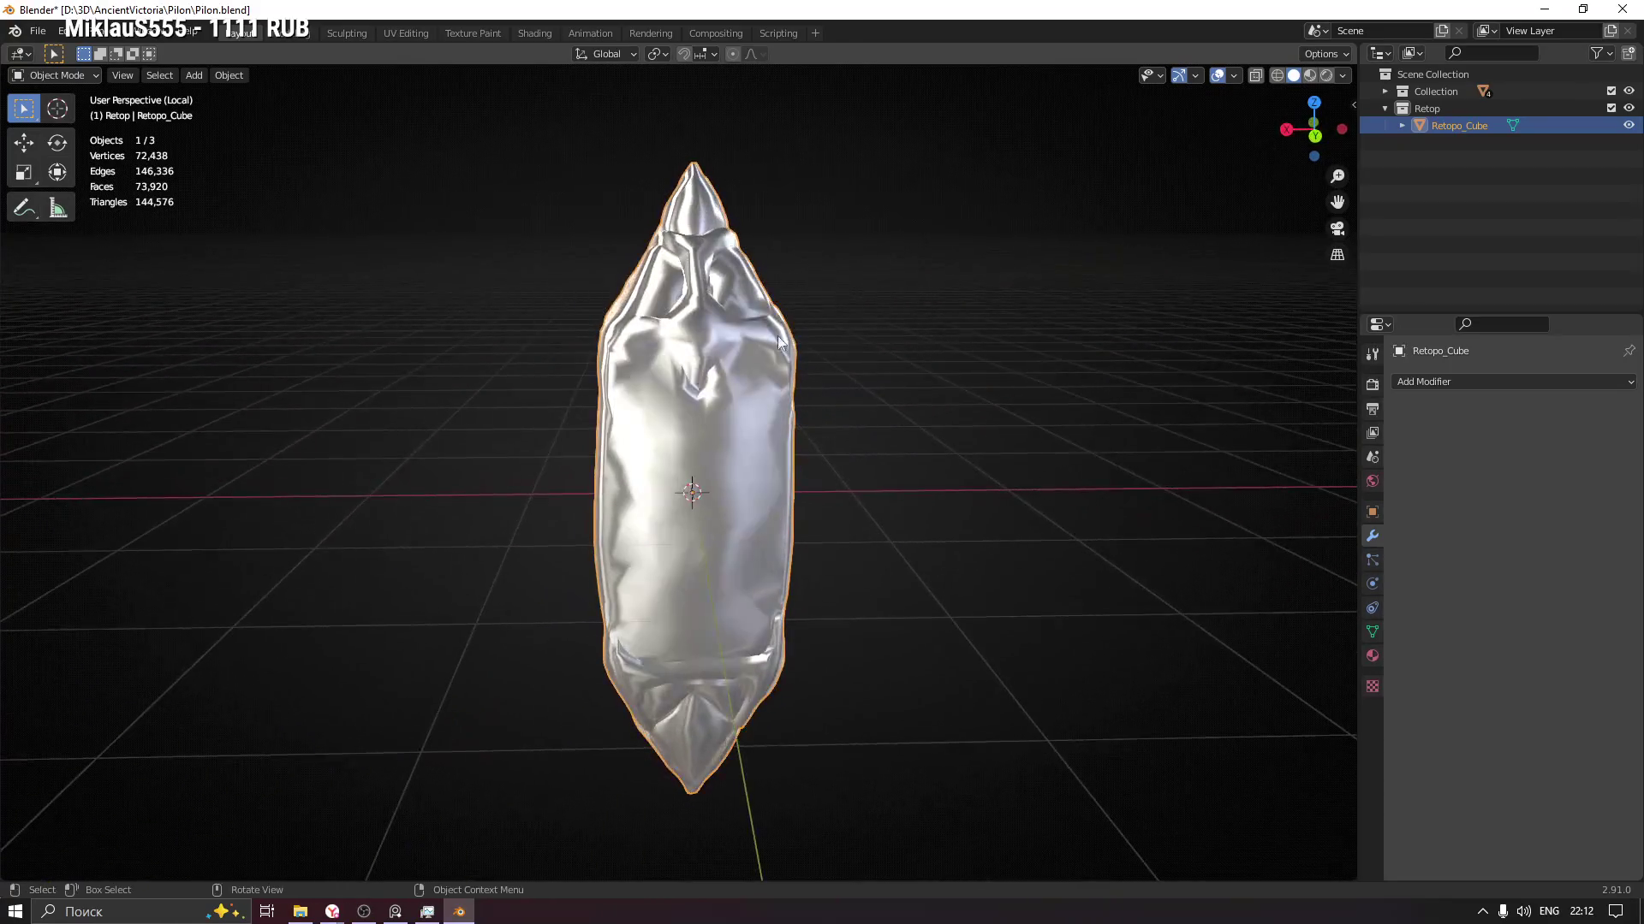
{"action": "right_click", "coordinate": [724, 417]}
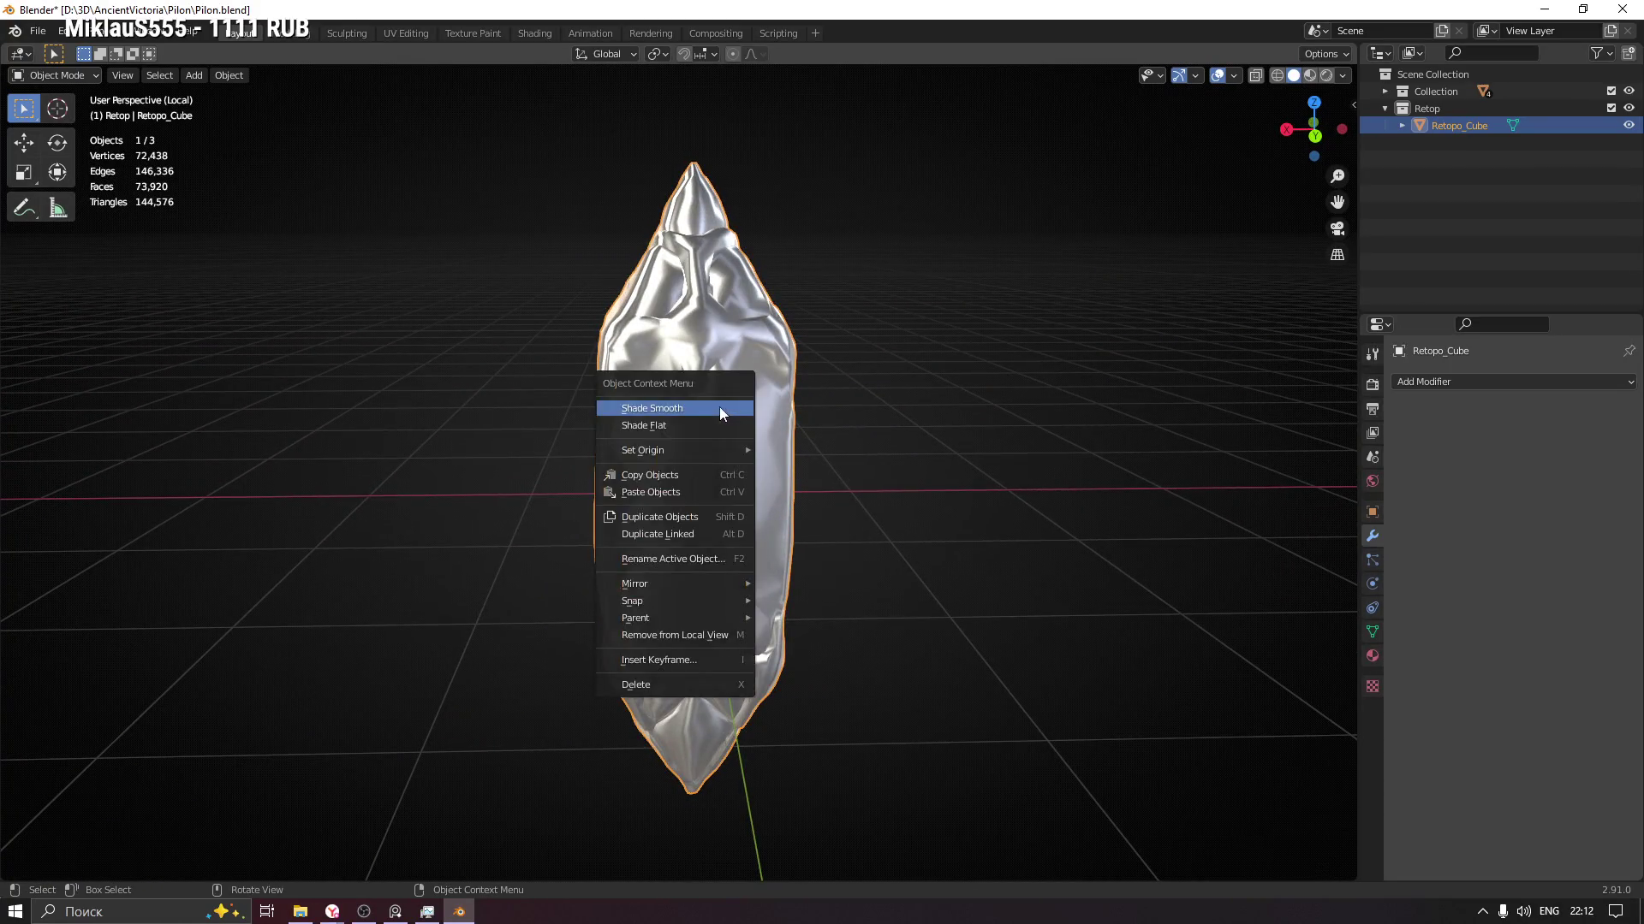
Replace the shiny metallic matcap with the matte grey MatCap.
{"action": "mouse_move", "coordinate": [851, 408]}
{"action": "middle_mouse_down"}
{"action": "mouse_move", "coordinate": [685, 412]}
{"action": "mouse_move", "coordinate": [942, 342]}
{"action": "middle_mouse_up"}
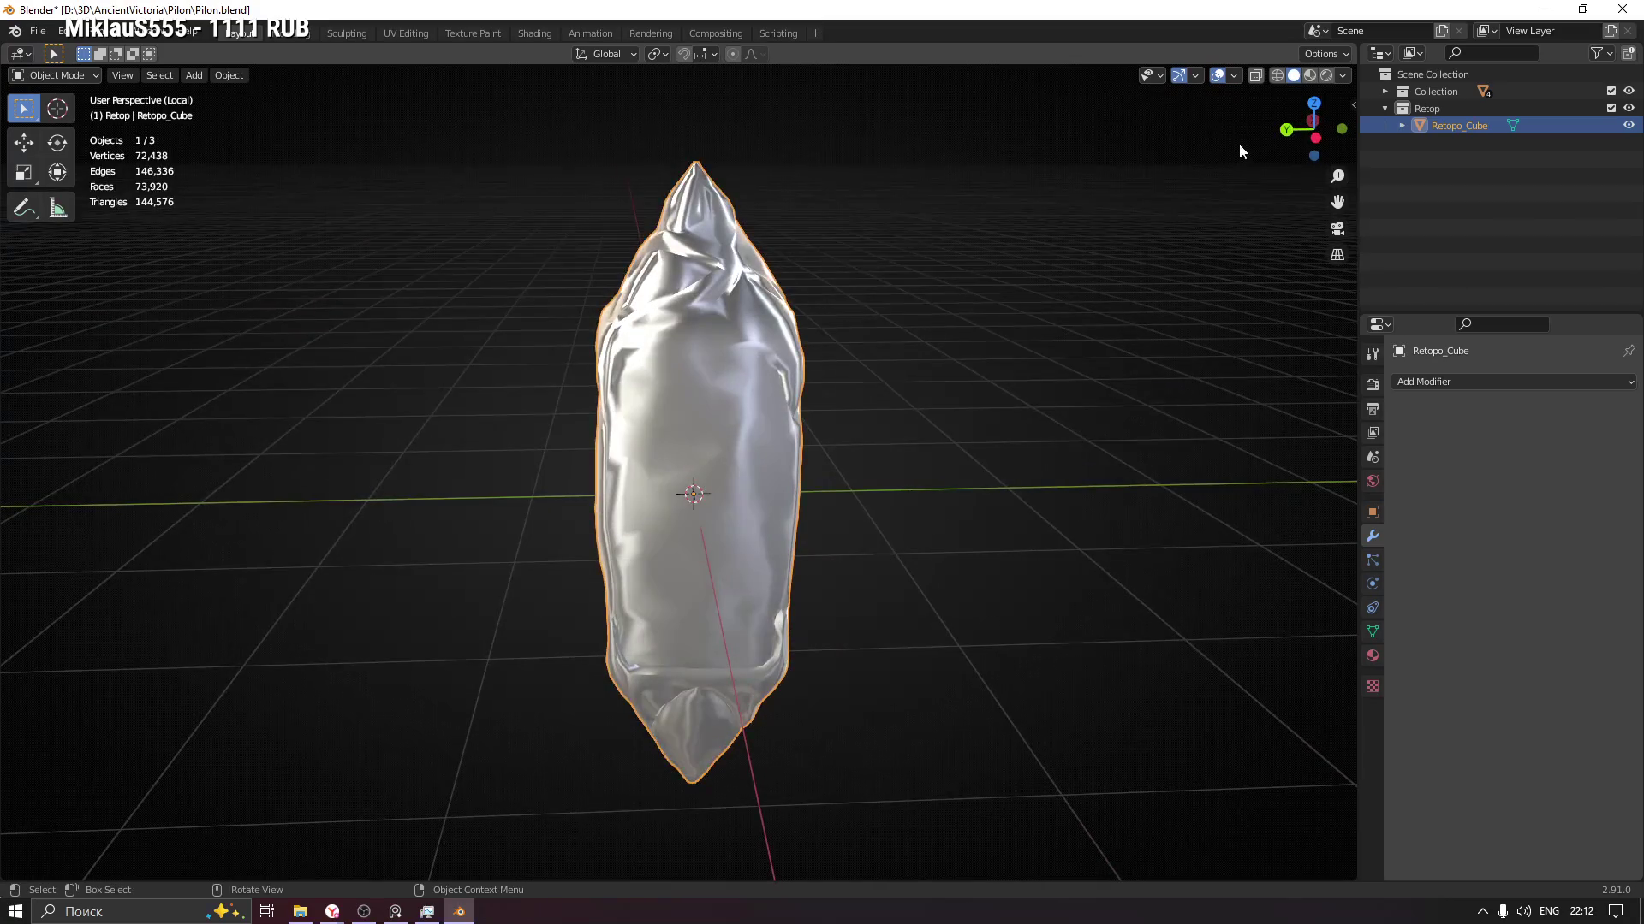
{"action": "left_click", "coordinate": [1343, 76]}
{"action": "left_click", "coordinate": [1337, 193]}
{"action": "left_click", "coordinate": [1195, 260]}
{"action": "left_click", "coordinate": [1303, 193]}
{"action": "left_click", "coordinate": [1189, 312]}
Orbit around the pillar and split the 3D view into two side-by-side areas.
{"action": "mouse_move", "coordinate": [1189, 311]}
{"action": "middle_mouse_down"}
{"action": "mouse_move", "coordinate": [1051, 347]}
{"action": "mouse_move", "coordinate": [1236, 356]}
{"action": "mouse_move", "coordinate": [551, 360]}
{"action": "middle_mouse_up"}
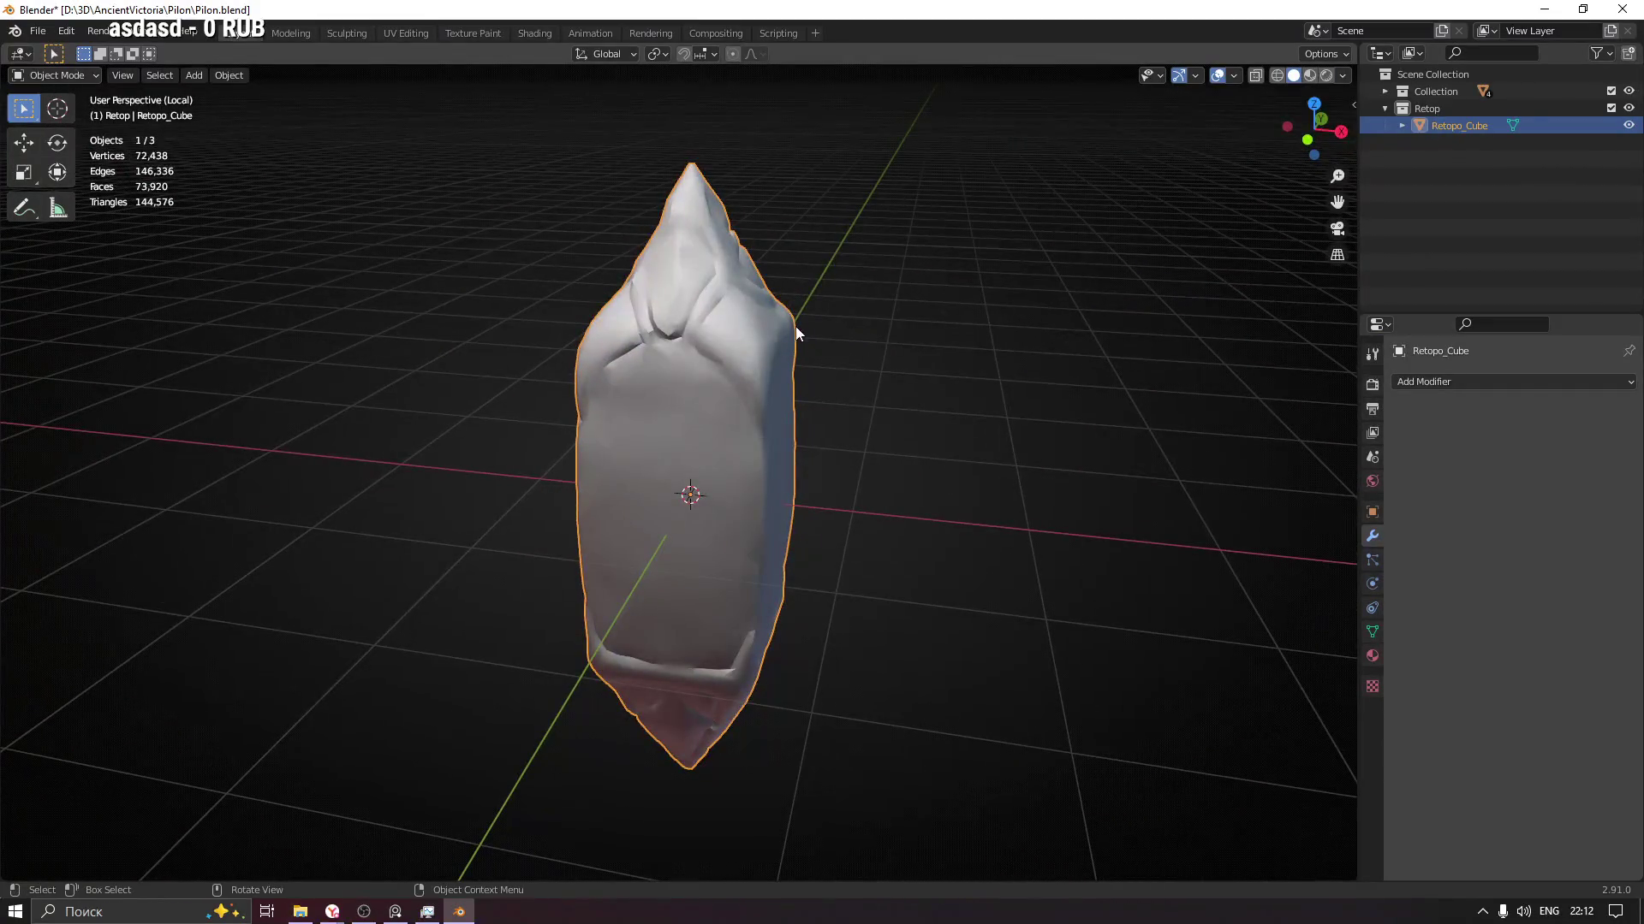
{"action": "mouse_move", "coordinate": [788, 303]}
{"action": "middle_mouse_down"}
{"action": "mouse_move", "coordinate": [532, 285]}
{"action": "mouse_move", "coordinate": [214, 214]}
{"action": "middle_mouse_up"}
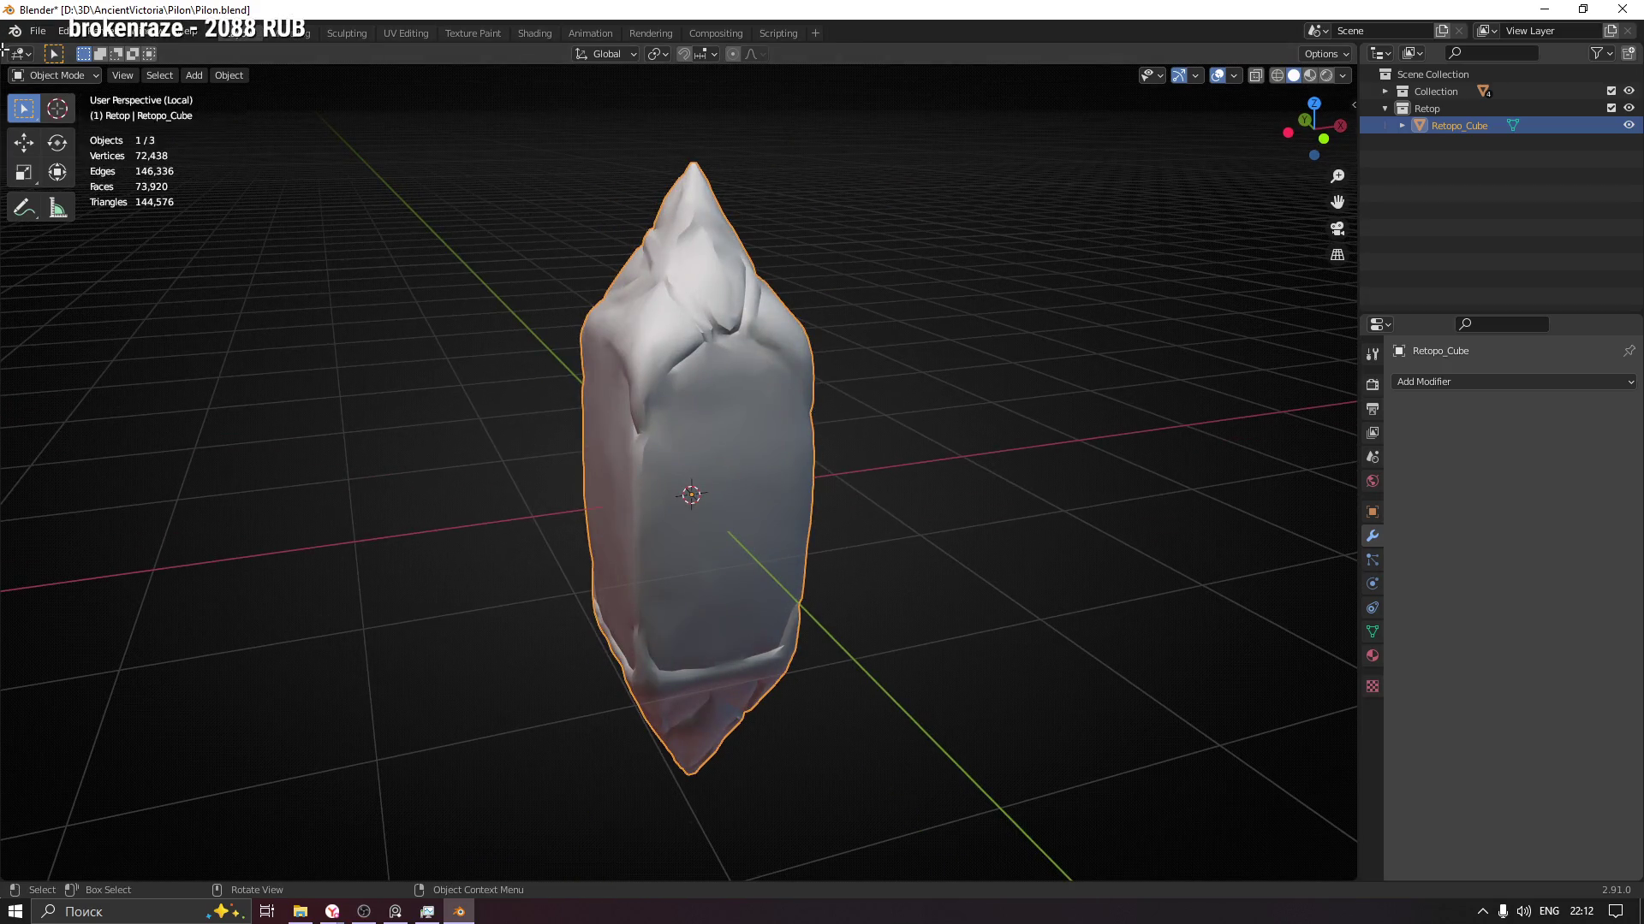
{"action": "left_click_drag", "start_coordinate": [4, 47], "coordinate": [574, 274]}
{"action": "left_click", "coordinate": [53, 76]}
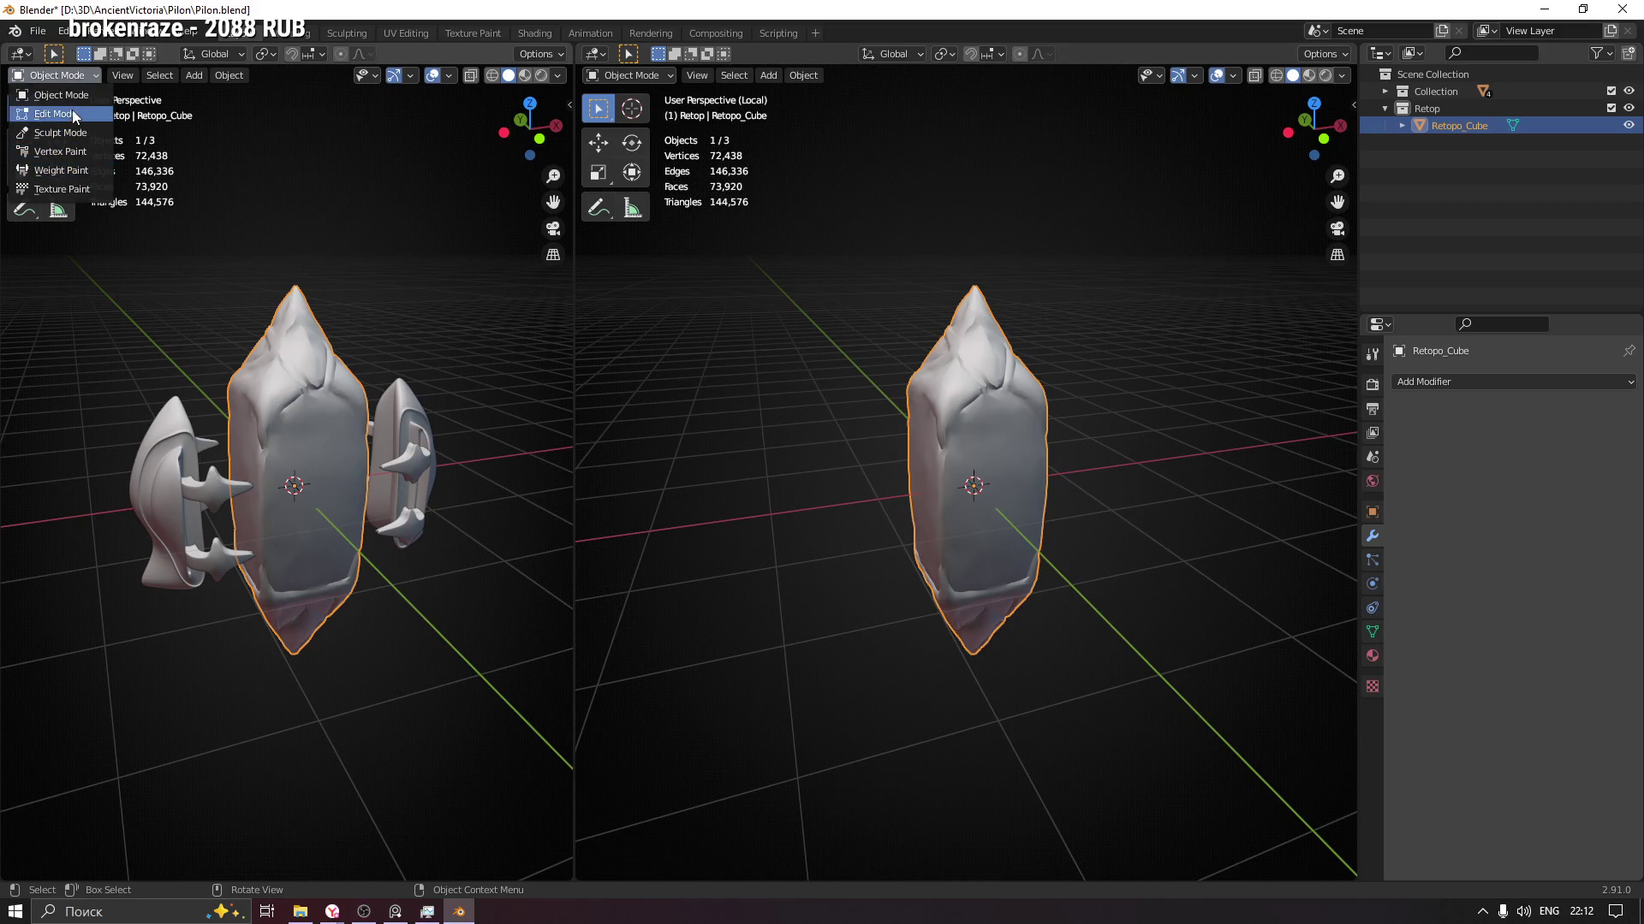
Reselect Retopo_Cube and make the left area a UV Editor showing an empty UV grid.
{"action": "left_click", "coordinate": [844, 439]}
{"action": "left_click", "coordinate": [967, 416]}
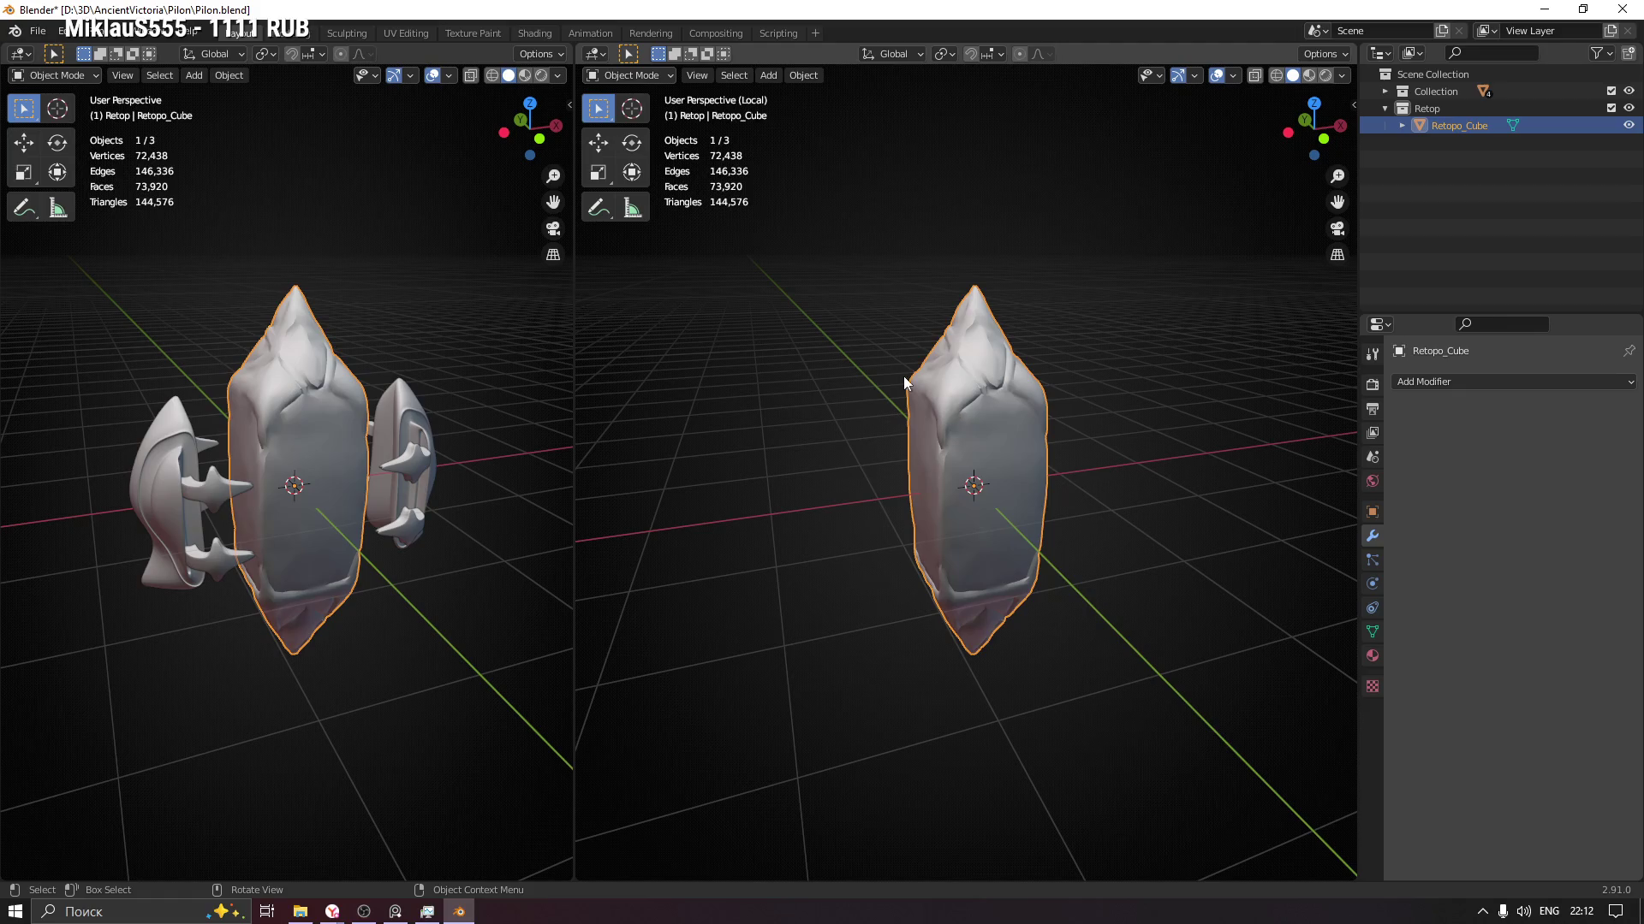
{"action": "left_click", "coordinate": [17, 55]}
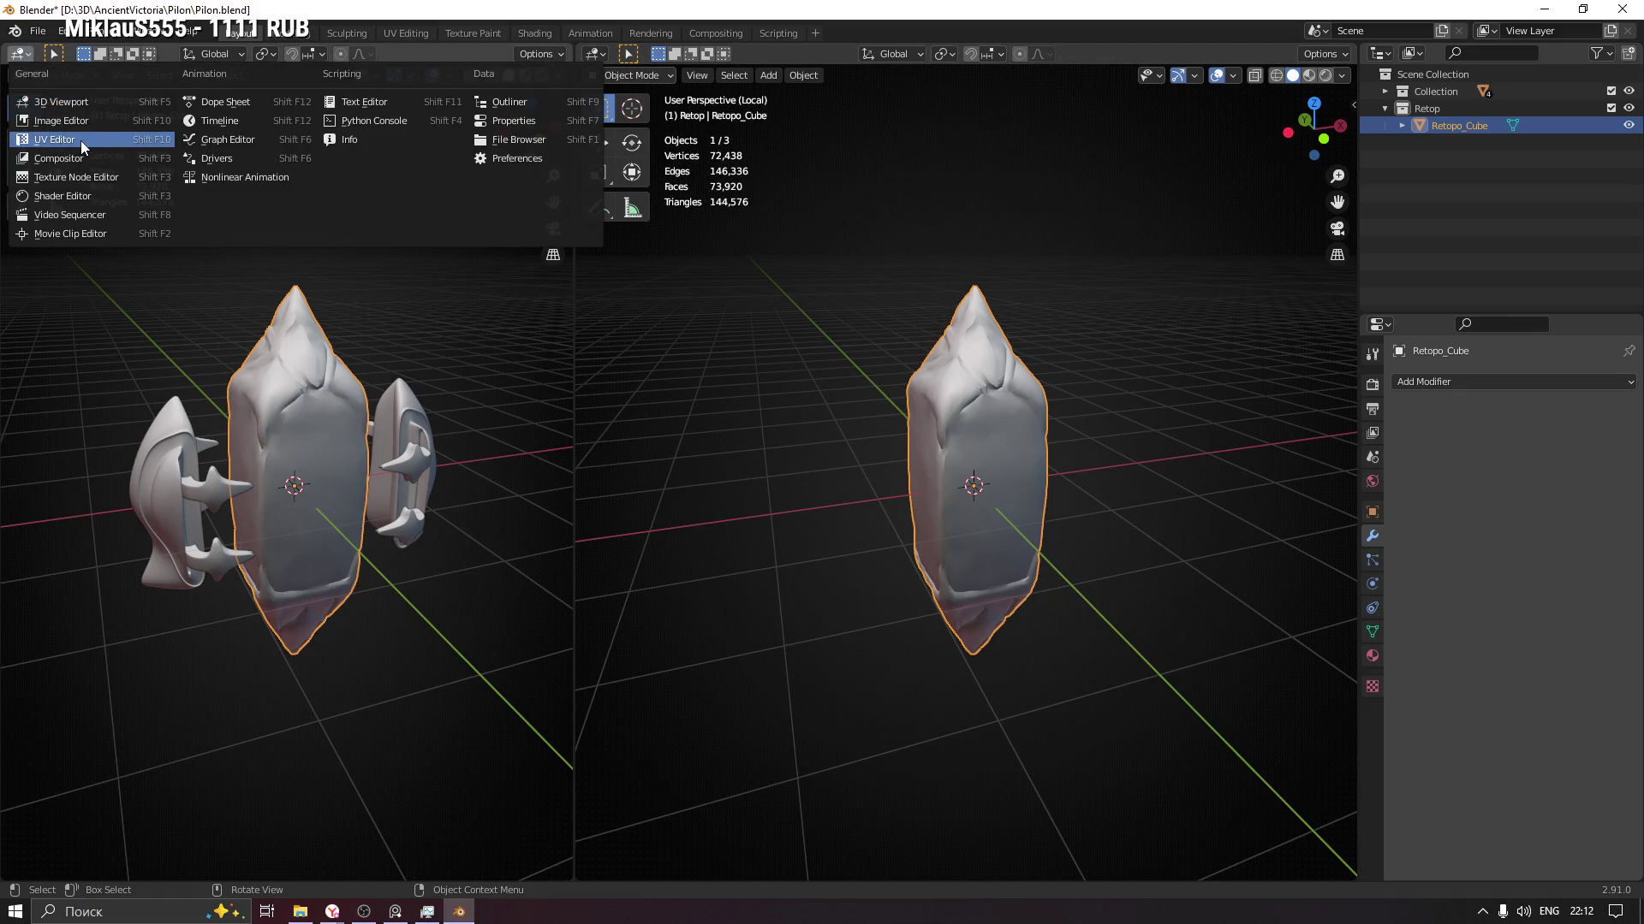
{"action": "left_click", "coordinate": [80, 140]}
{"action": "scroll", "coordinate": [249, 456], "scroll_direction": "up", "scroll_amount": 3}
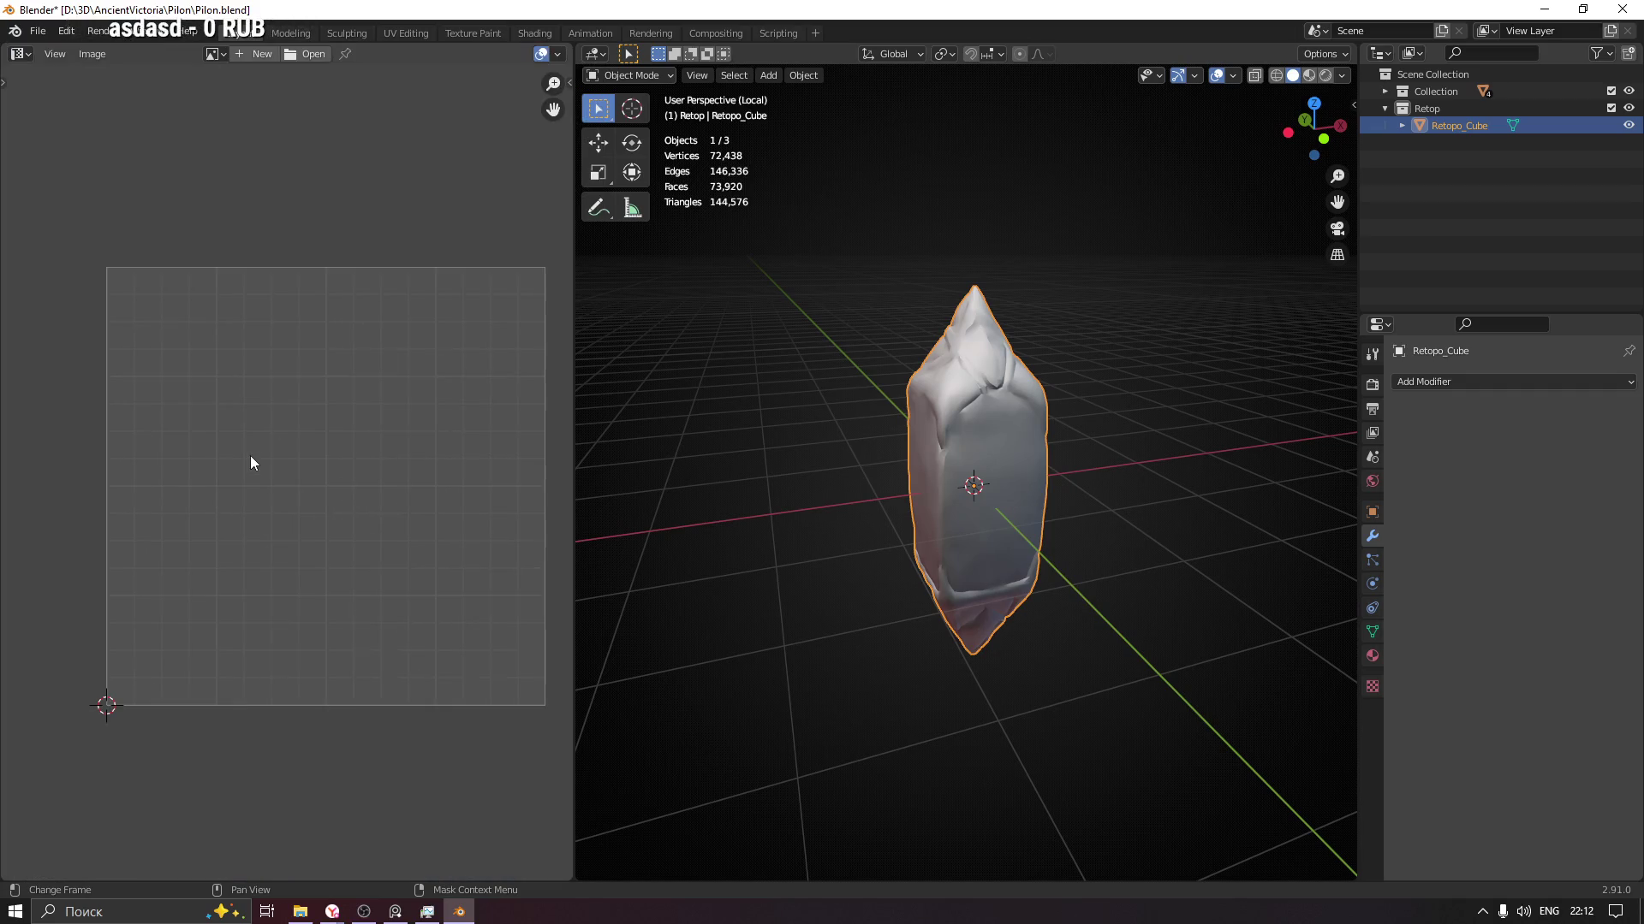
{"action": "middle_click_drag", "start_coordinate": [347, 460], "coordinate": [299, 465]}
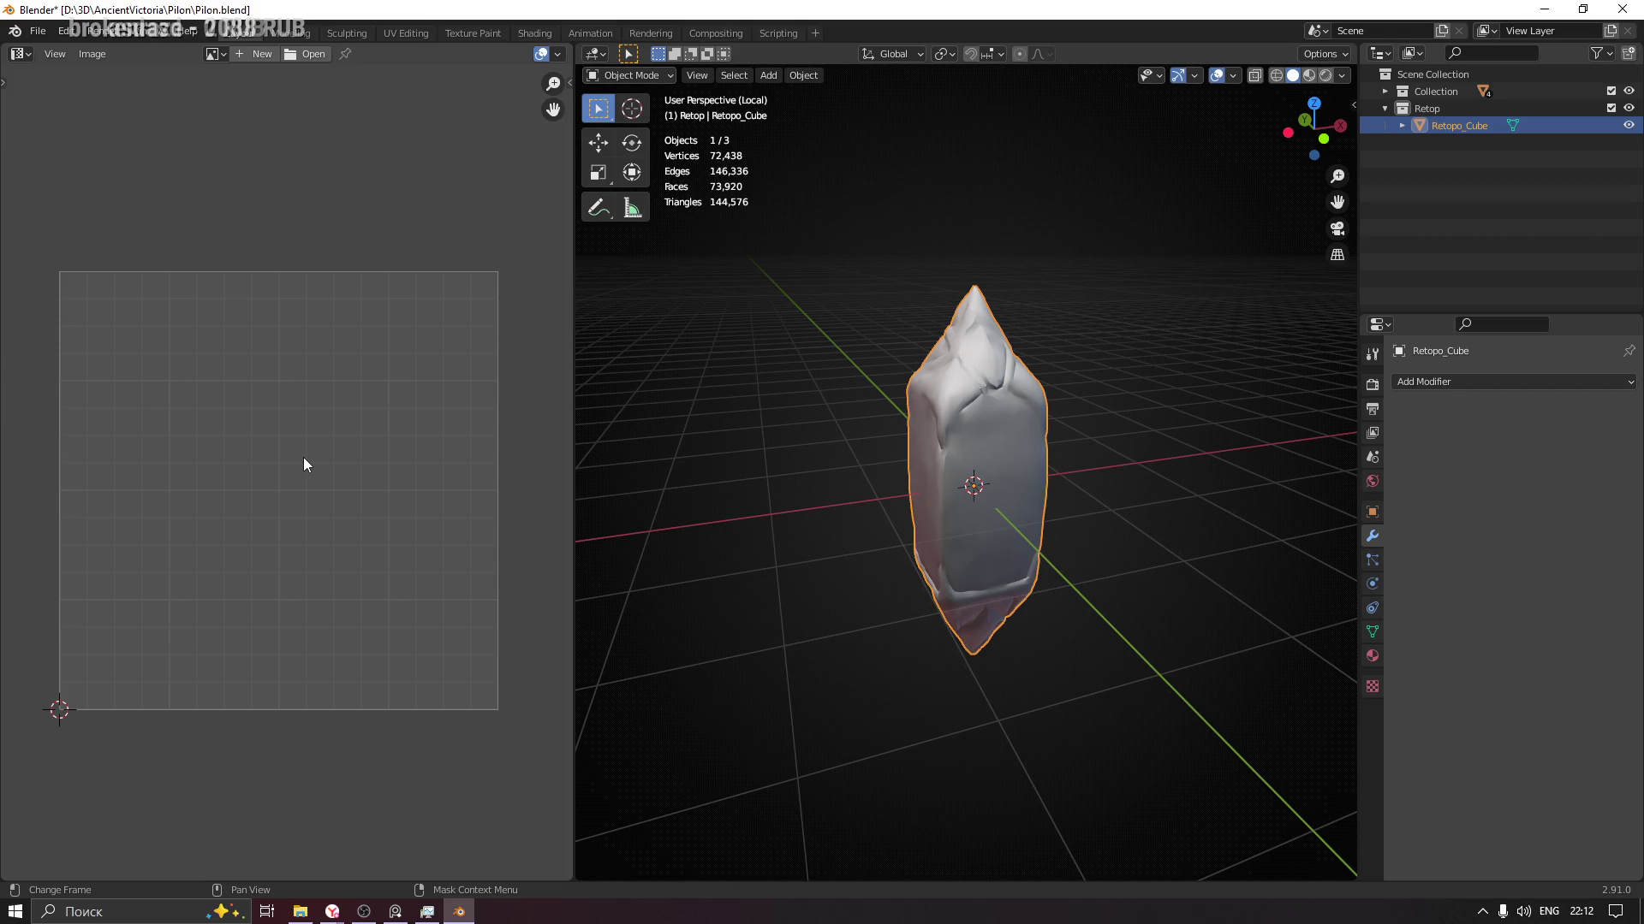
{"action": "mouse_move", "coordinate": [973, 449]}
{"action": "middle_mouse_down"}
{"action": "mouse_move", "coordinate": [996, 454]}
{"action": "mouse_move", "coordinate": [835, 385]}
{"action": "middle_mouse_up"}
{"action": "key", "text": "ctrl+Tab"}
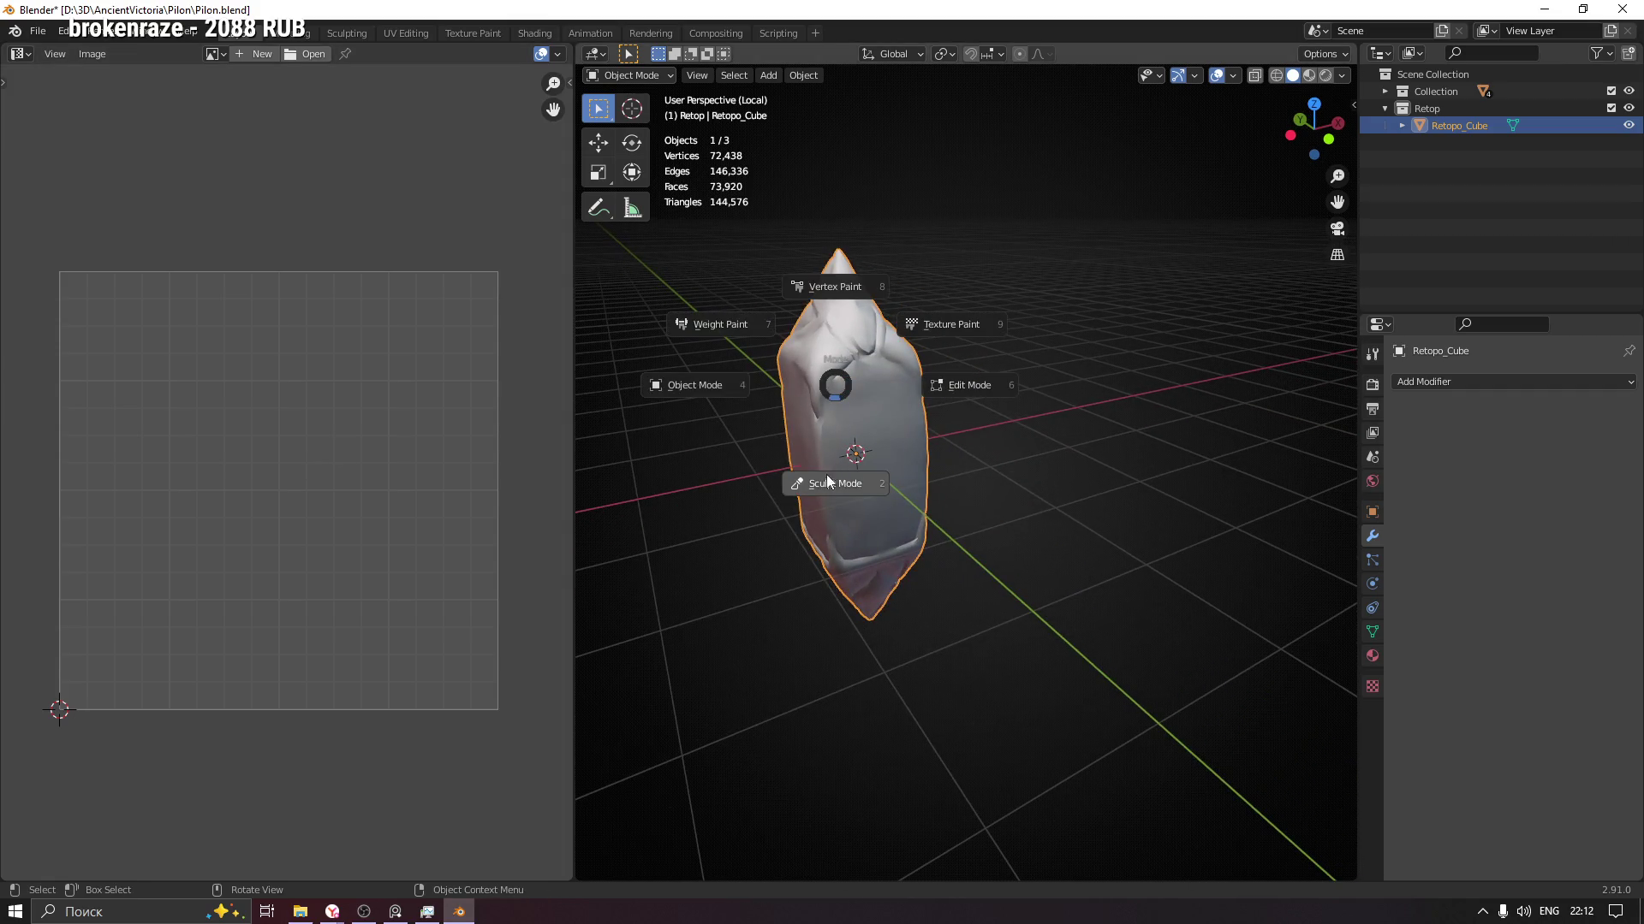
Put the pillar into Edit Mode, select all vertices, then deselect everything.
{"action": "left_click", "coordinate": [970, 385]}
{"action": "middle_click_drag", "start_coordinate": [969, 386], "coordinate": [958, 481]}
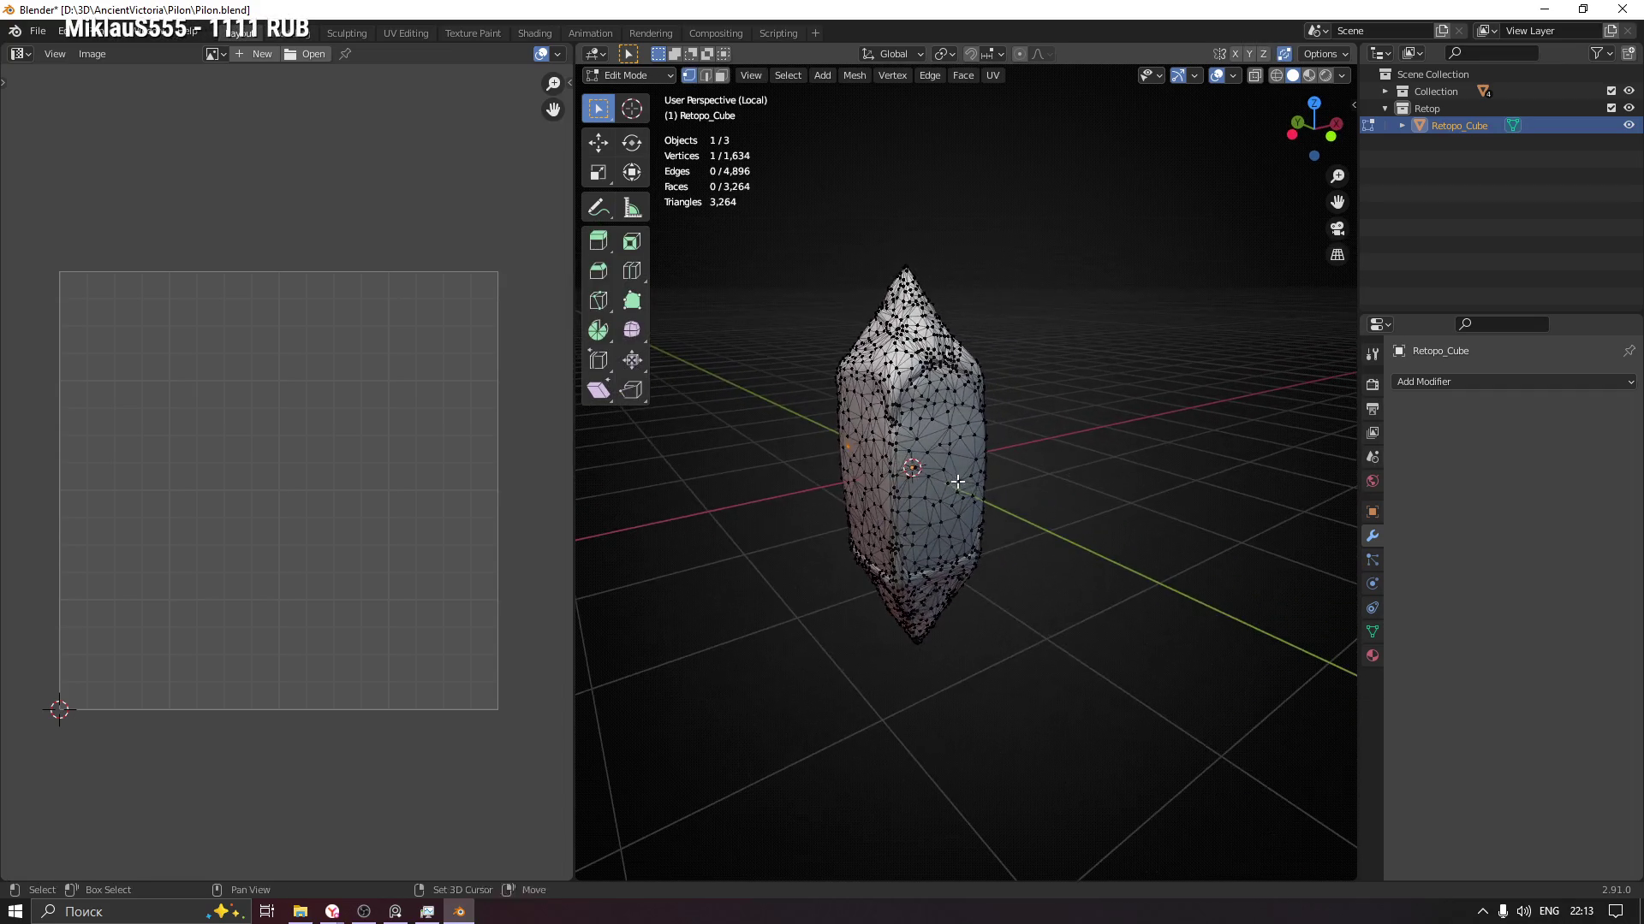
{"action": "scroll", "coordinate": [958, 481], "scroll_direction": "up", "scroll_amount": 2}
{"action": "key", "text": "a"}
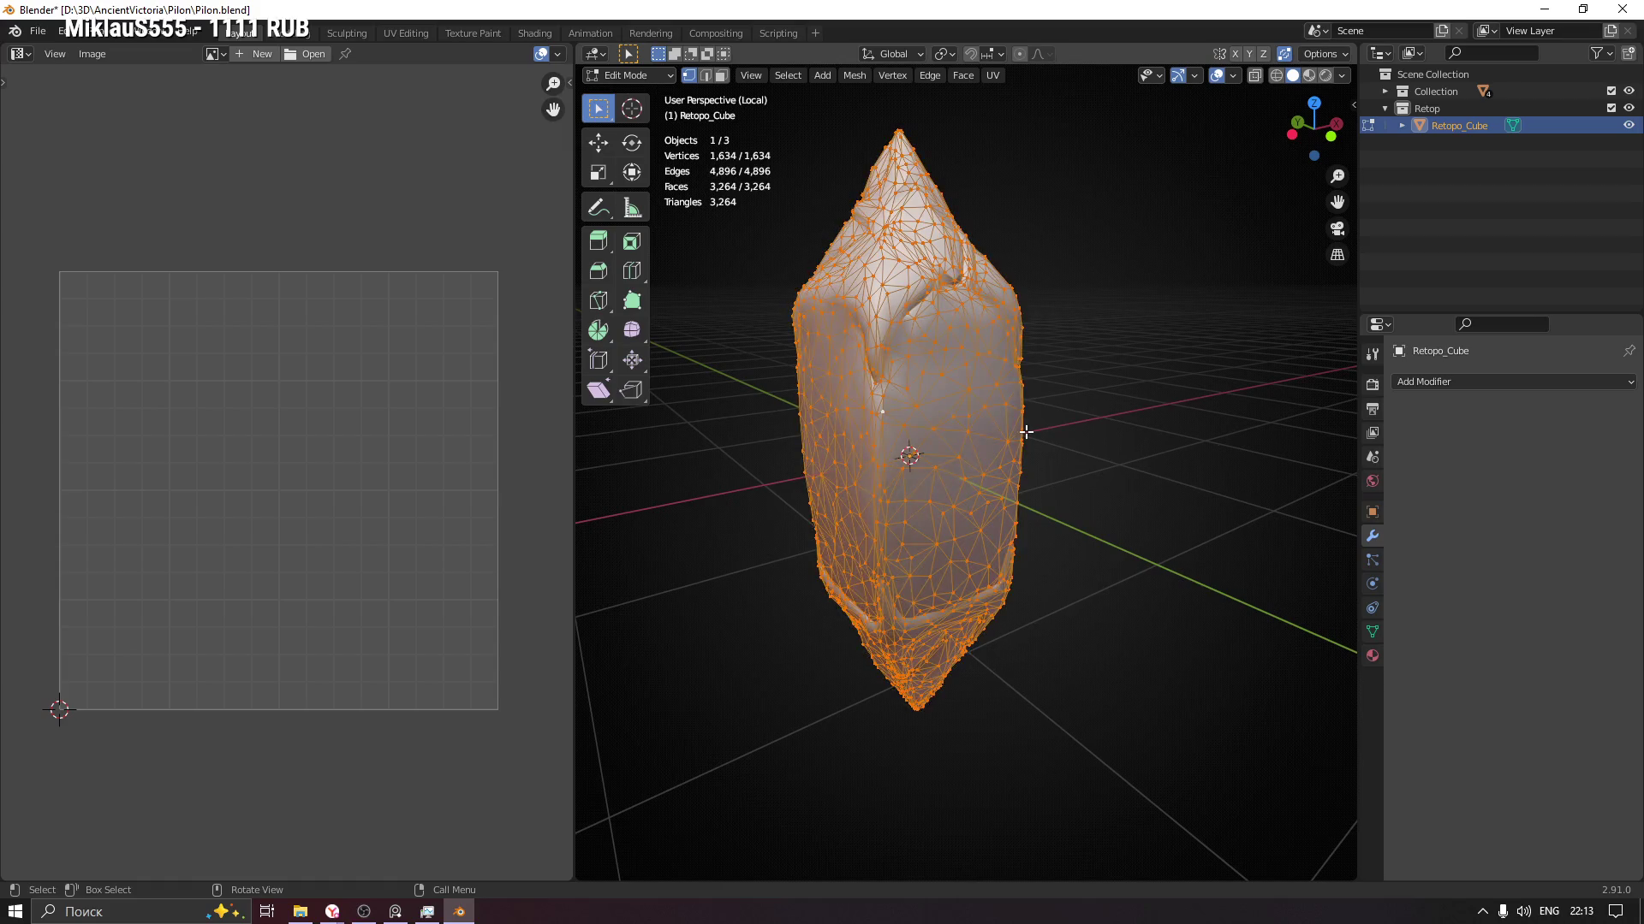
{"action": "key", "text": "alt+a"}
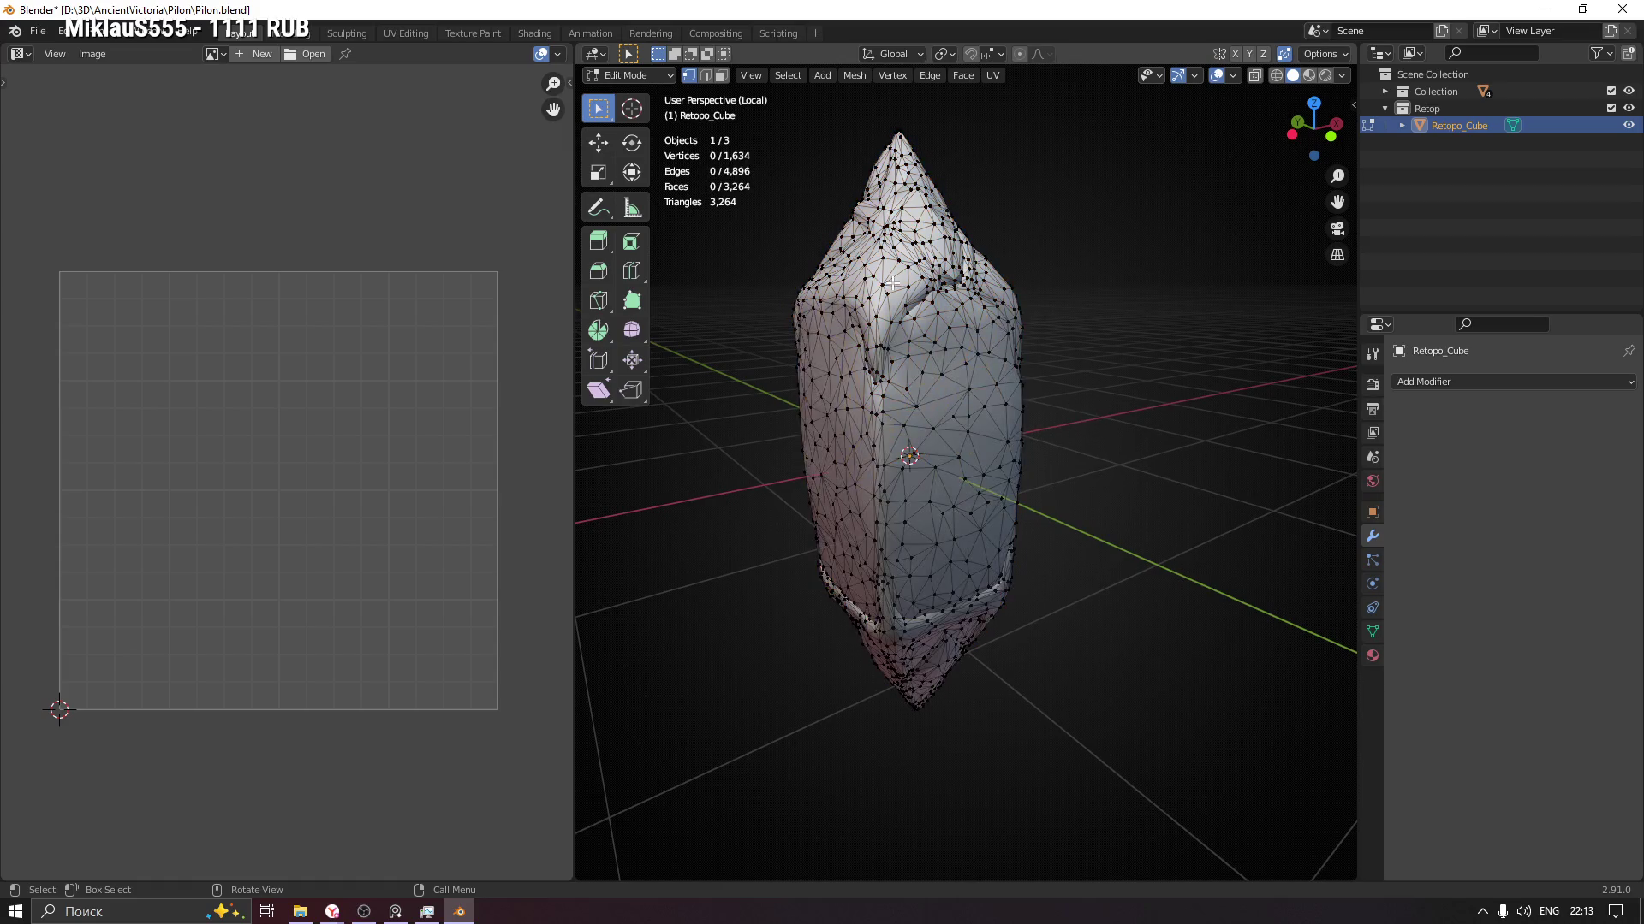
Orbit around the mesh from several angles and pan down to its bottom tip.
{"action": "middle_click_drag", "start_coordinate": [887, 381], "coordinate": [955, 358]}
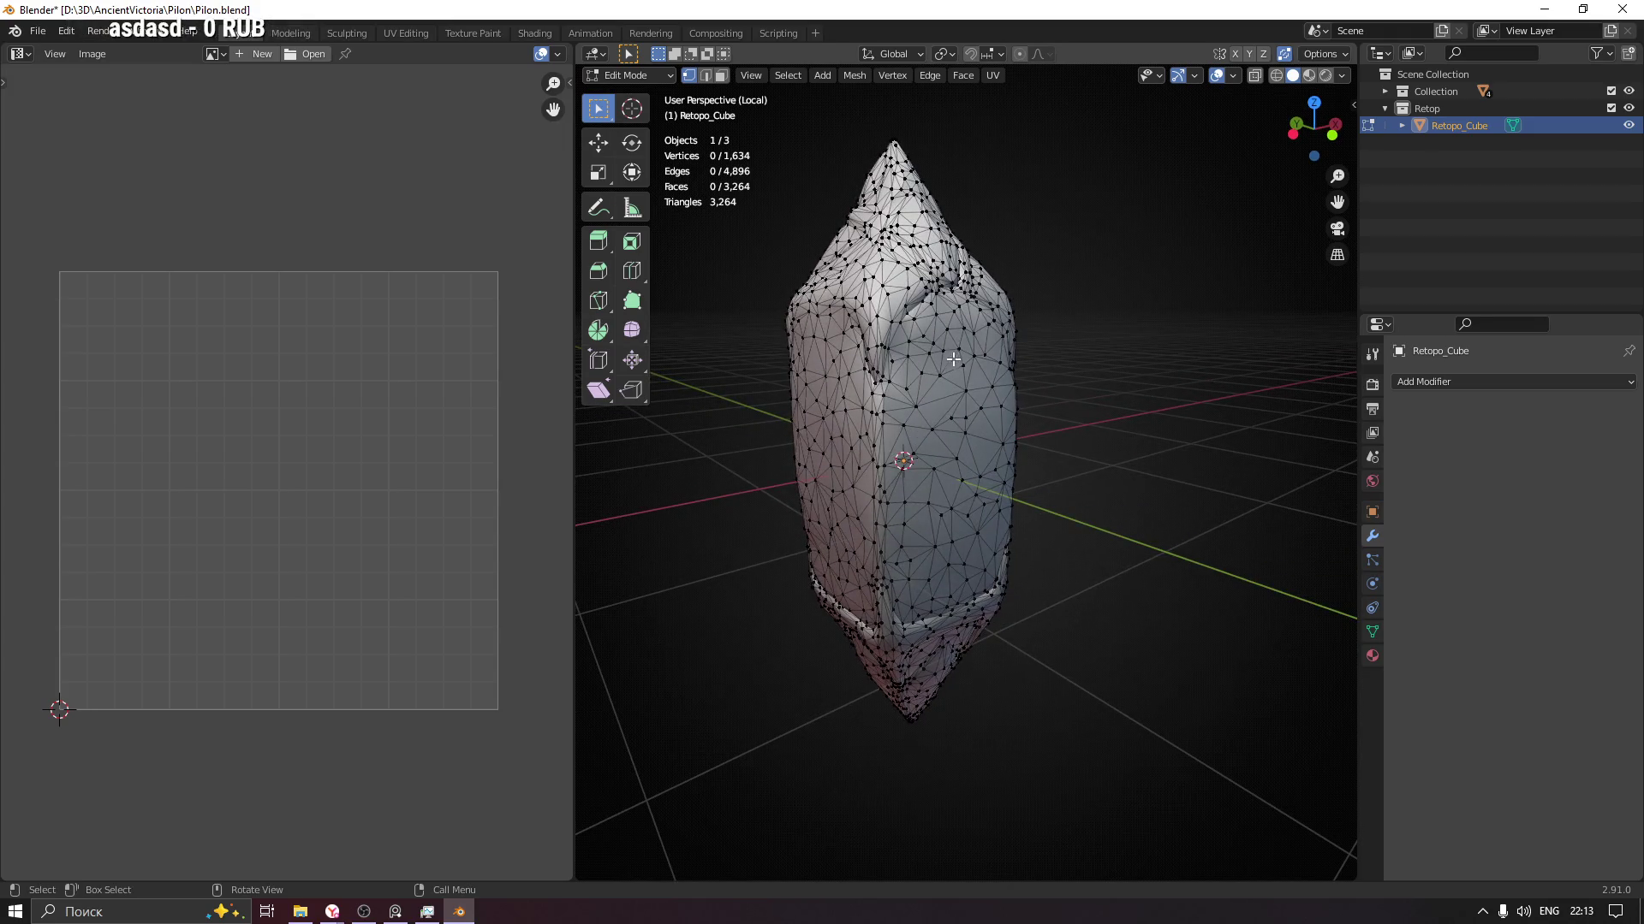
{"action": "mouse_move", "coordinate": [898, 156]}
{"action": "middle_mouse_down"}
{"action": "mouse_move", "coordinate": [742, 368]}
{"action": "mouse_move", "coordinate": [751, 345]}
{"action": "middle_mouse_up"}
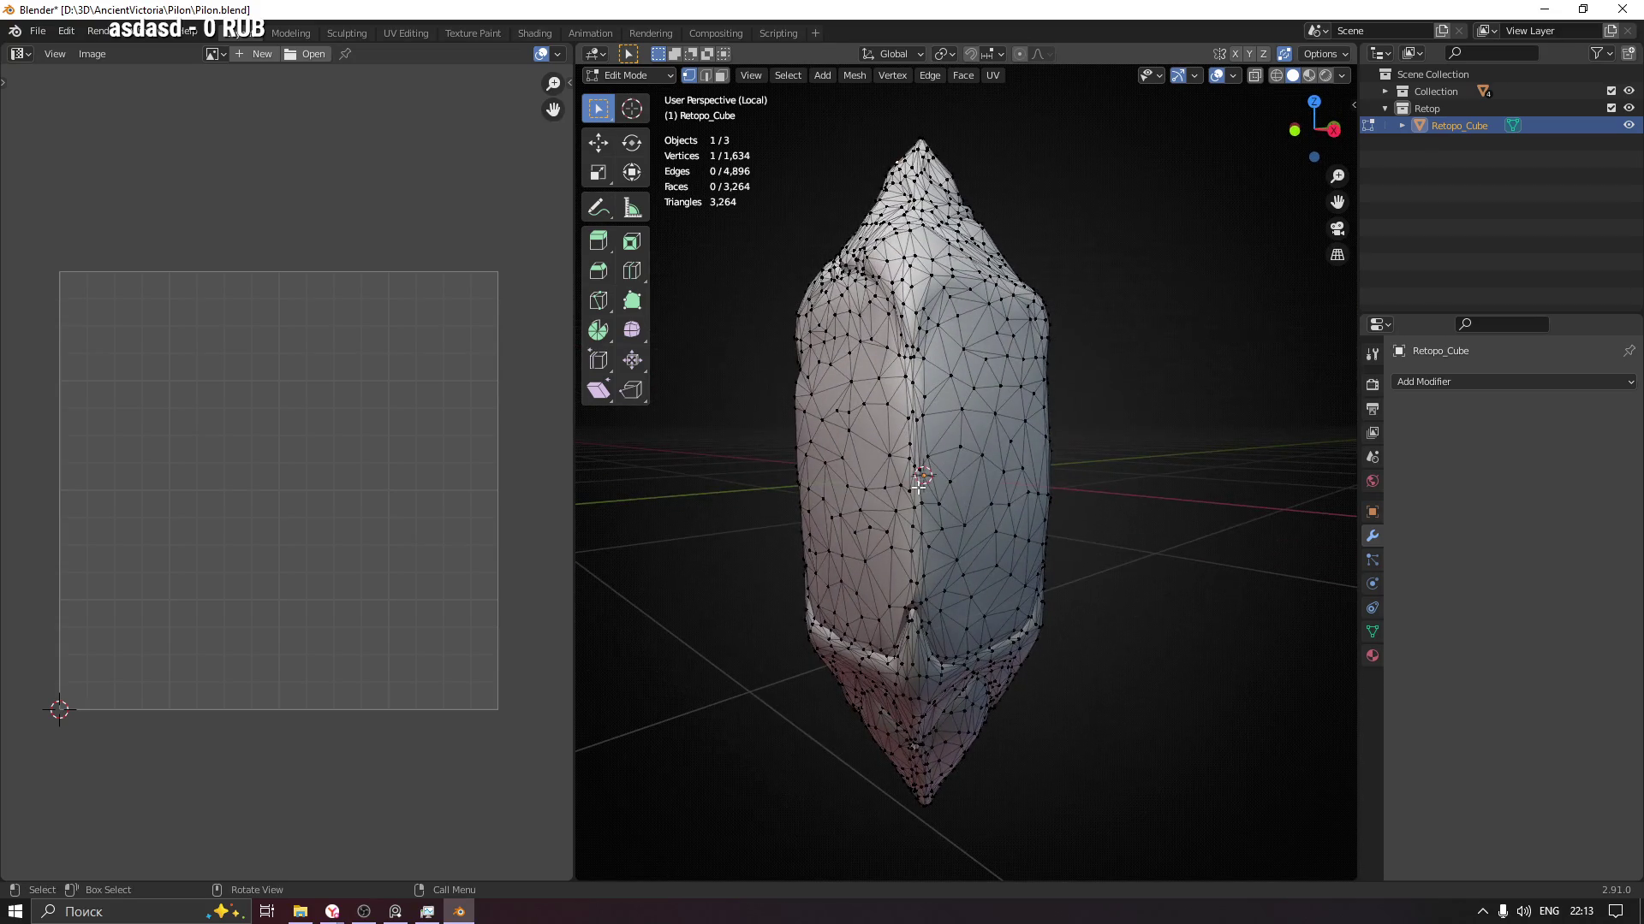
{"action": "mouse_move", "coordinate": [927, 603]}
{"action": "middle_mouse_down"}
{"action": "mouse_move", "coordinate": [923, 397]}
{"action": "mouse_move", "coordinate": [1045, 445]}
{"action": "mouse_move", "coordinate": [1338, 460]}
{"action": "mouse_move", "coordinate": [1090, 444]}
{"action": "mouse_move", "coordinate": [1117, 438]}
{"action": "middle_mouse_up"}
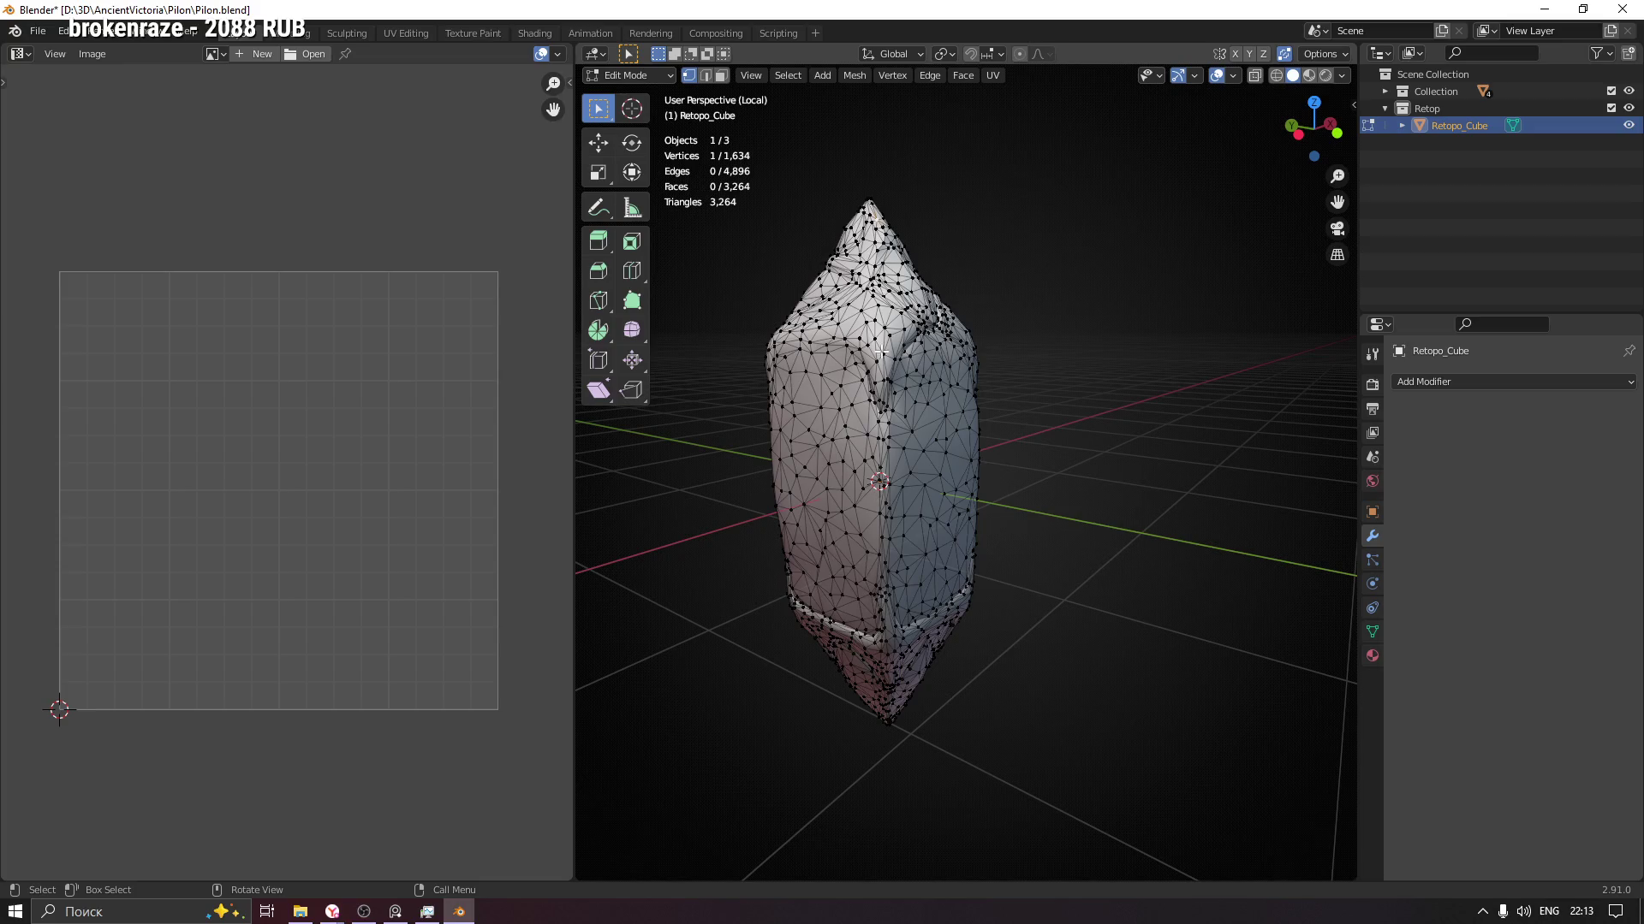
{"action": "mouse_move", "coordinate": [880, 216]}
{"action": "middle_mouse_down"}
{"action": "mouse_move", "coordinate": [1090, 377]}
{"action": "mouse_move", "coordinate": [886, 660]}
{"action": "middle_mouse_up"}
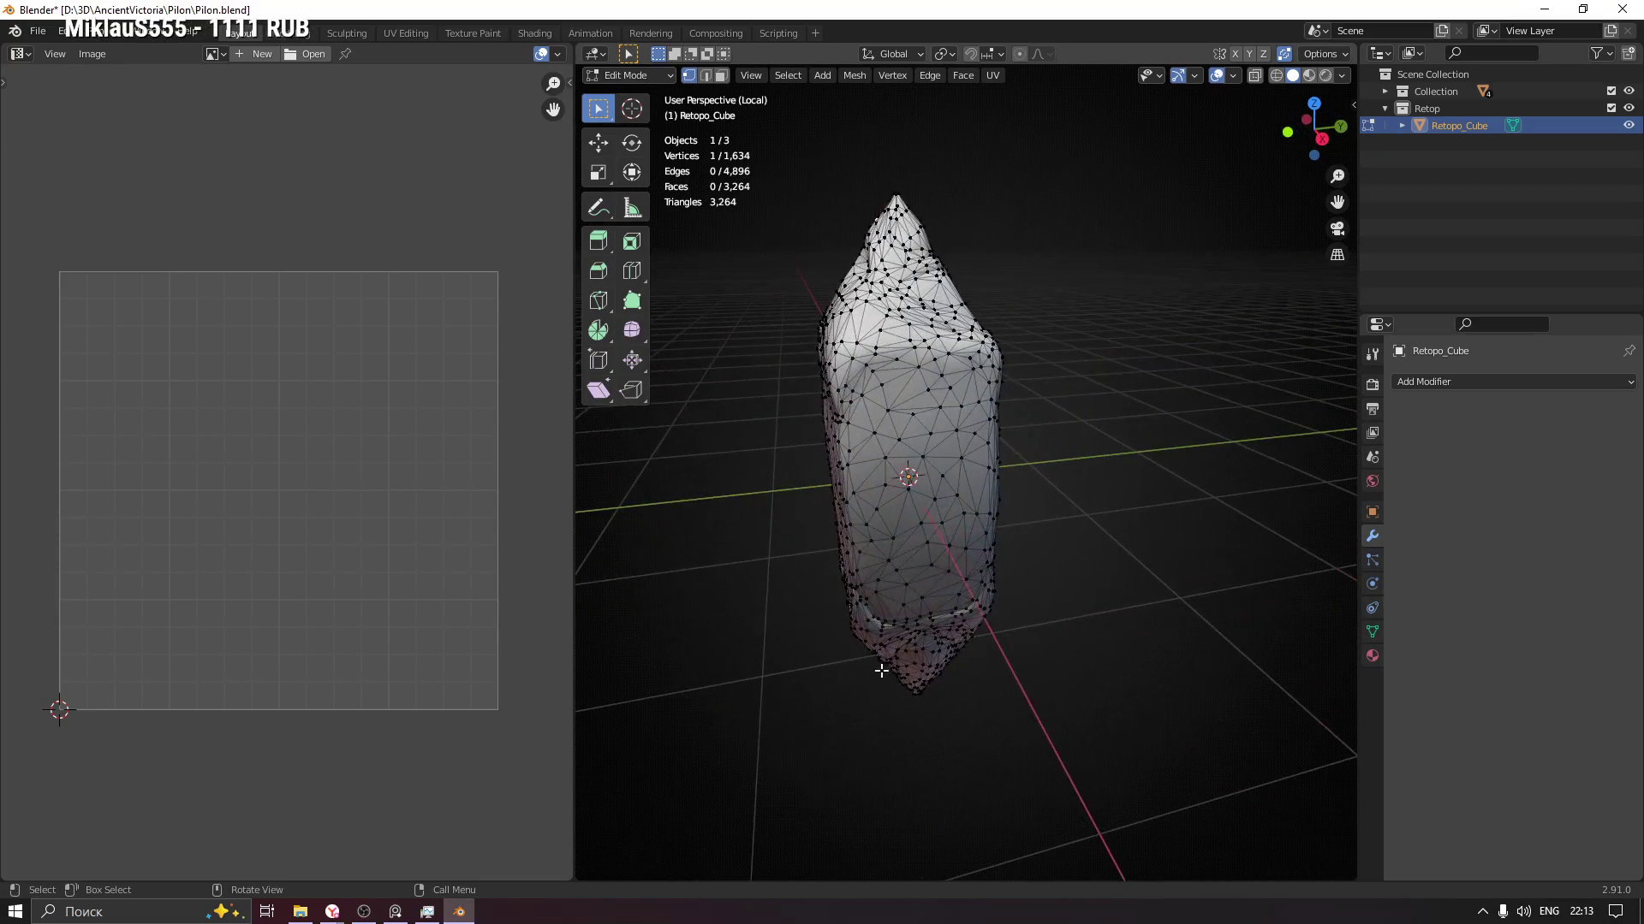
{"action": "middle_click_drag", "start_coordinate": [1005, 173], "coordinate": [816, 614]}
{"action": "middle_click_drag", "start_coordinate": [996, 317], "coordinate": [873, 694]}
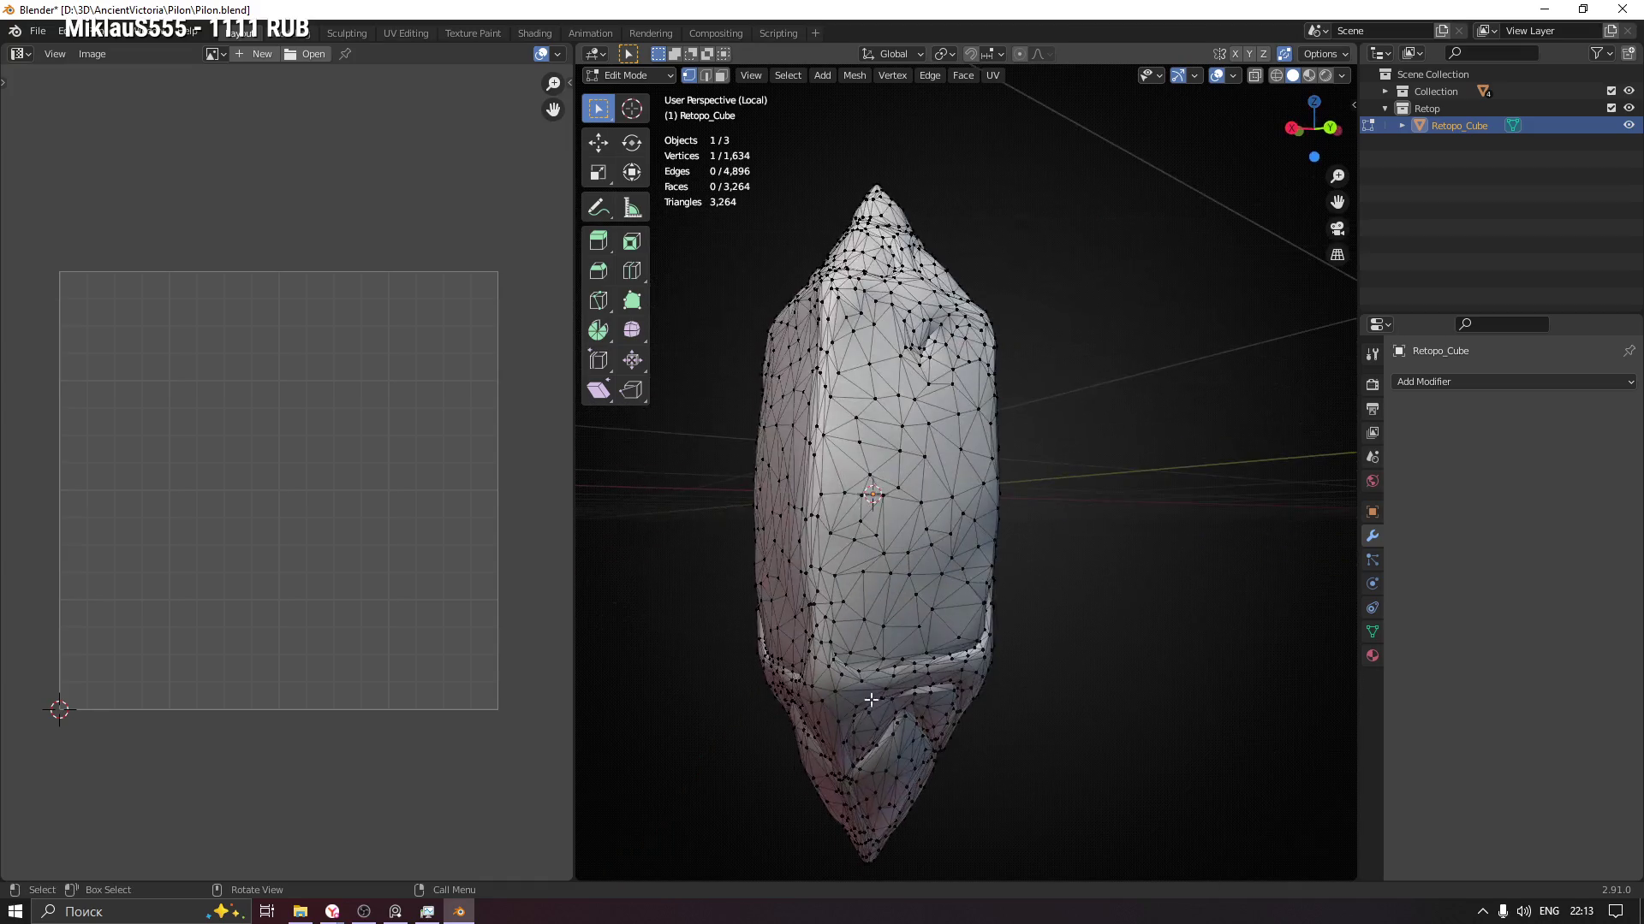
{"action": "middle_click_drag", "start_coordinate": [941, 273], "coordinate": [911, 649]}
{"action": "mouse_move", "coordinate": [996, 394]}
{"action": "middle_mouse_down"}
{"action": "mouse_move", "coordinate": [942, 446]}
{"action": "mouse_move", "coordinate": [870, 305]}
{"action": "mouse_move", "coordinate": [1089, 308]}
{"action": "mouse_move", "coordinate": [879, 341]}
{"action": "mouse_move", "coordinate": [814, 533]}
{"action": "middle_mouse_up"}
{"action": "mouse_move", "coordinate": [798, 684]}
{"action": "middle_mouse_down", "text": "shift"}
{"action": "mouse_move", "coordinate": [803, 627]}
{"action": "mouse_move", "coordinate": [848, 541]}
{"action": "mouse_move", "coordinate": [834, 556]}
{"action": "middle_mouse_up", "text": "shift"}
Switch to Edge select, pick an edge at the bottom tip and extend a shortest path upward.
{"action": "key", "text": "2"}
{"action": "scroll", "coordinate": [847, 541], "scroll_direction": "down", "scroll_amount": 5}
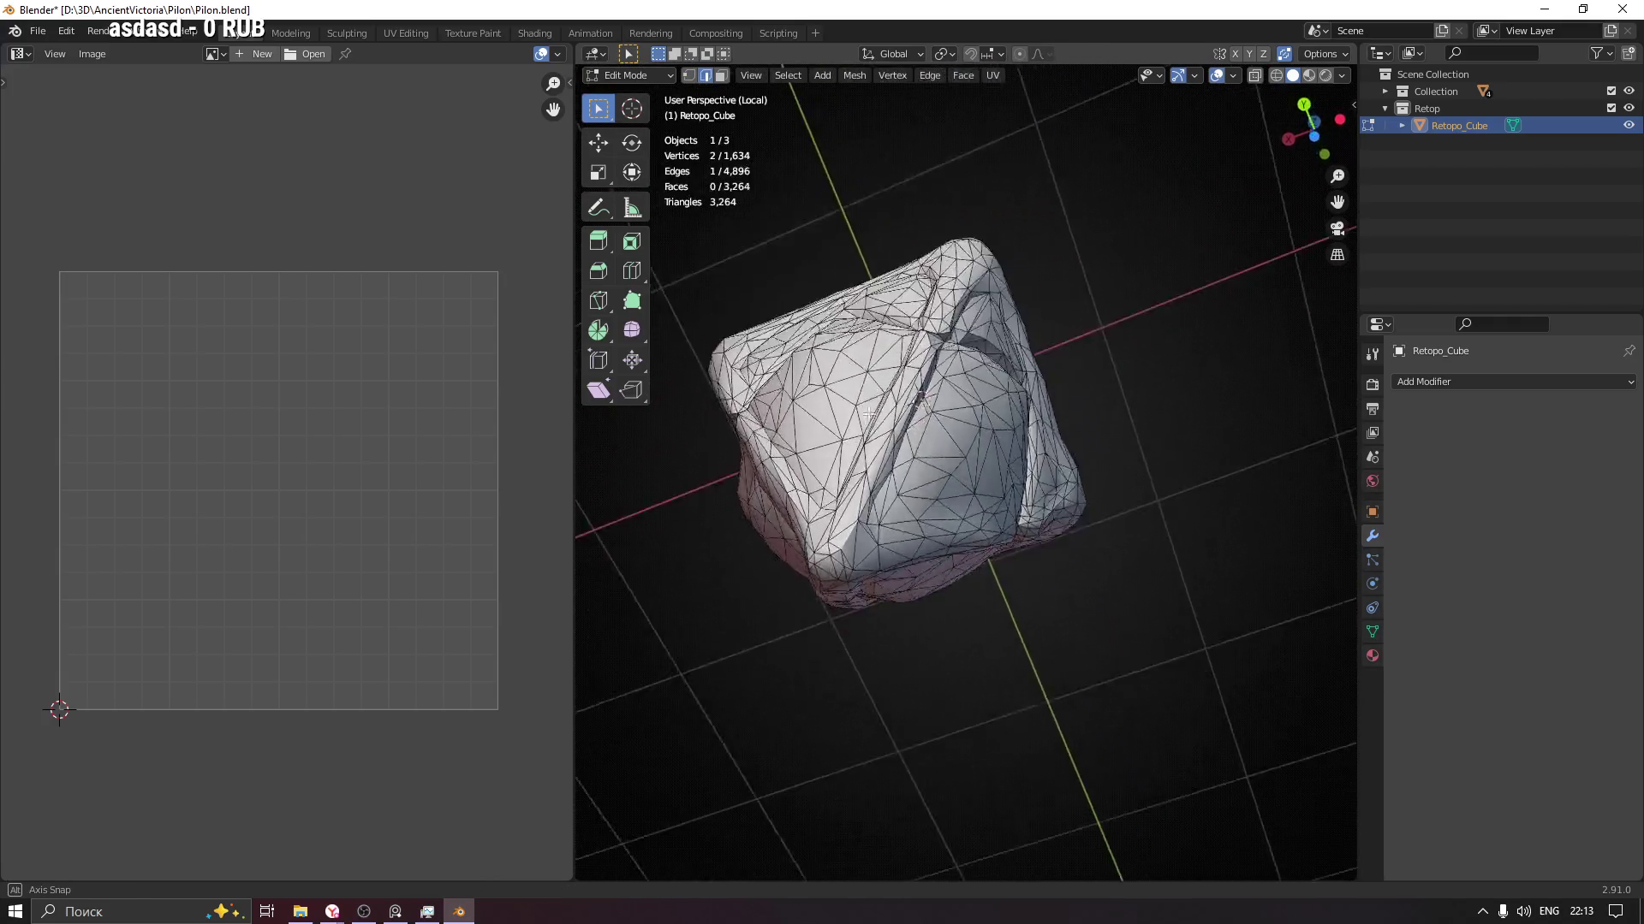
{"action": "scroll", "coordinate": [835, 556], "scroll_direction": "up", "scroll_amount": 5}
{"action": "left_click", "coordinate": [842, 548]}
{"action": "middle_click_drag", "start_coordinate": [865, 413], "coordinate": [881, 349]}
{"action": "mouse_move", "coordinate": [846, 268]}
{"action": "middle_mouse_down"}
{"action": "mouse_move", "coordinate": [856, 246]}
{"action": "mouse_move", "coordinate": [889, 318]}
{"action": "middle_mouse_up"}
{"action": "left_click", "coordinate": [857, 245], "text": "ctrl"}
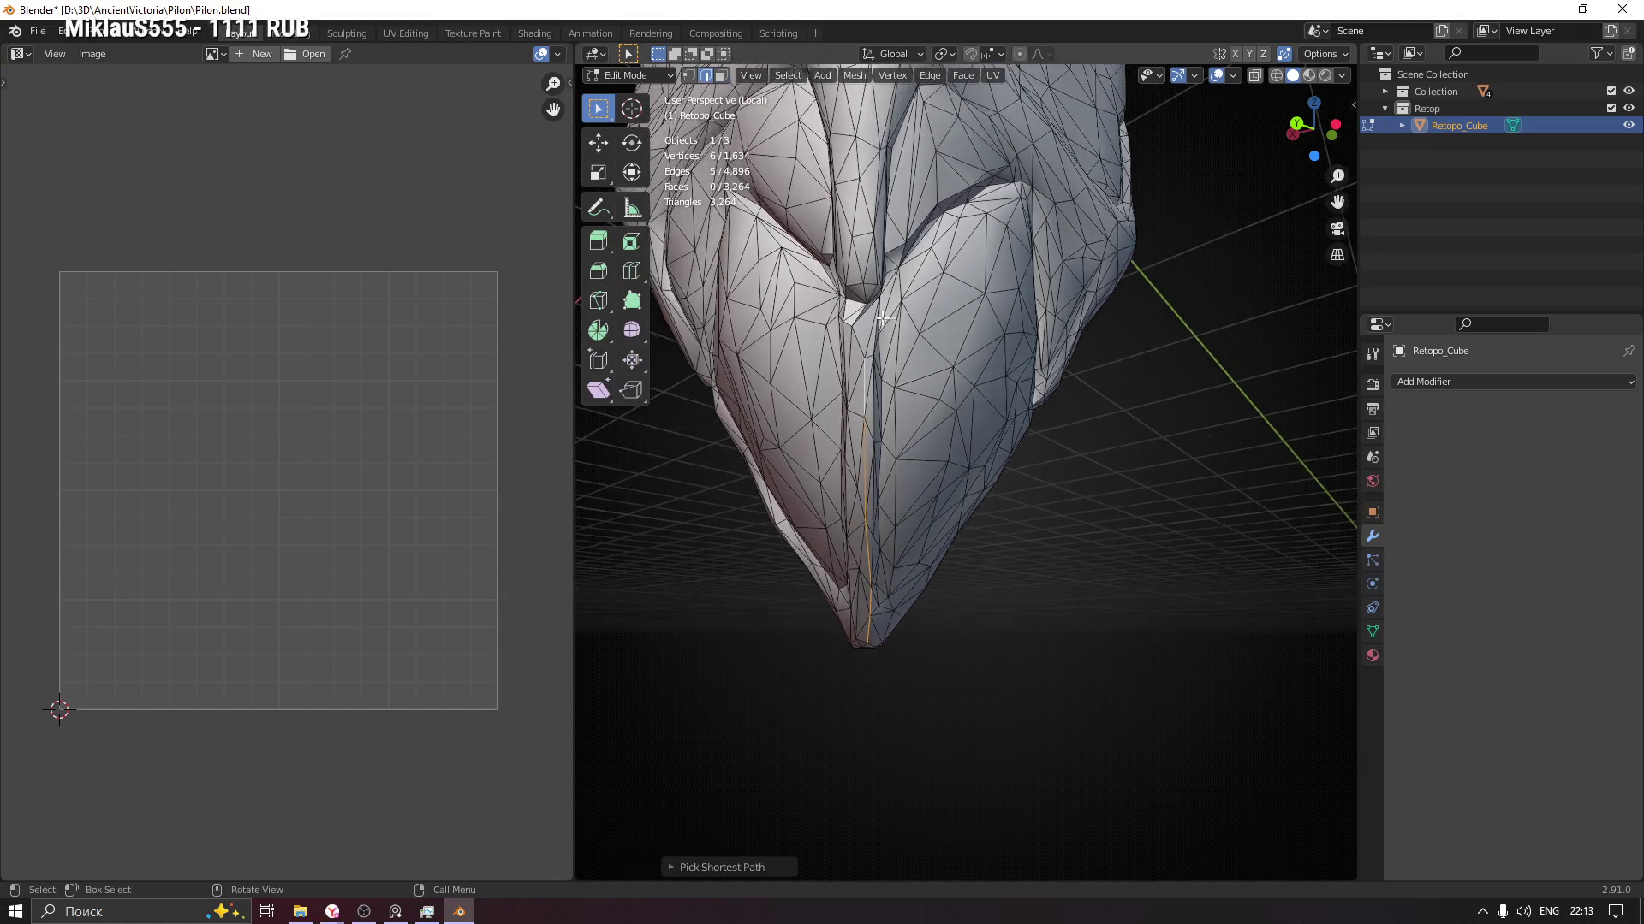
{"action": "left_click", "coordinate": [861, 296], "text": "ctrl"}
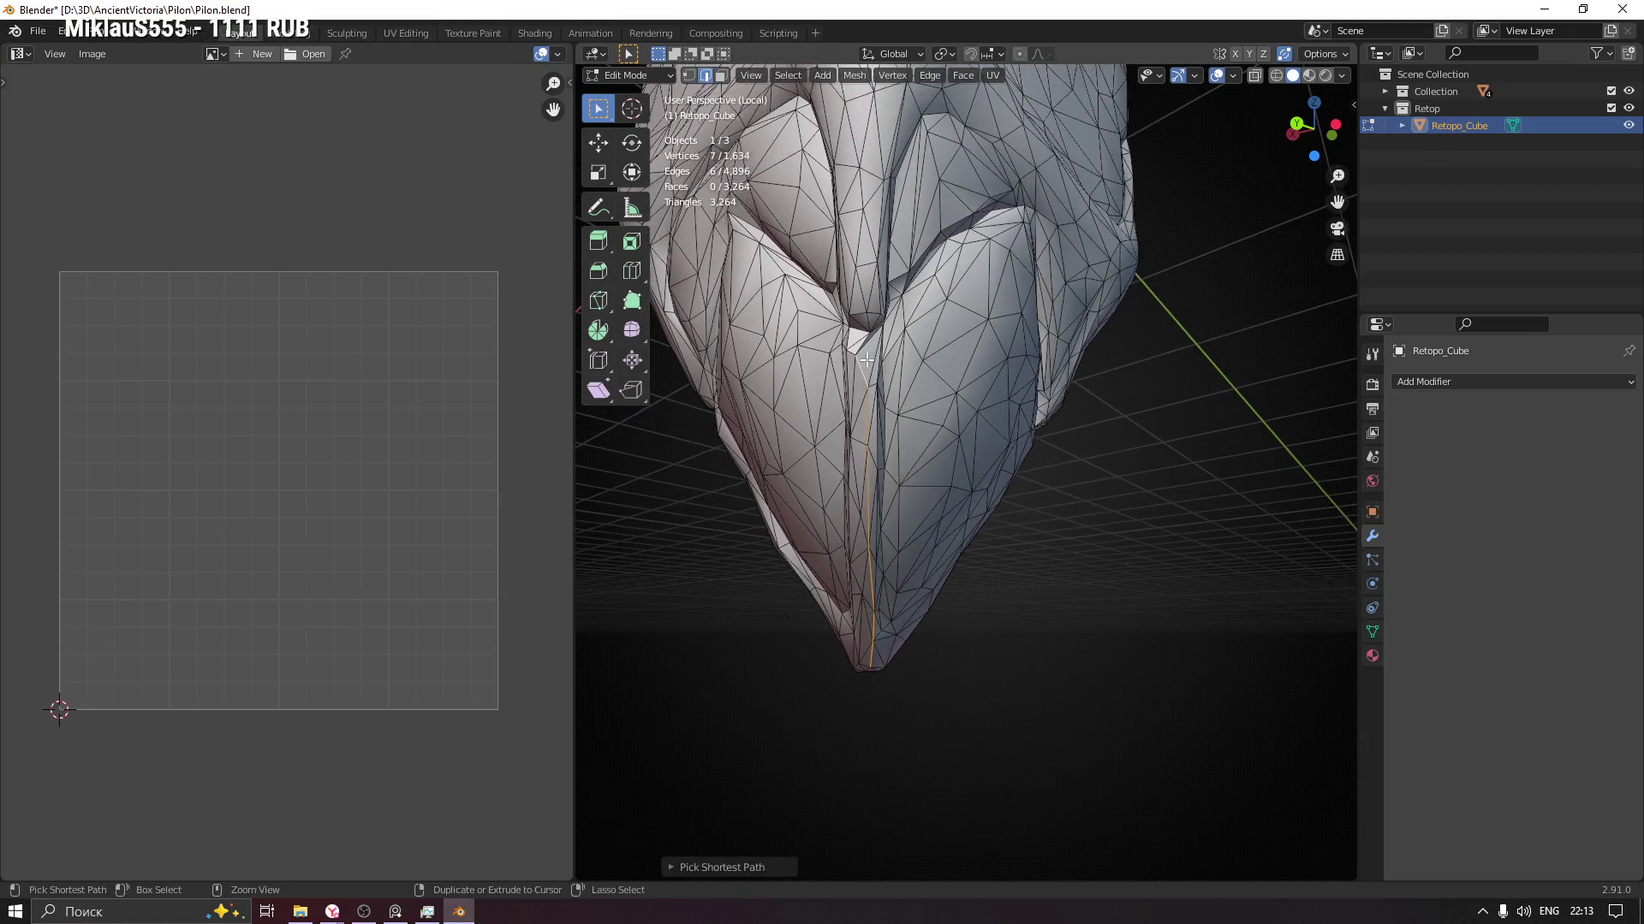
{"action": "scroll", "coordinate": [861, 295], "scroll_direction": "up", "scroll_amount": 3}
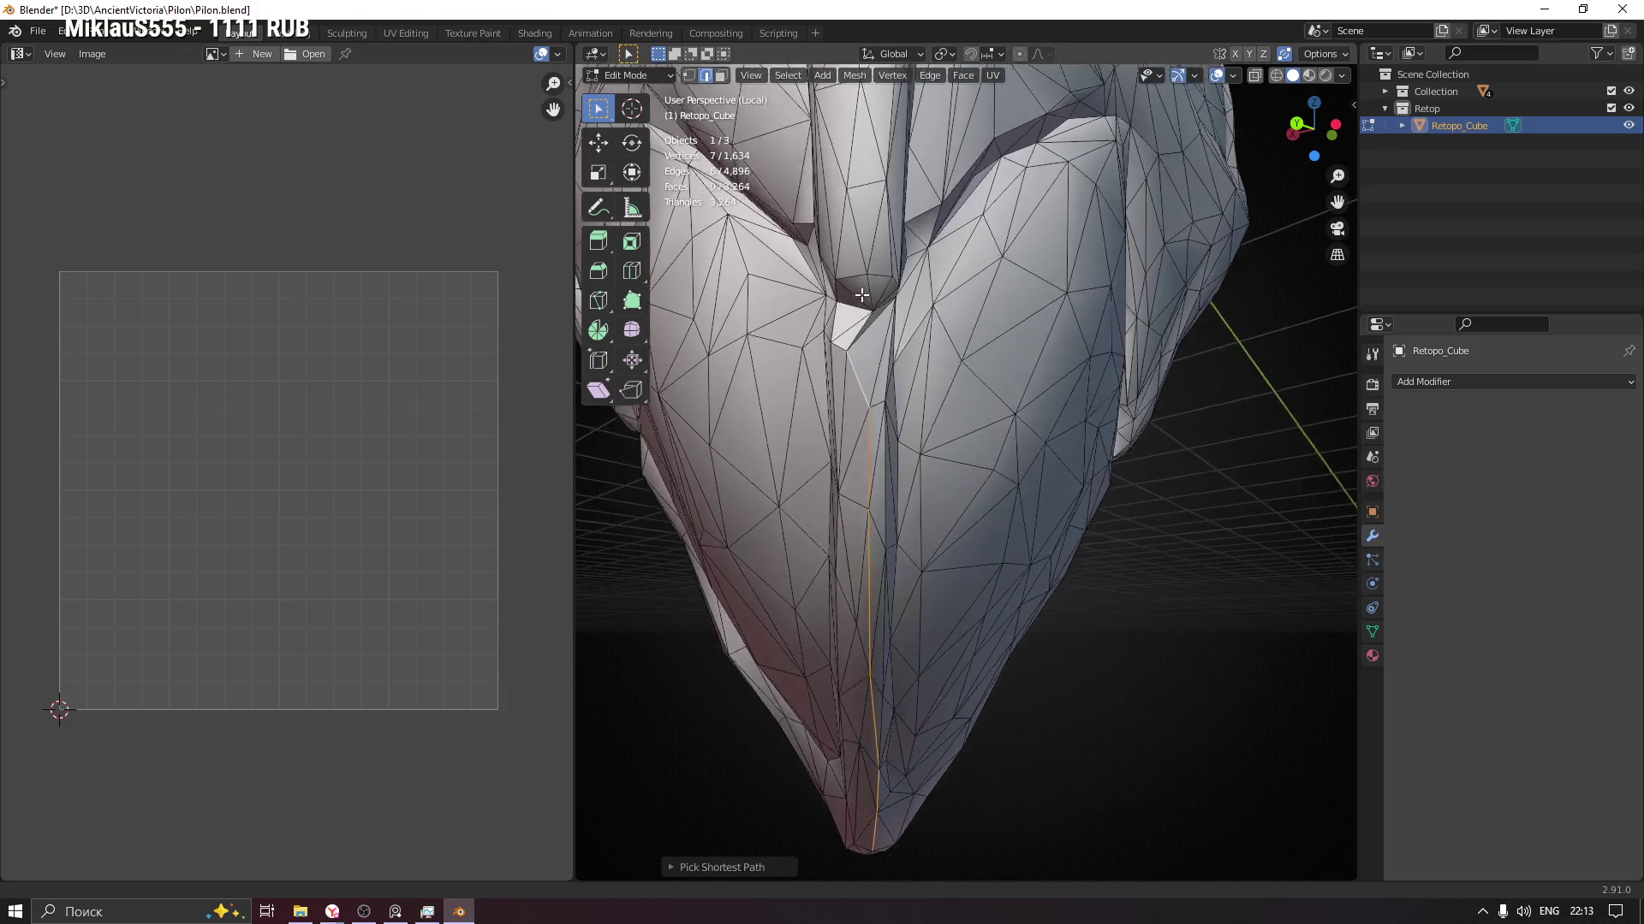
{"action": "mouse_move", "coordinate": [870, 246]}
{"action": "middle_mouse_down", "text": "shift"}
{"action": "mouse_move", "coordinate": [873, 462]}
{"action": "mouse_move", "coordinate": [873, 428]}
{"action": "middle_mouse_up", "text": "shift"}
Extend the edge path further up the pillar's corner with more Ctrl-click picks.
{"action": "left_click", "coordinate": [874, 232], "text": "ctrl"}
{"action": "middle_click_drag", "start_coordinate": [874, 232], "coordinate": [865, 371], "text": "shift"}
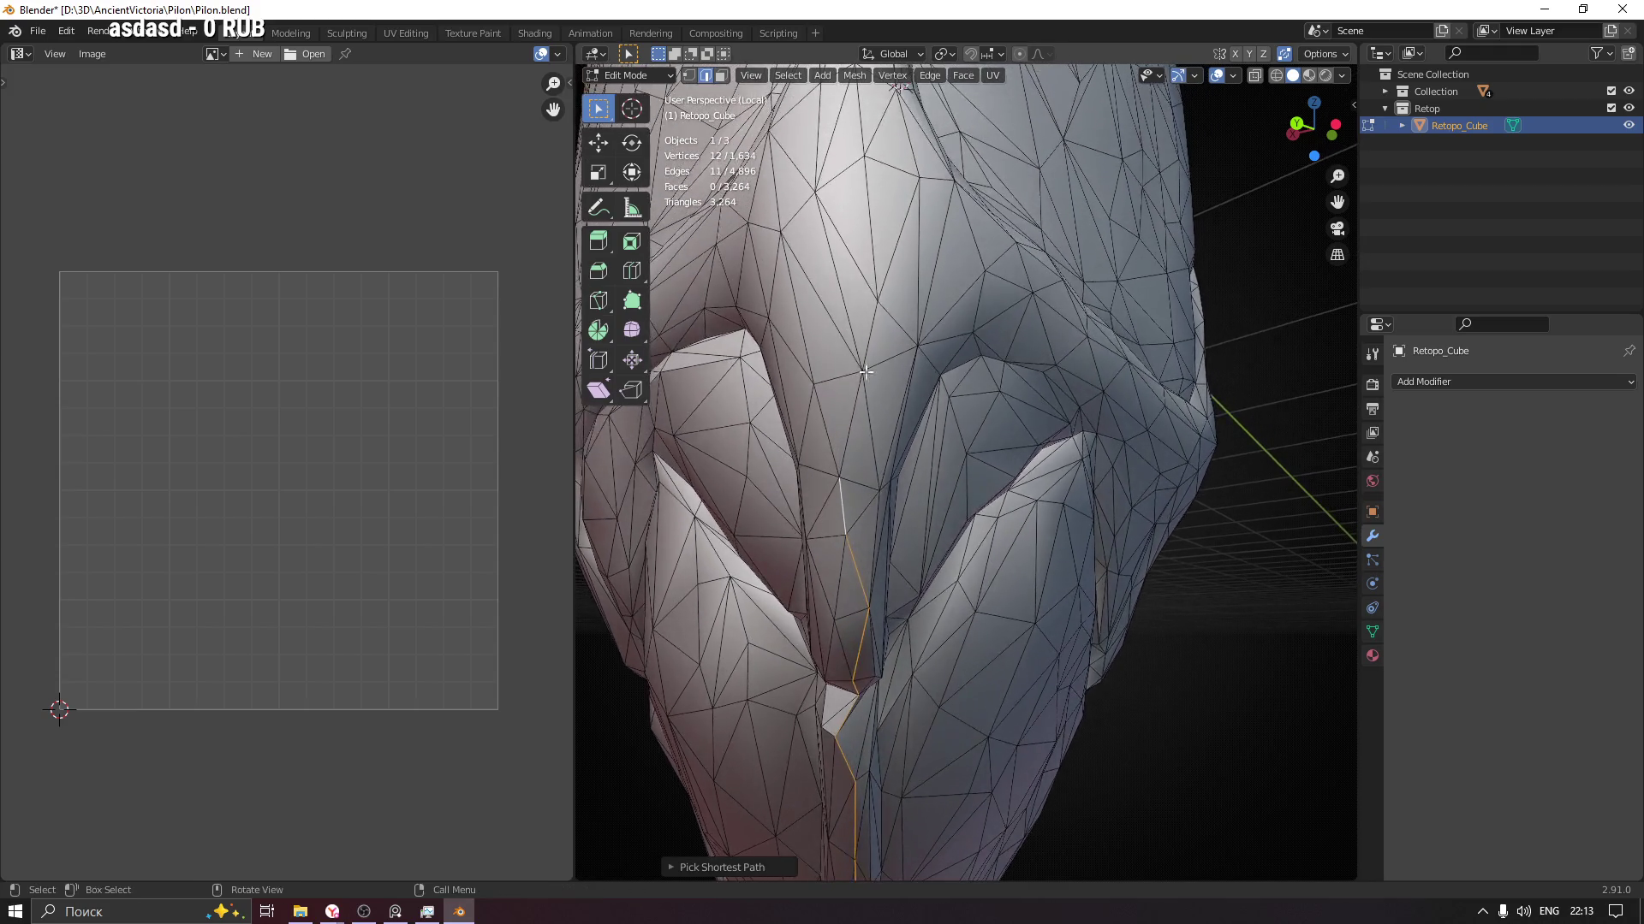
{"action": "left_click", "coordinate": [864, 187], "text": "ctrl"}
{"action": "middle_click_drag", "start_coordinate": [865, 187], "coordinate": [840, 294], "text": "shift"}
{"action": "middle_click_drag", "start_coordinate": [852, 154], "coordinate": [862, 467], "text": "shift"}
{"action": "left_click", "coordinate": [854, 221], "text": "ctrl"}
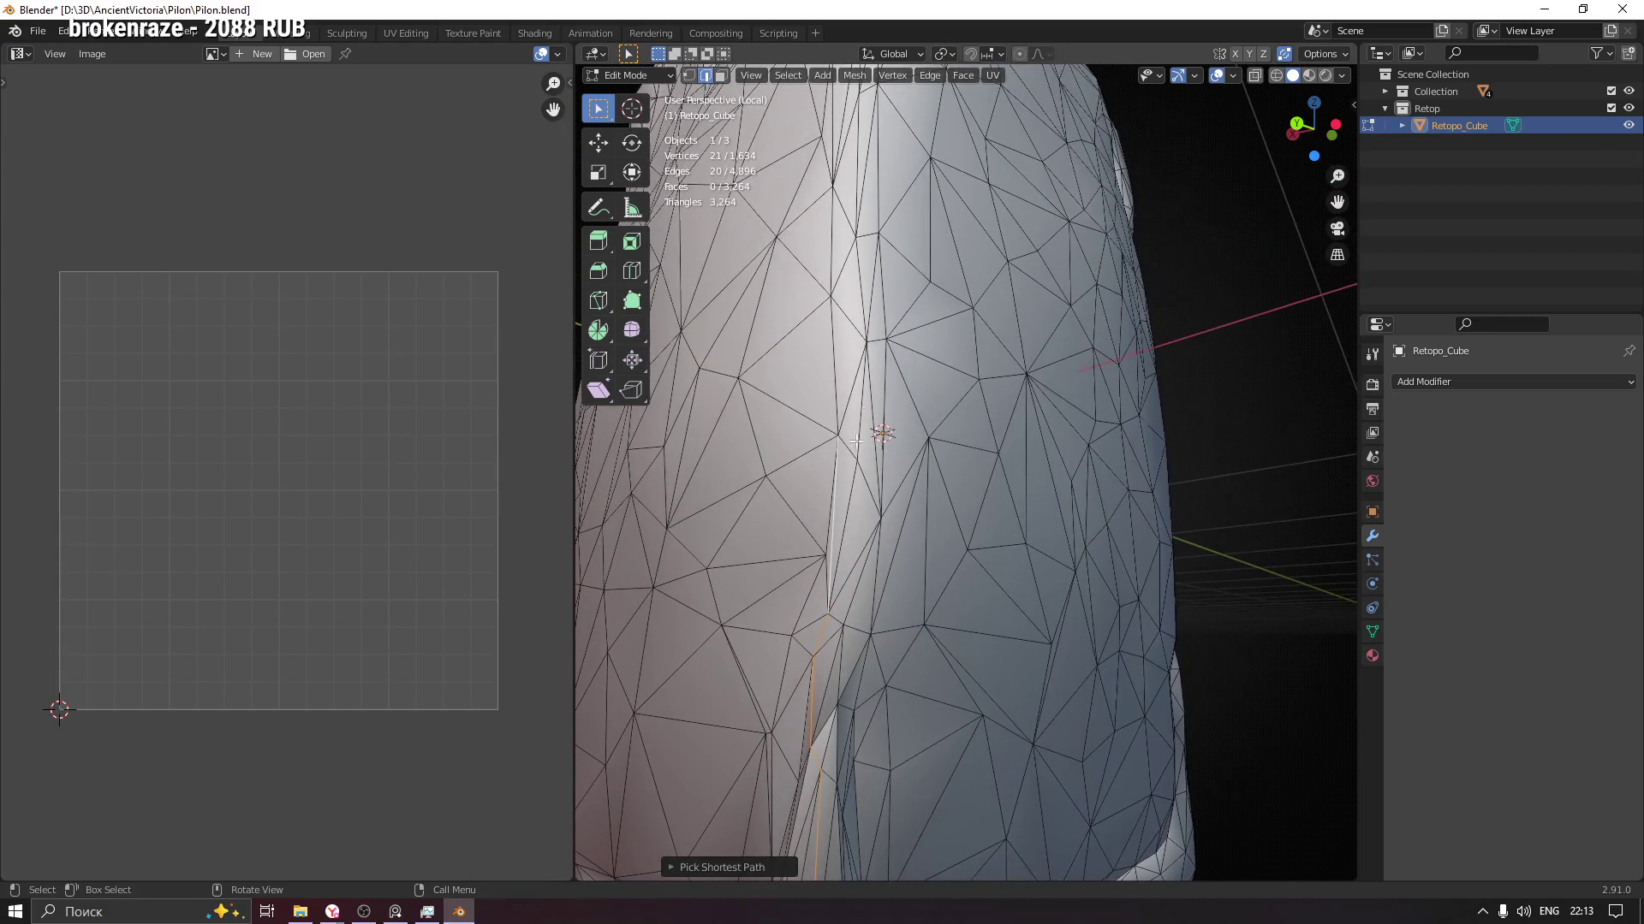
{"action": "left_click", "coordinate": [868, 220], "text": "ctrl"}
{"action": "middle_click_drag", "start_coordinate": [869, 220], "coordinate": [842, 325], "text": "shift"}
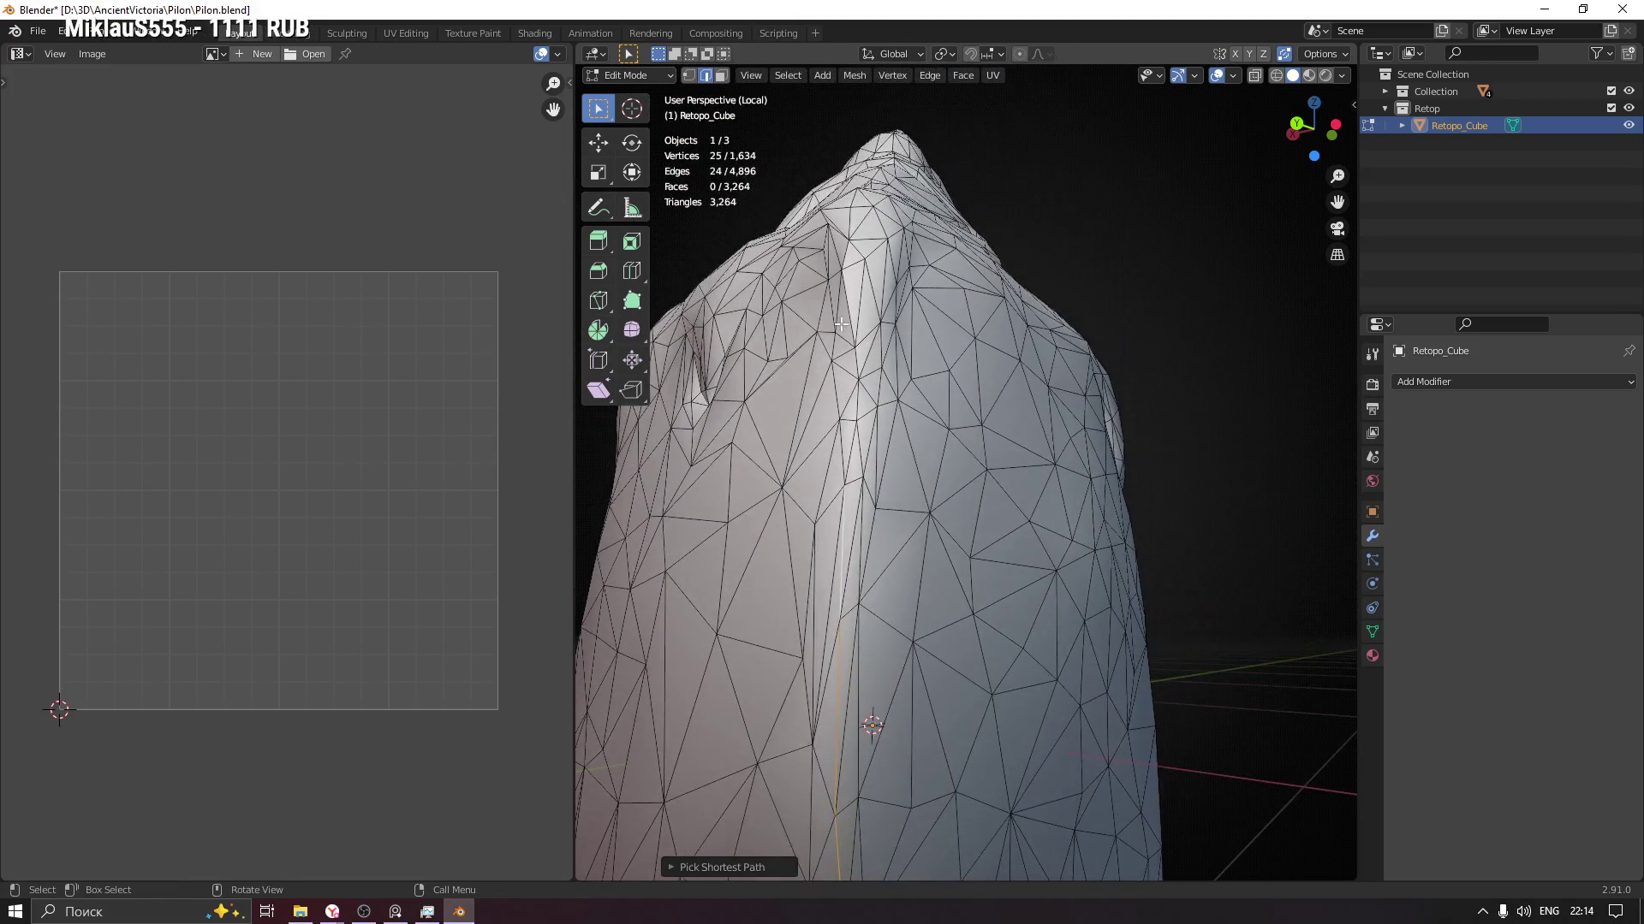
{"action": "left_click", "coordinate": [844, 299], "text": "ctrl"}
{"action": "scroll", "coordinate": [873, 385], "scroll_direction": "up", "scroll_amount": 4}
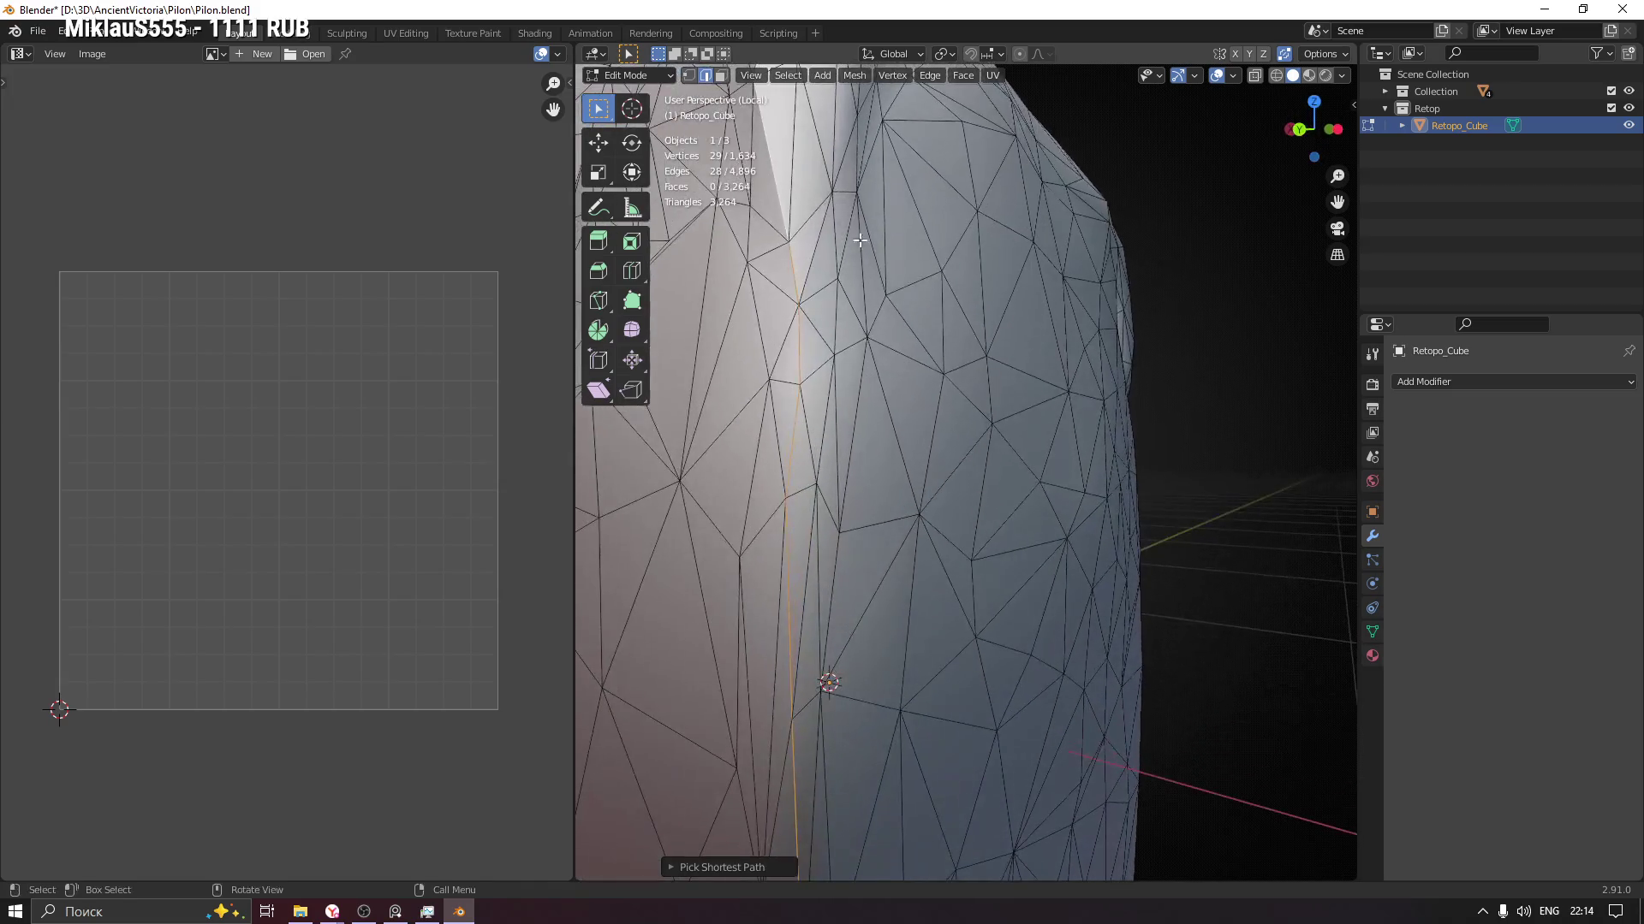
{"action": "middle_click_drag", "start_coordinate": [903, 459], "coordinate": [928, 543], "text": "shift"}
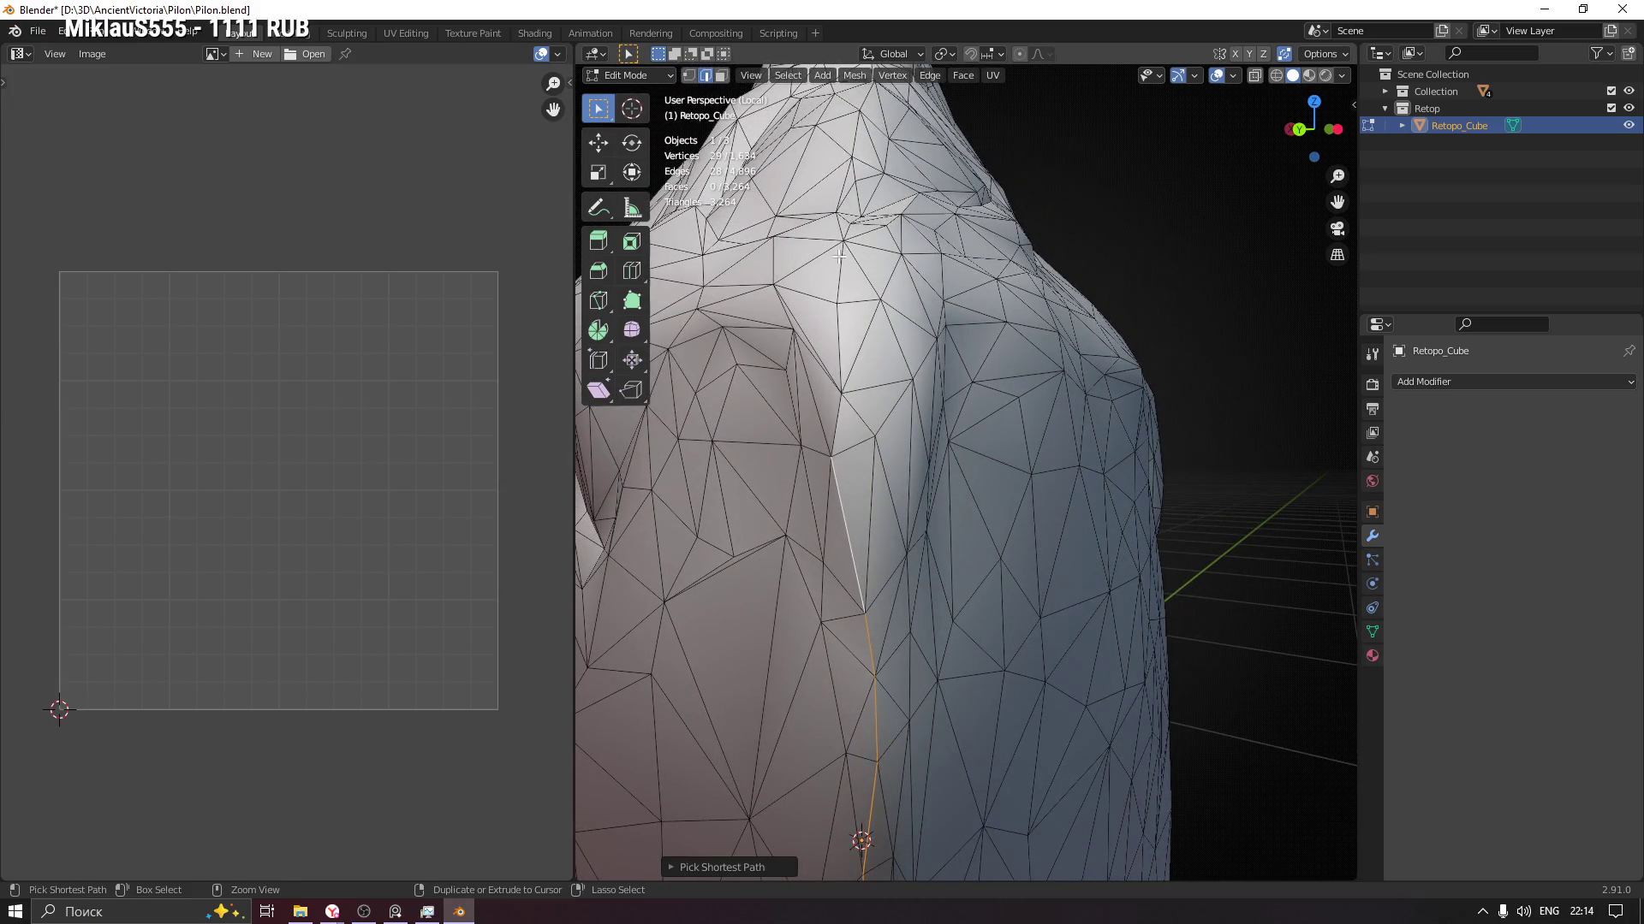
Carry the path up the spire to complete the continuous 43-edge selection.
{"action": "left_click", "coordinate": [868, 252], "text": "ctrl"}
{"action": "middle_click_drag", "start_coordinate": [867, 251], "coordinate": [860, 355], "text": "shift"}
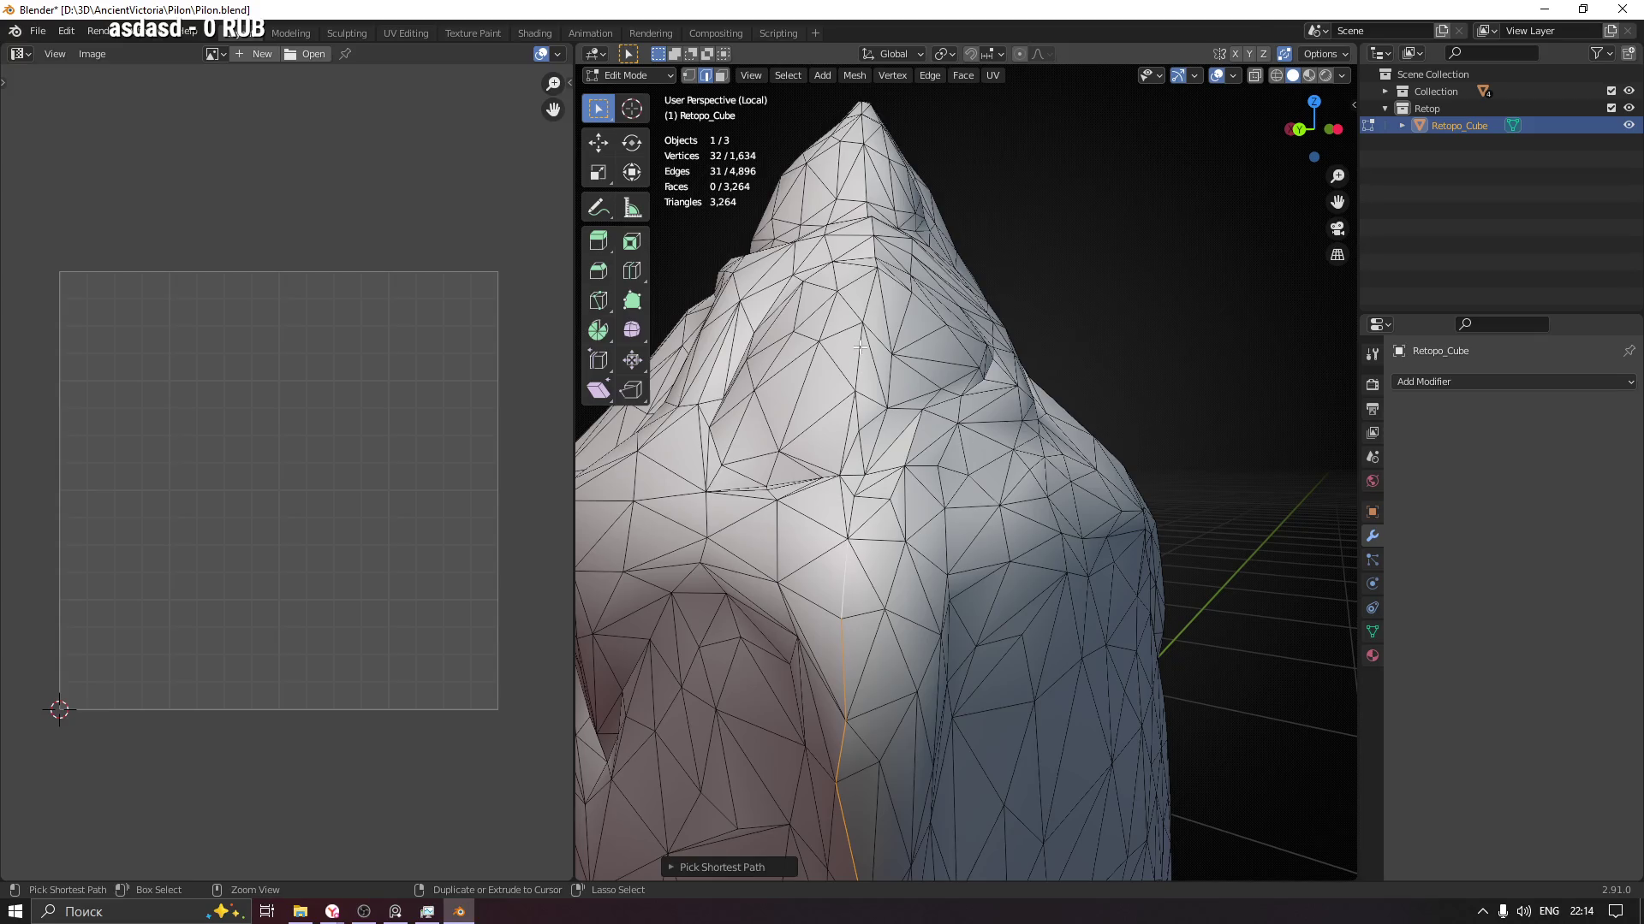
{"action": "left_click", "coordinate": [871, 246], "text": "ctrl"}
{"action": "scroll", "coordinate": [870, 246], "scroll_direction": "up", "scroll_amount": 6}
{"action": "mouse_move", "coordinate": [871, 247]}
{"action": "middle_mouse_down"}
{"action": "mouse_move", "coordinate": [925, 290]}
{"action": "mouse_move", "coordinate": [866, 328]}
{"action": "middle_mouse_up"}
{"action": "scroll", "coordinate": [907, 299], "scroll_direction": "down", "scroll_amount": 4}
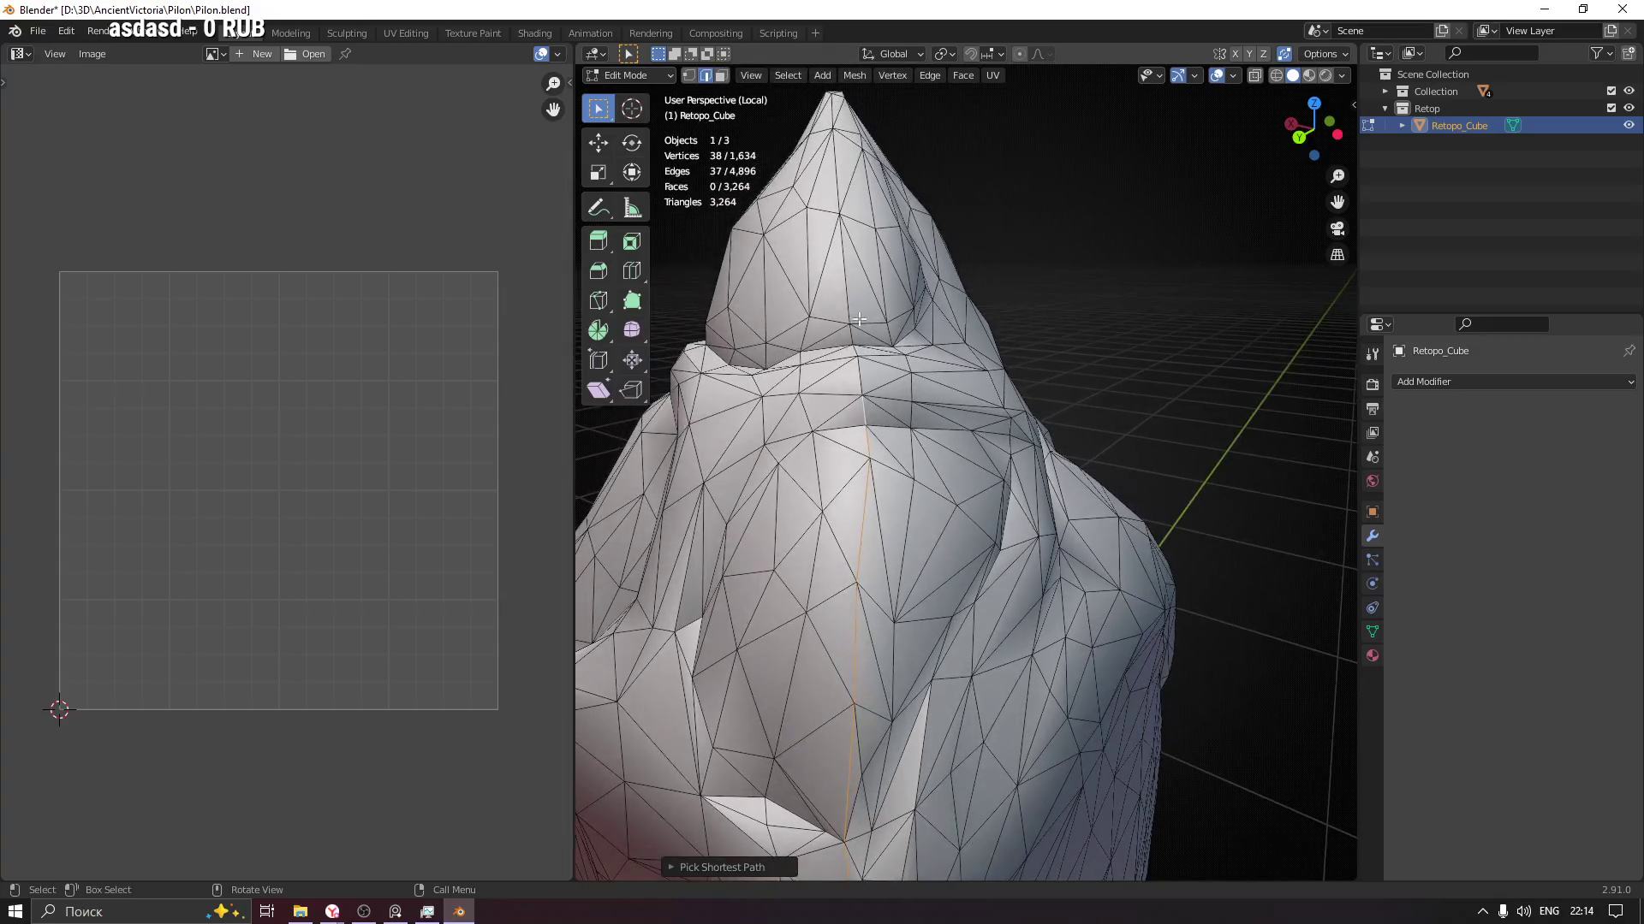
{"action": "left_click", "coordinate": [836, 184], "text": "ctrl"}
{"action": "mouse_move", "coordinate": [835, 185]}
{"action": "middle_mouse_down"}
{"action": "mouse_move", "coordinate": [891, 686]}
{"action": "mouse_move", "coordinate": [947, 522]}
{"action": "mouse_move", "coordinate": [937, 426]}
{"action": "mouse_move", "coordinate": [873, 393]}
{"action": "middle_mouse_up"}
{"action": "scroll", "coordinate": [855, 318], "scroll_direction": "down", "scroll_amount": 3}
{"action": "scroll", "coordinate": [938, 426], "scroll_direction": "down", "scroll_amount": 2}
{"action": "right_click", "coordinate": [873, 394]}
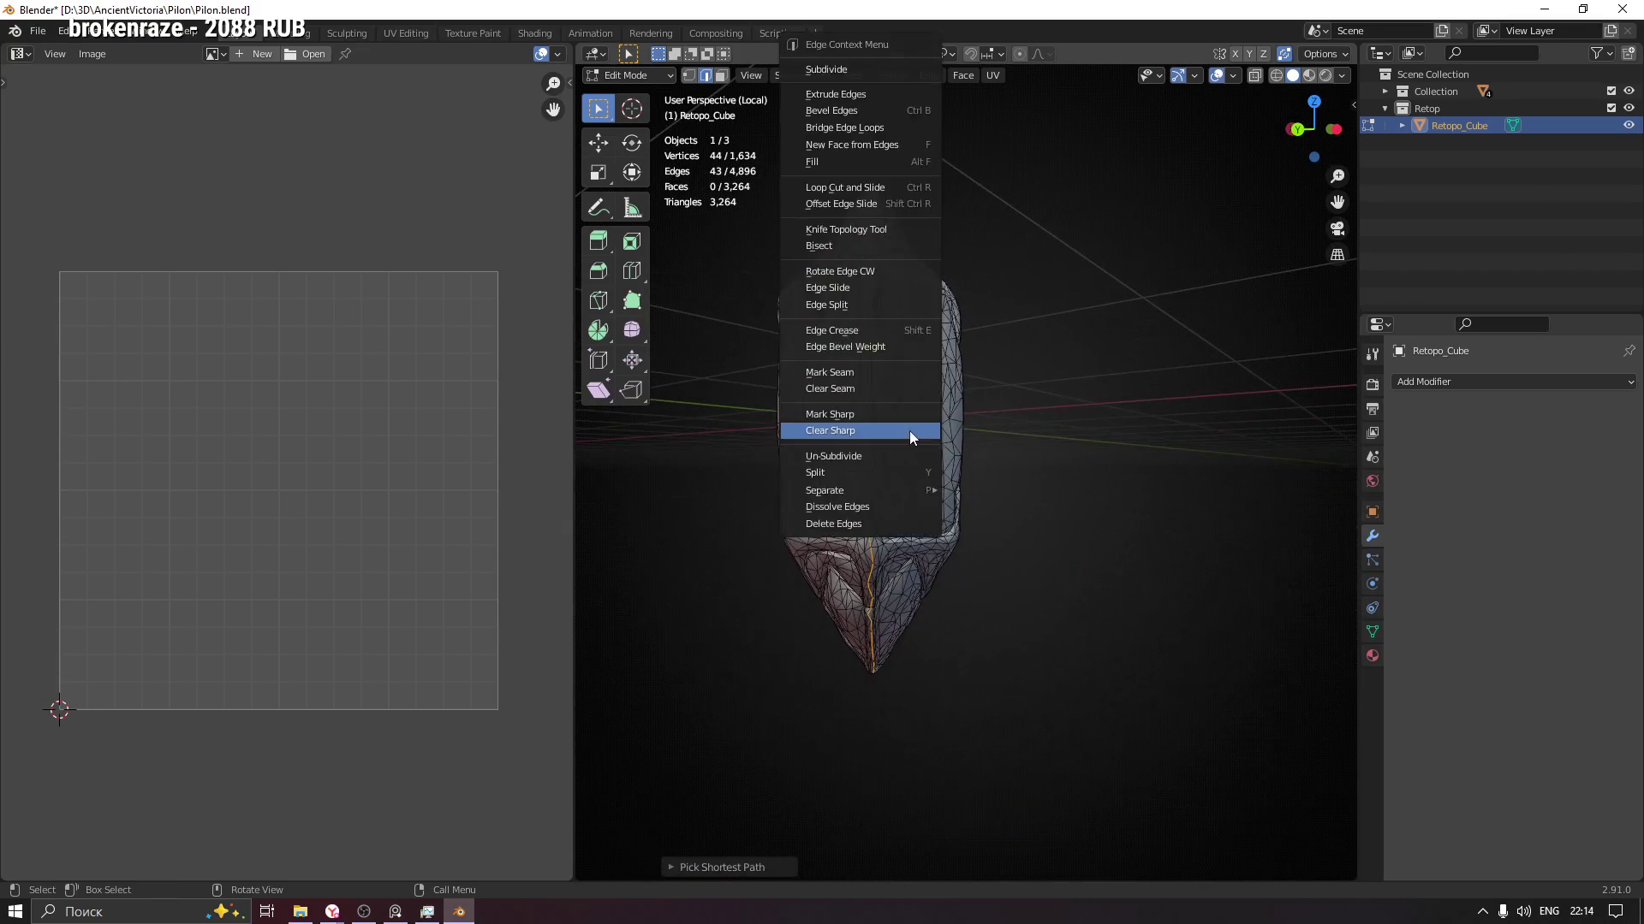
{"action": "left_click", "coordinate": [860, 371]}
{"action": "left_click", "coordinate": [1087, 410]}
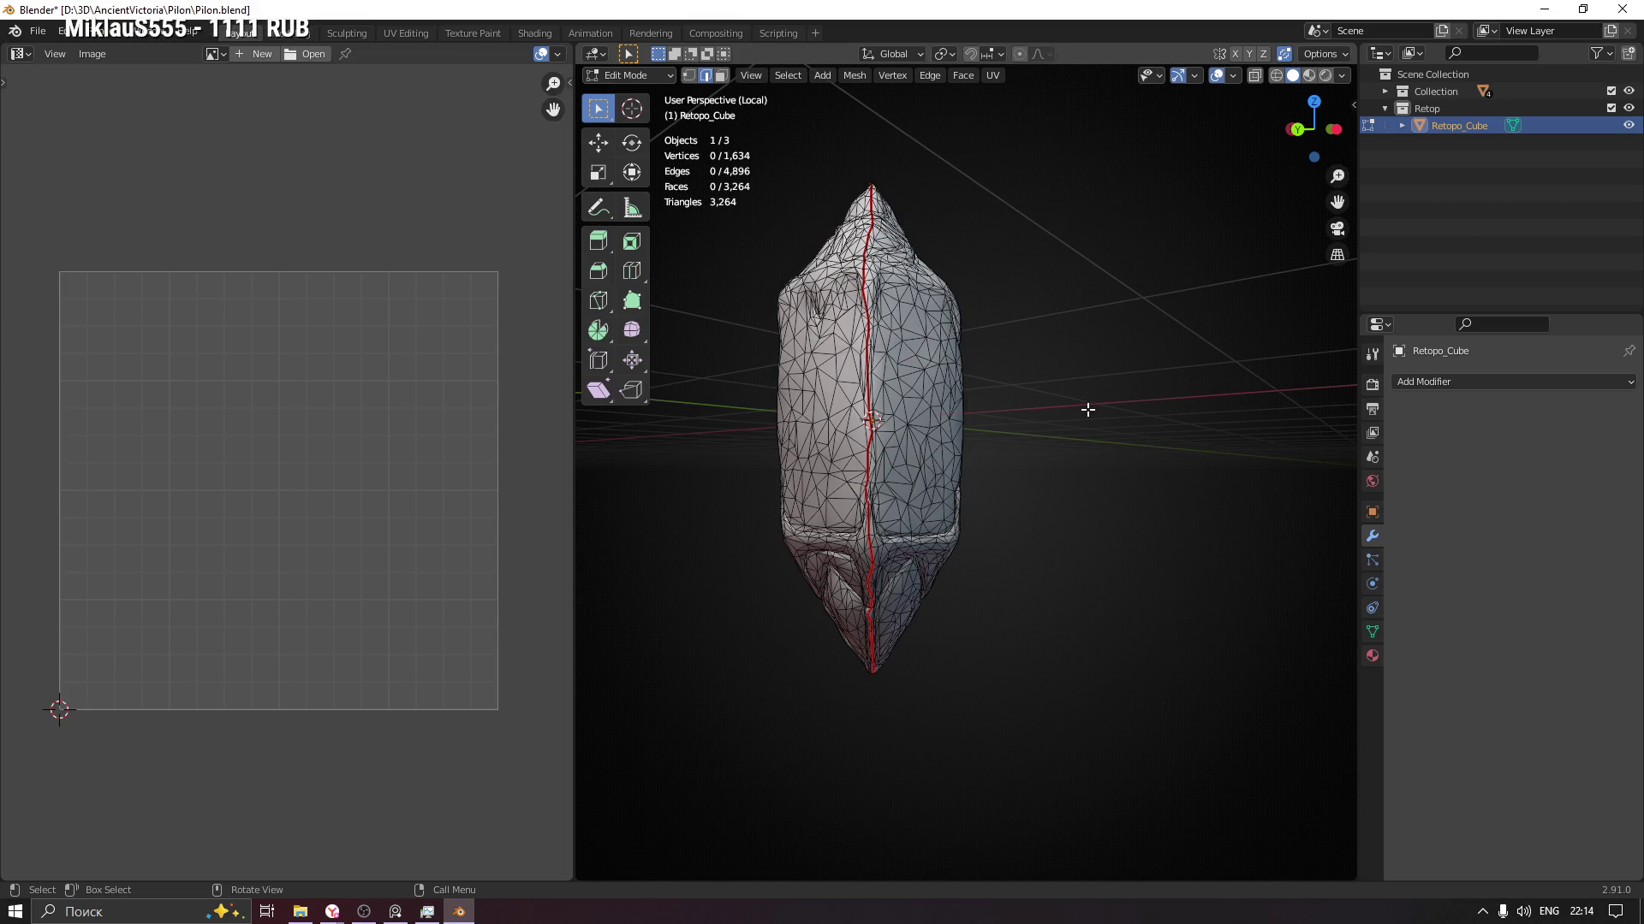
{"action": "mouse_move", "coordinate": [1023, 428]}
{"action": "middle_mouse_down"}
{"action": "mouse_move", "coordinate": [1078, 459]}
{"action": "mouse_move", "coordinate": [1051, 473]}
{"action": "middle_mouse_up"}
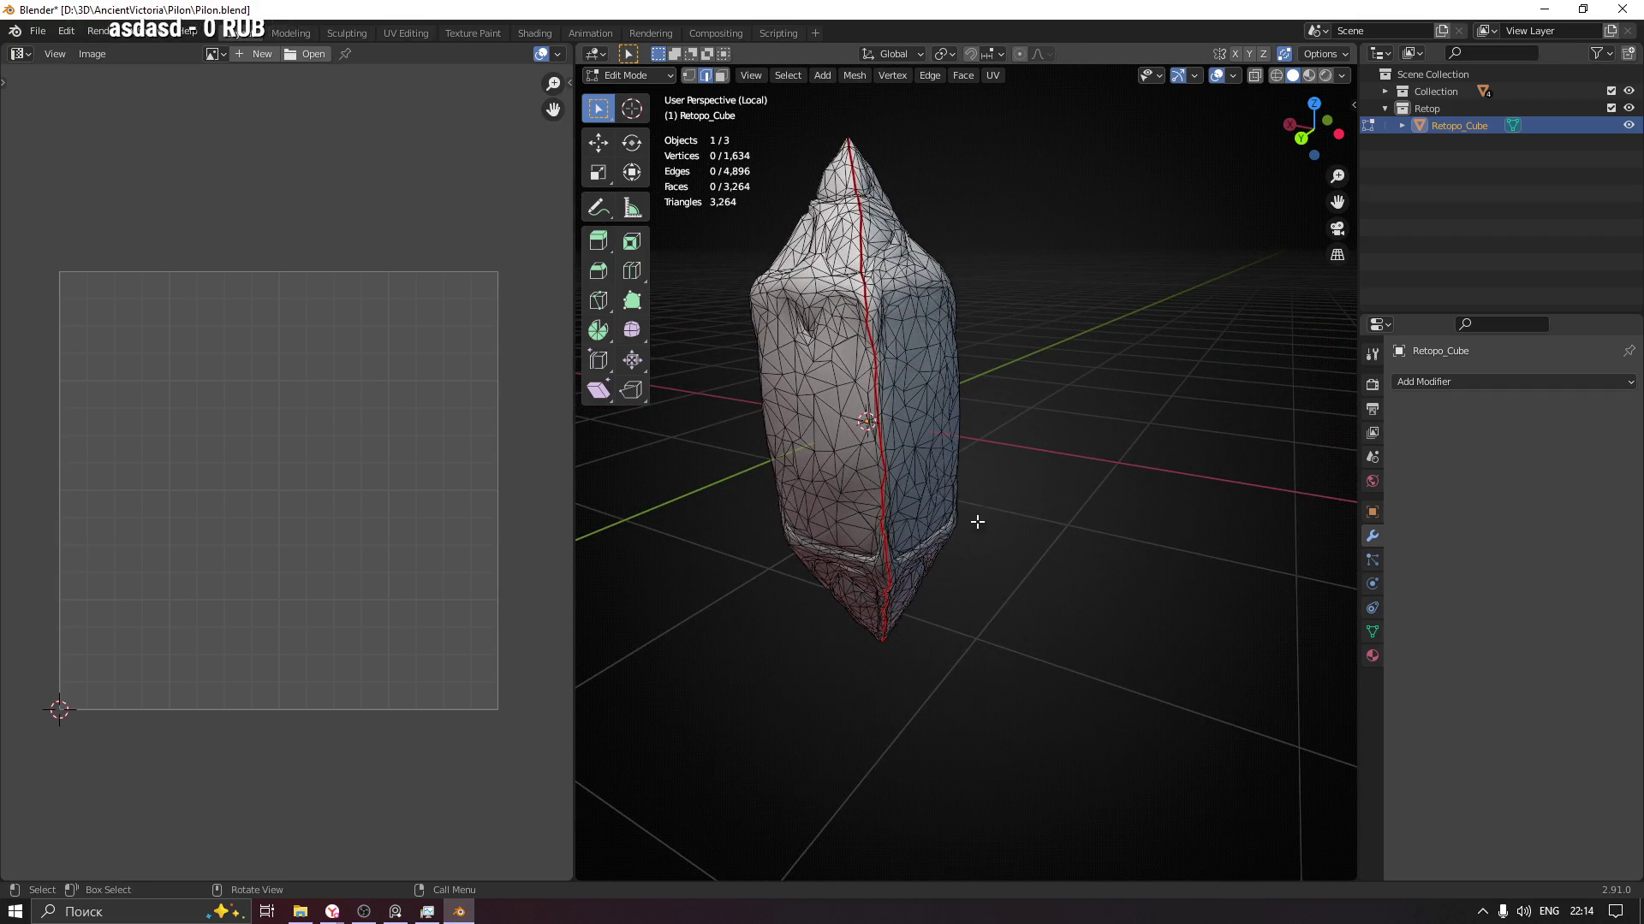
{"action": "middle_click_drag", "start_coordinate": [999, 385], "coordinate": [920, 248]}
{"action": "mouse_move", "coordinate": [1046, 411]}
{"action": "middle_mouse_down"}
{"action": "mouse_move", "coordinate": [770, 388]}
{"action": "mouse_move", "coordinate": [1133, 403]}
{"action": "mouse_move", "coordinate": [1045, 422]}
{"action": "middle_mouse_up"}
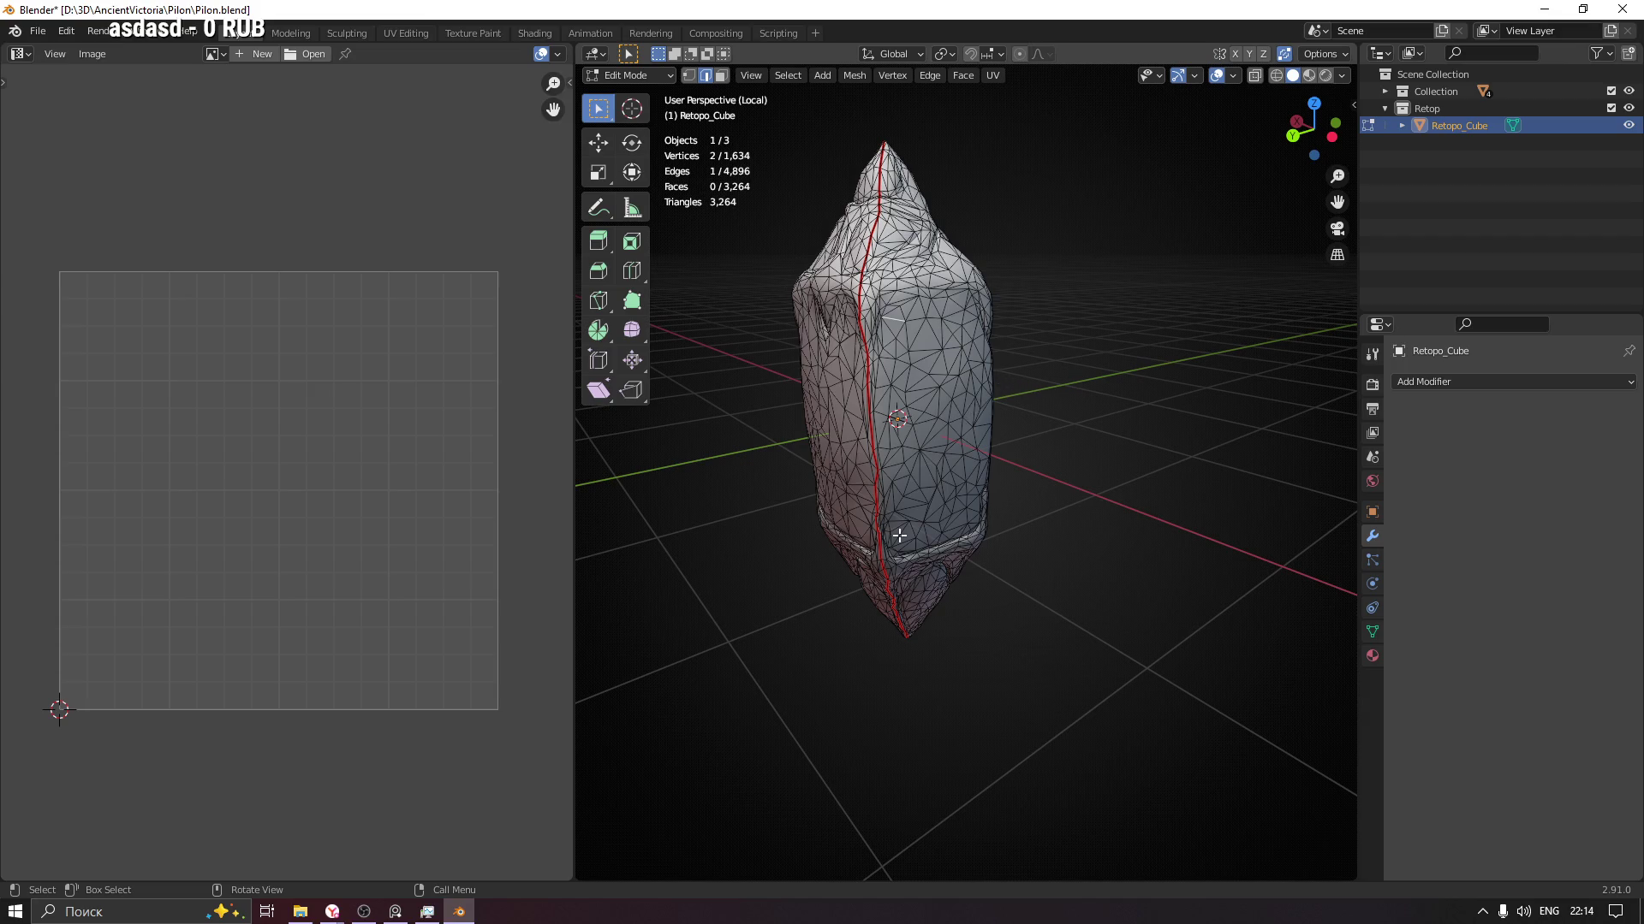
{"action": "mouse_move", "coordinate": [340, 917]}
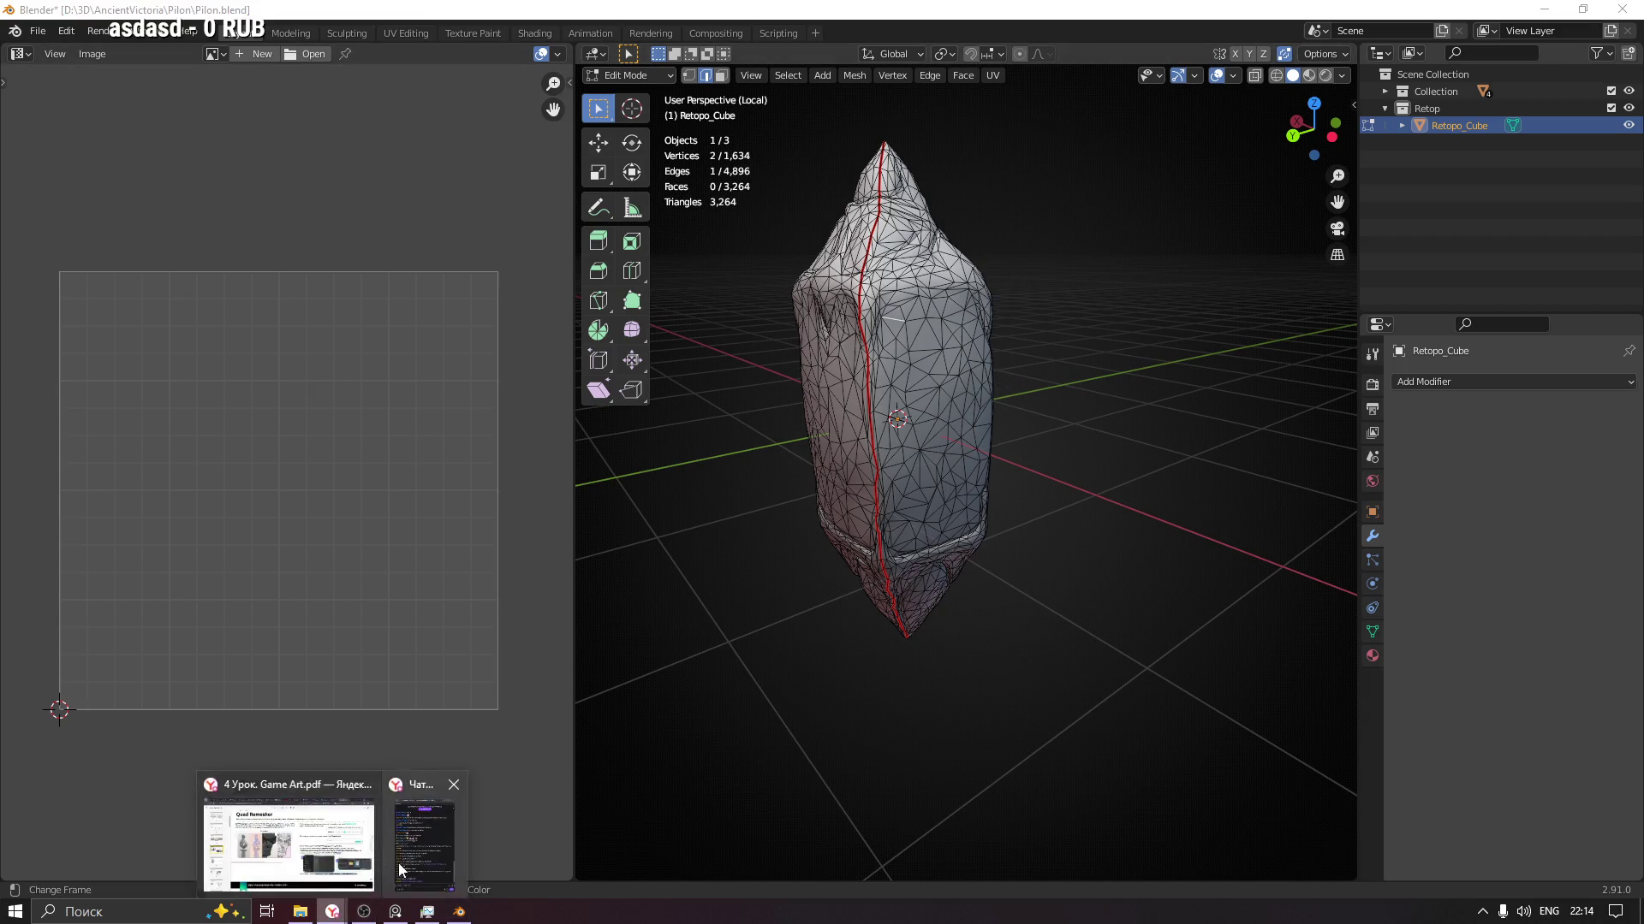
Open the Skrinshoter link from Twitch chat and save the screenshot image to the Desktop.
{"action": "left_click", "coordinate": [398, 863]}
{"action": "left_click", "coordinate": [1203, 801]}
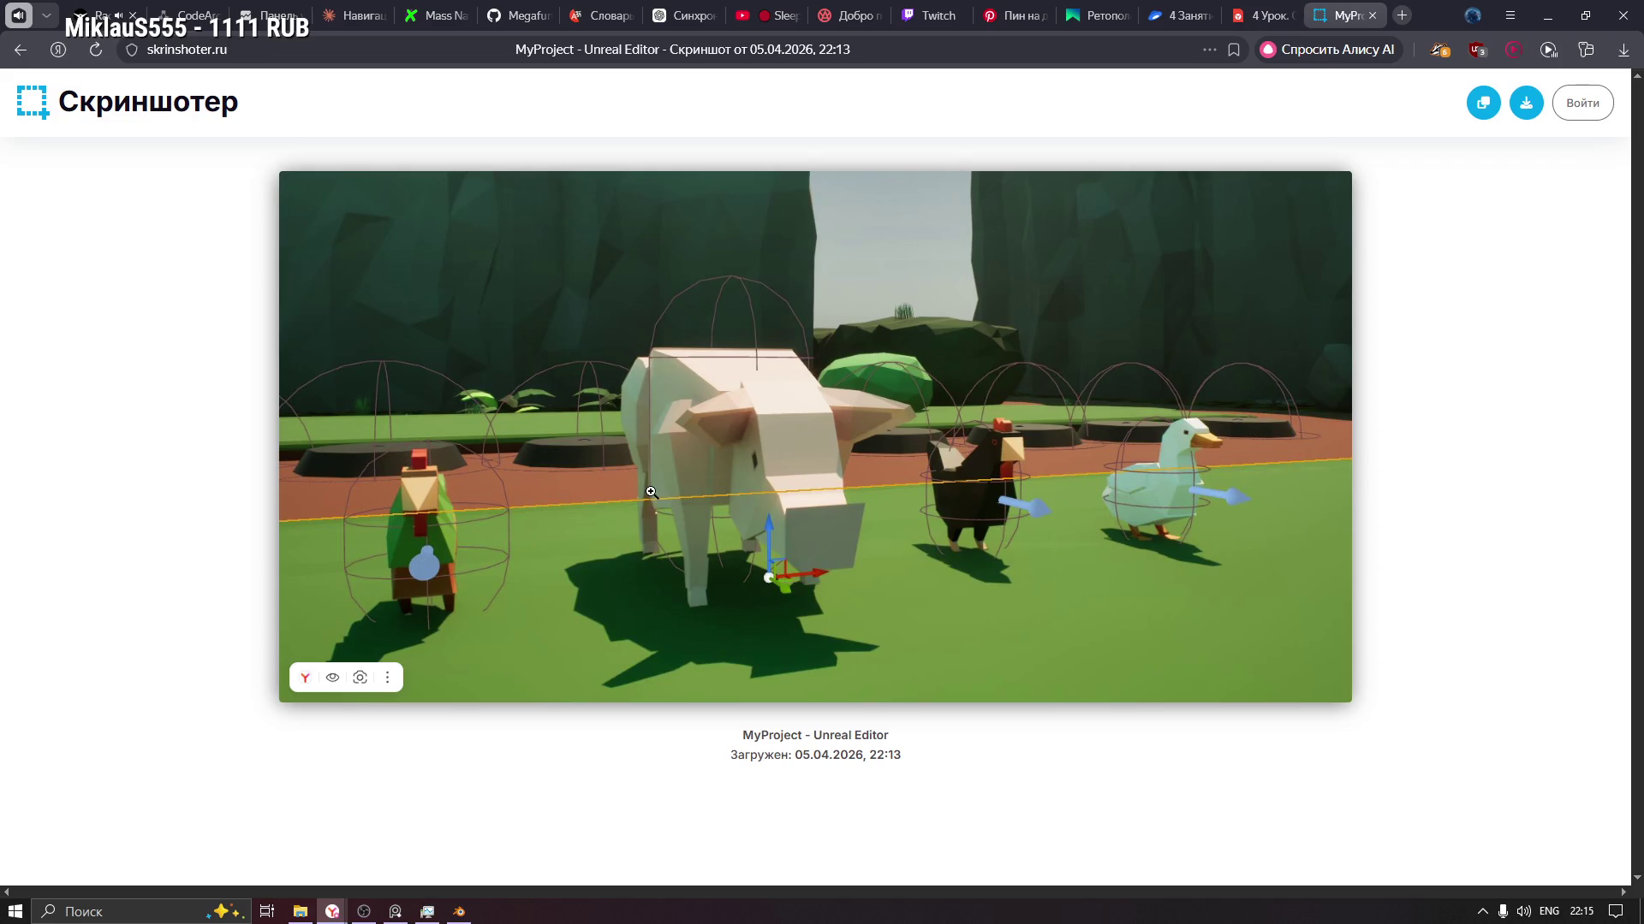
{"action": "right_click", "coordinate": [882, 270]}
{"action": "left_click", "coordinate": [954, 286]}
{"action": "left_click", "coordinate": [84, 126]}
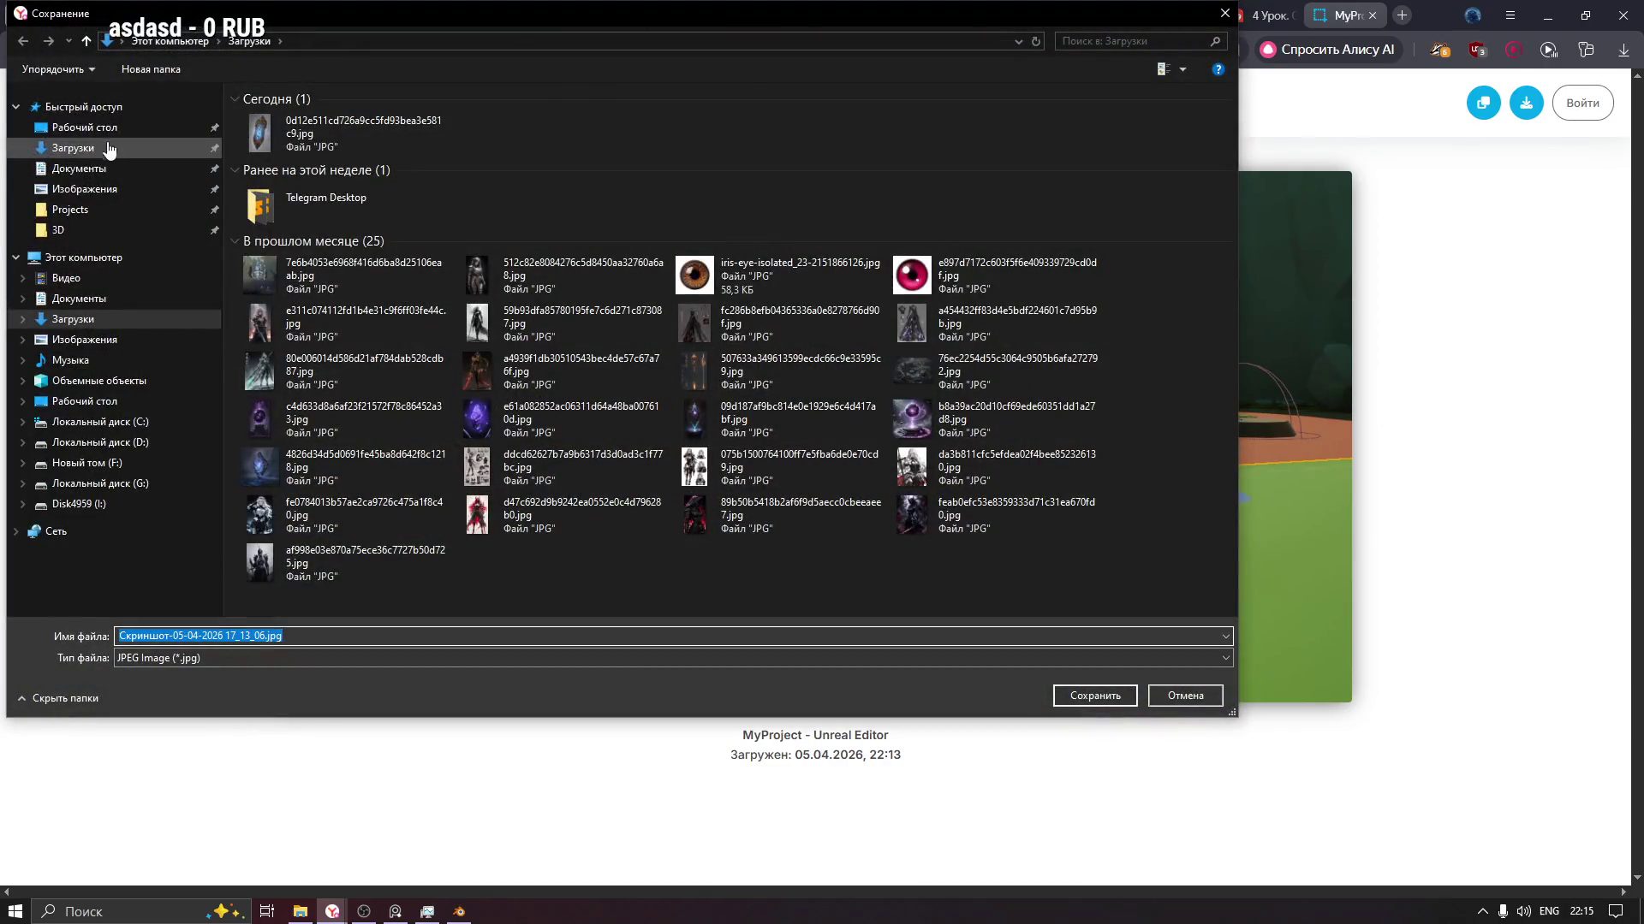
{"action": "left_click", "coordinate": [1095, 695]}
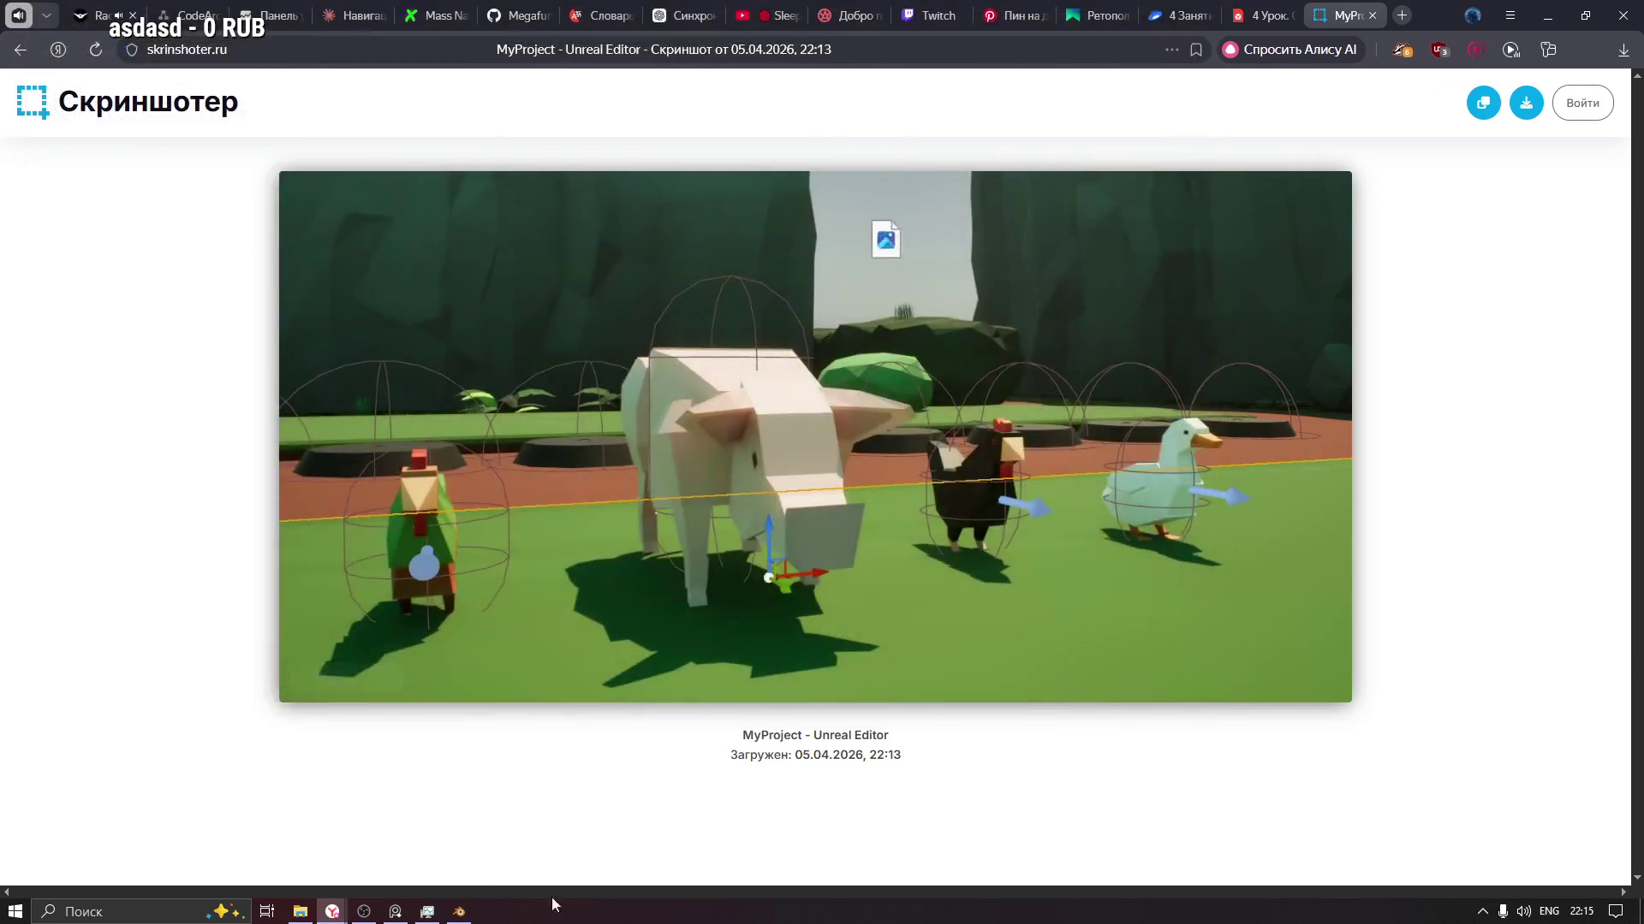
Launch Discord through a Windows search.
{"action": "key", "text": "alt+space"}
{"action": "type", "text": "d"}
{"action": "key", "text": "Return"}
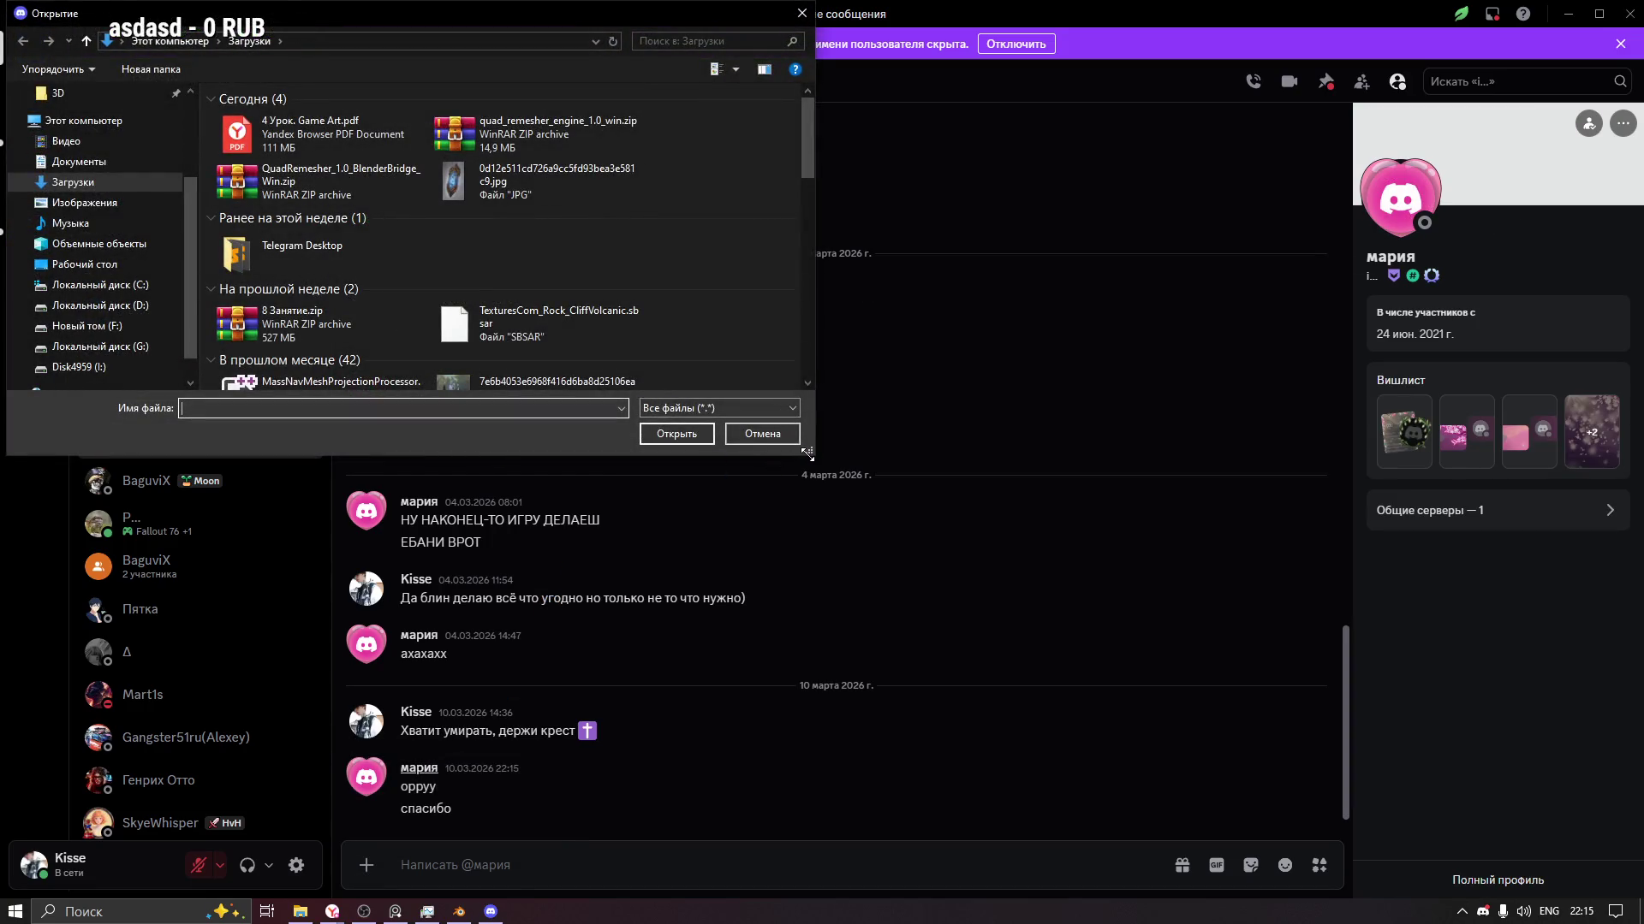
Attach the screenshot JPG from the Desktop to the Discord direct message.
{"action": "left_click", "coordinate": [796, 15]}
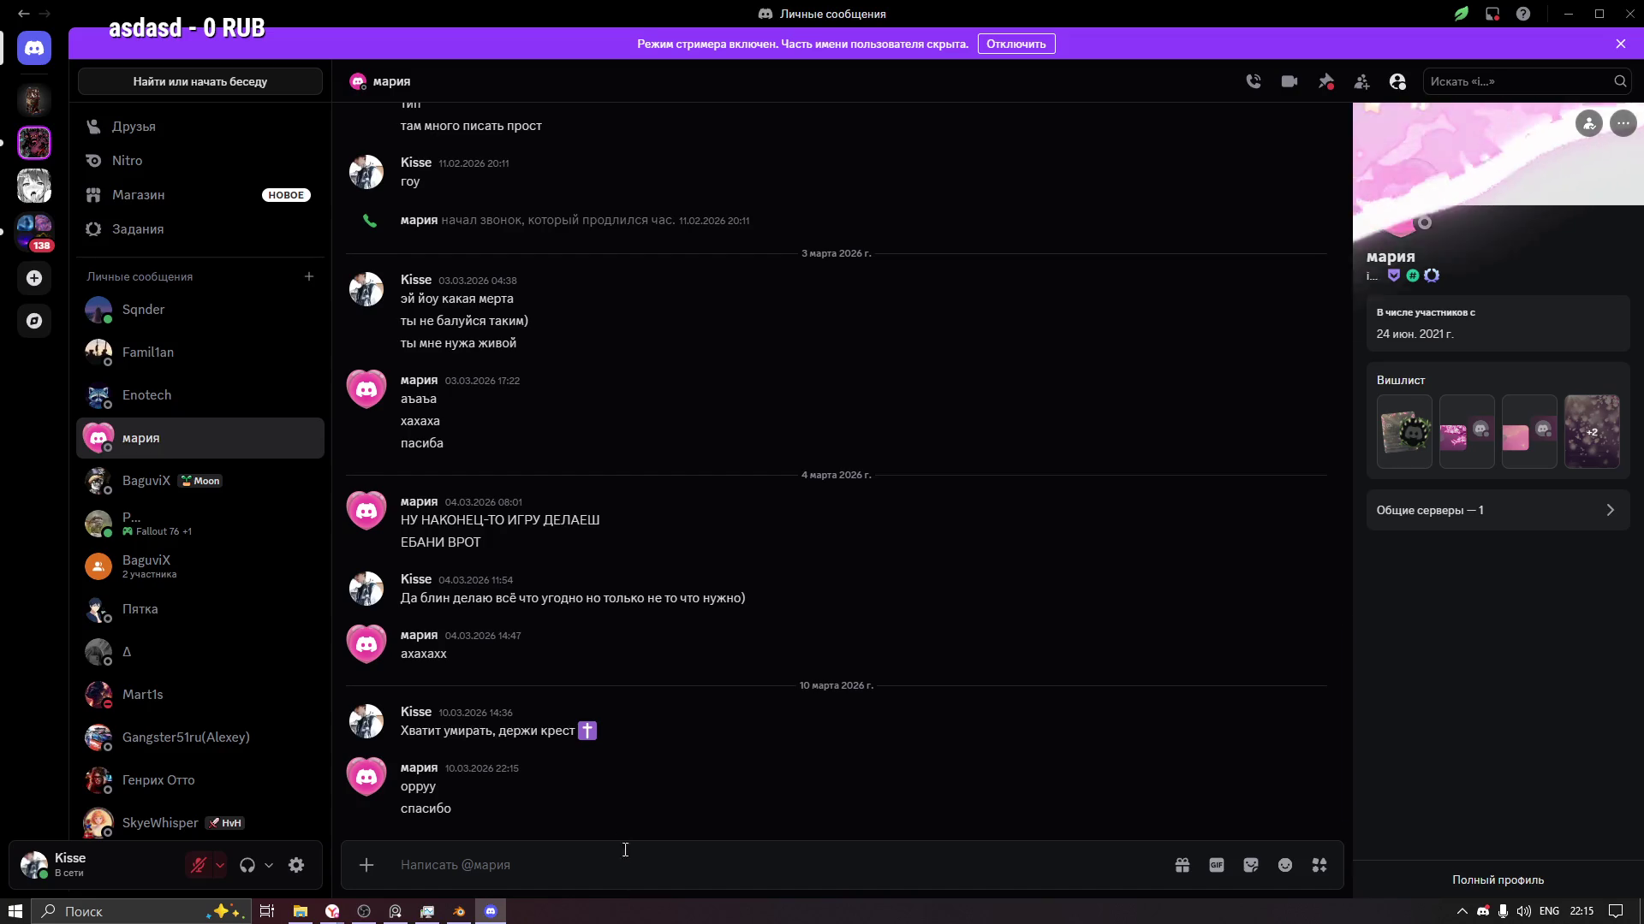
{"action": "key", "text": "super+e"}
{"action": "left_click", "coordinate": [126, 200]}
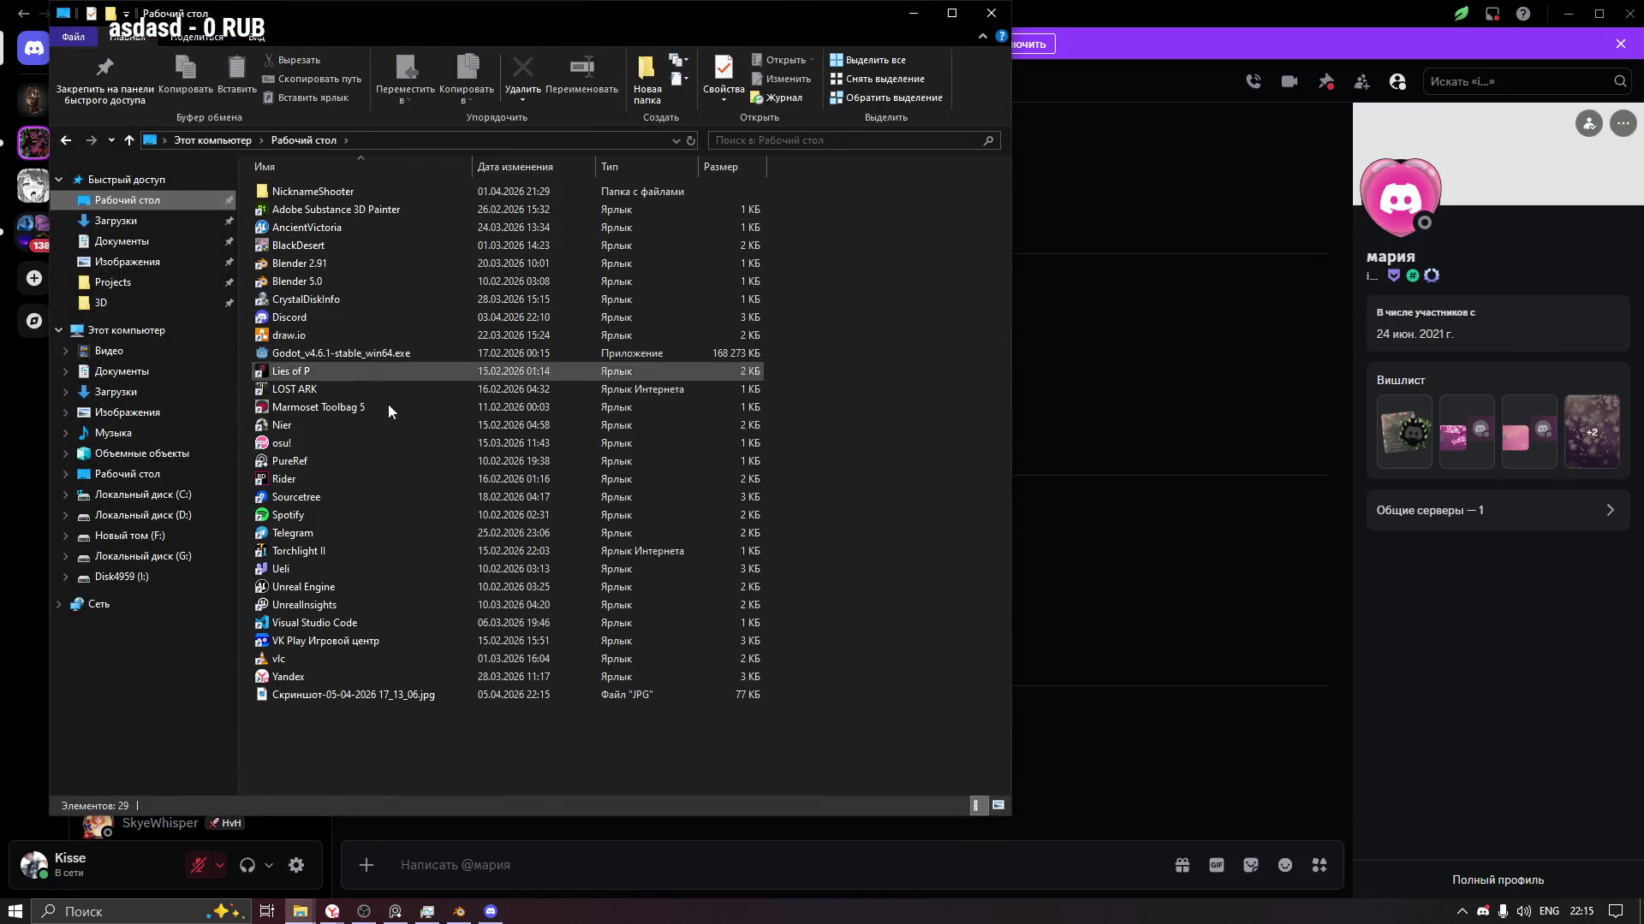
{"action": "mouse_move", "coordinate": [347, 690]}
{"action": "left_mouse_down"}
{"action": "mouse_move", "coordinate": [464, 724]}
{"action": "mouse_move", "coordinate": [748, 866]}
{"action": "mouse_move", "coordinate": [754, 839]}
{"action": "left_mouse_up"}
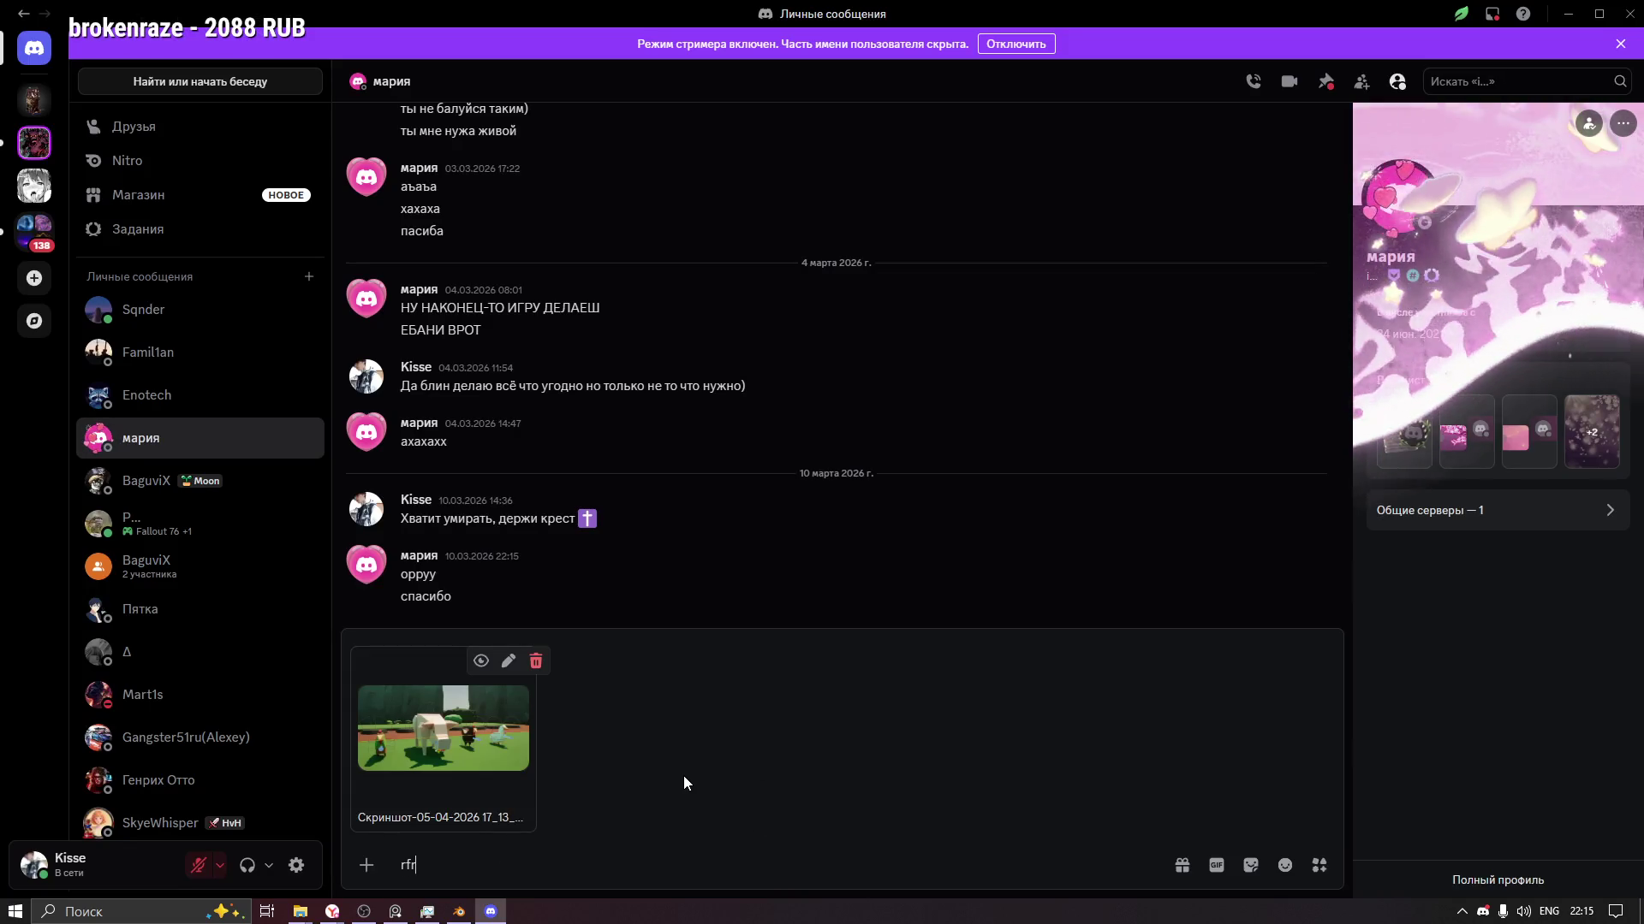
Caption it «как тебе свин?», send it, then minimize Discord and close Explorer.
{"action": "key", "text": "alt+shift"}
{"action": "type", "text": "как тебе сви"}
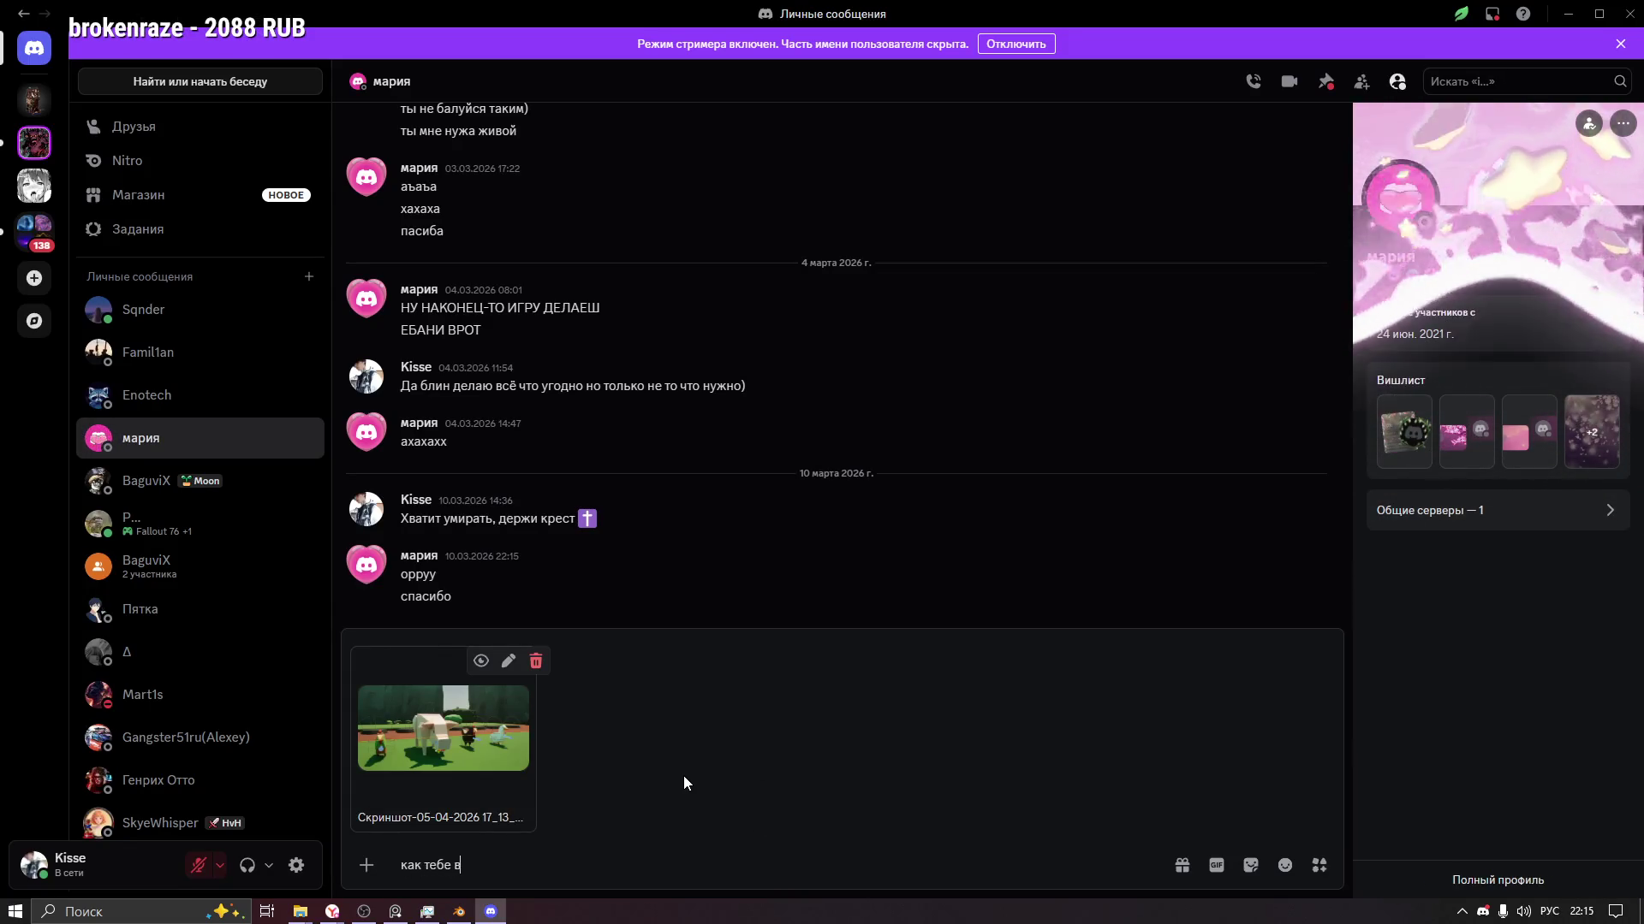
{"action": "type", "text": "н?"}
{"action": "key", "text": "Return"}
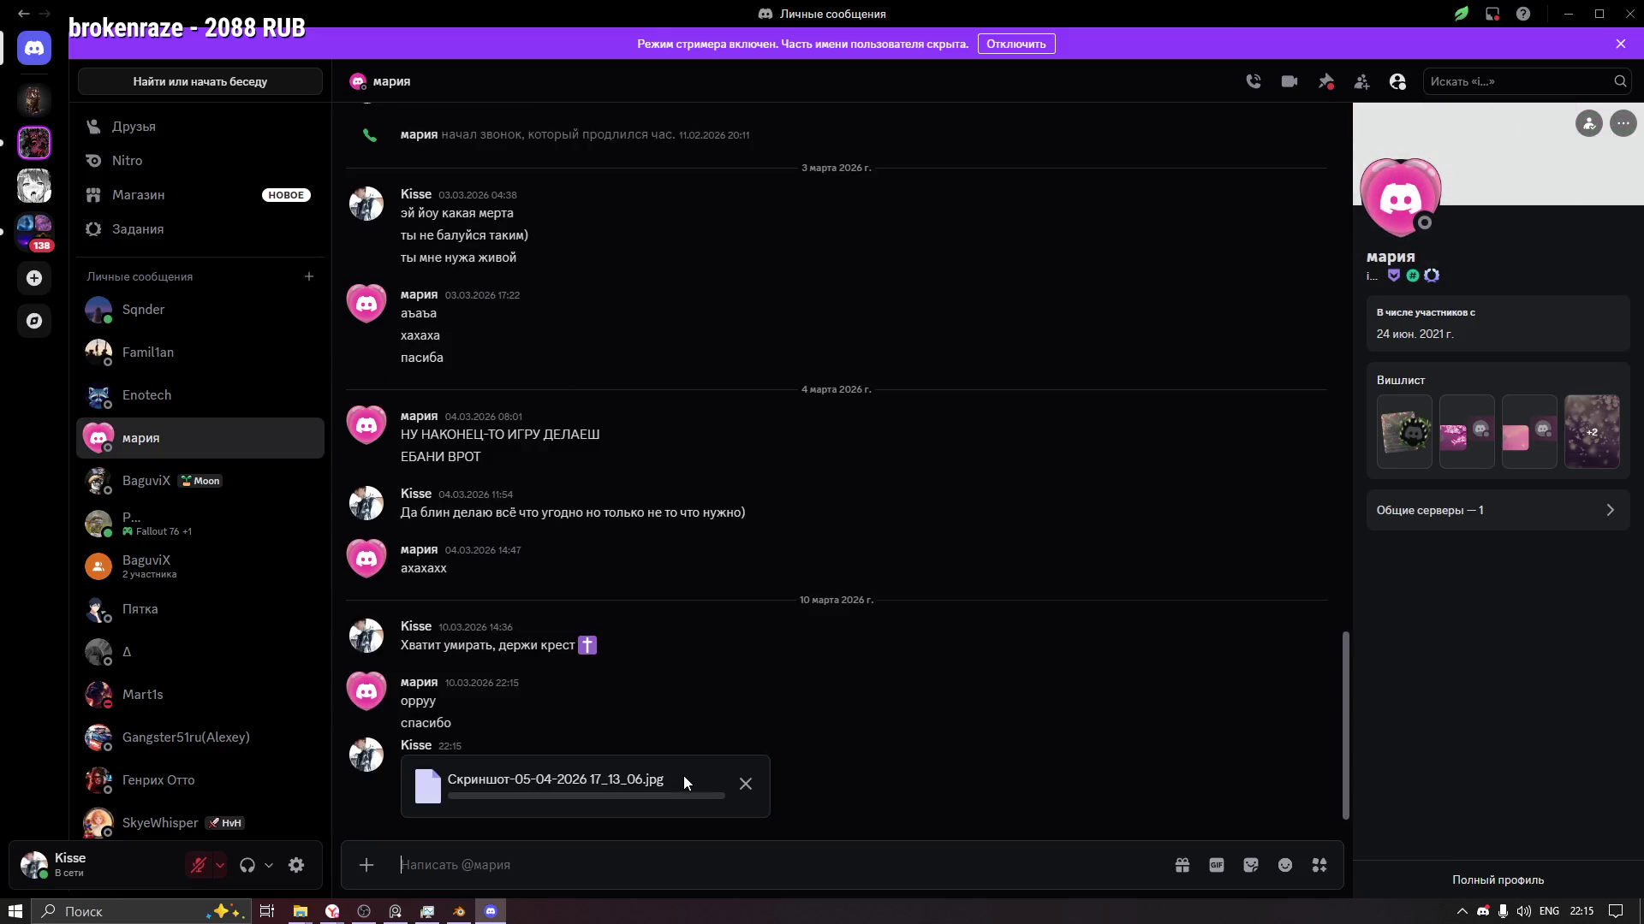
{"action": "left_click", "coordinate": [1567, 14]}
{"action": "left_click", "coordinate": [993, 18]}
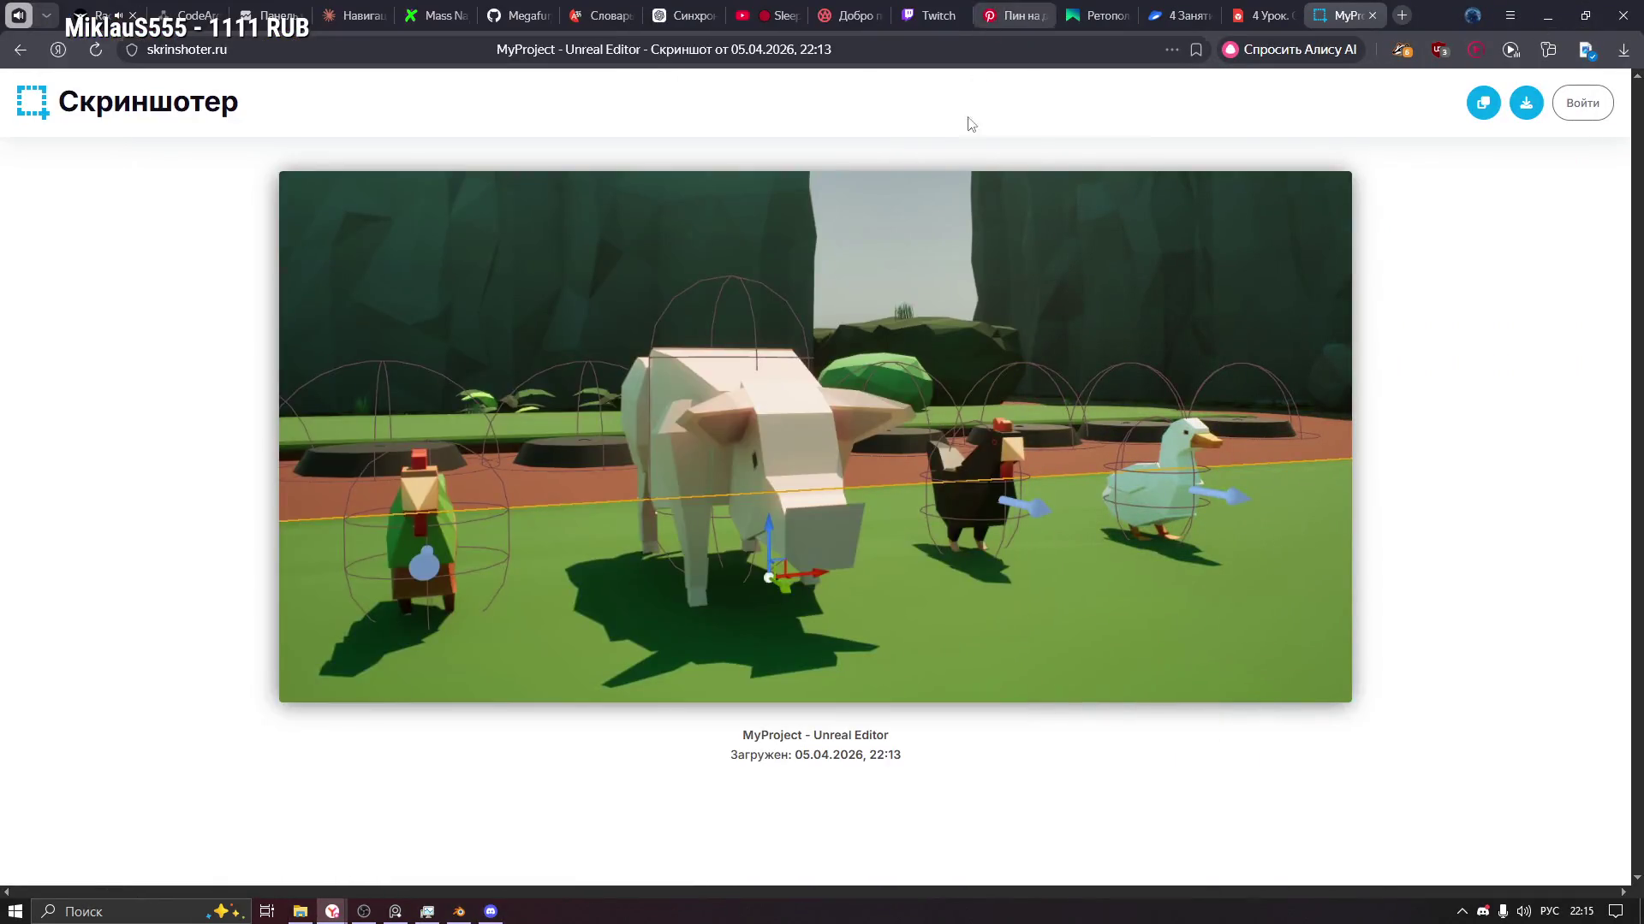
Close the MyProject screenshot tab, minimize the browser, and leave Blender's local view.
{"action": "left_click", "coordinate": [1373, 16]}
{"action": "left_click", "coordinate": [1546, 15]}
{"action": "middle_click_drag", "start_coordinate": [696, 380], "coordinate": [856, 411]}
{"action": "key", "text": "KP_Divide"}
{"action": "mouse_move", "coordinate": [985, 428]}
{"action": "middle_mouse_down"}
{"action": "mouse_move", "coordinate": [1052, 439]}
{"action": "mouse_move", "coordinate": [656, 740]}
{"action": "middle_mouse_up"}
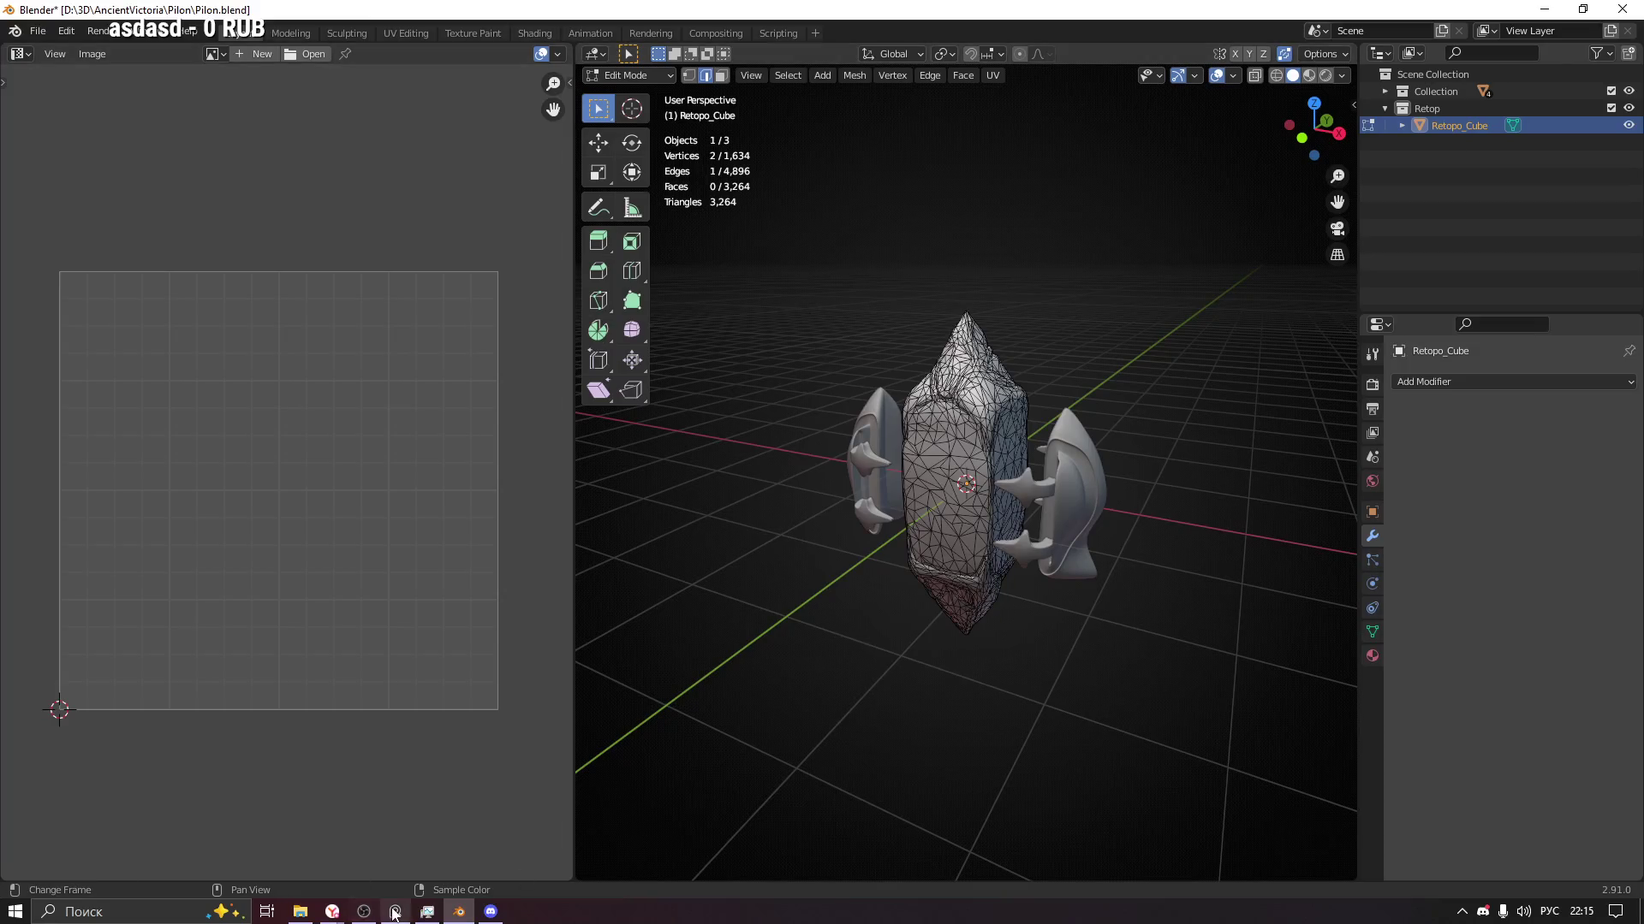
{"action": "key", "text": "alt+Tab"}
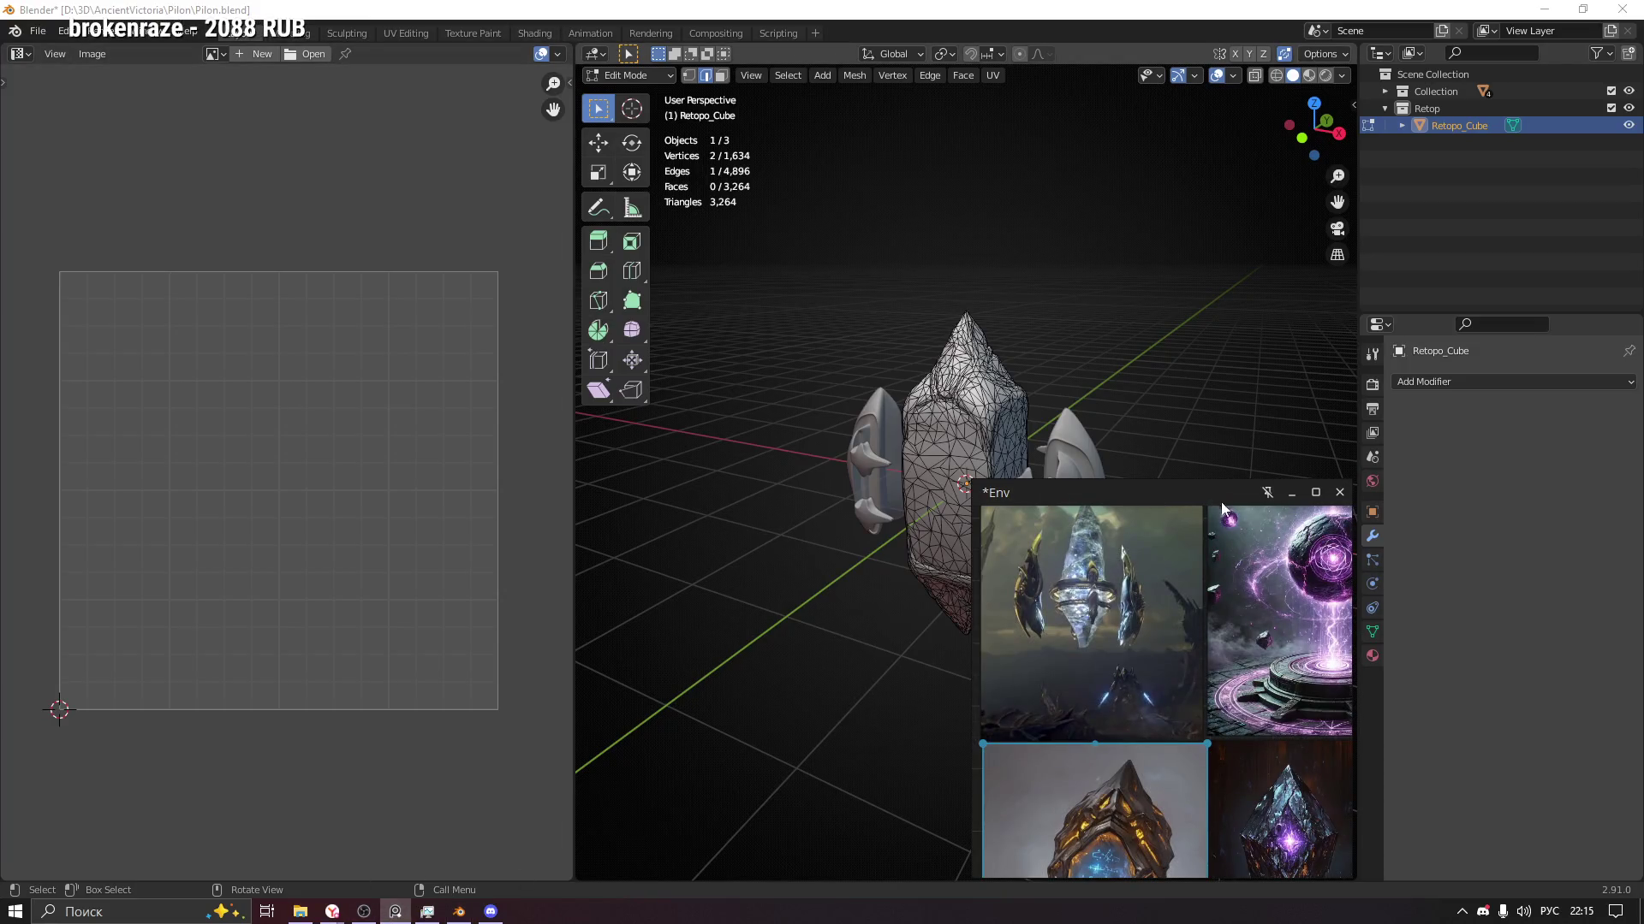
{"action": "scroll", "coordinate": [1106, 656], "scroll_direction": "down", "scroll_amount": 2}
{"action": "scroll", "coordinate": [1117, 589], "scroll_direction": "up", "scroll_amount": 2}
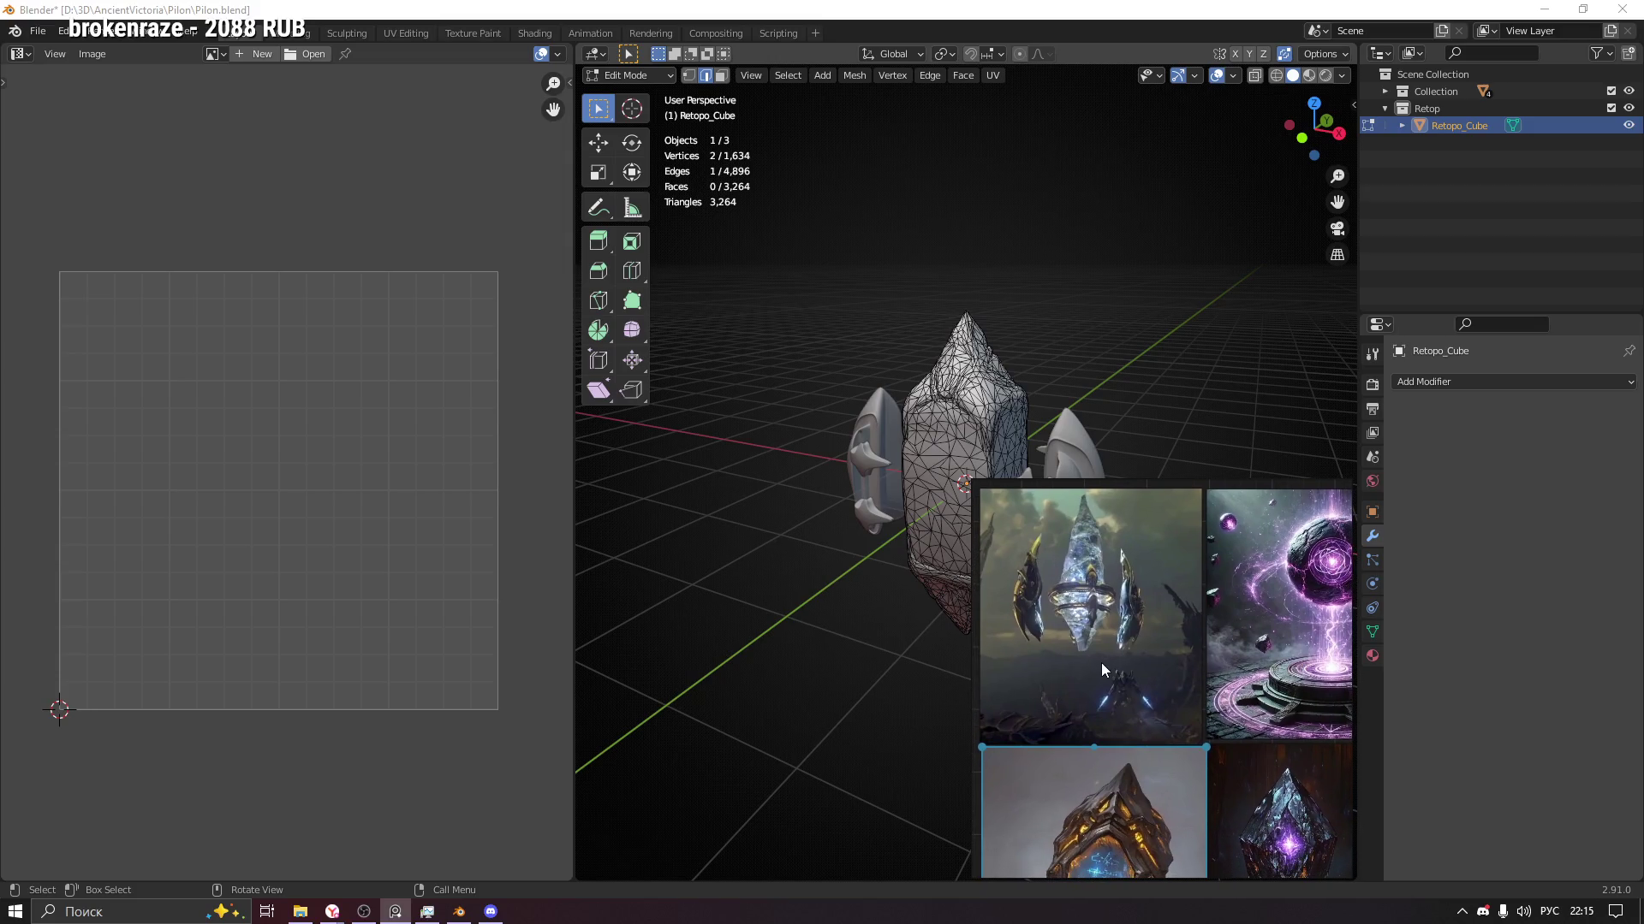
{"action": "left_click", "coordinate": [1289, 492]}
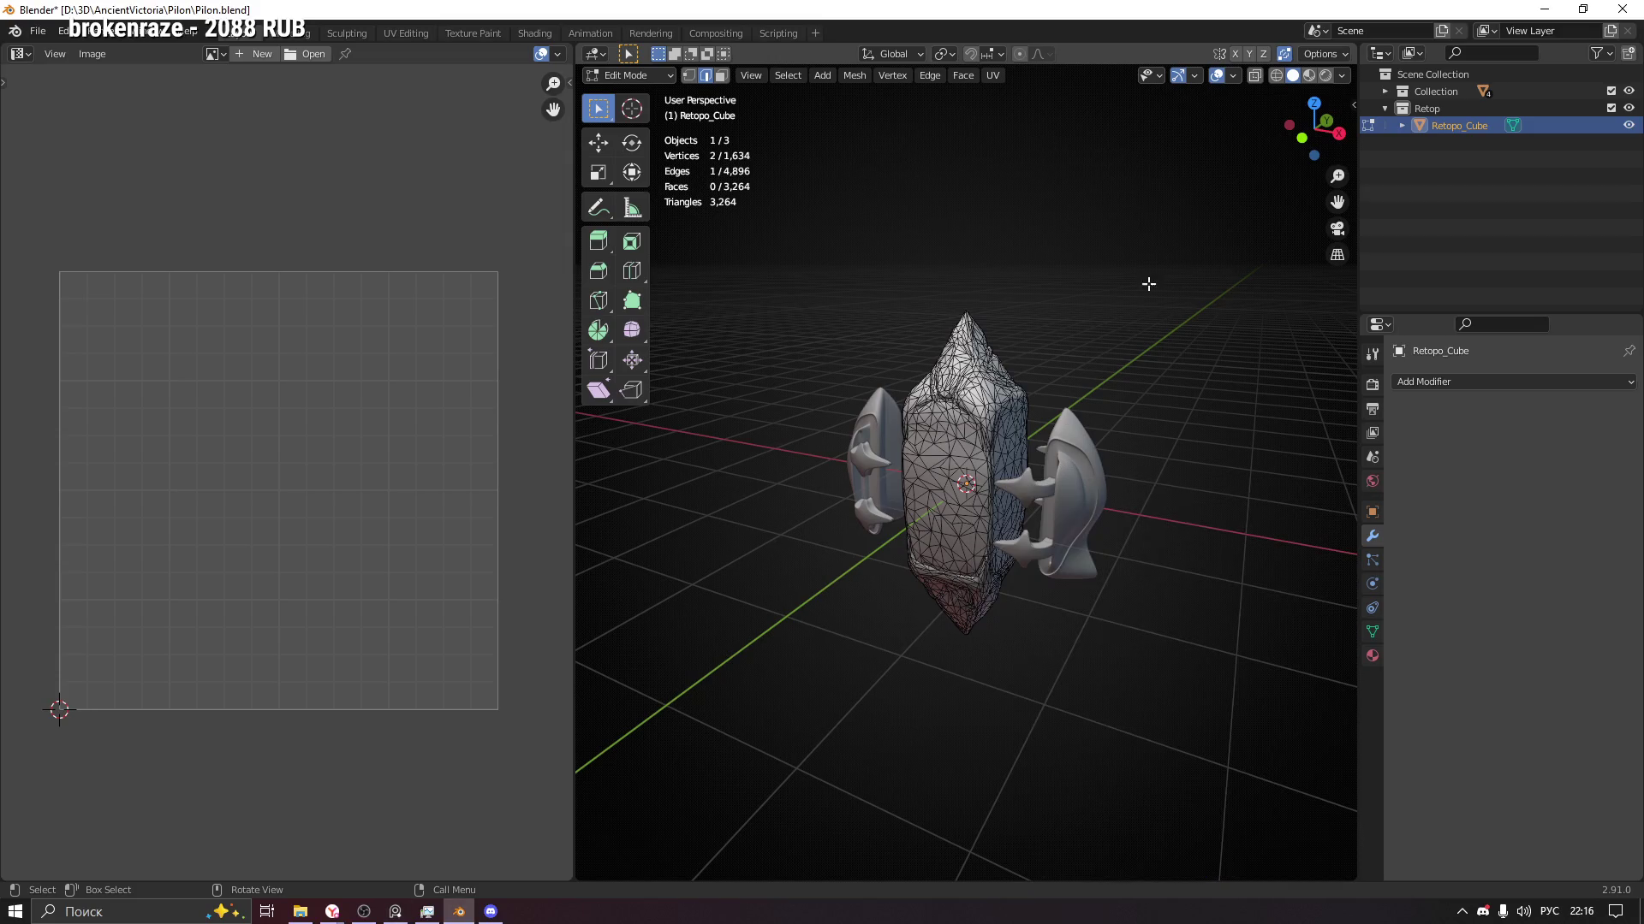
{"action": "left_click", "coordinate": [1385, 91]}
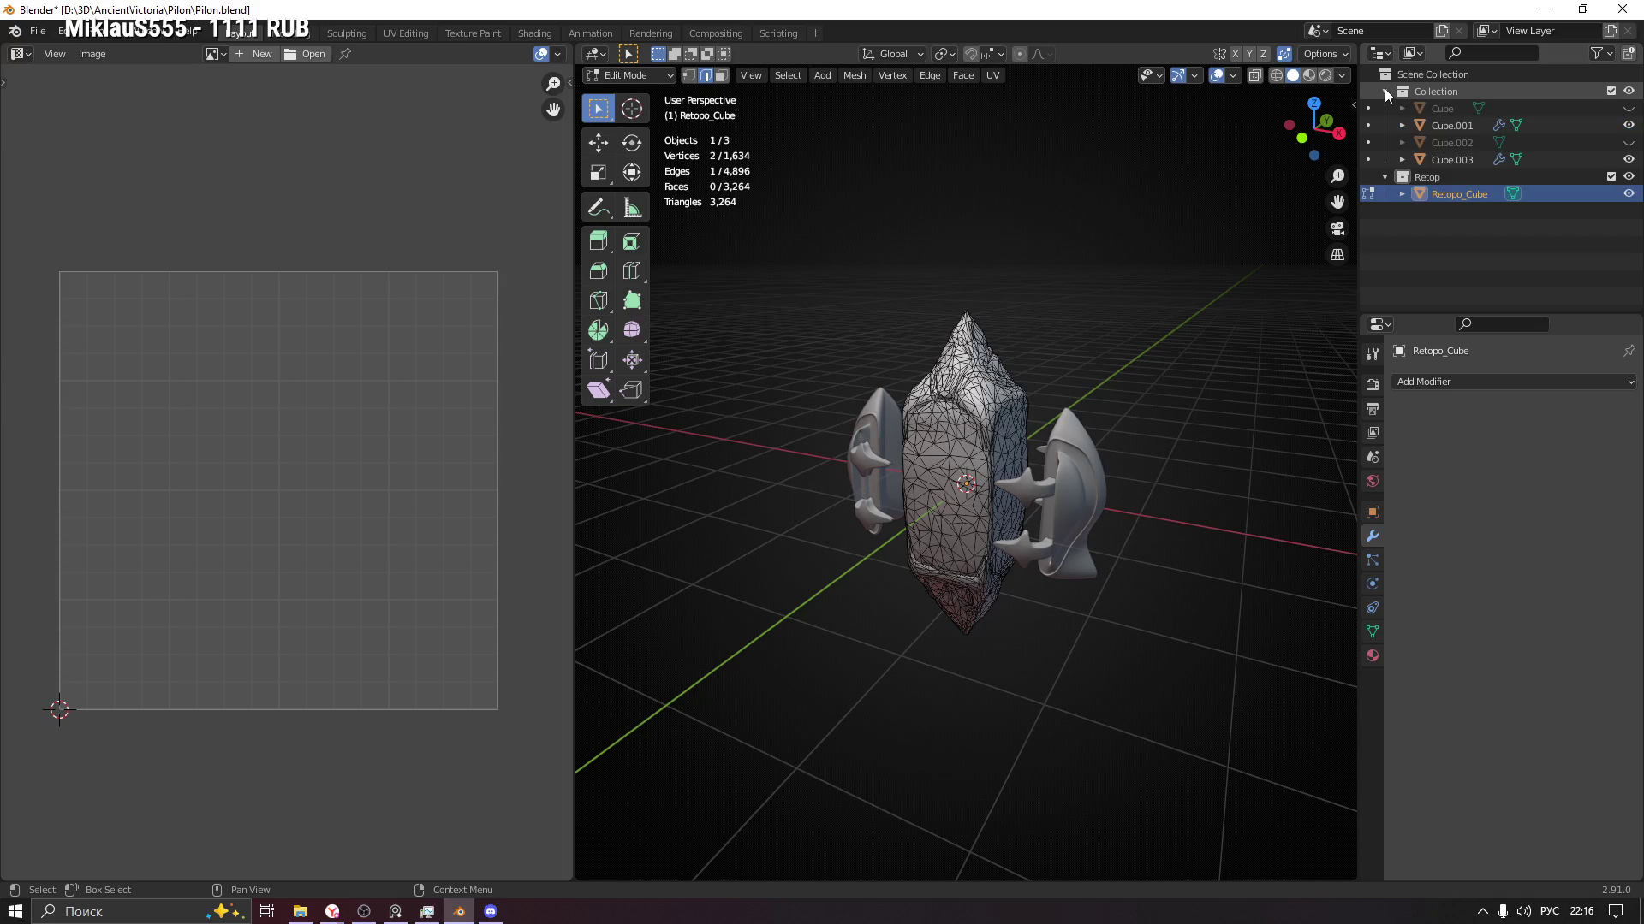
{"action": "left_click", "coordinate": [1628, 108]}
{"action": "left_click", "coordinate": [1628, 193]}
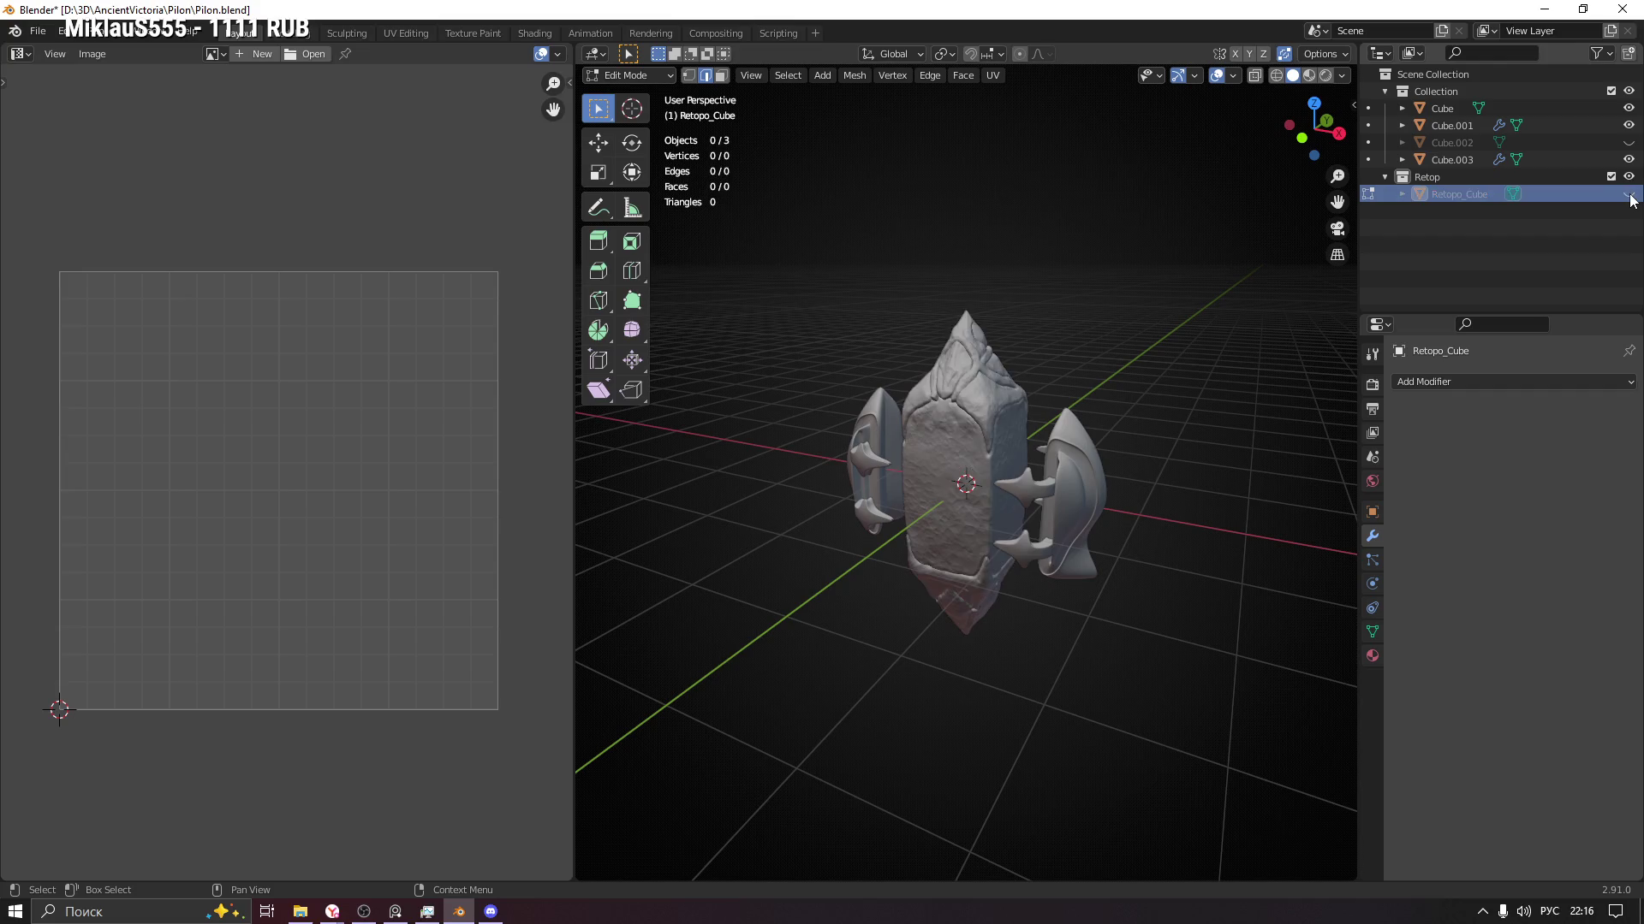
{"action": "mouse_move", "coordinate": [1112, 445]}
{"action": "middle_mouse_down"}
{"action": "mouse_move", "coordinate": [1310, 411]}
{"action": "mouse_move", "coordinate": [1133, 444]}
{"action": "mouse_move", "coordinate": [734, 440]}
{"action": "mouse_move", "coordinate": [1047, 448]}
{"action": "mouse_move", "coordinate": [1046, 495]}
{"action": "mouse_move", "coordinate": [1053, 445]}
{"action": "mouse_move", "coordinate": [1012, 396]}
{"action": "mouse_move", "coordinate": [1110, 398]}
{"action": "middle_mouse_up"}
{"action": "scroll", "coordinate": [1053, 445], "scroll_direction": "up", "scroll_amount": 3}
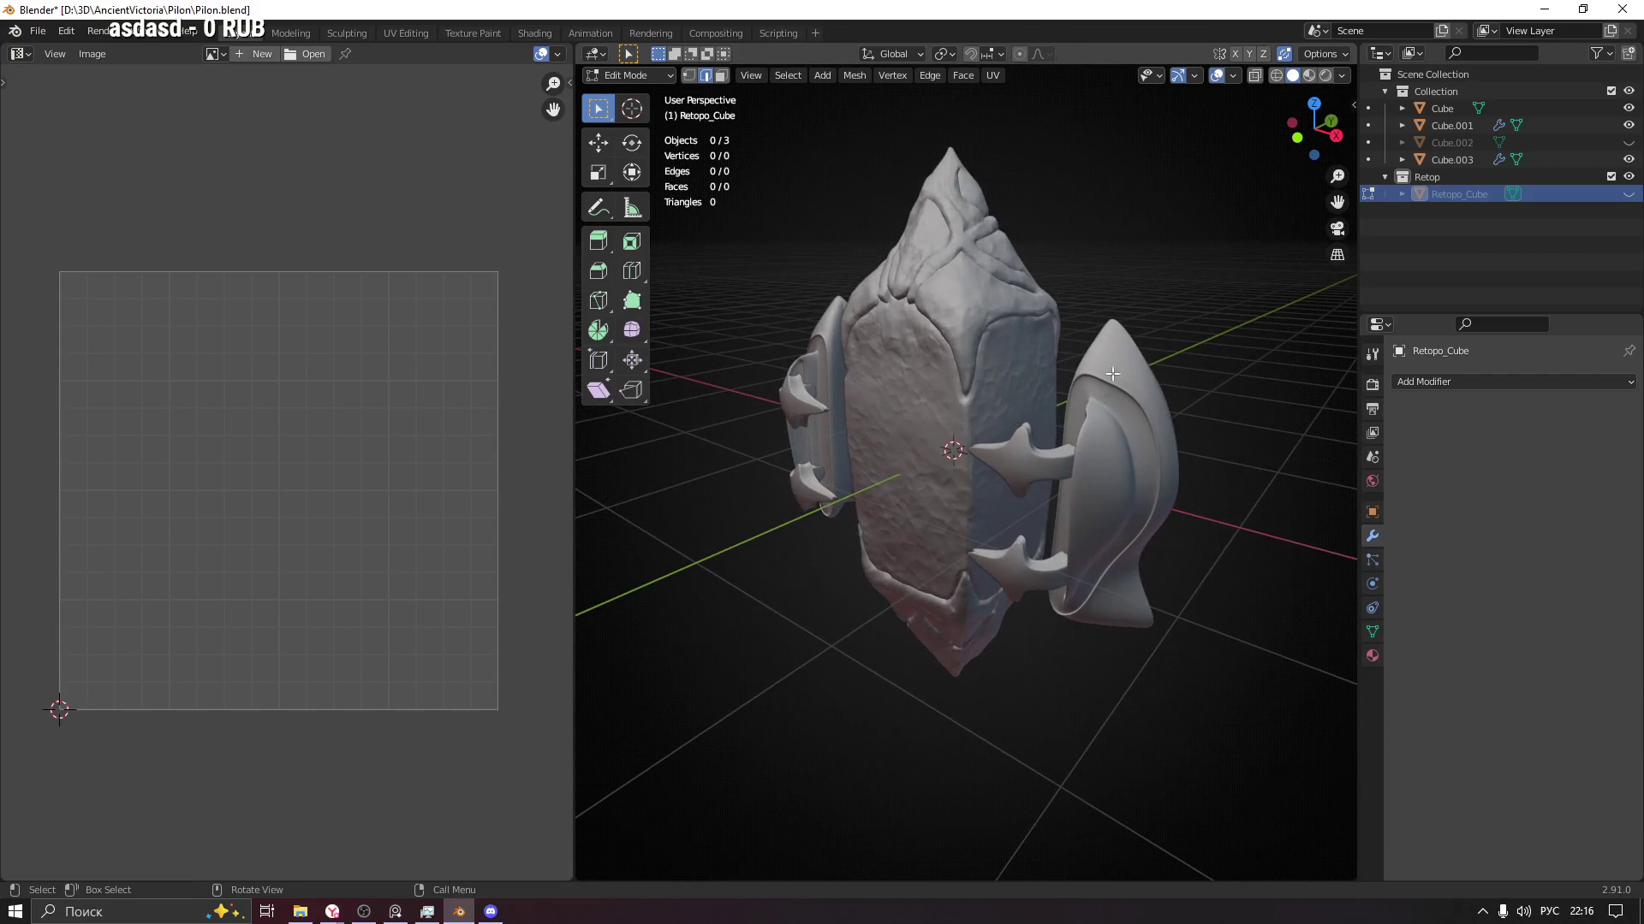
{"action": "middle_click_drag", "start_coordinate": [1025, 463], "coordinate": [1092, 433]}
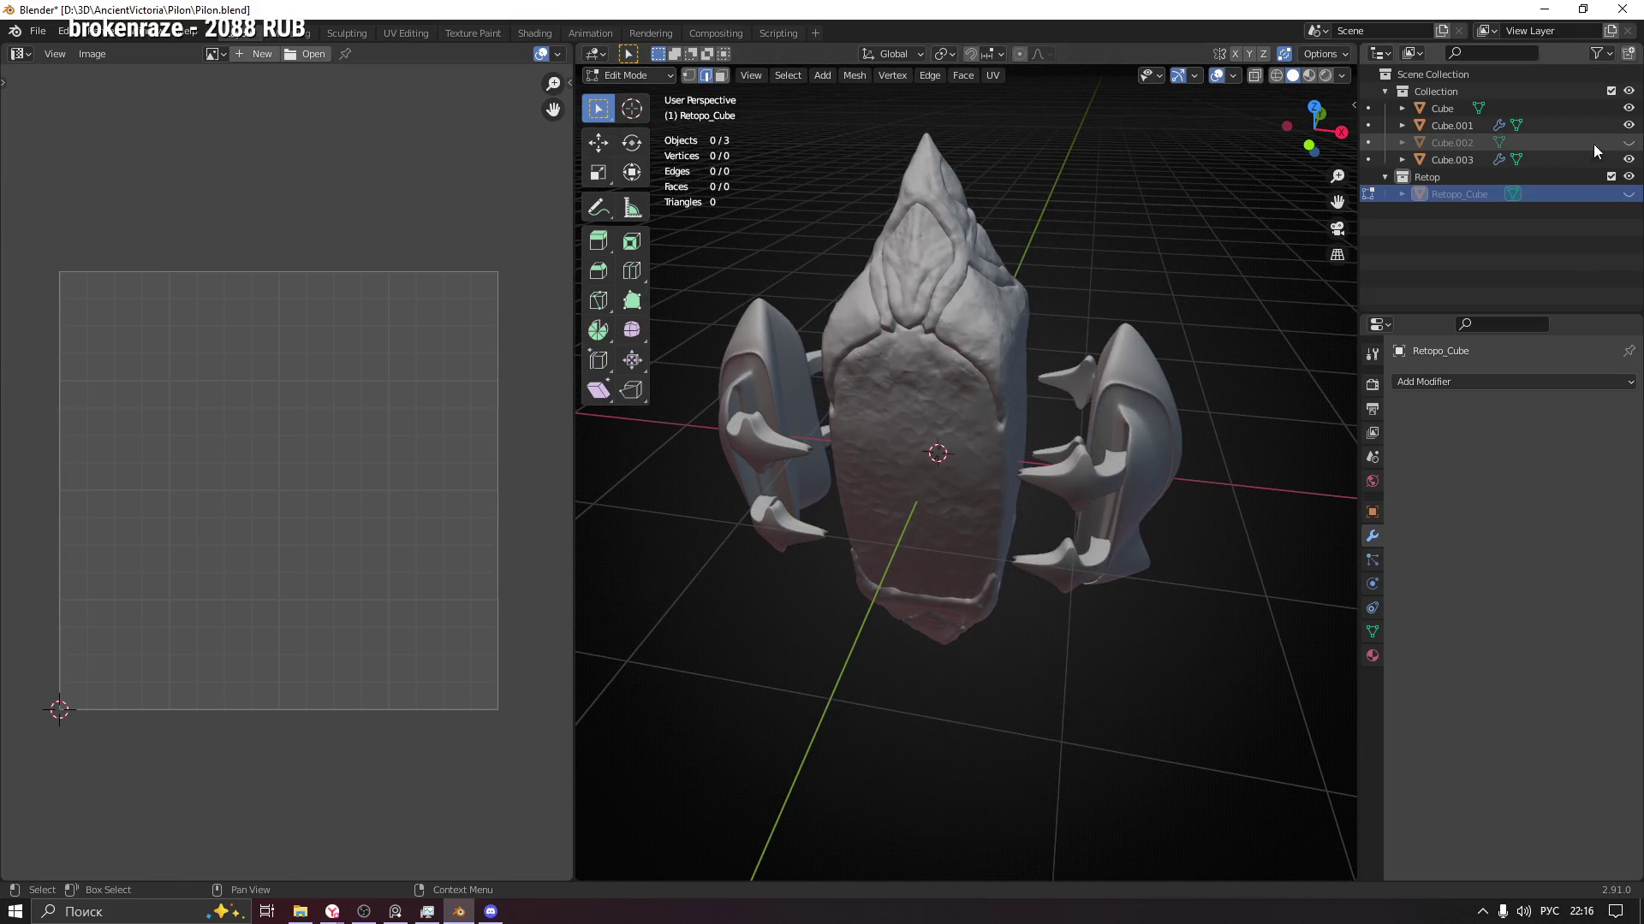
{"action": "left_click", "coordinate": [1628, 108]}
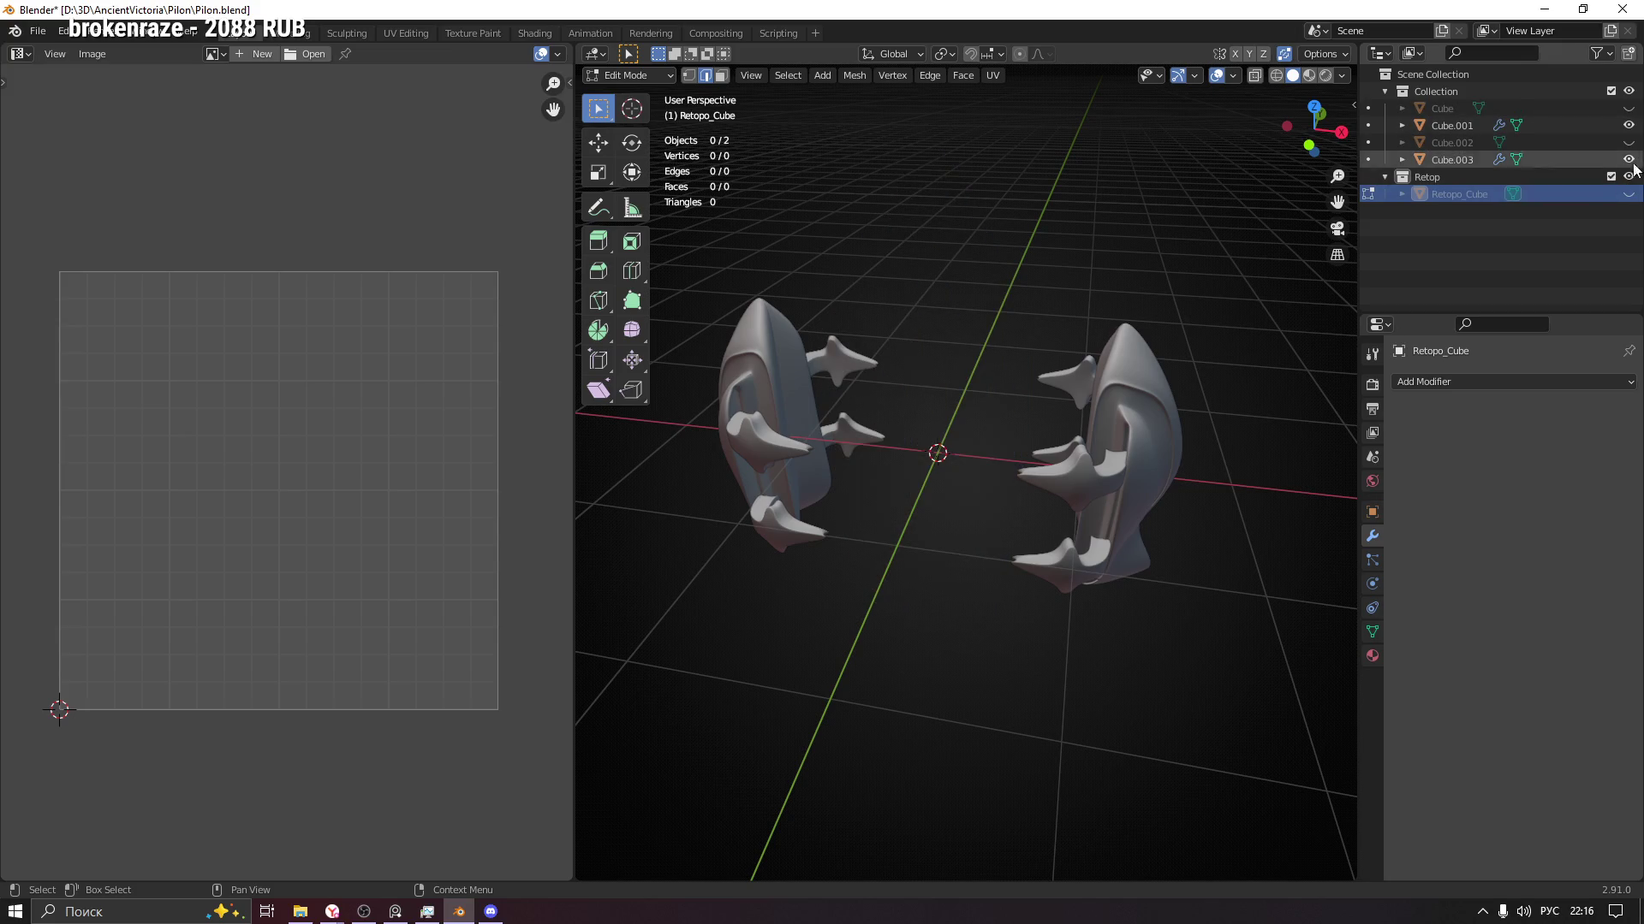
{"action": "left_click", "coordinate": [1629, 193]}
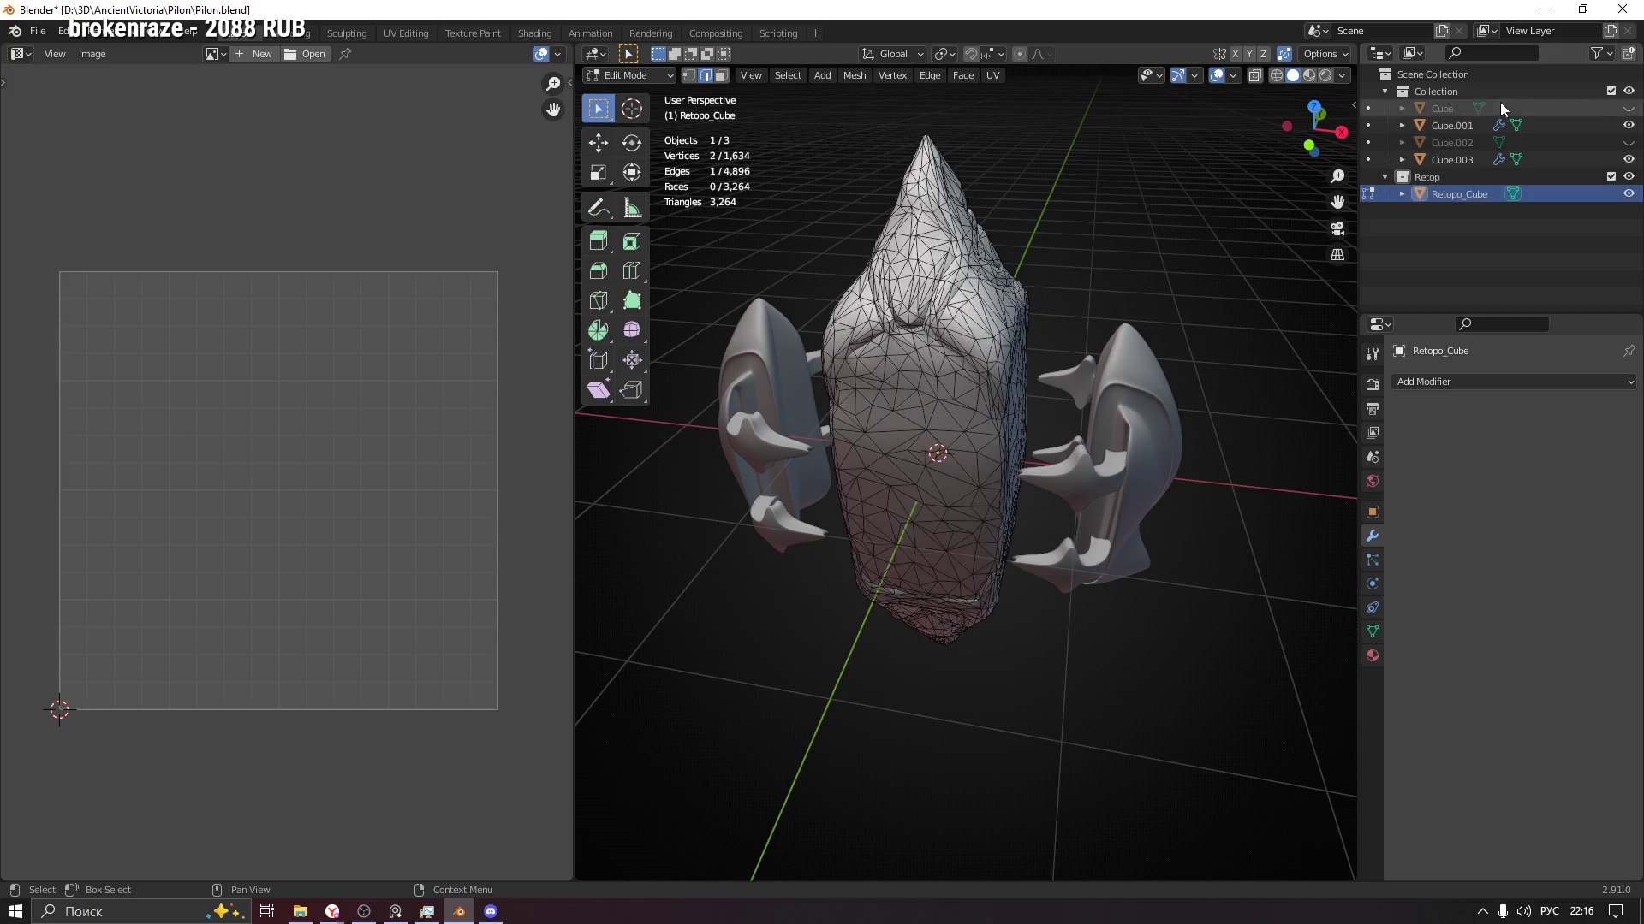
{"action": "left_click", "coordinate": [1384, 91]}
{"action": "middle_click_drag", "start_coordinate": [959, 342], "coordinate": [991, 349]}
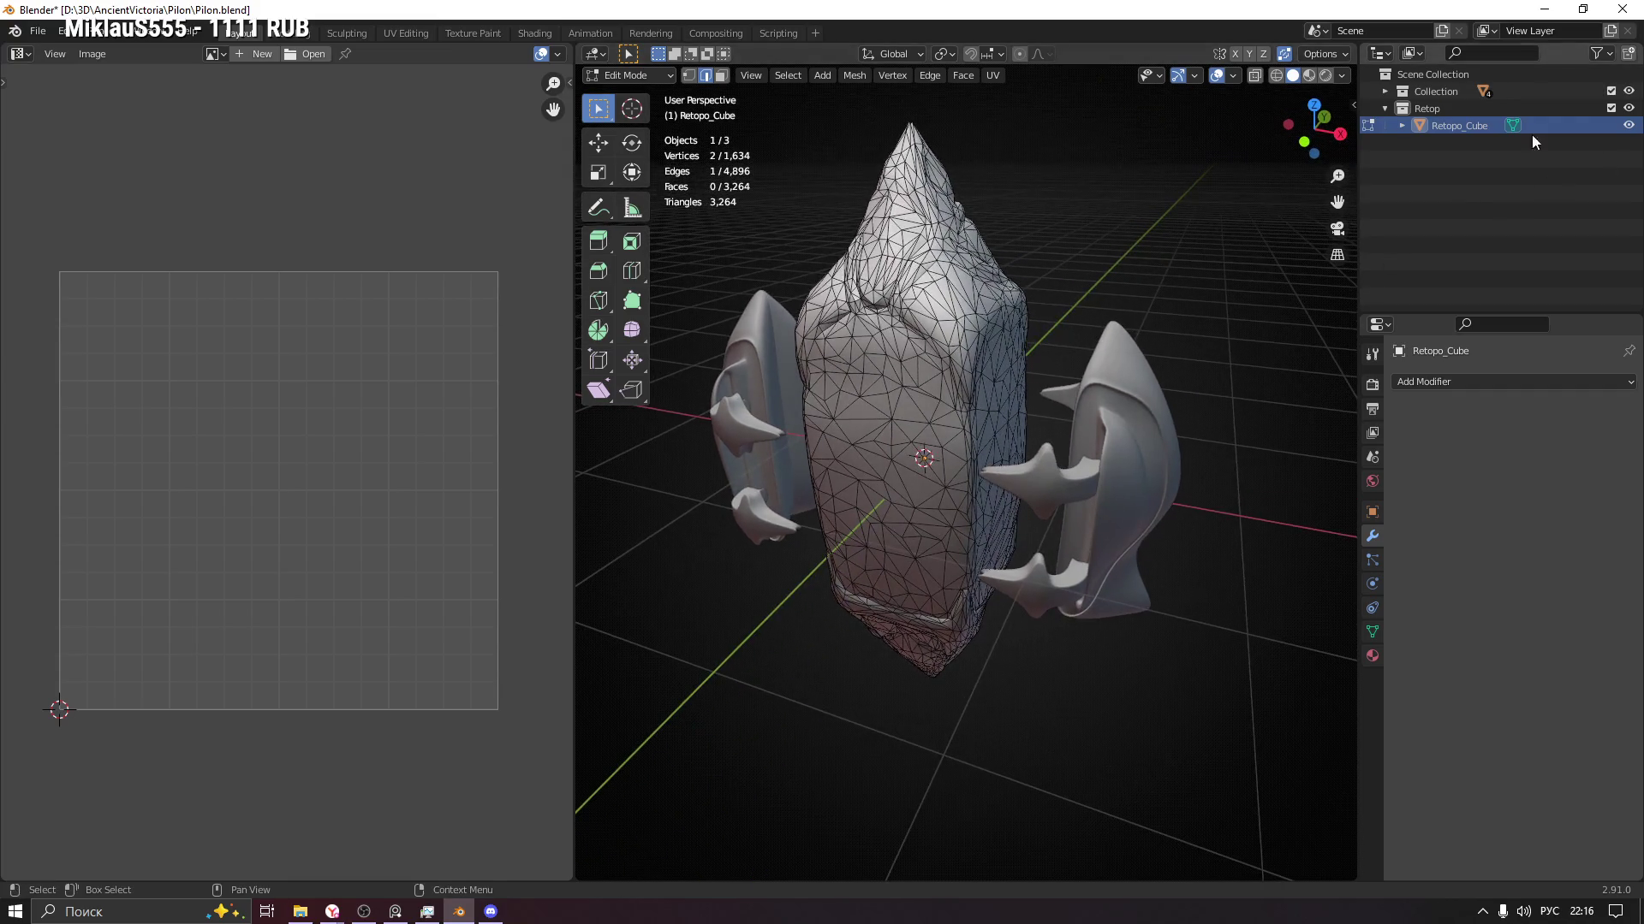
{"action": "left_click", "coordinate": [1628, 90]}
Select the retopo mesh, then orbit and zoom to look down on its pointed top.
{"action": "mouse_move", "coordinate": [1014, 378]}
{"action": "middle_mouse_down"}
{"action": "mouse_move", "coordinate": [1178, 359]}
{"action": "mouse_move", "coordinate": [867, 313]}
{"action": "middle_mouse_up"}
{"action": "key", "text": "a"}
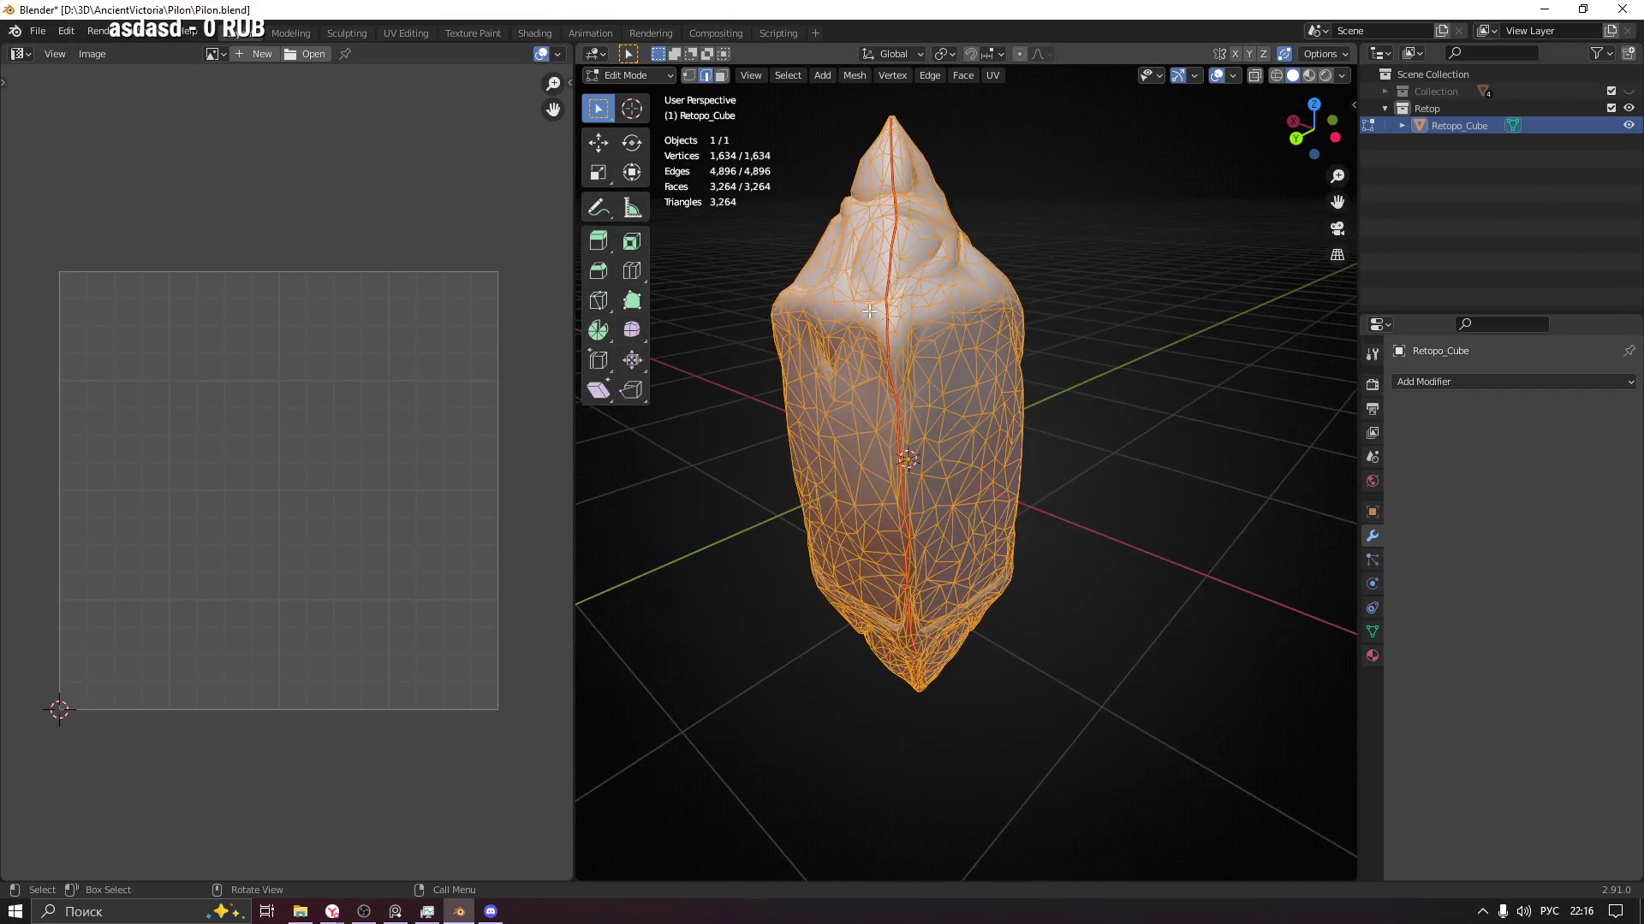
{"action": "left_click", "coordinate": [866, 313]}
{"action": "middle_click_drag", "start_coordinate": [1009, 367], "coordinate": [937, 334]}
{"action": "middle_click_drag", "start_coordinate": [1040, 412], "coordinate": [906, 236]}
{"action": "mouse_move", "coordinate": [1050, 309]}
{"action": "middle_mouse_down"}
{"action": "mouse_move", "coordinate": [1009, 336]}
{"action": "mouse_move", "coordinate": [1148, 286]}
{"action": "mouse_move", "coordinate": [959, 363]}
{"action": "mouse_move", "coordinate": [904, 528]}
{"action": "middle_mouse_up"}
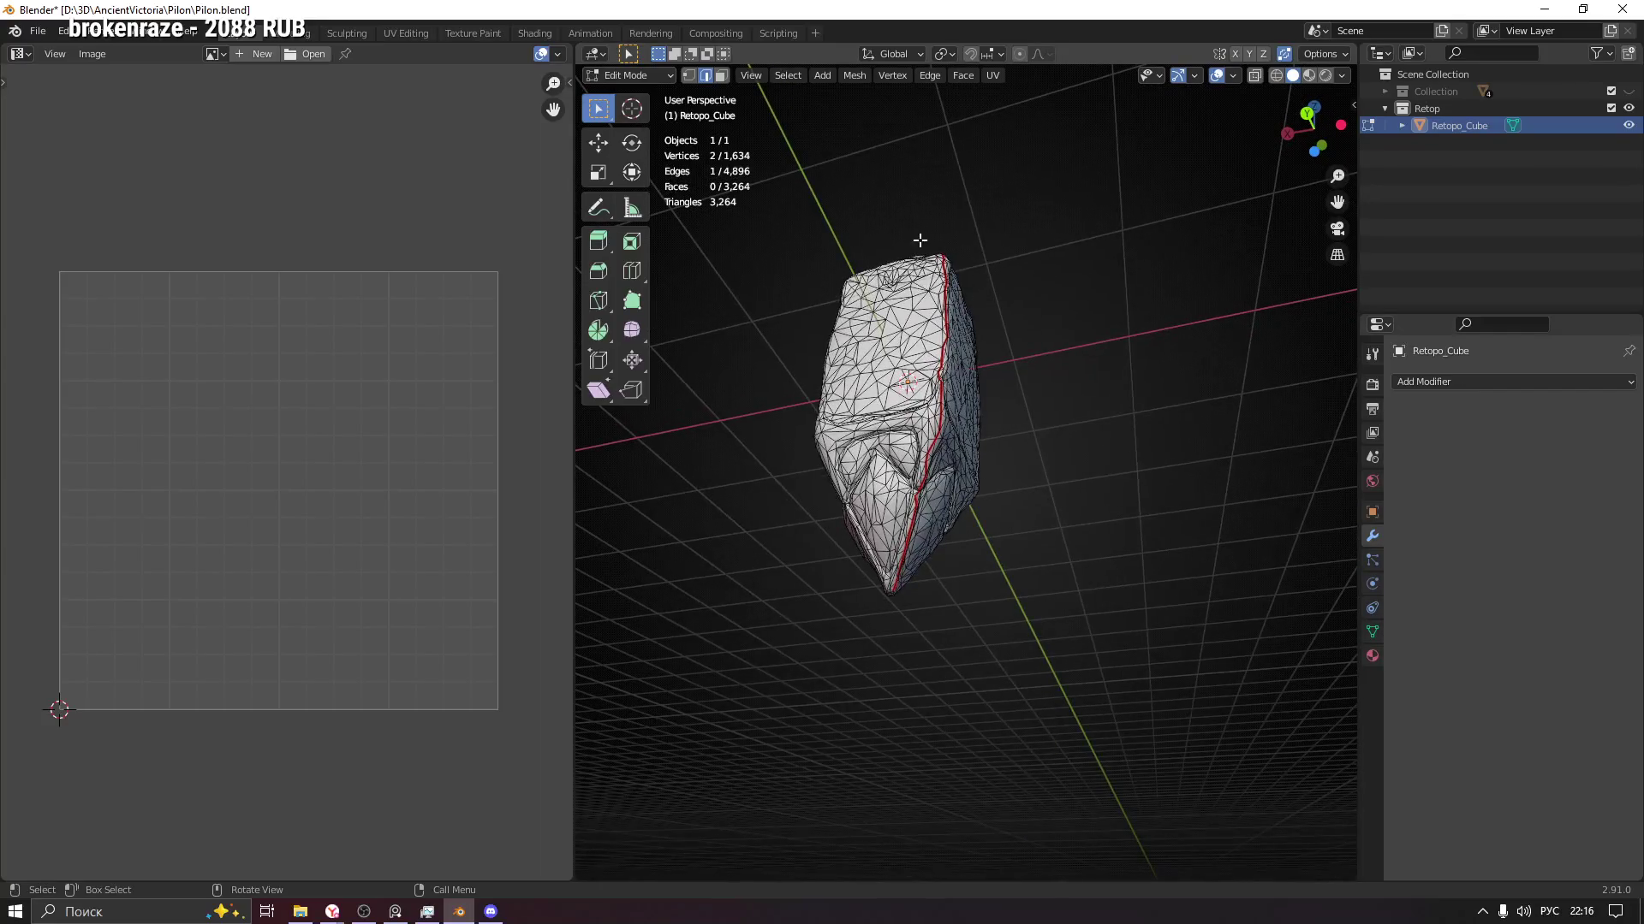
{"action": "middle_click_drag", "start_coordinate": [939, 238], "coordinate": [956, 540]}
{"action": "mouse_move", "coordinate": [877, 223]}
{"action": "middle_mouse_down"}
{"action": "mouse_move", "coordinate": [847, 594]}
{"action": "mouse_move", "coordinate": [930, 285]}
{"action": "mouse_move", "coordinate": [767, 283]}
{"action": "mouse_move", "coordinate": [1192, 282]}
{"action": "mouse_move", "coordinate": [810, 302]}
{"action": "middle_mouse_up"}
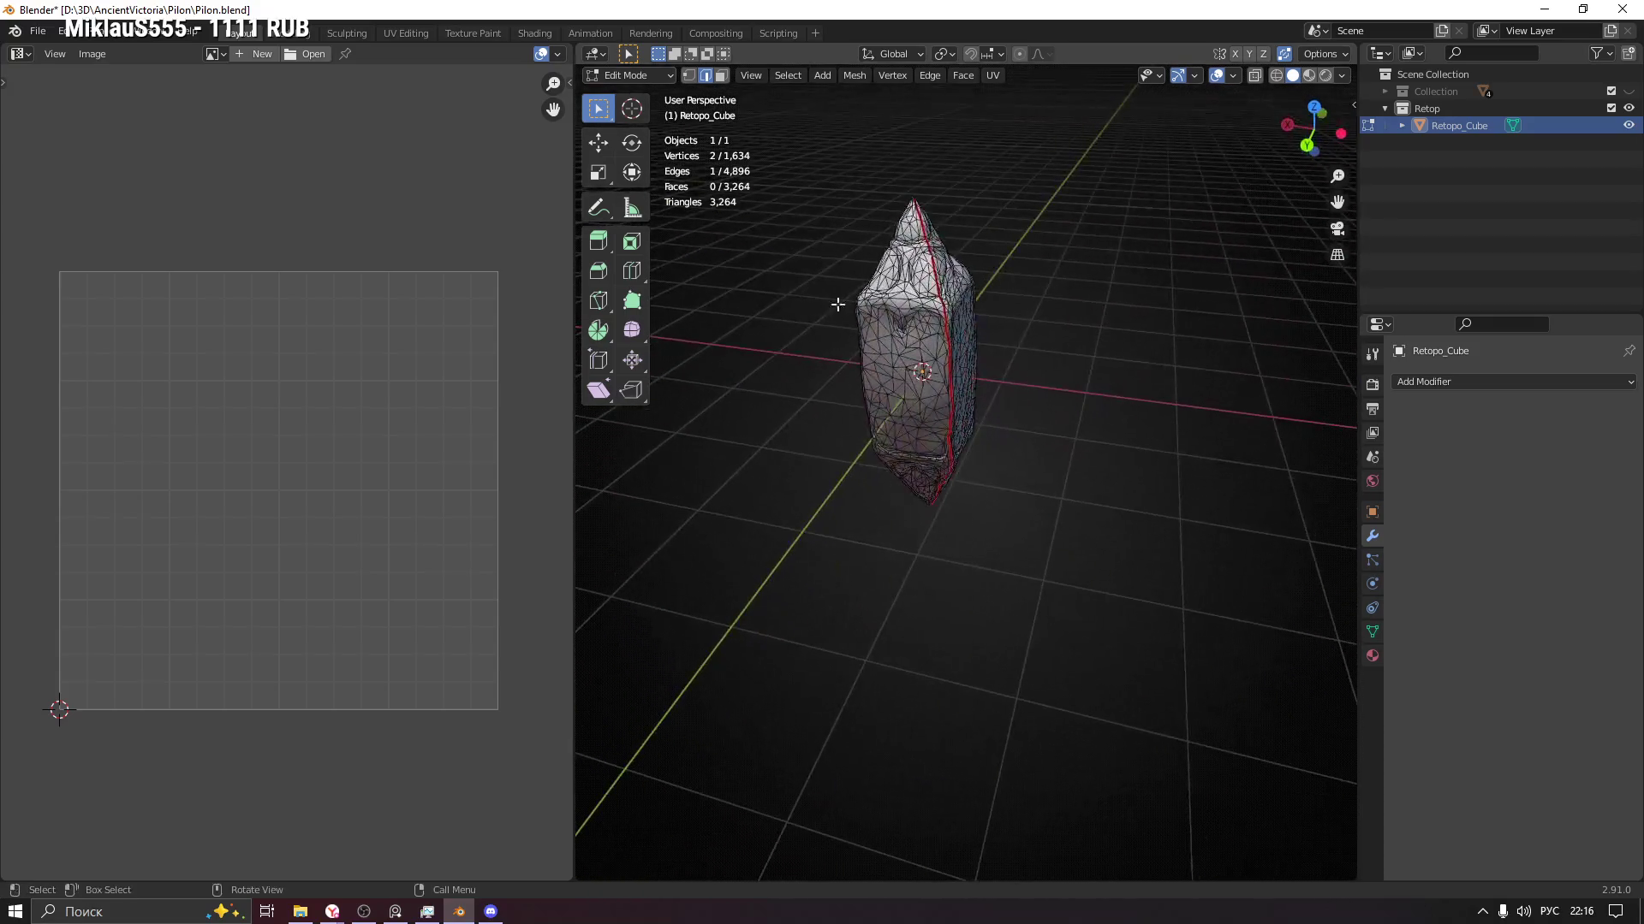
{"action": "mouse_move", "coordinate": [1040, 303]}
{"action": "middle_mouse_down"}
{"action": "mouse_move", "coordinate": [839, 290]}
{"action": "mouse_move", "coordinate": [981, 227]}
{"action": "middle_mouse_up"}
{"action": "scroll", "coordinate": [981, 227], "scroll_direction": "up", "scroll_amount": 5}
{"action": "scroll", "coordinate": [1001, 256], "scroll_direction": "down", "scroll_amount": 2}
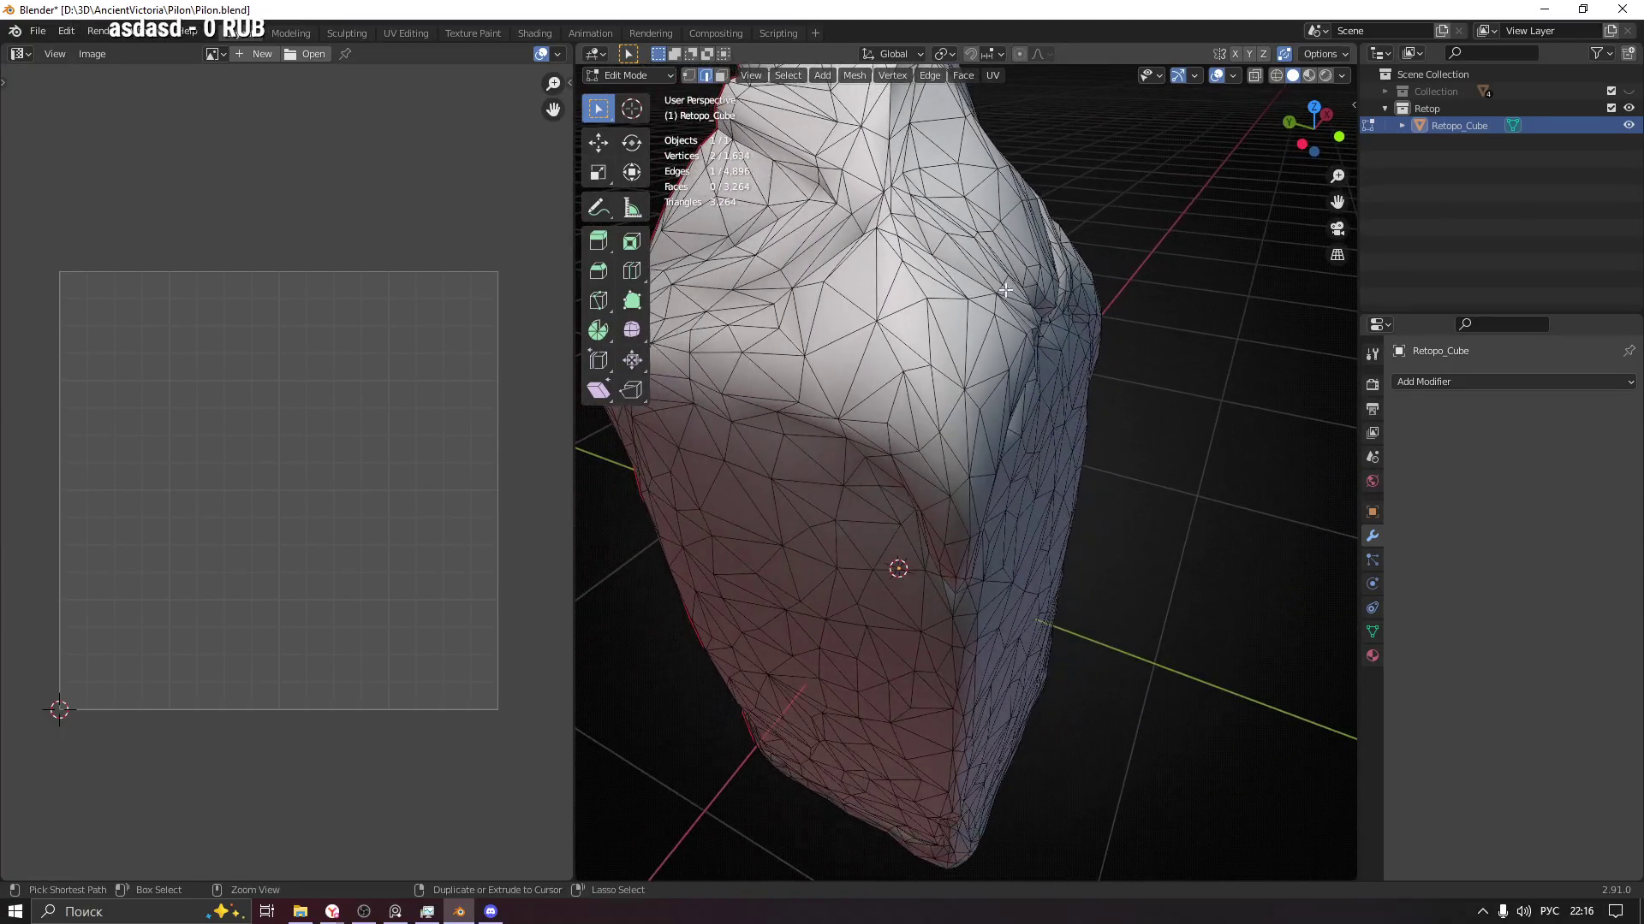
{"action": "middle_click_drag", "start_coordinate": [1021, 284], "coordinate": [897, 408]}
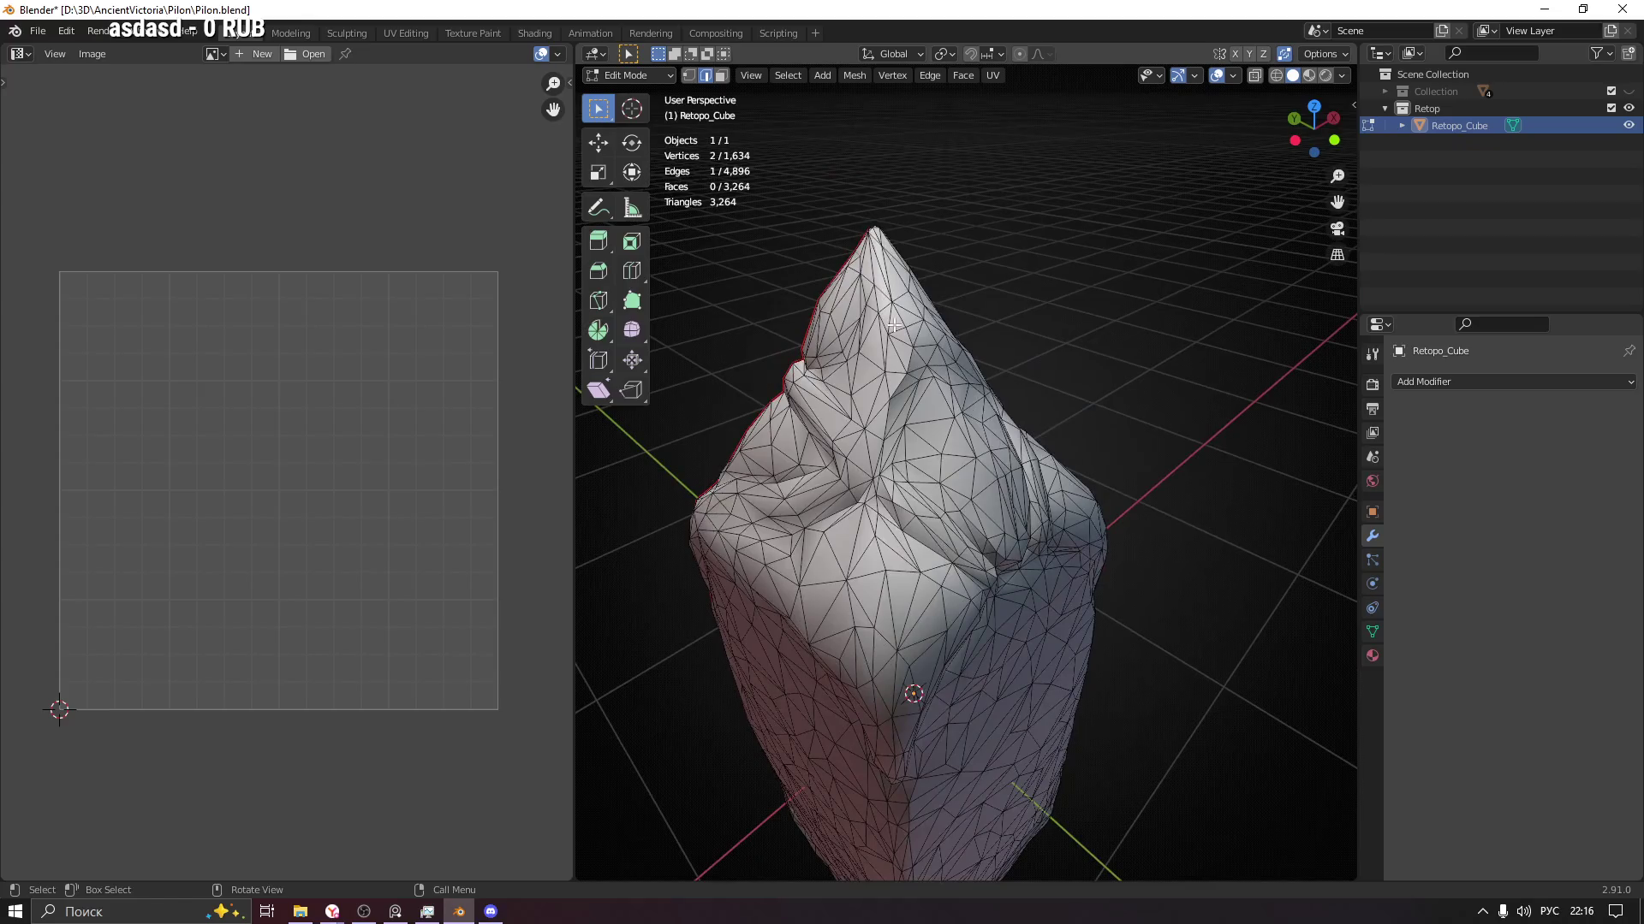
{"action": "scroll", "coordinate": [893, 319], "scroll_direction": "up", "scroll_amount": 2}
{"action": "middle_click_drag", "start_coordinate": [893, 319], "coordinate": [878, 383]}
Switch to vertex select, pick a vertex near the top, and zoom in on the peak.
{"action": "key", "text": "1"}
{"action": "left_click", "coordinate": [877, 377]}
{"action": "scroll", "coordinate": [882, 385], "scroll_direction": "up", "scroll_amount": 4}
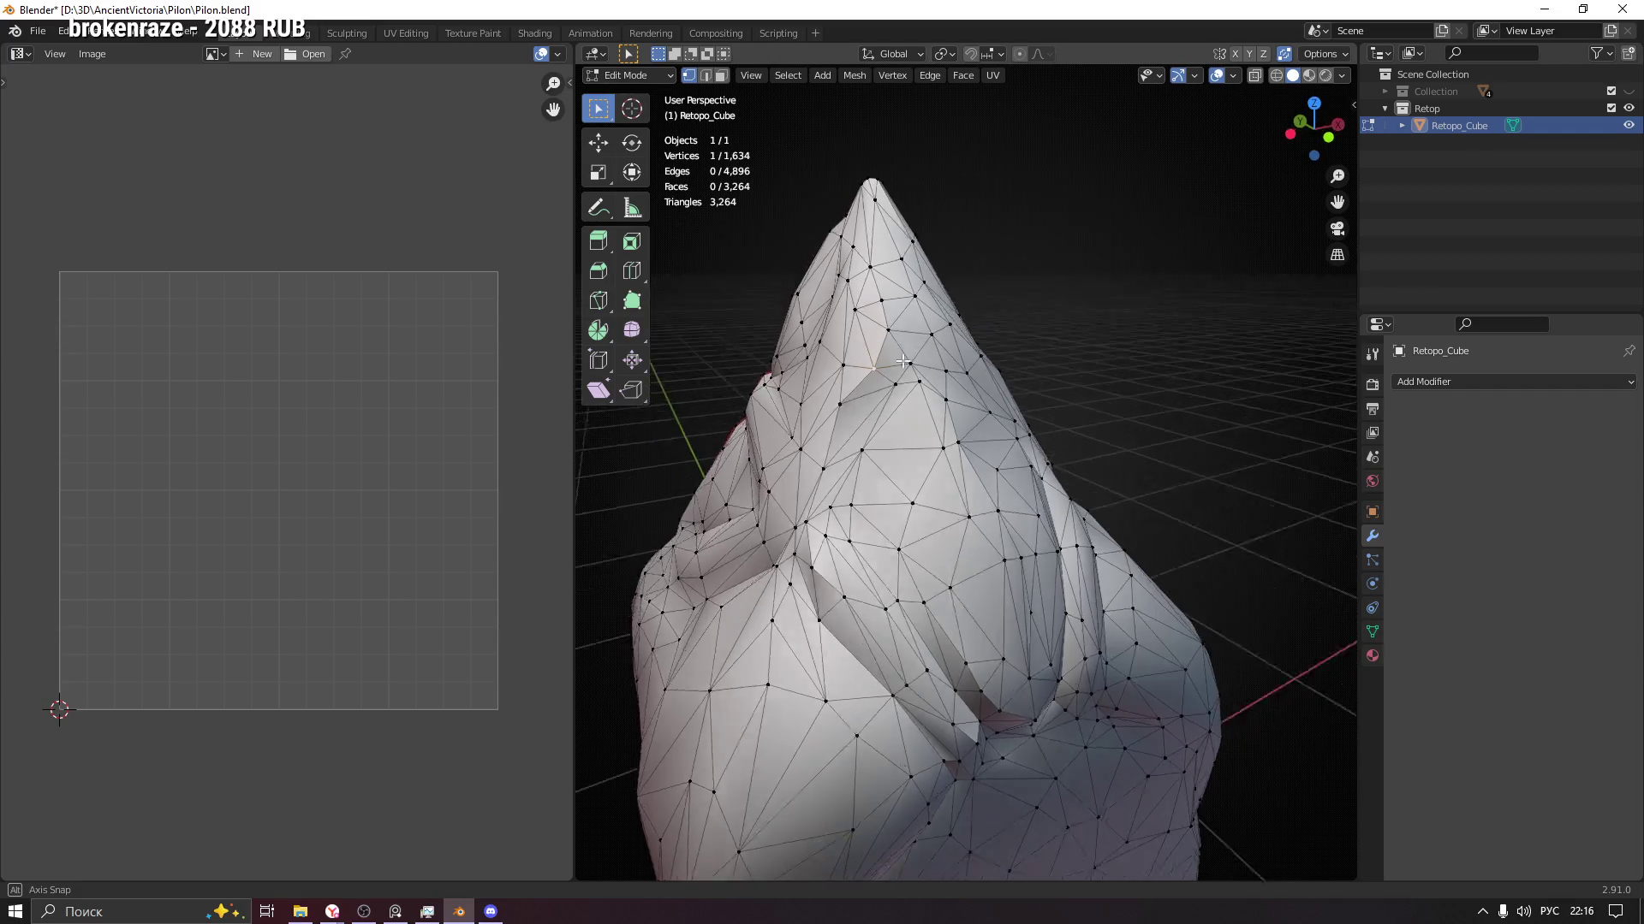
{"action": "mouse_move", "coordinate": [885, 402]}
{"action": "middle_mouse_down"}
{"action": "mouse_move", "coordinate": [925, 411]}
{"action": "mouse_move", "coordinate": [887, 391]}
{"action": "middle_mouse_up"}
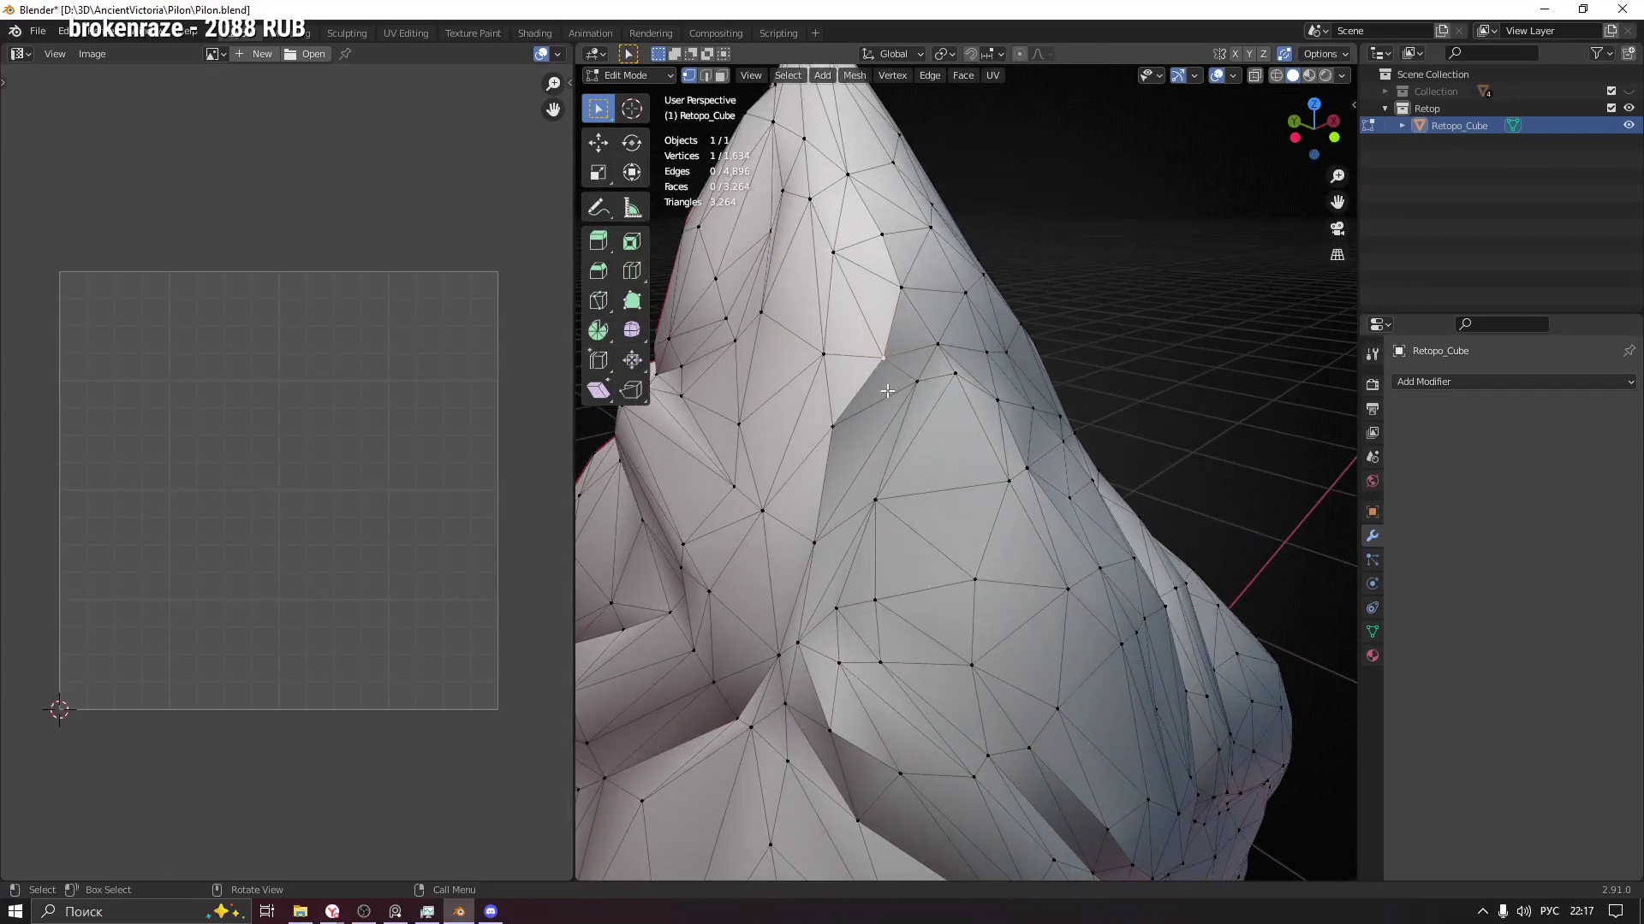
{"action": "mouse_move", "coordinate": [849, 644]}
{"action": "middle_mouse_down"}
{"action": "mouse_move", "coordinate": [939, 667]}
{"action": "mouse_move", "coordinate": [827, 735]}
{"action": "middle_mouse_up"}
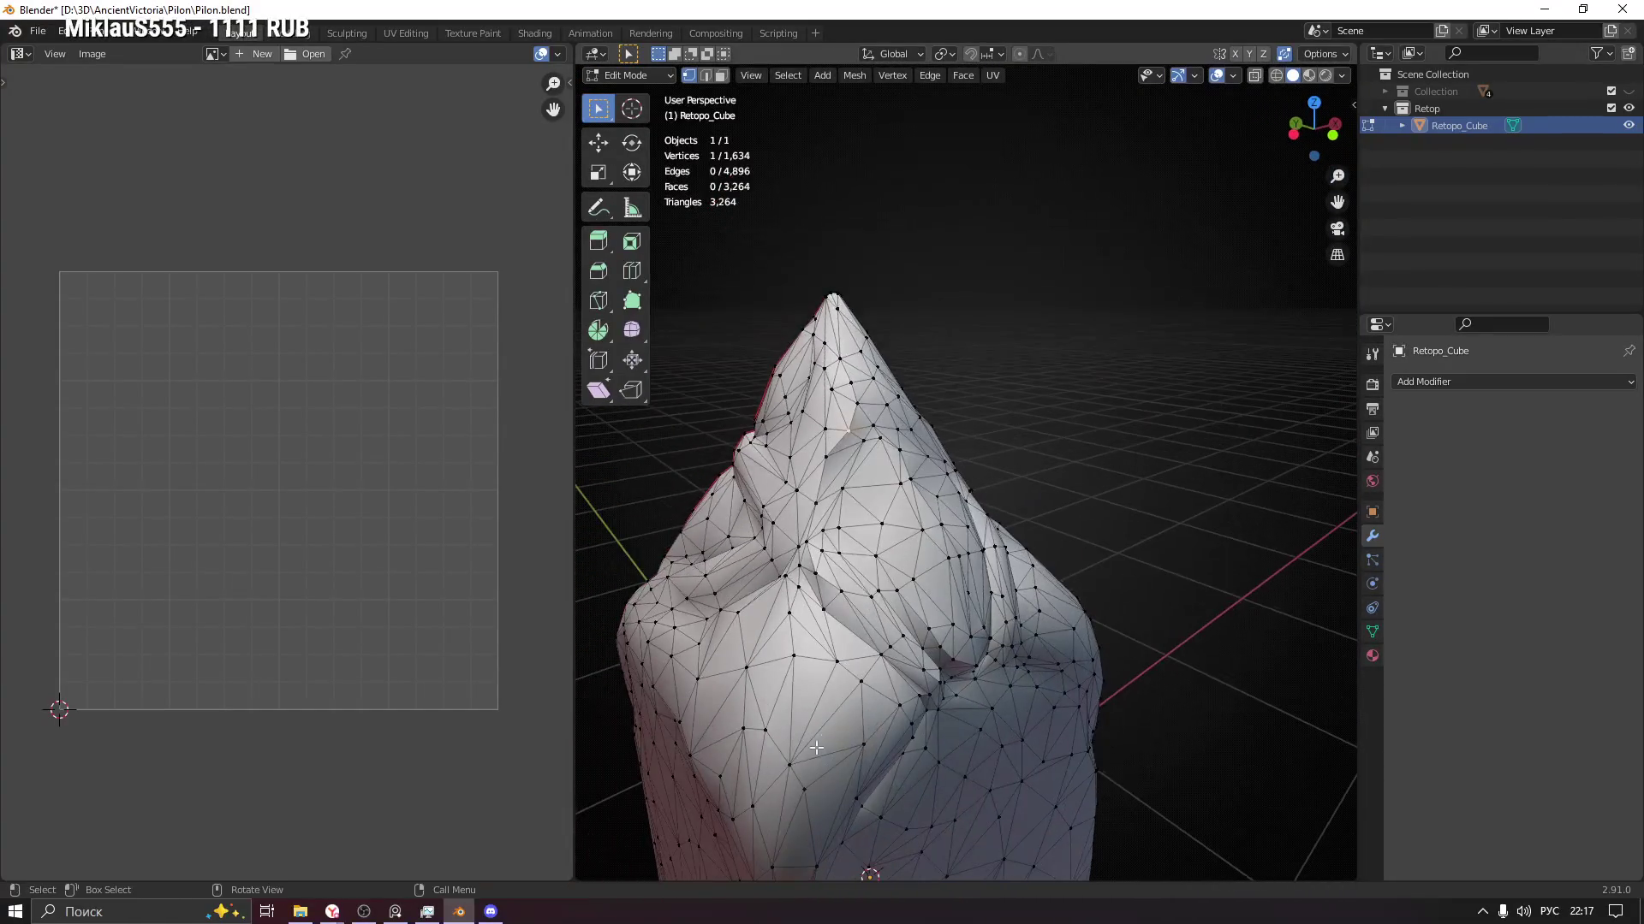
{"action": "scroll", "coordinate": [806, 560], "scroll_direction": "up", "scroll_amount": 2}
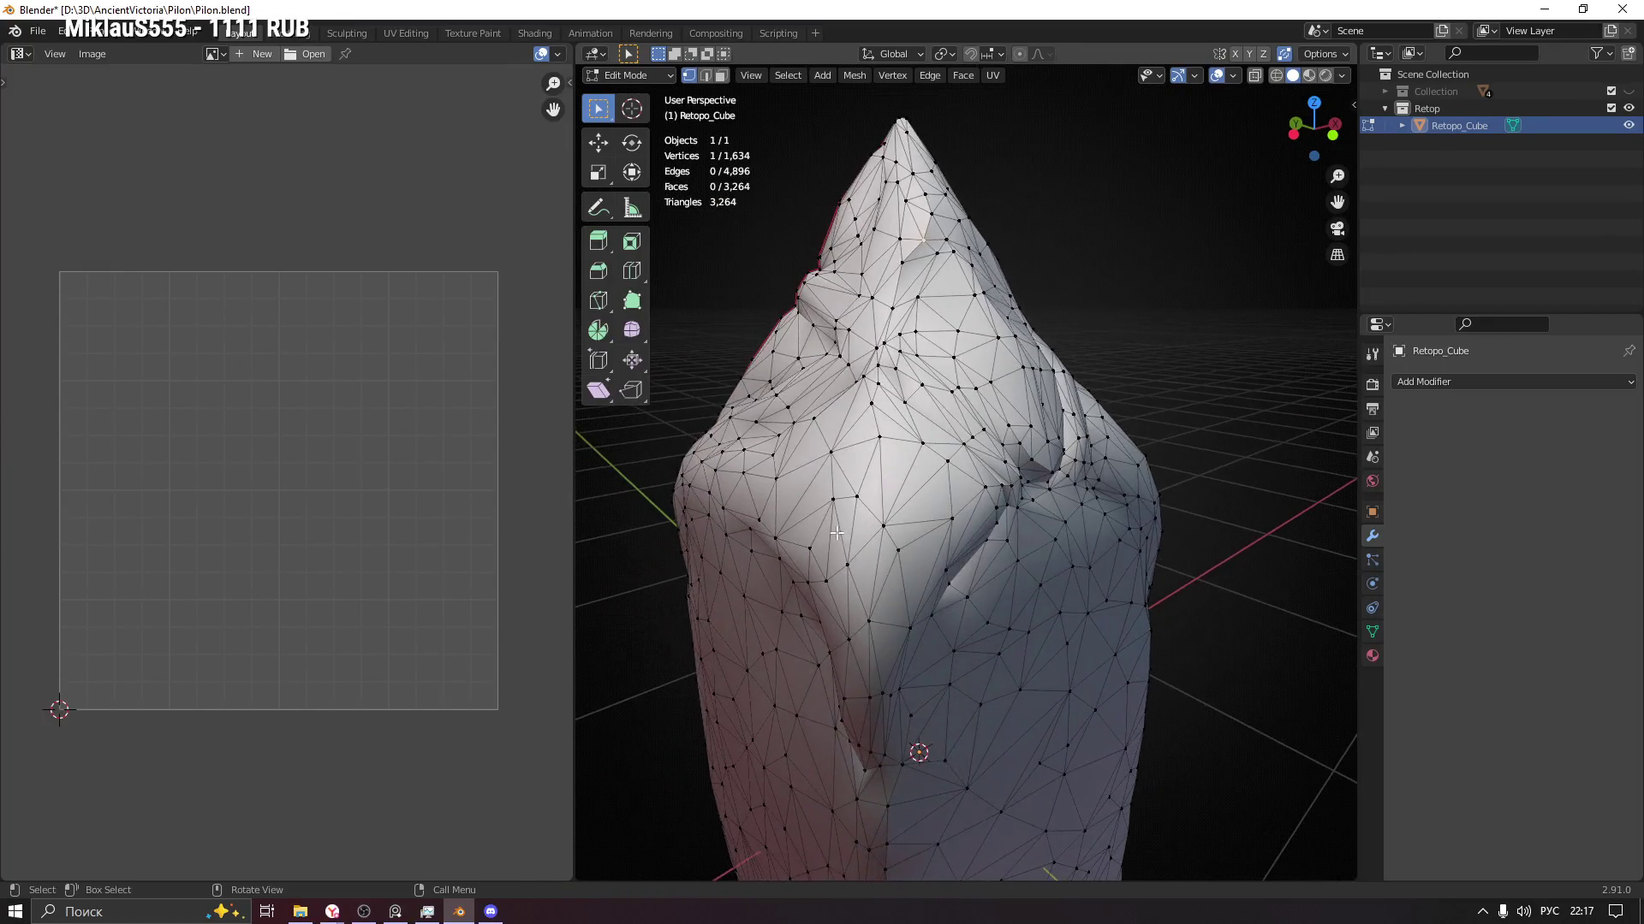
{"action": "mouse_move", "coordinate": [968, 325]}
{"action": "middle_mouse_down"}
{"action": "mouse_move", "coordinate": [877, 328]}
{"action": "mouse_move", "coordinate": [926, 361]}
{"action": "middle_mouse_up"}
{"action": "scroll", "coordinate": [872, 328], "scroll_direction": "up", "scroll_amount": 3}
{"action": "scroll", "coordinate": [873, 328], "scroll_direction": "down", "scroll_amount": 3}
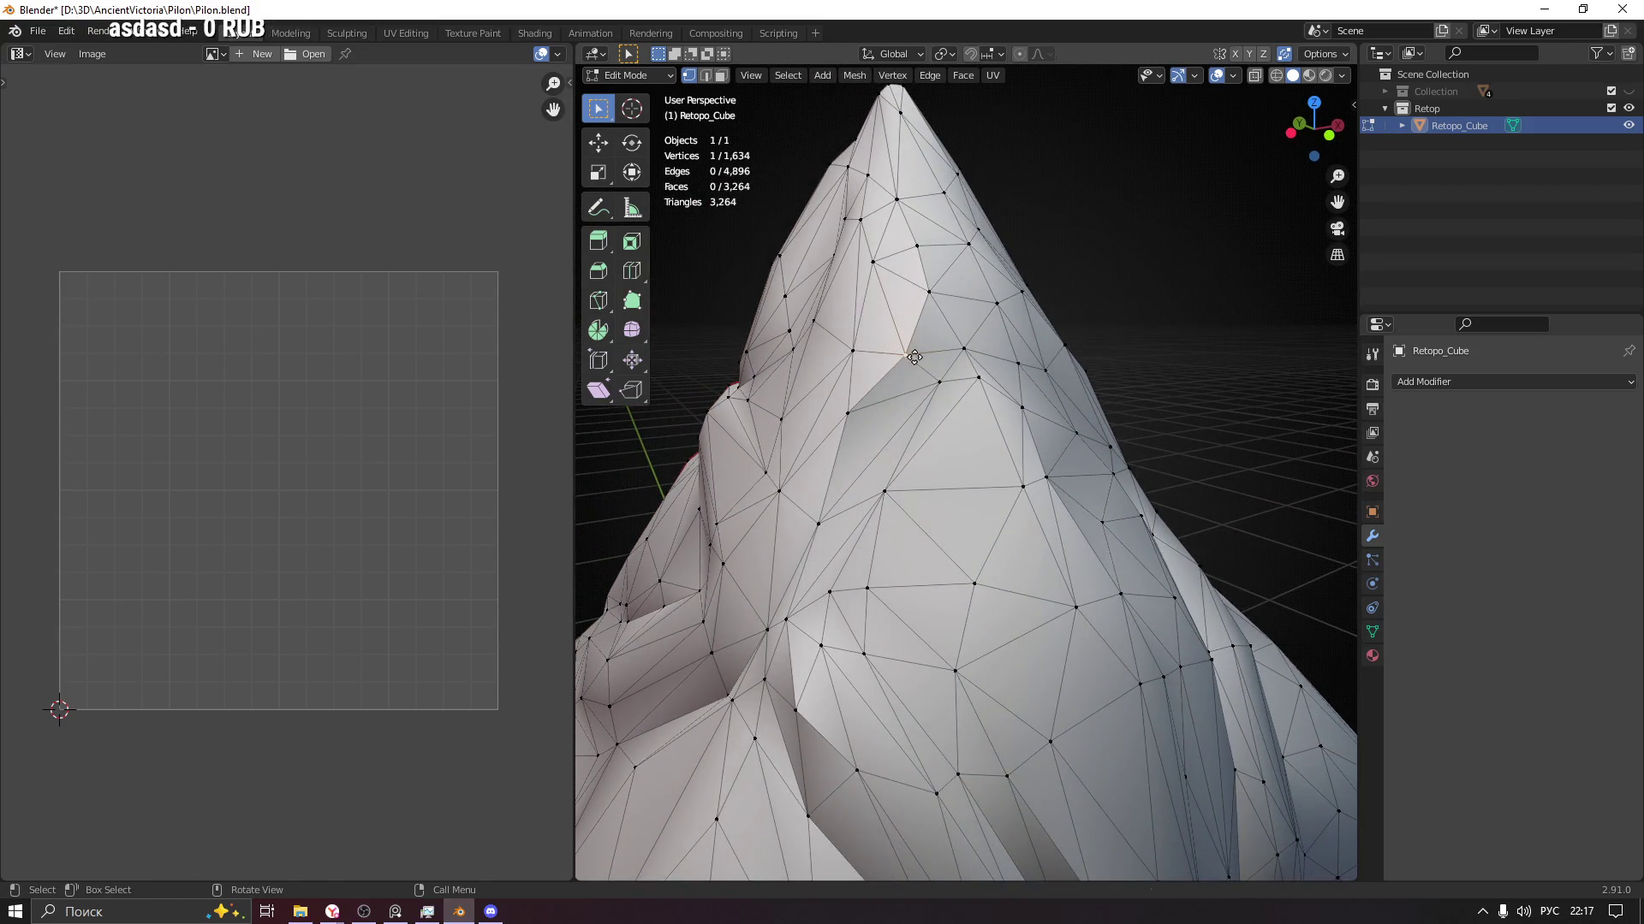
Vertex-slide two selected vertices near the peak along their edges with Shift+V.
{"action": "key", "text": "shift+v"}
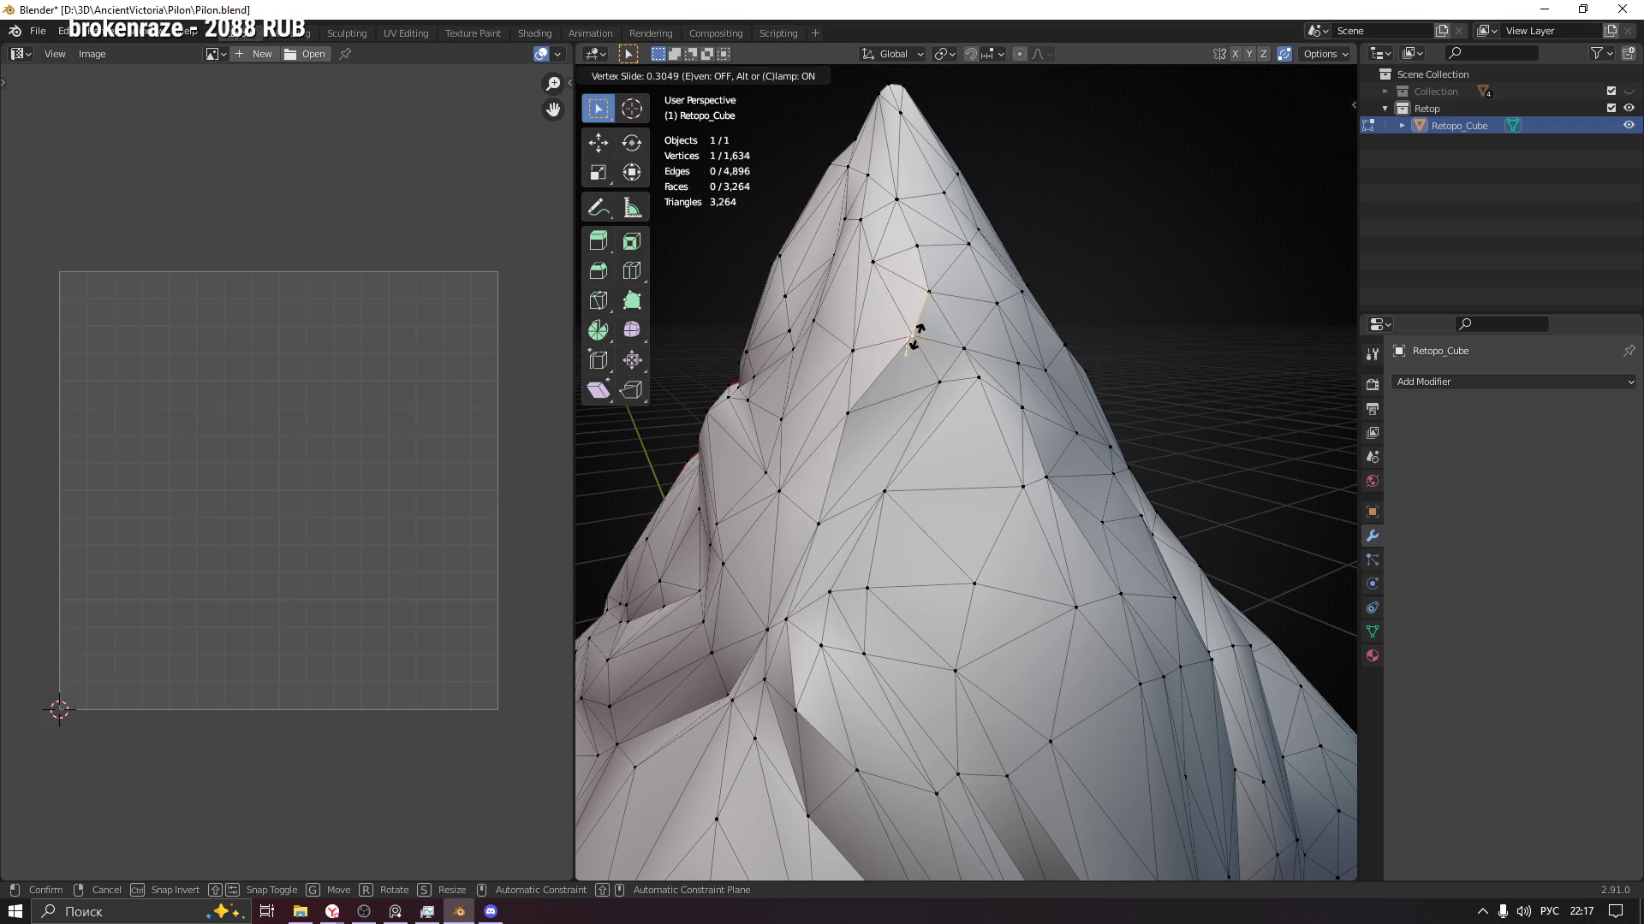
{"action": "left_click", "coordinate": [909, 362]}
{"action": "mouse_move", "coordinate": [939, 381]}
{"action": "middle_mouse_down"}
{"action": "mouse_move", "coordinate": [1022, 337]}
{"action": "mouse_move", "coordinate": [933, 408]}
{"action": "middle_mouse_up"}
{"action": "key", "text": "shift+v"}
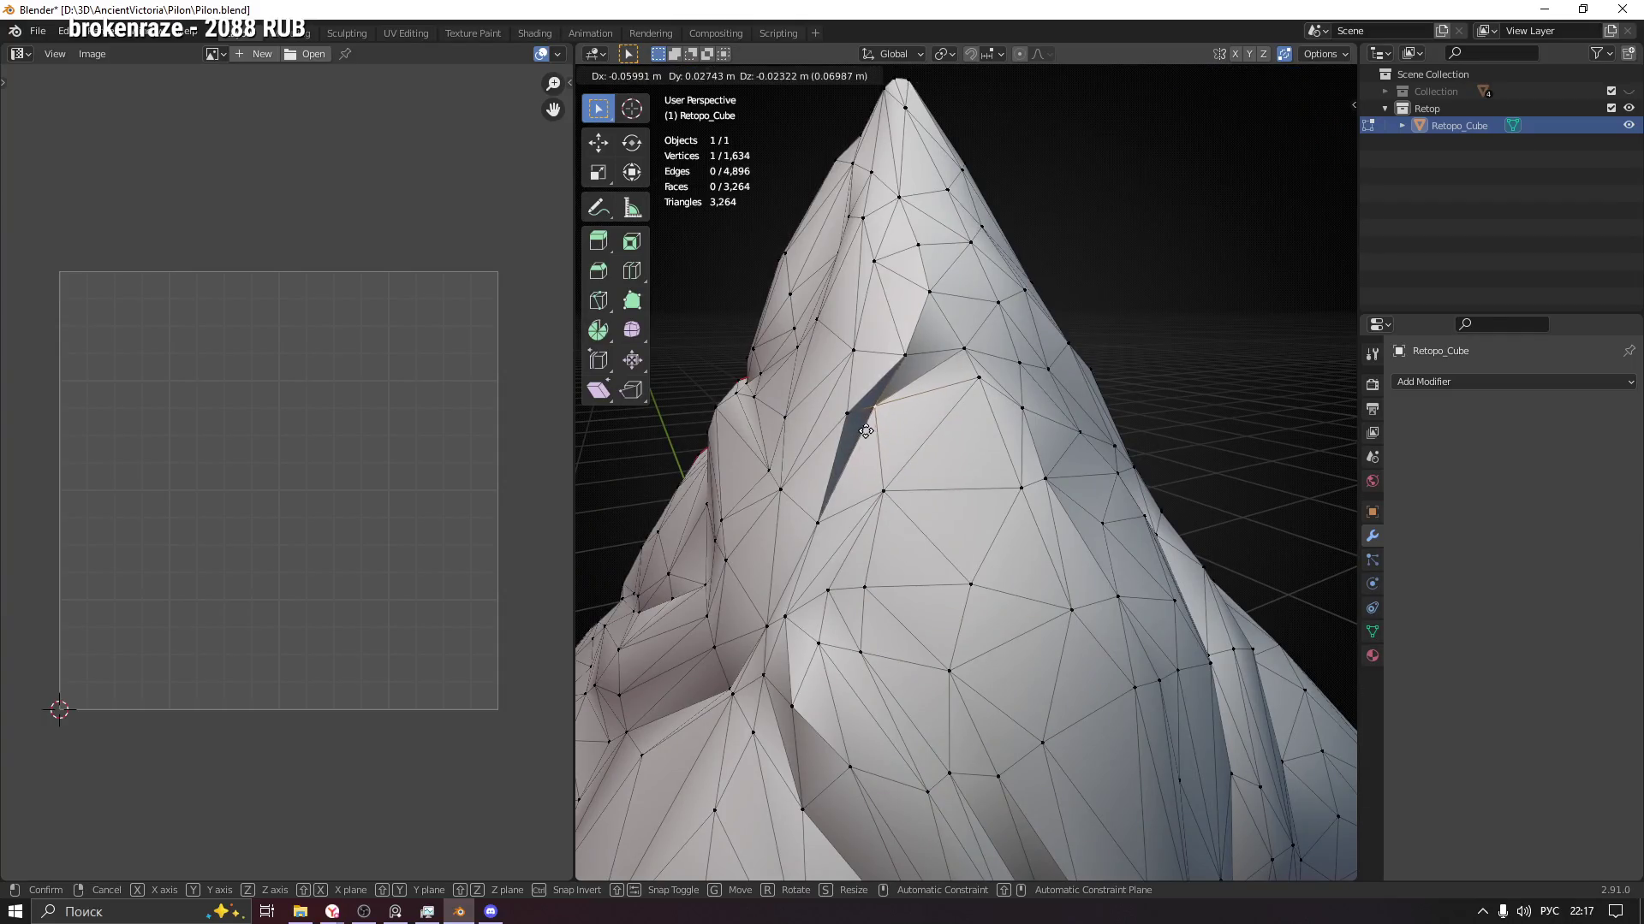
{"action": "left_click", "coordinate": [827, 434]}
{"action": "middle_click_drag", "start_coordinate": [827, 434], "coordinate": [889, 349]}
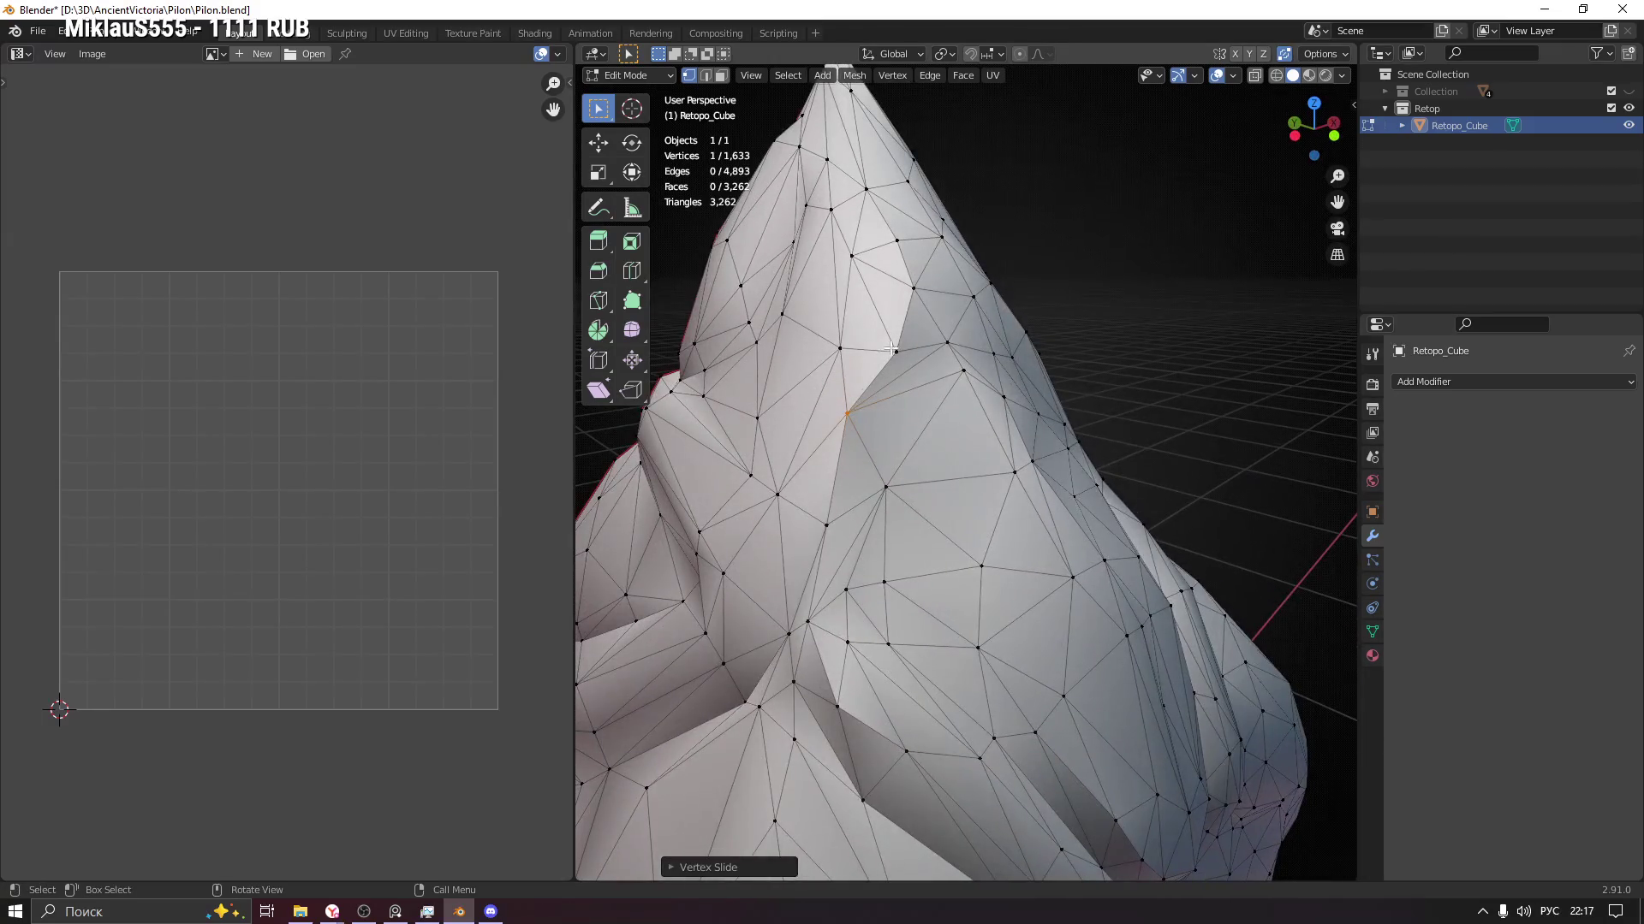
Select a vertex higher up near the peak and slide it into its neighbour.
{"action": "left_click", "coordinate": [893, 350]}
{"action": "key", "text": "shift+v"}
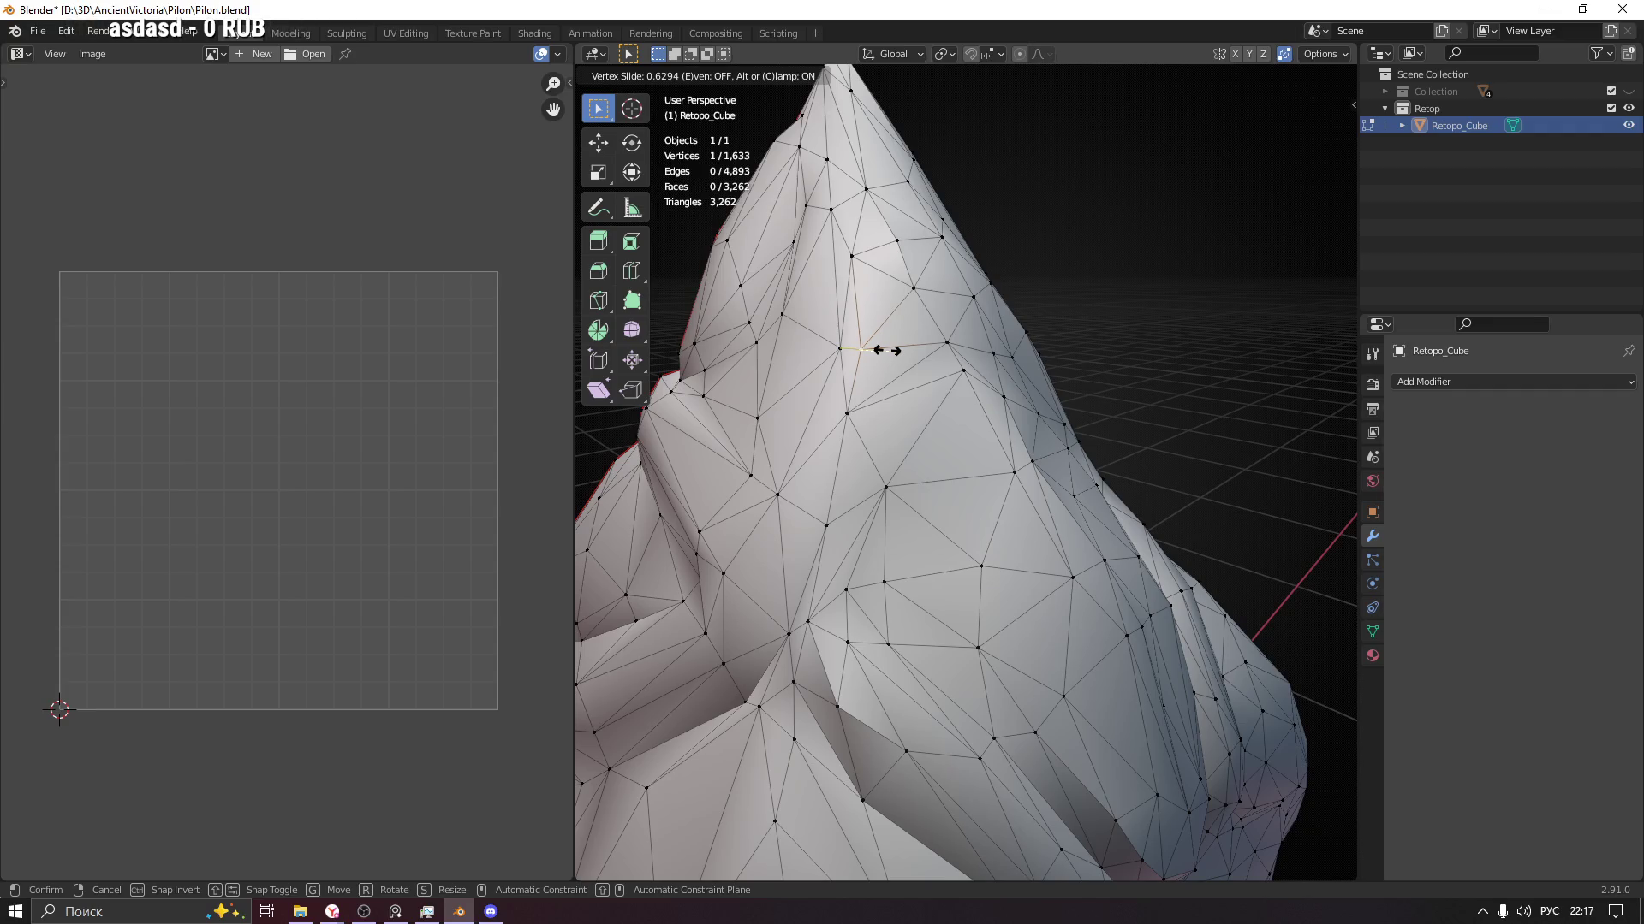
{"action": "left_click", "coordinate": [884, 350]}
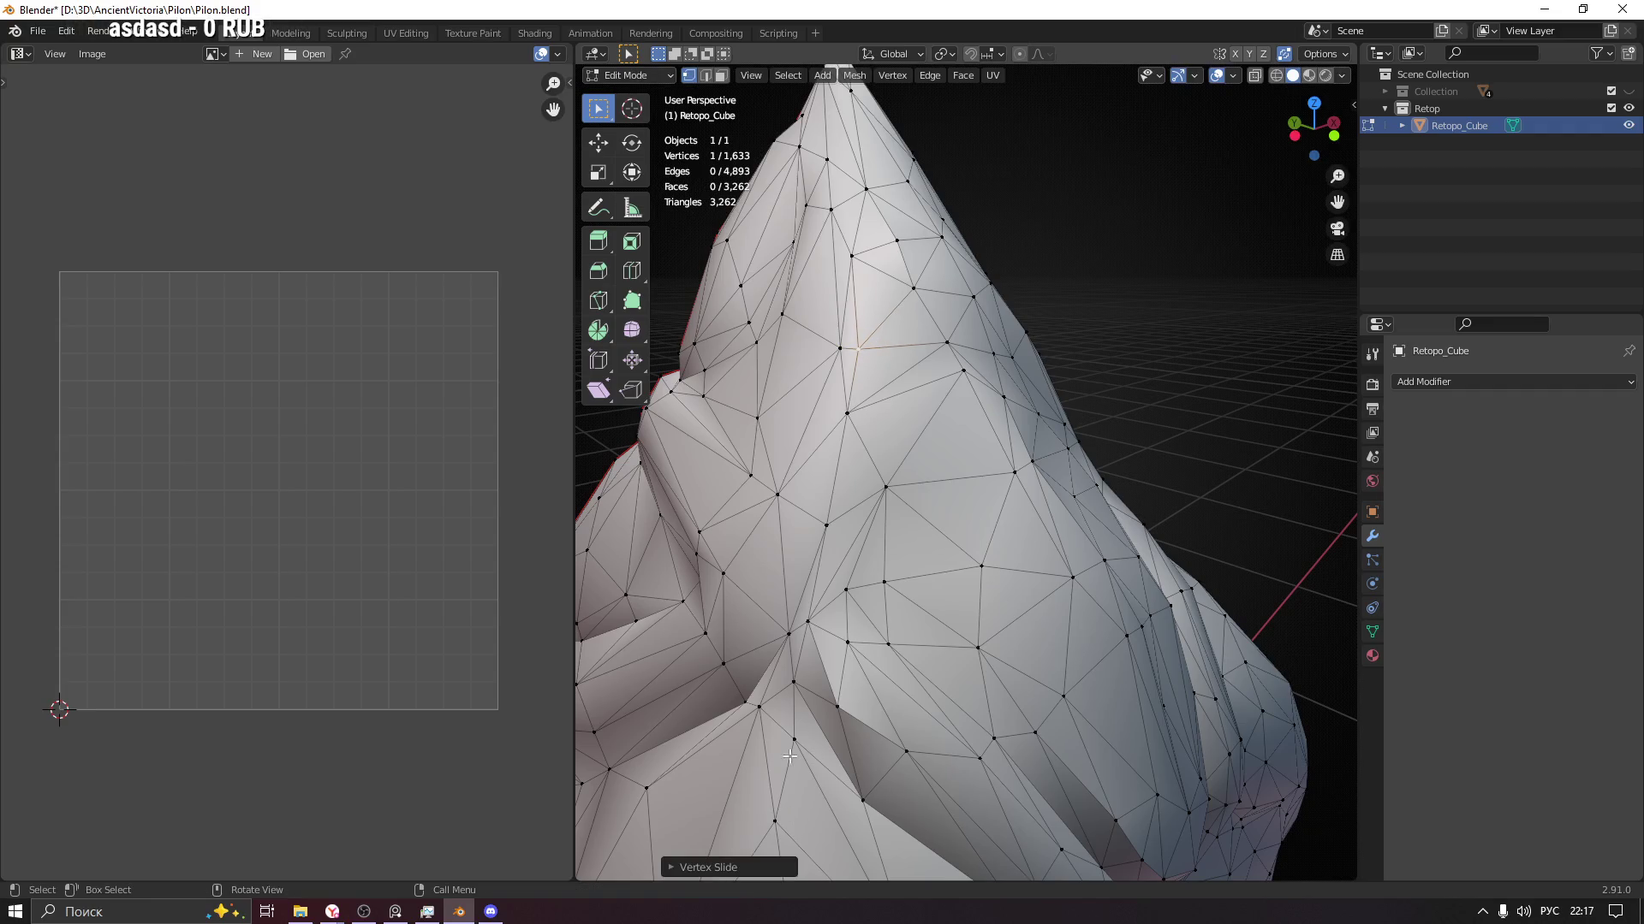
{"action": "scroll", "coordinate": [843, 161], "scroll_direction": "down", "scroll_amount": 3}
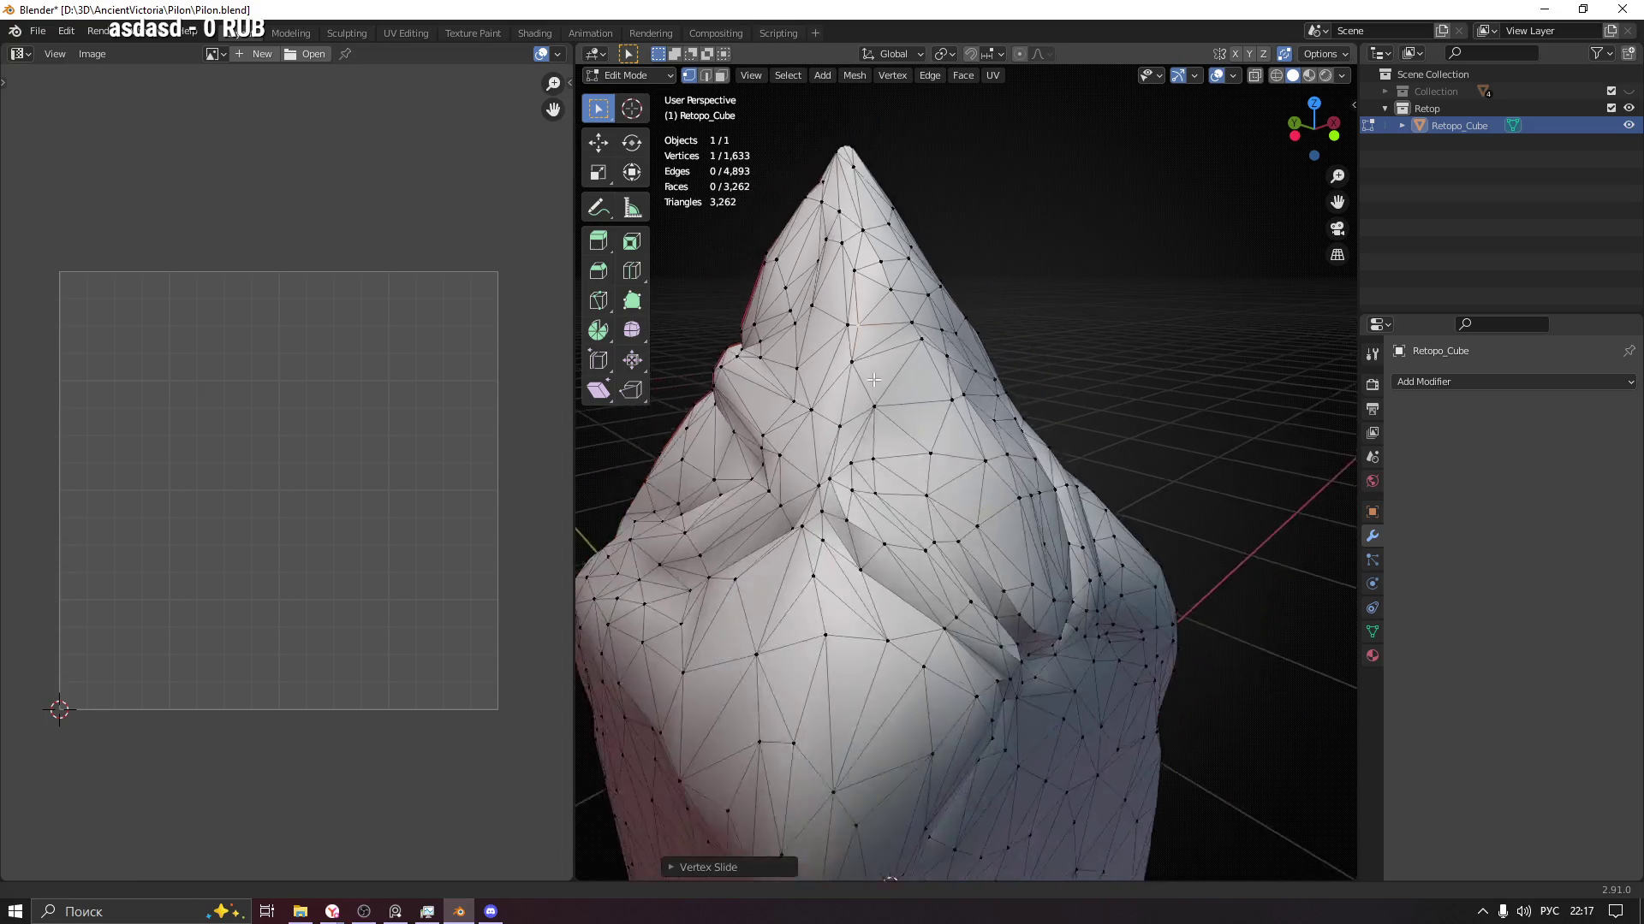
{"action": "scroll", "coordinate": [894, 295], "scroll_direction": "up", "scroll_amount": 3}
{"action": "scroll", "coordinate": [893, 294], "scroll_direction": "down", "scroll_amount": 3}
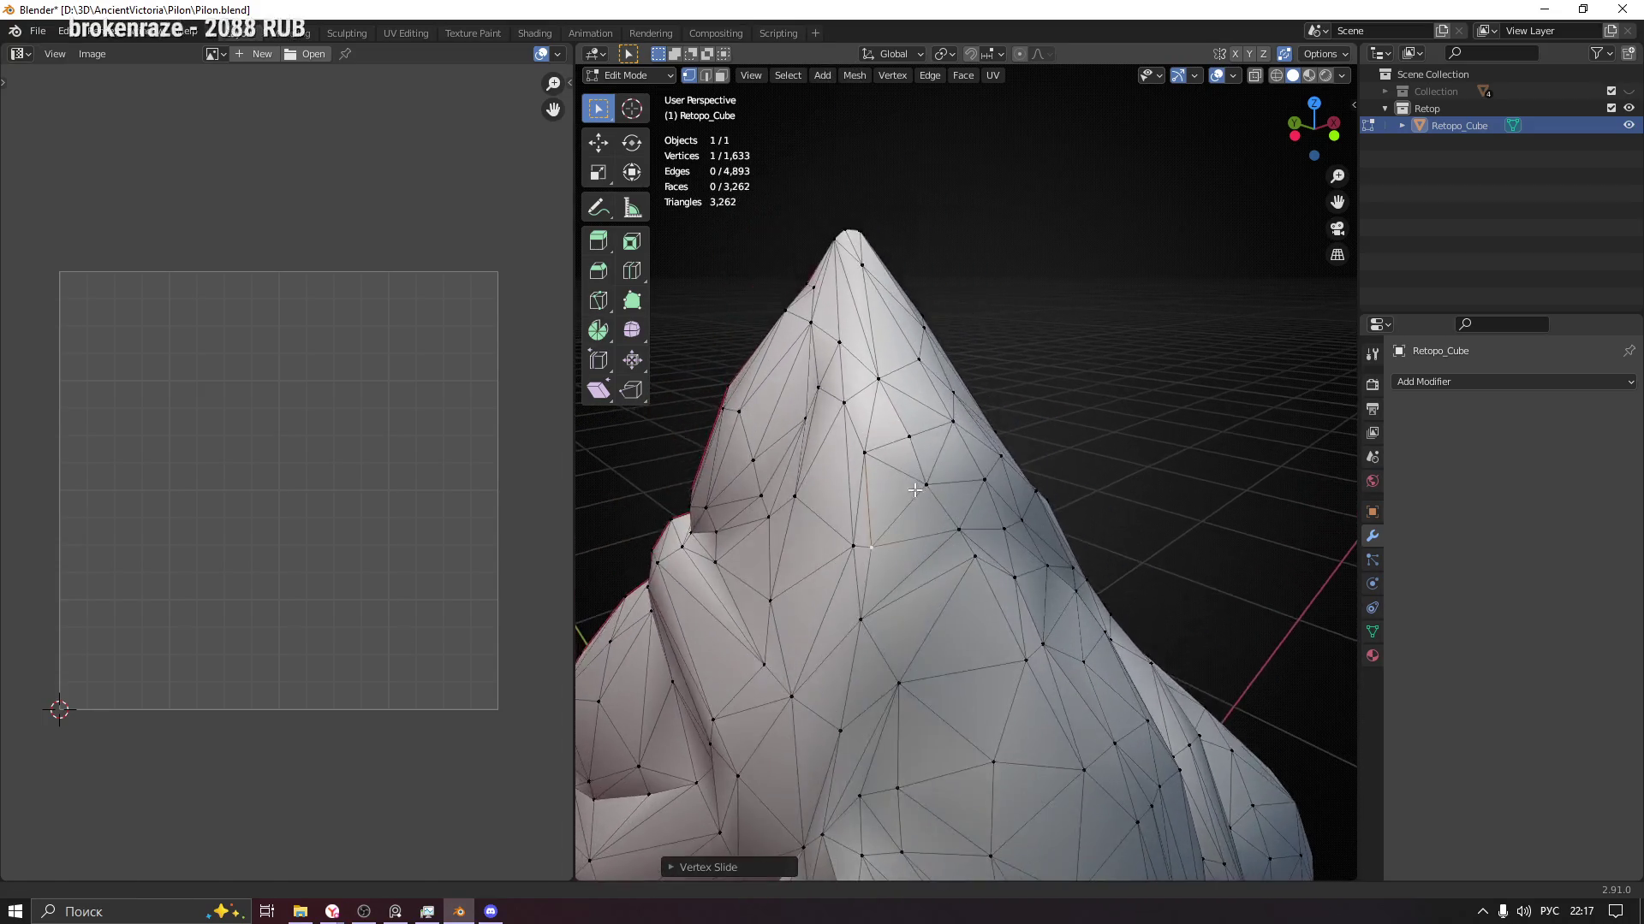
Switch to edge select mode and pick the starting edge for the seam path.
{"action": "key", "text": "2"}
{"action": "left_click", "coordinate": [847, 334]}
{"action": "mouse_move", "coordinate": [847, 334]}
{"action": "middle_mouse_down"}
{"action": "mouse_move", "coordinate": [987, 367]}
{"action": "mouse_move", "coordinate": [807, 319]}
{"action": "mouse_move", "coordinate": [885, 490]}
{"action": "mouse_move", "coordinate": [885, 325]}
{"action": "middle_mouse_up"}
Start a shortest-path edge selection near the peak and extend it down the side.
{"action": "left_click", "coordinate": [891, 486], "text": "ctrl"}
{"action": "left_click", "coordinate": [862, 269]}
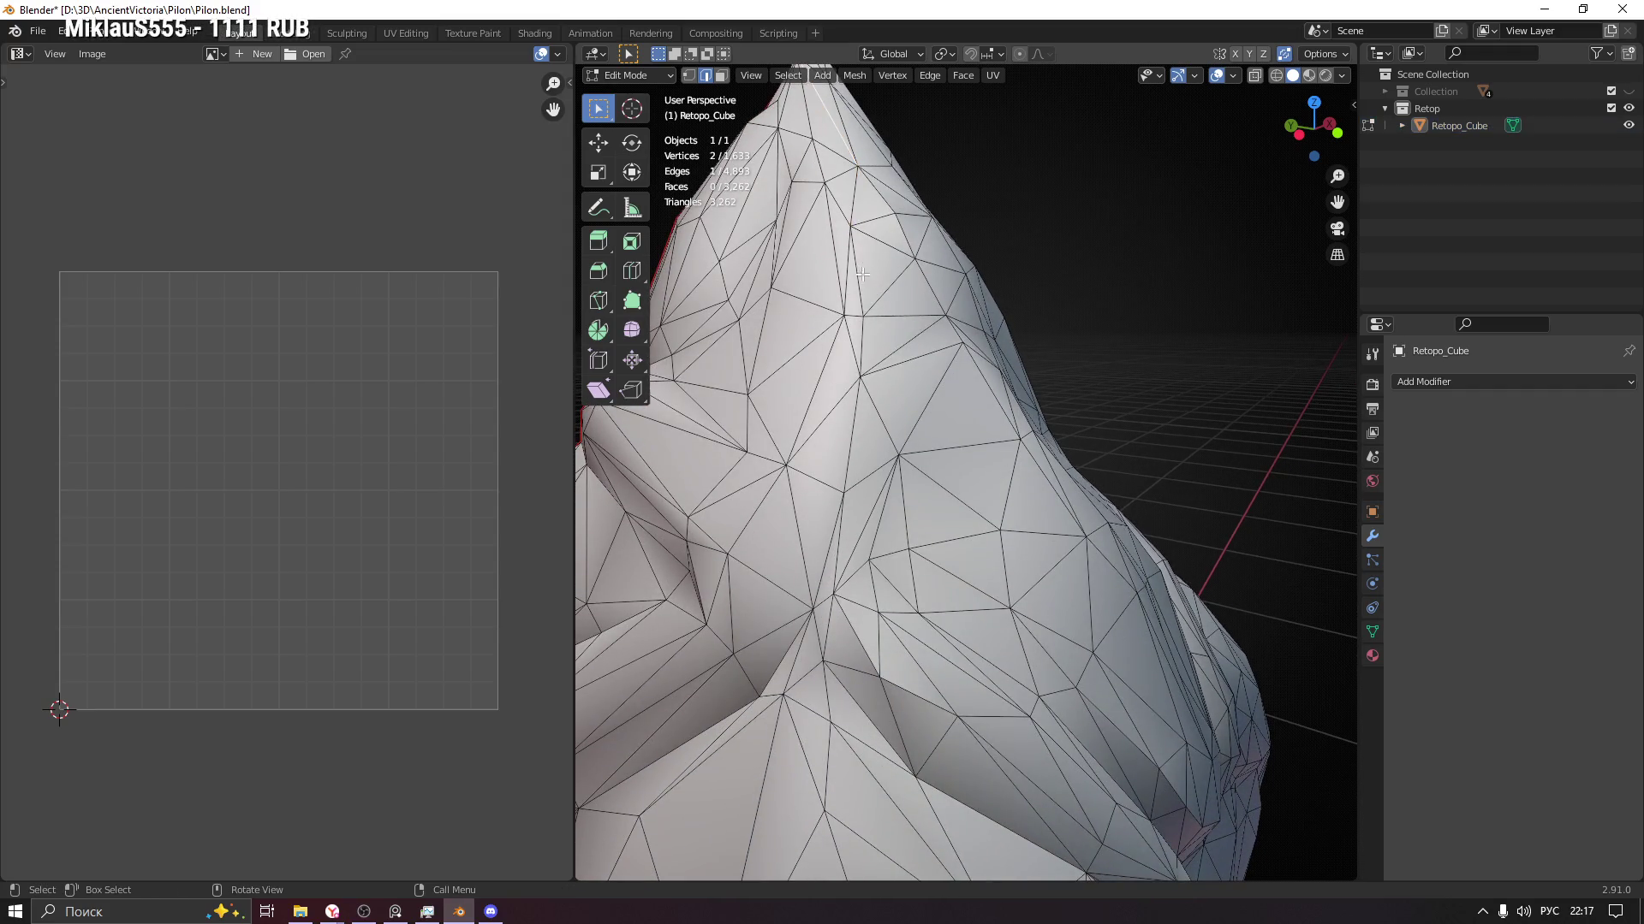
{"action": "middle_click_drag", "start_coordinate": [853, 171], "coordinate": [848, 235], "text": "ctrl"}
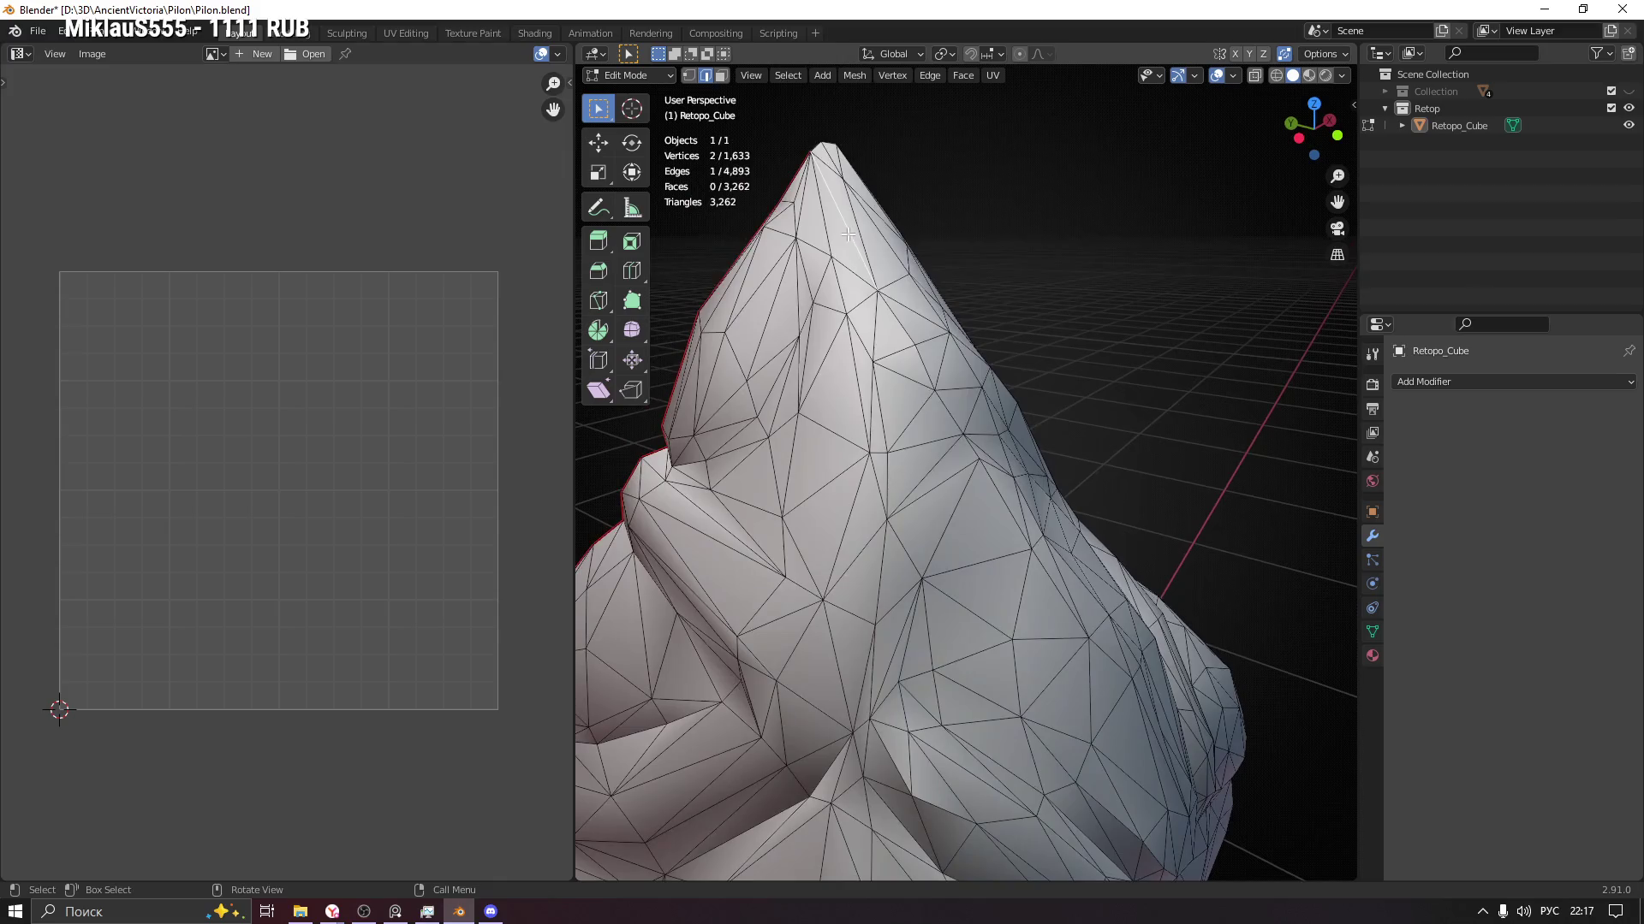
{"action": "left_click", "coordinate": [877, 343], "text": "ctrl"}
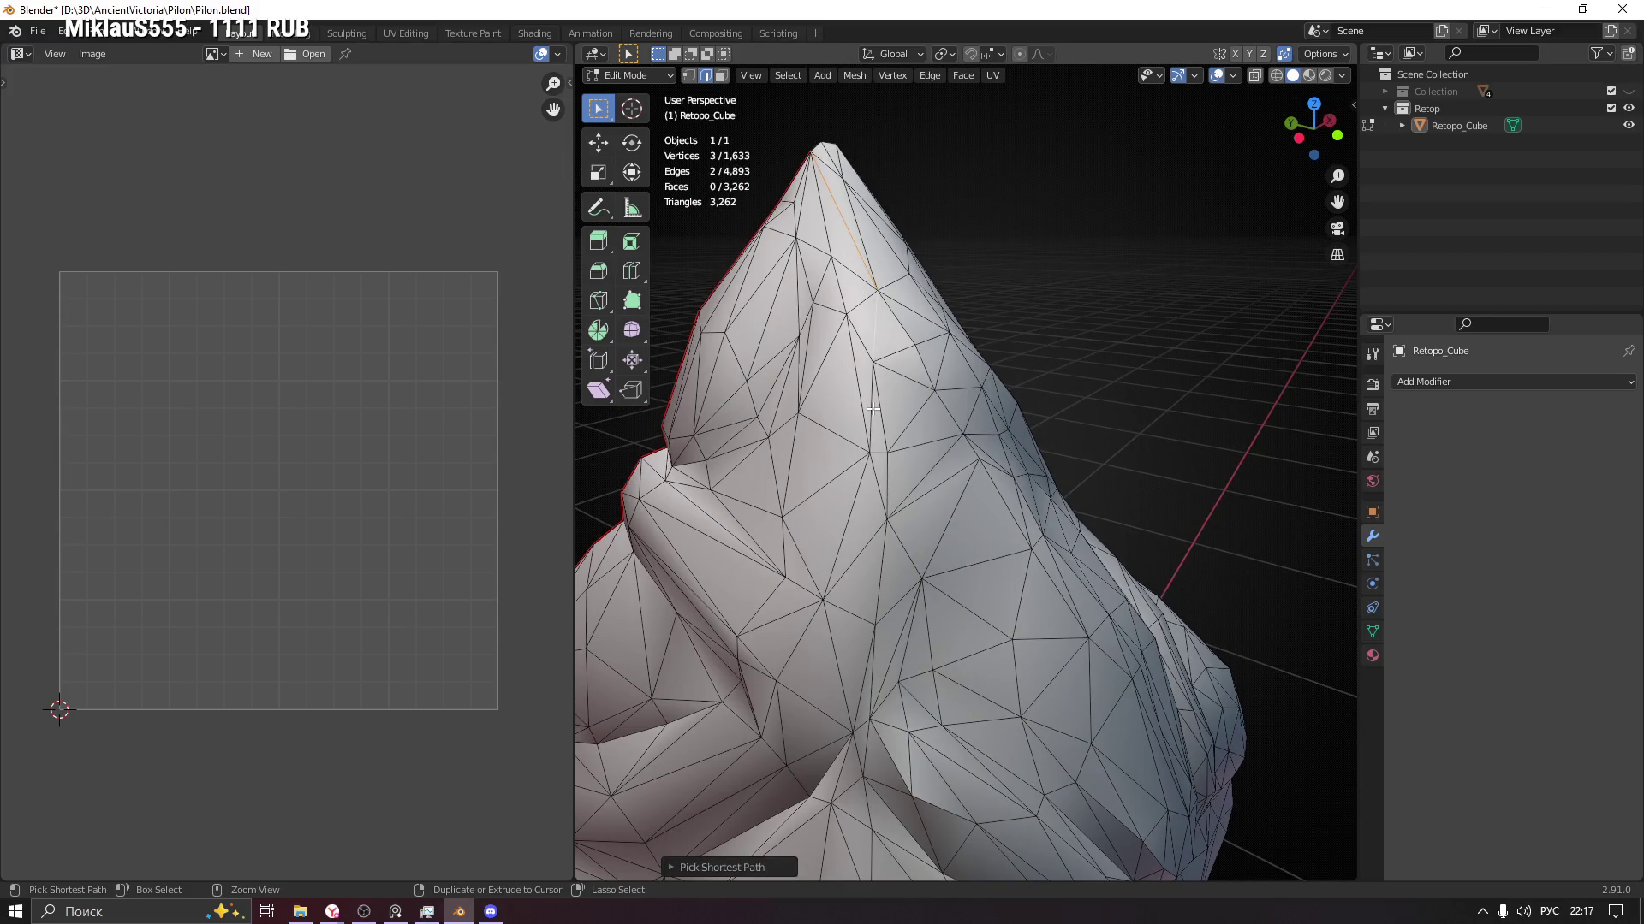
{"action": "middle_click_drag", "start_coordinate": [909, 471], "coordinate": [889, 482]}
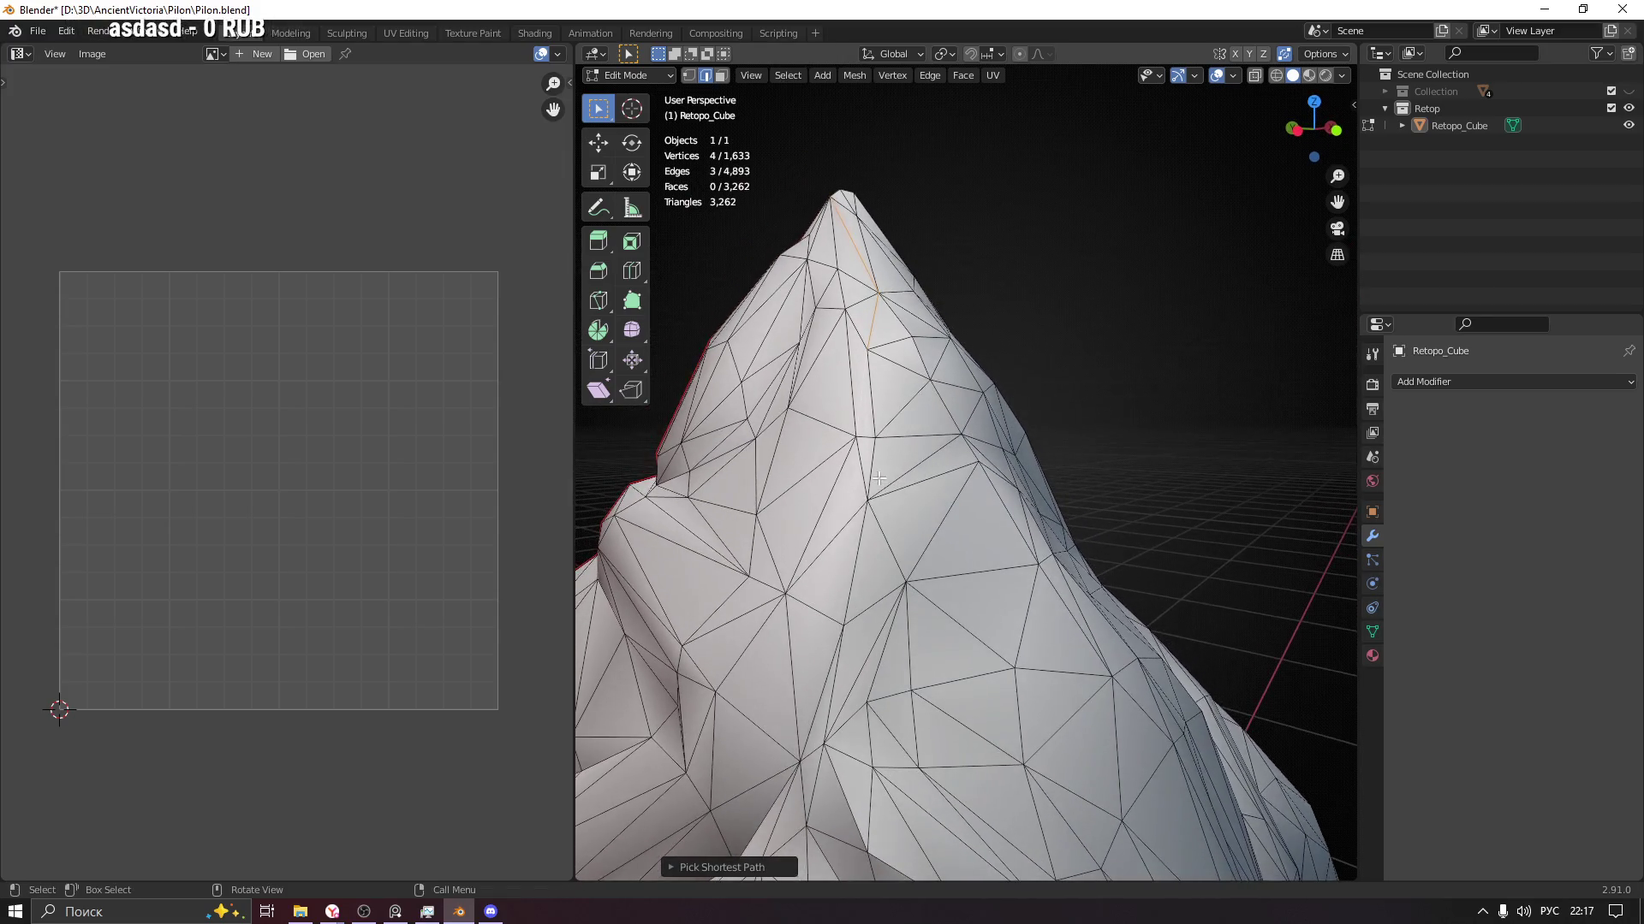
{"action": "mouse_move", "coordinate": [850, 635]}
{"action": "middle_mouse_down", "text": "ctrl"}
{"action": "mouse_move", "coordinate": [881, 464]}
{"action": "mouse_move", "coordinate": [994, 614]}
{"action": "mouse_move", "coordinate": [873, 467]}
{"action": "middle_mouse_up", "text": "ctrl"}
{"action": "mouse_move", "coordinate": [897, 661]}
{"action": "middle_mouse_down", "text": "ctrl"}
{"action": "mouse_move", "coordinate": [875, 500]}
{"action": "mouse_move", "coordinate": [890, 470]}
{"action": "mouse_move", "coordinate": [929, 463]}
{"action": "mouse_move", "coordinate": [883, 463]}
{"action": "mouse_move", "coordinate": [884, 443]}
{"action": "middle_mouse_up", "text": "ctrl"}
{"action": "left_click", "coordinate": [877, 514], "text": "ctrl"}
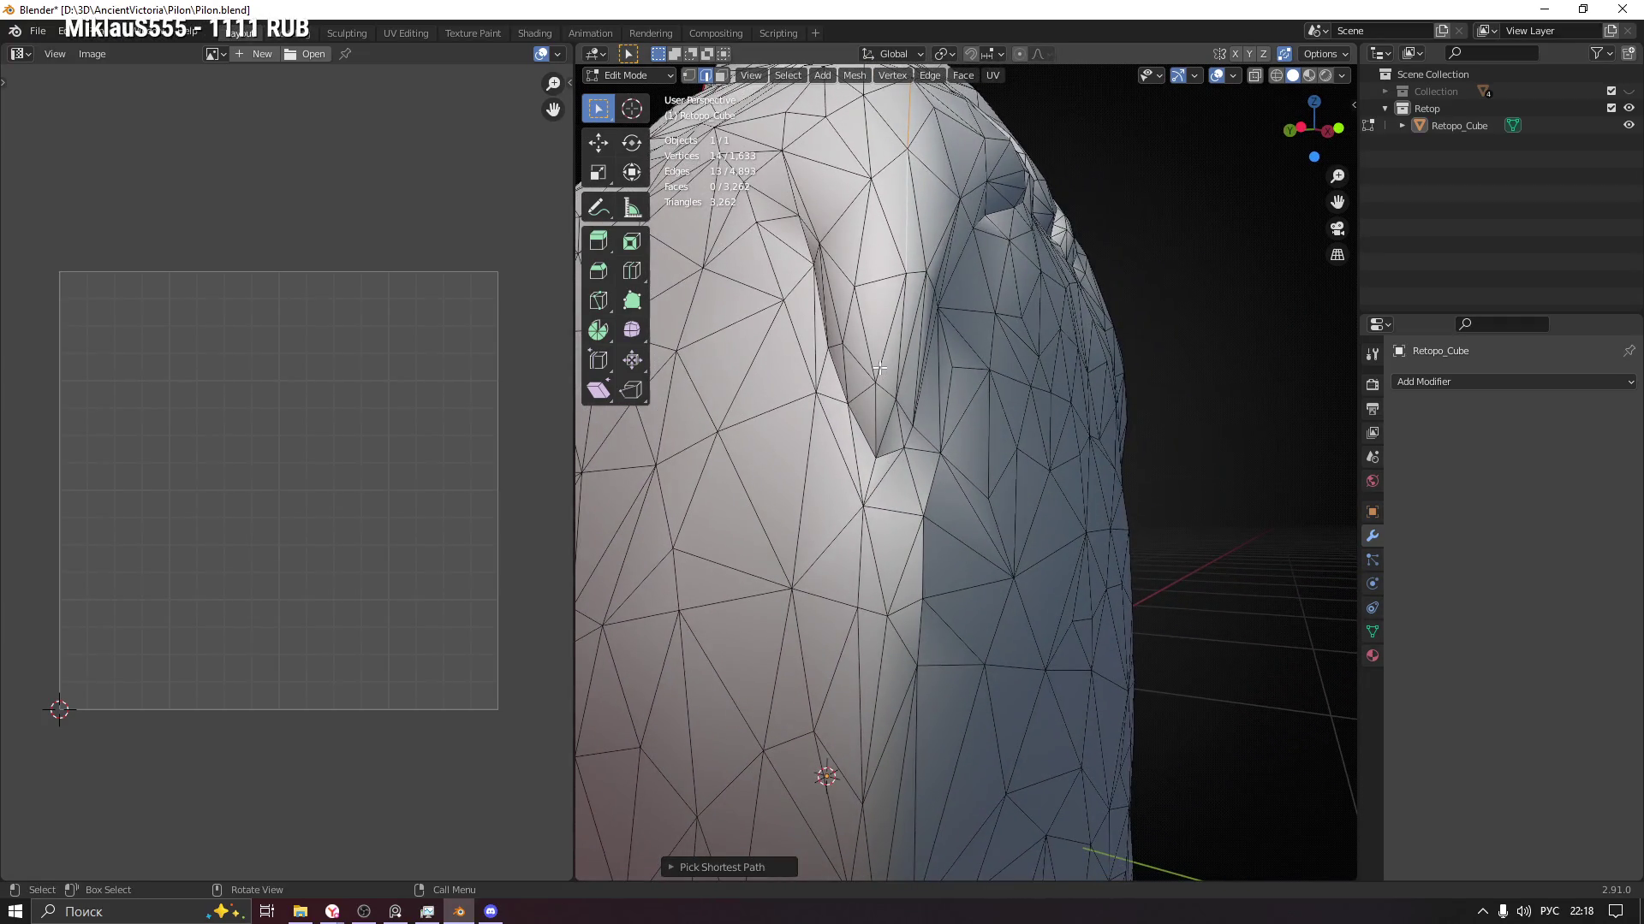
{"action": "scroll", "coordinate": [865, 342], "scroll_direction": "up", "scroll_amount": 2}
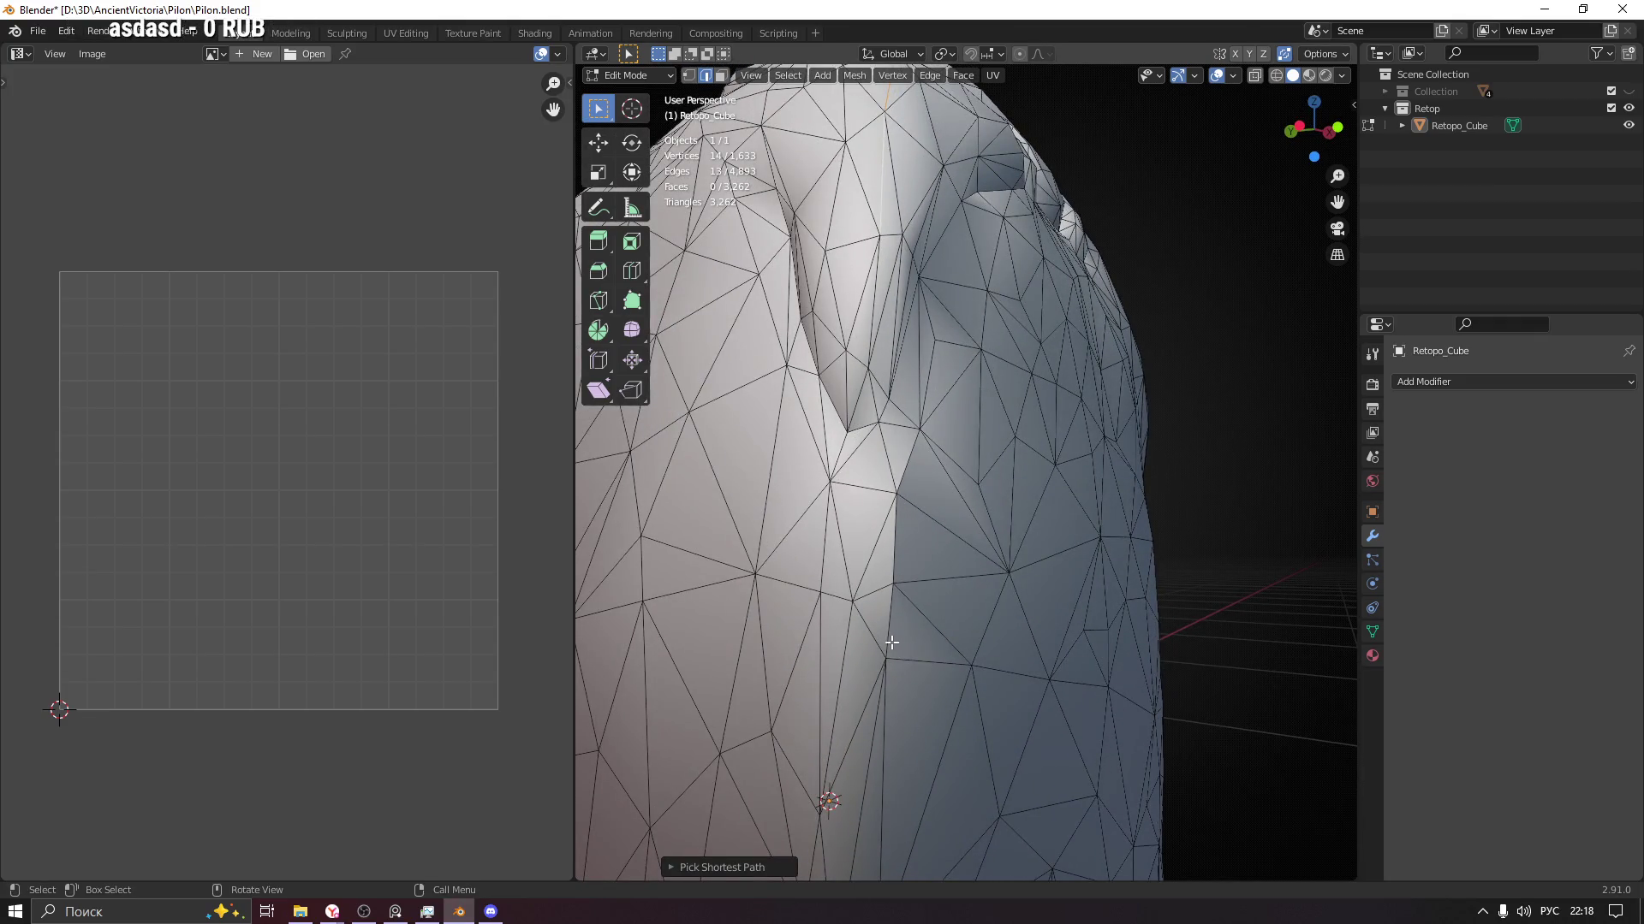
Ctrl-click further edges to extend the path down the mesh.
{"action": "key", "text": "ctrl"}
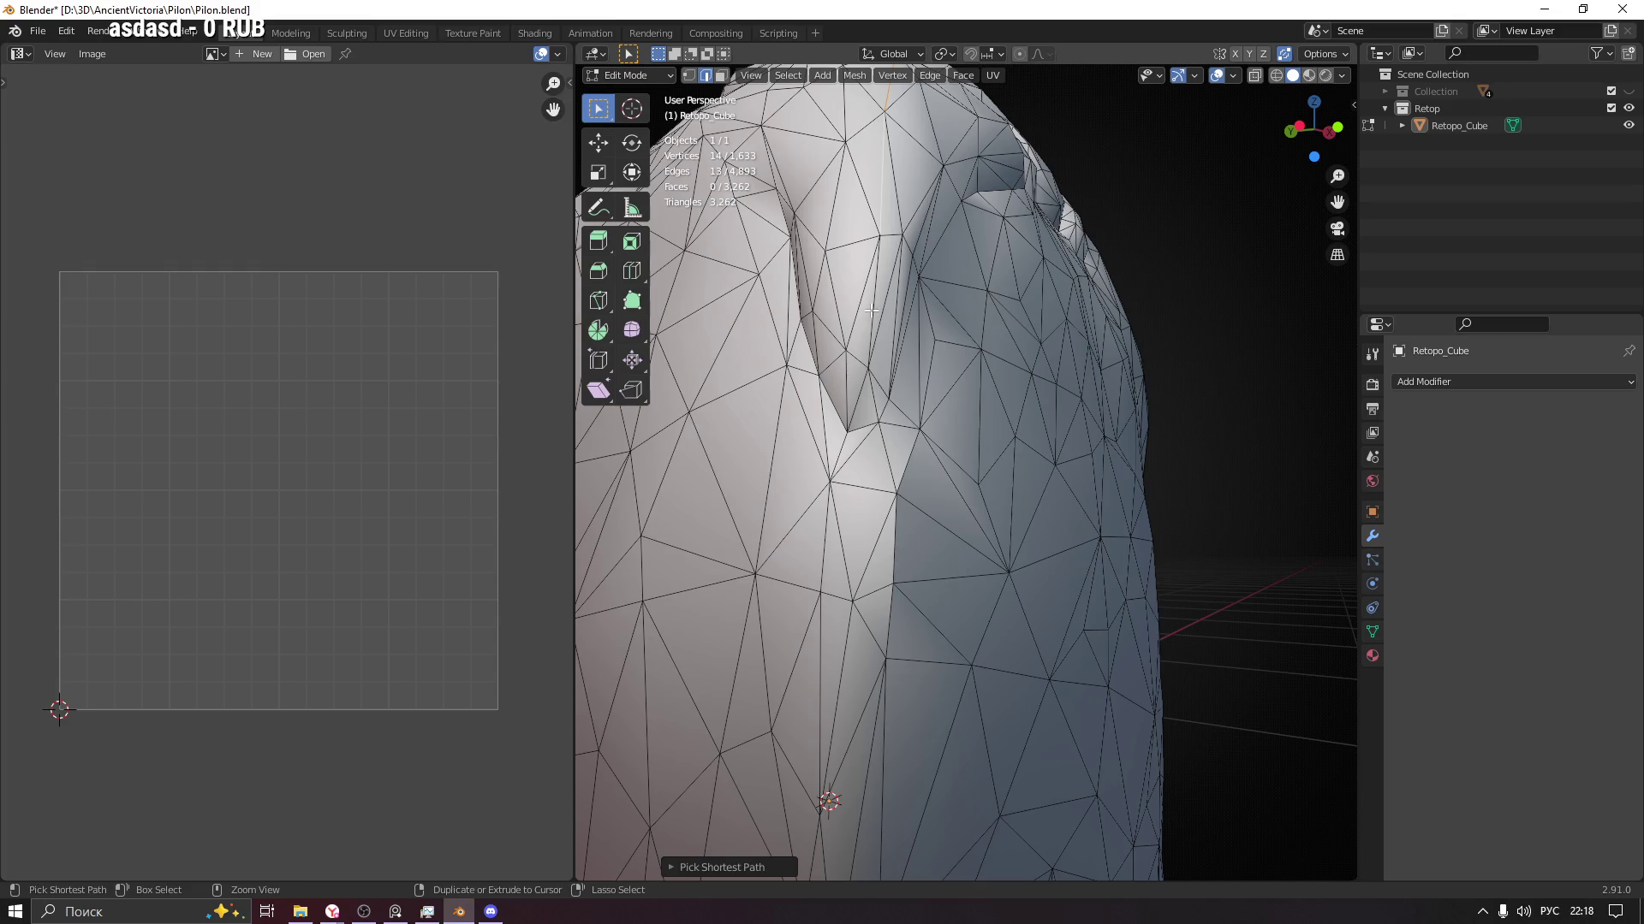
{"action": "left_click", "coordinate": [887, 626], "text": "ctrl"}
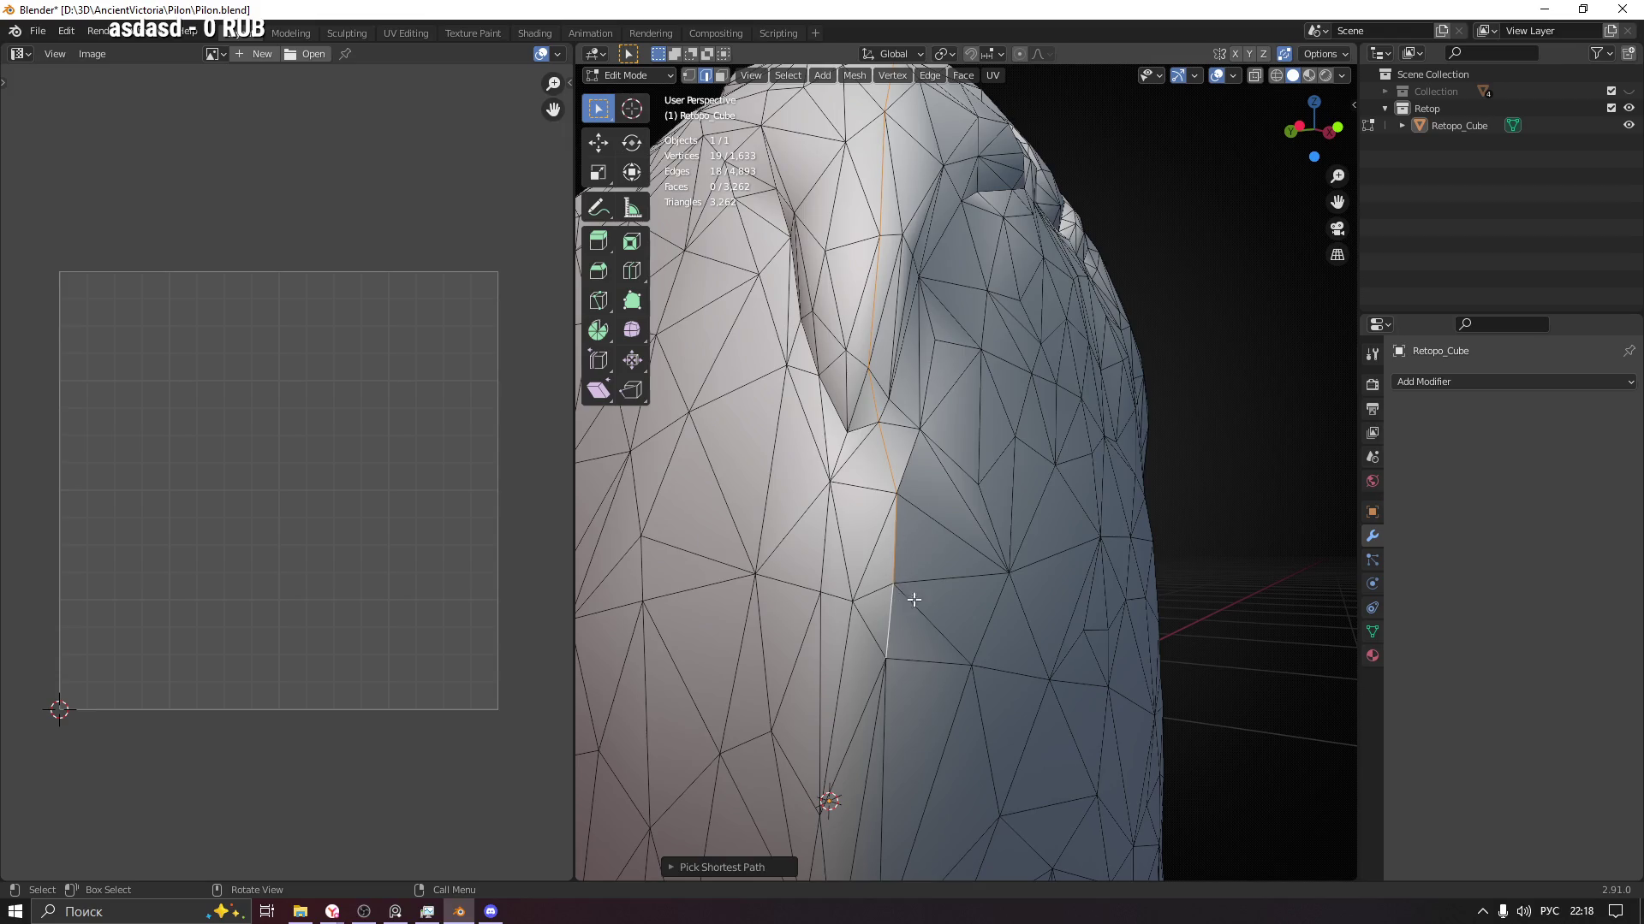
{"action": "scroll", "coordinate": [919, 431], "scroll_direction": "down", "scroll_amount": 3}
{"action": "mouse_move", "coordinate": [918, 431]}
{"action": "middle_mouse_down"}
{"action": "mouse_move", "coordinate": [844, 452]}
{"action": "mouse_move", "coordinate": [830, 431]}
{"action": "mouse_move", "coordinate": [882, 475]}
{"action": "mouse_move", "coordinate": [910, 428]}
{"action": "mouse_move", "coordinate": [916, 368]}
{"action": "middle_mouse_up"}
{"action": "scroll", "coordinate": [905, 488], "scroll_direction": "up", "scroll_amount": 4}
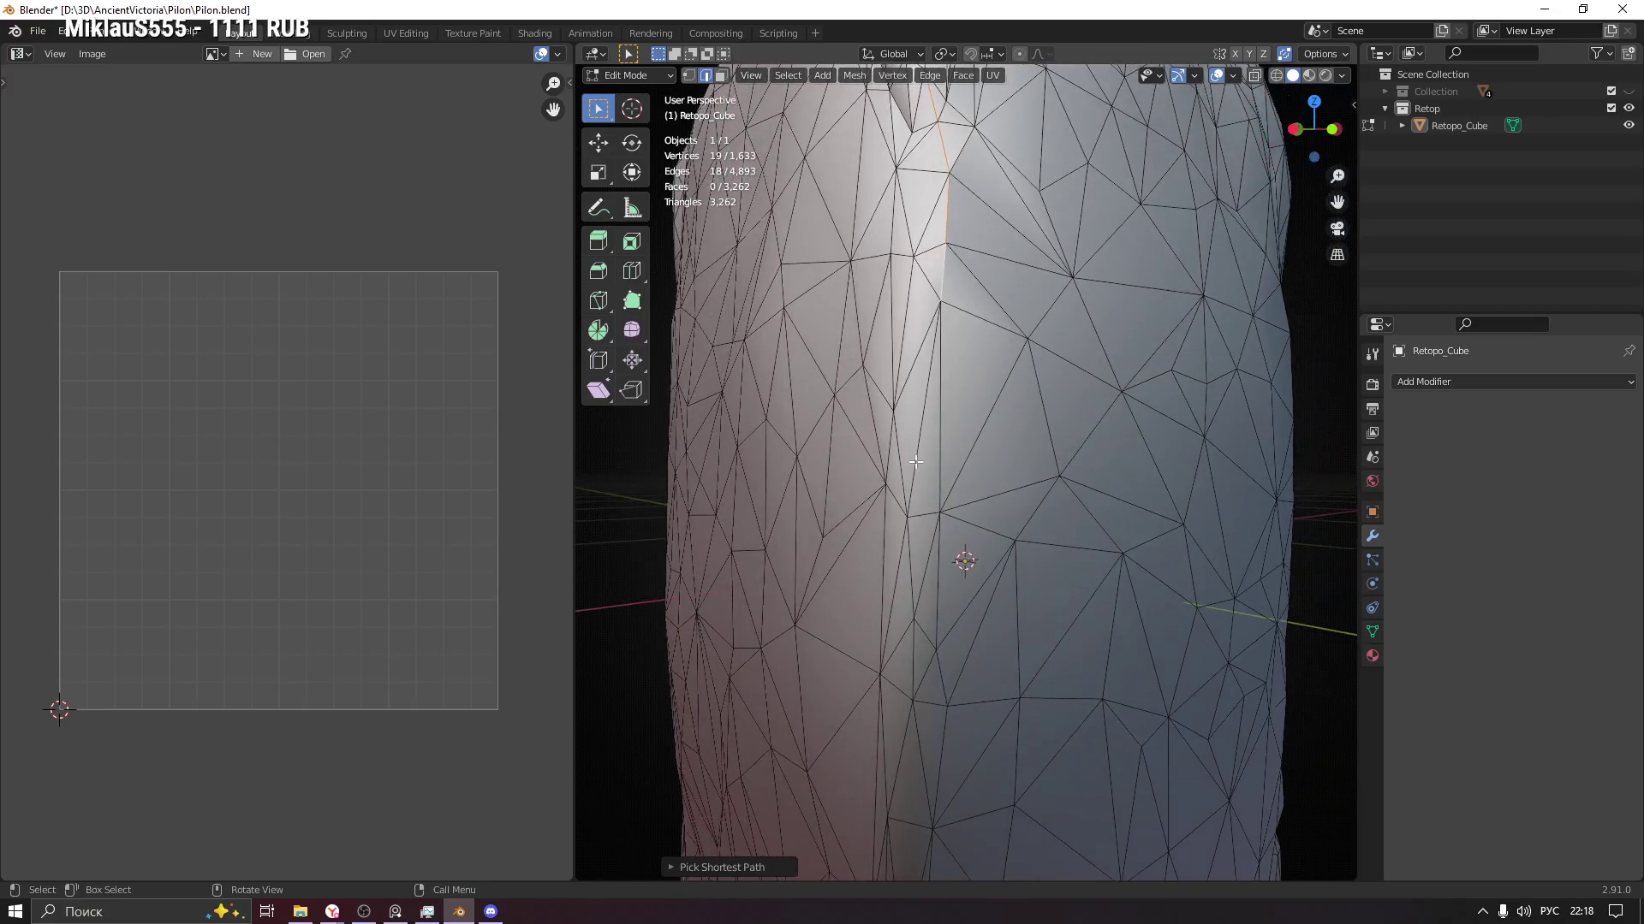
{"action": "left_click", "coordinate": [917, 356], "text": "ctrl"}
{"action": "scroll", "coordinate": [917, 356], "scroll_direction": "down", "scroll_amount": 4}
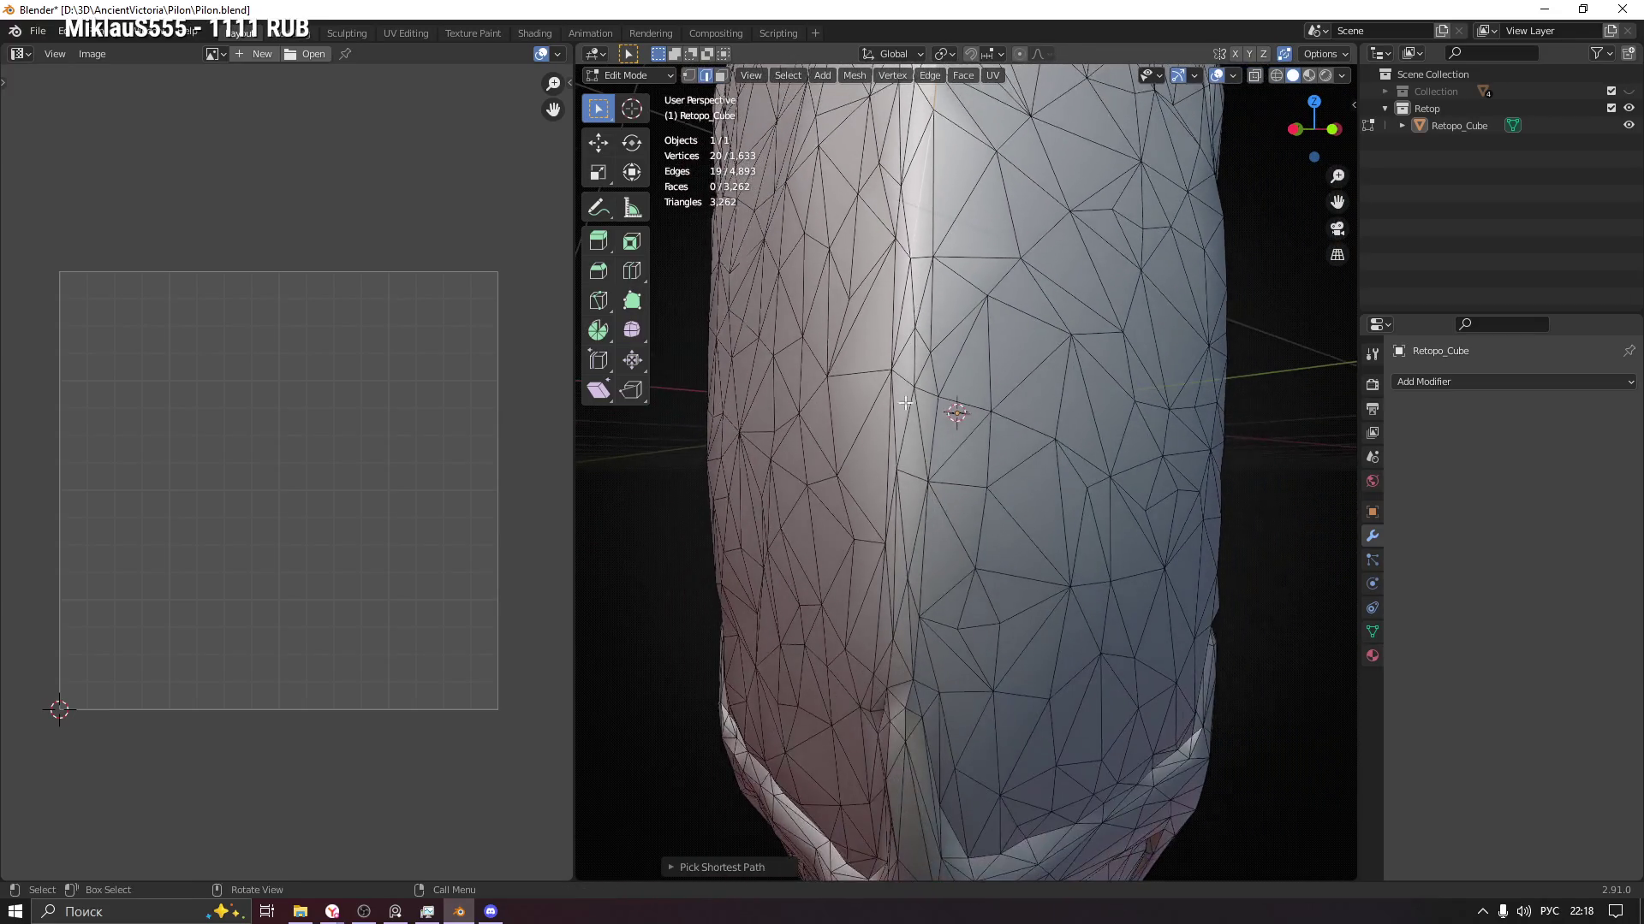
{"action": "scroll", "coordinate": [915, 356], "scroll_direction": "up", "scroll_amount": 3}
{"action": "mouse_move", "coordinate": [915, 356]}
{"action": "middle_mouse_down"}
{"action": "mouse_move", "coordinate": [960, 419]}
{"action": "mouse_move", "coordinate": [927, 406]}
{"action": "middle_mouse_up"}
{"action": "left_click", "coordinate": [931, 420], "text": "ctrl"}
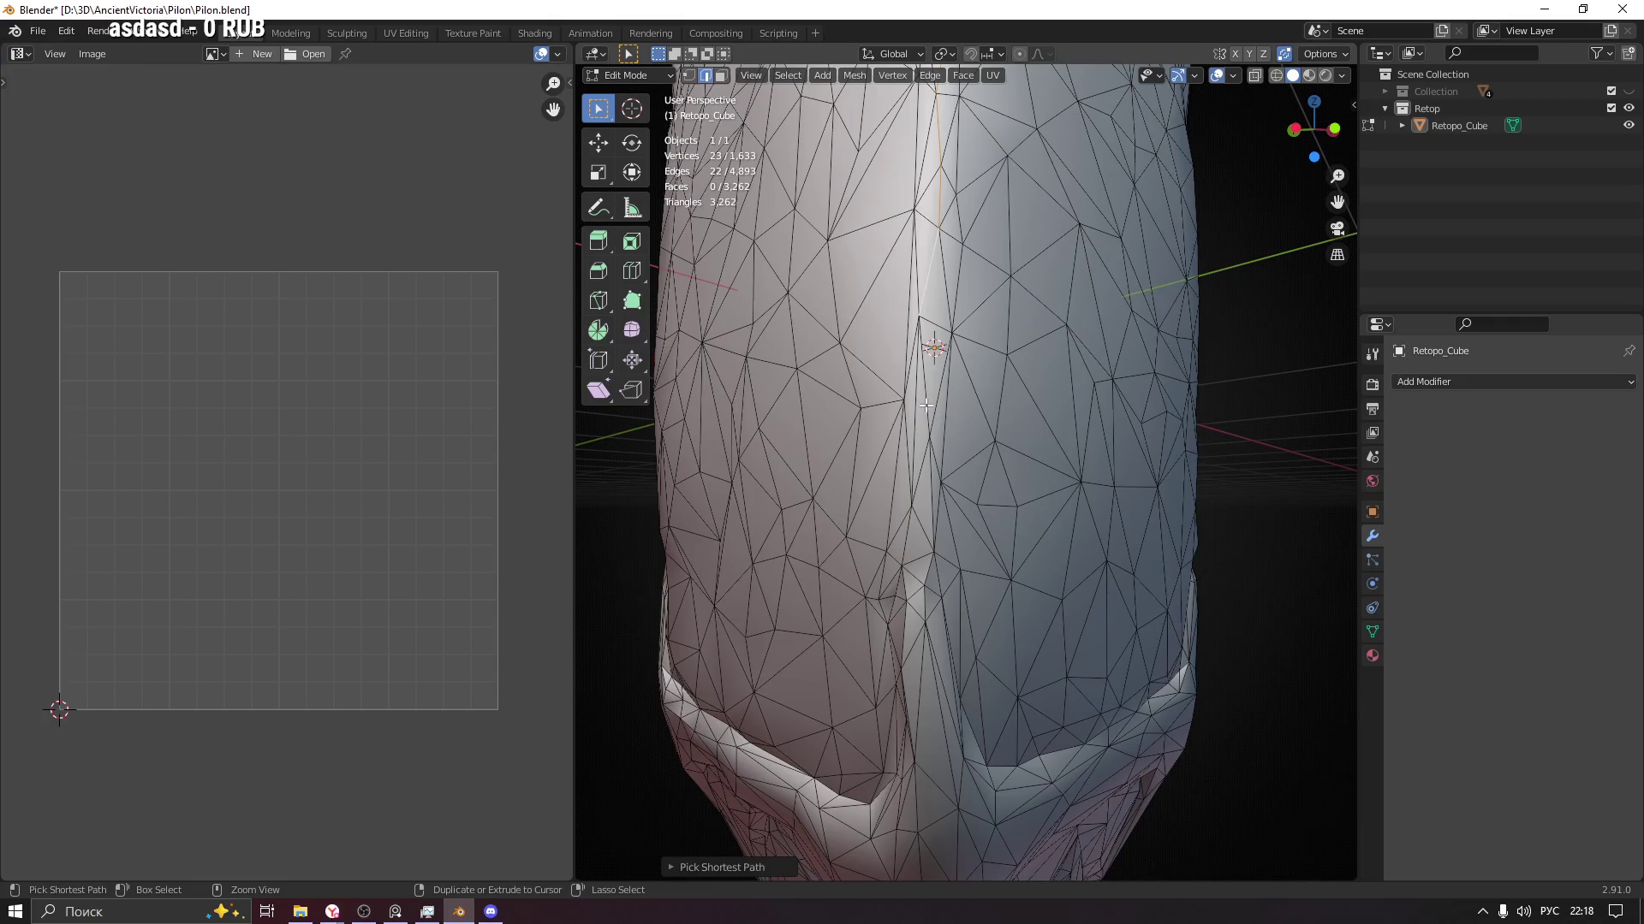
{"action": "left_click", "coordinate": [928, 511], "text": "ctrl"}
{"action": "mouse_move", "coordinate": [925, 668]}
{"action": "middle_mouse_down", "text": "shift"}
{"action": "mouse_move", "coordinate": [900, 402]}
{"action": "mouse_move", "coordinate": [873, 423]}
{"action": "mouse_move", "coordinate": [894, 428]}
{"action": "middle_mouse_up", "text": "shift"}
{"action": "left_click", "coordinate": [856, 423], "text": "ctrl"}
{"action": "left_click", "coordinate": [884, 597], "text": "ctrl"}
Continue the edge path to the mesh's bottom tip, 40 edges in total.
{"action": "mouse_move", "coordinate": [888, 598]}
{"action": "middle_mouse_down", "text": "shift"}
{"action": "mouse_move", "coordinate": [858, 383]}
{"action": "mouse_move", "coordinate": [809, 358]}
{"action": "mouse_move", "coordinate": [803, 390]}
{"action": "mouse_move", "coordinate": [782, 364]}
{"action": "middle_mouse_up", "text": "shift"}
{"action": "left_click", "coordinate": [813, 403], "text": "ctrl"}
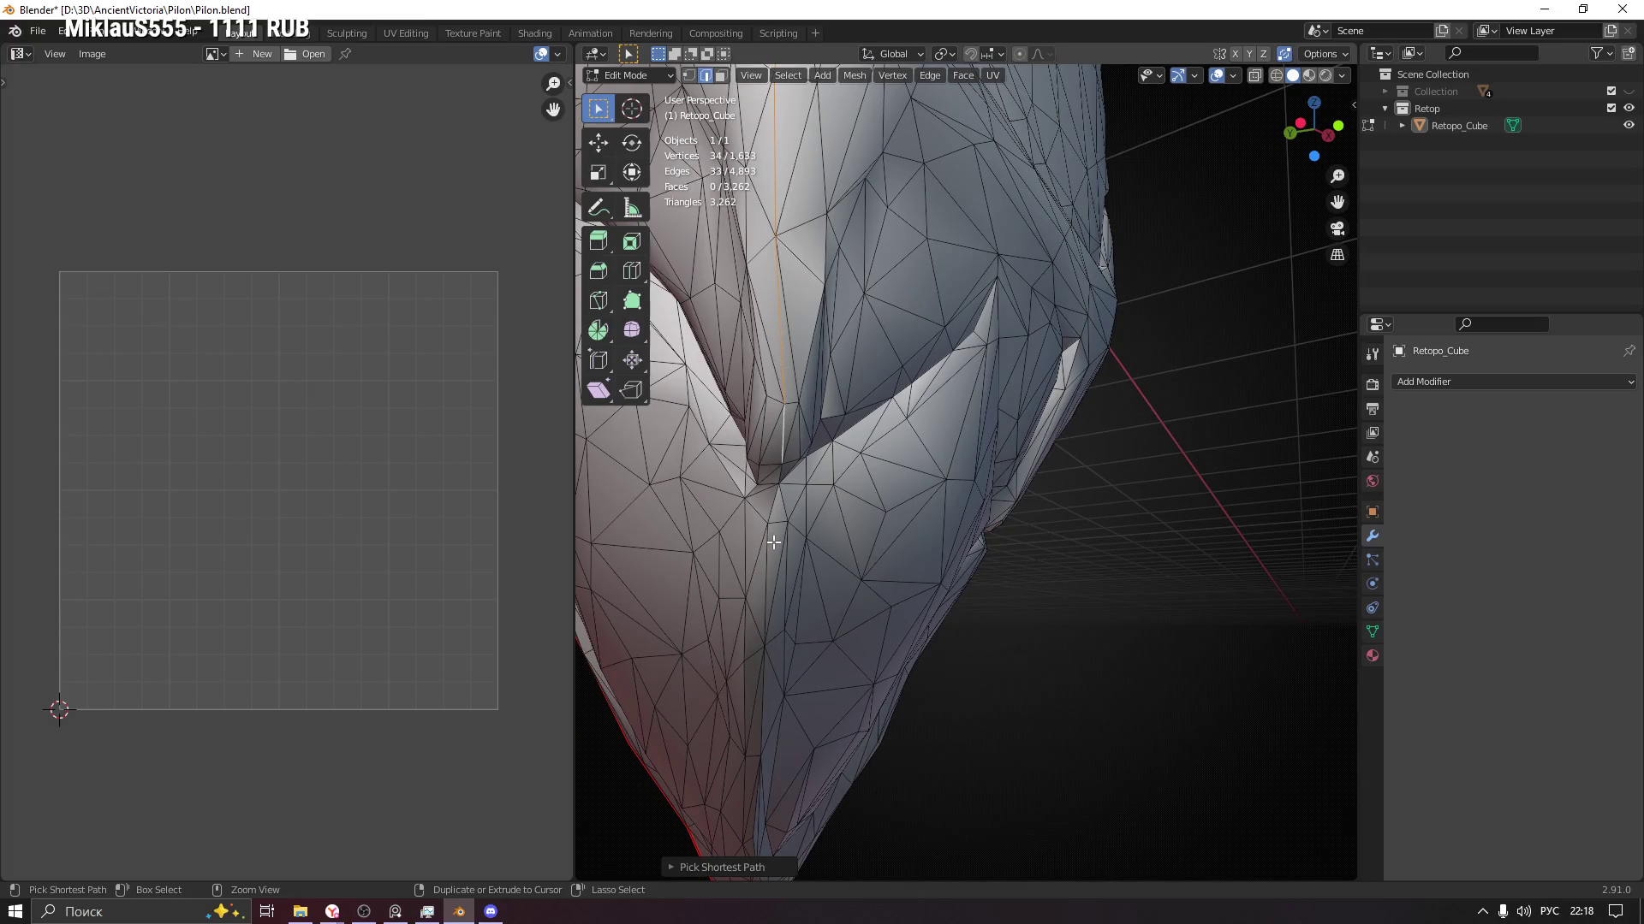
{"action": "left_click", "coordinate": [767, 555], "text": "ctrl"}
{"action": "middle_click_drag", "start_coordinate": [785, 576], "coordinate": [840, 351], "text": "shift"}
{"action": "mouse_move", "coordinate": [805, 628]}
{"action": "middle_mouse_down"}
{"action": "mouse_move", "coordinate": [821, 576]}
{"action": "mouse_move", "coordinate": [820, 327]}
{"action": "mouse_move", "coordinate": [786, 376]}
{"action": "middle_mouse_up"}
{"action": "left_click", "coordinate": [789, 350], "text": "ctrl"}
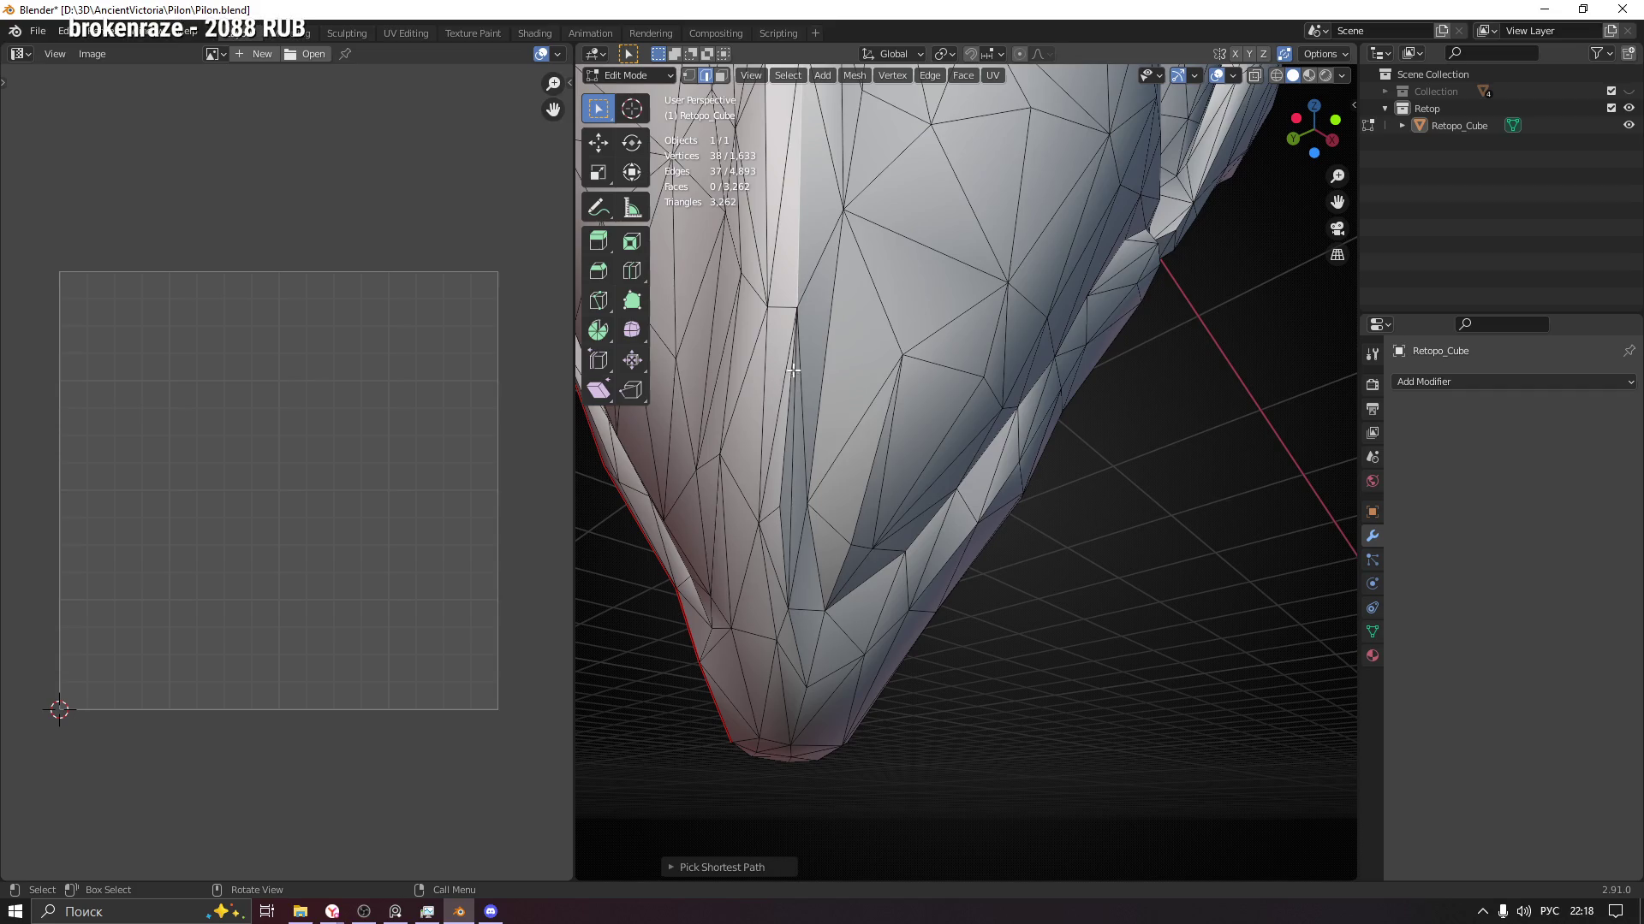
{"action": "left_click", "coordinate": [792, 562], "text": "ctrl"}
{"action": "mouse_move", "coordinate": [792, 562]}
{"action": "middle_mouse_down", "text": "shift"}
{"action": "mouse_move", "coordinate": [890, 408]}
{"action": "mouse_move", "coordinate": [884, 372]}
{"action": "middle_mouse_up", "text": "shift"}
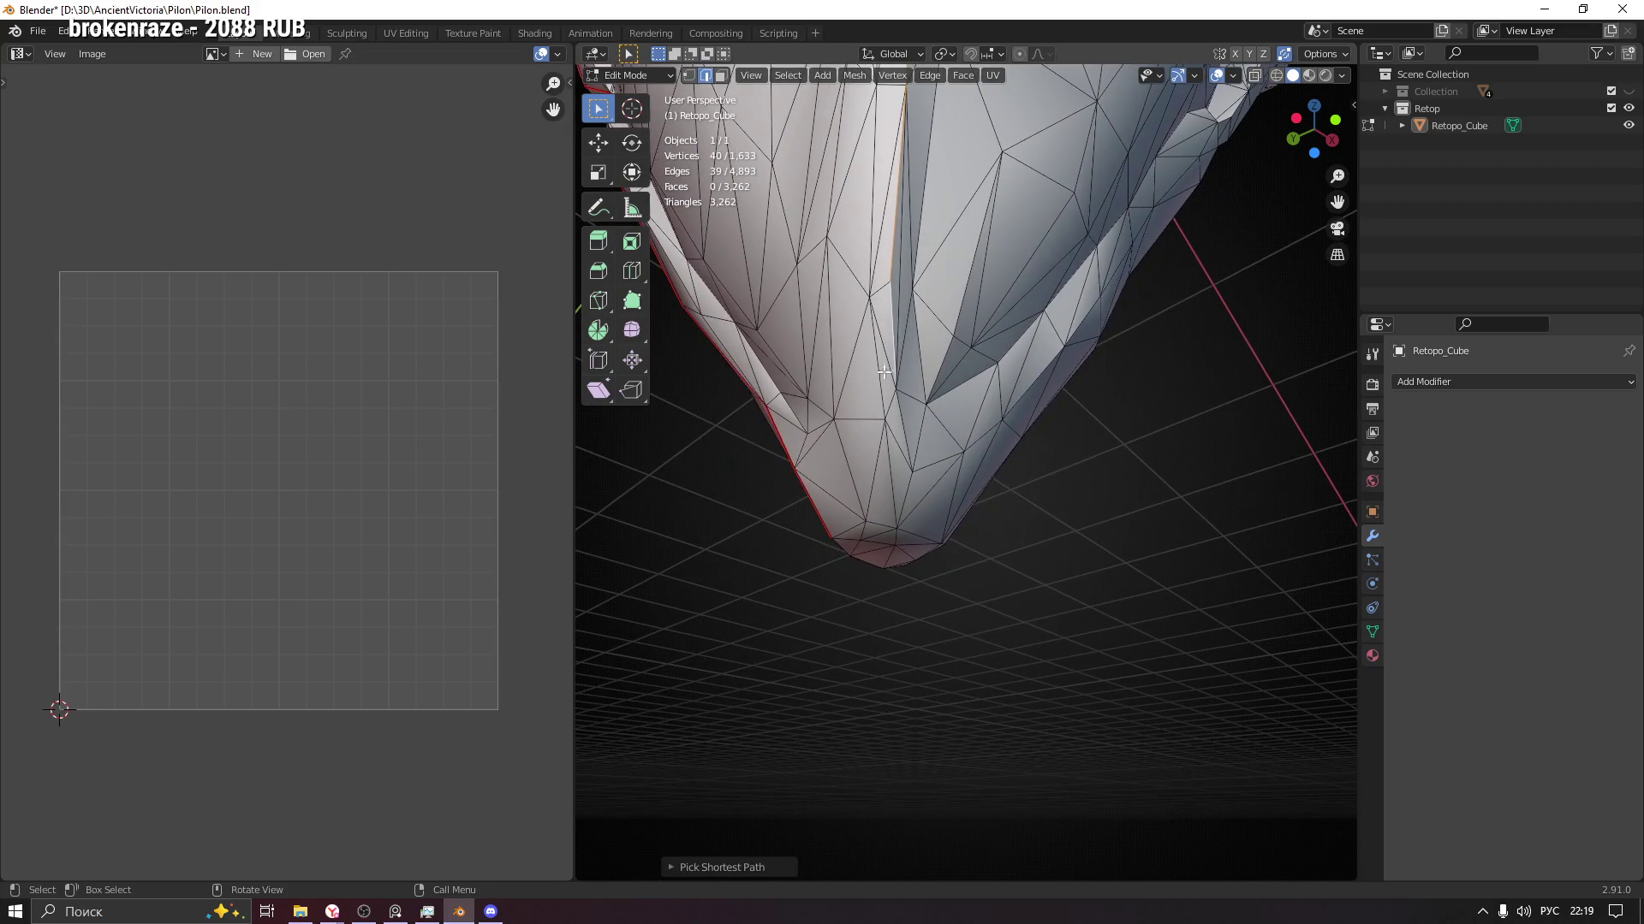
{"action": "left_click", "coordinate": [904, 433], "text": "ctrl"}
Mark the selected edge path as a UV seam, then reset to a single edge.
{"action": "right_click", "coordinate": [904, 433]}
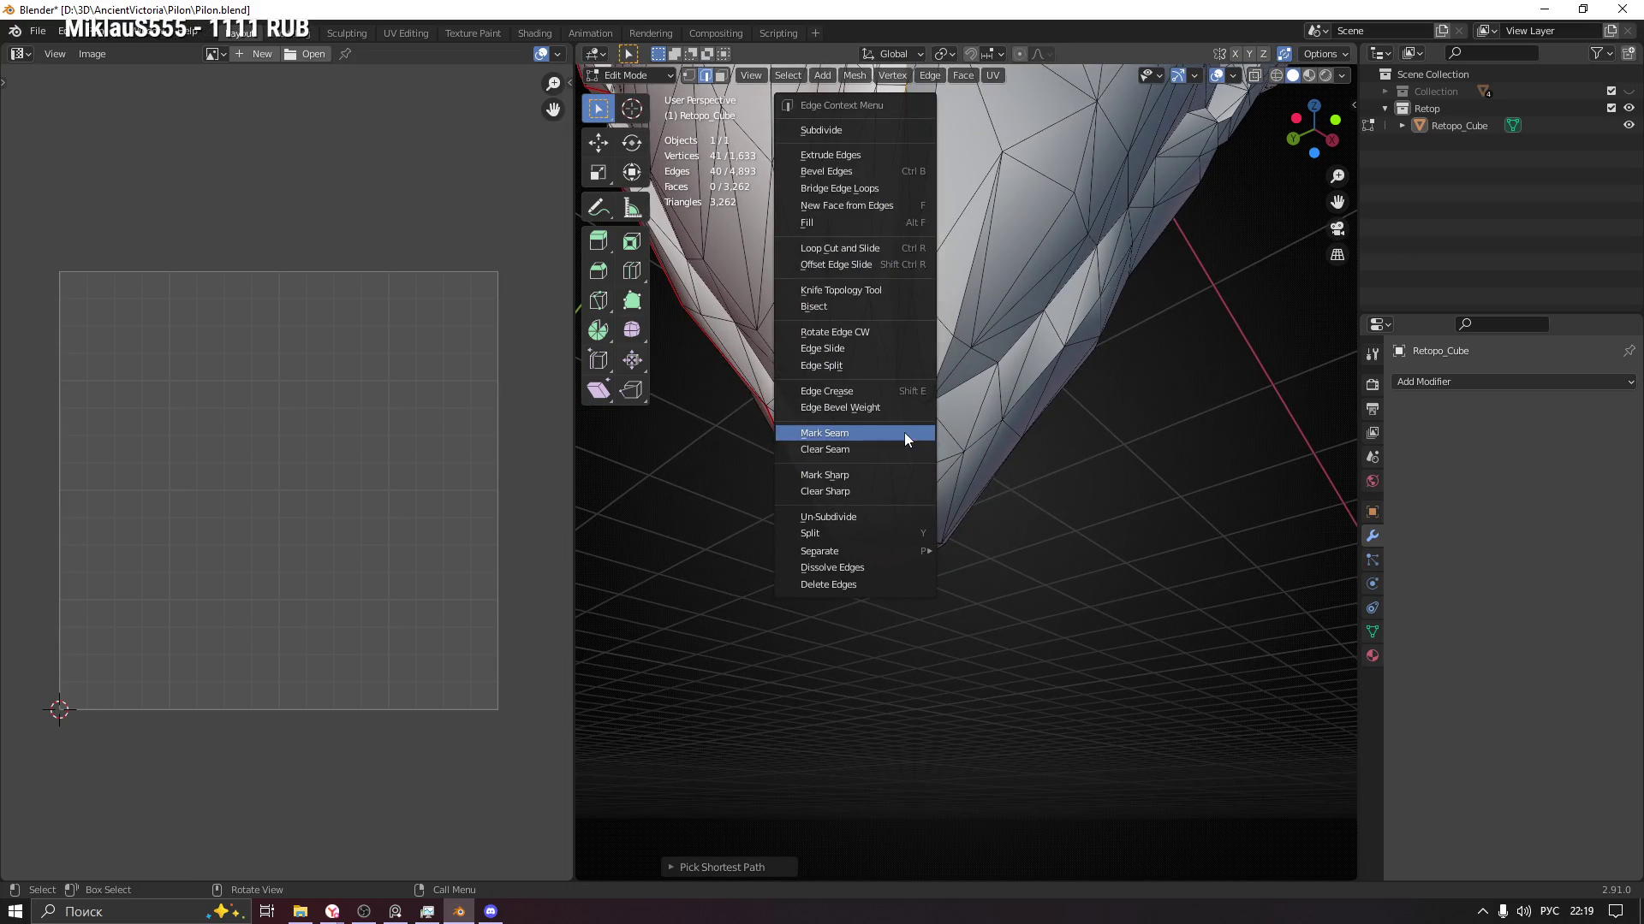
{"action": "left_click", "coordinate": [886, 435]}
{"action": "middle_click_drag", "start_coordinate": [886, 436], "coordinate": [906, 594]}
{"action": "left_click", "coordinate": [873, 449]}
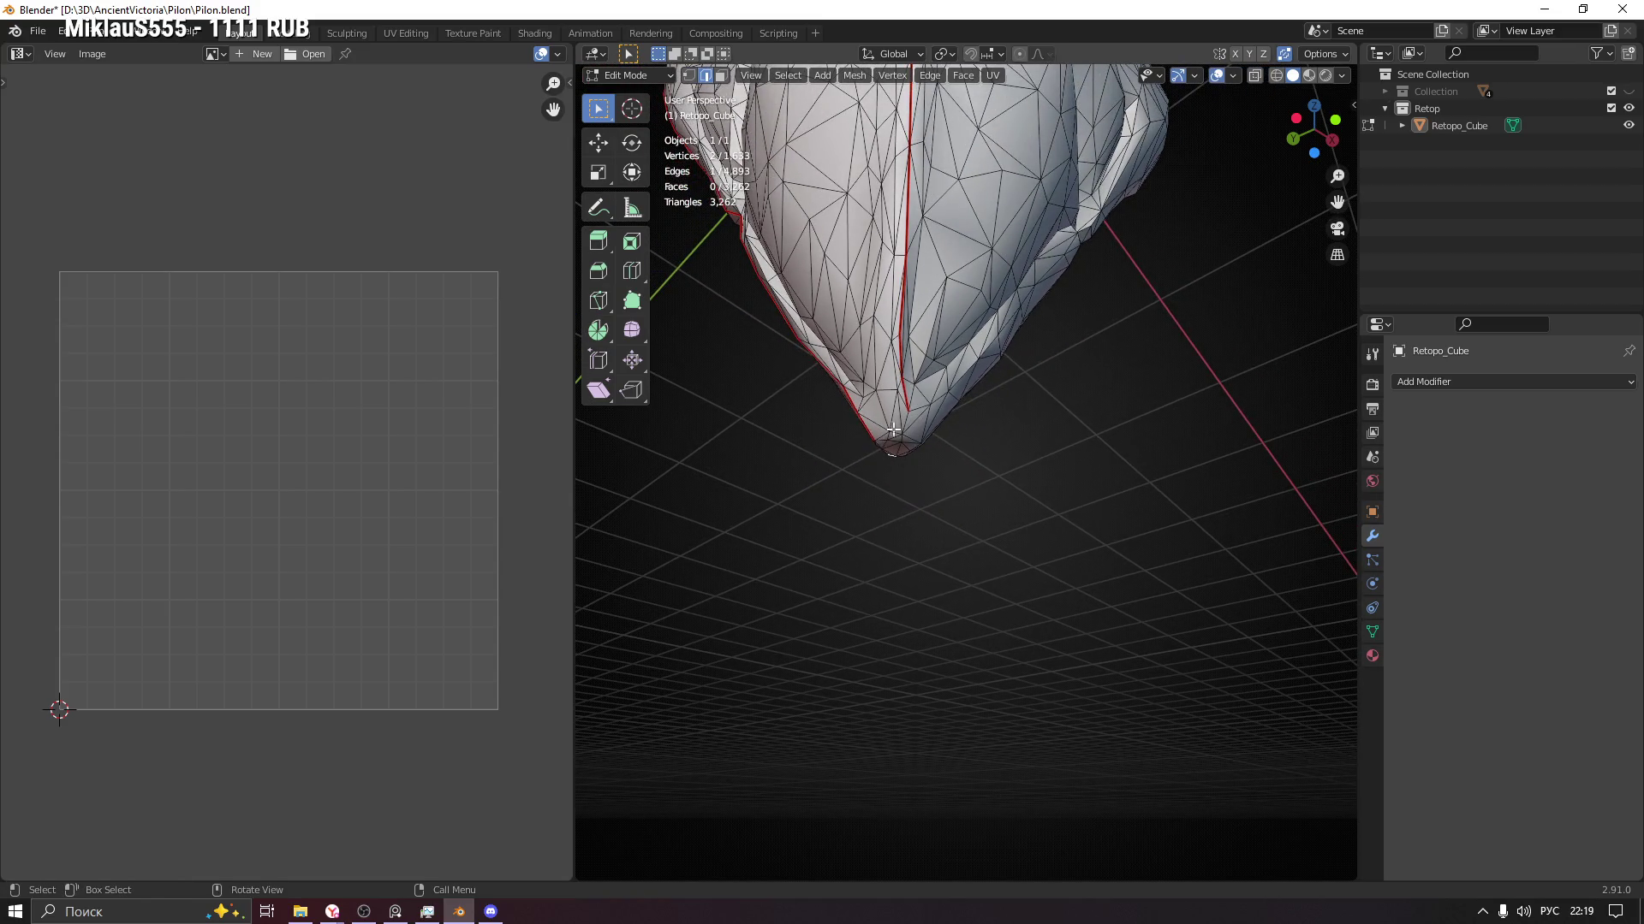
Save Pilon.blend with Ctrl+S, review the red seam, and briefly check the OBS window.
{"action": "mouse_move", "coordinate": [893, 444]}
{"action": "middle_mouse_down"}
{"action": "mouse_move", "coordinate": [946, 454]}
{"action": "mouse_move", "coordinate": [880, 466]}
{"action": "mouse_move", "coordinate": [896, 444]}
{"action": "mouse_move", "coordinate": [913, 476]}
{"action": "mouse_move", "coordinate": [933, 452]}
{"action": "mouse_move", "coordinate": [902, 440]}
{"action": "mouse_move", "coordinate": [958, 345]}
{"action": "mouse_move", "coordinate": [968, 591]}
{"action": "mouse_move", "coordinate": [984, 371]}
{"action": "mouse_move", "coordinate": [1120, 369]}
{"action": "mouse_move", "coordinate": [1087, 334]}
{"action": "mouse_move", "coordinate": [1060, 354]}
{"action": "middle_mouse_up"}
{"action": "key", "text": "ctrl+s"}
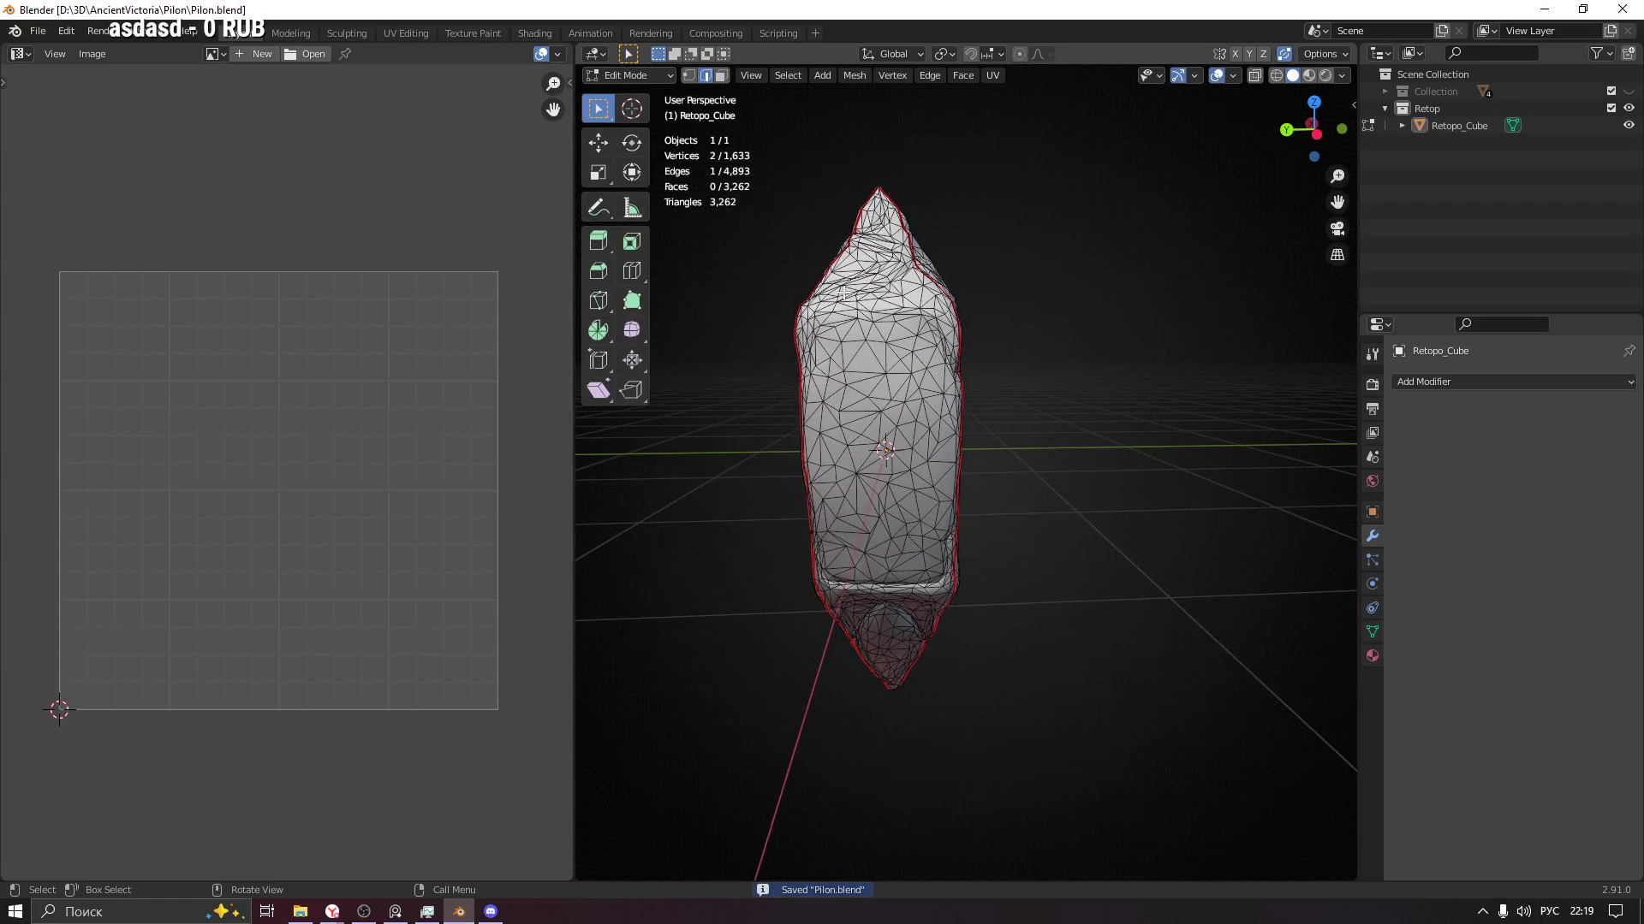
{"action": "middle_click_drag", "start_coordinate": [902, 281], "coordinate": [847, 219]}
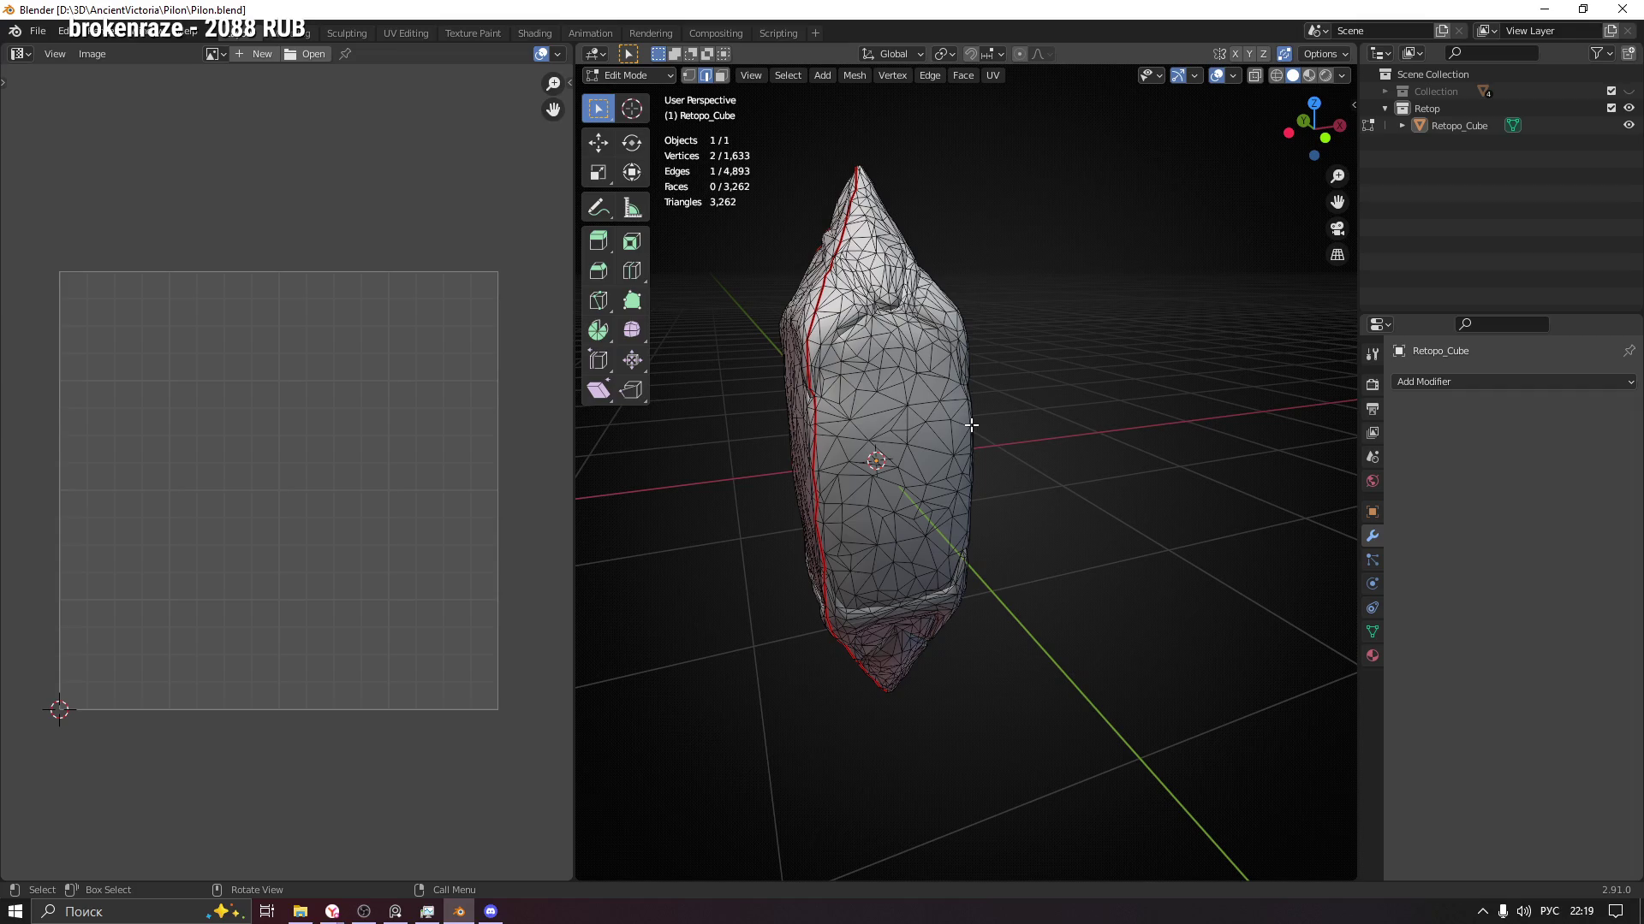
{"action": "left_click", "coordinate": [379, 914]}
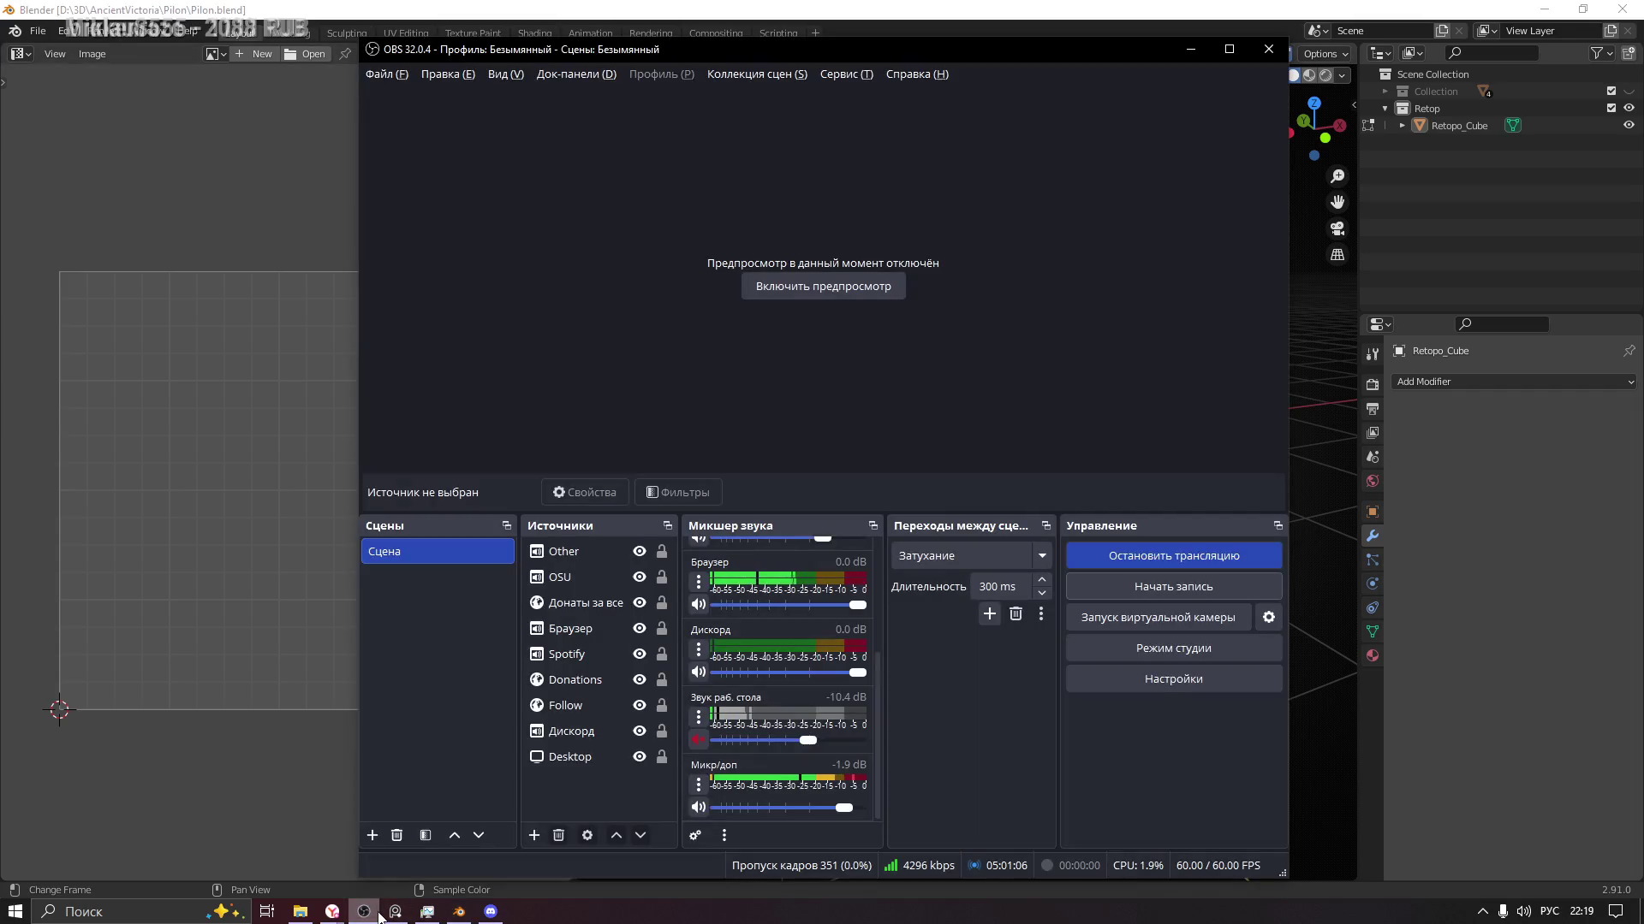
{"action": "left_click", "coordinate": [379, 914]}
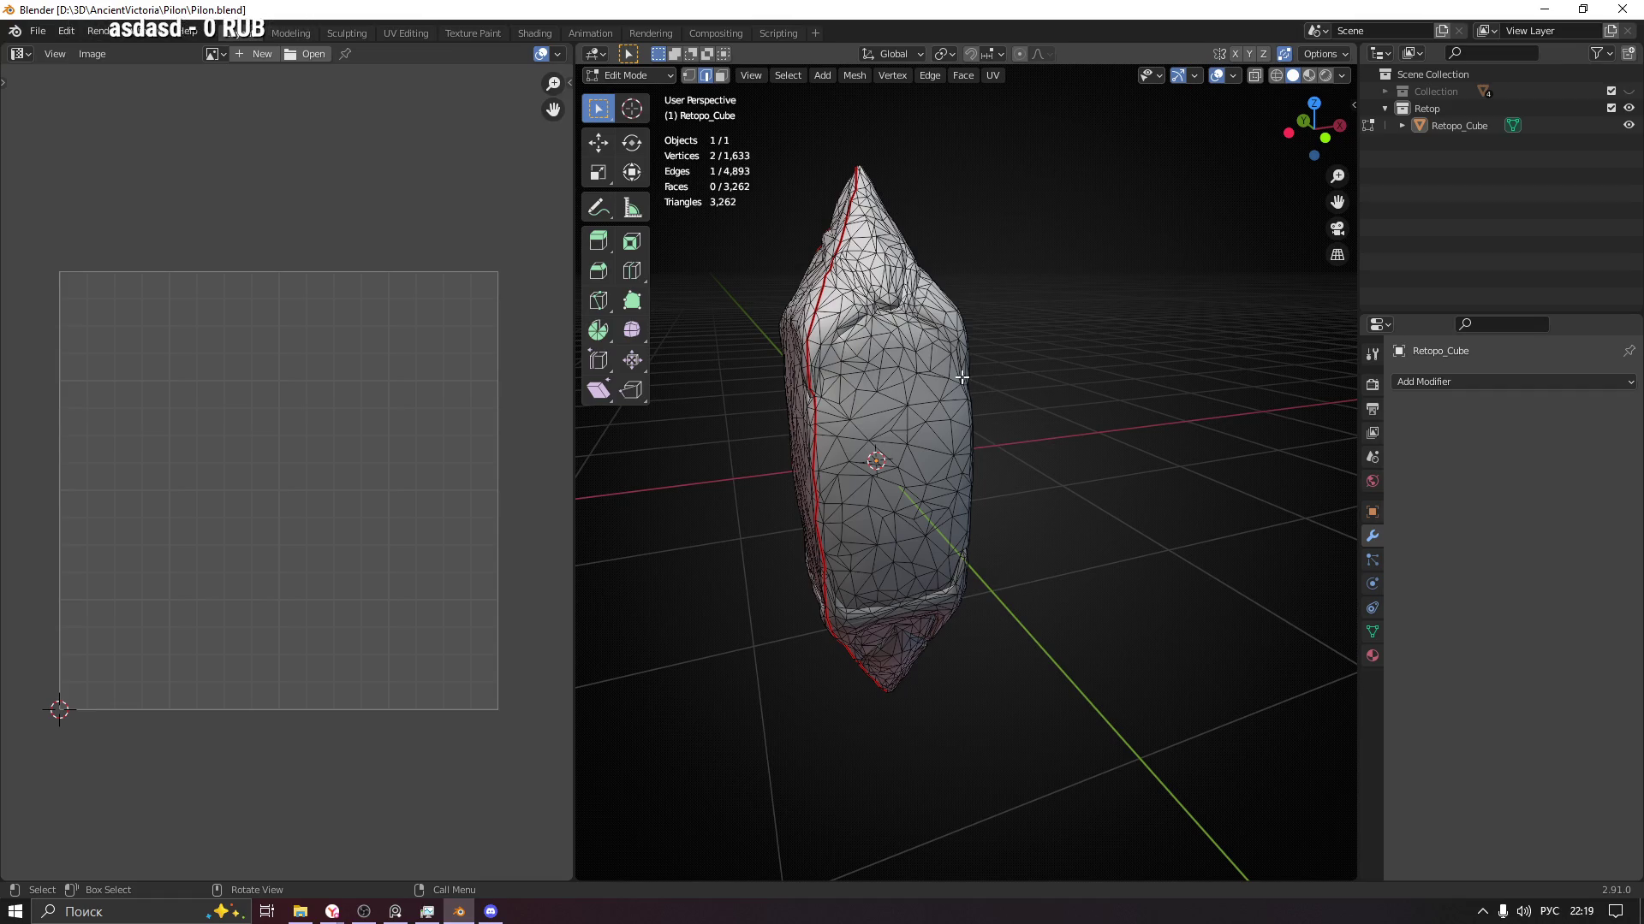
Start a new edge path from the selected edge and extend it up toward the peak.
{"action": "mouse_move", "coordinate": [945, 305]}
{"action": "middle_mouse_down"}
{"action": "mouse_move", "coordinate": [906, 242]}
{"action": "mouse_move", "coordinate": [803, 195]}
{"action": "middle_mouse_up"}
{"action": "scroll", "coordinate": [814, 182], "scroll_direction": "up", "scroll_amount": 3}
{"action": "middle_click_drag", "start_coordinate": [847, 309], "coordinate": [888, 445]}
{"action": "middle_click_drag", "start_coordinate": [826, 565], "coordinate": [831, 524]}
{"action": "left_click", "coordinate": [817, 324], "text": "ctrl"}
{"action": "scroll", "coordinate": [826, 304], "scroll_direction": "down", "scroll_amount": 3}
{"action": "mouse_move", "coordinate": [830, 360]}
{"action": "middle_mouse_down"}
{"action": "mouse_move", "coordinate": [850, 525]}
{"action": "mouse_move", "coordinate": [814, 447]}
{"action": "middle_mouse_up"}
{"action": "left_click", "coordinate": [808, 480], "text": "ctrl"}
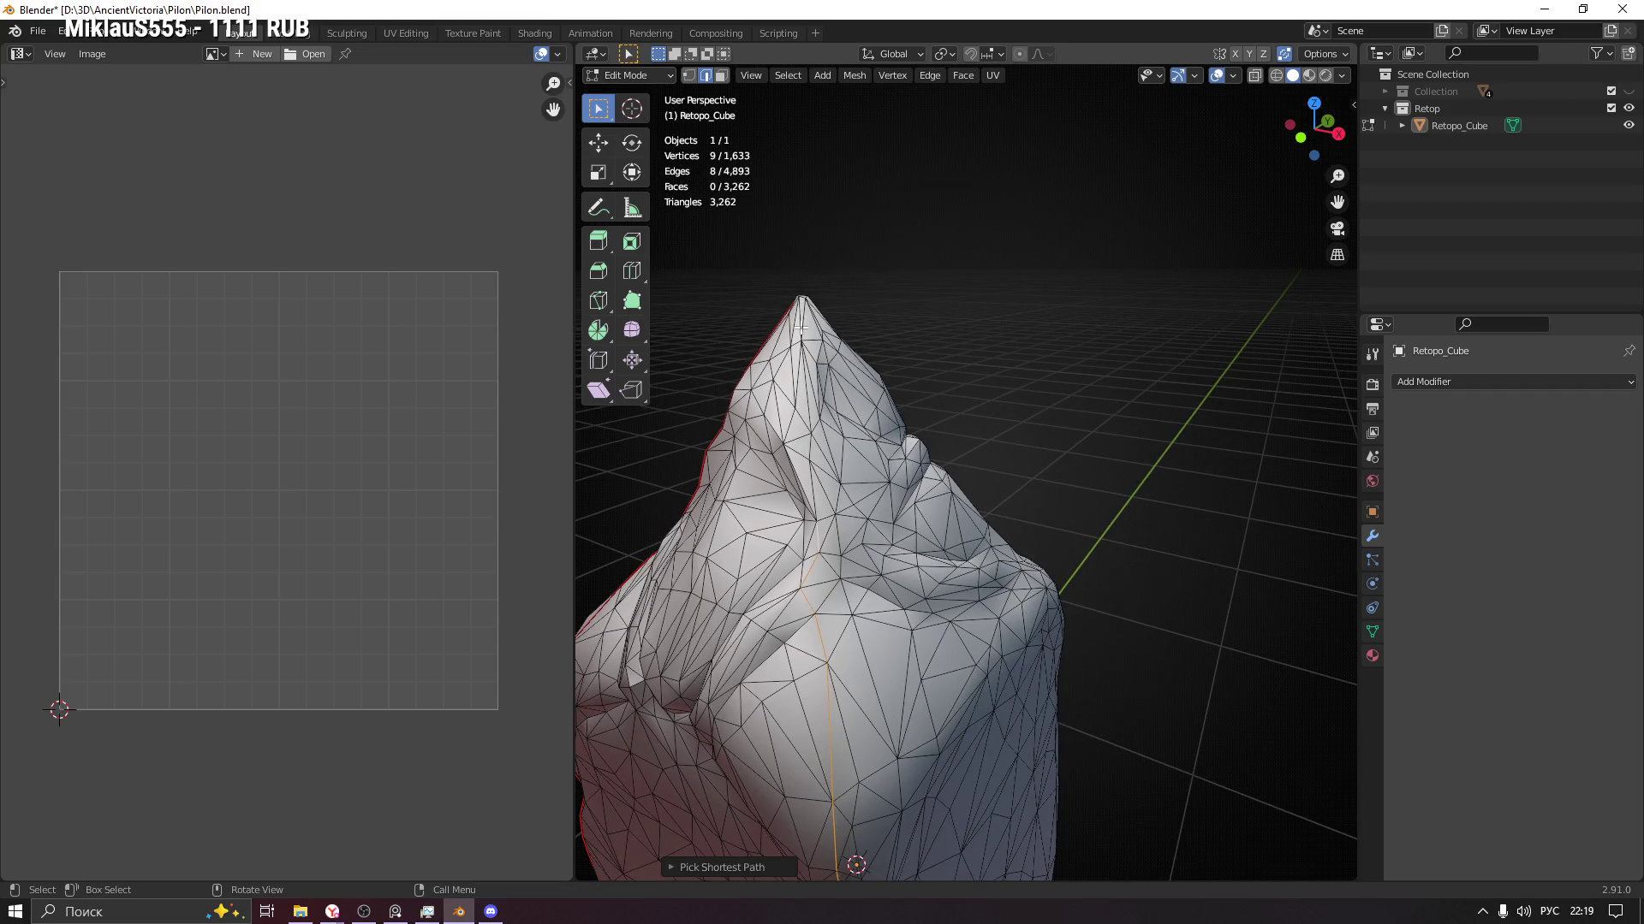
{"action": "left_click", "coordinate": [808, 398], "text": "ctrl"}
{"action": "middle_click_drag", "start_coordinate": [808, 398], "coordinate": [816, 395]}
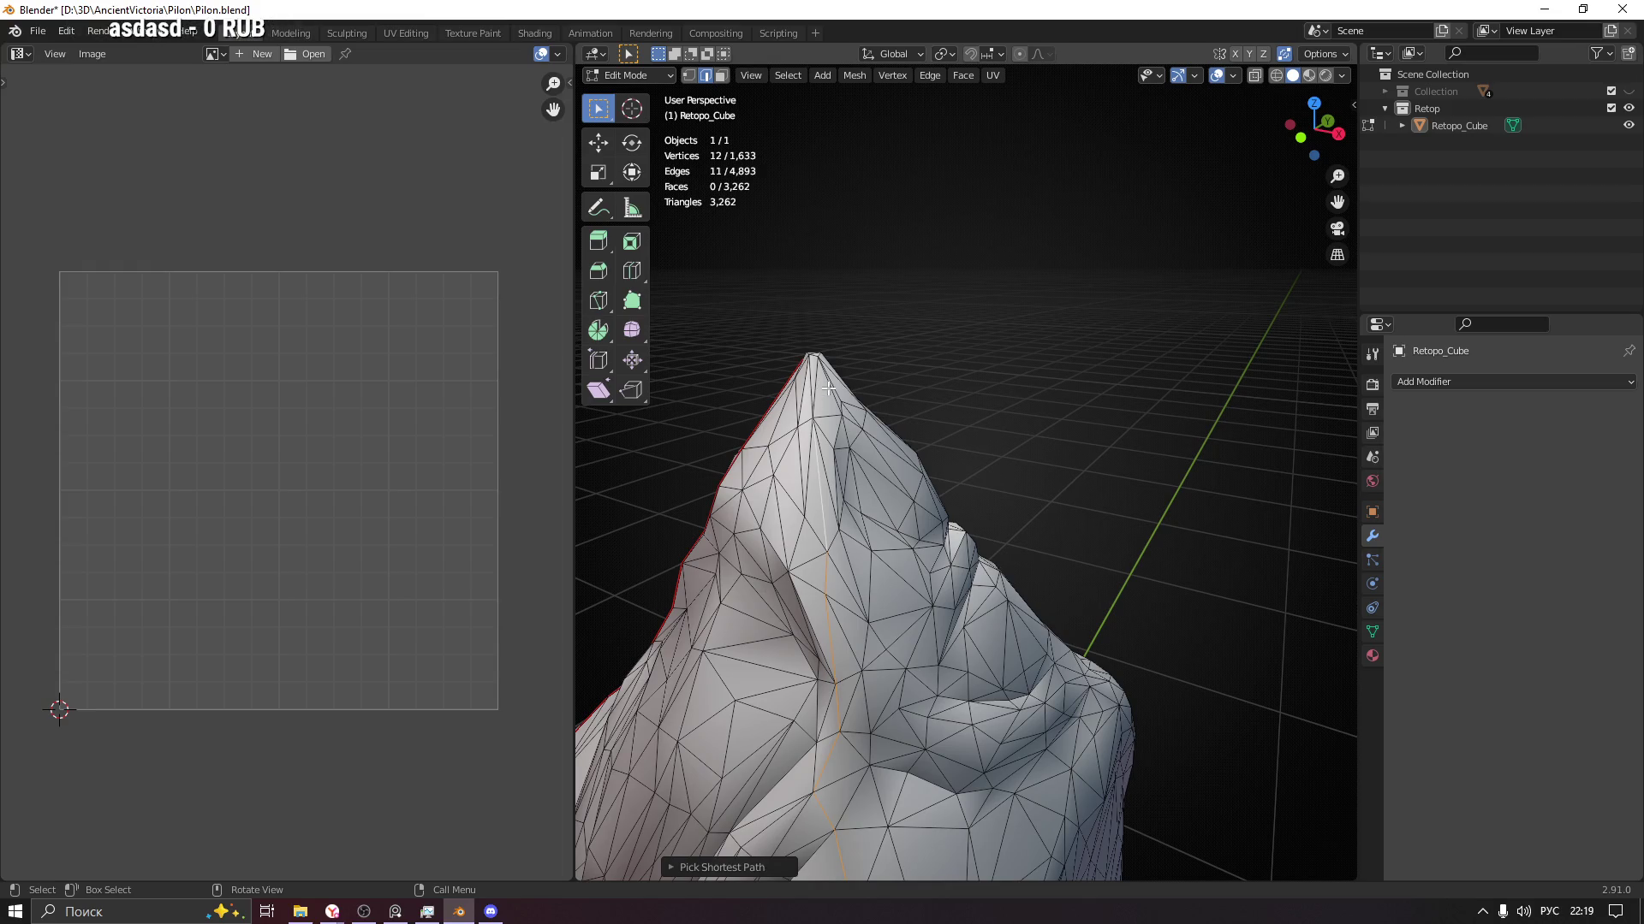
Extend the centre edge path down the middle of the pillar.
{"action": "mouse_move", "coordinate": [811, 399]}
{"action": "middle_mouse_down"}
{"action": "mouse_move", "coordinate": [851, 403]}
{"action": "mouse_move", "coordinate": [828, 410]}
{"action": "mouse_move", "coordinate": [836, 745]}
{"action": "mouse_move", "coordinate": [881, 476]}
{"action": "mouse_move", "coordinate": [844, 432]}
{"action": "middle_mouse_up"}
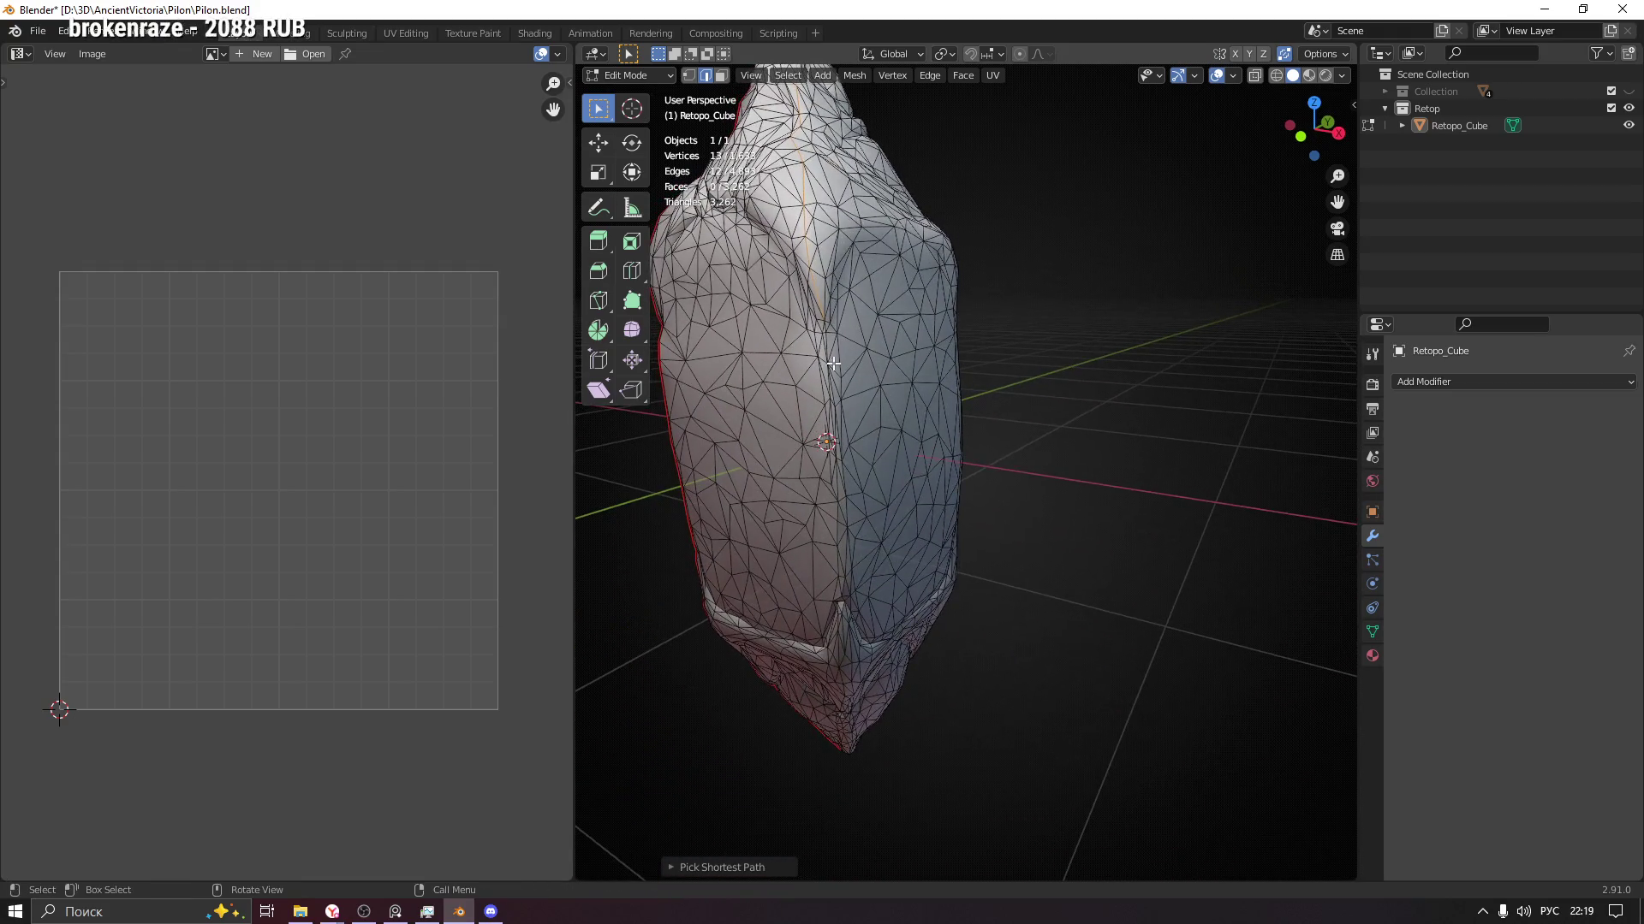
{"action": "scroll", "coordinate": [826, 274], "scroll_direction": "up", "scroll_amount": 4}
{"action": "middle_click_drag", "start_coordinate": [818, 262], "coordinate": [803, 462]}
{"action": "left_click", "coordinate": [810, 255], "text": "shift"}
{"action": "left_click", "coordinate": [799, 501], "text": "ctrl"}
{"action": "left_click", "coordinate": [818, 624], "text": "ctrl"}
{"action": "middle_click_drag", "start_coordinate": [820, 637], "coordinate": [868, 266]}
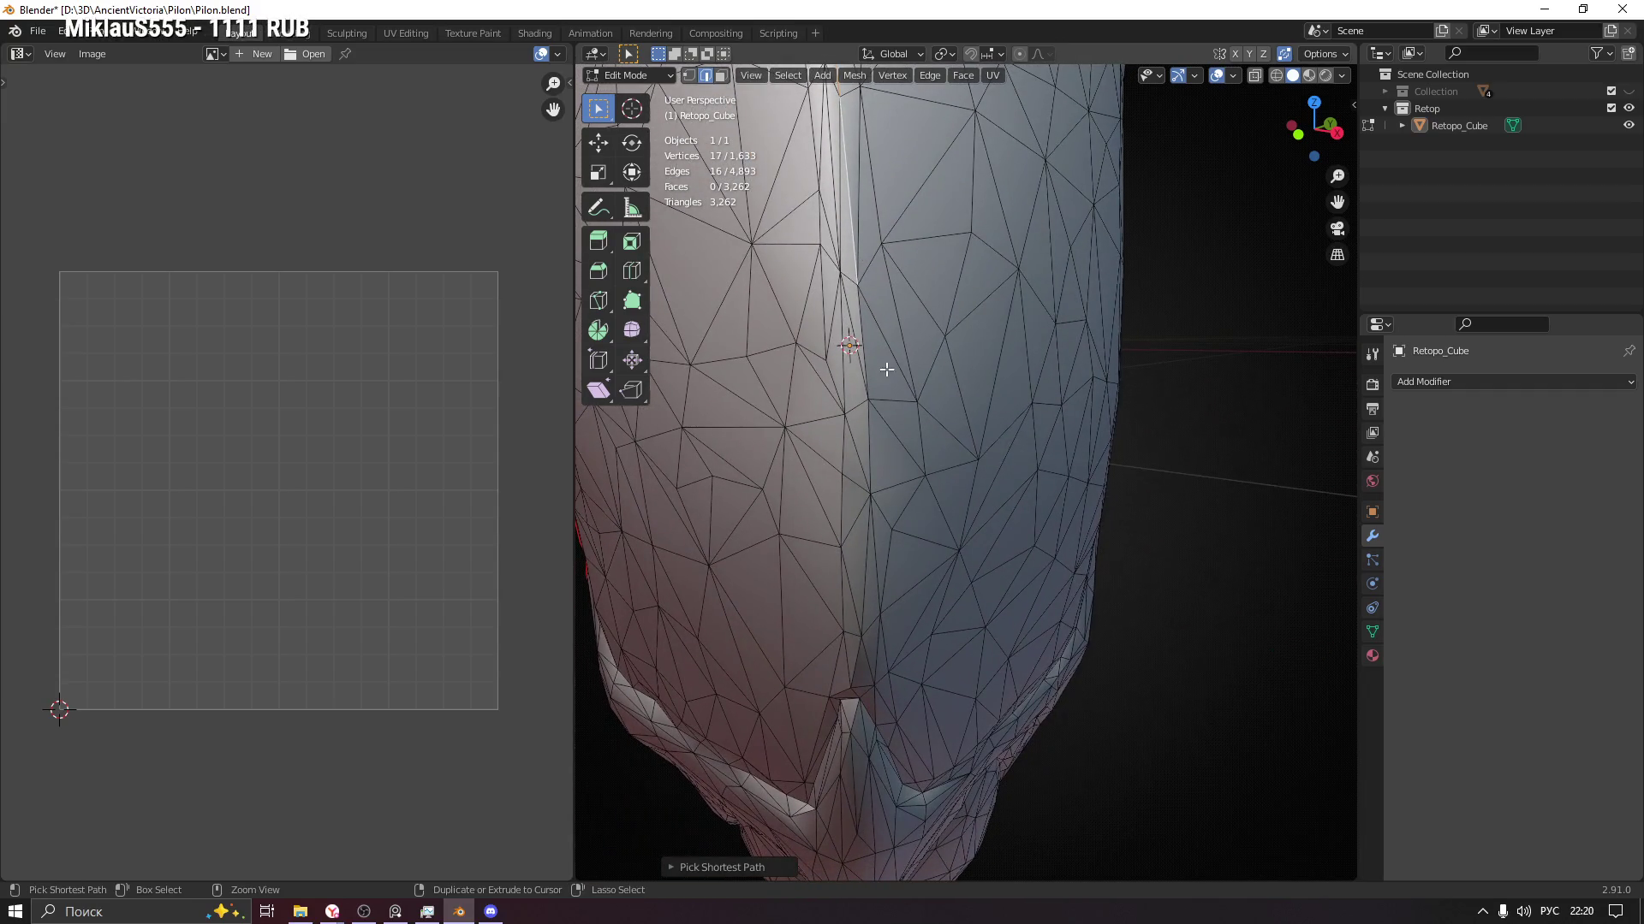
{"action": "left_click", "coordinate": [864, 576], "text": "ctrl"}
{"action": "mouse_move", "coordinate": [864, 576]}
{"action": "middle_mouse_down"}
{"action": "mouse_move", "coordinate": [853, 420]}
{"action": "mouse_move", "coordinate": [869, 370]}
{"action": "middle_mouse_up"}
{"action": "left_click", "coordinate": [850, 477], "text": "ctrl"}
{"action": "left_click", "coordinate": [843, 410], "text": "ctrl"}
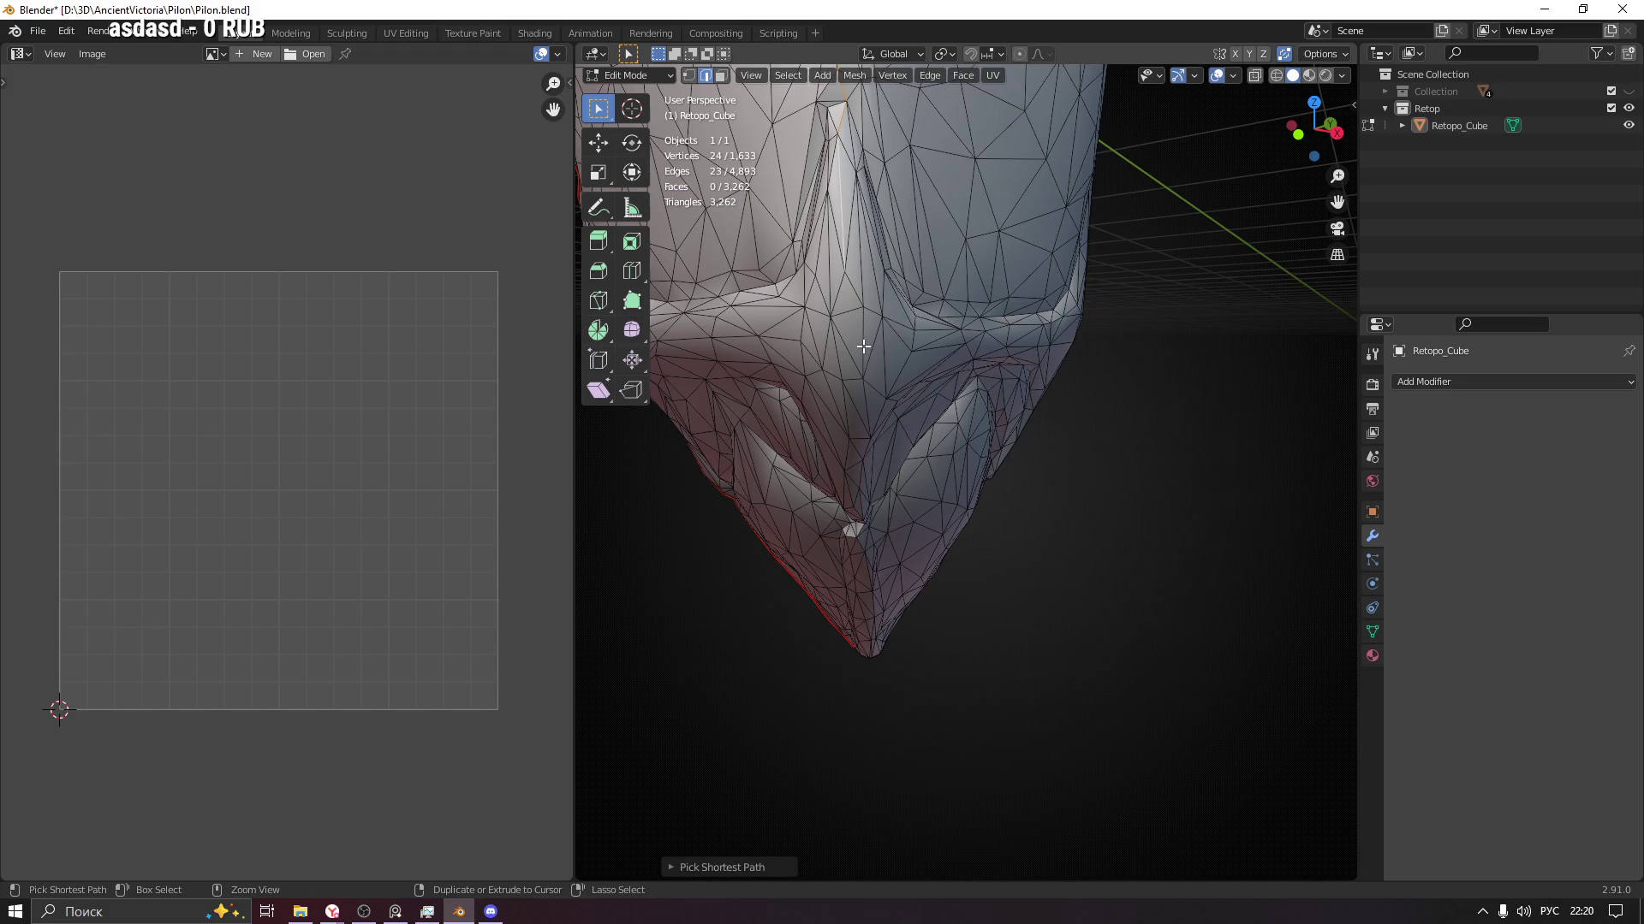
{"action": "left_click", "coordinate": [864, 346], "text": "ctrl"}
Continue the centre path down onto the pillar's lower tip.
{"action": "scroll", "coordinate": [861, 357], "scroll_direction": "up", "scroll_amount": 3}
{"action": "left_click", "coordinate": [812, 463], "text": "ctrl"}
{"action": "middle_click_drag", "start_coordinate": [812, 464], "coordinate": [859, 359]}
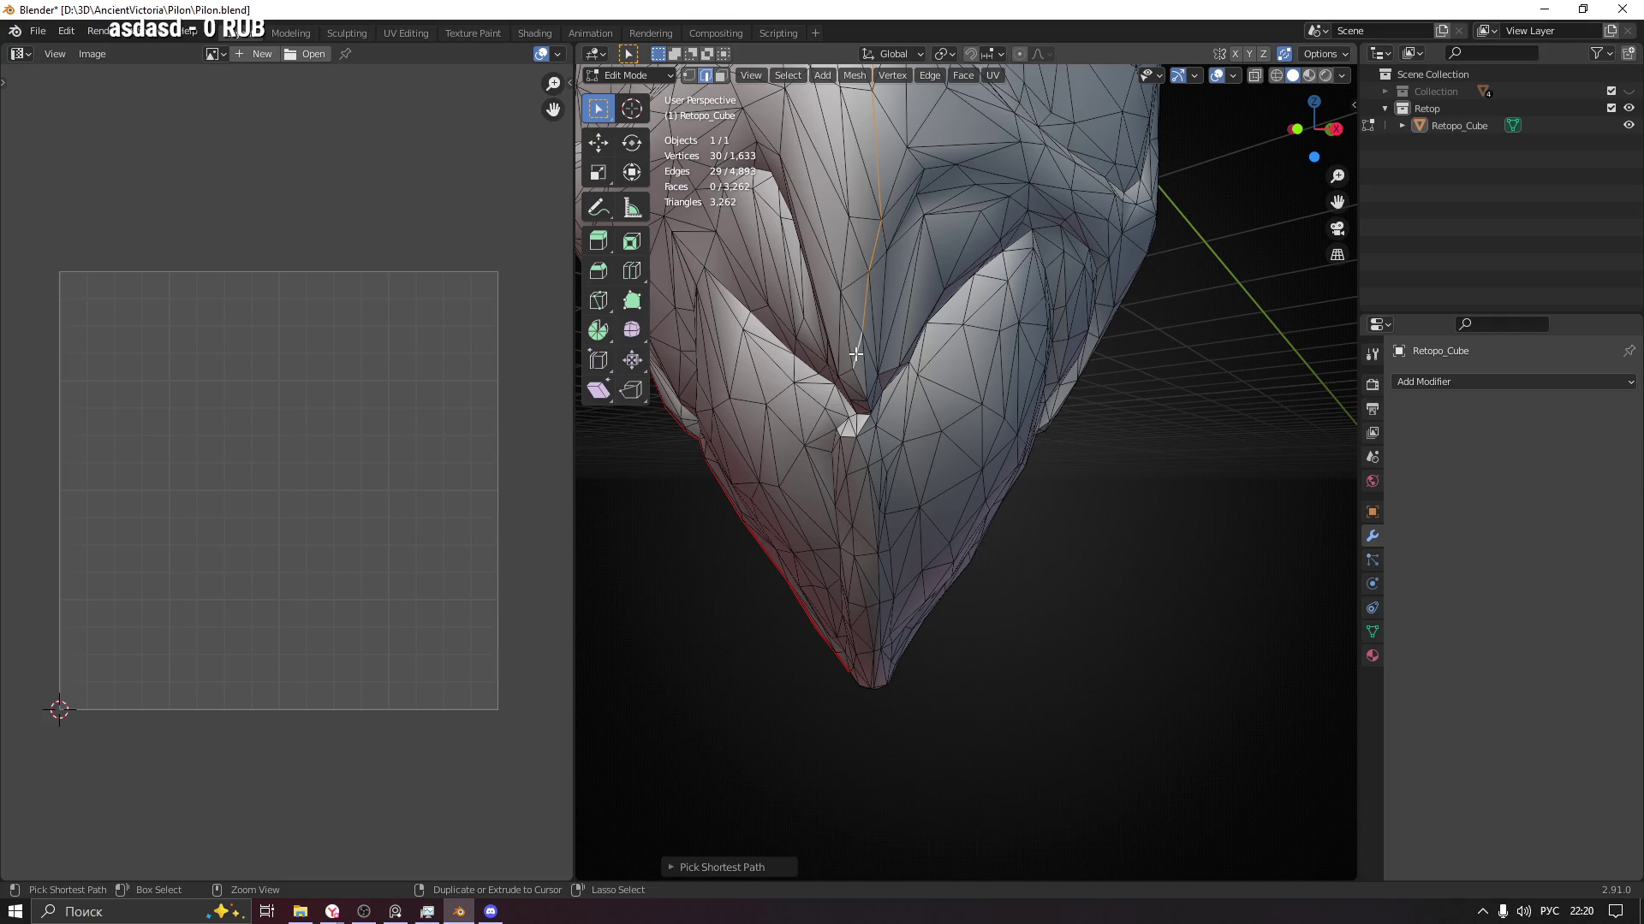
{"action": "left_click", "coordinate": [857, 381], "text": "ctrl"}
{"action": "scroll", "coordinate": [857, 381], "scroll_direction": "up", "scroll_amount": 2}
{"action": "mouse_move", "coordinate": [857, 381]}
{"action": "middle_mouse_down"}
{"action": "mouse_move", "coordinate": [1003, 400]}
{"action": "mouse_move", "coordinate": [849, 322]}
{"action": "mouse_move", "coordinate": [925, 391]}
{"action": "middle_mouse_up"}
{"action": "left_click", "coordinate": [905, 373], "text": "ctrl"}
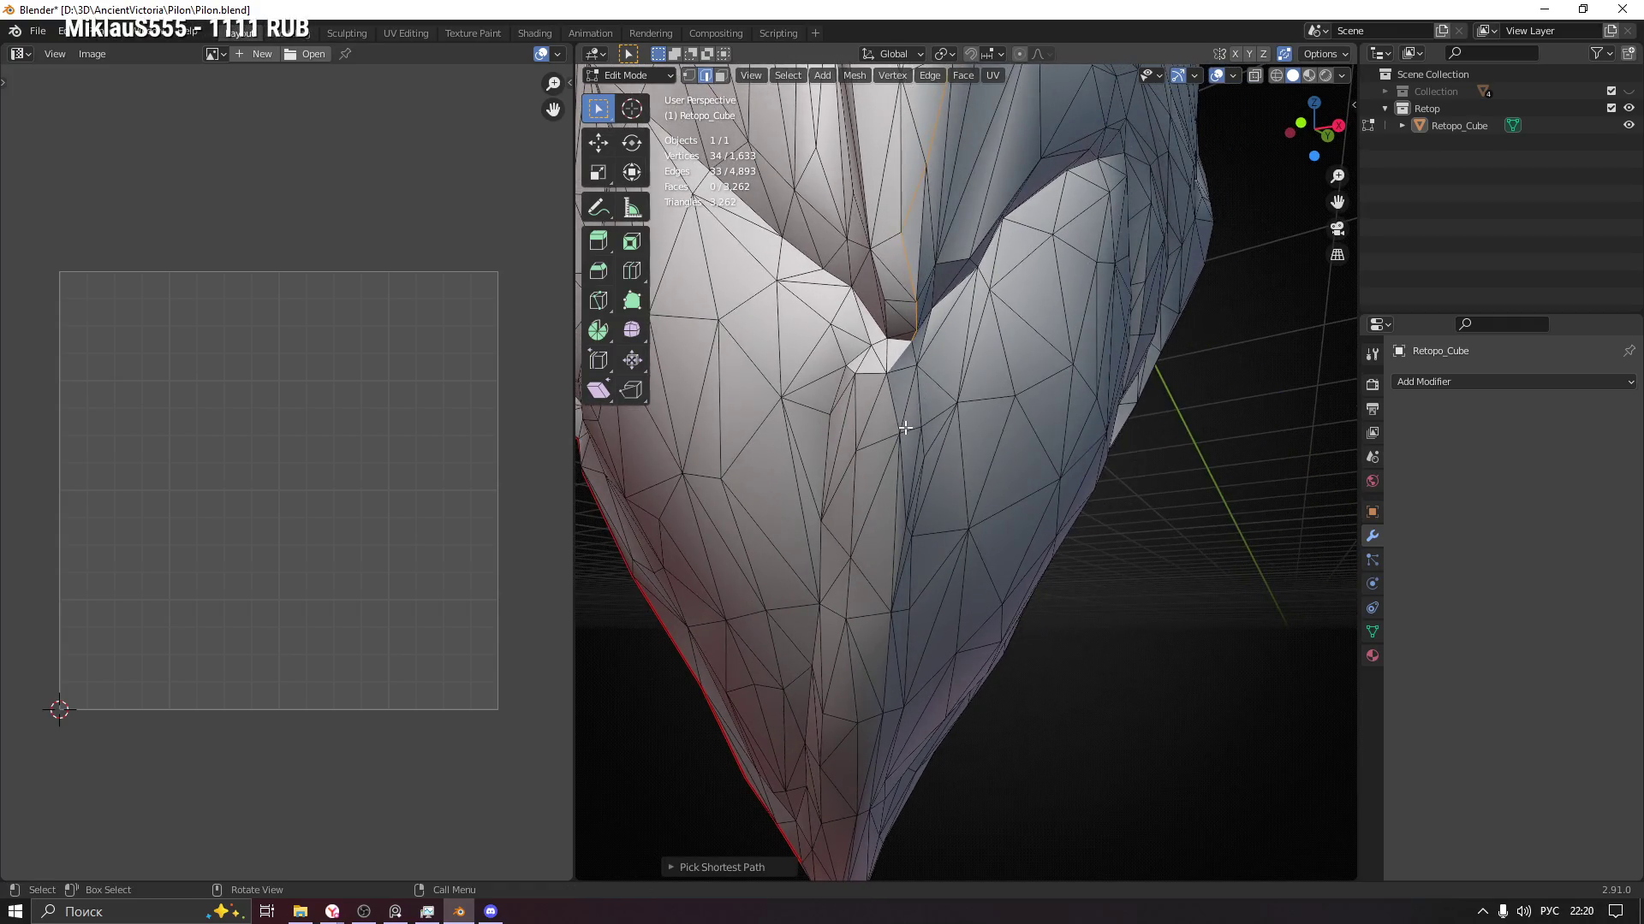
{"action": "left_click", "coordinate": [865, 501], "text": "ctrl"}
{"action": "middle_click_drag", "start_coordinate": [864, 501], "coordinate": [896, 398]}
{"action": "middle_click_drag", "start_coordinate": [921, 340], "coordinate": [974, 263]}
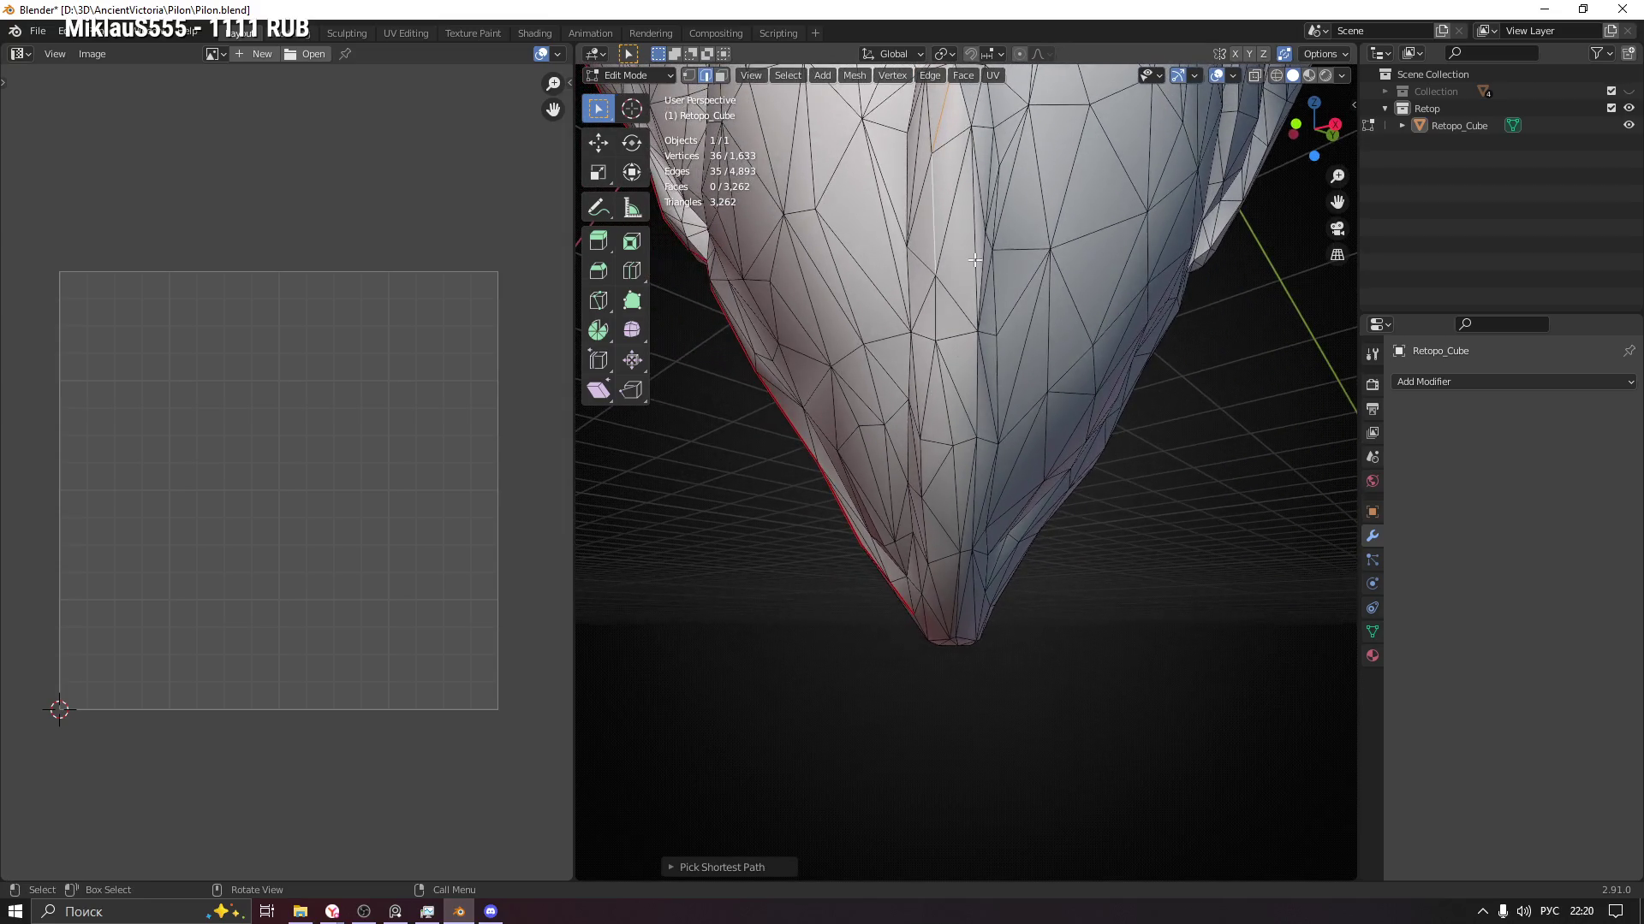
{"action": "middle_click_drag", "start_coordinate": [929, 357], "coordinate": [954, 366]}
{"action": "left_click", "coordinate": [912, 418], "text": "ctrl"}
{"action": "mouse_move", "coordinate": [912, 418]}
{"action": "middle_mouse_down"}
{"action": "mouse_move", "coordinate": [866, 329]}
{"action": "mouse_move", "coordinate": [877, 398]}
{"action": "mouse_move", "coordinate": [889, 377]}
{"action": "mouse_move", "coordinate": [930, 370]}
{"action": "mouse_move", "coordinate": [969, 316]}
{"action": "mouse_move", "coordinate": [976, 466]}
{"action": "mouse_move", "coordinate": [993, 467]}
{"action": "mouse_move", "coordinate": [844, 539]}
{"action": "mouse_move", "coordinate": [770, 536]}
{"action": "mouse_move", "coordinate": [904, 464]}
{"action": "middle_mouse_up"}
{"action": "left_click", "coordinate": [866, 328], "text": "ctrl"}
Mark the centre path as a seam from the Ctrl+E Edge menu, then select a single edge.
{"action": "key", "text": "ctrl+e"}
{"action": "left_click", "coordinate": [871, 374]}
{"action": "left_click", "coordinate": [968, 316]}
Start a shortest-path edge selection at the pillar's top edge and run it down the front face.
{"action": "mouse_move", "coordinate": [949, 363]}
{"action": "middle_mouse_down"}
{"action": "mouse_move", "coordinate": [745, 356]}
{"action": "mouse_move", "coordinate": [1240, 363]}
{"action": "mouse_move", "coordinate": [868, 354]}
{"action": "middle_mouse_up"}
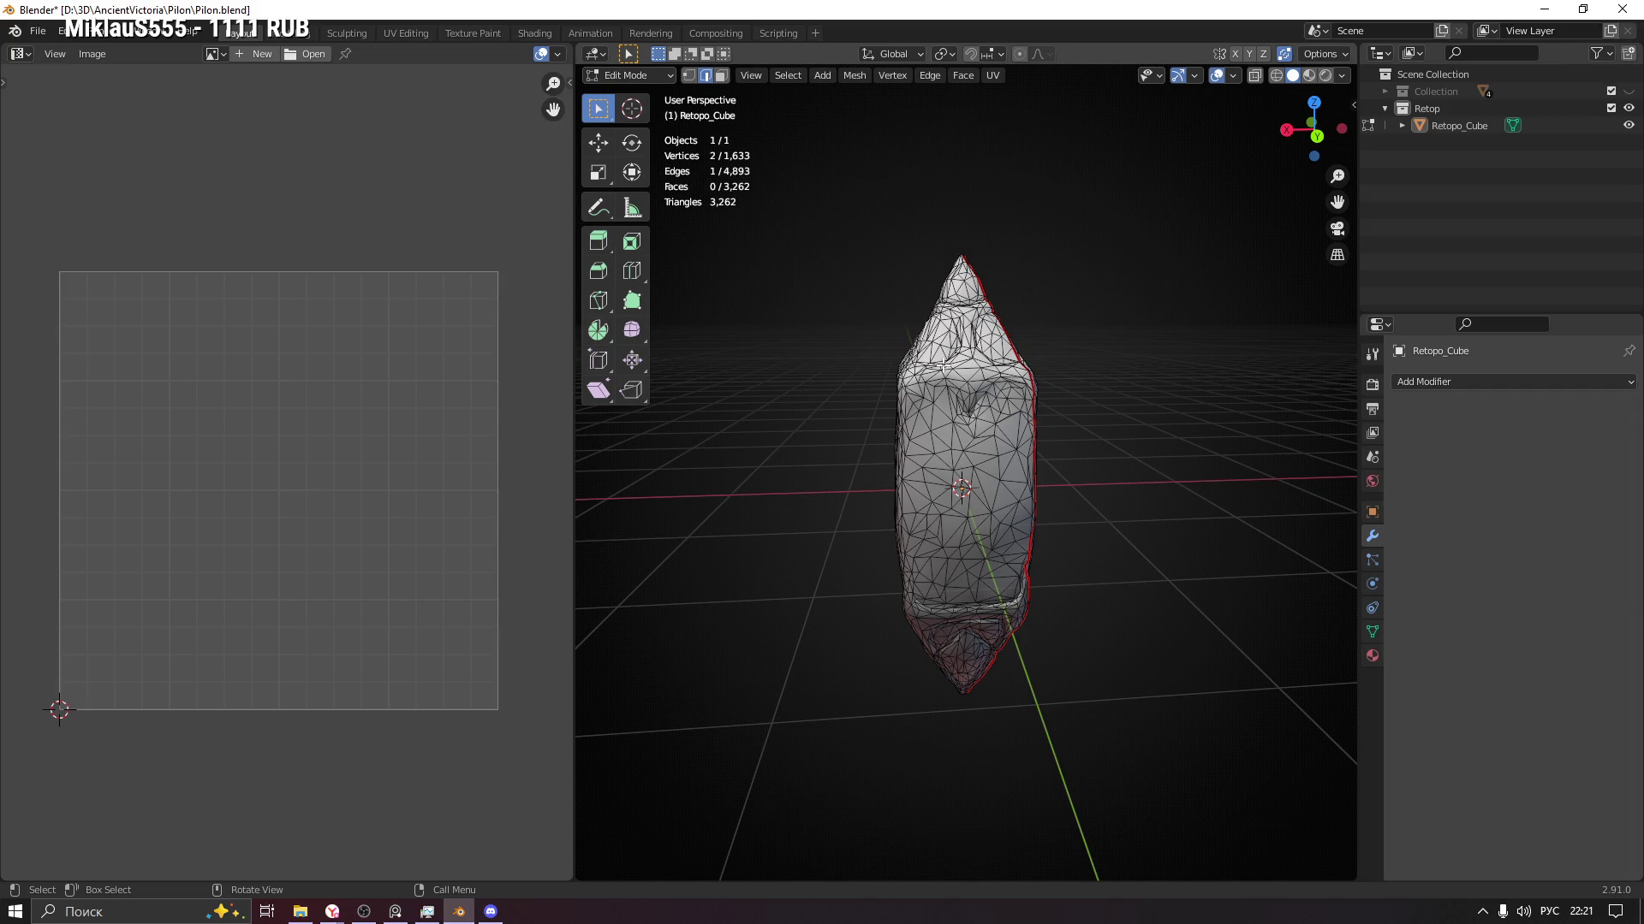
{"action": "mouse_move", "coordinate": [926, 354]}
{"action": "middle_mouse_down"}
{"action": "mouse_move", "coordinate": [959, 265]}
{"action": "mouse_move", "coordinate": [858, 318]}
{"action": "mouse_move", "coordinate": [804, 378]}
{"action": "mouse_move", "coordinate": [822, 368]}
{"action": "mouse_move", "coordinate": [853, 393]}
{"action": "mouse_move", "coordinate": [863, 320]}
{"action": "middle_mouse_up"}
{"action": "scroll", "coordinate": [967, 235], "scroll_direction": "up", "scroll_amount": 5}
{"action": "left_click", "coordinate": [847, 363], "text": "ctrl"}
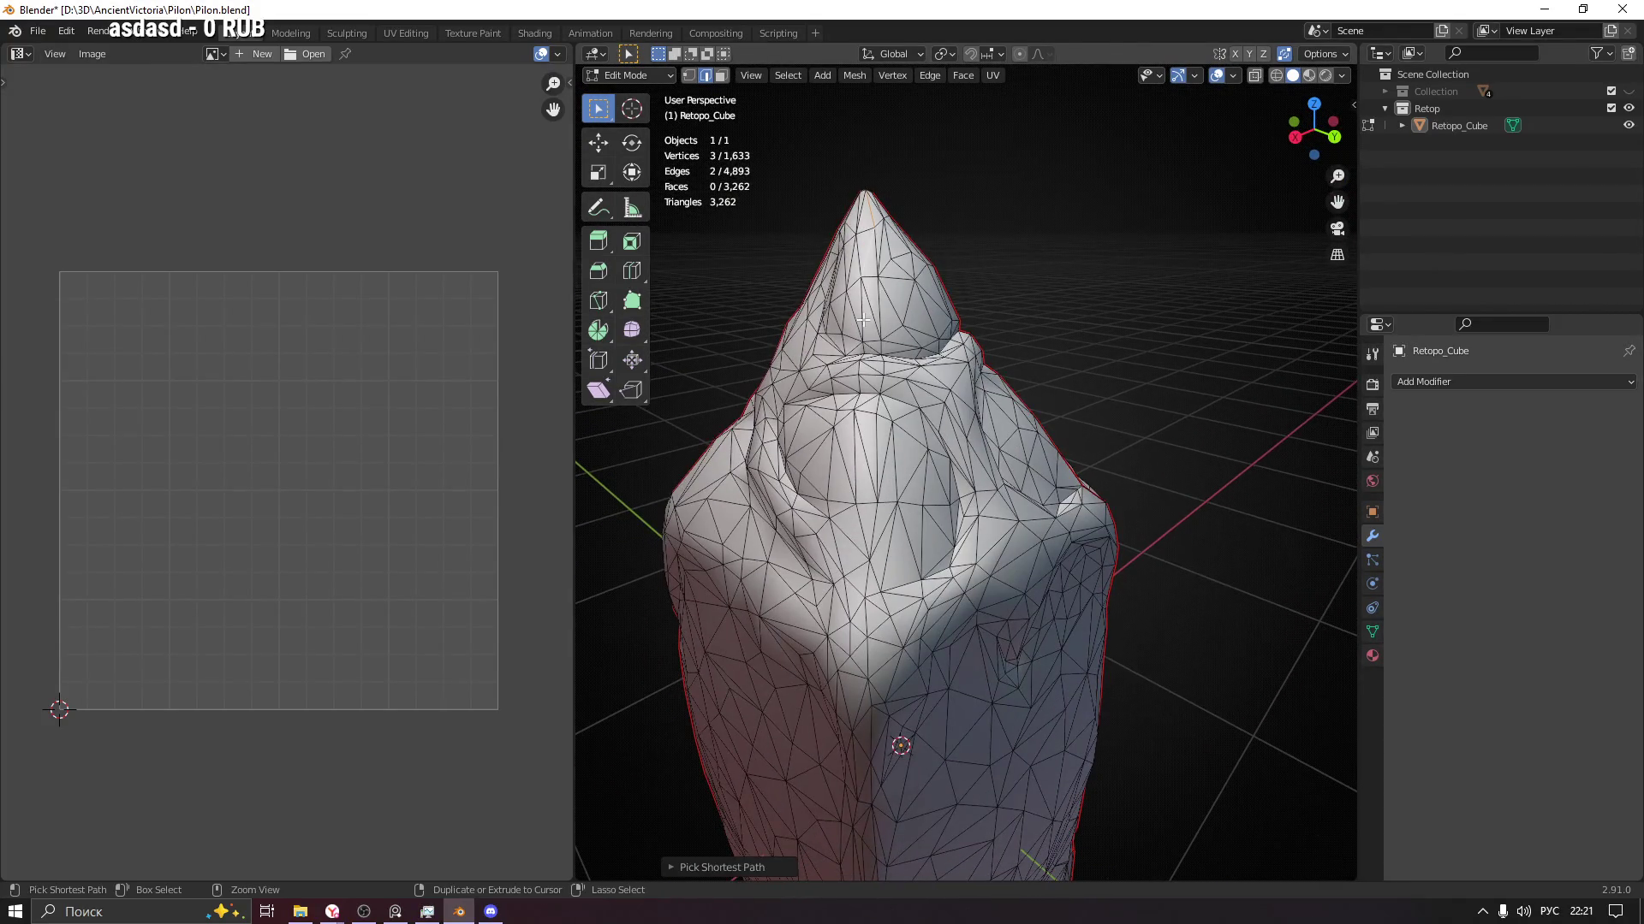
{"action": "middle_click_drag", "start_coordinate": [892, 416], "coordinate": [892, 351]}
{"action": "left_click", "coordinate": [864, 434], "text": "ctrl"}
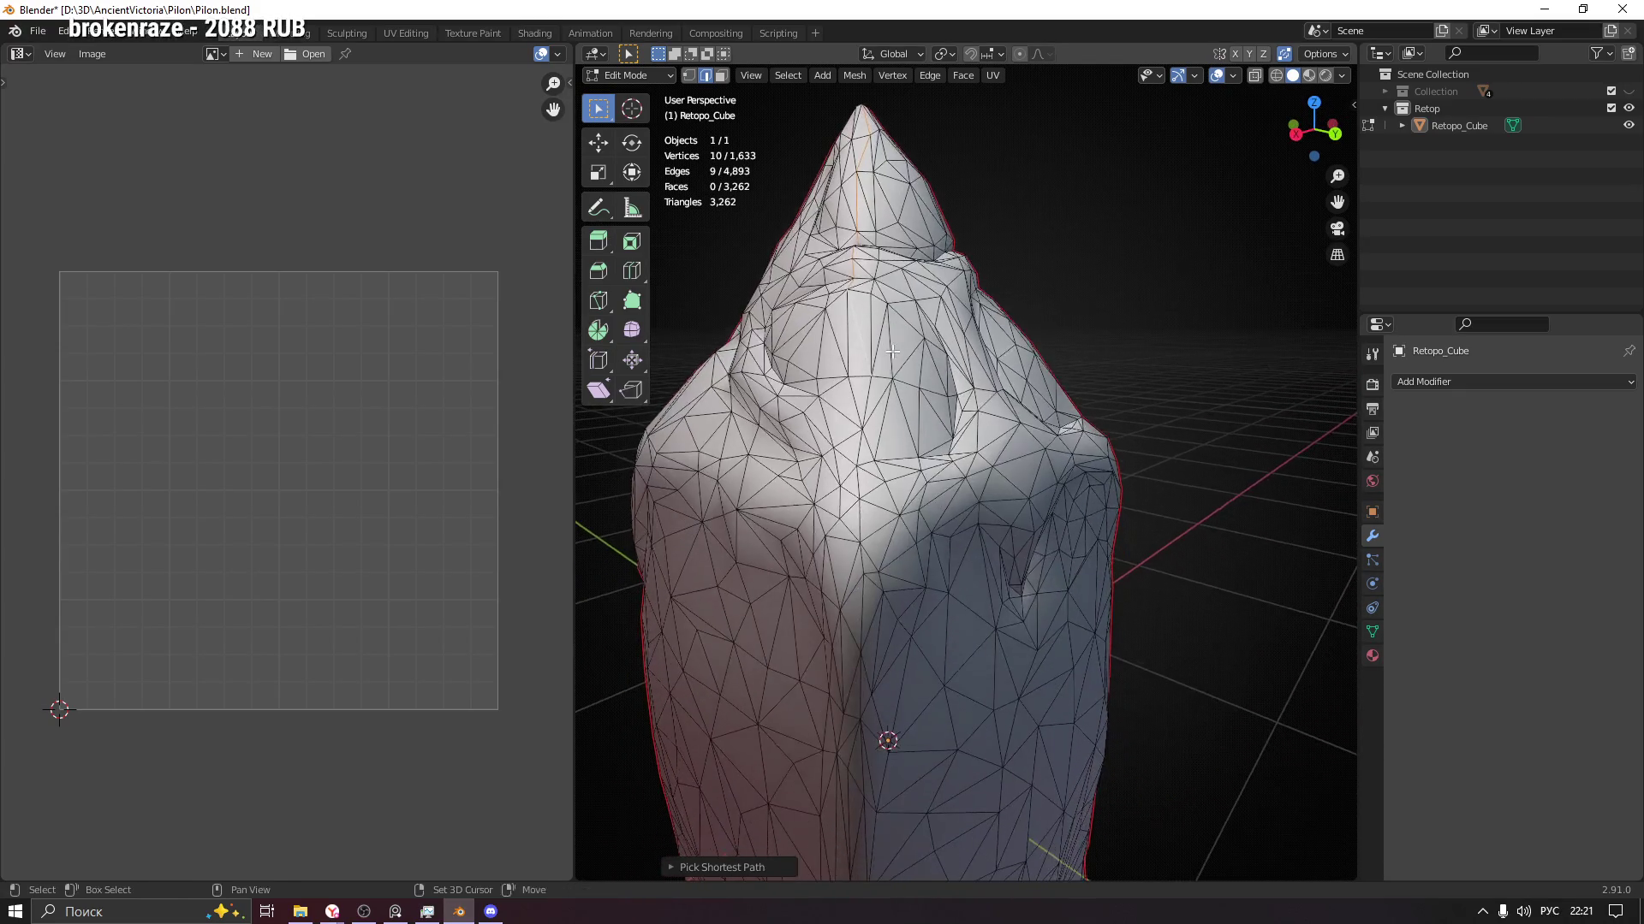
{"action": "left_click", "coordinate": [858, 477], "text": "ctrl"}
{"action": "scroll", "coordinate": [860, 463], "scroll_direction": "down", "scroll_amount": 5, "text": "shift"}
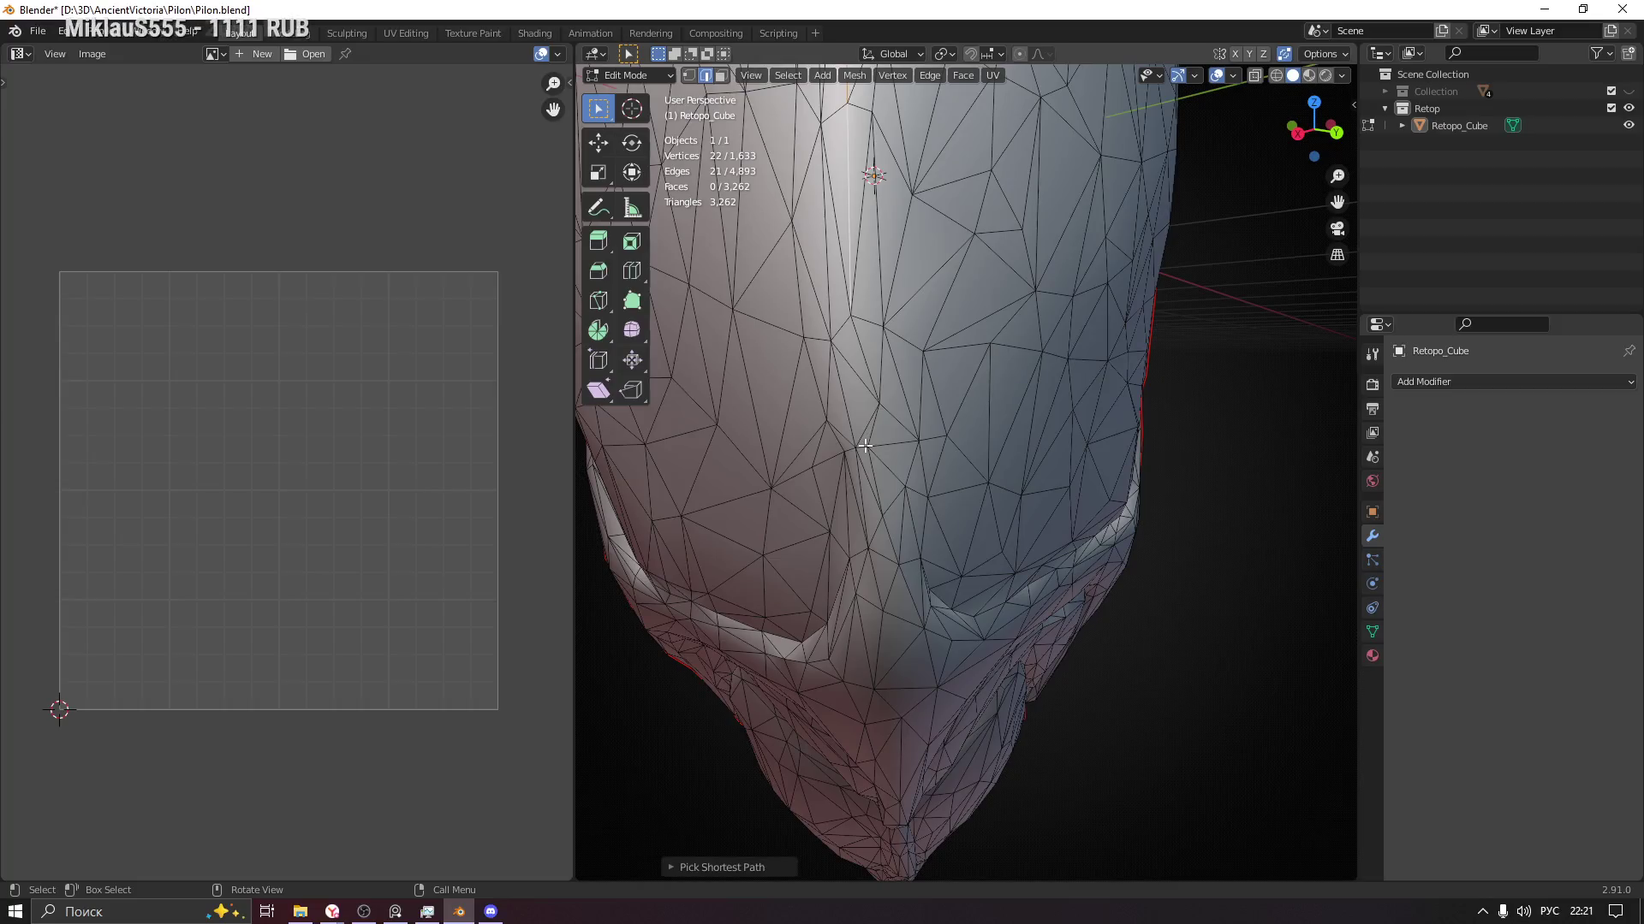
{"action": "left_click", "coordinate": [869, 476], "text": "ctrl"}
Extend the edge path past the lower end, down the tip to its bottom point.
{"action": "scroll", "coordinate": [880, 469], "scroll_direction": "down", "scroll_amount": 5, "text": "shift"}
{"action": "left_click", "coordinate": [853, 417], "text": "ctrl"}
{"action": "scroll", "coordinate": [860, 385], "scroll_direction": "down", "scroll_amount": 3, "text": "shift"}
{"action": "left_click", "coordinate": [866, 352], "text": "ctrl"}
{"action": "scroll", "coordinate": [829, 272], "scroll_direction": "down", "scroll_amount": 3, "text": "shift"}
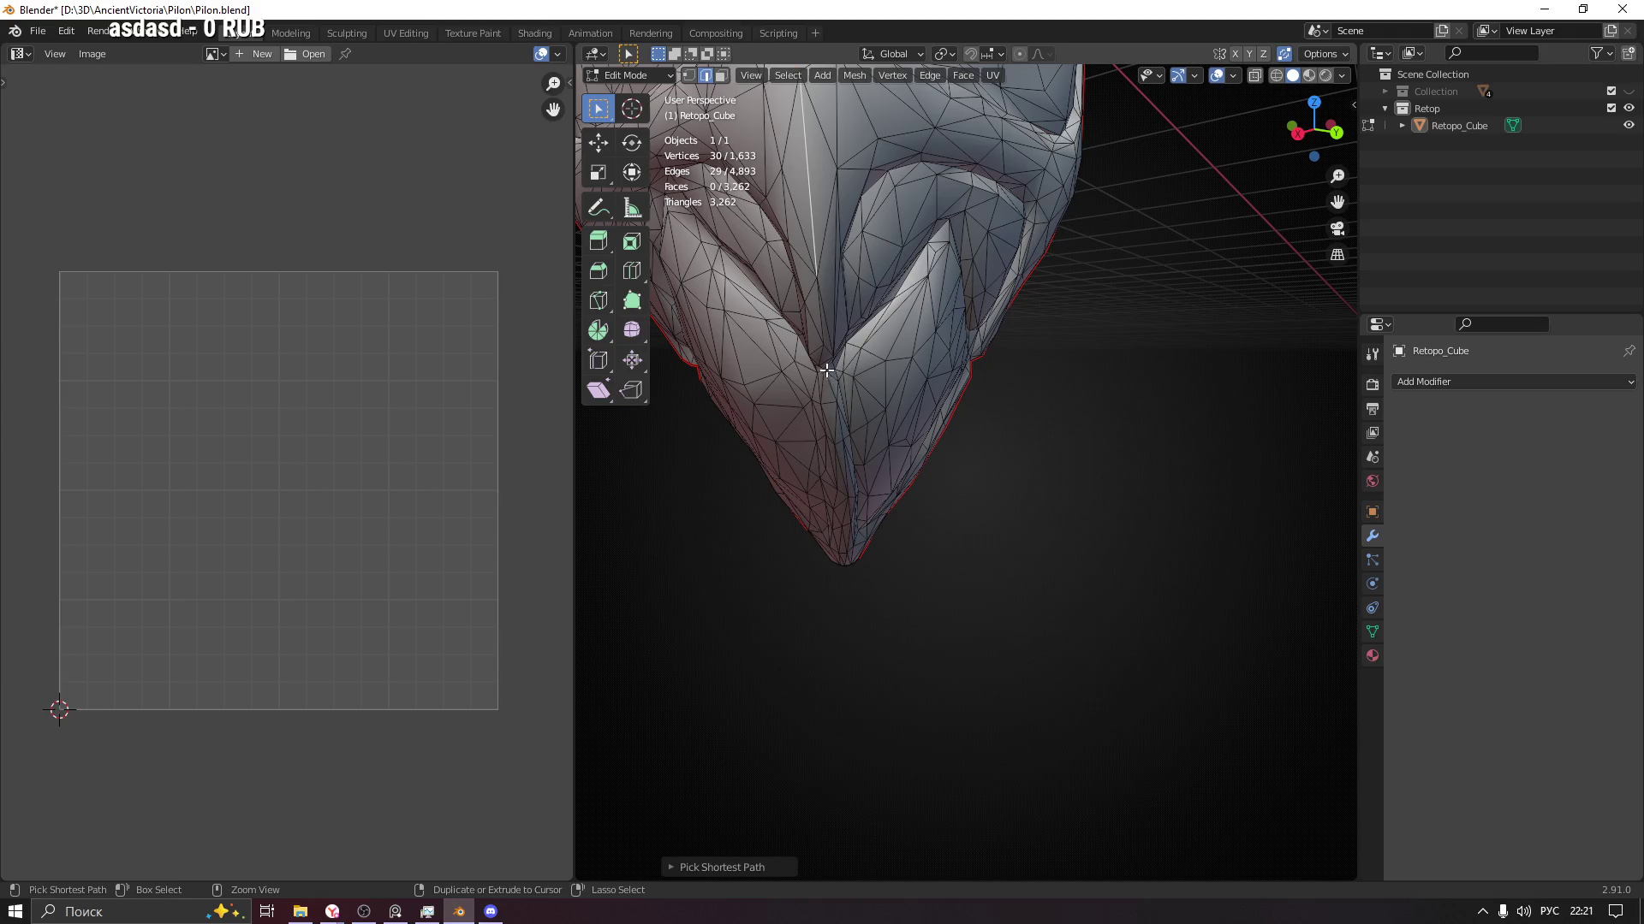
{"action": "left_click", "coordinate": [819, 324], "text": "ctrl"}
{"action": "scroll", "coordinate": [829, 356], "scroll_direction": "up", "scroll_amount": 4}
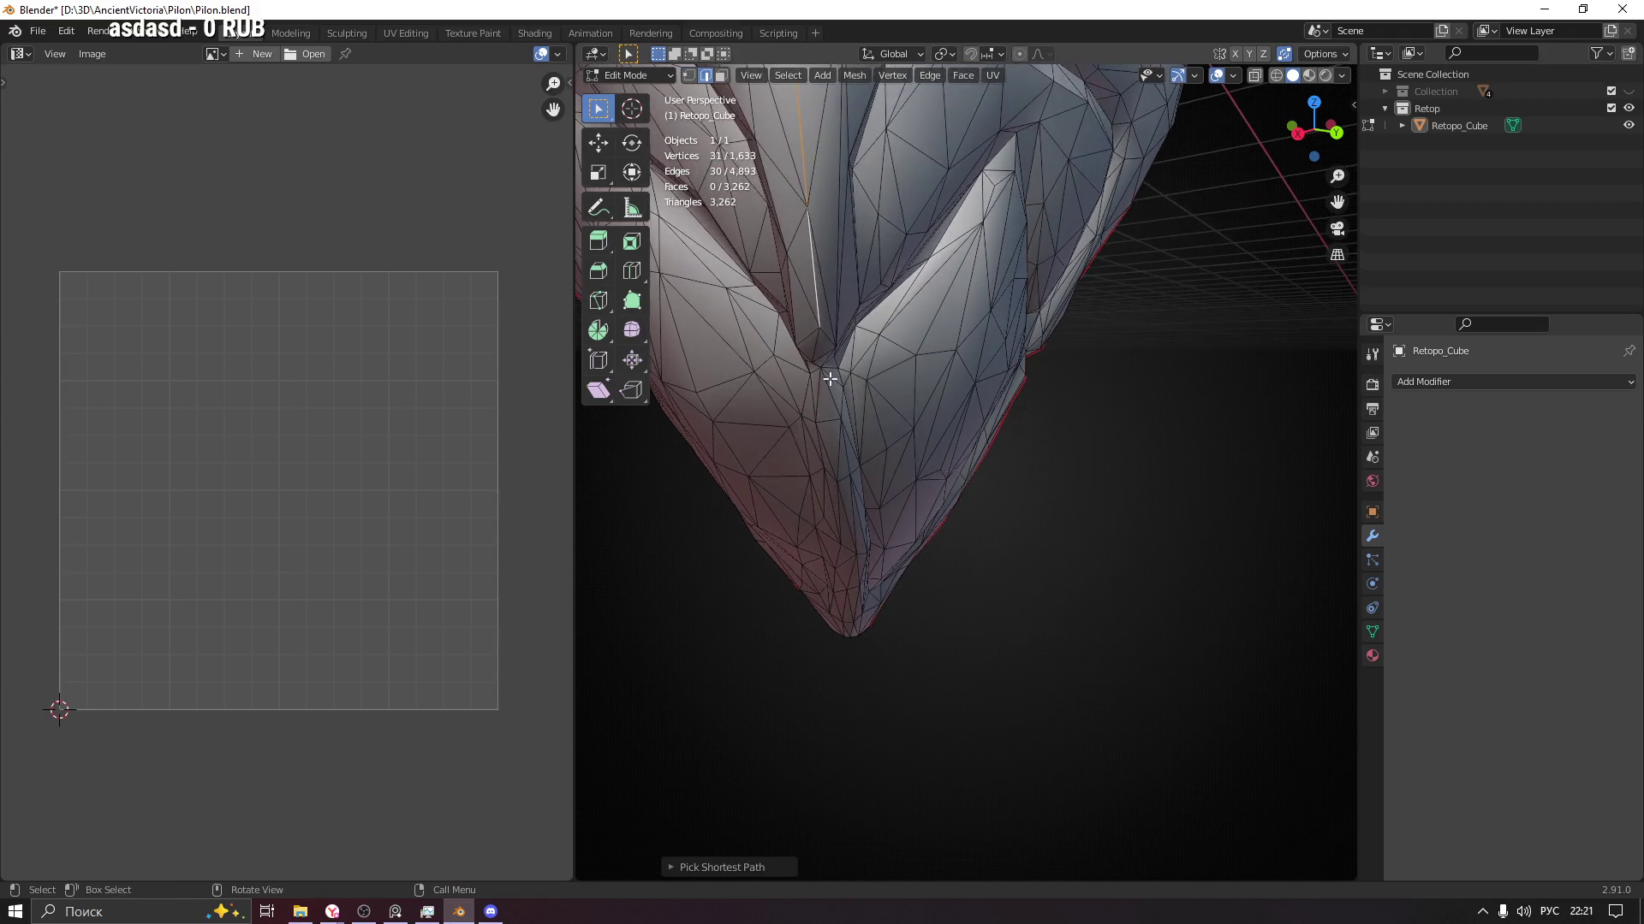
{"action": "left_click", "coordinate": [759, 418], "text": "ctrl"}
{"action": "scroll", "coordinate": [807, 459], "scroll_direction": "down", "scroll_amount": 3, "text": "shift"}
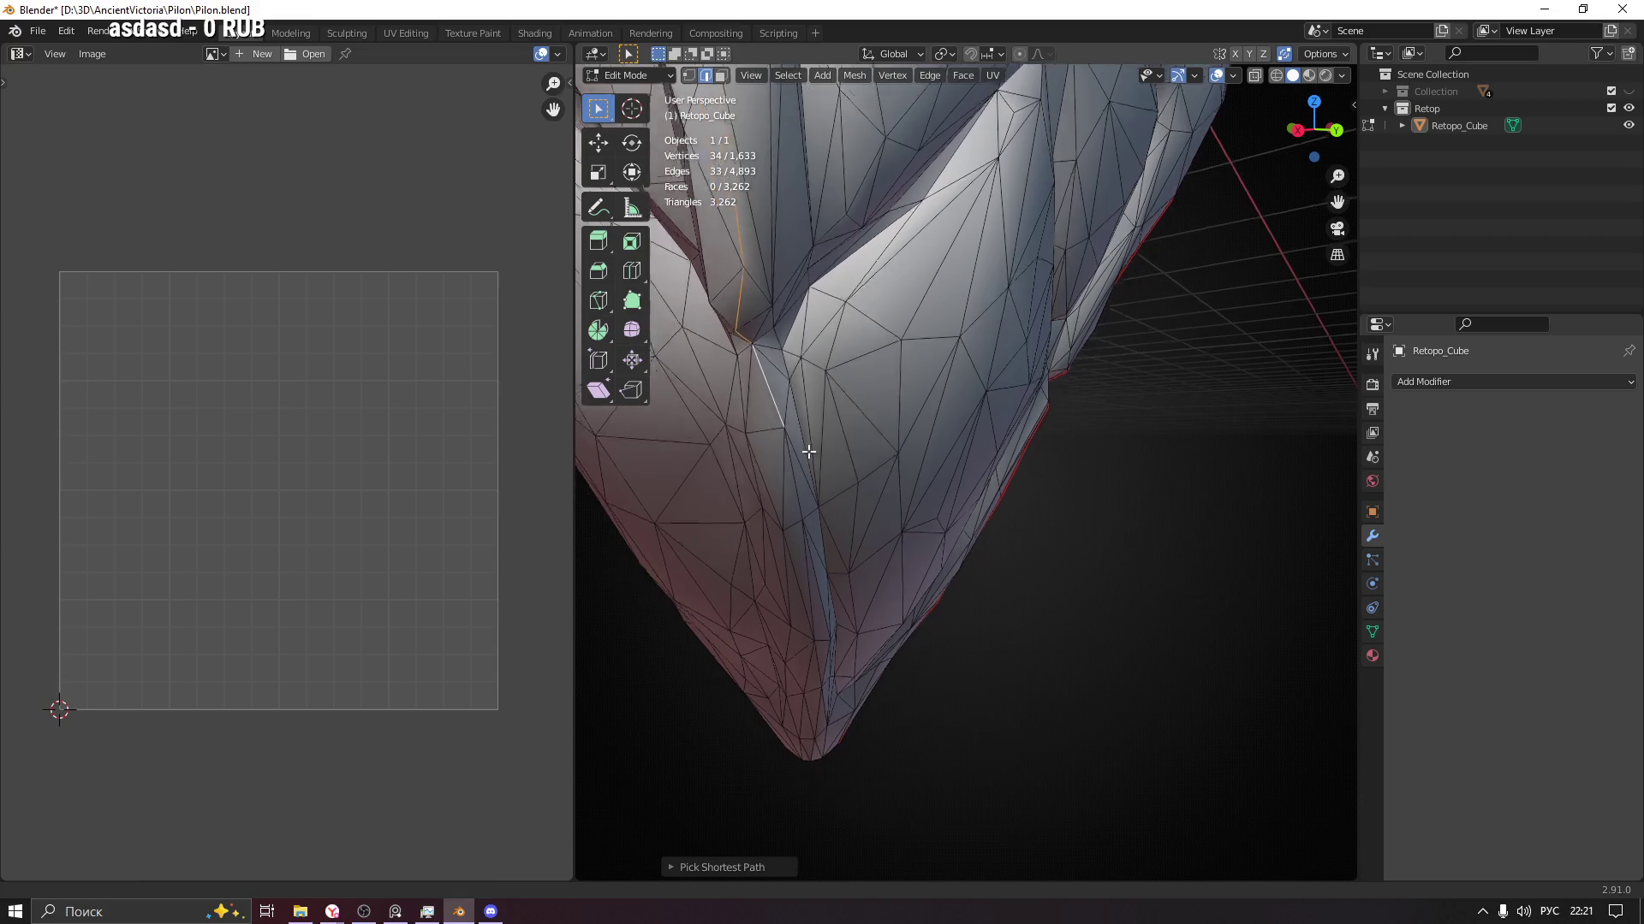
{"action": "scroll", "coordinate": [870, 316], "scroll_direction": "down", "scroll_amount": 2}
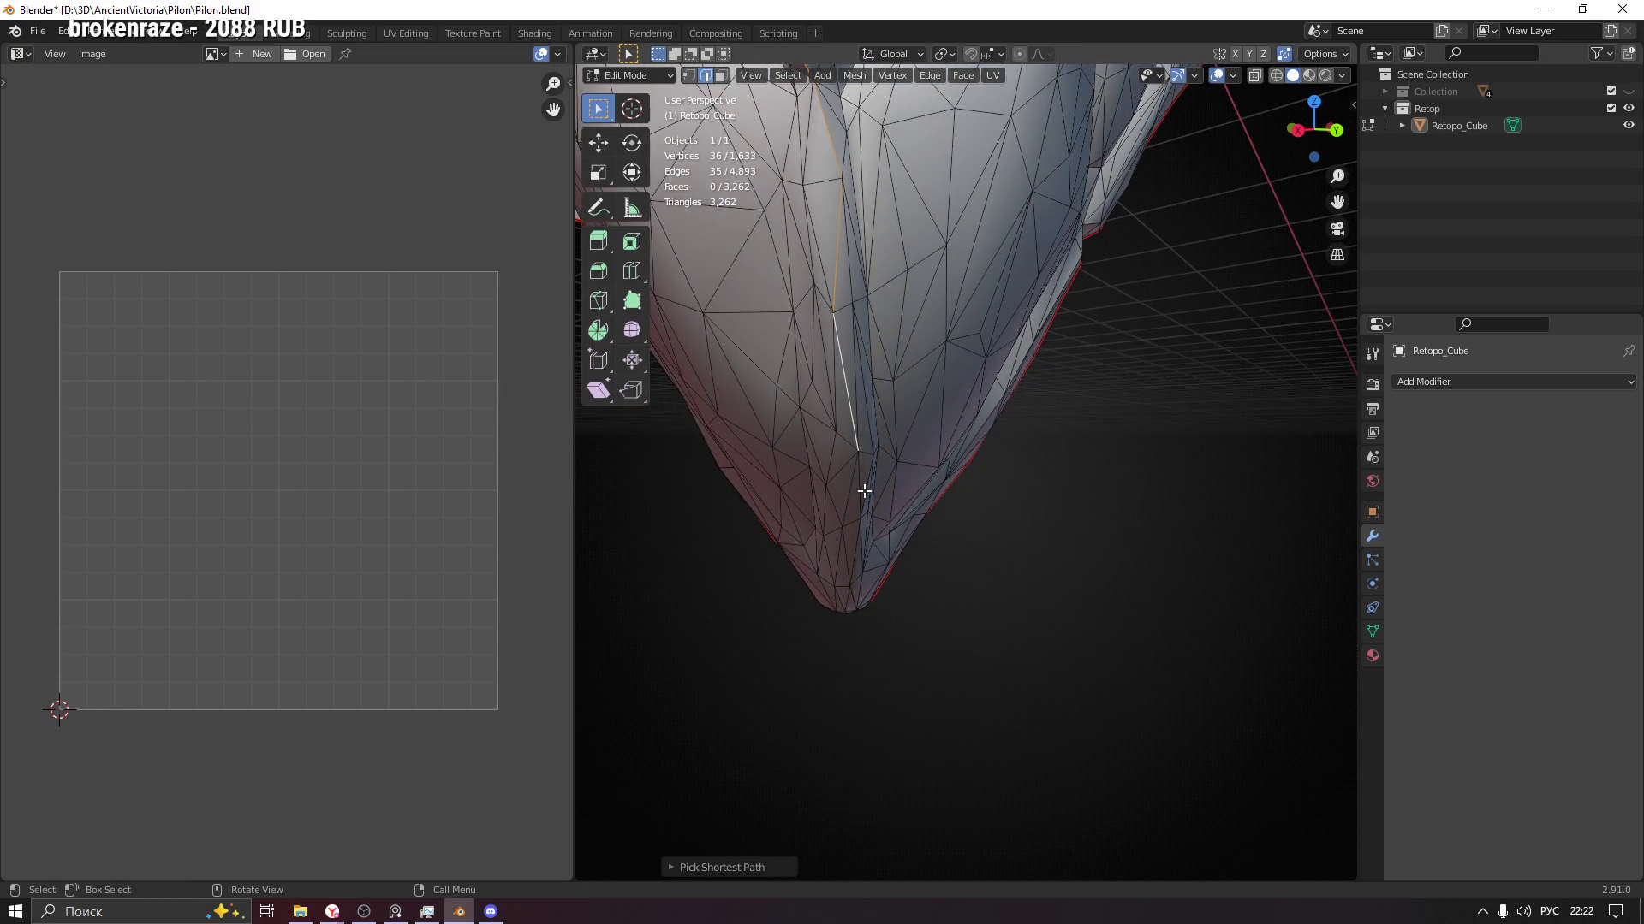
{"action": "left_click", "coordinate": [860, 493], "text": "ctrl"}
{"action": "scroll", "coordinate": [856, 495], "scroll_direction": "up", "scroll_amount": 4}
{"action": "mouse_move", "coordinate": [815, 549]}
{"action": "middle_mouse_down", "text": "shift"}
{"action": "mouse_move", "coordinate": [950, 377]}
{"action": "mouse_move", "coordinate": [931, 325]}
{"action": "middle_mouse_up", "text": "shift"}
Mark the 37-edge path down the pillar's front as a seam.
{"action": "right_click", "coordinate": [916, 443]}
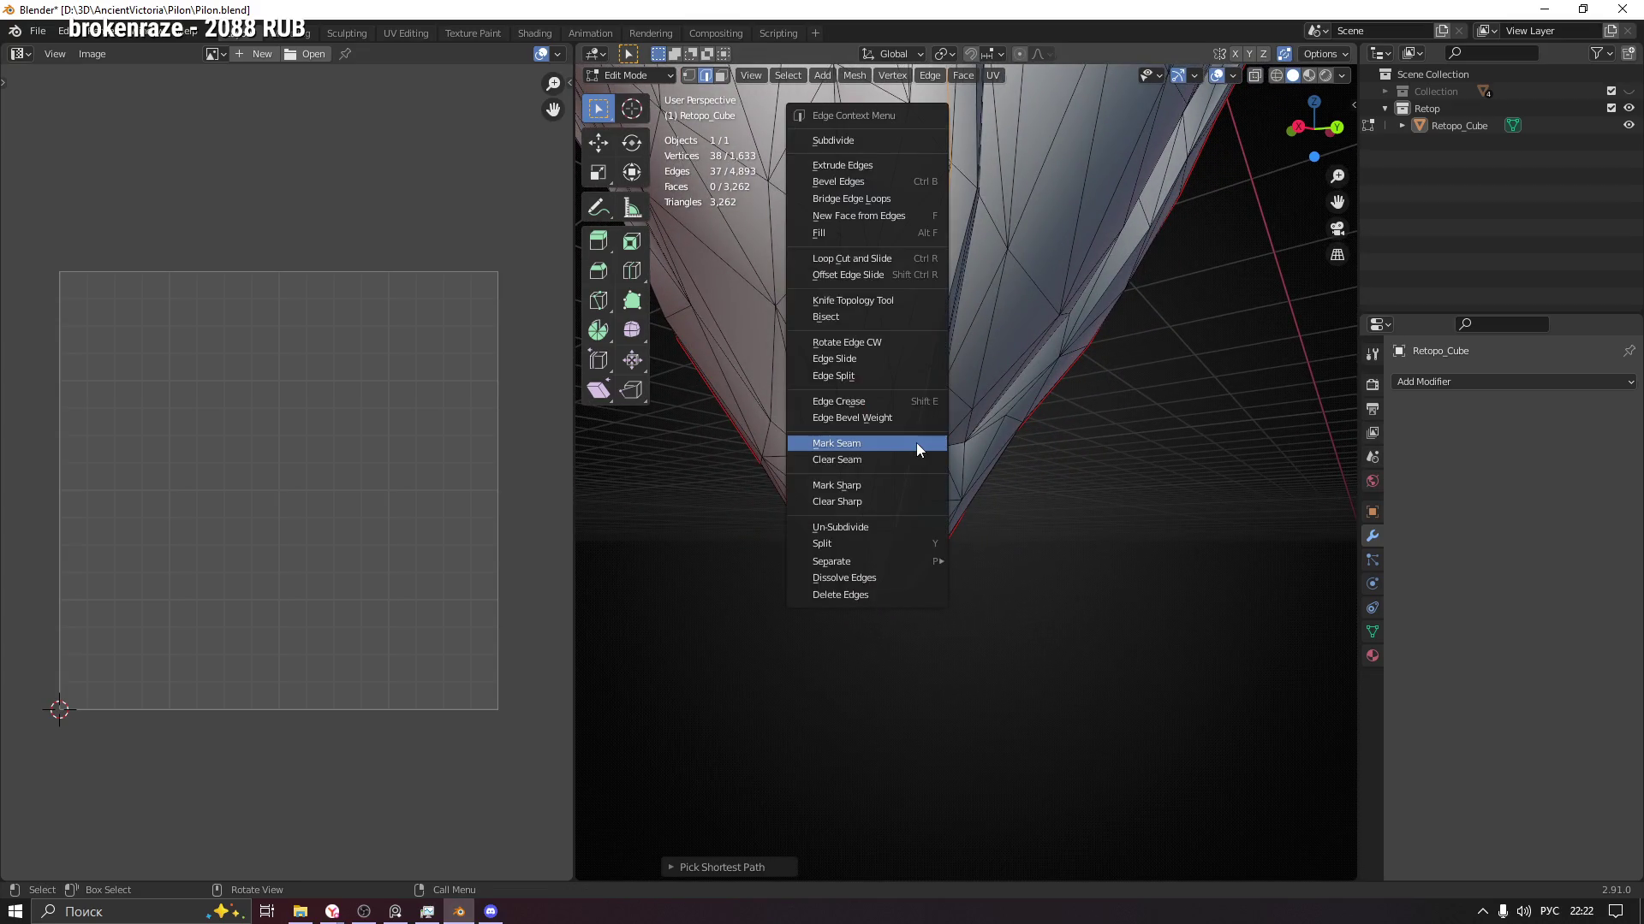
{"action": "left_click", "coordinate": [916, 443]}
{"action": "scroll", "coordinate": [953, 517], "scroll_direction": "down", "scroll_amount": 2}
{"action": "mouse_move", "coordinate": [953, 517]}
{"action": "middle_mouse_down", "text": "shift"}
{"action": "mouse_move", "coordinate": [1019, 300]}
{"action": "mouse_move", "coordinate": [932, 563]}
{"action": "middle_mouse_up", "text": "shift"}
{"action": "scroll", "coordinate": [1019, 299], "scroll_direction": "down", "scroll_amount": 2}
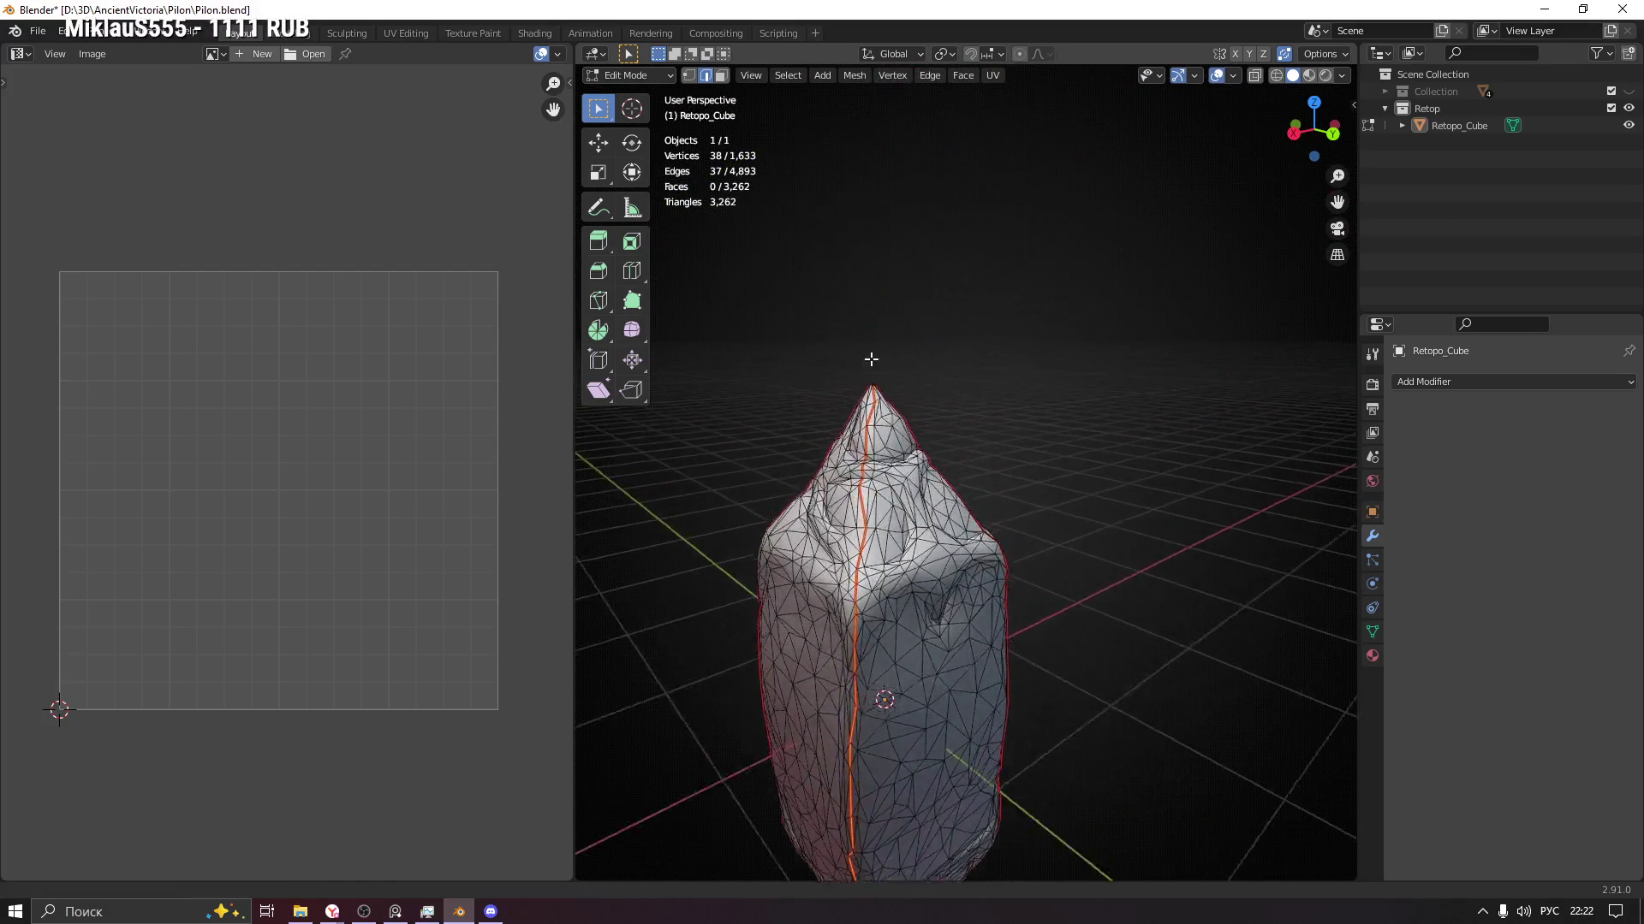
Select a loop of edges around the pillar's top and mark it as a seam.
{"action": "scroll", "coordinate": [874, 368], "scroll_direction": "up", "scroll_amount": 5}
{"action": "left_click", "coordinate": [884, 451]}
{"action": "mouse_move", "coordinate": [883, 451]}
{"action": "middle_mouse_down"}
{"action": "mouse_move", "coordinate": [1027, 488]}
{"action": "mouse_move", "coordinate": [1166, 492]}
{"action": "mouse_move", "coordinate": [1217, 521]}
{"action": "middle_mouse_up"}
{"action": "left_click", "coordinate": [945, 516], "text": "ctrl"}
{"action": "mouse_move", "coordinate": [945, 515]}
{"action": "middle_mouse_down"}
{"action": "mouse_move", "coordinate": [628, 480]}
{"action": "mouse_move", "coordinate": [937, 583]}
{"action": "mouse_move", "coordinate": [948, 520]}
{"action": "mouse_move", "coordinate": [957, 564]}
{"action": "mouse_move", "coordinate": [958, 527]}
{"action": "mouse_move", "coordinate": [985, 582]}
{"action": "mouse_move", "coordinate": [1027, 514]}
{"action": "mouse_move", "coordinate": [990, 254]}
{"action": "mouse_move", "coordinate": [959, 385]}
{"action": "mouse_move", "coordinate": [862, 536]}
{"action": "middle_mouse_up"}
{"action": "left_click", "coordinate": [937, 583], "text": "ctrl"}
{"action": "left_click", "coordinate": [948, 521], "text": "ctrl"}
{"action": "right_click", "coordinate": [965, 541]}
{"action": "left_click", "coordinate": [966, 541]}
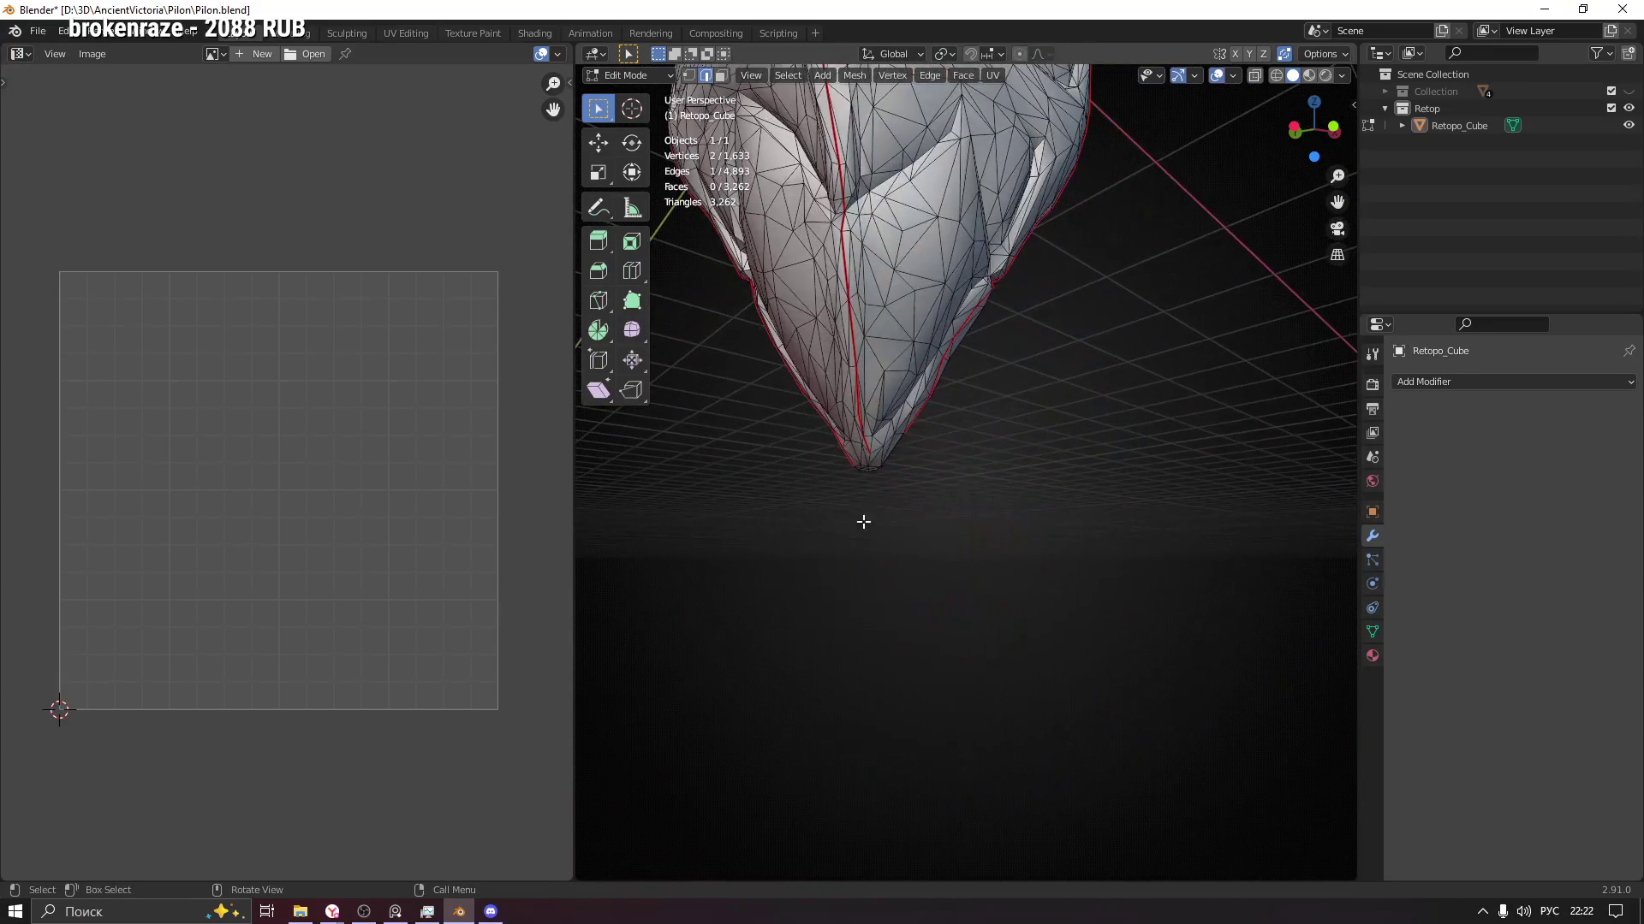
Select an edge path around the lower tip and mark it as a seam.
{"action": "scroll", "coordinate": [865, 459], "scroll_direction": "up", "scroll_amount": 4}
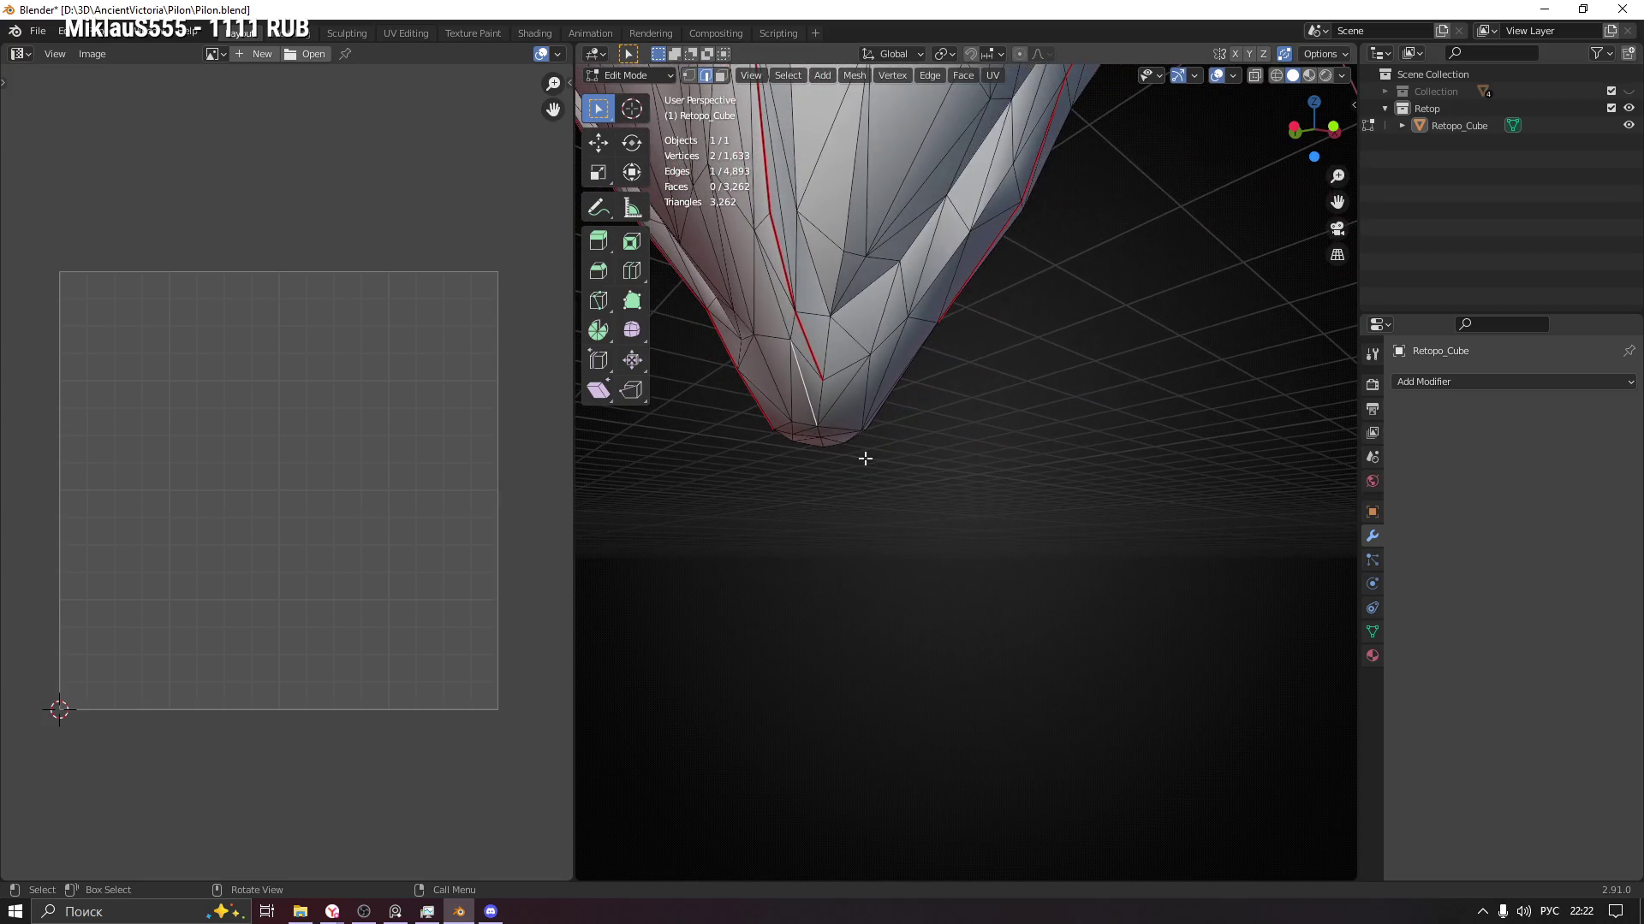
{"action": "middle_click_drag", "start_coordinate": [841, 446], "coordinate": [730, 419]}
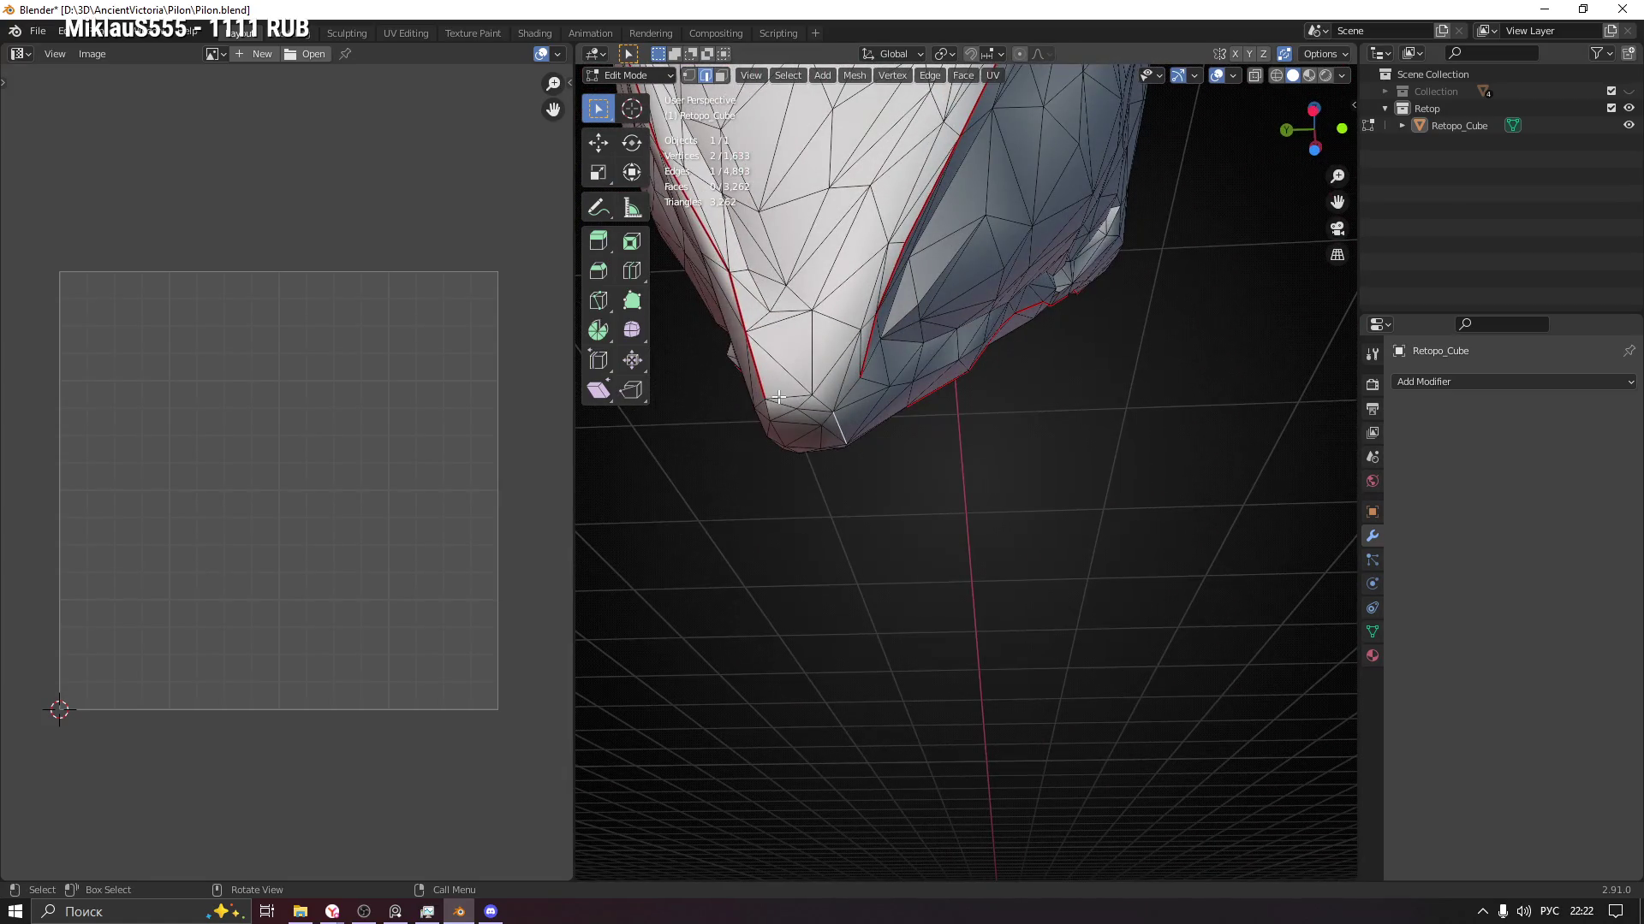
{"action": "left_click", "coordinate": [825, 422], "text": "ctrl"}
{"action": "mouse_move", "coordinate": [840, 454]}
{"action": "middle_mouse_down"}
{"action": "mouse_move", "coordinate": [878, 398]}
{"action": "mouse_move", "coordinate": [856, 428]}
{"action": "mouse_move", "coordinate": [881, 459]}
{"action": "mouse_move", "coordinate": [794, 392]}
{"action": "mouse_move", "coordinate": [826, 413]}
{"action": "mouse_move", "coordinate": [753, 412]}
{"action": "mouse_move", "coordinate": [852, 407]}
{"action": "mouse_move", "coordinate": [916, 440]}
{"action": "mouse_move", "coordinate": [983, 440]}
{"action": "mouse_move", "coordinate": [881, 419]}
{"action": "mouse_move", "coordinate": [916, 419]}
{"action": "middle_mouse_up"}
{"action": "left_click", "coordinate": [829, 415]}
{"action": "left_click", "coordinate": [852, 408], "text": "ctrl"}
{"action": "left_click", "coordinate": [882, 420], "text": "ctrl"}
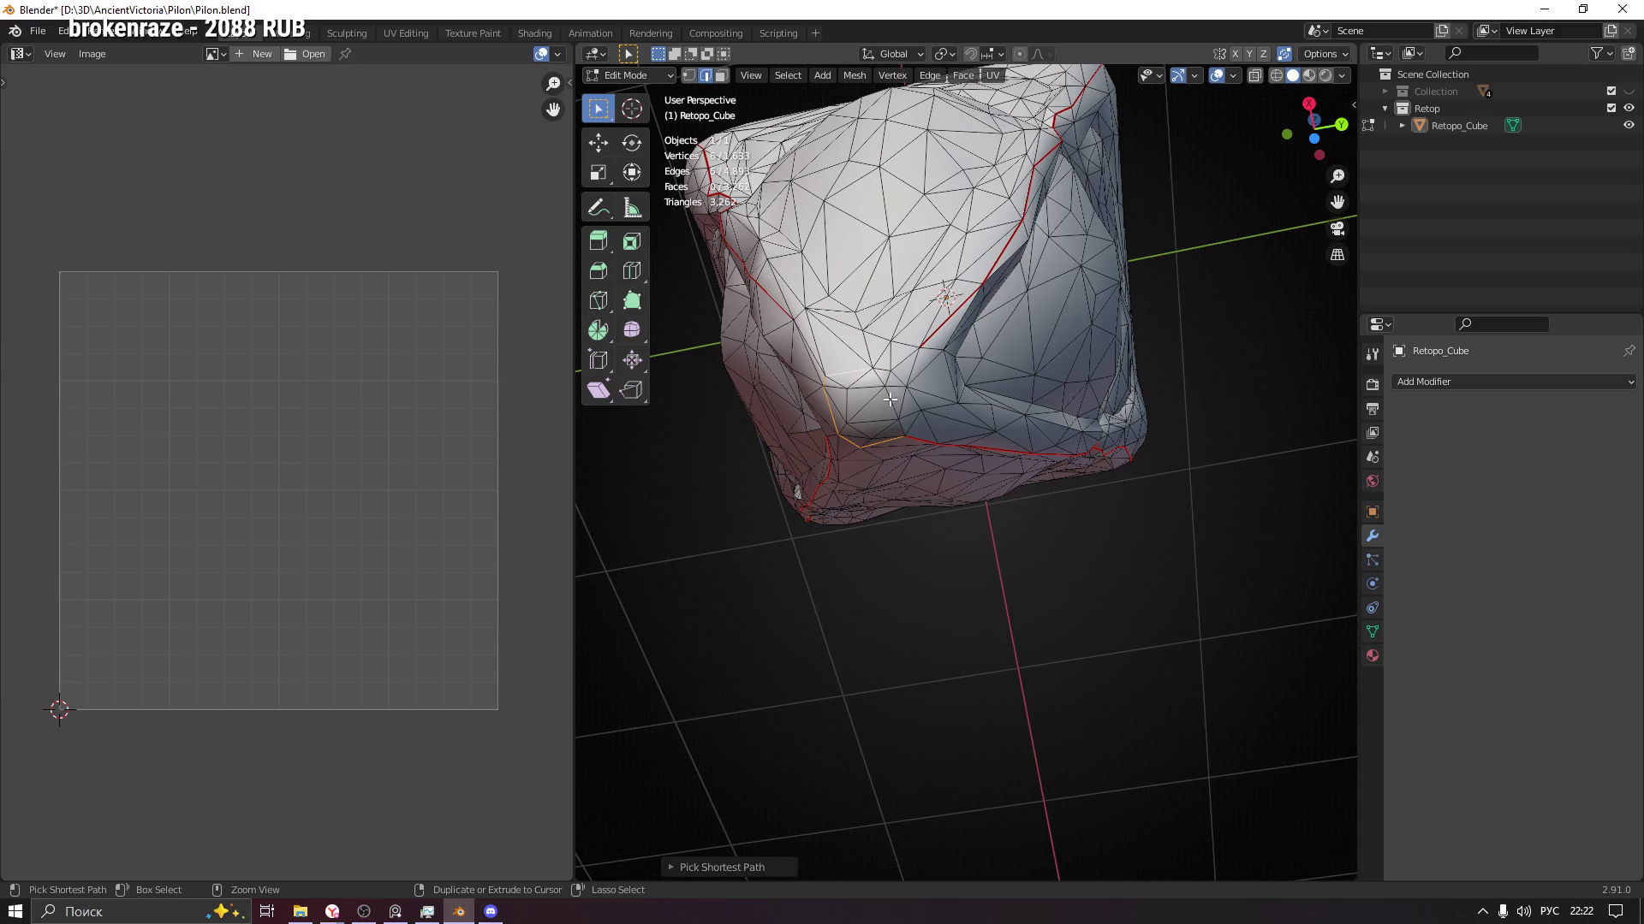
{"action": "right_click", "coordinate": [908, 429]}
{"action": "left_click", "coordinate": [908, 429]}
Seam an edge near the bottom, then clear the seam from a misplaced bottom edge.
{"action": "left_click", "coordinate": [891, 383]}
{"action": "middle_click_drag", "start_coordinate": [888, 380], "coordinate": [905, 357], "text": "ctrl"}
{"action": "right_click", "coordinate": [881, 370]}
{"action": "left_click", "coordinate": [885, 370]}
{"action": "mouse_move", "coordinate": [924, 433]}
{"action": "middle_mouse_down"}
{"action": "mouse_move", "coordinate": [955, 378]}
{"action": "mouse_move", "coordinate": [1052, 360]}
{"action": "mouse_move", "coordinate": [1143, 377]}
{"action": "mouse_move", "coordinate": [1143, 362]}
{"action": "mouse_move", "coordinate": [1064, 374]}
{"action": "mouse_move", "coordinate": [992, 443]}
{"action": "mouse_move", "coordinate": [951, 304]}
{"action": "mouse_move", "coordinate": [940, 342]}
{"action": "mouse_move", "coordinate": [905, 315]}
{"action": "middle_mouse_up"}
{"action": "left_click", "coordinate": [1017, 339]}
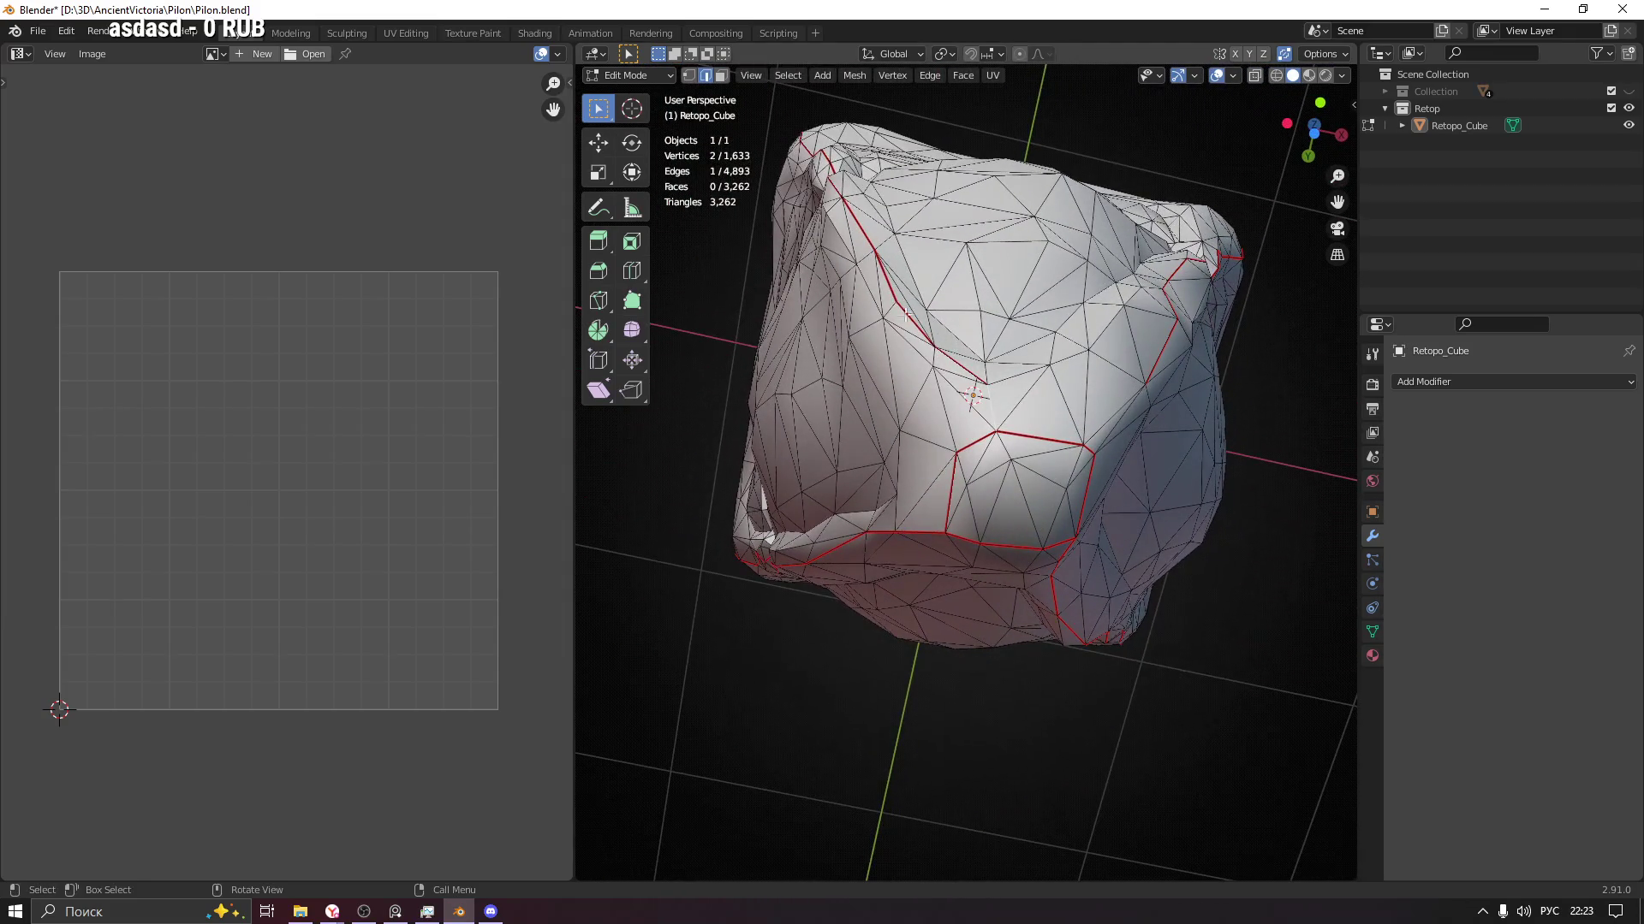
{"action": "right_click", "coordinate": [955, 366]}
{"action": "left_click", "coordinate": [935, 379]}
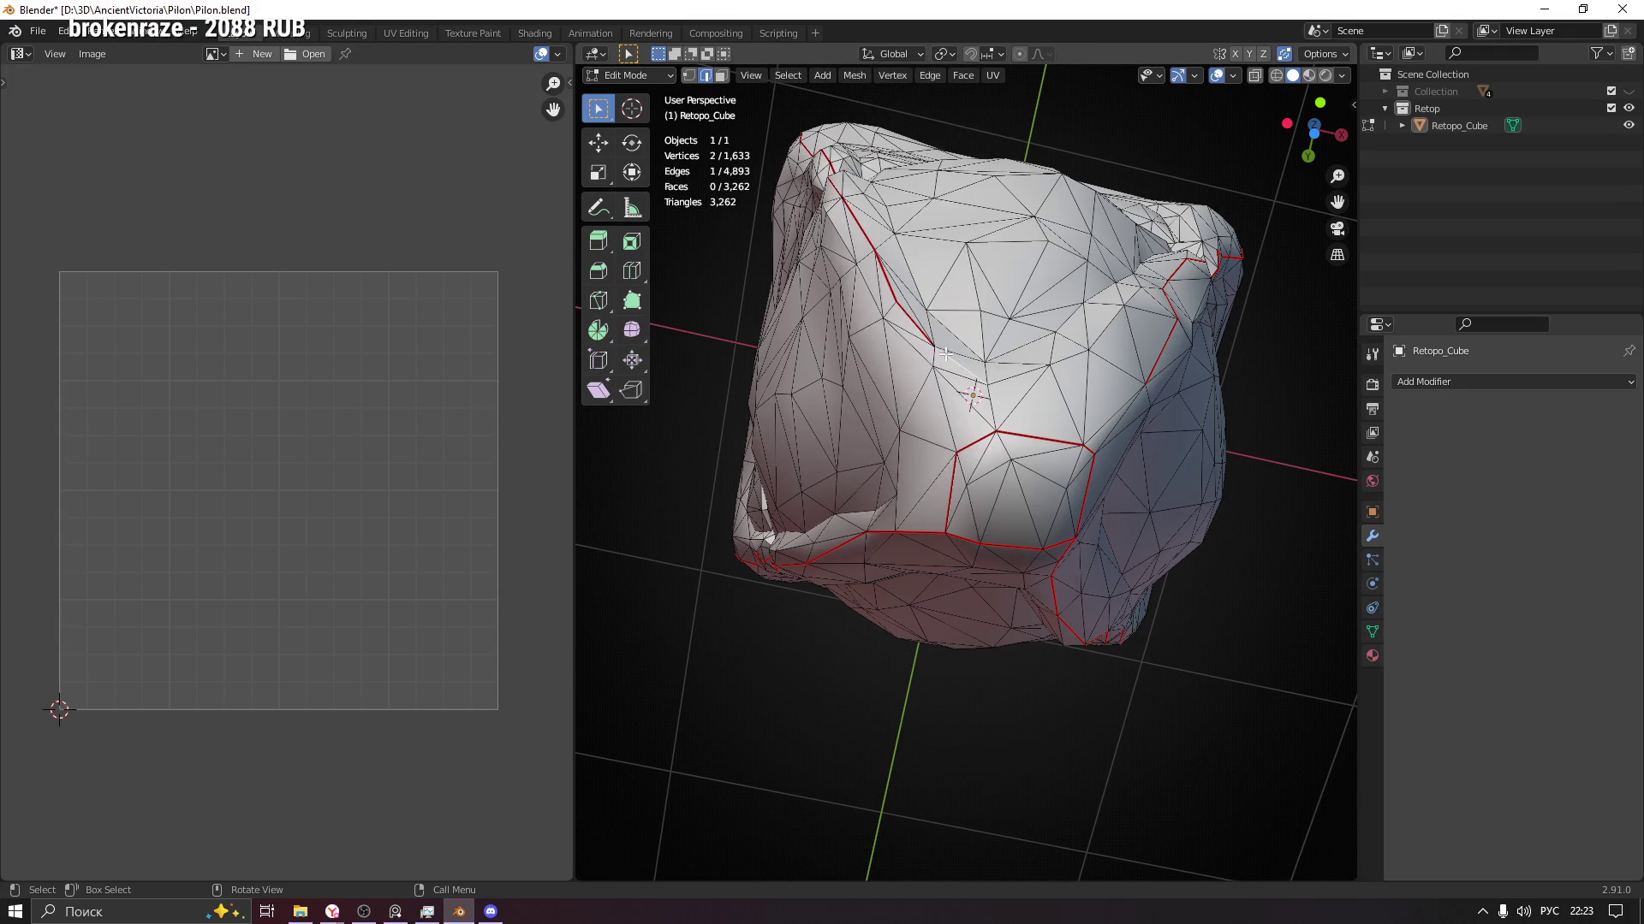
Mark the remaining bottom edges as seams to cut off the lower tip.
{"action": "left_click", "coordinate": [945, 415], "text": "ctrl"}
{"action": "mouse_move", "coordinate": [945, 415]}
{"action": "middle_mouse_down"}
{"action": "mouse_move", "coordinate": [1148, 532]}
{"action": "mouse_move", "coordinate": [1081, 559]}
{"action": "mouse_move", "coordinate": [891, 531]}
{"action": "mouse_move", "coordinate": [1068, 503]}
{"action": "middle_mouse_up"}
{"action": "right_click", "coordinate": [969, 444]}
{"action": "left_click", "coordinate": [961, 426]}
{"action": "middle_click_drag", "start_coordinate": [961, 427], "coordinate": [1001, 449]}
{"action": "mouse_move", "coordinate": [1145, 410]}
{"action": "middle_mouse_down"}
{"action": "mouse_move", "coordinate": [907, 378]}
{"action": "mouse_move", "coordinate": [969, 414]}
{"action": "mouse_move", "coordinate": [924, 393]}
{"action": "mouse_move", "coordinate": [994, 459]}
{"action": "mouse_move", "coordinate": [970, 328]}
{"action": "mouse_move", "coordinate": [965, 470]}
{"action": "mouse_move", "coordinate": [984, 382]}
{"action": "mouse_move", "coordinate": [1100, 360]}
{"action": "middle_mouse_up"}
{"action": "right_click", "coordinate": [907, 379]}
{"action": "left_click", "coordinate": [906, 379]}
Select the whole mesh and UV unwrap it.
{"action": "key", "text": "a"}
{"action": "key", "text": "u"}
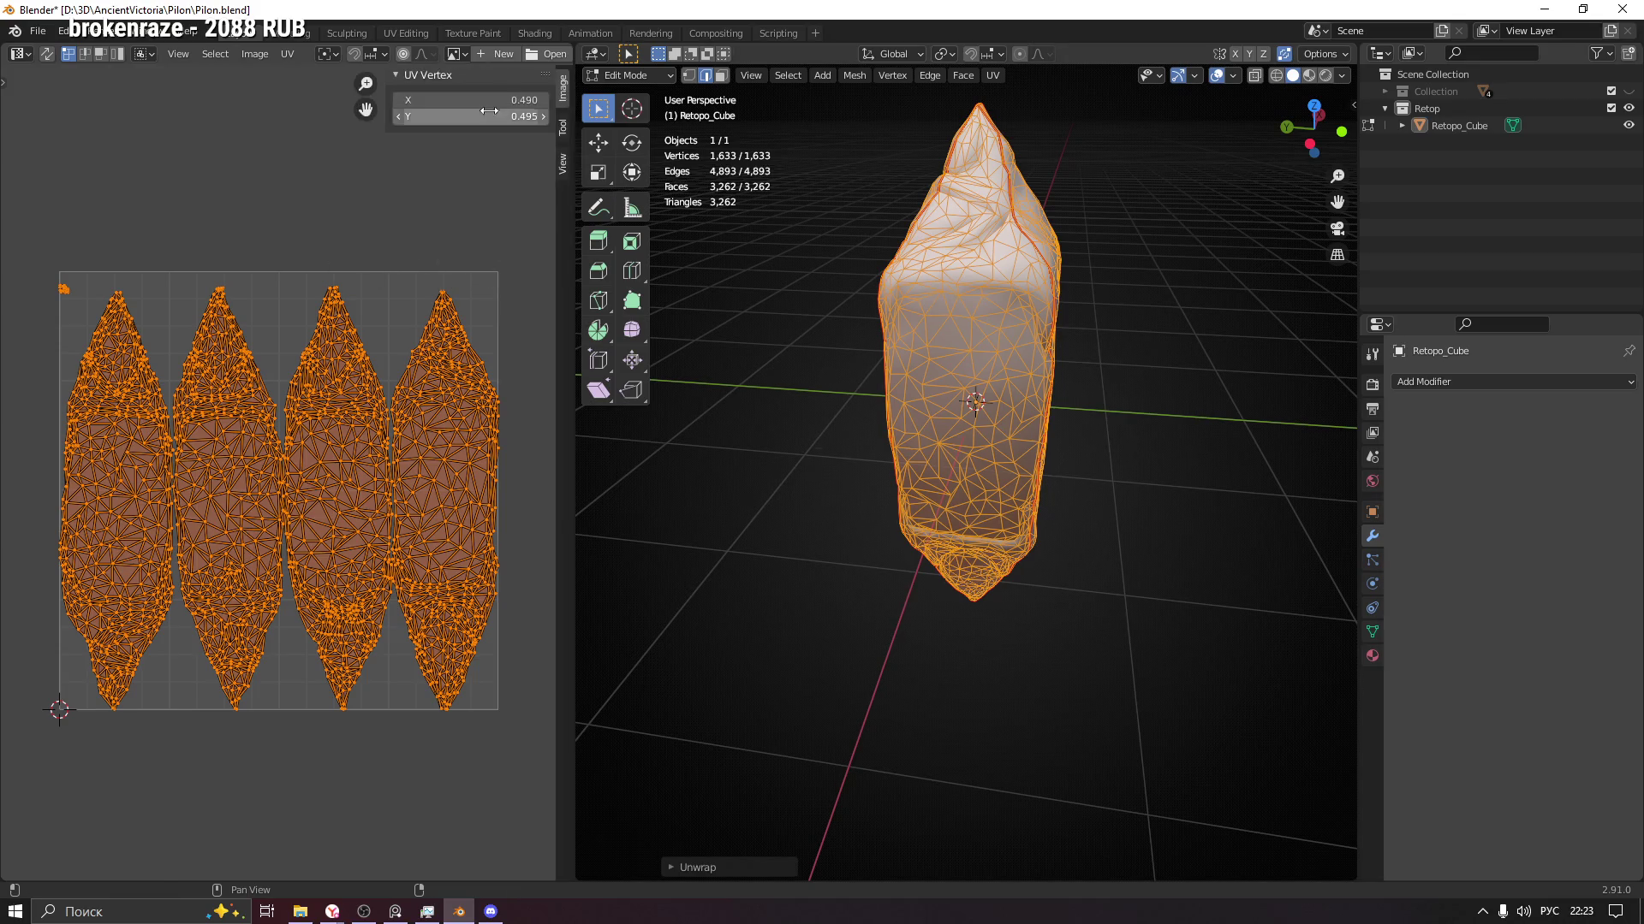
{"action": "scroll", "coordinate": [439, 54], "scroll_direction": "down", "scroll_amount": 5}
{"action": "scroll", "coordinate": [458, 53], "scroll_direction": "down", "scroll_amount": 1}
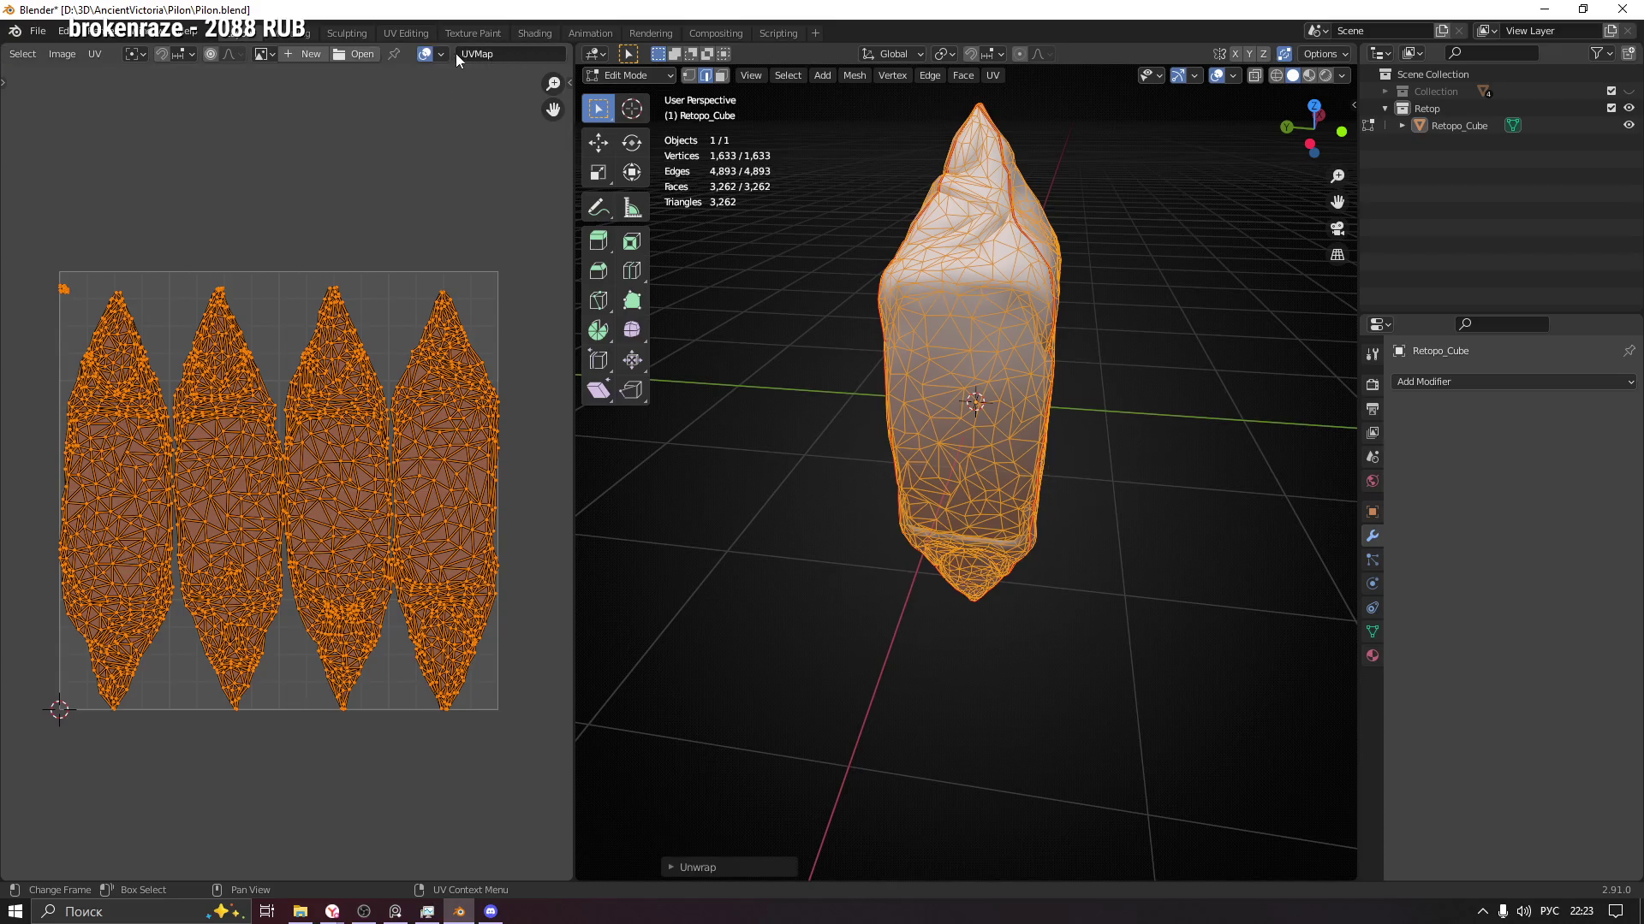
Show UV stretching measured by area on the islands, with the whole mesh selected.
{"action": "left_click", "coordinate": [442, 53]}
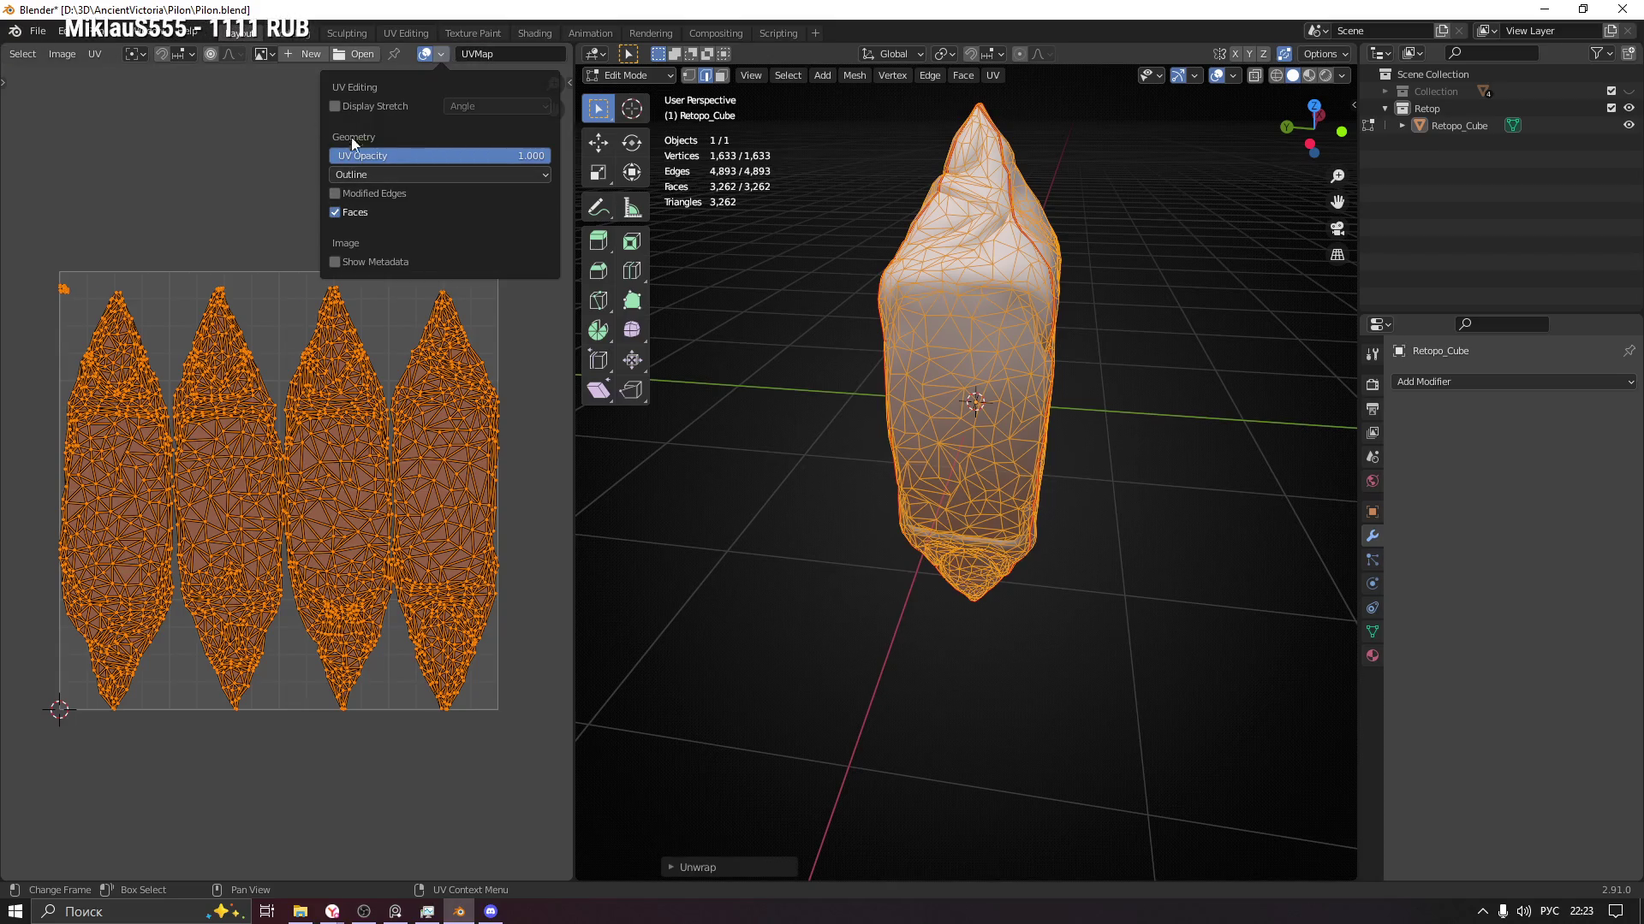
{"action": "left_click", "coordinate": [334, 105]}
{"action": "left_click", "coordinate": [492, 107]}
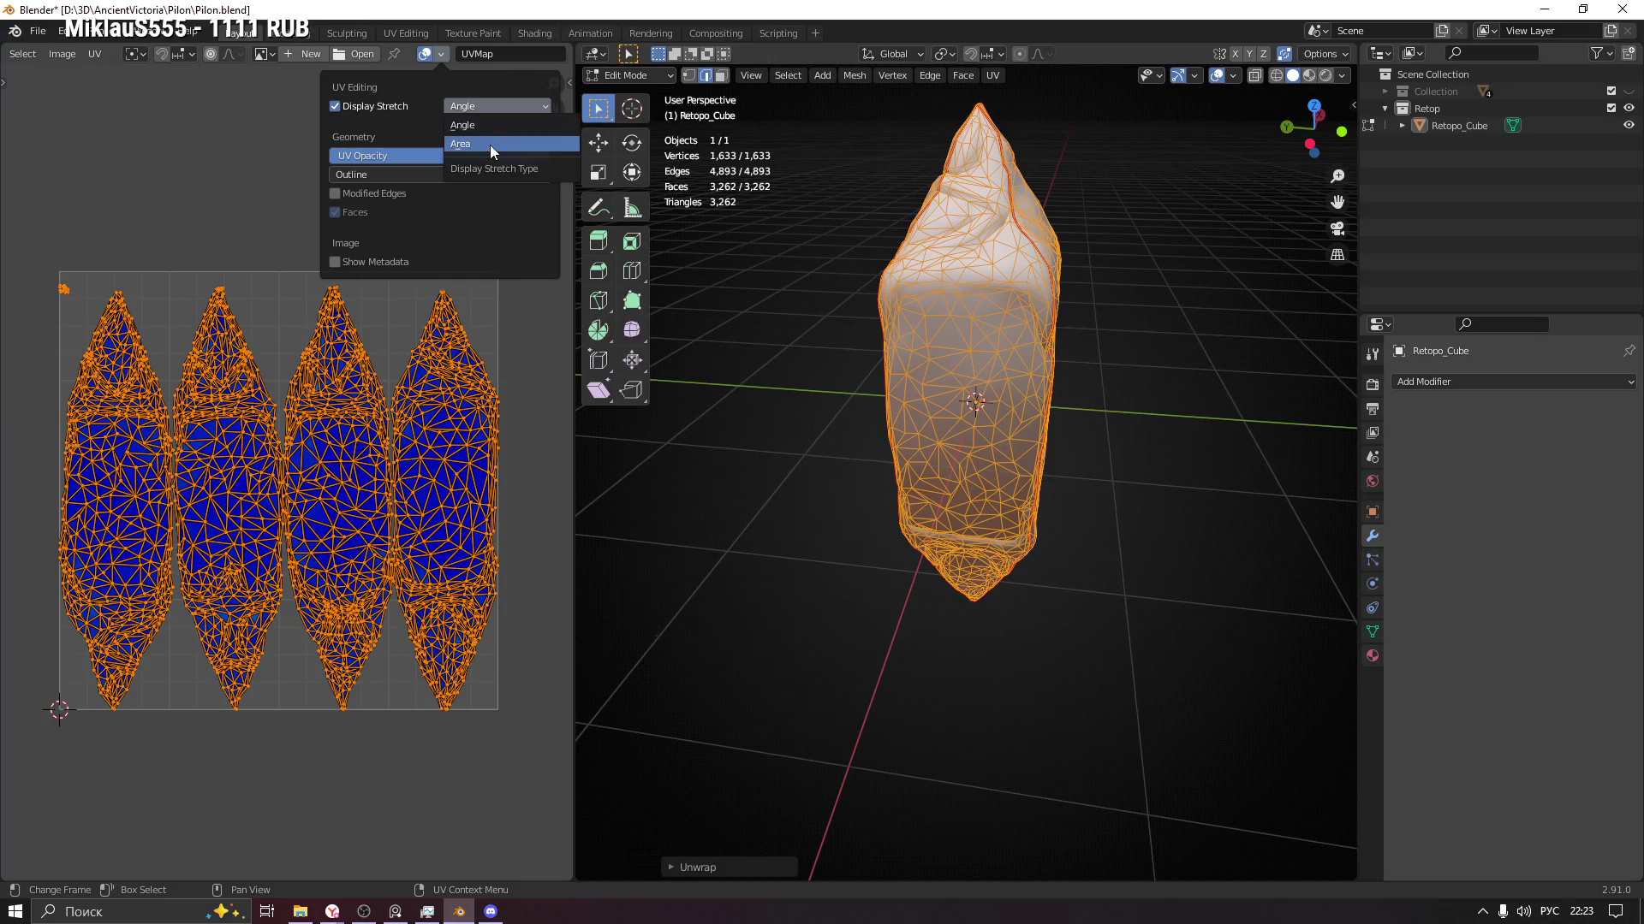
{"action": "left_click", "coordinate": [489, 146]}
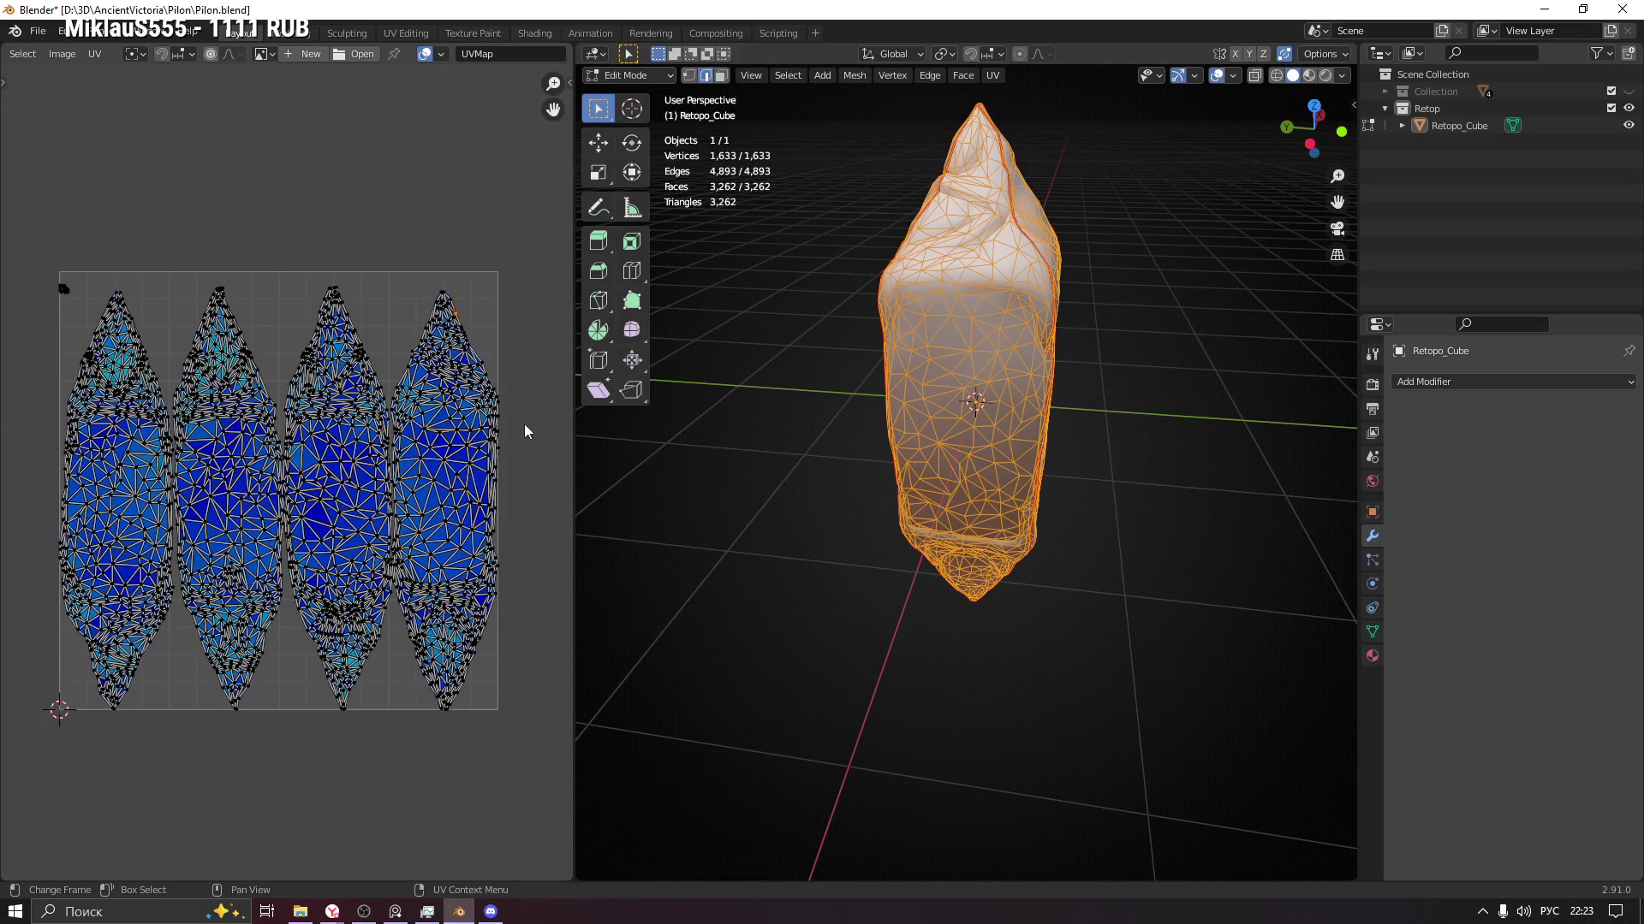
{"action": "key", "text": "alt+a"}
{"action": "key", "text": "a"}
Frame all the UV islands in the UV Editor and show the Quad Remesher sidebar panel.
{"action": "scroll", "coordinate": [317, 669], "scroll_direction": "up", "scroll_amount": 2}
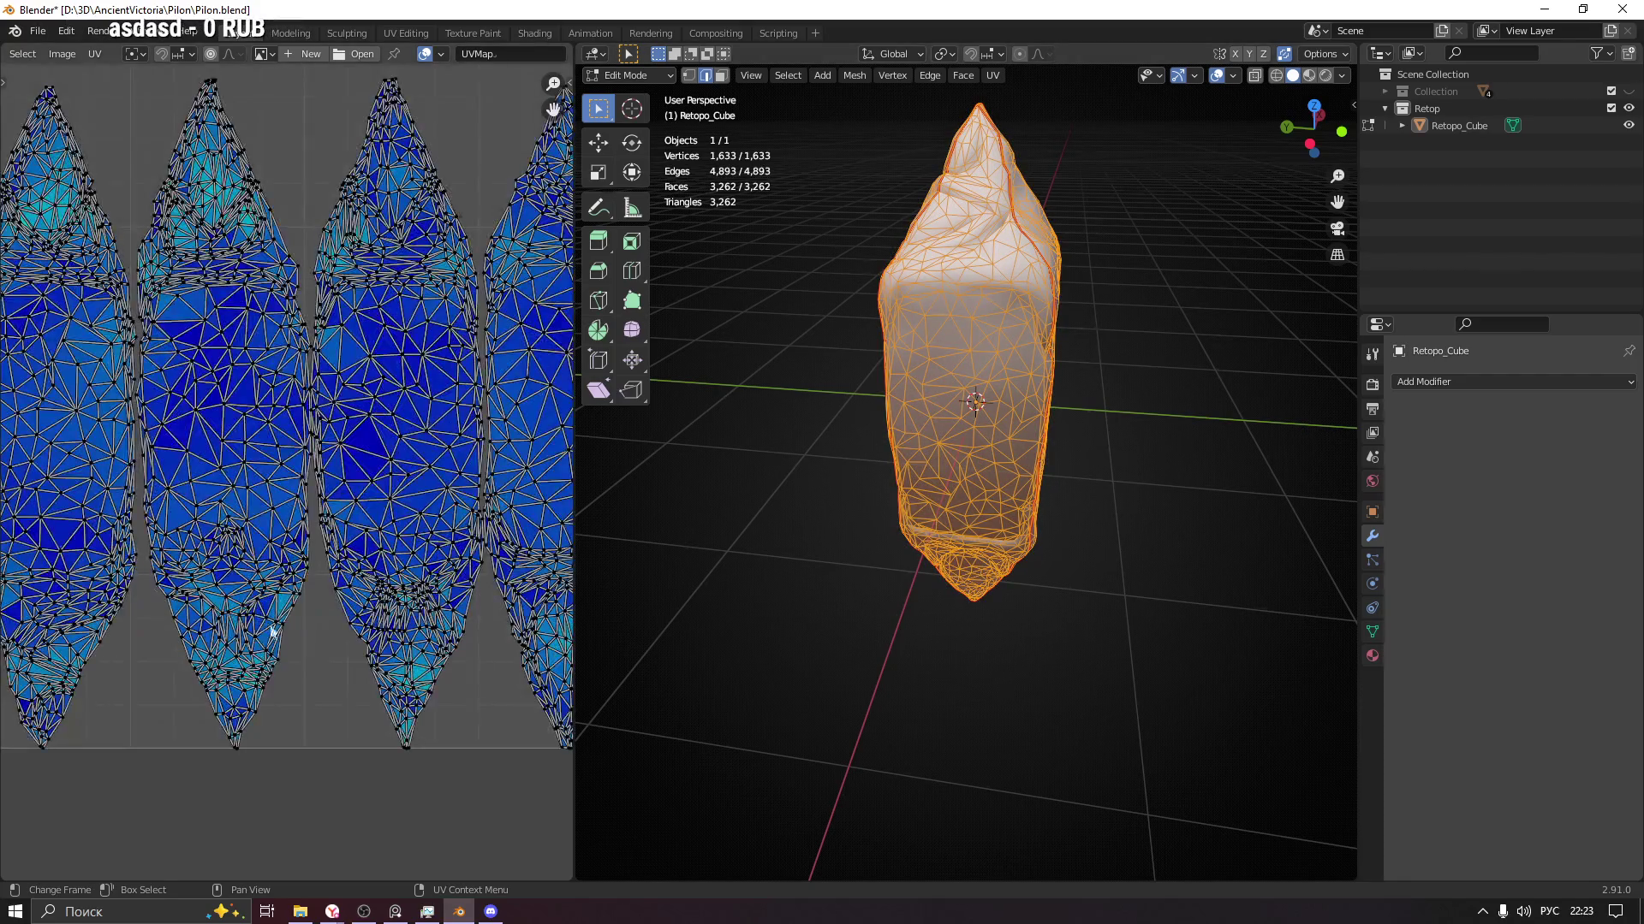
{"action": "middle_click_drag", "start_coordinate": [214, 217], "coordinate": [426, 334]}
{"action": "scroll", "coordinate": [304, 553], "scroll_direction": "up", "scroll_amount": 1}
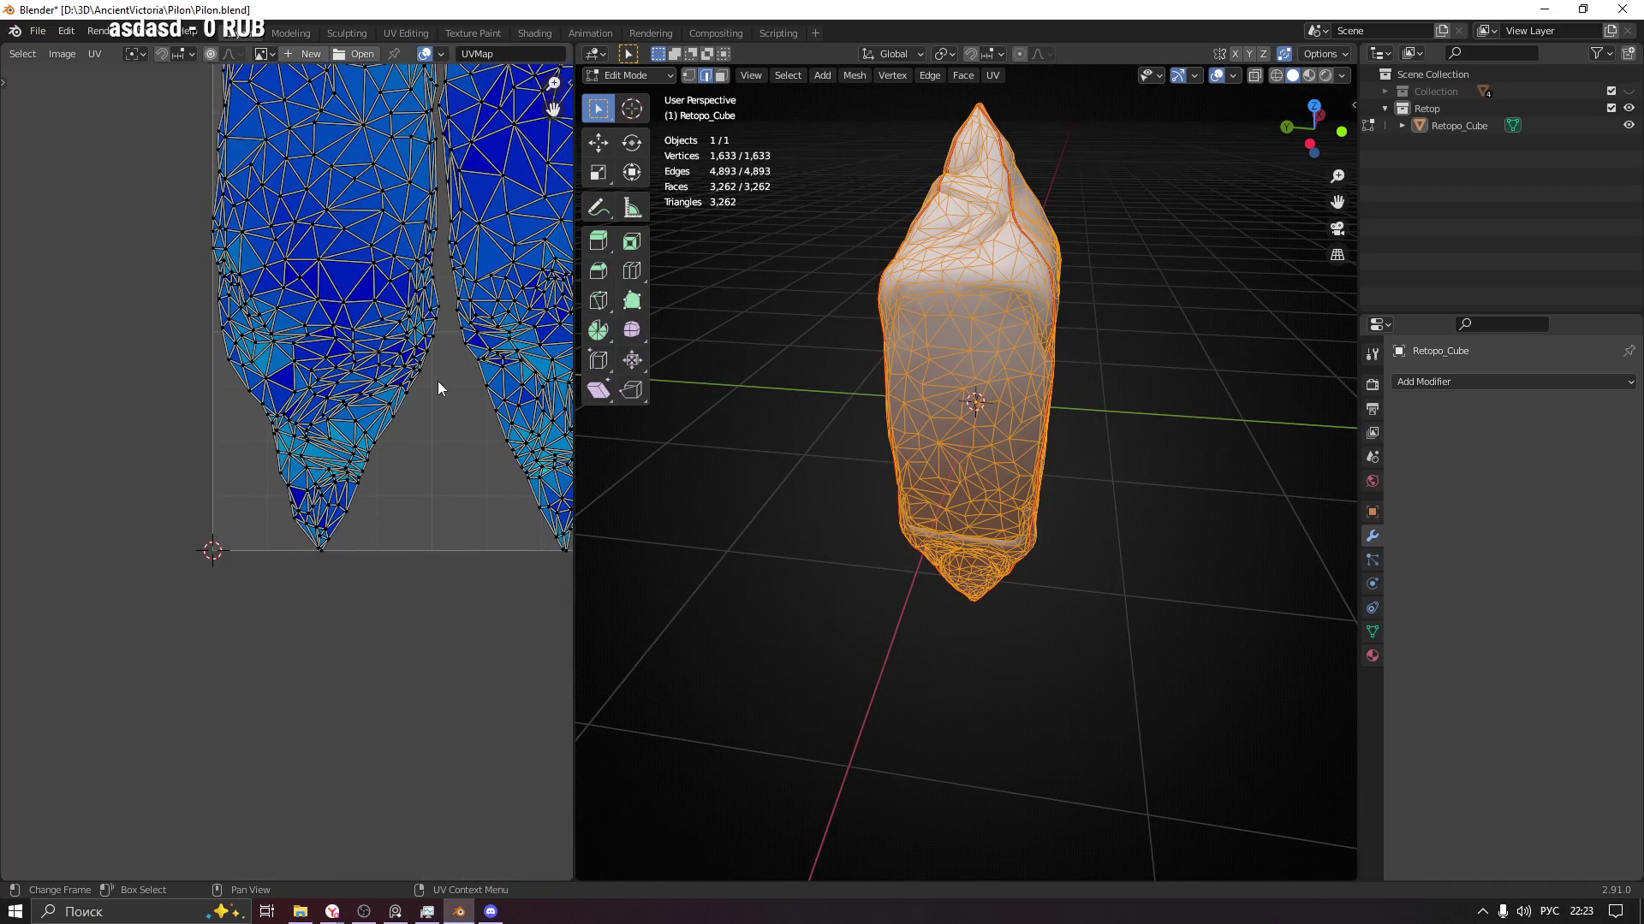
{"action": "mouse_move", "coordinate": [494, 392]}
{"action": "middle_mouse_down"}
{"action": "mouse_move", "coordinate": [322, 421]}
{"action": "mouse_move", "coordinate": [220, 477]}
{"action": "middle_mouse_up"}
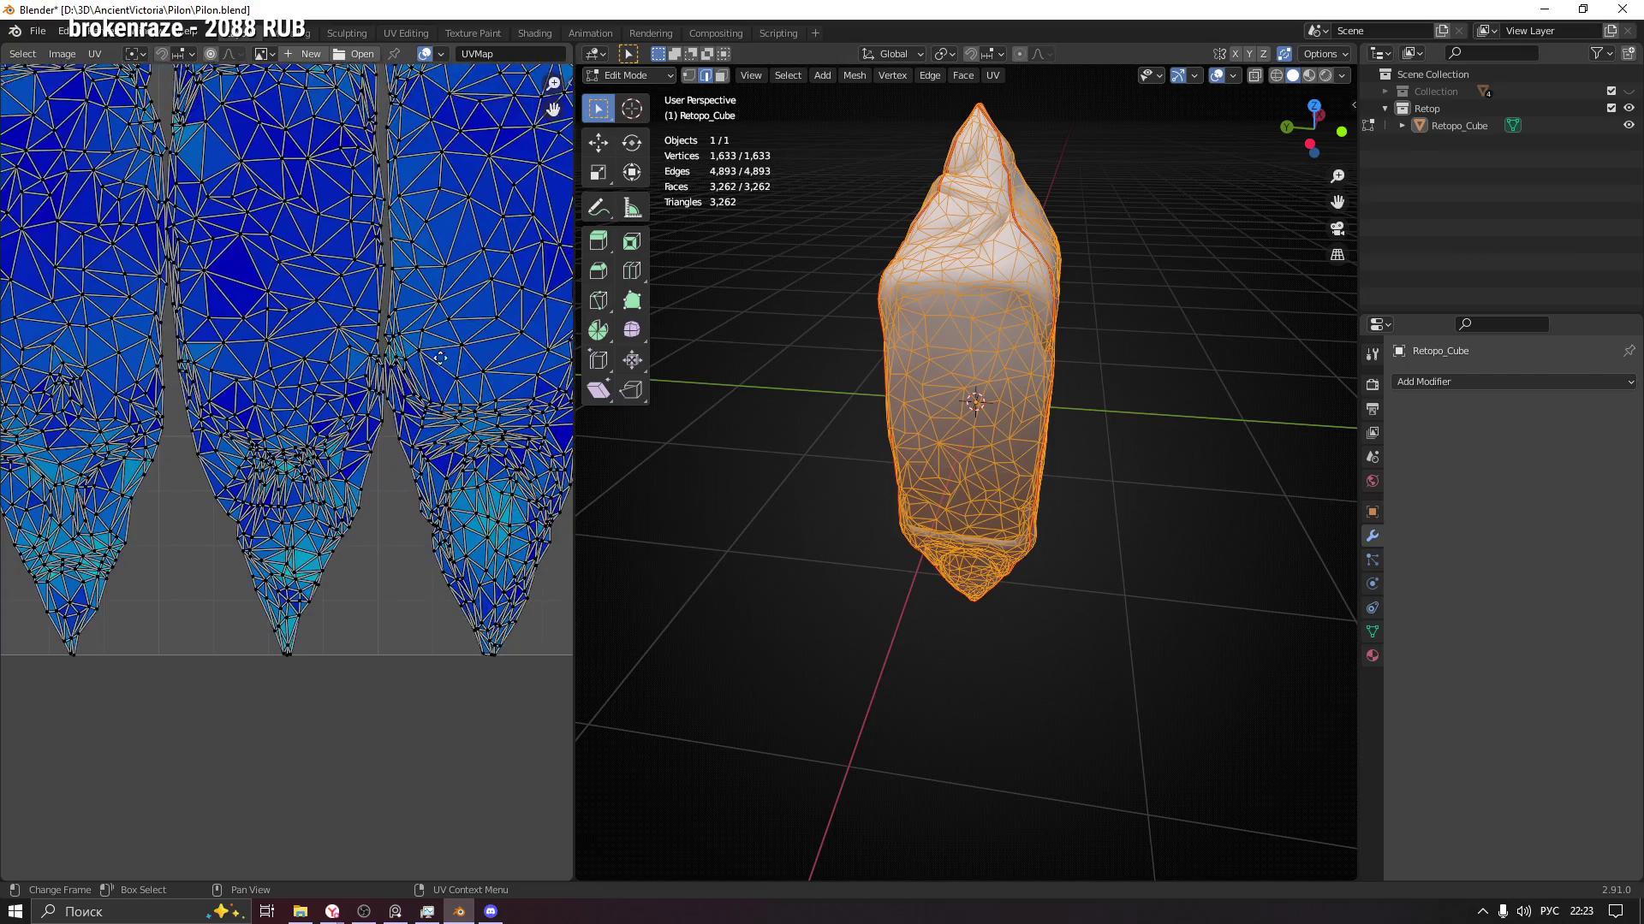
{"action": "middle_click_drag", "start_coordinate": [445, 352], "coordinate": [448, 473]}
{"action": "scroll", "coordinate": [324, 448], "scroll_direction": "up", "scroll_amount": 2}
{"action": "scroll", "coordinate": [462, 351], "scroll_direction": "down", "scroll_amount": 1}
{"action": "middle_click_drag", "start_coordinate": [462, 351], "coordinate": [153, 455]}
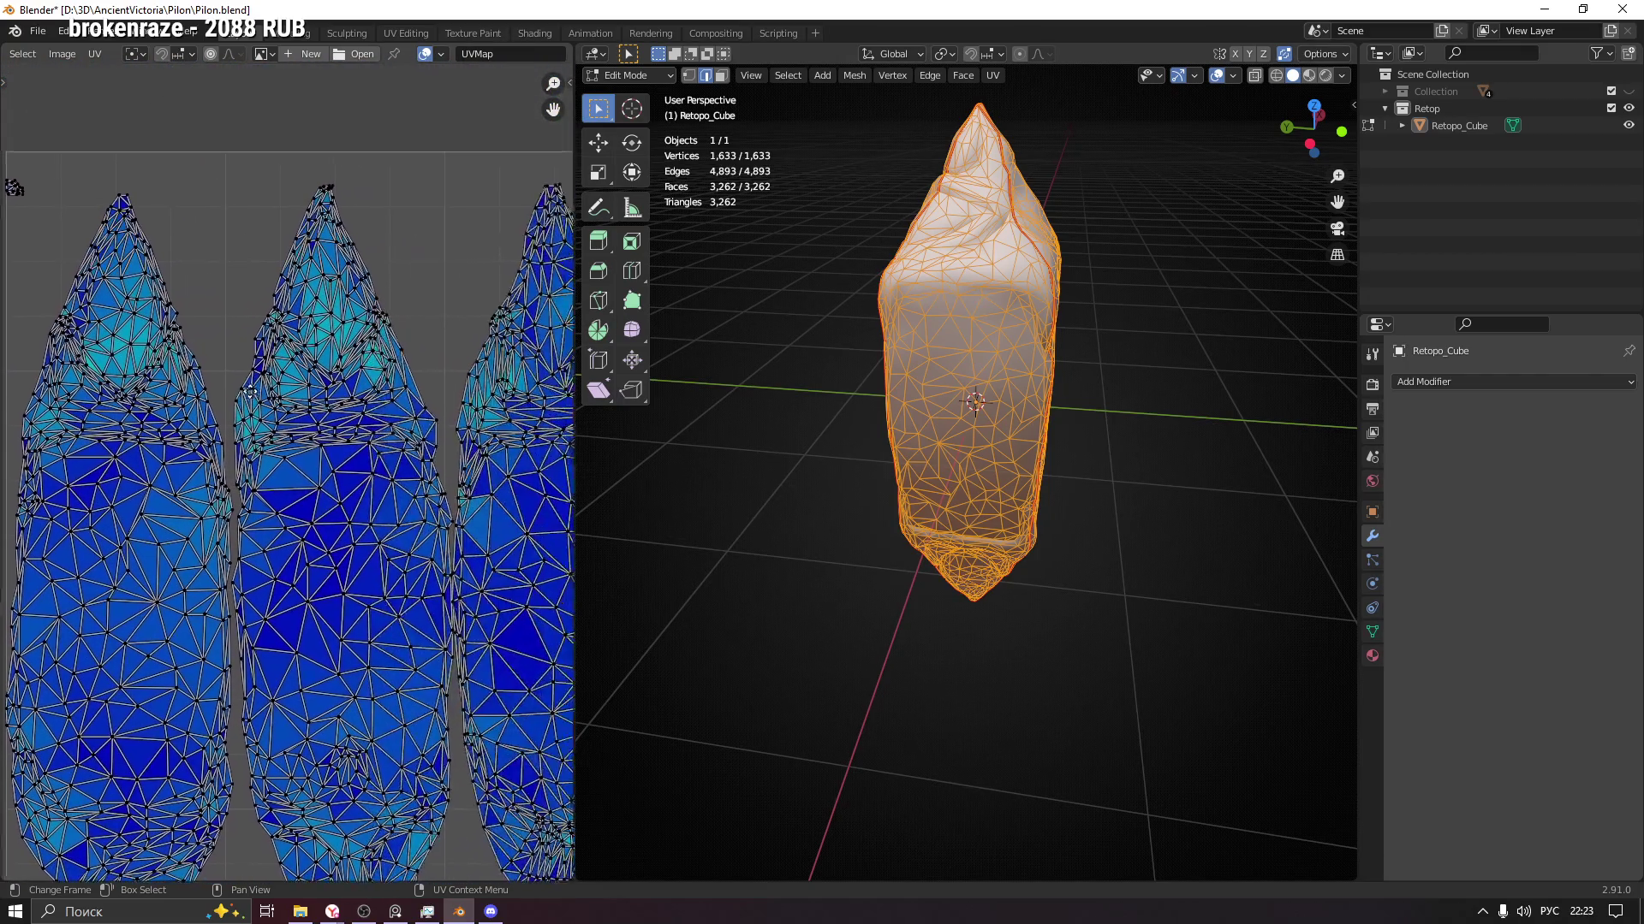
{"action": "mouse_move", "coordinate": [444, 348]}
{"action": "middle_mouse_down"}
{"action": "mouse_move", "coordinate": [396, 352]}
{"action": "mouse_move", "coordinate": [460, 256]}
{"action": "middle_mouse_up"}
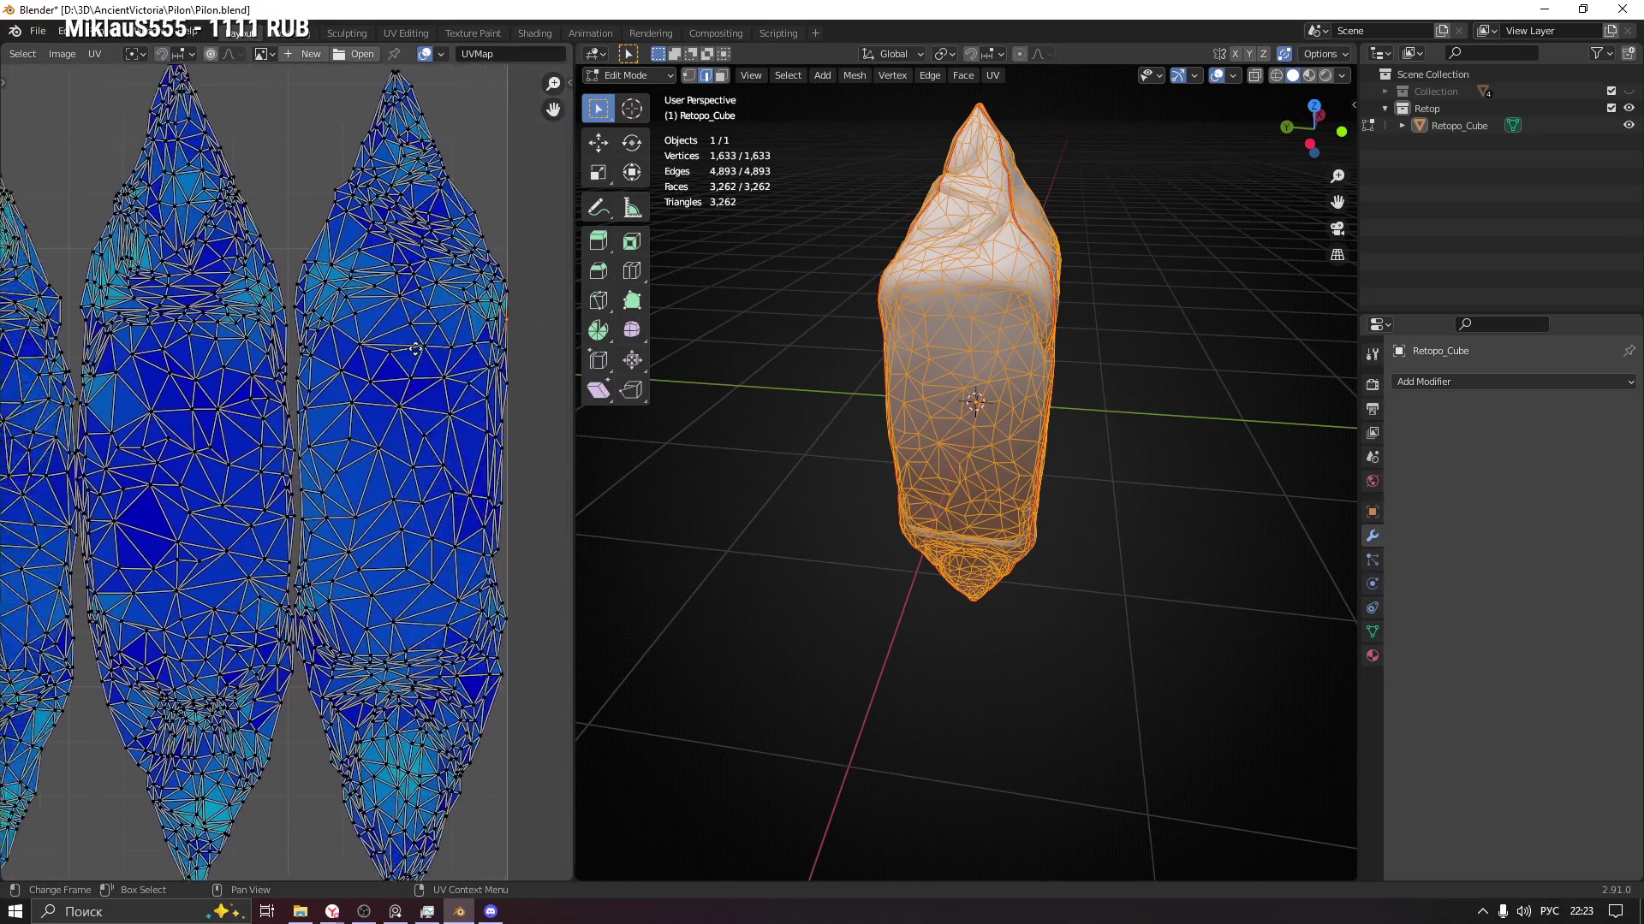
{"action": "scroll", "coordinate": [346, 383], "scroll_direction": "up", "scroll_amount": 4}
{"action": "scroll", "coordinate": [347, 382], "scroll_direction": "down", "scroll_amount": 2}
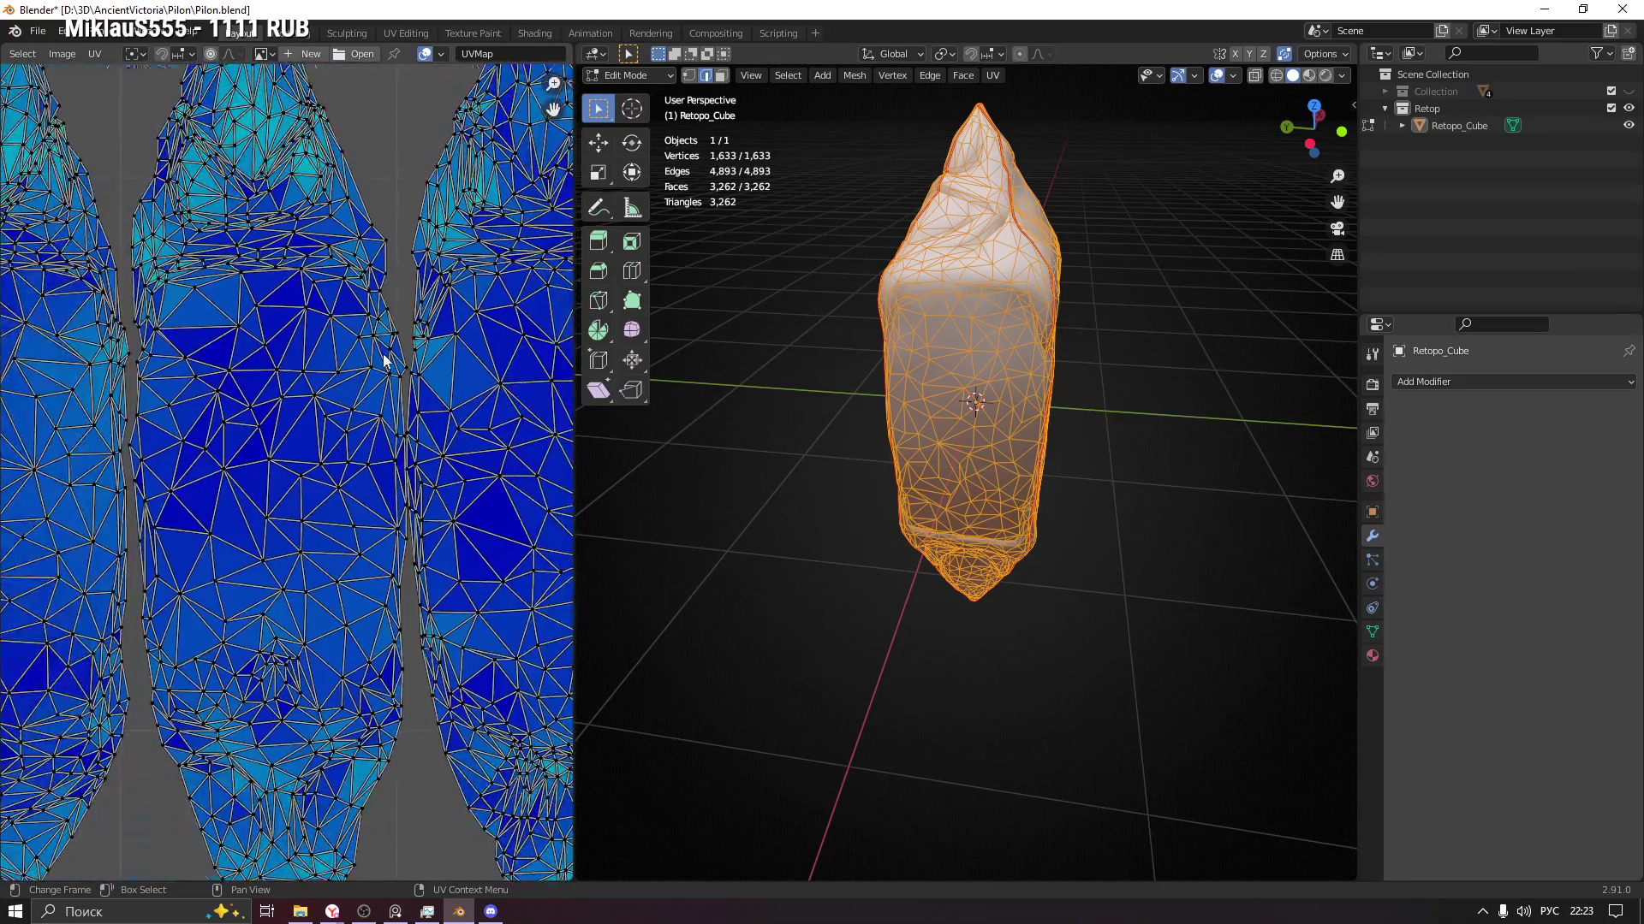
{"action": "scroll", "coordinate": [347, 382], "scroll_direction": "down", "scroll_amount": 2}
{"action": "key", "text": "n"}
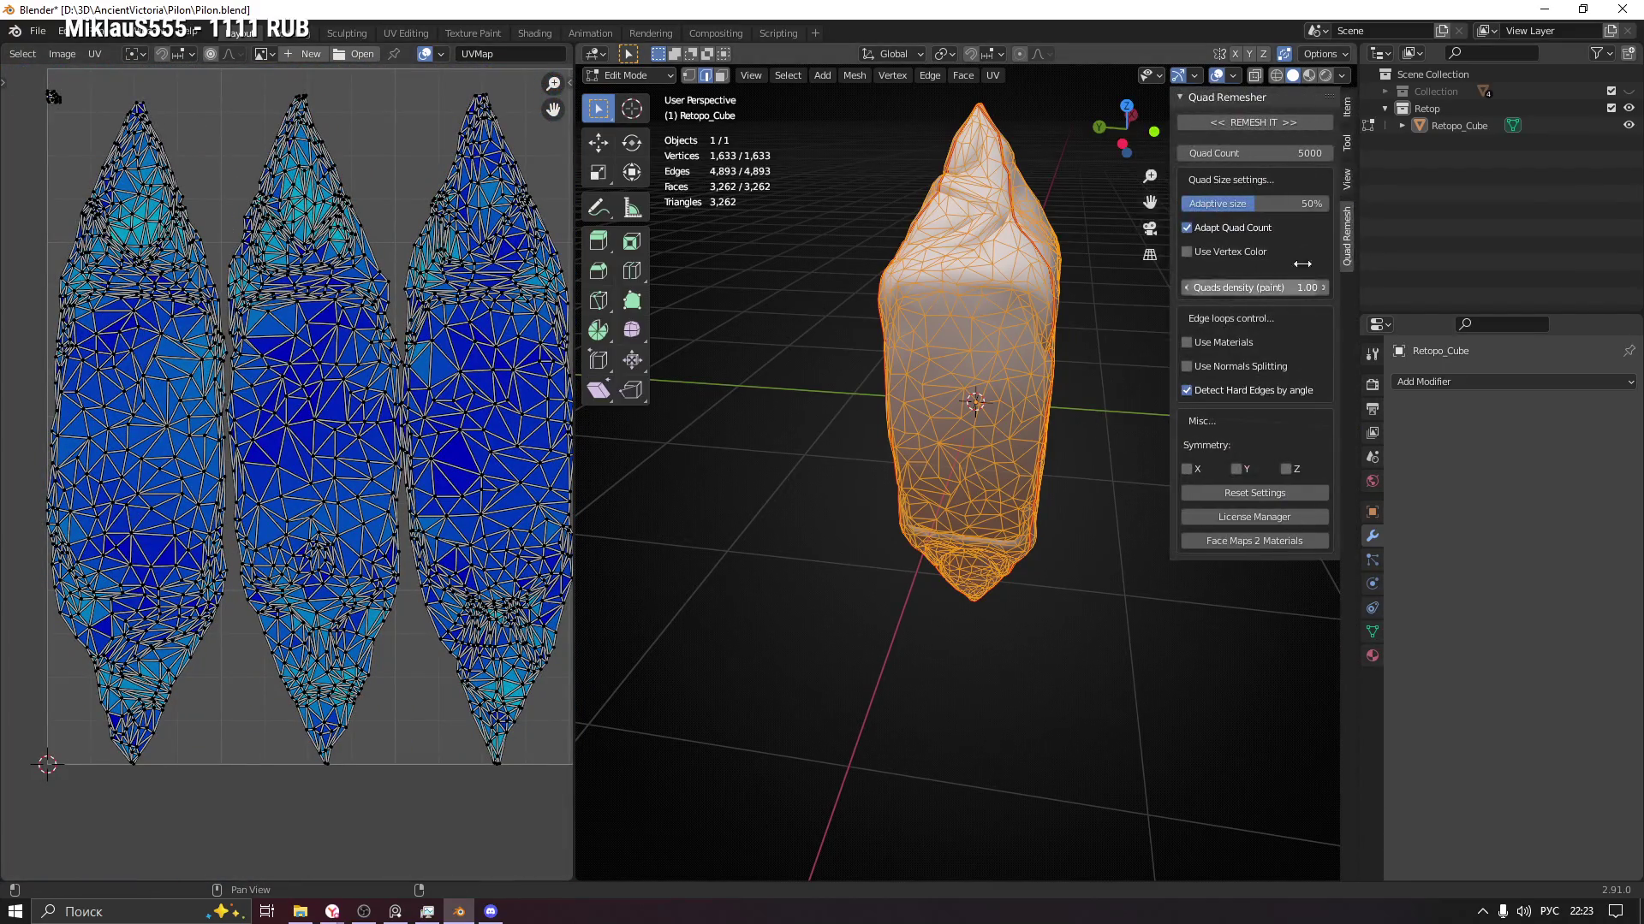
Open Preferences on the Add-ons page and clear the search so all add-ons are listed.
{"action": "left_click", "coordinate": [66, 30]}
{"action": "left_click", "coordinate": [106, 276]}
{"action": "left_click_drag", "start_coordinate": [266, 68], "coordinate": [836, 101]}
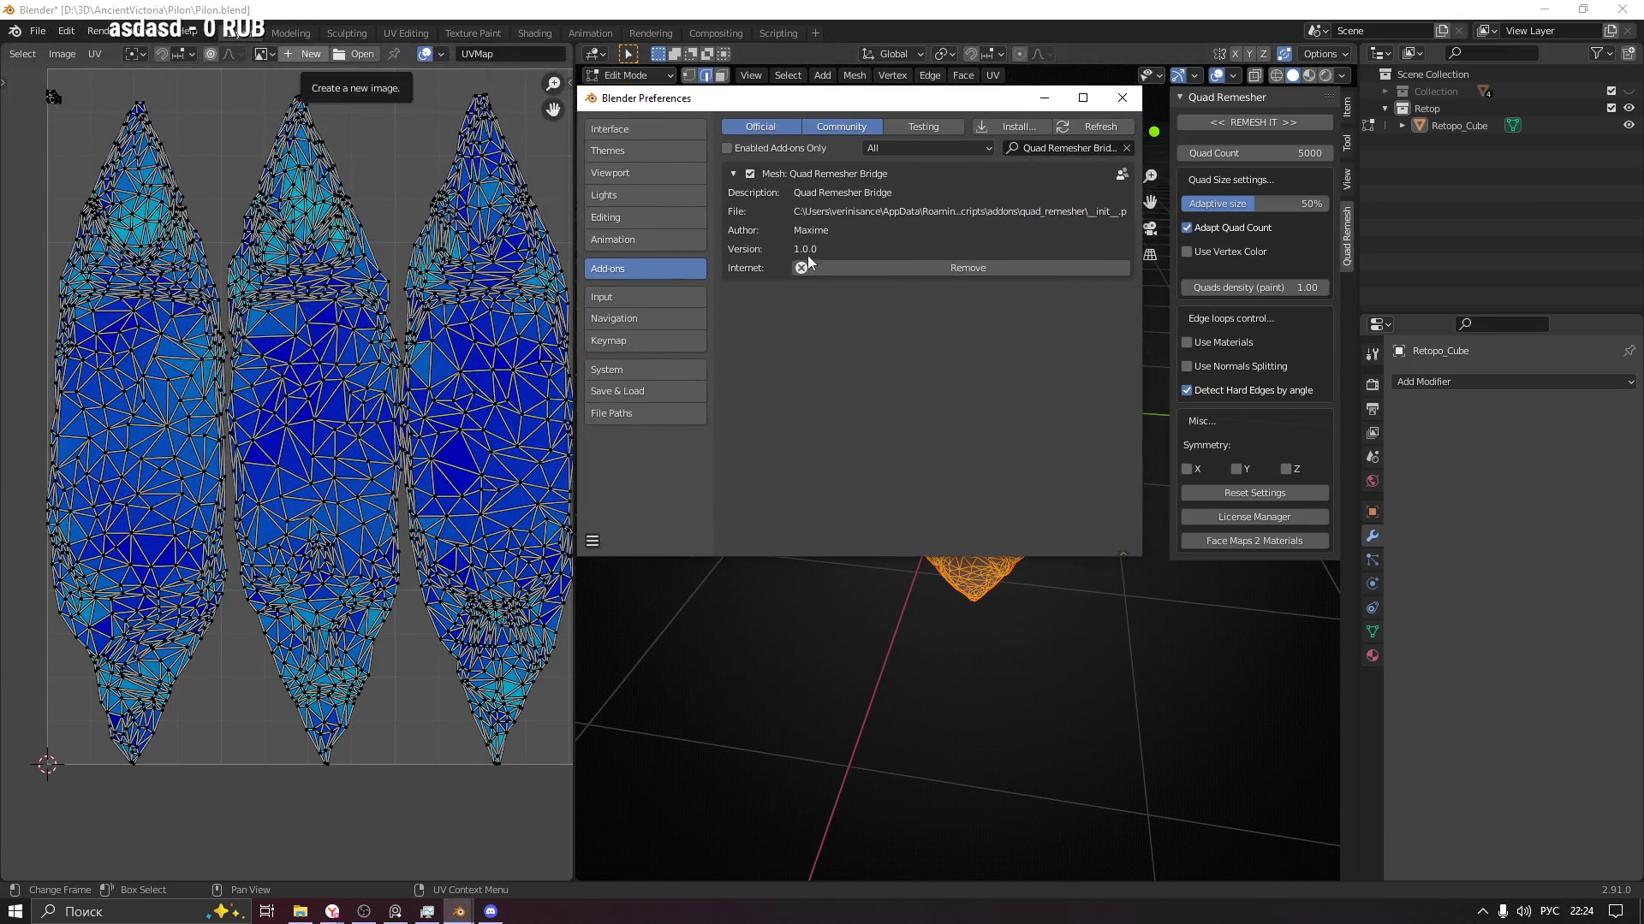
{"action": "left_click", "coordinate": [1126, 147]}
{"action": "left_click", "coordinate": [1056, 146]}
{"action": "type", "text": "е"}
{"action": "key", "text": "BackSpace"}
{"action": "key", "text": "alt+shift"}
{"action": "type", "text": "Tex"}
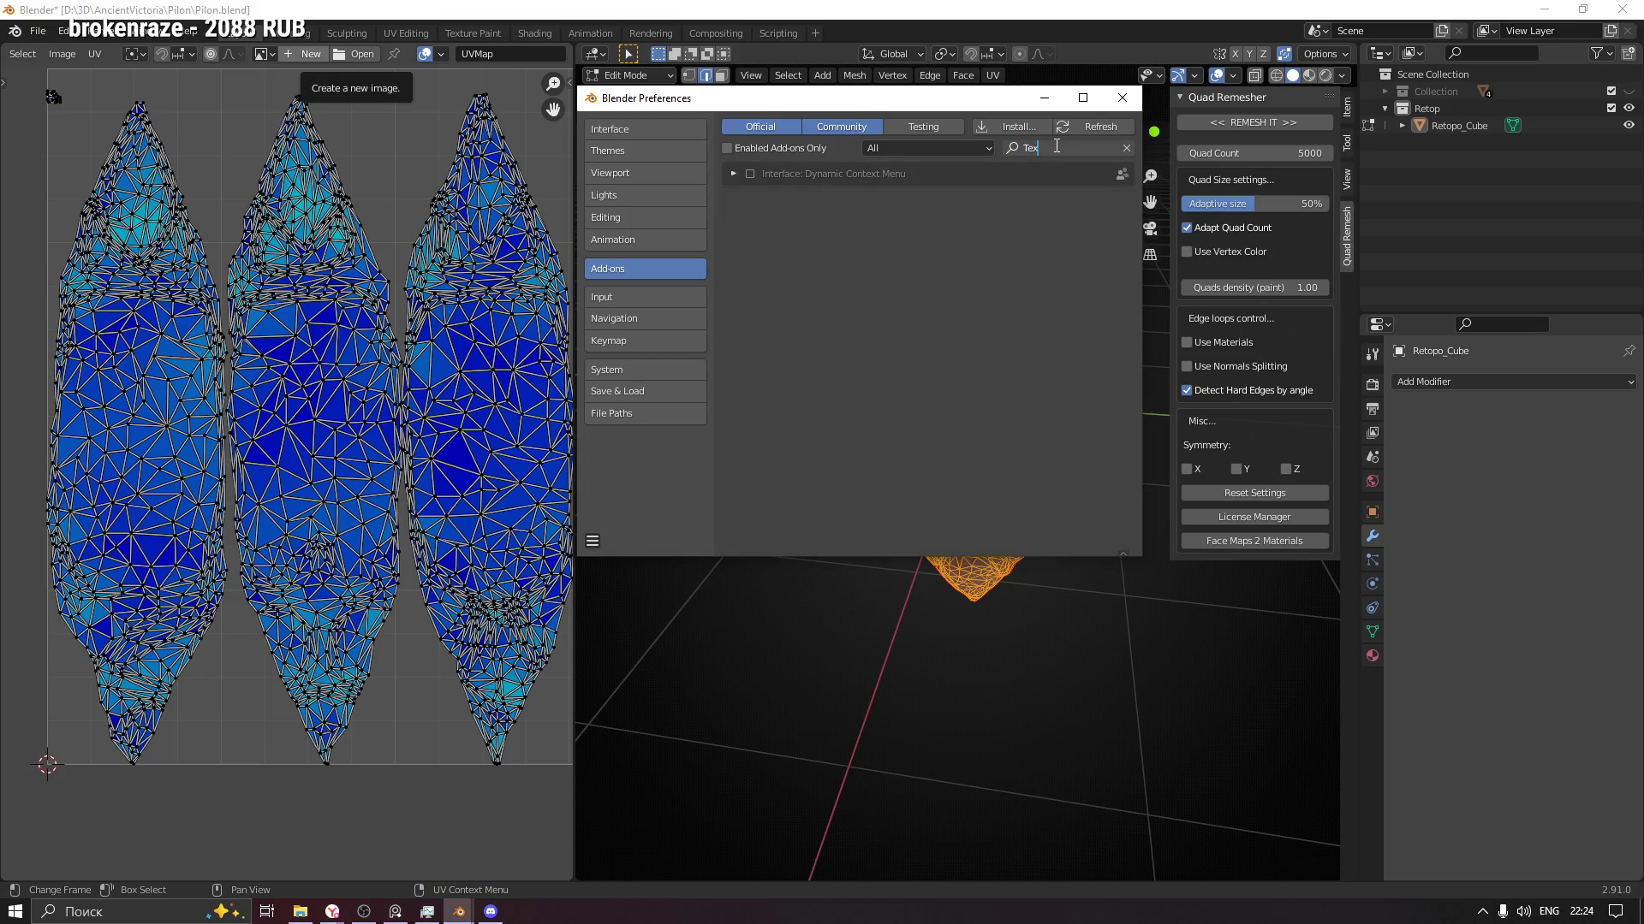
{"action": "key", "text": "BackSpace"}
{"action": "key", "text": "BackSpace"}
{"action": "key", "text": "BackSpace"}
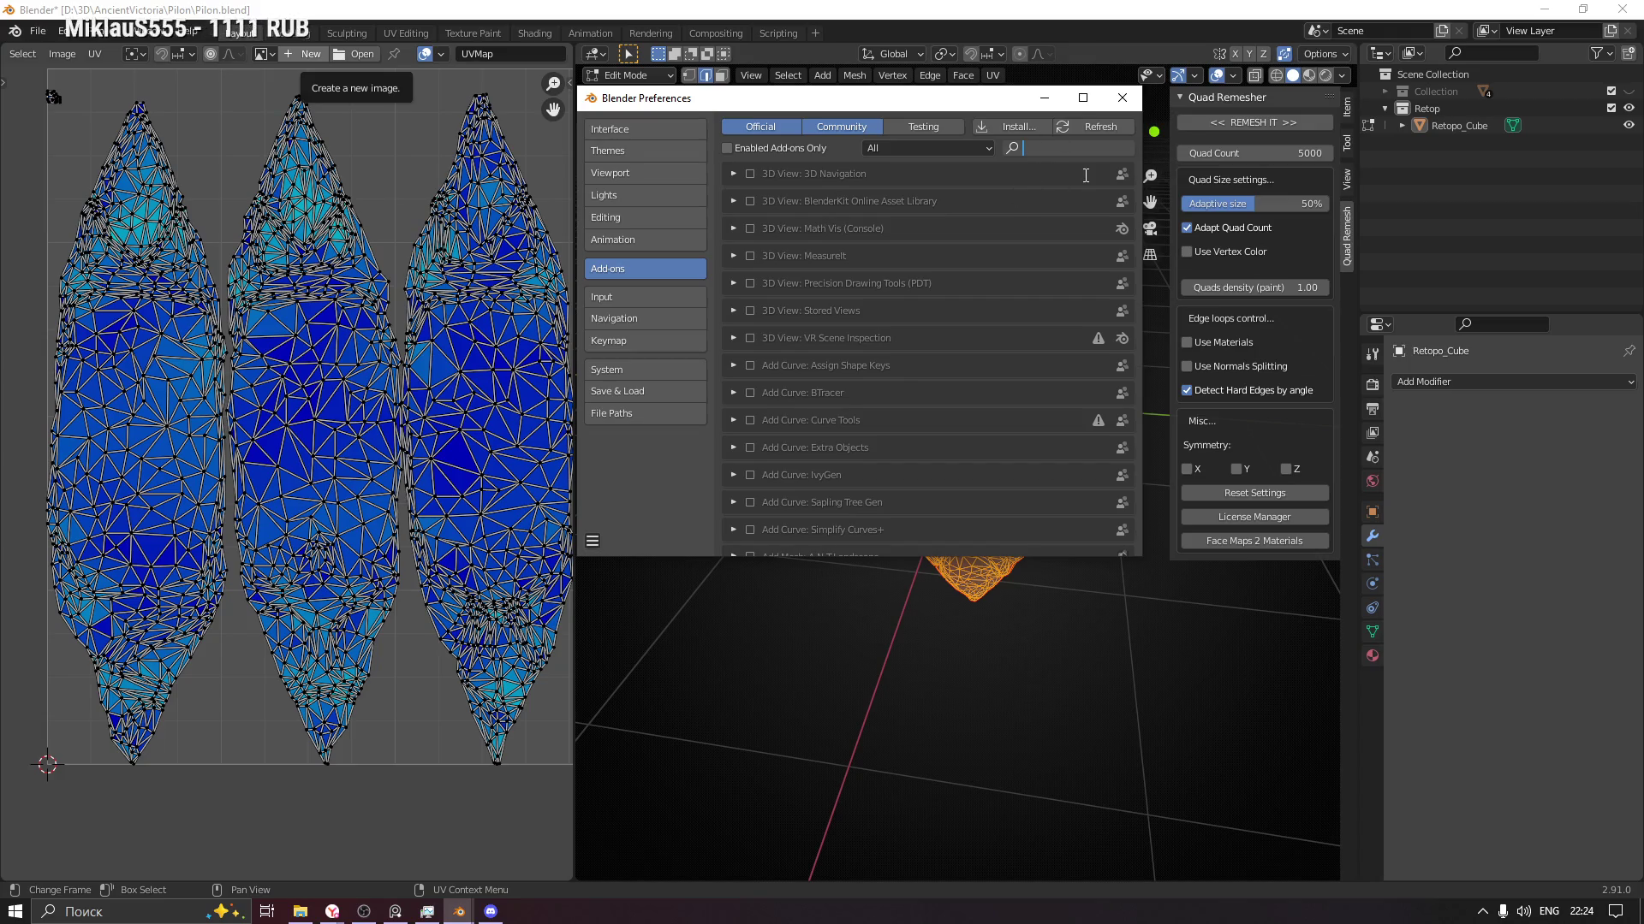
{"action": "left_click", "coordinate": [653, 272]}
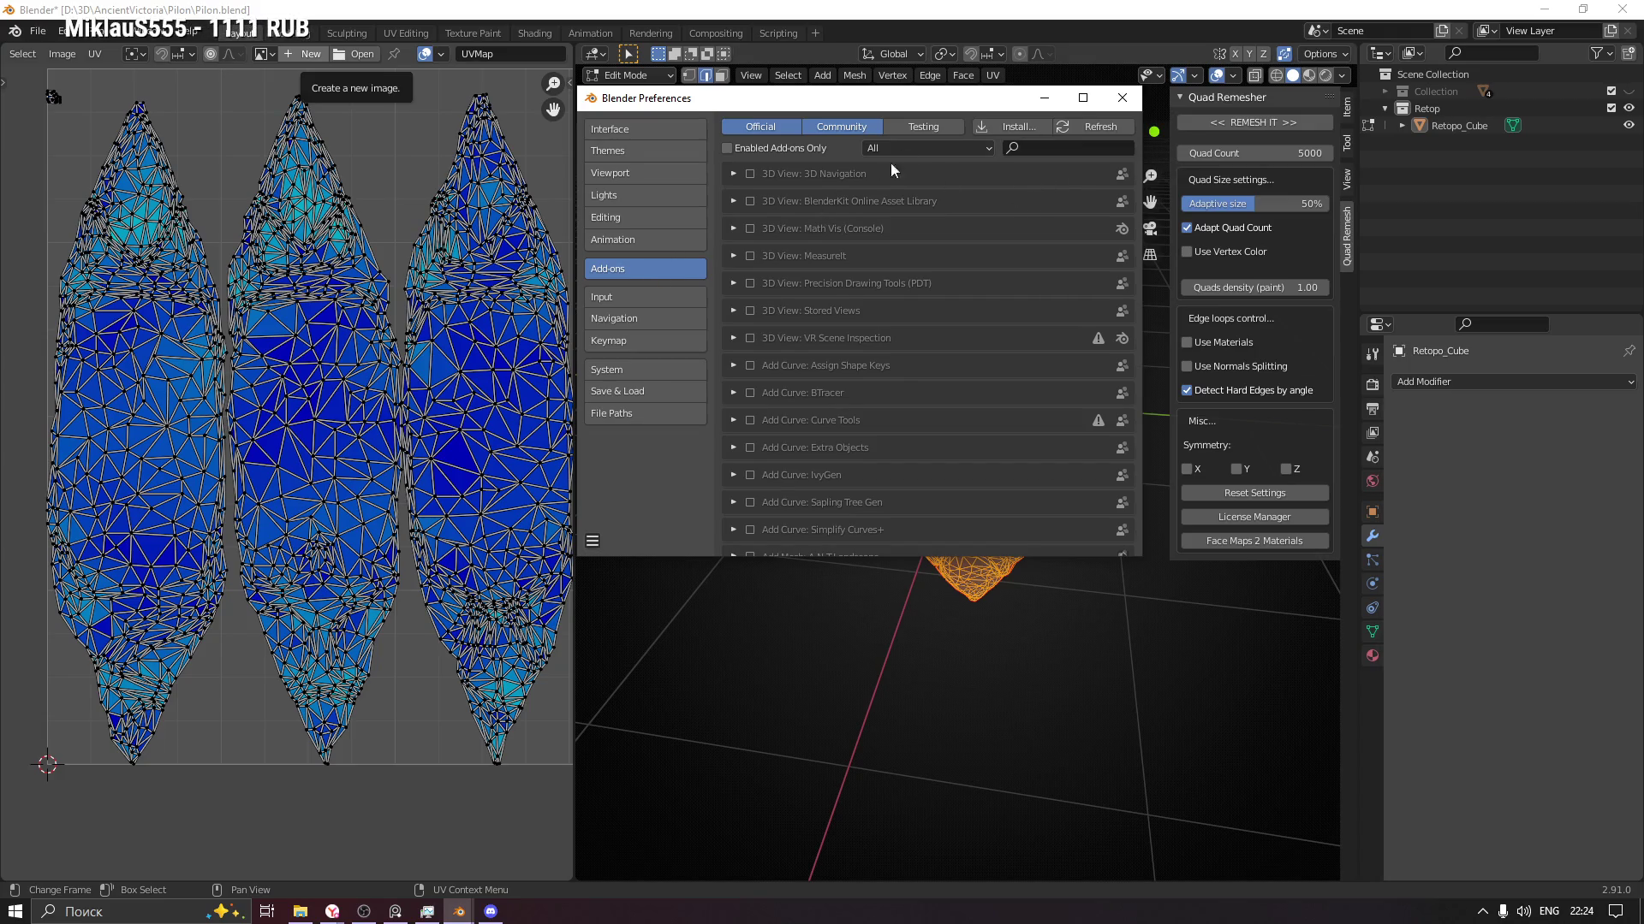
Browse D:\3D for an add-on file to install, cancel, and switch to the web browser.
{"action": "left_click", "coordinate": [1011, 125]}
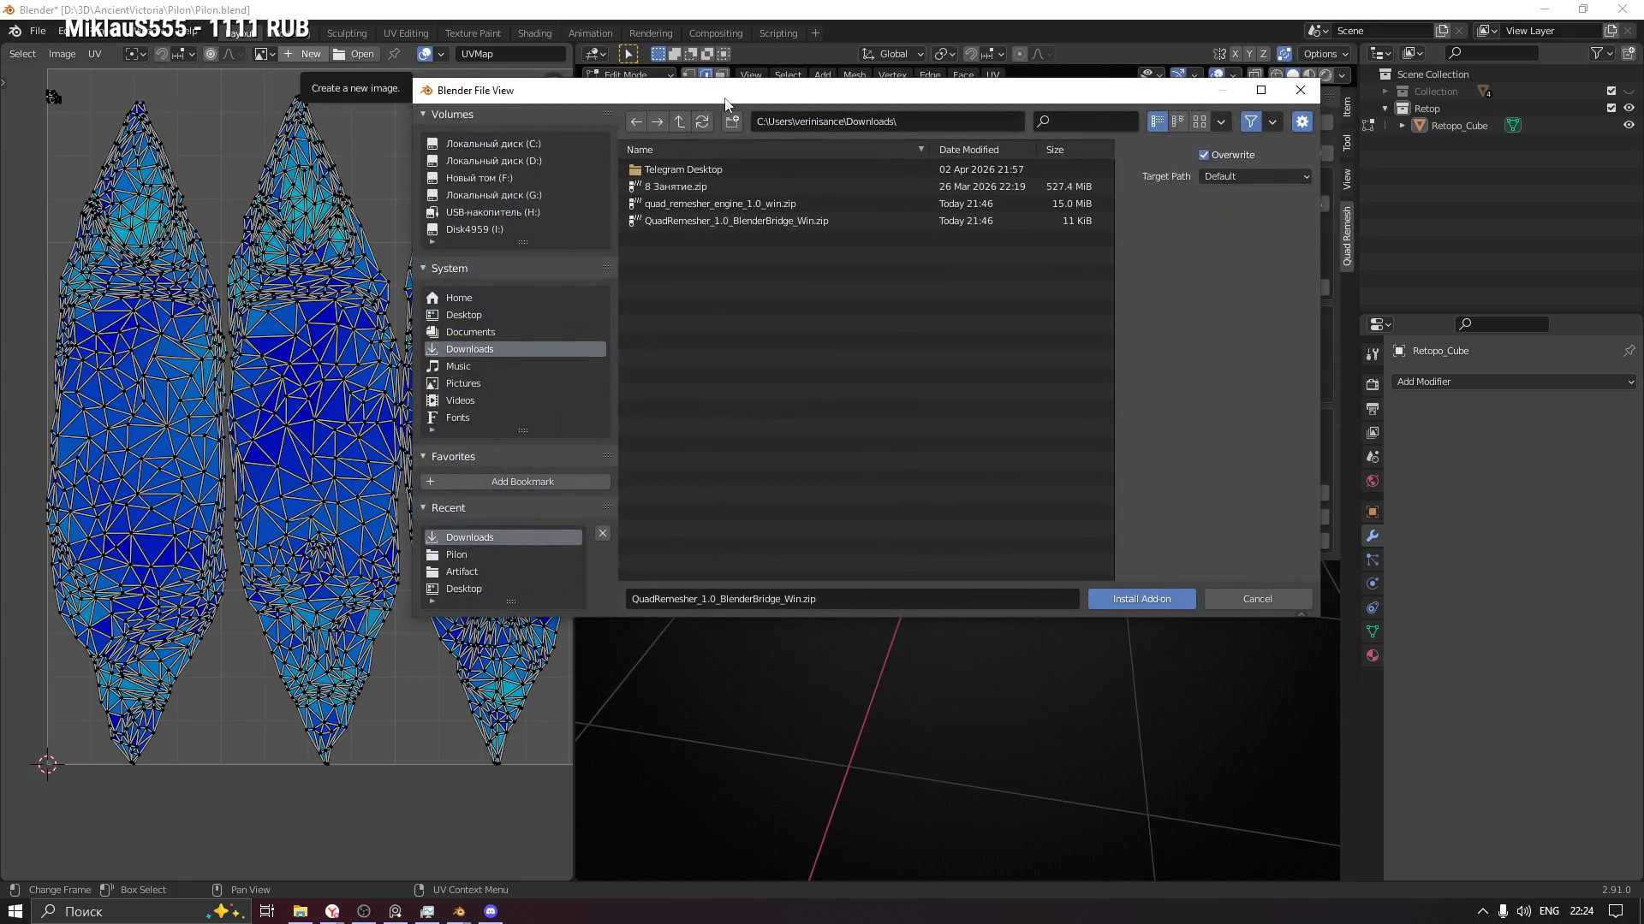
{"action": "left_click_drag", "start_coordinate": [726, 102], "coordinate": [643, 103]}
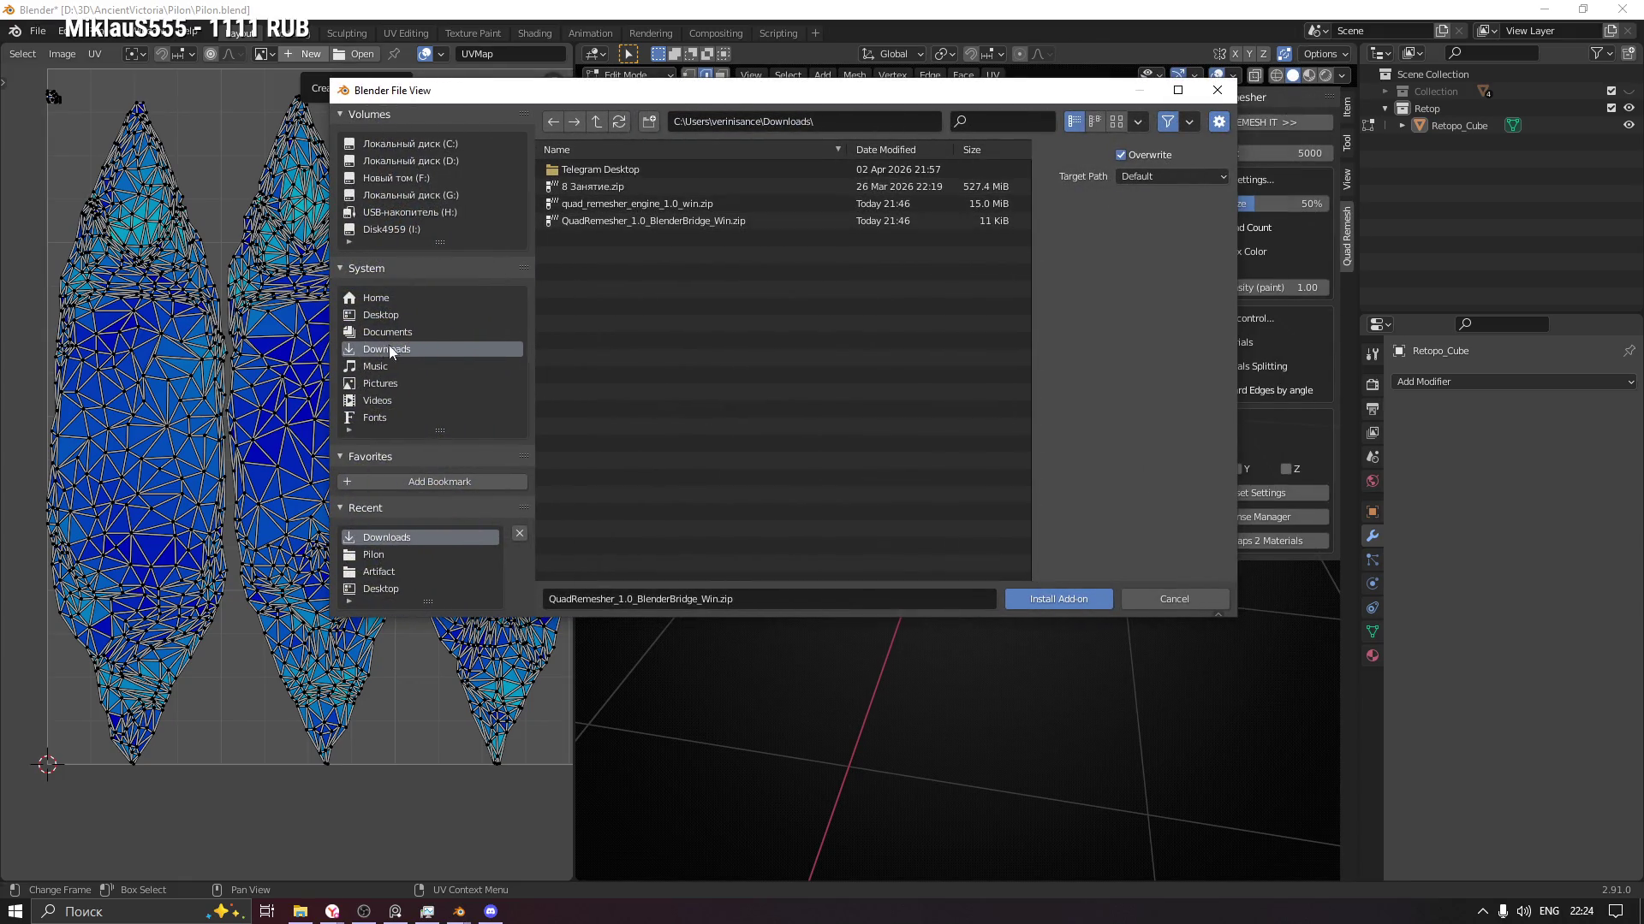
{"action": "left_click", "coordinate": [387, 351]}
{"action": "left_click", "coordinate": [433, 162]}
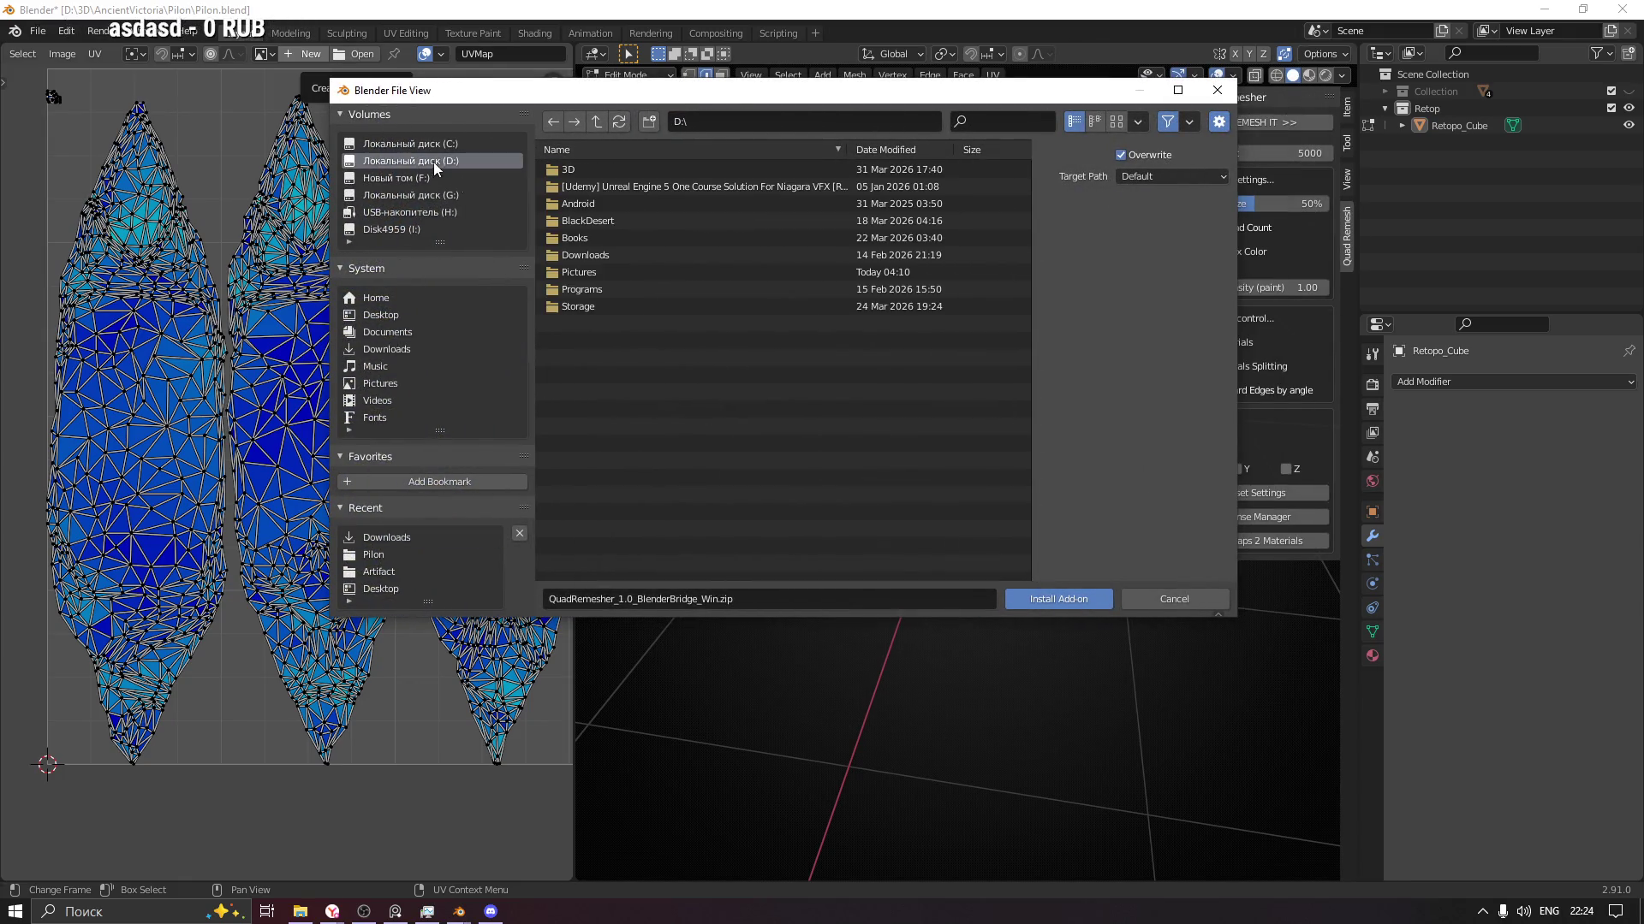
{"action": "double_click", "coordinate": [593, 301]}
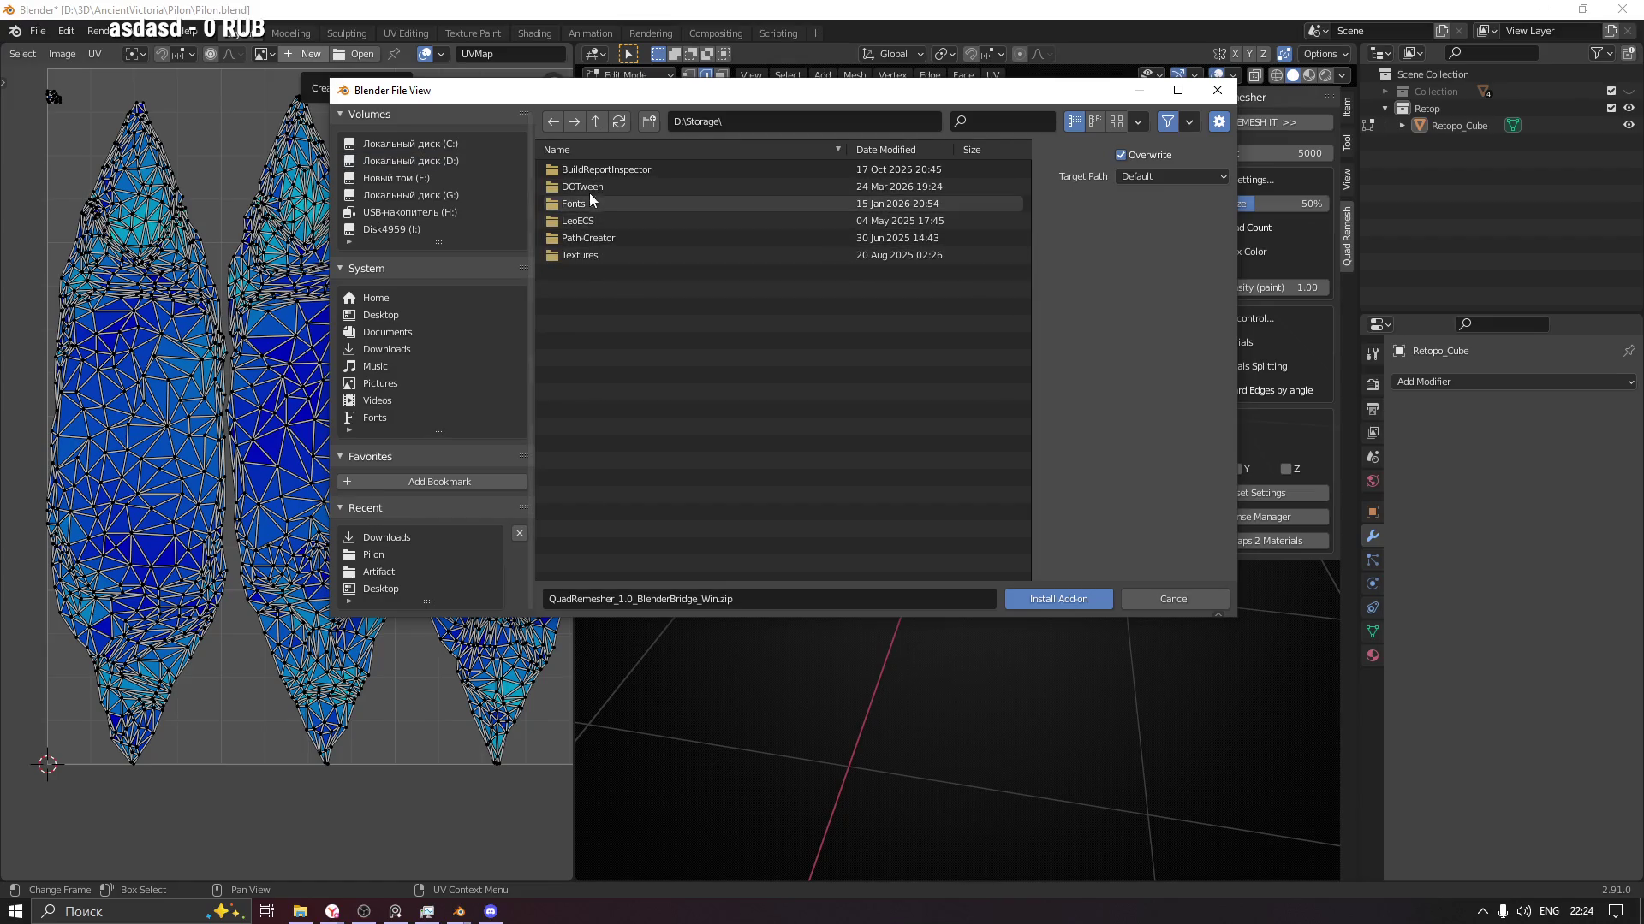
{"action": "key", "text": "BackSpace"}
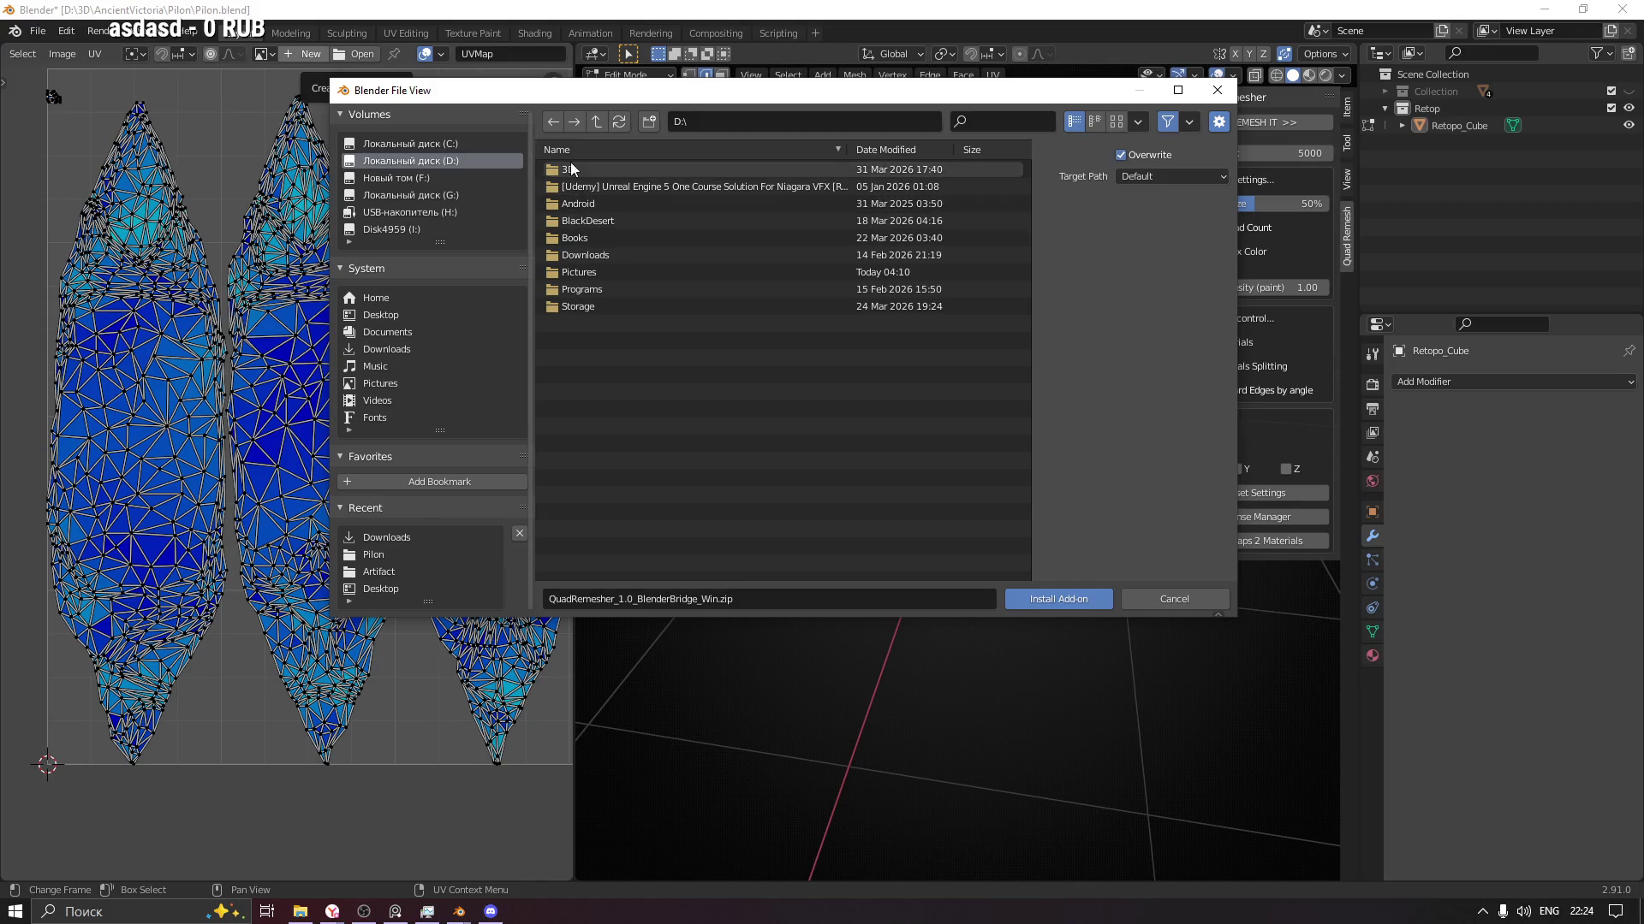
{"action": "double_click", "coordinate": [572, 167]}
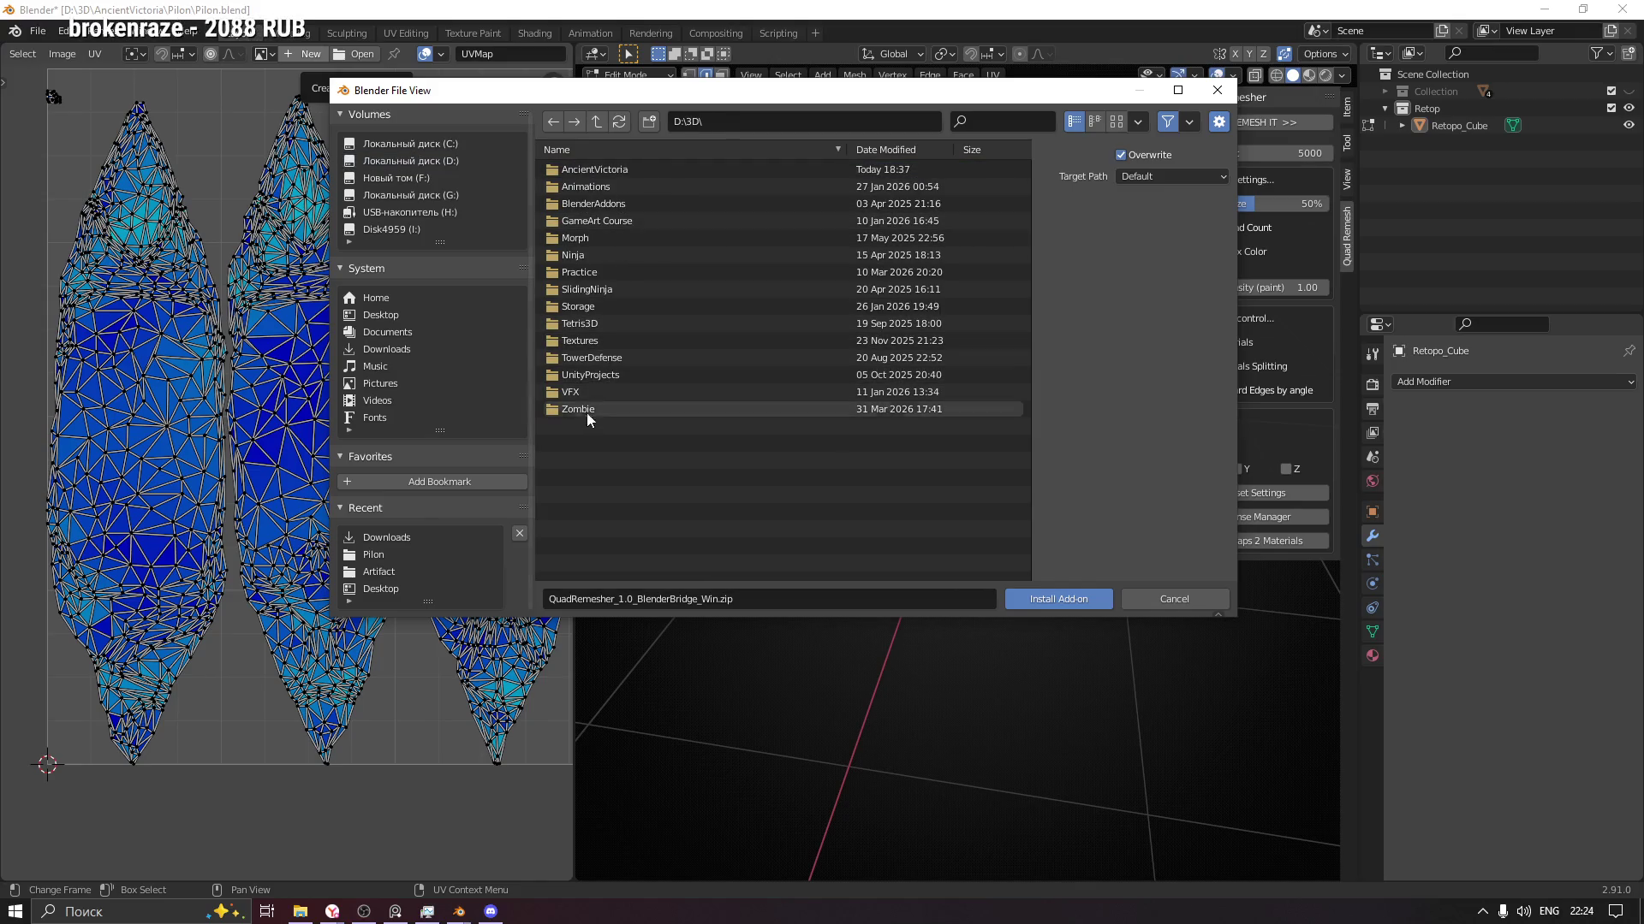
{"action": "double_click", "coordinate": [589, 306]}
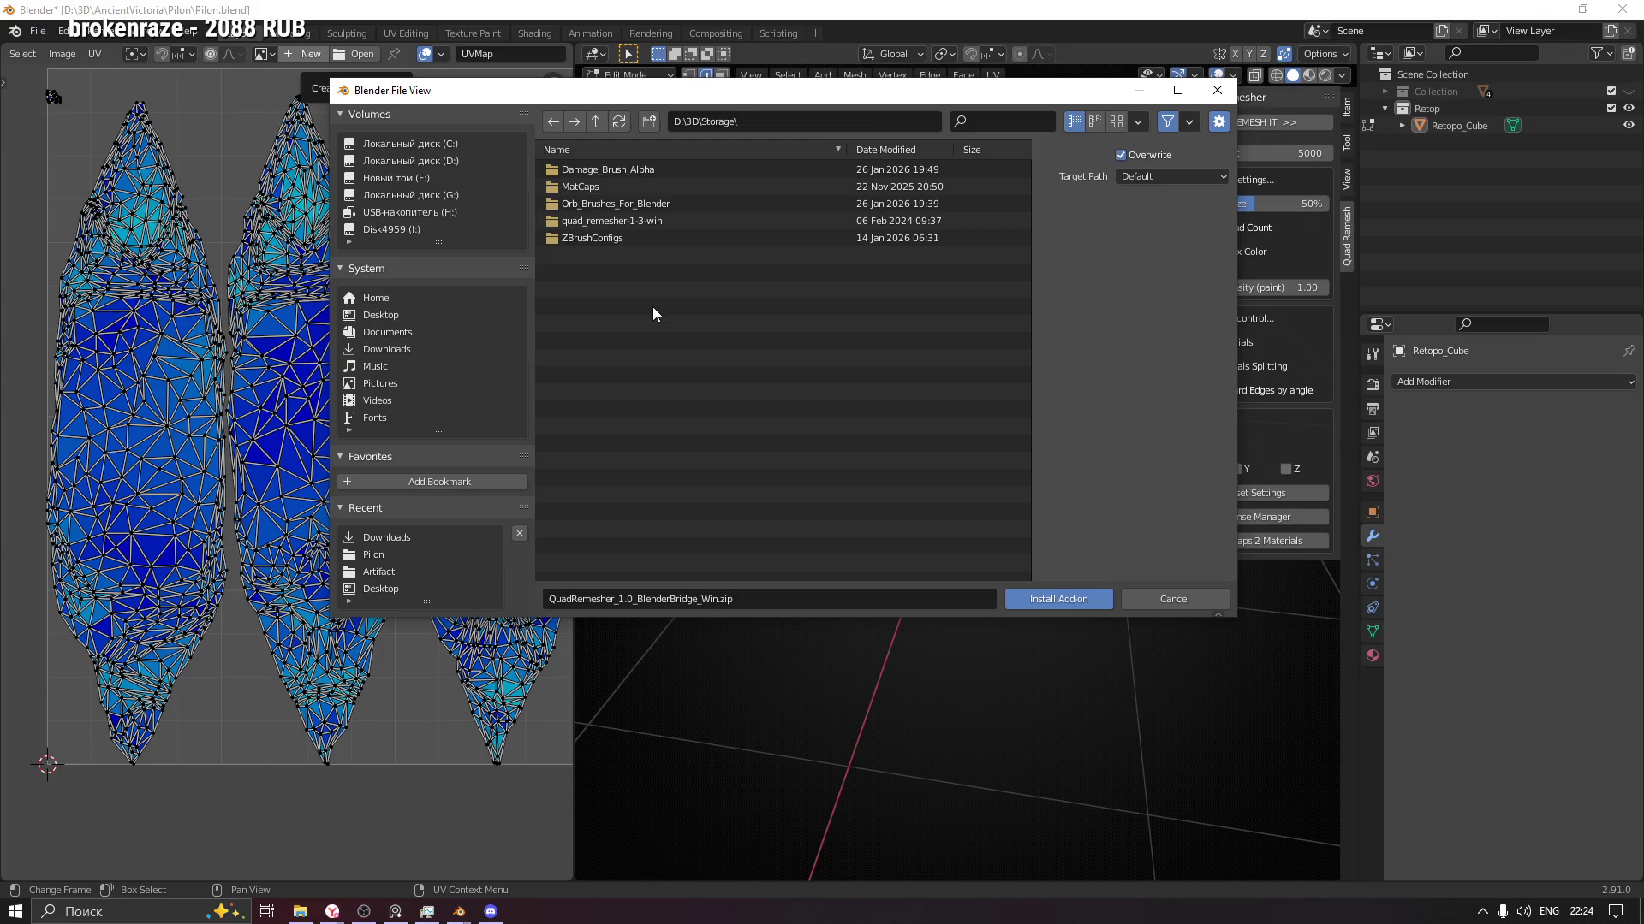
{"action": "key", "text": "BackSpace"}
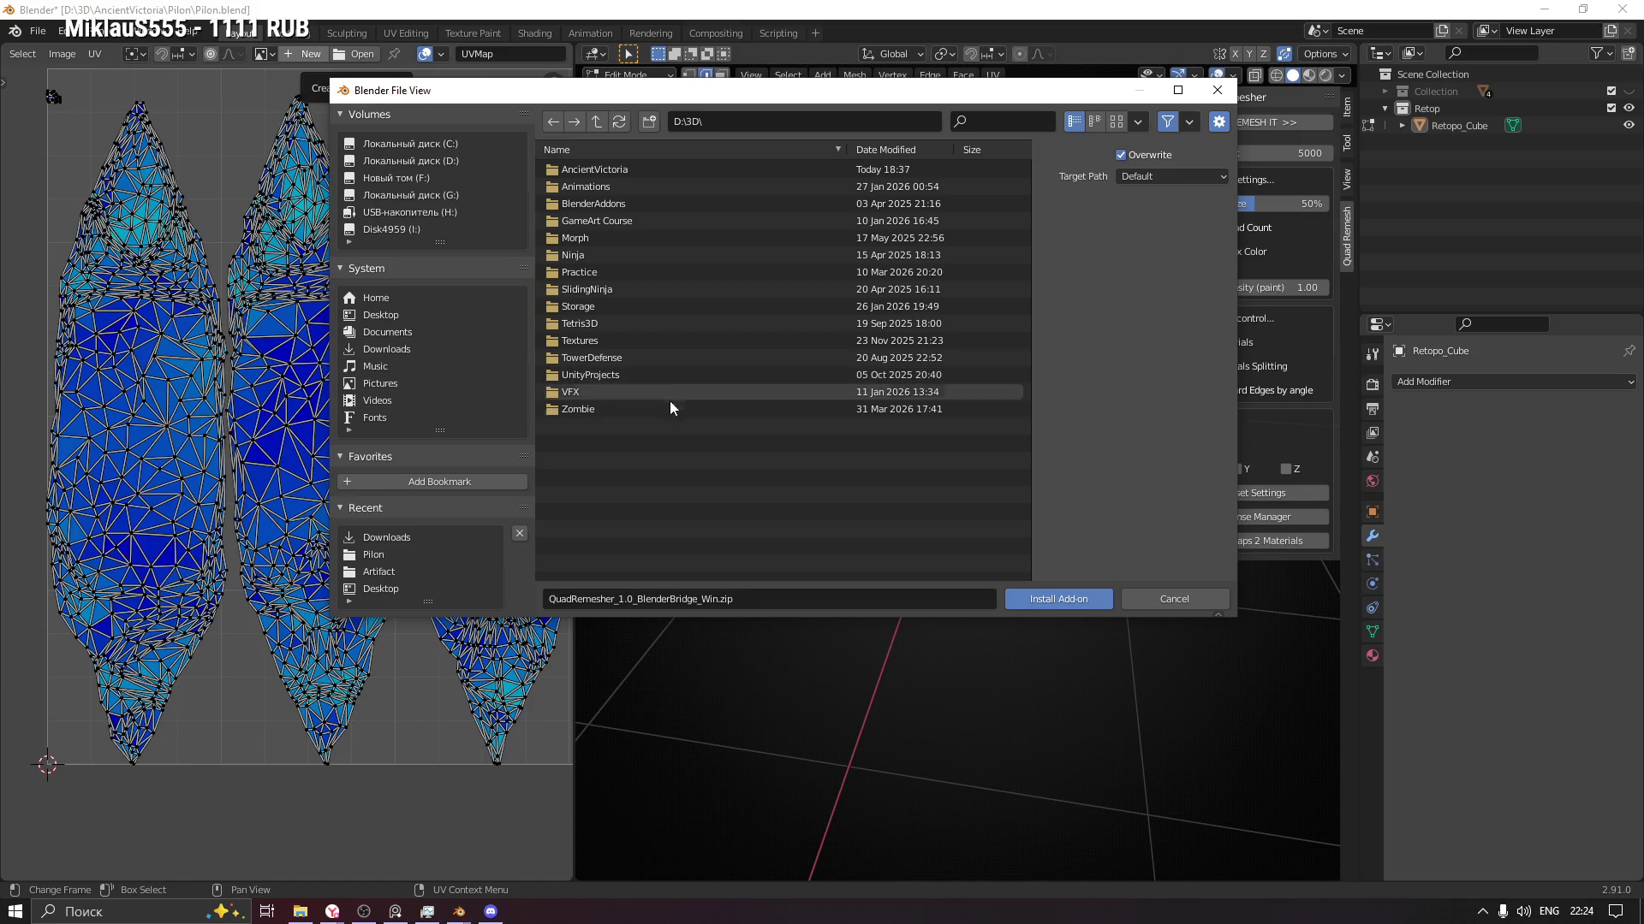
{"action": "left_click", "coordinate": [1171, 599]}
{"action": "mouse_move", "coordinate": [332, 912]}
{"action": "left_click", "coordinate": [282, 835]}
Search 'texel density blender 2.91' and open the Texel Density Checker page on Blender Extensions.
{"action": "left_click", "coordinate": [1401, 15]}
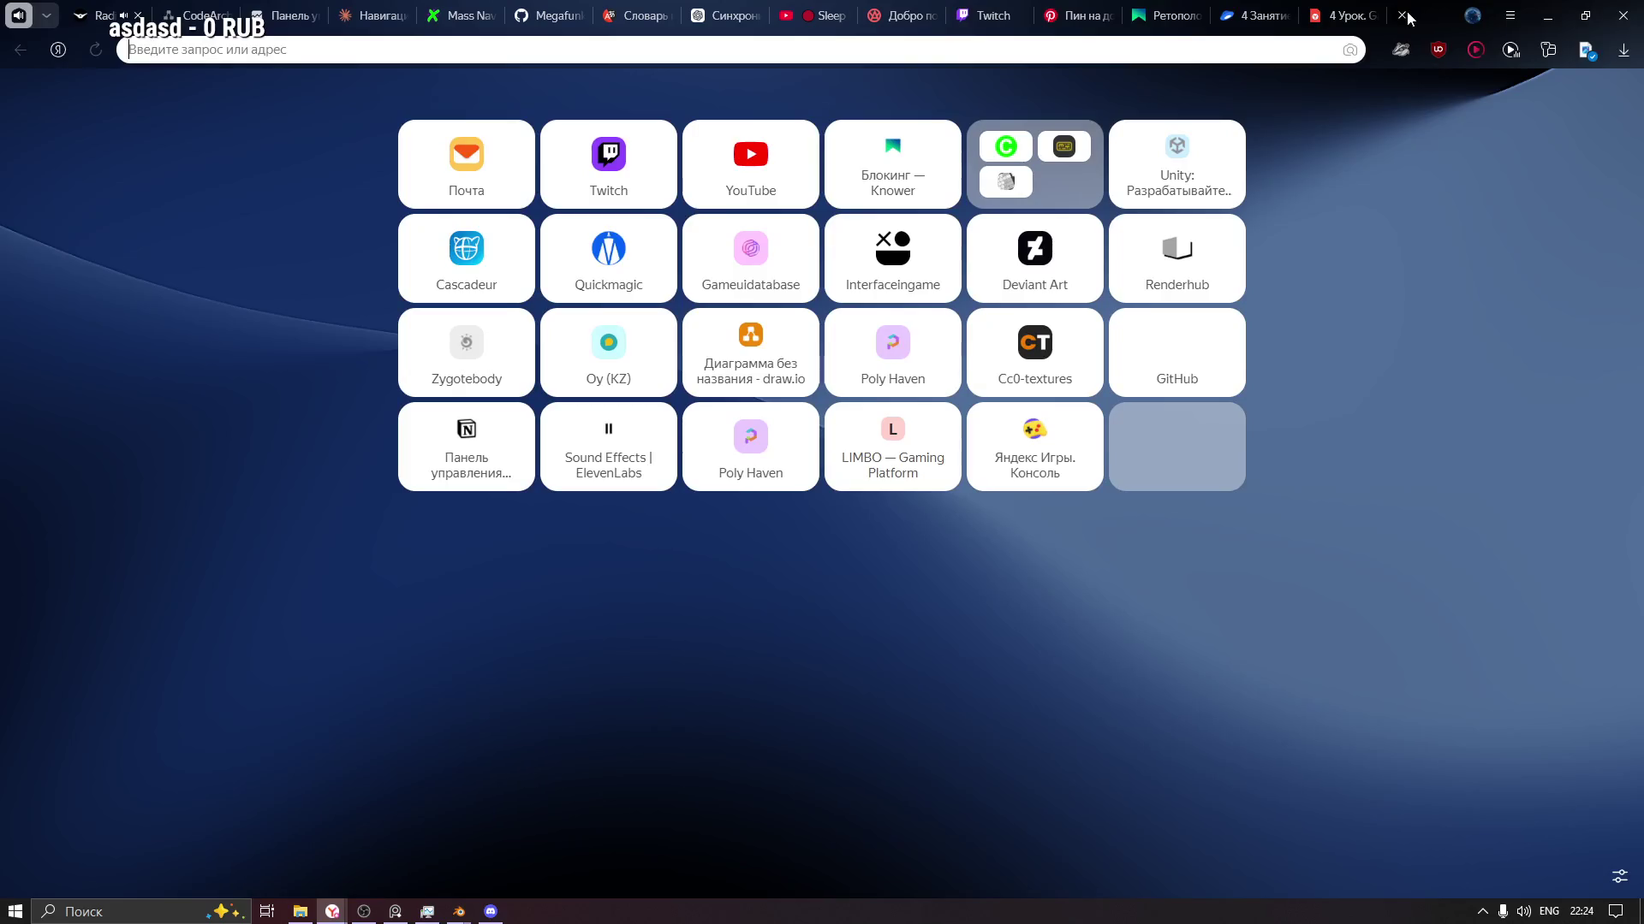
{"action": "type", "text": "texel de"}
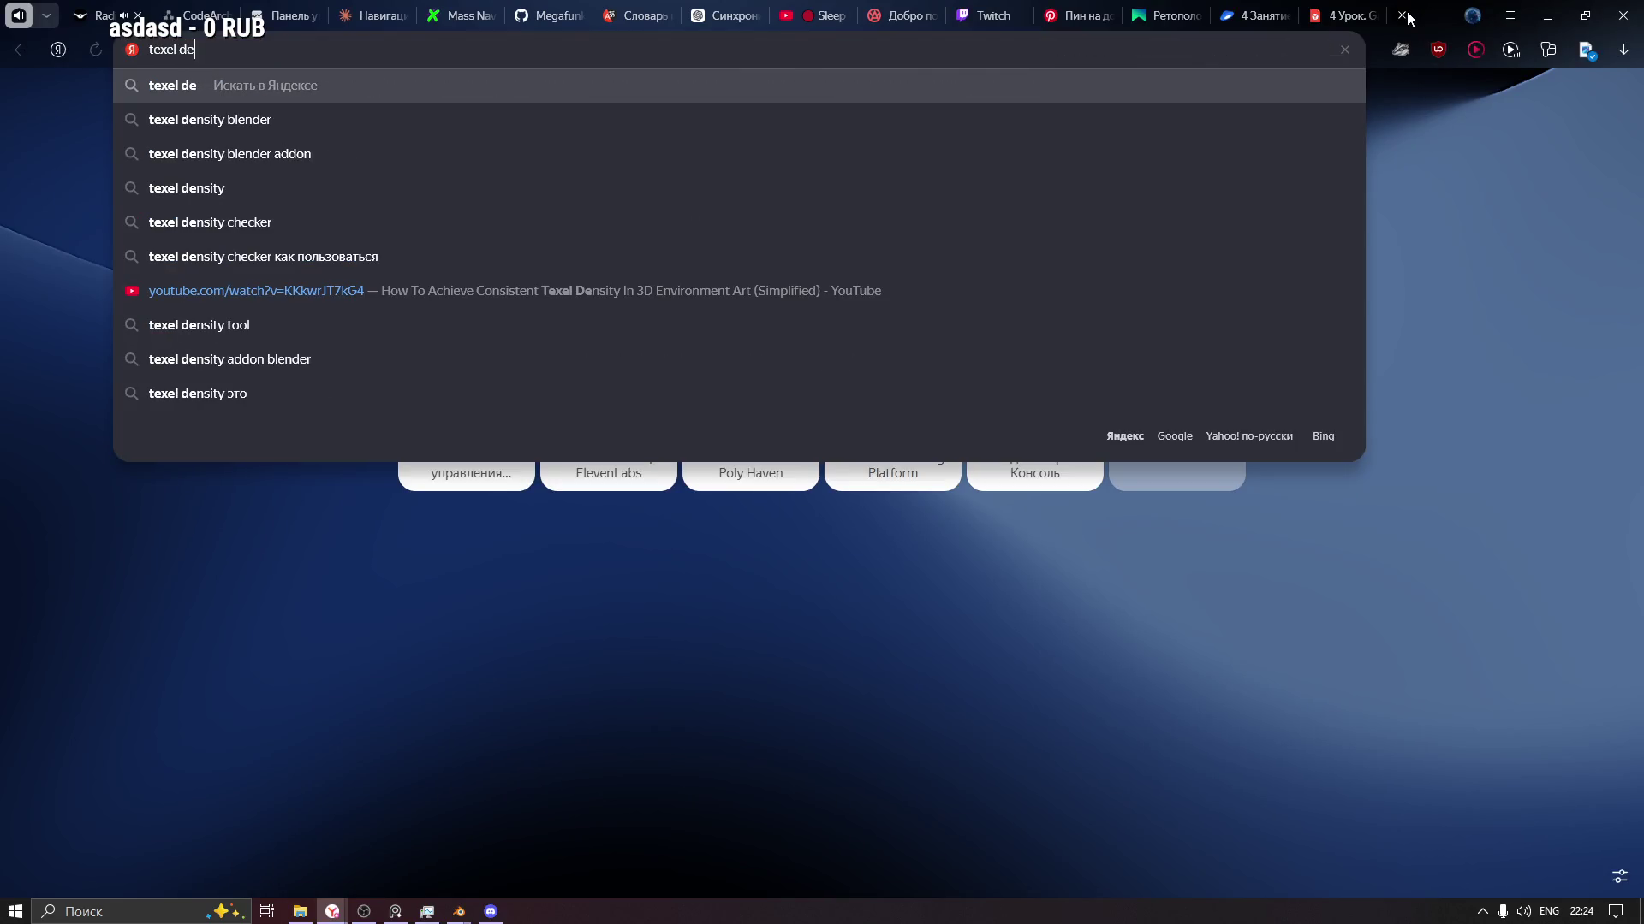
{"action": "type", "text": "nsity blender 2."}
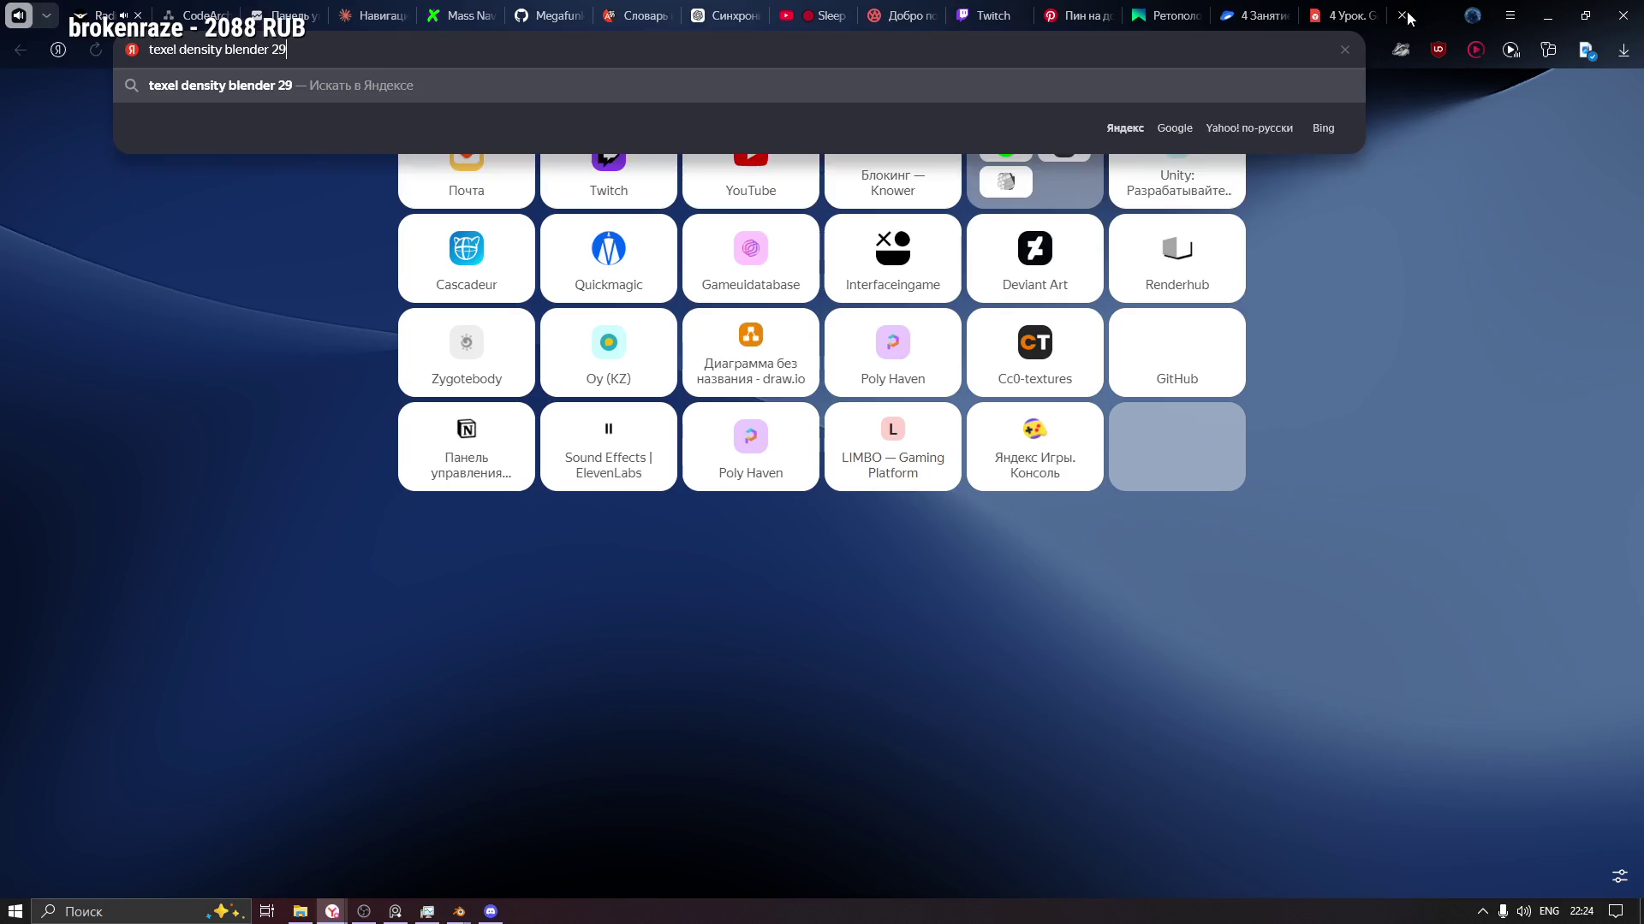
{"action": "type", "text": "91"}
{"action": "key", "text": "Return"}
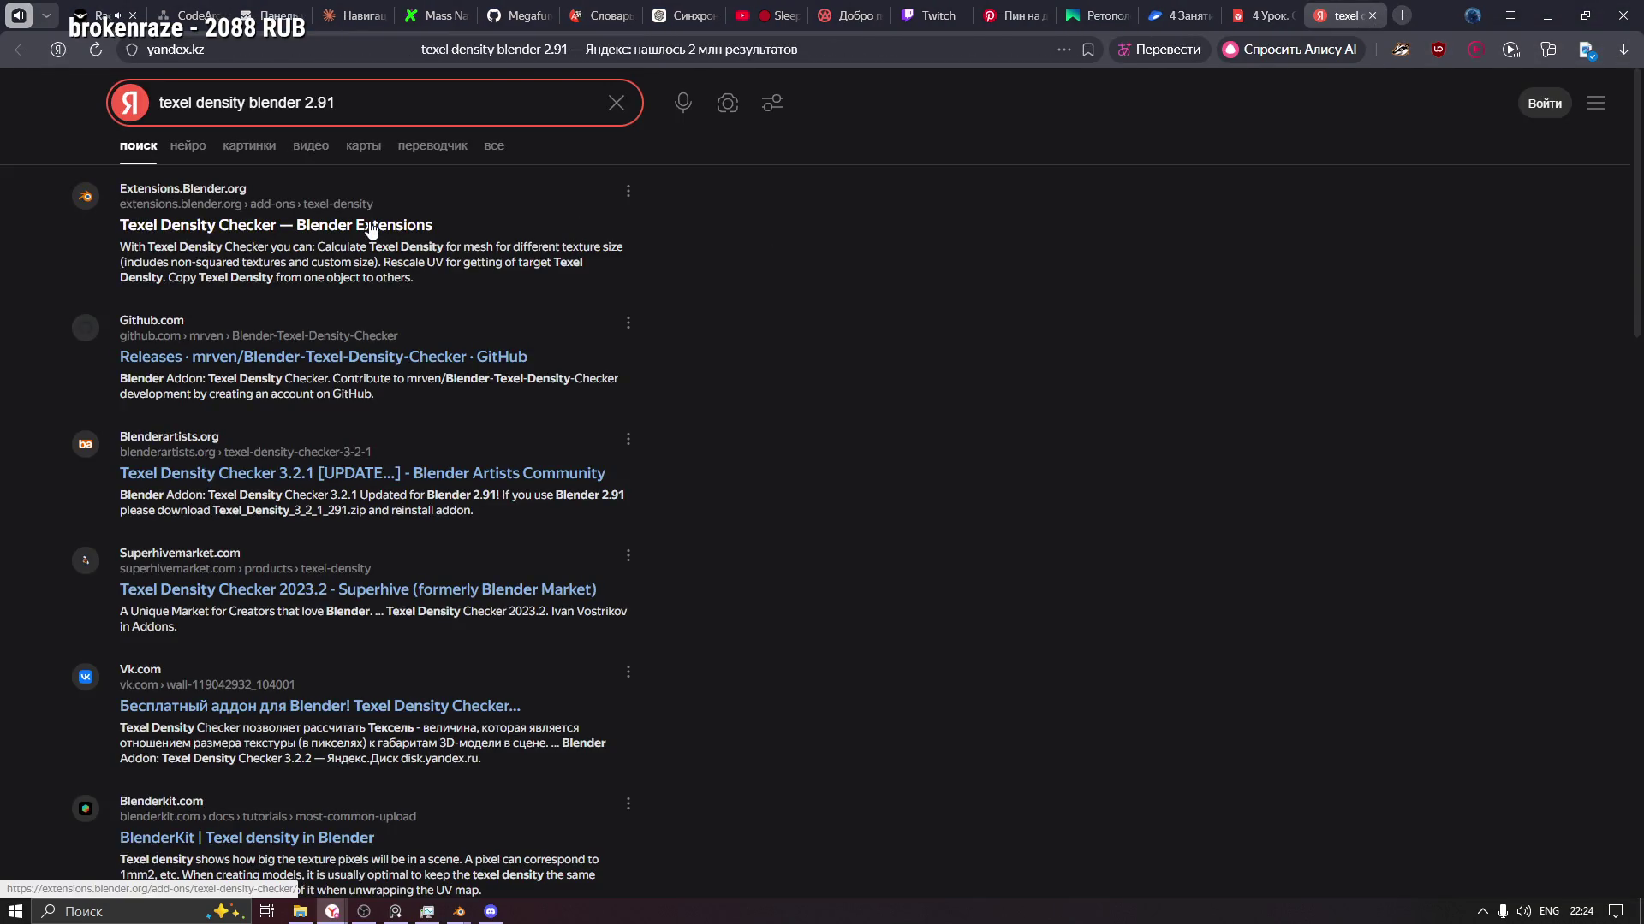
{"action": "left_click", "coordinate": [370, 228]}
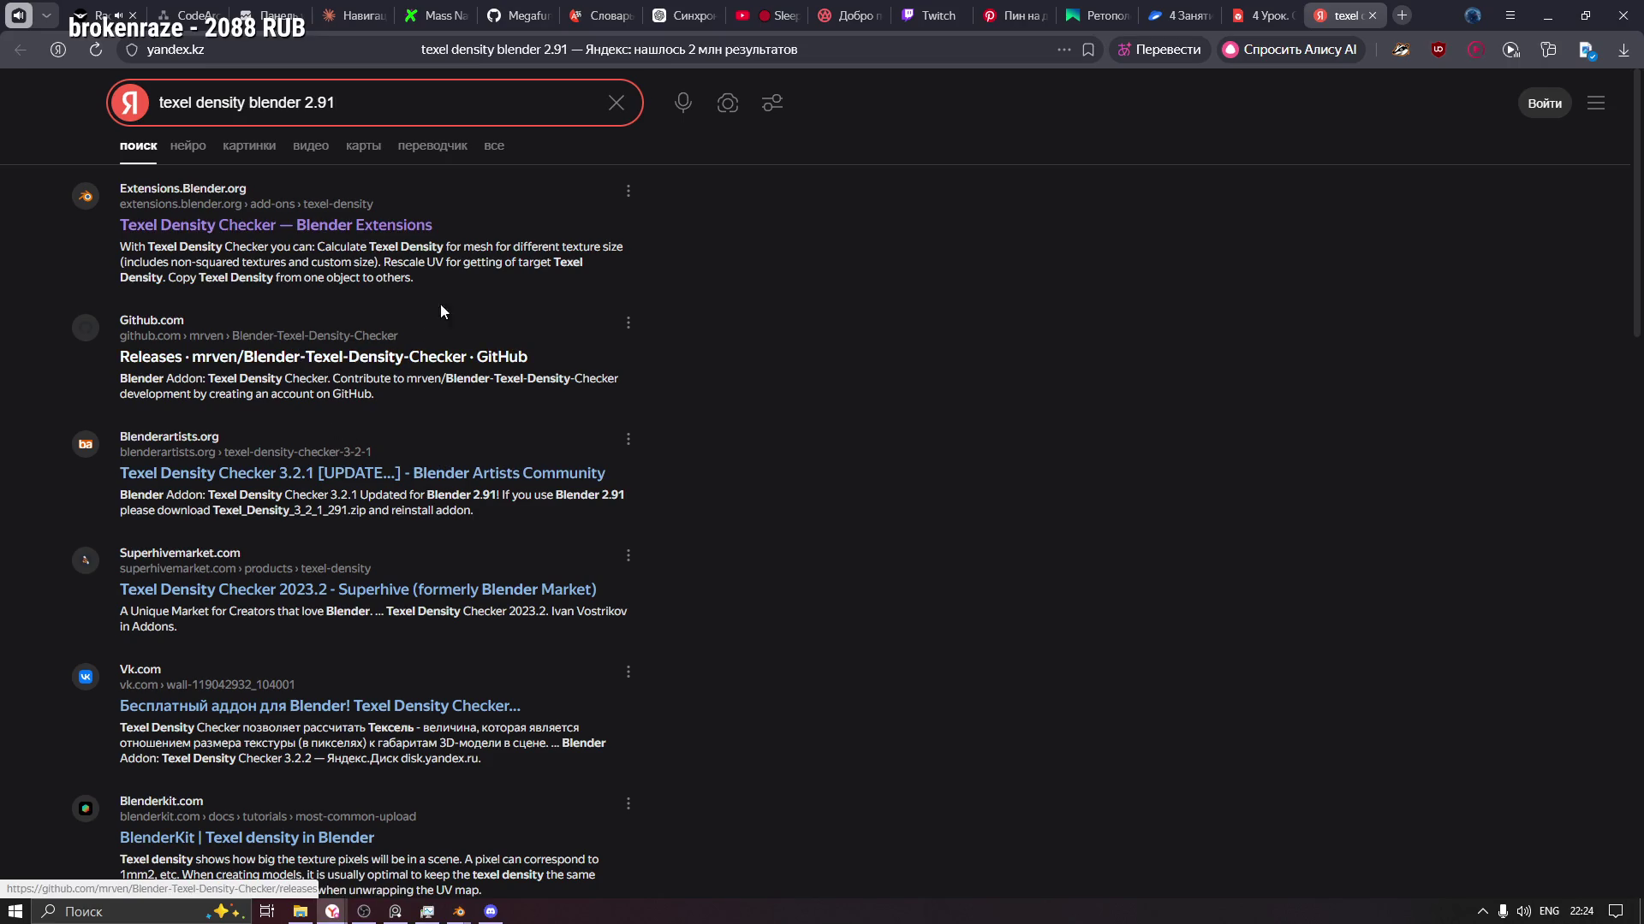
{"action": "left_click", "coordinate": [313, 227]}
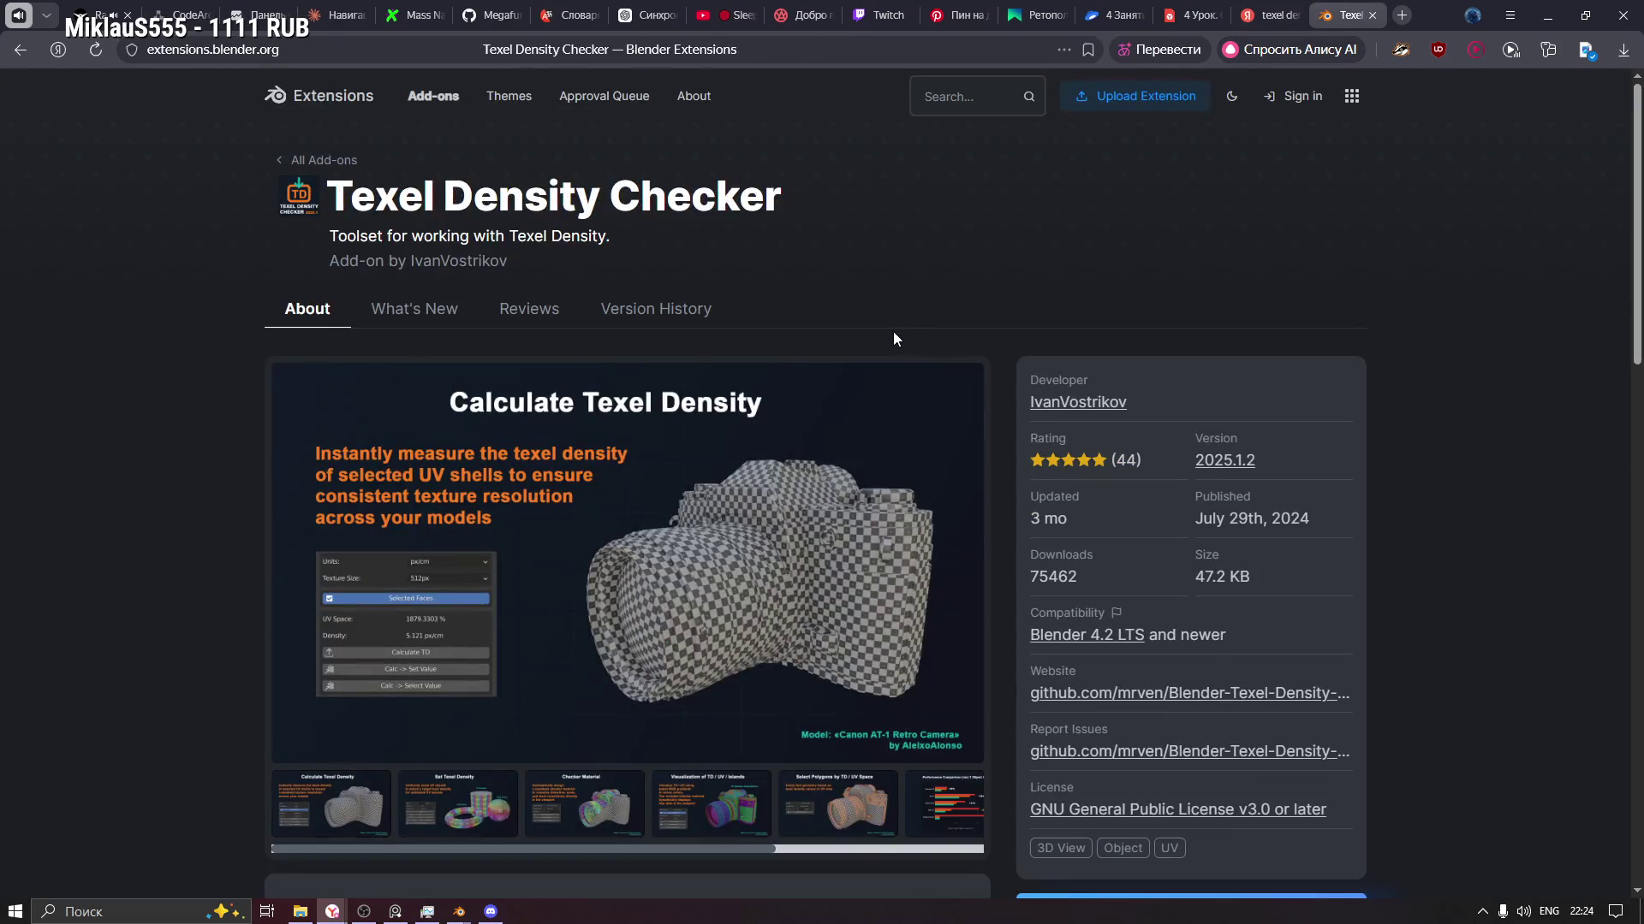
Scroll the add-on page and follow its link to the GitHub repository.
{"action": "scroll", "coordinate": [1106, 476], "scroll_direction": "down", "scroll_amount": 1}
{"action": "scroll", "coordinate": [1106, 477], "scroll_direction": "down", "scroll_amount": 1}
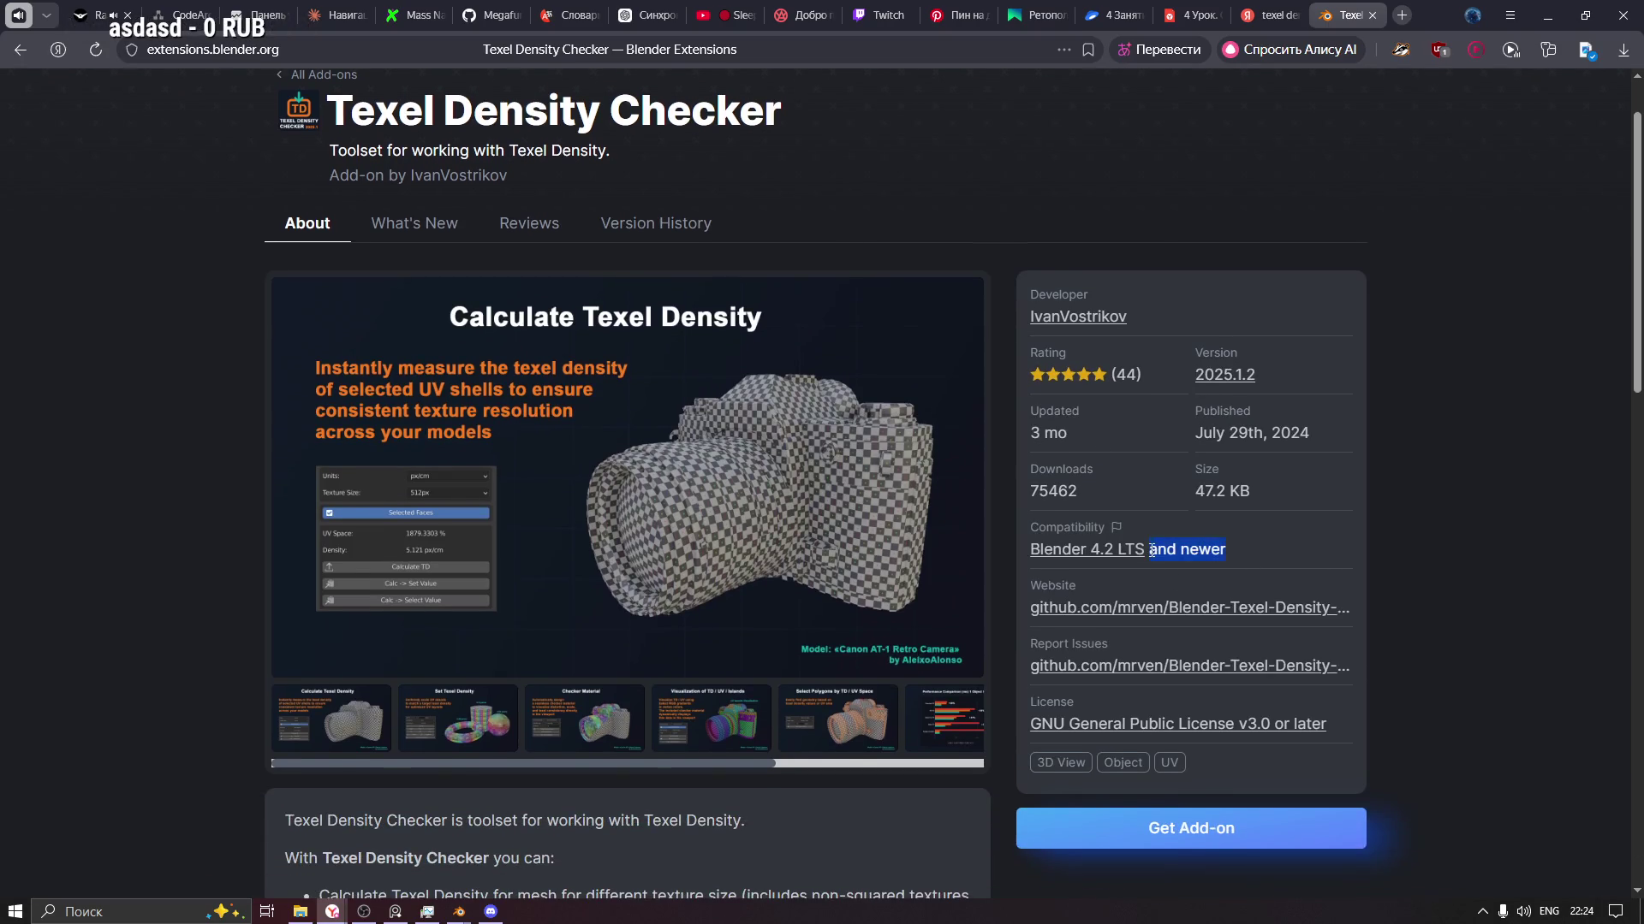
{"action": "left_click", "coordinate": [1213, 555]}
{"action": "scroll", "coordinate": [1245, 551], "scroll_direction": "down", "scroll_amount": 4}
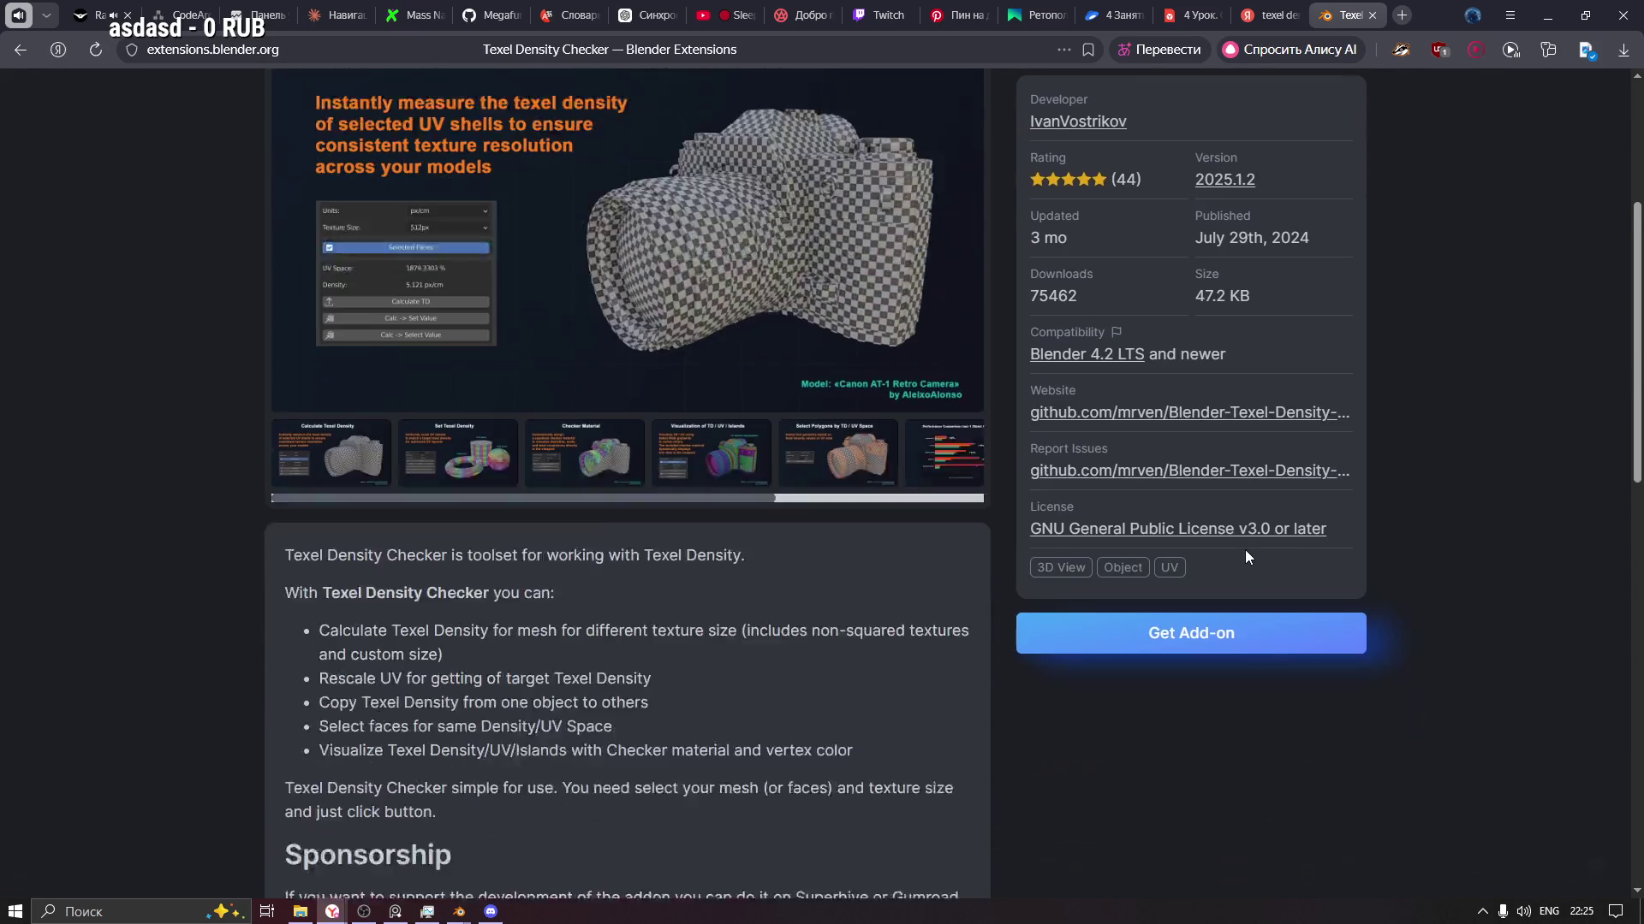
{"action": "scroll", "coordinate": [1243, 551], "scroll_direction": "down", "scroll_amount": 2}
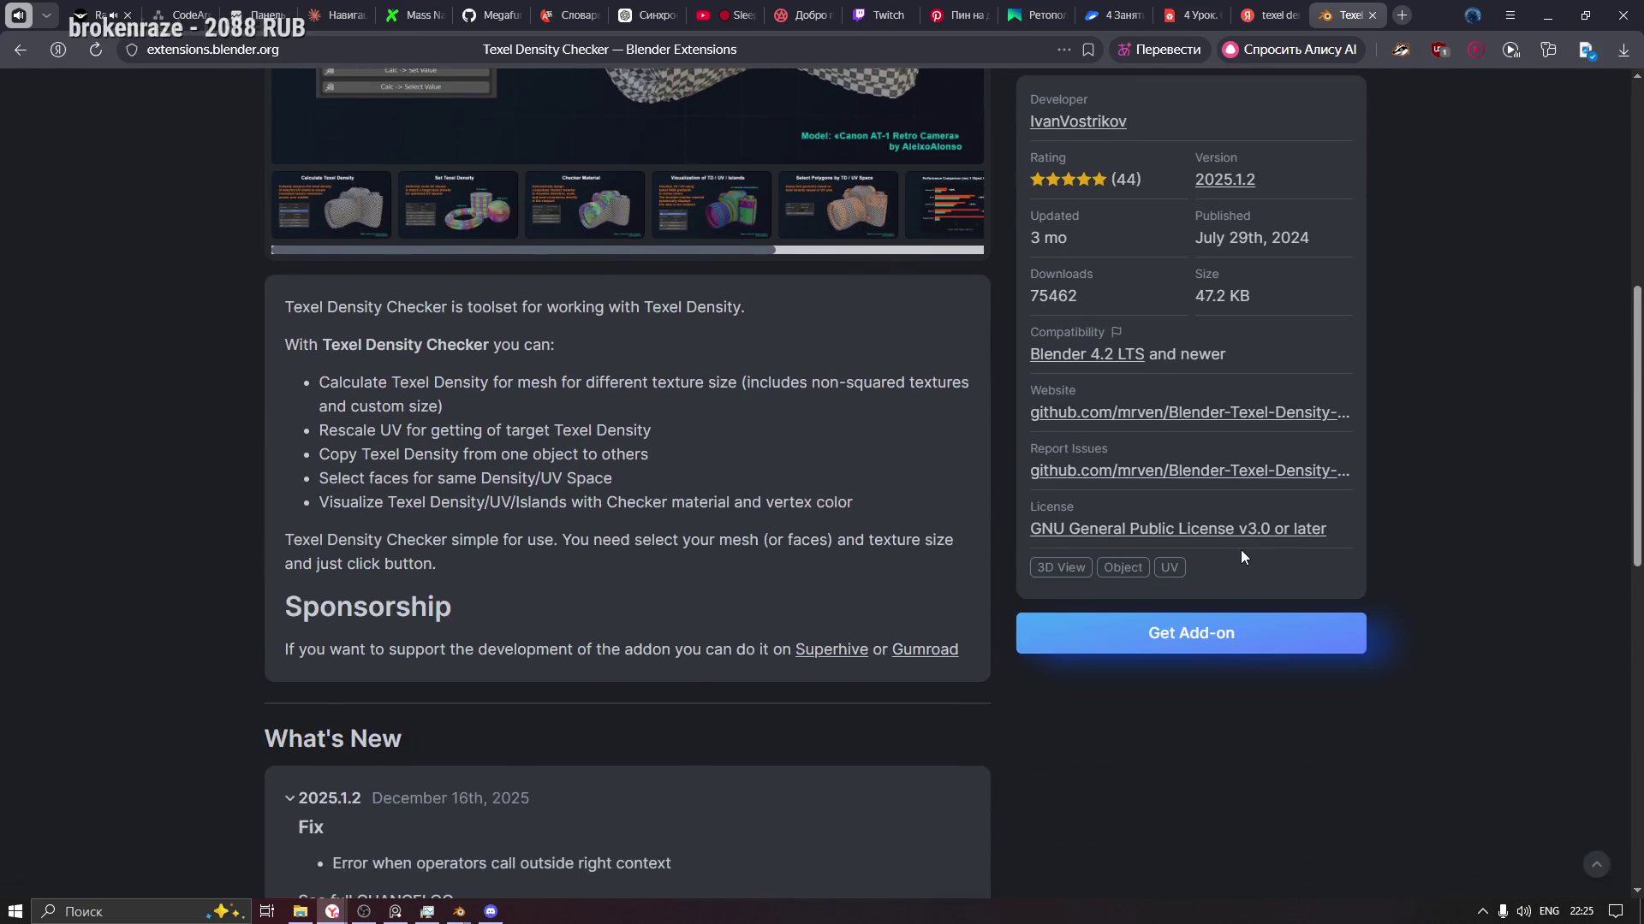
{"action": "left_click", "coordinate": [1097, 415]}
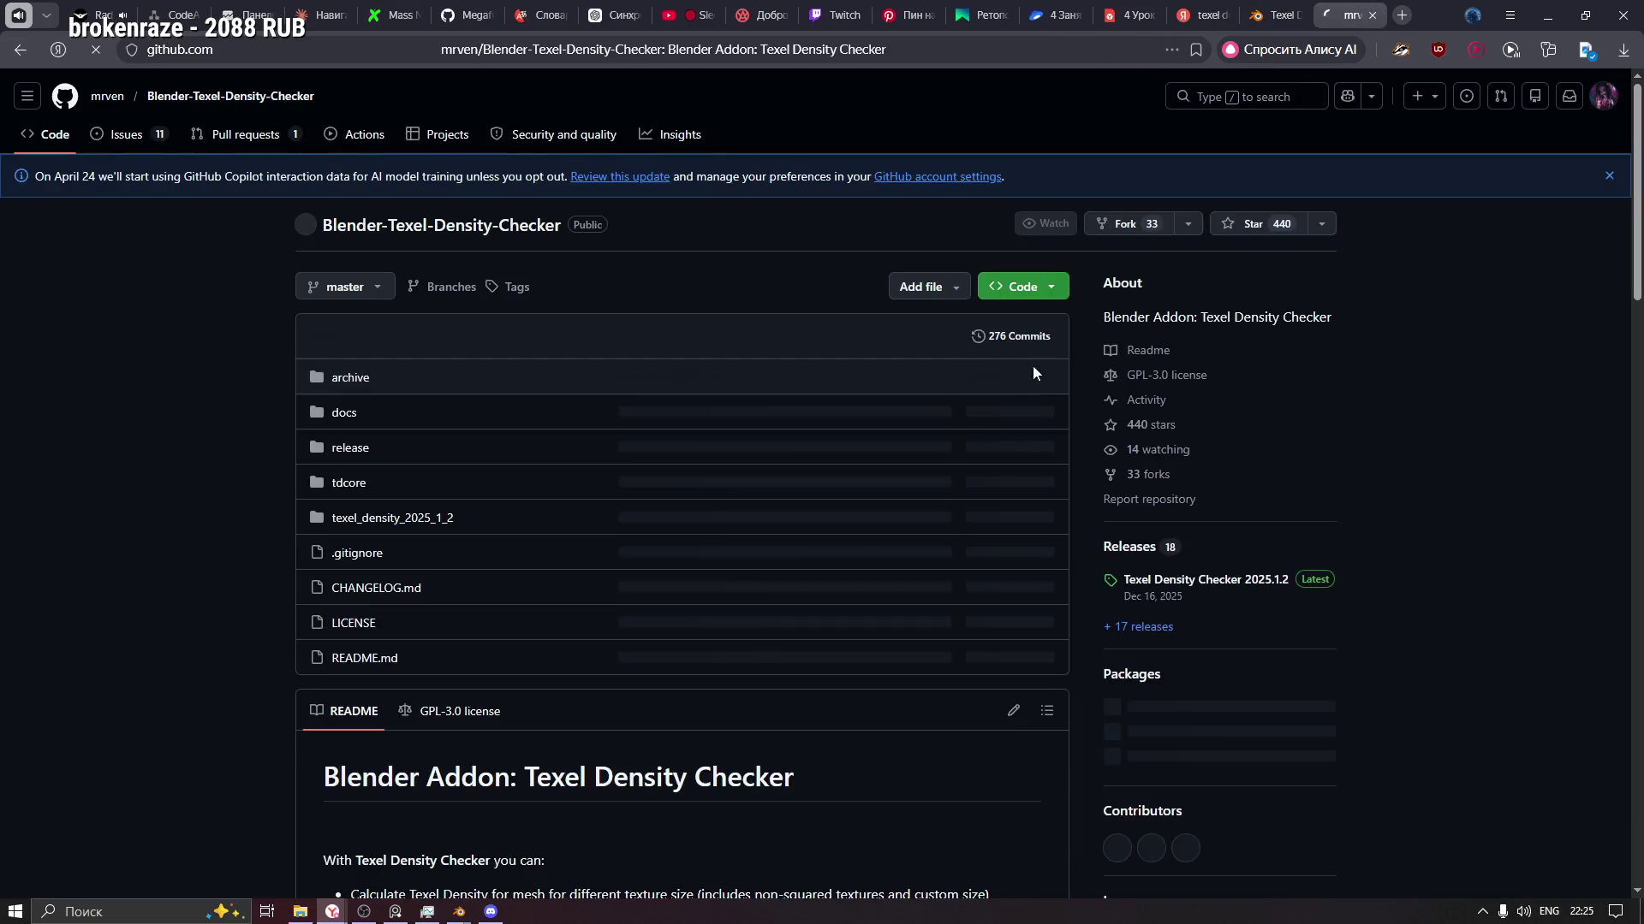
Scroll the repository README down to the 'Download latest version' links.
{"action": "scroll", "coordinate": [1215, 509], "scroll_direction": "down", "scroll_amount": 1}
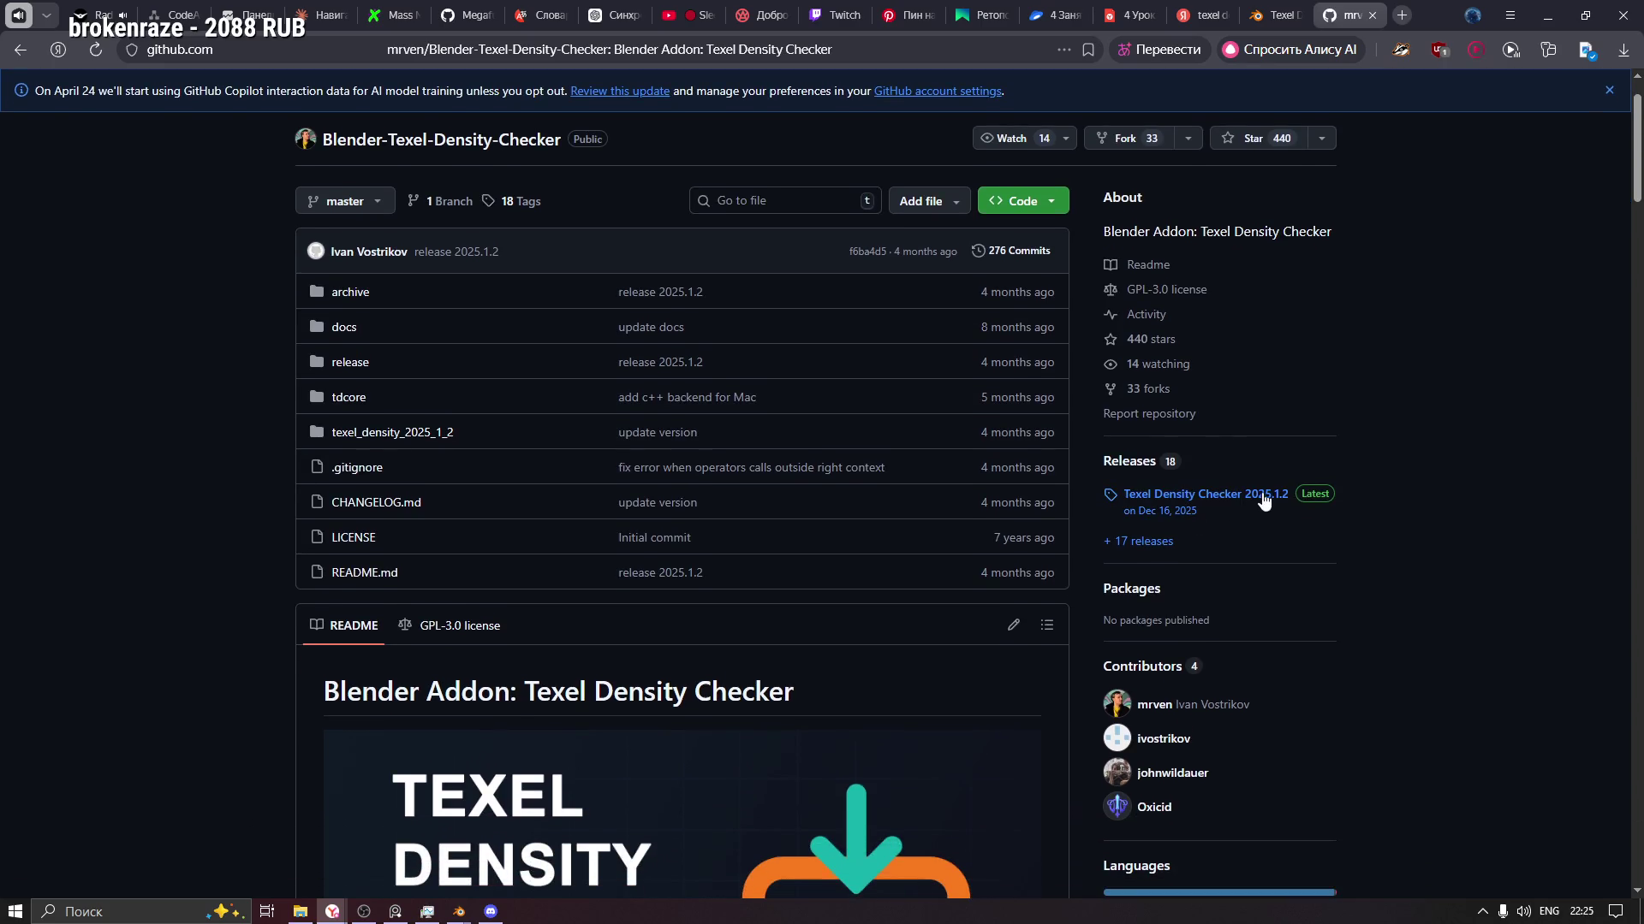
{"action": "scroll", "coordinate": [1122, 513], "scroll_direction": "down", "scroll_amount": 5}
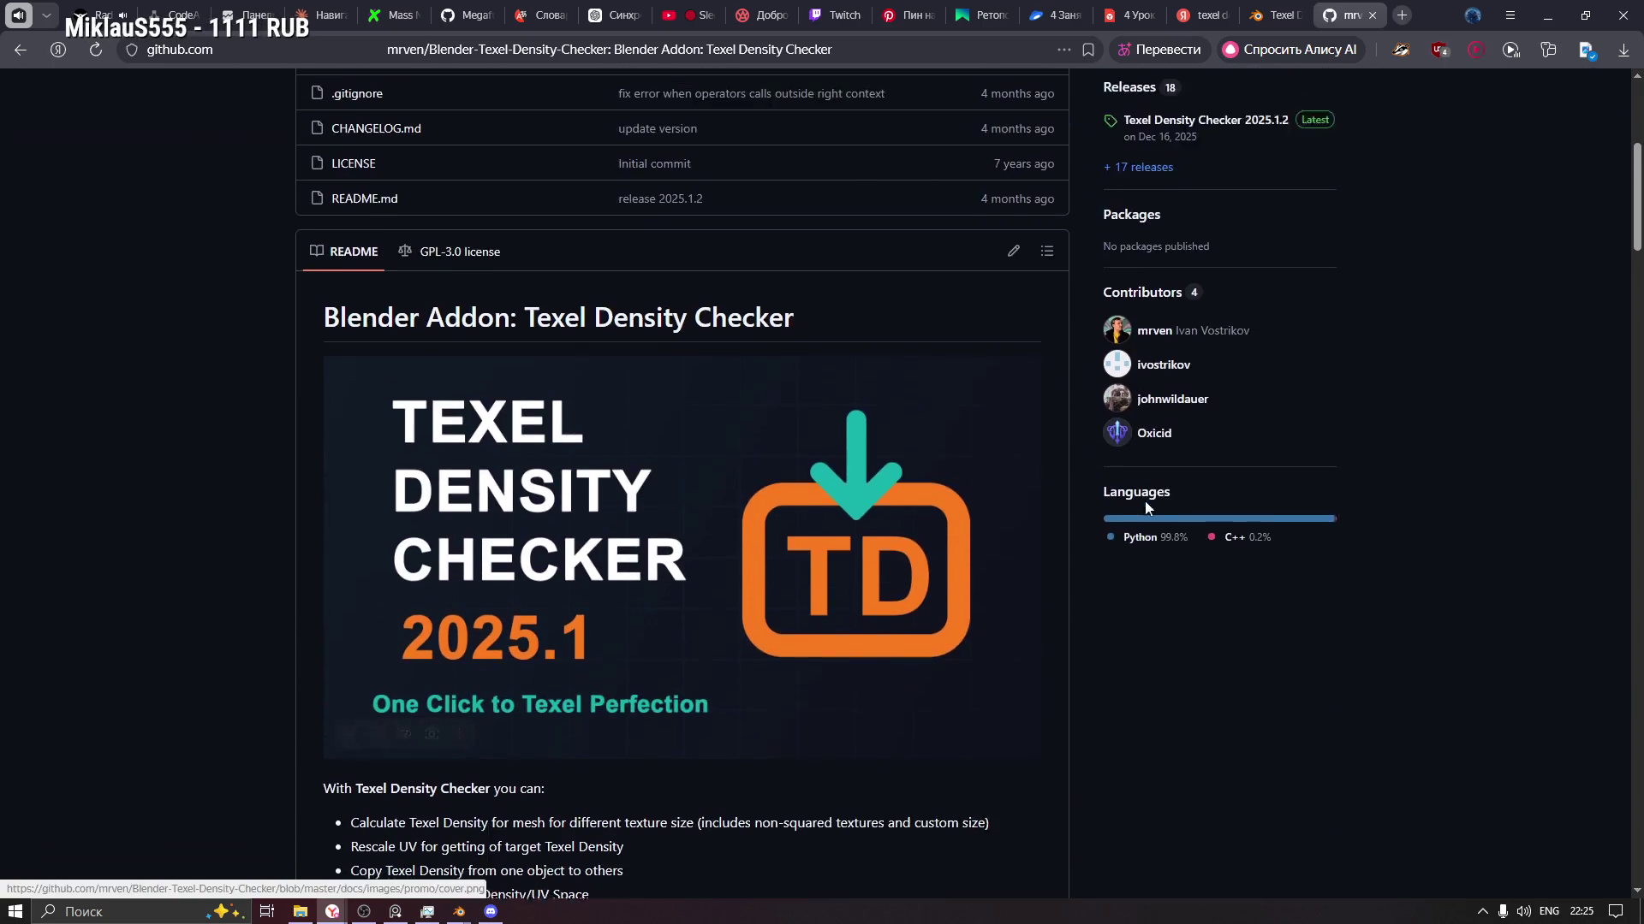
{"action": "scroll", "coordinate": [1144, 506], "scroll_direction": "down", "scroll_amount": 8}
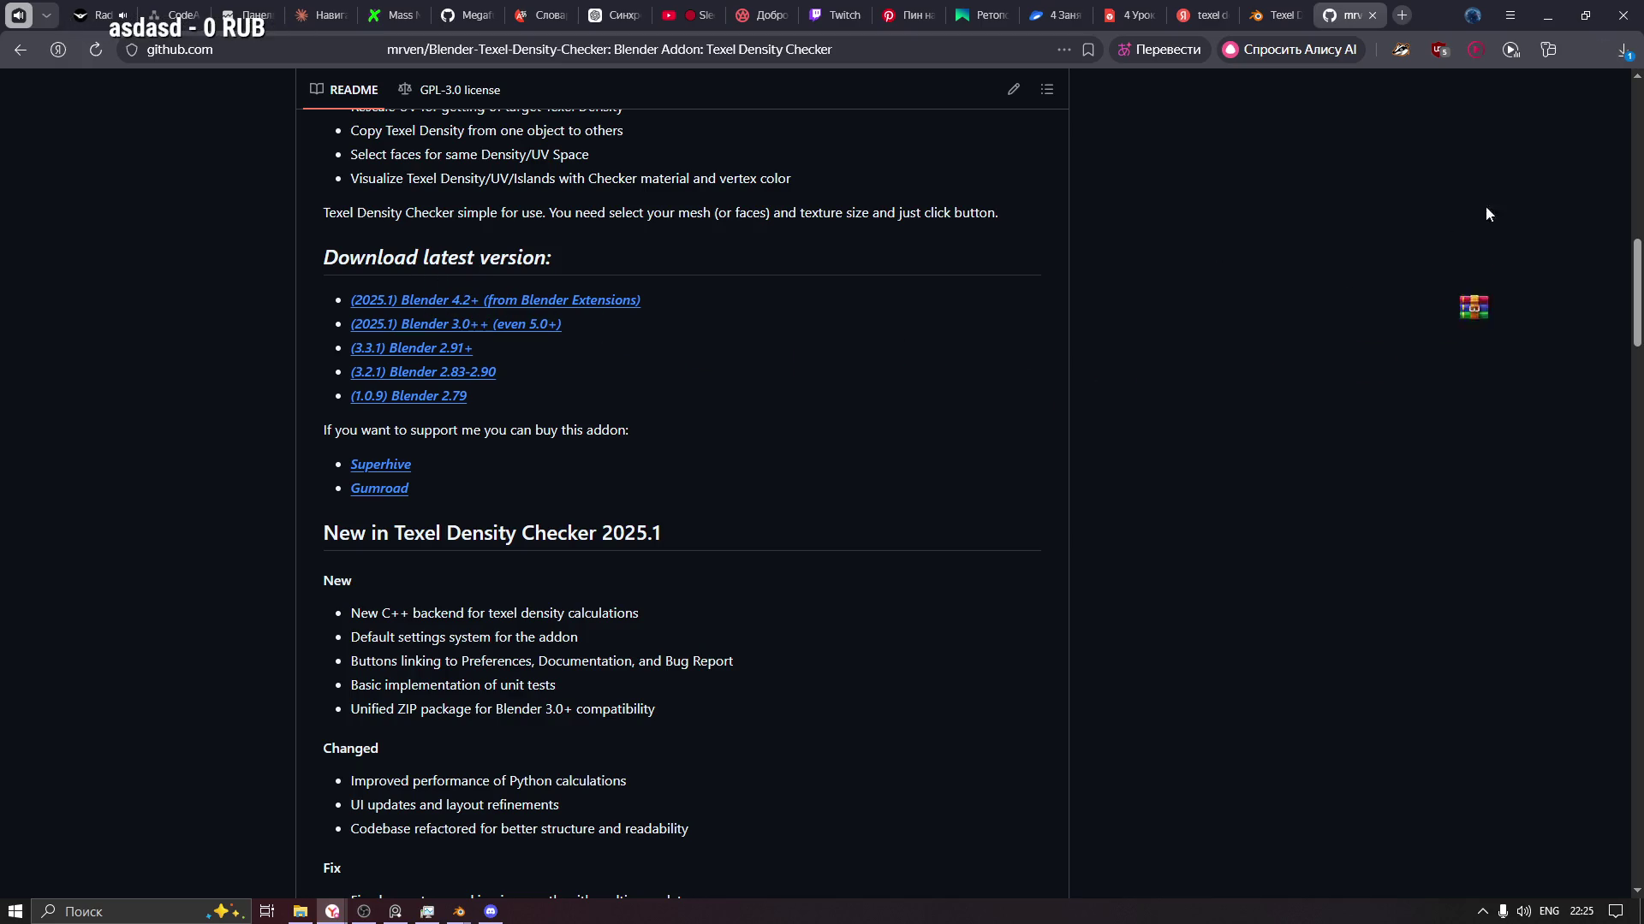
Inspect the Texel_Density folder inside Texel_Density_3_3_1_291.zip in WinRAR, then close it.
{"action": "left_click", "coordinate": [1580, 57]}
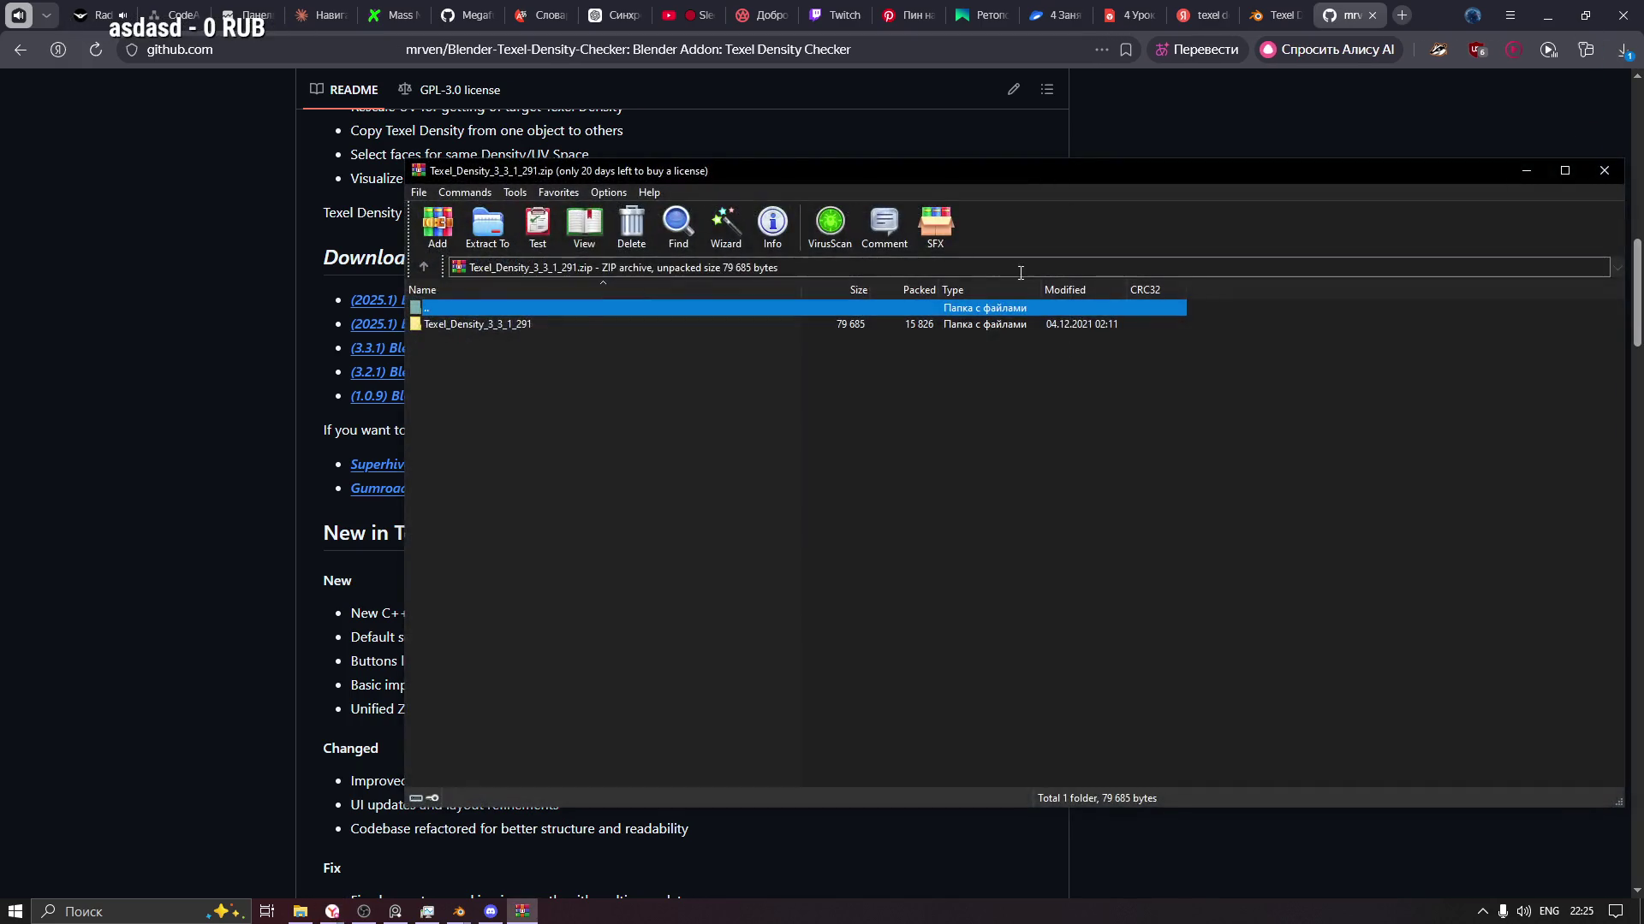
{"action": "double_click", "coordinate": [481, 321]}
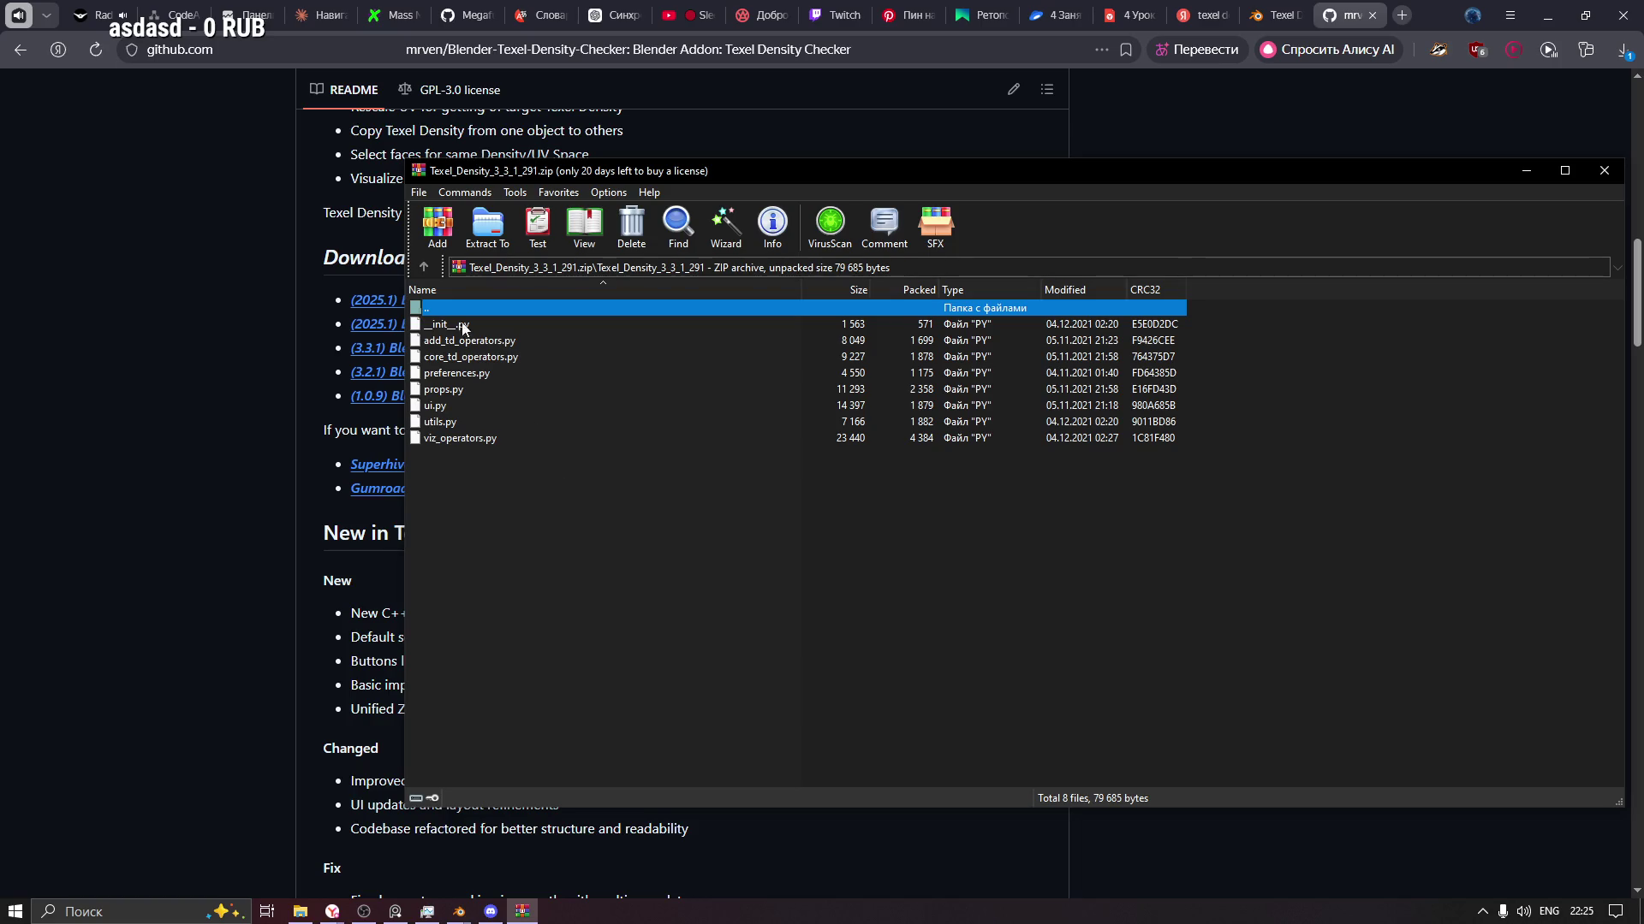
{"action": "double_click", "coordinate": [440, 308]}
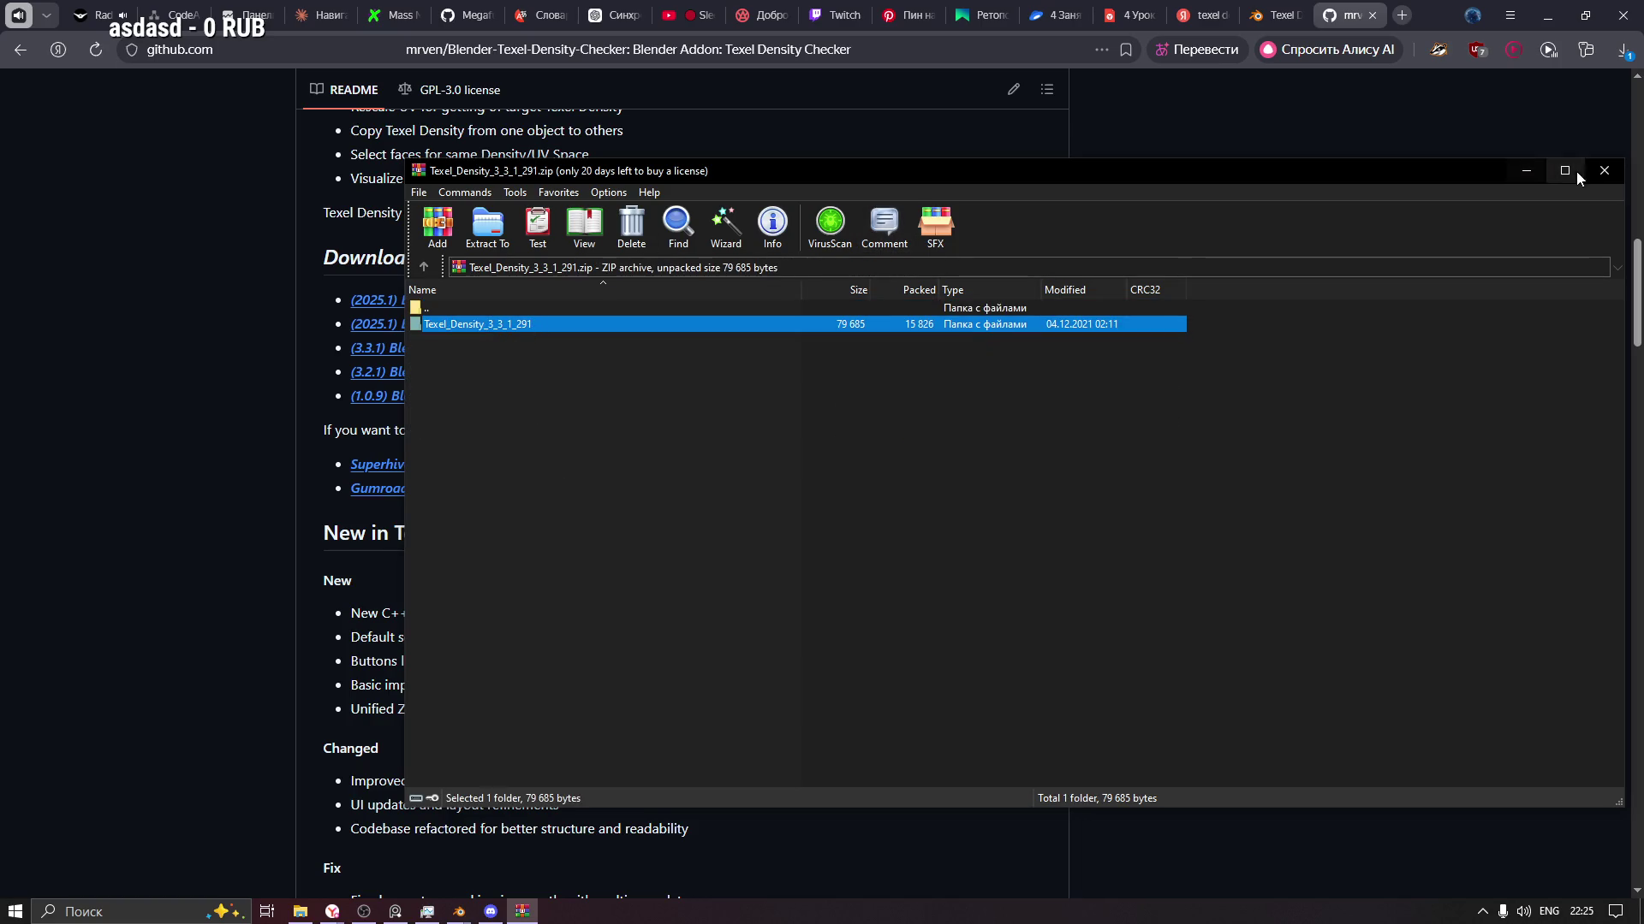
{"action": "left_click", "coordinate": [1603, 170]}
Drag the downloaded zip from the browser's Downloads panel over to Blender.
{"action": "left_click", "coordinate": [1618, 58]}
{"action": "left_click_drag", "start_coordinate": [1423, 152], "coordinate": [716, 526]}
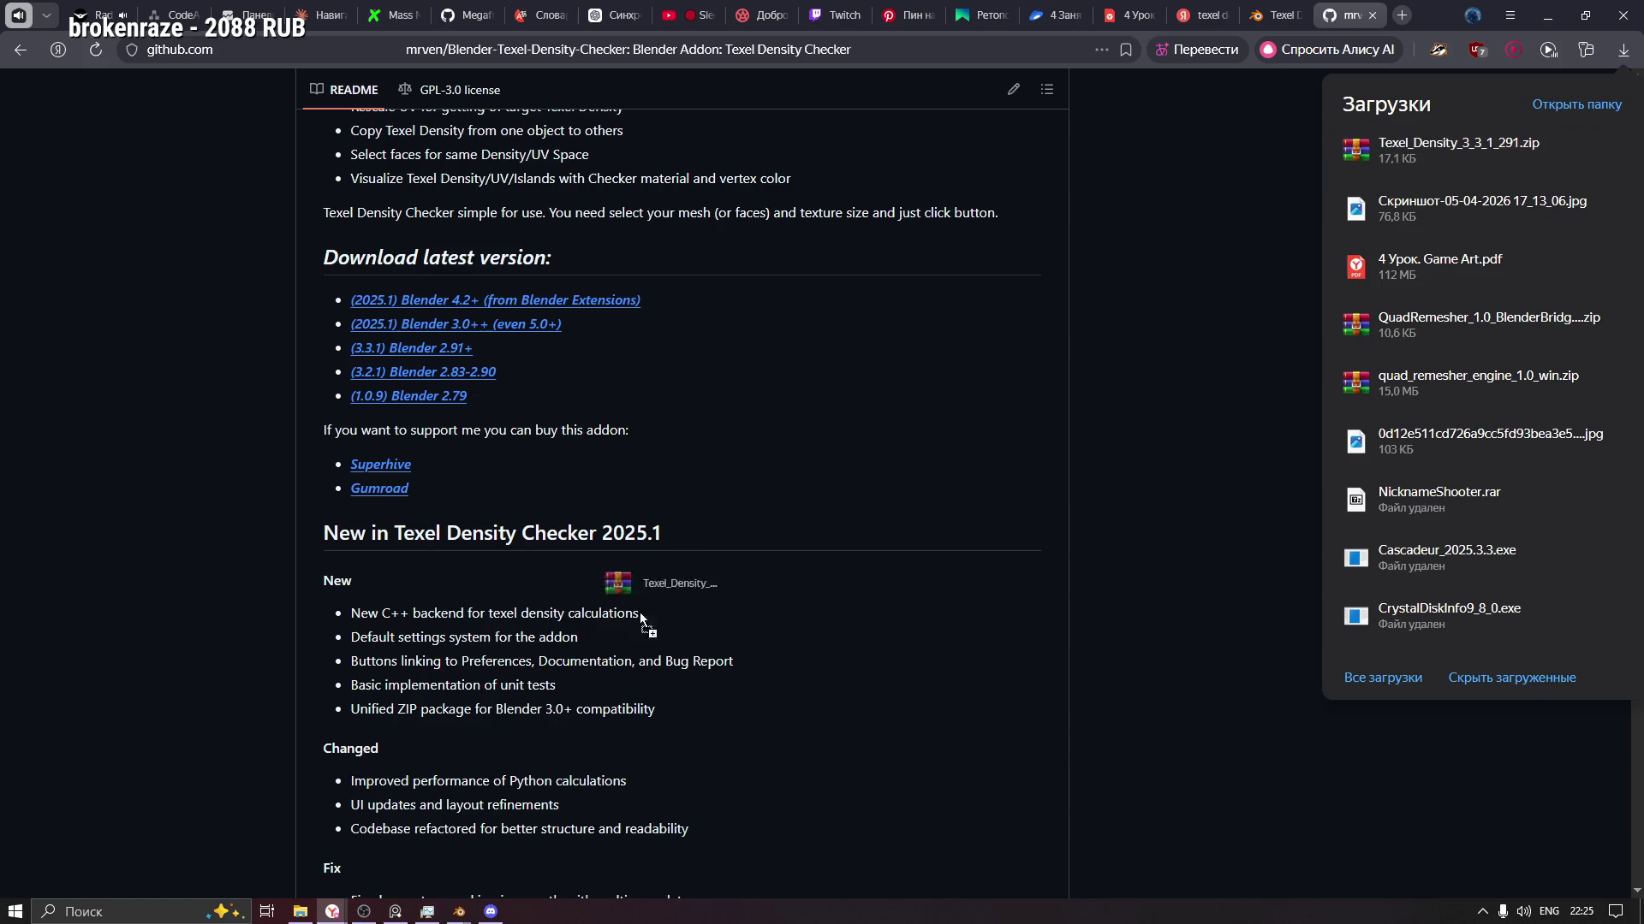
{"action": "mouse_move", "coordinate": [444, 857]}
{"action": "left_mouse_down"}
{"action": "mouse_move", "coordinate": [459, 909]}
{"action": "mouse_move", "coordinate": [409, 834]}
{"action": "left_mouse_up"}
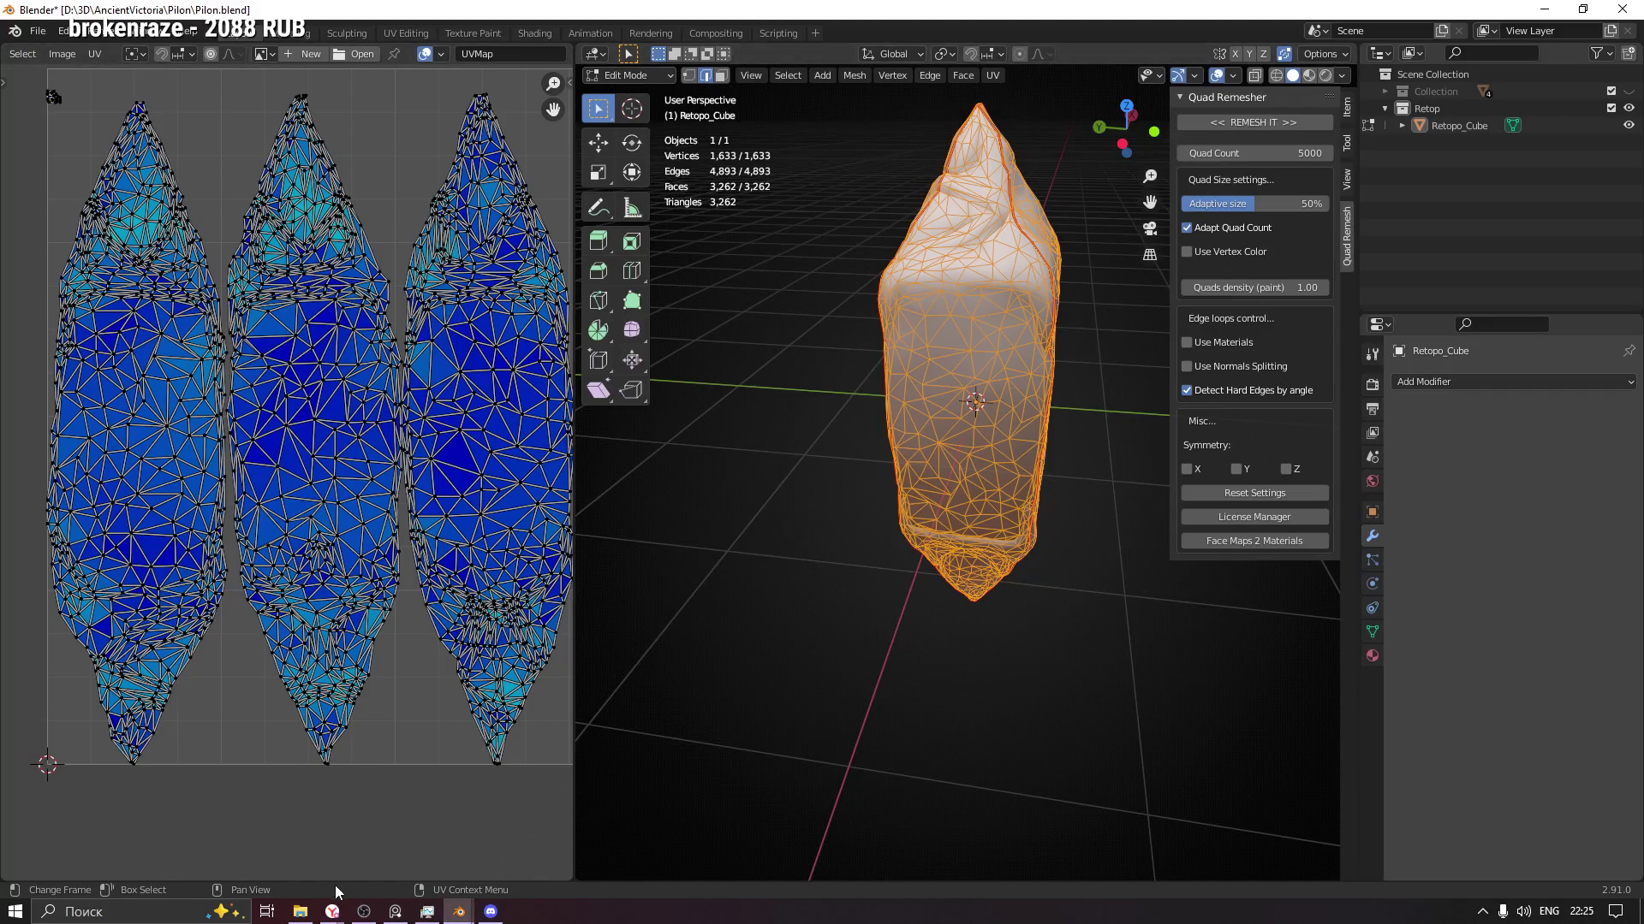
Drag Texel_Density_3_3_1_291.zip from Explorer's Downloads onto Blender, then open Blender's Preferences.
{"action": "left_click", "coordinate": [300, 912]}
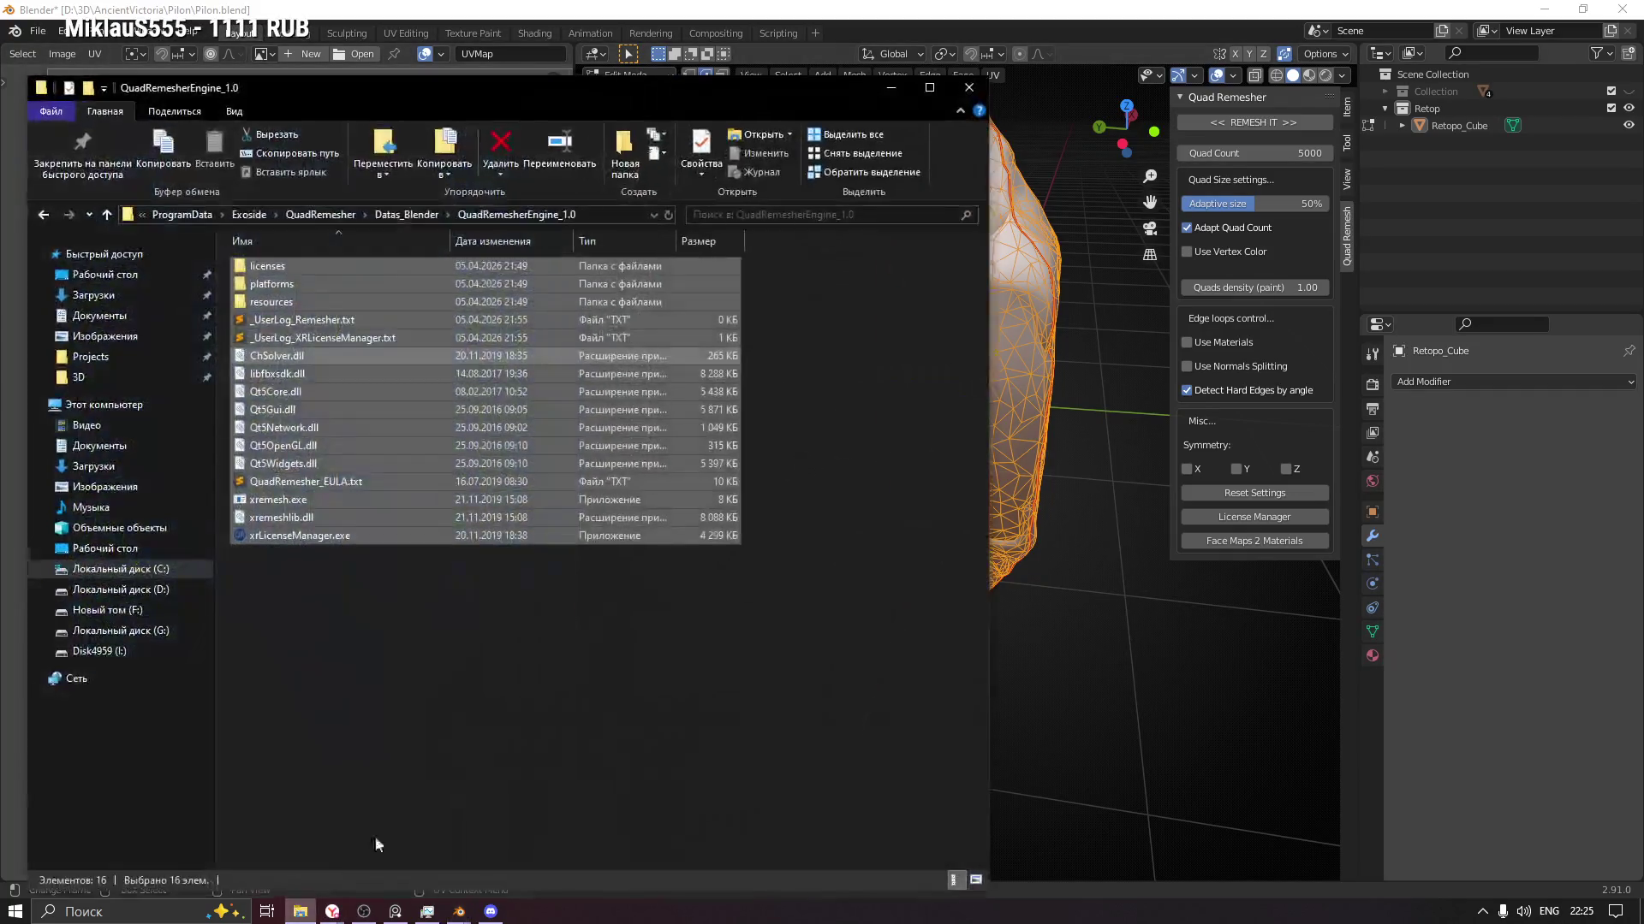
{"action": "left_click", "coordinate": [94, 294]}
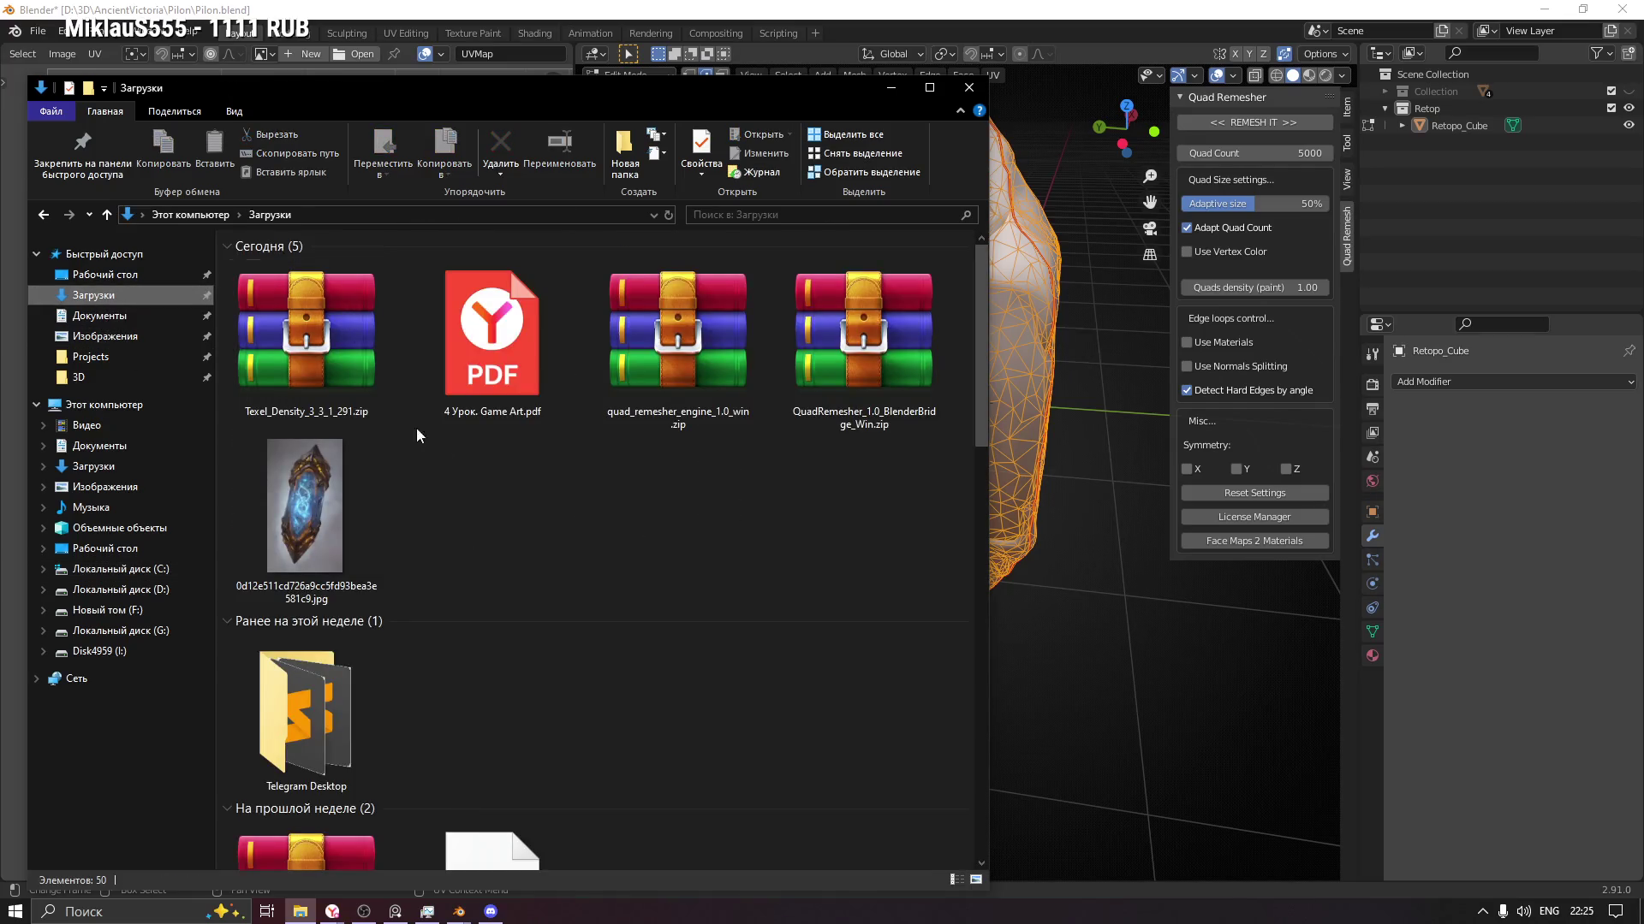
{"action": "left_click", "coordinate": [308, 338]}
{"action": "left_click_drag", "start_coordinate": [1124, 689], "coordinate": [1124, 689]}
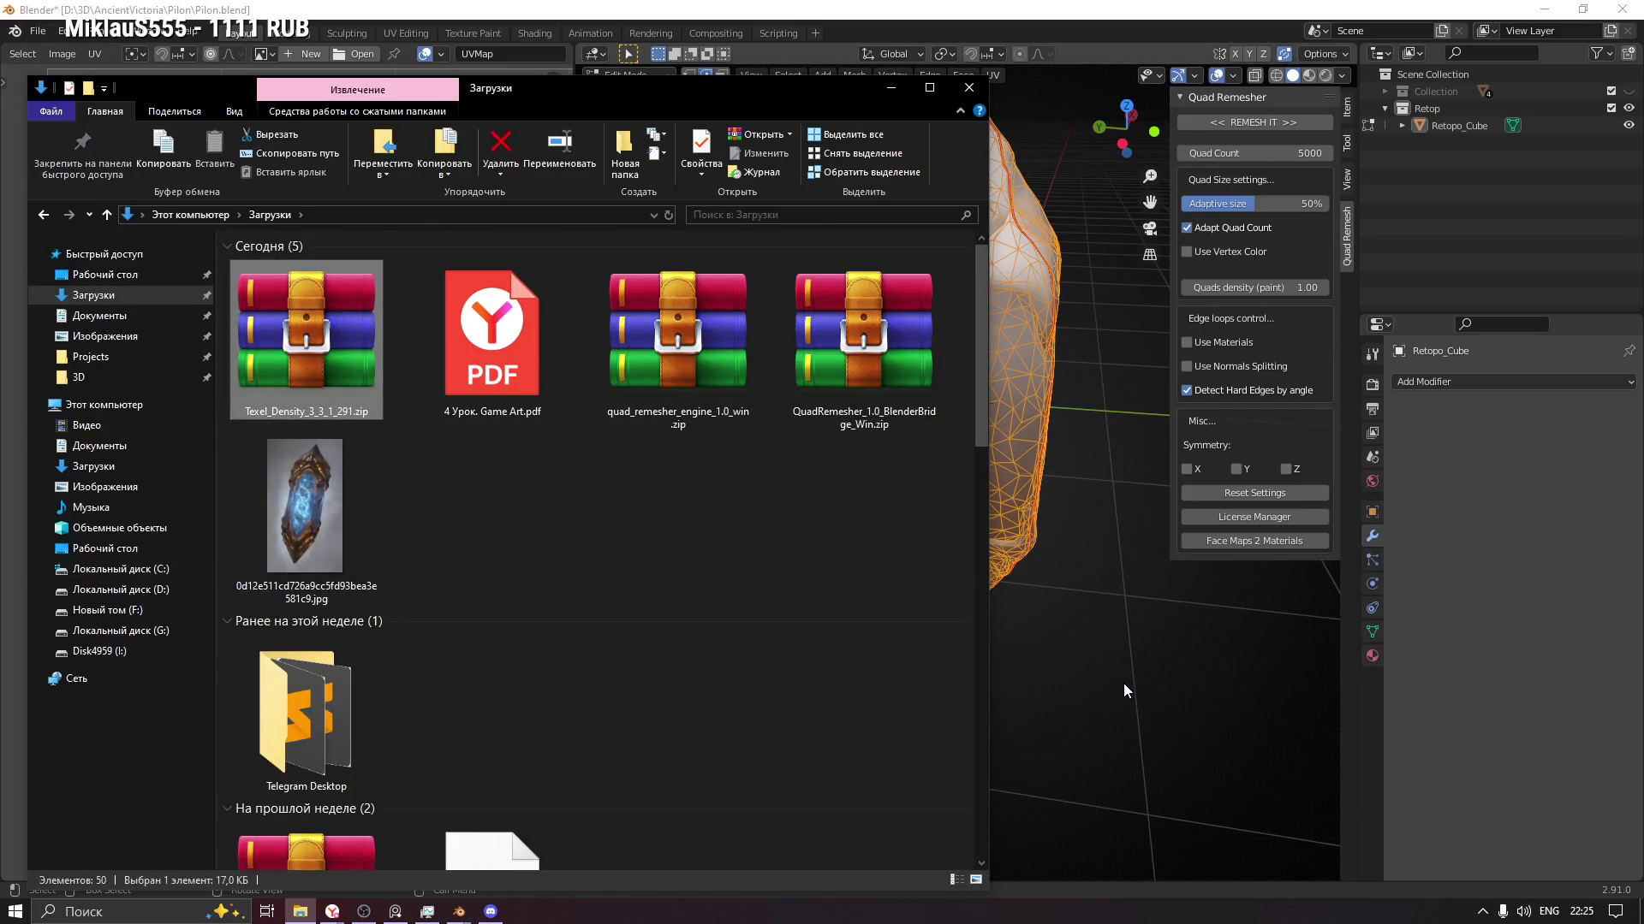
{"action": "left_click", "coordinate": [891, 88]}
{"action": "left_click", "coordinate": [72, 33]}
{"action": "left_click", "coordinate": [195, 275]}
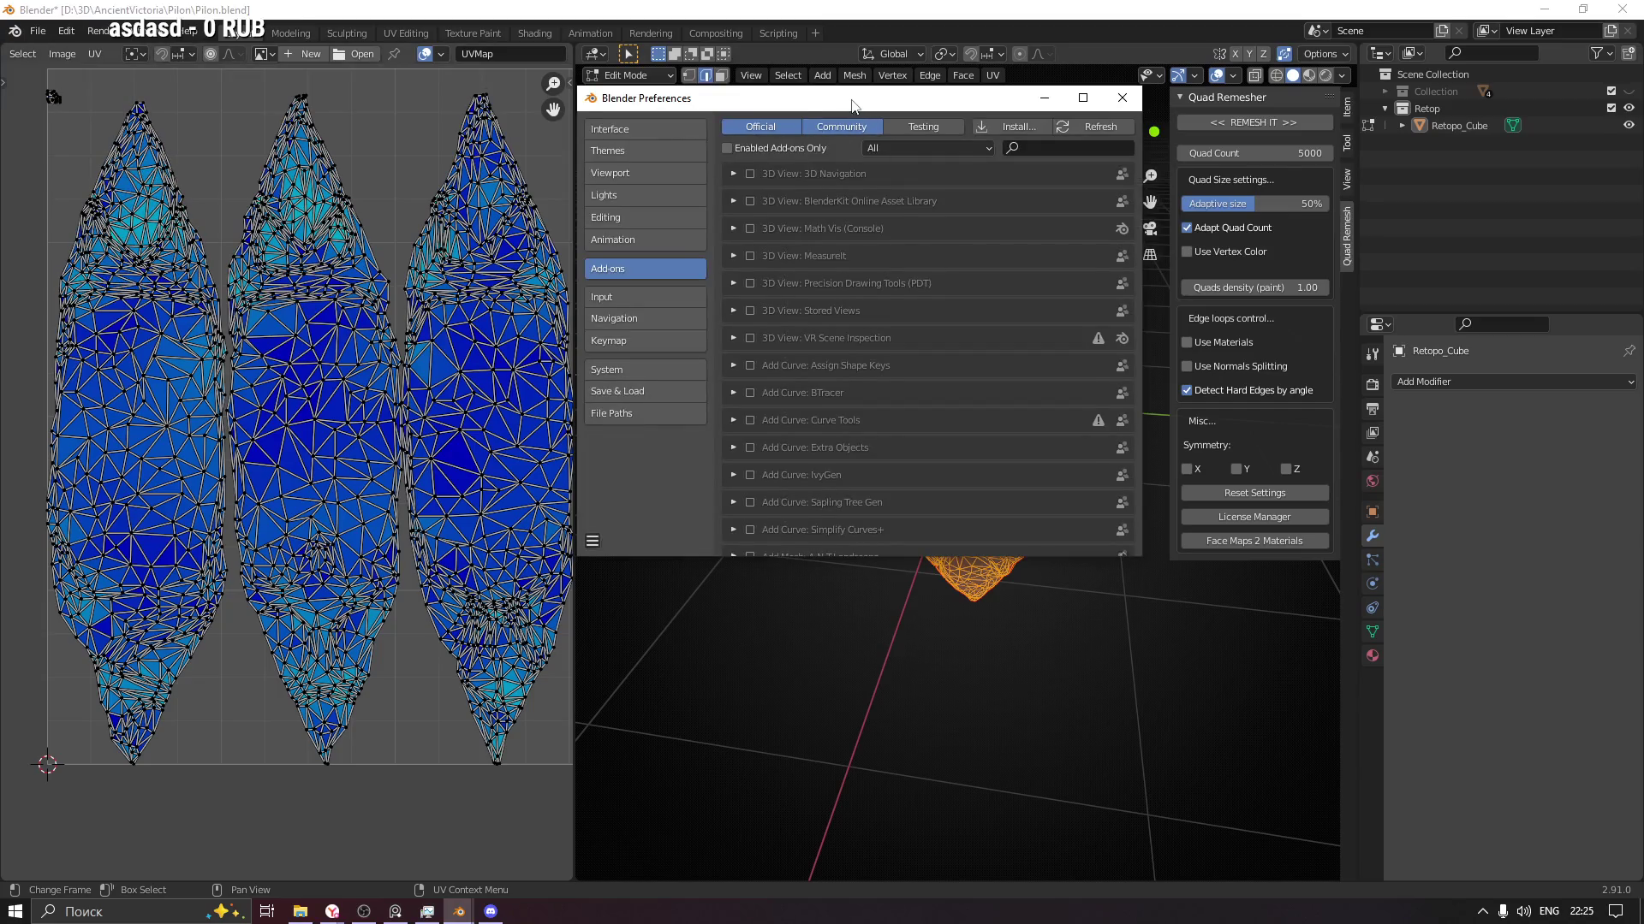
Clear the add-on search, show only enabled add-ons, collapse Quad Remesher Bridge, and close Preferences.
{"action": "left_click_drag", "start_coordinate": [852, 104], "coordinate": [783, 107]}
{"action": "left_click", "coordinate": [974, 154]}
{"action": "type", "text": "Tex"}
{"action": "key", "text": "BackSpace"}
{"action": "key", "text": "BackSpace"}
{"action": "key", "text": "BackSpace"}
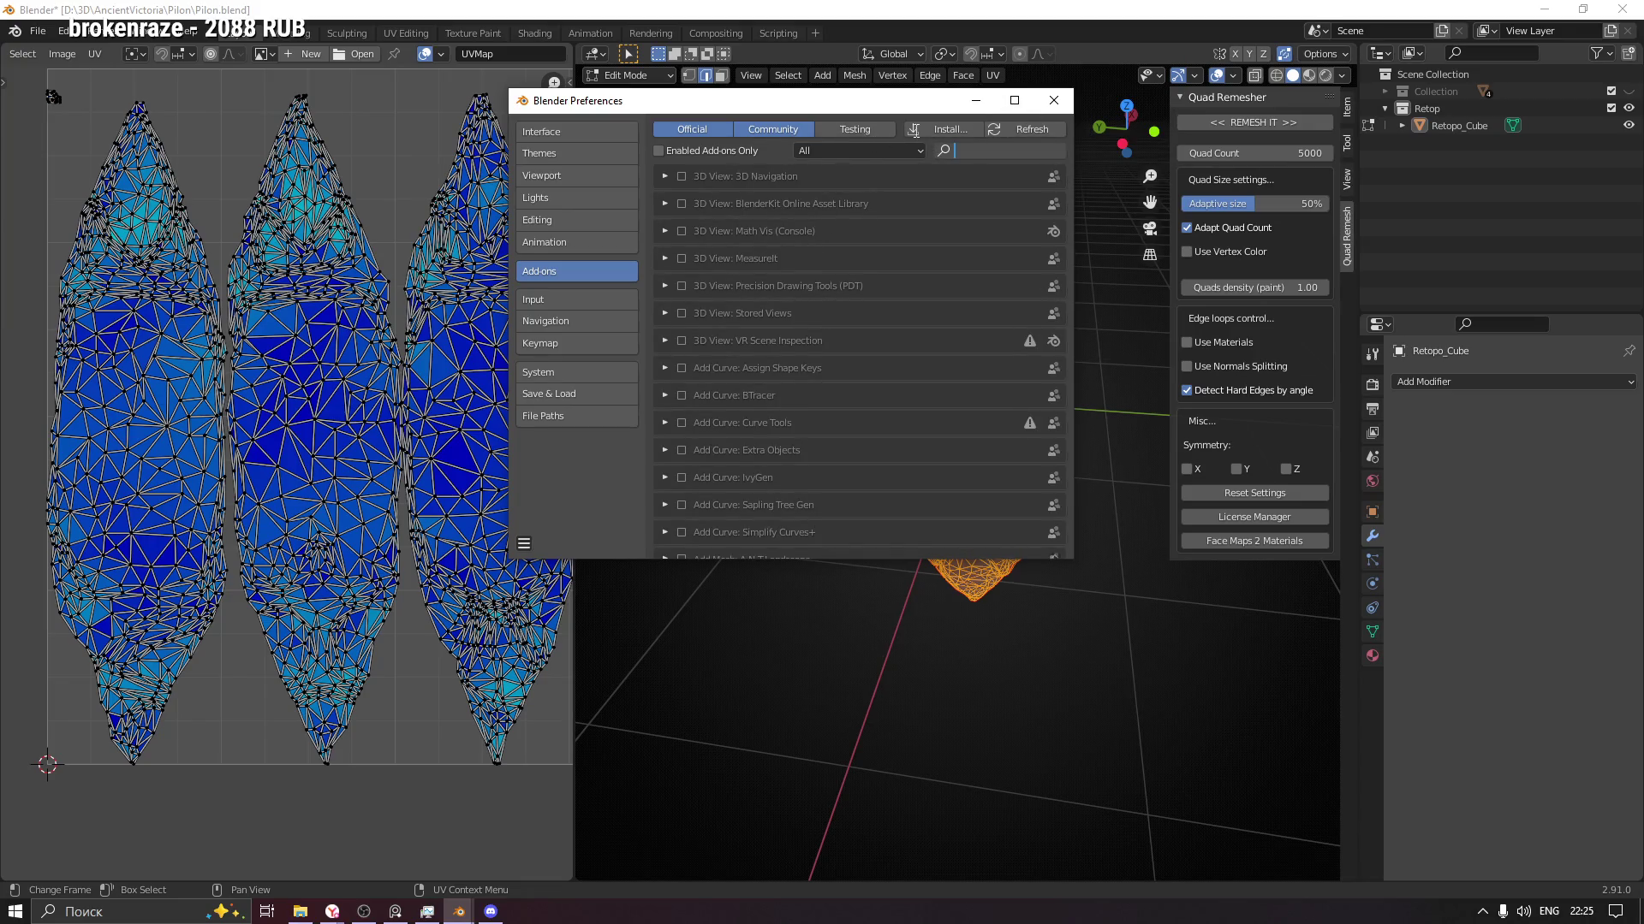
{"action": "left_click", "coordinate": [658, 151]}
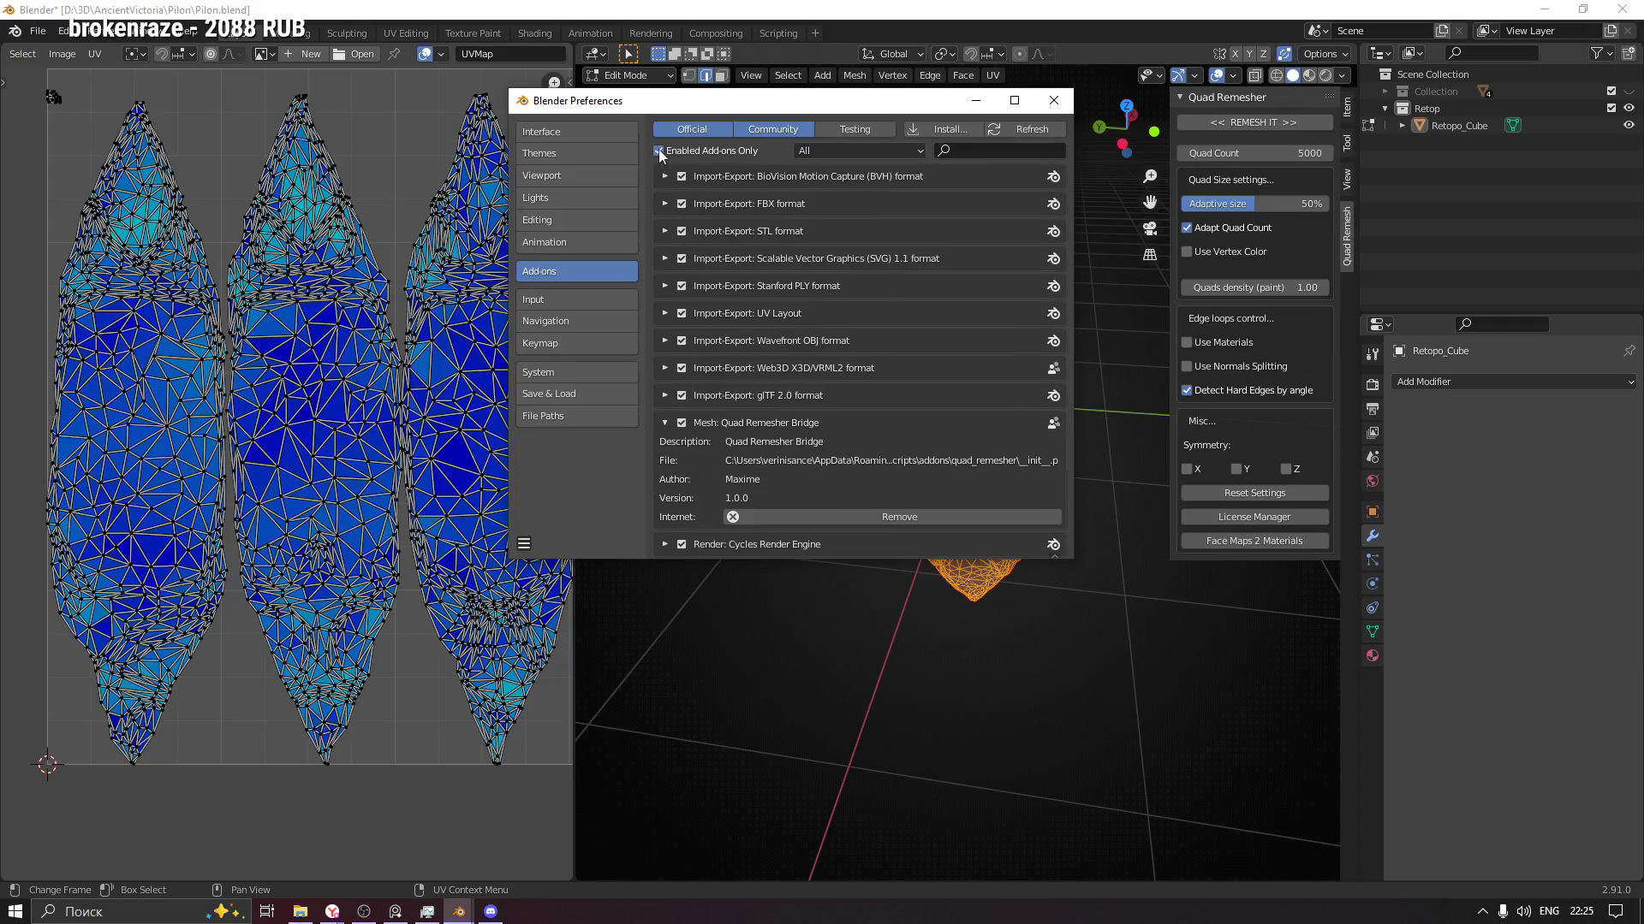
{"action": "left_click", "coordinate": [664, 424]}
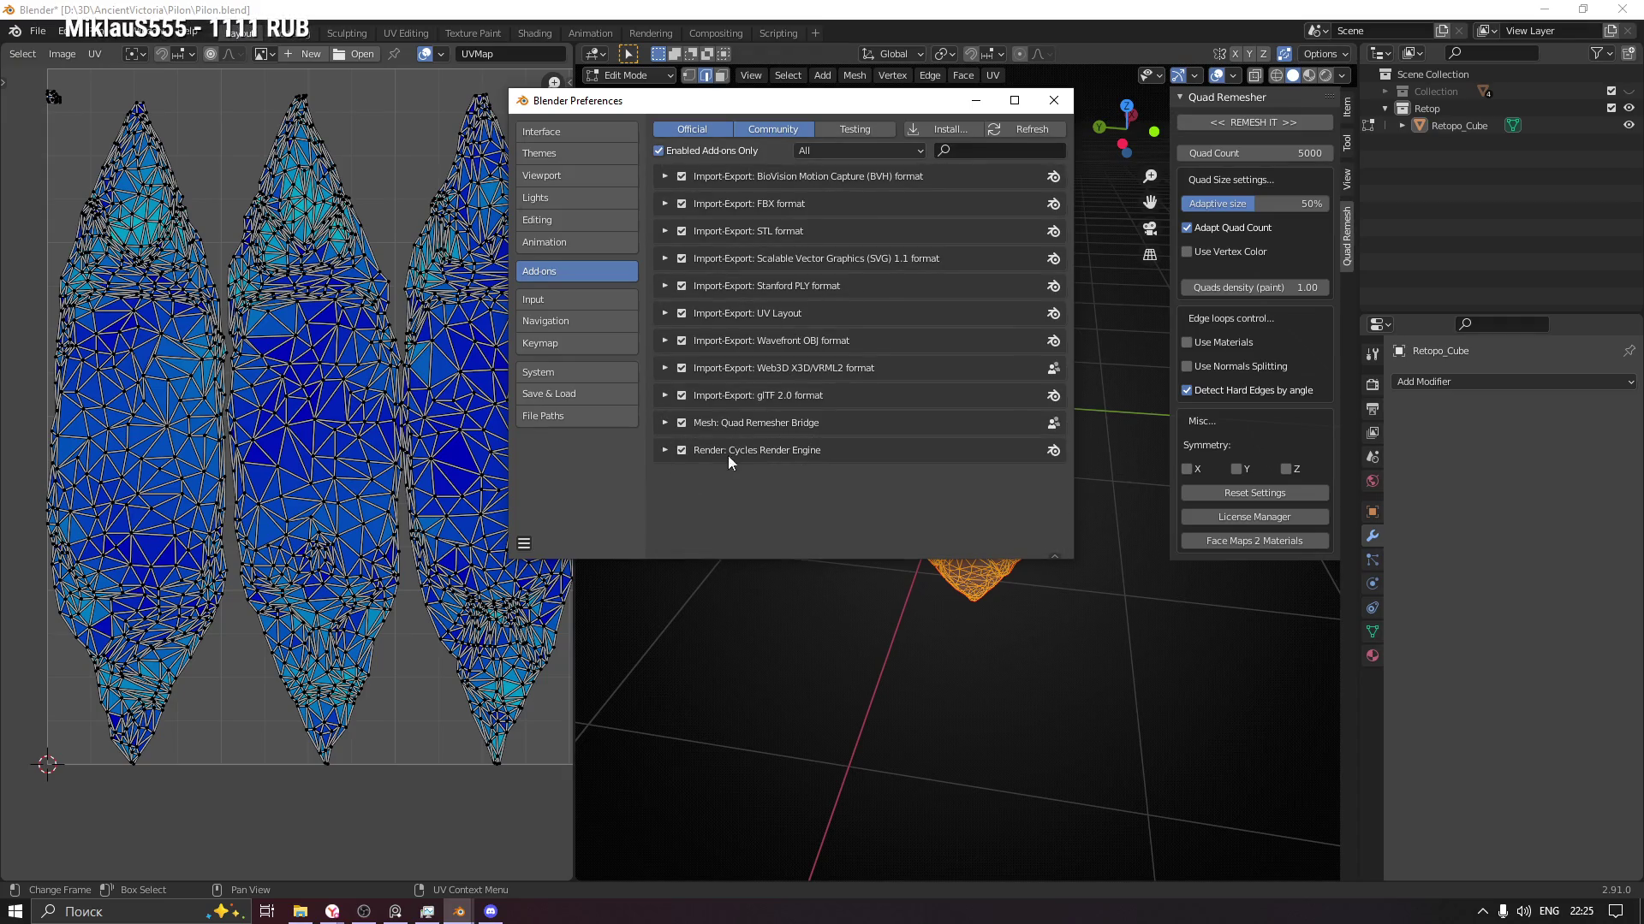
{"action": "left_click", "coordinate": [1054, 101]}
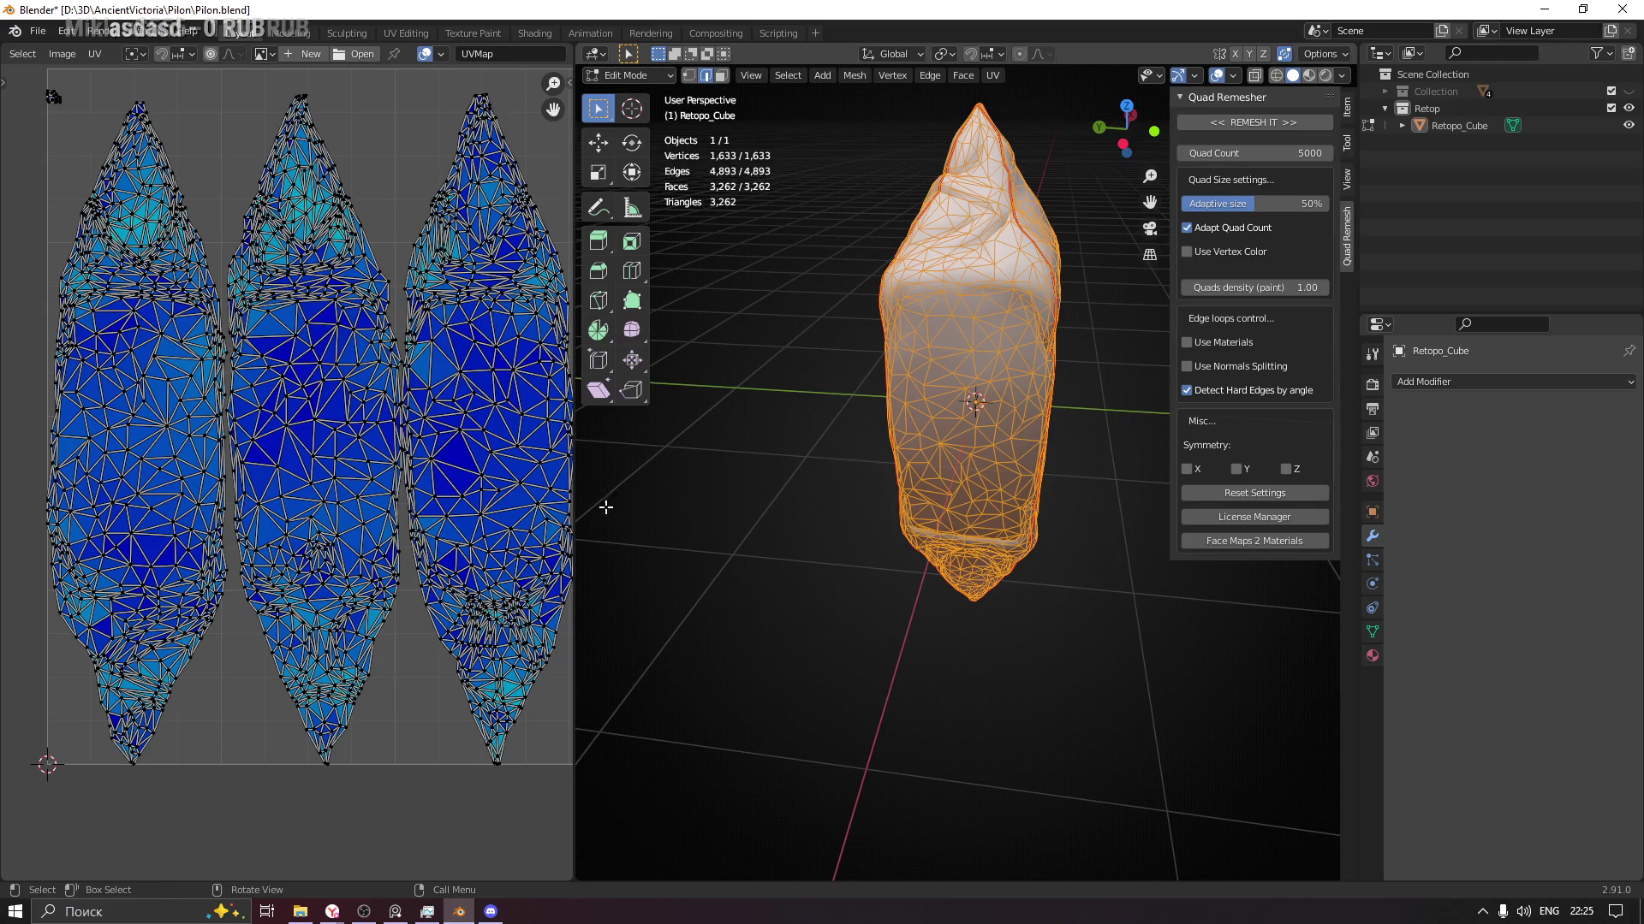
Extract the Texel_Density_3_3_1_291 folder from the downloaded zip into D:\3D\Storage.
{"action": "left_click", "coordinate": [300, 912]}
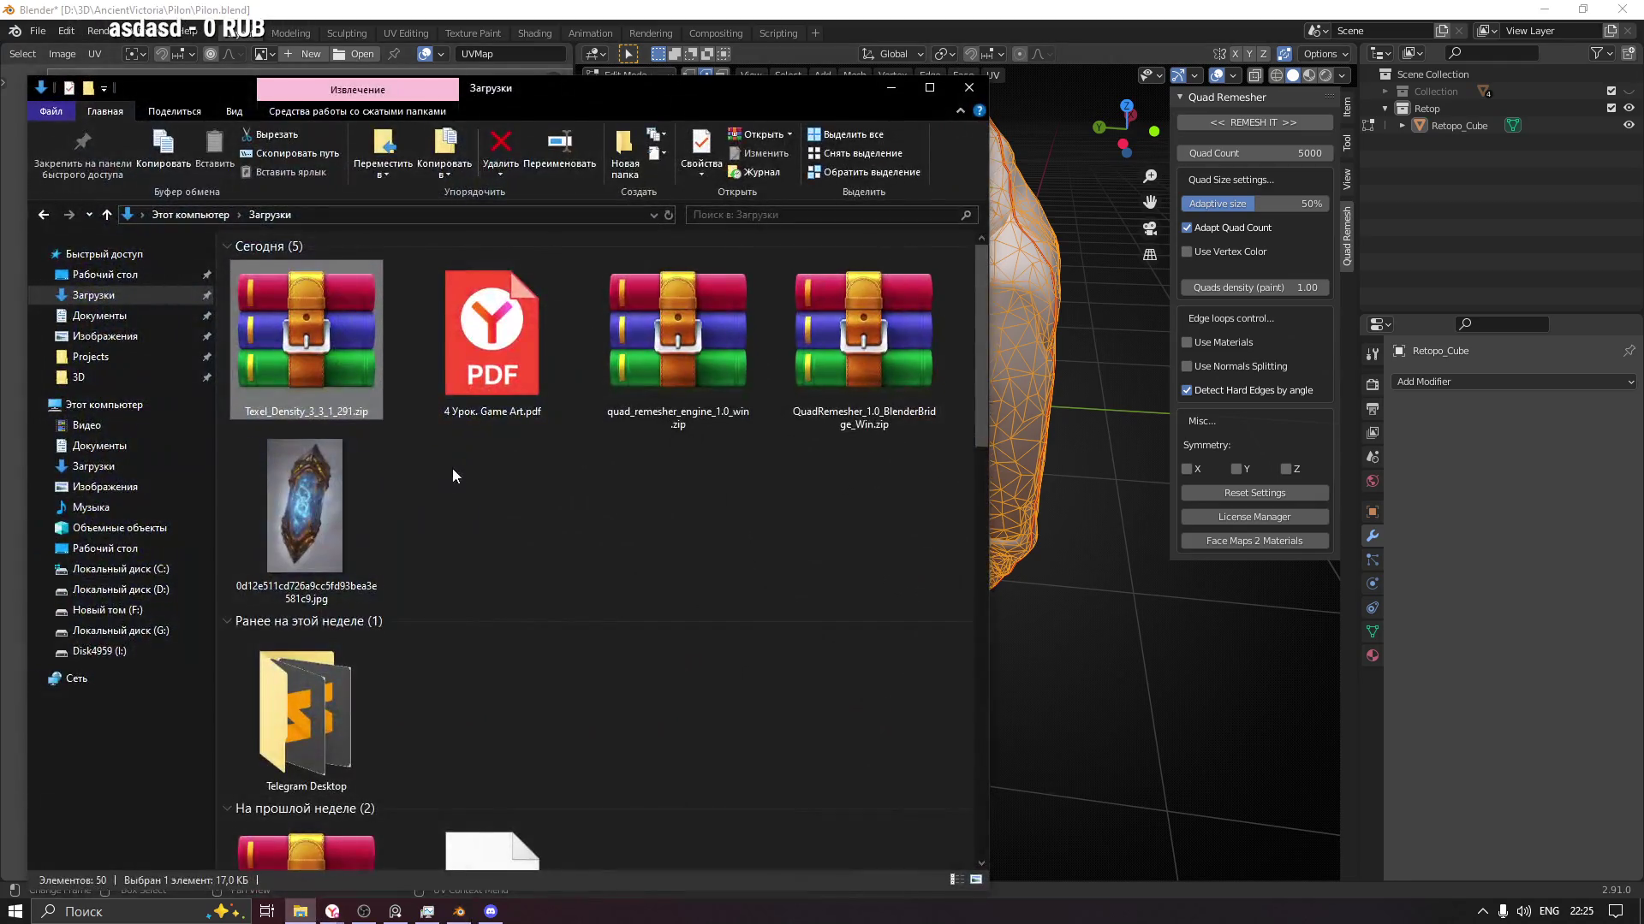
{"action": "double_click", "coordinate": [302, 331]}
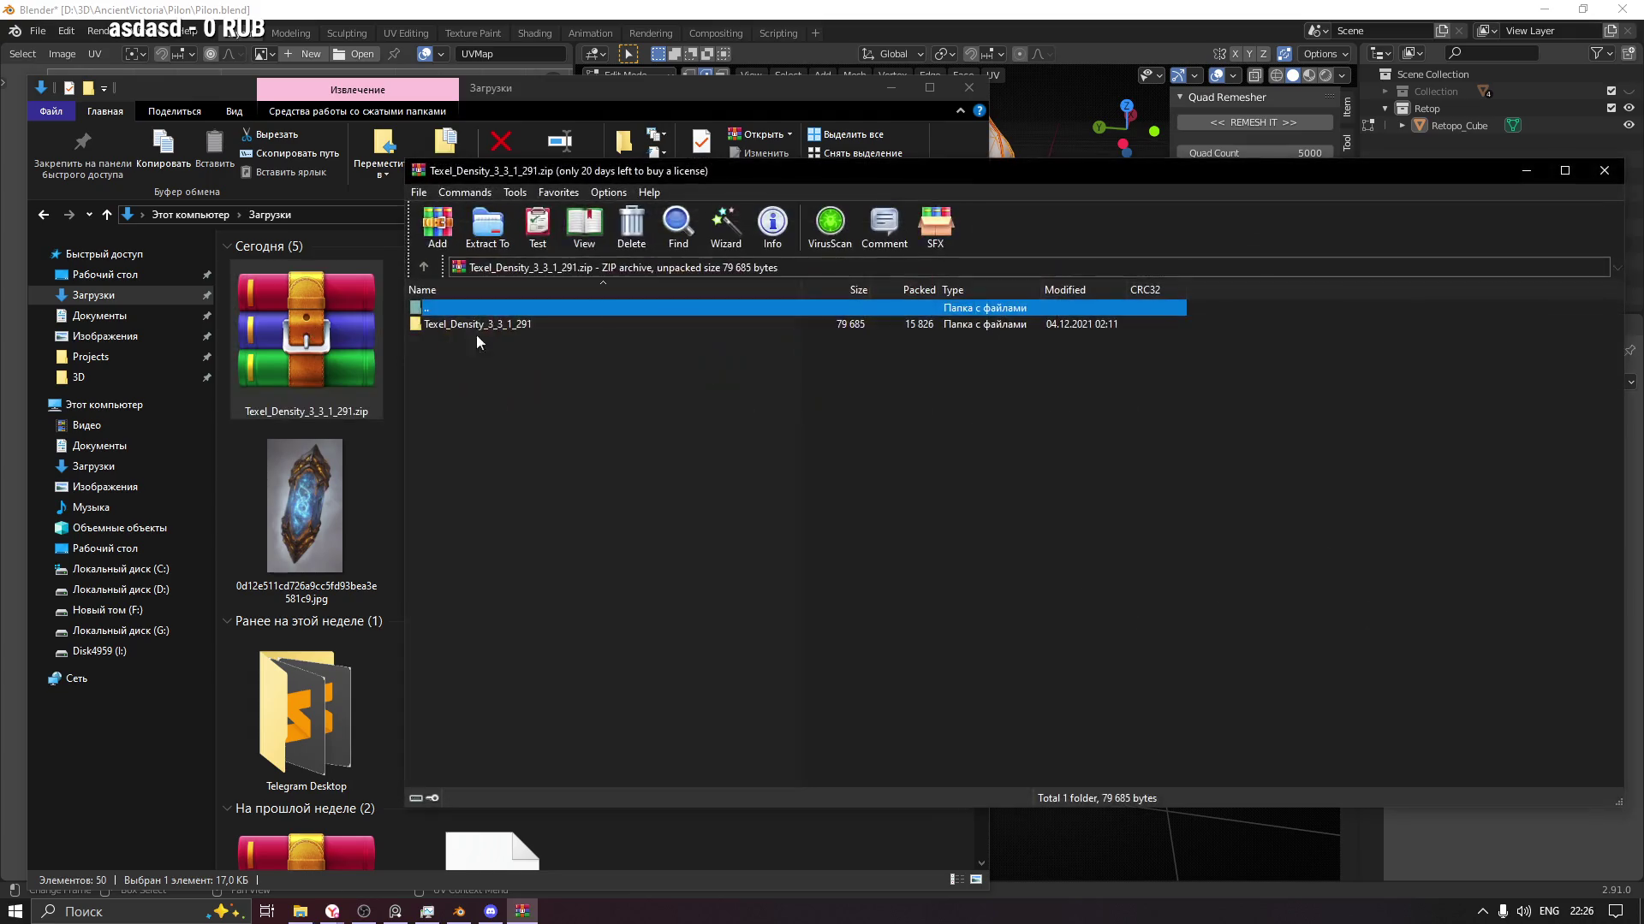
{"action": "left_click_drag", "start_coordinate": [611, 225], "coordinate": [802, 376]}
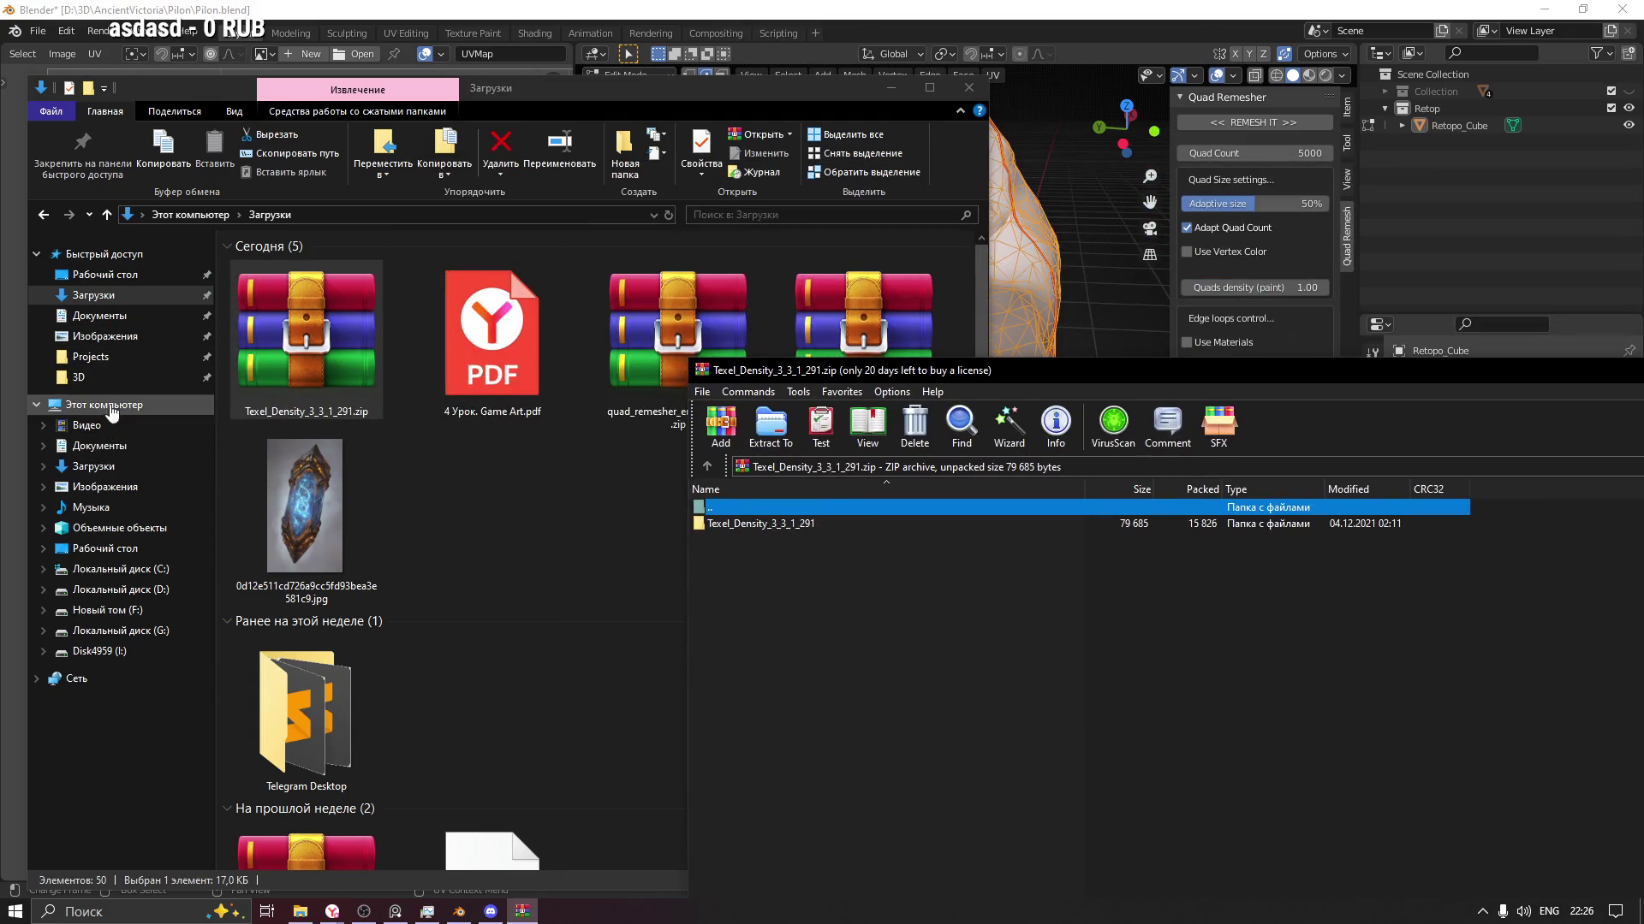
{"action": "left_click", "coordinate": [78, 377]}
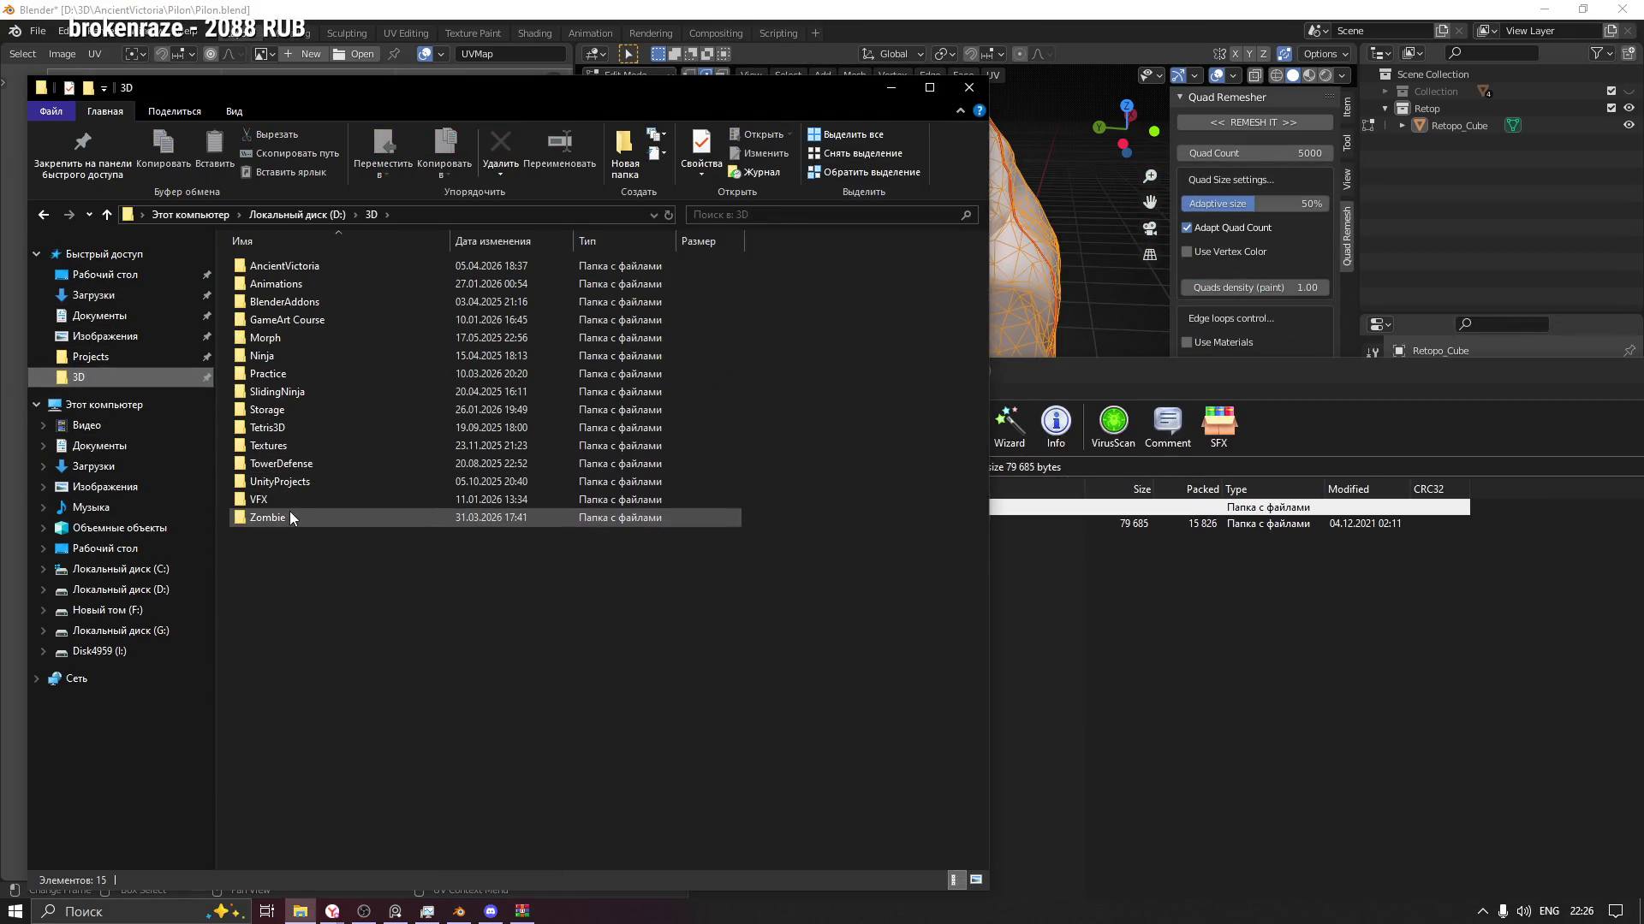
{"action": "double_click", "coordinate": [277, 412]}
{"action": "left_click", "coordinate": [1240, 770]}
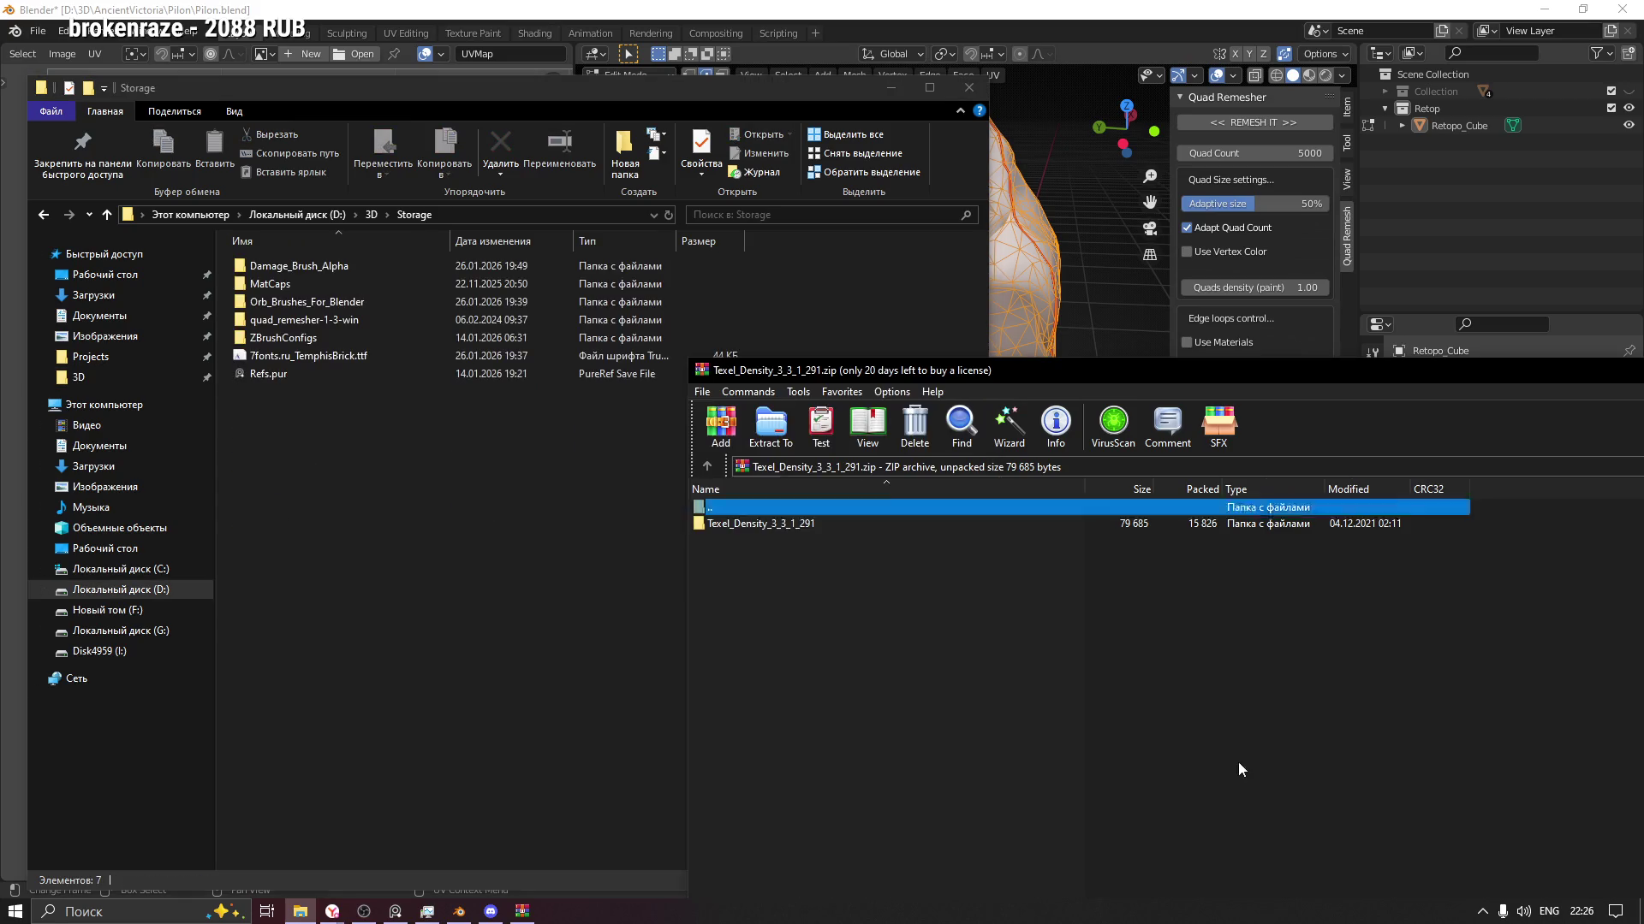
{"action": "mouse_move", "coordinate": [741, 527]}
{"action": "left_mouse_down"}
{"action": "mouse_move", "coordinate": [428, 540]}
{"action": "mouse_move", "coordinate": [649, 551]}
{"action": "left_mouse_up"}
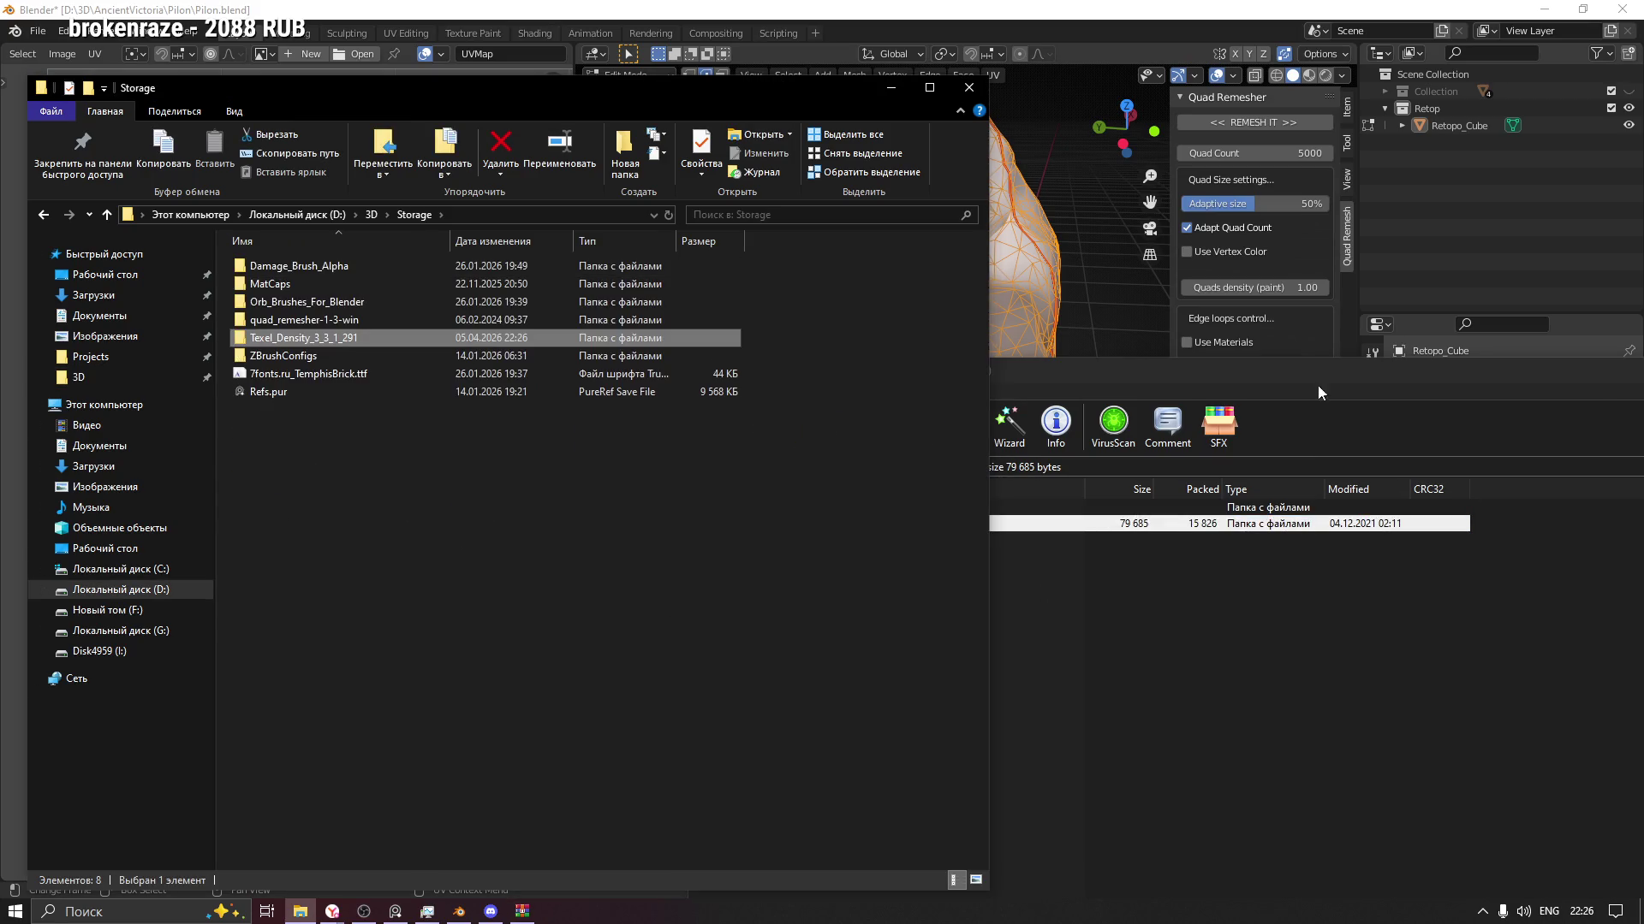
Close the archive, check the extracted folder's .py add-on files, and close Explorer.
{"action": "left_click", "coordinate": [1328, 411]}
{"action": "left_click", "coordinate": [1094, 367]}
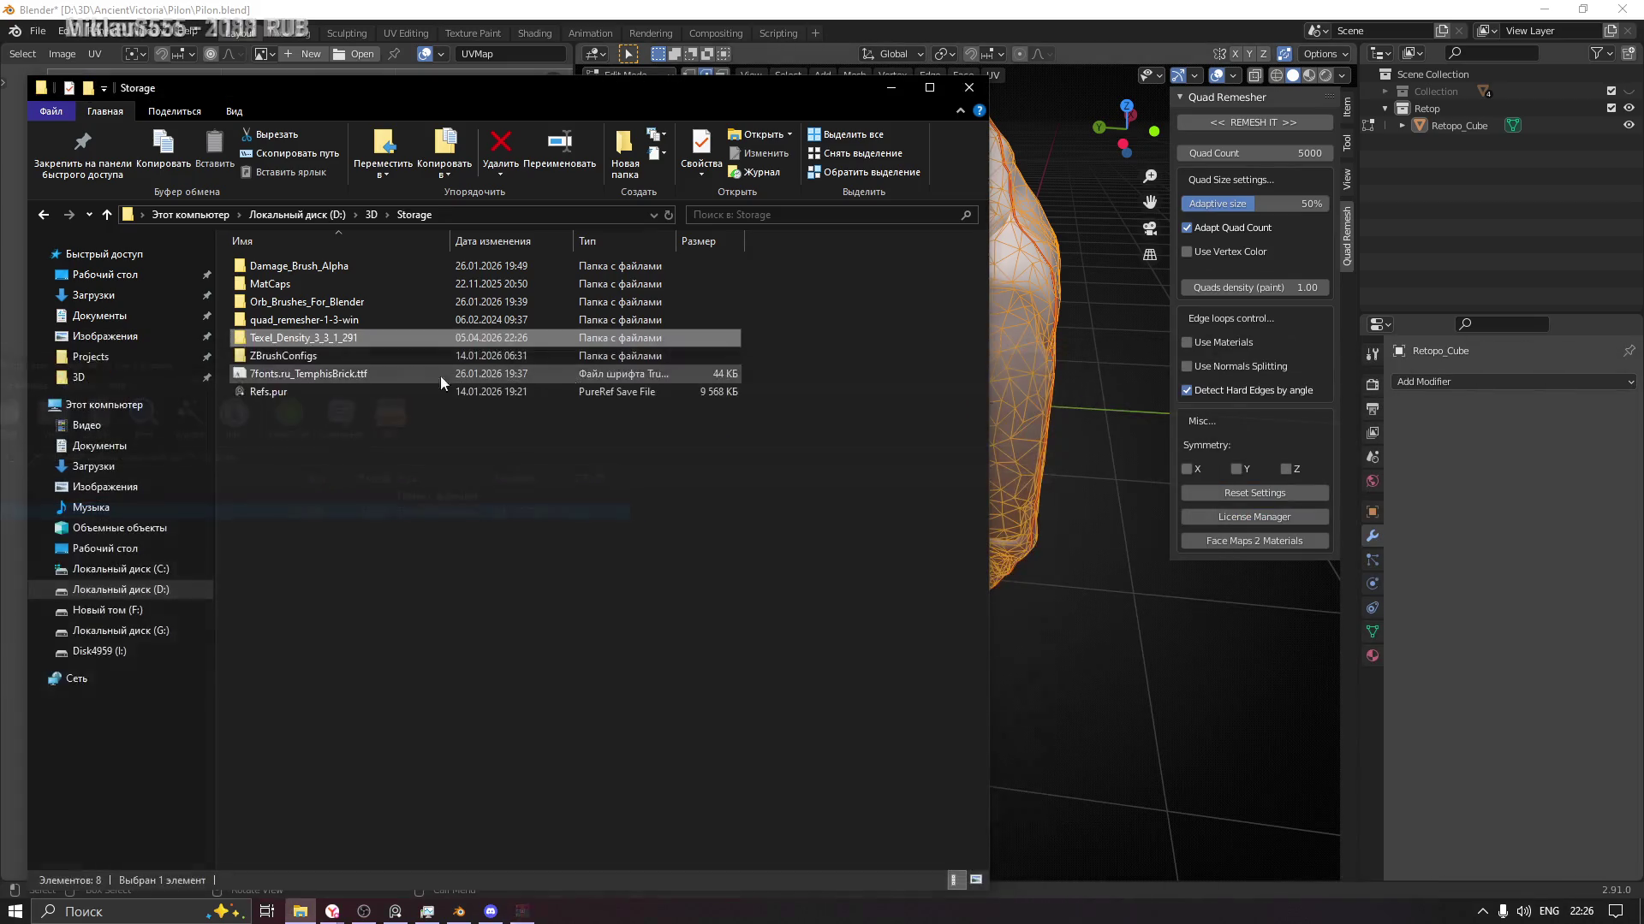
{"action": "double_click", "coordinate": [268, 344]}
{"action": "mouse_move", "coordinate": [349, 419]}
{"action": "left_mouse_down"}
{"action": "mouse_move", "coordinate": [285, 327]}
{"action": "mouse_move", "coordinate": [280, 266]}
{"action": "mouse_move", "coordinate": [336, 474]}
{"action": "mouse_move", "coordinate": [401, 500]}
{"action": "left_mouse_up"}
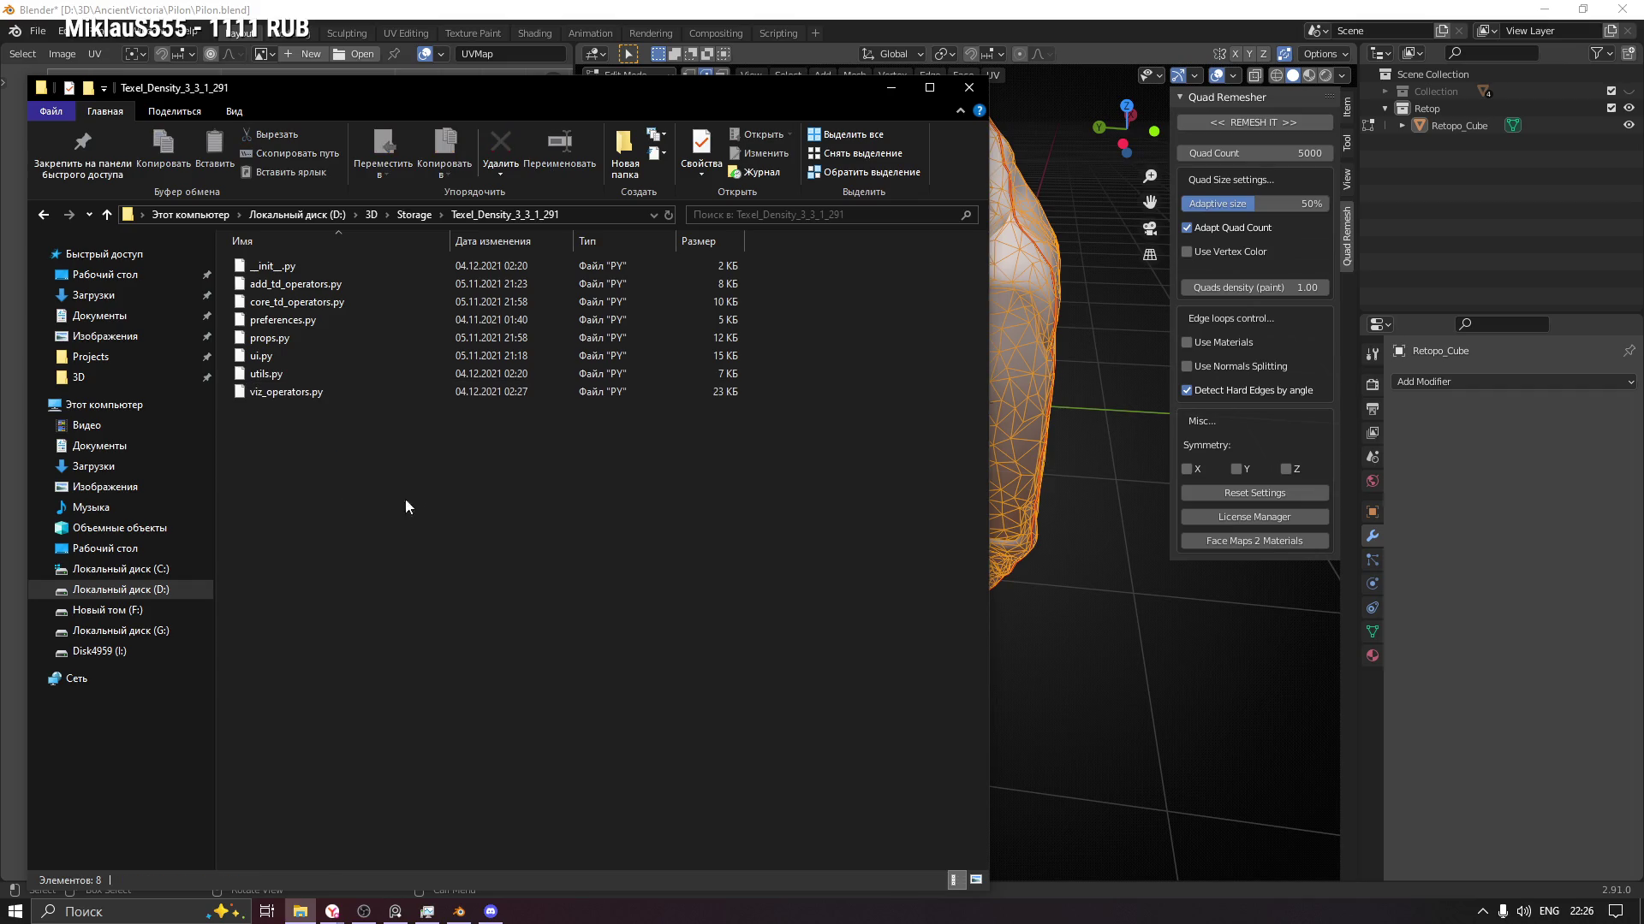
{"action": "left_click", "coordinate": [407, 215]}
{"action": "left_click", "coordinate": [503, 489]}
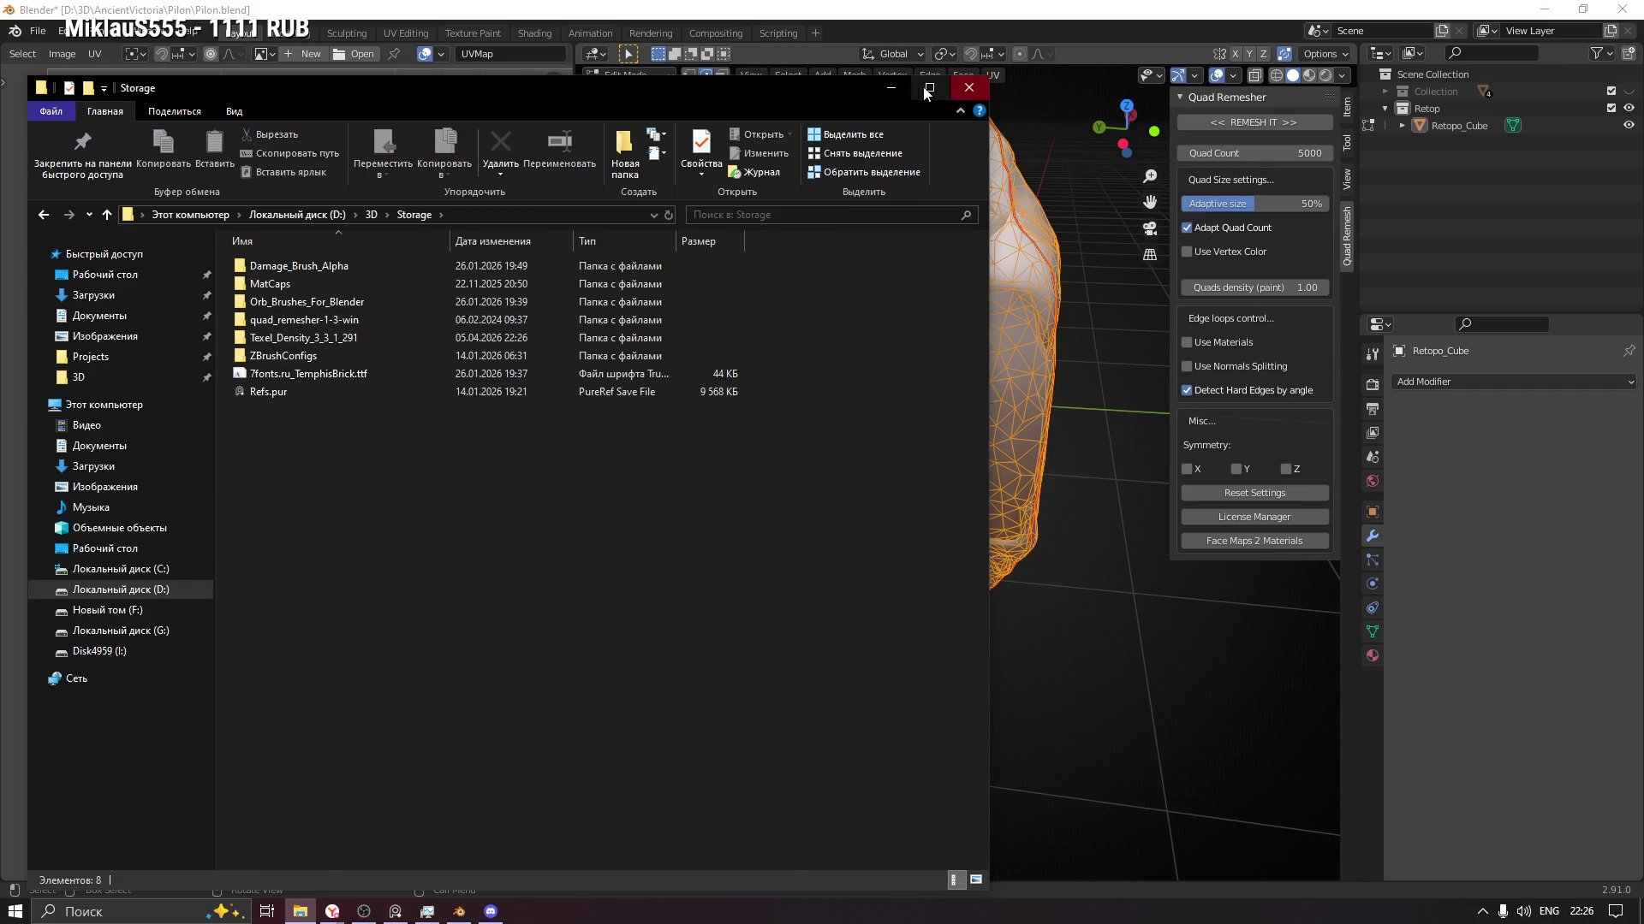
{"action": "left_click", "coordinate": [969, 87]}
{"action": "left_click", "coordinate": [58, 32]}
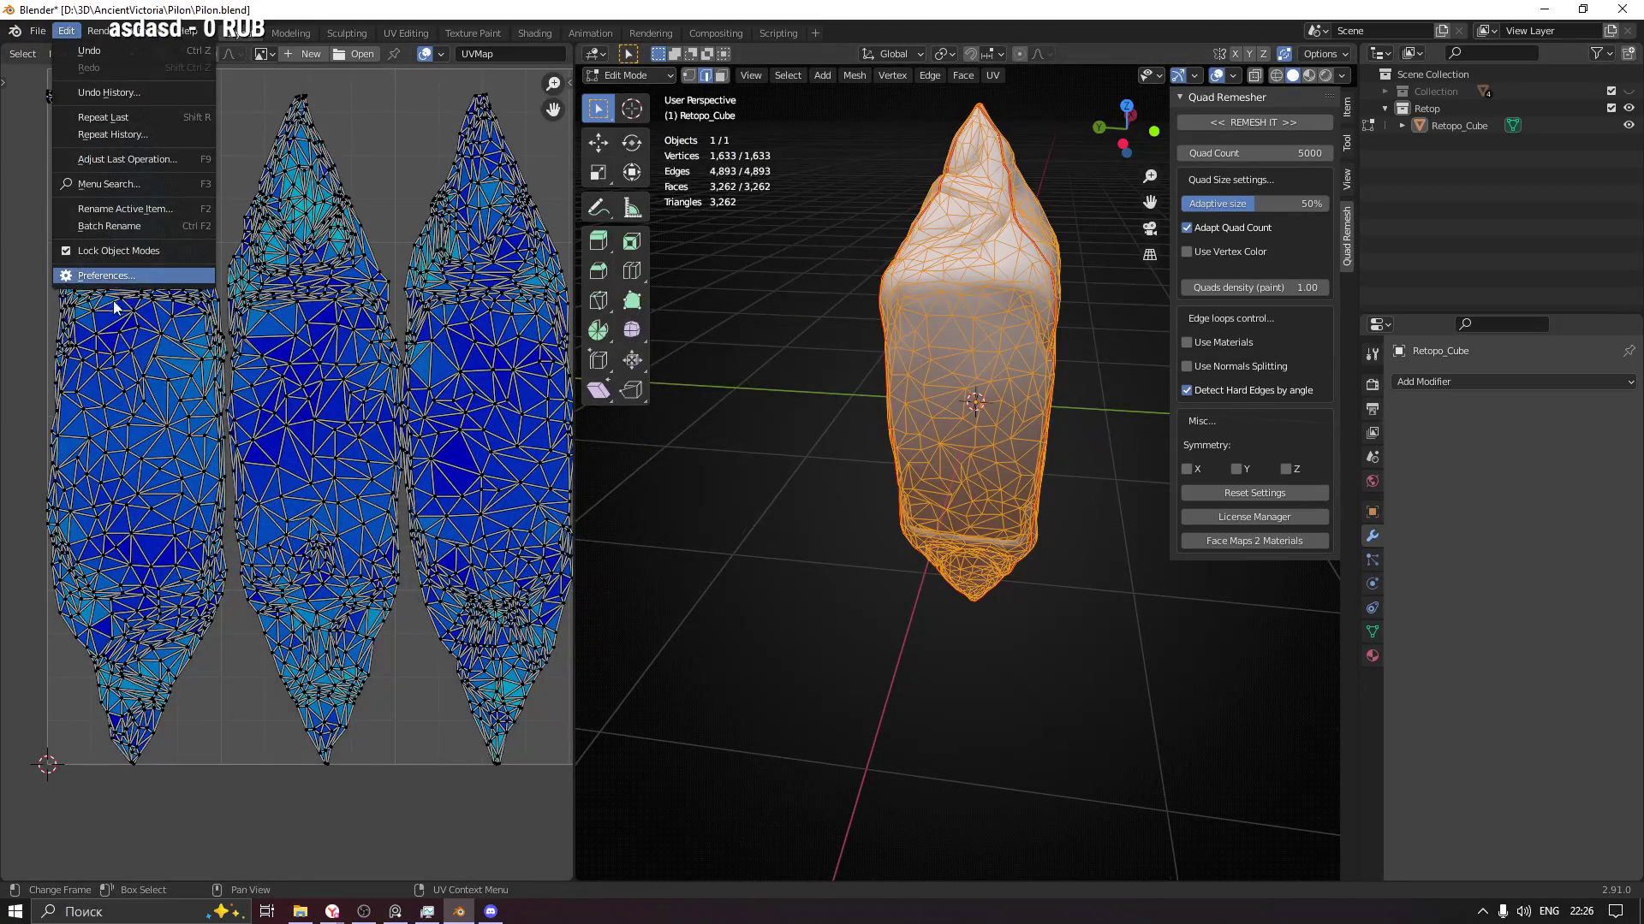
Install Texel_Density_3_3_1_291.zip as an add-on, enable Texel Density Checker, and show its sidebar panel.
{"action": "left_click", "coordinate": [106, 277]}
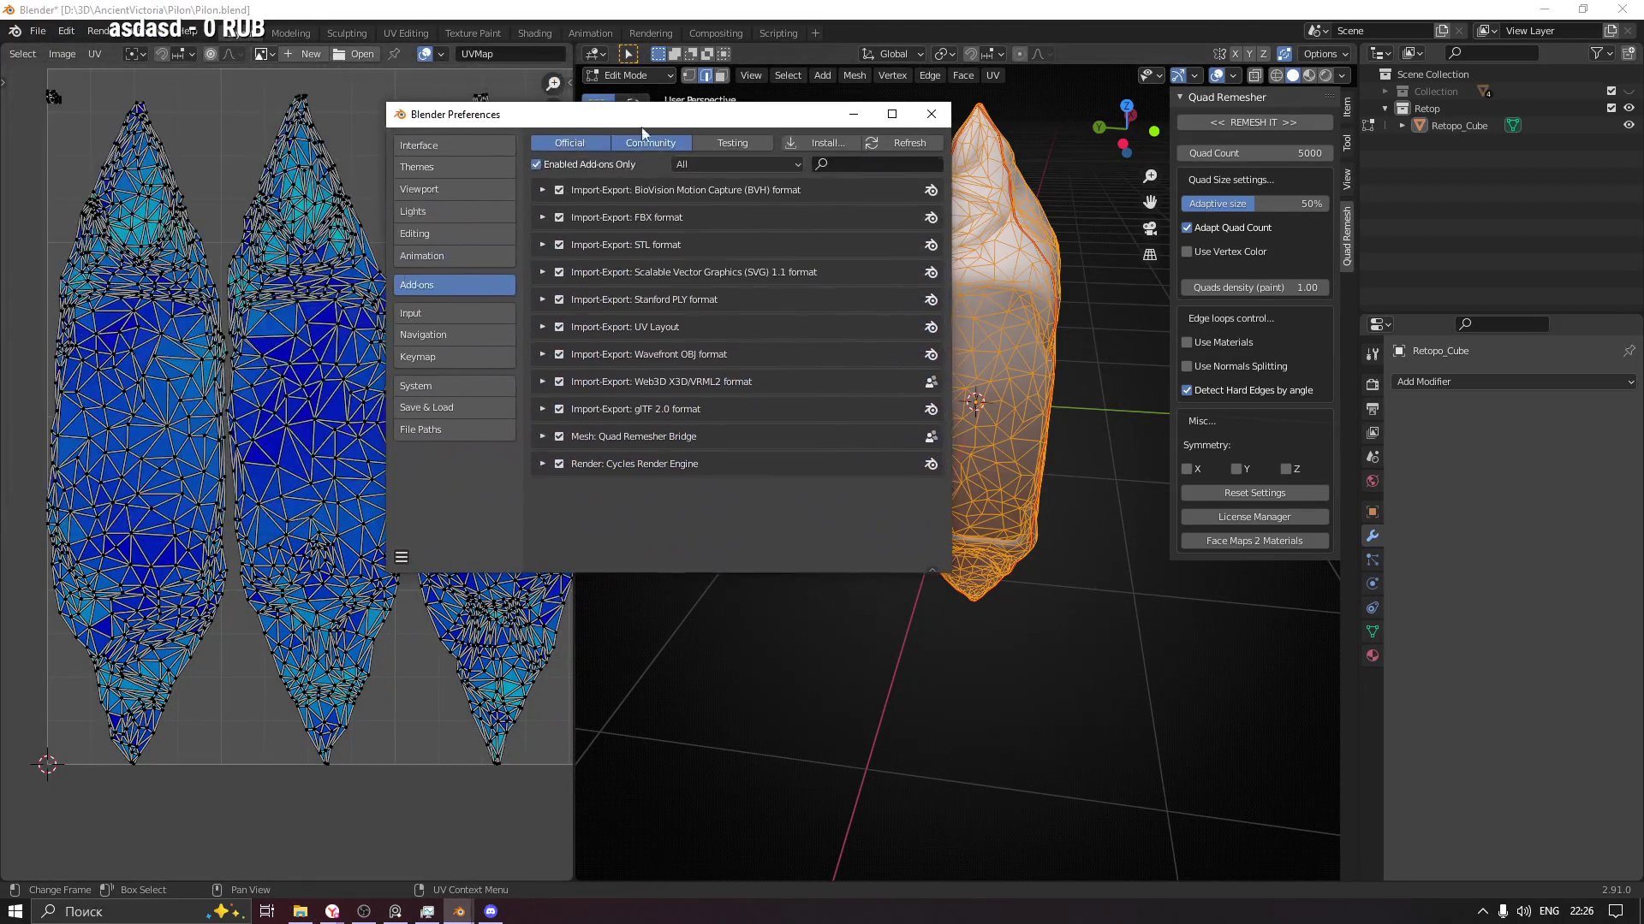
{"action": "left_click", "coordinate": [843, 140]}
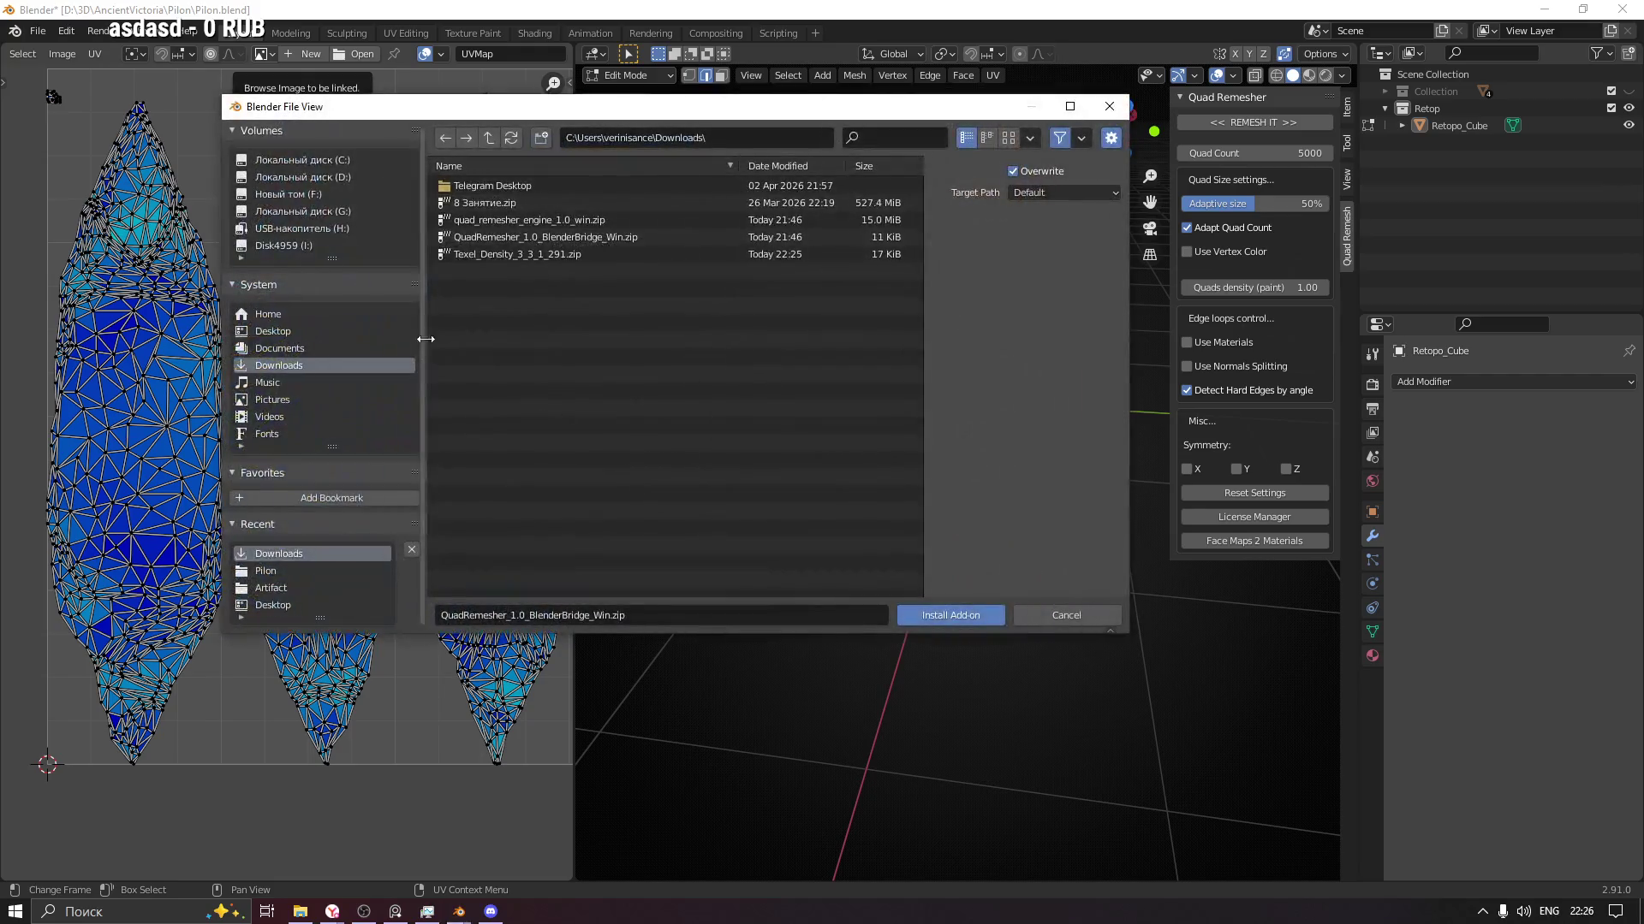
{"action": "left_click", "coordinate": [506, 257]}
{"action": "left_click", "coordinate": [952, 616]}
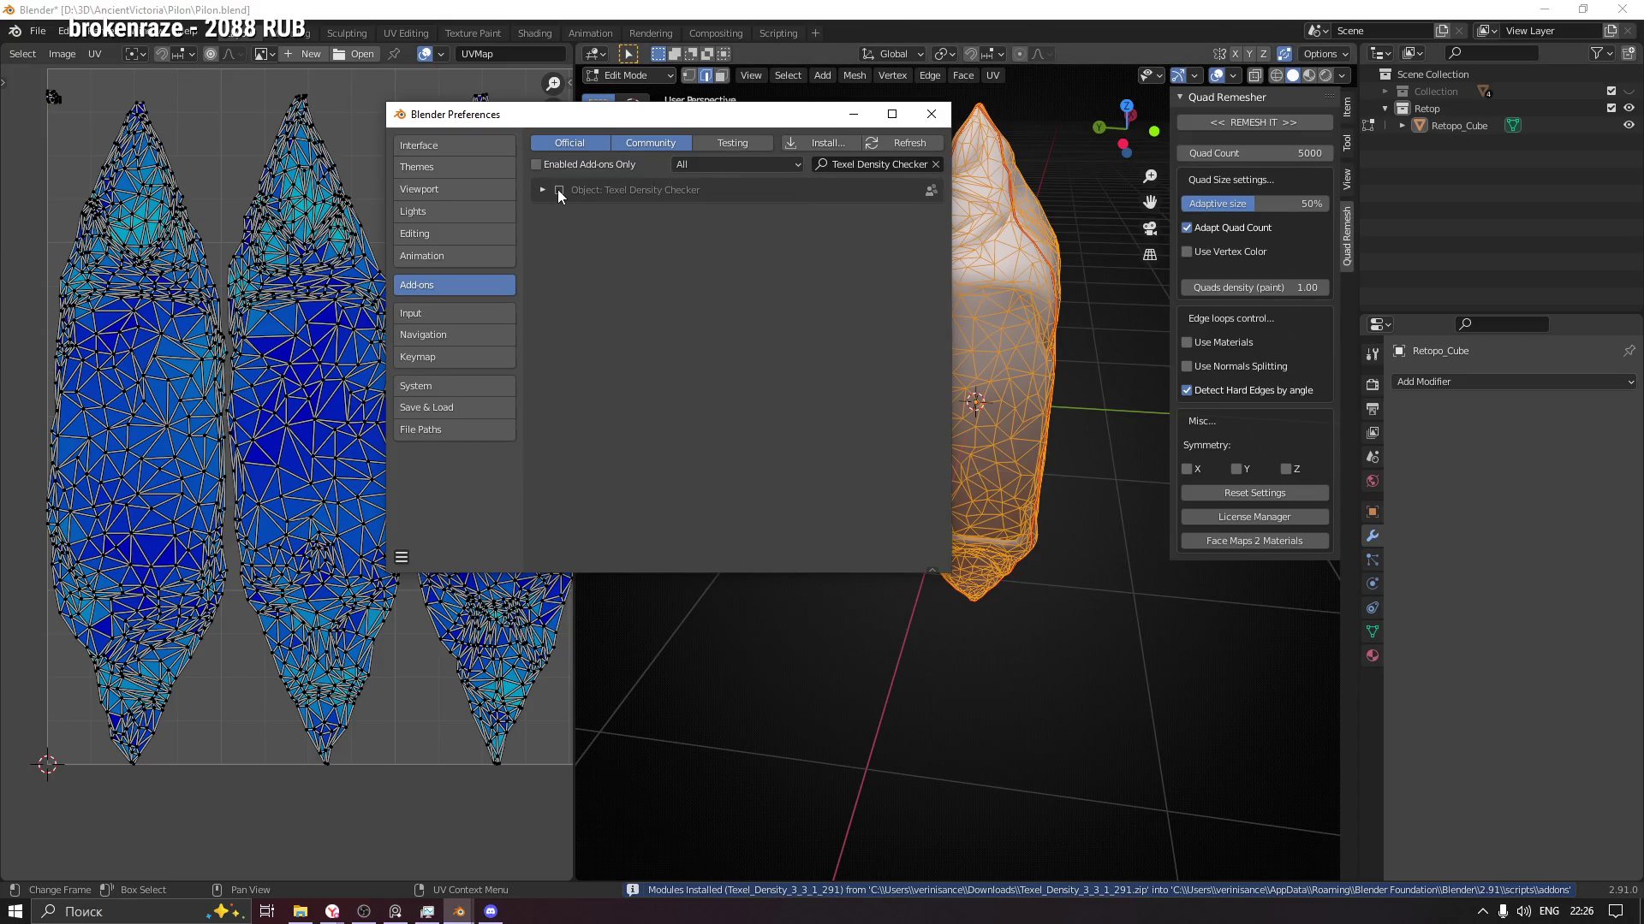
{"action": "left_click", "coordinate": [558, 190]}
{"action": "left_click", "coordinate": [541, 187]}
{"action": "left_click", "coordinate": [948, 105]}
{"action": "left_click", "coordinate": [1347, 313]}
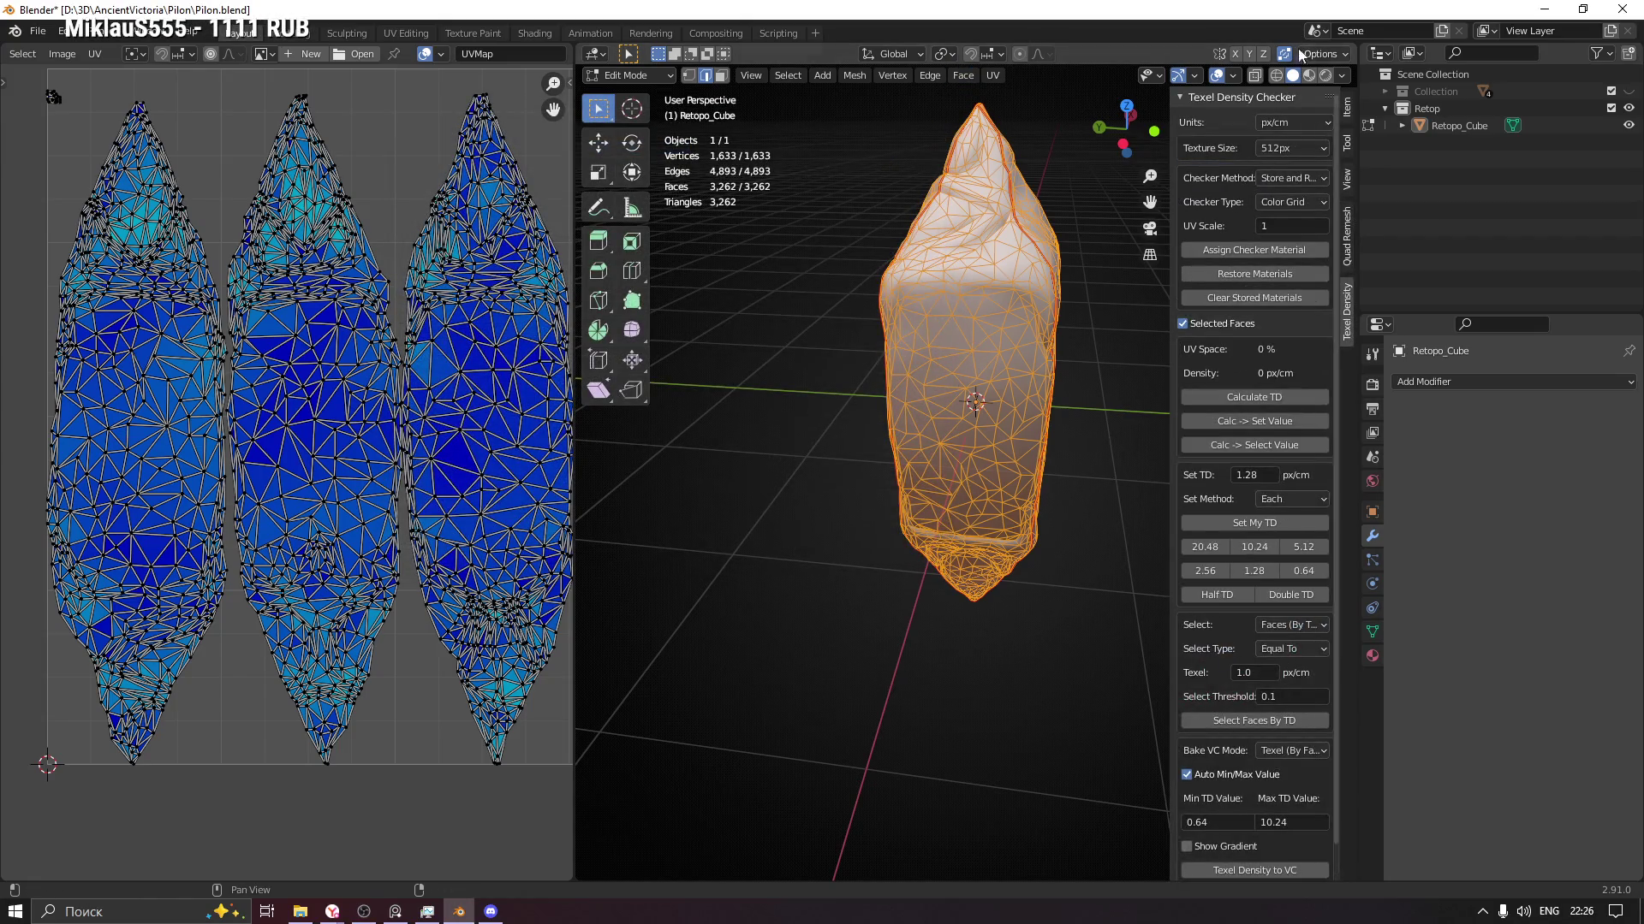
Switch to Material Preview and set the checker units to px/m and texture size to 2048px.
{"action": "left_click", "coordinate": [1308, 75]}
{"action": "middle_click_drag", "start_coordinate": [869, 338], "coordinate": [1139, 294]}
{"action": "left_click", "coordinate": [1293, 122]}
{"action": "left_click", "coordinate": [1293, 141]}
{"action": "left_click", "coordinate": [1288, 146]}
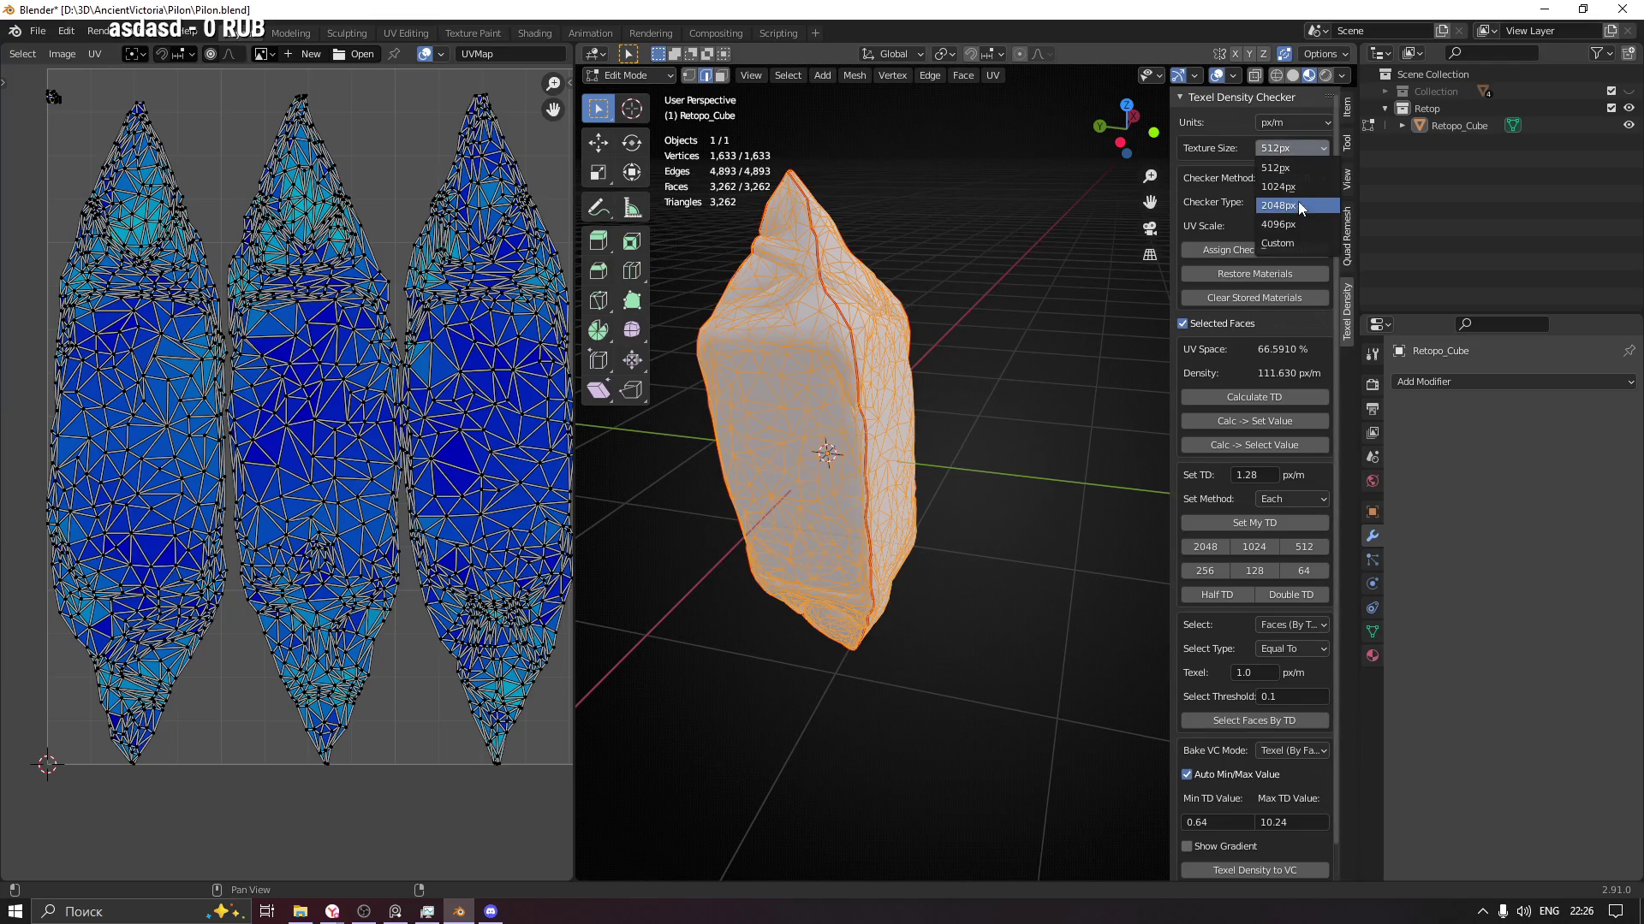
{"action": "left_click", "coordinate": [1292, 187]}
{"action": "mouse_move", "coordinate": [877, 290]}
{"action": "middle_mouse_down"}
{"action": "mouse_move", "coordinate": [1013, 337]}
{"action": "mouse_move", "coordinate": [891, 336]}
{"action": "middle_mouse_up"}
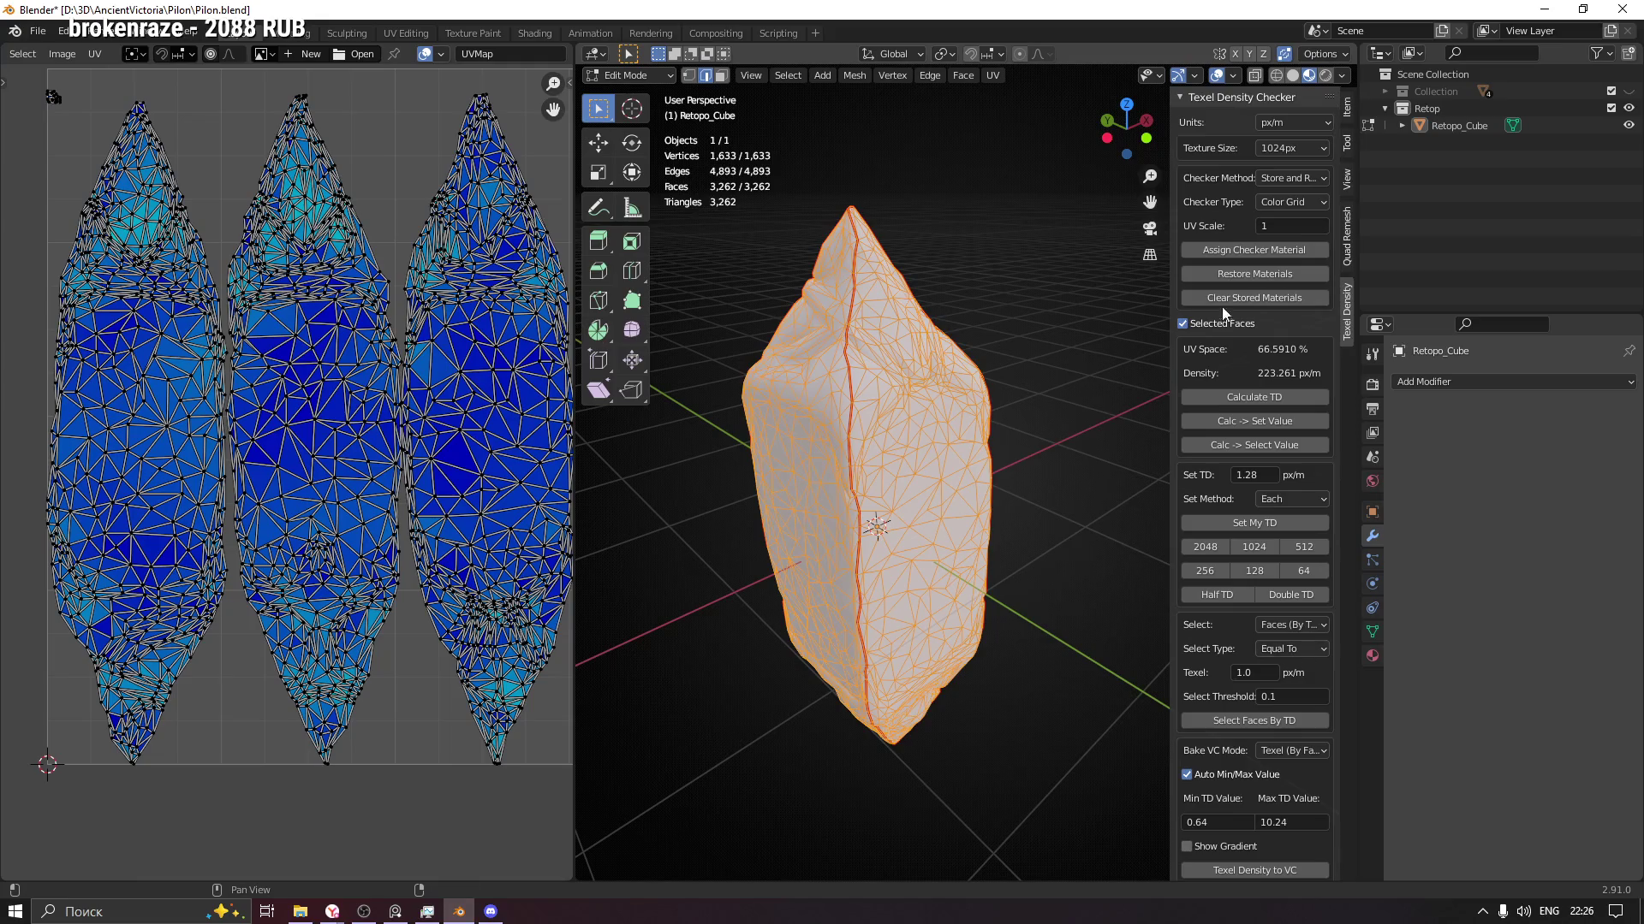
{"action": "left_click", "coordinate": [1260, 151]}
{"action": "left_click", "coordinate": [1301, 193]}
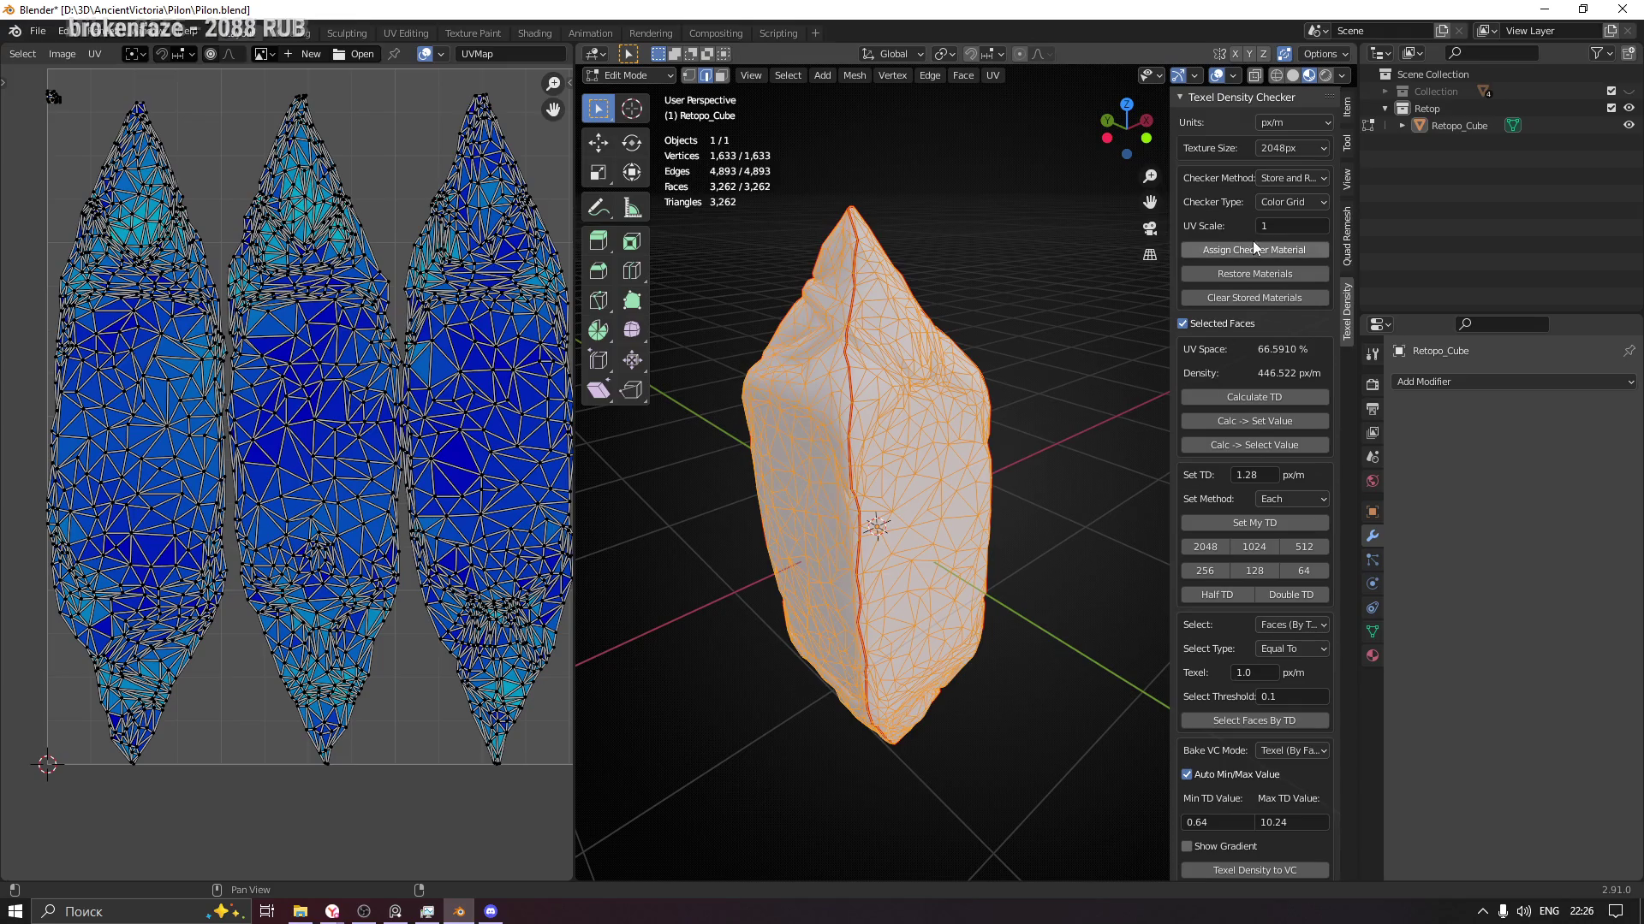
Assign the checker material, set texel density to 512 px/m, and return to Object Mode.
{"action": "left_click", "coordinate": [1254, 250]}
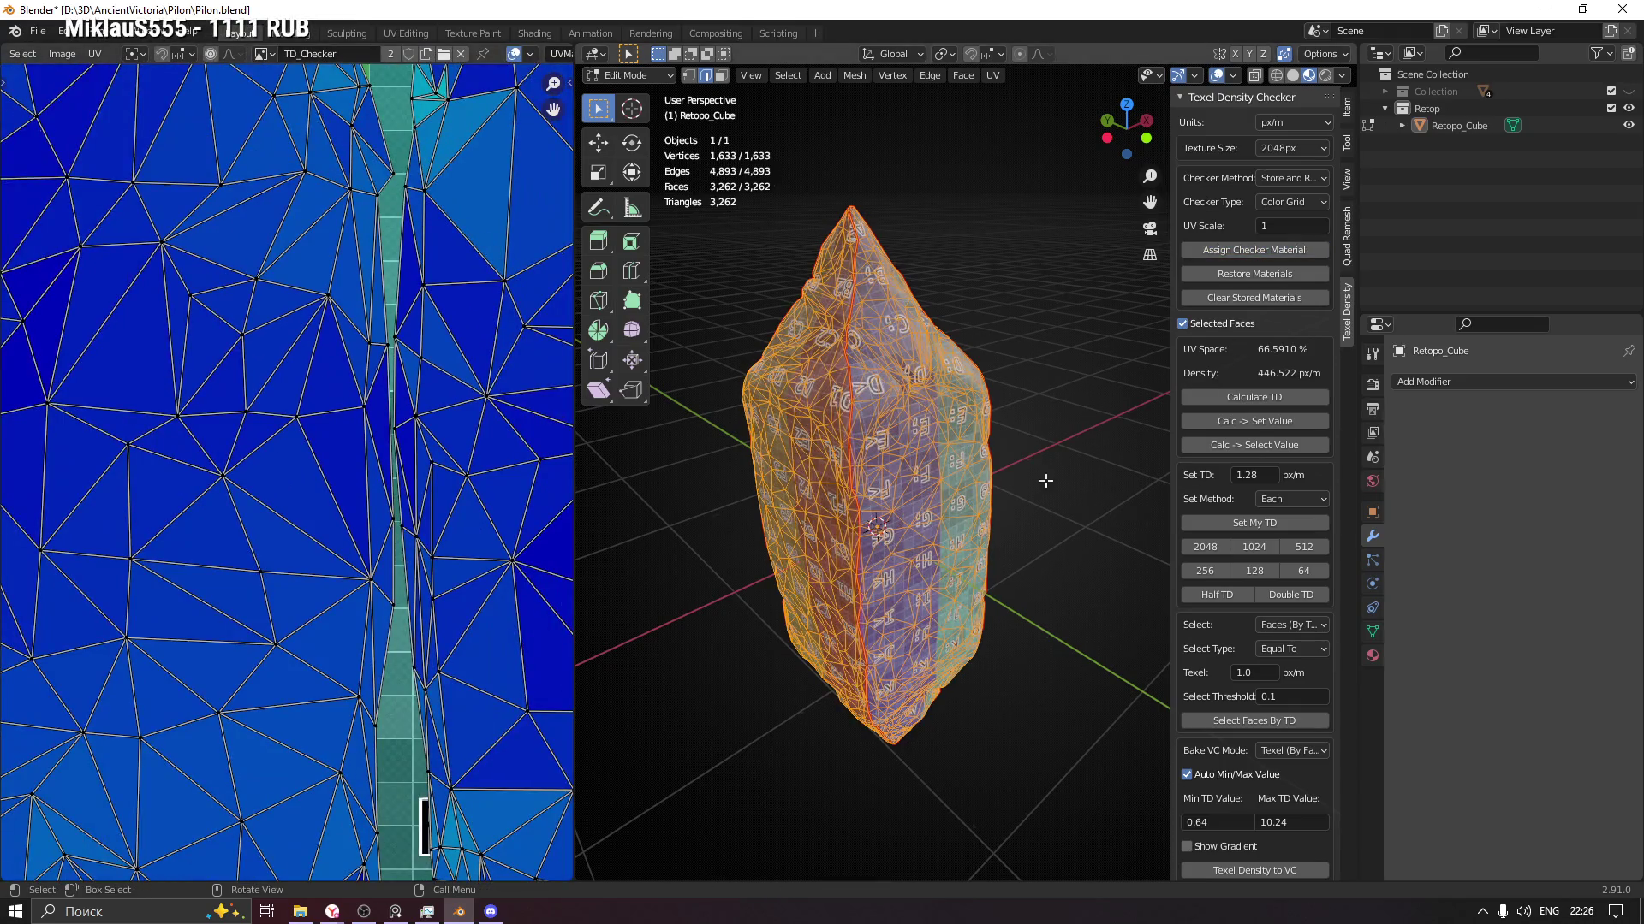
{"action": "left_click", "coordinate": [1254, 547]}
{"action": "scroll", "coordinate": [270, 441], "scroll_direction": "down", "scroll_amount": 10}
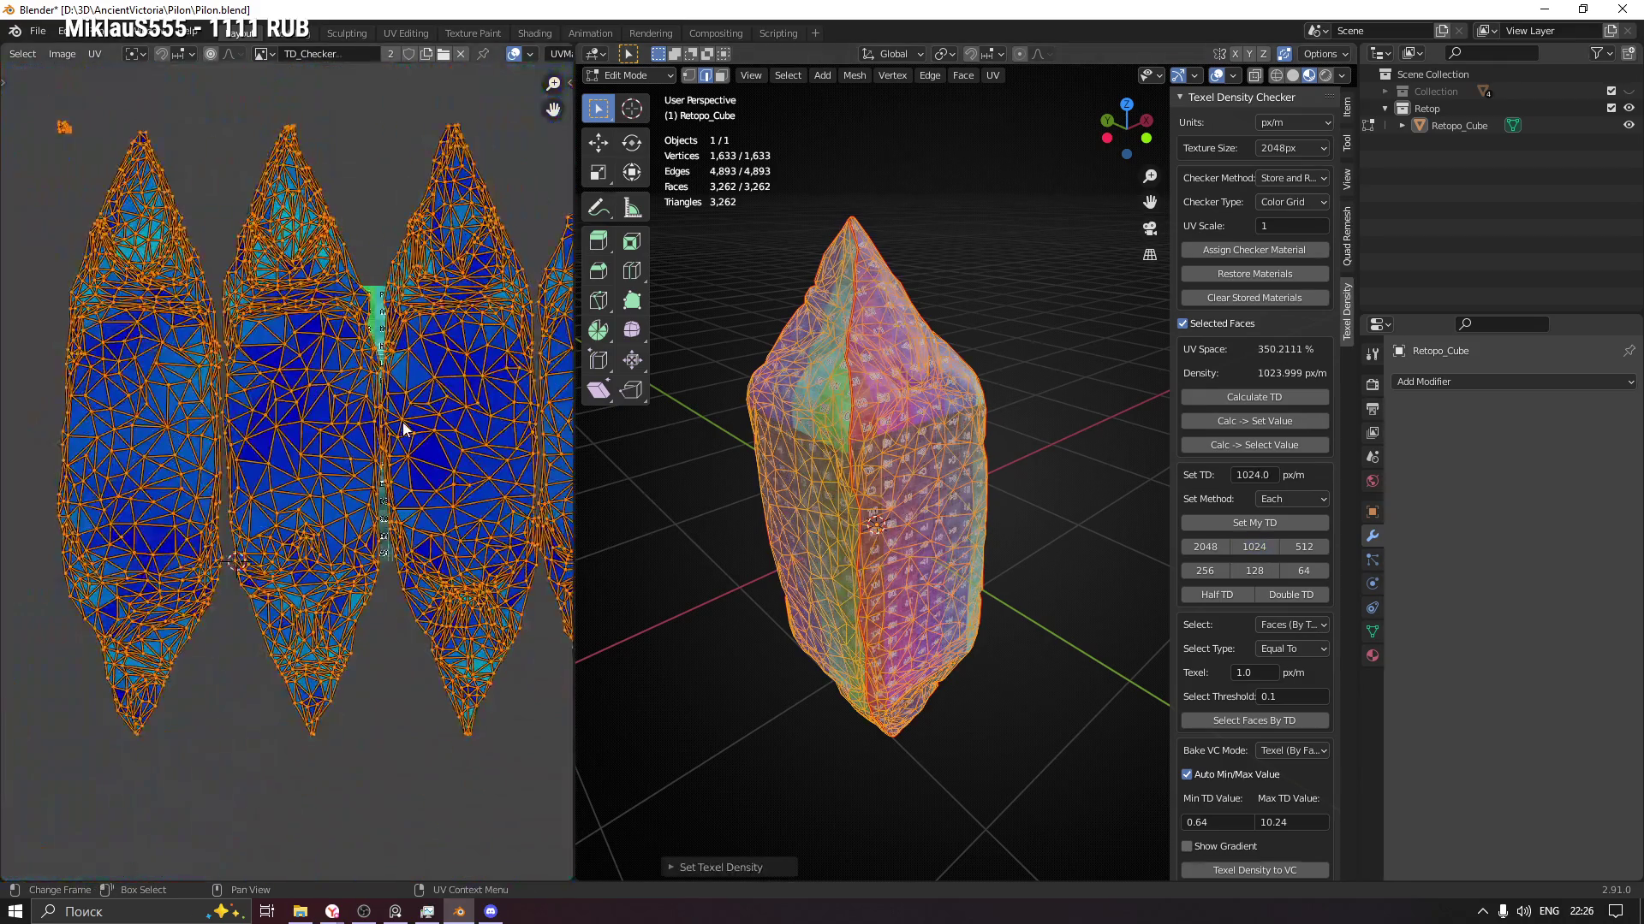
{"action": "left_click", "coordinate": [1300, 548]}
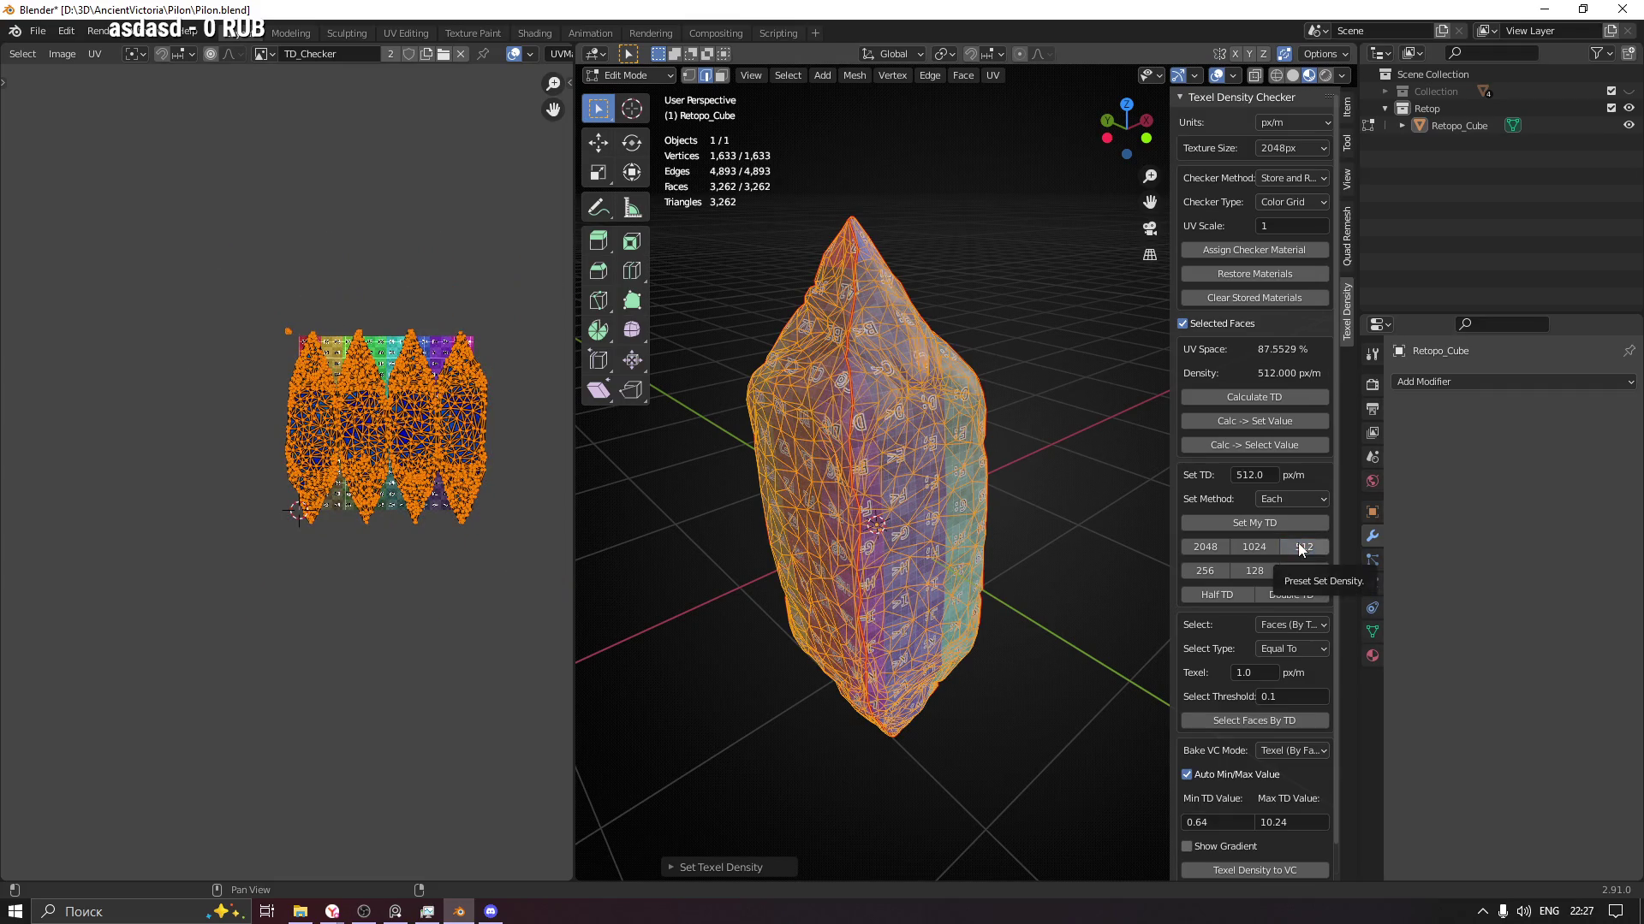
{"action": "middle_click_drag", "start_coordinate": [997, 419], "coordinate": [969, 383]}
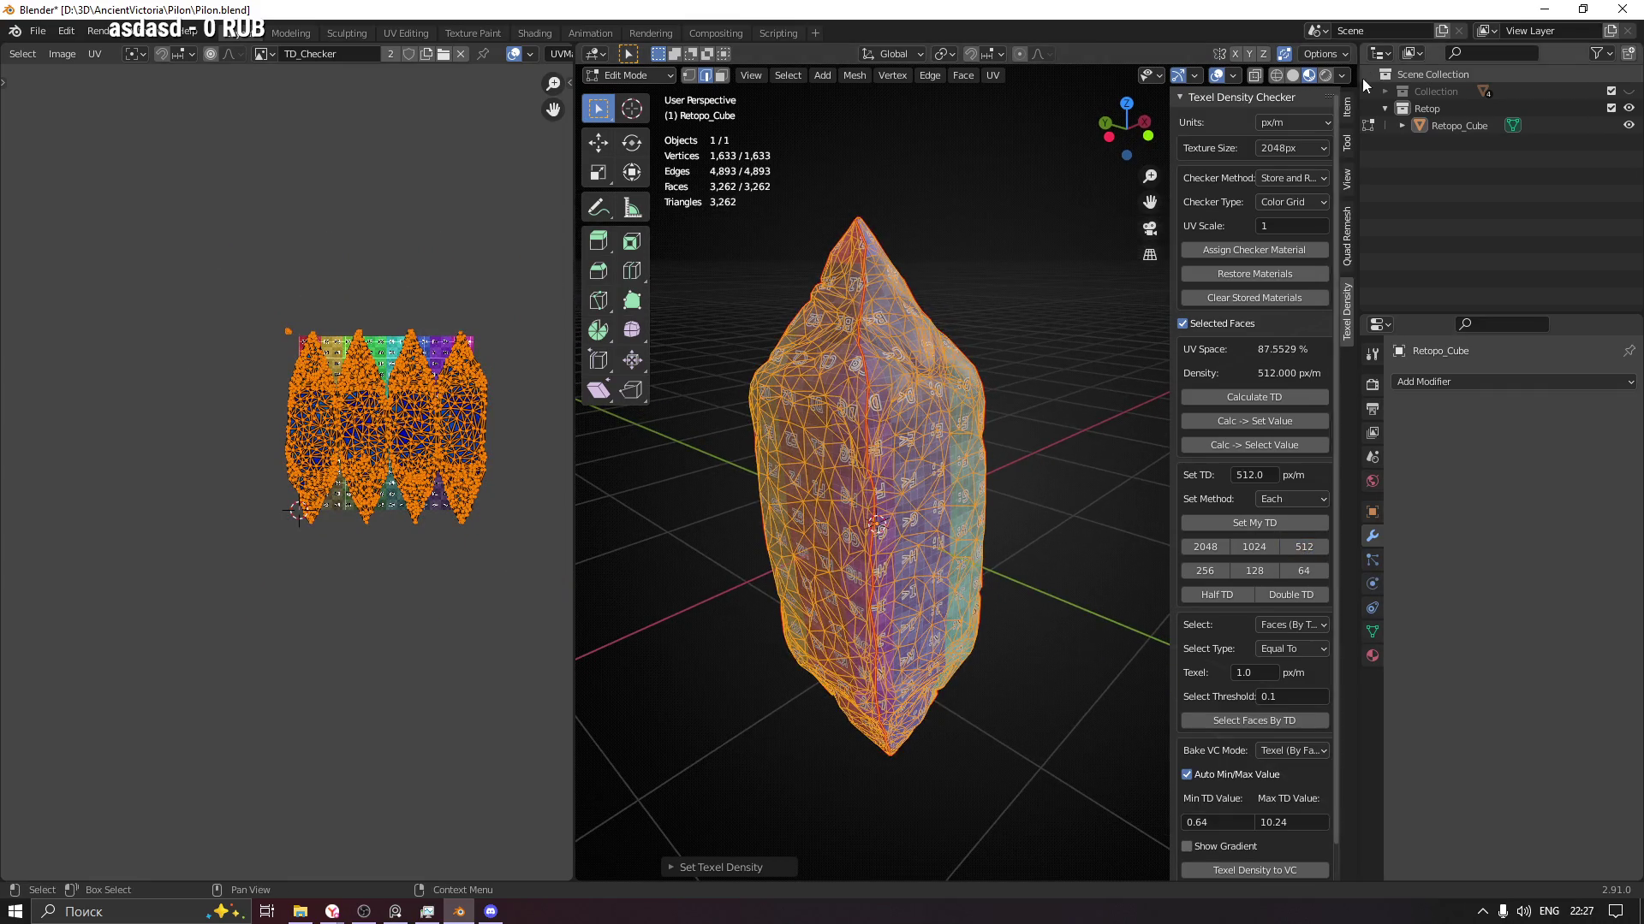
{"action": "left_click", "coordinate": [1347, 107]}
{"action": "key", "text": "Tab"}
{"action": "left_click", "coordinate": [893, 391]}
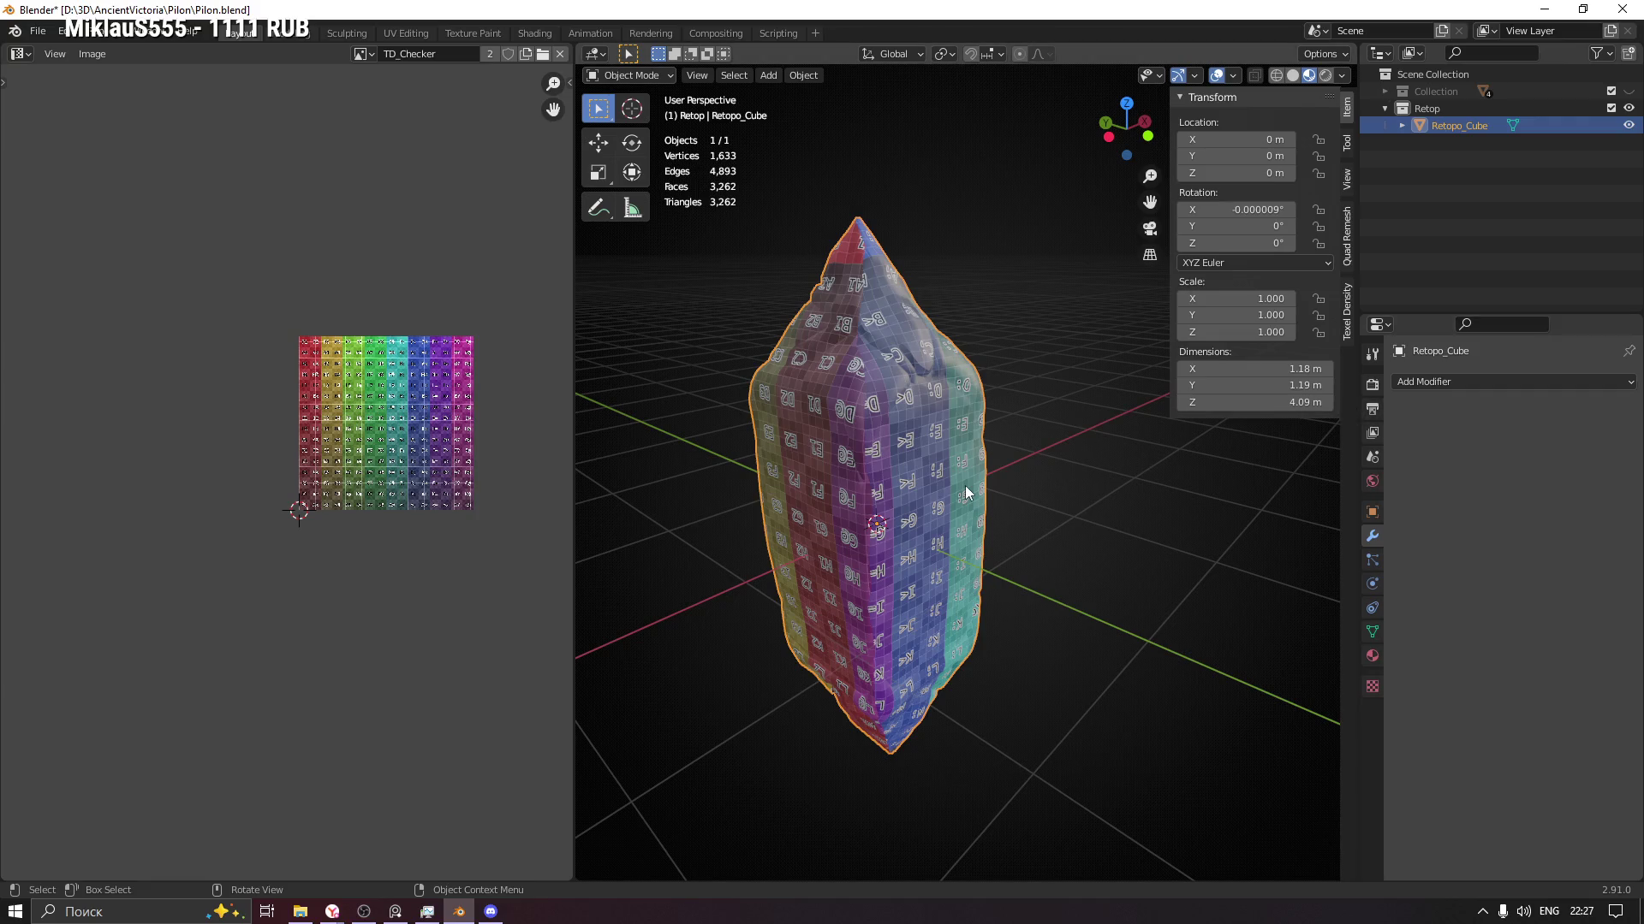
Unhide Collection and the high-poly Cube in the outliner, select Cube, and orbit to inspect it.
{"action": "mouse_move", "coordinate": [958, 486]}
{"action": "middle_mouse_down"}
{"action": "mouse_move", "coordinate": [1034, 461]}
{"action": "mouse_move", "coordinate": [1121, 475]}
{"action": "mouse_move", "coordinate": [938, 486]}
{"action": "middle_mouse_up"}
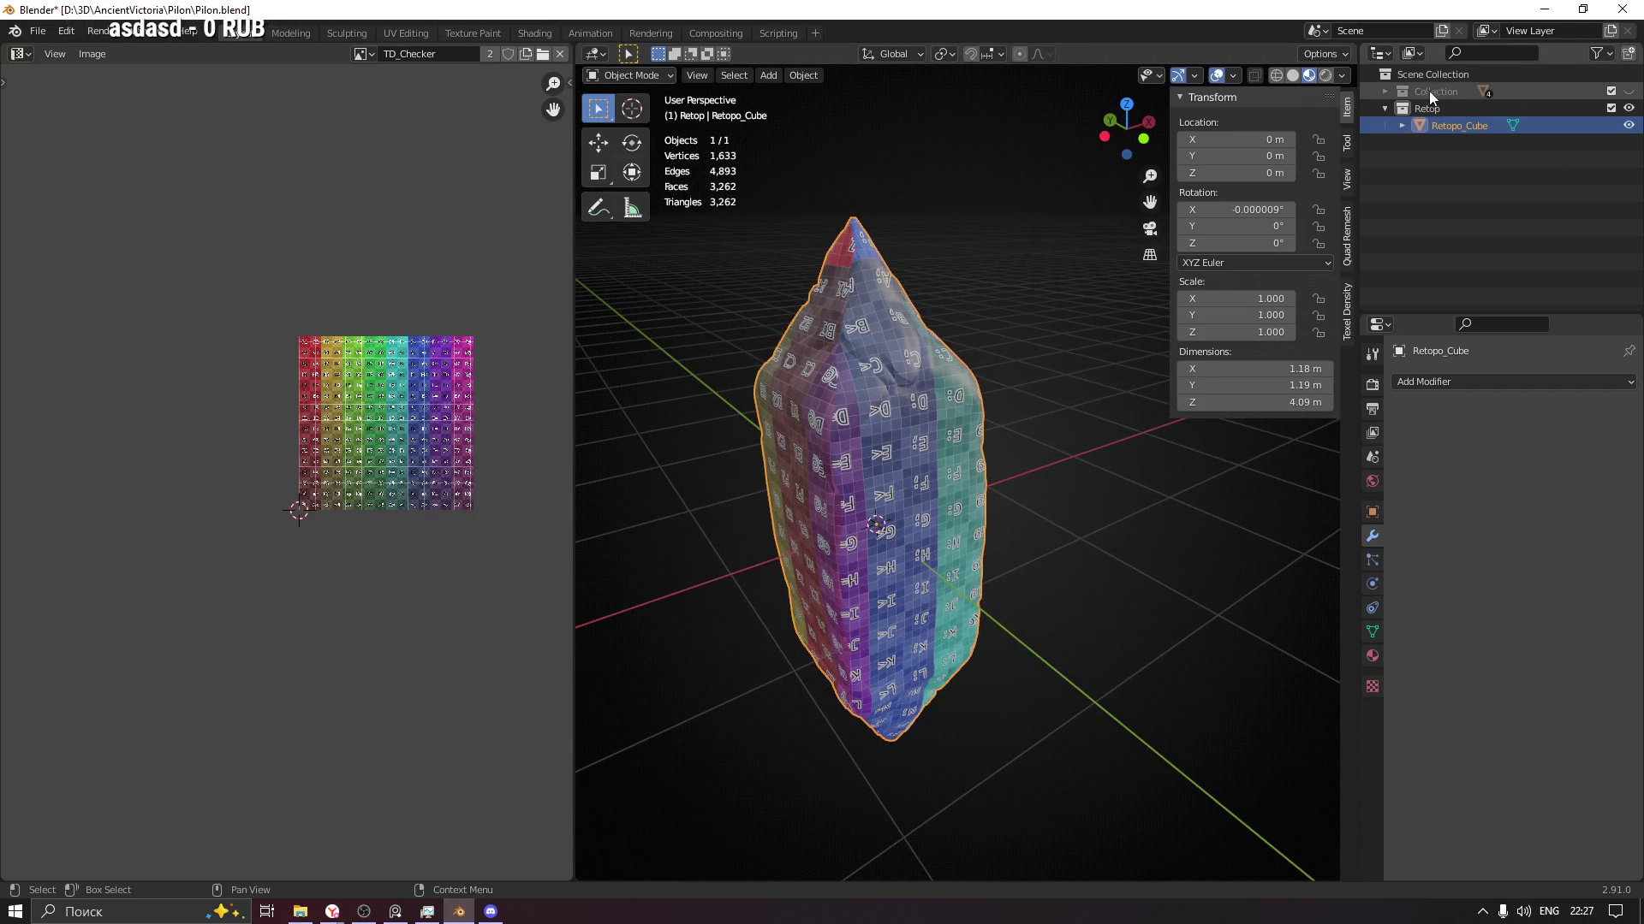
{"action": "left_click", "coordinate": [1627, 92]}
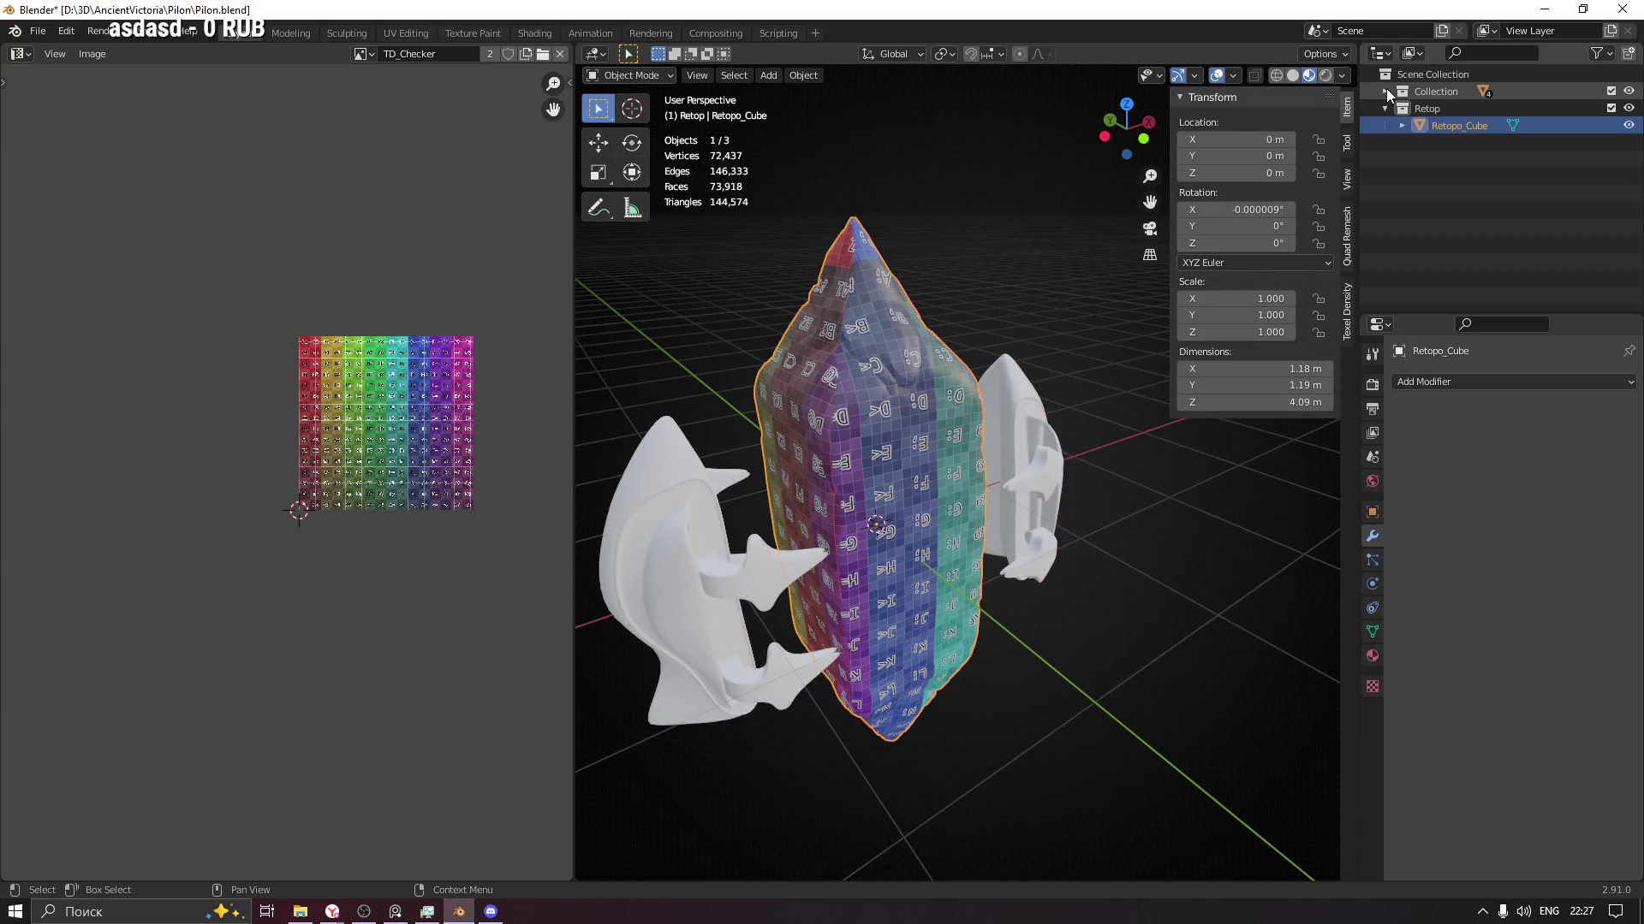
{"action": "left_click", "coordinate": [1385, 89]}
{"action": "left_click", "coordinate": [1628, 109]}
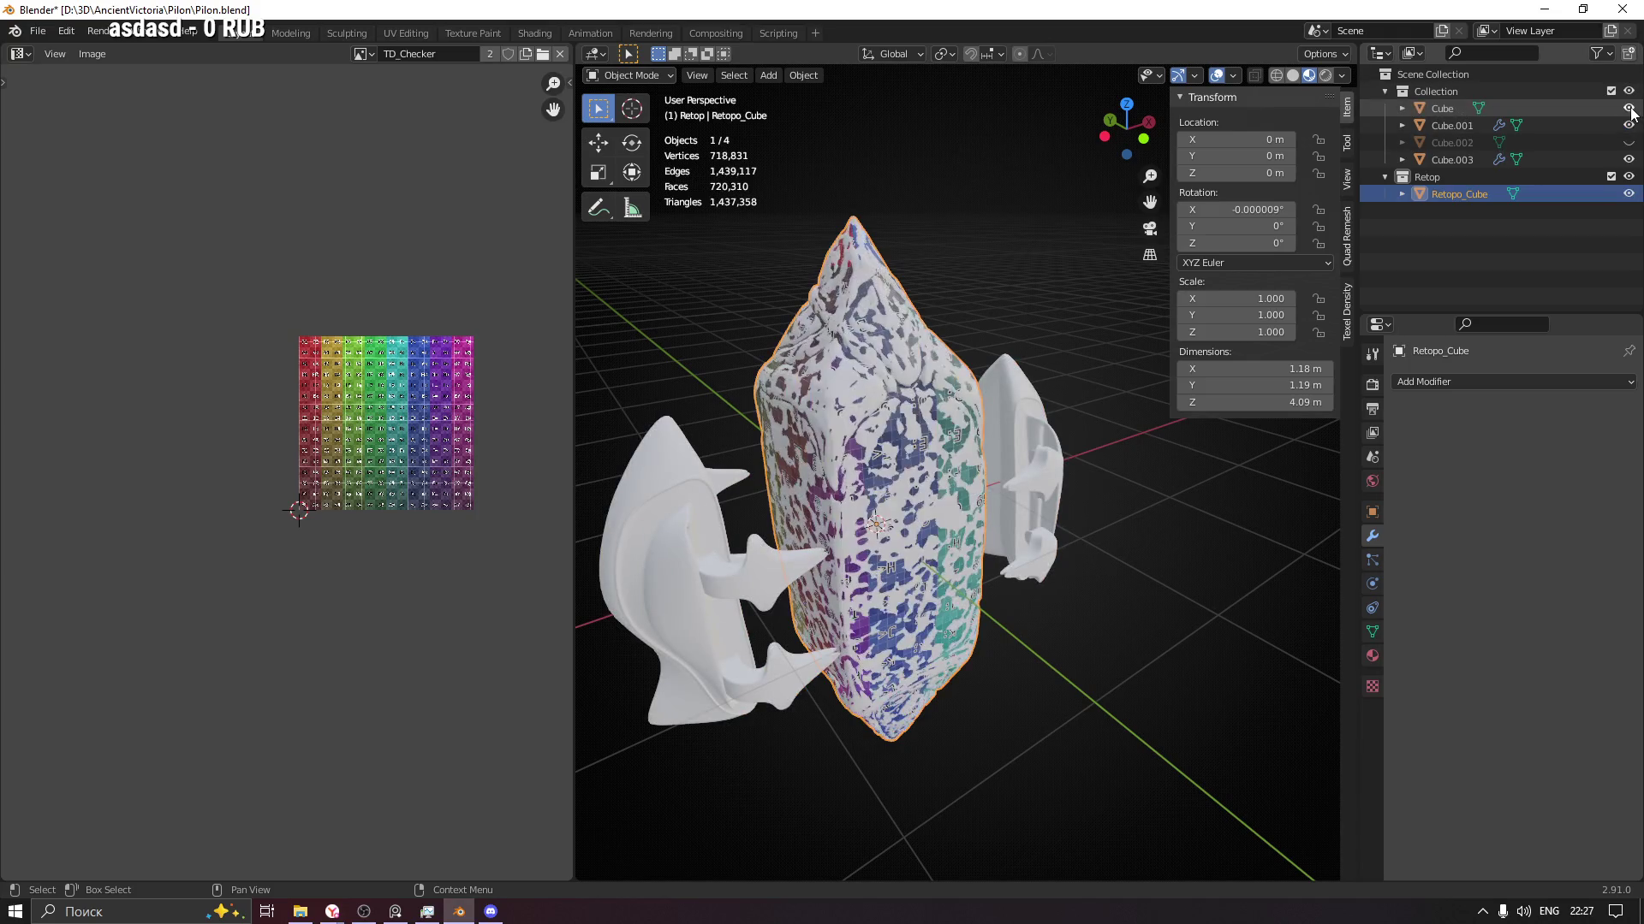
{"action": "left_click", "coordinate": [1097, 676]}
{"action": "mouse_move", "coordinate": [1040, 594]}
{"action": "middle_mouse_down"}
{"action": "mouse_move", "coordinate": [989, 574]}
{"action": "mouse_move", "coordinate": [987, 467]}
{"action": "mouse_move", "coordinate": [872, 507]}
{"action": "mouse_move", "coordinate": [738, 495]}
{"action": "mouse_move", "coordinate": [668, 455]}
{"action": "mouse_move", "coordinate": [700, 368]}
{"action": "mouse_move", "coordinate": [871, 561]}
{"action": "middle_mouse_up"}
{"action": "left_click", "coordinate": [1021, 507]}
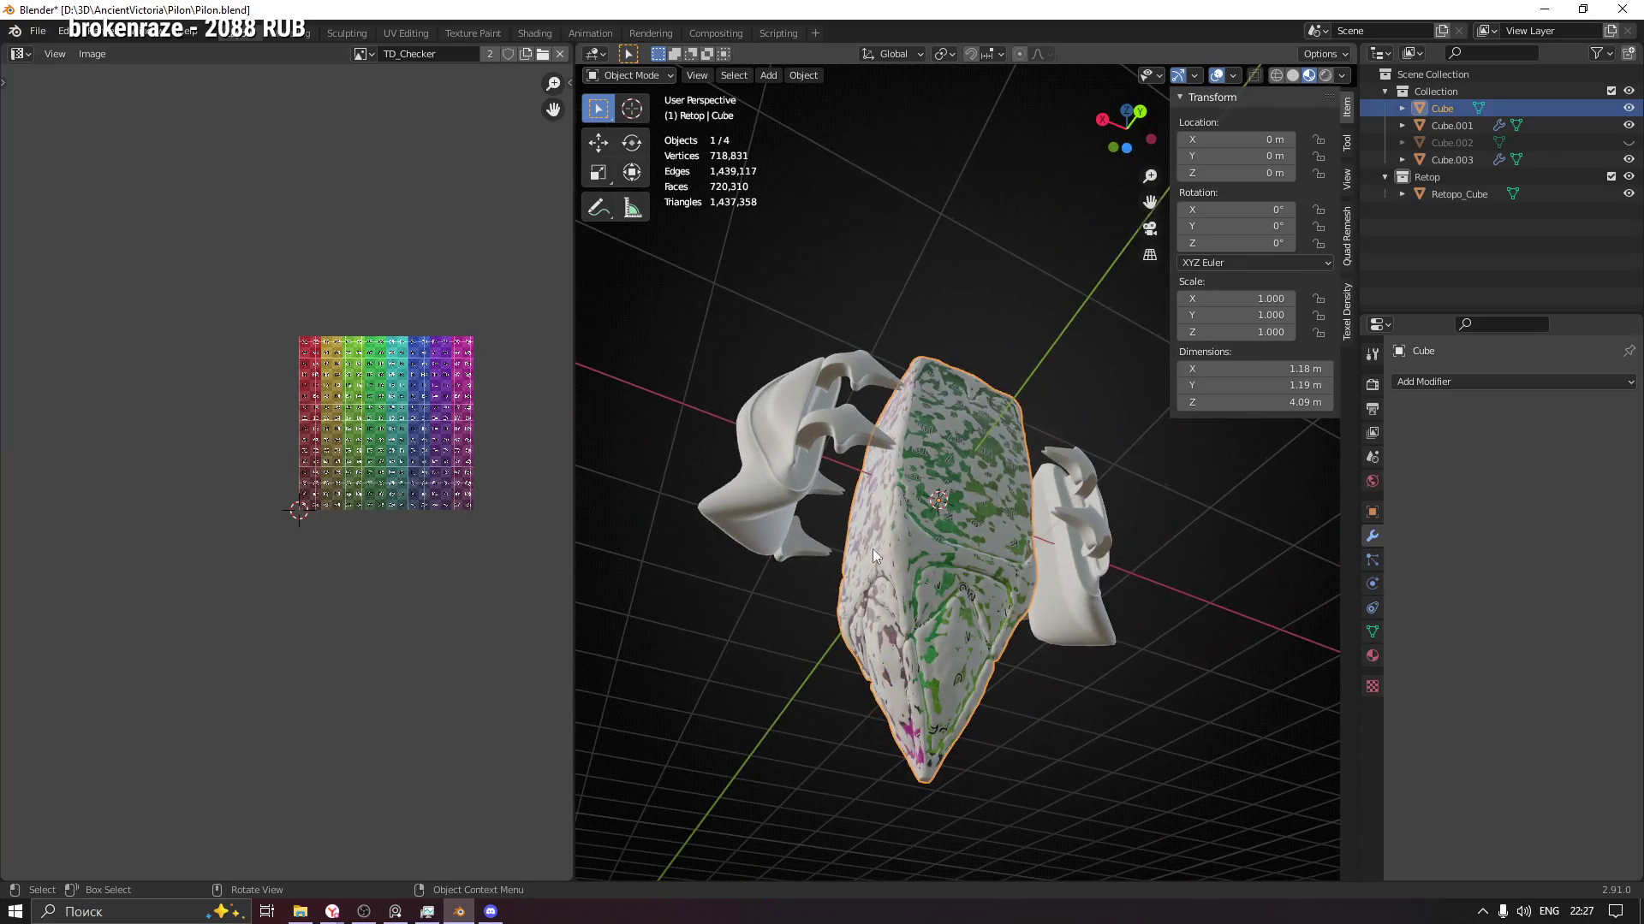
{"action": "mouse_move", "coordinate": [959, 366]}
{"action": "middle_mouse_down"}
{"action": "mouse_move", "coordinate": [928, 454]}
{"action": "mouse_move", "coordinate": [937, 314]}
{"action": "mouse_move", "coordinate": [963, 351]}
{"action": "mouse_move", "coordinate": [926, 351]}
{"action": "middle_mouse_up"}
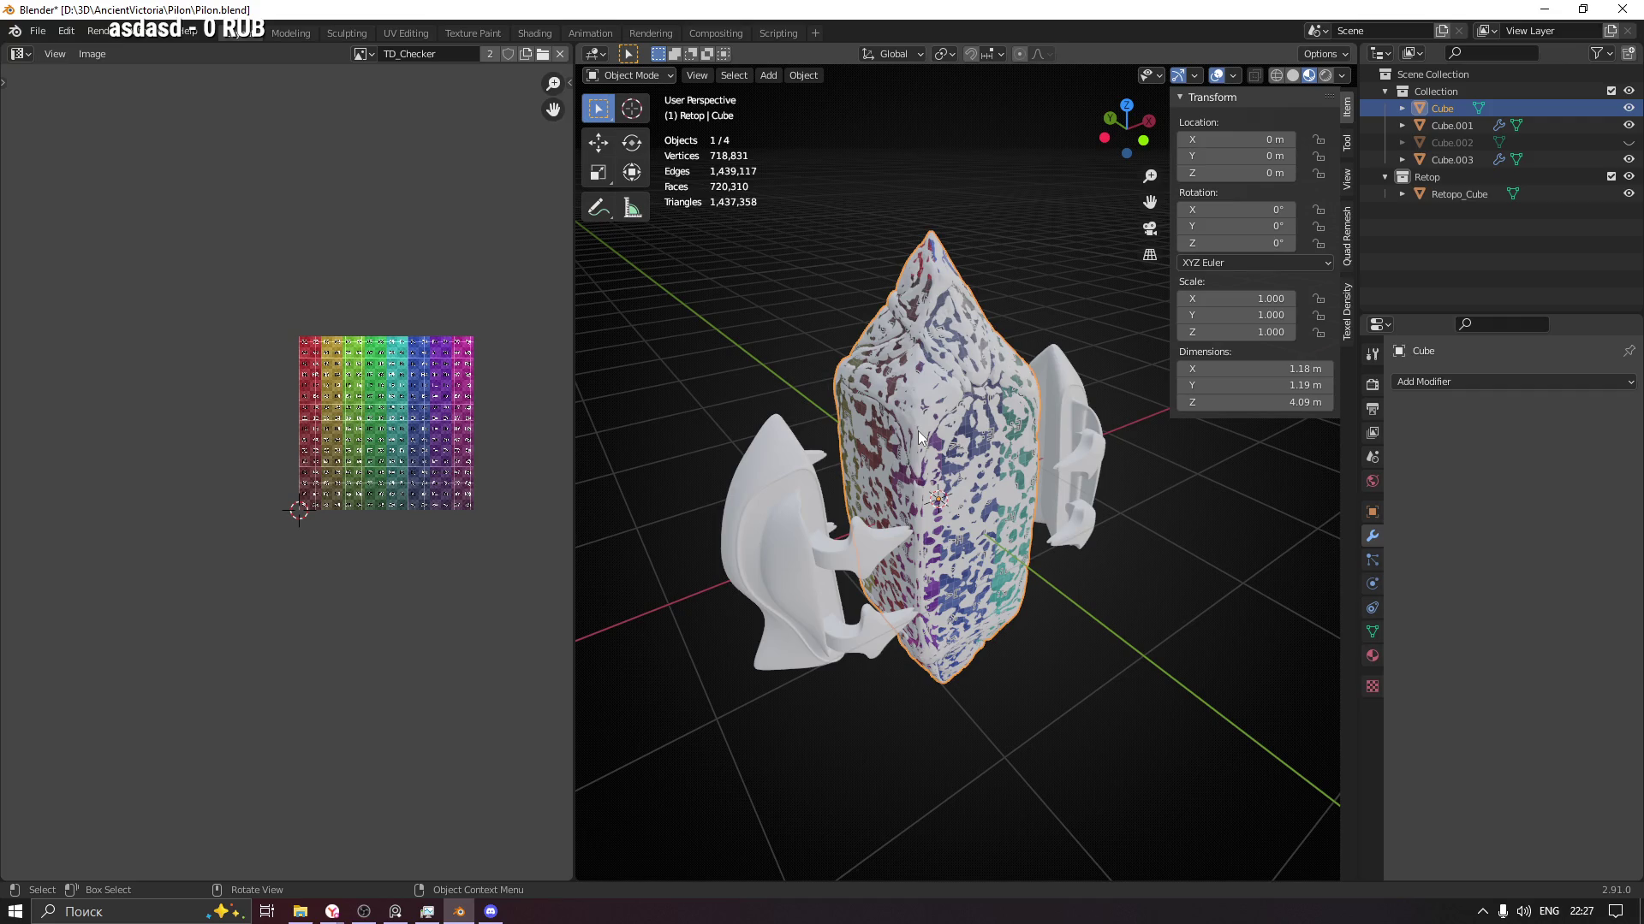
{"action": "middle_click_drag", "start_coordinate": [979, 443], "coordinate": [933, 424]}
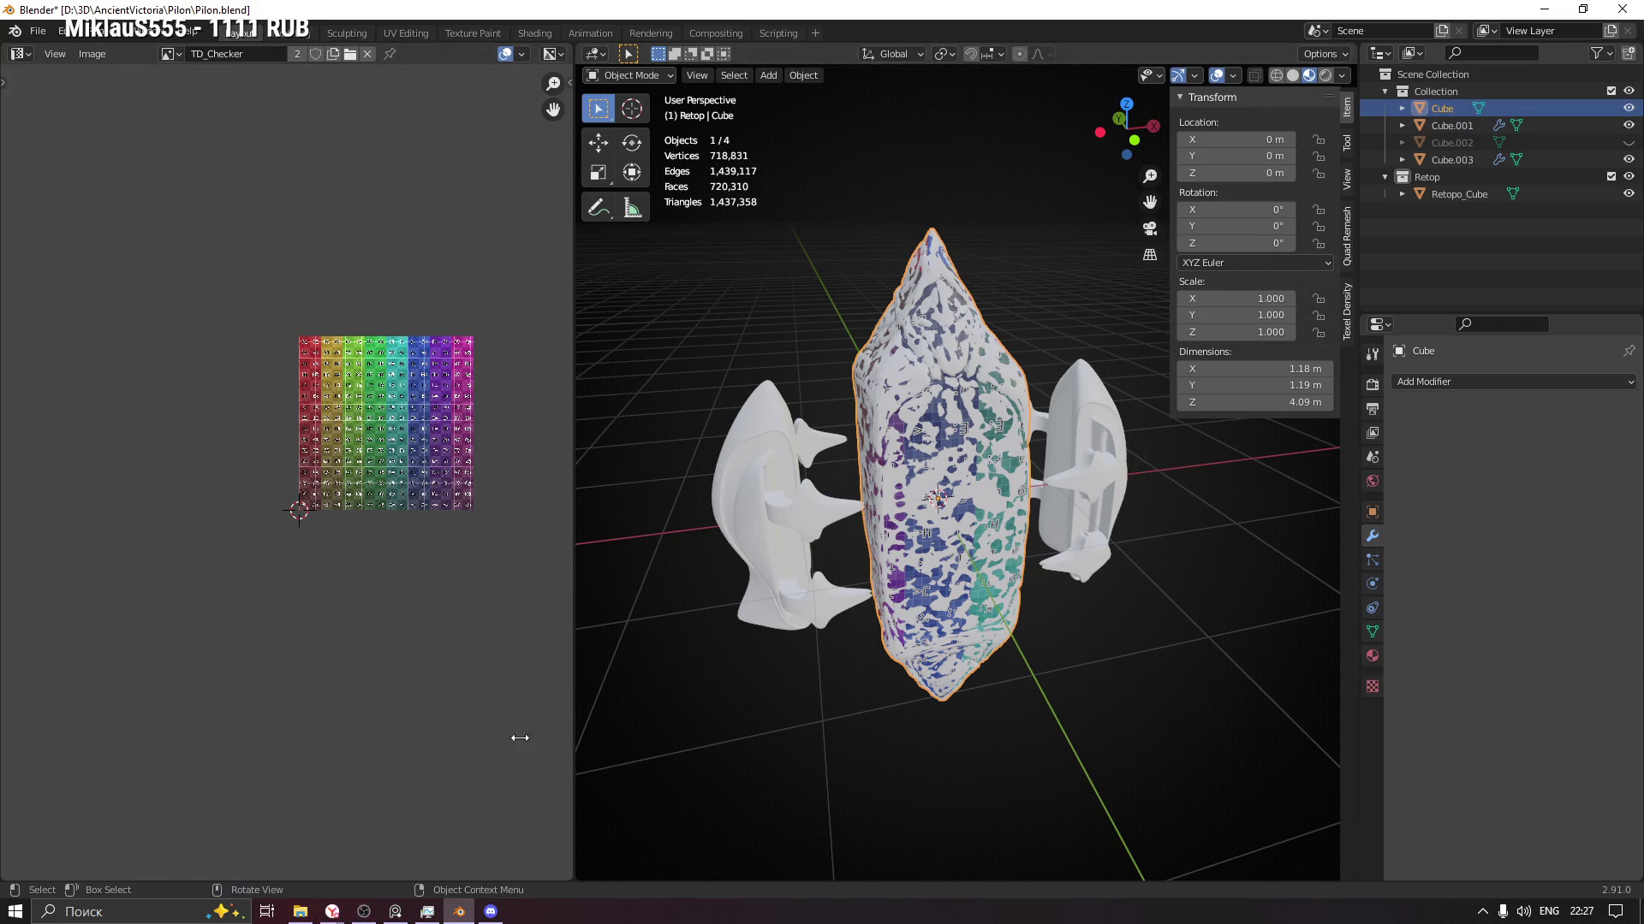
{"action": "left_click", "coordinate": [296, 847]}
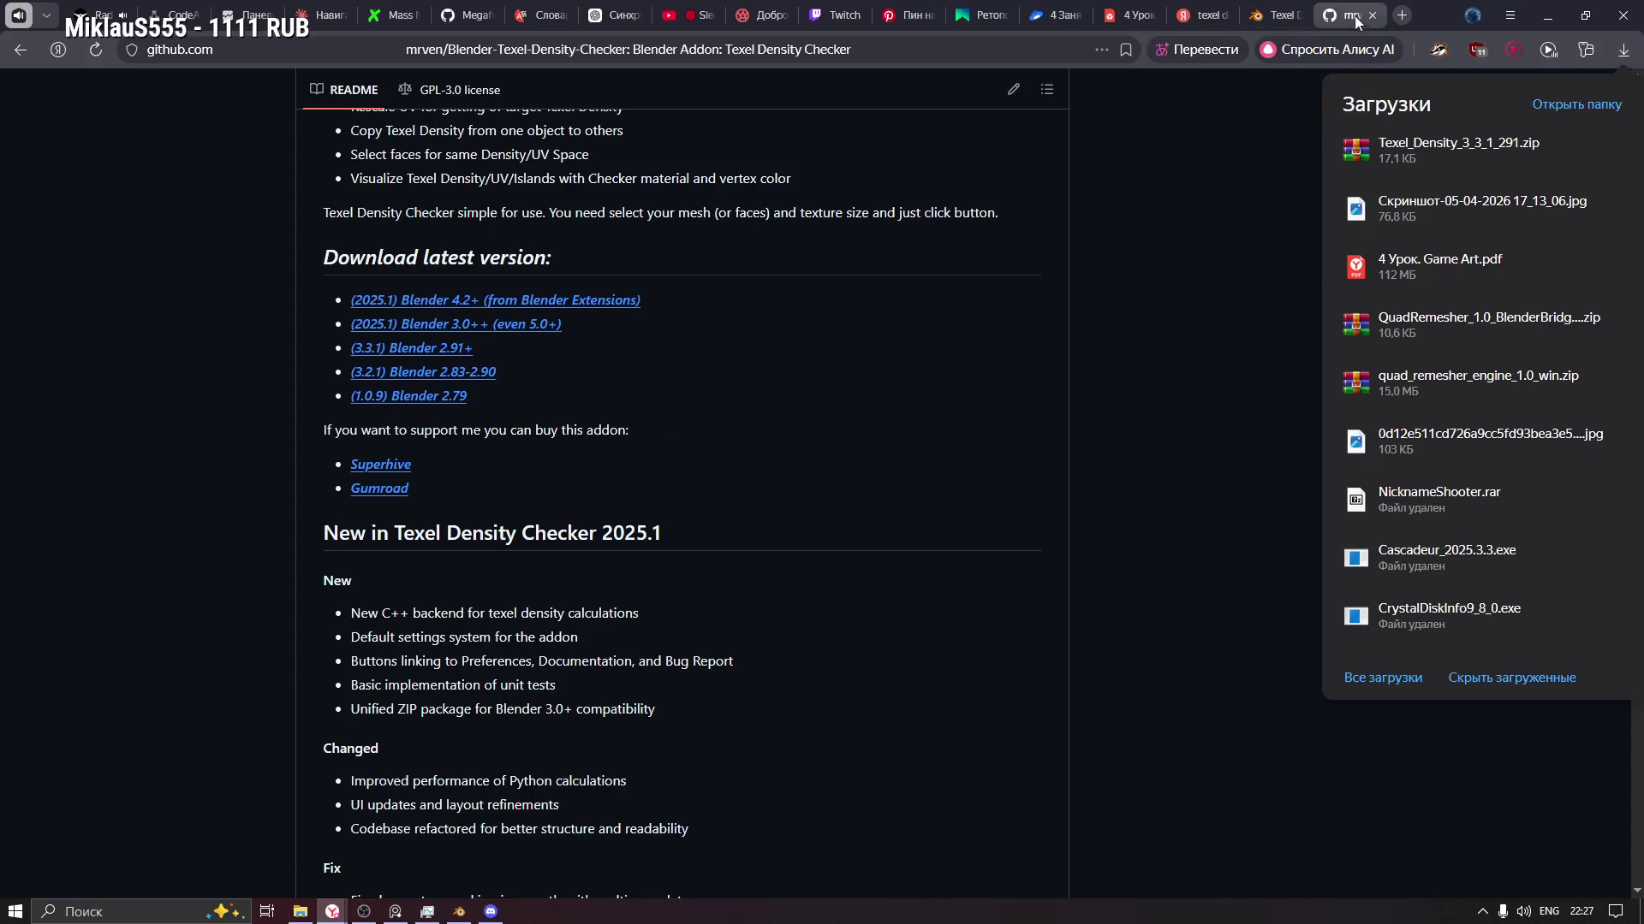
Close the GitHub, Extensions, search, PDF and retopology reference tabs.
{"action": "left_click", "coordinate": [1372, 16]}
{"action": "left_click", "coordinate": [1370, 16]}
{"action": "left_click", "coordinate": [1372, 16]}
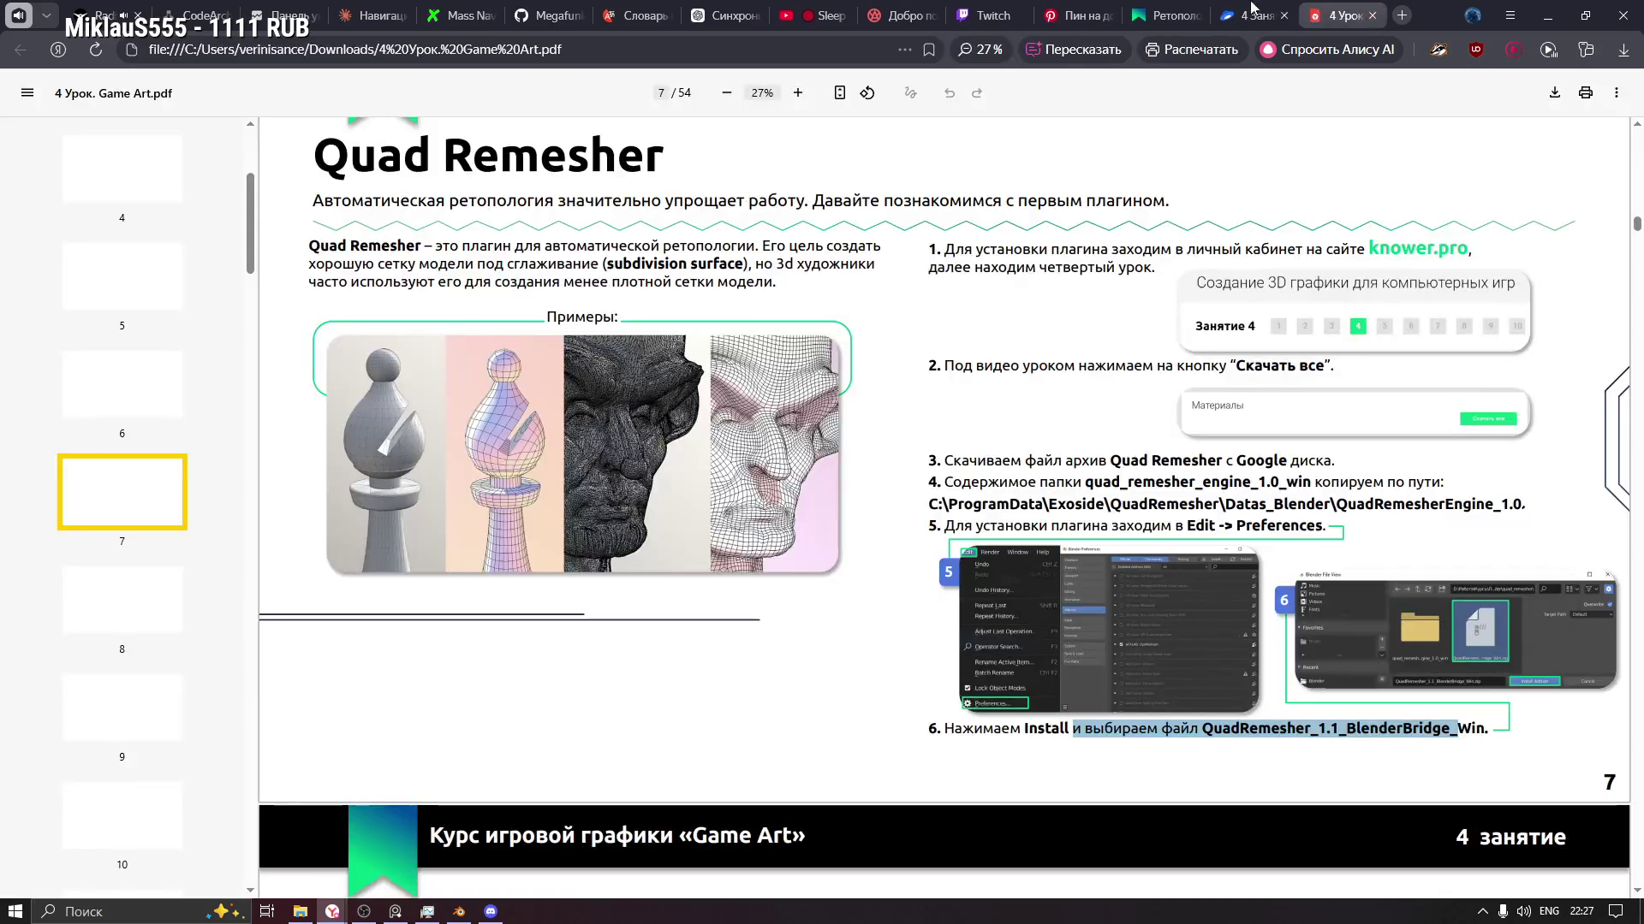
{"action": "left_click", "coordinate": [1372, 15]}
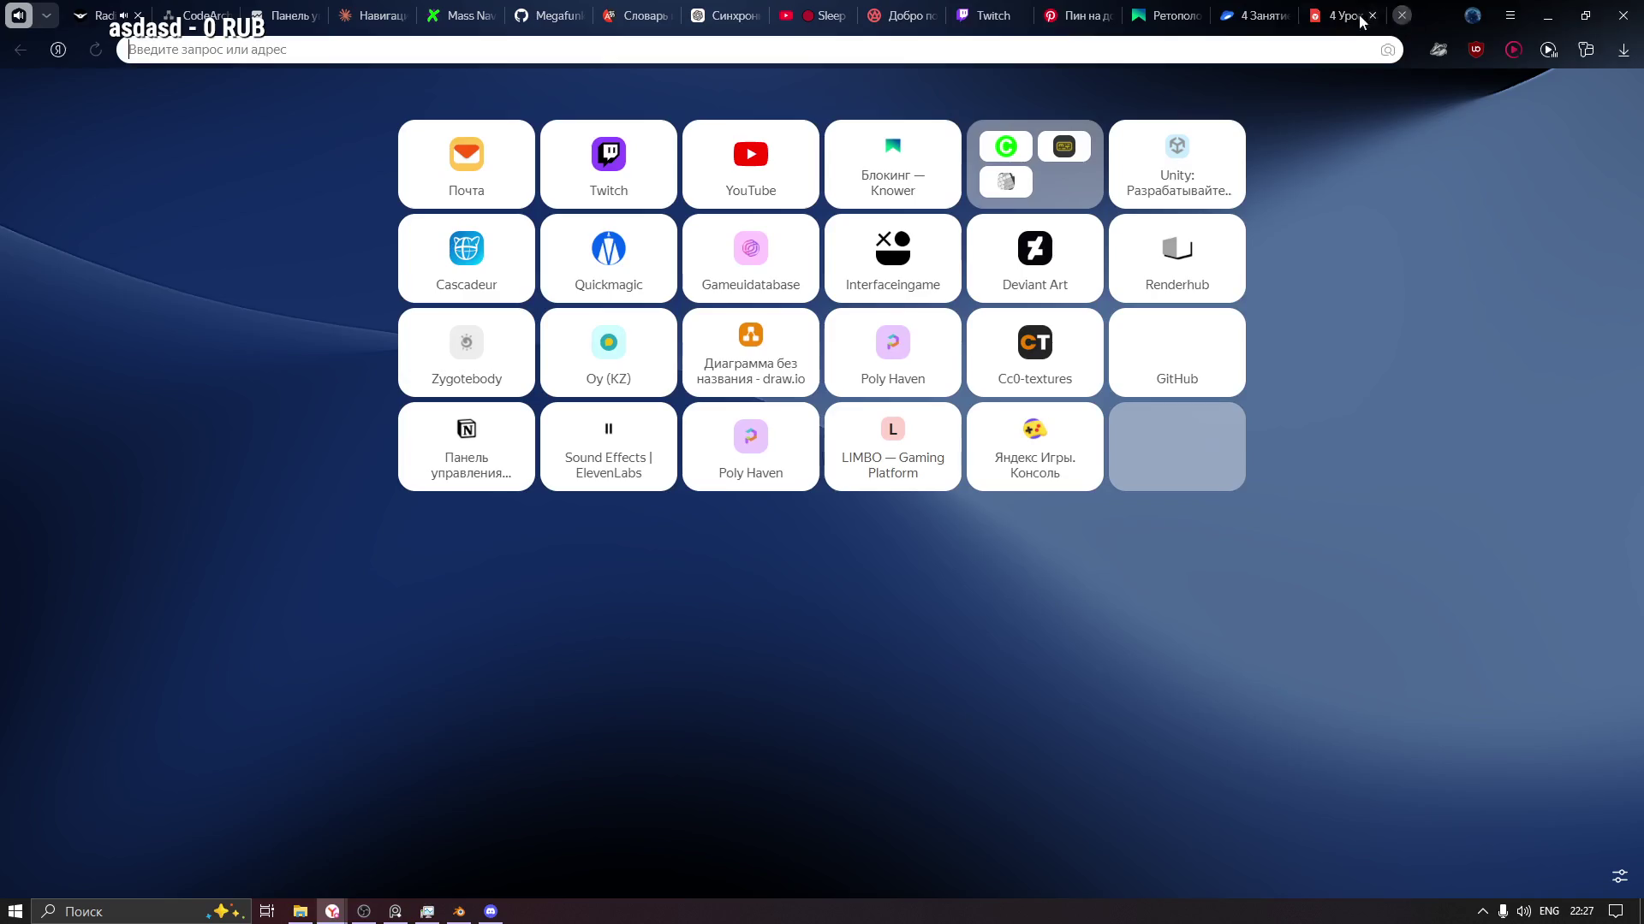
{"action": "left_click", "coordinate": [1196, 16]}
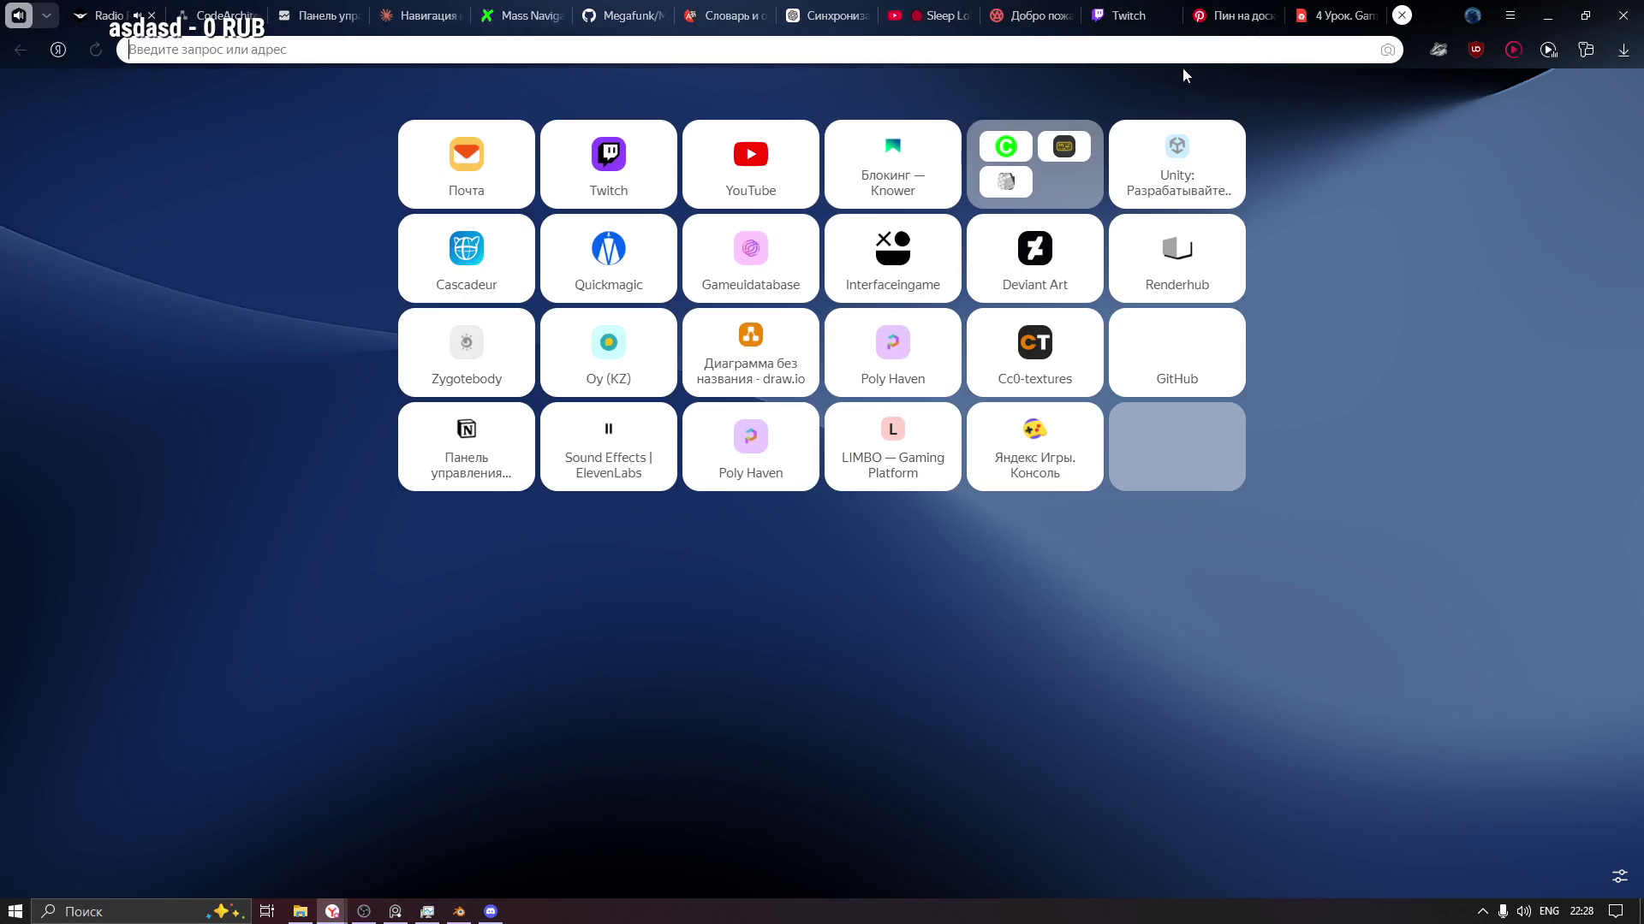
Translate 'pilon' on translate.yandex.ru, clear the field, and minimize the browser.
{"action": "type", "text": "translate.yandex.ru"}
{"action": "key", "text": "Return"}
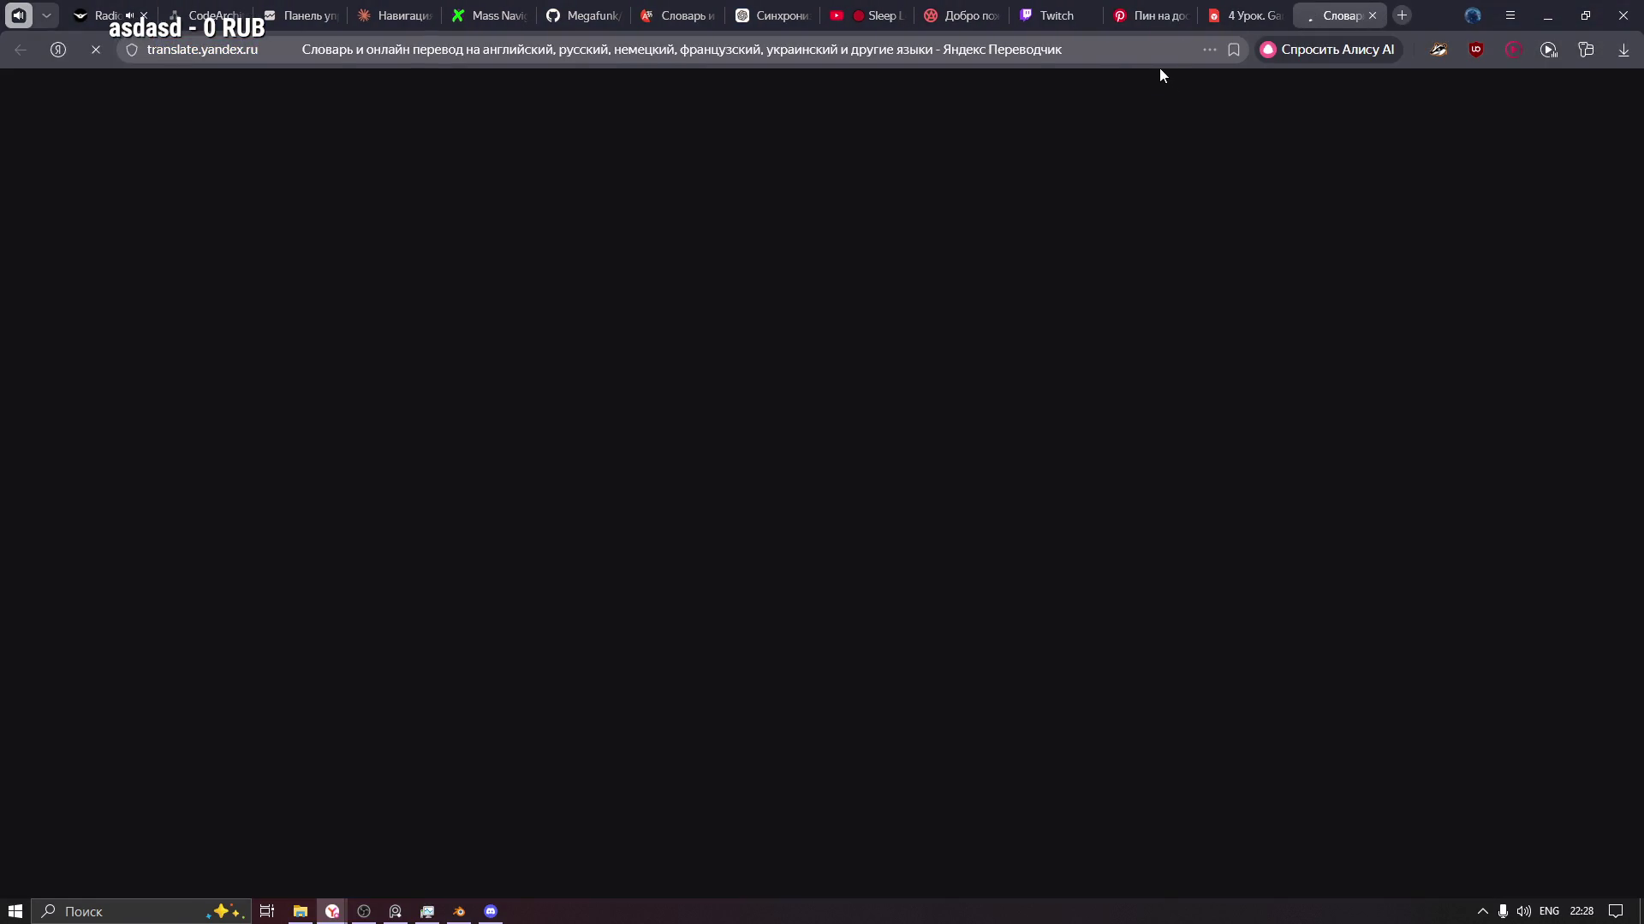
{"action": "type", "text": "pilon"}
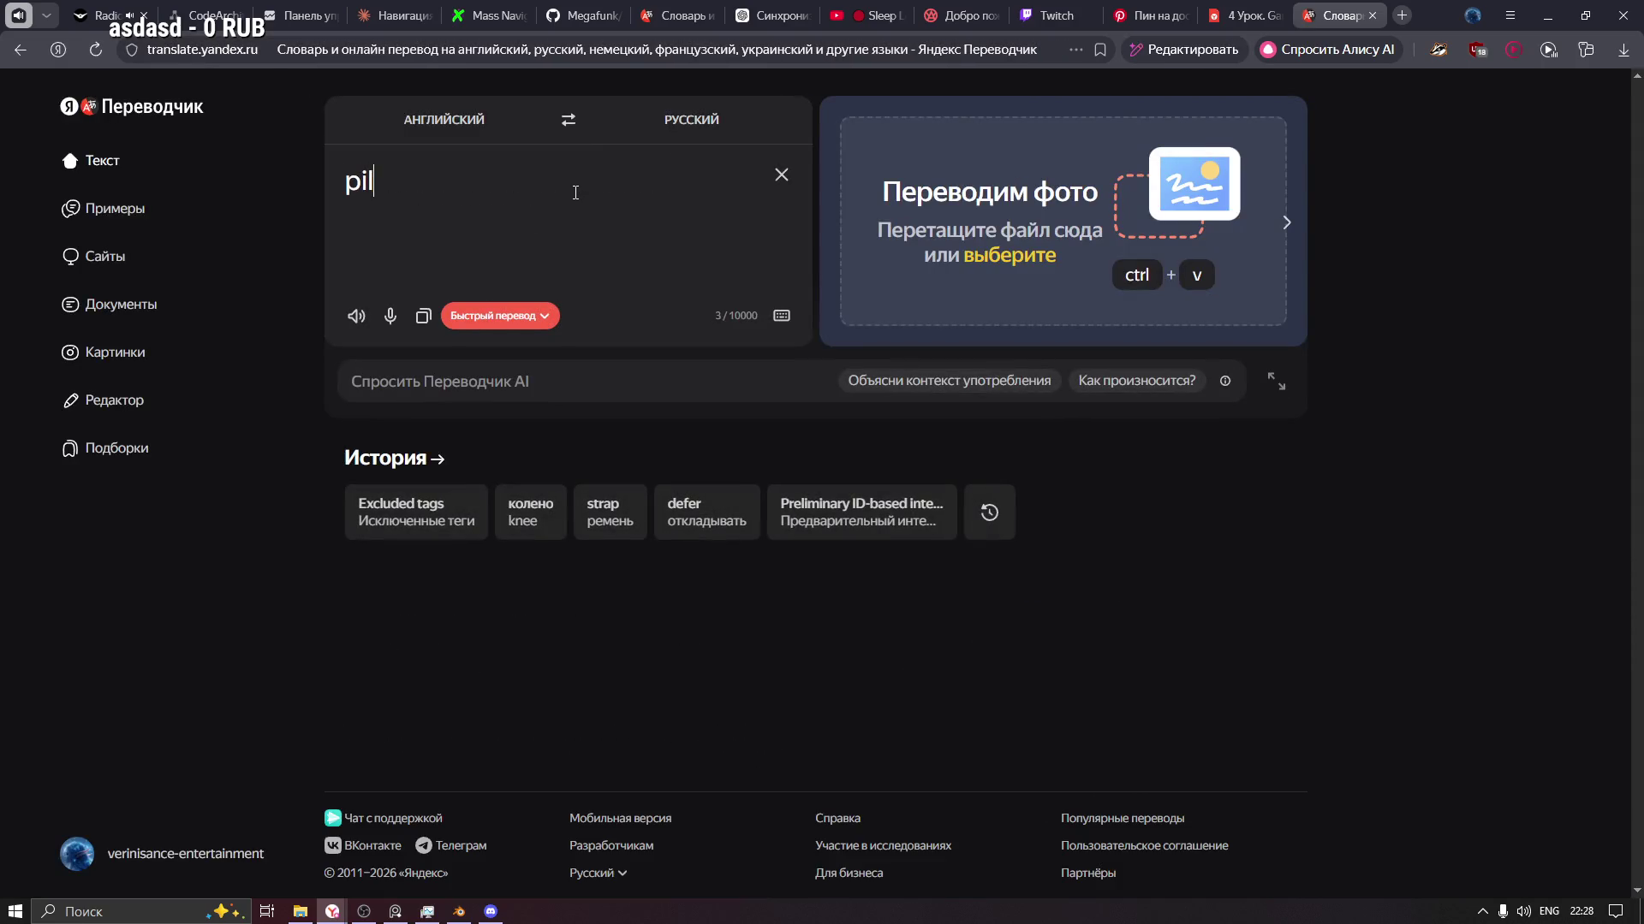
{"action": "left_click", "coordinate": [781, 174]}
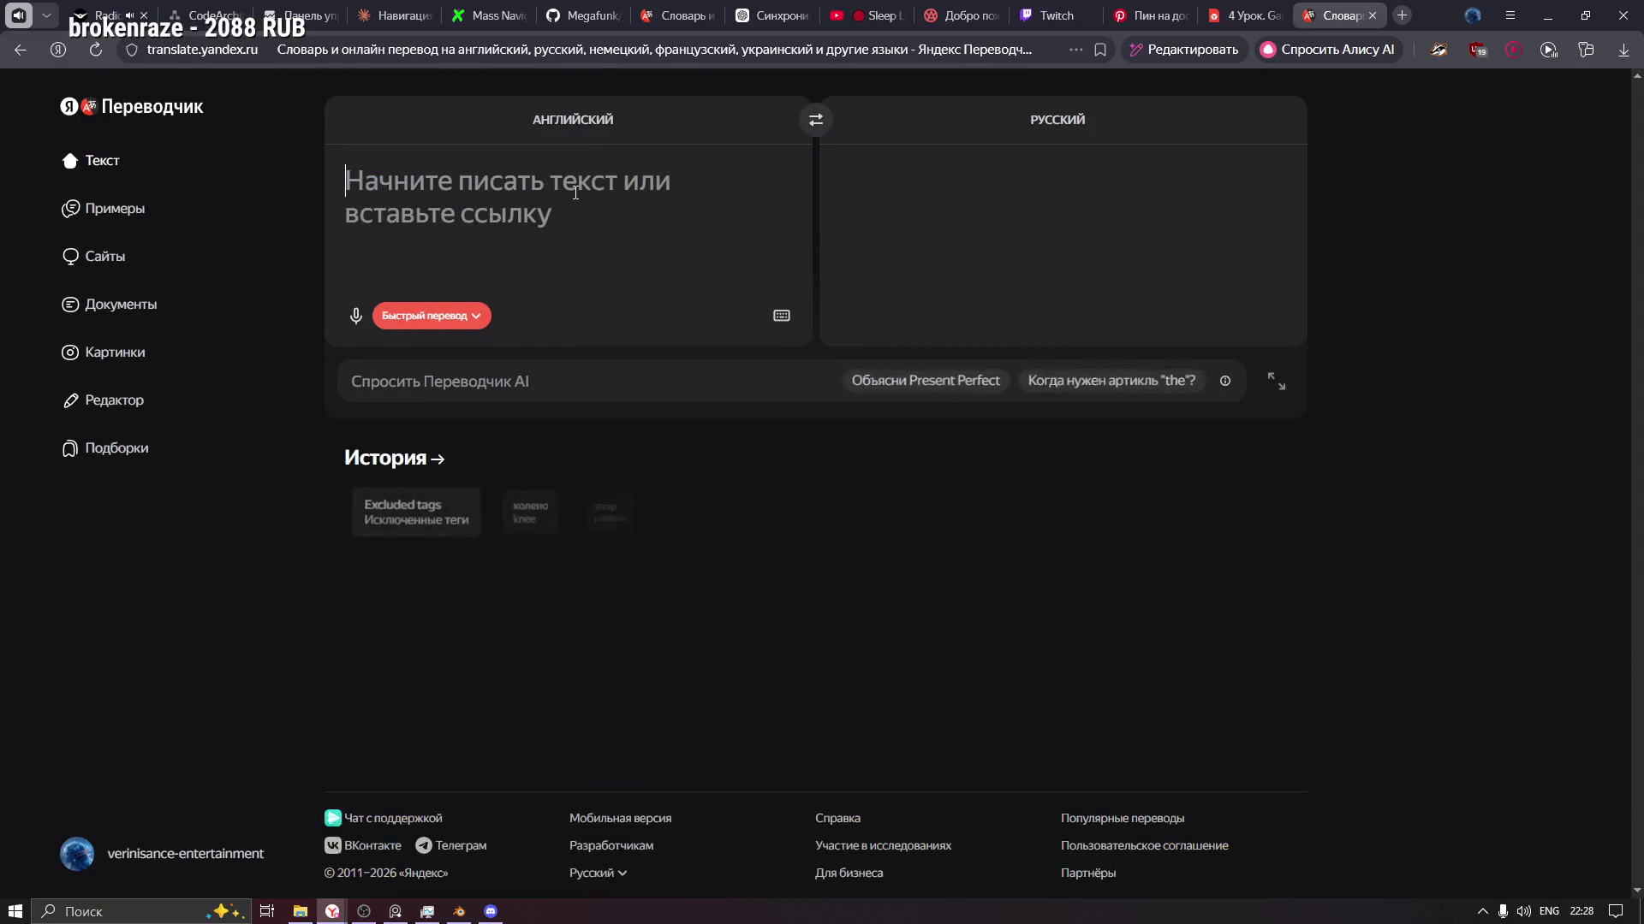
{"action": "left_click", "coordinate": [1547, 16]}
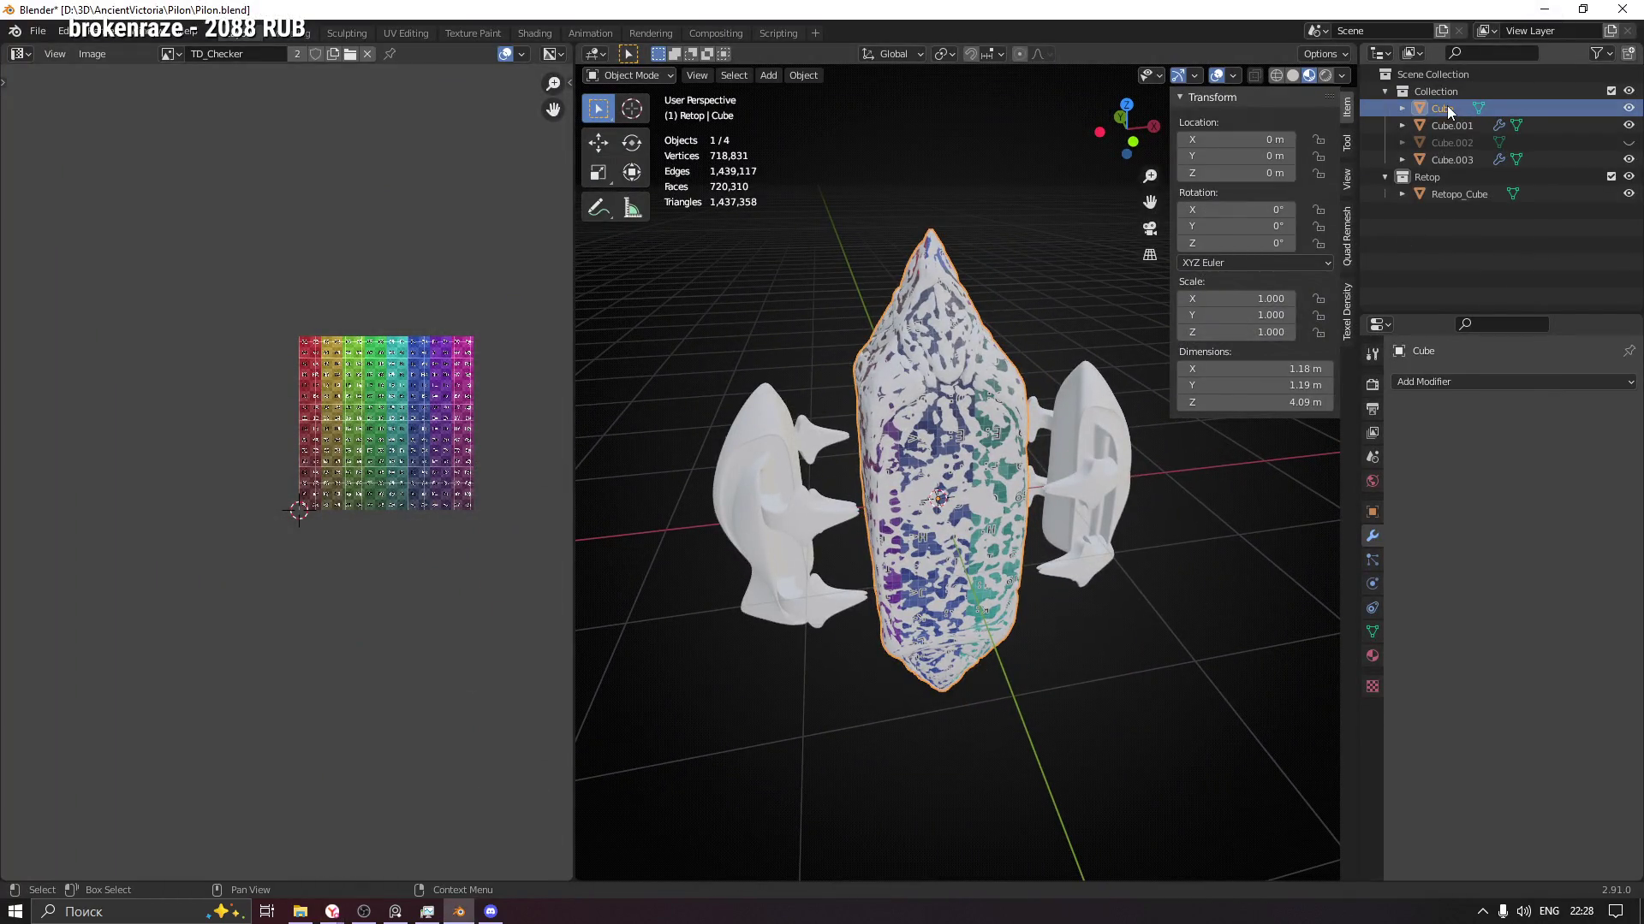
Rename the high-poly Cube to Pilon_Sculpt and Retopo_Cube to SM_Pilon.
{"action": "key", "text": "F2"}
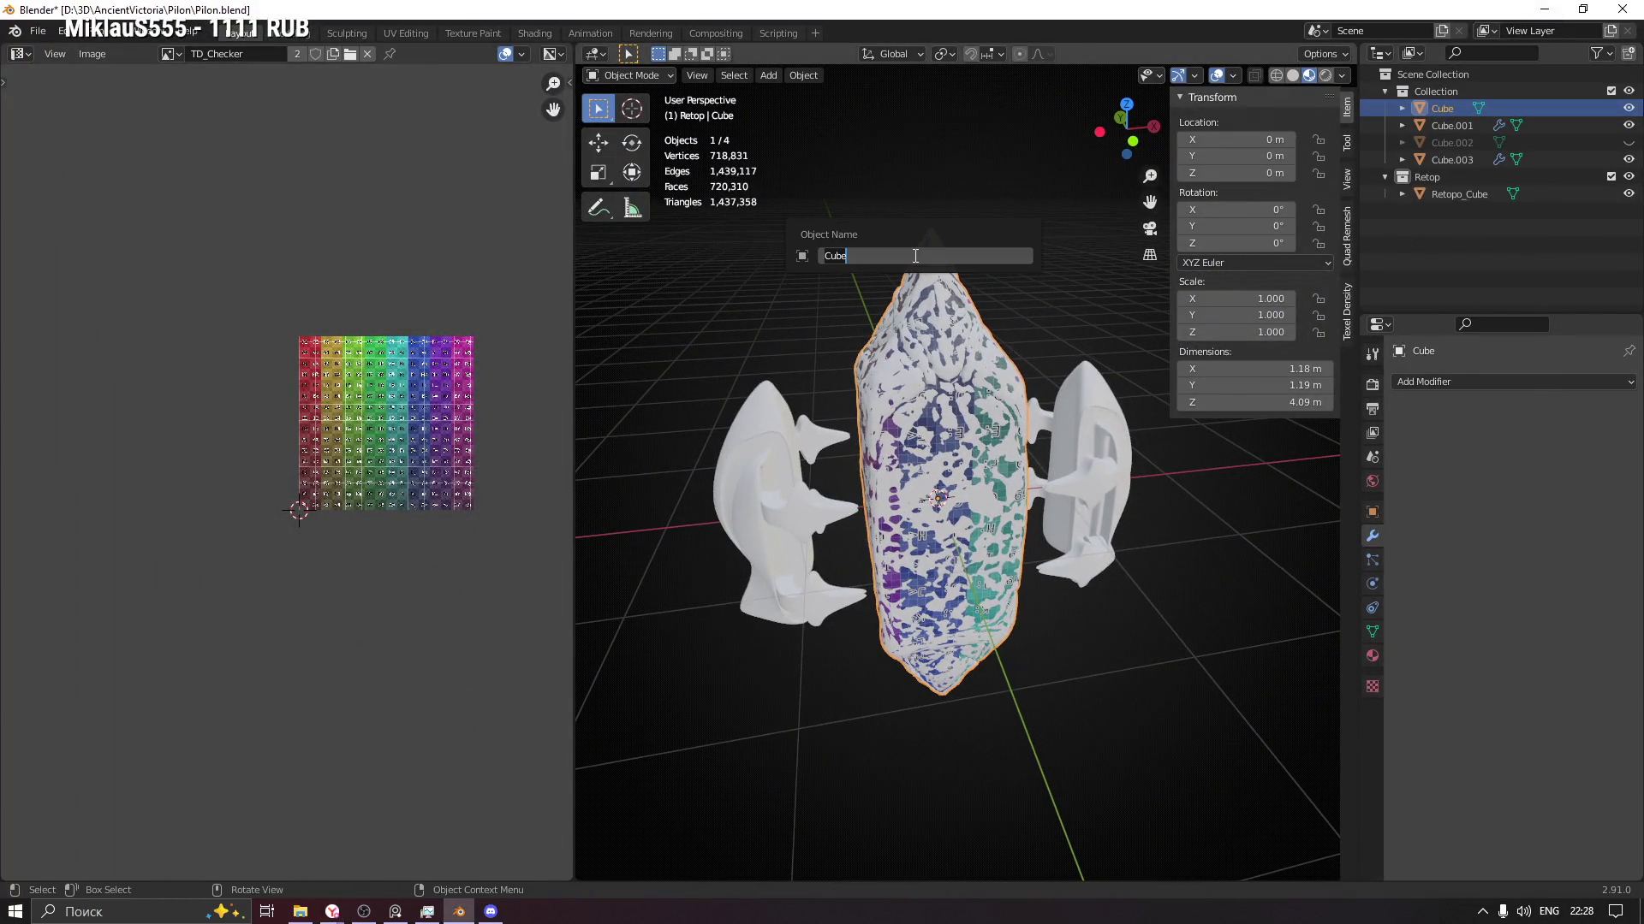
{"action": "type", "text": "Pilon_Sculp"}
{"action": "type", "text": "t"}
{"action": "key", "text": "Return"}
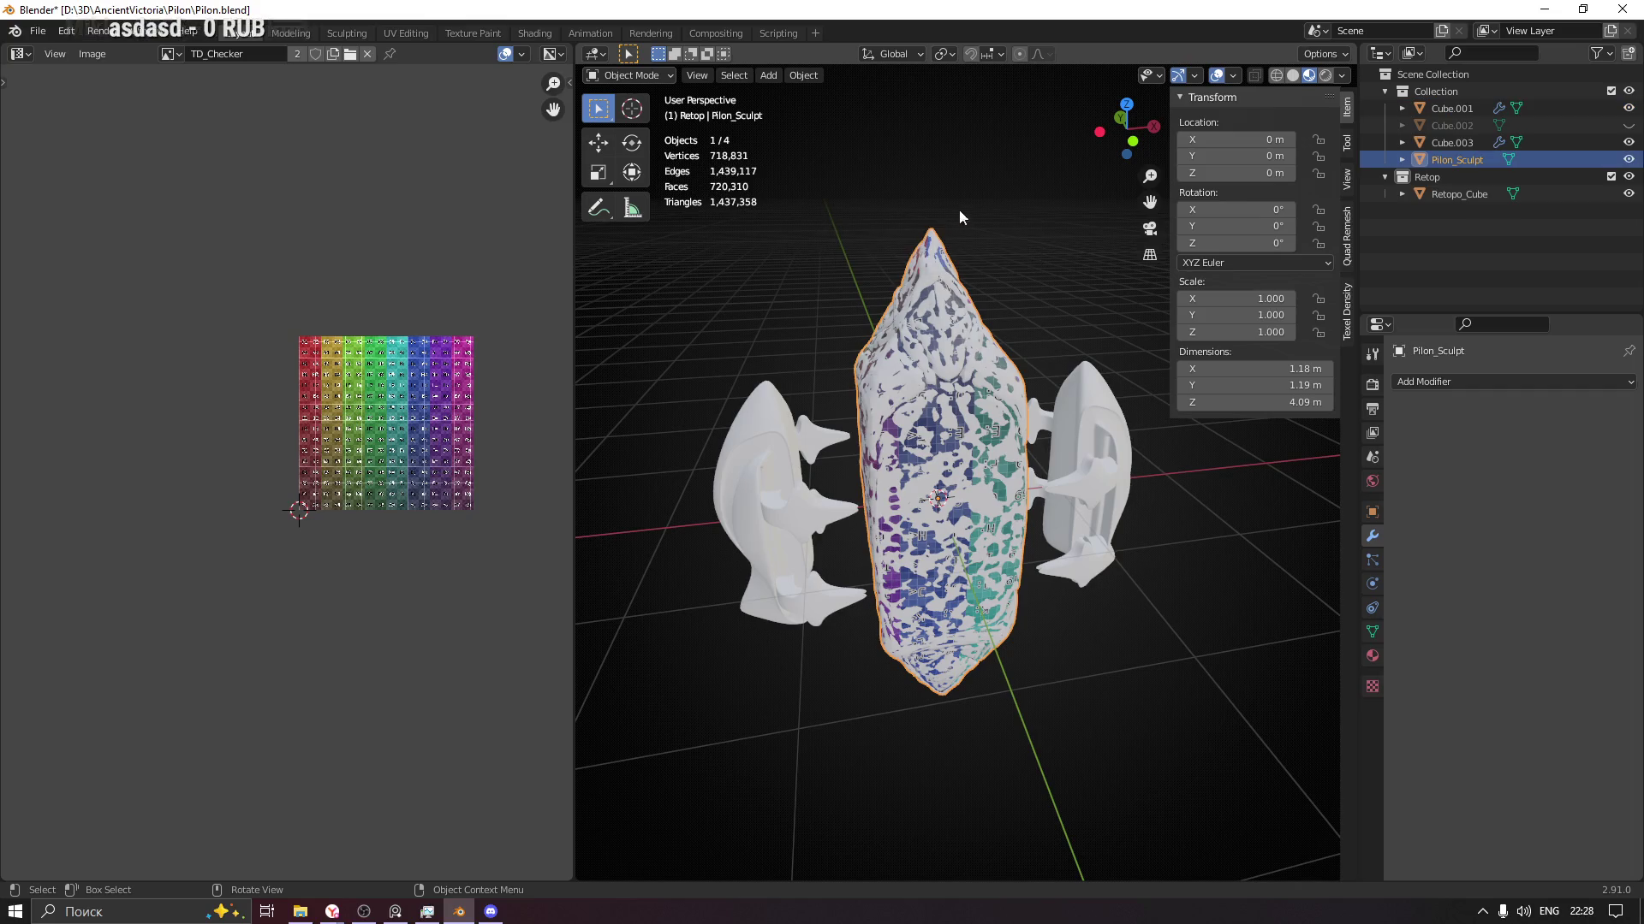
{"action": "left_click", "coordinate": [1455, 195]}
{"action": "mouse_move", "coordinate": [969, 361]}
{"action": "middle_mouse_down"}
{"action": "mouse_move", "coordinate": [860, 357]}
{"action": "mouse_move", "coordinate": [897, 358]}
{"action": "middle_mouse_up"}
{"action": "key", "text": "F2"}
{"action": "type", "text": "Pi"}
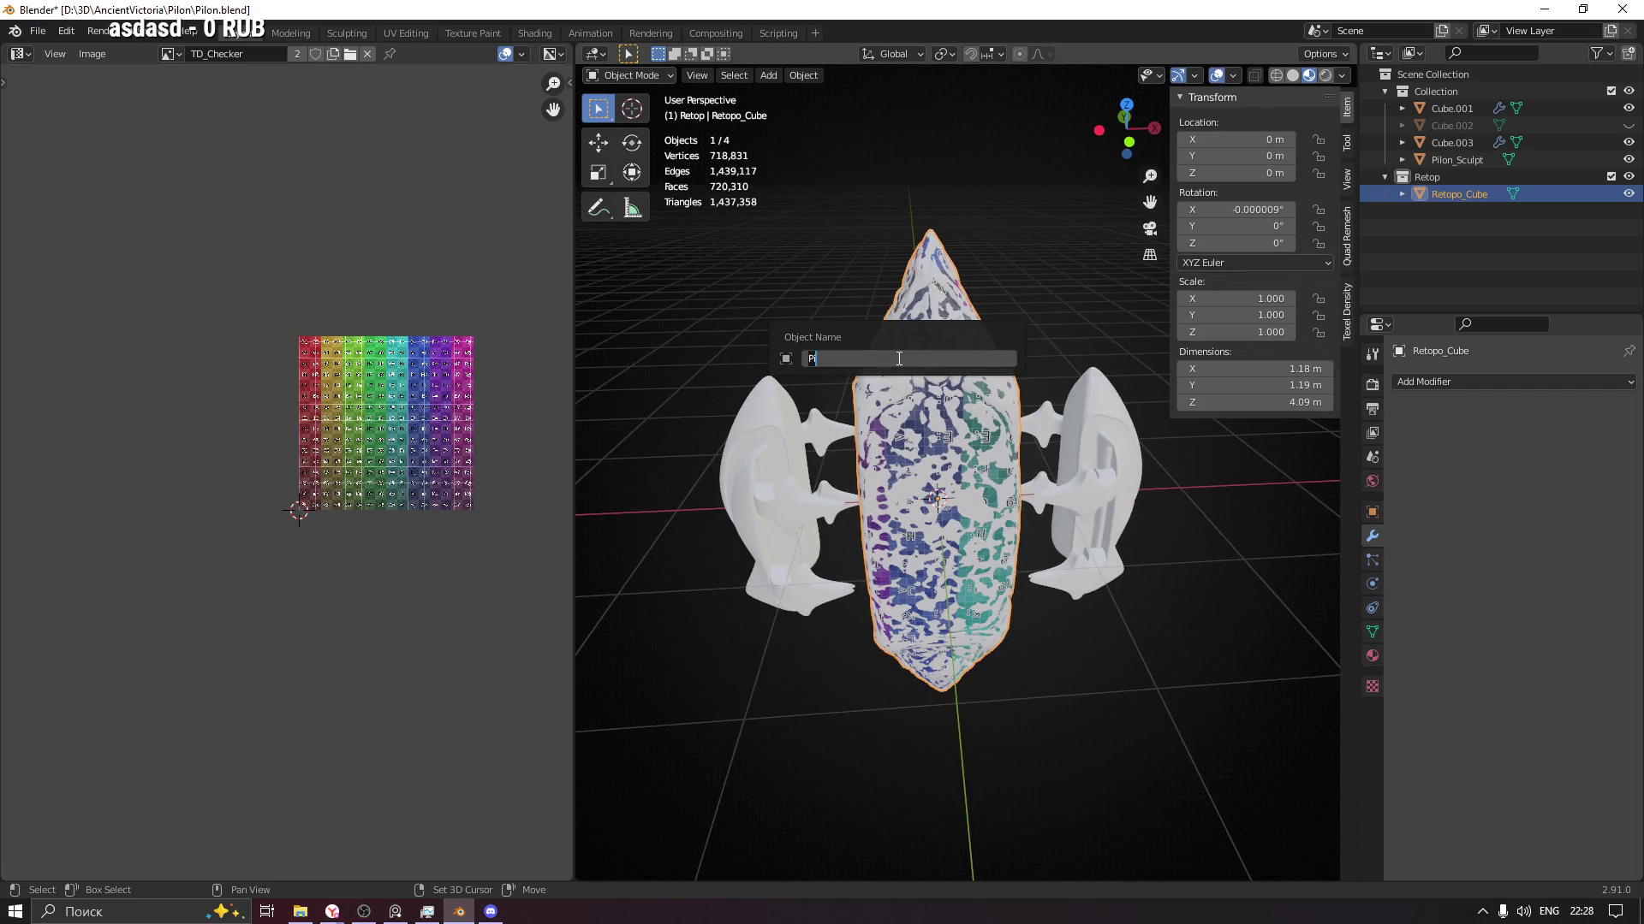
{"action": "key", "text": "BackSpace"}
{"action": "key", "text": "BackSpace"}
{"action": "type", "text": "SM_Pilon"}
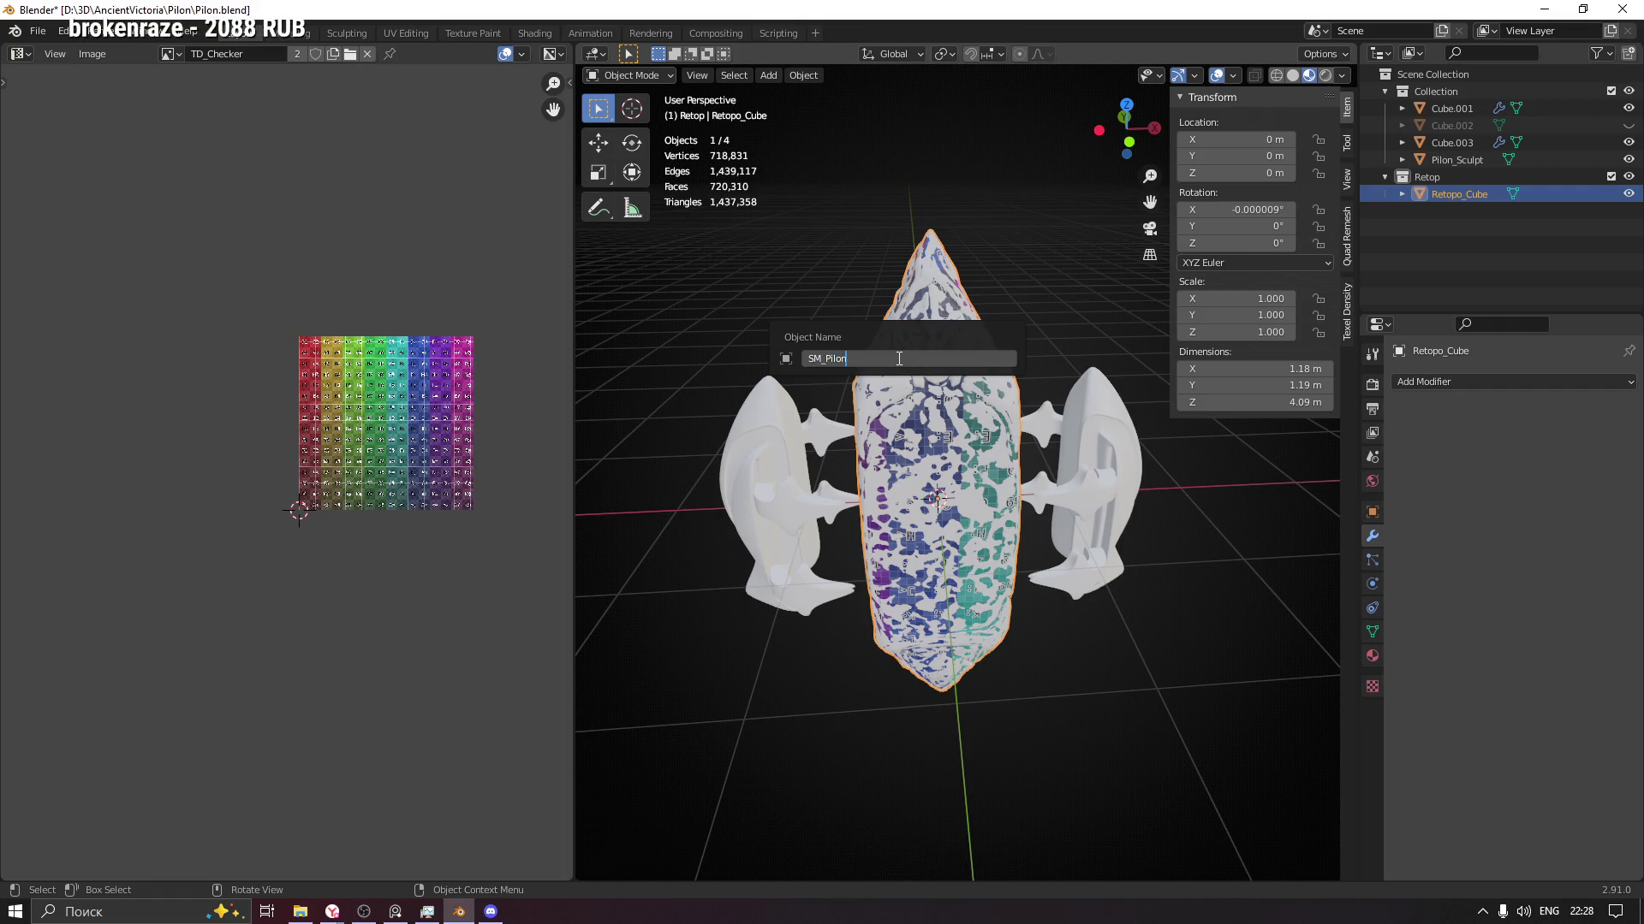
{"action": "key", "text": "Return"}
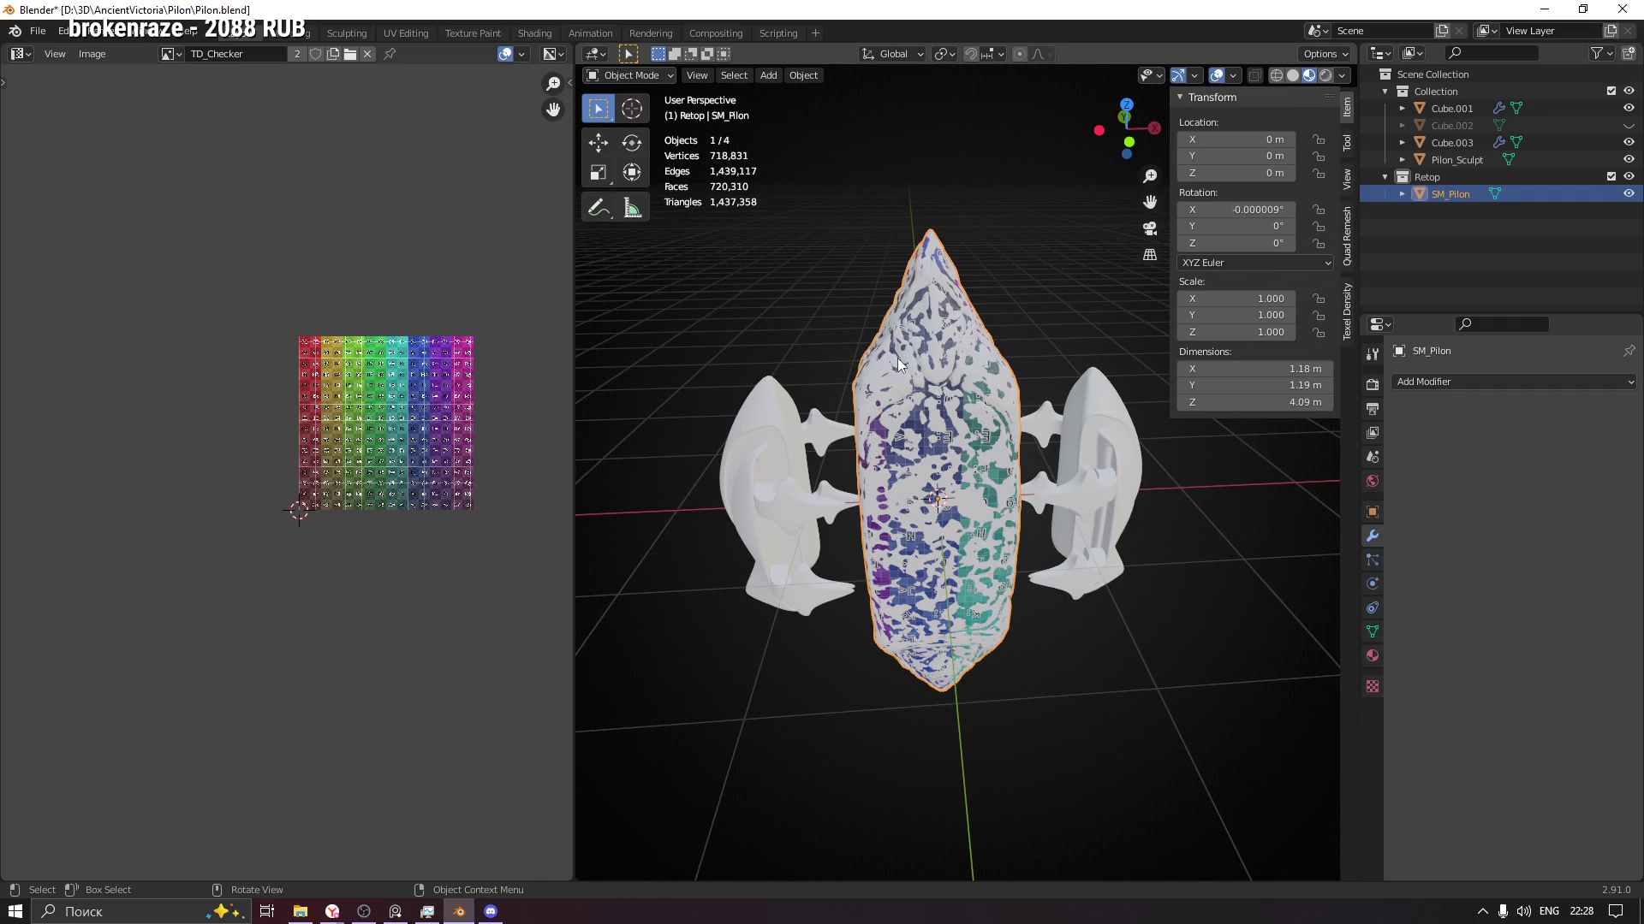
Select both Pilon_Sculpt and SM_Pilon and start scaling them down uniformly.
{"action": "left_click", "coordinate": [1455, 159], "text": "shift"}
{"action": "middle_click_drag", "start_coordinate": [943, 318], "coordinate": [972, 325]}
{"action": "left_click_drag", "start_coordinate": [871, 209], "coordinate": [975, 318]}
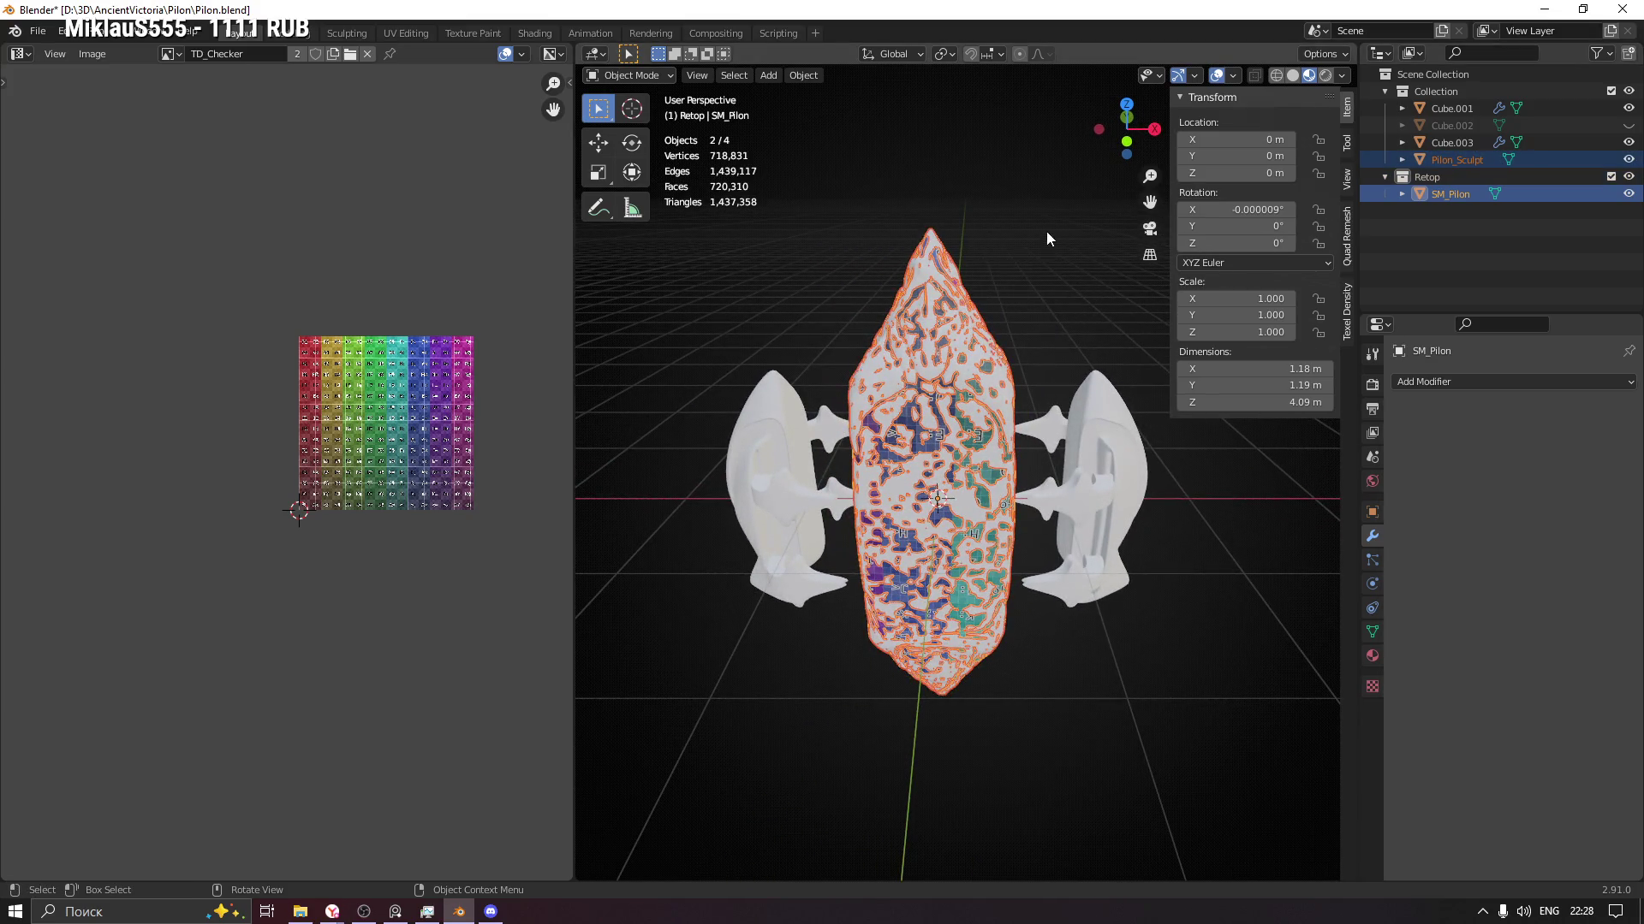
{"action": "mouse_move", "coordinate": [1046, 233]}
{"action": "middle_mouse_down"}
{"action": "mouse_move", "coordinate": [1014, 294]}
{"action": "mouse_move", "coordinate": [947, 290]}
{"action": "mouse_move", "coordinate": [963, 266]}
{"action": "middle_mouse_up"}
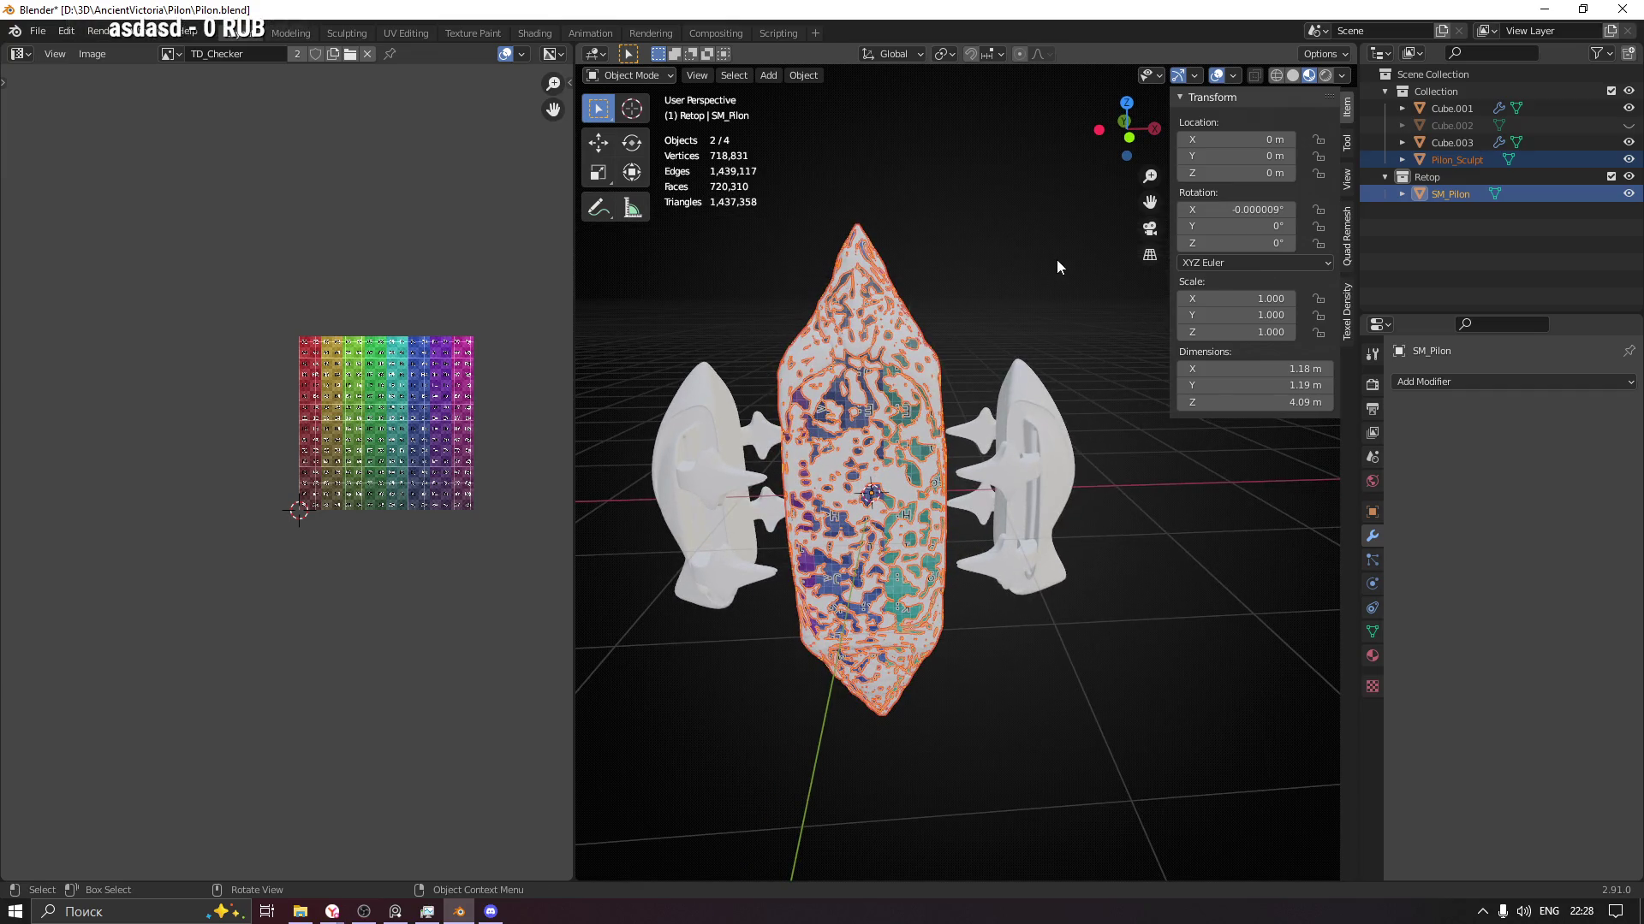
{"action": "key", "text": "s"}
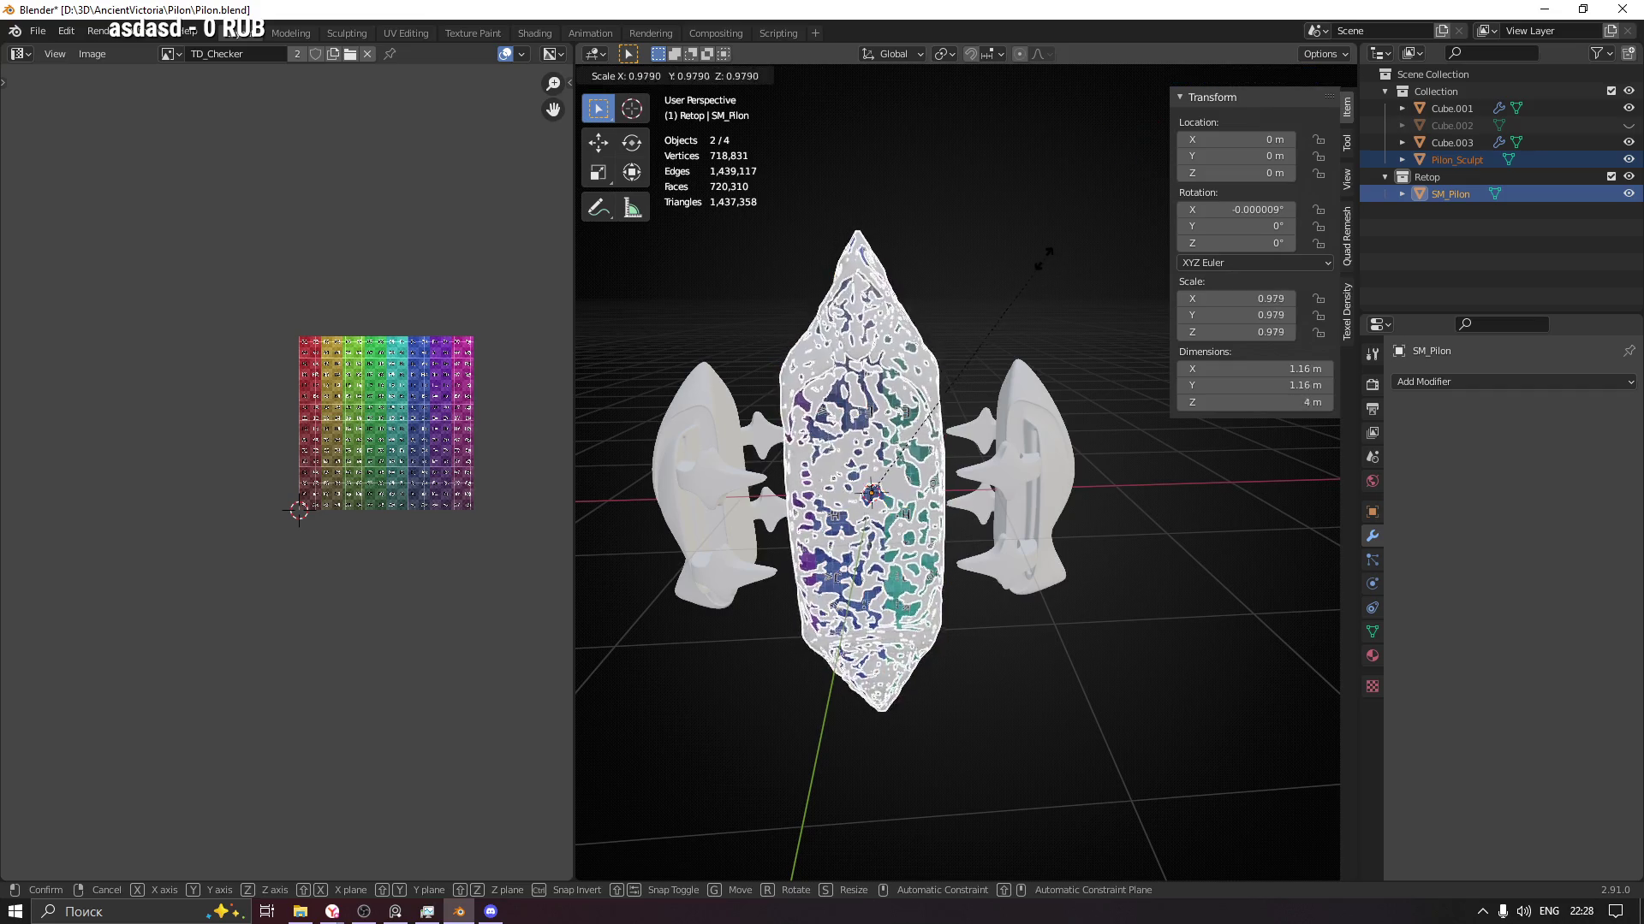
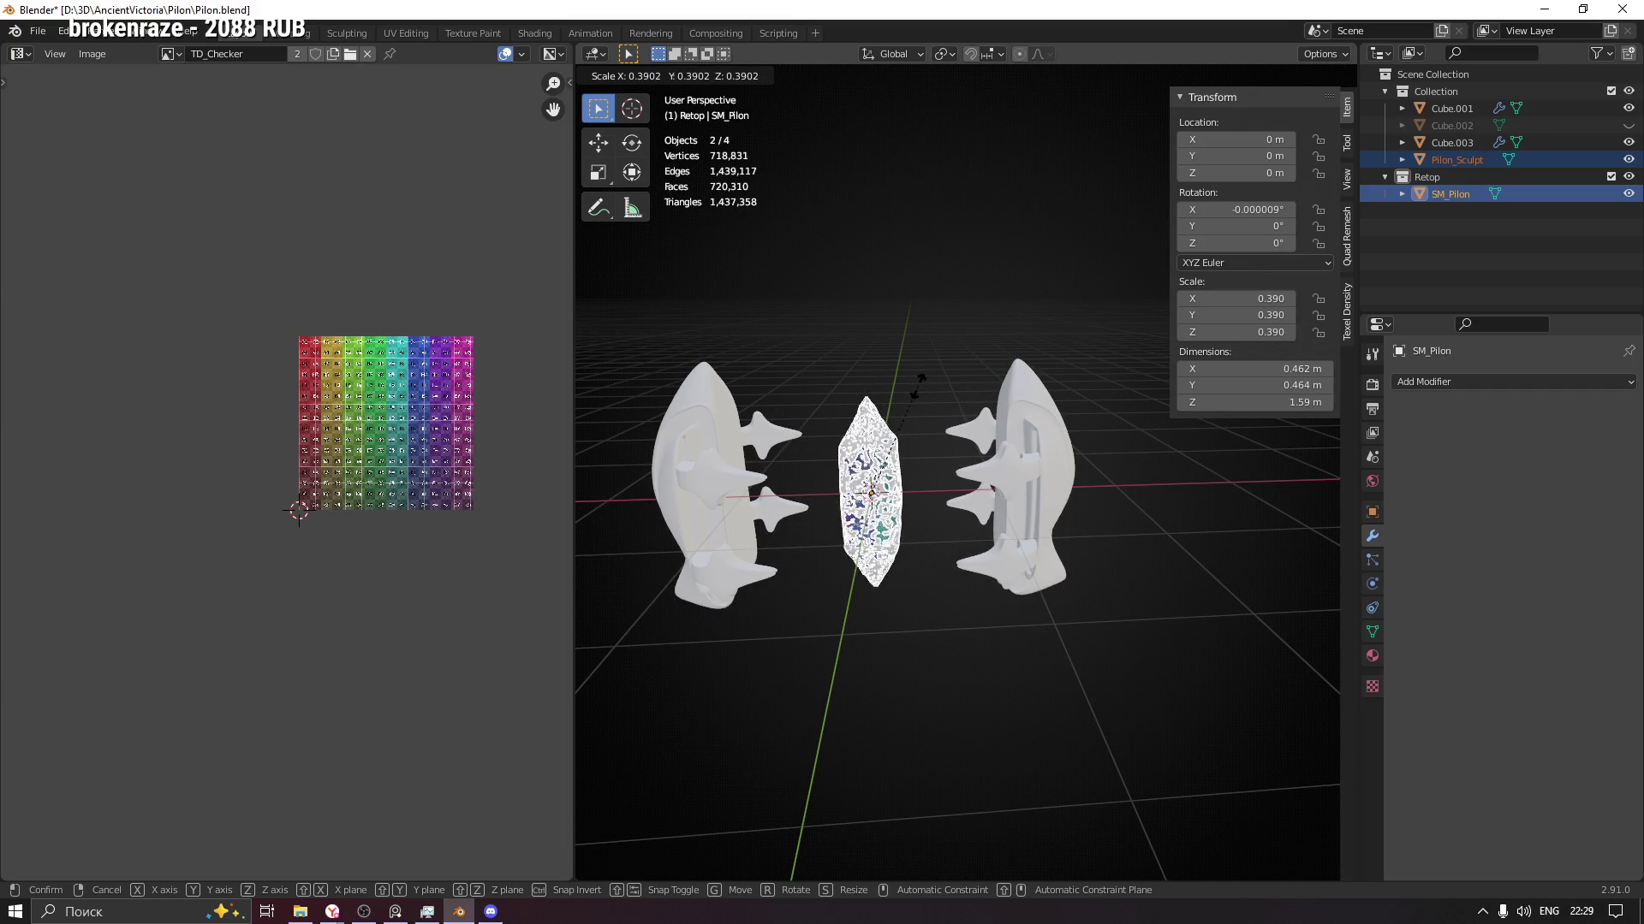
Select Pilon_Sculpt and SM_Pilon and scale them together to 0.494.
{"action": "left_click", "coordinate": [918, 383]}
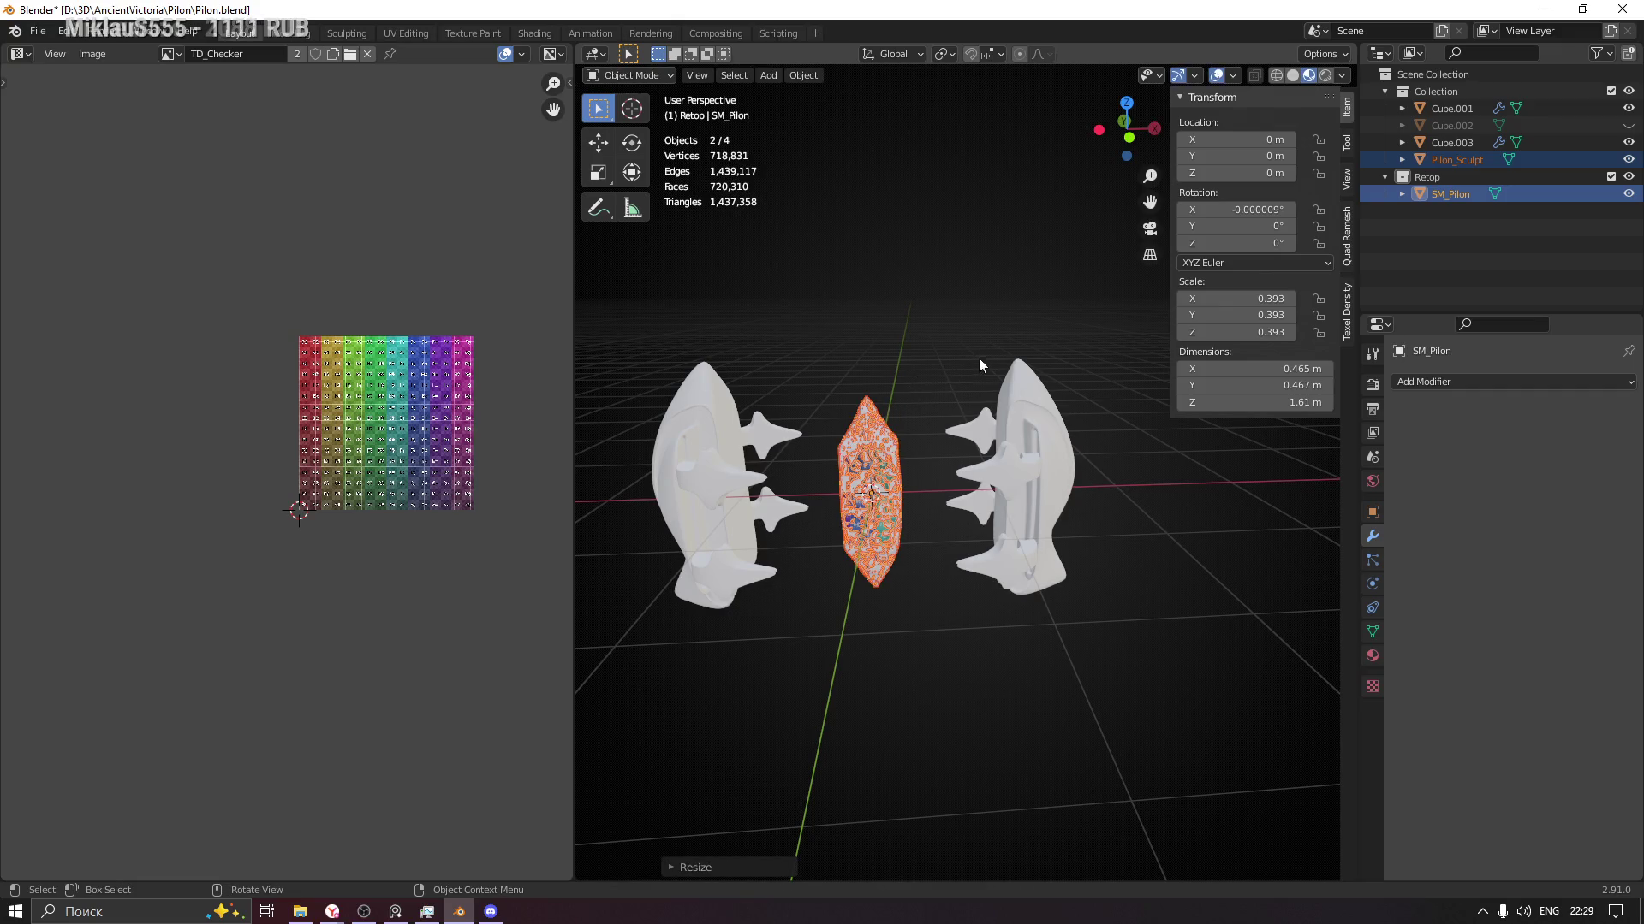
{"action": "left_click", "coordinate": [891, 694]}
{"action": "mouse_move", "coordinate": [948, 648]}
{"action": "middle_mouse_down"}
{"action": "mouse_move", "coordinate": [961, 624]}
{"action": "mouse_move", "coordinate": [844, 632]}
{"action": "middle_mouse_up"}
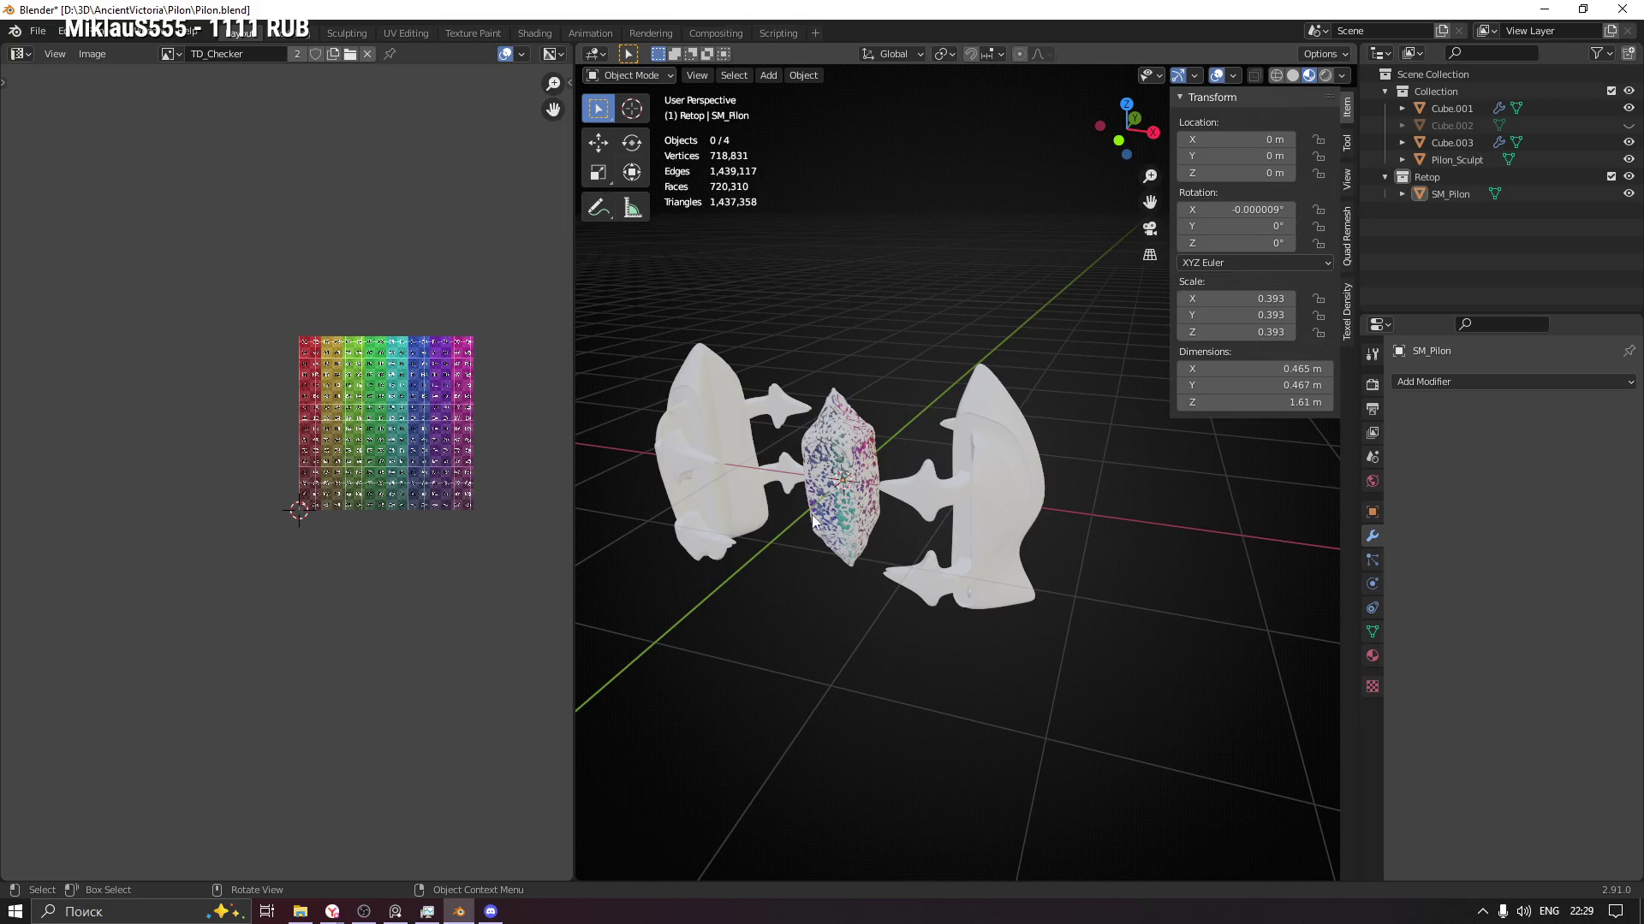
{"action": "left_click", "coordinate": [1455, 160]}
{"action": "left_click", "coordinate": [1449, 193], "text": "ctrl"}
{"action": "middle_click_drag", "start_coordinate": [861, 403], "coordinate": [835, 411]}
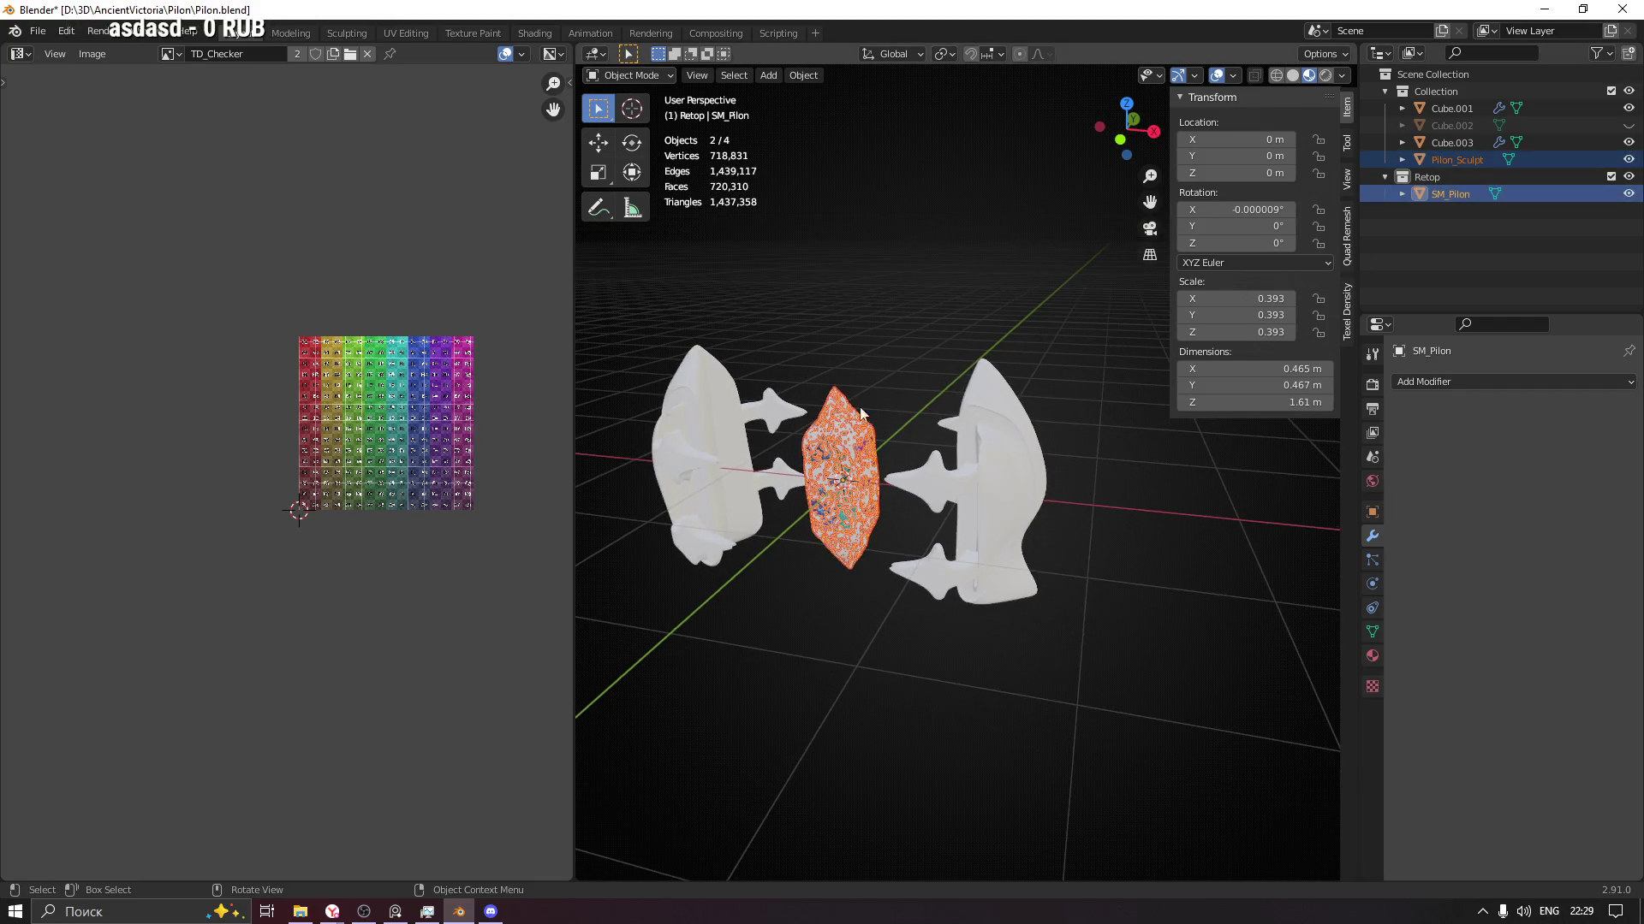
{"action": "key", "text": "s"}
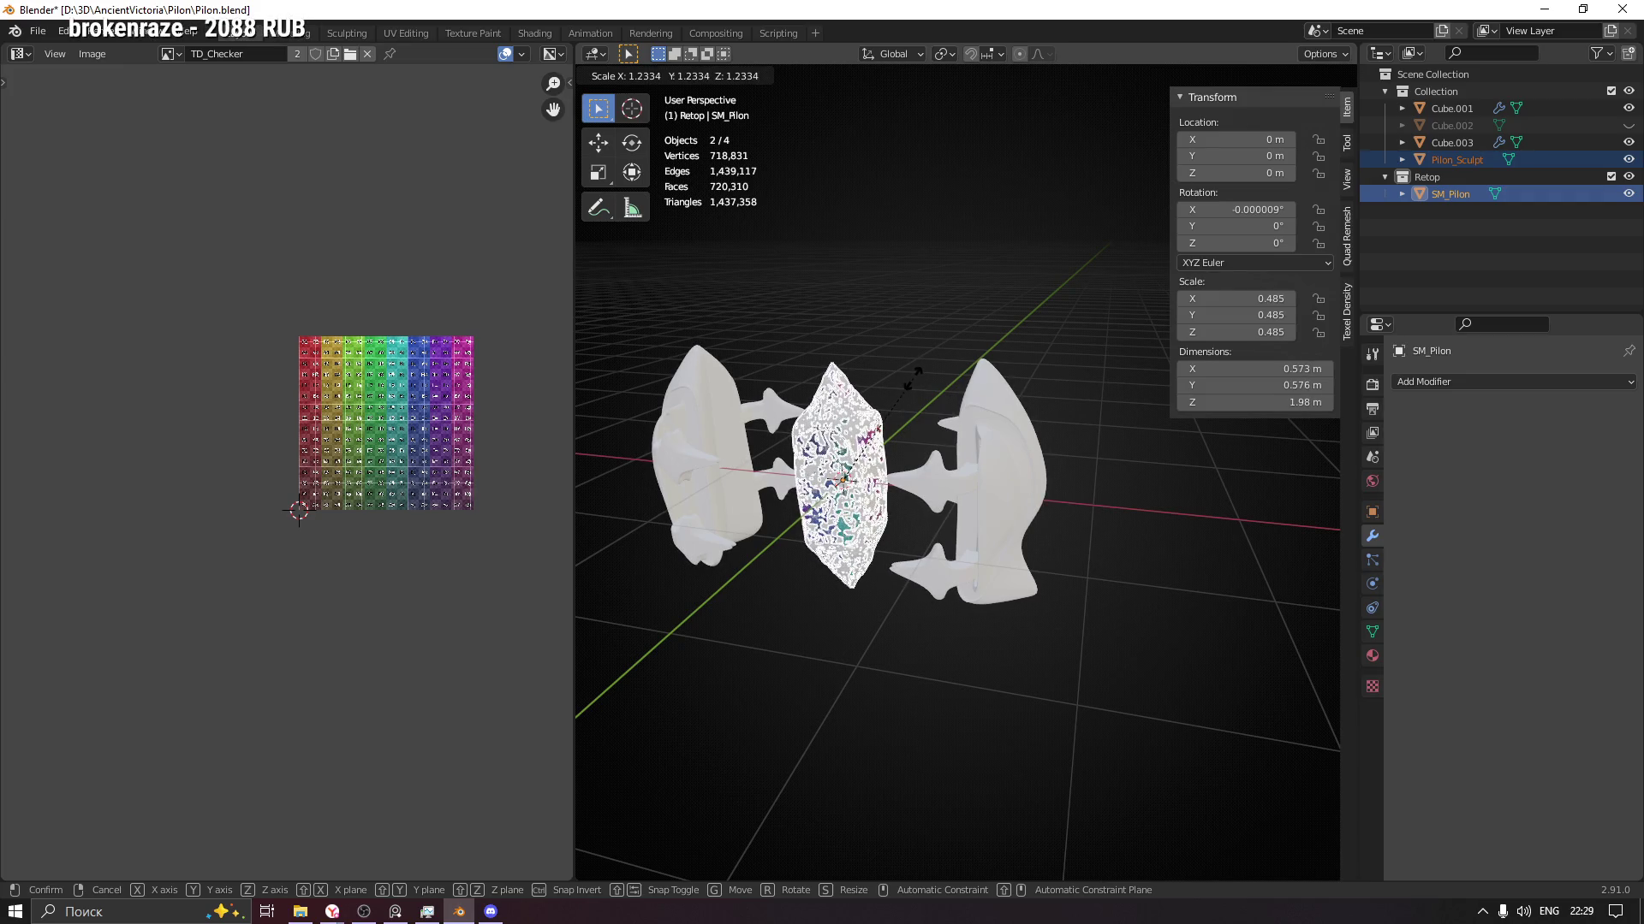
{"action": "right_click", "coordinate": [915, 376]}
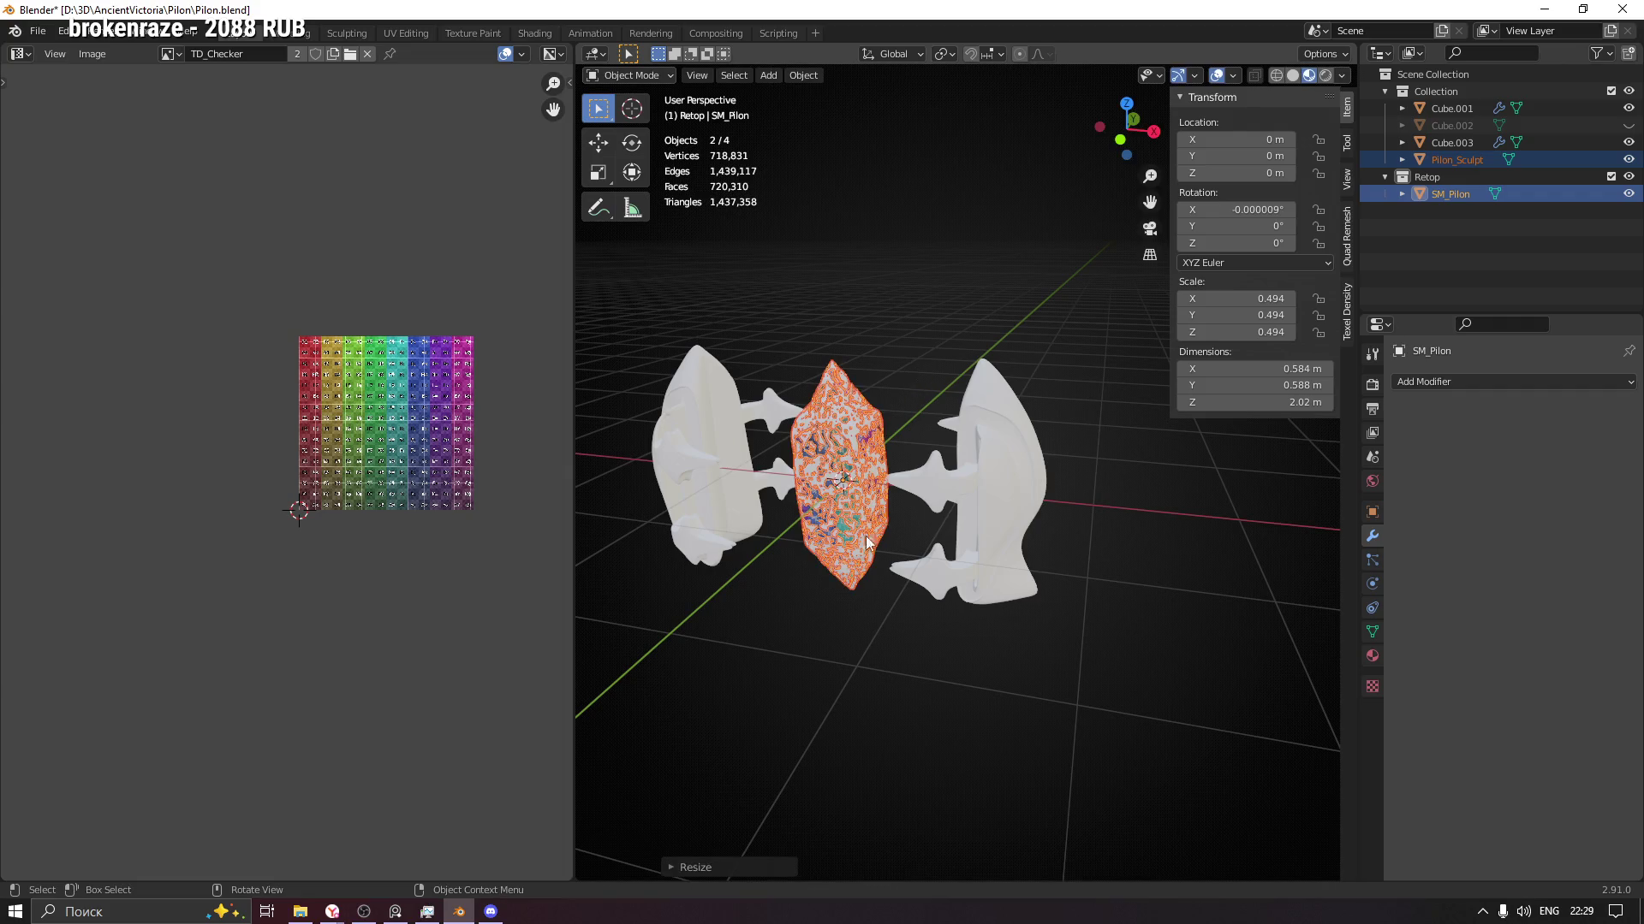
Hide Pilon_Sculpt in the Outliner and select SM_Pilon so its checker texture shows.
{"action": "left_click", "coordinate": [855, 630]}
{"action": "middle_click_drag", "start_coordinate": [803, 574], "coordinate": [834, 552]}
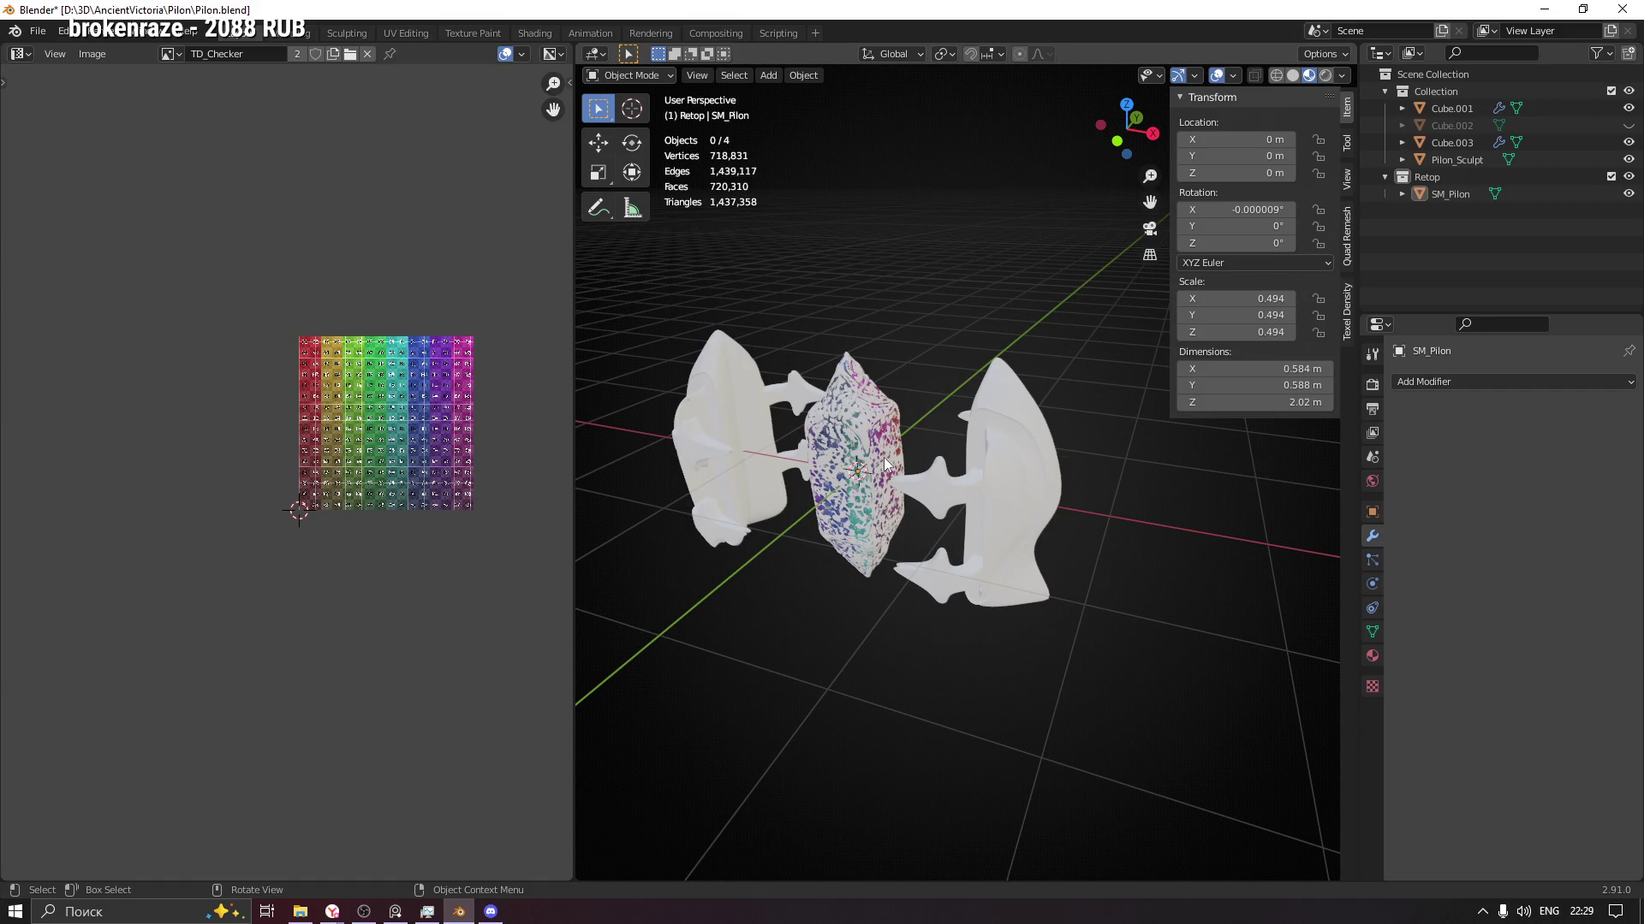
{"action": "left_click", "coordinate": [1467, 160]}
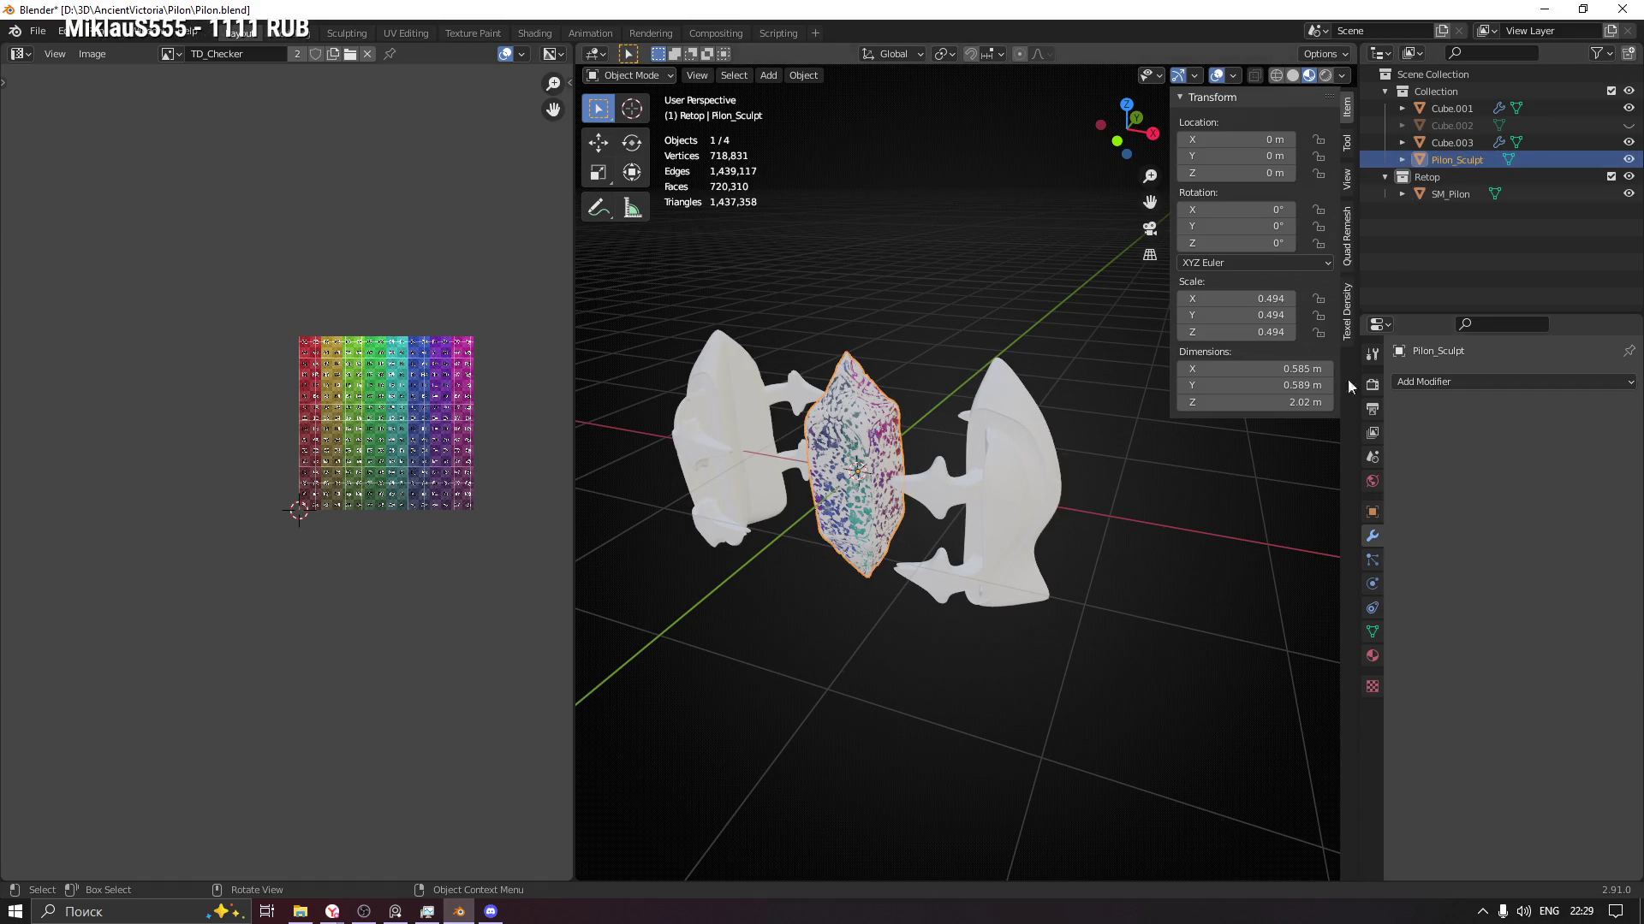
{"action": "left_click", "coordinate": [1630, 160]}
{"action": "left_click", "coordinate": [882, 411]}
{"action": "middle_click_drag", "start_coordinate": [865, 475], "coordinate": [854, 447]}
{"action": "right_click", "coordinate": [855, 447]}
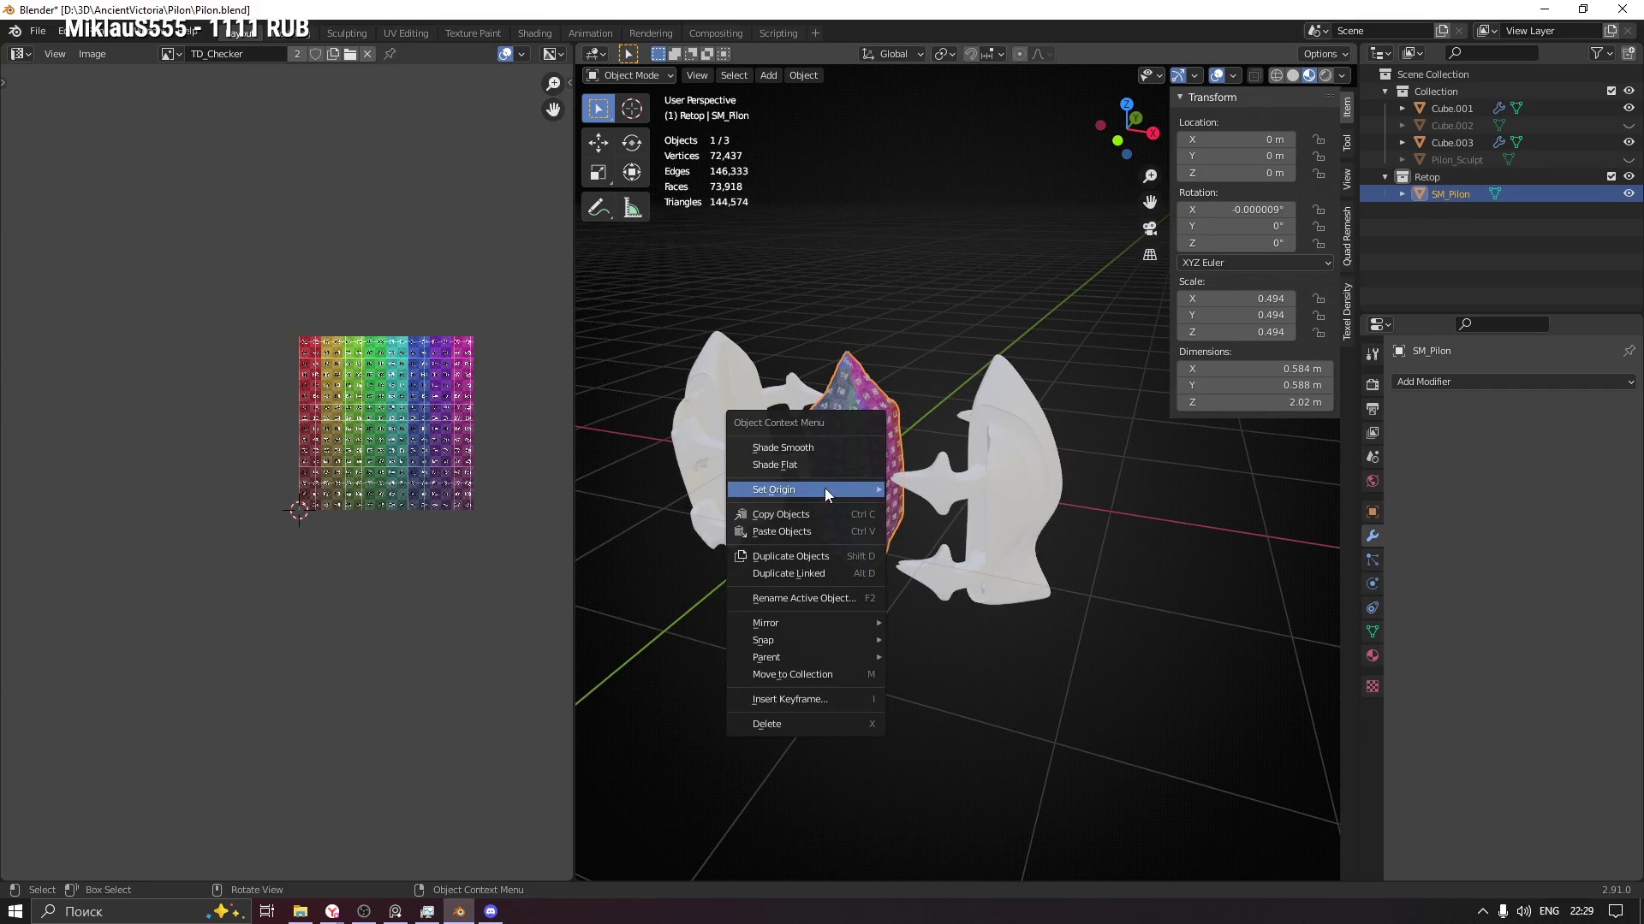
Apply scale on SM_Pilon, then unhide Pilon_Sculpt and apply its scale, both reading 1.000.
{"action": "right_click", "coordinate": [886, 449]}
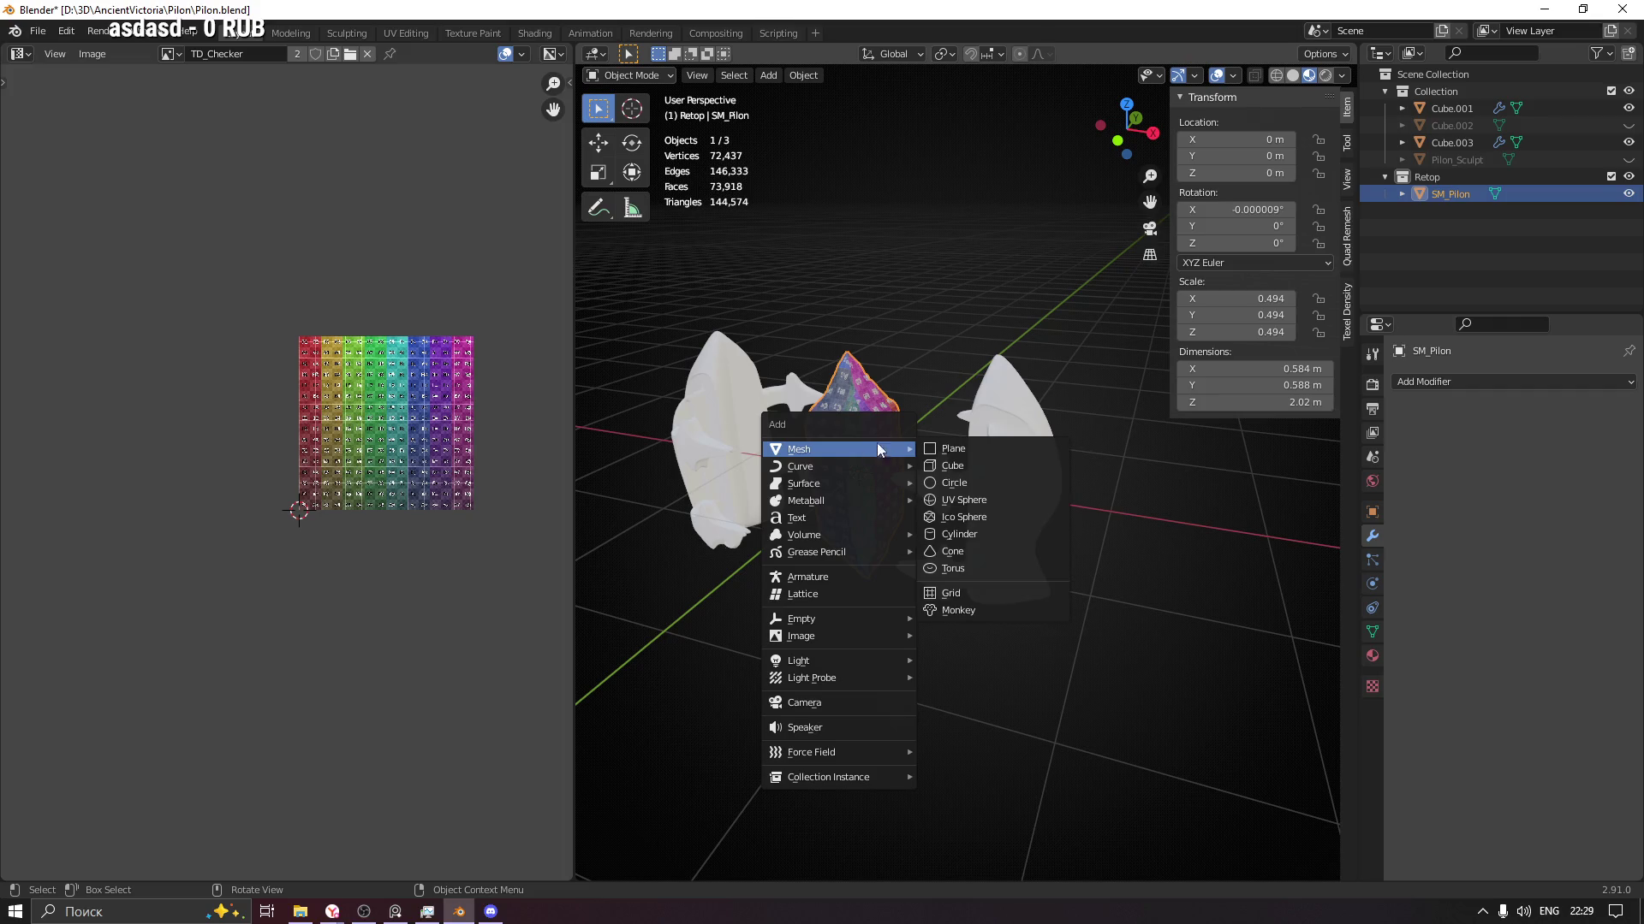
{"action": "key", "text": "ctrl+a"}
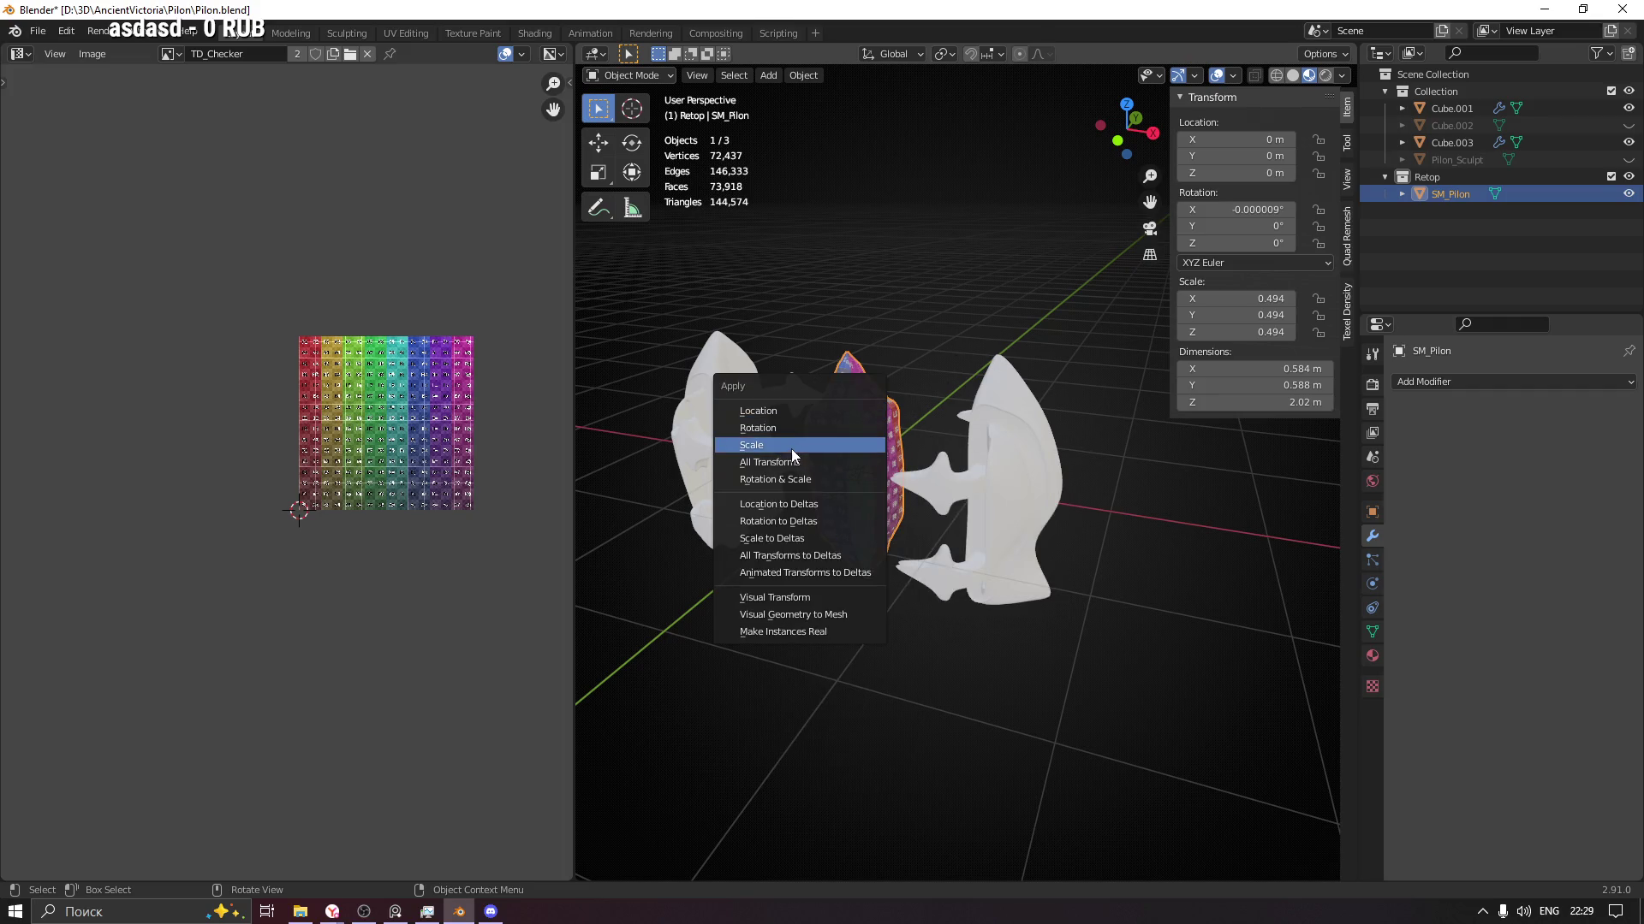
{"action": "left_click", "coordinate": [797, 446]}
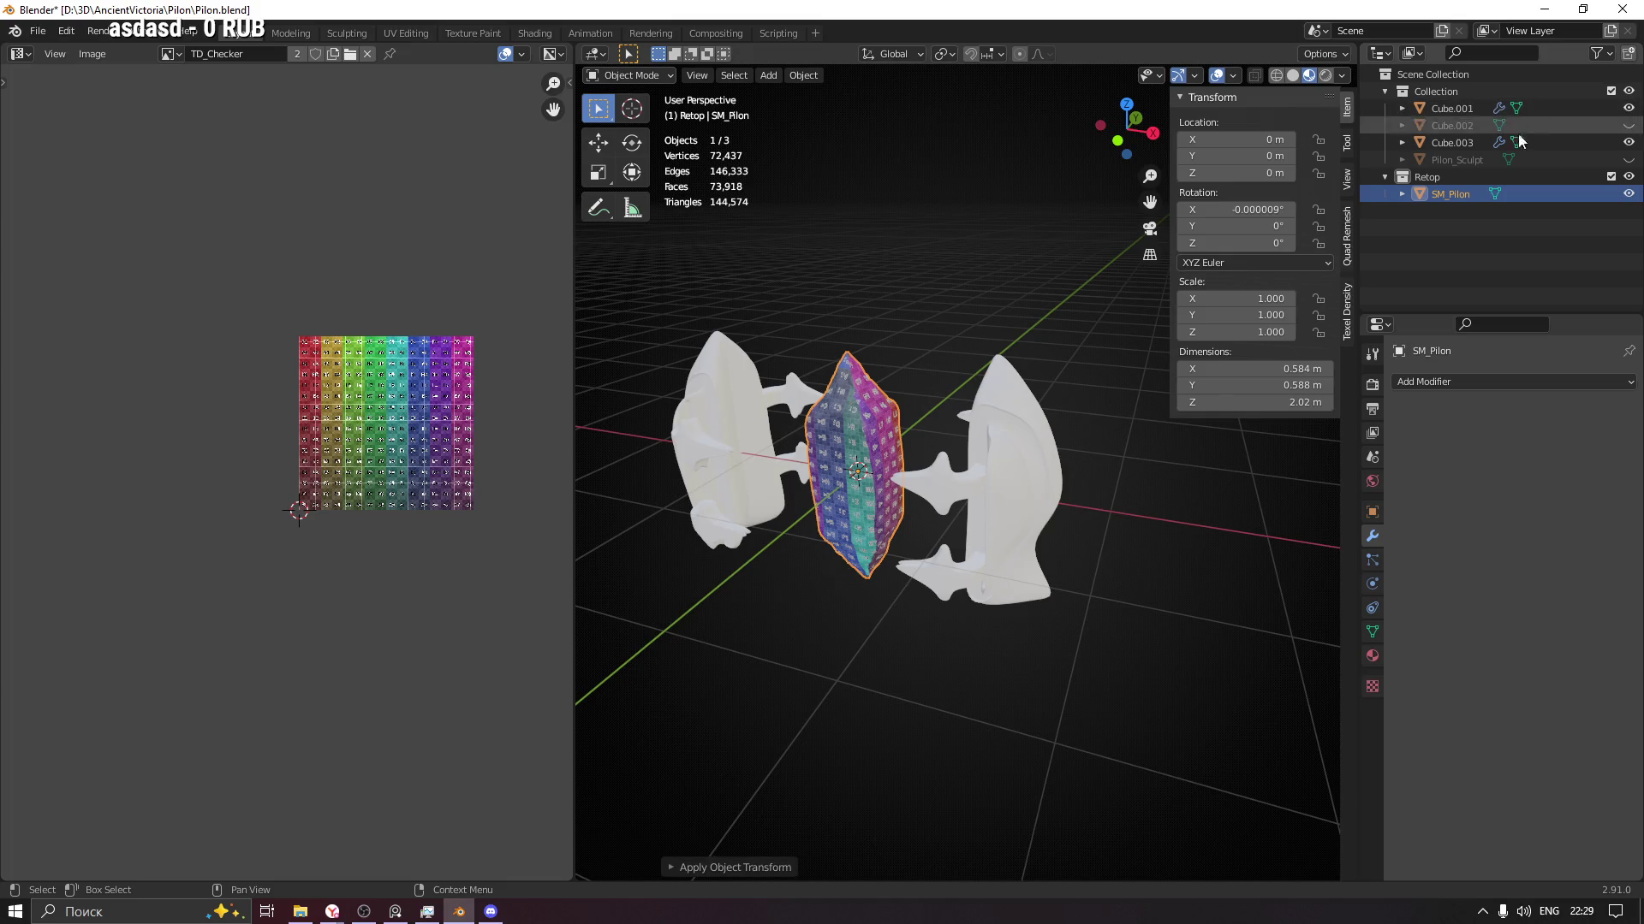
{"action": "left_click", "coordinate": [1455, 160]}
{"action": "left_click", "coordinate": [1628, 159]}
{"action": "left_click", "coordinate": [848, 535]}
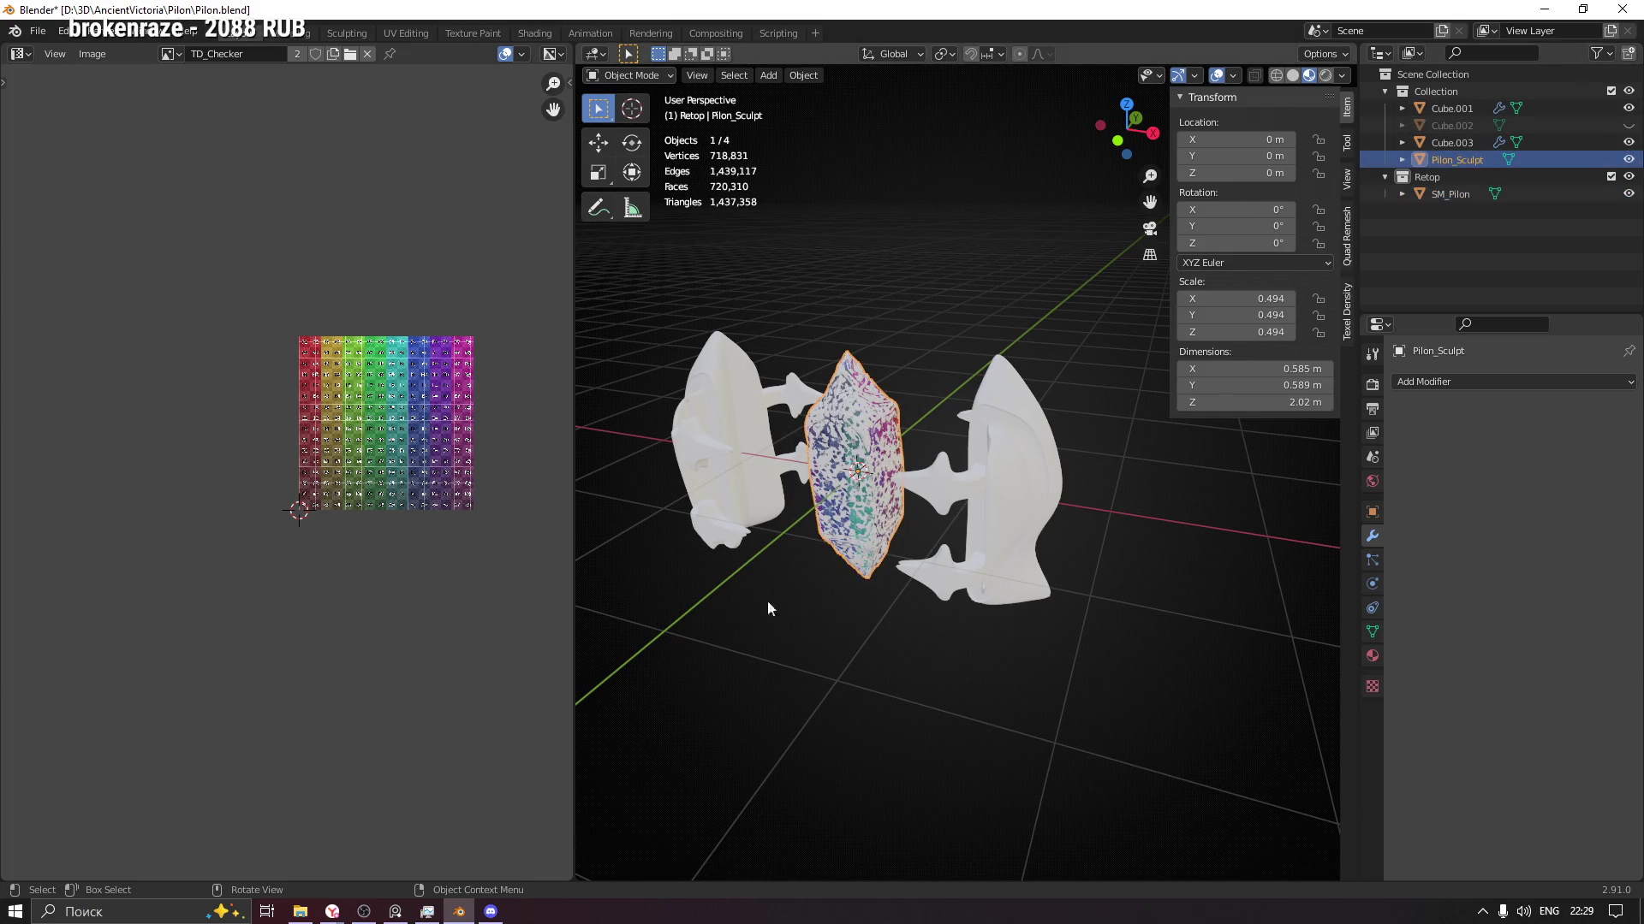
{"action": "key", "text": "ctrl+a"}
{"action": "left_click", "coordinate": [877, 565]}
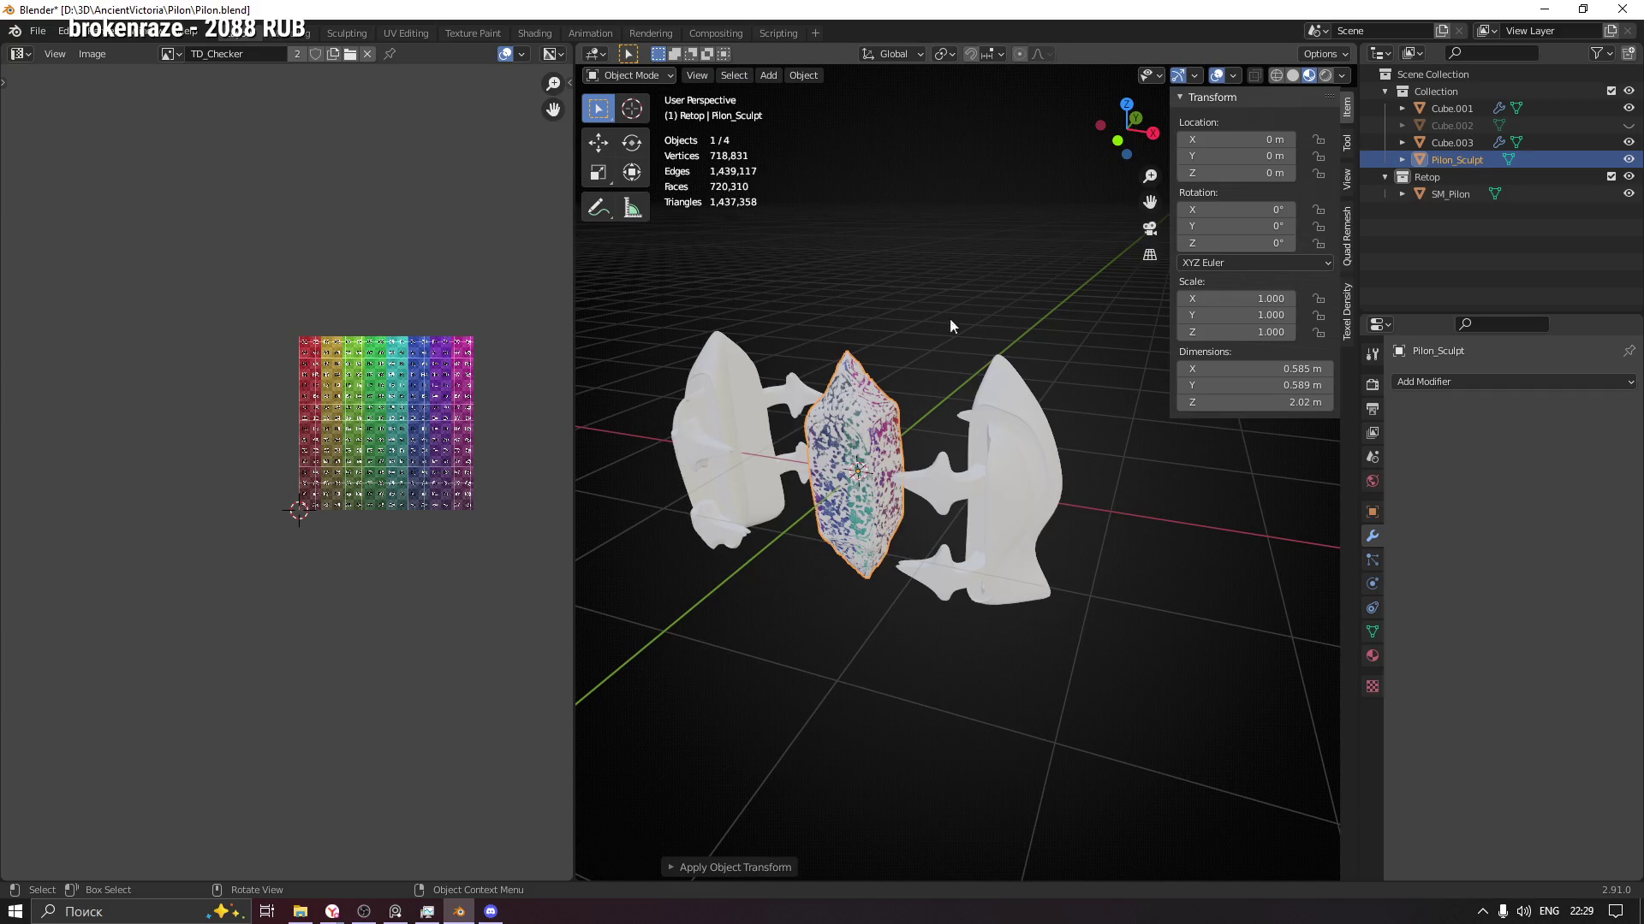
Add Shade Smooth to Quick Favorites, check the Q menu, and widen the 3D view.
{"action": "right_click", "coordinate": [910, 358]}
{"action": "key", "text": "ctrl+a"}
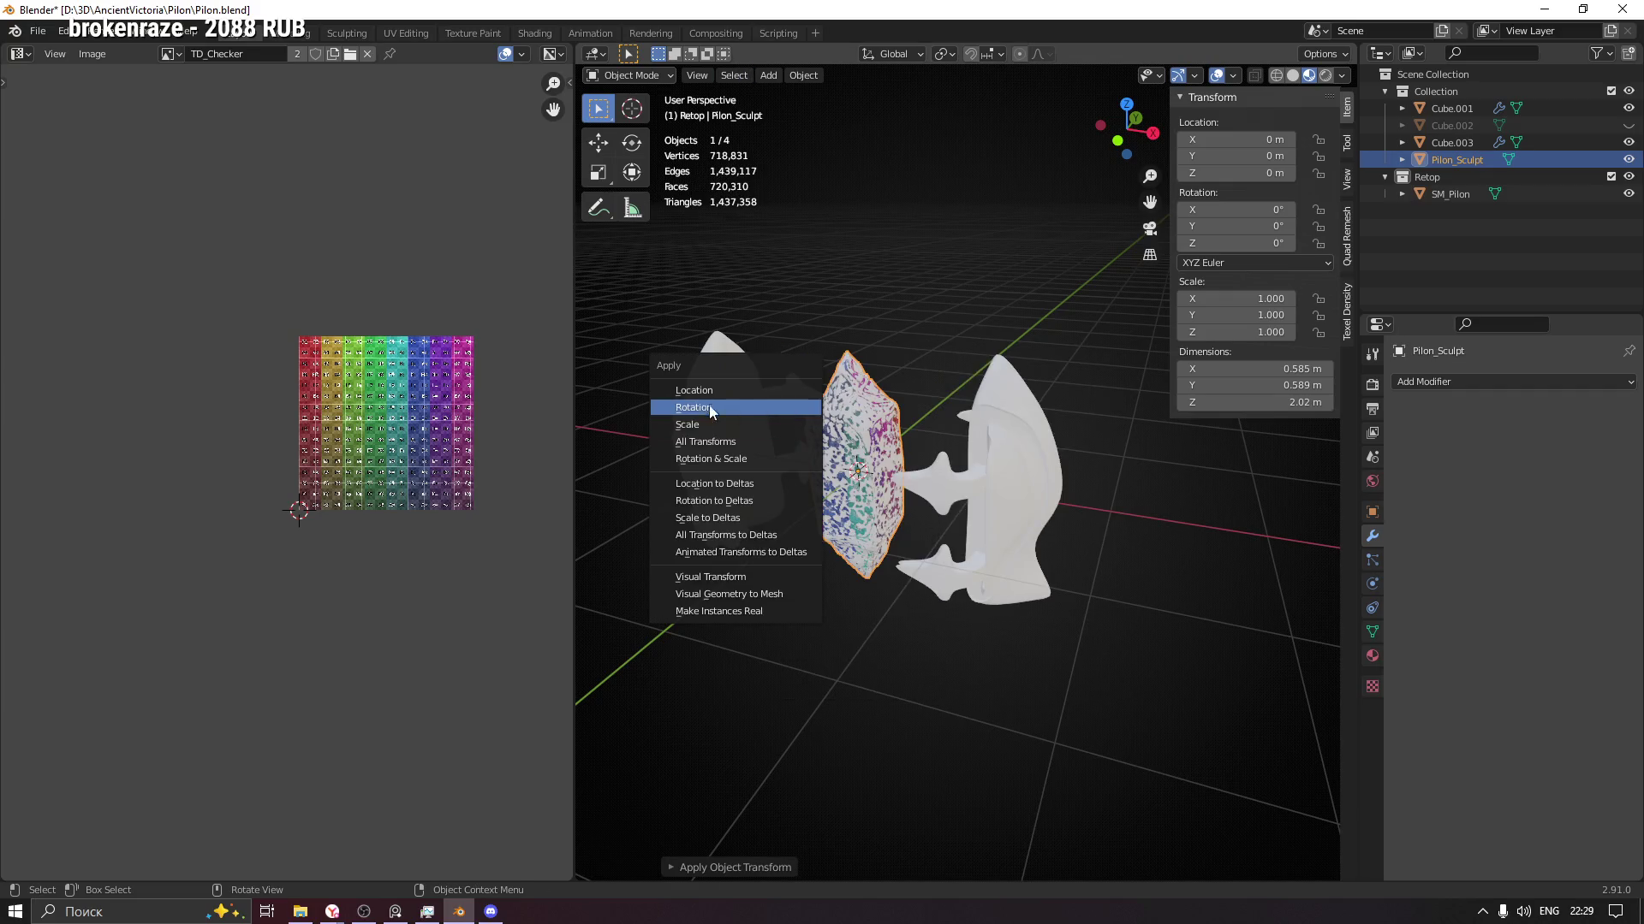
{"action": "right_click", "coordinate": [686, 427]}
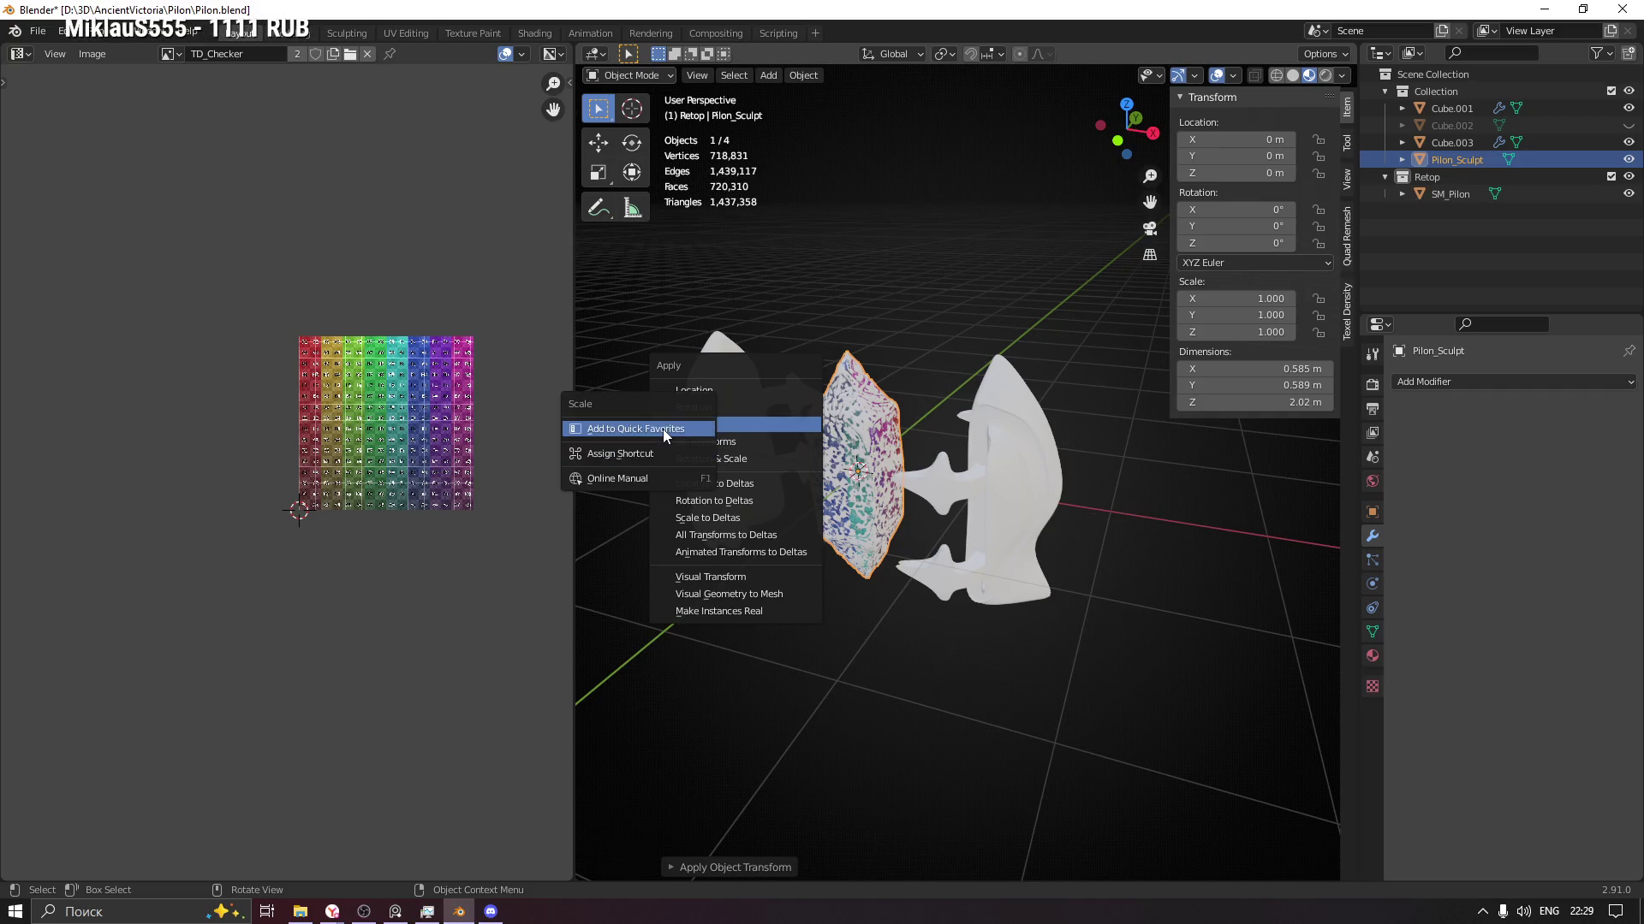
{"action": "key", "text": "Escape"}
{"action": "right_click", "coordinate": [851, 423]}
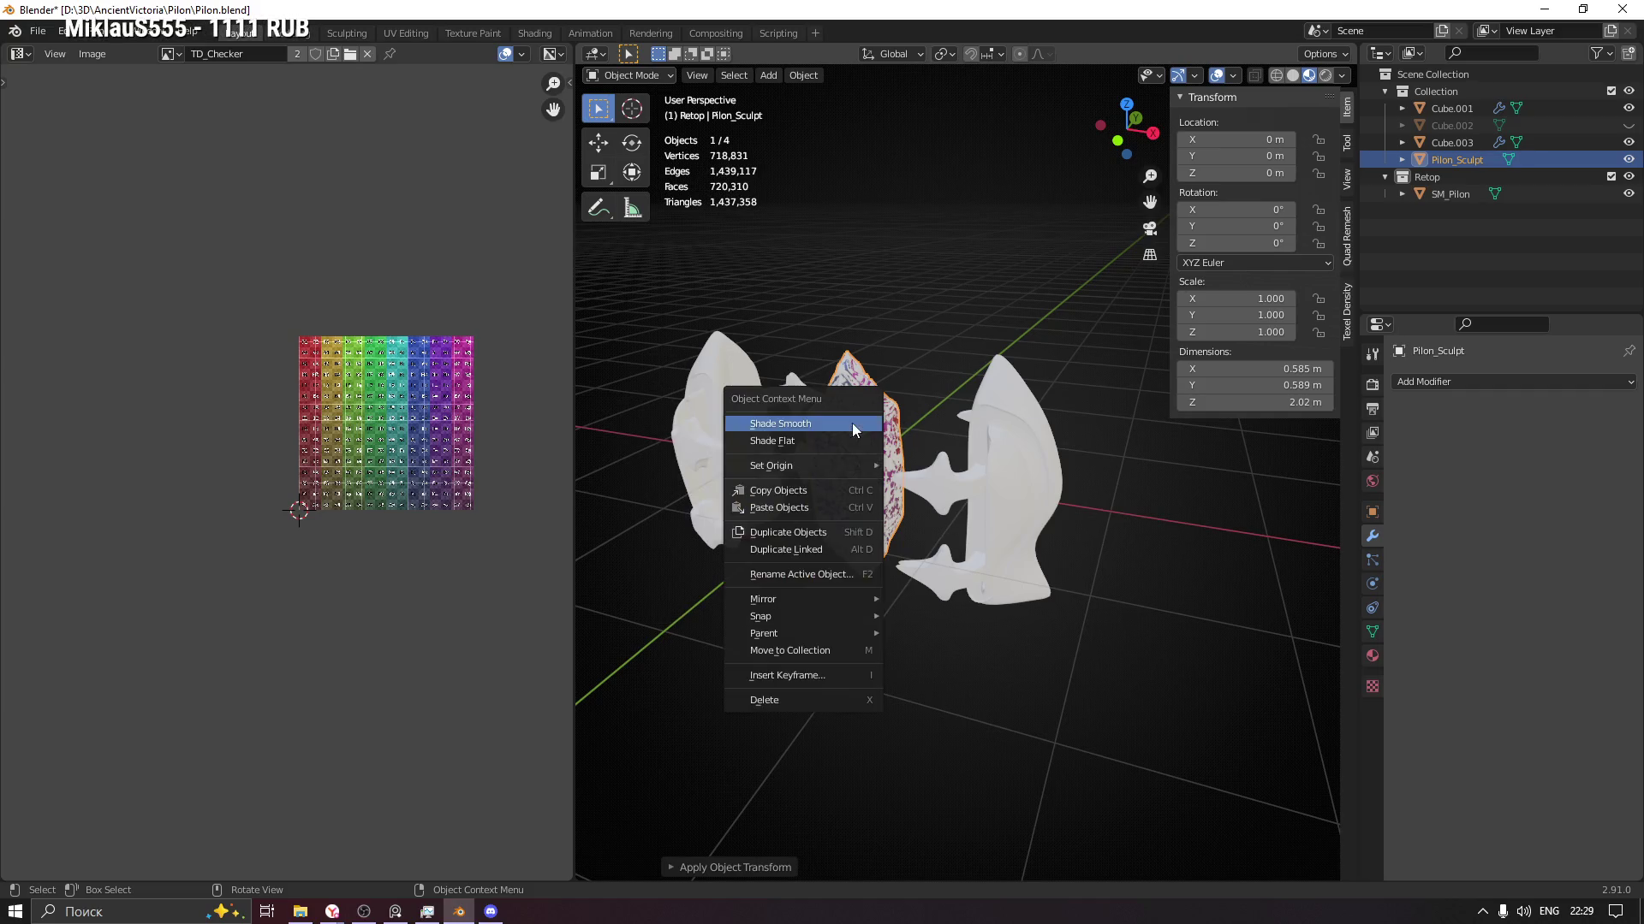
{"action": "mouse_move", "coordinate": [819, 464]}
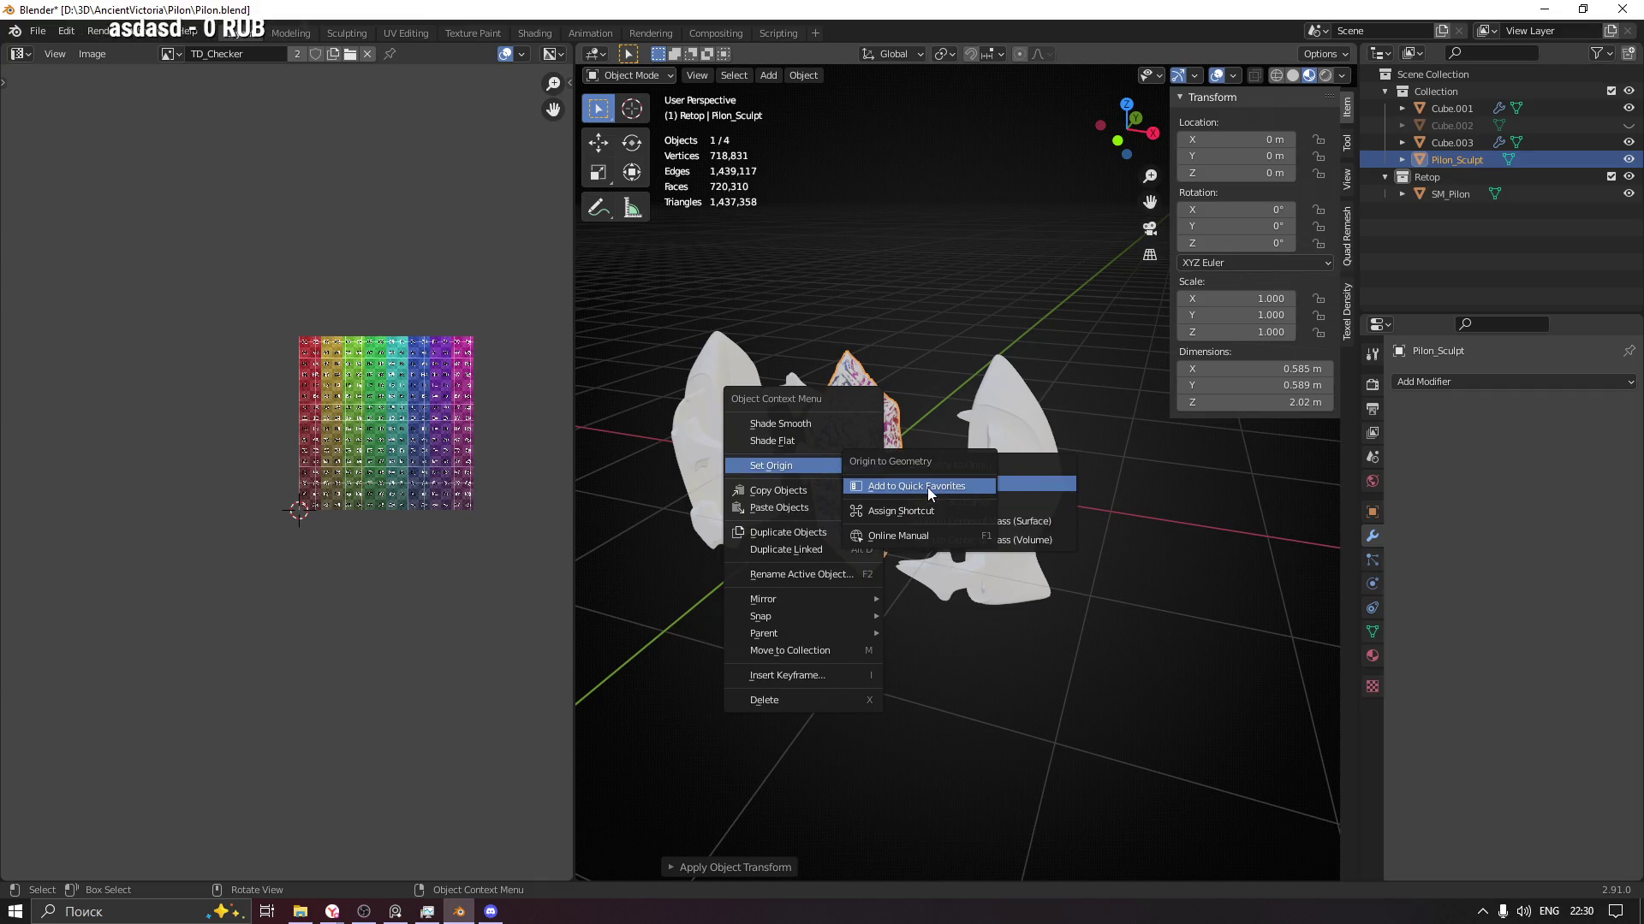
{"action": "key", "text": "Escape"}
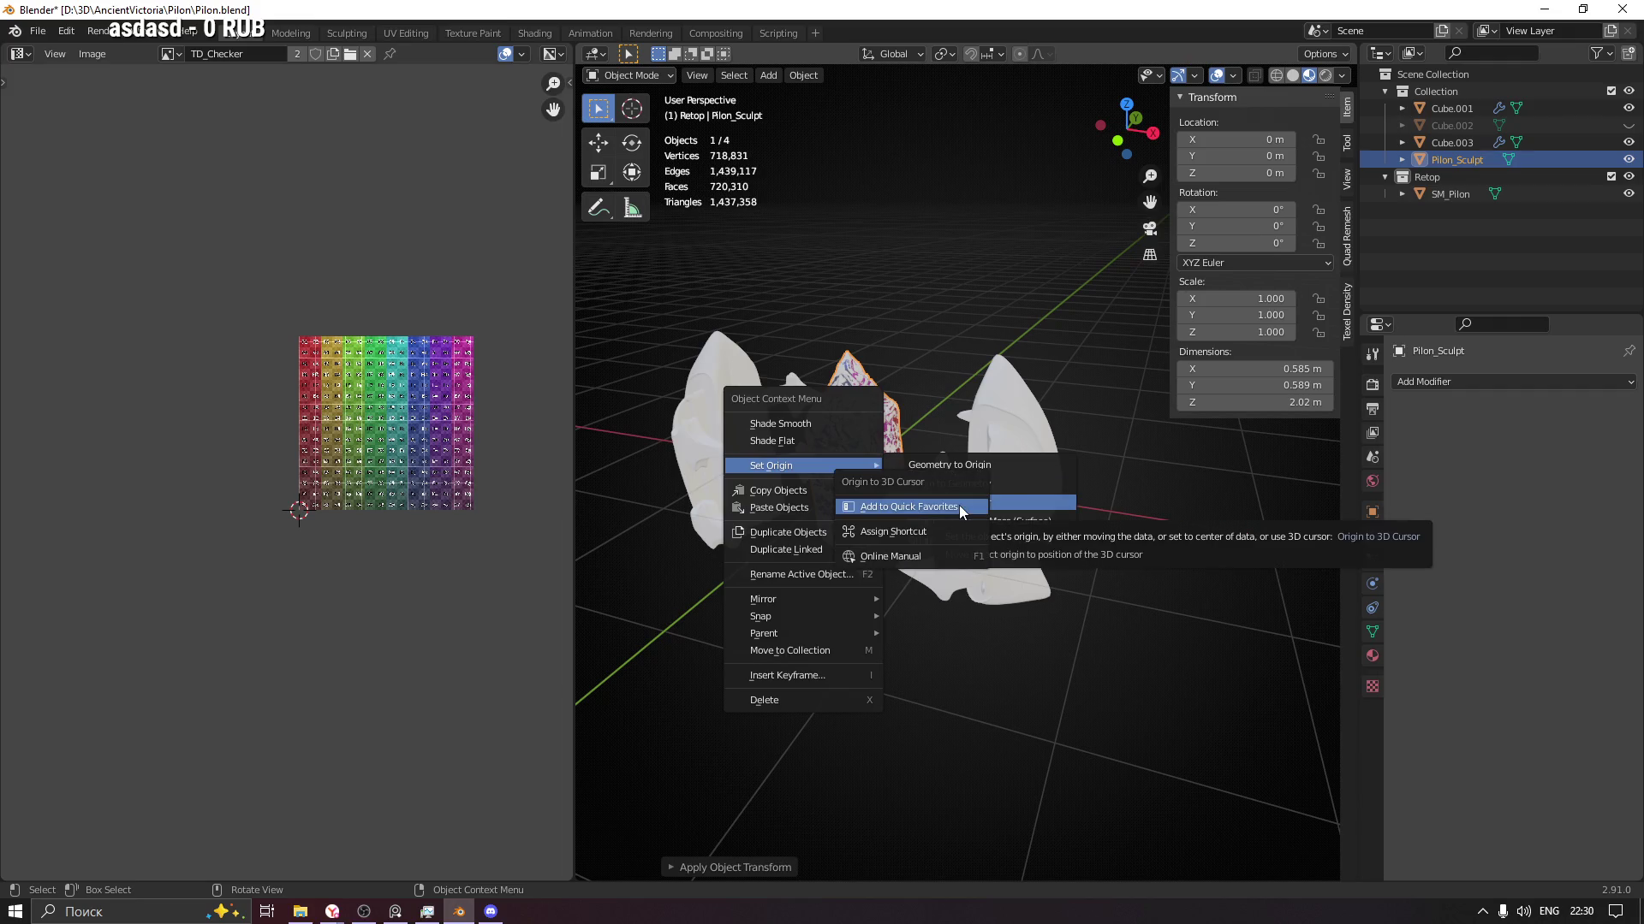
{"action": "right_click", "coordinate": [798, 425]}
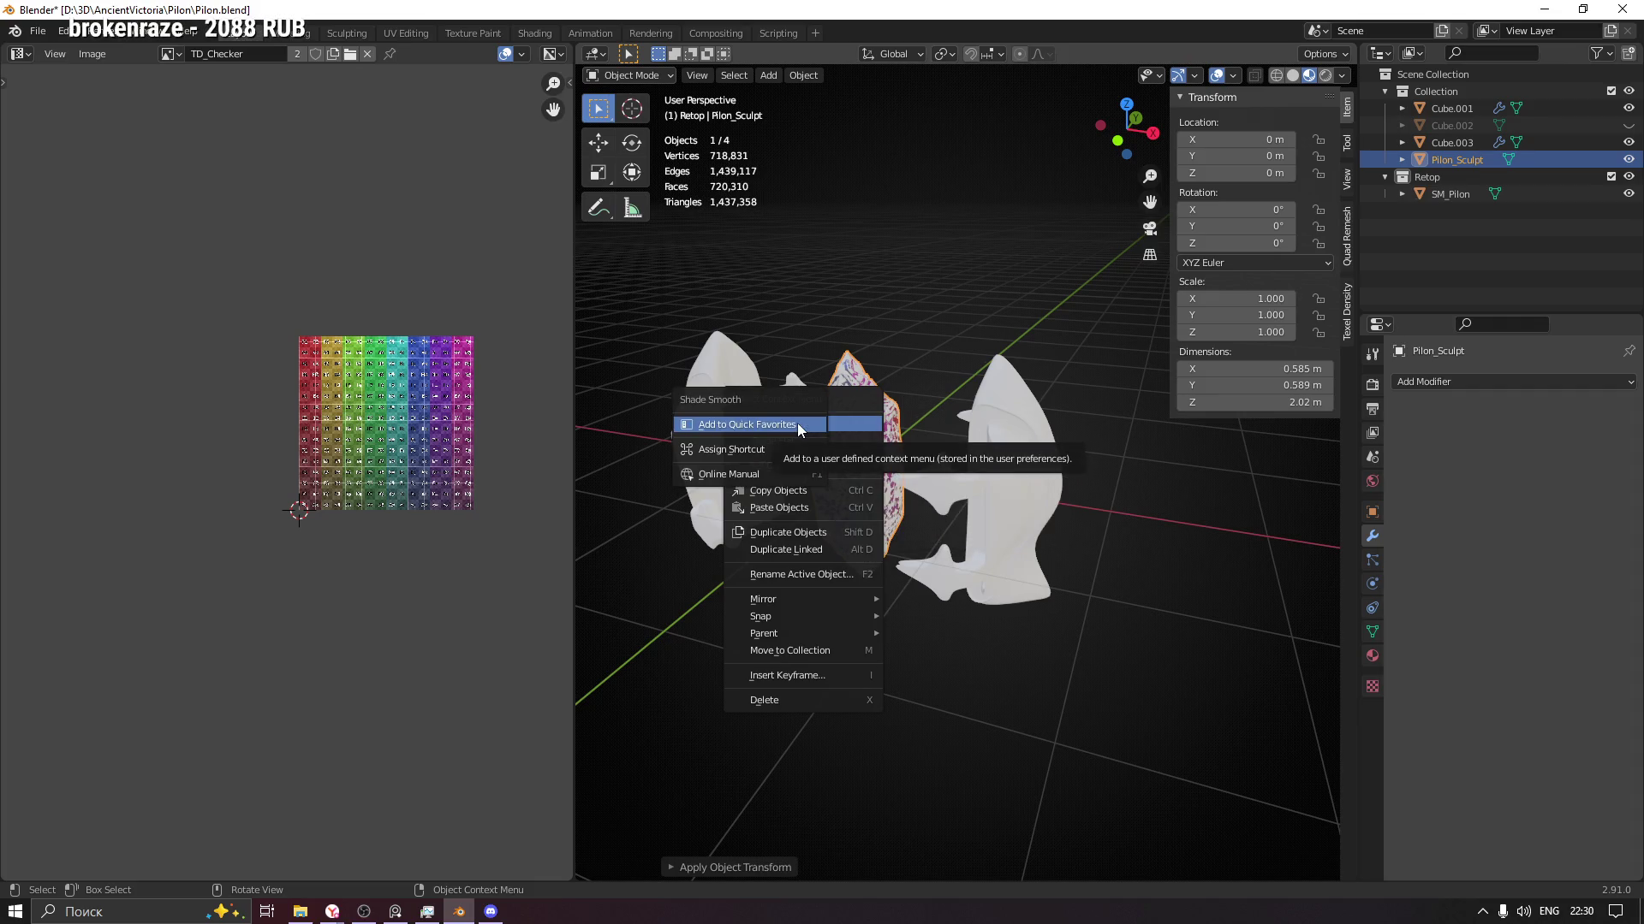
{"action": "left_click", "coordinate": [740, 426]}
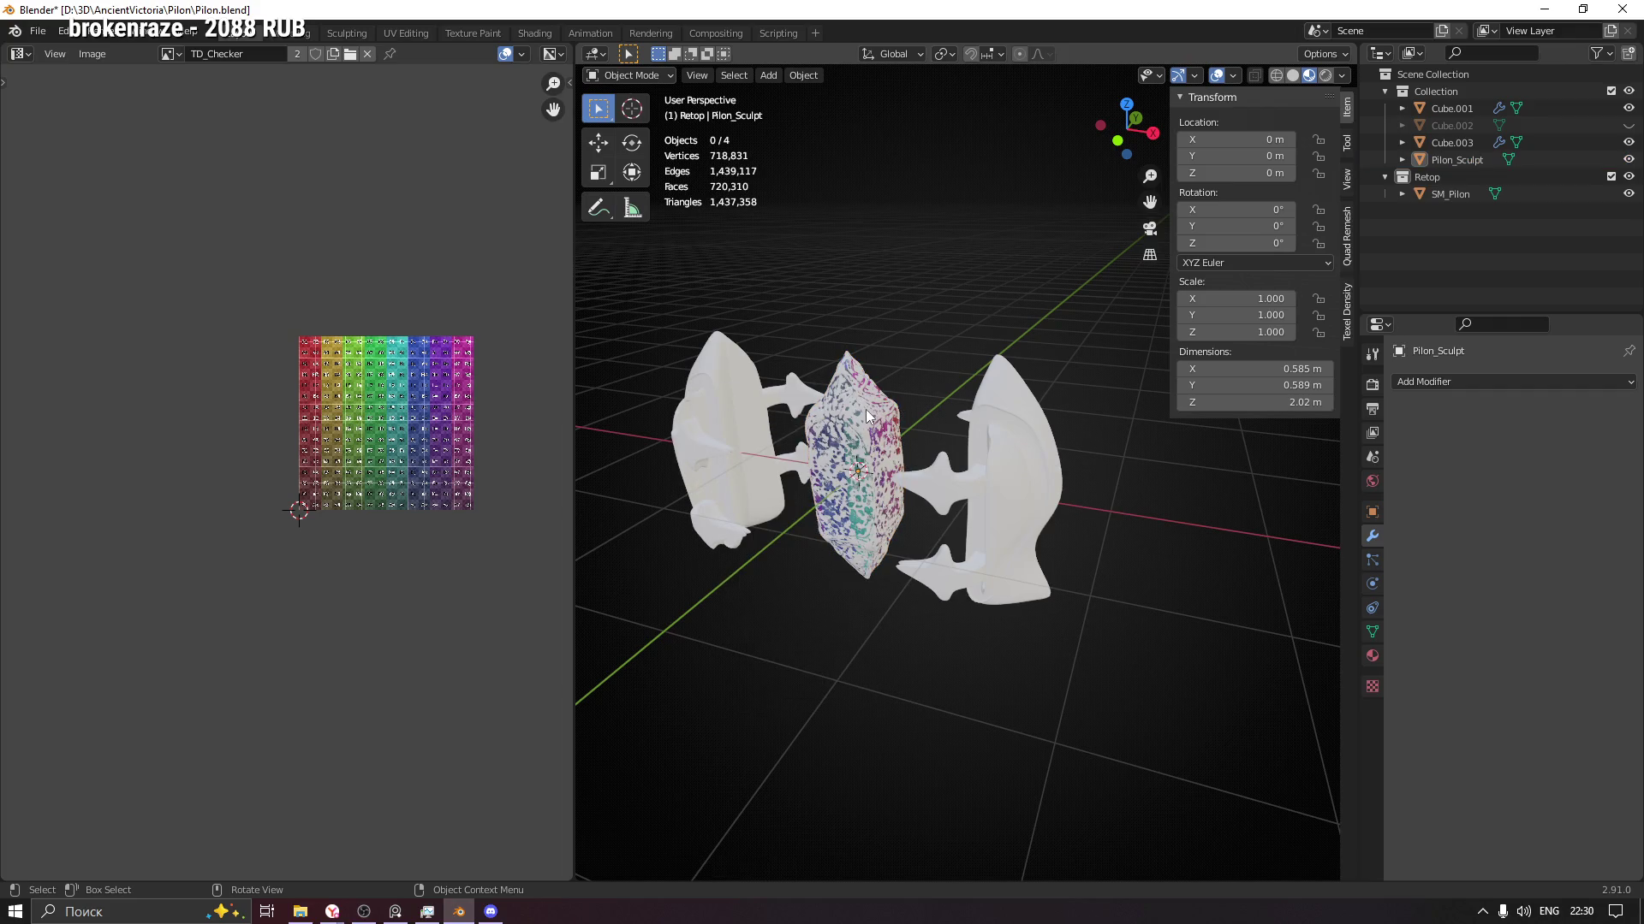
{"action": "key", "text": "q"}
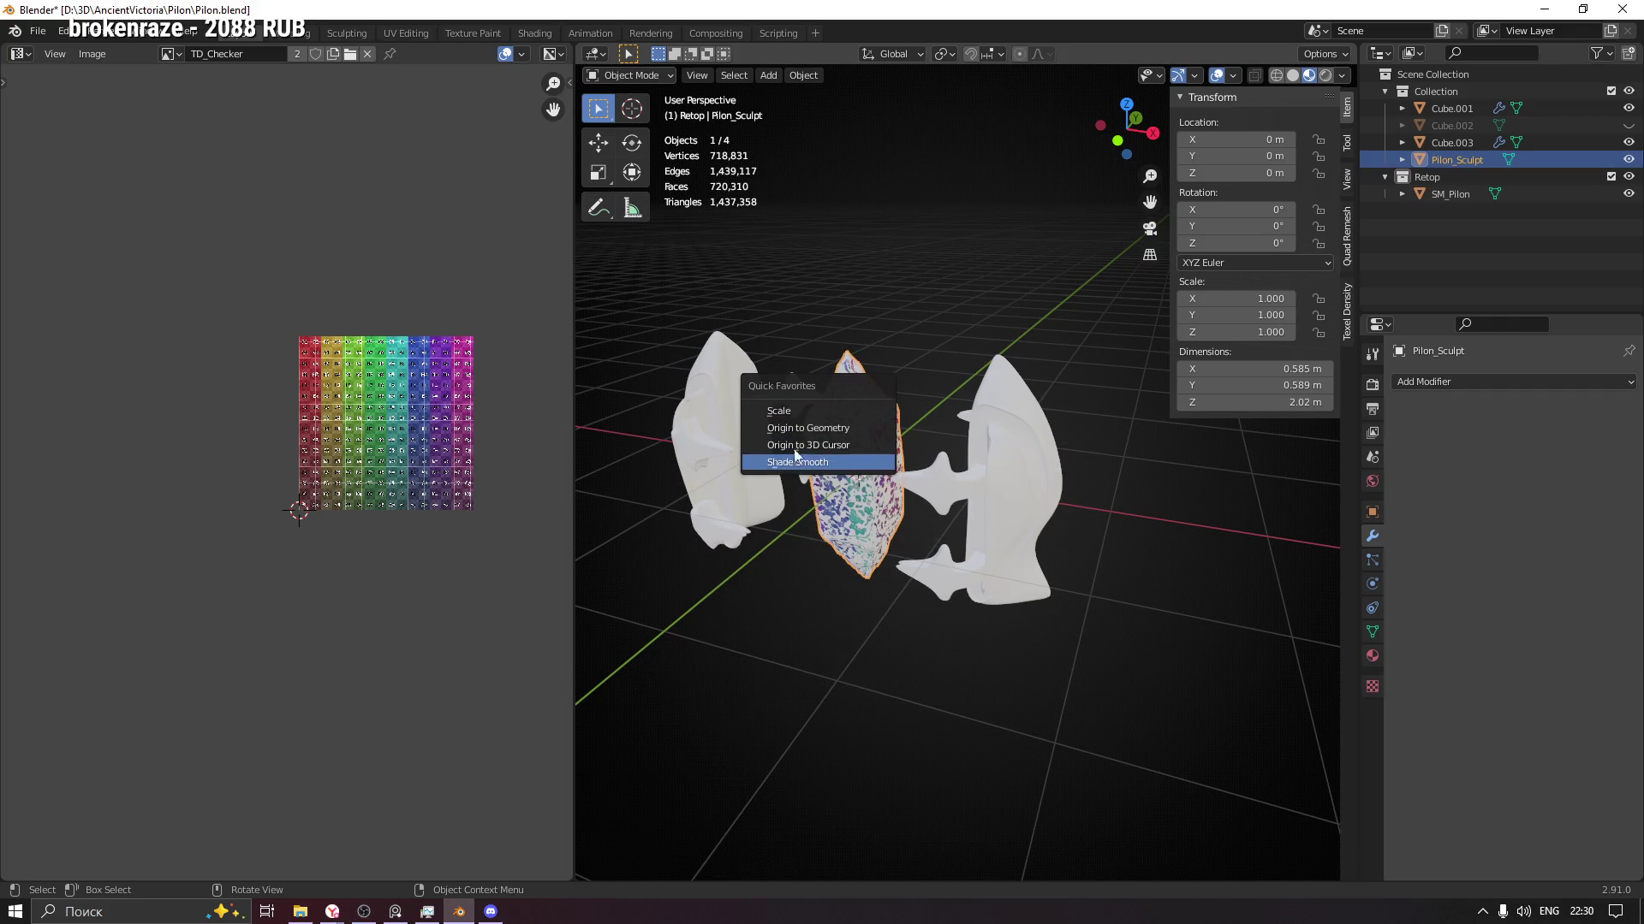
{"action": "left_click", "coordinate": [856, 402]}
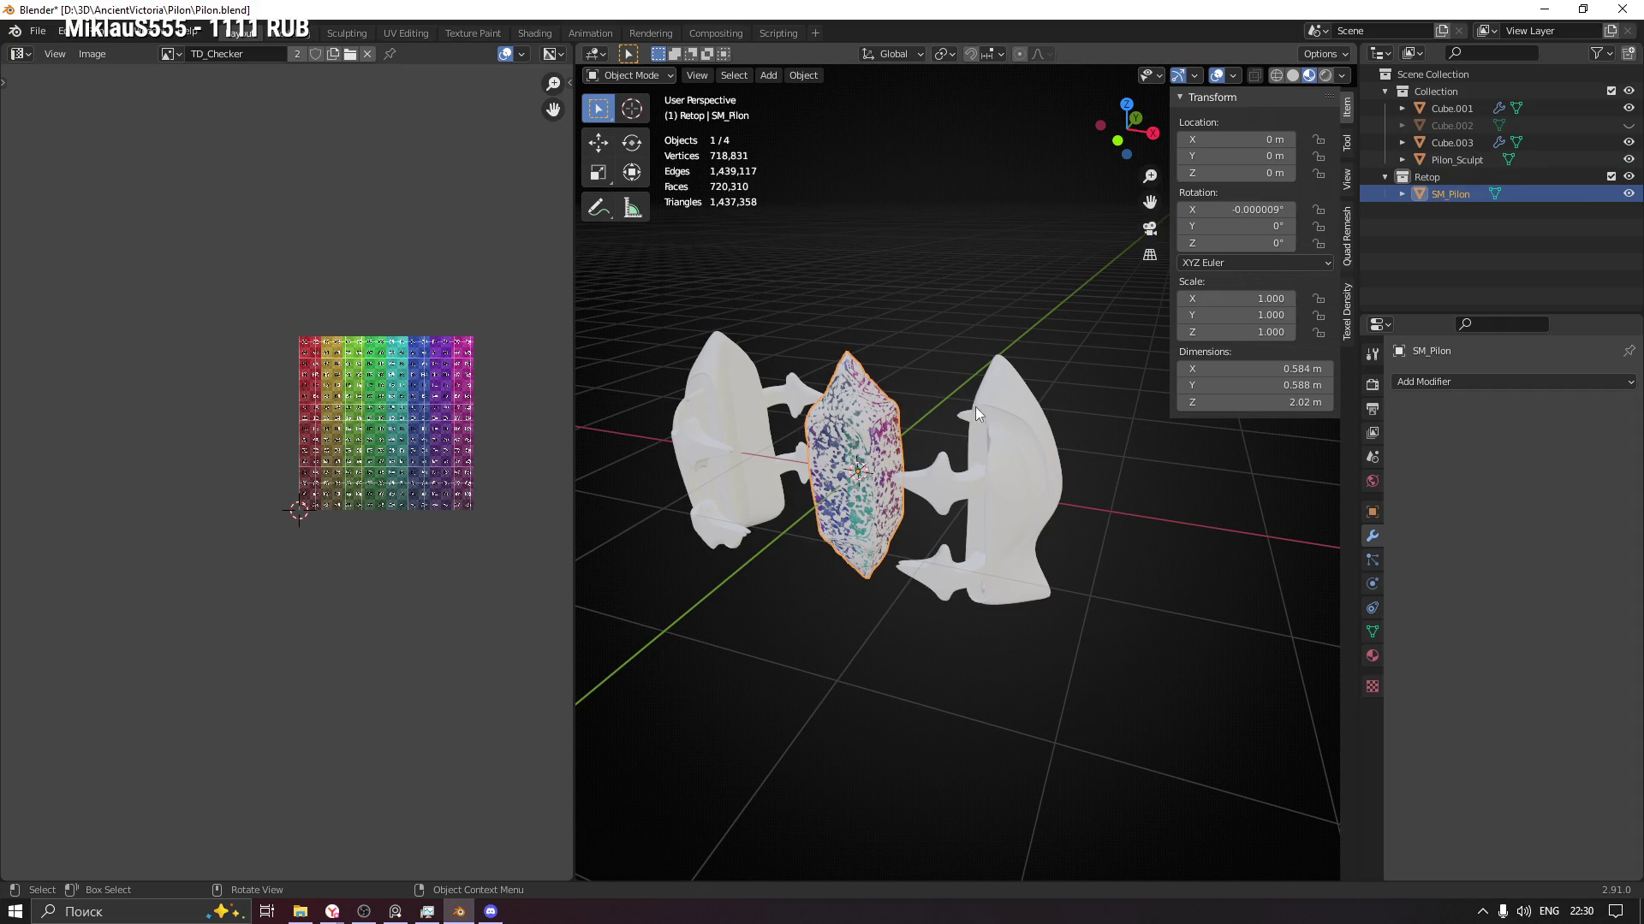
{"action": "left_click_drag", "start_coordinate": [574, 261], "coordinate": [410, 261]}
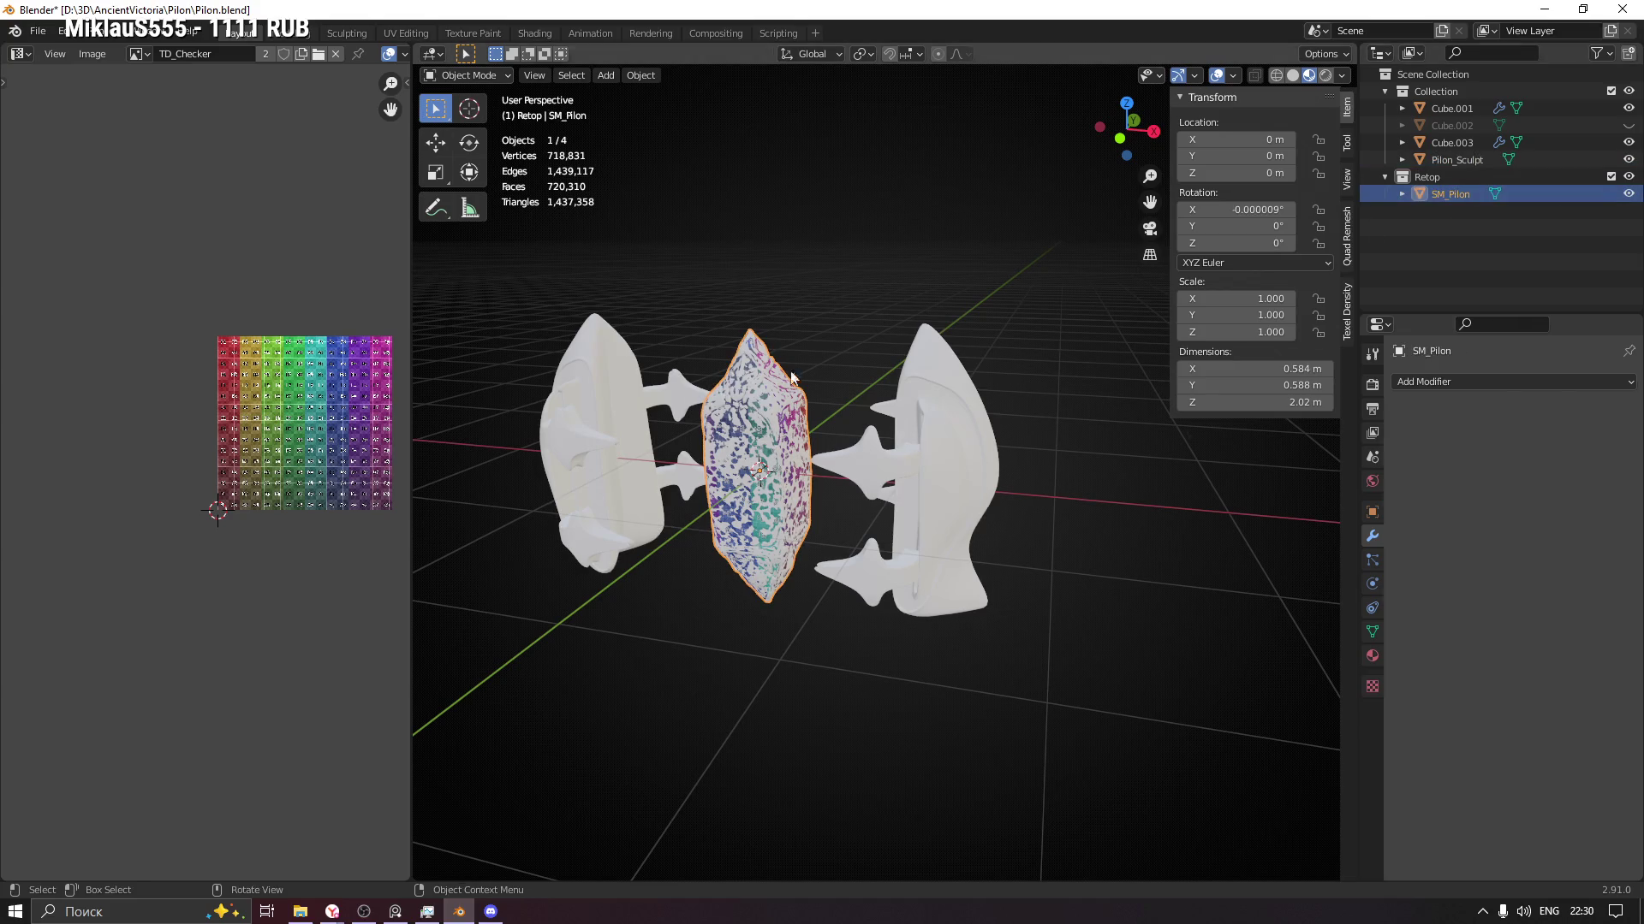
In Edit Mode, set SM_Pilon's texel density to 512 px/m using Set My TD.
{"action": "key", "text": "Tab"}
{"action": "scroll", "coordinate": [745, 446], "scroll_direction": "up", "scroll_amount": 3}
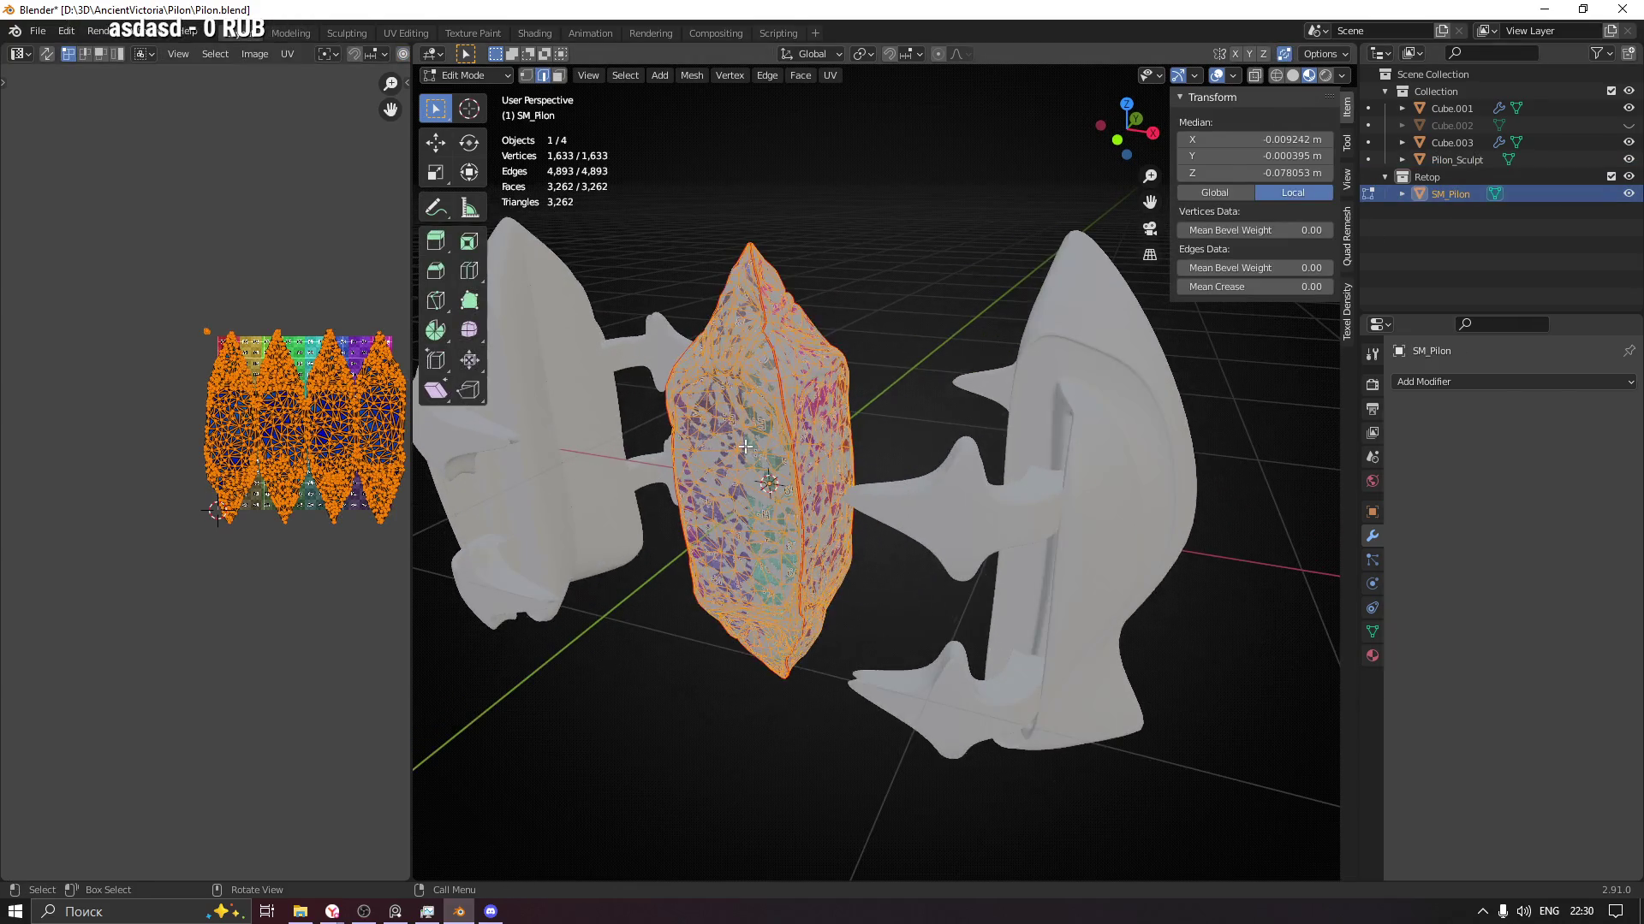
{"action": "left_click", "coordinate": [1347, 326]}
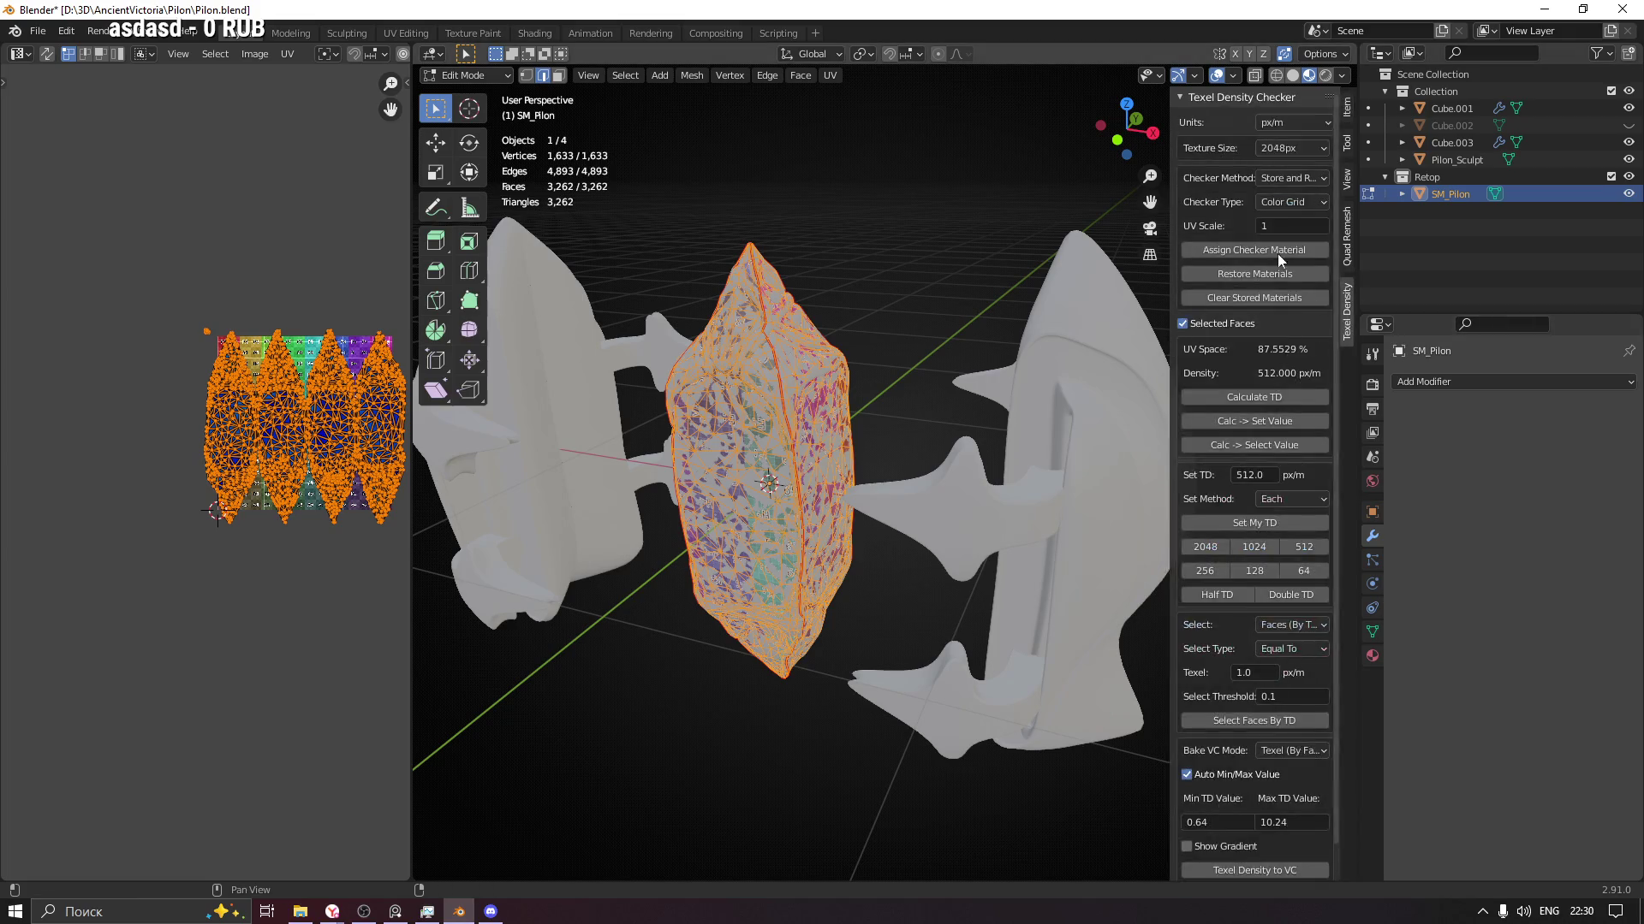
{"action": "left_click", "coordinate": [1254, 548]}
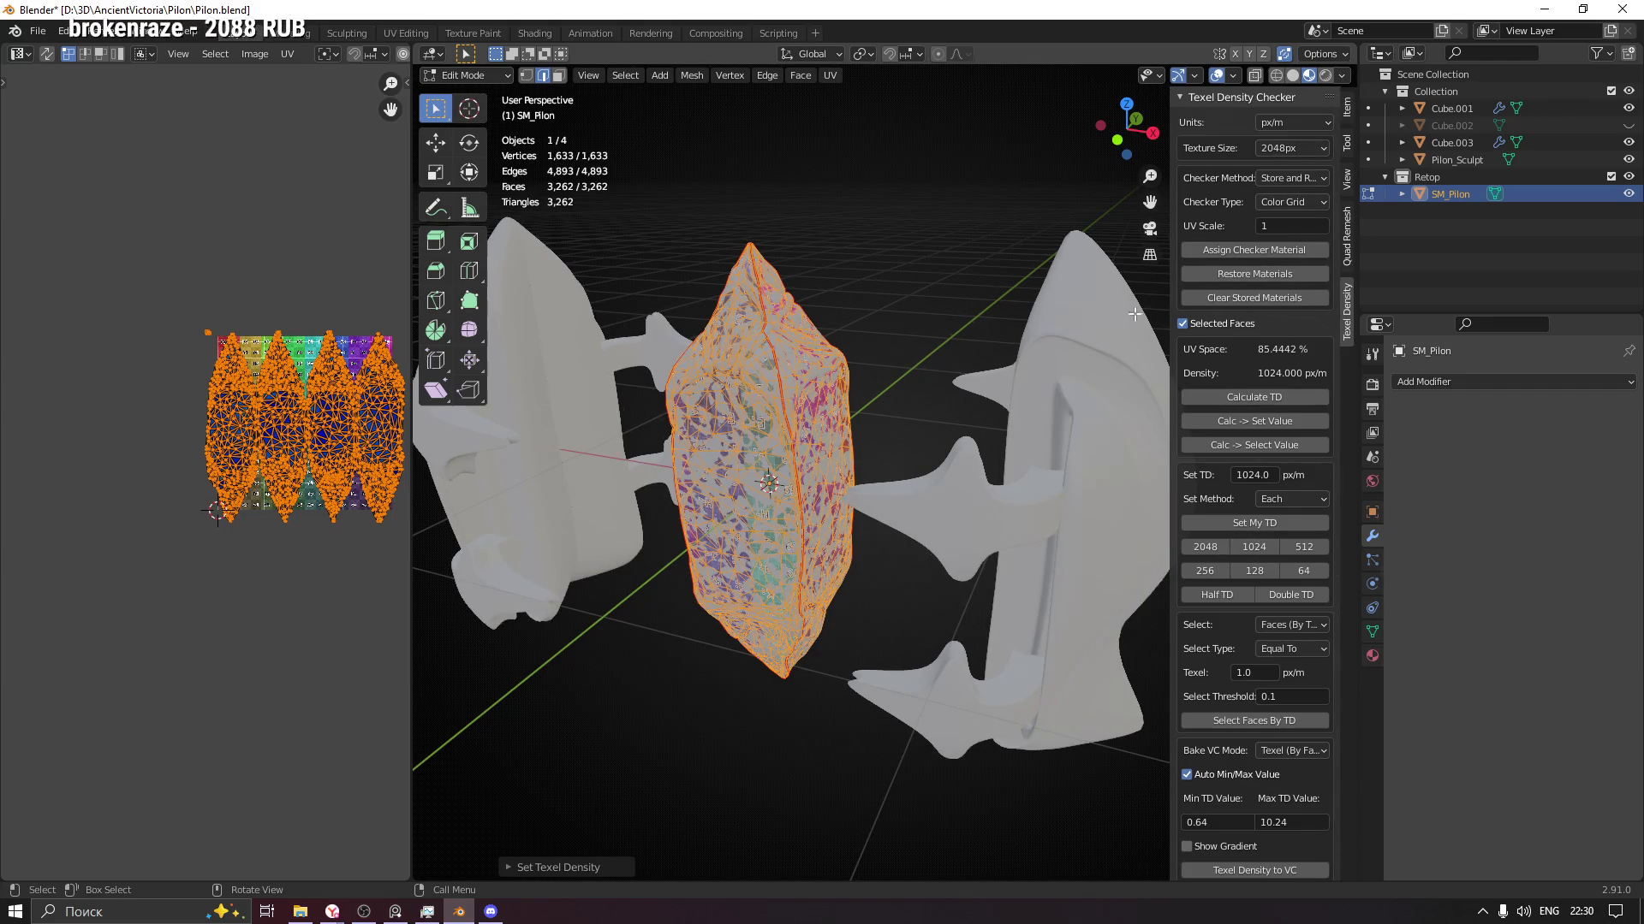
{"action": "left_click", "coordinate": [1301, 550]}
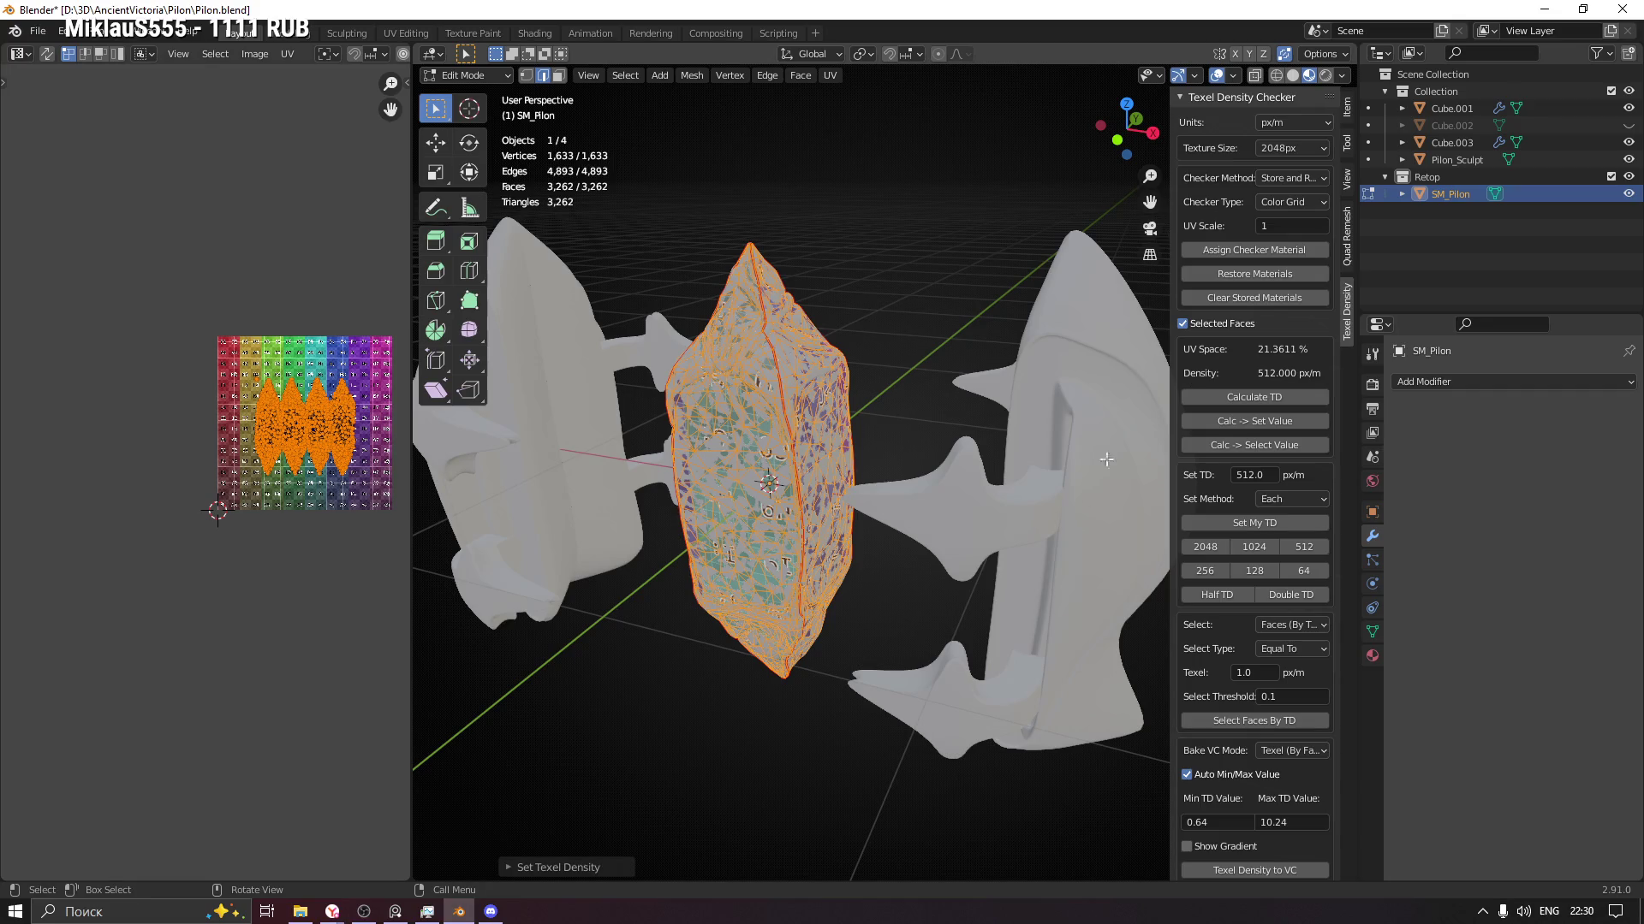
{"action": "middle_click_drag", "start_coordinate": [977, 519], "coordinate": [1025, 307]}
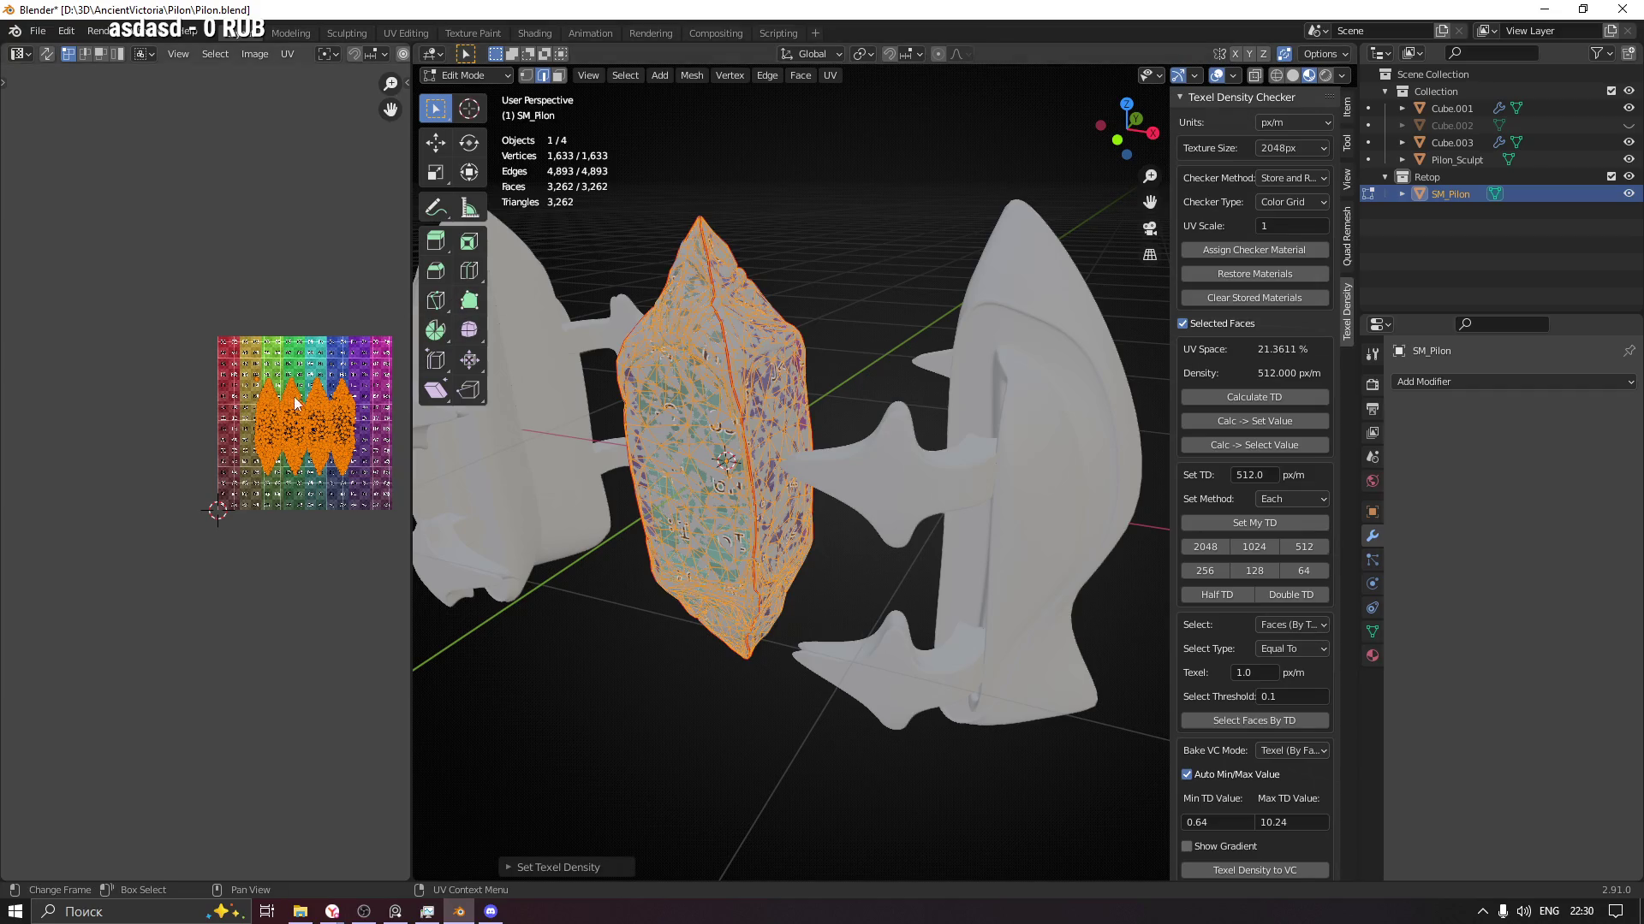
{"action": "middle_click_drag", "start_coordinate": [873, 439], "coordinate": [770, 411], "text": "shift"}
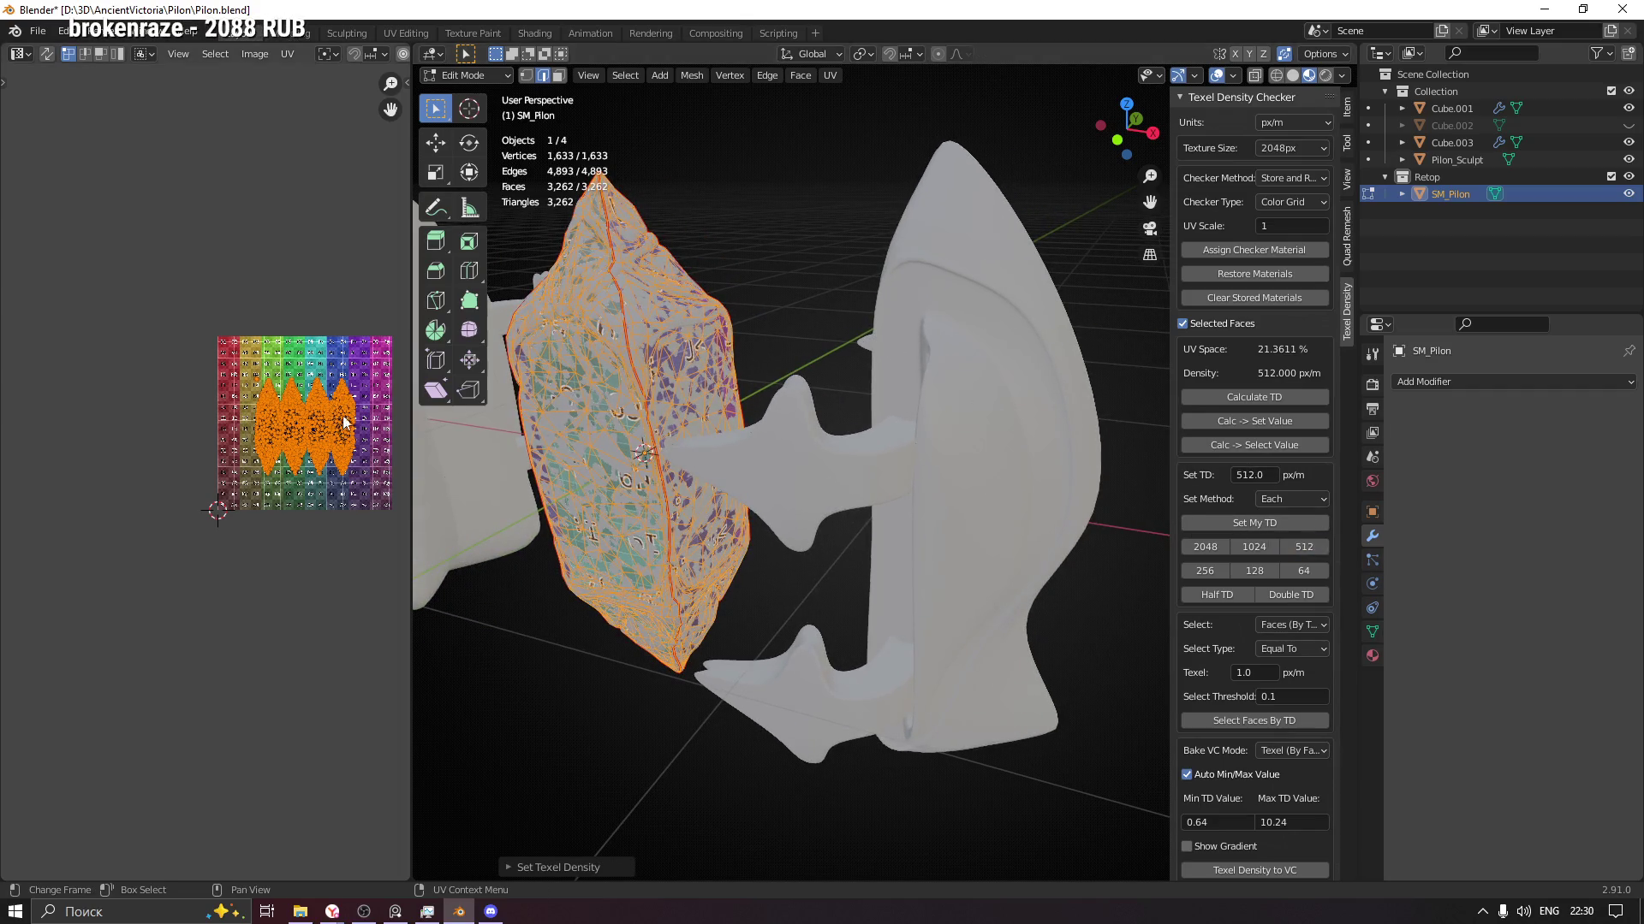
Select the first UV island with L and move it to the left of the checker.
{"action": "scroll", "coordinate": [296, 418], "scroll_direction": "up", "scroll_amount": 4}
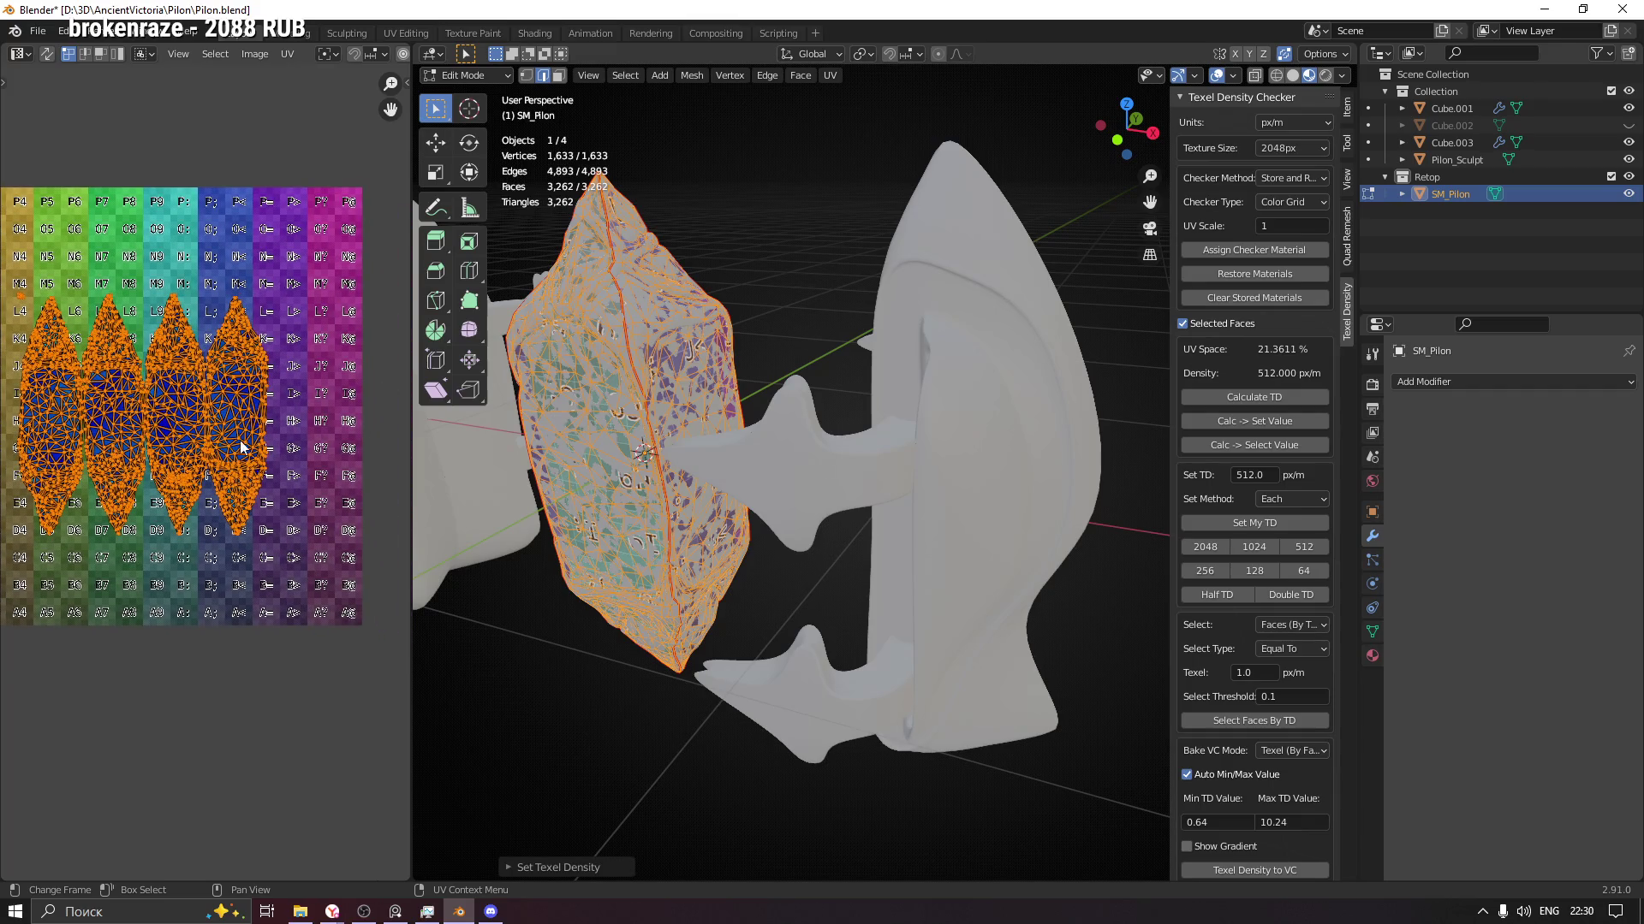
{"action": "scroll", "coordinate": [240, 440], "scroll_direction": "up", "scroll_amount": 4}
{"action": "scroll", "coordinate": [205, 435], "scroll_direction": "down", "scroll_amount": 5}
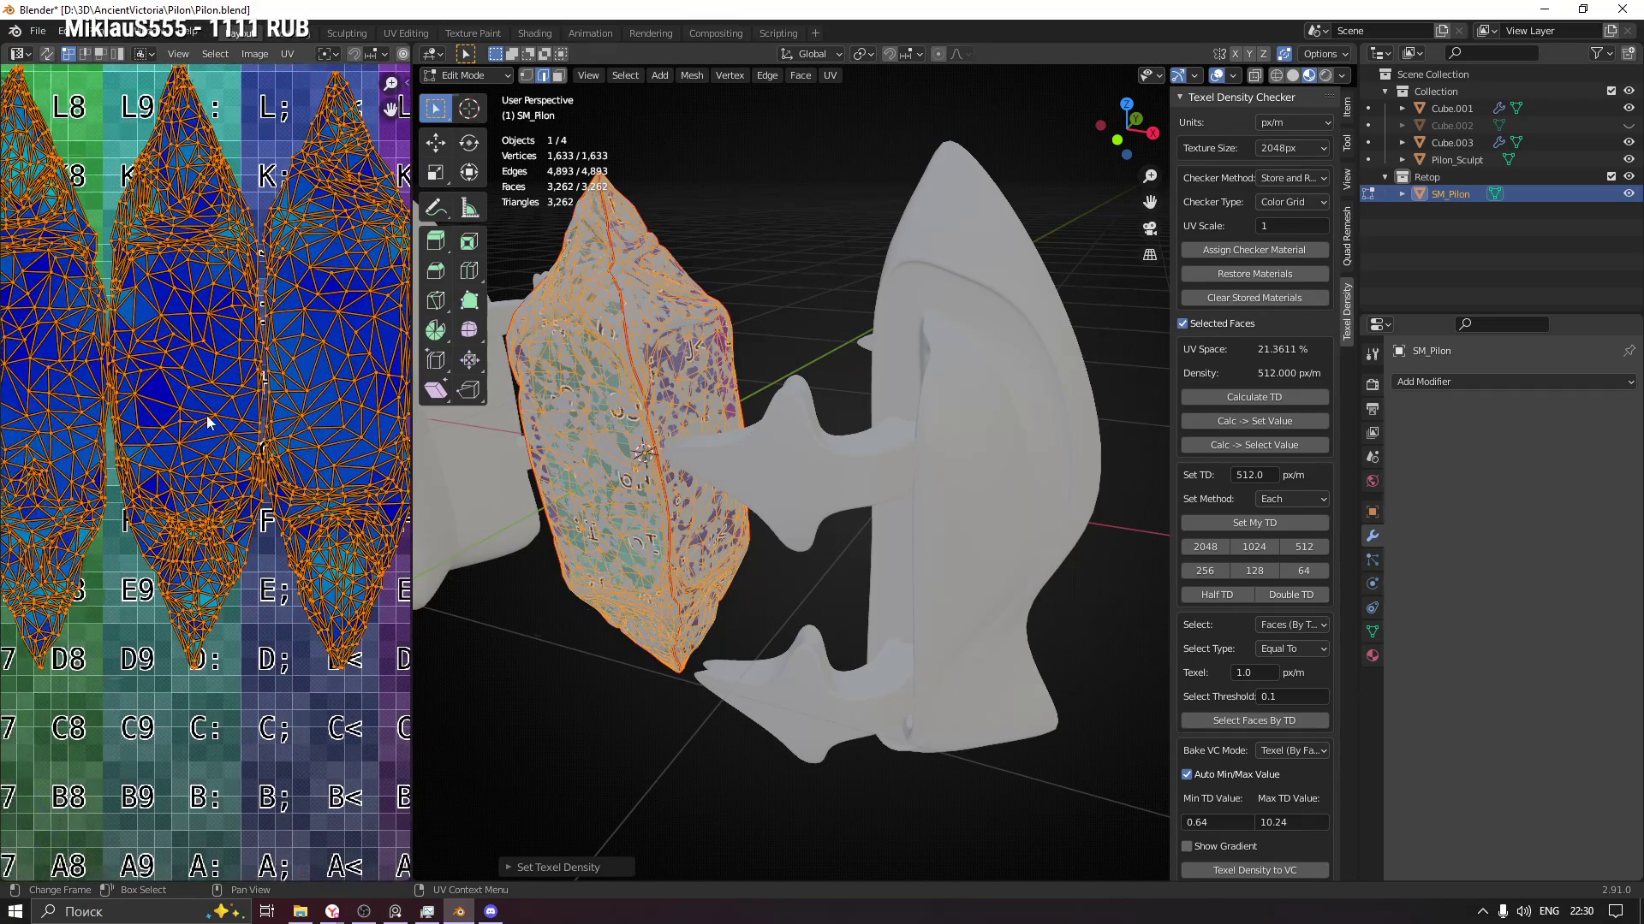
{"action": "middle_click_drag", "start_coordinate": [147, 430], "coordinate": [285, 413]}
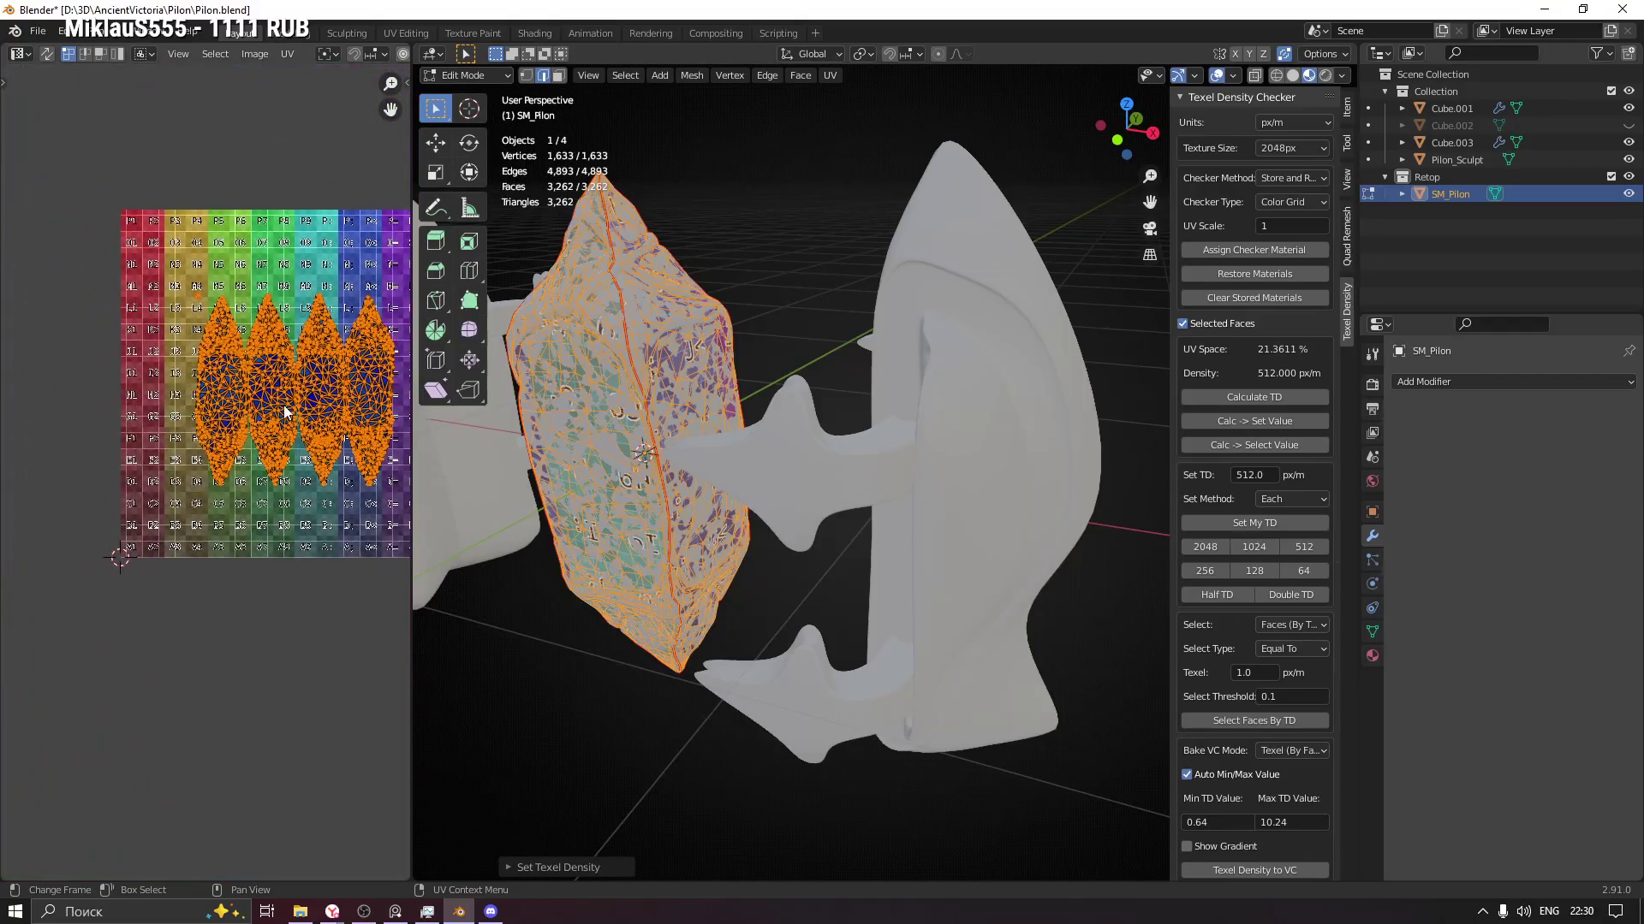
{"action": "left_click", "coordinate": [206, 392]}
{"action": "key", "text": "l"}
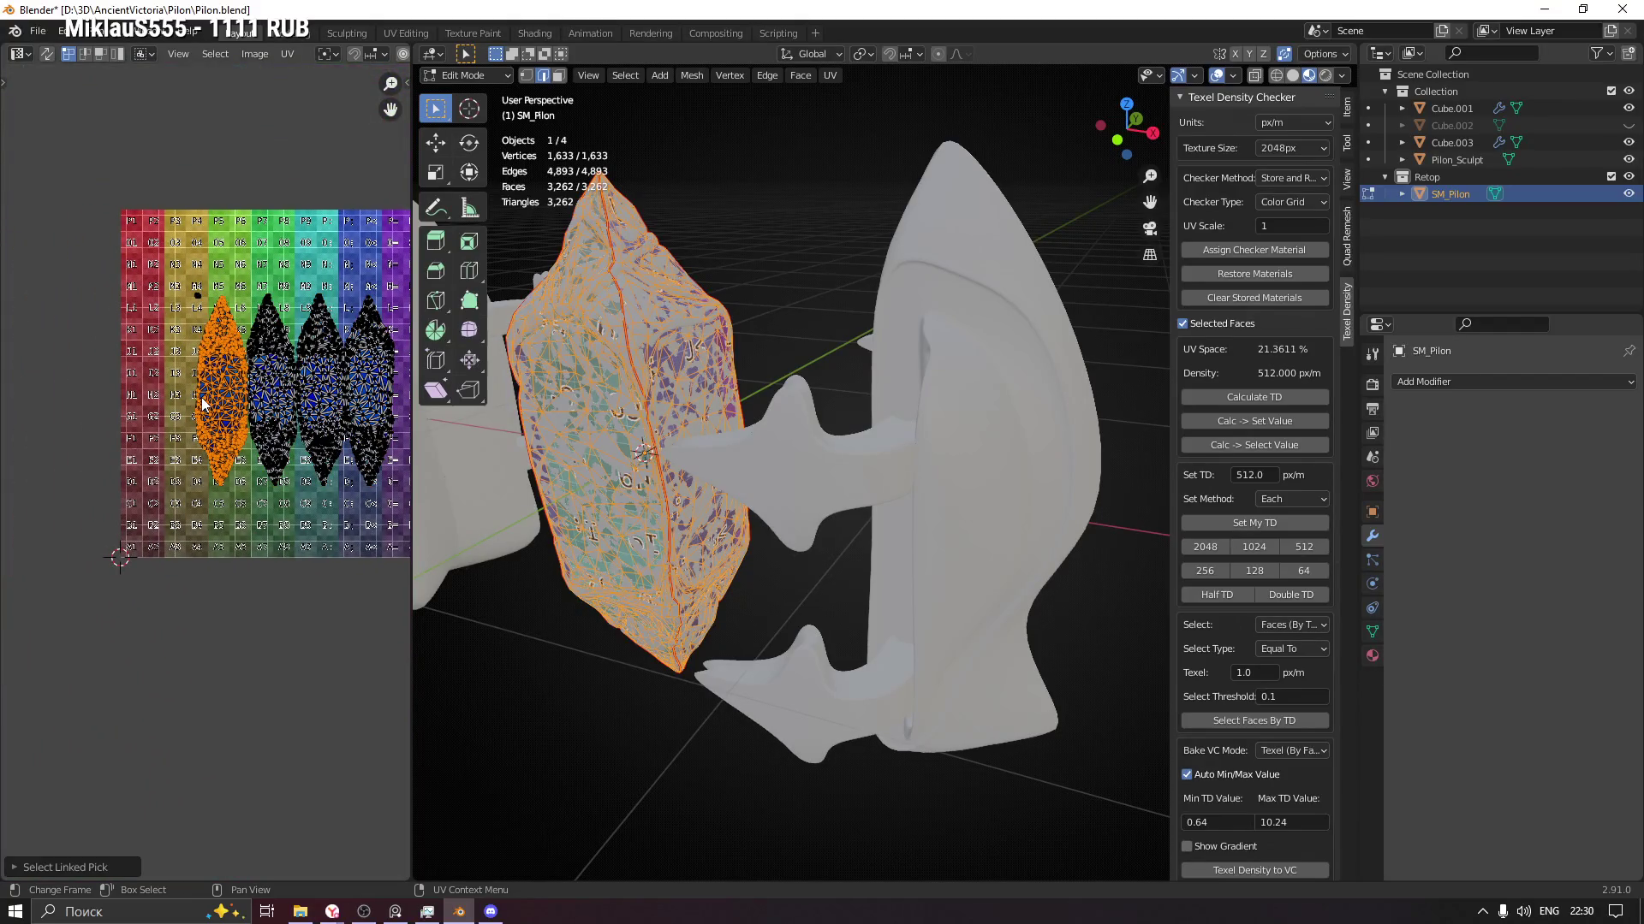
{"action": "scroll", "coordinate": [202, 404], "scroll_direction": "up", "scroll_amount": 4}
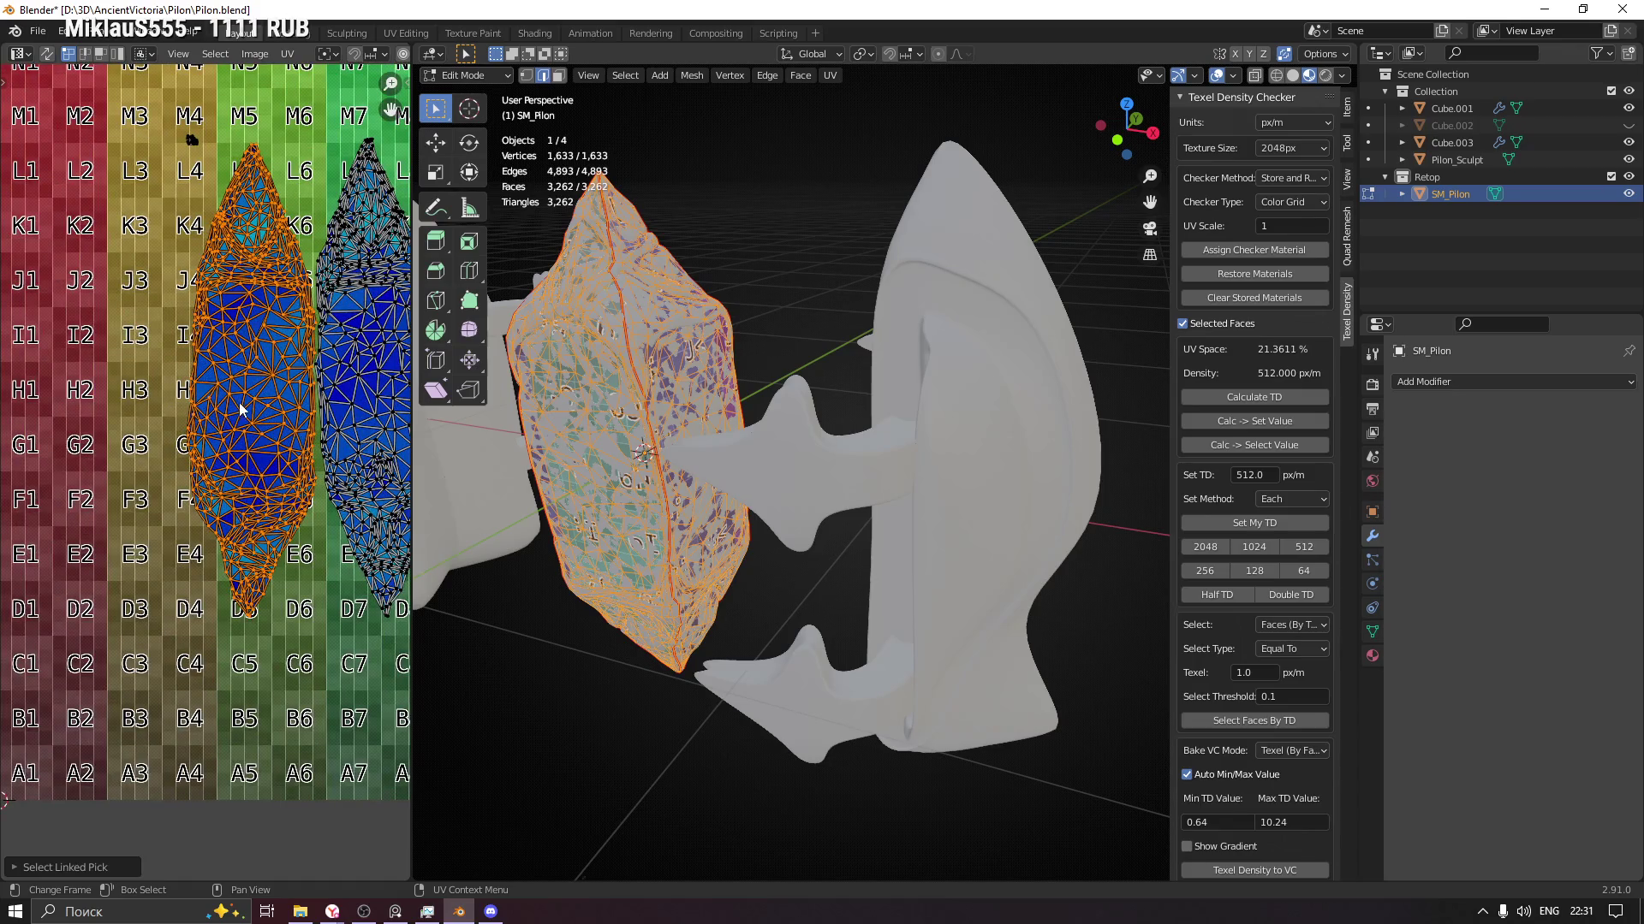
{"action": "key", "text": "g"}
{"action": "left_click", "coordinate": [92, 563]}
{"action": "mouse_move", "coordinate": [92, 564]}
{"action": "middle_mouse_down"}
{"action": "mouse_move", "coordinate": [313, 478]}
{"action": "mouse_move", "coordinate": [236, 459]}
{"action": "middle_mouse_up"}
{"action": "key", "text": "g"}
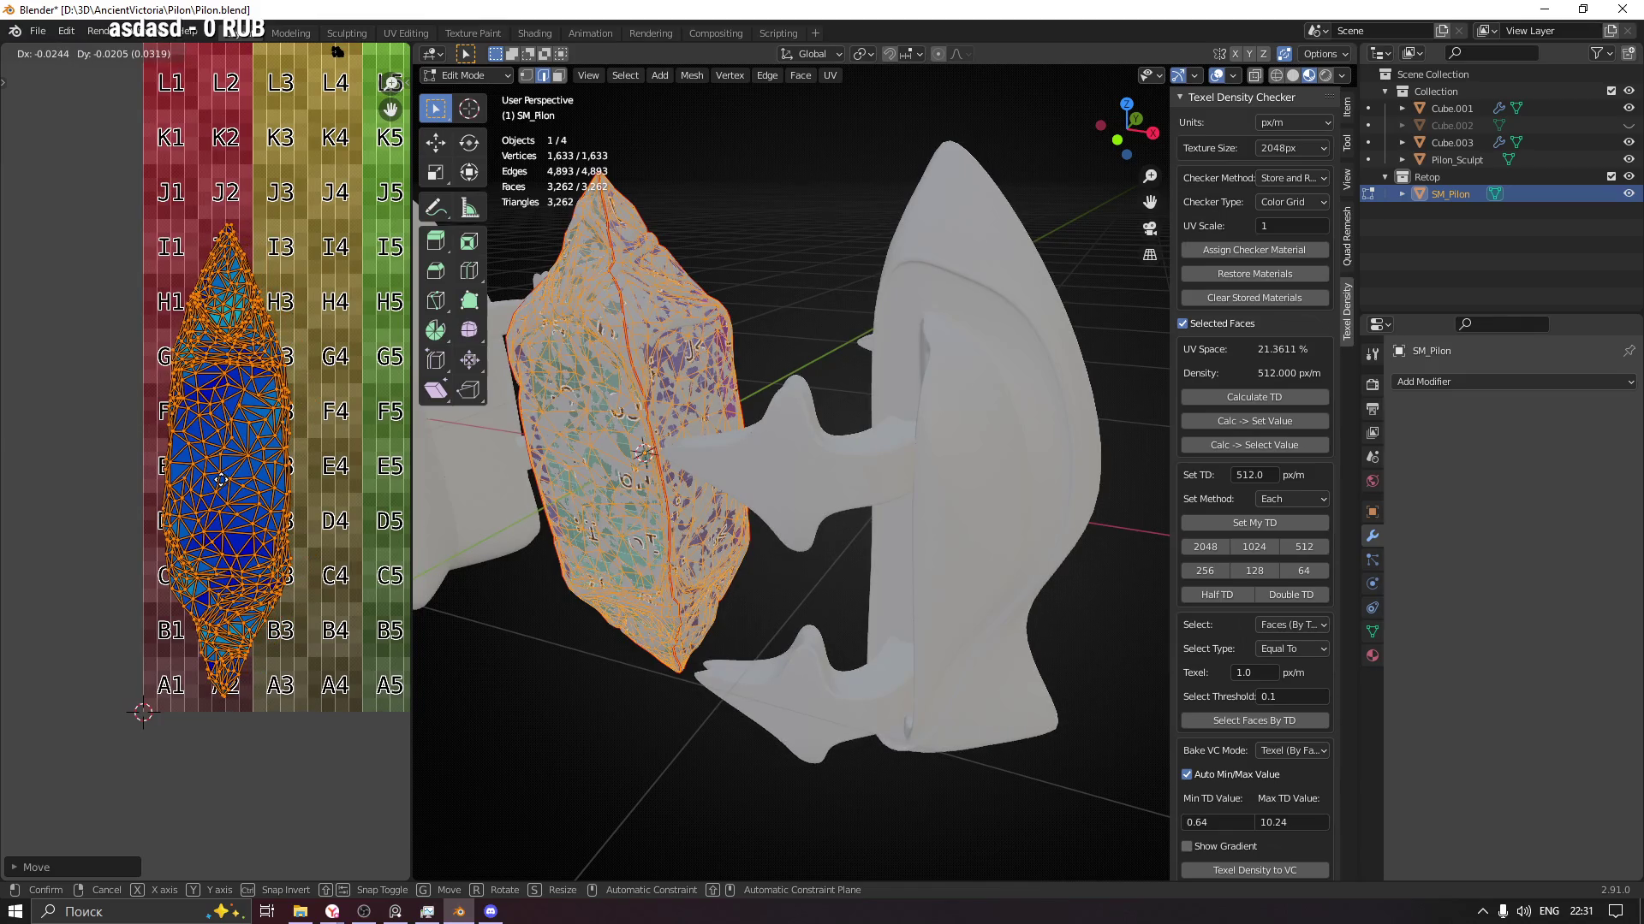
{"action": "left_click", "coordinate": [221, 480]}
Select the second UV island and place it beside the first.
{"action": "middle_click_drag", "start_coordinate": [376, 282], "coordinate": [143, 328]}
{"action": "left_click", "coordinate": [287, 332]}
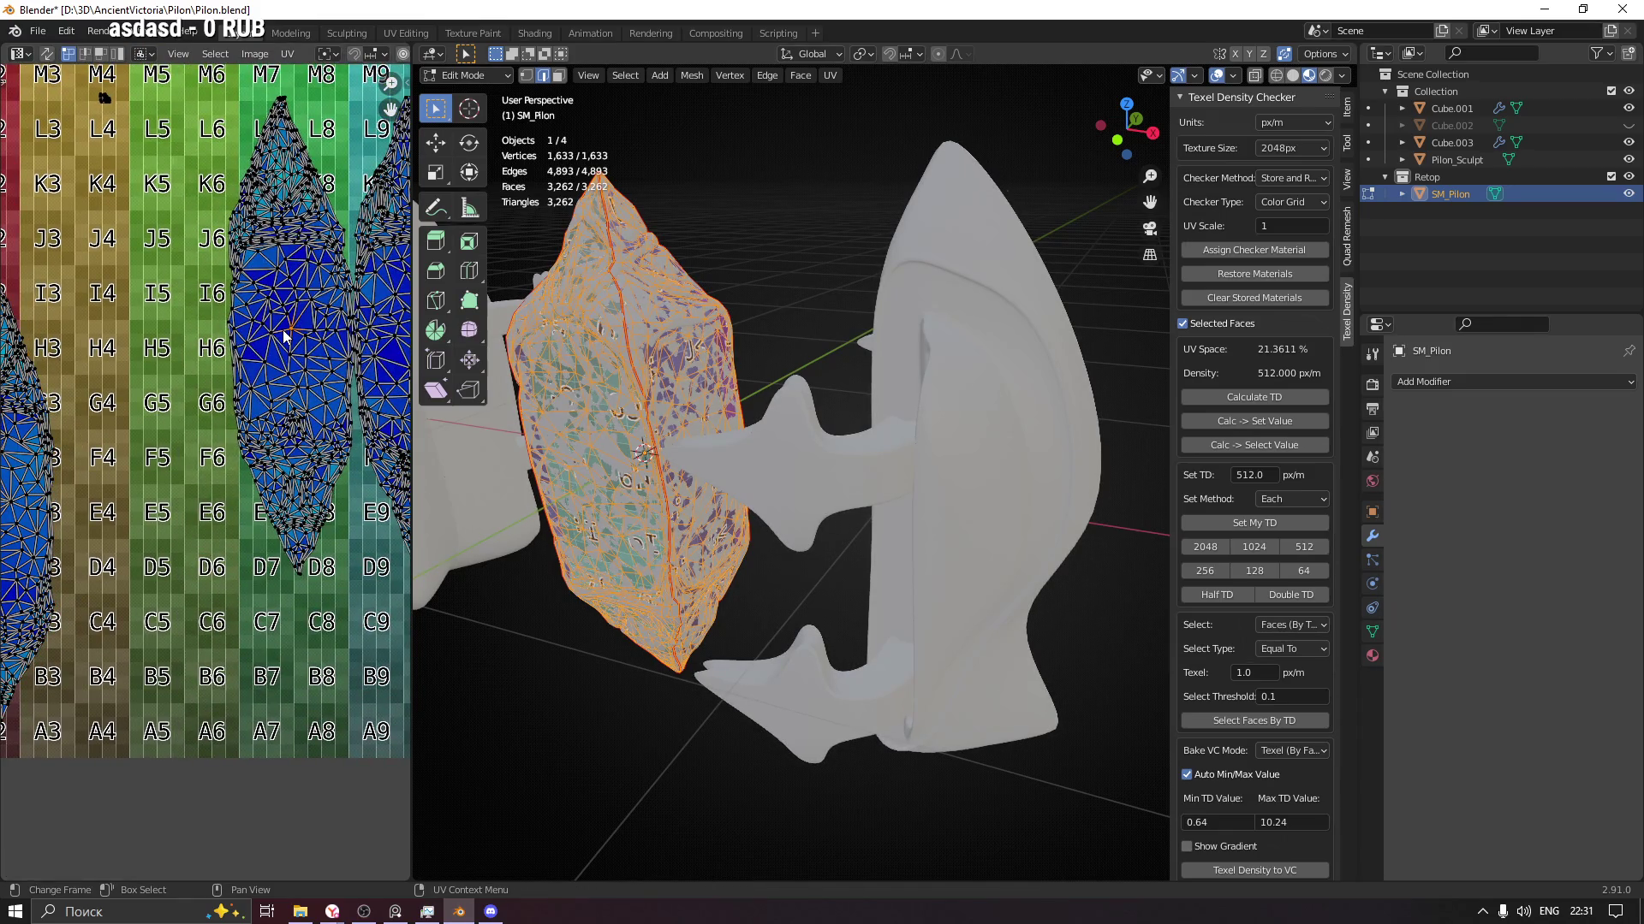
{"action": "key", "text": "l"}
{"action": "key", "text": "g"}
{"action": "left_click", "coordinate": [177, 500]}
{"action": "middle_click_drag", "start_coordinate": [177, 500], "coordinate": [280, 452]}
{"action": "key", "text": "g"}
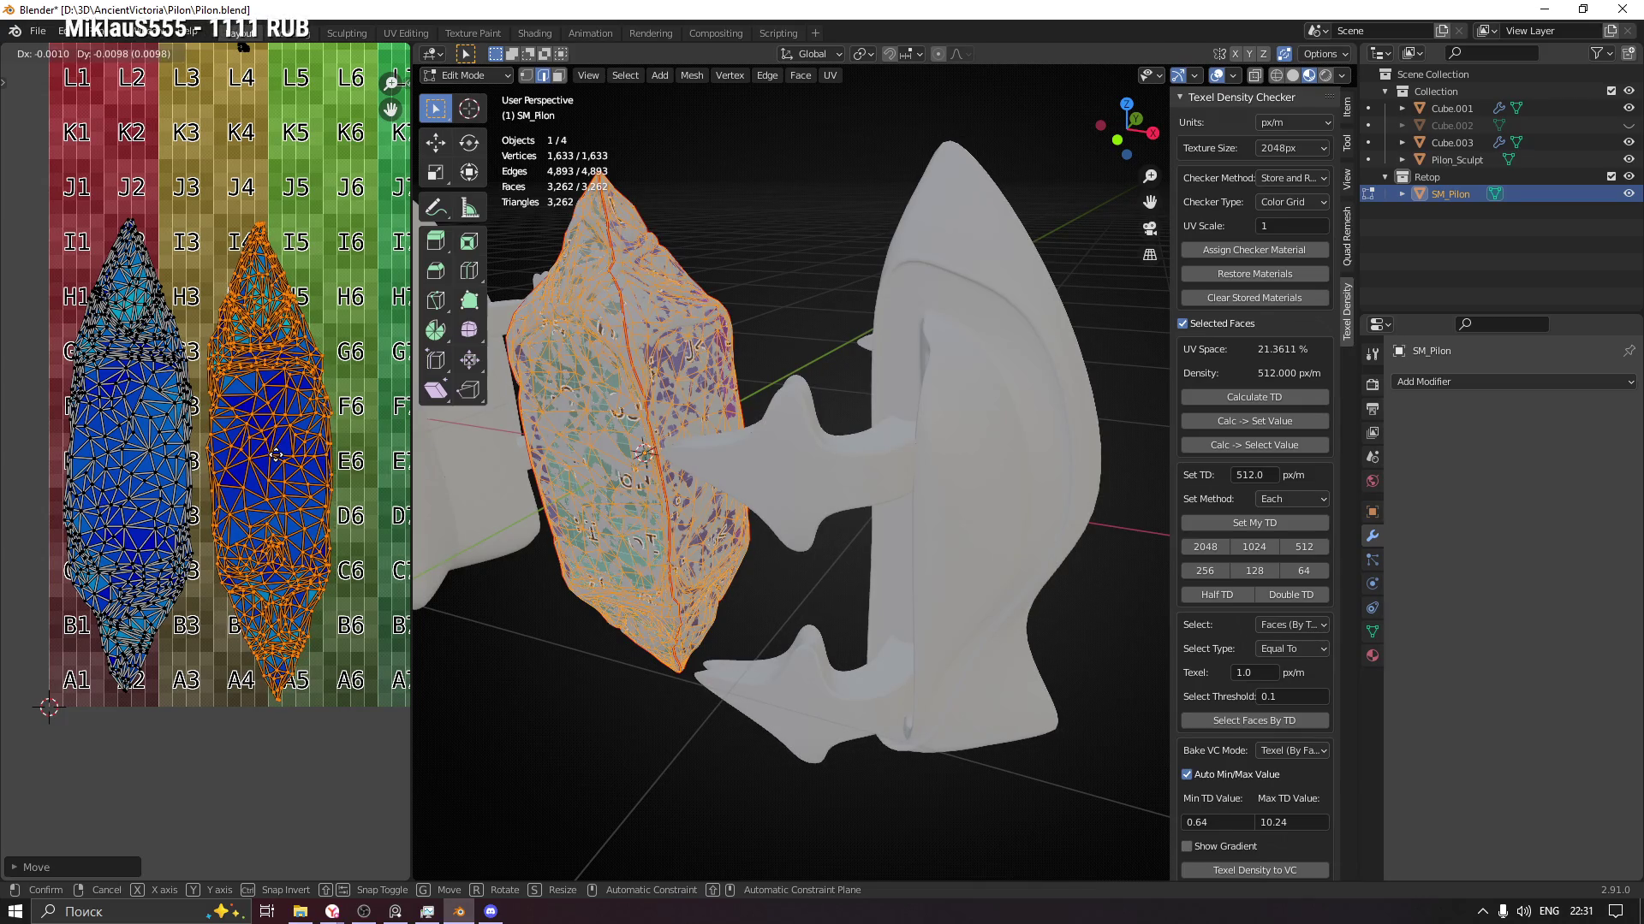
{"action": "left_click", "coordinate": [276, 453]}
Place the third and fourth UV islands next to the others.
{"action": "mouse_move", "coordinate": [393, 343]}
{"action": "middle_mouse_down"}
{"action": "mouse_move", "coordinate": [83, 385]}
{"action": "mouse_move", "coordinate": [253, 357]}
{"action": "middle_mouse_up"}
{"action": "key", "text": "l"}
{"action": "key", "text": "g"}
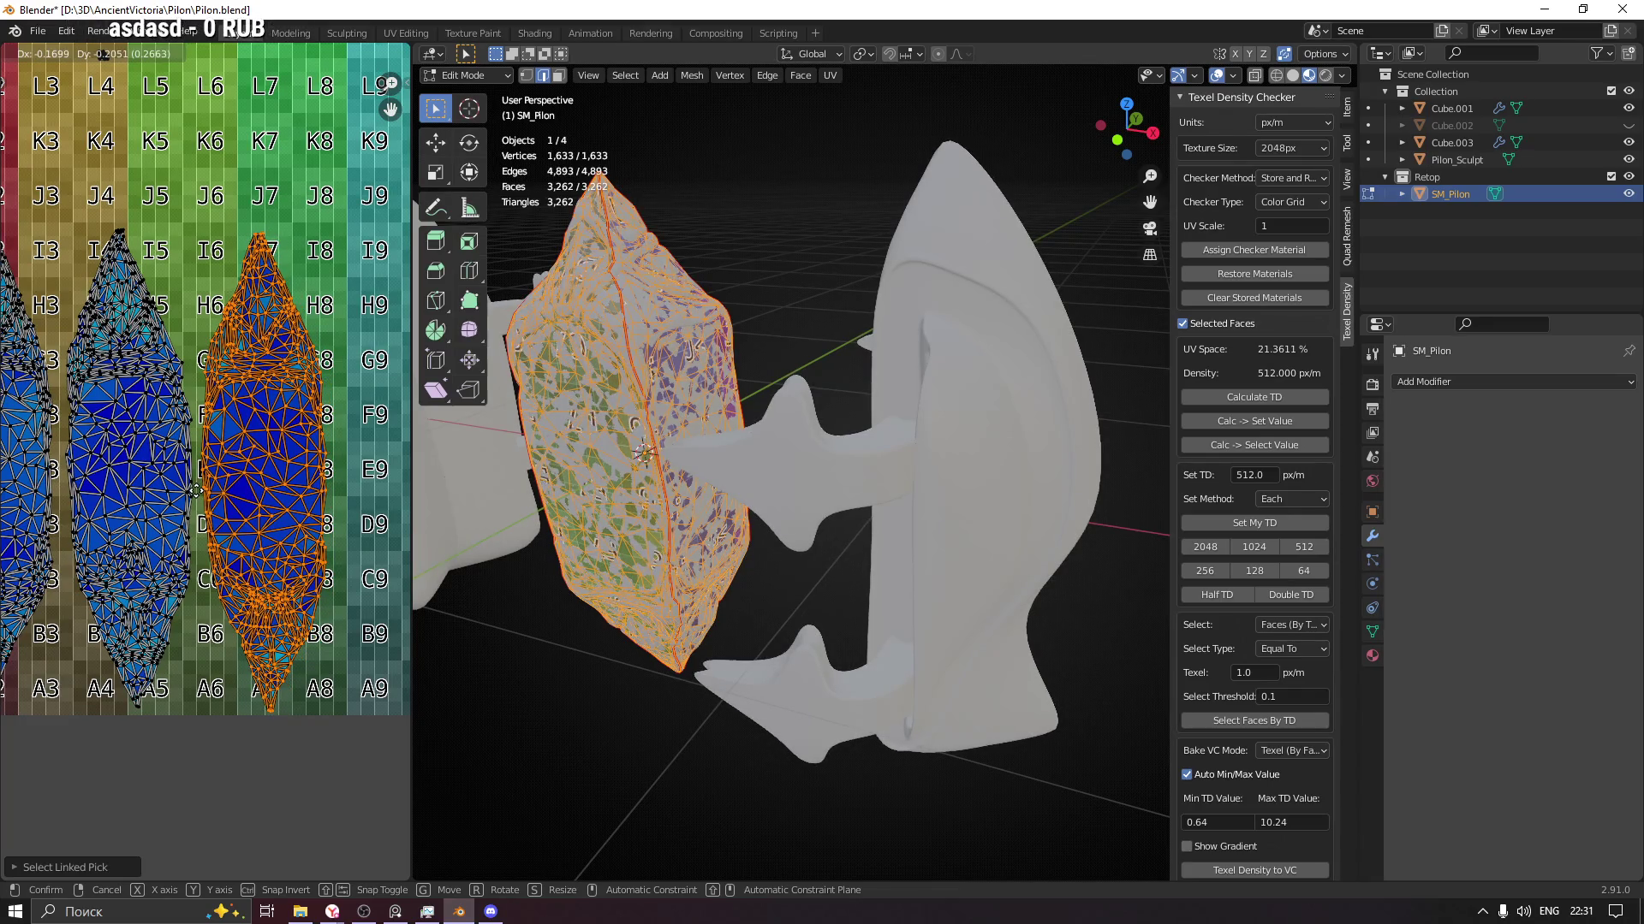
{"action": "left_click", "coordinate": [197, 496]}
{"action": "middle_click_drag", "start_coordinate": [394, 317], "coordinate": [242, 321]}
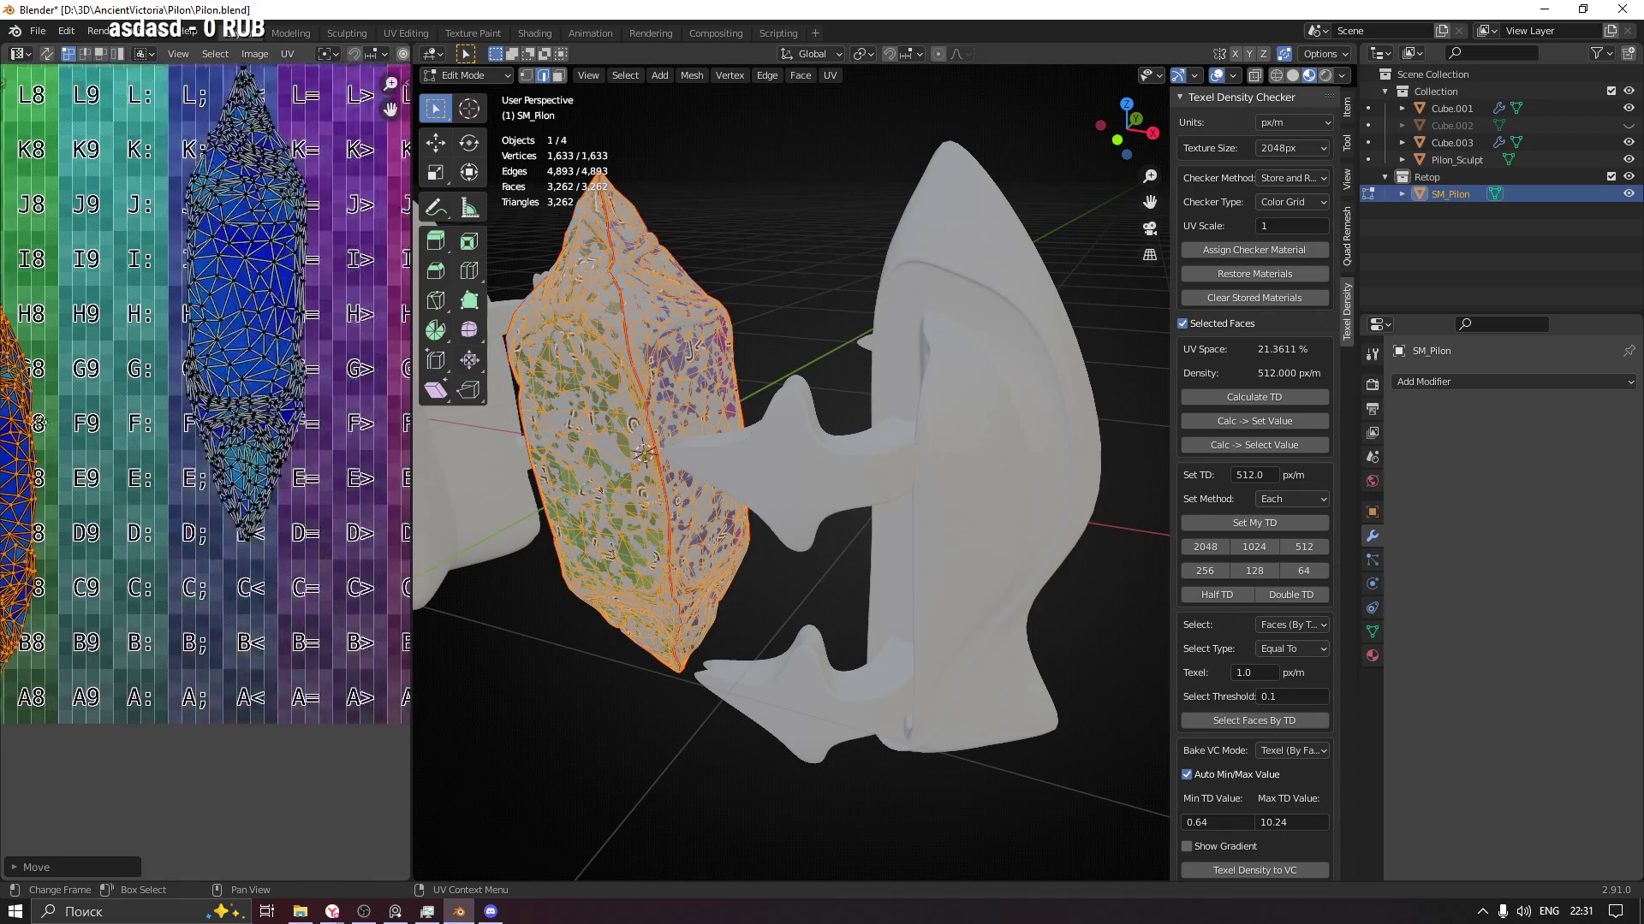
{"action": "key", "text": "l"}
{"action": "key", "text": "g"}
{"action": "left_click", "coordinate": [80, 446]}
{"action": "middle_click_drag", "start_coordinate": [80, 446], "coordinate": [259, 391]}
{"action": "key", "text": "g"}
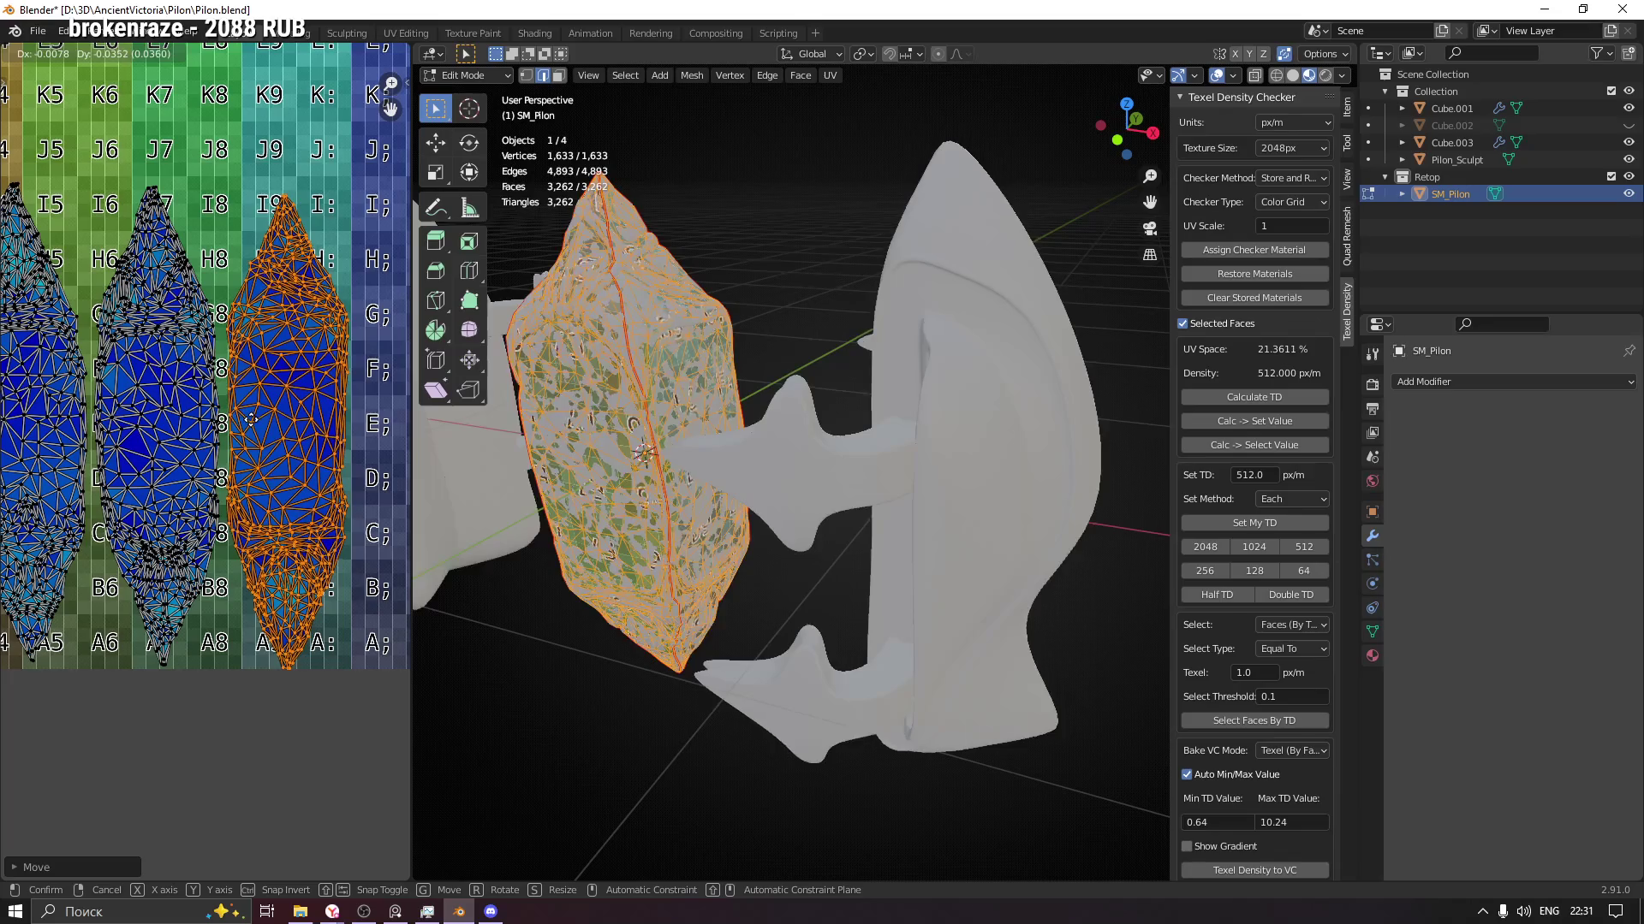
{"action": "left_click", "coordinate": [261, 420]}
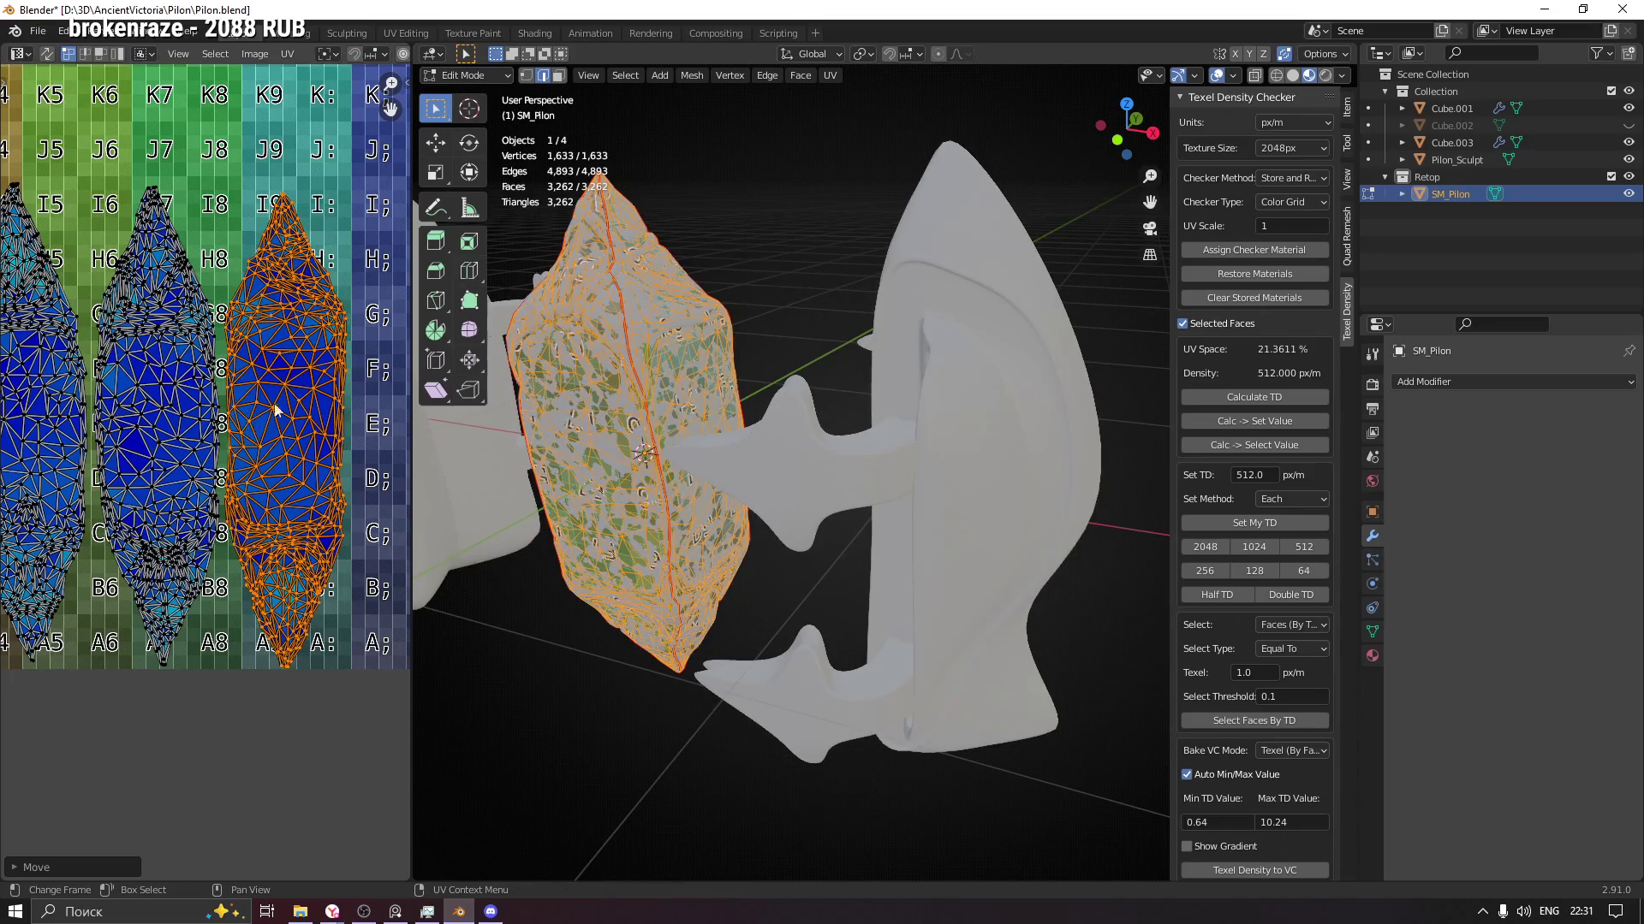
Shift the selected island down-left and reposition a small stray UV piece.
{"action": "scroll", "coordinate": [334, 377], "scroll_direction": "down", "scroll_amount": 5}
{"action": "scroll", "coordinate": [250, 329], "scroll_direction": "up", "scroll_amount": 8}
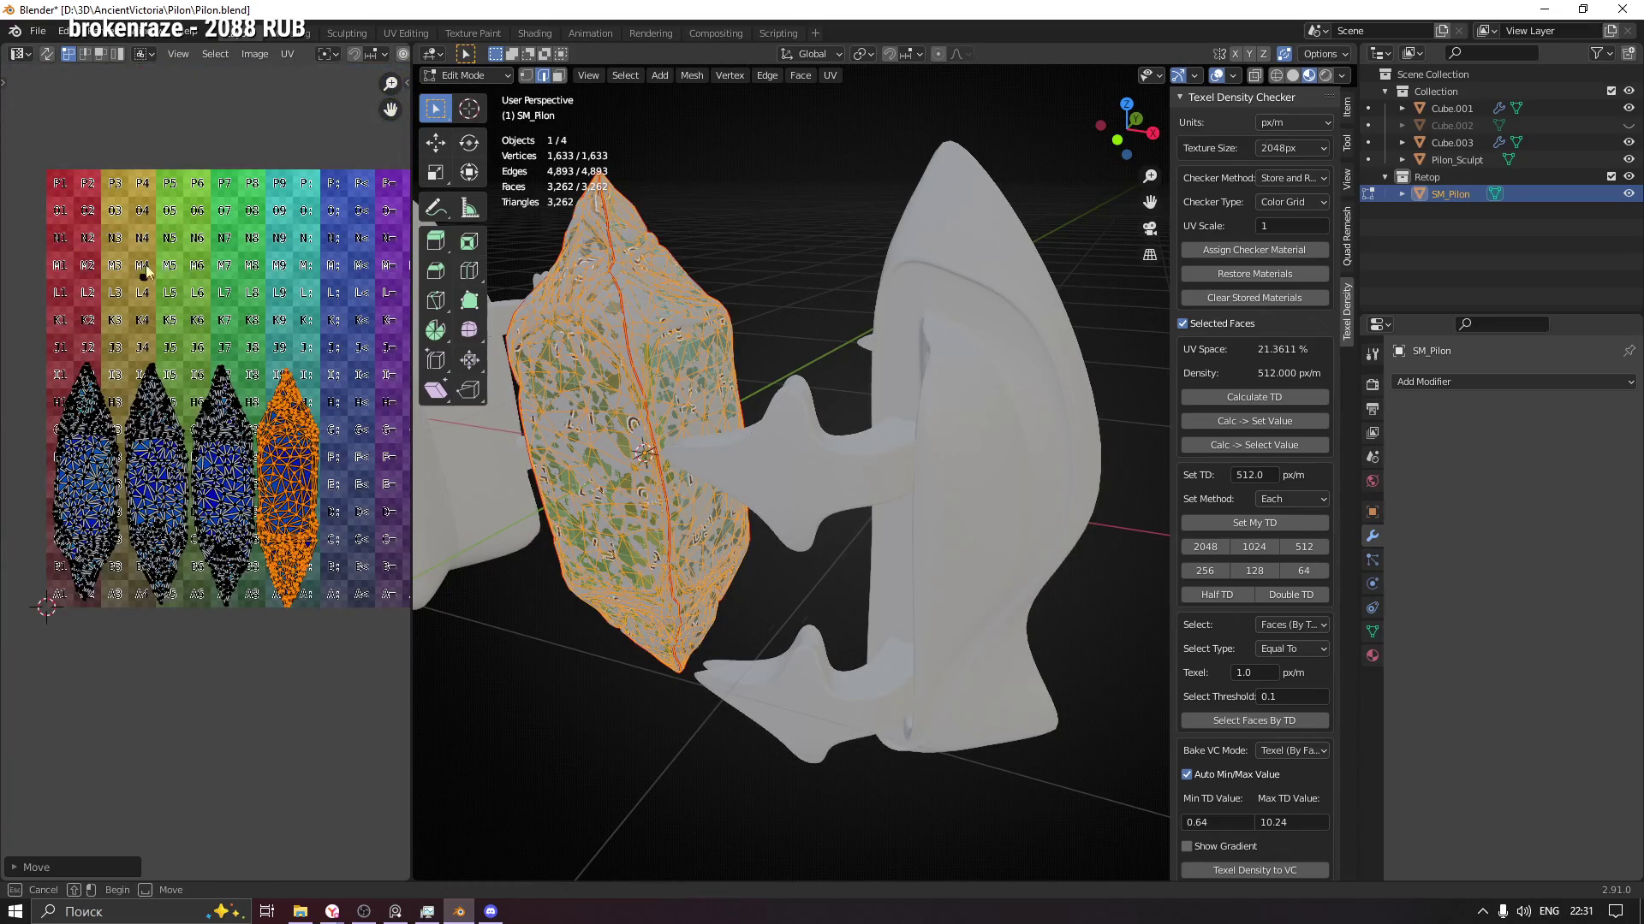
{"action": "key", "text": "g"}
{"action": "left_click", "coordinate": [157, 676]}
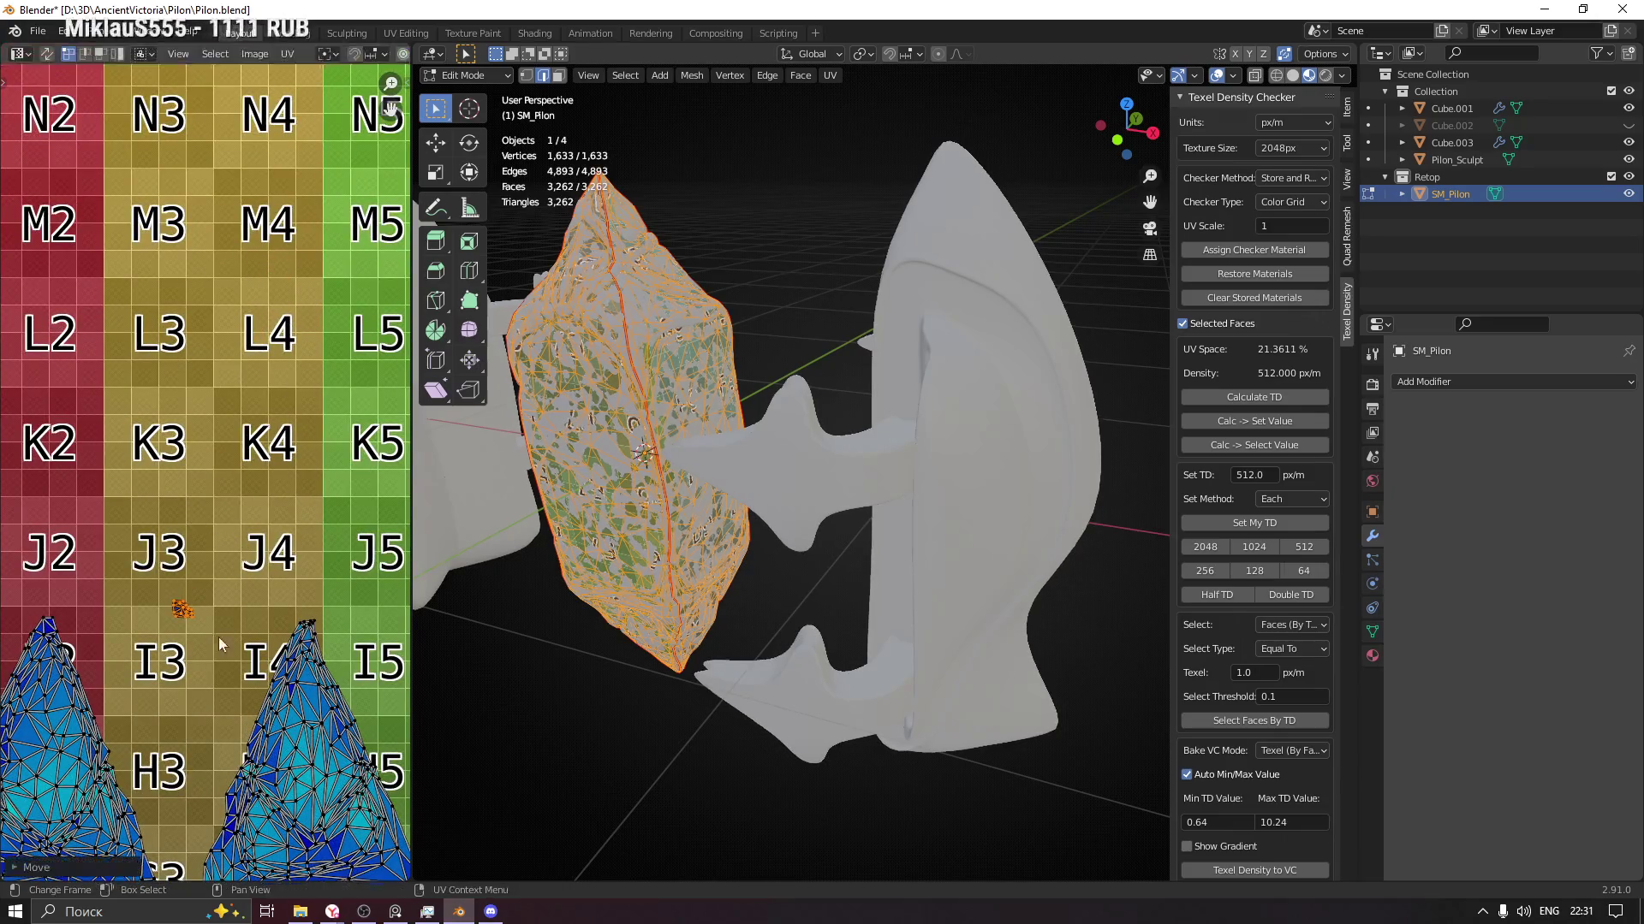
{"action": "middle_click_drag", "start_coordinate": [200, 660], "coordinate": [287, 477]}
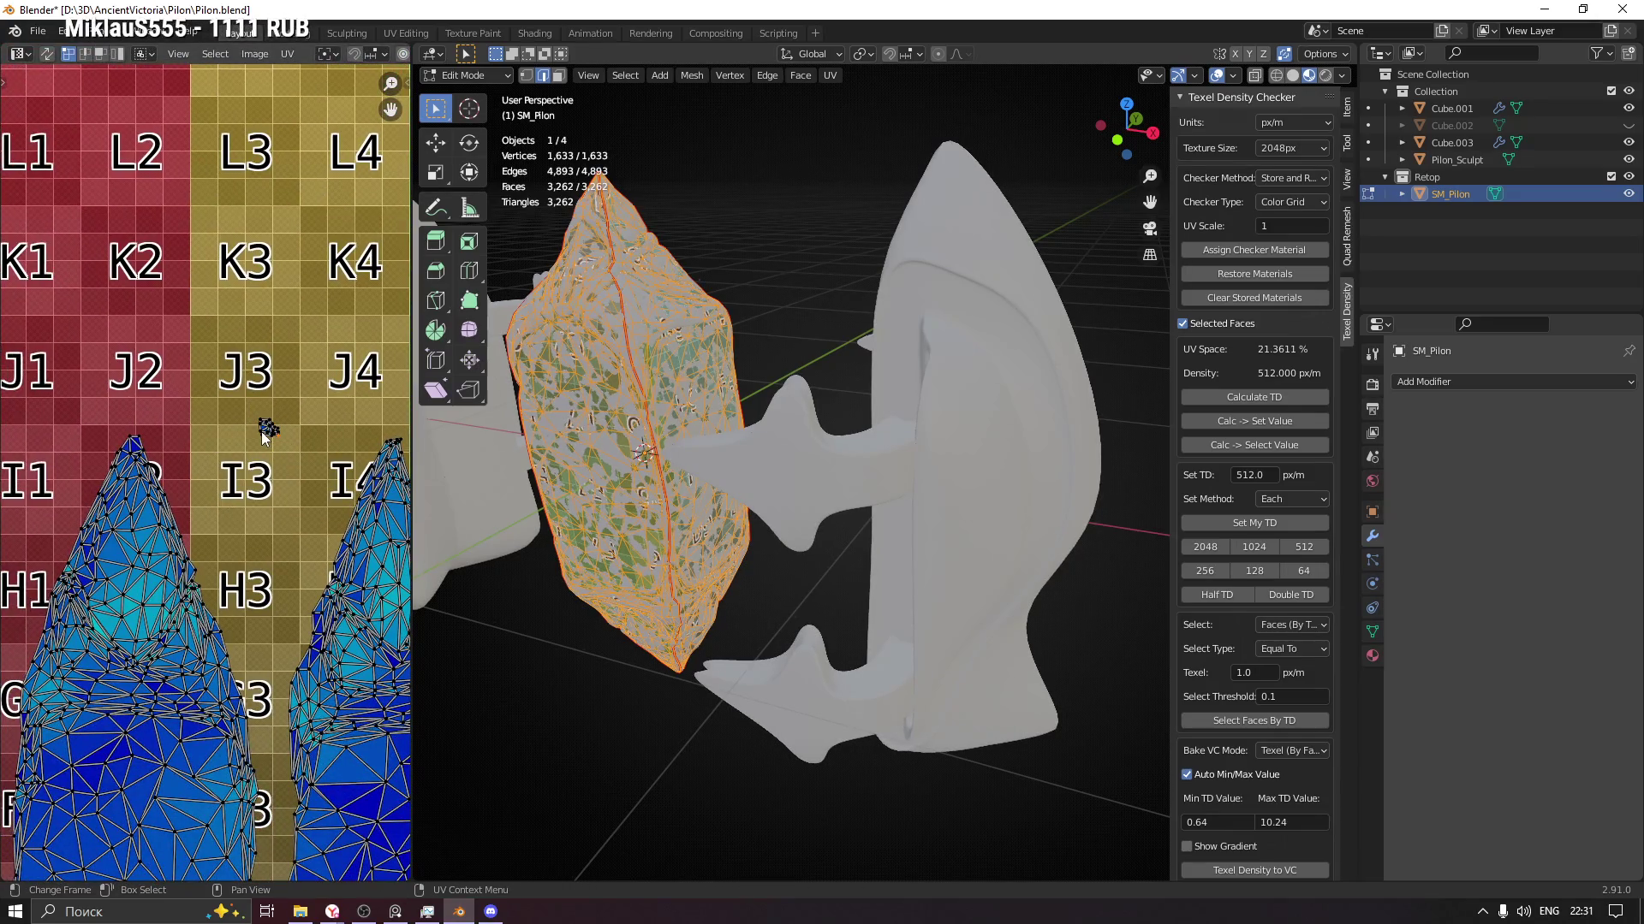
{"action": "key", "text": "g"}
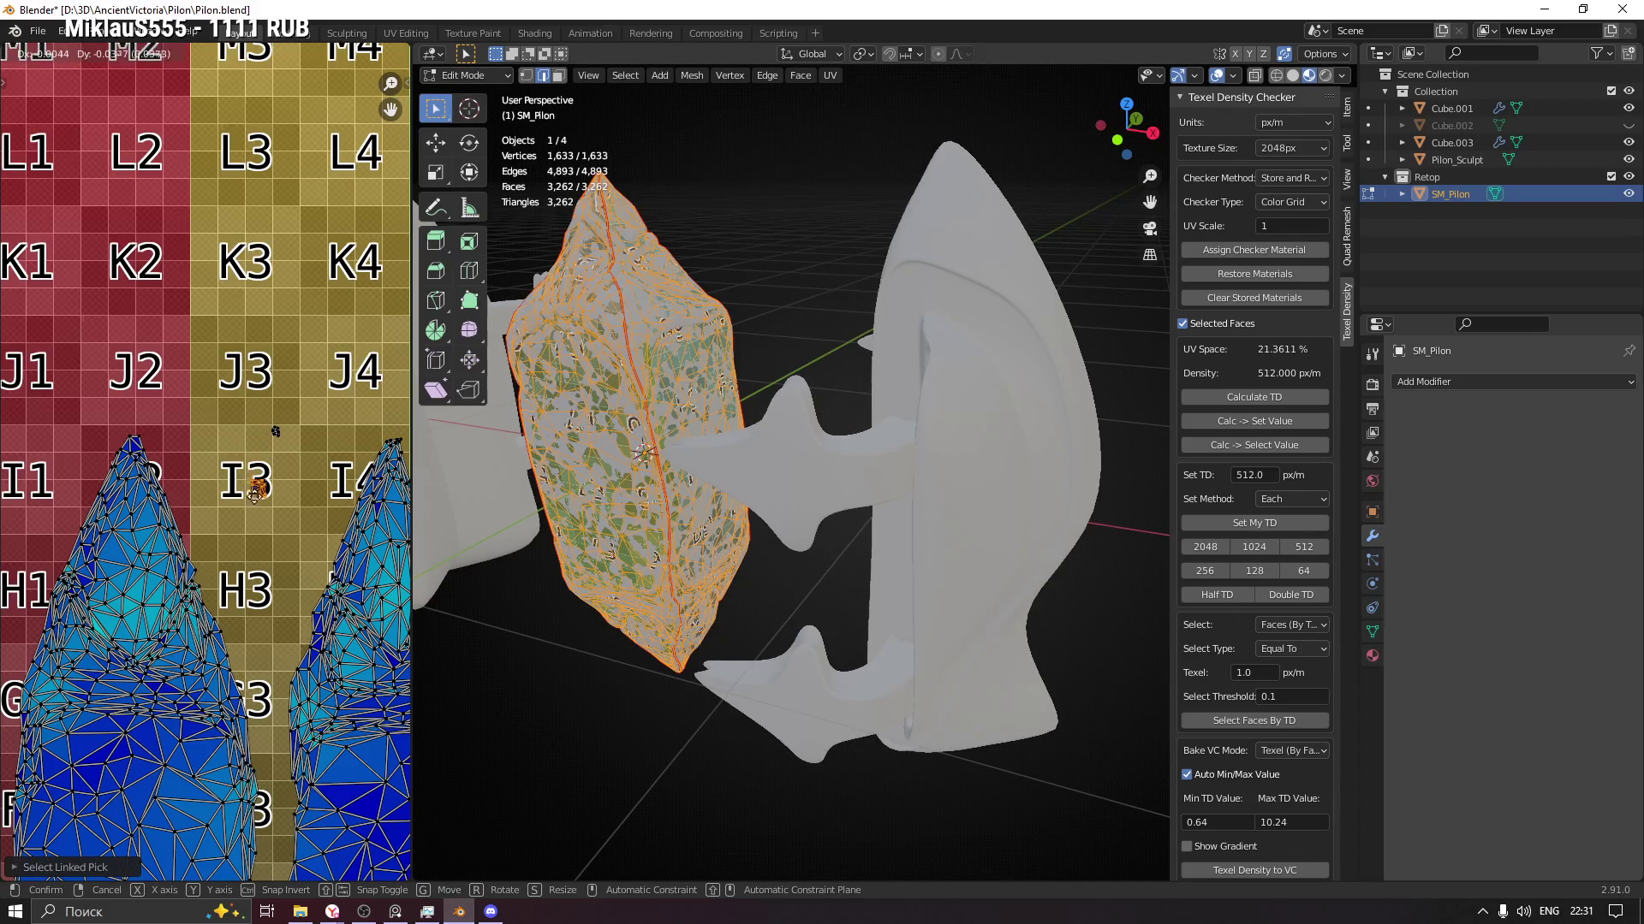
{"action": "left_click", "coordinate": [263, 574]}
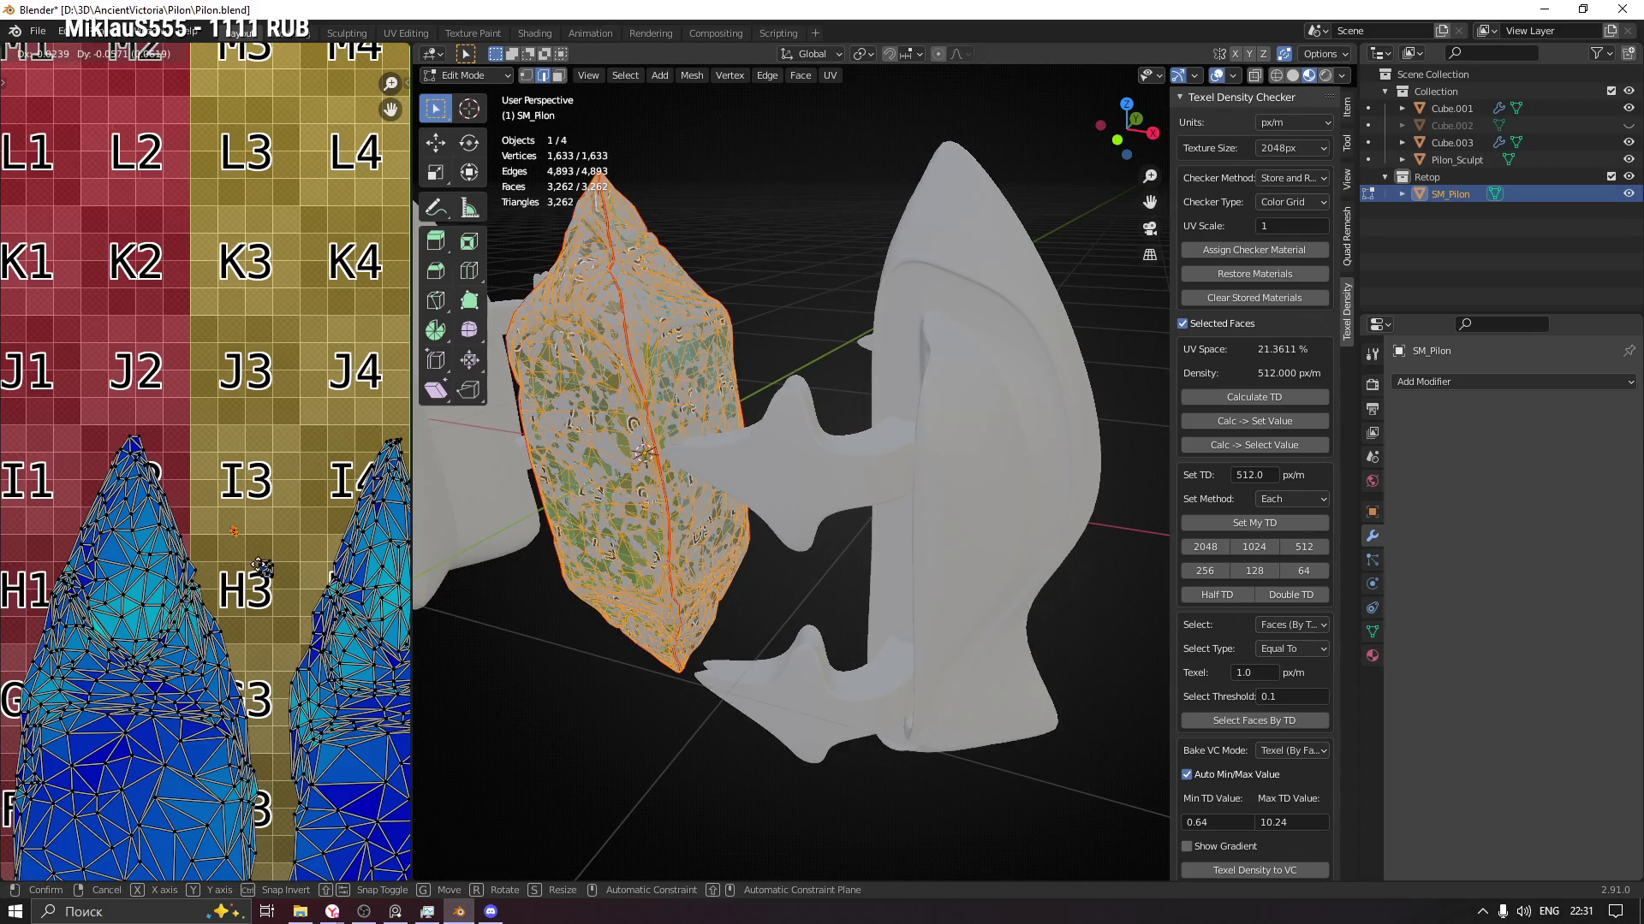
Tuck the remaining tiny UV pieces into place and return to Object Mode.
{"action": "left_click", "coordinate": [233, 532]}
{"action": "scroll", "coordinate": [237, 546], "scroll_direction": "up", "scroll_amount": 1}
{"action": "scroll", "coordinate": [237, 547], "scroll_direction": "up", "scroll_amount": 2}
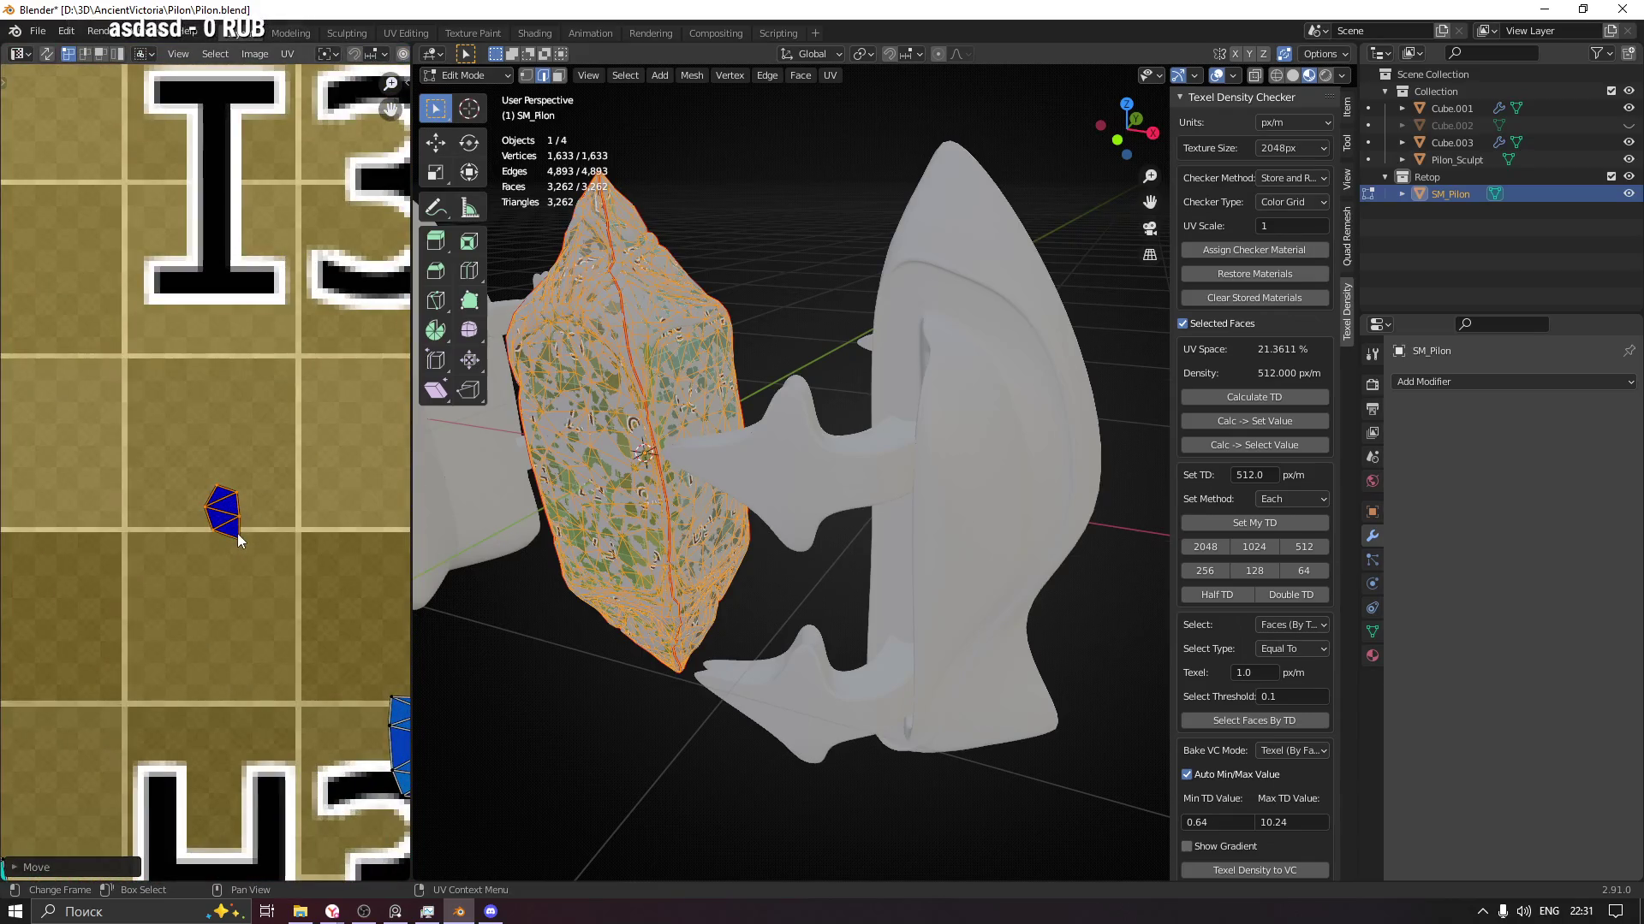
{"action": "key", "text": "g"}
{"action": "left_click", "coordinate": [267, 660]}
{"action": "scroll", "coordinate": [190, 392], "scroll_direction": "up", "scroll_amount": 1}
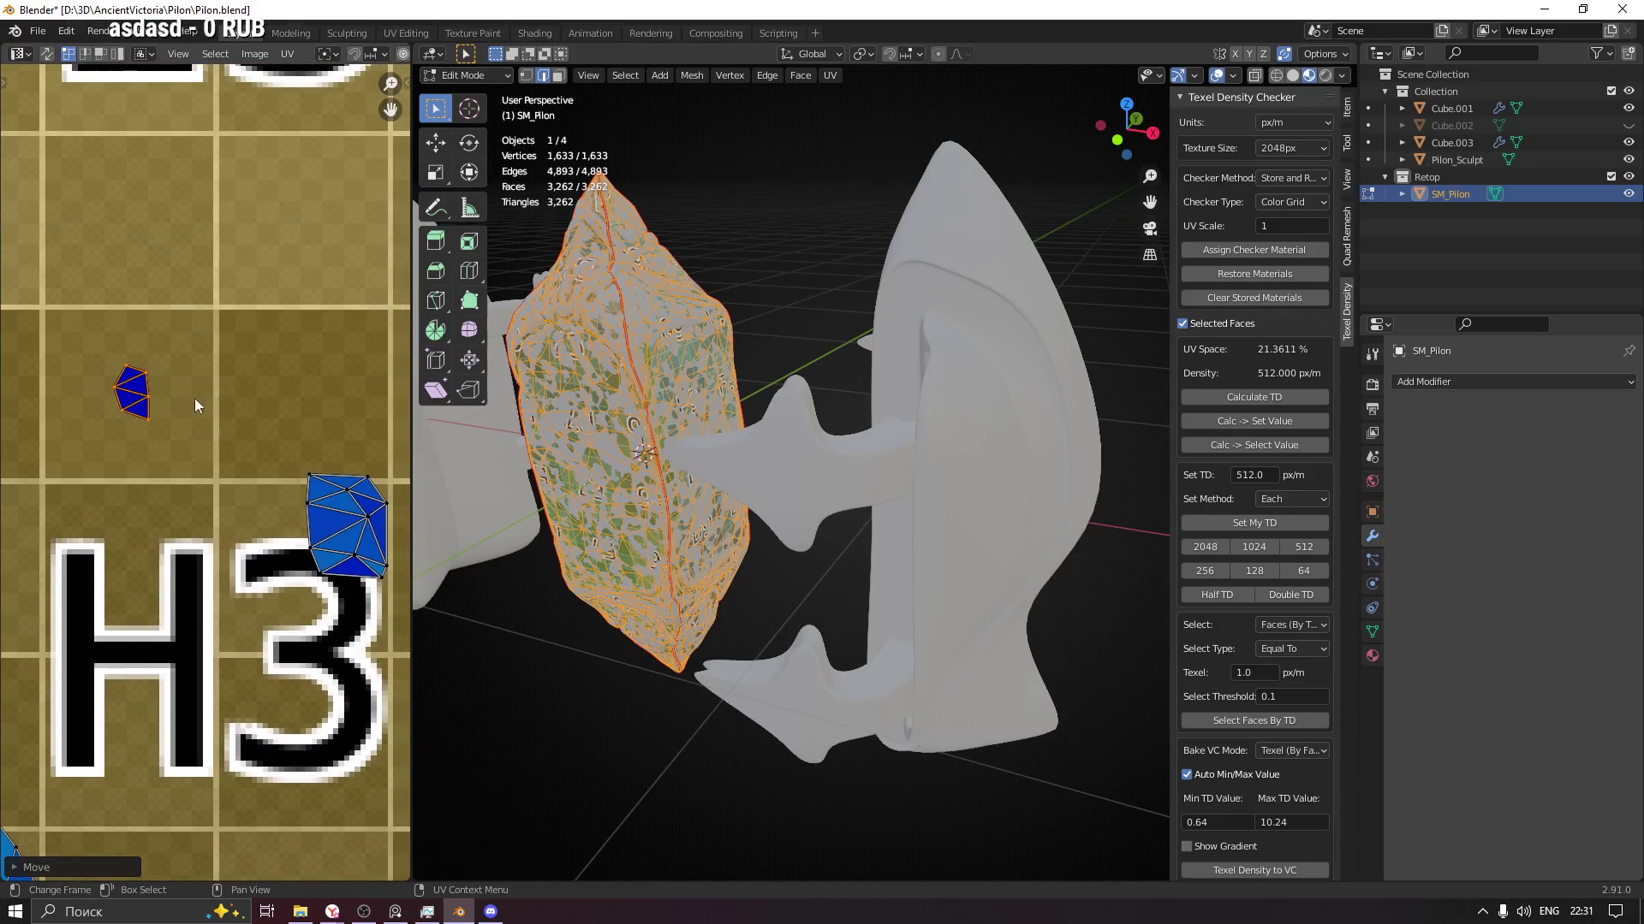
{"action": "scroll", "coordinate": [257, 445], "scroll_direction": "down", "scroll_amount": 2}
{"action": "left_click_drag", "start_coordinate": [254, 435], "coordinate": [349, 550]}
{"action": "key", "text": "g"}
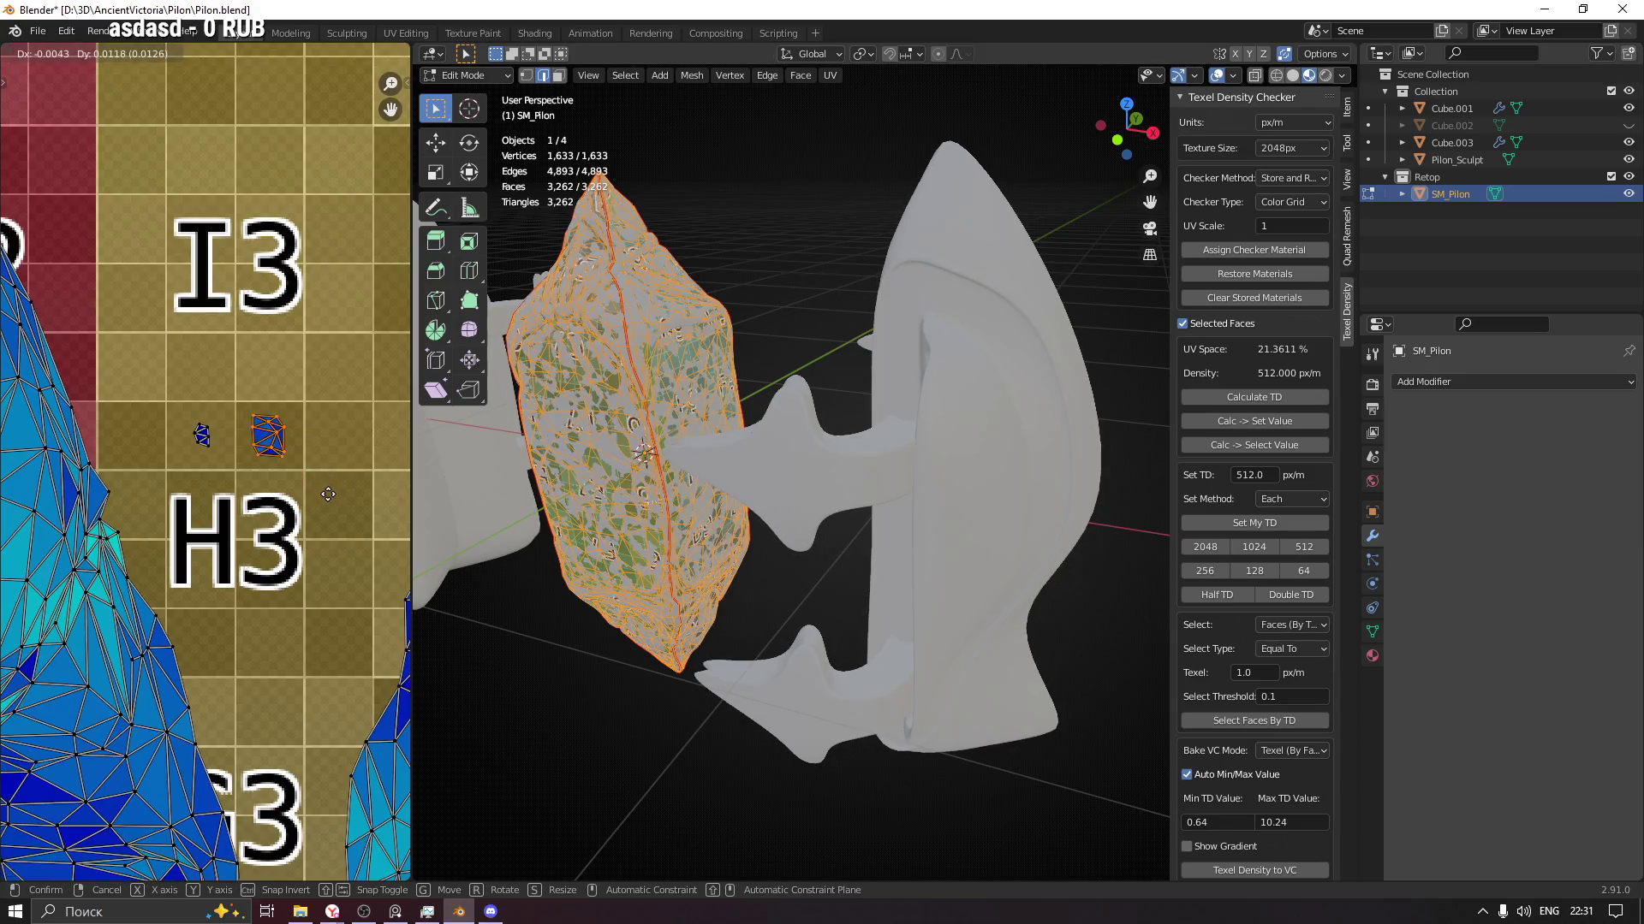
{"action": "left_click", "coordinate": [330, 499]}
{"action": "scroll", "coordinate": [323, 425], "scroll_direction": "down", "scroll_amount": 1}
{"action": "key", "text": "Tab"}
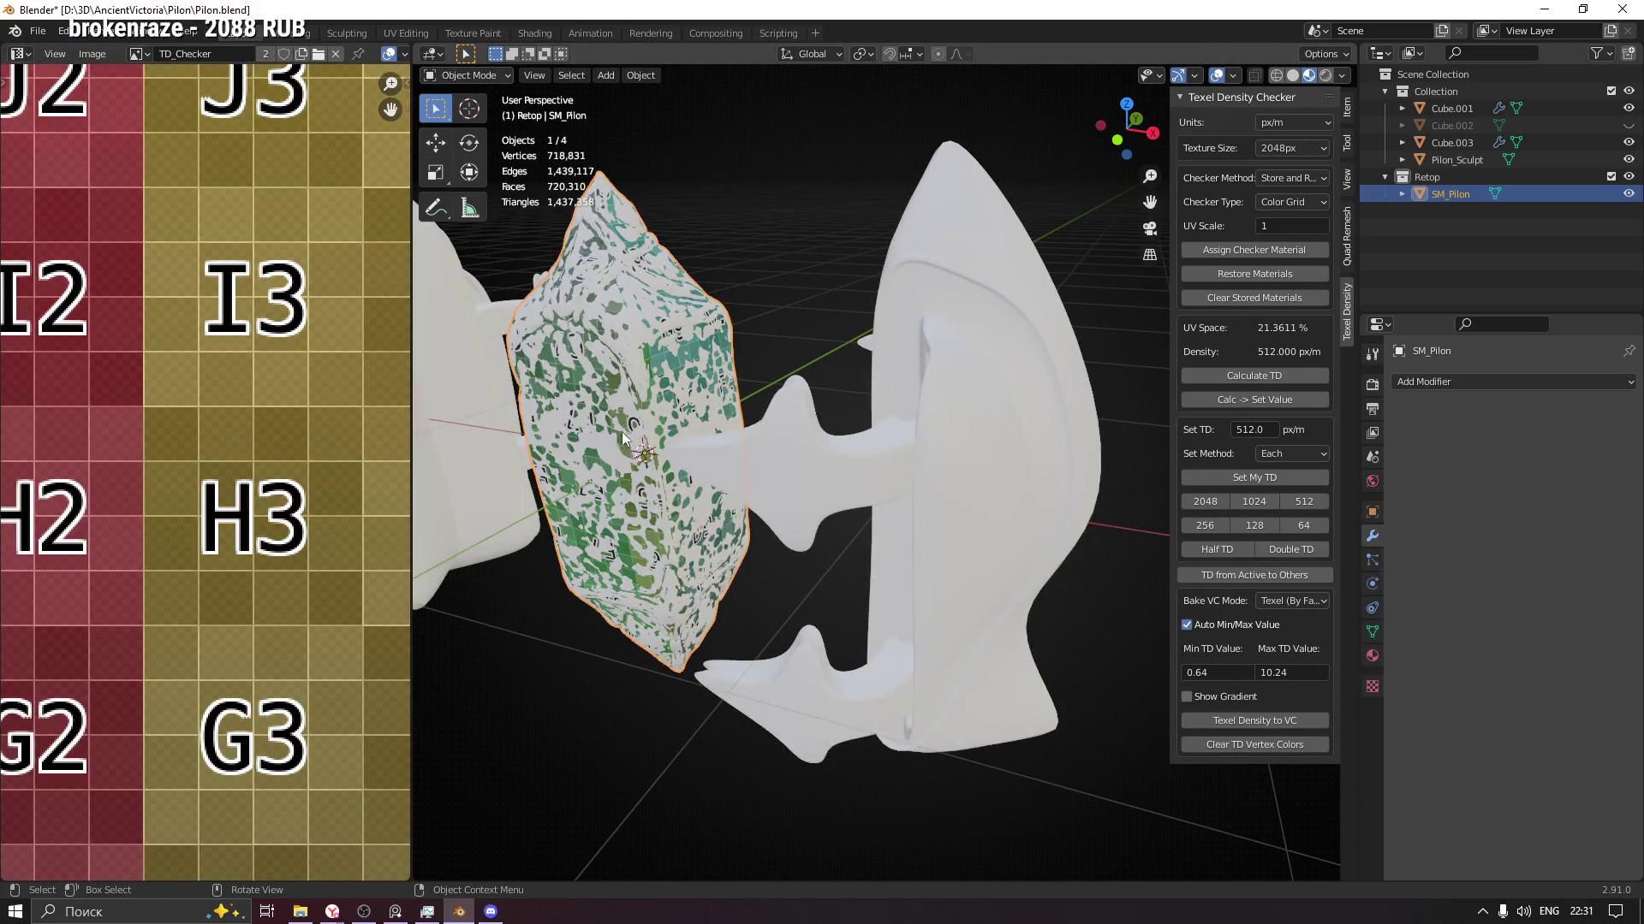
Show the transform panel and isolate SM_Pilon in Local View.
{"action": "scroll", "coordinate": [633, 436], "scroll_direction": "down", "scroll_amount": 5}
{"action": "left_click", "coordinate": [633, 391]}
{"action": "mouse_move", "coordinate": [633, 391]}
{"action": "middle_mouse_down"}
{"action": "mouse_move", "coordinate": [734, 414]}
{"action": "mouse_move", "coordinate": [760, 394]}
{"action": "mouse_move", "coordinate": [700, 396]}
{"action": "middle_mouse_up"}
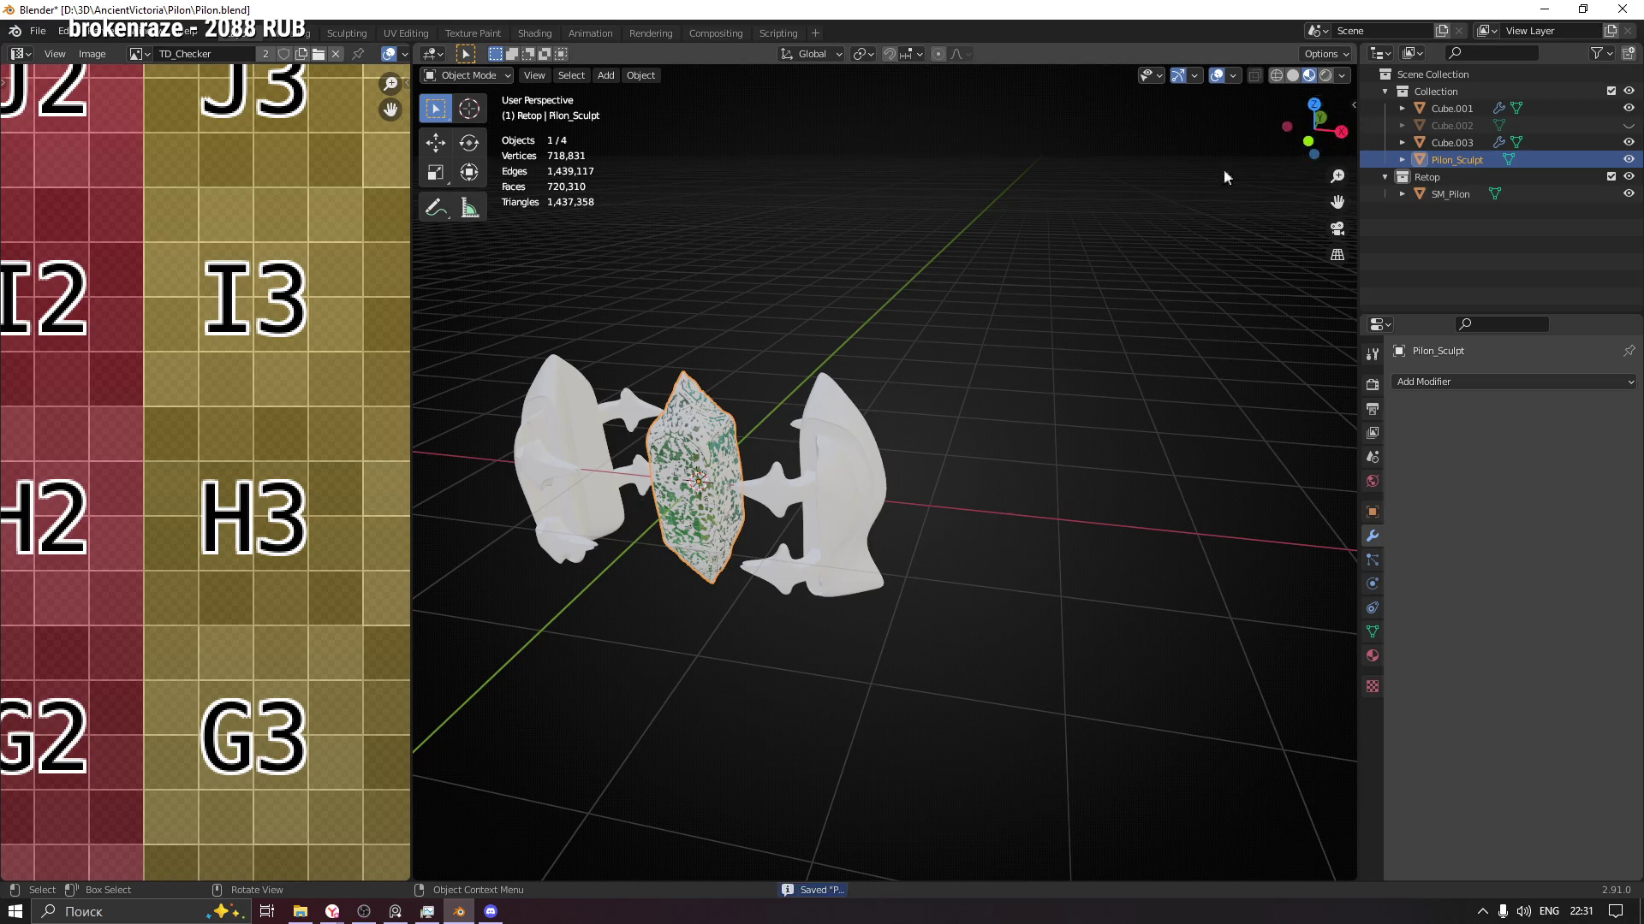
{"action": "left_click", "coordinate": [1349, 107]}
{"action": "left_click", "coordinate": [1450, 194]}
{"action": "key", "text": "KP_Divide"}
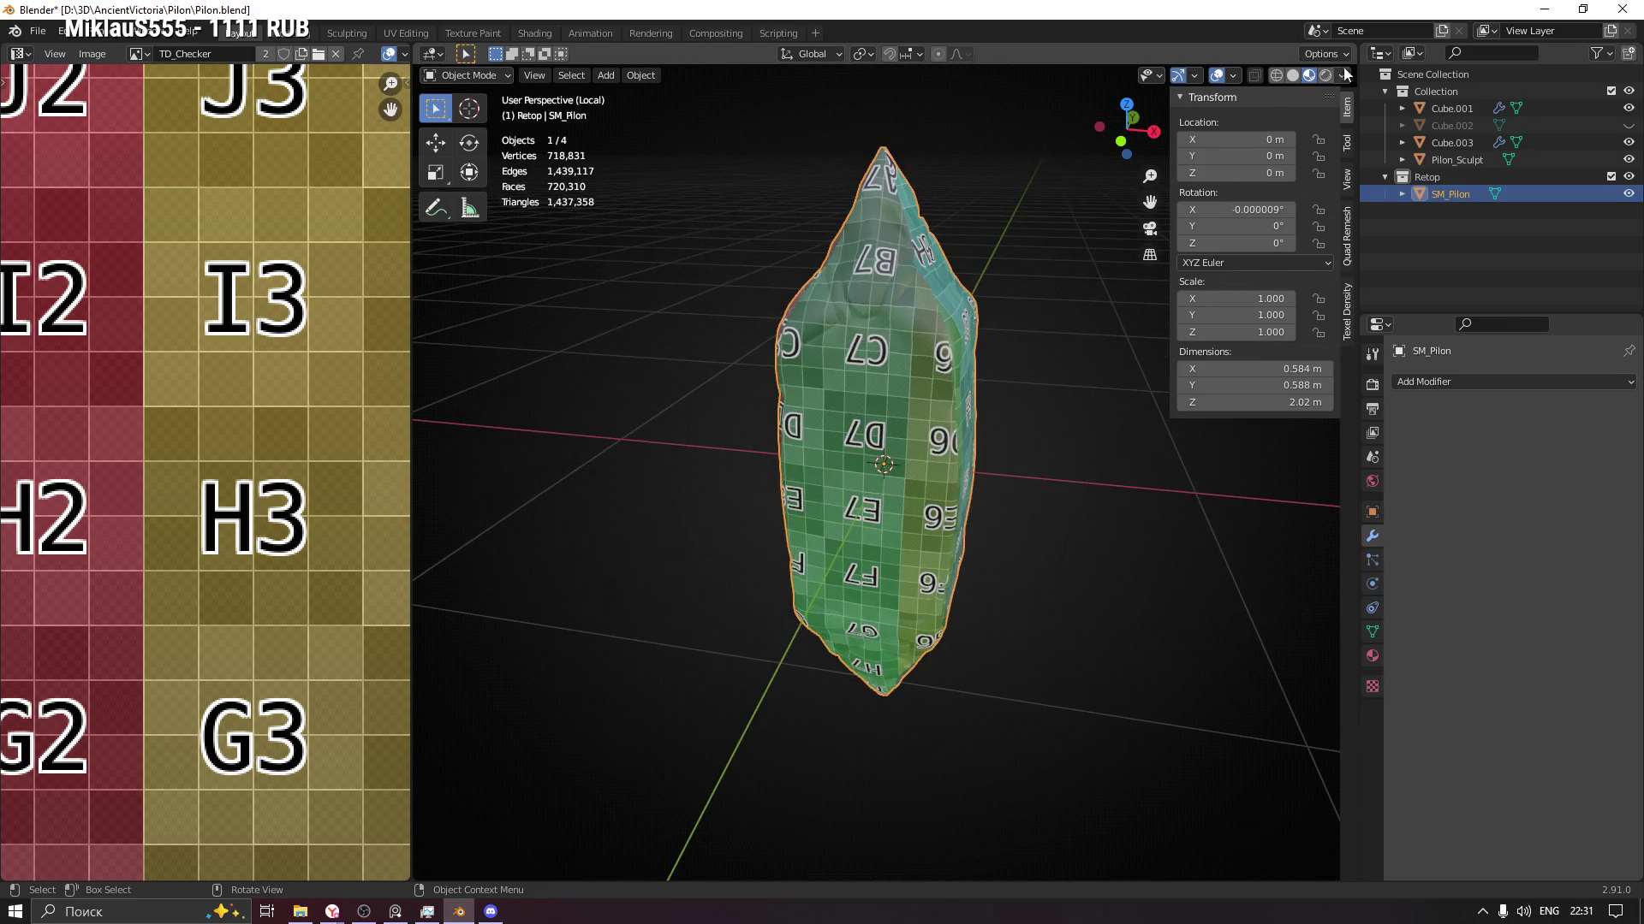
Toggle the Face Orientation overlay on to confirm outward normals, then off again.
{"action": "left_click", "coordinate": [1233, 75]}
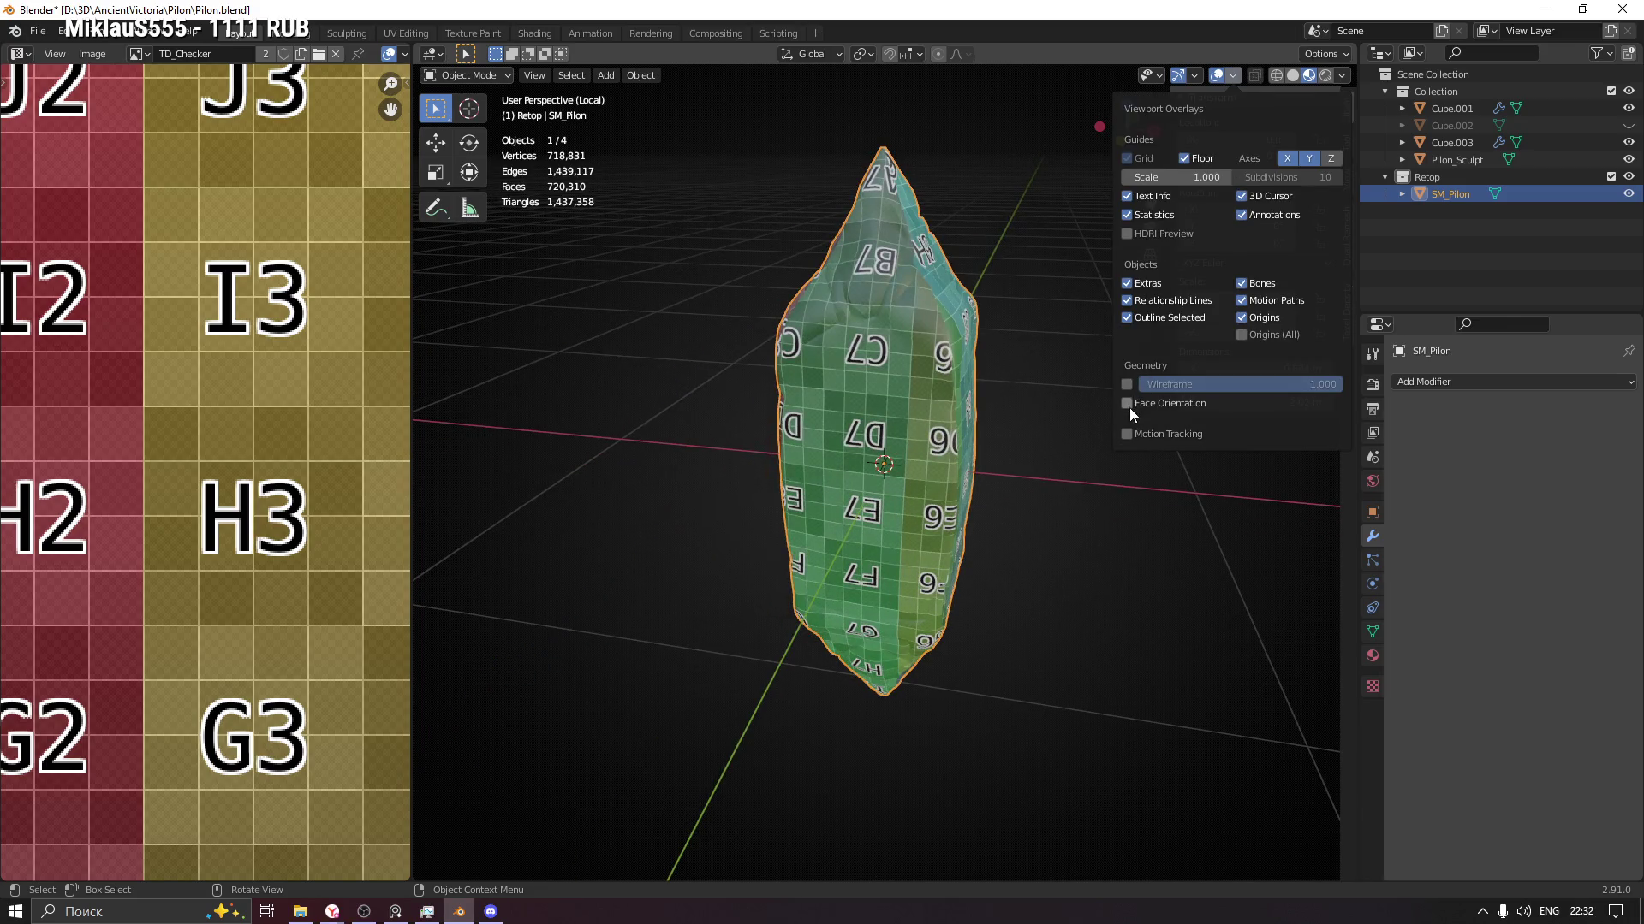
{"action": "left_click", "coordinate": [1128, 403]}
{"action": "mouse_move", "coordinate": [984, 359]}
{"action": "middle_mouse_down"}
{"action": "mouse_move", "coordinate": [844, 314]}
{"action": "mouse_move", "coordinate": [1180, 361]}
{"action": "mouse_move", "coordinate": [1176, 103]}
{"action": "mouse_move", "coordinate": [729, 351]}
{"action": "mouse_move", "coordinate": [1014, 299]}
{"action": "mouse_move", "coordinate": [1241, 84]}
{"action": "middle_mouse_up"}
{"action": "left_click", "coordinate": [1233, 76]}
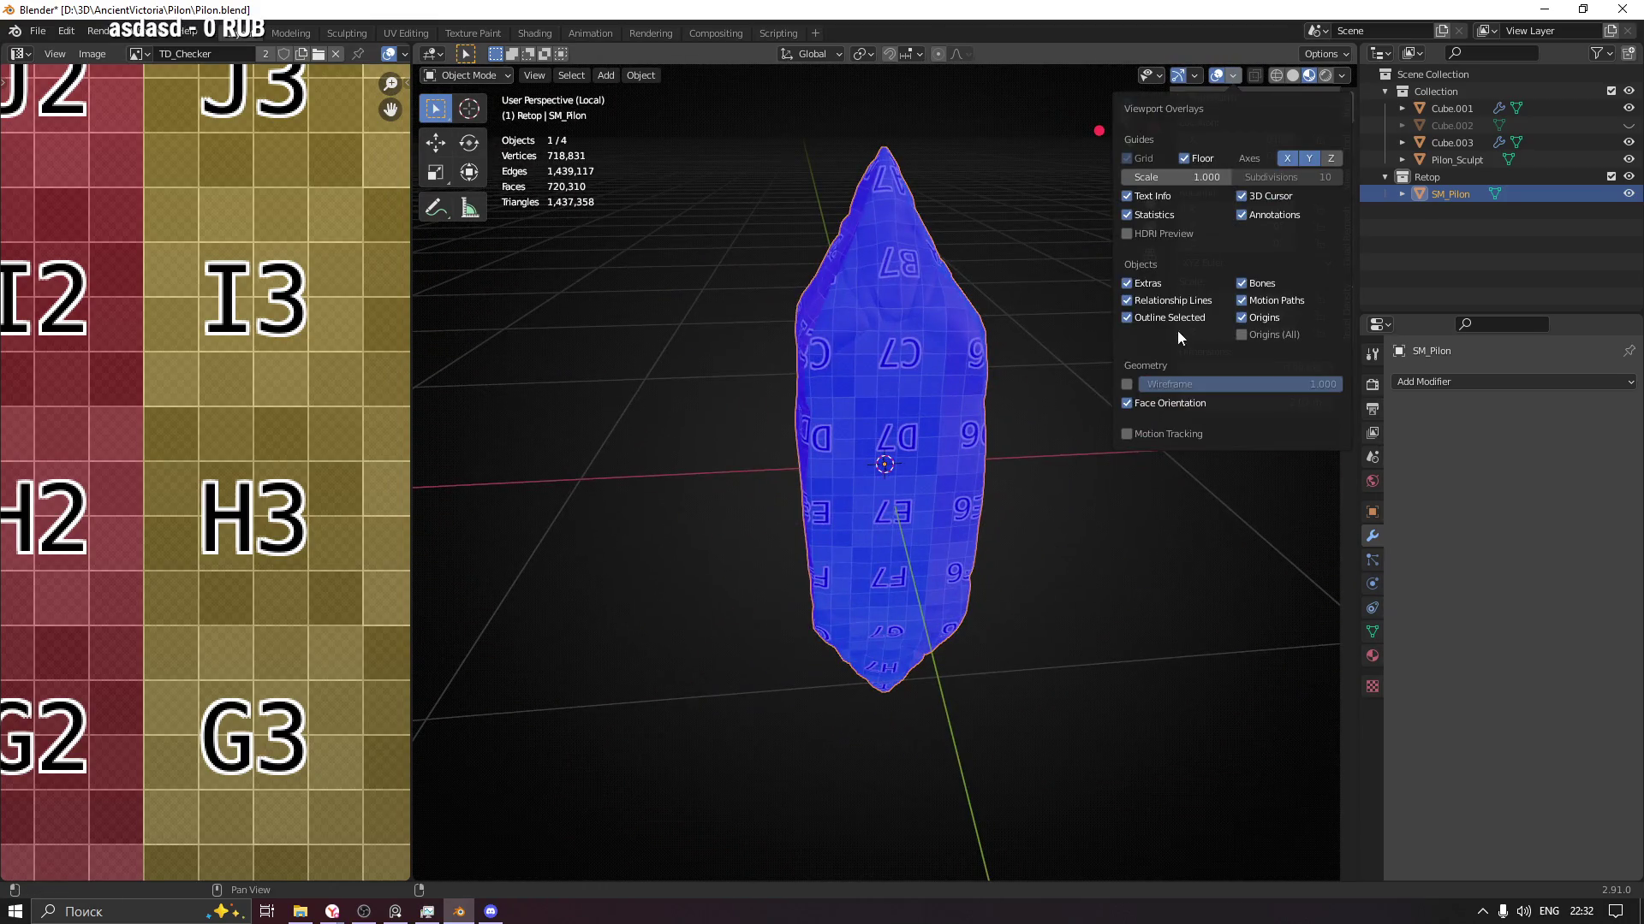
{"action": "left_click", "coordinate": [1127, 403]}
{"action": "mouse_move", "coordinate": [957, 290]}
{"action": "middle_mouse_down"}
{"action": "mouse_move", "coordinate": [772, 315]}
{"action": "mouse_move", "coordinate": [835, 338]}
{"action": "mouse_move", "coordinate": [810, 337]}
{"action": "middle_mouse_up"}
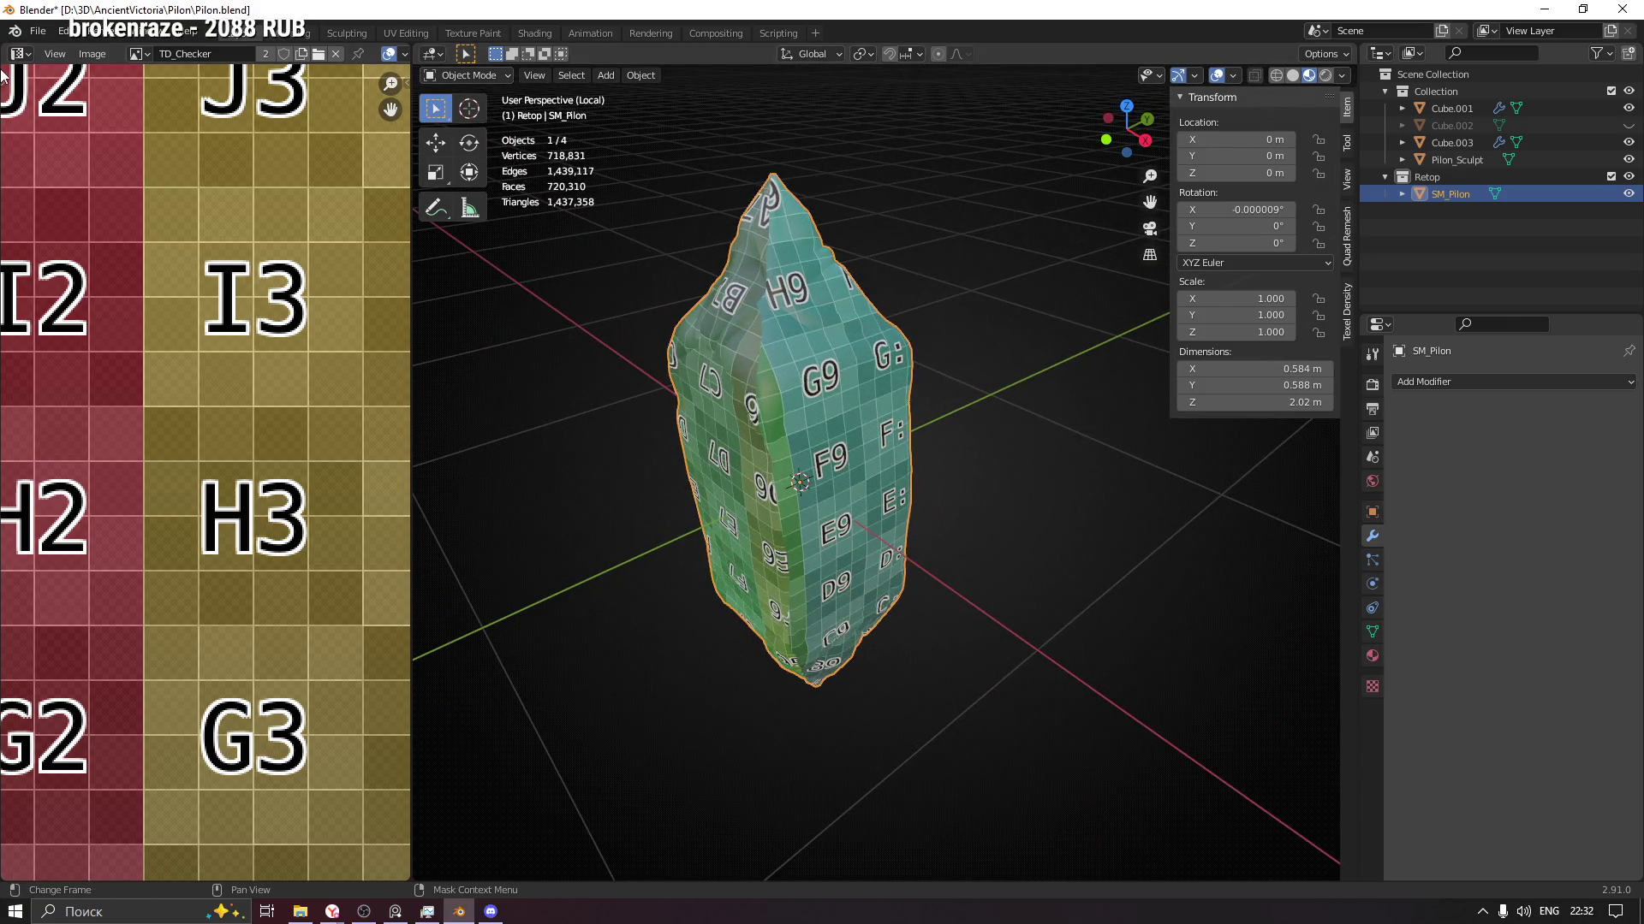
Start an FBX export of SM_Pilon from the File menu.
{"action": "left_click", "coordinate": [38, 31]}
{"action": "mouse_move", "coordinate": [120, 279]}
{"action": "left_click", "coordinate": [251, 380]}
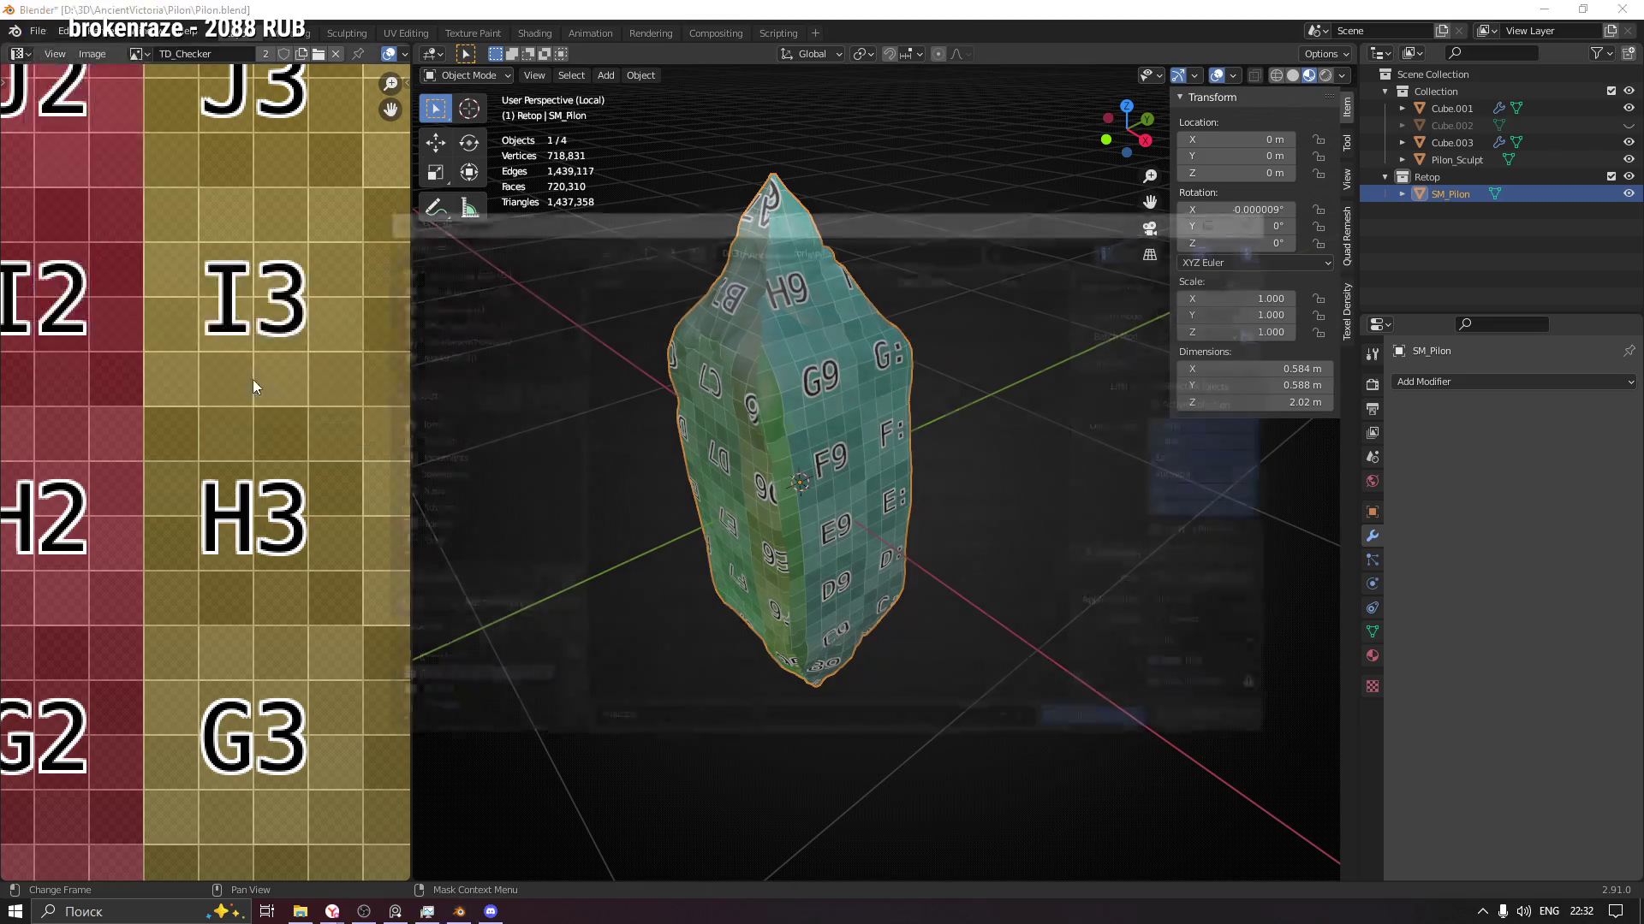
Set FBX options: Mesh objects only, Apply Transform on, Bake Animation off.
{"action": "left_click_drag", "start_coordinate": [716, 157], "coordinate": [713, 156]}
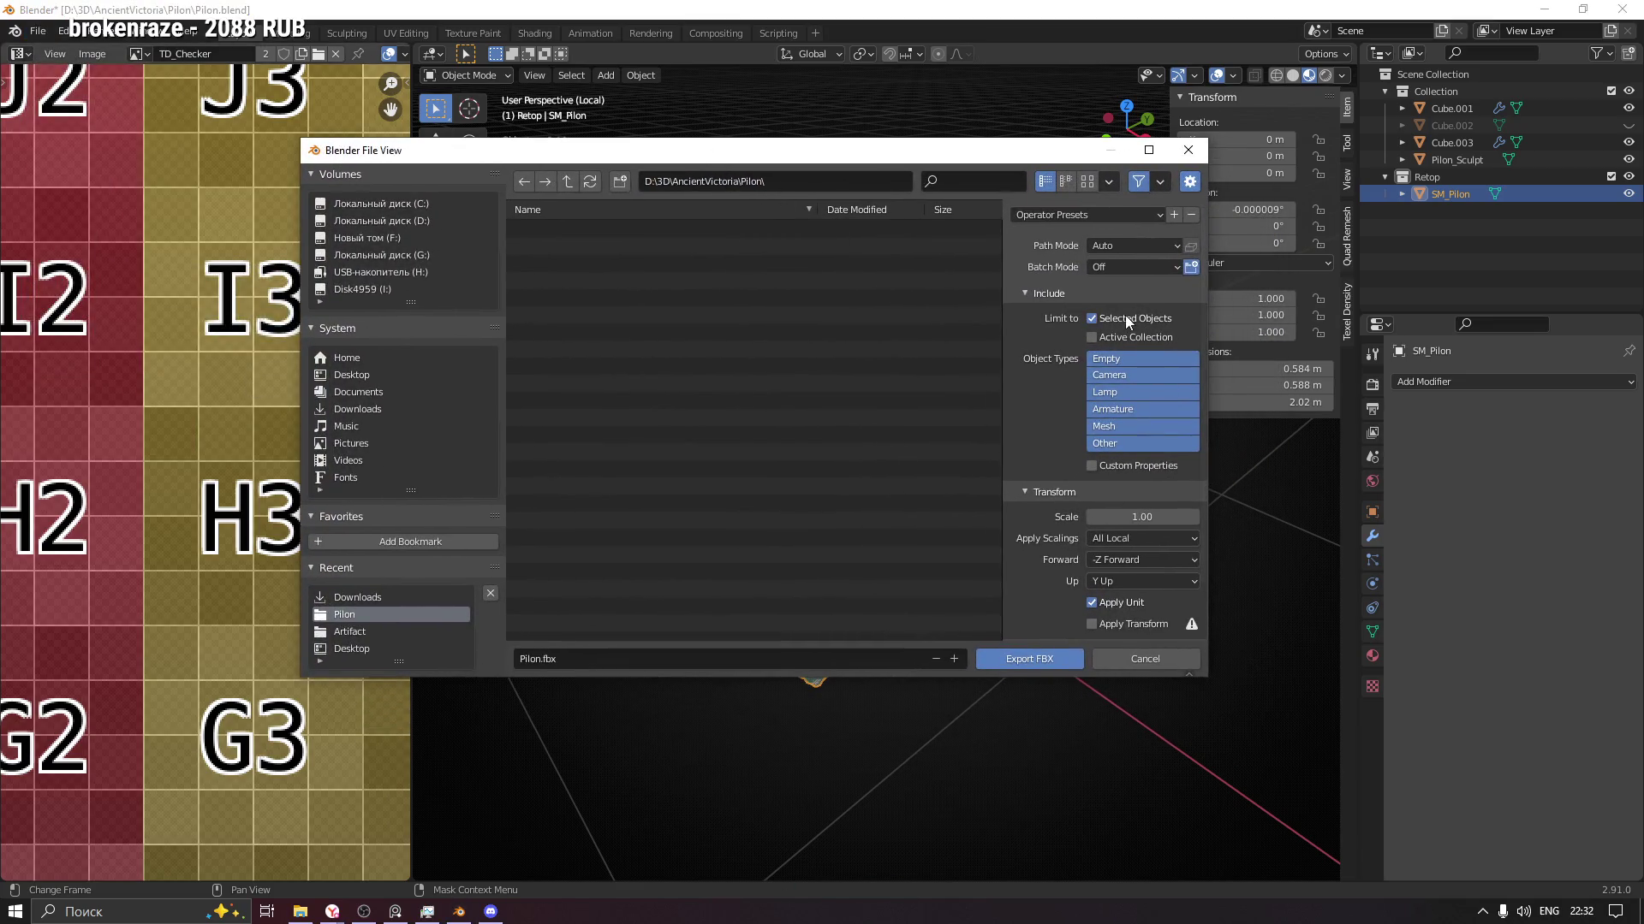
{"action": "left_click", "coordinate": [1118, 427]}
{"action": "scroll", "coordinate": [1072, 582], "scroll_direction": "down", "scroll_amount": 2}
{"action": "left_click", "coordinate": [1092, 563]}
{"action": "left_click", "coordinate": [1038, 631]}
{"action": "left_click", "coordinate": [618, 657]}
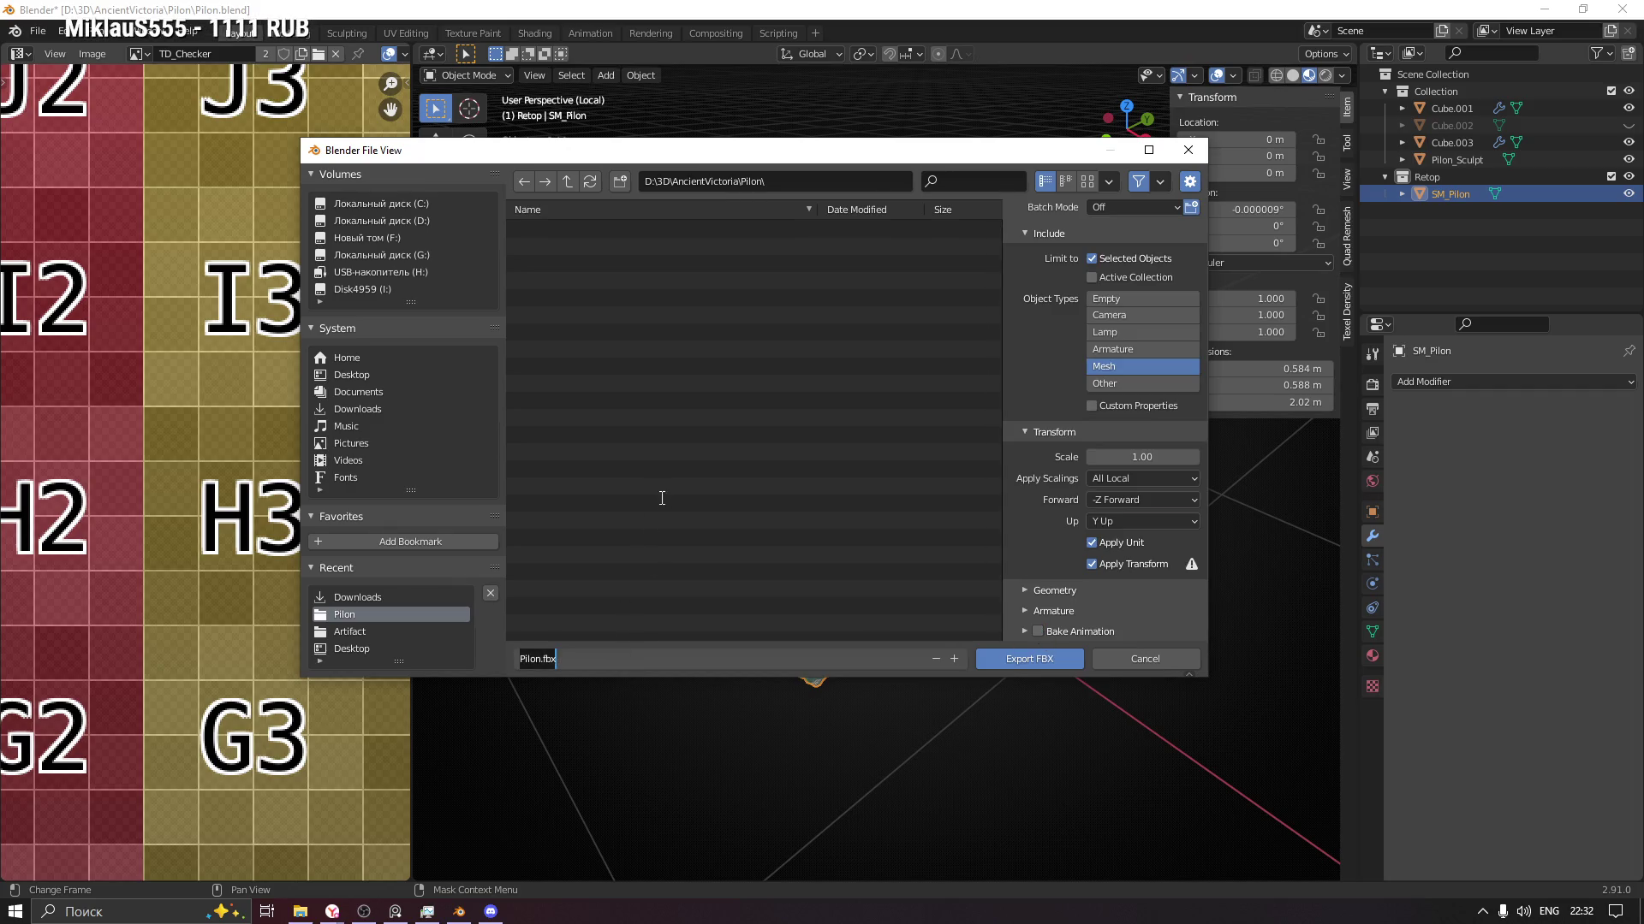
{"action": "key", "text": "Escape"}
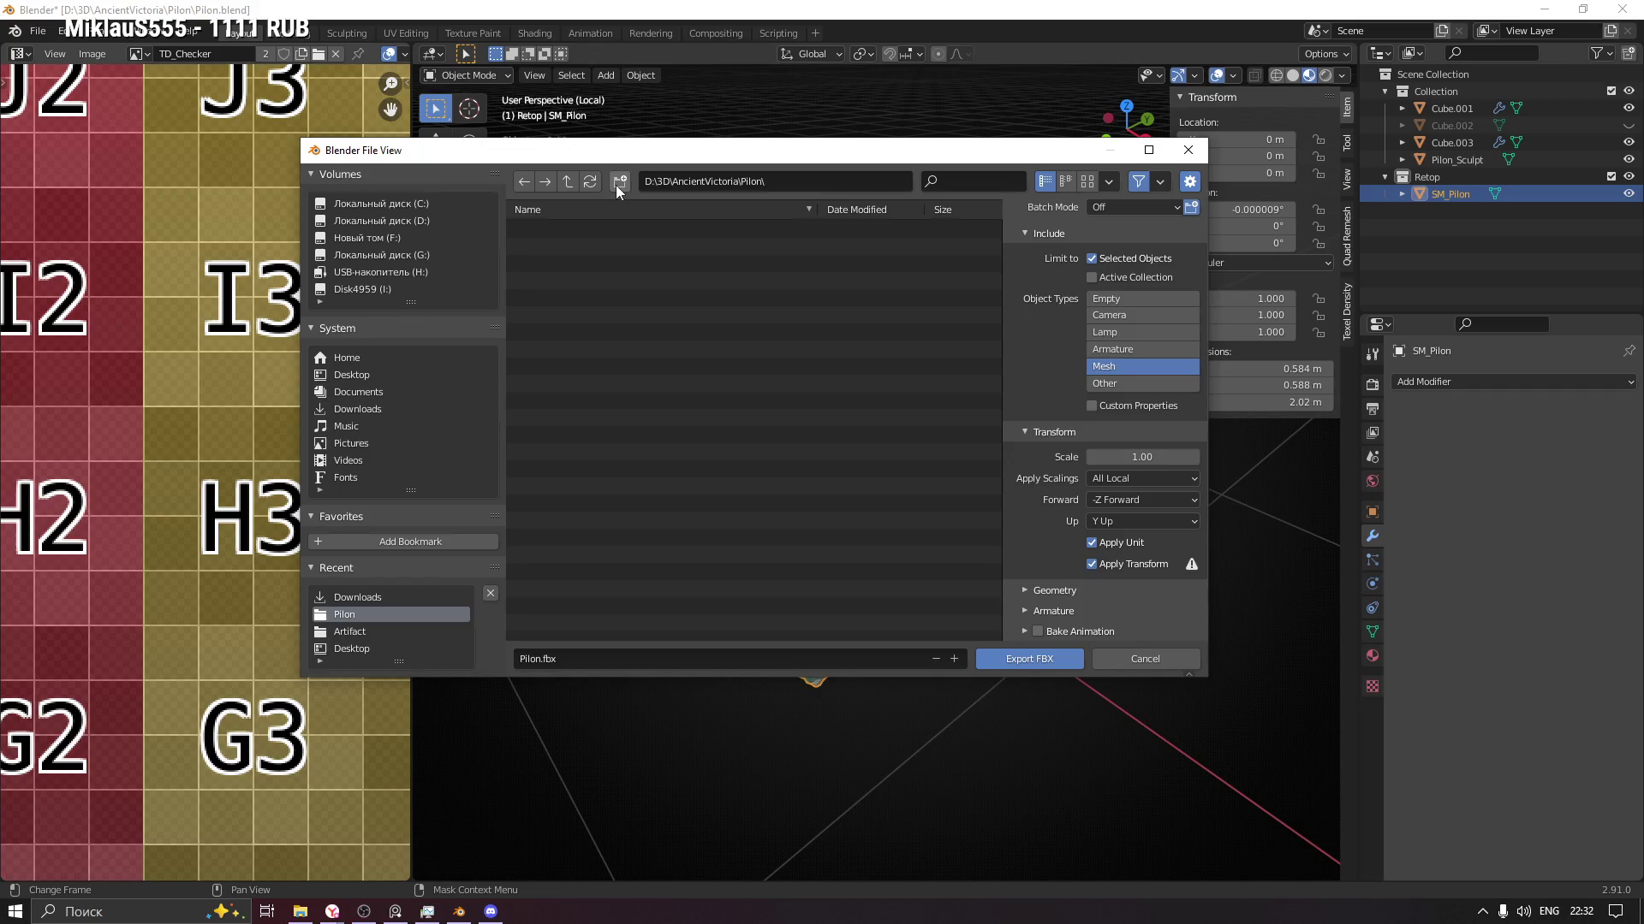
Name the file SM_Pilon.fbx and export it into the Pilon folder.
{"action": "left_click", "coordinate": [587, 656]}
{"action": "type", "text": "s"}
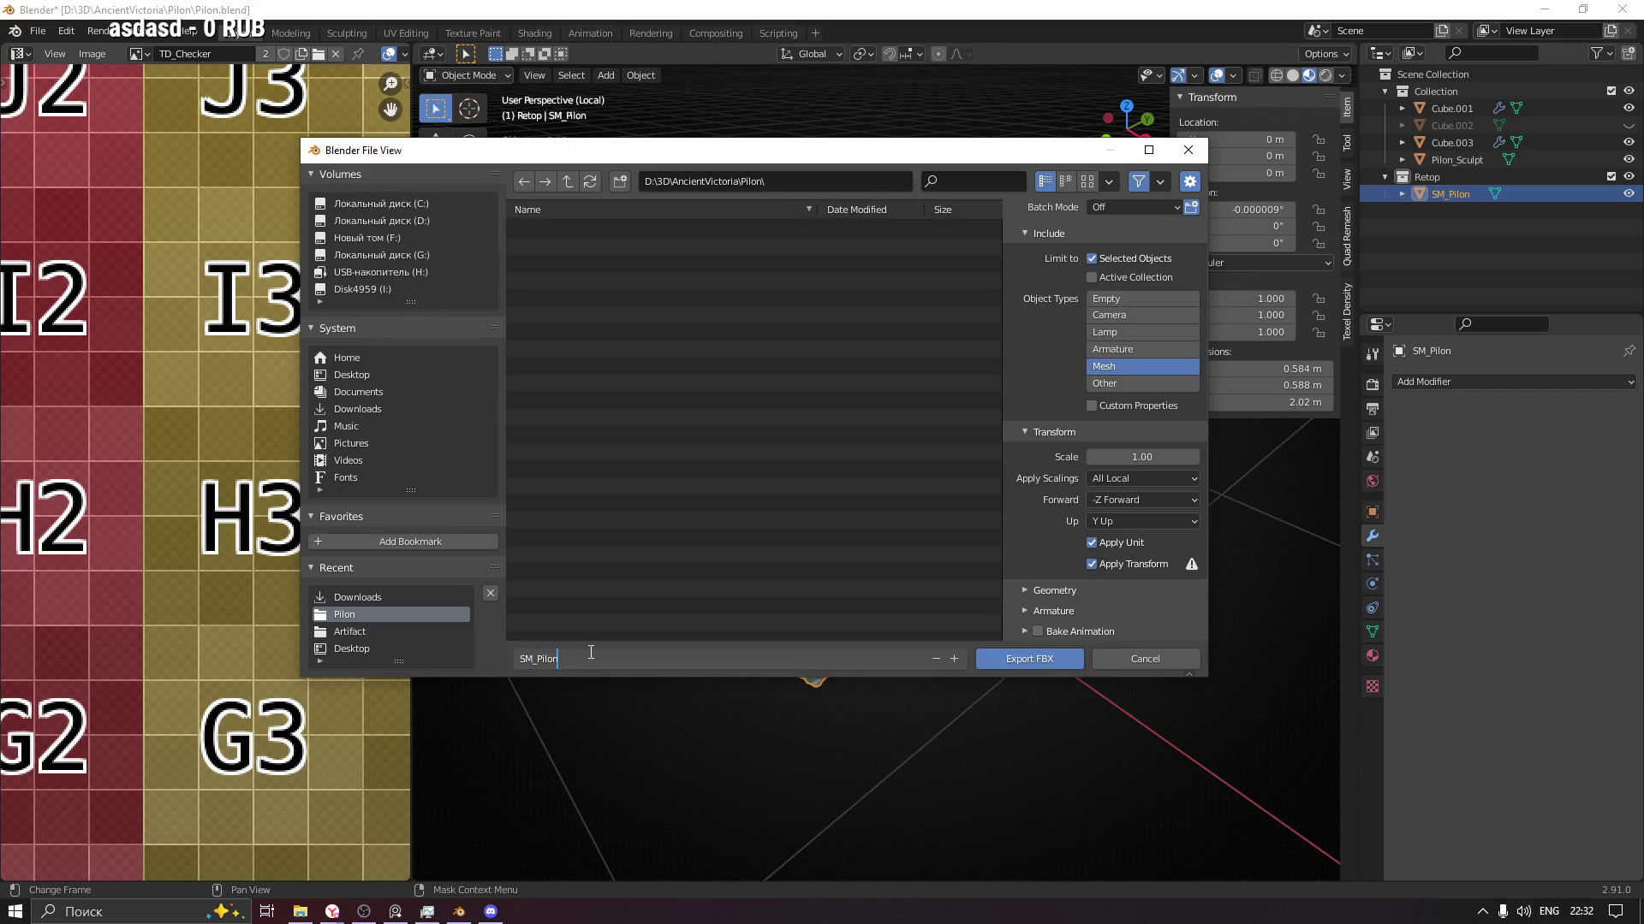
{"action": "key", "text": "Return"}
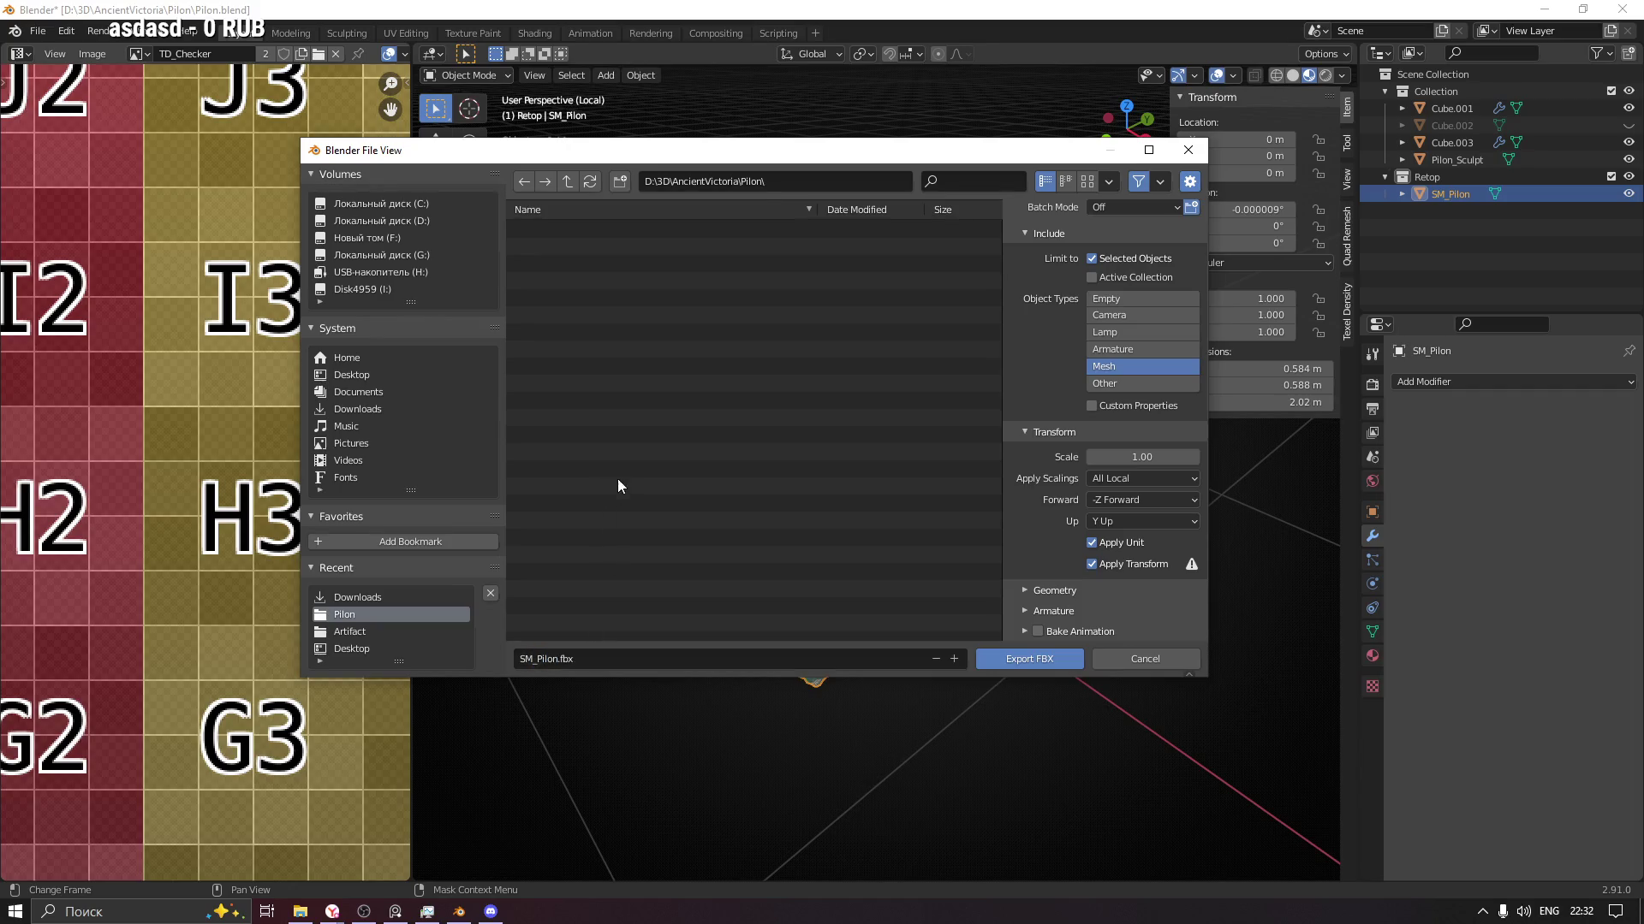
{"action": "left_click", "coordinate": [1015, 660]}
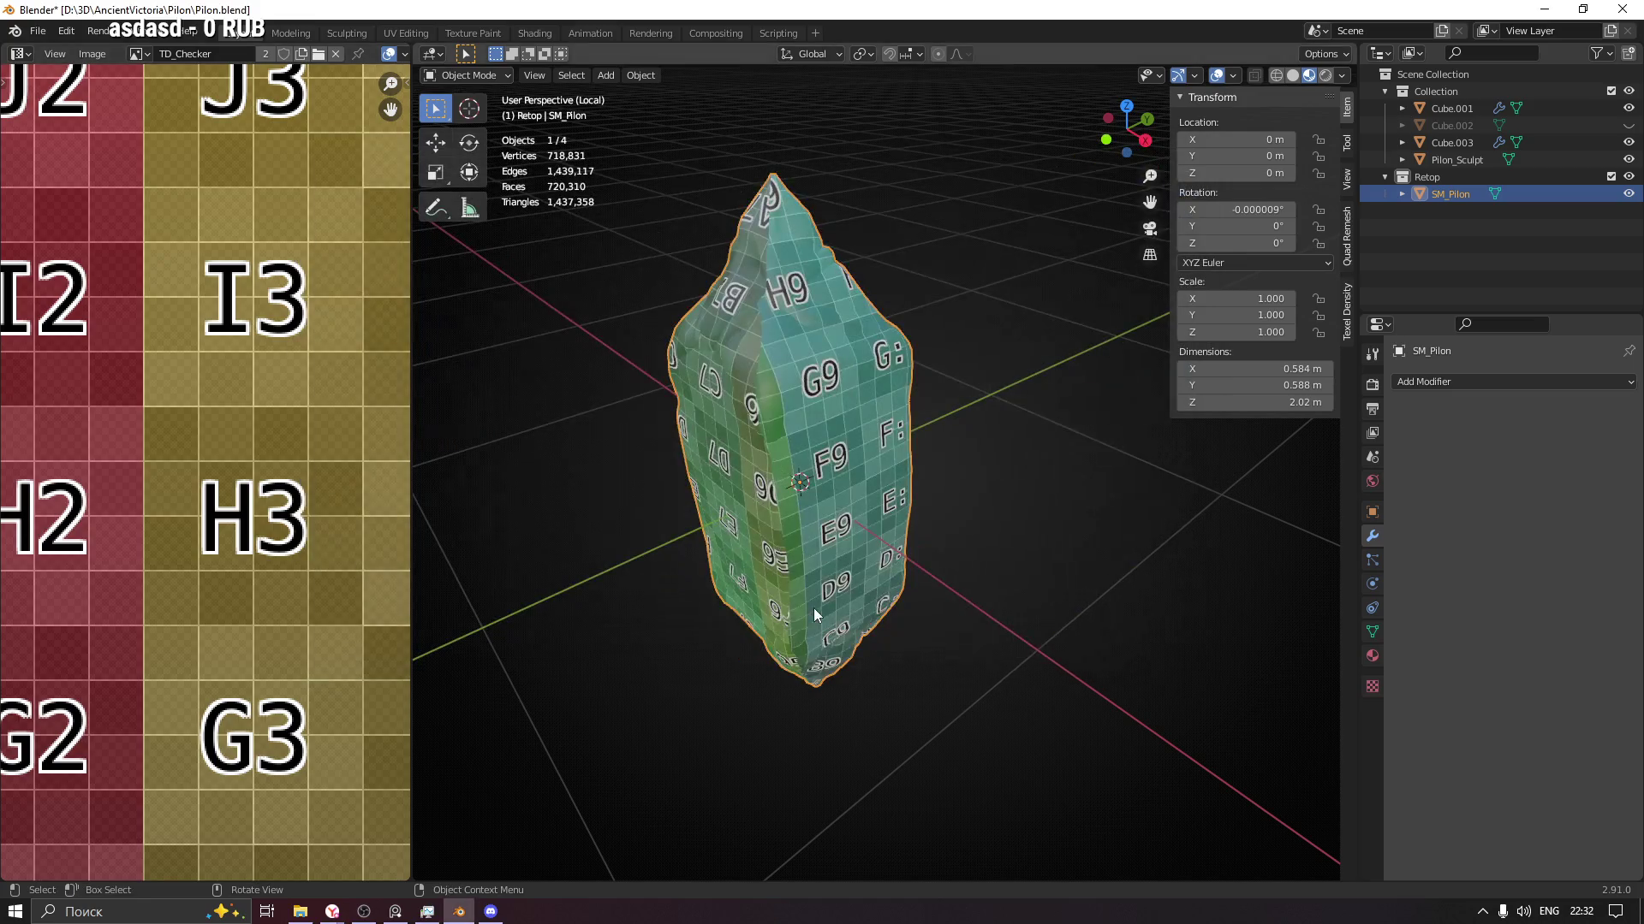
Isolate Pilon_Sculpt and start an FBX export from the File menu.
{"action": "left_click", "coordinate": [1474, 161]}
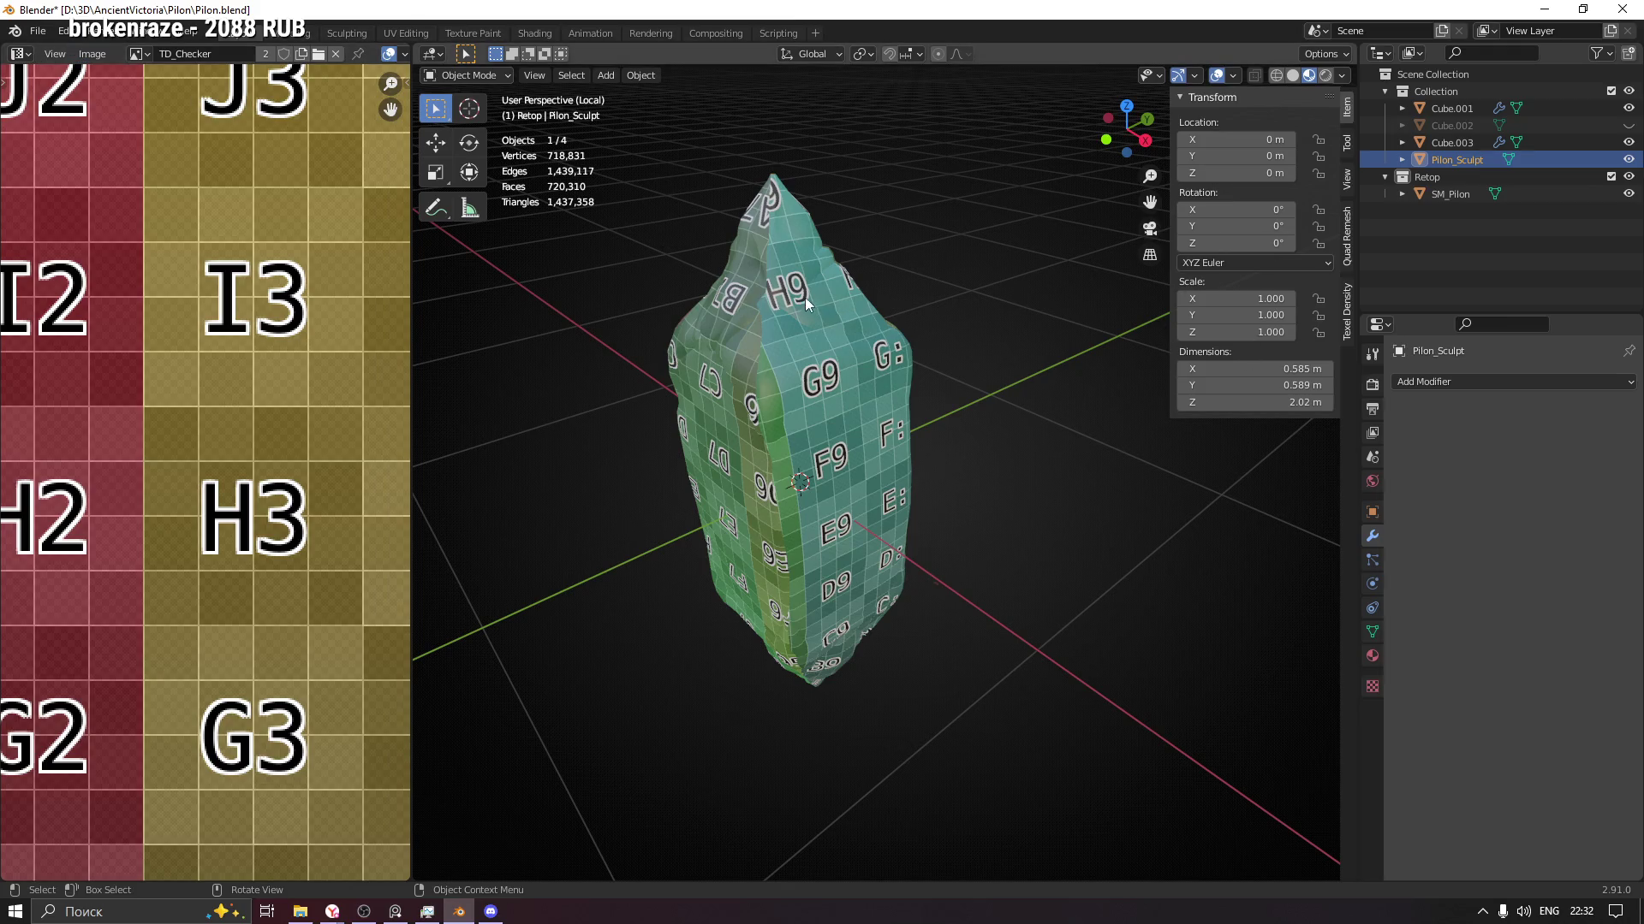
{"action": "key", "text": "KP_Divide"}
{"action": "key", "text": "KP_Divide"}
{"action": "mouse_move", "coordinate": [914, 378]}
{"action": "middle_mouse_down"}
{"action": "mouse_move", "coordinate": [920, 356]}
{"action": "mouse_move", "coordinate": [814, 385]}
{"action": "middle_mouse_up"}
{"action": "left_click", "coordinate": [47, 34]}
{"action": "mouse_move", "coordinate": [93, 281]}
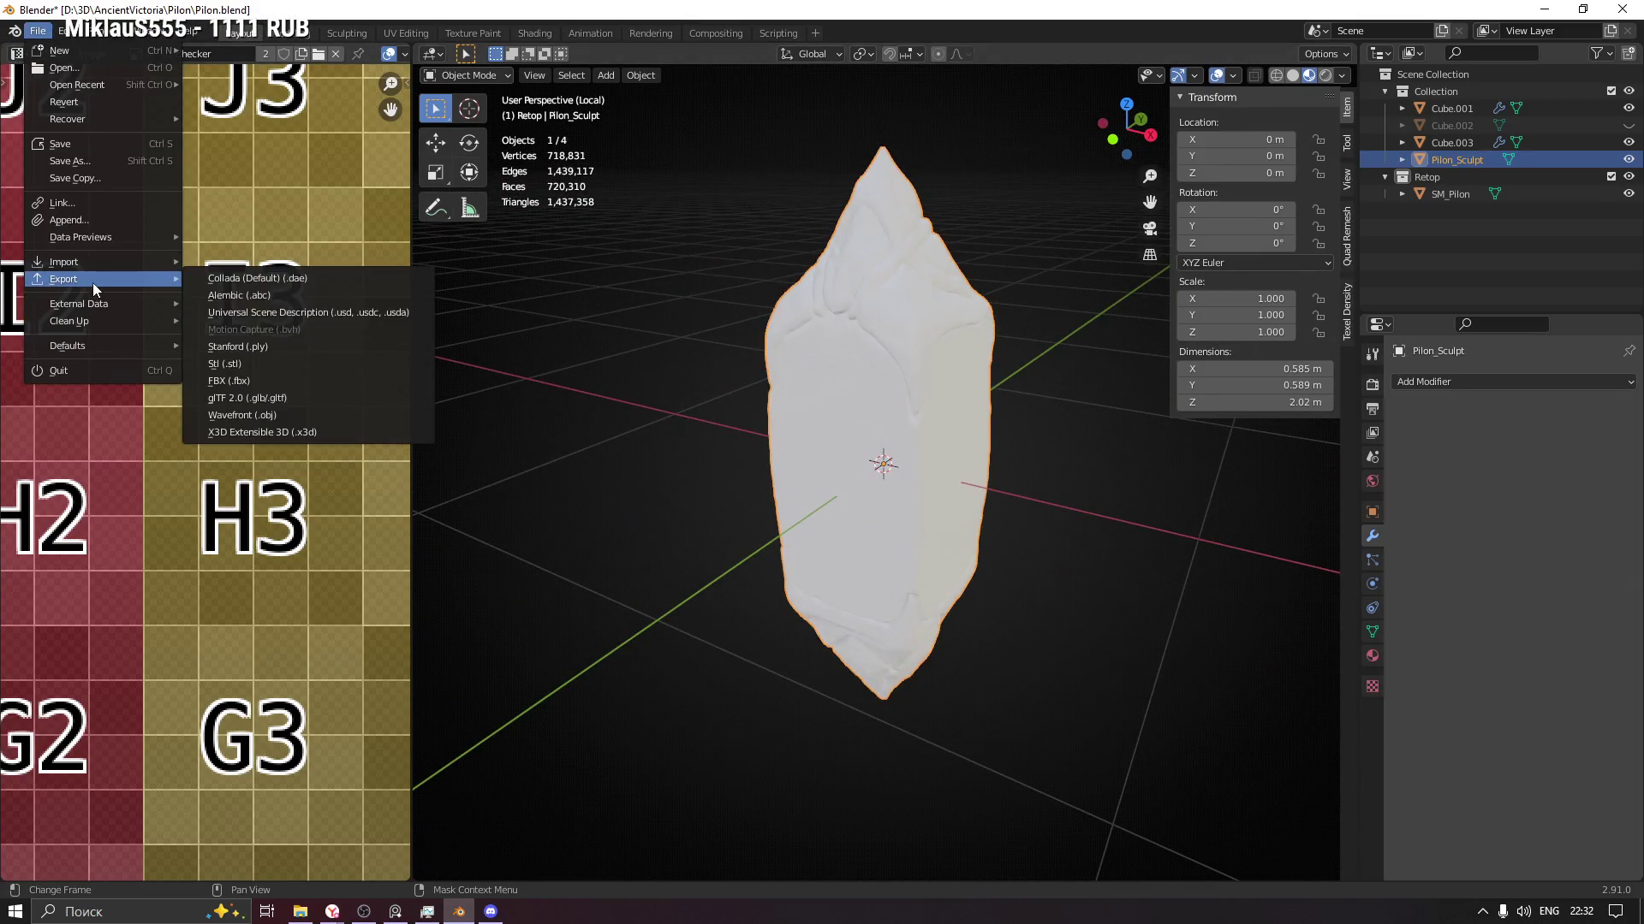
{"action": "left_click", "coordinate": [279, 379]}
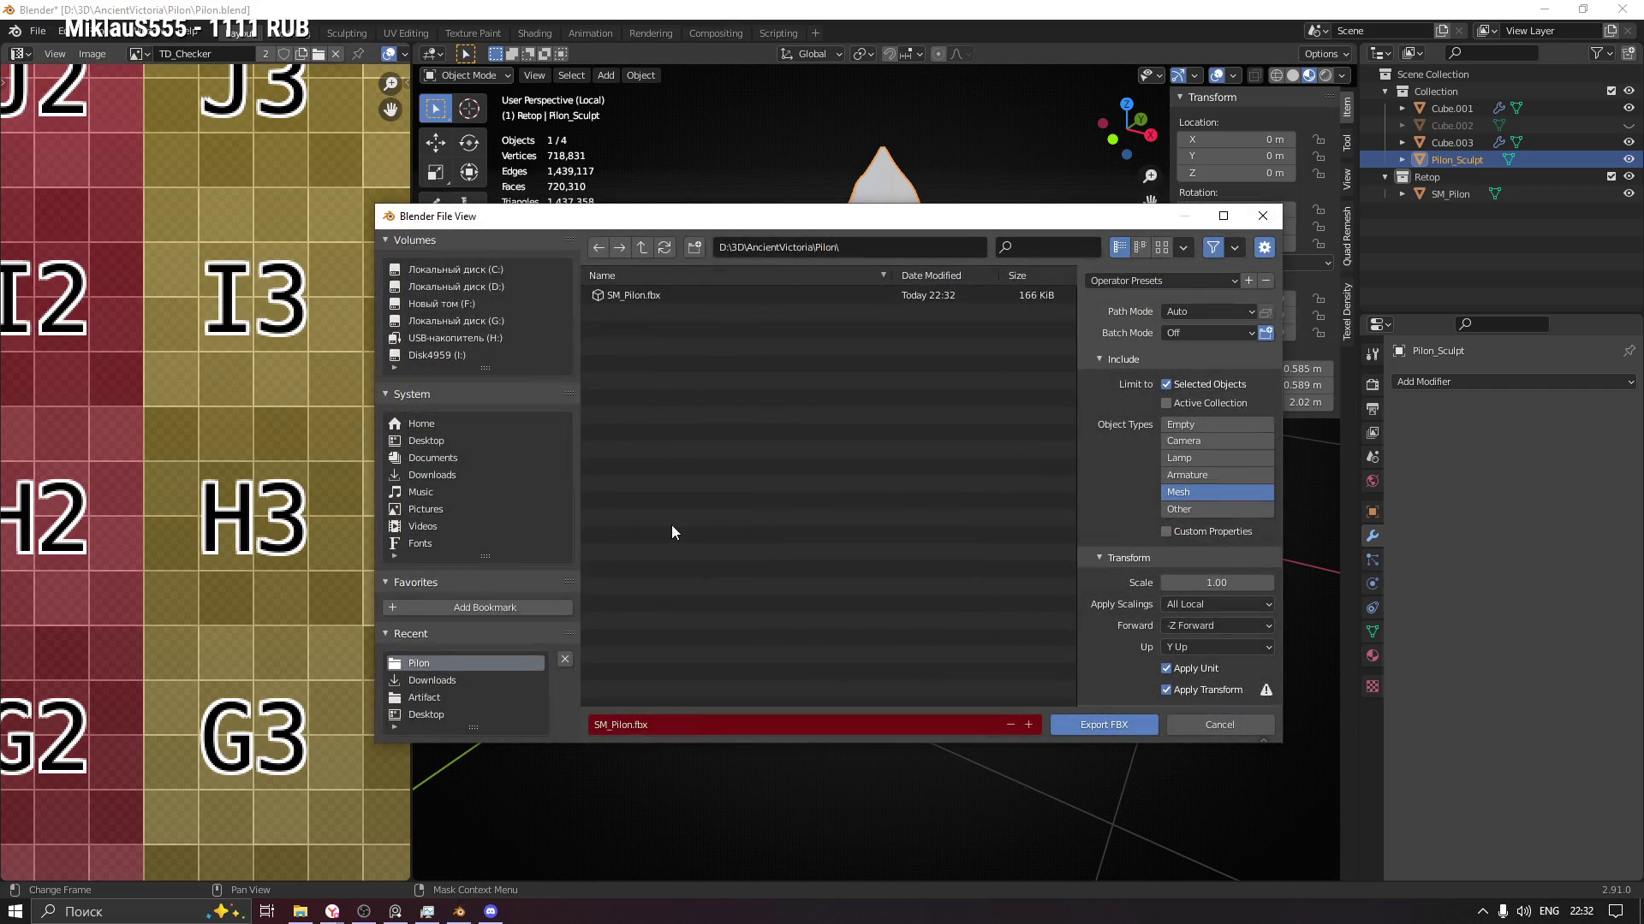
Export the sculpt as Pilon_sculp.fbx next to SM_Pilon.fbx.
{"action": "left_click", "coordinate": [610, 725]}
{"action": "type", "text": "_sculp"}
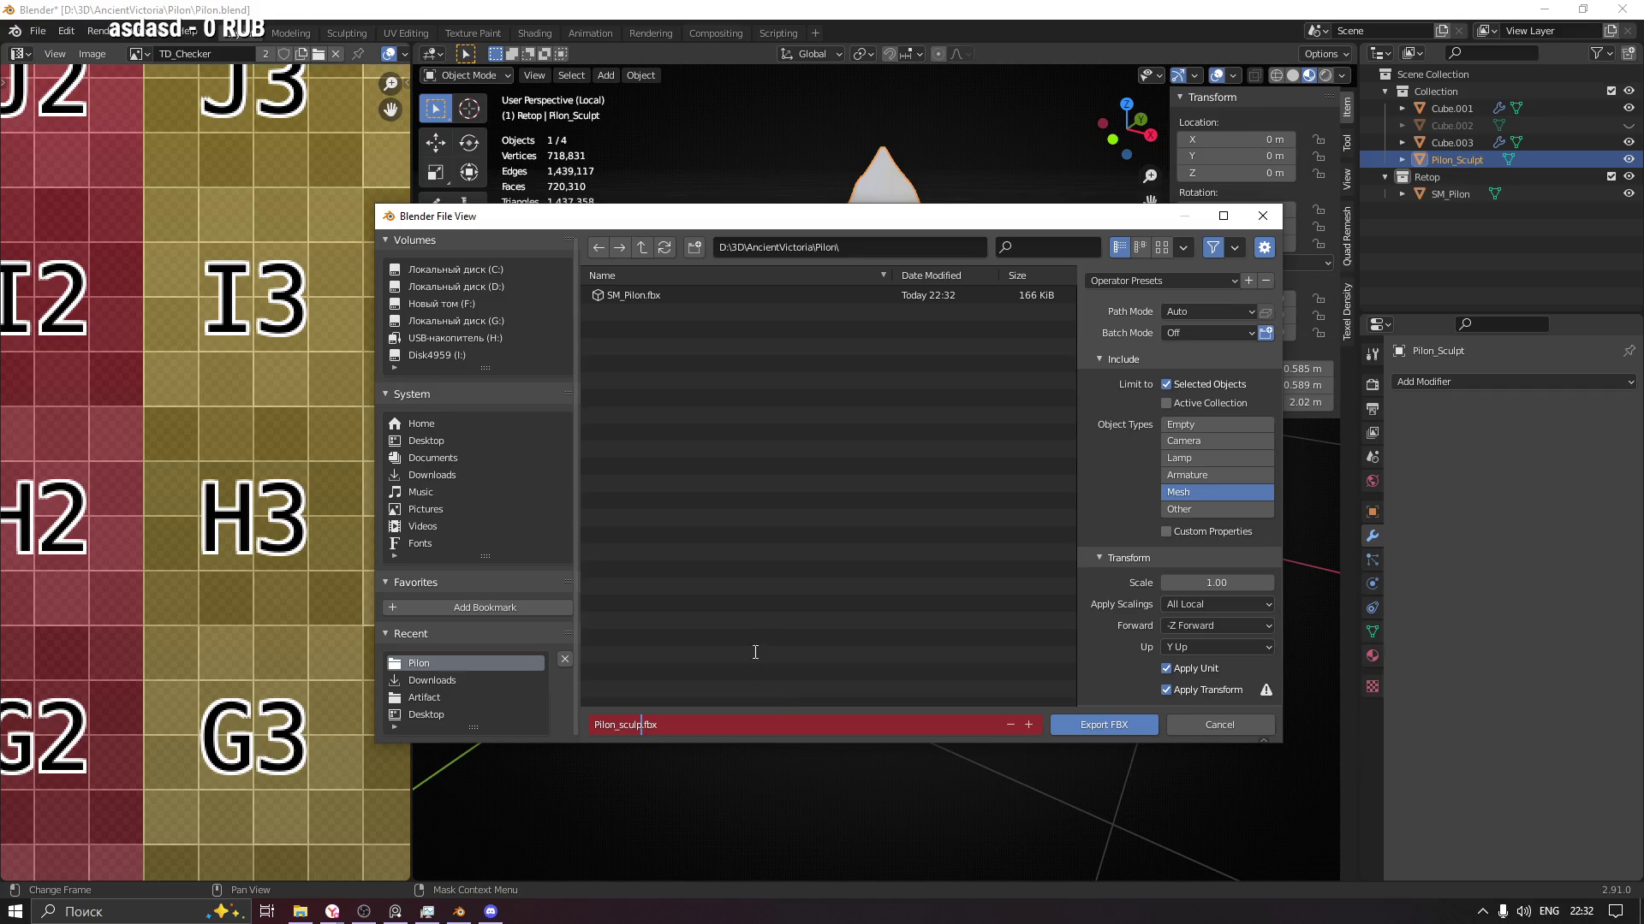
{"action": "left_click", "coordinate": [789, 601]}
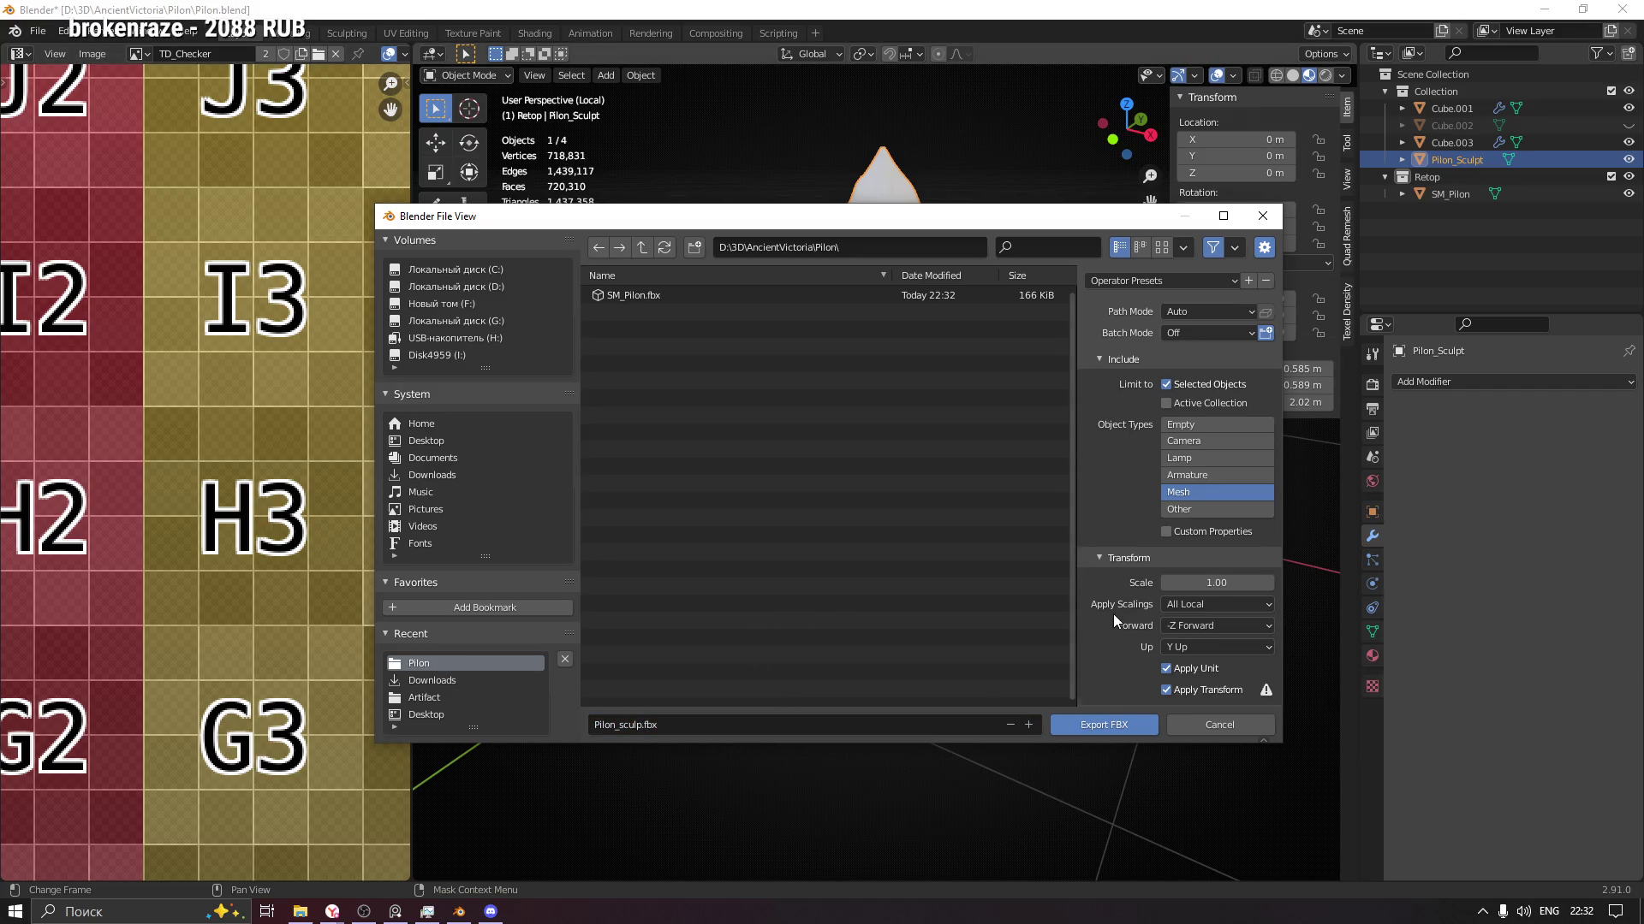
{"action": "scroll", "coordinate": [1113, 613], "scroll_direction": "down", "scroll_amount": 2}
{"action": "left_click", "coordinate": [1104, 727]}
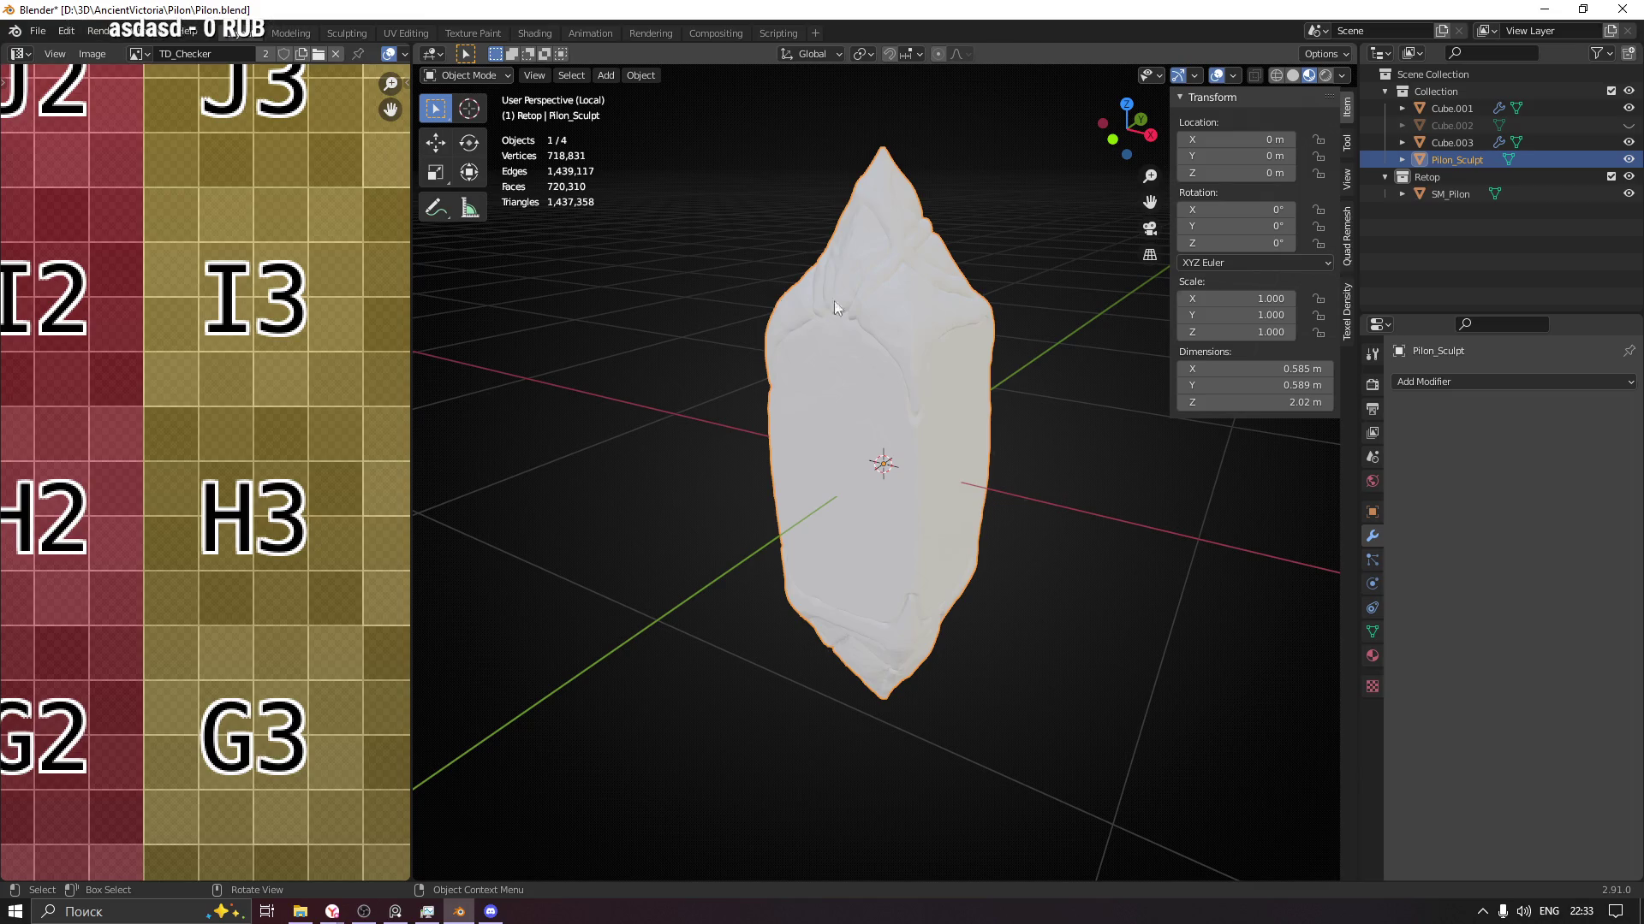
Save Pilon.blend, hide the sidebar, and widen the checker texture area.
{"action": "mouse_move", "coordinate": [961, 352]}
{"action": "middle_mouse_down"}
{"action": "mouse_move", "coordinate": [995, 353]}
{"action": "mouse_move", "coordinate": [753, 396]}
{"action": "mouse_move", "coordinate": [980, 412]}
{"action": "mouse_move", "coordinate": [925, 398]}
{"action": "middle_mouse_up"}
{"action": "key", "text": "ctrl+s"}
{"action": "key", "text": "n"}
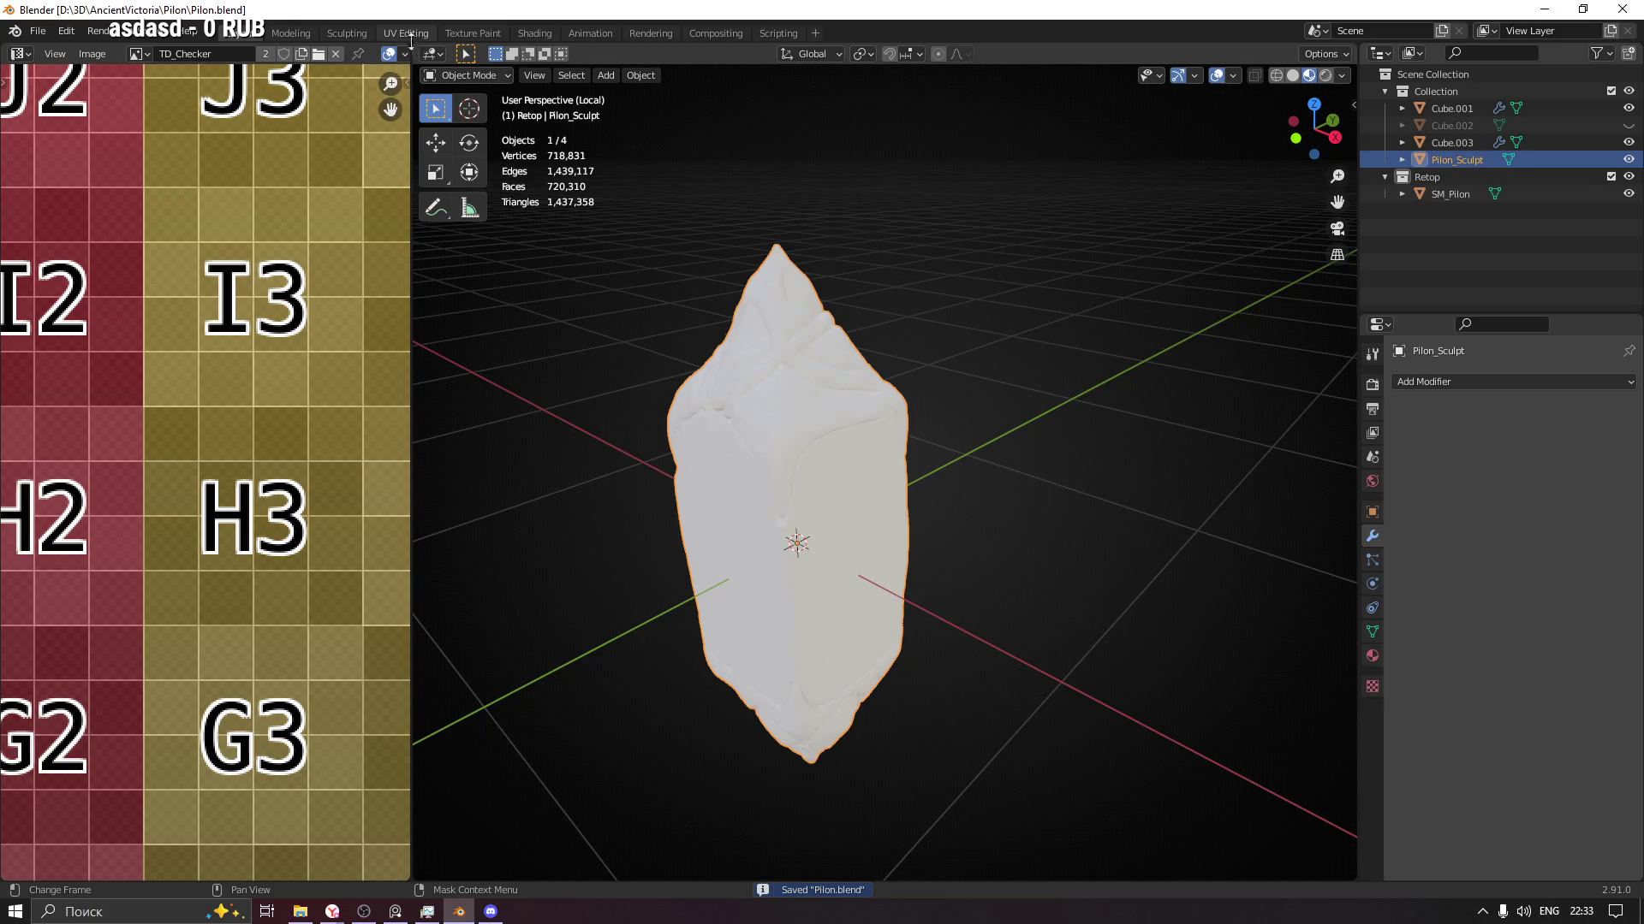
{"action": "left_click_drag", "start_coordinate": [415, 110], "coordinate": [629, 141]}
{"action": "scroll", "coordinate": [492, 272], "scroll_direction": "down", "scroll_amount": 4}
{"action": "scroll", "coordinate": [514, 320], "scroll_direction": "down", "scroll_amount": 5}
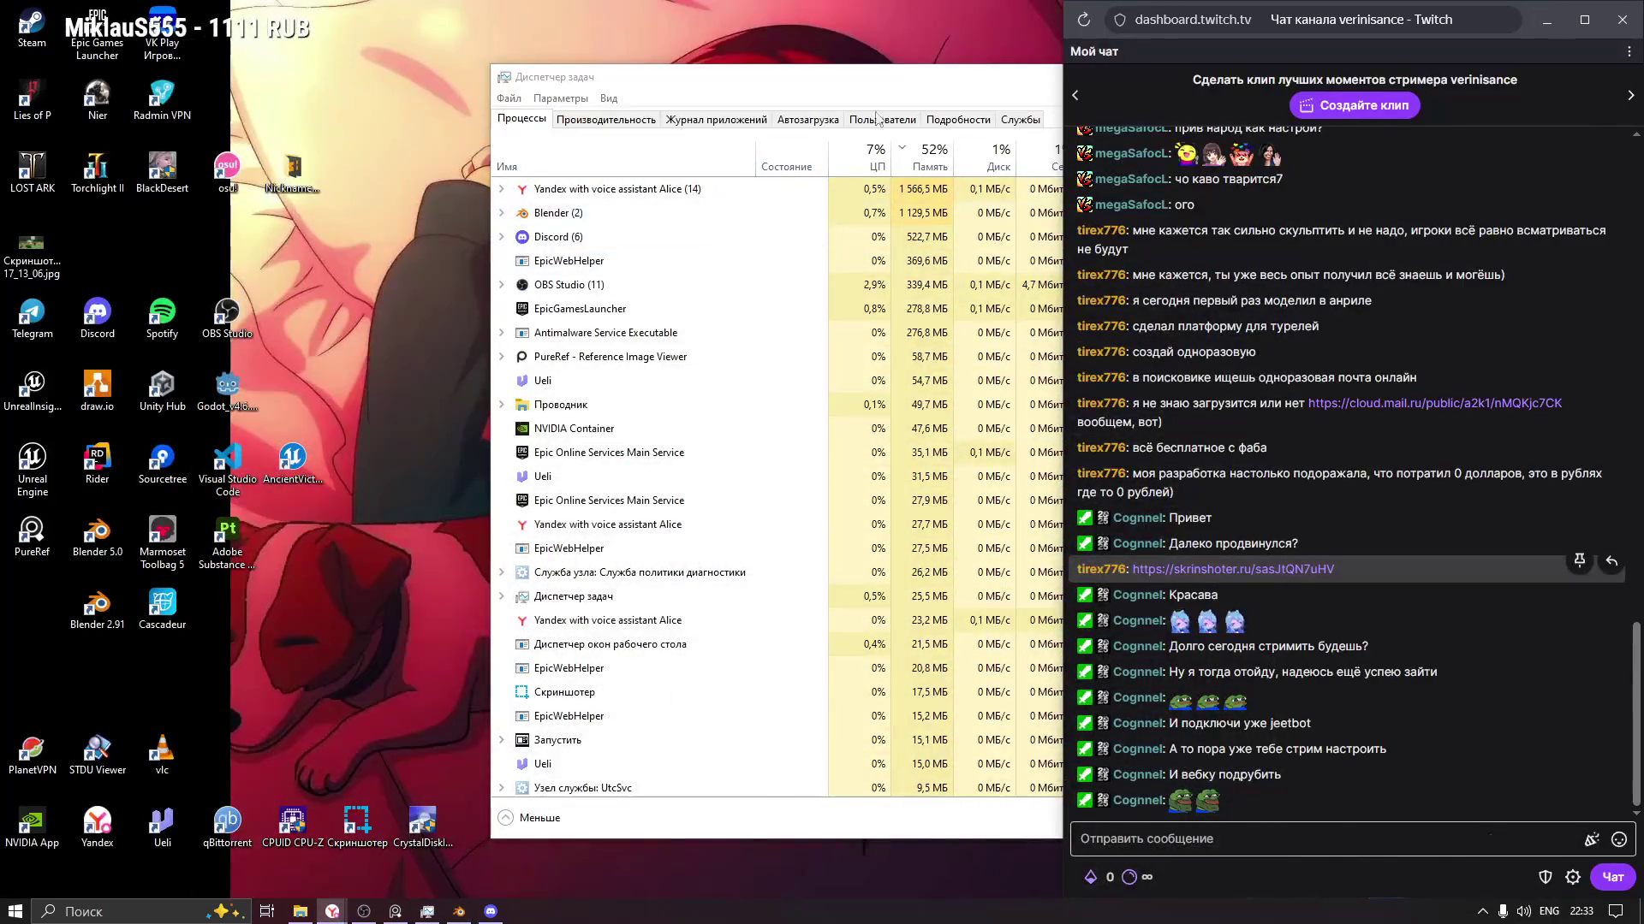
Close Task Manager, refresh the desktop, and launch Marmoset Toolbag 5 from its shortcut.
{"action": "left_click", "coordinate": [1030, 105]}
{"action": "key", "text": "alt+F4"}
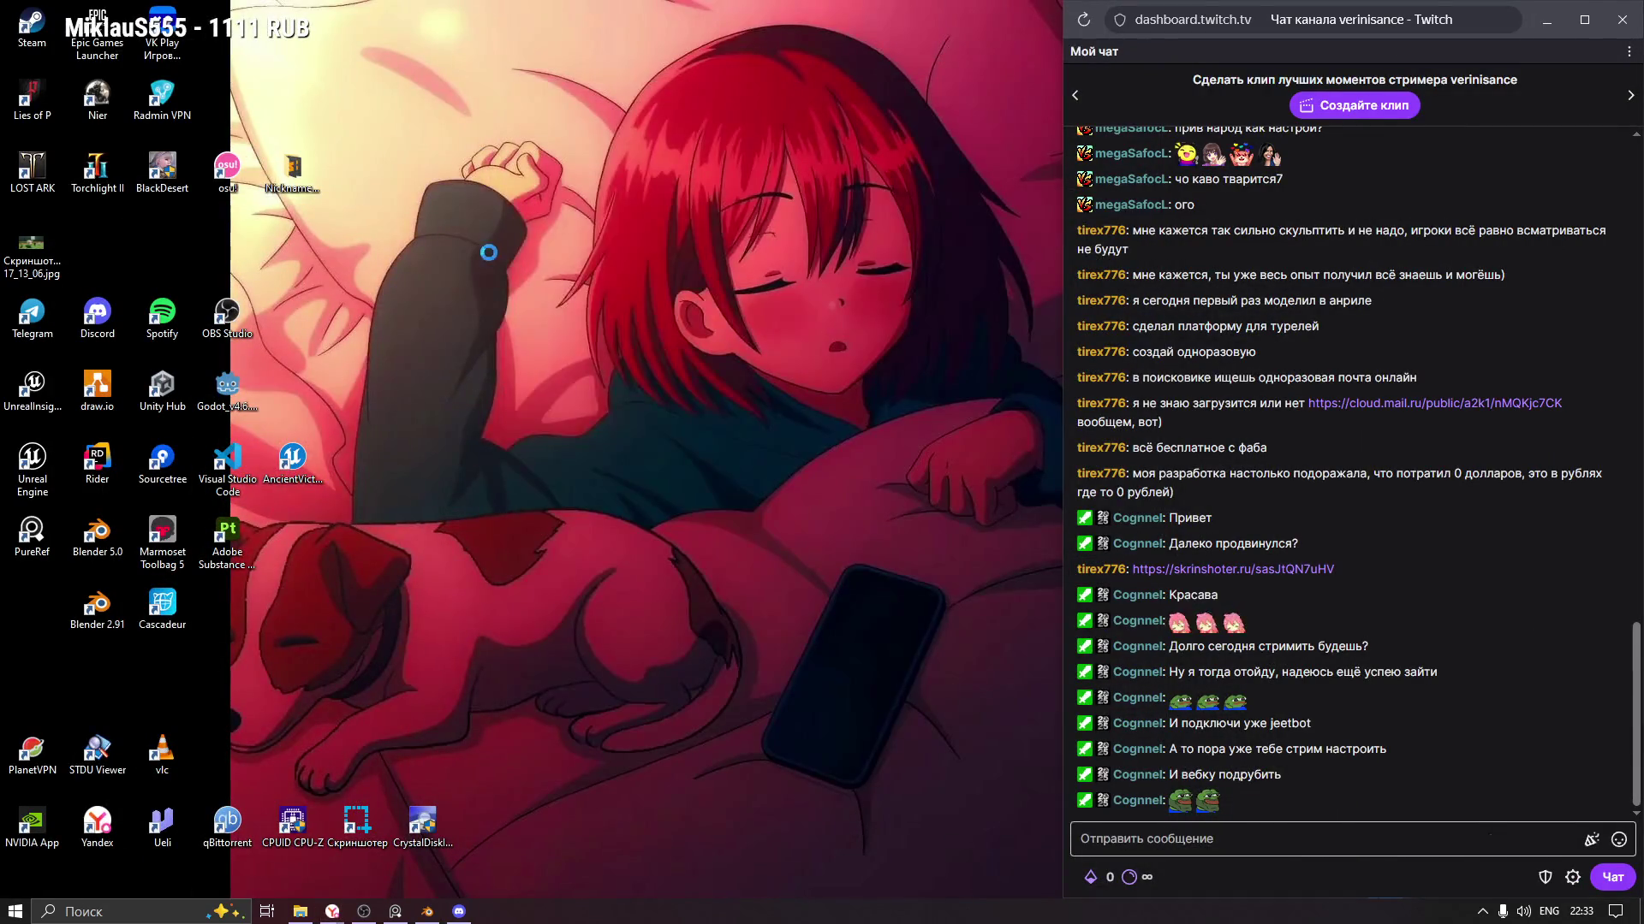
{"action": "right_click", "coordinate": [480, 312]}
{"action": "left_click", "coordinate": [534, 363]}
{"action": "double_click", "coordinate": [163, 535]}
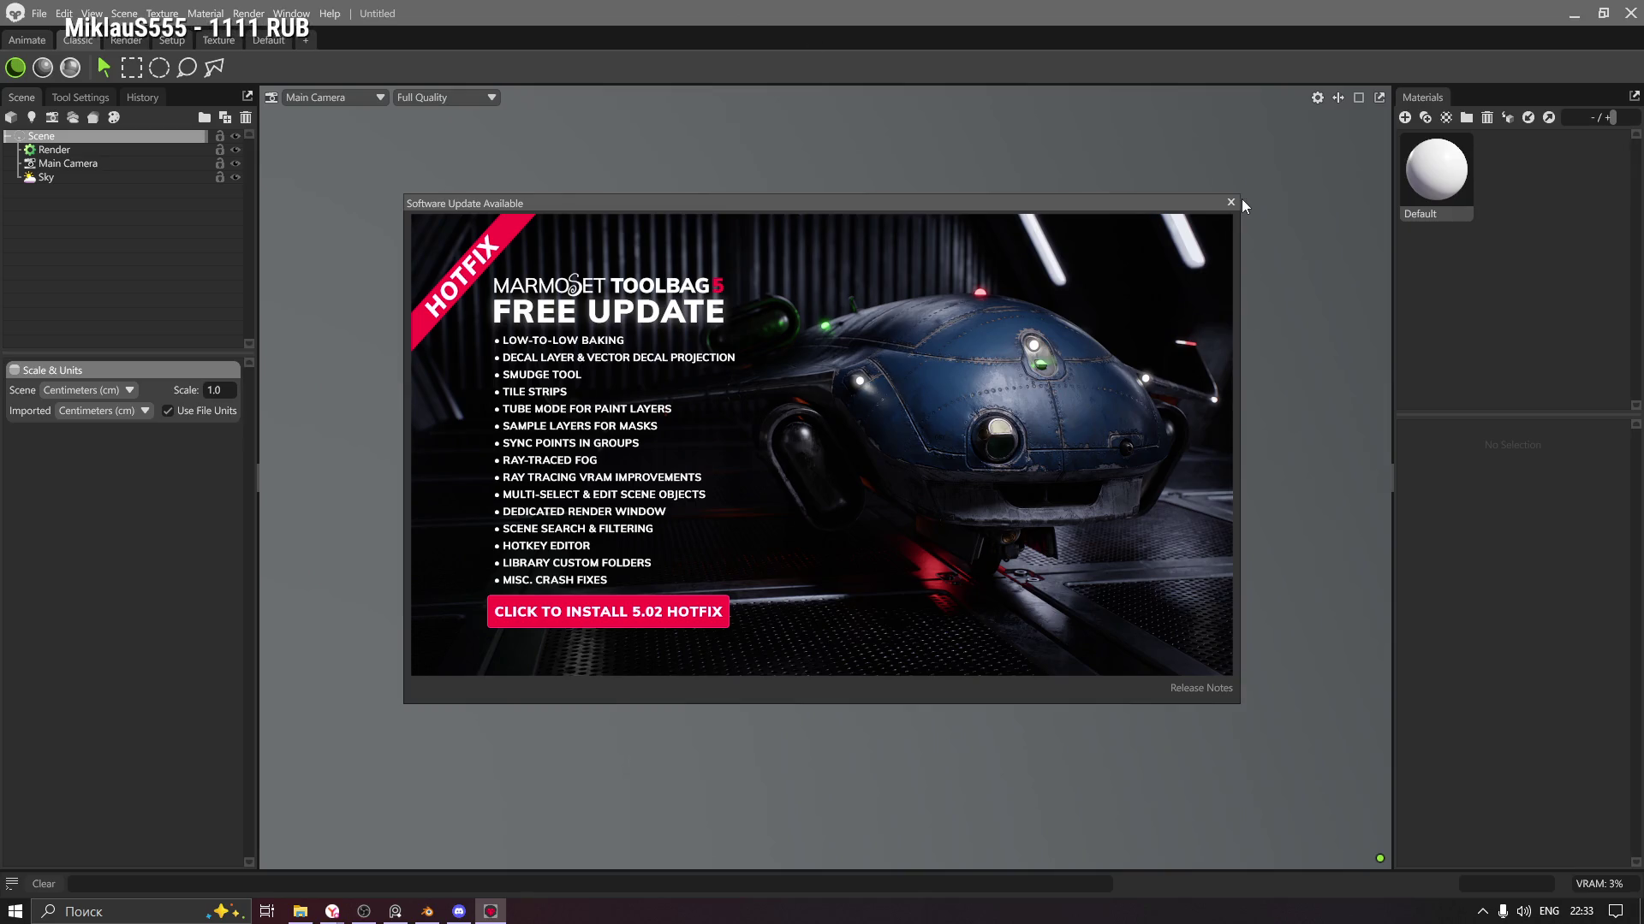
Dismiss the update notice and browse the import dialog to D:\3D\AncientVictoria\Pilon.
{"action": "left_click", "coordinate": [1231, 201]}
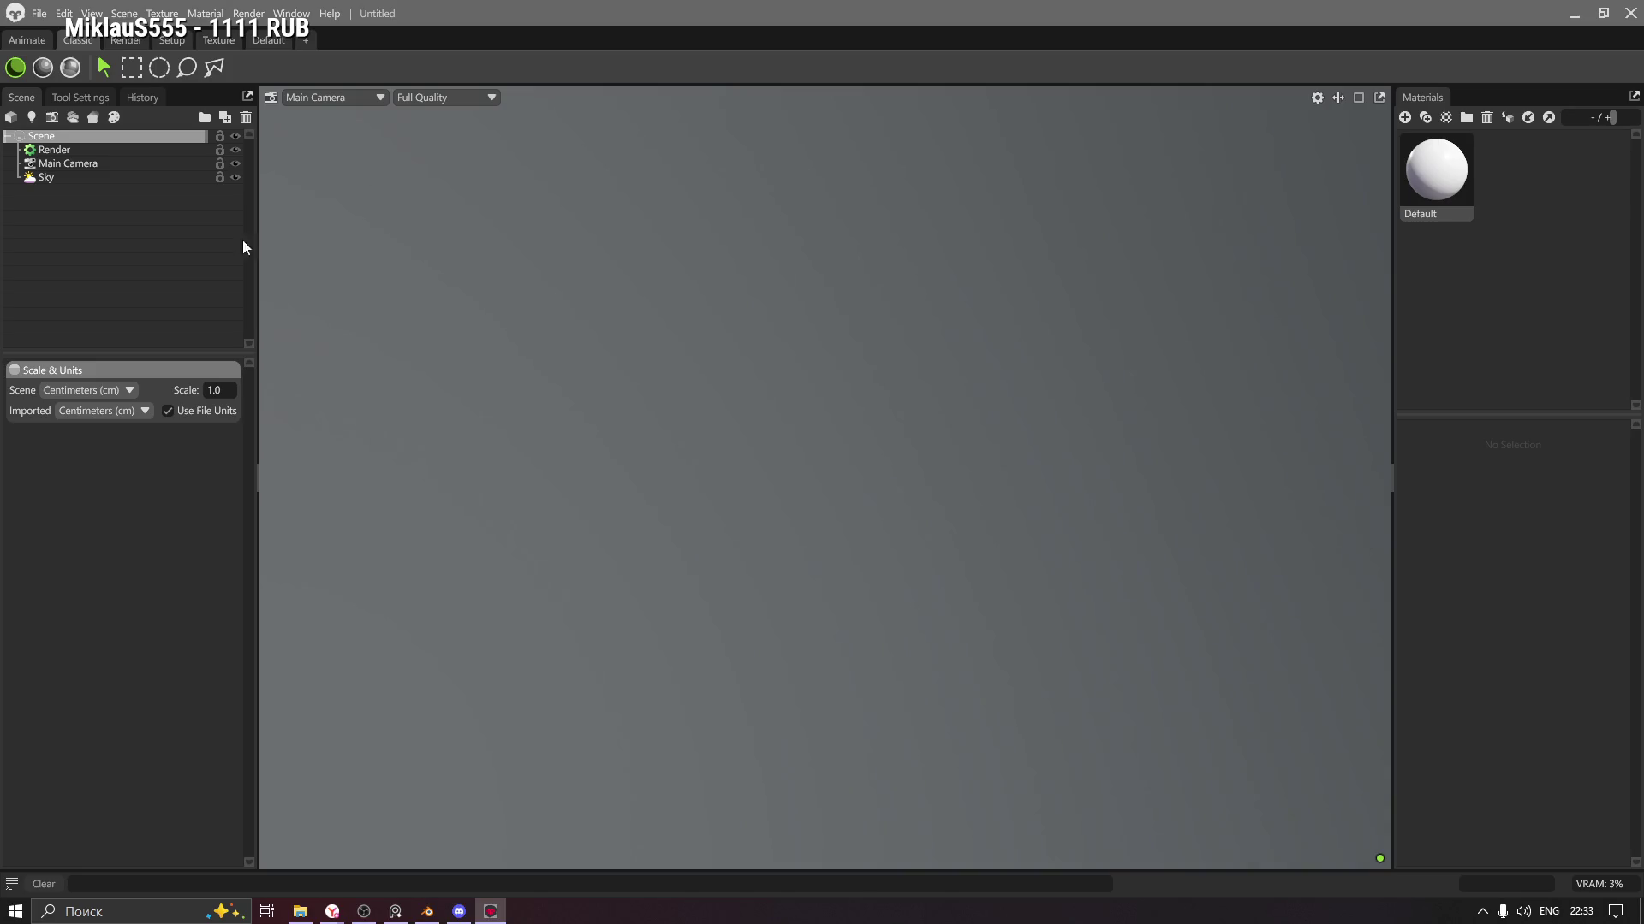
{"action": "left_click", "coordinate": [41, 15]}
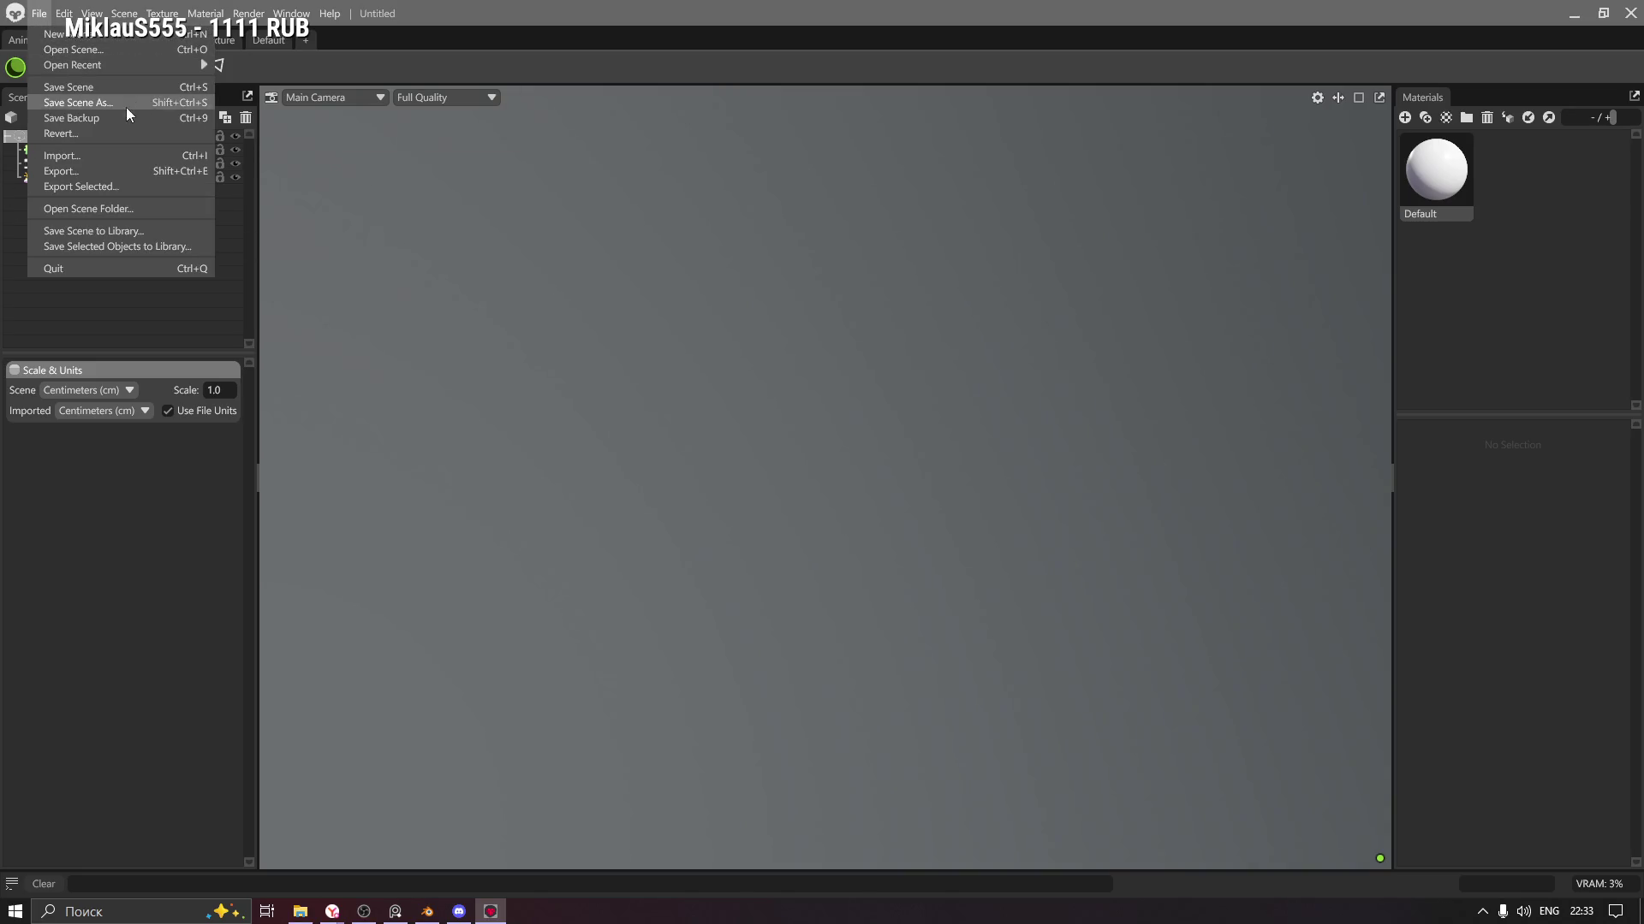
{"action": "left_click", "coordinate": [62, 156]}
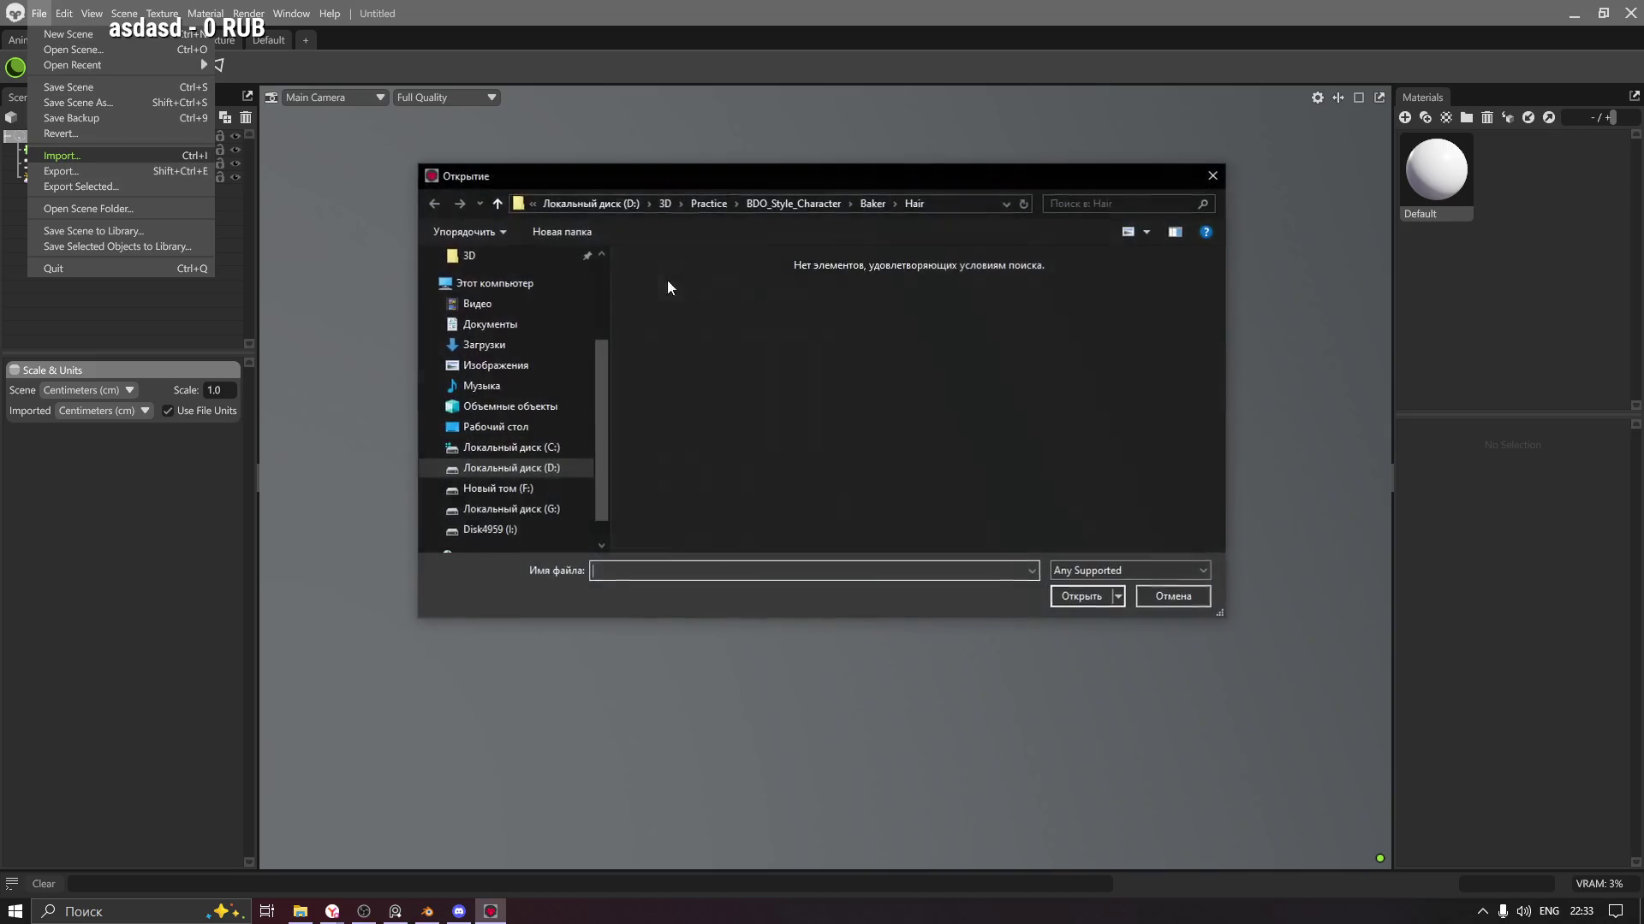
{"action": "left_click", "coordinate": [793, 204]}
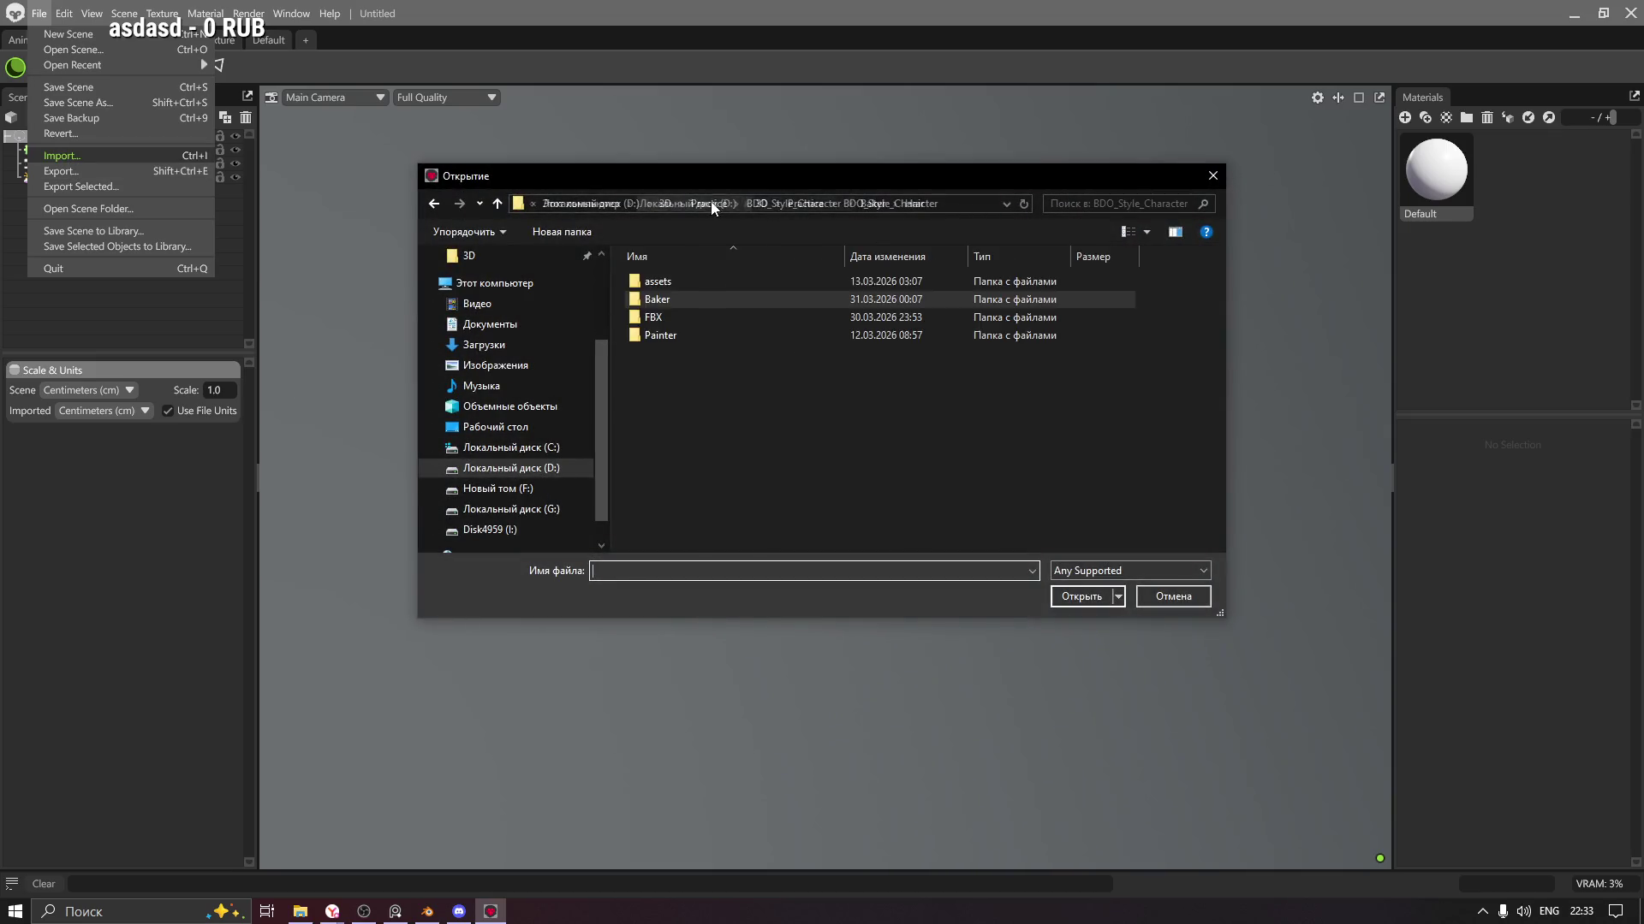
{"action": "left_click", "coordinate": [697, 203]}
{"action": "double_click", "coordinate": [754, 300]}
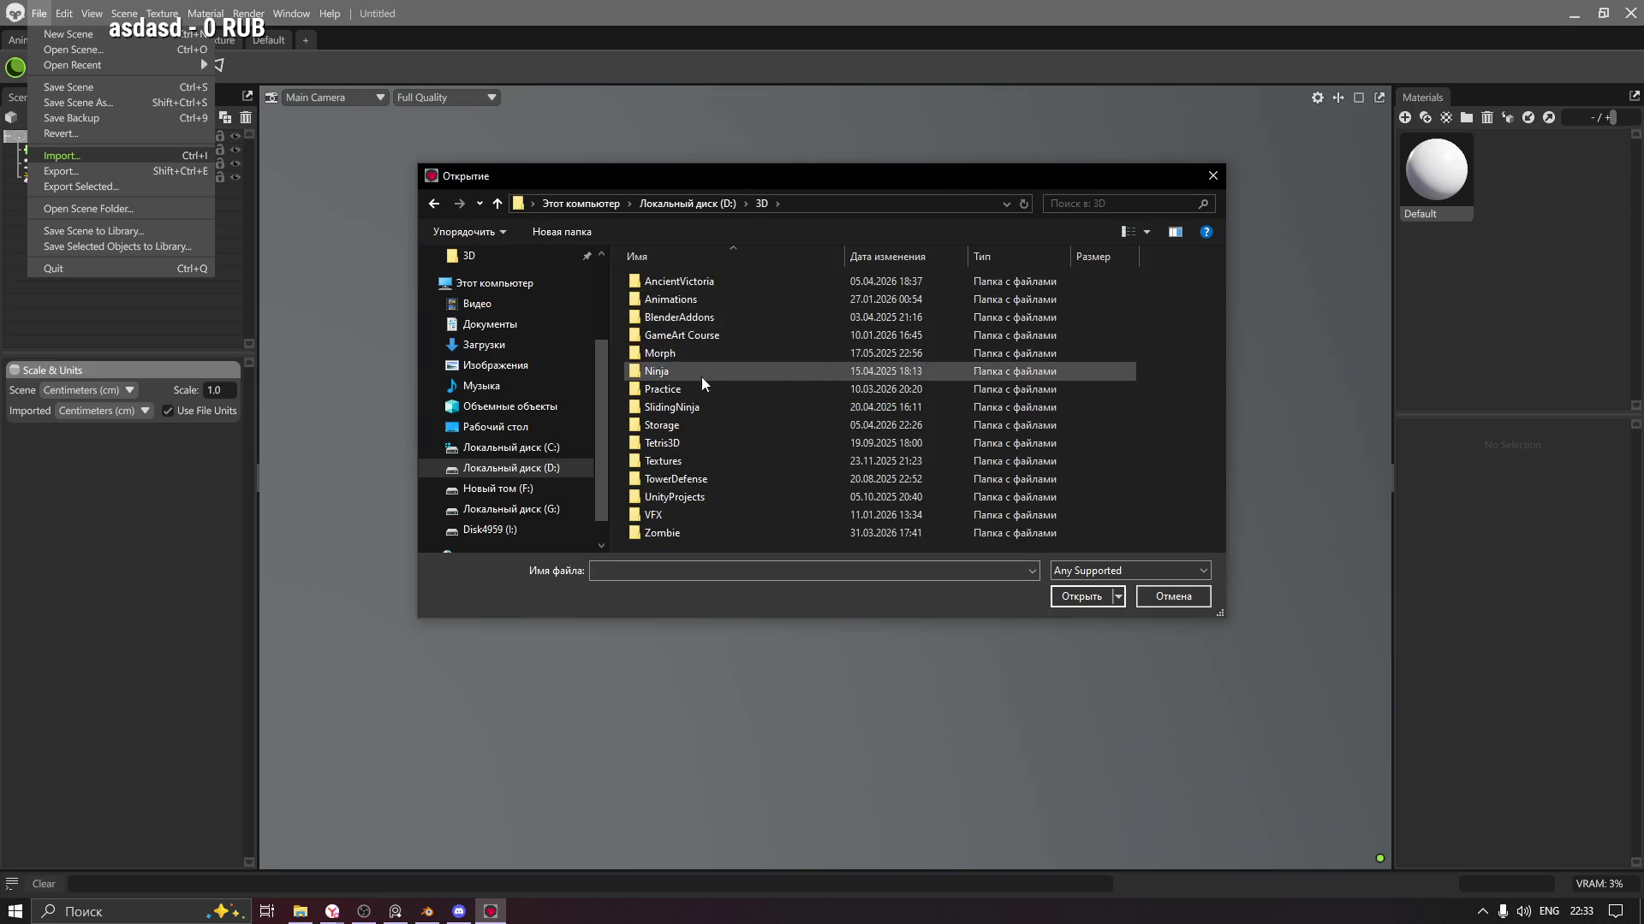
{"action": "double_click", "coordinate": [663, 281]}
{"action": "double_click", "coordinate": [664, 301]}
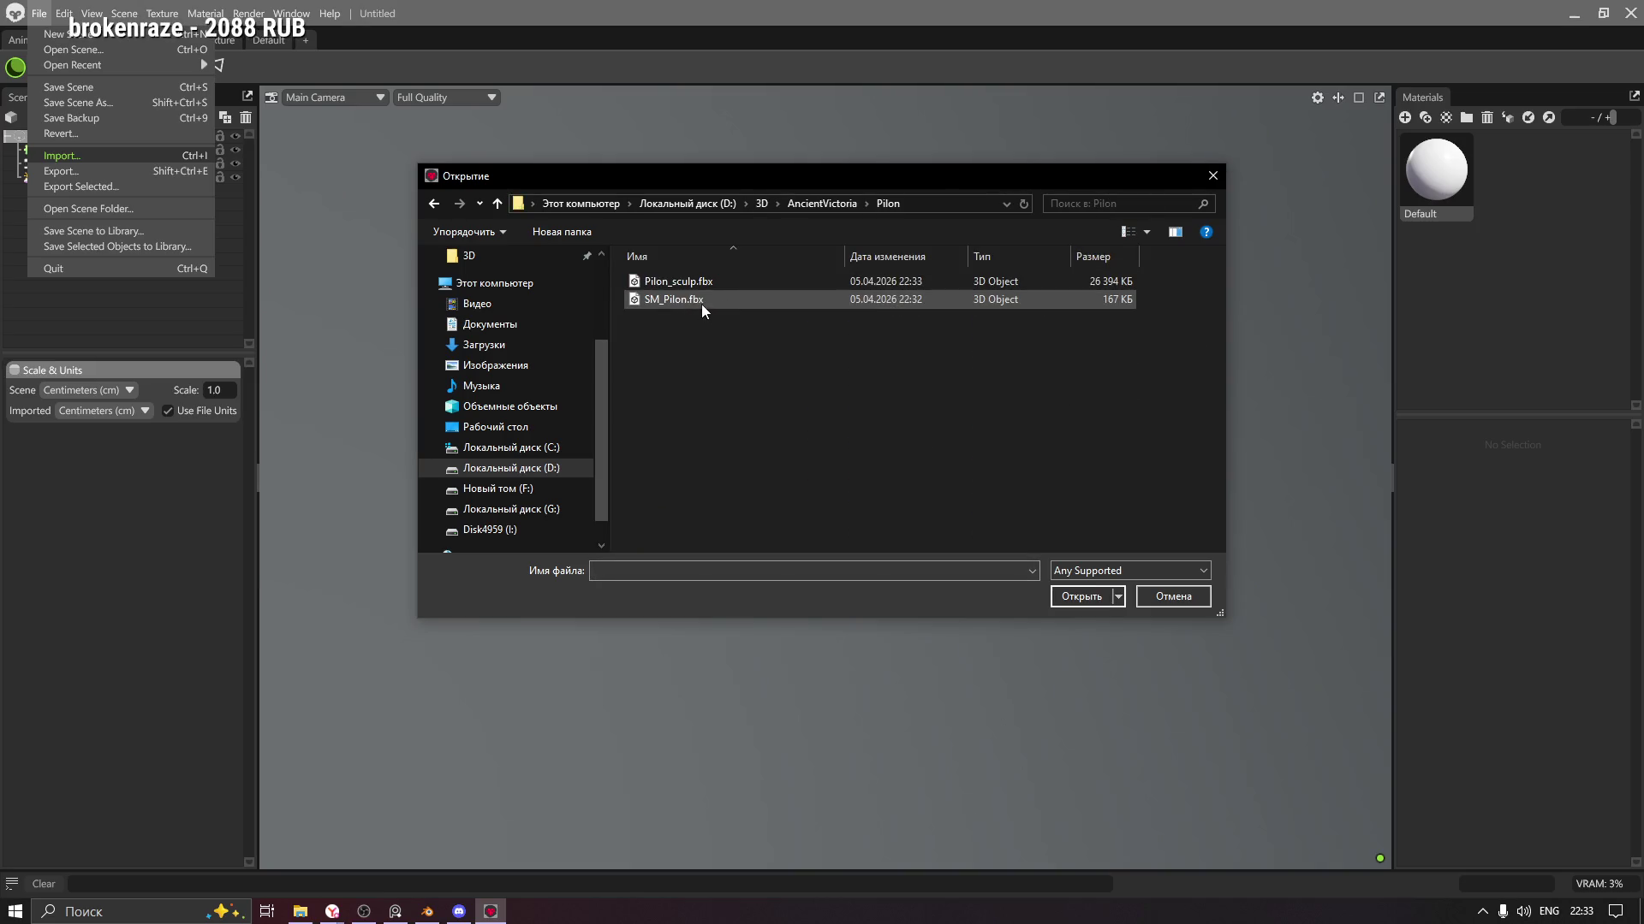
Import both Pilon_sculp.fbx and SM_Pilon.fbx and collapse their nodes in the outliner.
{"action": "key", "text": "ctrl+a"}
{"action": "left_click", "coordinate": [1084, 599]}
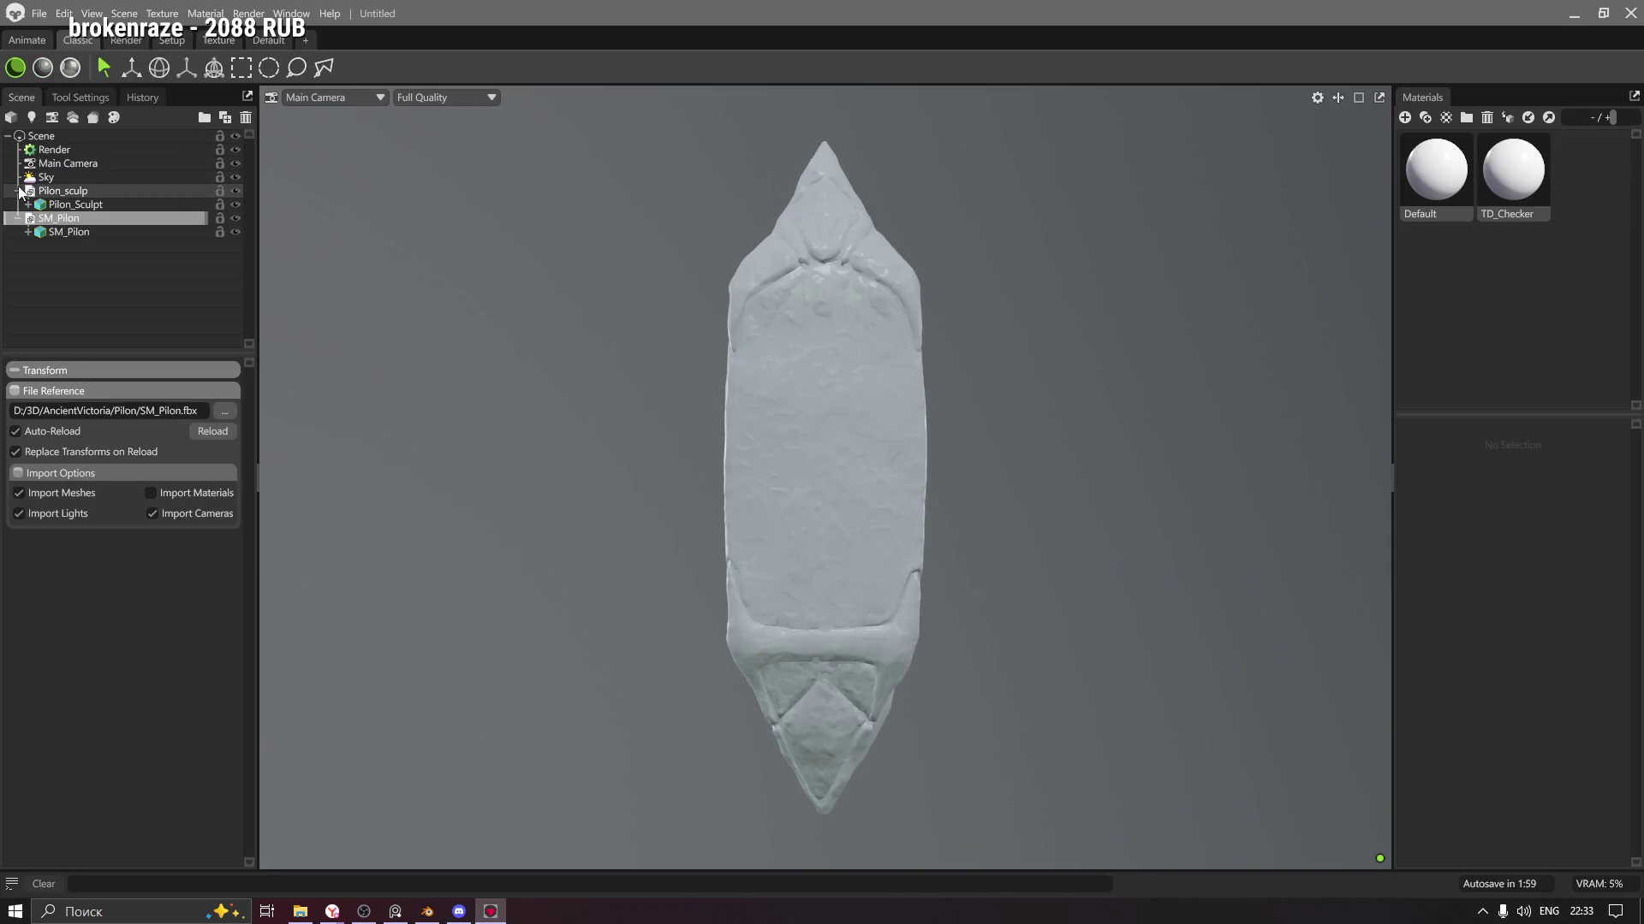
{"action": "left_click", "coordinate": [18, 190]}
{"action": "left_click", "coordinate": [18, 204]}
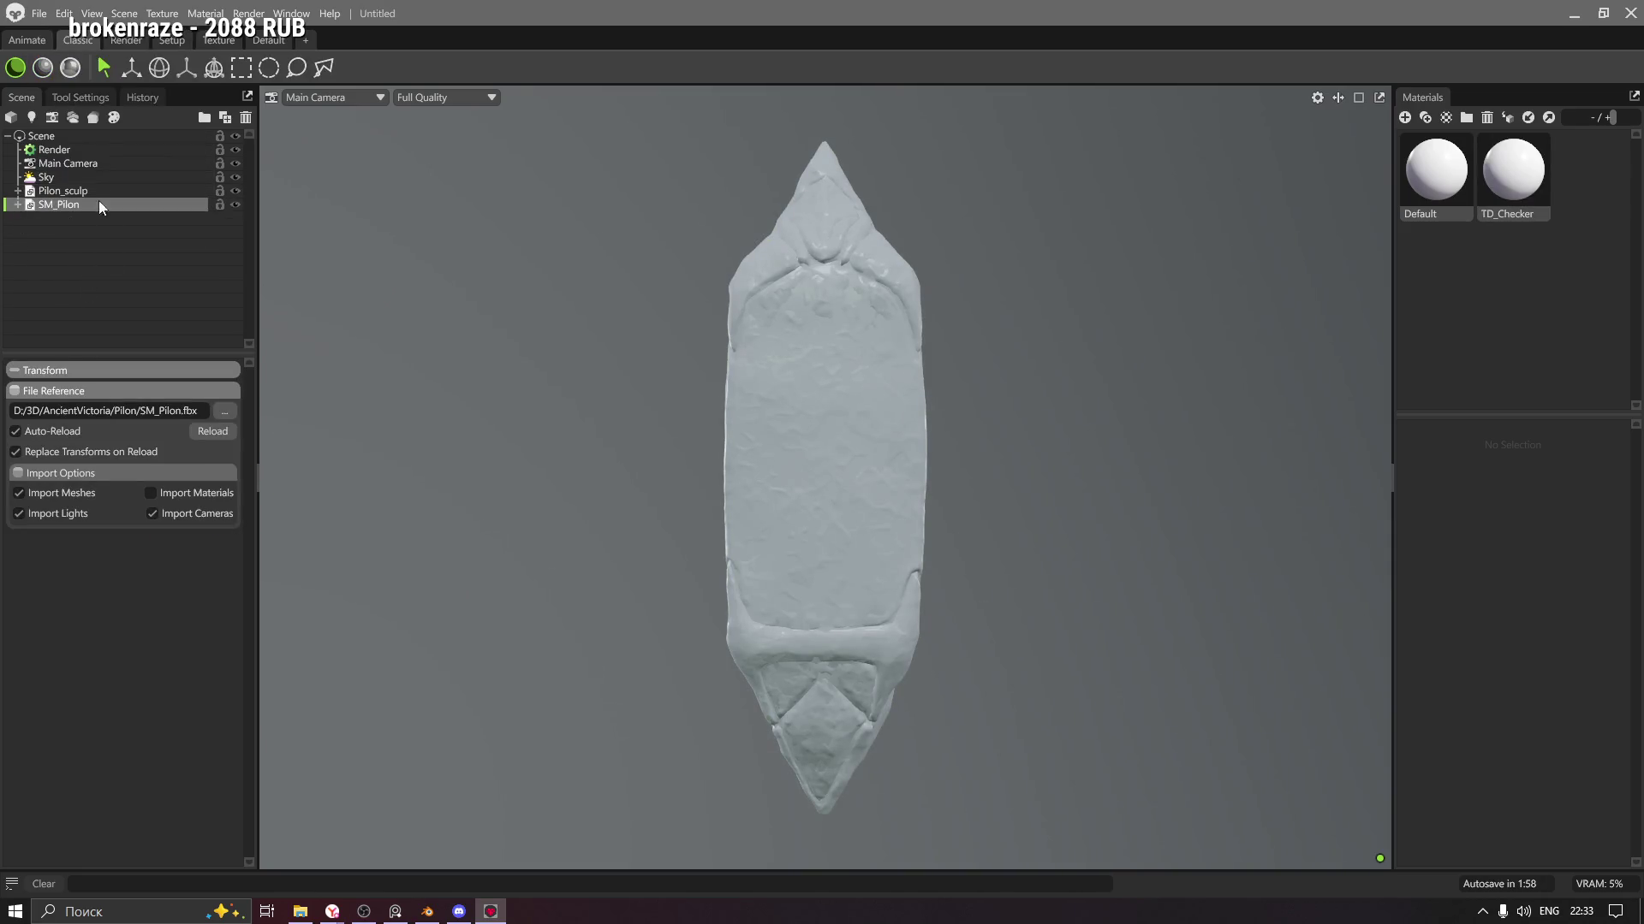
Create a bake project with SM_Pilon as Low and Pilon_sculp as High, checking the cage.
{"action": "left_click", "coordinate": [92, 118]}
{"action": "mouse_move", "coordinate": [77, 208]}
{"action": "left_mouse_down"}
{"action": "mouse_move", "coordinate": [89, 265]}
{"action": "mouse_move", "coordinate": [110, 200]}
{"action": "mouse_move", "coordinate": [91, 234]}
{"action": "left_mouse_up"}
{"action": "left_click", "coordinate": [38, 219]}
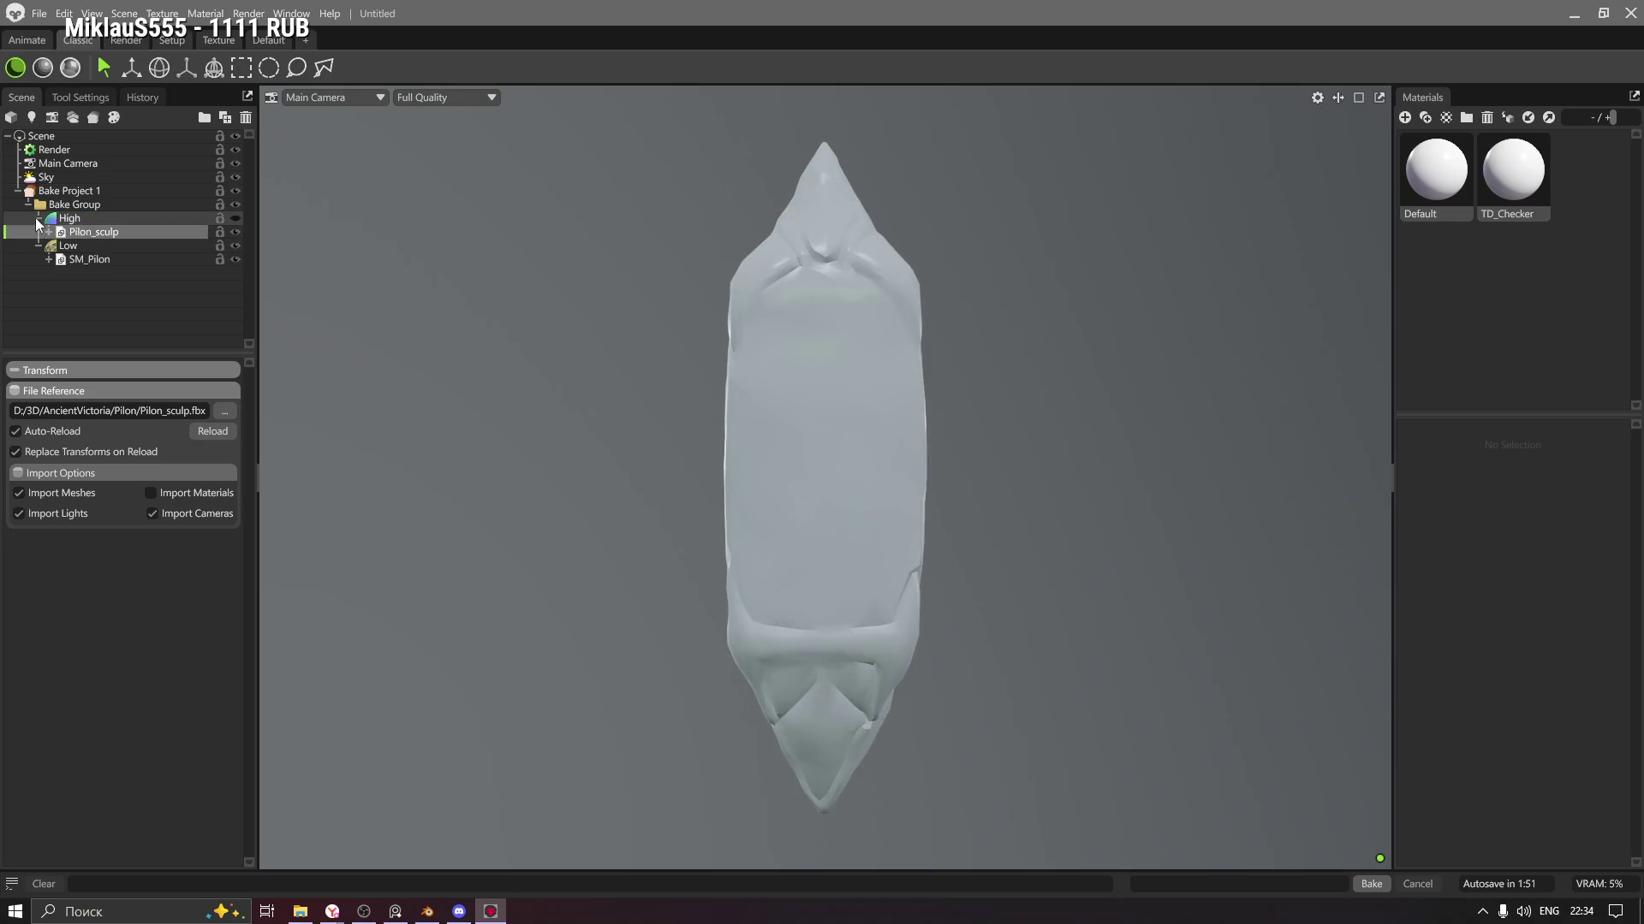
{"action": "left_click", "coordinate": [69, 246]}
{"action": "mouse_move", "coordinate": [1141, 406]}
{"action": "left_mouse_down"}
{"action": "mouse_move", "coordinate": [945, 451]}
{"action": "mouse_move", "coordinate": [575, 369]}
{"action": "mouse_move", "coordinate": [1210, 339]}
{"action": "mouse_move", "coordinate": [885, 225]}
{"action": "mouse_move", "coordinate": [1056, 320]}
{"action": "mouse_move", "coordinate": [1144, 331]}
{"action": "left_mouse_up"}
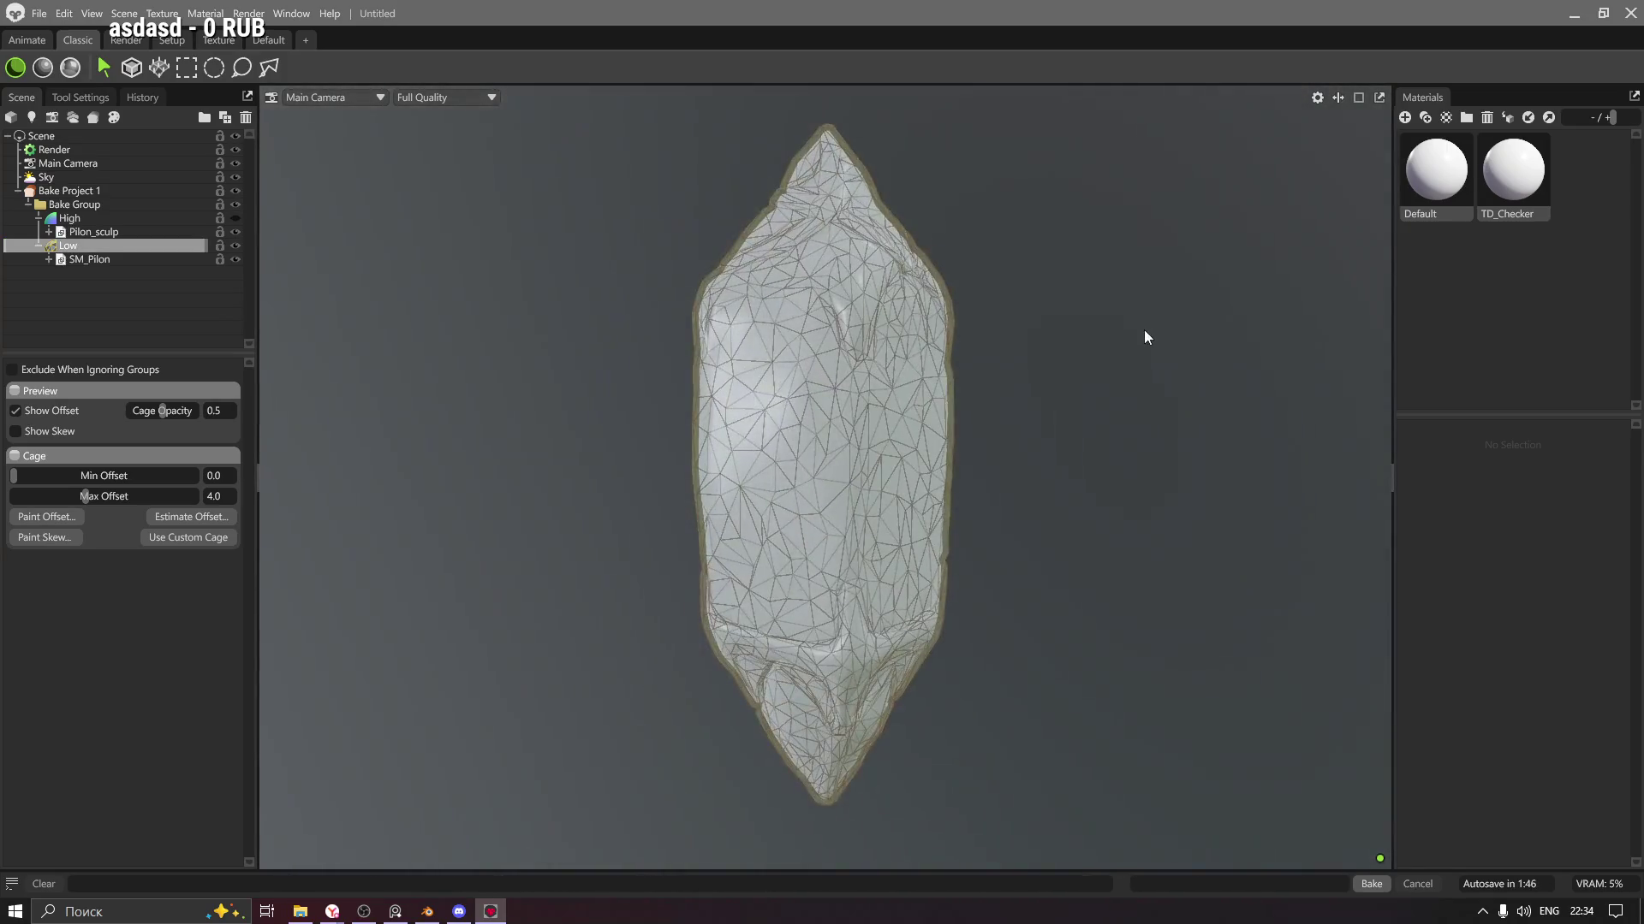
Select Bake Project 1 and bring up the Configure Maps list.
{"action": "left_click", "coordinate": [78, 191]}
{"action": "scroll", "coordinate": [249, 406], "scroll_direction": "down", "scroll_amount": 3}
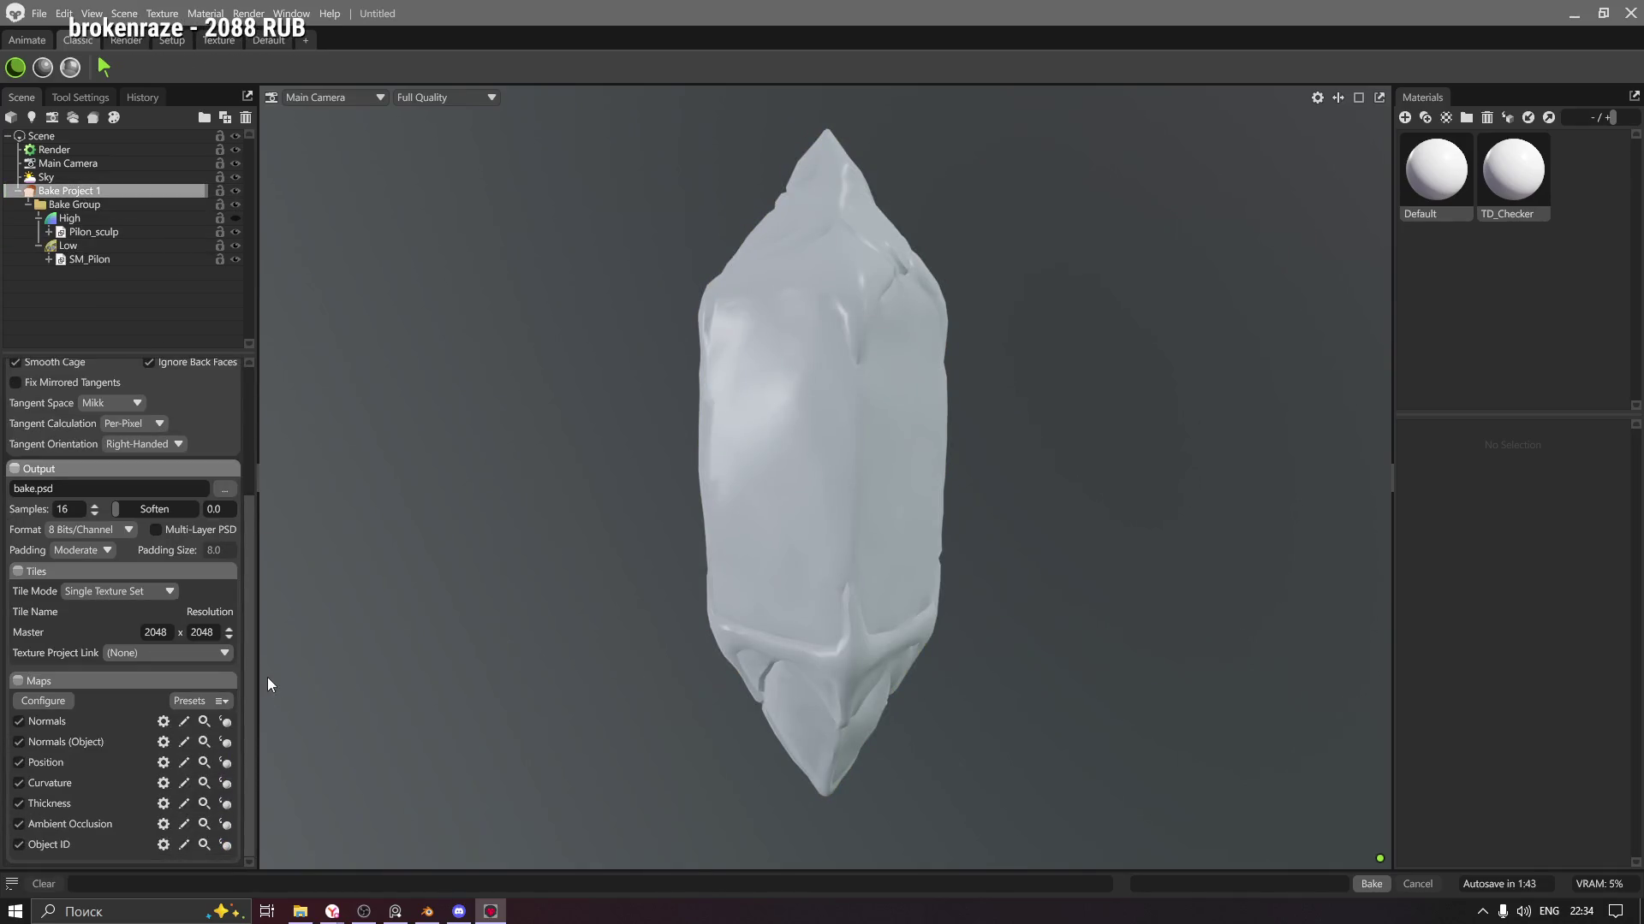
{"action": "left_click", "coordinate": [35, 702]}
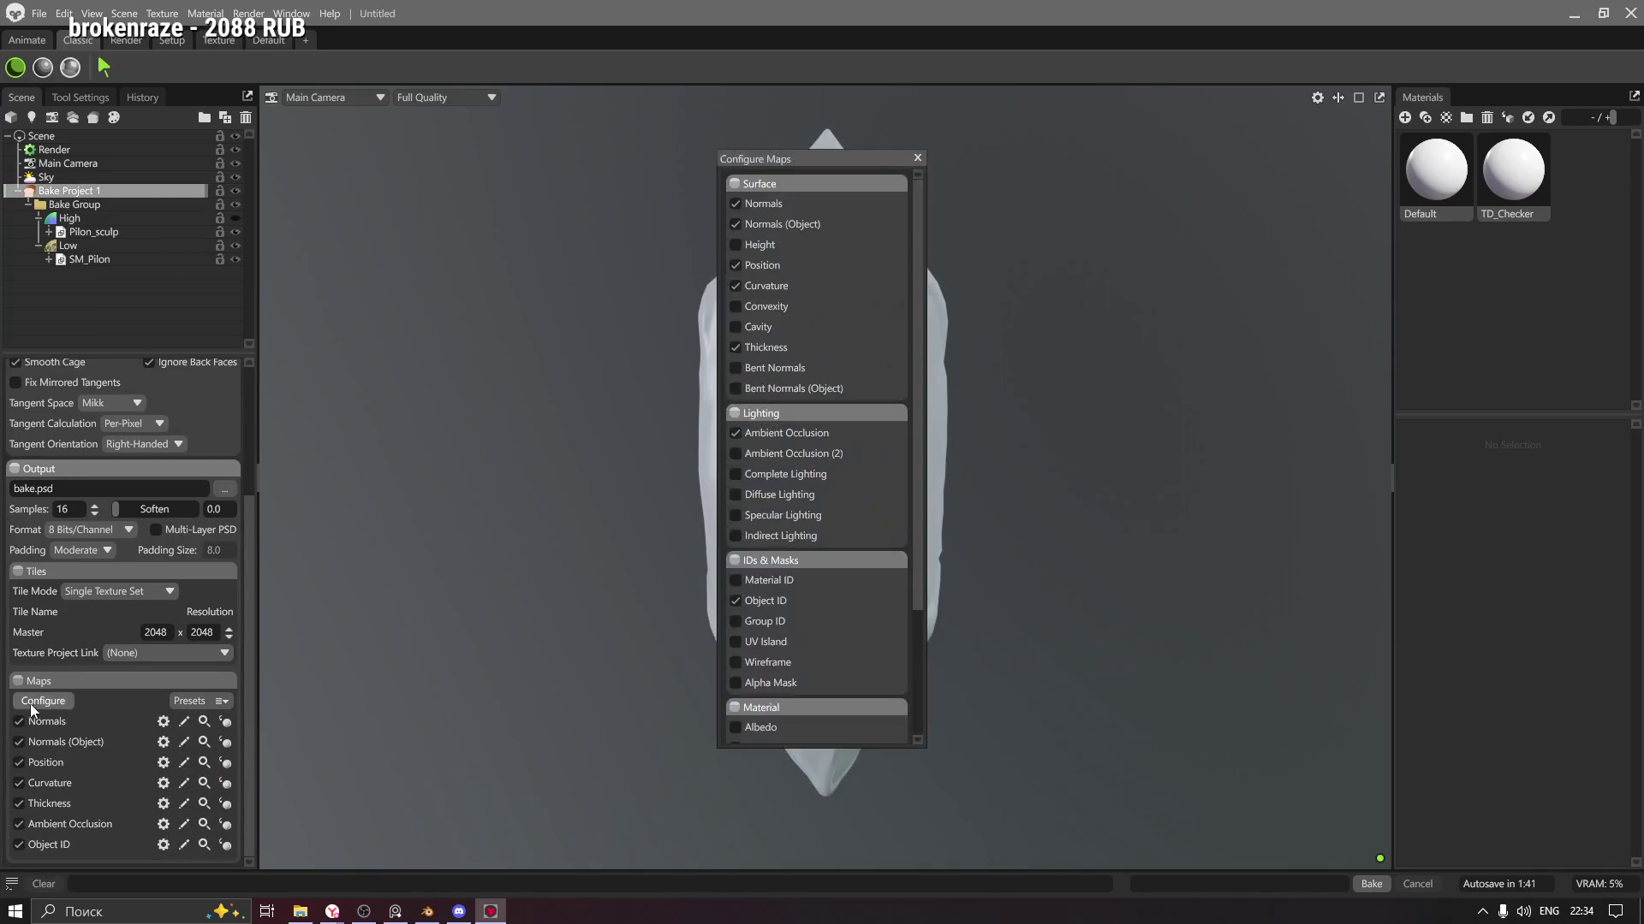
Add the Height map to the bake maps and close Configure Maps.
{"action": "left_click_drag", "start_coordinate": [795, 157], "coordinate": [511, 168]}
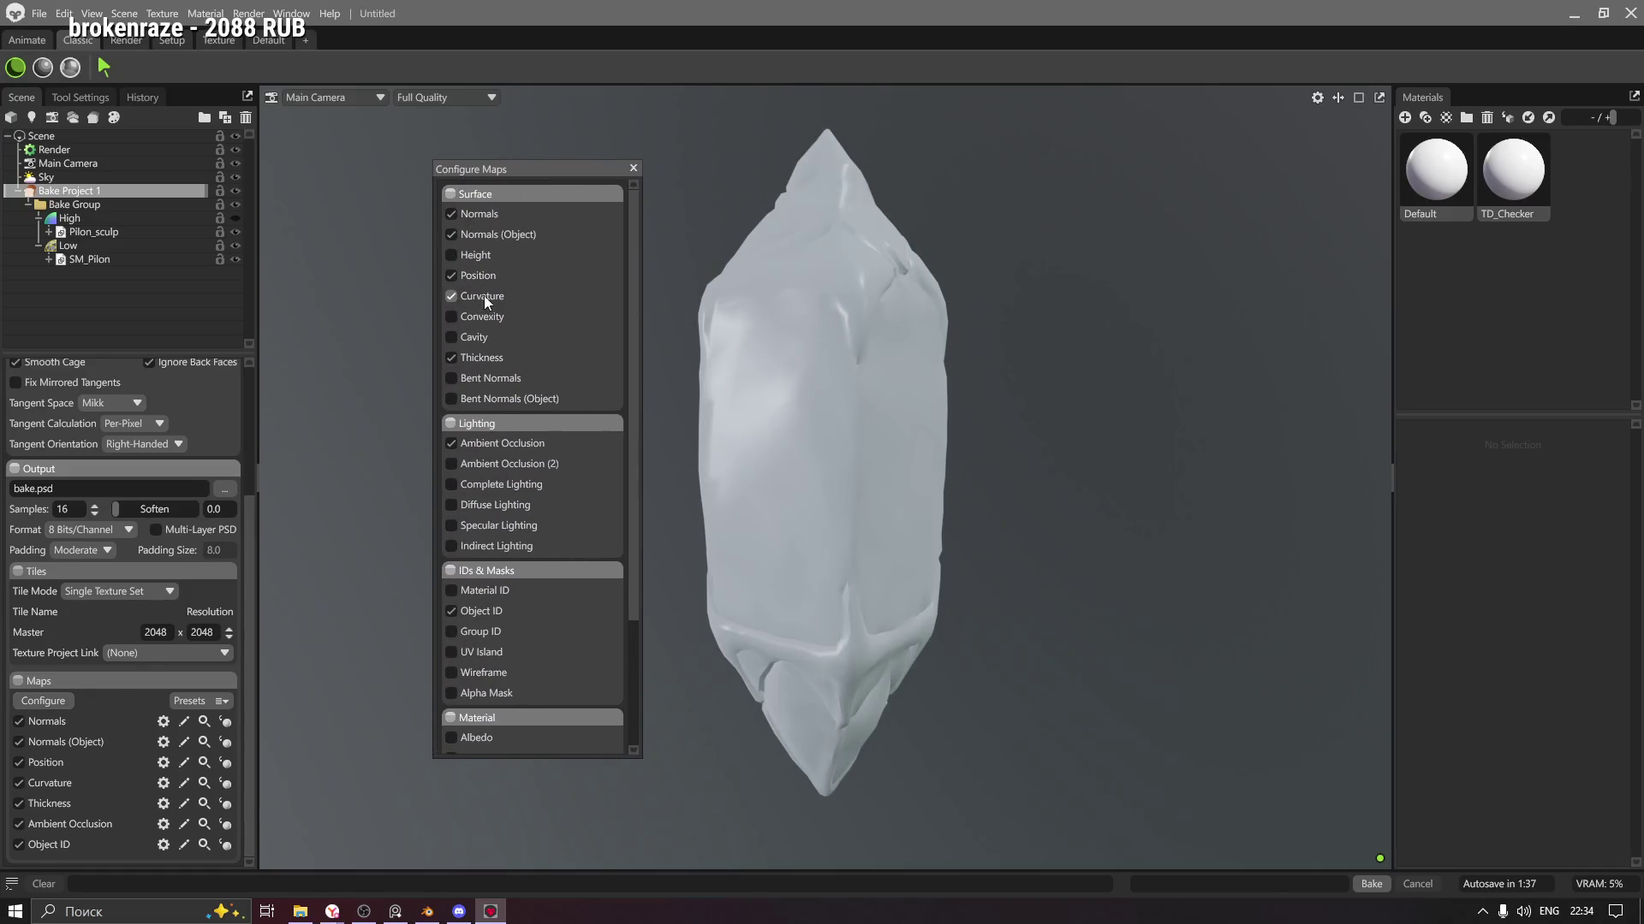
{"action": "left_click", "coordinate": [451, 256]}
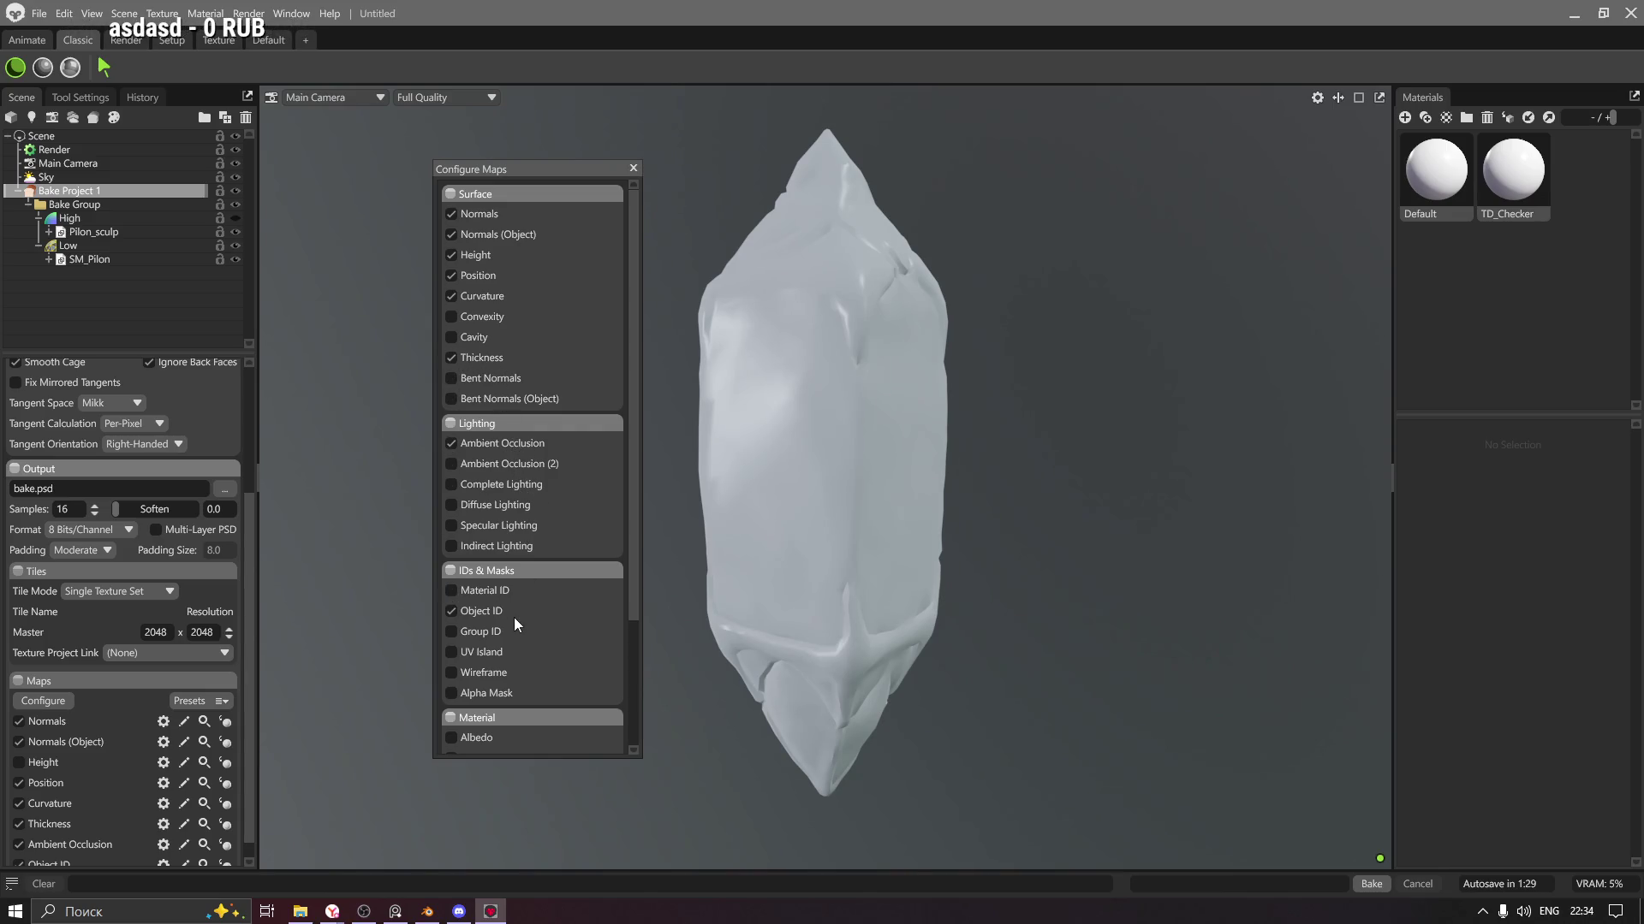
{"action": "scroll", "coordinate": [514, 618], "scroll_direction": "down", "scroll_amount": 2}
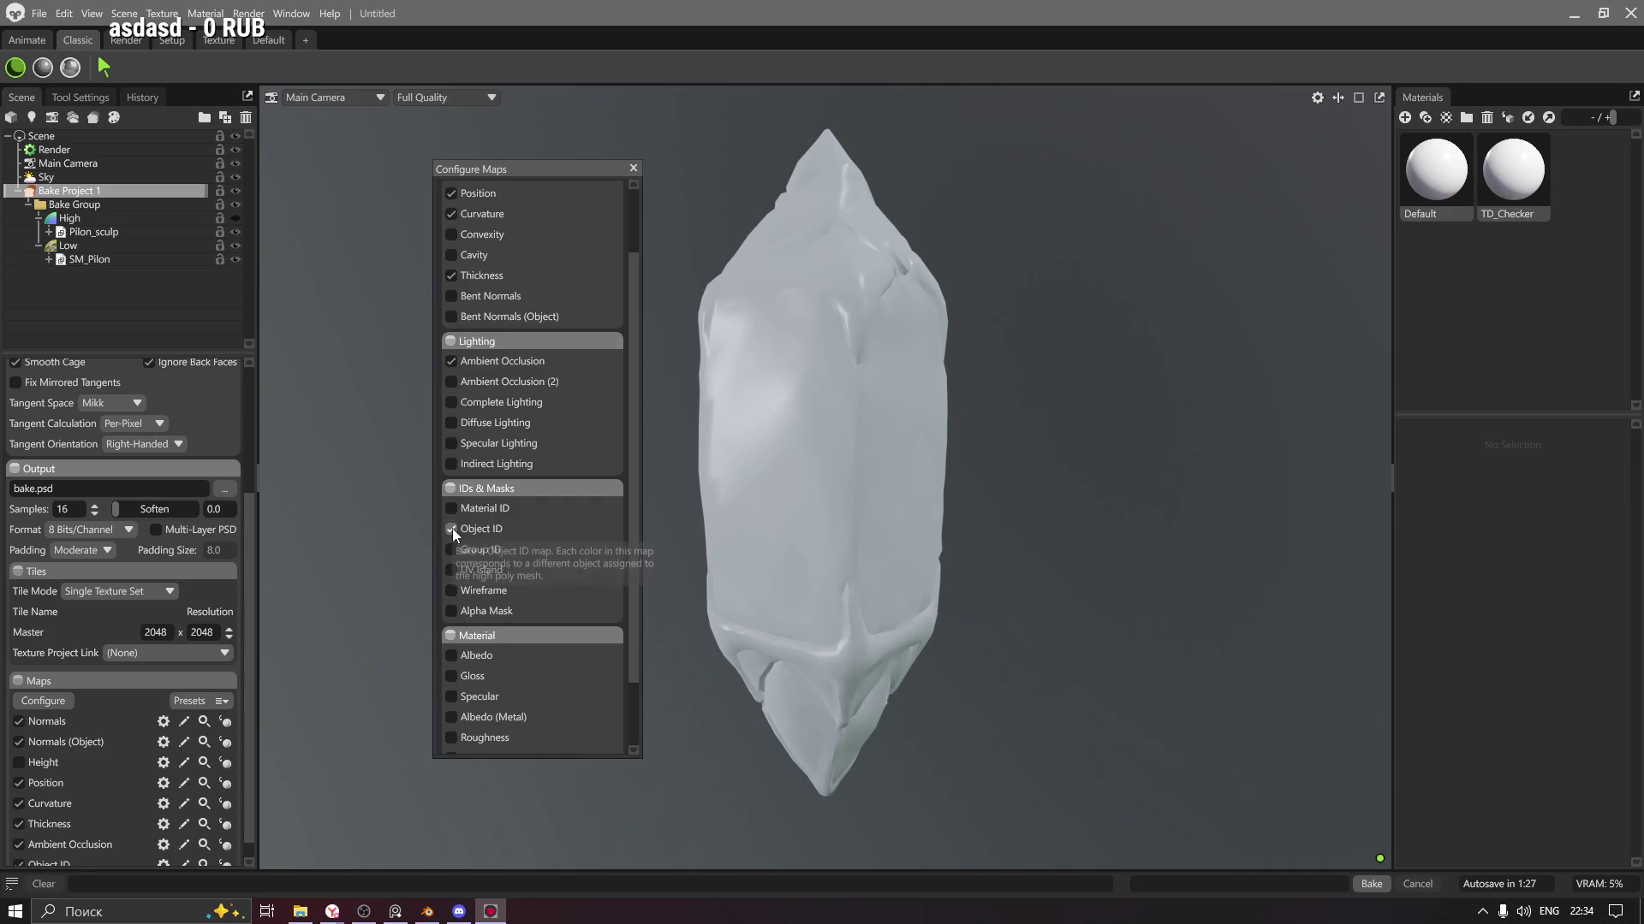
{"action": "scroll", "coordinate": [522, 593], "scroll_direction": "down", "scroll_amount": 2}
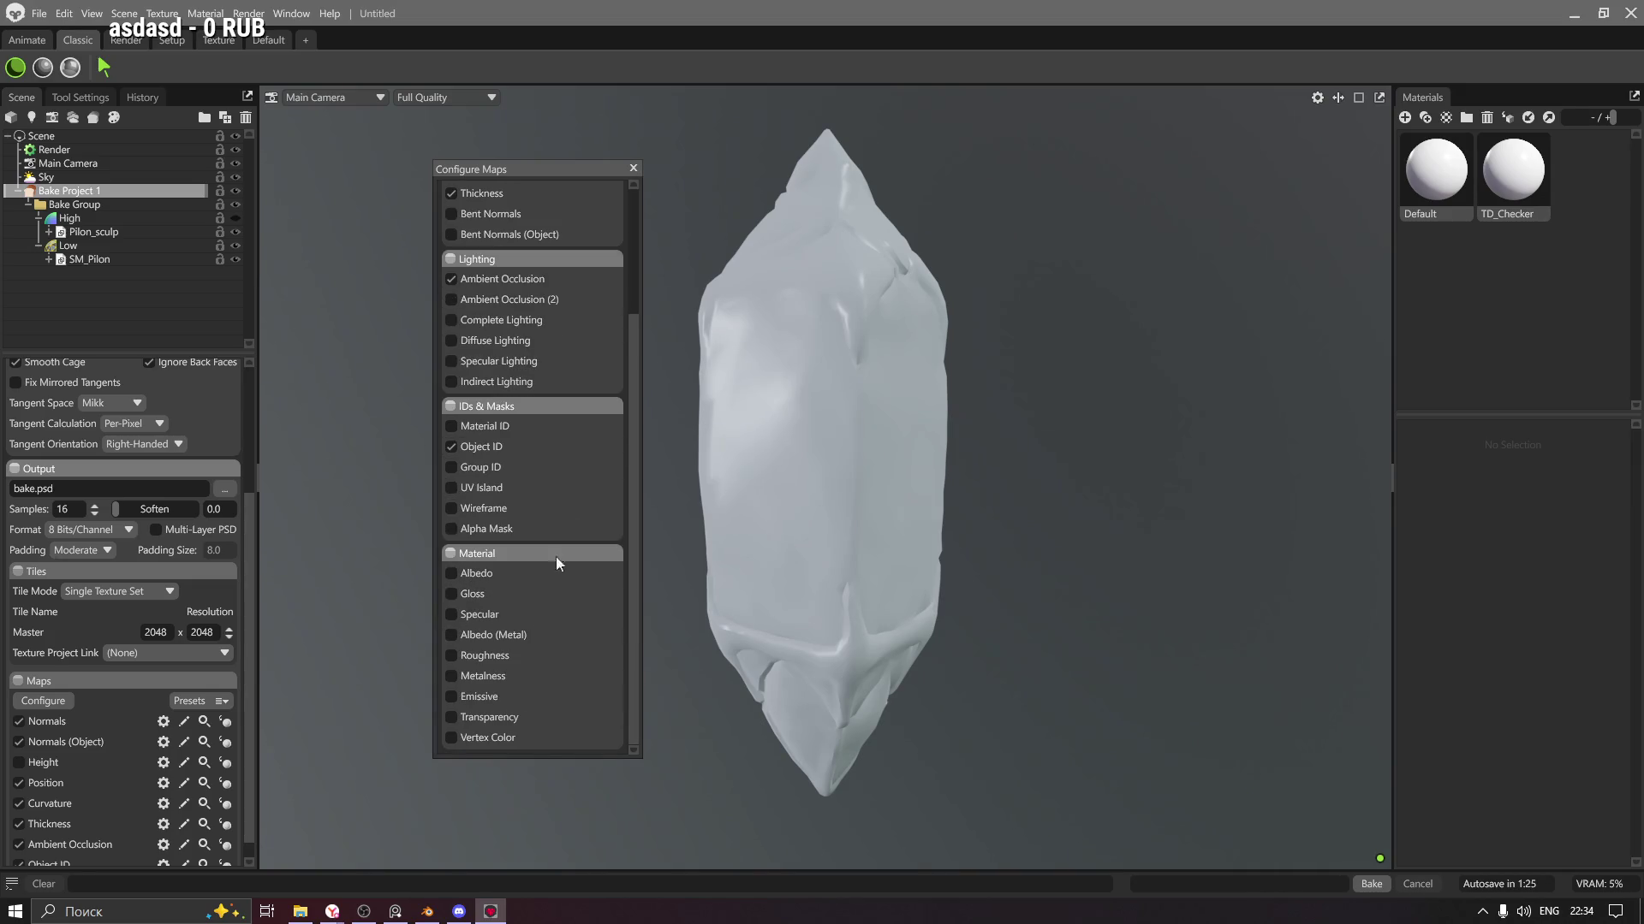
{"action": "scroll", "coordinate": [582, 428], "scroll_direction": "up", "scroll_amount": 4}
{"action": "left_click", "coordinate": [634, 168]}
{"action": "scroll", "coordinate": [49, 752], "scroll_direction": "up", "scroll_amount": 1}
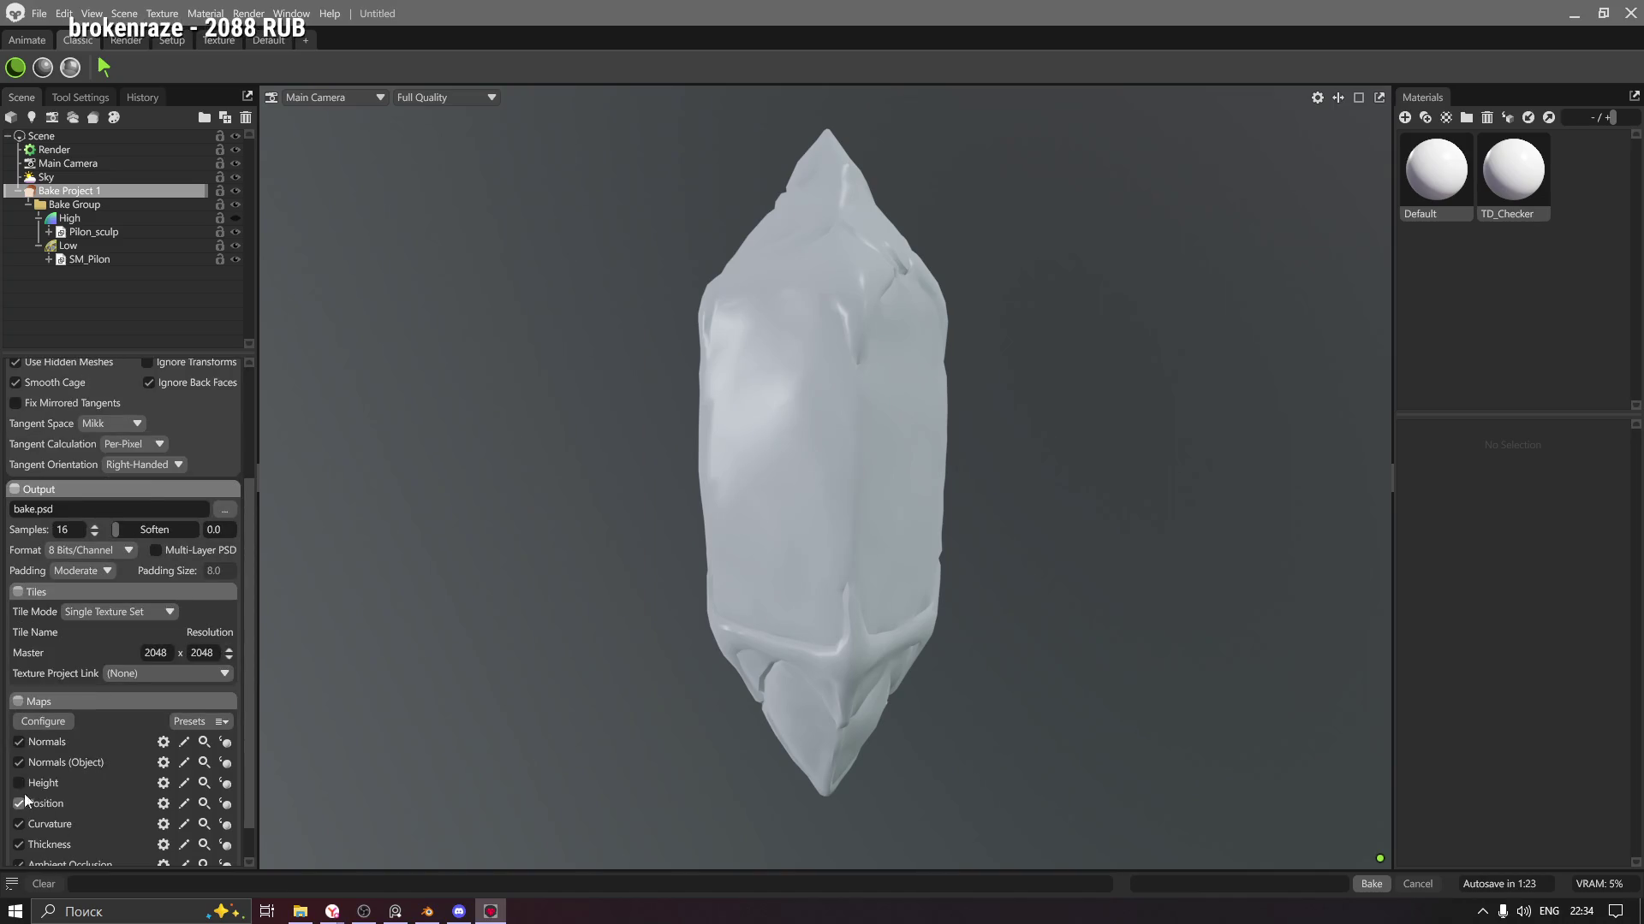
Set bake Samples to 64 and the output format to 16 Bits/Channel.
{"action": "scroll", "coordinate": [85, 798], "scroll_direction": "up", "scroll_amount": 1}
{"action": "scroll", "coordinate": [91, 798], "scroll_direction": "down", "scroll_amount": 2}
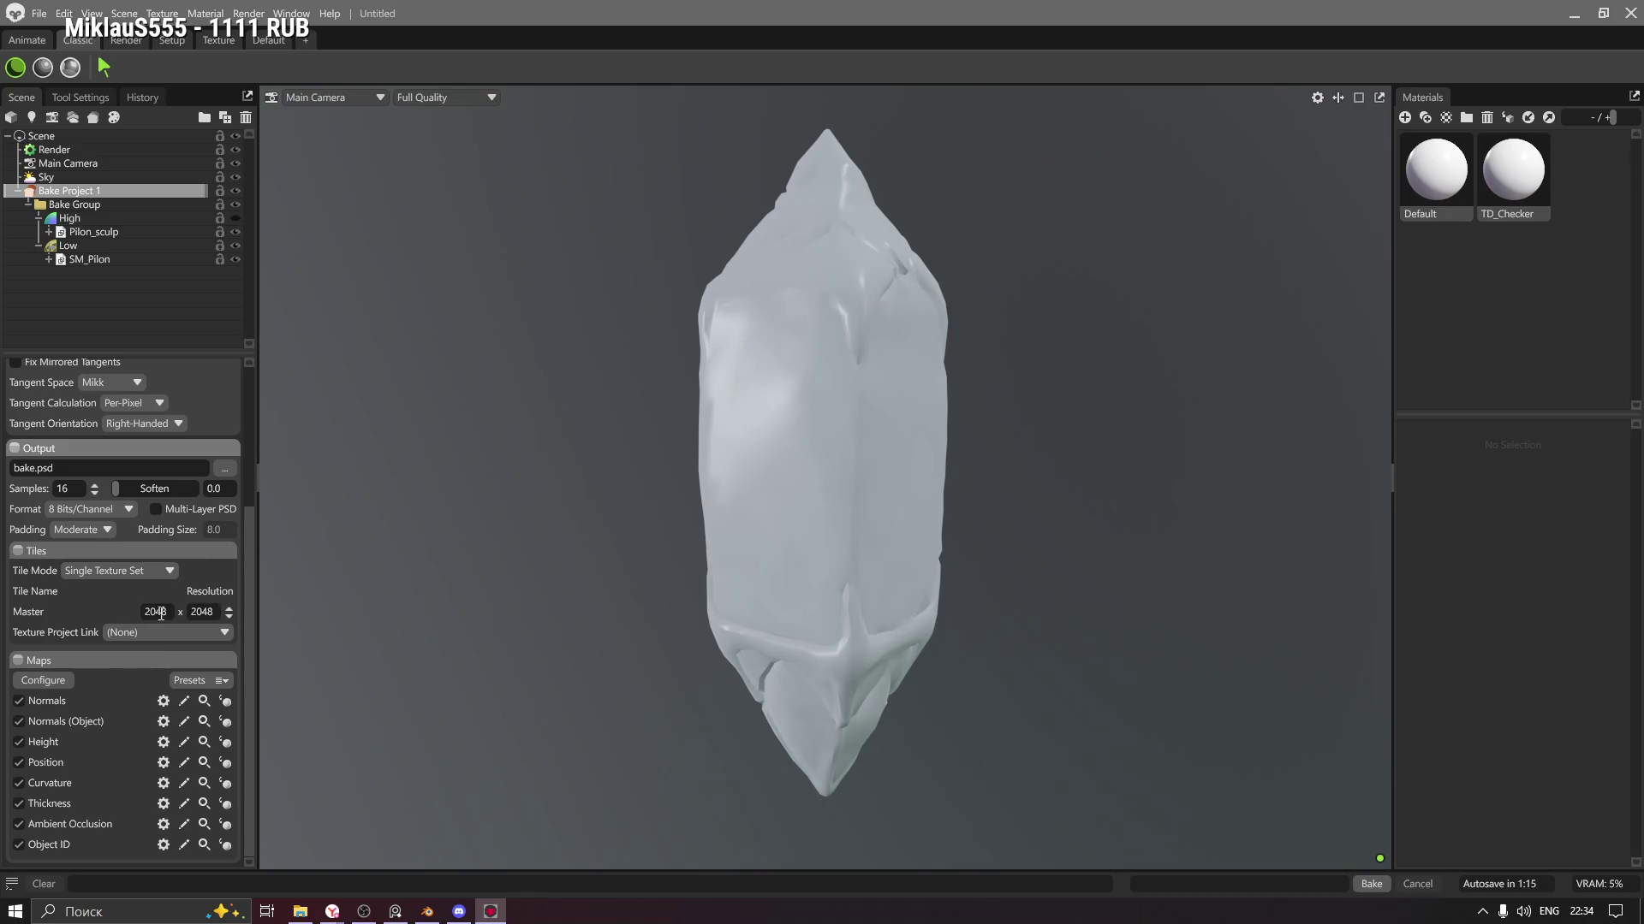
{"action": "scroll", "coordinate": [65, 597], "scroll_direction": "up", "scroll_amount": 2}
{"action": "left_click_drag", "start_coordinate": [78, 572], "coordinate": [25, 577]}
{"action": "type", "text": "64"}
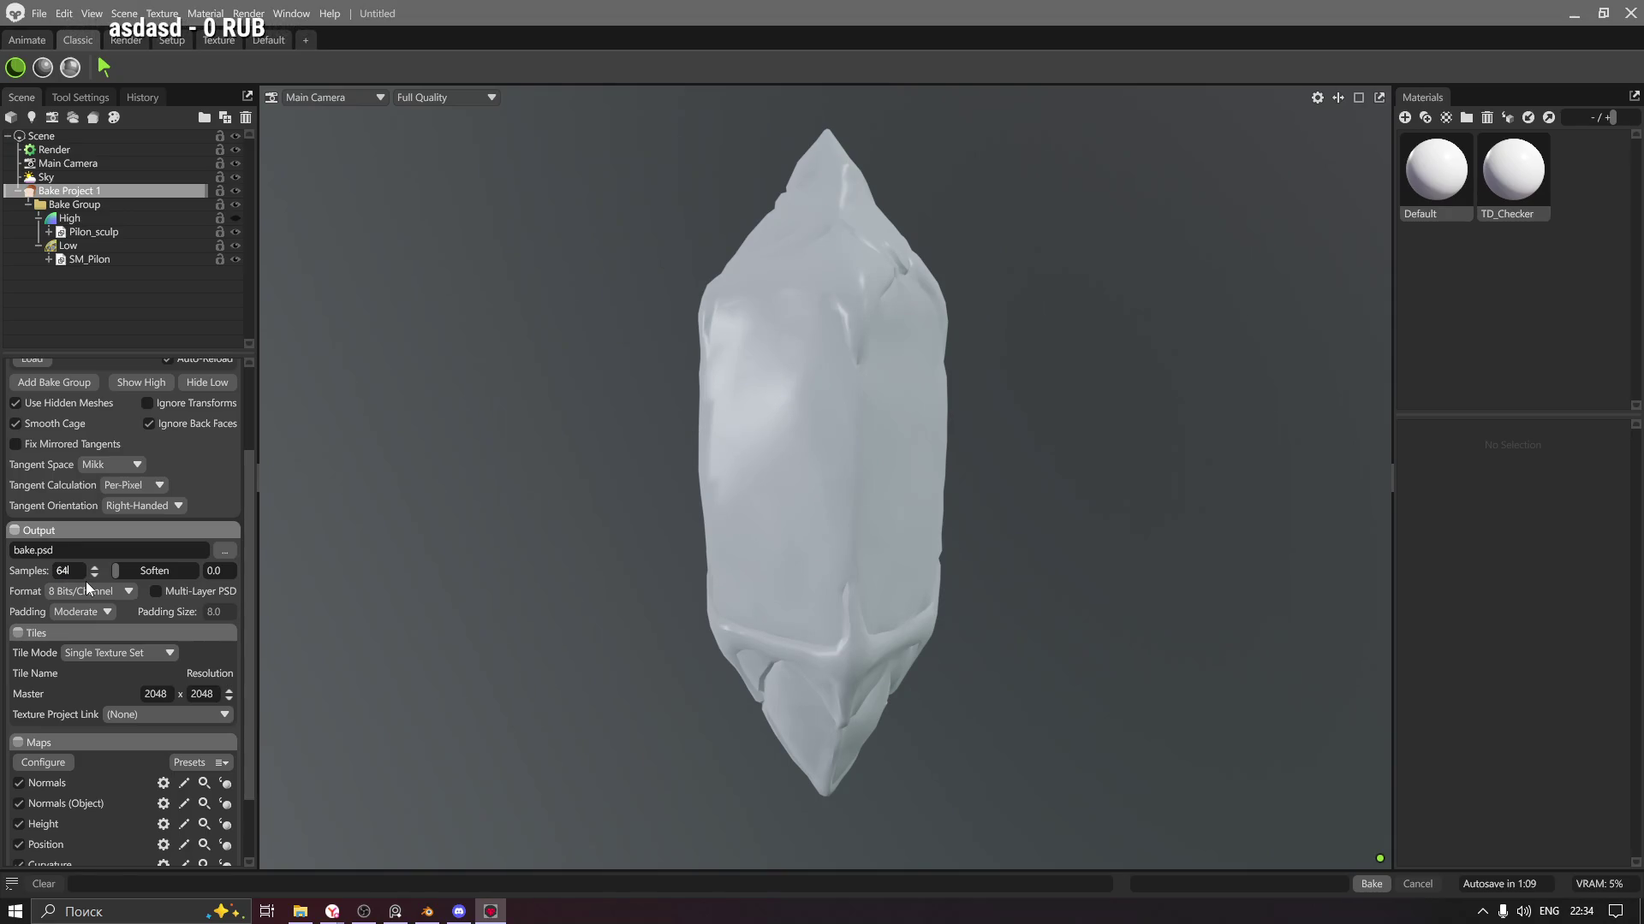
{"action": "left_click", "coordinate": [87, 589]}
{"action": "left_click", "coordinate": [84, 624]}
{"action": "left_click", "coordinate": [73, 593]}
Create and open a TextureBaker folder inside Pilon as the bake output location.
{"action": "left_click", "coordinate": [81, 628]}
{"action": "left_click", "coordinate": [225, 550]}
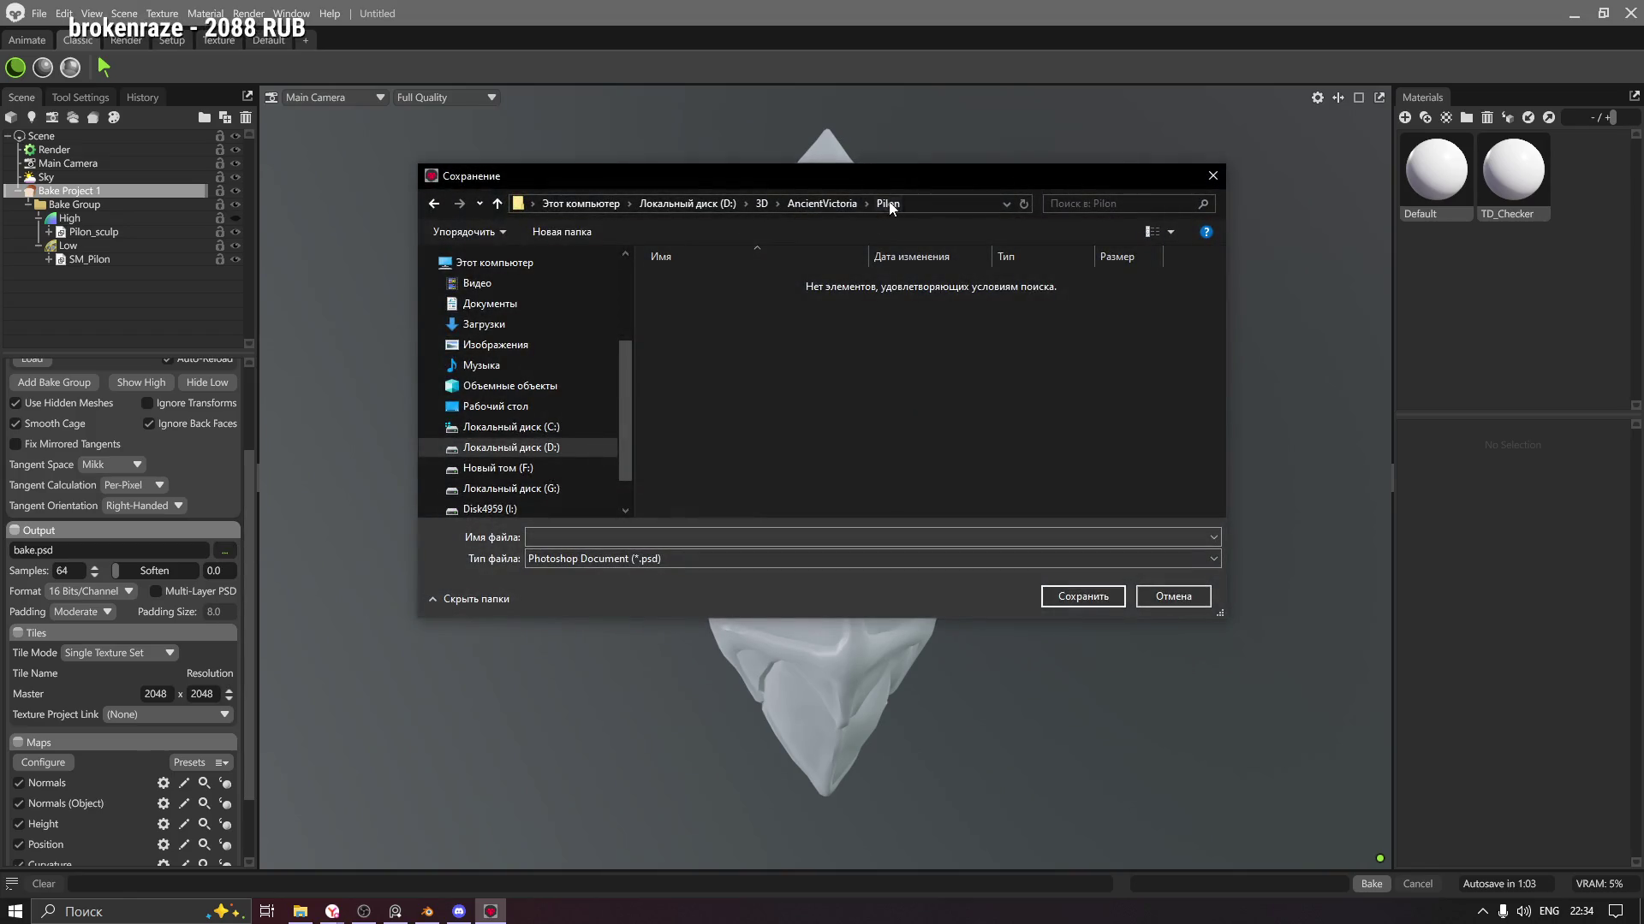
{"action": "left_click", "coordinate": [582, 234]}
{"action": "type", "text": "B"}
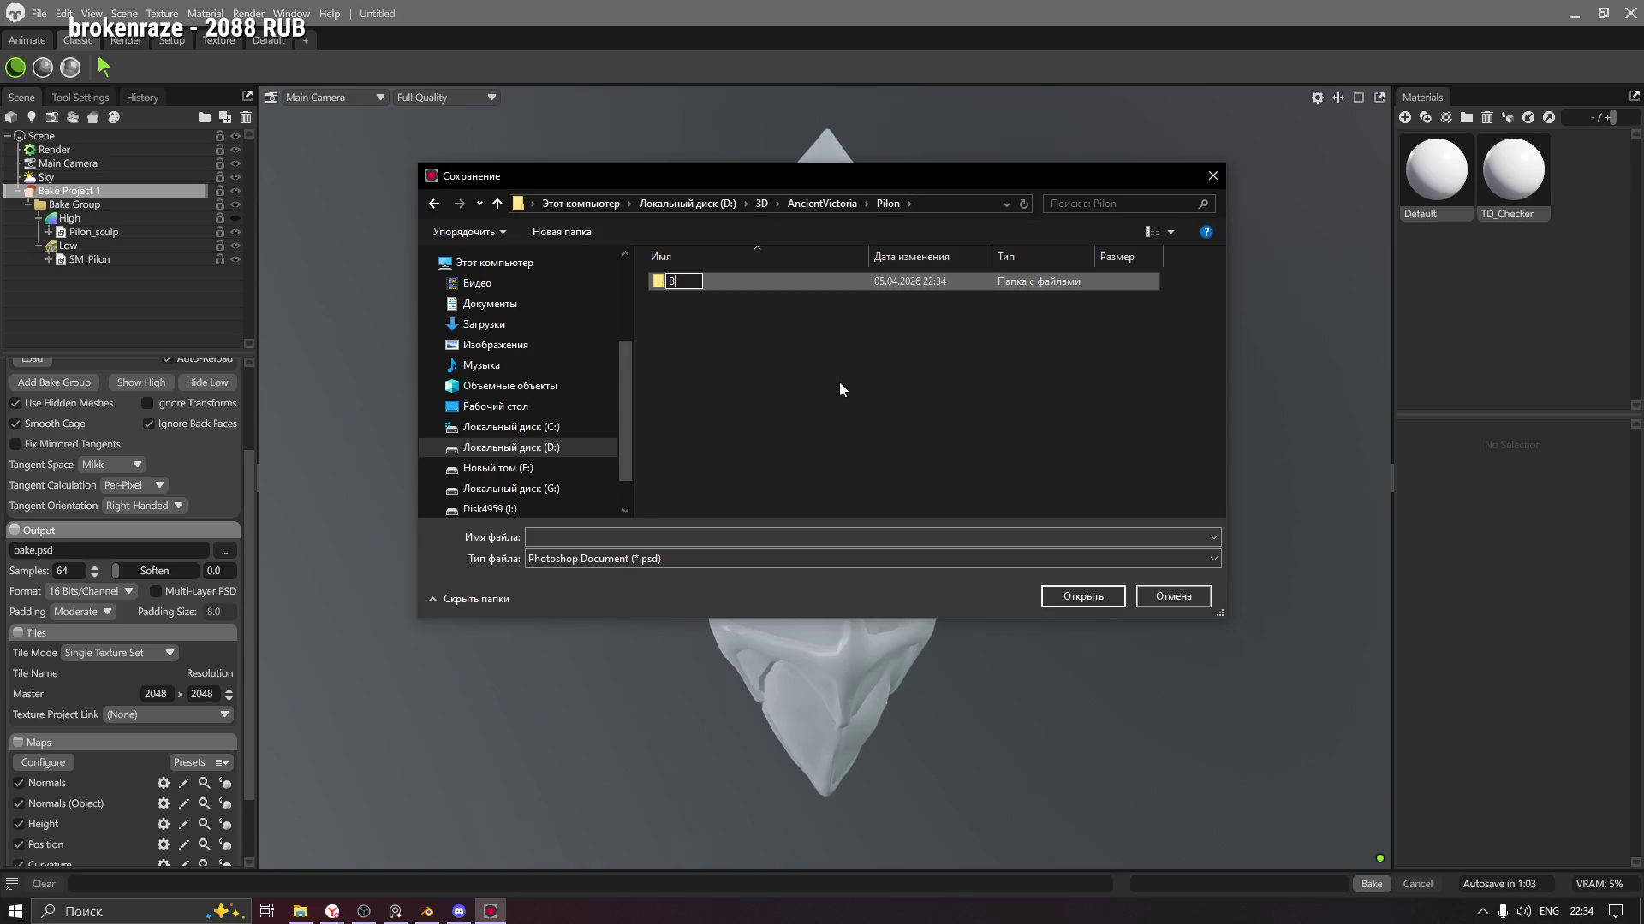
{"action": "key", "text": "Home"}
{"action": "type", "text": "TextureBaker"}
{"action": "key", "text": "Return"}
{"action": "double_click", "coordinate": [770, 280]}
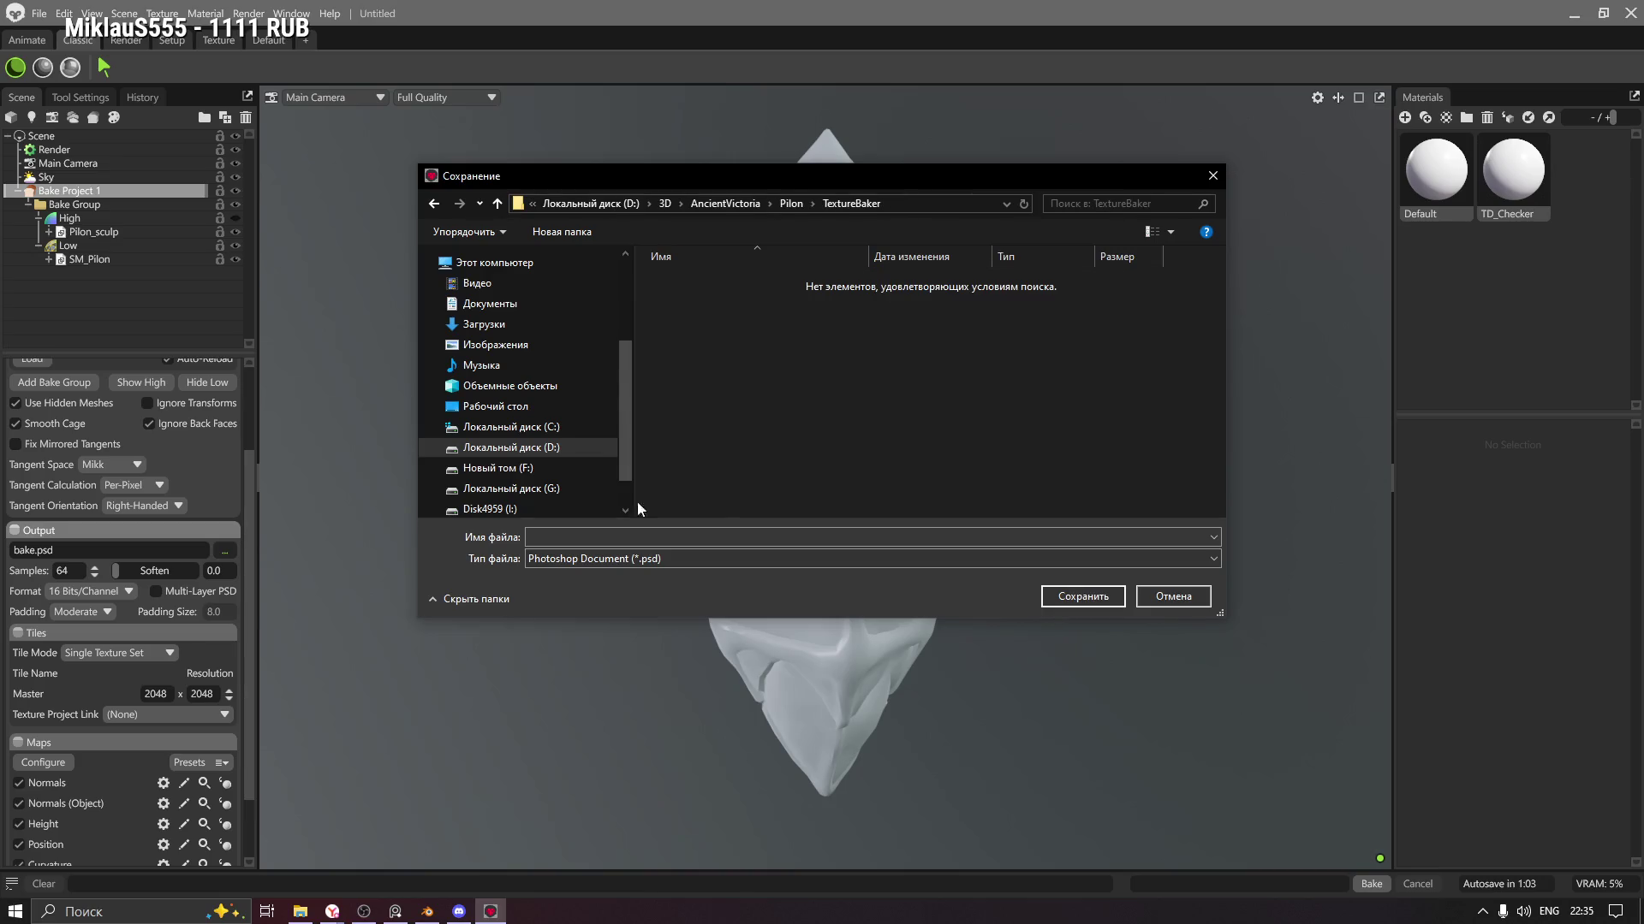
Set the bake output to PNG files named T_Pilon_Bake.
{"action": "left_click", "coordinate": [614, 561]}
{"action": "left_click", "coordinate": [641, 602]}
{"action": "left_click", "coordinate": [739, 538]}
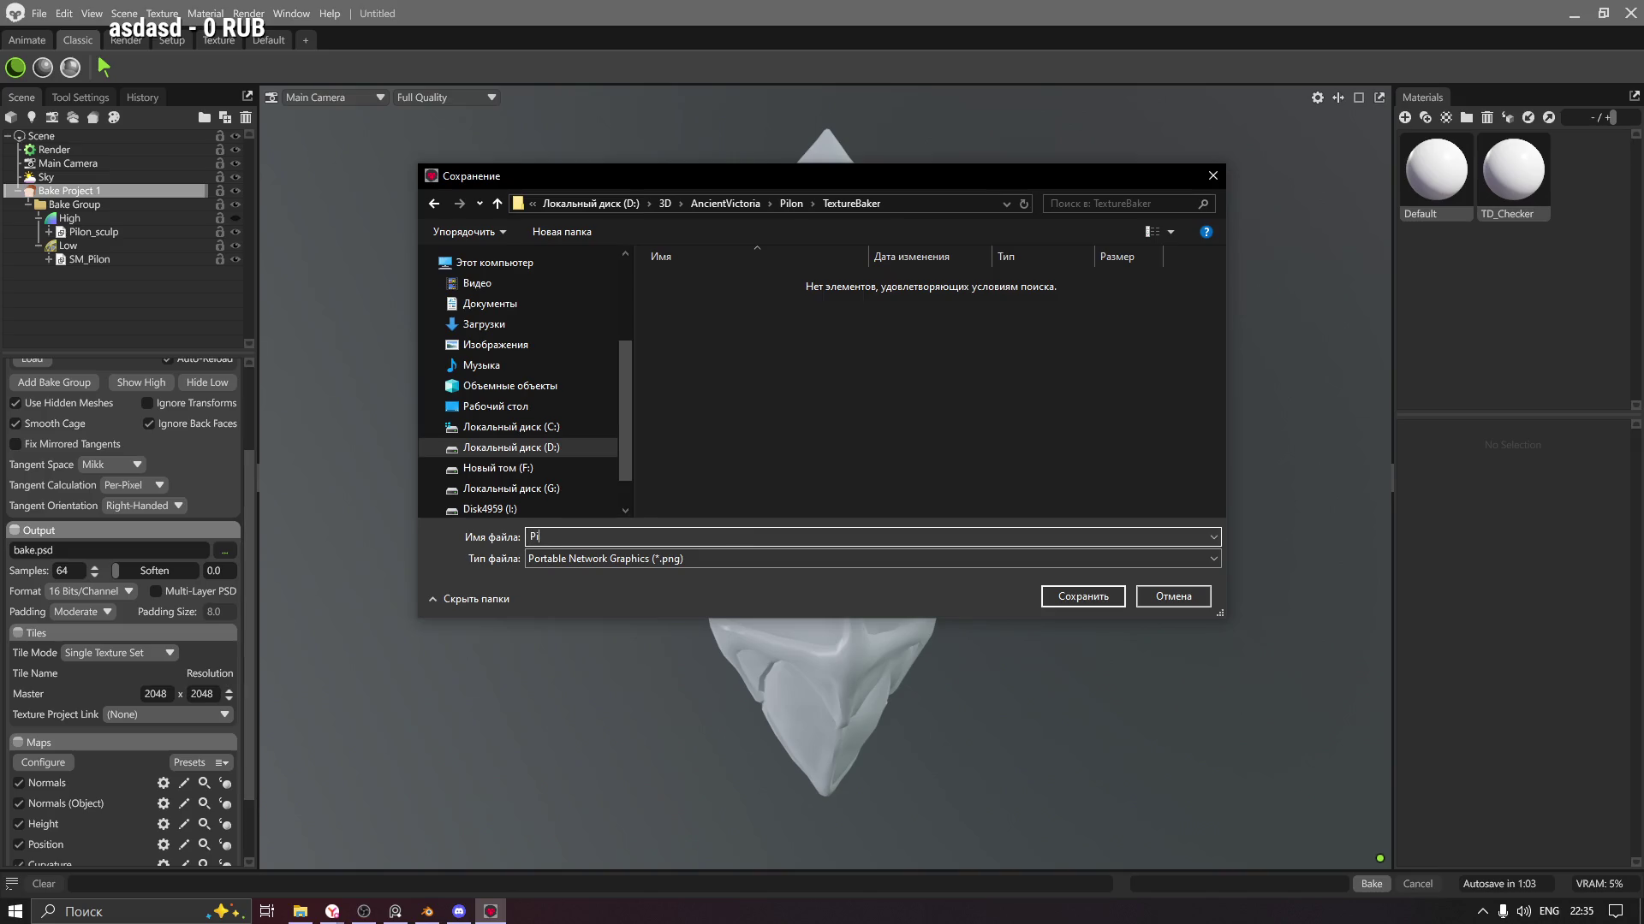
{"action": "type", "text": "lon"}
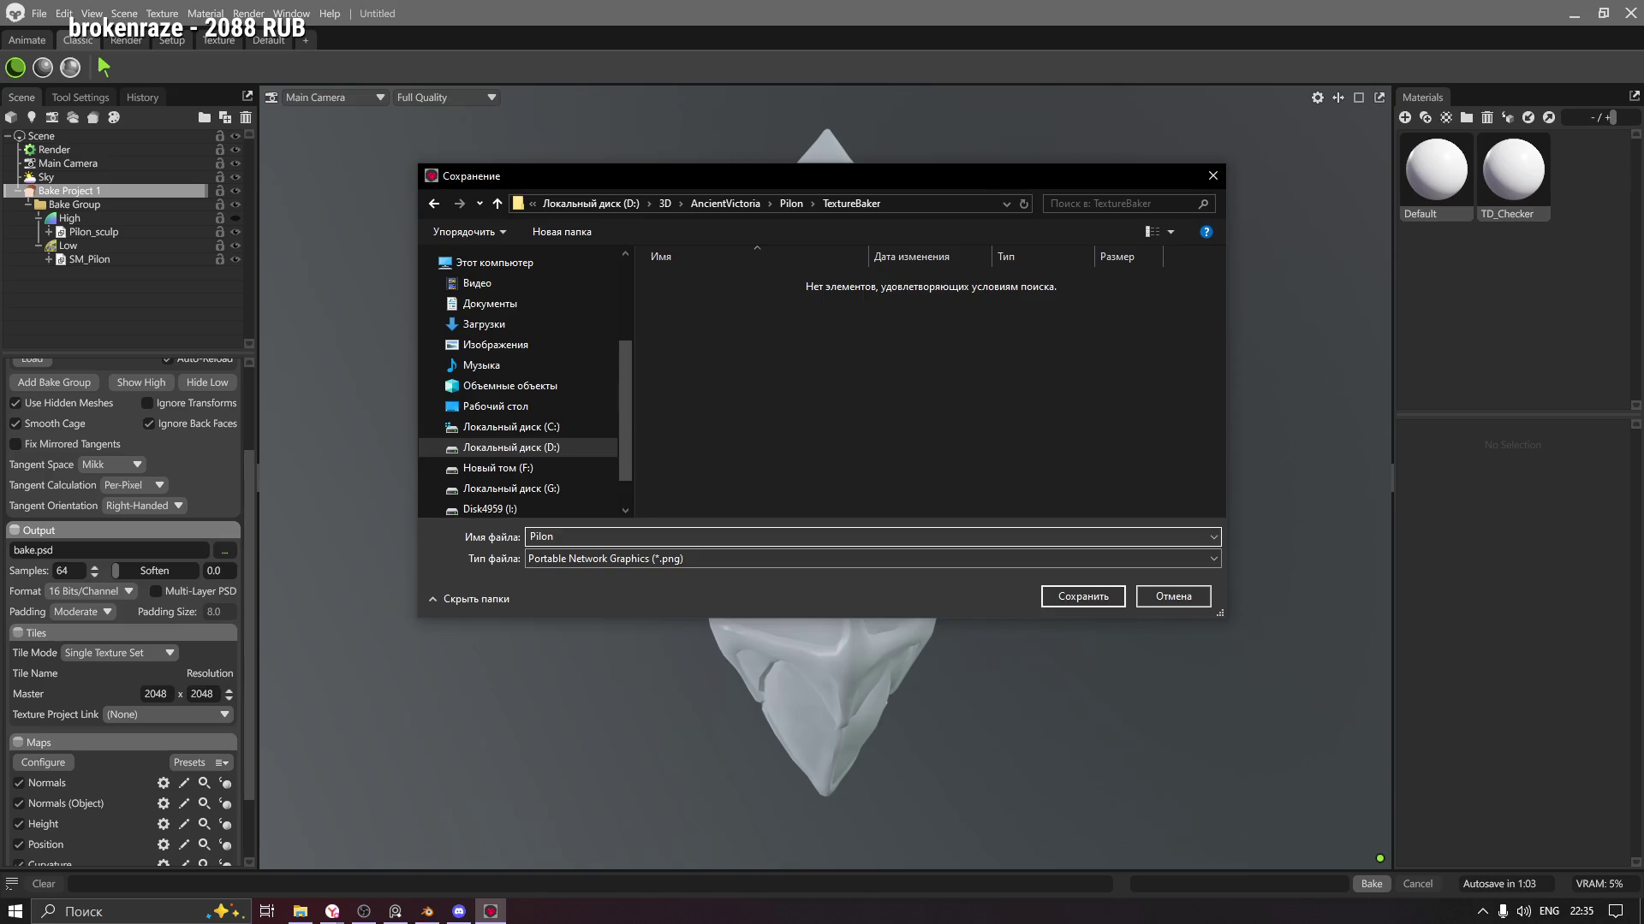
{"action": "type", "text": "T_"}
{"action": "key", "text": "End"}
{"action": "type", "text": "_"}
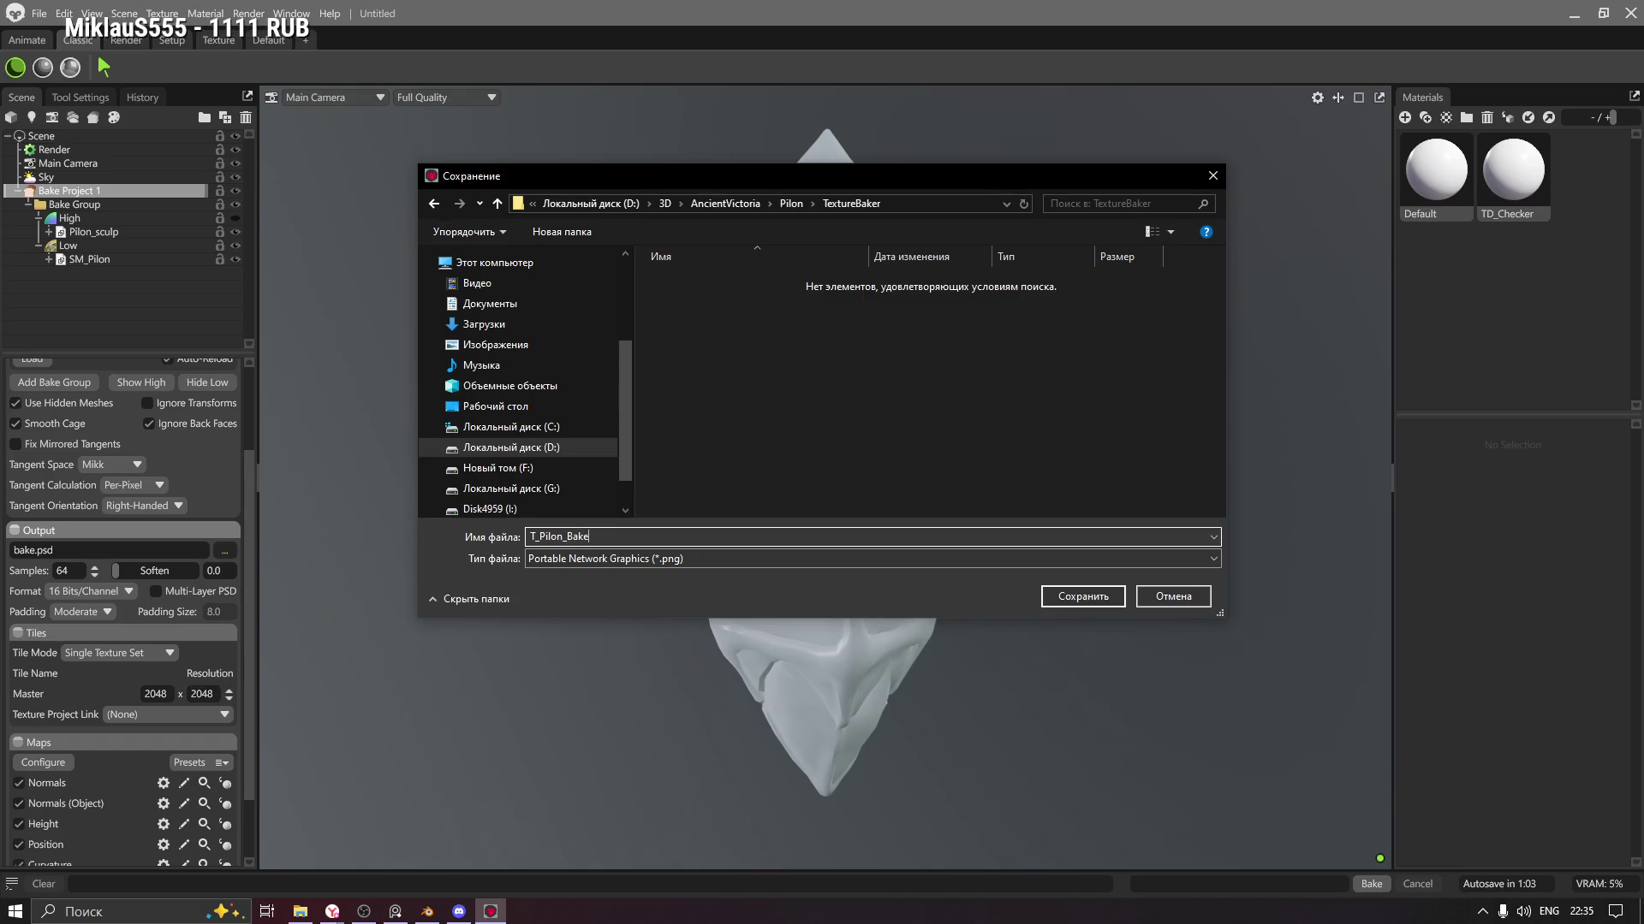
{"action": "left_click", "coordinate": [1083, 597]}
Bake the maps and preview the baked material on the mesh.
{"action": "mouse_move", "coordinate": [249, 486]}
{"action": "left_mouse_down"}
{"action": "mouse_move", "coordinate": [252, 381]}
{"action": "mouse_move", "coordinate": [261, 573]}
{"action": "mouse_move", "coordinate": [265, 387]}
{"action": "left_mouse_up"}
{"action": "left_click", "coordinate": [41, 393]}
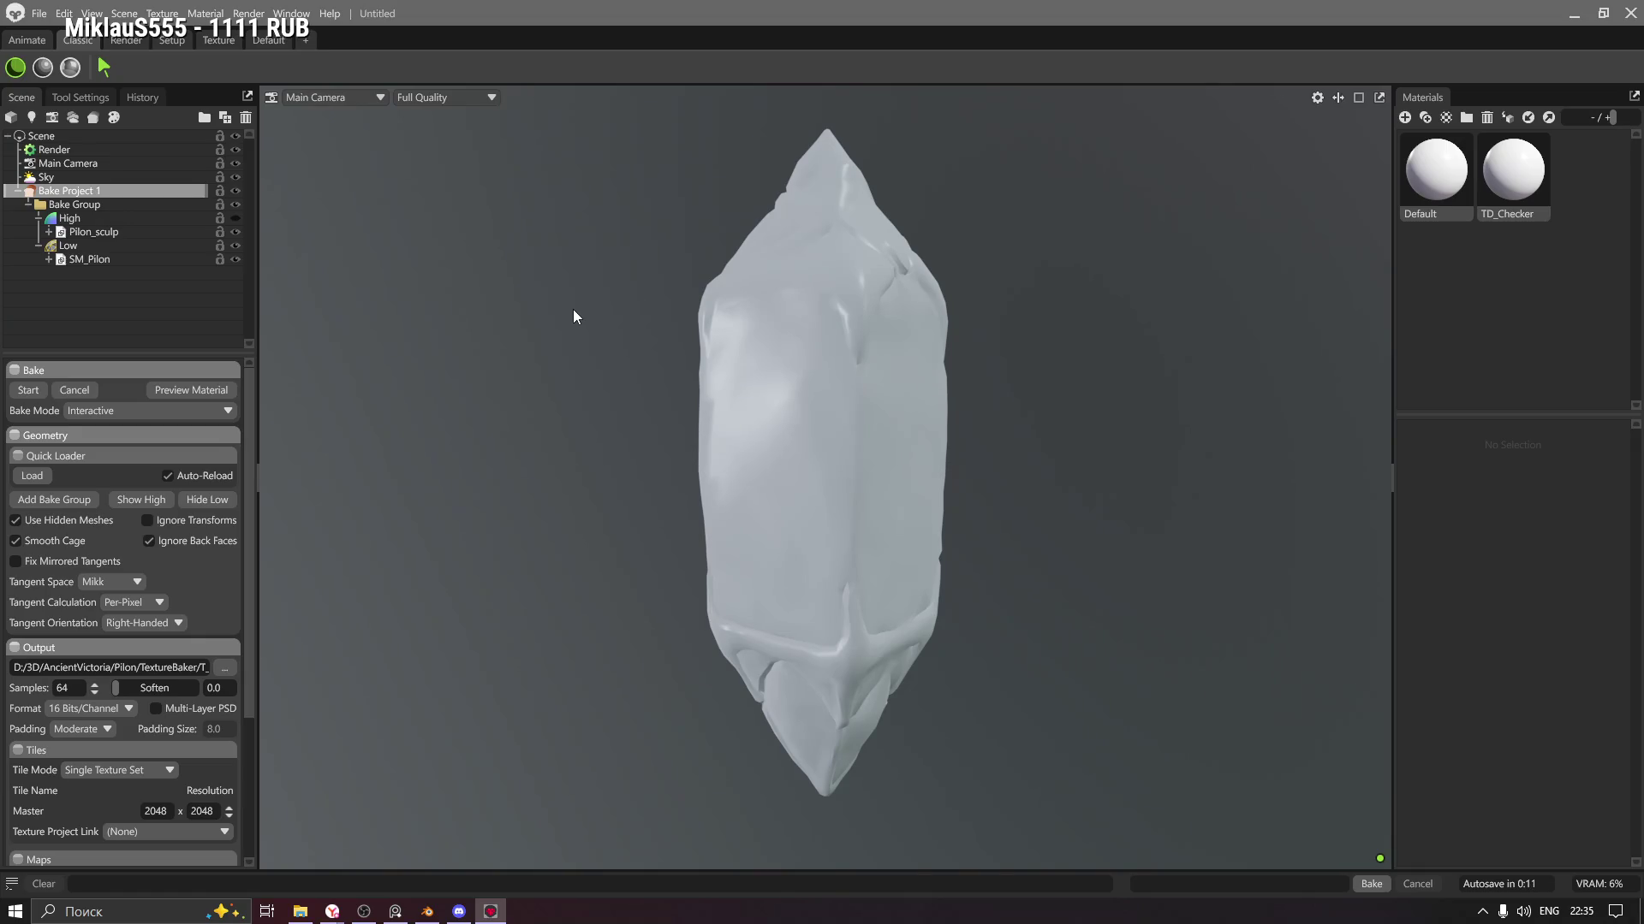
{"action": "left_click", "coordinate": [170, 393]}
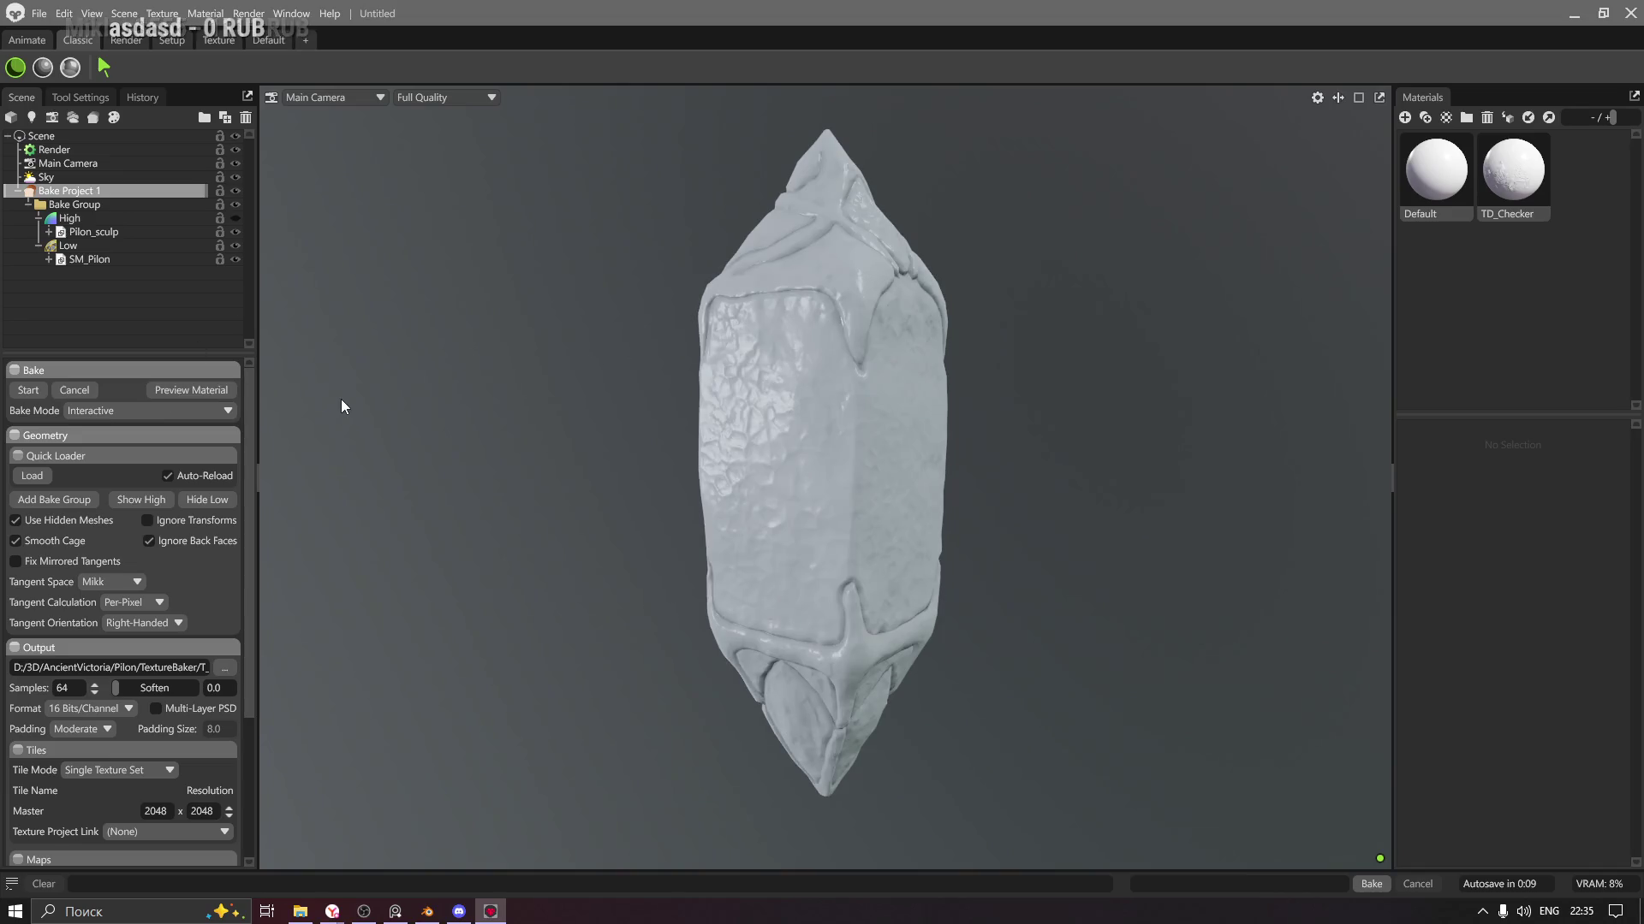
Orbit around the mesh to inspect the baked detail on its front and pointed top.
{"action": "mouse_move", "coordinate": [1067, 334]}
{"action": "left_mouse_down"}
{"action": "mouse_move", "coordinate": [942, 399]}
{"action": "mouse_move", "coordinate": [644, 444]}
{"action": "mouse_move", "coordinate": [583, 368]}
{"action": "mouse_move", "coordinate": [700, 286]}
{"action": "mouse_move", "coordinate": [836, 279]}
{"action": "mouse_move", "coordinate": [952, 228]}
{"action": "mouse_move", "coordinate": [918, 116]}
{"action": "mouse_move", "coordinate": [1379, 218]}
{"action": "mouse_move", "coordinate": [1321, 377]}
{"action": "mouse_move", "coordinate": [1088, 370]}
{"action": "mouse_move", "coordinate": [991, 342]}
{"action": "mouse_move", "coordinate": [605, 356]}
{"action": "mouse_move", "coordinate": [1011, 332]}
{"action": "mouse_move", "coordinate": [1120, 344]}
{"action": "mouse_move", "coordinate": [1199, 315]}
{"action": "mouse_move", "coordinate": [818, 335]}
{"action": "mouse_move", "coordinate": [1101, 315]}
{"action": "mouse_move", "coordinate": [813, 289]}
{"action": "mouse_move", "coordinate": [898, 257]}
{"action": "left_mouse_up"}
{"action": "left_click", "coordinate": [1130, 315]}
{"action": "scroll", "coordinate": [803, 377], "scroll_direction": "up", "scroll_amount": 5}
{"action": "mouse_move", "coordinate": [803, 376]}
{"action": "left_mouse_down"}
{"action": "mouse_move", "coordinate": [1046, 342]}
{"action": "mouse_move", "coordinate": [792, 346]}
{"action": "mouse_move", "coordinate": [1244, 352]}
{"action": "mouse_move", "coordinate": [1057, 359]}
{"action": "mouse_move", "coordinate": [972, 389]}
{"action": "mouse_move", "coordinate": [1106, 398]}
{"action": "mouse_move", "coordinate": [1185, 367]}
{"action": "mouse_move", "coordinate": [932, 367]}
{"action": "mouse_move", "coordinate": [1185, 356]}
{"action": "mouse_move", "coordinate": [1106, 357]}
{"action": "left_mouse_up"}
{"action": "scroll", "coordinate": [1105, 364], "scroll_direction": "down", "scroll_amount": 3}
{"action": "mouse_move", "coordinate": [1089, 300]}
{"action": "left_mouse_down"}
{"action": "mouse_move", "coordinate": [1141, 305]}
{"action": "mouse_move", "coordinate": [743, 349]}
{"action": "mouse_move", "coordinate": [1064, 356]}
{"action": "mouse_move", "coordinate": [704, 366]}
{"action": "mouse_move", "coordinate": [858, 378]}
{"action": "mouse_move", "coordinate": [1042, 524]}
{"action": "mouse_move", "coordinate": [917, 304]}
{"action": "mouse_move", "coordinate": [778, 337]}
{"action": "mouse_move", "coordinate": [844, 274]}
{"action": "mouse_move", "coordinate": [1016, 265]}
{"action": "mouse_move", "coordinate": [1219, 309]}
{"action": "mouse_move", "coordinate": [1230, 264]}
{"action": "mouse_move", "coordinate": [1090, 513]}
{"action": "mouse_move", "coordinate": [1035, 576]}
{"action": "mouse_move", "coordinate": [956, 473]}
{"action": "mouse_move", "coordinate": [892, 556]}
{"action": "mouse_move", "coordinate": [532, 742]}
{"action": "mouse_move", "coordinate": [1083, 463]}
{"action": "mouse_move", "coordinate": [788, 532]}
{"action": "mouse_move", "coordinate": [886, 564]}
{"action": "mouse_move", "coordinate": [1080, 438]}
{"action": "left_mouse_up"}
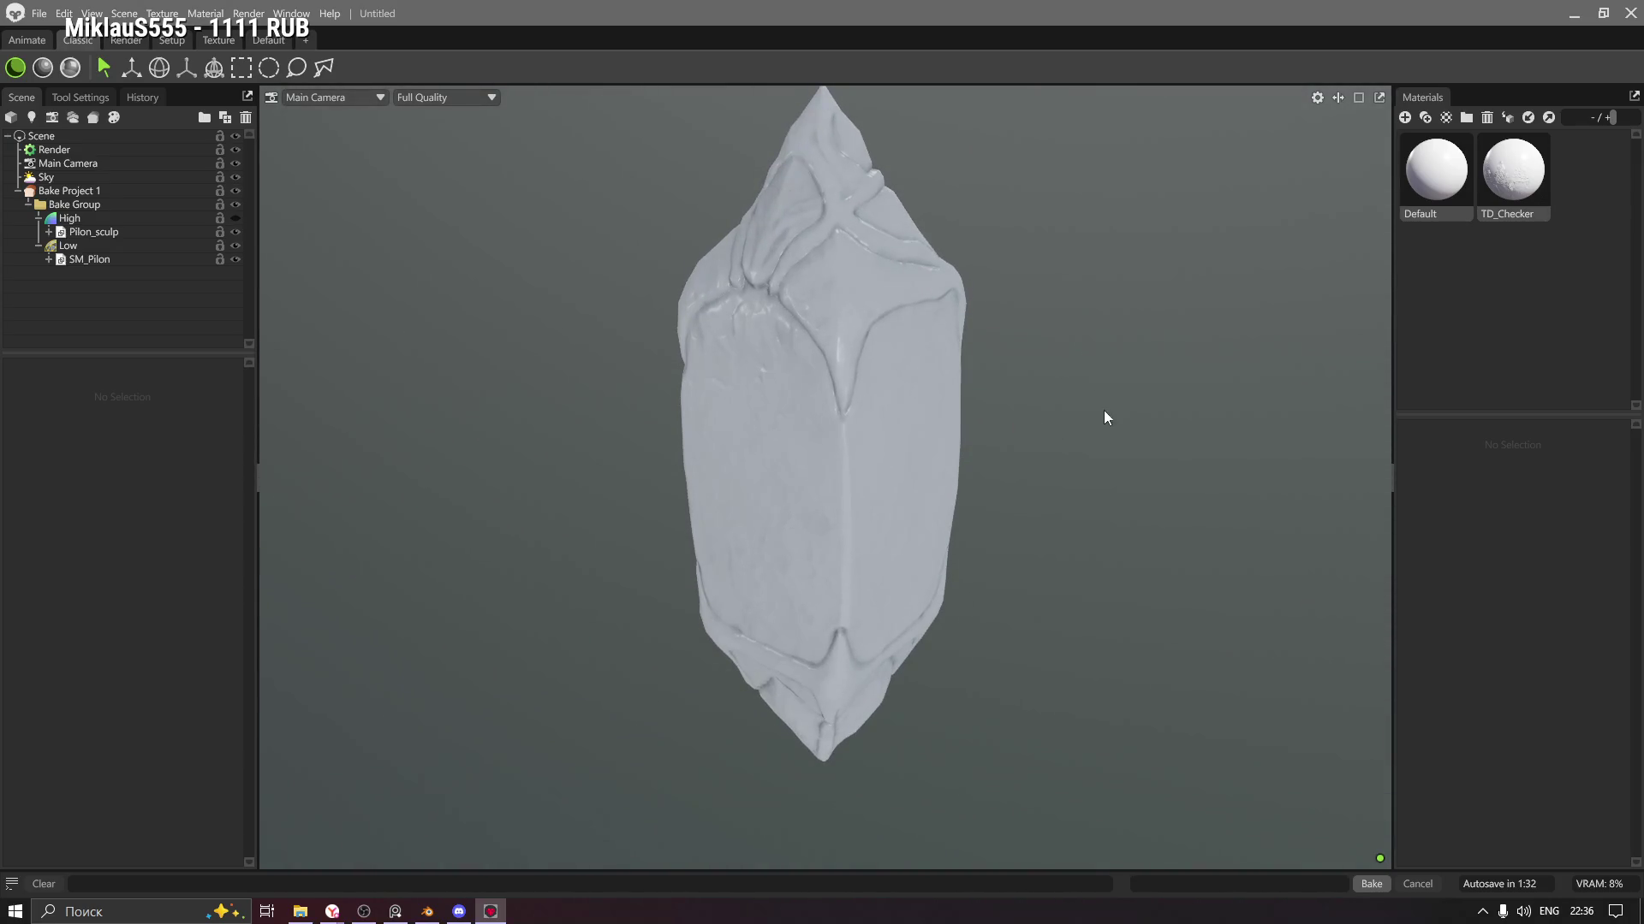
{"action": "key", "text": "ctrl+s"}
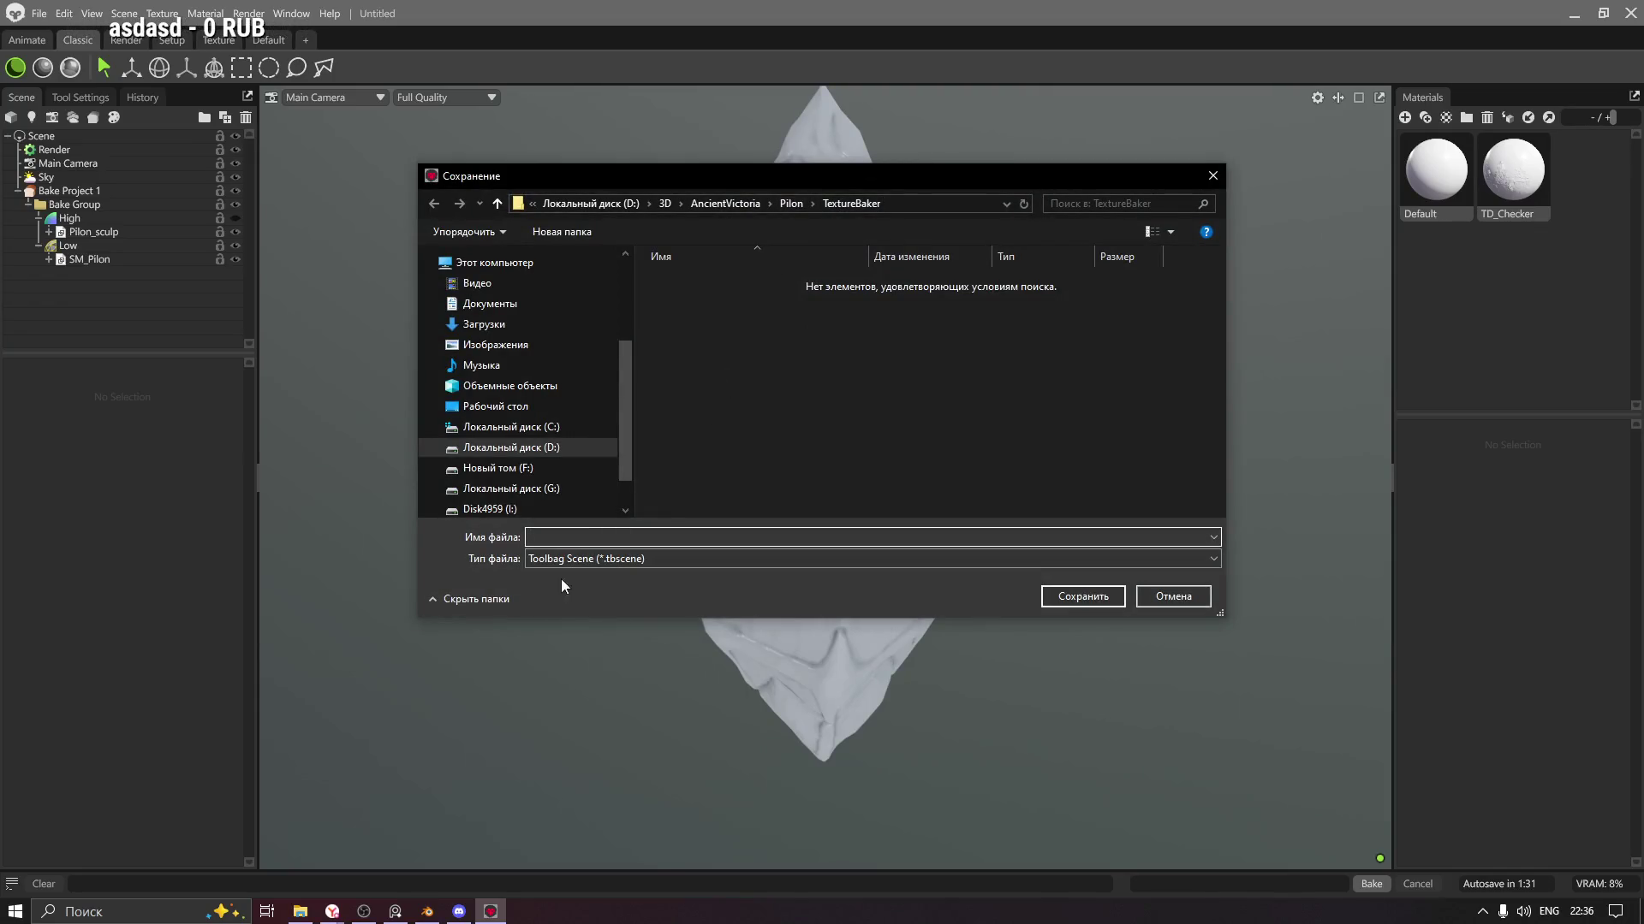
{"action": "type", "text": "Pilon"}
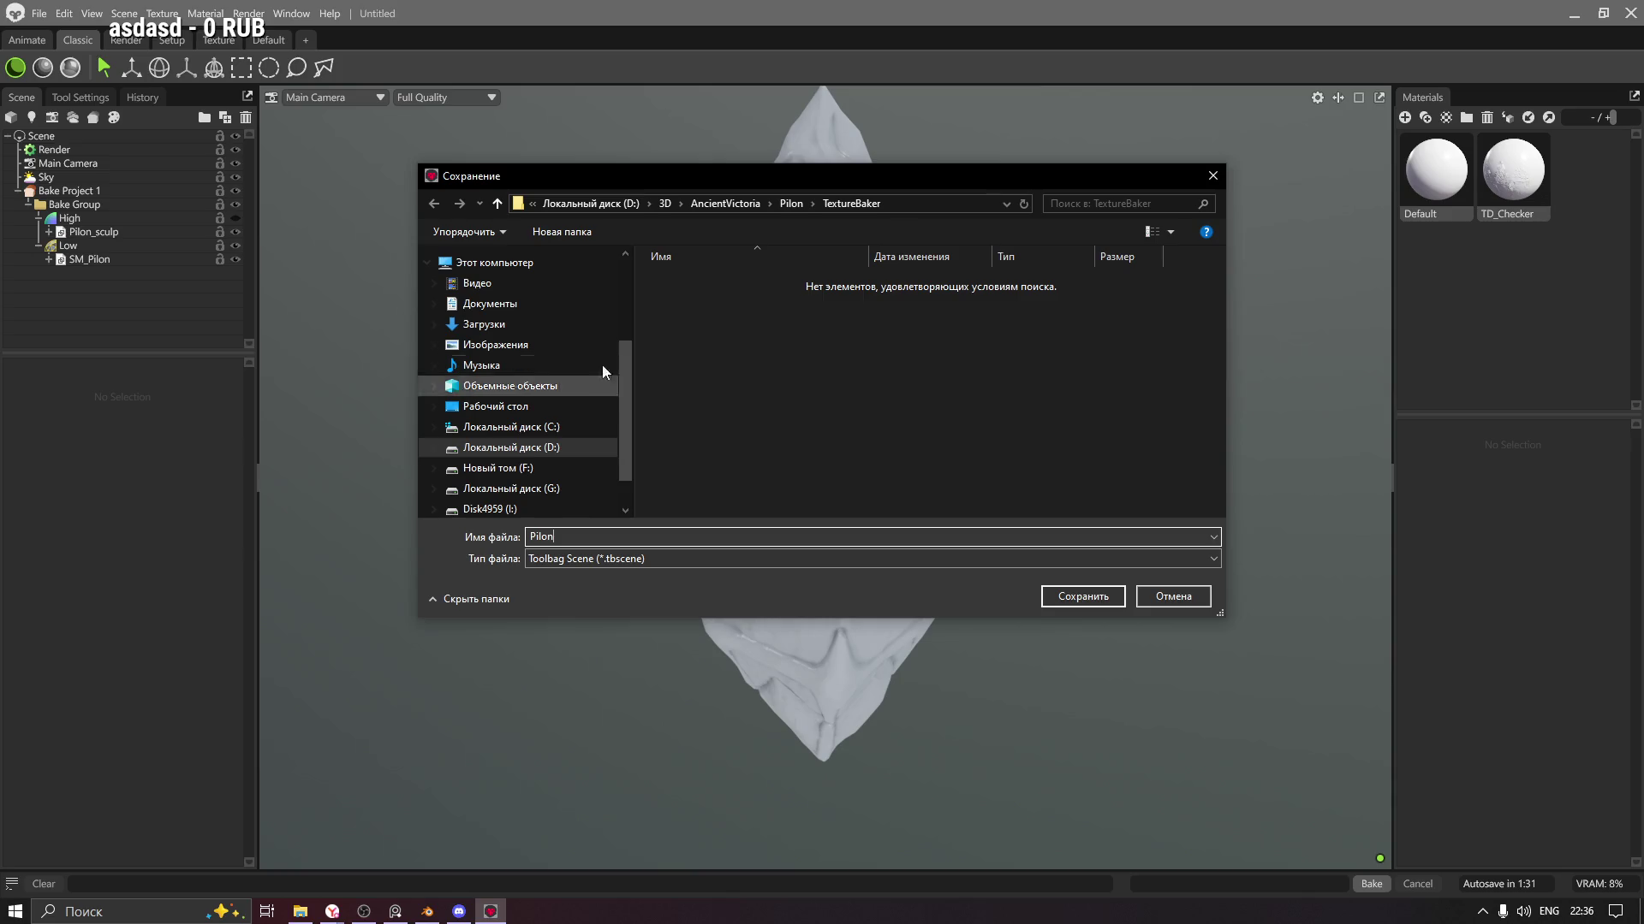
Save the scene as Pilon_baker.tbscene in the Pilon folder and quit Toolbag.
{"action": "left_click", "coordinate": [792, 204]}
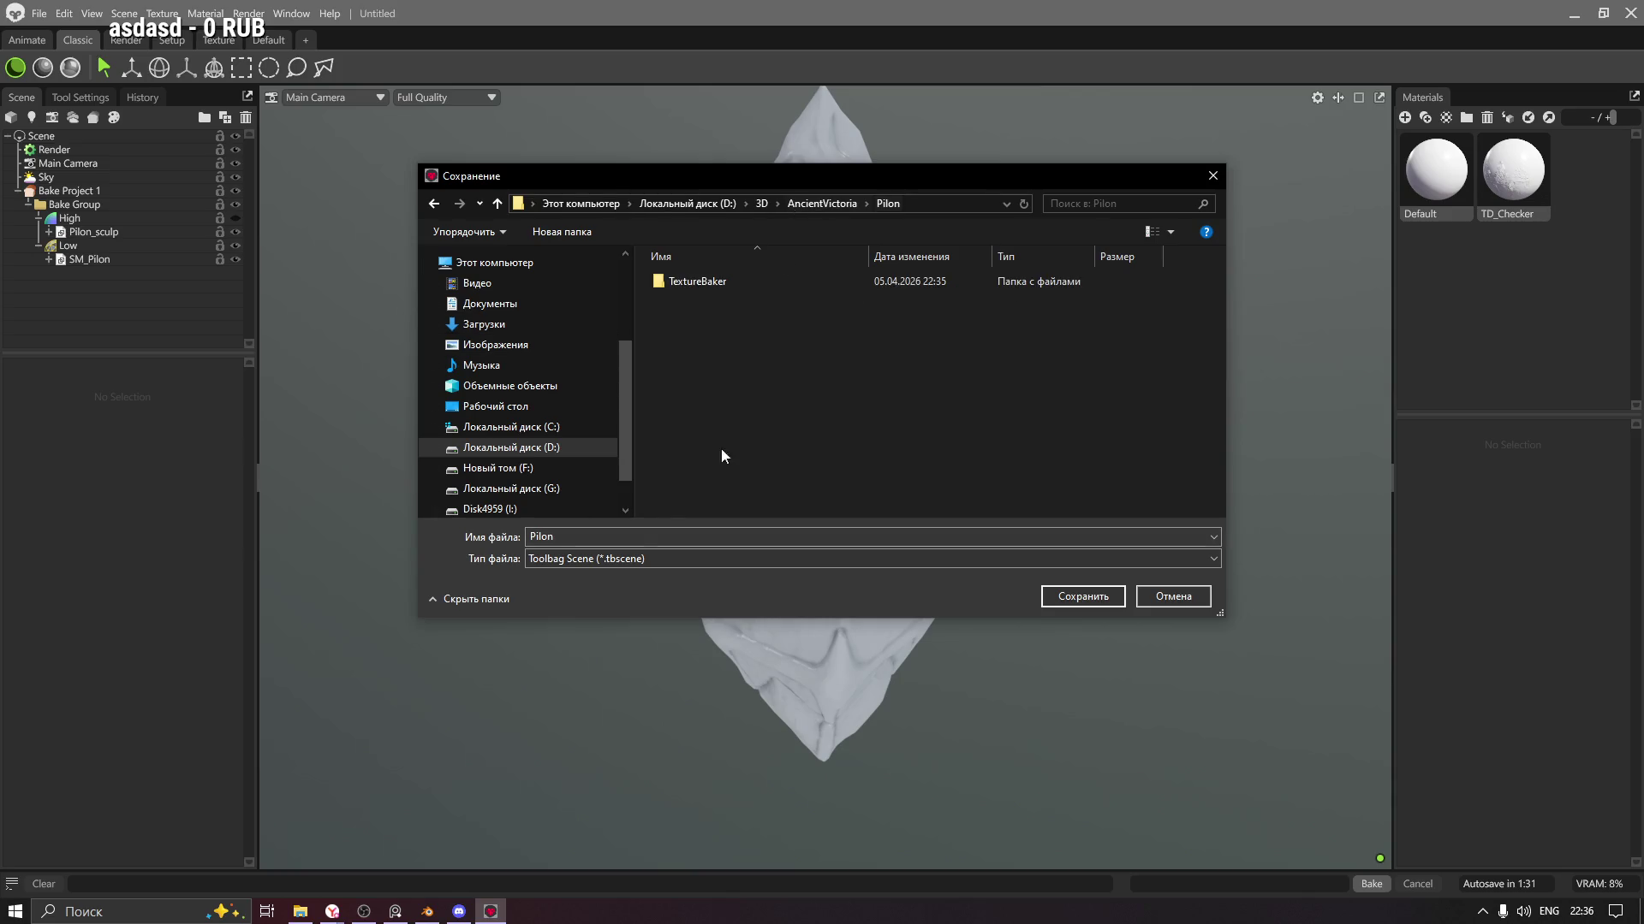
{"action": "left_click", "coordinate": [589, 532]}
{"action": "type", "text": "_baker"}
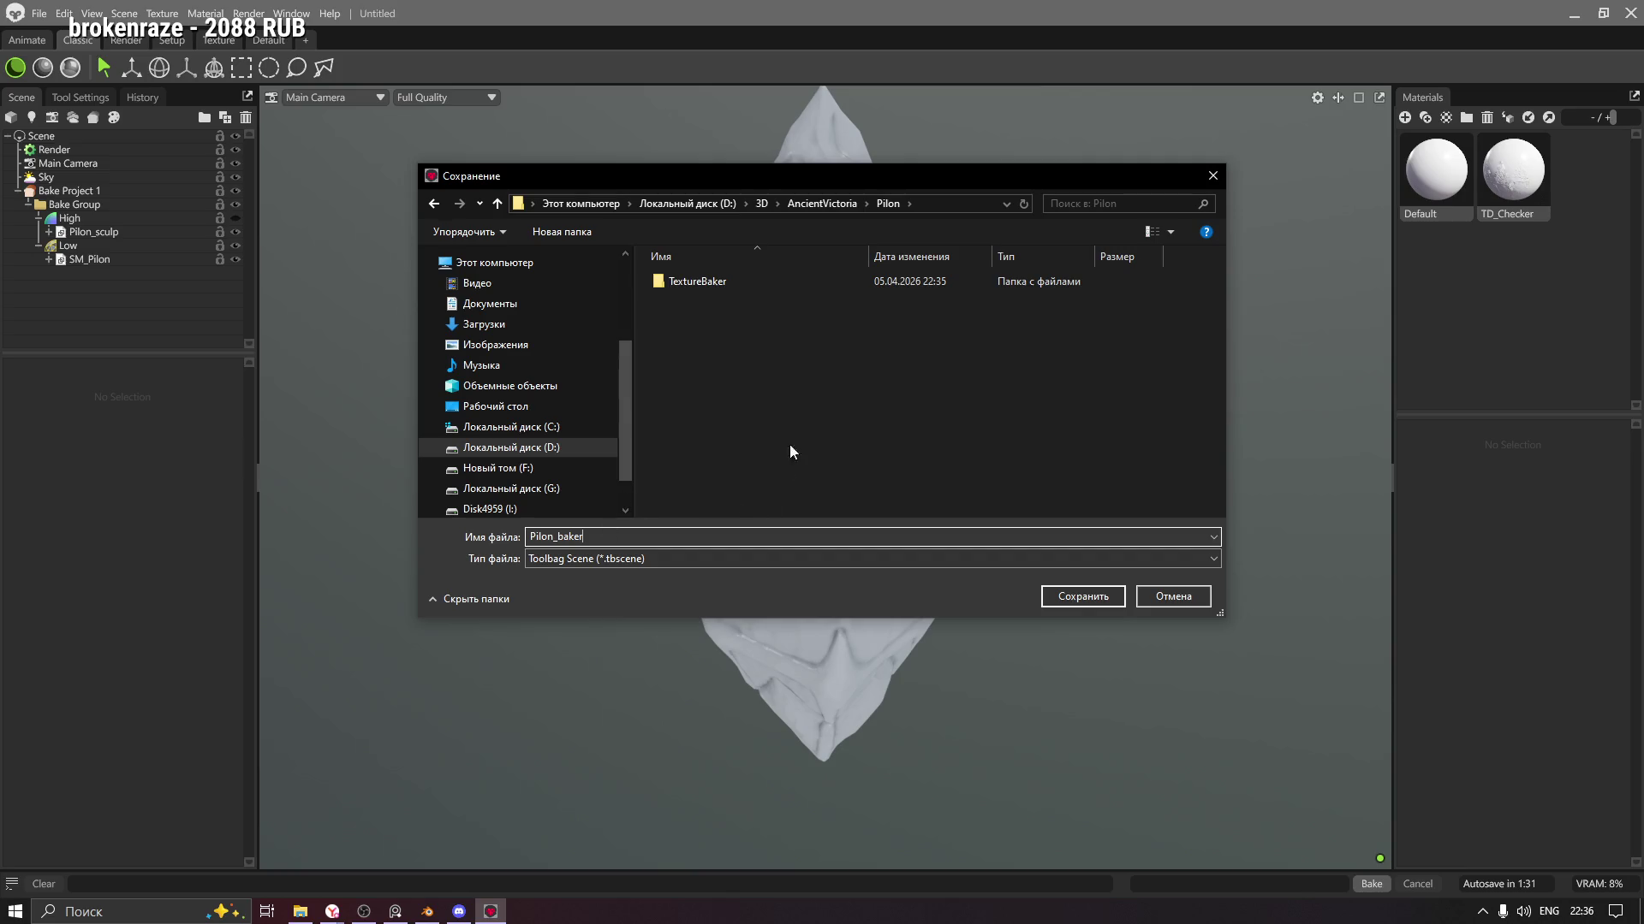
{"action": "key", "text": "Return"}
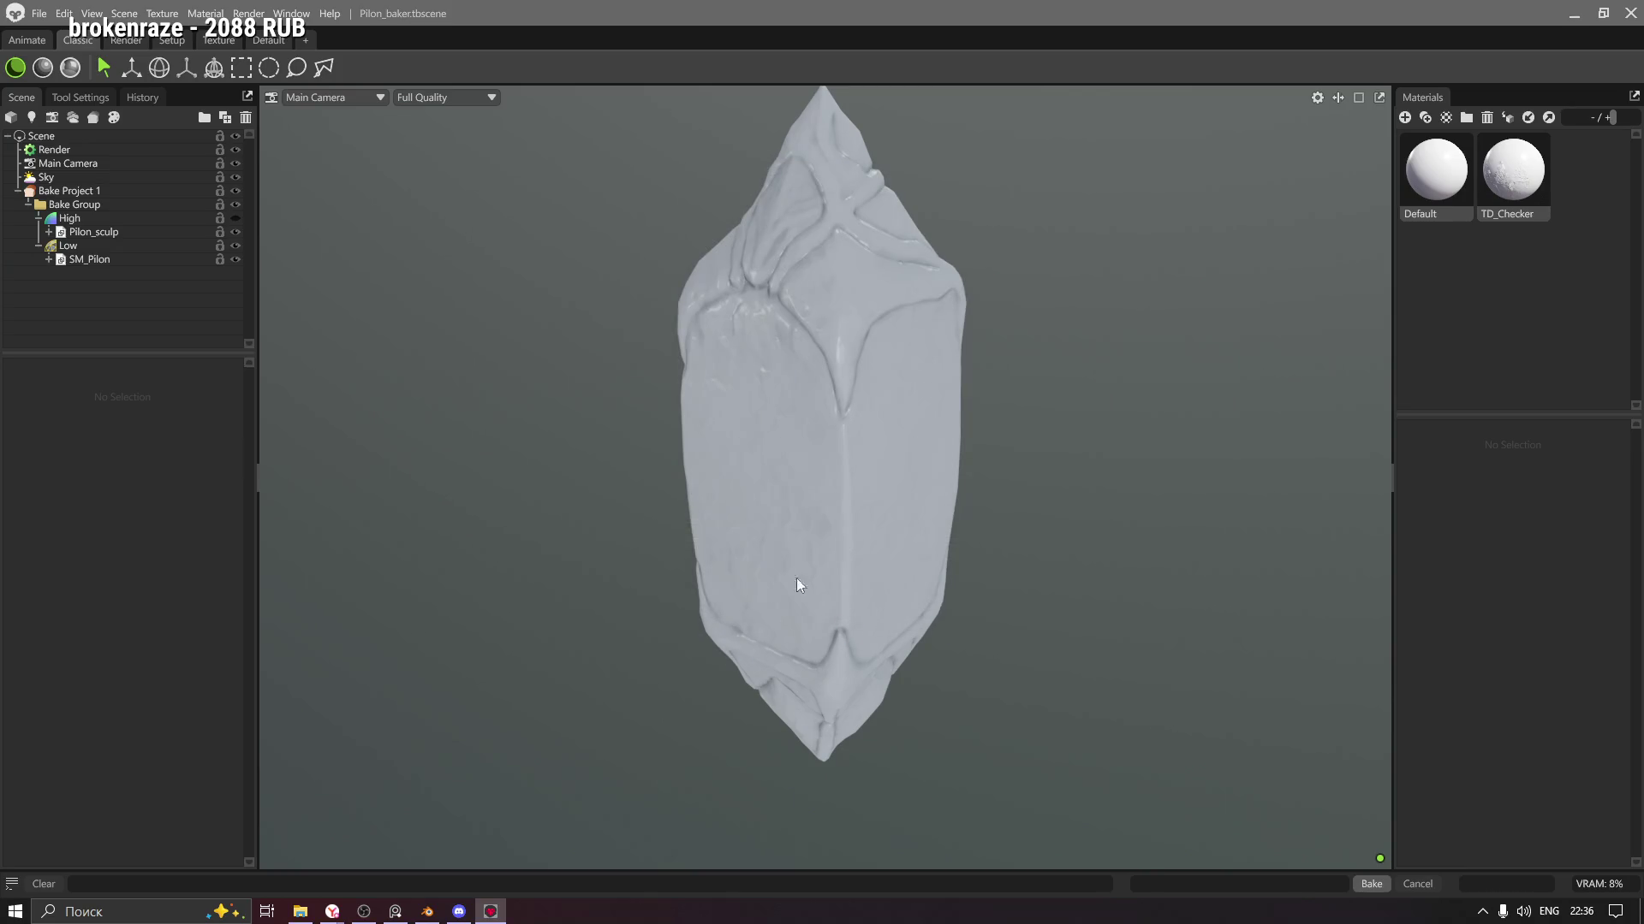
{"action": "left_click", "coordinate": [1630, 13]}
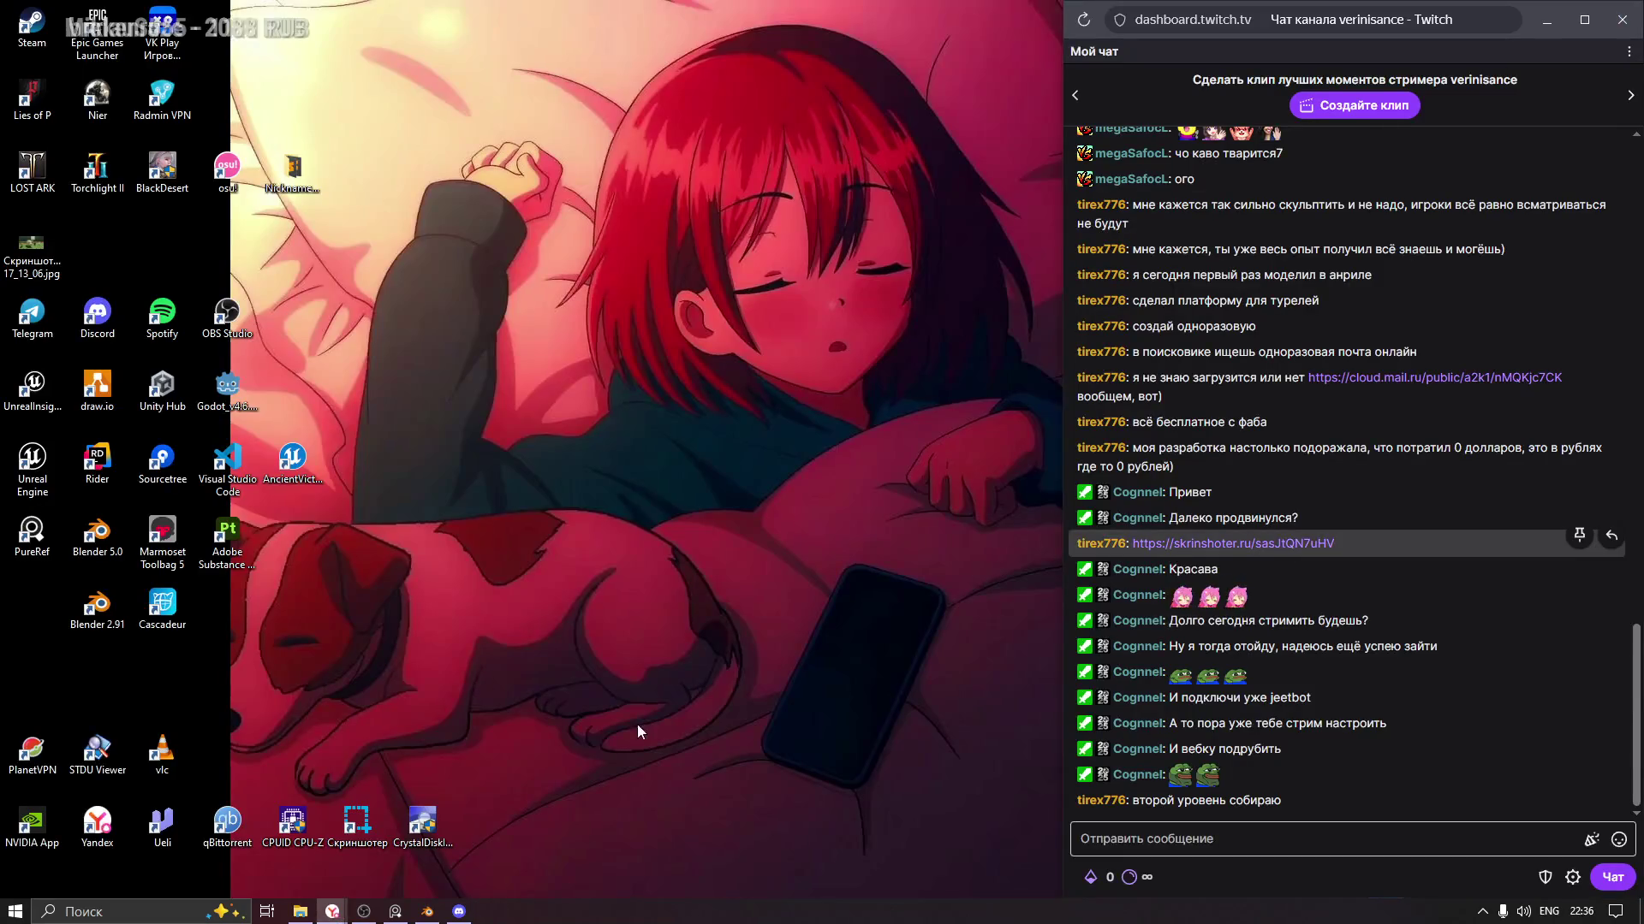
Open T_Pilon_Bake_normal.png from D:\3D\AncientVictoria\Pilon\TextureBaker in File Explorer.
{"action": "key", "text": "super+e"}
{"action": "double_click", "coordinate": [646, 46]}
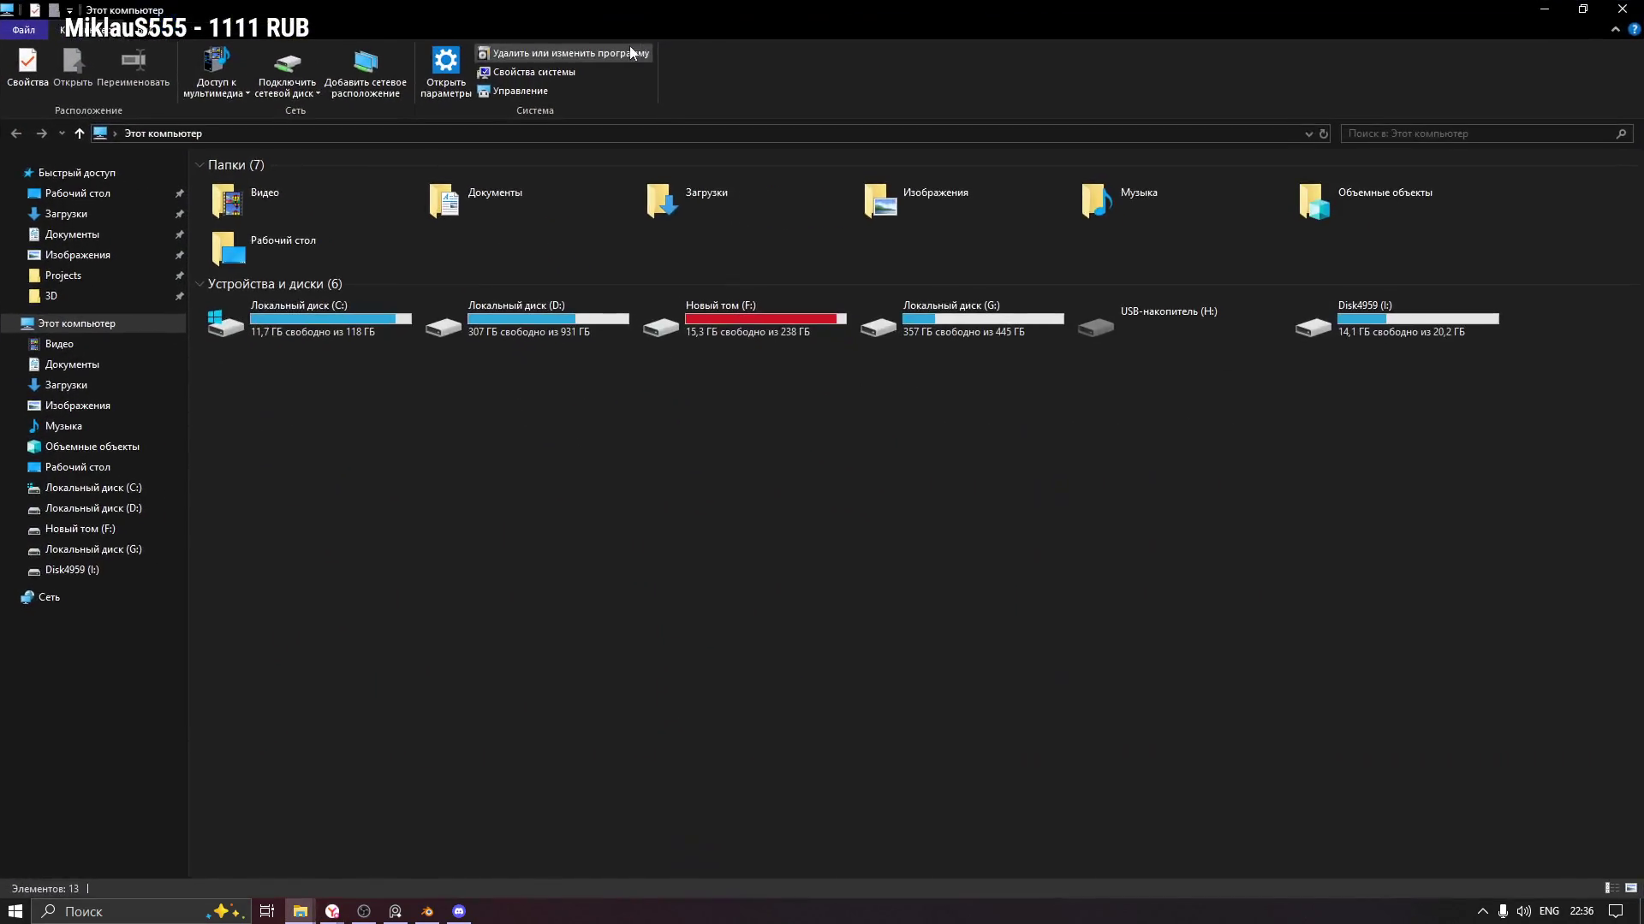
{"action": "left_click", "coordinate": [57, 297]}
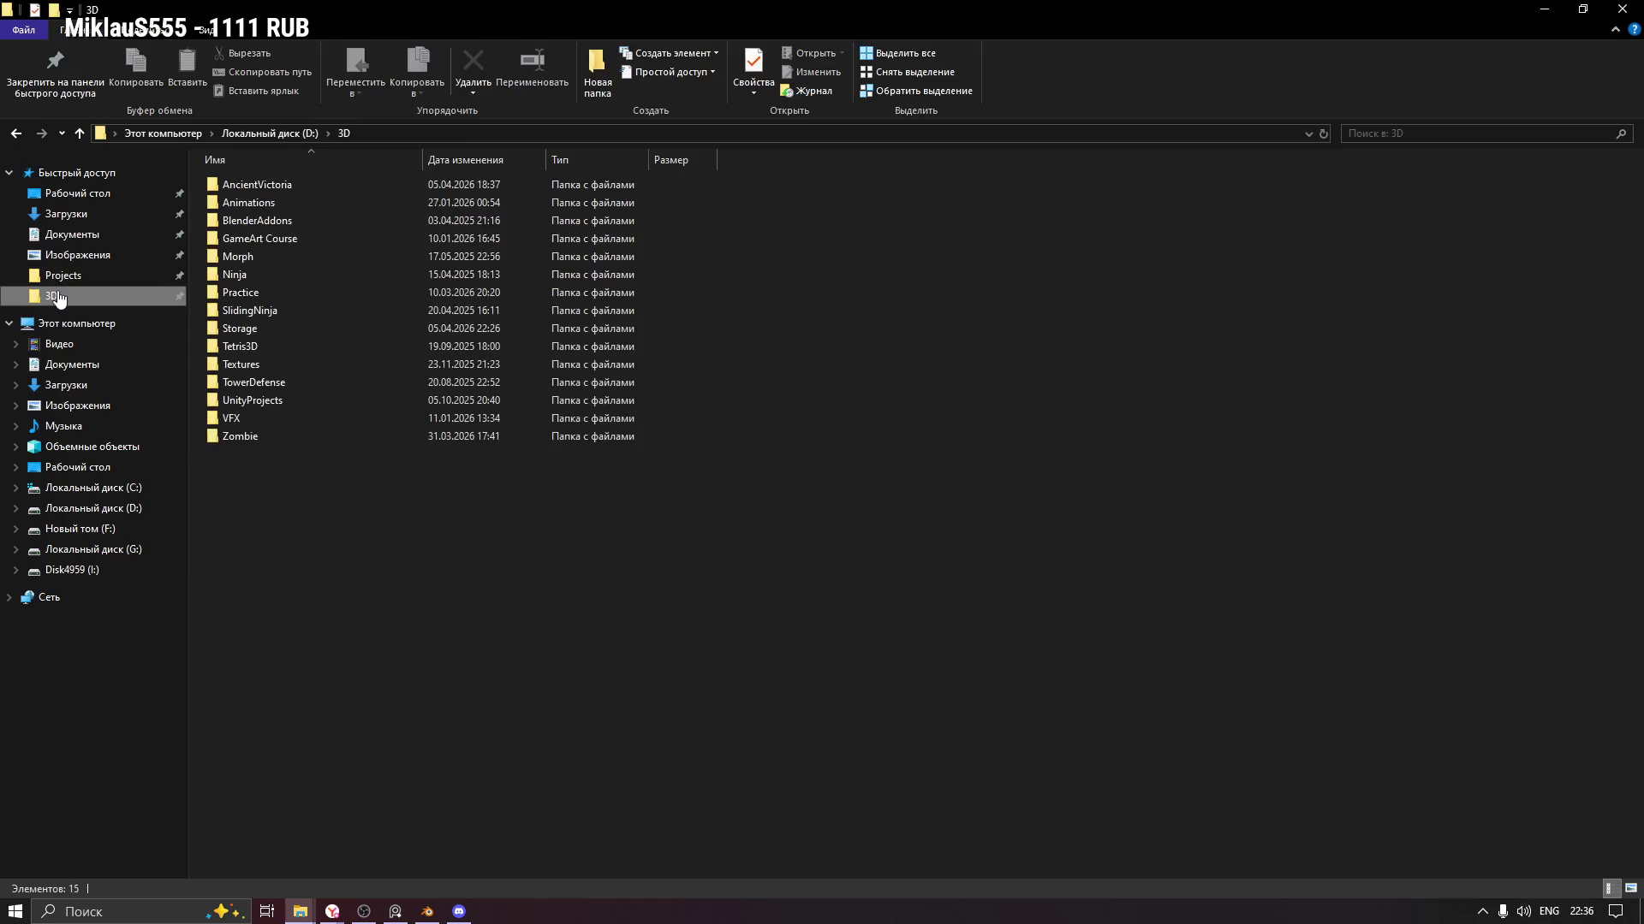
{"action": "double_click", "coordinate": [271, 184]}
{"action": "double_click", "coordinate": [233, 204]}
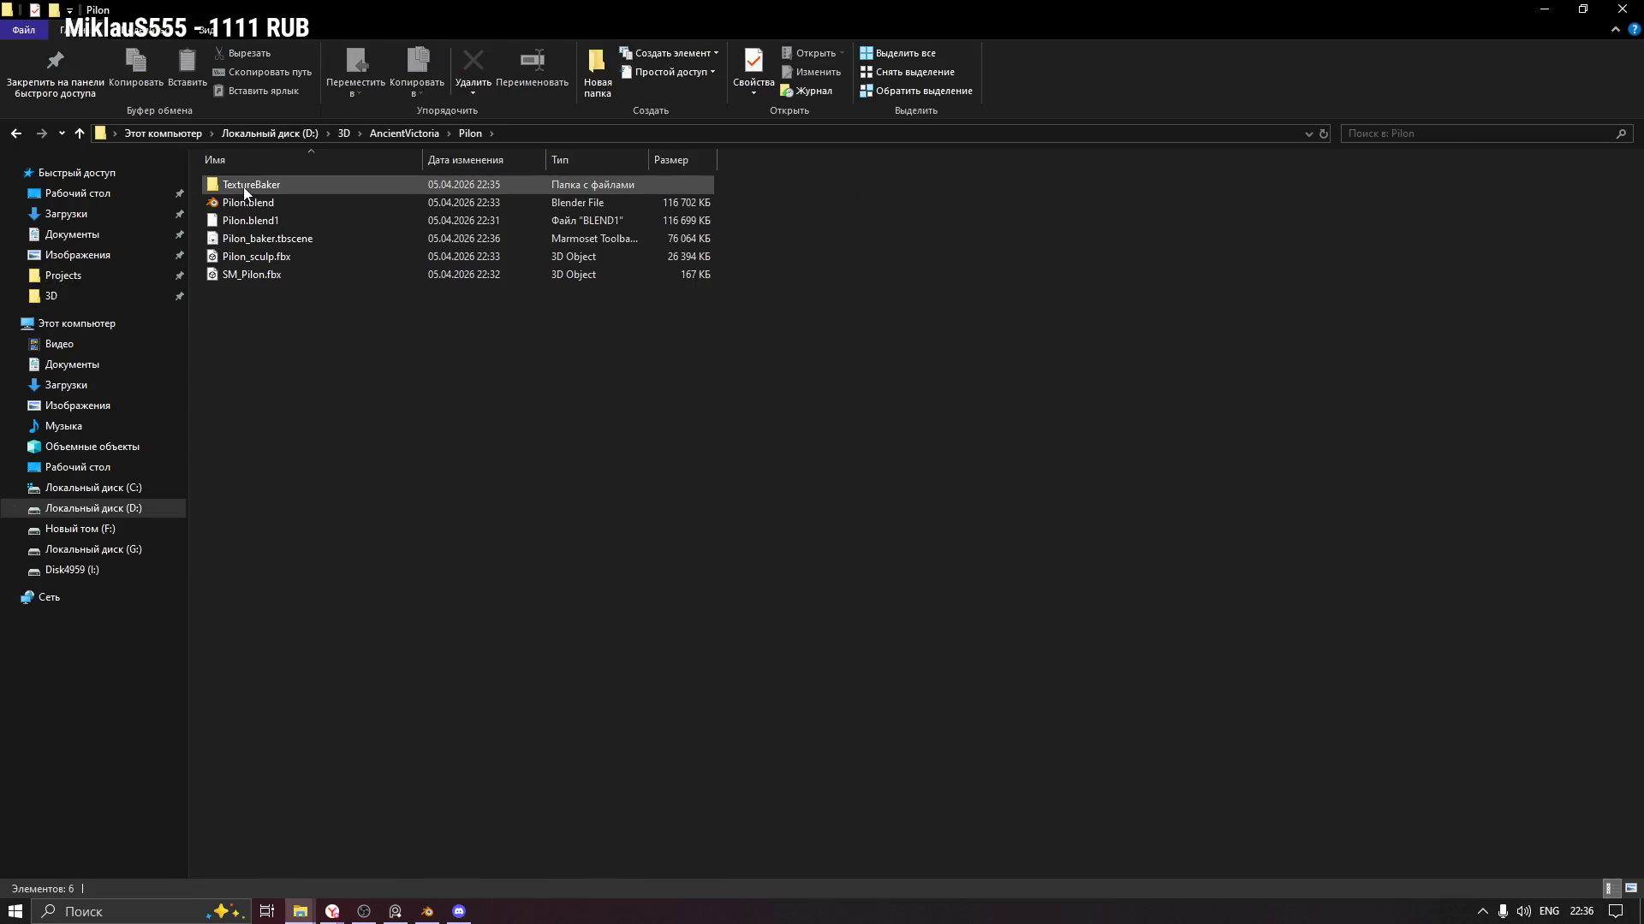
{"action": "double_click", "coordinate": [233, 185]}
{"action": "double_click", "coordinate": [529, 261]}
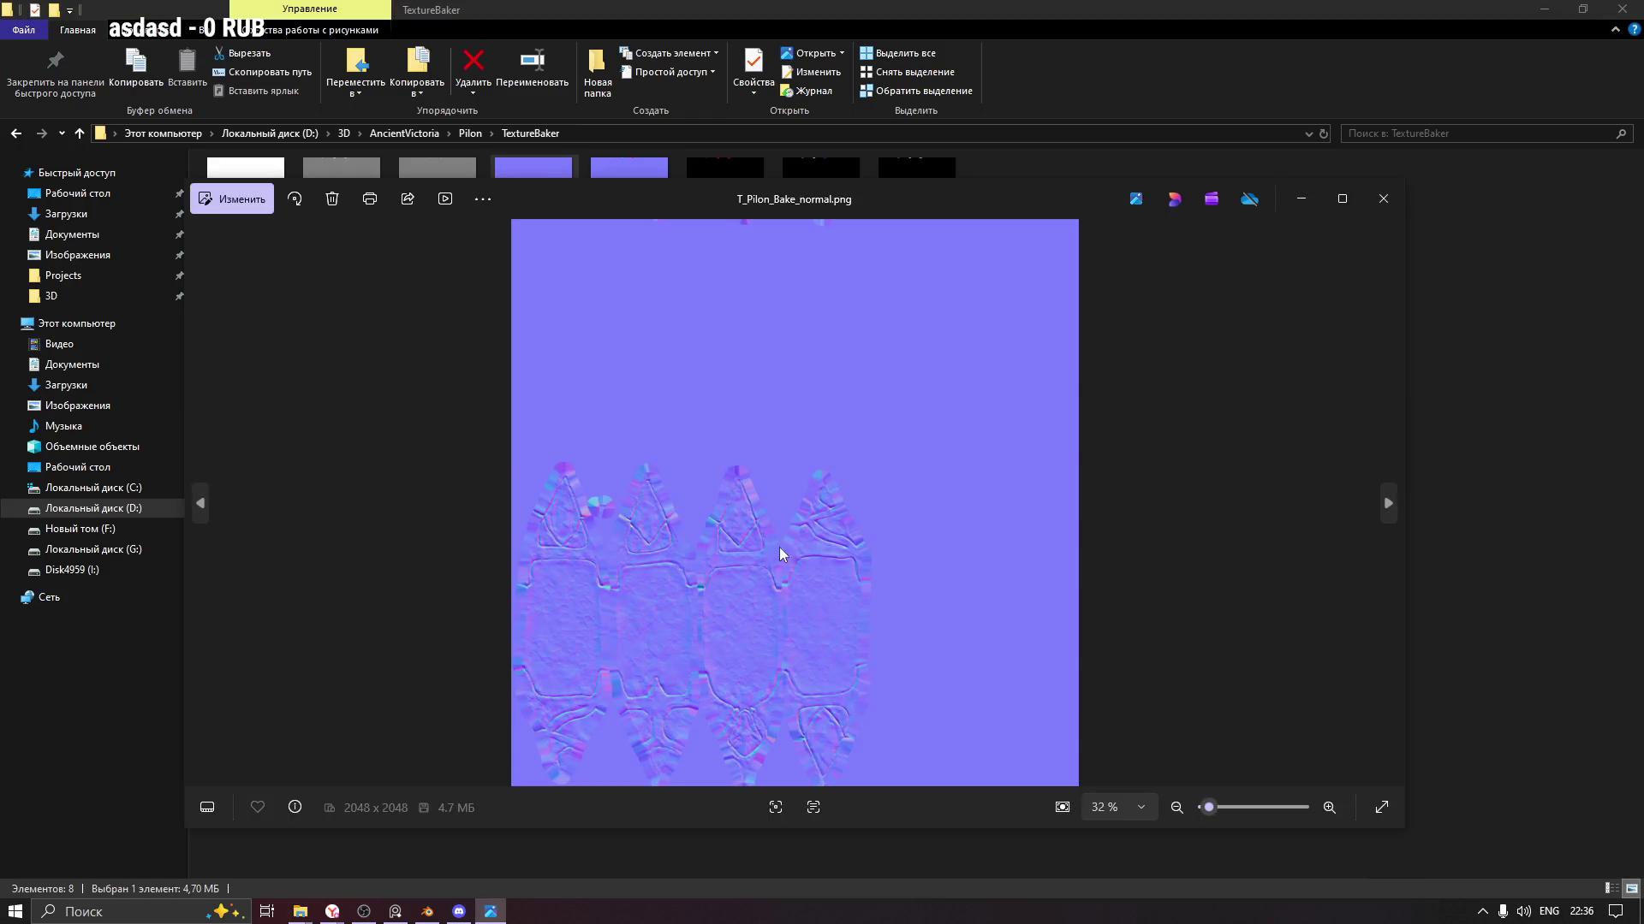
Zoom and pan across the normal map, then close it and open T_Pilon_Bake_ao.png.
{"action": "scroll", "coordinate": [680, 626], "scroll_direction": "up", "scroll_amount": 2}
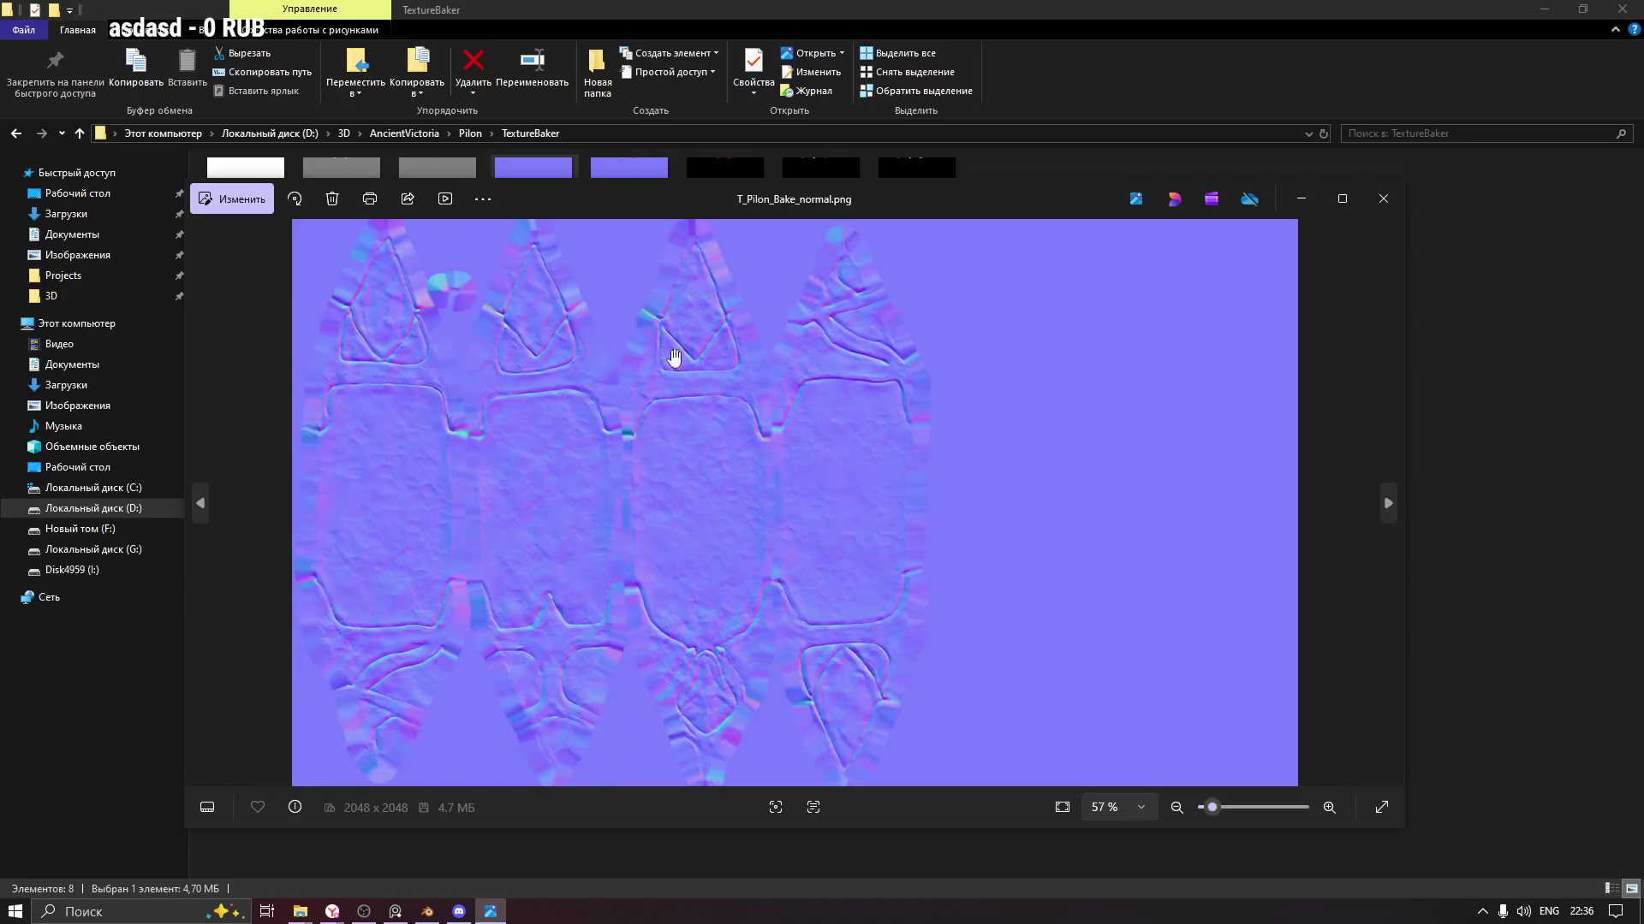
{"action": "scroll", "coordinate": [548, 488], "scroll_direction": "up", "scroll_amount": 5}
{"action": "mouse_move", "coordinate": [668, 481]}
{"action": "left_mouse_down"}
{"action": "mouse_move", "coordinate": [675, 370]}
{"action": "mouse_move", "coordinate": [614, 314]}
{"action": "left_mouse_up"}
{"action": "mouse_move", "coordinate": [814, 451]}
{"action": "left_mouse_down"}
{"action": "mouse_move", "coordinate": [726, 385]}
{"action": "mouse_move", "coordinate": [668, 462]}
{"action": "left_mouse_up"}
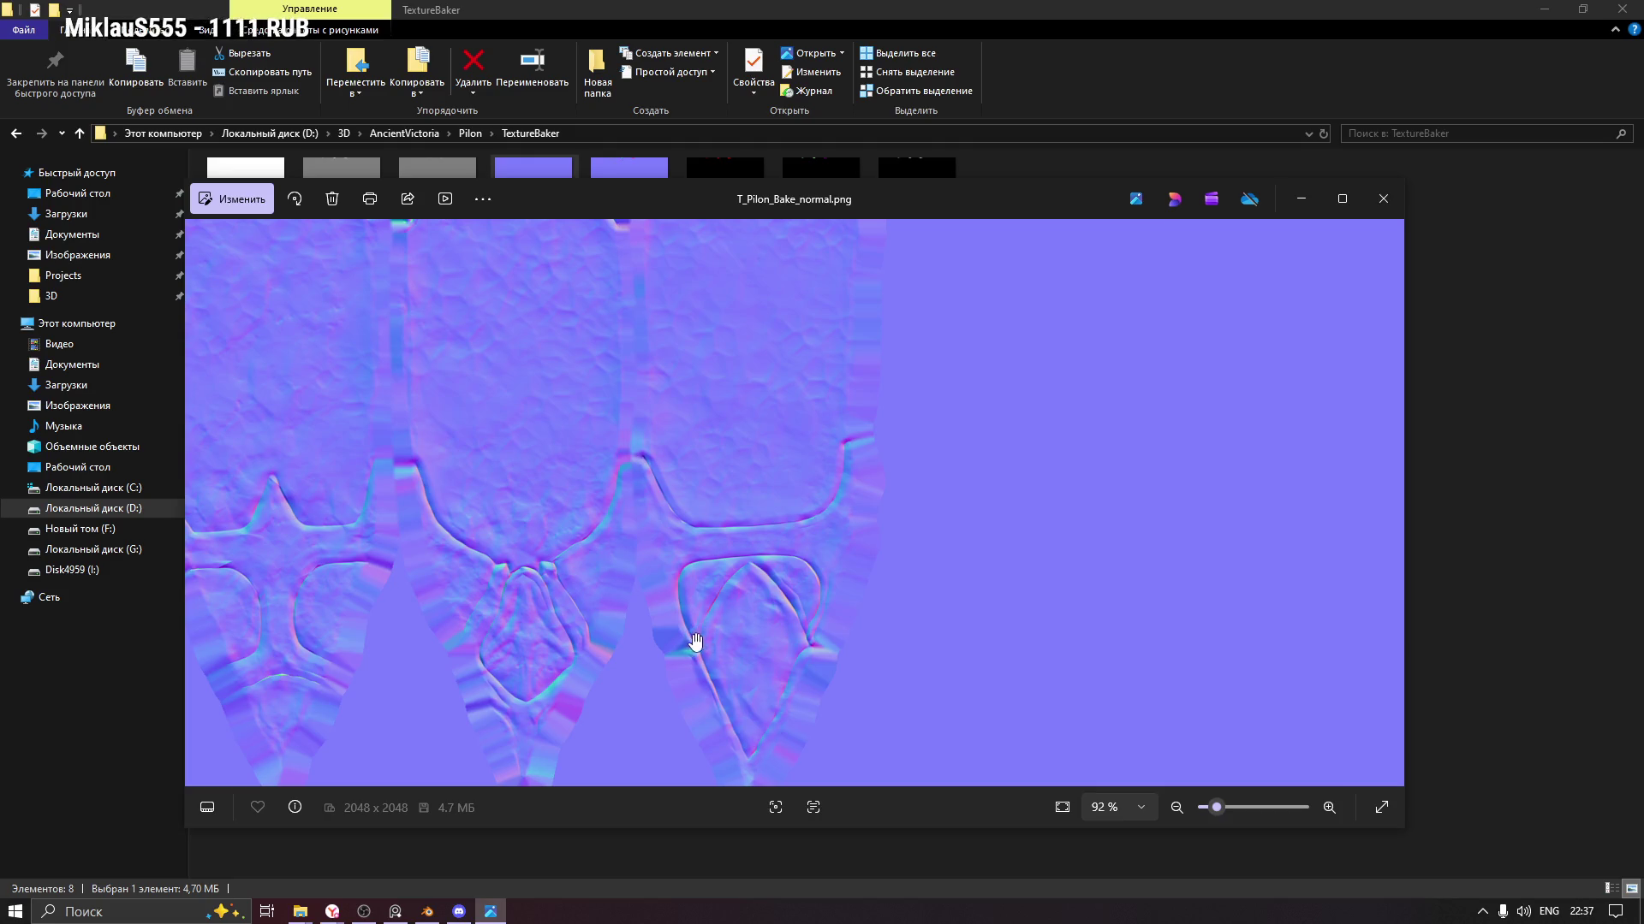
{"action": "left_click_drag", "start_coordinate": [430, 657], "coordinate": [824, 626]}
{"action": "left_click_drag", "start_coordinate": [548, 599], "coordinate": [565, 624]}
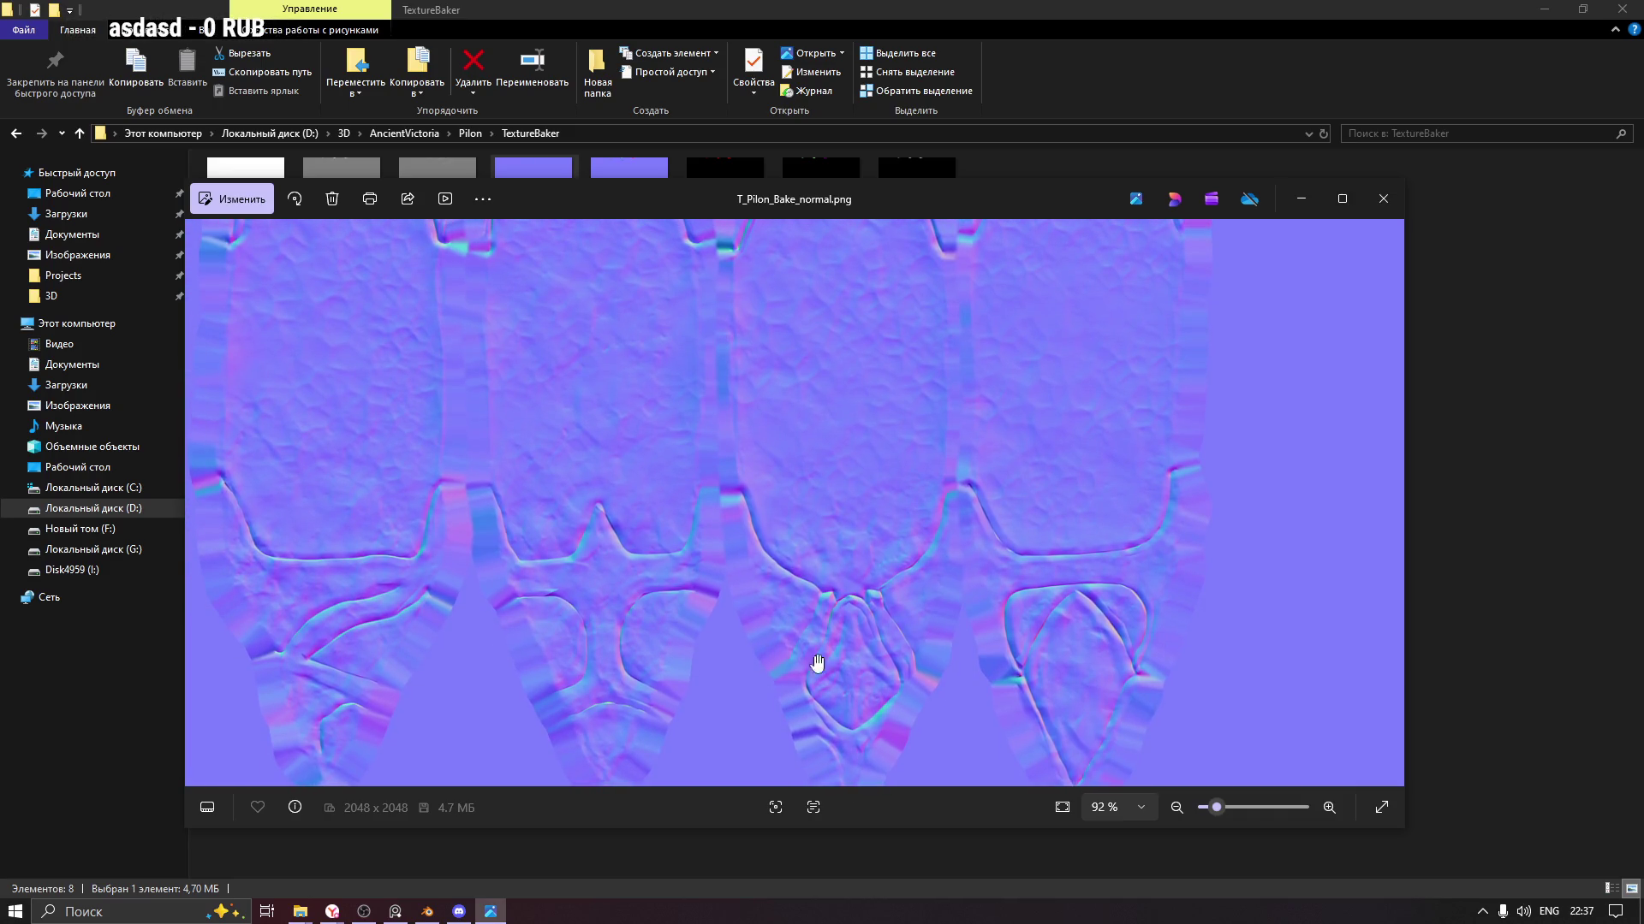
{"action": "mouse_move", "coordinate": [799, 540]}
{"action": "left_mouse_down"}
{"action": "mouse_move", "coordinate": [568, 624]}
{"action": "mouse_move", "coordinate": [466, 514]}
{"action": "mouse_move", "coordinate": [466, 558]}
{"action": "mouse_move", "coordinate": [436, 368]}
{"action": "mouse_move", "coordinate": [742, 510]}
{"action": "mouse_move", "coordinate": [683, 389]}
{"action": "mouse_move", "coordinate": [800, 459]}
{"action": "mouse_move", "coordinate": [804, 557]}
{"action": "mouse_move", "coordinate": [752, 579]}
{"action": "mouse_move", "coordinate": [829, 568]}
{"action": "left_mouse_up"}
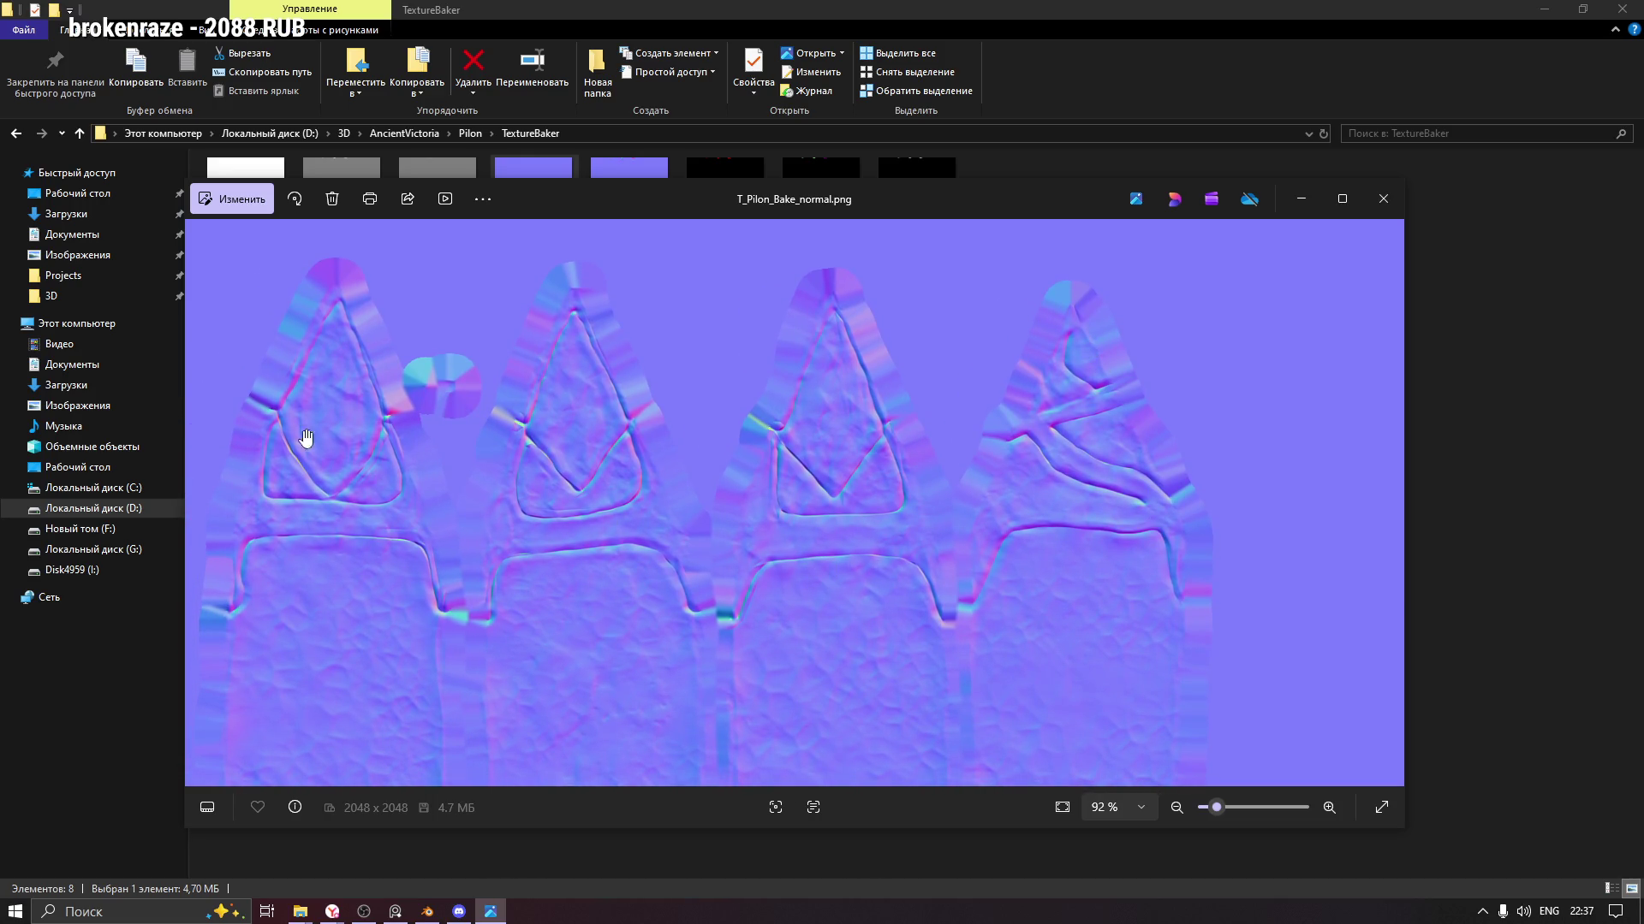
{"action": "scroll", "coordinate": [360, 452], "scroll_direction": "down", "scroll_amount": 3}
{"action": "scroll", "coordinate": [520, 417], "scroll_direction": "up", "scroll_amount": 1}
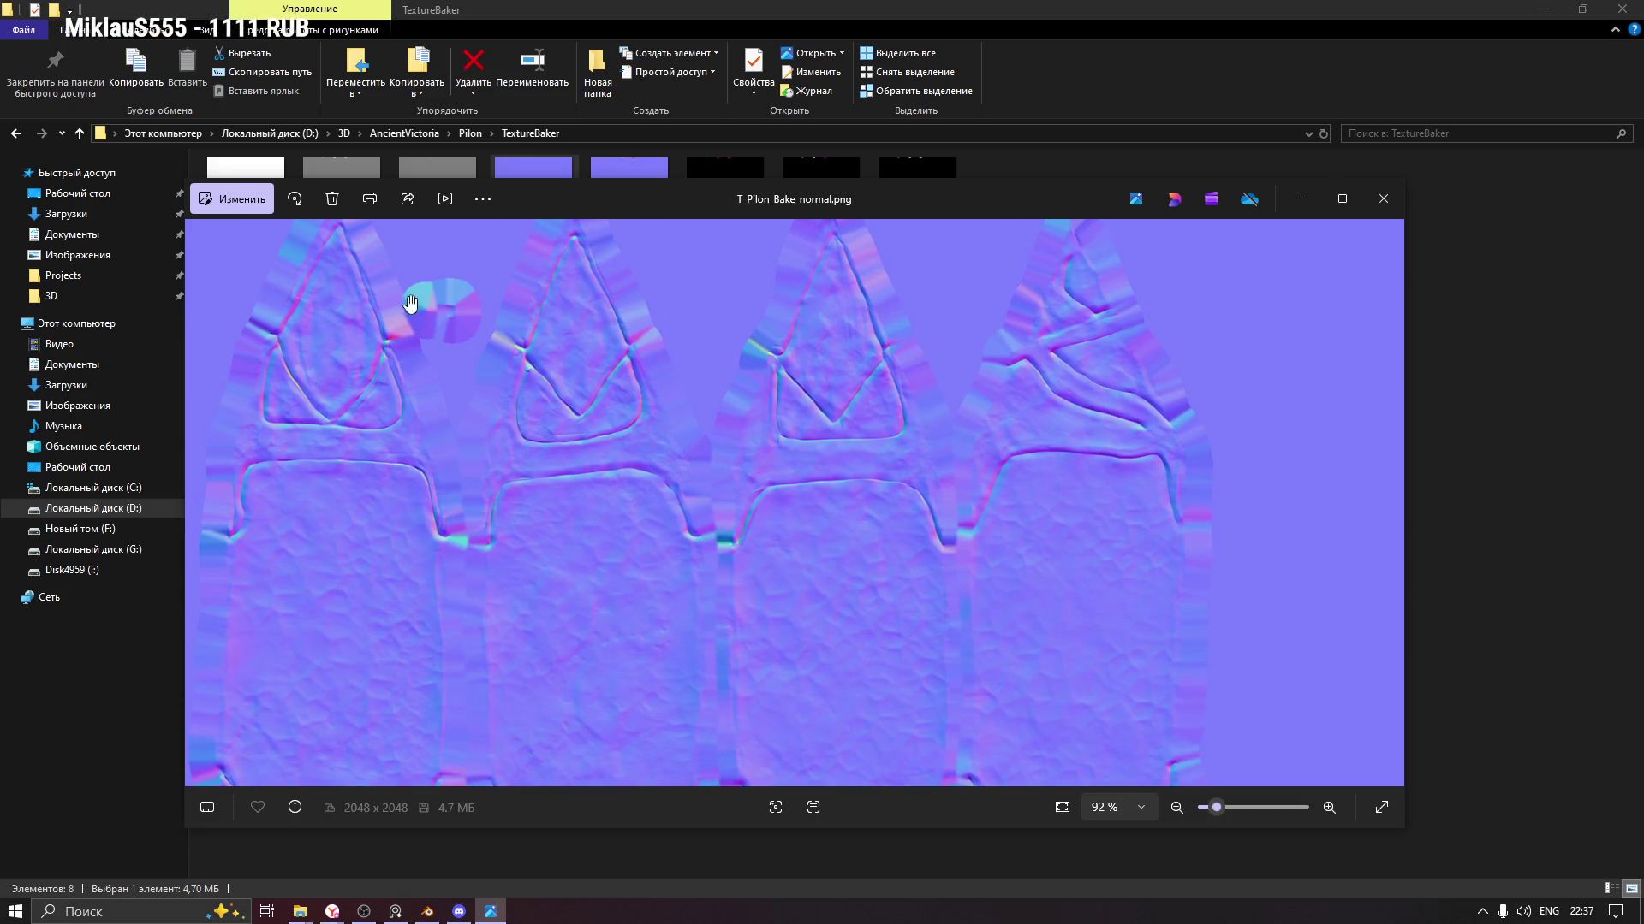
{"action": "left_click", "coordinate": [1383, 199]}
{"action": "double_click", "coordinate": [250, 201]}
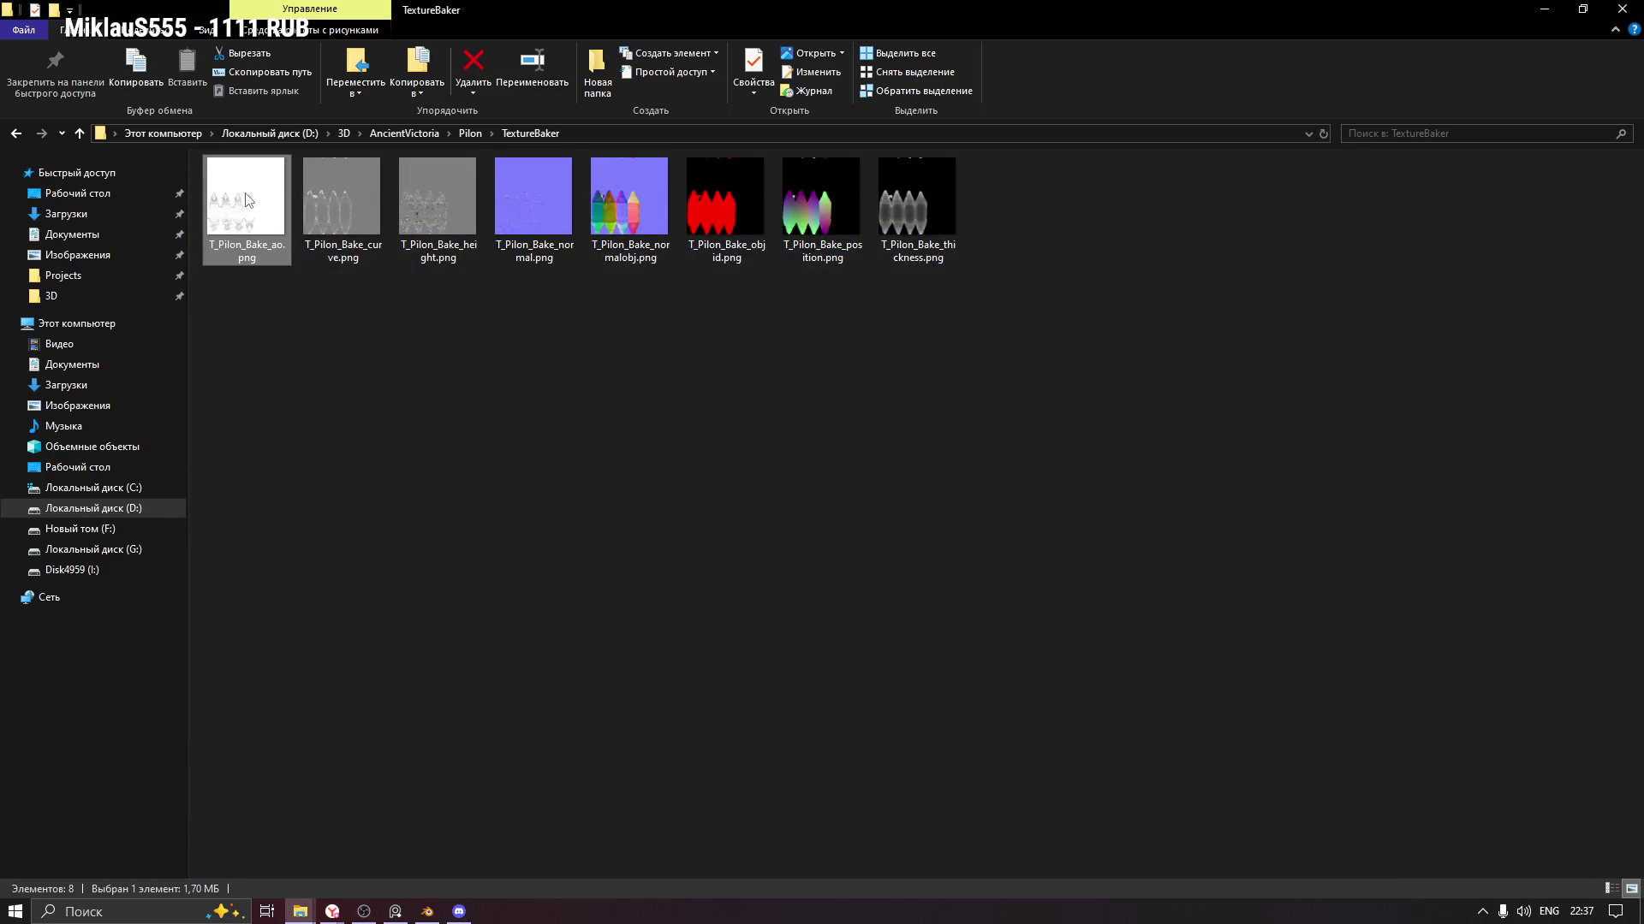
Zoom and pan across the AO map, then close it.
{"action": "scroll", "coordinate": [777, 547], "scroll_direction": "up", "scroll_amount": 5, "text": "ctrl"}
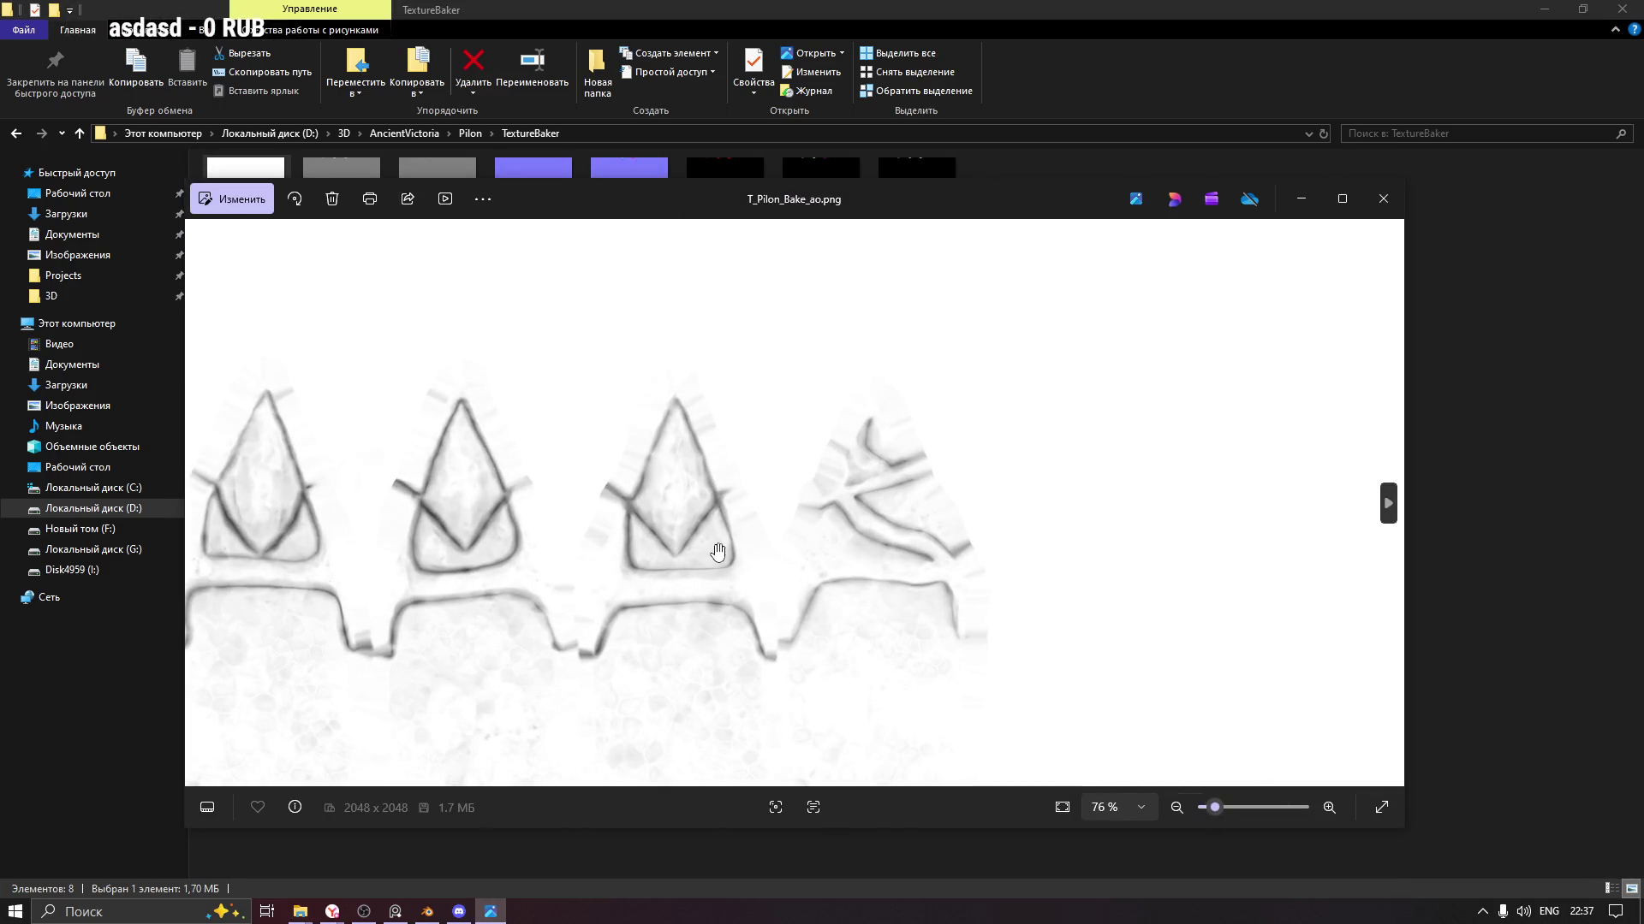
{"action": "left_click_drag", "start_coordinate": [828, 544], "coordinate": [829, 382]}
{"action": "mouse_move", "coordinate": [929, 536]}
{"action": "left_mouse_down"}
{"action": "mouse_move", "coordinate": [985, 598]}
{"action": "mouse_move", "coordinate": [972, 459]}
{"action": "mouse_move", "coordinate": [998, 441]}
{"action": "mouse_move", "coordinate": [1104, 598]}
{"action": "mouse_move", "coordinate": [1112, 685]}
{"action": "mouse_move", "coordinate": [1206, 392]}
{"action": "mouse_move", "coordinate": [1229, 466]}
{"action": "left_mouse_up"}
{"action": "left_click", "coordinate": [1383, 199]}
Open T_Pilon_Bake_normalobj.png and pan to inspect its lower parts.
{"action": "left_click", "coordinate": [613, 198]}
{"action": "double_click", "coordinate": [613, 199]}
{"action": "scroll", "coordinate": [640, 575], "scroll_direction": "up", "scroll_amount": 5}
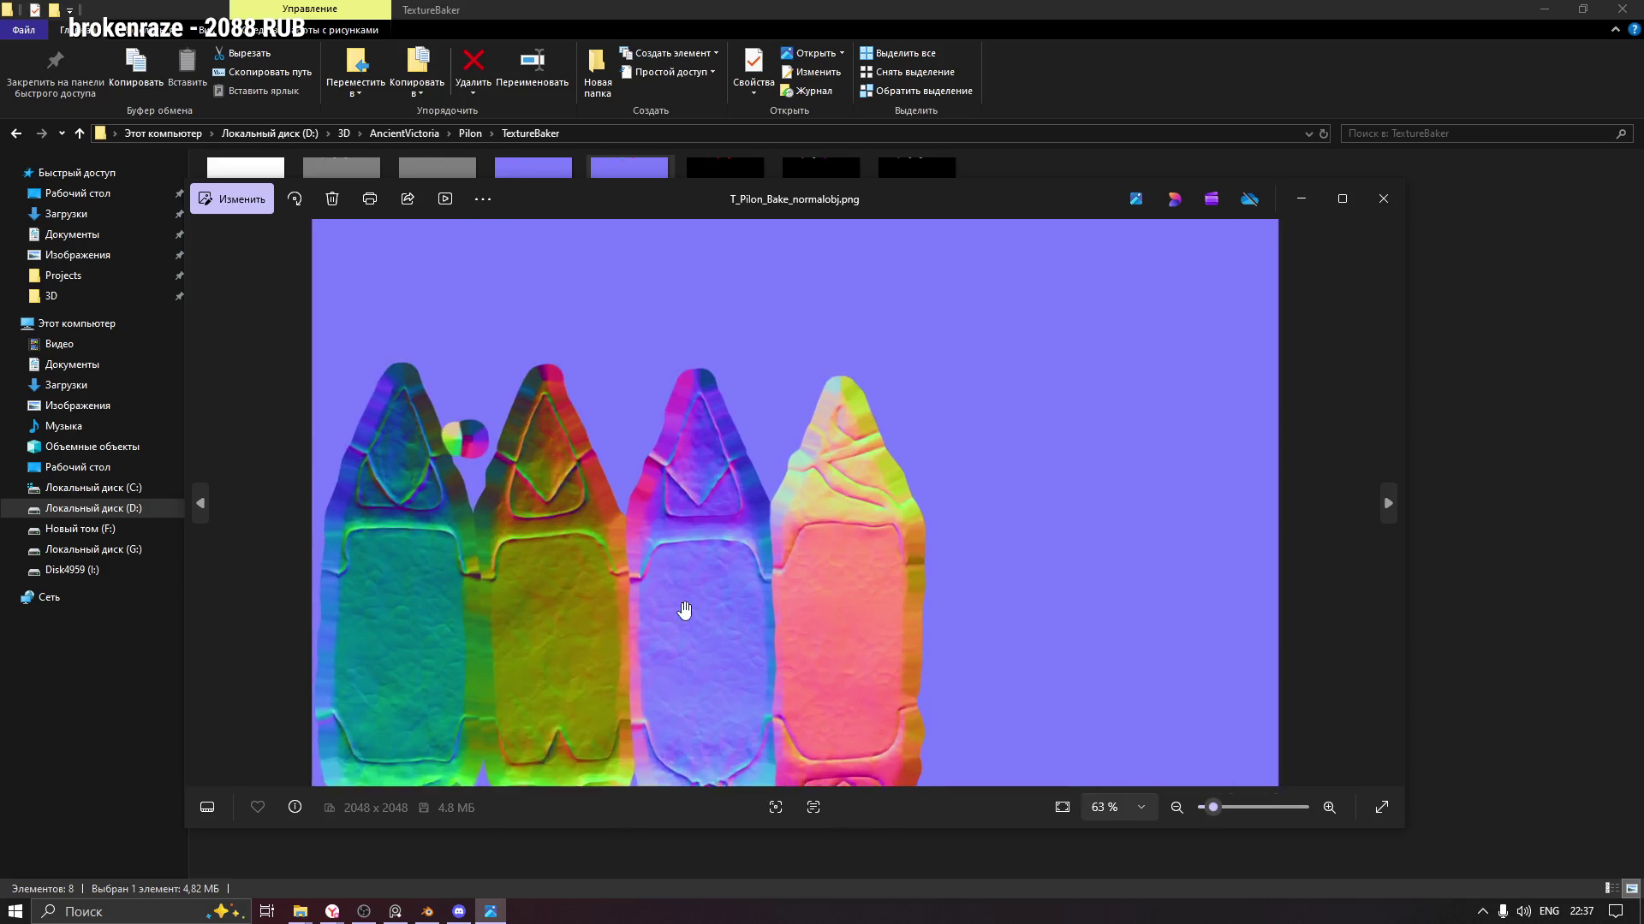
{"action": "scroll", "coordinate": [674, 606], "scroll_direction": "down", "scroll_amount": 3}
{"action": "left_click_drag", "start_coordinate": [676, 587], "coordinate": [690, 414]}
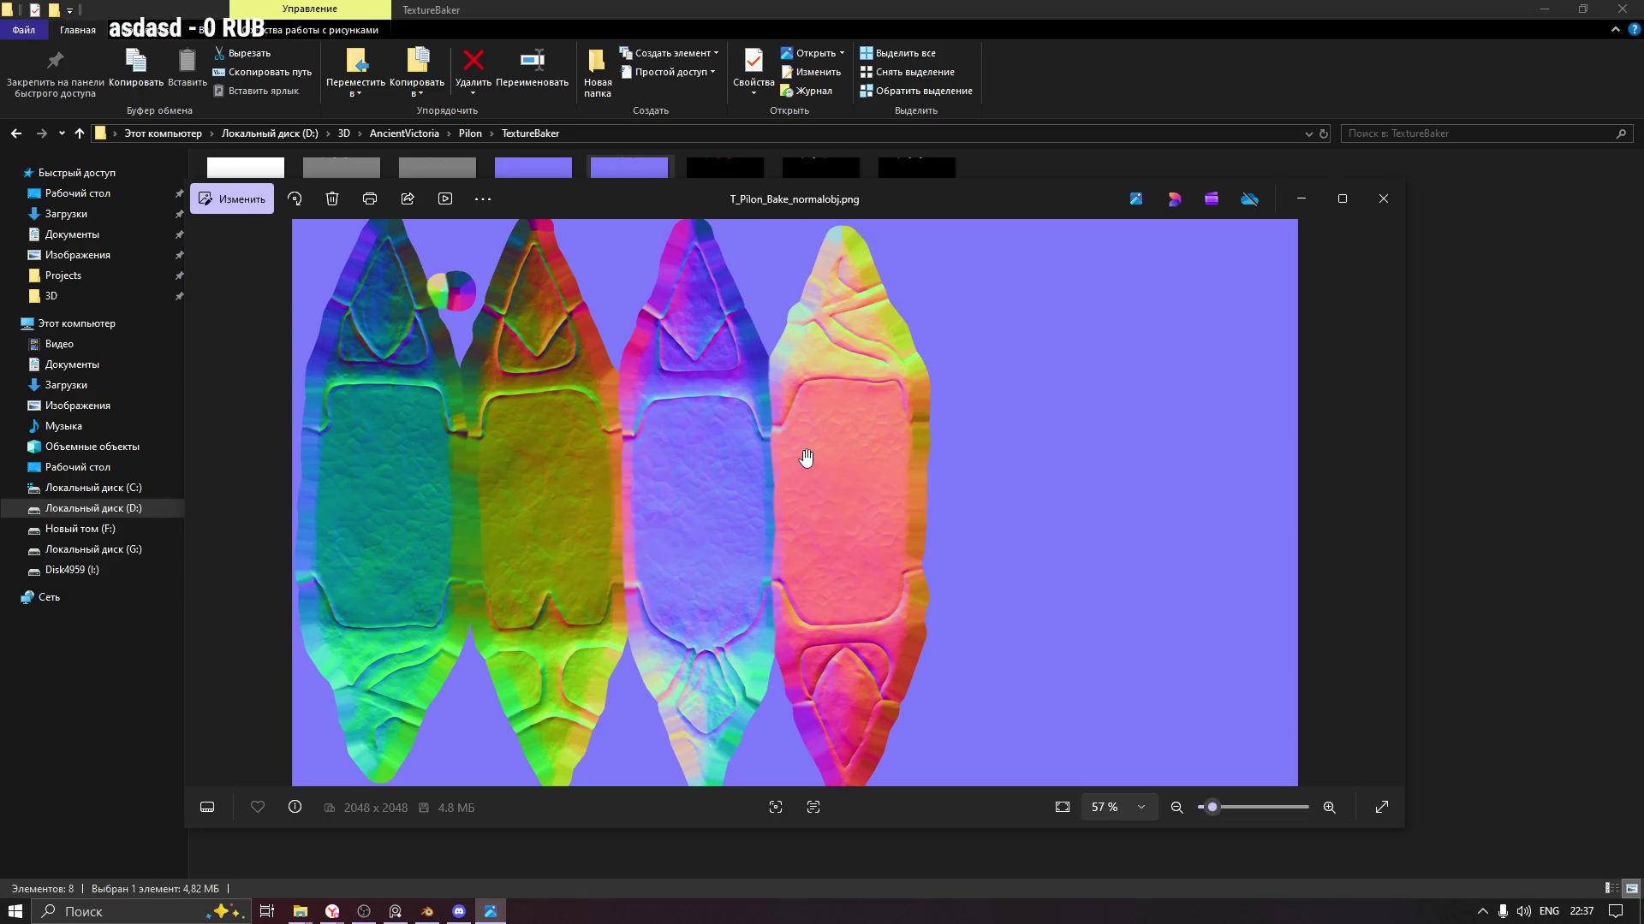
{"action": "scroll", "coordinate": [805, 458], "scroll_direction": "down", "scroll_amount": 1}
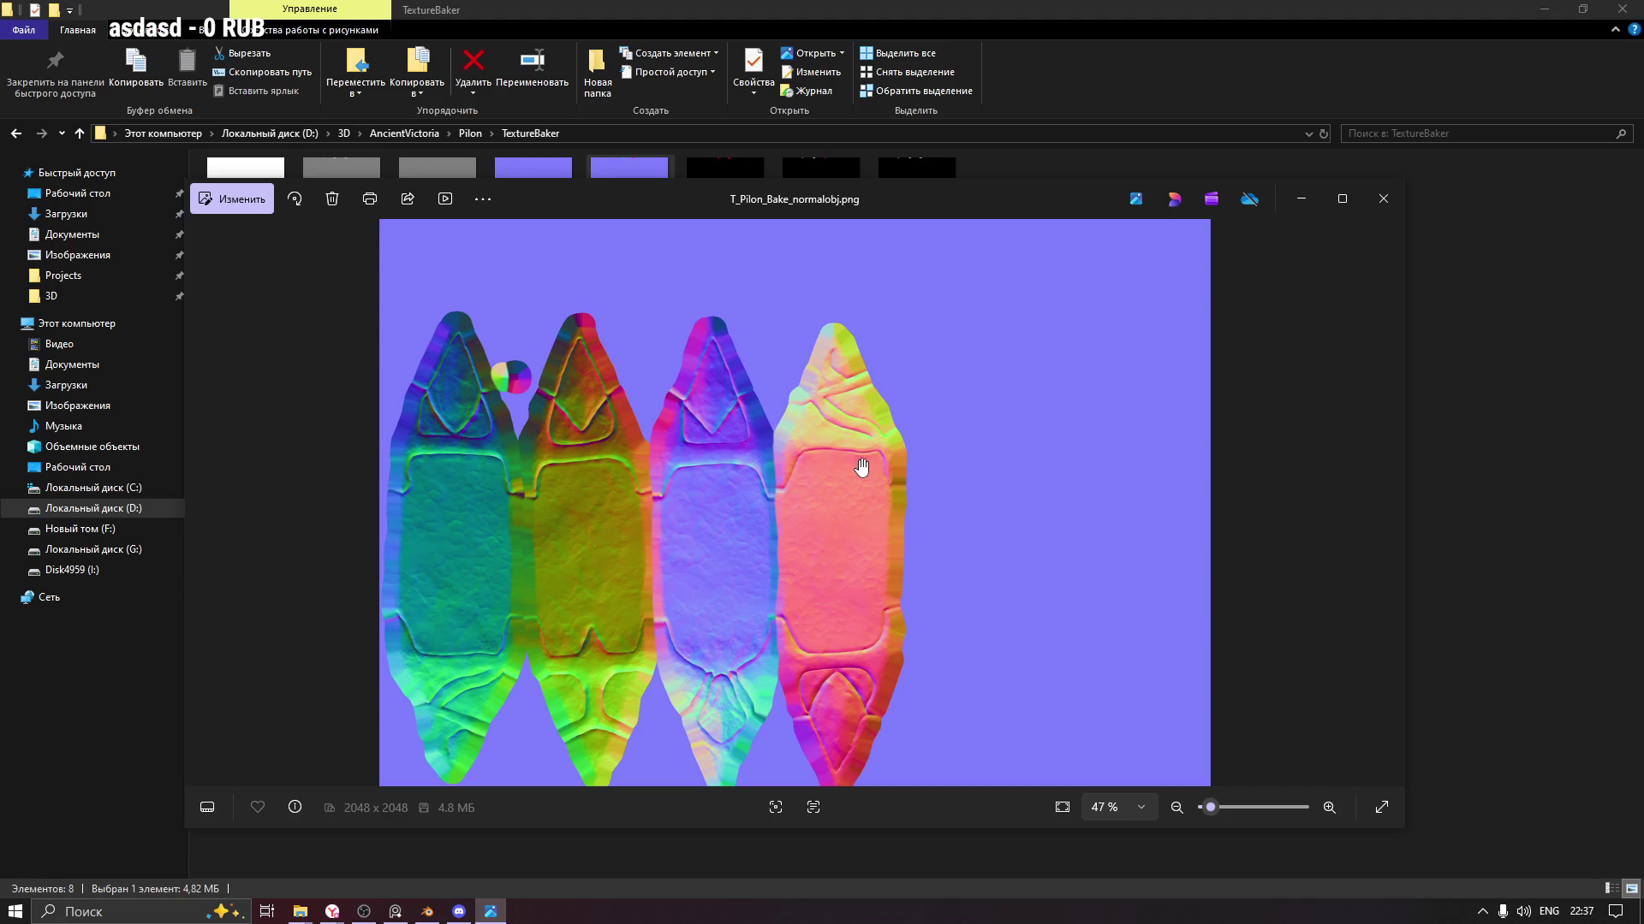
{"action": "mouse_move", "coordinate": [646, 202]}
{"action": "left_mouse_down"}
{"action": "mouse_move", "coordinate": [644, 187]}
{"action": "mouse_move", "coordinate": [680, 234]}
{"action": "mouse_move", "coordinate": [733, 409]}
{"action": "left_mouse_up"}
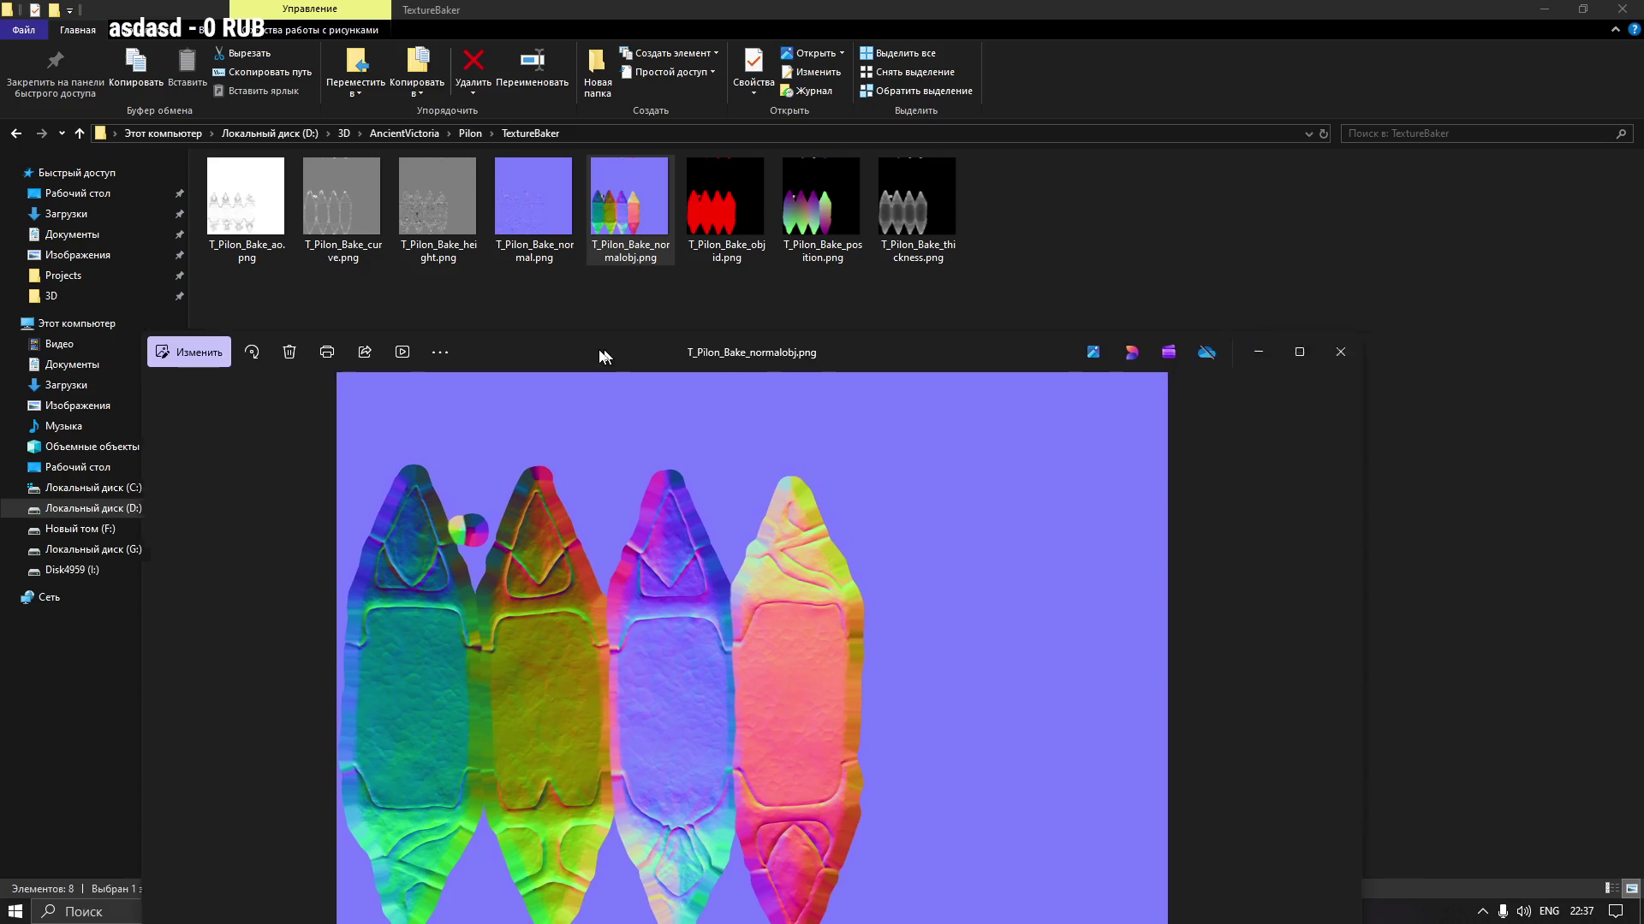
Open T_Pilon_Bake_position.png to inspect it, then return to Blender.
{"action": "left_click", "coordinate": [1250, 334]}
{"action": "double_click", "coordinate": [820, 197]}
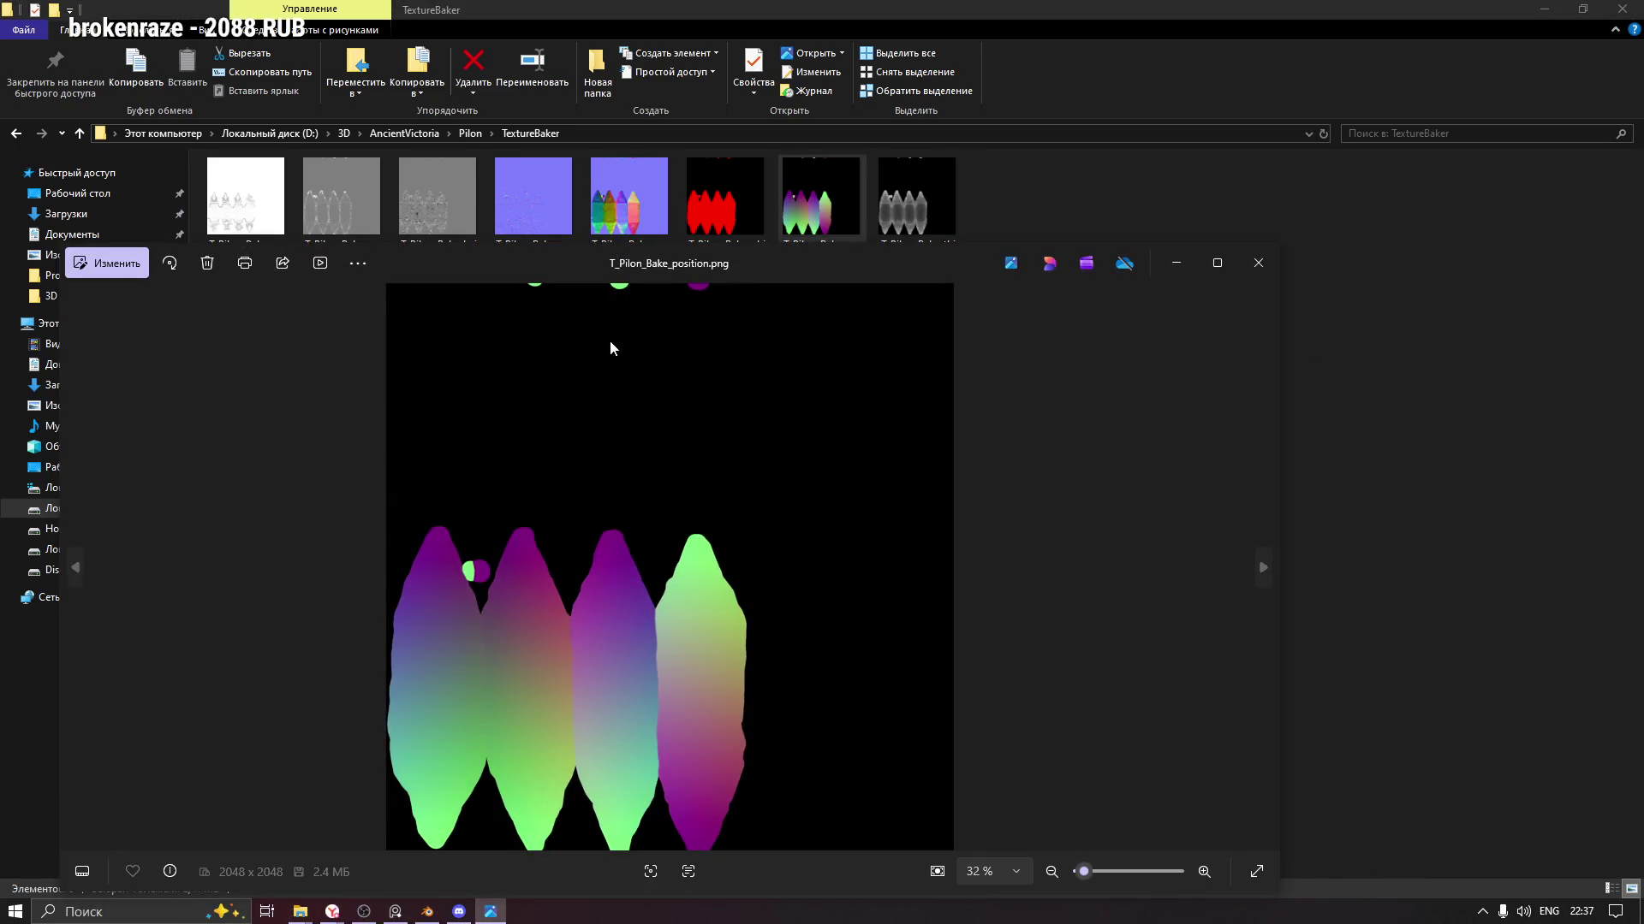
{"action": "scroll", "coordinate": [698, 662], "scroll_direction": "up", "scroll_amount": 1}
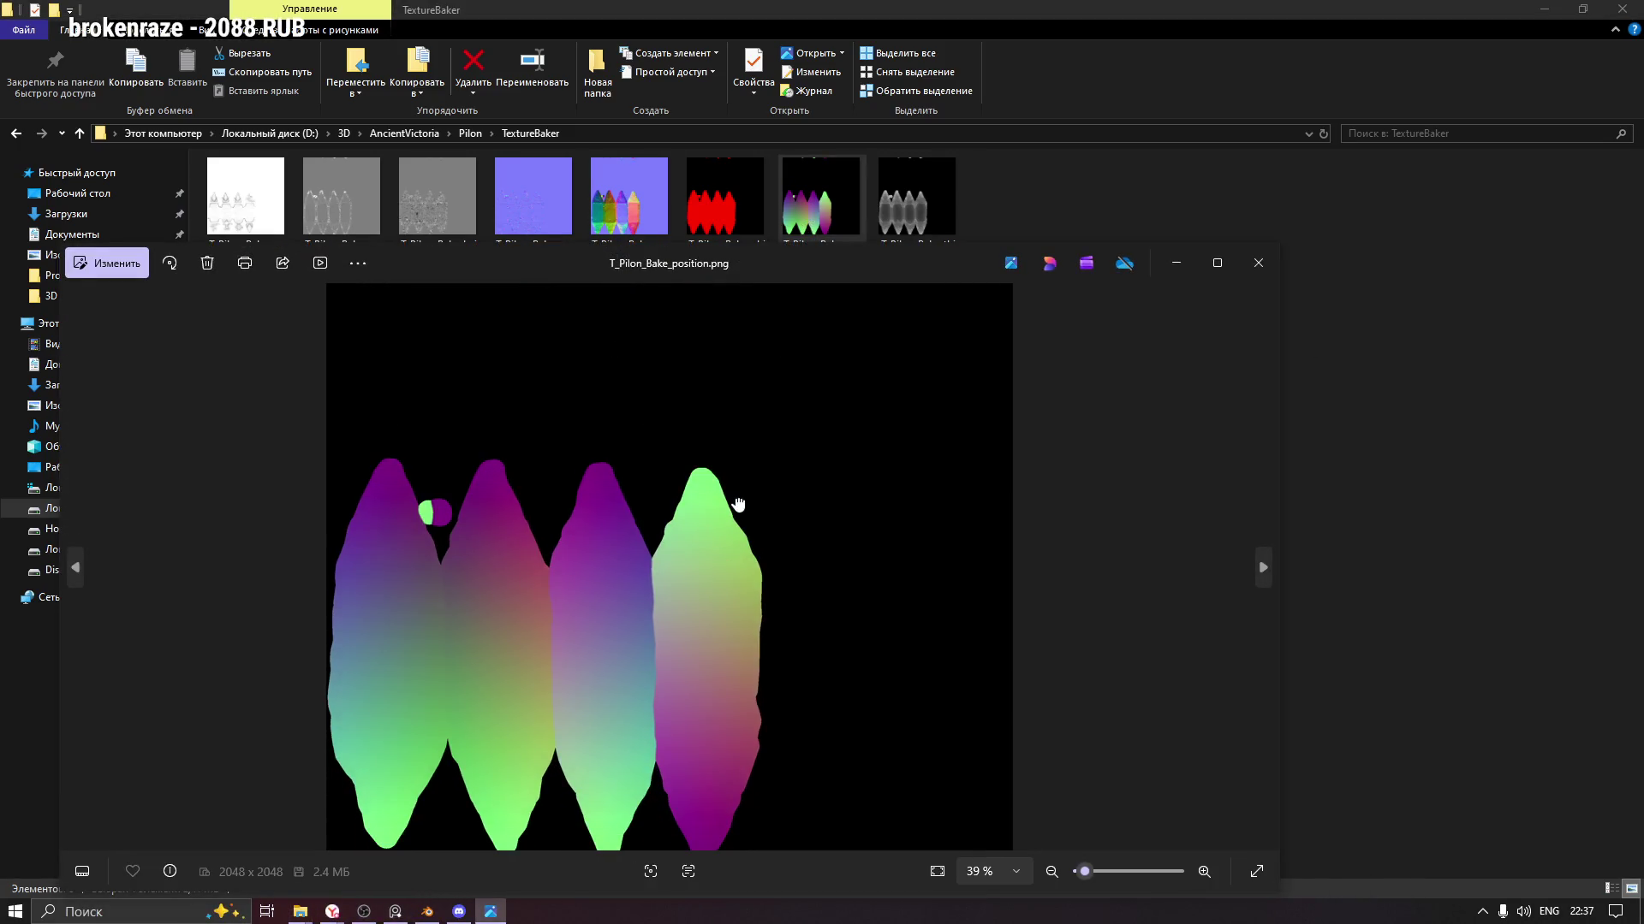
{"action": "scroll", "coordinate": [749, 499], "scroll_direction": "up", "scroll_amount": 1}
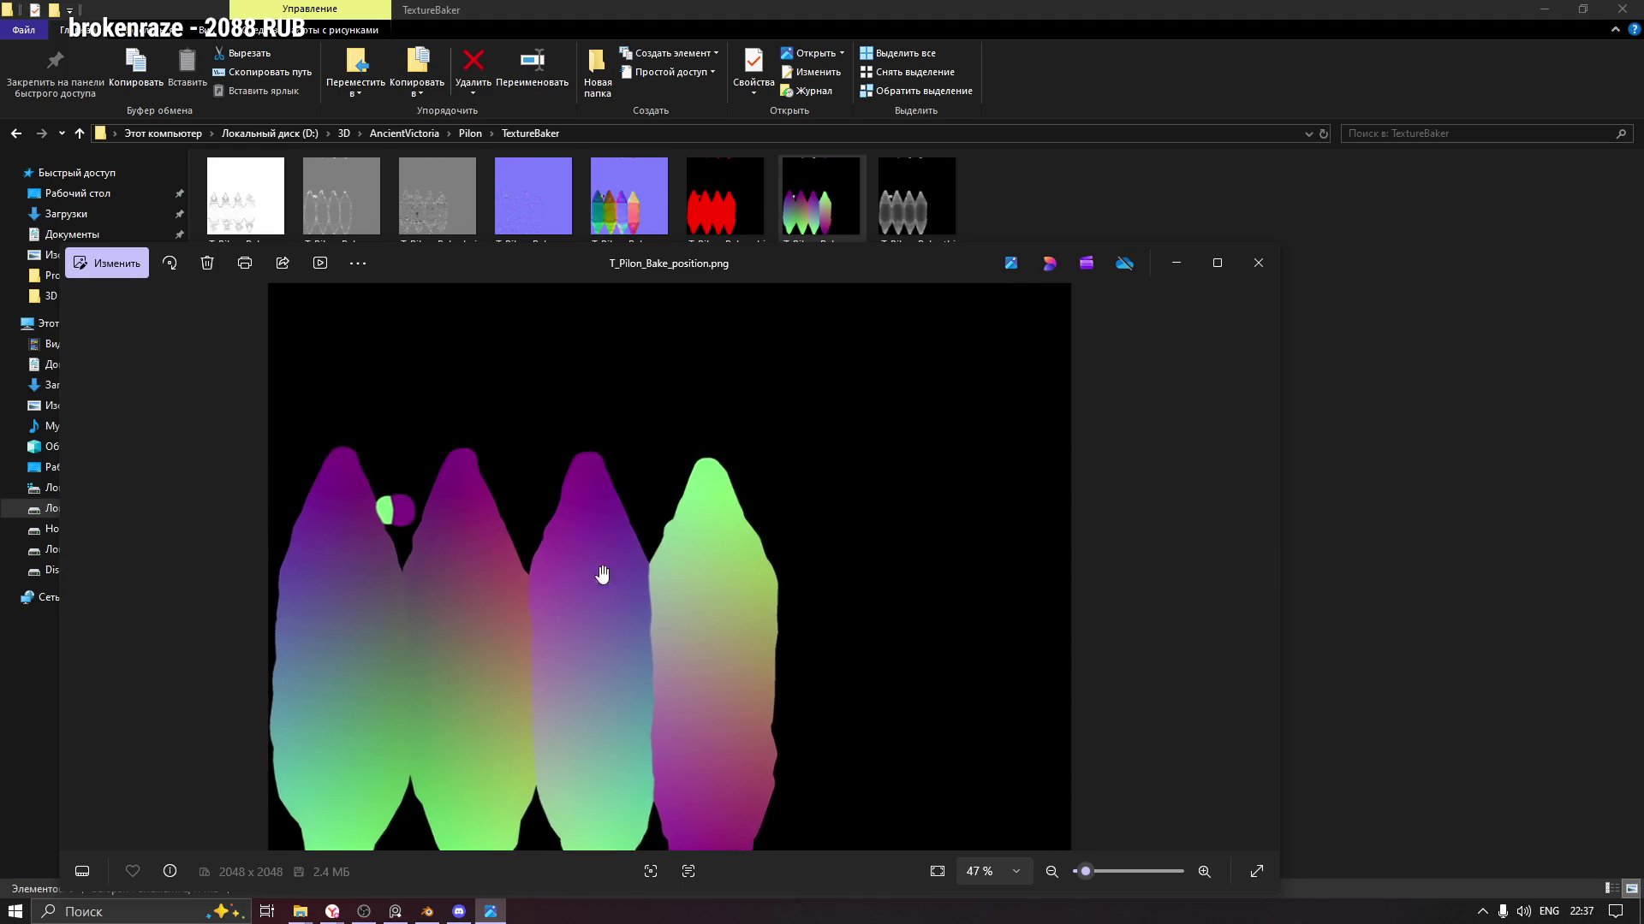
{"action": "left_click_drag", "start_coordinate": [598, 573], "coordinate": [621, 464]}
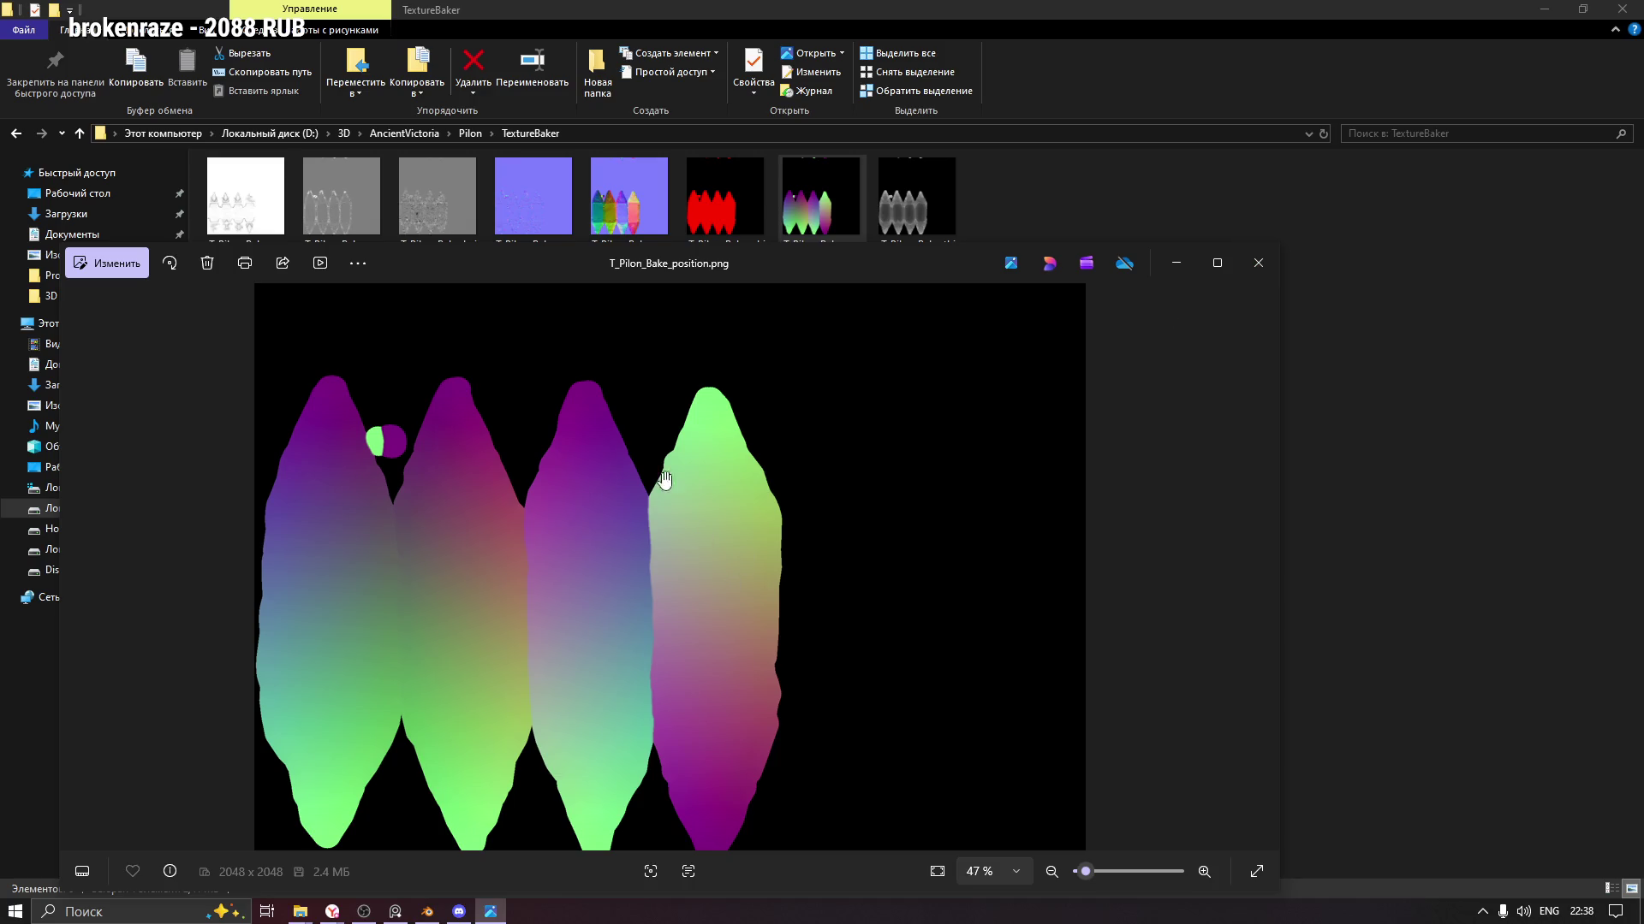
{"action": "left_click", "coordinate": [1259, 263]}
Return Pilon_Sculpt to Object Mode, select and isolate SM_Pilon, and enter its Edit Mode.
{"action": "left_click", "coordinate": [427, 911]}
{"action": "key", "text": "ctrl+Tab"}
{"action": "left_click", "coordinate": [1053, 463]}
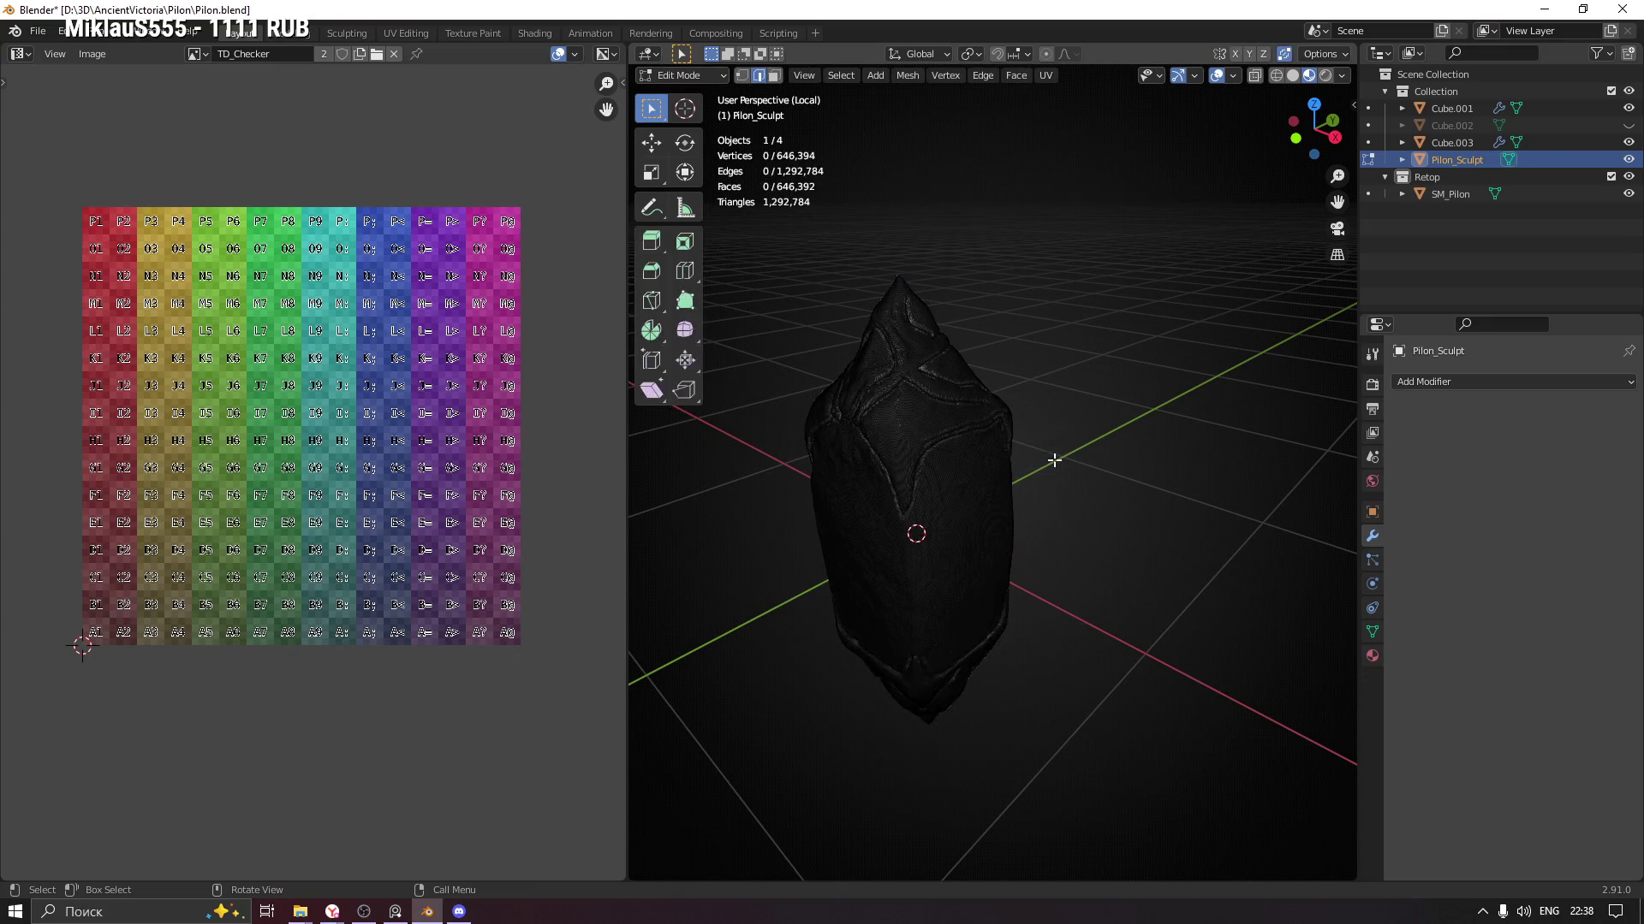
{"action": "key", "text": "ctrl+Tab"}
{"action": "left_click", "coordinate": [623, 471]}
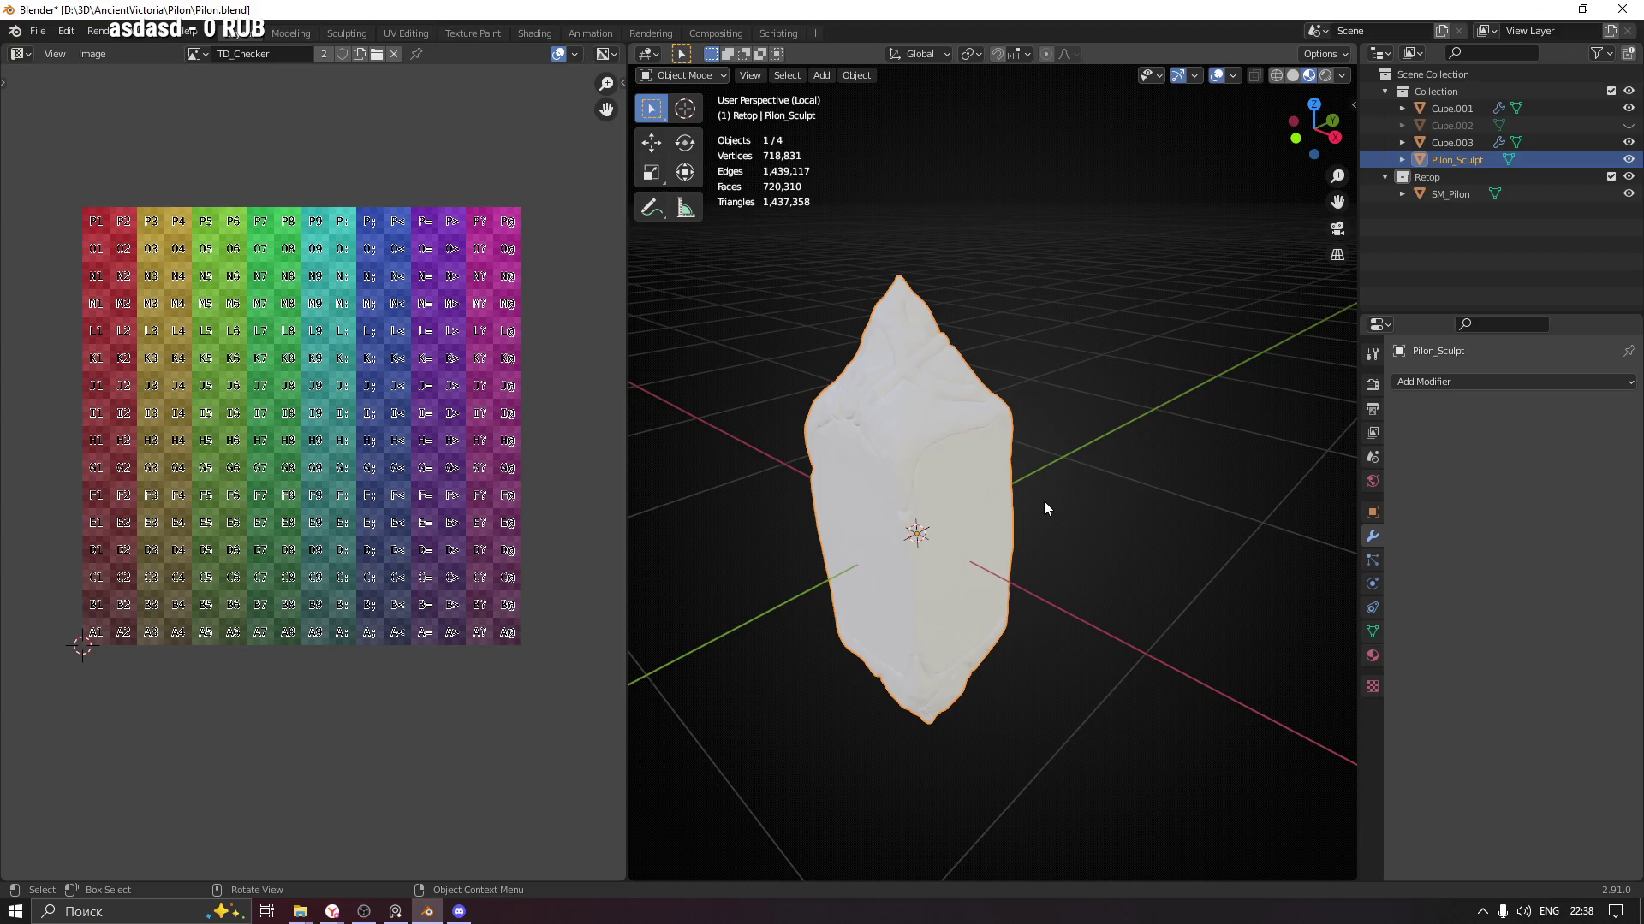
{"action": "key", "text": "alt+a"}
{"action": "left_click", "coordinate": [1446, 195]}
{"action": "key", "text": "KP_Divide"}
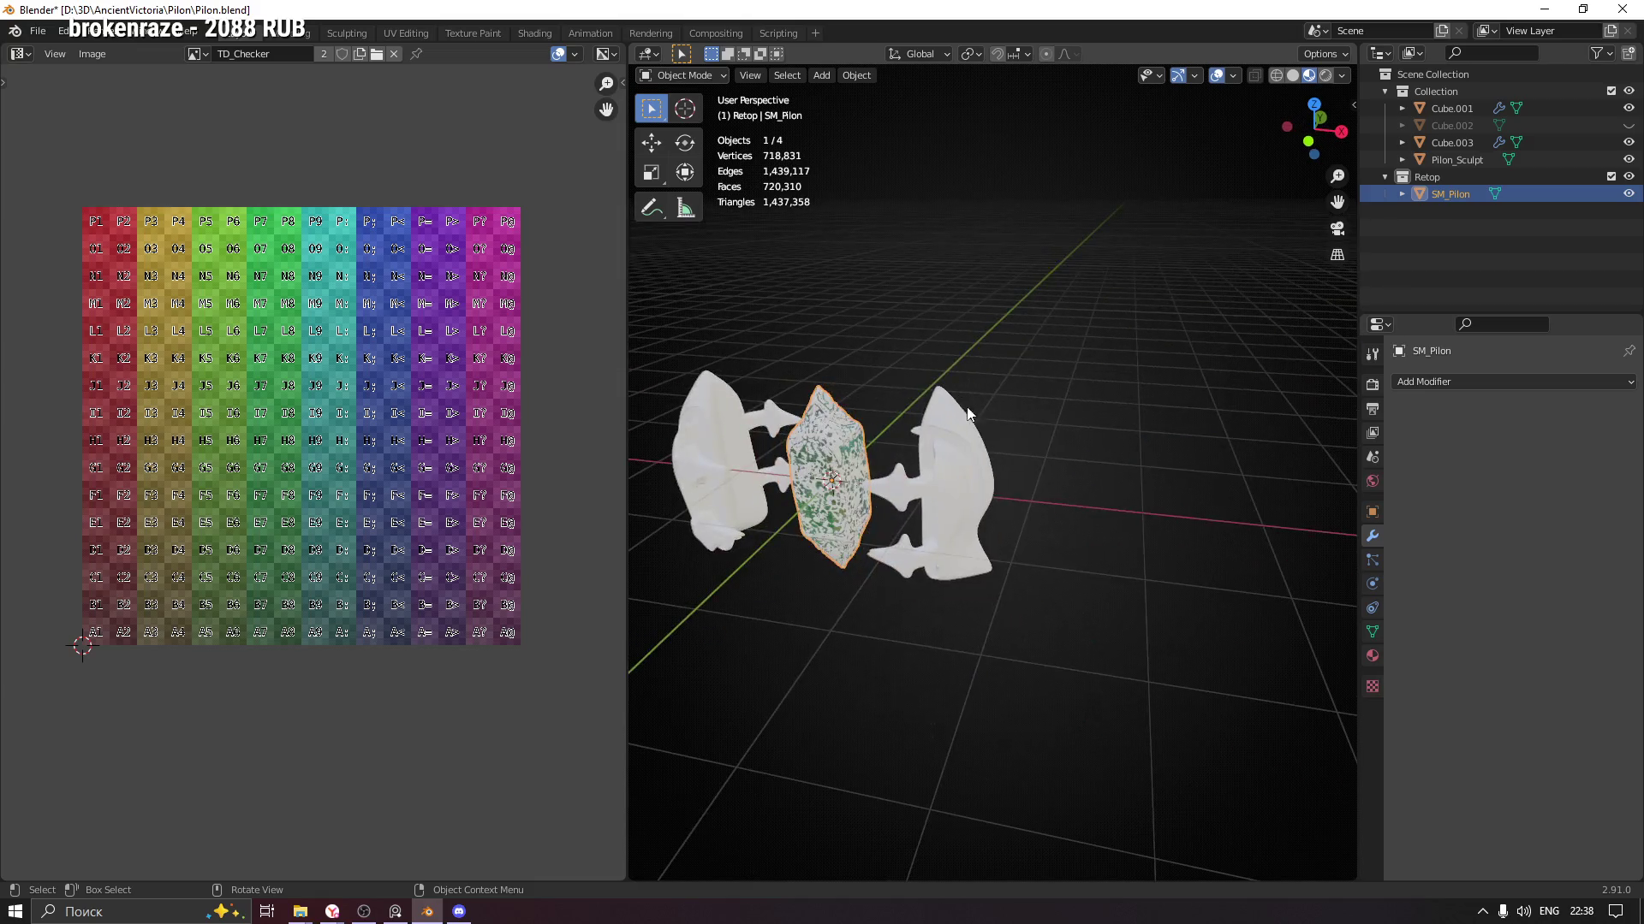
{"action": "key", "text": "KP_Divide"}
{"action": "key", "text": "Tab"}
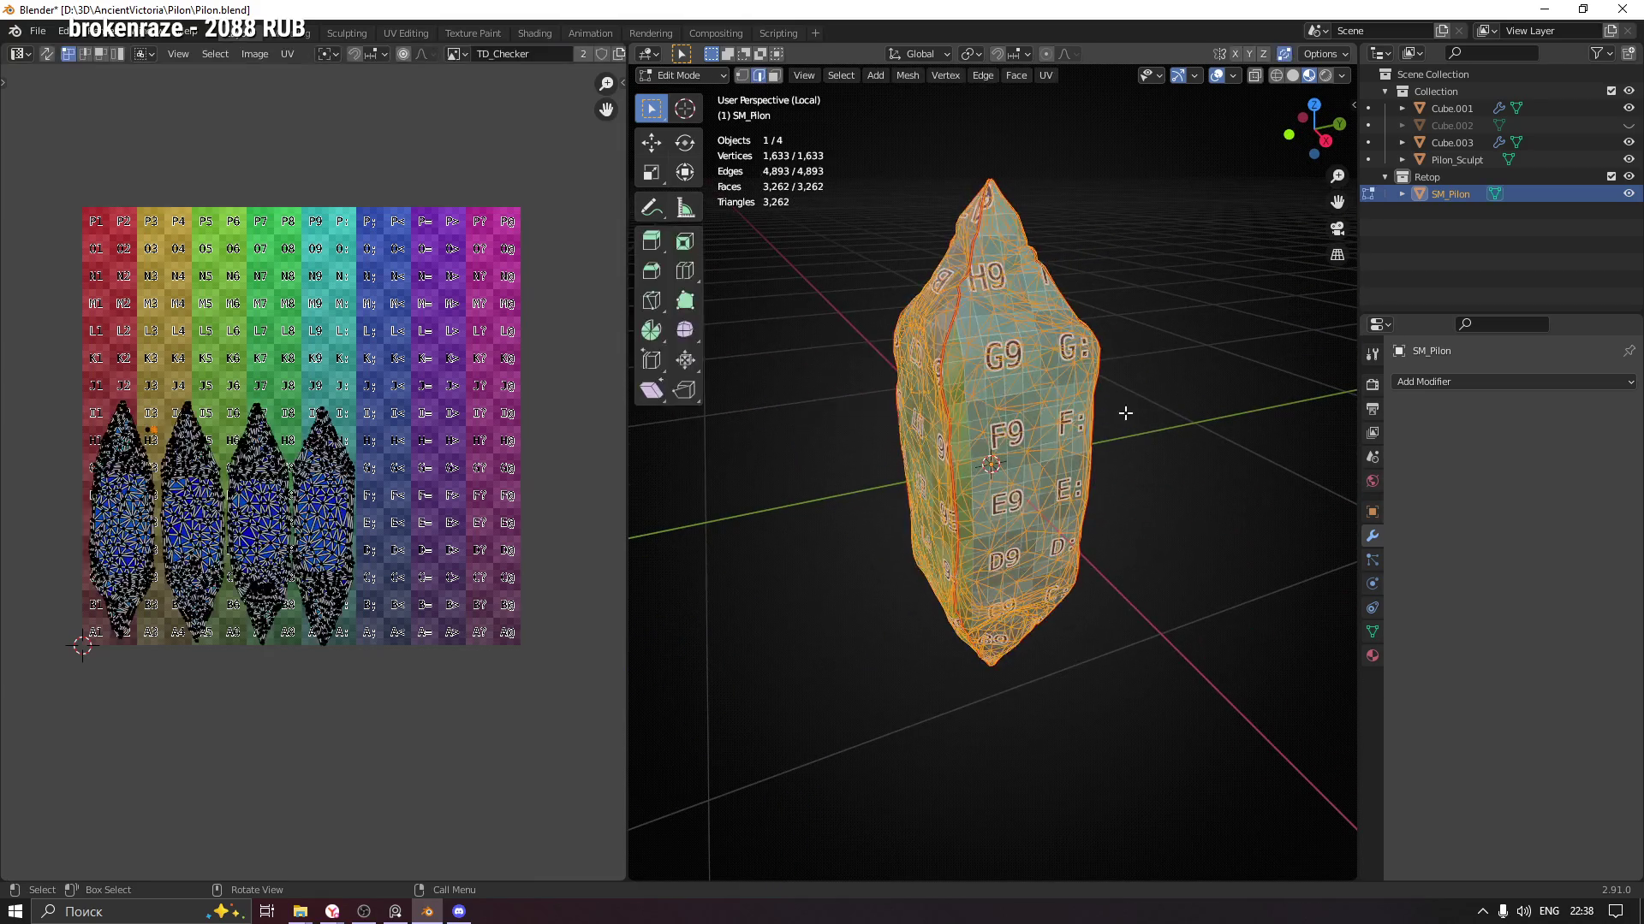
With UV Sync Selection on, box-select the top caps of the fourth, third and second islands.
{"action": "mouse_move", "coordinate": [403, 378]}
{"action": "left_mouse_down"}
{"action": "mouse_move", "coordinate": [307, 683]}
{"action": "mouse_move", "coordinate": [321, 527]}
{"action": "mouse_move", "coordinate": [298, 473]}
{"action": "left_mouse_up"}
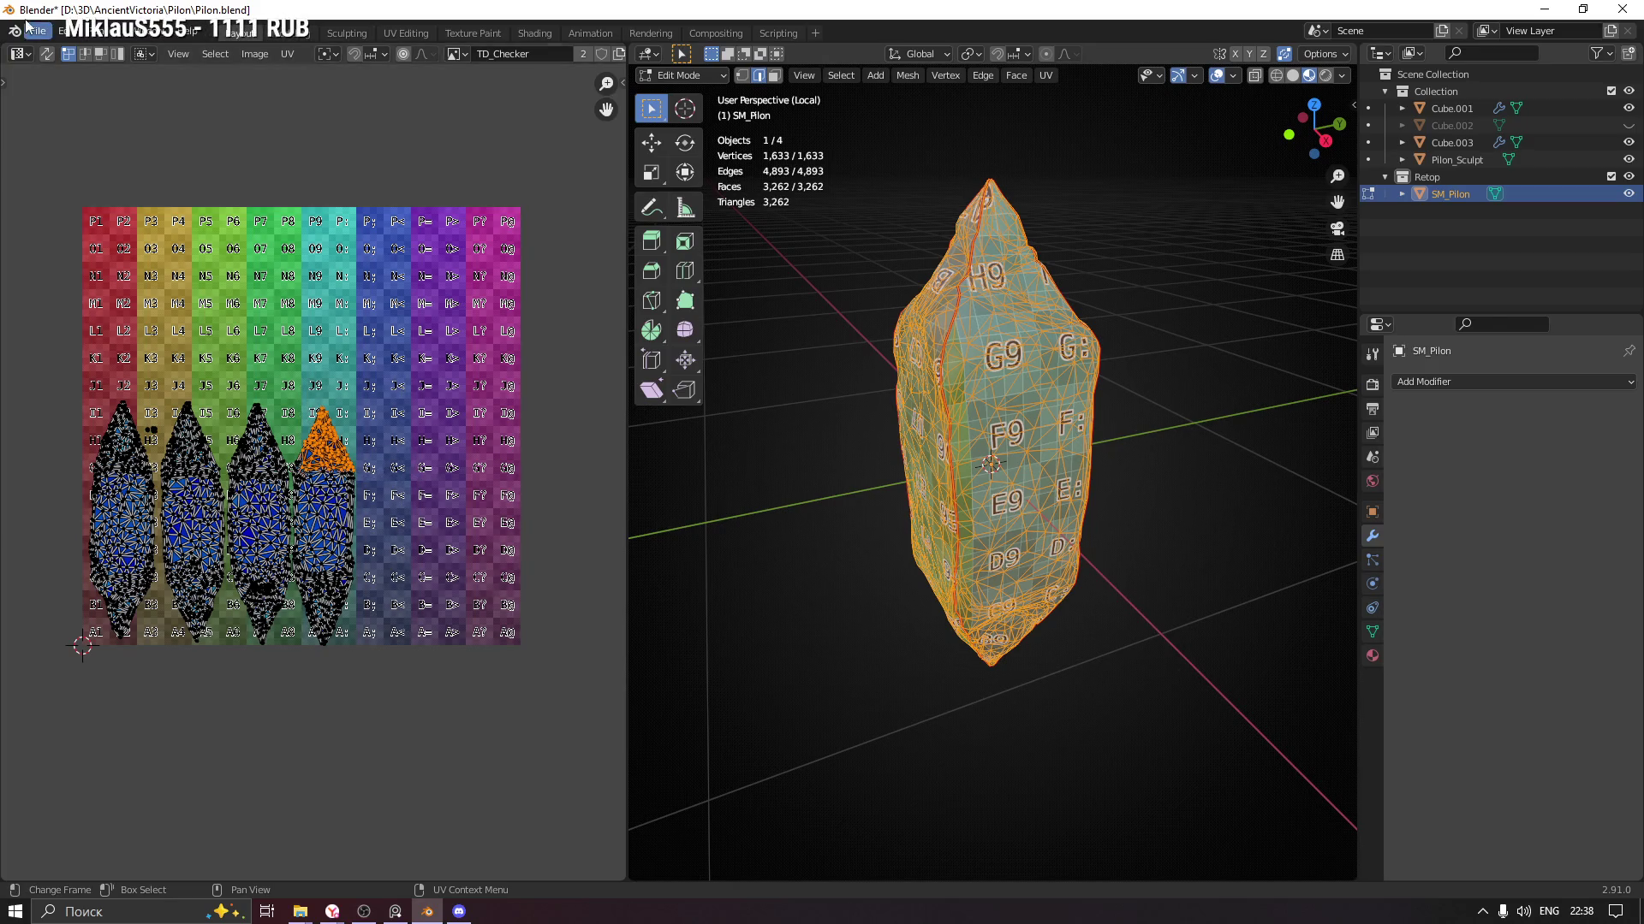
{"action": "left_click", "coordinate": [46, 54]}
{"action": "left_click_drag", "start_coordinate": [399, 378], "coordinate": [292, 479]}
{"action": "middle_click_drag", "start_coordinate": [856, 462], "coordinate": [881, 448]}
{"action": "mouse_move", "coordinate": [218, 383]}
{"action": "left_mouse_down"}
{"action": "mouse_move", "coordinate": [293, 479]}
{"action": "mouse_move", "coordinate": [289, 467]}
{"action": "left_mouse_up"}
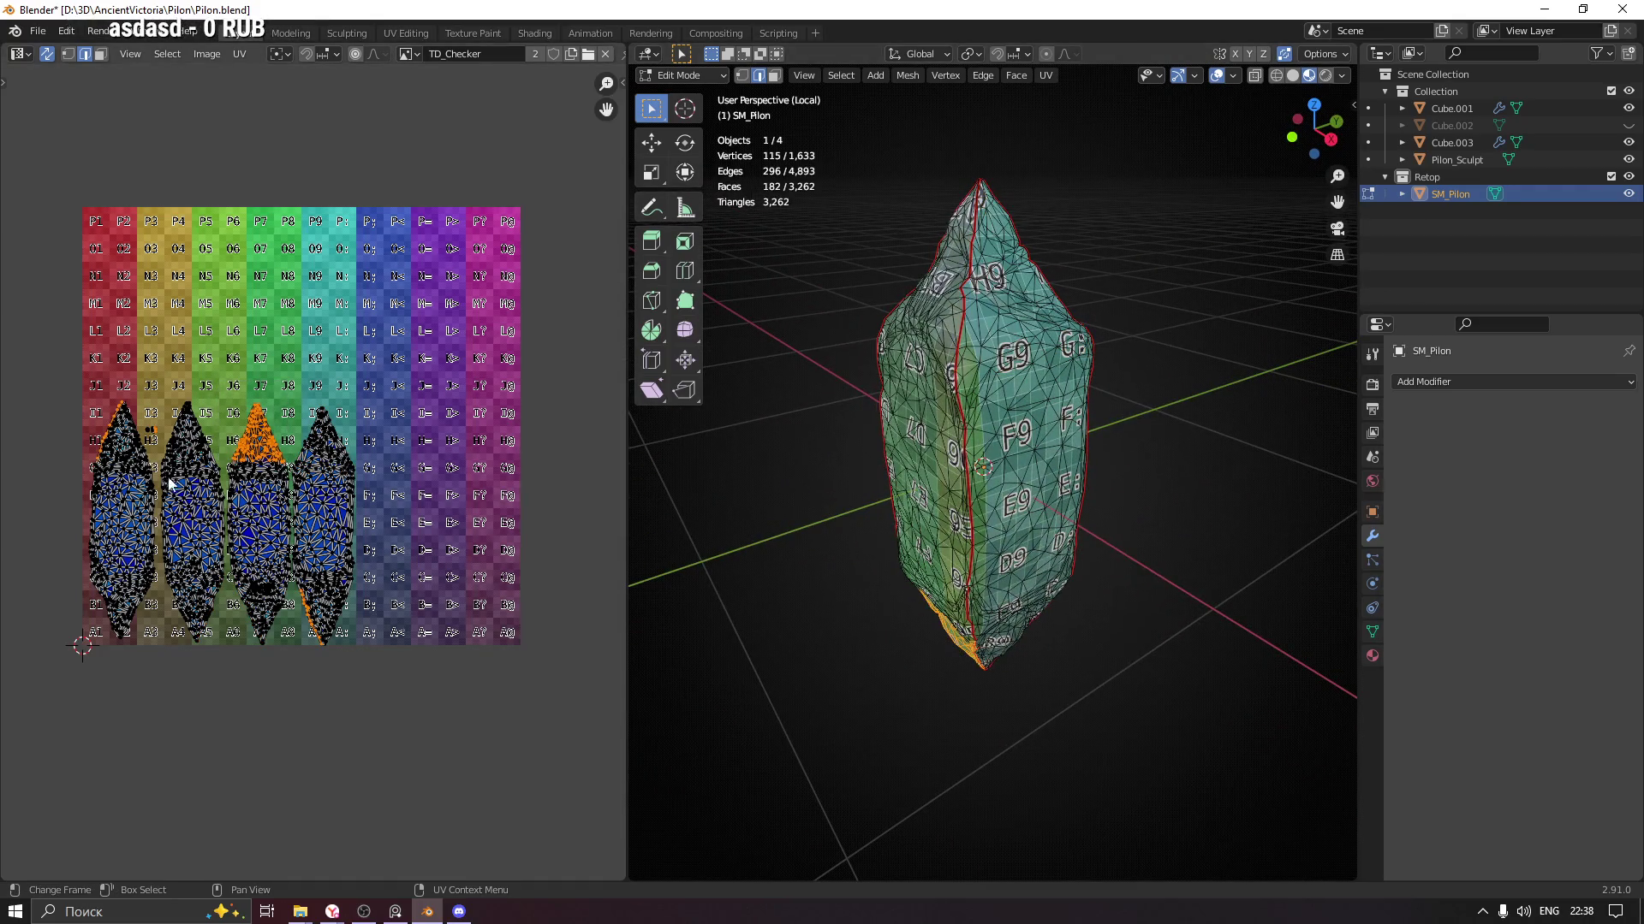
{"action": "middle_click_drag", "start_coordinate": [985, 445], "coordinate": [1090, 444]}
{"action": "left_click_drag", "start_coordinate": [158, 400], "coordinate": [221, 468]}
{"action": "middle_click_drag", "start_coordinate": [866, 455], "coordinate": [1210, 455]}
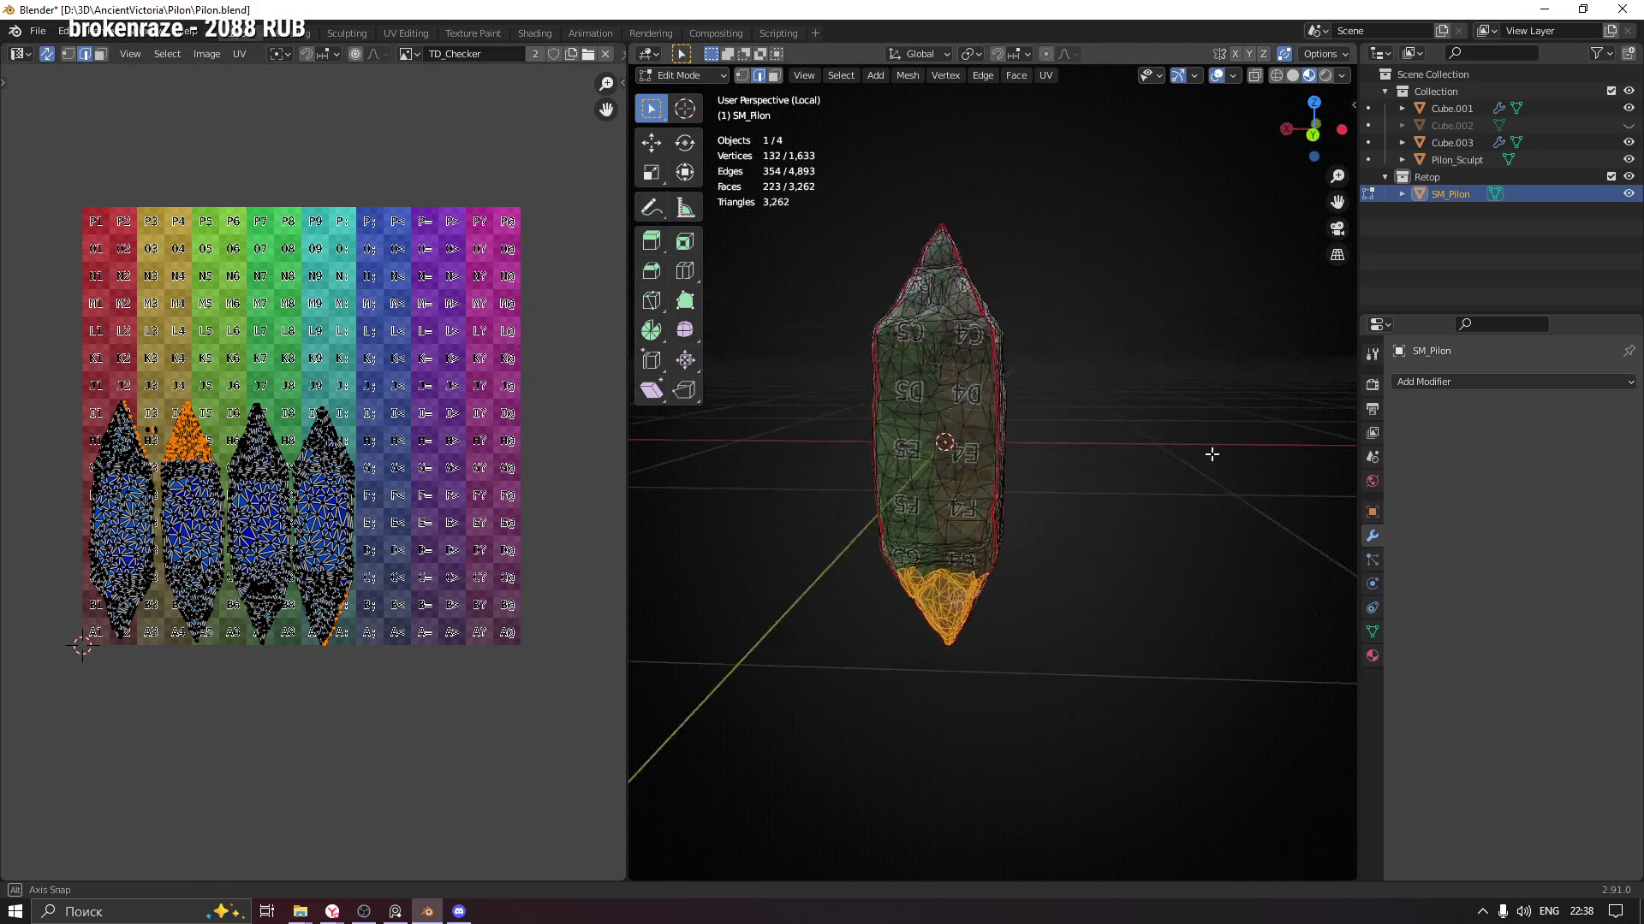
Select the first island's top cap, then reselect the fourth island's top to check it.
{"action": "left_click_drag", "start_coordinate": [82, 392], "coordinate": [149, 468]}
{"action": "mouse_move", "coordinate": [770, 488]}
{"action": "middle_mouse_down"}
{"action": "mouse_move", "coordinate": [891, 510]}
{"action": "mouse_move", "coordinate": [1027, 505]}
{"action": "middle_mouse_up"}
{"action": "left_click_drag", "start_coordinate": [387, 390], "coordinate": [290, 481]}
{"action": "middle_click_drag", "start_coordinate": [1235, 447], "coordinate": [1027, 454]}
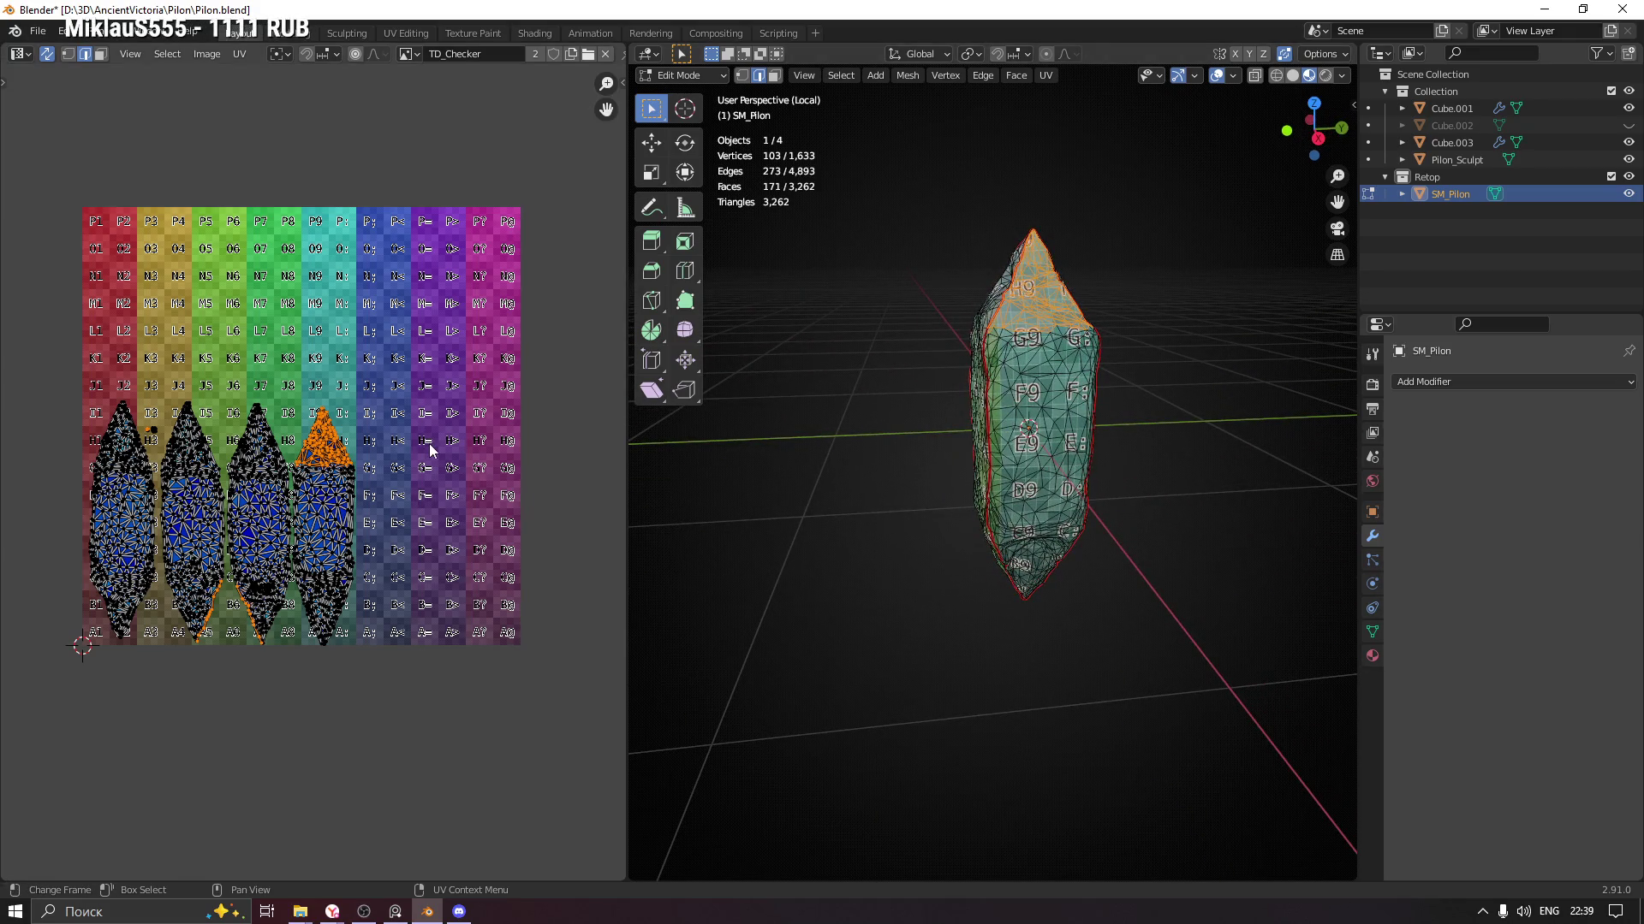
{"action": "scroll", "coordinate": [310, 455], "scroll_direction": "up", "scroll_amount": 6}
{"action": "scroll", "coordinate": [341, 470], "scroll_direction": "down", "scroll_amount": 3}
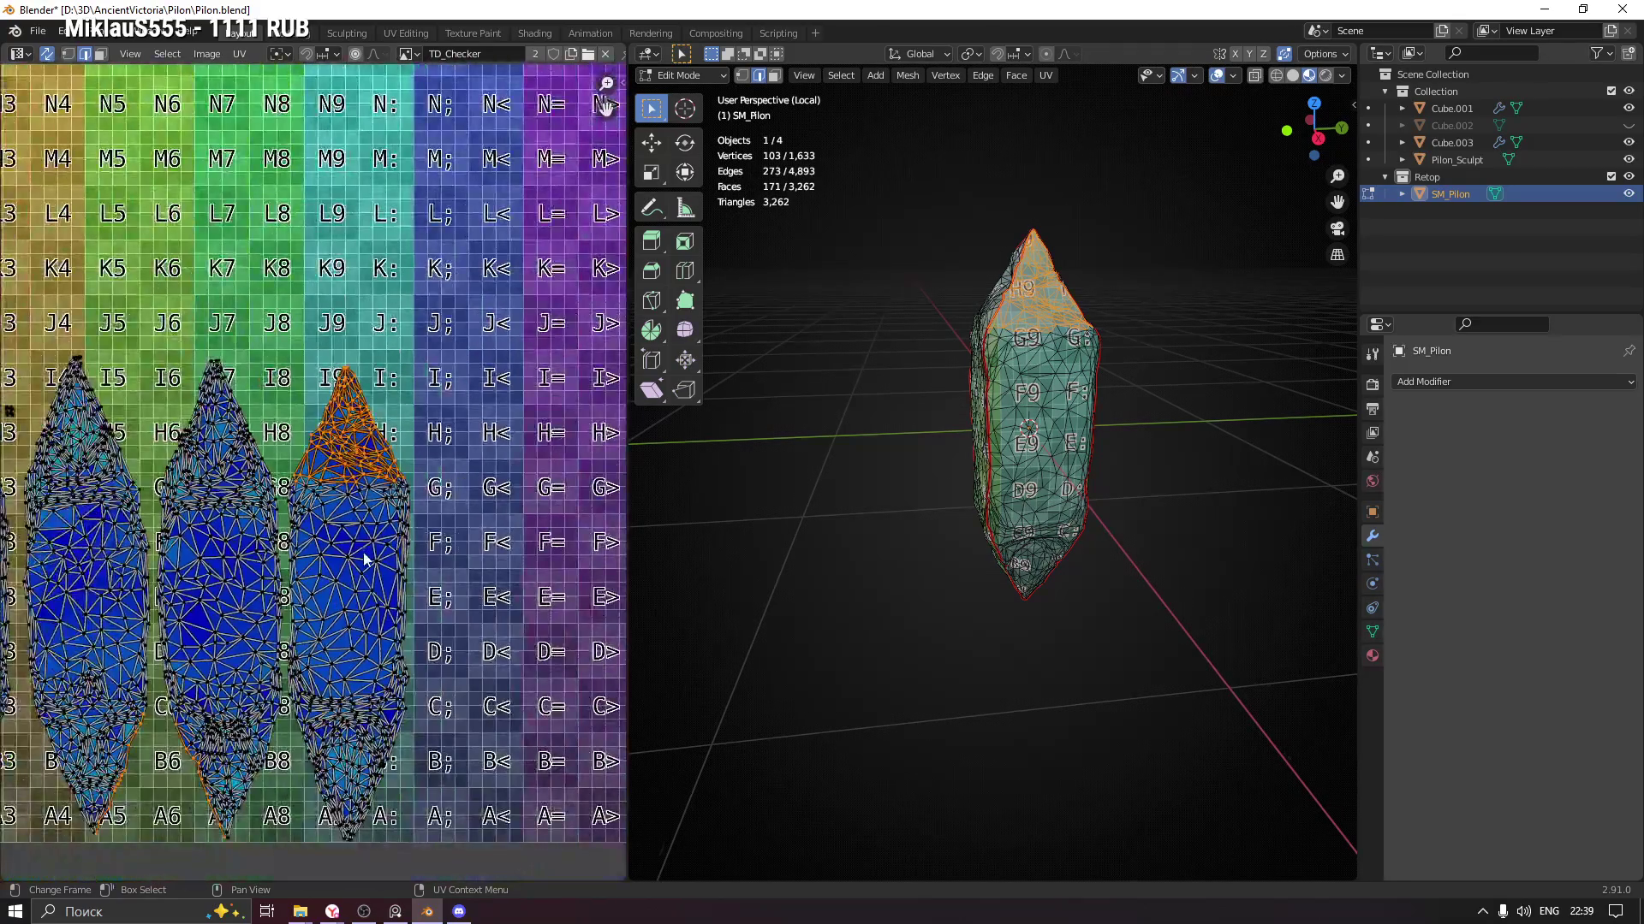
{"action": "left_click", "coordinate": [363, 559]}
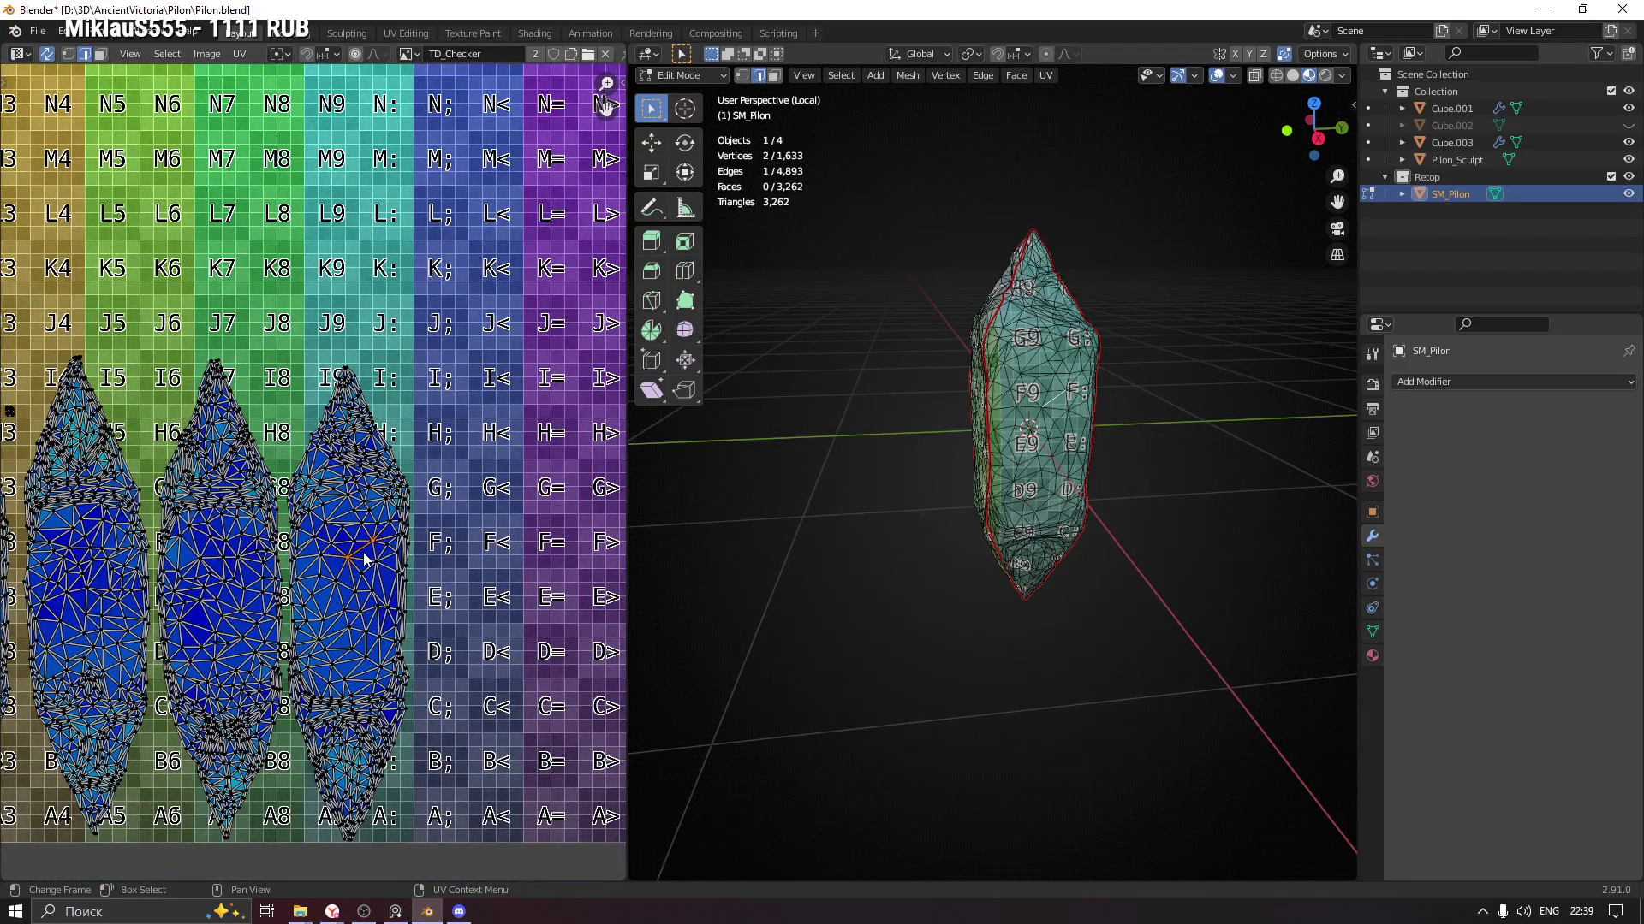
{"action": "left_click_drag", "start_coordinate": [415, 364], "coordinate": [303, 497]}
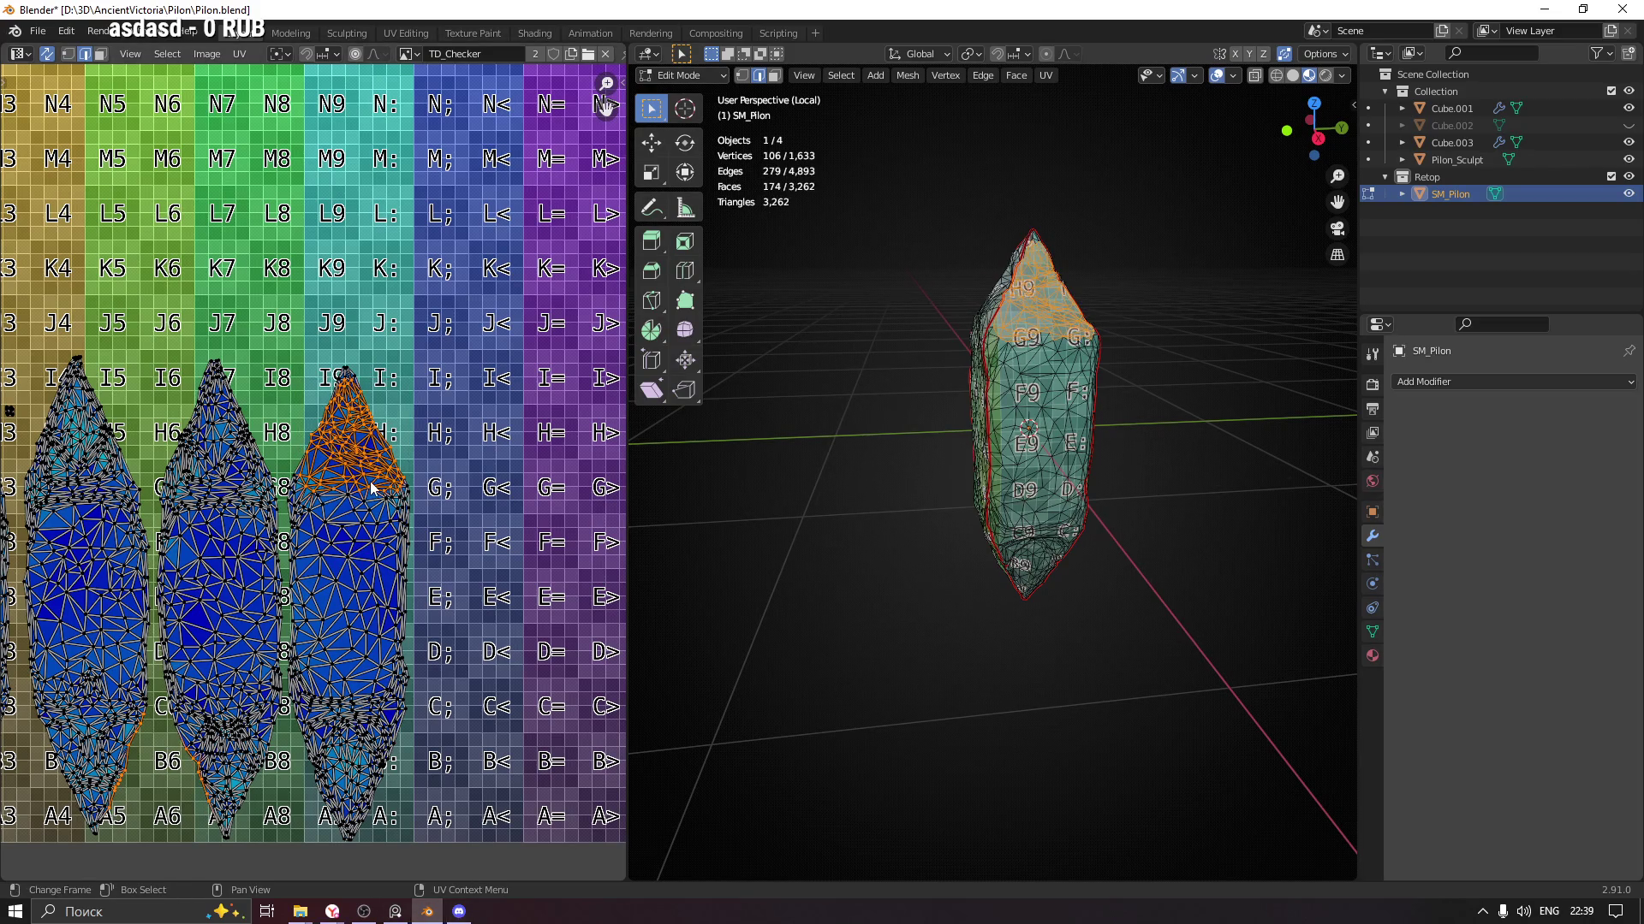
Select the rightmost UV island with L and rotate it 180° (r180).
{"action": "key", "text": "l"}
{"action": "middle_click_drag", "start_coordinate": [446, 483], "coordinate": [578, 351]}
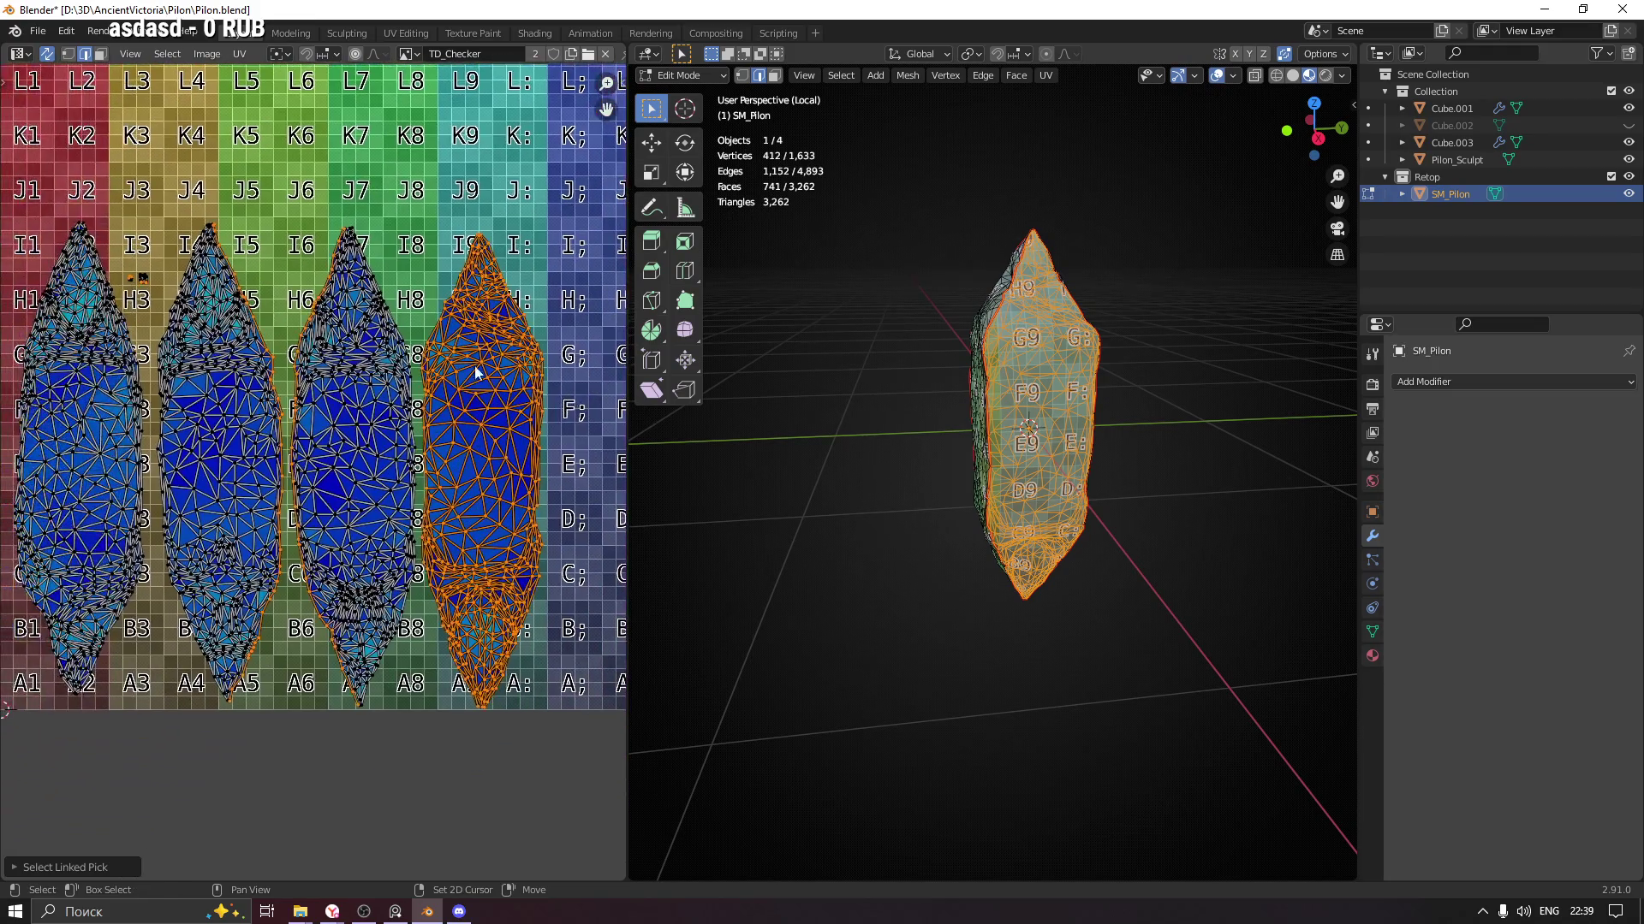
{"action": "left_click", "coordinate": [47, 53]}
{"action": "left_click", "coordinate": [547, 254]}
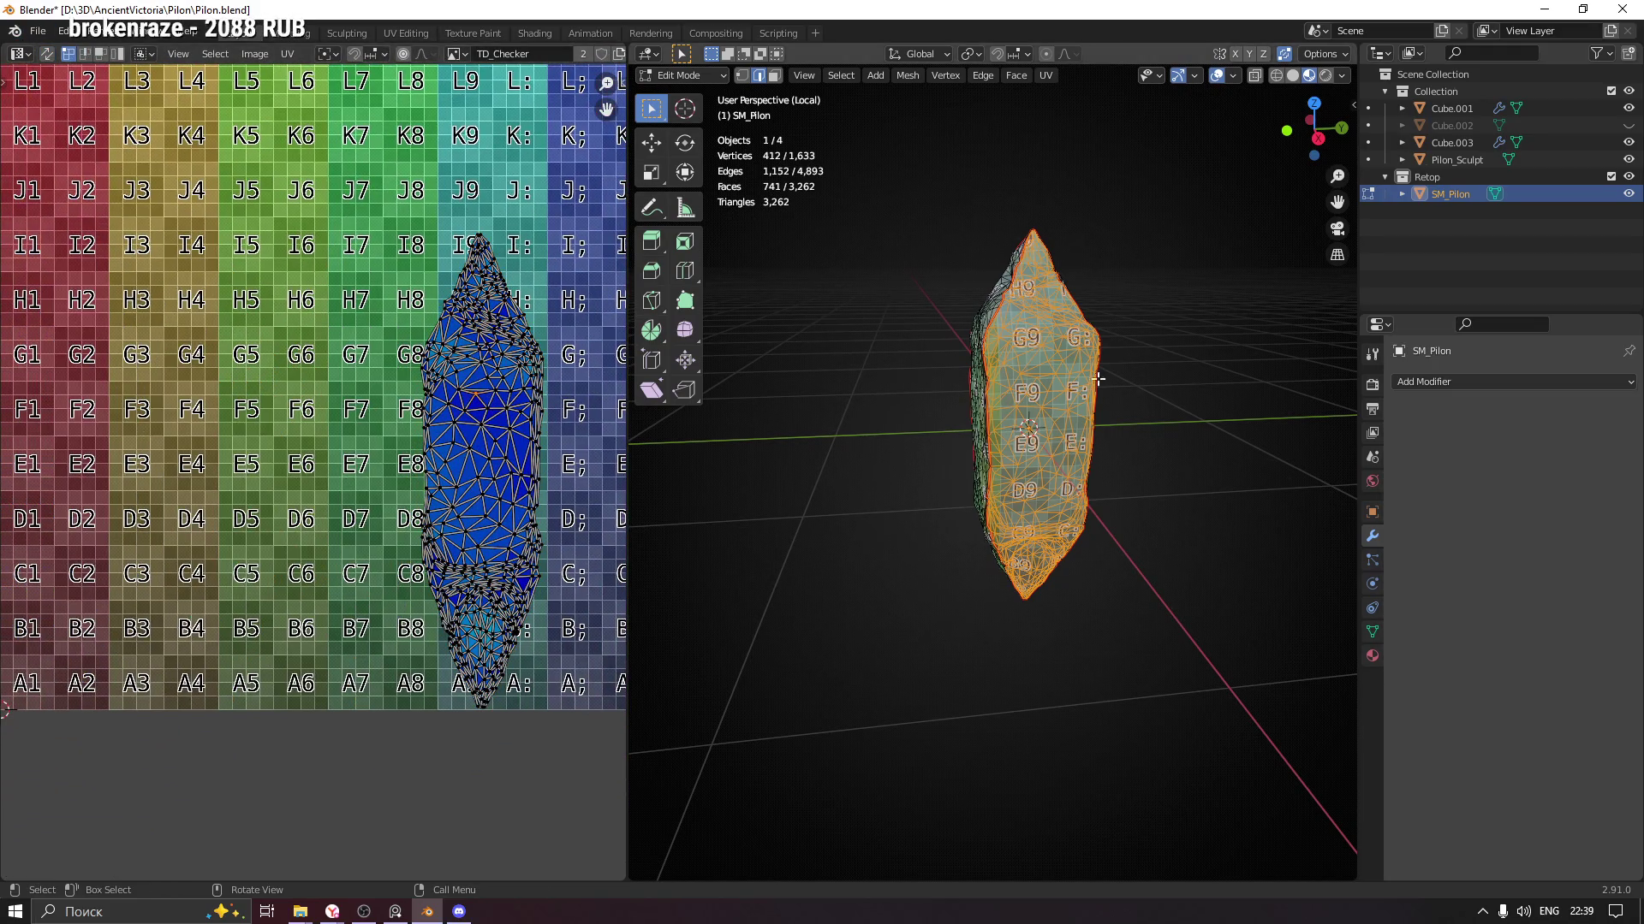
{"action": "key", "text": "a"}
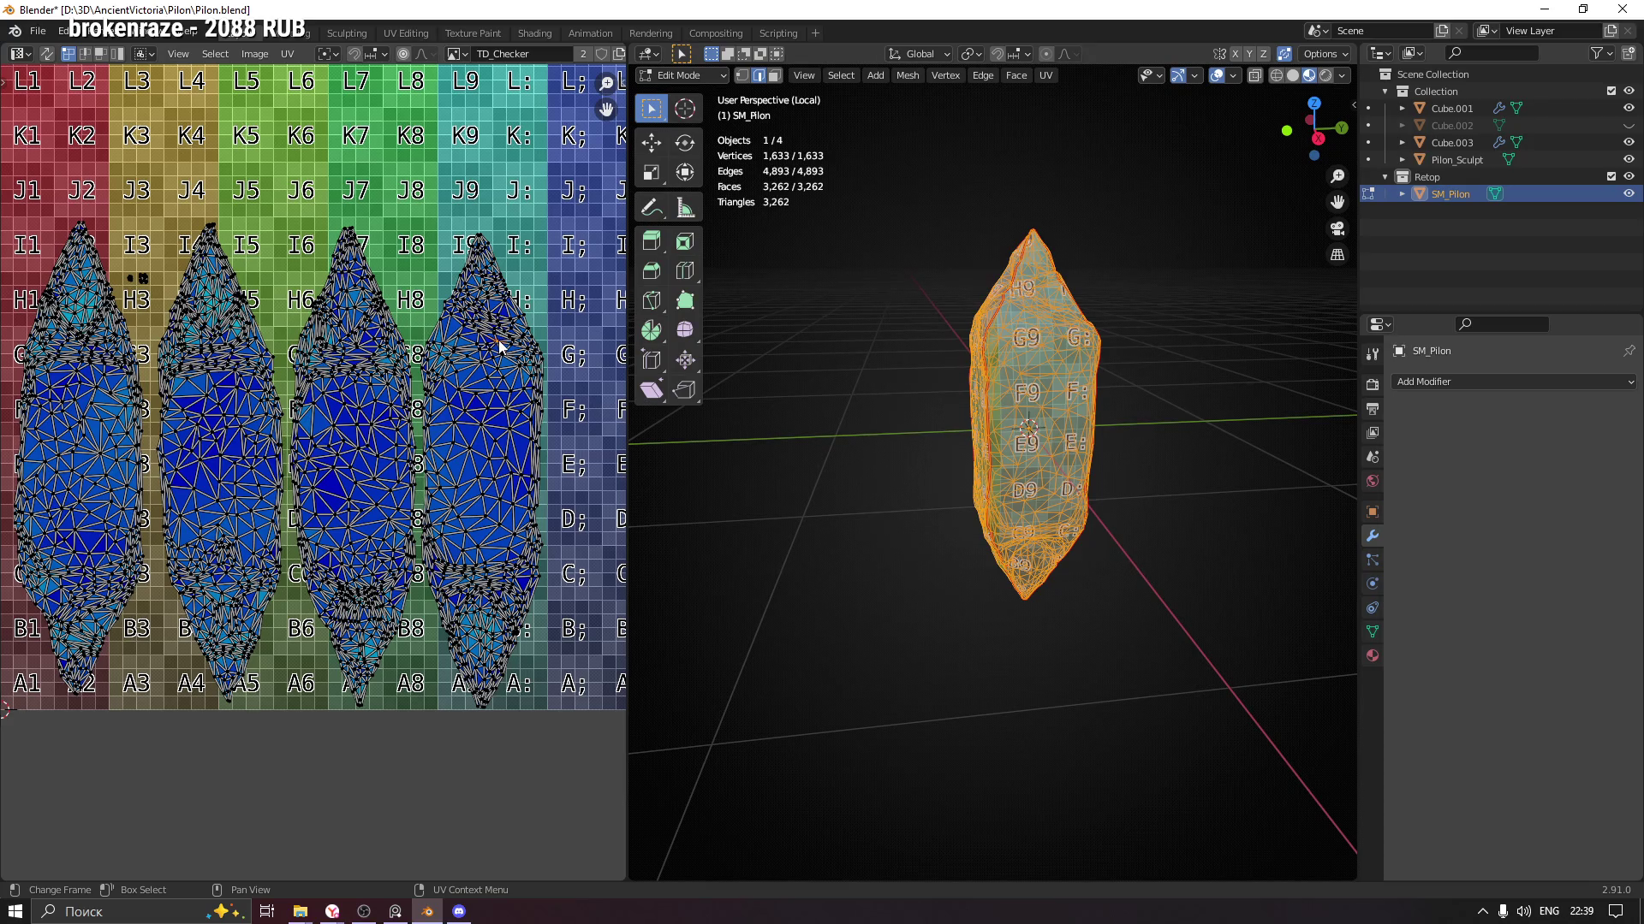
{"action": "key", "text": "l"}
{"action": "type", "text": "r"}
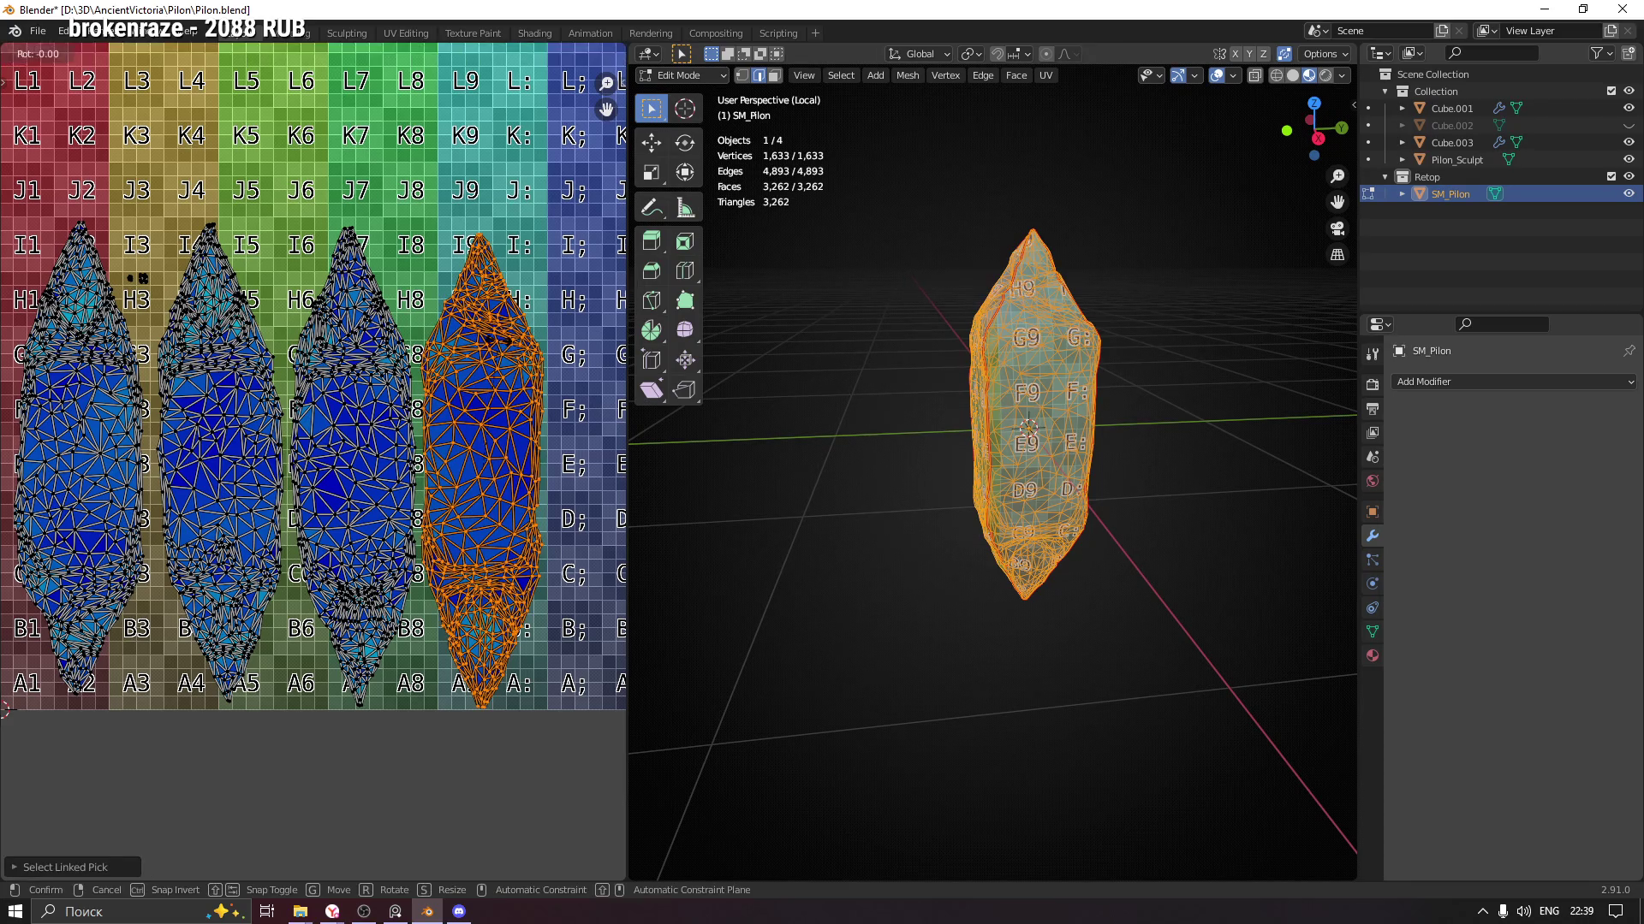
{"action": "type", "text": "180"}
{"action": "key", "text": "Return"}
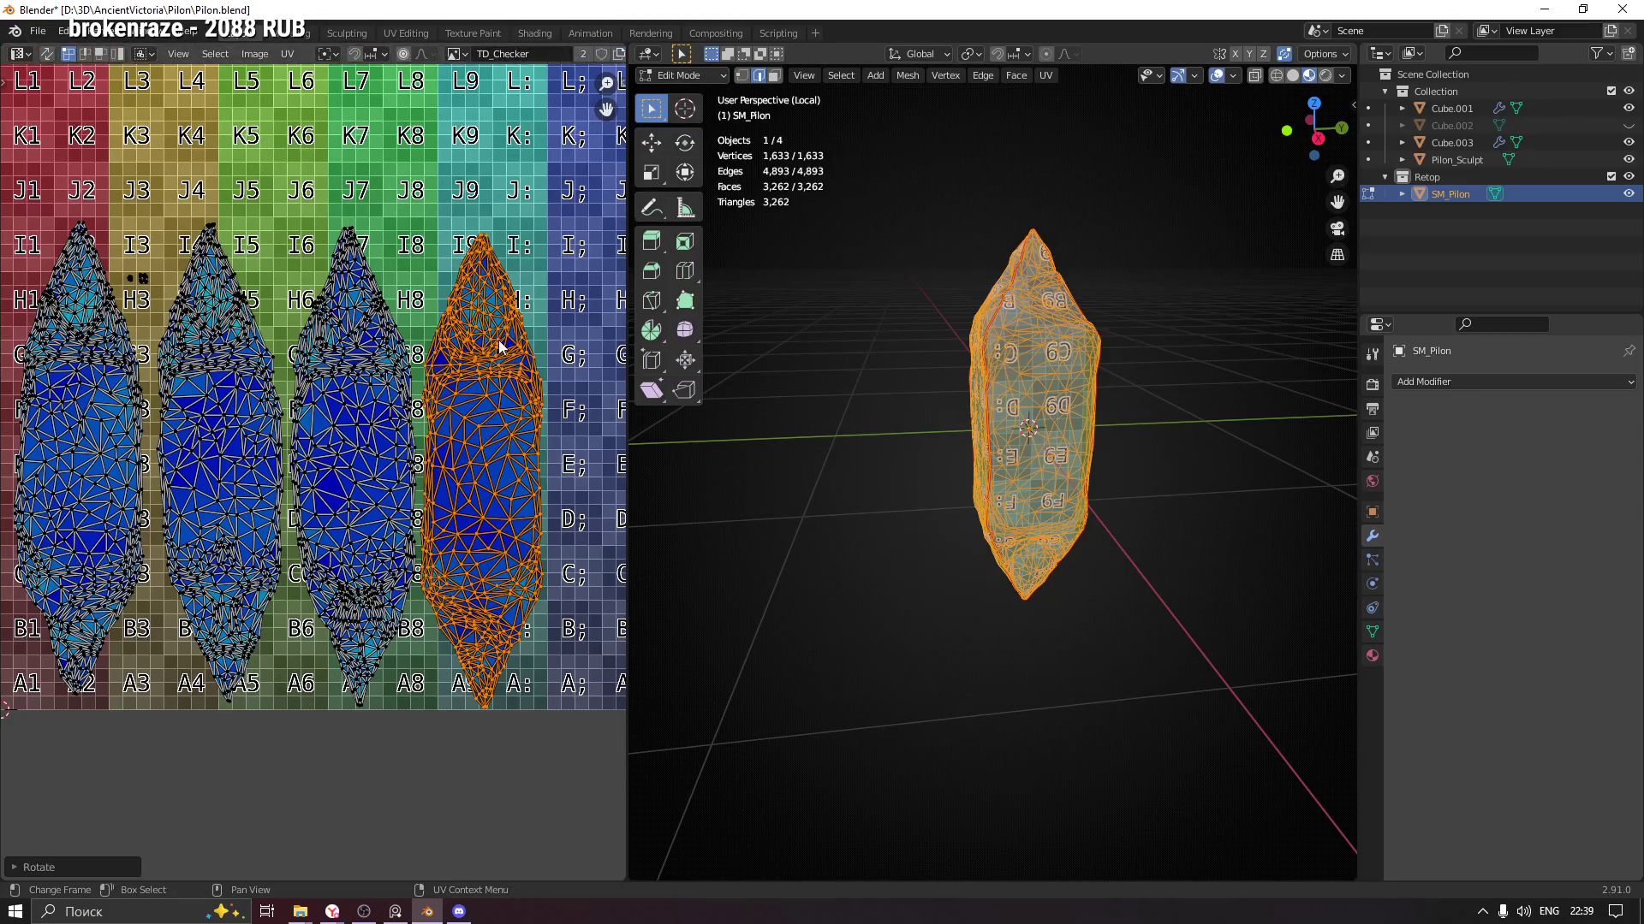
{"action": "left_click", "coordinate": [499, 346]}
{"action": "mouse_move", "coordinate": [563, 203]}
{"action": "left_mouse_down"}
{"action": "mouse_move", "coordinate": [475, 334]}
{"action": "mouse_move", "coordinate": [428, 370]}
{"action": "left_mouse_up"}
Re-enable UV sync and select the four islands' top caps to confirm they line up.
{"action": "left_click", "coordinate": [469, 273]}
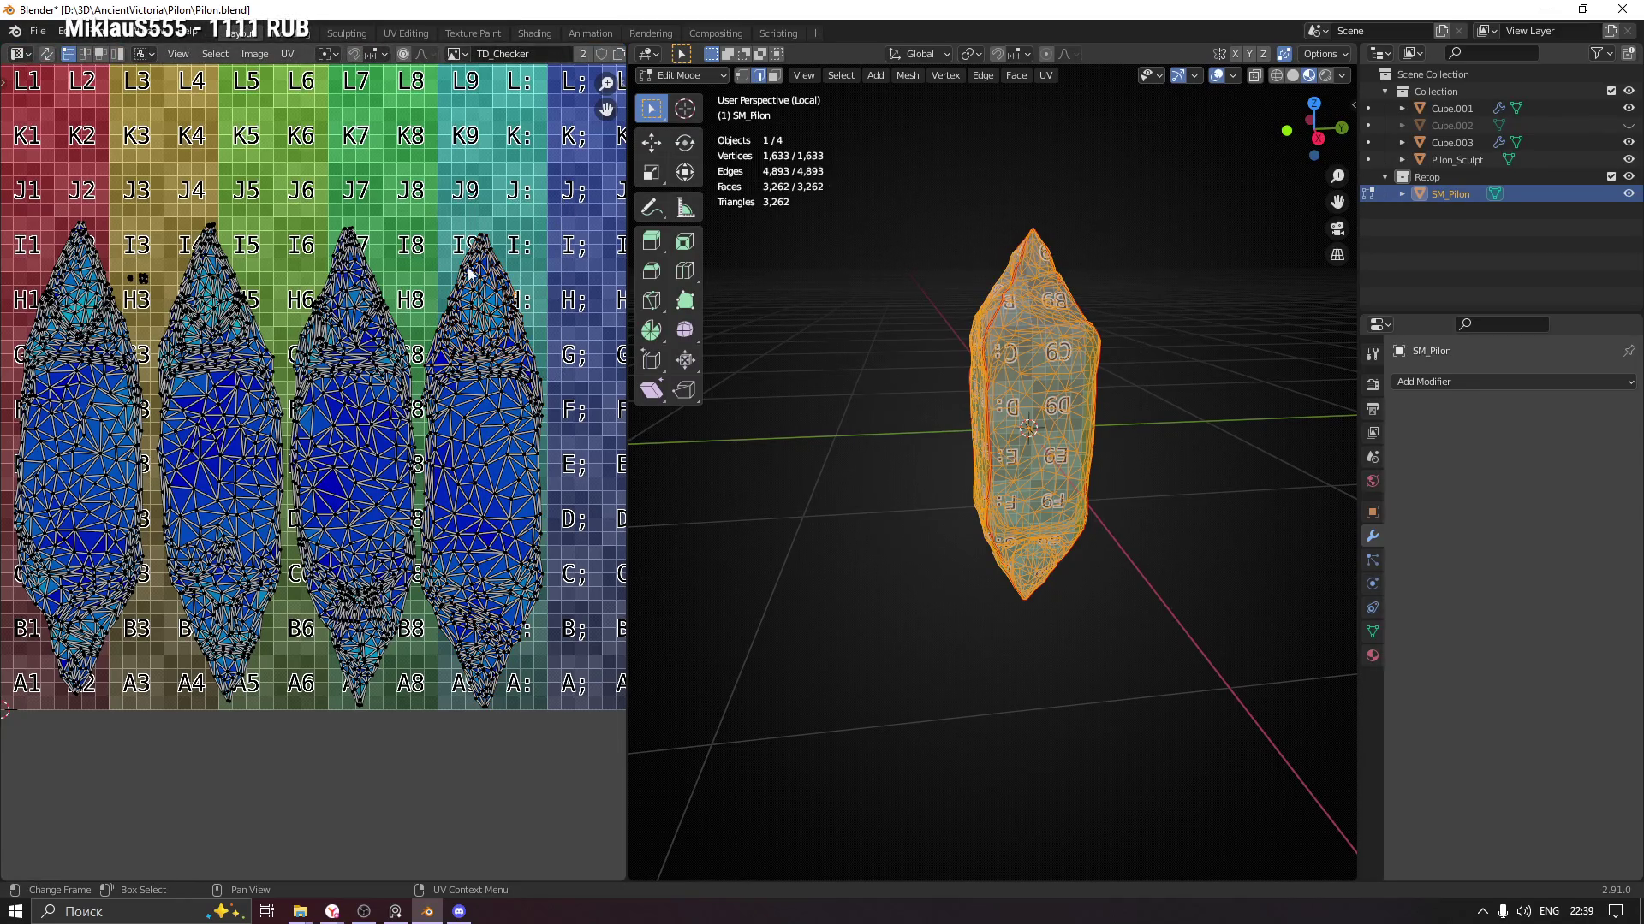
{"action": "left_click", "coordinate": [46, 53]}
{"action": "mouse_move", "coordinate": [548, 218]}
{"action": "left_mouse_down"}
{"action": "mouse_move", "coordinate": [477, 275]}
{"action": "mouse_move", "coordinate": [432, 364]}
{"action": "left_mouse_up"}
{"action": "middle_click_drag", "start_coordinate": [1046, 558], "coordinate": [993, 539]}
{"action": "scroll", "coordinate": [122, 198], "scroll_direction": "down", "scroll_amount": 2}
{"action": "mouse_move", "coordinate": [121, 197]}
{"action": "left_mouse_down"}
{"action": "mouse_move", "coordinate": [244, 329]}
{"action": "mouse_move", "coordinate": [522, 338]}
{"action": "left_mouse_up"}
{"action": "mouse_move", "coordinate": [1070, 300]}
{"action": "middle_mouse_down"}
{"action": "mouse_move", "coordinate": [1185, 397]}
{"action": "mouse_move", "coordinate": [1273, 383]}
{"action": "mouse_move", "coordinate": [844, 462]}
{"action": "mouse_move", "coordinate": [851, 480]}
{"action": "middle_mouse_up"}
{"action": "left_click", "coordinate": [1021, 369]}
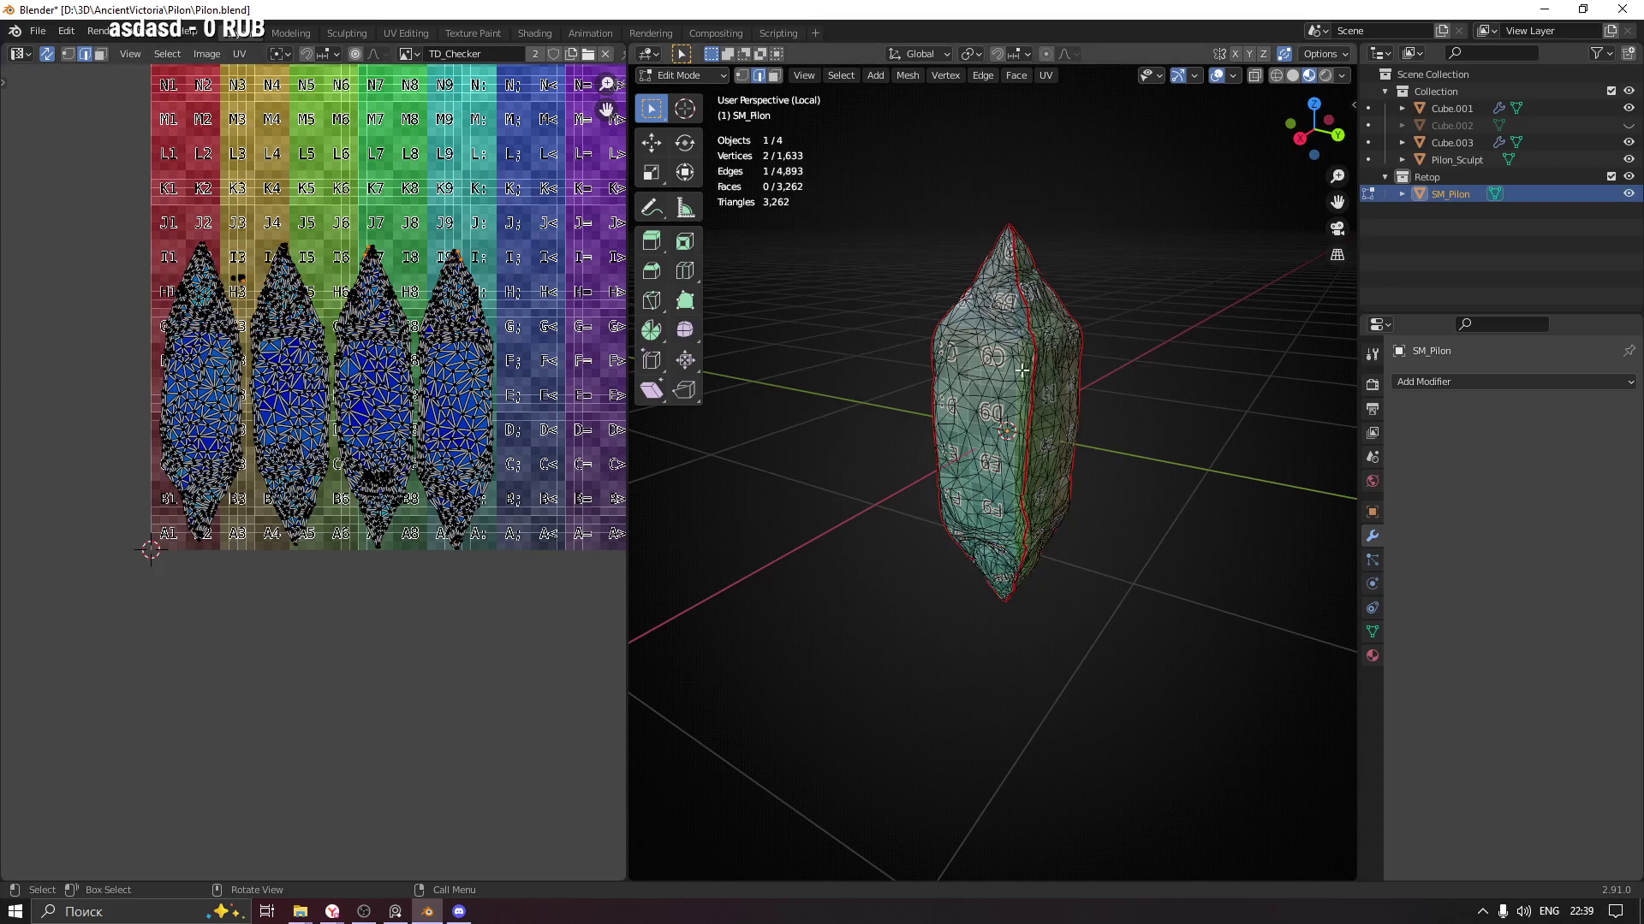
Export SM_Pilon as FBX over SM_Pilon.fbx in the Pilon folder and save Pilon.blend.
{"action": "key", "text": "Tab"}
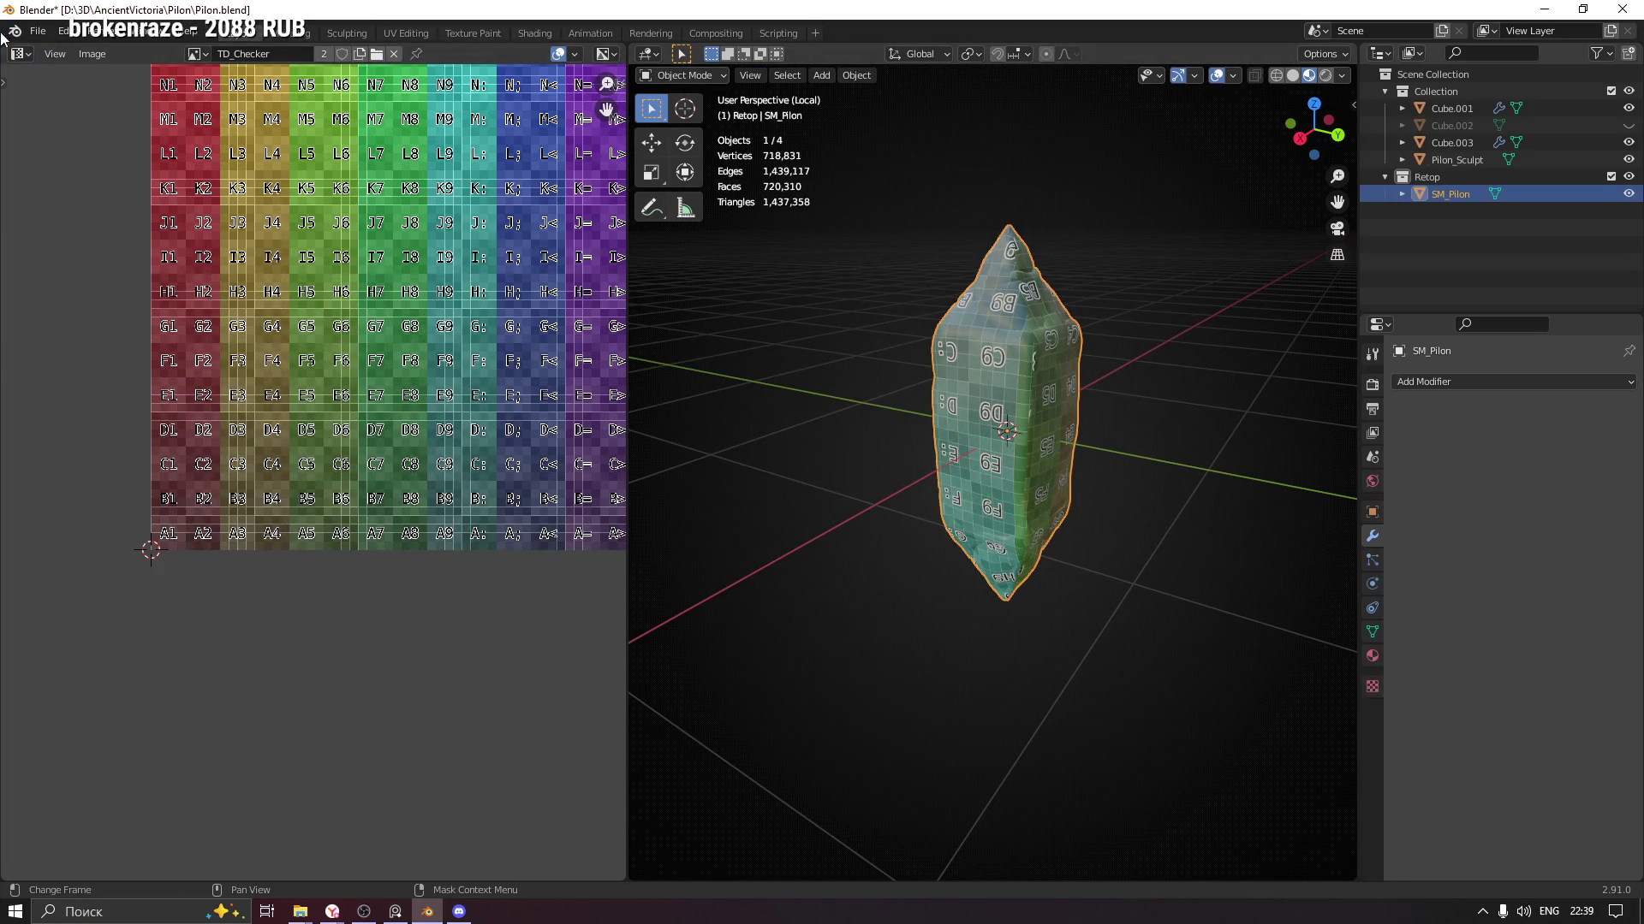
{"action": "left_click", "coordinate": [38, 31]}
{"action": "mouse_move", "coordinate": [89, 280]}
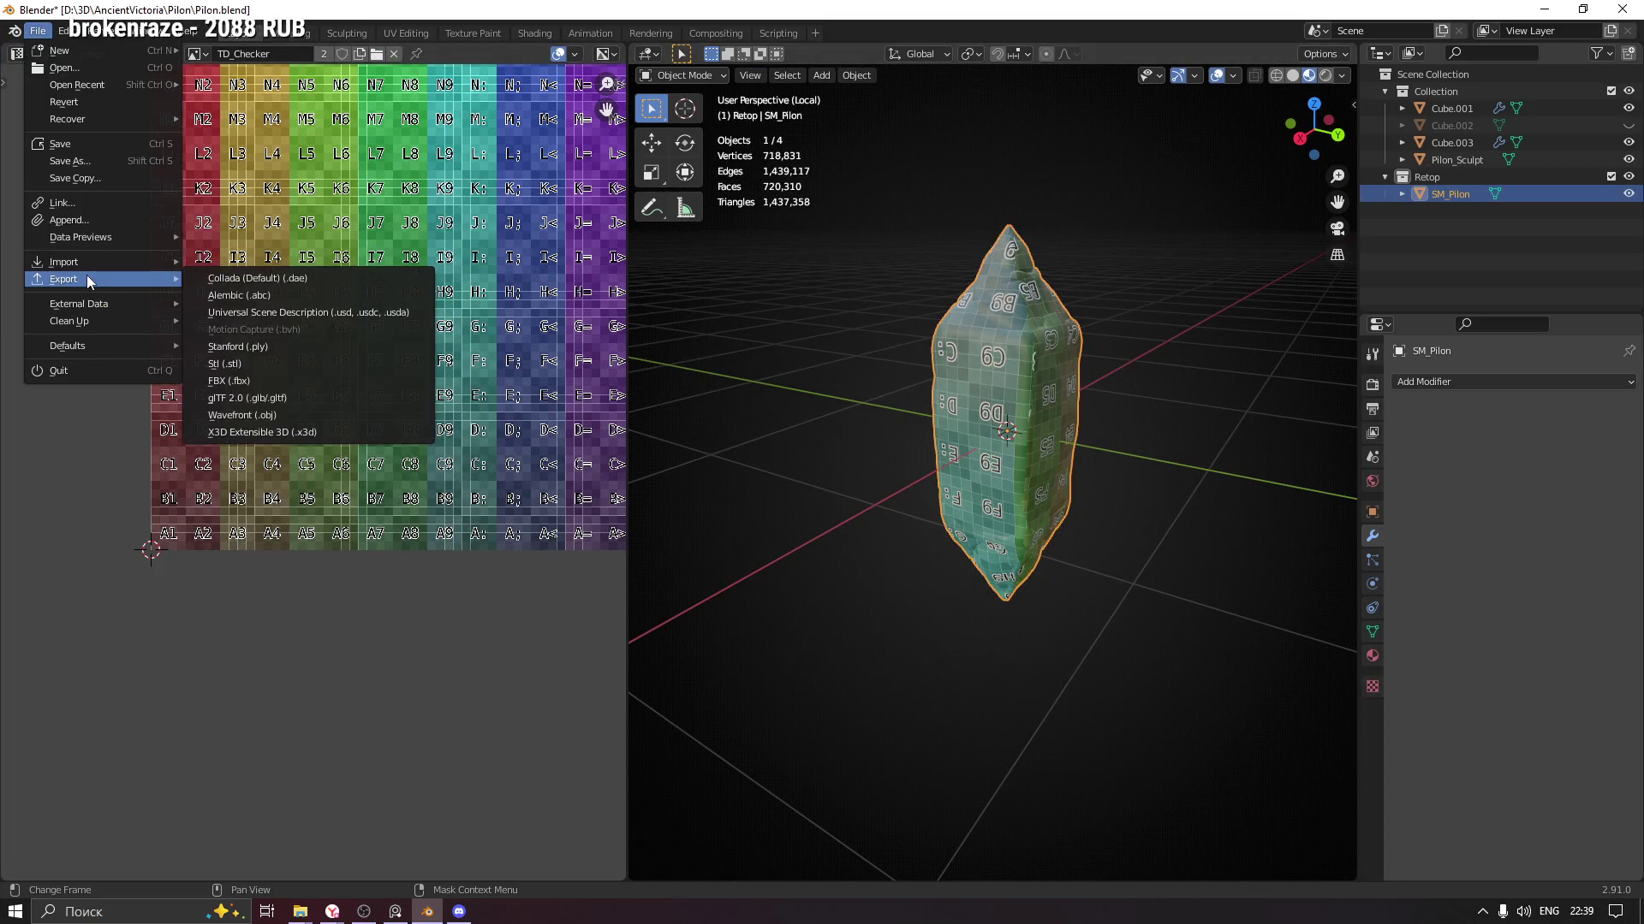
{"action": "left_click", "coordinate": [302, 398]}
{"action": "key", "text": "Escape"}
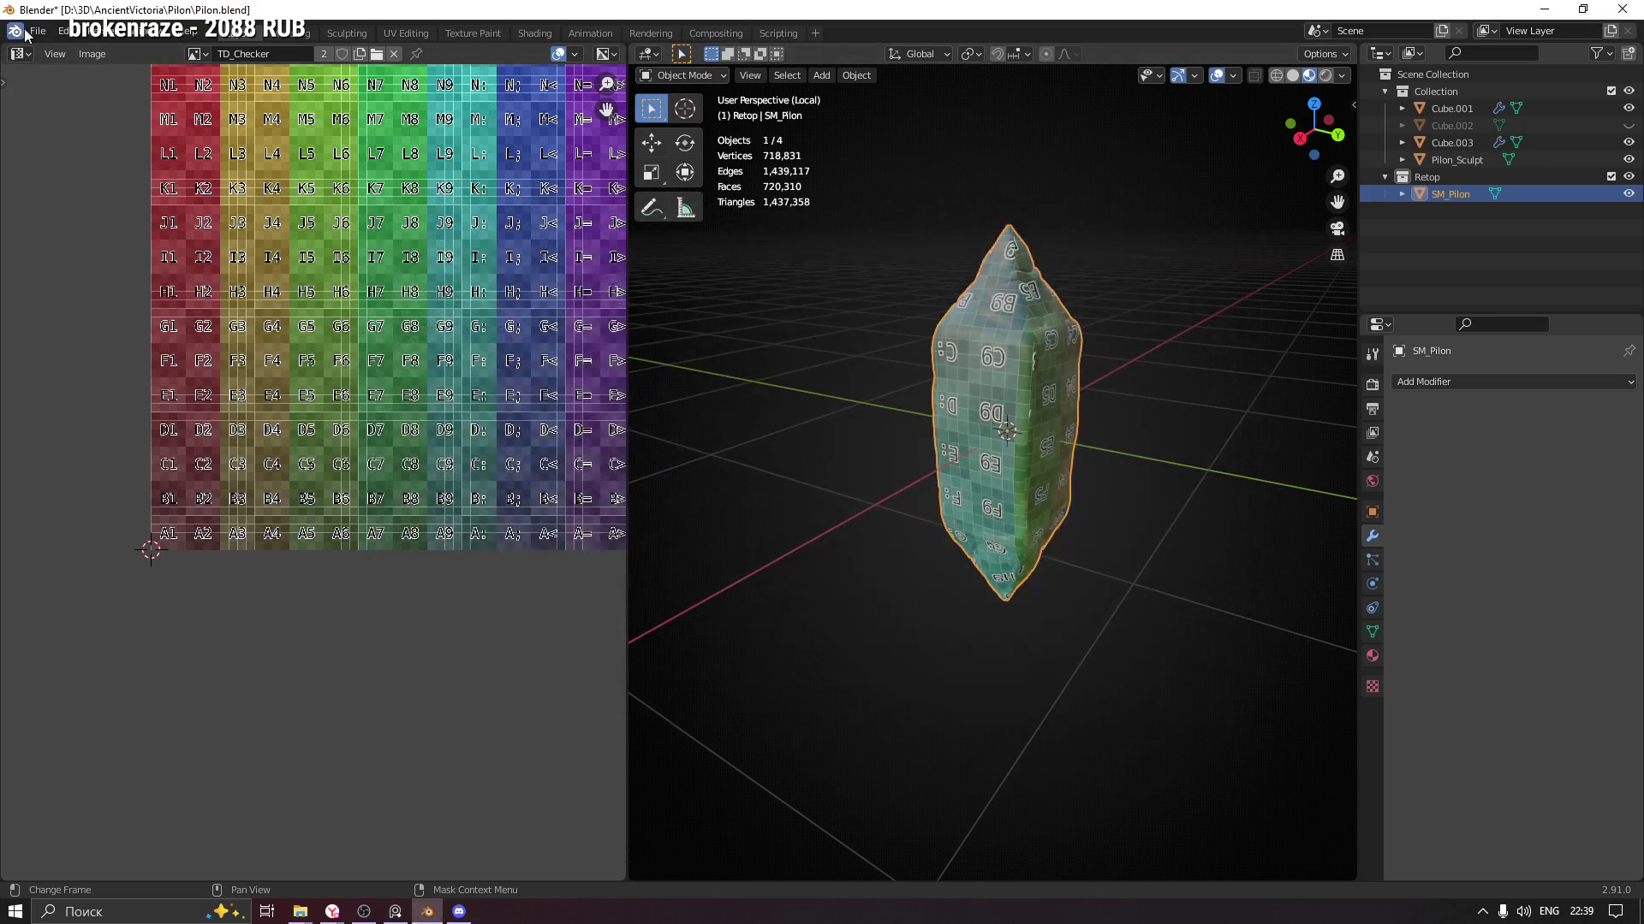
{"action": "left_click", "coordinate": [38, 31]}
{"action": "mouse_move", "coordinate": [106, 283]}
{"action": "left_click", "coordinate": [257, 381]}
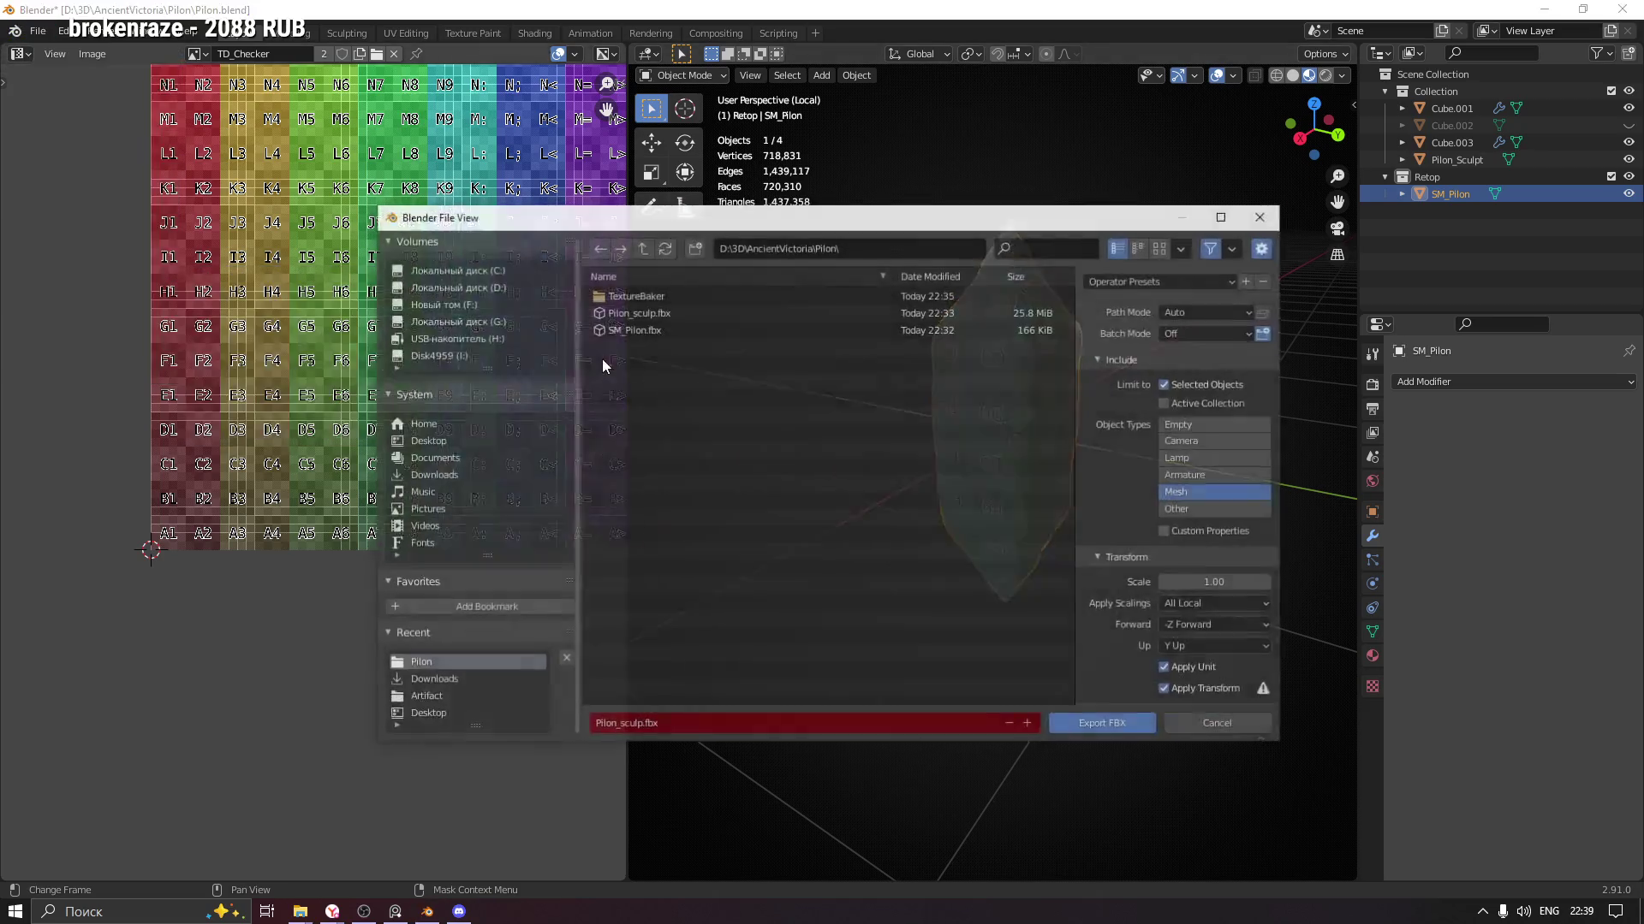
{"action": "left_click", "coordinate": [630, 328]}
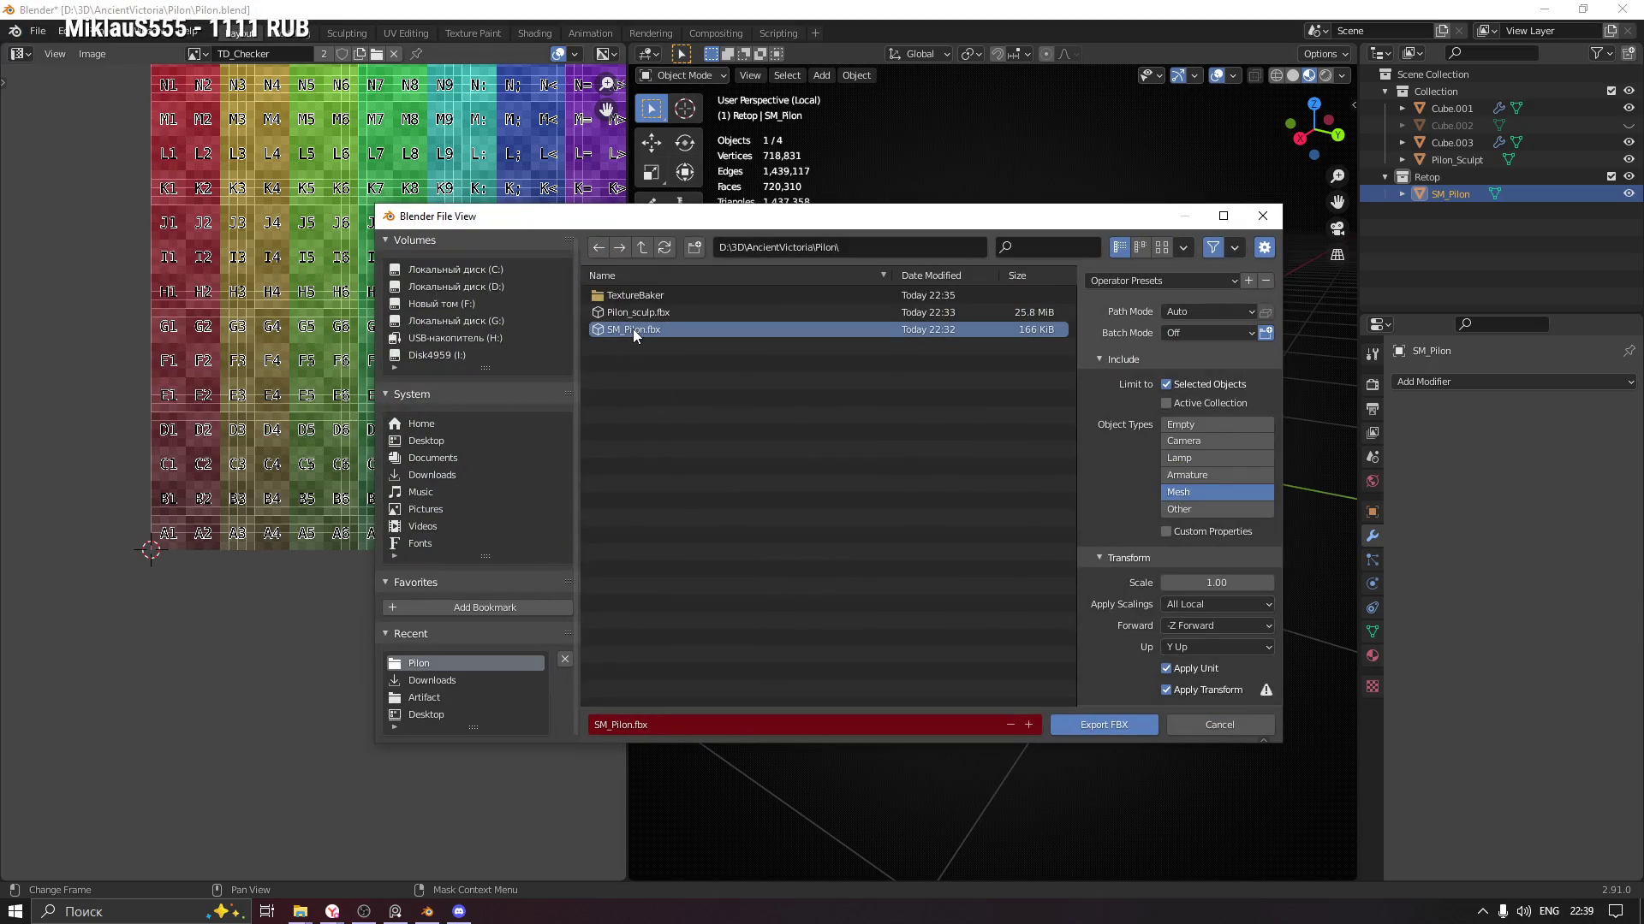
{"action": "double_click", "coordinate": [633, 328]}
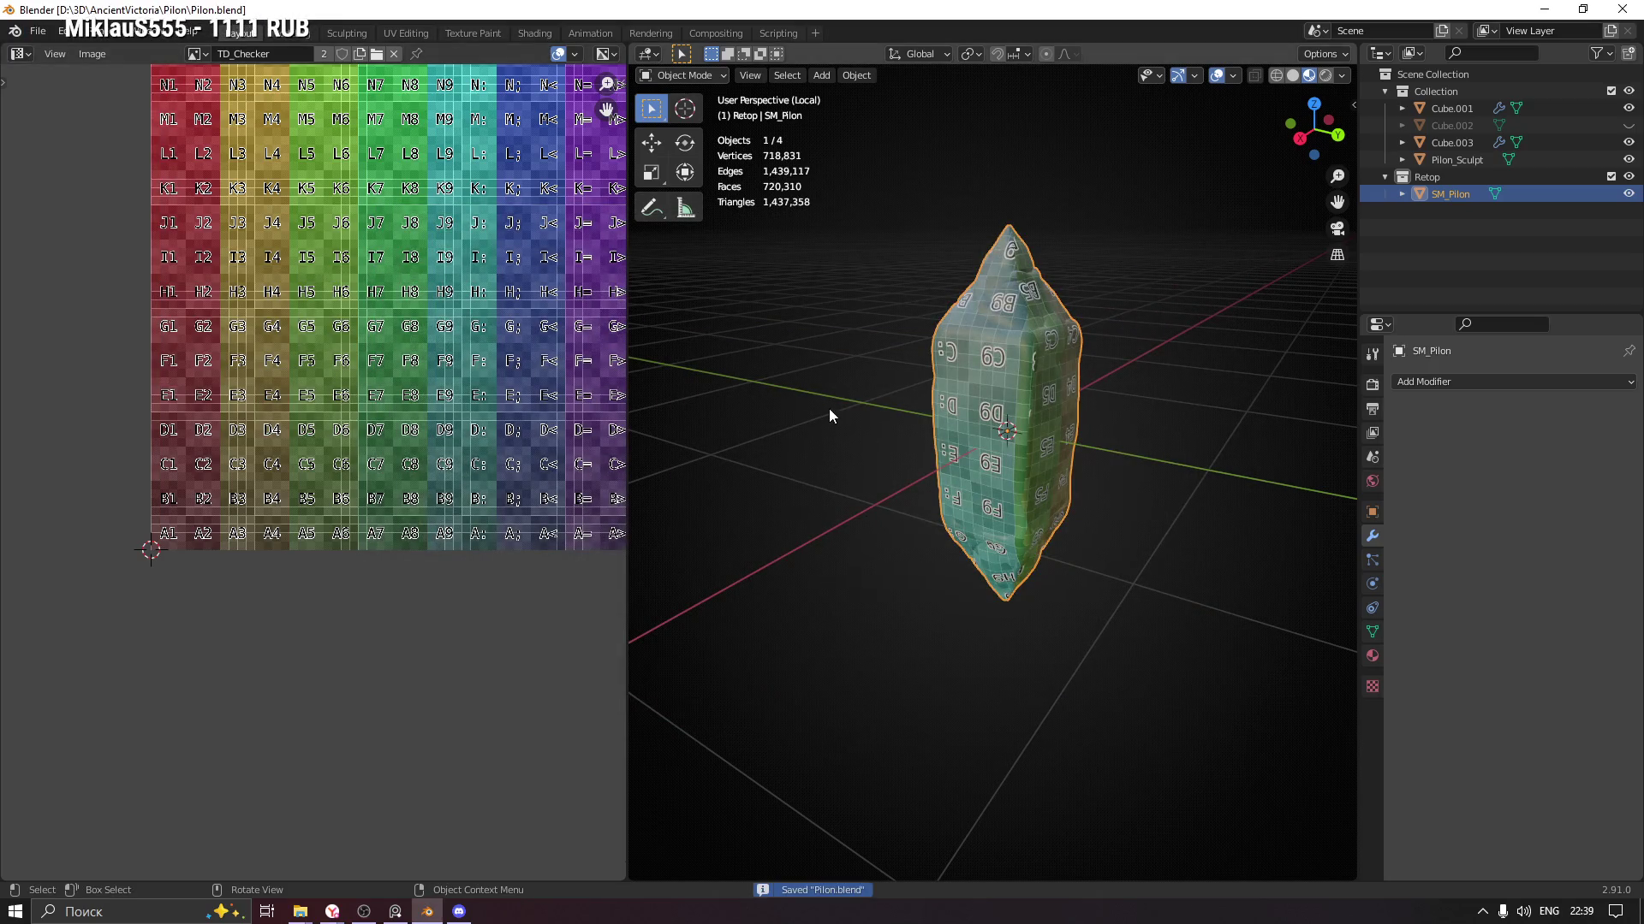
{"action": "key", "text": "alt+Tab"}
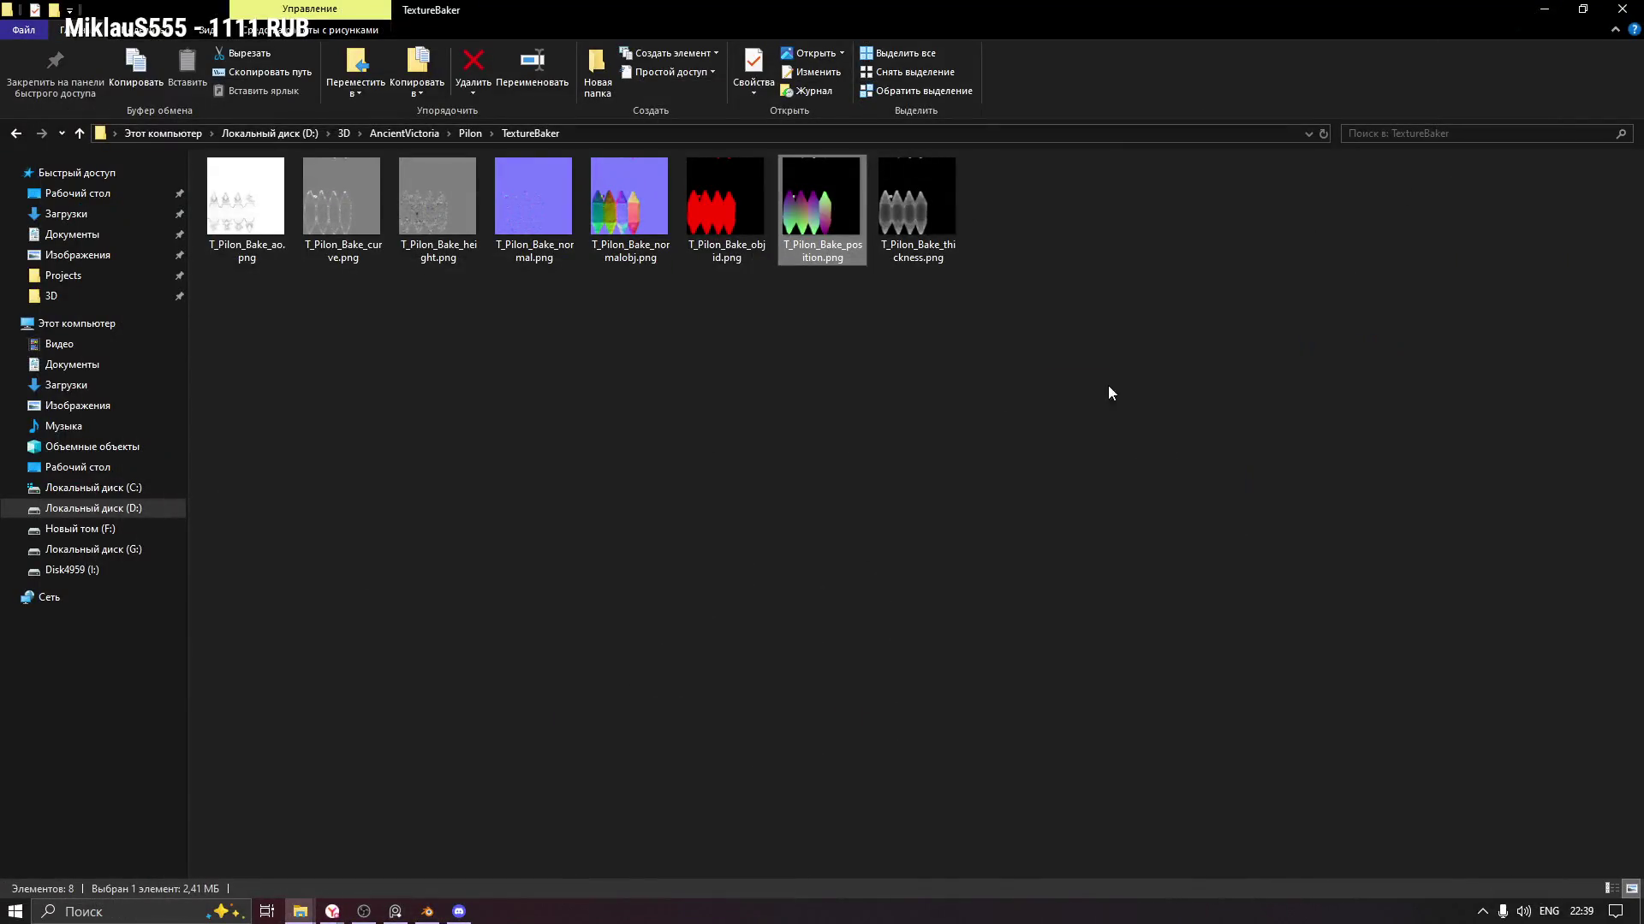
Launch Marmoset Toolbag 5 from the Windows search by typing 'marmoset'.
{"action": "left_click", "coordinate": [1108, 385]}
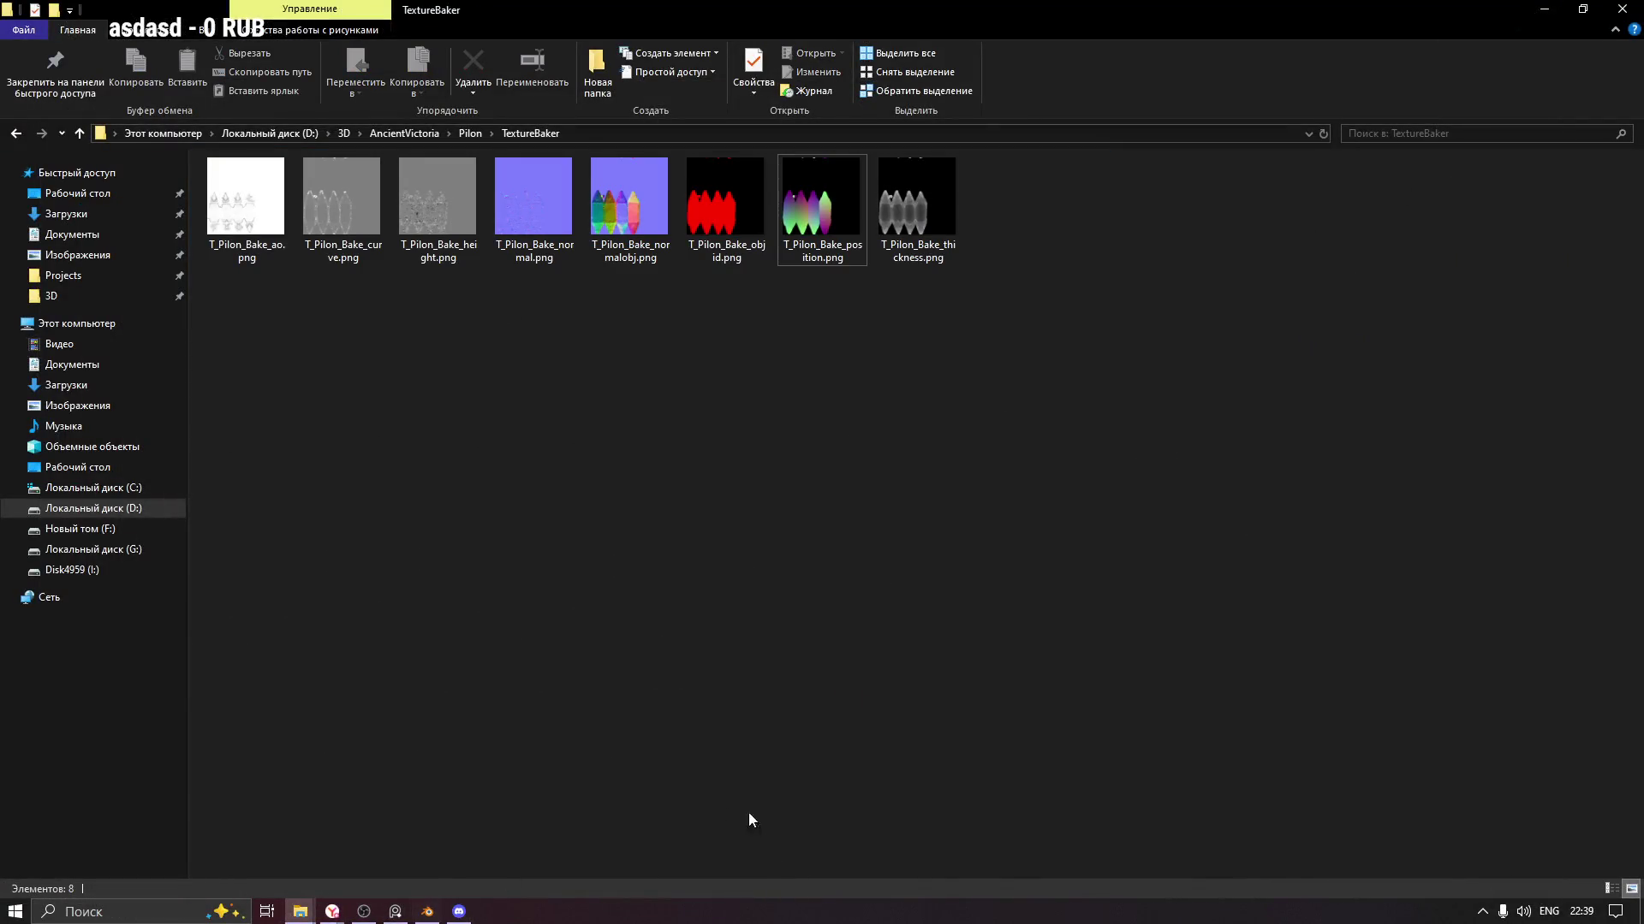
{"action": "left_click", "coordinate": [758, 904]}
{"action": "key", "text": "super"}
{"action": "type", "text": "marmoset"}
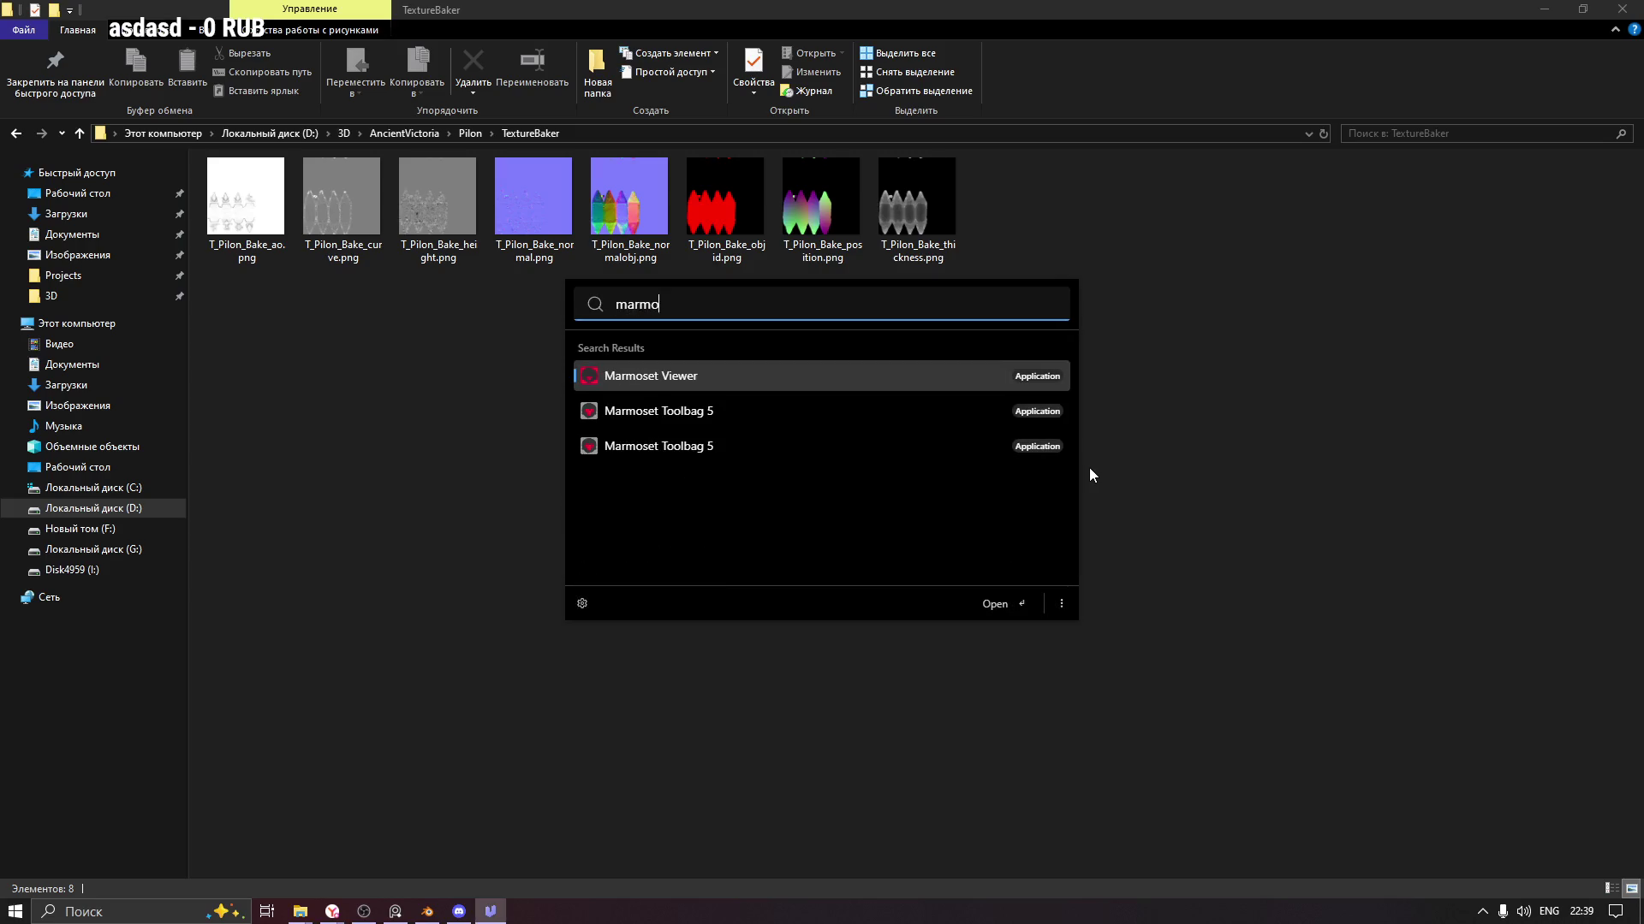
{"action": "key", "text": "Return"}
{"action": "key", "text": "alt+space"}
{"action": "type", "text": "m"}
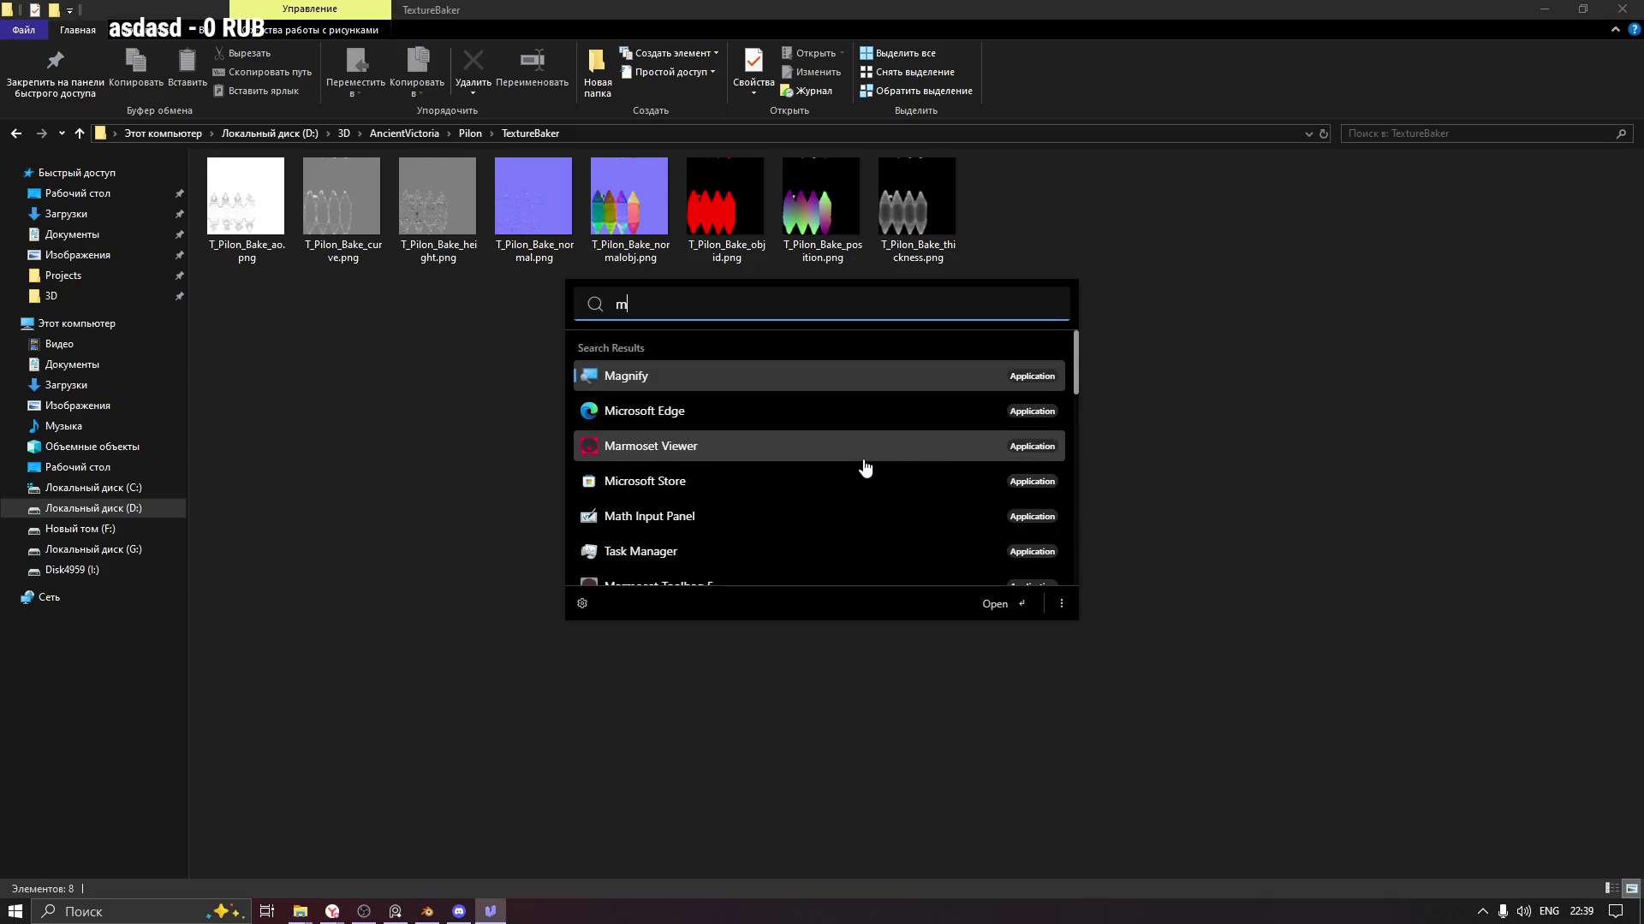
{"action": "type", "text": "armoset"}
{"action": "key", "text": "Down"}
{"action": "key", "text": "Return"}
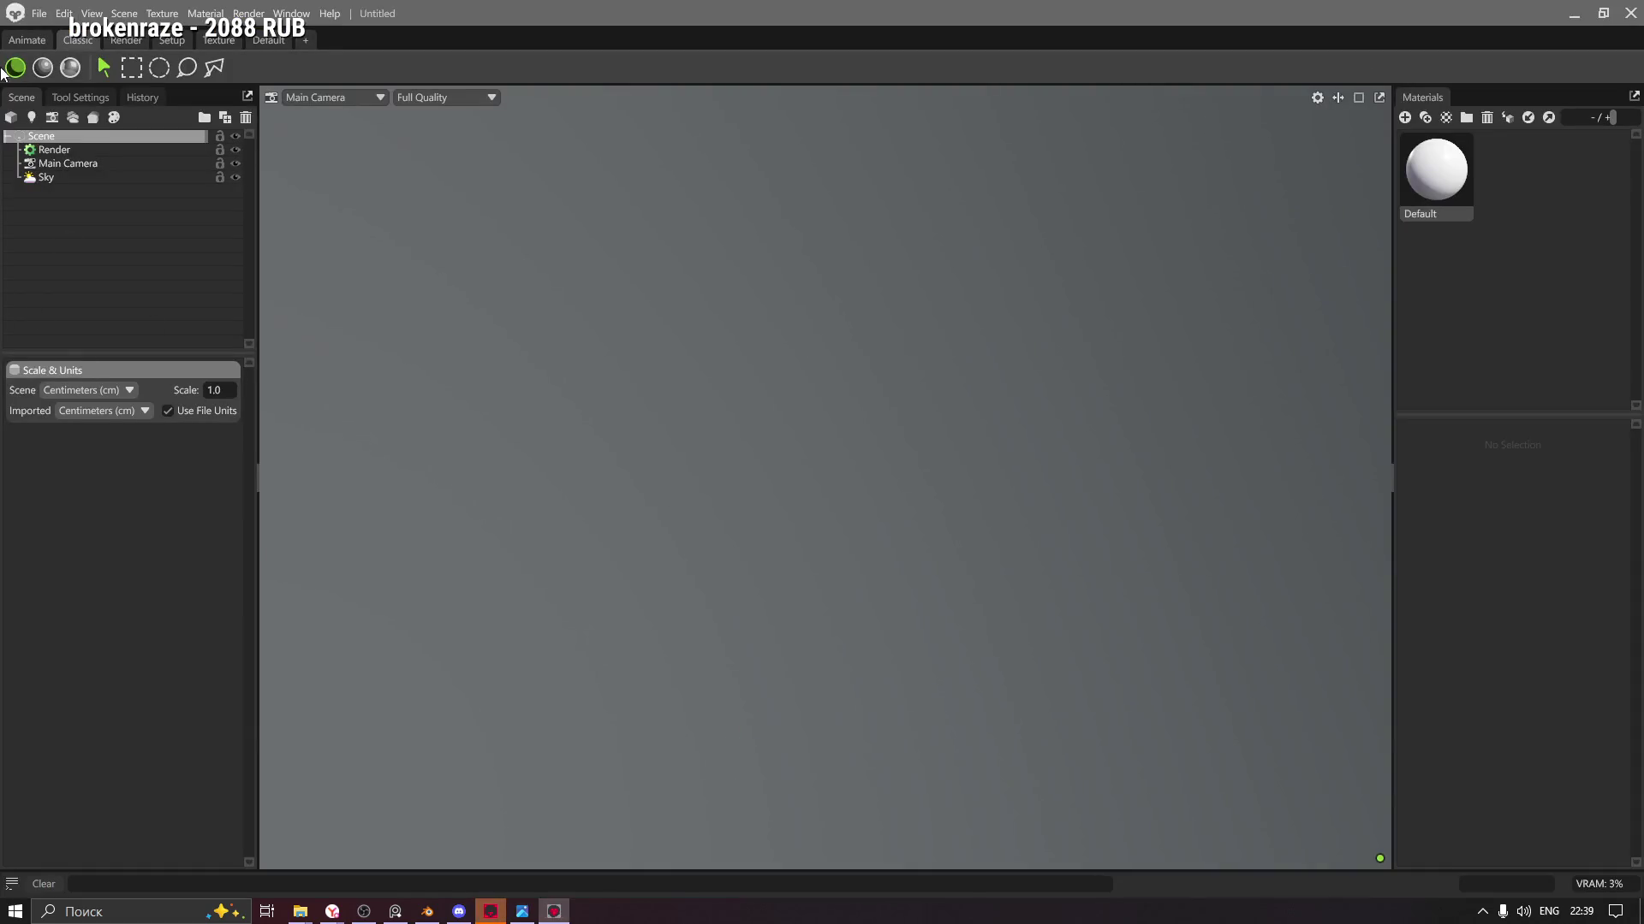
Open Pilon_baker.tbscene, dismiss the update notice, and inspect the Low group's SM_Pilon mesh.
{"action": "left_click", "coordinate": [35, 18]}
{"action": "left_click", "coordinate": [62, 52]}
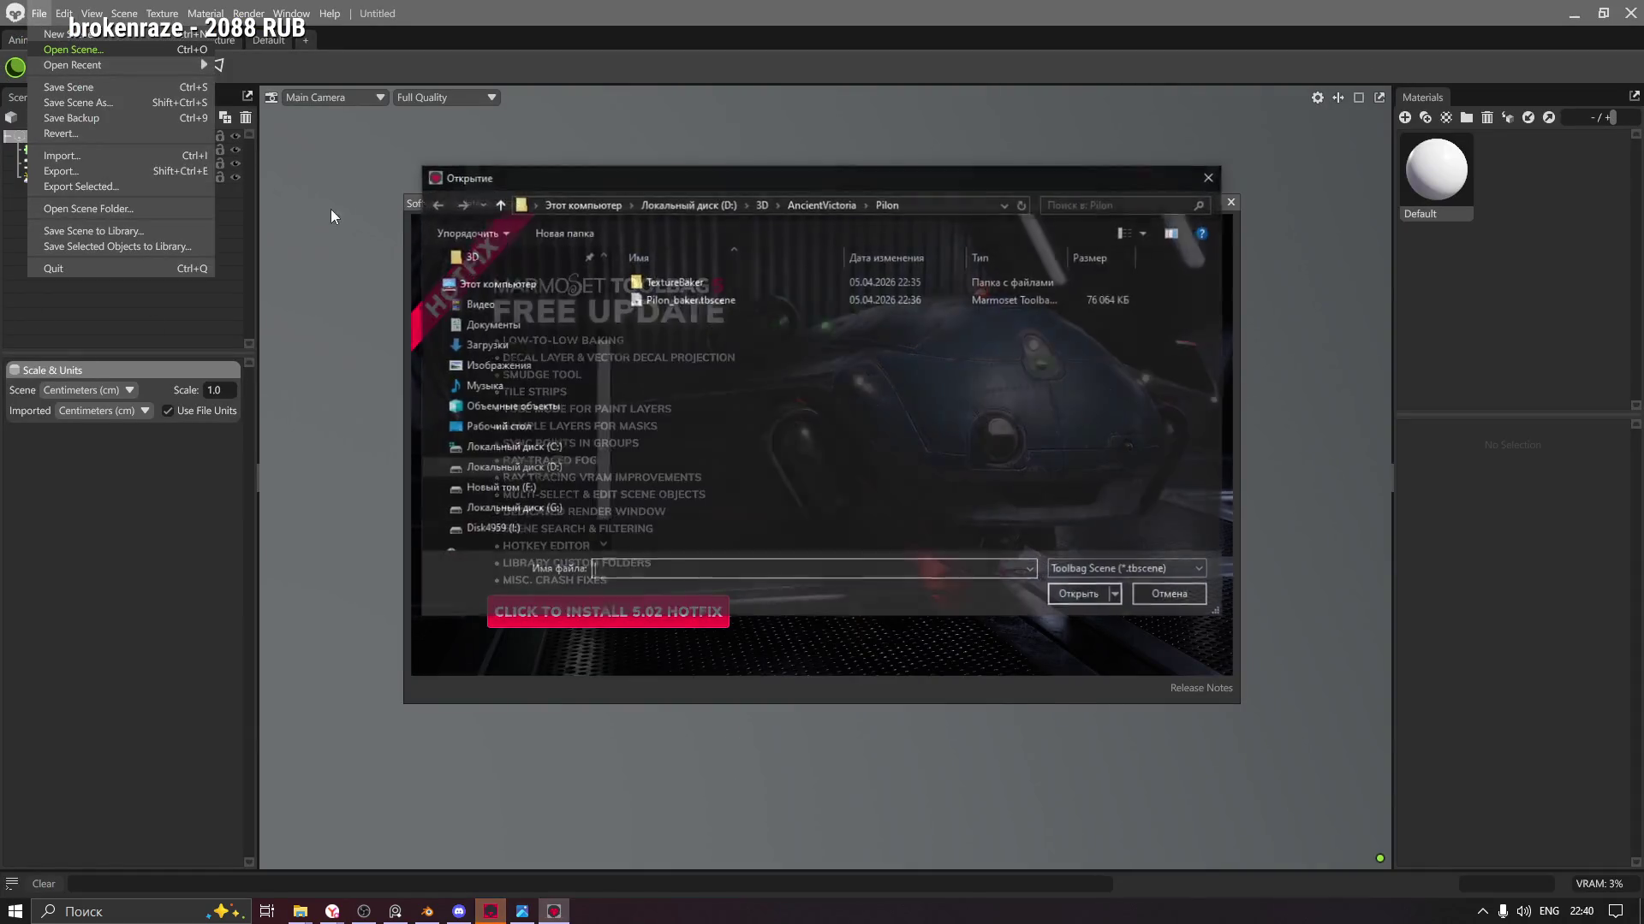
{"action": "double_click", "coordinate": [700, 307]}
{"action": "left_click", "coordinate": [1231, 204]}
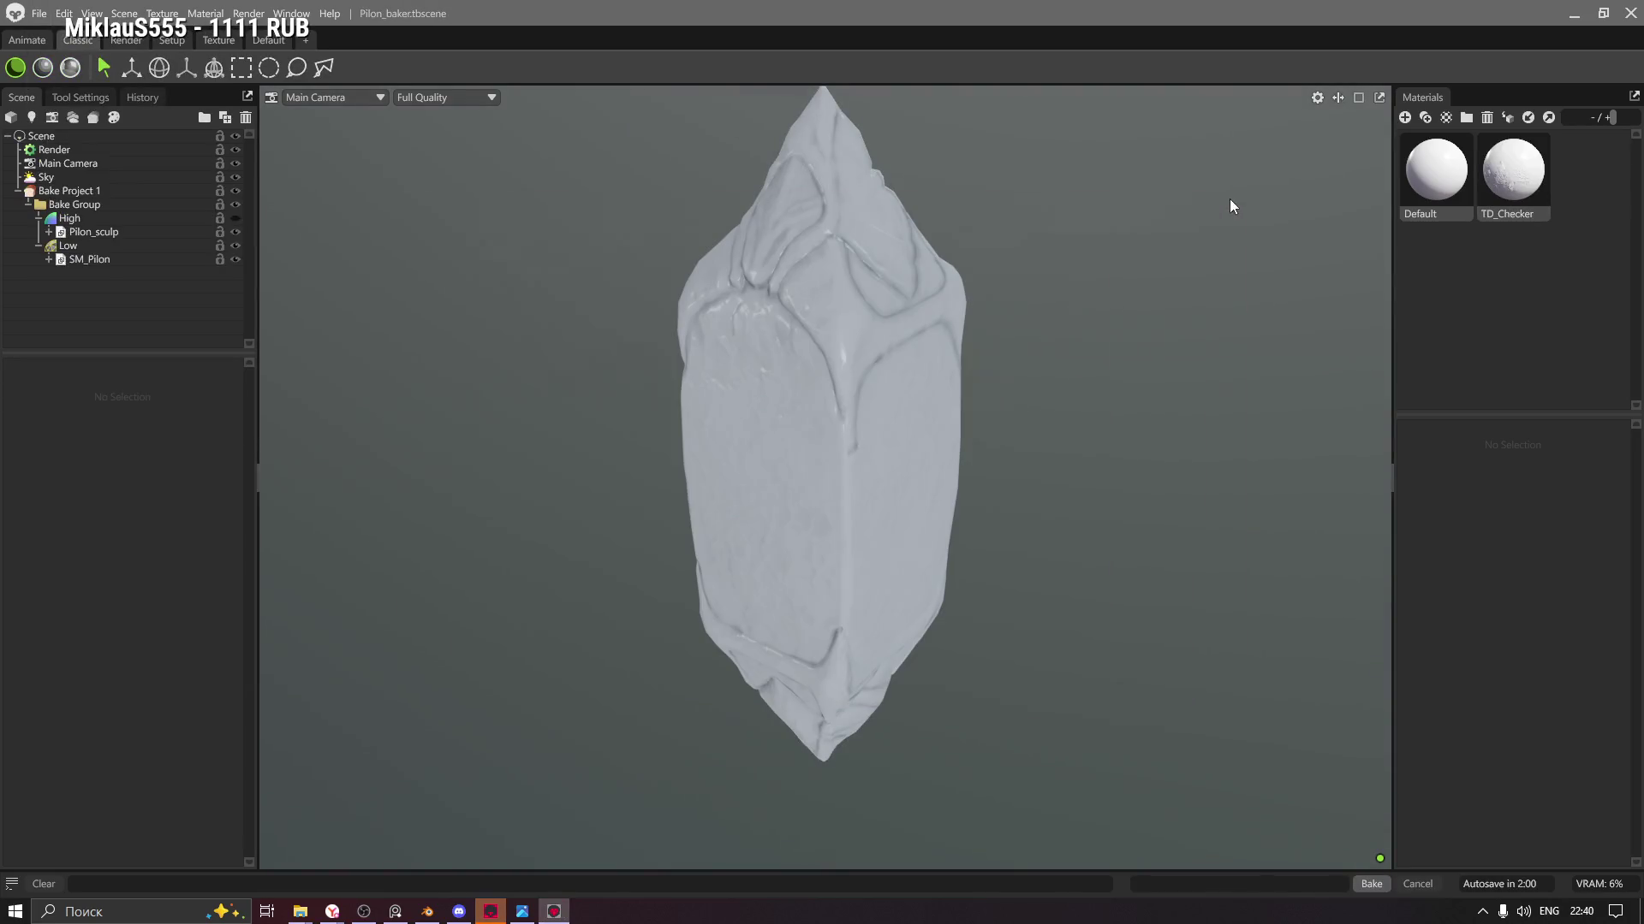
{"action": "left_click", "coordinate": [73, 246]}
{"action": "left_click", "coordinate": [89, 262]}
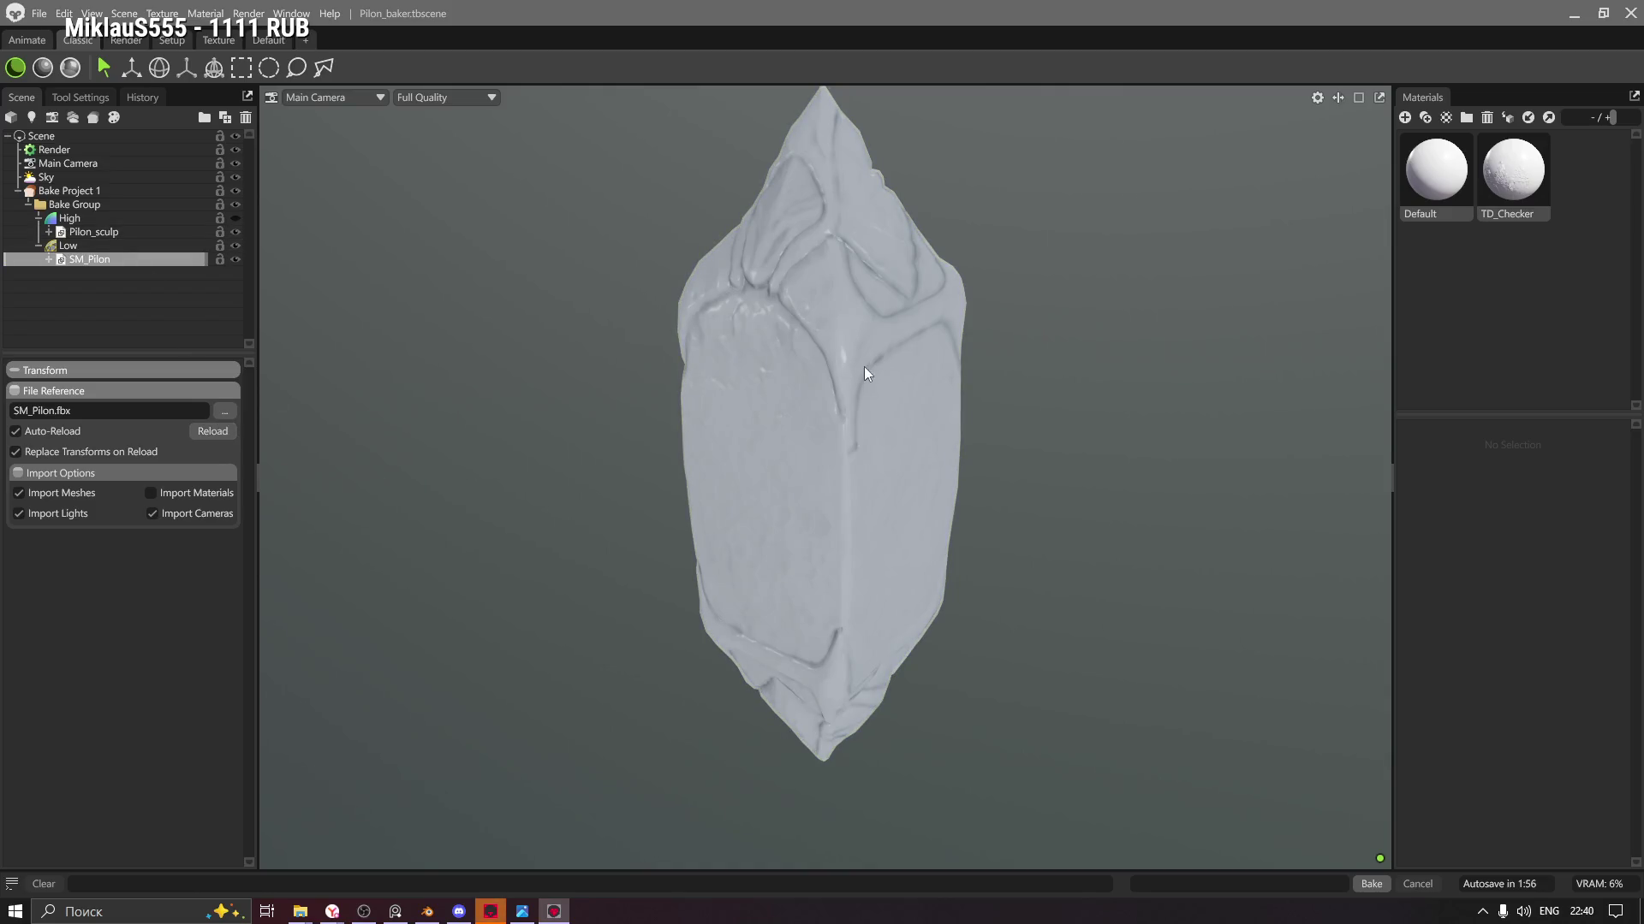
Bake all 8 maps from Bake Project 1, close the previews, and return to the TextureBaker folder.
{"action": "left_click", "coordinate": [69, 190]}
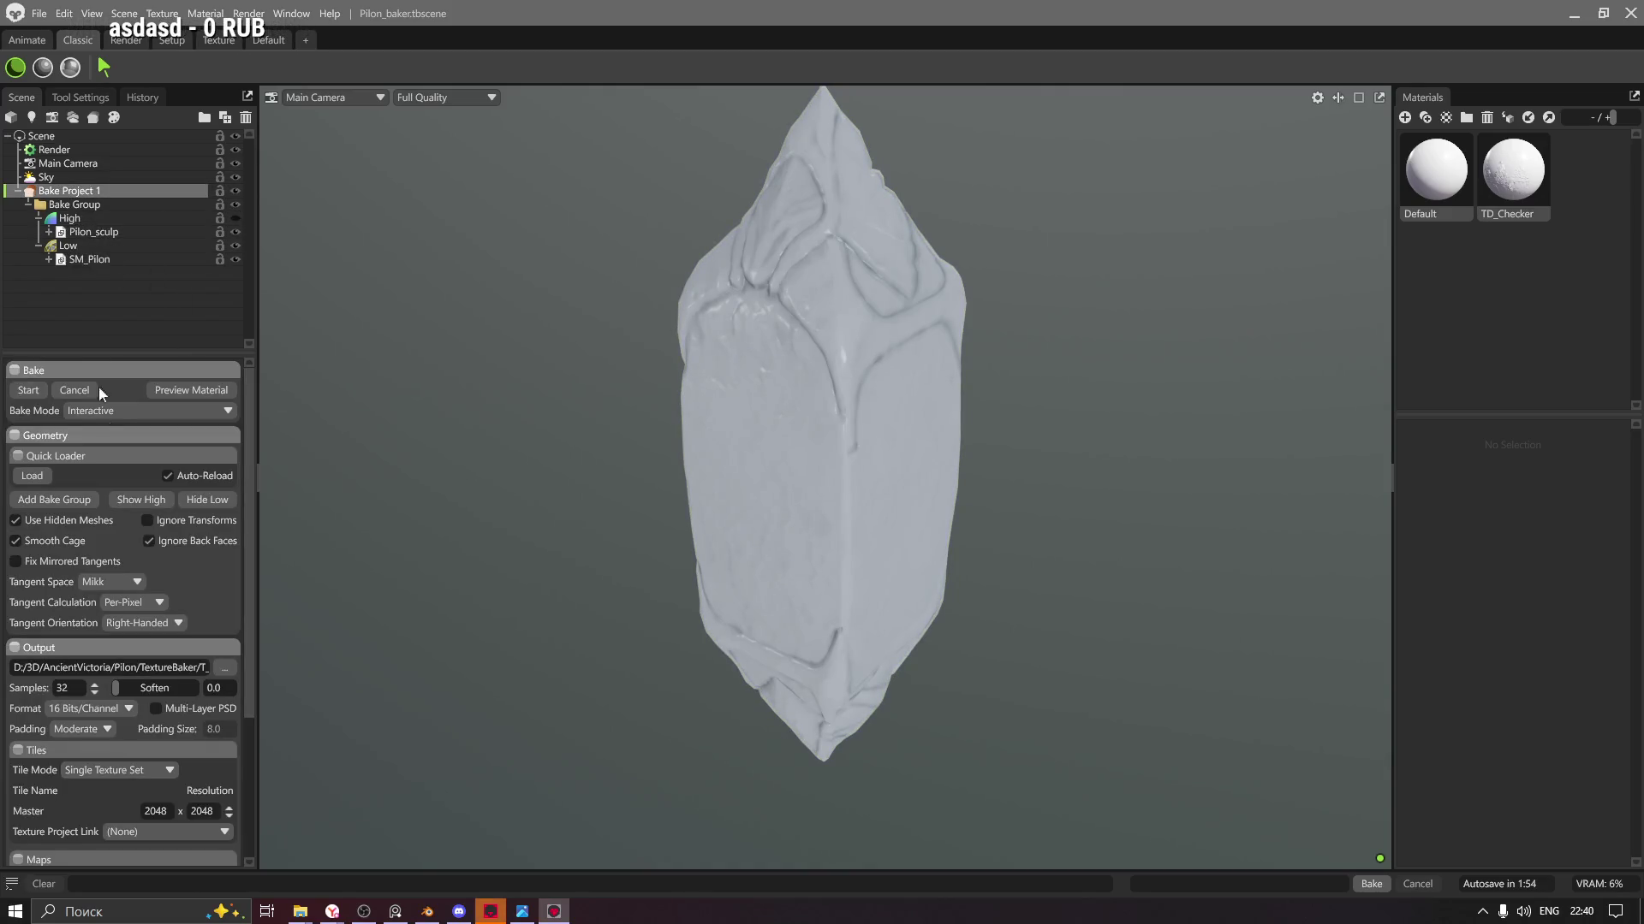
{"action": "left_click", "coordinate": [31, 389]}
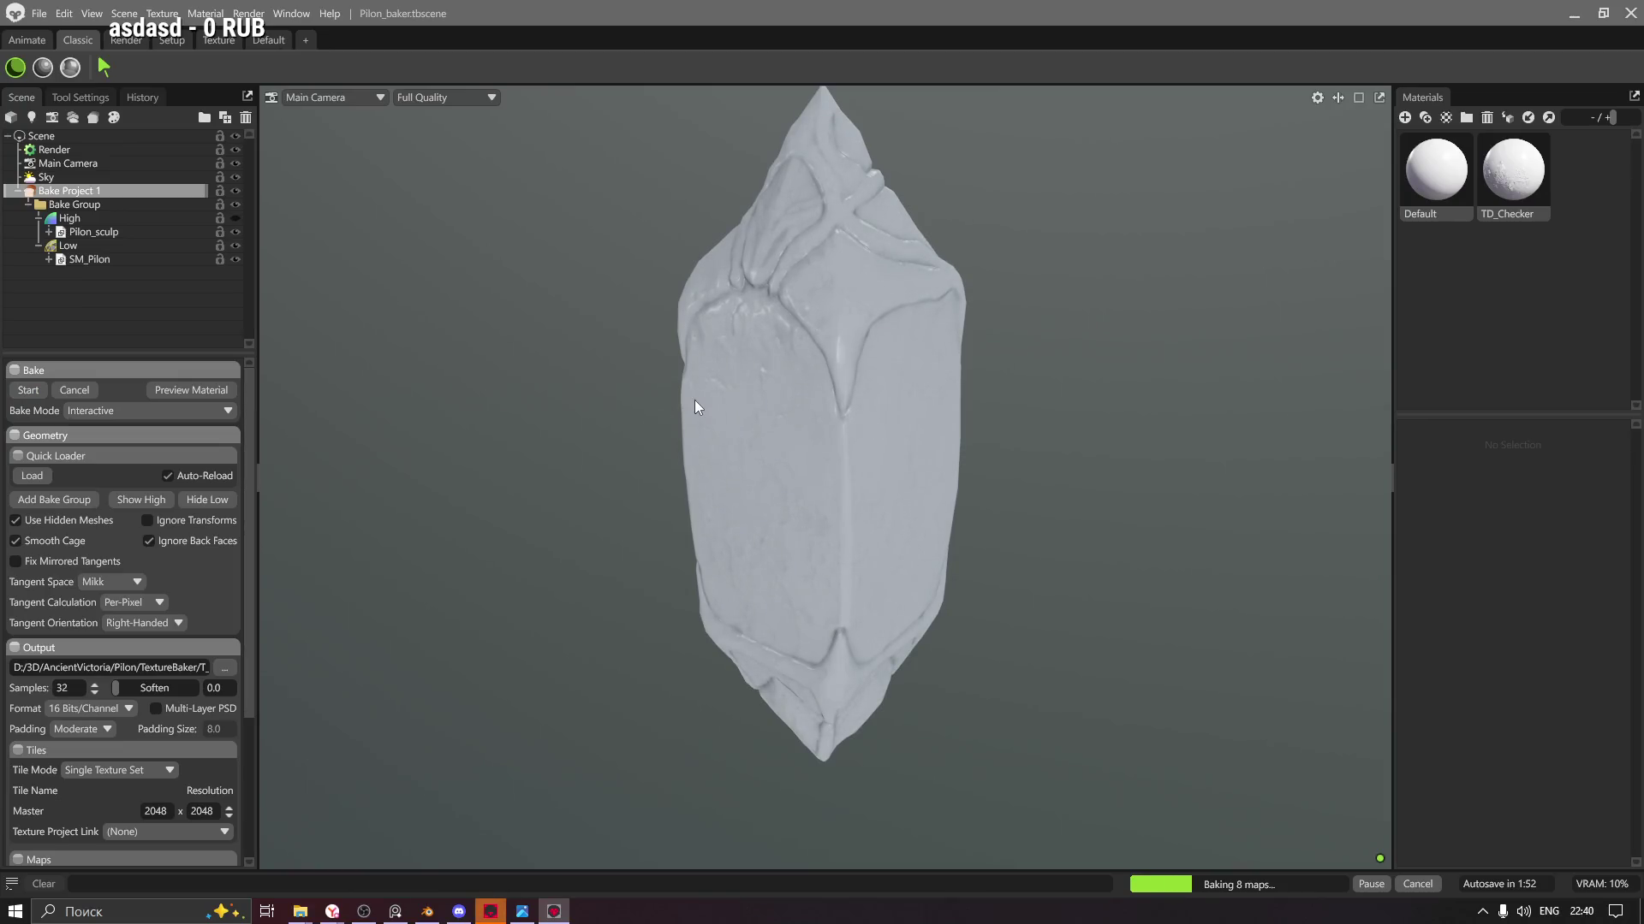
{"action": "scroll", "coordinate": [736, 476], "scroll_direction": "down", "scroll_amount": 2}
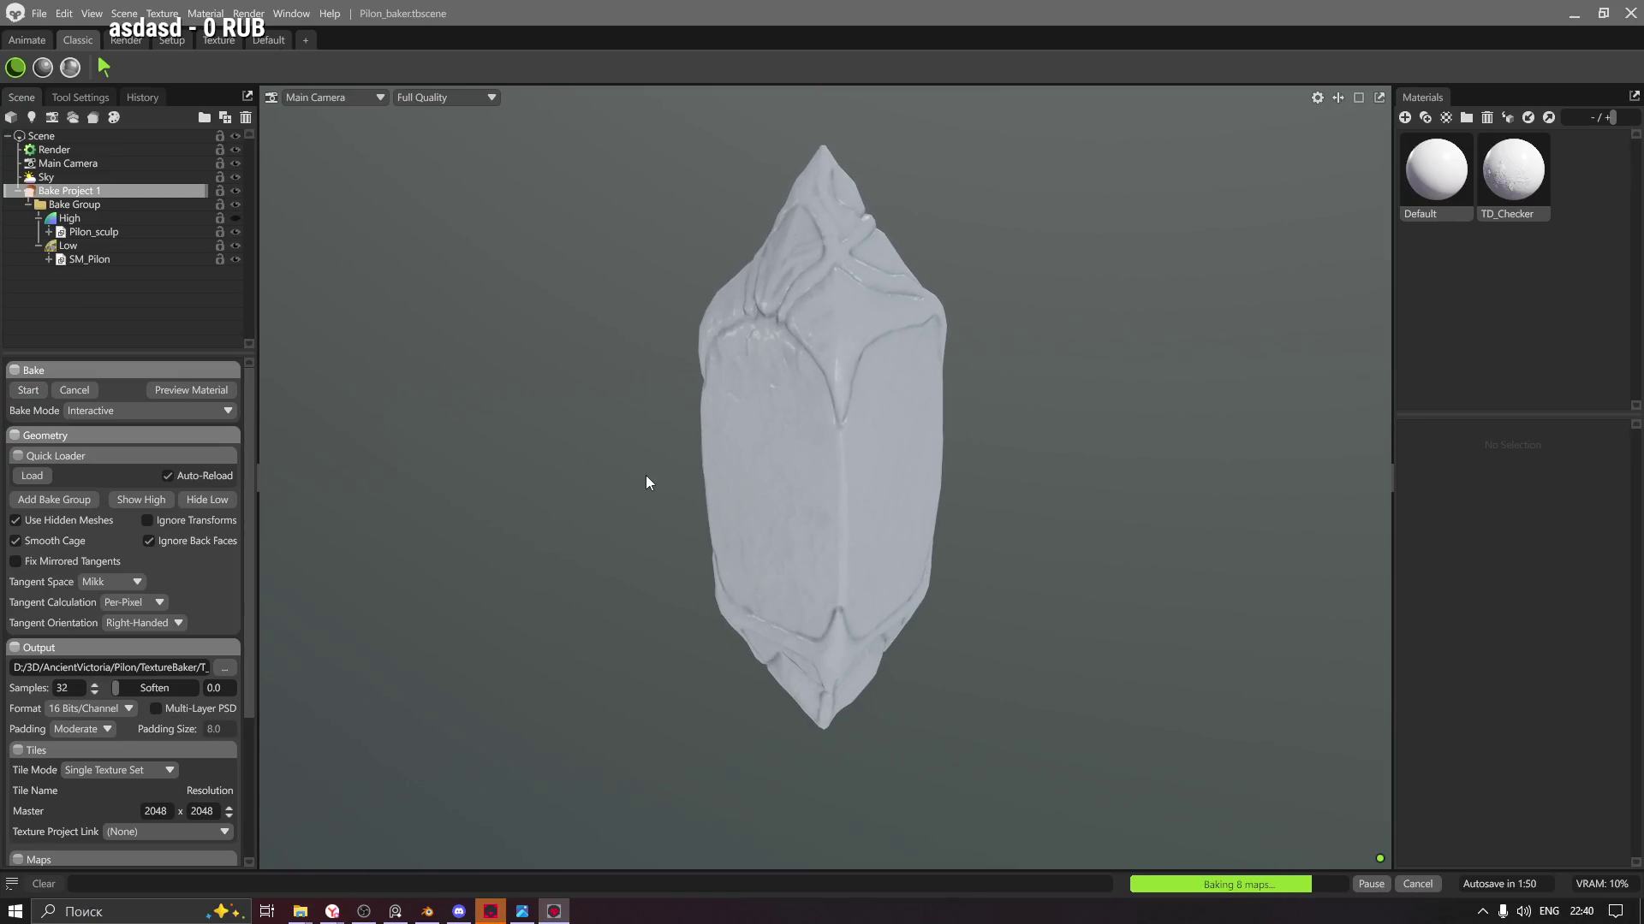
{"action": "left_click", "coordinate": [500, 910]}
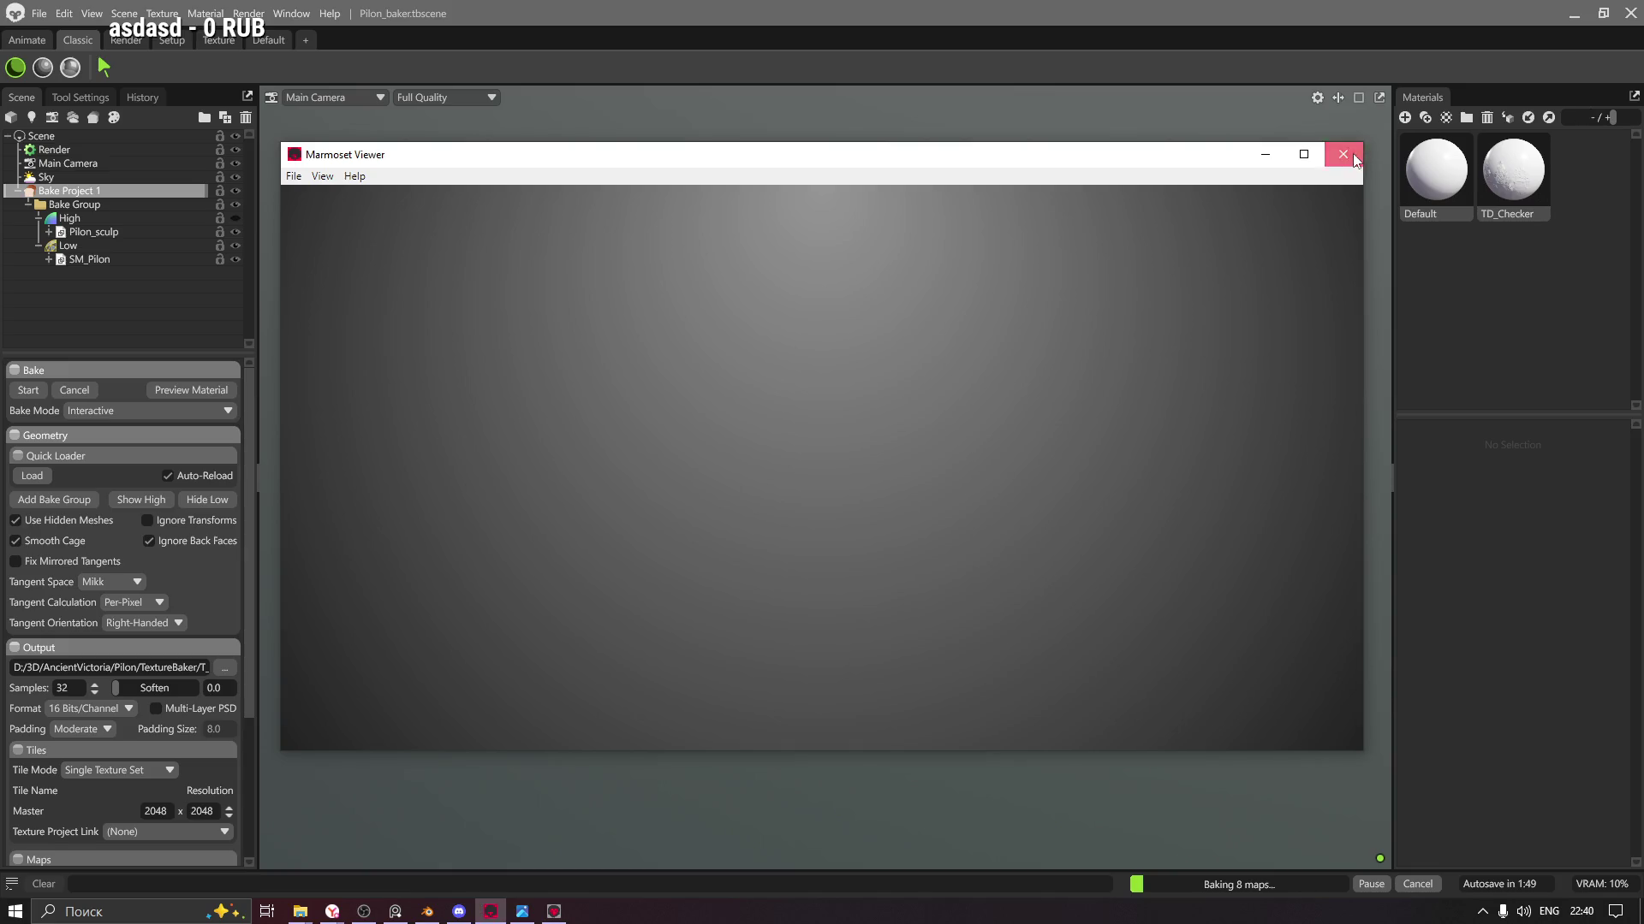
{"action": "left_click", "coordinate": [1343, 154]}
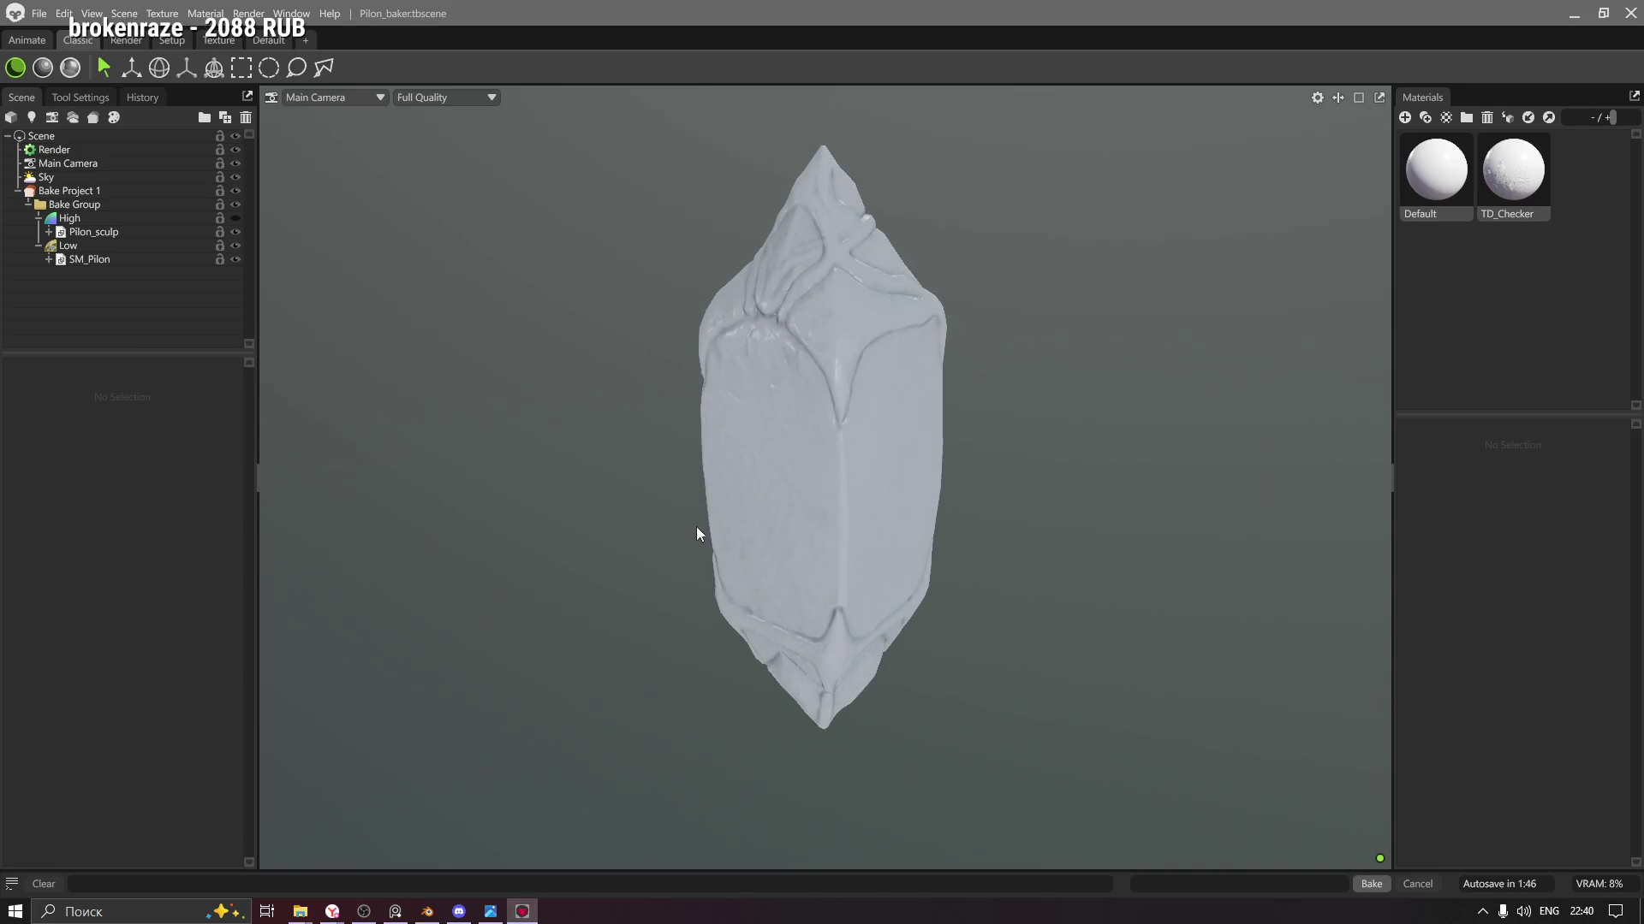
{"action": "mouse_move", "coordinate": [562, 514]}
{"action": "left_mouse_down"}
{"action": "mouse_move", "coordinate": [773, 499]}
{"action": "mouse_move", "coordinate": [1167, 425]}
{"action": "mouse_move", "coordinate": [1321, 334]}
{"action": "mouse_move", "coordinate": [1366, 419]}
{"action": "mouse_move", "coordinate": [1071, 414]}
{"action": "mouse_move", "coordinate": [337, 451]}
{"action": "left_mouse_up"}
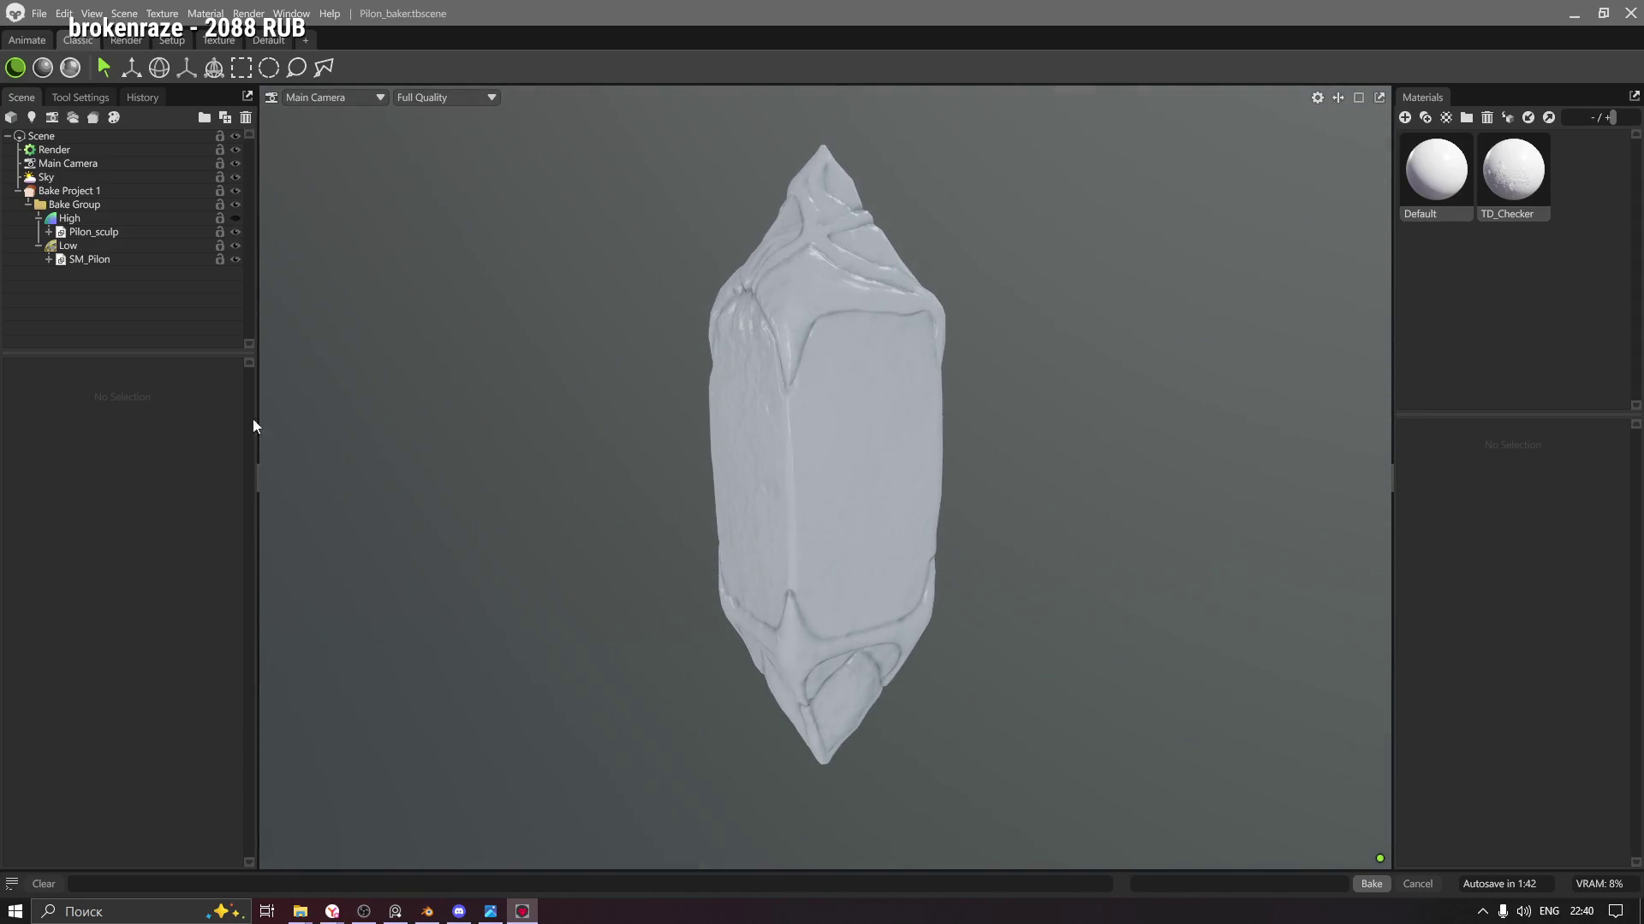
{"action": "left_click", "coordinate": [491, 911]}
{"action": "left_click", "coordinate": [1242, 270]}
{"action": "mouse_move", "coordinate": [300, 912]}
{"action": "left_click", "coordinate": [373, 843]}
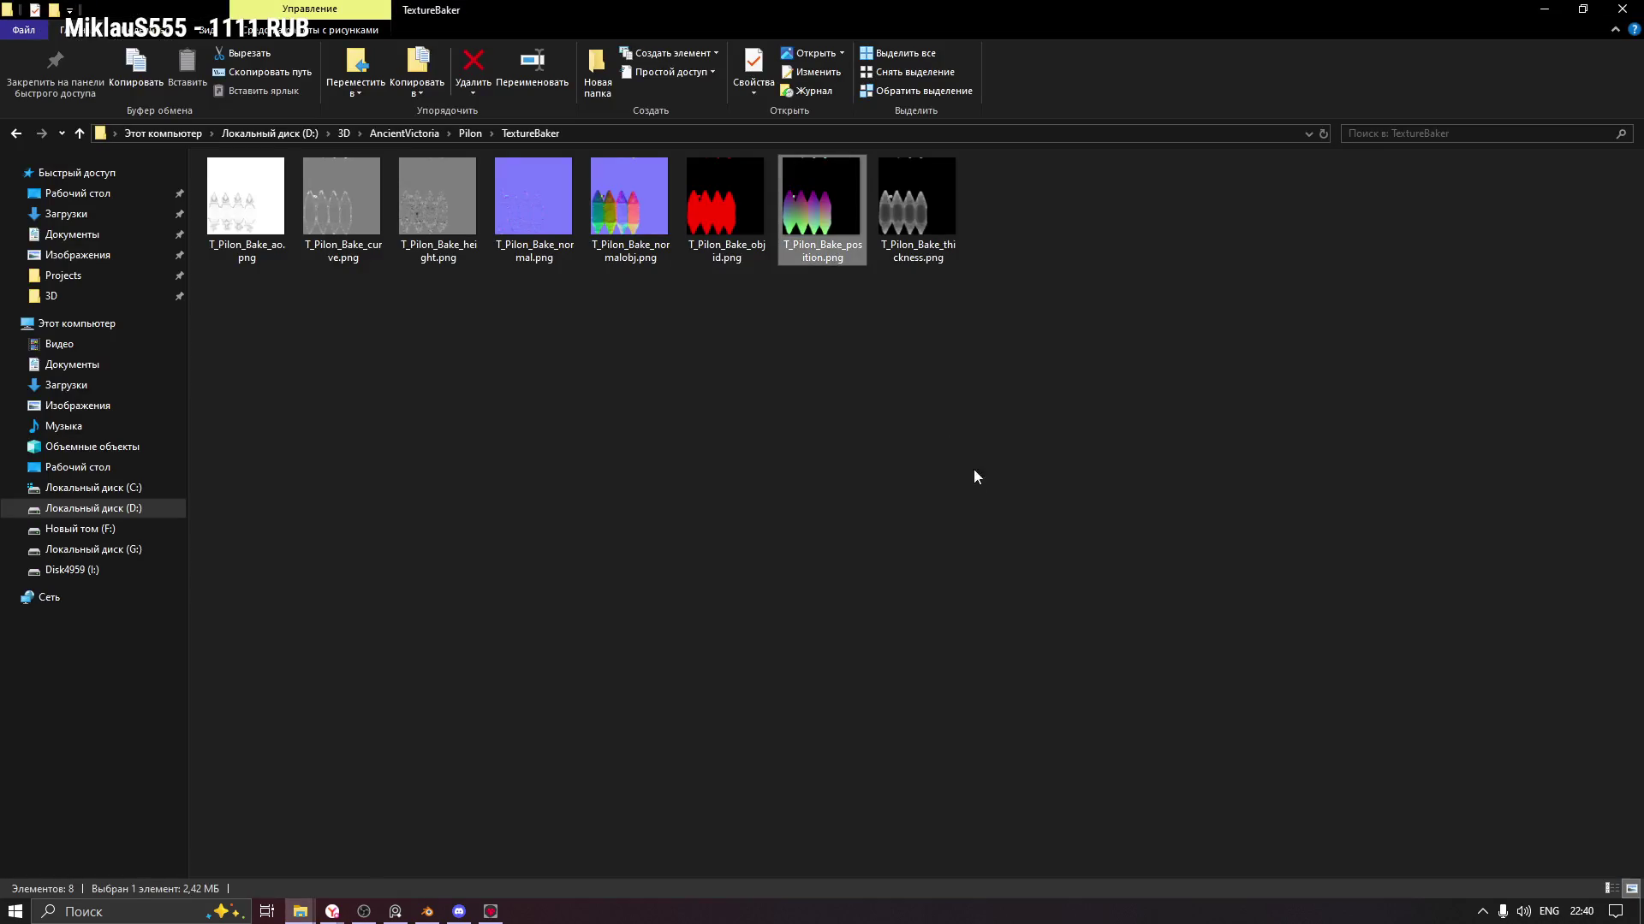
Open T_Pilon_Bake_position.png to preview the baked position map.
{"action": "double_click", "coordinate": [845, 197]}
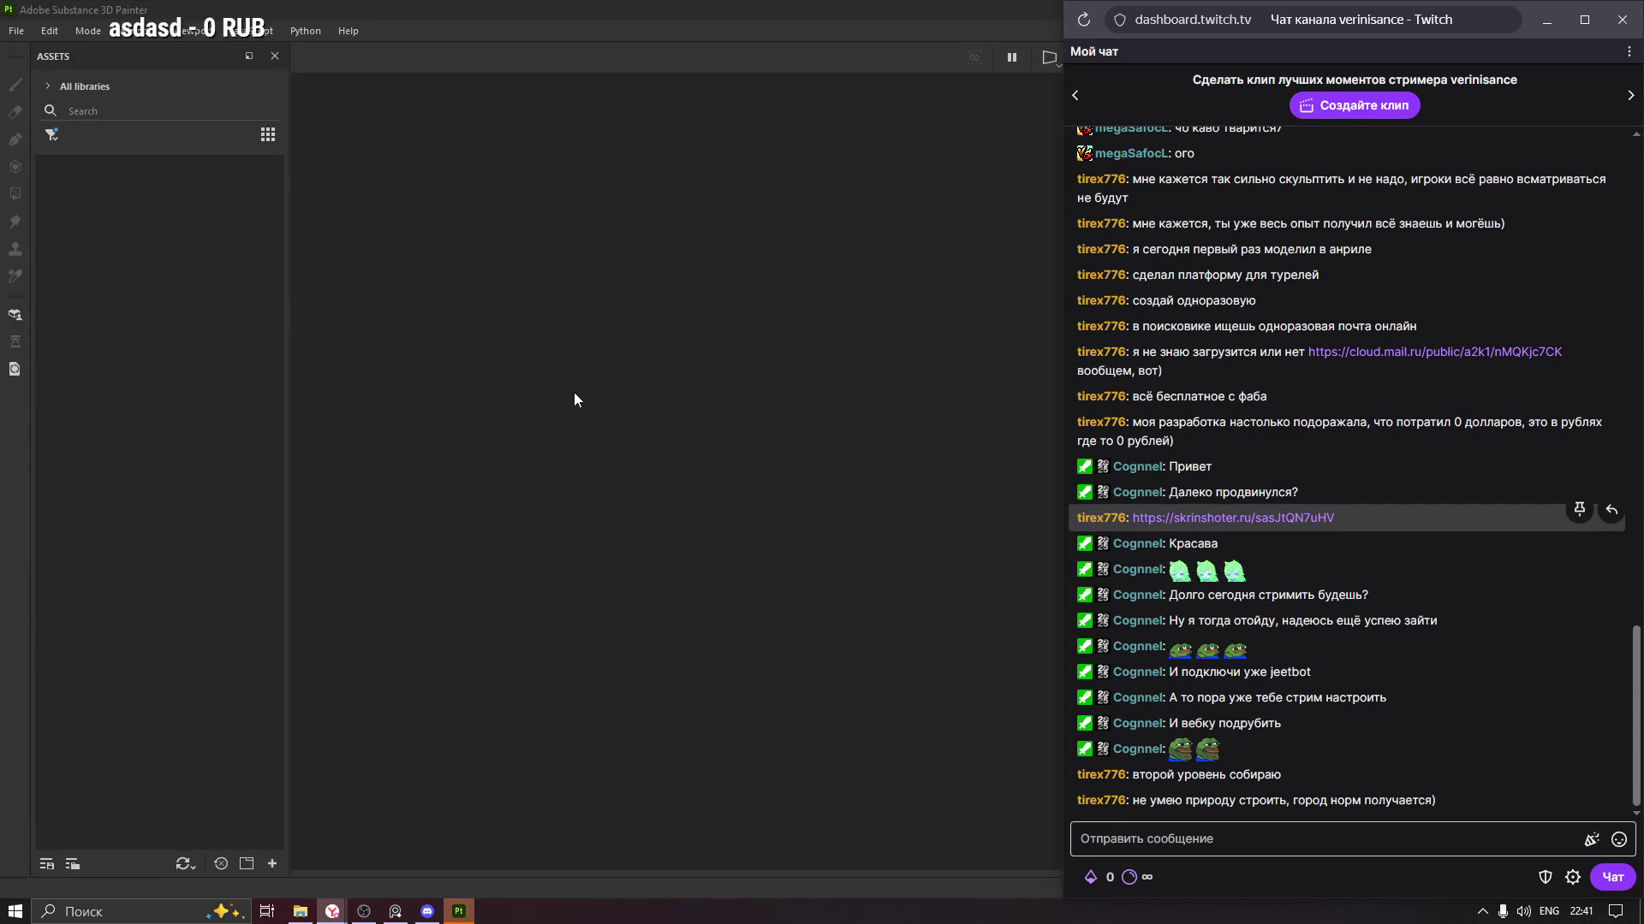
Read the game-dev server's #основной channel in Discord, then minimize Discord to show Substance Painter.
{"action": "left_click", "coordinate": [427, 912]}
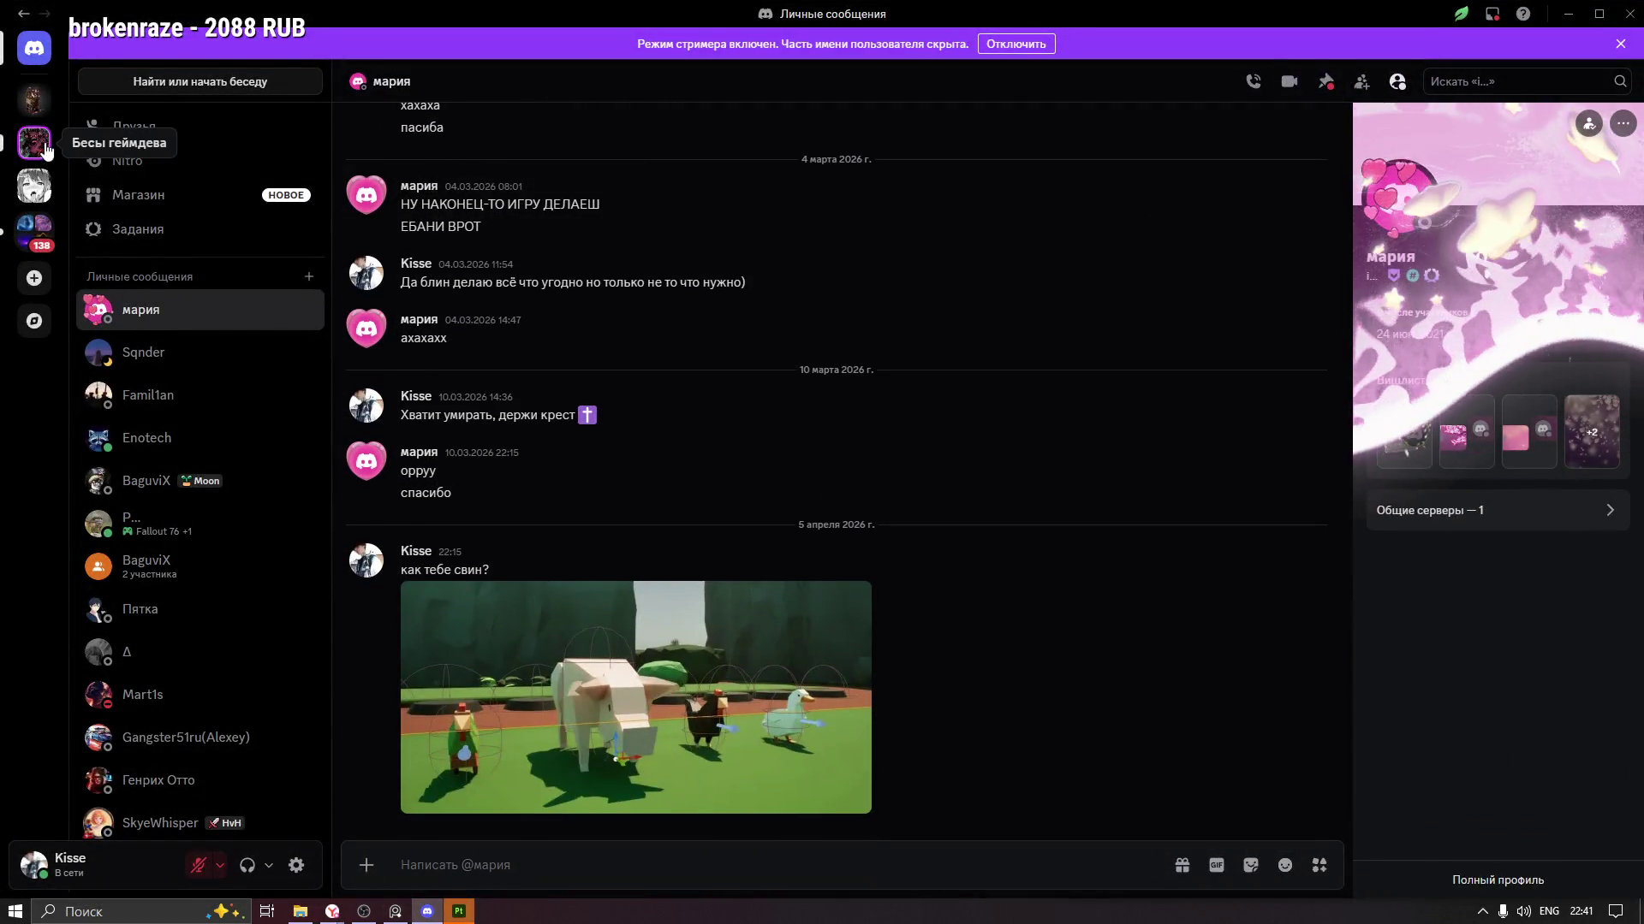
{"action": "left_click", "coordinate": [35, 143]}
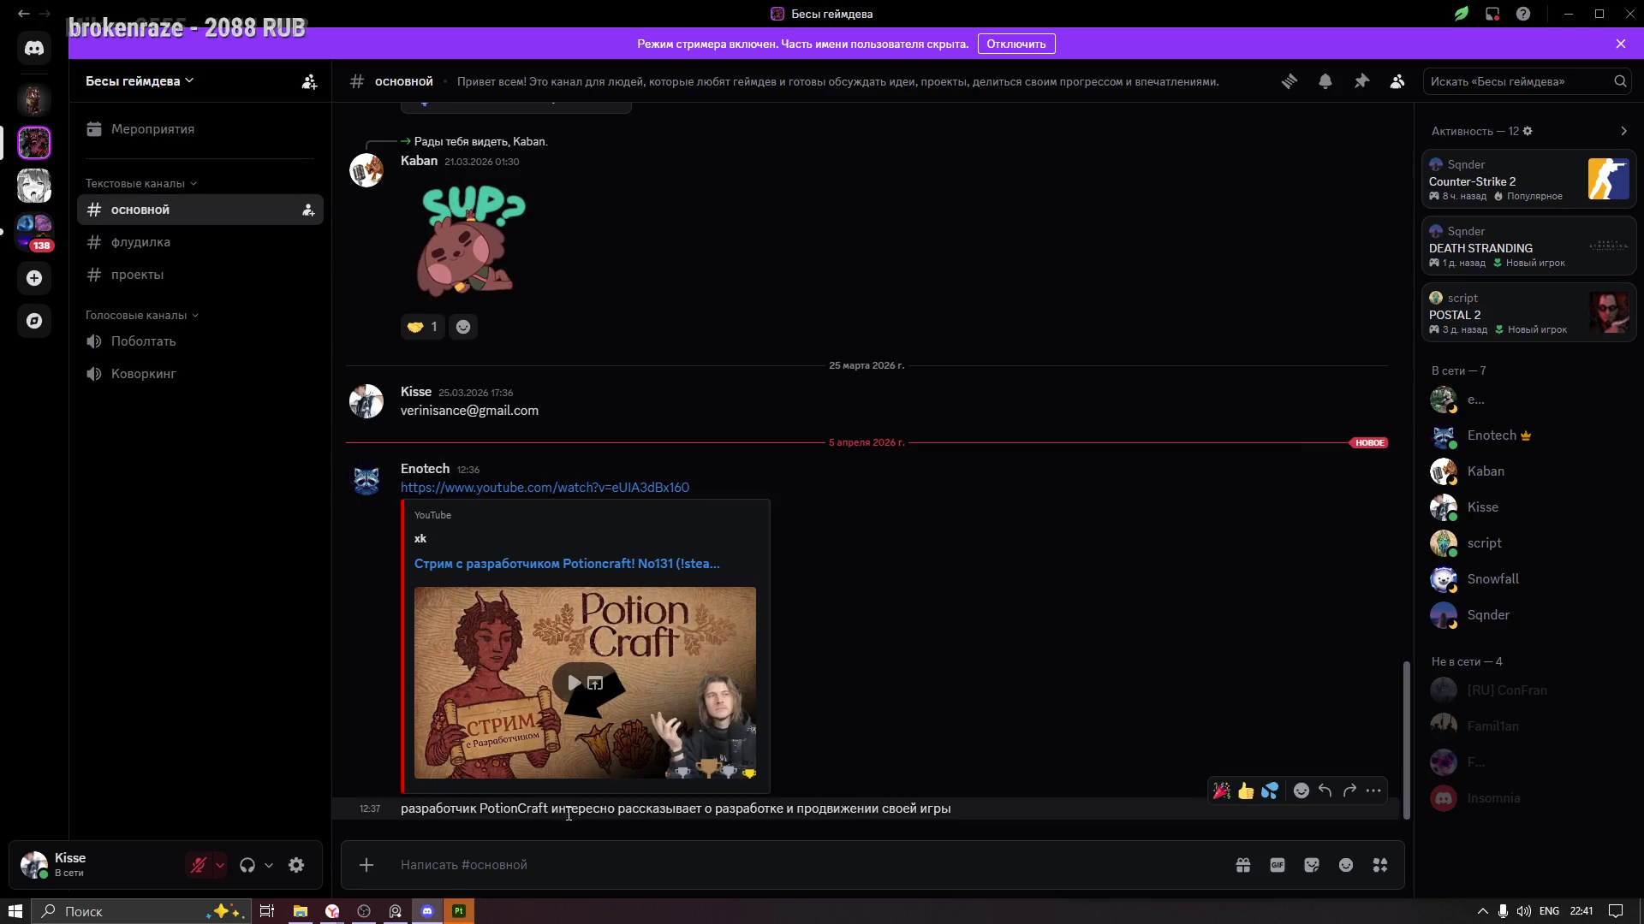
{"action": "left_click_drag", "start_coordinate": [478, 809], "coordinate": [941, 807]}
{"action": "left_click", "coordinate": [942, 809]}
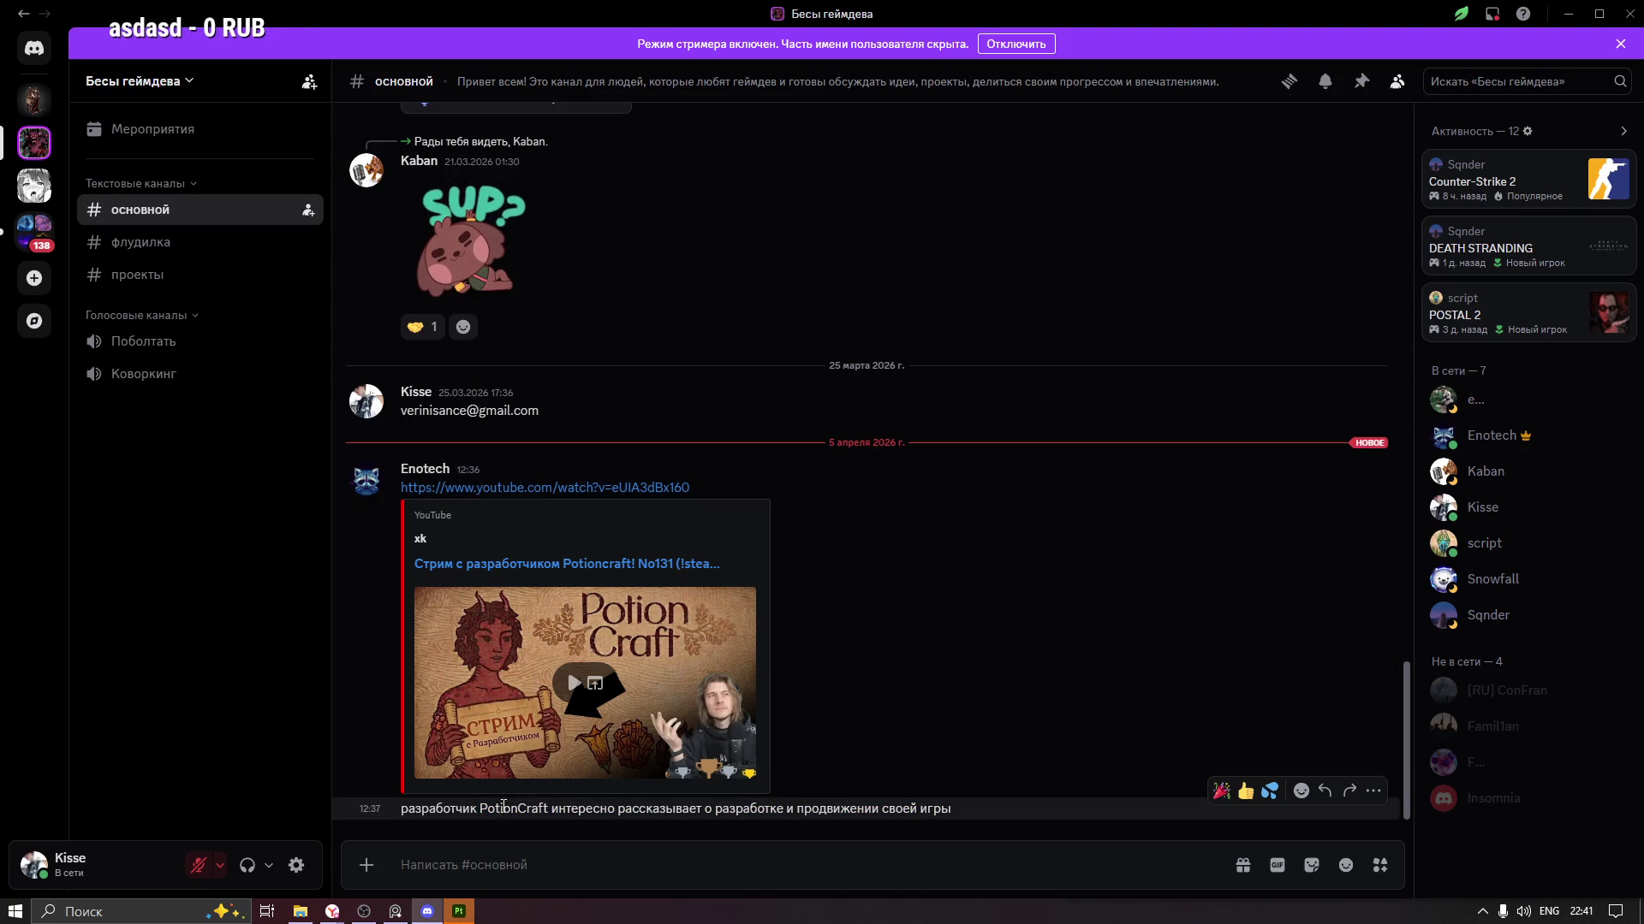
{"action": "left_click", "coordinate": [1568, 13]}
{"action": "left_click", "coordinate": [629, 4]}
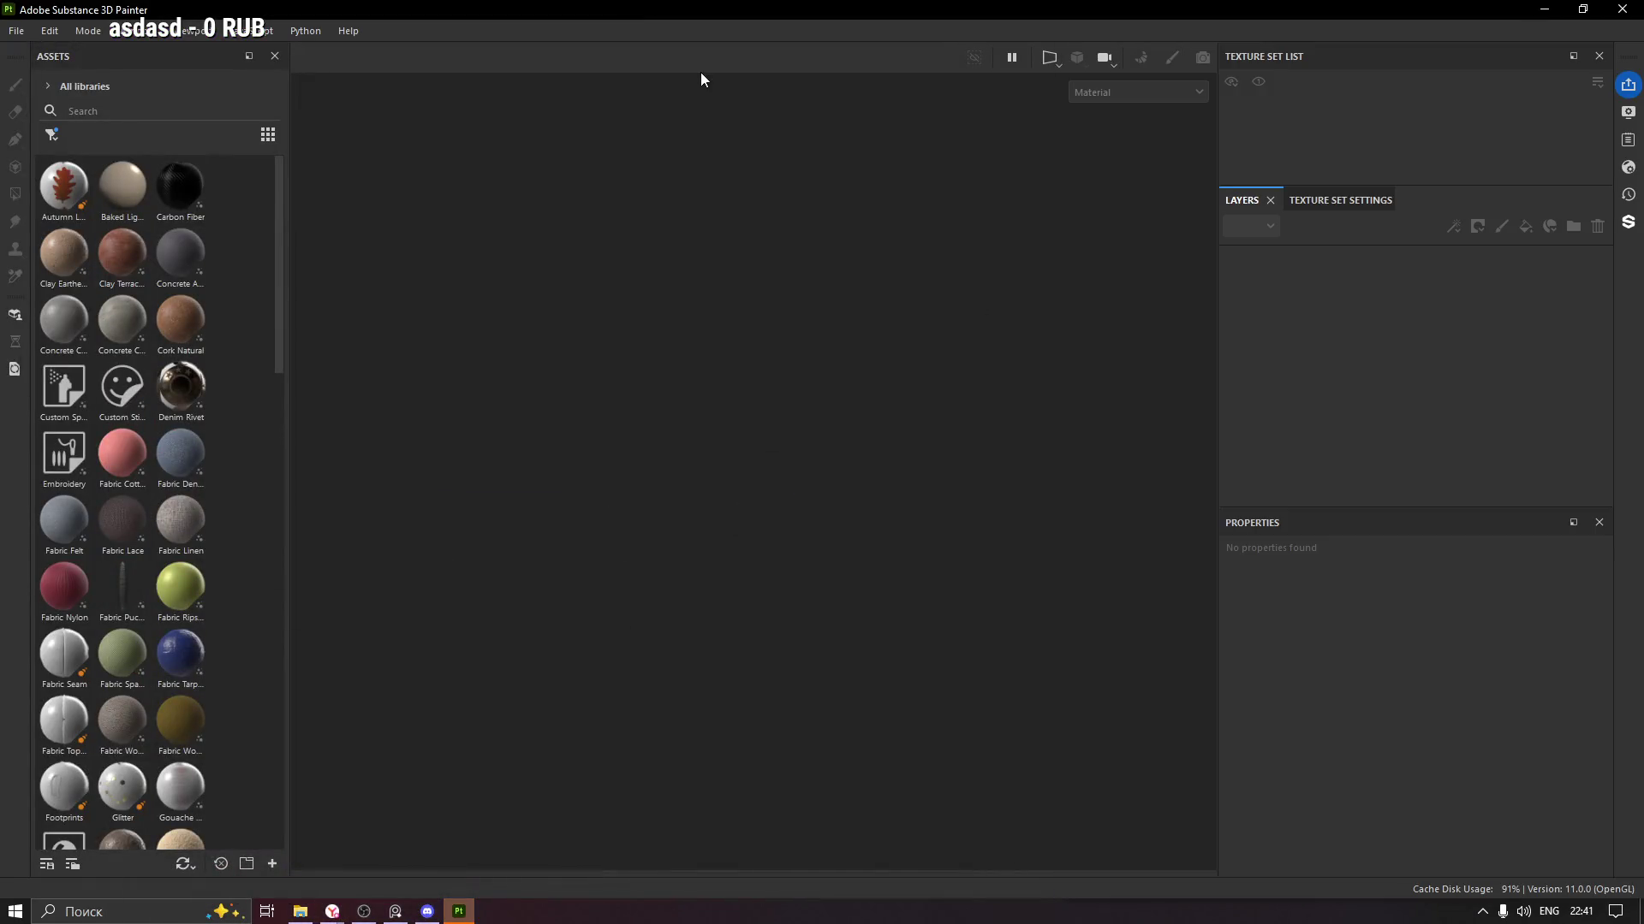
Start a new Painter project with SM_Pilon.fbx from the Pilon folder, keeping OpenGL normals at 2048.
{"action": "left_click", "coordinate": [17, 33]}
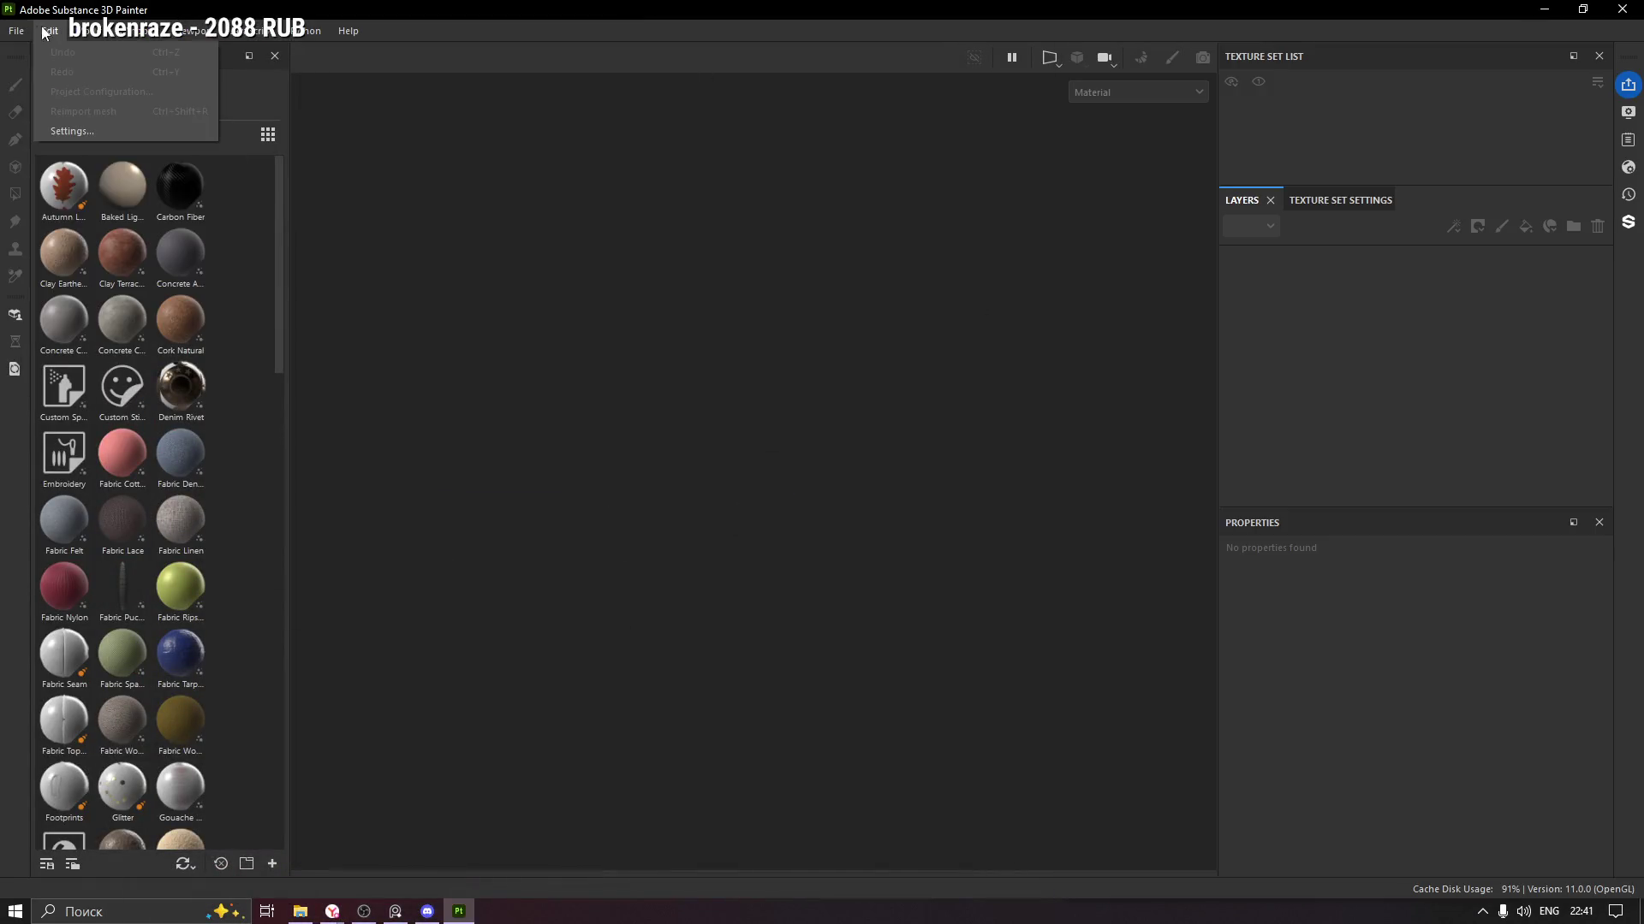
{"action": "left_click", "coordinate": [32, 53]}
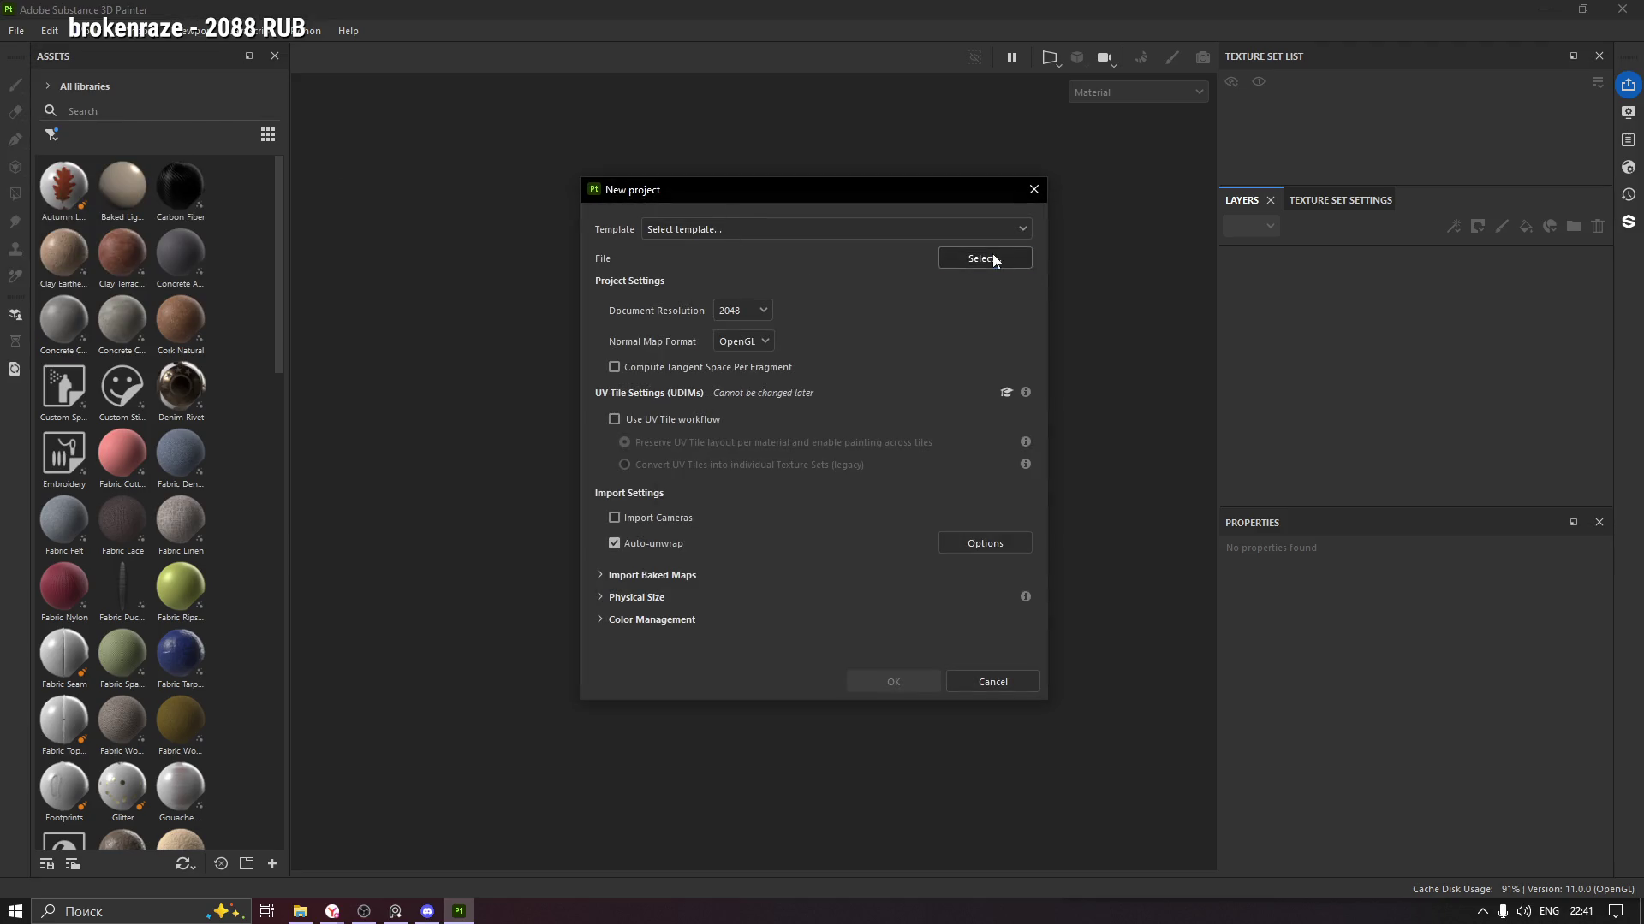
{"action": "left_click", "coordinate": [996, 260]}
{"action": "left_click_drag", "start_coordinate": [1017, 220], "coordinate": [784, 171]}
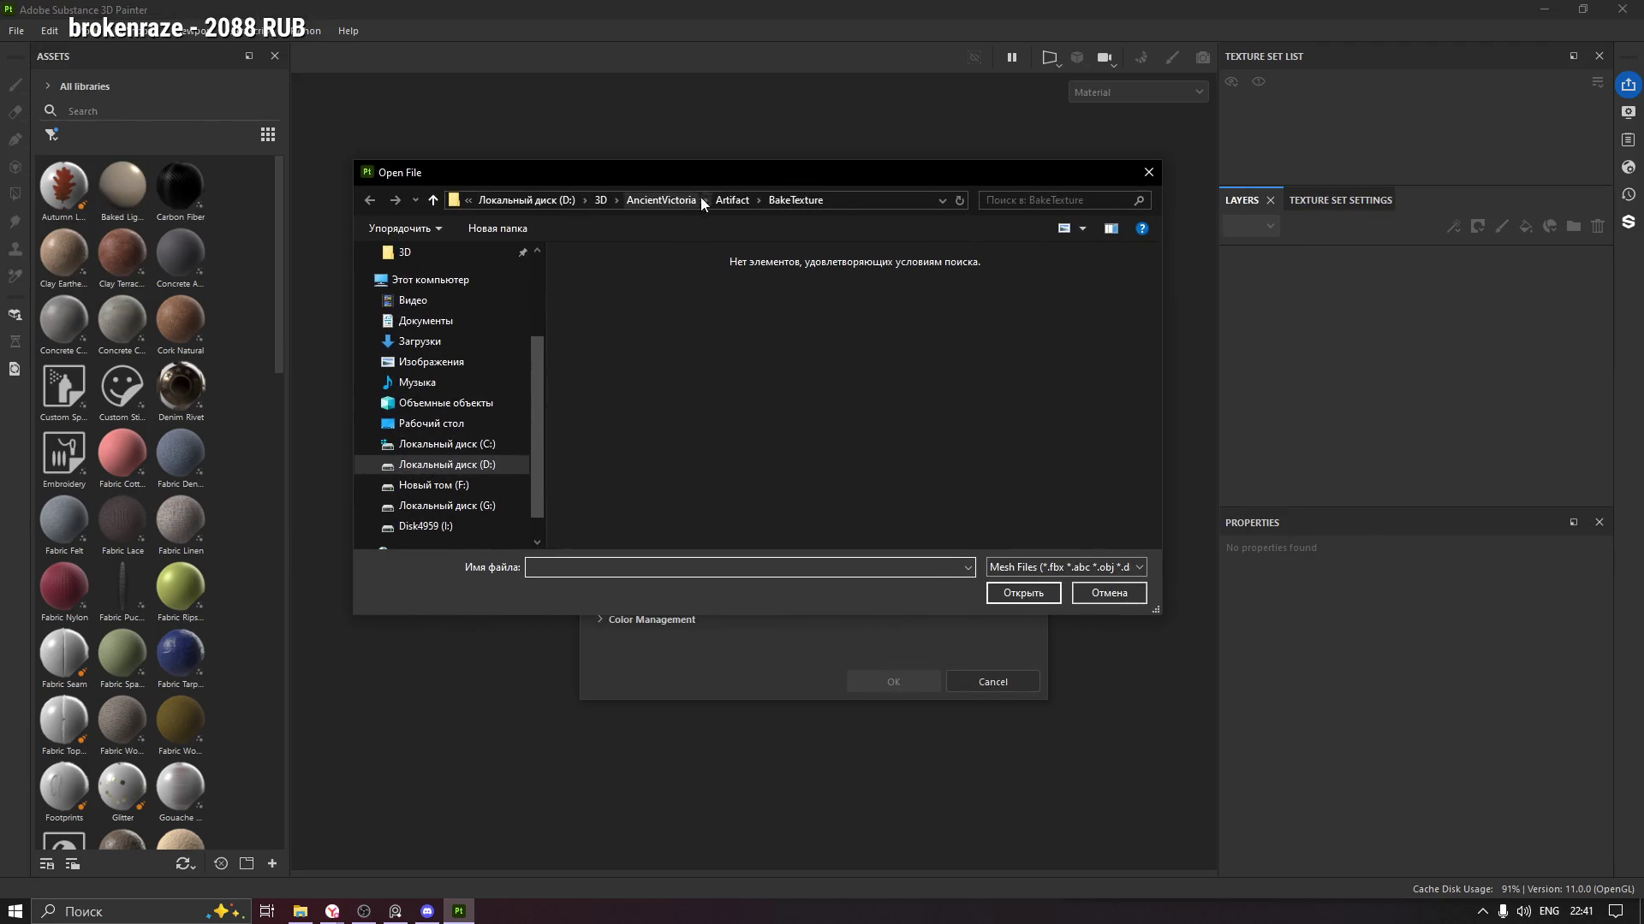
{"action": "left_click", "coordinate": [651, 200]}
{"action": "double_click", "coordinate": [604, 295]}
{"action": "left_click", "coordinate": [597, 315]}
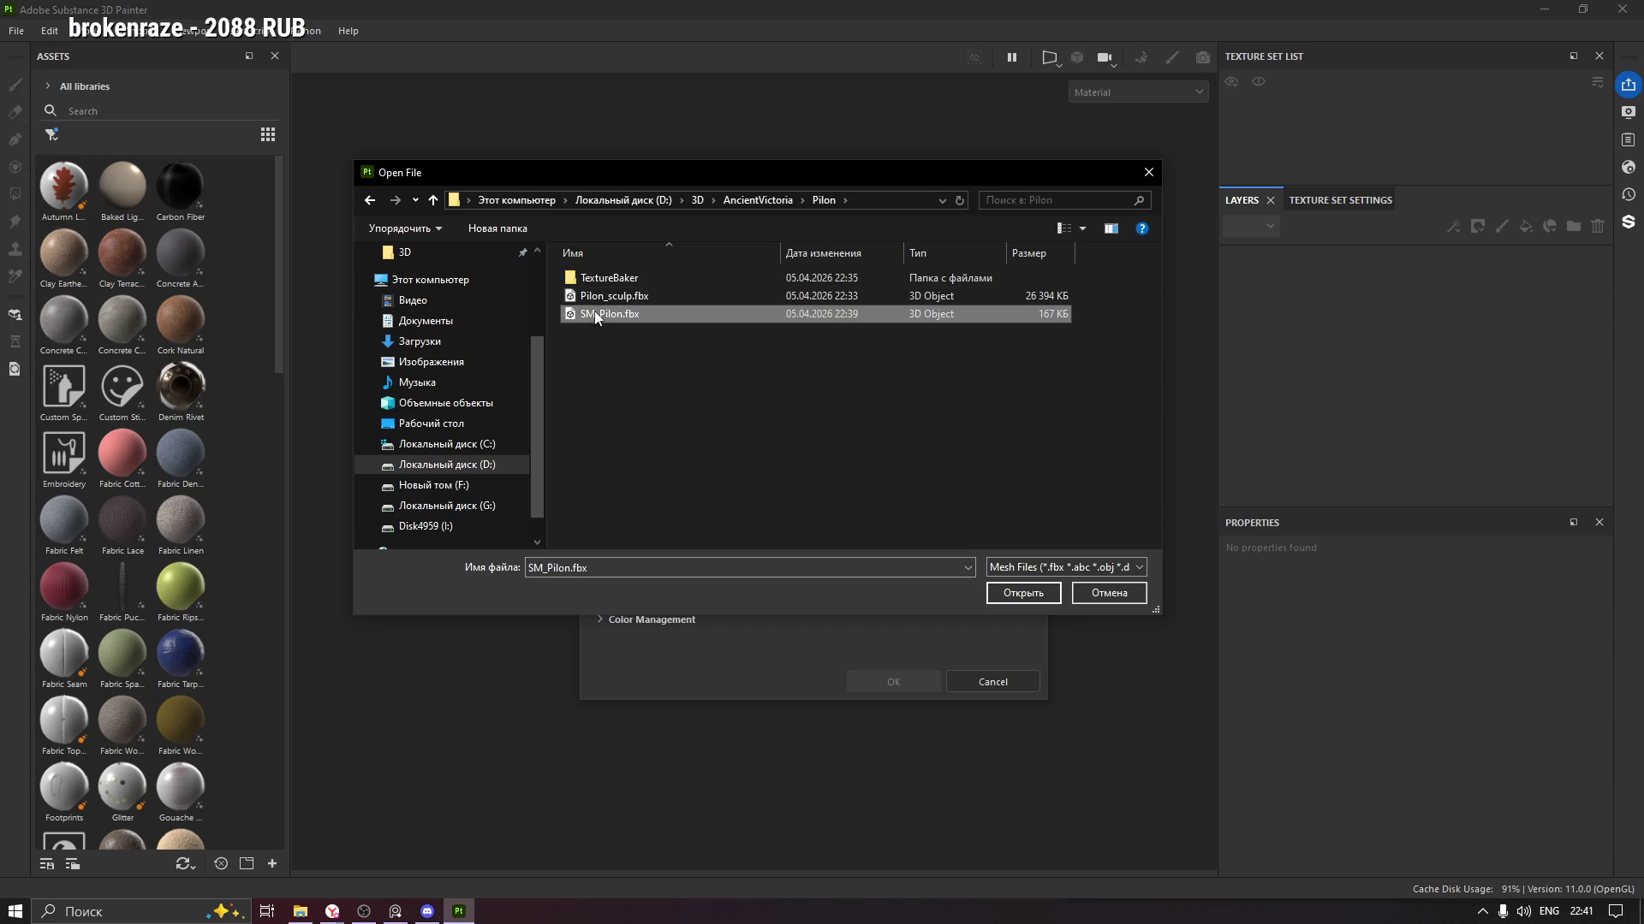
{"action": "left_click", "coordinate": [1036, 592]}
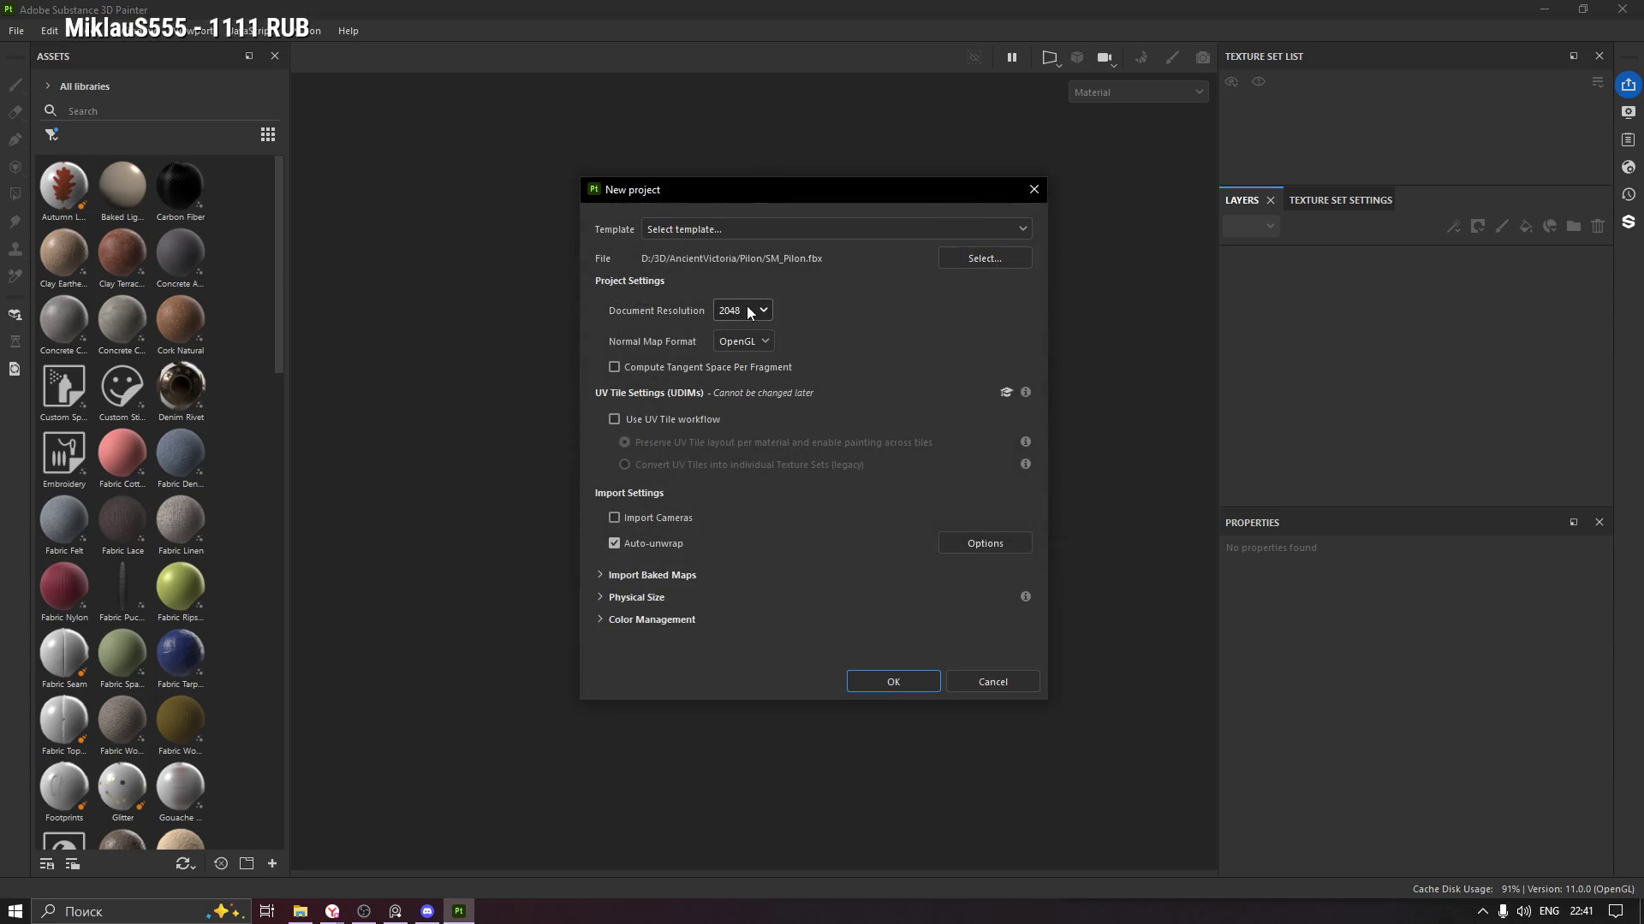
{"action": "left_click", "coordinate": [751, 344]}
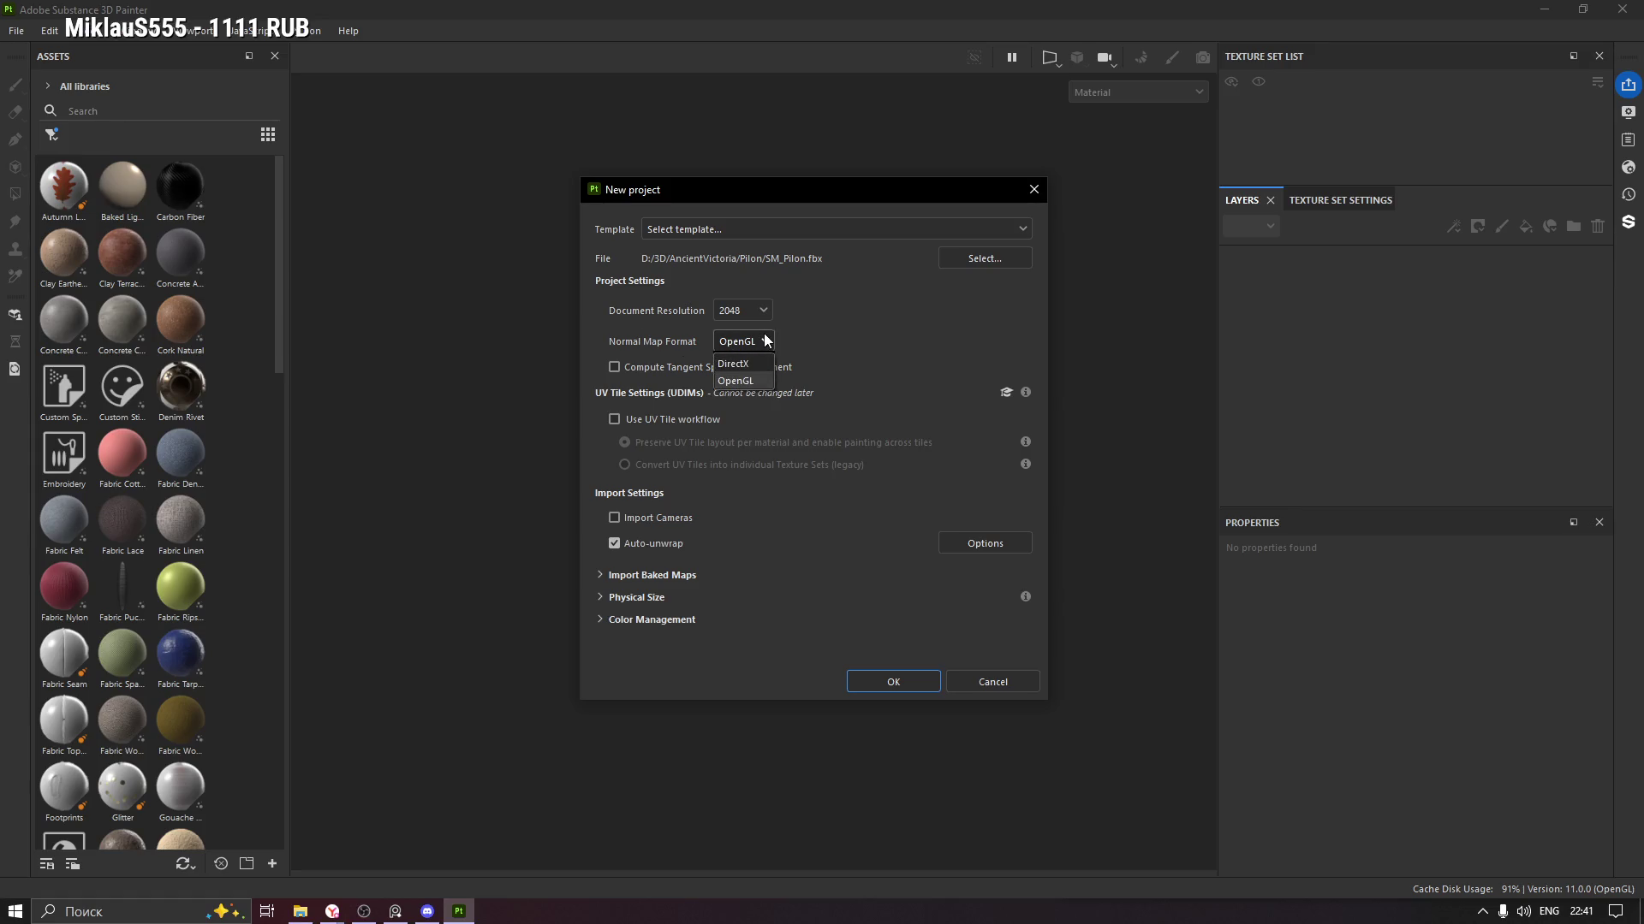
{"action": "left_click_drag", "start_coordinate": [811, 187], "coordinate": [691, 117]}
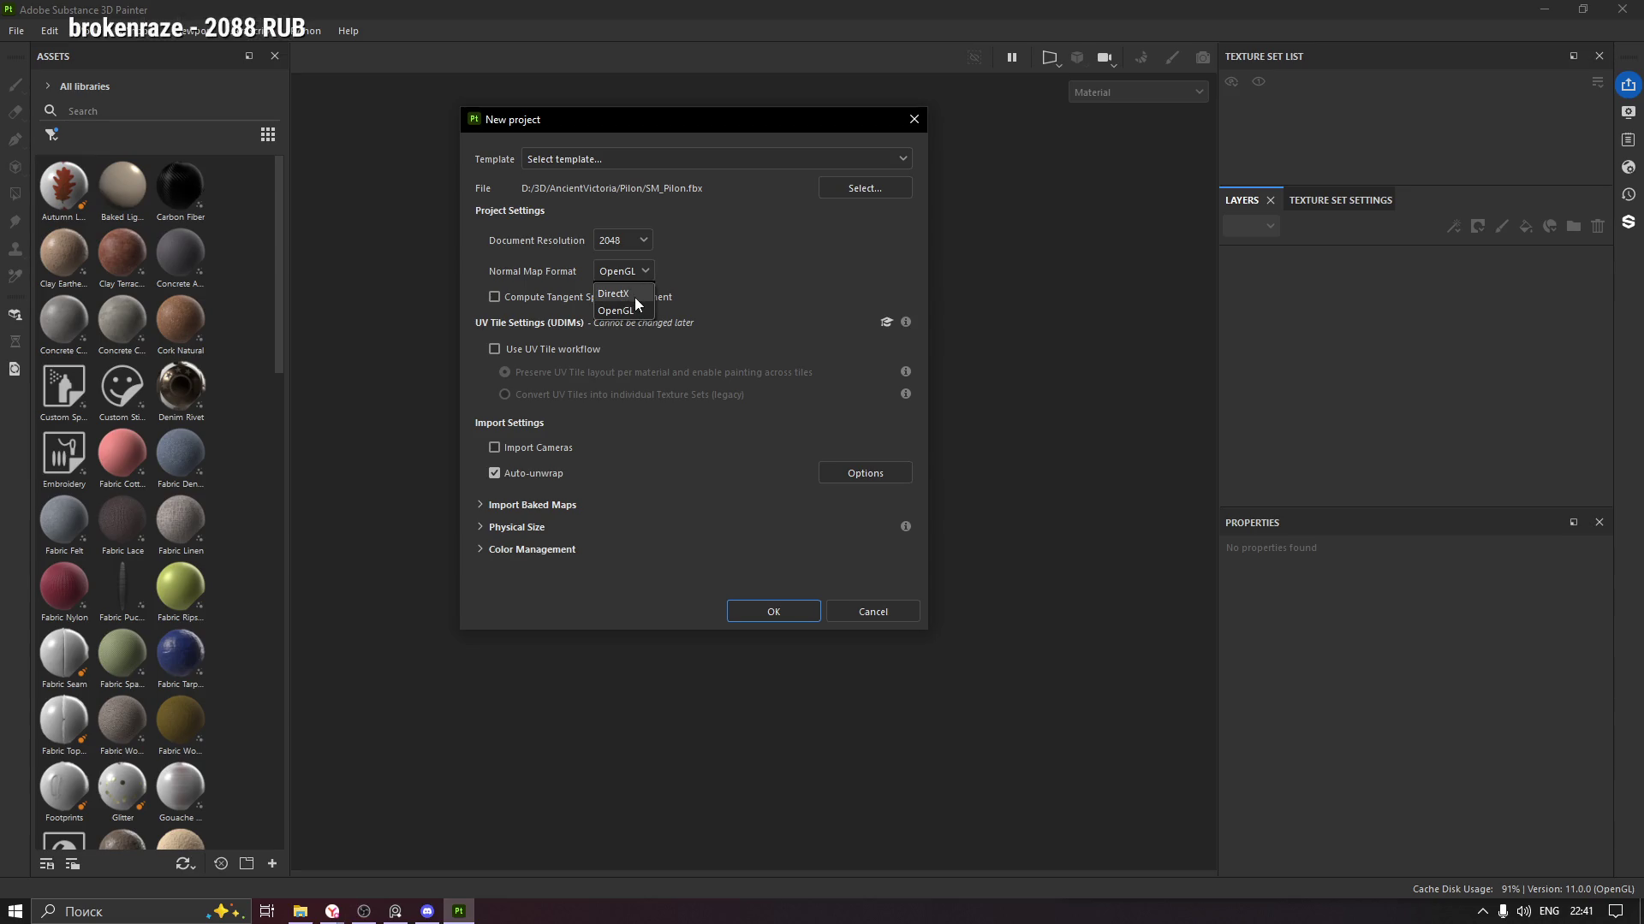
{"action": "left_click", "coordinate": [702, 270]}
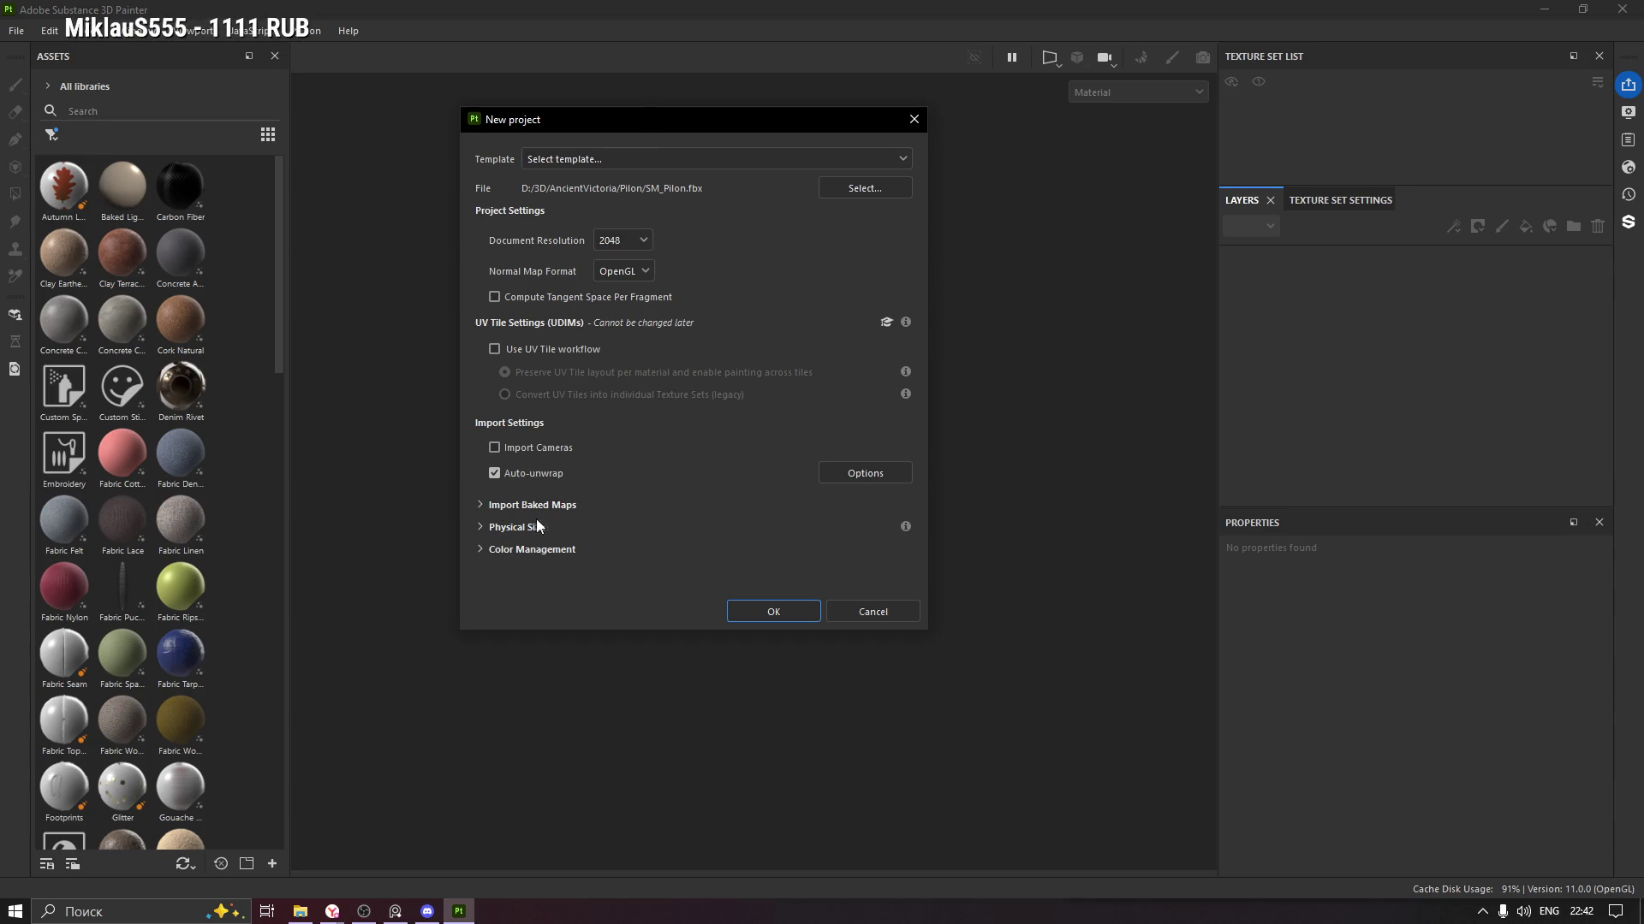
Import the seven T_Pilon_Bake maps (ao, curve, height, normal, normalobj, position, thickness) from TextureBaker.
{"action": "left_click", "coordinate": [512, 505]}
{"action": "scroll", "coordinate": [805, 484], "scroll_direction": "down", "scroll_amount": 3}
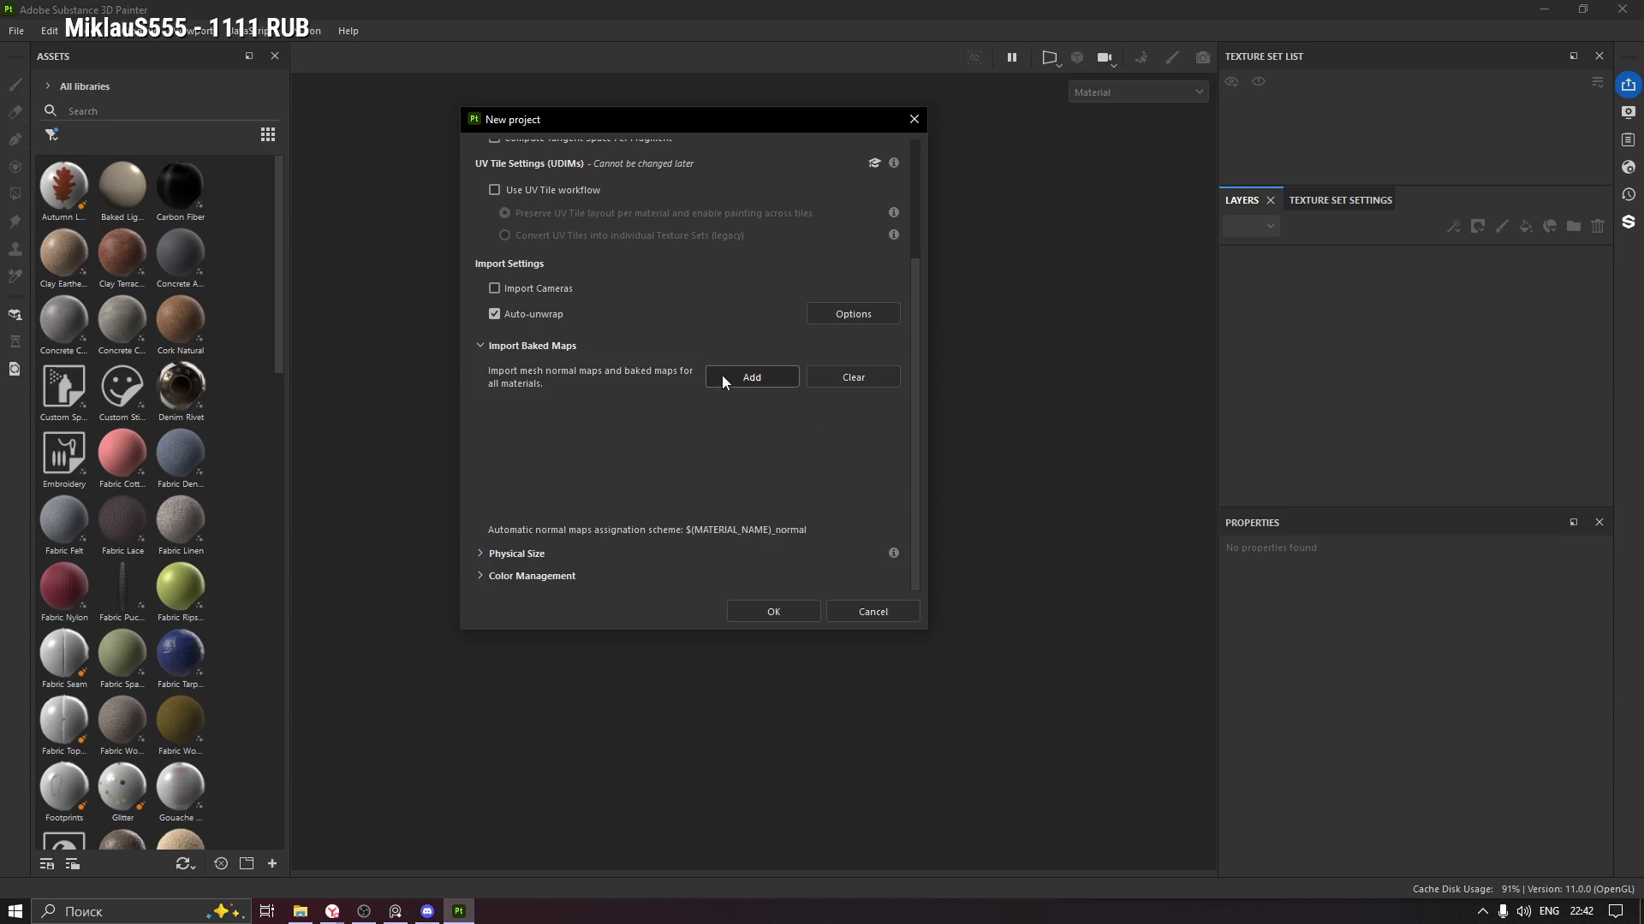
{"action": "left_click", "coordinate": [746, 579]}
{"action": "double_click", "coordinate": [753, 253]}
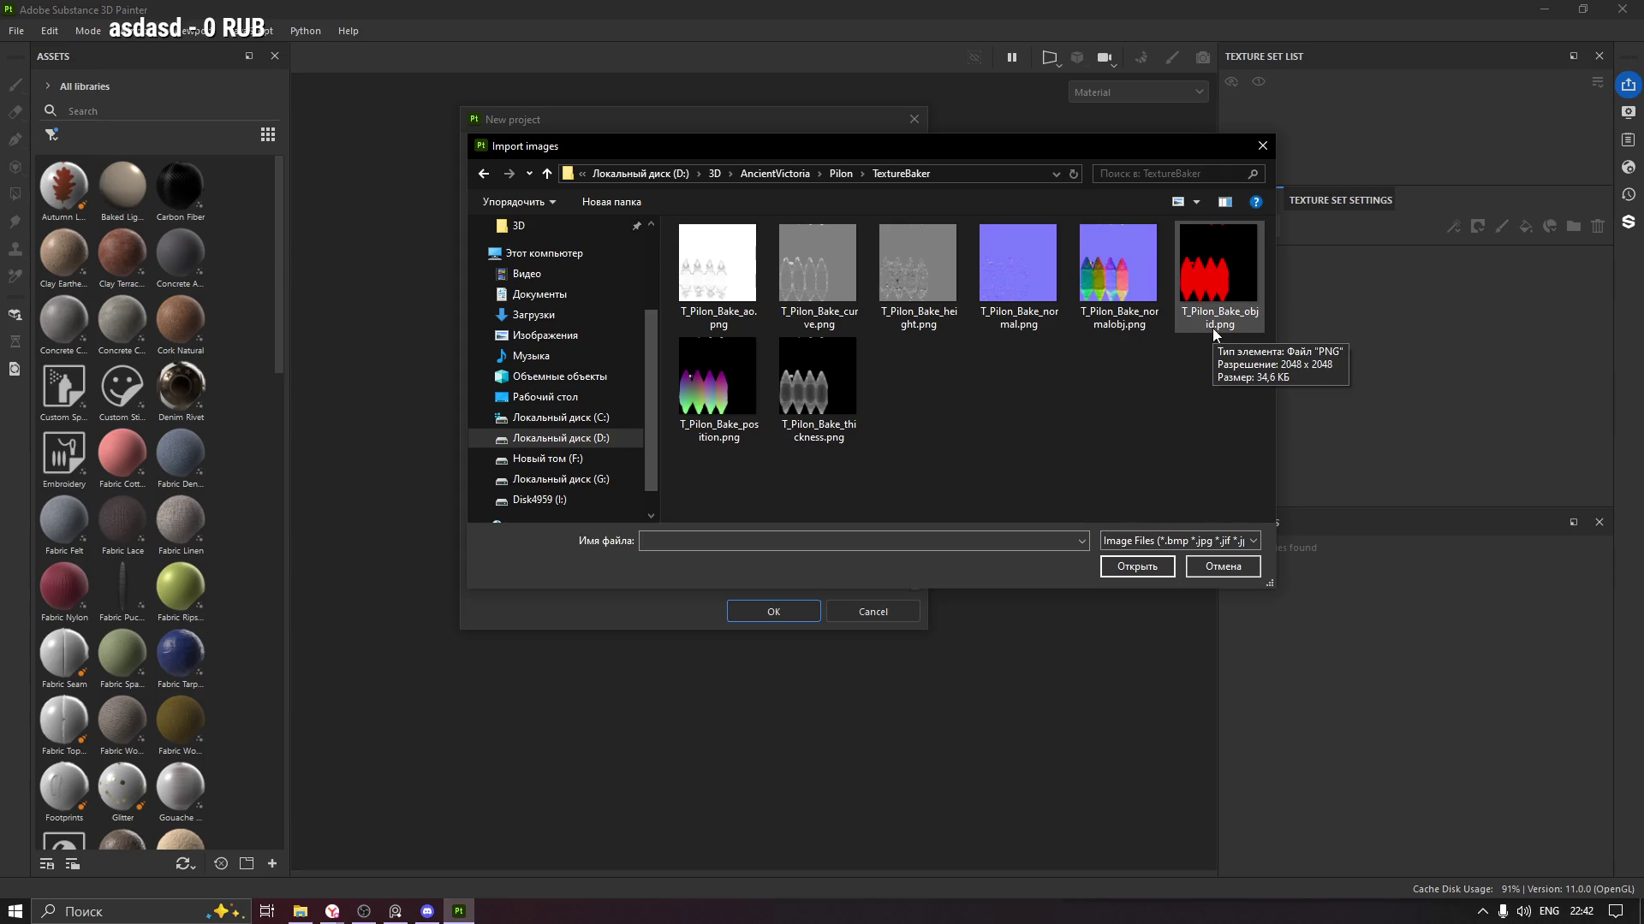
{"action": "left_click", "coordinate": [717, 272]}
{"action": "left_click", "coordinate": [817, 272], "text": "ctrl"}
{"action": "left_click", "coordinate": [886, 321], "text": "ctrl"}
{"action": "left_click", "coordinate": [1026, 274], "text": "ctrl"}
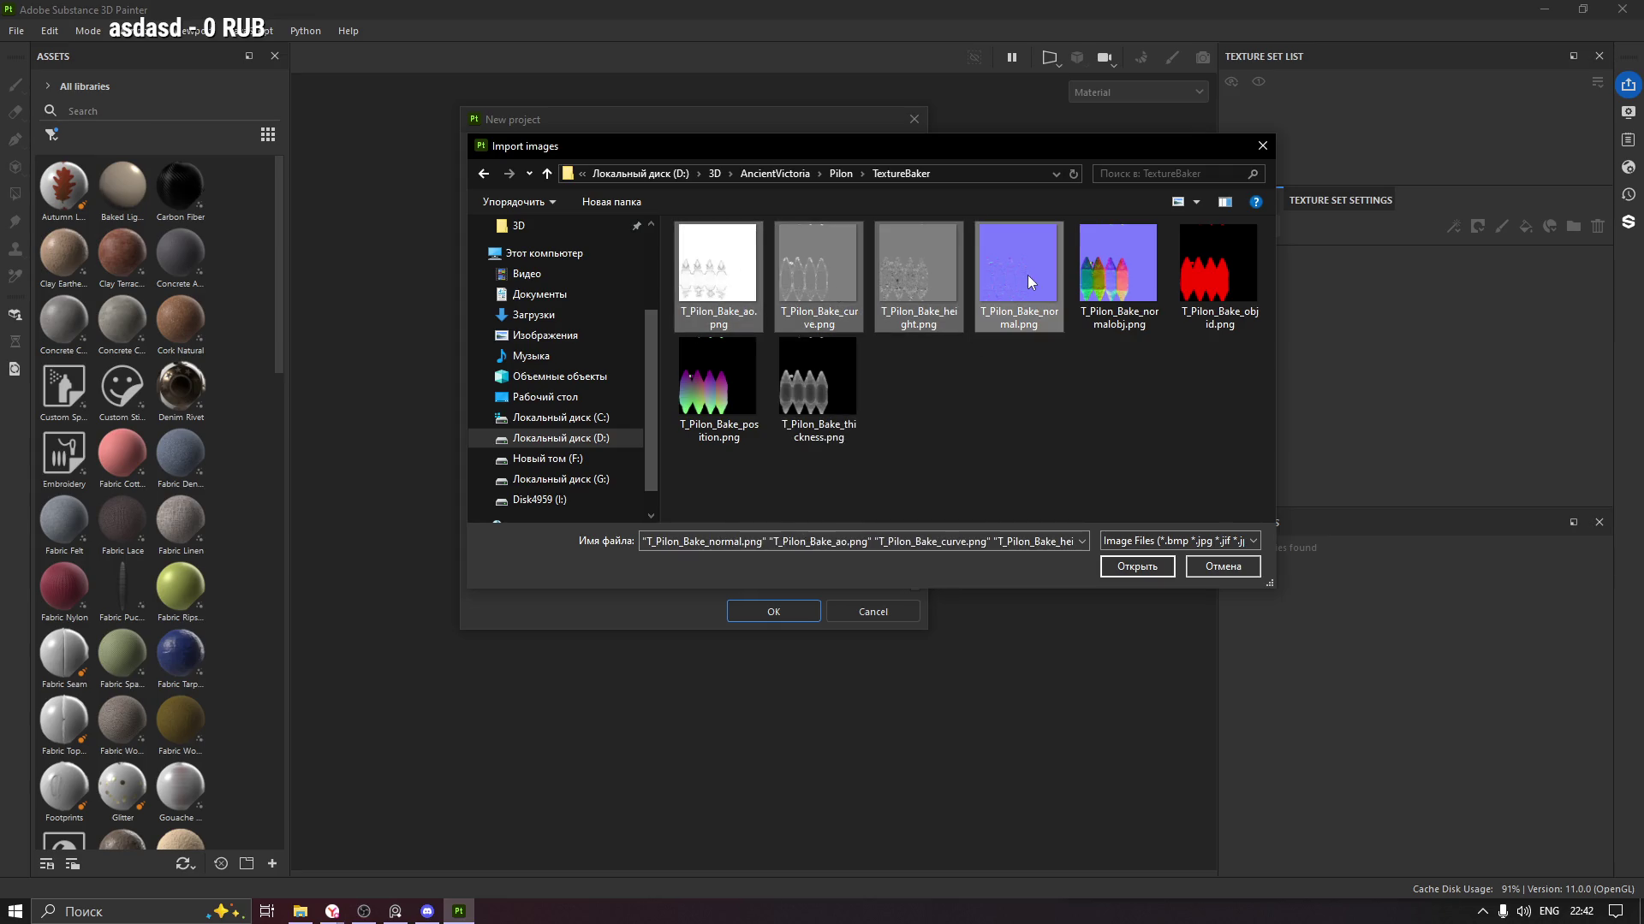
{"action": "left_click", "coordinate": [1105, 291], "text": "ctrl"}
{"action": "left_click", "coordinate": [818, 381], "text": "ctrl"}
{"action": "left_click", "coordinate": [753, 383], "text": "ctrl"}
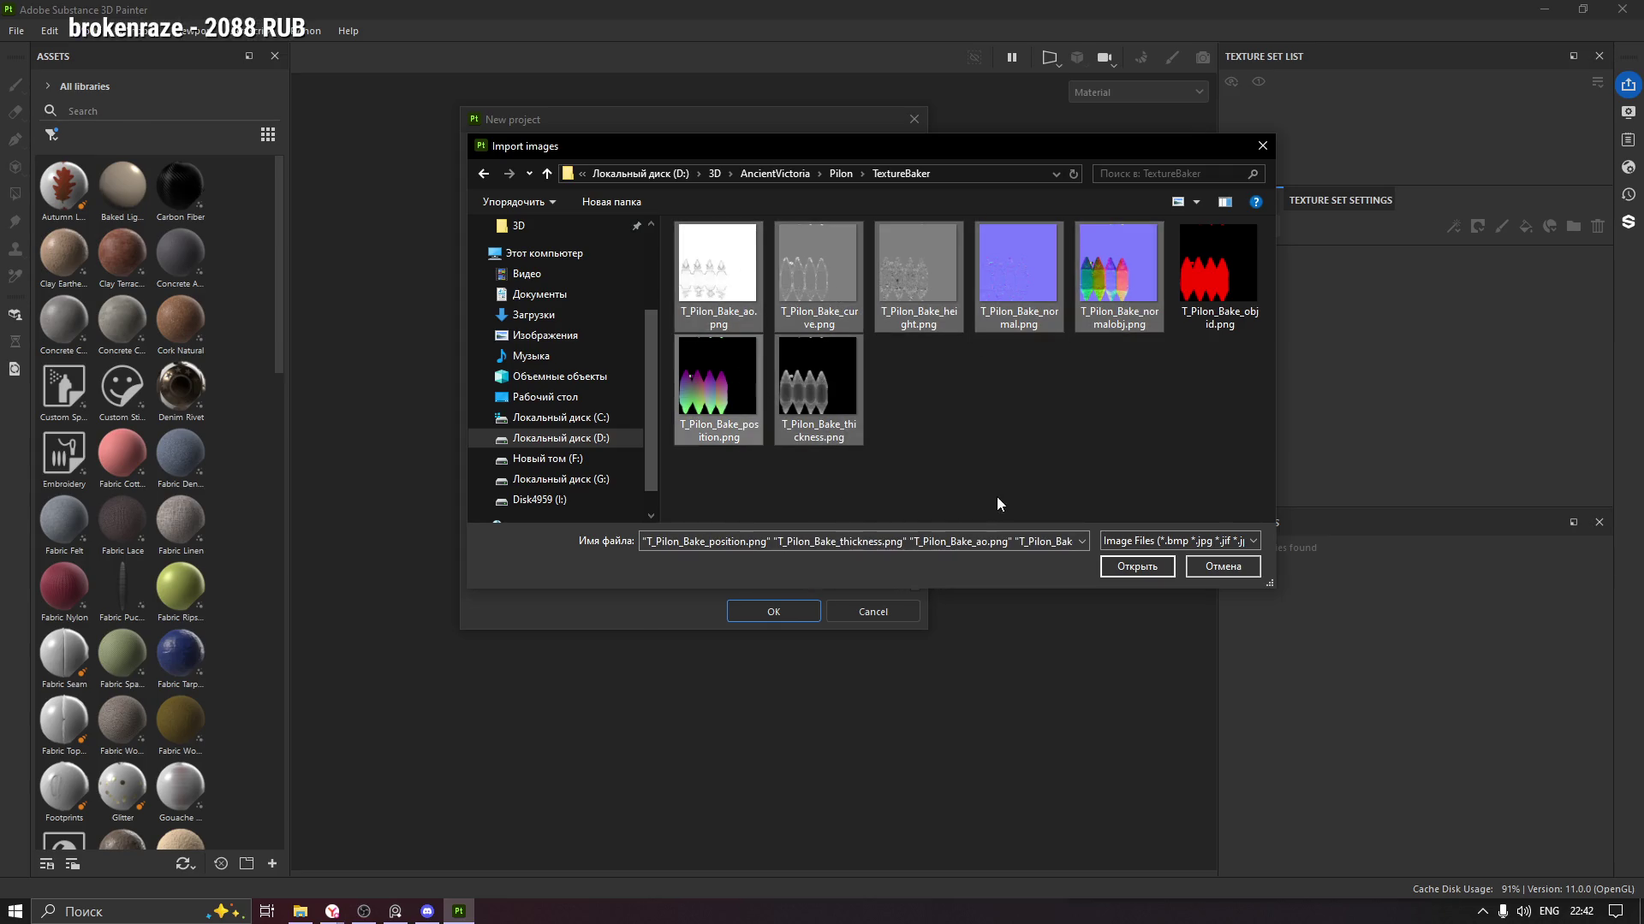
{"action": "left_click", "coordinate": [1147, 568]}
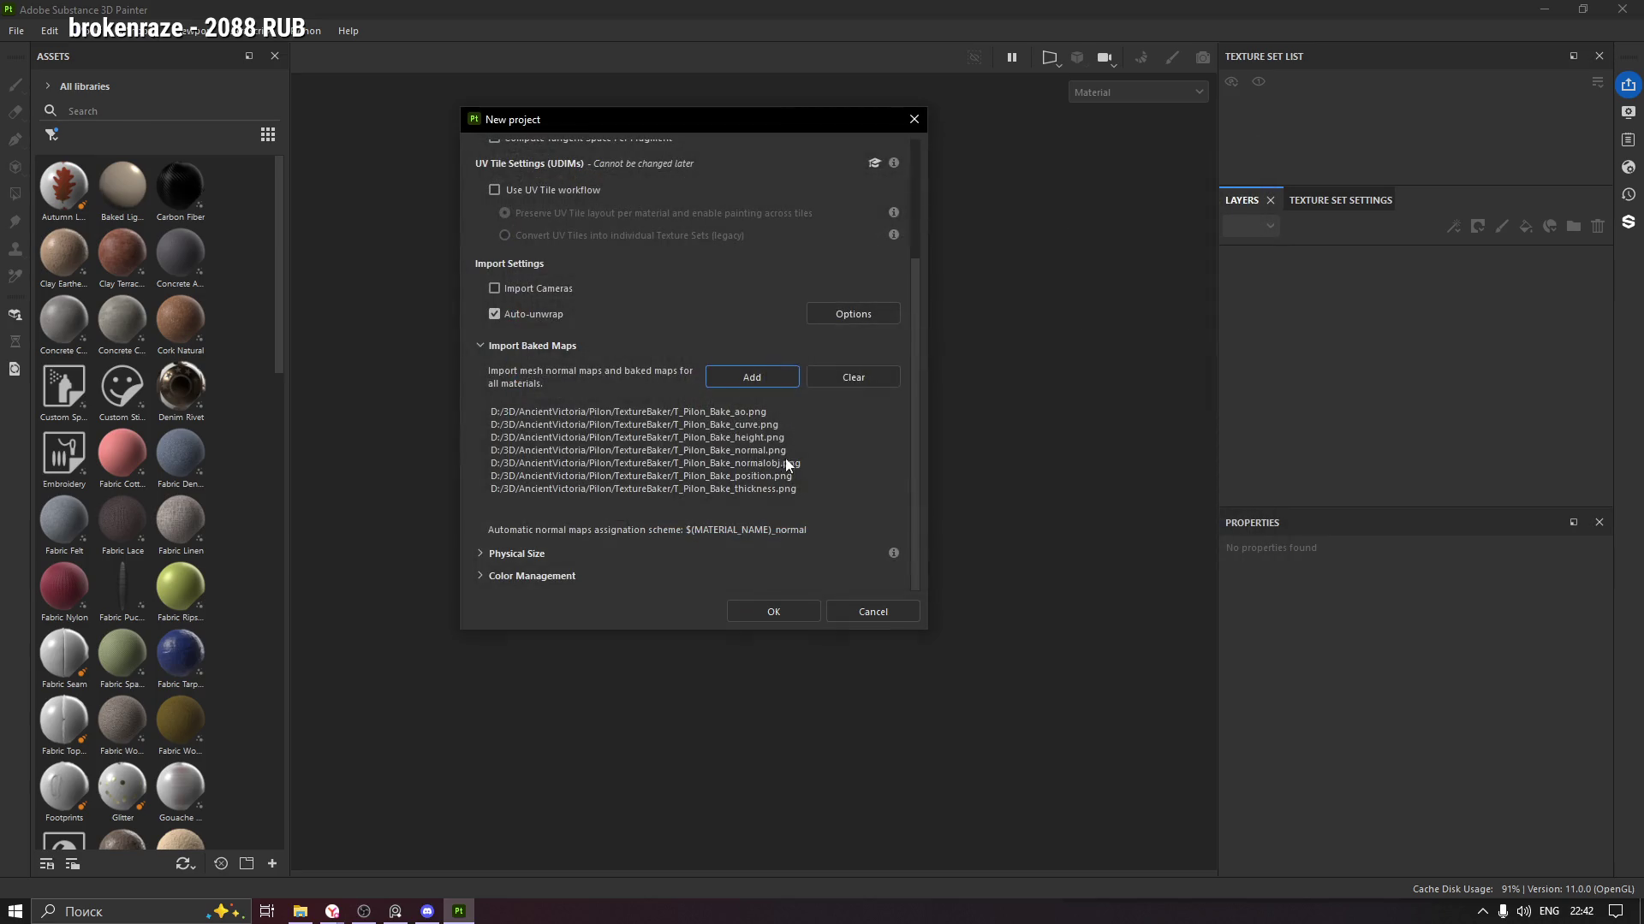
Create the project and orbit around the loaded Pilon mesh.
{"action": "left_click", "coordinate": [791, 608]}
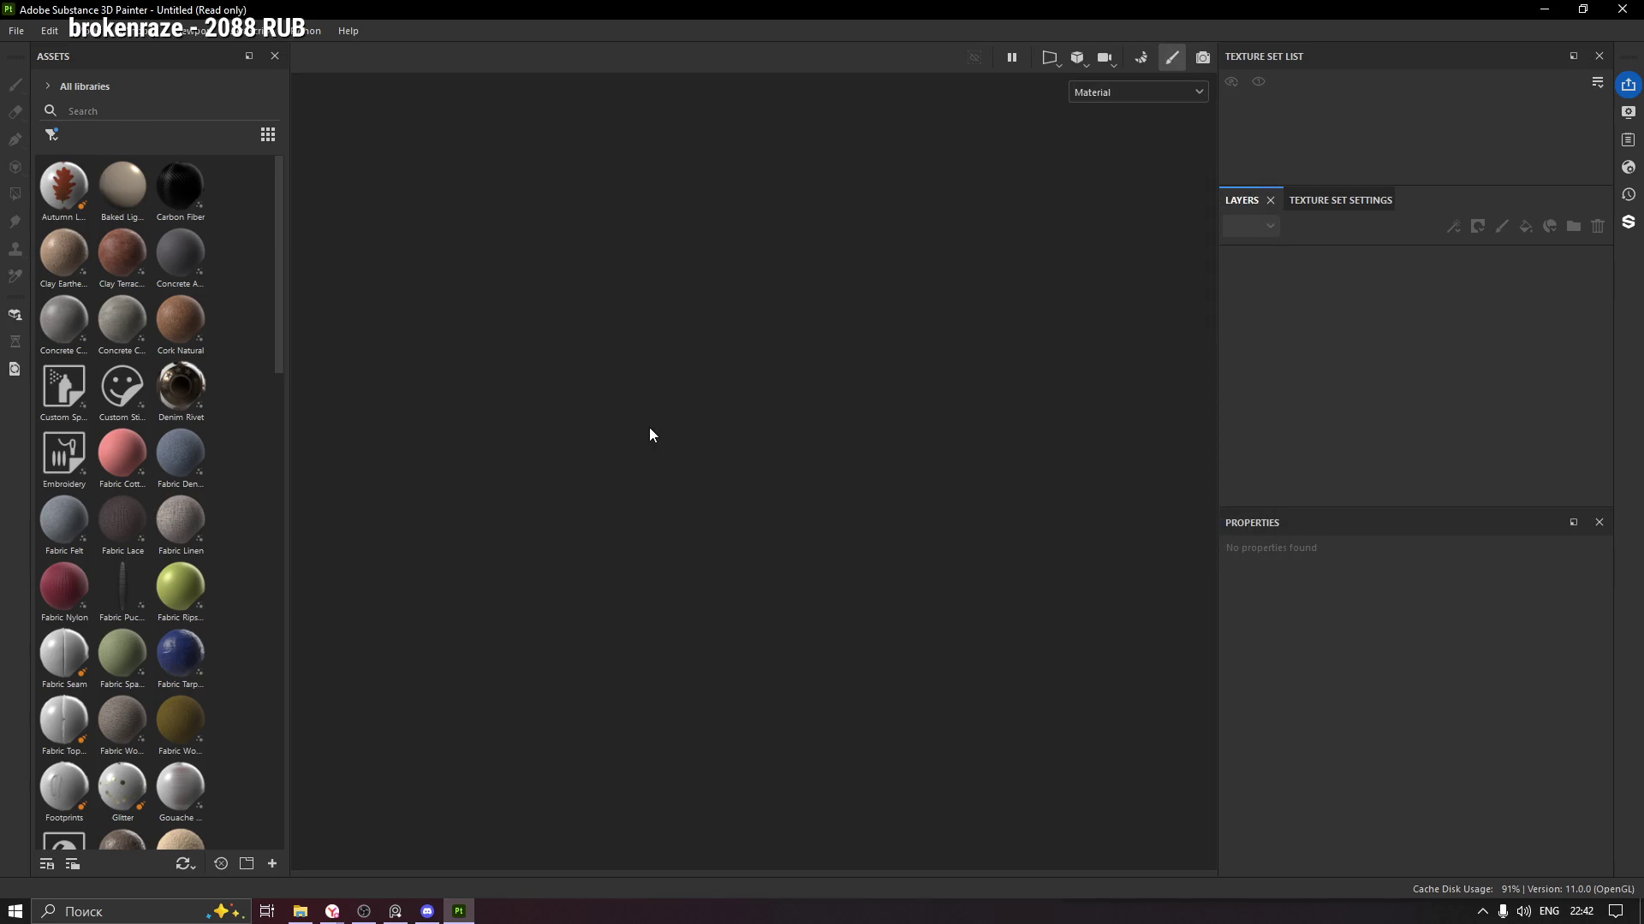
{"action": "left_click_drag", "start_coordinate": [973, 341], "coordinate": [893, 424], "text": "alt"}
{"action": "scroll", "coordinate": [950, 363], "scroll_direction": "down", "scroll_amount": 4}
{"action": "mouse_move", "coordinate": [959, 370]}
{"action": "left_mouse_down", "text": "alt"}
{"action": "mouse_move", "coordinate": [862, 425]}
{"action": "mouse_move", "coordinate": [888, 444]}
{"action": "mouse_move", "coordinate": [880, 426]}
{"action": "mouse_move", "coordinate": [866, 435]}
{"action": "left_mouse_up", "text": "alt"}
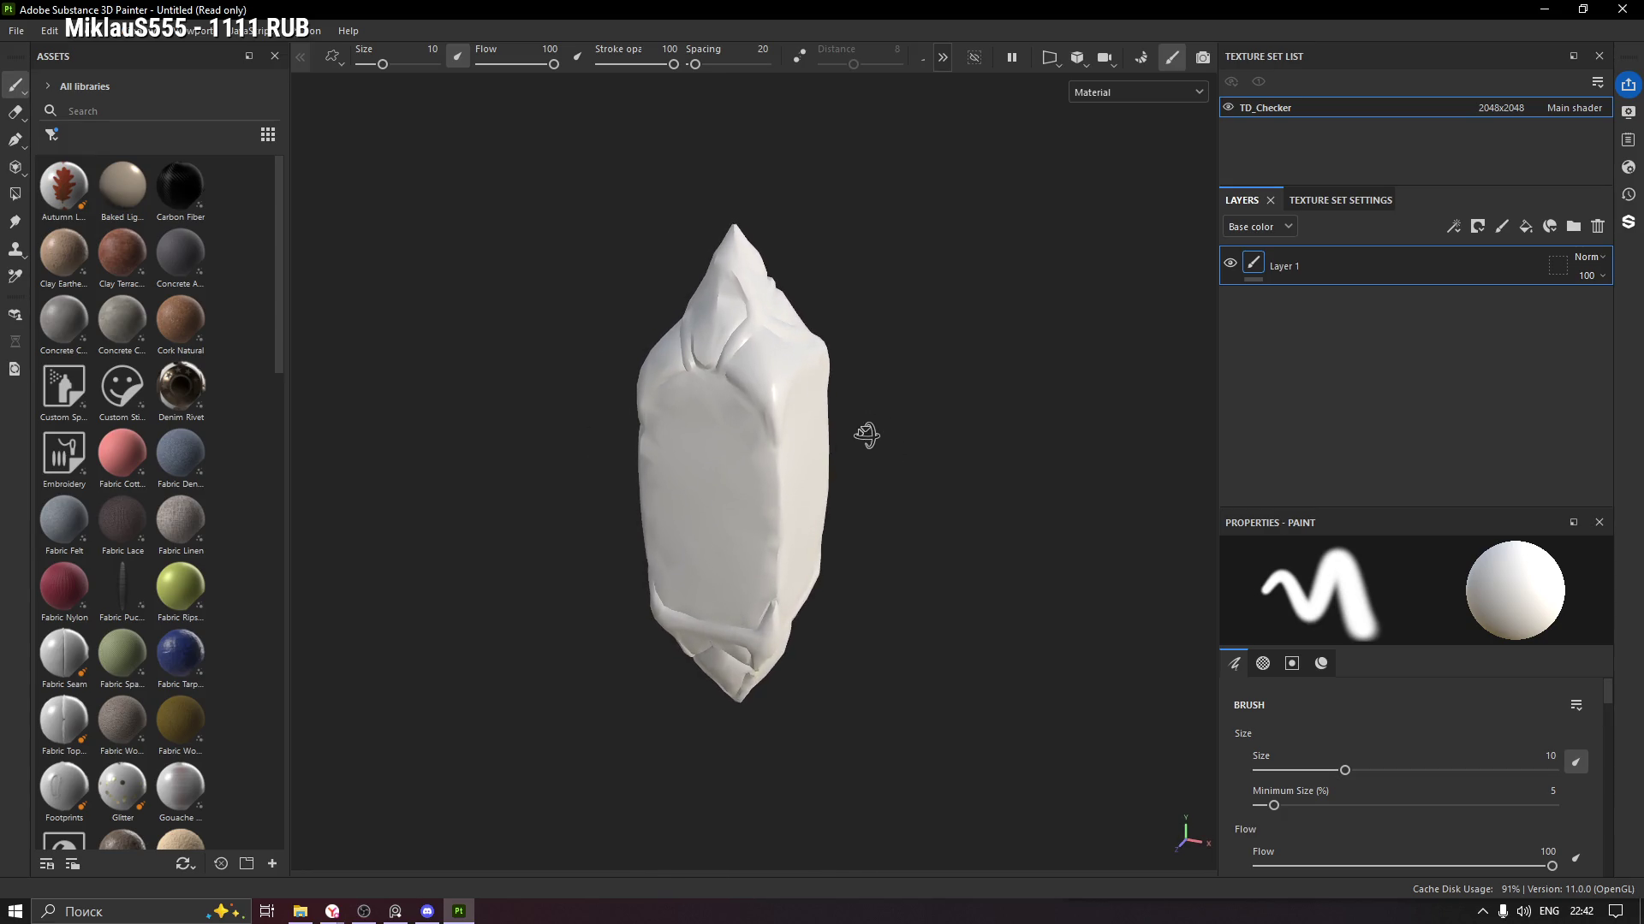
{"action": "mouse_move", "coordinate": [281, 238]}
{"action": "left_mouse_down"}
{"action": "mouse_move", "coordinate": [296, 795]}
{"action": "mouse_move", "coordinate": [330, 206]}
{"action": "mouse_move", "coordinate": [325, 839]}
{"action": "mouse_move", "coordinate": [367, 111]}
{"action": "left_mouse_up"}
In Texture Set Settings, add Emissive and Ambient occlusion to TD_Checker's channel list.
{"action": "mouse_move", "coordinate": [398, 830]}
{"action": "left_mouse_down"}
{"action": "mouse_move", "coordinate": [399, 798]}
{"action": "mouse_move", "coordinate": [341, 832]}
{"action": "mouse_move", "coordinate": [294, 154]}
{"action": "mouse_move", "coordinate": [355, 257]}
{"action": "left_mouse_up"}
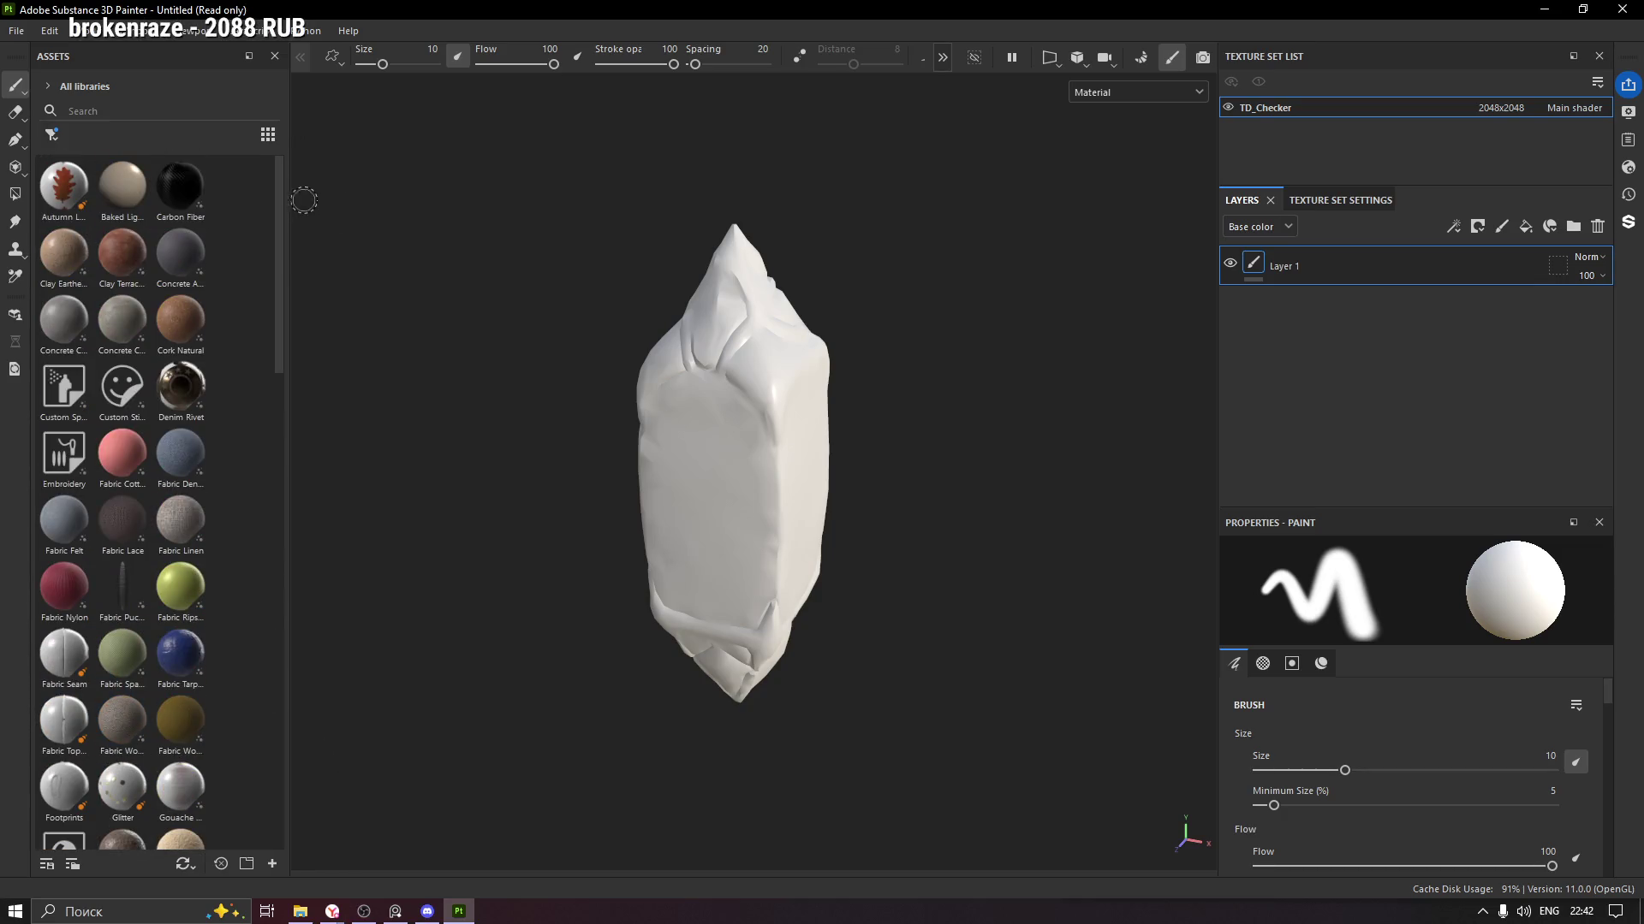
{"action": "left_click", "coordinate": [1325, 197]}
{"action": "left_click_drag", "start_coordinate": [1611, 288], "coordinate": [1614, 334]}
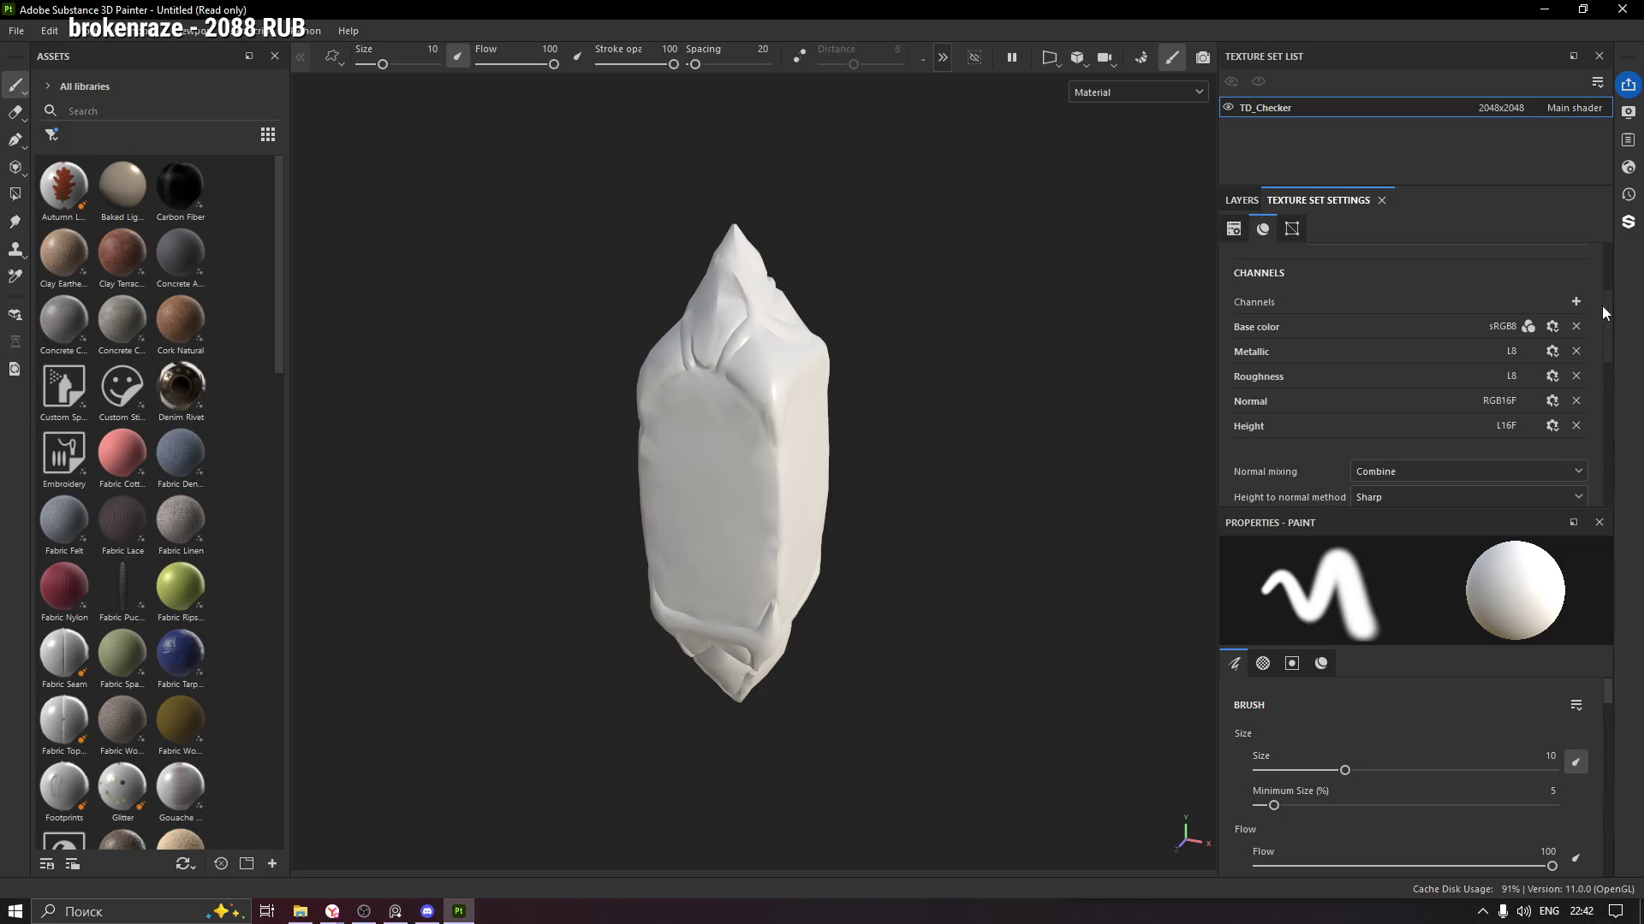
{"action": "left_click", "coordinate": [1575, 301]}
{"action": "left_click", "coordinate": [1579, 522]}
{"action": "left_click", "coordinate": [1575, 301]}
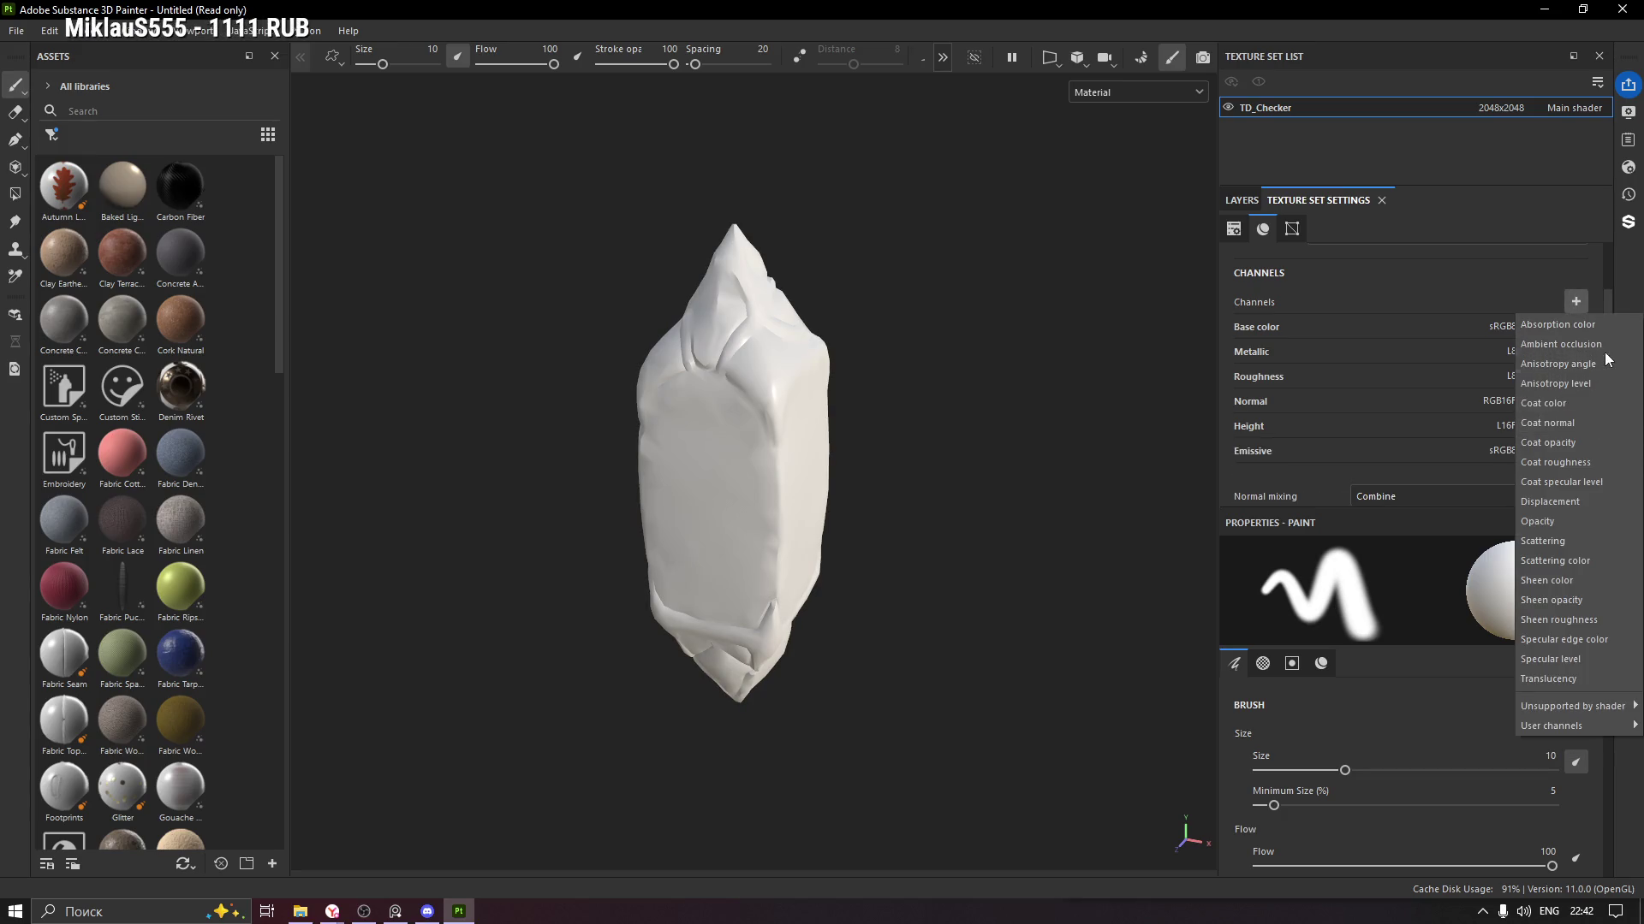
{"action": "left_click", "coordinate": [1606, 347]}
{"action": "left_click", "coordinate": [1576, 302]}
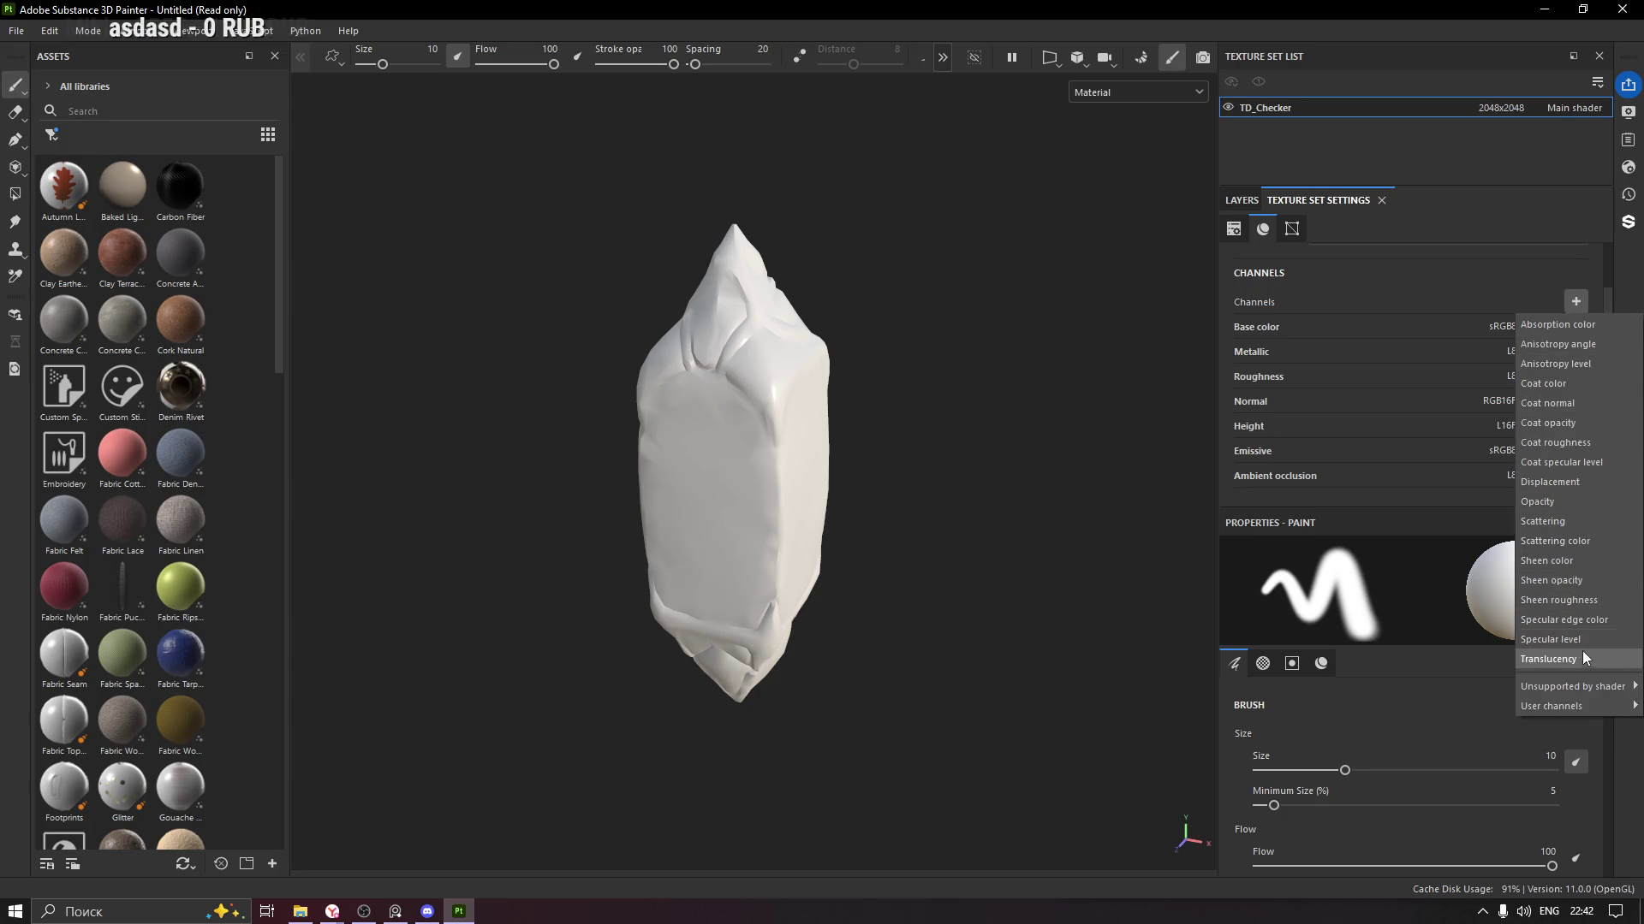
{"action": "left_click", "coordinate": [1611, 304]}
{"action": "scroll", "coordinate": [1412, 325], "scroll_direction": "down", "scroll_amount": 10}
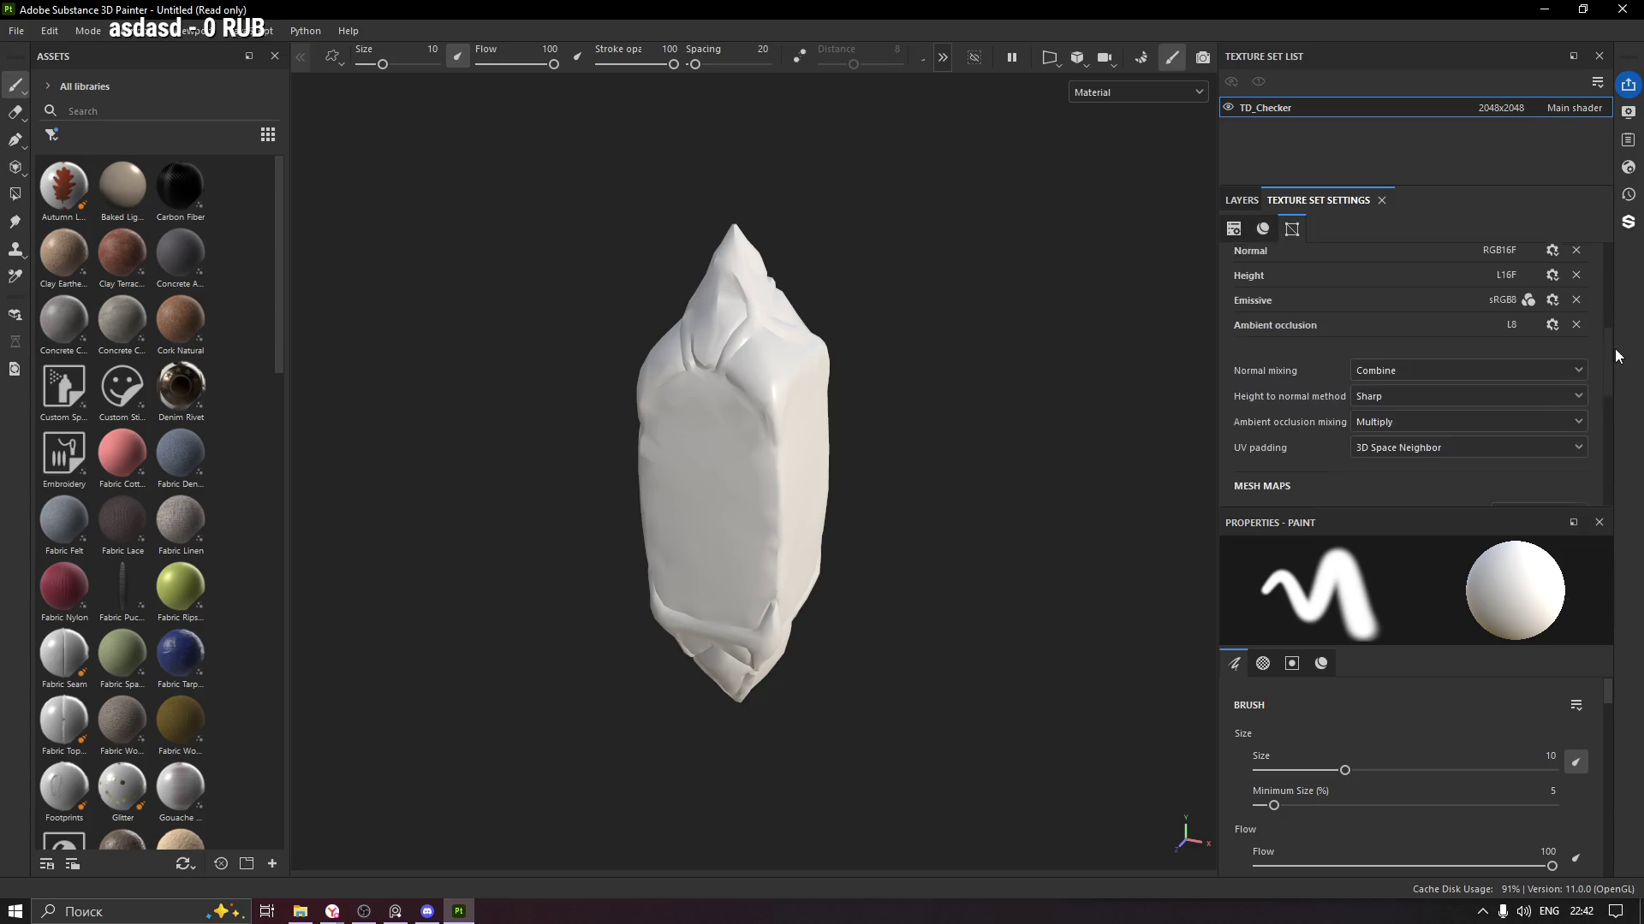
Assign T_Pilon_Bake_normal, _position, _thickness and _height to their matching mesh map slots.
{"action": "left_click", "coordinate": [1413, 329]}
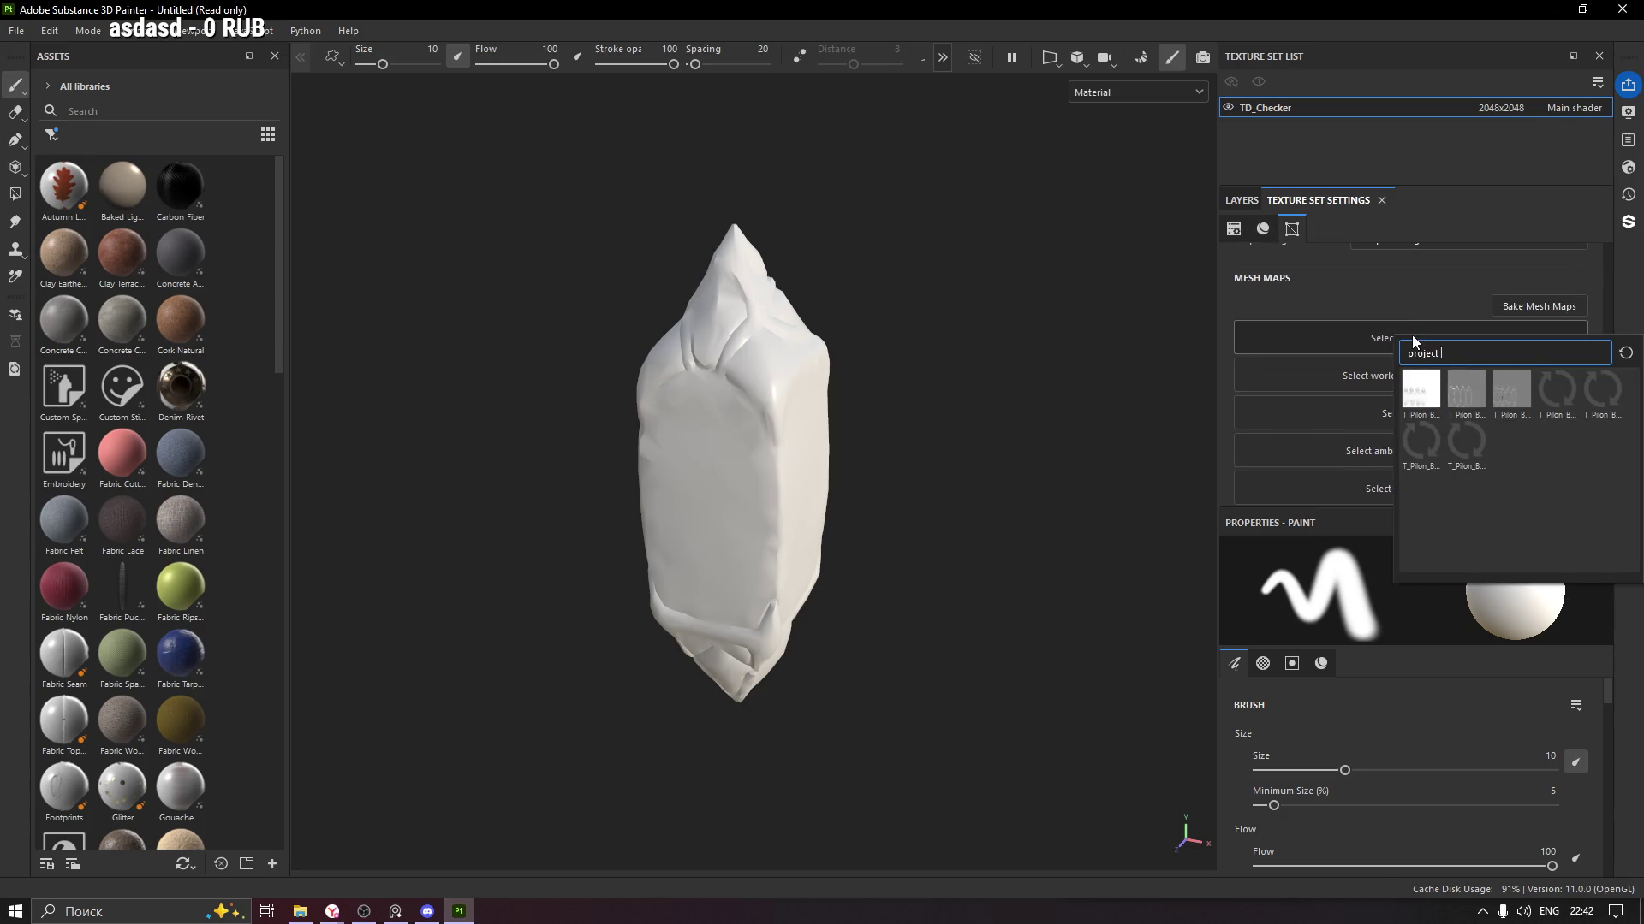
{"action": "left_click", "coordinate": [1558, 392]}
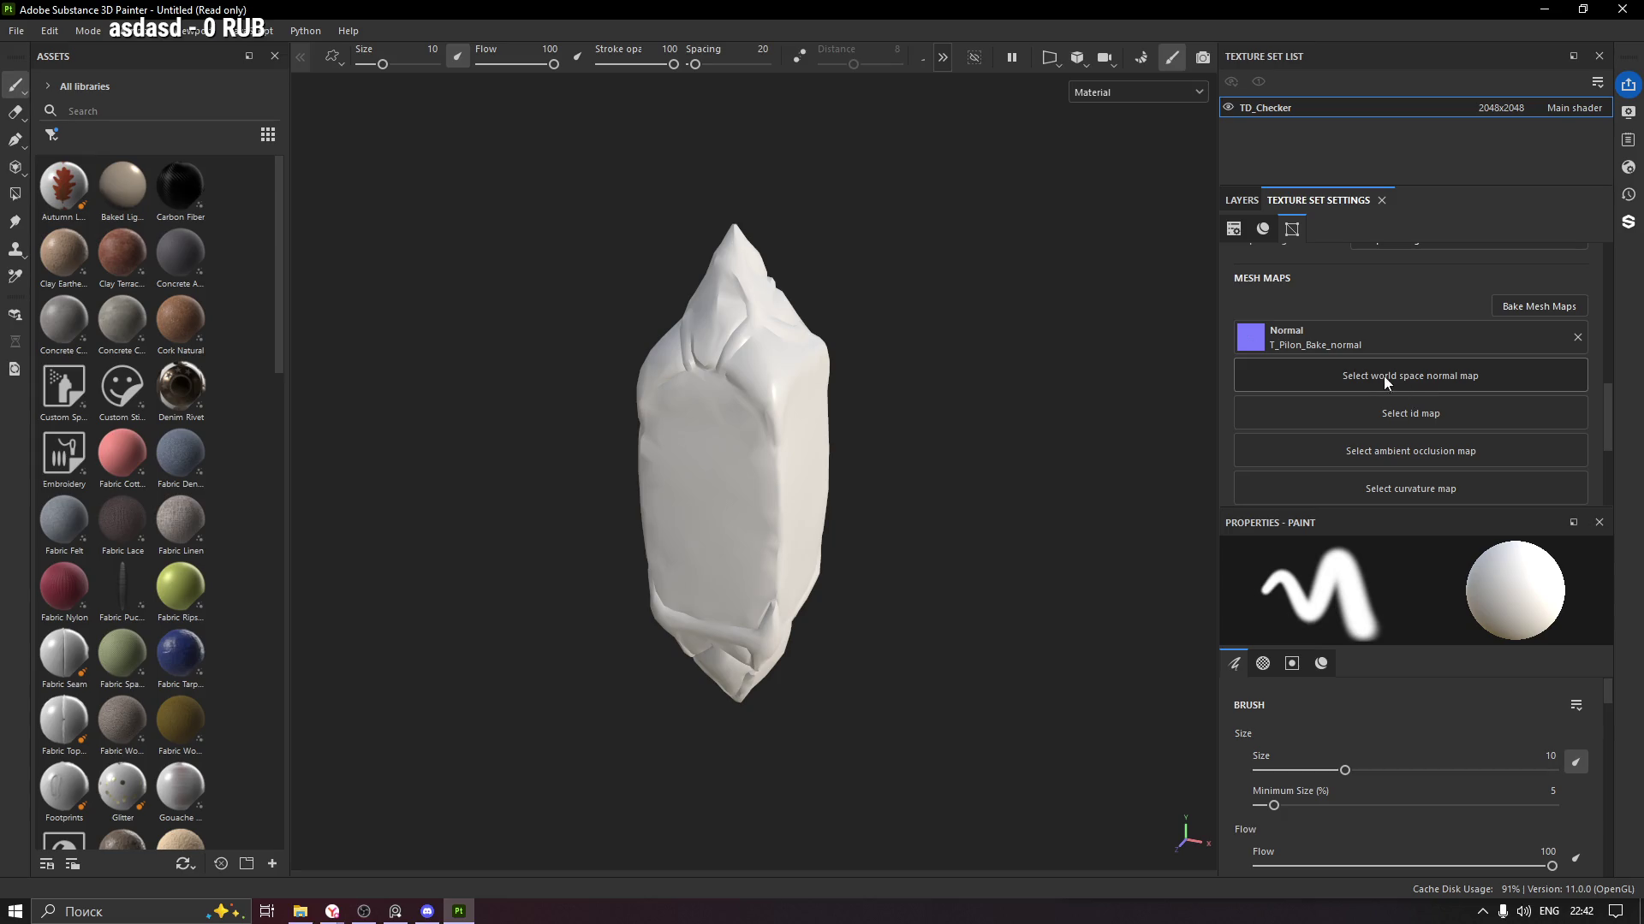
{"action": "scroll", "coordinate": [1446, 438], "scroll_direction": "down", "scroll_amount": 1}
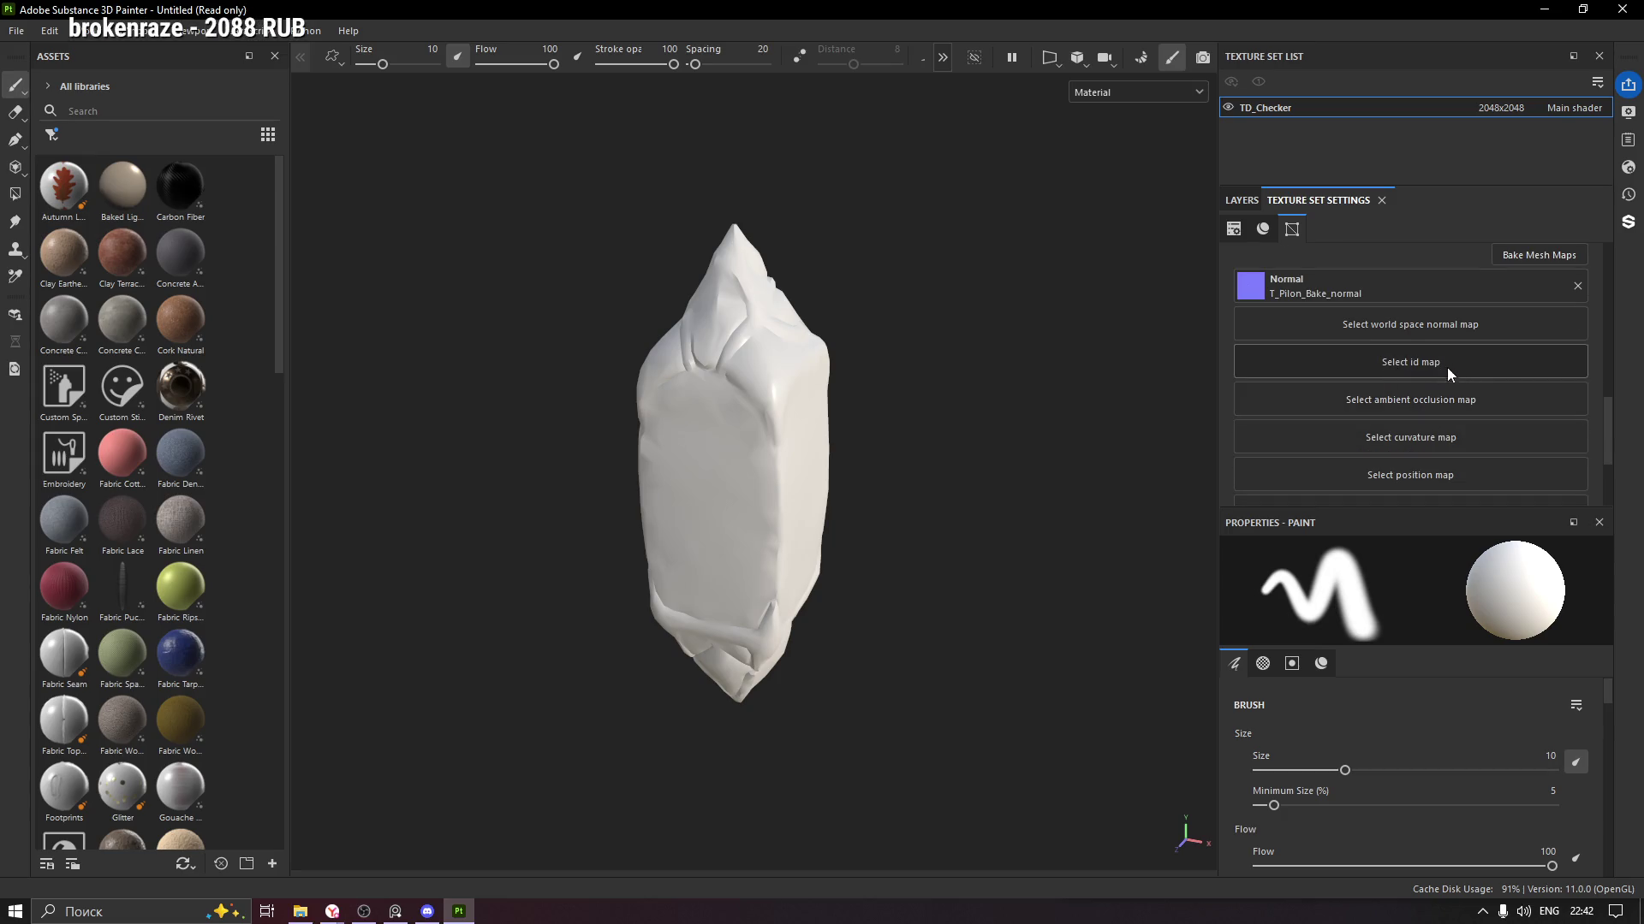
{"action": "scroll", "coordinate": [1421, 411], "scroll_direction": "down", "scroll_amount": 3}
{"action": "left_click", "coordinate": [1410, 326]}
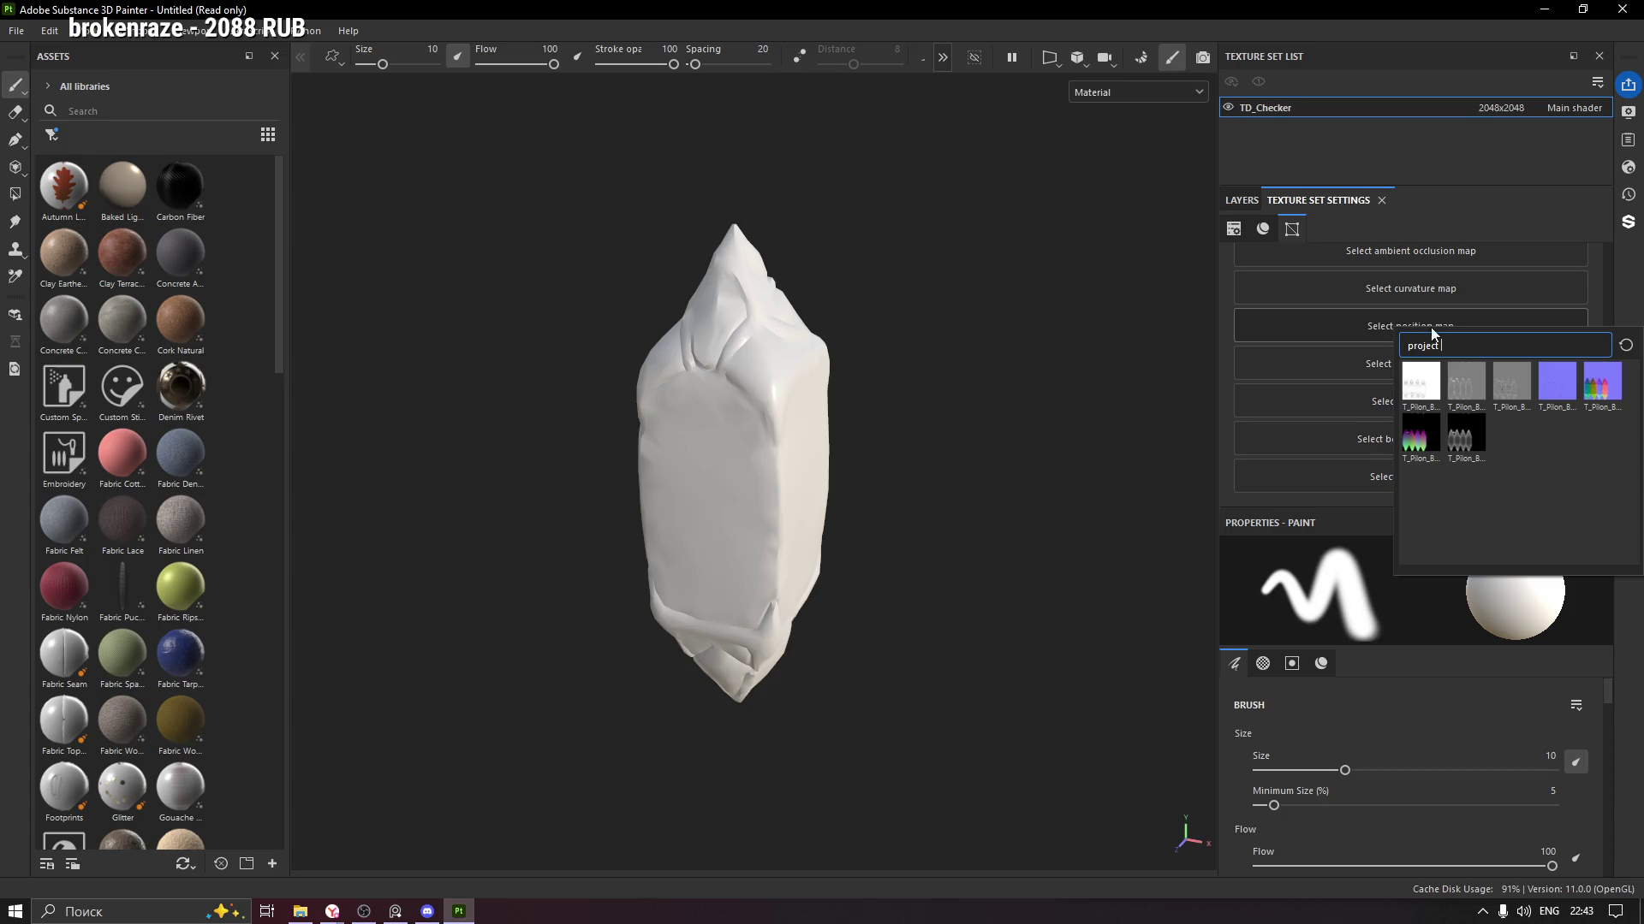
{"action": "mouse_move", "coordinate": [1522, 390]}
{"action": "mouse_move", "coordinate": [1470, 449]}
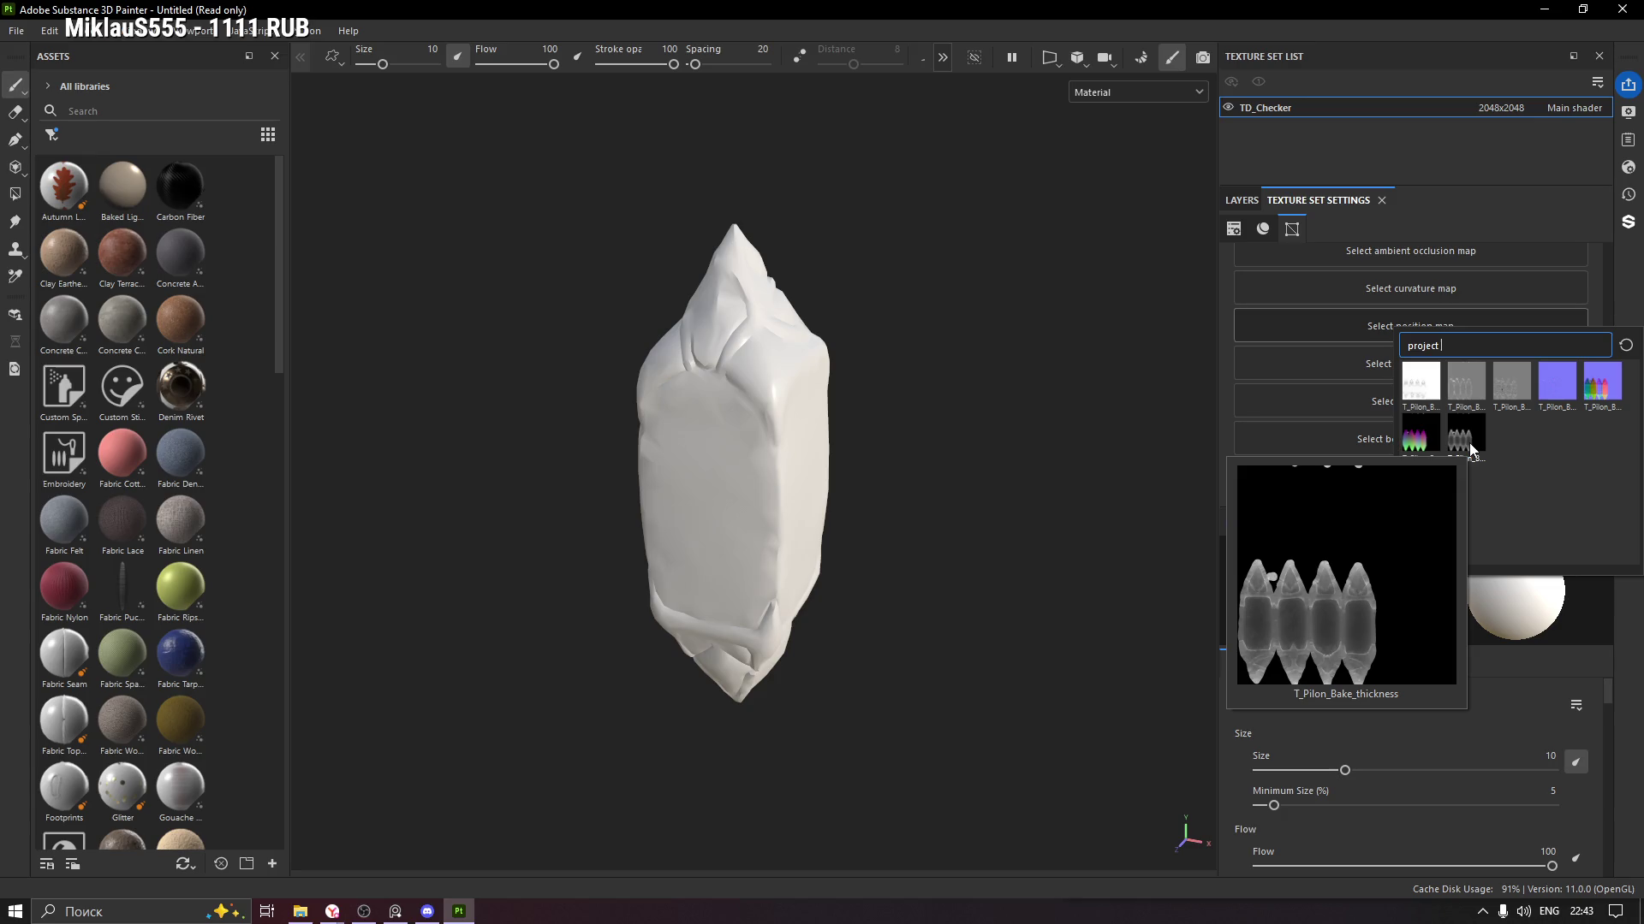
{"action": "left_click", "coordinate": [1417, 438]}
{"action": "left_click", "coordinate": [1415, 367]}
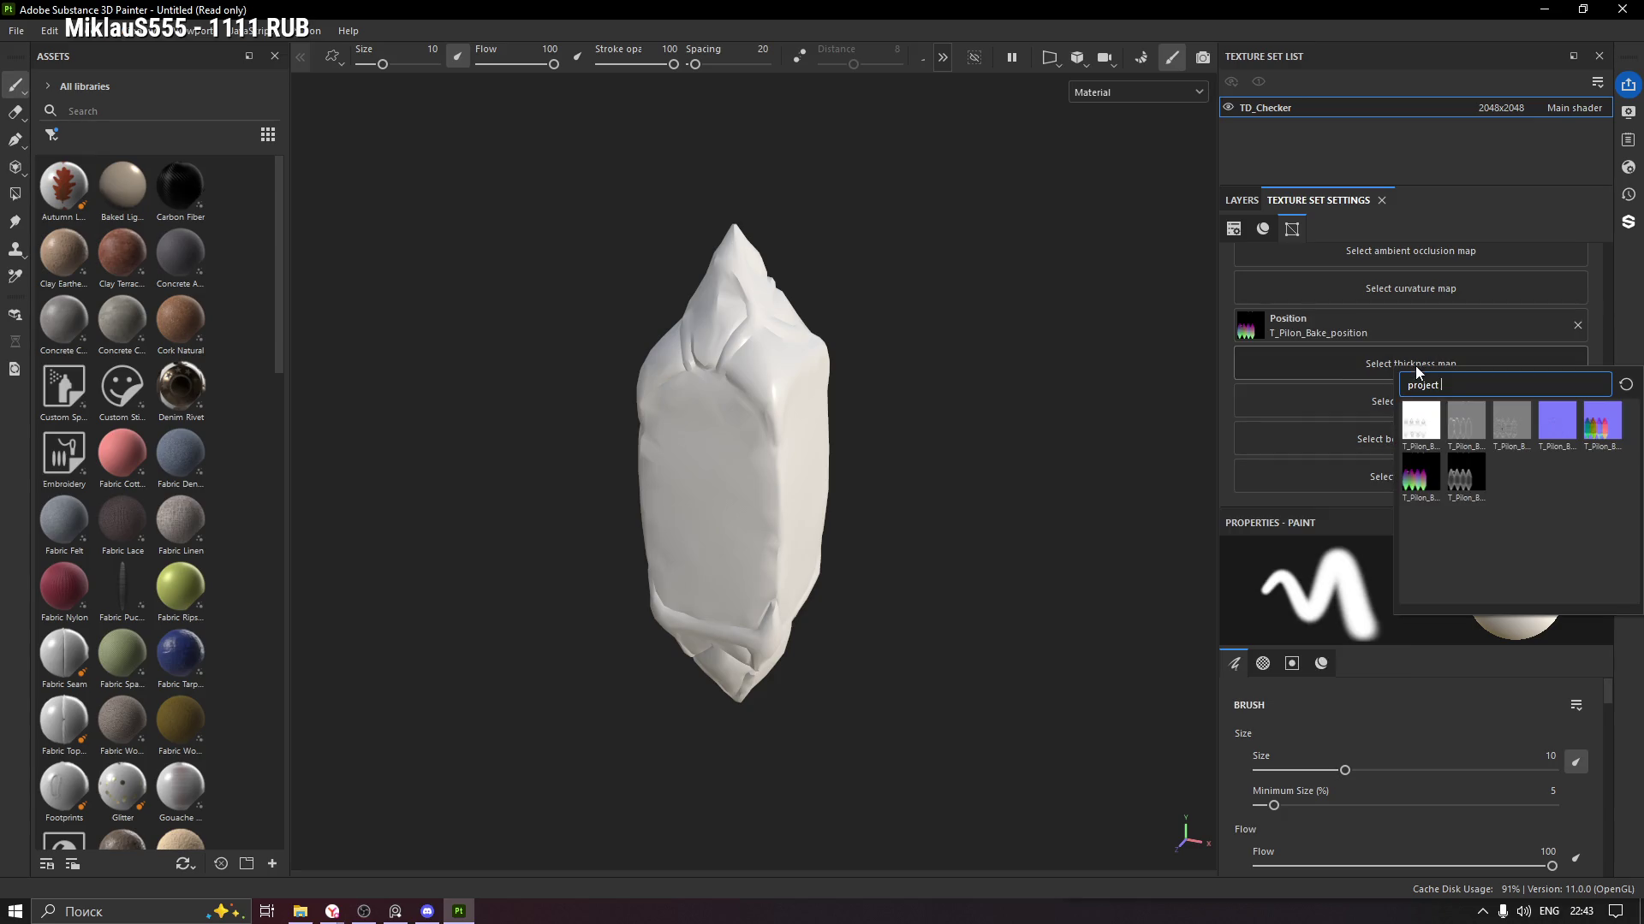
{"action": "left_click", "coordinate": [1469, 493]}
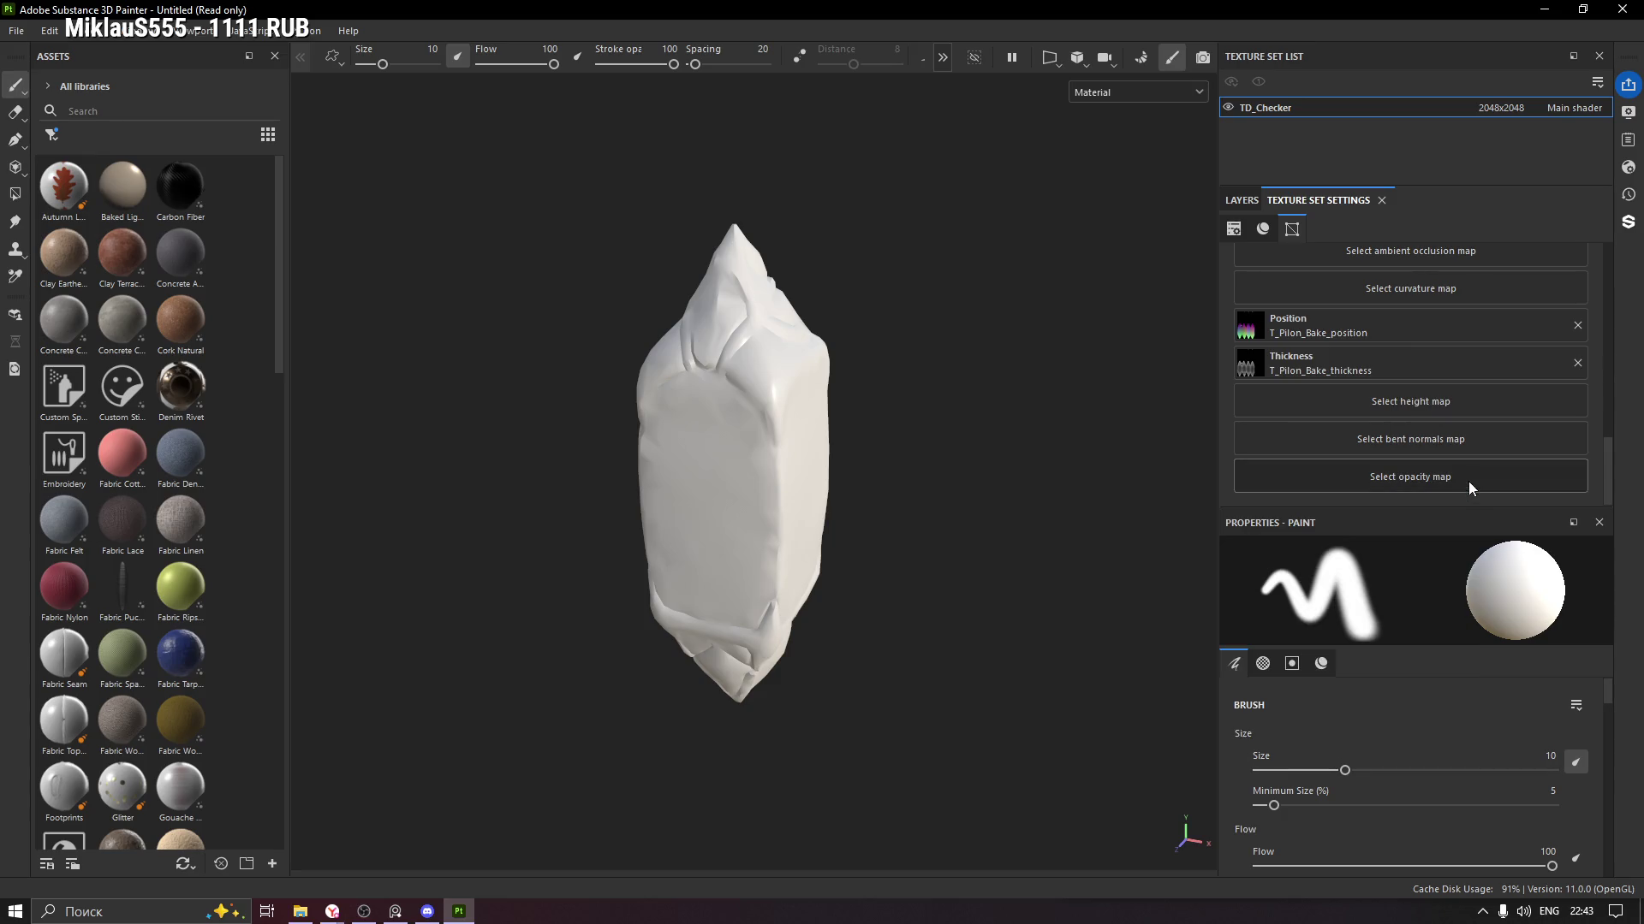
{"action": "left_click", "coordinate": [1389, 399]}
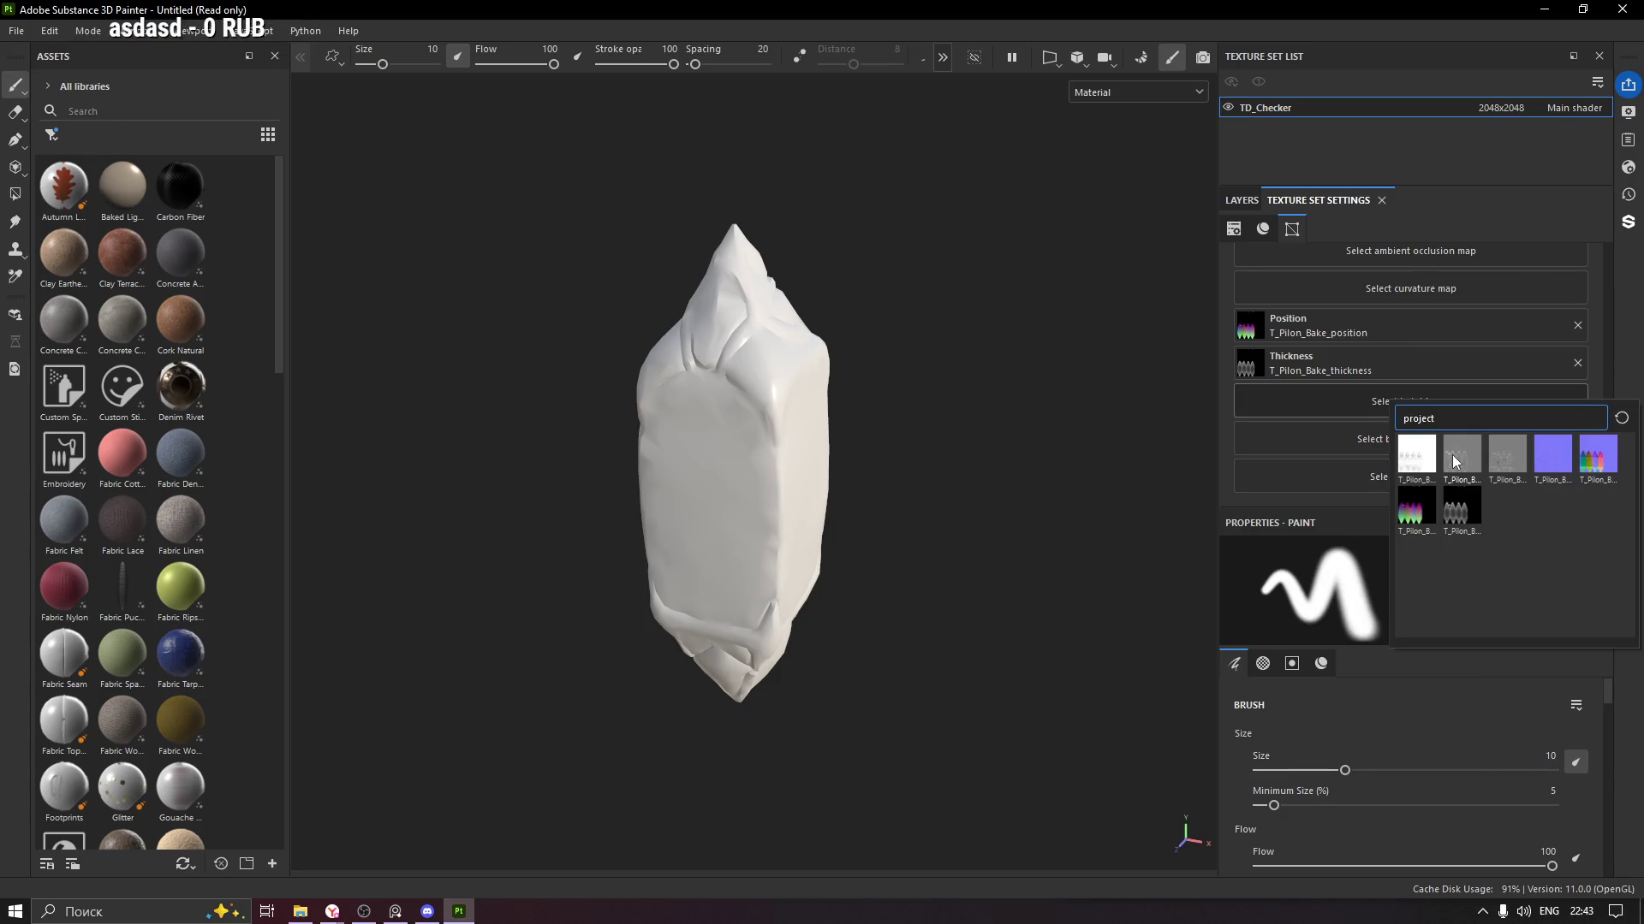
{"action": "left_click", "coordinate": [1499, 462]}
Assign T_Pilon_Bake_ao as ambient occlusion and T_Pilon_Bake_curve as curvature.
{"action": "scroll", "coordinate": [1428, 384], "scroll_direction": "up", "scroll_amount": 2}
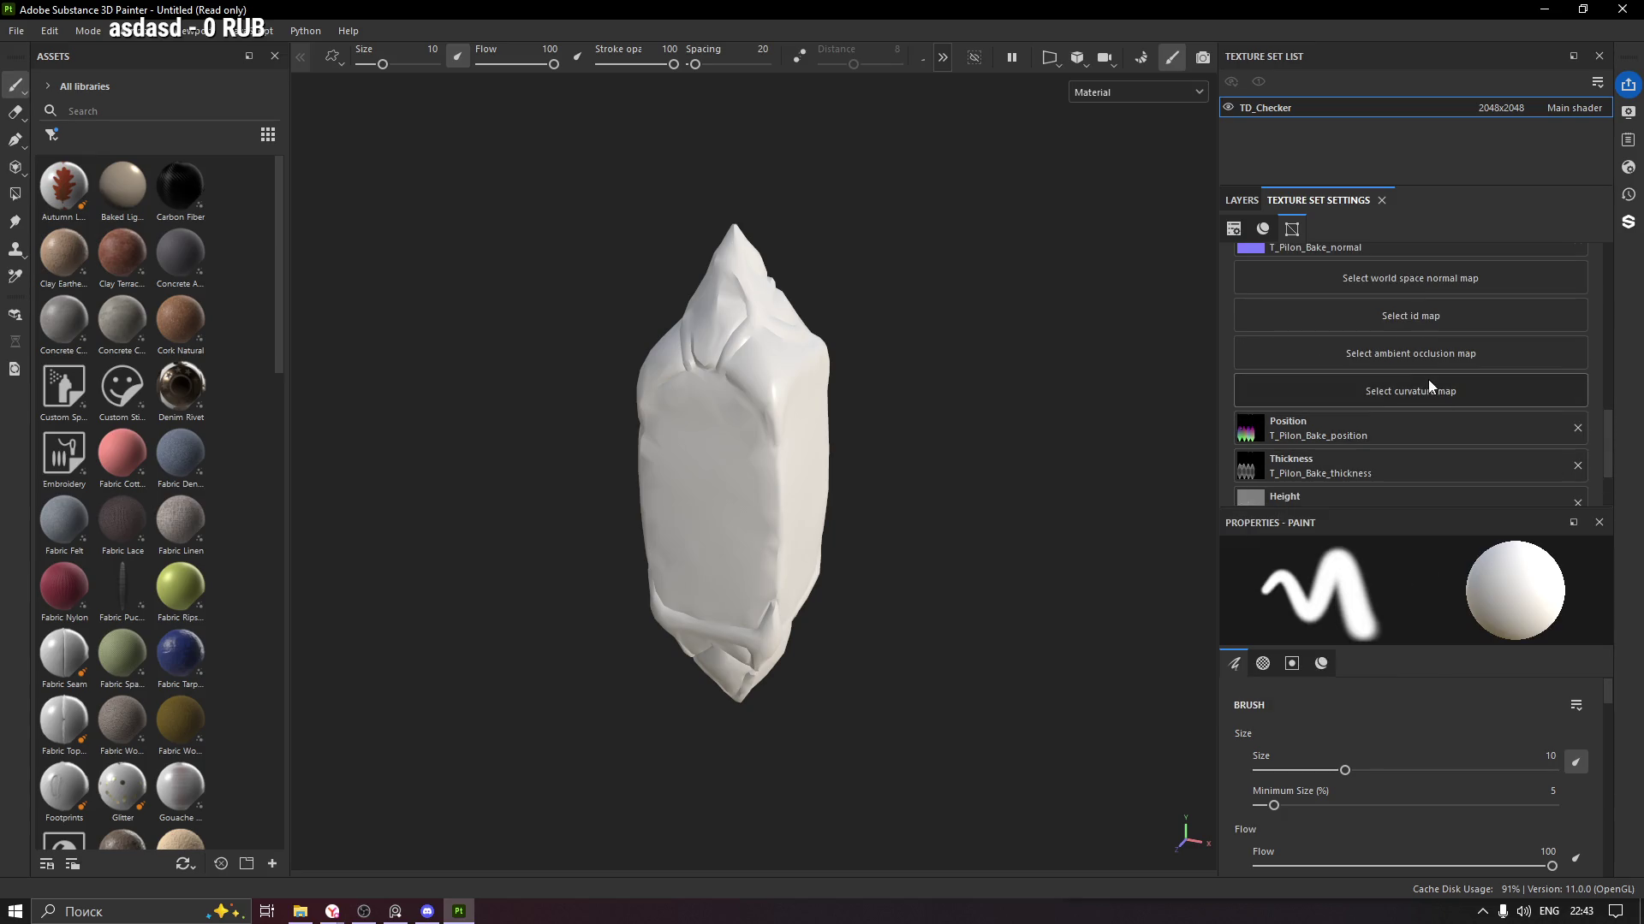
{"action": "scroll", "coordinate": [1436, 359], "scroll_direction": "up", "scroll_amount": 2}
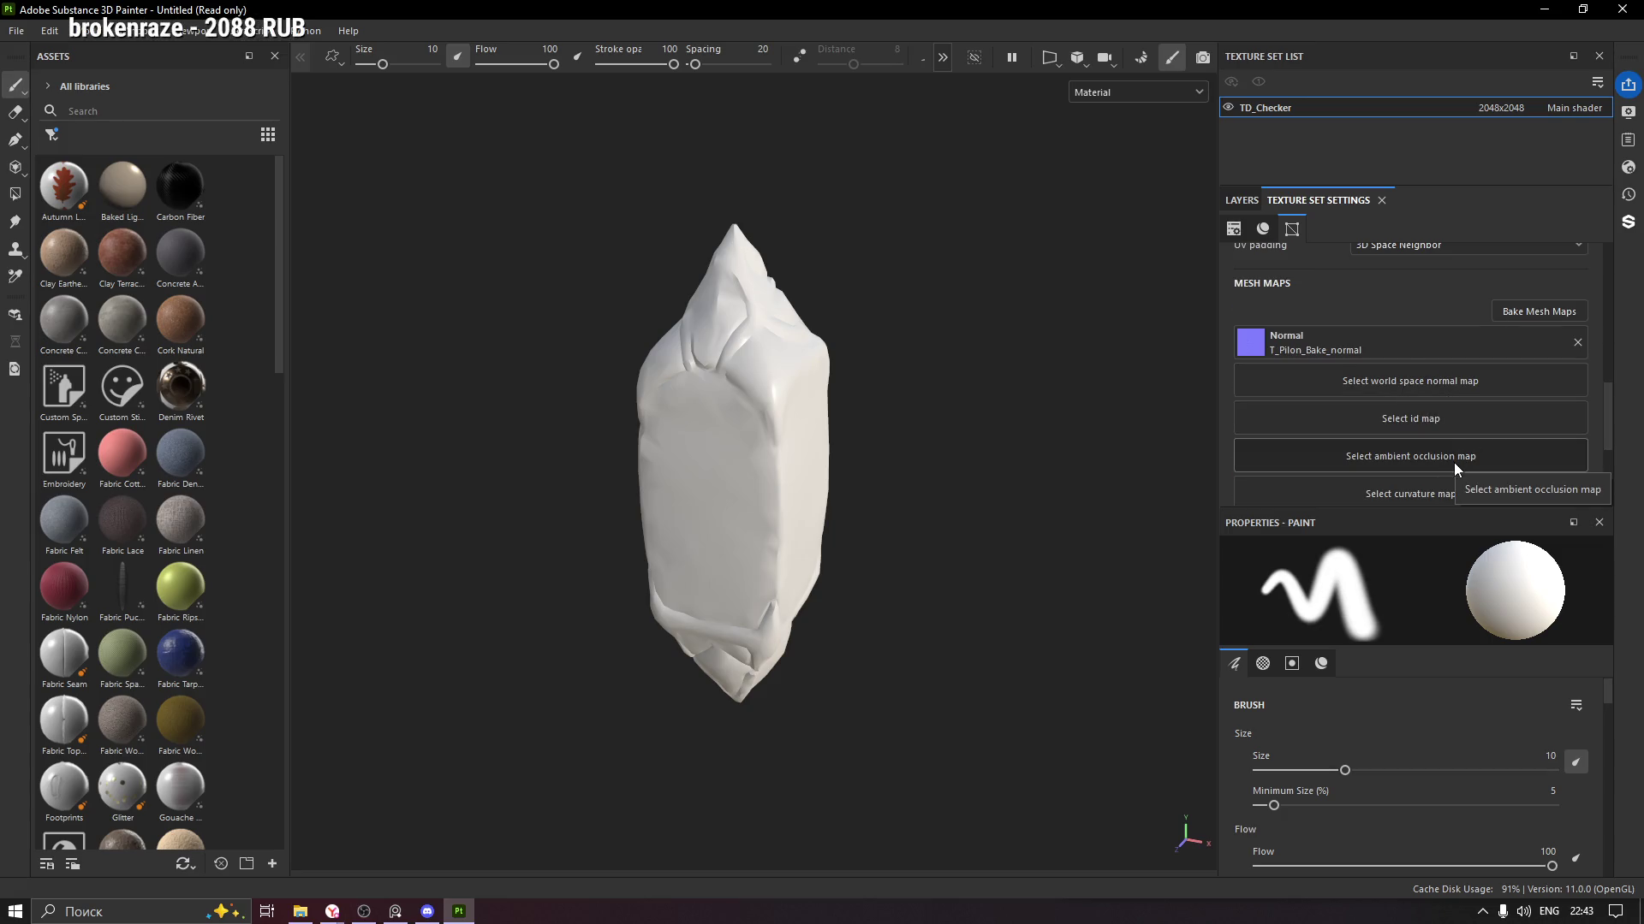
{"action": "scroll", "coordinate": [1456, 459], "scroll_direction": "down", "scroll_amount": 4}
{"action": "scroll", "coordinate": [1459, 451], "scroll_direction": "up", "scroll_amount": 1}
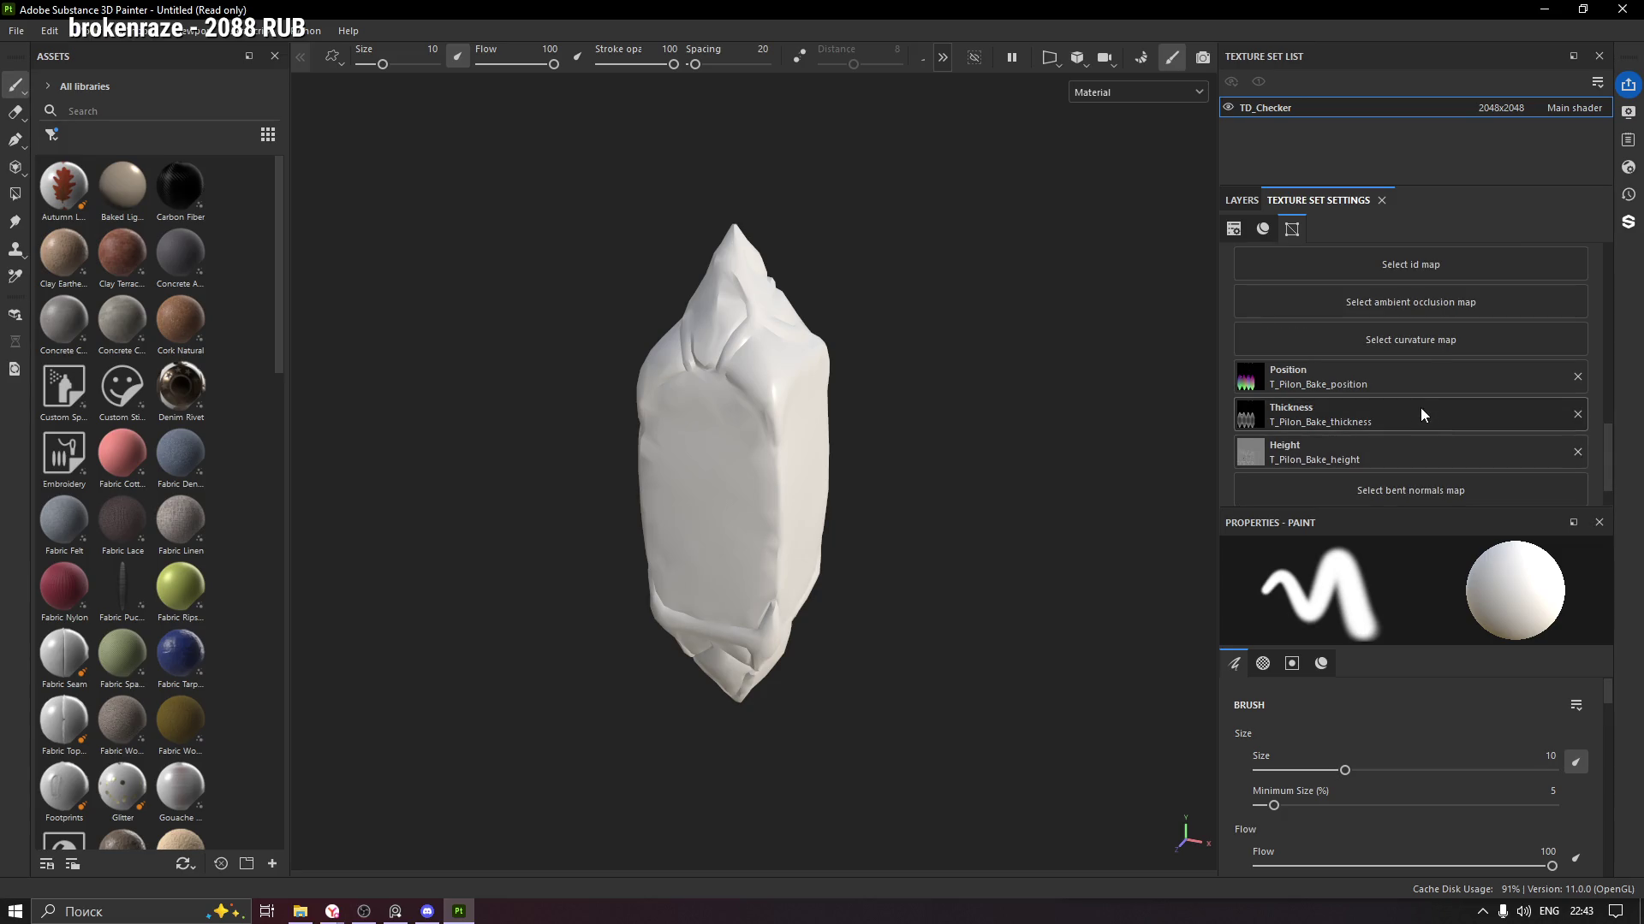
{"action": "left_click", "coordinate": [1406, 304]}
{"action": "left_click", "coordinate": [1407, 363]}
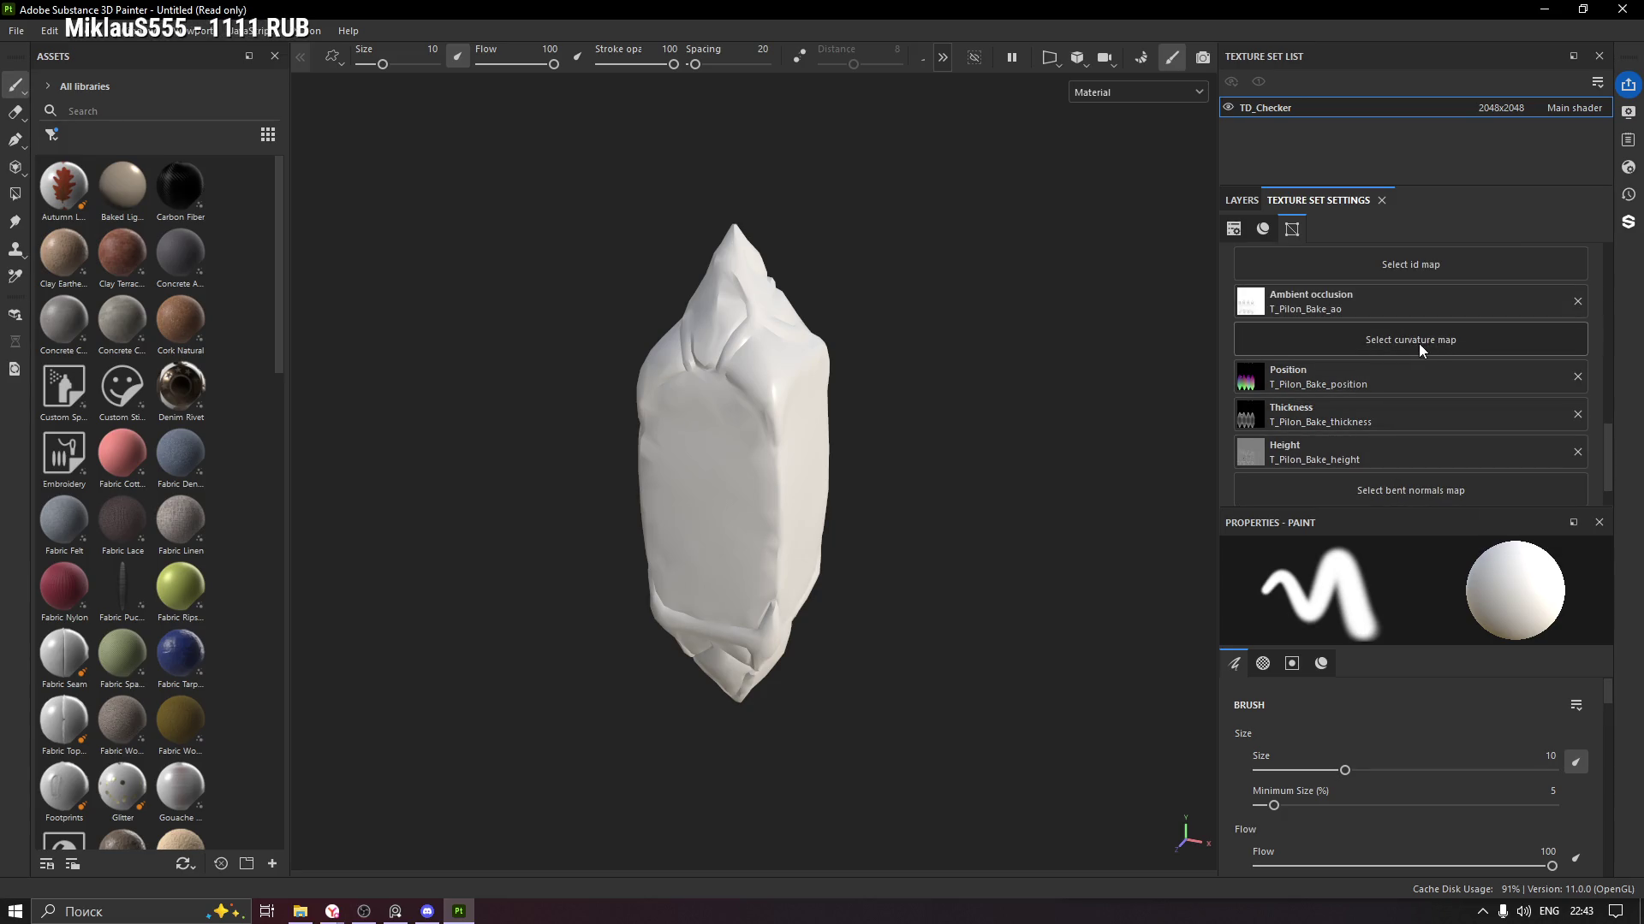
{"action": "left_click", "coordinate": [1410, 343]}
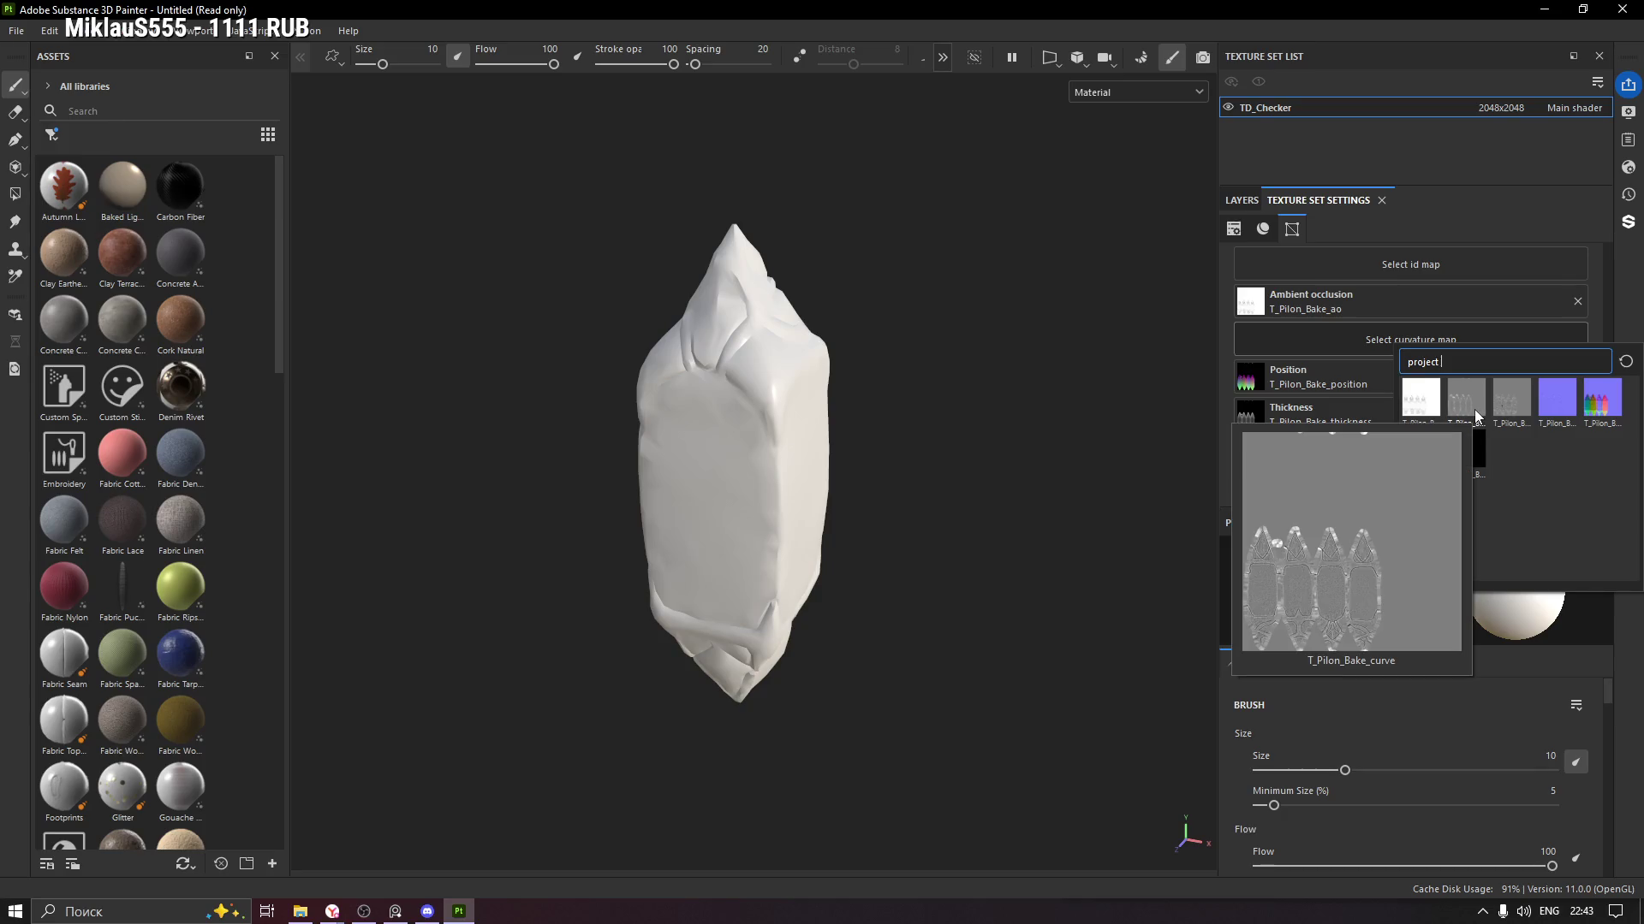
{"action": "left_click", "coordinate": [1475, 410]}
Use T_Pilon_Bake_normalobj as the world space normal and return to the layer stack.
{"action": "scroll", "coordinate": [1435, 347], "scroll_direction": "up", "scroll_amount": 1}
{"action": "left_click", "coordinate": [1405, 315]}
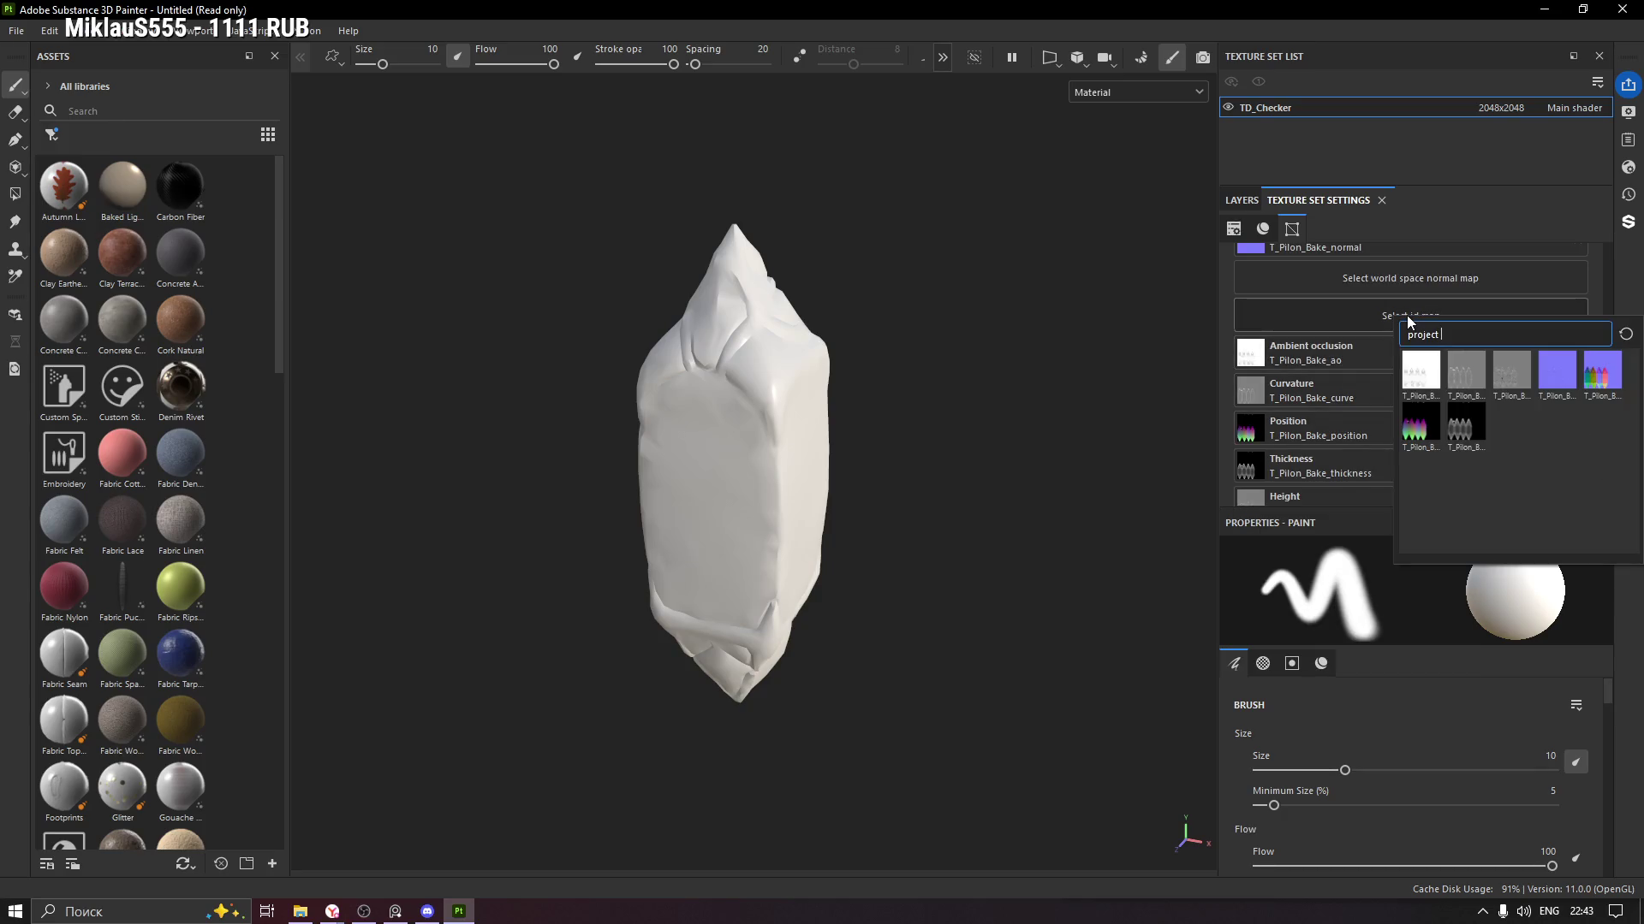
{"action": "mouse_move", "coordinate": [1604, 389]}
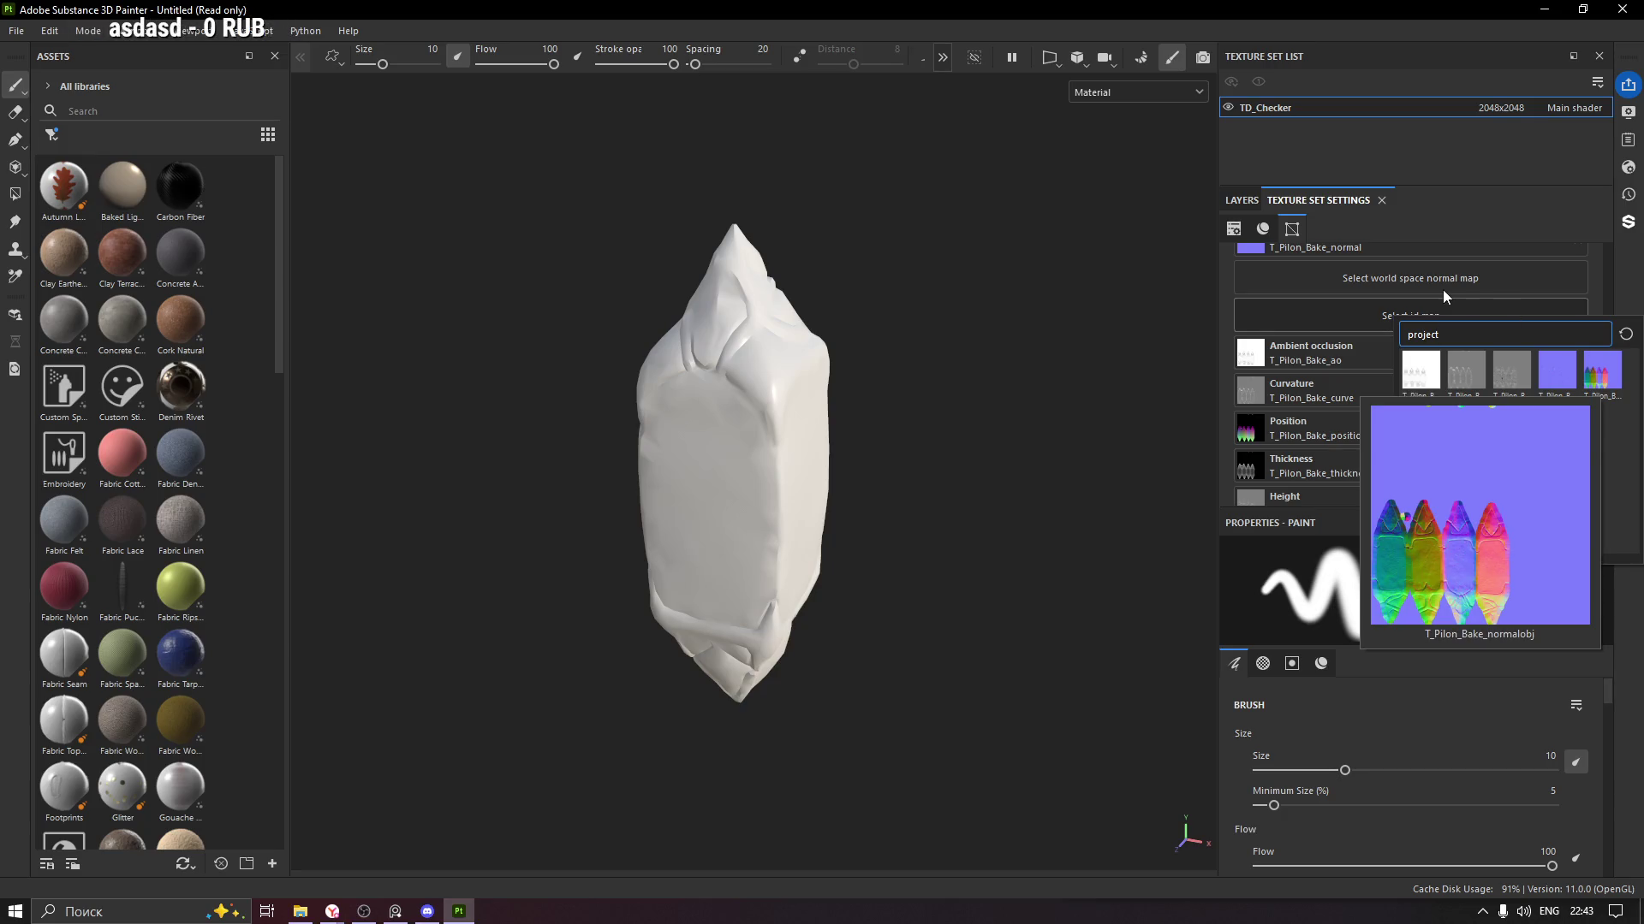
{"action": "left_click", "coordinate": [1602, 333]}
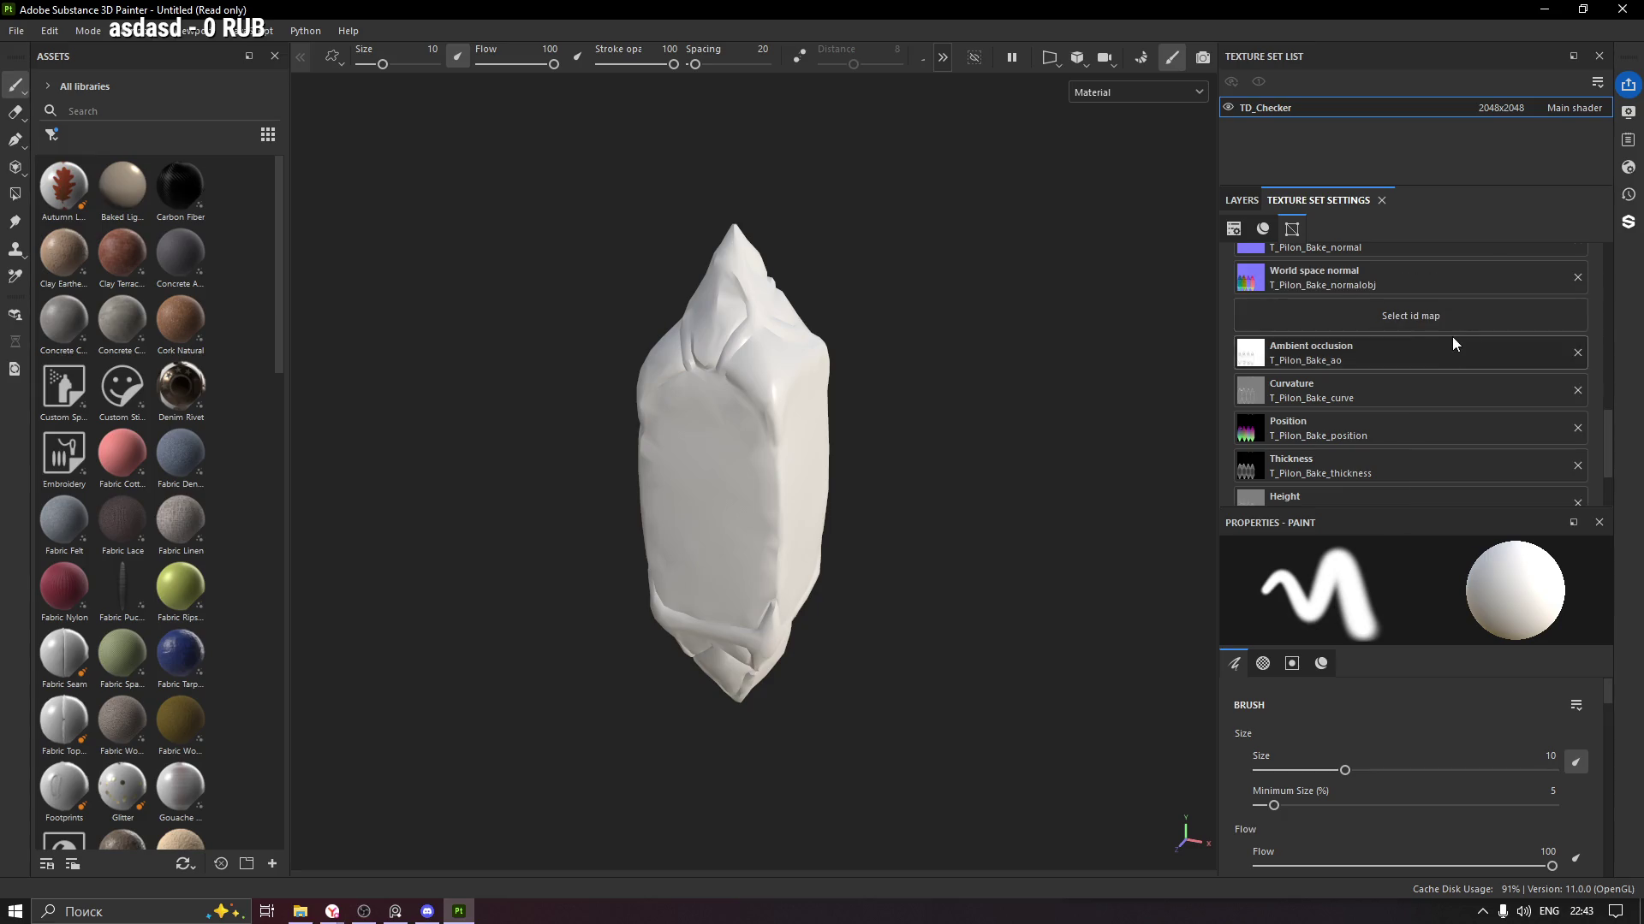
{"action": "scroll", "coordinate": [1525, 393], "scroll_direction": "down", "scroll_amount": 1}
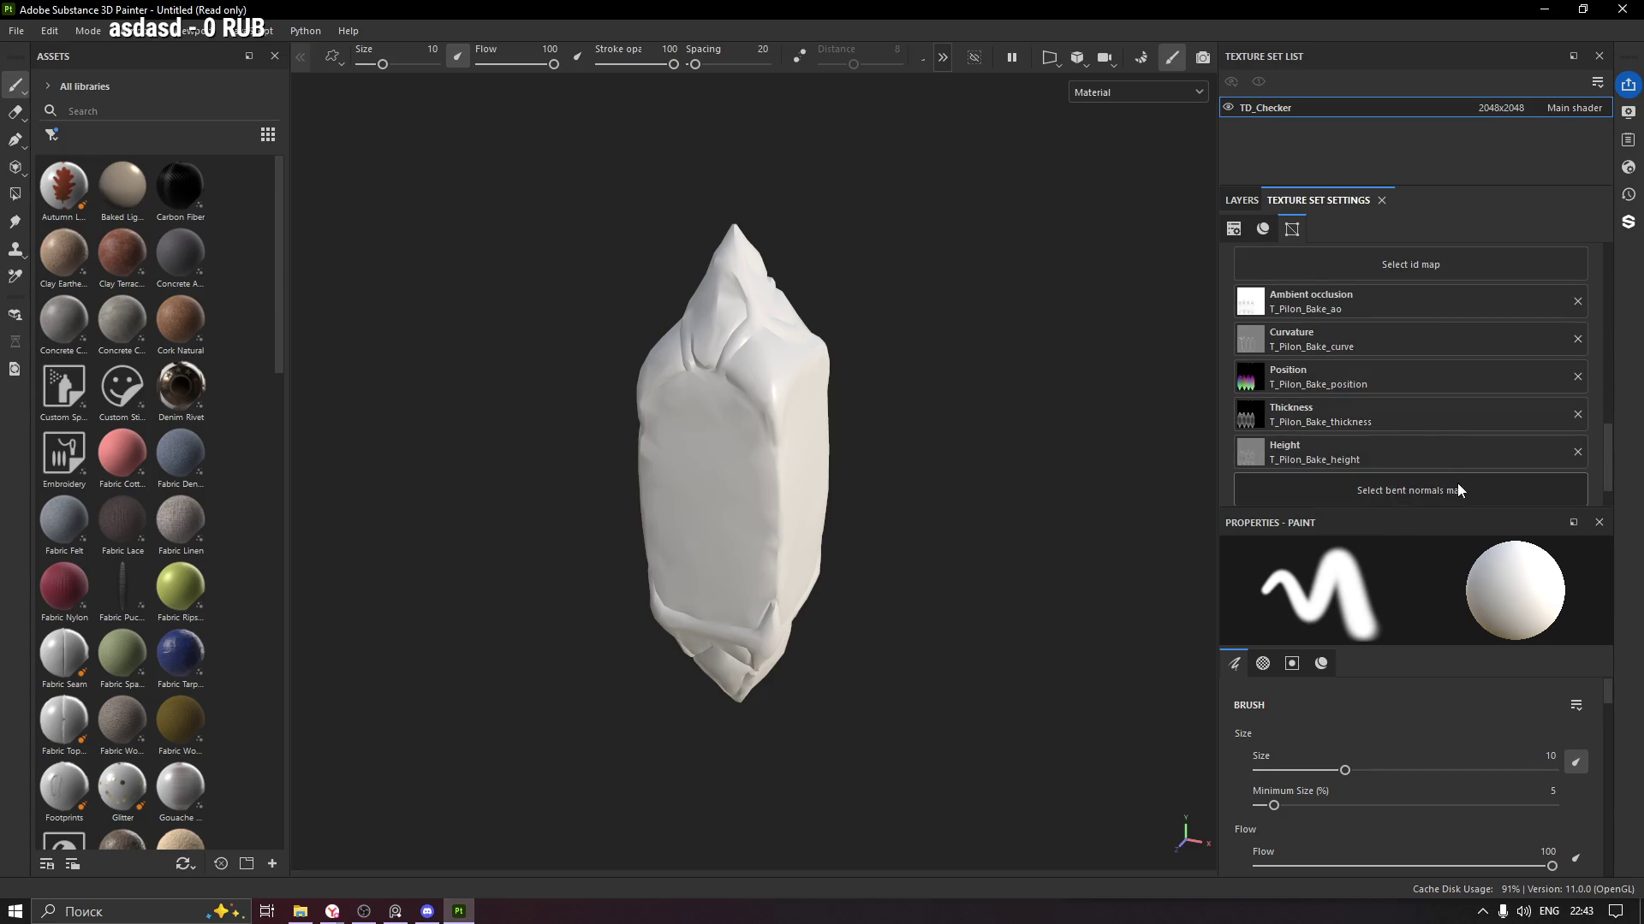
{"action": "scroll", "coordinate": [1457, 481], "scroll_direction": "down", "scroll_amount": 1}
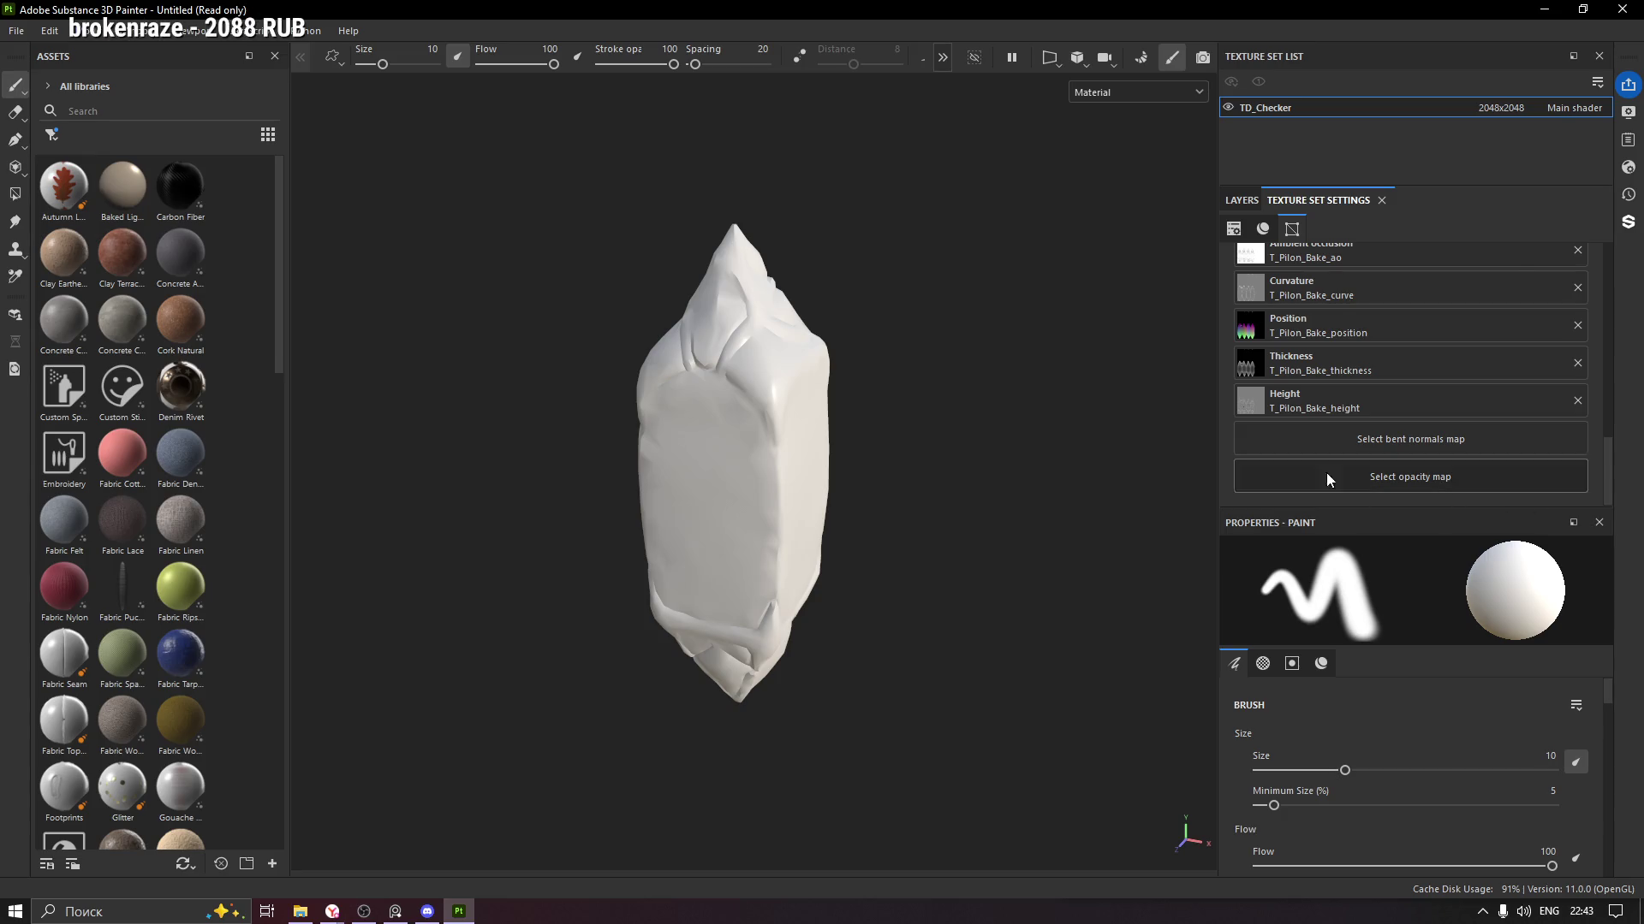
{"action": "left_click", "coordinate": [1241, 200]}
{"action": "mouse_move", "coordinate": [903, 319]}
{"action": "left_mouse_down", "text": "alt"}
{"action": "mouse_move", "coordinate": [968, 290]}
{"action": "mouse_move", "coordinate": [943, 305]}
{"action": "mouse_move", "coordinate": [1288, 306]}
{"action": "mouse_move", "coordinate": [1023, 199]}
{"action": "mouse_move", "coordinate": [640, 257]}
{"action": "mouse_move", "coordinate": [676, 300]}
{"action": "mouse_move", "coordinate": [1359, 322]}
{"action": "mouse_move", "coordinate": [1195, 204]}
{"action": "mouse_move", "coordinate": [875, 220]}
{"action": "left_mouse_up", "text": "alt"}
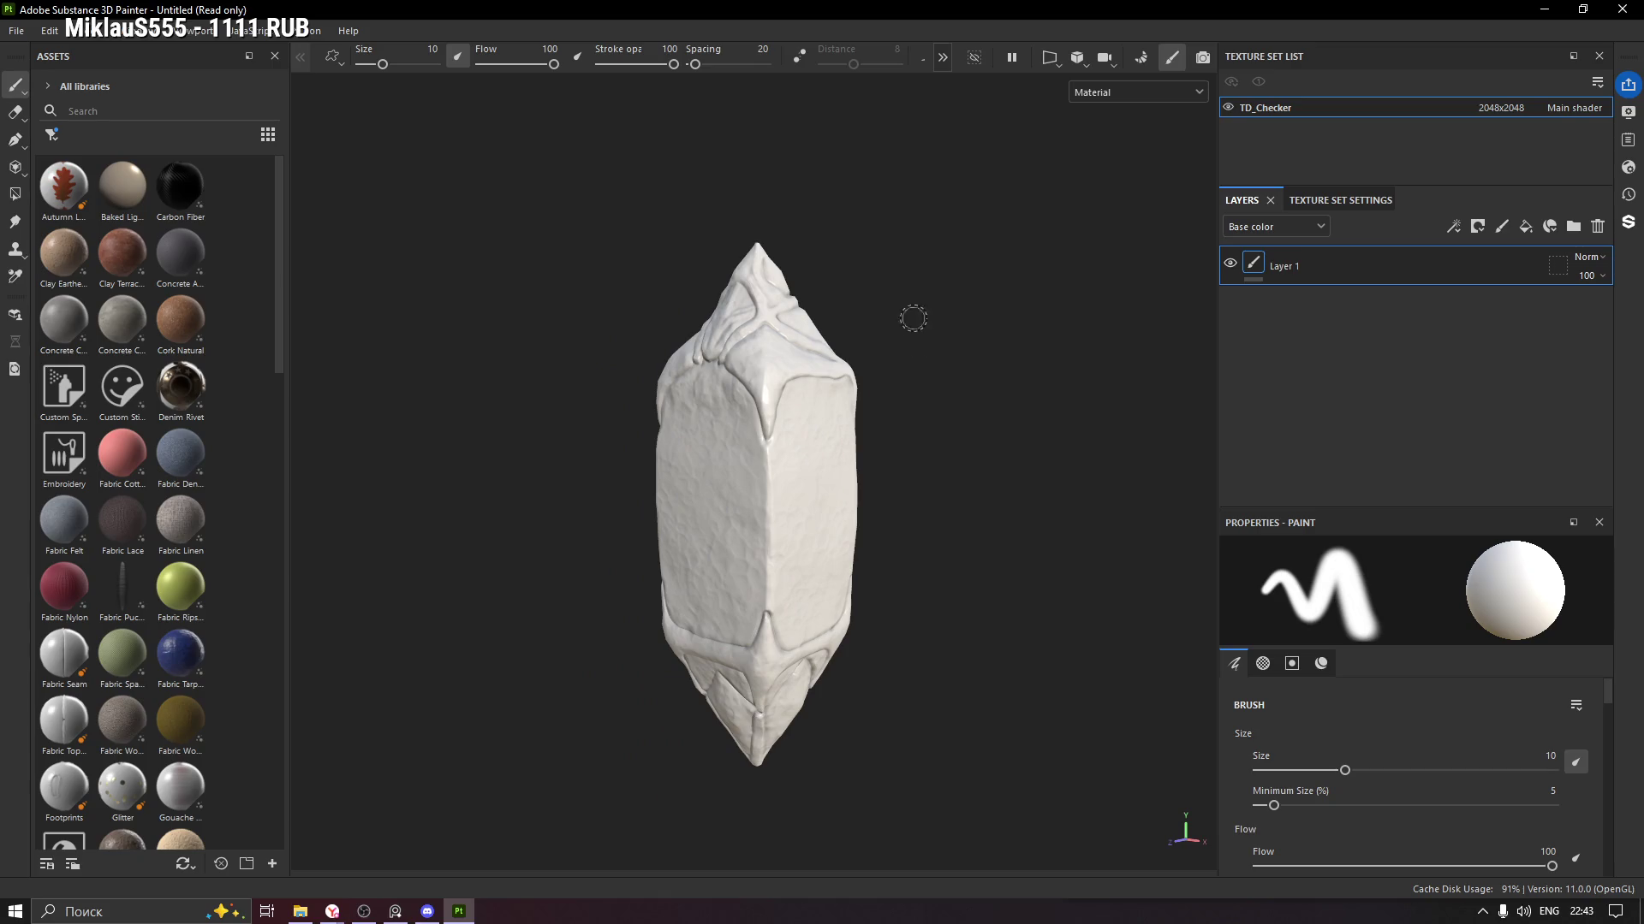
{"action": "middle_click_drag", "start_coordinate": [948, 414], "coordinate": [909, 366], "text": "alt"}
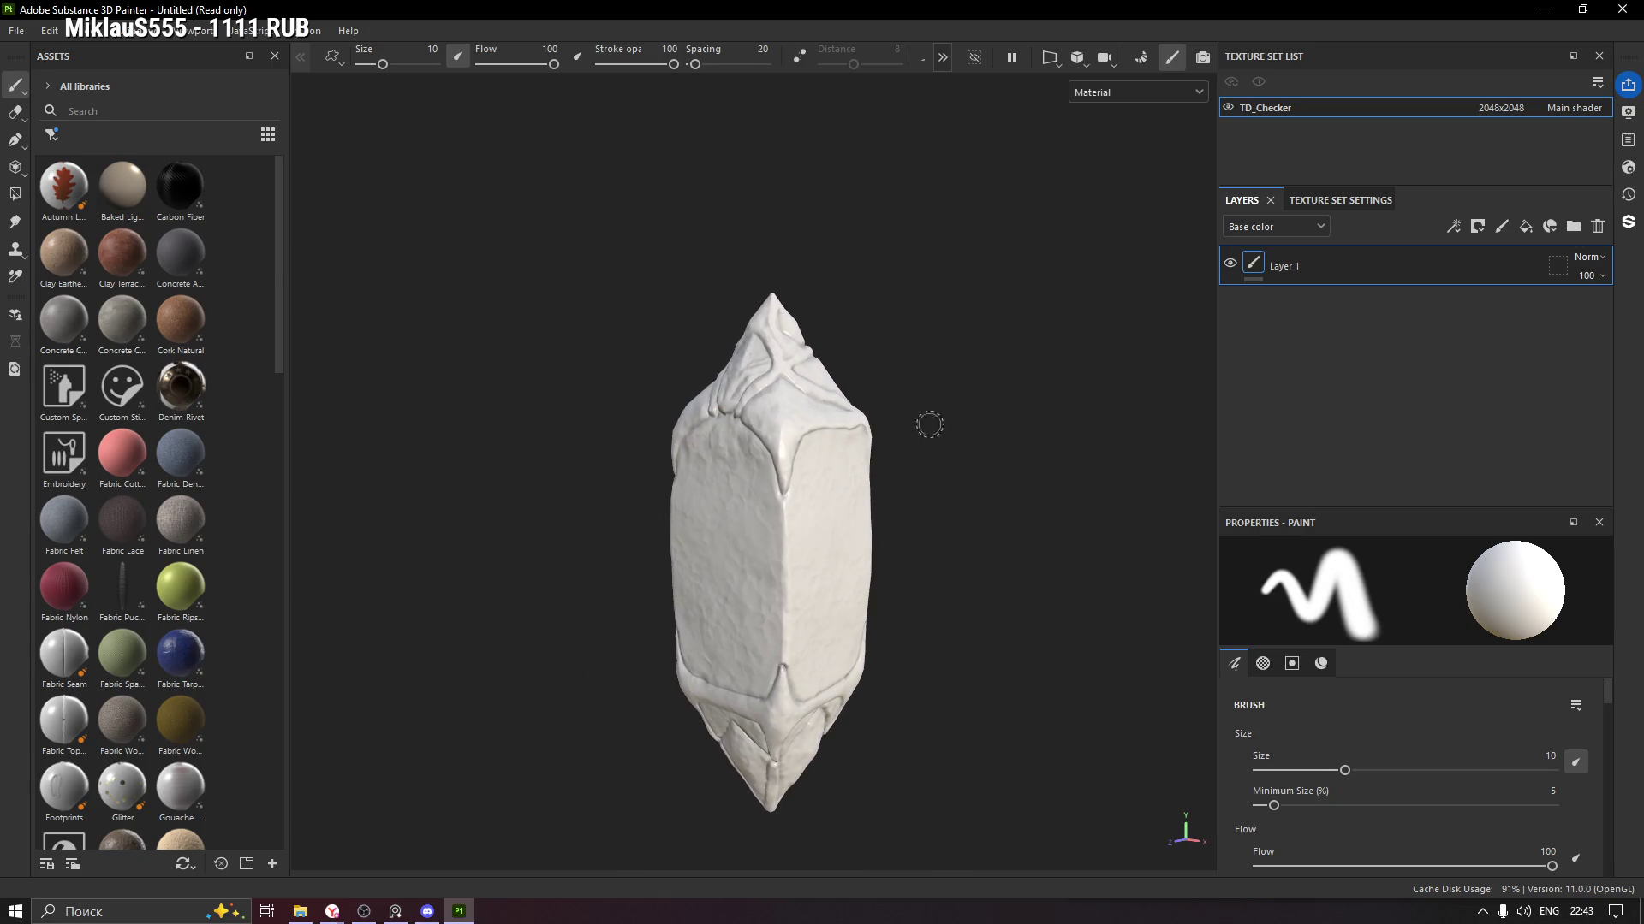
{"action": "mouse_move", "coordinate": [1159, 366]}
{"action": "left_mouse_down", "text": "alt"}
{"action": "mouse_move", "coordinate": [1398, 293]}
{"action": "mouse_move", "coordinate": [885, 317]}
{"action": "left_mouse_up", "text": "alt"}
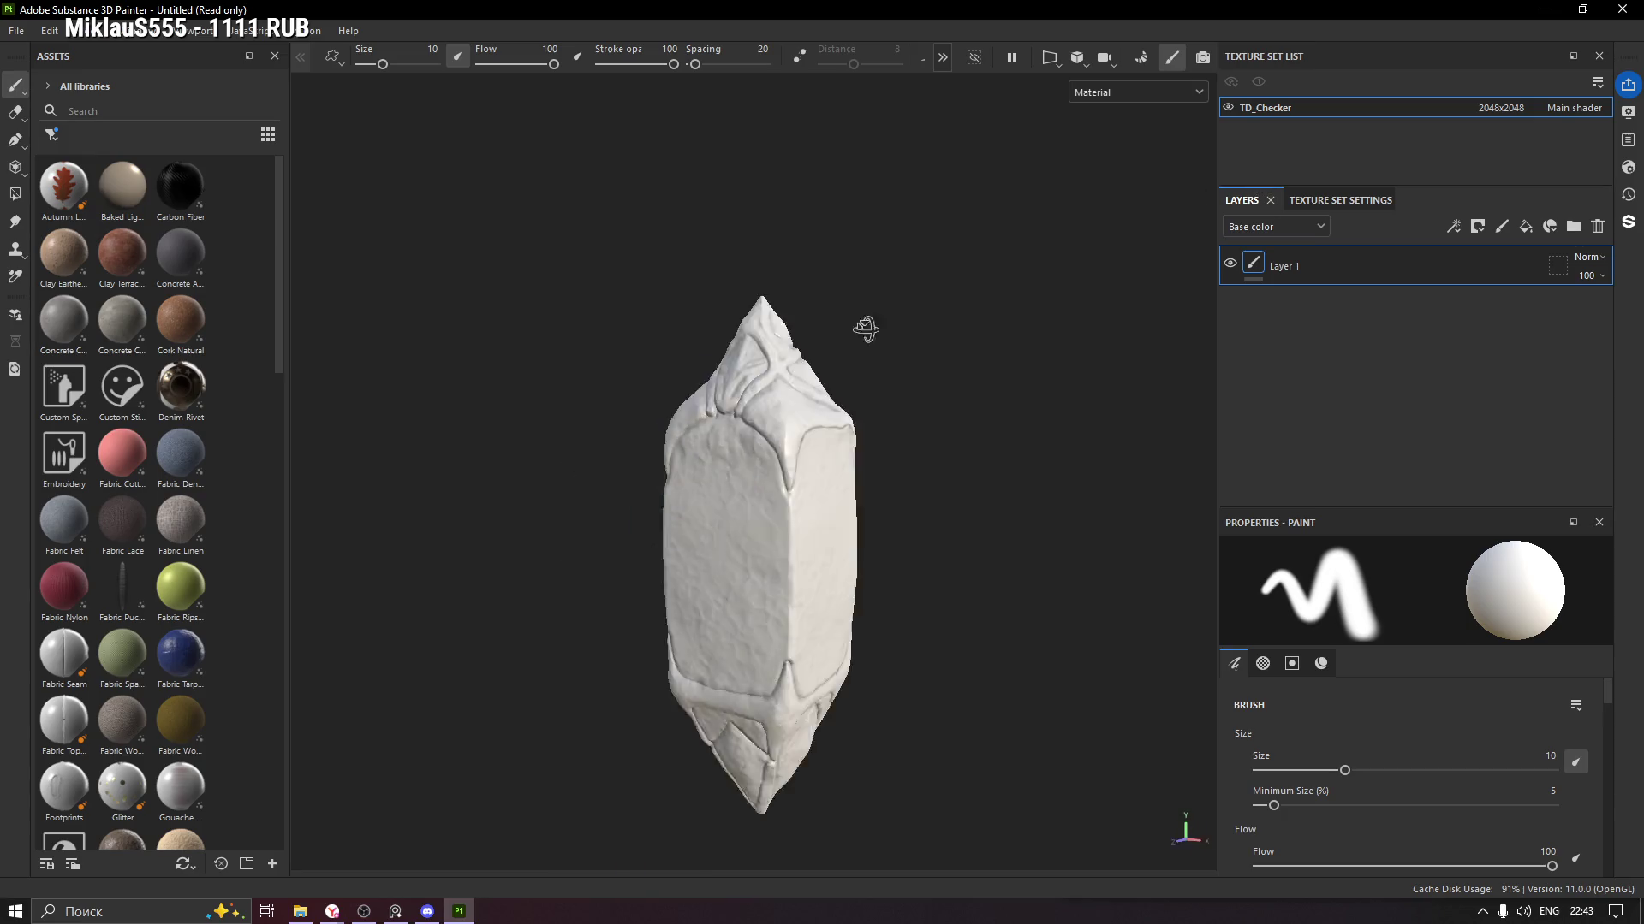
{"action": "mouse_move", "coordinate": [553, 327]}
{"action": "left_mouse_down", "text": "alt"}
{"action": "mouse_move", "coordinate": [268, 294]}
{"action": "mouse_move", "coordinate": [428, 298]}
{"action": "left_mouse_up", "text": "alt"}
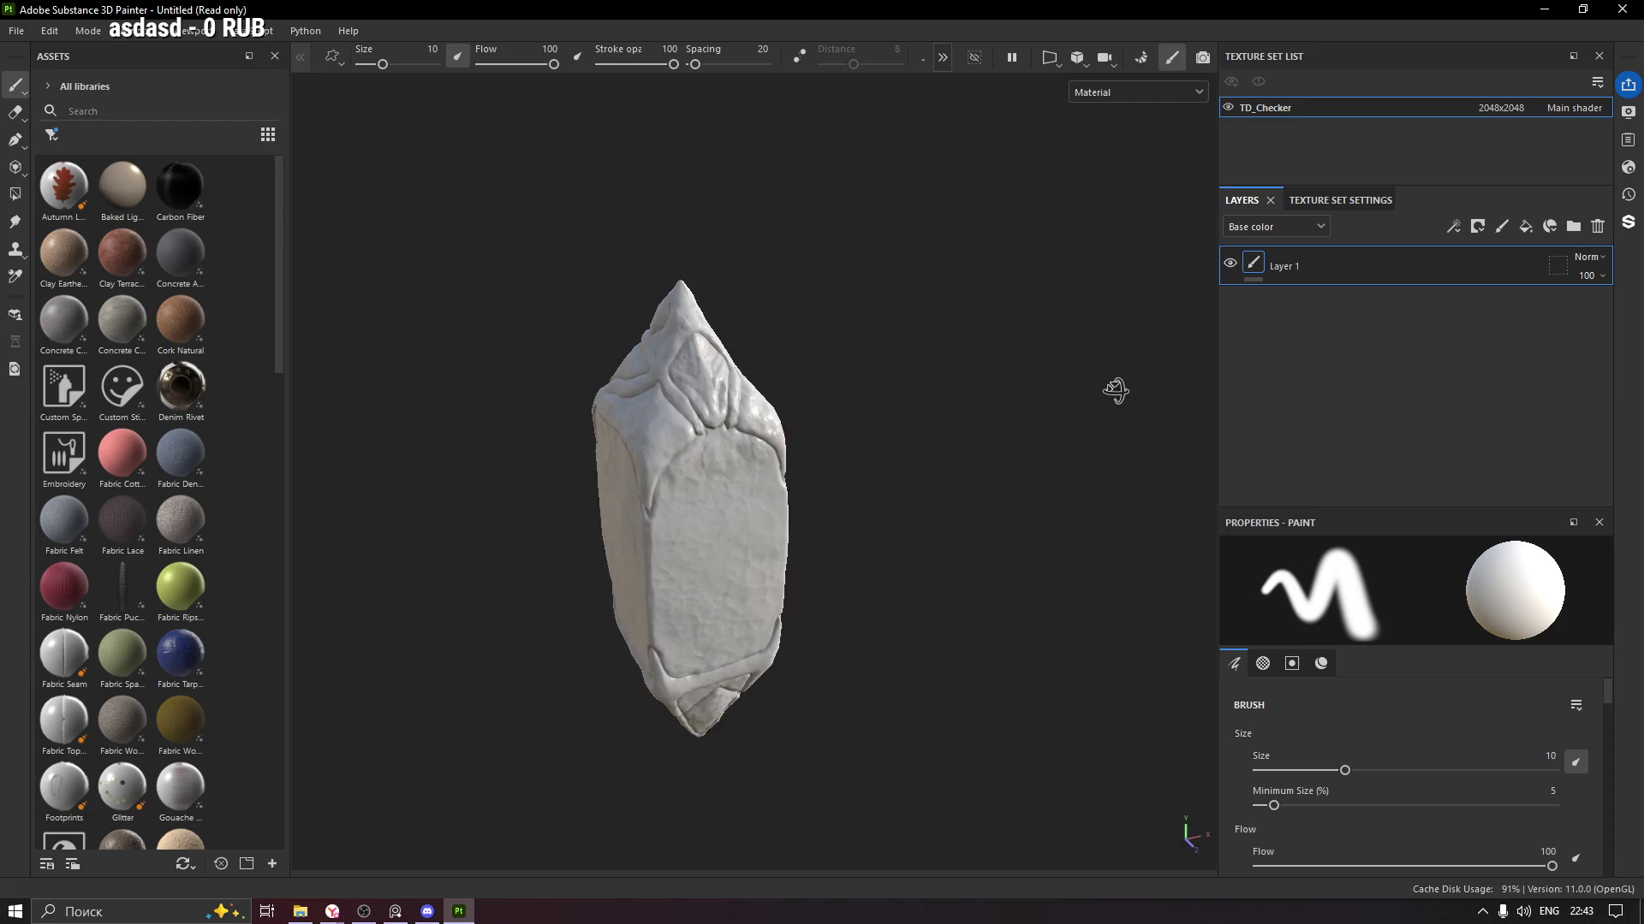
{"action": "scroll", "coordinate": [785, 416], "scroll_direction": "up", "scroll_amount": 6}
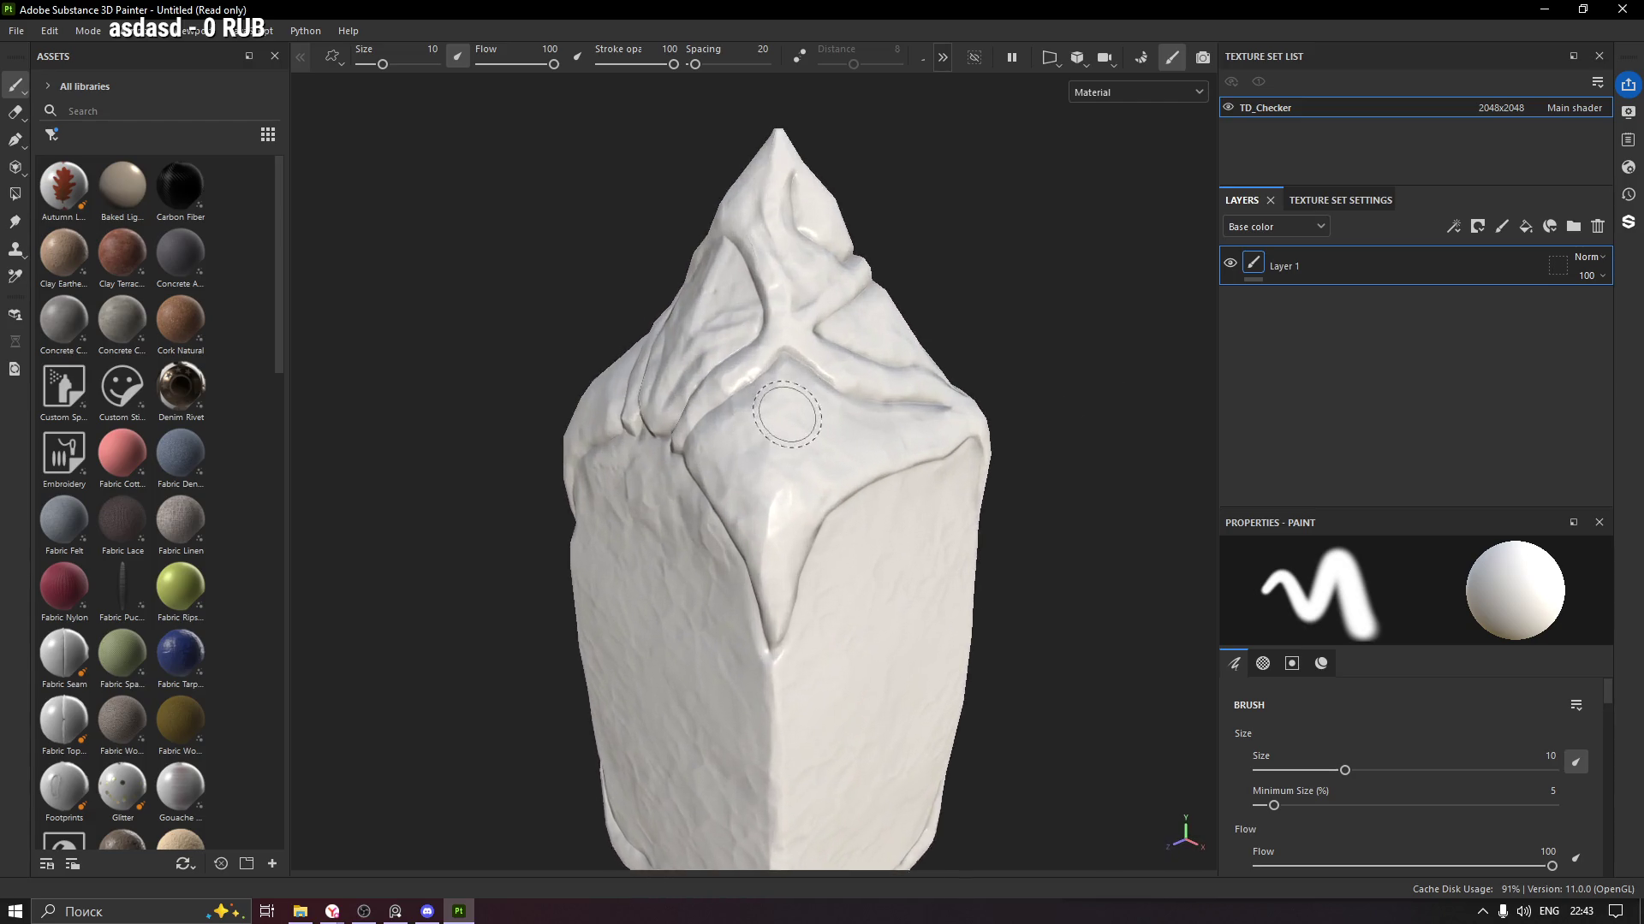
{"action": "left_click_drag", "start_coordinate": [991, 249], "coordinate": [1178, 271], "text": "alt"}
{"action": "scroll", "coordinate": [712, 234], "scroll_direction": "up", "scroll_amount": 2}
{"action": "scroll", "coordinate": [712, 234], "scroll_direction": "up", "scroll_amount": 1}
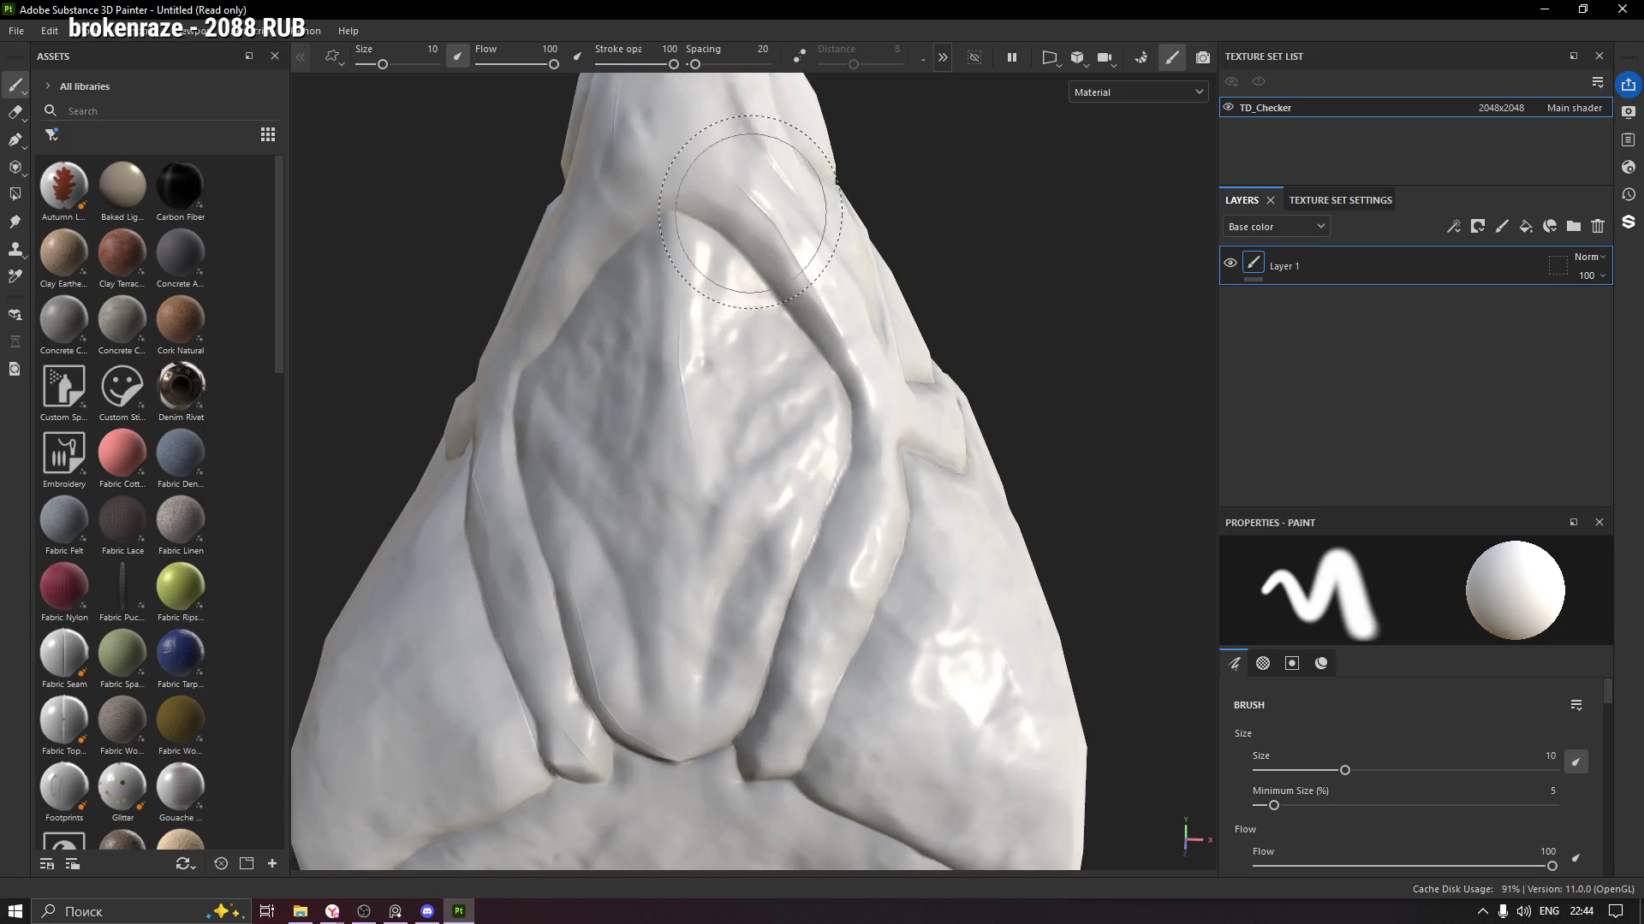
{"action": "left_click_drag", "start_coordinate": [991, 220], "coordinate": [1067, 496], "text": "alt"}
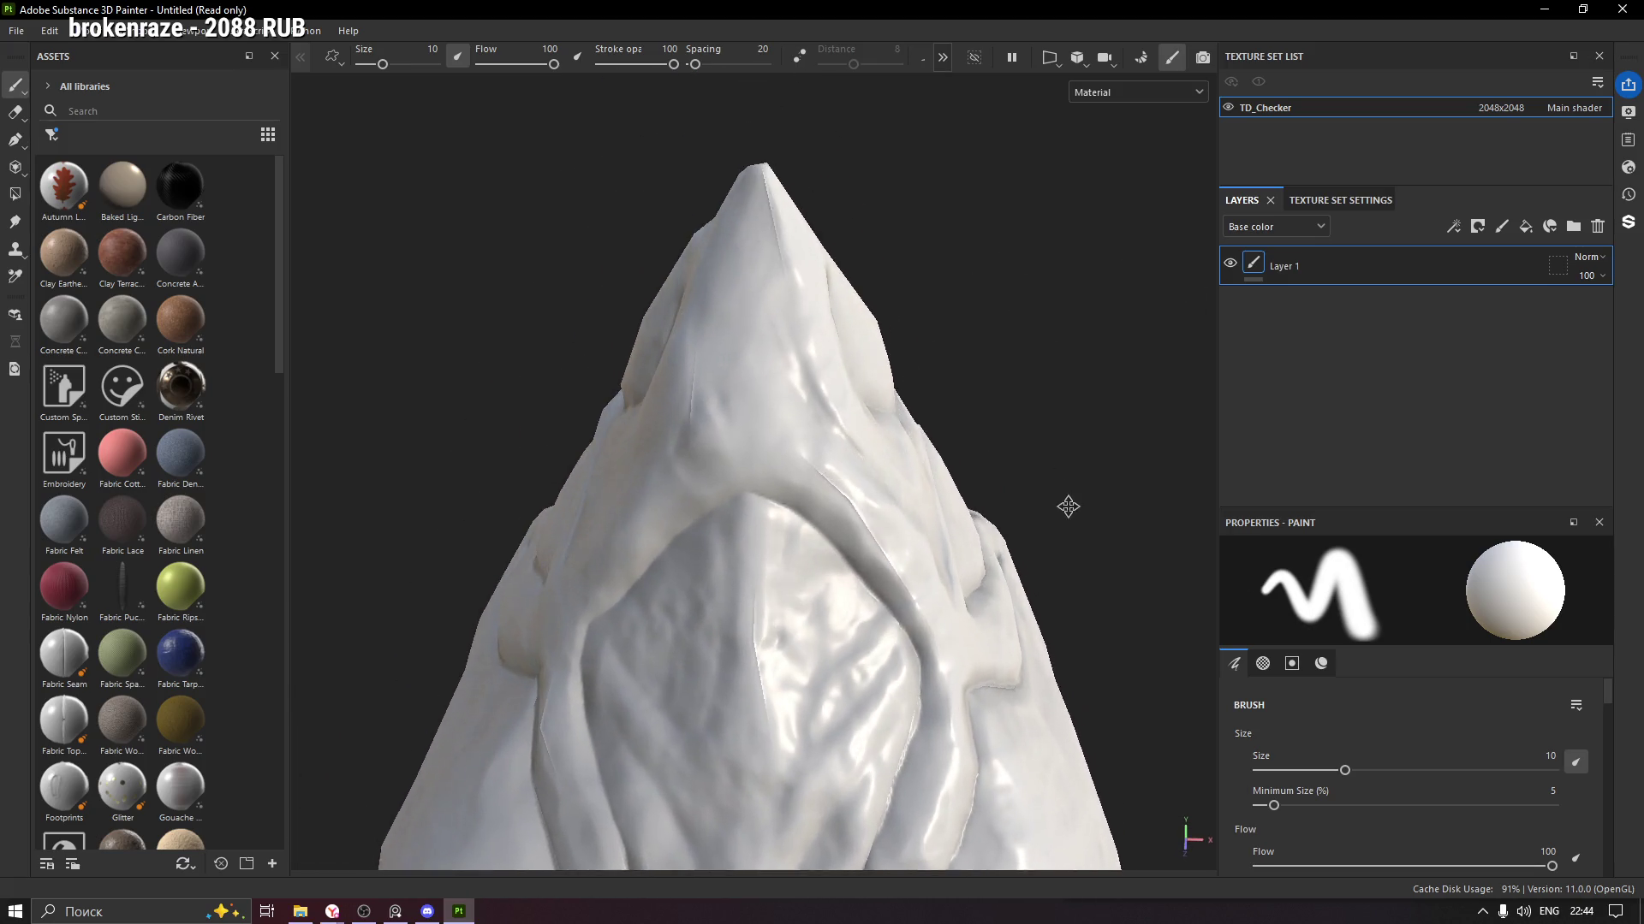
{"action": "mouse_move", "coordinate": [968, 274]}
{"action": "left_mouse_down", "text": "alt"}
{"action": "mouse_move", "coordinate": [1122, 297]}
{"action": "mouse_move", "coordinate": [998, 311]}
{"action": "mouse_move", "coordinate": [856, 223]}
{"action": "left_mouse_up", "text": "alt"}
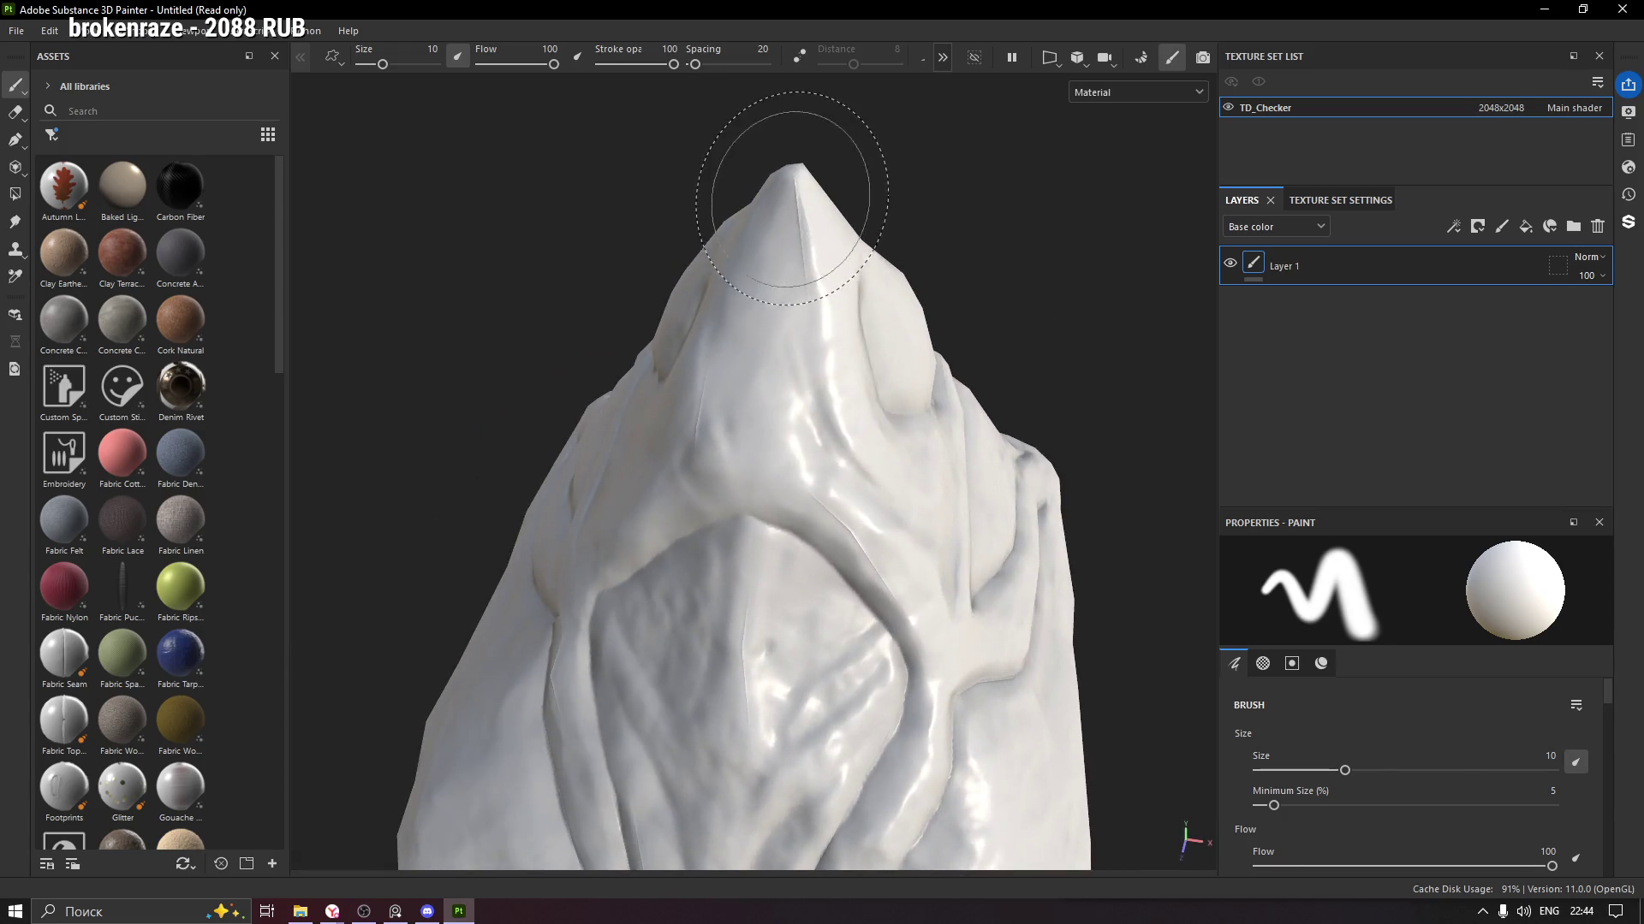
{"action": "mouse_move", "coordinate": [961, 202]}
{"action": "left_mouse_down", "text": "alt"}
{"action": "mouse_move", "coordinate": [1207, 192]}
{"action": "mouse_move", "coordinate": [1190, 167]}
{"action": "mouse_move", "coordinate": [1101, 132]}
{"action": "mouse_move", "coordinate": [873, 162]}
{"action": "mouse_move", "coordinate": [829, 575]}
{"action": "left_mouse_up", "text": "alt"}
{"action": "mouse_move", "coordinate": [740, 447]}
{"action": "left_mouse_down", "text": "alt"}
{"action": "mouse_move", "coordinate": [547, 172]}
{"action": "mouse_move", "coordinate": [696, 313]}
{"action": "left_mouse_up", "text": "alt"}
{"action": "mouse_move", "coordinate": [1132, 294]}
{"action": "left_mouse_down", "text": "alt"}
{"action": "mouse_move", "coordinate": [1071, 309]}
{"action": "mouse_move", "coordinate": [1052, 386]}
{"action": "left_mouse_up", "text": "alt"}
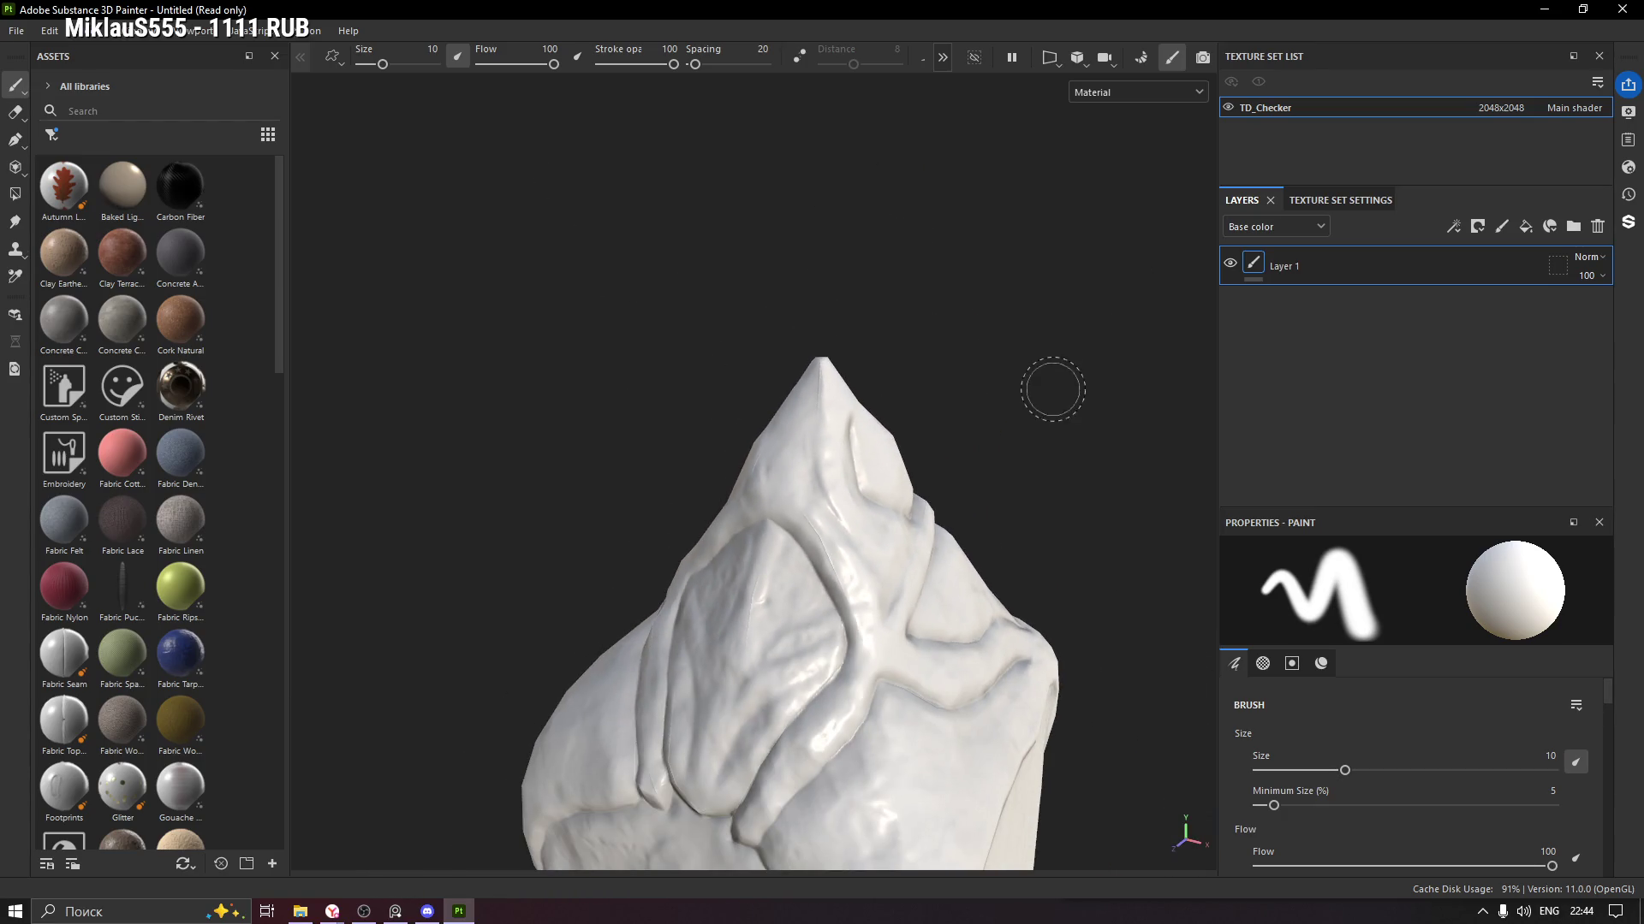
{"action": "mouse_move", "coordinate": [1030, 302]}
{"action": "left_mouse_down", "text": "alt"}
{"action": "mouse_move", "coordinate": [1035, 176]}
{"action": "mouse_move", "coordinate": [768, 350]}
{"action": "left_mouse_up", "text": "alt"}
{"action": "scroll", "coordinate": [769, 350], "scroll_direction": "up", "scroll_amount": 2}
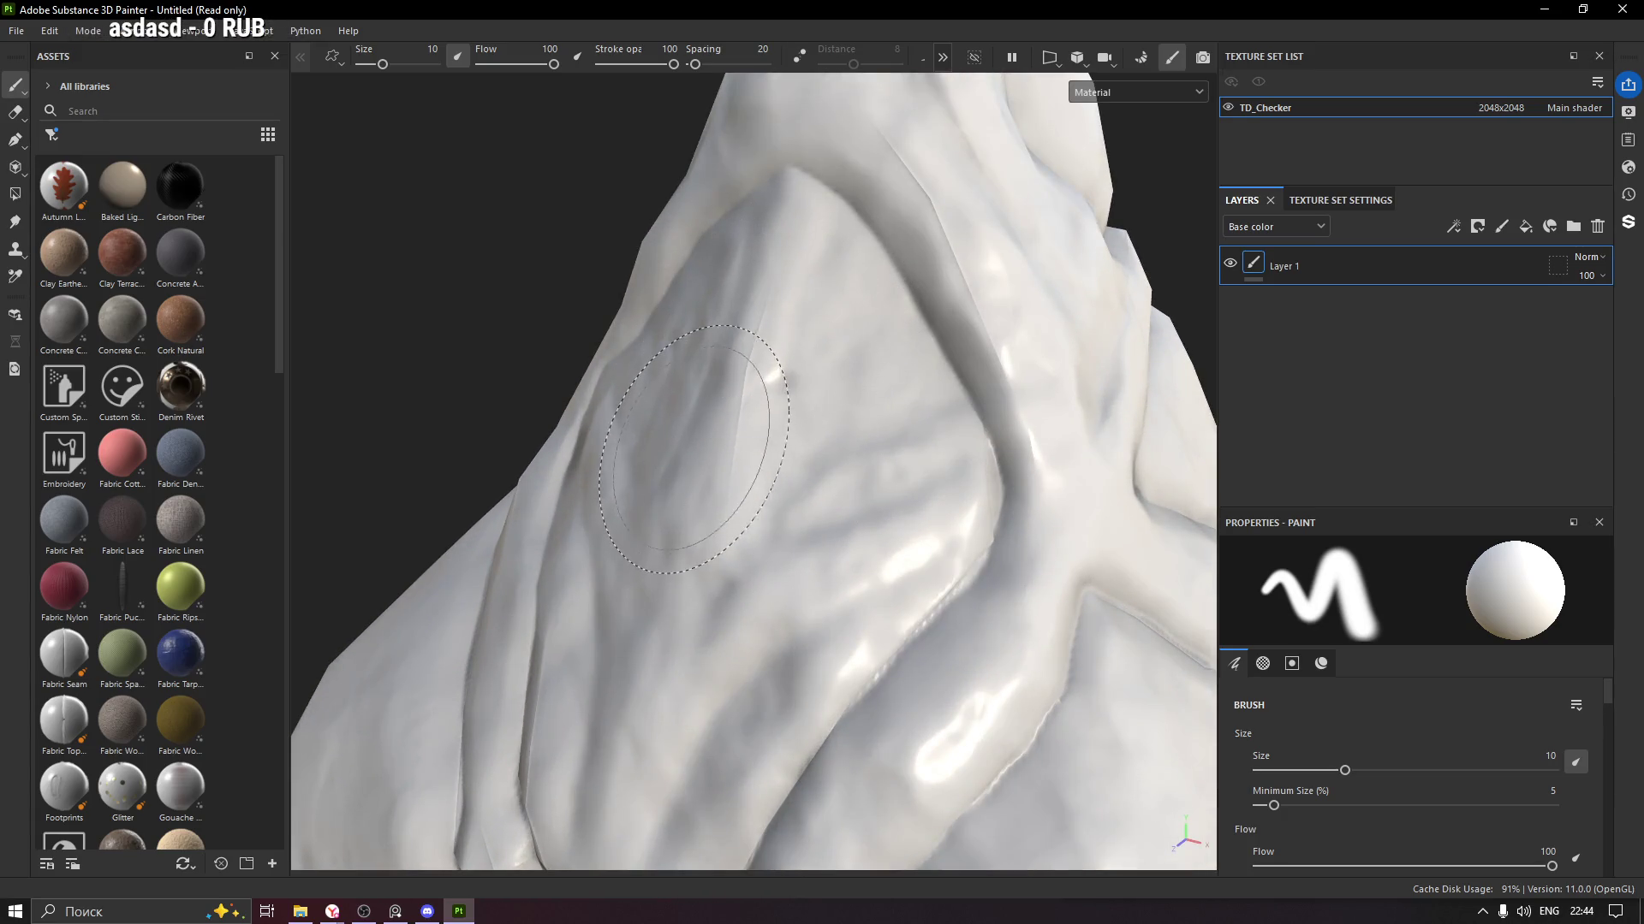
{"action": "scroll", "coordinate": [693, 450], "scroll_direction": "down", "scroll_amount": 3}
{"action": "mouse_move", "coordinate": [753, 441]}
{"action": "left_mouse_down", "text": "alt"}
{"action": "mouse_move", "coordinate": [1051, 341]}
{"action": "mouse_move", "coordinate": [1164, 252]}
{"action": "mouse_move", "coordinate": [1138, 165]}
{"action": "left_mouse_up", "text": "alt"}
{"action": "mouse_move", "coordinate": [700, 615]}
{"action": "left_mouse_down", "text": "alt"}
{"action": "mouse_move", "coordinate": [1071, 419]}
{"action": "mouse_move", "coordinate": [932, 562]}
{"action": "mouse_move", "coordinate": [943, 502]}
{"action": "mouse_move", "coordinate": [1031, 590]}
{"action": "mouse_move", "coordinate": [1056, 672]}
{"action": "mouse_move", "coordinate": [1126, 649]}
{"action": "mouse_move", "coordinate": [918, 578]}
{"action": "mouse_move", "coordinate": [990, 557]}
{"action": "left_mouse_up", "text": "alt"}
{"action": "scroll", "coordinate": [1010, 504], "scroll_direction": "down", "scroll_amount": 1}
{"action": "scroll", "coordinate": [1010, 503], "scroll_direction": "down", "scroll_amount": 2}
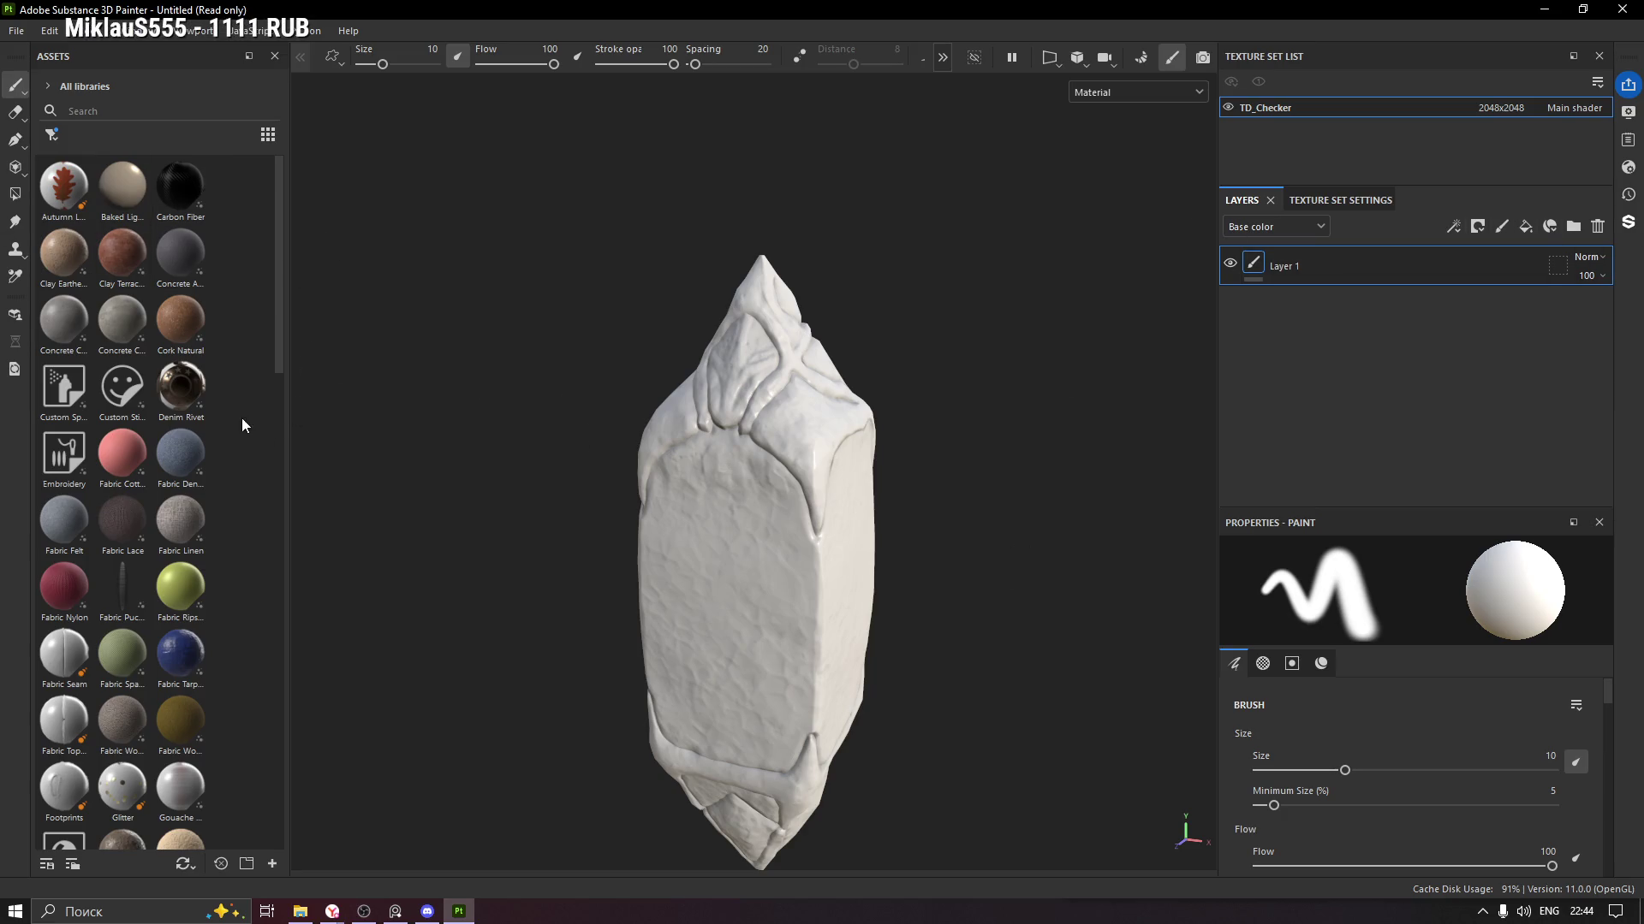
{"action": "left_click_drag", "start_coordinate": [279, 307], "coordinate": [283, 383]}
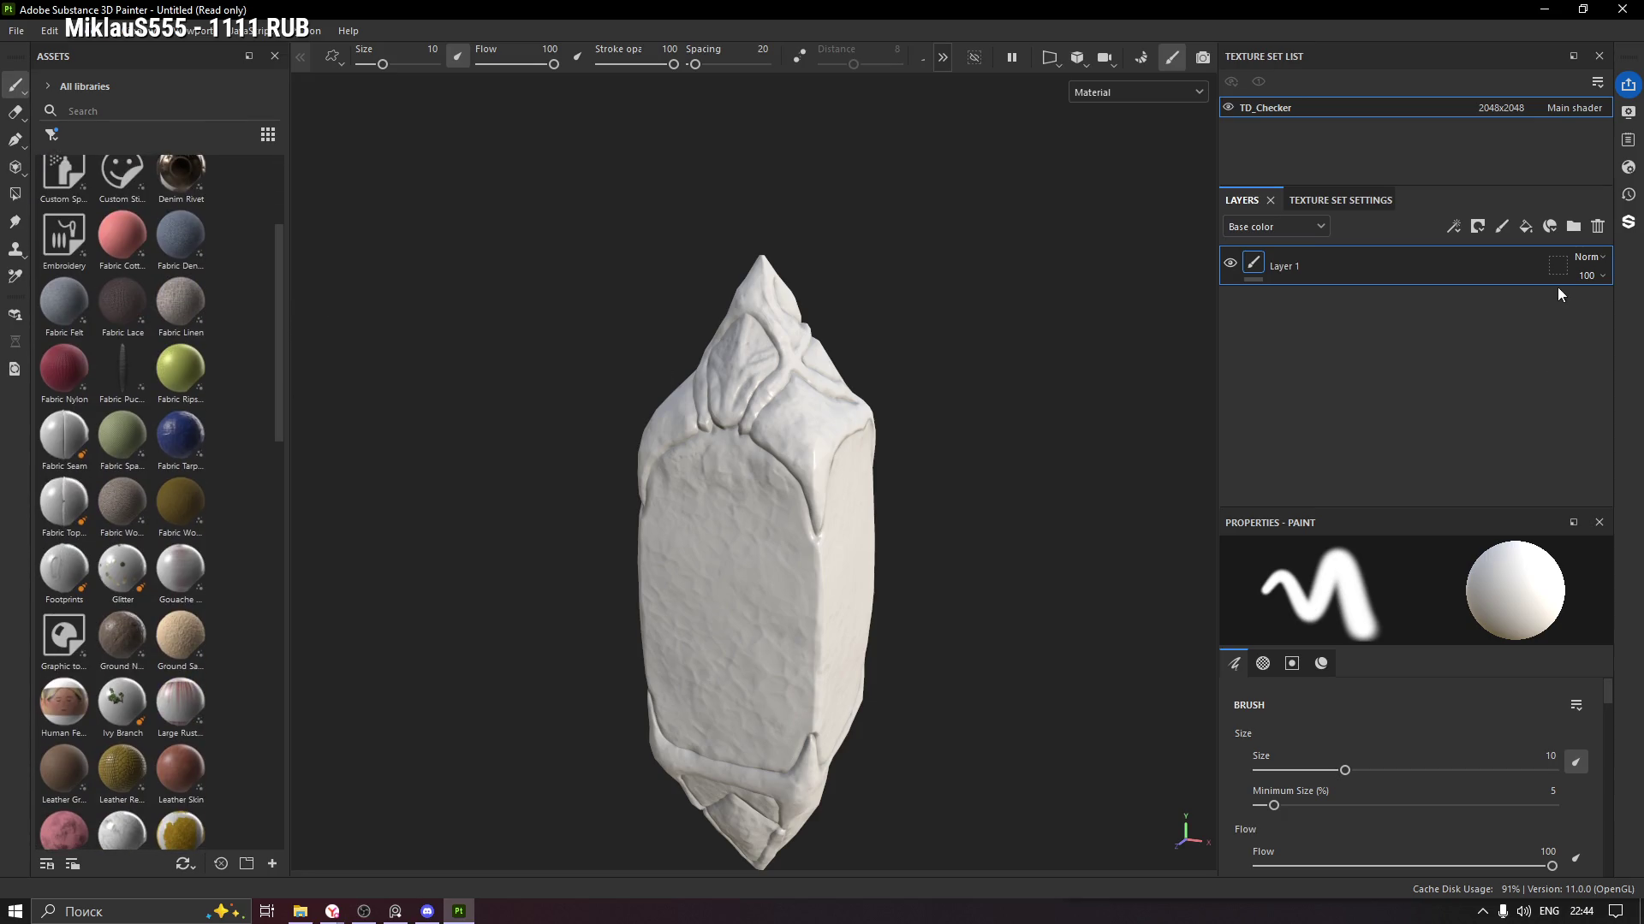
Delete the empty Layer 1 and drop the Rock Cliff Volcanic material onto the layer stack.
{"action": "left_click", "coordinate": [1597, 226]}
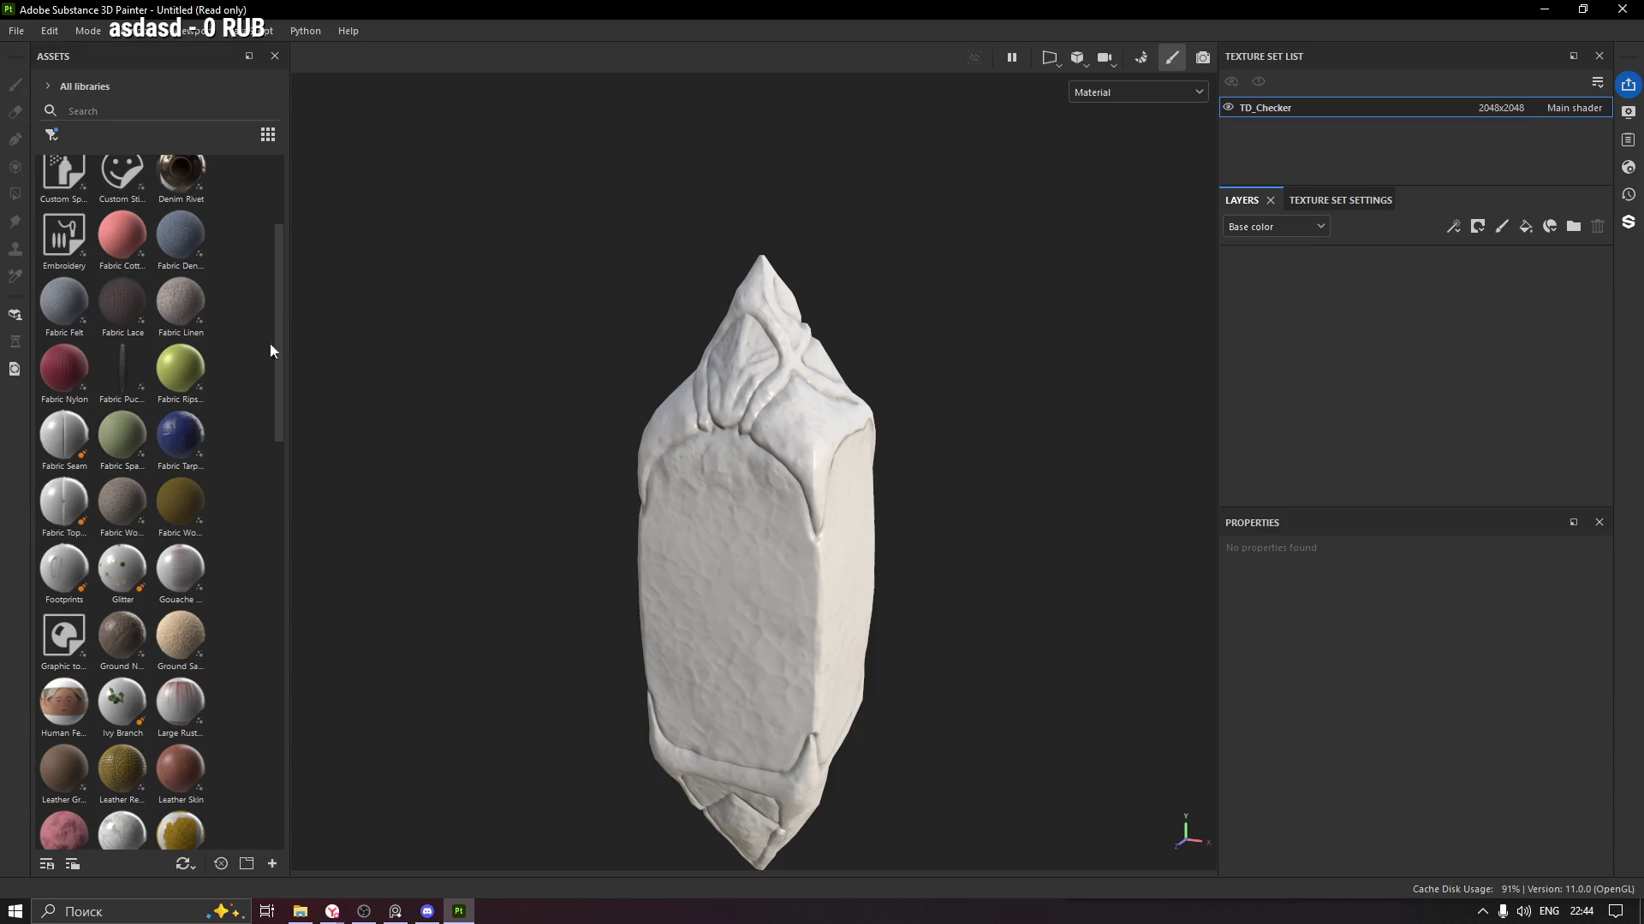
{"action": "left_click_drag", "start_coordinate": [282, 380], "coordinate": [322, 650]}
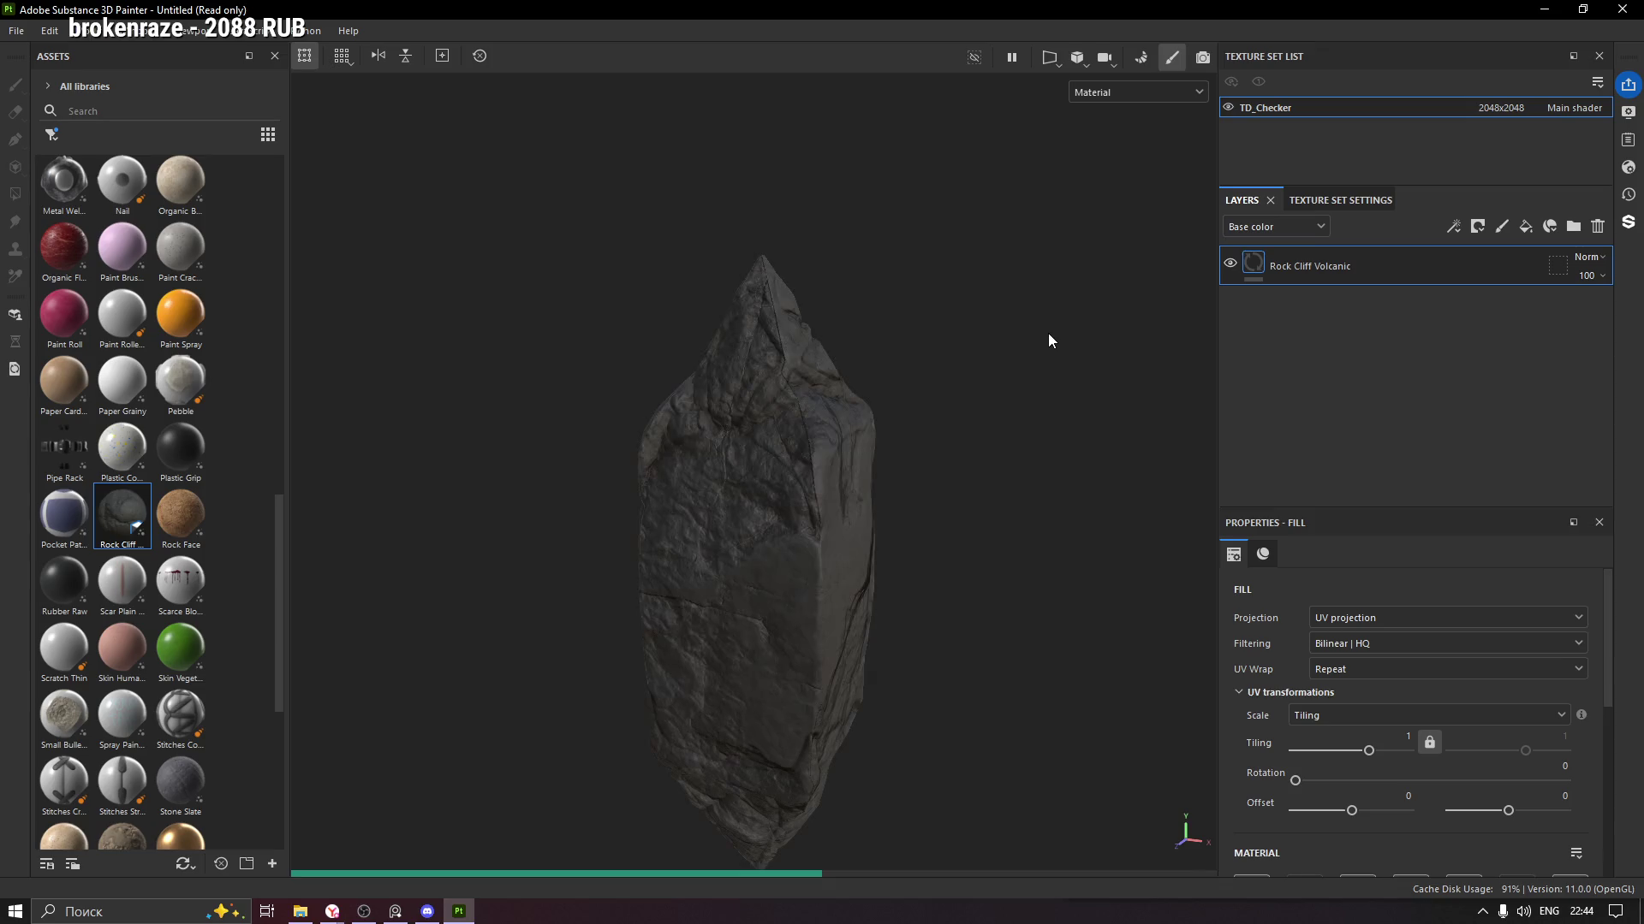
{"action": "mouse_move", "coordinate": [1016, 346]}
{"action": "left_mouse_down", "text": "alt"}
{"action": "mouse_move", "coordinate": [994, 371]}
{"action": "mouse_move", "coordinate": [870, 388]}
{"action": "mouse_move", "coordinate": [602, 385]}
{"action": "mouse_move", "coordinate": [1141, 393]}
{"action": "mouse_move", "coordinate": [1093, 286]}
{"action": "mouse_move", "coordinate": [687, 291]}
{"action": "mouse_move", "coordinate": [936, 283]}
{"action": "mouse_move", "coordinate": [1258, 433]}
{"action": "mouse_move", "coordinate": [1481, 425]}
{"action": "mouse_move", "coordinate": [1557, 385]}
{"action": "mouse_move", "coordinate": [1142, 481]}
{"action": "left_mouse_up", "text": "alt"}
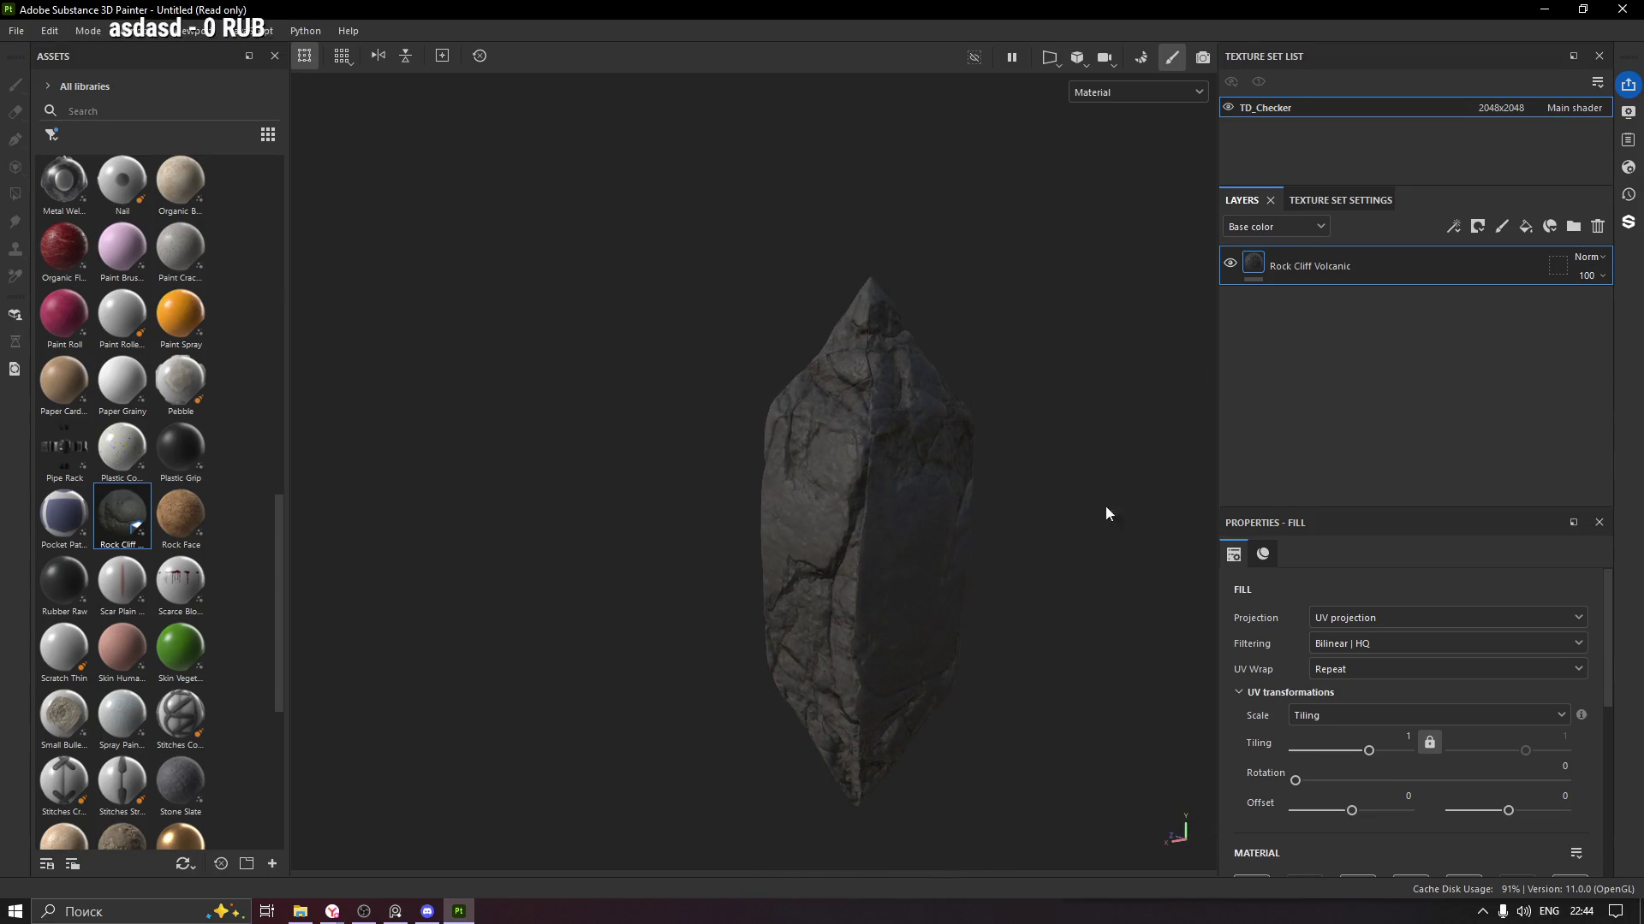
{"action": "scroll", "coordinate": [881, 618], "scroll_direction": "up", "scroll_amount": 5}
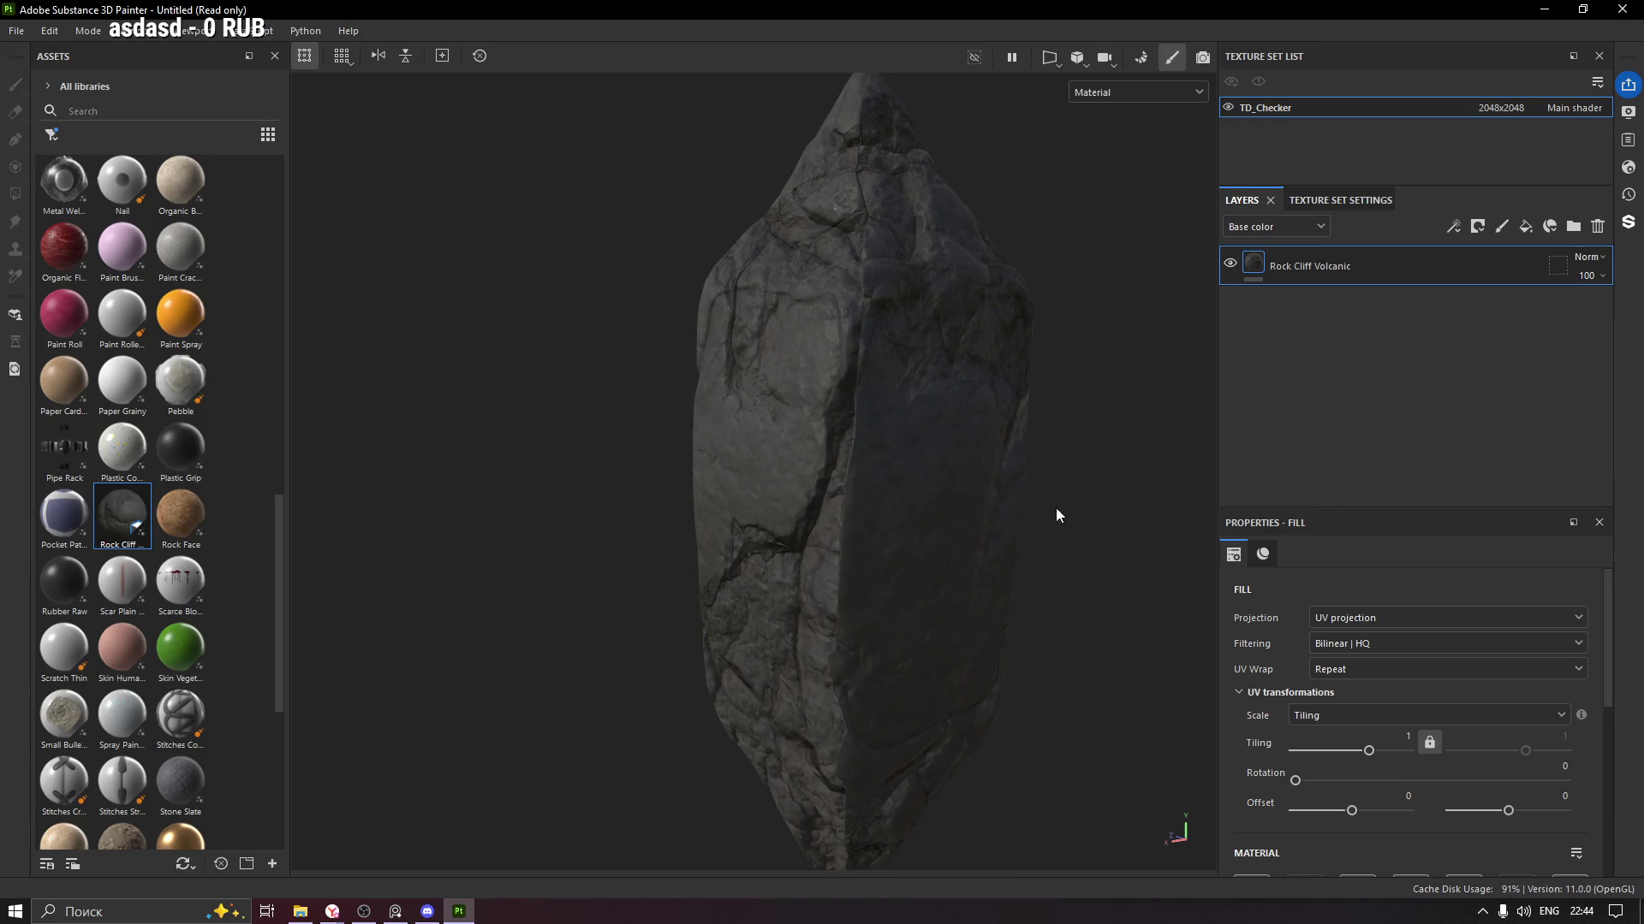
{"action": "scroll", "coordinate": [1062, 528], "scroll_direction": "down", "scroll_amount": 3}
{"action": "left_click", "coordinate": [1366, 618]}
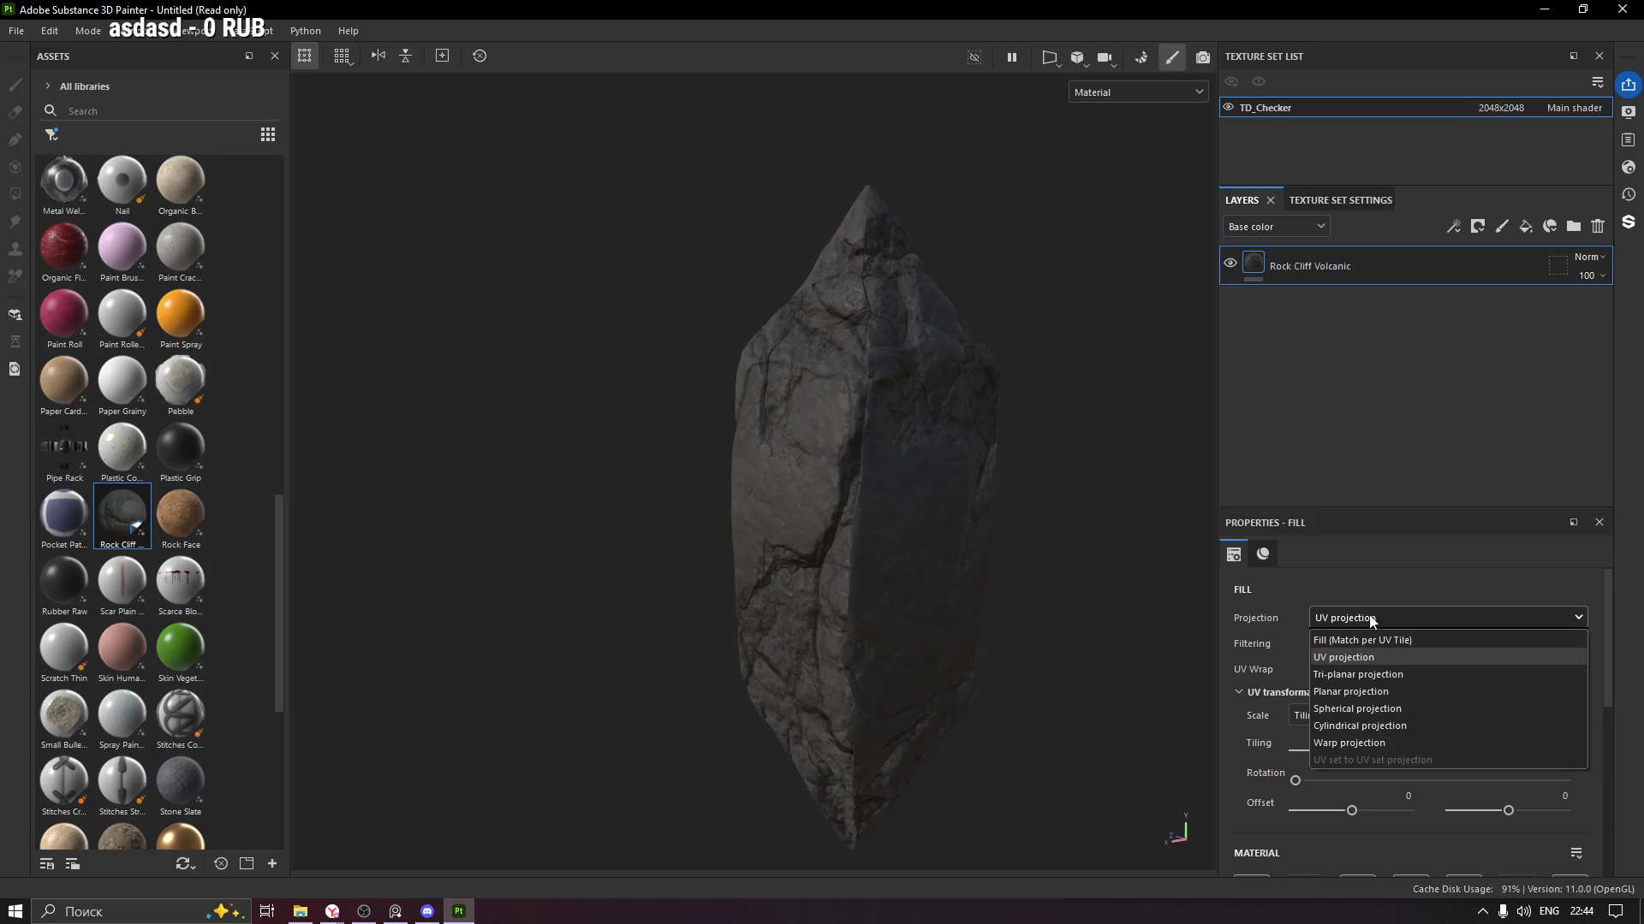
Set the Rock Cliff Volcanic fill to Tri-planar projection and lower its Age to 0.44.
{"action": "left_click", "coordinate": [1369, 673]}
{"action": "mouse_move", "coordinate": [978, 506]}
{"action": "left_mouse_down", "text": "alt"}
{"action": "mouse_move", "coordinate": [964, 437]}
{"action": "mouse_move", "coordinate": [1134, 318]}
{"action": "mouse_move", "coordinate": [1028, 349]}
{"action": "mouse_move", "coordinate": [708, 341]}
{"action": "mouse_move", "coordinate": [604, 360]}
{"action": "mouse_move", "coordinate": [1027, 410]}
{"action": "mouse_move", "coordinate": [825, 422]}
{"action": "mouse_move", "coordinate": [866, 414]}
{"action": "mouse_move", "coordinate": [753, 406]}
{"action": "mouse_move", "coordinate": [921, 342]}
{"action": "mouse_move", "coordinate": [855, 477]}
{"action": "mouse_move", "coordinate": [433, 366]}
{"action": "mouse_move", "coordinate": [877, 470]}
{"action": "mouse_move", "coordinate": [884, 409]}
{"action": "mouse_move", "coordinate": [935, 414]}
{"action": "mouse_move", "coordinate": [734, 414]}
{"action": "mouse_move", "coordinate": [924, 389]}
{"action": "mouse_move", "coordinate": [984, 393]}
{"action": "mouse_move", "coordinate": [908, 402]}
{"action": "mouse_move", "coordinate": [1036, 419]}
{"action": "mouse_move", "coordinate": [821, 454]}
{"action": "mouse_move", "coordinate": [939, 481]}
{"action": "mouse_move", "coordinate": [910, 274]}
{"action": "mouse_move", "coordinate": [1306, 309]}
{"action": "mouse_move", "coordinate": [414, 294]}
{"action": "mouse_move", "coordinate": [816, 375]}
{"action": "left_mouse_up", "text": "alt"}
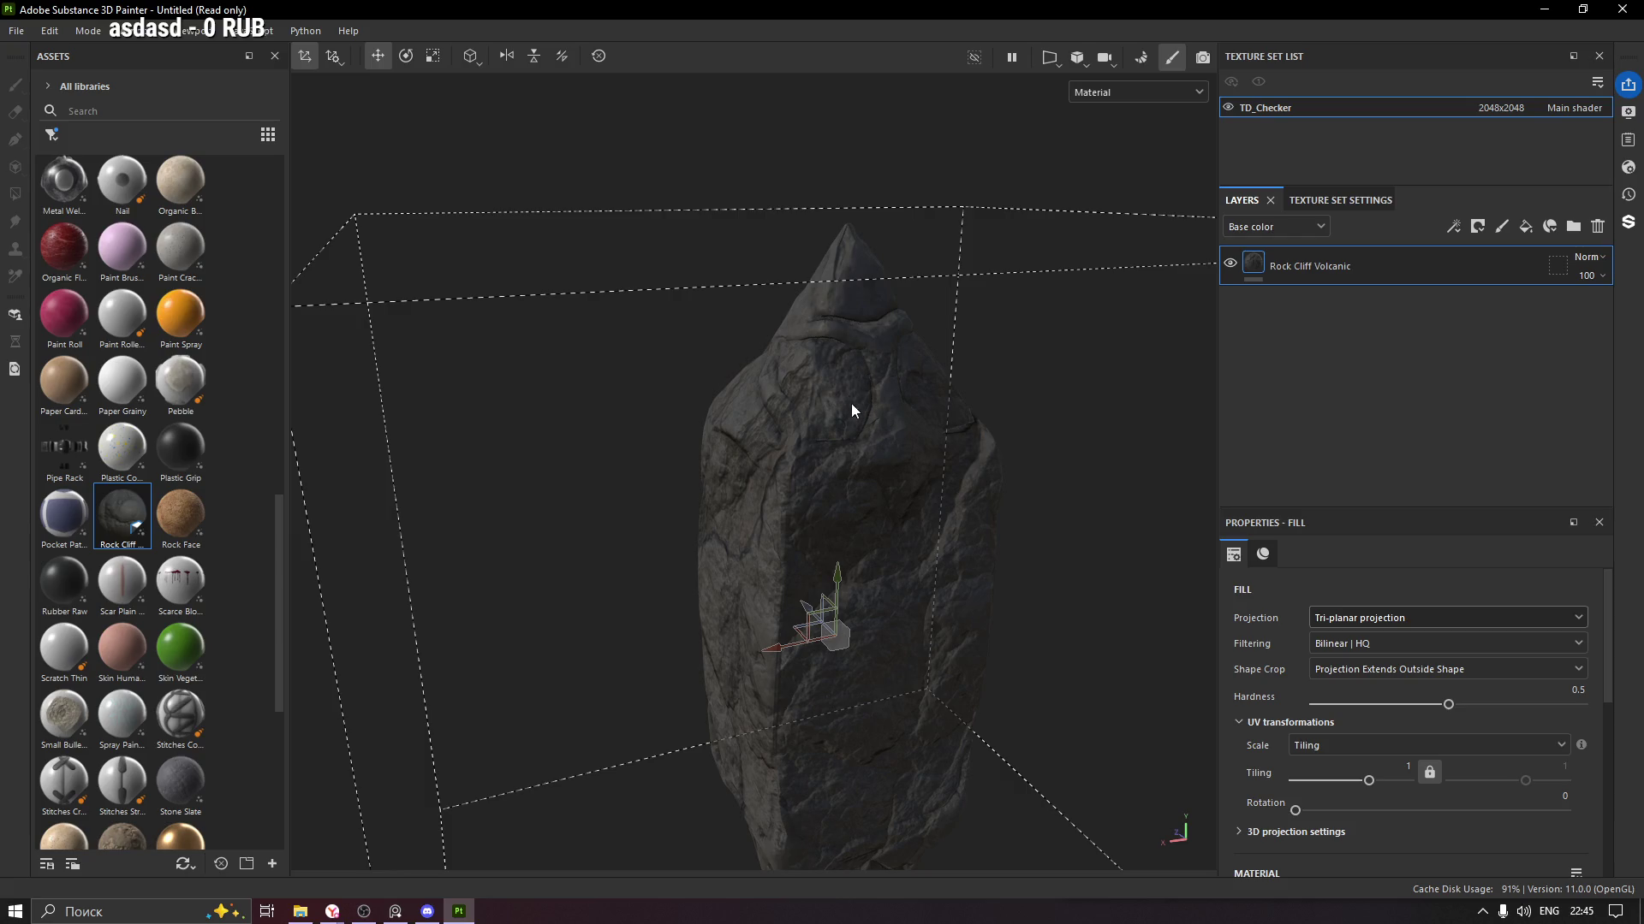
{"action": "mouse_move", "coordinate": [952, 440]}
{"action": "left_mouse_down", "text": "alt"}
{"action": "mouse_move", "coordinate": [922, 373]}
{"action": "mouse_move", "coordinate": [923, 388]}
{"action": "left_mouse_up", "text": "alt"}
{"action": "scroll", "coordinate": [1262, 660], "scroll_direction": "down", "scroll_amount": 5}
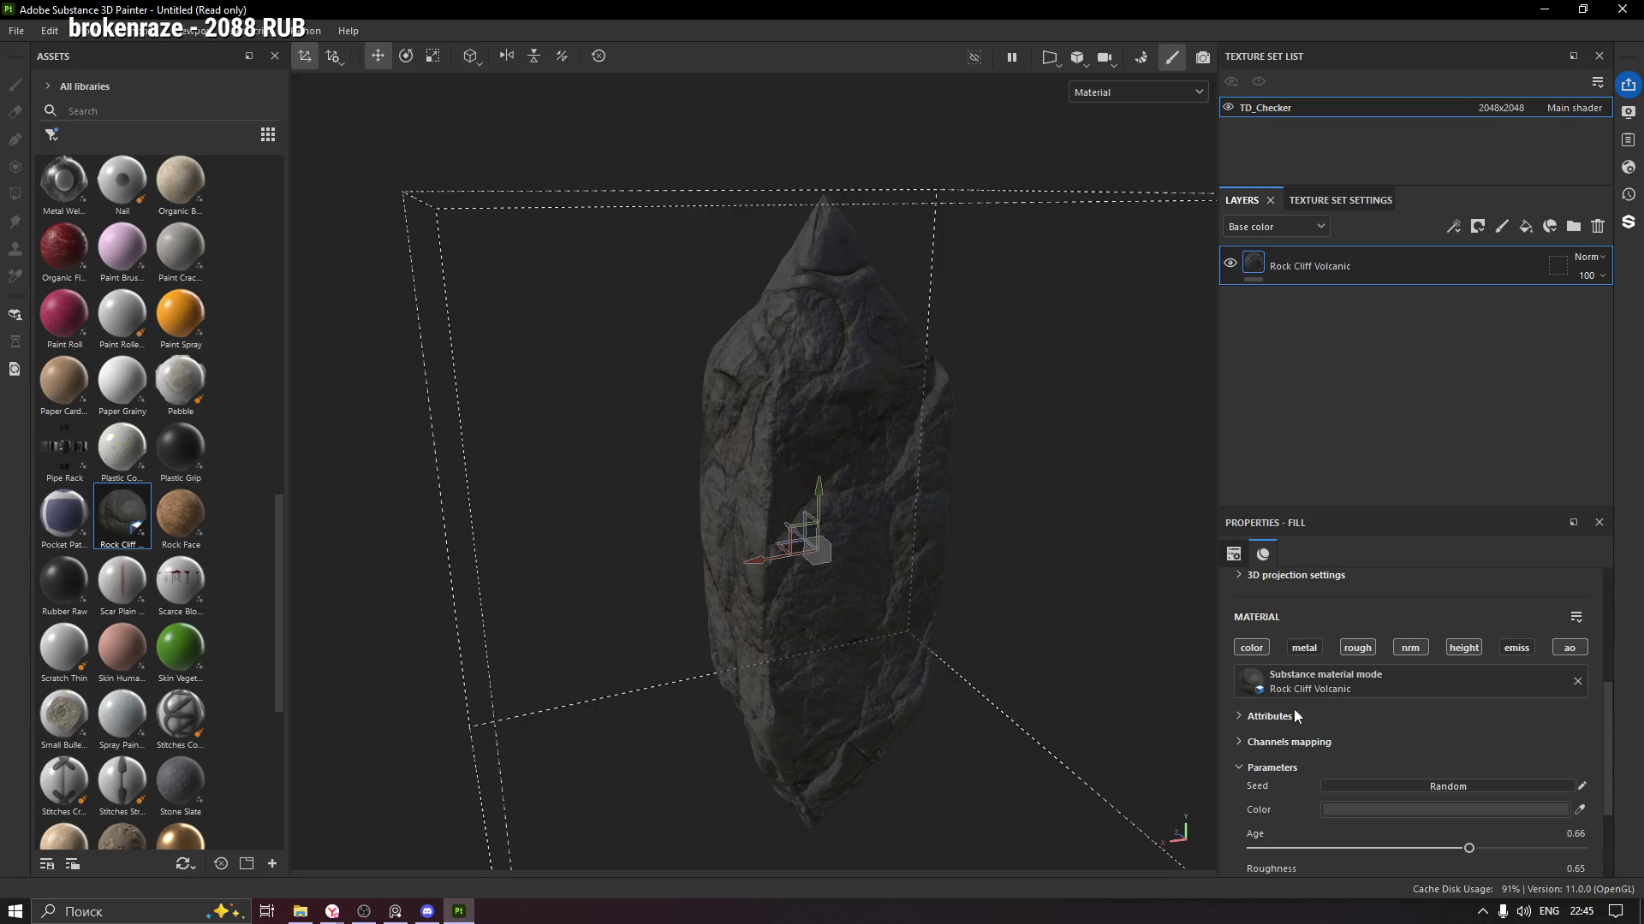
{"action": "scroll", "coordinate": [1291, 732], "scroll_direction": "down", "scroll_amount": 3}
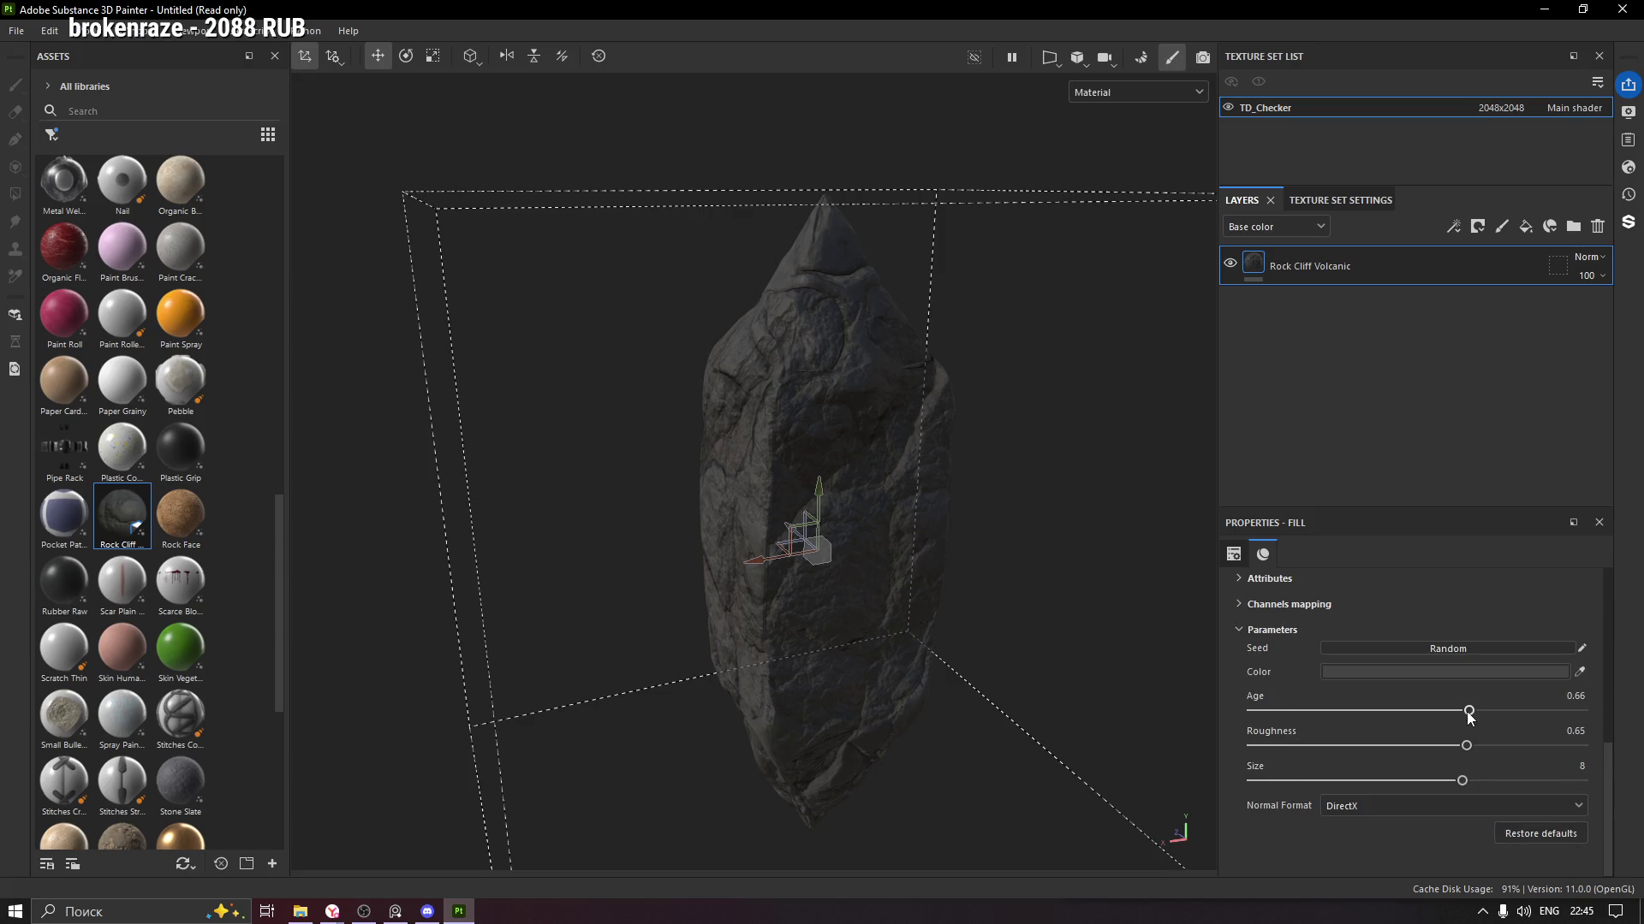
{"action": "left_click_drag", "start_coordinate": [1416, 710], "coordinate": [1383, 710]}
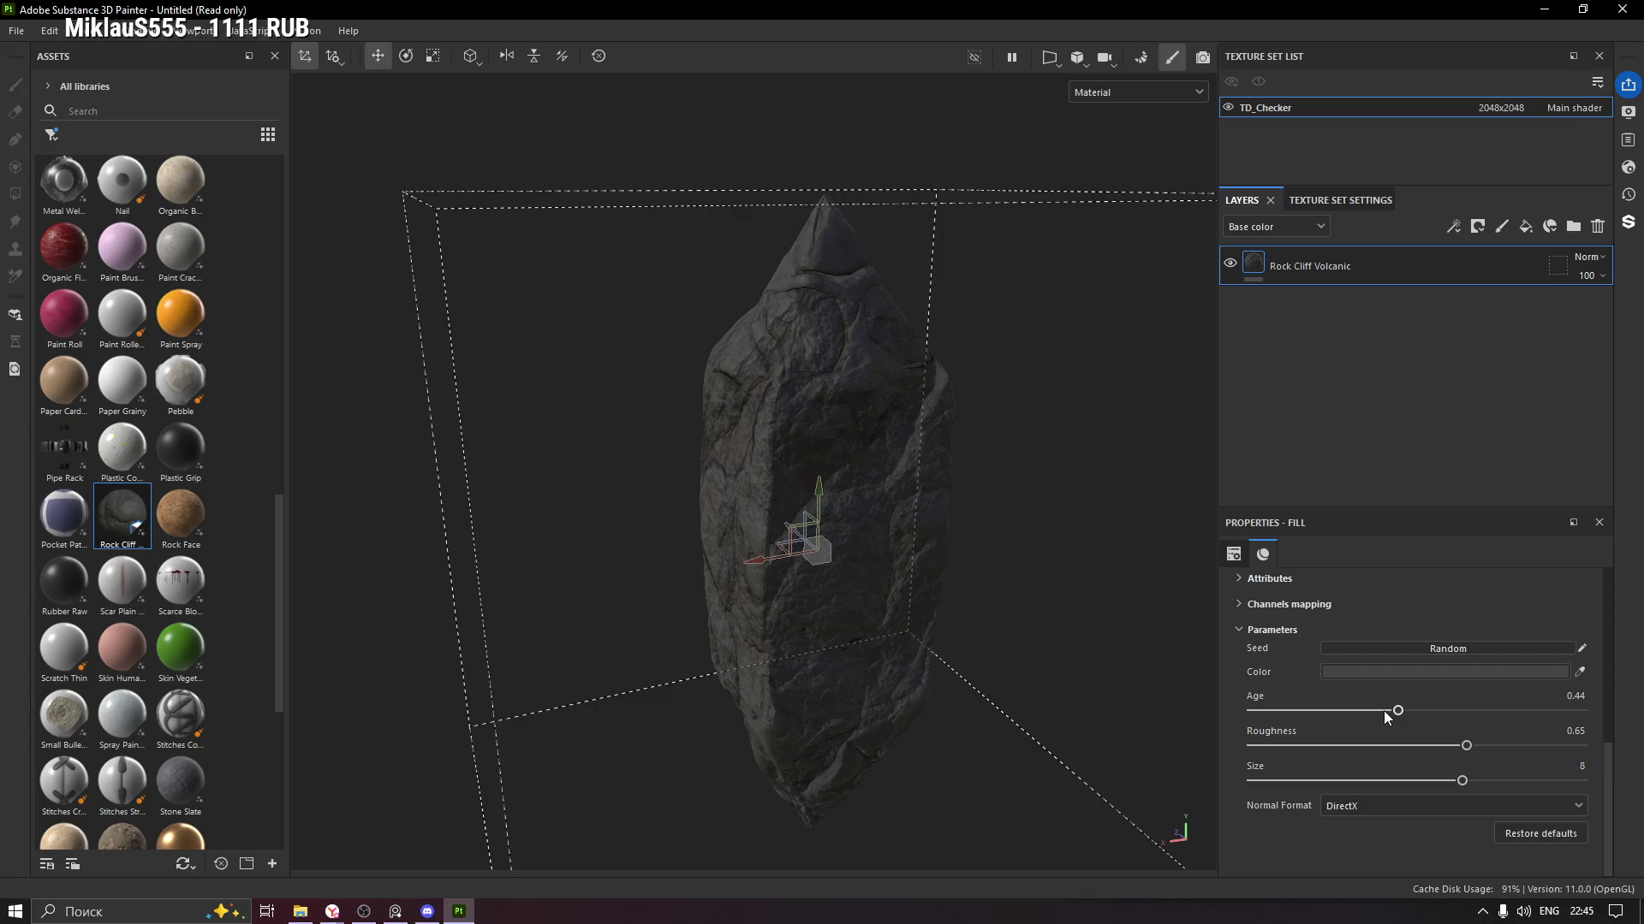
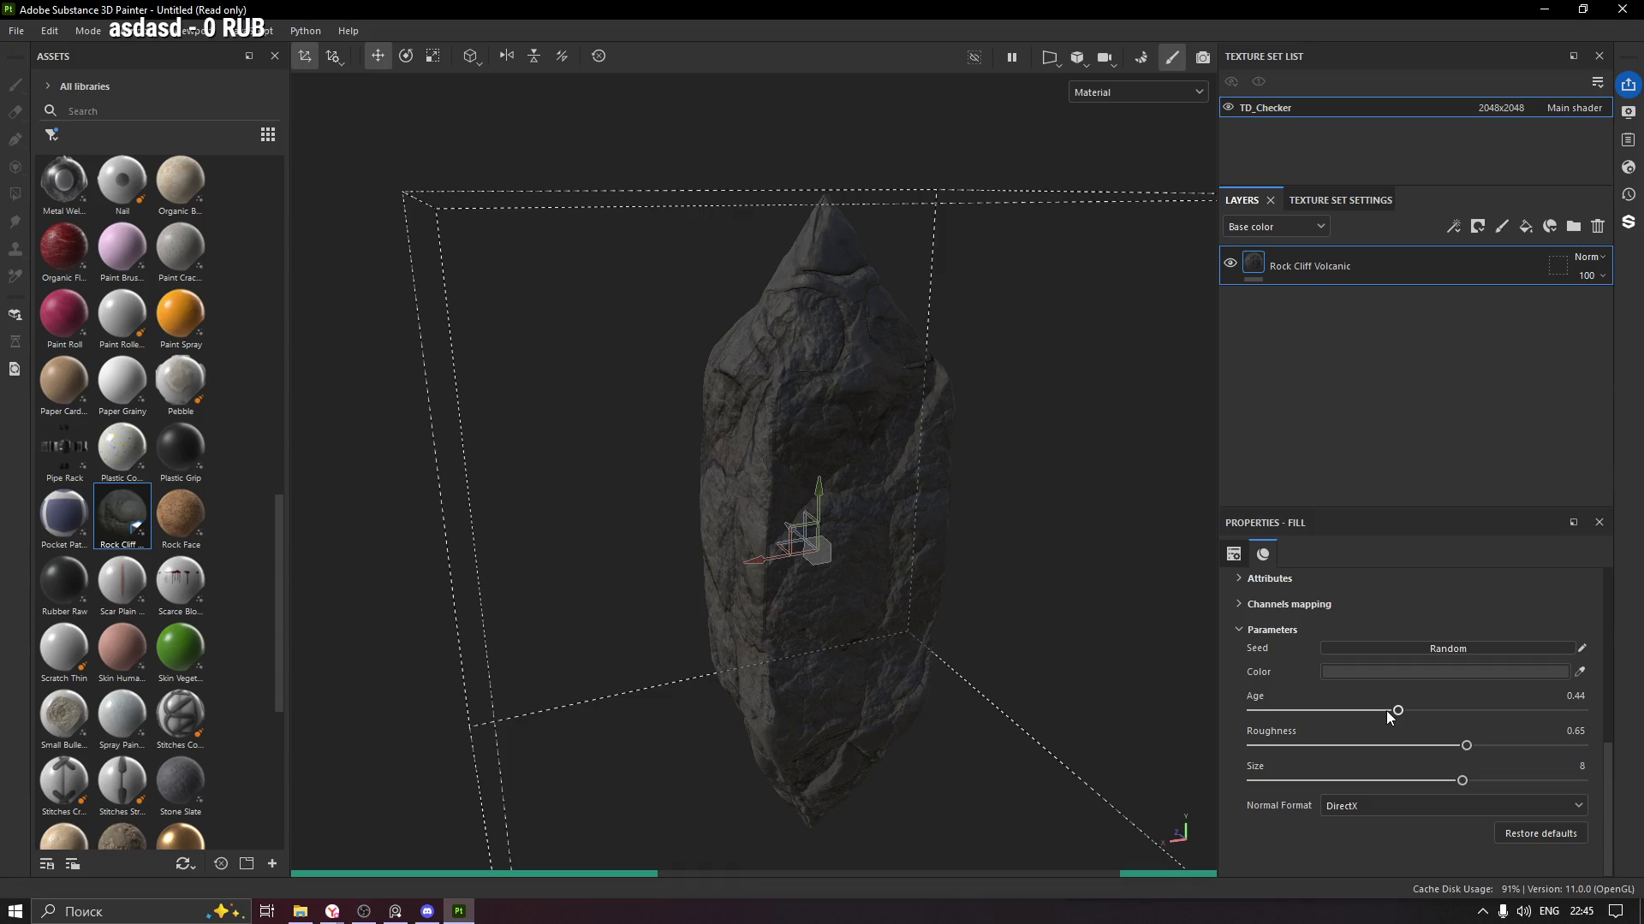
Drop the Rock Cliff Volcanic fill's Roughness to 0.28 and its Size from 8 to 6.
{"action": "mouse_move", "coordinate": [1004, 486]}
{"action": "left_mouse_down", "text": "alt"}
{"action": "mouse_move", "coordinate": [1078, 494]}
{"action": "mouse_move", "coordinate": [1058, 502]}
{"action": "left_mouse_up", "text": "alt"}
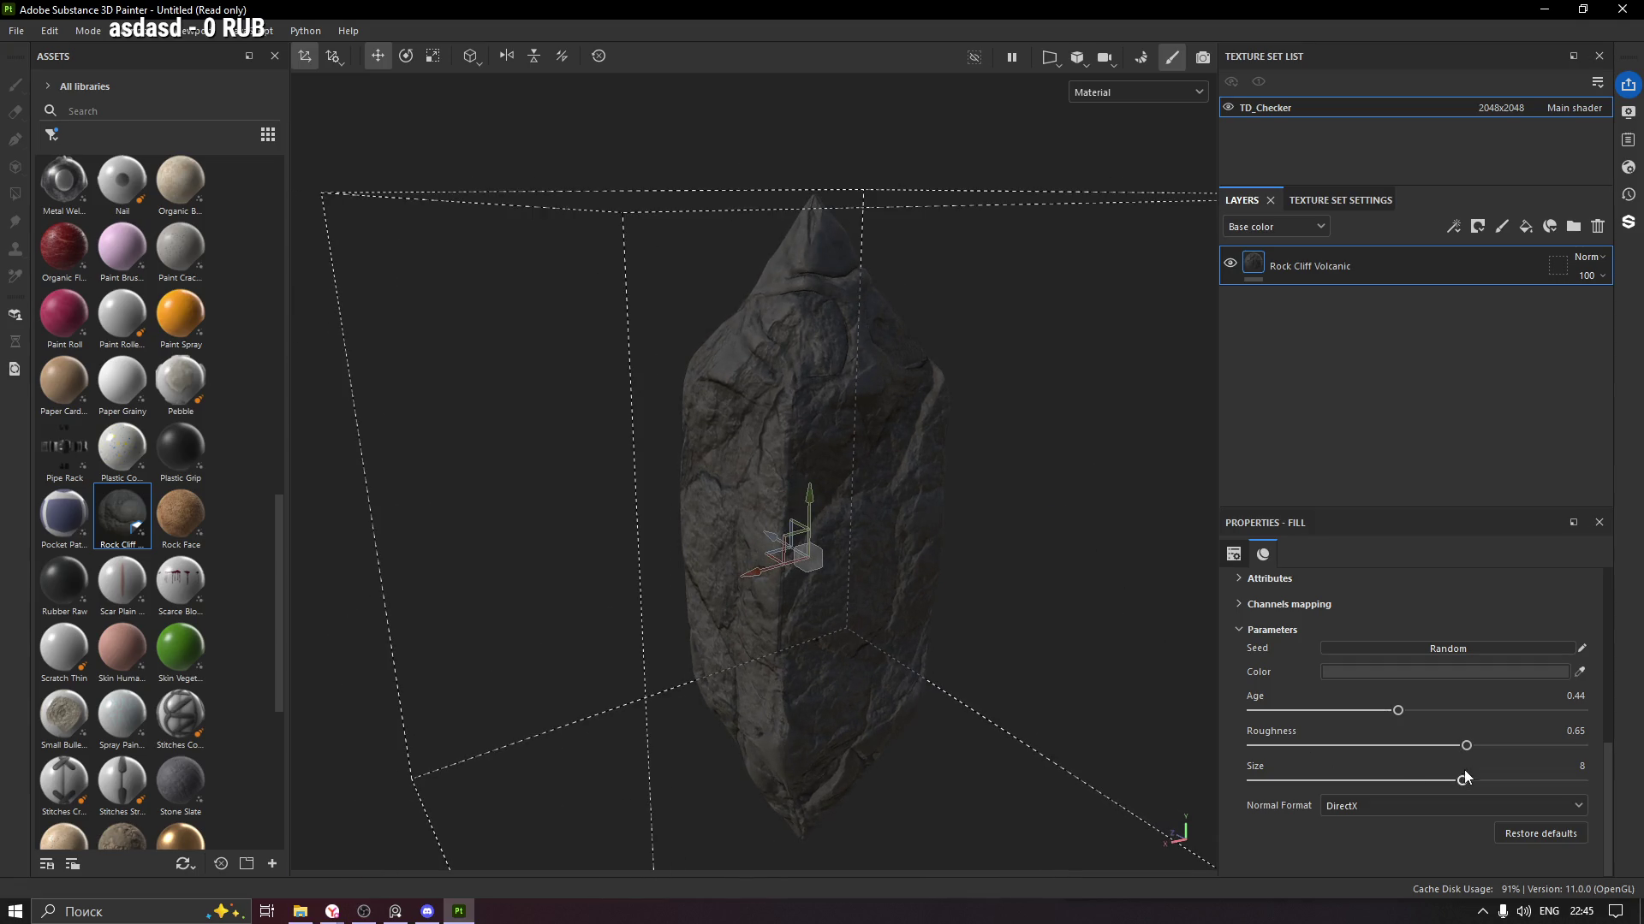
{"action": "left_click_drag", "start_coordinate": [1466, 748], "coordinate": [1351, 748]}
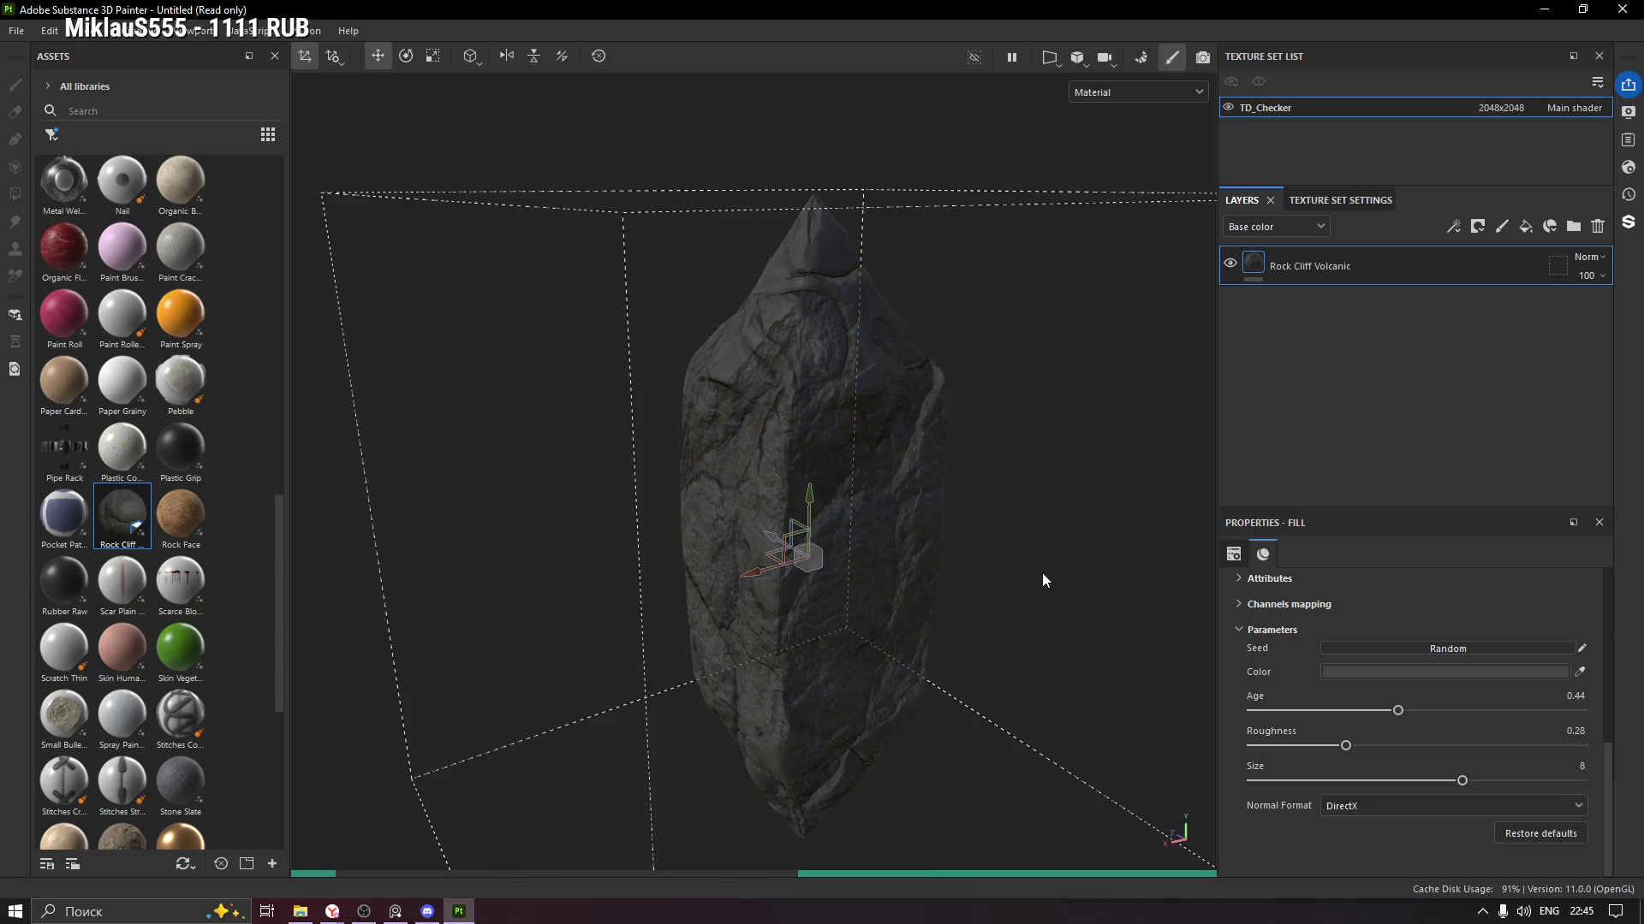
{"action": "mouse_move", "coordinate": [710, 498]}
{"action": "left_mouse_down", "text": "alt"}
{"action": "mouse_move", "coordinate": [890, 505]}
{"action": "mouse_move", "coordinate": [935, 549]}
{"action": "mouse_move", "coordinate": [864, 599]}
{"action": "mouse_move", "coordinate": [605, 480]}
{"action": "mouse_move", "coordinate": [887, 528]}
{"action": "mouse_move", "coordinate": [799, 576]}
{"action": "mouse_move", "coordinate": [758, 539]}
{"action": "mouse_move", "coordinate": [882, 544]}
{"action": "mouse_move", "coordinate": [972, 578]}
{"action": "mouse_move", "coordinate": [810, 574]}
{"action": "mouse_move", "coordinate": [899, 533]}
{"action": "mouse_move", "coordinate": [927, 595]}
{"action": "mouse_move", "coordinate": [985, 614]}
{"action": "left_mouse_up", "text": "alt"}
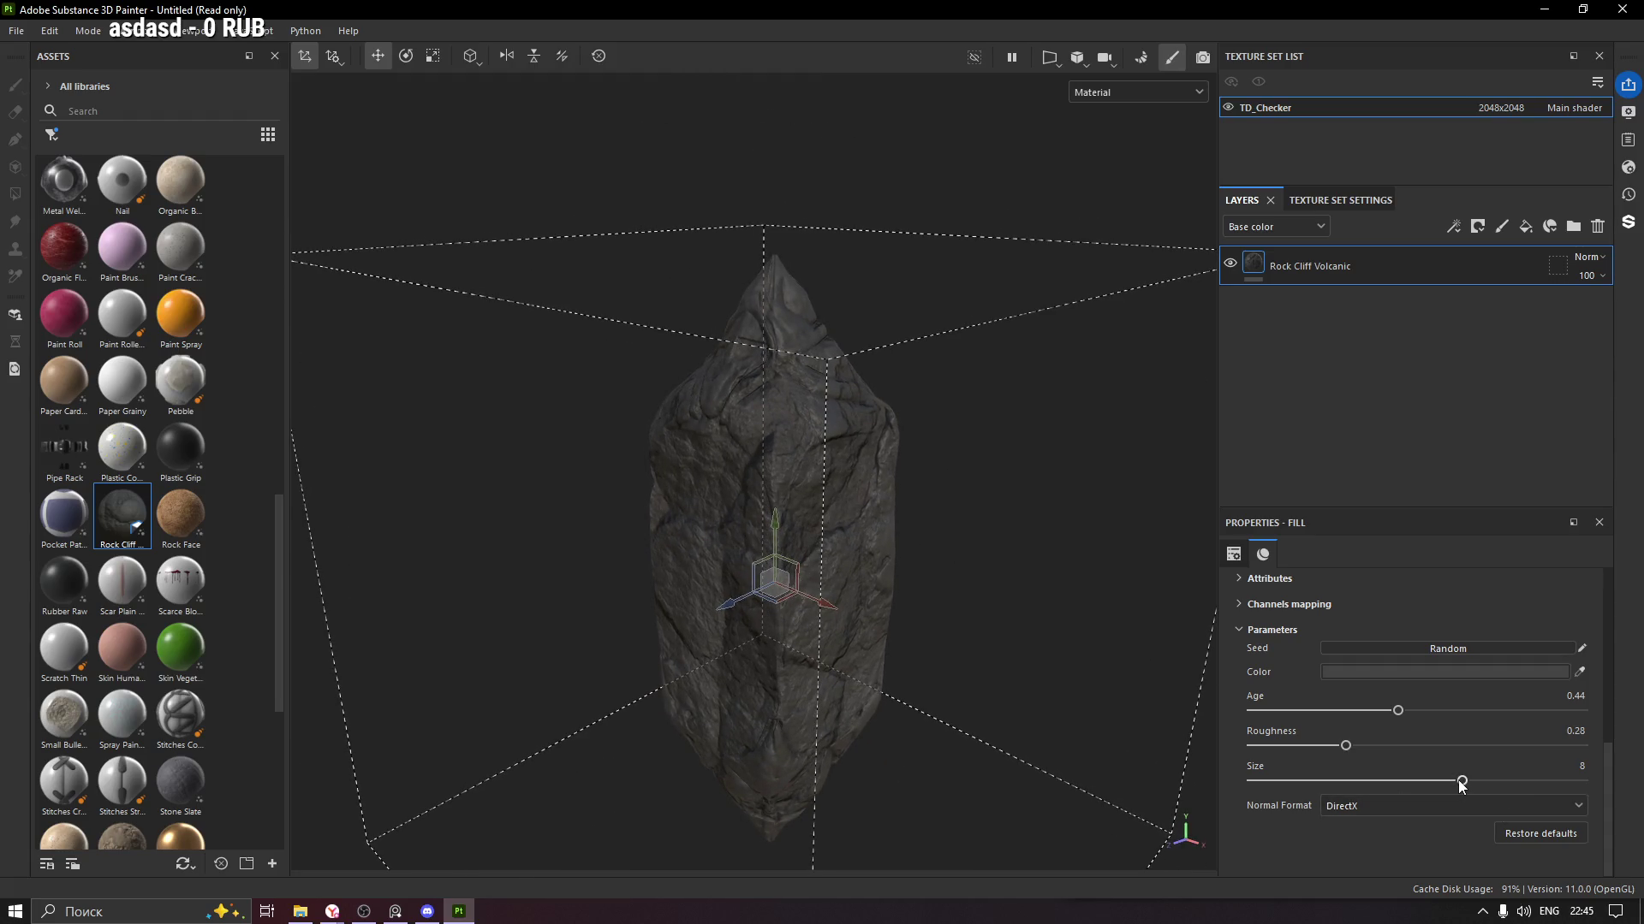
{"action": "left_click_drag", "start_coordinate": [1461, 783], "coordinate": [1385, 779]}
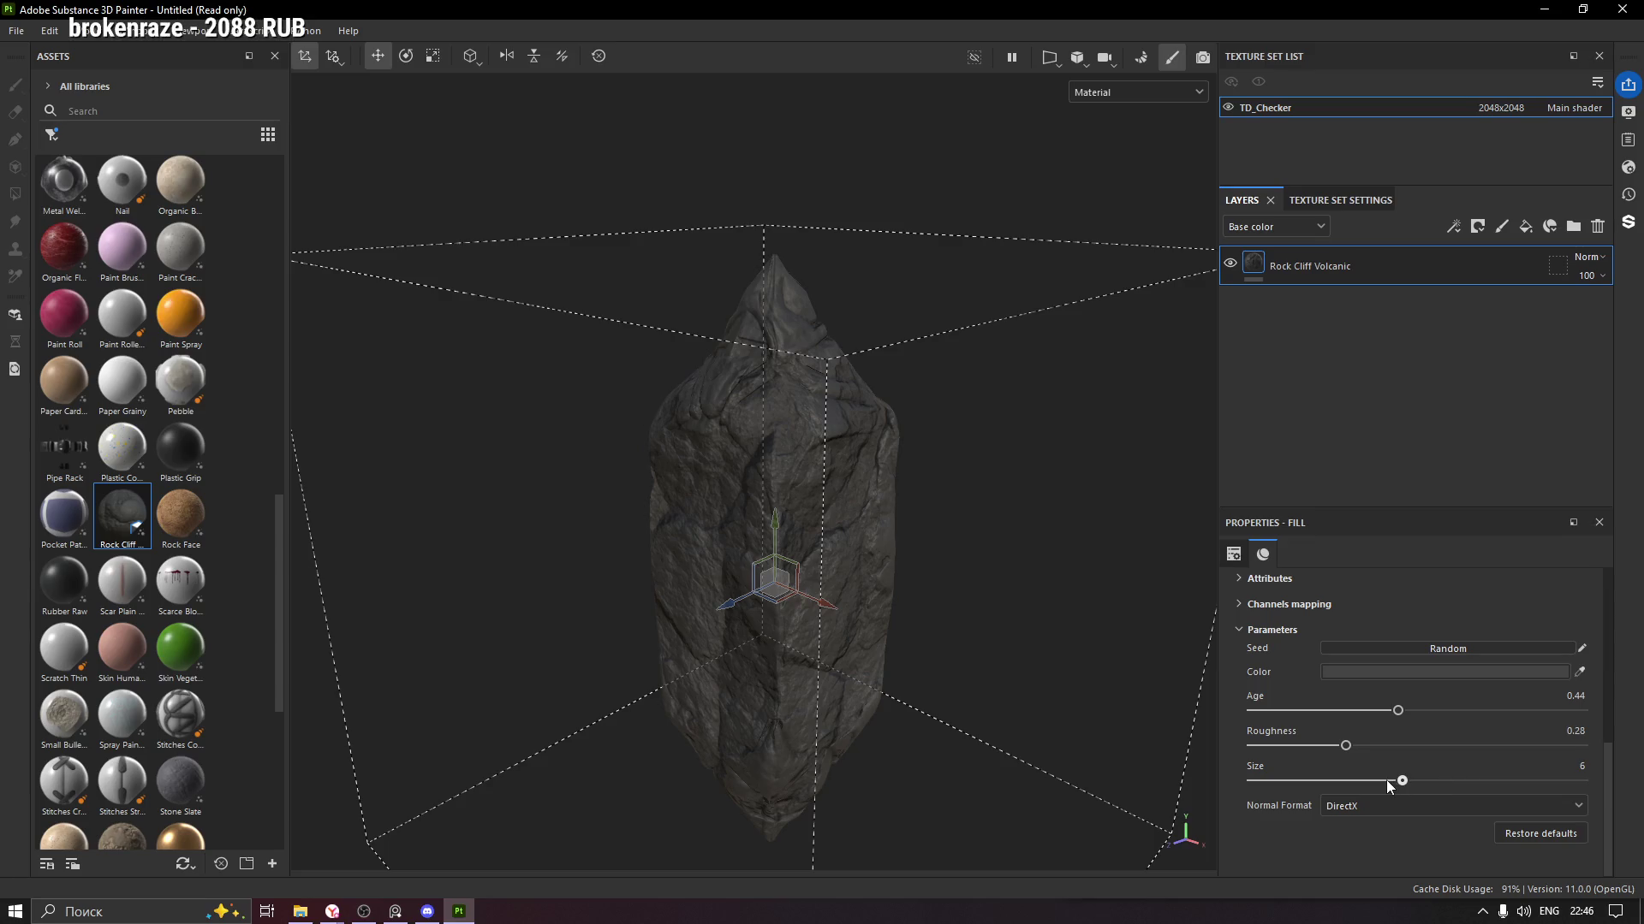
{"action": "scroll", "coordinate": [975, 641], "scroll_direction": "down", "scroll_amount": 2}
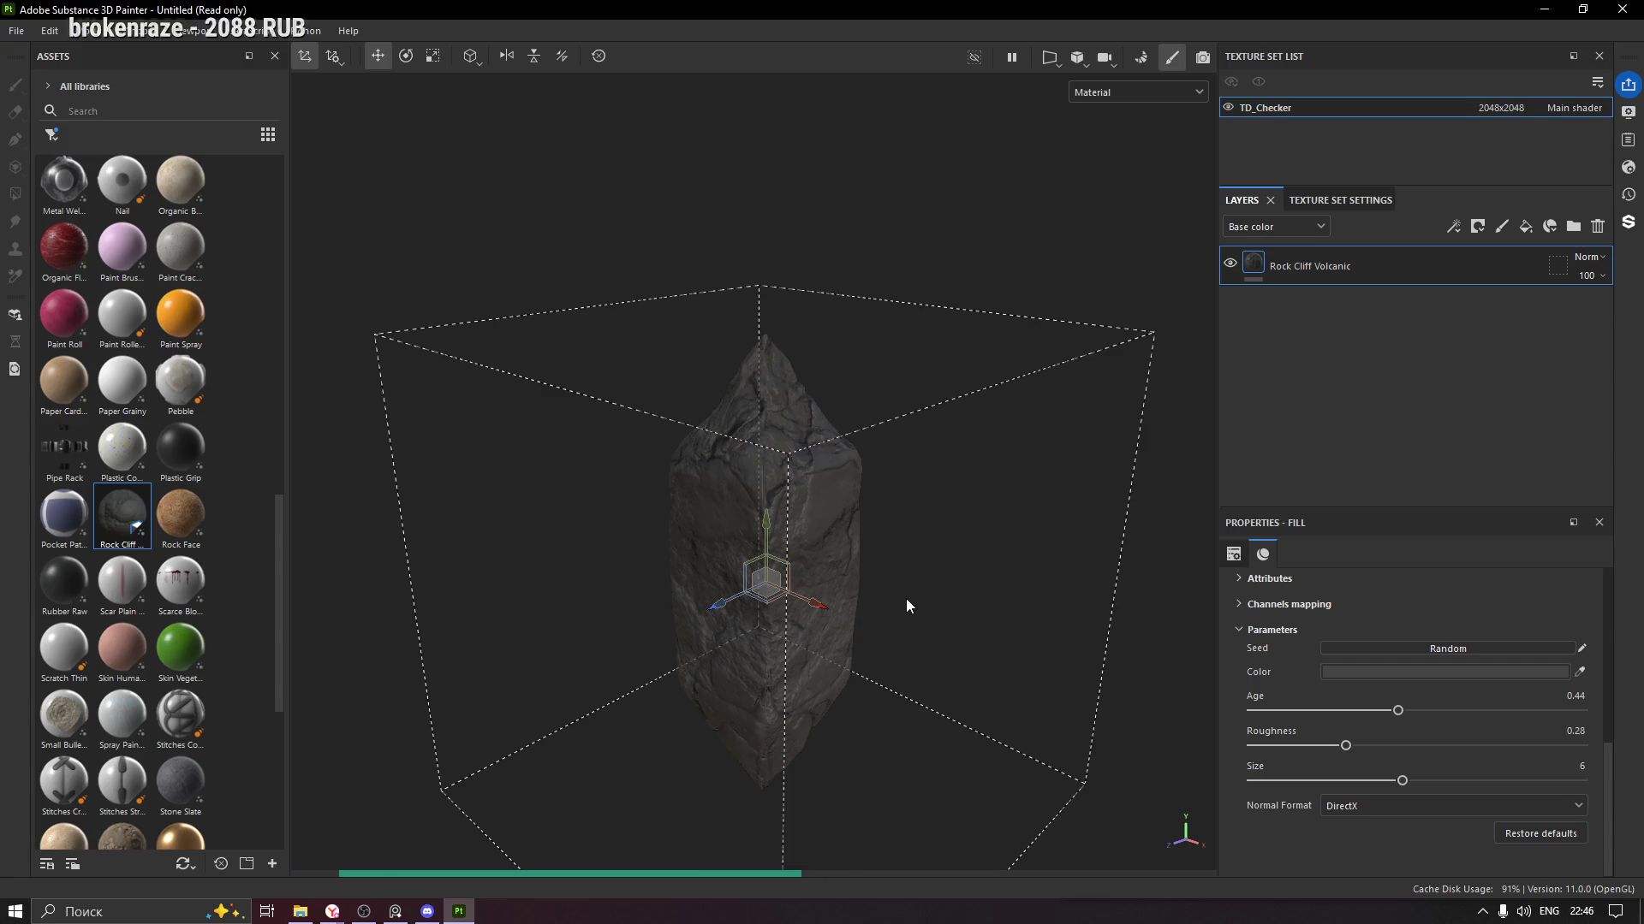
Set the rock fill's Normal Format dropdown to OpenGL instead of DirectX.
{"action": "mouse_move", "coordinate": [817, 615]}
{"action": "left_mouse_down", "text": "alt"}
{"action": "mouse_move", "coordinate": [862, 568]}
{"action": "mouse_move", "coordinate": [865, 605]}
{"action": "left_mouse_up", "text": "alt"}
{"action": "mouse_move", "coordinate": [761, 569]}
{"action": "left_mouse_down", "text": "alt"}
{"action": "mouse_move", "coordinate": [576, 598]}
{"action": "mouse_move", "coordinate": [668, 598]}
{"action": "mouse_move", "coordinate": [902, 488]}
{"action": "mouse_move", "coordinate": [959, 489]}
{"action": "mouse_move", "coordinate": [1000, 545]}
{"action": "mouse_move", "coordinate": [935, 524]}
{"action": "mouse_move", "coordinate": [951, 363]}
{"action": "mouse_move", "coordinate": [881, 414]}
{"action": "mouse_move", "coordinate": [927, 477]}
{"action": "mouse_move", "coordinate": [732, 362]}
{"action": "mouse_move", "coordinate": [539, 459]}
{"action": "mouse_move", "coordinate": [722, 470]}
{"action": "mouse_move", "coordinate": [848, 378]}
{"action": "mouse_move", "coordinate": [681, 407]}
{"action": "mouse_move", "coordinate": [862, 411]}
{"action": "mouse_move", "coordinate": [746, 537]}
{"action": "mouse_move", "coordinate": [731, 420]}
{"action": "left_mouse_up", "text": "alt"}
{"action": "mouse_move", "coordinate": [737, 679]}
{"action": "left_mouse_down", "text": "alt"}
{"action": "mouse_move", "coordinate": [760, 461]}
{"action": "mouse_move", "coordinate": [932, 477]}
{"action": "mouse_move", "coordinate": [526, 489]}
{"action": "mouse_move", "coordinate": [748, 402]}
{"action": "left_mouse_up", "text": "alt"}
{"action": "mouse_move", "coordinate": [750, 638]}
{"action": "left_mouse_down", "text": "alt"}
{"action": "mouse_move", "coordinate": [873, 495]}
{"action": "mouse_move", "coordinate": [934, 546]}
{"action": "mouse_move", "coordinate": [573, 577]}
{"action": "mouse_move", "coordinate": [748, 514]}
{"action": "mouse_move", "coordinate": [984, 599]}
{"action": "mouse_move", "coordinate": [1082, 579]}
{"action": "mouse_move", "coordinate": [996, 539]}
{"action": "mouse_move", "coordinate": [990, 459]}
{"action": "mouse_move", "coordinate": [1012, 472]}
{"action": "left_mouse_up", "text": "alt"}
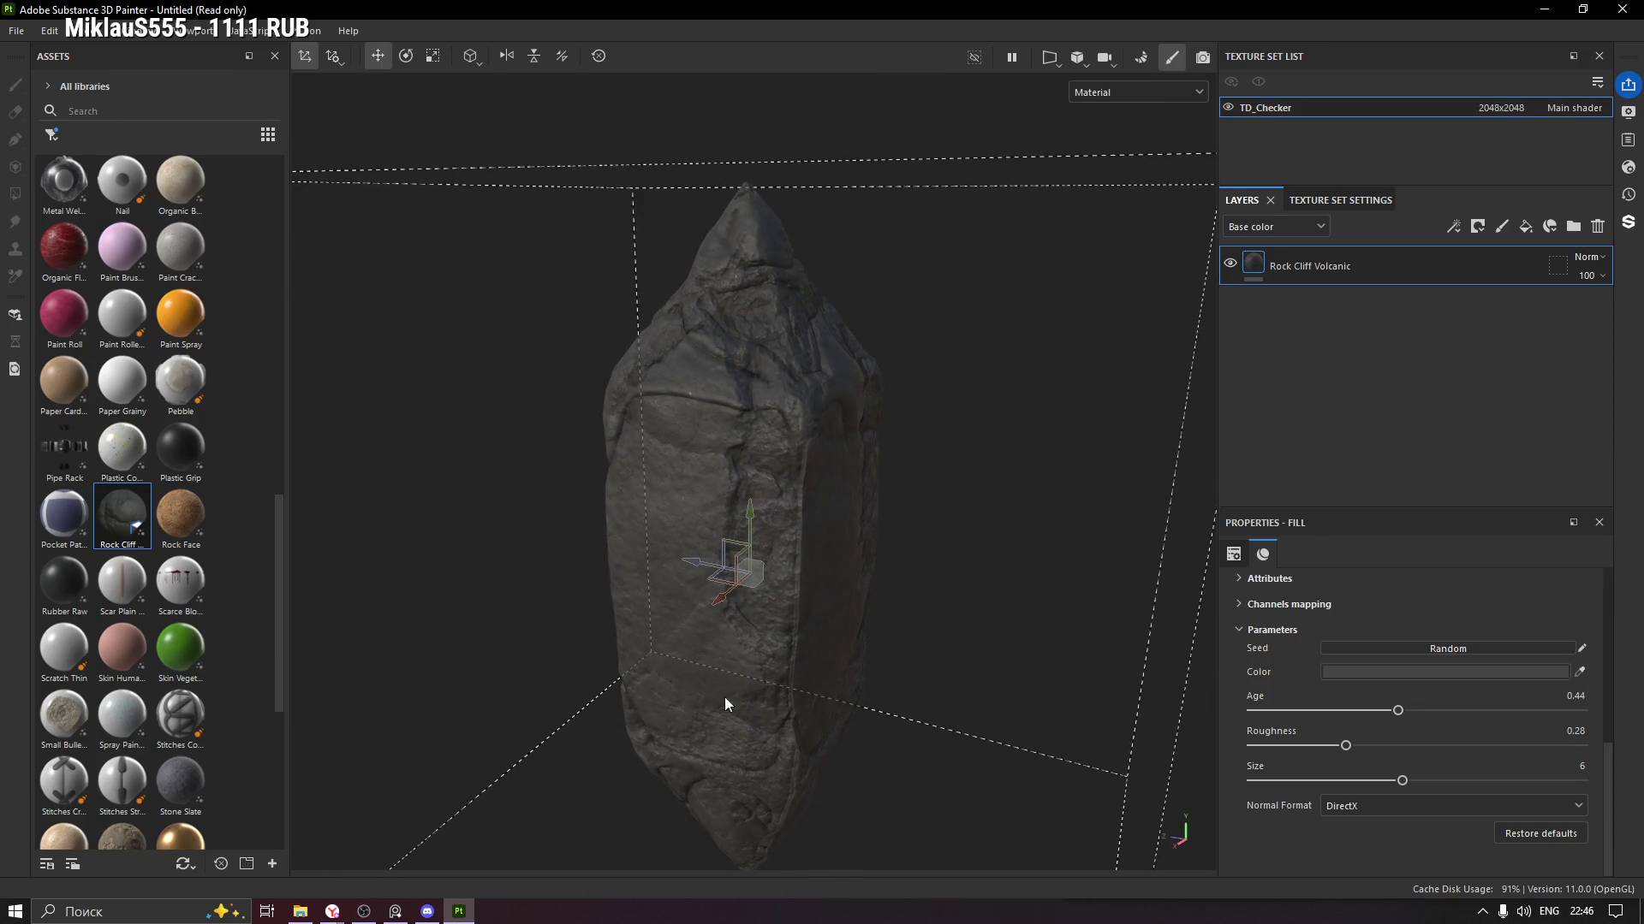
{"action": "mouse_move", "coordinate": [913, 613]}
{"action": "left_mouse_down", "text": "alt"}
{"action": "mouse_move", "coordinate": [1035, 487]}
{"action": "mouse_move", "coordinate": [1218, 499]}
{"action": "left_mouse_up", "text": "alt"}
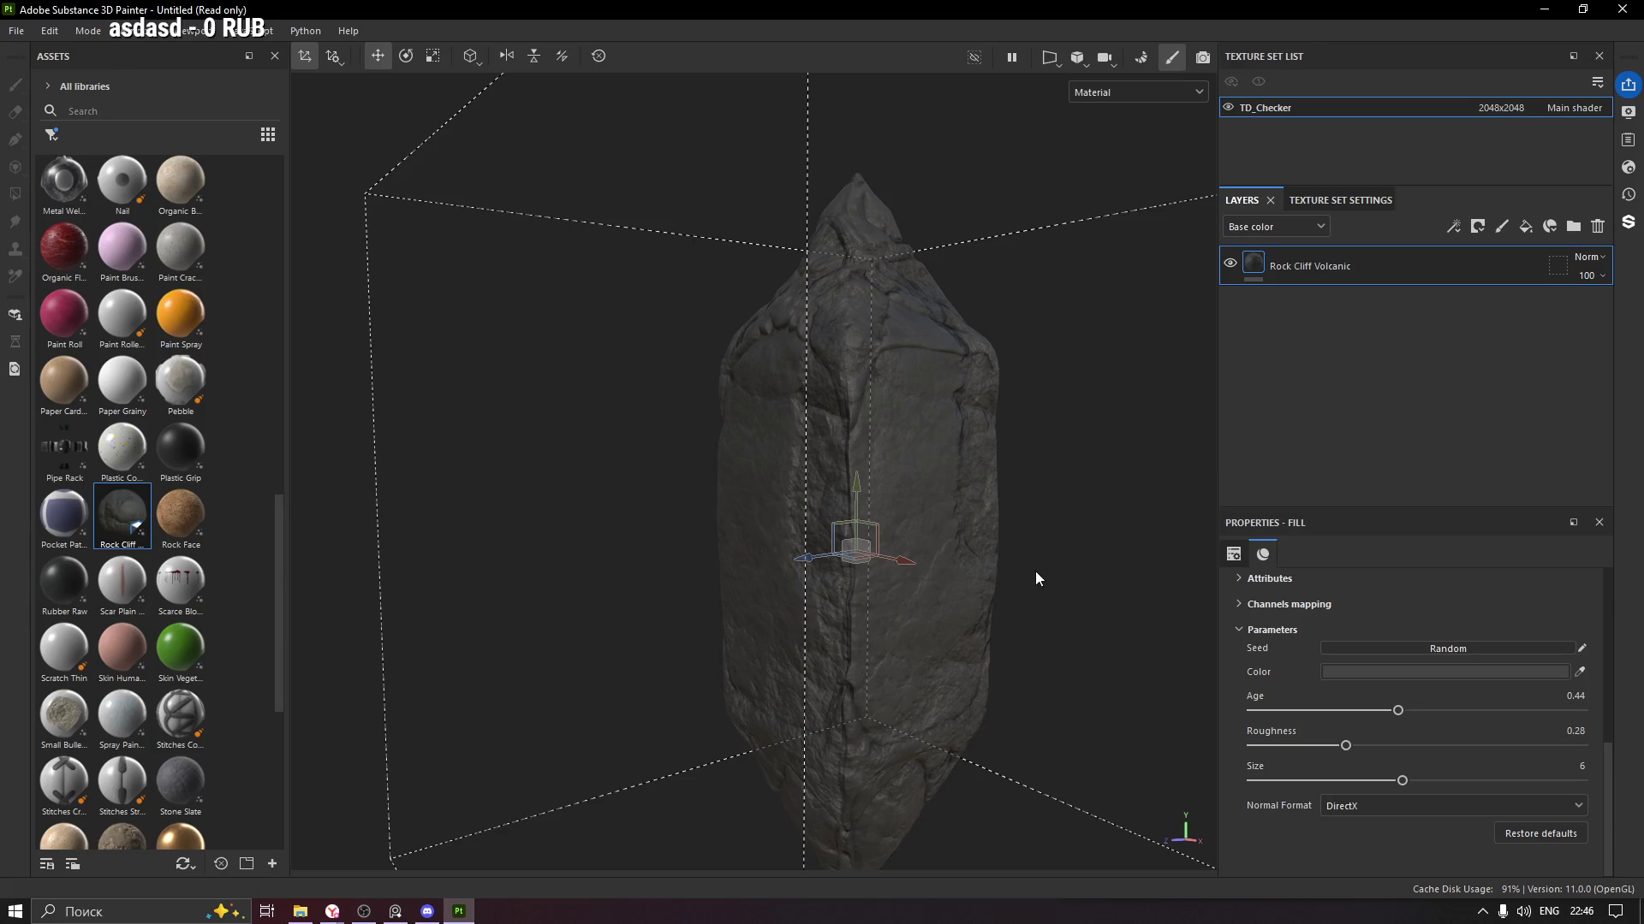
{"action": "left_click_drag", "start_coordinate": [1008, 587], "coordinate": [1164, 695], "text": "alt"}
{"action": "mouse_move", "coordinate": [942, 584]}
{"action": "left_mouse_down", "text": "alt"}
{"action": "mouse_move", "coordinate": [895, 525]}
{"action": "mouse_move", "coordinate": [675, 525]}
{"action": "mouse_move", "coordinate": [1030, 504]}
{"action": "left_mouse_up", "text": "alt"}
{"action": "left_click", "coordinate": [1358, 813]}
{"action": "left_click", "coordinate": [1349, 846]}
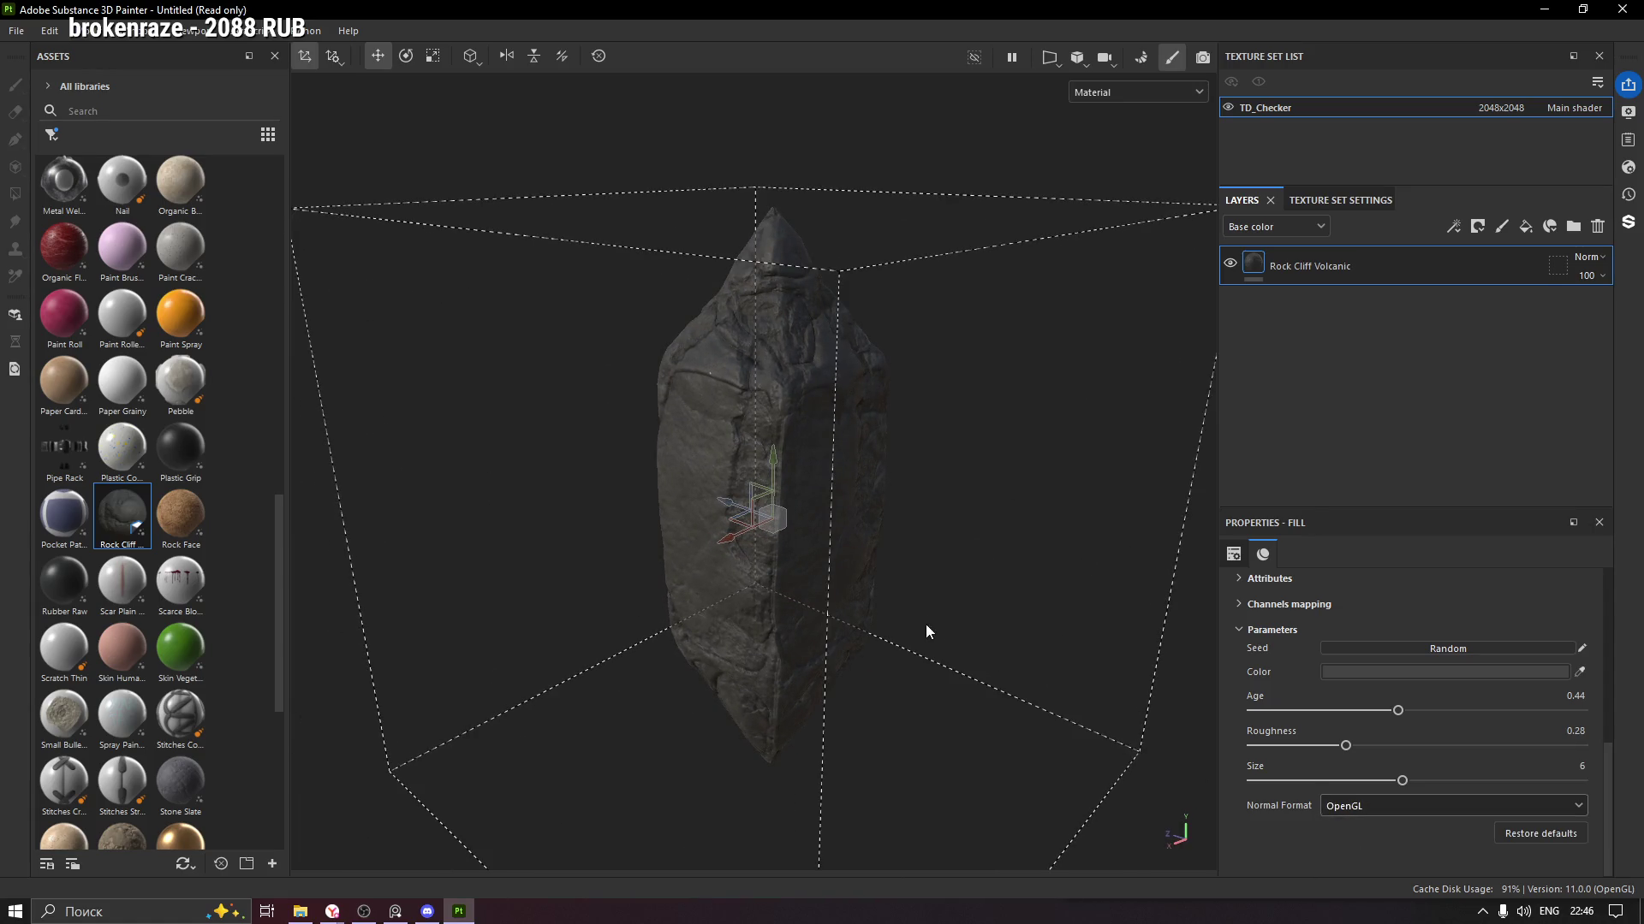
{"action": "mouse_move", "coordinate": [962, 572]}
{"action": "left_mouse_down", "text": "alt"}
{"action": "mouse_move", "coordinate": [998, 488]}
{"action": "mouse_move", "coordinate": [896, 502]}
{"action": "mouse_move", "coordinate": [921, 519]}
{"action": "left_mouse_up", "text": "alt"}
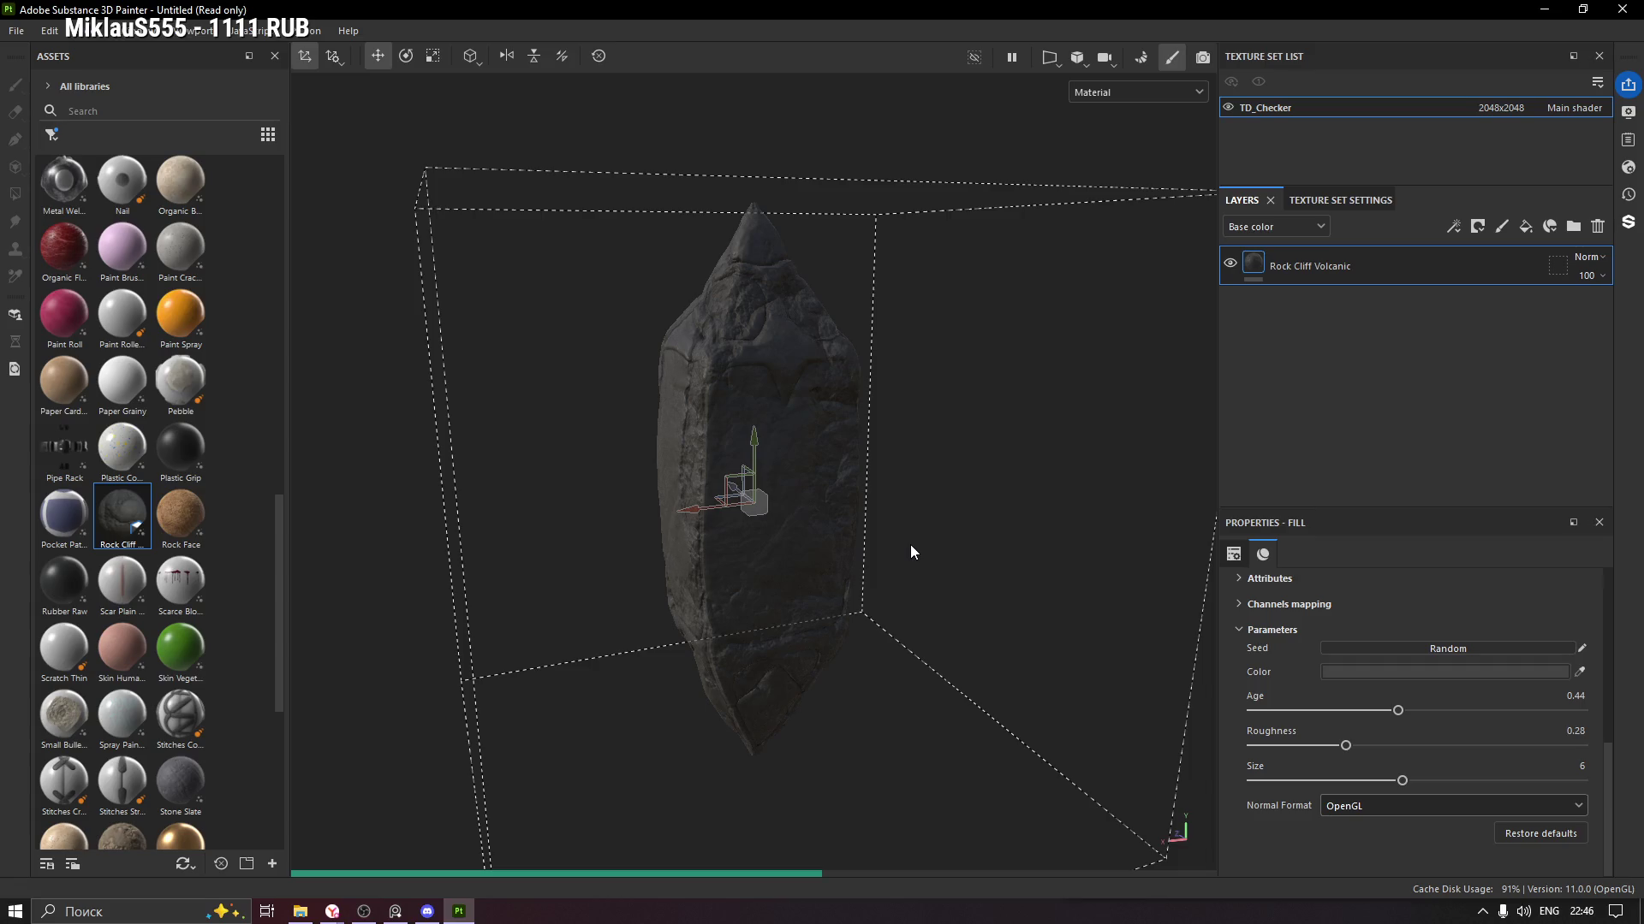
{"action": "mouse_move", "coordinate": [911, 548]}
{"action": "left_mouse_down", "text": "alt"}
{"action": "mouse_move", "coordinate": [771, 351]}
{"action": "mouse_move", "coordinate": [991, 279]}
{"action": "mouse_move", "coordinate": [973, 272]}
{"action": "mouse_move", "coordinate": [774, 422]}
{"action": "mouse_move", "coordinate": [308, 319]}
{"action": "mouse_move", "coordinate": [493, 328]}
{"action": "mouse_move", "coordinate": [653, 311]}
{"action": "mouse_move", "coordinate": [433, 311]}
{"action": "mouse_move", "coordinate": [345, 345]}
{"action": "mouse_move", "coordinate": [727, 371]}
{"action": "mouse_move", "coordinate": [1078, 356]}
{"action": "mouse_move", "coordinate": [1310, 377]}
{"action": "mouse_move", "coordinate": [998, 308]}
{"action": "mouse_move", "coordinate": [517, 356]}
{"action": "mouse_move", "coordinate": [770, 343]}
{"action": "left_mouse_up", "text": "alt"}
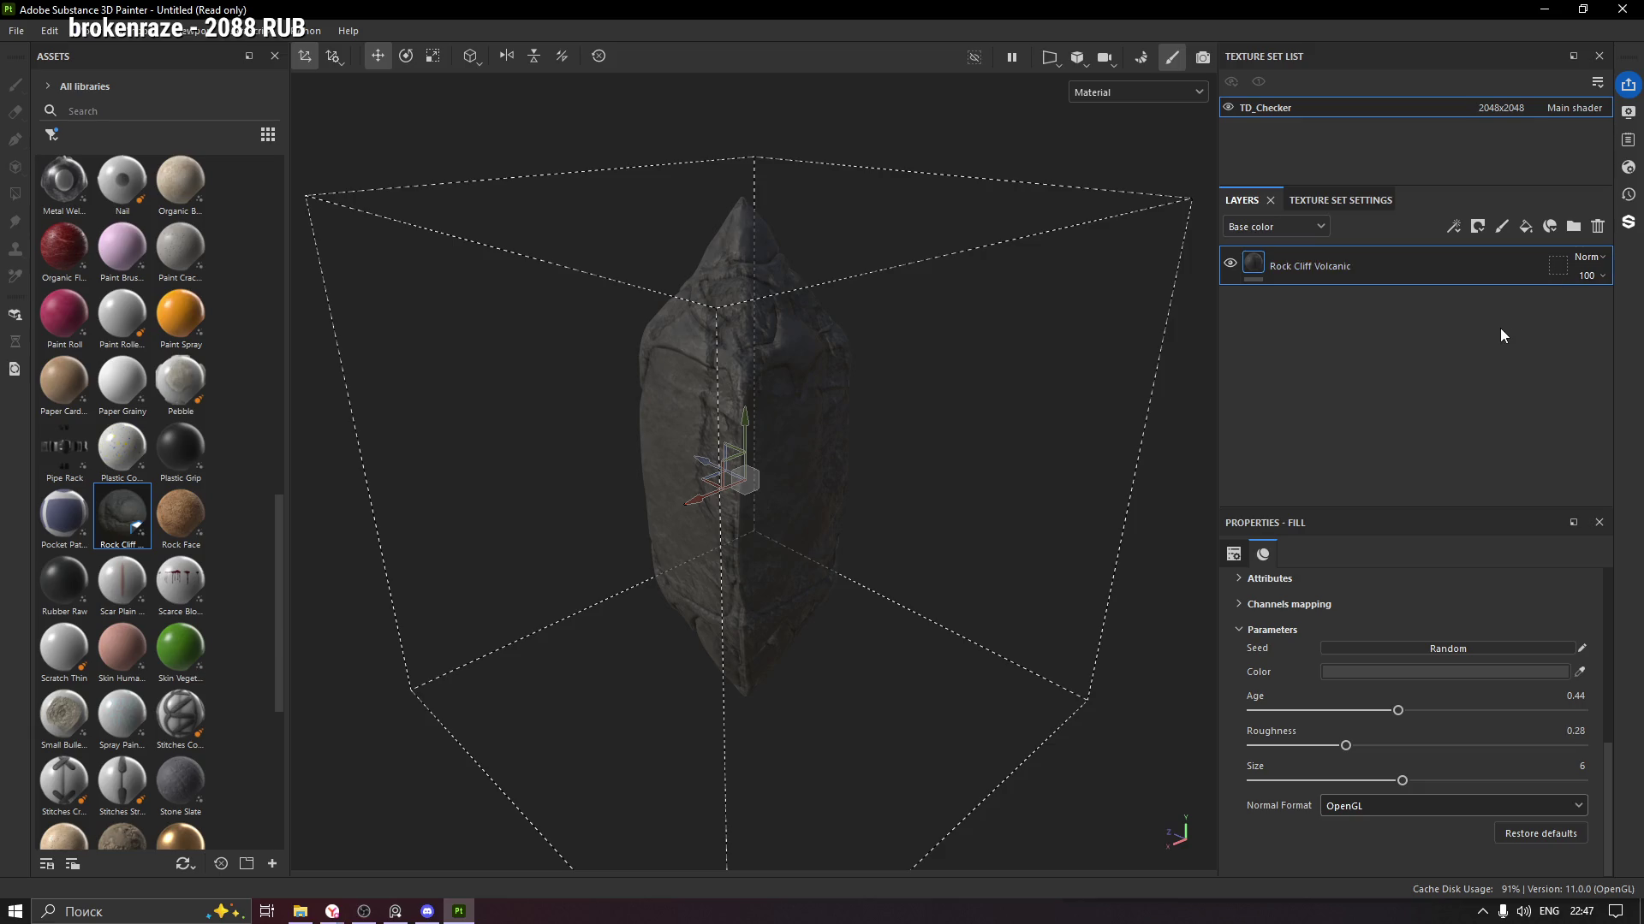
Add Fill layer 1 above the rock with only colour and emissive channels enabled.
{"action": "left_click", "coordinate": [1526, 226]}
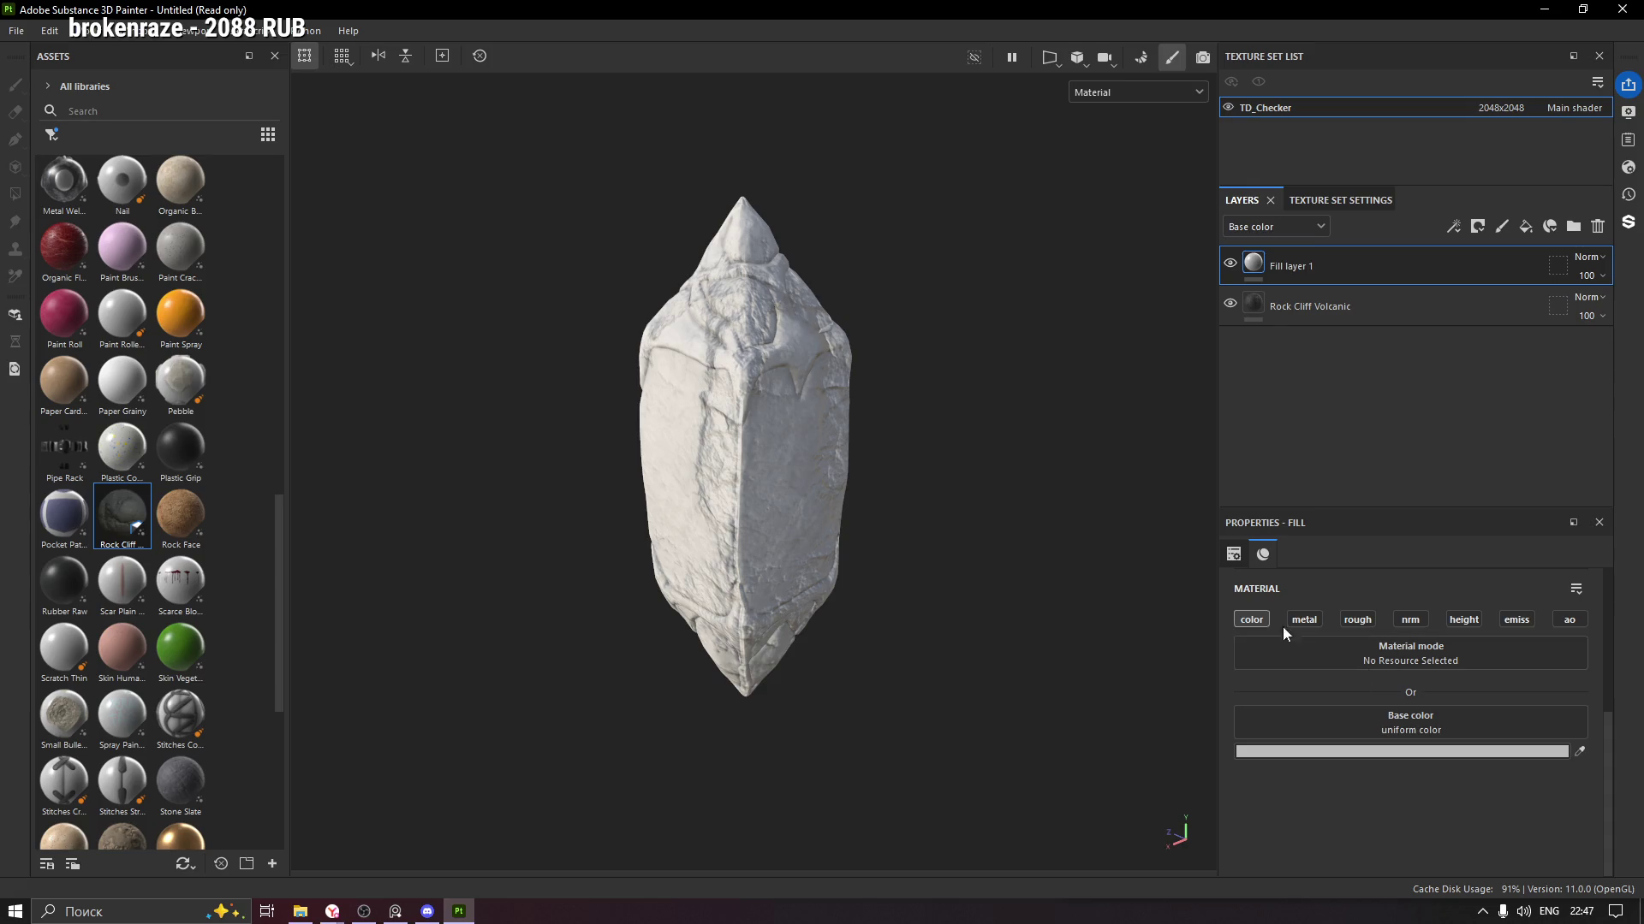
{"action": "left_click", "coordinate": [1258, 621]}
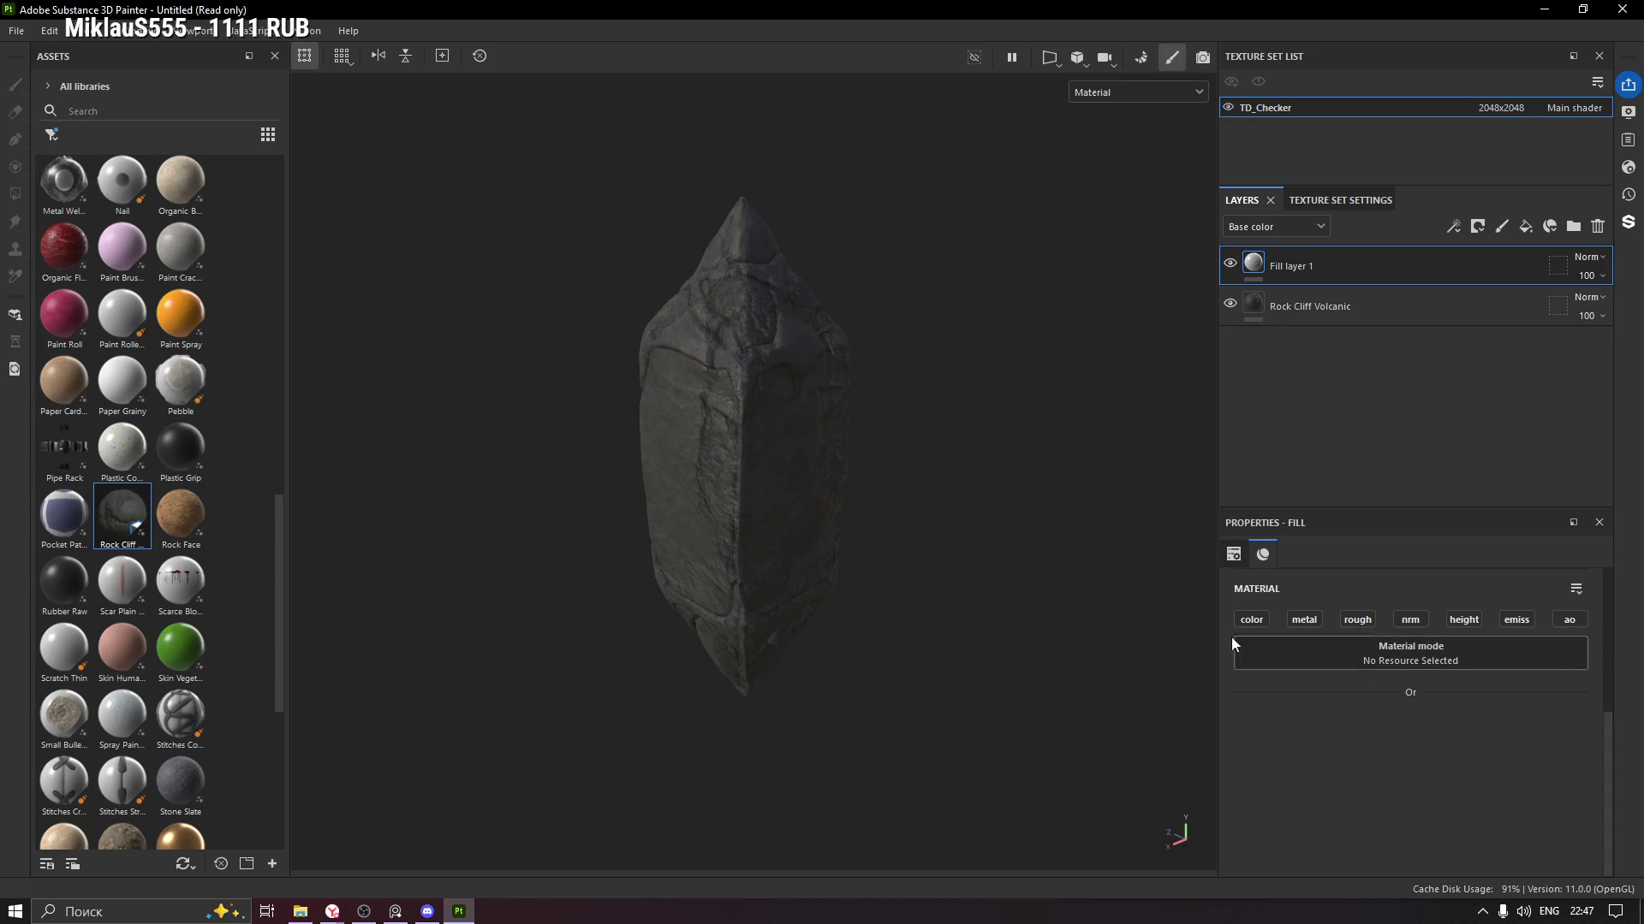
{"action": "left_click", "coordinate": [1253, 622]}
{"action": "left_click", "coordinate": [1563, 628]}
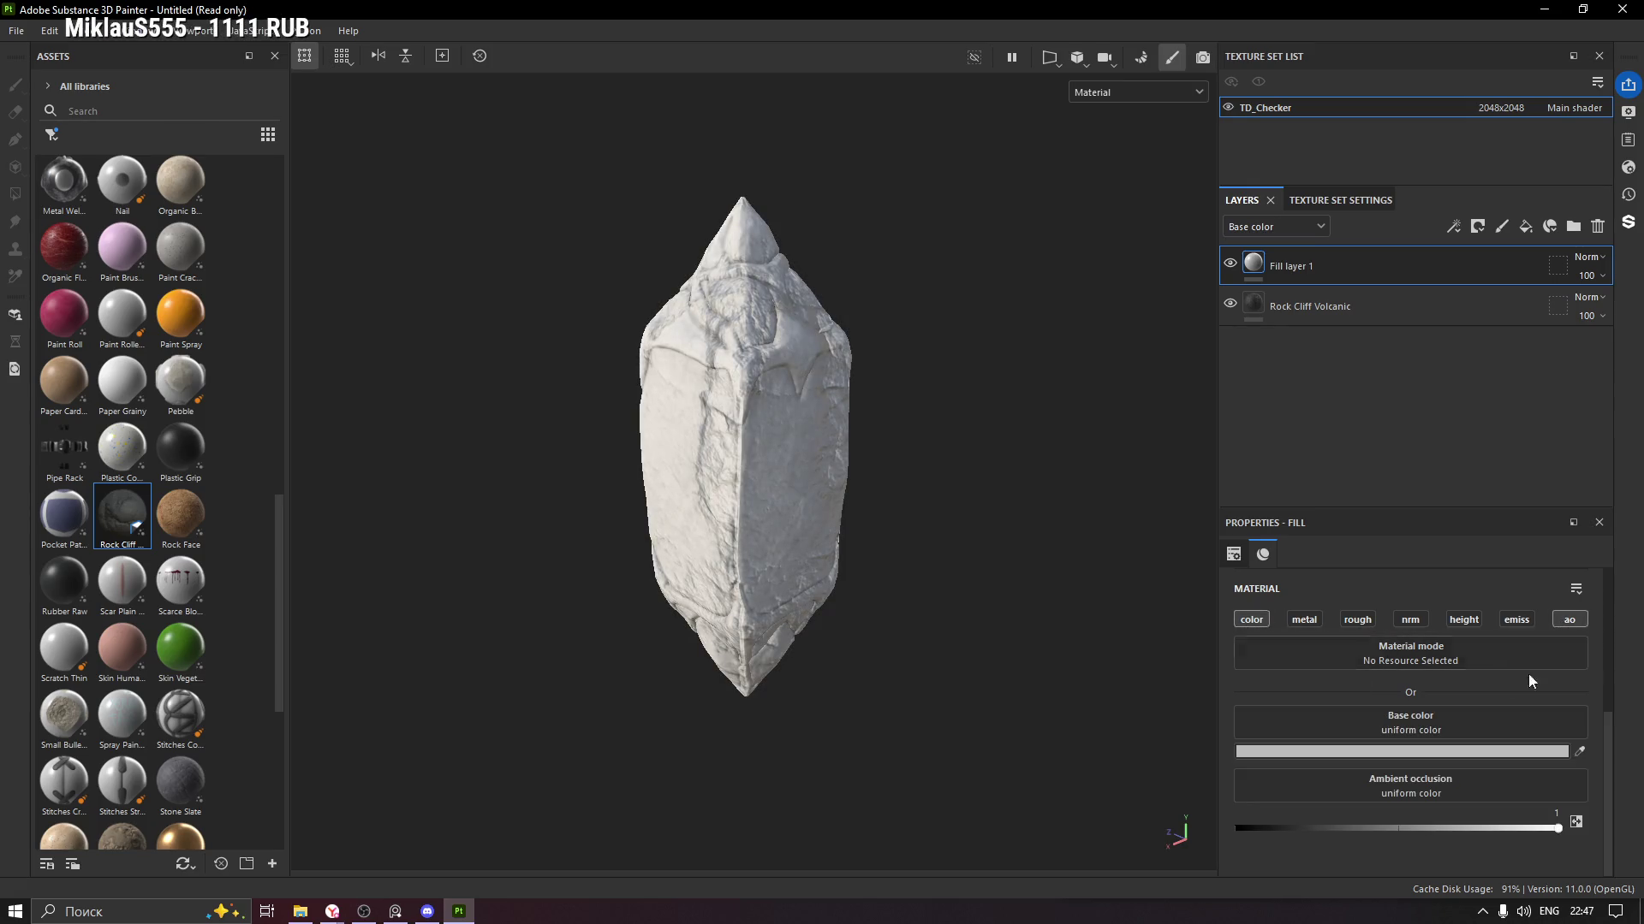
{"action": "left_click", "coordinate": [1570, 623]}
{"action": "left_click", "coordinate": [1516, 620]}
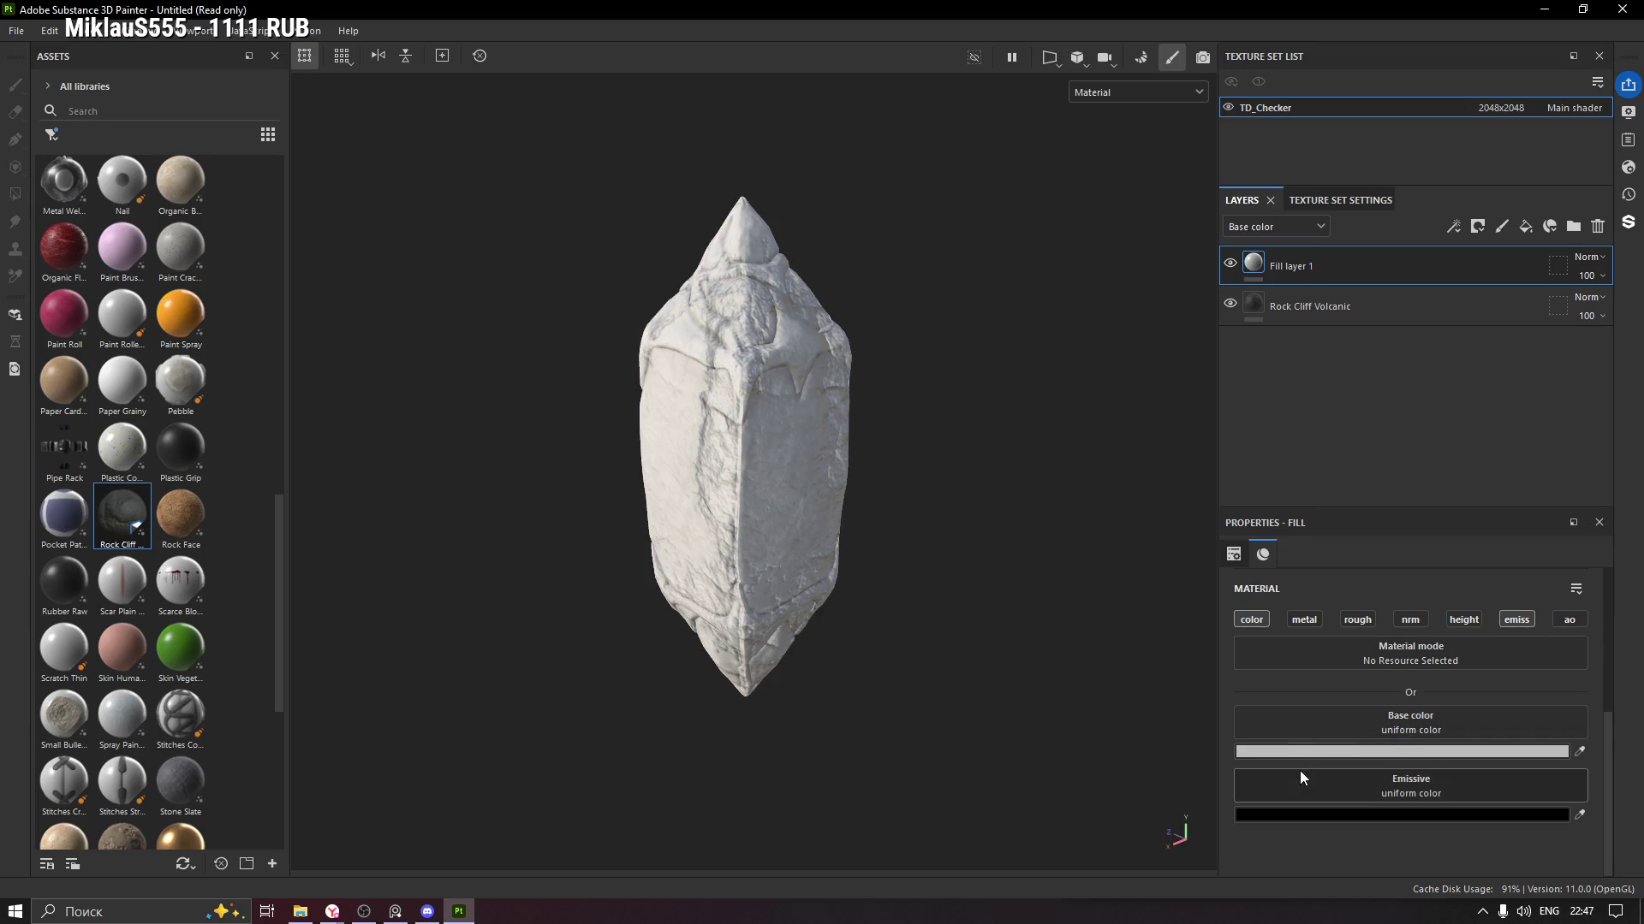
Filter the Assets panel to list Smart masks.
{"action": "left_click", "coordinate": [51, 135]}
{"action": "left_click", "coordinate": [107, 219]}
{"action": "left_click", "coordinate": [57, 137]}
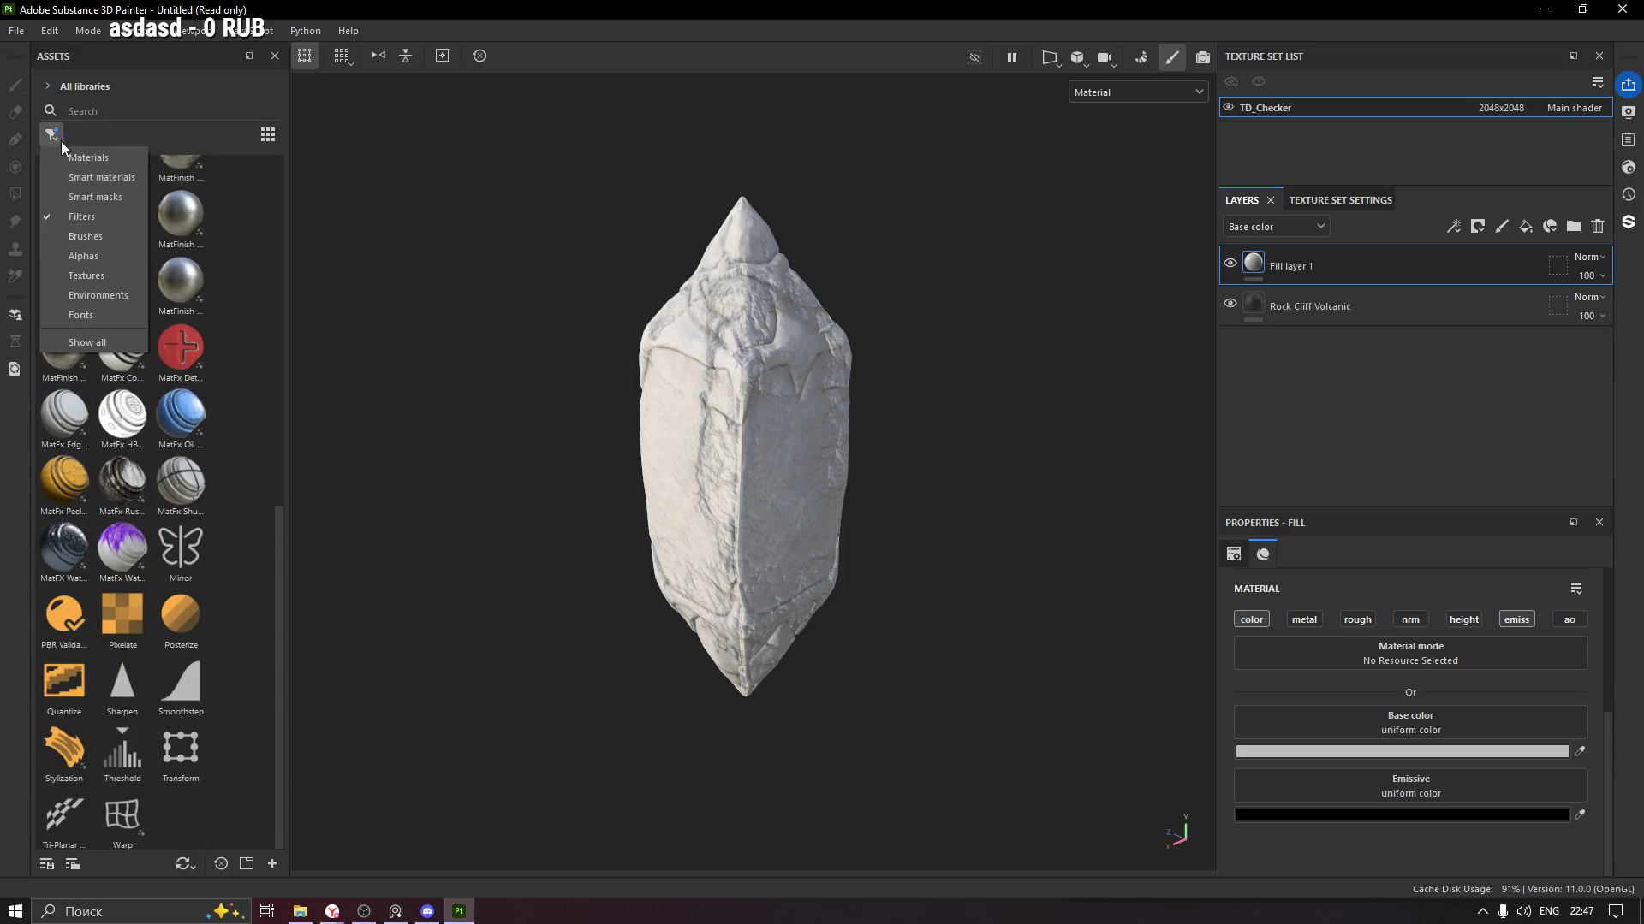
{"action": "left_click", "coordinate": [100, 195]}
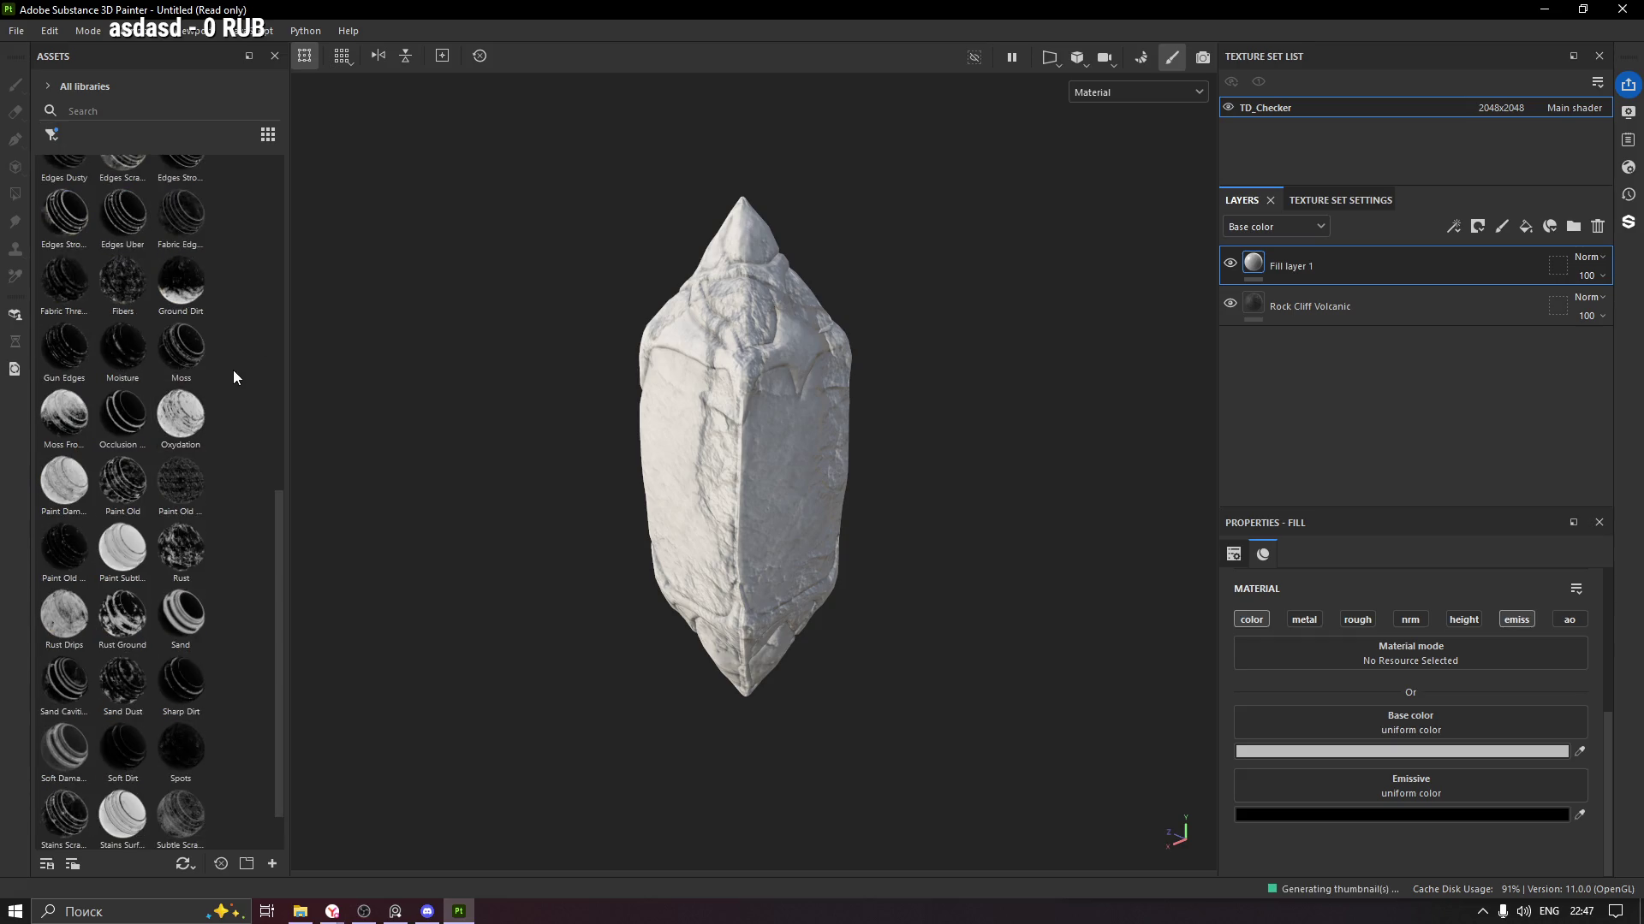
{"action": "scroll", "coordinate": [229, 367], "scroll_direction": "up", "scroll_amount": 10}
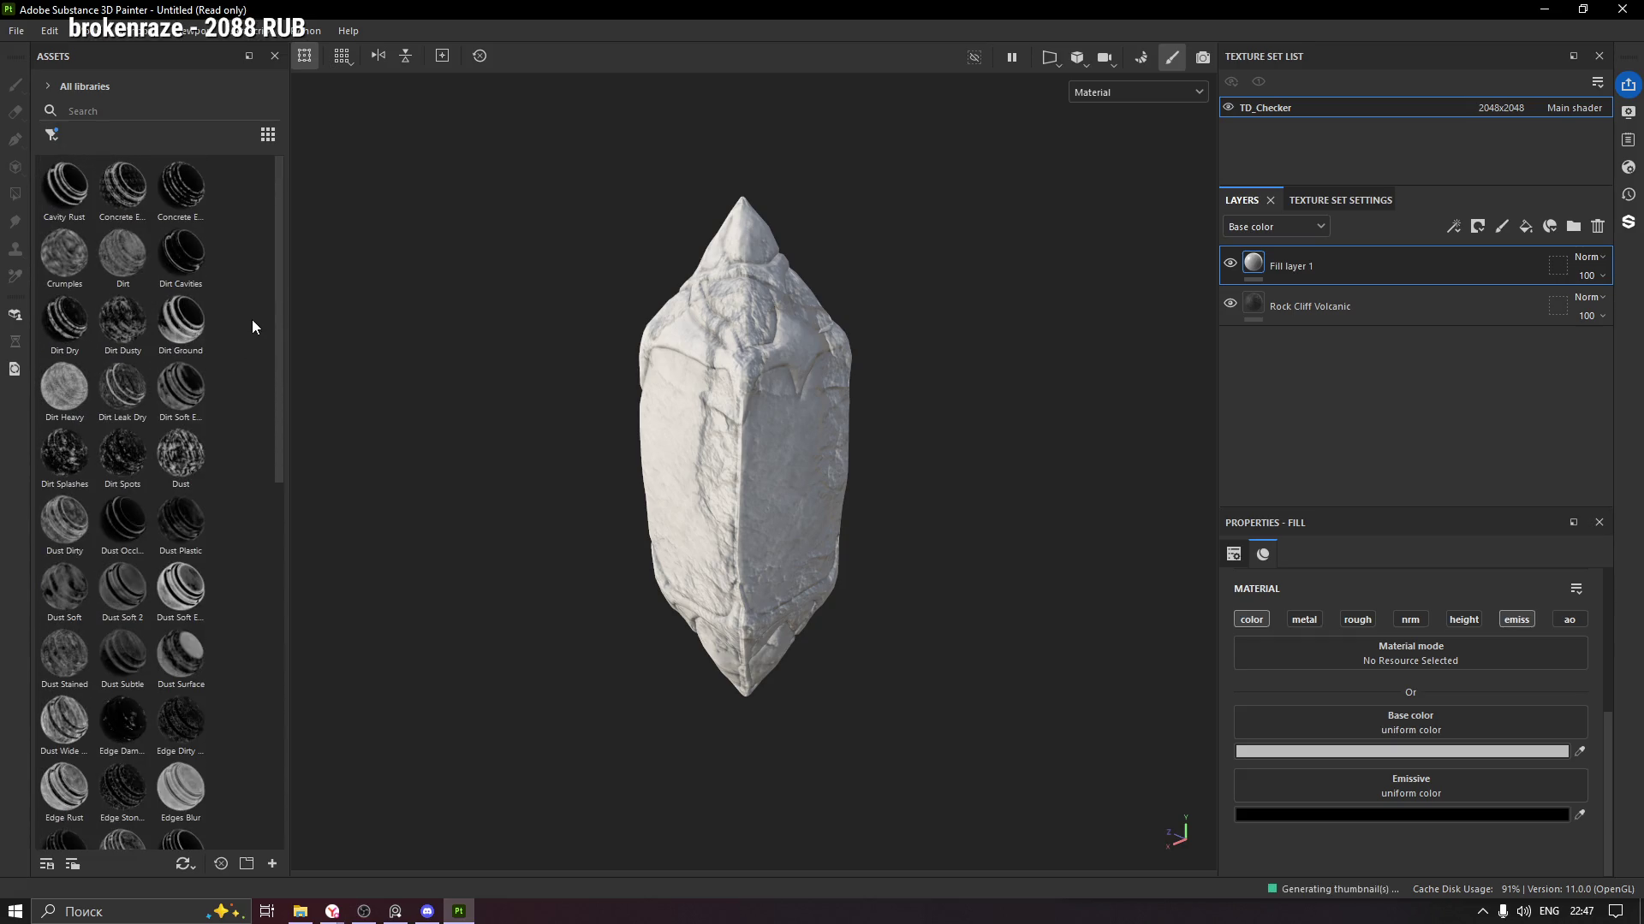
Apply the Cavity Rust smart mask to Fill layer 1.
{"action": "left_click_drag", "start_coordinate": [59, 198], "coordinate": [1278, 265]}
{"action": "mouse_move", "coordinate": [917, 393]}
{"action": "left_mouse_down", "text": "alt"}
{"action": "mouse_move", "coordinate": [834, 333]}
{"action": "mouse_move", "coordinate": [858, 169]}
{"action": "mouse_move", "coordinate": [582, 392]}
{"action": "left_mouse_up", "text": "alt"}
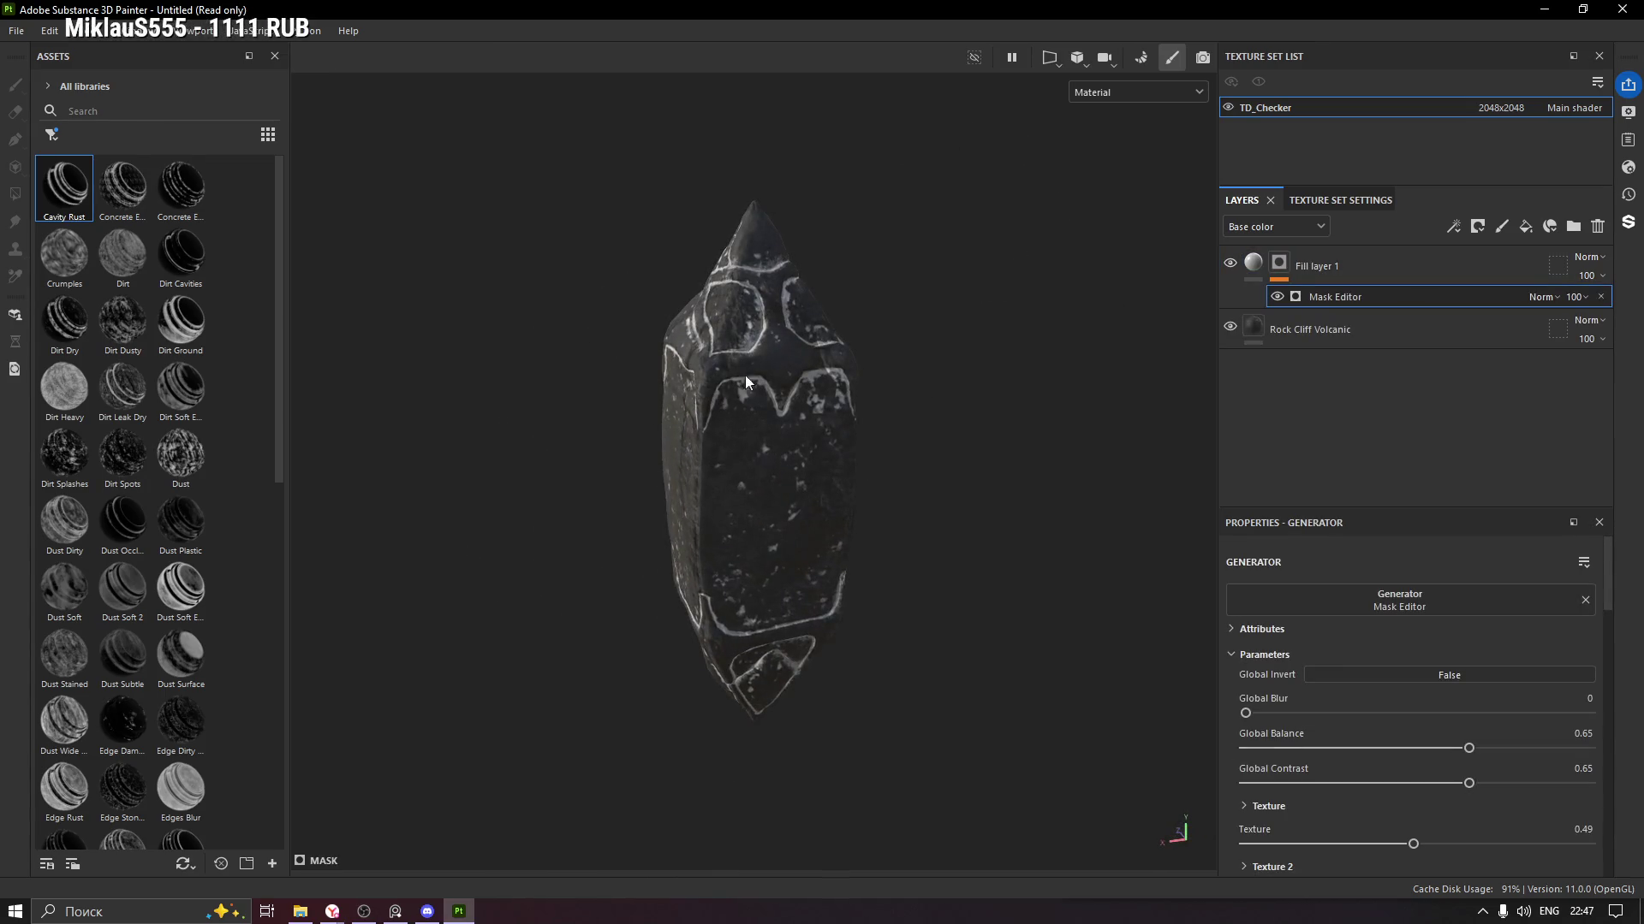
{"action": "mouse_move", "coordinate": [1017, 383]}
{"action": "left_mouse_down", "text": "alt"}
{"action": "mouse_move", "coordinate": [1045, 404]}
{"action": "mouse_move", "coordinate": [865, 380]}
{"action": "mouse_move", "coordinate": [994, 382]}
{"action": "mouse_move", "coordinate": [1203, 224]}
{"action": "mouse_move", "coordinate": [330, 250]}
{"action": "mouse_move", "coordinate": [829, 227]}
{"action": "mouse_move", "coordinate": [866, 146]}
{"action": "mouse_move", "coordinate": [1141, 326]}
{"action": "mouse_move", "coordinate": [1620, 342]}
{"action": "mouse_move", "coordinate": [867, 377]}
{"action": "mouse_move", "coordinate": [1045, 397]}
{"action": "mouse_move", "coordinate": [1039, 308]}
{"action": "mouse_move", "coordinate": [1104, 291]}
{"action": "left_mouse_up", "text": "alt"}
Set Fill layer 1's emissive and base colours to white so the cracks glow.
{"action": "left_click", "coordinate": [1255, 258]}
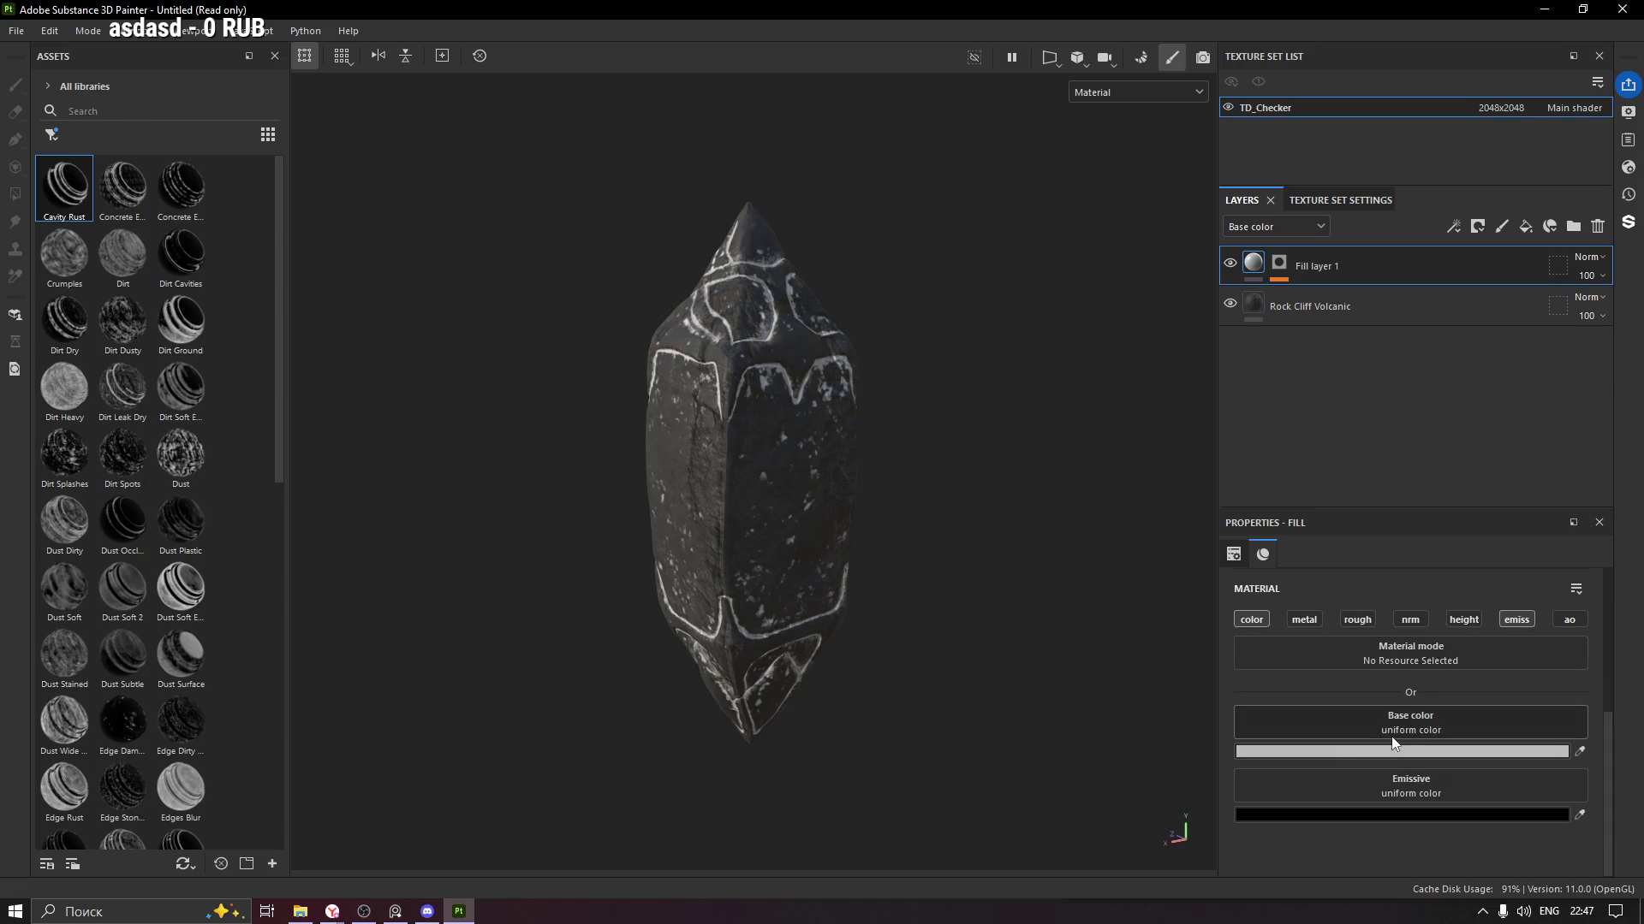
{"action": "left_click", "coordinate": [1374, 814]}
{"action": "mouse_move", "coordinate": [1462, 681]}
{"action": "left_mouse_down"}
{"action": "mouse_move", "coordinate": [1417, 629]}
{"action": "mouse_move", "coordinate": [1580, 583]}
{"action": "left_mouse_up"}
{"action": "mouse_move", "coordinate": [1595, 650]}
{"action": "left_mouse_down"}
{"action": "mouse_move", "coordinate": [1597, 804]}
{"action": "mouse_move", "coordinate": [1602, 620]}
{"action": "mouse_move", "coordinate": [1355, 579]}
{"action": "left_mouse_up"}
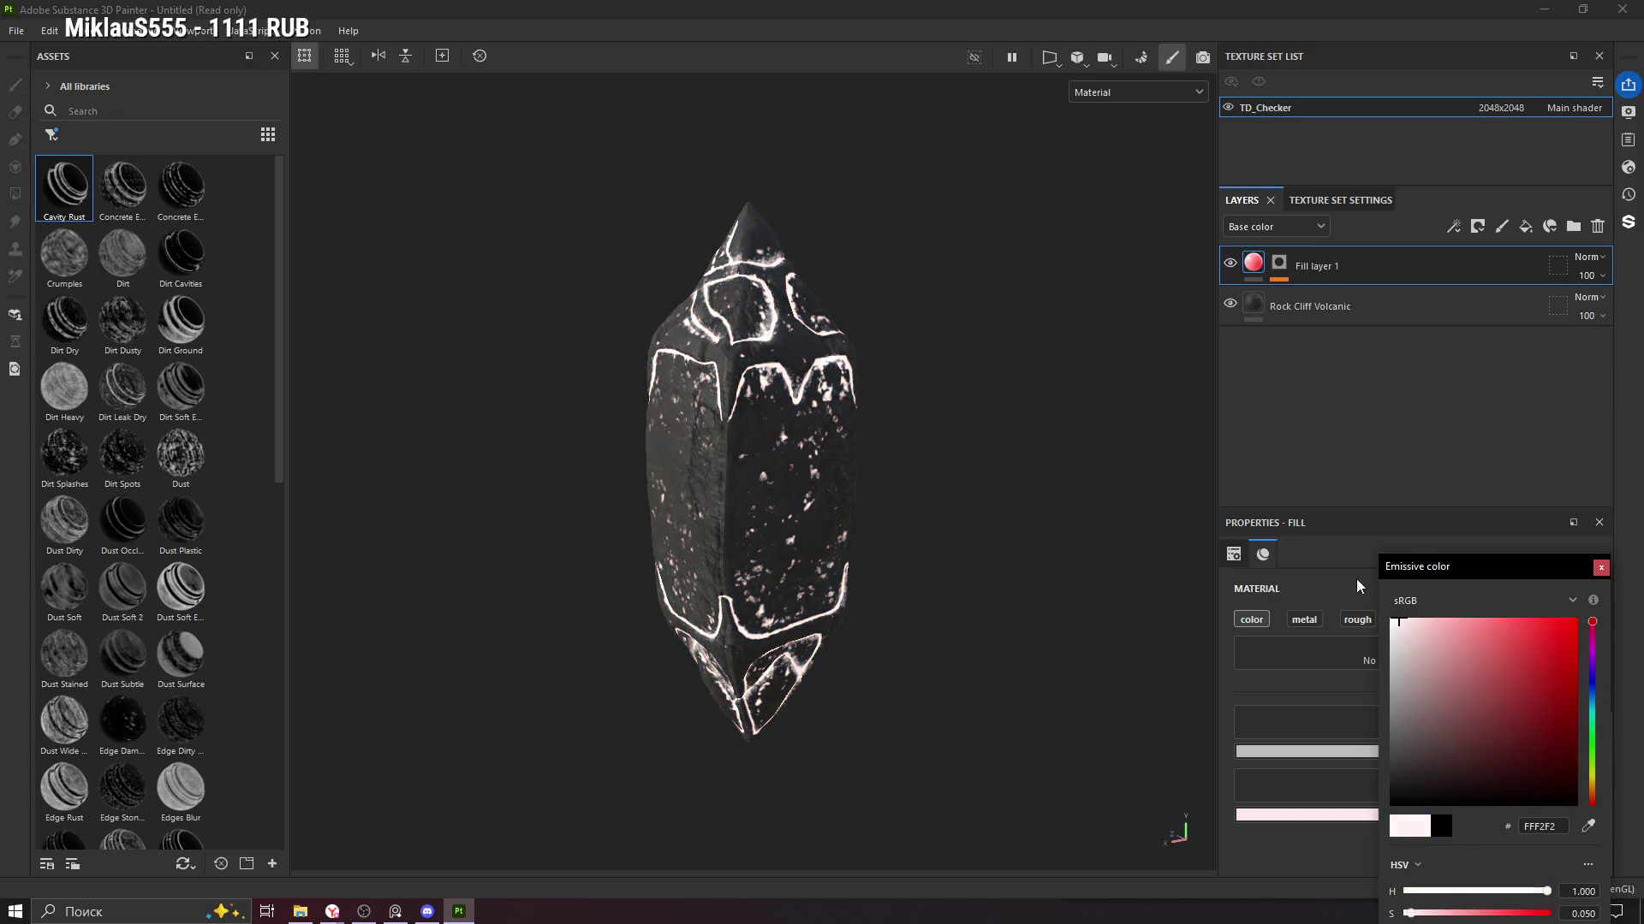
{"action": "left_click", "coordinate": [1601, 568]}
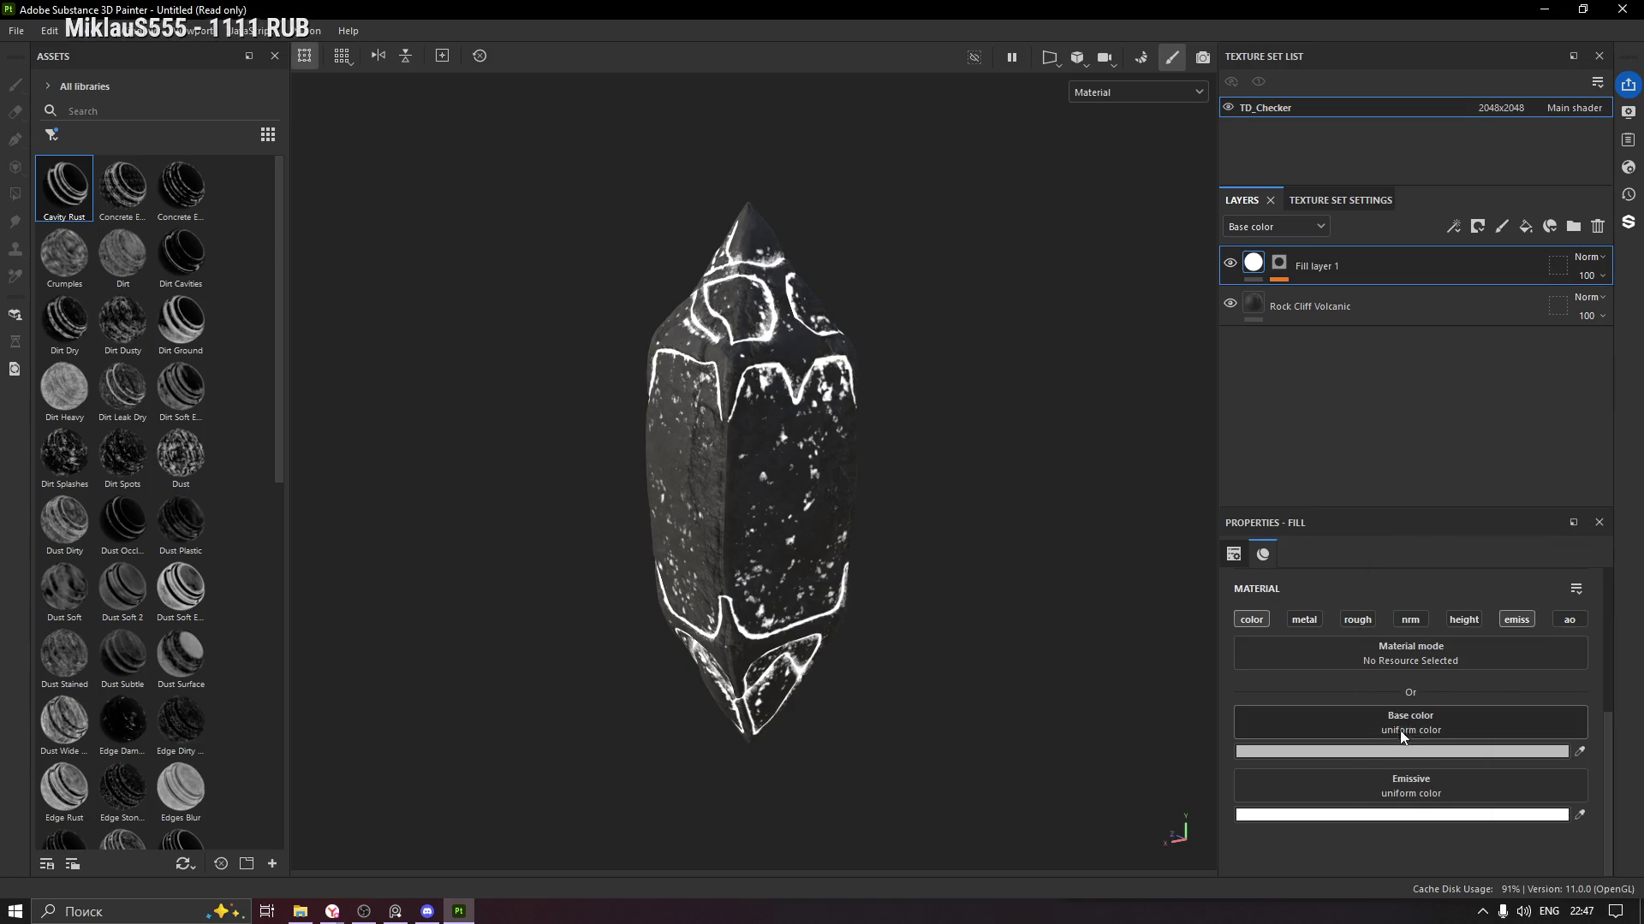
{"action": "left_click", "coordinate": [1395, 752]}
{"action": "mouse_move", "coordinate": [1400, 652]}
{"action": "left_mouse_down"}
{"action": "mouse_move", "coordinate": [1387, 582]}
{"action": "mouse_move", "coordinate": [1414, 661]}
{"action": "mouse_move", "coordinate": [1347, 578]}
{"action": "mouse_move", "coordinate": [1383, 702]}
{"action": "mouse_move", "coordinate": [1313, 527]}
{"action": "left_mouse_up"}
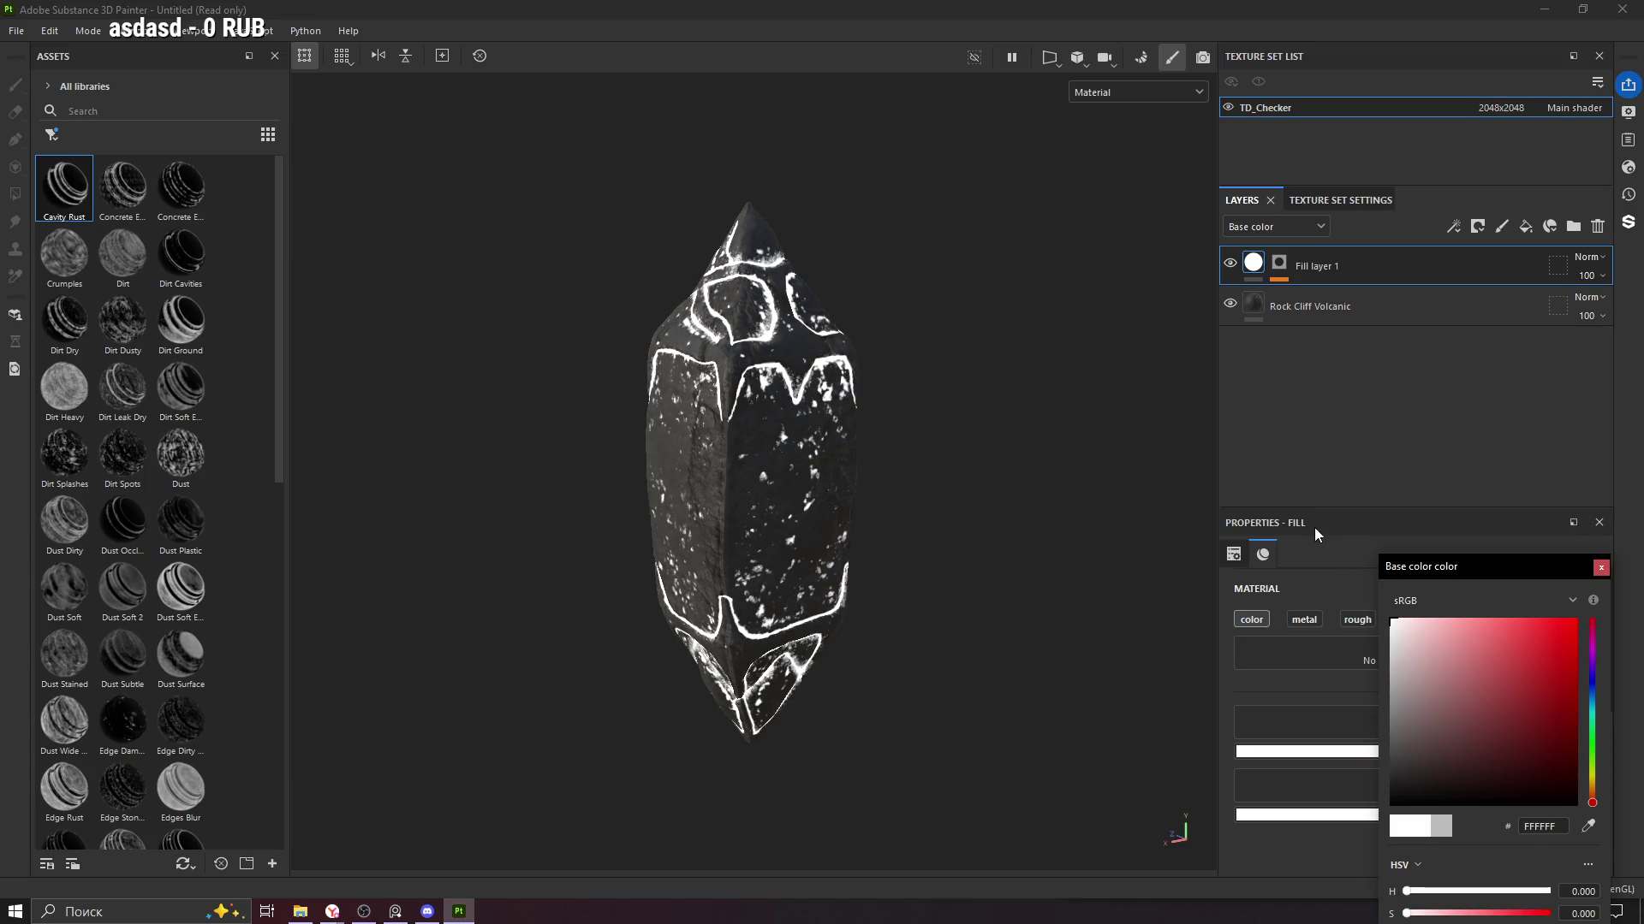
{"action": "left_click", "coordinate": [1600, 568]}
{"action": "mouse_move", "coordinate": [993, 487]}
{"action": "left_mouse_down", "text": "alt"}
{"action": "mouse_move", "coordinate": [1027, 392]}
{"action": "mouse_move", "coordinate": [1001, 143]}
{"action": "mouse_move", "coordinate": [624, 368]}
{"action": "mouse_move", "coordinate": [976, 413]}
{"action": "mouse_move", "coordinate": [953, 386]}
{"action": "mouse_move", "coordinate": [542, 428]}
{"action": "mouse_move", "coordinate": [824, 450]}
{"action": "mouse_move", "coordinate": [958, 279]}
{"action": "mouse_move", "coordinate": [642, 466]}
{"action": "mouse_move", "coordinate": [1020, 486]}
{"action": "mouse_move", "coordinate": [1112, 505]}
{"action": "mouse_move", "coordinate": [965, 480]}
{"action": "mouse_move", "coordinate": [1119, 536]}
{"action": "mouse_move", "coordinate": [1469, 524]}
{"action": "mouse_move", "coordinate": [1199, 479]}
{"action": "mouse_move", "coordinate": [864, 361]}
{"action": "mouse_move", "coordinate": [885, 421]}
{"action": "mouse_move", "coordinate": [856, 421]}
{"action": "left_mouse_up", "text": "alt"}
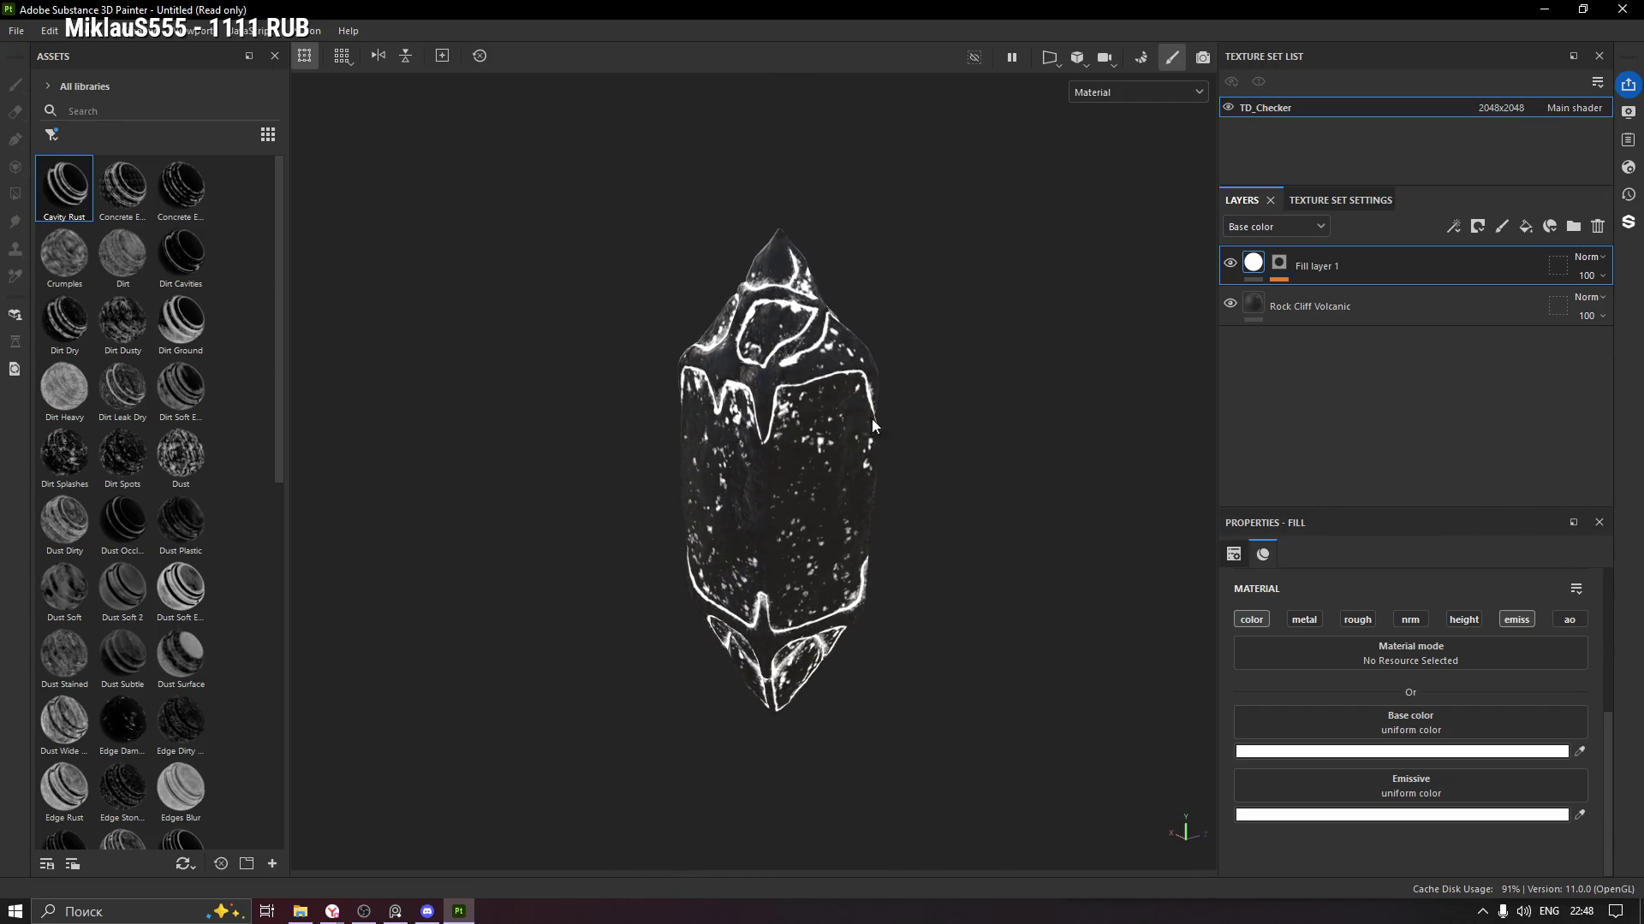
Add Fill layer 2 and mask it with Cavity Rust.
{"action": "left_click", "coordinate": [1230, 263]}
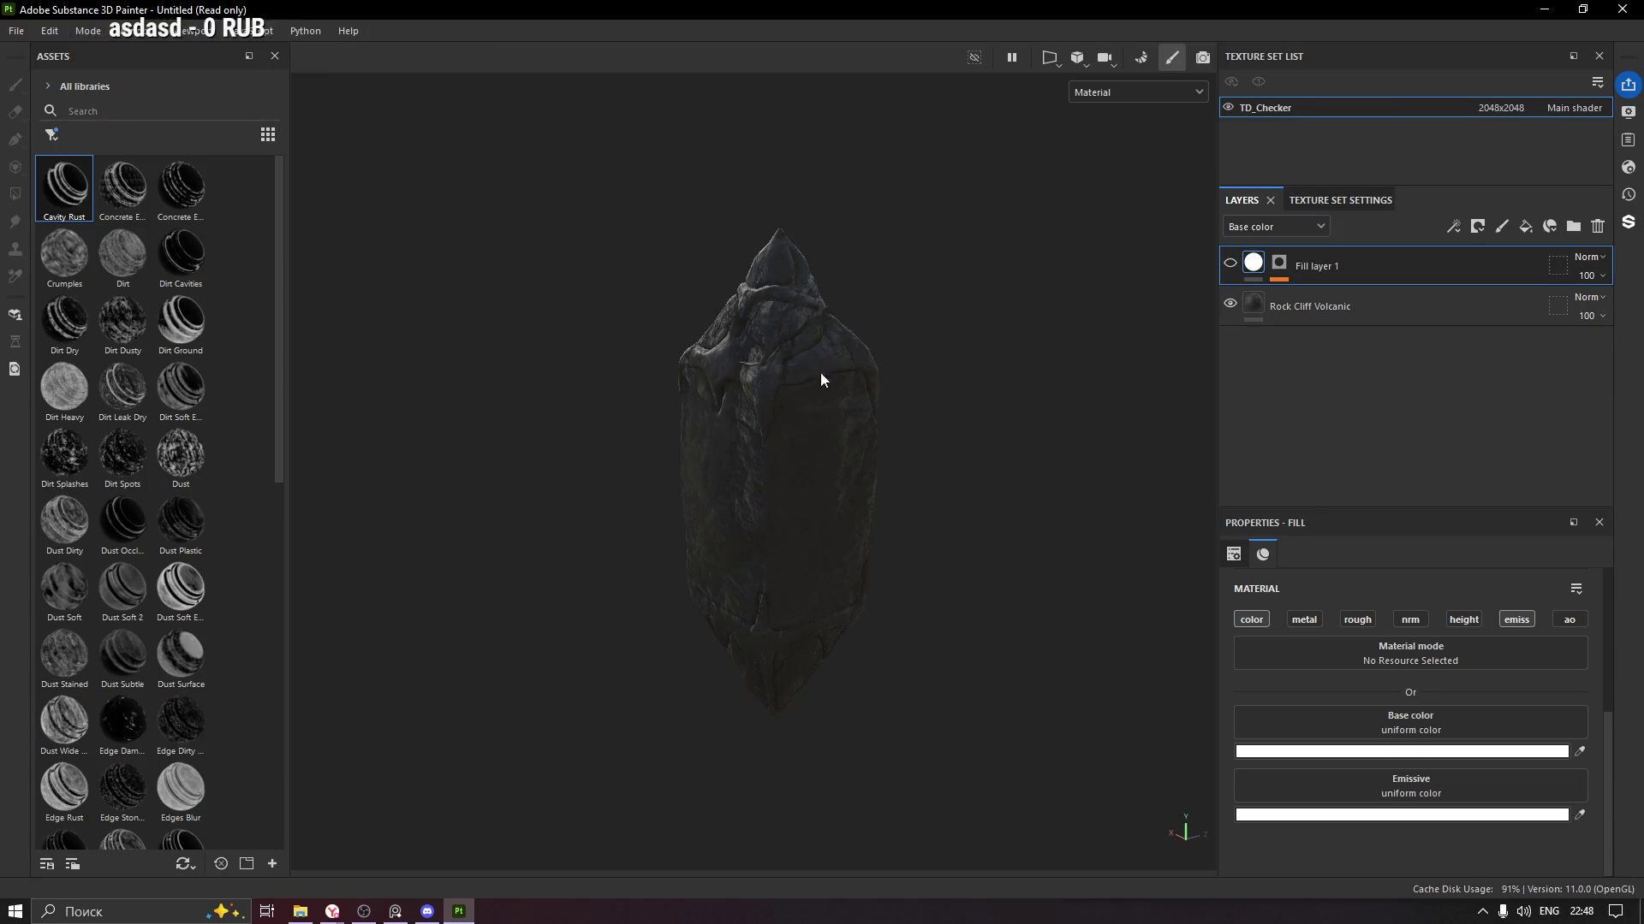
{"action": "left_click", "coordinate": [1229, 264]}
{"action": "left_click", "coordinate": [1524, 231]}
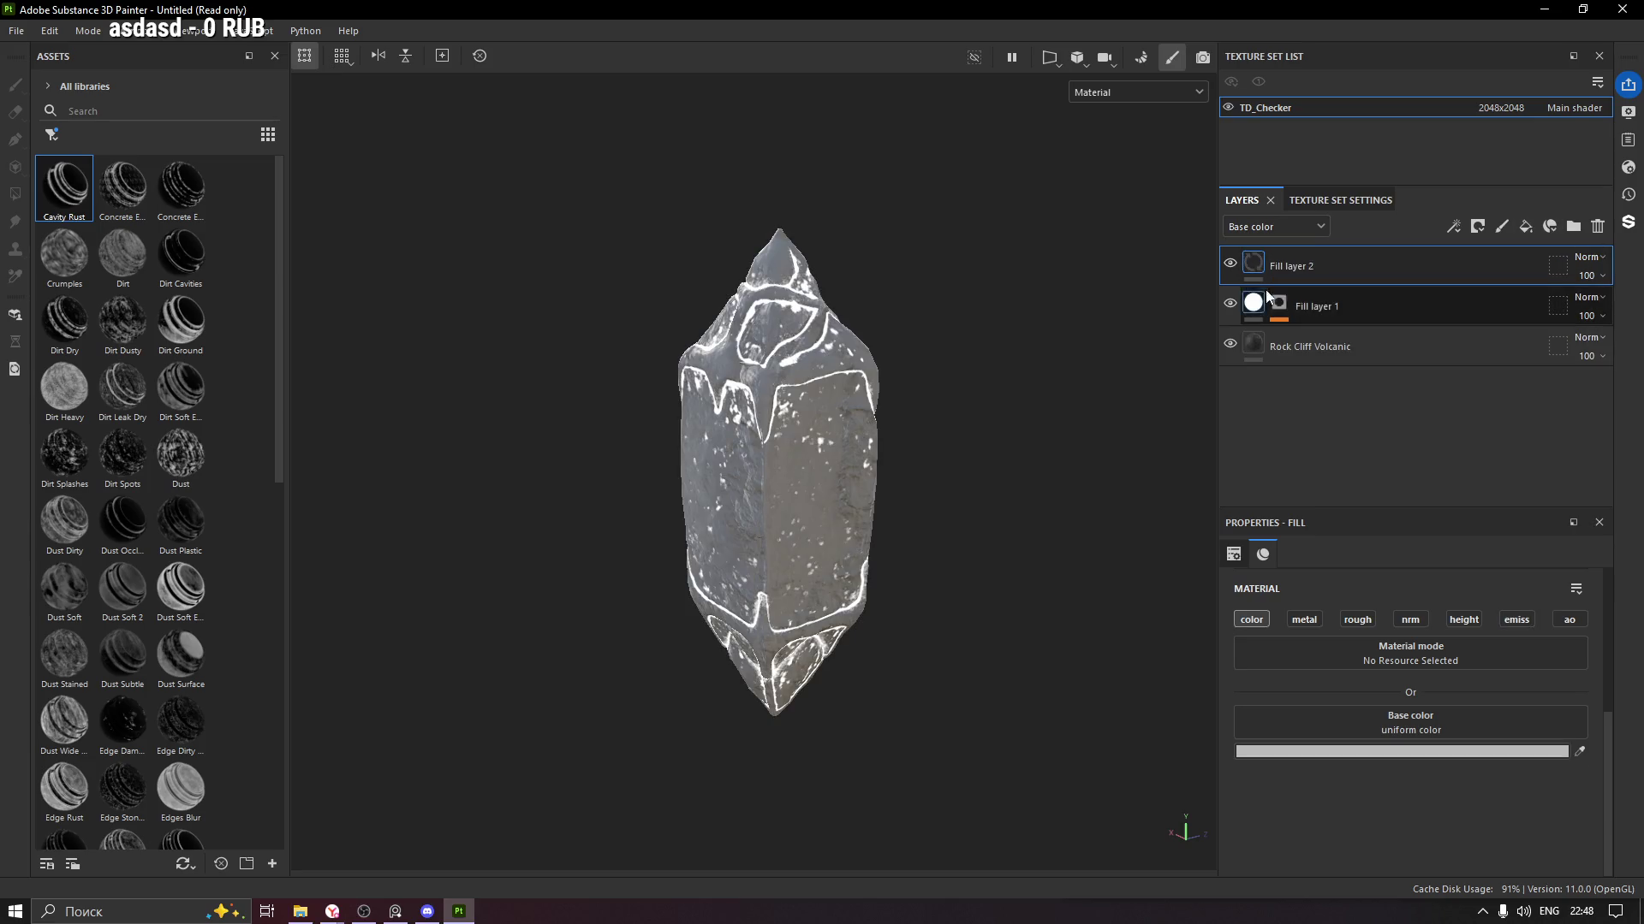
{"action": "mouse_move", "coordinate": [67, 196]}
{"action": "left_mouse_down"}
{"action": "mouse_move", "coordinate": [1267, 310]}
{"action": "mouse_move", "coordinate": [1278, 263]}
{"action": "left_mouse_up"}
{"action": "left_click_drag", "start_coordinate": [1222, 336], "coordinate": [1278, 263]}
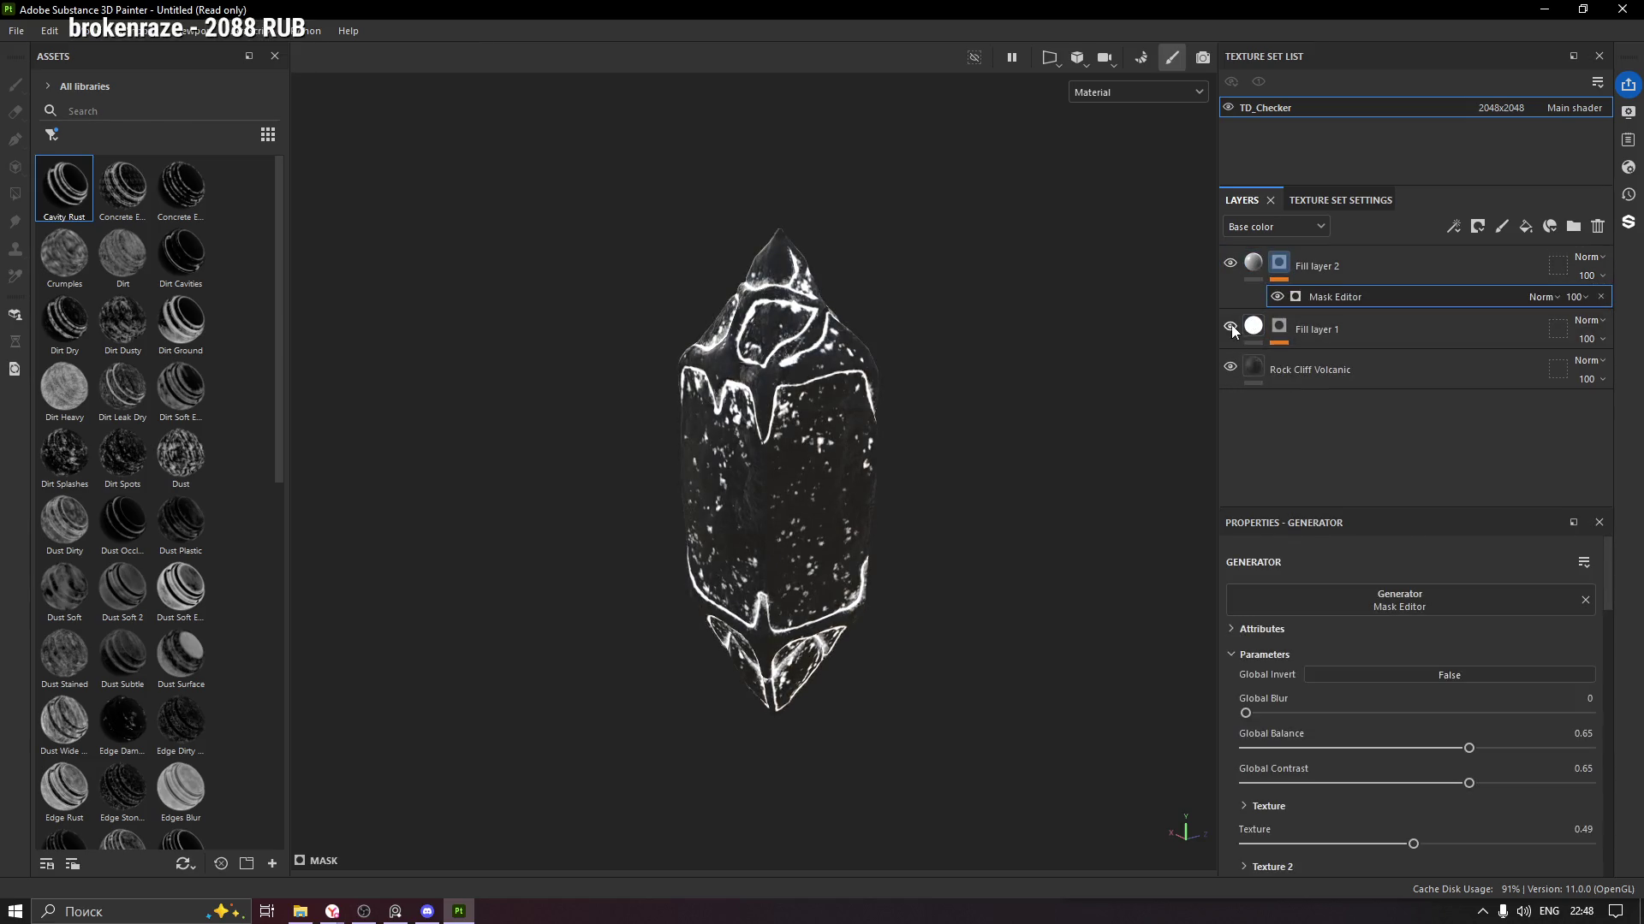
{"action": "left_click", "coordinate": [1306, 279]}
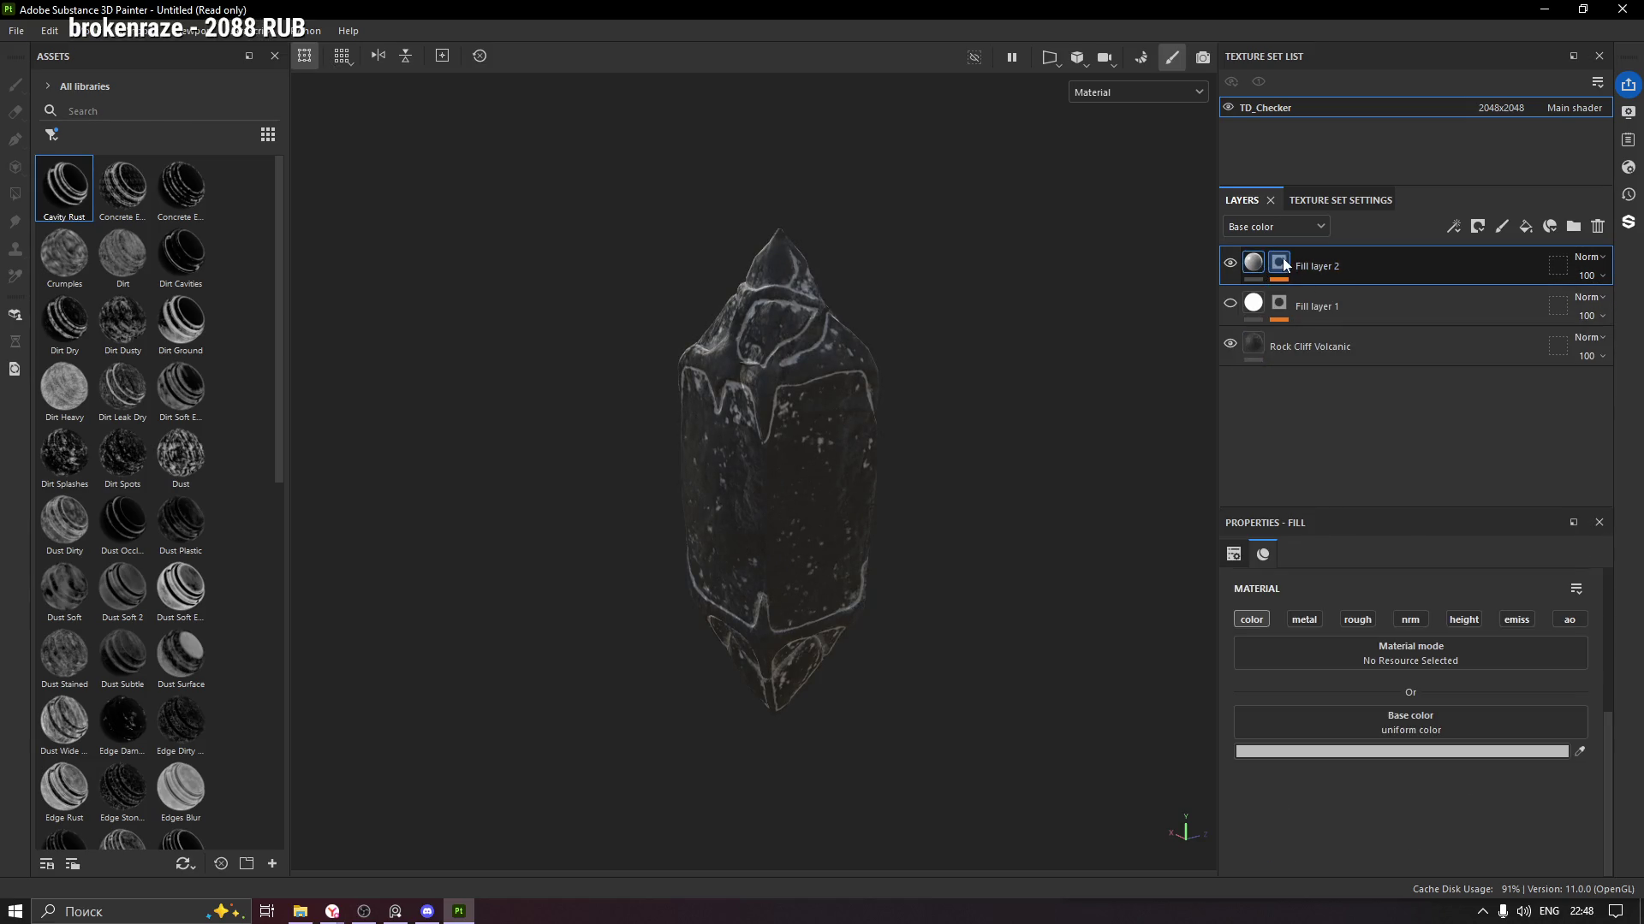
{"action": "left_click", "coordinate": [1279, 263]}
Add a Blur filter to Fill layer 2's mask with intensity about 4.18.
{"action": "left_click", "coordinate": [1453, 227]}
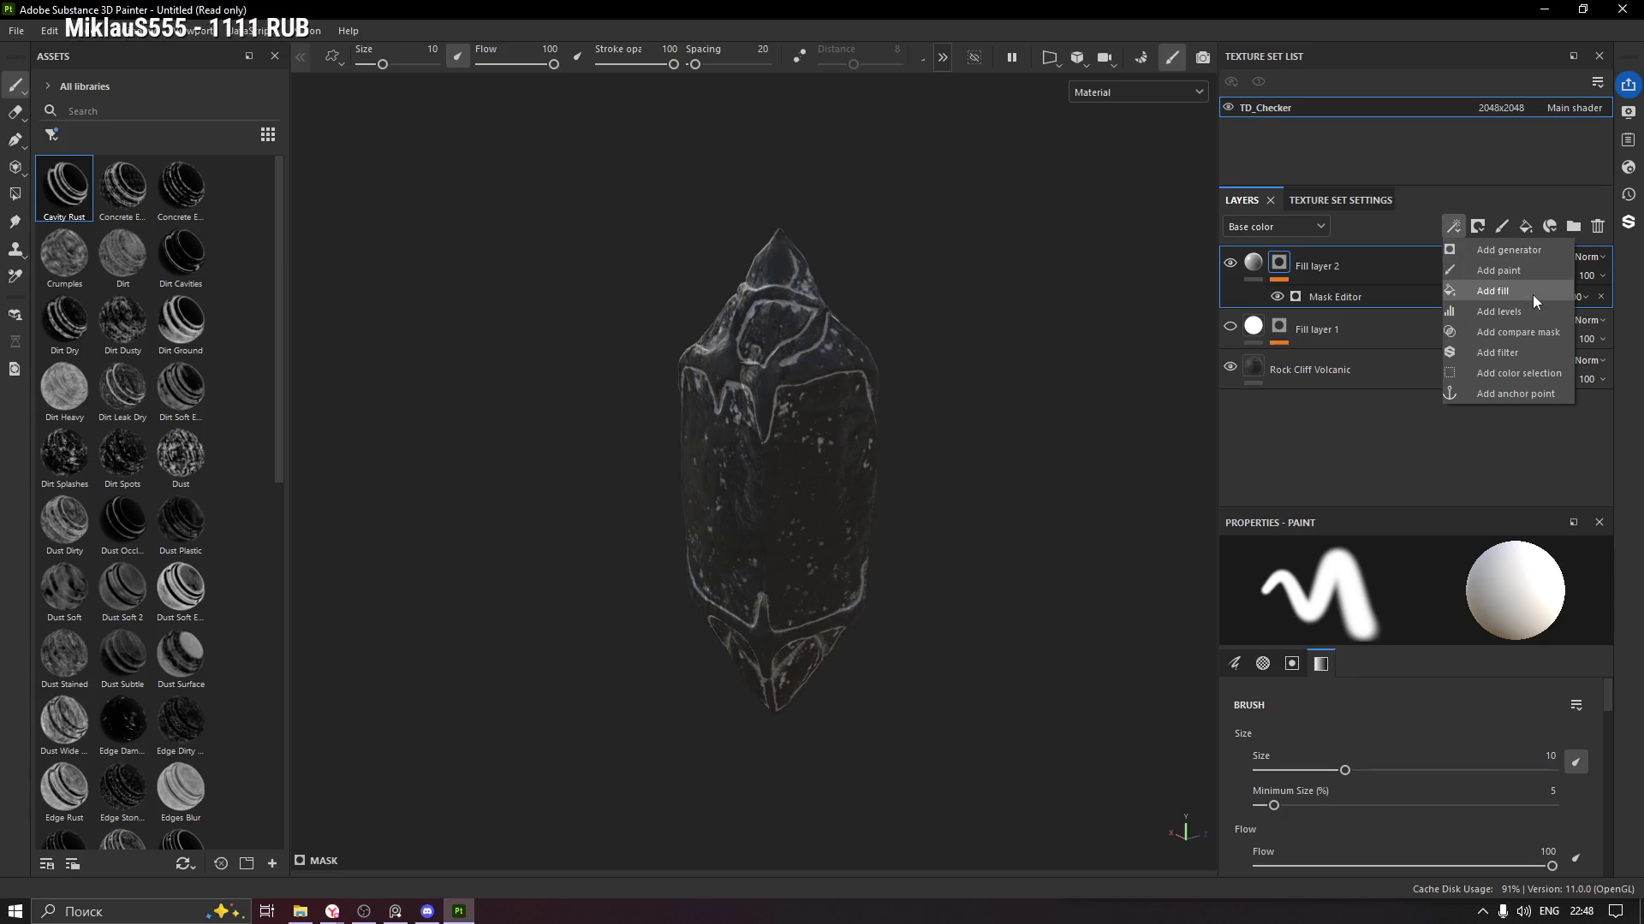
{"action": "left_click", "coordinate": [1532, 351]}
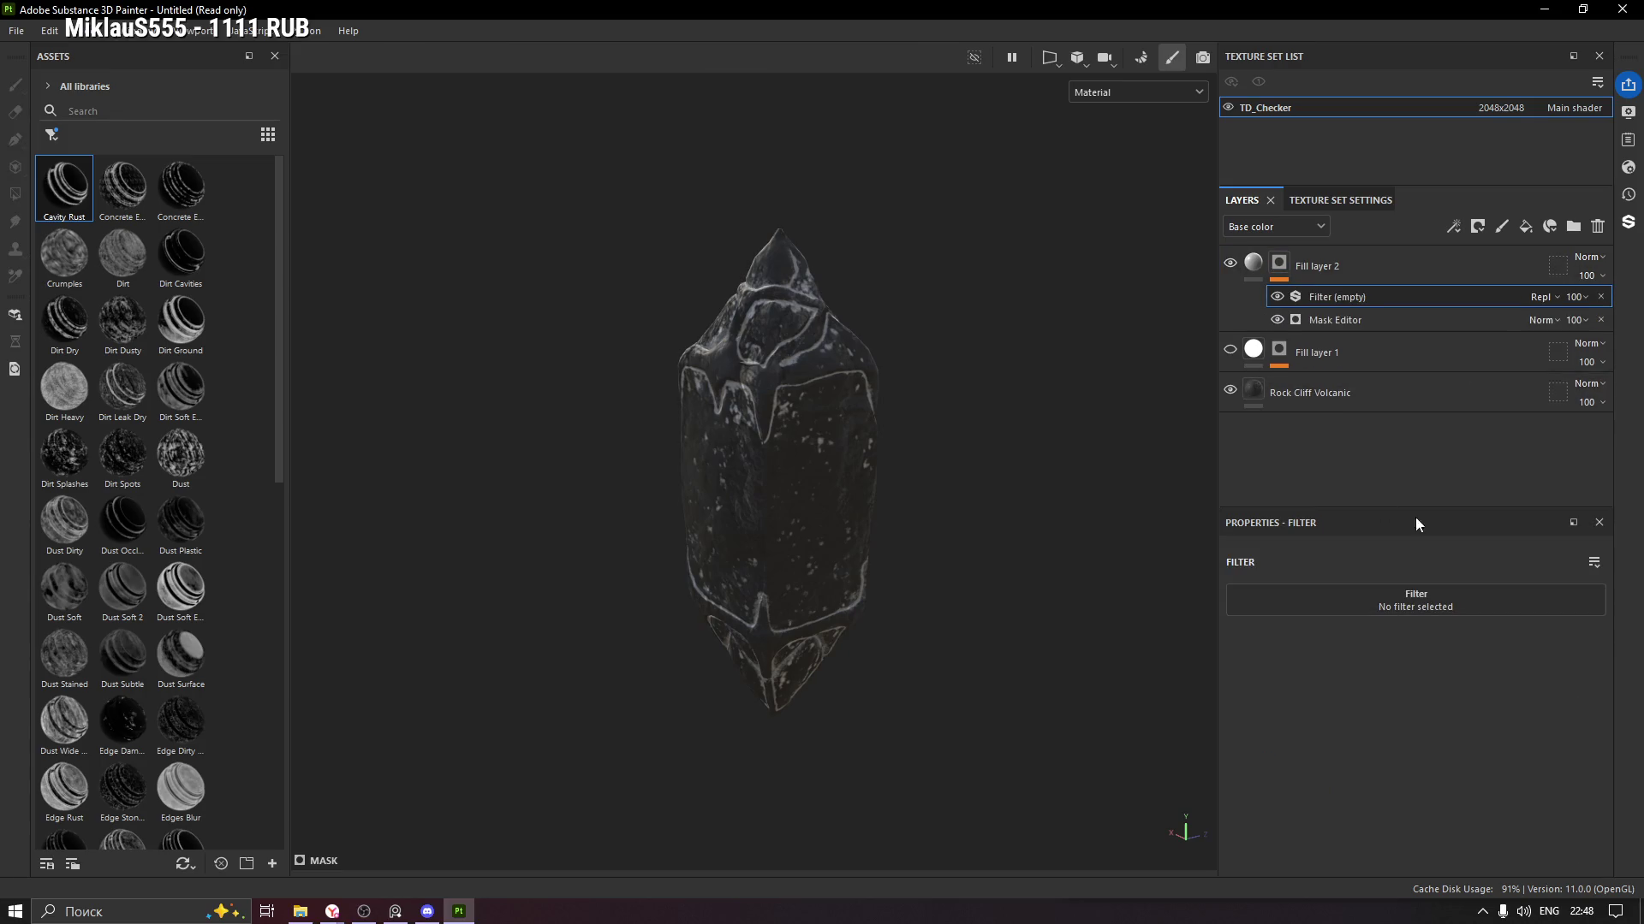
{"action": "left_click", "coordinate": [1421, 591]}
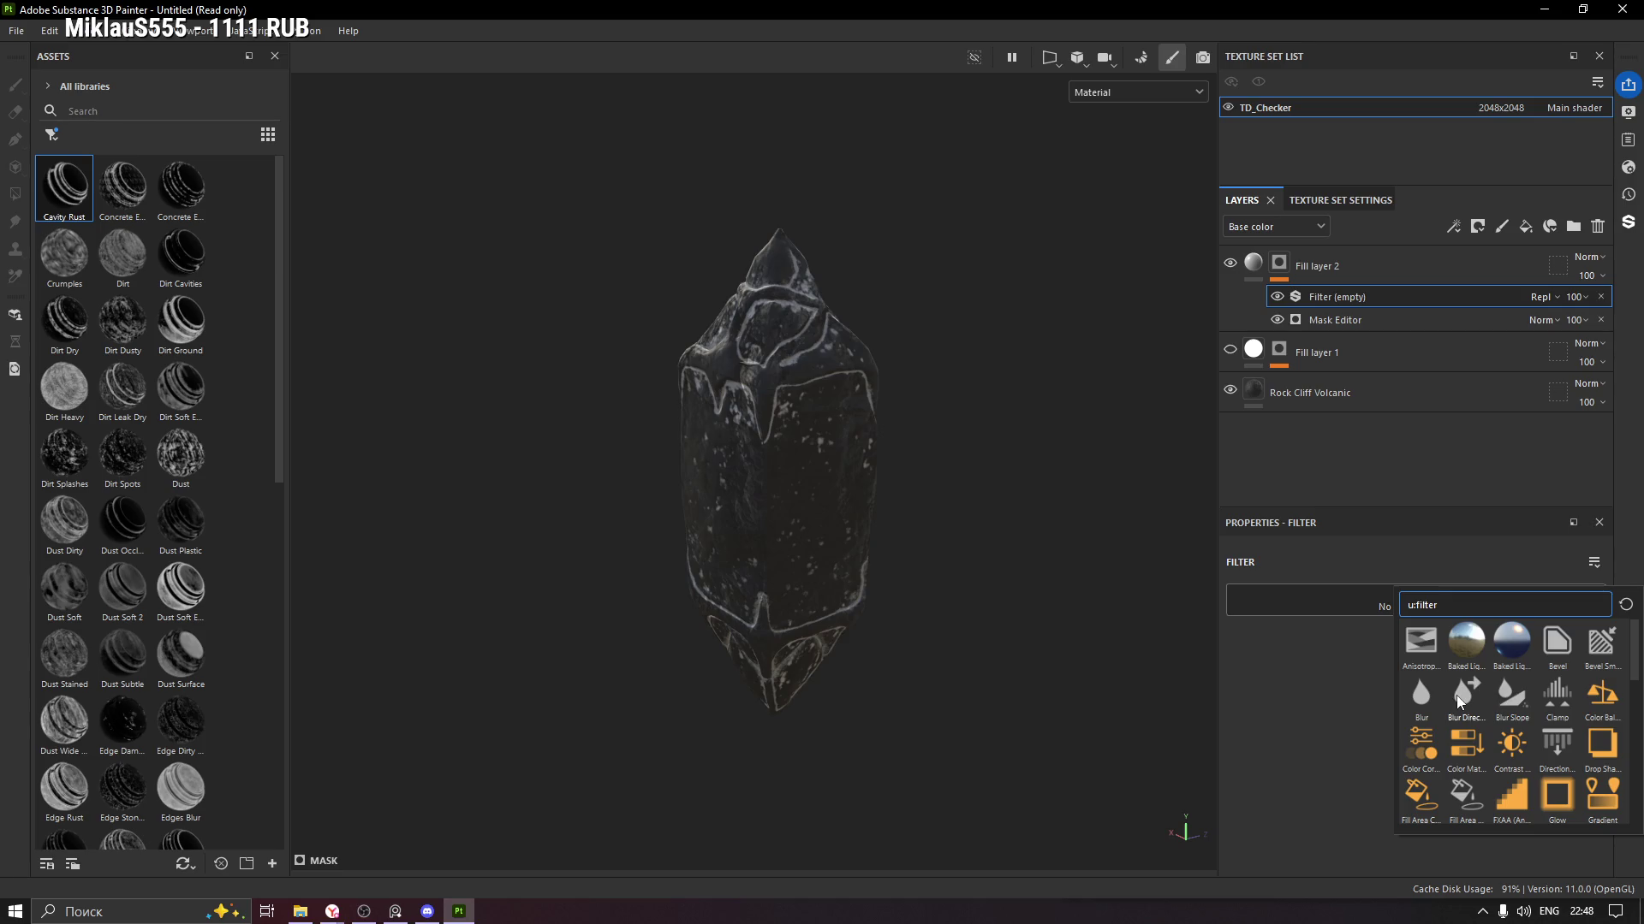
{"action": "left_click", "coordinate": [1421, 698]}
{"action": "left_click_drag", "start_coordinate": [627, 460], "coordinate": [728, 453], "text": "alt"}
{"action": "mouse_move", "coordinate": [1257, 687]}
{"action": "left_mouse_down"}
{"action": "mouse_move", "coordinate": [1462, 692]}
{"action": "mouse_move", "coordinate": [1279, 693]}
{"action": "mouse_move", "coordinate": [1429, 696]}
{"action": "left_mouse_up"}
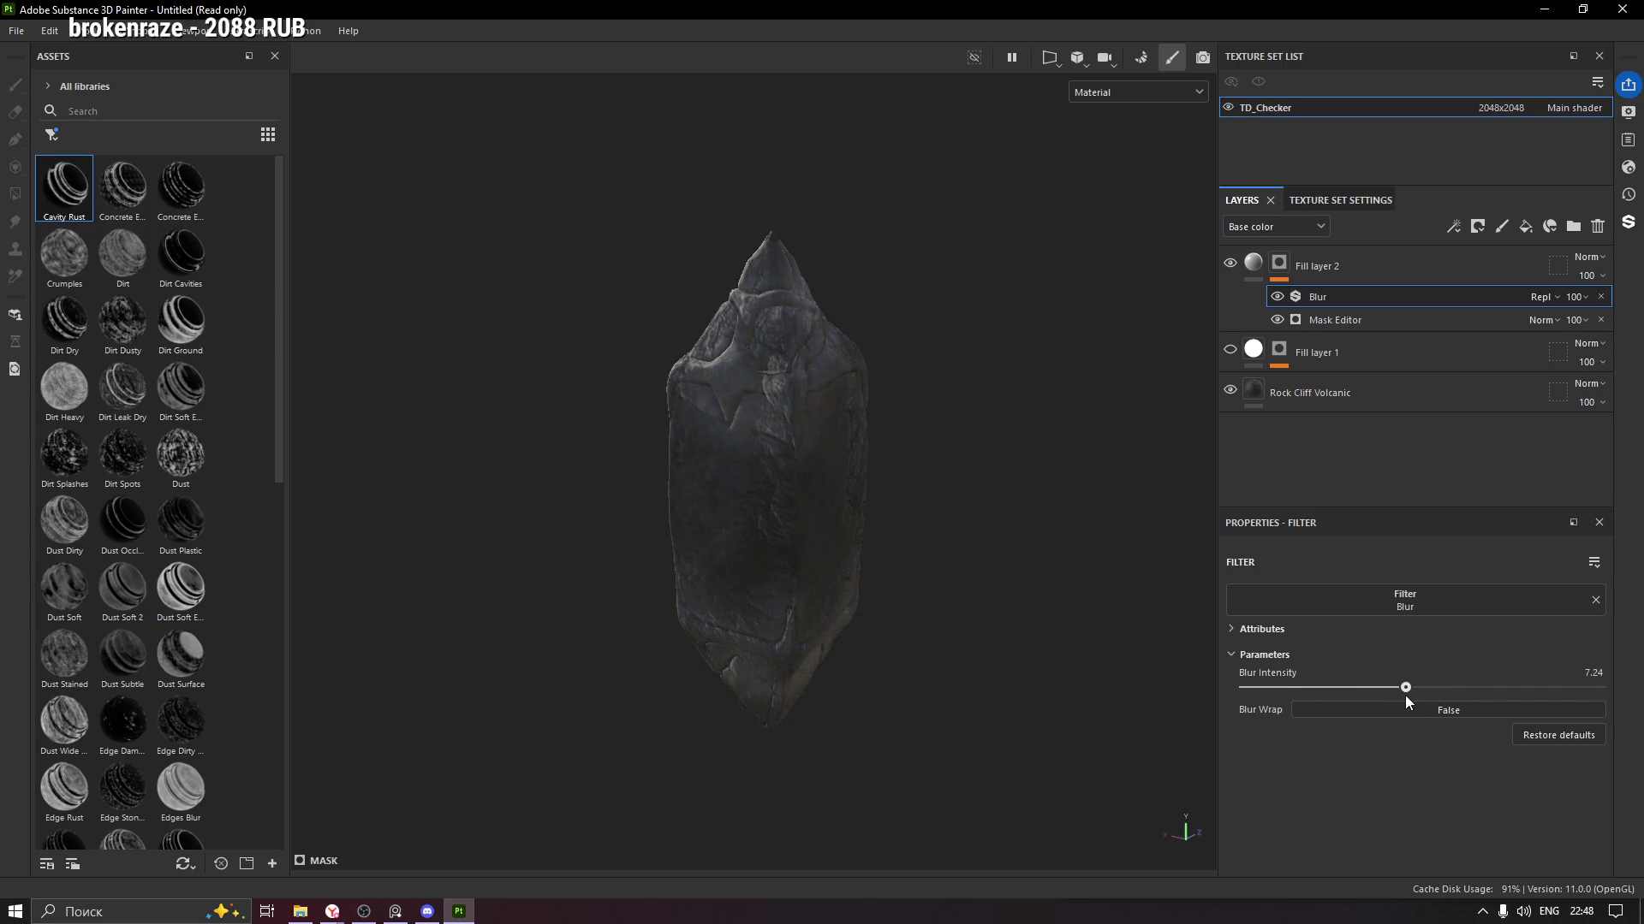
{"action": "mouse_move", "coordinate": [701, 437]}
{"action": "left_mouse_down", "text": "alt"}
{"action": "mouse_move", "coordinate": [1167, 337]}
{"action": "mouse_move", "coordinate": [1418, 773]}
{"action": "left_mouse_up", "text": "alt"}
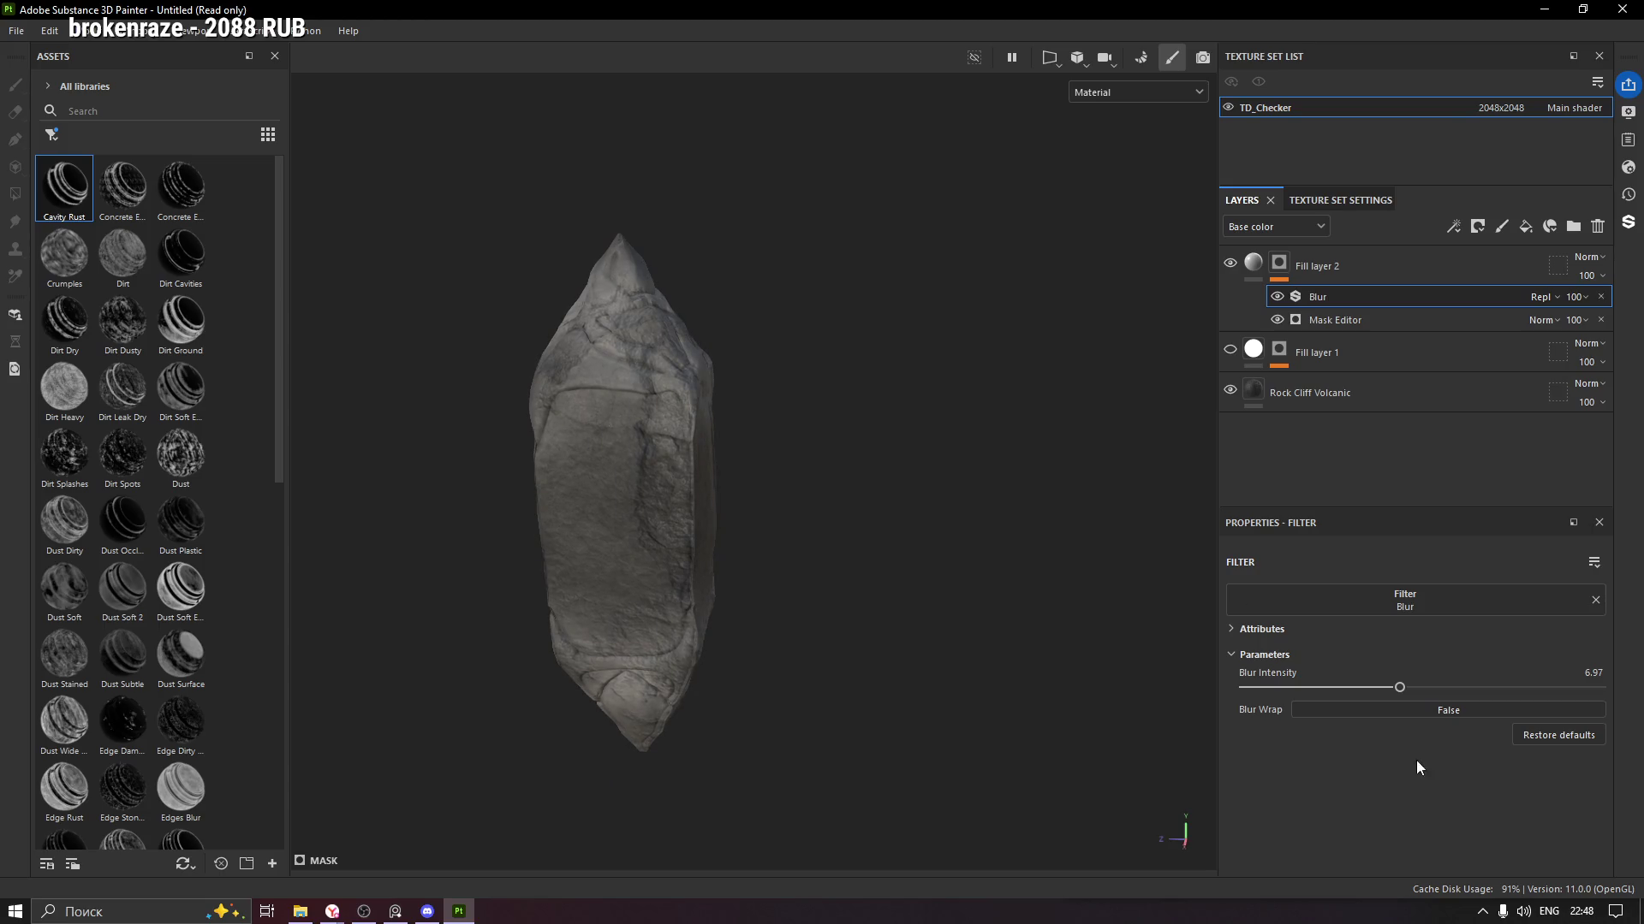
{"action": "mouse_move", "coordinate": [1385, 693]}
{"action": "left_mouse_down"}
{"action": "mouse_move", "coordinate": [1317, 691]}
{"action": "mouse_move", "coordinate": [1341, 694]}
{"action": "left_mouse_up"}
{"action": "mouse_move", "coordinate": [846, 432]}
{"action": "left_mouse_down", "text": "alt"}
{"action": "mouse_move", "coordinate": [968, 414]}
{"action": "mouse_move", "coordinate": [1064, 363]}
{"action": "mouse_move", "coordinate": [1106, 468]}
{"action": "mouse_move", "coordinate": [458, 466]}
{"action": "mouse_move", "coordinate": [1016, 477]}
{"action": "mouse_move", "coordinate": [968, 470]}
{"action": "mouse_move", "coordinate": [989, 460]}
{"action": "left_mouse_up", "text": "alt"}
Set Fill layer 2's base colour to black (000000).
{"action": "left_click", "coordinate": [1252, 262]}
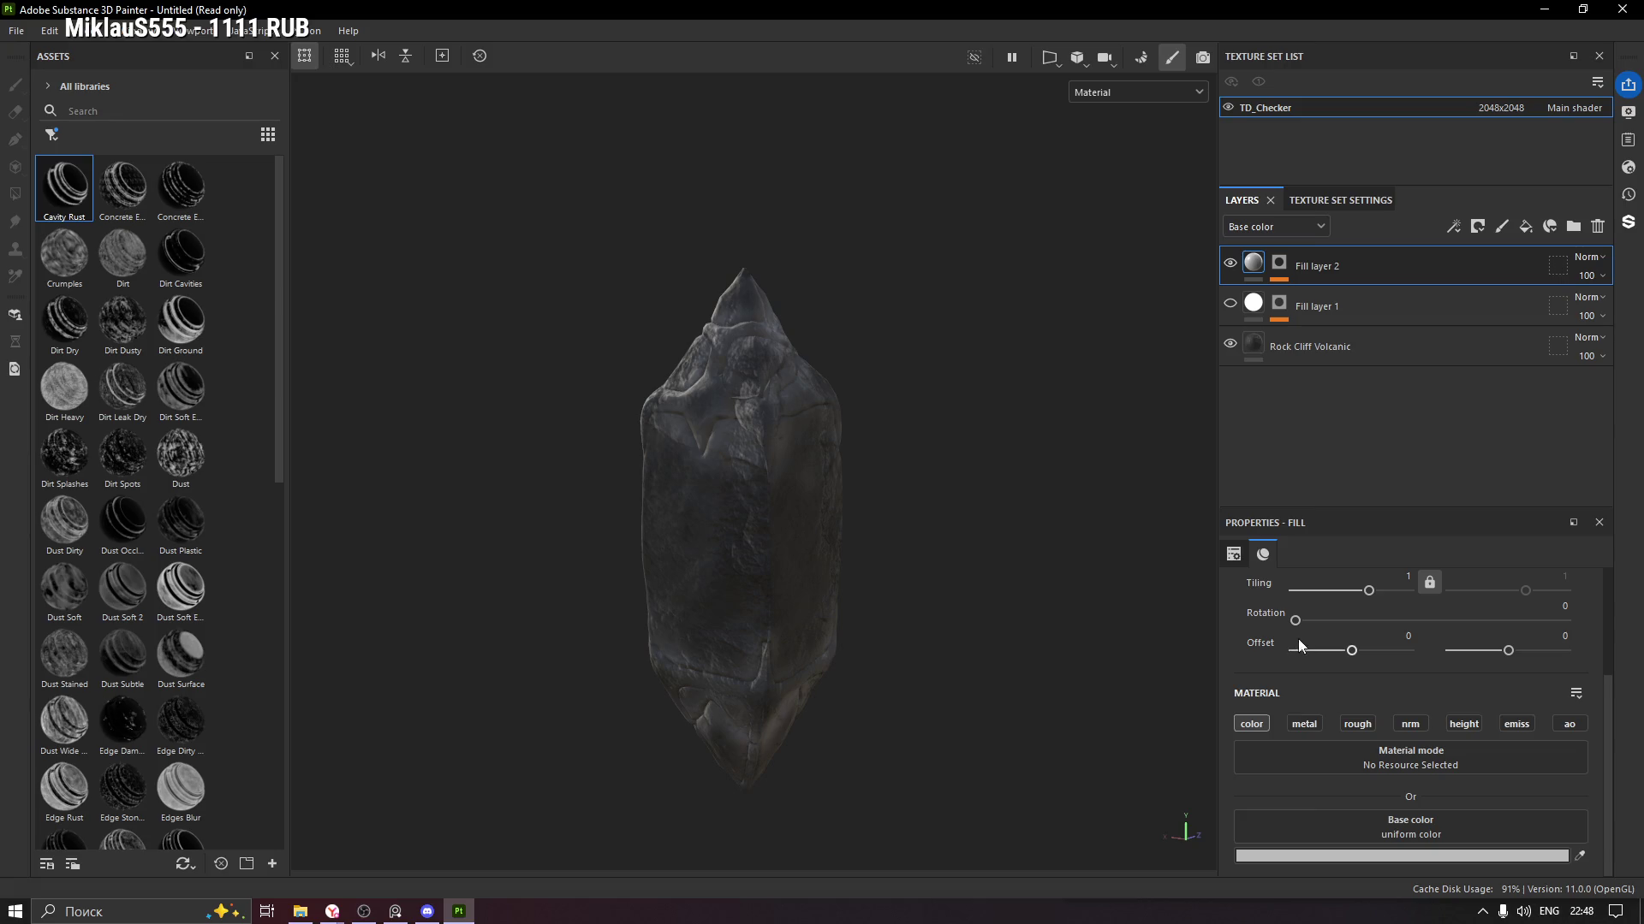
{"action": "left_click", "coordinate": [1348, 854]}
{"action": "mouse_move", "coordinate": [1383, 670]}
{"action": "left_mouse_down"}
{"action": "mouse_move", "coordinate": [1407, 646]}
{"action": "mouse_move", "coordinate": [1394, 603]}
{"action": "mouse_move", "coordinate": [1498, 596]}
{"action": "mouse_move", "coordinate": [1560, 650]}
{"action": "mouse_move", "coordinate": [1553, 732]}
{"action": "mouse_move", "coordinate": [1563, 656]}
{"action": "mouse_move", "coordinate": [1575, 743]}
{"action": "mouse_move", "coordinate": [1467, 736]}
{"action": "mouse_move", "coordinate": [1457, 777]}
{"action": "mouse_move", "coordinate": [1420, 793]}
{"action": "mouse_move", "coordinate": [1462, 698]}
{"action": "mouse_move", "coordinate": [1248, 824]}
{"action": "left_mouse_up"}
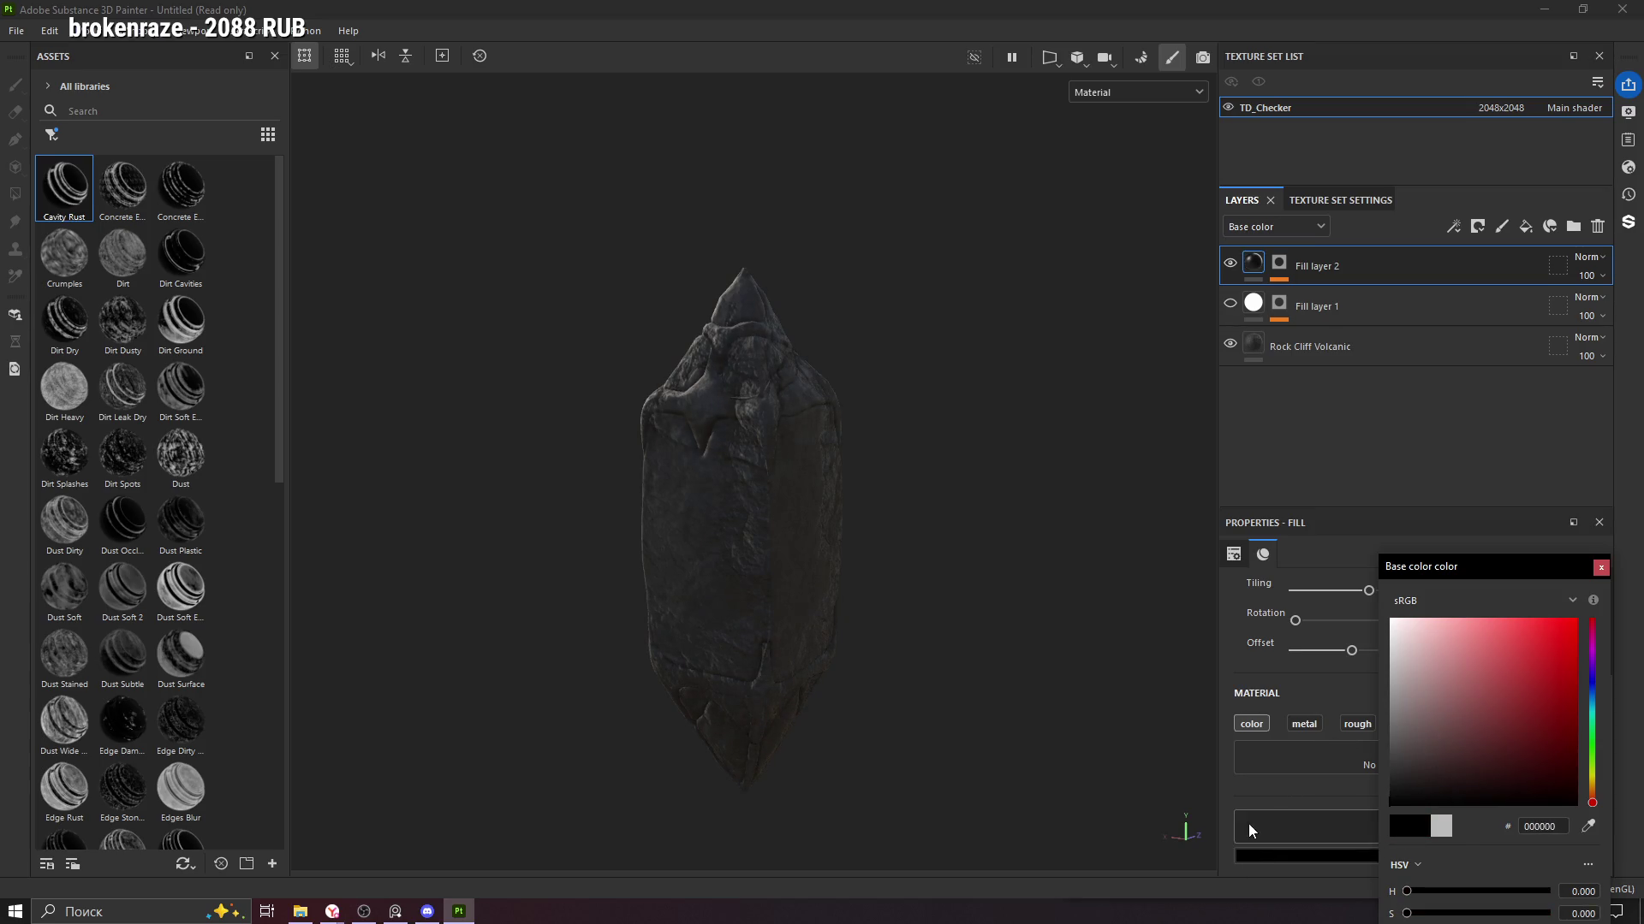
{"action": "left_click", "coordinate": [1600, 567]}
{"action": "mouse_move", "coordinate": [1053, 548]}
{"action": "left_mouse_down", "text": "alt"}
{"action": "mouse_move", "coordinate": [1002, 532]}
{"action": "mouse_move", "coordinate": [961, 470]}
{"action": "mouse_move", "coordinate": [1046, 547]}
{"action": "left_mouse_up", "text": "alt"}
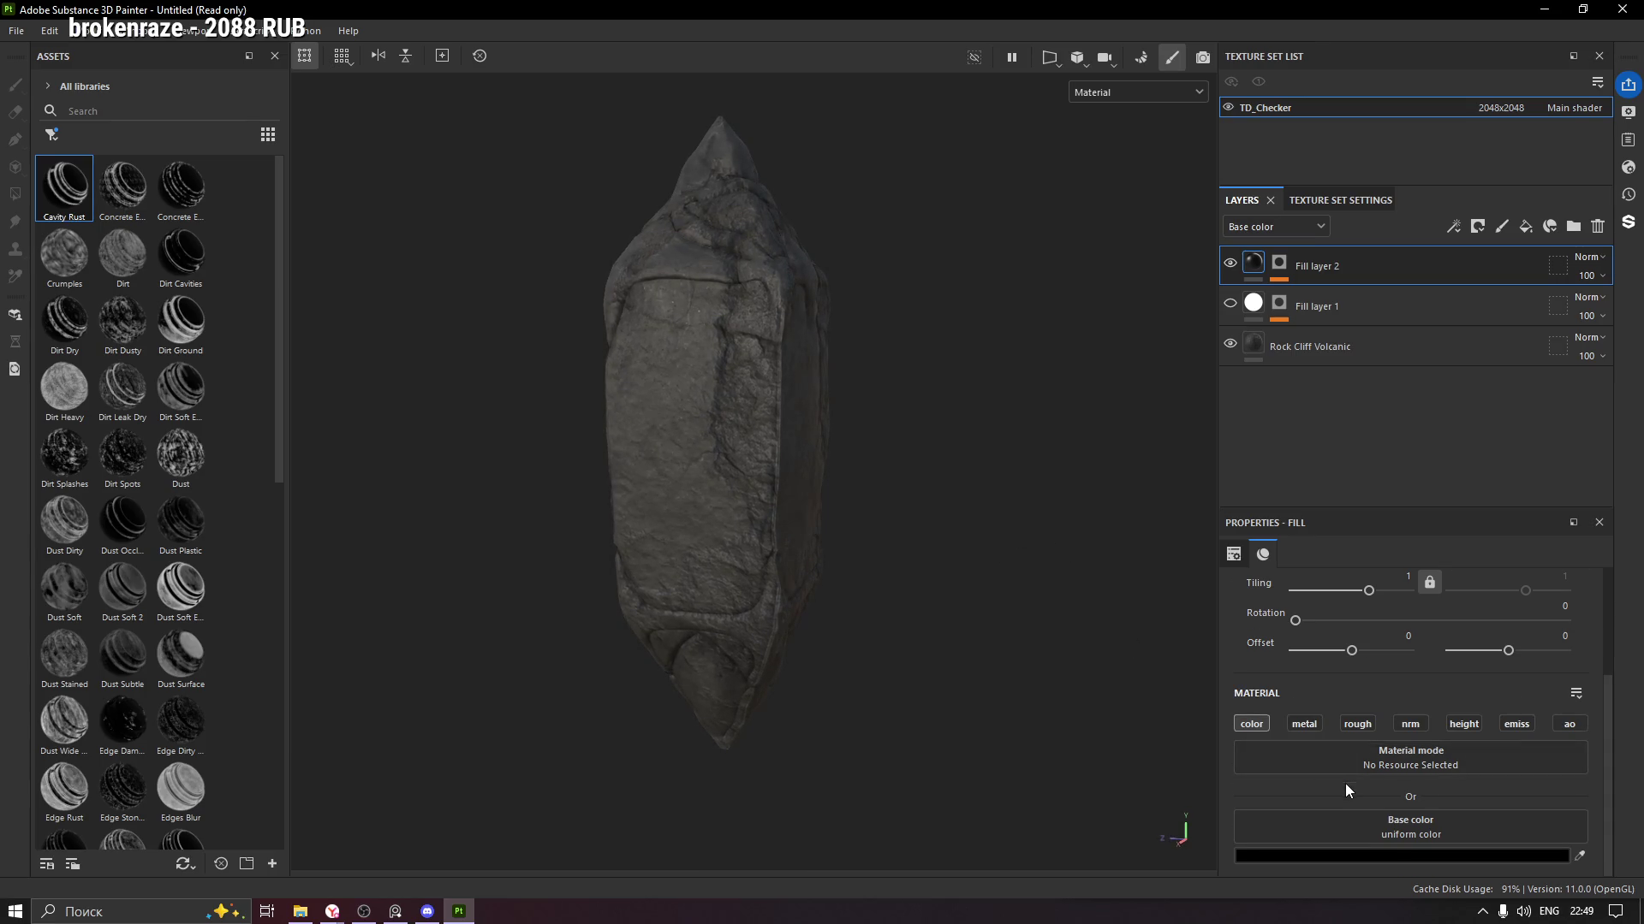
Lower the mask Blur intensity on Fill layer 2 to 2.79.
{"action": "left_click", "coordinate": [1280, 265]}
{"action": "left_click", "coordinate": [1369, 296]}
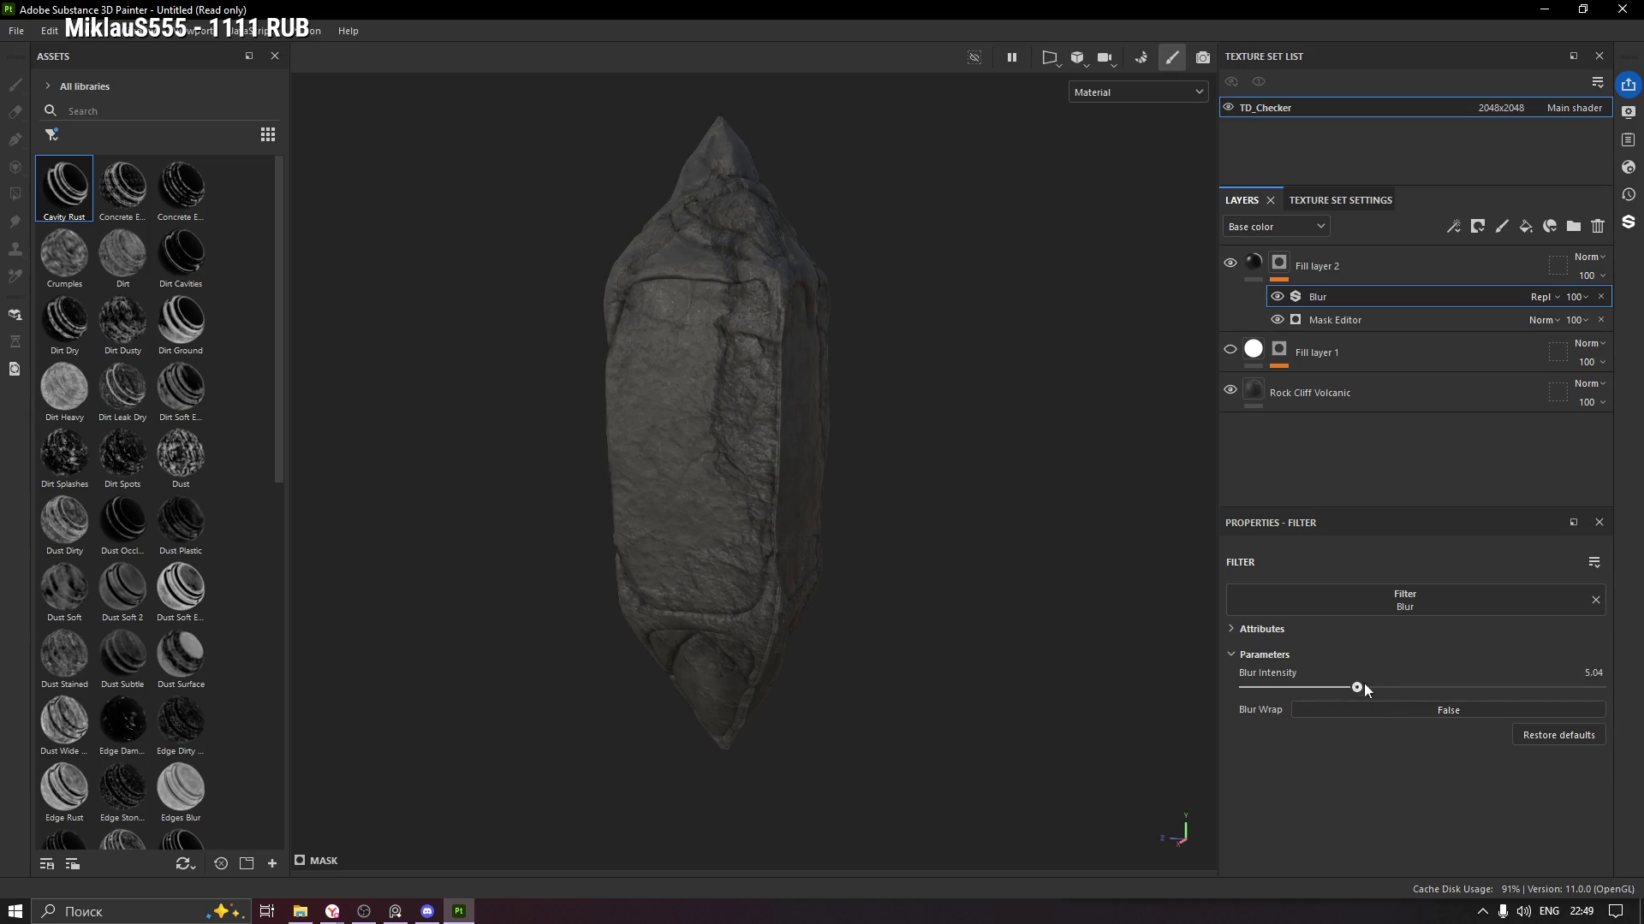
{"action": "left_click_drag", "start_coordinate": [1284, 690], "coordinate": [1260, 693]}
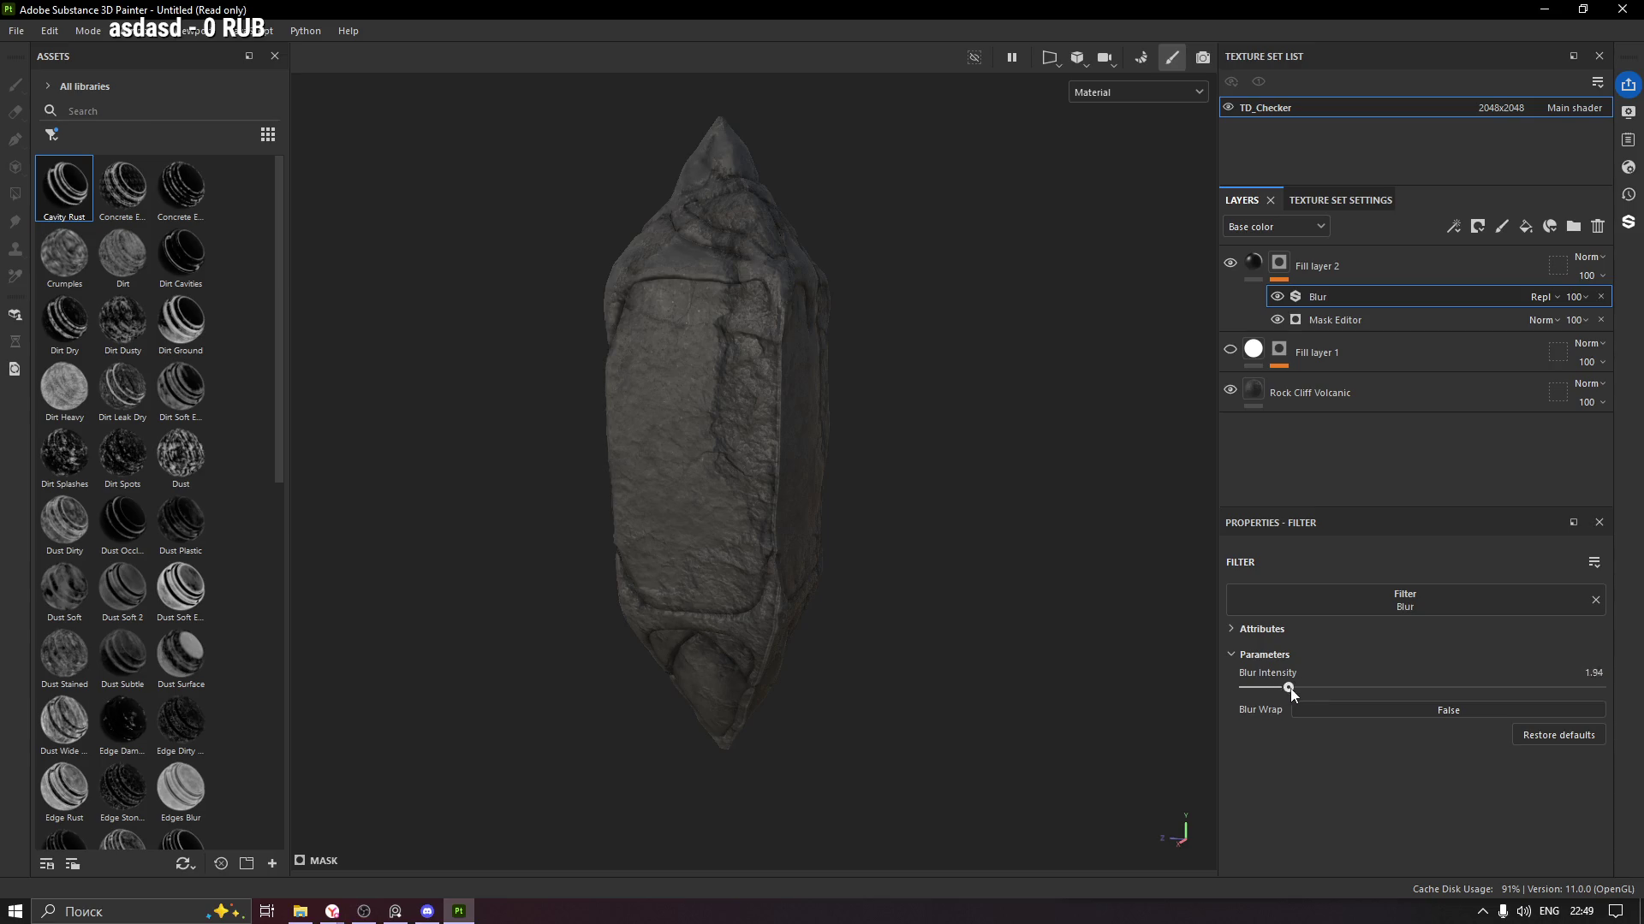
{"action": "left_click_drag", "start_coordinate": [1299, 691], "coordinate": [1307, 689]}
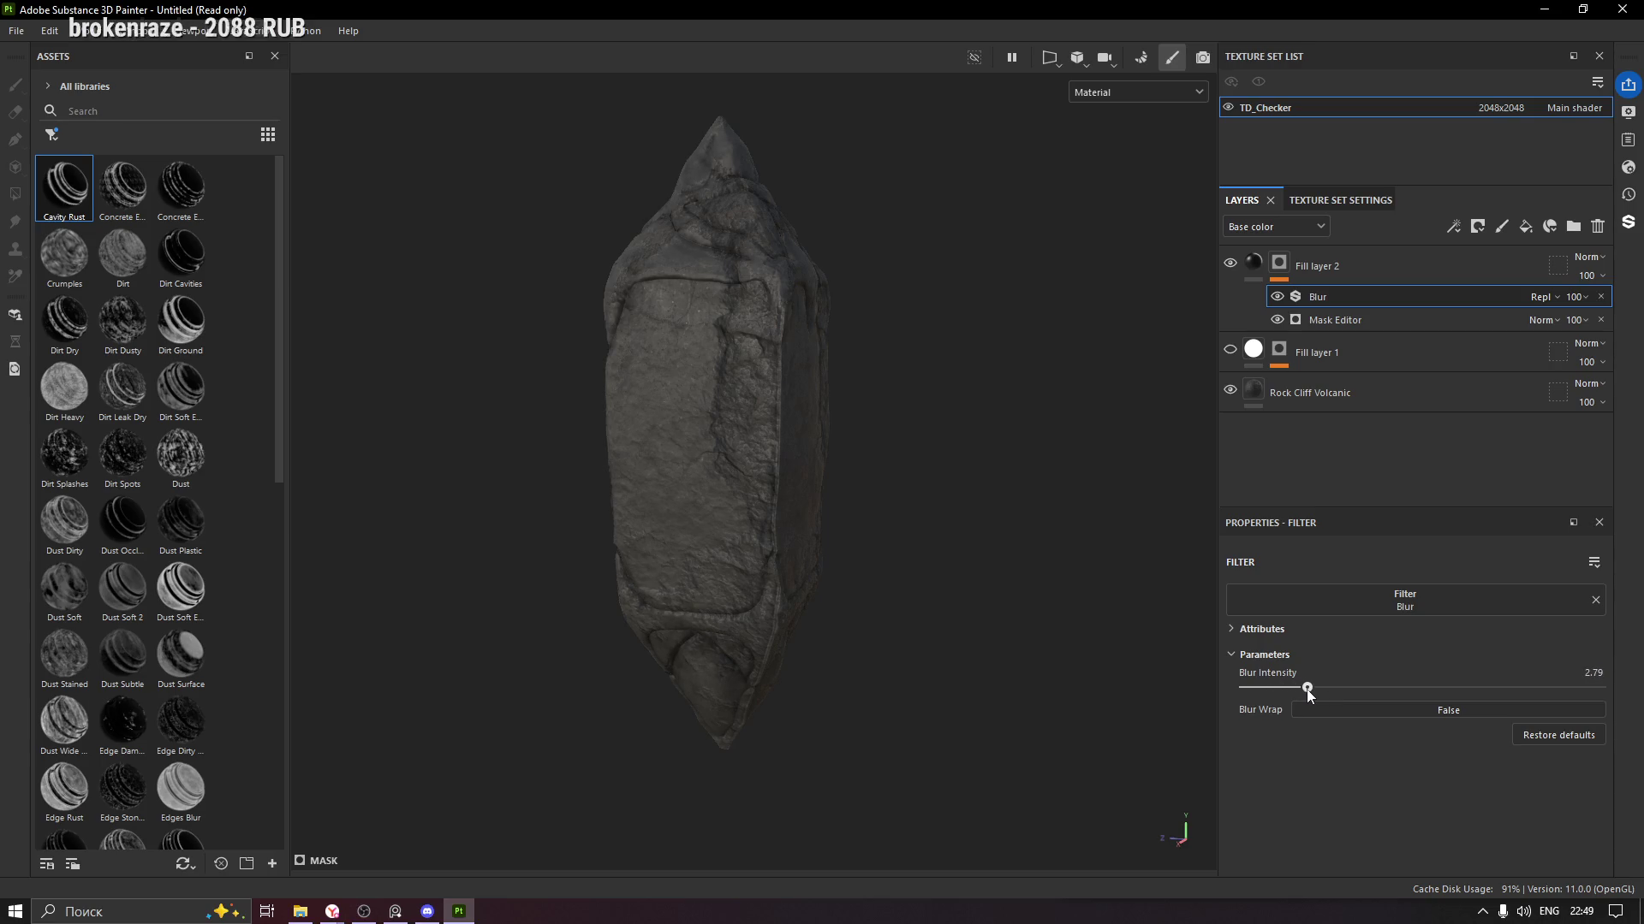
{"action": "left_click", "coordinate": [1280, 265]}
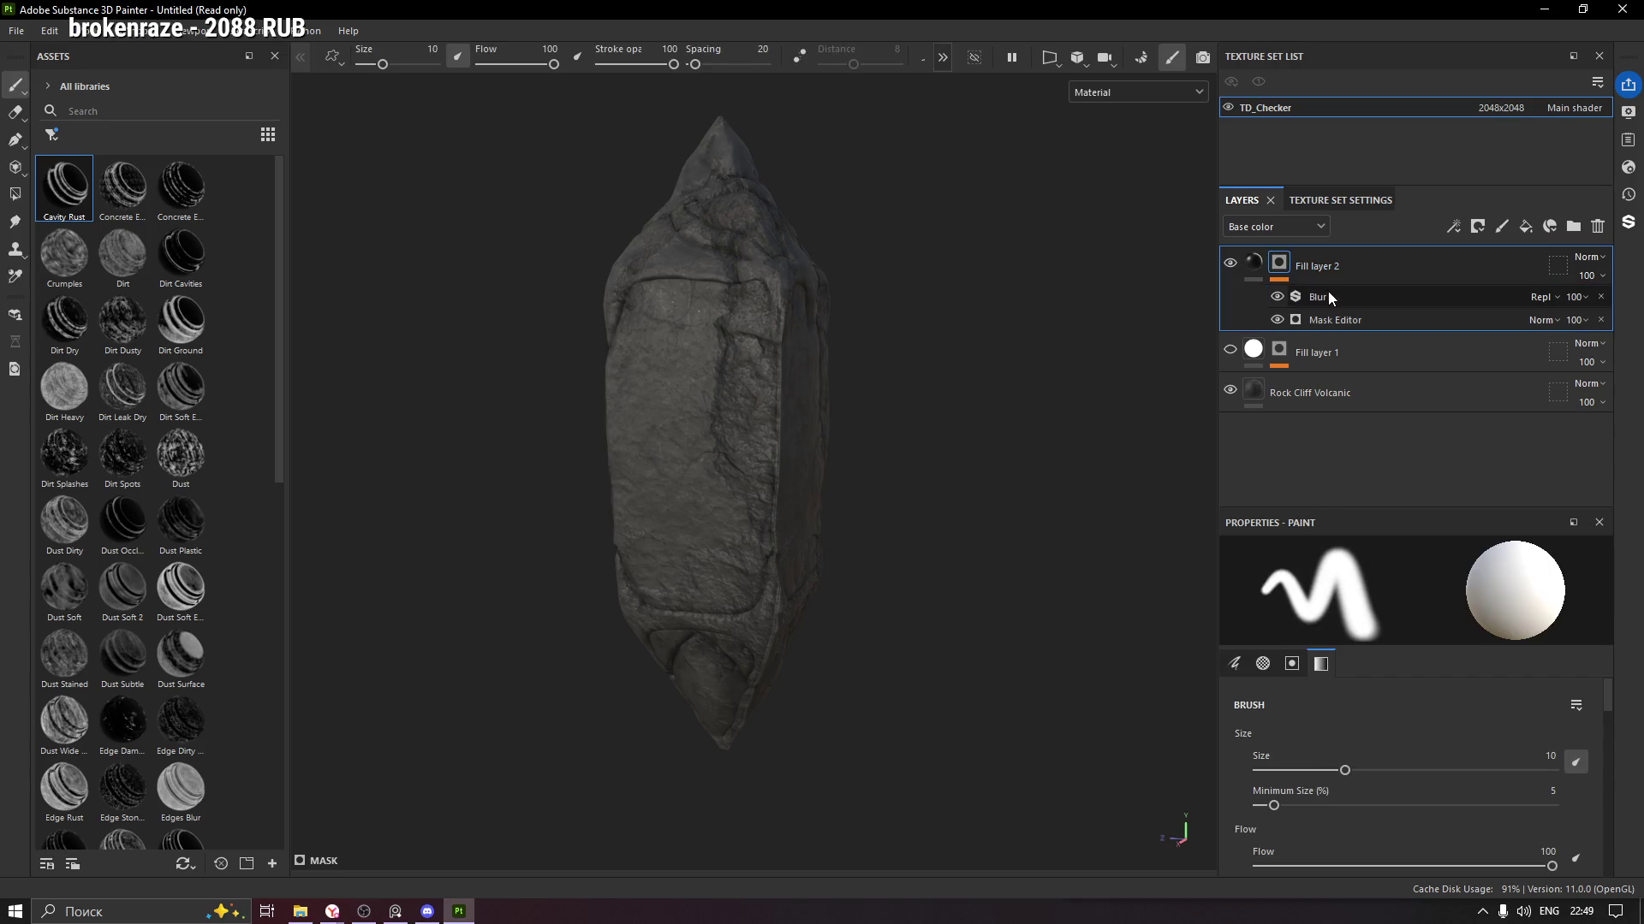
Inspect the Mask Editor generator on Fill layer 2's mask.
{"action": "left_click", "coordinate": [1283, 266]}
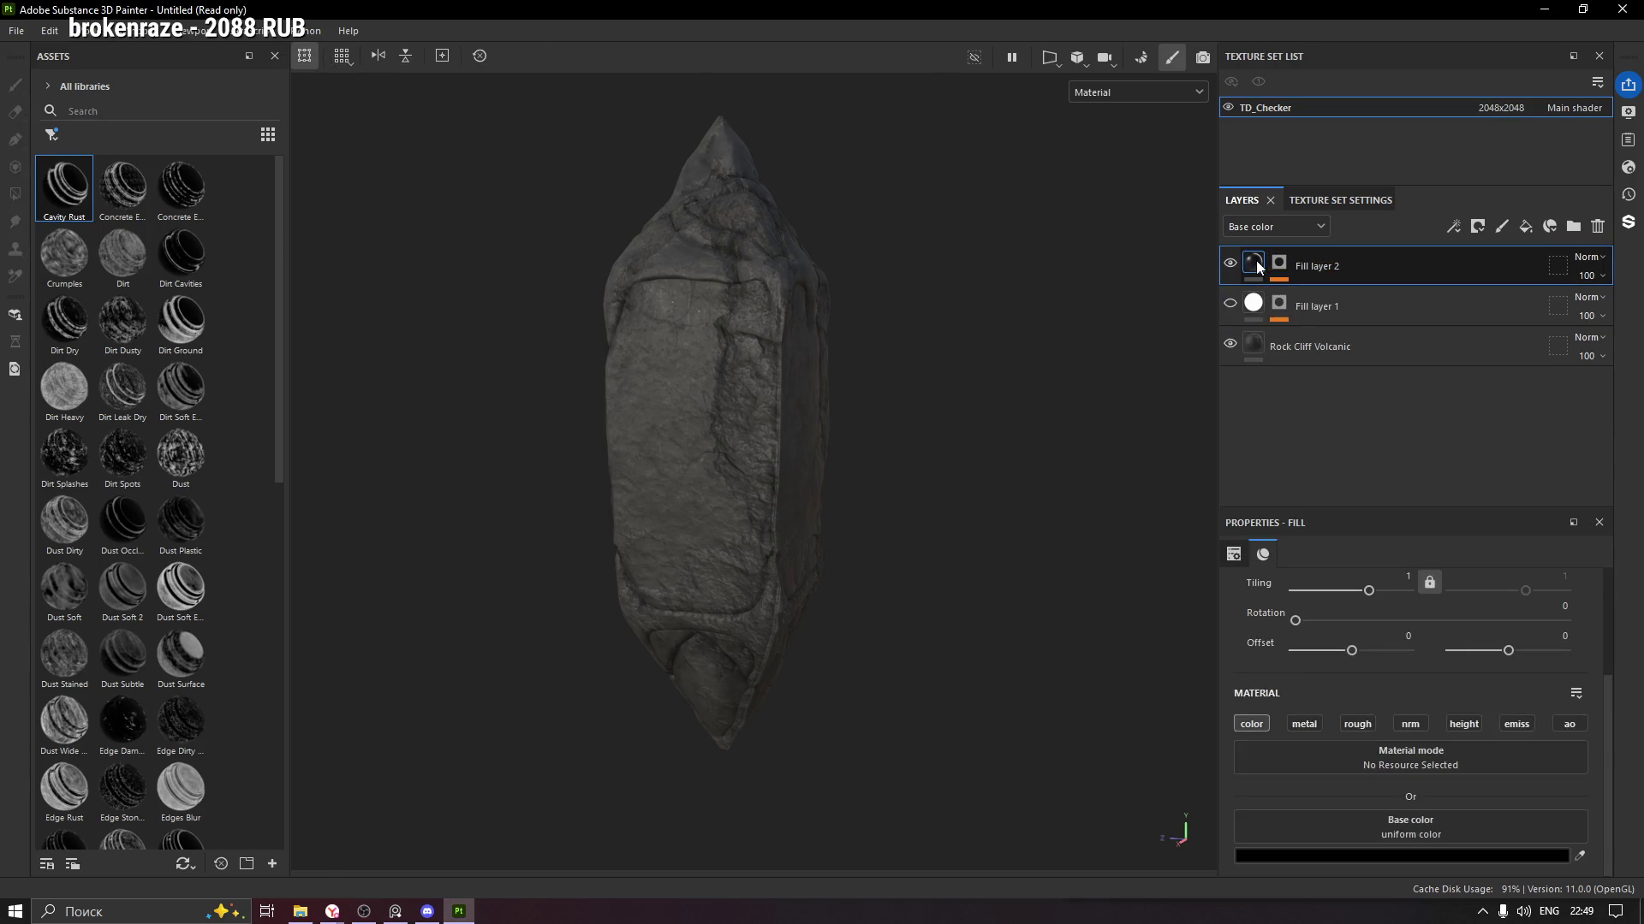
{"action": "left_click", "coordinate": [1284, 263]}
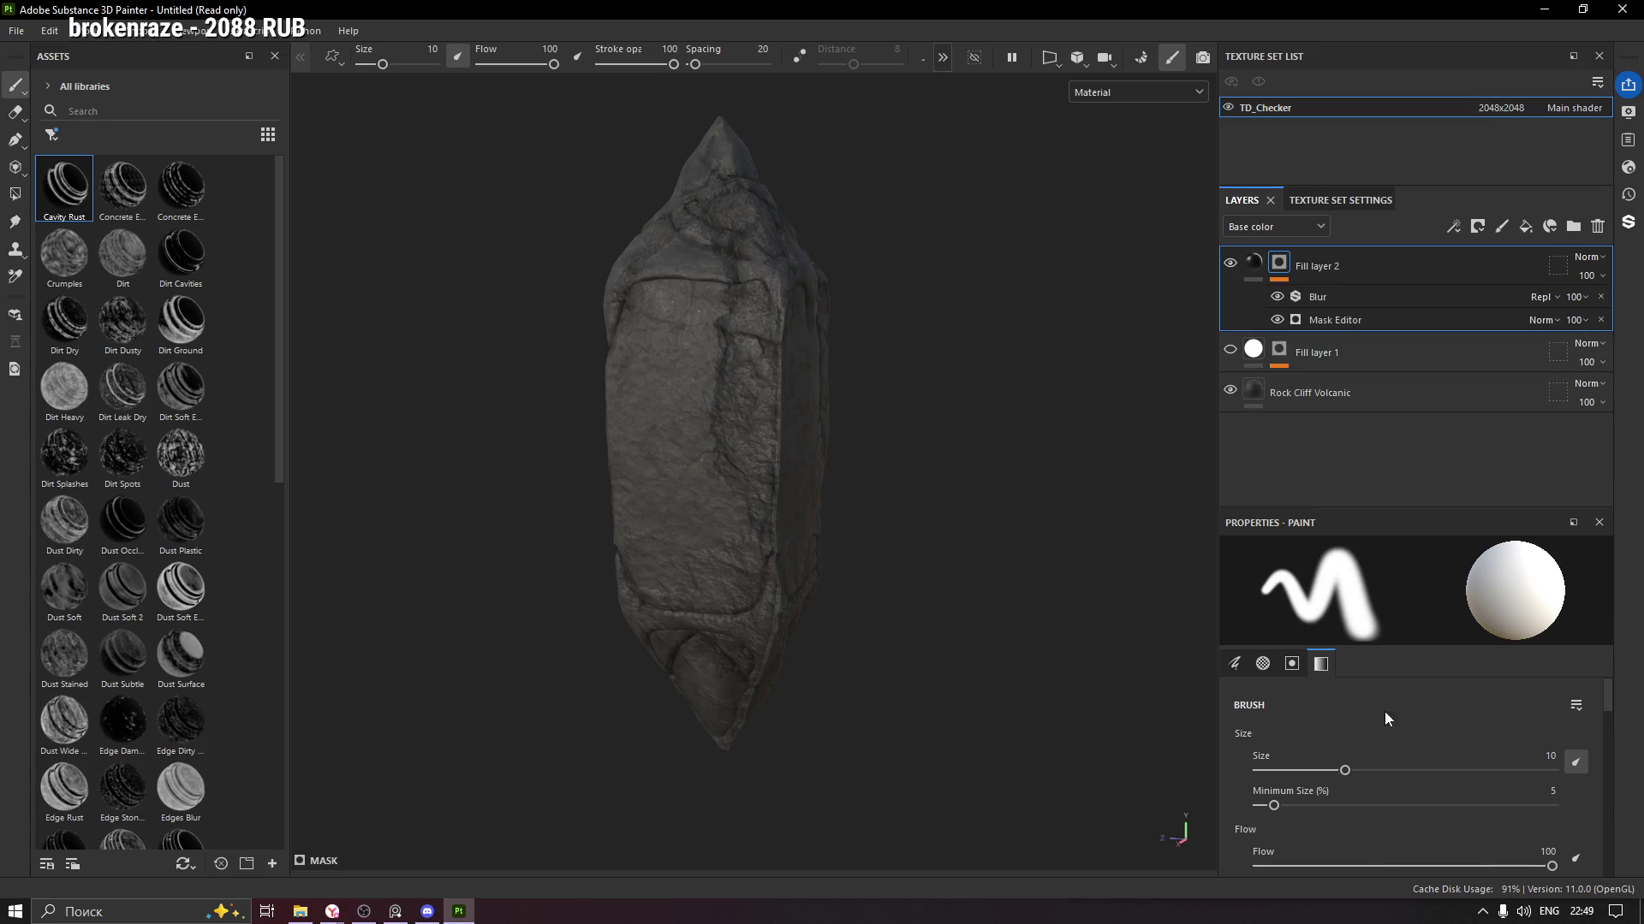
{"action": "scroll", "coordinate": [1421, 707], "scroll_direction": "down", "scroll_amount": 1}
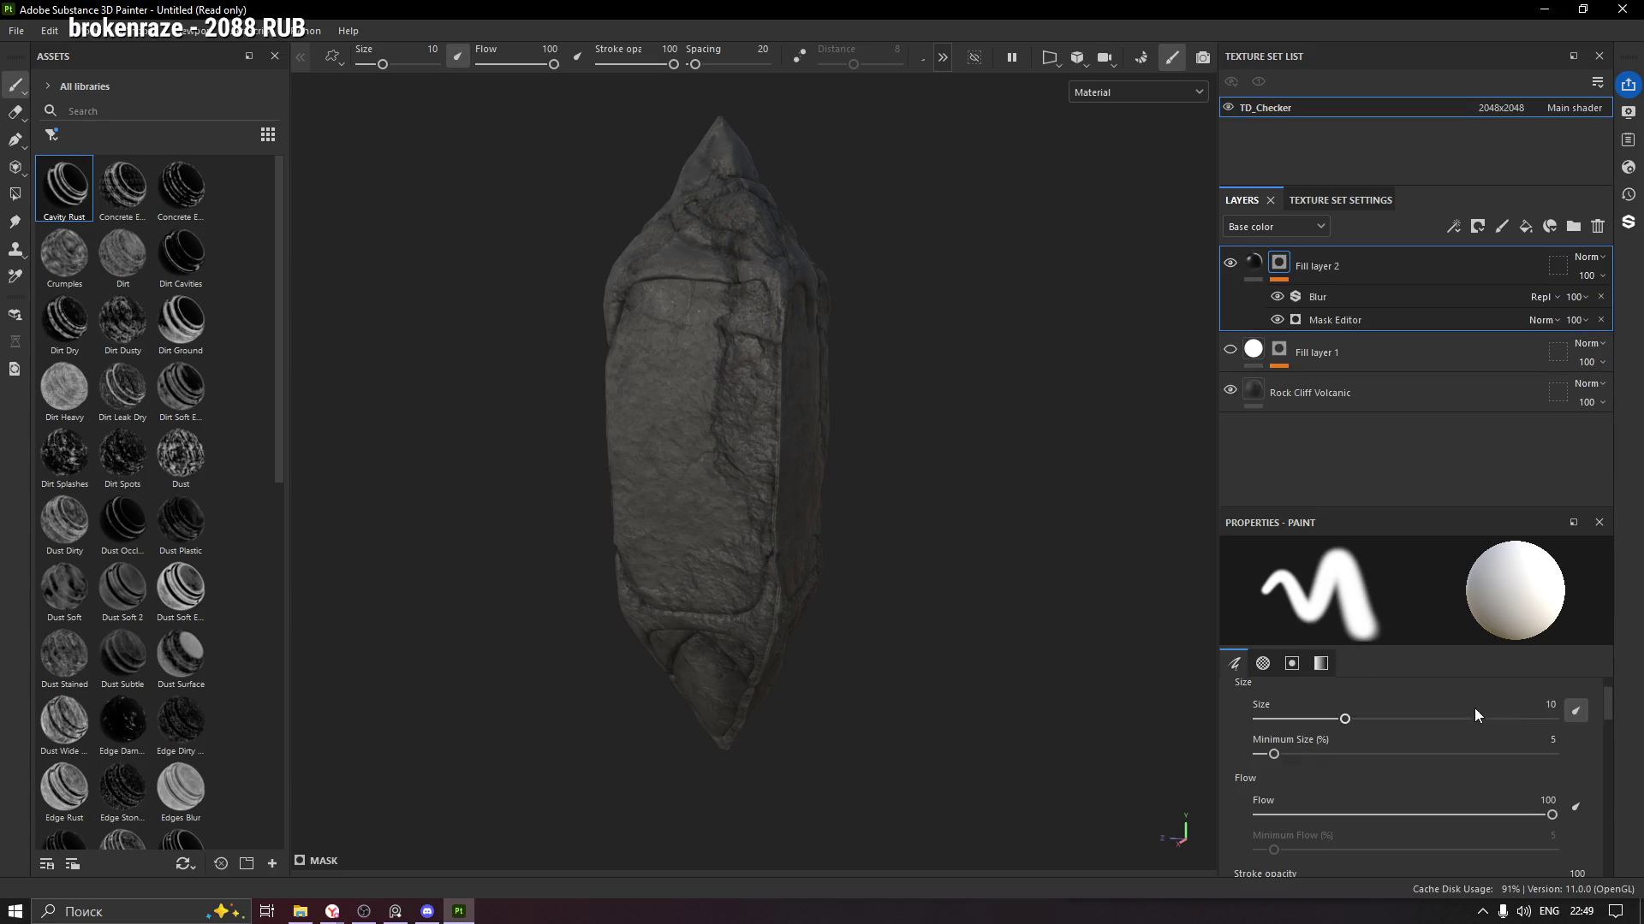
{"action": "left_click", "coordinate": [1336, 320]}
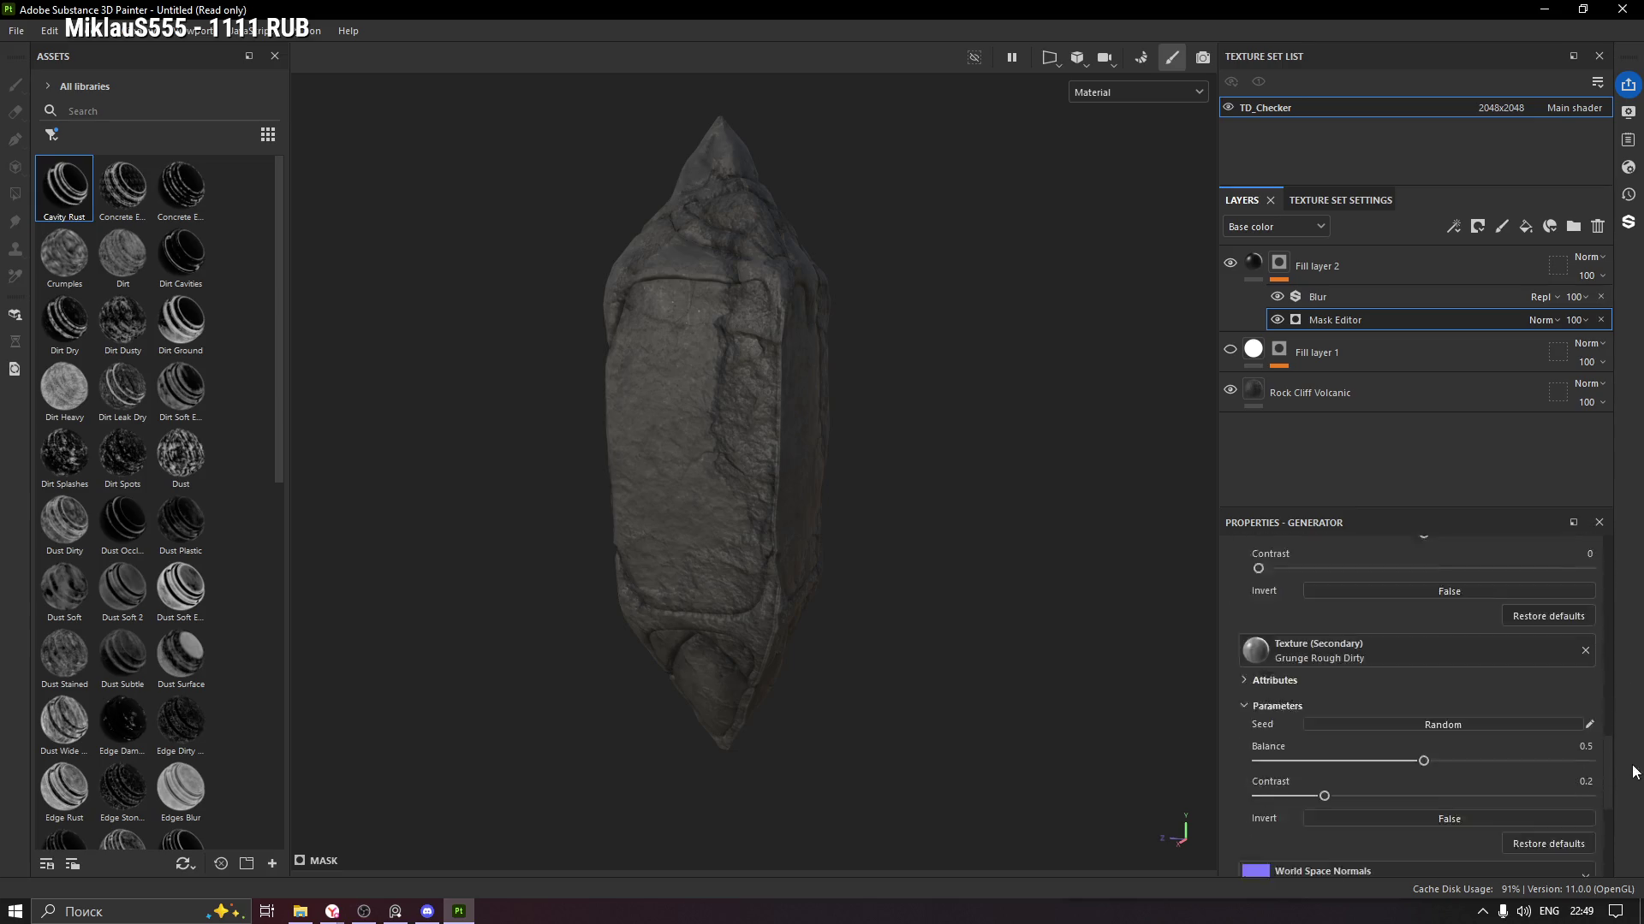
Return to Fill layer 2's fill settings, leaving ambient occlusion off and only colour active.
{"action": "left_click", "coordinate": [1253, 263]}
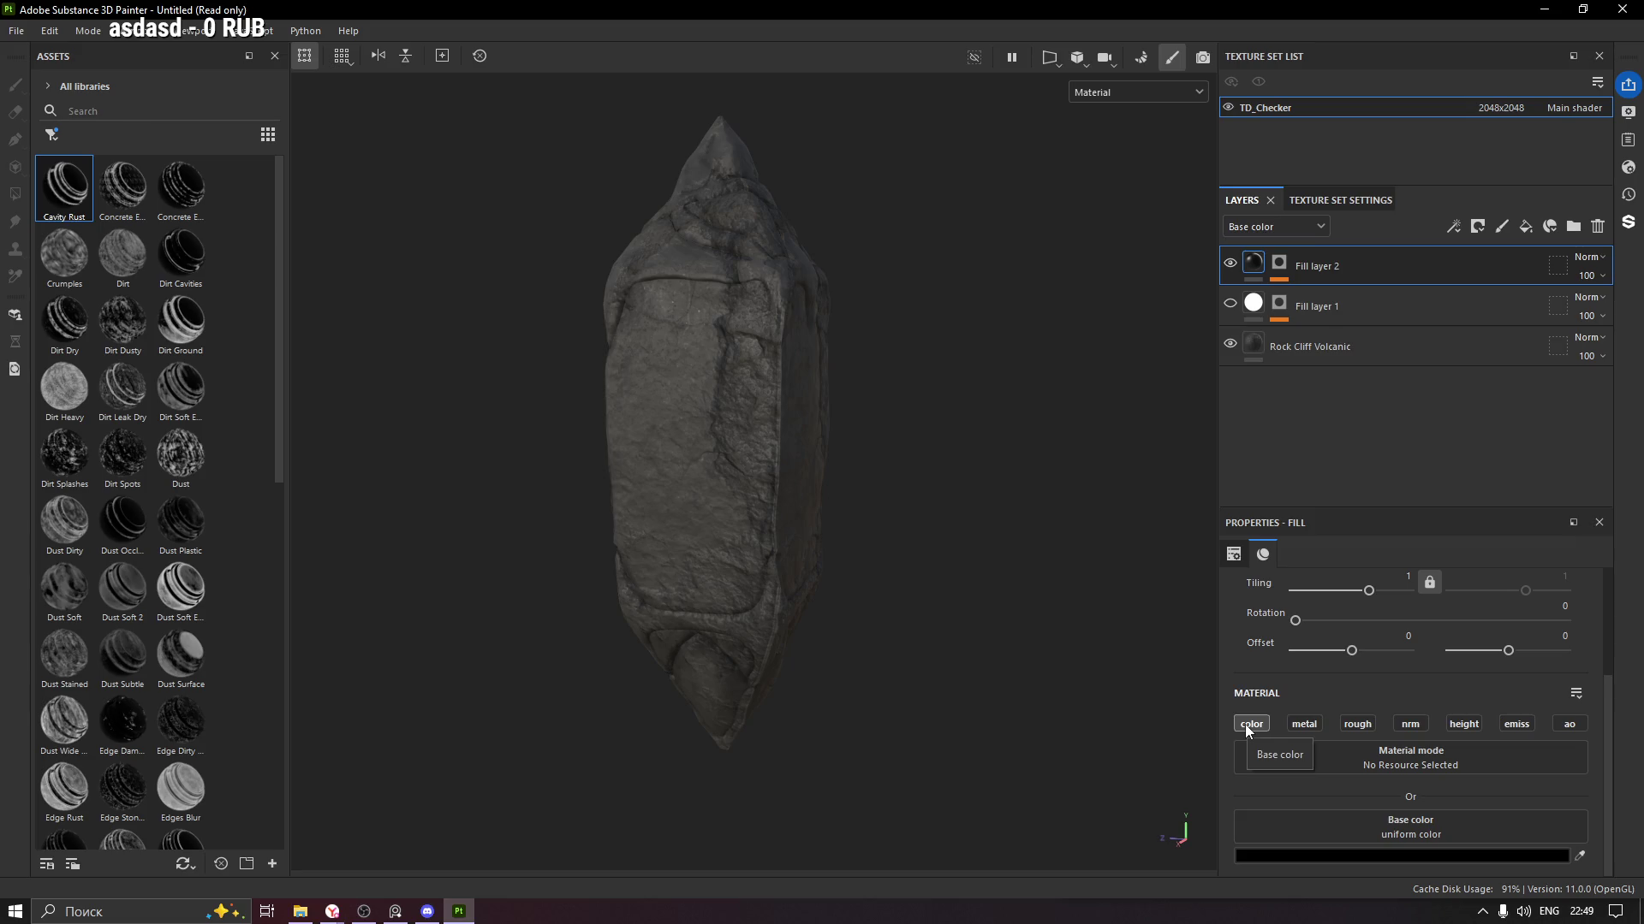
{"action": "left_click", "coordinate": [1574, 724]}
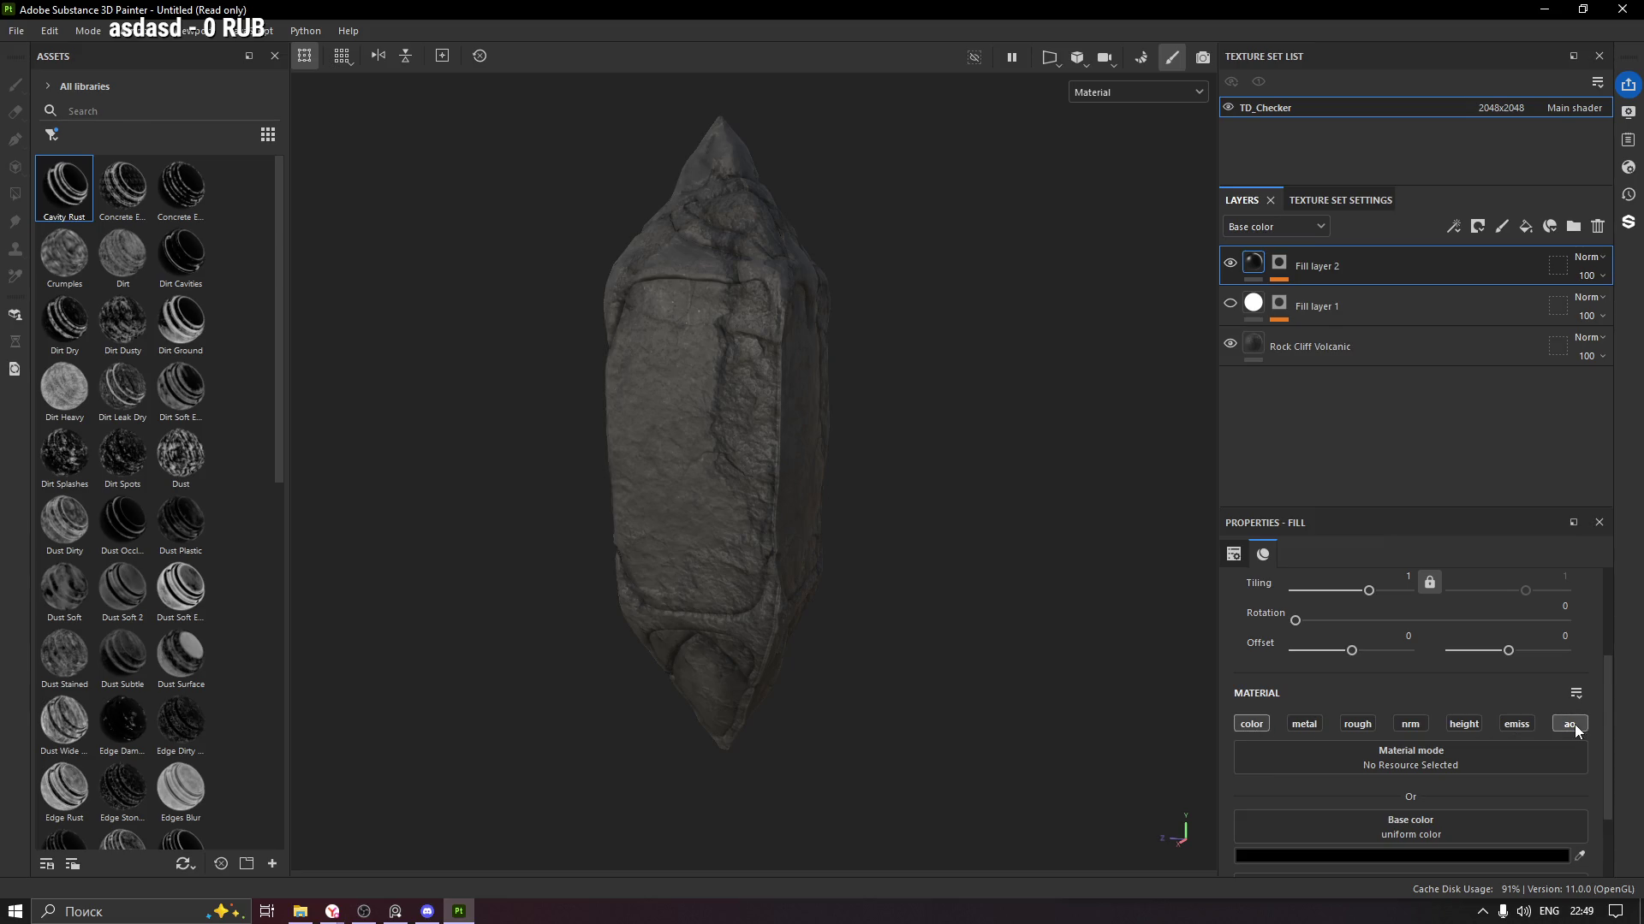
{"action": "scroll", "coordinate": [1575, 725], "scroll_direction": "down", "scroll_amount": 2}
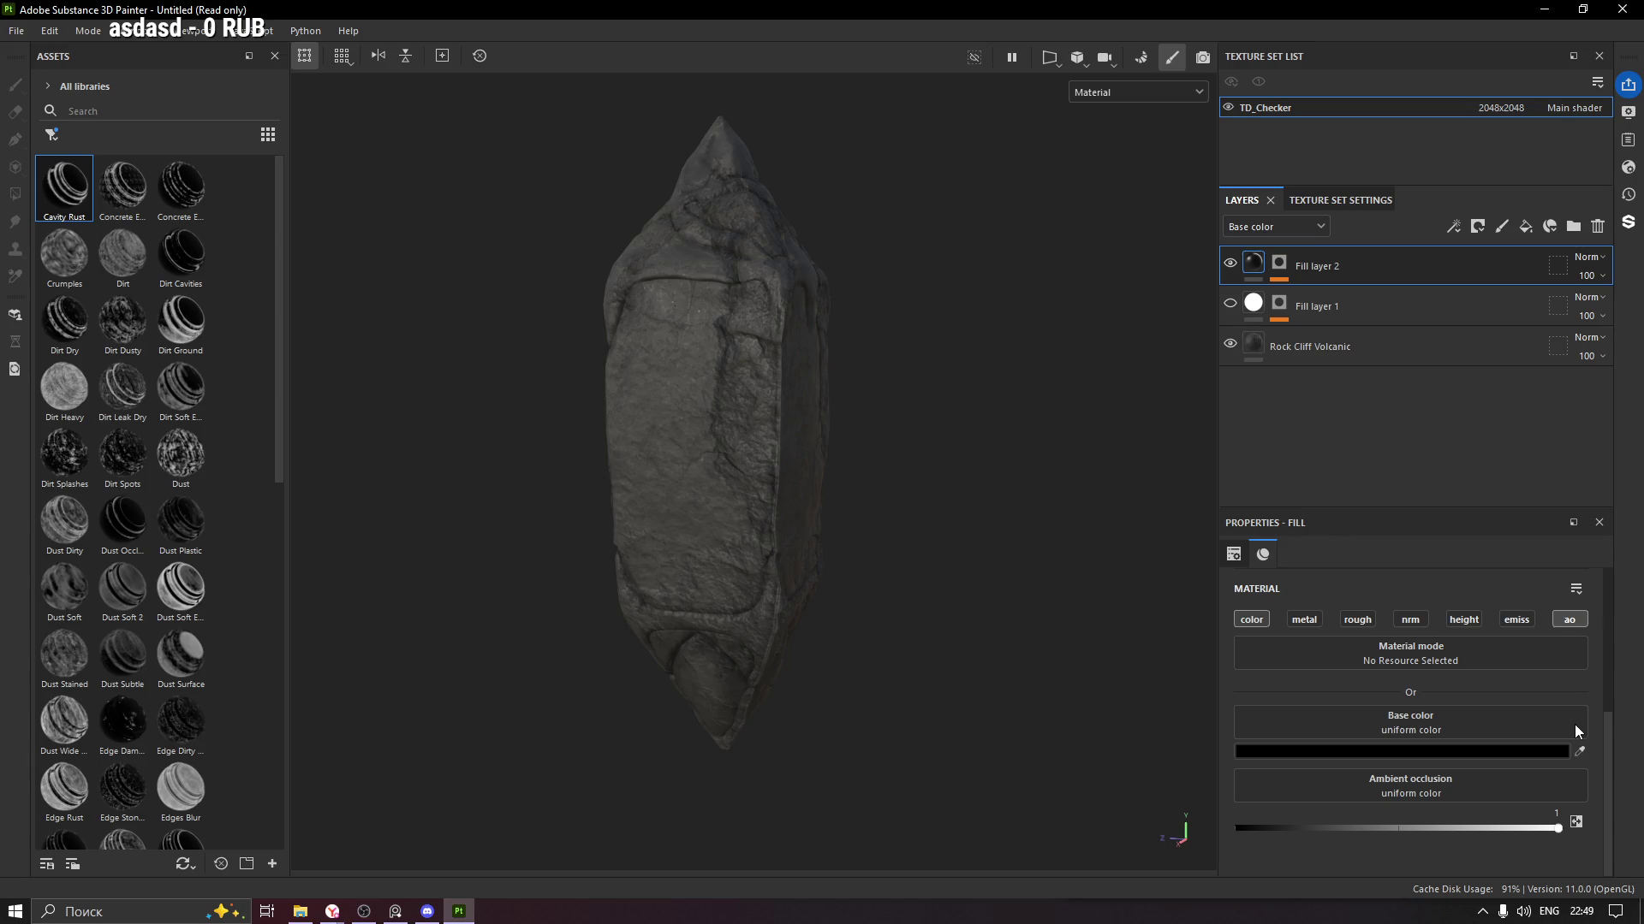
{"action": "left_click", "coordinate": [1570, 620]}
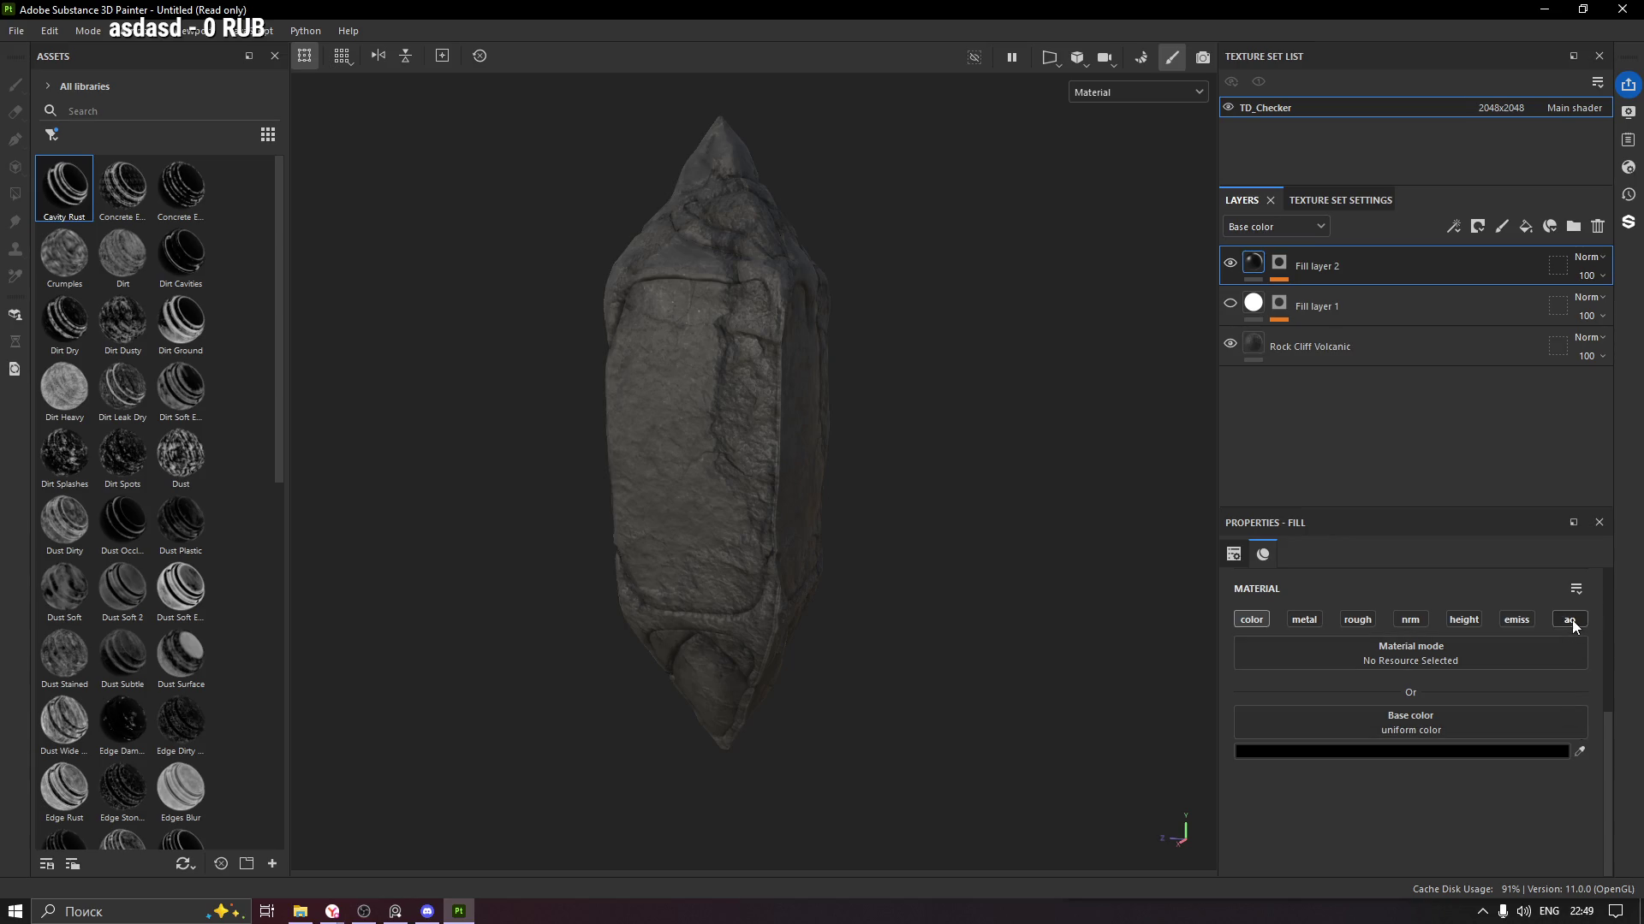
Rename Fill layer 1 to 'Emissive' and add Fill layer 3 on top.
{"action": "mouse_move", "coordinate": [755, 433]}
{"action": "left_mouse_down", "text": "alt"}
{"action": "mouse_move", "coordinate": [965, 396]}
{"action": "mouse_move", "coordinate": [630, 414]}
{"action": "mouse_move", "coordinate": [921, 393]}
{"action": "left_mouse_up", "text": "alt"}
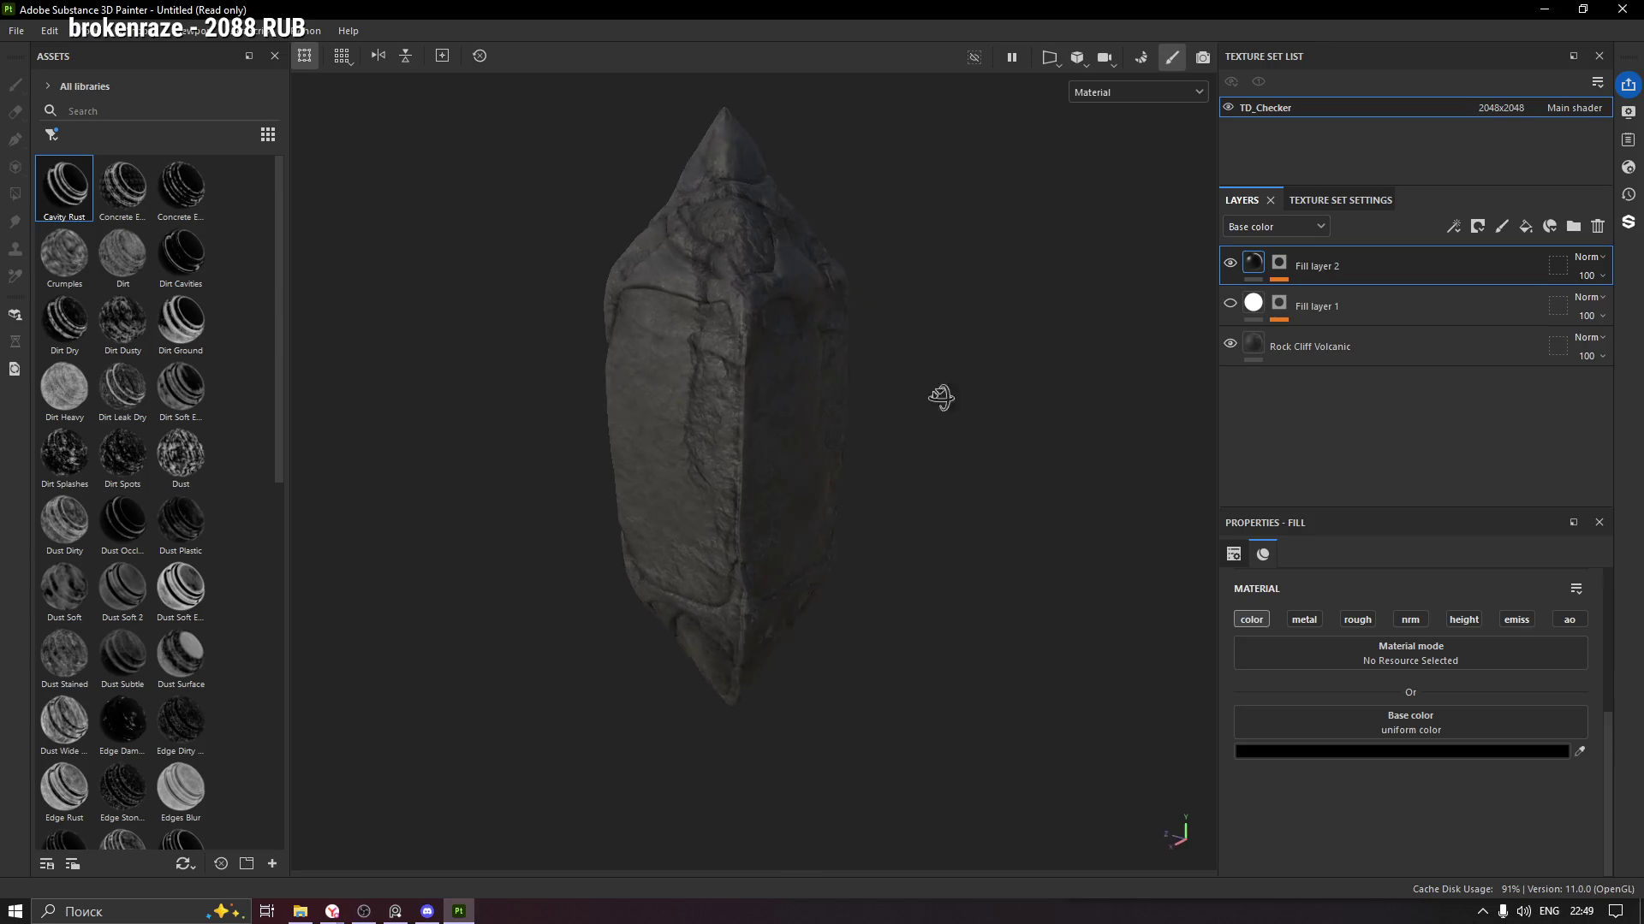
{"action": "double_click", "coordinate": [1317, 310]}
{"action": "type", "text": "Emi"}
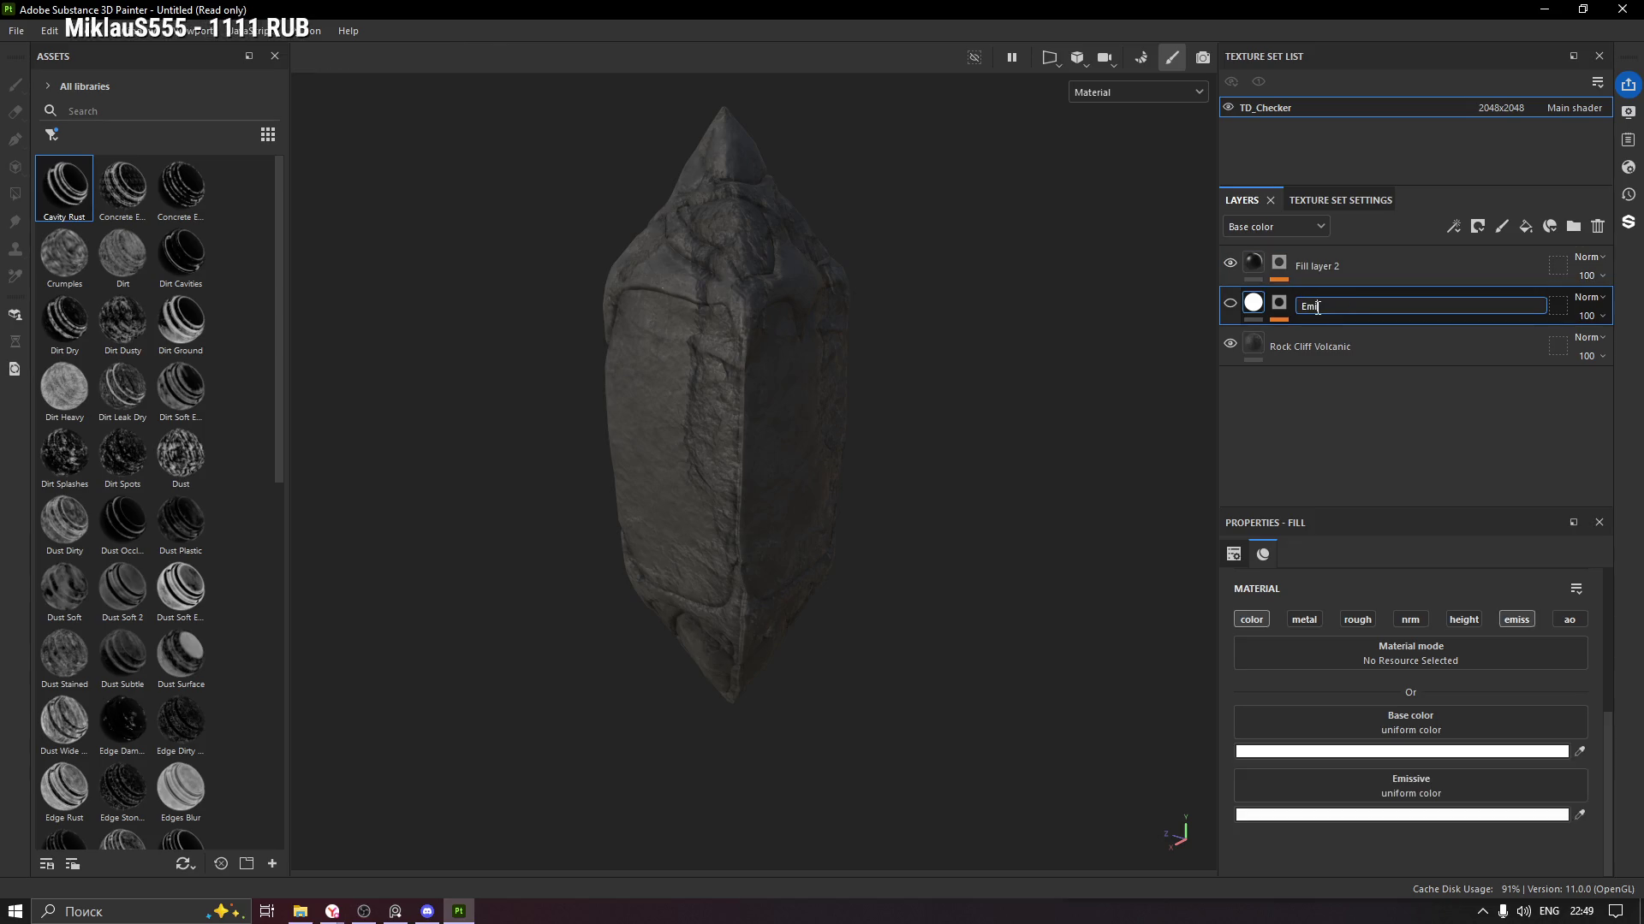
{"action": "type", "text": "ve"}
{"action": "key", "text": "Return"}
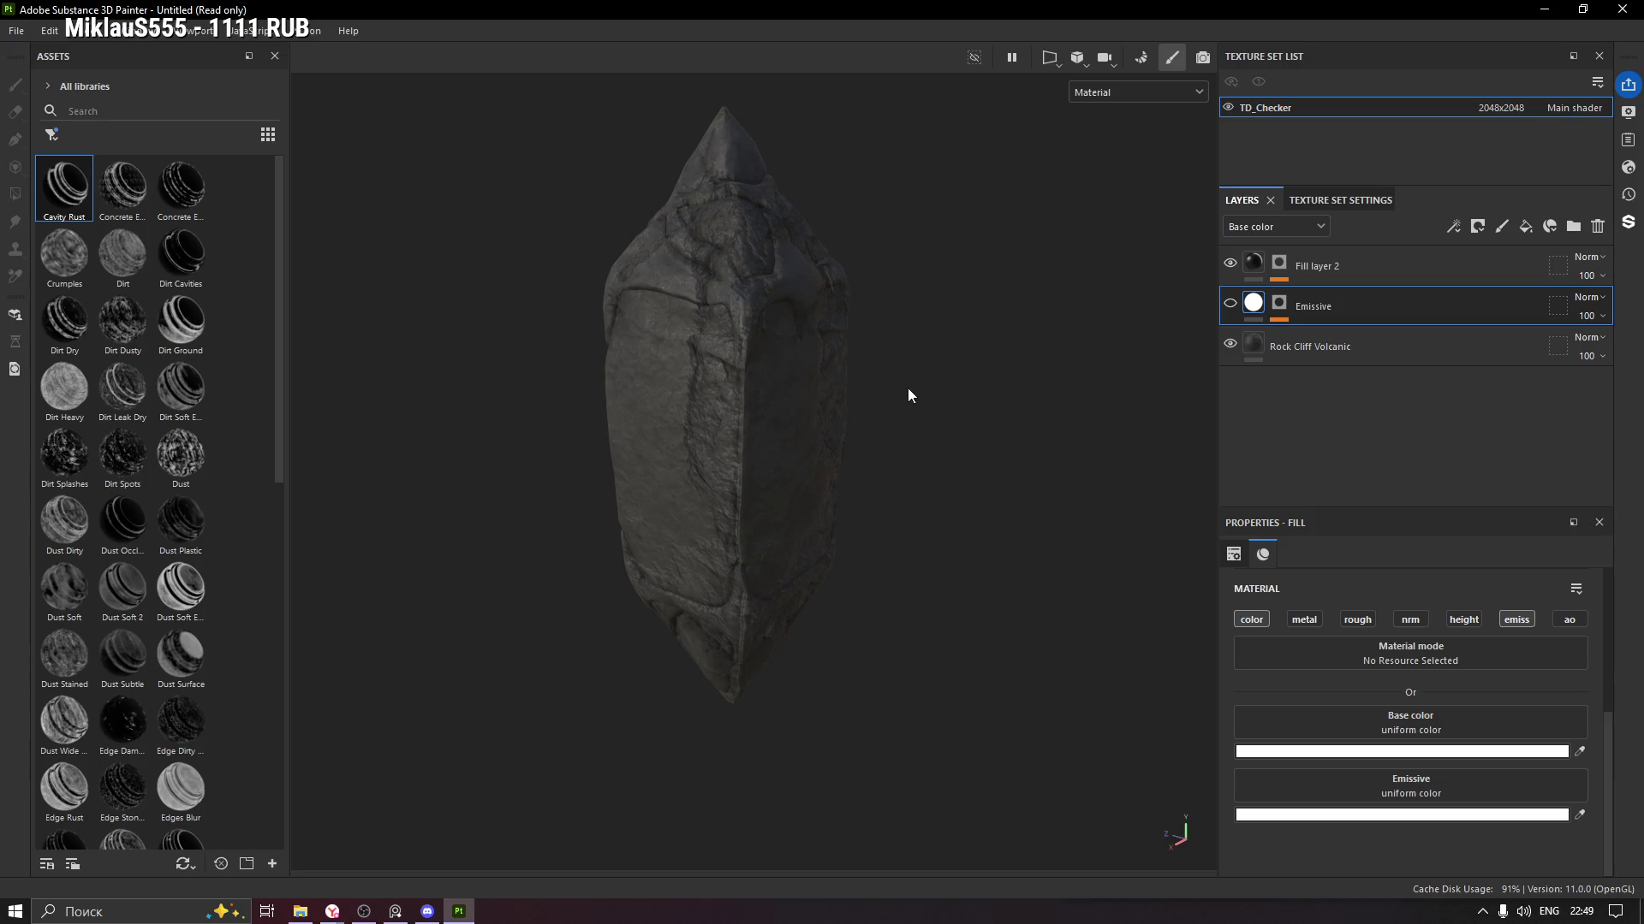
{"action": "left_click", "coordinate": [1525, 227]}
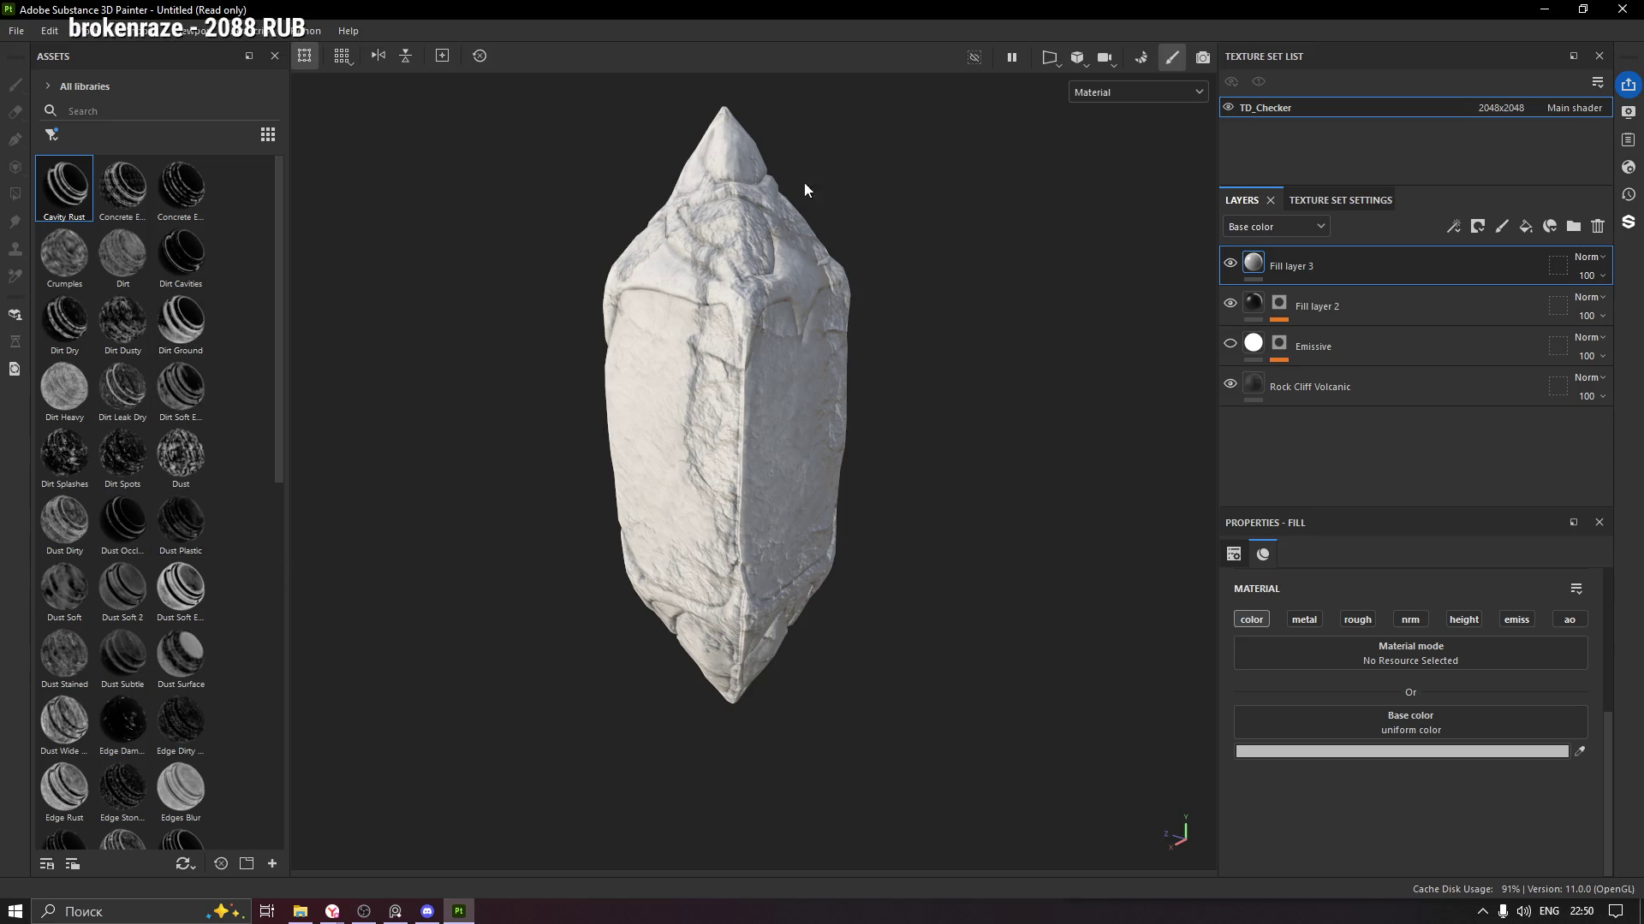
Apply the Moss smart mask to Fill layer 3.
{"action": "left_click_drag", "start_coordinate": [272, 379], "coordinate": [349, 778]}
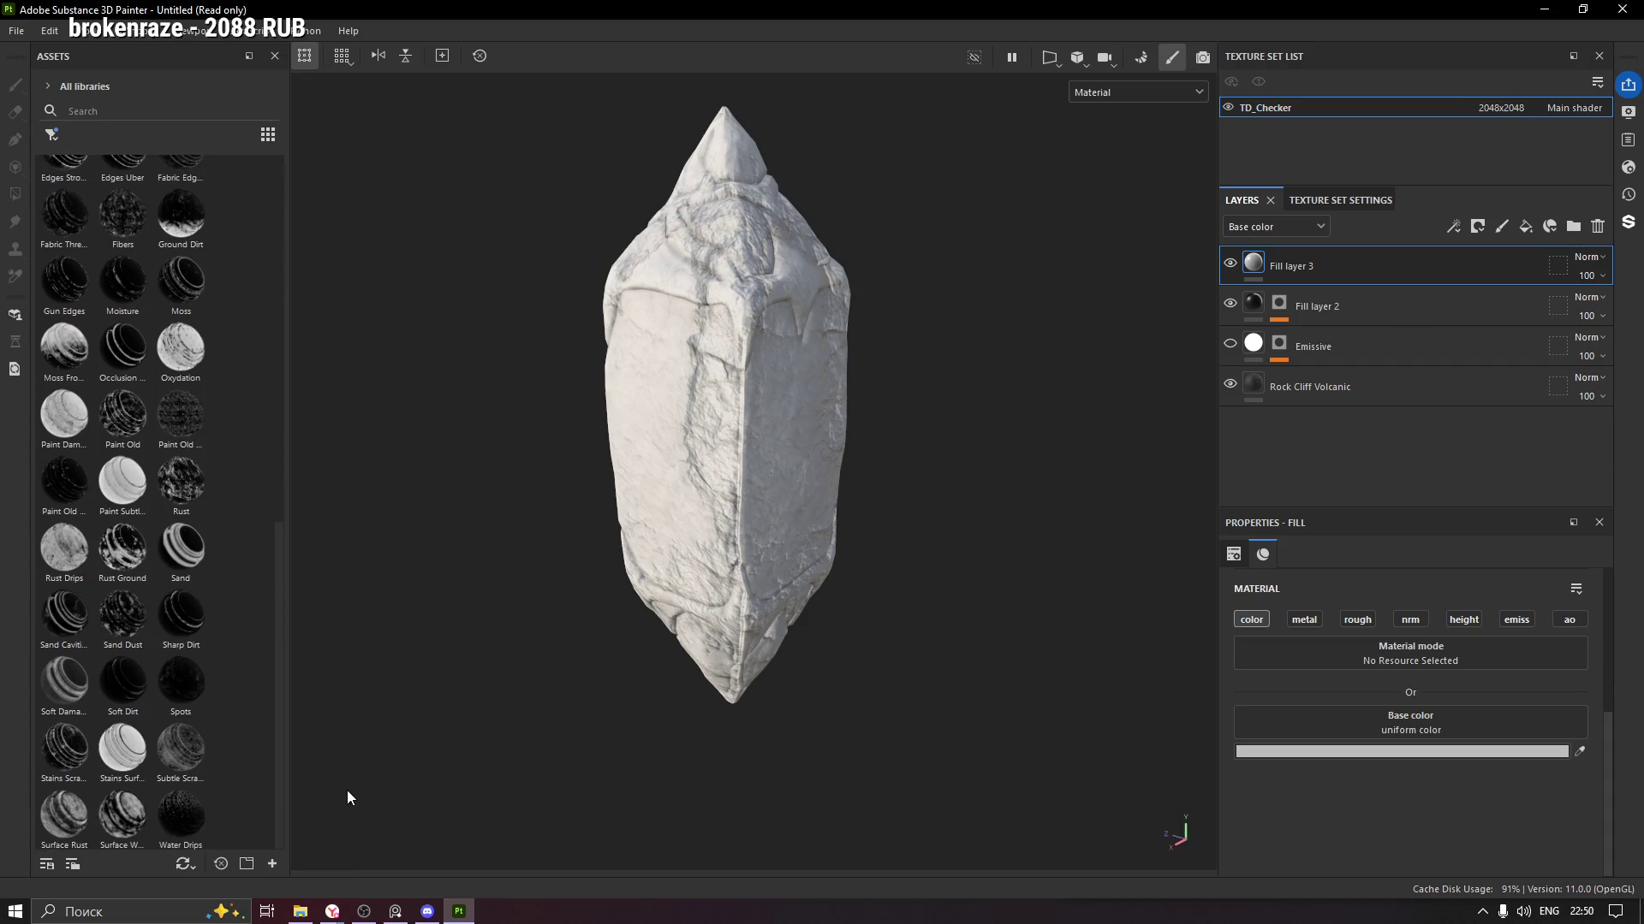
{"action": "left_click_drag", "start_coordinate": [346, 788], "coordinate": [351, 584]}
{"action": "mouse_move", "coordinate": [58, 676]}
{"action": "left_mouse_down"}
{"action": "mouse_move", "coordinate": [1179, 248]}
{"action": "mouse_move", "coordinate": [1275, 267]}
{"action": "left_mouse_up"}
{"action": "mouse_move", "coordinate": [931, 474]}
{"action": "left_mouse_down", "text": "alt"}
{"action": "mouse_move", "coordinate": [860, 486]}
{"action": "mouse_move", "coordinate": [563, 352]}
{"action": "mouse_move", "coordinate": [1547, 498]}
{"action": "mouse_move", "coordinate": [905, 532]}
{"action": "mouse_move", "coordinate": [1173, 397]}
{"action": "mouse_move", "coordinate": [1012, 351]}
{"action": "mouse_move", "coordinate": [1007, 465]}
{"action": "mouse_move", "coordinate": [648, 382]}
{"action": "mouse_move", "coordinate": [741, 494]}
{"action": "mouse_move", "coordinate": [1027, 377]}
{"action": "mouse_move", "coordinate": [984, 411]}
{"action": "mouse_move", "coordinate": [1055, 446]}
{"action": "mouse_move", "coordinate": [854, 448]}
{"action": "mouse_move", "coordinate": [899, 447]}
{"action": "left_mouse_up", "text": "alt"}
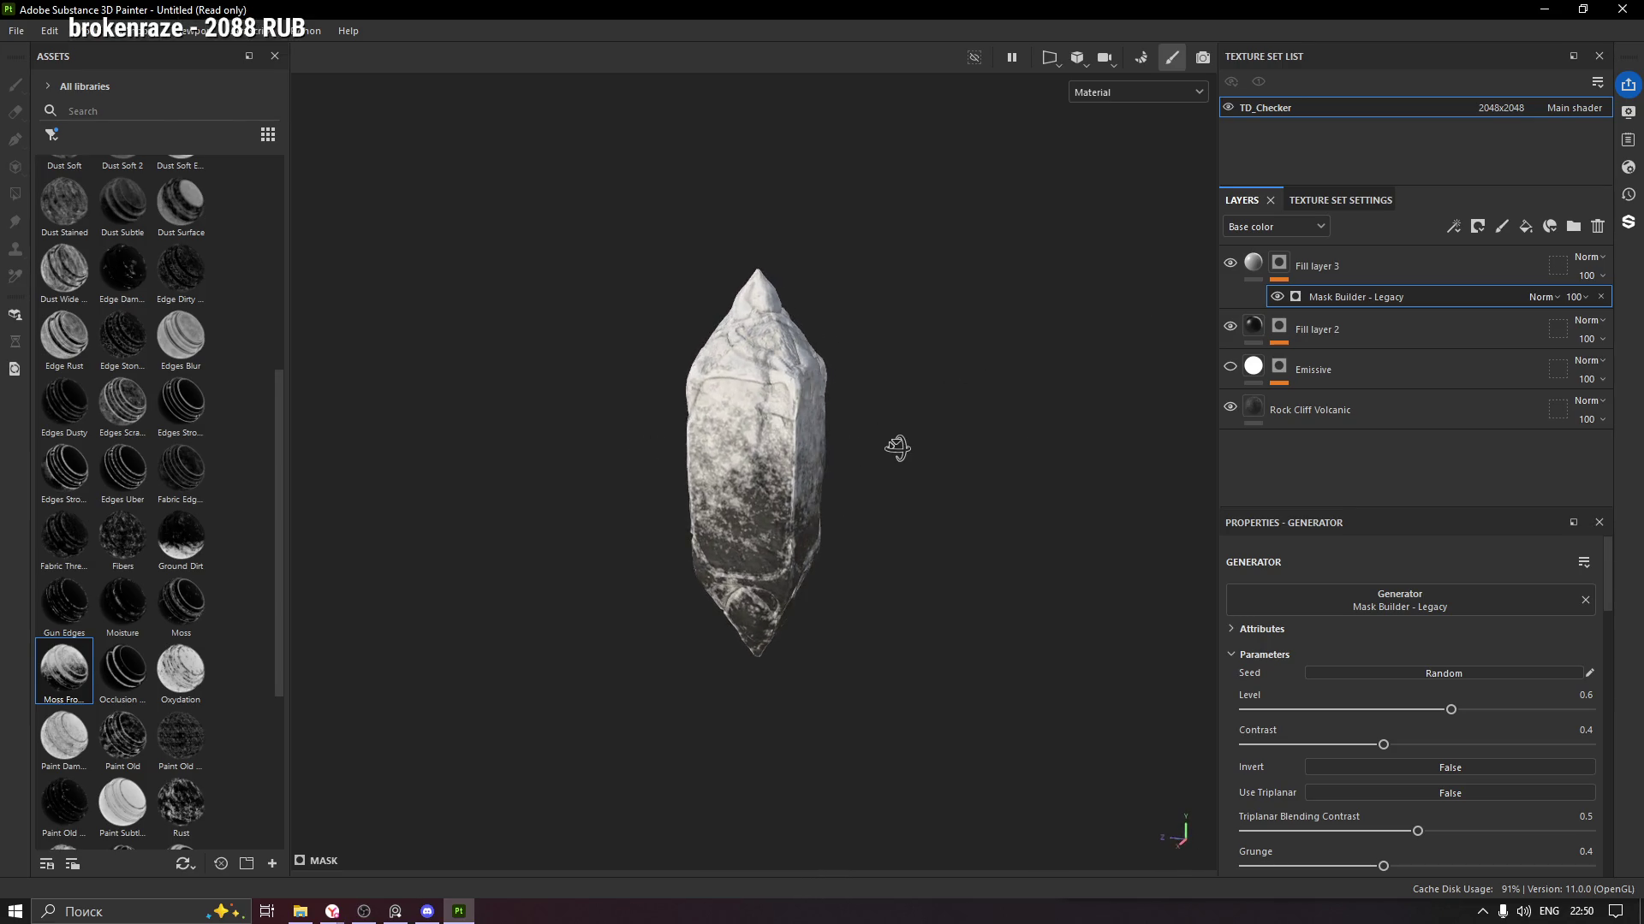
{"action": "left_click", "coordinate": [1411, 266]}
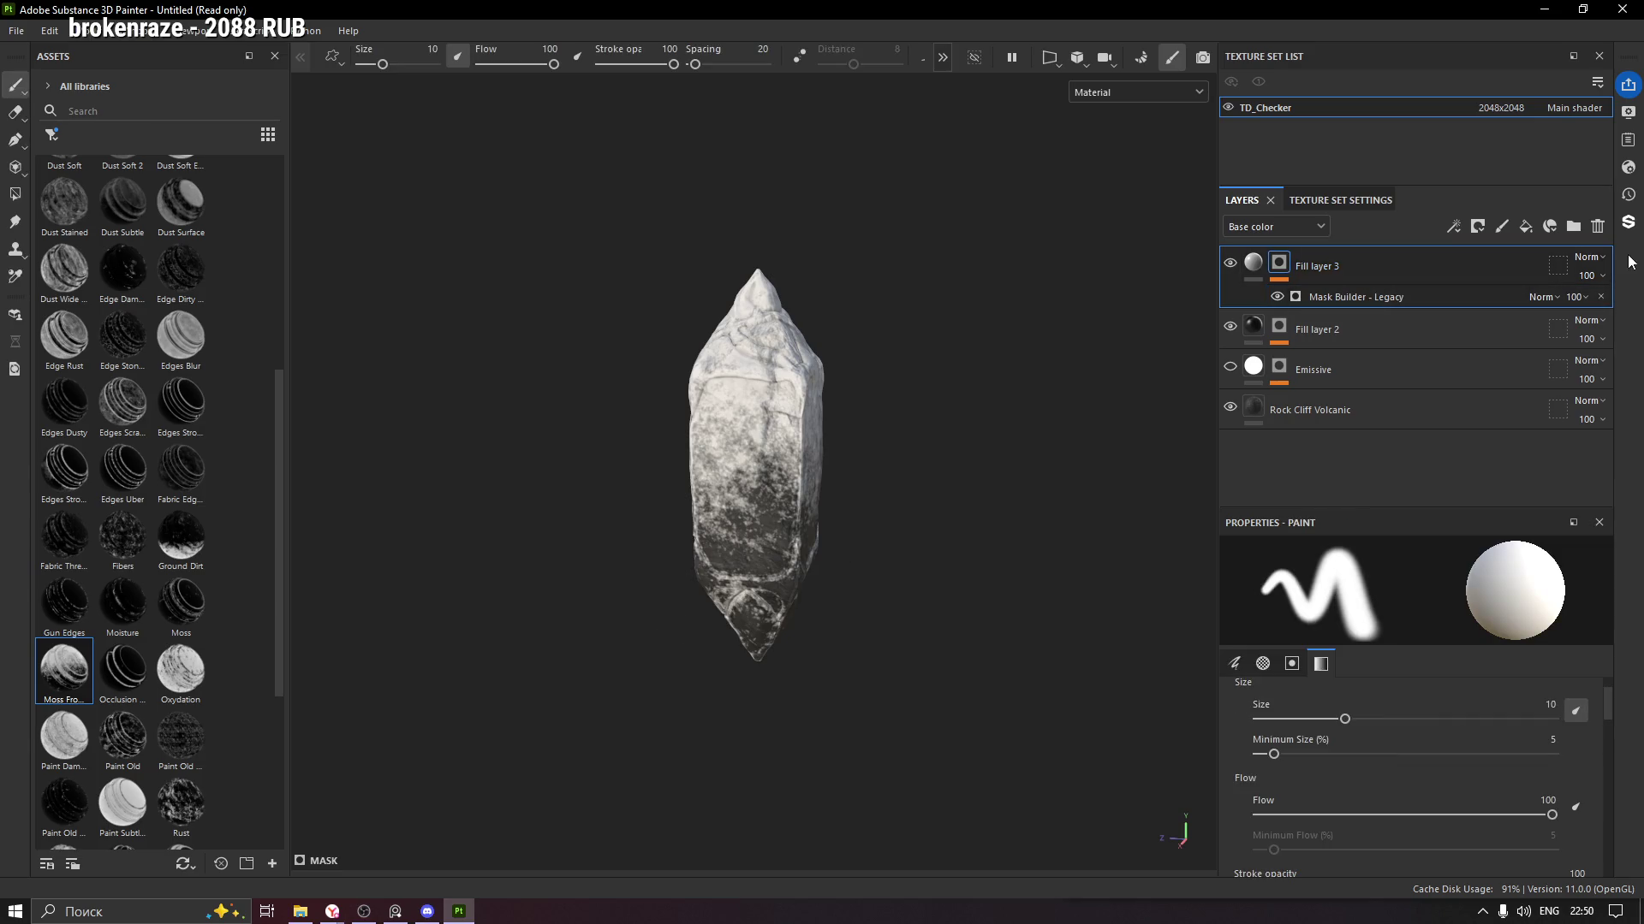
Set Fill layer 3's blend mode to Multiply.
{"action": "left_click", "coordinate": [1588, 256]}
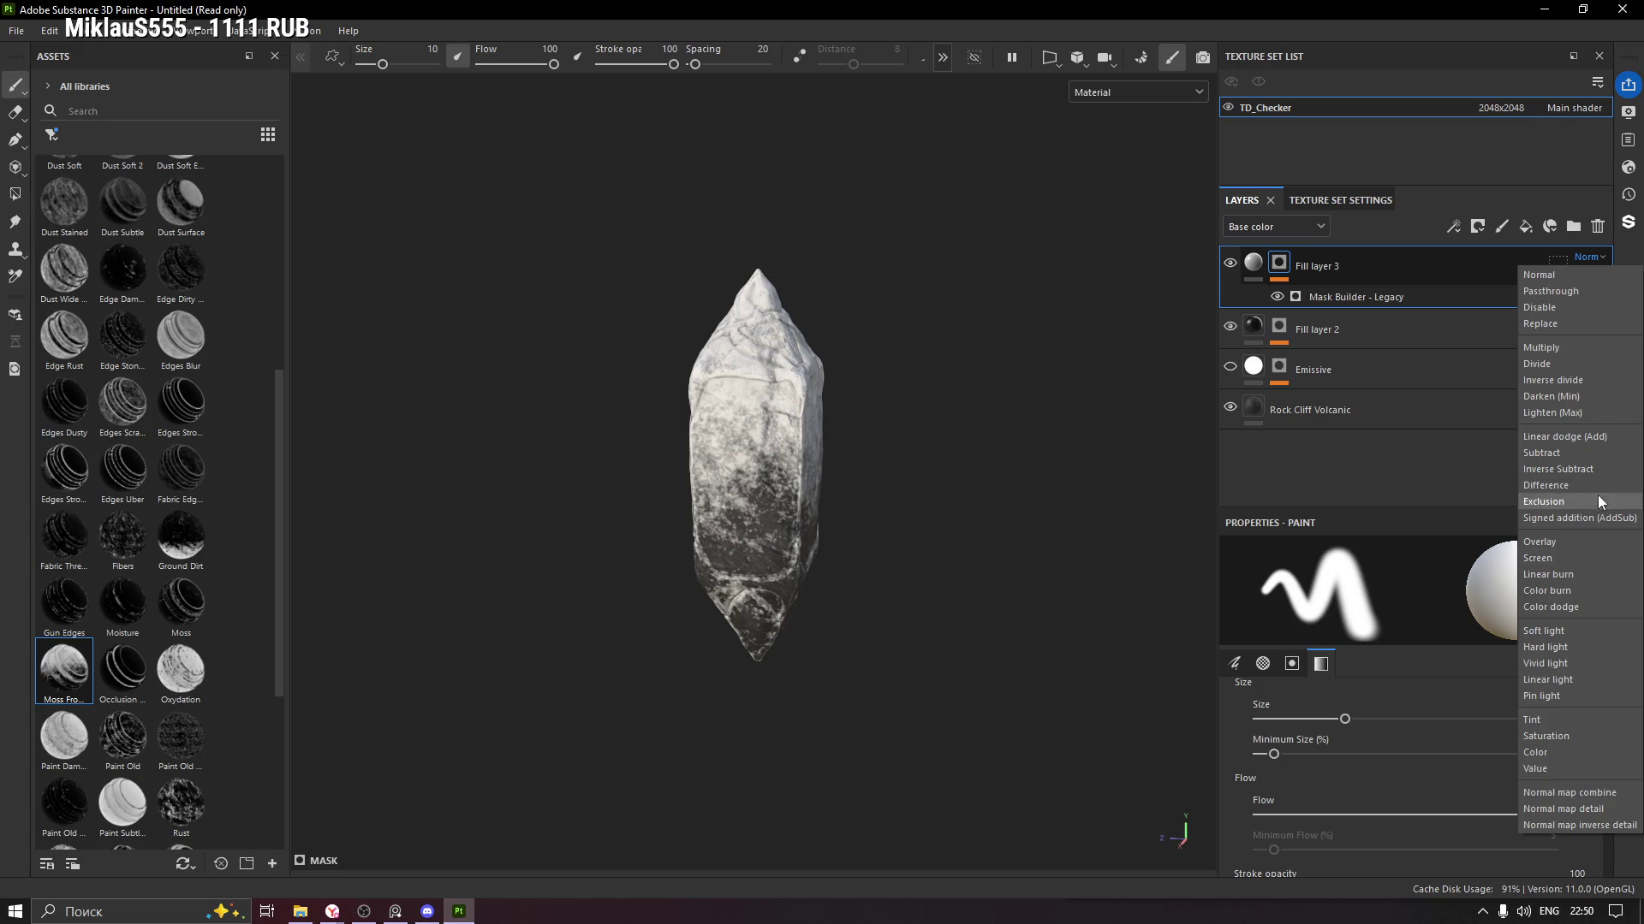
{"action": "left_click", "coordinate": [1562, 557]}
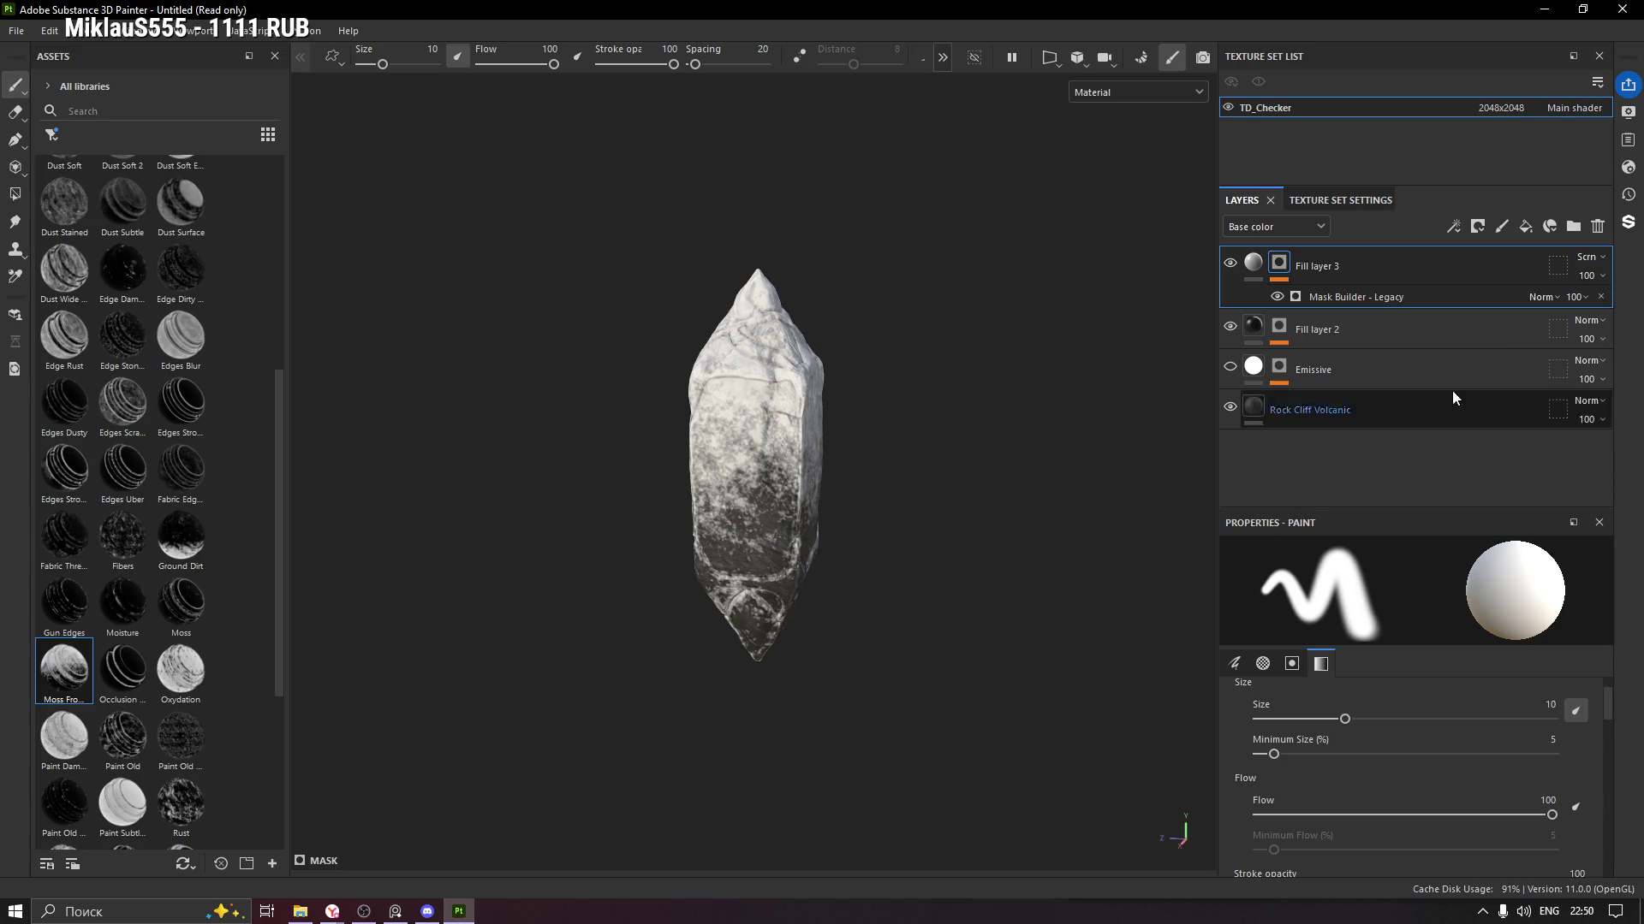
{"action": "left_click", "coordinate": [1588, 257]}
{"action": "left_click", "coordinate": [1563, 347]}
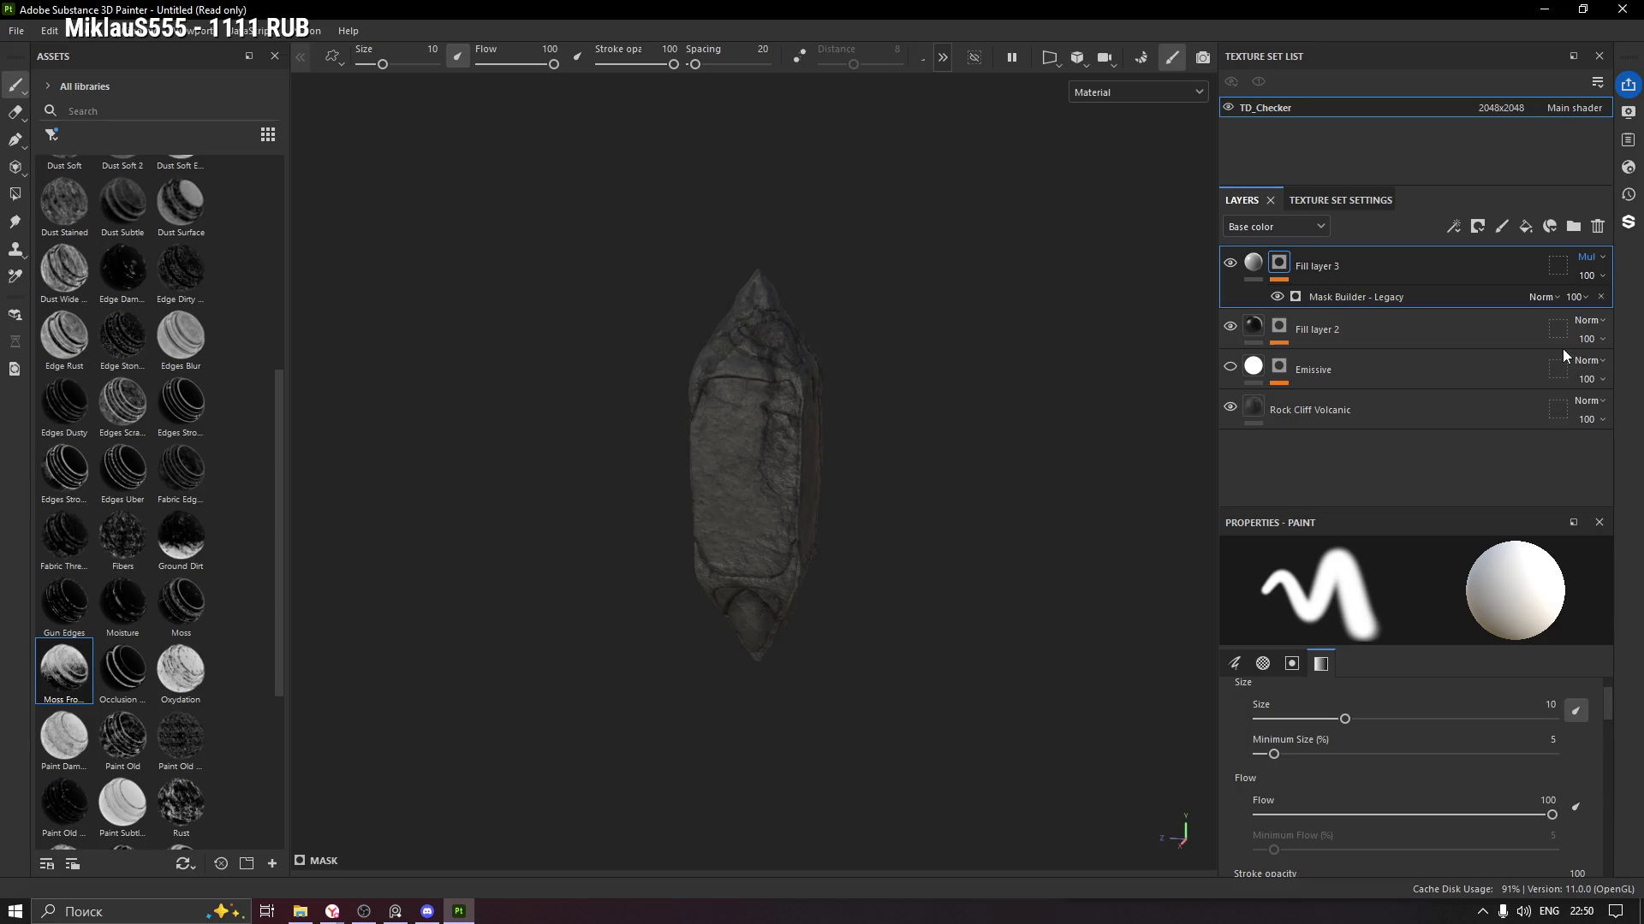
Adjust Fill layer 3's base colour in the colour picker.
{"action": "left_click", "coordinate": [1253, 262]}
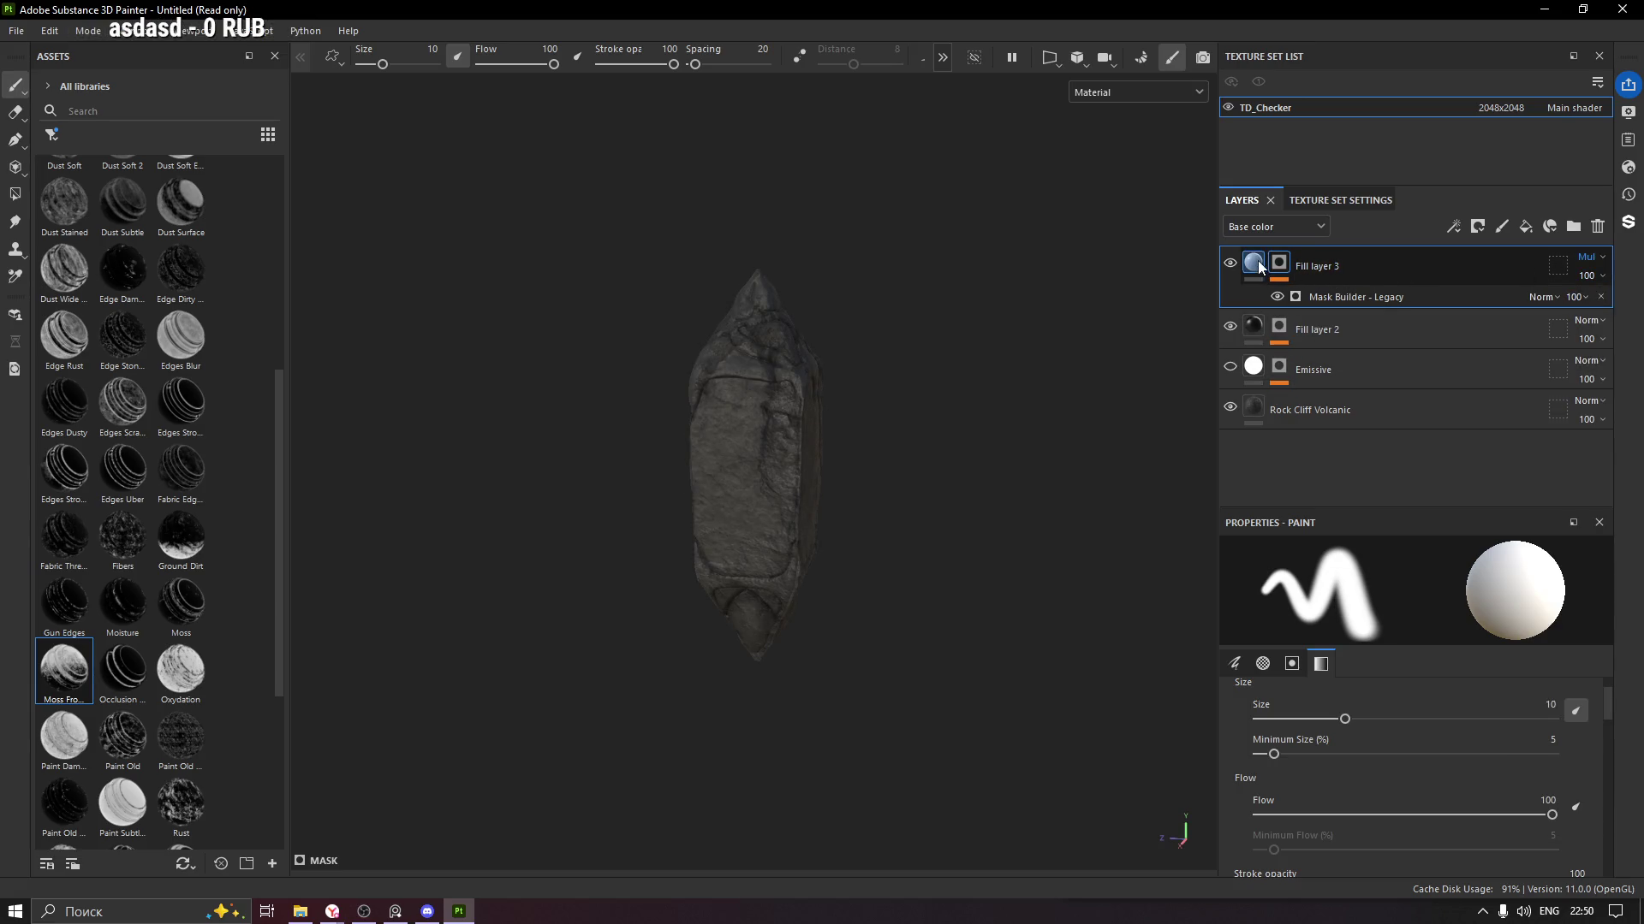
{"action": "left_click", "coordinate": [1357, 751]}
{"action": "mouse_move", "coordinate": [1404, 647]}
{"action": "left_mouse_down"}
{"action": "mouse_move", "coordinate": [1373, 598]}
{"action": "mouse_move", "coordinate": [1309, 832]}
{"action": "mouse_move", "coordinate": [1317, 620]}
{"action": "mouse_move", "coordinate": [1302, 526]}
{"action": "mouse_move", "coordinate": [1275, 742]}
{"action": "mouse_move", "coordinate": [1275, 521]}
{"action": "mouse_move", "coordinate": [1227, 814]}
{"action": "mouse_move", "coordinate": [1250, 499]}
{"action": "mouse_move", "coordinate": [1220, 666]}
{"action": "mouse_move", "coordinate": [1192, 579]}
{"action": "mouse_move", "coordinate": [1199, 822]}
{"action": "mouse_move", "coordinate": [1169, 426]}
{"action": "left_mouse_up"}
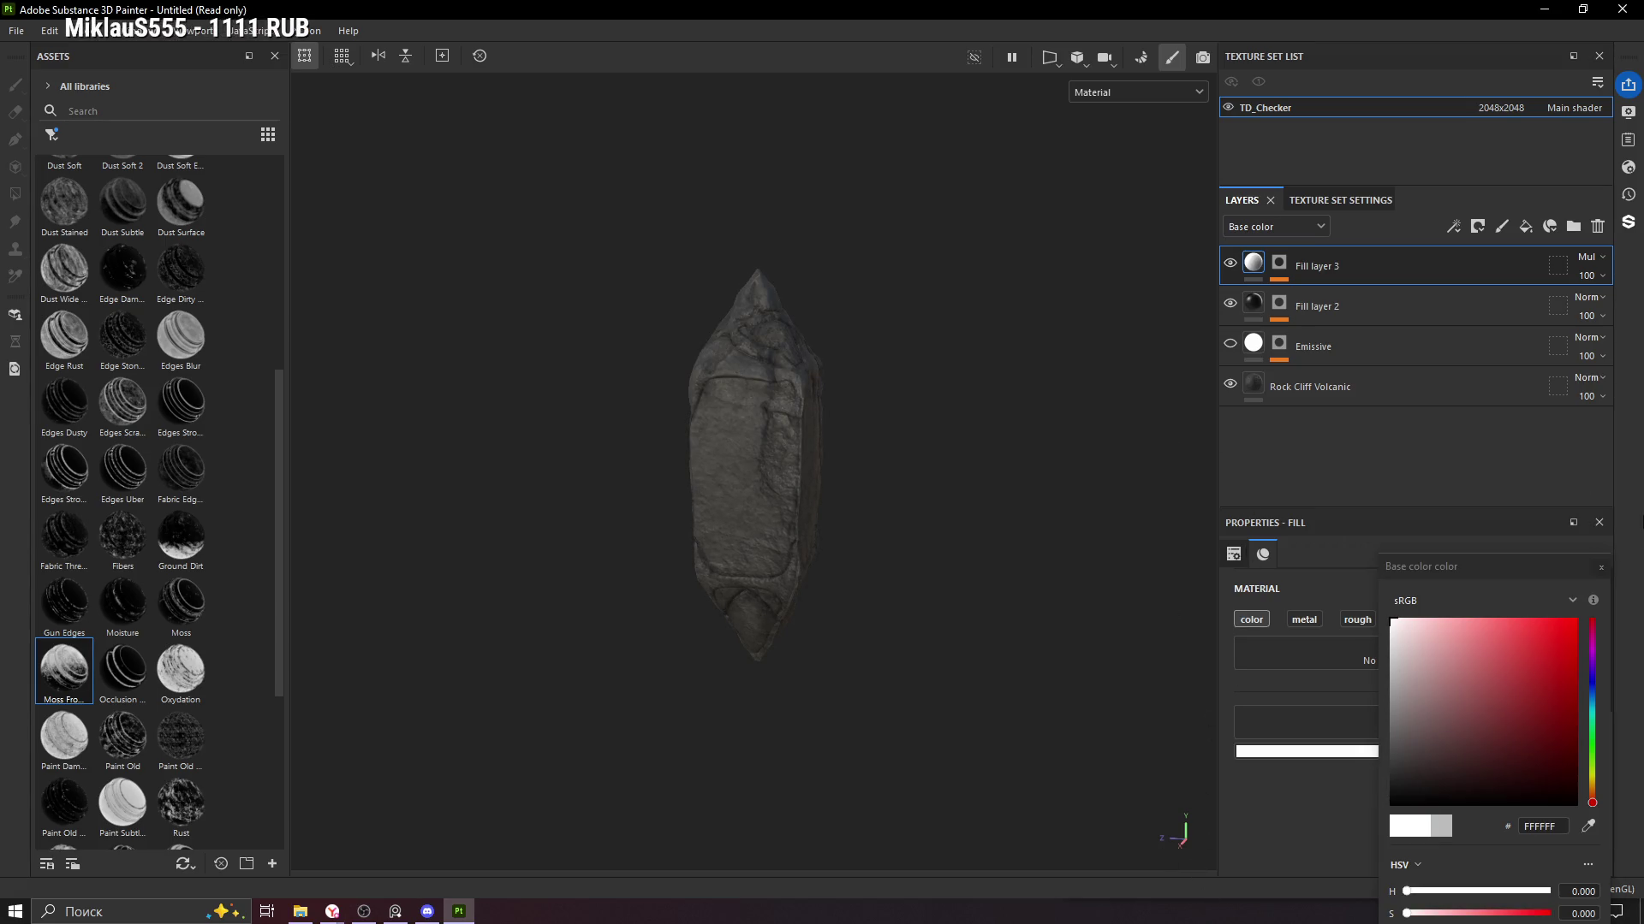
Keep Fill layer 3's colour channel on and set its Mask Builder Invert to True.
{"action": "left_click", "coordinate": [1601, 569]}
{"action": "left_click", "coordinate": [1251, 620]}
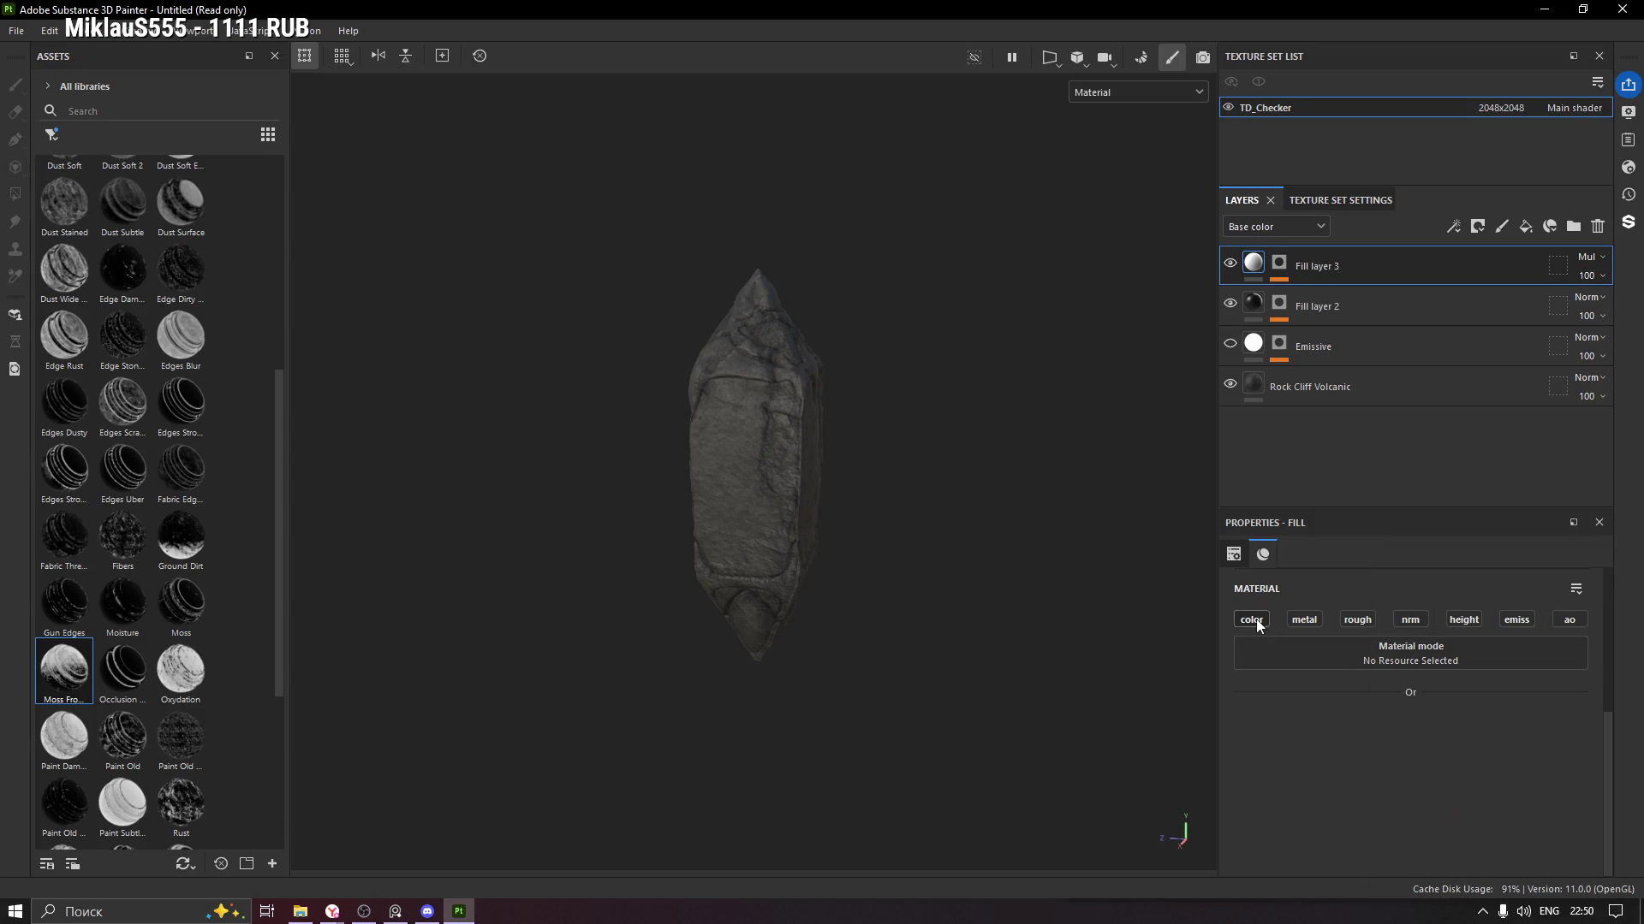
{"action": "key", "text": "ctrl+z"}
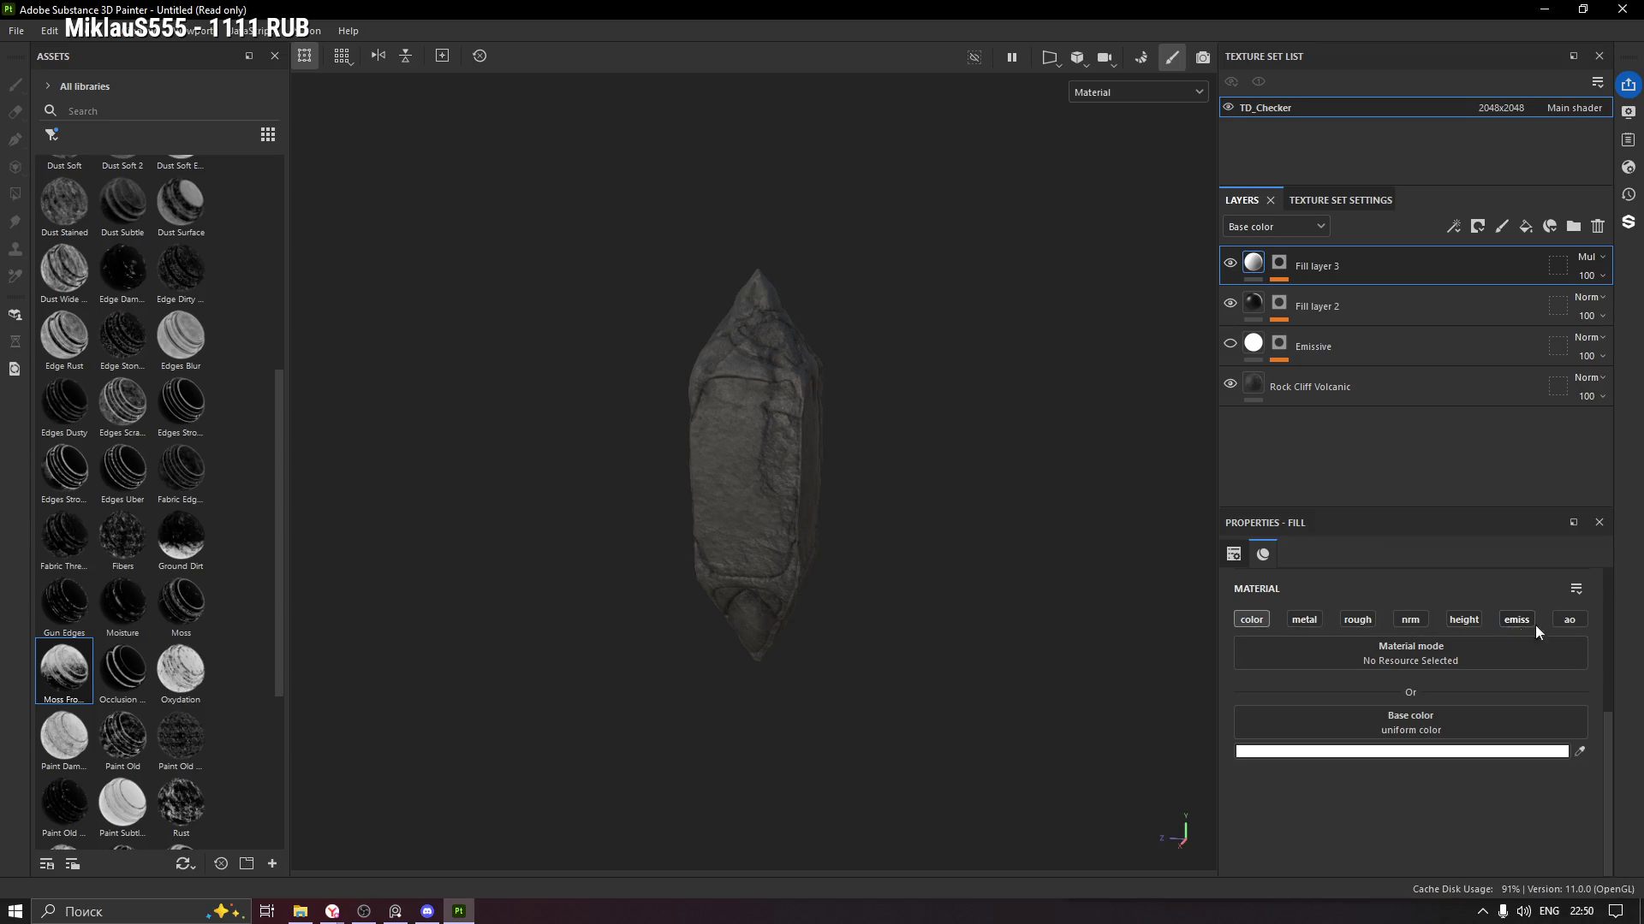
{"action": "left_click", "coordinate": [1574, 624]}
{"action": "left_click", "coordinate": [1574, 624]}
{"action": "left_click", "coordinate": [1284, 268]}
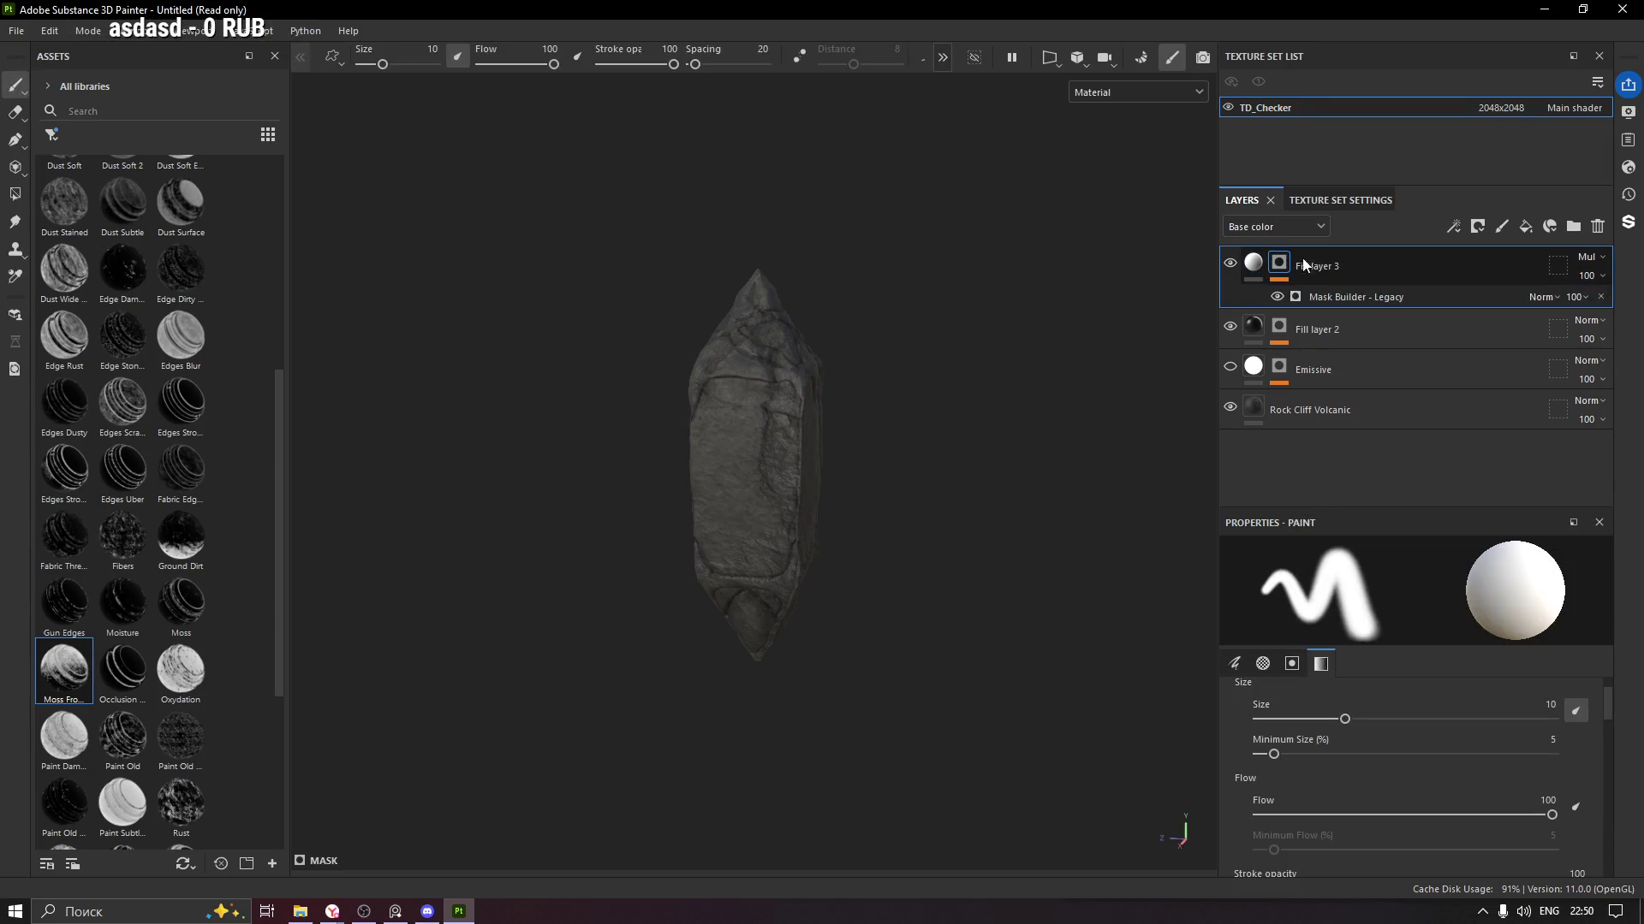
{"action": "left_click", "coordinate": [1352, 298]}
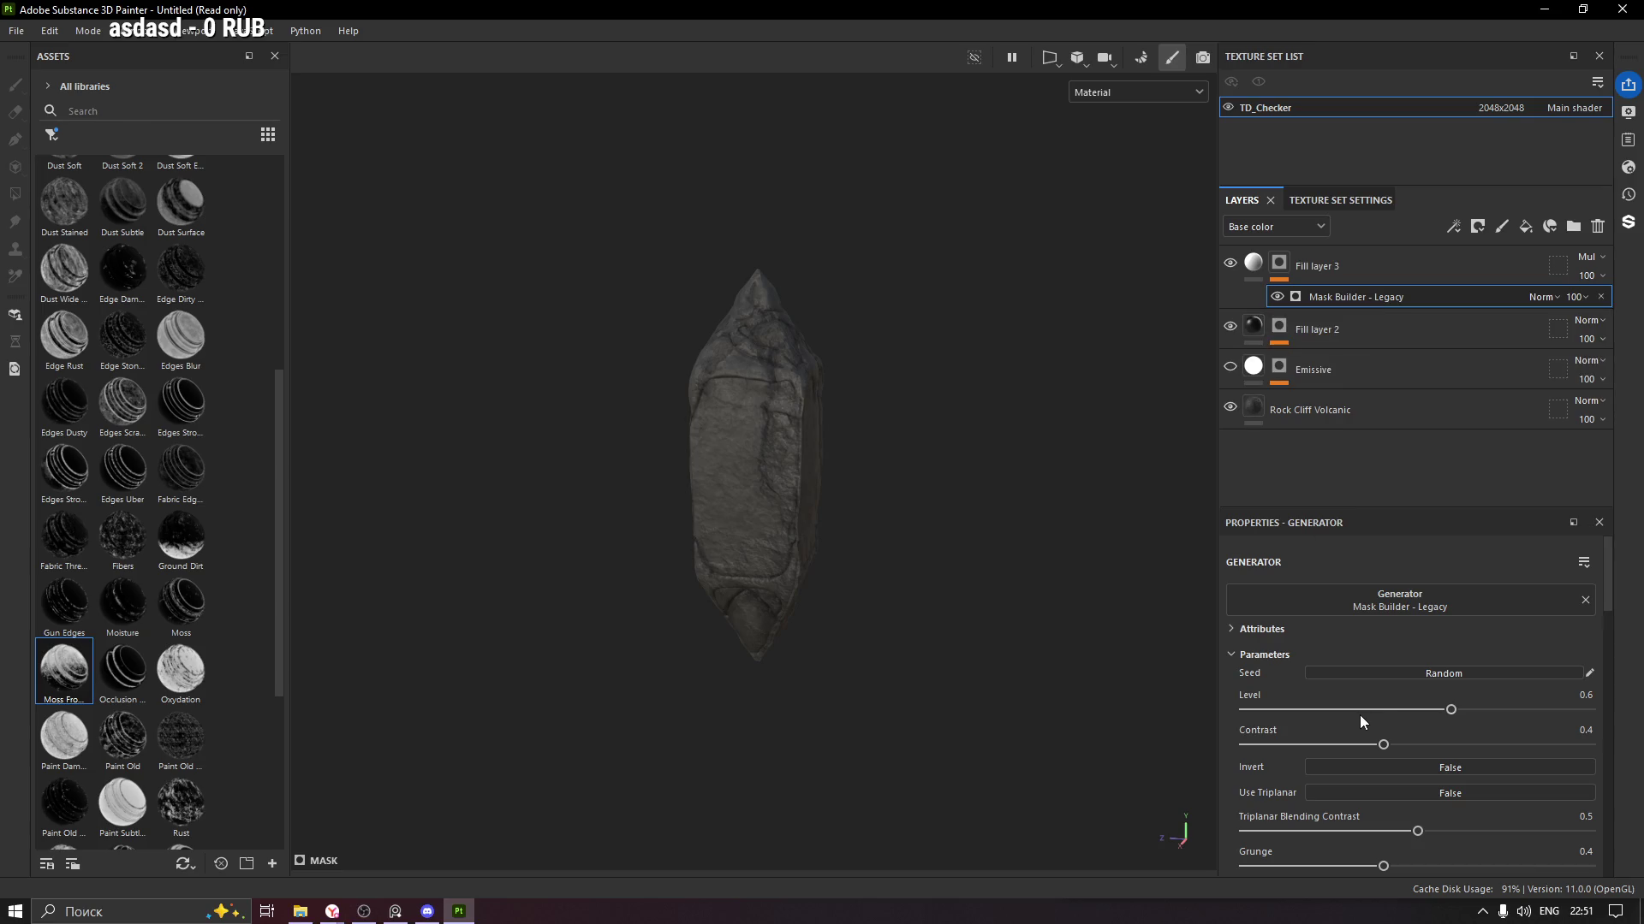
{"action": "left_click_drag", "start_coordinate": [1612, 586], "coordinate": [1615, 630]}
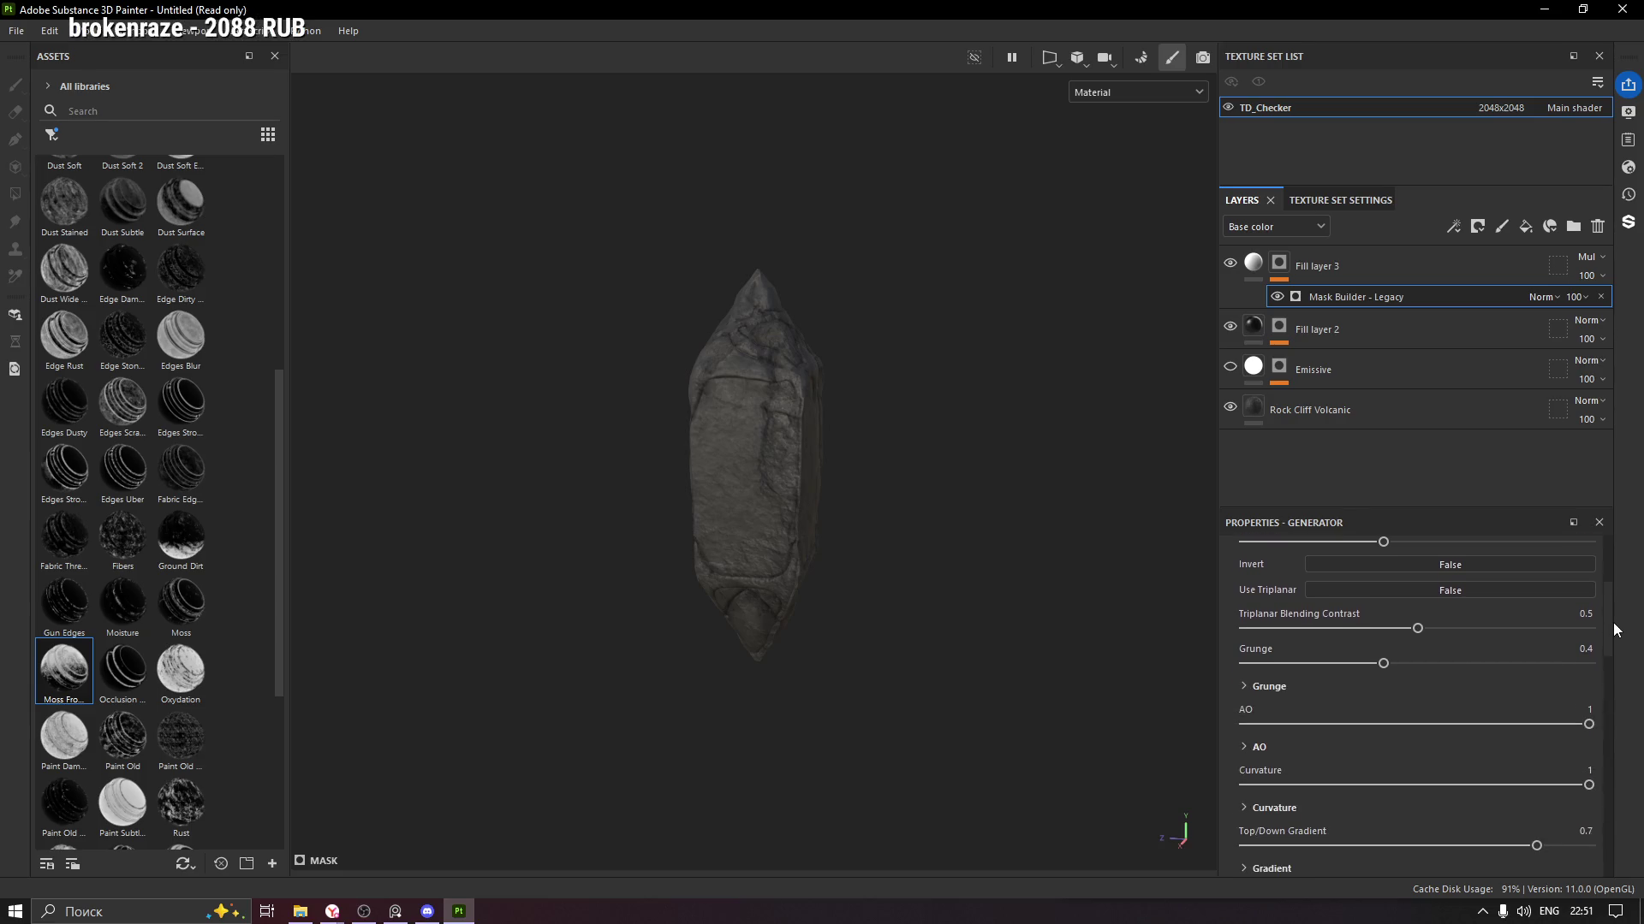
{"action": "left_click", "coordinate": [1442, 565]}
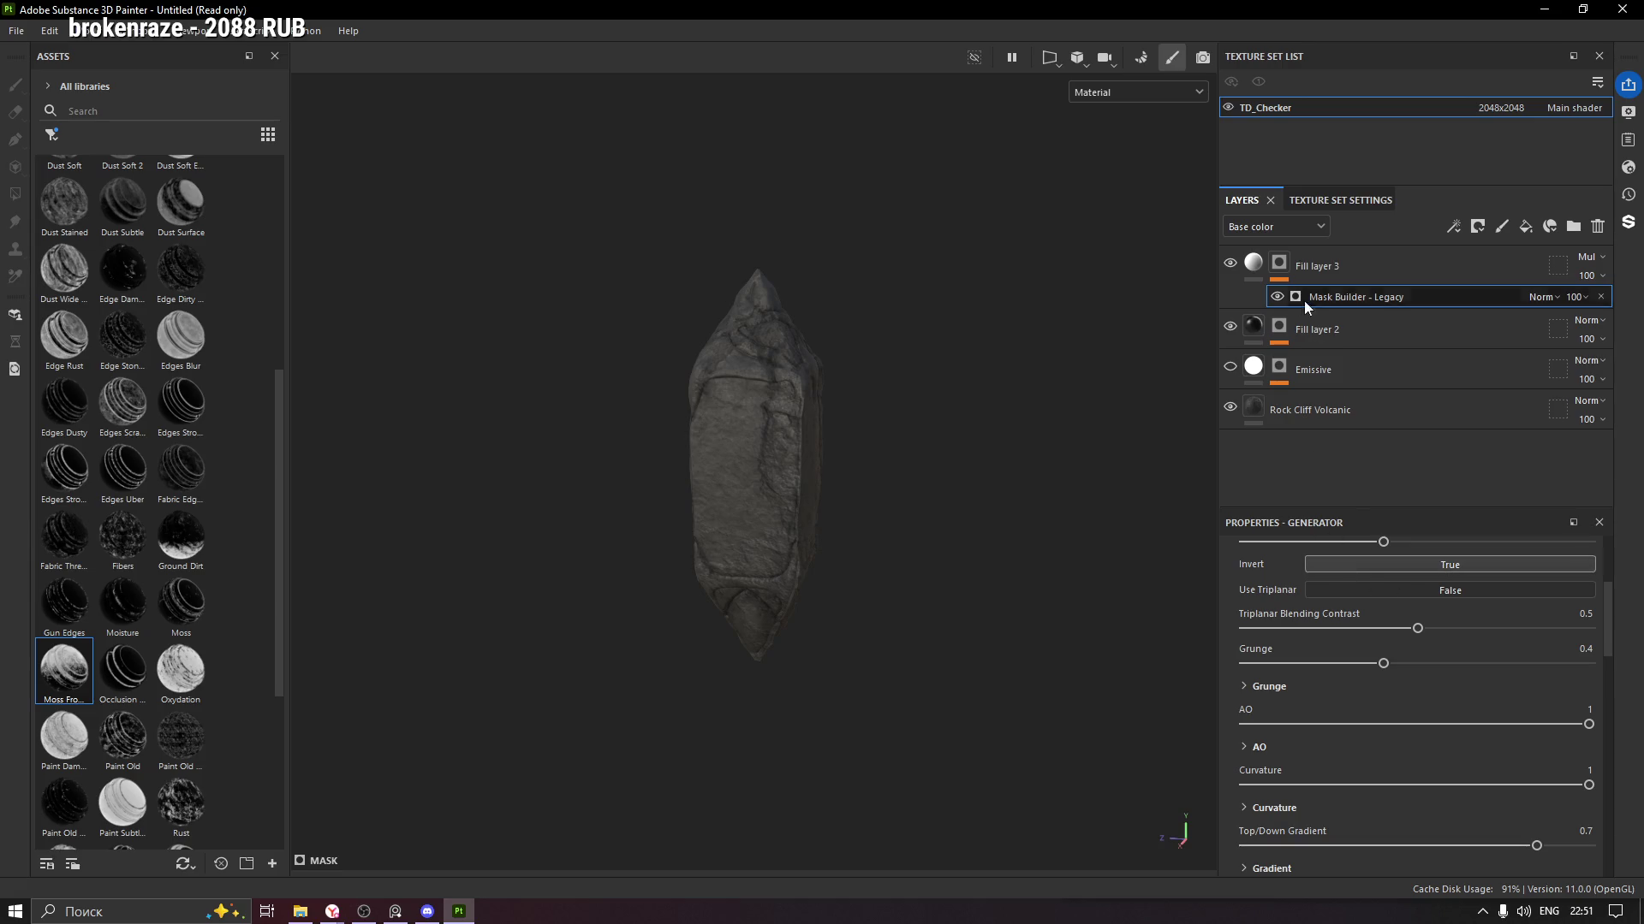
Change Fill layer 3's base colour to neutral grey A5A5A5.
{"action": "left_click", "coordinate": [1260, 262]}
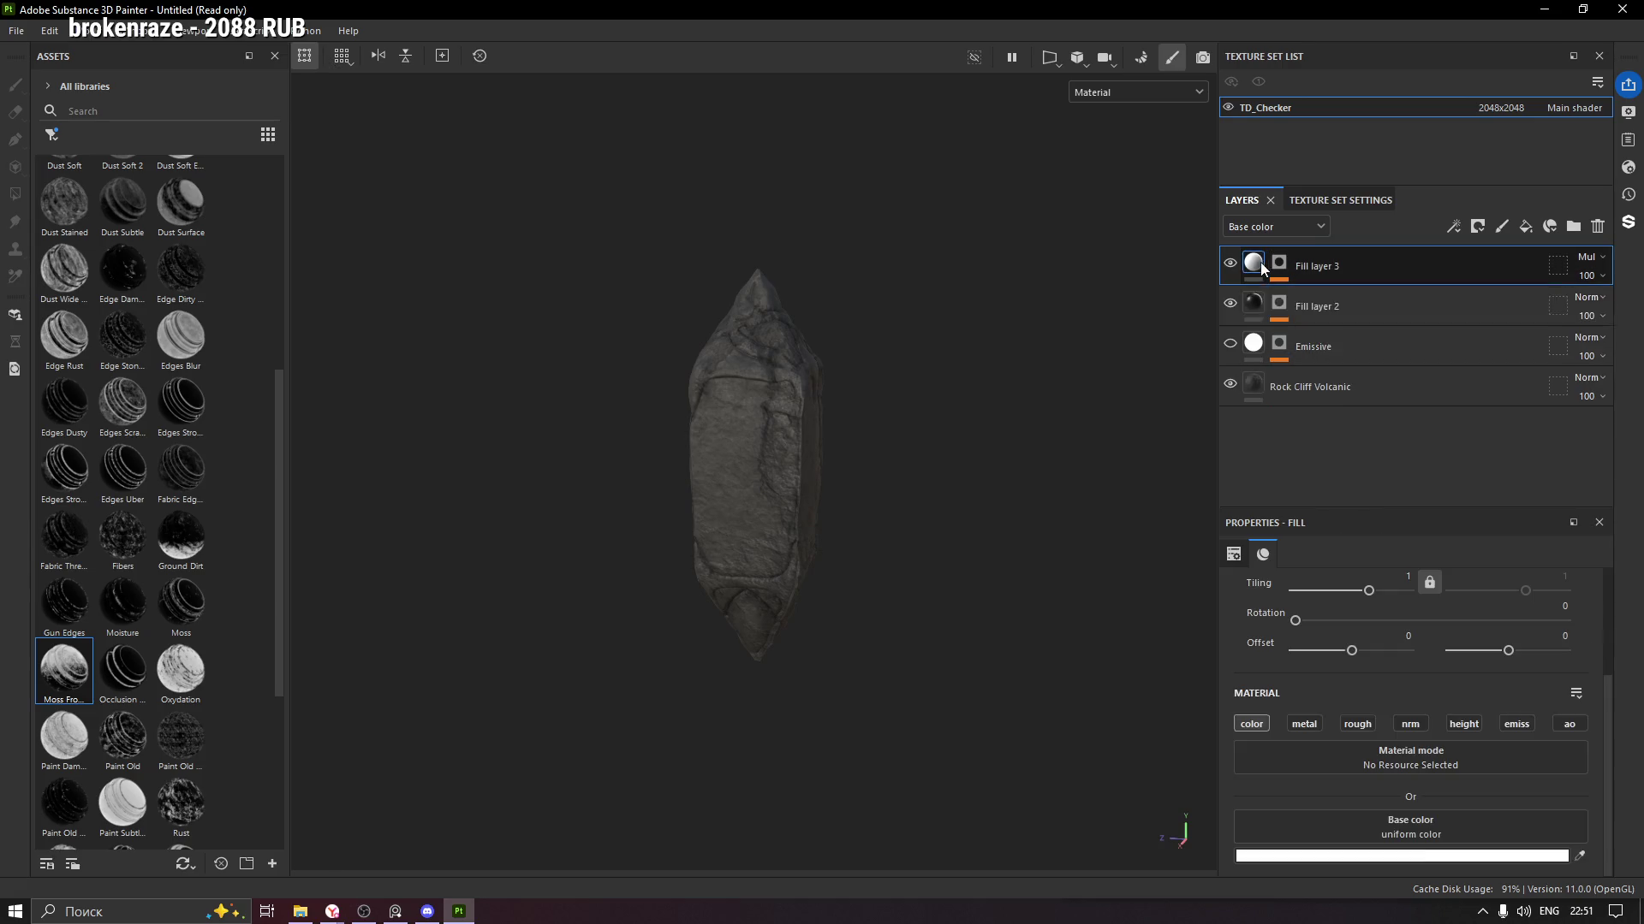
{"action": "left_click", "coordinate": [1426, 856]}
{"action": "mouse_move", "coordinate": [1424, 670]}
{"action": "left_mouse_down"}
{"action": "mouse_move", "coordinate": [1366, 714]}
{"action": "mouse_move", "coordinate": [1347, 625]}
{"action": "mouse_move", "coordinate": [1344, 678]}
{"action": "left_mouse_up"}
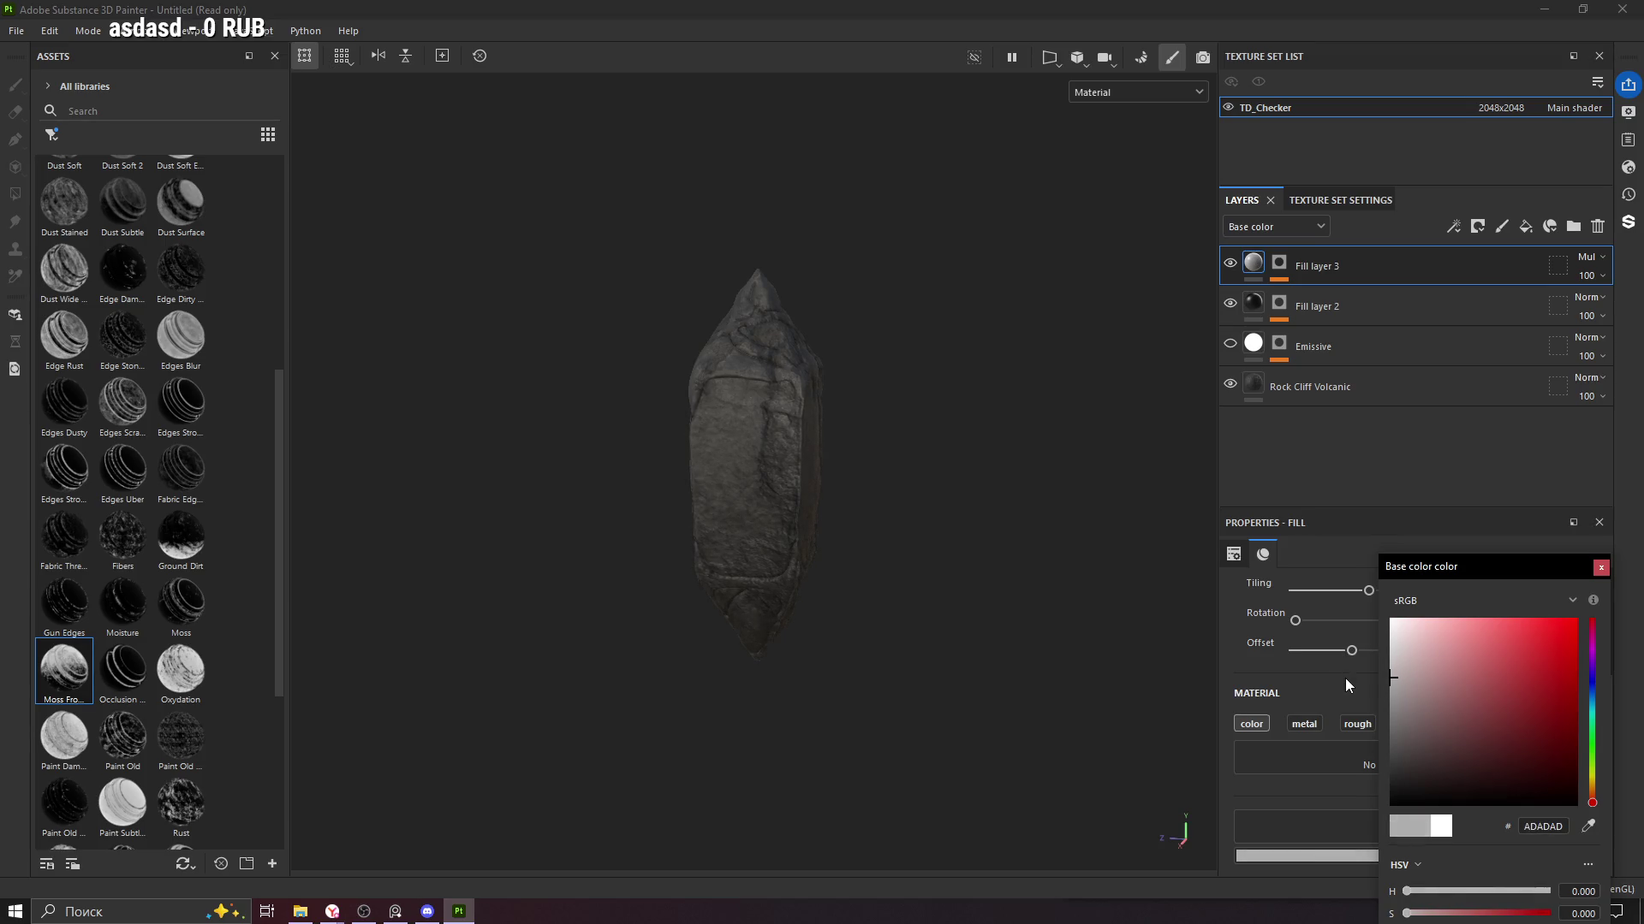
{"action": "left_click", "coordinate": [1600, 568]}
{"action": "mouse_move", "coordinate": [565, 534]}
{"action": "left_mouse_down", "text": "alt"}
{"action": "mouse_move", "coordinate": [1101, 536]}
{"action": "mouse_move", "coordinate": [1066, 557]}
{"action": "mouse_move", "coordinate": [514, 557]}
{"action": "mouse_move", "coordinate": [928, 587]}
{"action": "mouse_move", "coordinate": [491, 546]}
{"action": "mouse_move", "coordinate": [1328, 561]}
{"action": "mouse_move", "coordinate": [1456, 525]}
{"action": "mouse_move", "coordinate": [1303, 552]}
{"action": "mouse_move", "coordinate": [822, 562]}
{"action": "mouse_move", "coordinate": [927, 568]}
{"action": "mouse_move", "coordinate": [1199, 513]}
{"action": "mouse_move", "coordinate": [1273, 398]}
{"action": "mouse_move", "coordinate": [1413, 433]}
{"action": "mouse_move", "coordinate": [1189, 609]}
{"action": "mouse_move", "coordinate": [1101, 609]}
{"action": "mouse_move", "coordinate": [1180, 598]}
{"action": "mouse_move", "coordinate": [1045, 580]}
{"action": "mouse_move", "coordinate": [1110, 589]}
{"action": "left_mouse_up", "text": "alt"}
{"action": "scroll", "coordinate": [717, 430], "scroll_direction": "up", "scroll_amount": 5}
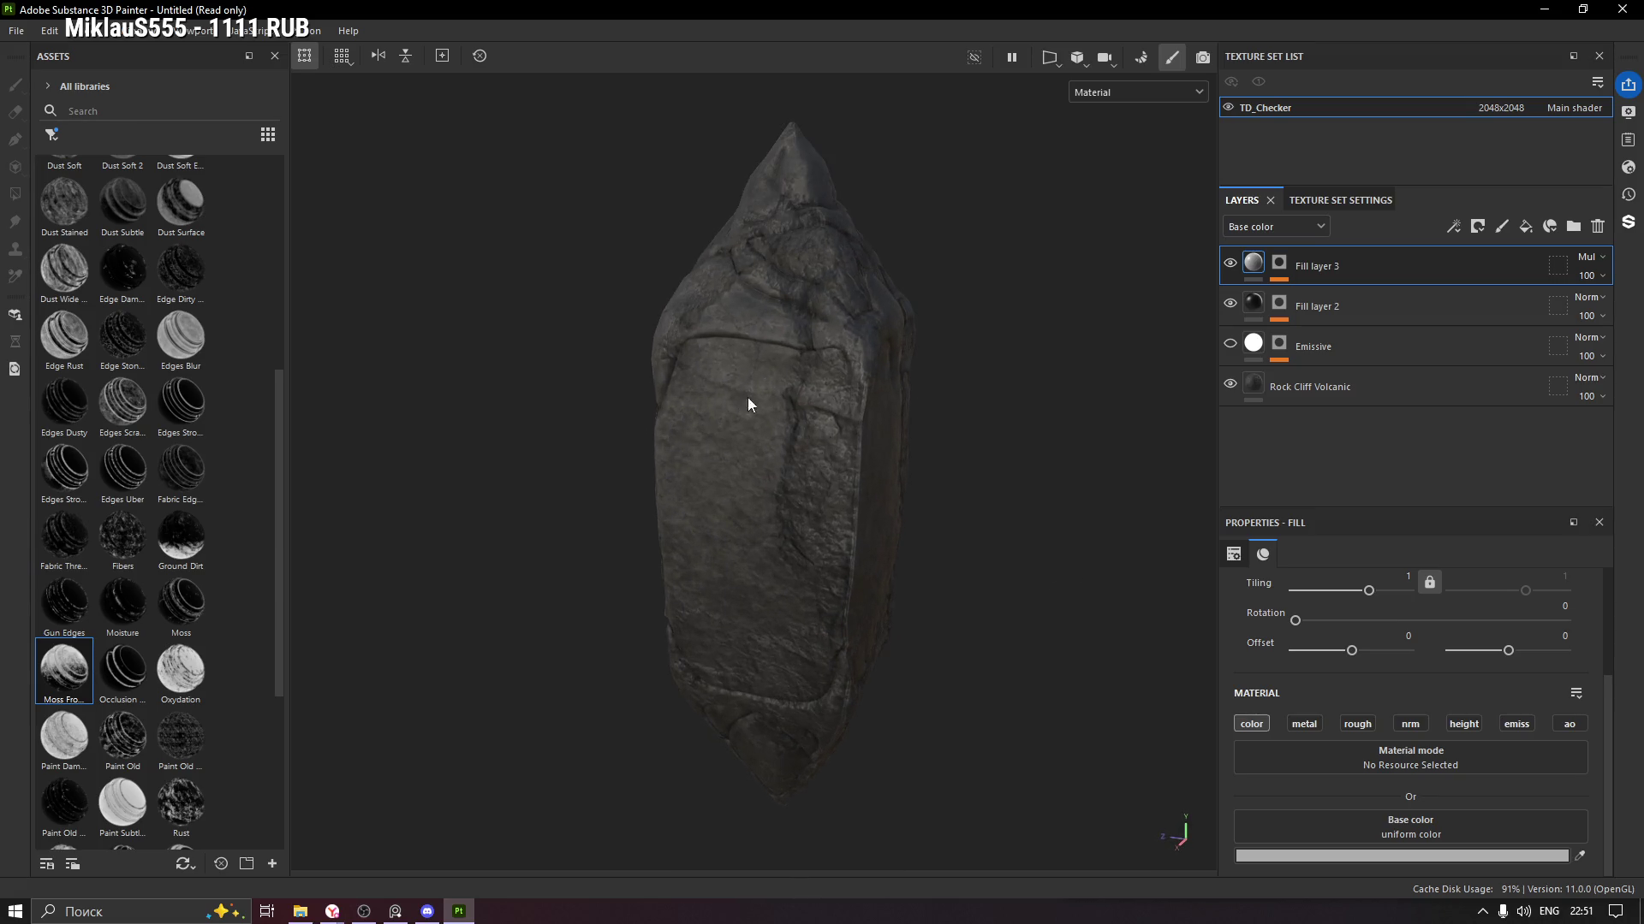
{"action": "mouse_move", "coordinate": [1002, 316]}
{"action": "left_mouse_down", "text": "alt"}
{"action": "mouse_move", "coordinate": [907, 378]}
{"action": "mouse_move", "coordinate": [825, 330]}
{"action": "mouse_move", "coordinate": [936, 385]}
{"action": "mouse_move", "coordinate": [782, 320]}
{"action": "mouse_move", "coordinate": [767, 392]}
{"action": "left_mouse_up", "text": "alt"}
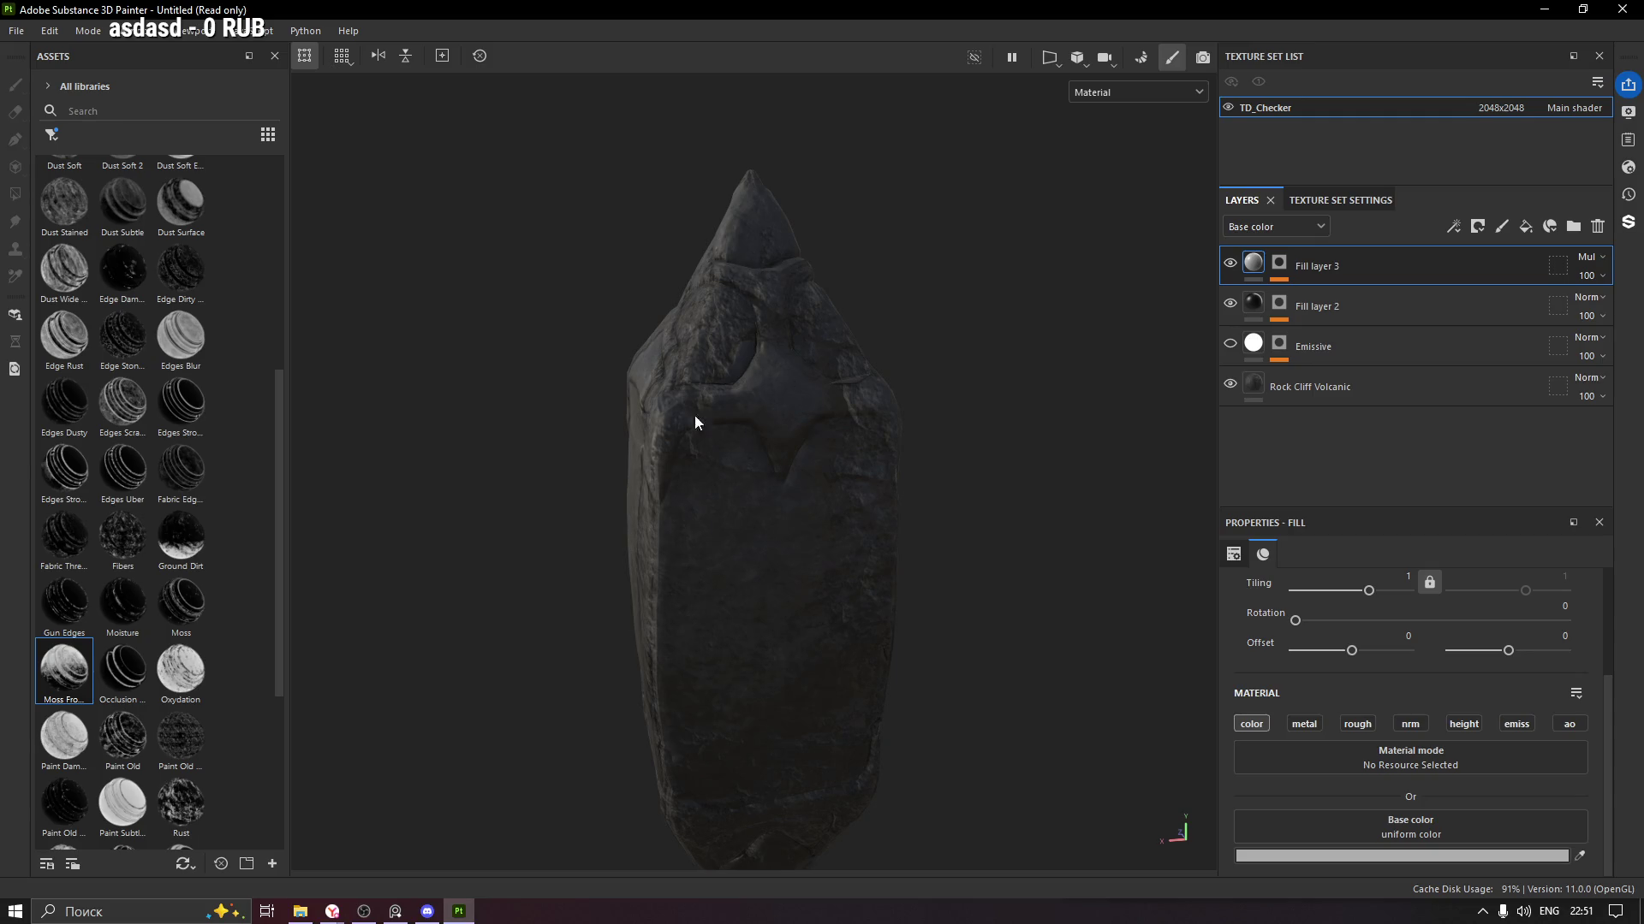
Add Fill layer 4 on top and apply the Moss From Top smart mask to it.
{"action": "left_click", "coordinate": [1526, 226]}
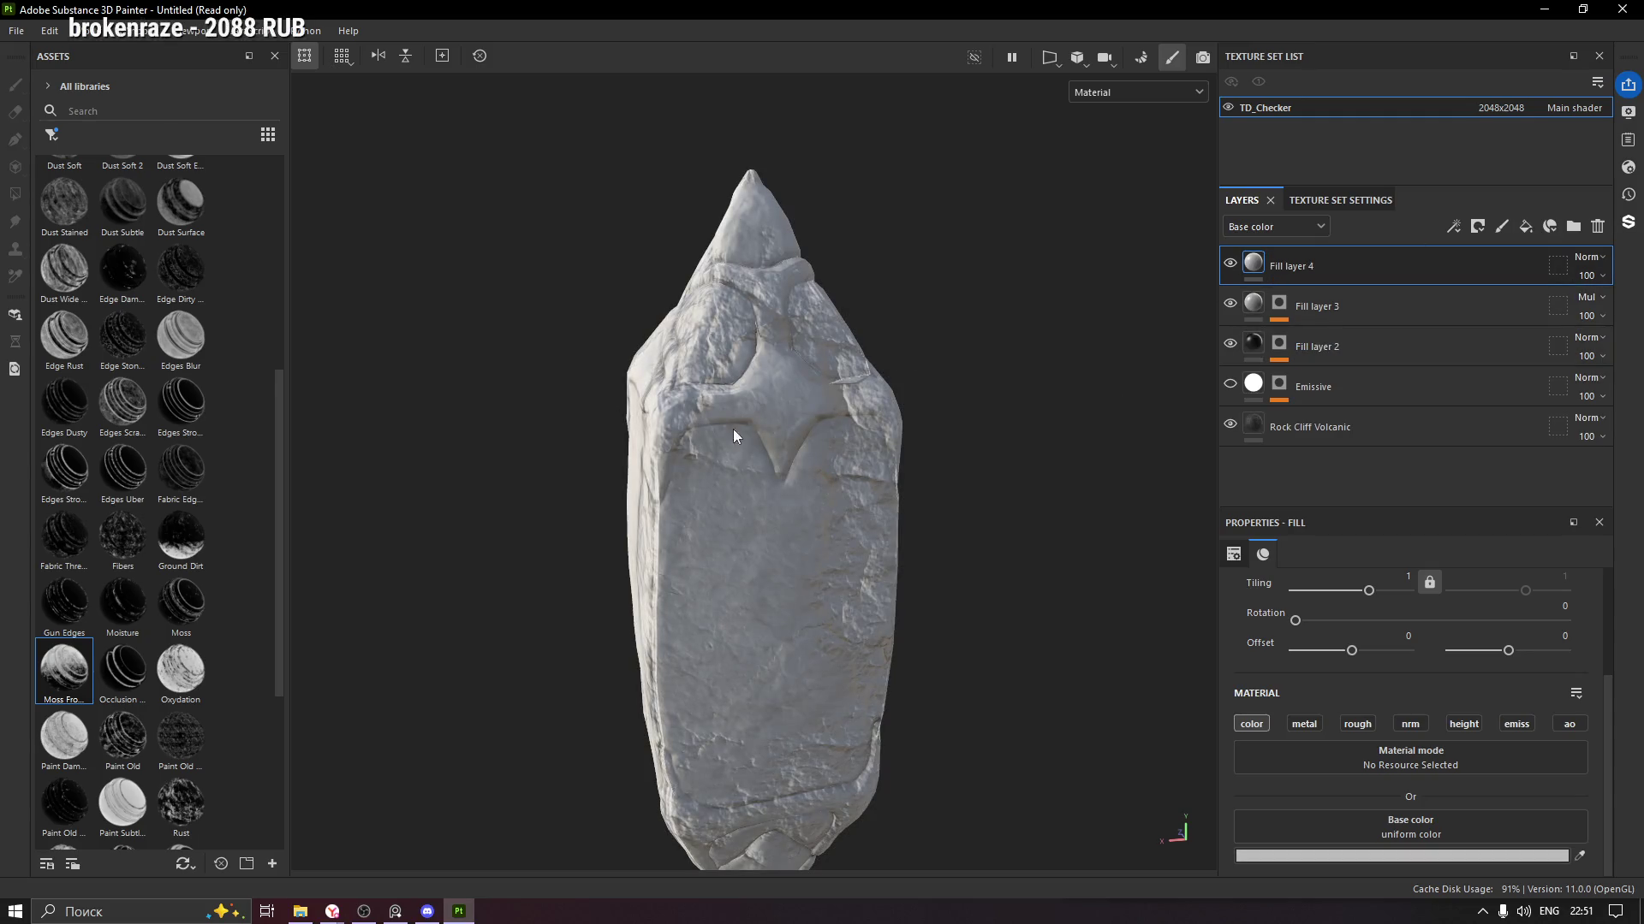
{"action": "scroll", "coordinate": [284, 484], "scroll_direction": "down", "scroll_amount": 1}
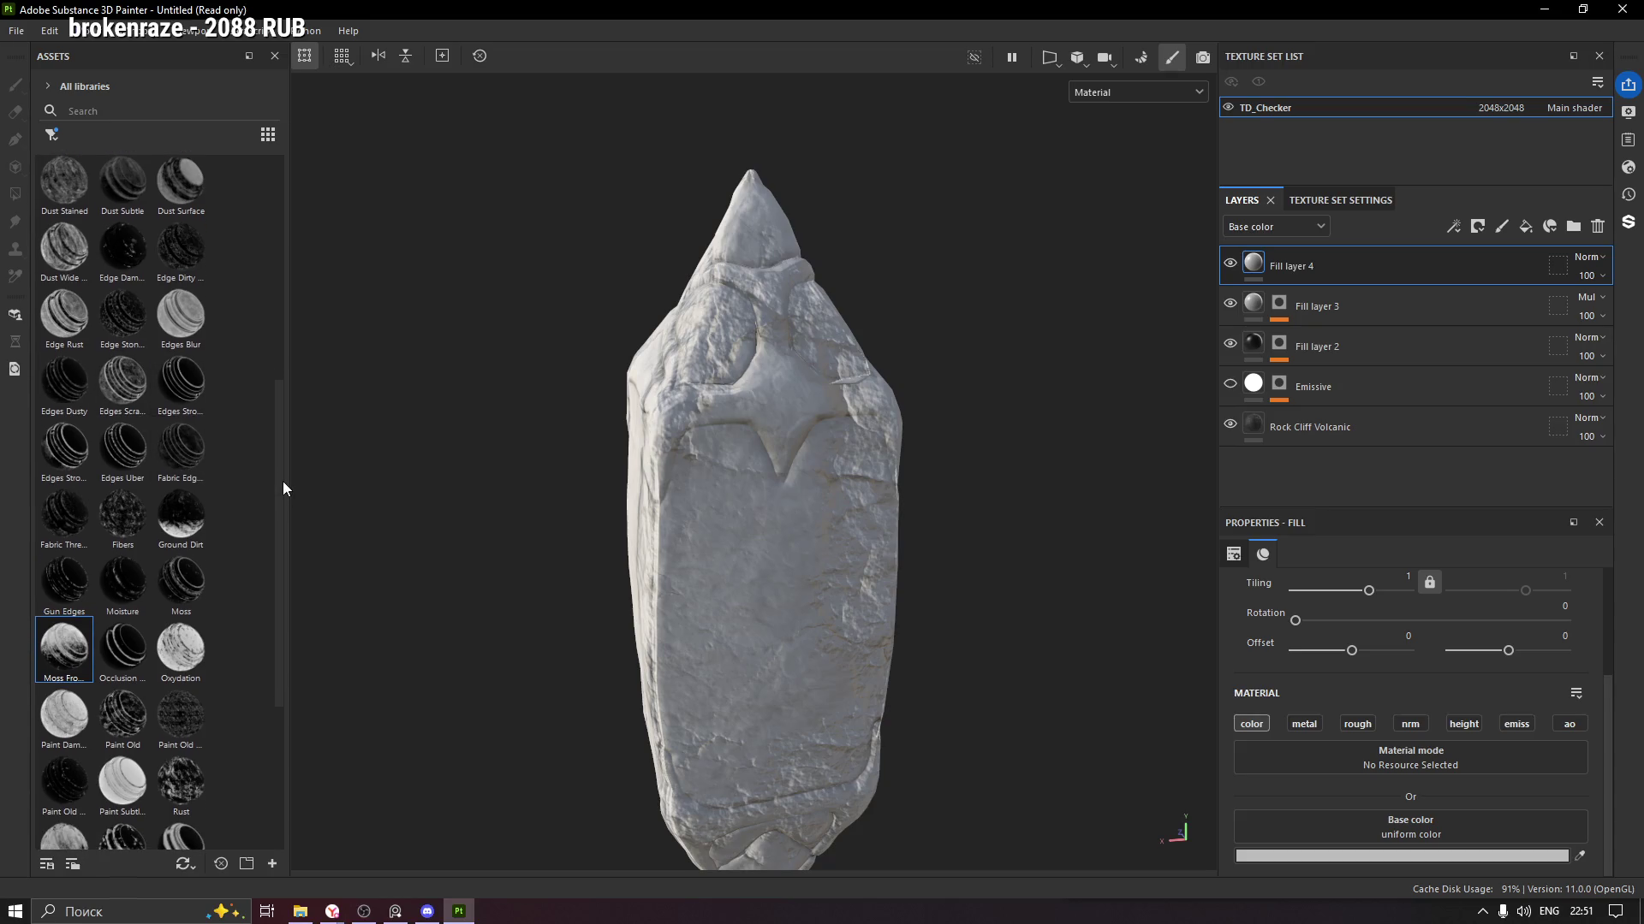
{"action": "scroll", "coordinate": [288, 492], "scroll_direction": "down", "scroll_amount": 2}
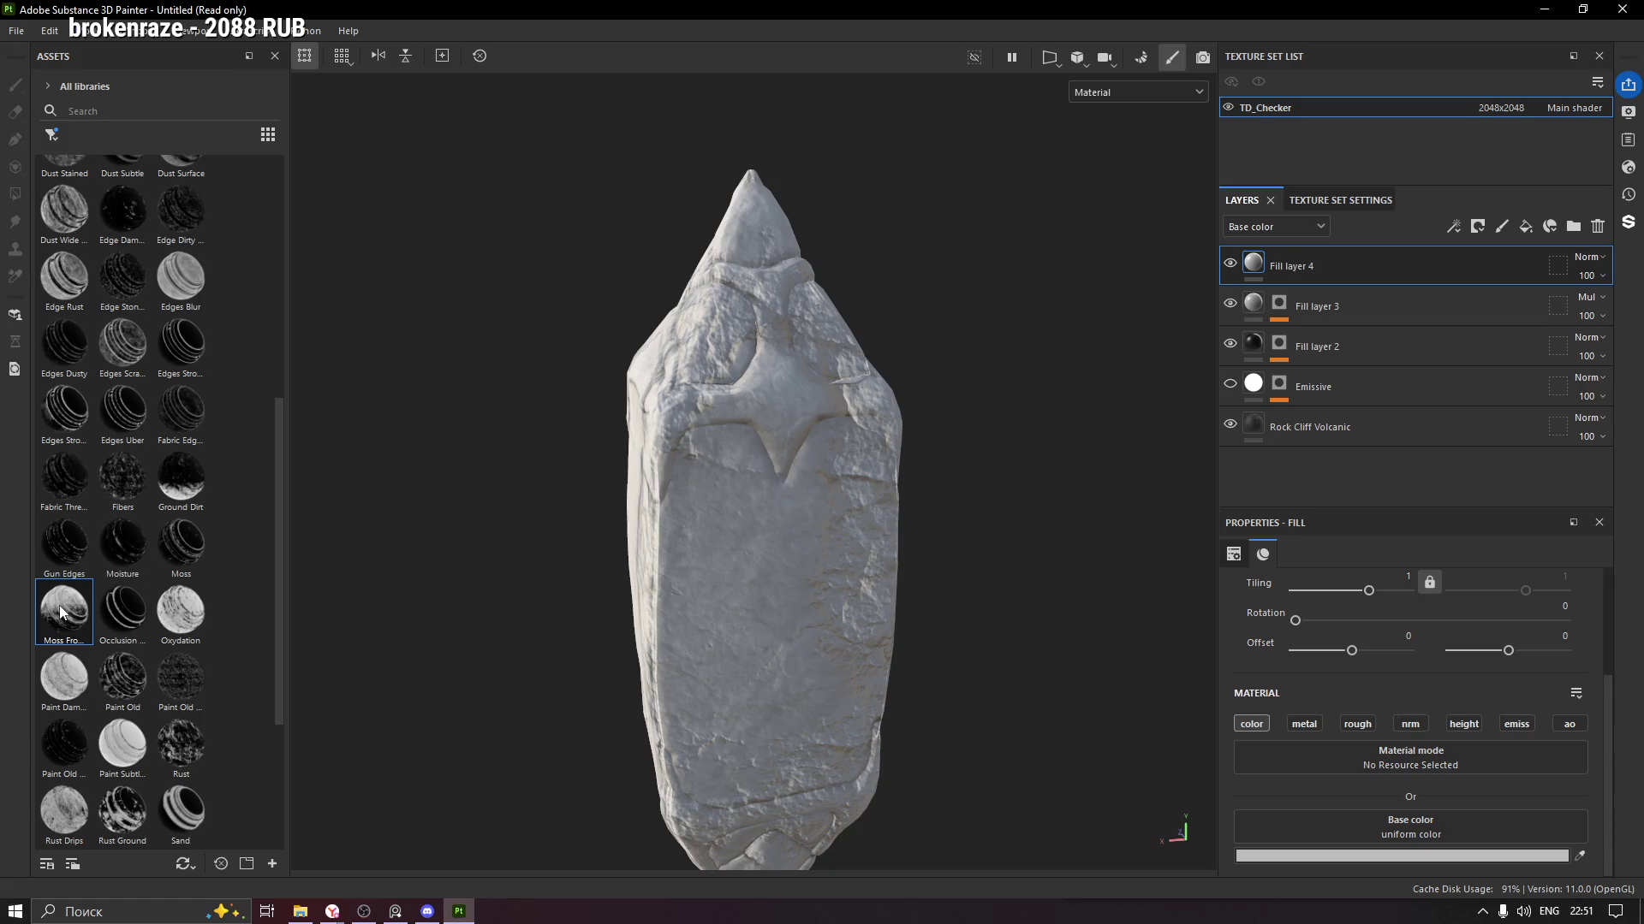
{"action": "mouse_move", "coordinate": [64, 613]}
{"action": "mouse_move", "coordinate": [64, 613]}
{"action": "left_mouse_down"}
{"action": "mouse_move", "coordinate": [1027, 223]}
{"action": "mouse_move", "coordinate": [1270, 274]}
{"action": "mouse_move", "coordinate": [1277, 259]}
{"action": "left_mouse_up"}
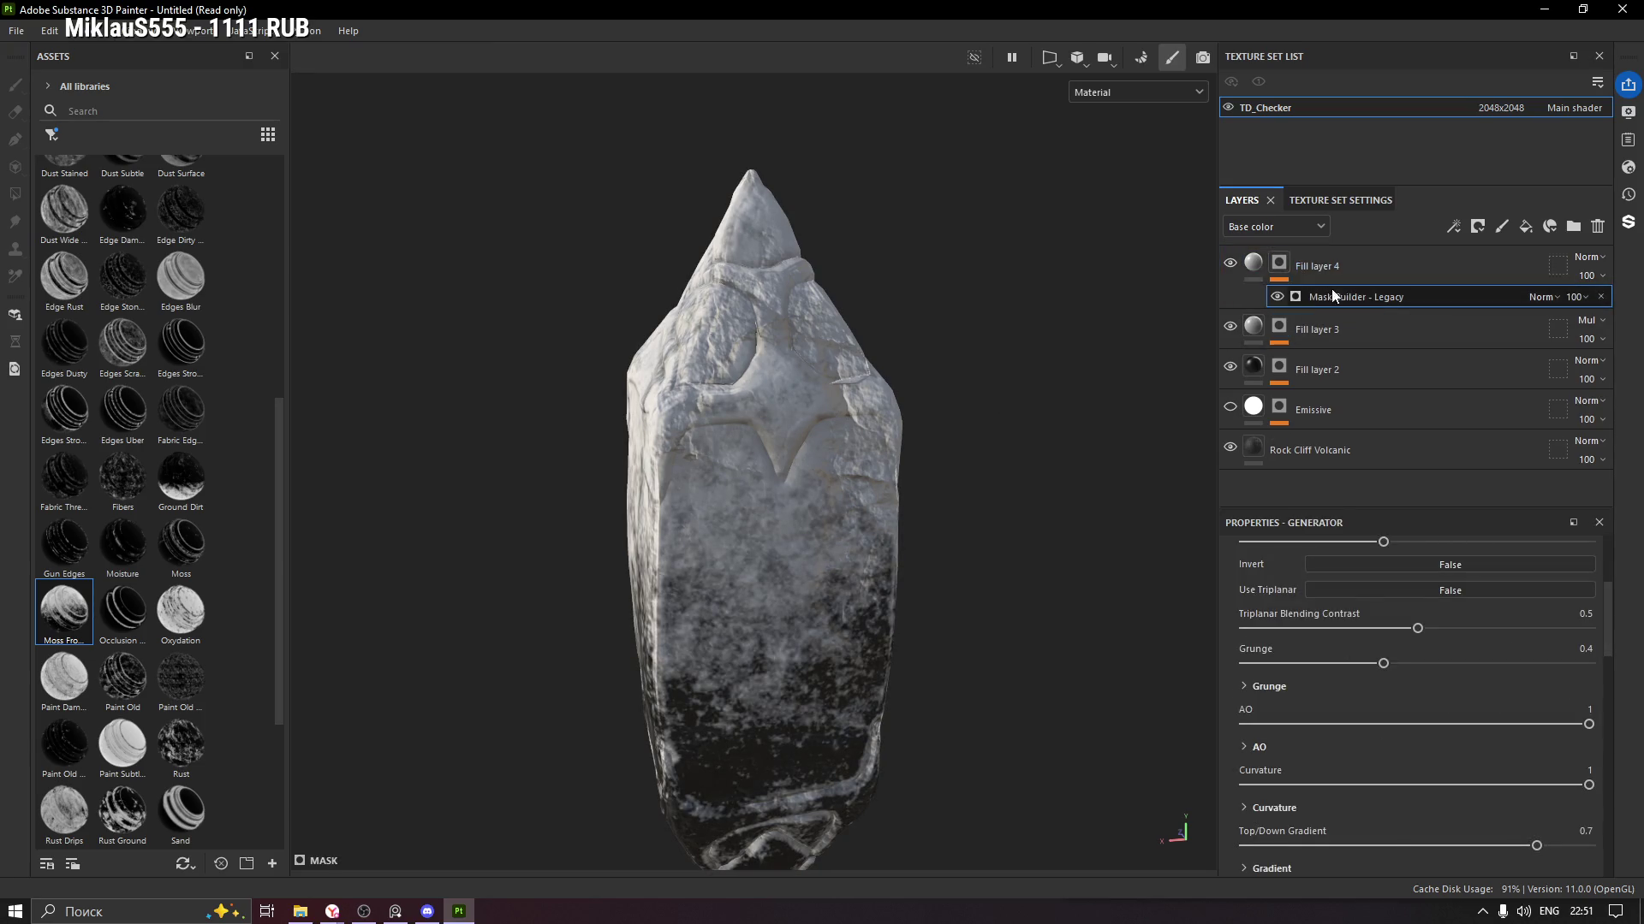
Add a generator to Fill layer 4's mask and try Dripping Rust, then Dirt, checking the rock.
{"action": "left_click", "coordinate": [1454, 226]}
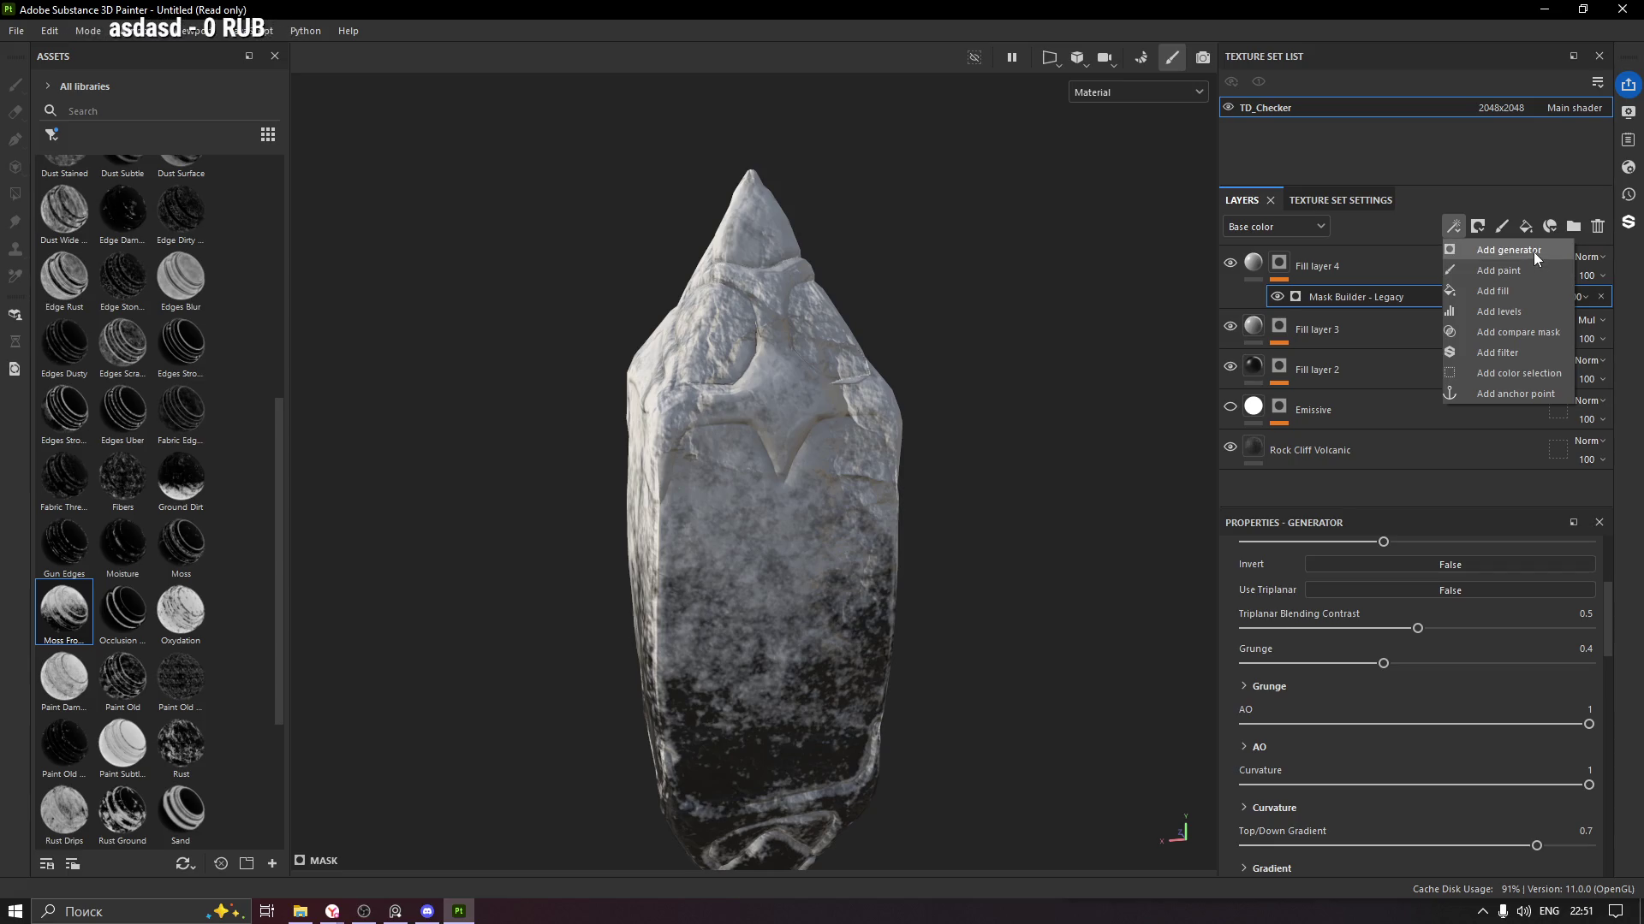
{"action": "left_click", "coordinate": [1534, 250]}
{"action": "left_click", "coordinate": [1421, 600]}
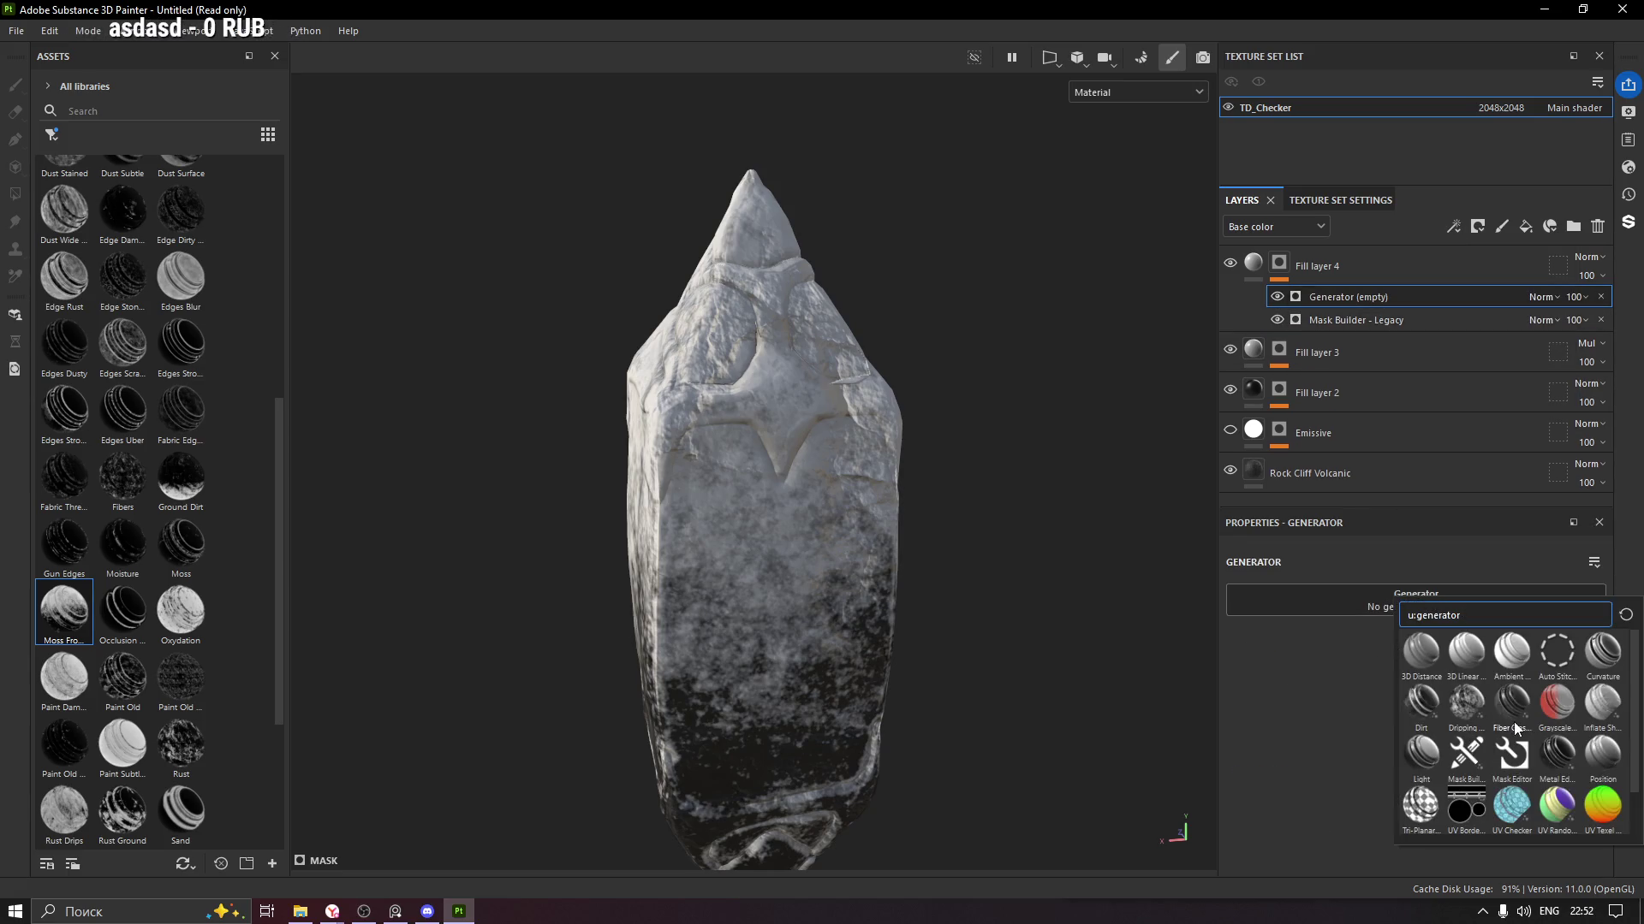
{"action": "left_click", "coordinate": [1466, 702]}
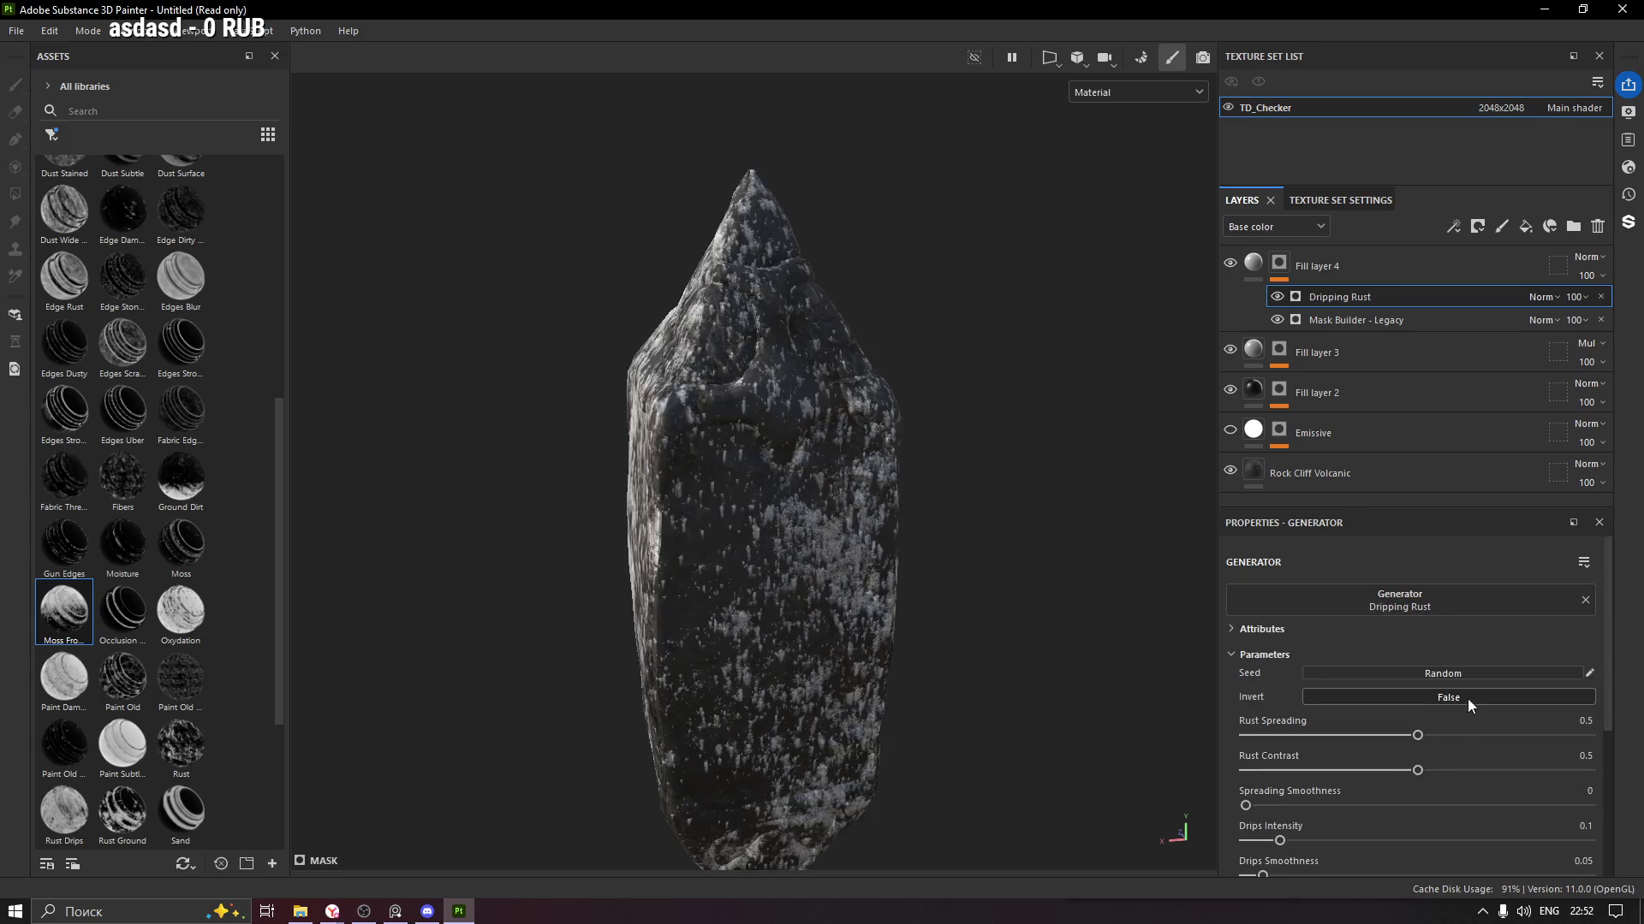
{"action": "left_click", "coordinate": [1427, 603]}
{"action": "left_click", "coordinate": [1421, 705]}
{"action": "left_click_drag", "start_coordinate": [917, 647], "coordinate": [839, 651], "text": "alt"}
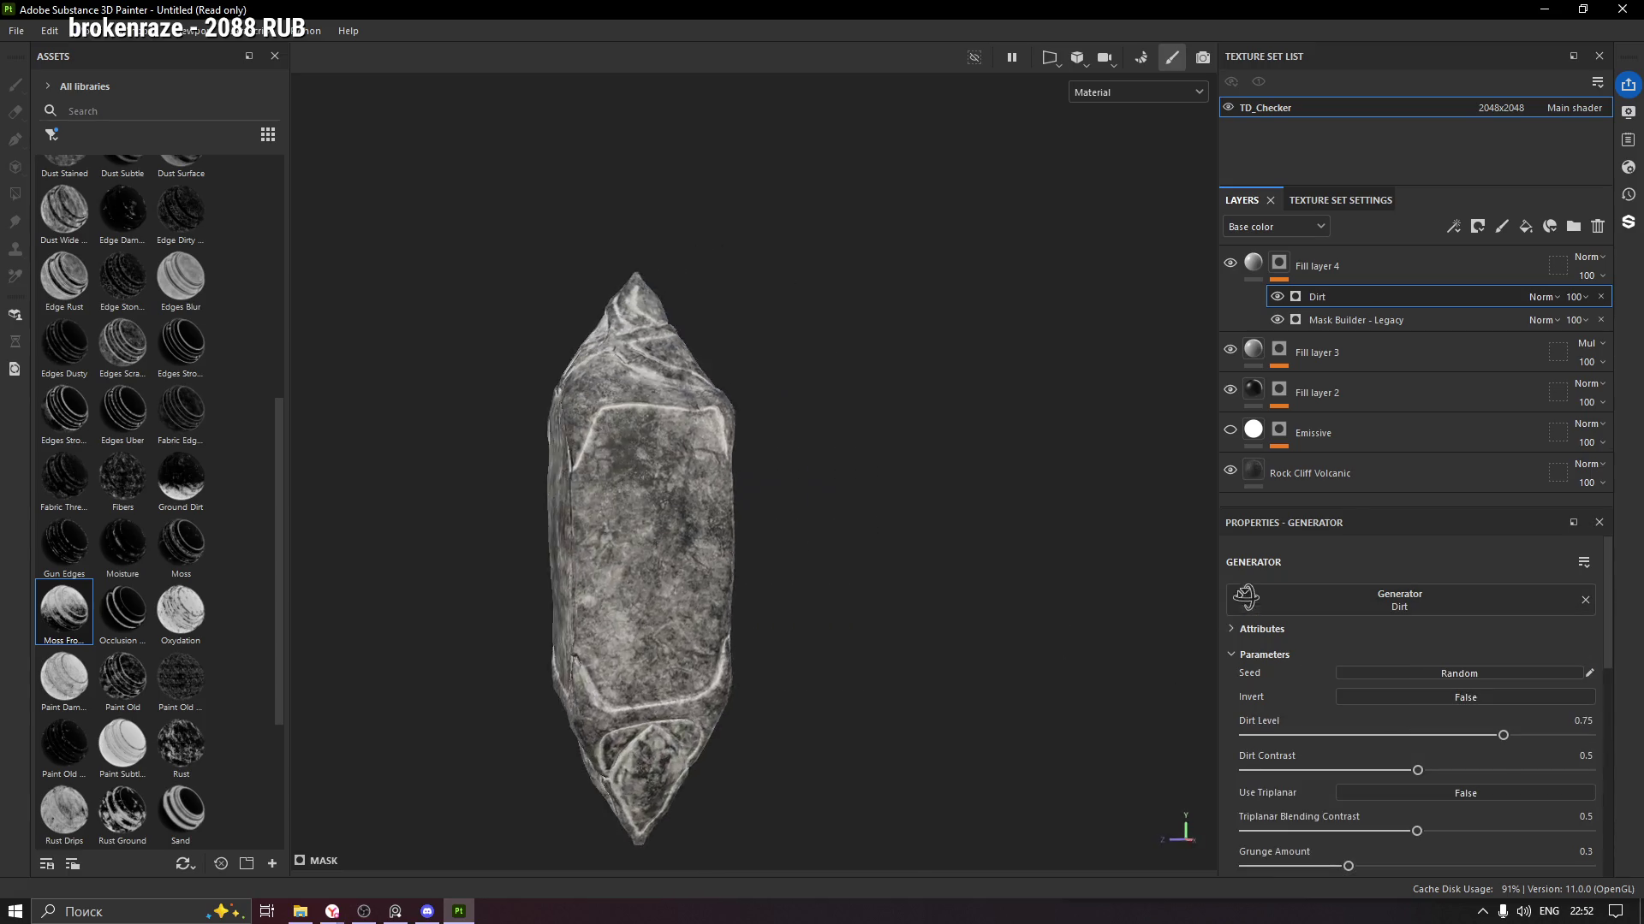
{"action": "left_click_drag", "start_coordinate": [946, 598], "coordinate": [784, 548], "text": "alt"}
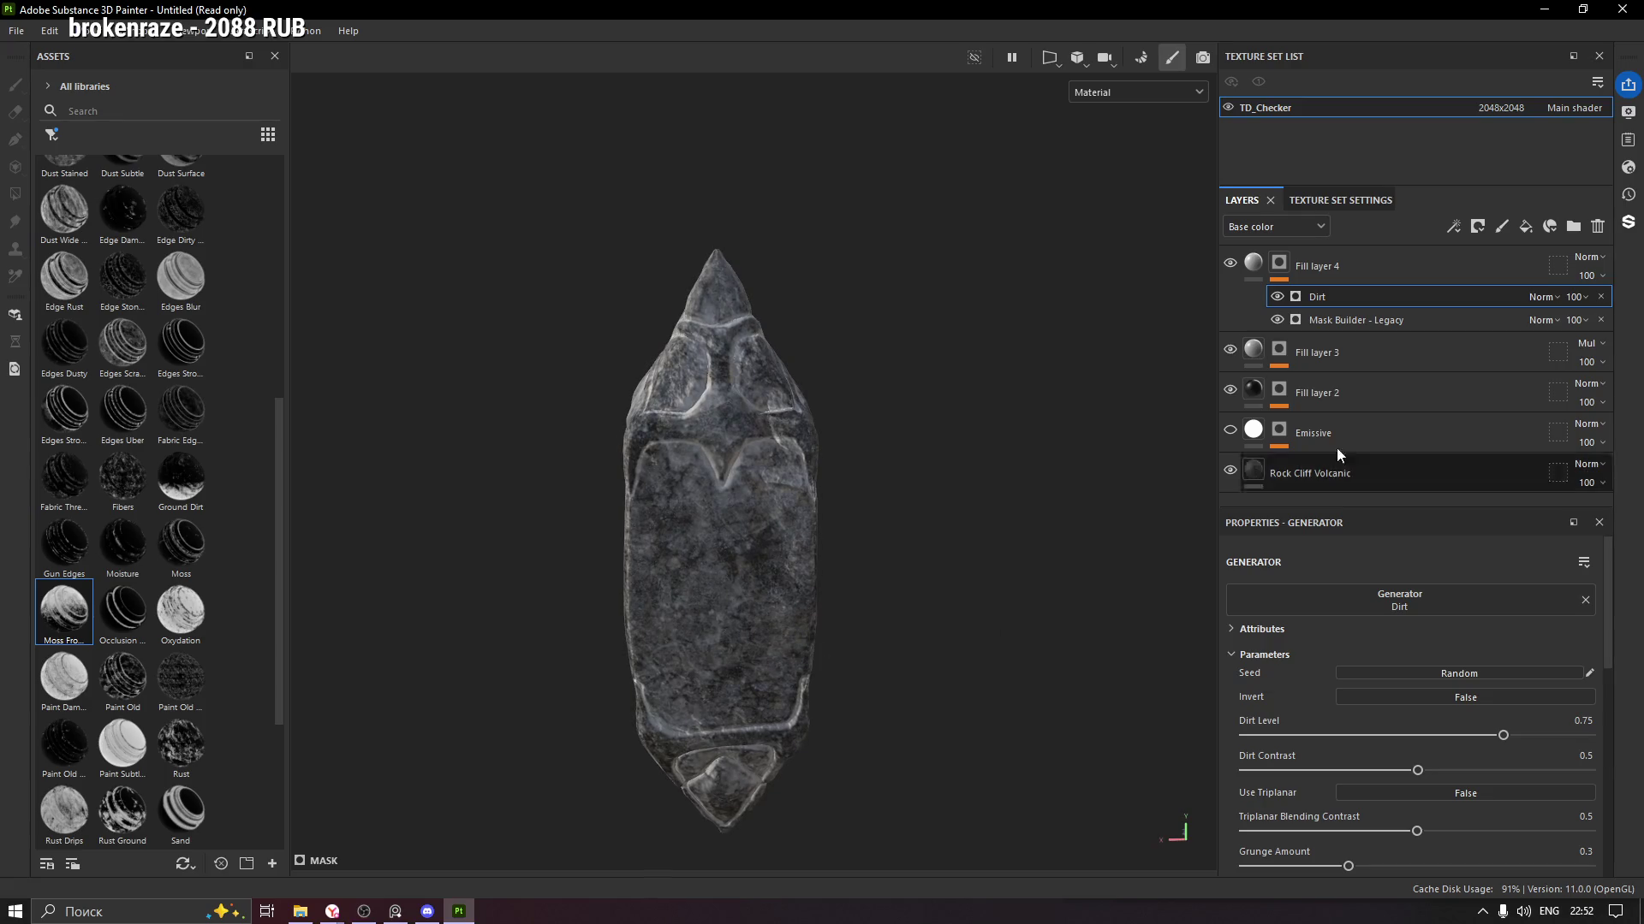
Move the generator below Mask Builder - Legacy, try Metal Edge Wear and UV Checker, then delete it.
{"action": "left_click", "coordinate": [1343, 319]}
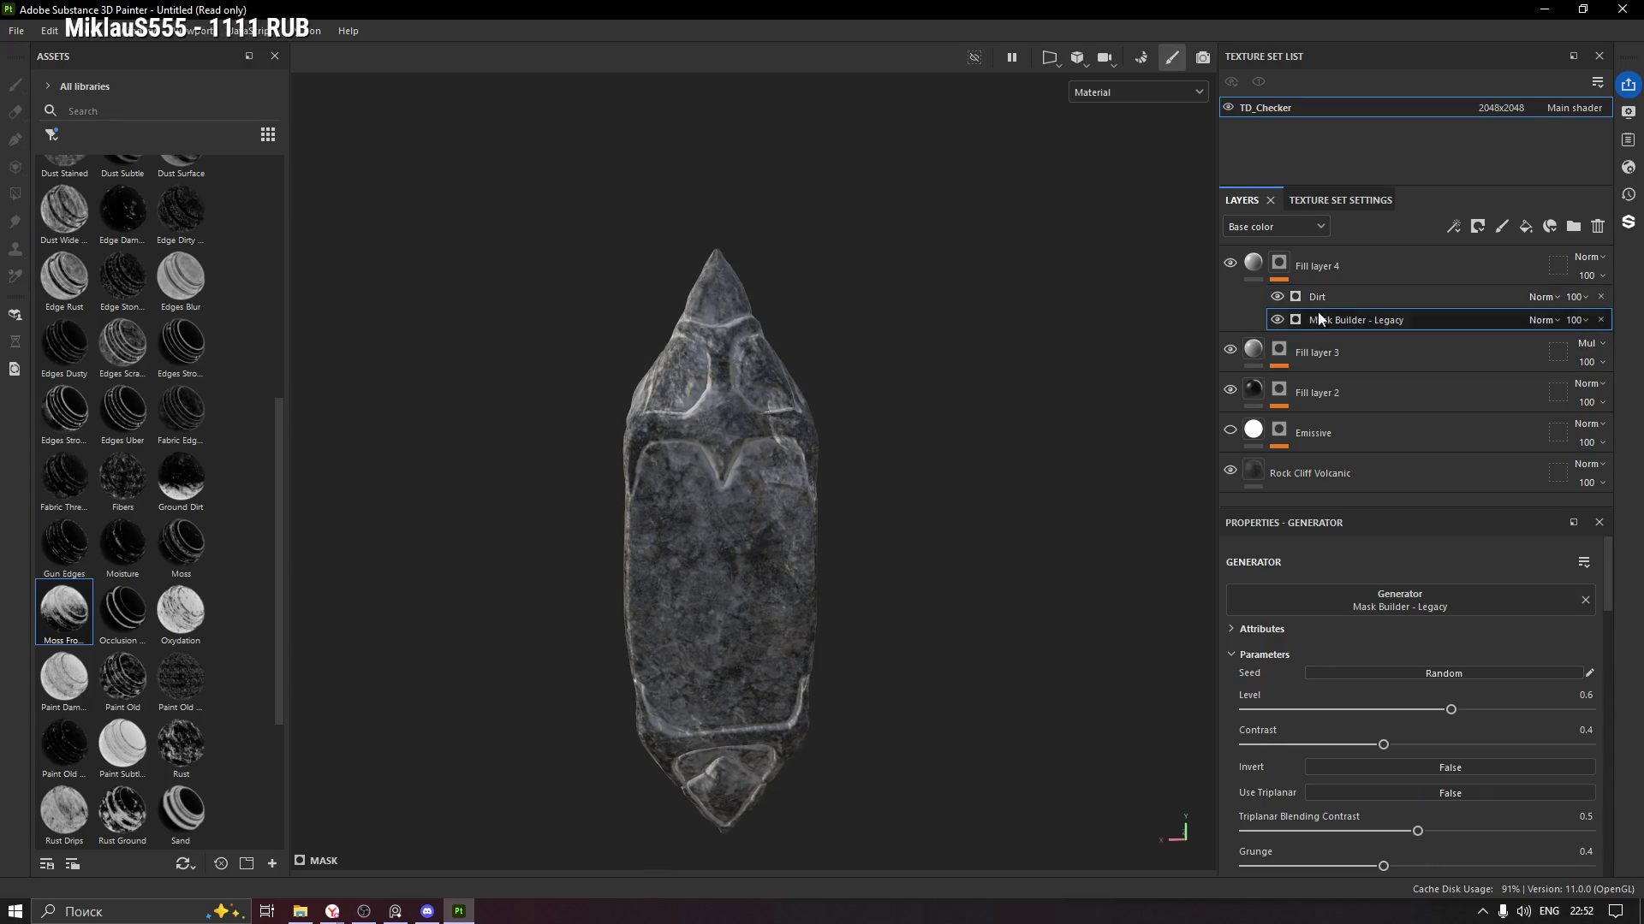
{"action": "left_click_drag", "start_coordinate": [1312, 300], "coordinate": [1333, 321]}
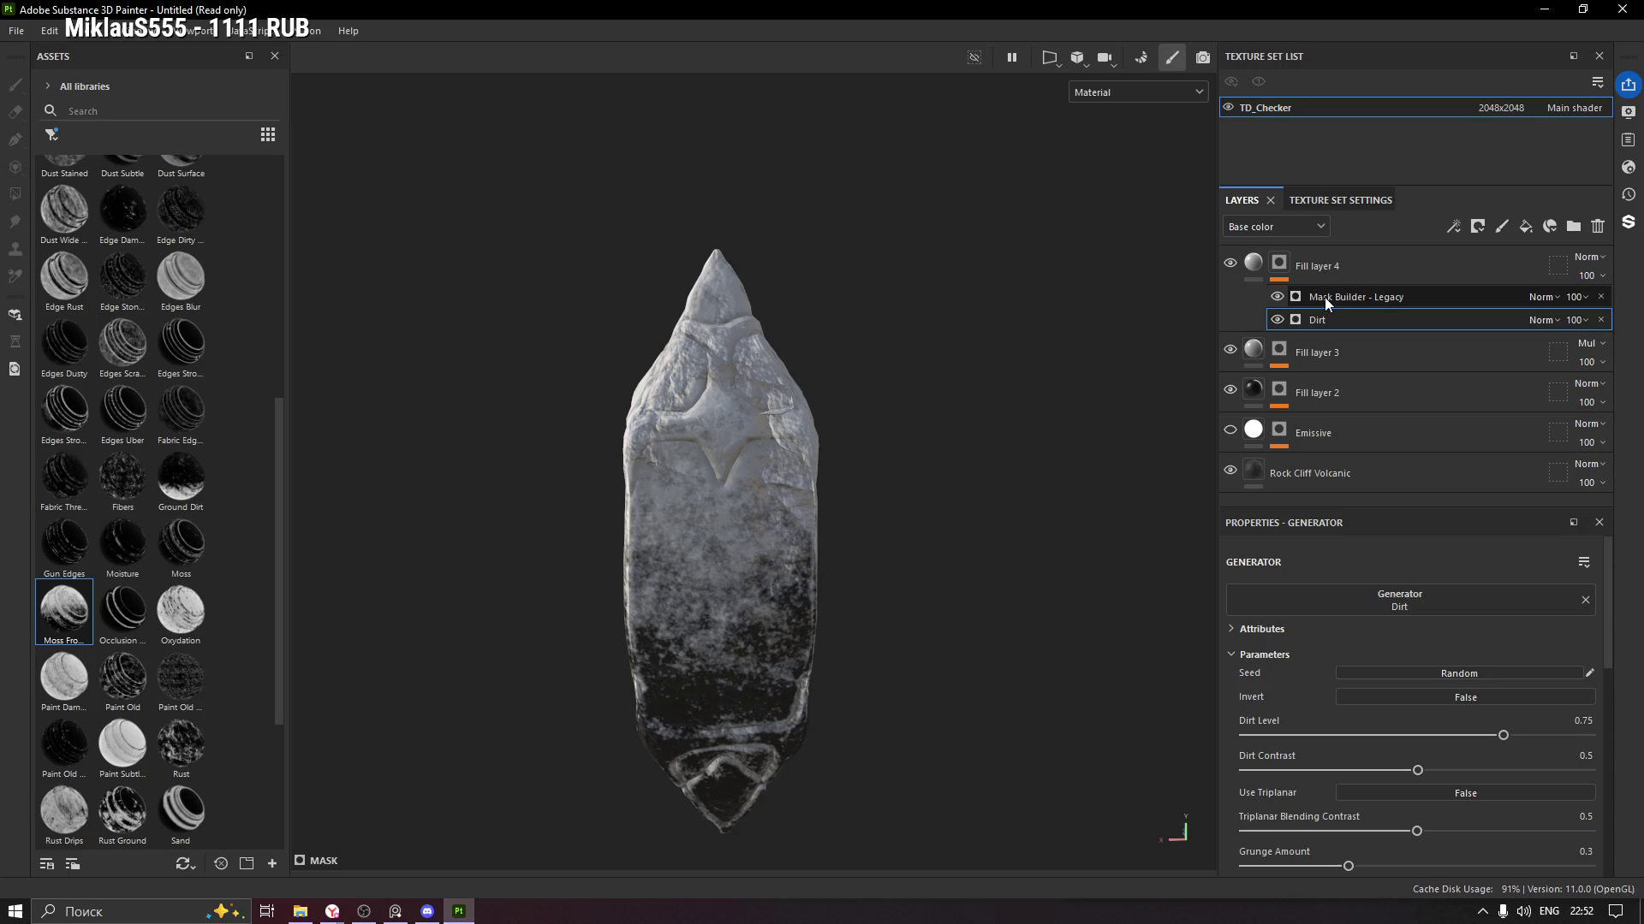
{"action": "left_click", "coordinate": [1323, 296]}
{"action": "left_click", "coordinate": [1316, 320]}
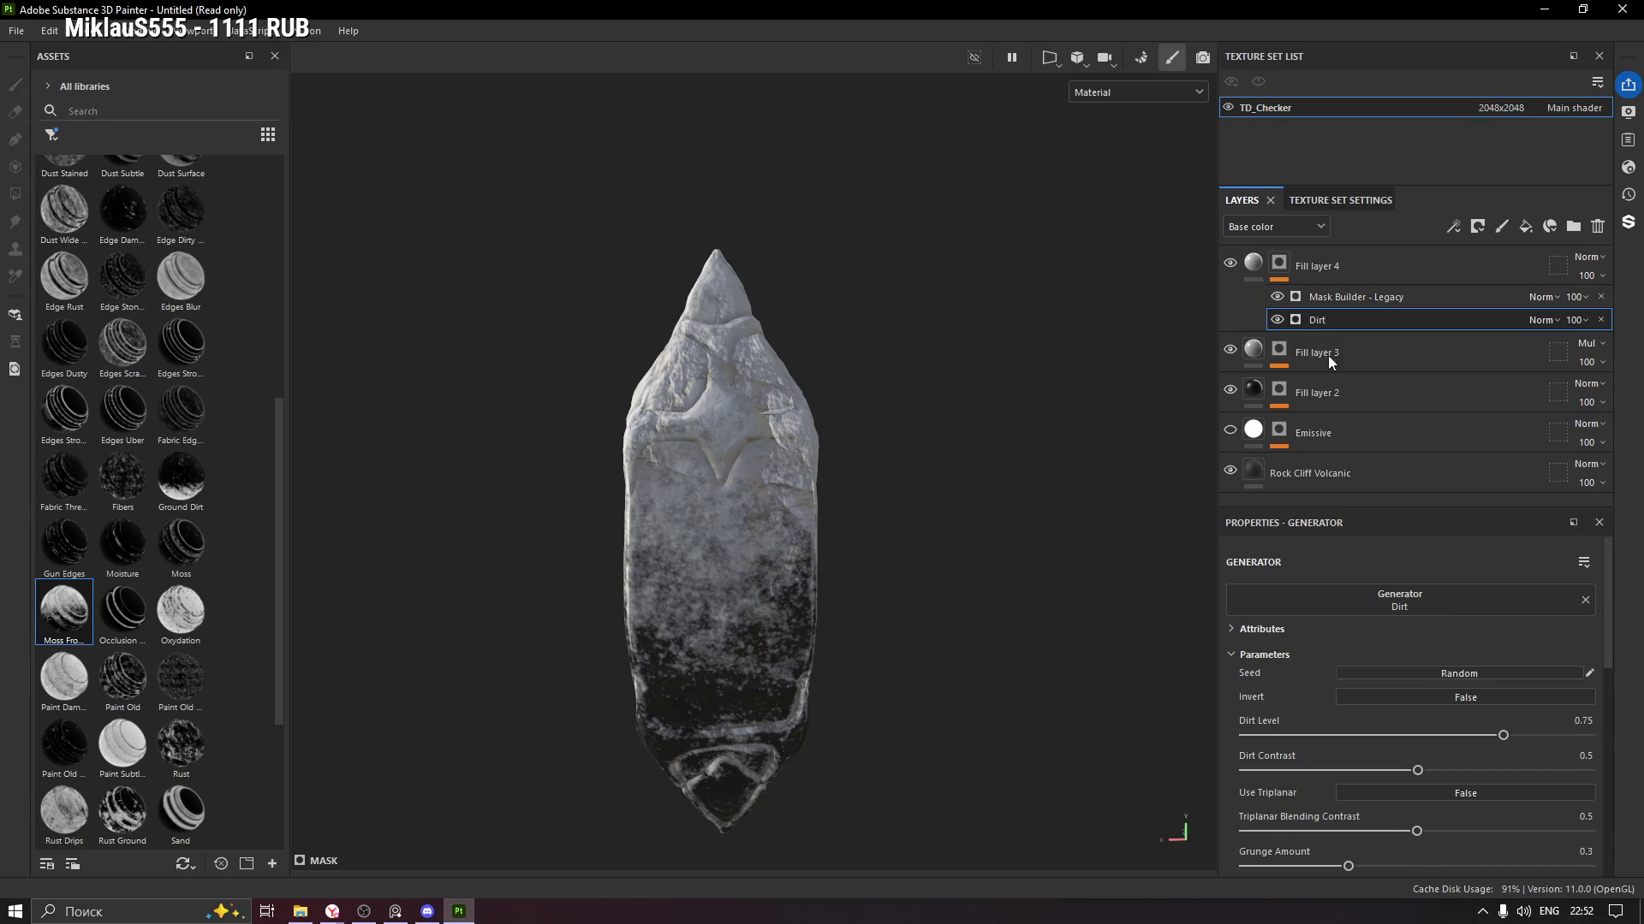
{"action": "left_click", "coordinate": [1395, 599]}
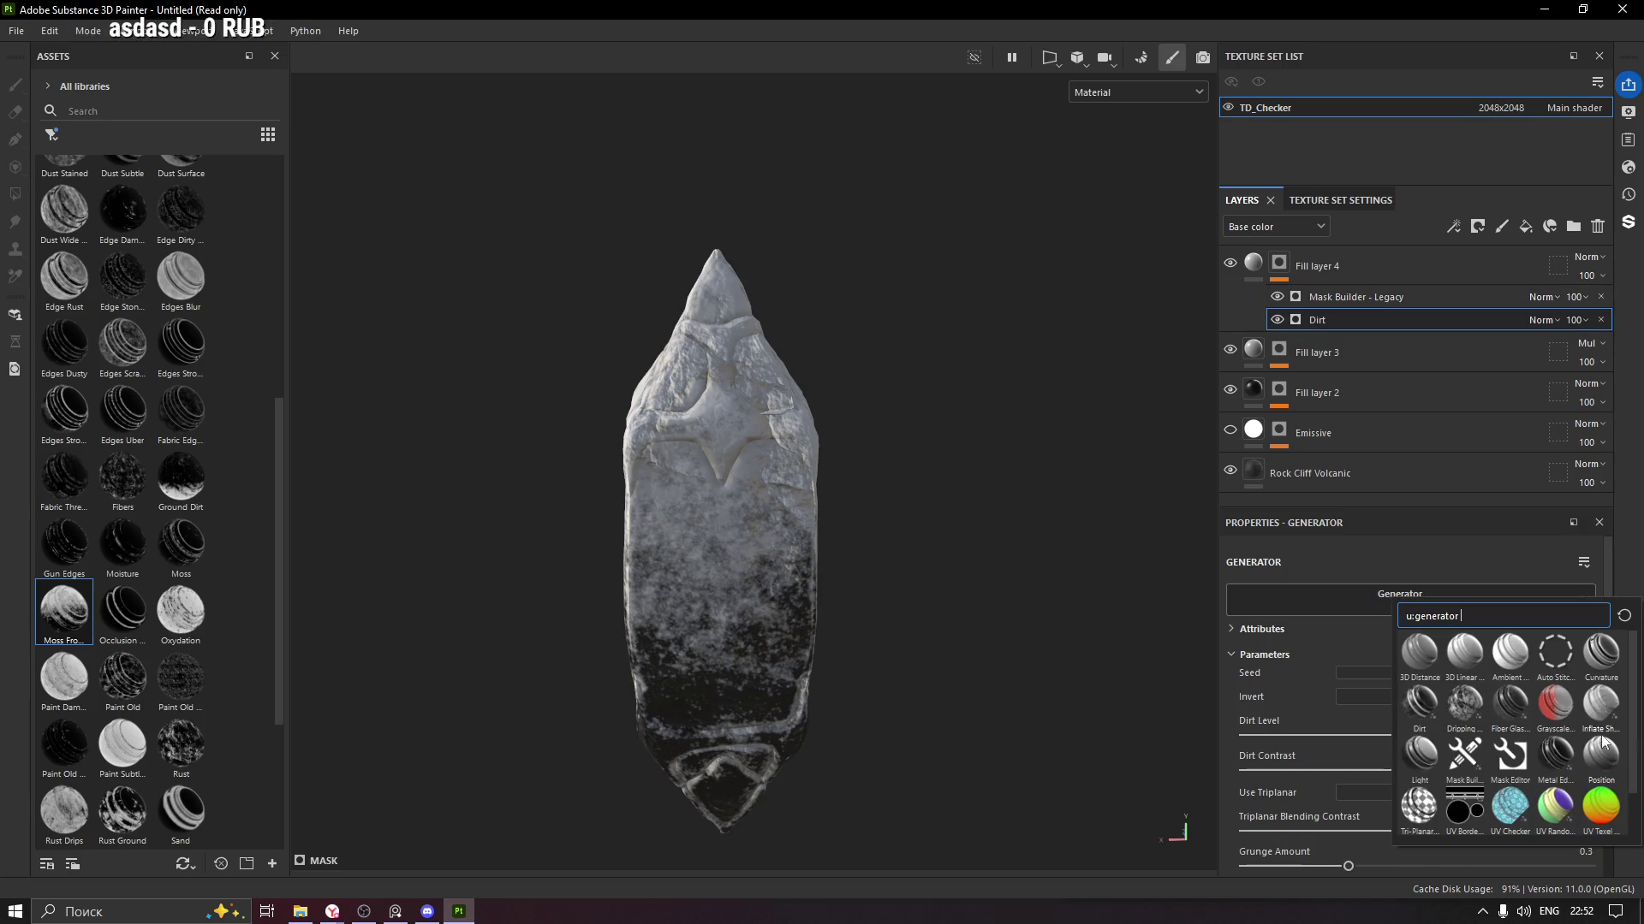
{"action": "left_click", "coordinate": [1558, 757]}
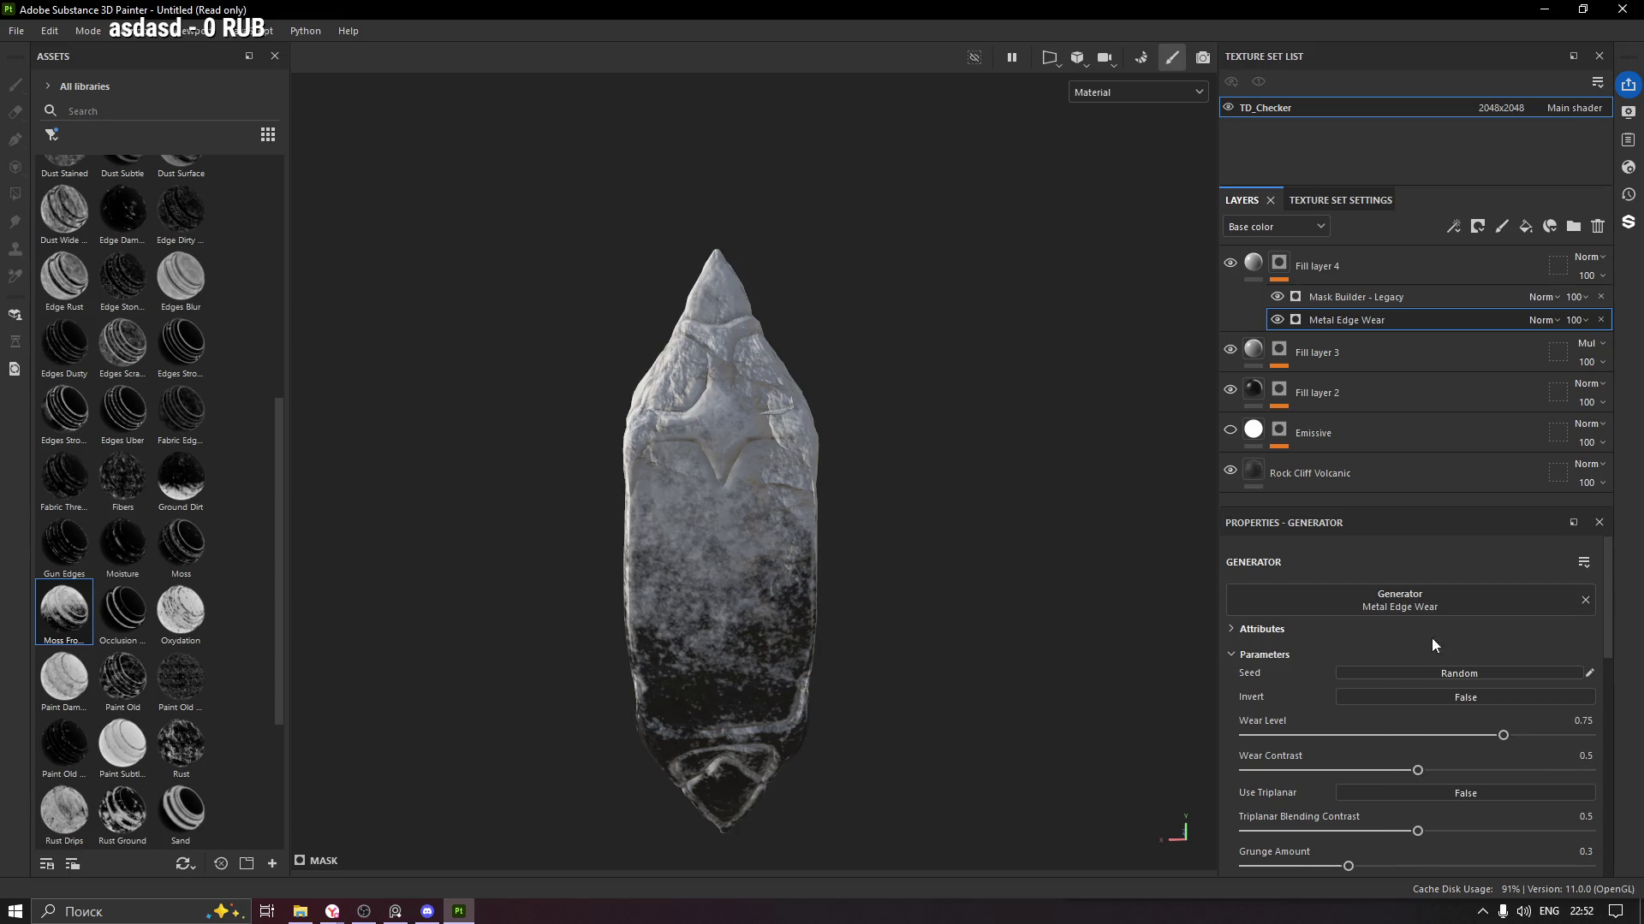
{"action": "left_click", "coordinate": [1405, 597]}
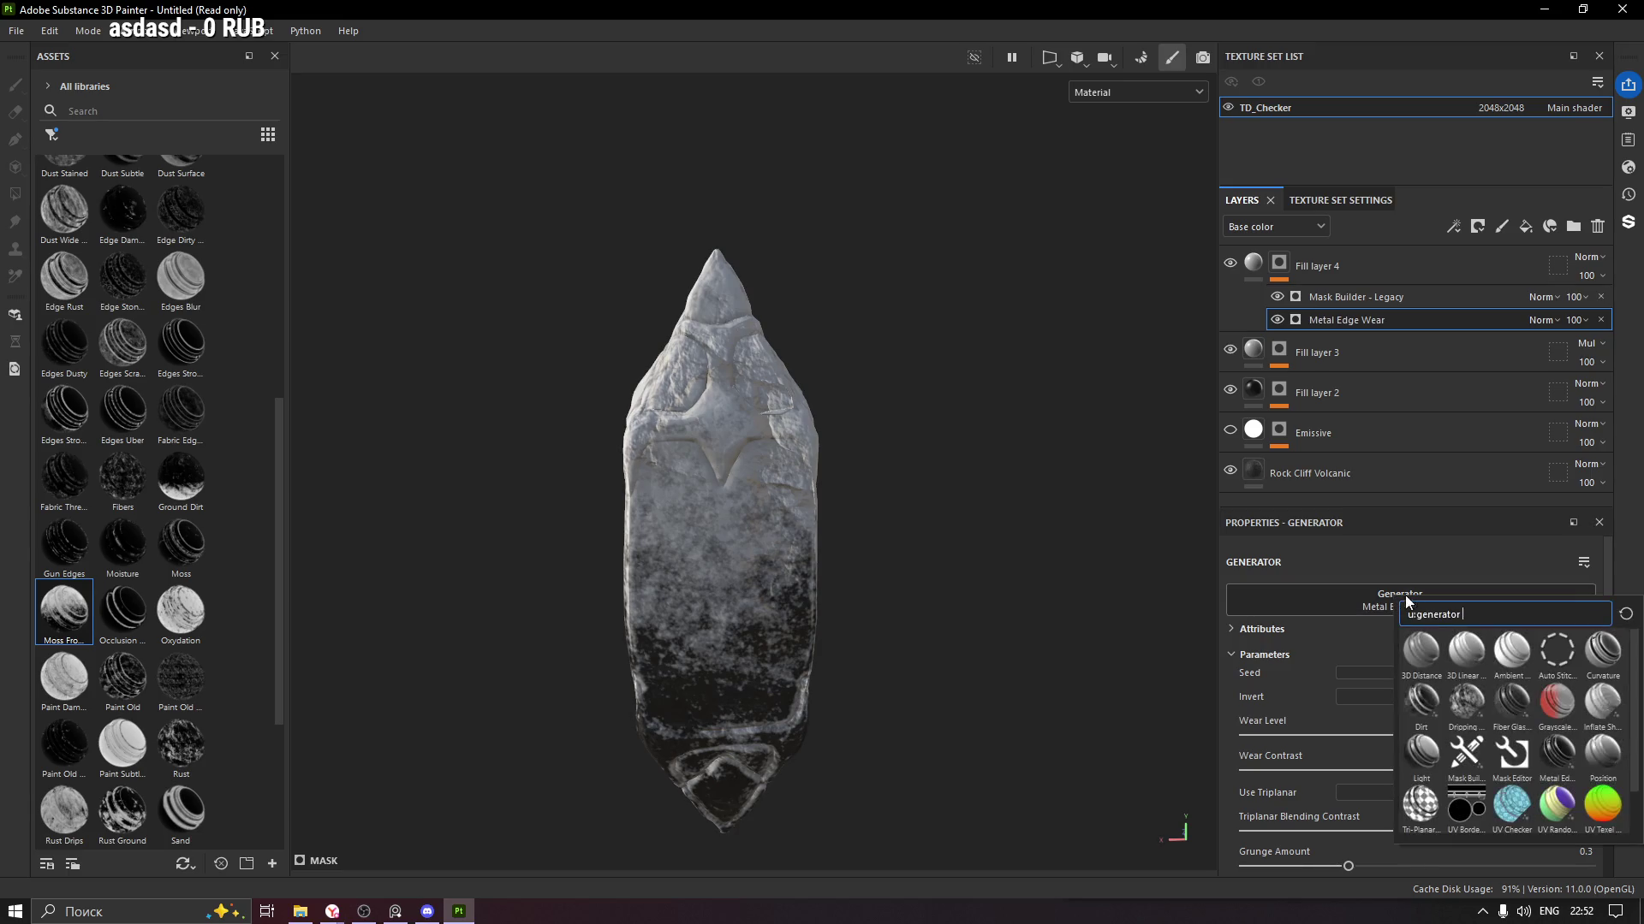
{"action": "left_click", "coordinate": [1506, 813]}
{"action": "left_click", "coordinate": [1600, 570]}
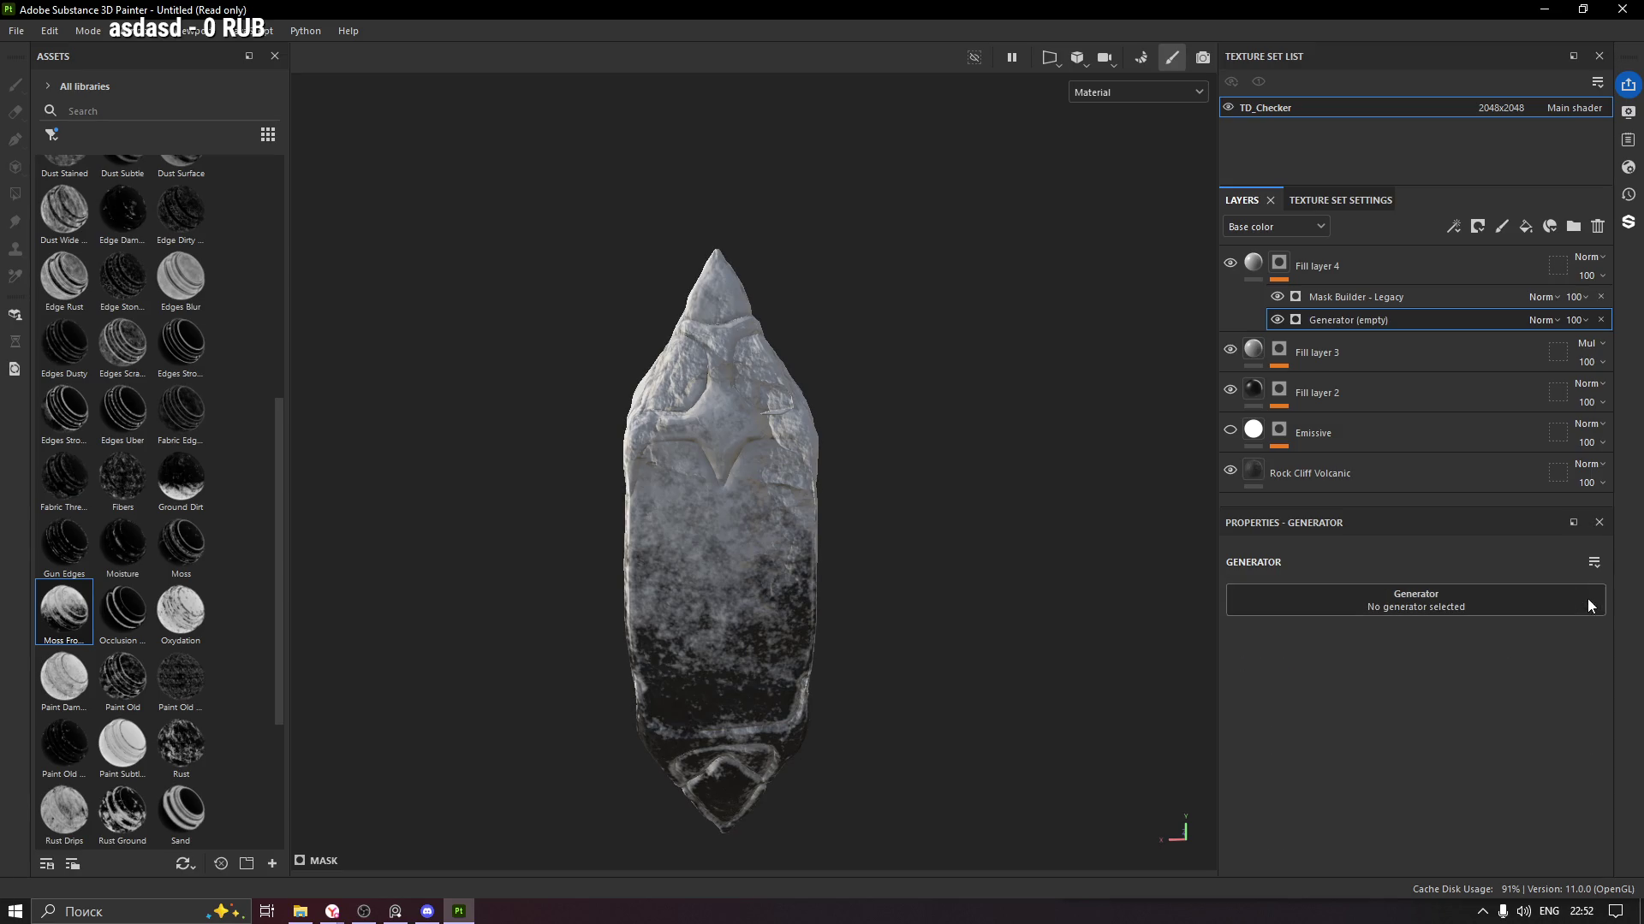
{"action": "left_click", "coordinate": [1380, 300]}
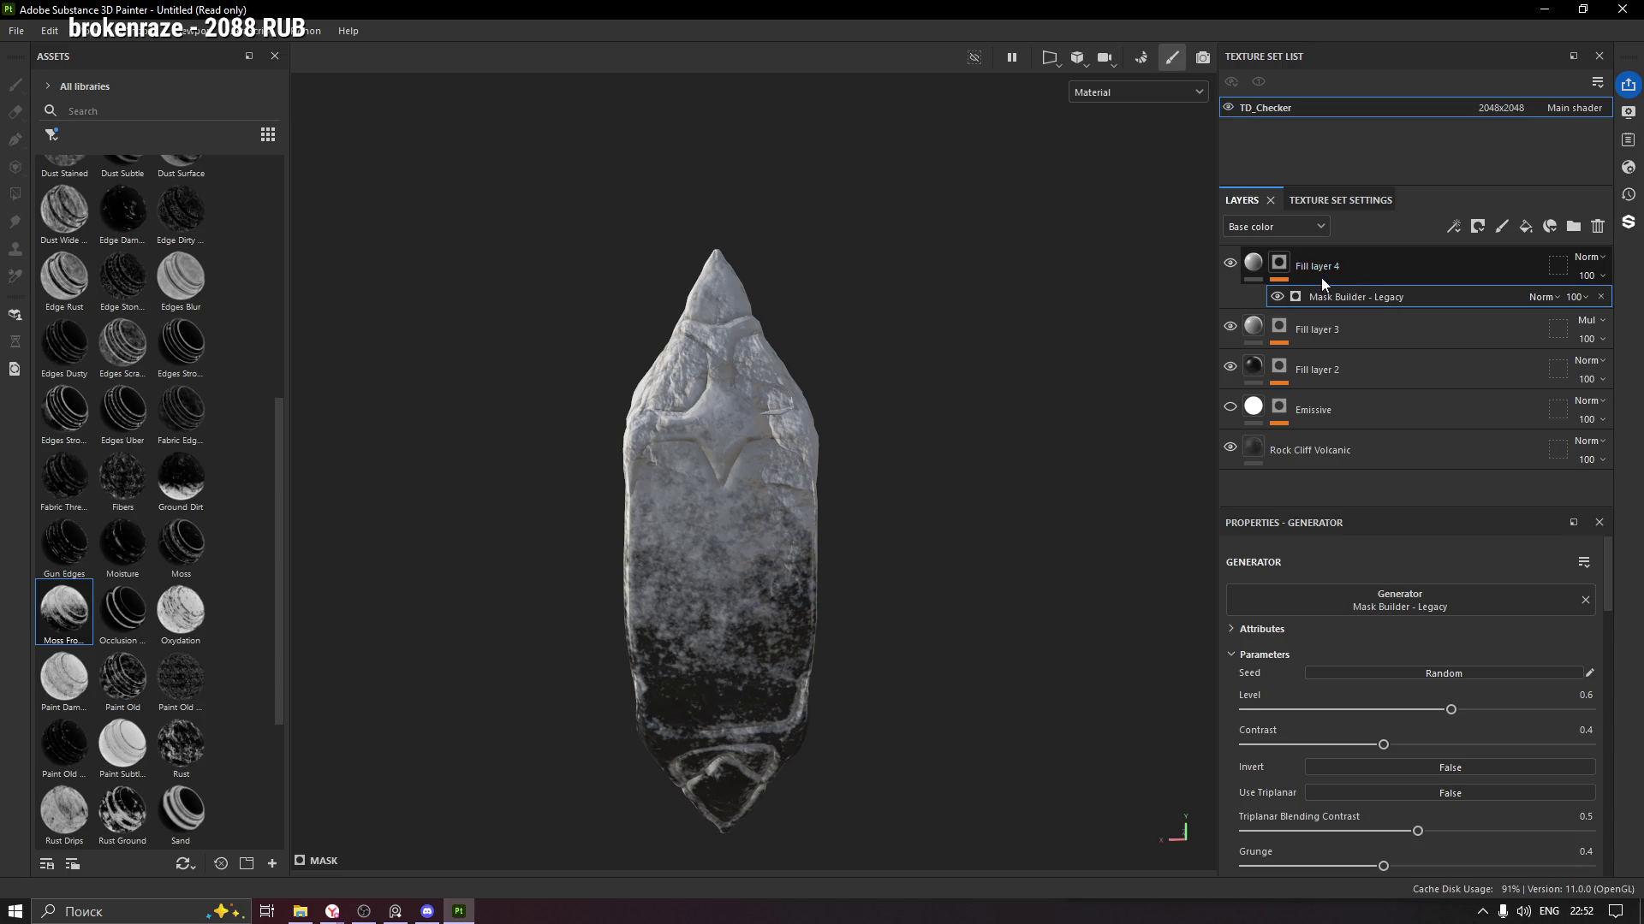
{"action": "left_click", "coordinate": [1452, 227]}
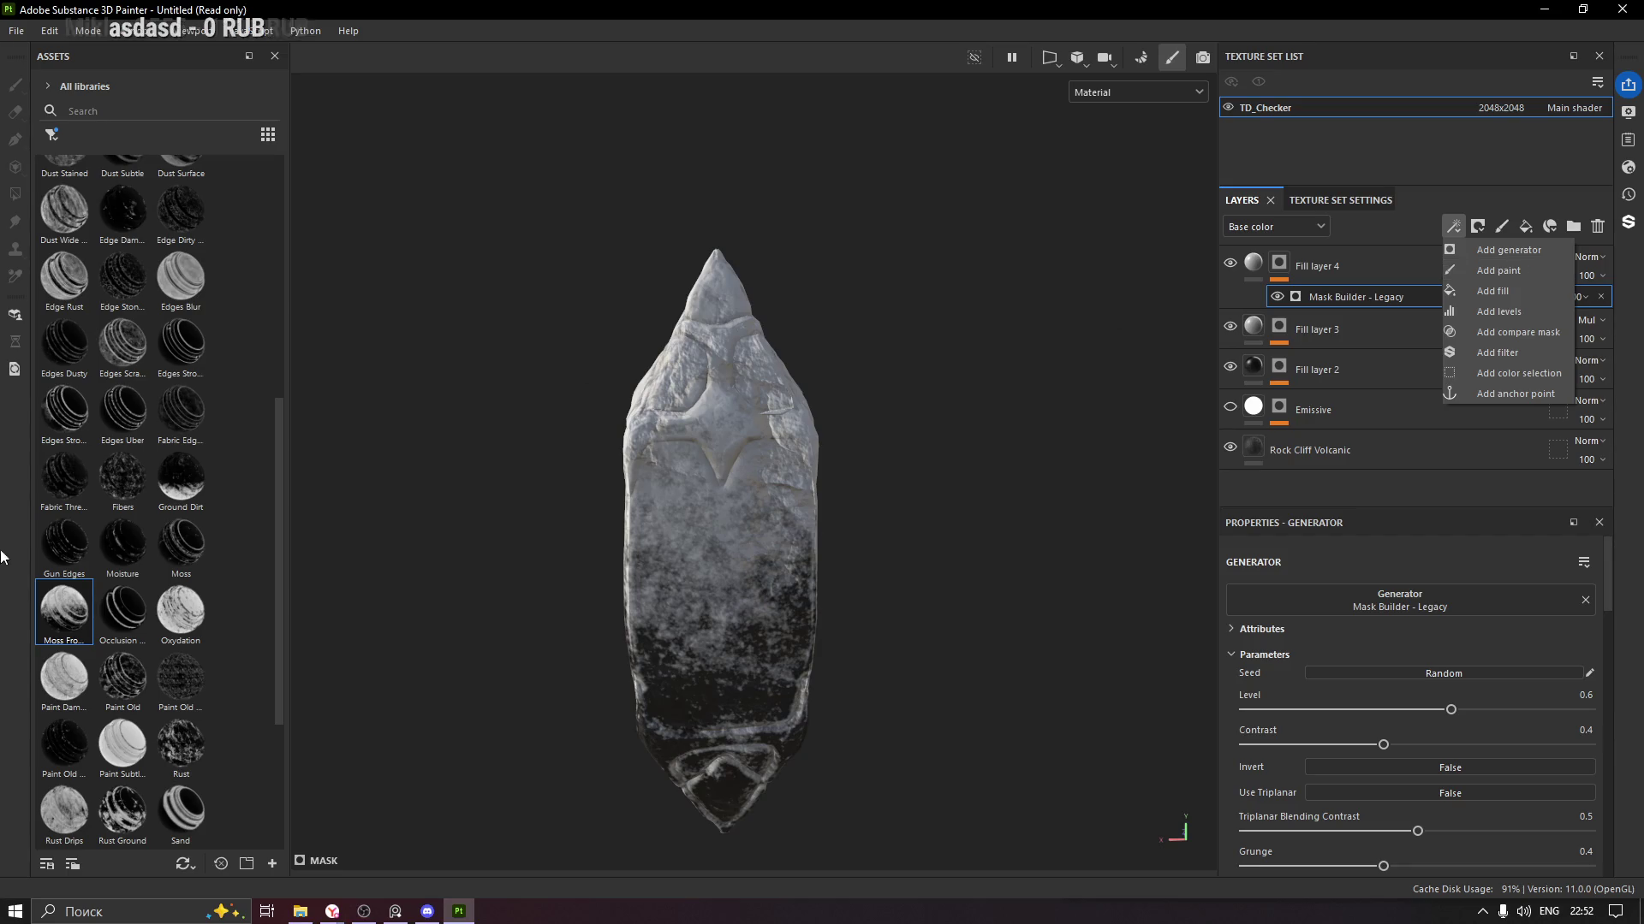
{"action": "left_click", "coordinate": [245, 491]}
{"action": "scroll", "coordinate": [277, 454], "scroll_direction": "up", "scroll_amount": 1}
{"action": "left_click_drag", "start_coordinate": [277, 460], "coordinate": [271, 200]}
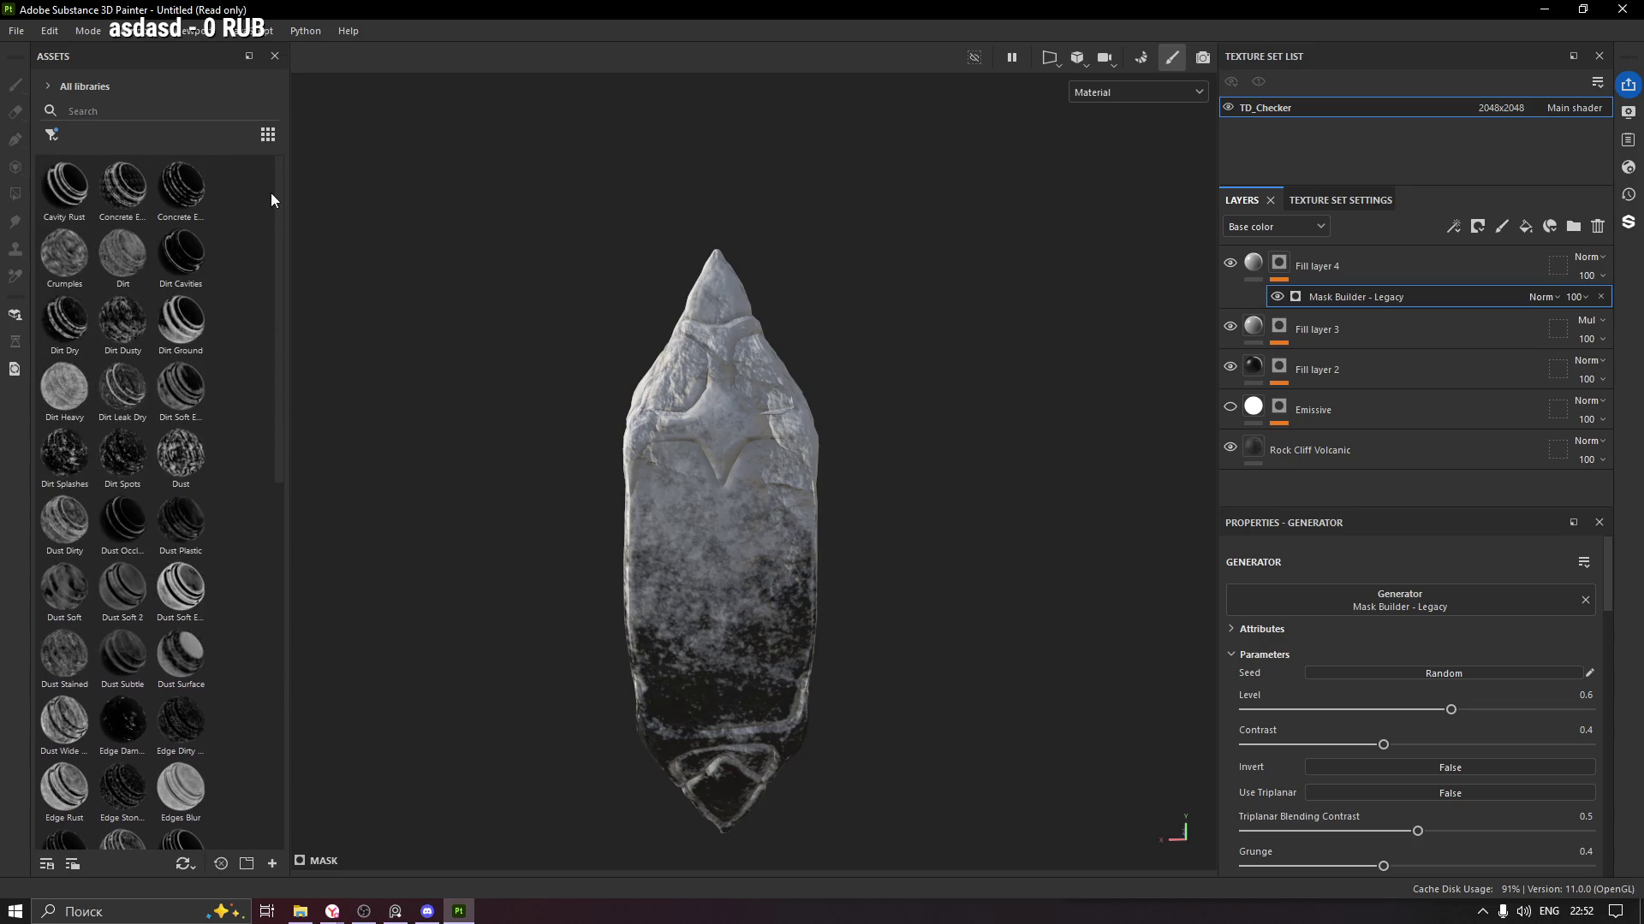
{"action": "left_click", "coordinate": [51, 134]}
{"action": "left_click", "coordinate": [114, 167]}
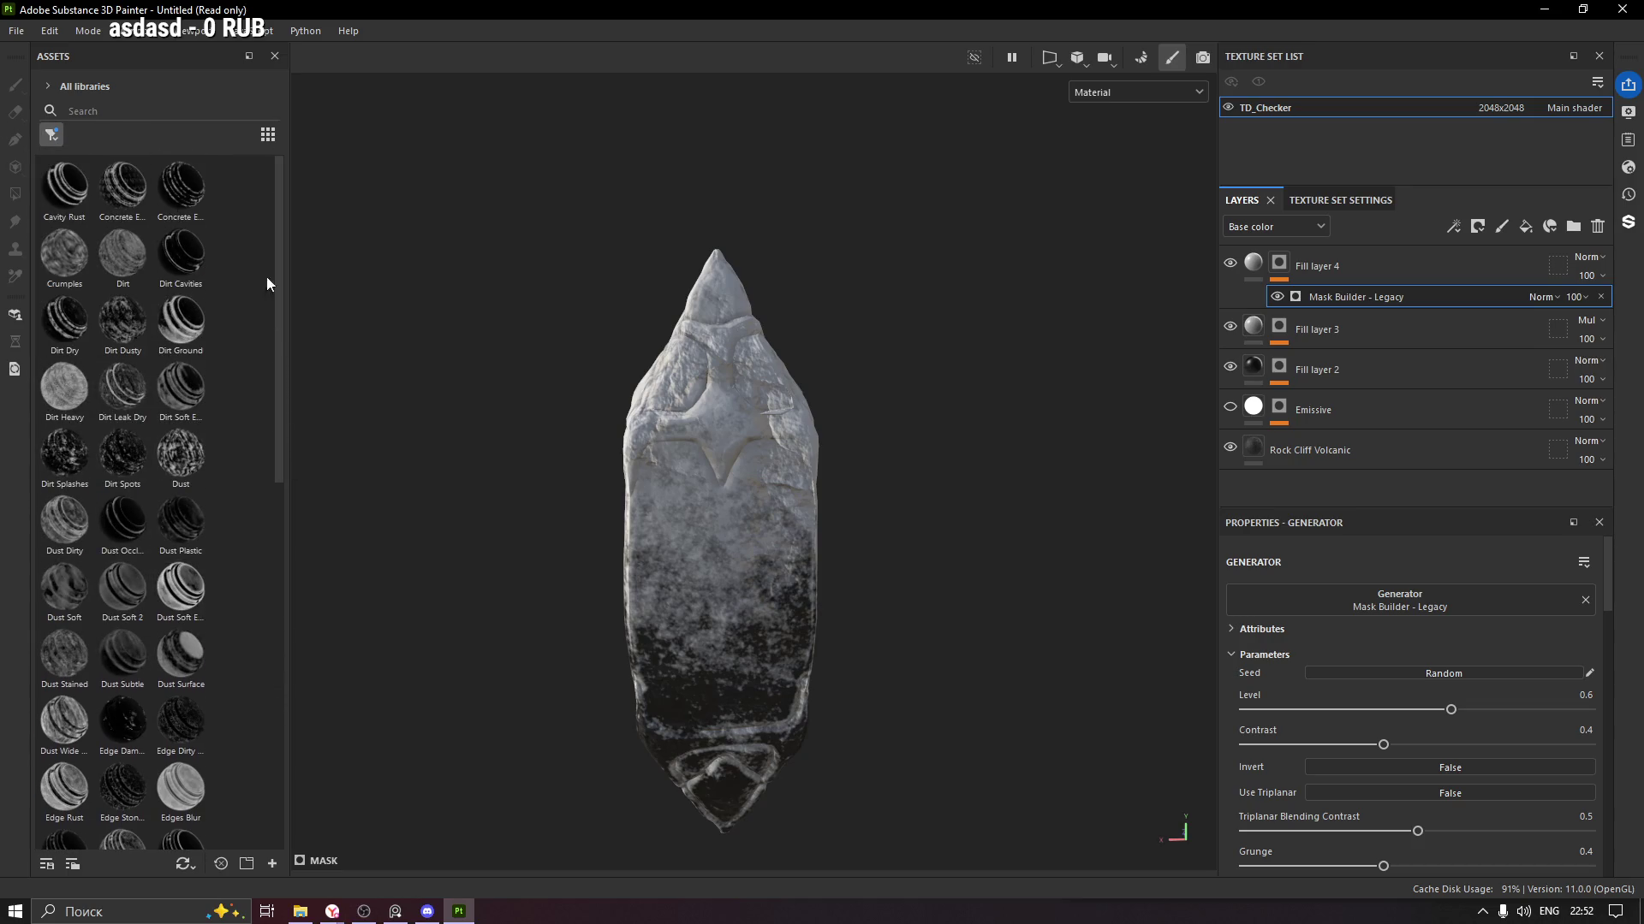
{"action": "scroll", "coordinate": [284, 282], "scroll_direction": "down", "scroll_amount": 3}
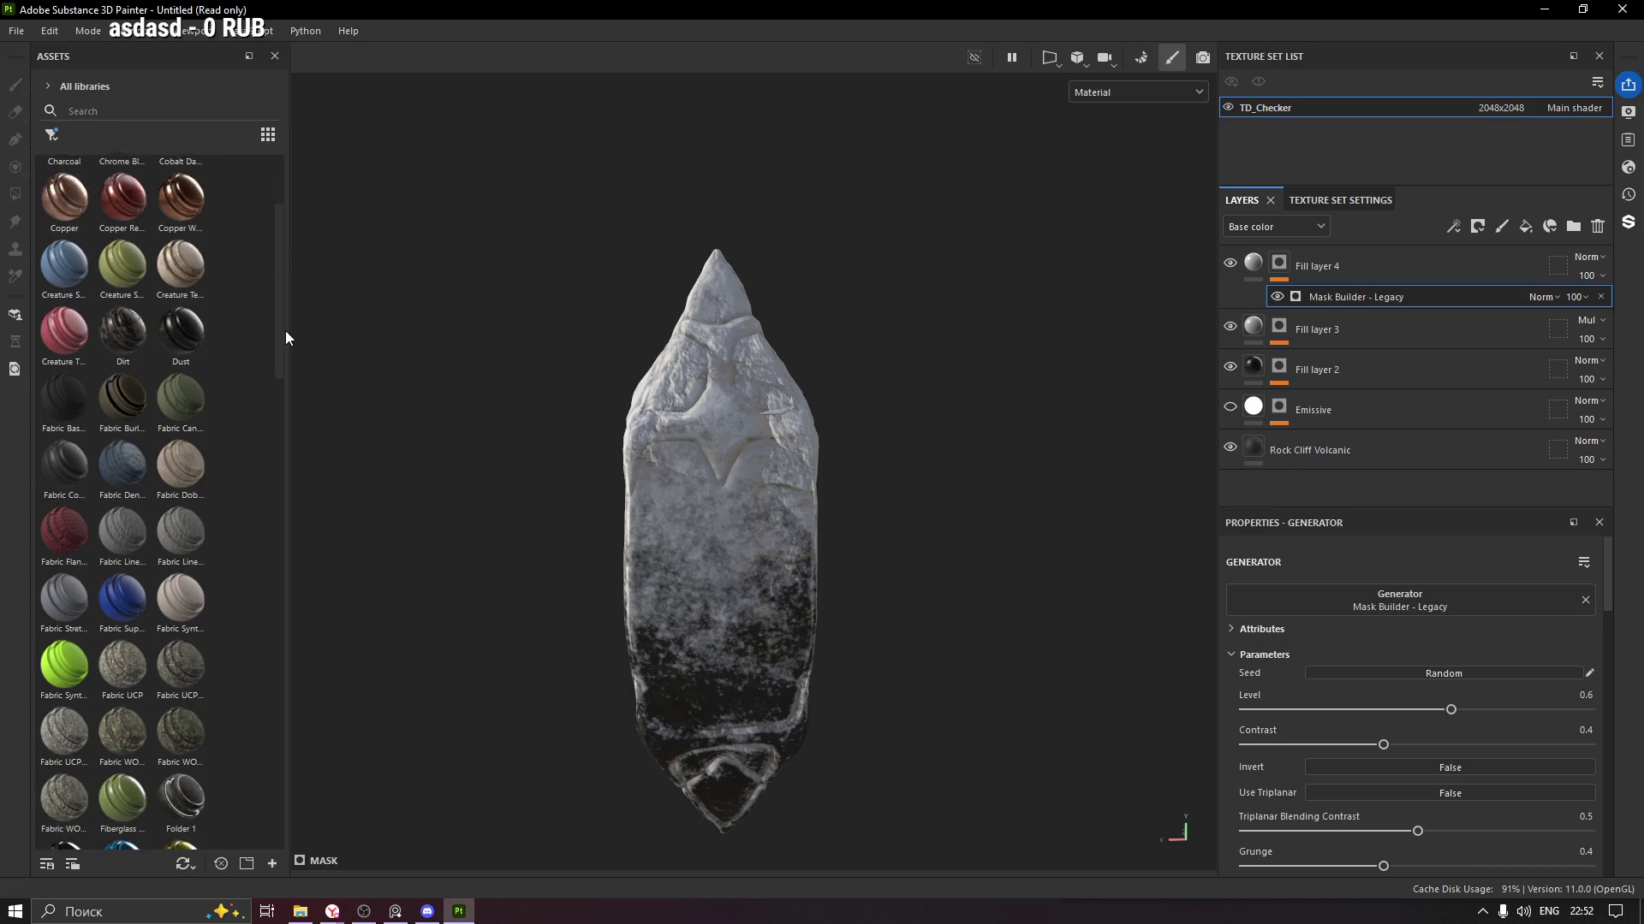
{"action": "mouse_move", "coordinate": [122, 305]}
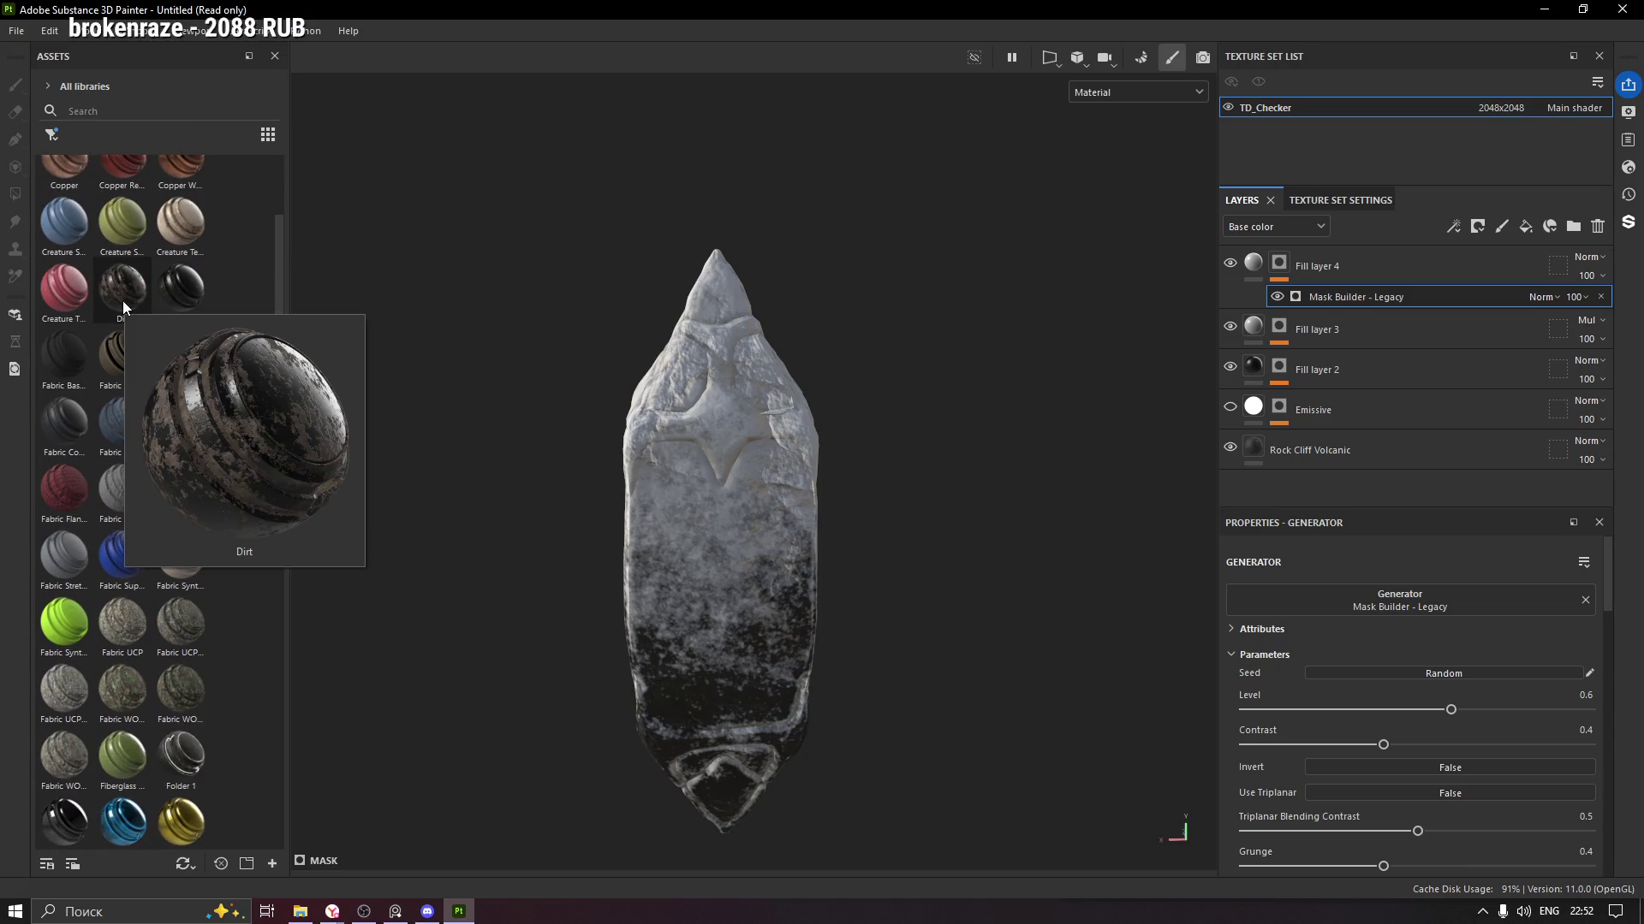
{"action": "mouse_move", "coordinate": [184, 284]}
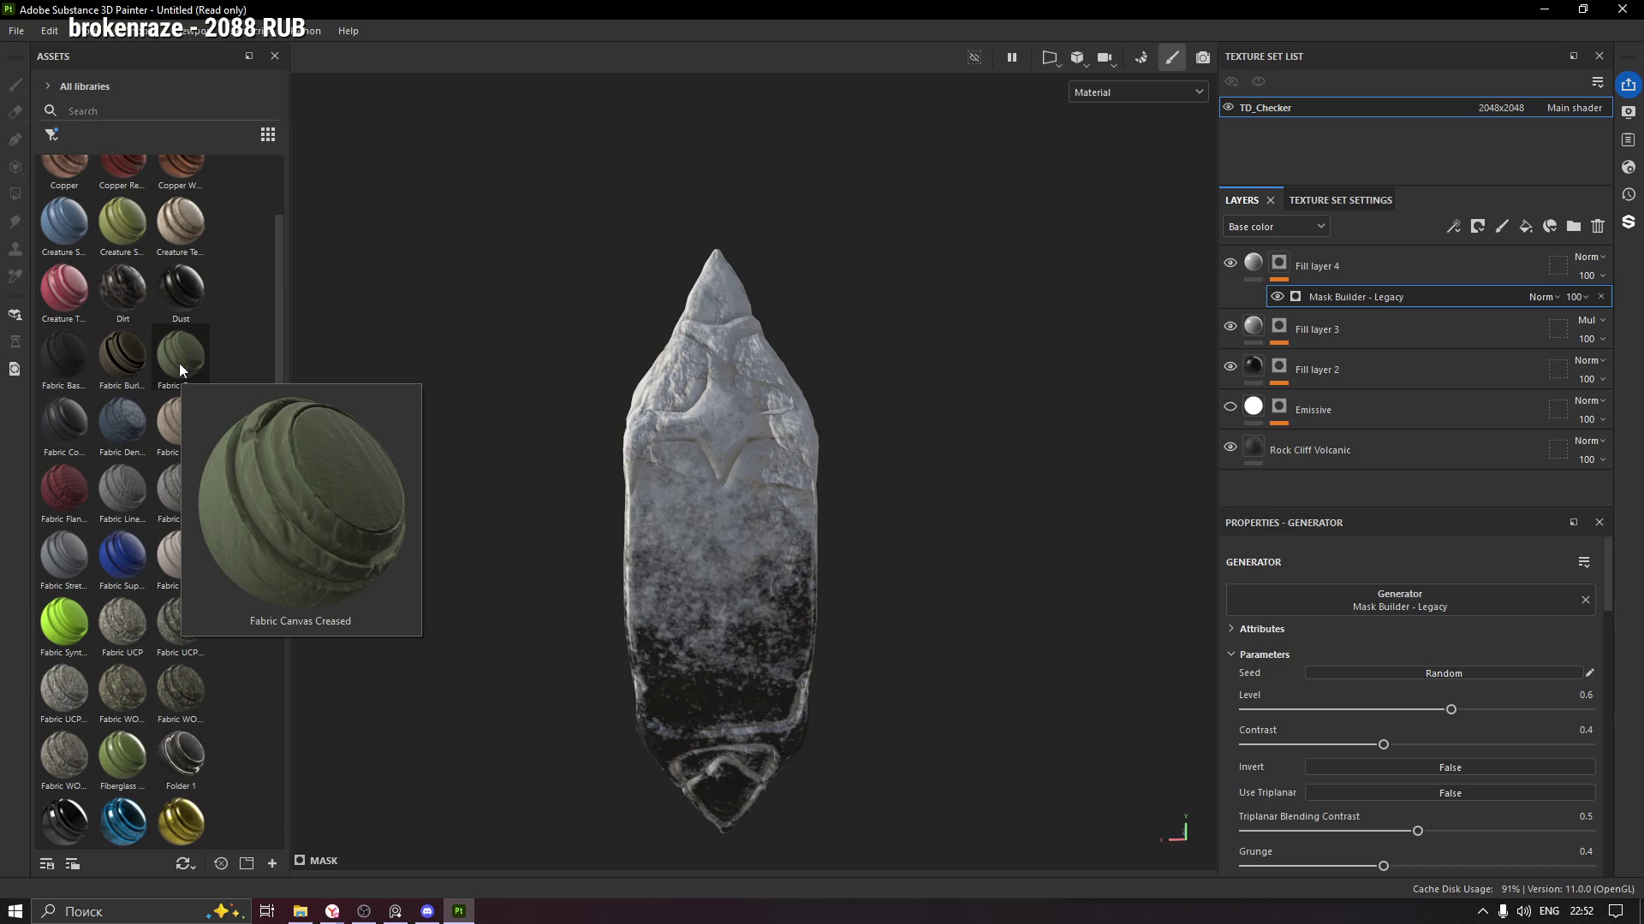
{"action": "left_click_drag", "start_coordinate": [281, 356], "coordinate": [296, 480]}
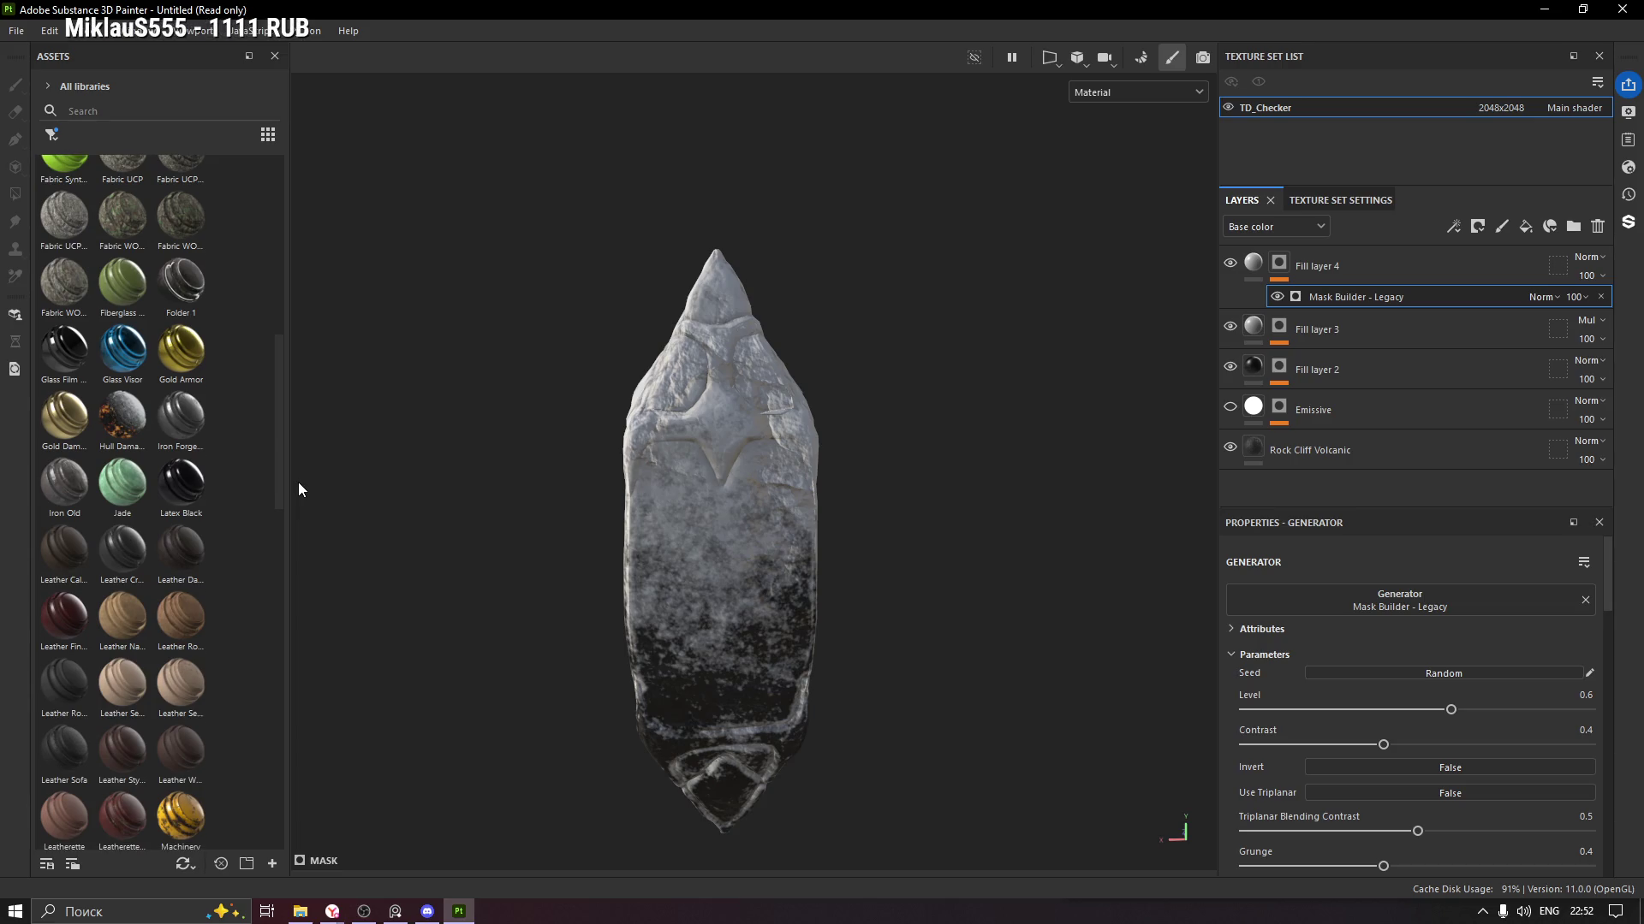
{"action": "mouse_move", "coordinate": [184, 285]}
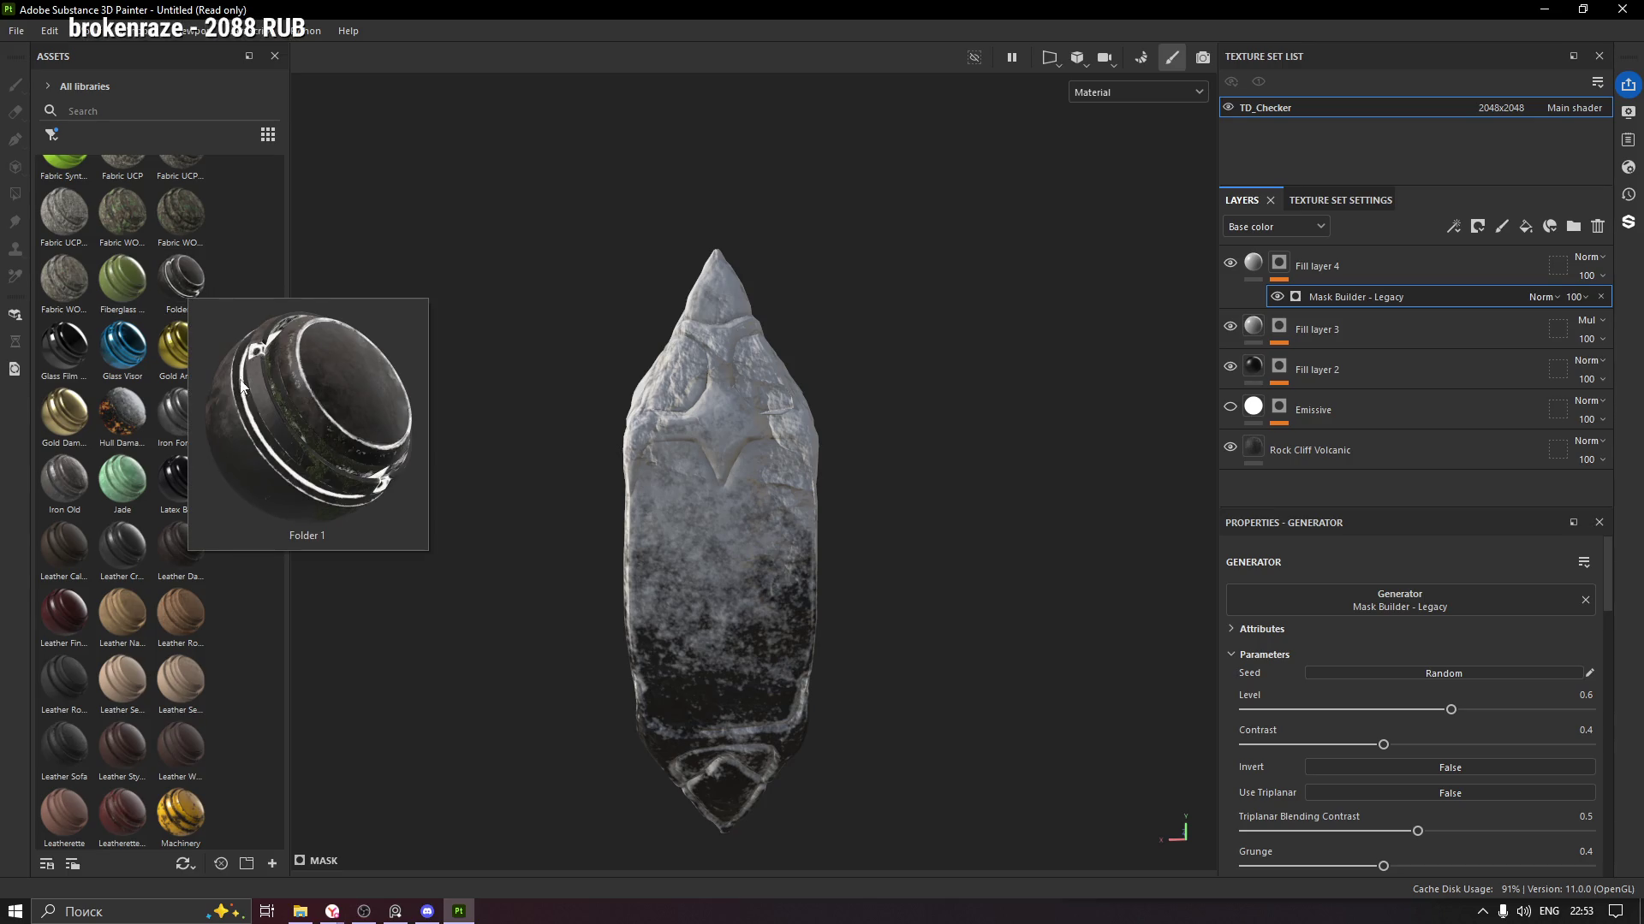
{"action": "mouse_move", "coordinate": [279, 450]}
{"action": "left_mouse_down"}
{"action": "mouse_move", "coordinate": [310, 579]}
{"action": "mouse_move", "coordinate": [283, 585]}
{"action": "mouse_move", "coordinate": [344, 808]}
{"action": "left_mouse_up"}
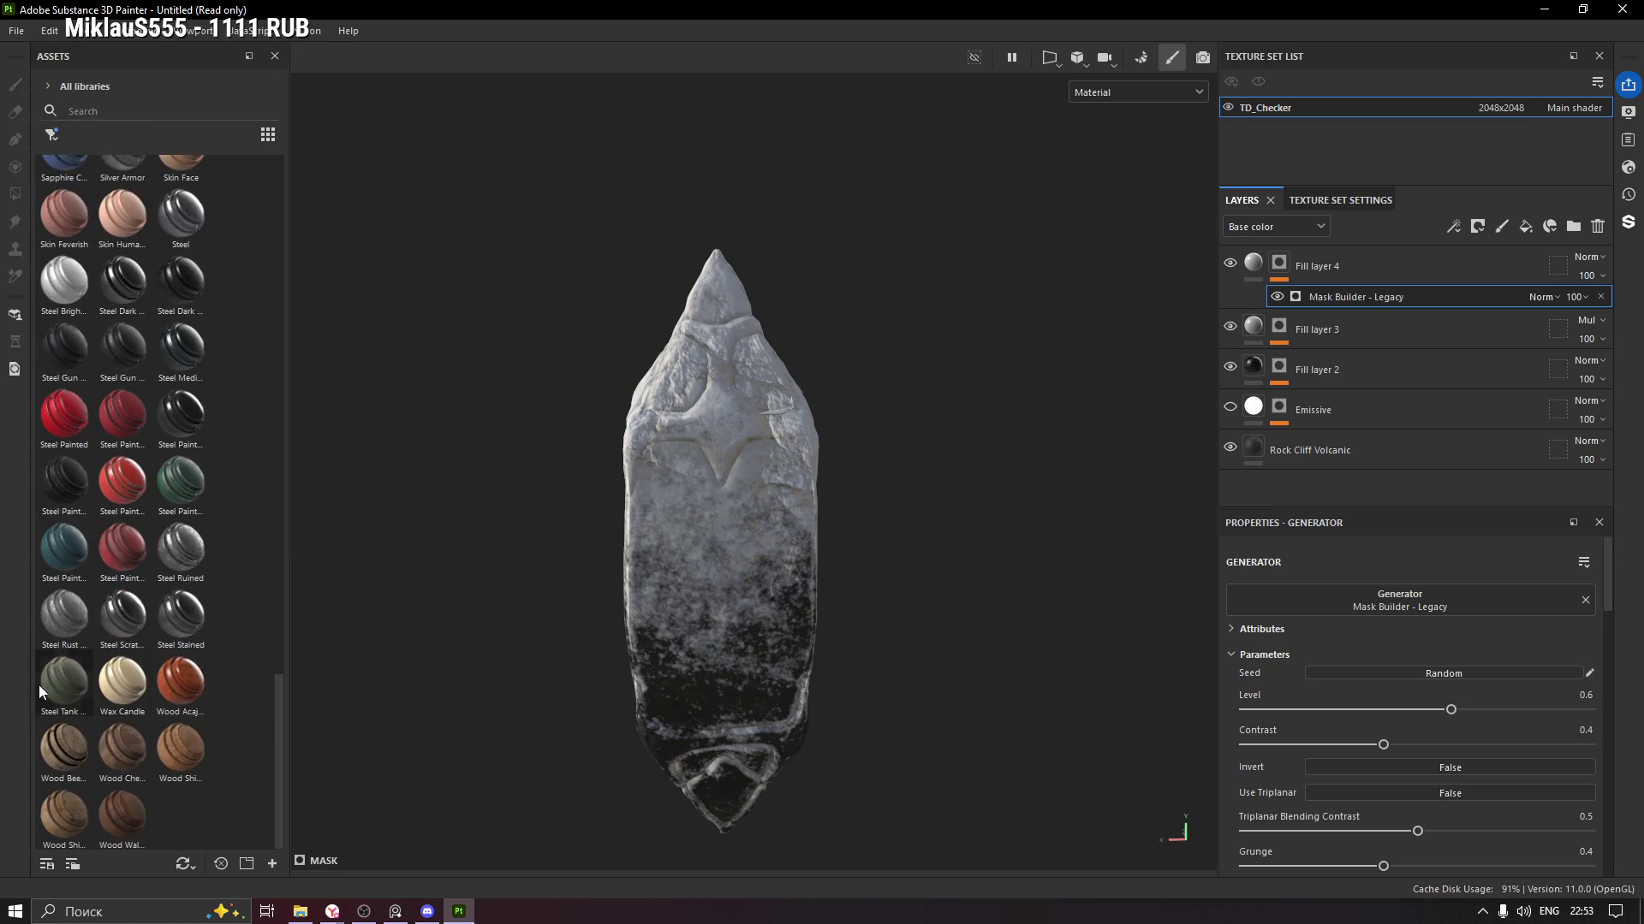
{"action": "mouse_move", "coordinate": [49, 687]}
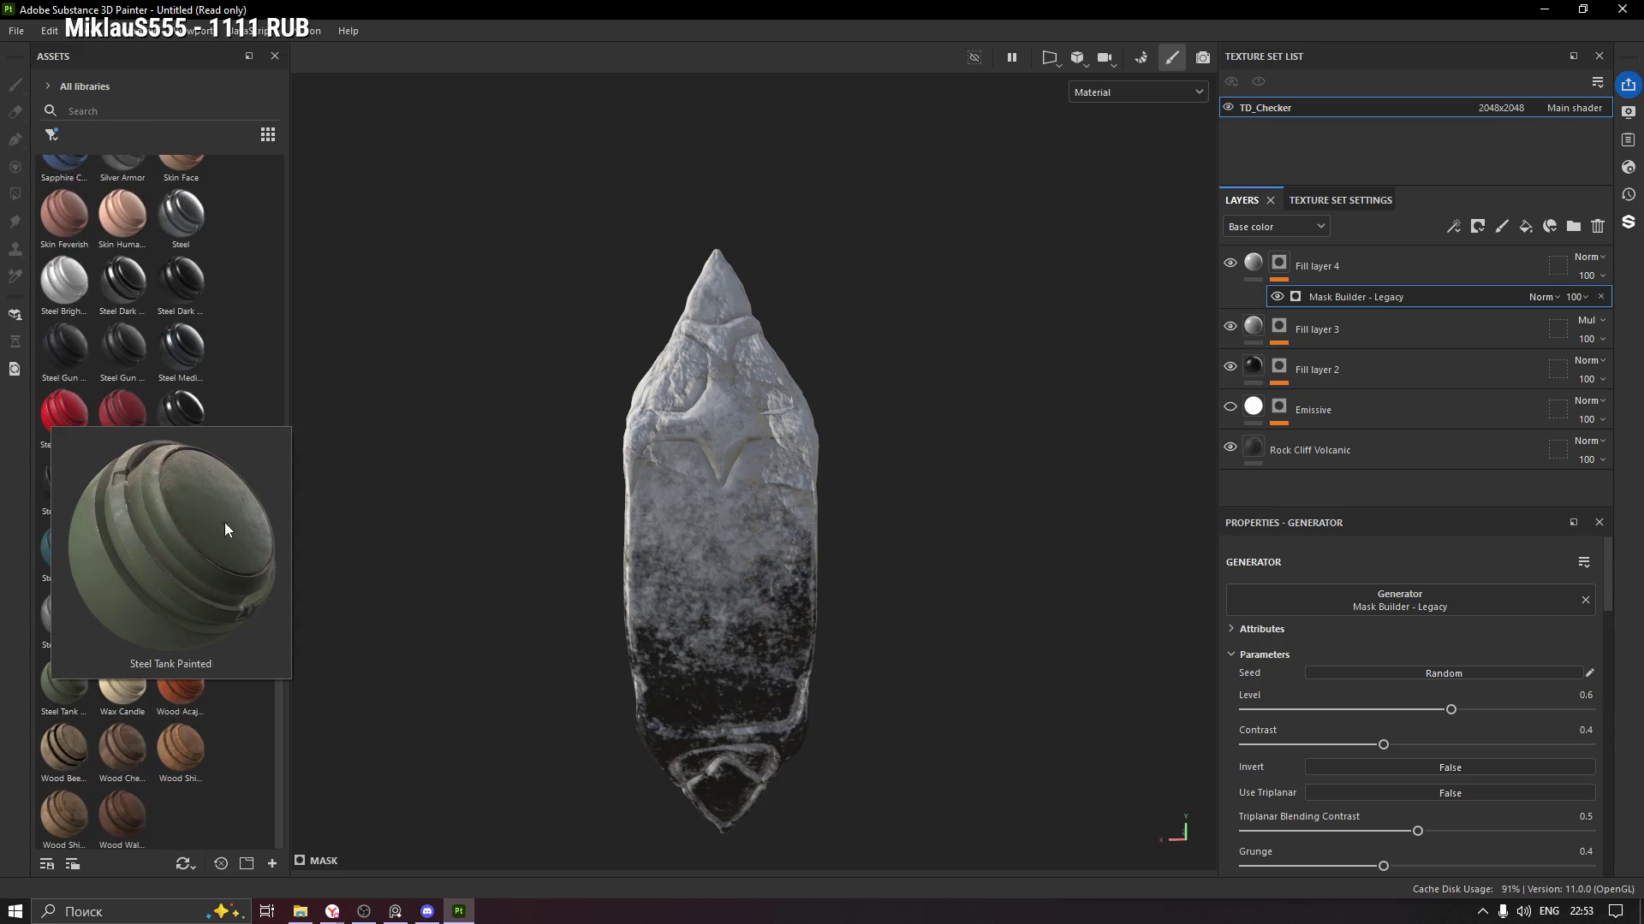
{"action": "mouse_move", "coordinate": [136, 547]}
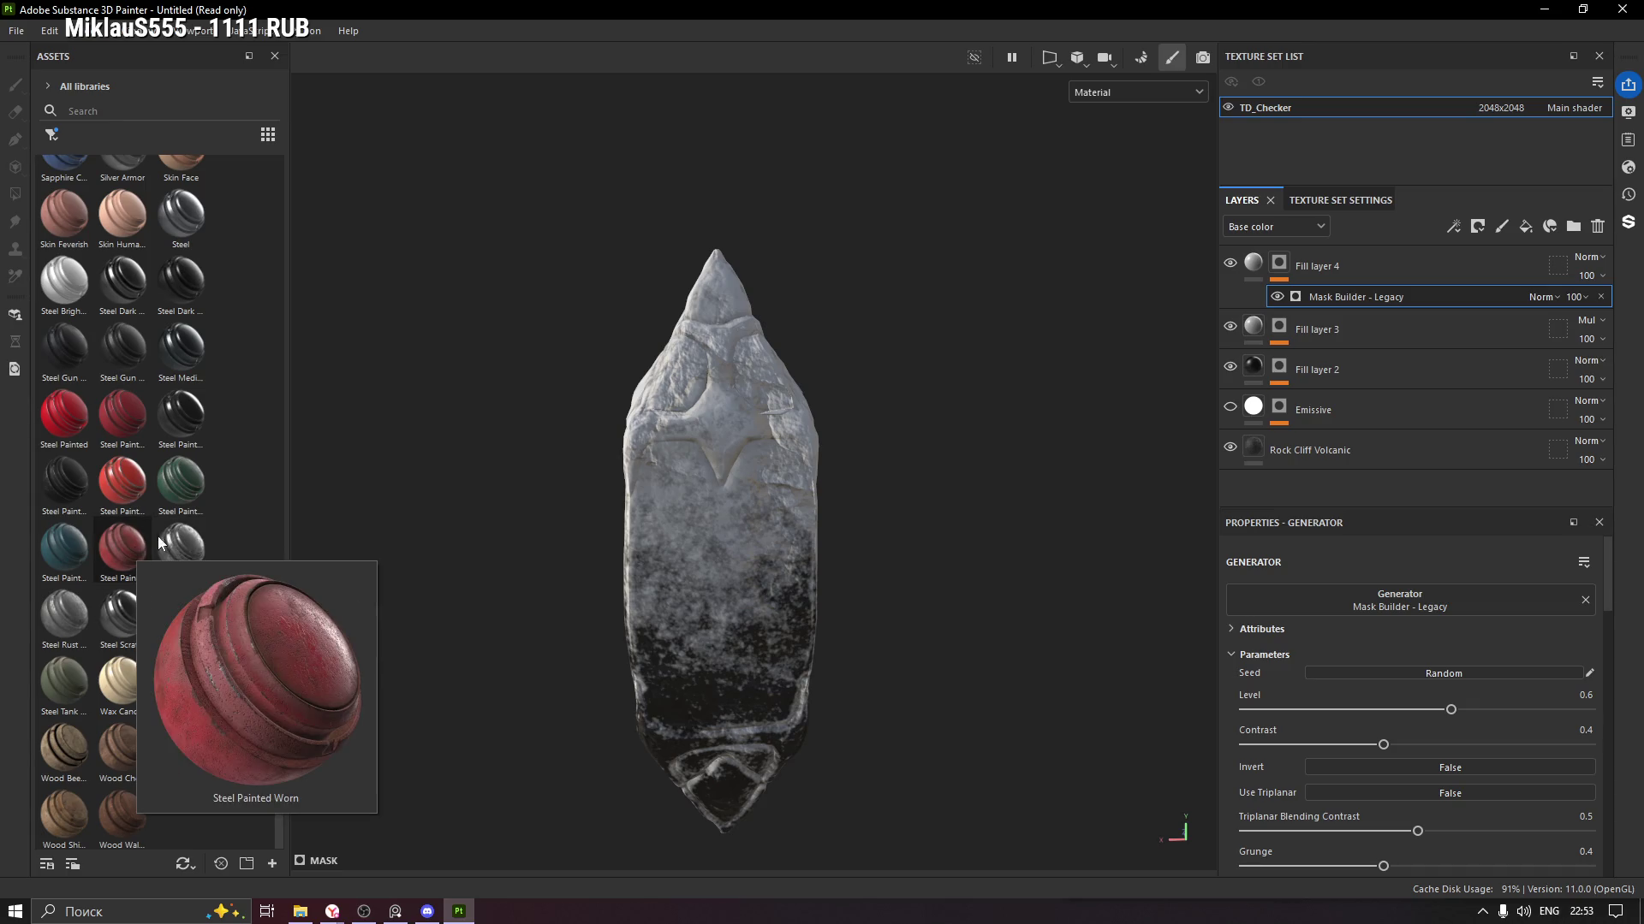
{"action": "scroll", "coordinate": [248, 440], "scroll_direction": "up", "scroll_amount": 10}
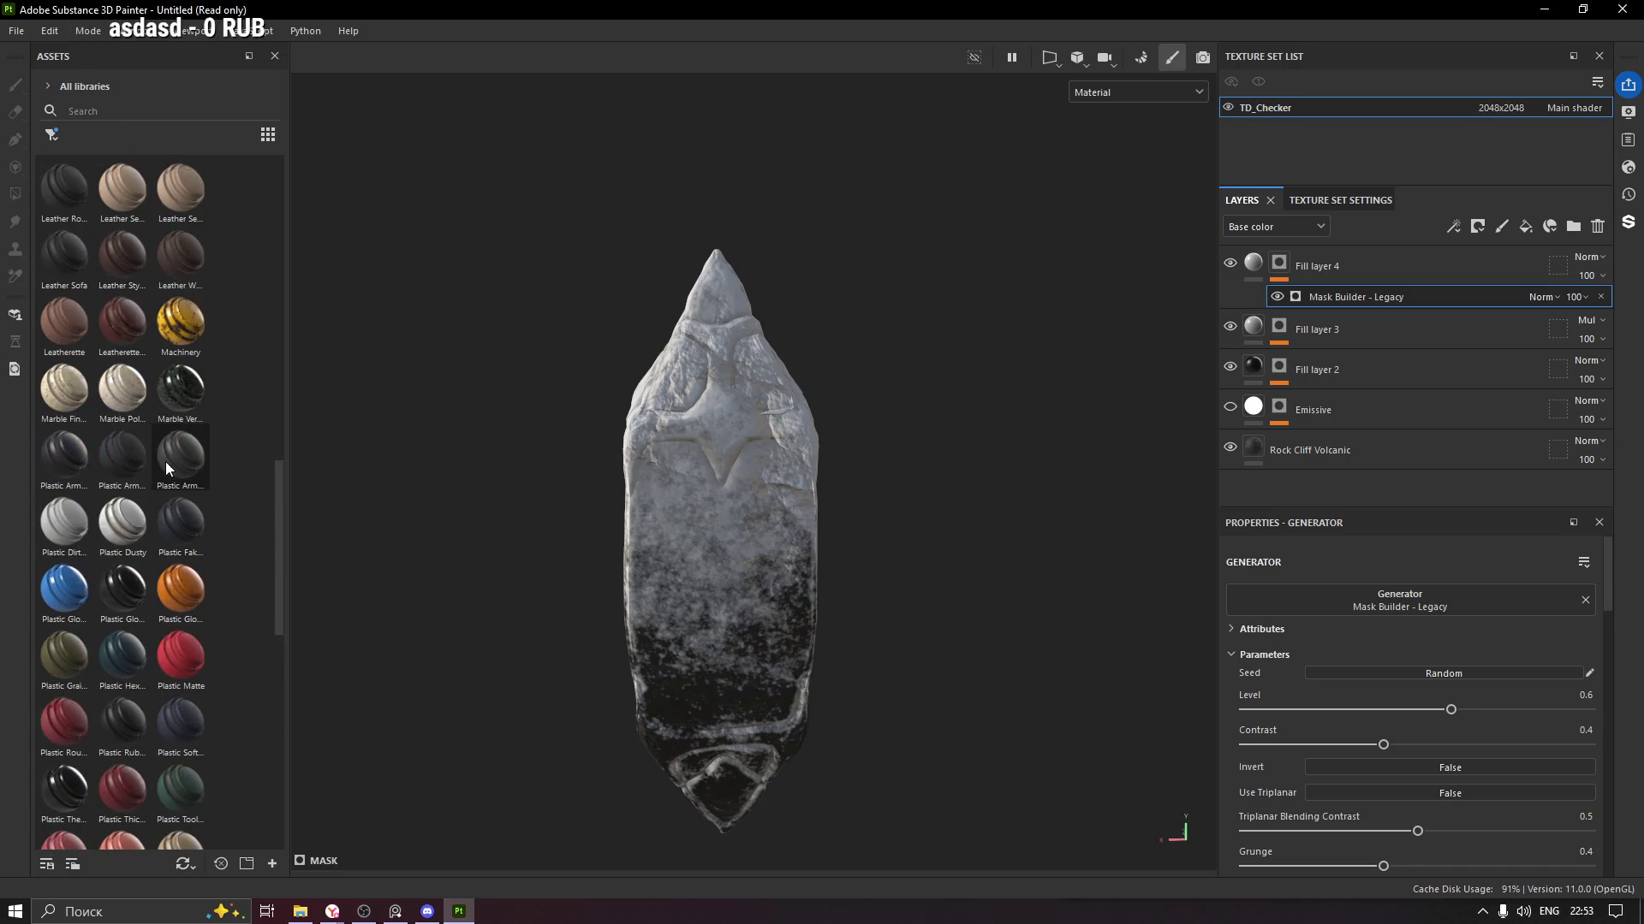
{"action": "scroll", "coordinate": [167, 353], "scroll_direction": "up", "scroll_amount": 3}
{"action": "scroll", "coordinate": [176, 515], "scroll_direction": "up", "scroll_amount": 6}
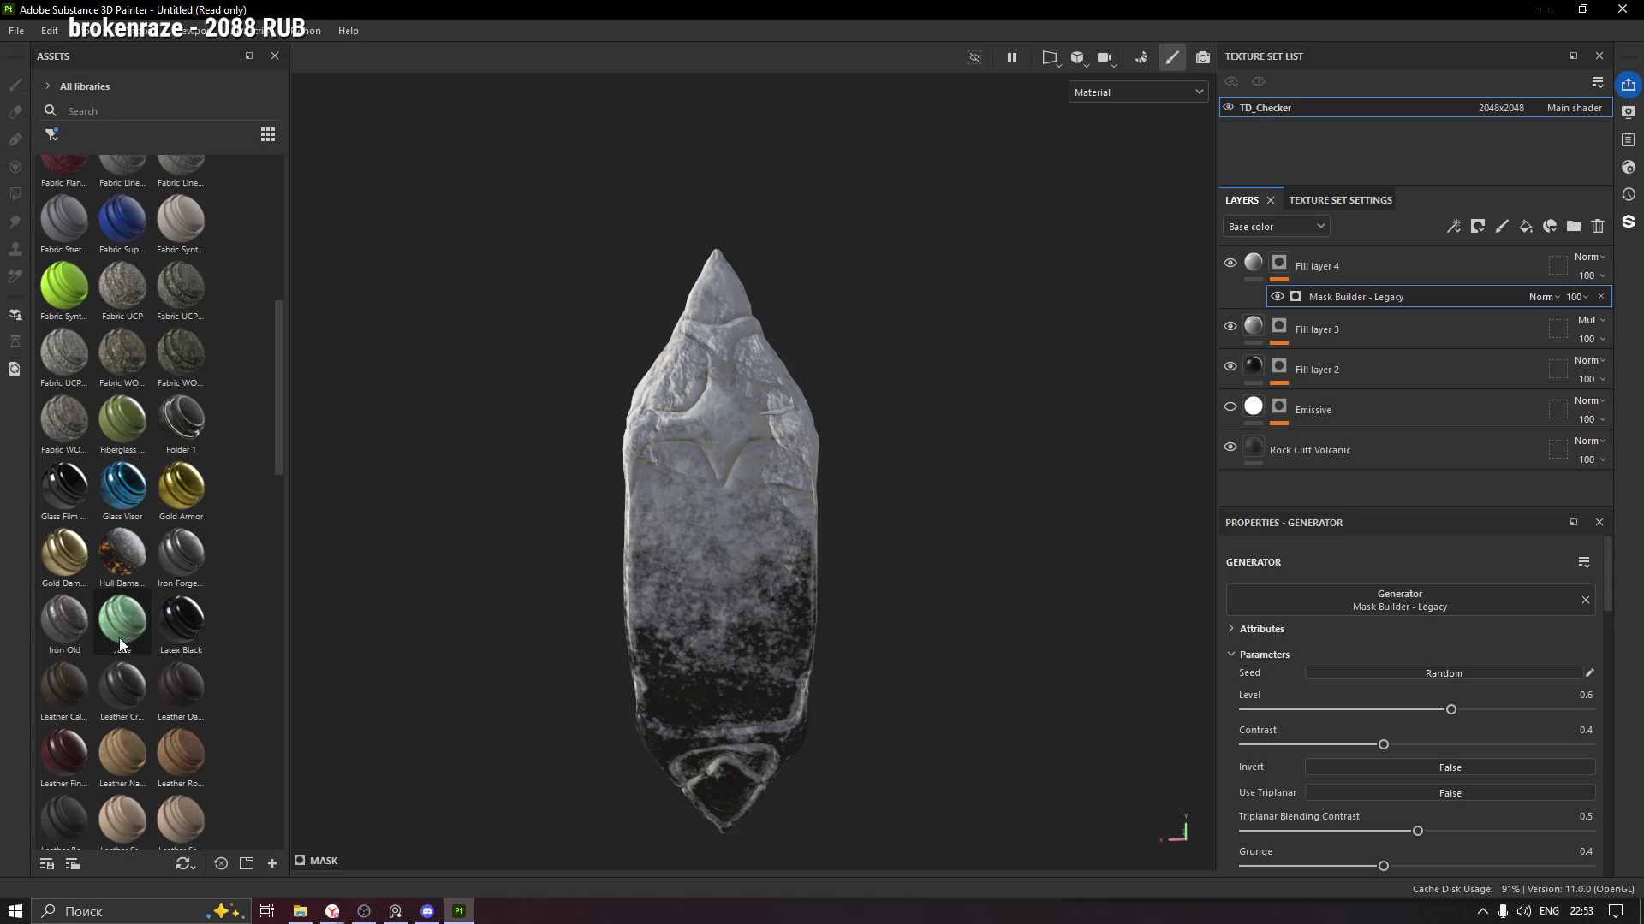
{"action": "mouse_move", "coordinate": [122, 269]}
{"action": "mouse_move", "coordinate": [191, 435]}
{"action": "scroll", "coordinate": [220, 587], "scroll_direction": "down", "scroll_amount": 5}
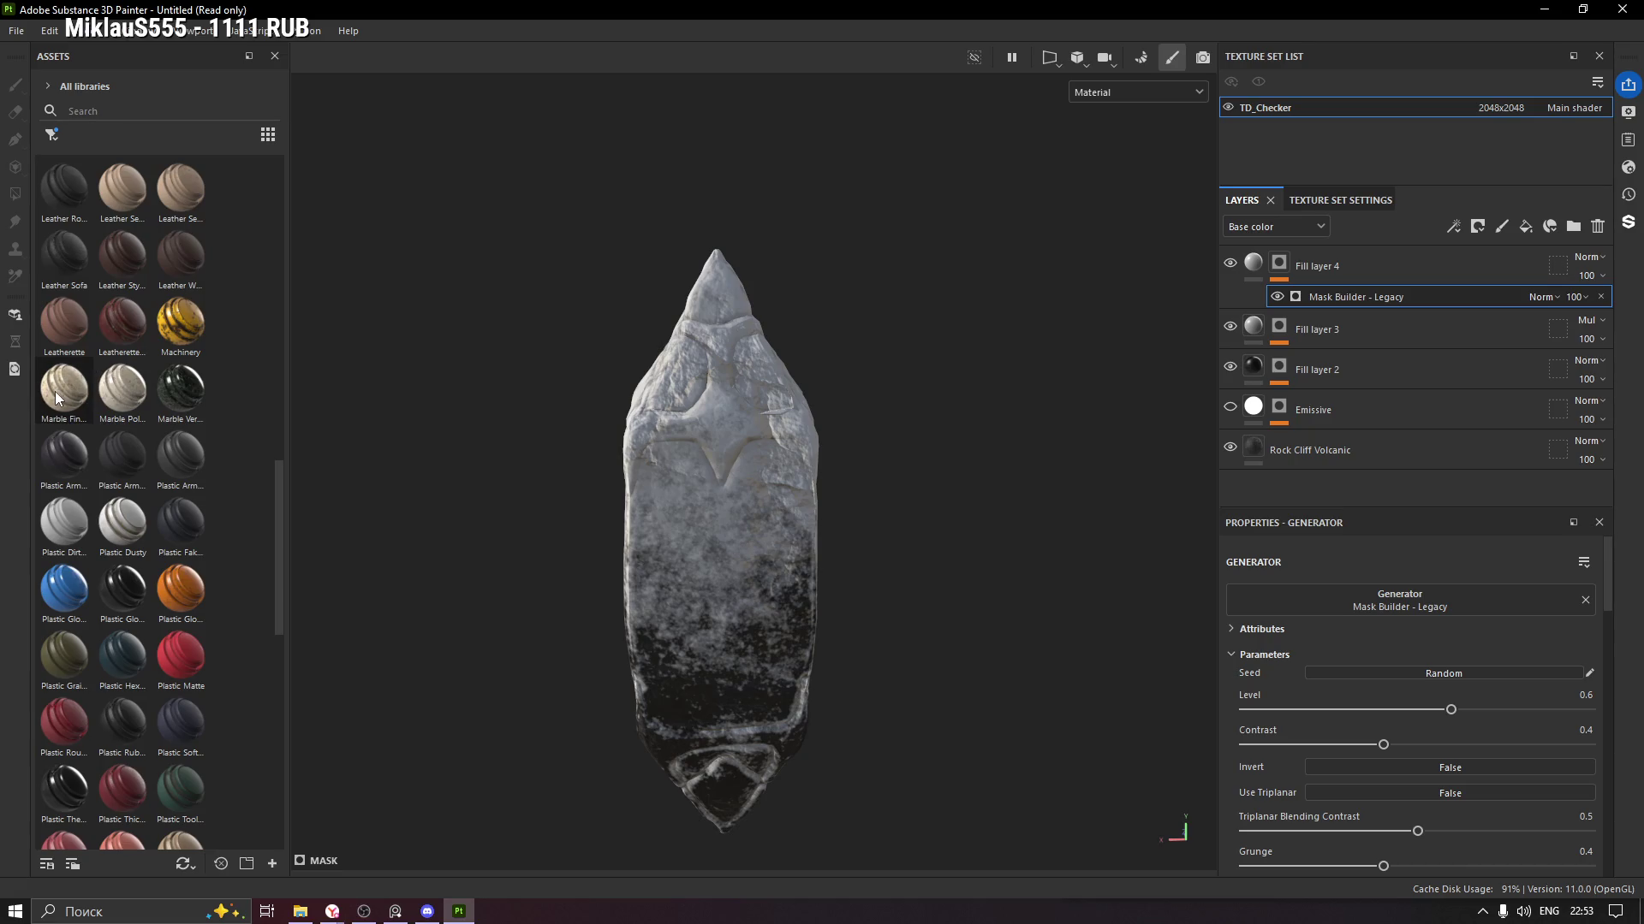
{"action": "mouse_move", "coordinate": [56, 394]}
{"action": "mouse_move", "coordinate": [55, 392]}
{"action": "left_mouse_down"}
{"action": "mouse_move", "coordinate": [1580, 244]}
{"action": "mouse_move", "coordinate": [1318, 247]}
{"action": "left_mouse_up"}
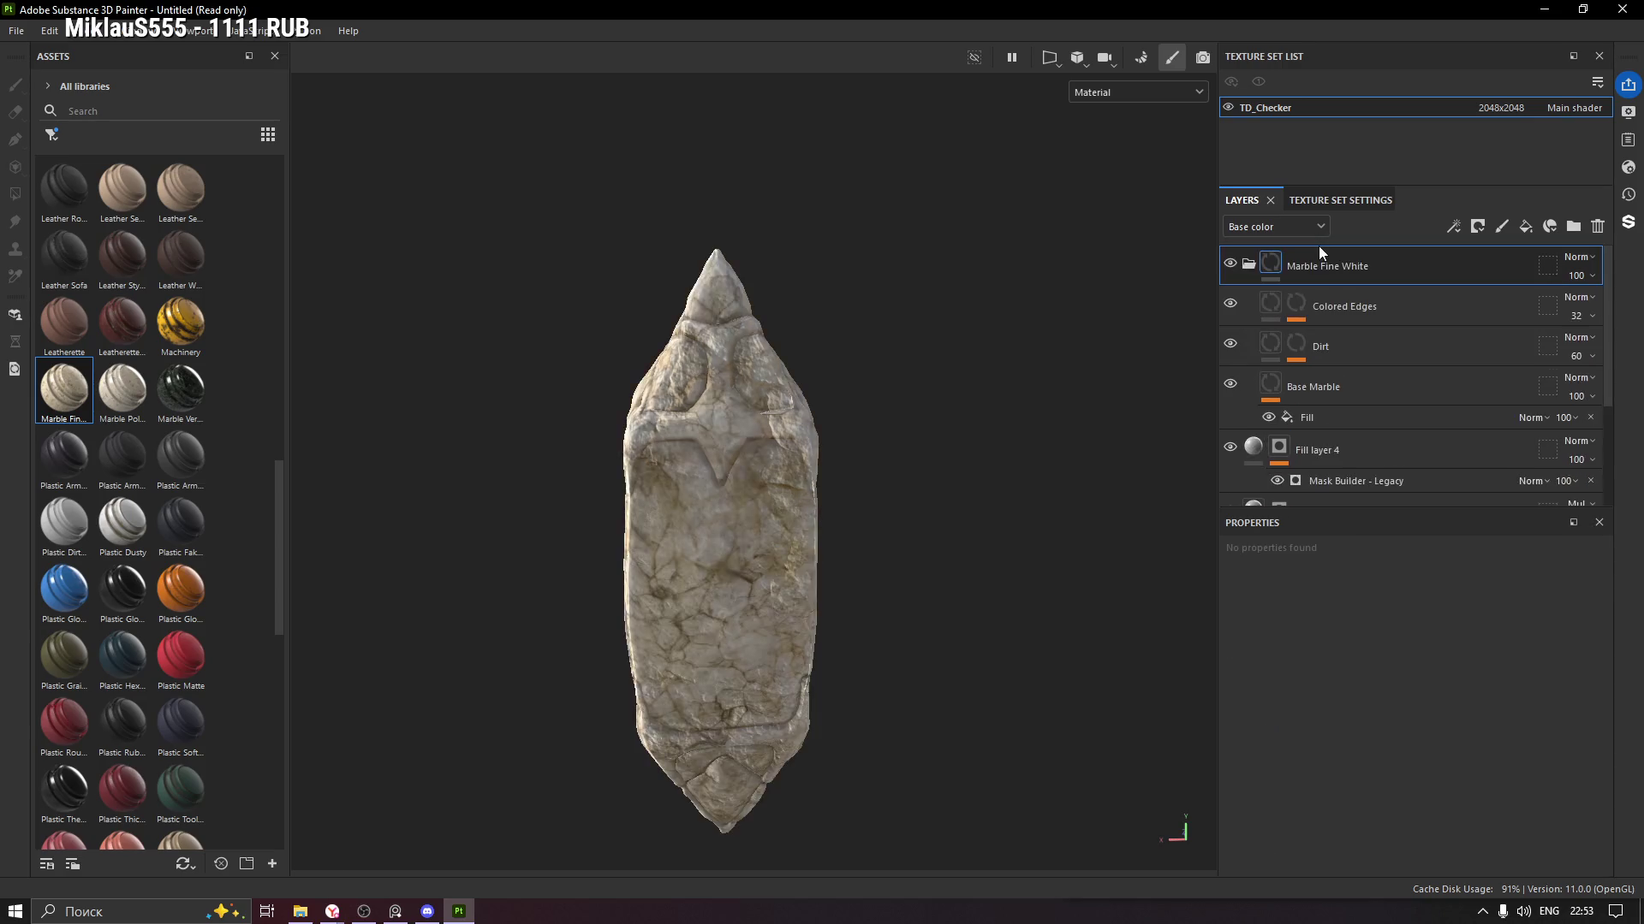
Try Multiply, then set Marble Fine White to Screen blending and collapse its folder.
{"action": "left_click", "coordinate": [1561, 260]}
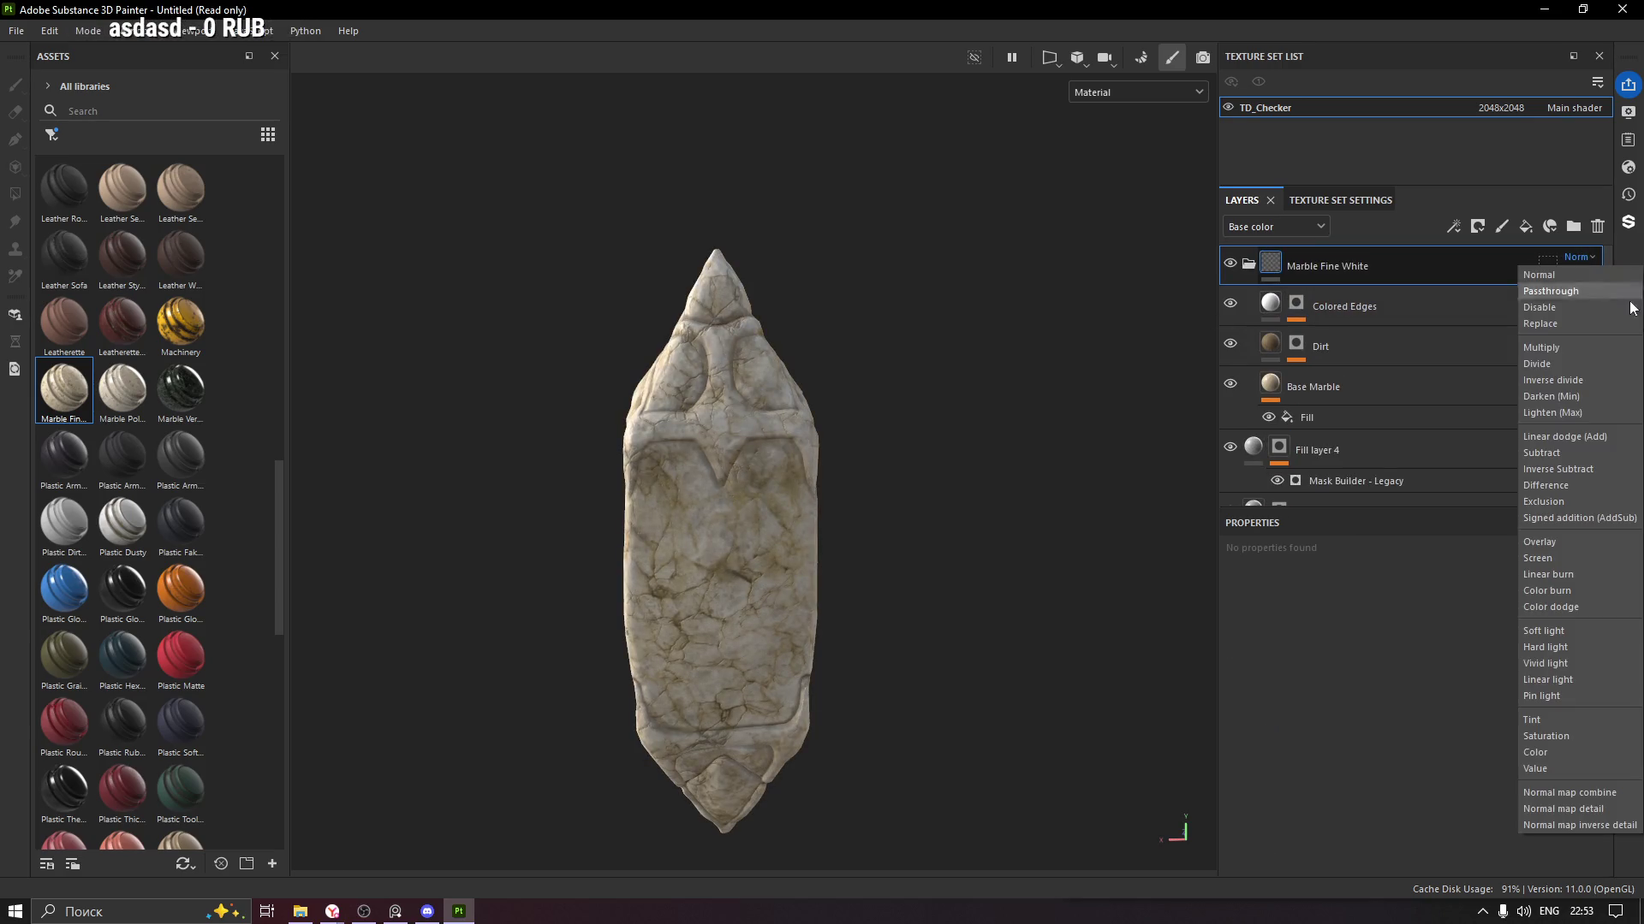
{"action": "left_click", "coordinate": [1563, 353]}
{"action": "mouse_move", "coordinate": [1093, 411]}
{"action": "left_mouse_down", "text": "alt"}
{"action": "mouse_move", "coordinate": [1159, 433]}
{"action": "mouse_move", "coordinate": [1122, 396]}
{"action": "mouse_move", "coordinate": [871, 420]}
{"action": "mouse_move", "coordinate": [818, 488]}
{"action": "mouse_move", "coordinate": [1105, 459]}
{"action": "left_mouse_up", "text": "alt"}
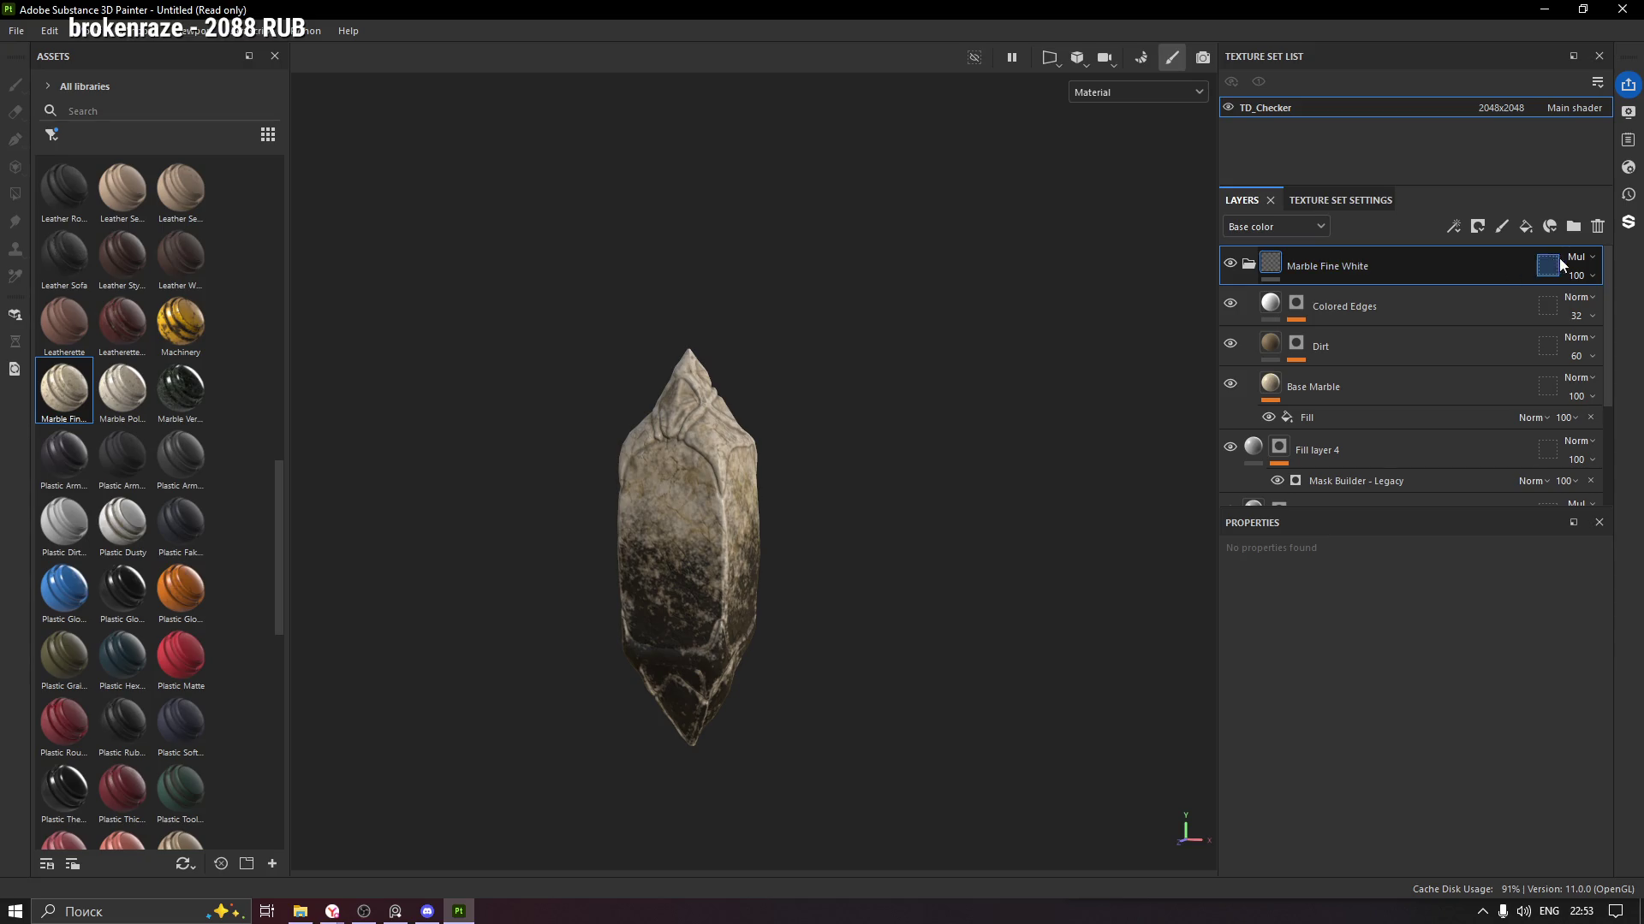
{"action": "left_click", "coordinate": [1578, 256]}
{"action": "left_click", "coordinate": [1559, 558]}
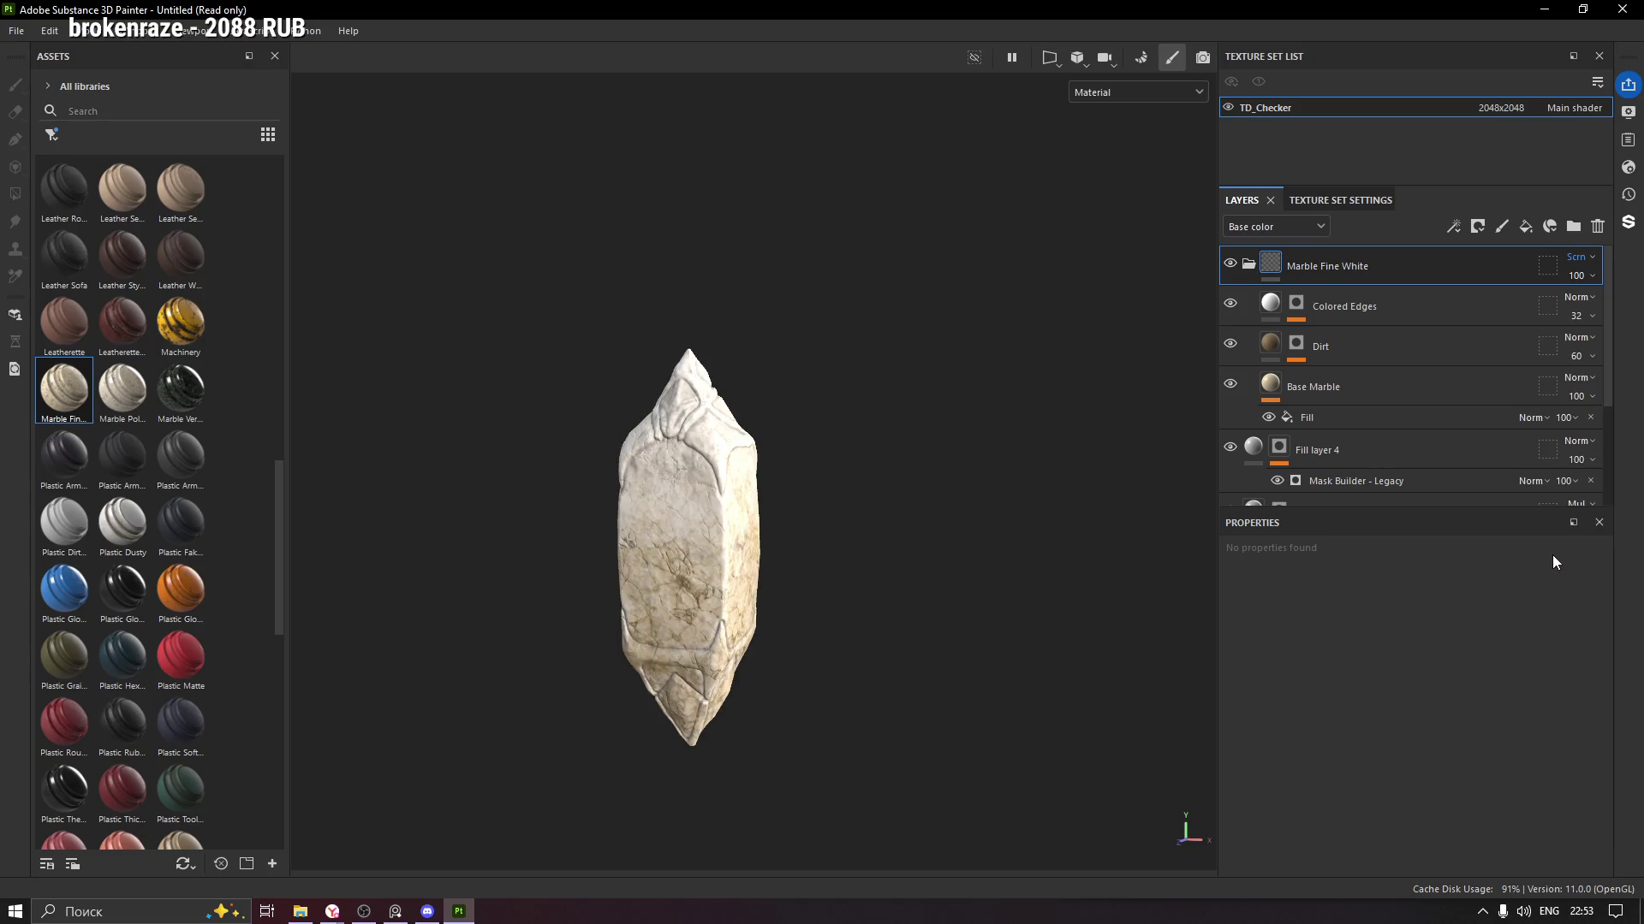
{"action": "mouse_move", "coordinate": [1054, 473]}
{"action": "left_mouse_down", "text": "alt"}
{"action": "mouse_move", "coordinate": [1204, 458]}
{"action": "mouse_move", "coordinate": [871, 475]}
{"action": "left_mouse_up", "text": "alt"}
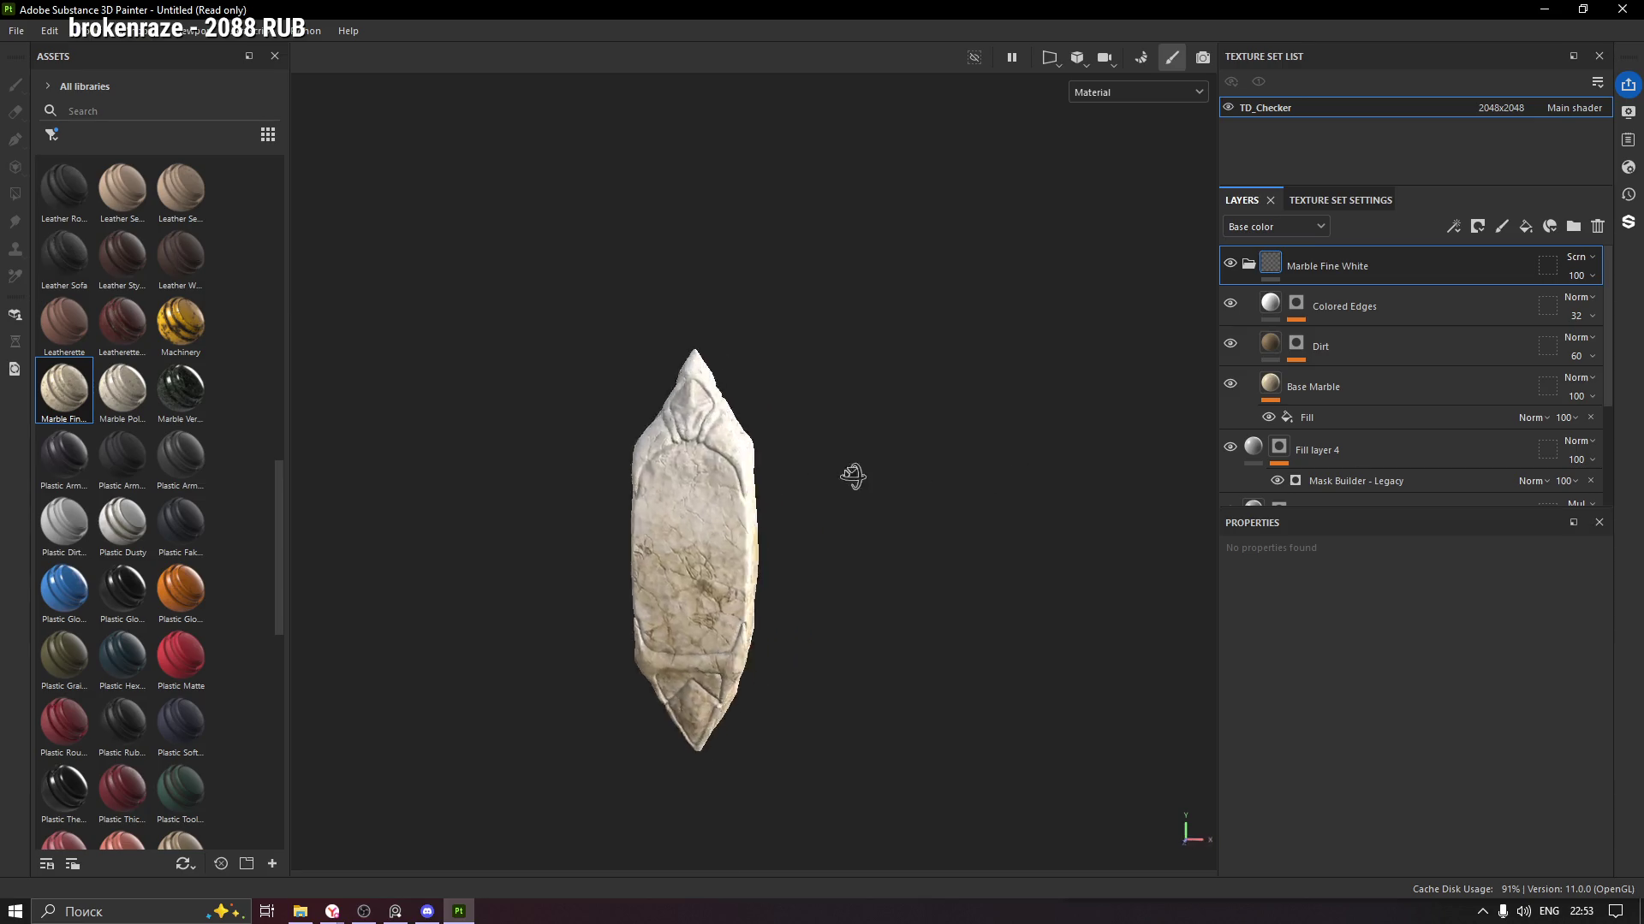
{"action": "mouse_move", "coordinate": [753, 512]}
{"action": "left_mouse_down", "text": "alt"}
{"action": "mouse_move", "coordinate": [1024, 495]}
{"action": "mouse_move", "coordinate": [451, 496]}
{"action": "mouse_move", "coordinate": [613, 462]}
{"action": "mouse_move", "coordinate": [692, 602]}
{"action": "mouse_move", "coordinate": [771, 574]}
{"action": "mouse_move", "coordinate": [947, 463]}
{"action": "mouse_move", "coordinate": [980, 371]}
{"action": "mouse_move", "coordinate": [849, 516]}
{"action": "mouse_move", "coordinate": [367, 539]}
{"action": "mouse_move", "coordinate": [1024, 518]}
{"action": "mouse_move", "coordinate": [774, 517]}
{"action": "mouse_move", "coordinate": [770, 499]}
{"action": "mouse_move", "coordinate": [799, 448]}
{"action": "mouse_move", "coordinate": [1108, 440]}
{"action": "left_mouse_up", "text": "alt"}
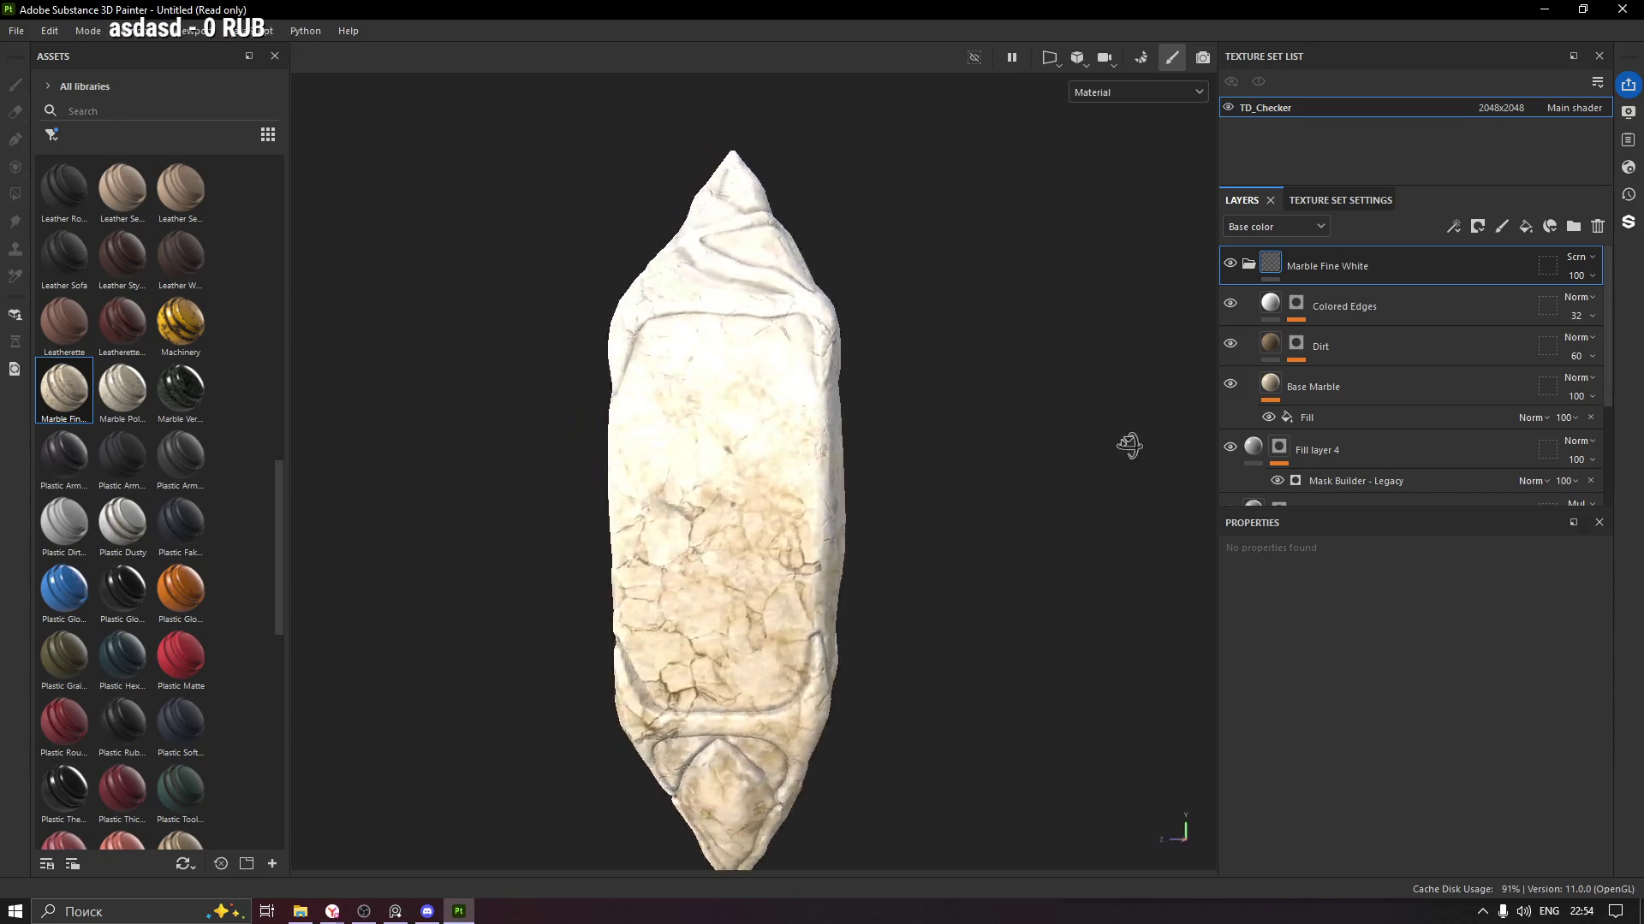
{"action": "left_click", "coordinate": [1248, 263]}
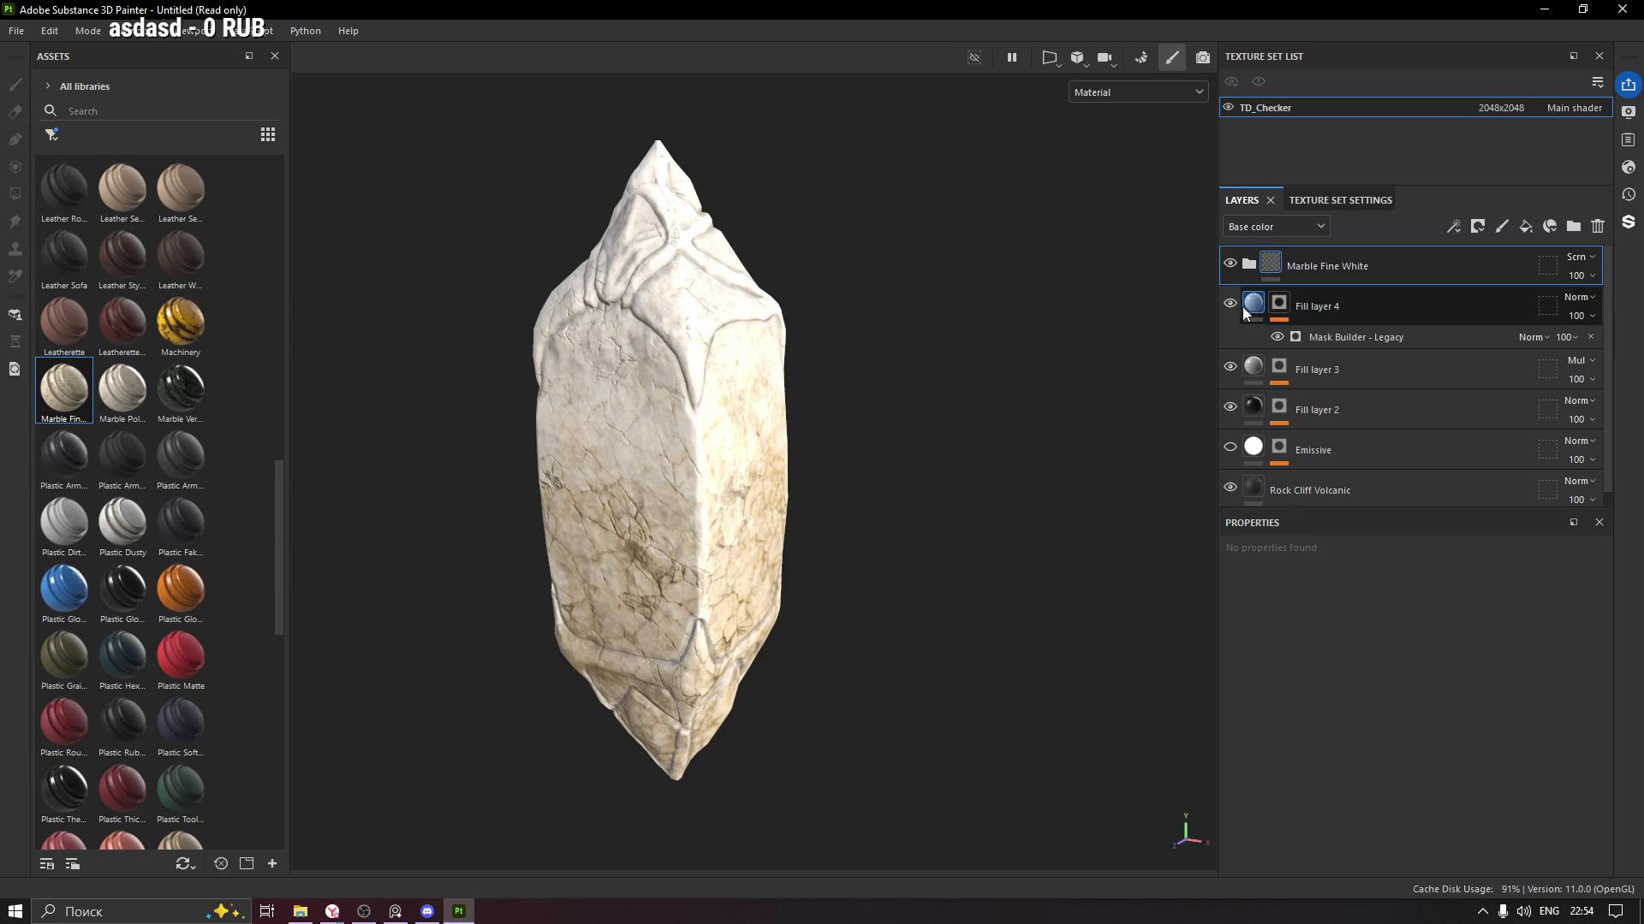
Delete the Marble Fine White folder and remove Fill layer 4's Mask Builder - Legacy mask.
{"action": "left_click", "coordinate": [1598, 226]}
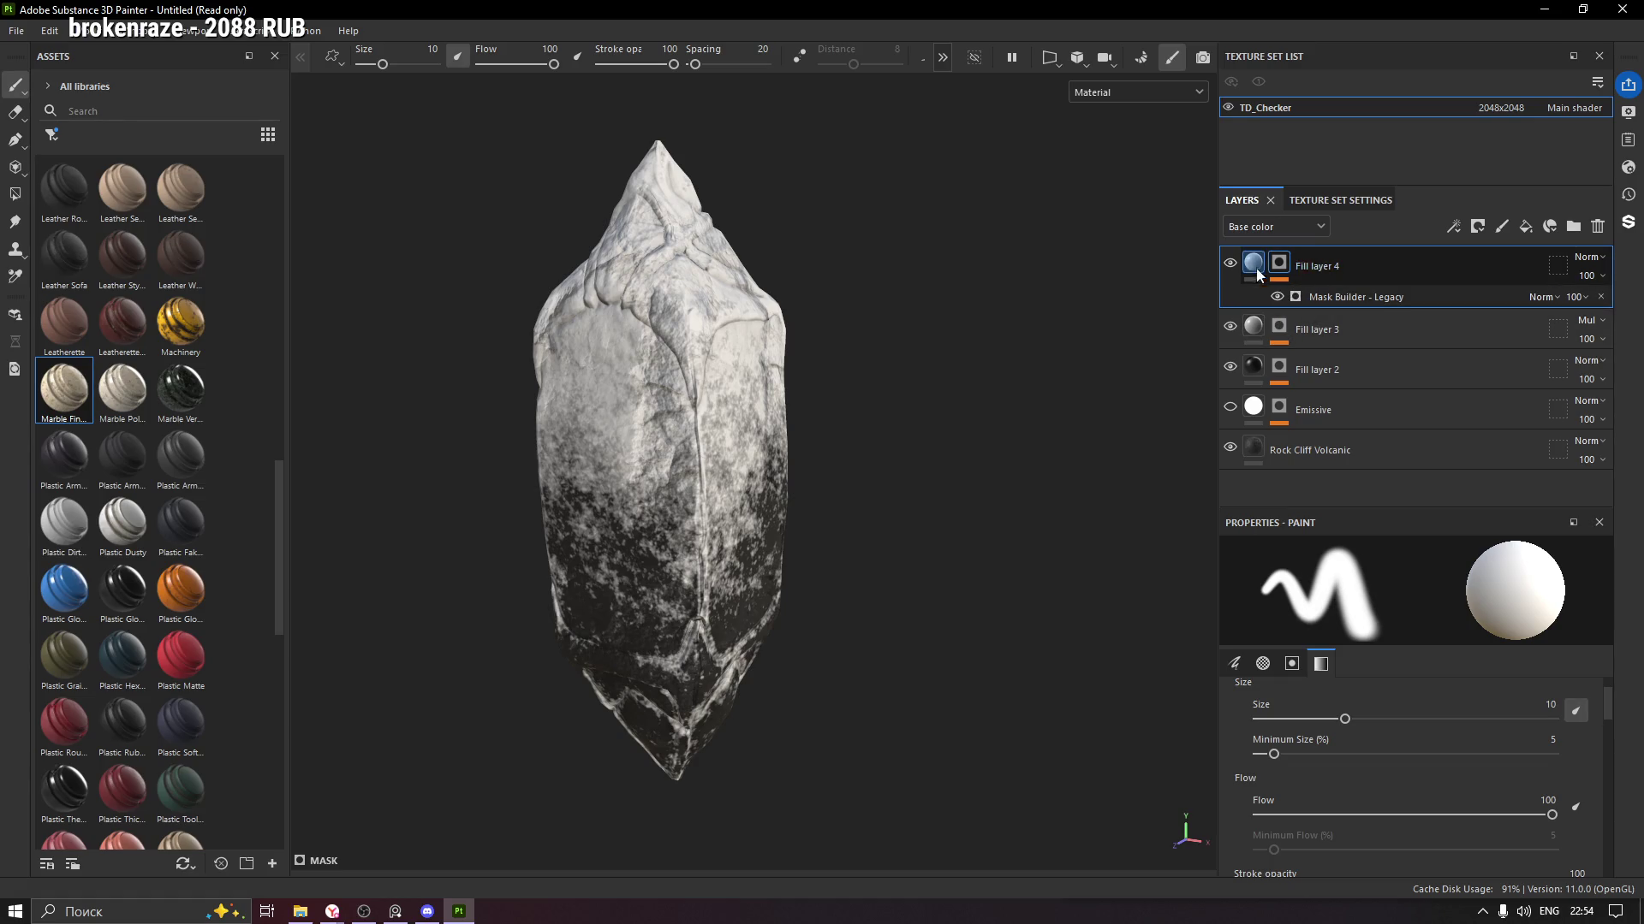
{"action": "left_click", "coordinate": [1348, 296]}
{"action": "left_click", "coordinate": [1601, 297]}
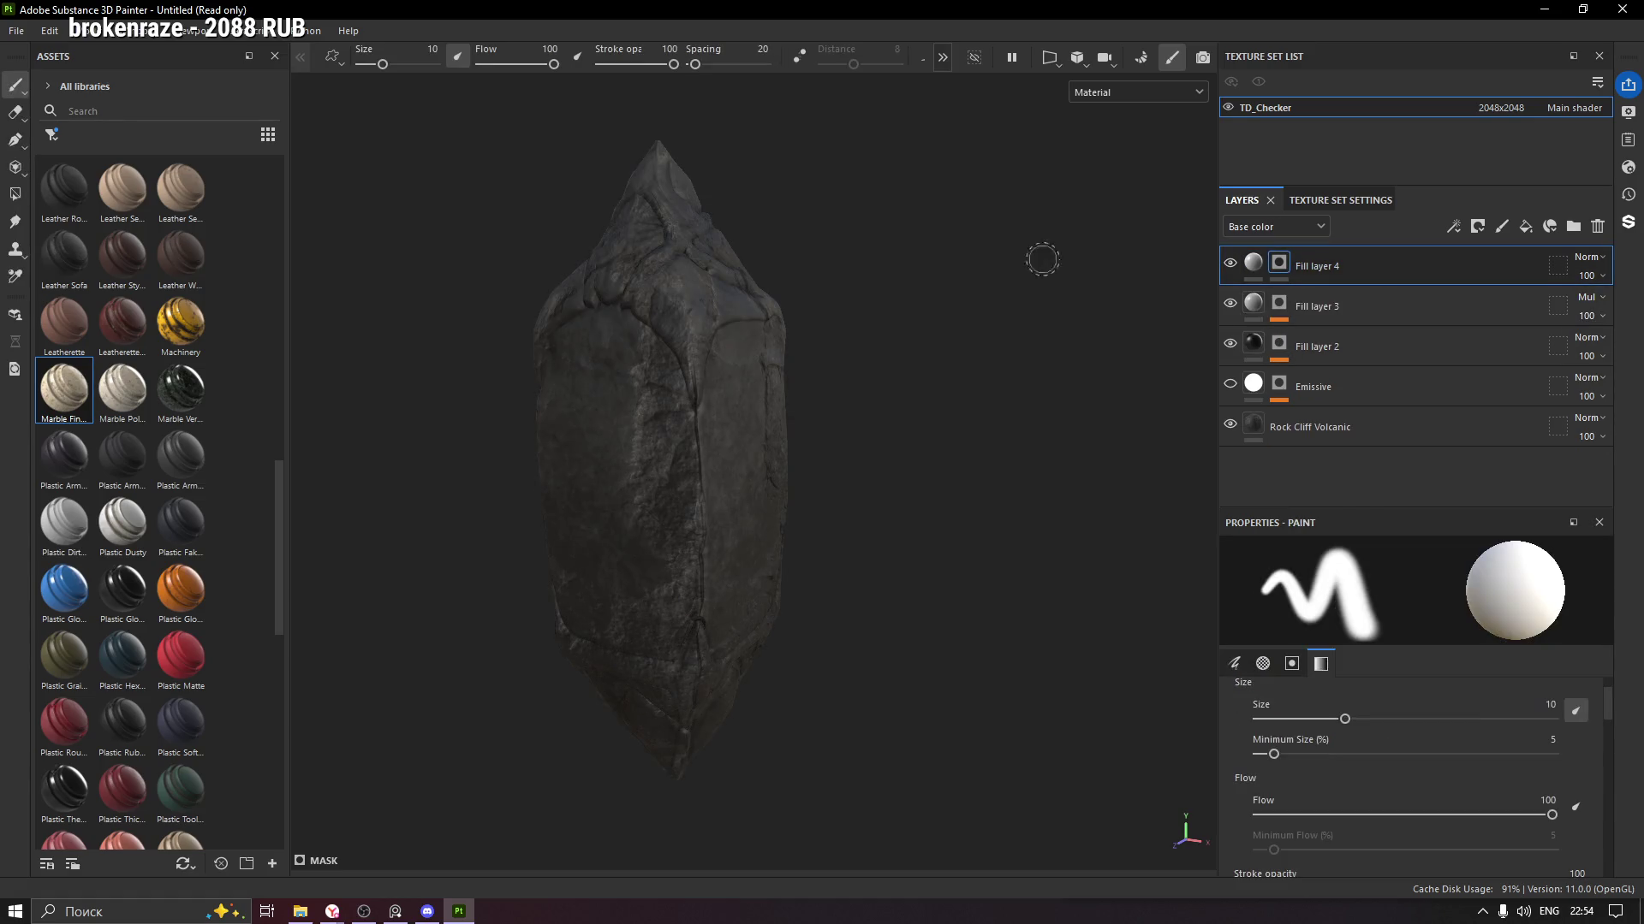
Filter Assets to Smart masks and apply the Dust Soft Edge mask to Fill layer 4.
{"action": "left_click", "coordinate": [54, 139]}
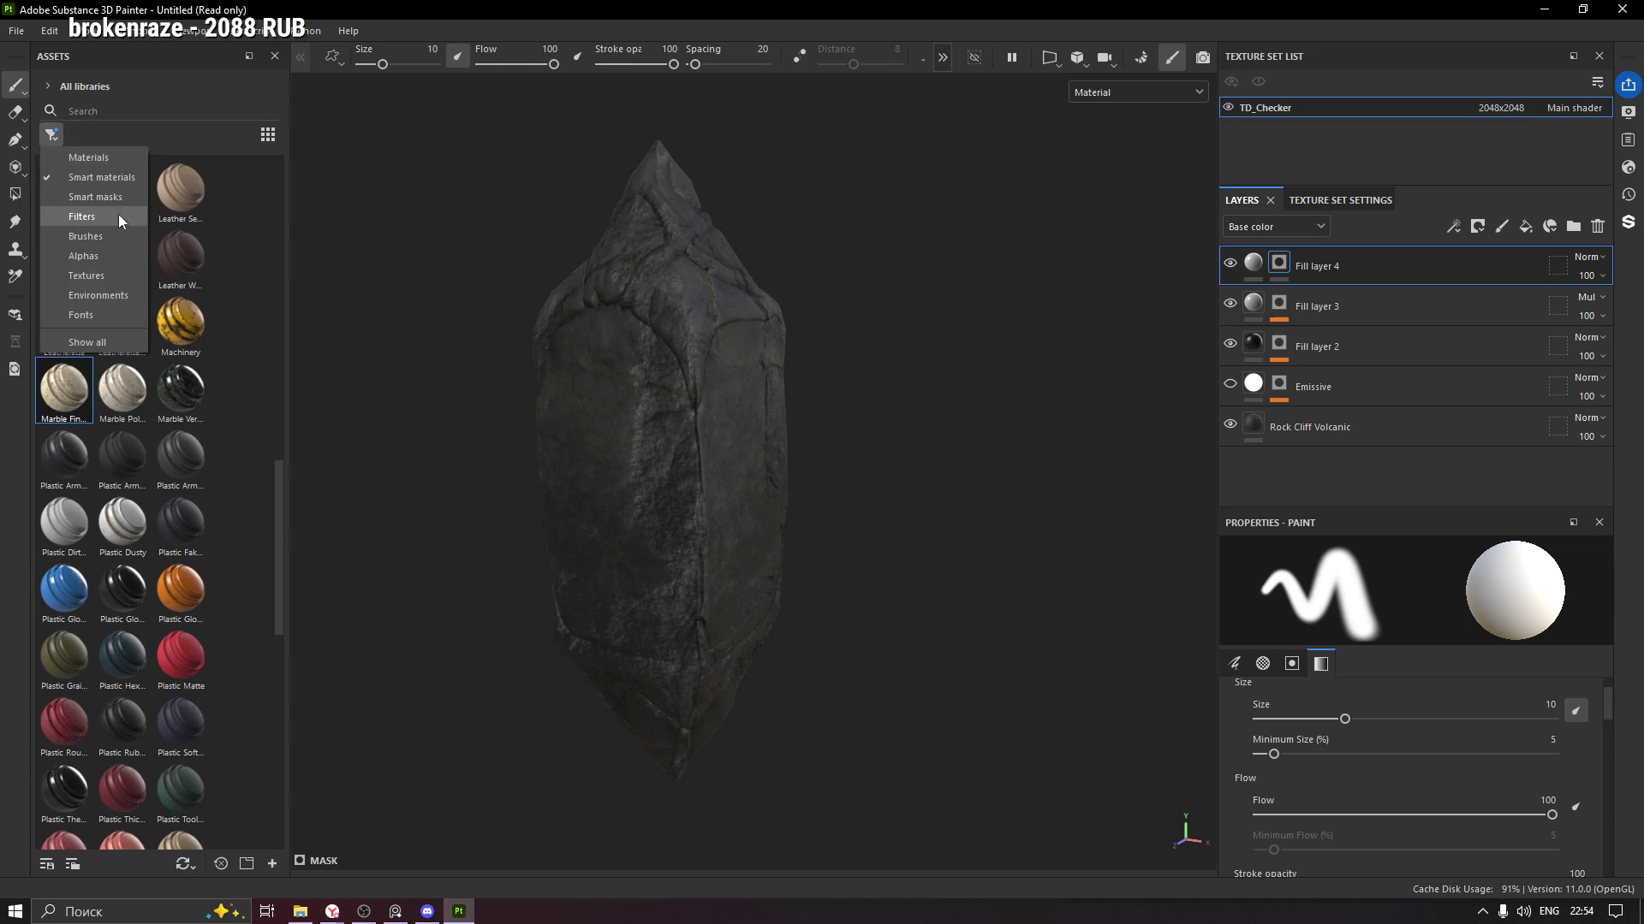
{"action": "left_click", "coordinate": [126, 225]}
{"action": "scroll", "coordinate": [205, 355], "scroll_direction": "up", "scroll_amount": 5}
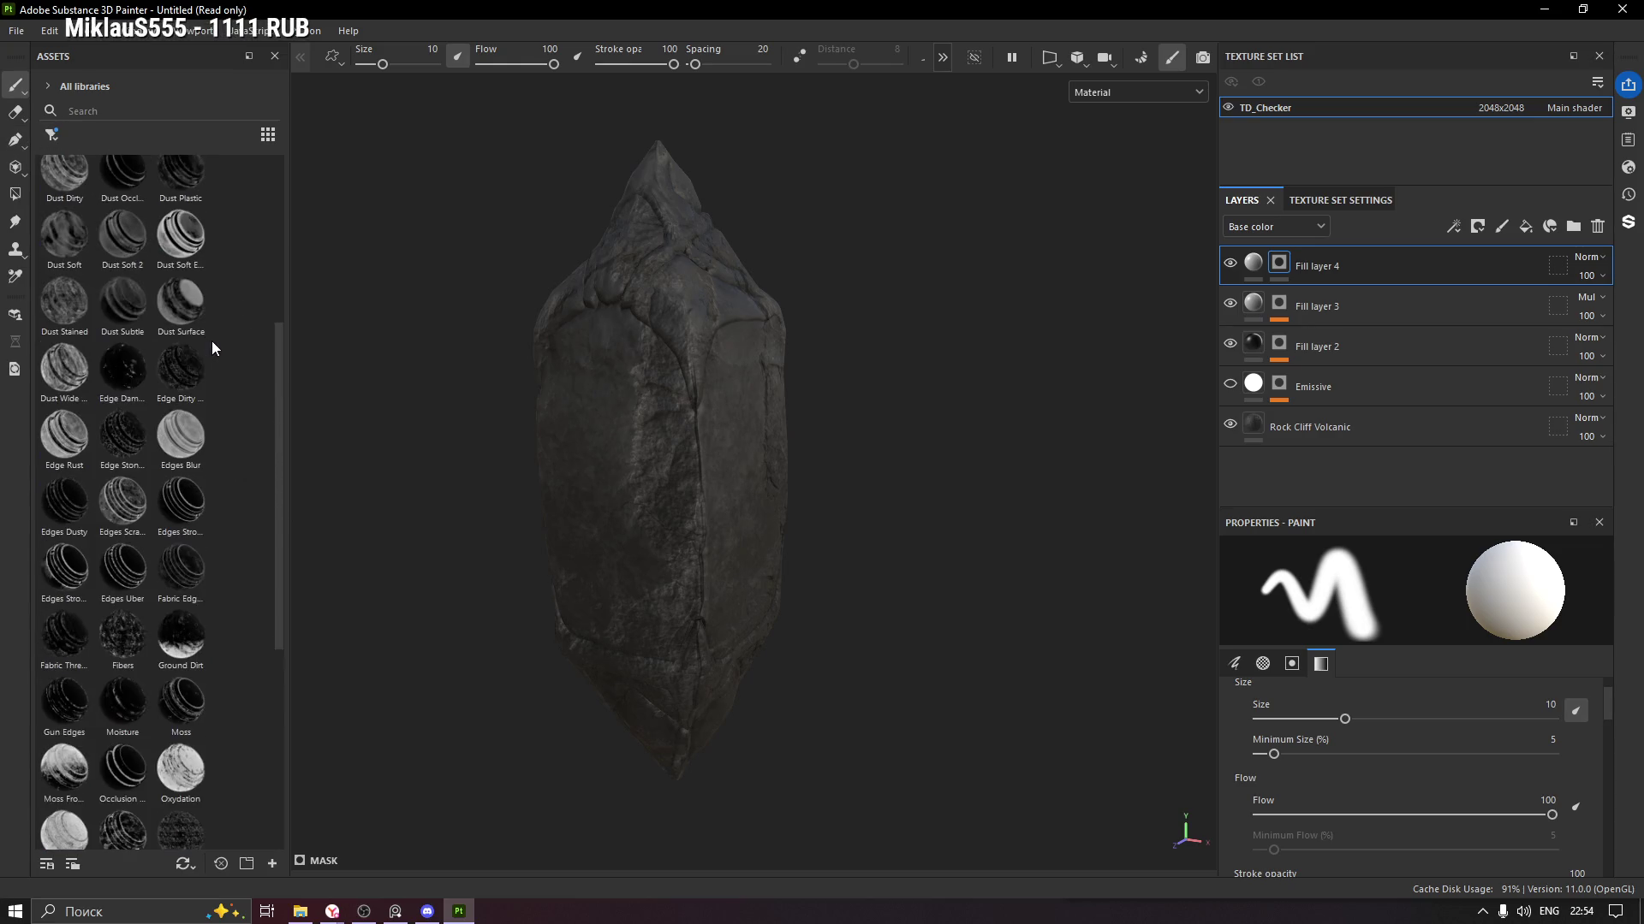
{"action": "mouse_move", "coordinate": [180, 235]}
{"action": "left_mouse_down"}
{"action": "mouse_move", "coordinate": [1348, 255]}
{"action": "mouse_move", "coordinate": [1279, 262]}
{"action": "left_mouse_up"}
{"action": "mouse_move", "coordinate": [1137, 317]}
{"action": "left_mouse_down", "text": "alt"}
{"action": "mouse_move", "coordinate": [1152, 354]}
{"action": "mouse_move", "coordinate": [442, 329]}
{"action": "mouse_move", "coordinate": [355, 277]}
{"action": "mouse_move", "coordinate": [685, 339]}
{"action": "mouse_move", "coordinate": [935, 415]}
{"action": "mouse_move", "coordinate": [1064, 407]}
{"action": "mouse_move", "coordinate": [1060, 378]}
{"action": "mouse_move", "coordinate": [1020, 388]}
{"action": "left_mouse_up", "text": "alt"}
{"action": "scroll", "coordinate": [936, 378], "scroll_direction": "down", "scroll_amount": 2}
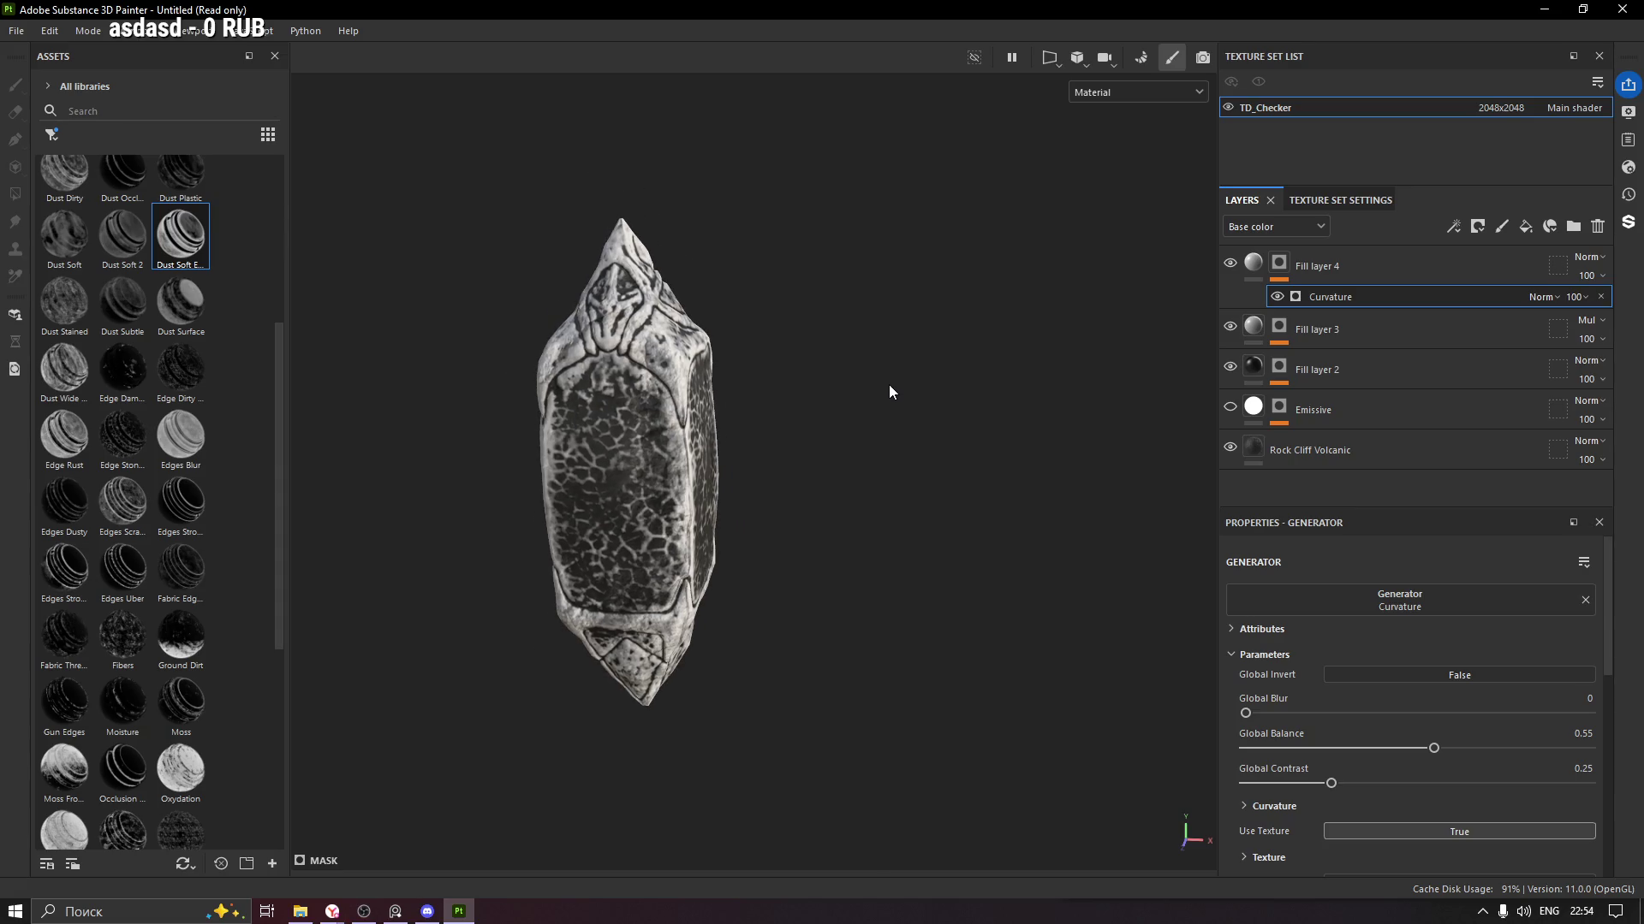
{"action": "mouse_move", "coordinate": [873, 396]}
{"action": "left_mouse_down", "text": "alt"}
{"action": "mouse_move", "coordinate": [1053, 440]}
{"action": "mouse_move", "coordinate": [1230, 319]}
{"action": "mouse_move", "coordinate": [1133, 319]}
{"action": "mouse_move", "coordinate": [776, 381]}
{"action": "mouse_move", "coordinate": [453, 373]}
{"action": "mouse_move", "coordinate": [882, 381]}
{"action": "mouse_move", "coordinate": [1070, 343]}
{"action": "left_mouse_up", "text": "alt"}
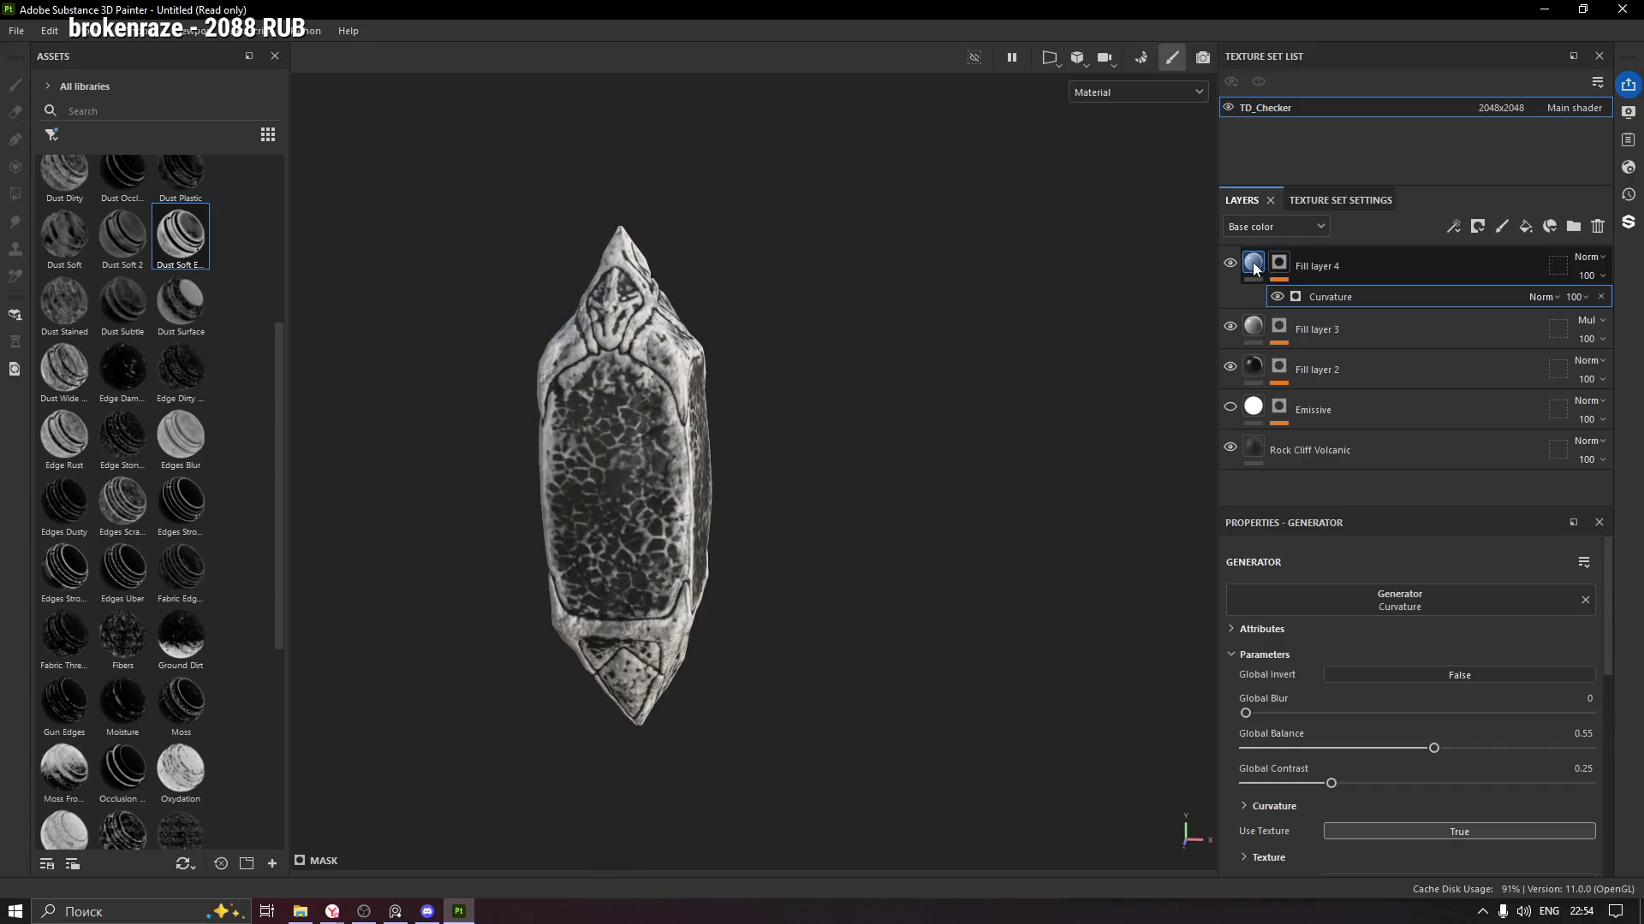
{"action": "left_click", "coordinate": [1255, 267]}
{"action": "mouse_move", "coordinate": [748, 407]}
{"action": "left_mouse_down", "text": "alt"}
{"action": "mouse_move", "coordinate": [853, 374]}
{"action": "mouse_move", "coordinate": [968, 572]}
{"action": "left_mouse_up", "text": "alt"}
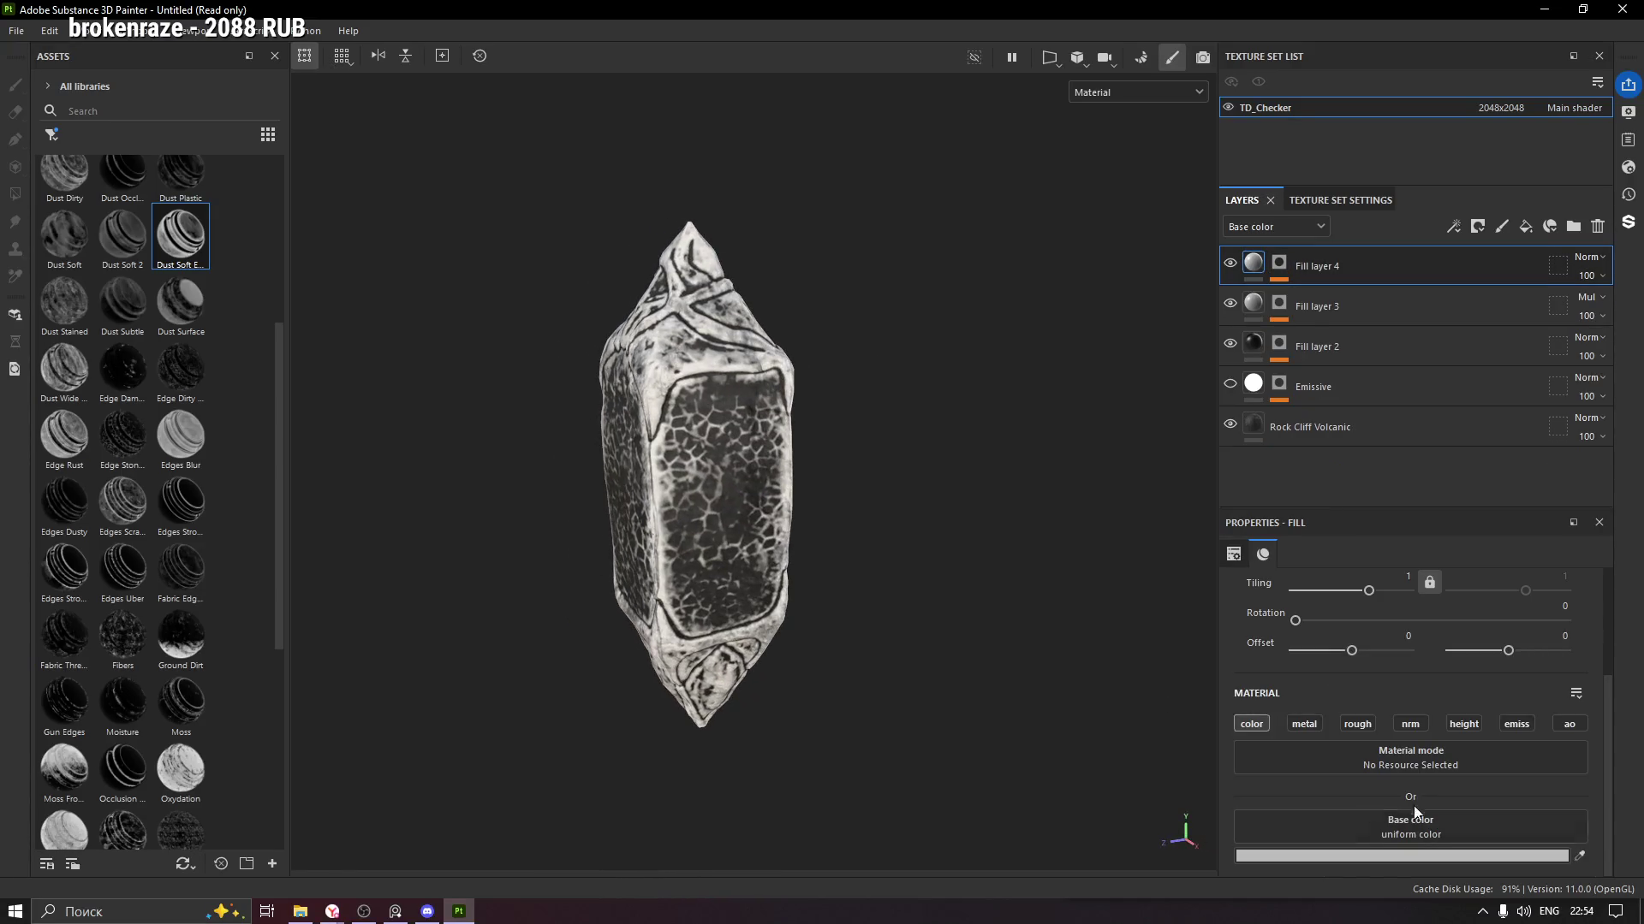
Try the Ground Natural Mud and then Metal Brushed materials on Fill layer 4.
{"action": "left_click", "coordinate": [1411, 753]}
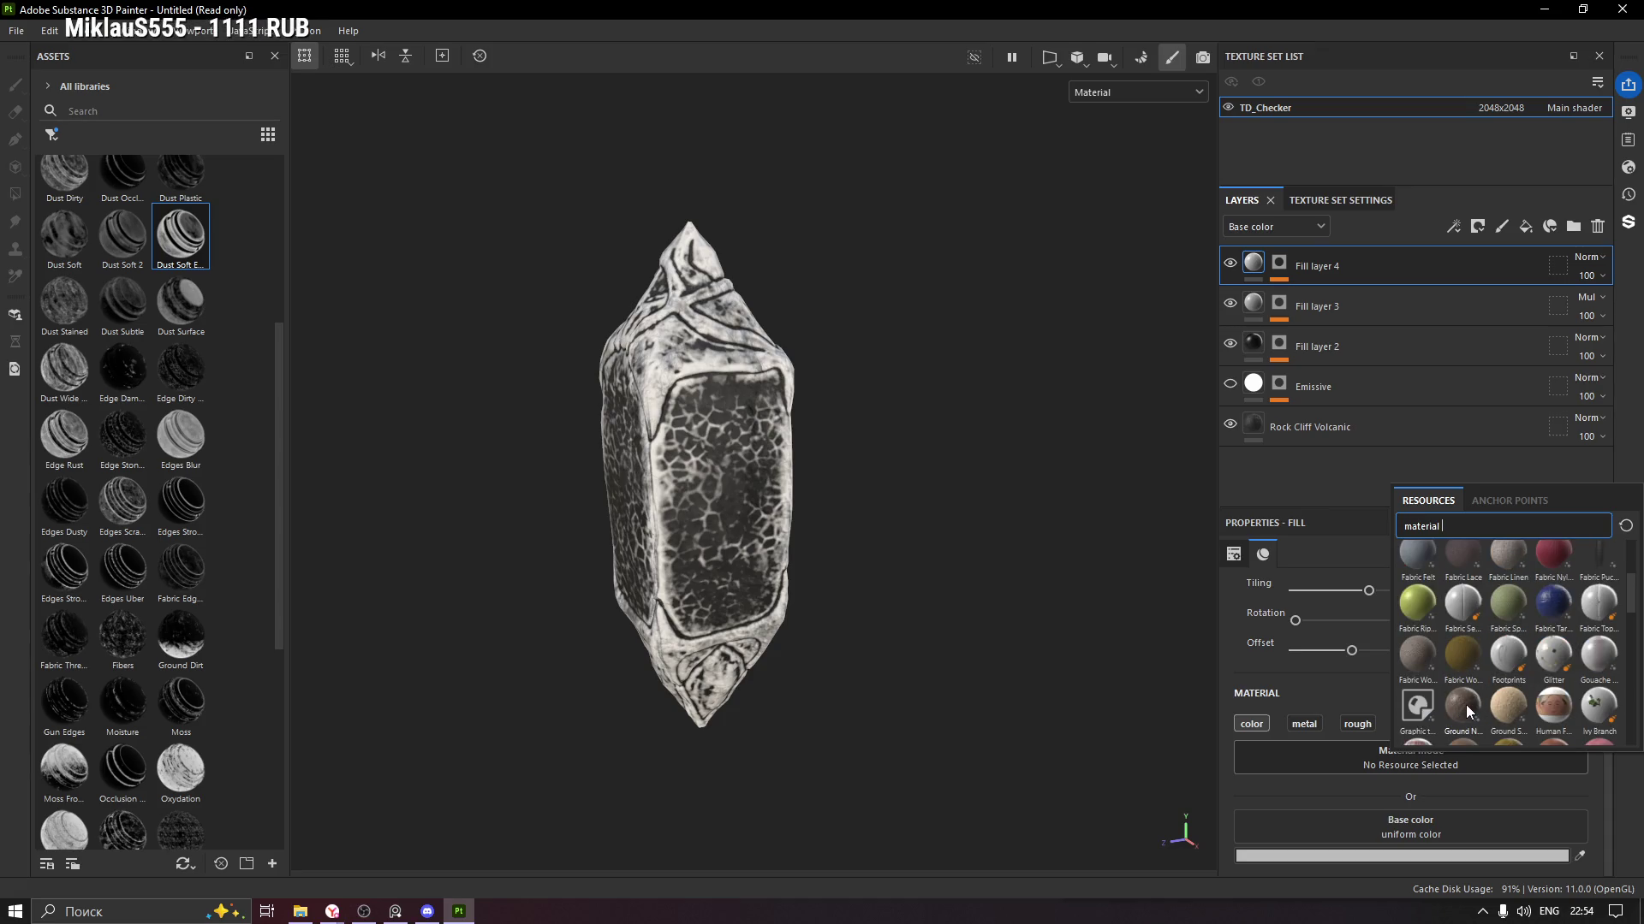
{"action": "left_click", "coordinate": [1465, 705]}
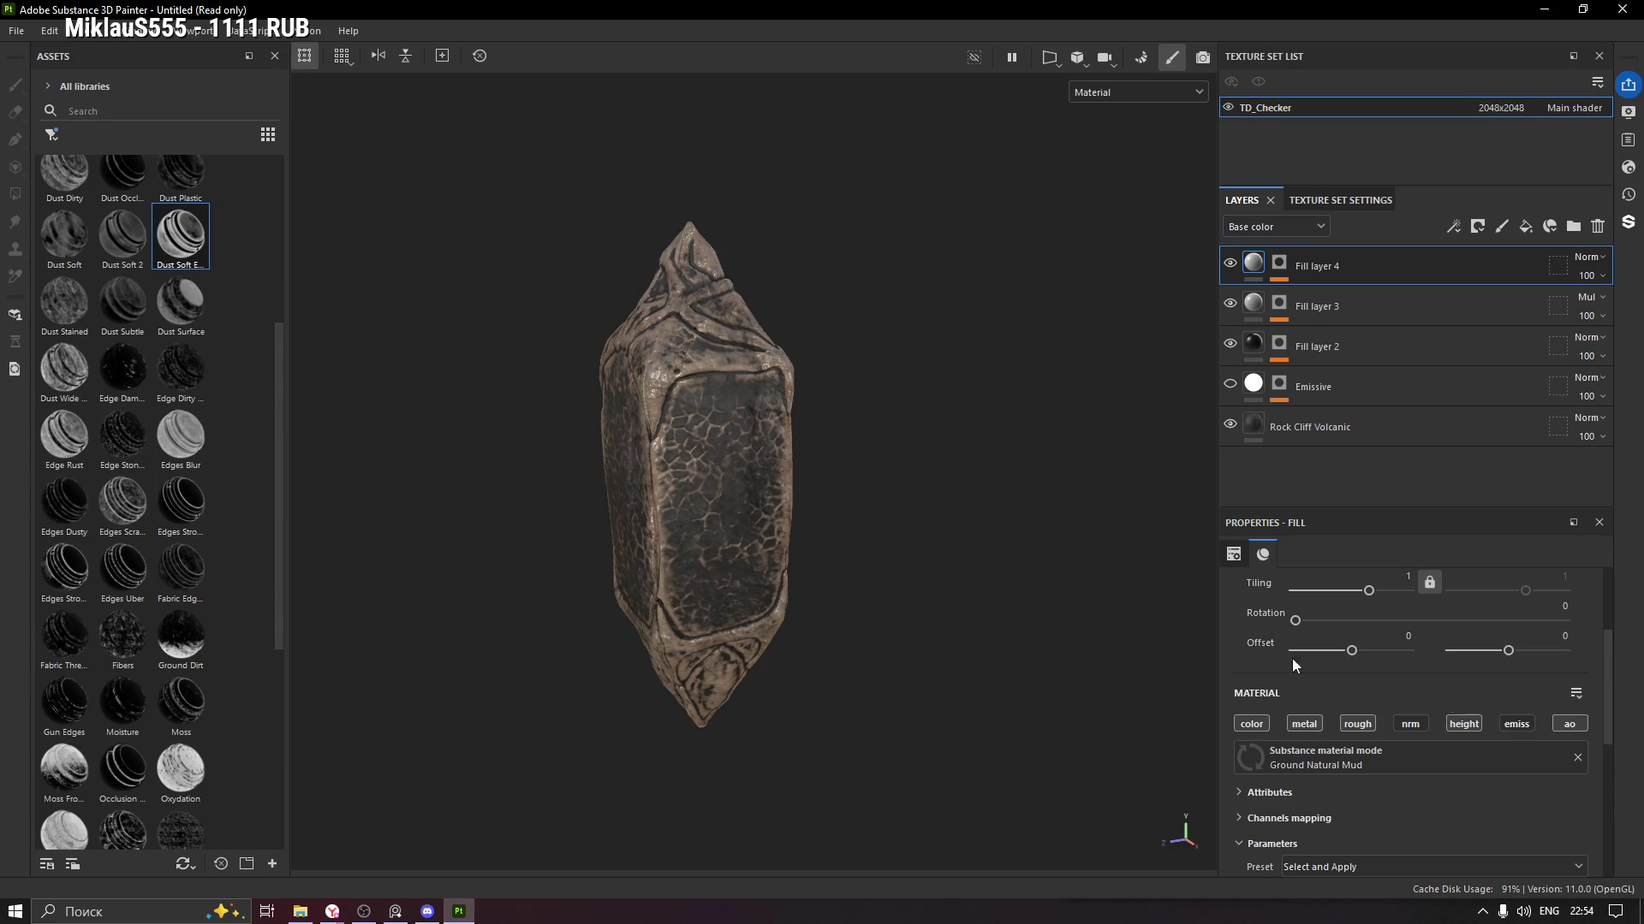
{"action": "mouse_move", "coordinate": [648, 507]}
{"action": "left_mouse_down", "text": "alt"}
{"action": "mouse_move", "coordinate": [987, 487]}
{"action": "mouse_move", "coordinate": [819, 512]}
{"action": "mouse_move", "coordinate": [570, 358]}
{"action": "mouse_move", "coordinate": [672, 386]}
{"action": "left_mouse_up", "text": "alt"}
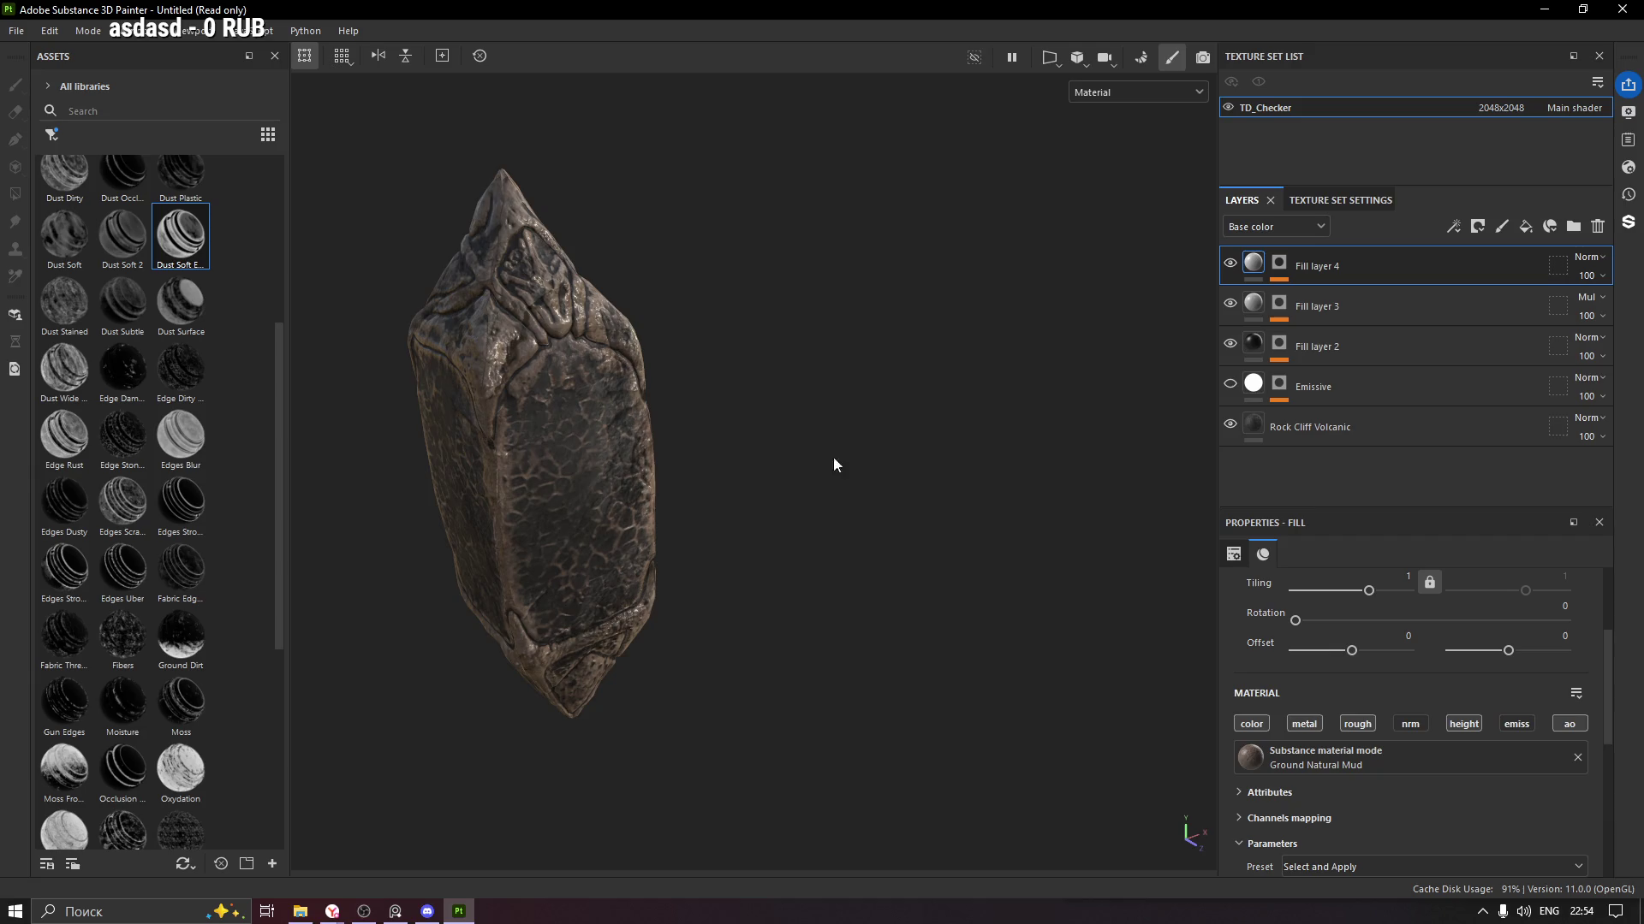
{"action": "left_click_drag", "start_coordinate": [808, 466], "coordinate": [577, 567], "text": "alt"}
{"action": "mouse_move", "coordinate": [992, 393]}
{"action": "left_mouse_down", "text": "alt"}
{"action": "mouse_move", "coordinate": [519, 345]}
{"action": "mouse_move", "coordinate": [895, 374]}
{"action": "mouse_move", "coordinate": [657, 385]}
{"action": "mouse_move", "coordinate": [624, 348]}
{"action": "mouse_move", "coordinate": [720, 524]}
{"action": "mouse_move", "coordinate": [734, 504]}
{"action": "mouse_move", "coordinate": [847, 507]}
{"action": "mouse_move", "coordinate": [921, 488]}
{"action": "left_mouse_up", "text": "alt"}
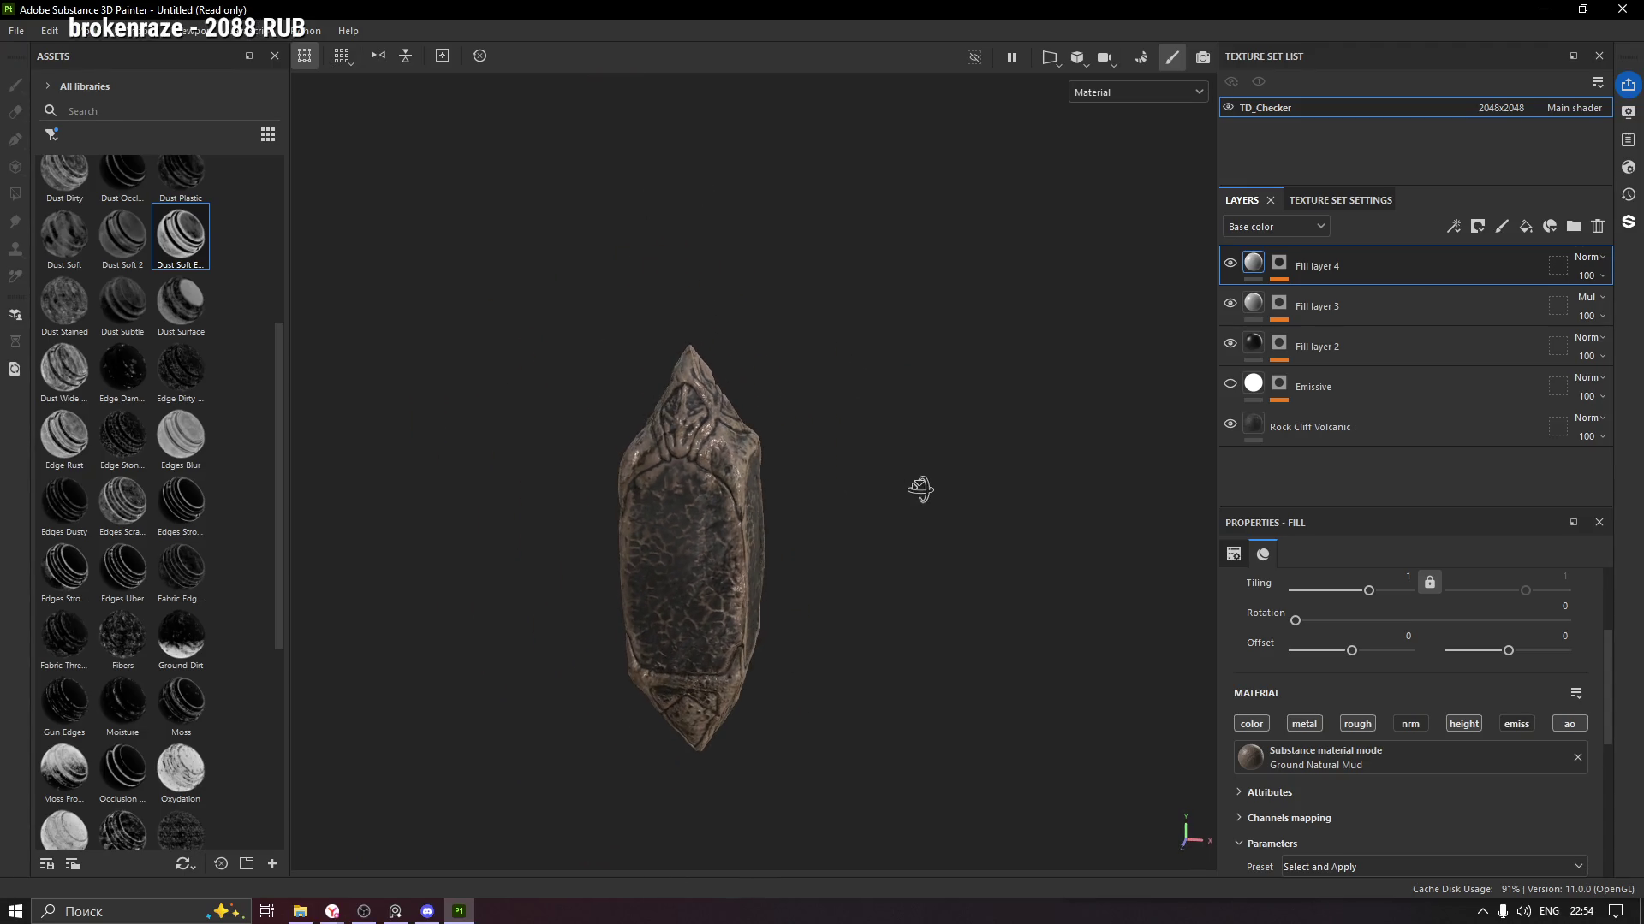
{"action": "left_click", "coordinate": [1577, 757]}
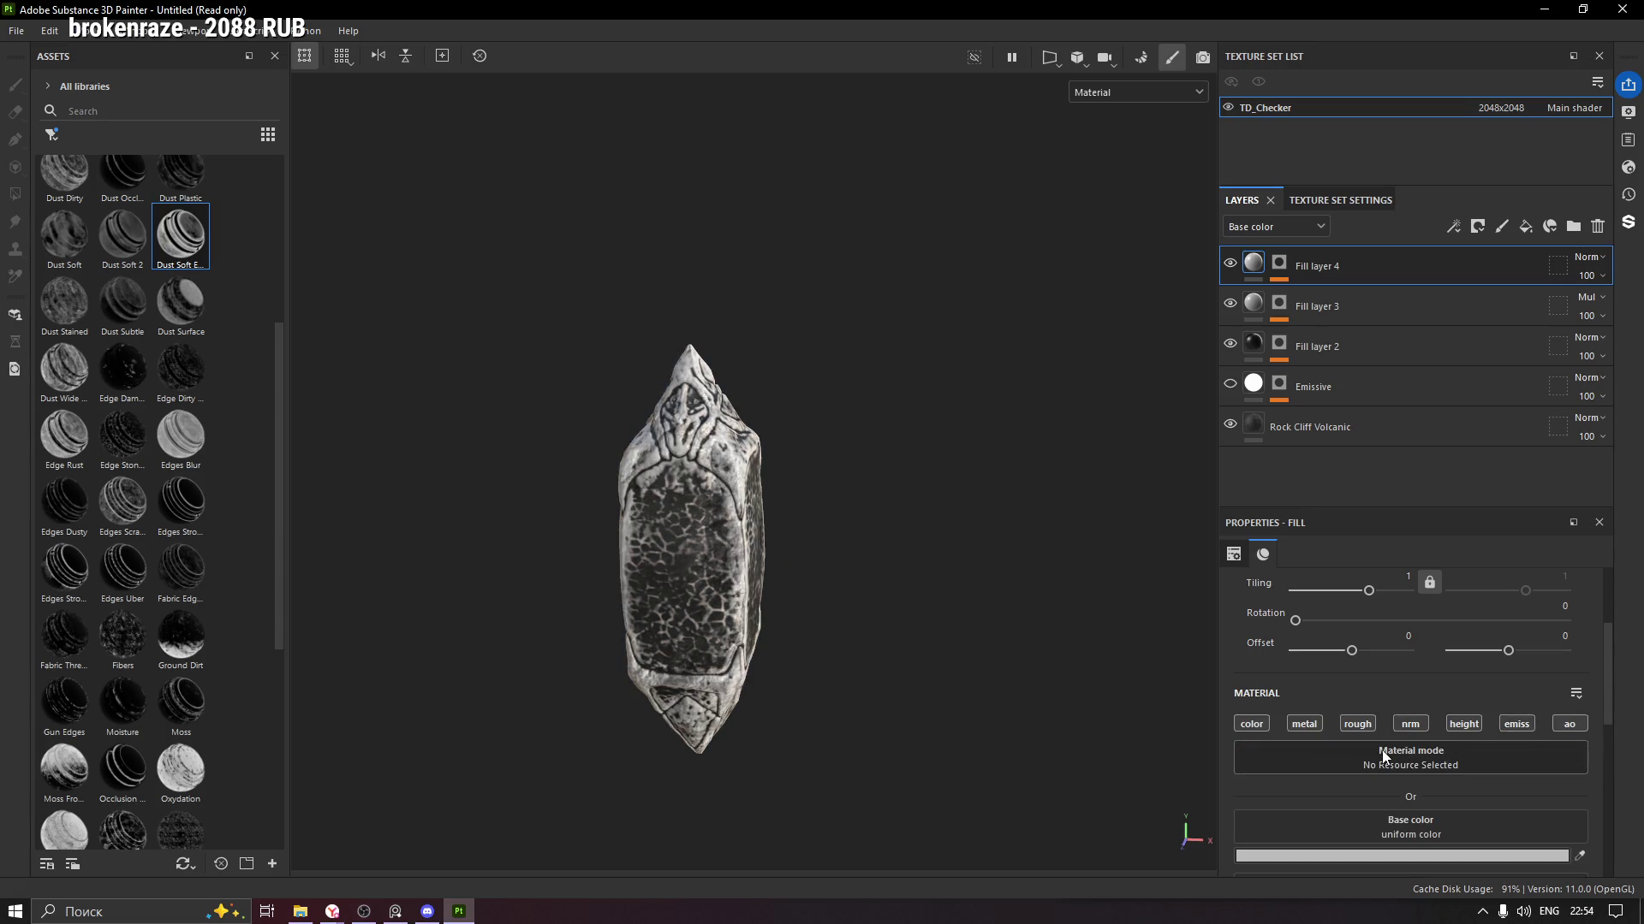
{"action": "left_click", "coordinate": [1382, 750]}
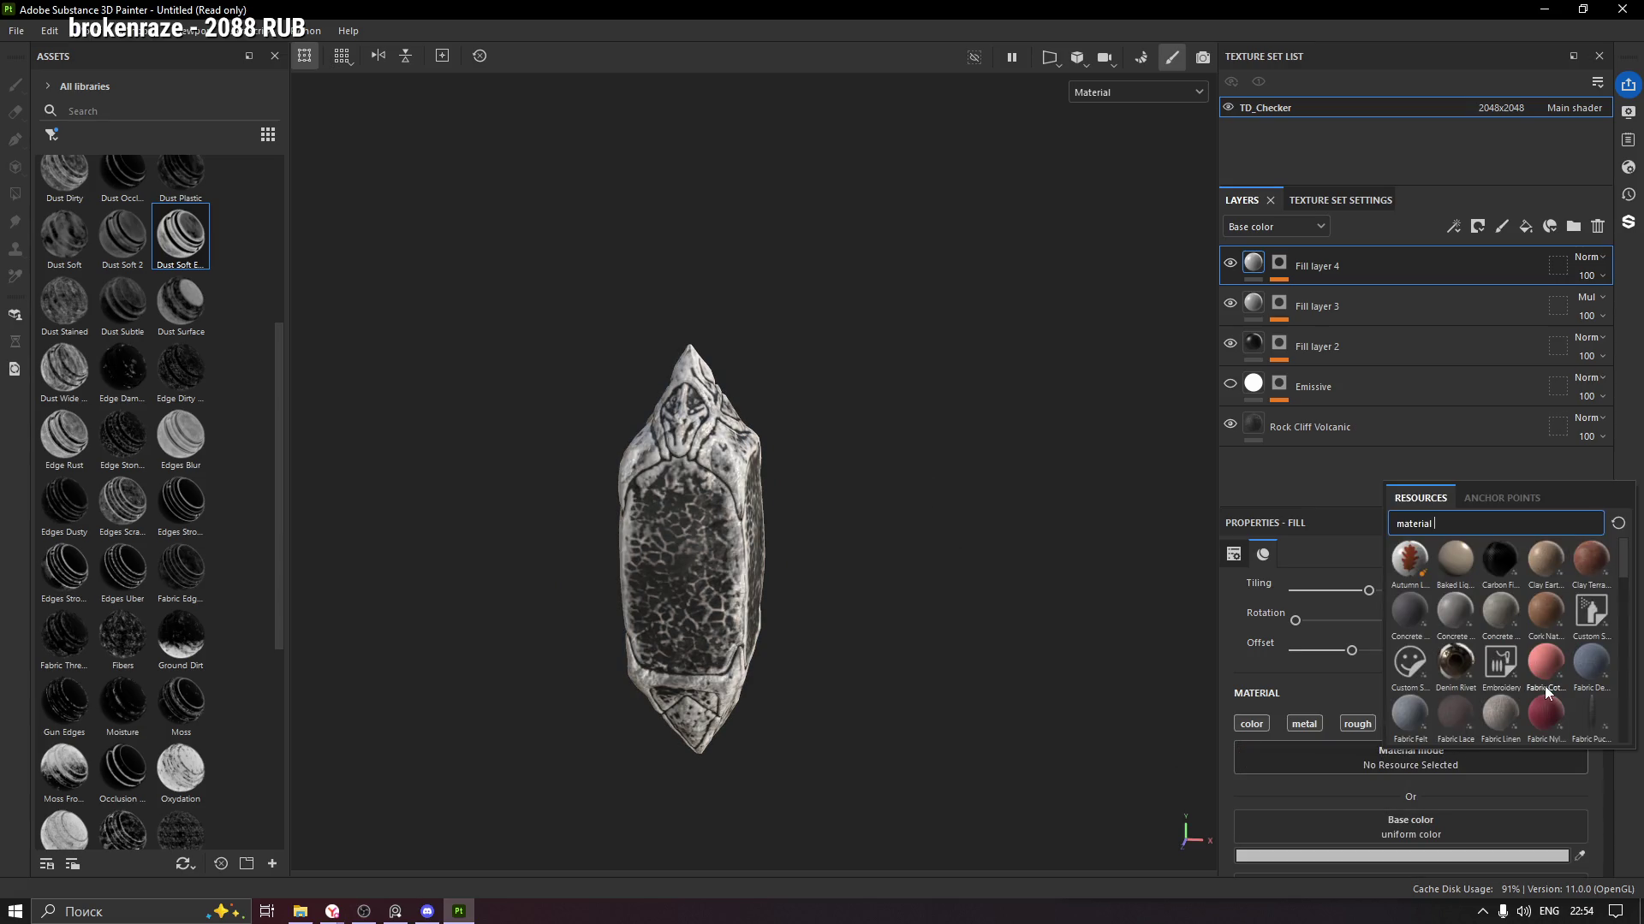
{"action": "scroll", "coordinate": [1532, 680], "scroll_direction": "down", "scroll_amount": 5}
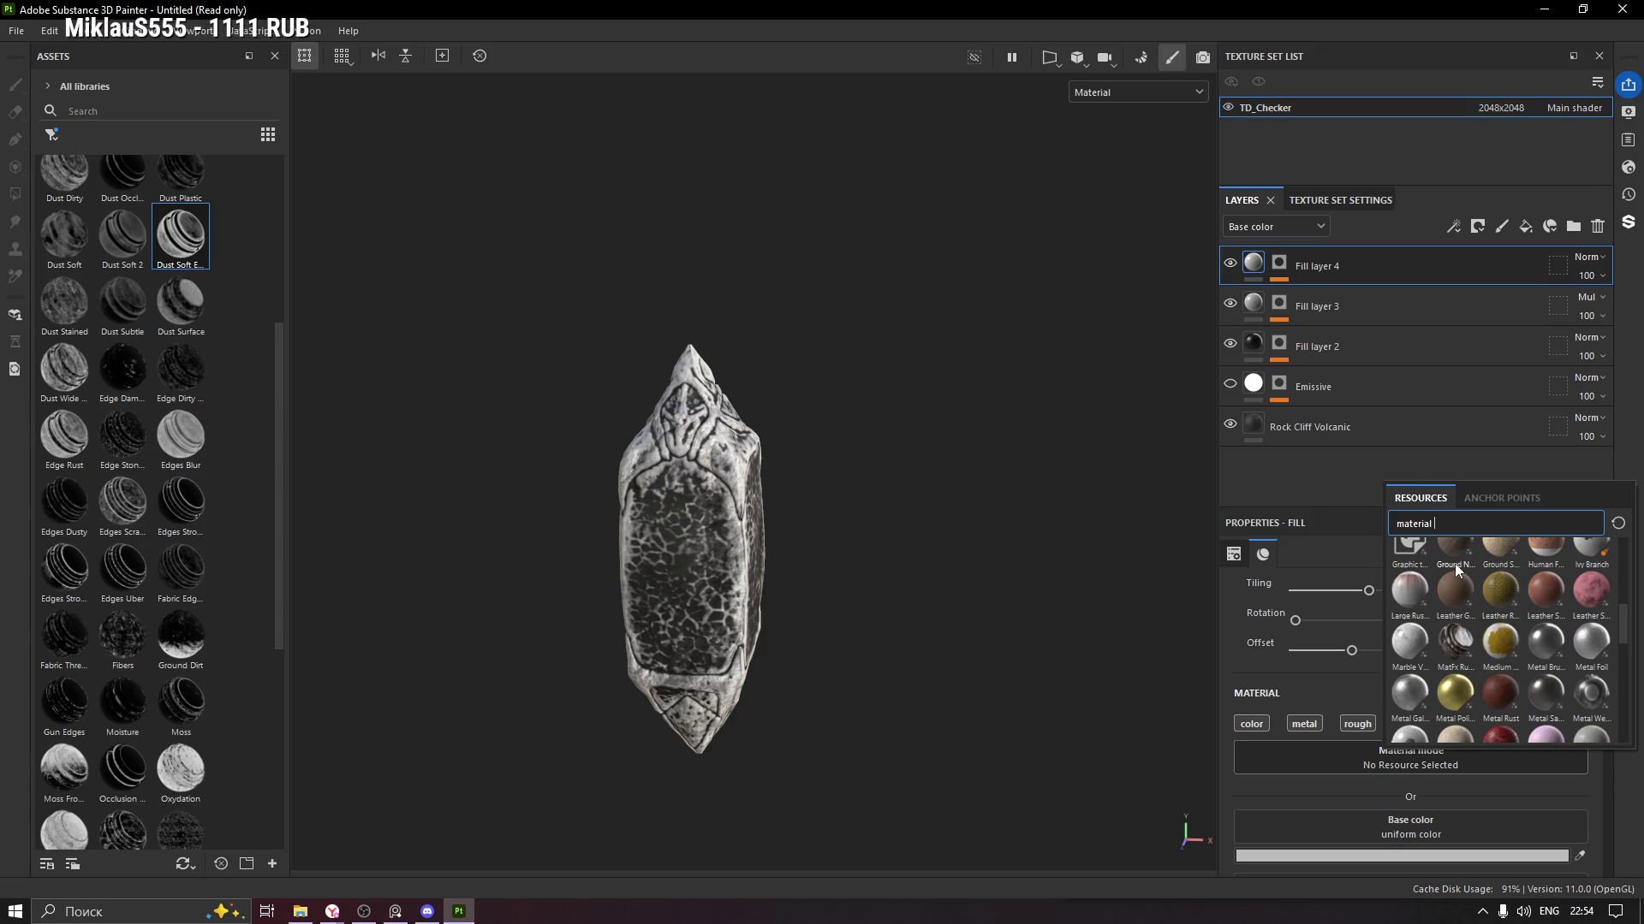
{"action": "left_click", "coordinate": [1548, 641]}
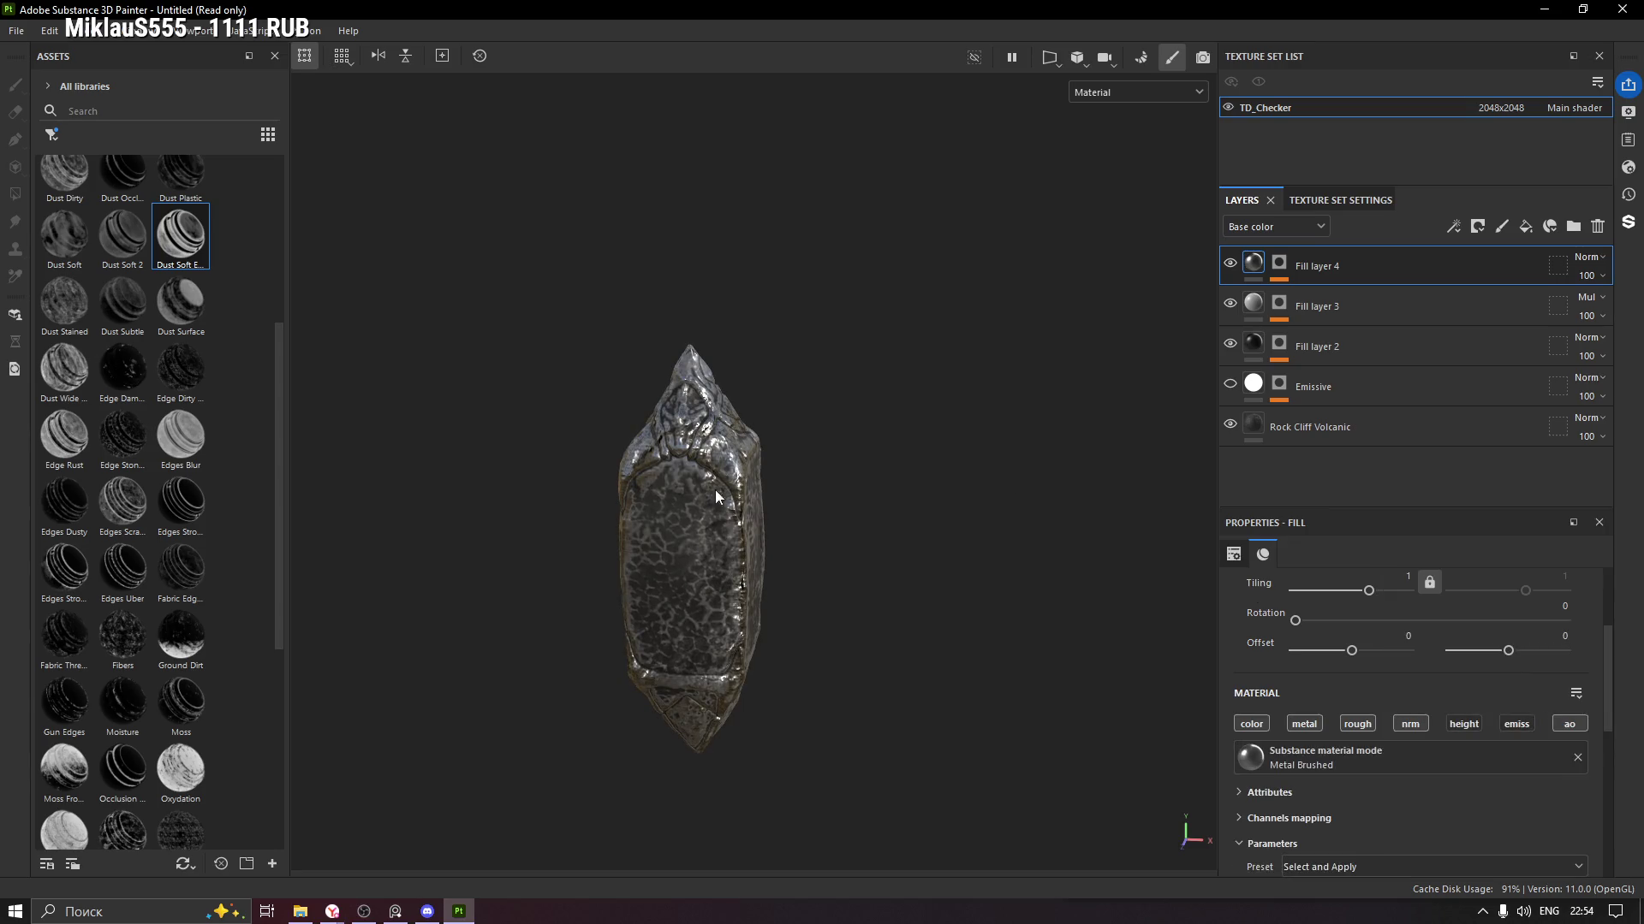
{"action": "mouse_move", "coordinate": [635, 493]}
{"action": "left_mouse_down", "text": "alt"}
{"action": "mouse_move", "coordinate": [1093, 411]}
{"action": "mouse_move", "coordinate": [1453, 431]}
{"action": "mouse_move", "coordinate": [1460, 382]}
{"action": "mouse_move", "coordinate": [1524, 385]}
{"action": "mouse_move", "coordinate": [961, 485]}
{"action": "mouse_move", "coordinate": [784, 443]}
{"action": "left_mouse_up", "text": "alt"}
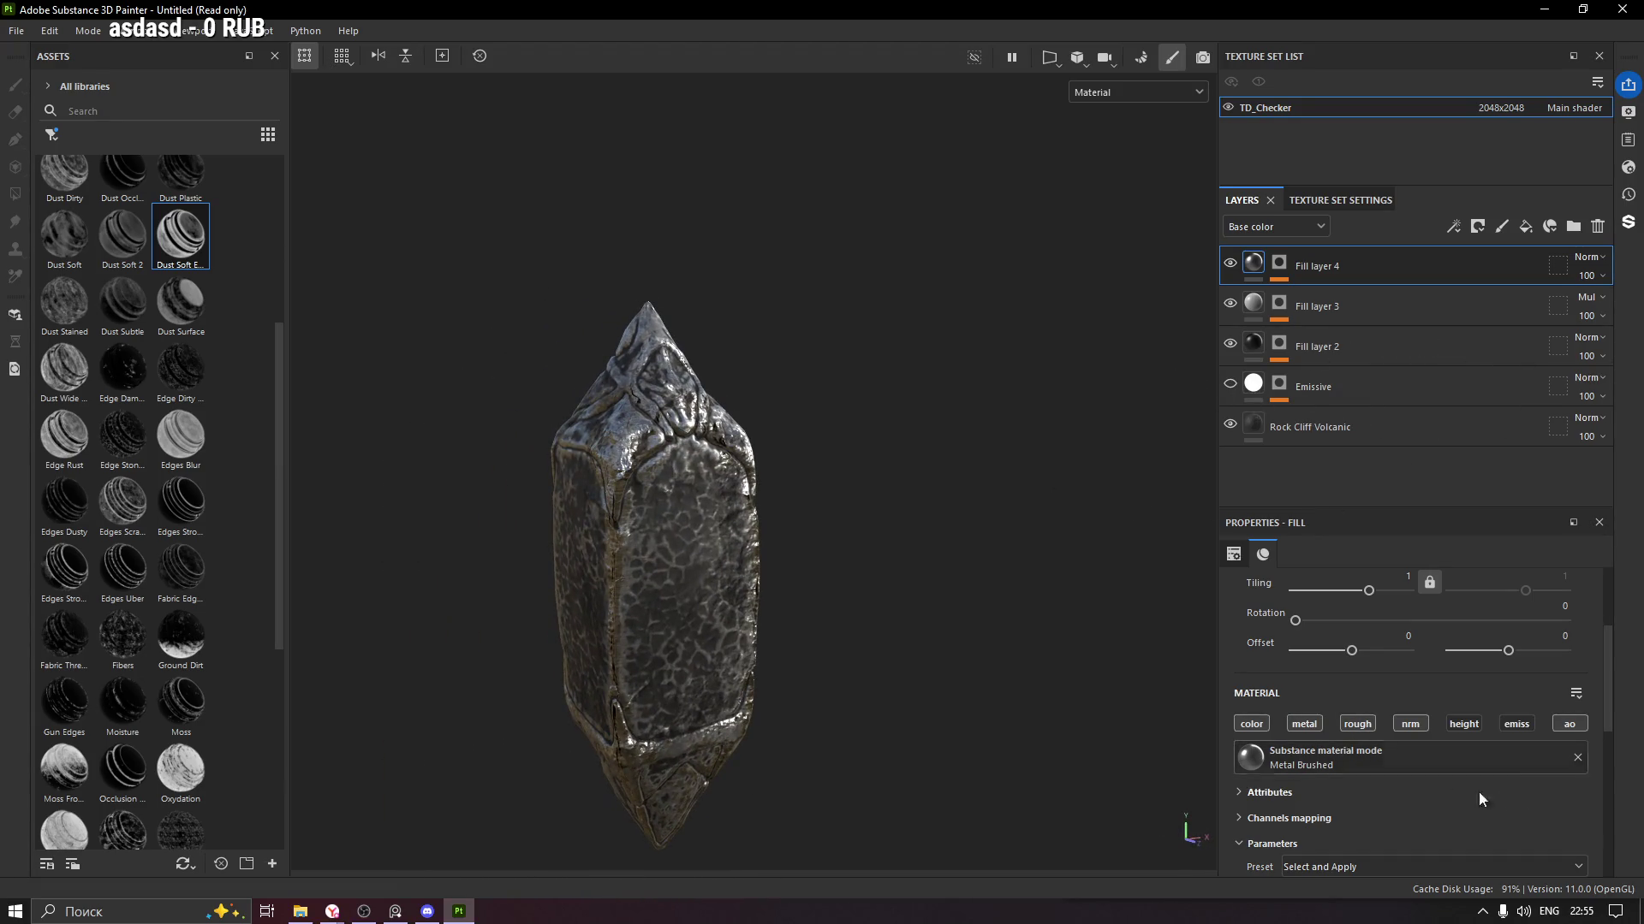
Replace Metal Brushed with the Stylized Natural Ground material on Fill layer 4.
{"action": "left_click", "coordinate": [1578, 758]}
{"action": "left_click", "coordinate": [1393, 758]}
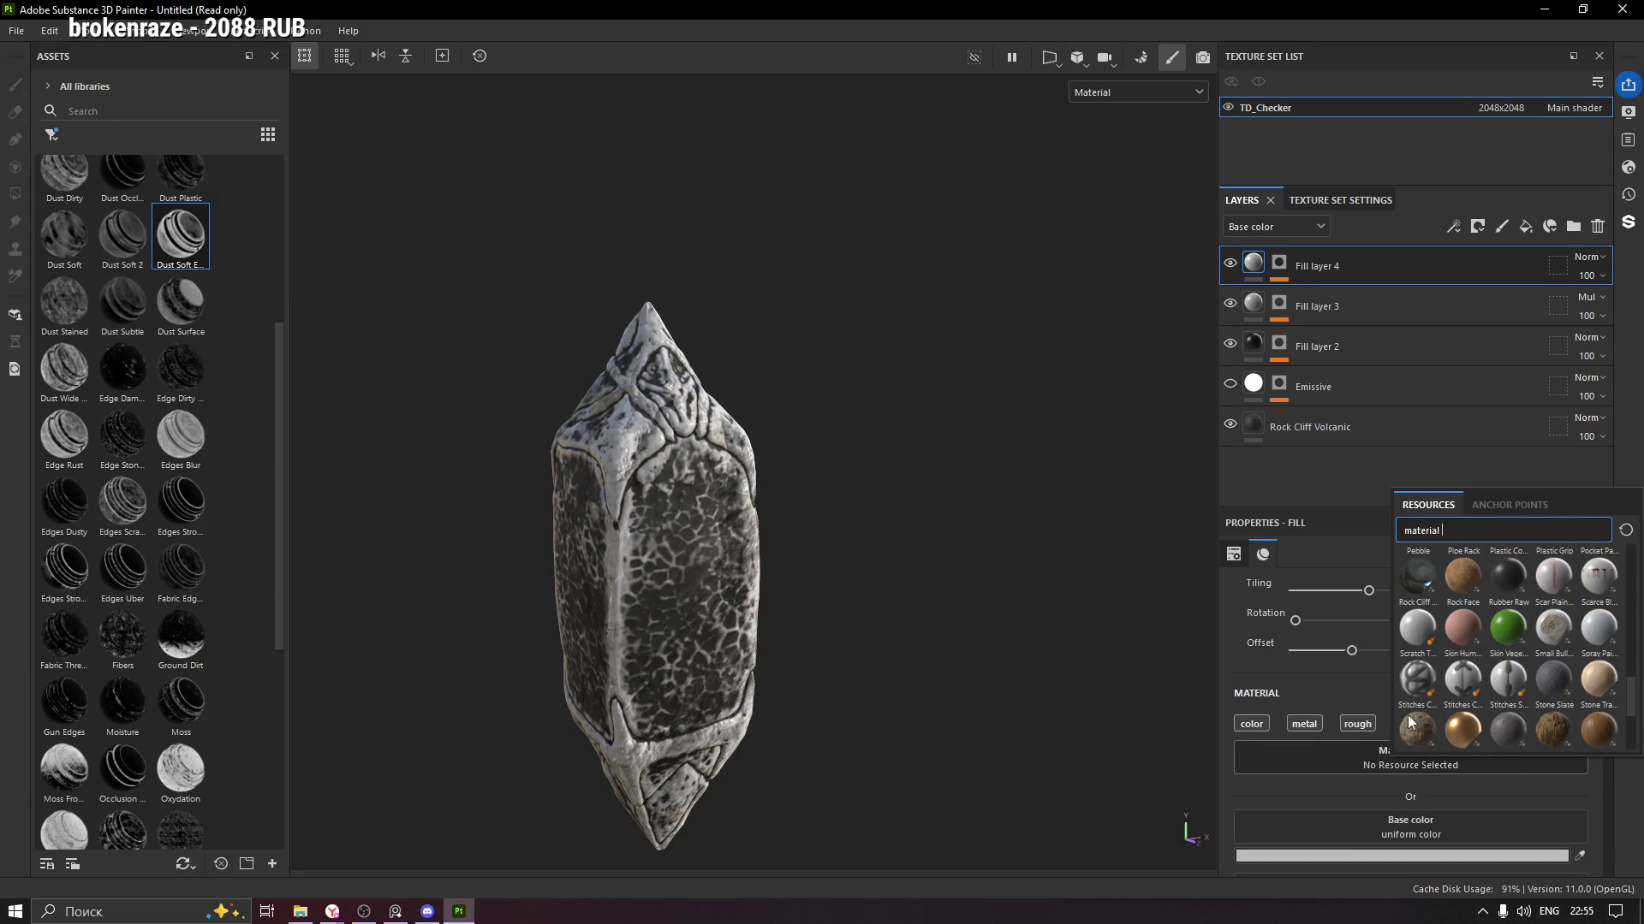
{"action": "mouse_move", "coordinate": [1419, 730]}
{"action": "left_click", "coordinate": [1418, 730]}
{"action": "mouse_move", "coordinate": [990, 591]}
{"action": "left_mouse_down", "text": "alt"}
{"action": "mouse_move", "coordinate": [936, 579]}
{"action": "mouse_move", "coordinate": [526, 617]}
{"action": "mouse_move", "coordinate": [582, 612]}
{"action": "mouse_move", "coordinate": [553, 559]}
{"action": "mouse_move", "coordinate": [506, 554]}
{"action": "mouse_move", "coordinate": [445, 580]}
{"action": "mouse_move", "coordinate": [677, 557]}
{"action": "mouse_move", "coordinate": [806, 601]}
{"action": "mouse_move", "coordinate": [752, 585]}
{"action": "left_mouse_up", "text": "alt"}
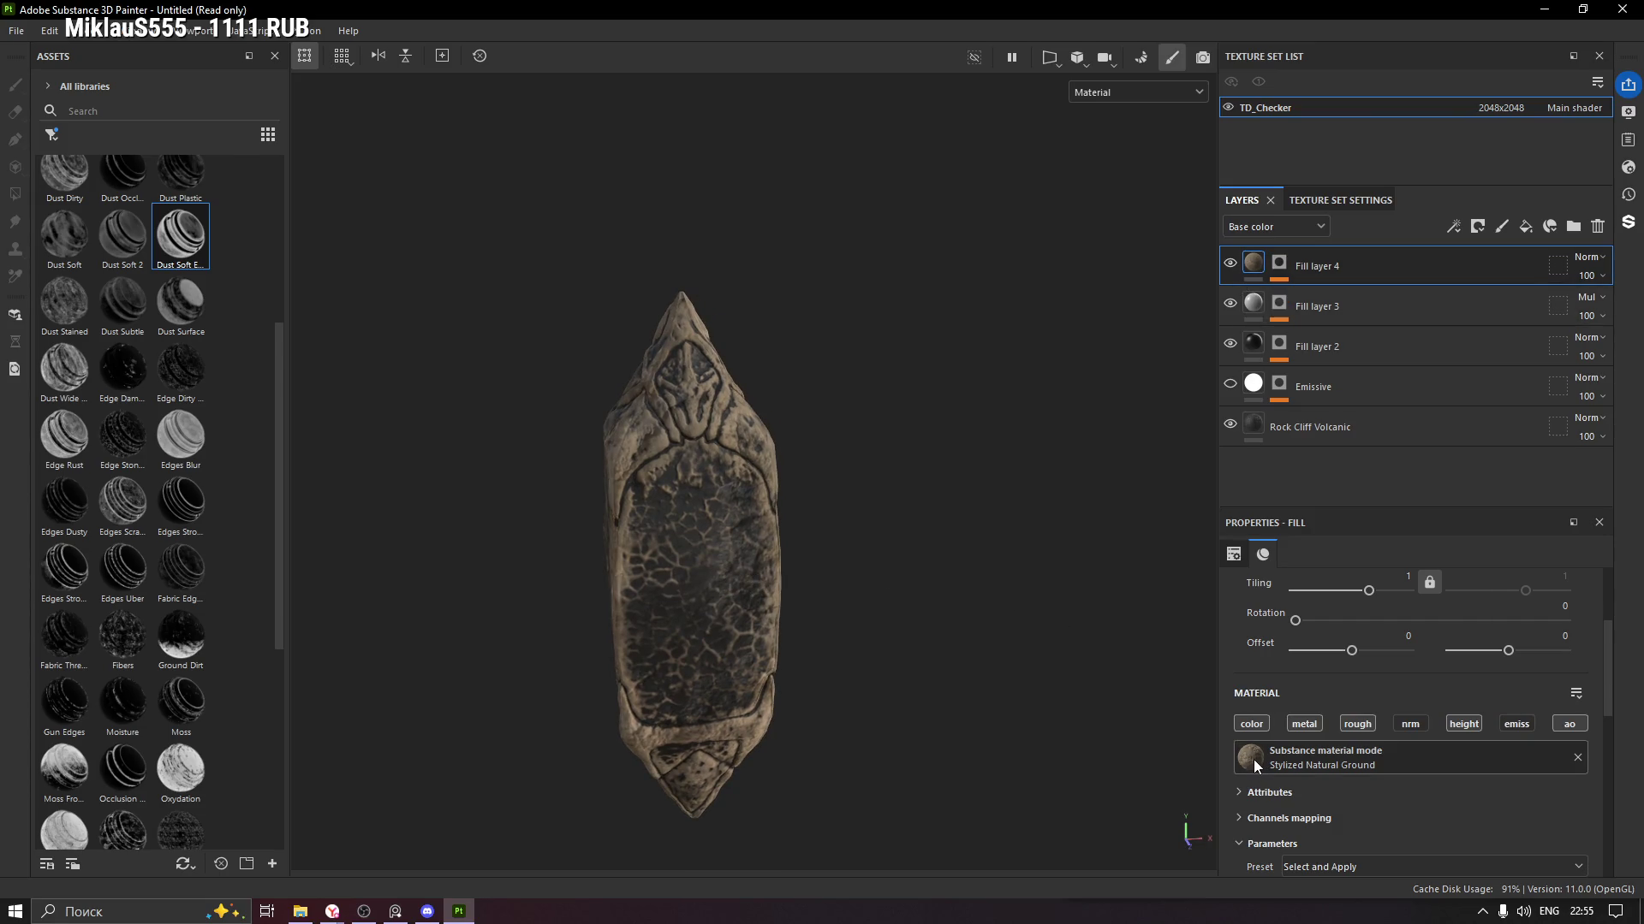
Set the ground material's Ground Color to a teal shade.
{"action": "scroll", "coordinate": [1253, 758], "scroll_direction": "down", "scroll_amount": 5}
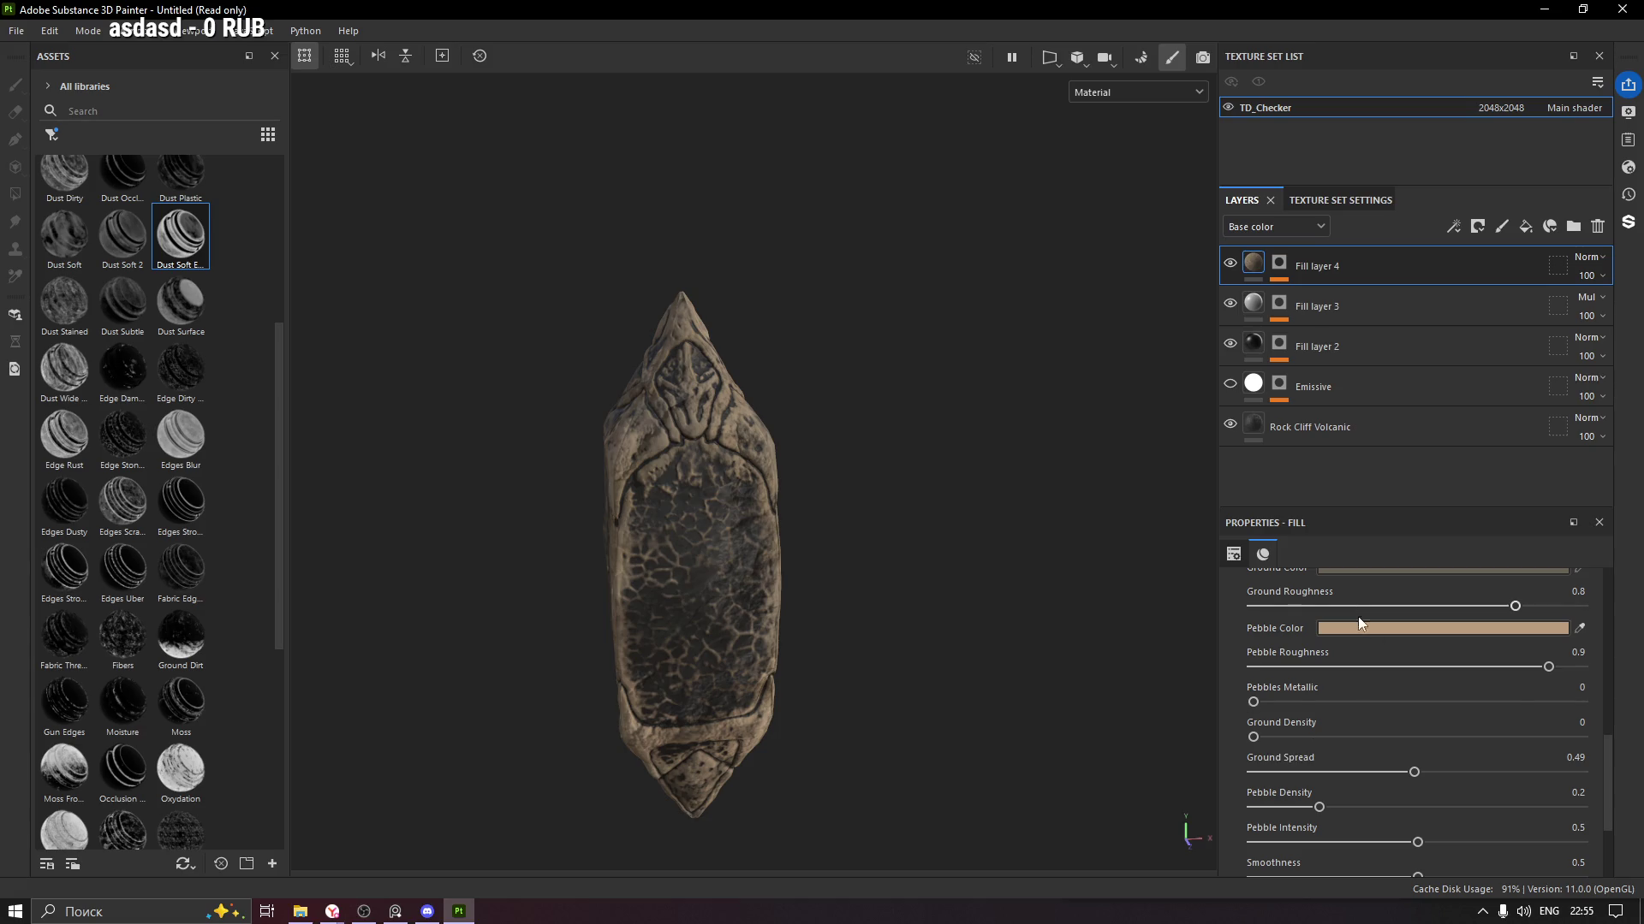
{"action": "scroll", "coordinate": [1410, 676], "scroll_direction": "up", "scroll_amount": 1}
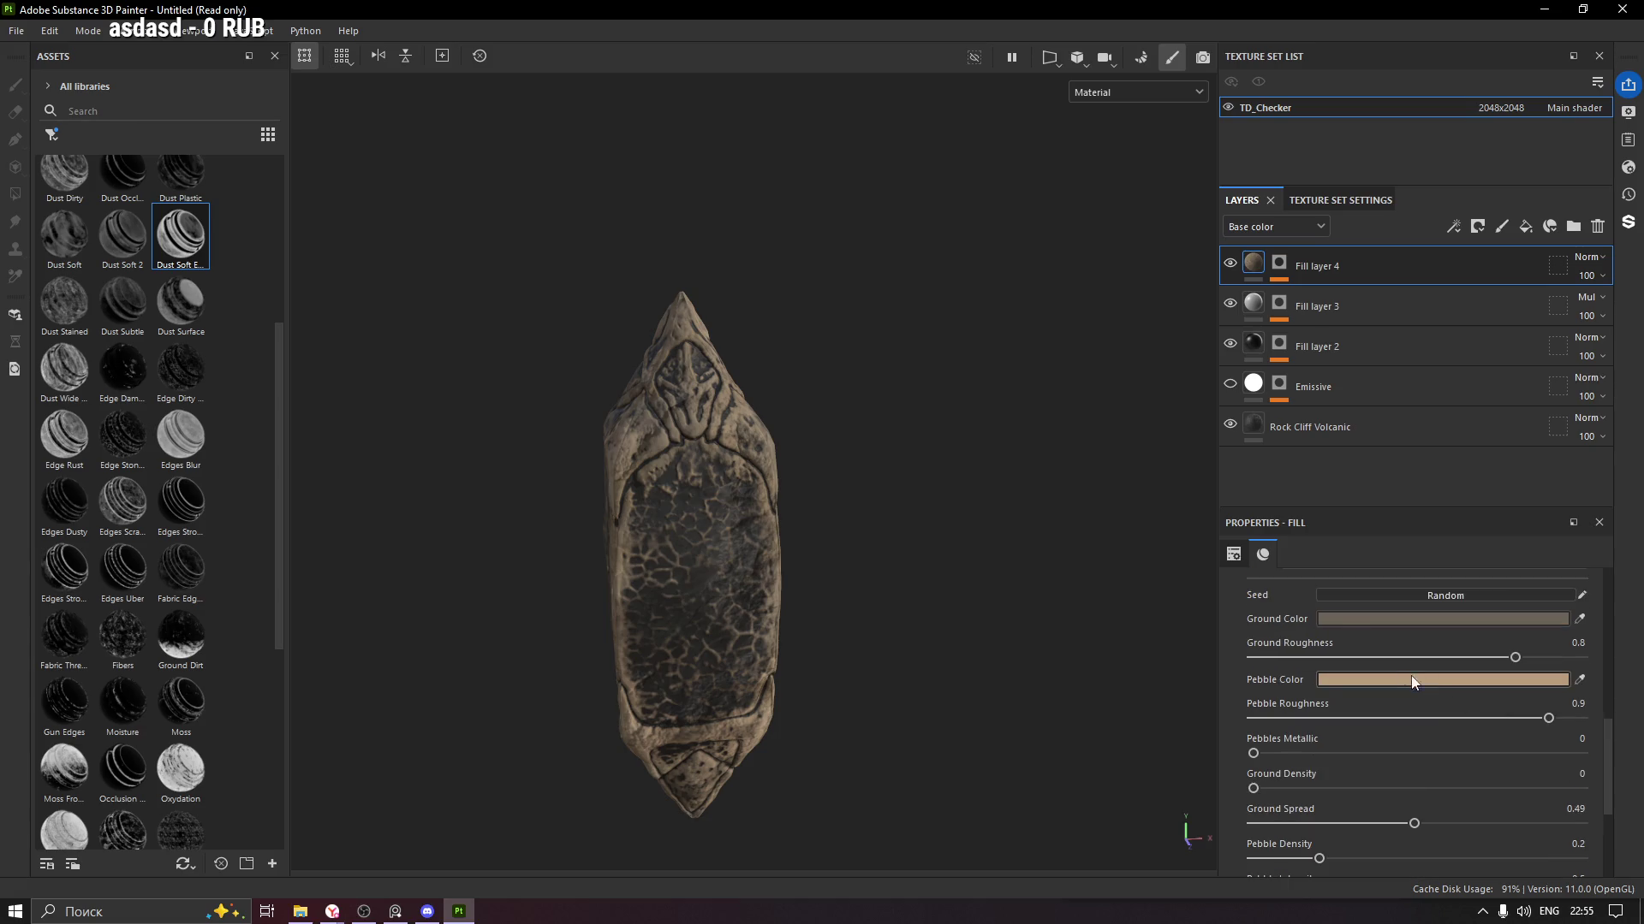
{"action": "left_click", "coordinate": [1357, 622]}
{"action": "mouse_move", "coordinate": [1505, 707]}
{"action": "left_mouse_down"}
{"action": "mouse_move", "coordinate": [1395, 702]}
{"action": "mouse_move", "coordinate": [1554, 710]}
{"action": "mouse_move", "coordinate": [1515, 632]}
{"action": "mouse_move", "coordinate": [1331, 652]}
{"action": "mouse_move", "coordinate": [1532, 659]}
{"action": "mouse_move", "coordinate": [1441, 625]}
{"action": "mouse_move", "coordinate": [1308, 679]}
{"action": "mouse_move", "coordinate": [1262, 828]}
{"action": "mouse_move", "coordinate": [1261, 788]}
{"action": "mouse_move", "coordinate": [1456, 753]}
{"action": "mouse_move", "coordinate": [1458, 769]}
{"action": "mouse_move", "coordinate": [1424, 733]}
{"action": "mouse_move", "coordinate": [1468, 737]}
{"action": "left_mouse_up"}
{"action": "mouse_move", "coordinate": [1594, 675]}
{"action": "left_mouse_down"}
{"action": "mouse_move", "coordinate": [1598, 768]}
{"action": "mouse_move", "coordinate": [1595, 686]}
{"action": "left_mouse_up"}
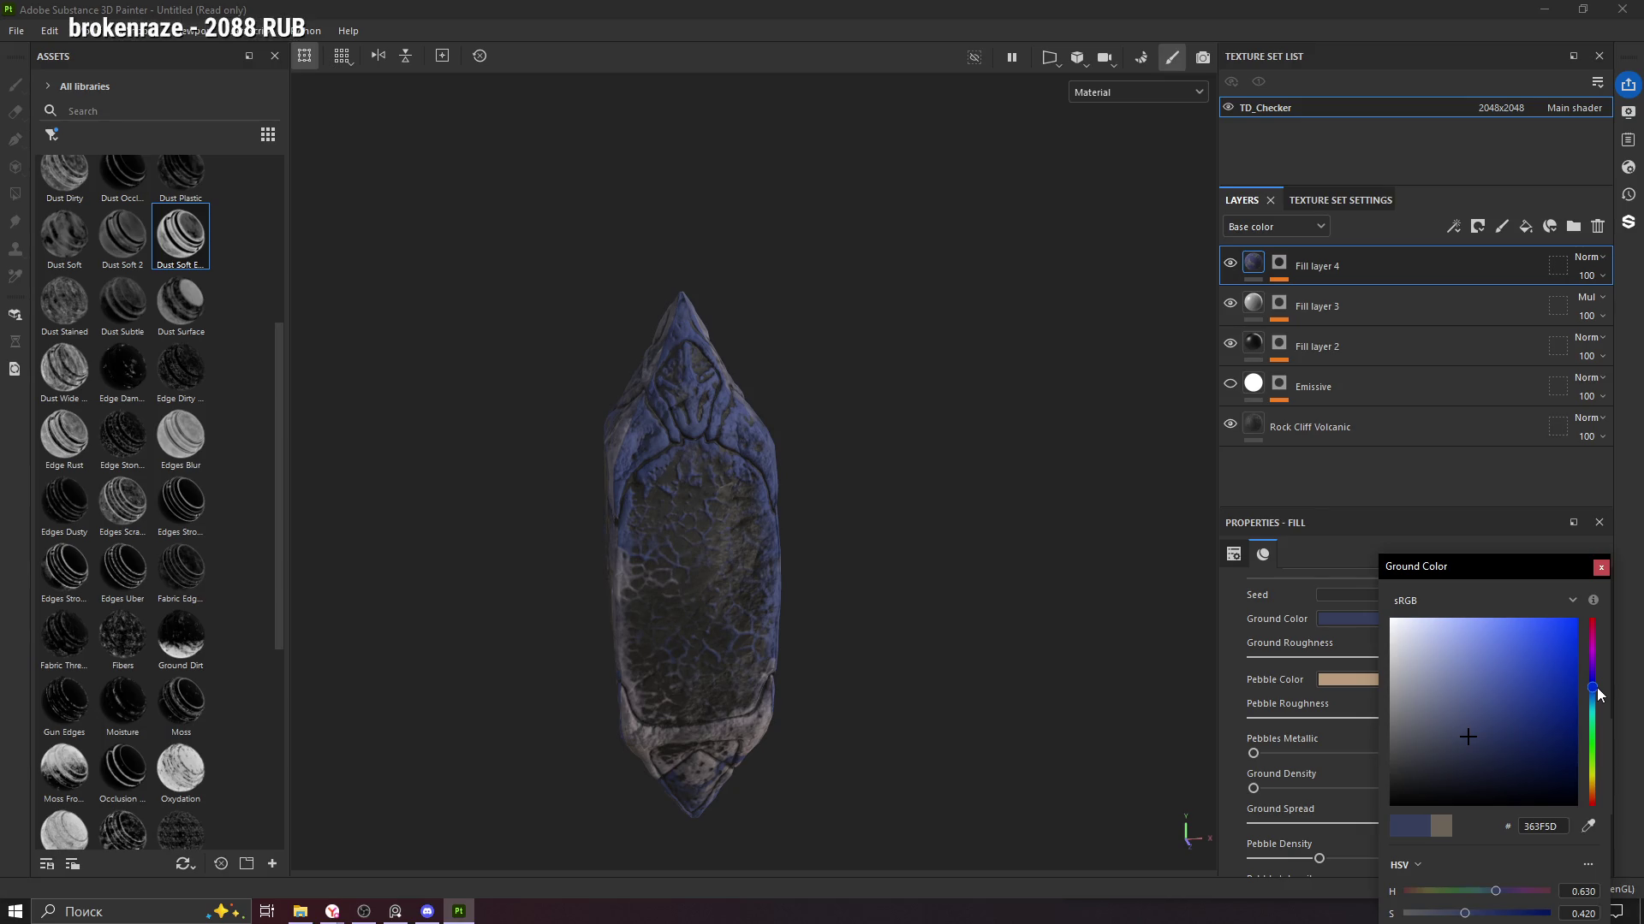
{"action": "mouse_move", "coordinate": [1595, 687]}
{"action": "left_mouse_down"}
{"action": "mouse_move", "coordinate": [1600, 632]}
{"action": "mouse_move", "coordinate": [1599, 718]}
{"action": "left_mouse_up"}
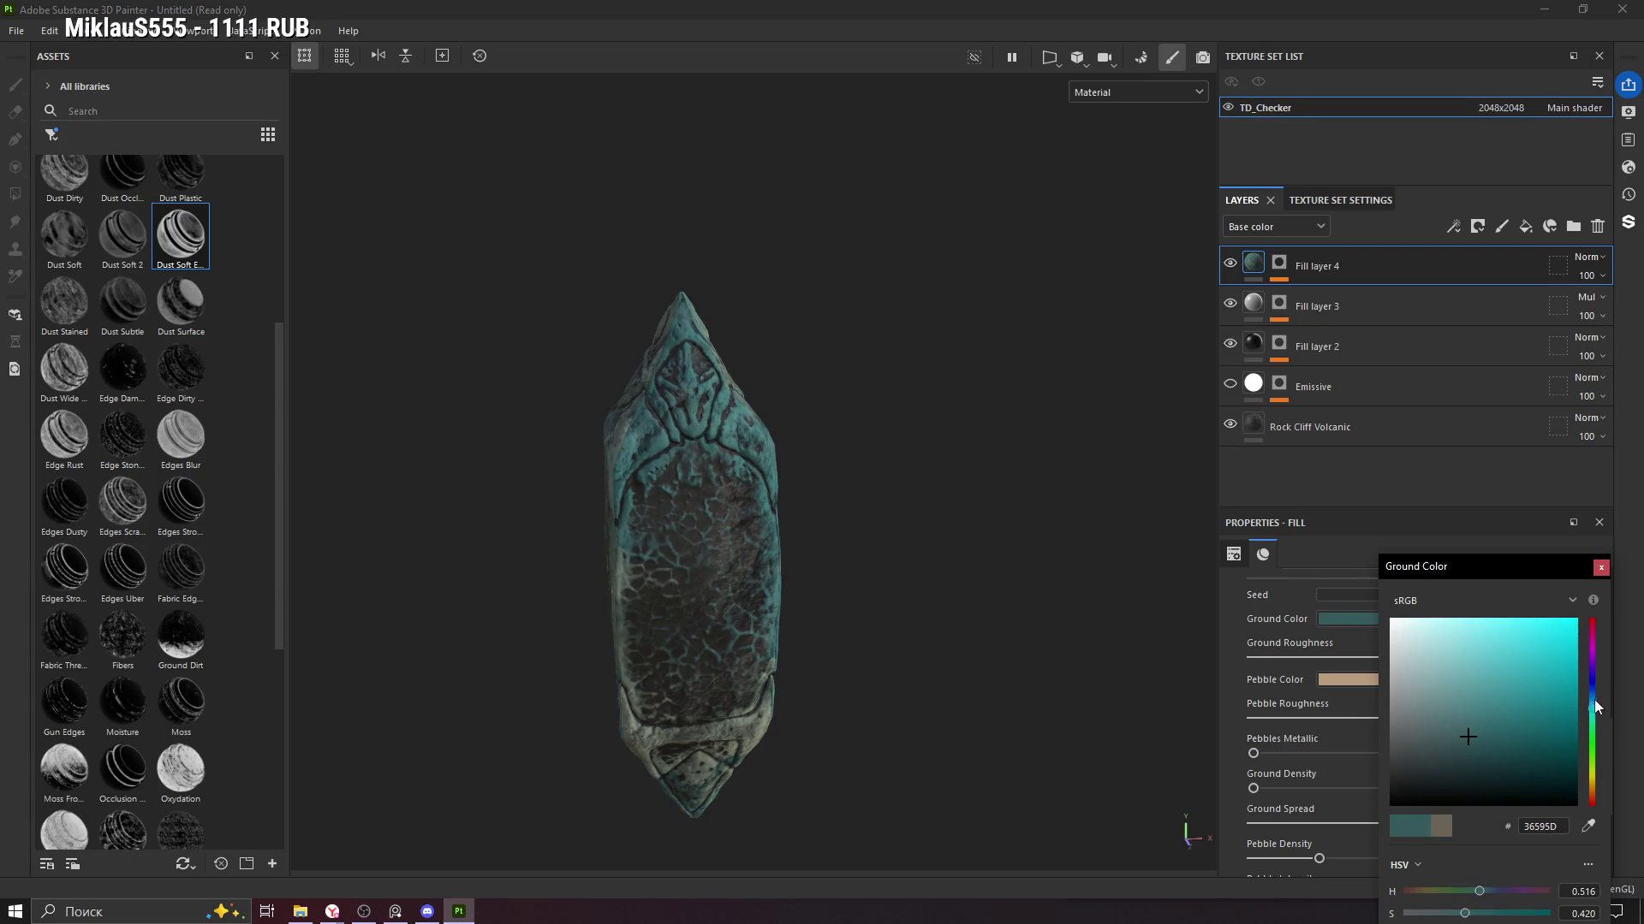
{"action": "left_click", "coordinate": [1601, 569]}
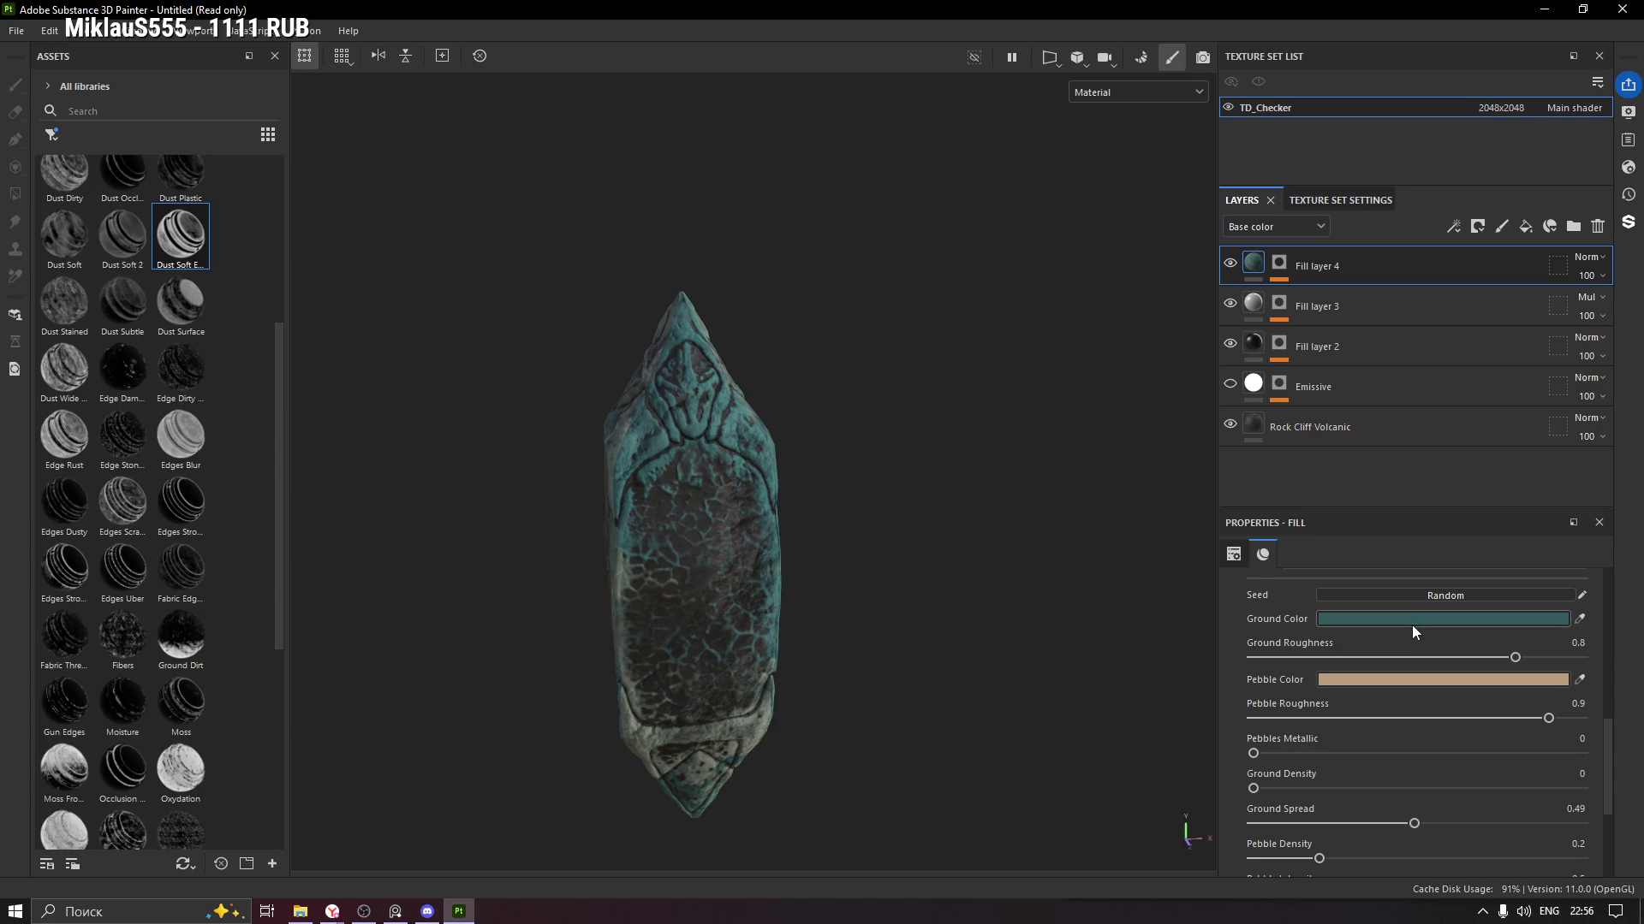
Set the Pebble Color to a dark teal shade.
{"action": "left_click", "coordinate": [1354, 680]}
{"action": "mouse_move", "coordinate": [1594, 780]}
{"action": "left_mouse_down"}
{"action": "mouse_move", "coordinate": [1597, 682]}
{"action": "mouse_move", "coordinate": [1598, 725]}
{"action": "left_mouse_up"}
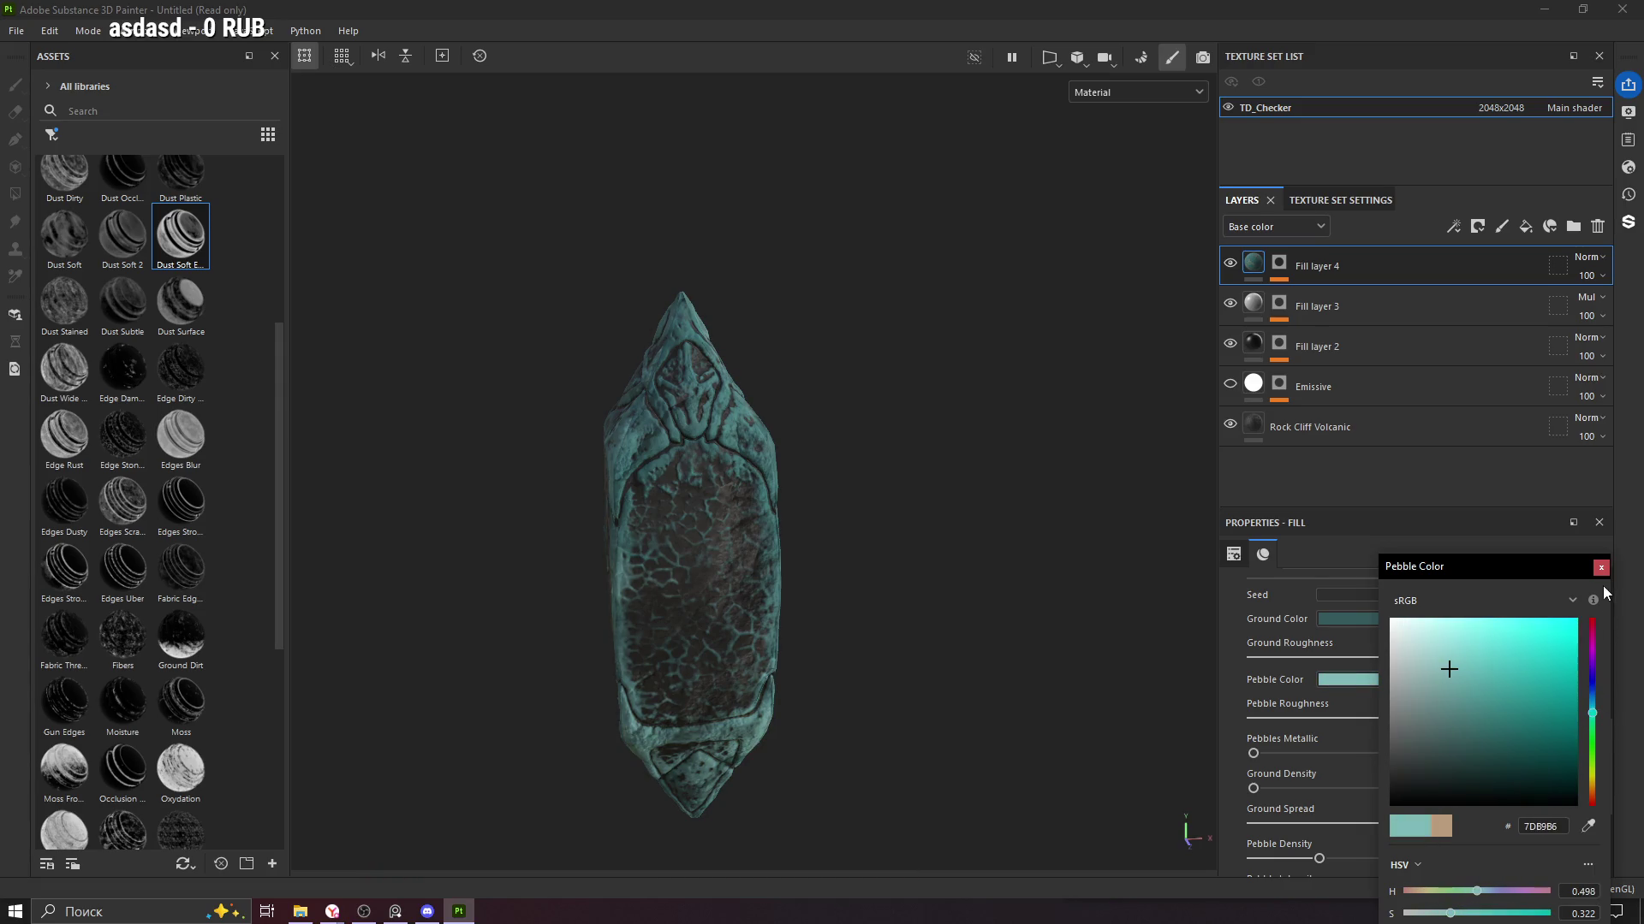
{"action": "mouse_move", "coordinate": [1456, 671]}
{"action": "left_mouse_down"}
{"action": "mouse_move", "coordinate": [1548, 736]}
{"action": "mouse_move", "coordinate": [1578, 806]}
{"action": "left_mouse_up"}
{"action": "mouse_move", "coordinate": [845, 580]}
{"action": "left_mouse_down", "text": "alt"}
{"action": "mouse_move", "coordinate": [1096, 597]}
{"action": "mouse_move", "coordinate": [1097, 566]}
{"action": "mouse_move", "coordinate": [774, 594]}
{"action": "mouse_move", "coordinate": [830, 596]}
{"action": "mouse_move", "coordinate": [794, 614]}
{"action": "mouse_move", "coordinate": [844, 551]}
{"action": "mouse_move", "coordinate": [615, 583]}
{"action": "mouse_move", "coordinate": [969, 566]}
{"action": "left_mouse_up", "text": "alt"}
{"action": "mouse_move", "coordinate": [1548, 717]}
{"action": "left_mouse_down"}
{"action": "mouse_move", "coordinate": [1395, 625]}
{"action": "mouse_move", "coordinate": [1371, 580]}
{"action": "left_mouse_up"}
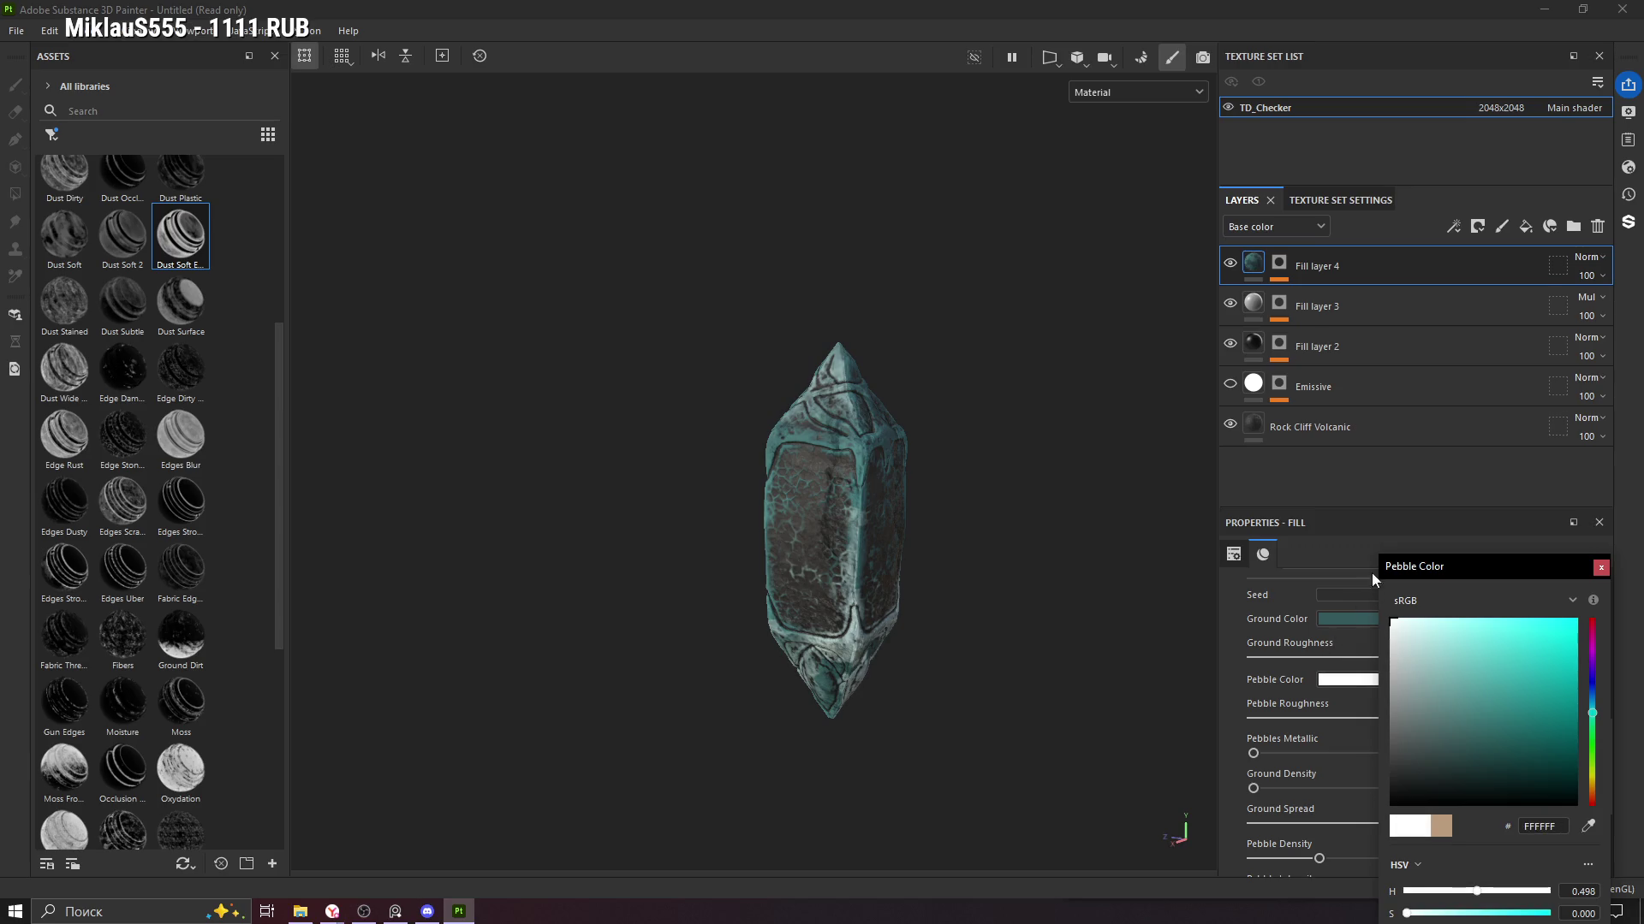
{"action": "mouse_move", "coordinate": [925, 594]}
{"action": "left_mouse_down", "text": "alt"}
{"action": "mouse_move", "coordinate": [1394, 583]}
{"action": "mouse_move", "coordinate": [1609, 519]}
{"action": "mouse_move", "coordinate": [1423, 698]}
{"action": "mouse_move", "coordinate": [912, 668]}
{"action": "mouse_move", "coordinate": [640, 619]}
{"action": "mouse_move", "coordinate": [935, 459]}
{"action": "mouse_move", "coordinate": [831, 607]}
{"action": "left_mouse_up", "text": "alt"}
{"action": "mouse_move", "coordinate": [1458, 649]}
{"action": "left_mouse_down"}
{"action": "mouse_move", "coordinate": [1460, 634]}
{"action": "mouse_move", "coordinate": [1554, 750]}
{"action": "left_mouse_up"}
{"action": "left_click", "coordinate": [1600, 567]}
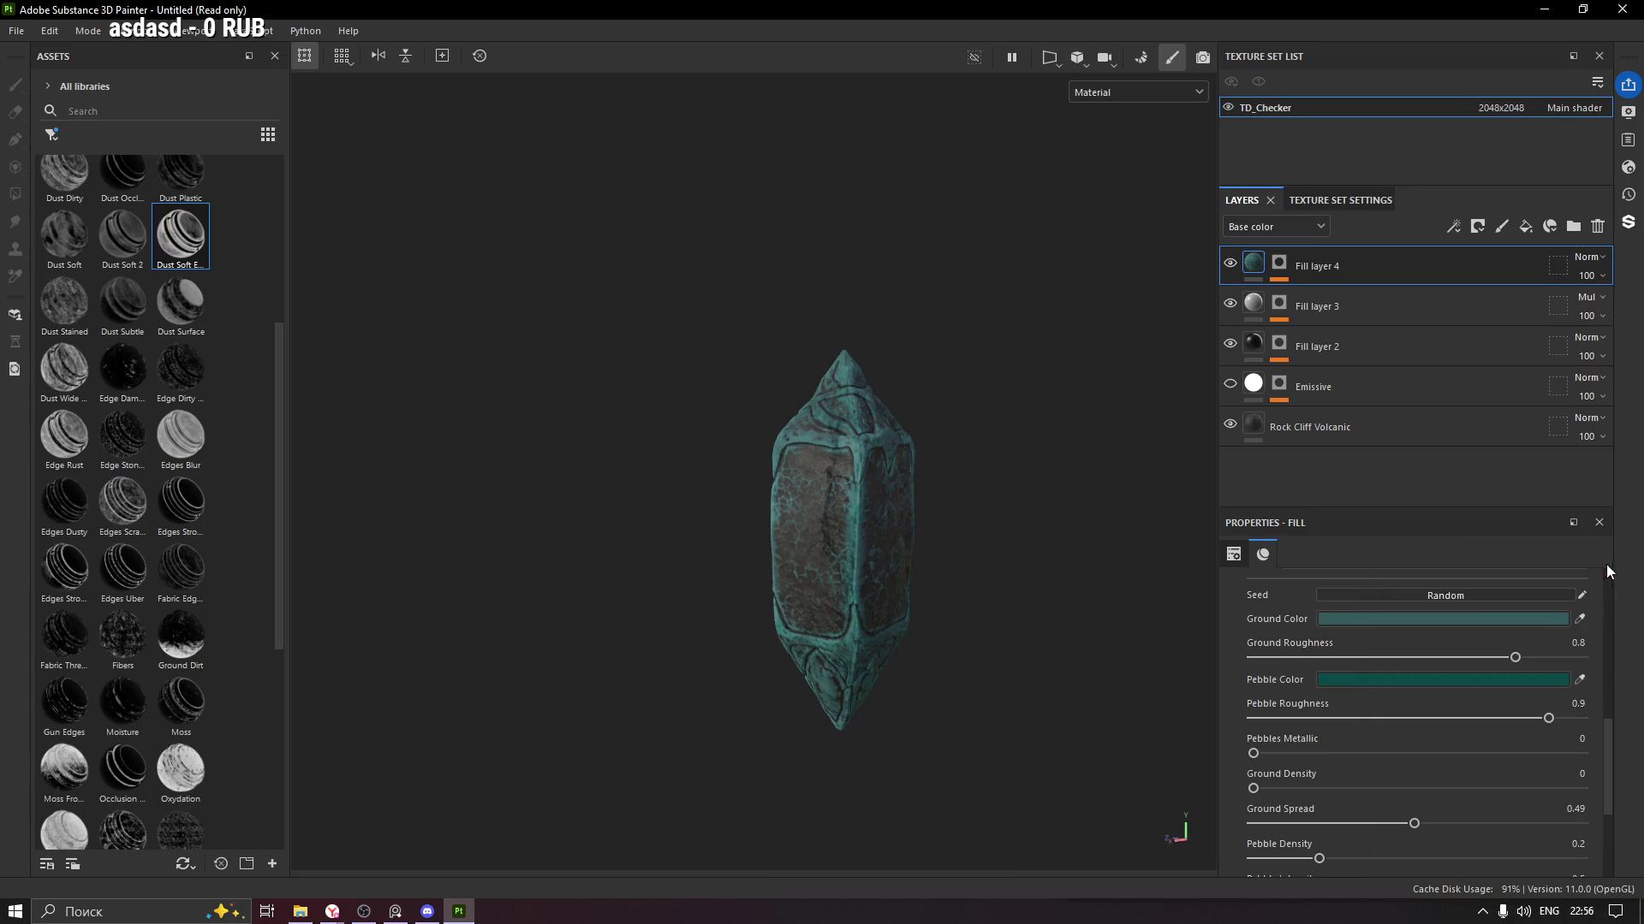
Browse the fill's channel mapping, attributes, presets and mask channel, leaving them unchanged.
{"action": "scroll", "coordinate": [1270, 675], "scroll_direction": "up", "scroll_amount": 5}
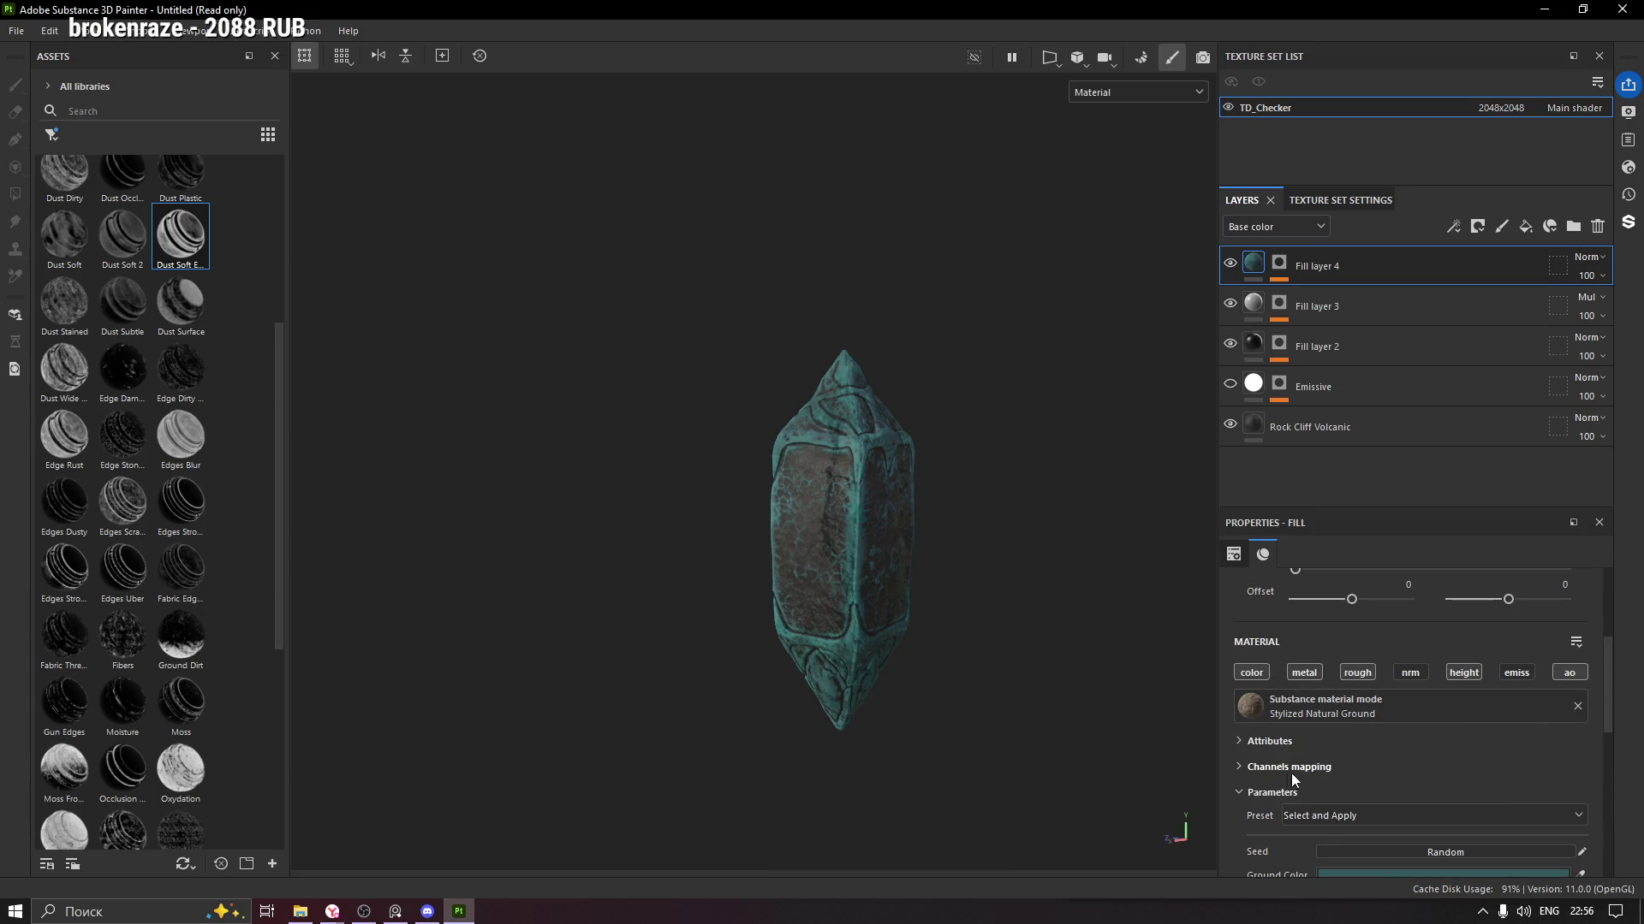
{"action": "scroll", "coordinate": [1300, 772], "scroll_direction": "down", "scroll_amount": 1}
{"action": "left_click", "coordinate": [1255, 715]}
{"action": "left_click", "coordinate": [1254, 716]}
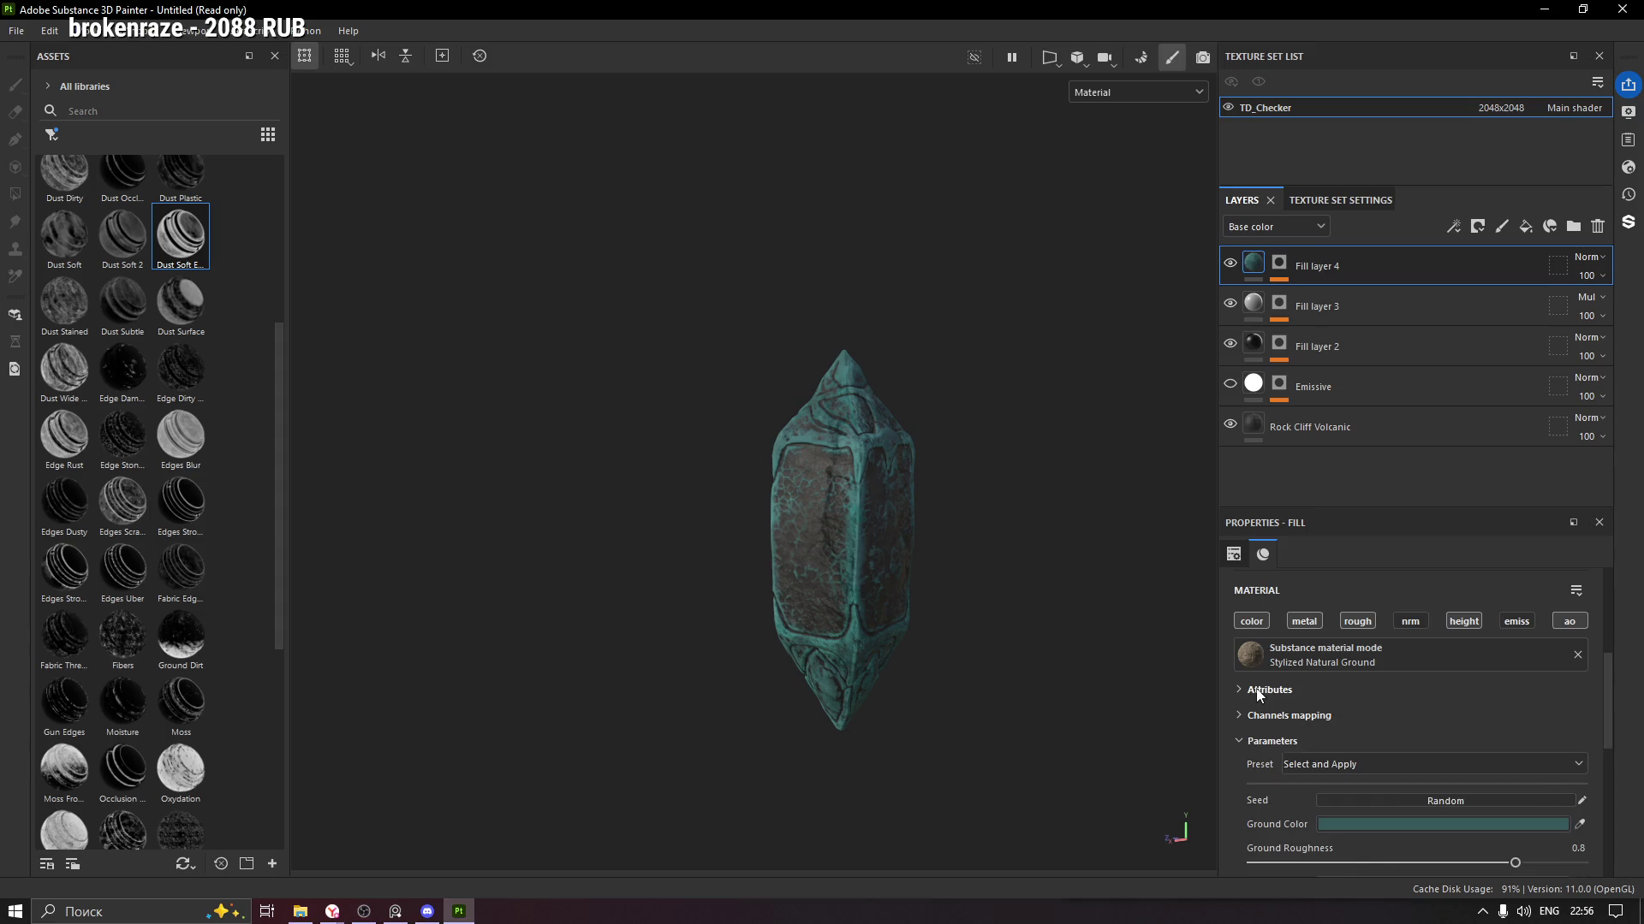
{"action": "left_click", "coordinate": [1260, 692]}
{"action": "left_click", "coordinate": [1260, 692]}
{"action": "scroll", "coordinate": [1275, 702], "scroll_direction": "down", "scroll_amount": 3}
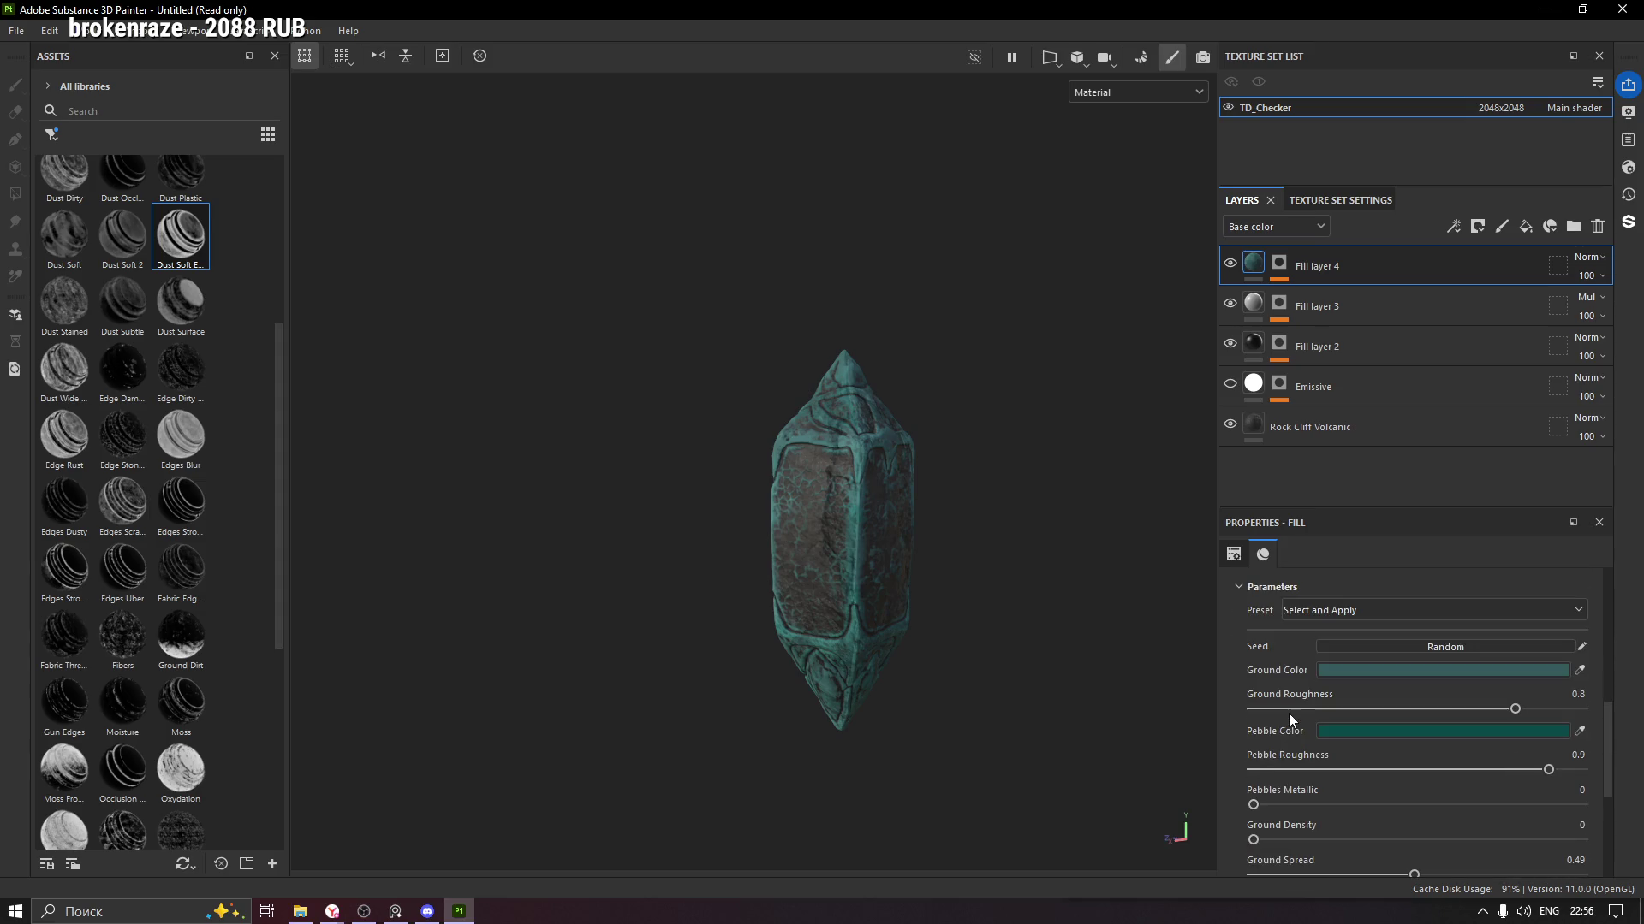
{"action": "left_click", "coordinate": [1316, 611]}
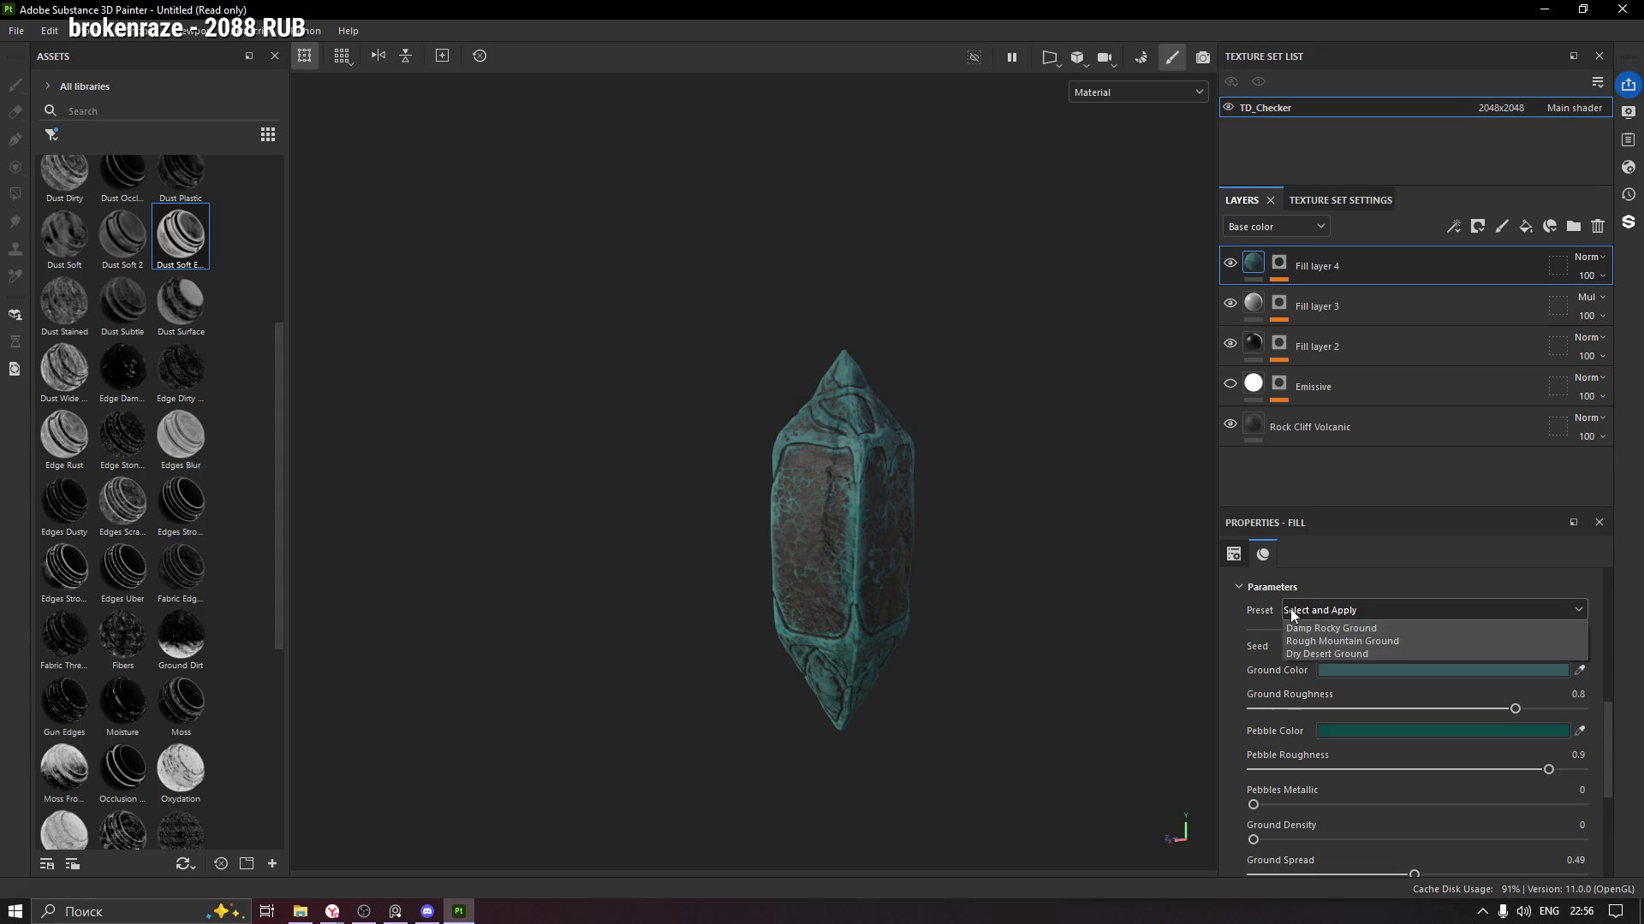
{"action": "left_click", "coordinate": [1258, 605]}
{"action": "scroll", "coordinate": [1260, 608], "scroll_direction": "up", "scroll_amount": 5}
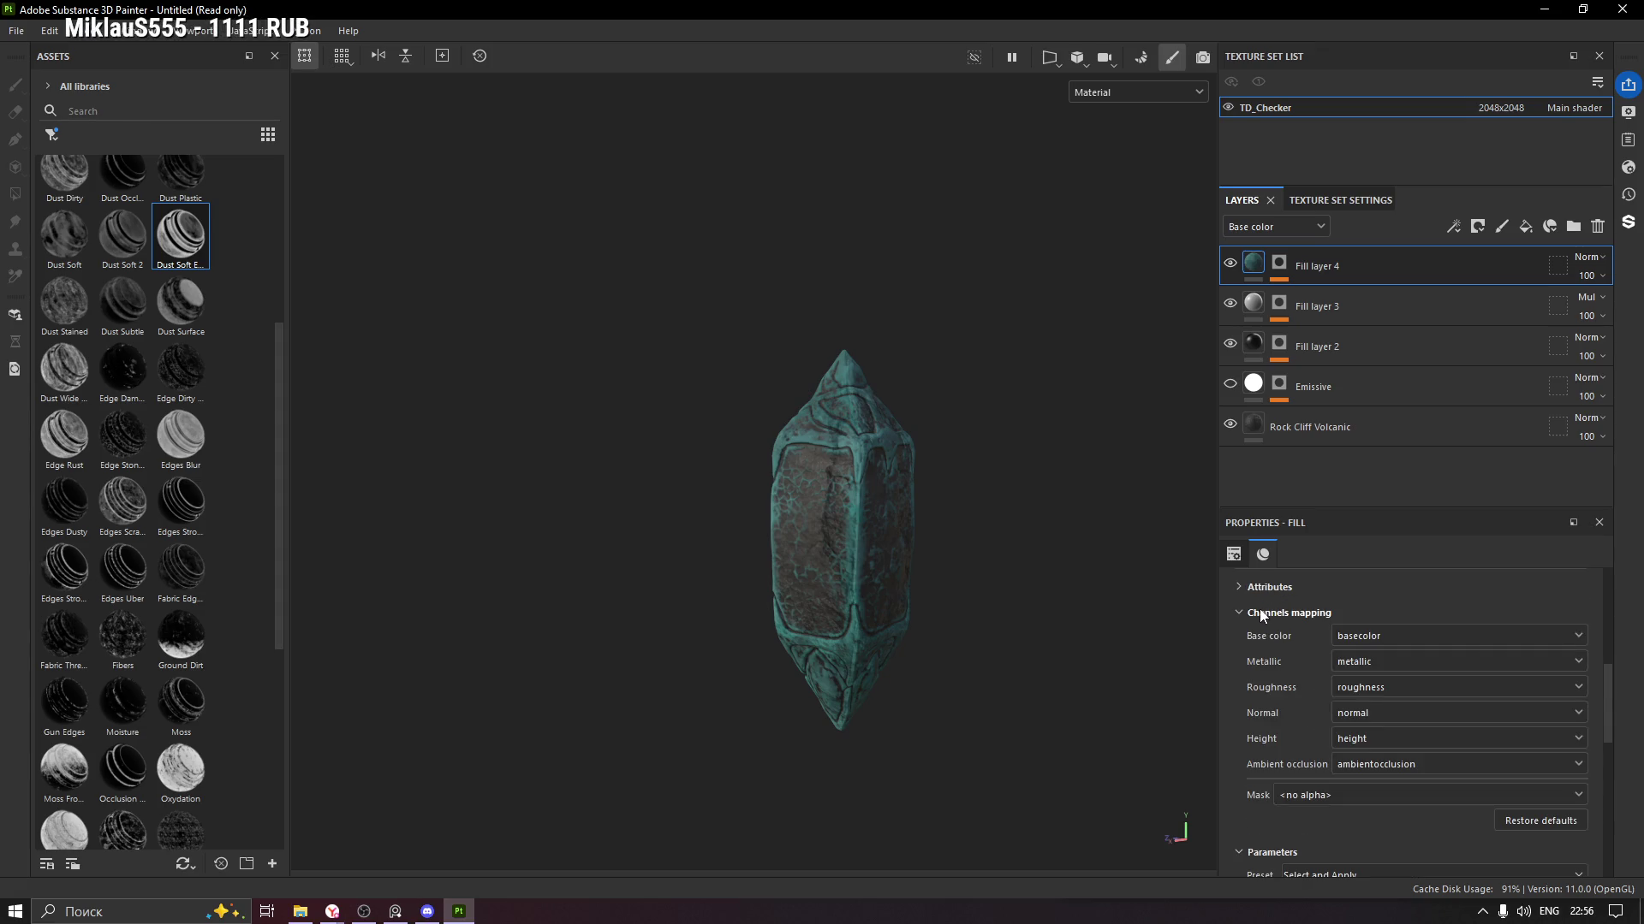
{"action": "scroll", "coordinate": [1294, 673], "scroll_direction": "down", "scroll_amount": 2}
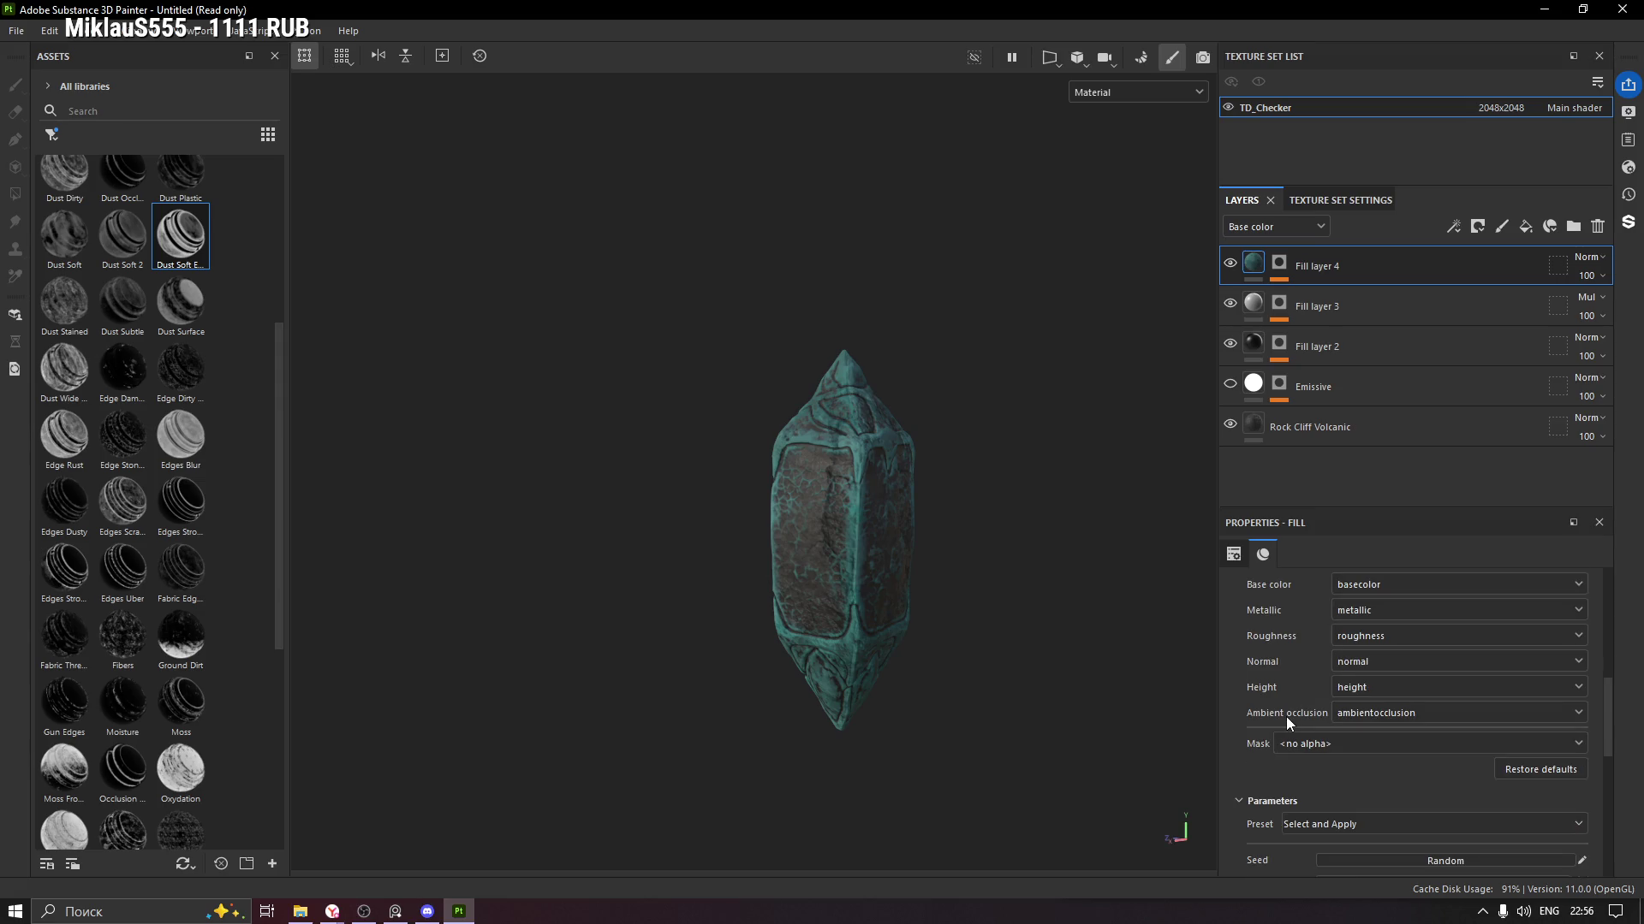
{"action": "left_click", "coordinate": [1301, 745]}
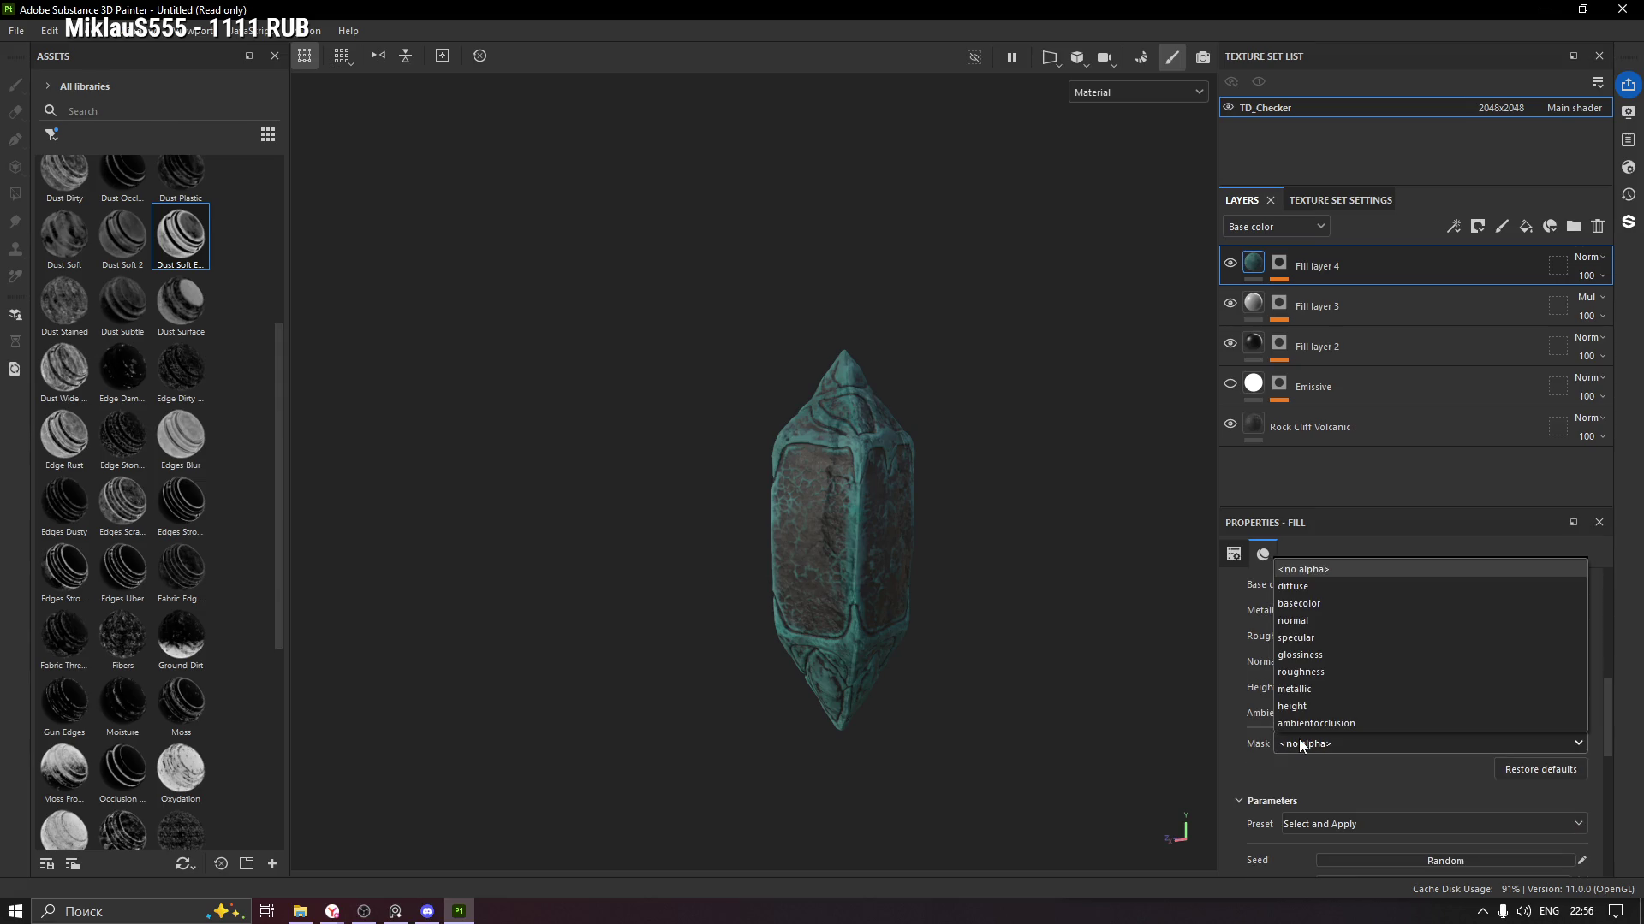
{"action": "left_click", "coordinate": [1300, 744]}
{"action": "scroll", "coordinate": [1261, 767], "scroll_direction": "down", "scroll_amount": 10}
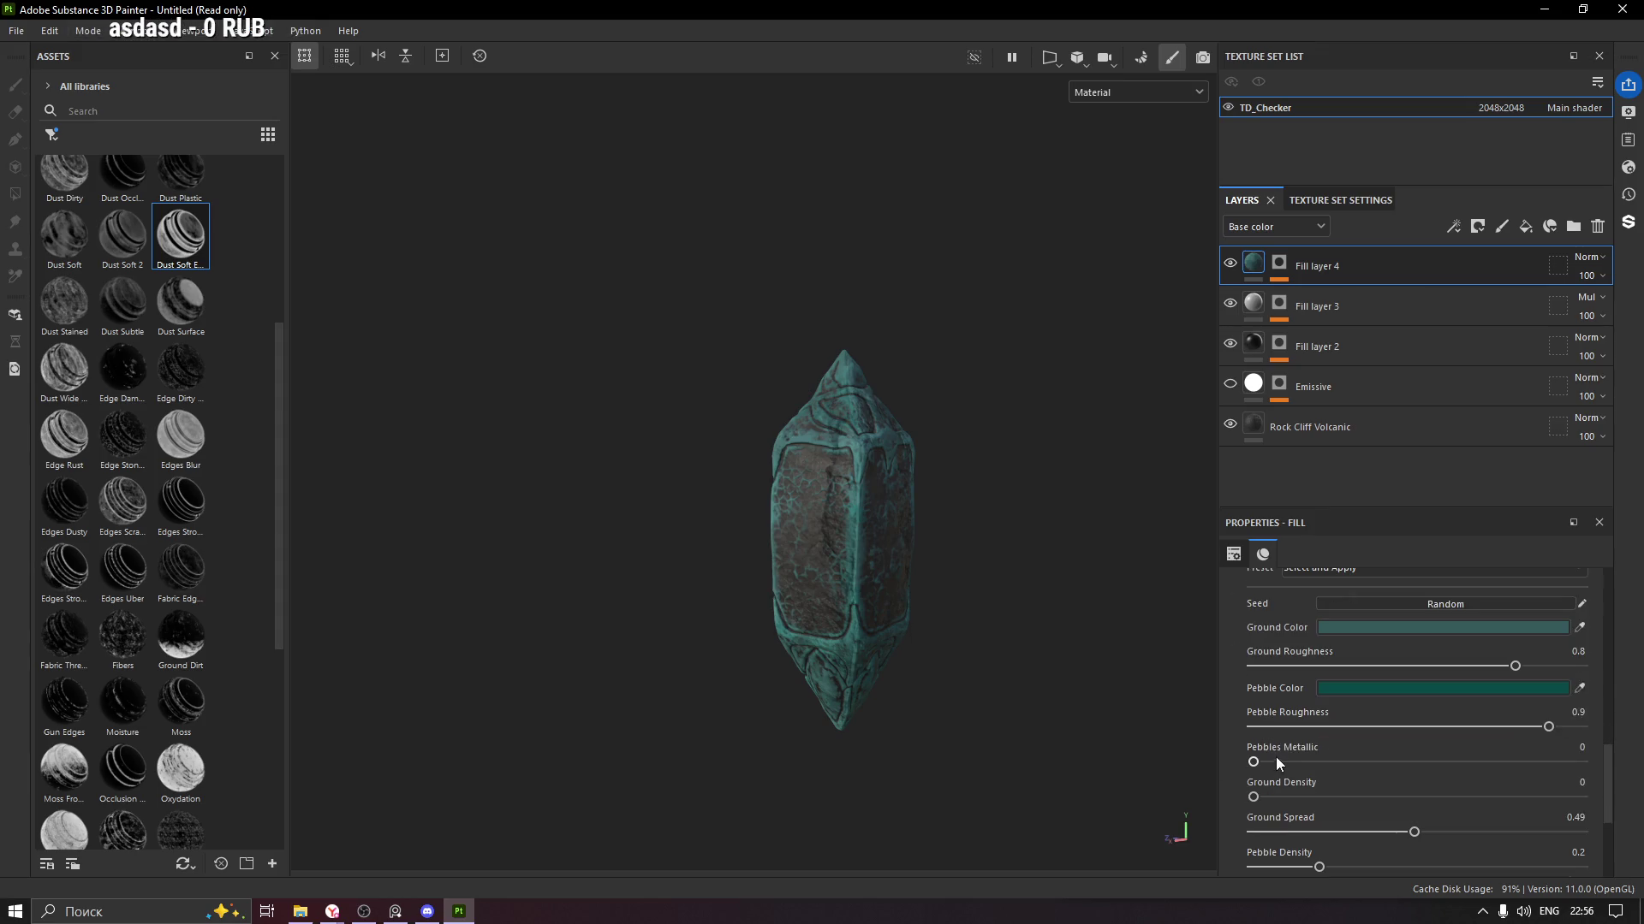
{"action": "scroll", "coordinate": [1286, 743], "scroll_direction": "down", "scroll_amount": 8}
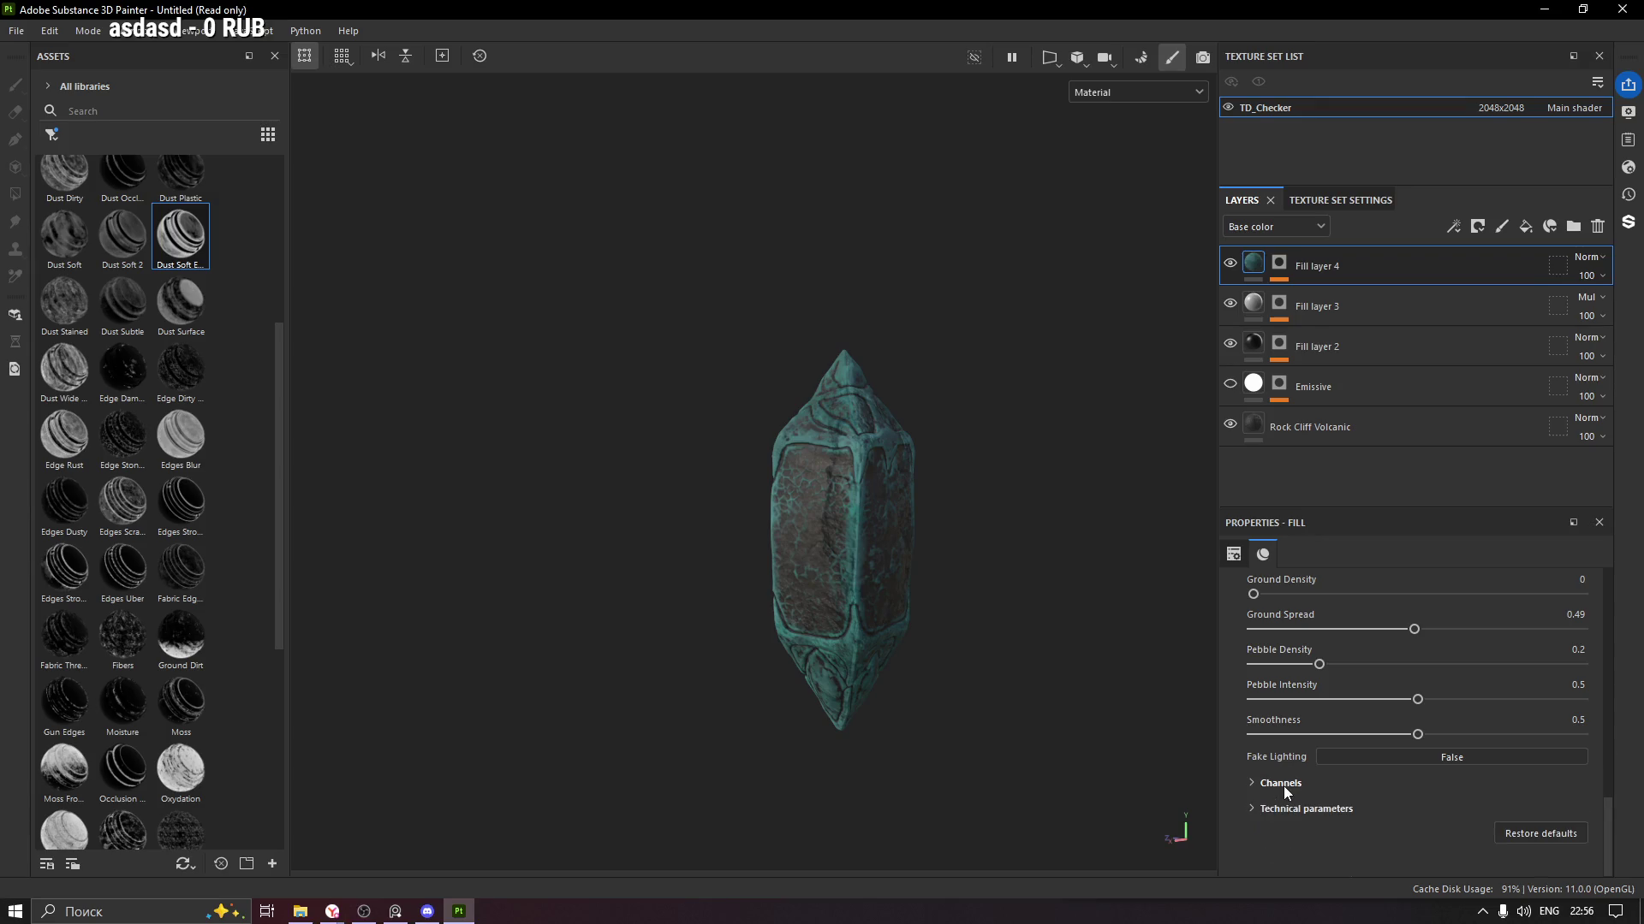
Expand Technical parameters and set Ambient Occlusion Intensity to about 0.52.
{"action": "left_click", "coordinate": [1289, 811]}
{"action": "scroll", "coordinate": [1287, 804], "scroll_direction": "down", "scroll_amount": 5}
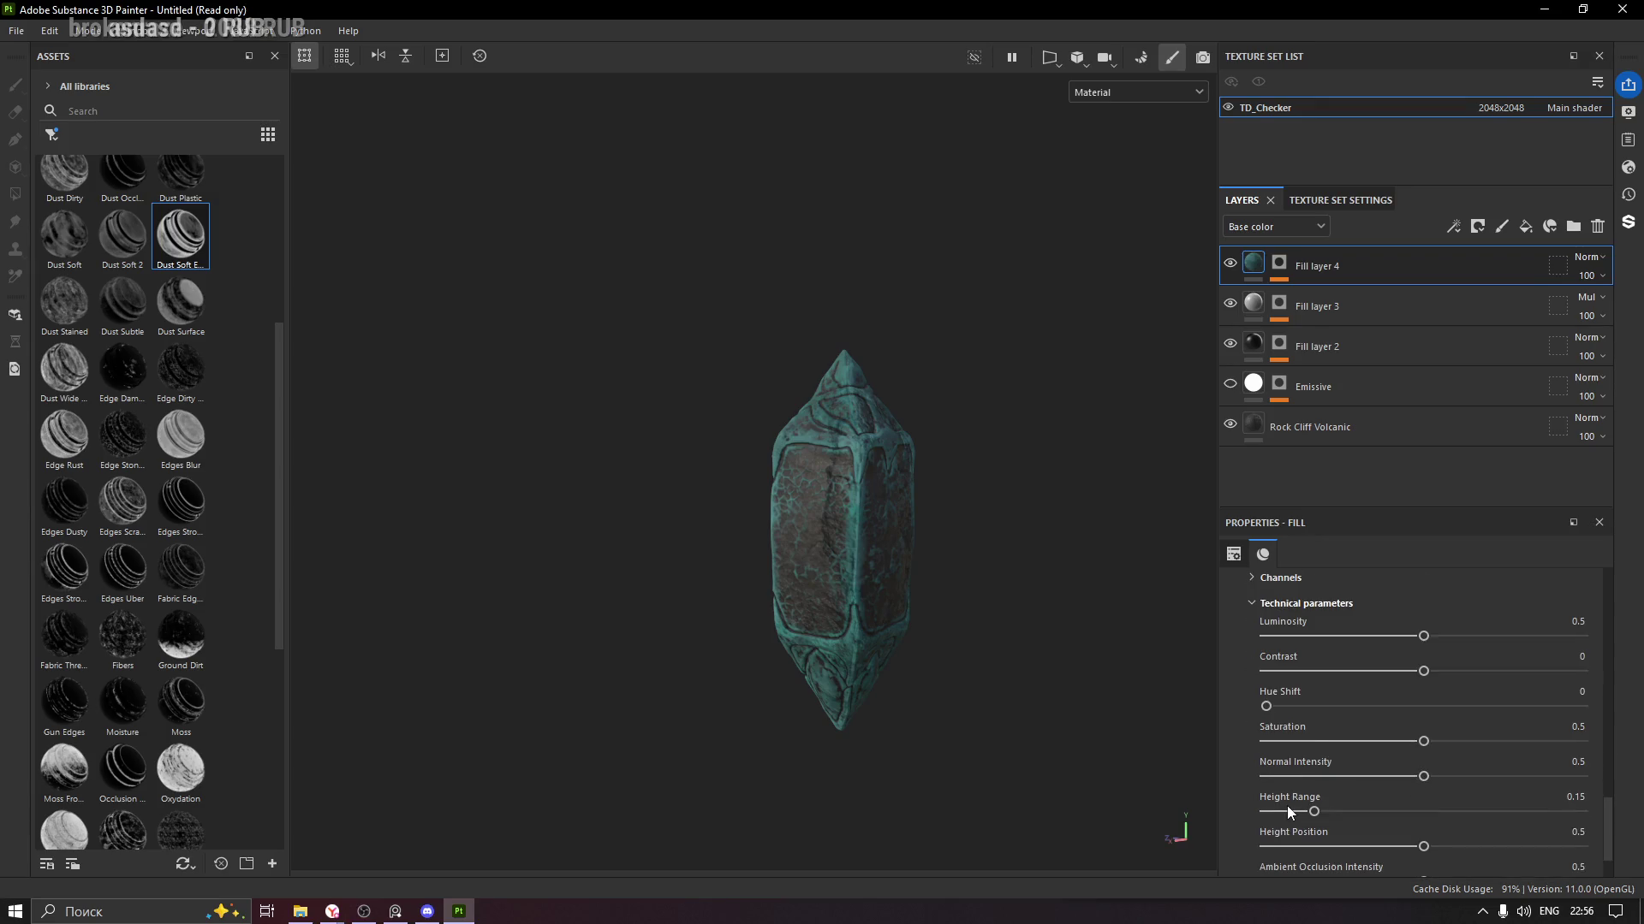
{"action": "scroll", "coordinate": [841, 490], "scroll_direction": "up", "scroll_amount": 2}
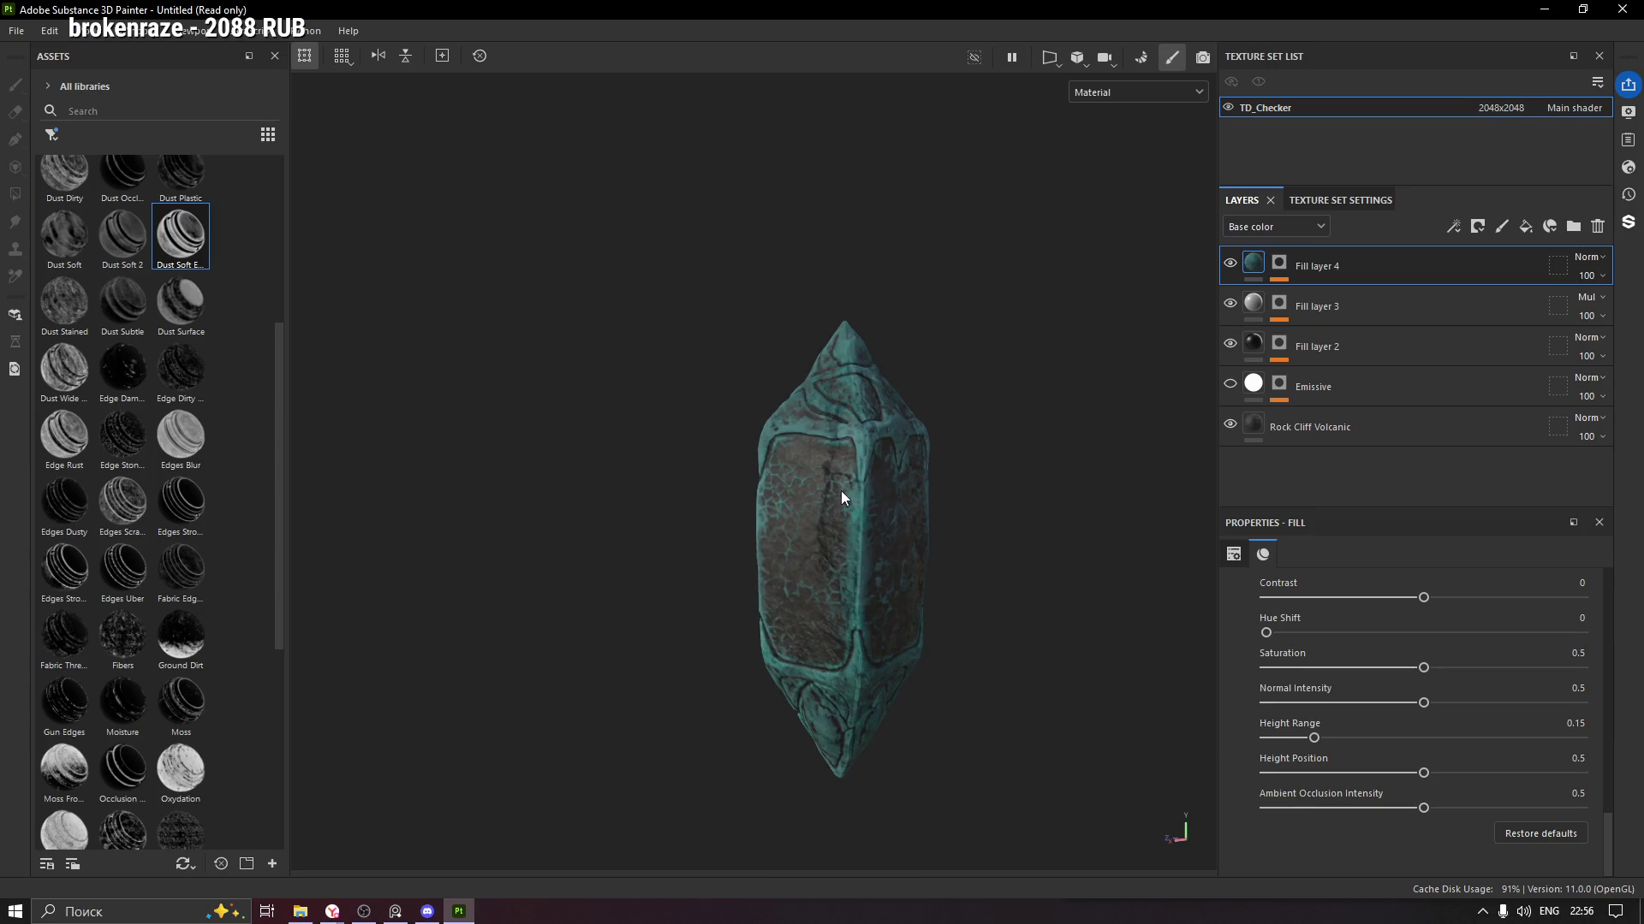
{"action": "left_click_drag", "start_coordinate": [1423, 808], "coordinate": [1473, 809]}
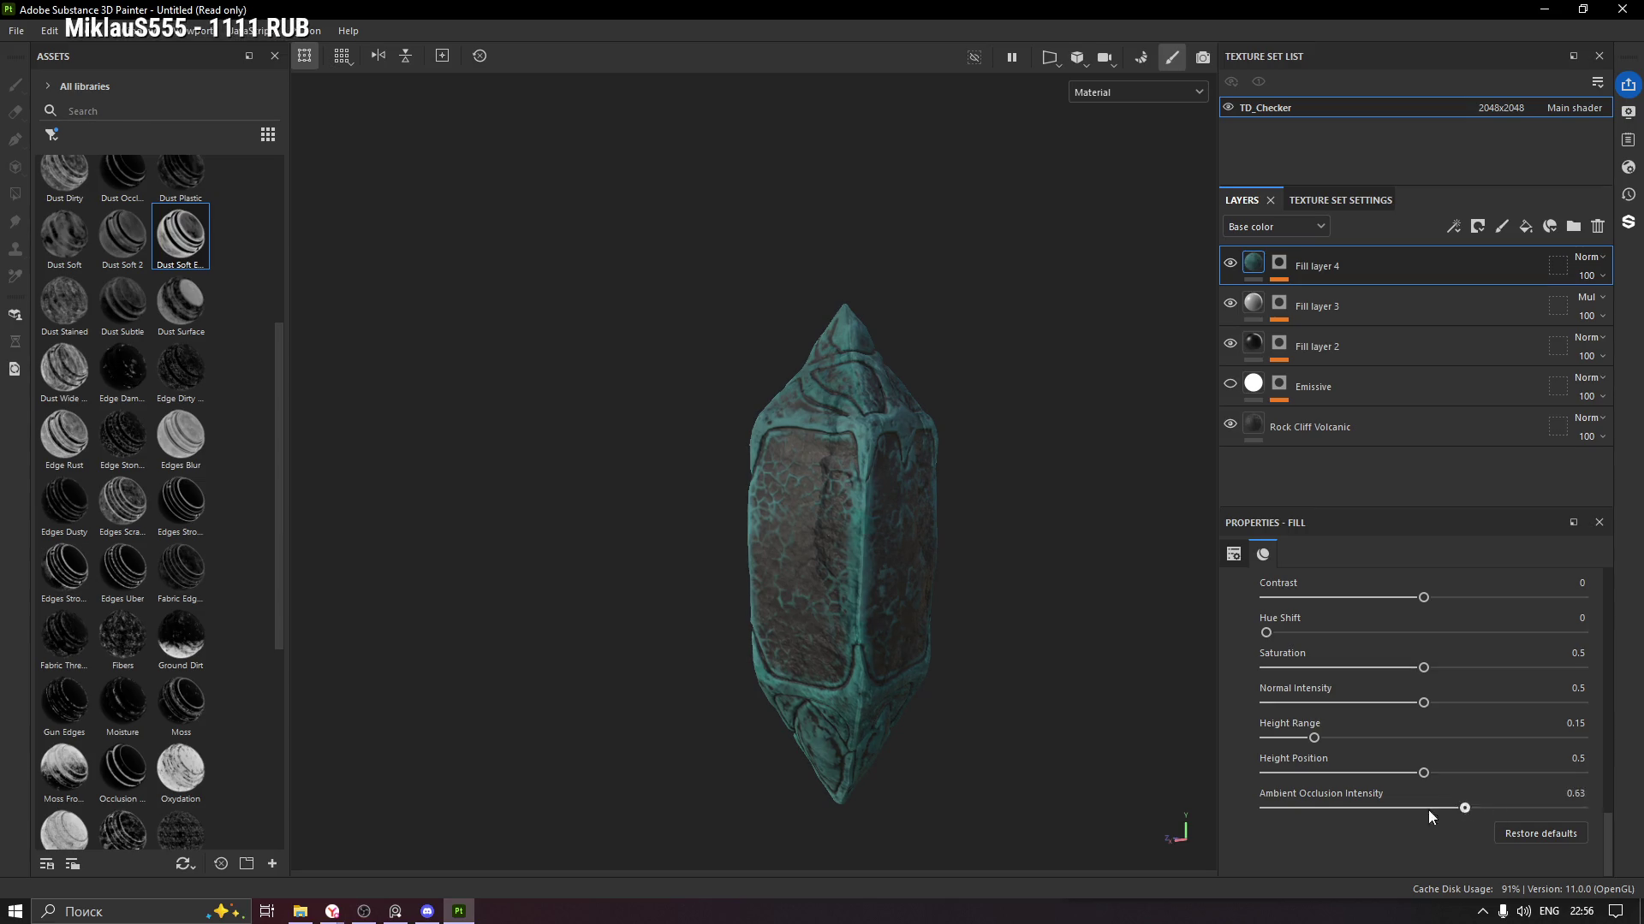
{"action": "left_click_drag", "start_coordinate": [1358, 809], "coordinate": [1445, 810]}
{"action": "mouse_move", "coordinate": [682, 525]}
{"action": "left_mouse_down", "text": "alt"}
{"action": "mouse_move", "coordinate": [1101, 550]}
{"action": "mouse_move", "coordinate": [924, 569]}
{"action": "mouse_move", "coordinate": [853, 454]}
{"action": "mouse_move", "coordinate": [1003, 234]}
{"action": "mouse_move", "coordinate": [885, 224]}
{"action": "left_mouse_up", "text": "alt"}
{"action": "scroll", "coordinate": [759, 312], "scroll_direction": "up", "scroll_amount": 10}
{"action": "mouse_move", "coordinate": [917, 690]}
{"action": "left_mouse_down", "text": "alt"}
{"action": "mouse_move", "coordinate": [891, 556]}
{"action": "mouse_move", "coordinate": [906, 365]}
{"action": "mouse_move", "coordinate": [988, 393]}
{"action": "left_mouse_up", "text": "alt"}
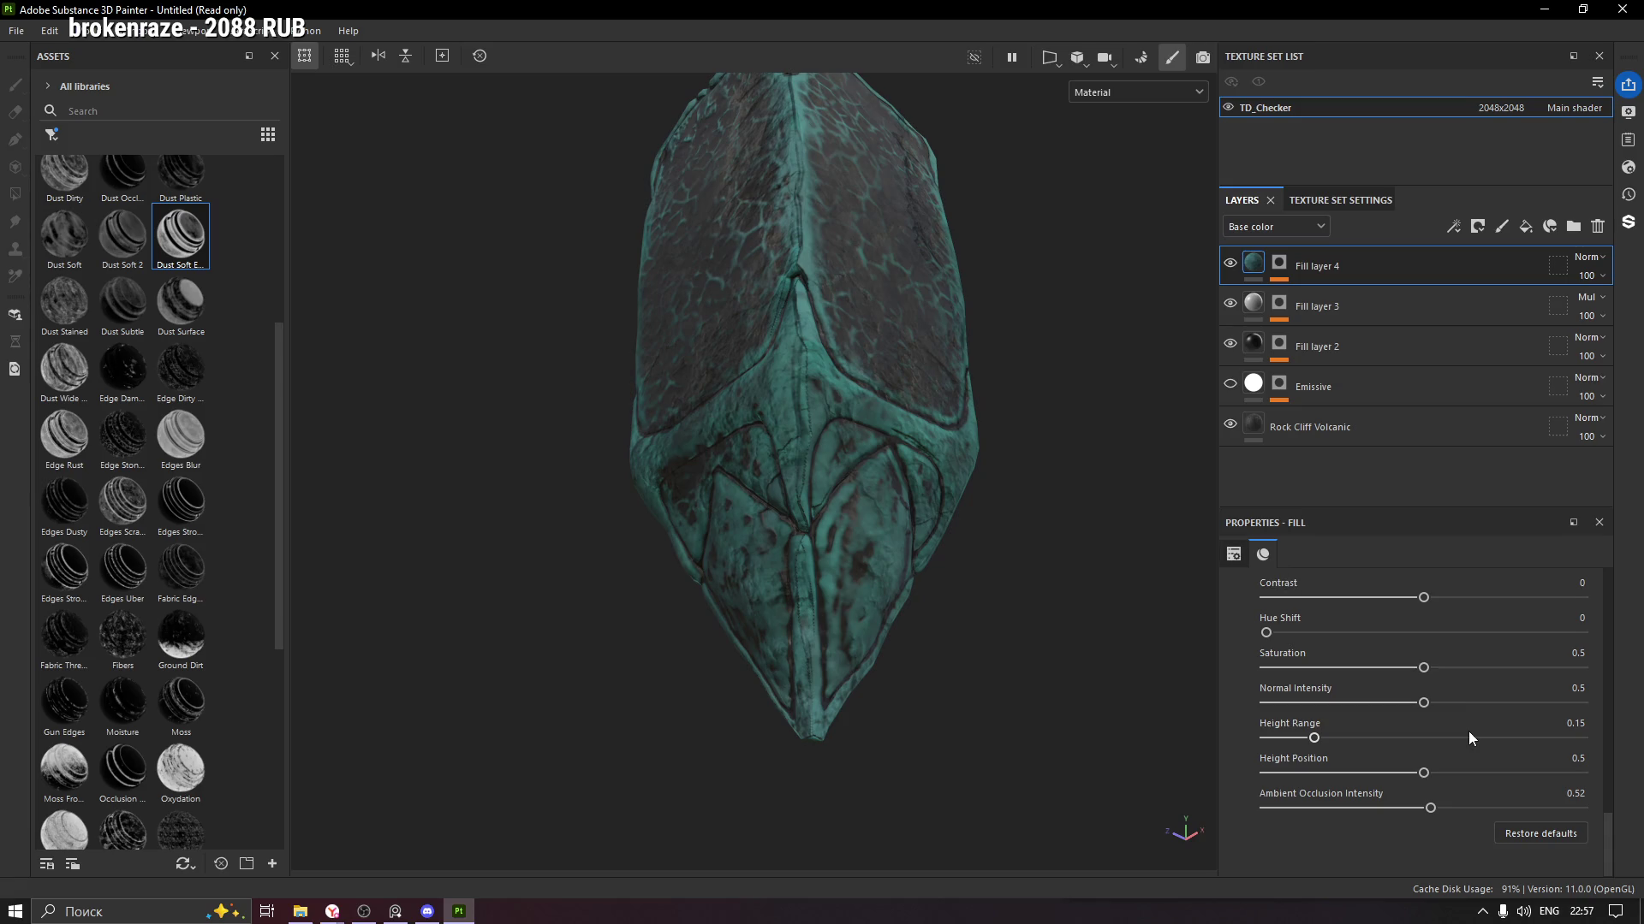
{"action": "scroll", "coordinate": [1251, 760], "scroll_direction": "up", "scroll_amount": 4}
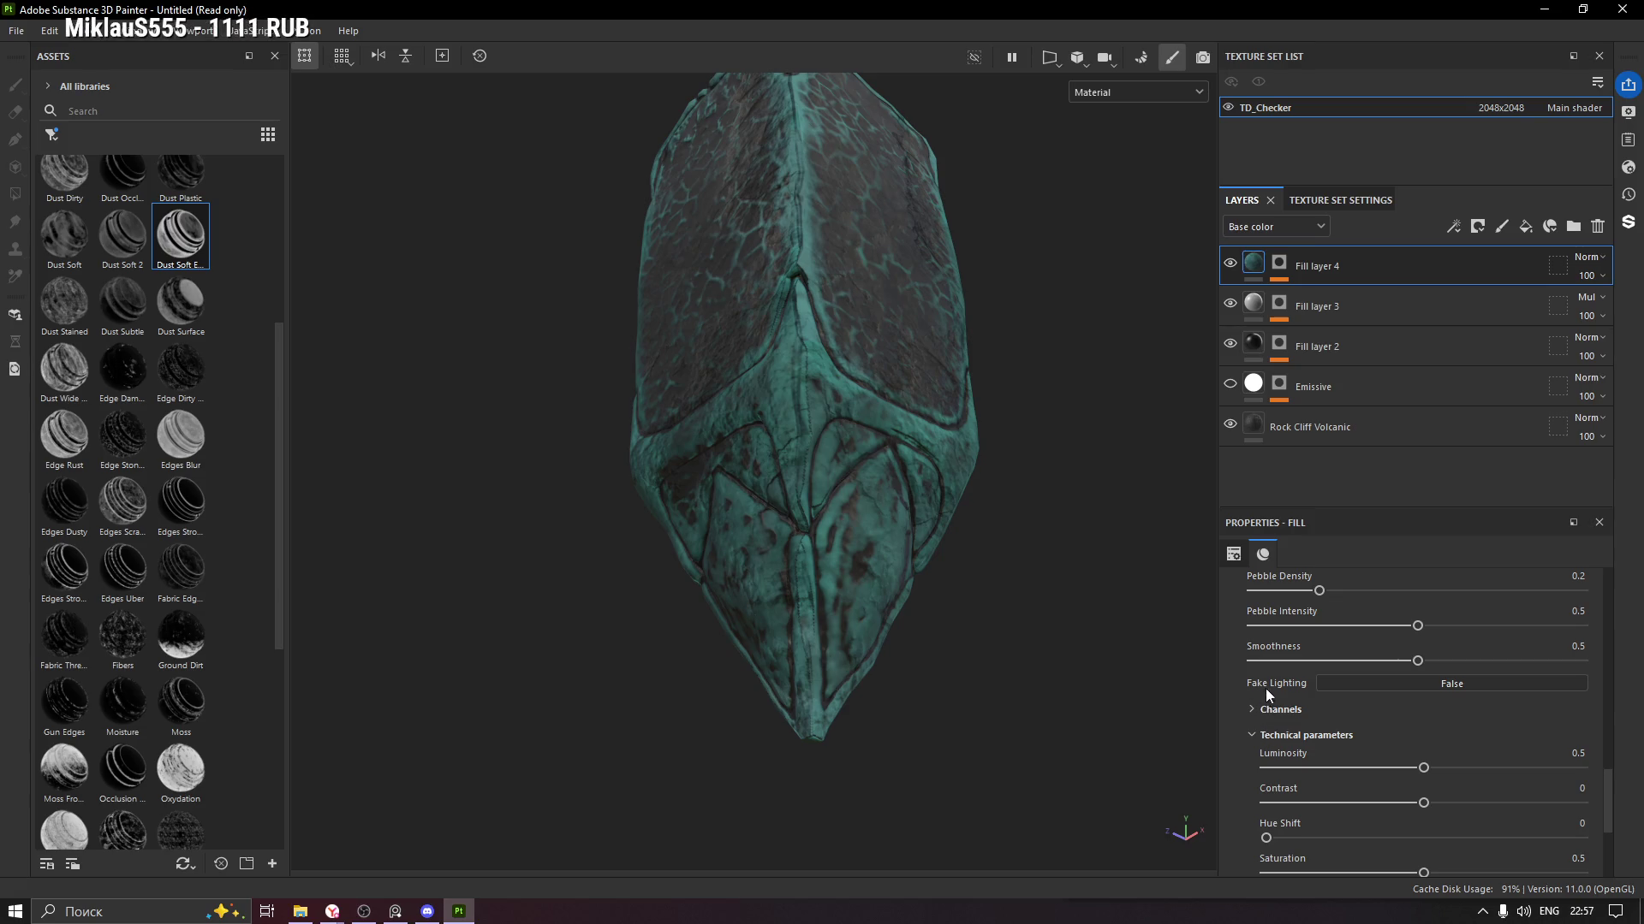
Preview the material with fake lighting on, then turn it back off.
{"action": "left_click", "coordinate": [1452, 685]}
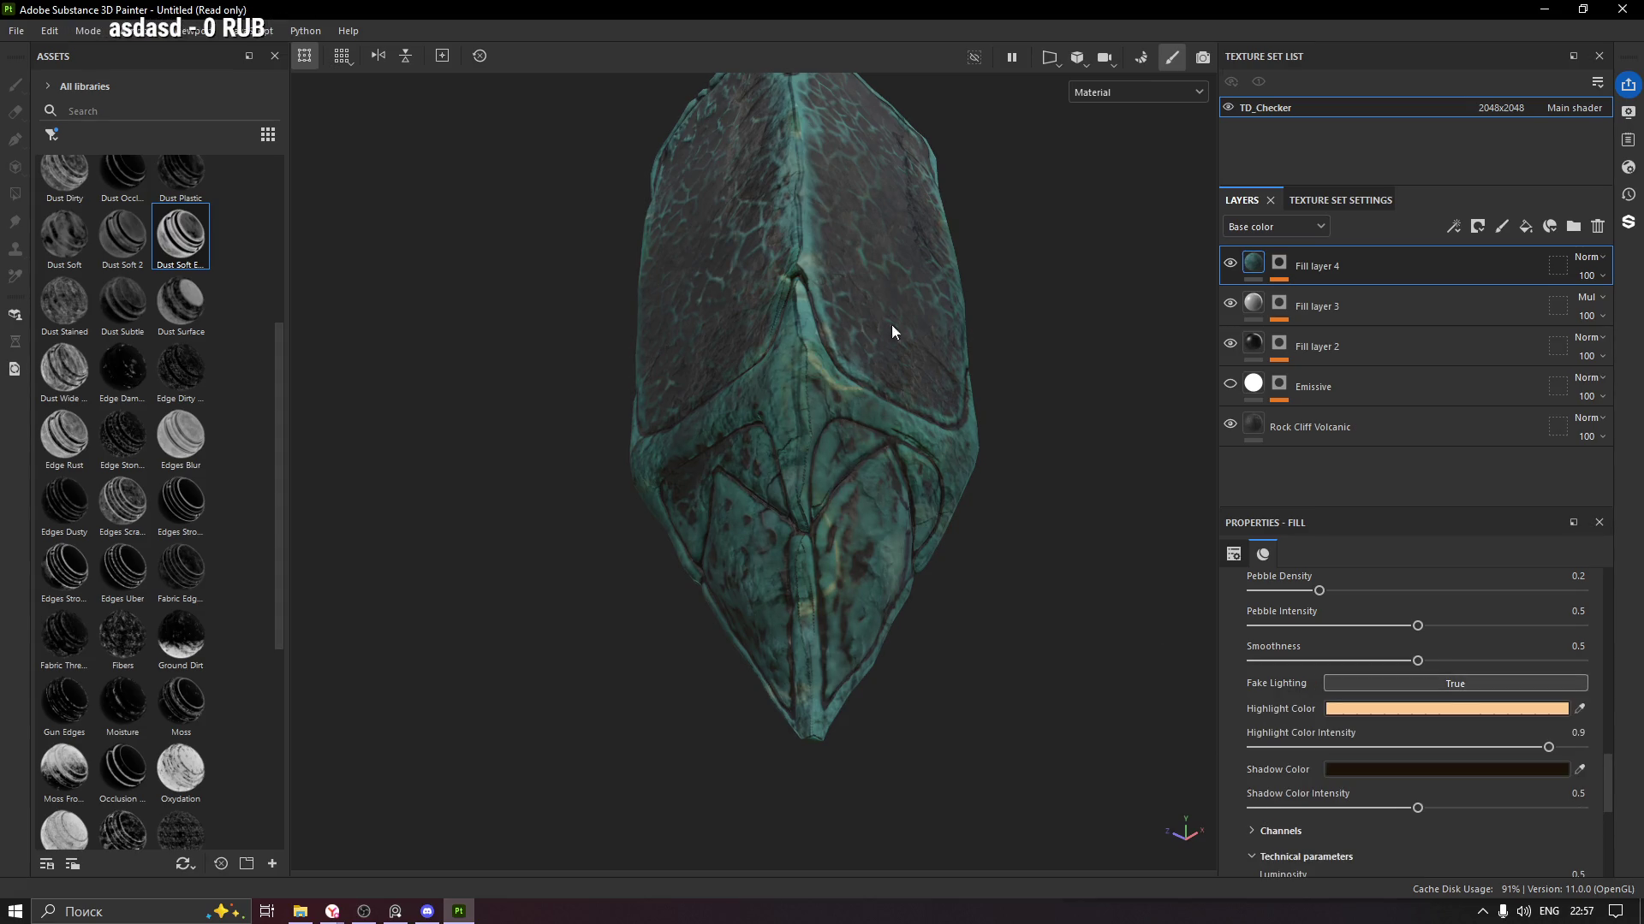
{"action": "scroll", "coordinate": [881, 331], "scroll_direction": "up", "scroll_amount": 3}
{"action": "scroll", "coordinate": [993, 398], "scroll_direction": "down", "scroll_amount": 5}
{"action": "mouse_move", "coordinate": [984, 426]}
{"action": "left_mouse_down", "text": "alt"}
{"action": "mouse_move", "coordinate": [841, 513]}
{"action": "mouse_move", "coordinate": [1507, 462]}
{"action": "mouse_move", "coordinate": [452, 480]}
{"action": "mouse_move", "coordinate": [433, 466]}
{"action": "mouse_move", "coordinate": [859, 488]}
{"action": "mouse_move", "coordinate": [819, 513]}
{"action": "left_mouse_up", "text": "alt"}
{"action": "left_click", "coordinate": [1423, 678]}
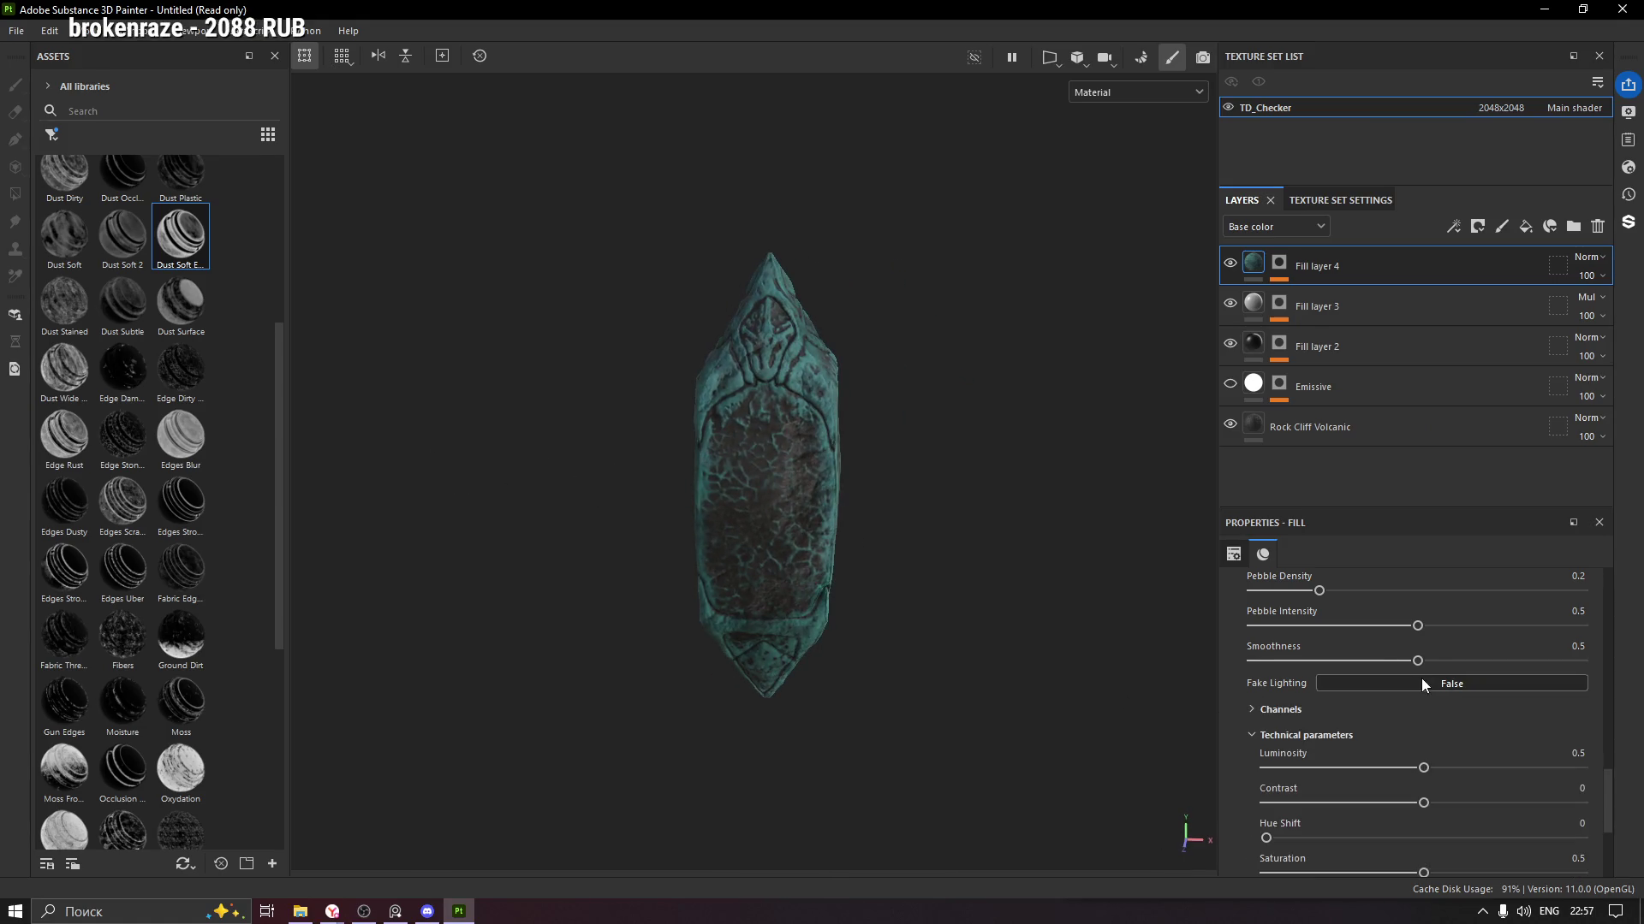
{"action": "left_click_drag", "start_coordinate": [959, 486], "coordinate": [1241, 657], "text": "alt"}
{"action": "scroll", "coordinate": [1243, 654], "scroll_direction": "up", "scroll_amount": 2}
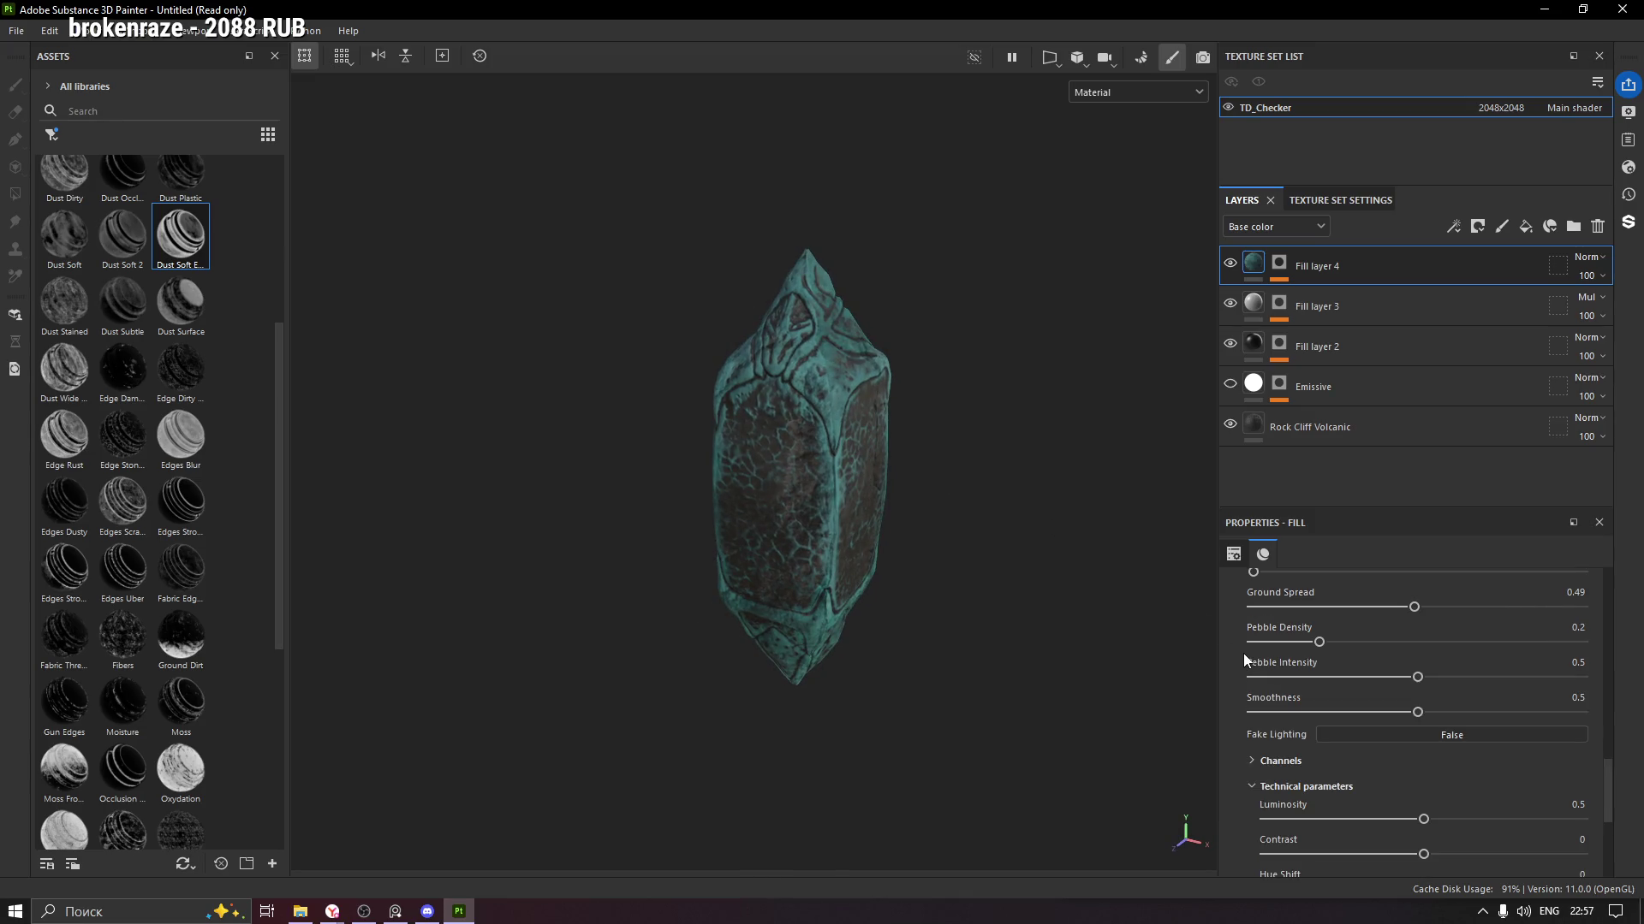
Set Ground Spread to 0.55 and Ground Density to 0.12 on the teal material.
{"action": "mouse_move", "coordinate": [1414, 659]}
{"action": "left_mouse_down"}
{"action": "mouse_move", "coordinate": [1345, 660]}
{"action": "mouse_move", "coordinate": [1532, 664]}
{"action": "mouse_move", "coordinate": [1432, 664]}
{"action": "left_mouse_up"}
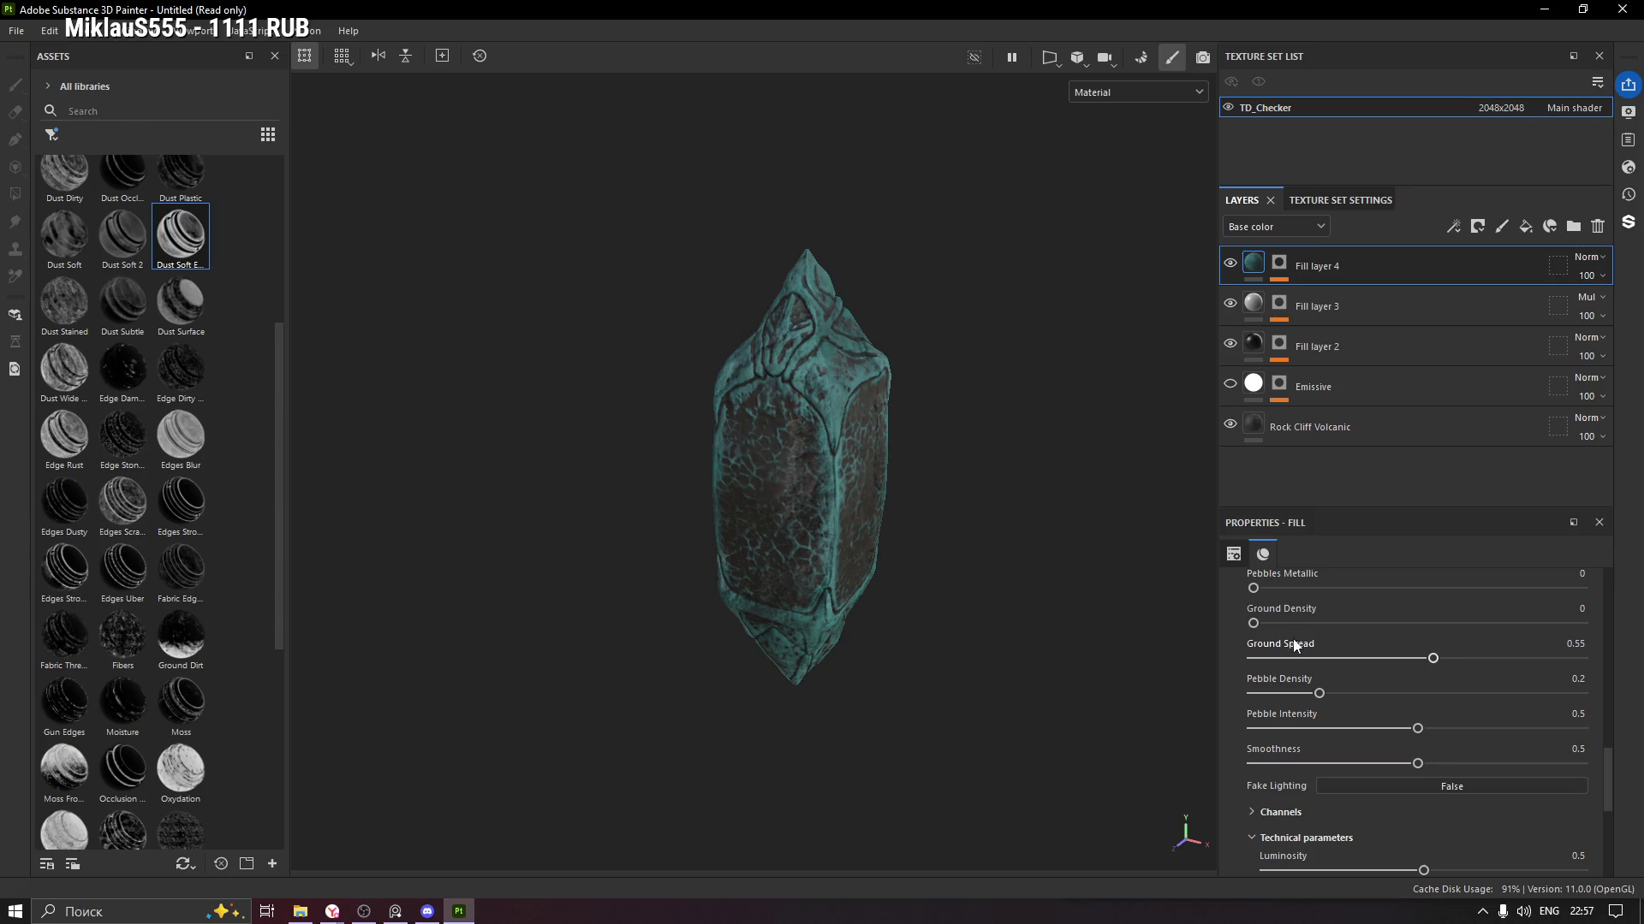
{"action": "left_click_drag", "start_coordinate": [1255, 625], "coordinate": [1356, 626]}
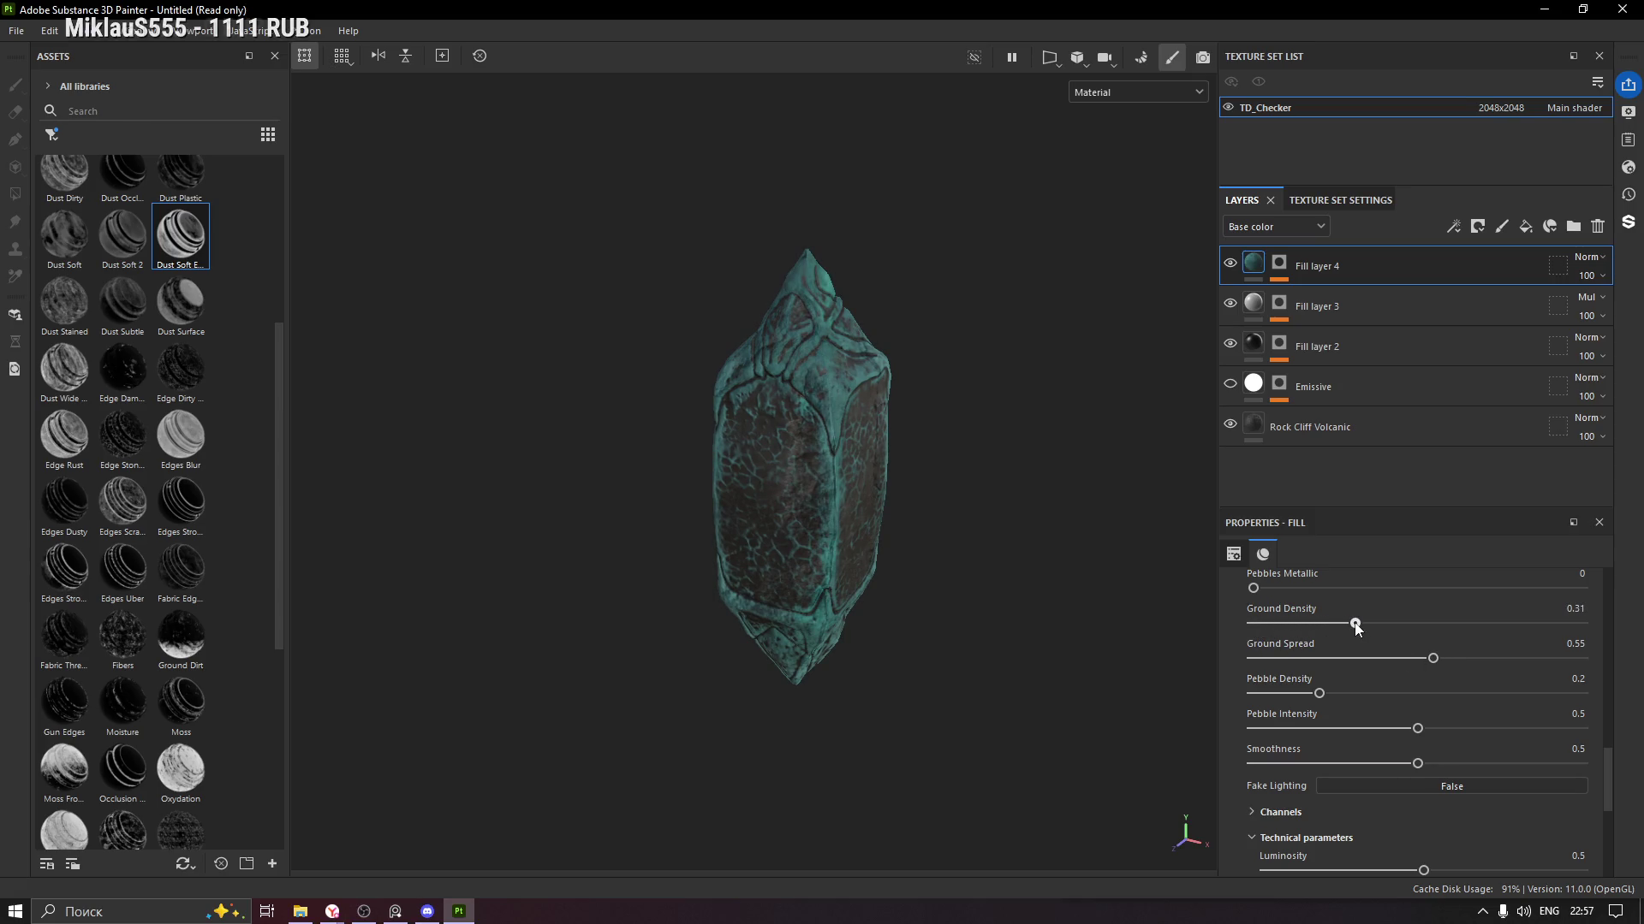
{"action": "scroll", "coordinate": [946, 411], "scroll_direction": "up", "scroll_amount": 5}
{"action": "mouse_move", "coordinate": [947, 411]}
{"action": "left_mouse_down", "text": "alt"}
{"action": "mouse_move", "coordinate": [880, 434]}
{"action": "mouse_move", "coordinate": [664, 359]}
{"action": "mouse_move", "coordinate": [1071, 511]}
{"action": "mouse_move", "coordinate": [1027, 513]}
{"action": "mouse_move", "coordinate": [1059, 586]}
{"action": "left_mouse_up", "text": "alt"}
{"action": "scroll", "coordinate": [968, 393], "scroll_direction": "down", "scroll_amount": 5}
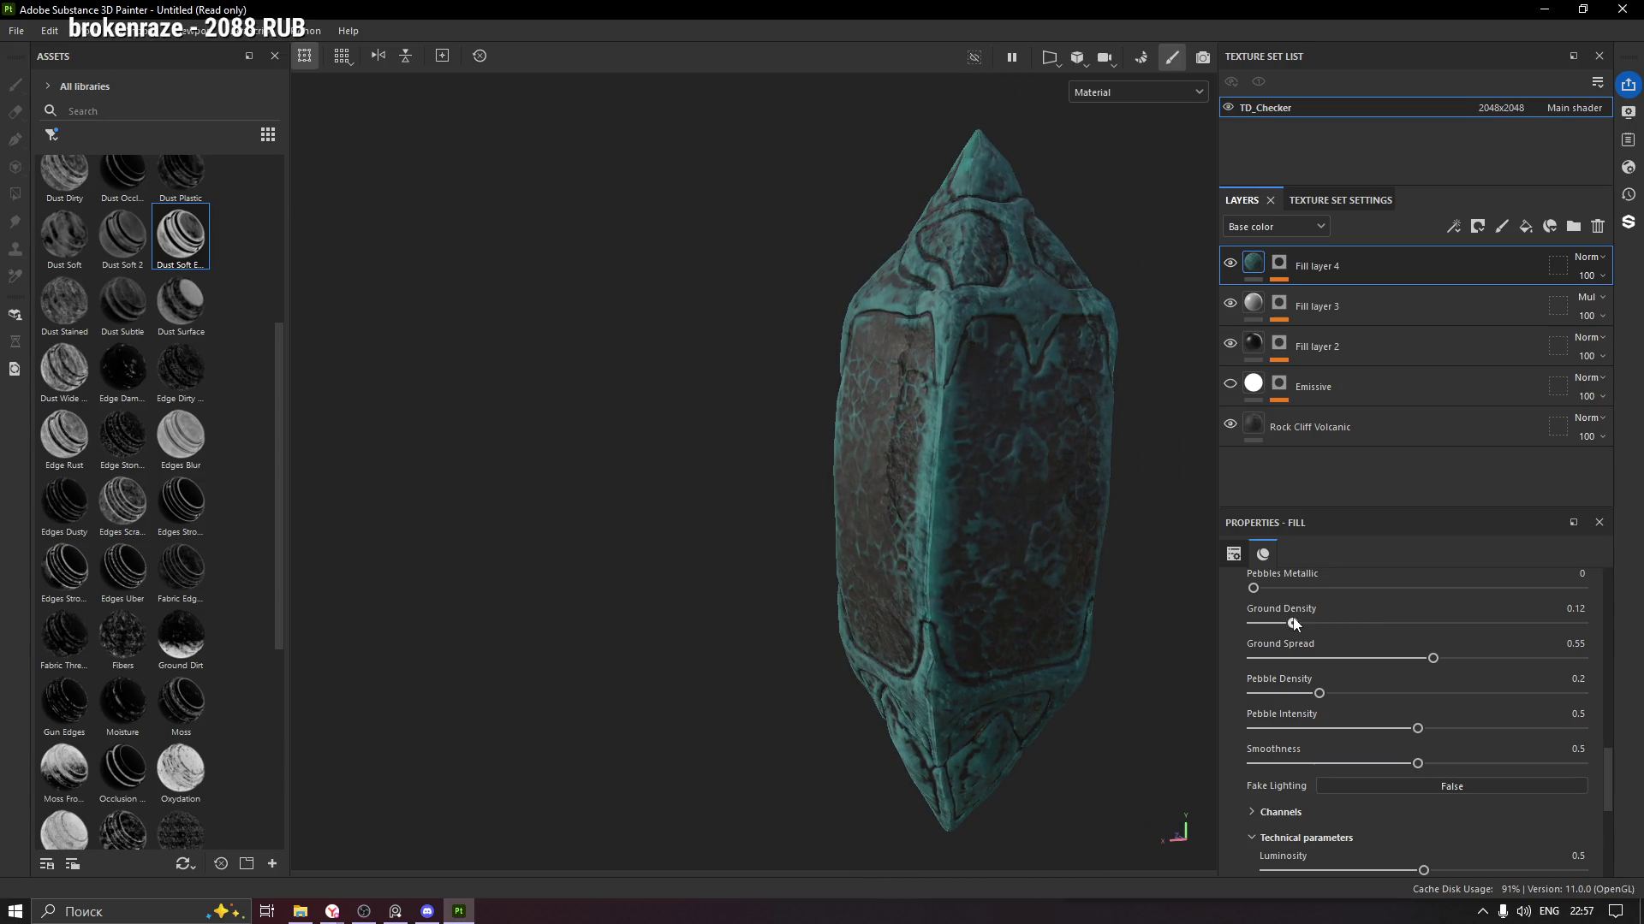
{"action": "left_click", "coordinate": [1282, 266]}
Open Fill layer 4's Curvature generator and test Invert and Global Blur values.
{"action": "left_click", "coordinate": [1283, 264]}
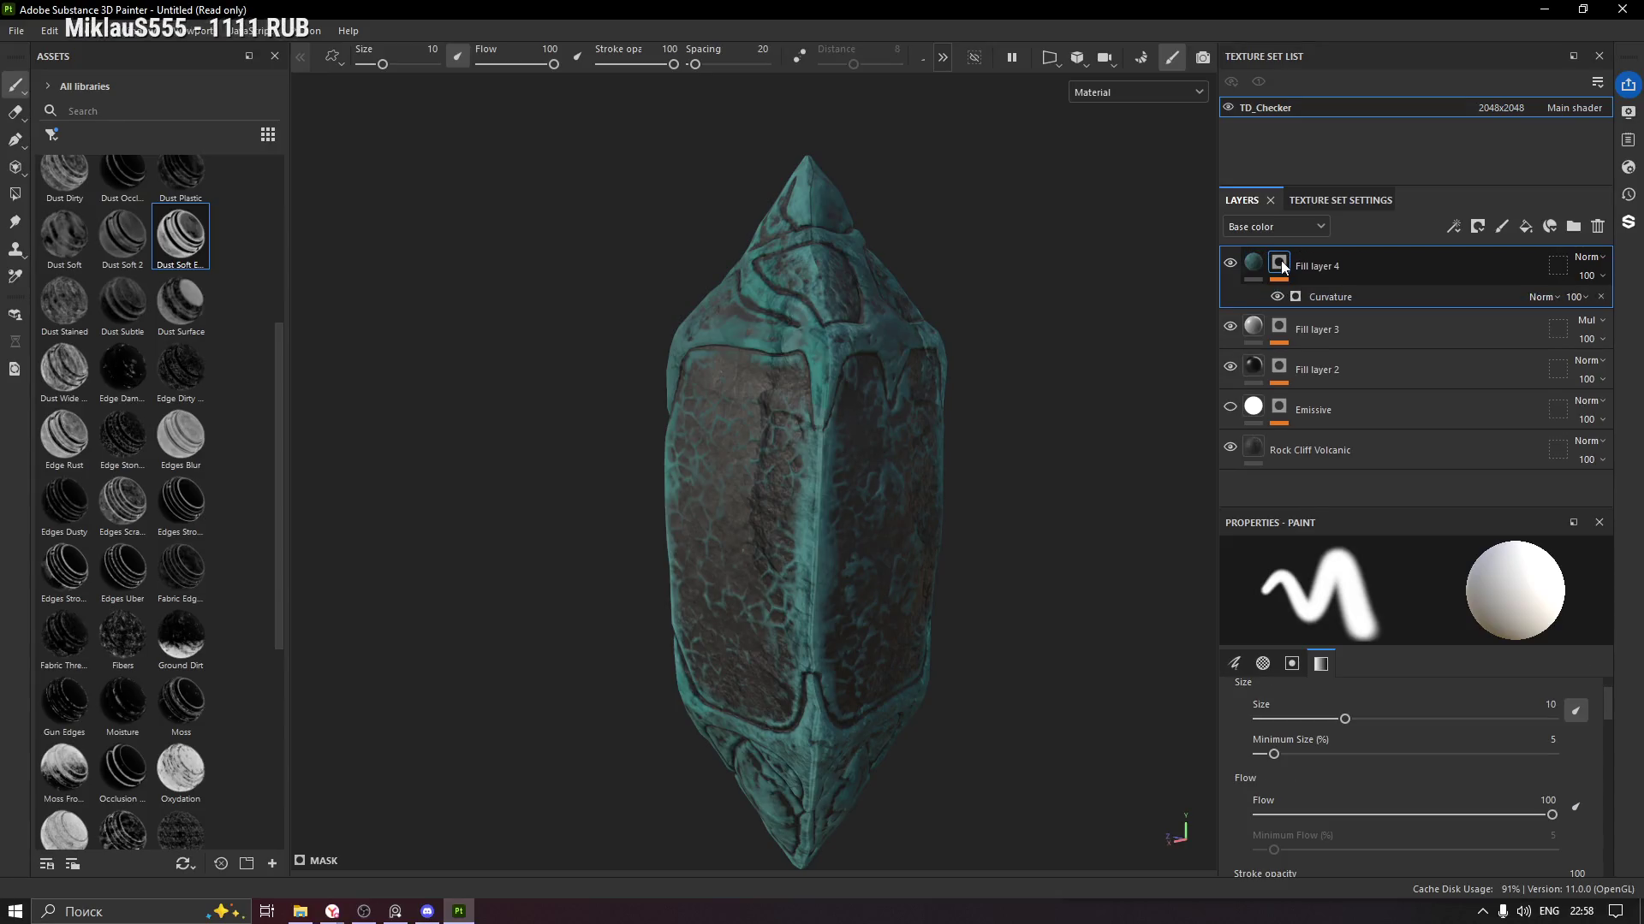
{"action": "left_click", "coordinate": [1332, 296]}
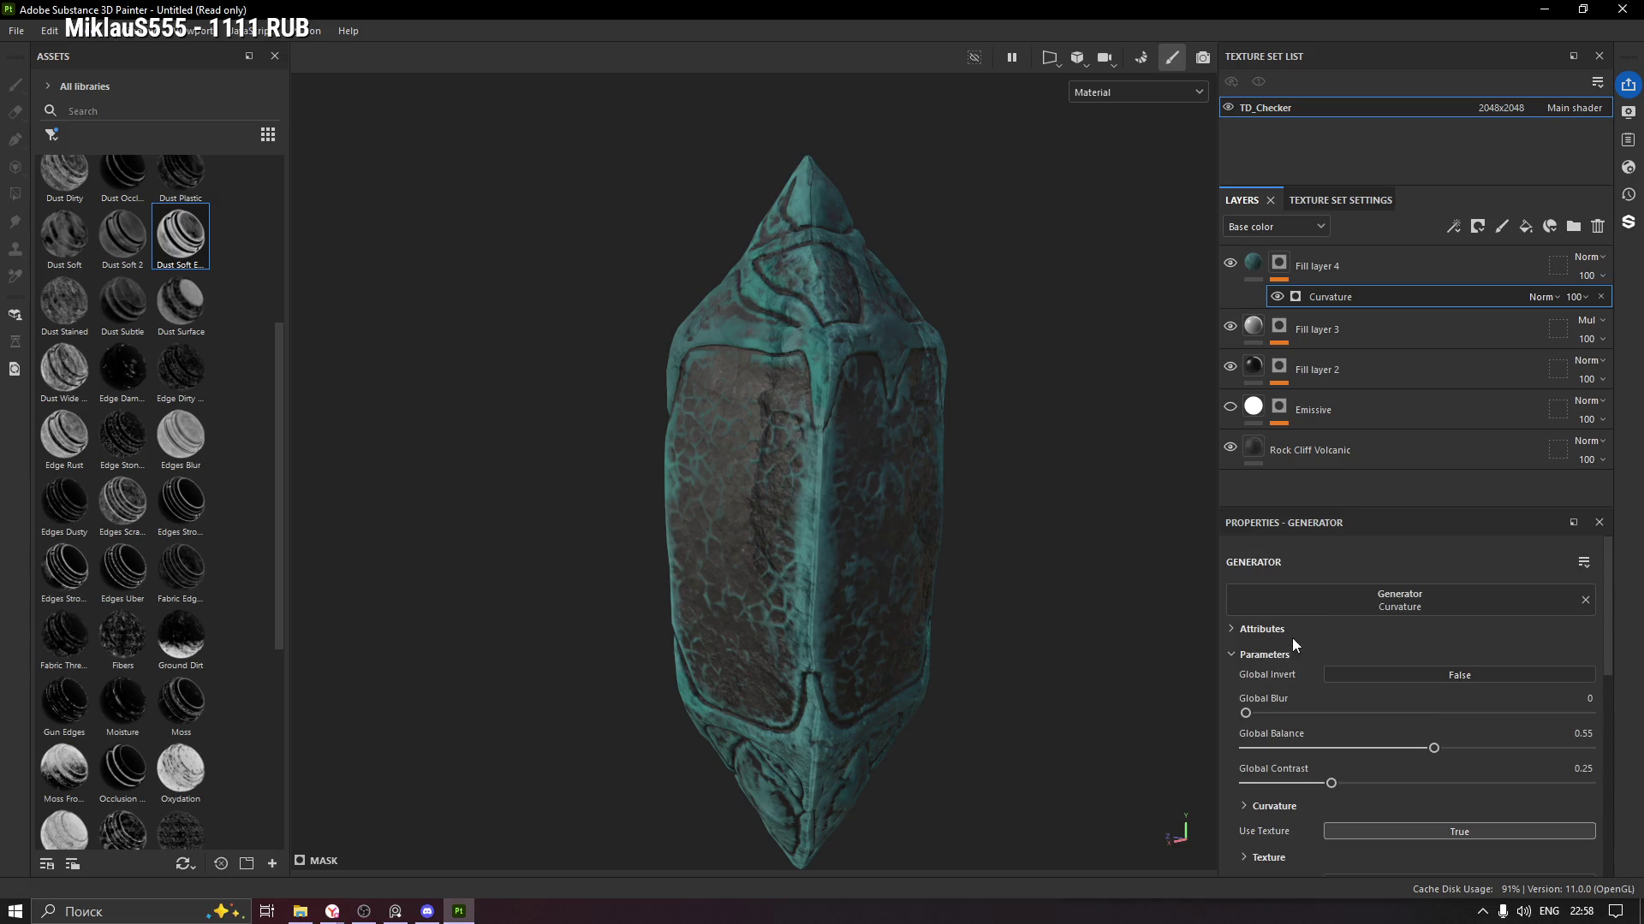
{"action": "left_click", "coordinate": [1447, 675]}
{"action": "left_click", "coordinate": [1447, 675]}
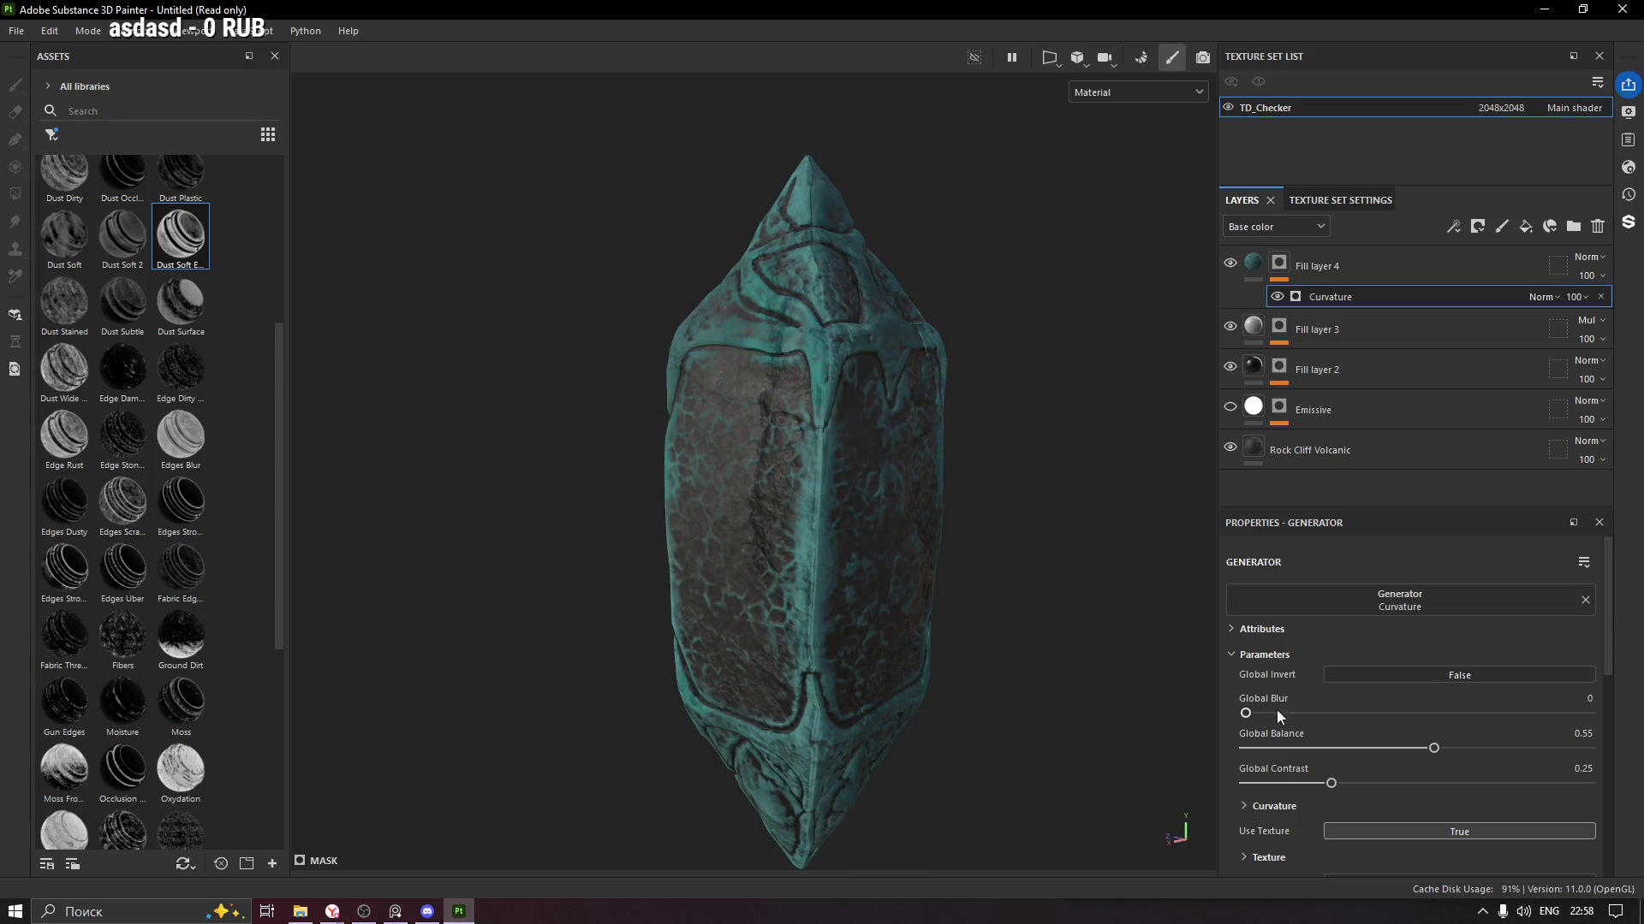
{"action": "left_click", "coordinate": [1330, 713]}
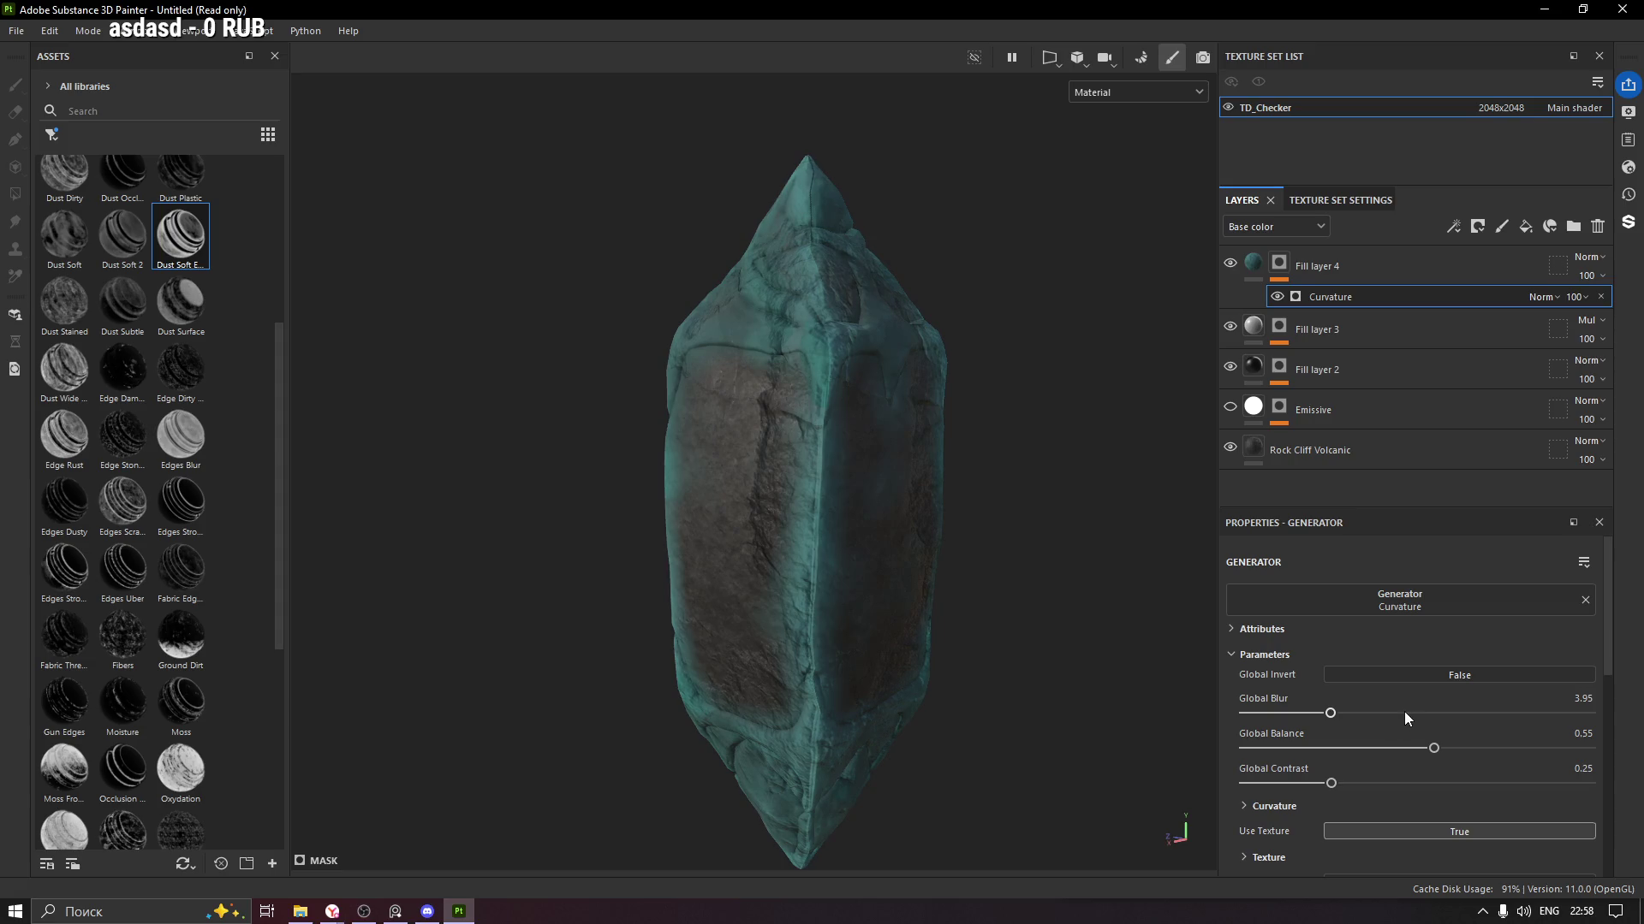
{"action": "left_click", "coordinate": [1302, 713]}
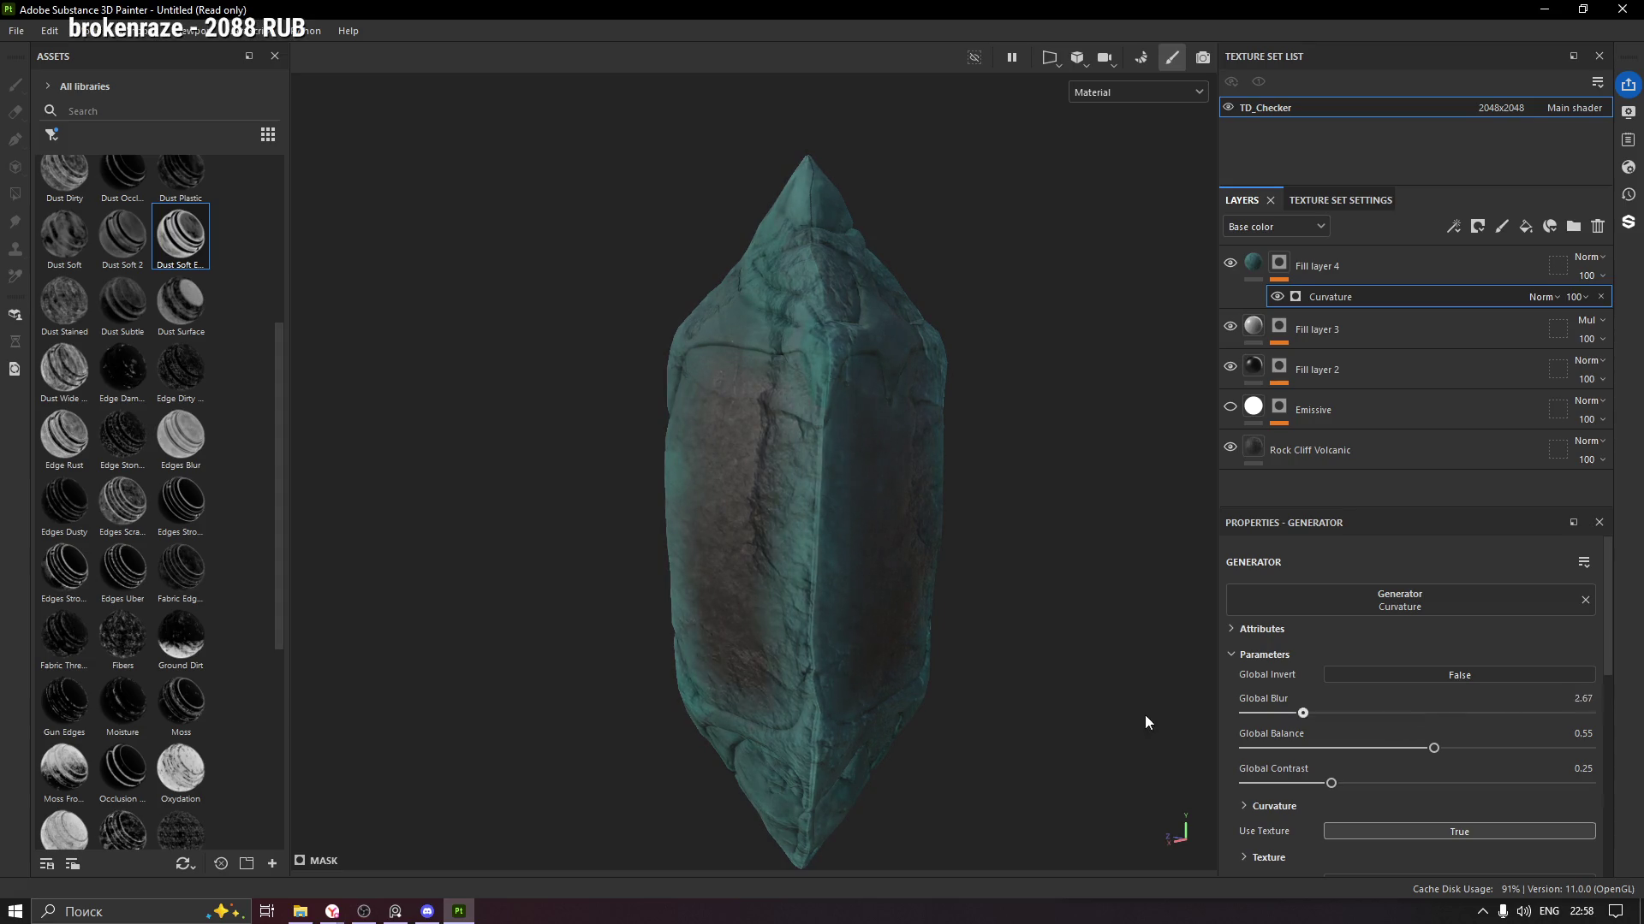
{"action": "left_click", "coordinate": [1246, 713]}
{"action": "left_click_drag", "start_coordinate": [1245, 711], "coordinate": [1246, 715]}
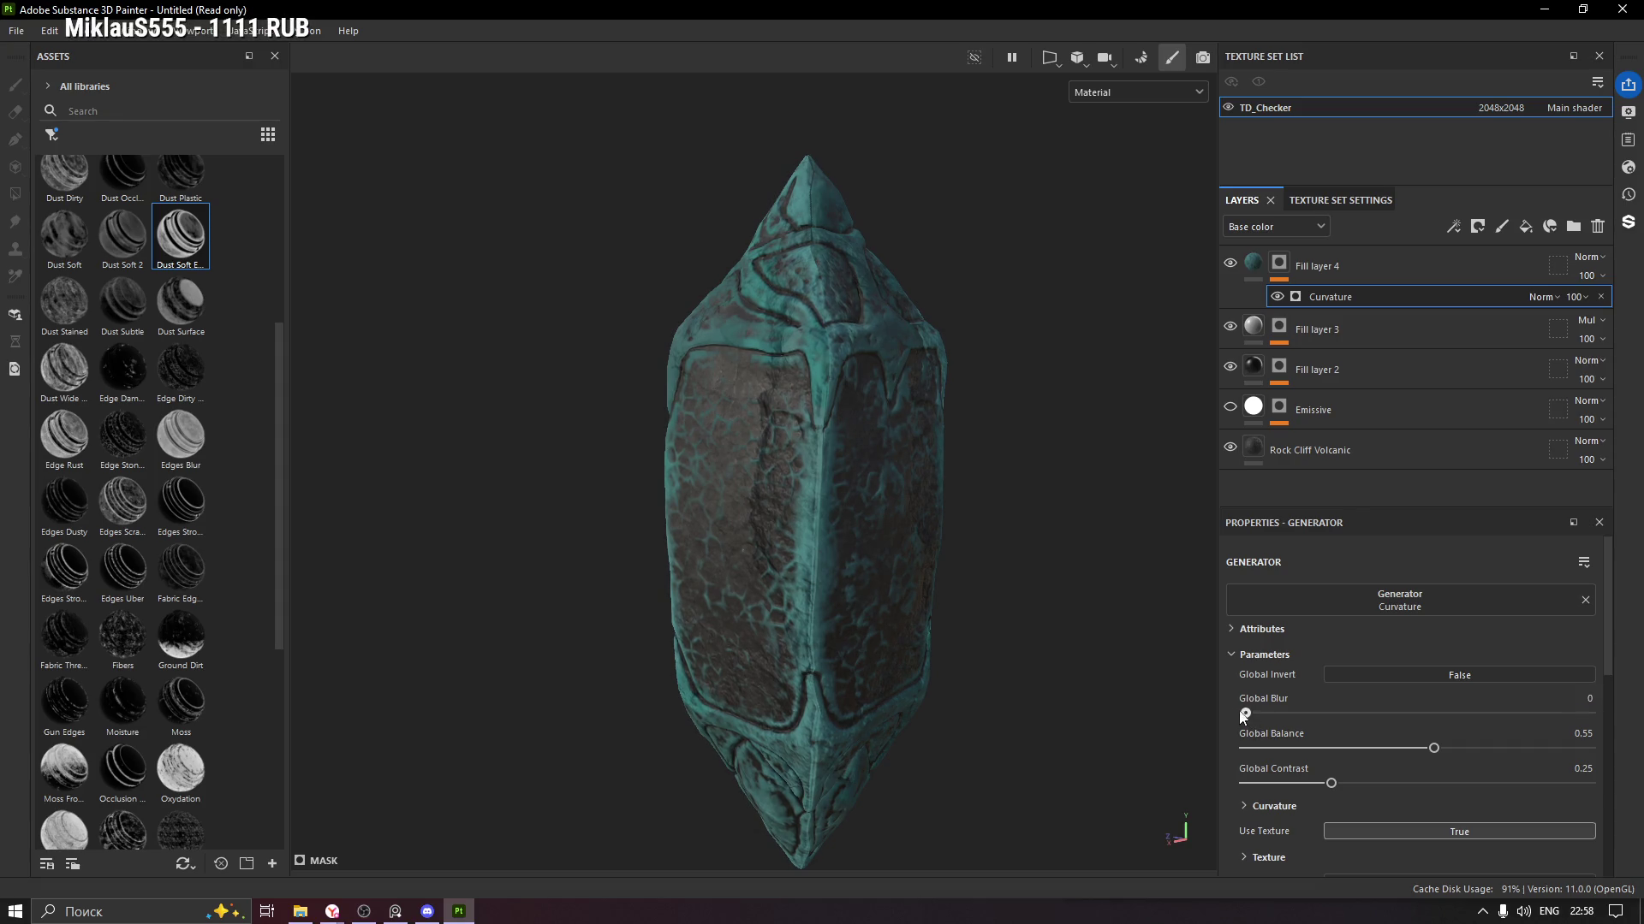
{"action": "mouse_move", "coordinate": [1245, 714]}
{"action": "left_mouse_down"}
{"action": "mouse_move", "coordinate": [1518, 717]}
{"action": "mouse_move", "coordinate": [1232, 714]}
{"action": "left_mouse_up"}
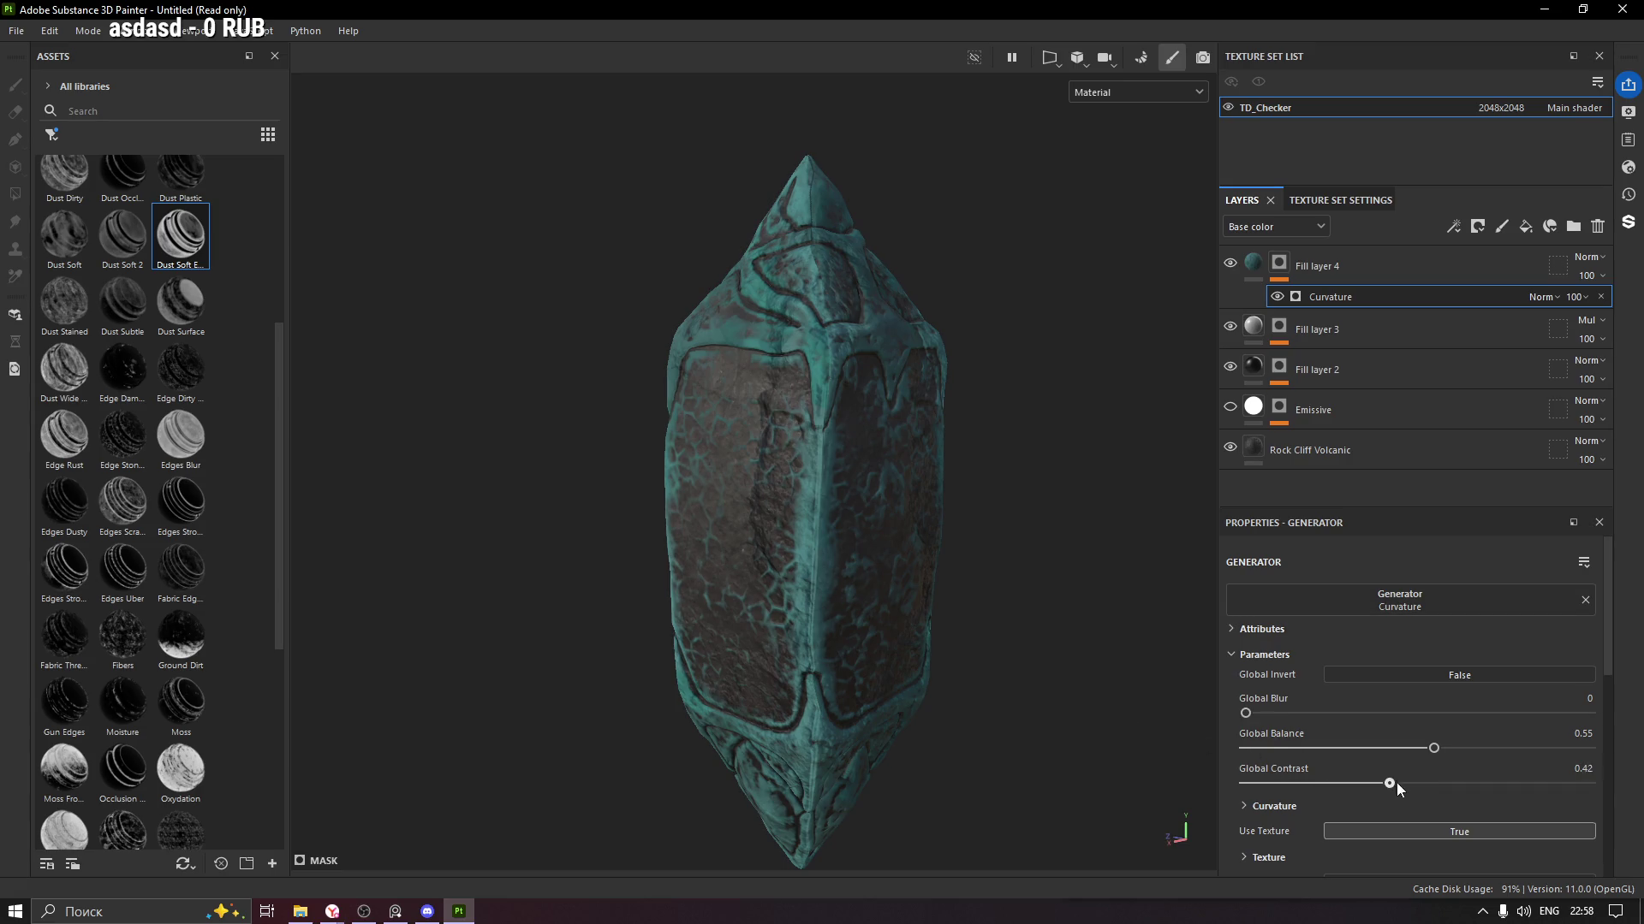
Set the Curvature mask's Global Contrast to about 0.45.
{"action": "mouse_move", "coordinate": [1480, 789]}
{"action": "left_mouse_down"}
{"action": "mouse_move", "coordinate": [1283, 791]}
{"action": "mouse_move", "coordinate": [1446, 797]}
{"action": "left_mouse_up"}
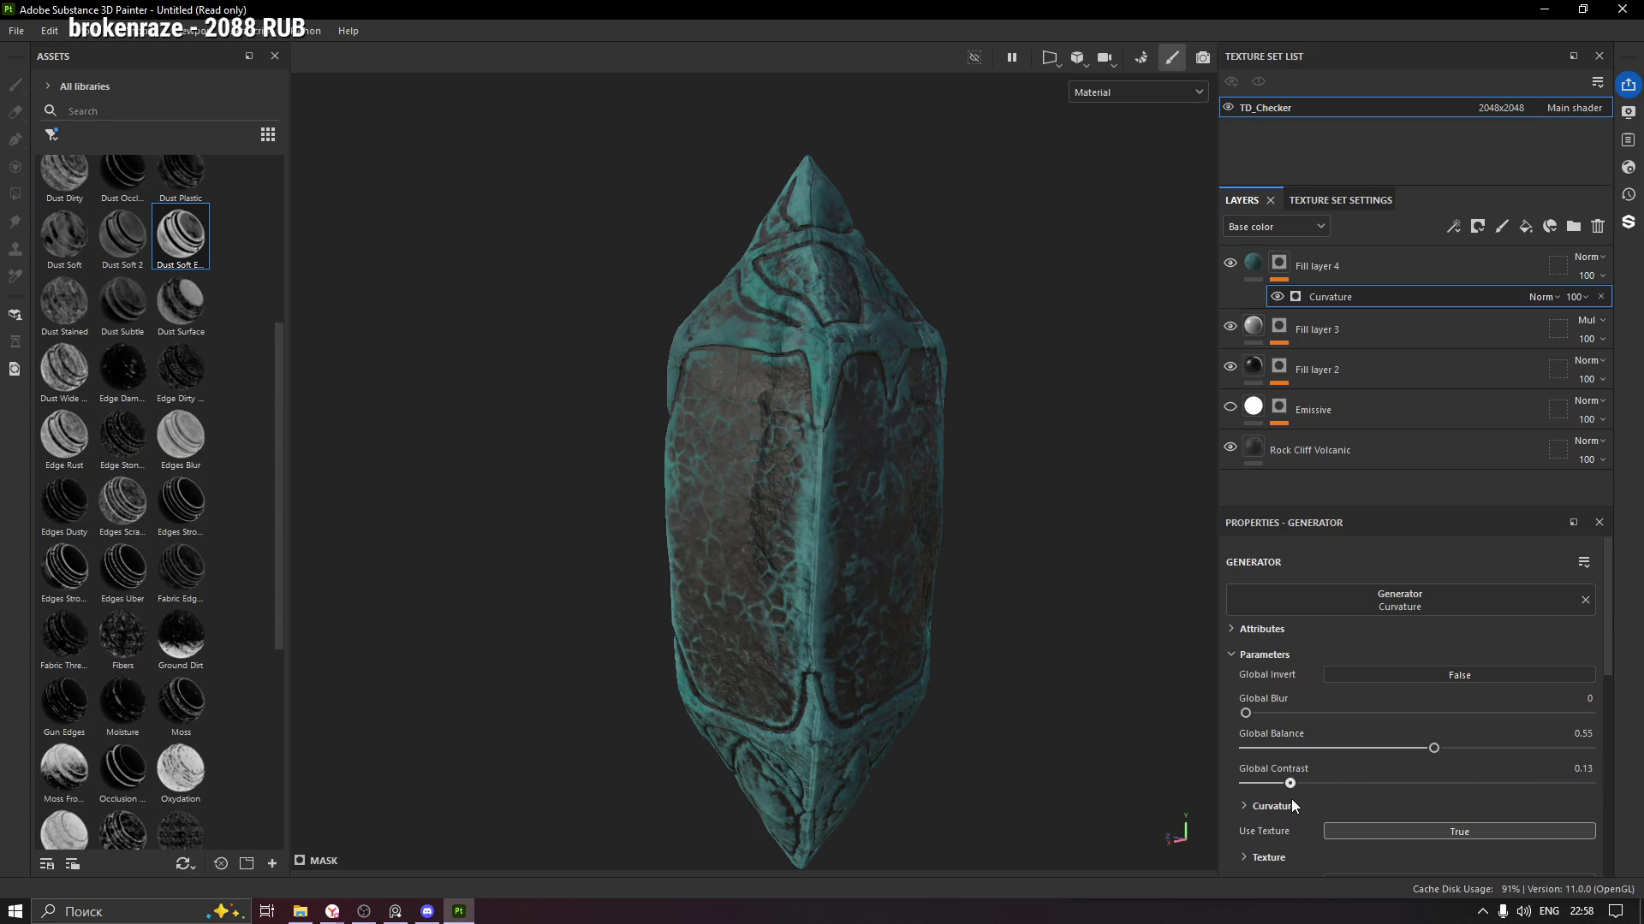
{"action": "left_click_drag", "start_coordinate": [484, 559], "coordinate": [855, 568], "text": "alt"}
{"action": "scroll", "coordinate": [914, 559], "scroll_direction": "down", "scroll_amount": 3}
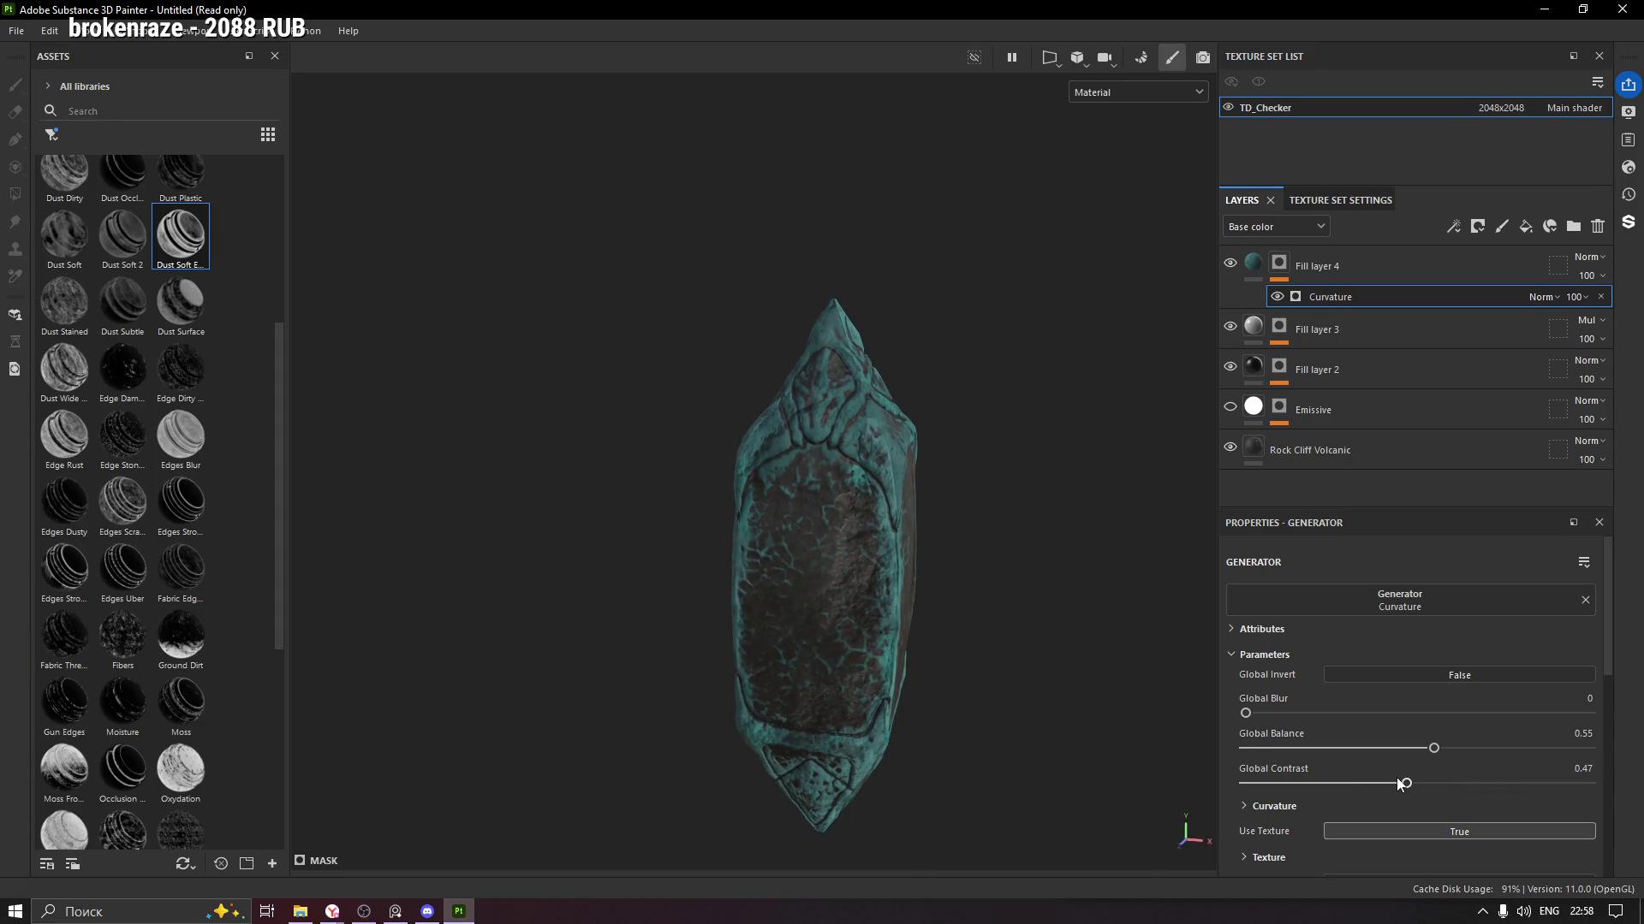
{"action": "mouse_move", "coordinate": [1411, 781]}
{"action": "left_mouse_down"}
{"action": "mouse_move", "coordinate": [1456, 782]}
{"action": "mouse_move", "coordinate": [1399, 784]}
{"action": "left_mouse_up"}
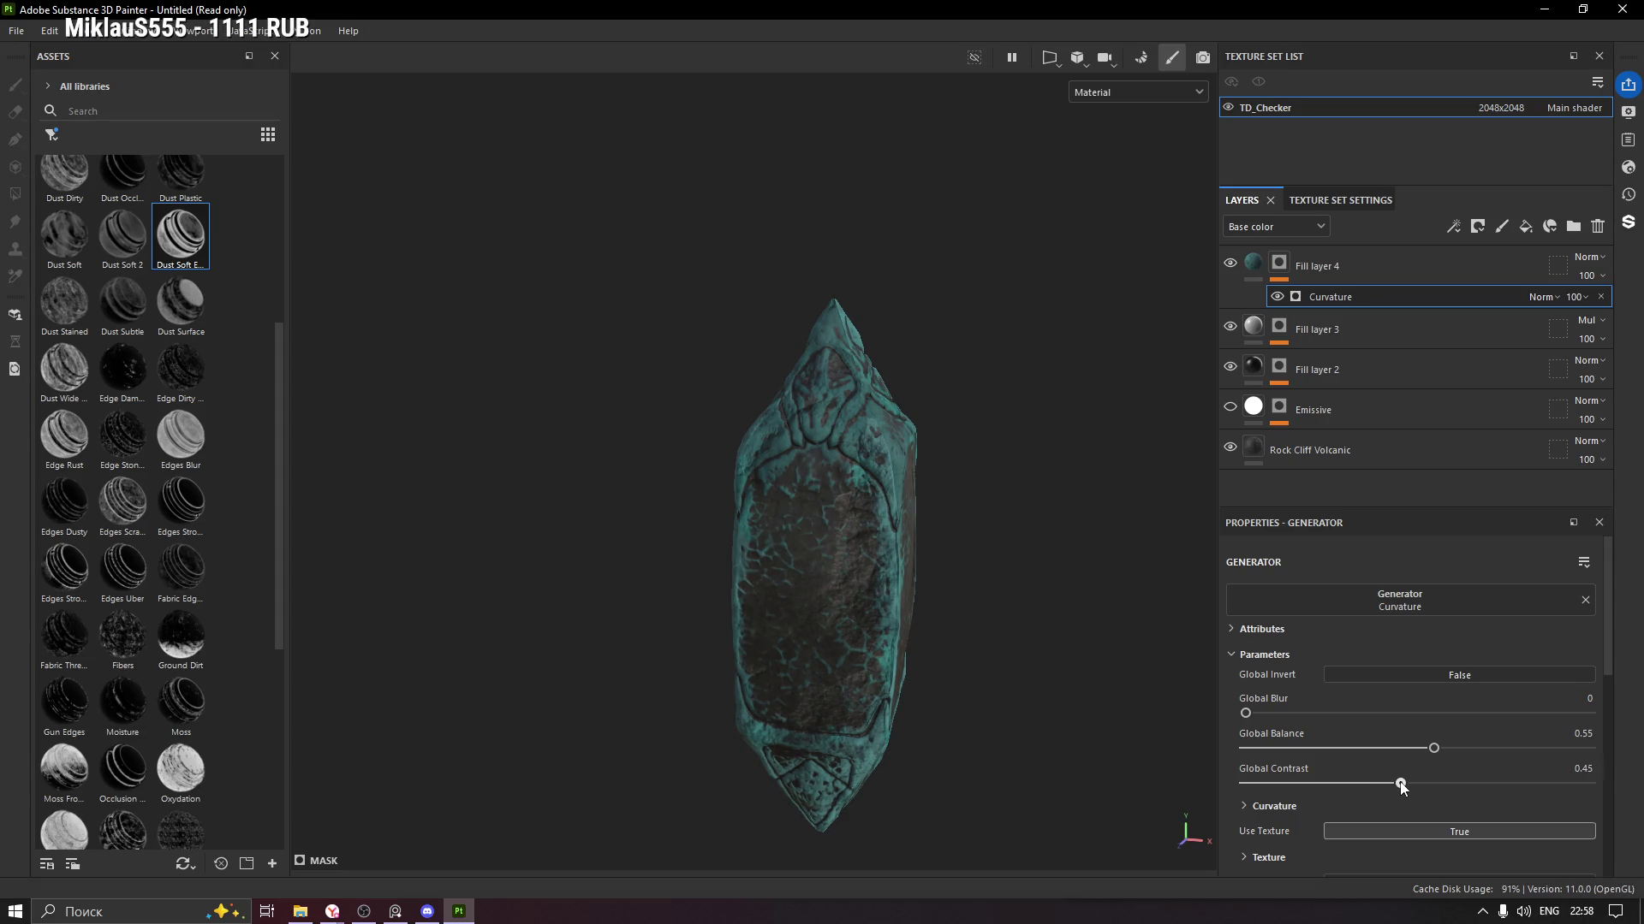
{"action": "mouse_move", "coordinate": [958, 528]}
{"action": "left_mouse_down", "text": "alt"}
{"action": "mouse_move", "coordinate": [517, 514]}
{"action": "mouse_move", "coordinate": [1086, 487]}
{"action": "mouse_move", "coordinate": [737, 532]}
{"action": "mouse_move", "coordinate": [1166, 403]}
{"action": "mouse_move", "coordinate": [1141, 598]}
{"action": "mouse_move", "coordinate": [1104, 624]}
{"action": "mouse_move", "coordinate": [661, 596]}
{"action": "mouse_move", "coordinate": [1060, 550]}
{"action": "mouse_move", "coordinate": [847, 543]}
{"action": "mouse_move", "coordinate": [910, 525]}
{"action": "mouse_move", "coordinate": [877, 505]}
{"action": "left_mouse_up", "text": "alt"}
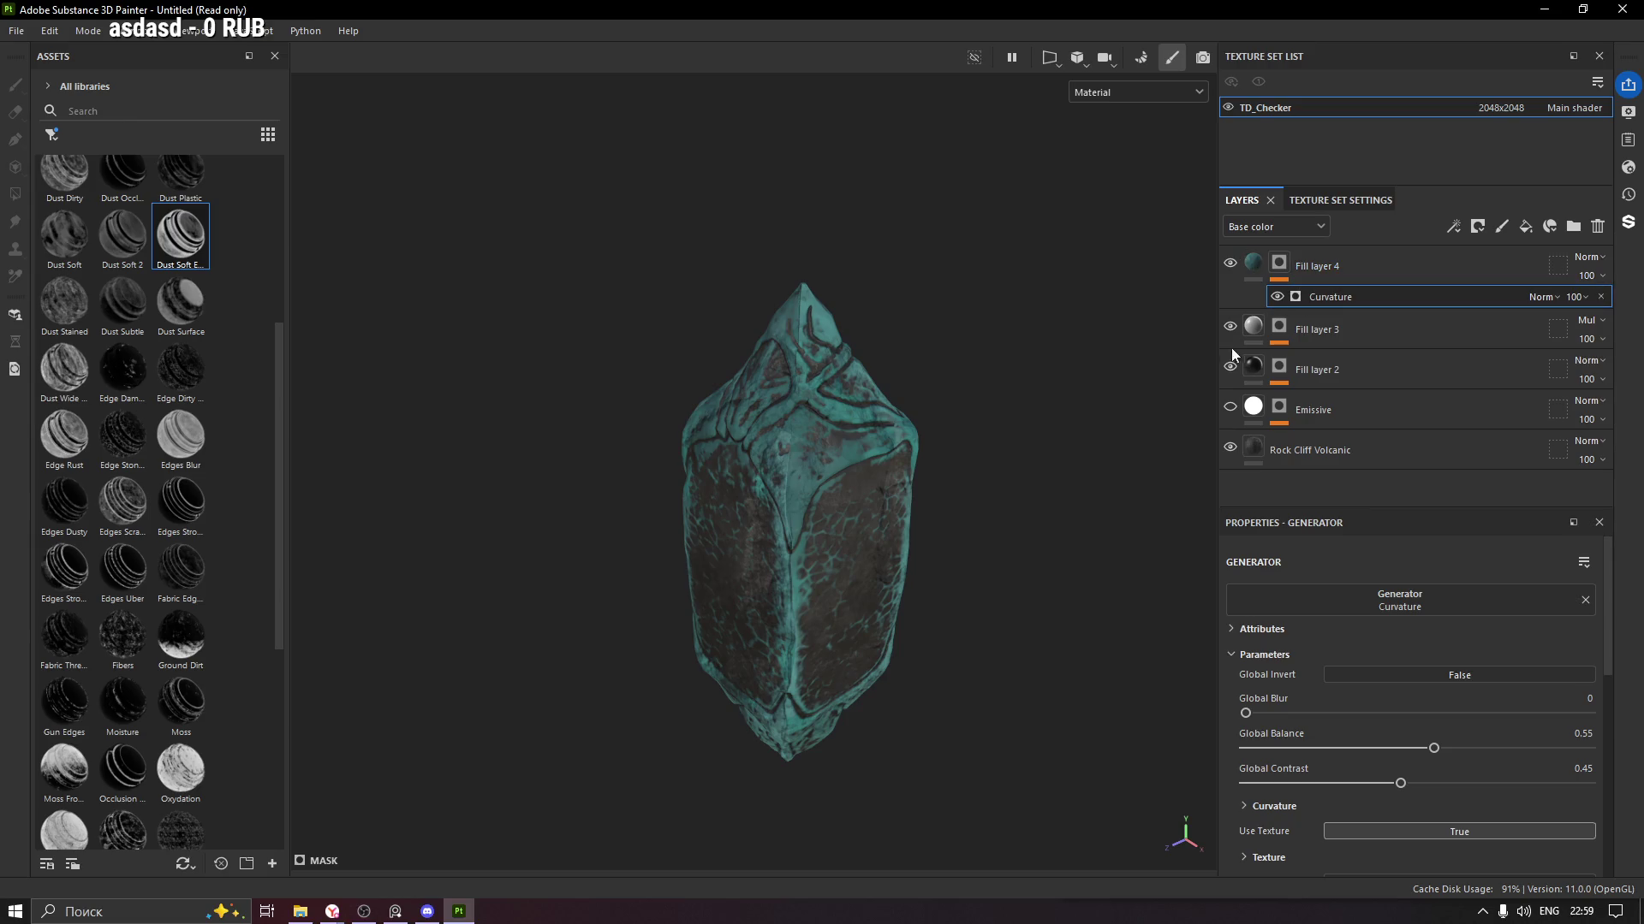
{"action": "left_click", "coordinate": [1230, 407]}
Orbit the crystal and compare it with Fill layer 3 toggled off and back on.
{"action": "mouse_move", "coordinate": [1105, 424]}
{"action": "left_mouse_down", "text": "alt"}
{"action": "mouse_move", "coordinate": [1031, 441]}
{"action": "mouse_move", "coordinate": [1083, 445]}
{"action": "mouse_move", "coordinate": [1016, 440]}
{"action": "mouse_move", "coordinate": [1005, 462]}
{"action": "mouse_move", "coordinate": [458, 404]}
{"action": "mouse_move", "coordinate": [393, 367]}
{"action": "mouse_move", "coordinate": [414, 293]}
{"action": "mouse_move", "coordinate": [859, 297]}
{"action": "mouse_move", "coordinate": [1052, 351]}
{"action": "mouse_move", "coordinate": [1001, 437]}
{"action": "left_mouse_up", "text": "alt"}
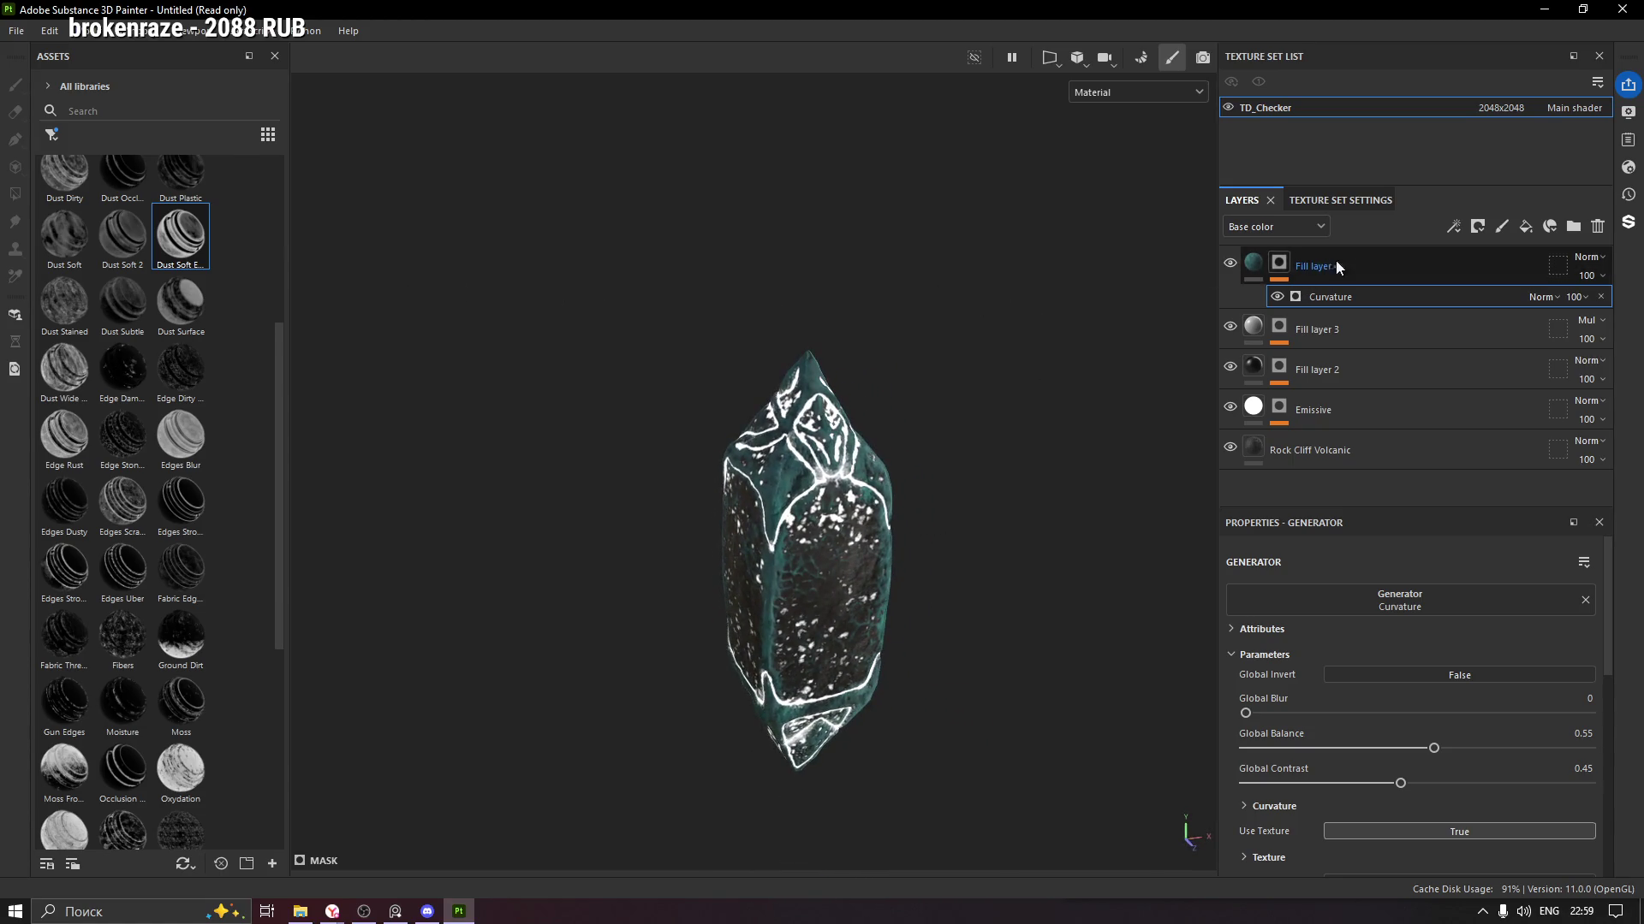
{"action": "left_click", "coordinate": [1433, 268]}
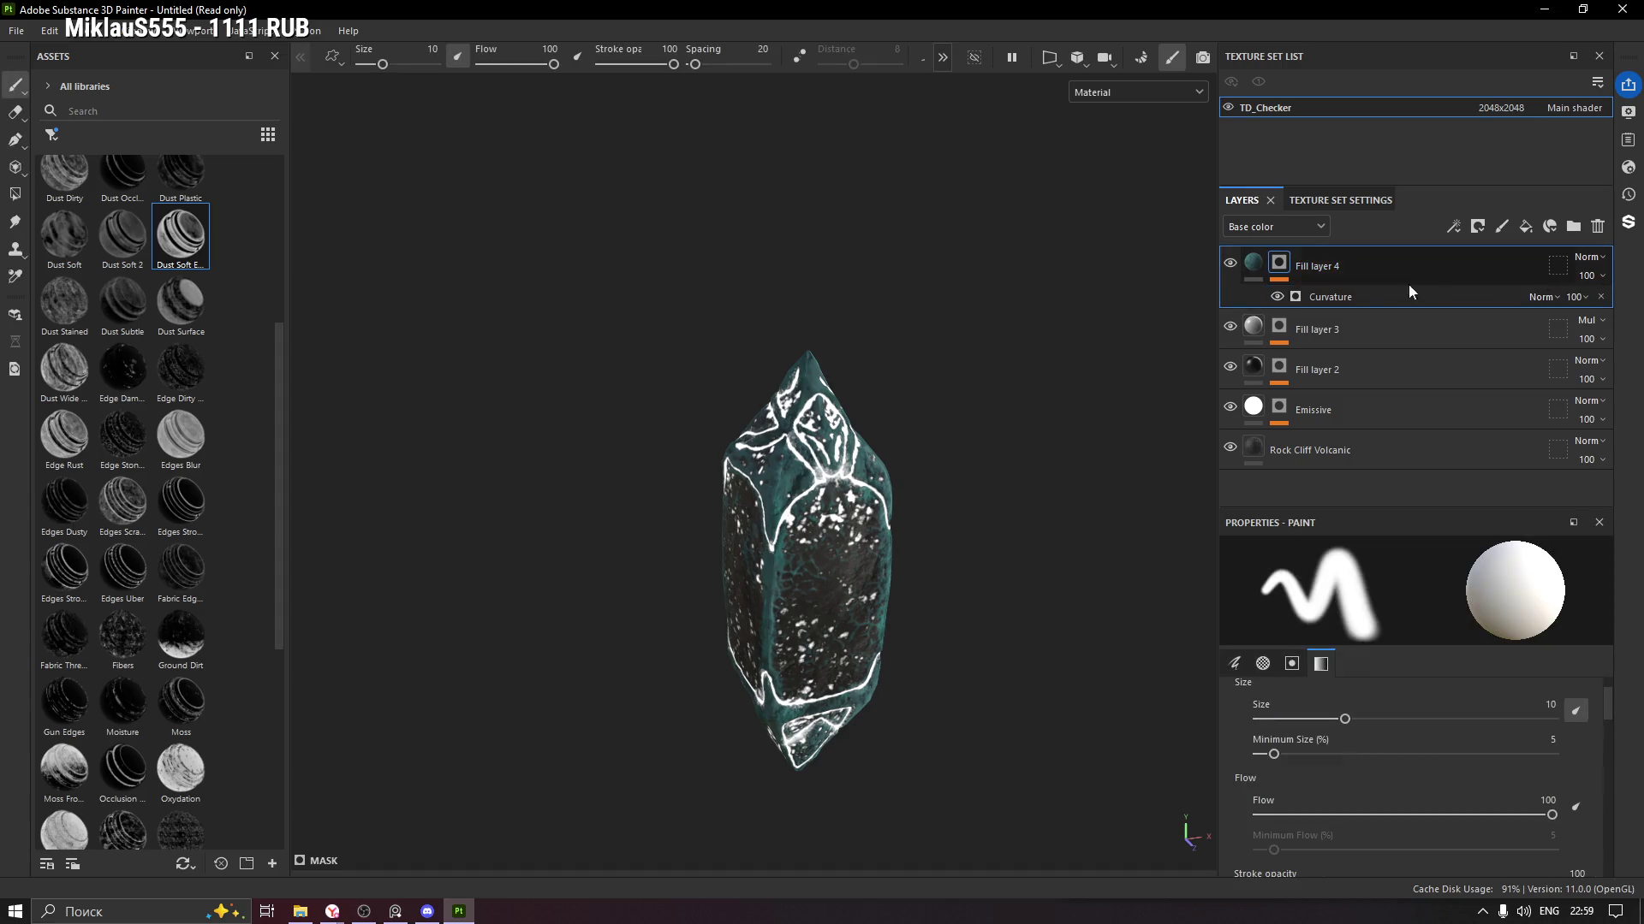
{"action": "left_click", "coordinate": [1305, 332]}
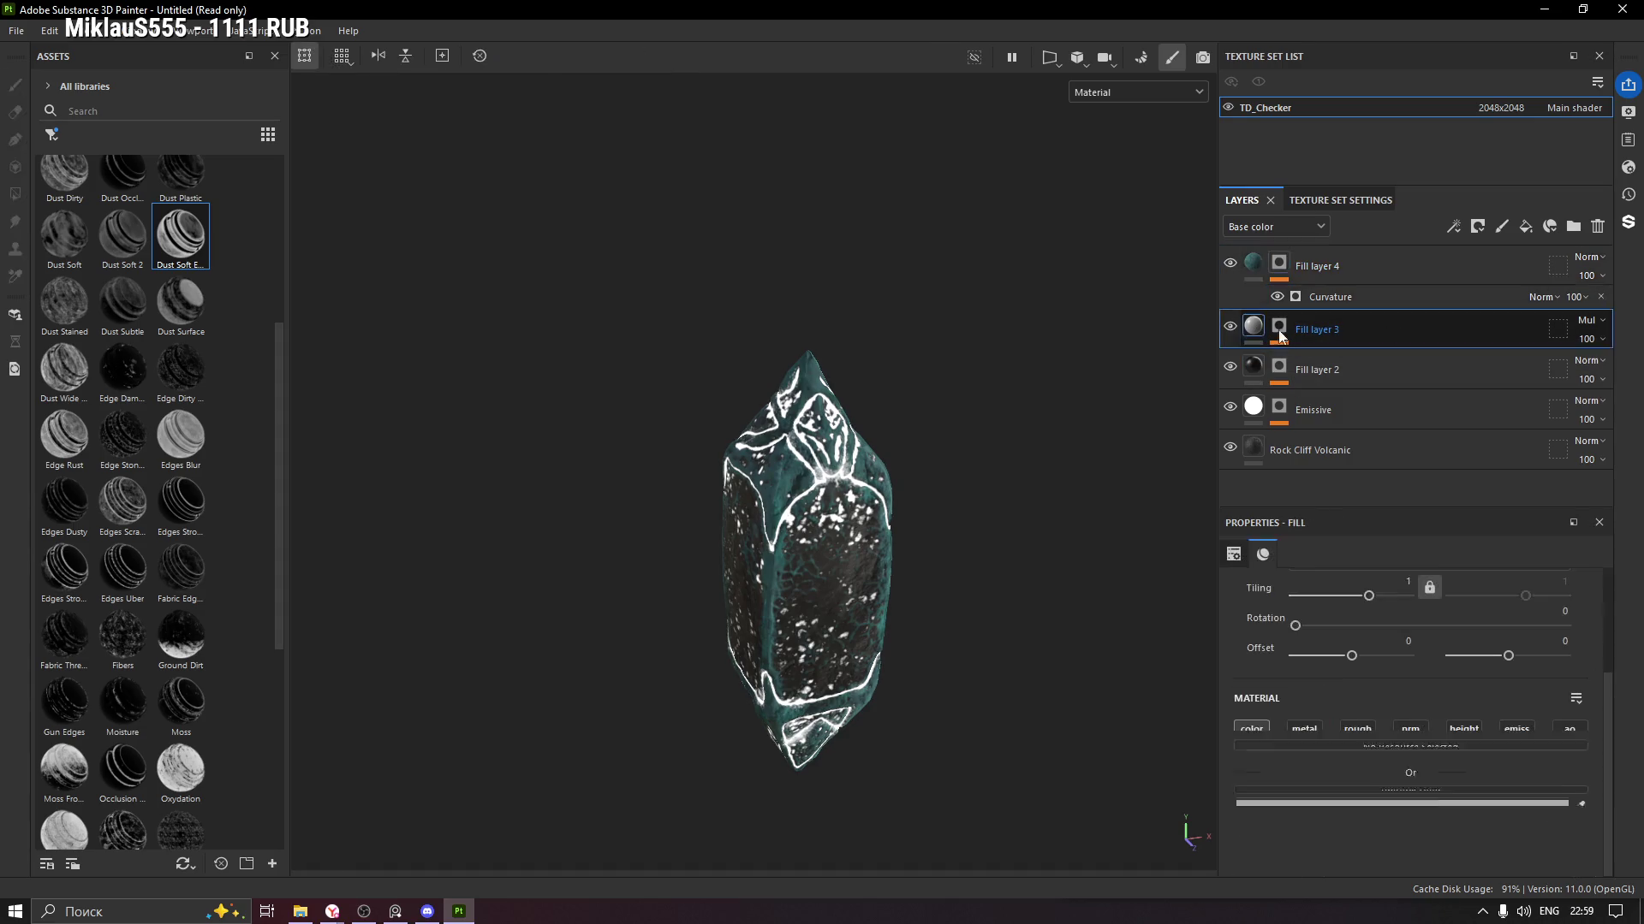
{"action": "left_click", "coordinate": [1230, 329]}
{"action": "left_click", "coordinate": [1230, 329]}
{"action": "left_click", "coordinate": [1230, 330]}
{"action": "left_click", "coordinate": [1230, 329]}
{"action": "mouse_move", "coordinate": [1044, 473]}
{"action": "left_mouse_down", "text": "alt"}
{"action": "mouse_move", "coordinate": [998, 436]}
{"action": "mouse_move", "coordinate": [587, 466]}
{"action": "mouse_move", "coordinate": [837, 468]}
{"action": "left_mouse_up", "text": "alt"}
Try a different glow colour on the Emissive layer, then revert it to white.
{"action": "left_click", "coordinate": [1379, 410]}
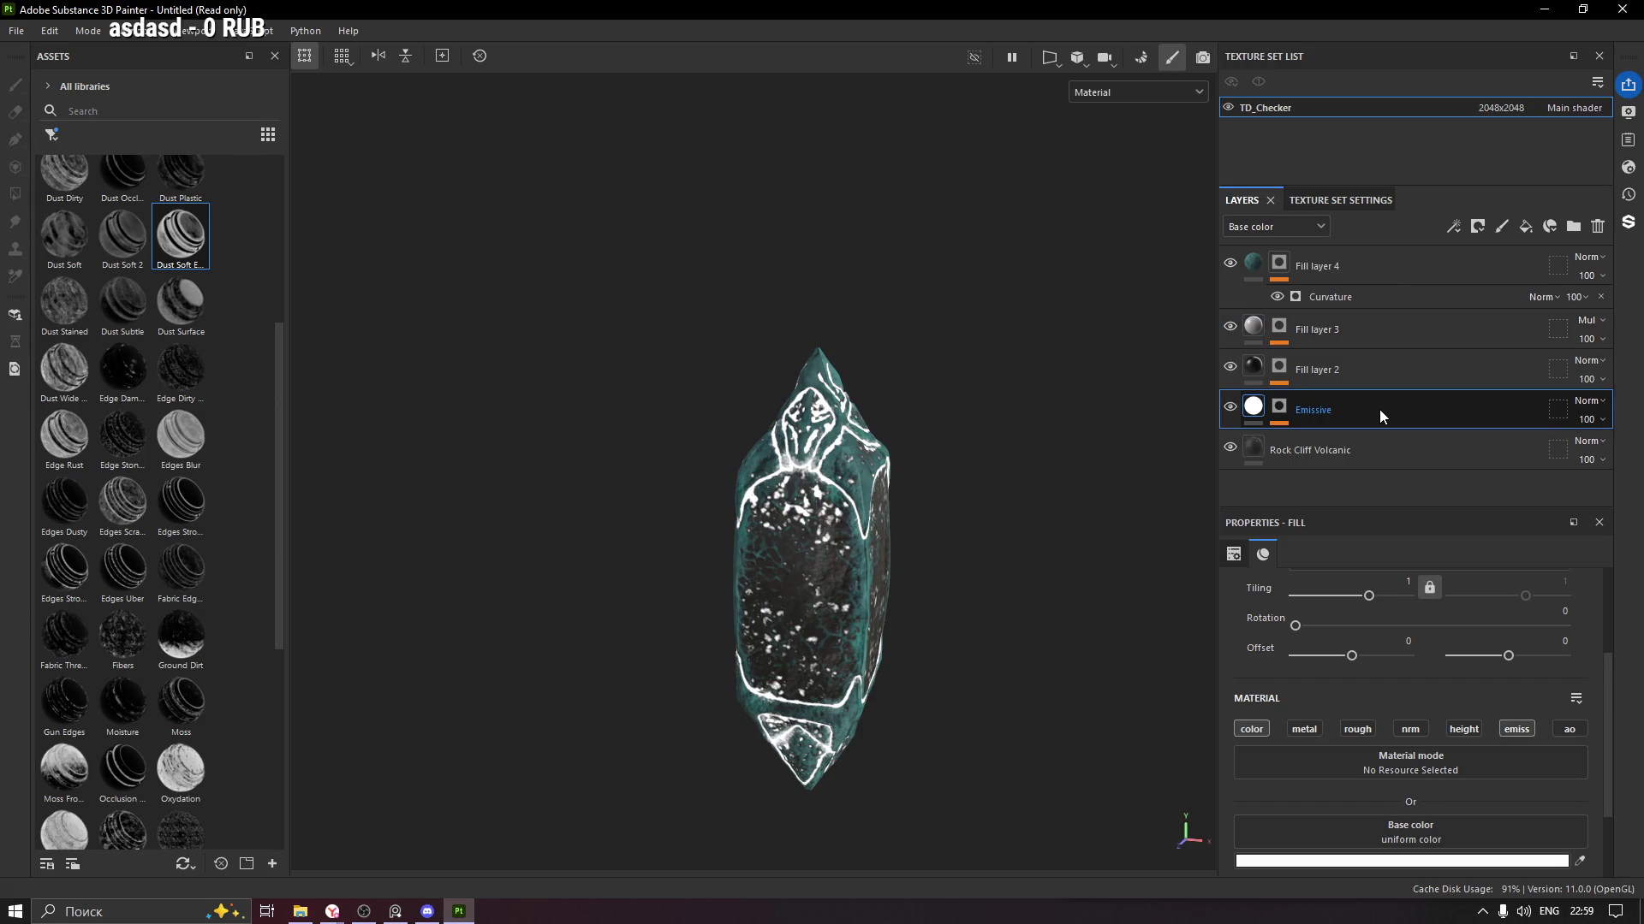
{"action": "scroll", "coordinate": [1354, 763], "scroll_direction": "down", "scroll_amount": 2}
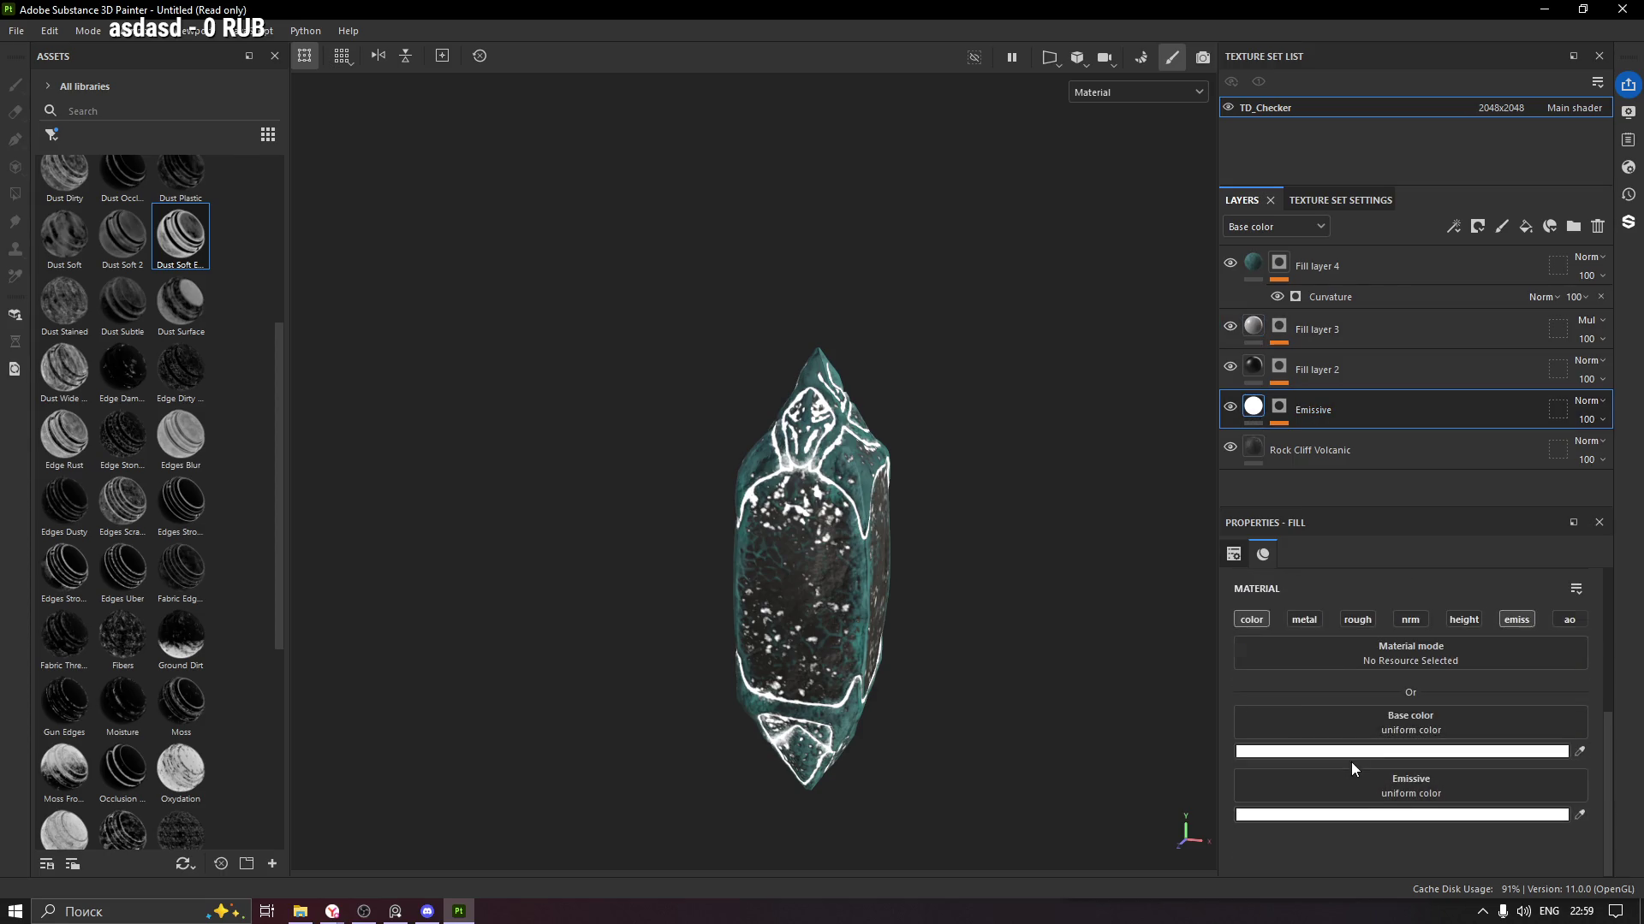
{"action": "left_click", "coordinate": [1376, 814]}
{"action": "mouse_move", "coordinate": [1507, 634]}
{"action": "left_mouse_down"}
{"action": "mouse_move", "coordinate": [1543, 581]}
{"action": "mouse_move", "coordinate": [1579, 599]}
{"action": "mouse_move", "coordinate": [1601, 724]}
{"action": "mouse_move", "coordinate": [1599, 703]}
{"action": "left_mouse_up"}
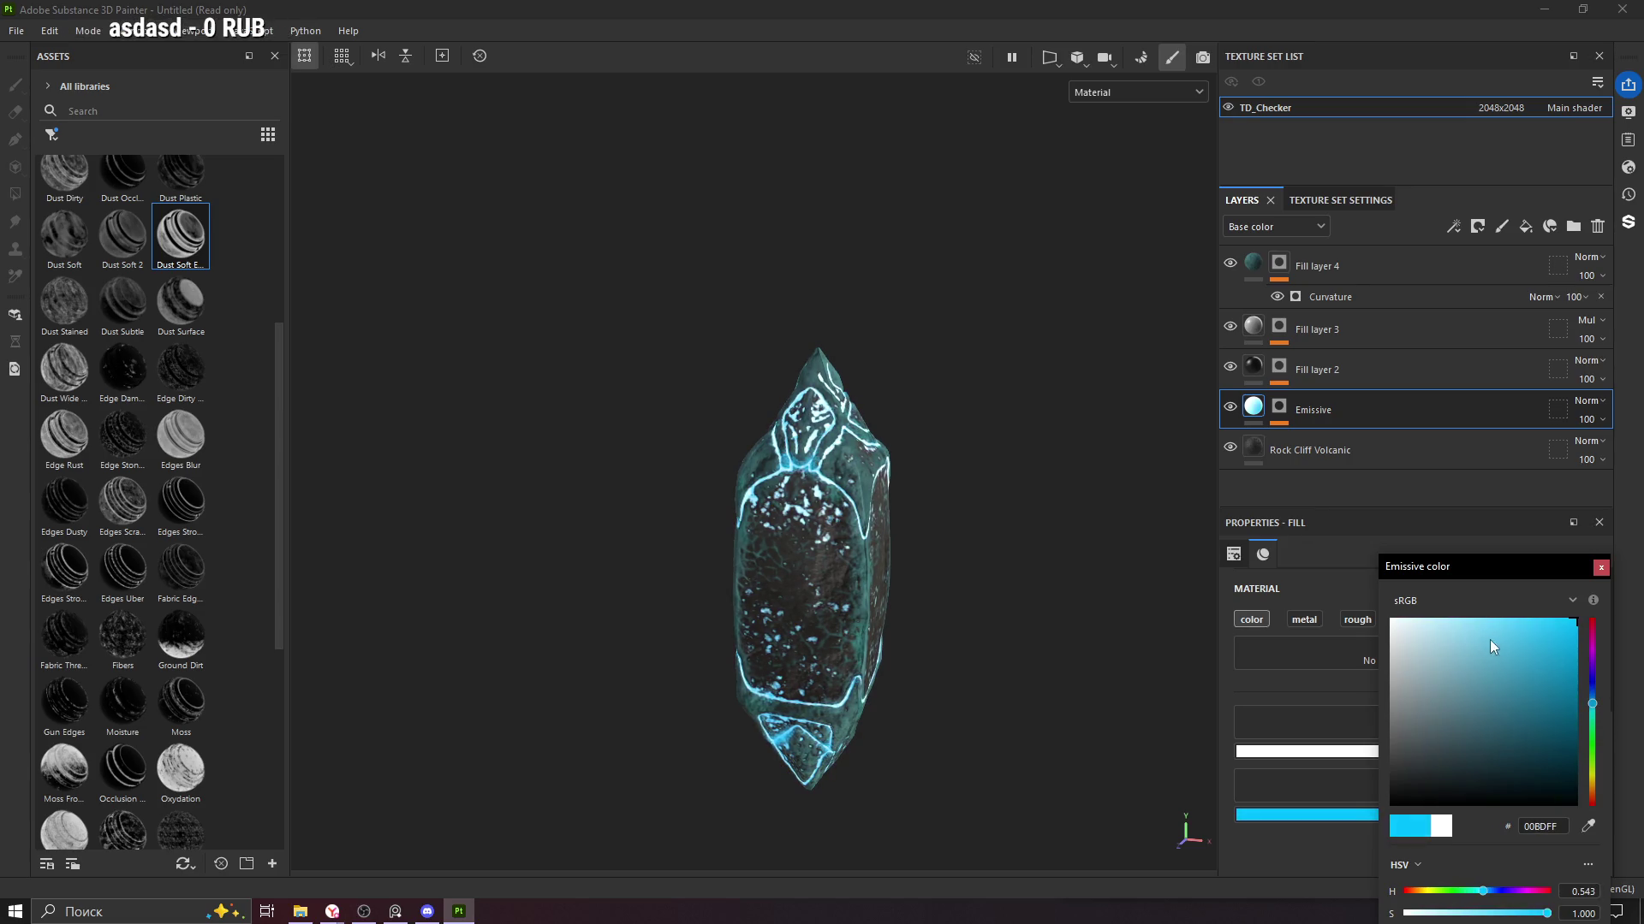
{"action": "left_click", "coordinate": [1440, 826]}
{"action": "left_click", "coordinate": [1600, 567]}
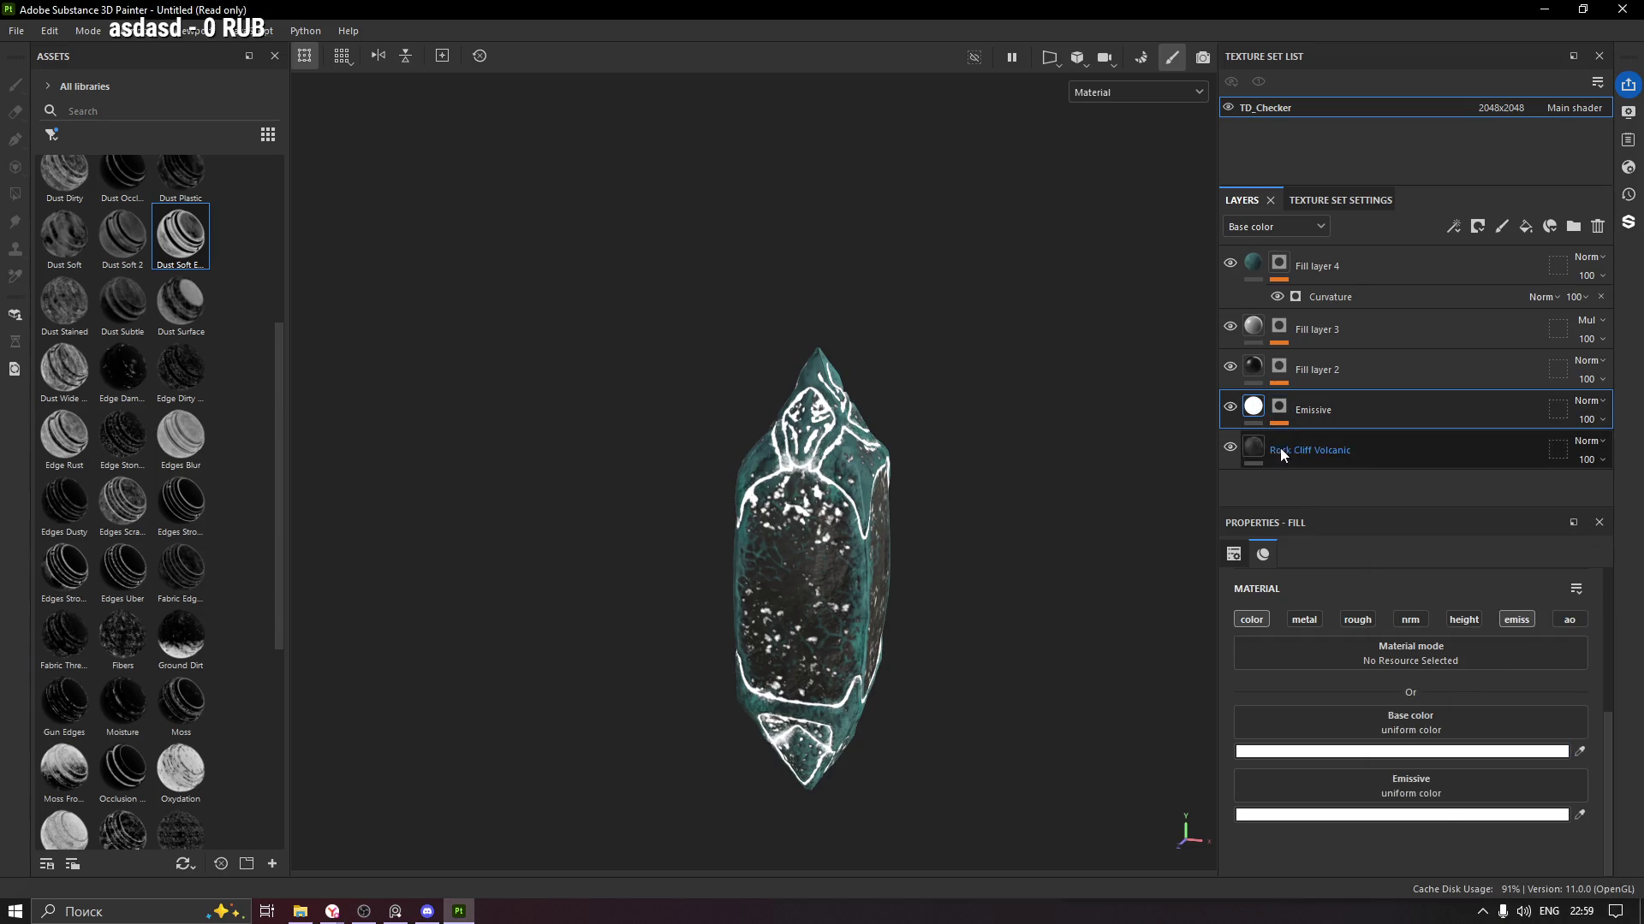
{"action": "left_click", "coordinate": [1357, 450]}
Test Bilinear | Sharp and Nearest filtering on the rock fill, then return to Bilinear | HQ.
{"action": "left_click_drag", "start_coordinate": [977, 538], "coordinate": [871, 539], "text": "alt"}
{"action": "scroll", "coordinate": [870, 538], "scroll_direction": "up", "scroll_amount": 3}
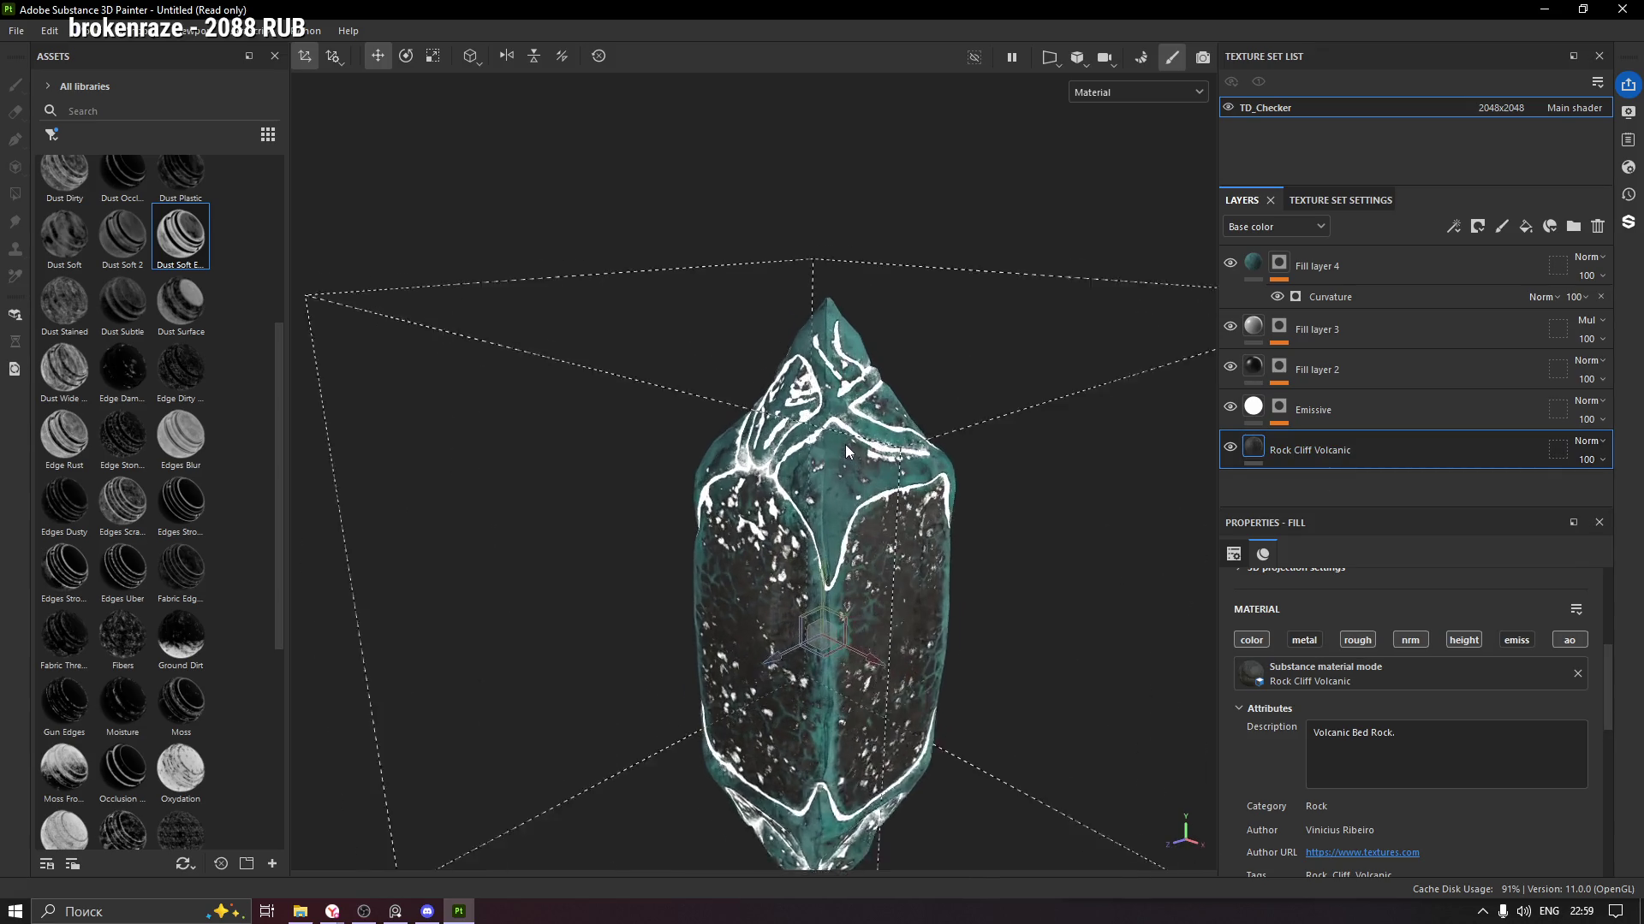
{"action": "scroll", "coordinate": [1262, 681], "scroll_direction": "up", "scroll_amount": 3}
{"action": "scroll", "coordinate": [1262, 681], "scroll_direction": "up", "scroll_amount": 3}
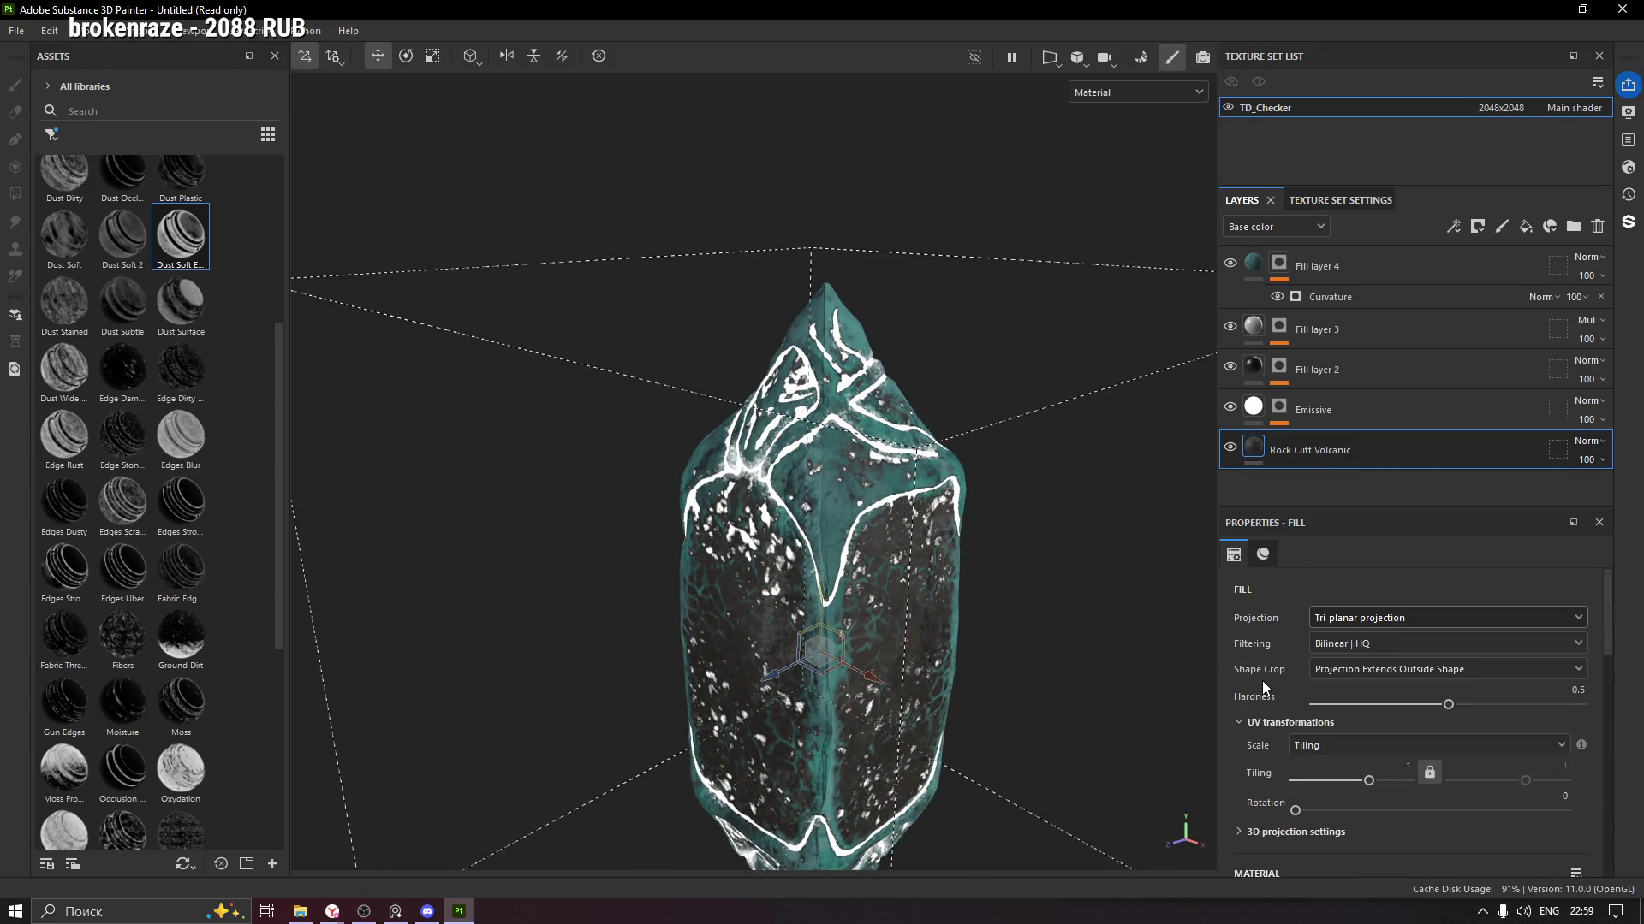
{"action": "left_click", "coordinate": [1352, 642]}
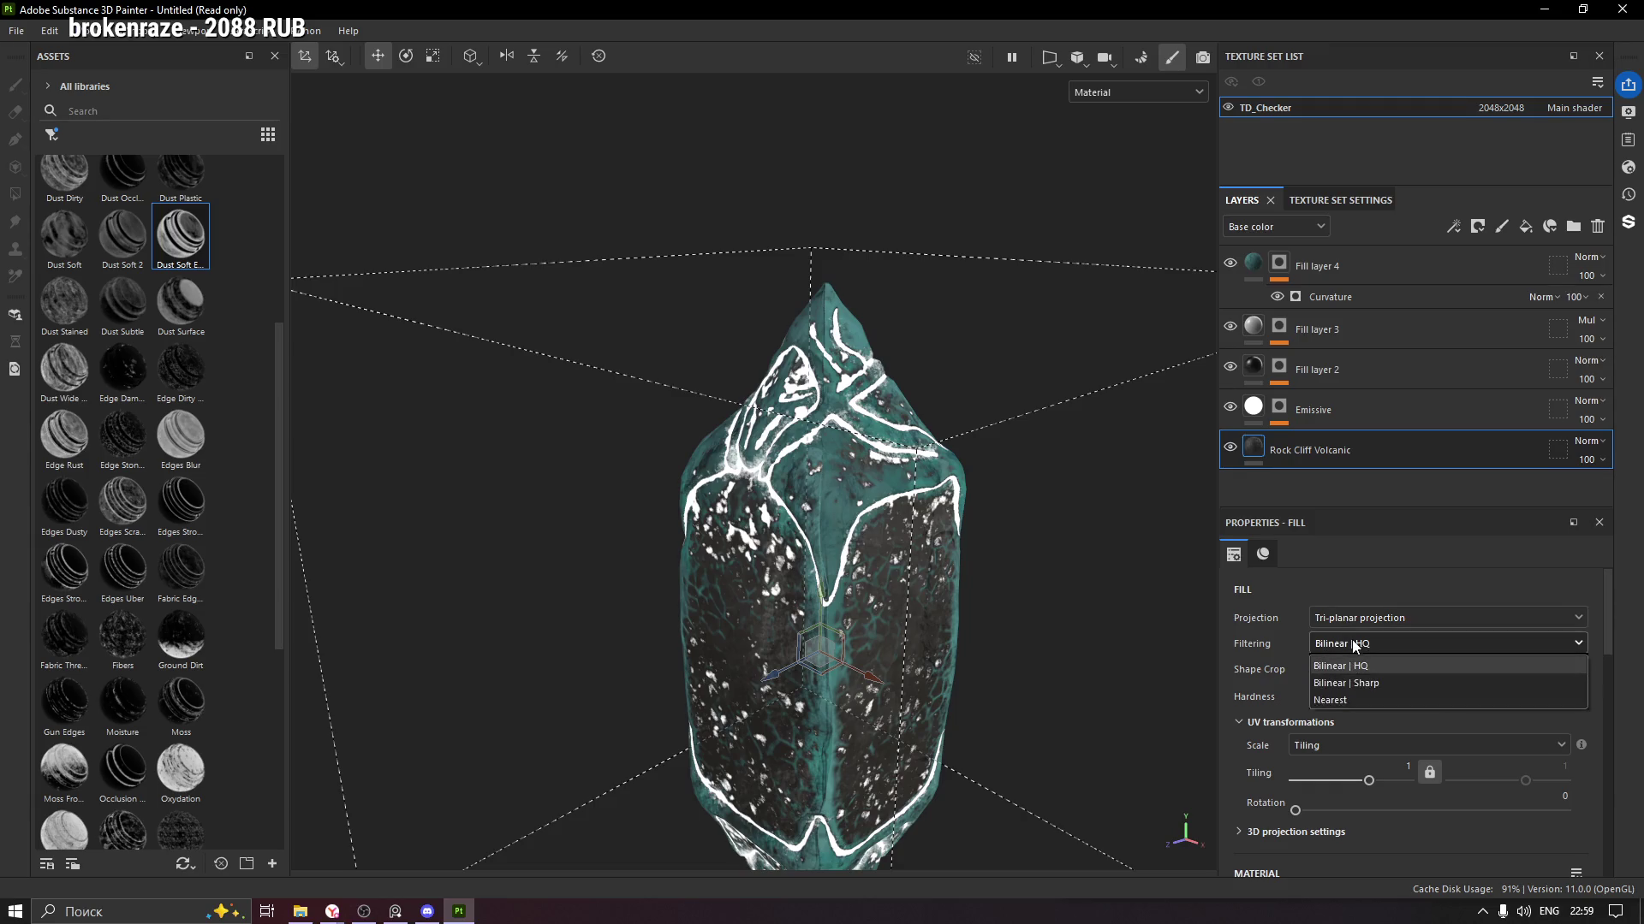
{"action": "left_click", "coordinate": [1350, 683]}
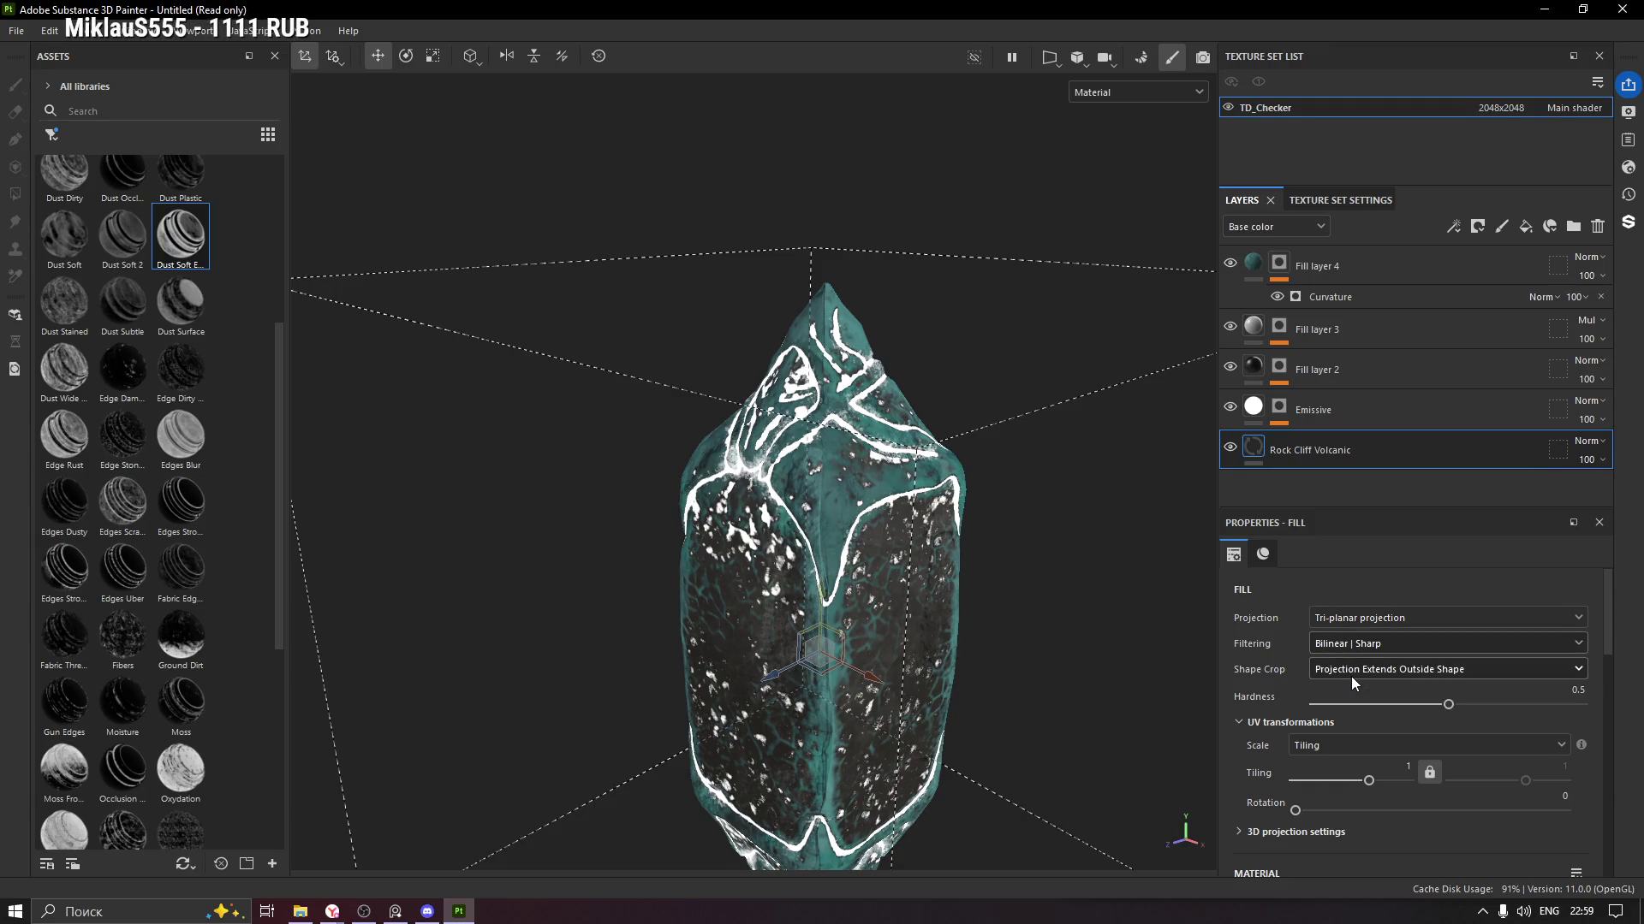
{"action": "left_click", "coordinate": [1387, 699]}
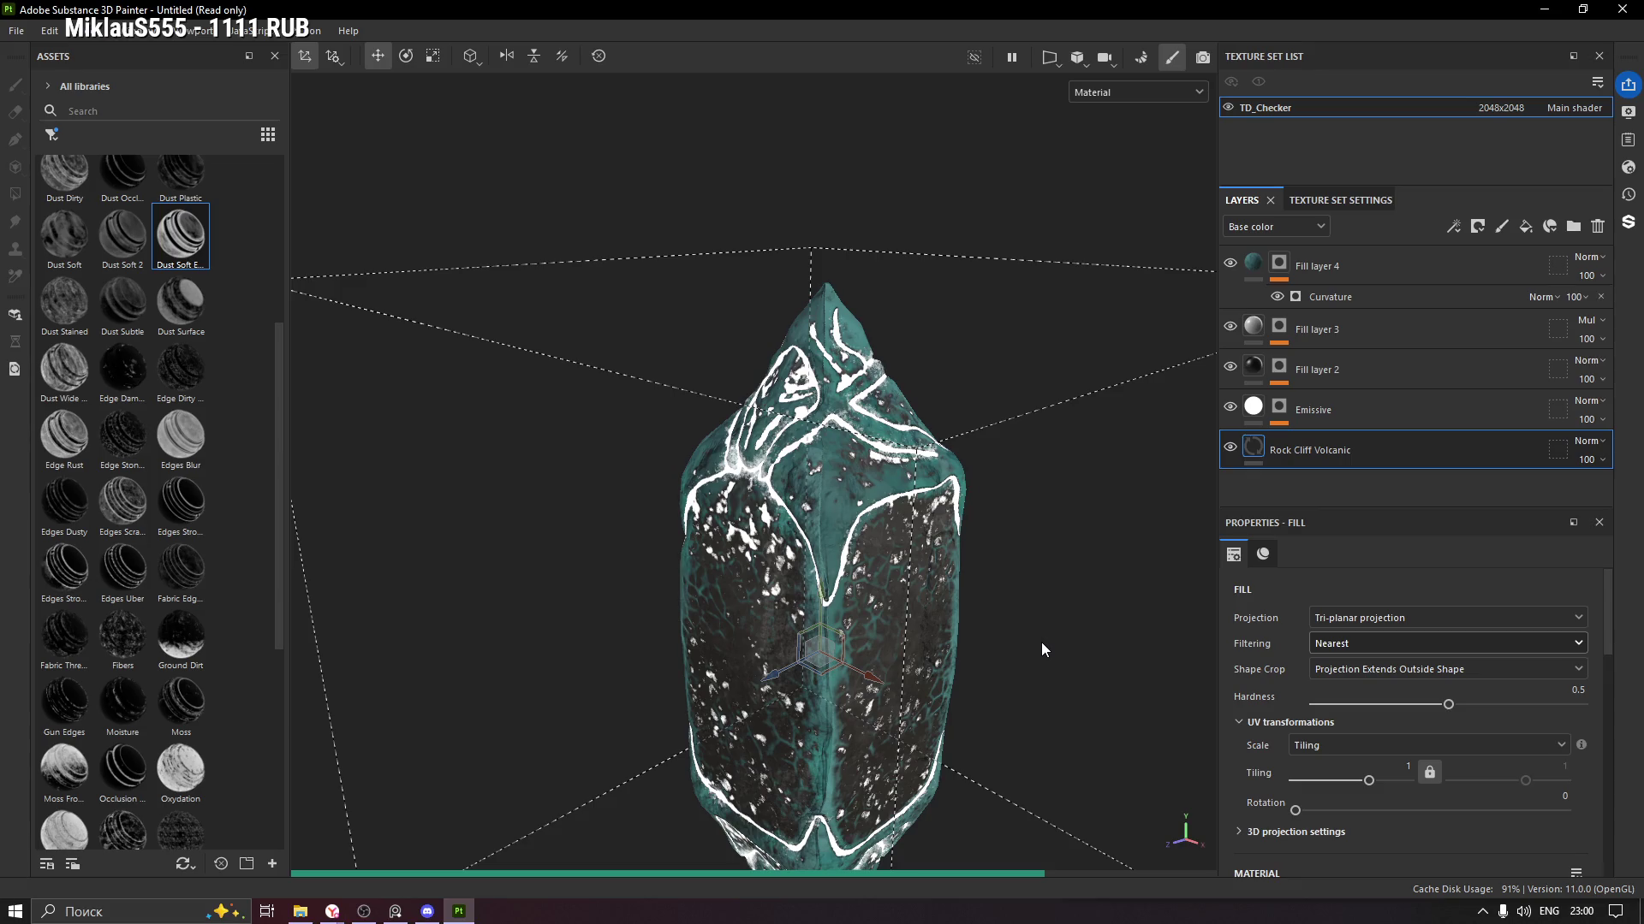
{"action": "mouse_move", "coordinate": [1033, 610]}
{"action": "left_mouse_down", "text": "alt"}
{"action": "mouse_move", "coordinate": [1005, 576]}
{"action": "mouse_move", "coordinate": [899, 583]}
{"action": "mouse_move", "coordinate": [1075, 637]}
{"action": "left_mouse_up", "text": "alt"}
{"action": "left_click", "coordinate": [1344, 642]}
{"action": "left_click", "coordinate": [1344, 627]}
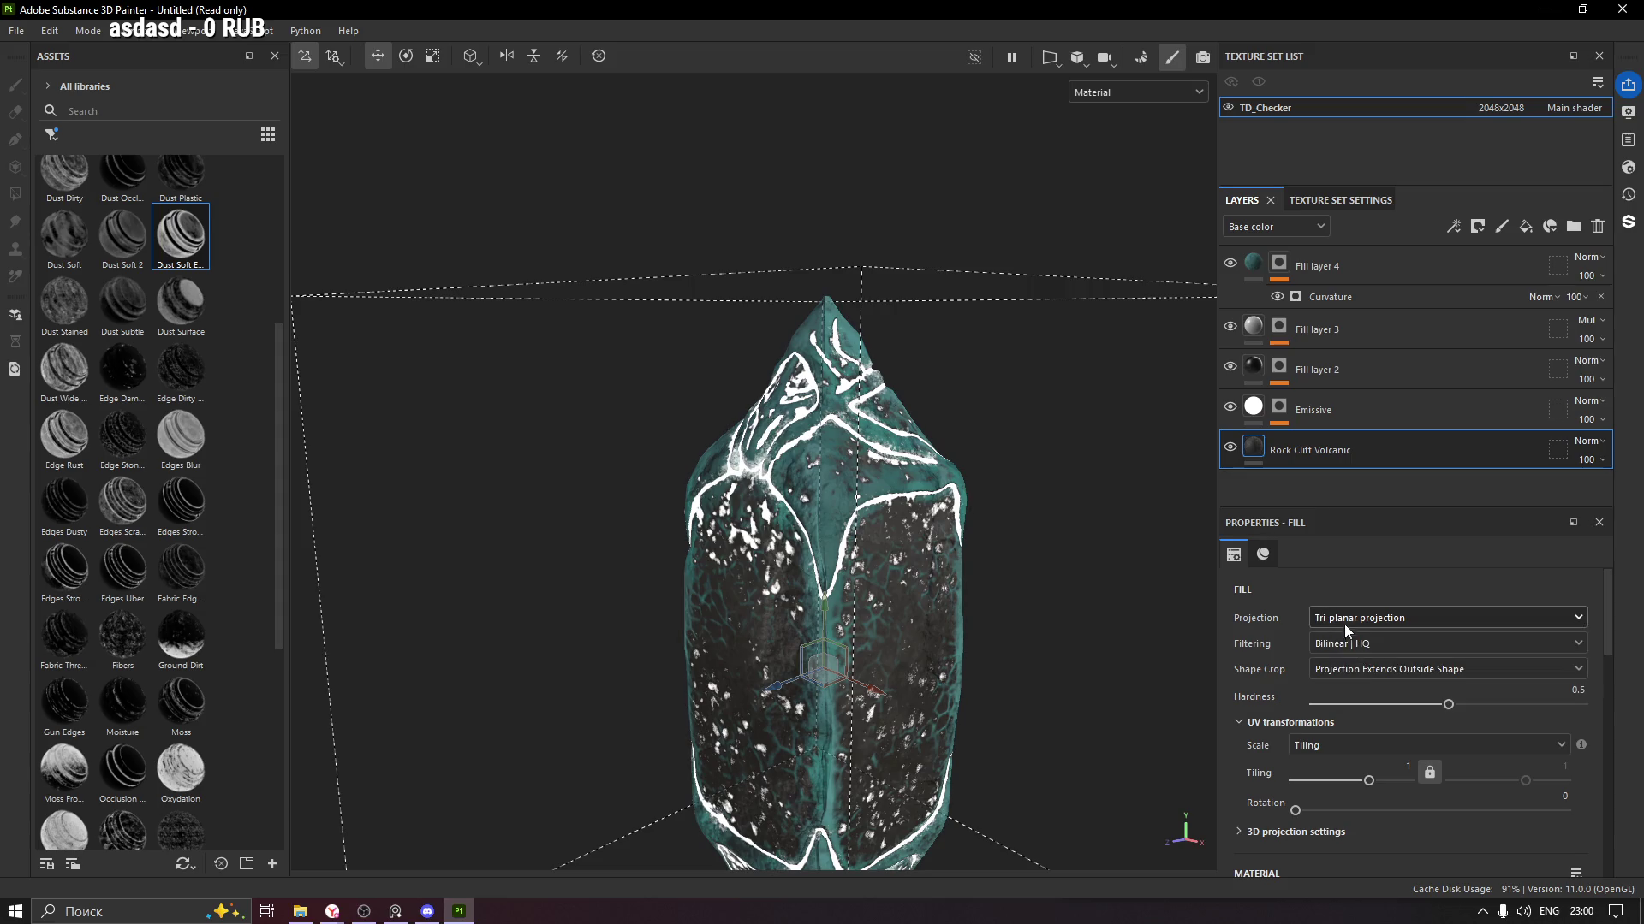
Keep Tri-planar projection and lower its Hardness from 0.5 to 0.
{"action": "left_click", "coordinate": [1342, 618]}
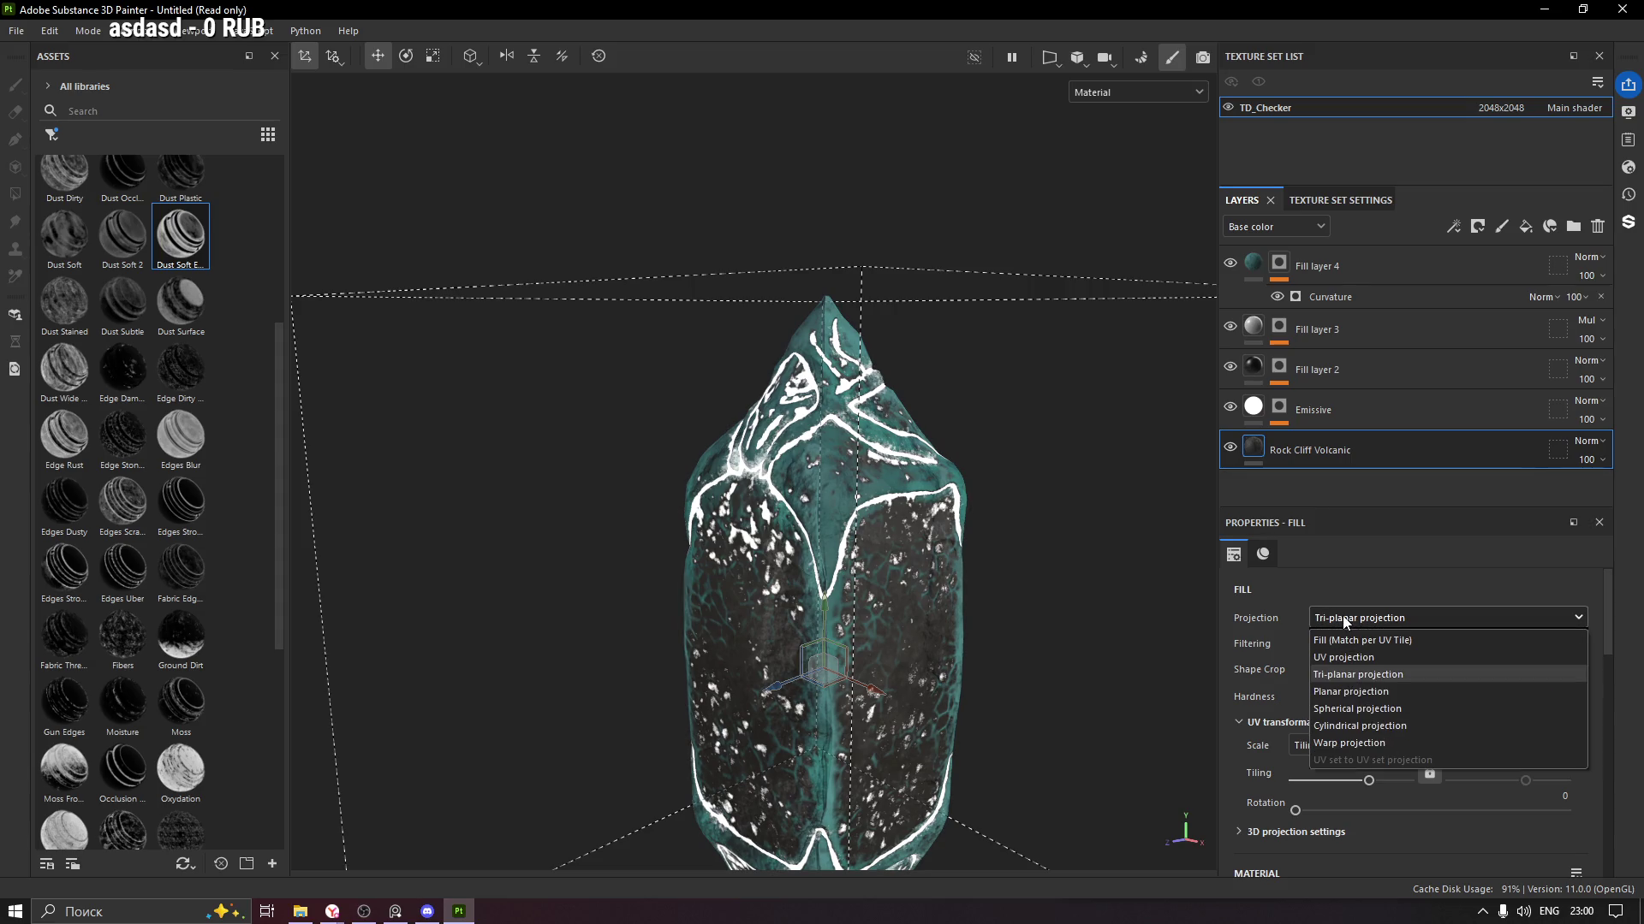
{"action": "left_click", "coordinate": [1342, 614]}
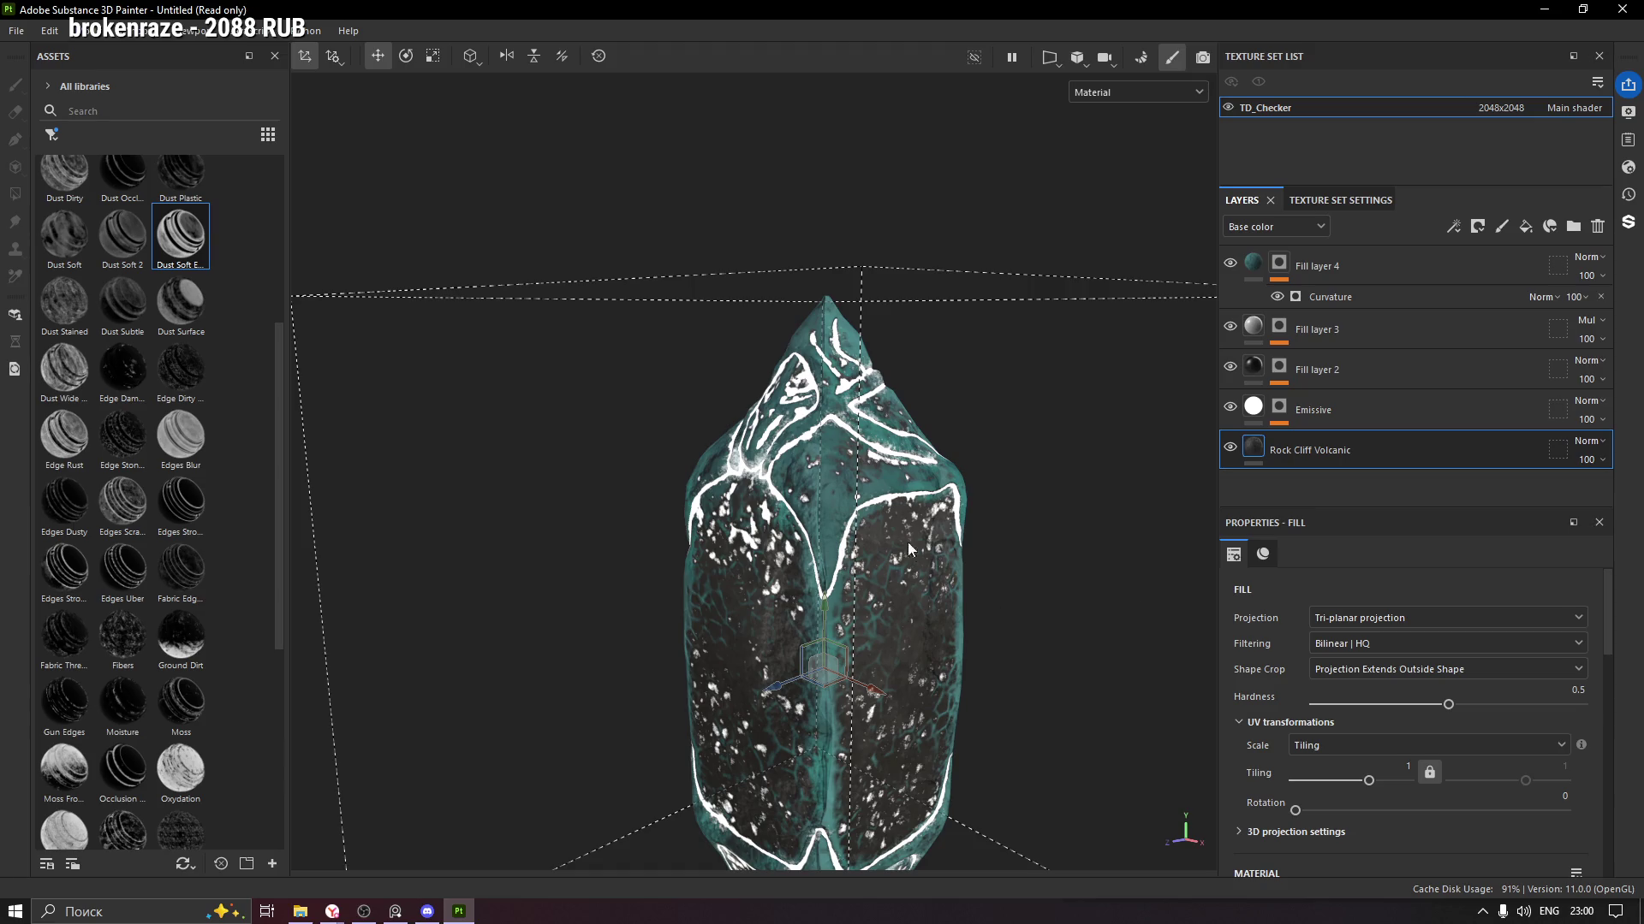
{"action": "scroll", "coordinate": [823, 481], "scroll_direction": "up", "scroll_amount": 5}
{"action": "left_click_drag", "start_coordinate": [829, 487], "coordinate": [900, 524], "text": "alt"}
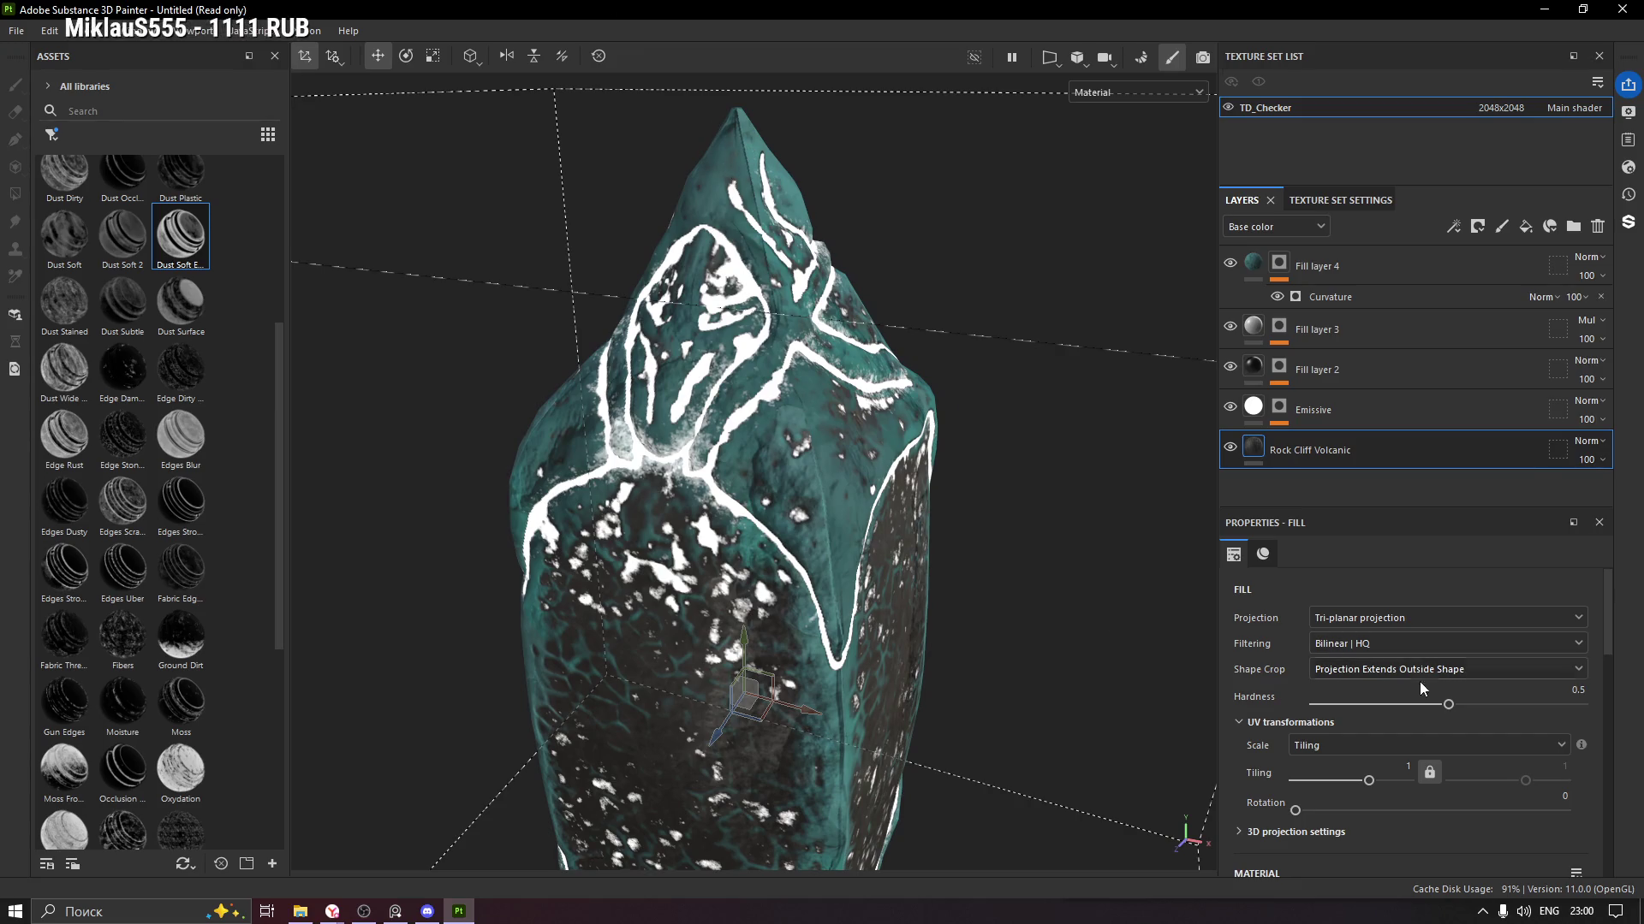
{"action": "mouse_move", "coordinate": [1447, 705]}
{"action": "left_mouse_down"}
{"action": "mouse_move", "coordinate": [1295, 711]}
{"action": "mouse_move", "coordinate": [1574, 710]}
{"action": "mouse_move", "coordinate": [1301, 706]}
{"action": "mouse_move", "coordinate": [1486, 716]}
{"action": "left_mouse_up"}
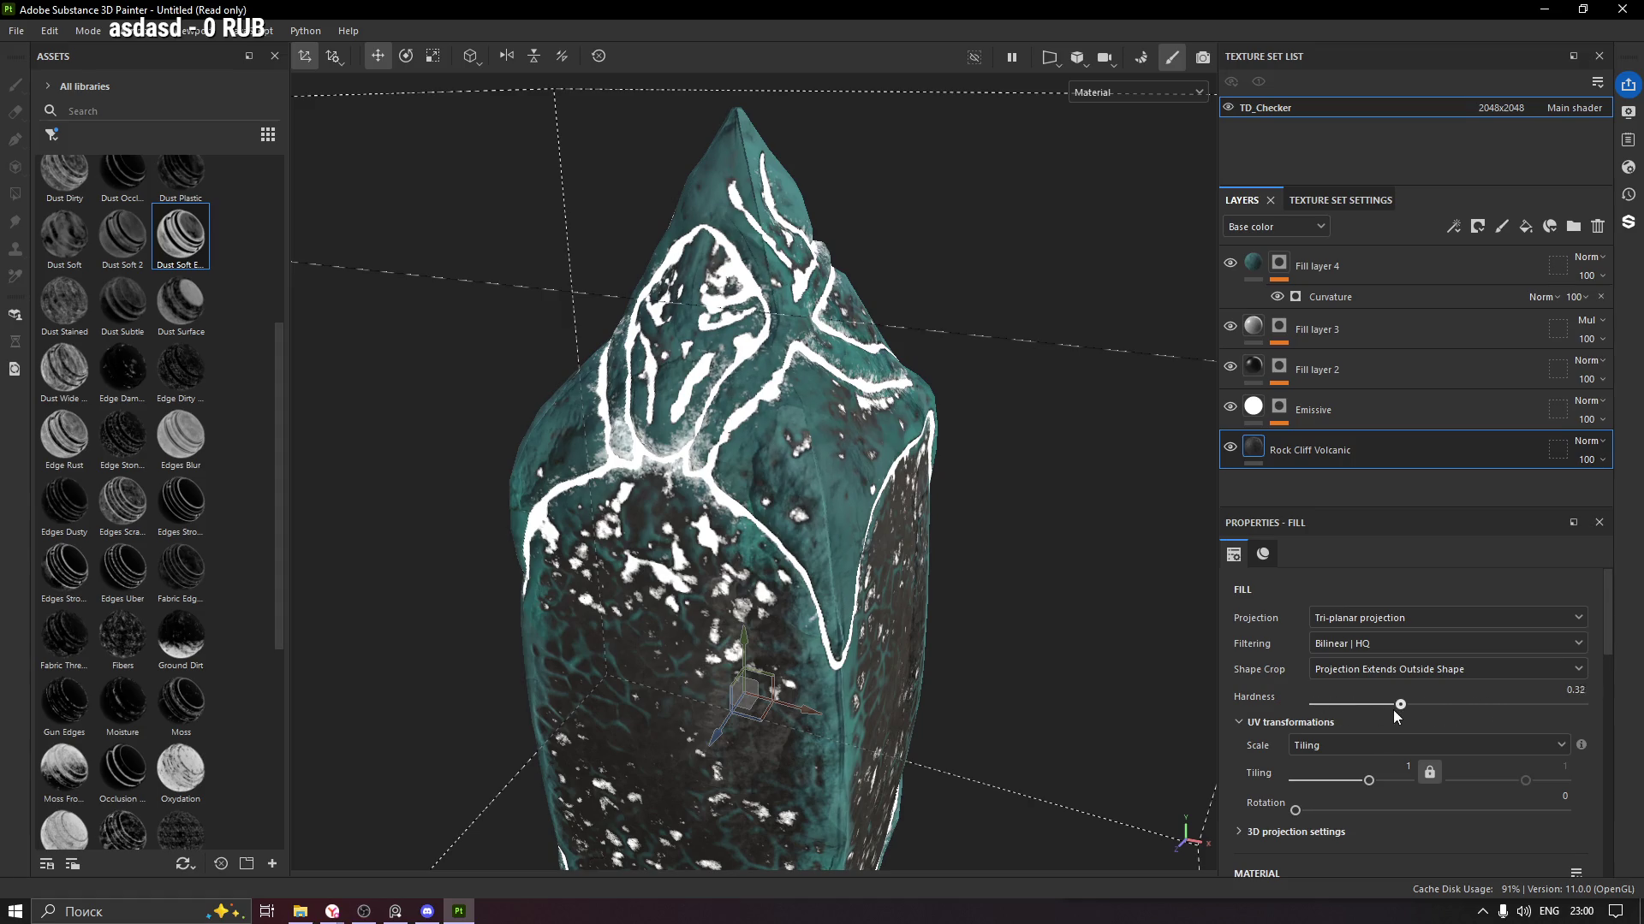
{"action": "mouse_move", "coordinate": [1316, 717]}
{"action": "left_mouse_down"}
{"action": "mouse_move", "coordinate": [1425, 712]}
{"action": "mouse_move", "coordinate": [1295, 721]}
{"action": "left_mouse_up"}
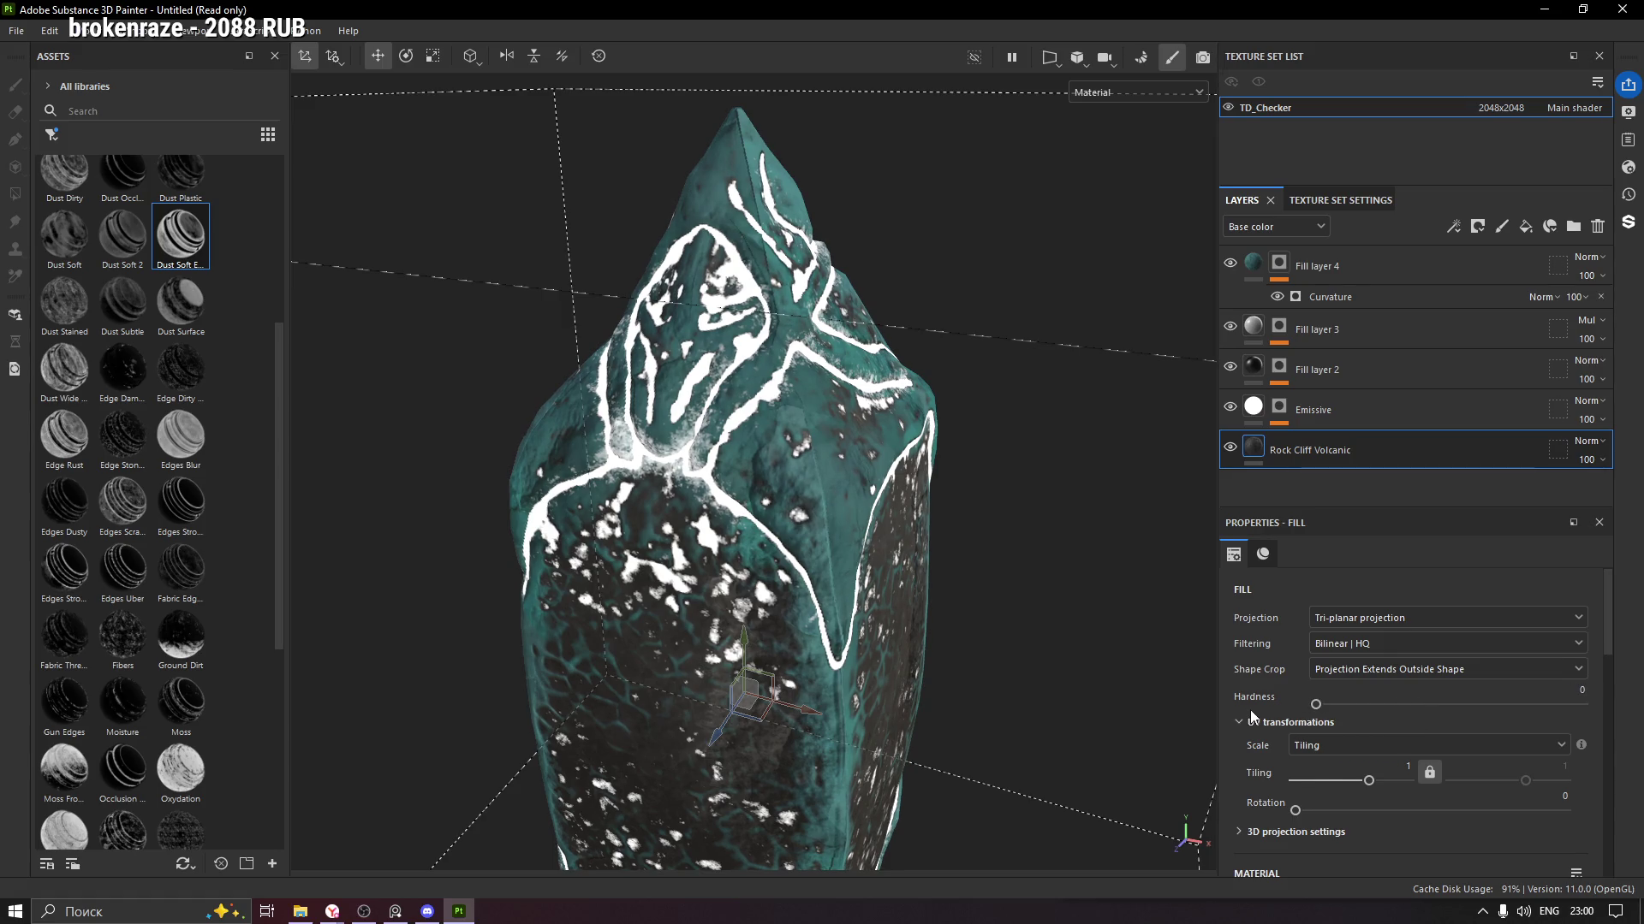
{"action": "scroll", "coordinate": [1250, 711], "scroll_direction": "down", "scroll_amount": 1}
{"action": "scroll", "coordinate": [1262, 746], "scroll_direction": "down", "scroll_amount": 5}
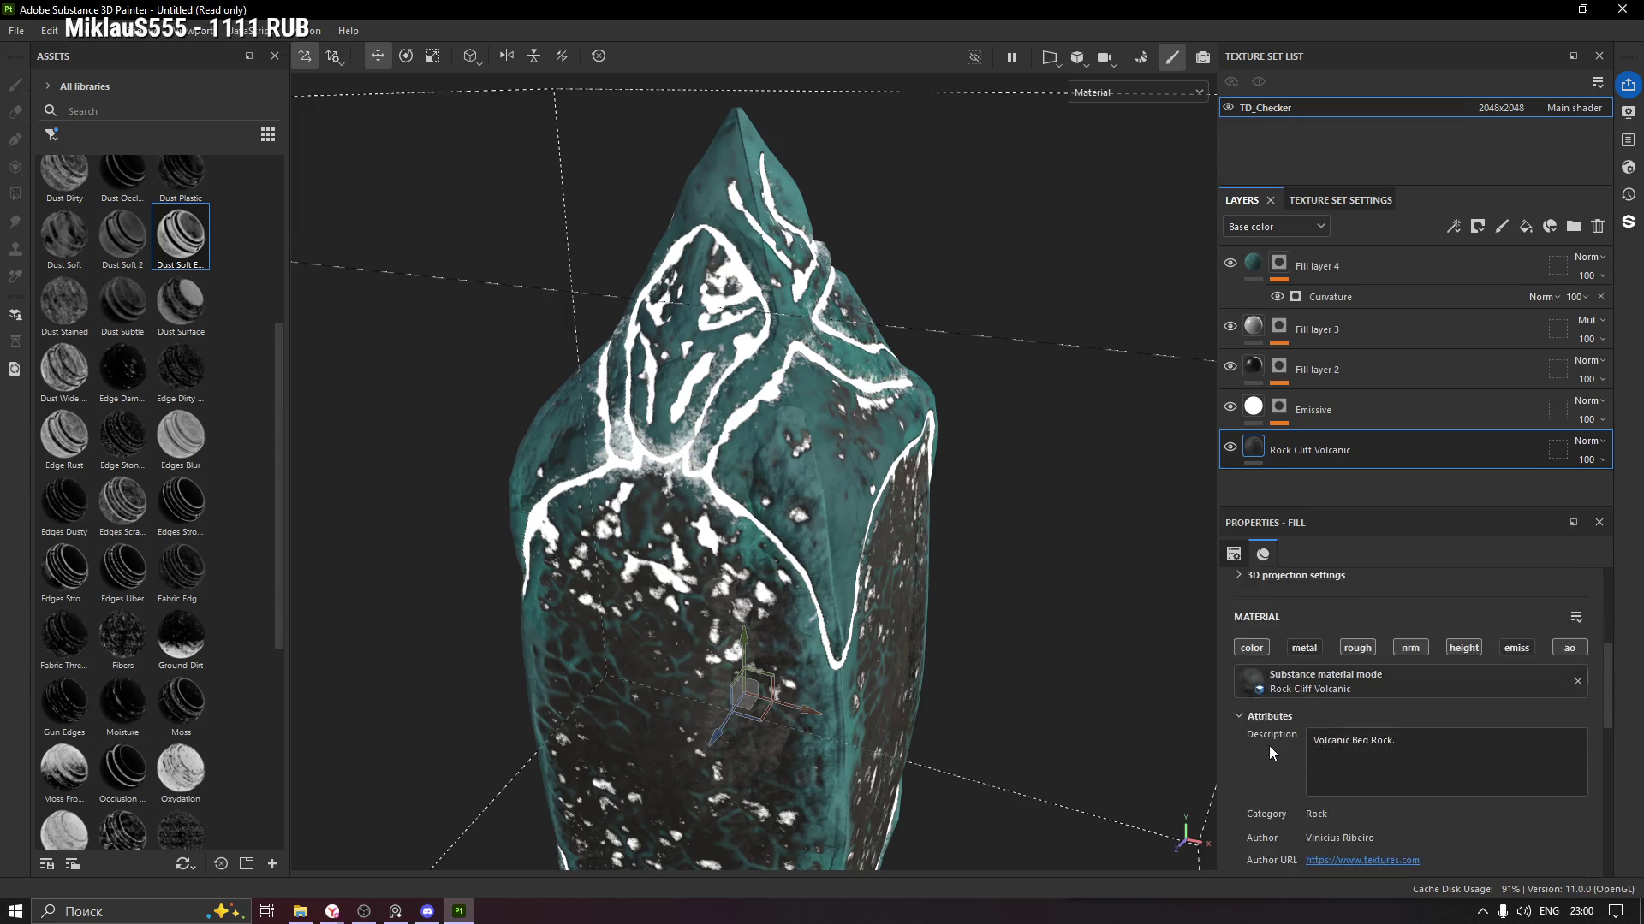
{"action": "scroll", "coordinate": [1424, 674], "scroll_direction": "up", "scroll_amount": 1}
{"action": "scroll", "coordinate": [1325, 696], "scroll_direction": "down", "scroll_amount": 5}
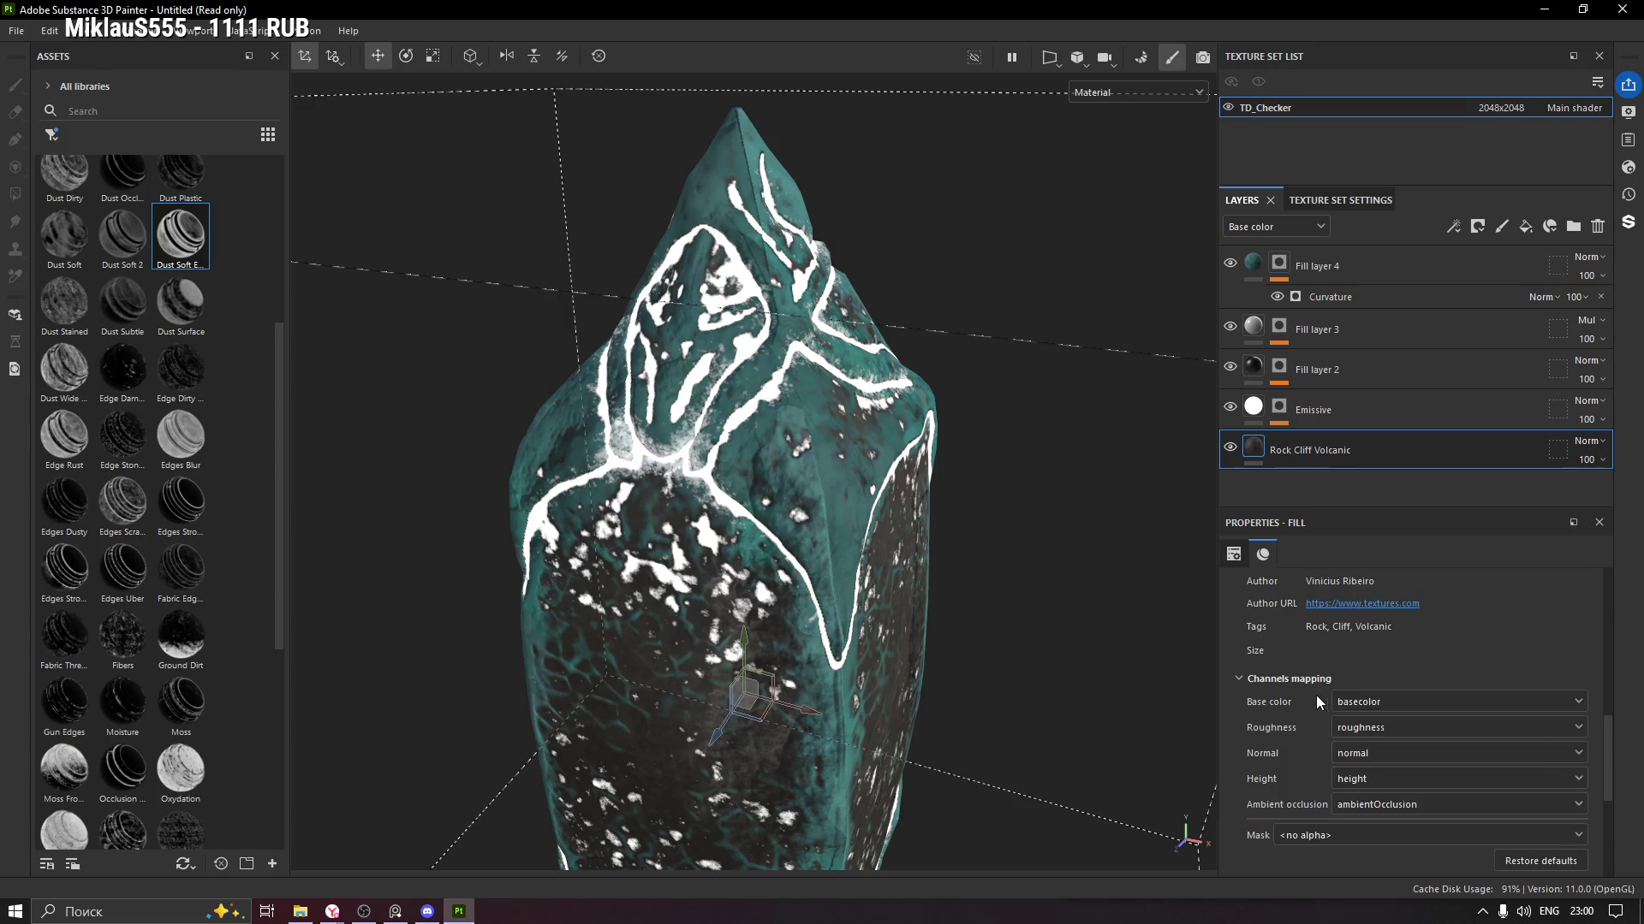
{"action": "scroll", "coordinate": [1284, 702], "scroll_direction": "down", "scroll_amount": 5}
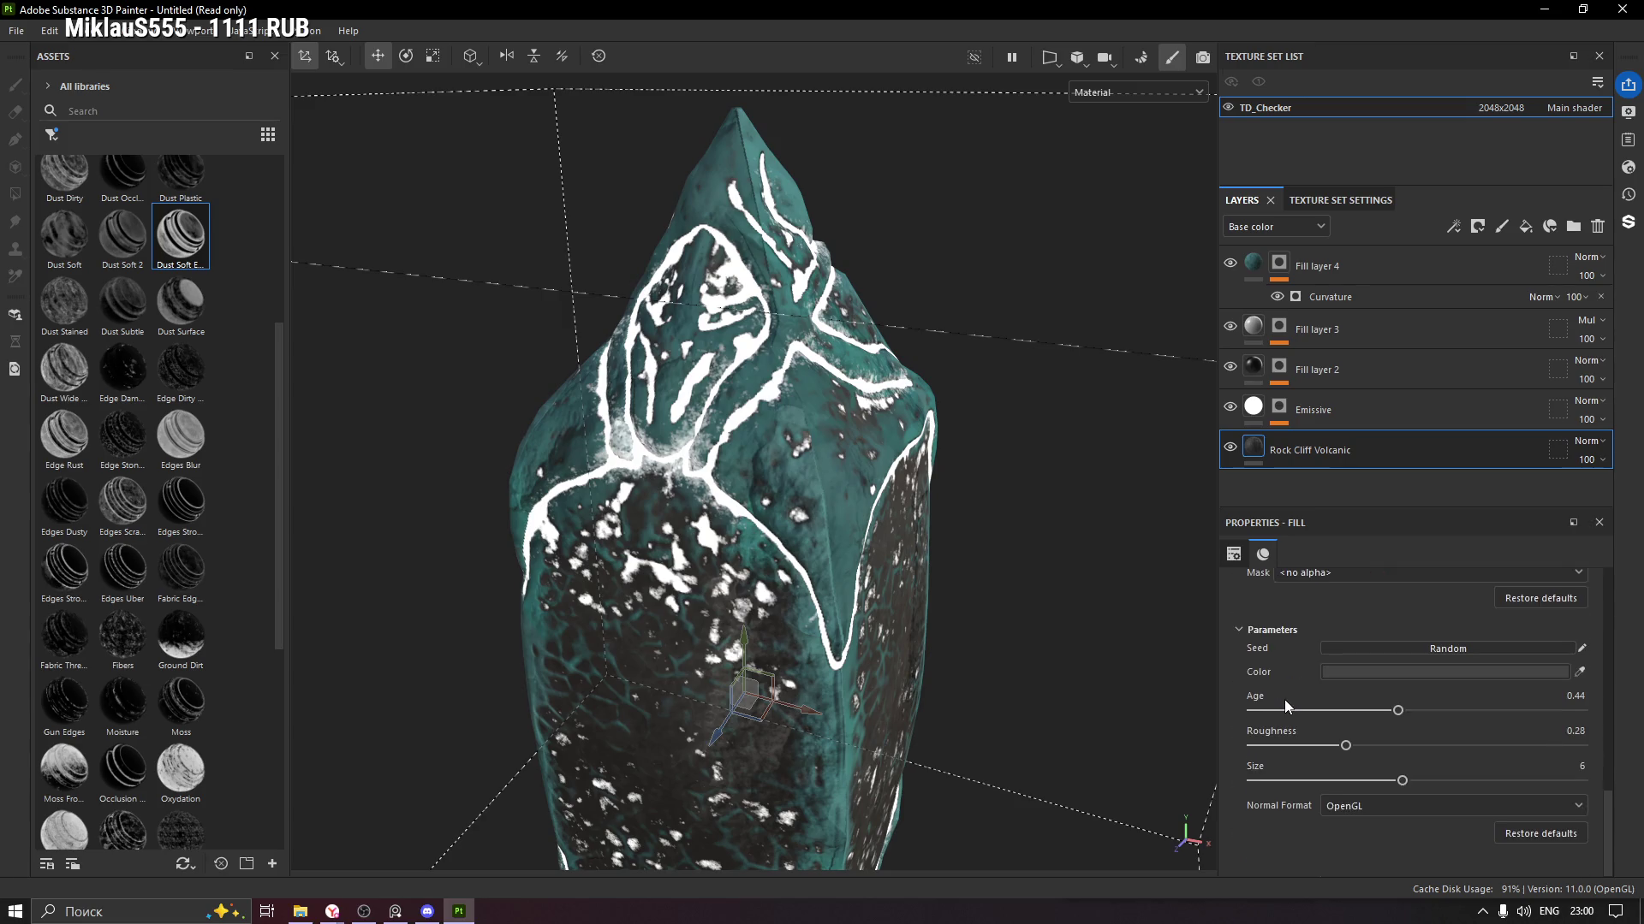
{"action": "mouse_move", "coordinate": [891, 702]}
{"action": "left_mouse_down", "text": "alt"}
{"action": "mouse_move", "coordinate": [470, 505]}
{"action": "mouse_move", "coordinate": [870, 513]}
{"action": "mouse_move", "coordinate": [936, 583]}
{"action": "mouse_move", "coordinate": [793, 546]}
{"action": "left_mouse_up", "text": "alt"}
{"action": "scroll", "coordinate": [725, 537], "scroll_direction": "up", "scroll_amount": 6}
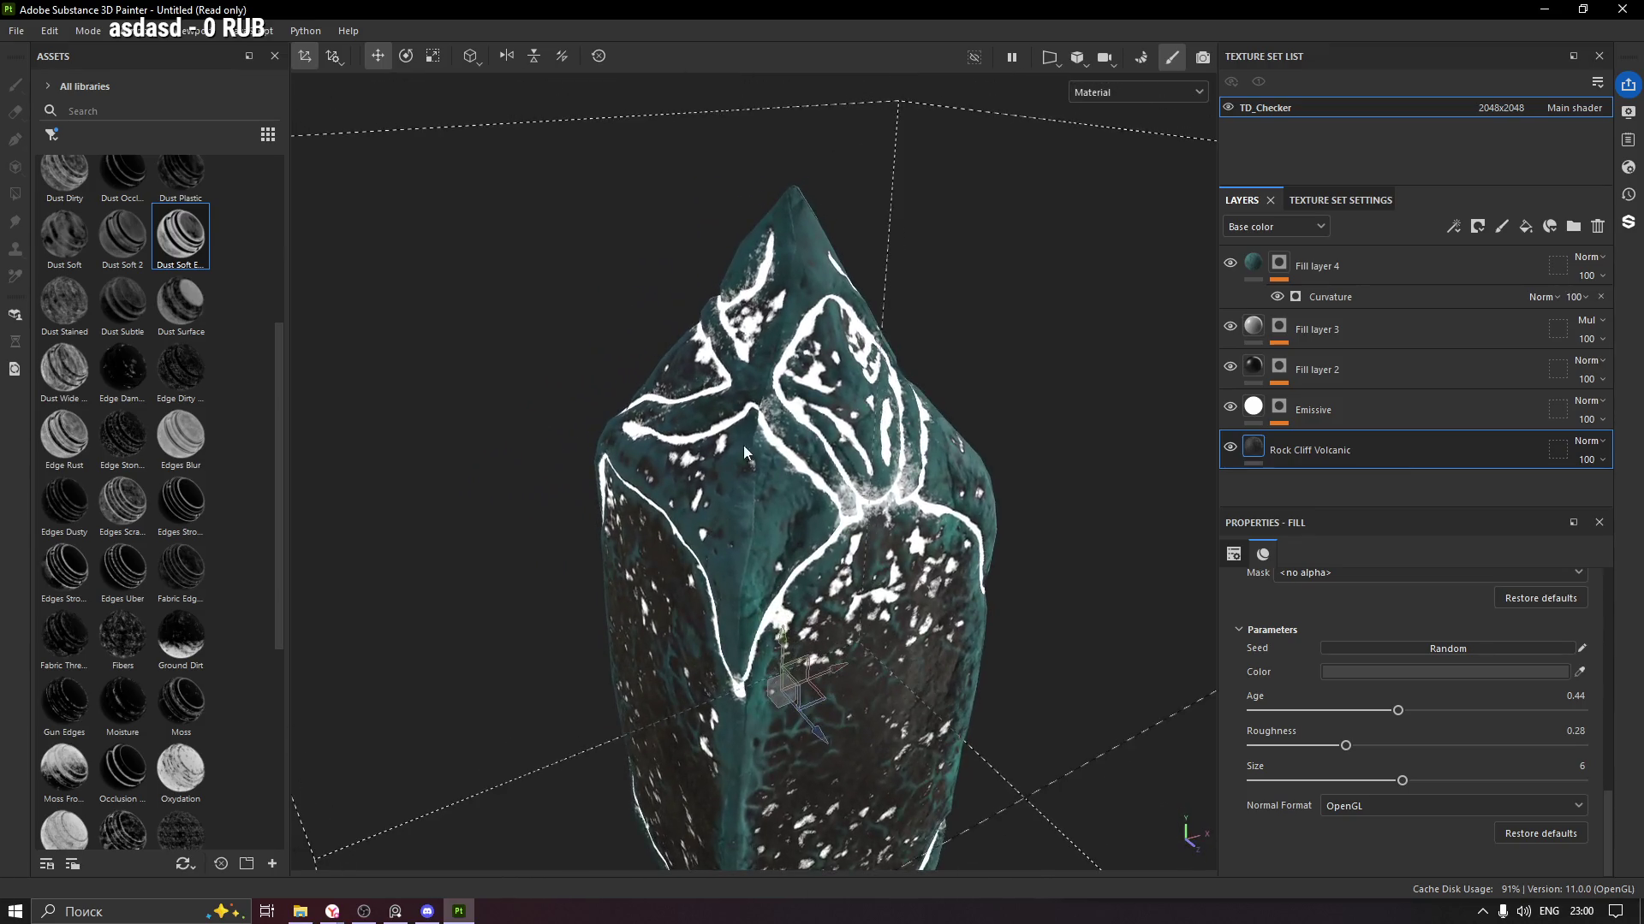
{"action": "scroll", "coordinate": [804, 513], "scroll_direction": "down", "scroll_amount": 8}
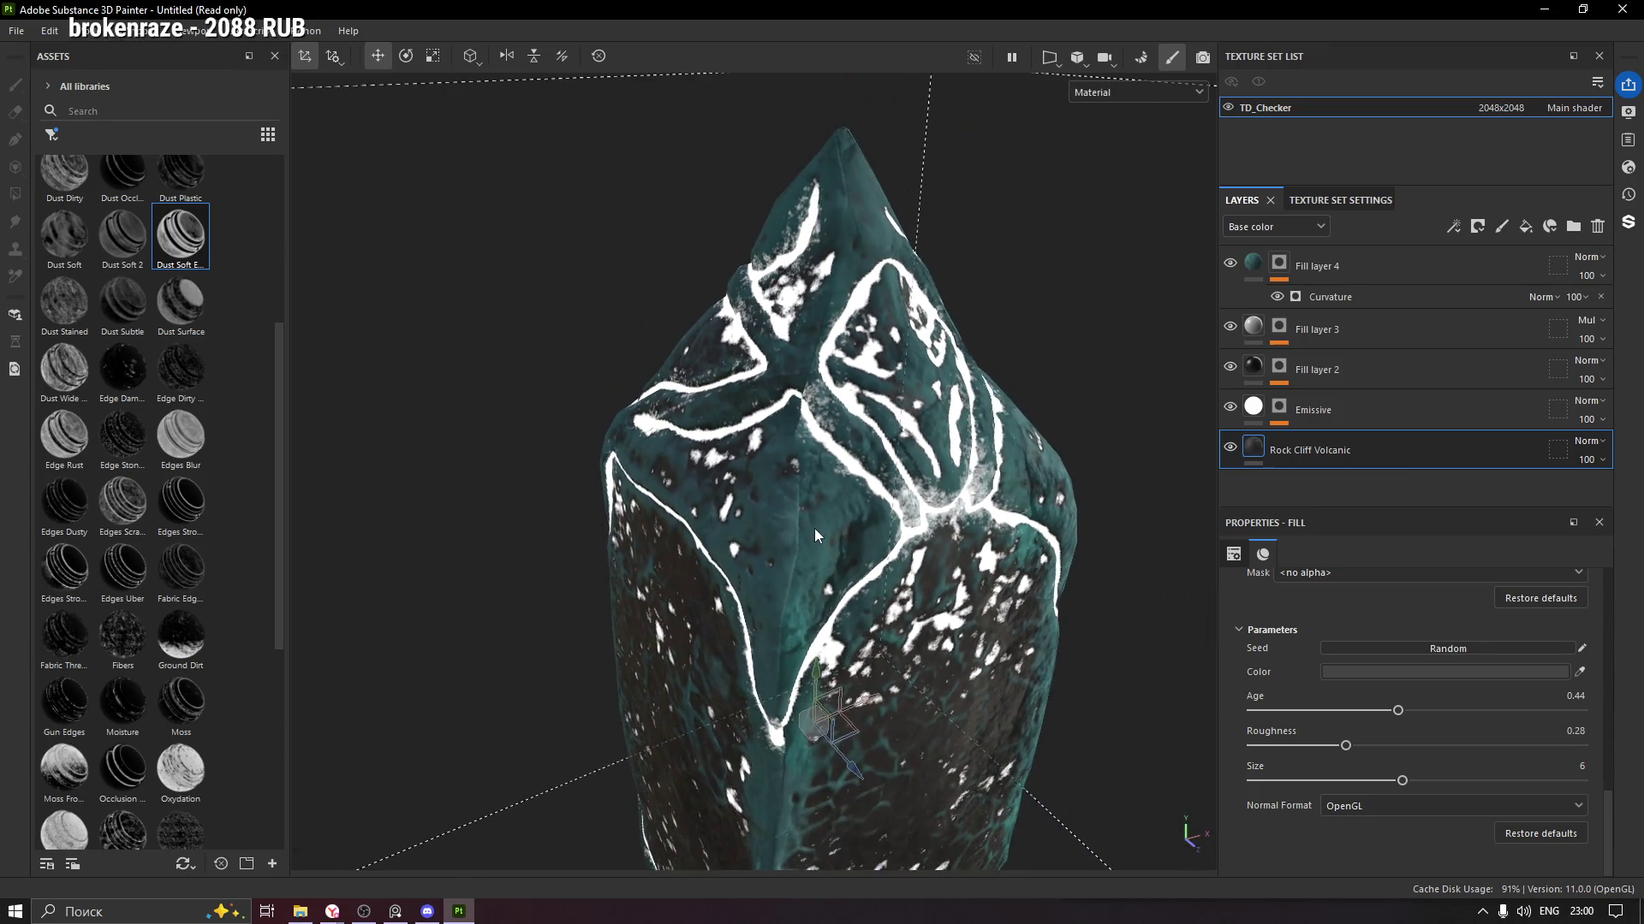
{"action": "scroll", "coordinate": [942, 552], "scroll_direction": "down", "scroll_amount": 4}
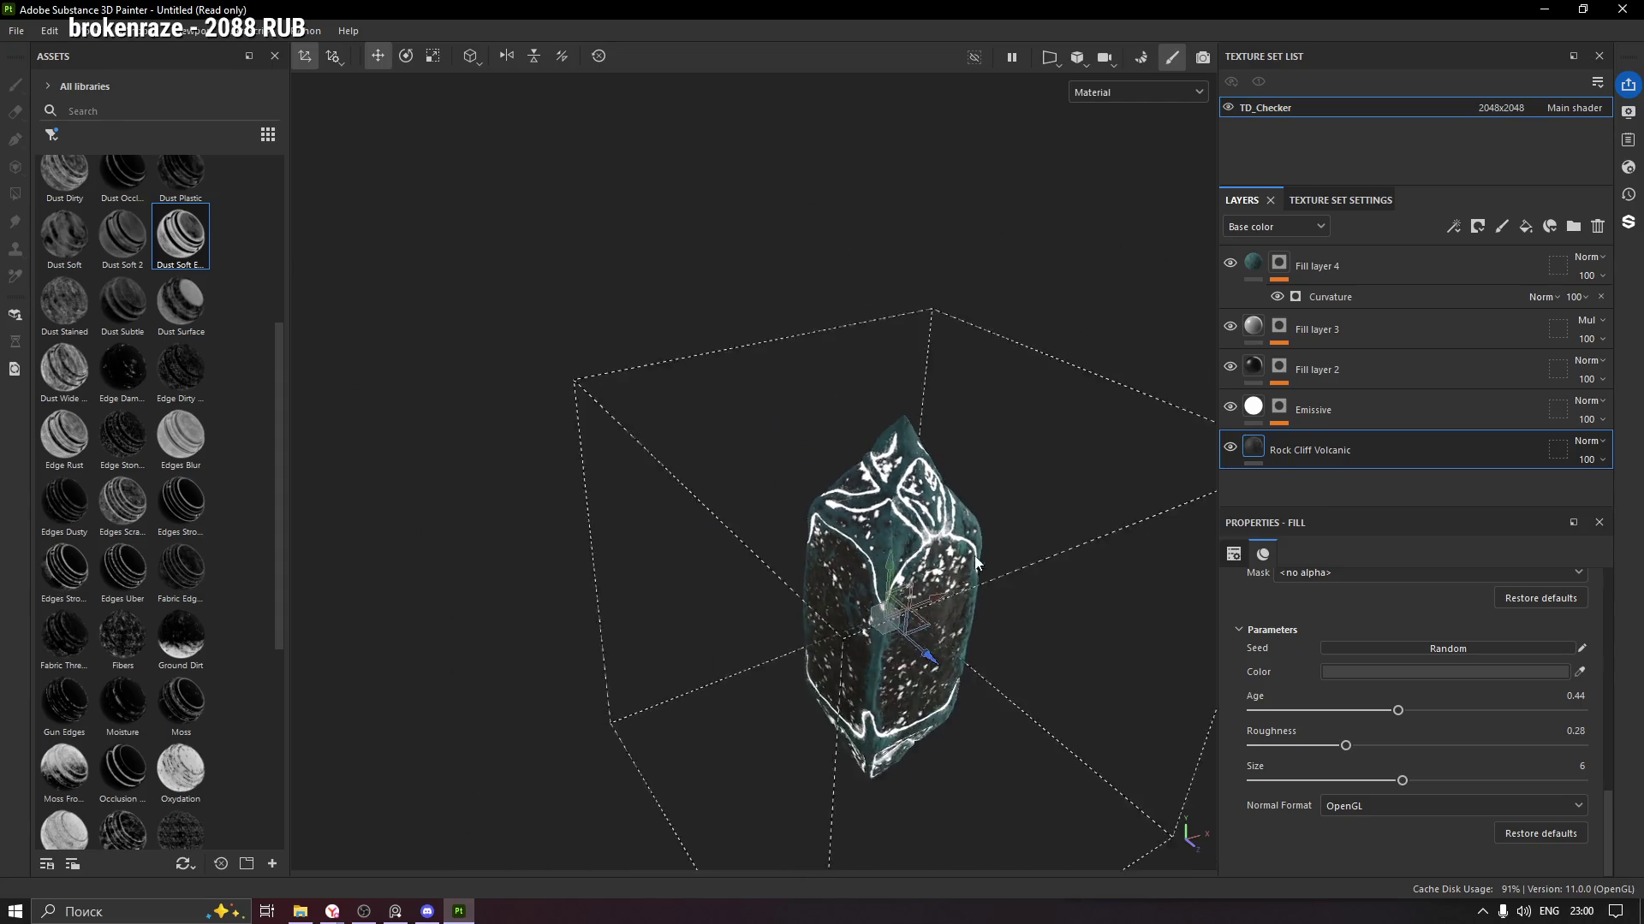
Orbit to an upright side view of the crystal and open the save-project dialog with Ctrl+S.
{"action": "mouse_move", "coordinate": [1009, 558]}
{"action": "left_mouse_down", "text": "alt"}
{"action": "mouse_move", "coordinate": [746, 546]}
{"action": "mouse_move", "coordinate": [993, 359]}
{"action": "mouse_move", "coordinate": [941, 428]}
{"action": "mouse_move", "coordinate": [421, 483]}
{"action": "mouse_move", "coordinate": [1042, 520]}
{"action": "mouse_move", "coordinate": [1009, 520]}
{"action": "left_mouse_up", "text": "alt"}
{"action": "scroll", "coordinate": [747, 546], "scroll_direction": "up", "scroll_amount": 3}
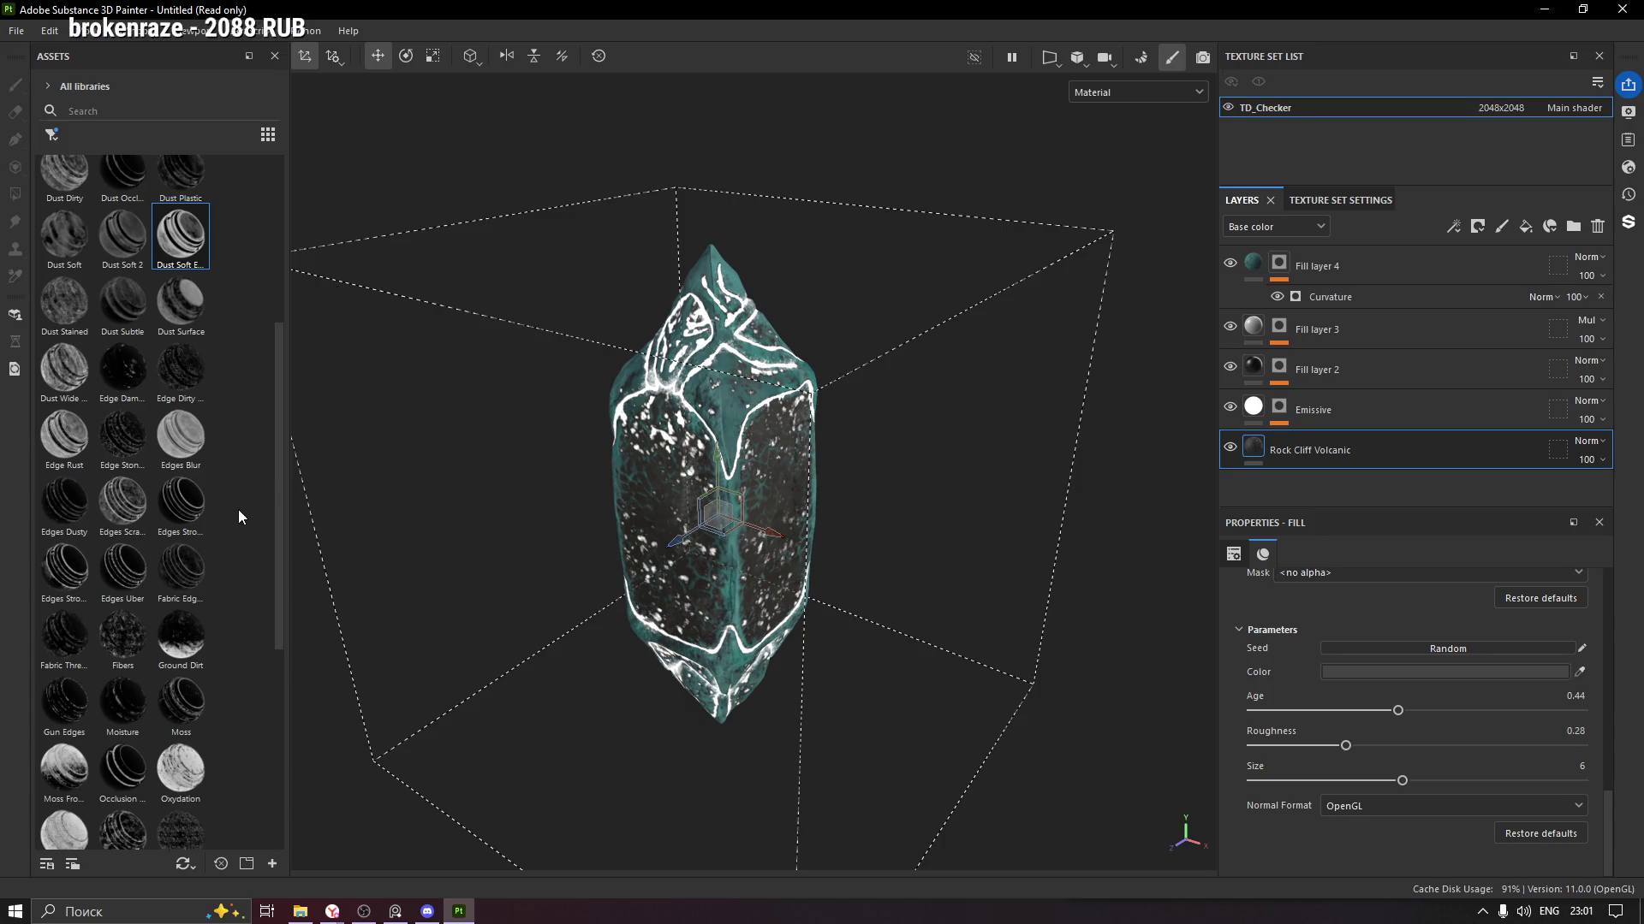
{"action": "left_click_drag", "start_coordinate": [281, 495], "coordinate": [309, 269]}
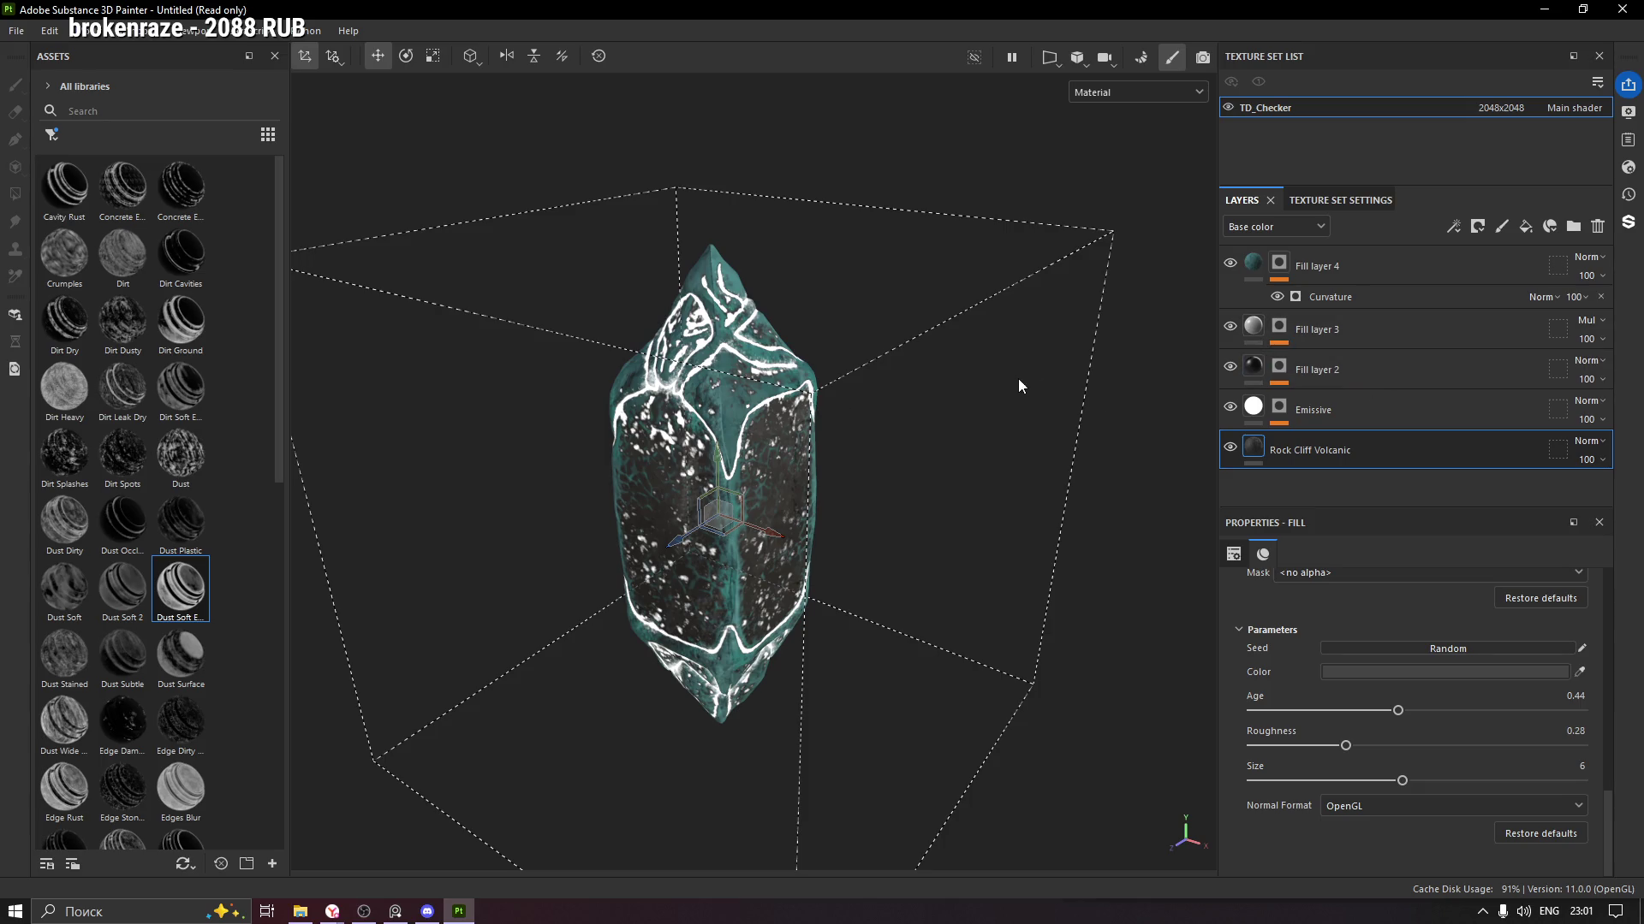
{"action": "key", "text": "ctrl+s"}
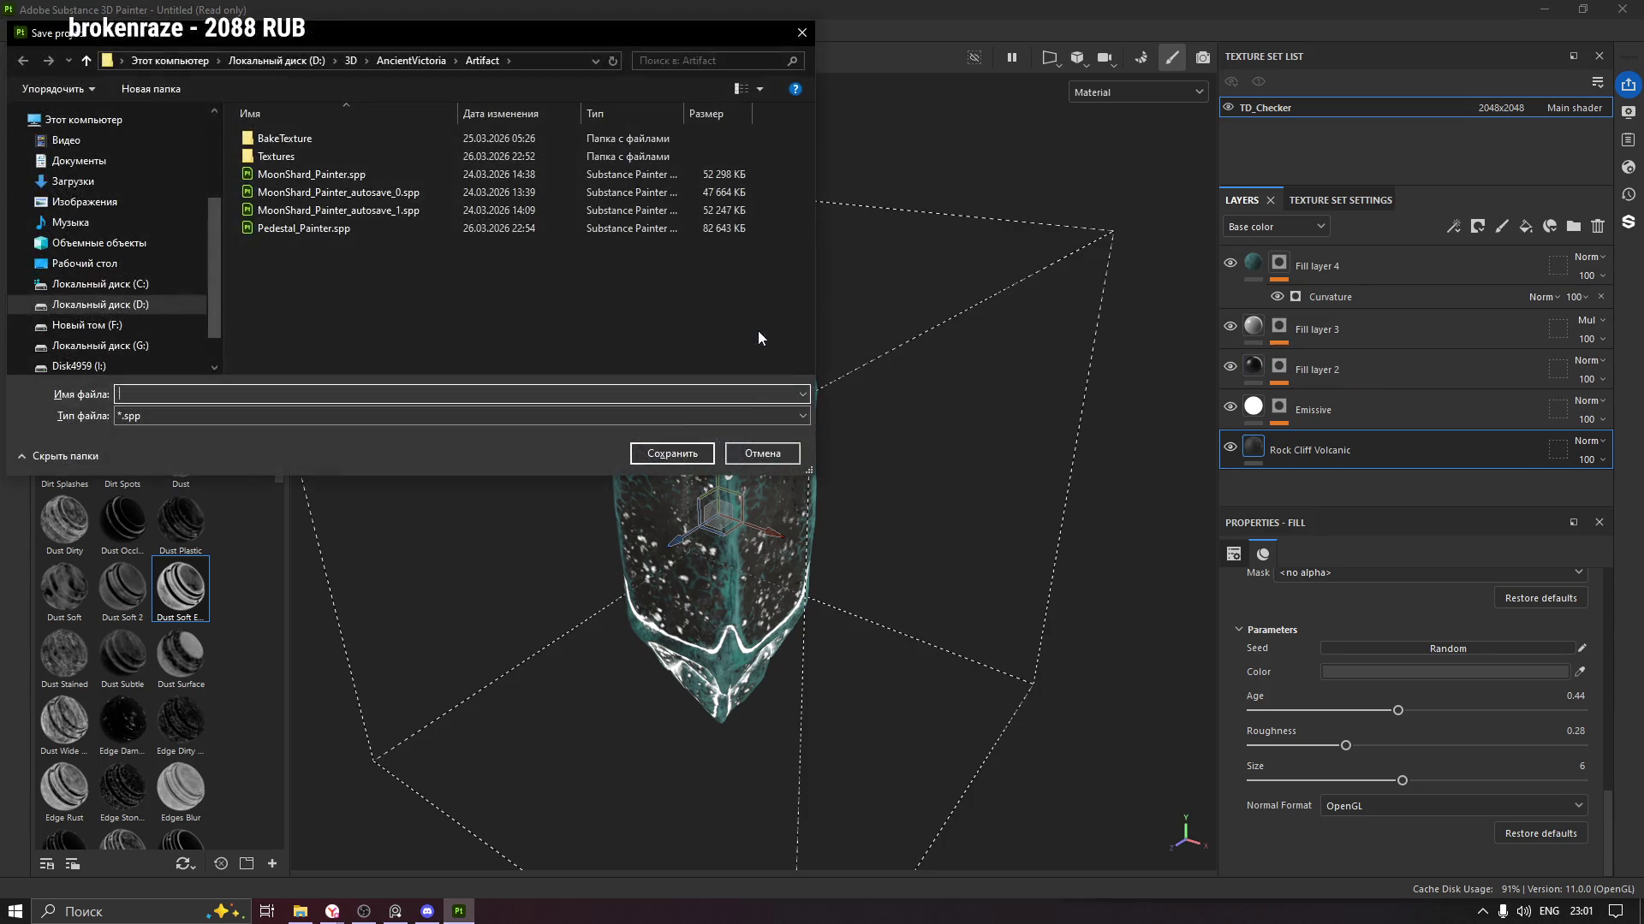
Save the project as Pilon_painter in D:\3D\AncientVictoria\Pilon.
{"action": "left_click", "coordinate": [565, 89]}
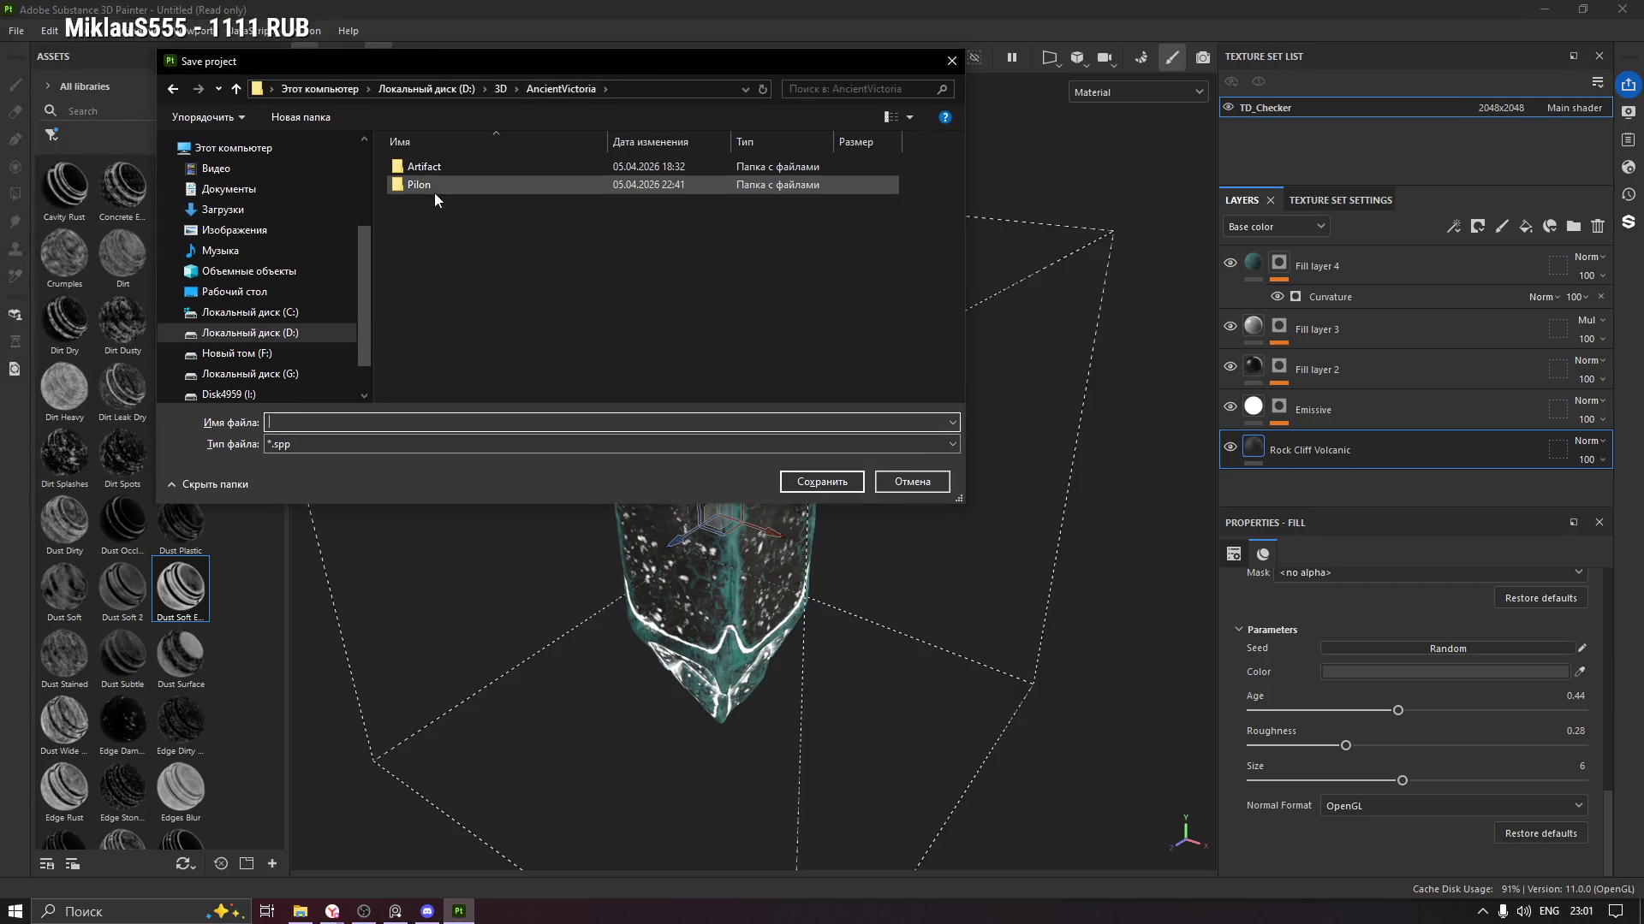
{"action": "double_click", "coordinate": [435, 187]}
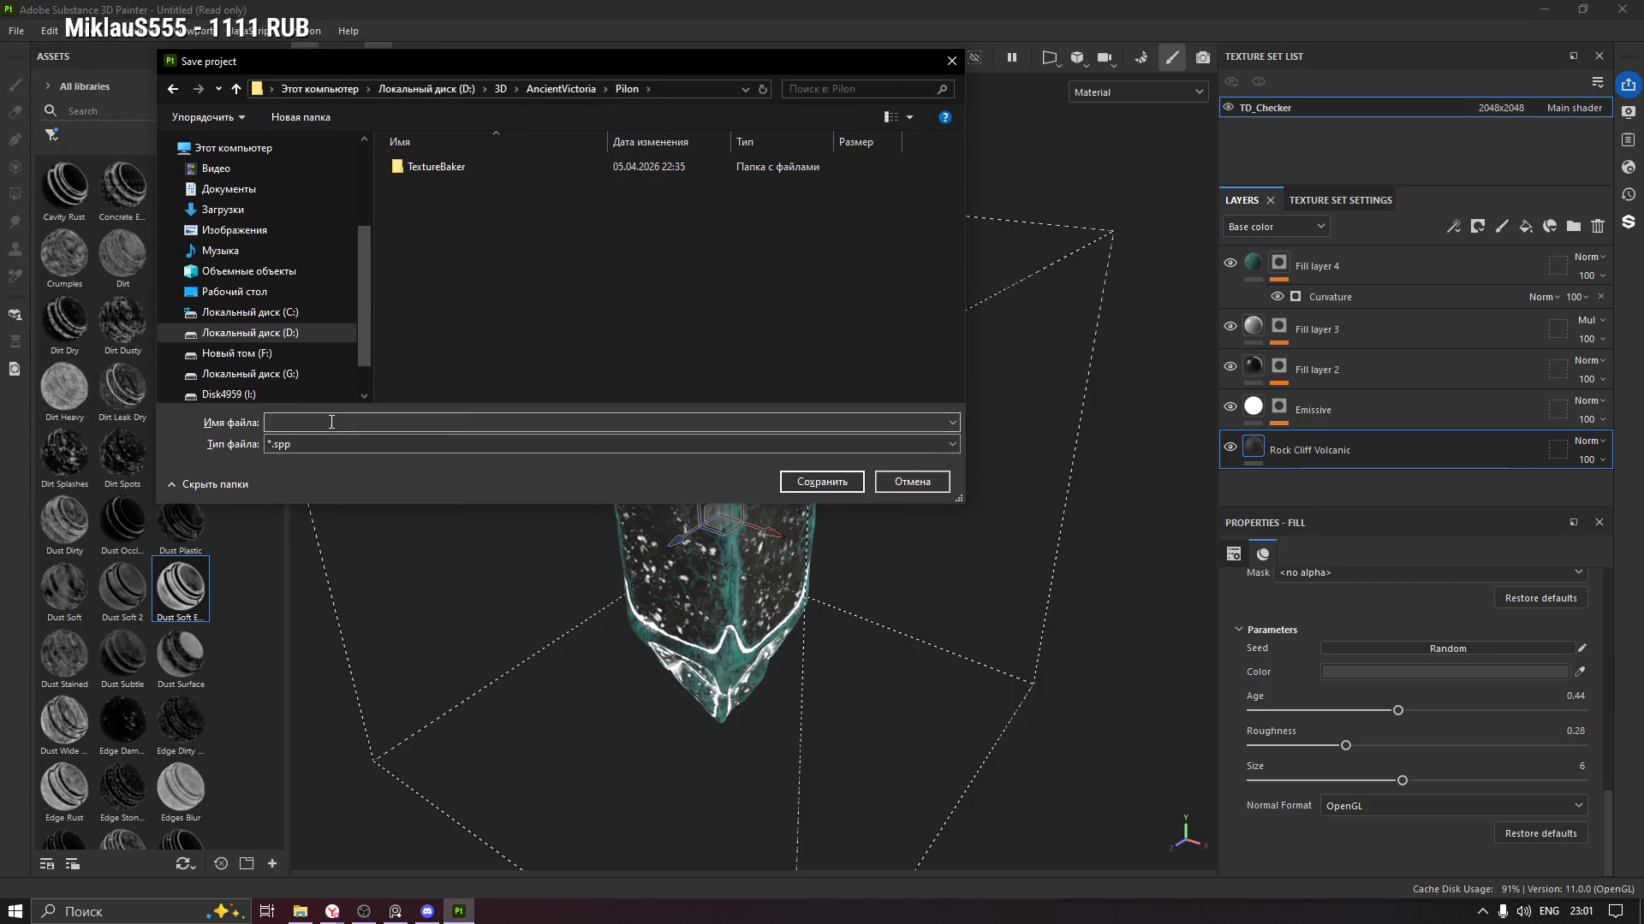
{"action": "type", "text": "P"}
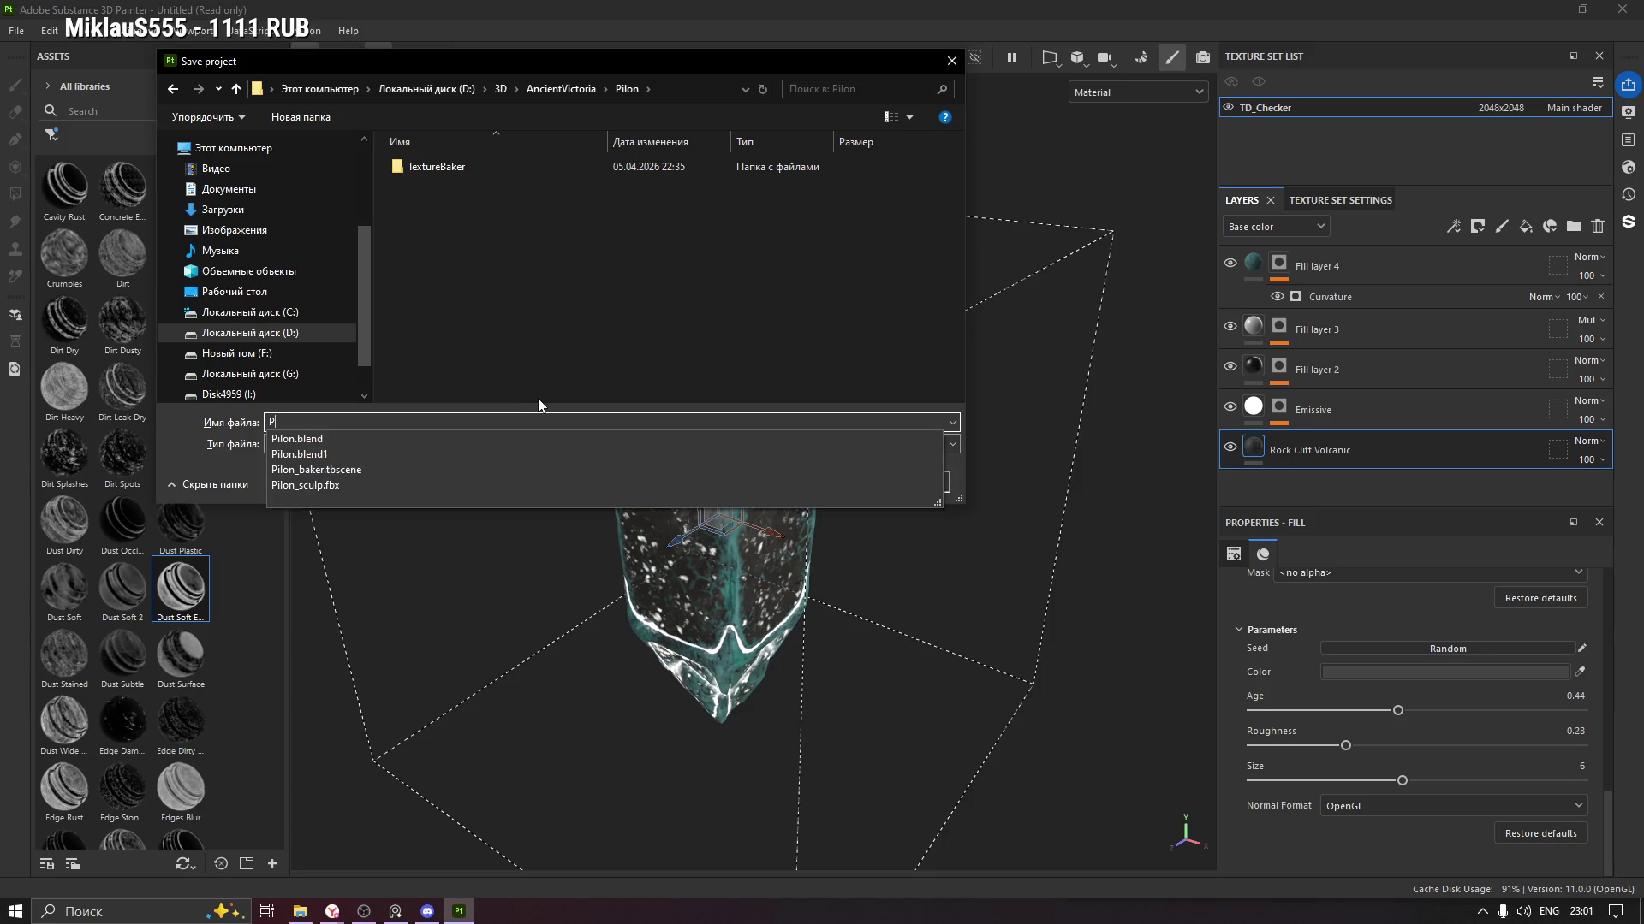
{"action": "type", "text": "_p"}
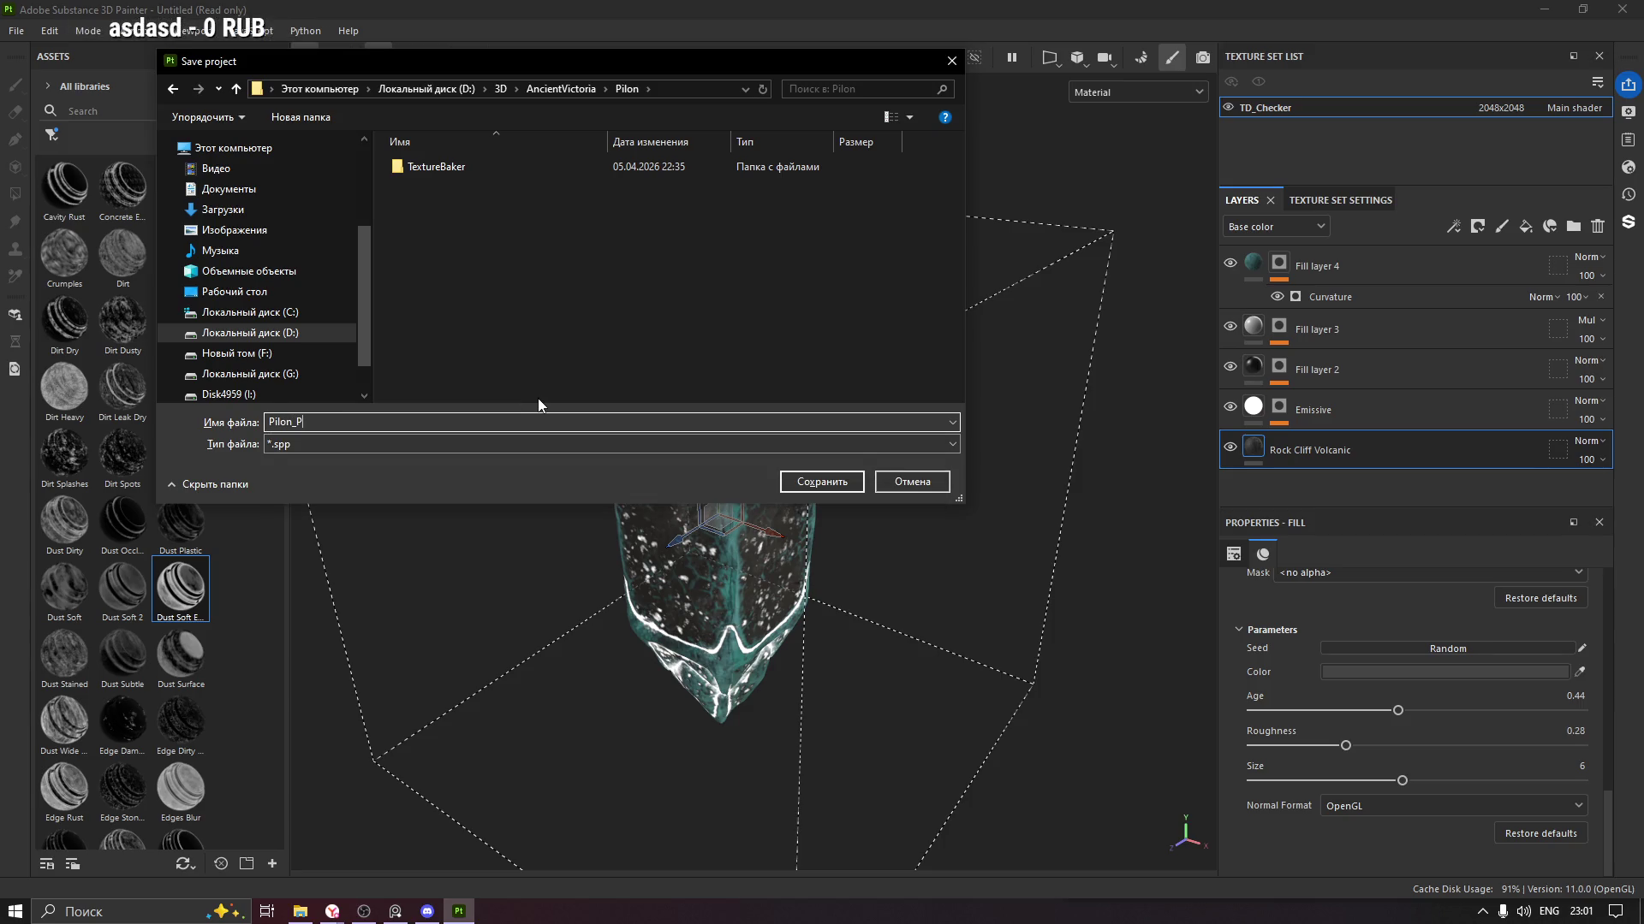
{"action": "type", "text": "ainter"}
{"action": "key", "text": "Return"}
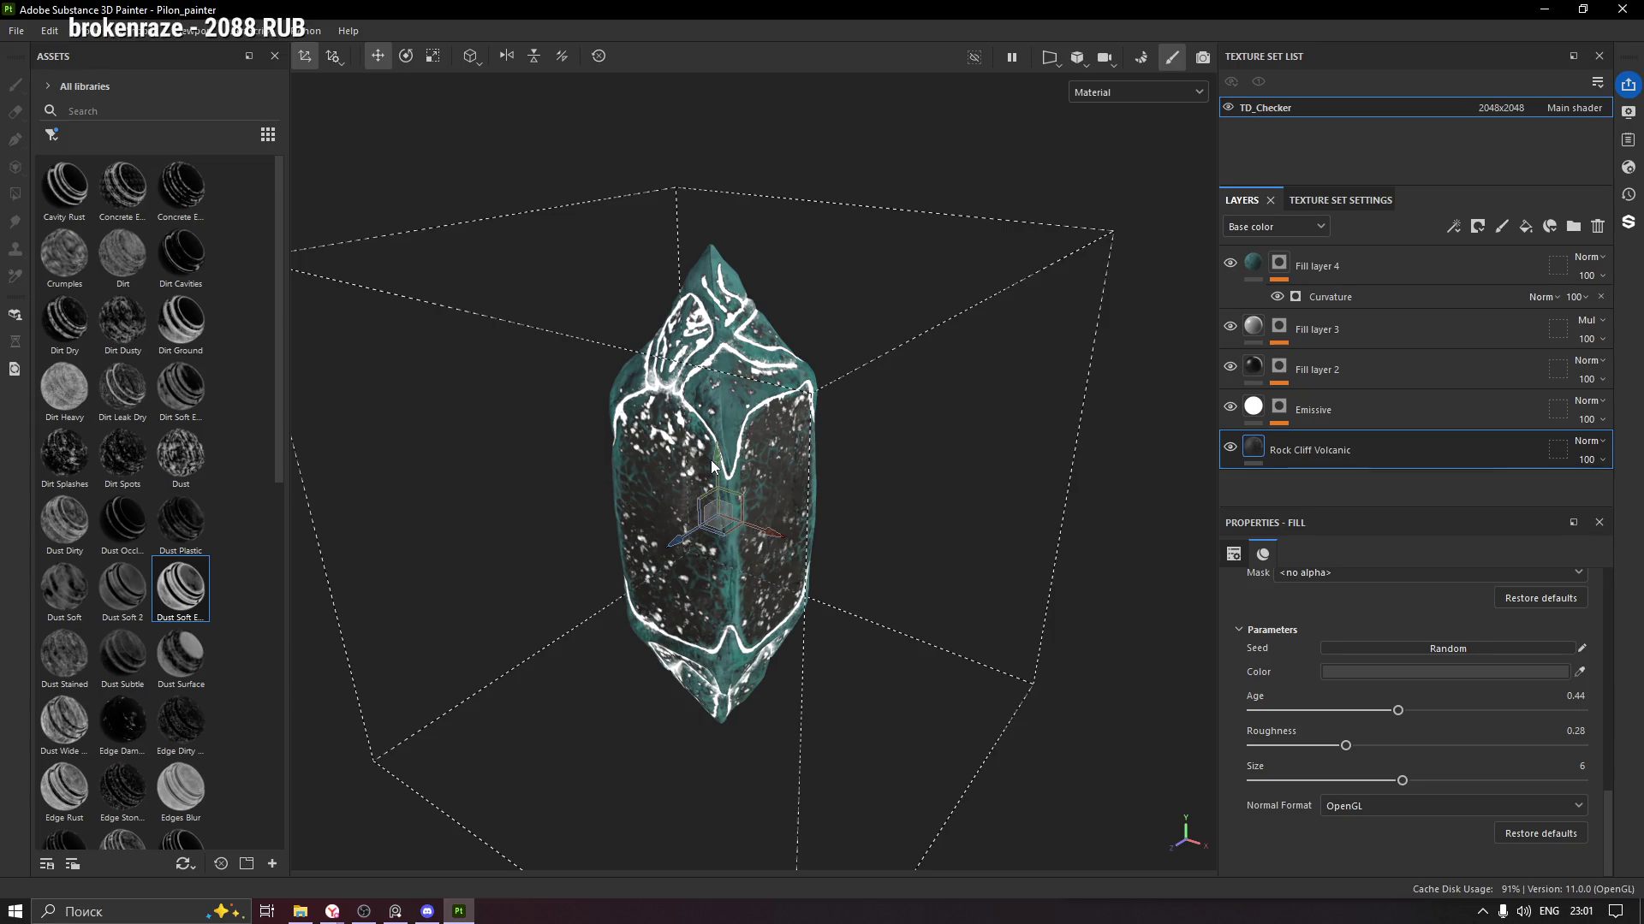
{"action": "left_click", "coordinate": [17, 31]}
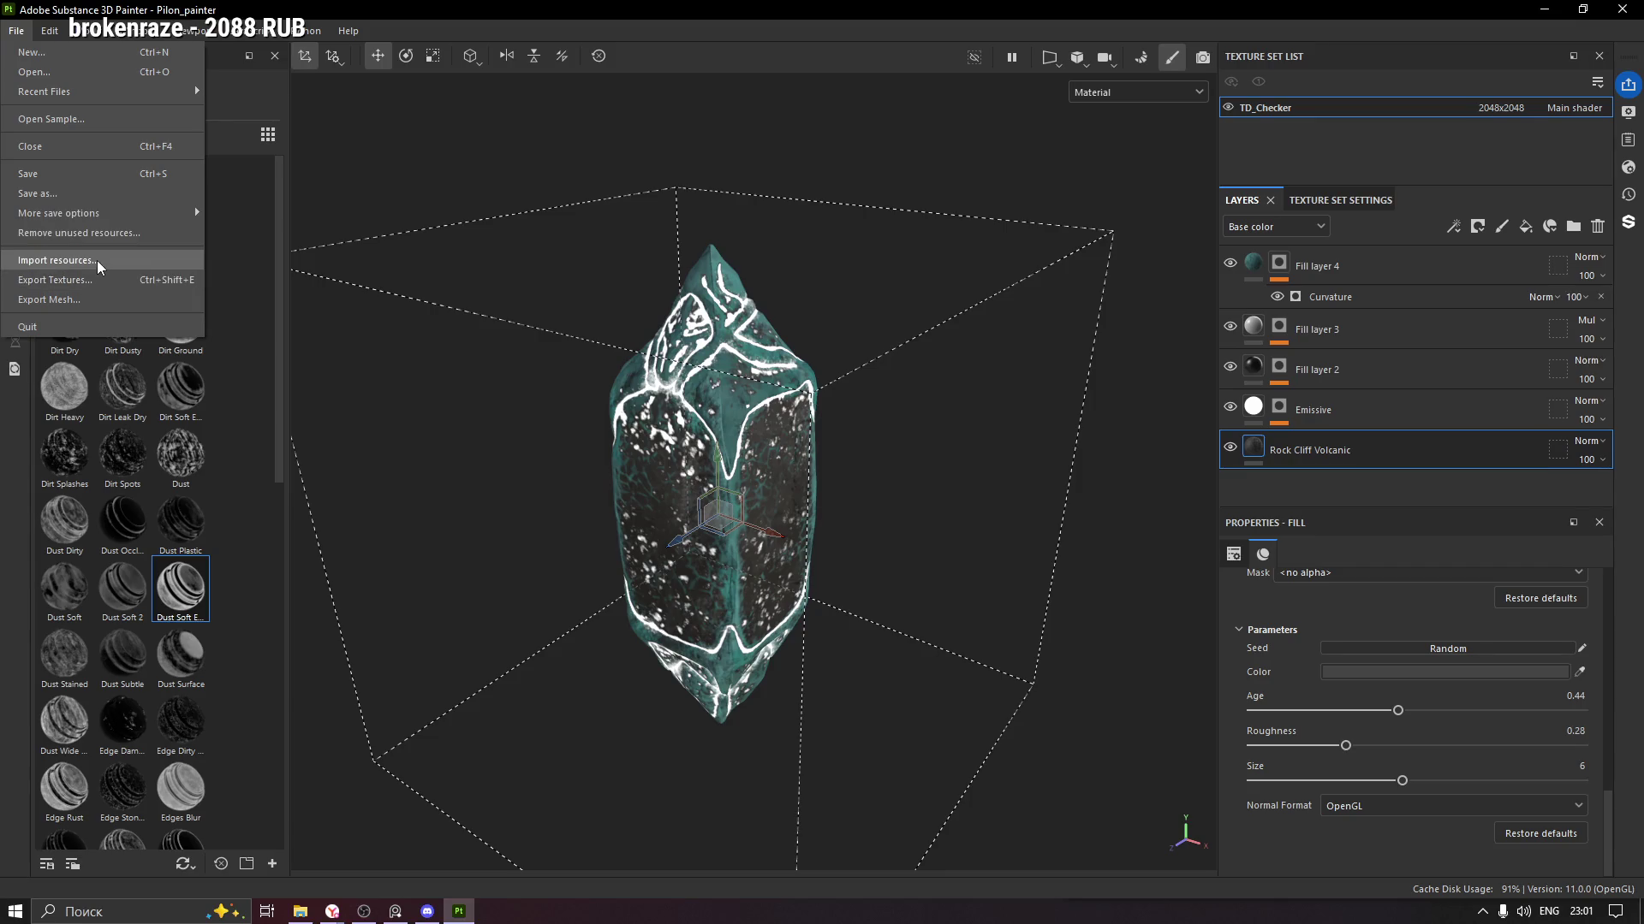
Set the export output folder to a new Texture folder inside AncientVictoria\Pilon.
{"action": "left_click", "coordinate": [99, 281]}
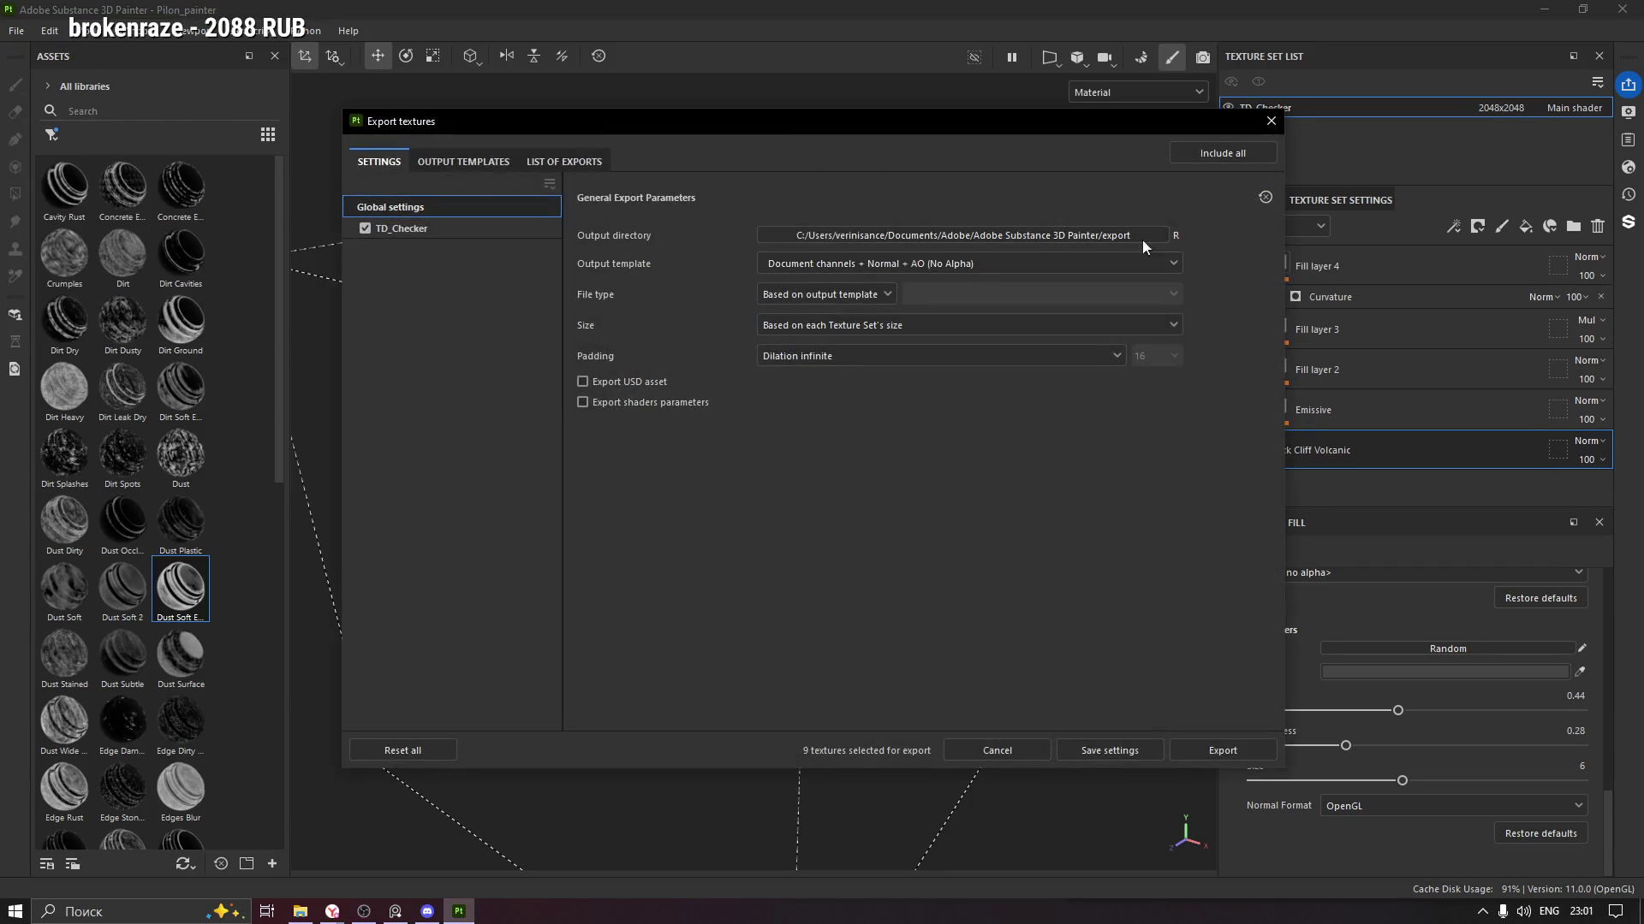
{"action": "left_click", "coordinate": [1173, 237]}
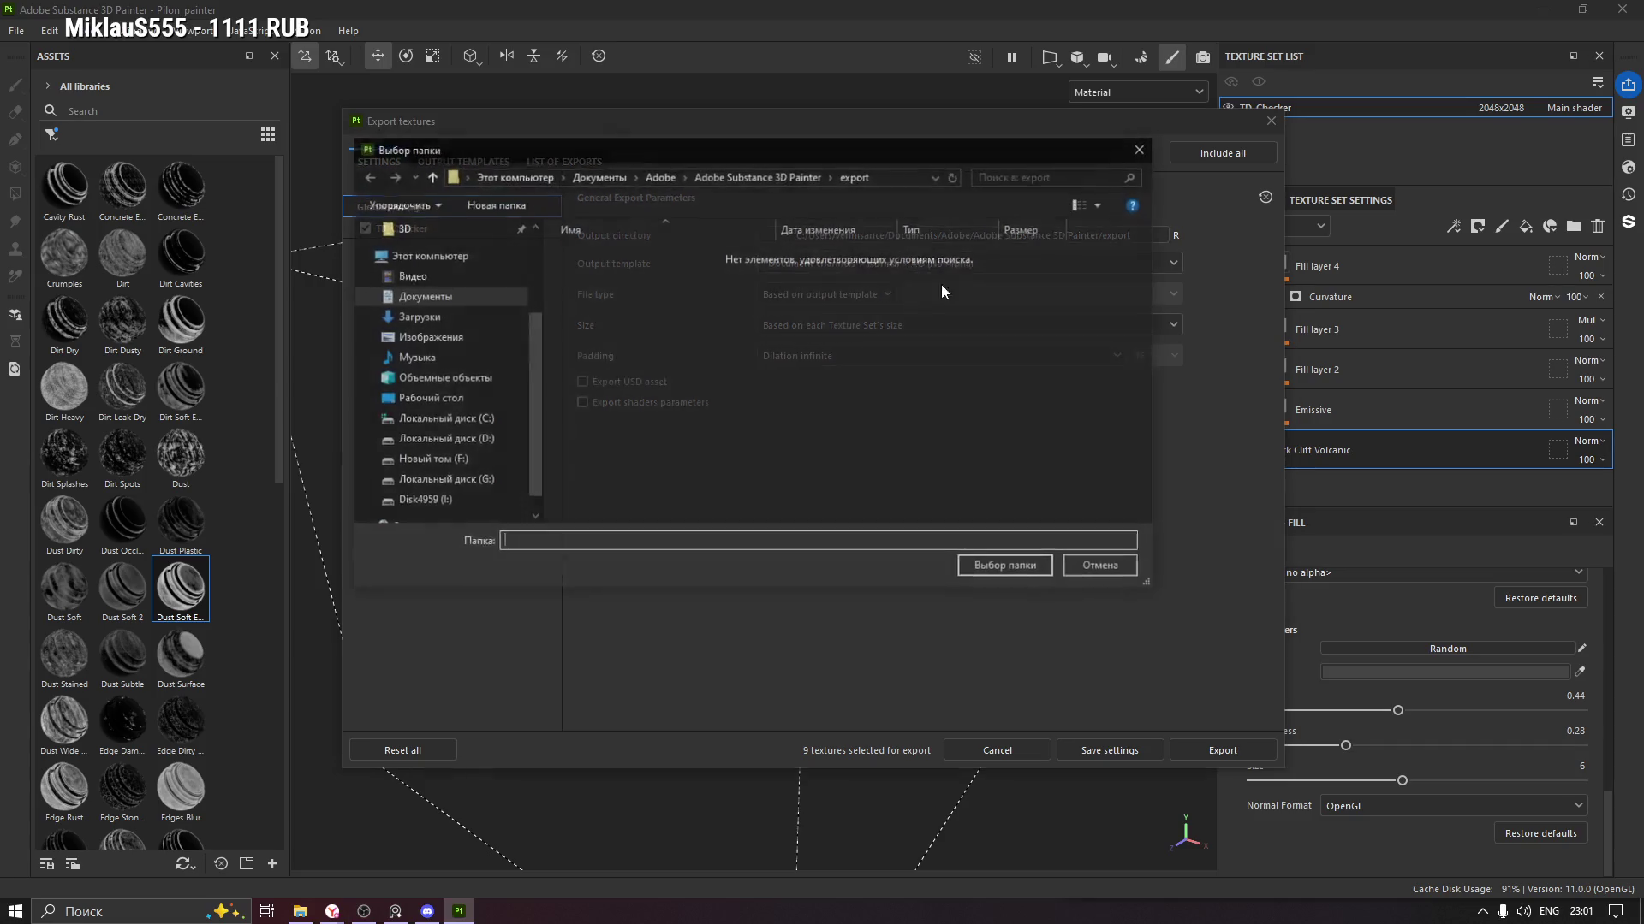
{"action": "left_click", "coordinate": [399, 227]}
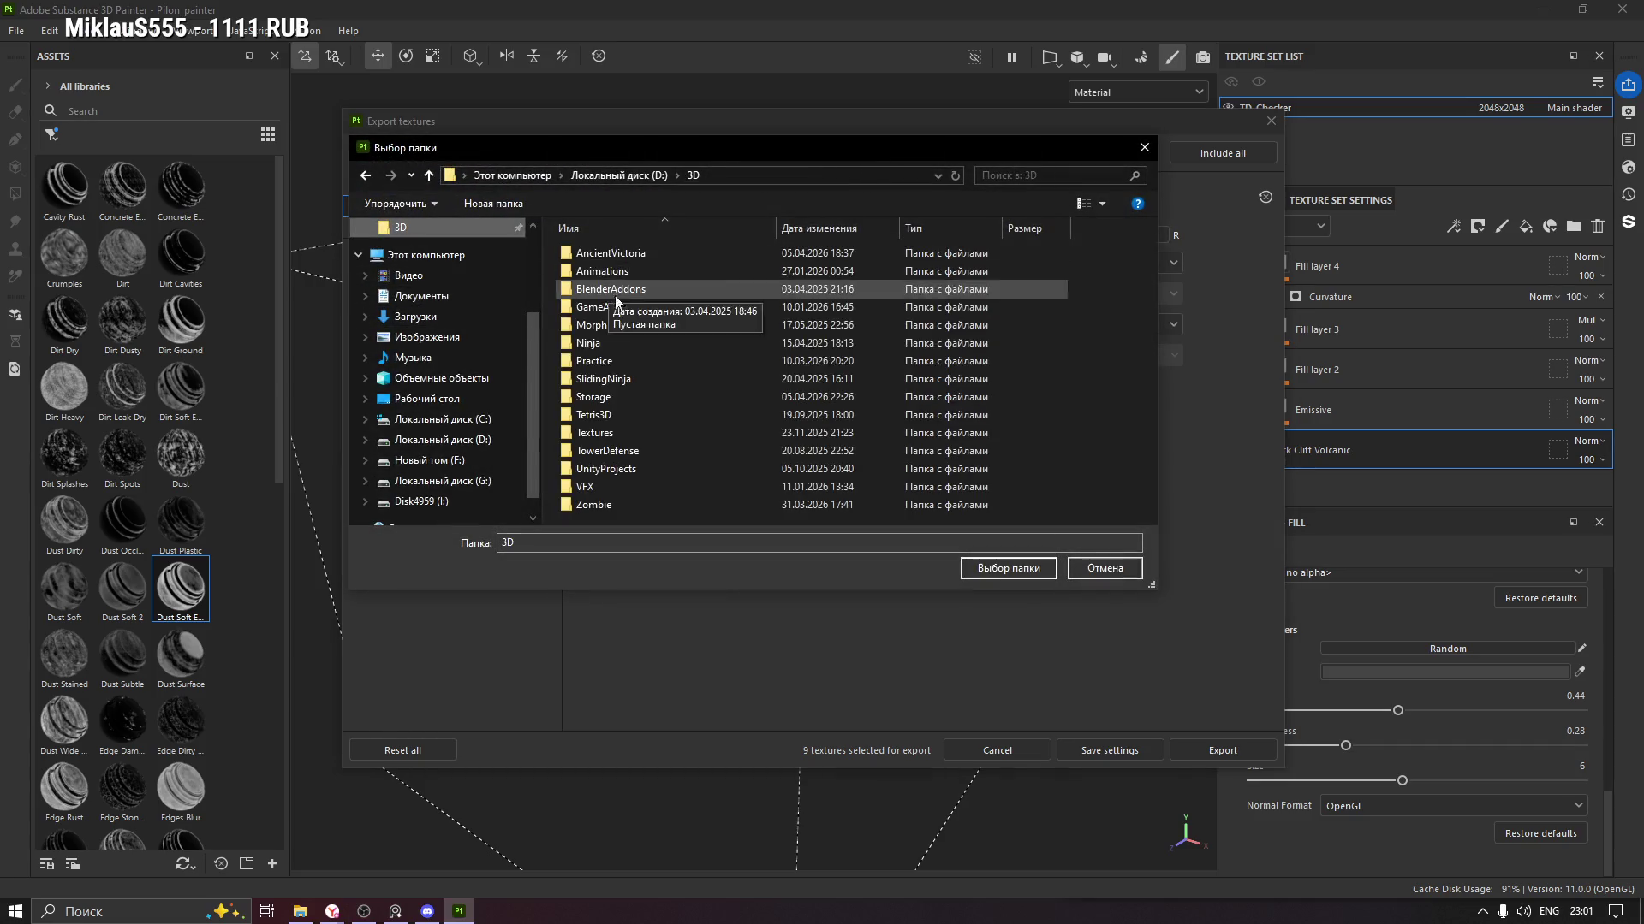
{"action": "double_click", "coordinate": [603, 308]}
{"action": "double_click", "coordinate": [596, 271]}
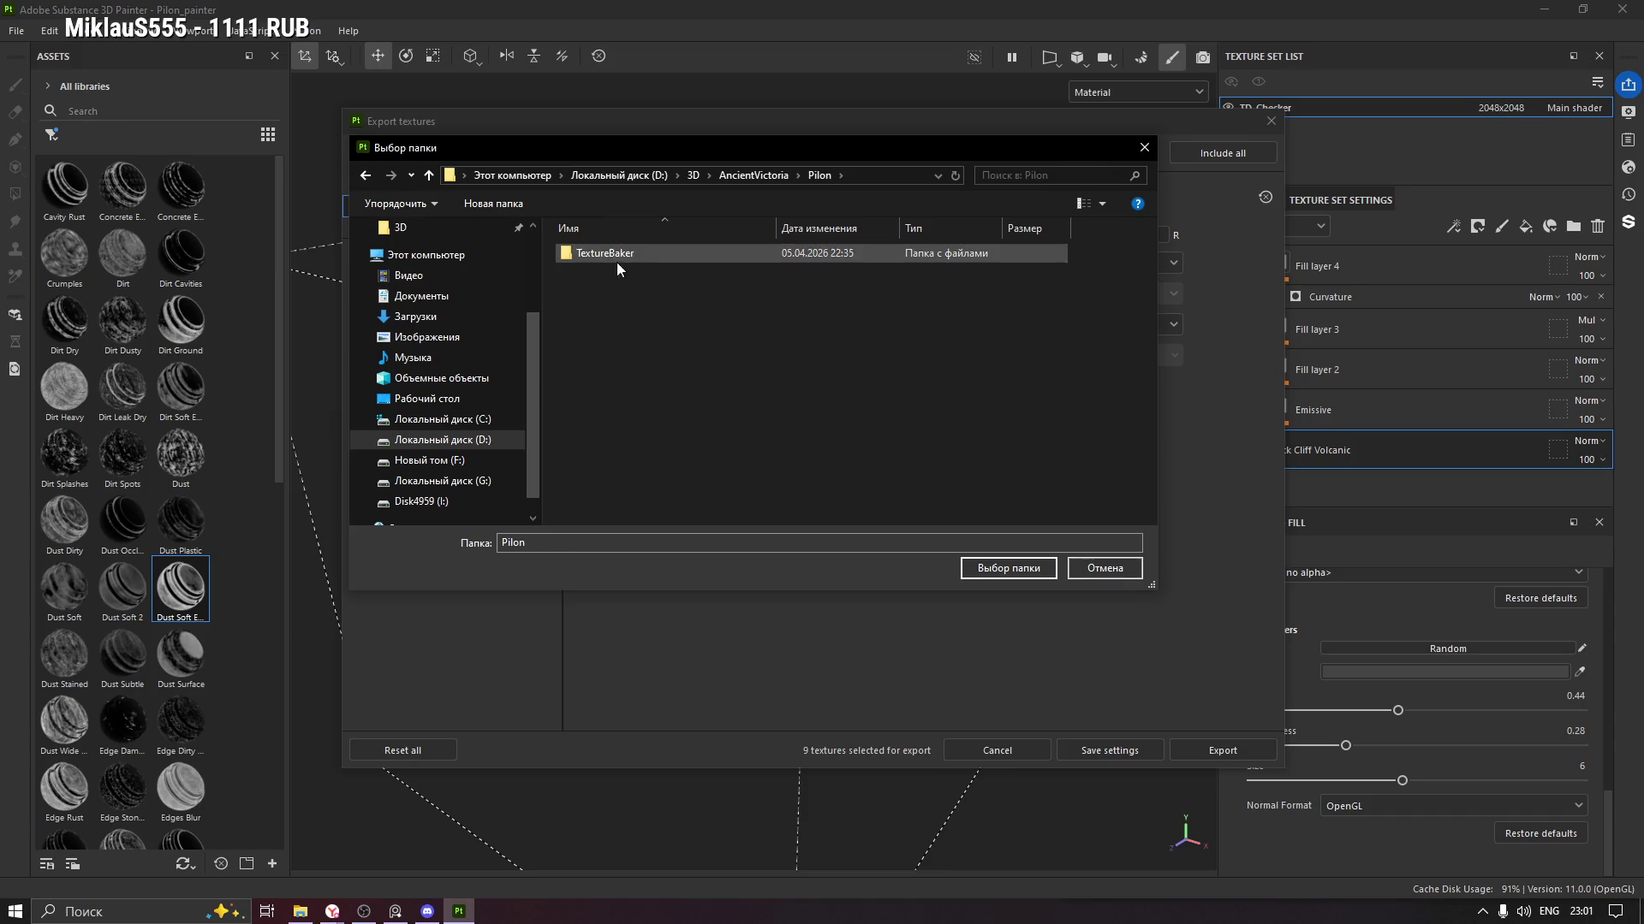
{"action": "left_click", "coordinate": [499, 205]}
{"action": "type", "text": "Texture"}
{"action": "key", "text": "Return"}
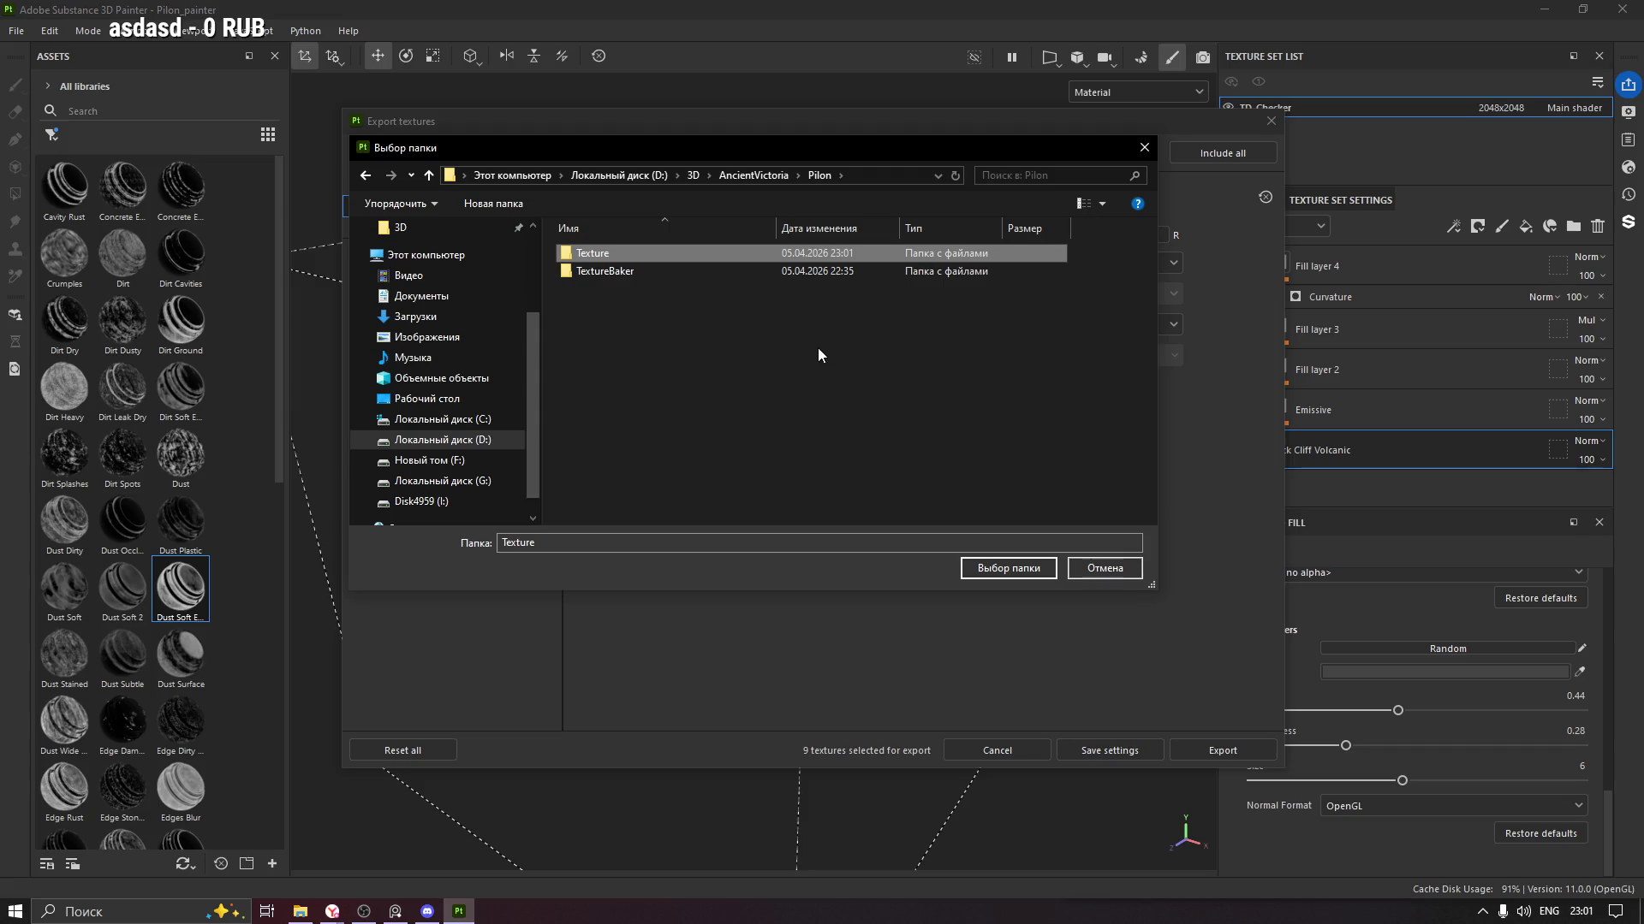
{"action": "left_click", "coordinate": [1009, 568]}
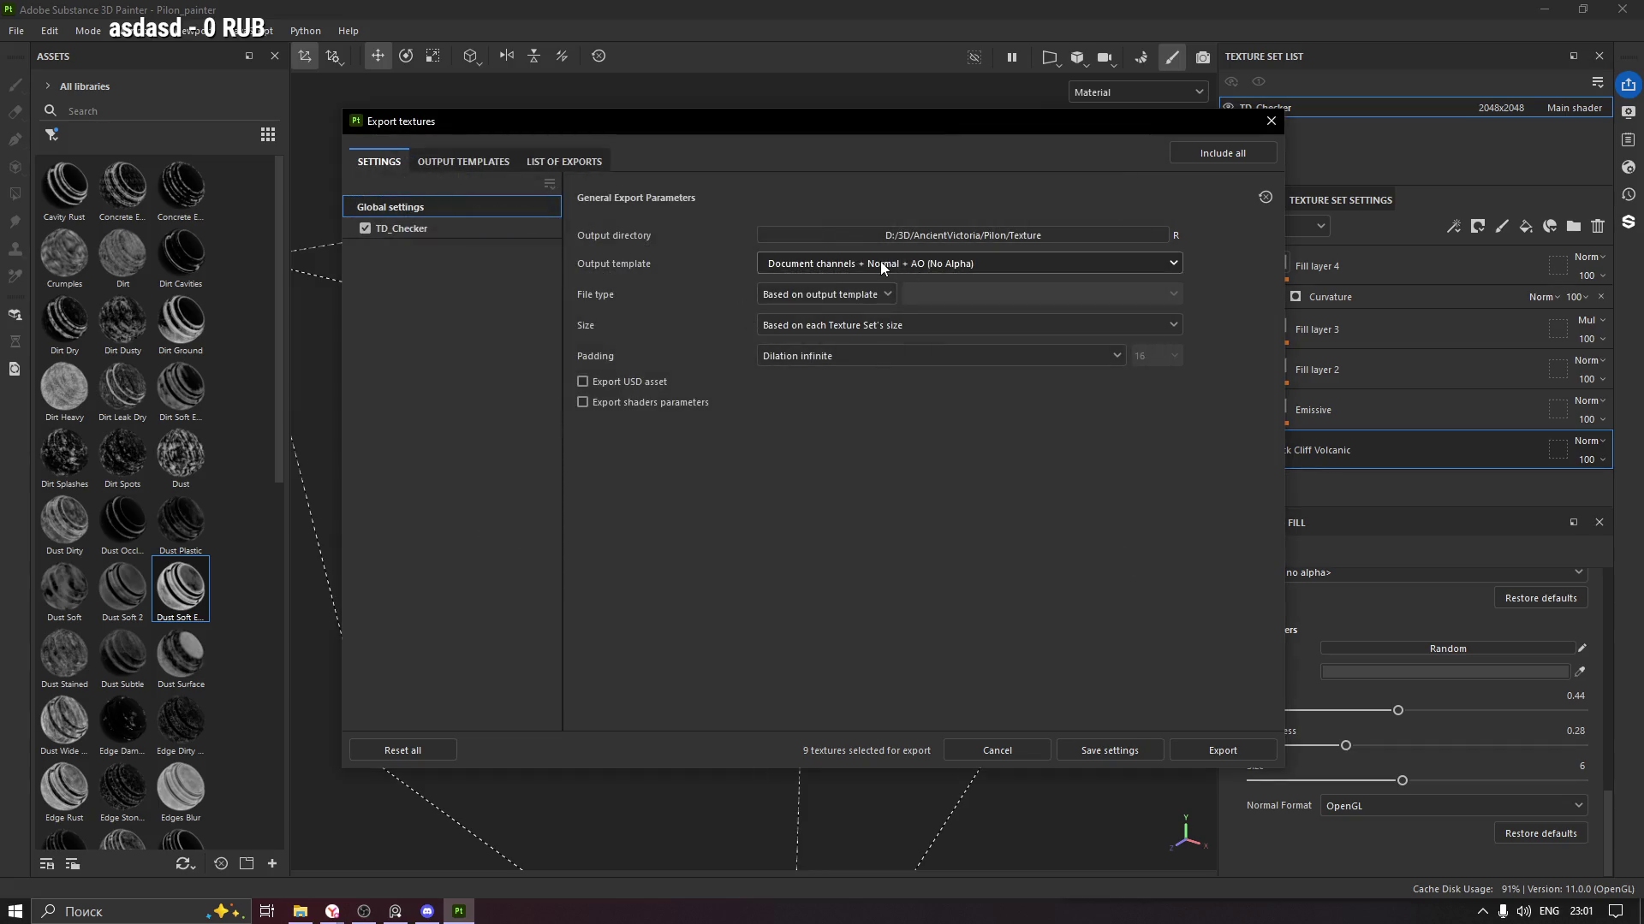
Choose the Unreal Engine (Packed) template with 16-bit png at 2048 size.
{"action": "left_click", "coordinate": [841, 263]}
{"action": "scroll", "coordinate": [1070, 387], "scroll_direction": "down", "scroll_amount": 5}
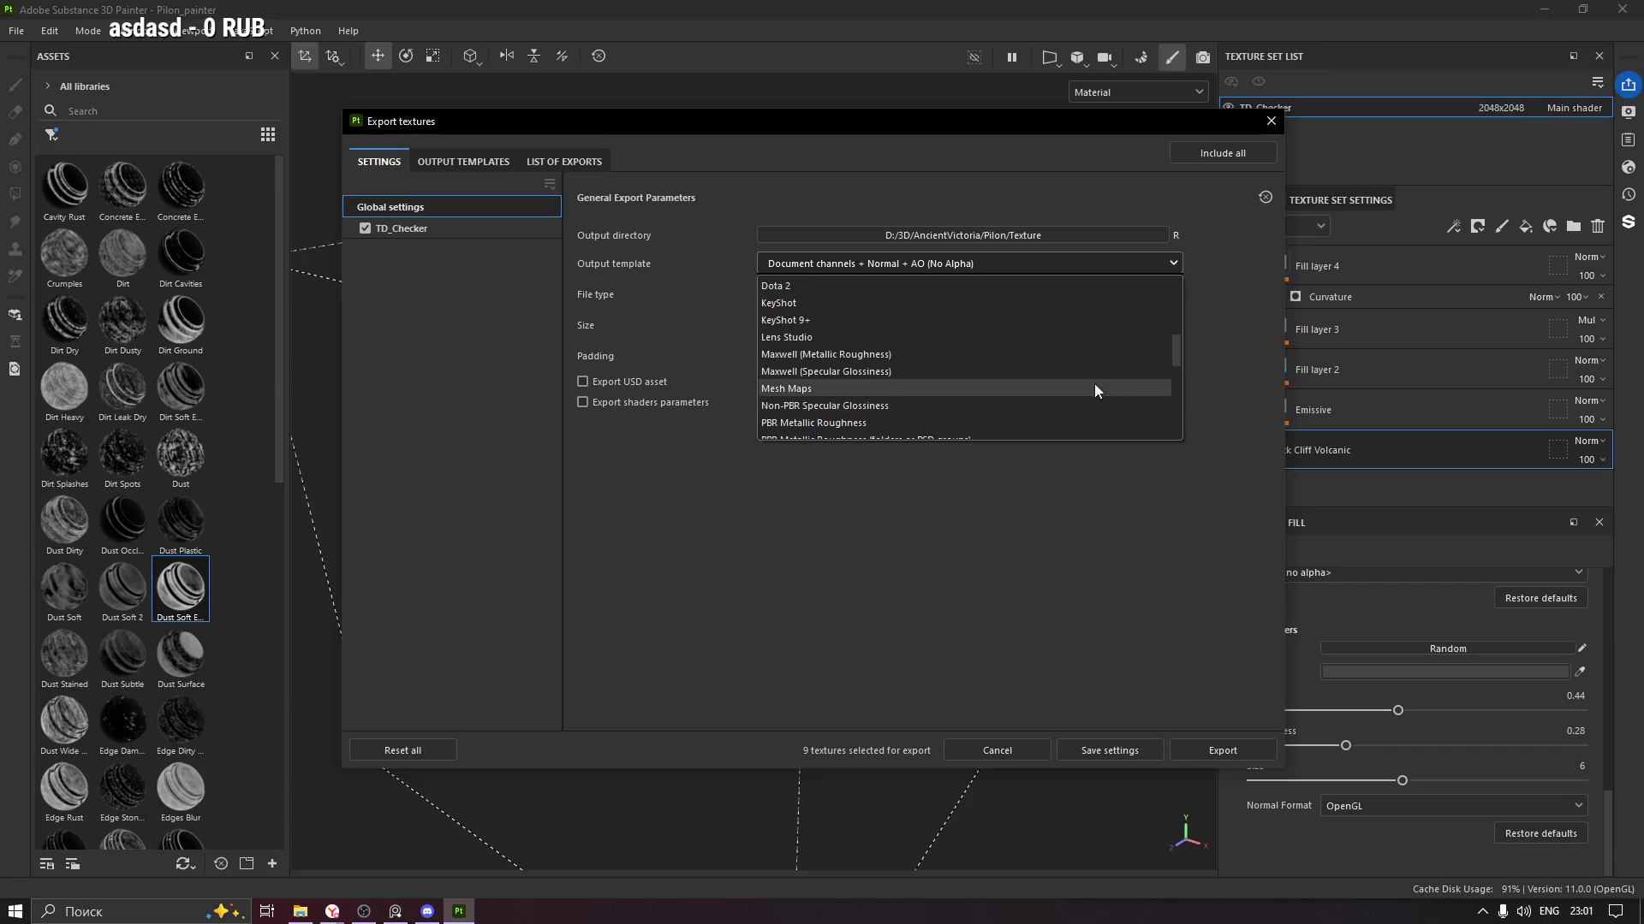
{"action": "left_click_drag", "start_coordinate": [1179, 352], "coordinate": [1190, 428]}
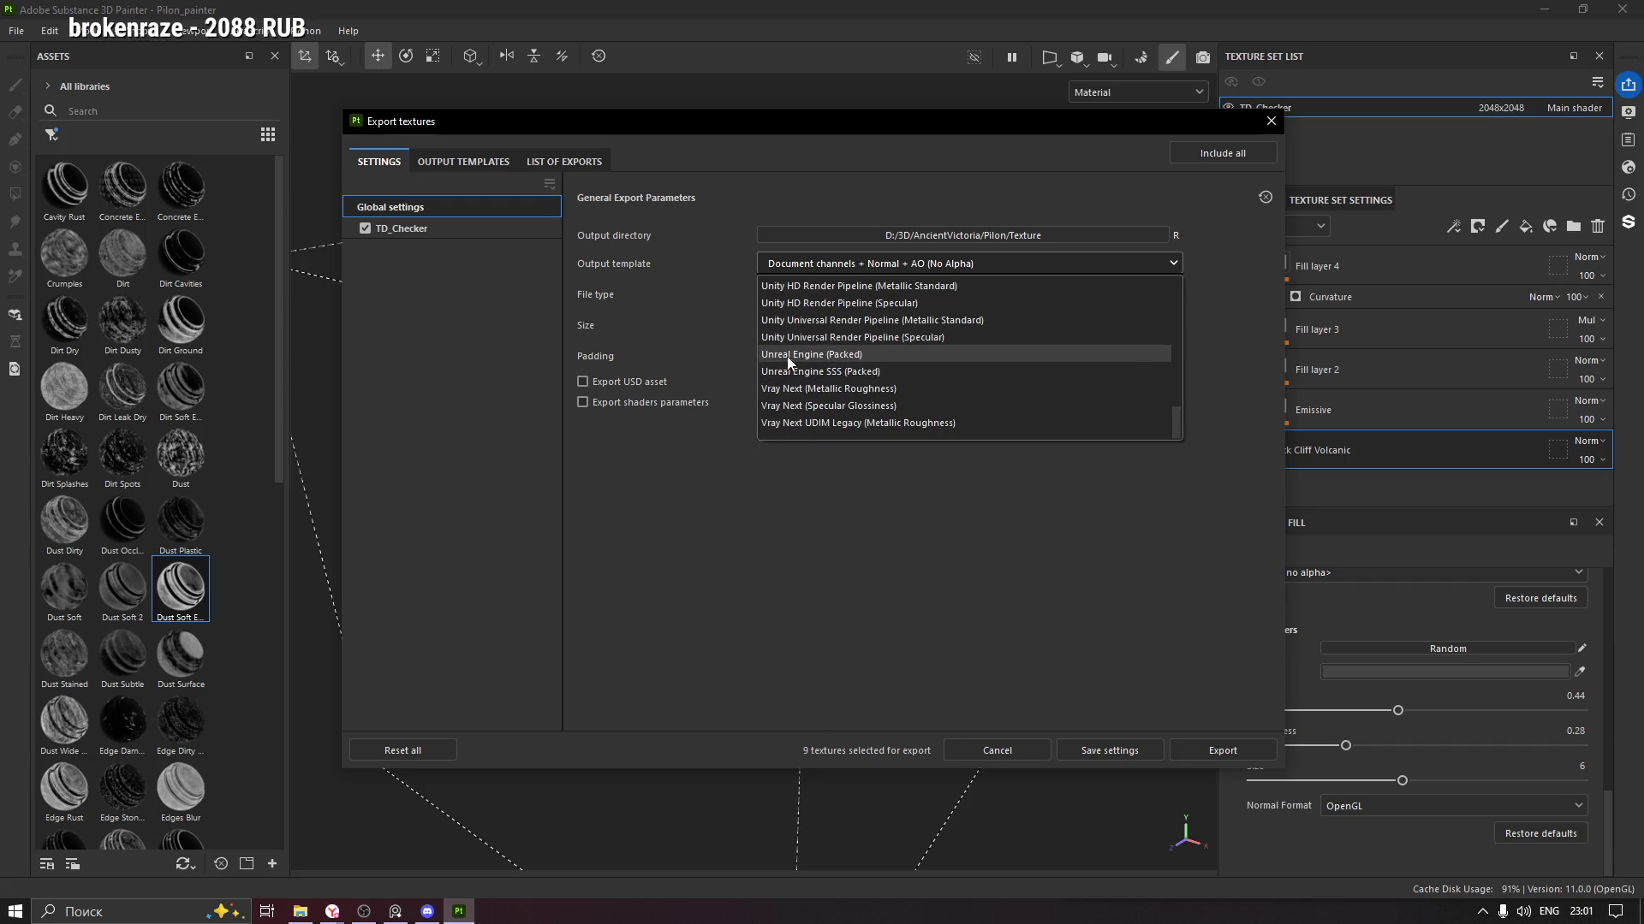
{"action": "left_click", "coordinate": [839, 356]}
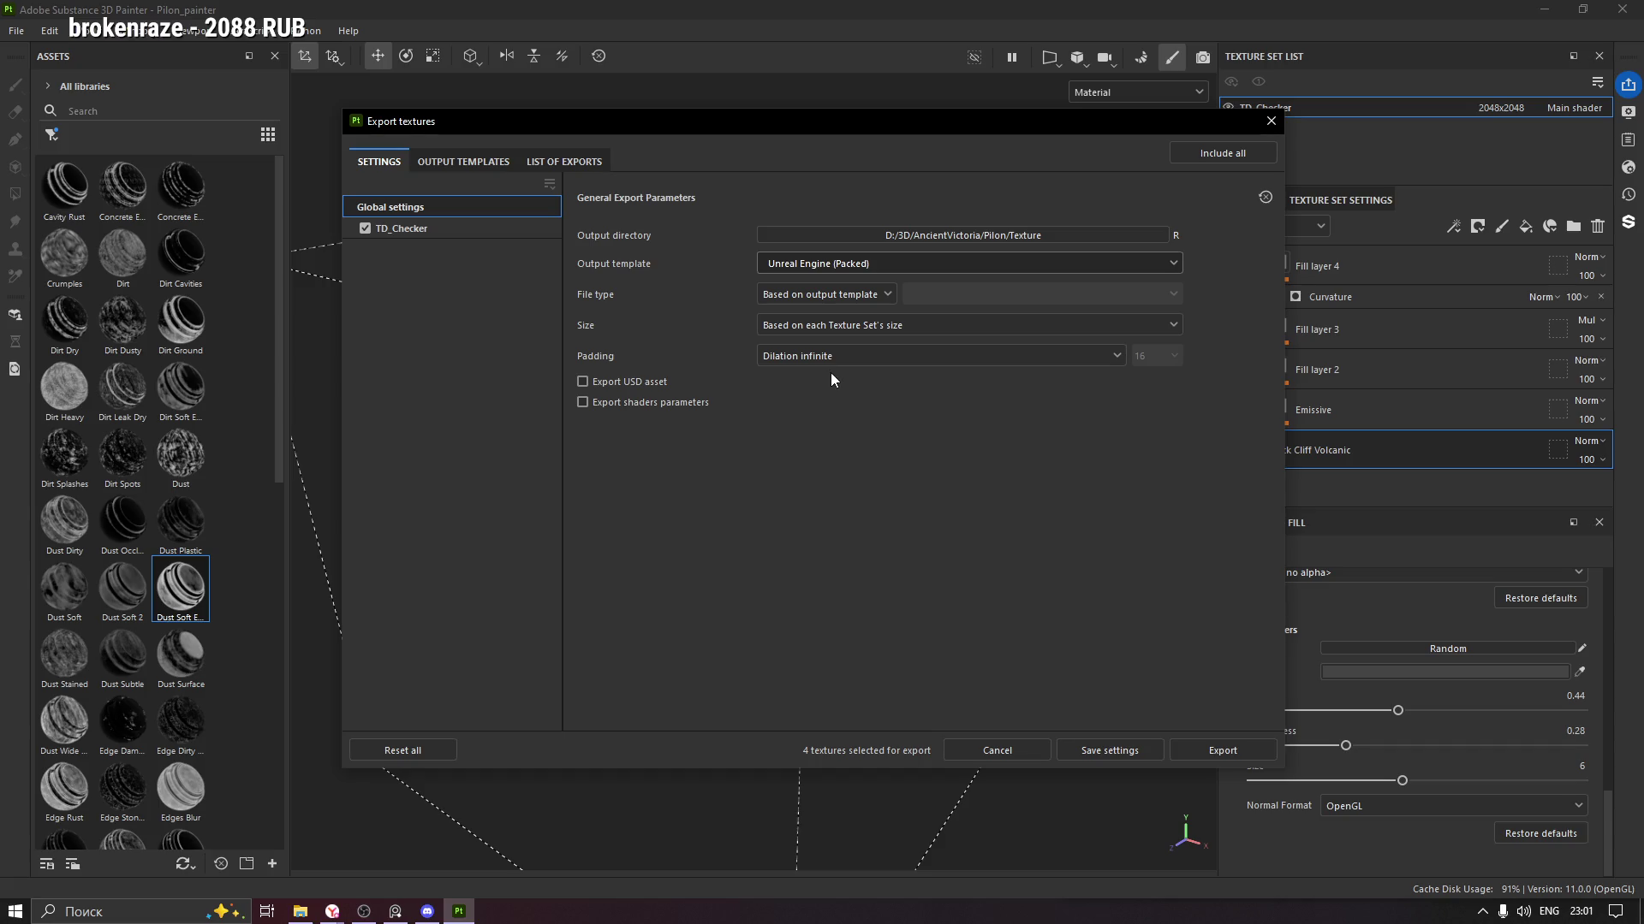
{"action": "left_click", "coordinate": [836, 297]}
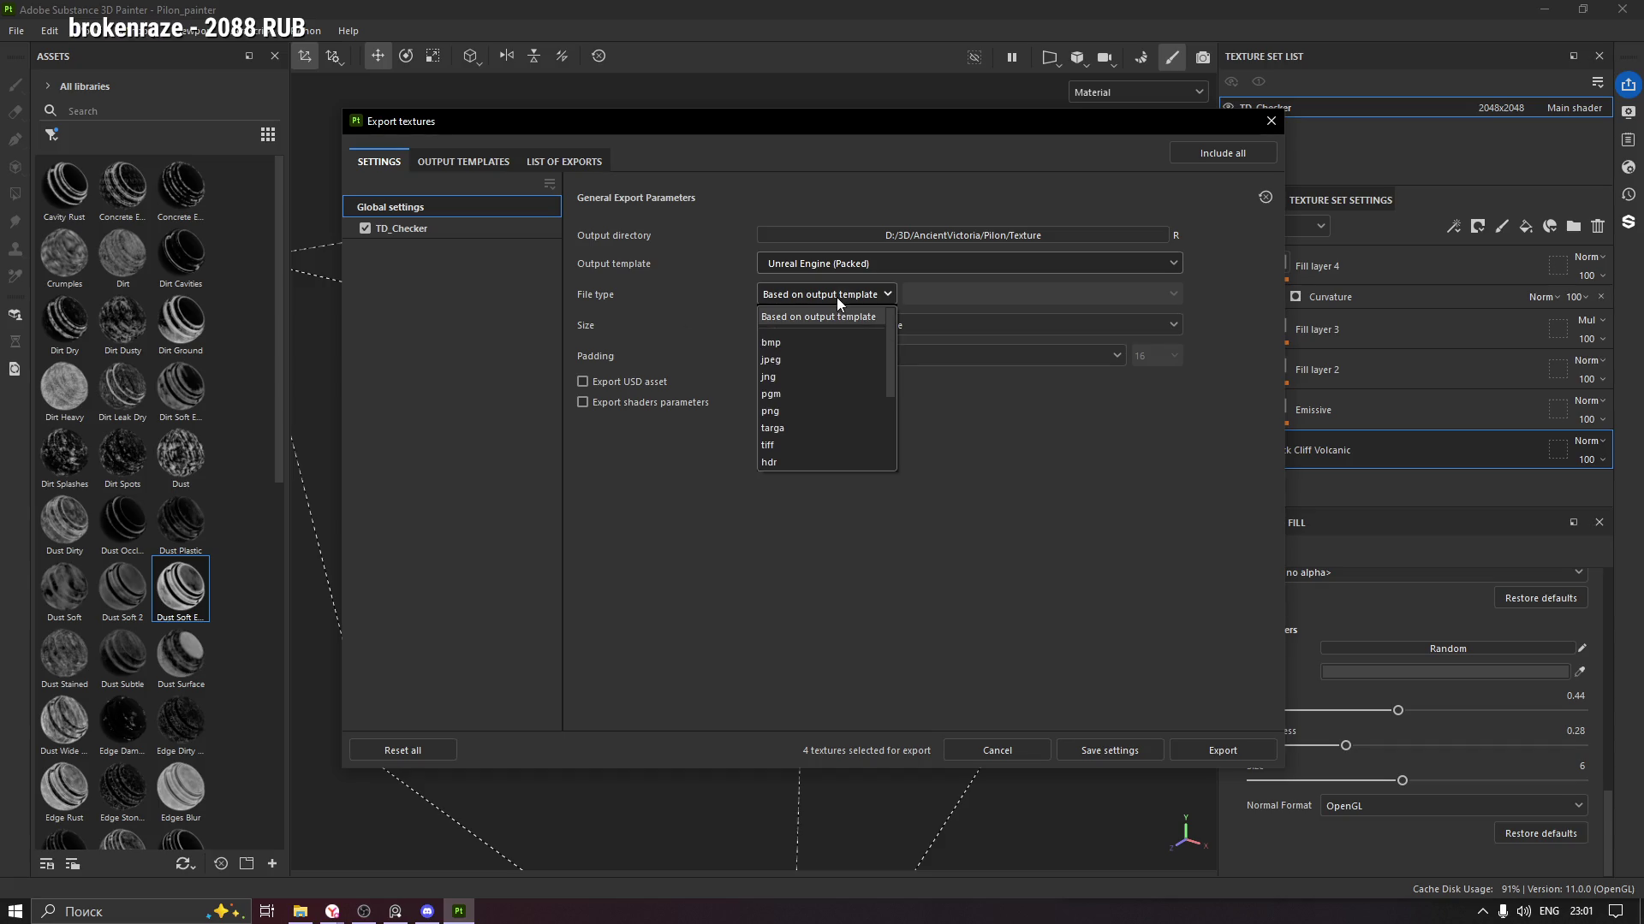
{"action": "left_click", "coordinate": [815, 411]}
{"action": "left_click", "coordinate": [933, 294]}
{"action": "left_click", "coordinate": [953, 336]}
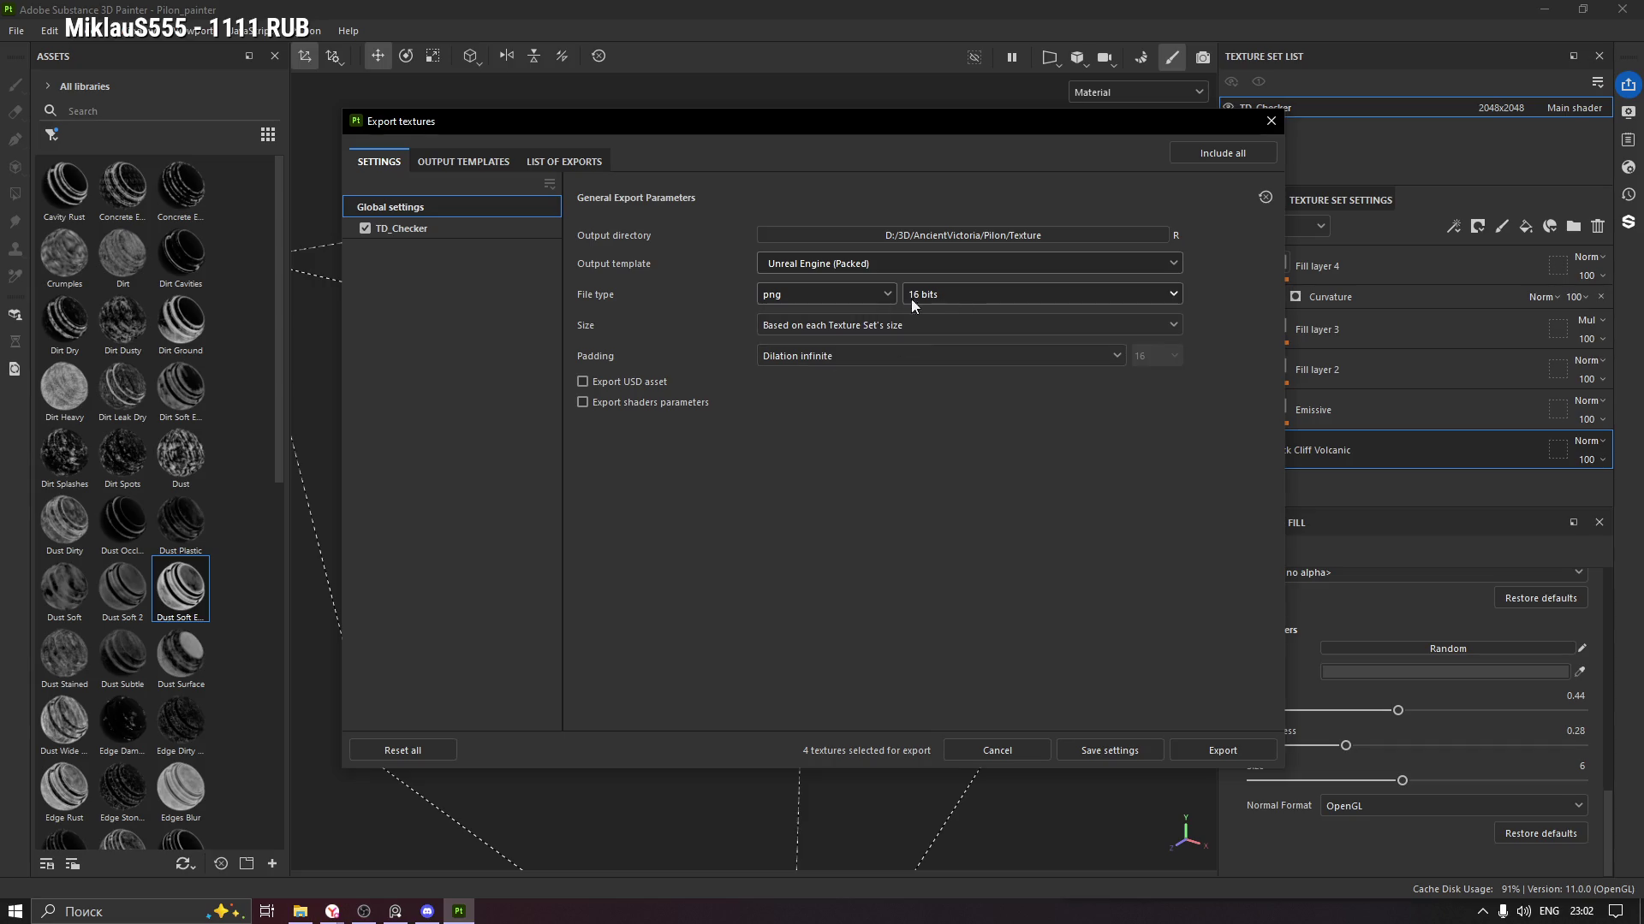
{"action": "left_click", "coordinate": [861, 325]}
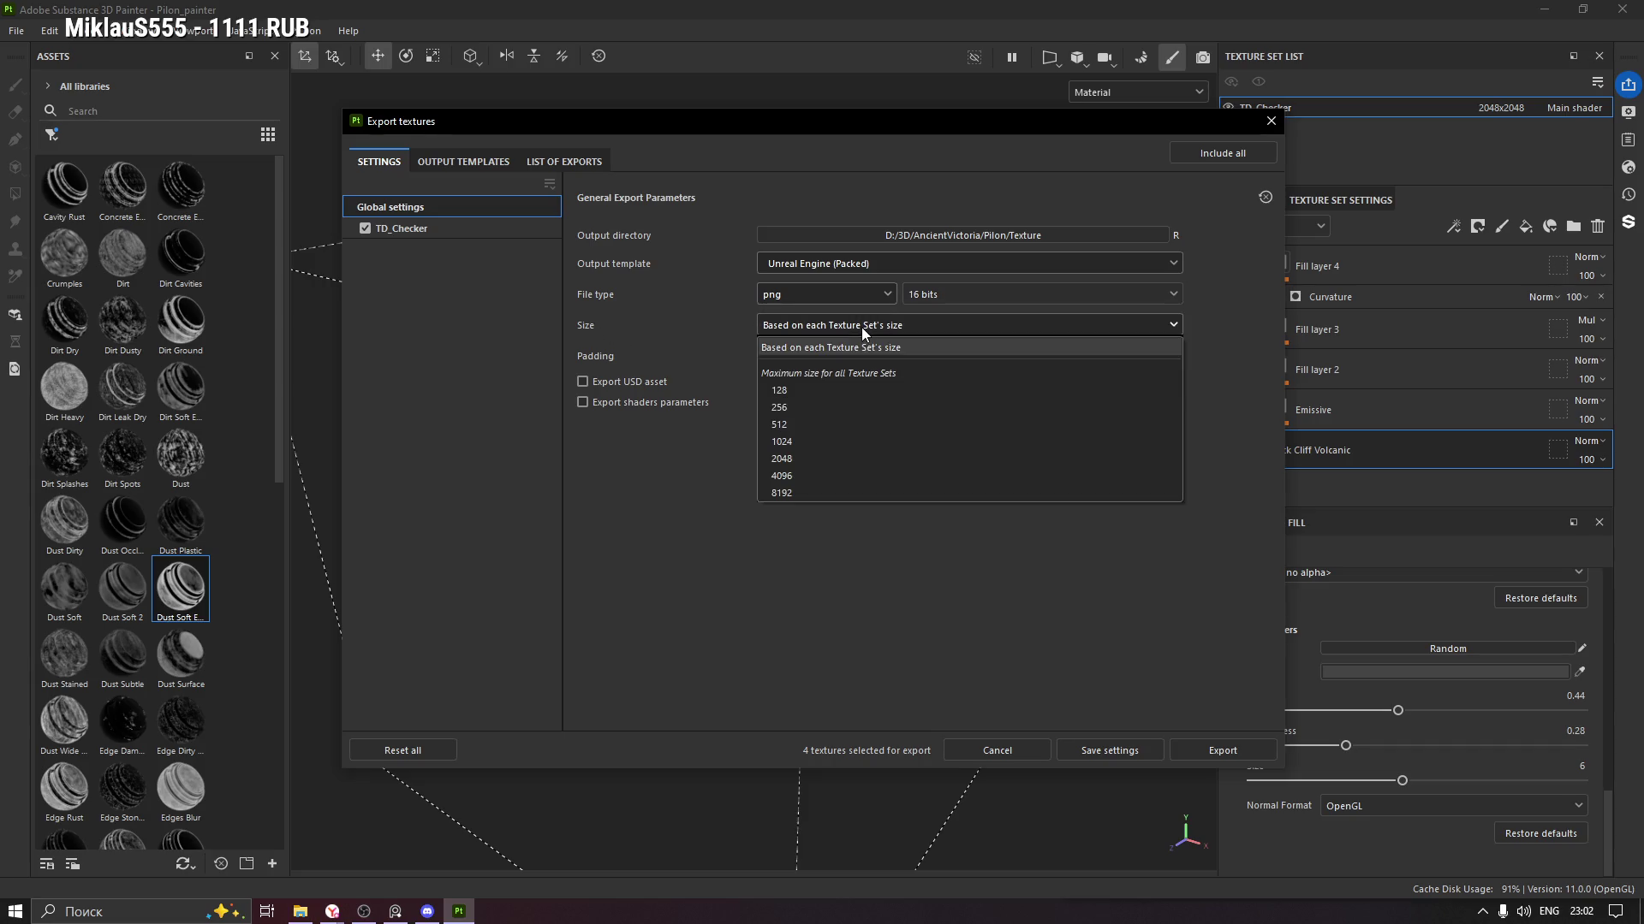
{"action": "left_click", "coordinate": [810, 458]}
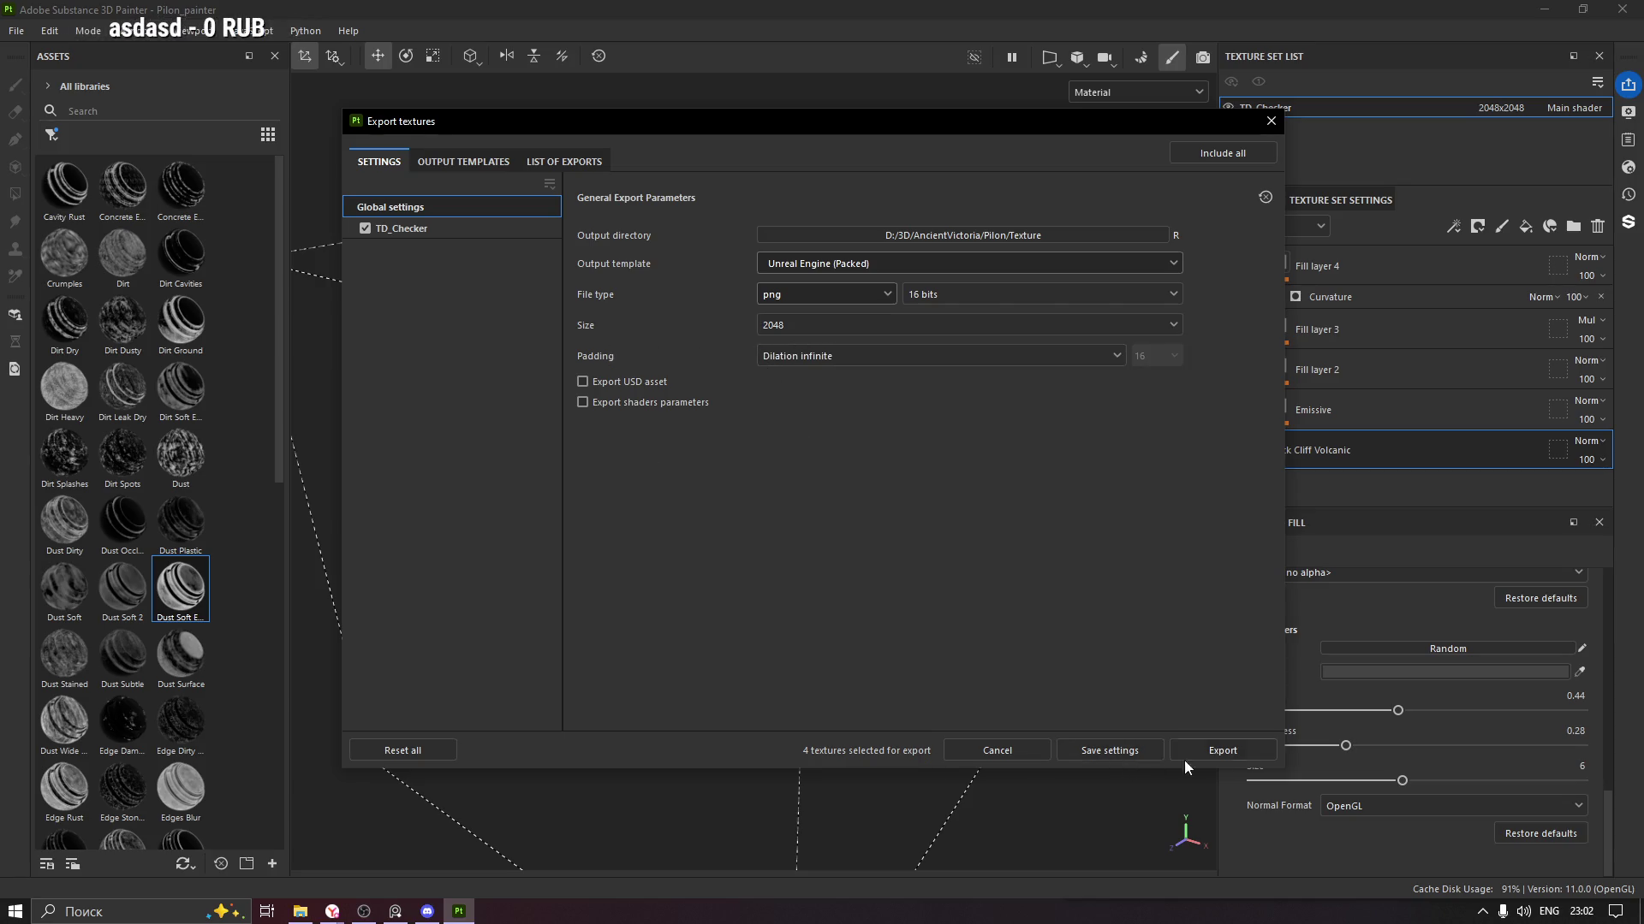
Export the four packed textures, close the export window and minimize Substance Painter.
{"action": "left_click", "coordinate": [1222, 751]}
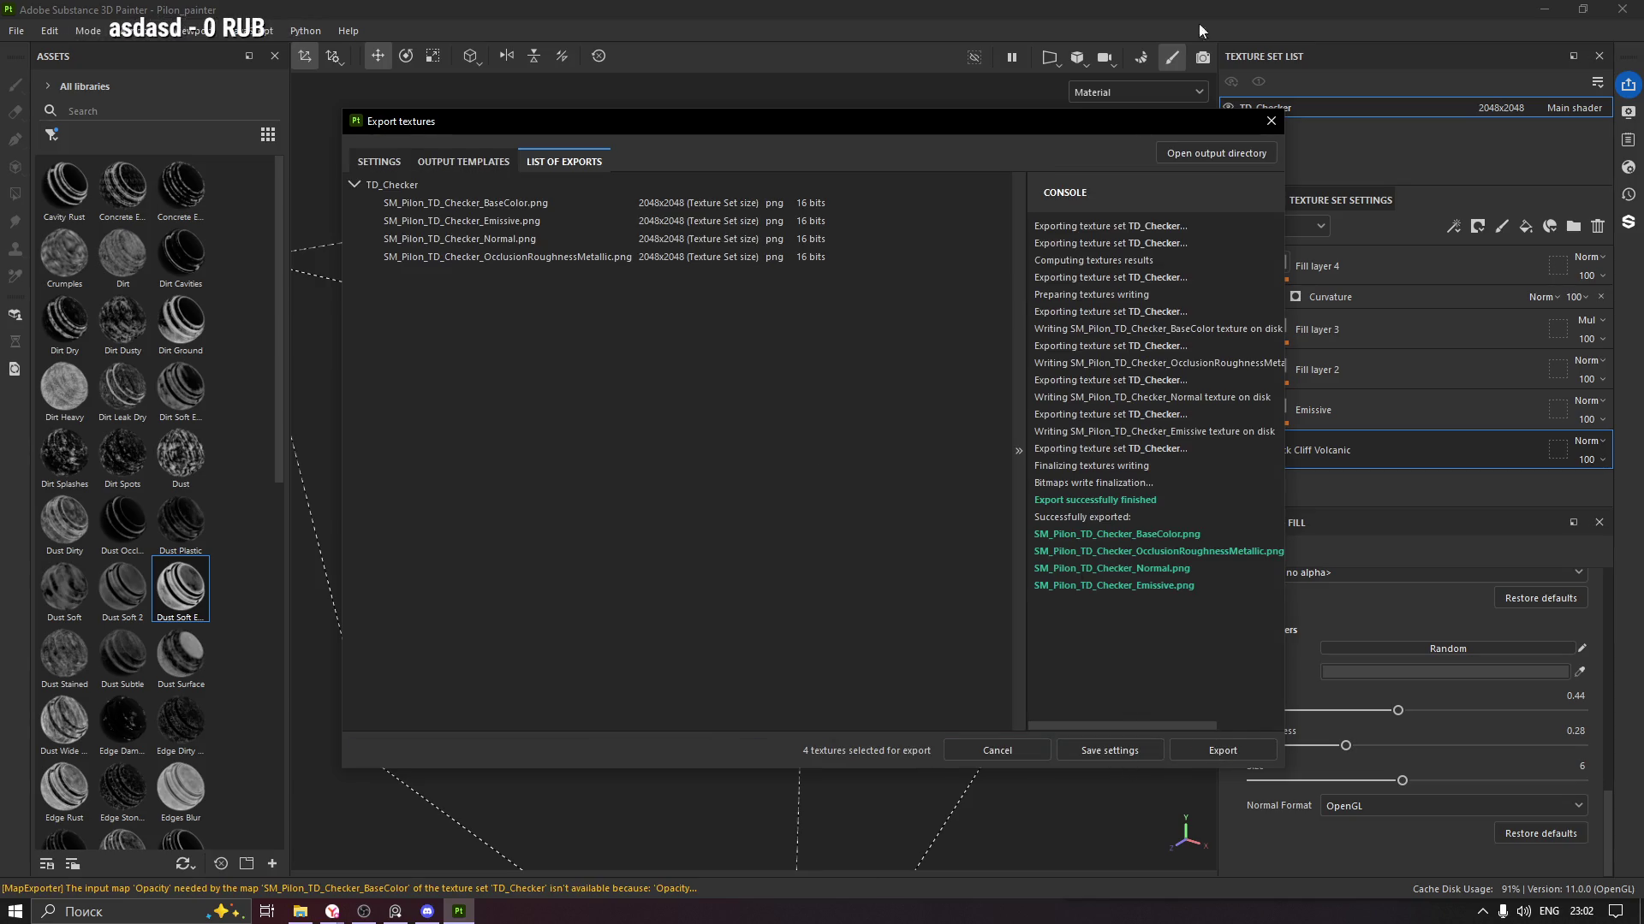
{"action": "left_click_drag", "start_coordinate": [1192, 127], "coordinate": [1060, 142]}
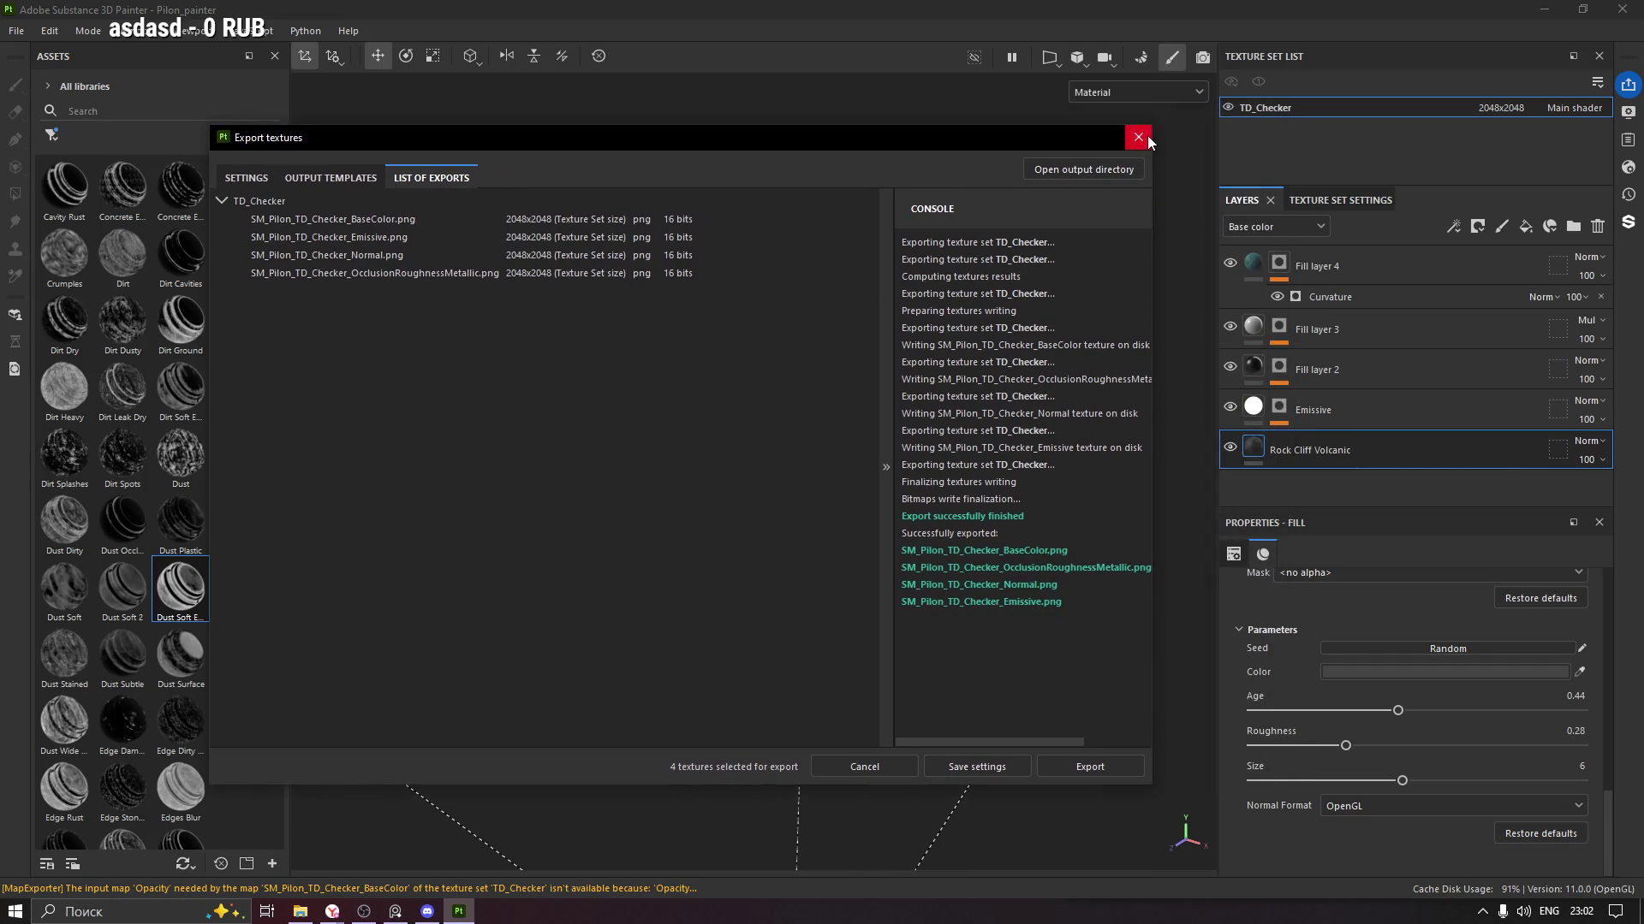
{"action": "left_click", "coordinate": [1138, 137]}
{"action": "left_click", "coordinate": [1544, 10]}
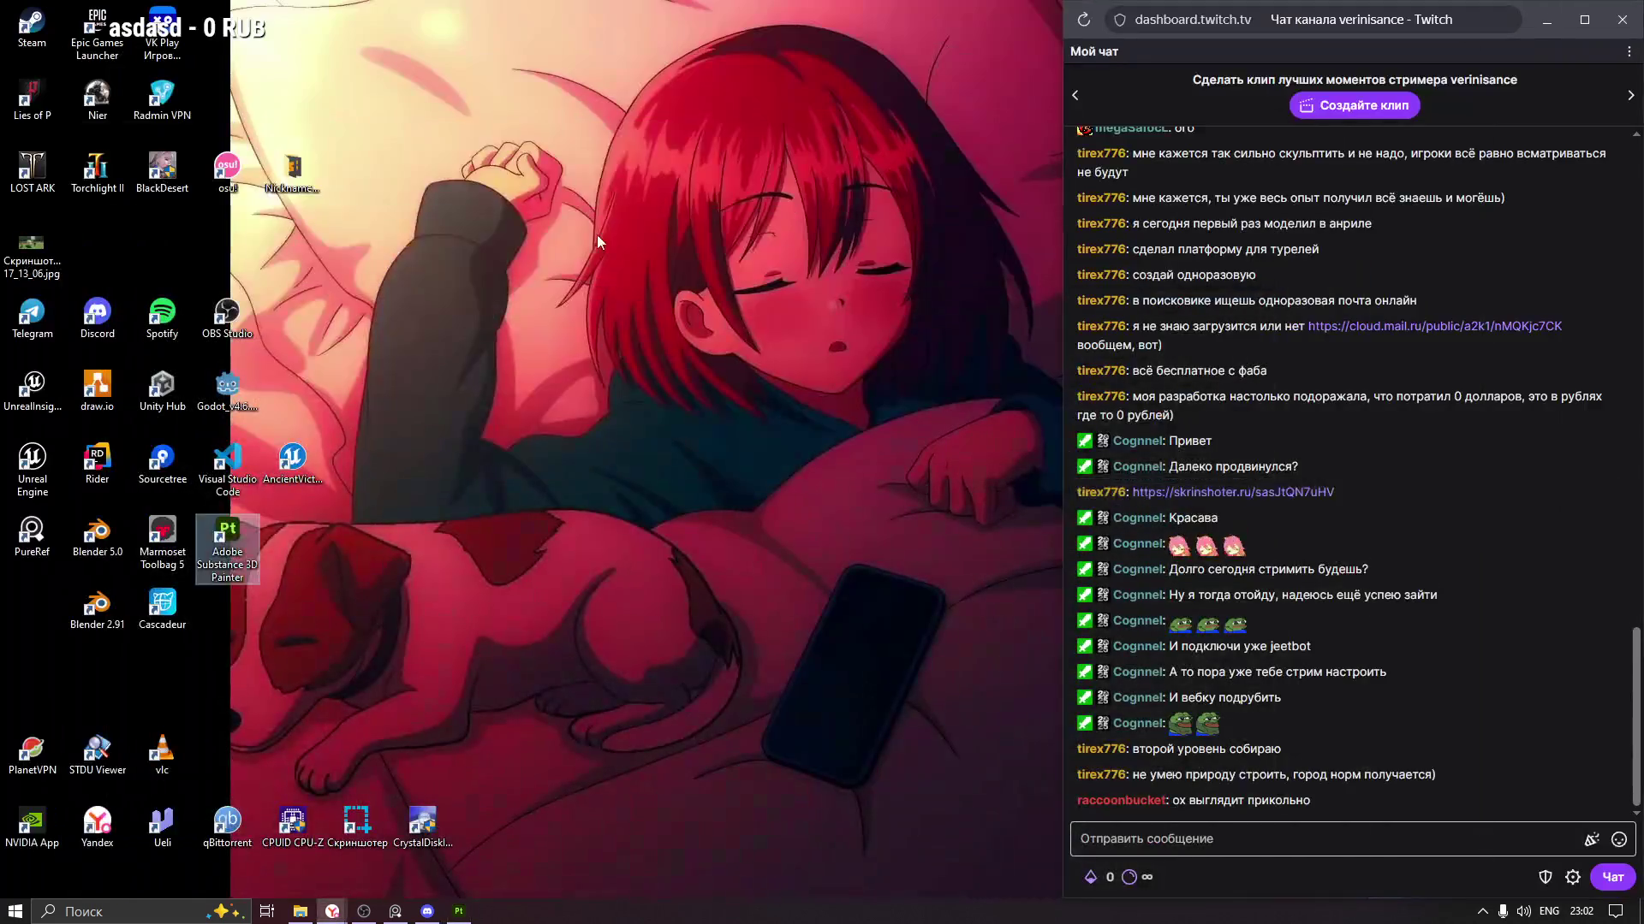
Refresh the desktop and bring the Substance Painter crystal view back on screen.
{"action": "right_click", "coordinate": [439, 322]}
{"action": "left_click", "coordinate": [491, 387]}
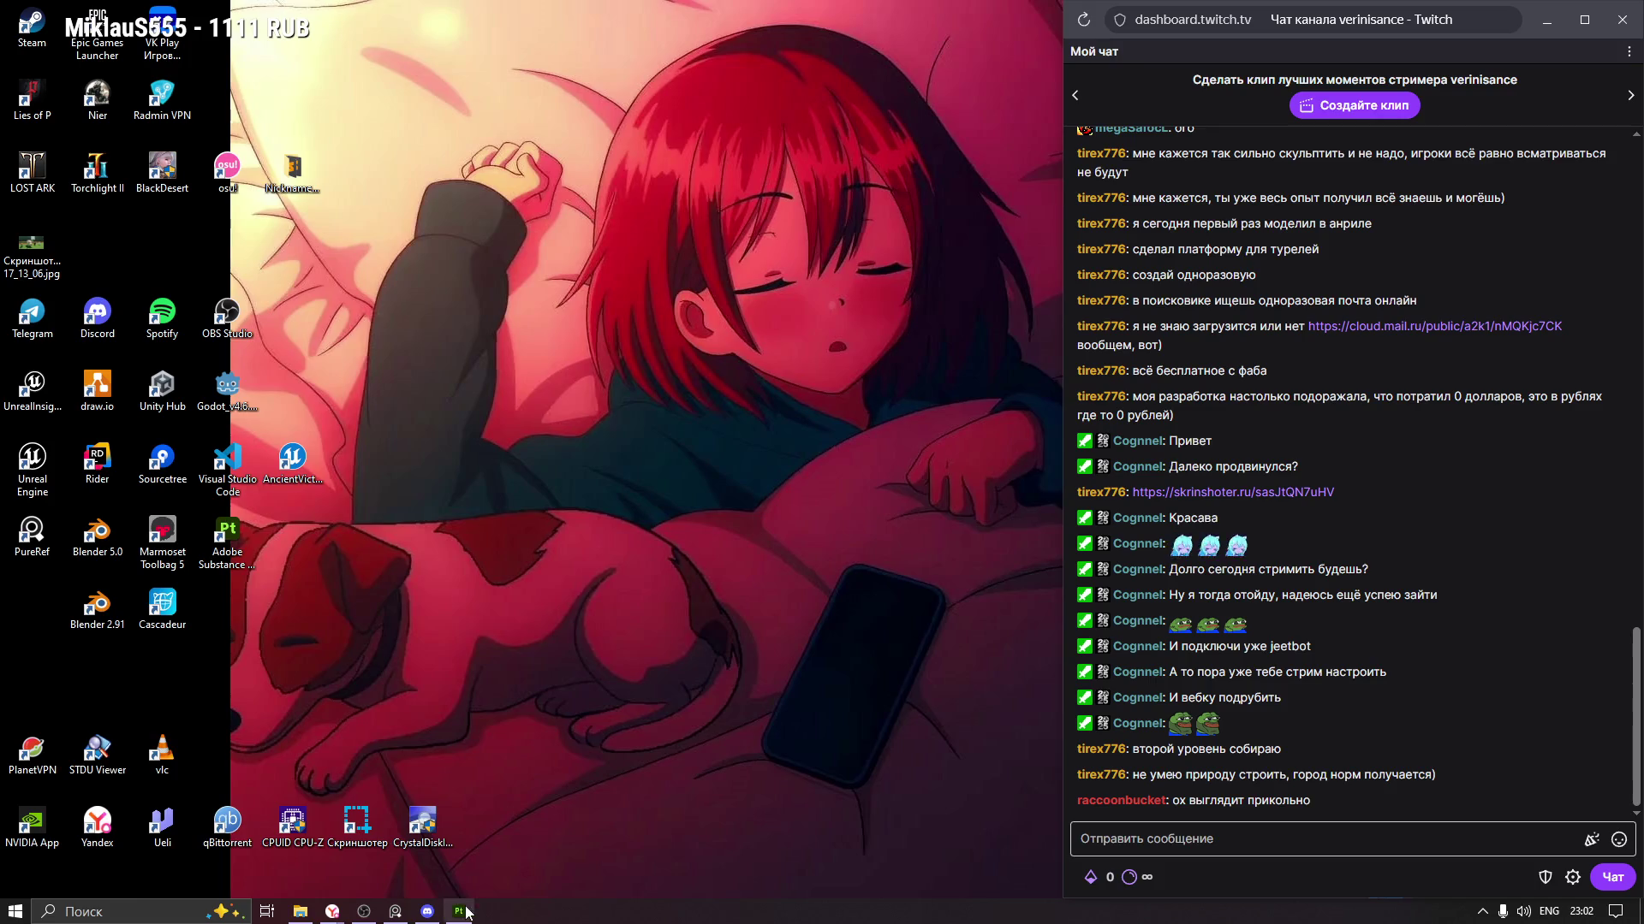
{"action": "scroll", "coordinate": [703, 257], "scroll_direction": "up", "scroll_amount": 3}
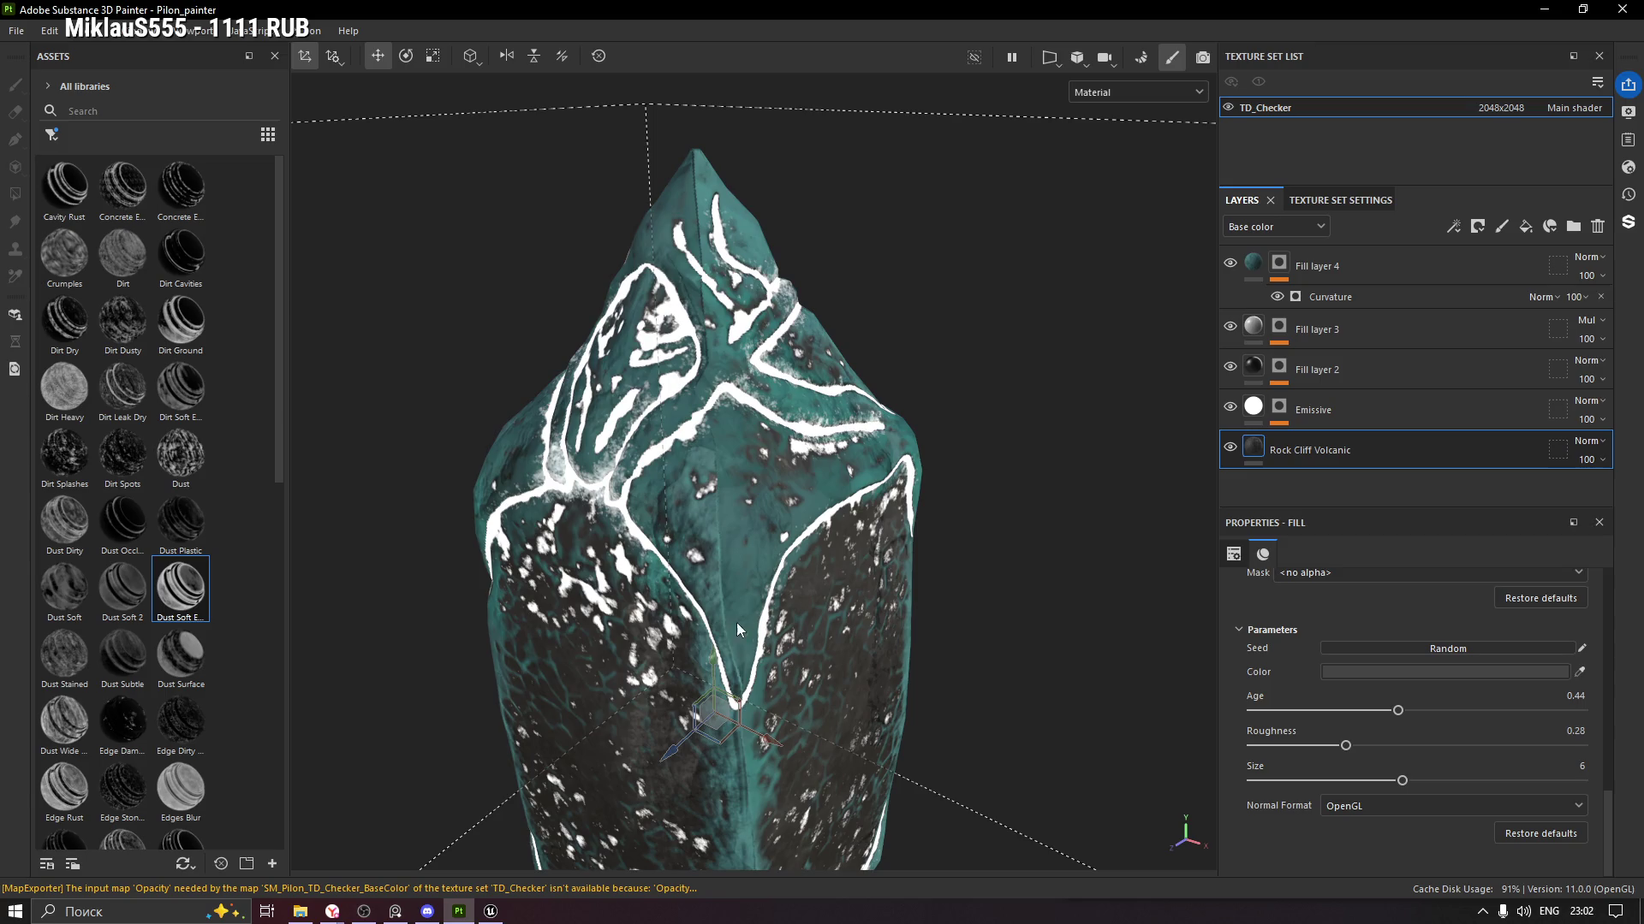
Zoom and orbit around the crystal to view its top and a tall side angle.
{"action": "scroll", "coordinate": [745, 408], "scroll_direction": "down", "scroll_amount": 5}
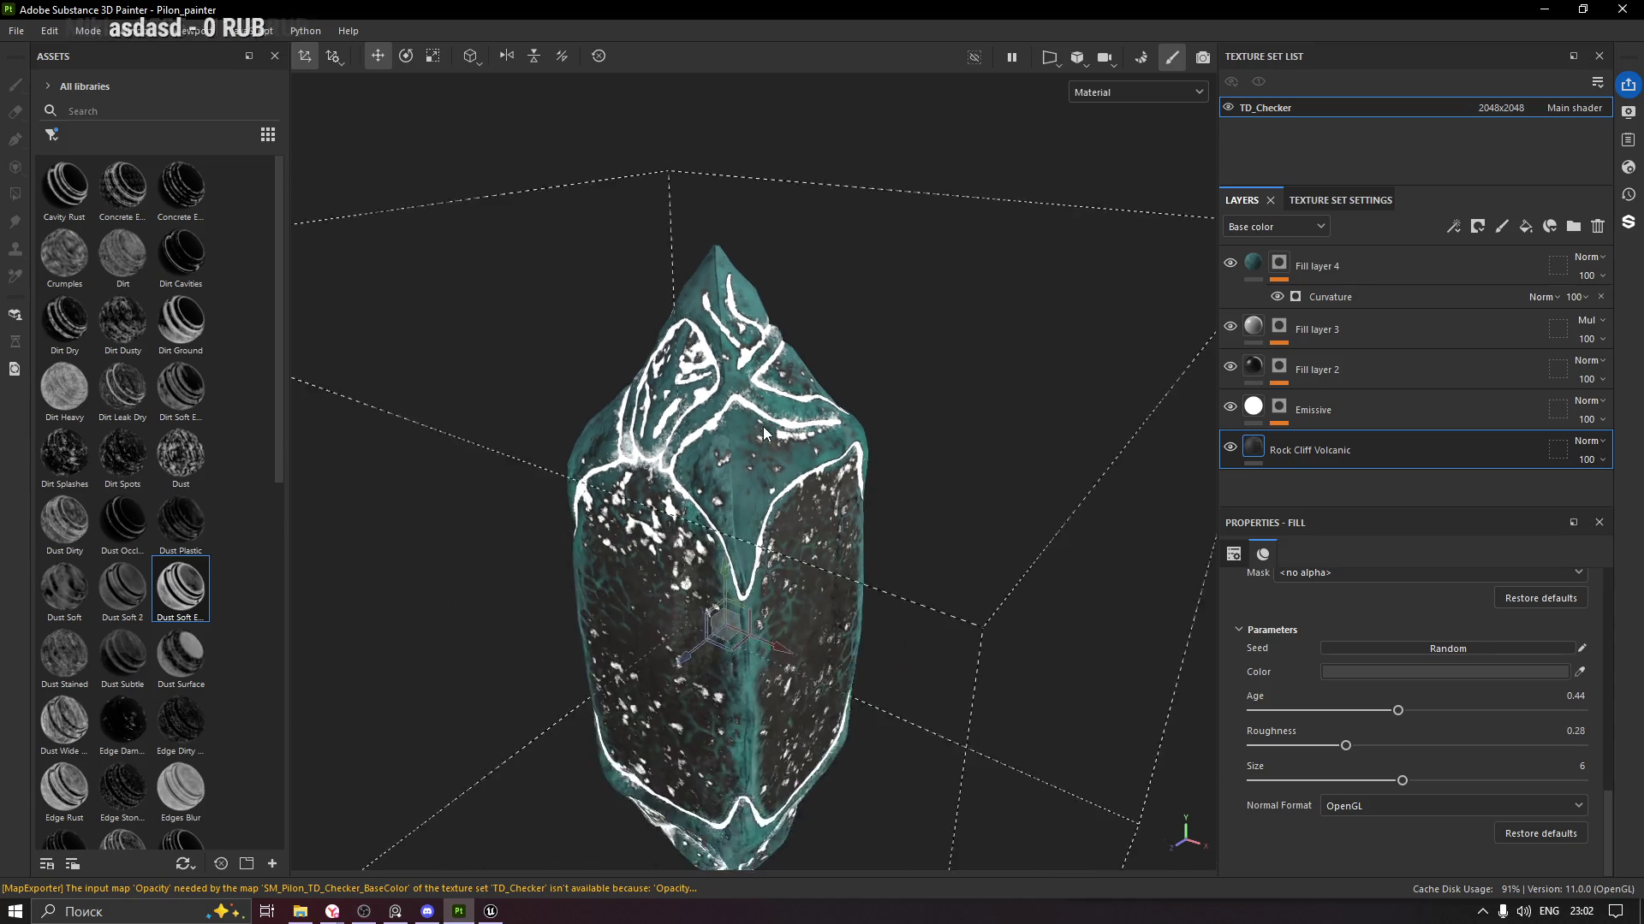
{"action": "mouse_move", "coordinate": [744, 408]}
{"action": "left_mouse_down", "text": "alt"}
{"action": "mouse_move", "coordinate": [659, 432]}
{"action": "mouse_move", "coordinate": [1038, 407]}
{"action": "left_mouse_up", "text": "alt"}
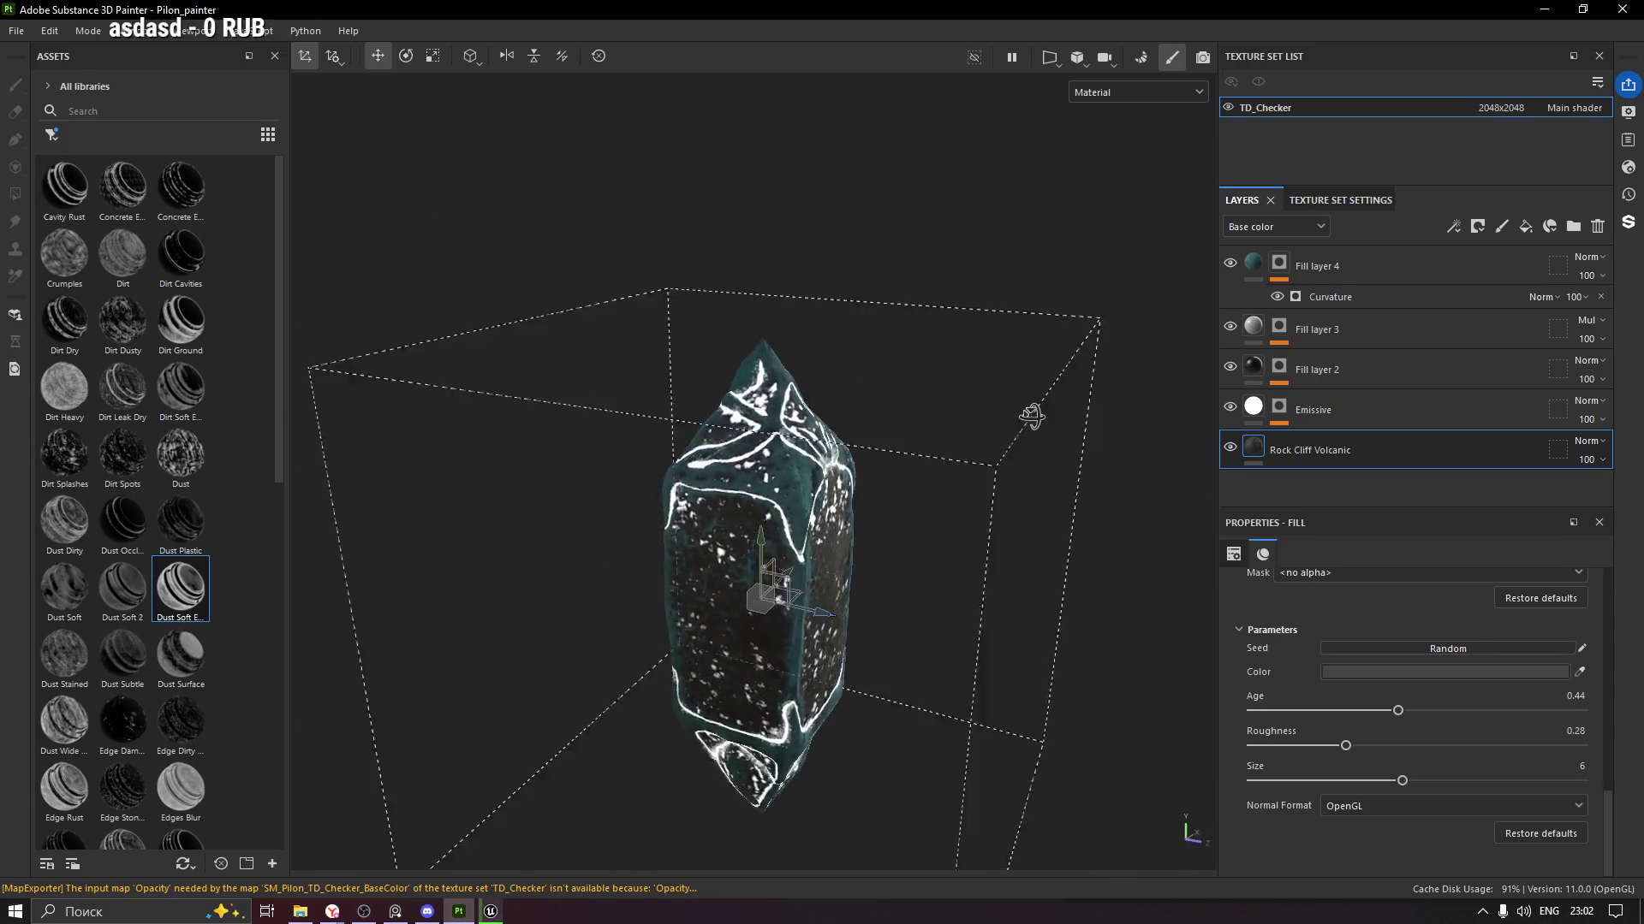
{"action": "scroll", "coordinate": [771, 364], "scroll_direction": "up", "scroll_amount": 5}
{"action": "mouse_move", "coordinate": [771, 364]}
{"action": "left_mouse_down", "text": "alt"}
{"action": "mouse_move", "coordinate": [1038, 330]}
{"action": "mouse_move", "coordinate": [1064, 242]}
{"action": "mouse_move", "coordinate": [1038, 177]}
{"action": "mouse_move", "coordinate": [921, 349]}
{"action": "mouse_move", "coordinate": [614, 329]}
{"action": "mouse_move", "coordinate": [597, 279]}
{"action": "mouse_move", "coordinate": [621, 325]}
{"action": "left_mouse_up", "text": "alt"}
{"action": "scroll", "coordinate": [743, 681], "scroll_direction": "down", "scroll_amount": 2}
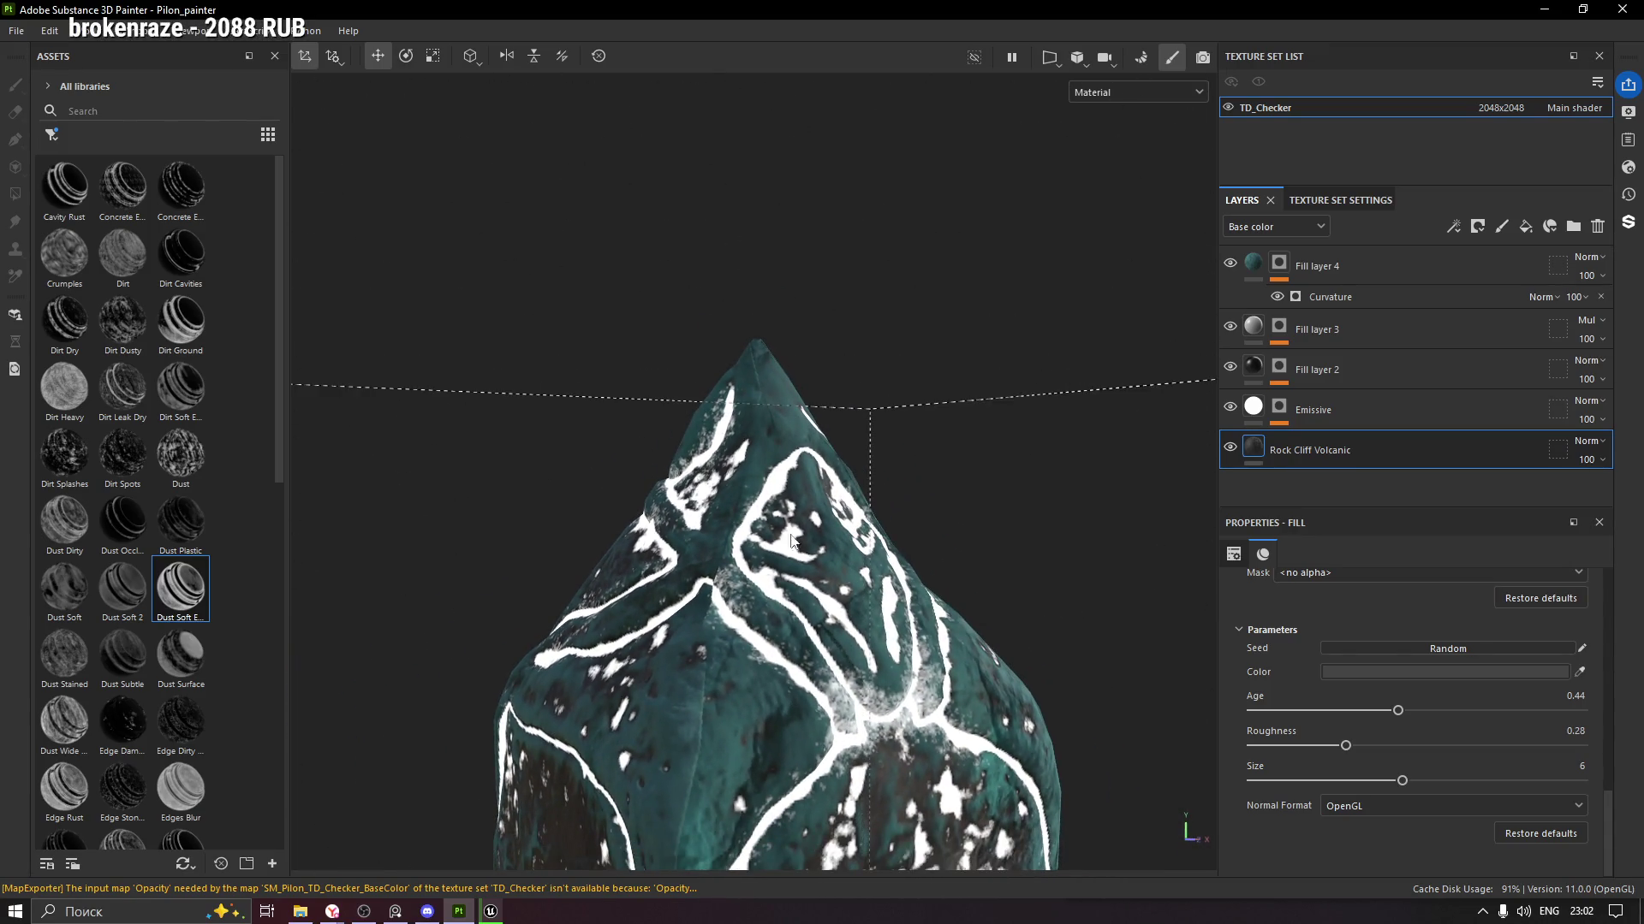
{"action": "mouse_move", "coordinate": [803, 602]}
{"action": "left_mouse_down", "text": "alt"}
{"action": "mouse_move", "coordinate": [804, 567]}
{"action": "mouse_move", "coordinate": [965, 521]}
{"action": "mouse_move", "coordinate": [907, 479]}
{"action": "mouse_move", "coordinate": [852, 524]}
{"action": "mouse_move", "coordinate": [917, 587]}
{"action": "mouse_move", "coordinate": [653, 499]}
{"action": "mouse_move", "coordinate": [414, 574]}
{"action": "mouse_move", "coordinate": [963, 596]}
{"action": "left_mouse_up", "text": "alt"}
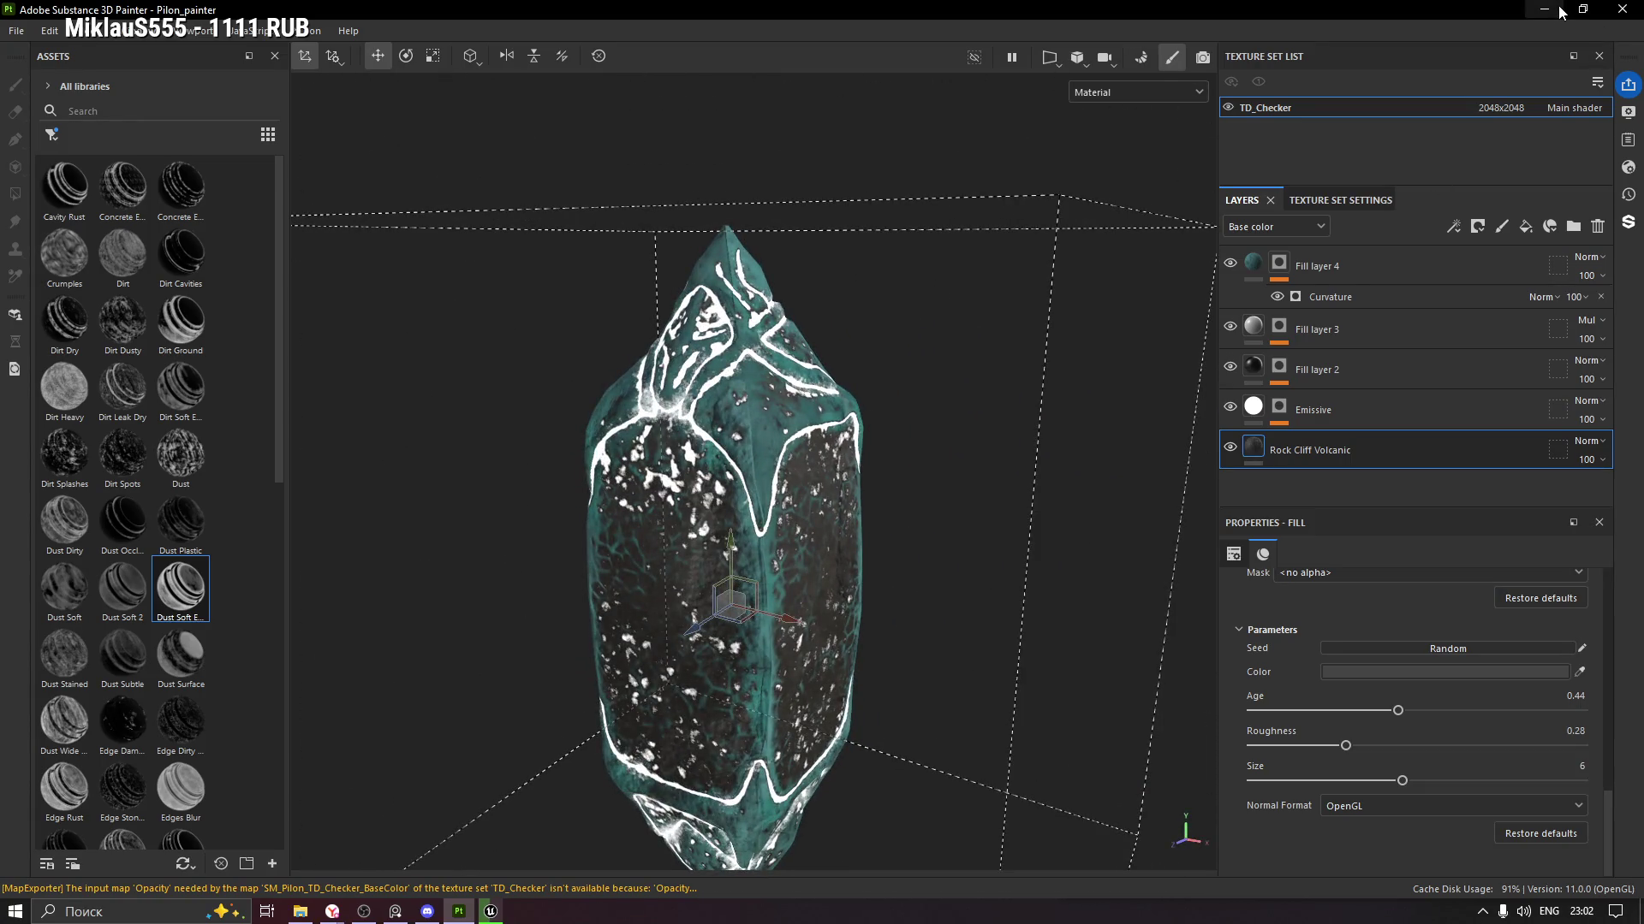
Minimize Substance Painter and refresh the desktop.
{"action": "left_click", "coordinate": [1548, 11]}
{"action": "right_click", "coordinate": [584, 229]}
{"action": "left_click", "coordinate": [599, 275]}
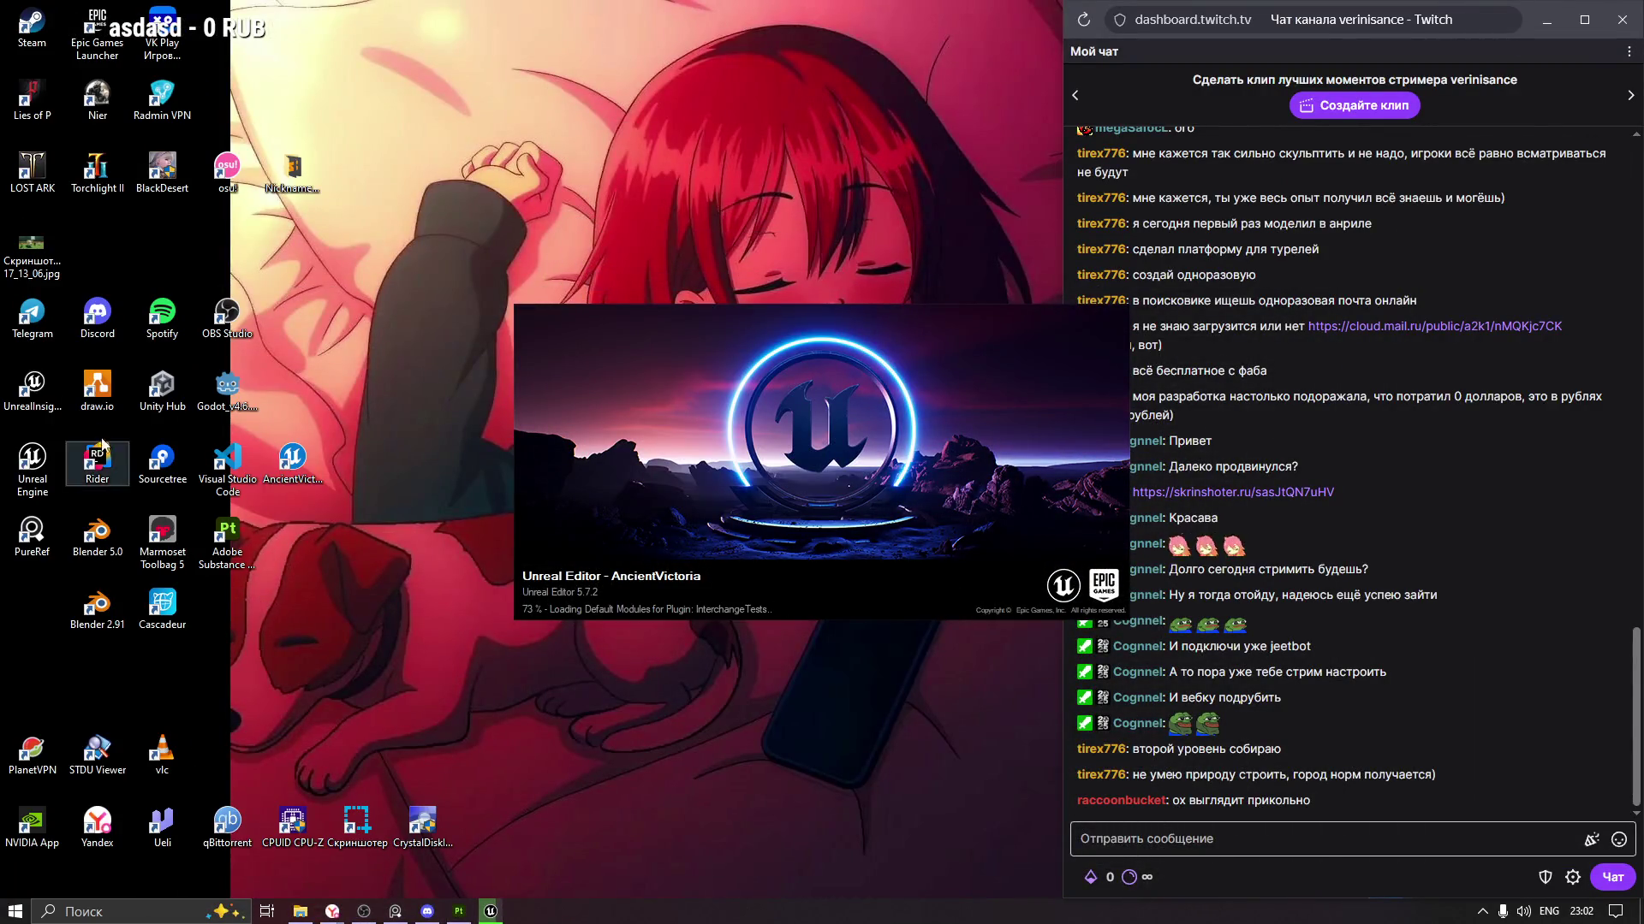
Launch Blender 2.91 and open the recent Pilon.blend project, orbiting around the crystal.
{"action": "double_click", "coordinate": [97, 607]}
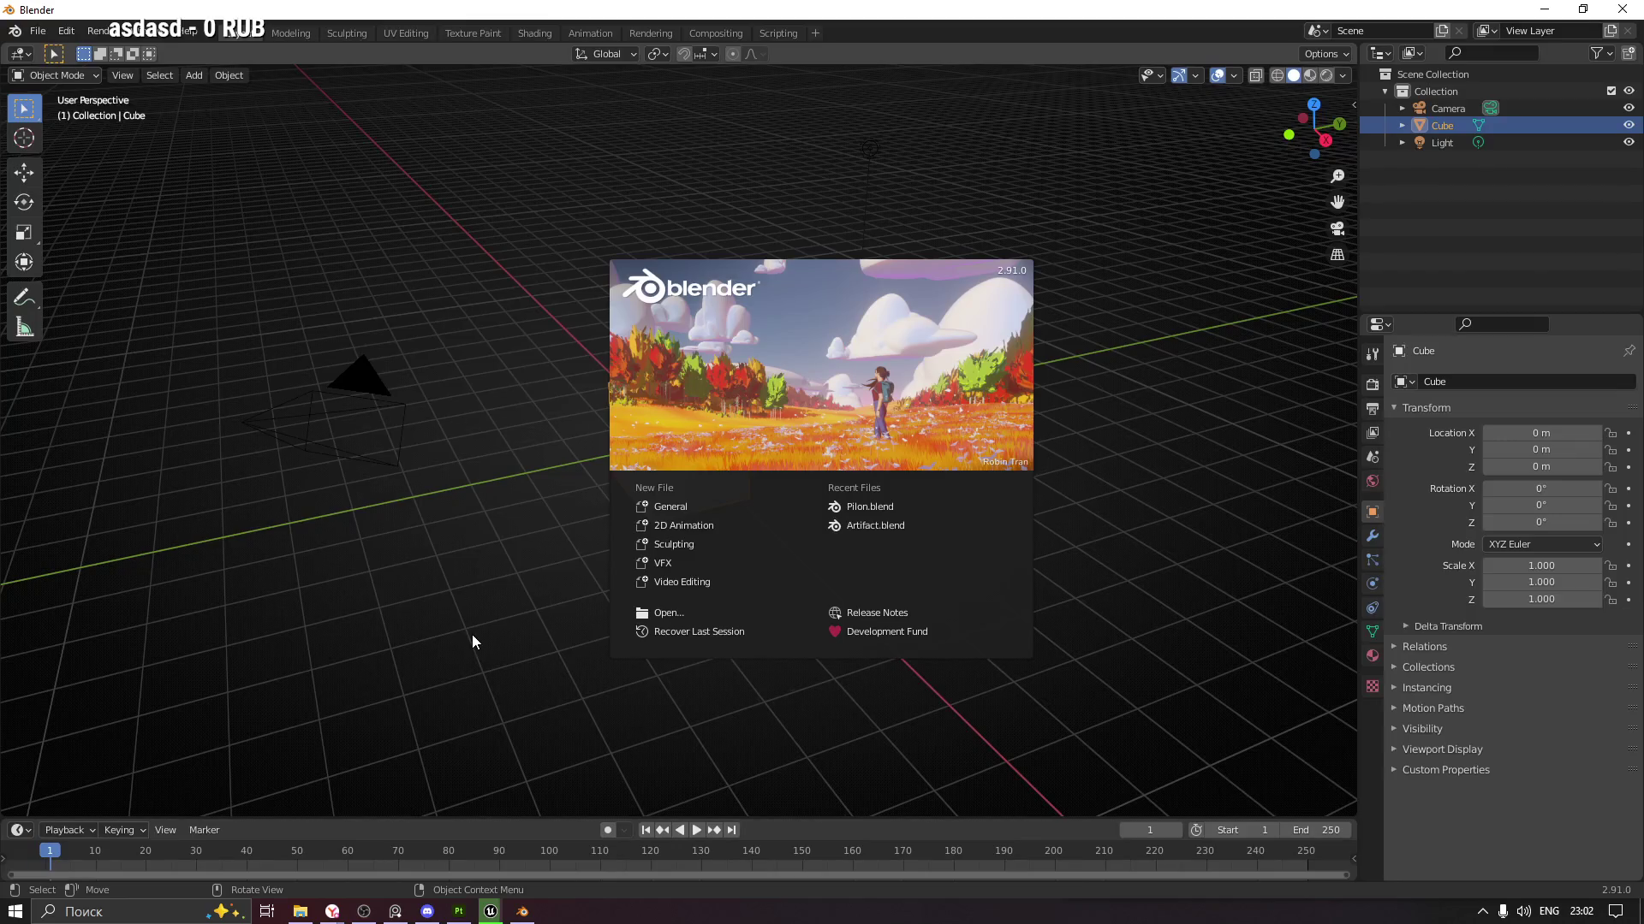
{"action": "left_click", "coordinate": [861, 506]}
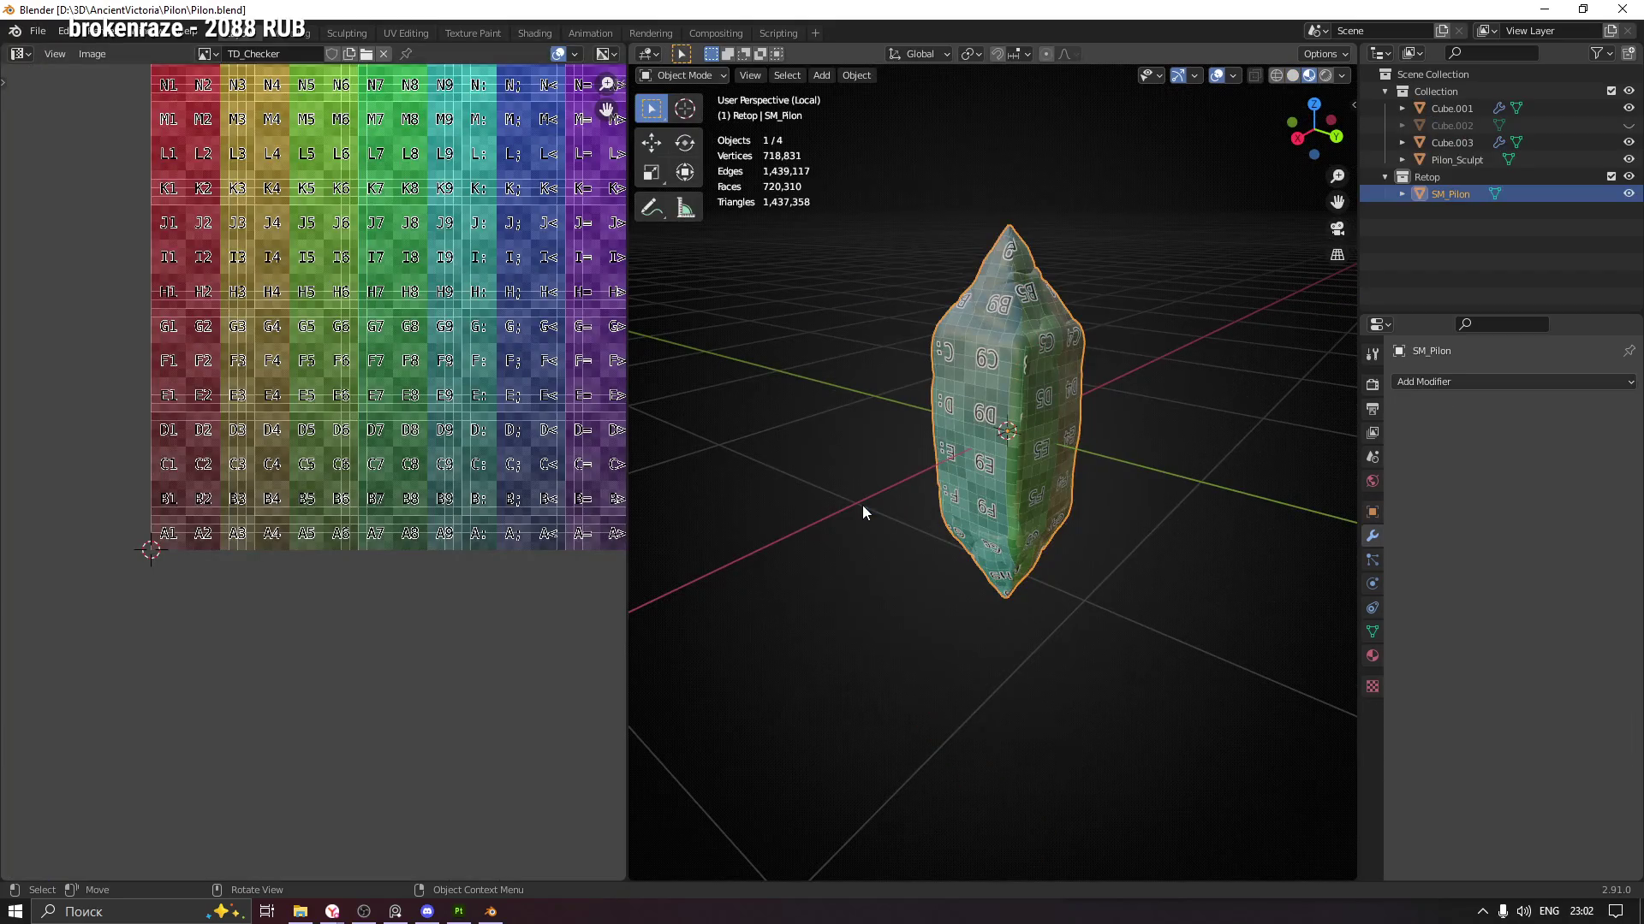
{"action": "mouse_move", "coordinate": [1013, 505]}
{"action": "middle_mouse_down"}
{"action": "mouse_move", "coordinate": [963, 492]}
{"action": "mouse_move", "coordinate": [938, 522]}
{"action": "mouse_move", "coordinate": [950, 509]}
{"action": "middle_mouse_up"}
Leave local view, switch to solid shading and merge the image area into the 3D view.
{"action": "key", "text": "KP_Divide"}
{"action": "left_click", "coordinate": [1293, 75]}
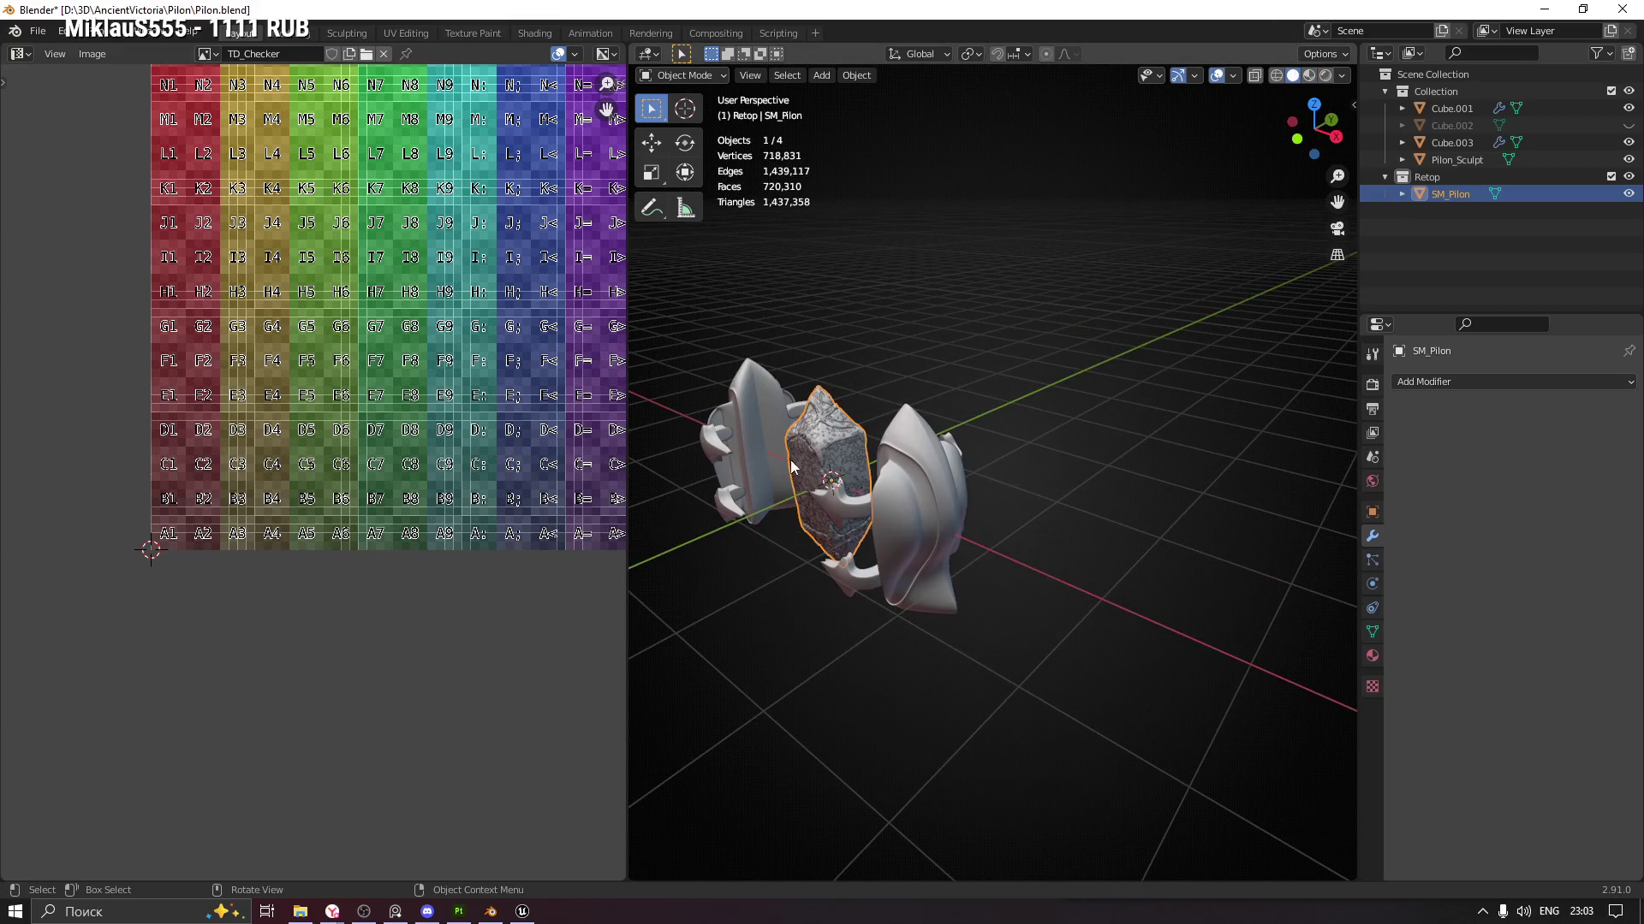
{"action": "middle_click_drag", "start_coordinate": [1028, 385], "coordinate": [1066, 352]}
{"action": "mouse_move", "coordinate": [630, 50]}
{"action": "left_mouse_down"}
{"action": "mouse_move", "coordinate": [342, 256]}
{"action": "mouse_move", "coordinate": [359, 274]}
{"action": "left_mouse_up"}
{"action": "middle_click_drag", "start_coordinate": [717, 515], "coordinate": [815, 440]}
Select side pieces Cube.001 and Cube.003 and scale them to 0.5582.
{"action": "left_click", "coordinate": [815, 440]}
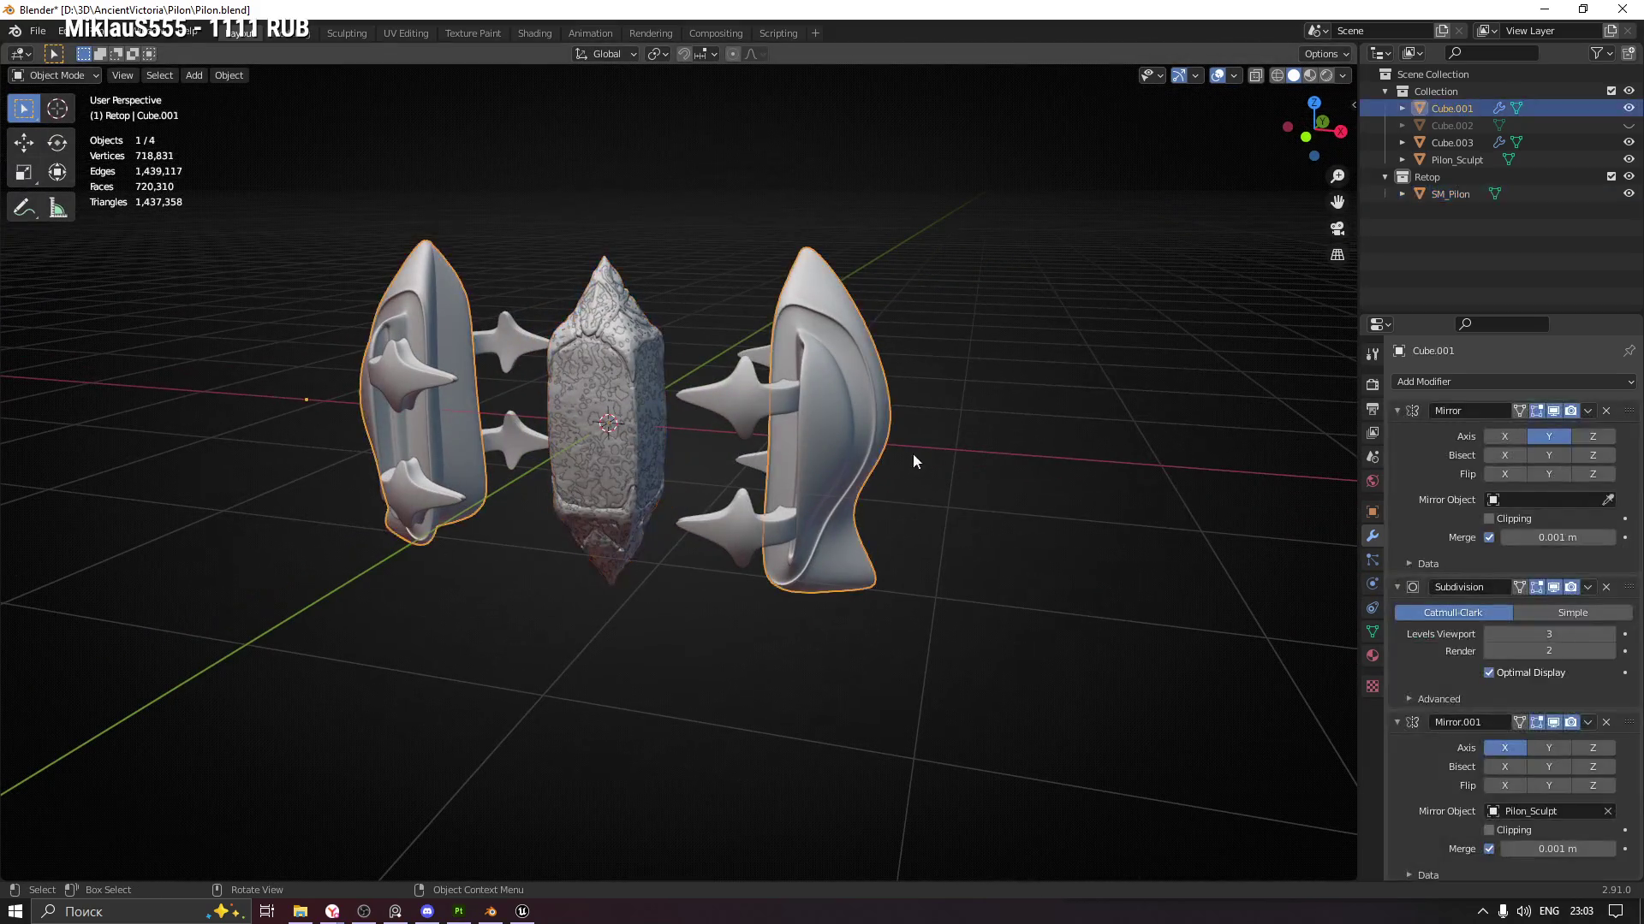
{"action": "left_click", "coordinate": [736, 397], "text": "shift"}
{"action": "left_click", "coordinate": [814, 366], "text": "shift"}
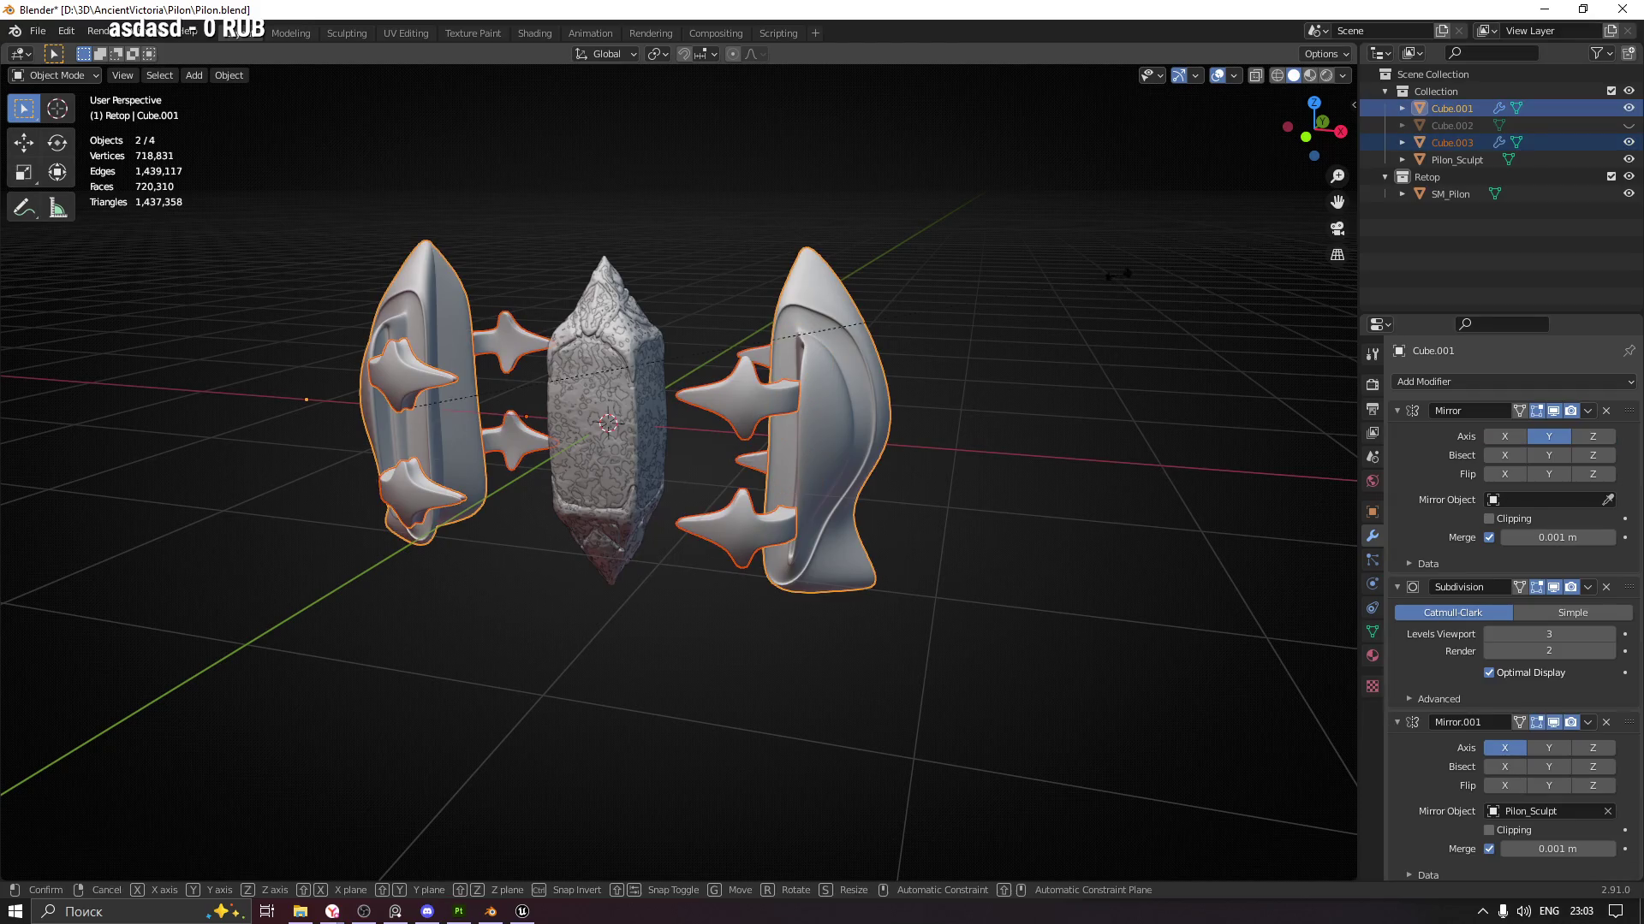
{"action": "key", "text": "s"}
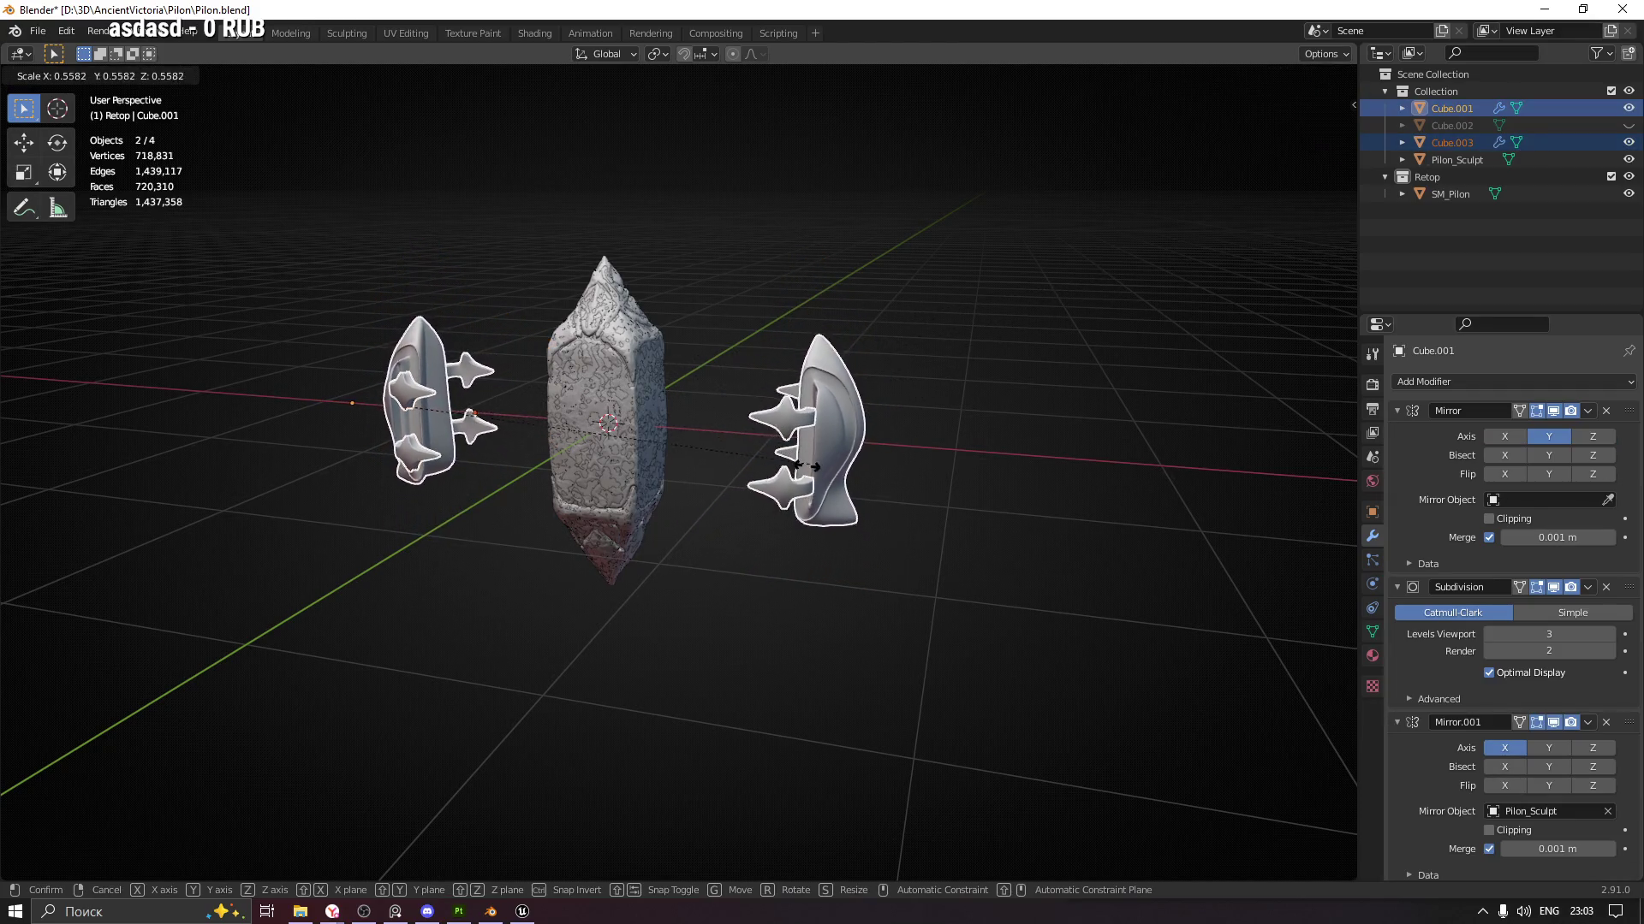
{"action": "left_click", "coordinate": [770, 467]}
Move the side pieces inward along the X axis against the pillar, then deselect.
{"action": "middle_click_drag", "start_coordinate": [335, 464], "coordinate": [589, 470]}
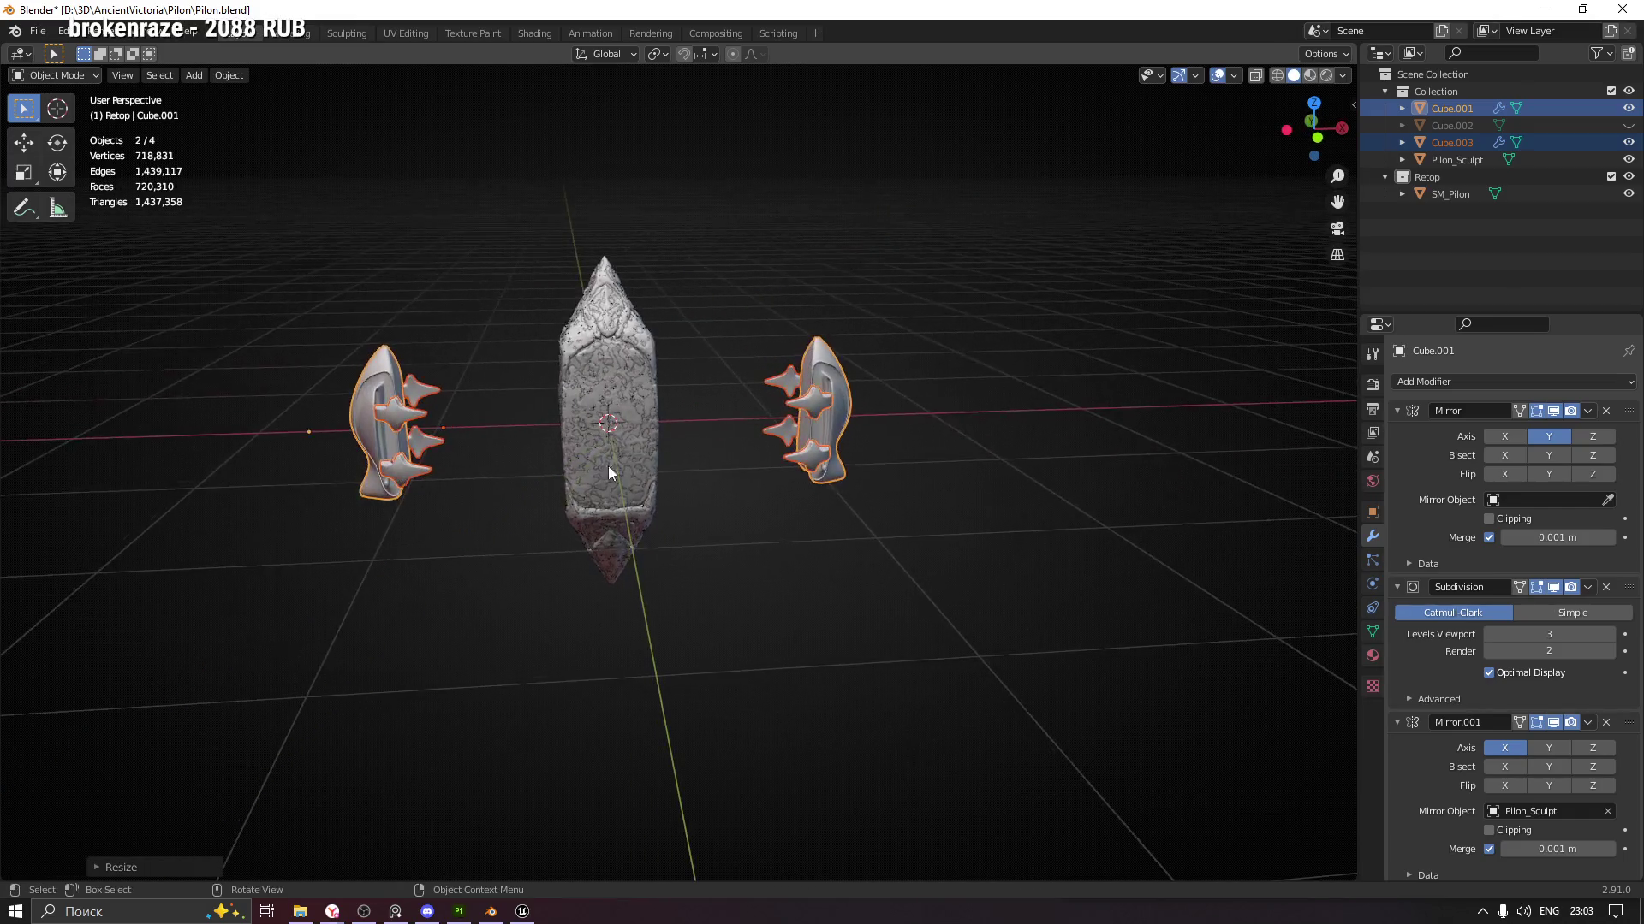
{"action": "key", "text": "g"}
{"action": "key", "text": "x"}
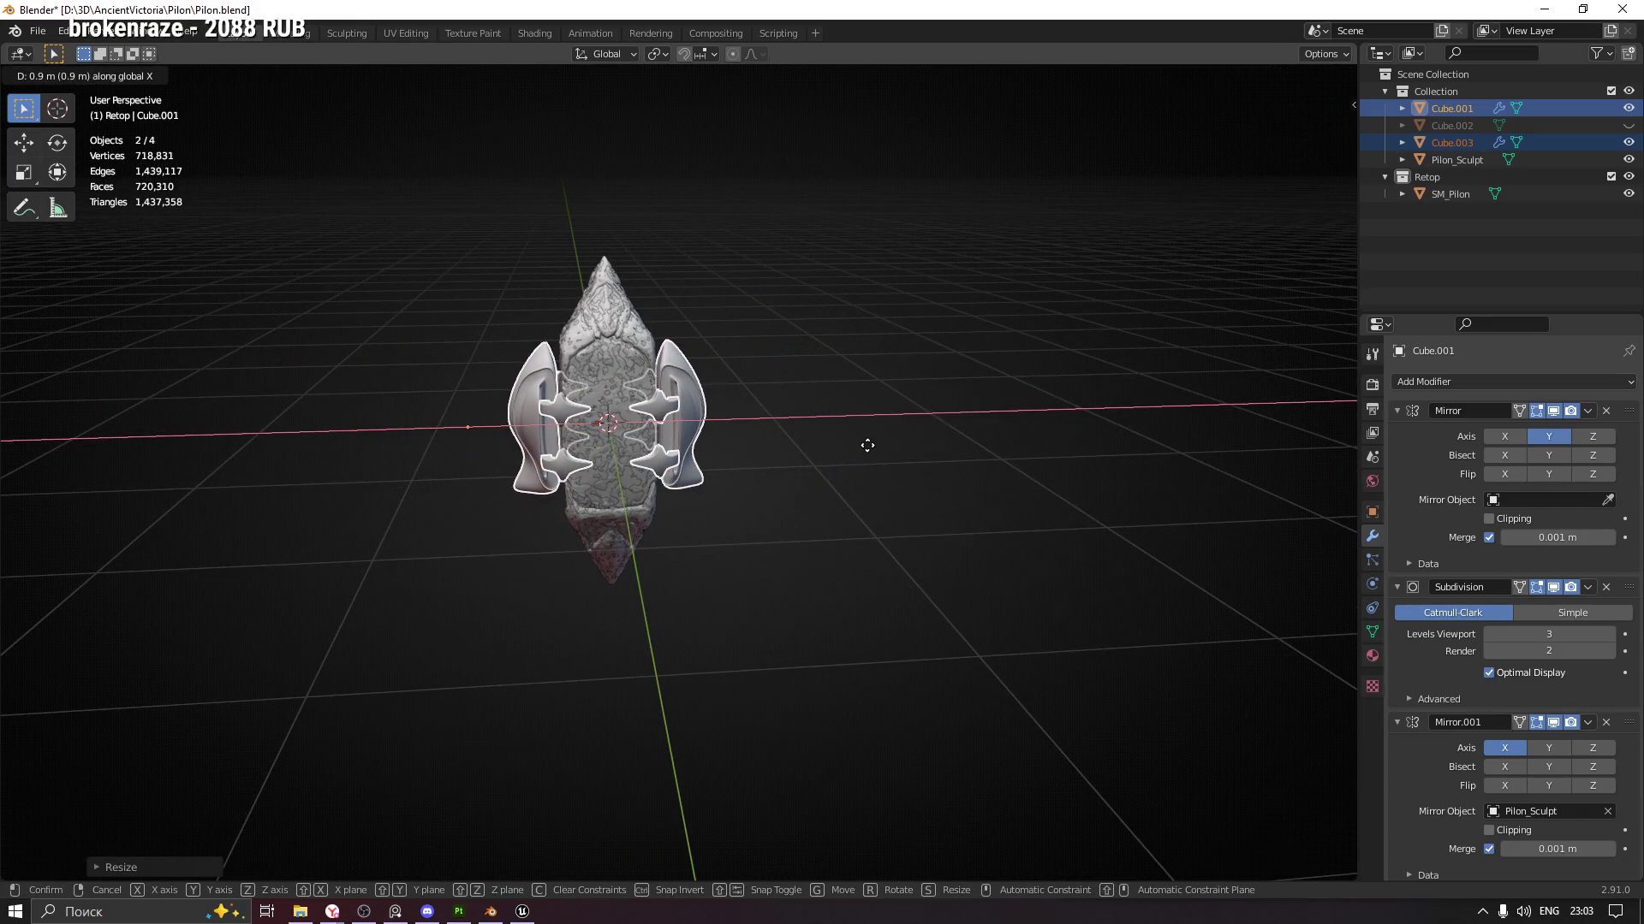
{"action": "left_click", "coordinate": [864, 446]}
{"action": "mouse_move", "coordinate": [858, 449]}
{"action": "middle_mouse_down"}
{"action": "mouse_move", "coordinate": [717, 370]}
{"action": "mouse_move", "coordinate": [326, 440]}
{"action": "mouse_move", "coordinate": [614, 378]}
{"action": "mouse_move", "coordinate": [833, 485]}
{"action": "mouse_move", "coordinate": [778, 284]}
{"action": "mouse_move", "coordinate": [789, 367]}
{"action": "mouse_move", "coordinate": [829, 423]}
{"action": "mouse_move", "coordinate": [854, 428]}
{"action": "mouse_move", "coordinate": [753, 505]}
{"action": "mouse_move", "coordinate": [784, 459]}
{"action": "mouse_move", "coordinate": [767, 497]}
{"action": "mouse_move", "coordinate": [800, 492]}
{"action": "middle_mouse_up"}
{"action": "left_click", "coordinate": [758, 451]}
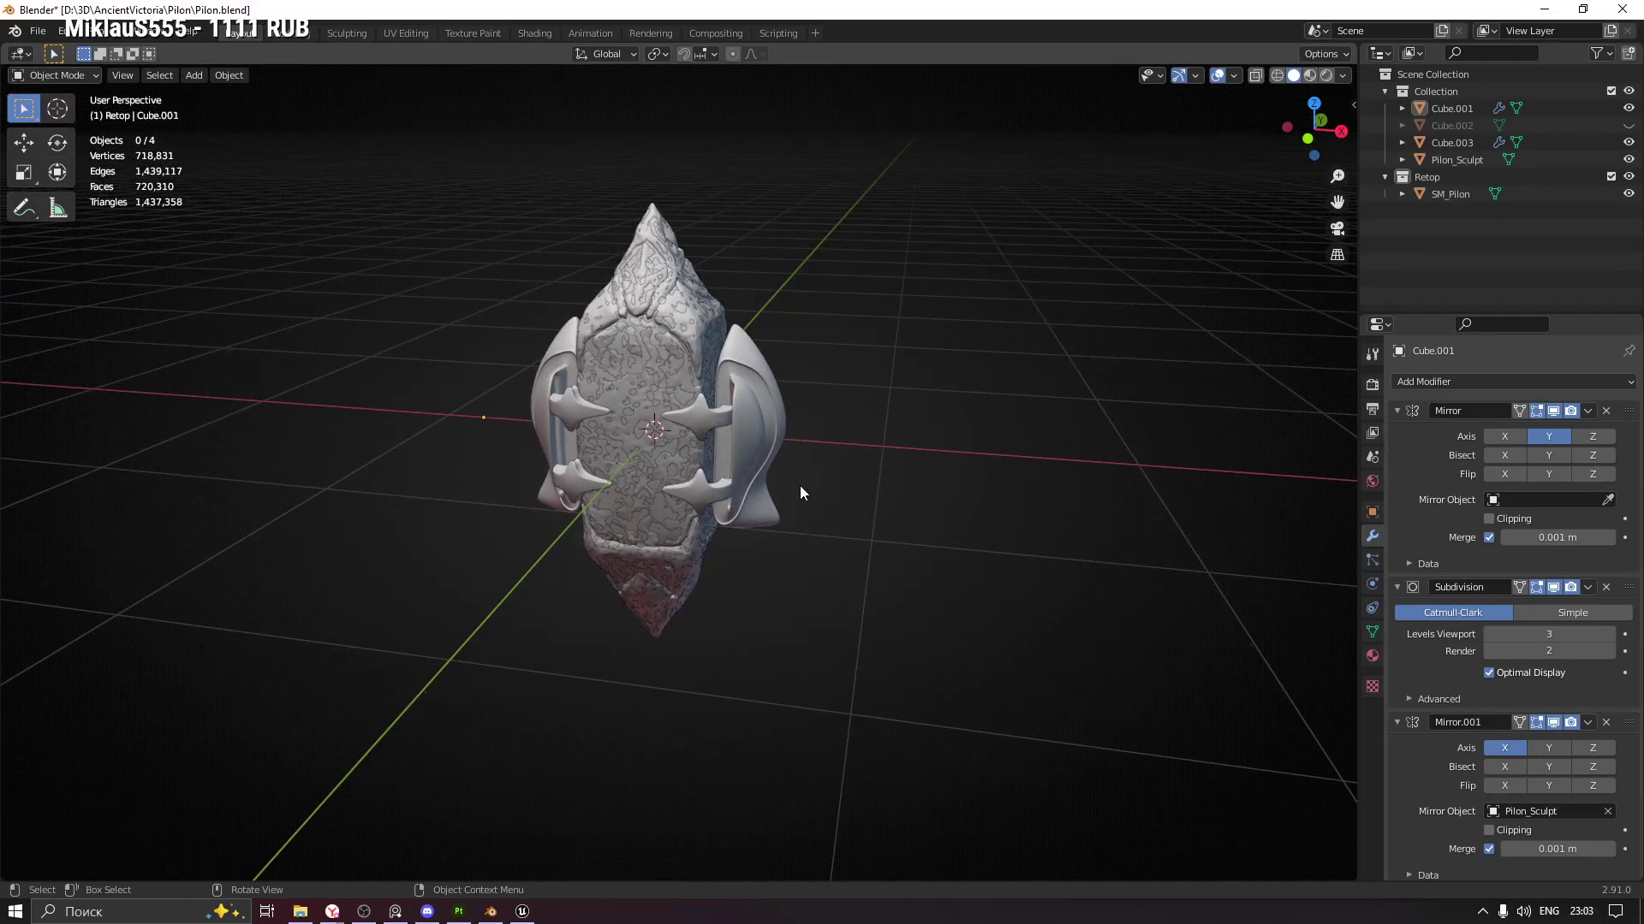
Check the reference images, re-angle the pillar view and launch Paint from the app launcher.
{"action": "key", "text": "alt+Tab"}
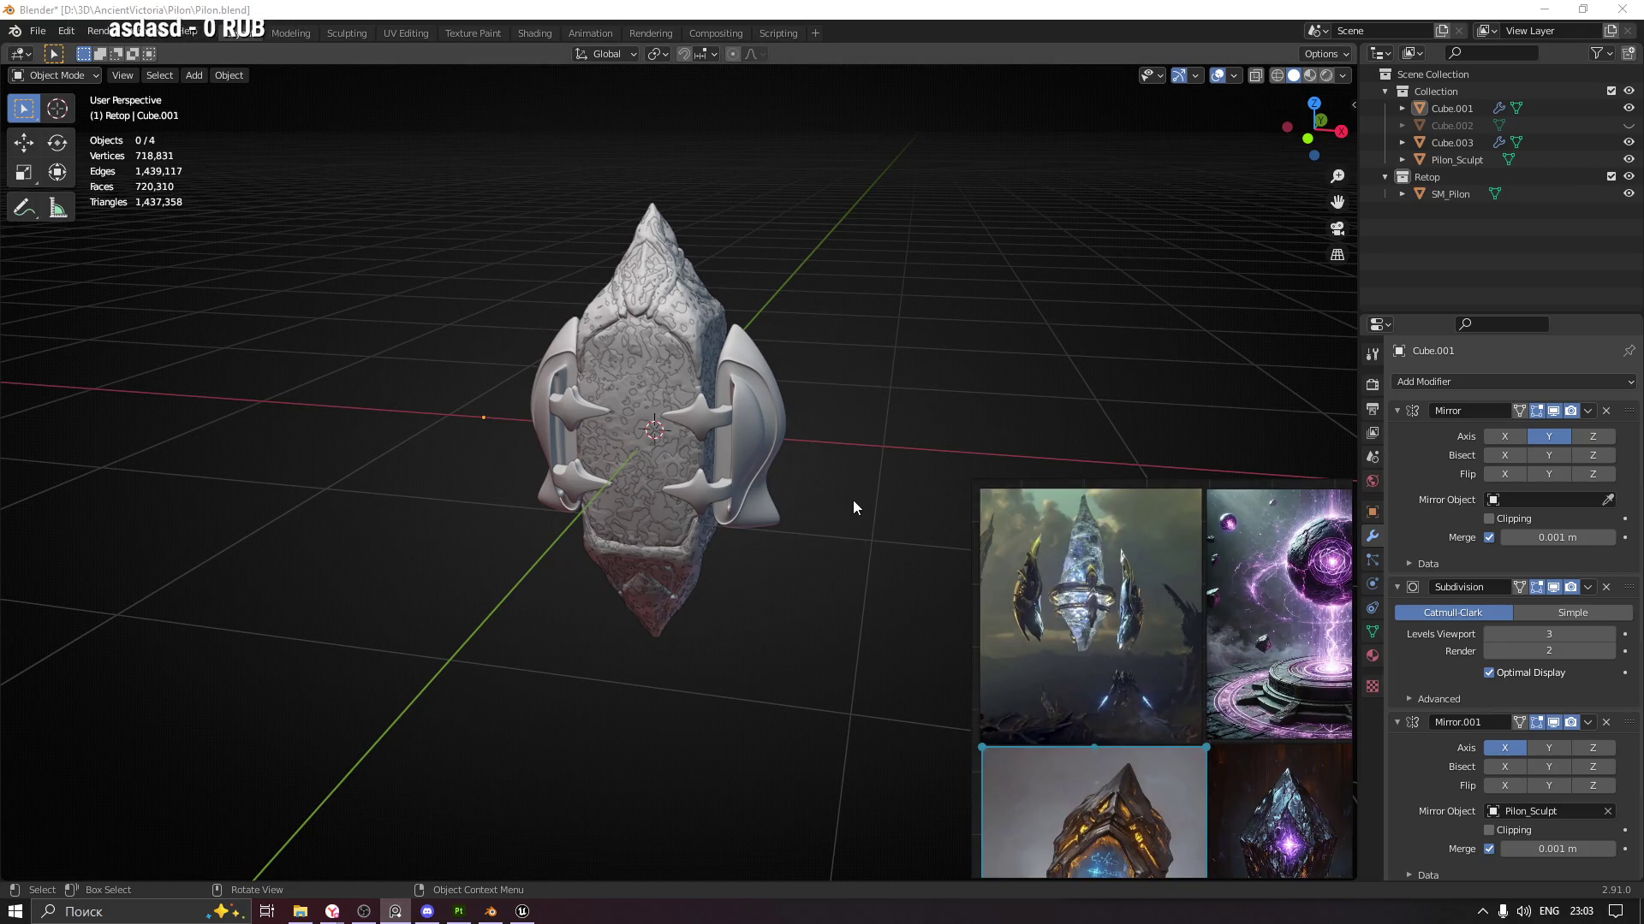
{"action": "key", "text": "alt+Tab"}
{"action": "middle_click_drag", "start_coordinate": [1284, 493], "coordinate": [939, 439]}
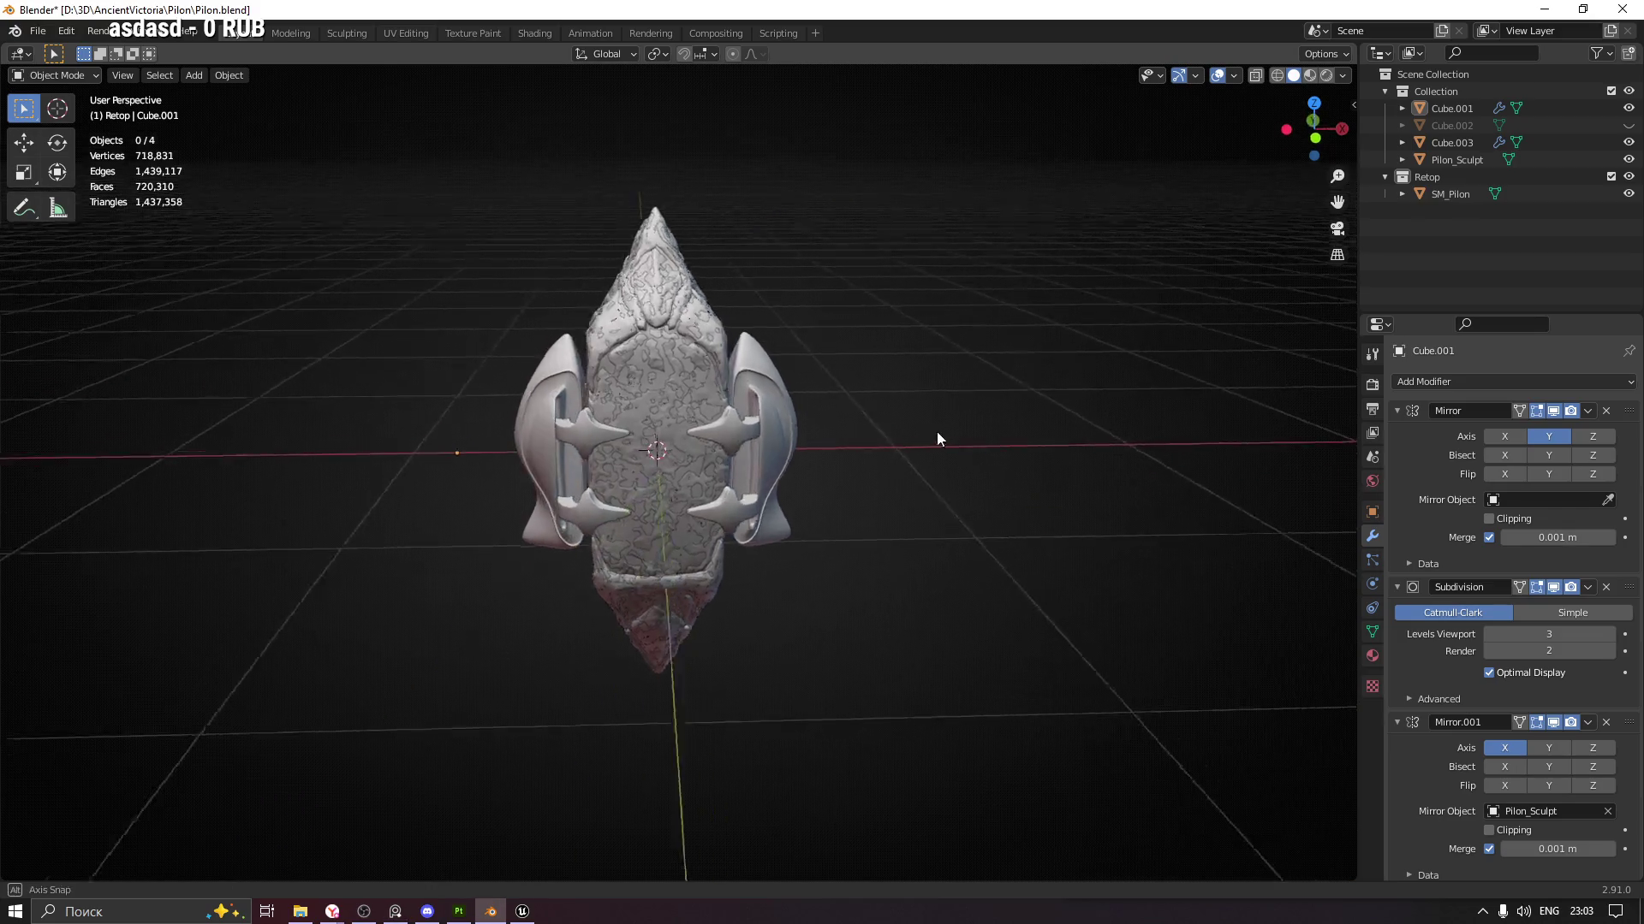
{"action": "scroll", "coordinate": [899, 471], "scroll_direction": "down", "scroll_amount": 5}
{"action": "middle_click_drag", "start_coordinate": [870, 507], "coordinate": [987, 466]}
{"action": "key", "text": "alt+space"}
{"action": "type", "text": "p;a"}
{"action": "key", "text": "BackSpace"}
{"action": "key", "text": "BackSpace"}
{"action": "left_click", "coordinate": [988, 465]}
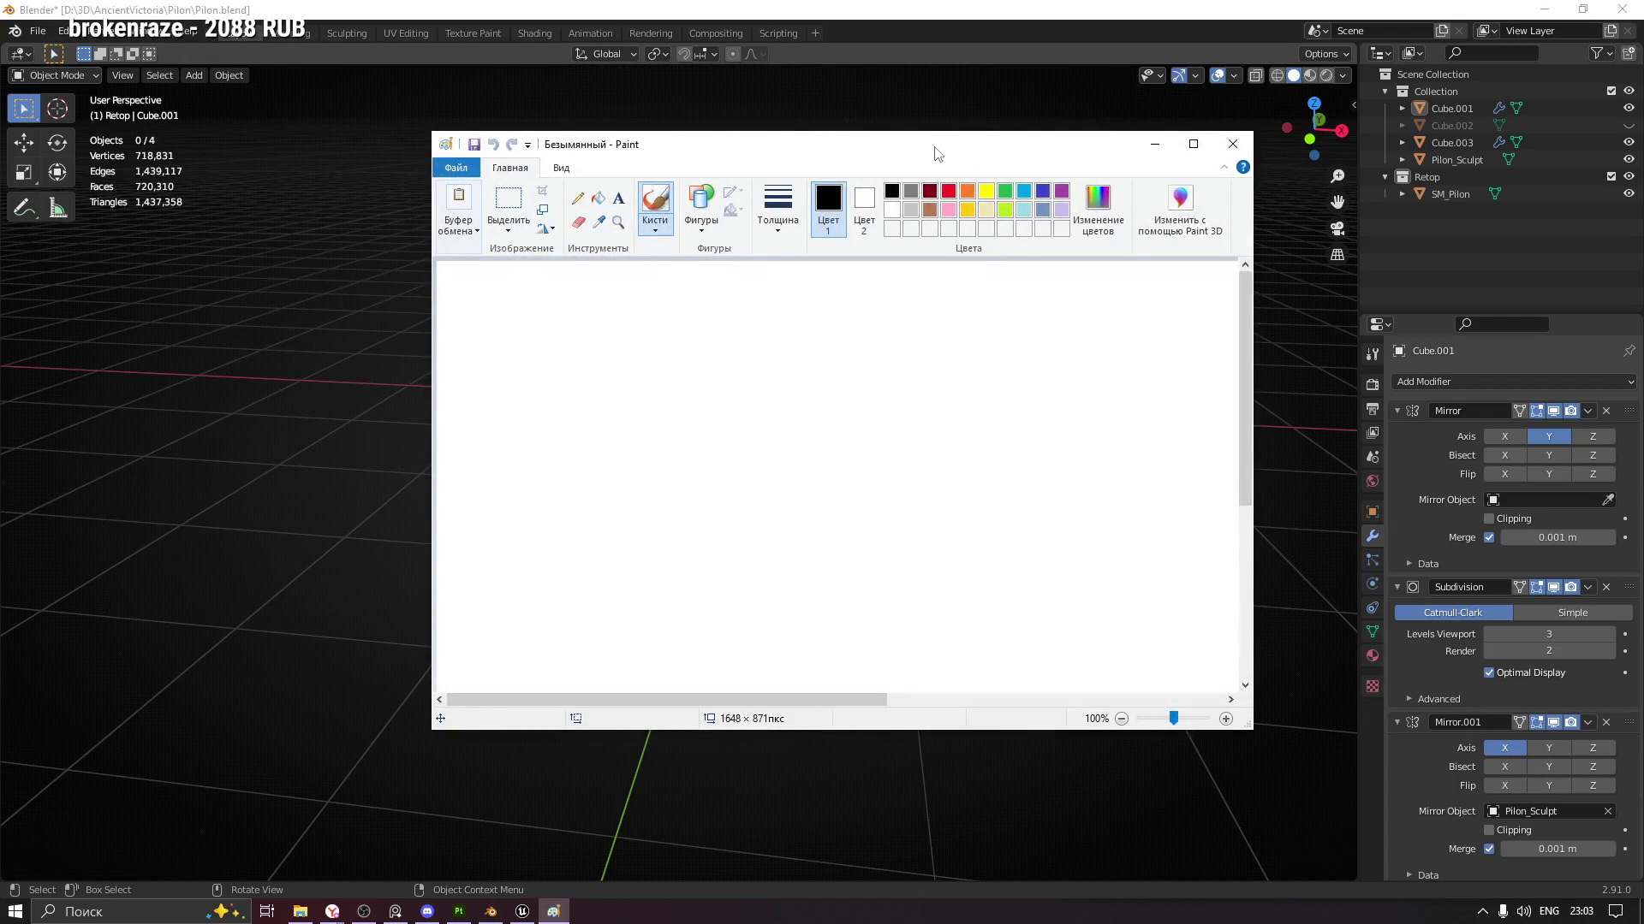
Move Paint to the right half of the screen and draw a black down-left arrow.
{"action": "mouse_move", "coordinate": [937, 153]}
{"action": "left_mouse_down"}
{"action": "mouse_move", "coordinate": [1246, 224]}
{"action": "mouse_move", "coordinate": [482, 274]}
{"action": "mouse_move", "coordinate": [566, 283]}
{"action": "mouse_move", "coordinate": [604, 233]}
{"action": "mouse_move", "coordinate": [651, 607]}
{"action": "mouse_move", "coordinate": [588, 57]}
{"action": "mouse_move", "coordinate": [1376, 309]}
{"action": "mouse_move", "coordinate": [1294, 276]}
{"action": "left_mouse_up"}
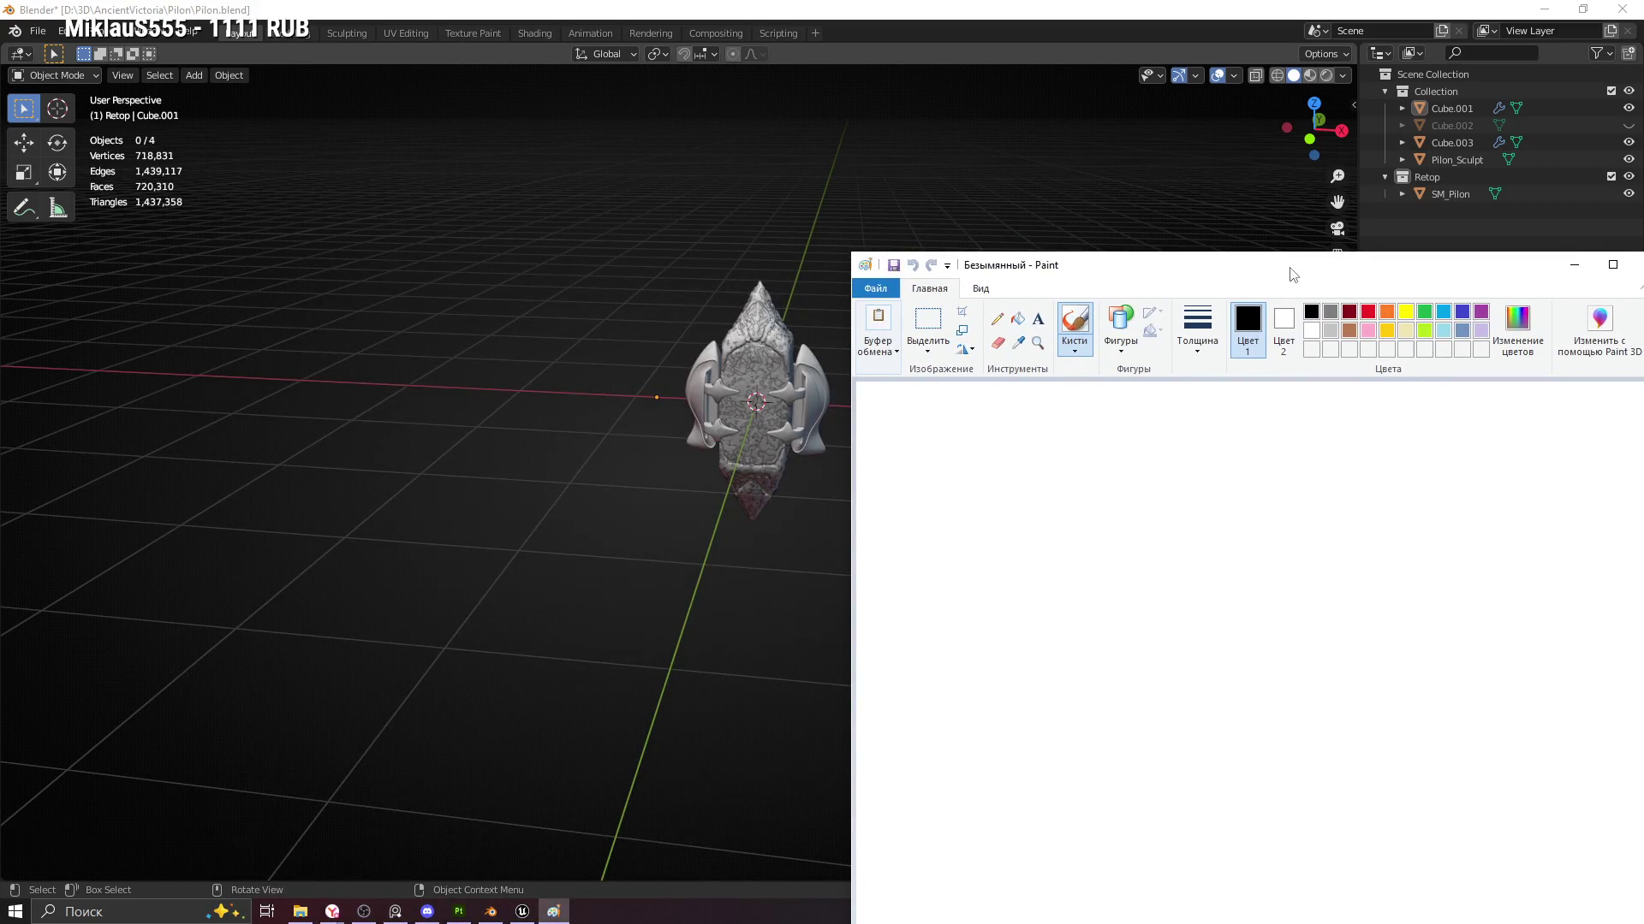
{"action": "mouse_move", "coordinate": [1357, 432]}
{"action": "left_mouse_down"}
{"action": "mouse_move", "coordinate": [1172, 550]}
{"action": "mouse_move", "coordinate": [1215, 567]}
{"action": "left_mouse_up"}
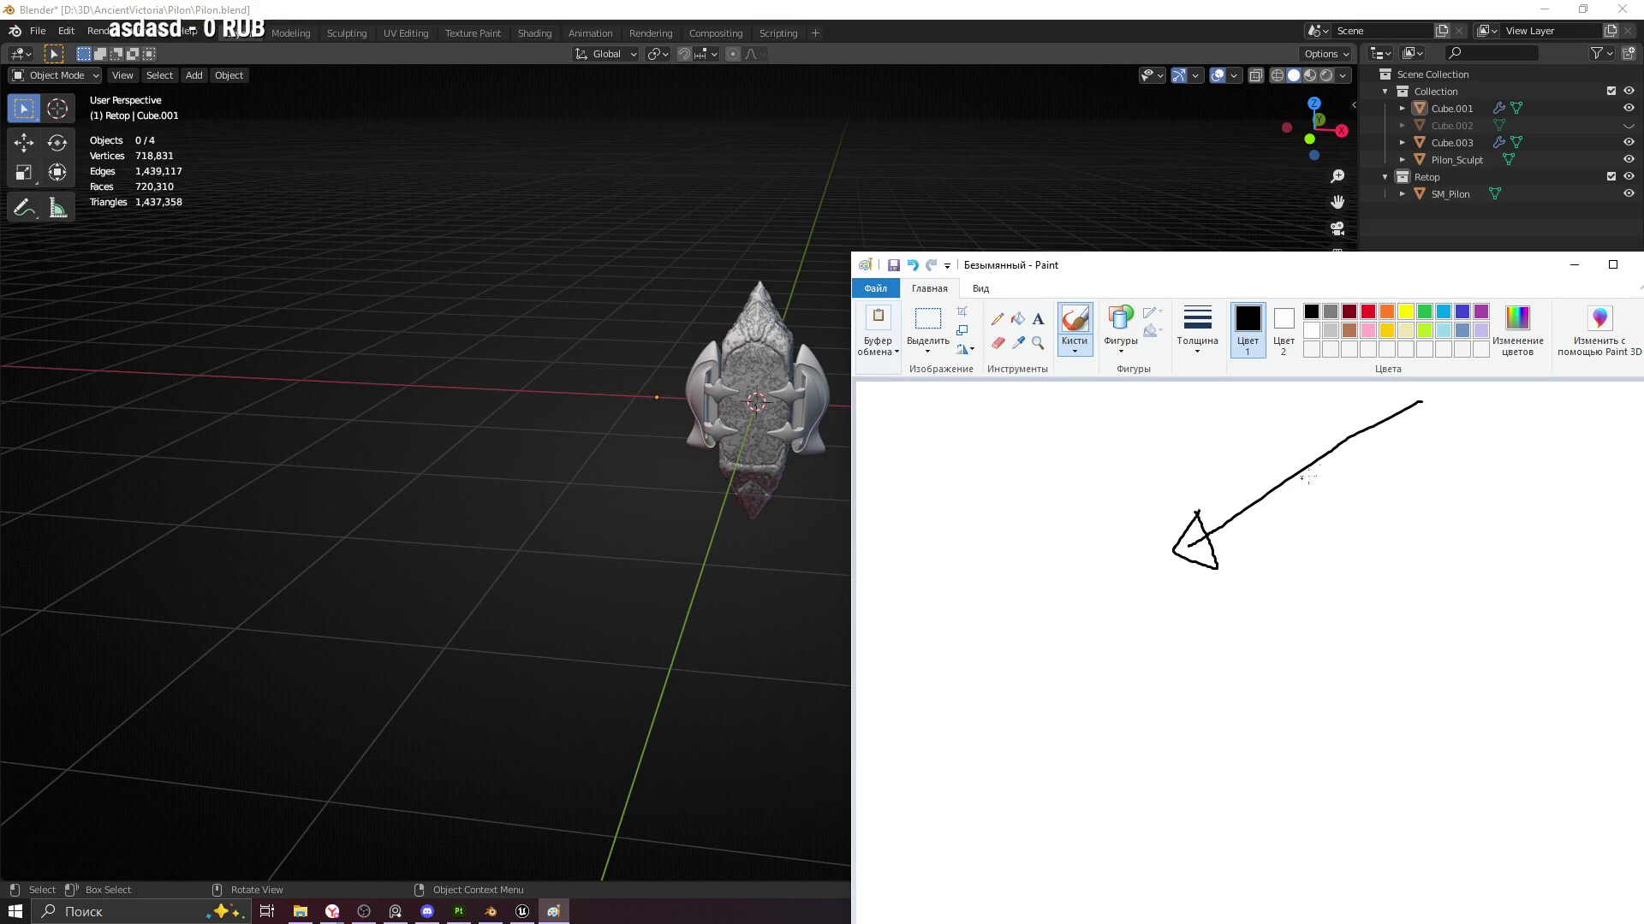
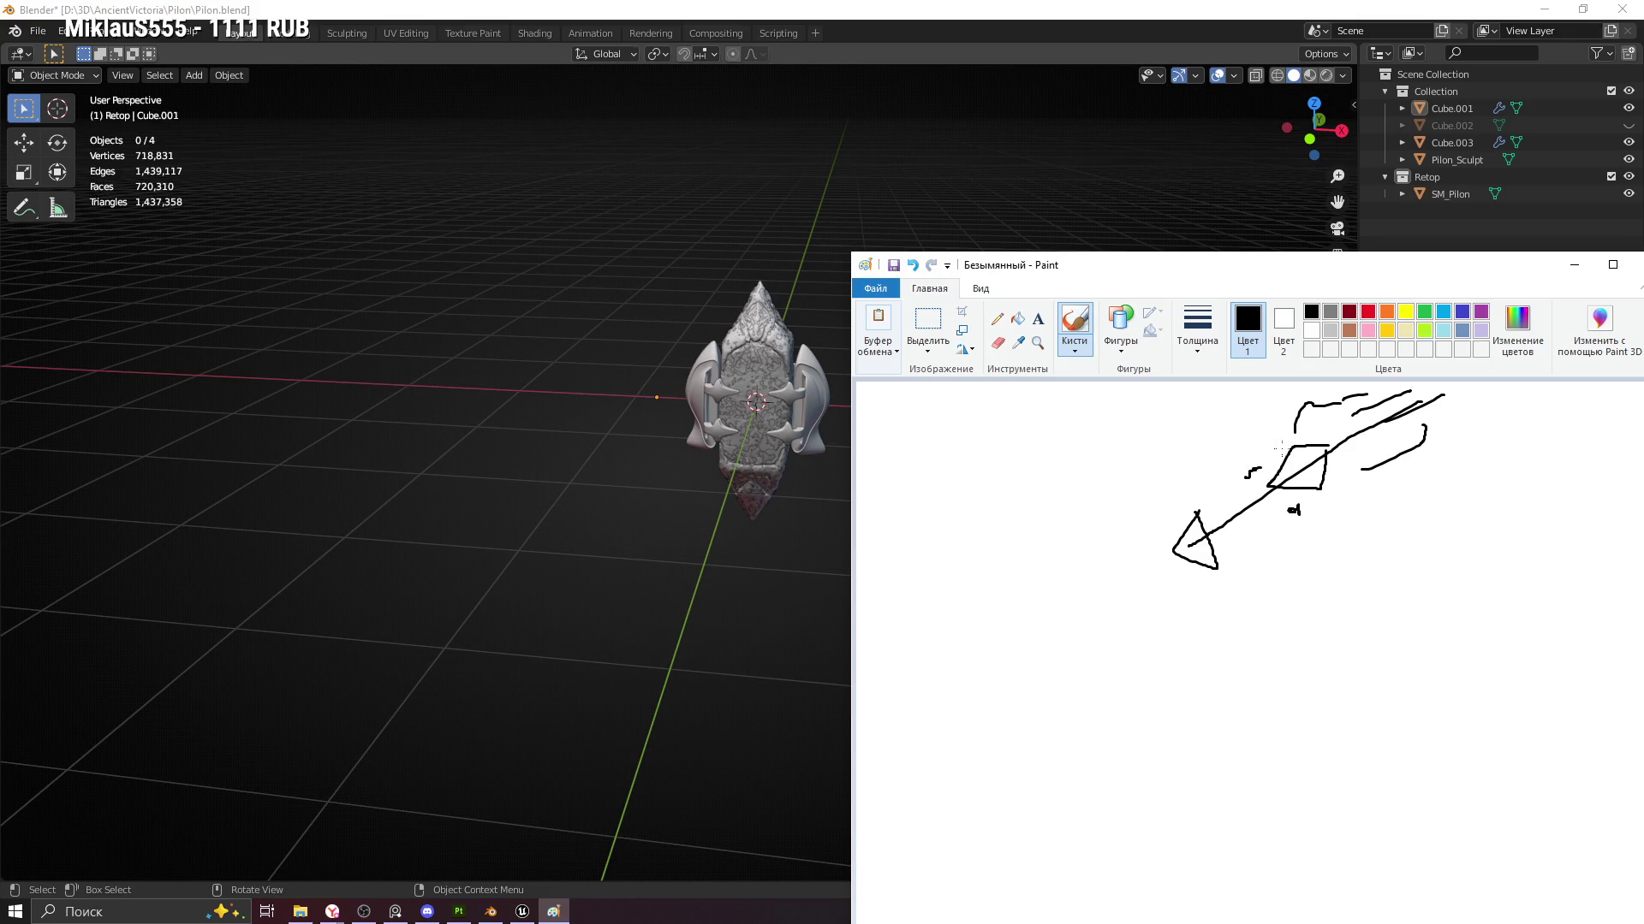
Draw another rough stroke on the Paint sketch, then return to Blender and select wing Cube.001.
{"action": "left_click_drag", "start_coordinate": [1266, 440], "coordinate": [1337, 437]}
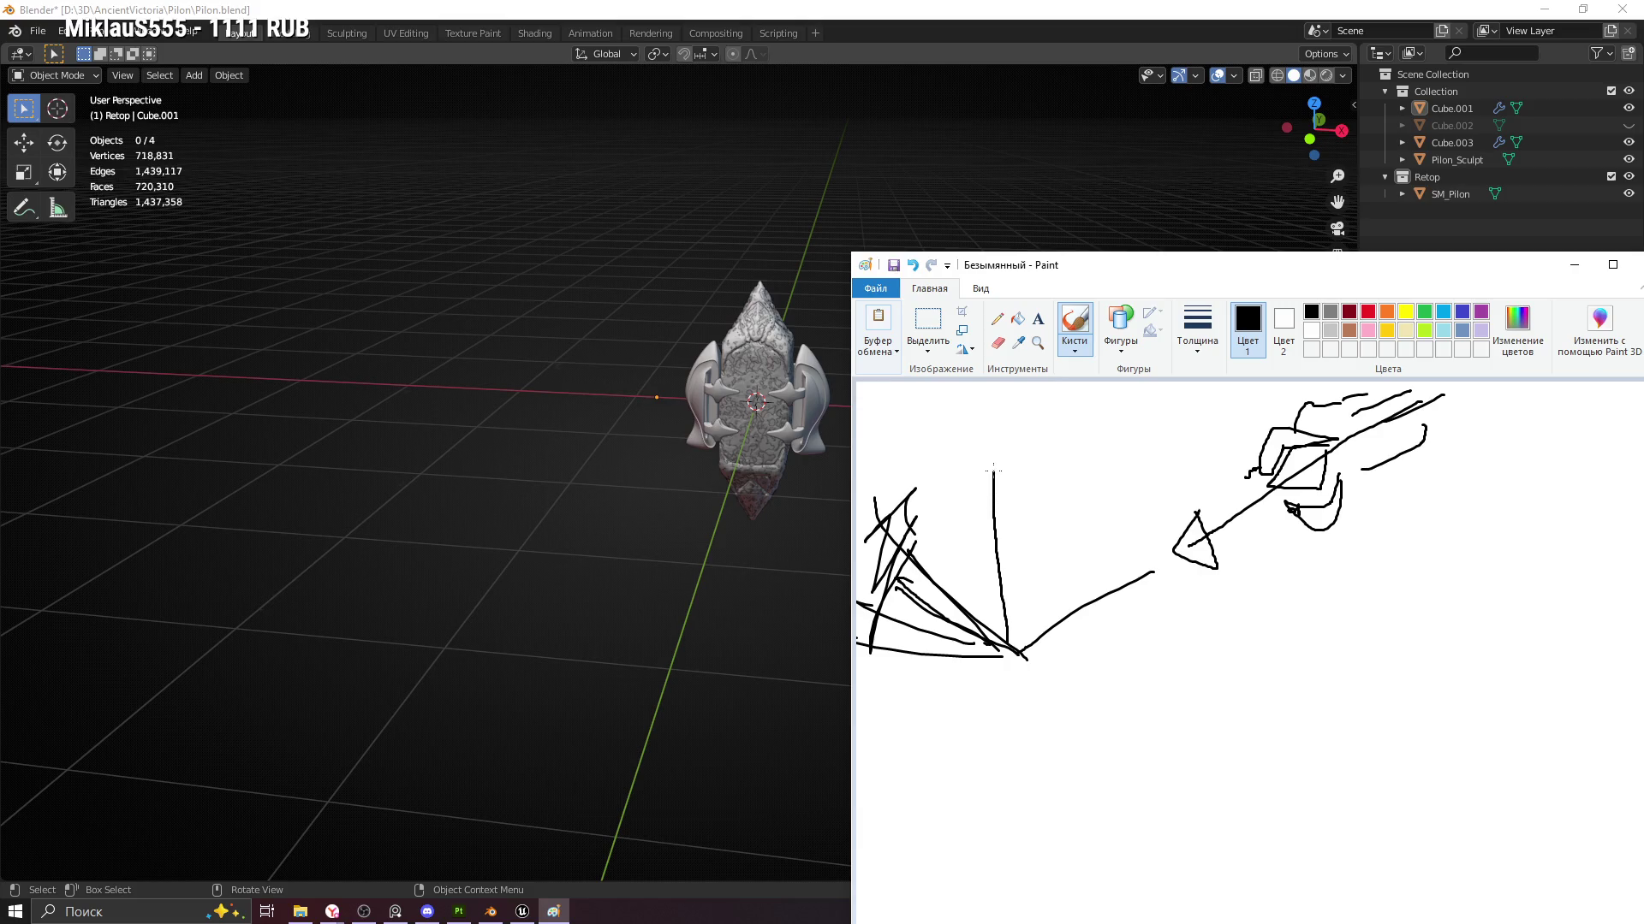
{"action": "mouse_move", "coordinate": [820, 458]}
{"action": "middle_mouse_down"}
{"action": "mouse_move", "coordinate": [690, 441]}
{"action": "mouse_move", "coordinate": [837, 469]}
{"action": "middle_mouse_up"}
{"action": "left_click", "coordinate": [798, 383]}
Select the wing and spike pieces and try a move along global X, then cancel it.
{"action": "scroll", "coordinate": [783, 378], "scroll_direction": "up", "scroll_amount": 3}
{"action": "scroll", "coordinate": [783, 378], "scroll_direction": "up", "scroll_amount": 1}
{"action": "left_click", "coordinate": [764, 377], "text": "shift"}
{"action": "left_click", "coordinate": [820, 358], "text": "shift"}
{"action": "key", "text": "g"}
{"action": "key", "text": "x"}
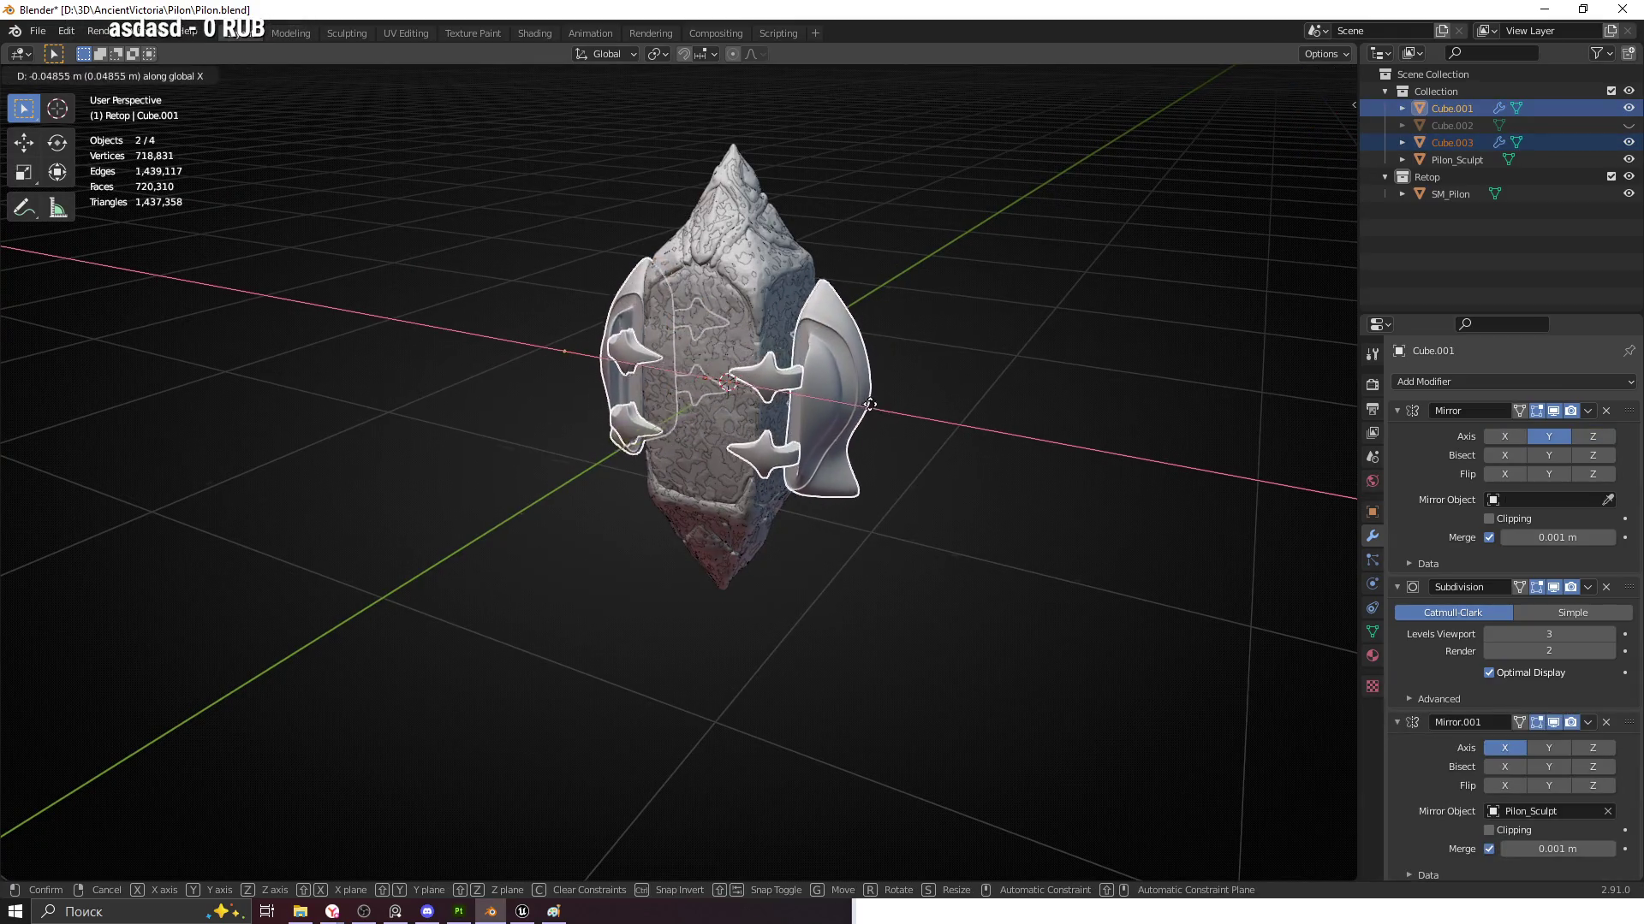
{"action": "right_click", "coordinate": [831, 390]}
Orbit and zoom around the pillar to inspect both wings, adding spike Cube.003 to the selection.
{"action": "left_click", "coordinate": [890, 428]}
{"action": "mouse_move", "coordinate": [890, 428]}
{"action": "middle_mouse_down"}
{"action": "mouse_move", "coordinate": [882, 358]}
{"action": "mouse_move", "coordinate": [937, 378]}
{"action": "mouse_move", "coordinate": [869, 368]}
{"action": "middle_mouse_up"}
{"action": "scroll", "coordinate": [870, 368], "scroll_direction": "up", "scroll_amount": 5}
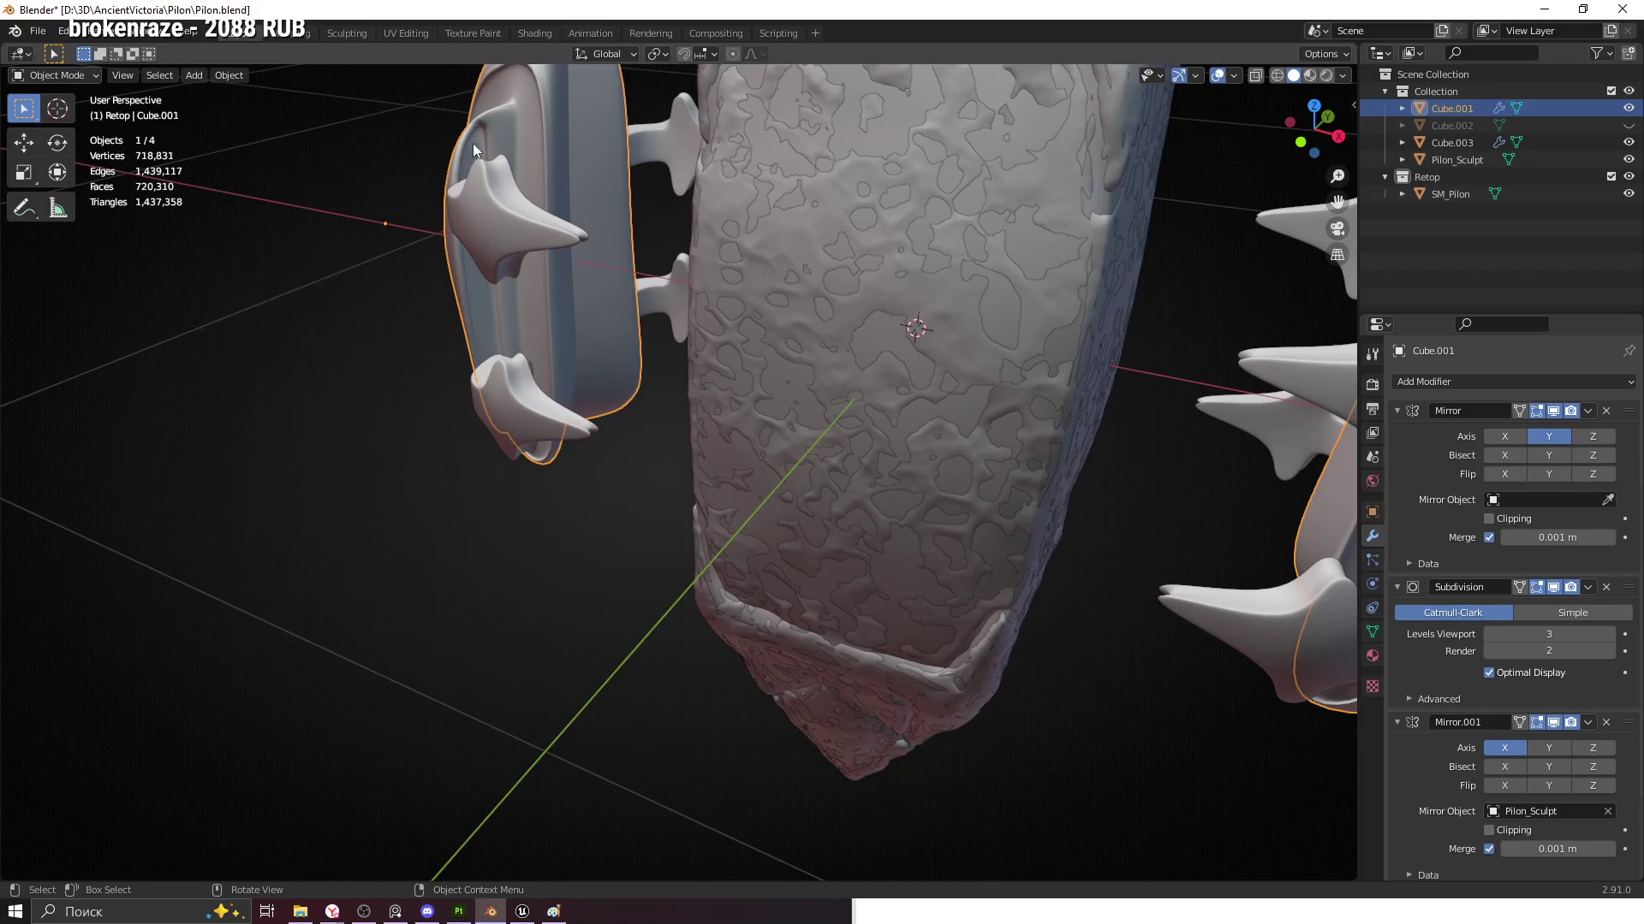
{"action": "scroll", "coordinate": [497, 372], "scroll_direction": "down", "scroll_amount": 5}
{"action": "mouse_move", "coordinate": [497, 371]}
{"action": "middle_mouse_down"}
{"action": "mouse_move", "coordinate": [553, 331]}
{"action": "mouse_move", "coordinate": [505, 269]}
{"action": "middle_mouse_up"}
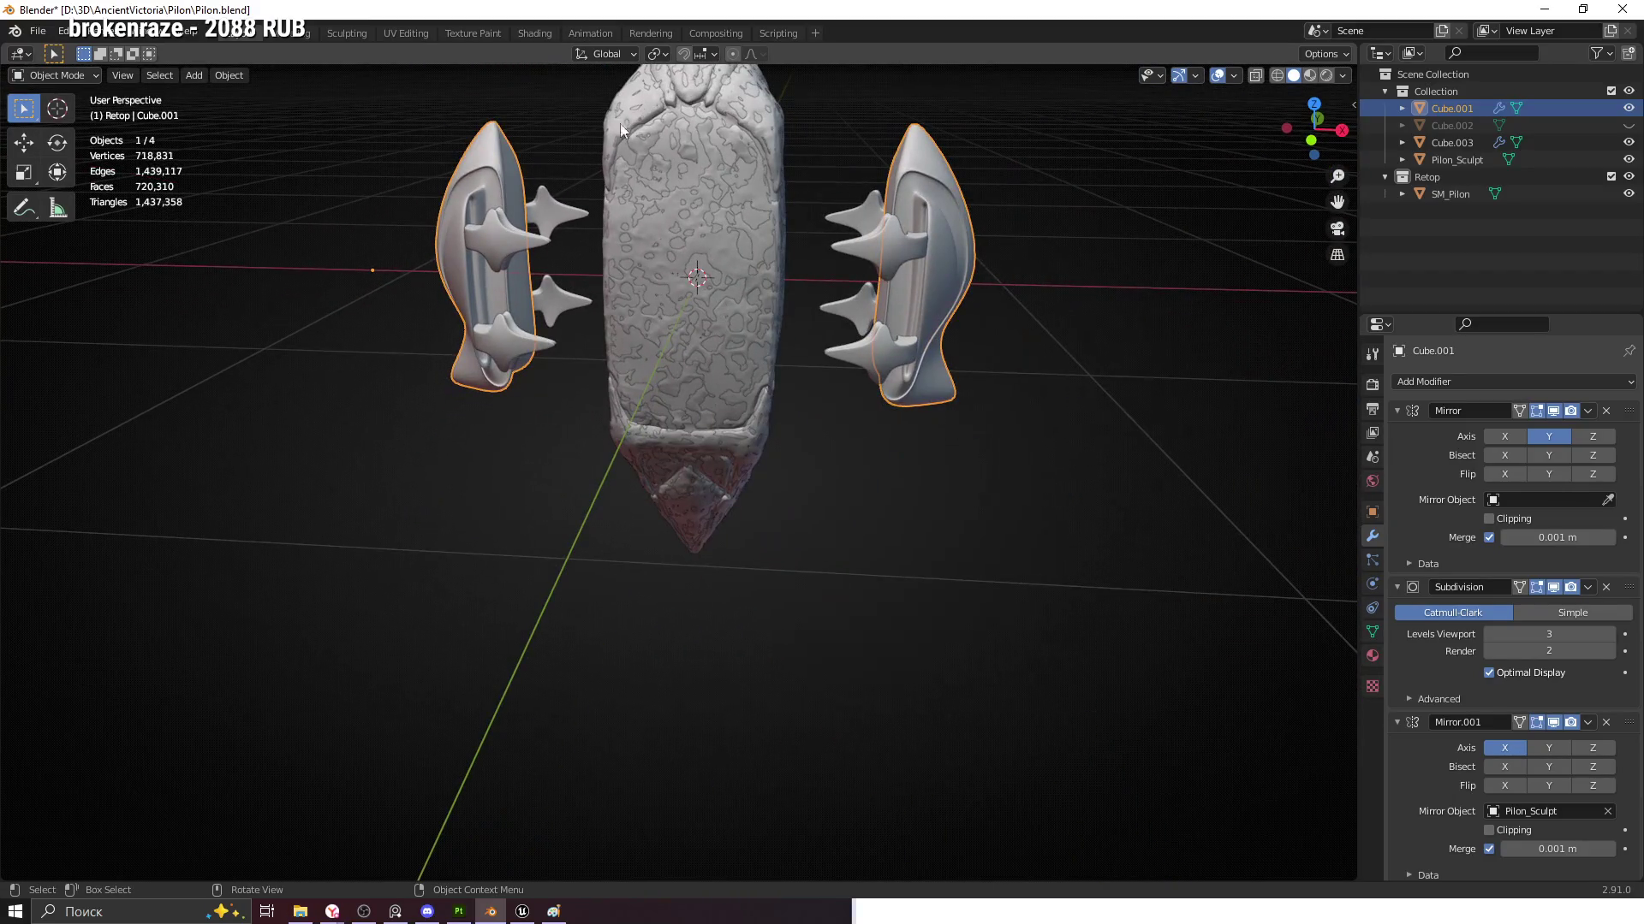
{"action": "mouse_move", "coordinate": [518, 222]}
{"action": "middle_mouse_down"}
{"action": "mouse_move", "coordinate": [757, 269]}
{"action": "mouse_move", "coordinate": [751, 358]}
{"action": "mouse_move", "coordinate": [545, 484]}
{"action": "middle_mouse_up"}
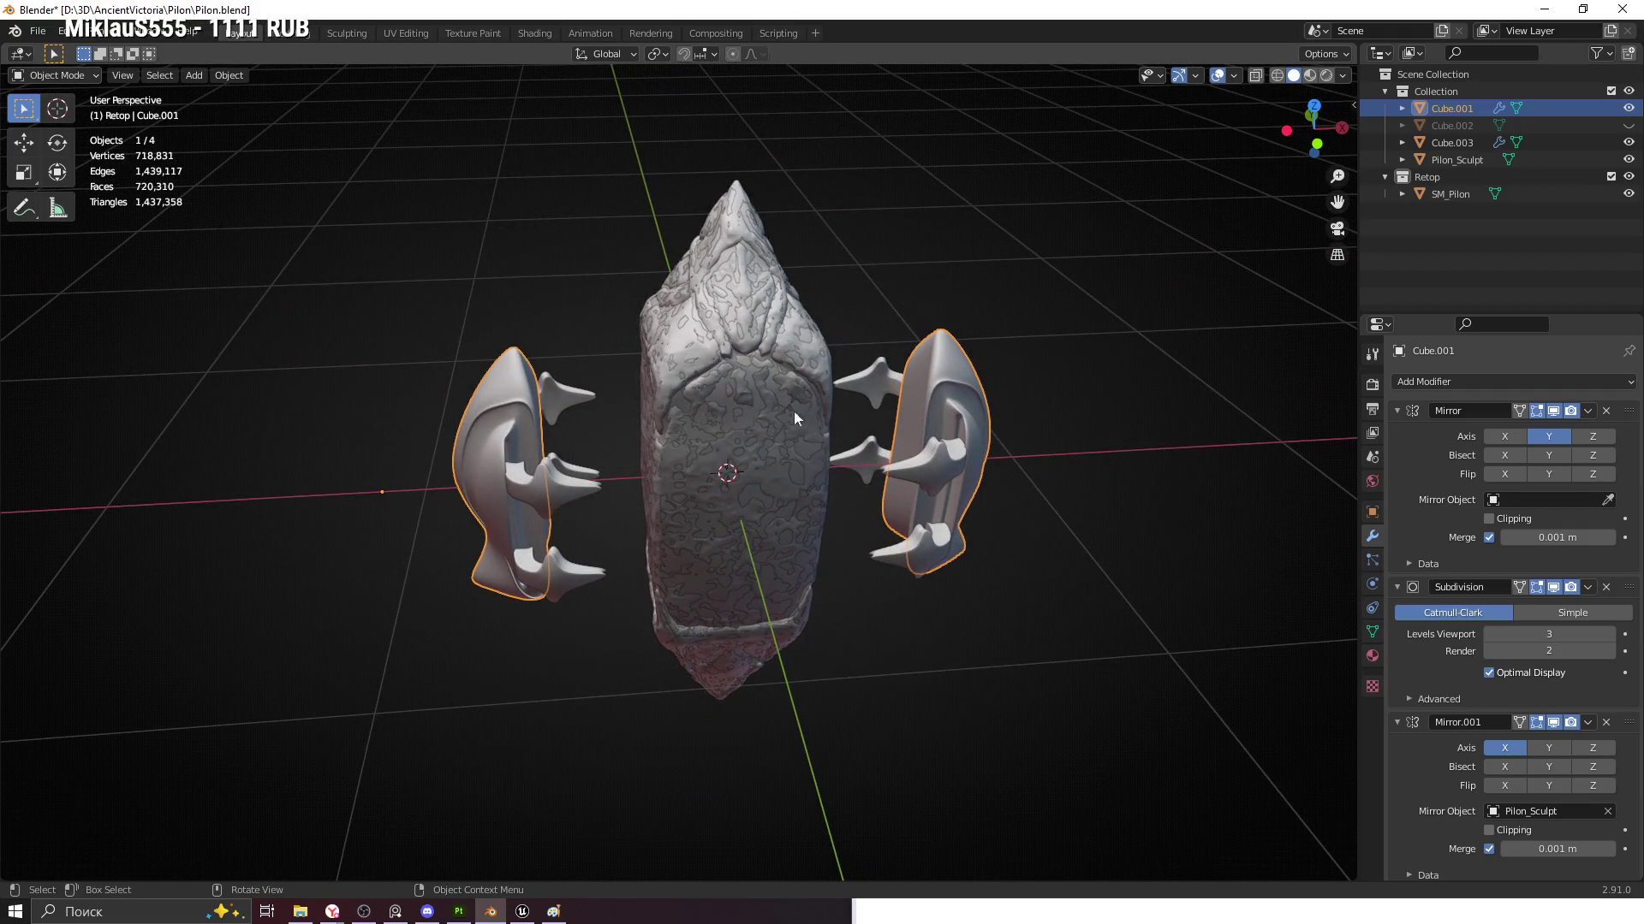
{"action": "left_click", "coordinate": [531, 480], "text": "shift"}
{"action": "left_click", "coordinate": [507, 486], "text": "shift"}
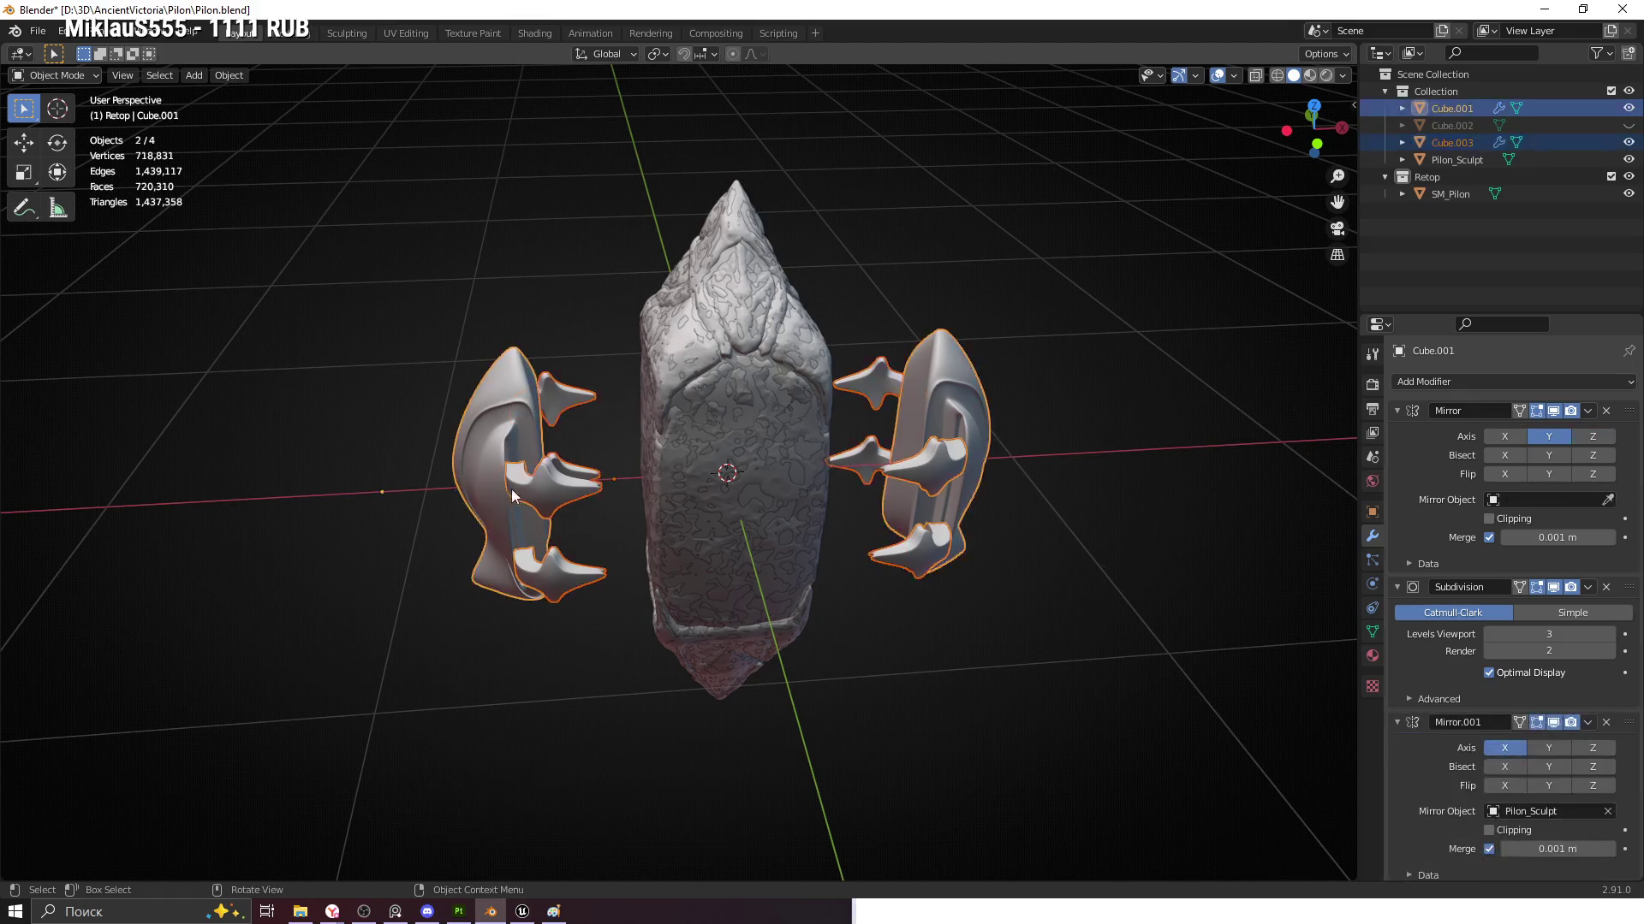
{"action": "middle_click_drag", "start_coordinate": [548, 467], "coordinate": [627, 479]}
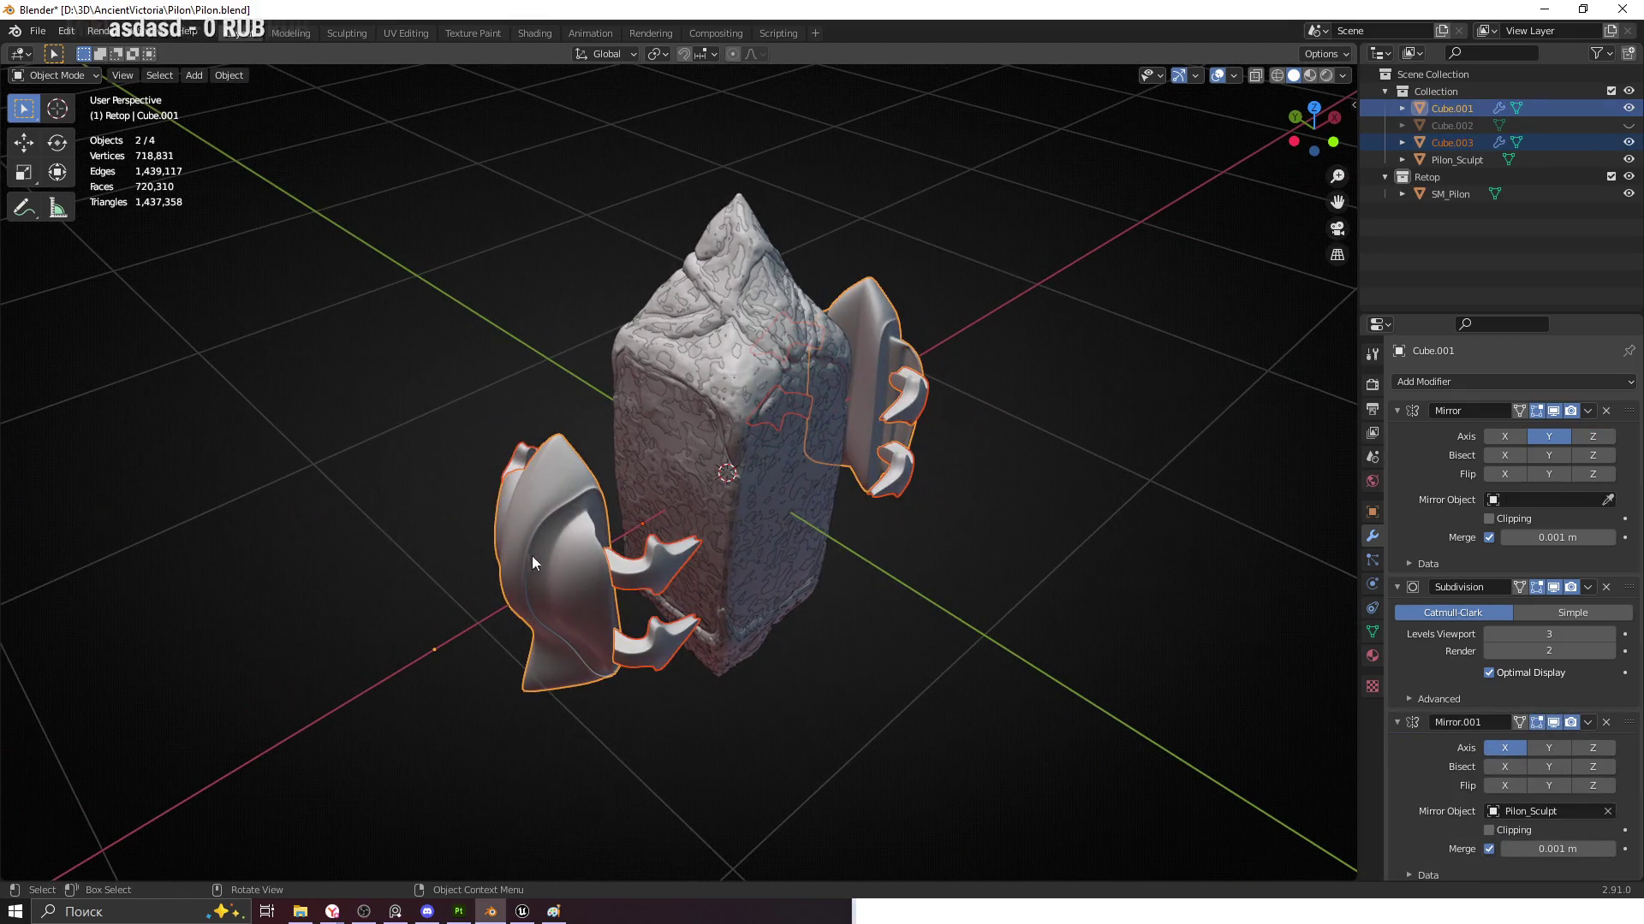
{"action": "mouse_move", "coordinate": [685, 631]}
{"action": "middle_mouse_down"}
{"action": "mouse_move", "coordinate": [781, 493]}
{"action": "mouse_move", "coordinate": [758, 461]}
{"action": "middle_mouse_up"}
Try rotating the side pieces and then the Pilon_Sculpt pillar, cancelling both rotations.
{"action": "key", "text": "r"}
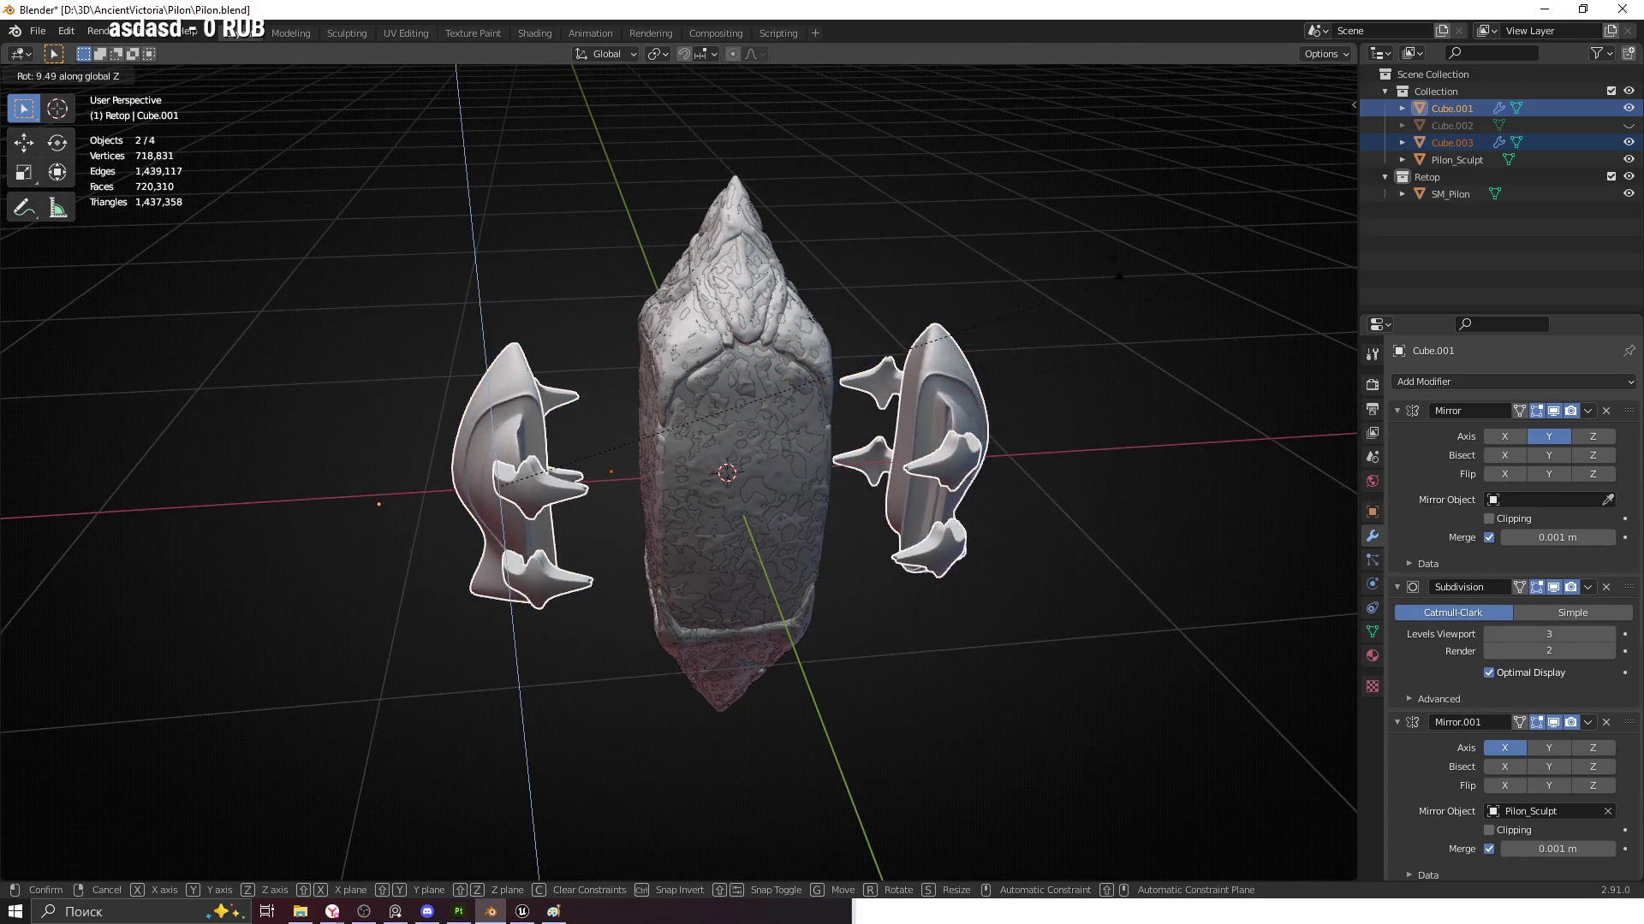
{"action": "key", "text": "Escape"}
{"action": "left_click", "coordinate": [745, 368]}
{"action": "key", "text": "r"}
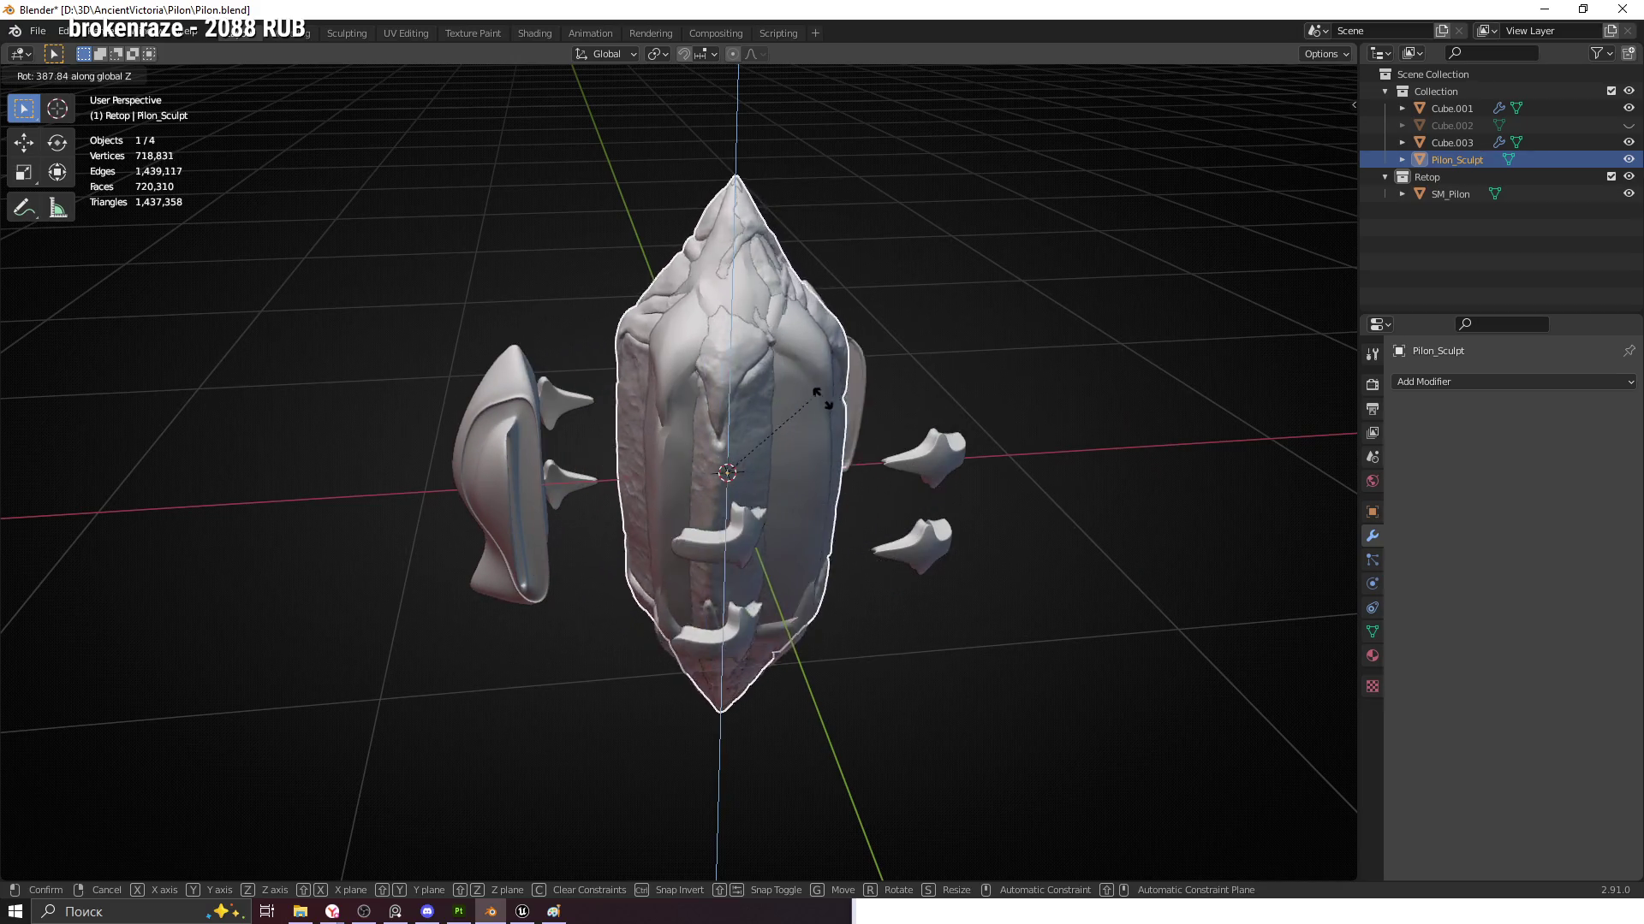
{"action": "key", "text": "Escape"}
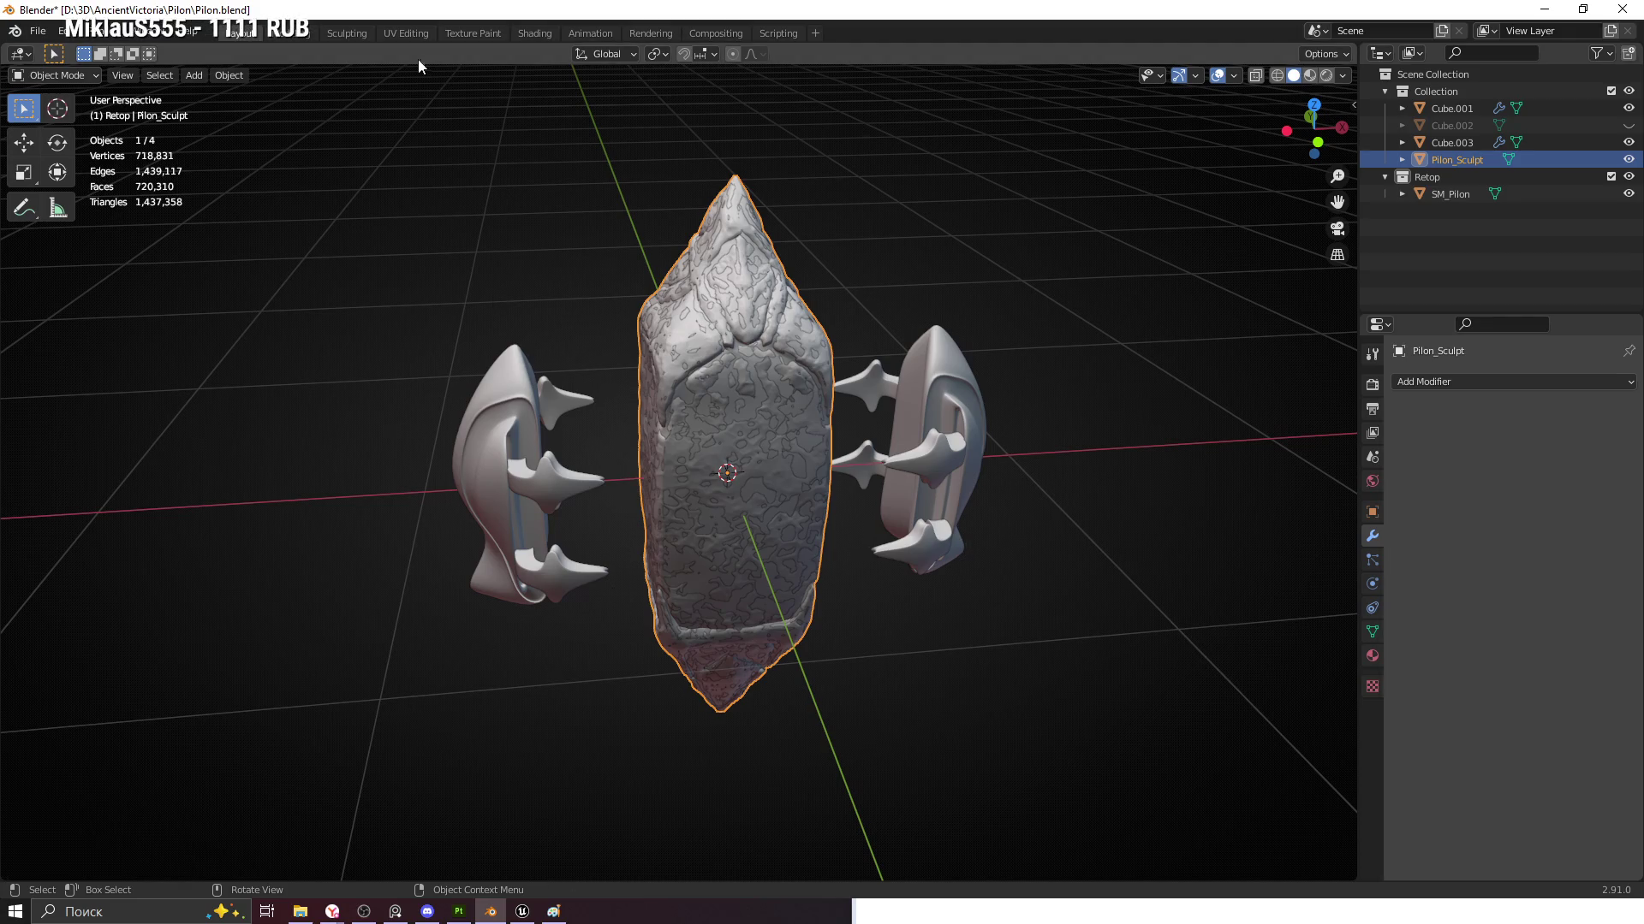
Close the Paint sketch without saving, then orbit out and deselect the pillar in Blender.
{"action": "left_click", "coordinate": [554, 912]}
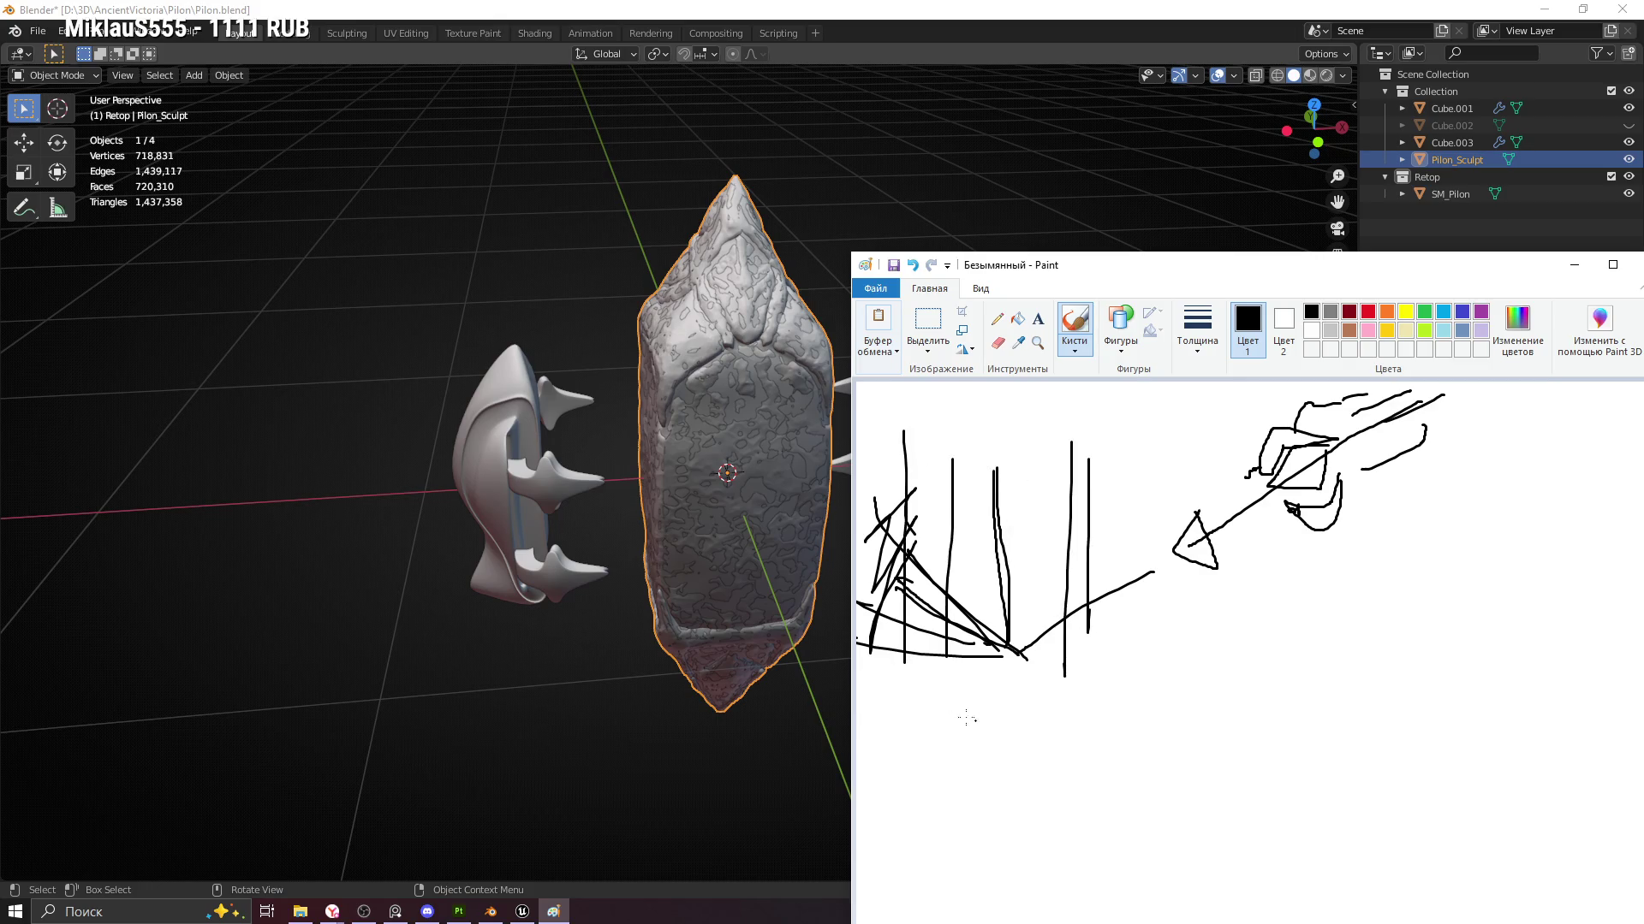
{"action": "left_click_drag", "start_coordinate": [1241, 265], "coordinate": [484, 244]}
{"action": "left_click", "coordinate": [894, 244]}
{"action": "left_click", "coordinate": [521, 625]}
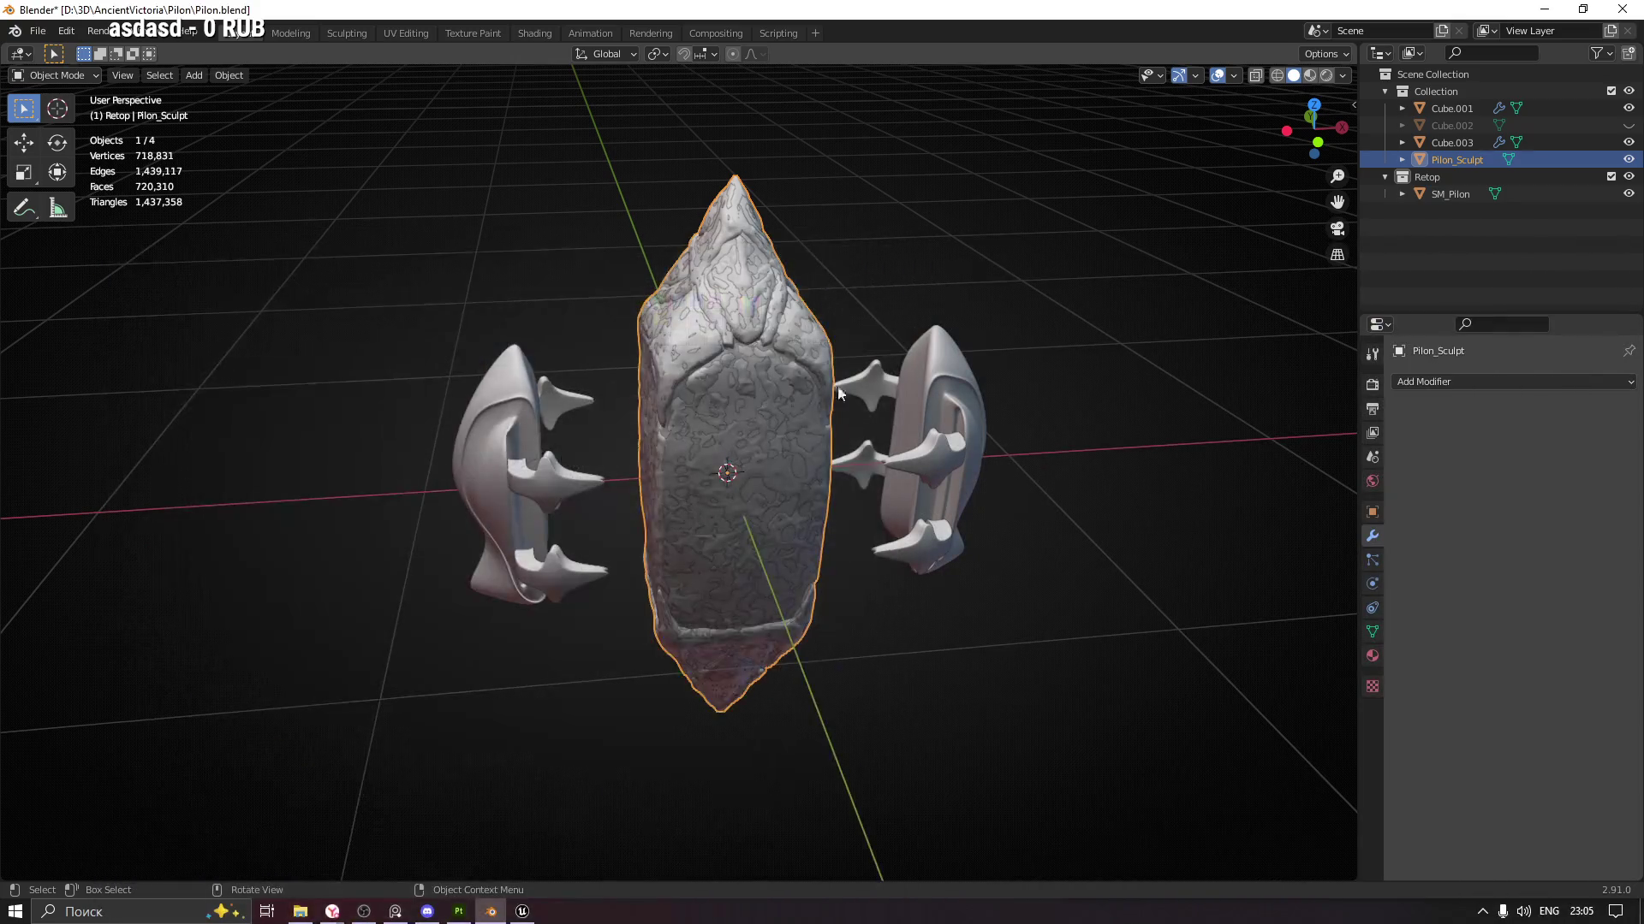
{"action": "scroll", "coordinate": [845, 399], "scroll_direction": "down", "scroll_amount": 4}
{"action": "mouse_move", "coordinate": [805, 536]}
{"action": "middle_mouse_down"}
{"action": "mouse_move", "coordinate": [959, 520]}
{"action": "mouse_move", "coordinate": [930, 558]}
{"action": "middle_mouse_up"}
{"action": "left_click", "coordinate": [927, 554]}
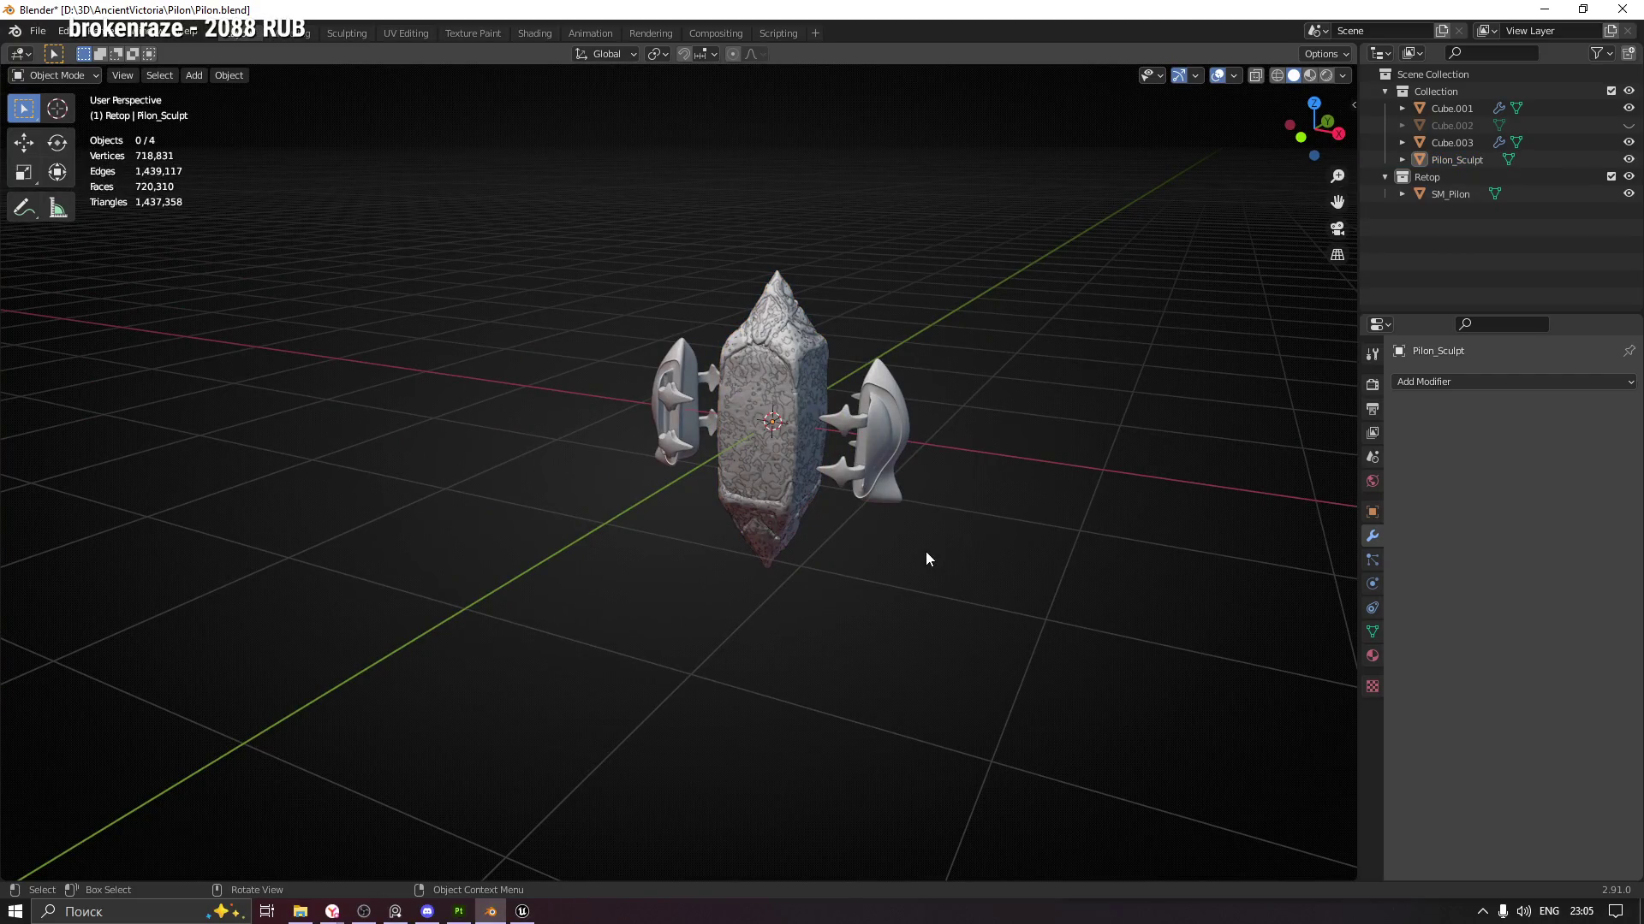
In Unreal, move the camera toward the glowing BP_ArtifactMoon artifact and tilt down to the floor.
{"action": "left_click", "coordinate": [530, 913]}
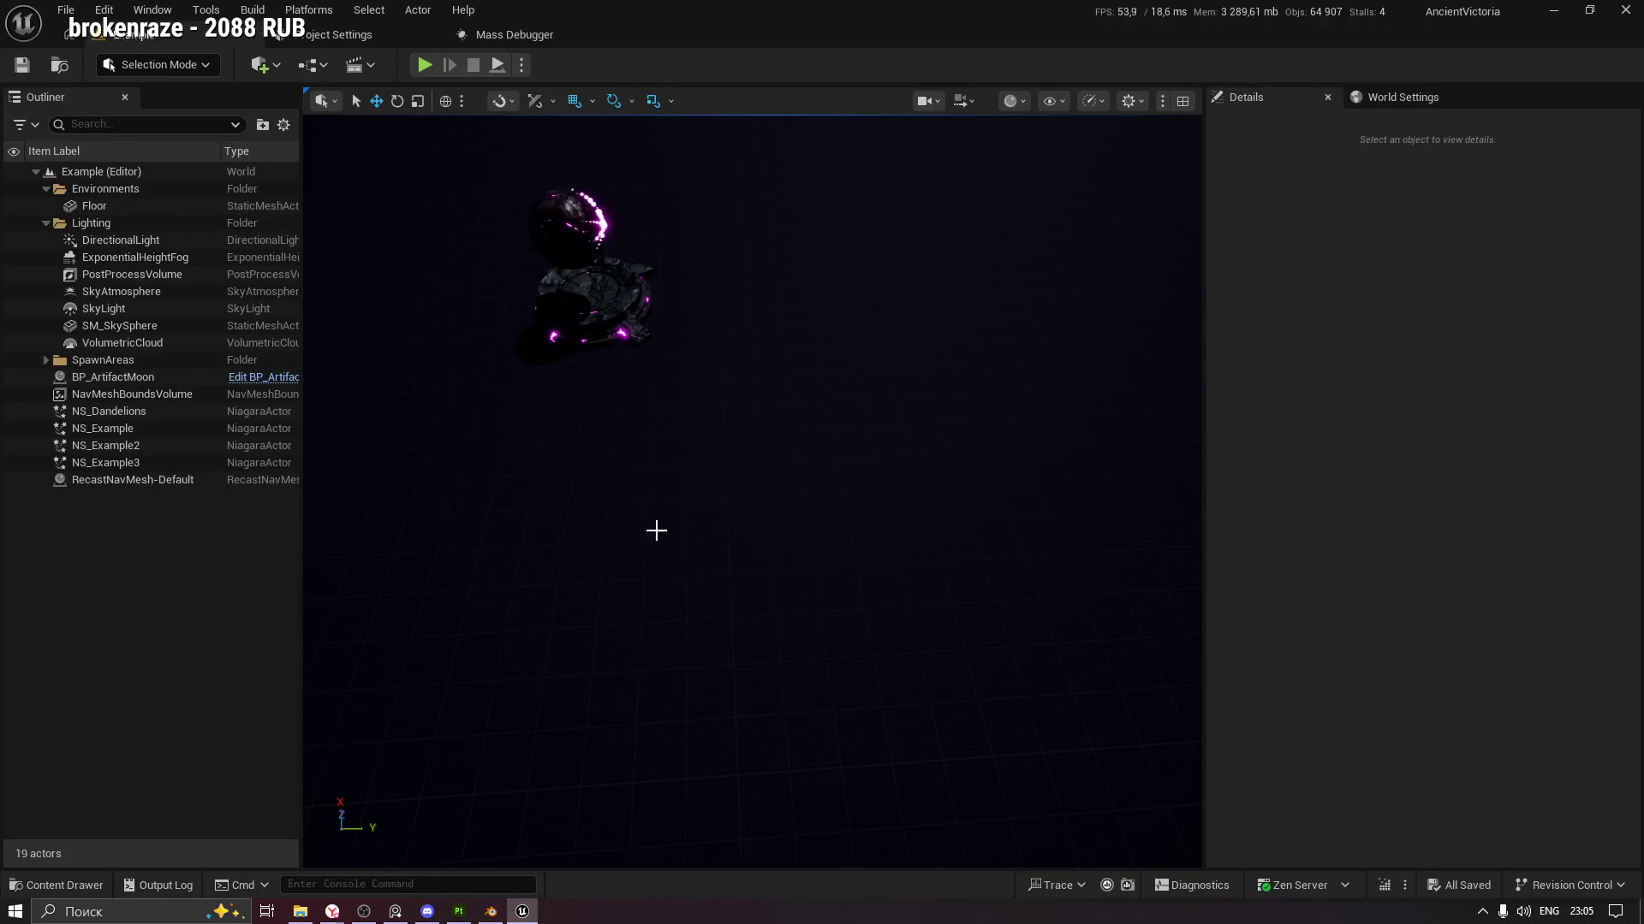
{"action": "mouse_move", "coordinate": [907, 399]}
{"action": "right_mouse_down"}
{"action": "mouse_move", "coordinate": [1002, 396]}
{"action": "mouse_move", "coordinate": [917, 576]}
{"action": "mouse_move", "coordinate": [1086, 403]}
{"action": "right_mouse_up"}
{"action": "left_click", "coordinate": [771, 548]}
{"action": "mouse_move", "coordinate": [771, 548]}
{"action": "right_mouse_down"}
{"action": "mouse_move", "coordinate": [856, 514]}
{"action": "mouse_move", "coordinate": [727, 479]}
{"action": "mouse_move", "coordinate": [887, 432]}
{"action": "right_mouse_up"}
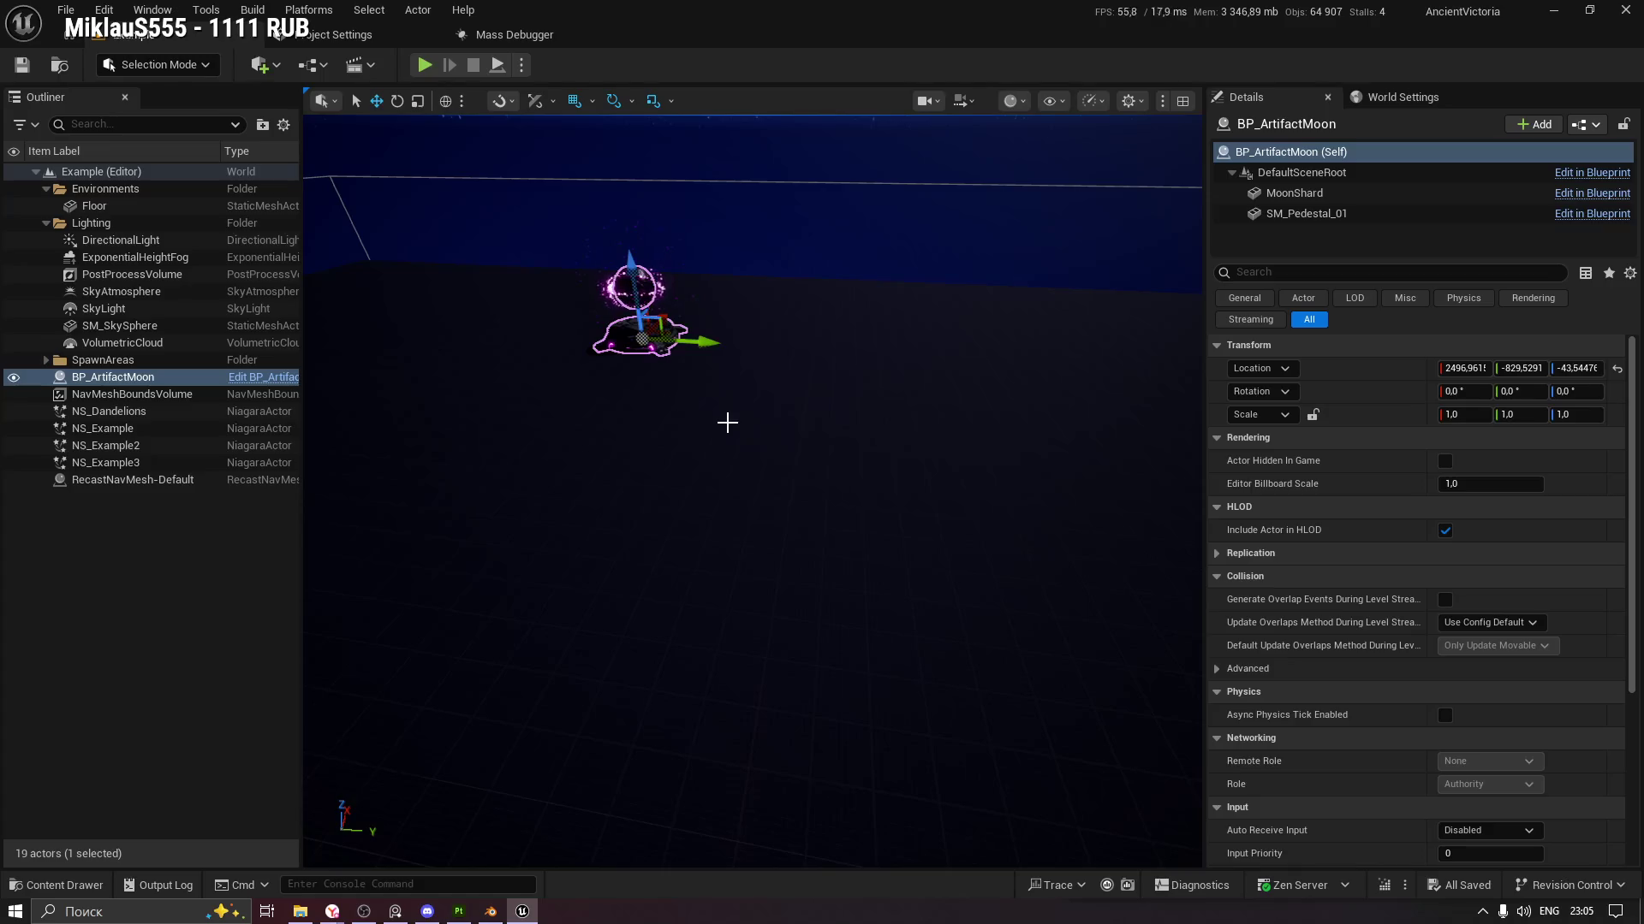
{"action": "left_click", "coordinate": [137, 587]}
Open the Content Drawer and browse to the Content > ART > Draft folder.
{"action": "key", "text": "ctrl+space"}
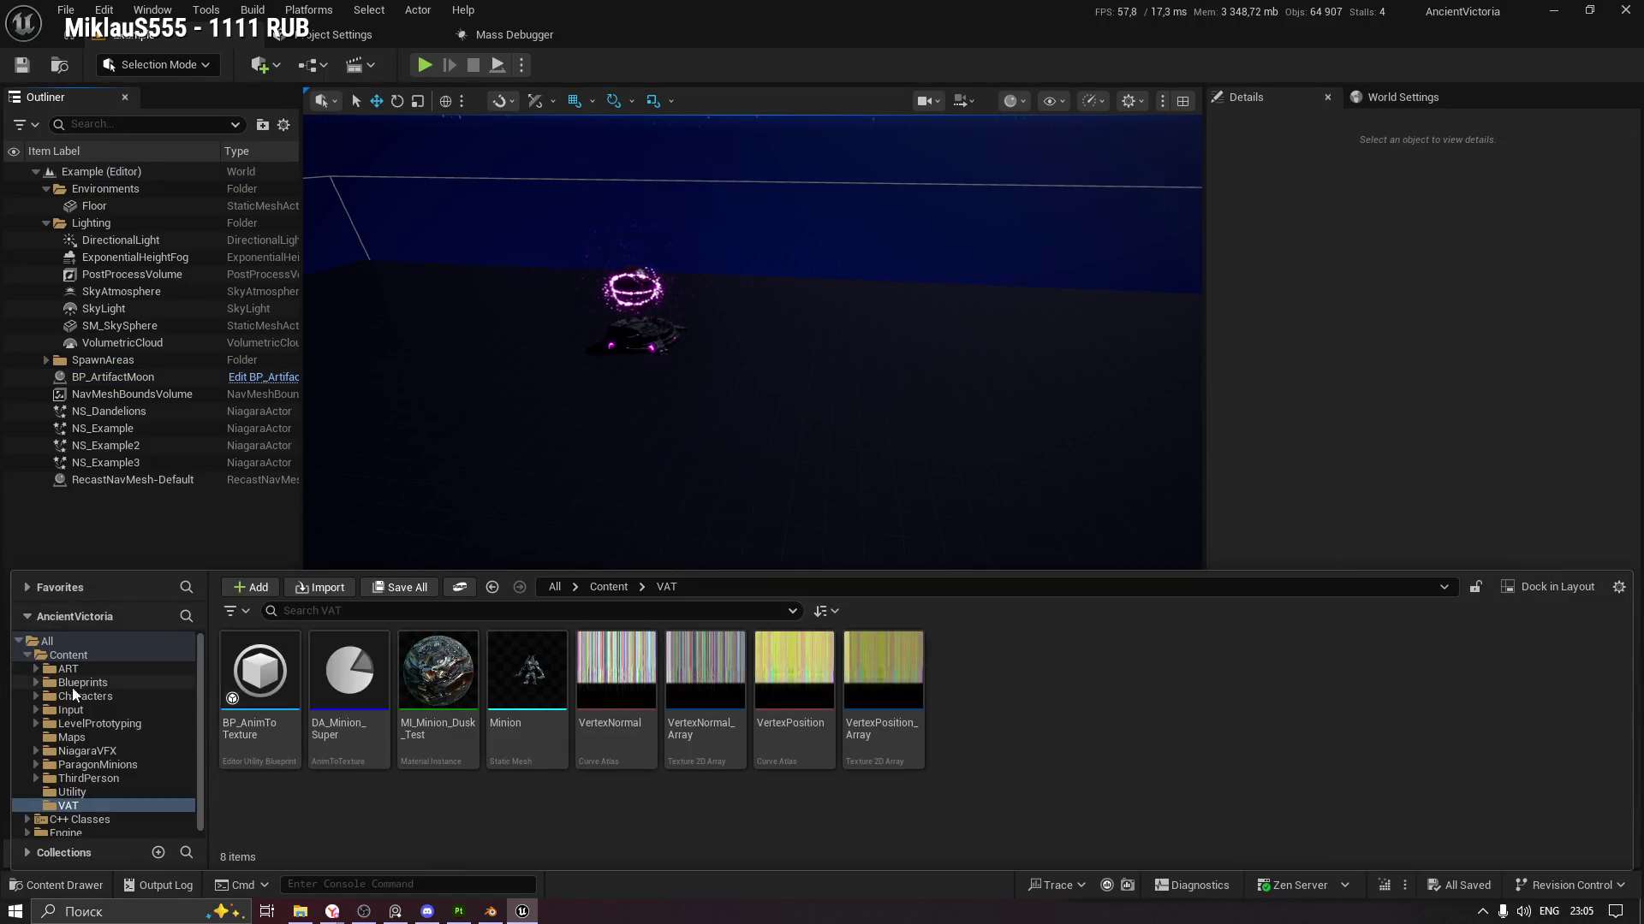
{"action": "left_click", "coordinate": [67, 669]}
{"action": "left_click", "coordinate": [35, 668]}
{"action": "left_click", "coordinate": [79, 682]}
{"action": "left_click", "coordinate": [44, 683]}
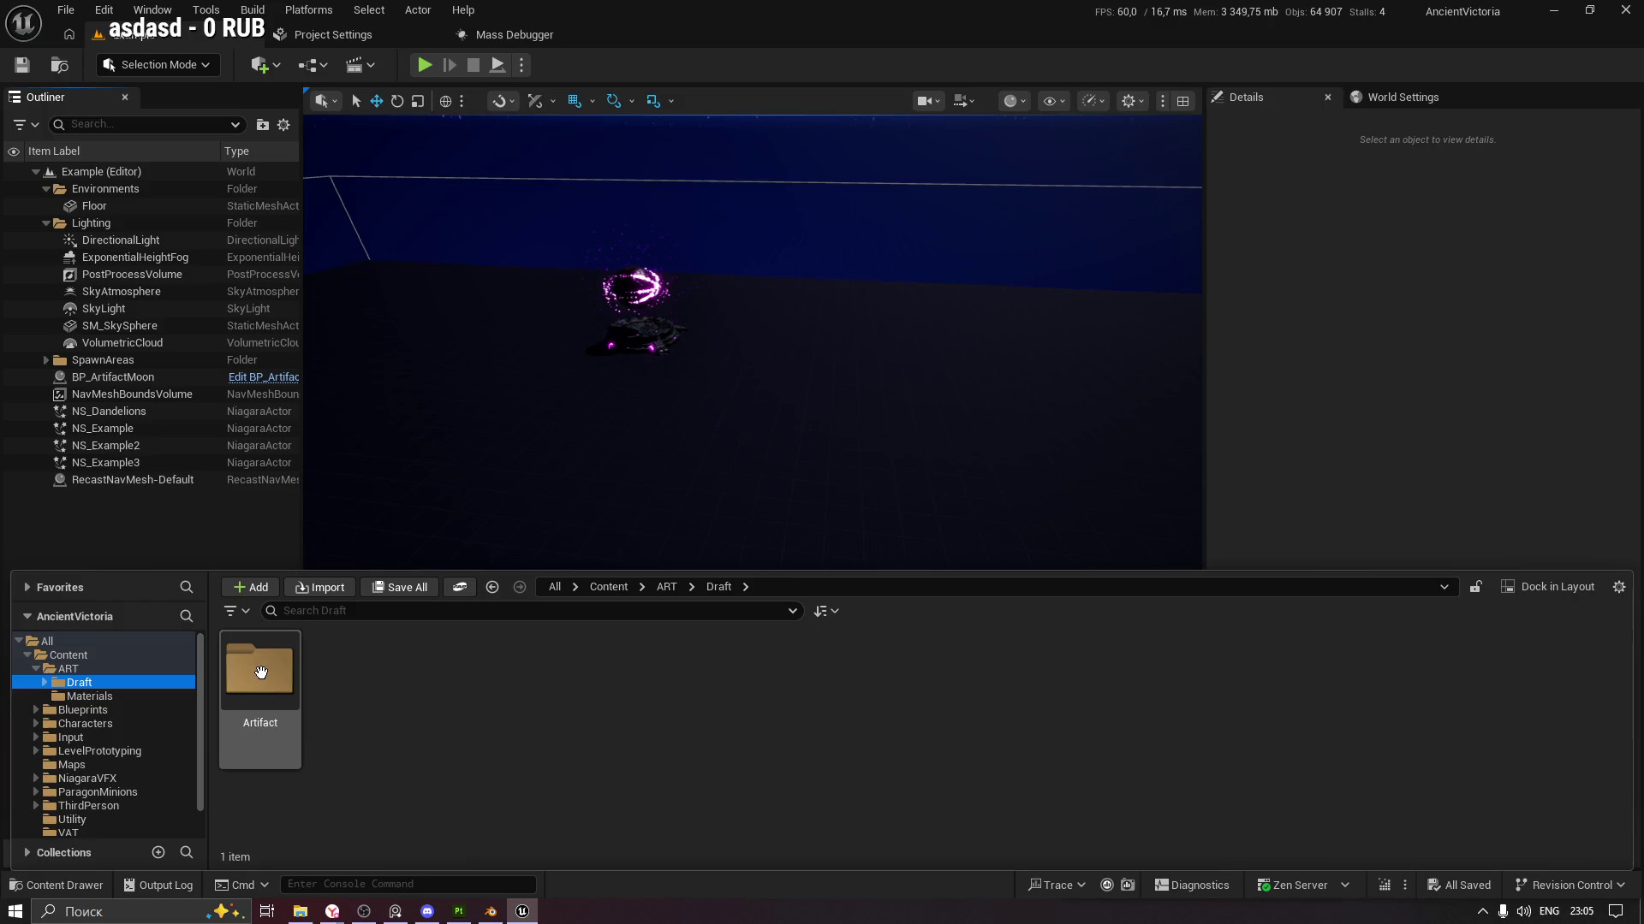
{"action": "left_click", "coordinate": [93, 696]}
{"action": "left_click", "coordinate": [79, 683]}
Create a new folder named Pilon inside Draft and open it.
{"action": "right_click", "coordinate": [503, 695]}
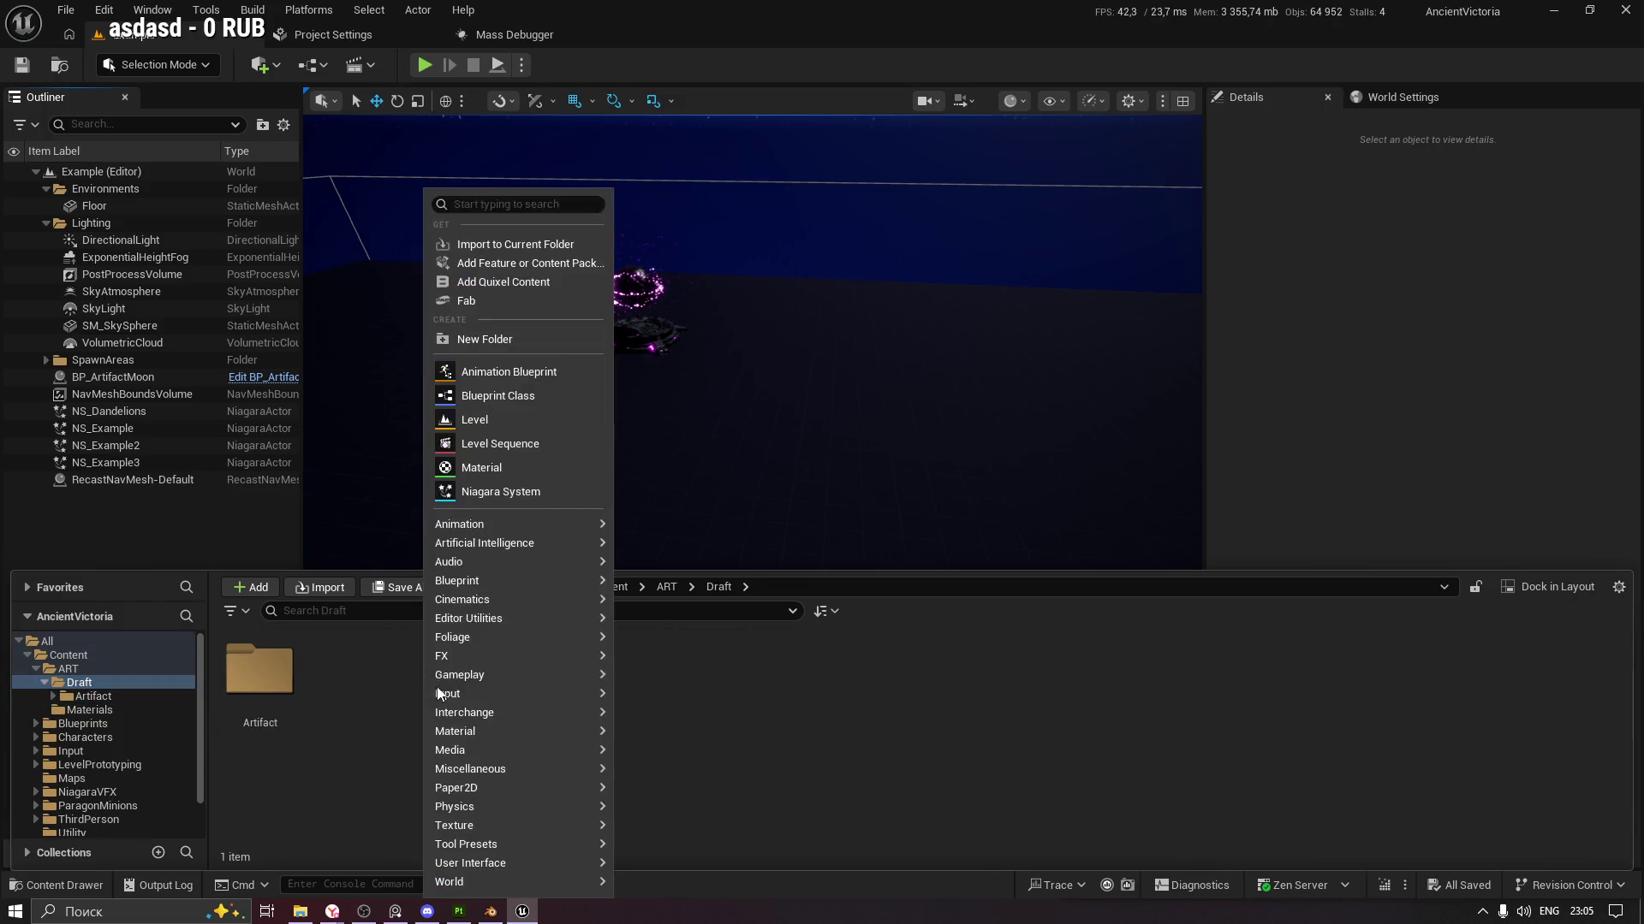
{"action": "left_click", "coordinate": [503, 340]}
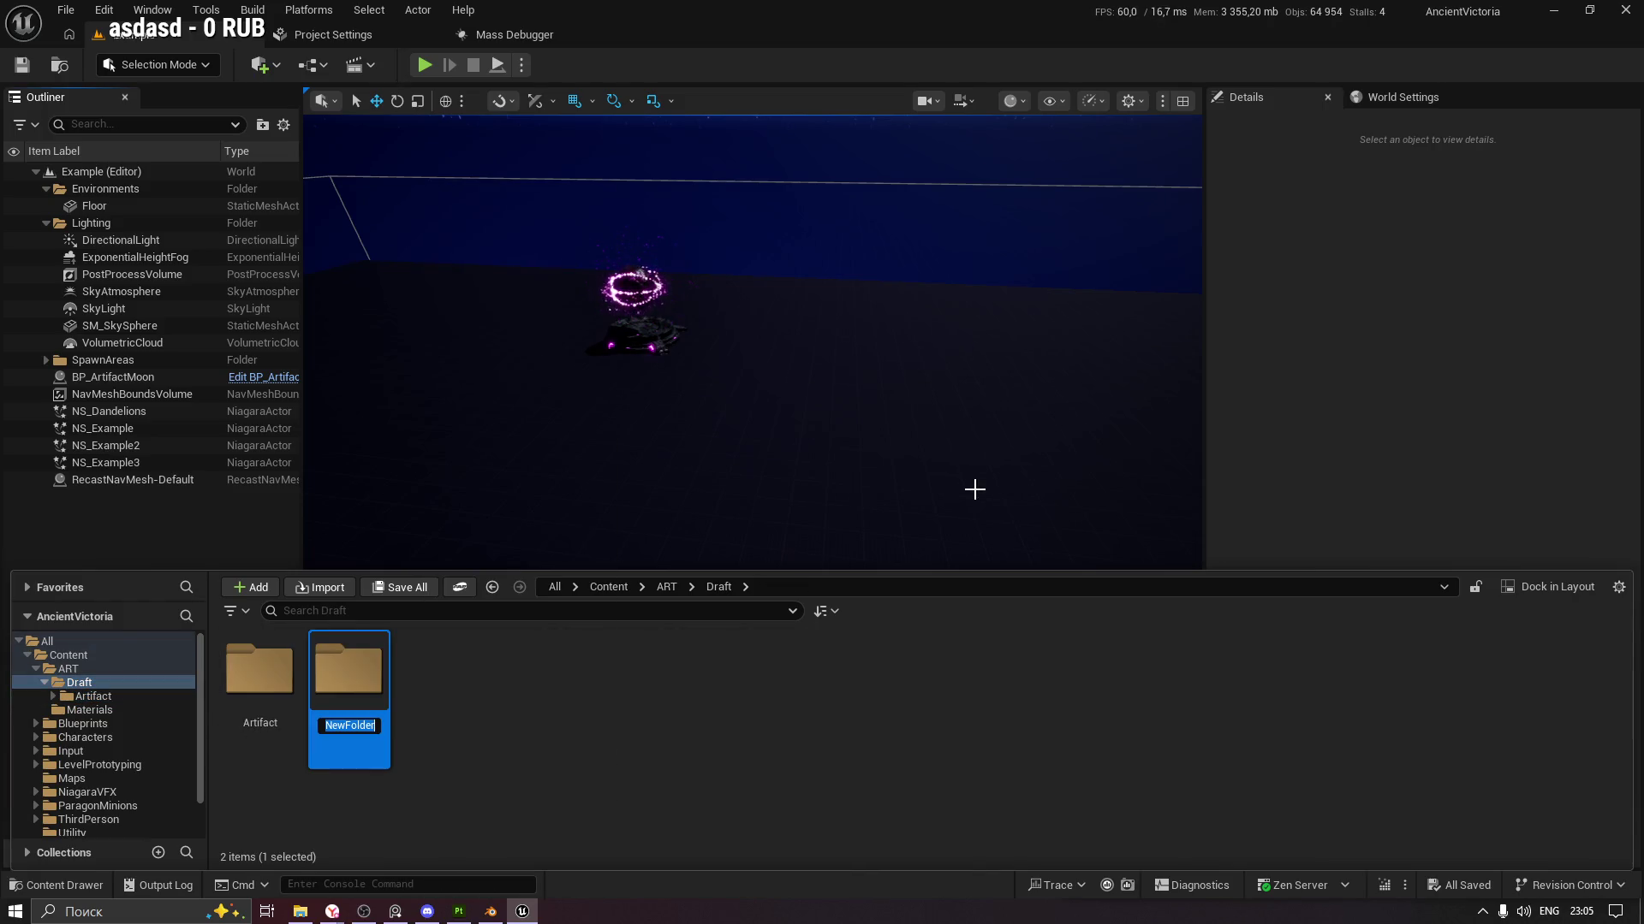
{"action": "type", "text": "n"}
{"action": "key", "text": "Return"}
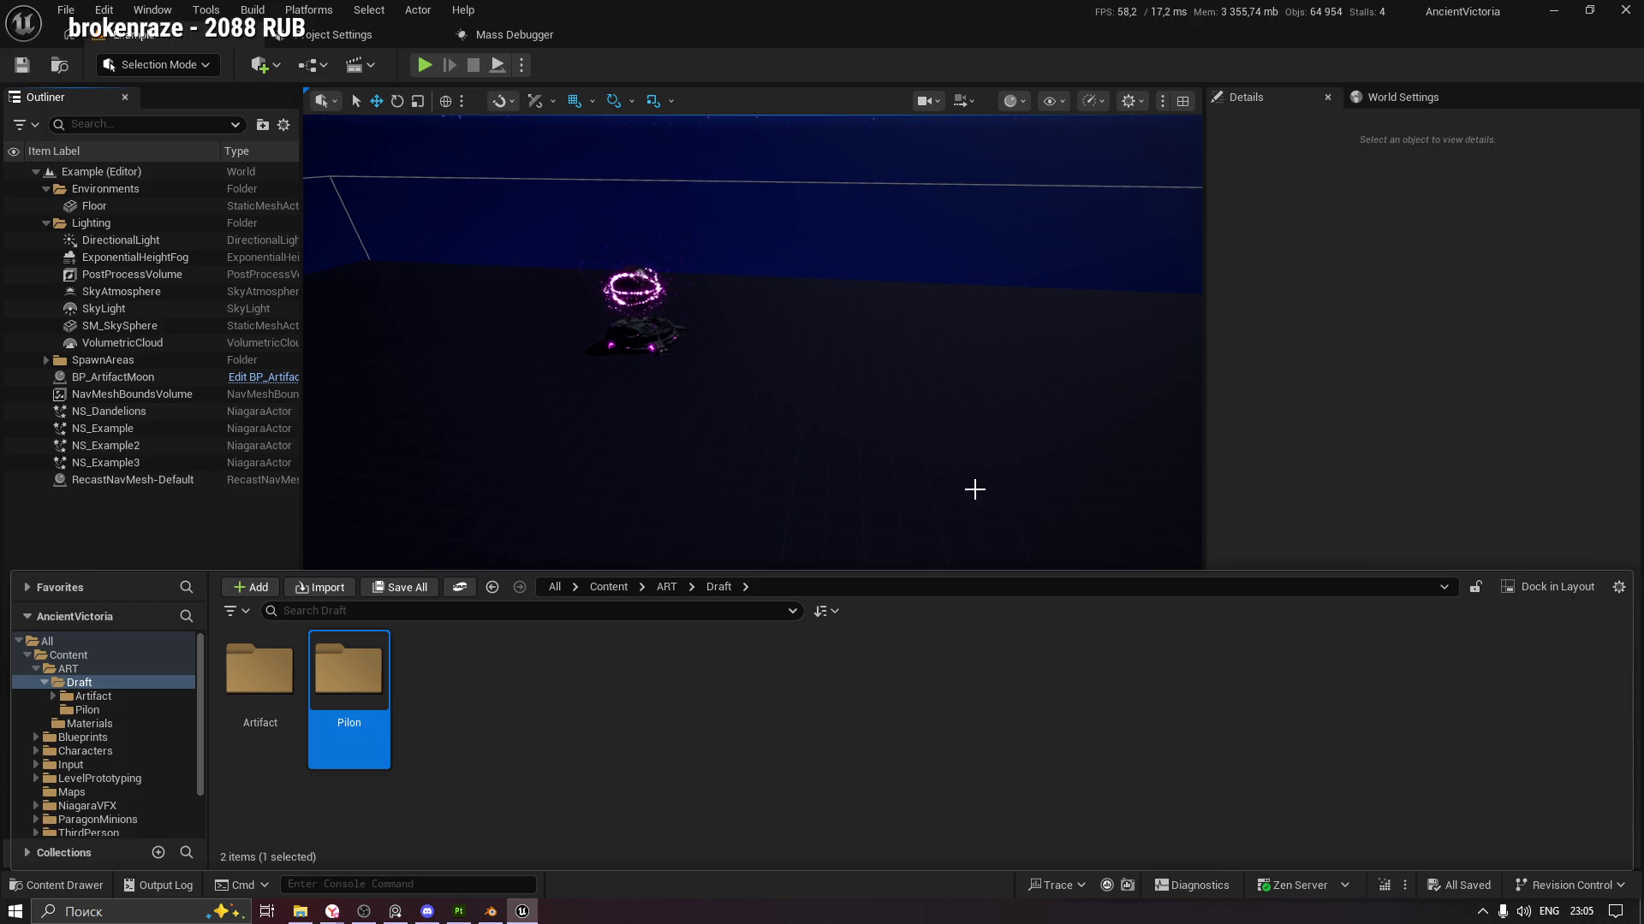
{"action": "double_click", "coordinate": [347, 676]}
{"action": "right_click", "coordinate": [397, 695]}
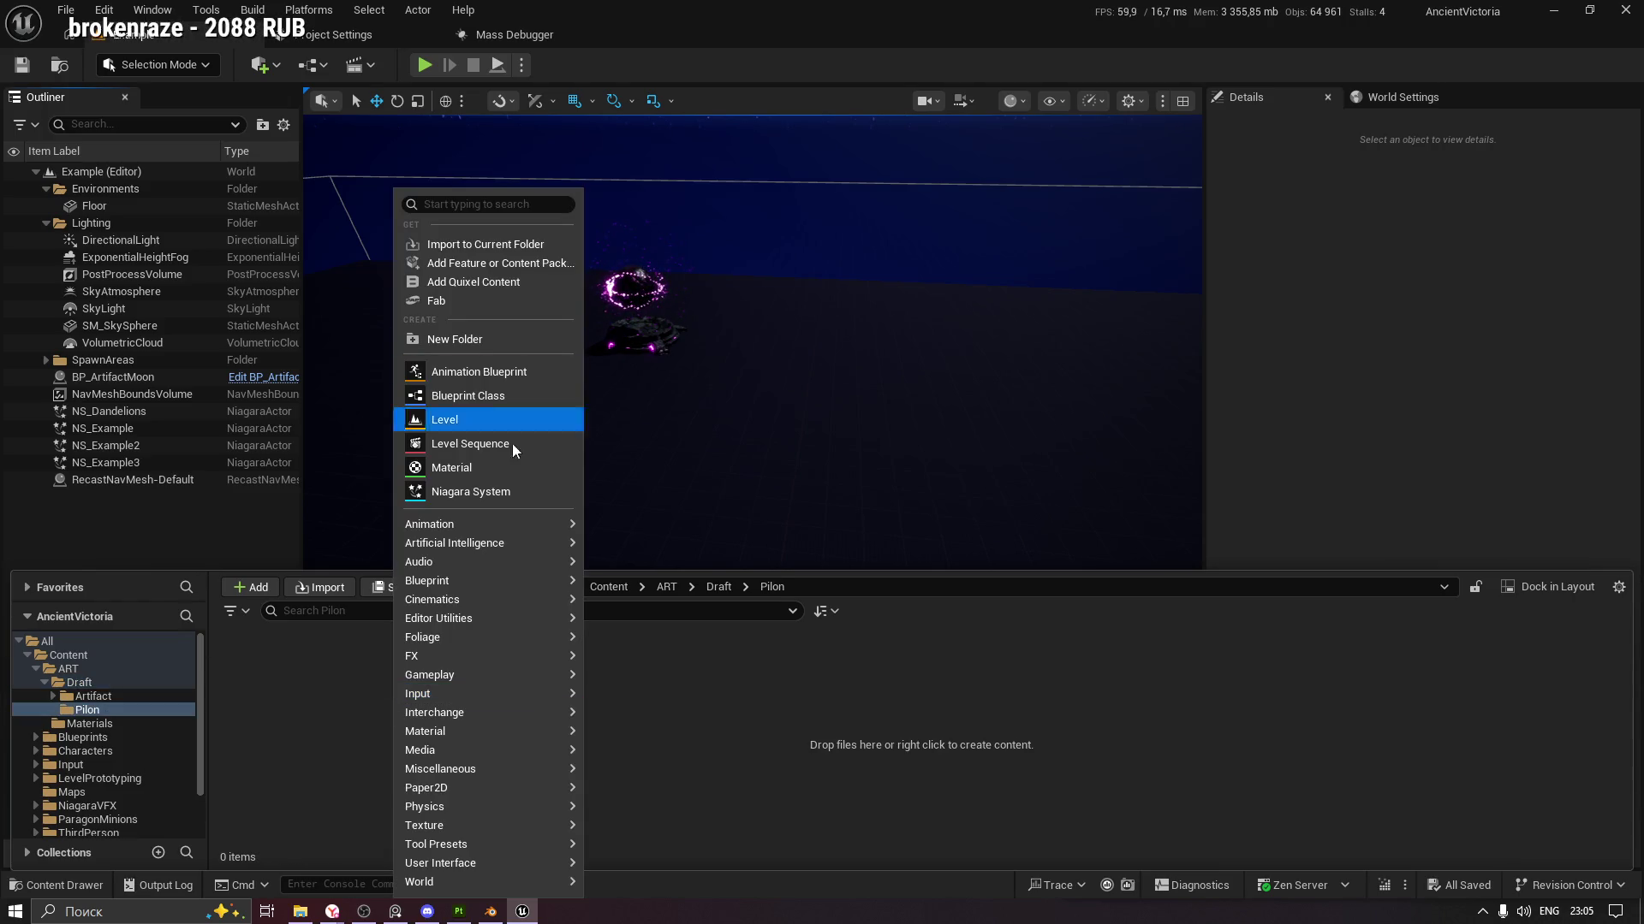
{"action": "left_click", "coordinate": [381, 641]}
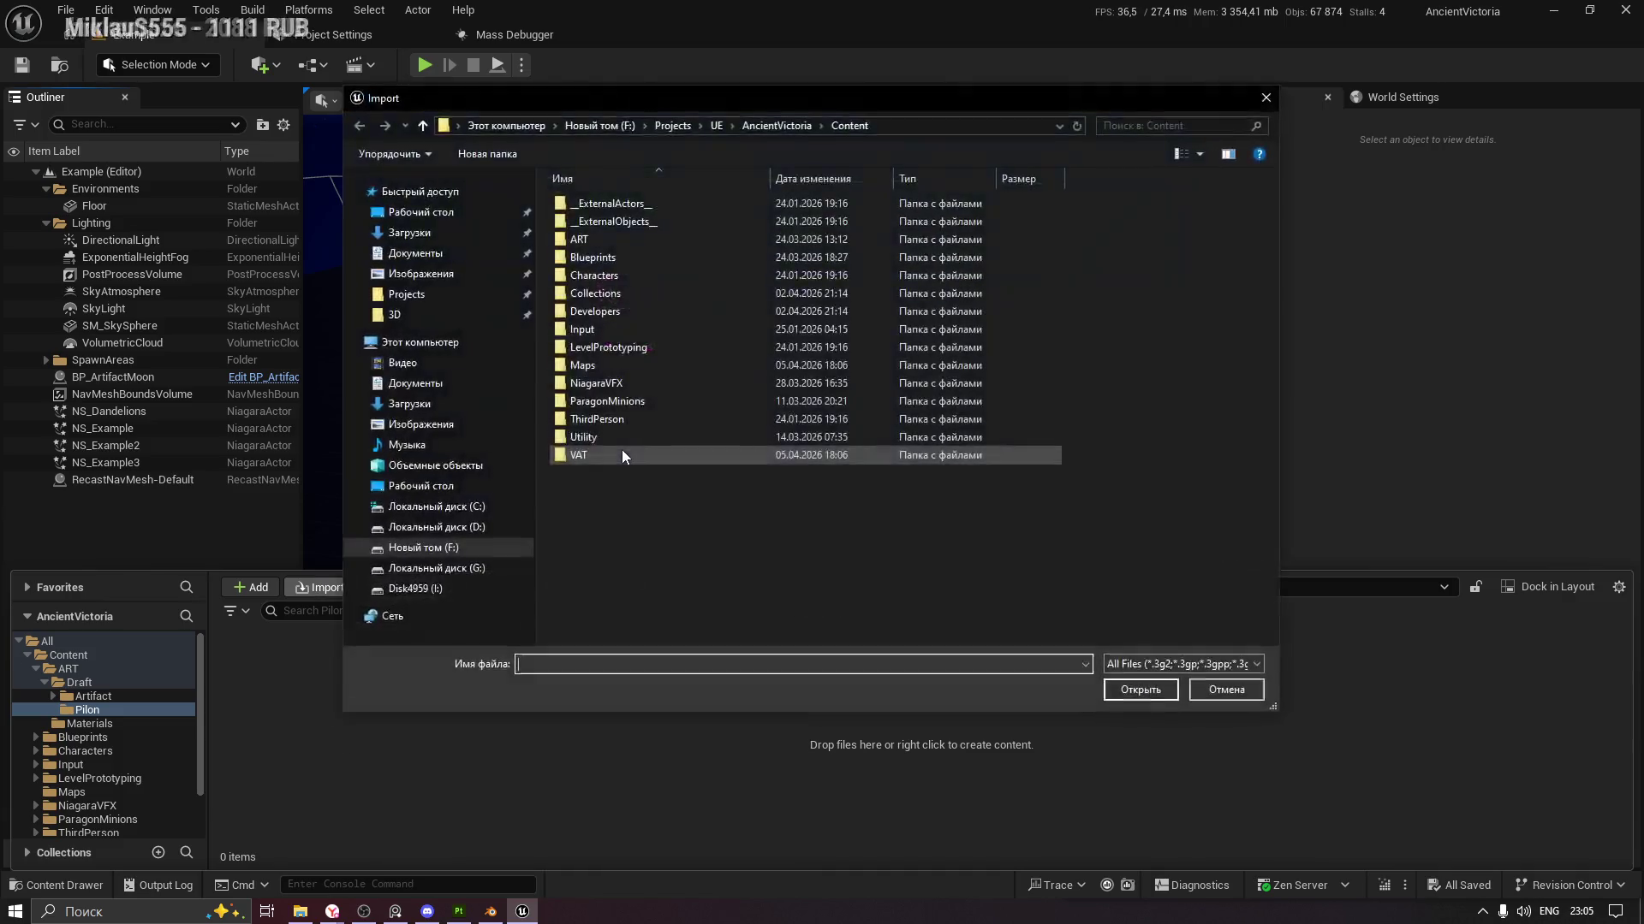
Orbit and zoom around the spiked wings Cube.001 and the pillar, ending with Pilon_Sculpt selected.
{"action": "left_click", "coordinate": [491, 912]}
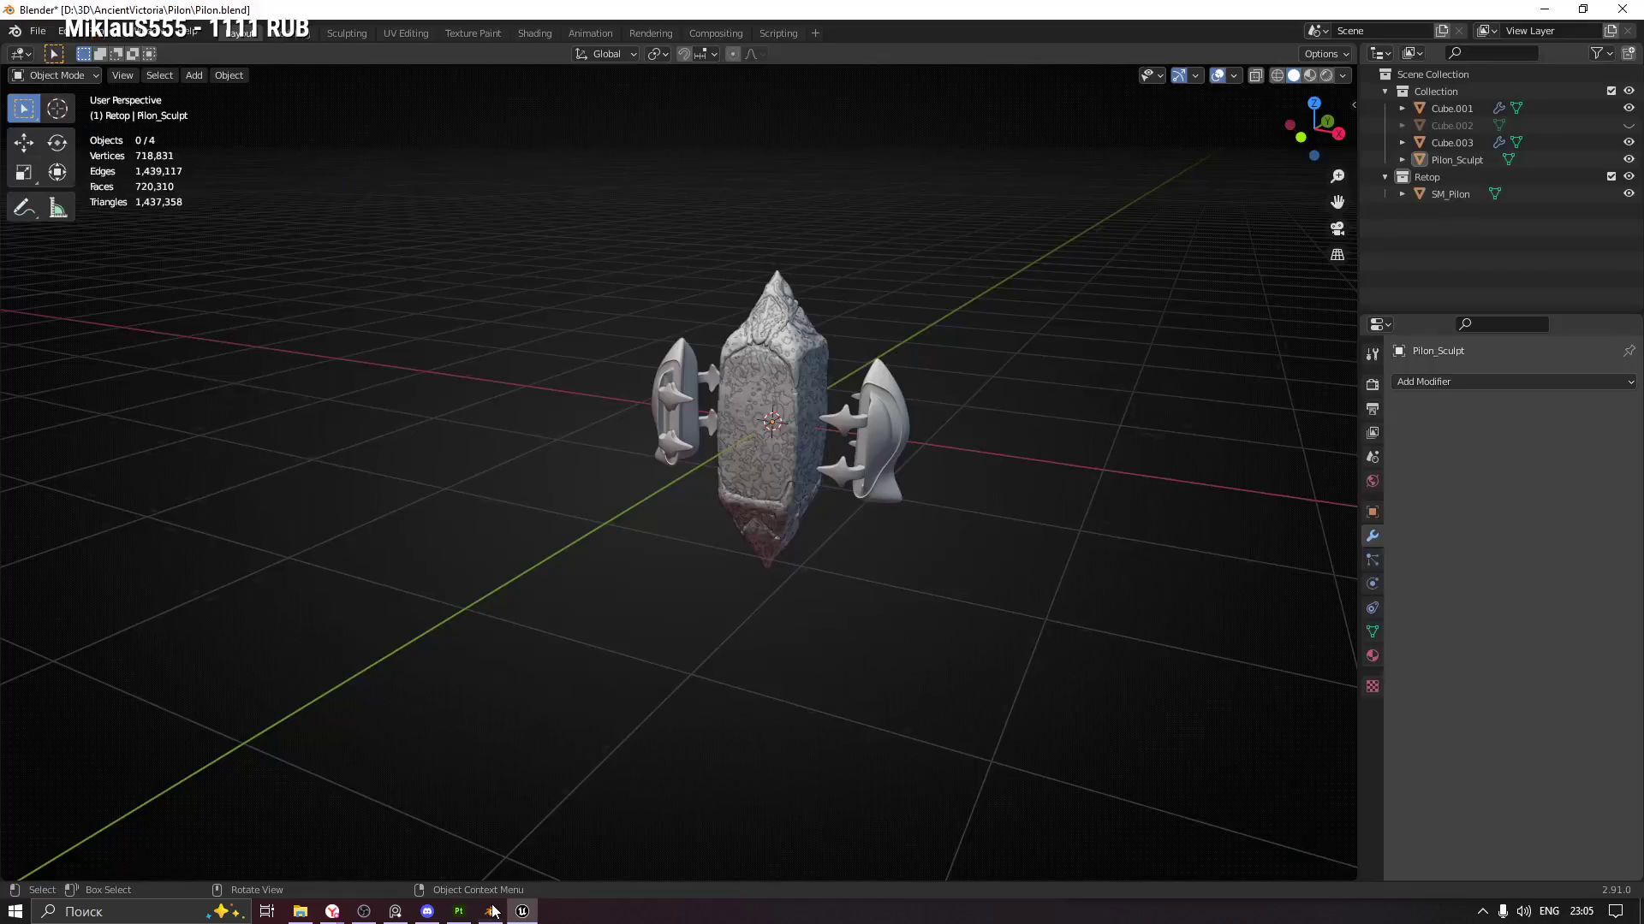
{"action": "left_click", "coordinate": [876, 438]}
{"action": "mouse_move", "coordinate": [1001, 465]}
{"action": "middle_mouse_down"}
{"action": "mouse_move", "coordinate": [767, 515]}
{"action": "mouse_move", "coordinate": [1035, 397]}
{"action": "mouse_move", "coordinate": [982, 453]}
{"action": "mouse_move", "coordinate": [839, 532]}
{"action": "mouse_move", "coordinate": [822, 493]}
{"action": "mouse_move", "coordinate": [872, 478]}
{"action": "mouse_move", "coordinate": [842, 483]}
{"action": "mouse_move", "coordinate": [876, 372]}
{"action": "middle_mouse_up"}
{"action": "scroll", "coordinate": [803, 348], "scroll_direction": "up", "scroll_amount": 5}
{"action": "mouse_move", "coordinate": [887, 479]}
{"action": "middle_mouse_down", "text": "ctrl"}
{"action": "mouse_move", "coordinate": [871, 403]}
{"action": "mouse_move", "coordinate": [811, 301]}
{"action": "middle_mouse_up", "text": "ctrl"}
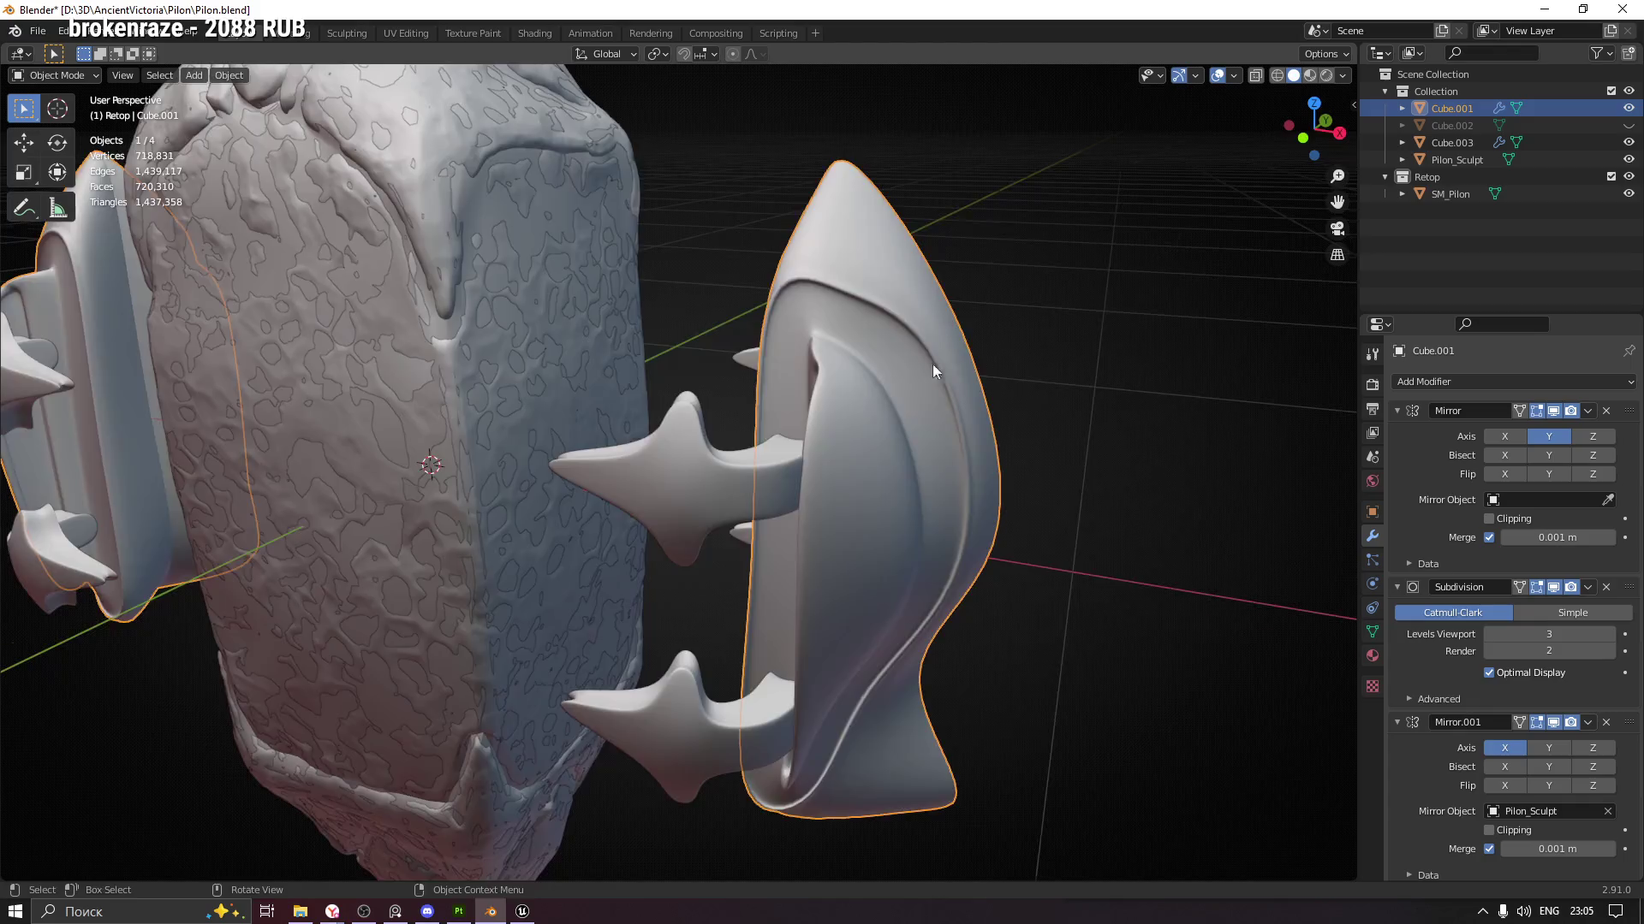
{"action": "middle_click_drag", "start_coordinate": [941, 366], "coordinate": [881, 347]}
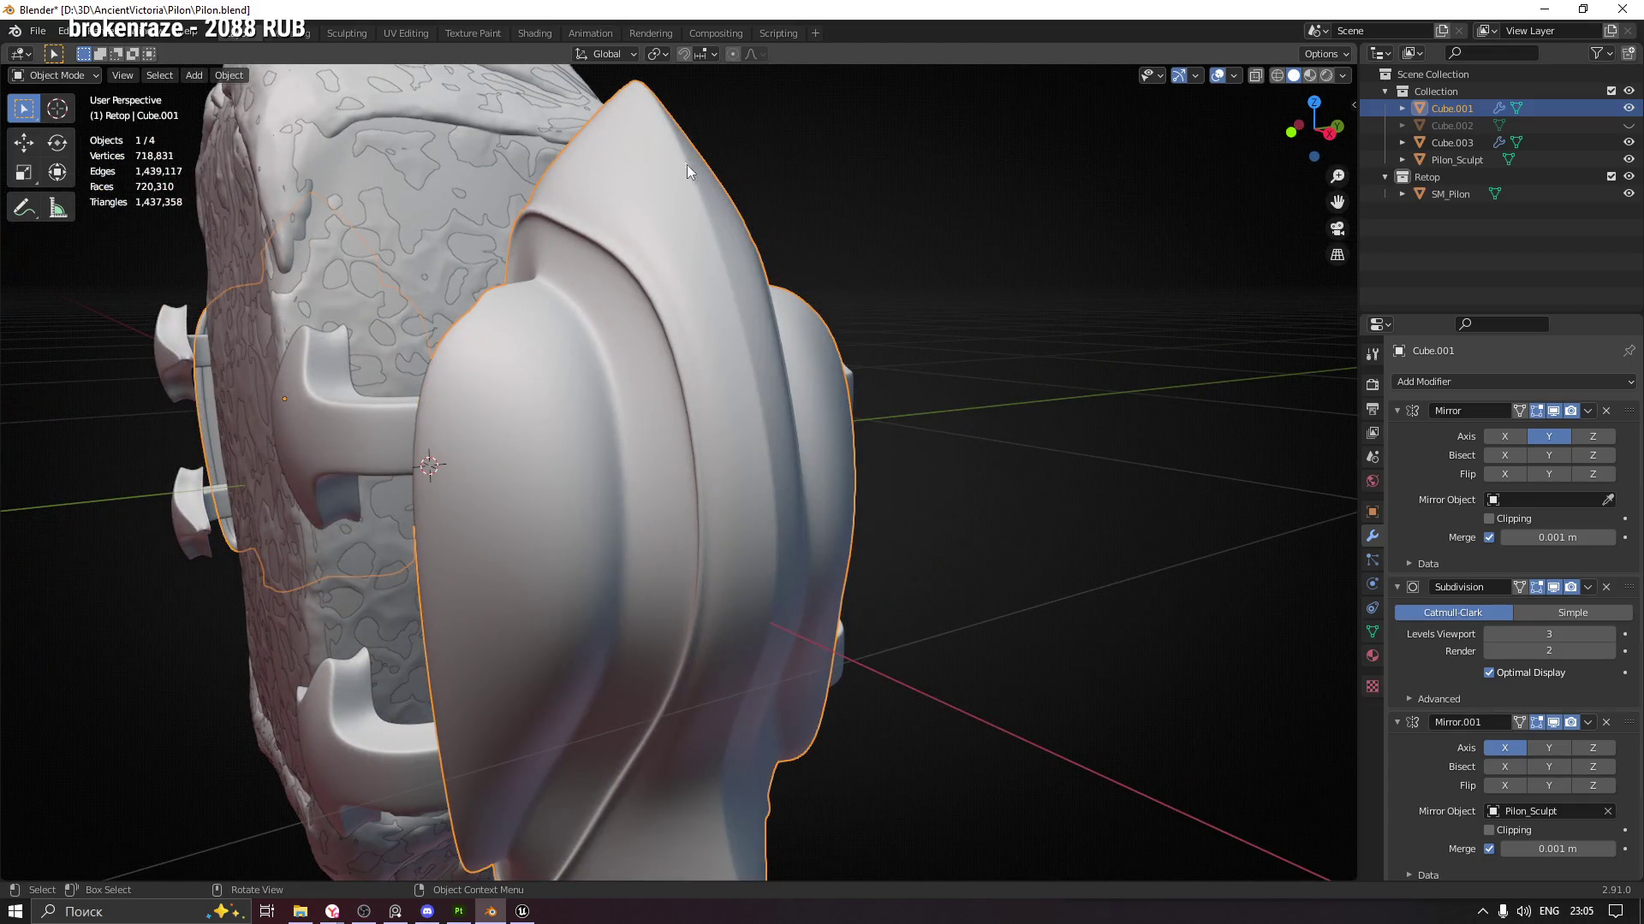
{"action": "scroll", "coordinate": [719, 433], "scroll_direction": "down", "scroll_amount": 5}
{"action": "mouse_move", "coordinate": [719, 433]}
{"action": "middle_mouse_down"}
{"action": "mouse_move", "coordinate": [693, 453]}
{"action": "mouse_move", "coordinate": [689, 377]}
{"action": "middle_mouse_up"}
{"action": "mouse_move", "coordinate": [640, 598]}
{"action": "middle_mouse_down"}
{"action": "mouse_move", "coordinate": [526, 557]}
{"action": "mouse_move", "coordinate": [611, 591]}
{"action": "middle_mouse_up"}
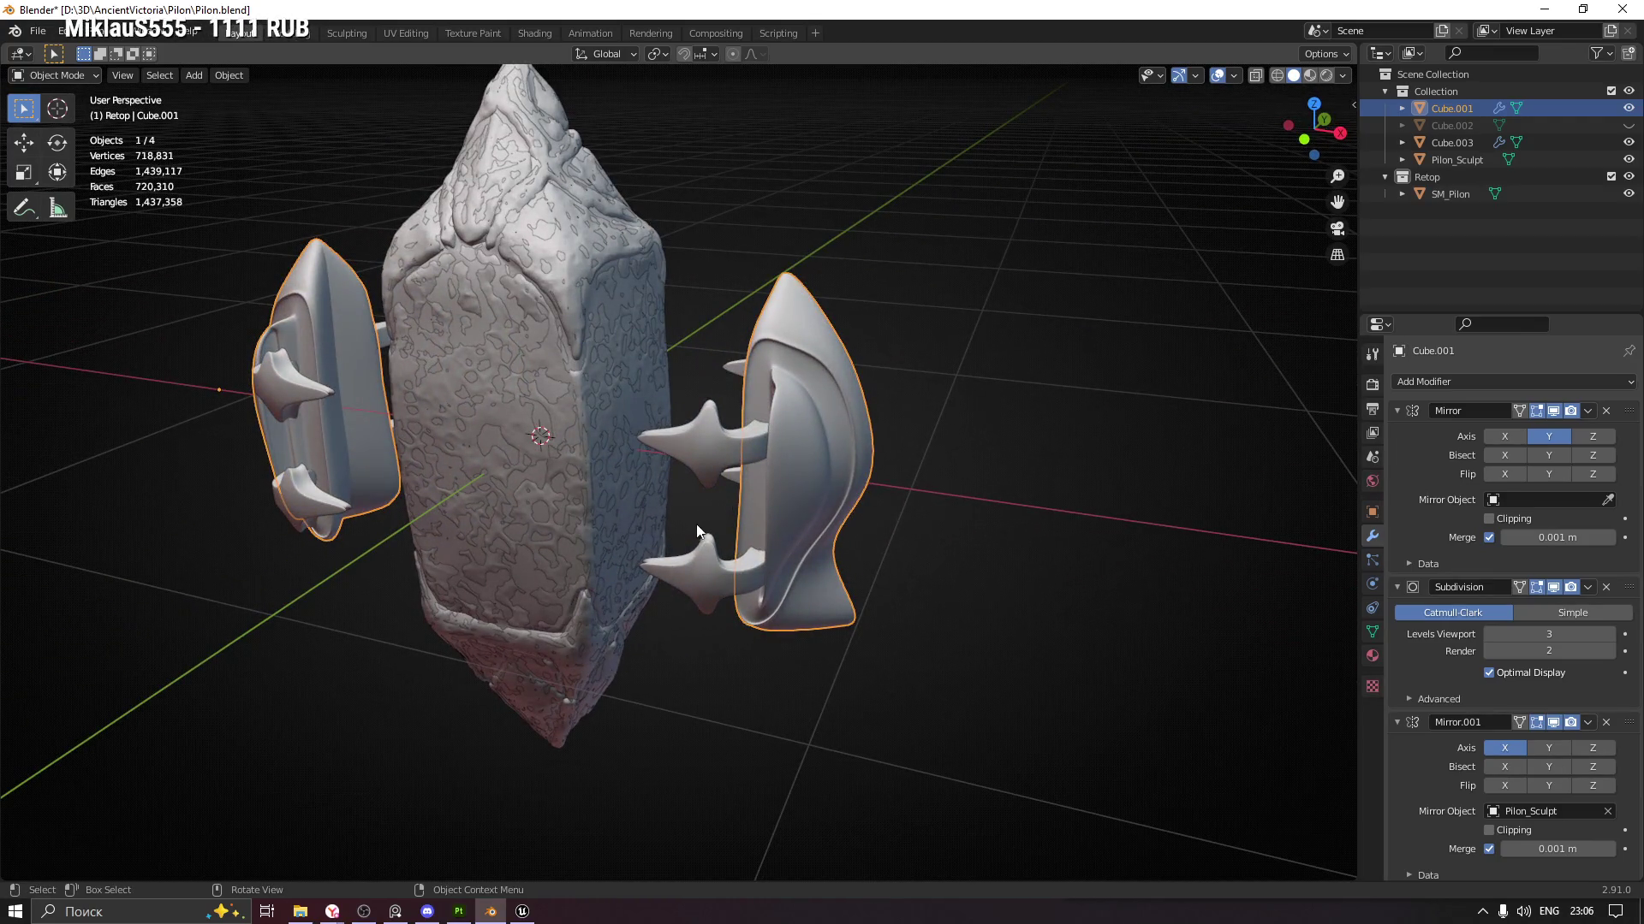
{"action": "mouse_move", "coordinate": [697, 481]}
{"action": "middle_mouse_down", "text": "ctrl"}
{"action": "mouse_move", "coordinate": [676, 402]}
{"action": "mouse_move", "coordinate": [680, 486]}
{"action": "mouse_move", "coordinate": [598, 258]}
{"action": "middle_mouse_up", "text": "ctrl"}
{"action": "left_click", "coordinate": [597, 258]}
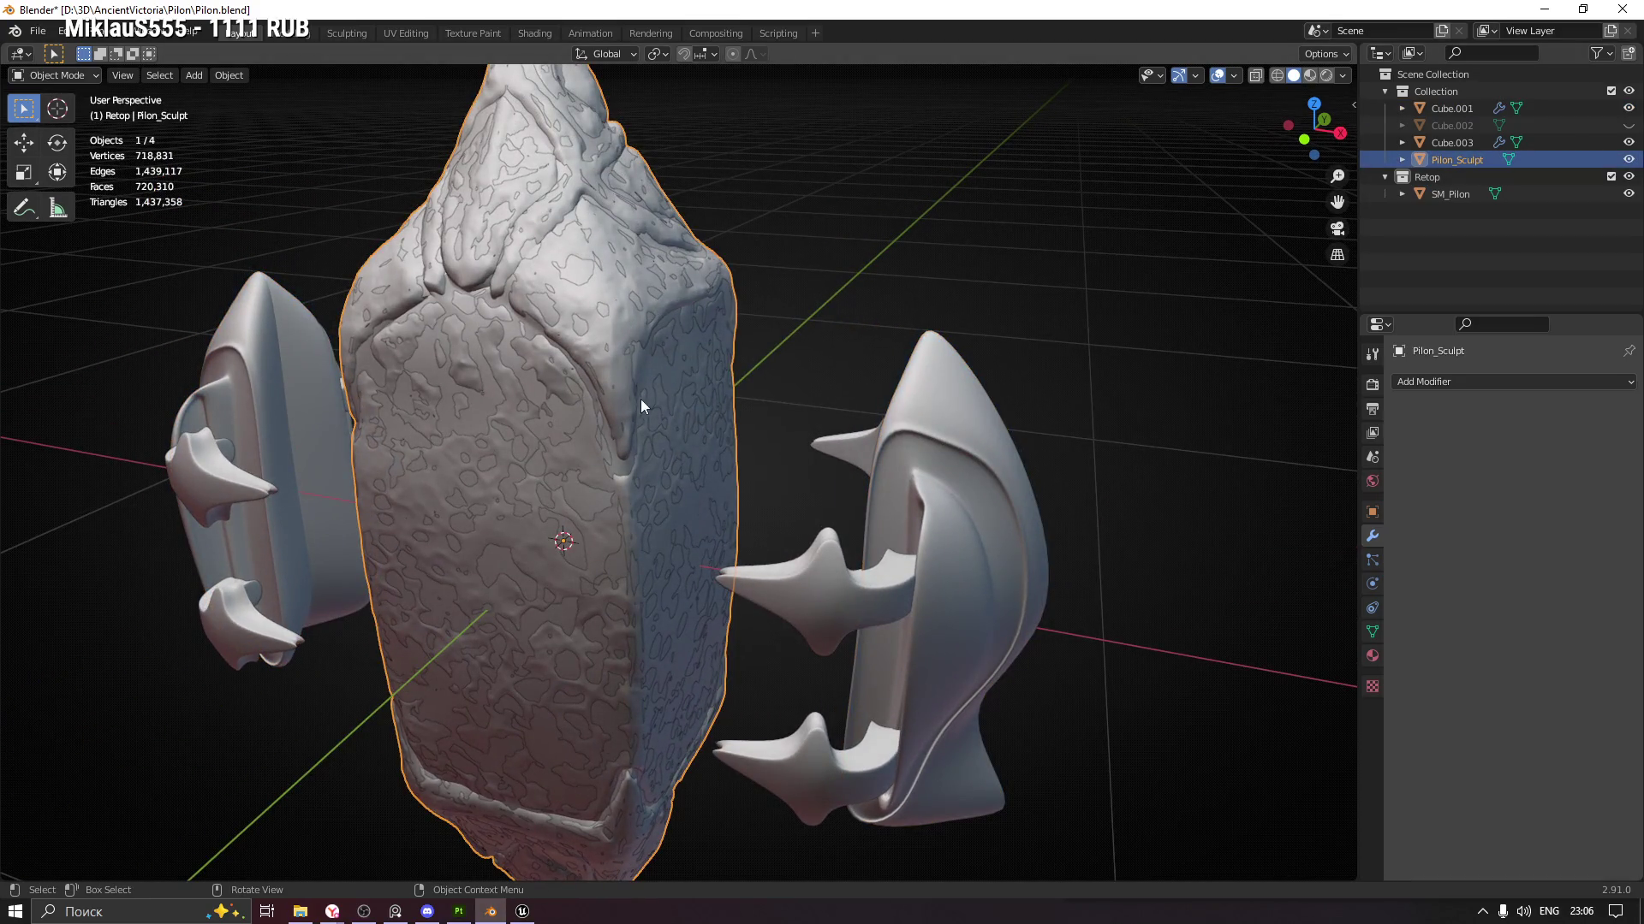
{"action": "key", "text": "alt+Tab"}
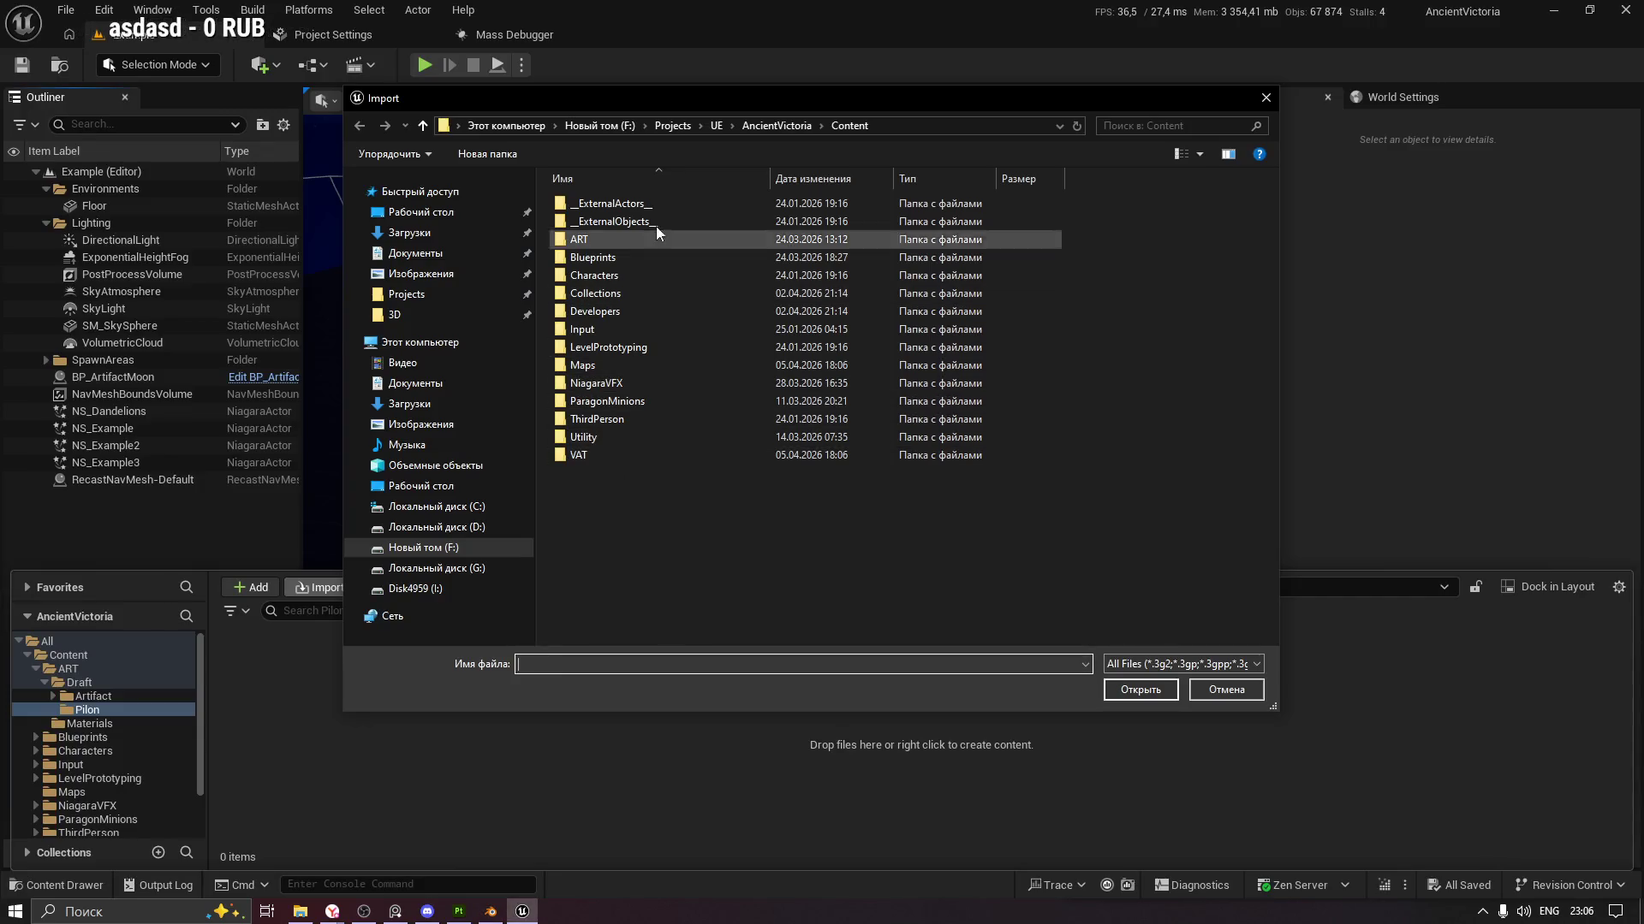
Browse to D:\3D\AncientVictoria\Pilon and choose SM_Pilon.fbx for import.
{"action": "left_click", "coordinate": [420, 315]}
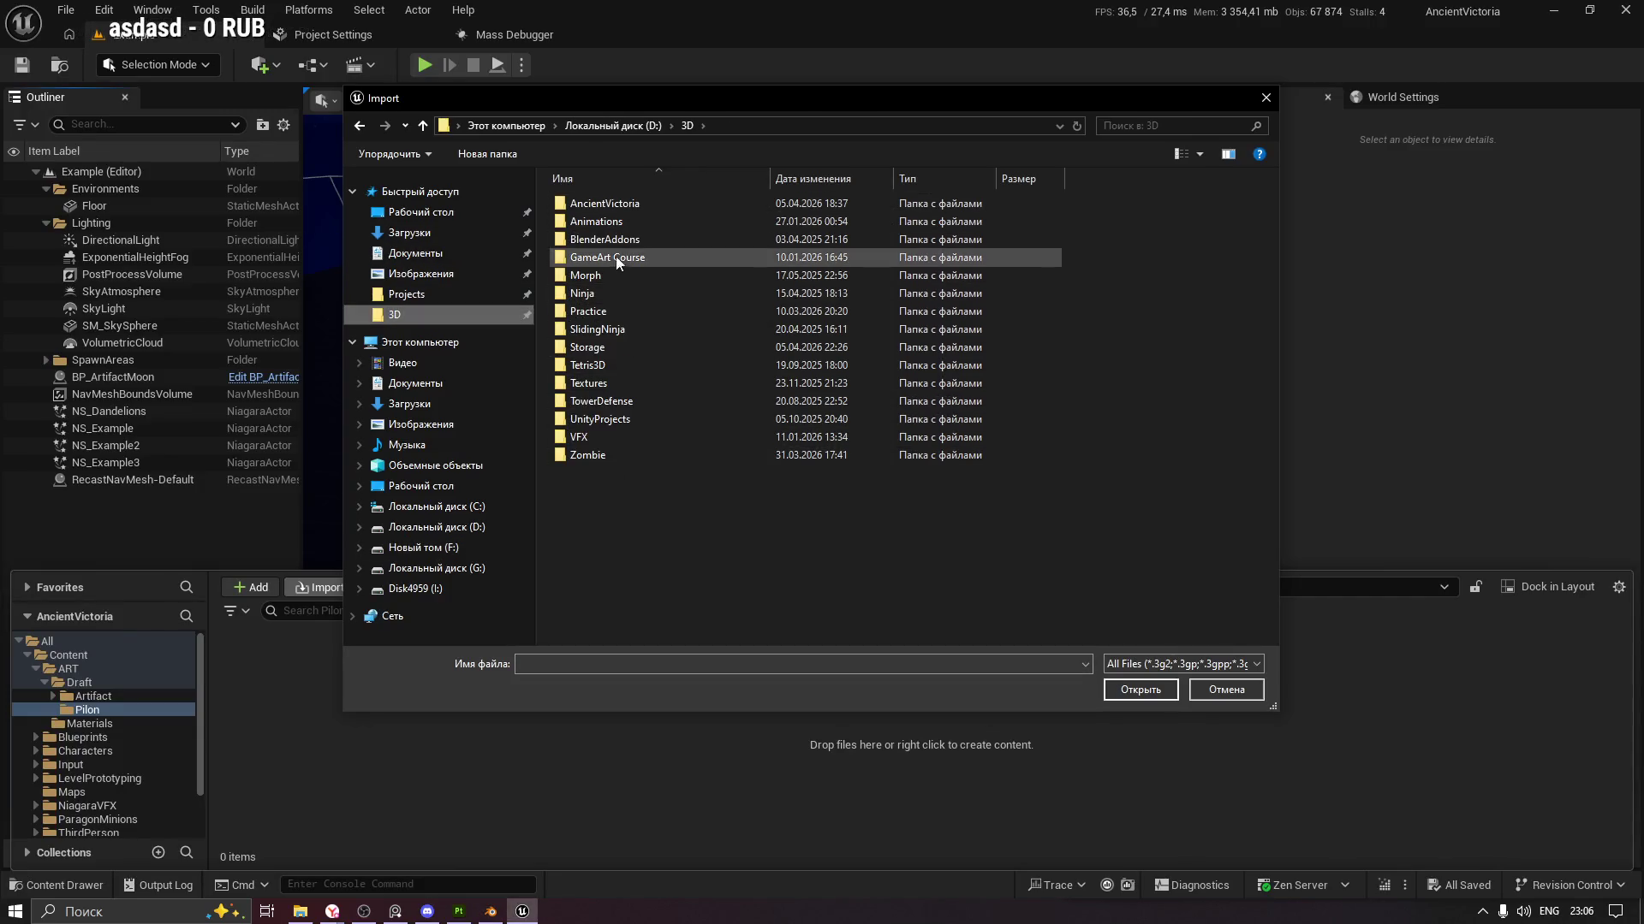
{"action": "double_click", "coordinate": [603, 203]}
{"action": "double_click", "coordinate": [591, 221]}
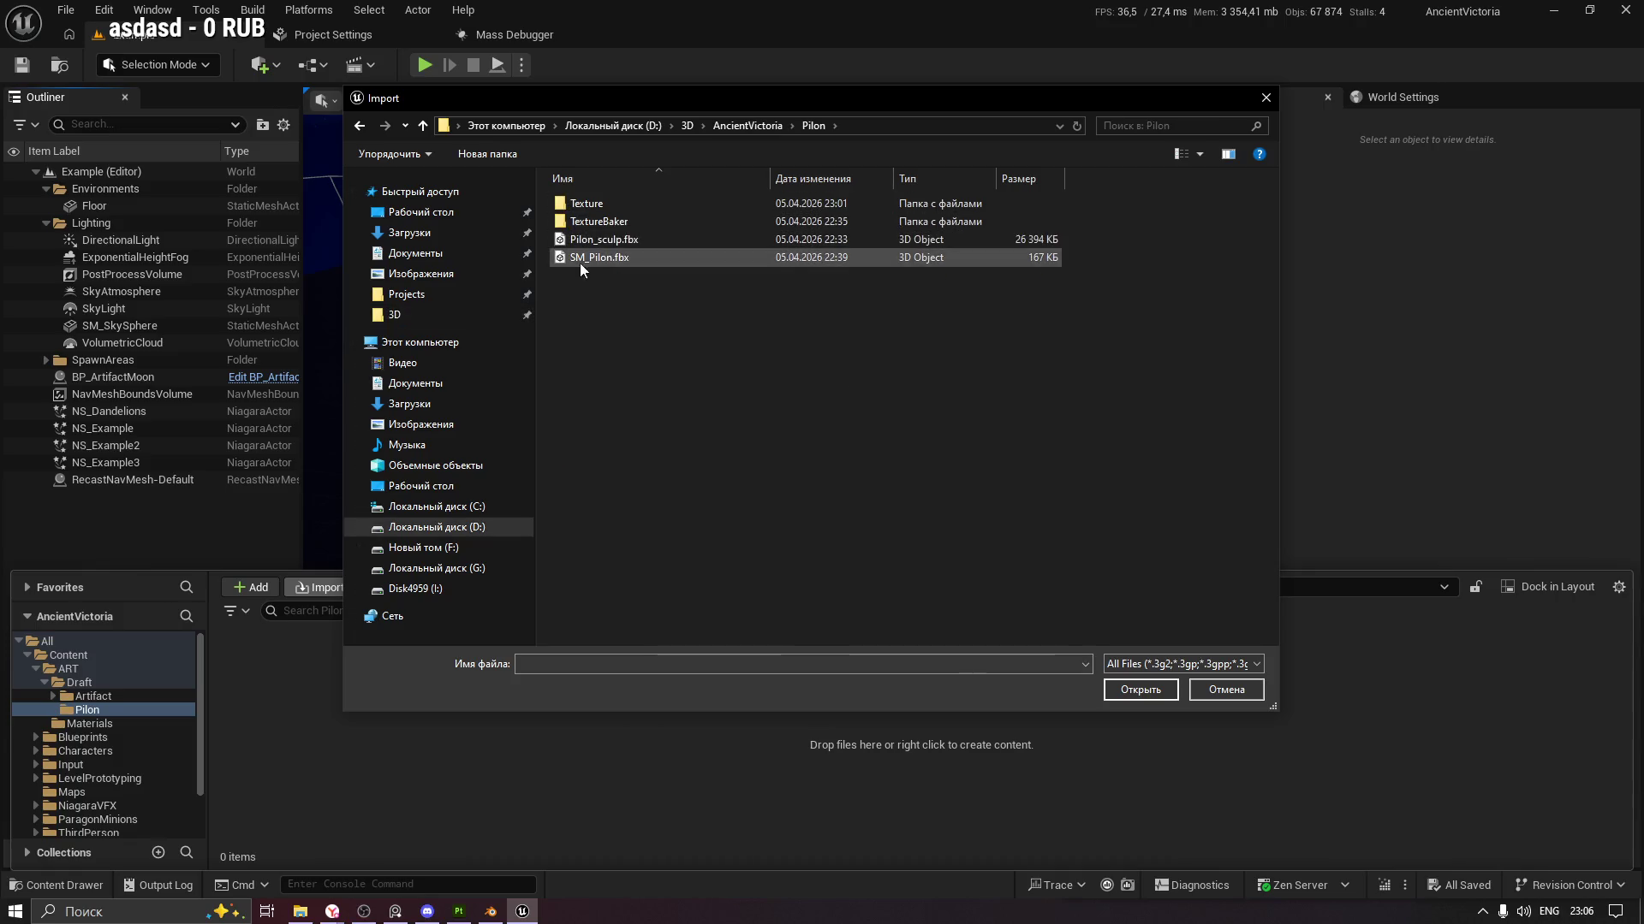
{"action": "double_click", "coordinate": [591, 257]}
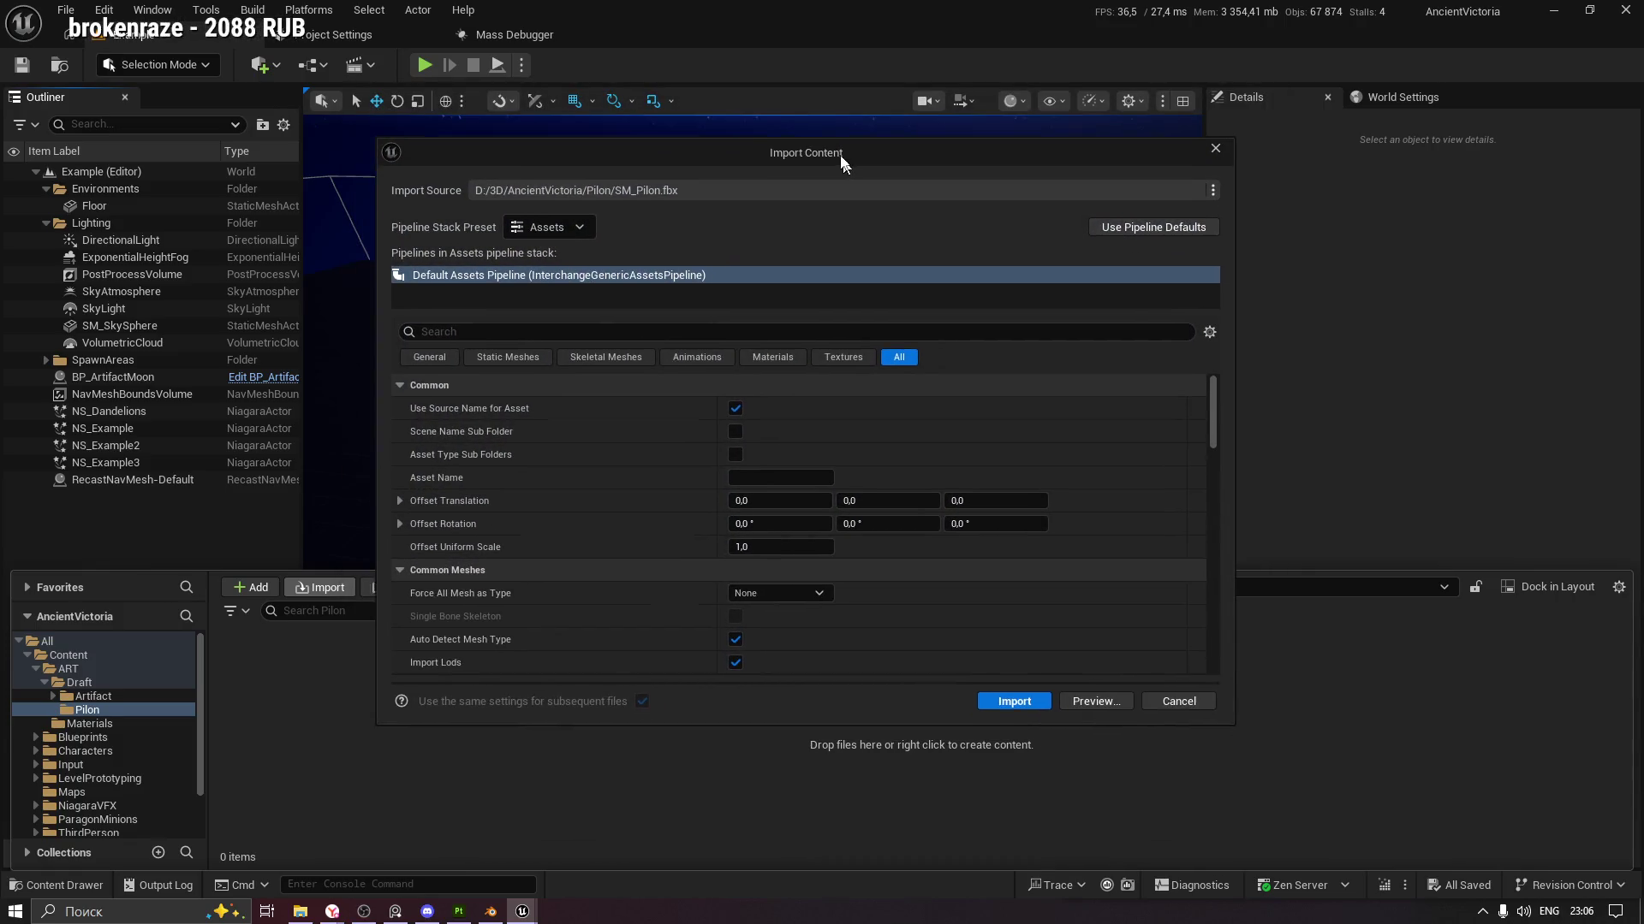
In the FBX import options, turn off Import Textures, review the other tabs, and import.
{"action": "left_click_drag", "start_coordinate": [847, 171], "coordinate": [823, 149]}
{"action": "left_click", "coordinate": [755, 342]}
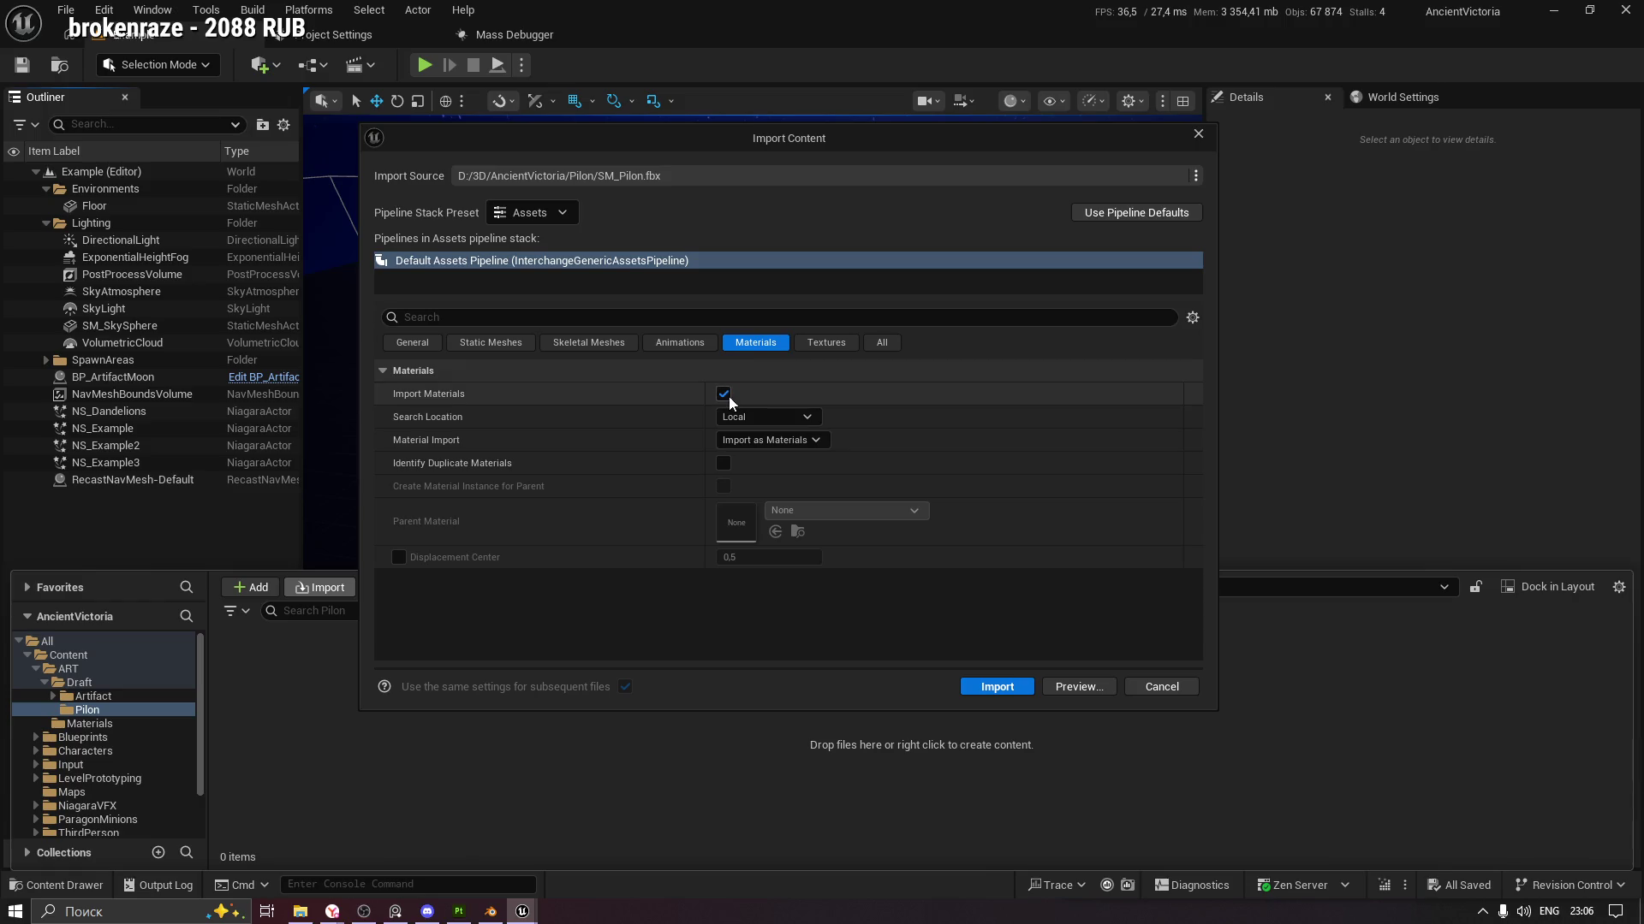
{"action": "left_click", "coordinate": [823, 344]}
{"action": "left_click", "coordinate": [723, 394]}
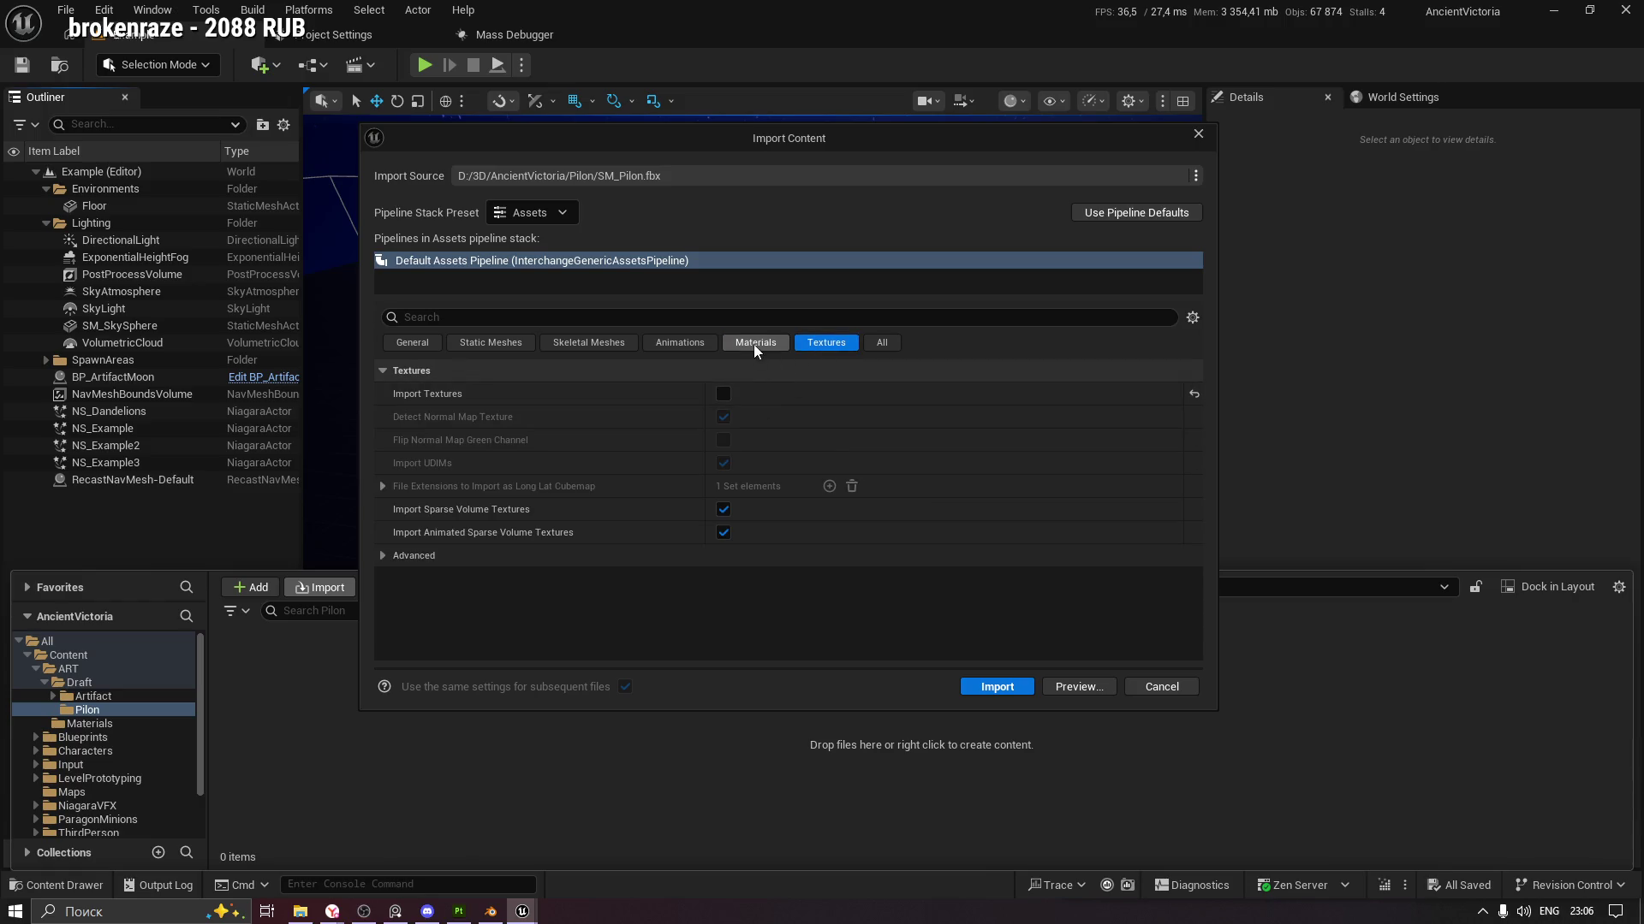
{"action": "left_click", "coordinate": [678, 342]}
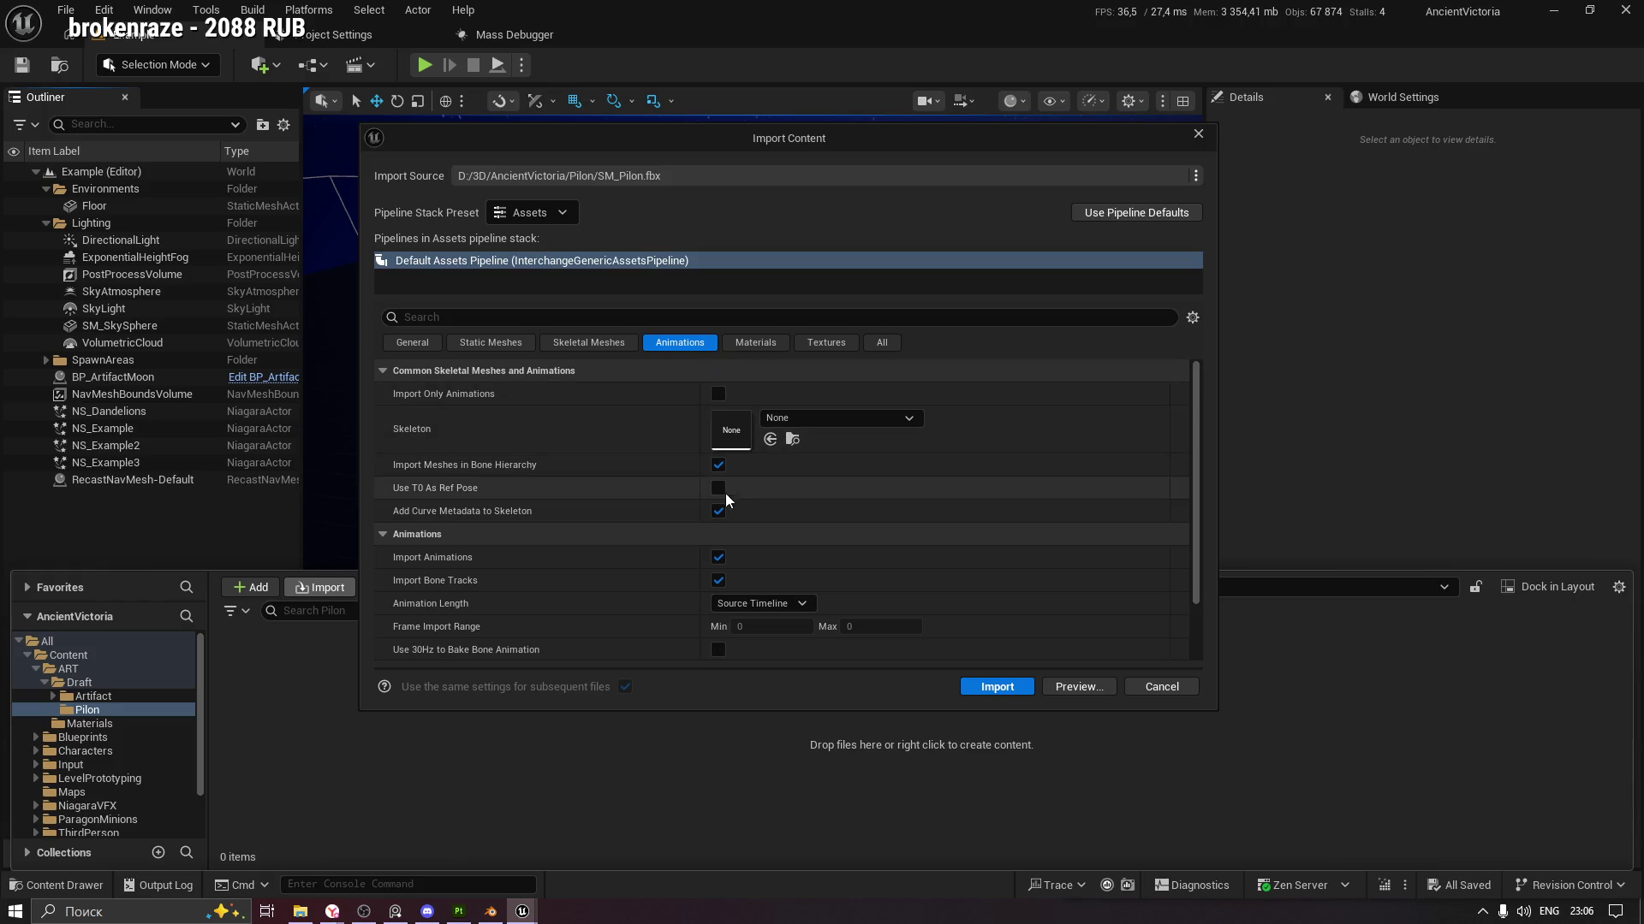
{"action": "left_click", "coordinate": [614, 341]}
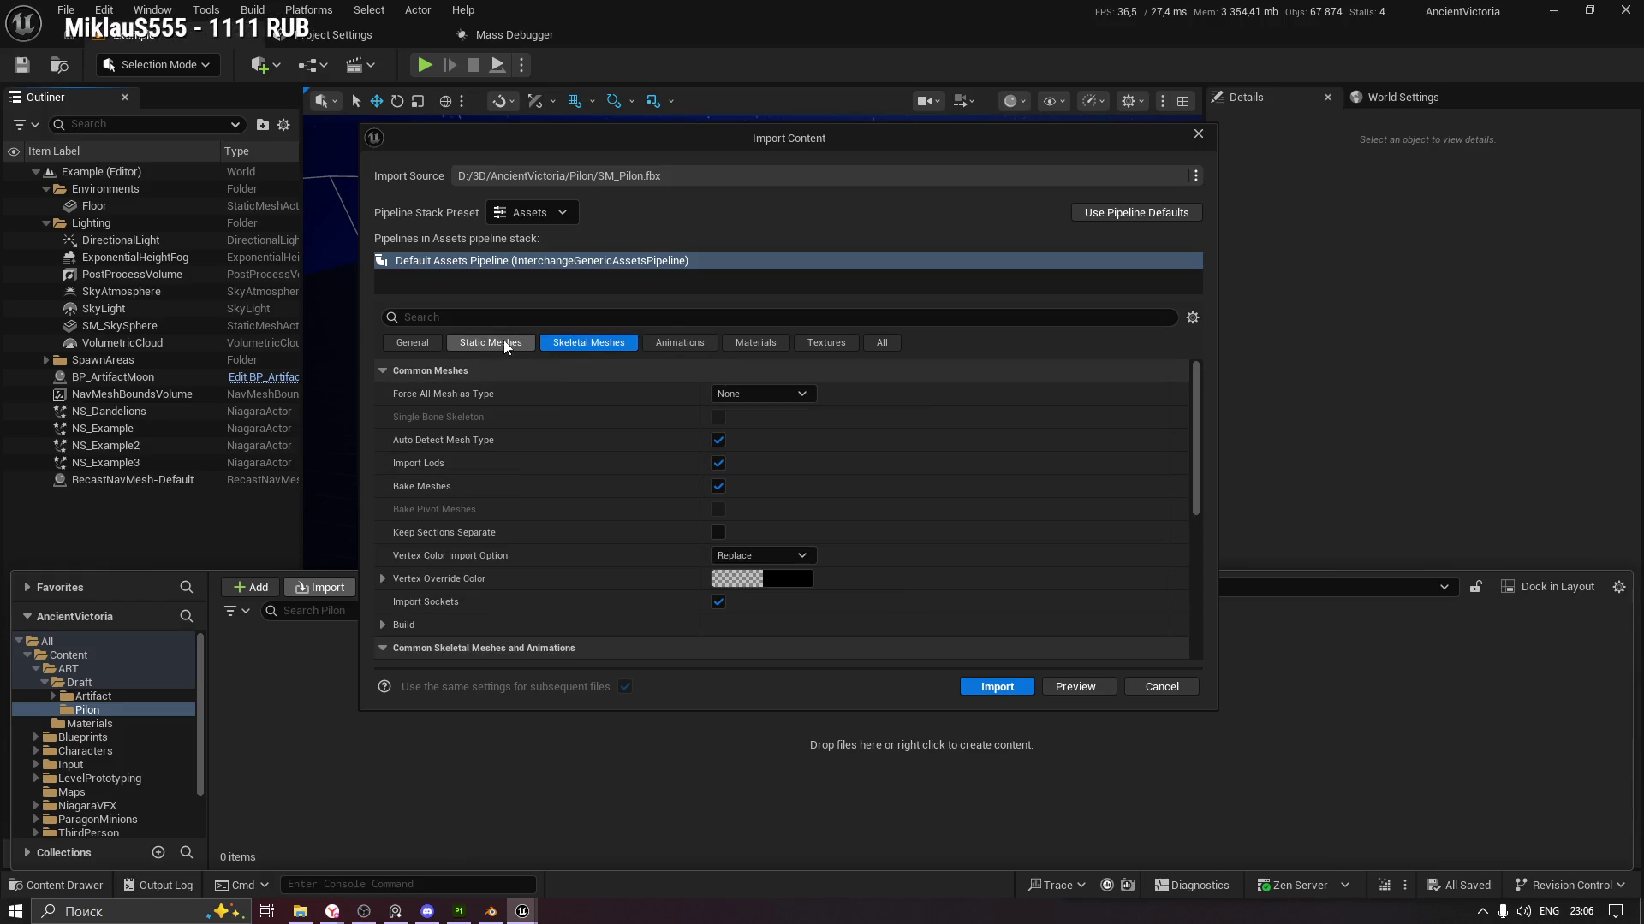
{"action": "left_click", "coordinate": [501, 341]}
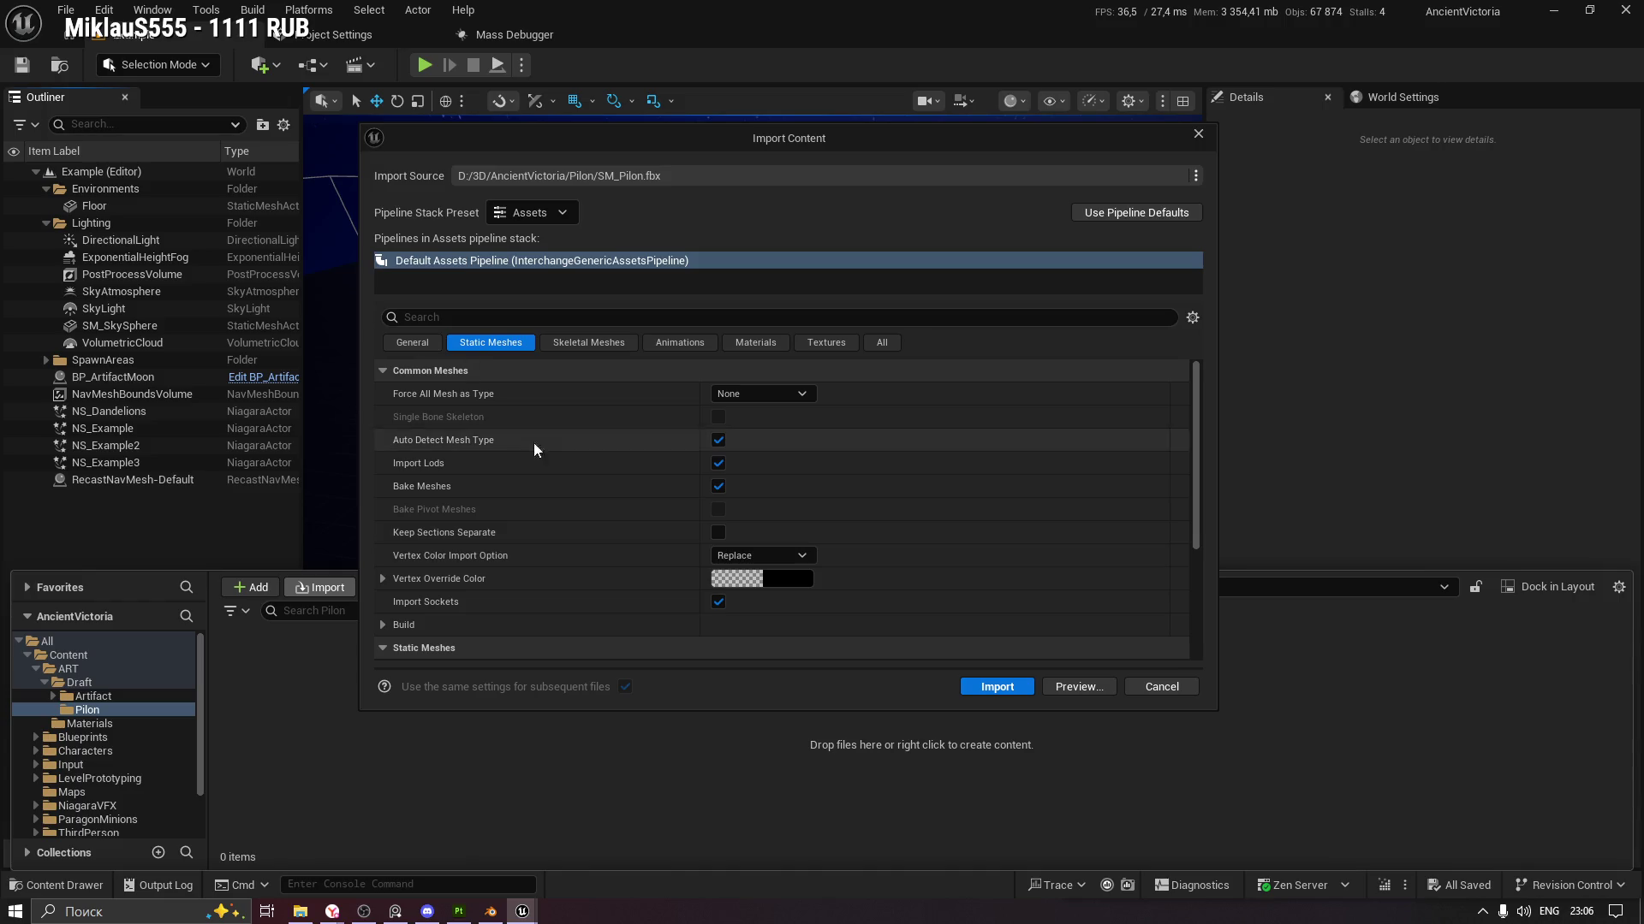
{"action": "scroll", "coordinate": [552, 503], "scroll_direction": "down", "scroll_amount": 3}
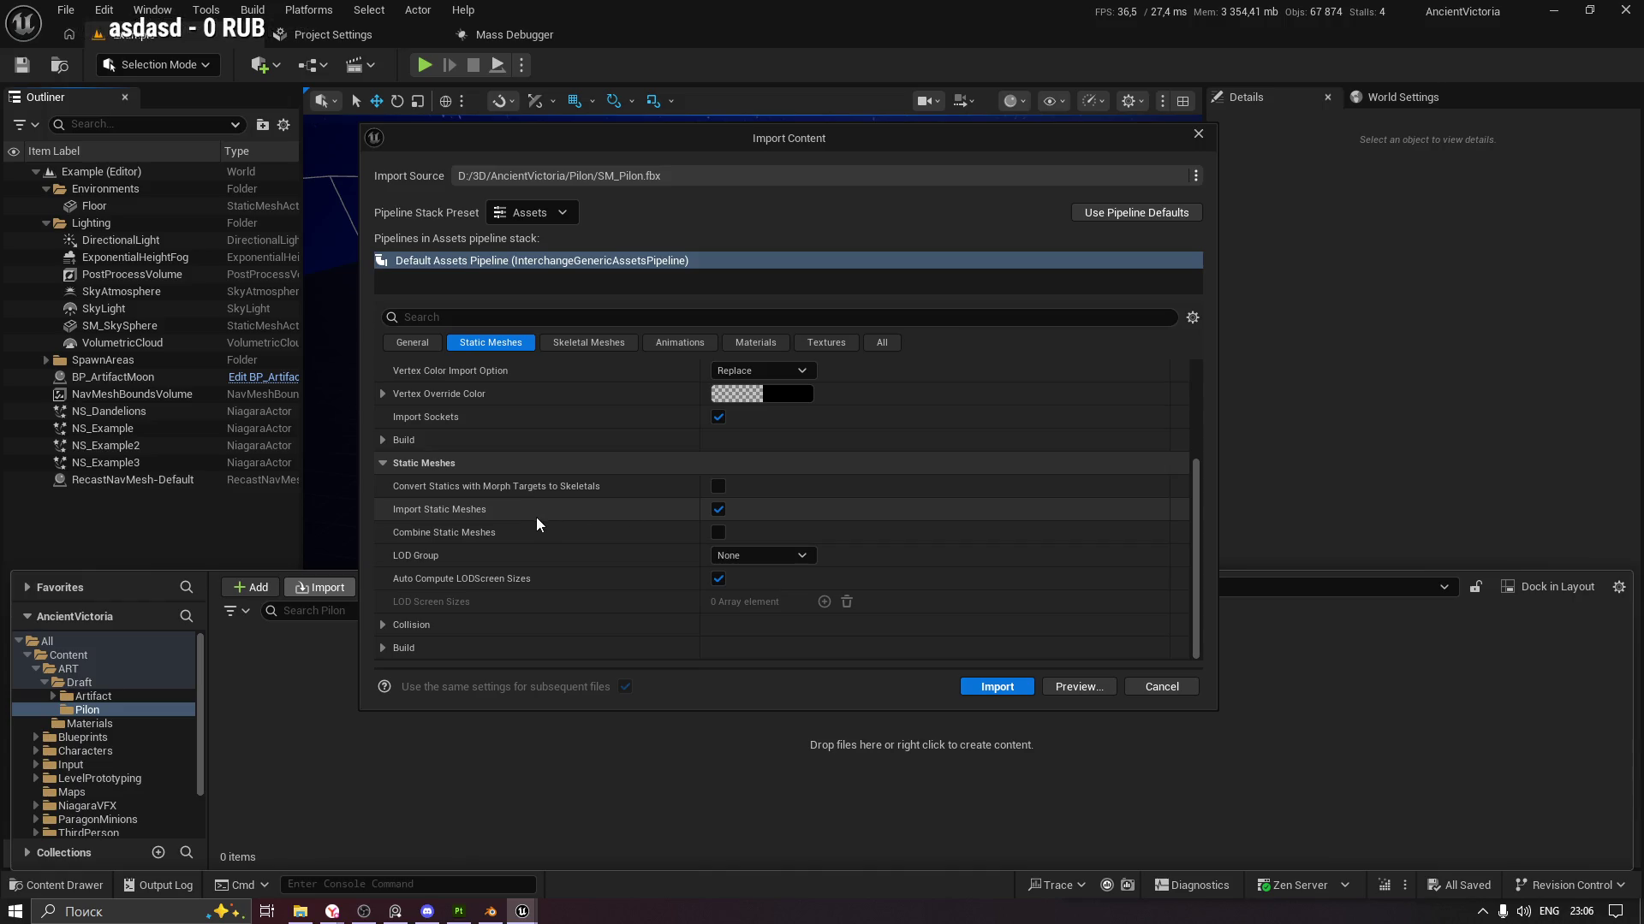
{"action": "scroll", "coordinate": [561, 578], "scroll_direction": "up", "scroll_amount": 1}
{"action": "left_click", "coordinate": [973, 689]}
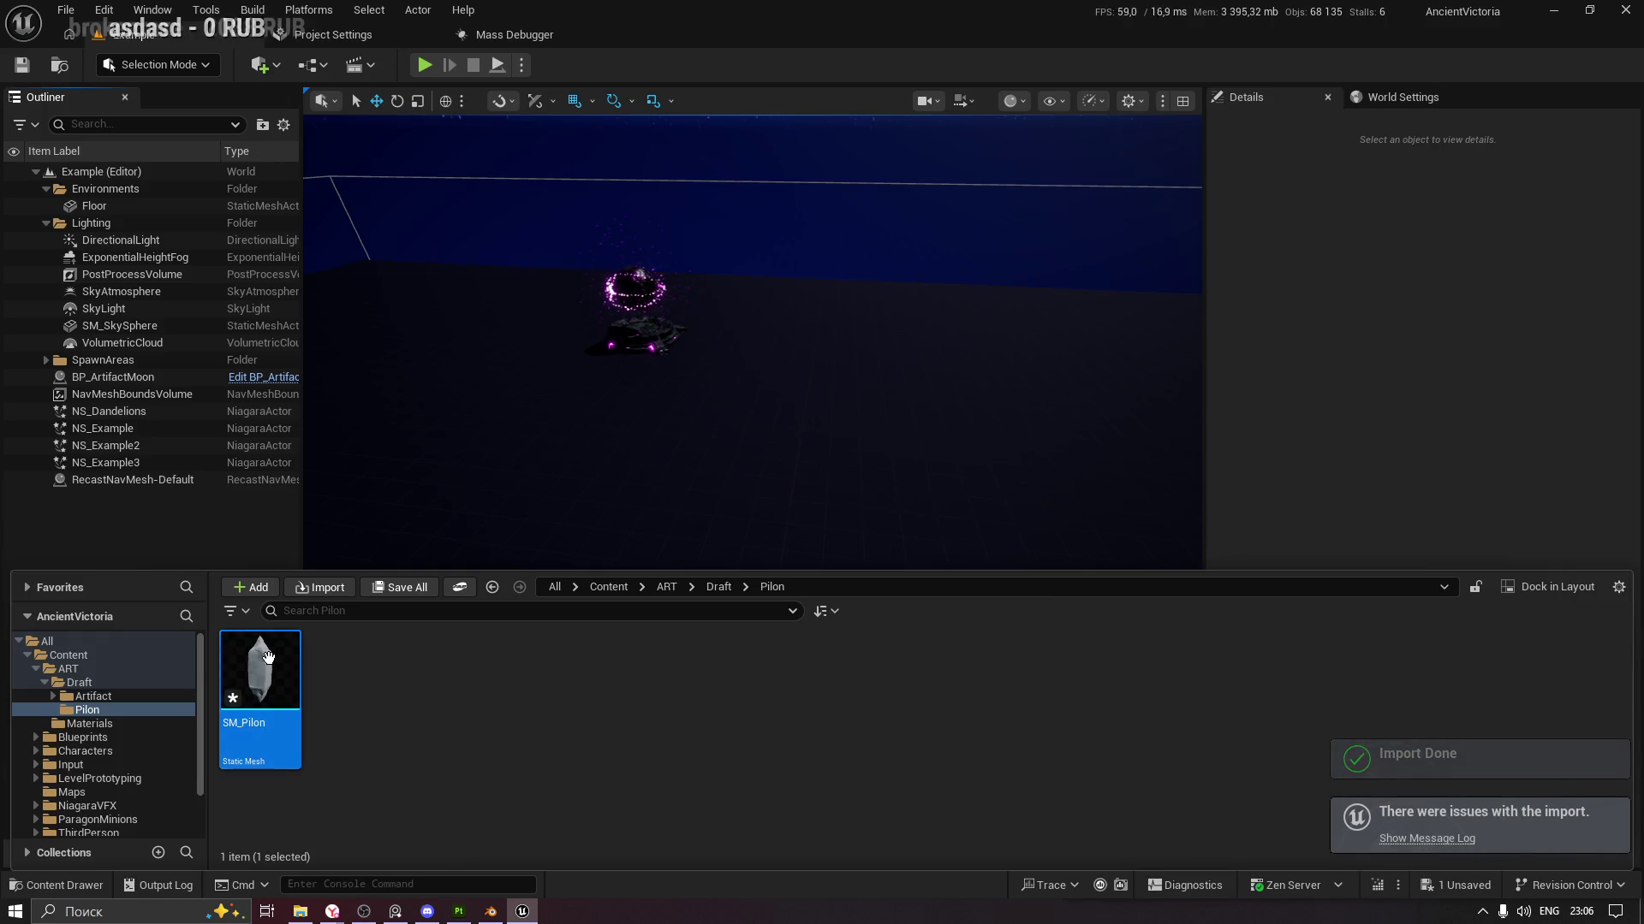
{"action": "key", "text": "Return"}
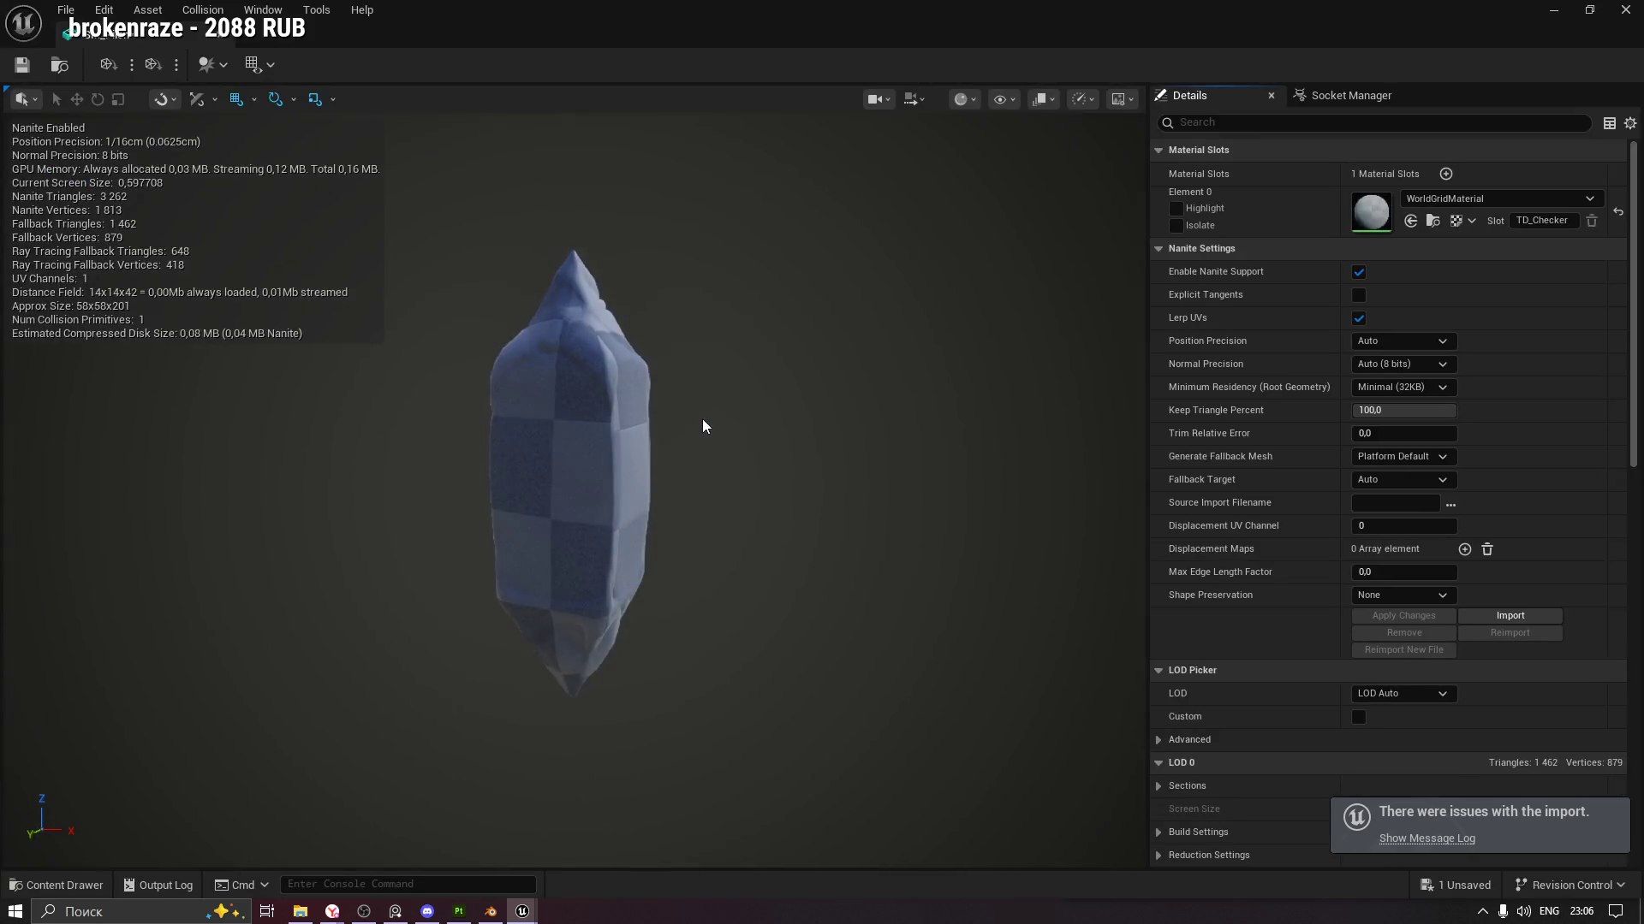
{"action": "left_click_drag", "start_coordinate": [767, 369], "coordinate": [767, 368]}
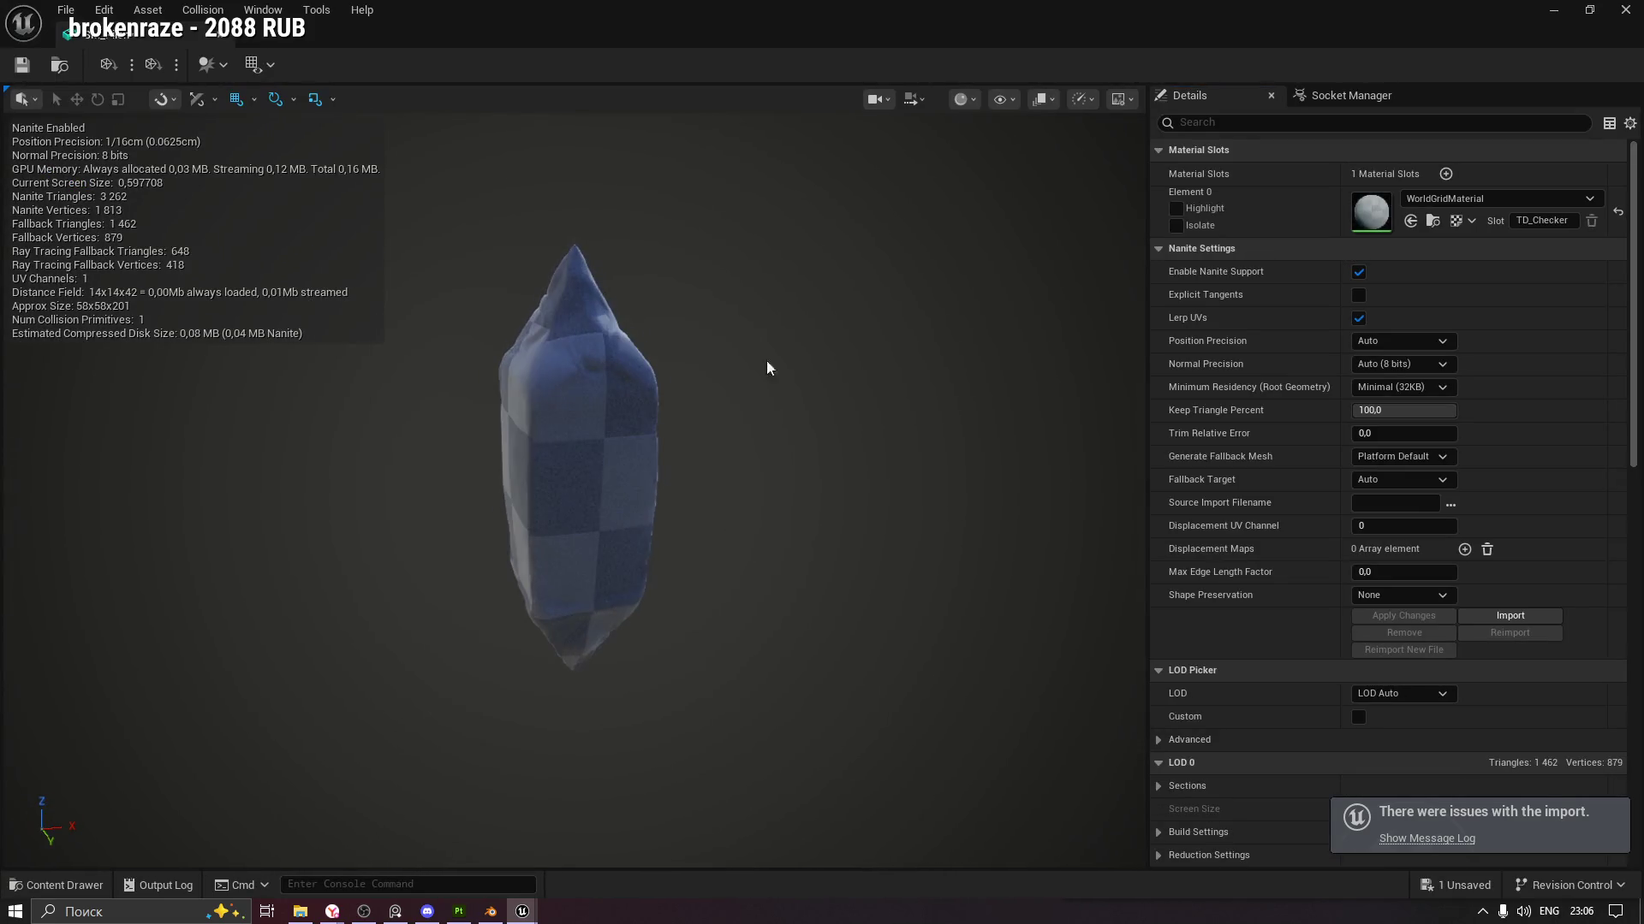
{"action": "left_click", "coordinate": [222, 38]}
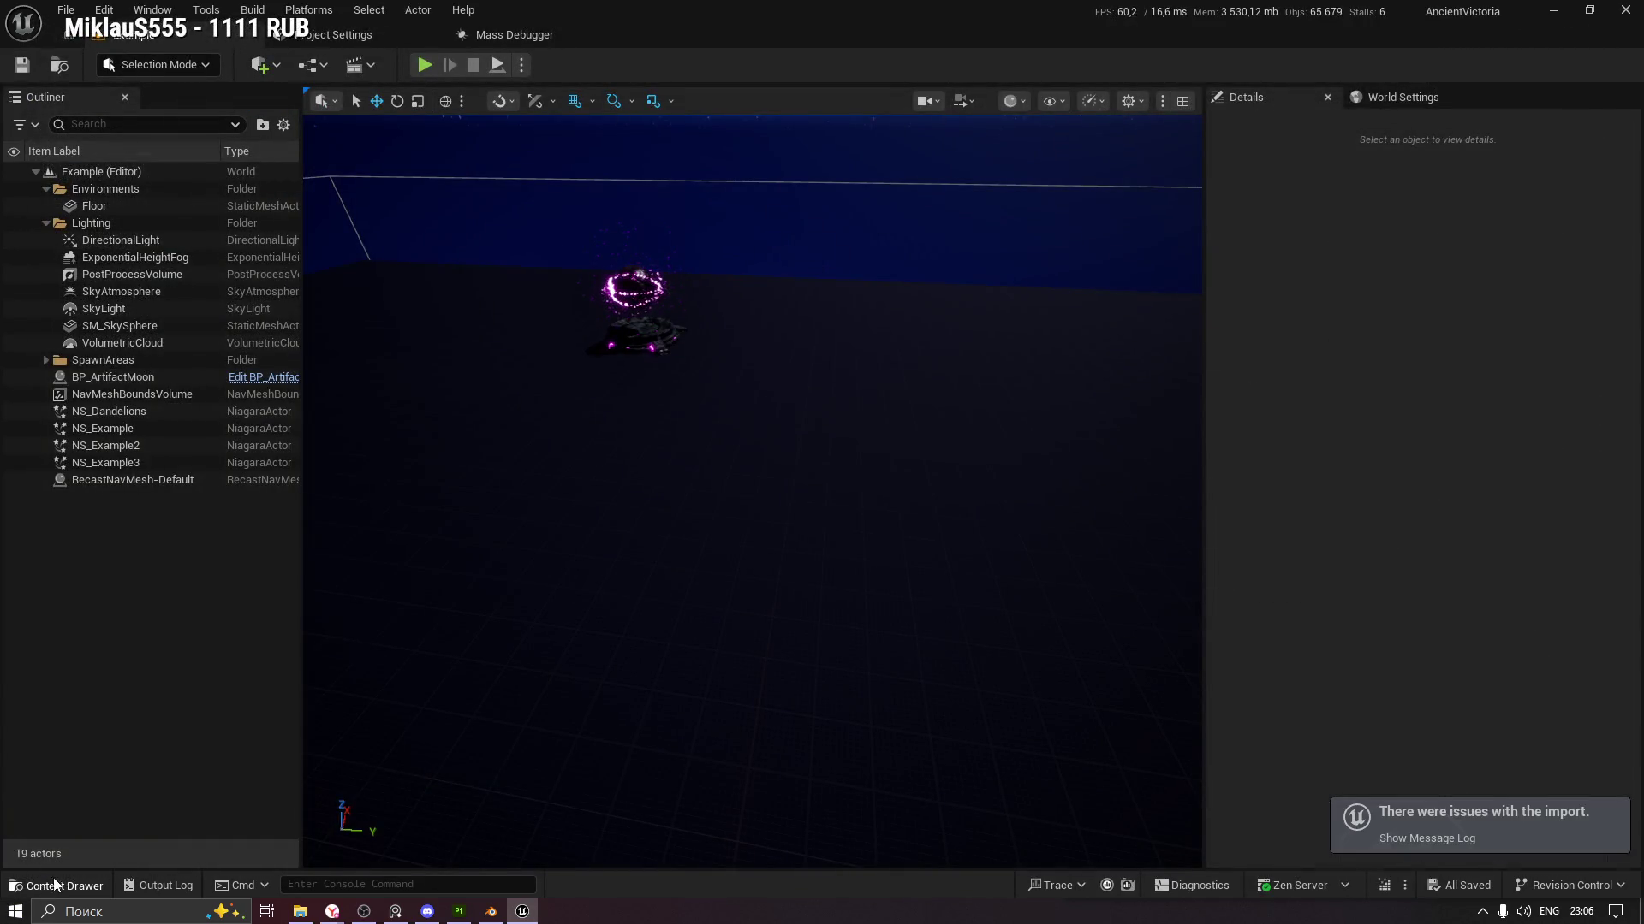
{"action": "left_click", "coordinate": [49, 886]}
{"action": "mouse_move", "coordinate": [267, 685]}
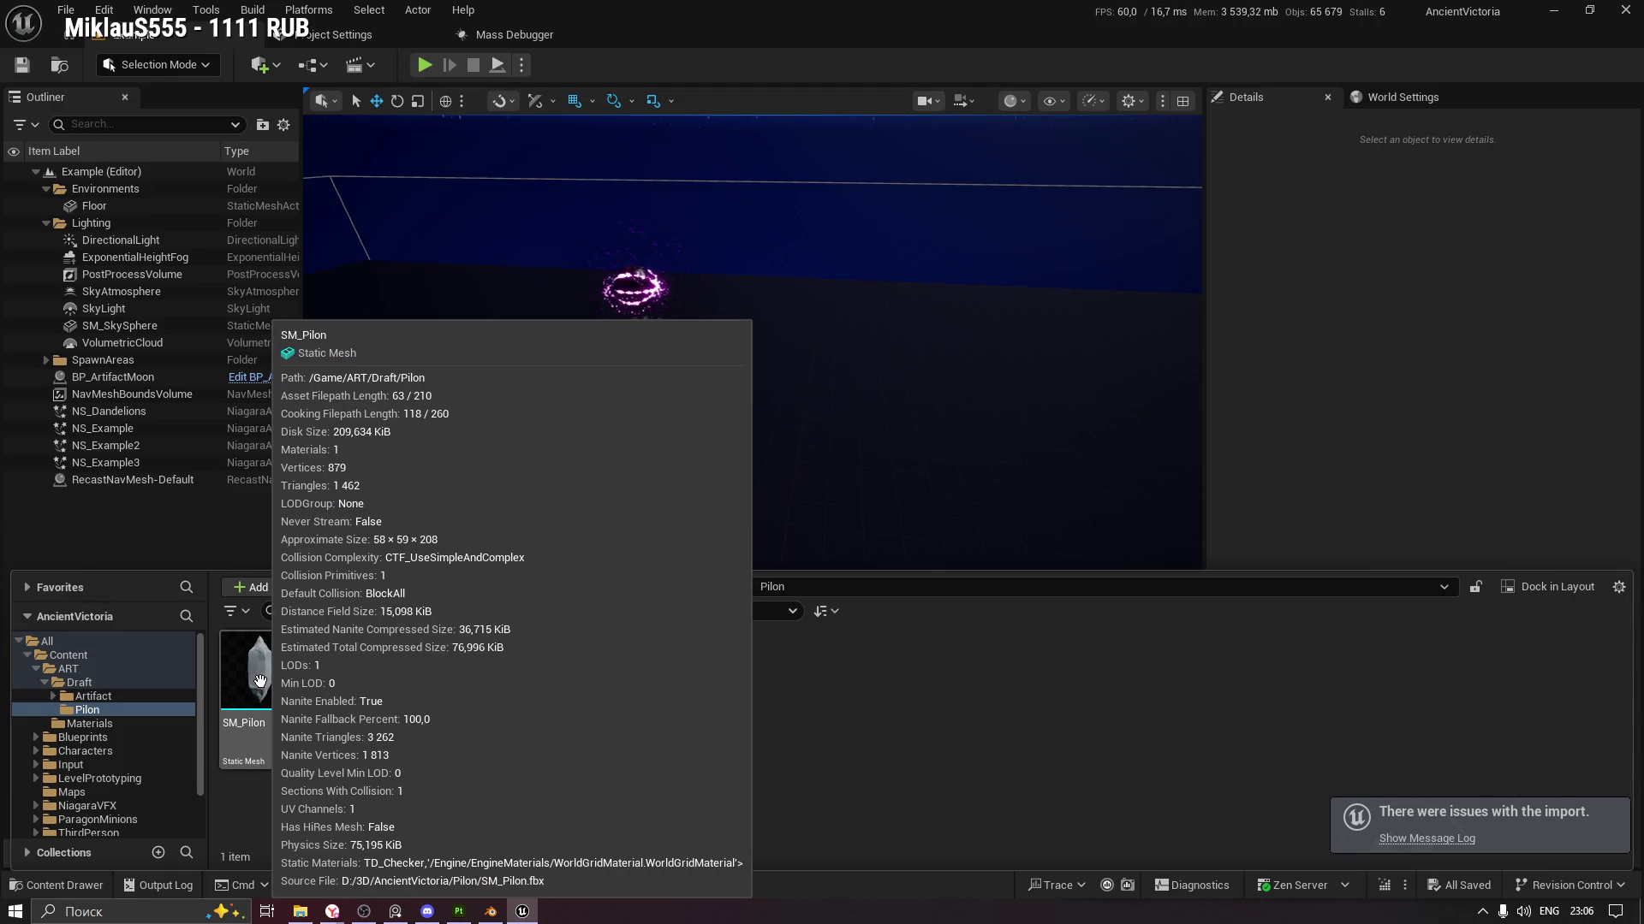
Expand the Artifact folder and browse its textures, SM_MoonShard_01 mesh and MI_MoonShard/MI_Dea instances.
{"action": "left_click", "coordinate": [54, 695]}
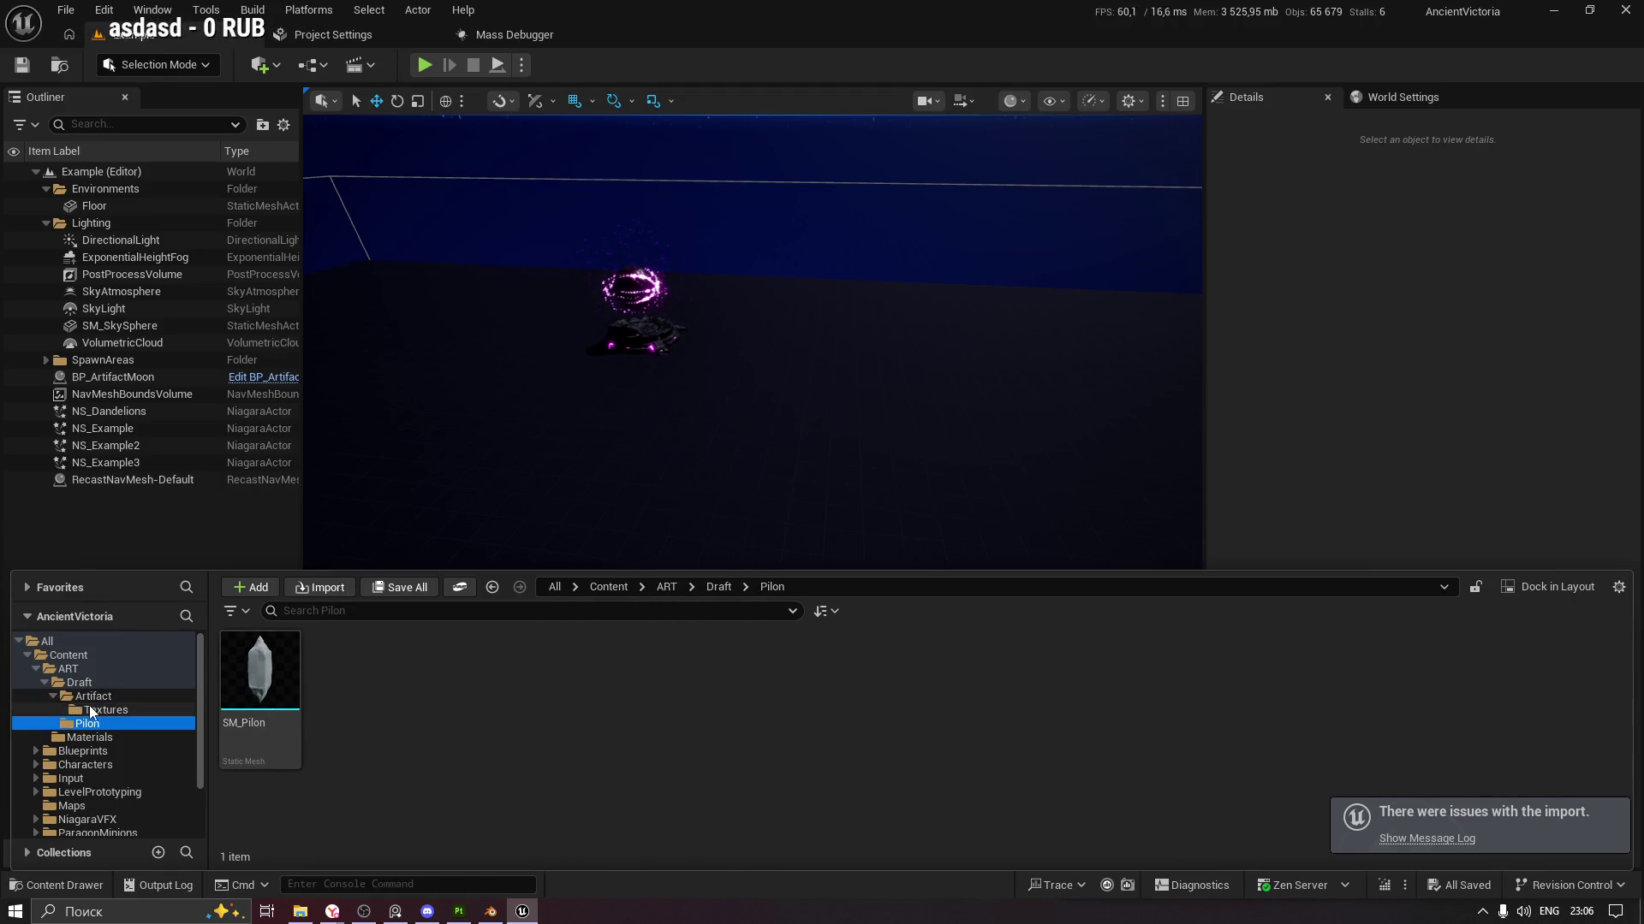
{"action": "left_click", "coordinate": [91, 710]}
{"action": "left_click", "coordinate": [92, 696]}
{"action": "left_click", "coordinate": [617, 676]}
{"action": "left_click", "coordinate": [678, 682]}
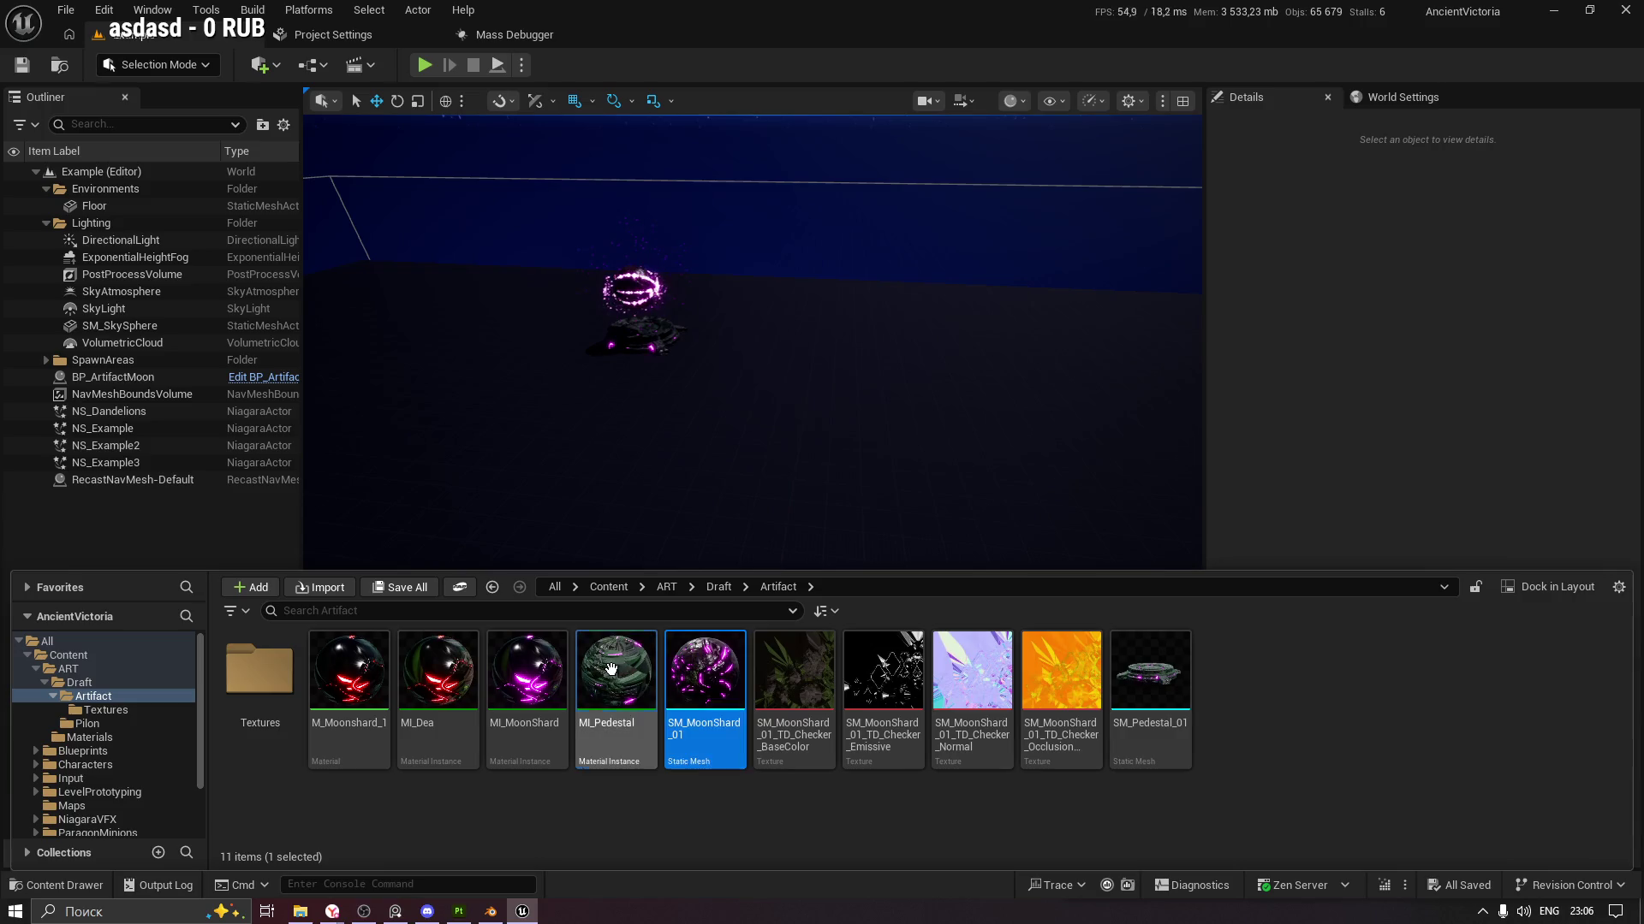
{"action": "left_click", "coordinate": [556, 726]}
{"action": "left_click", "coordinate": [449, 754]}
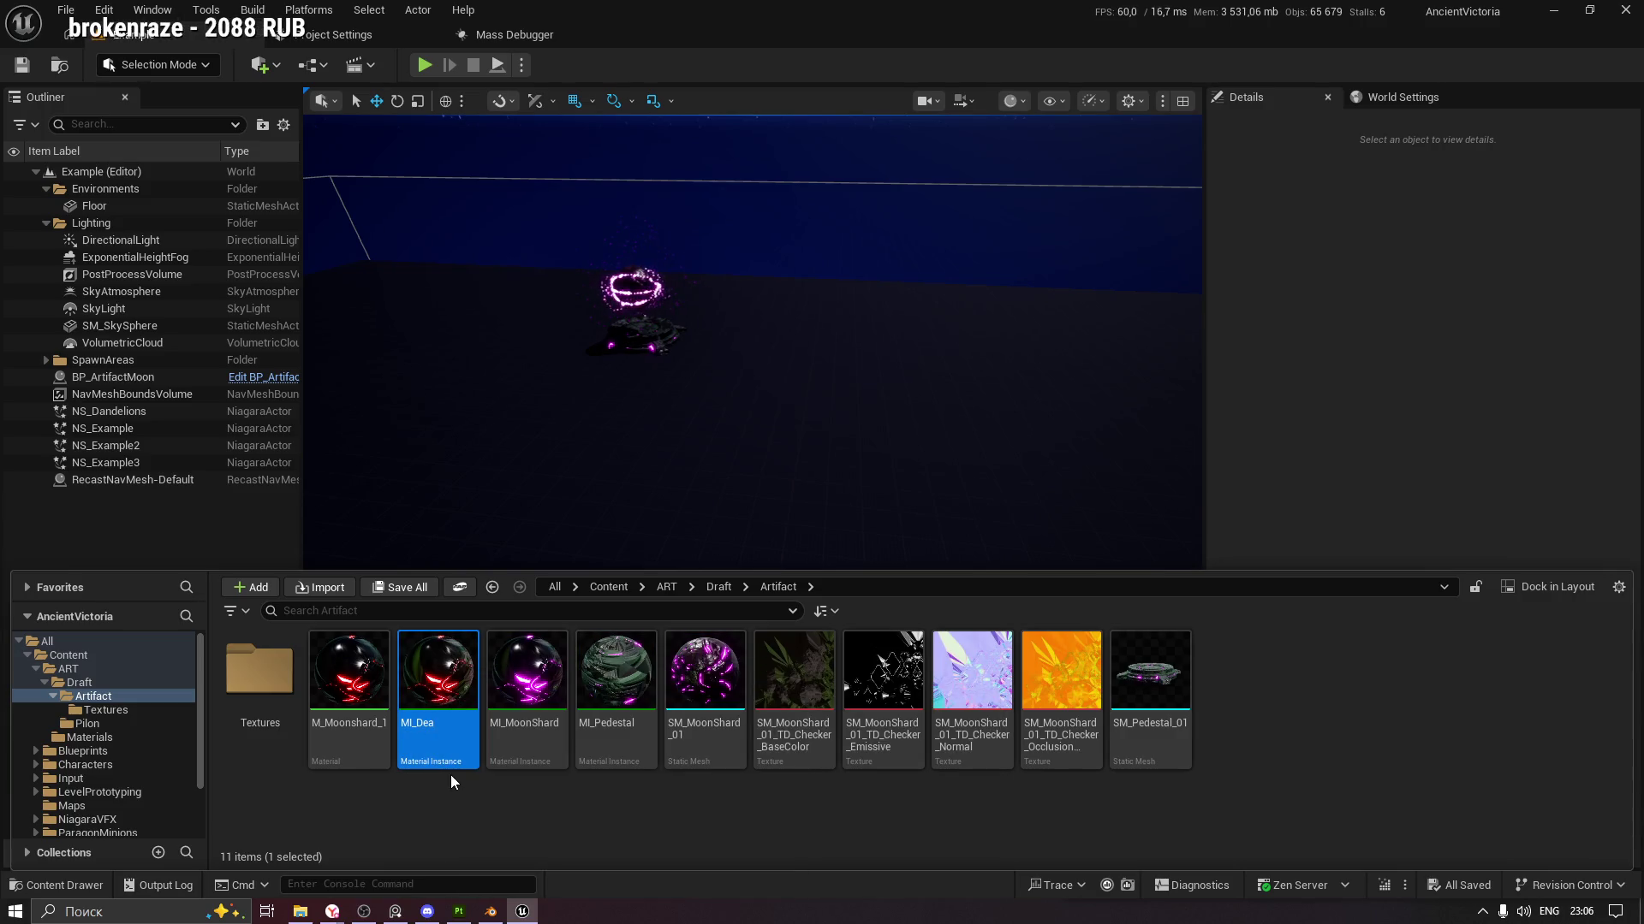
{"action": "left_click", "coordinate": [349, 685]}
{"action": "left_click", "coordinate": [440, 703]}
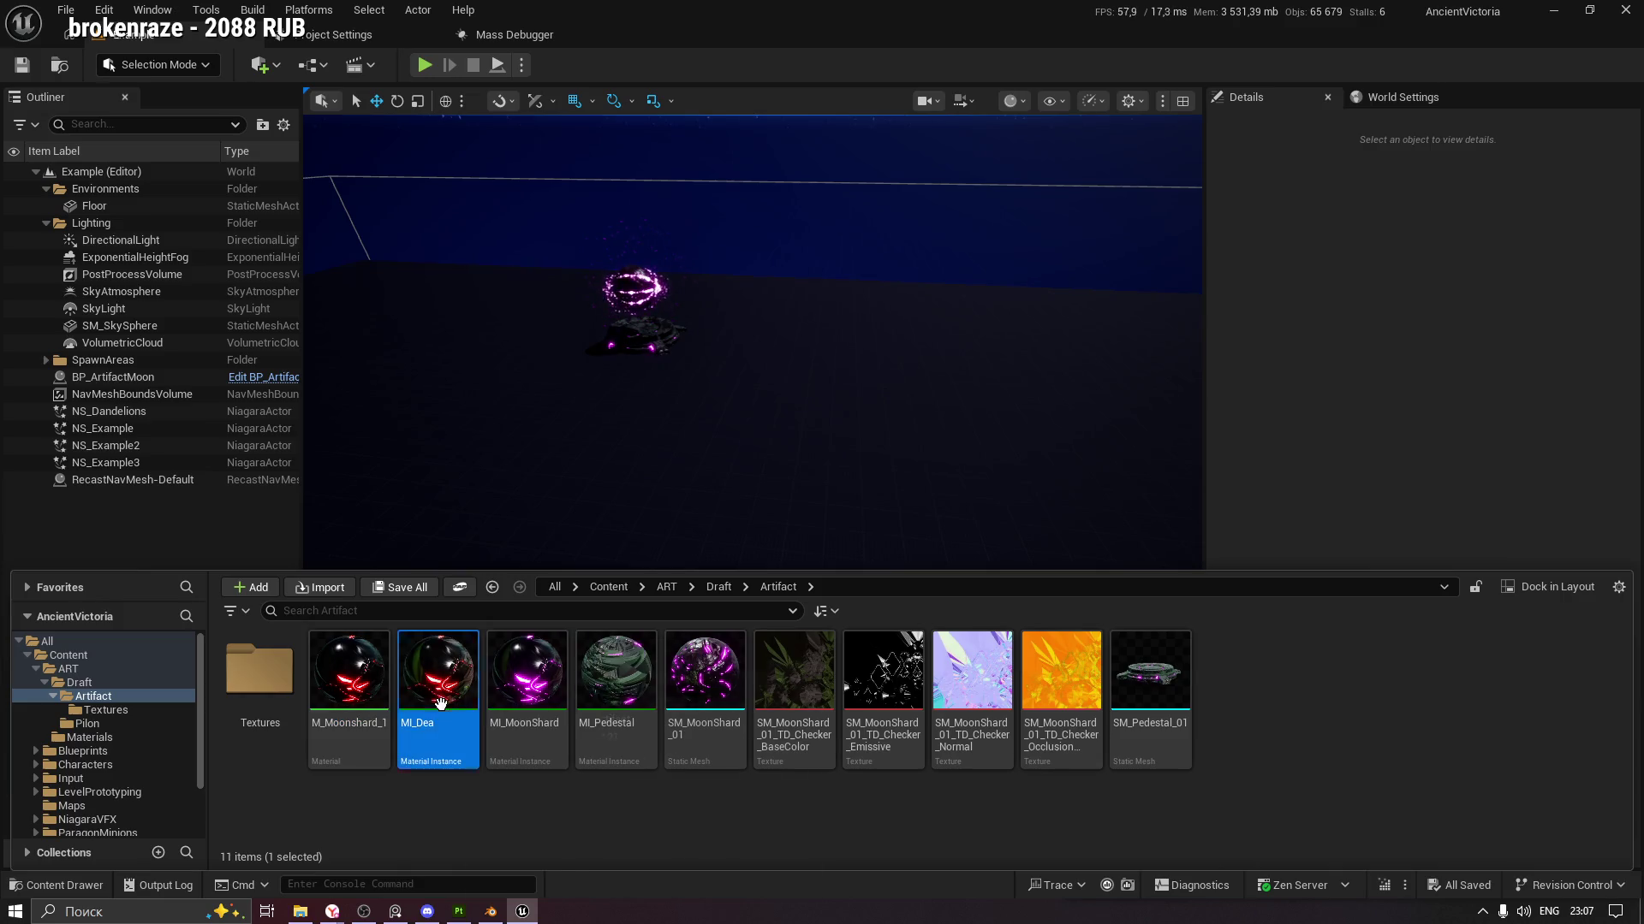
Open M_Moonshard_1, inspect its EmissiveTexture, MainTexture and Panner nodes, then close the editor.
{"action": "left_click", "coordinate": [357, 682]}
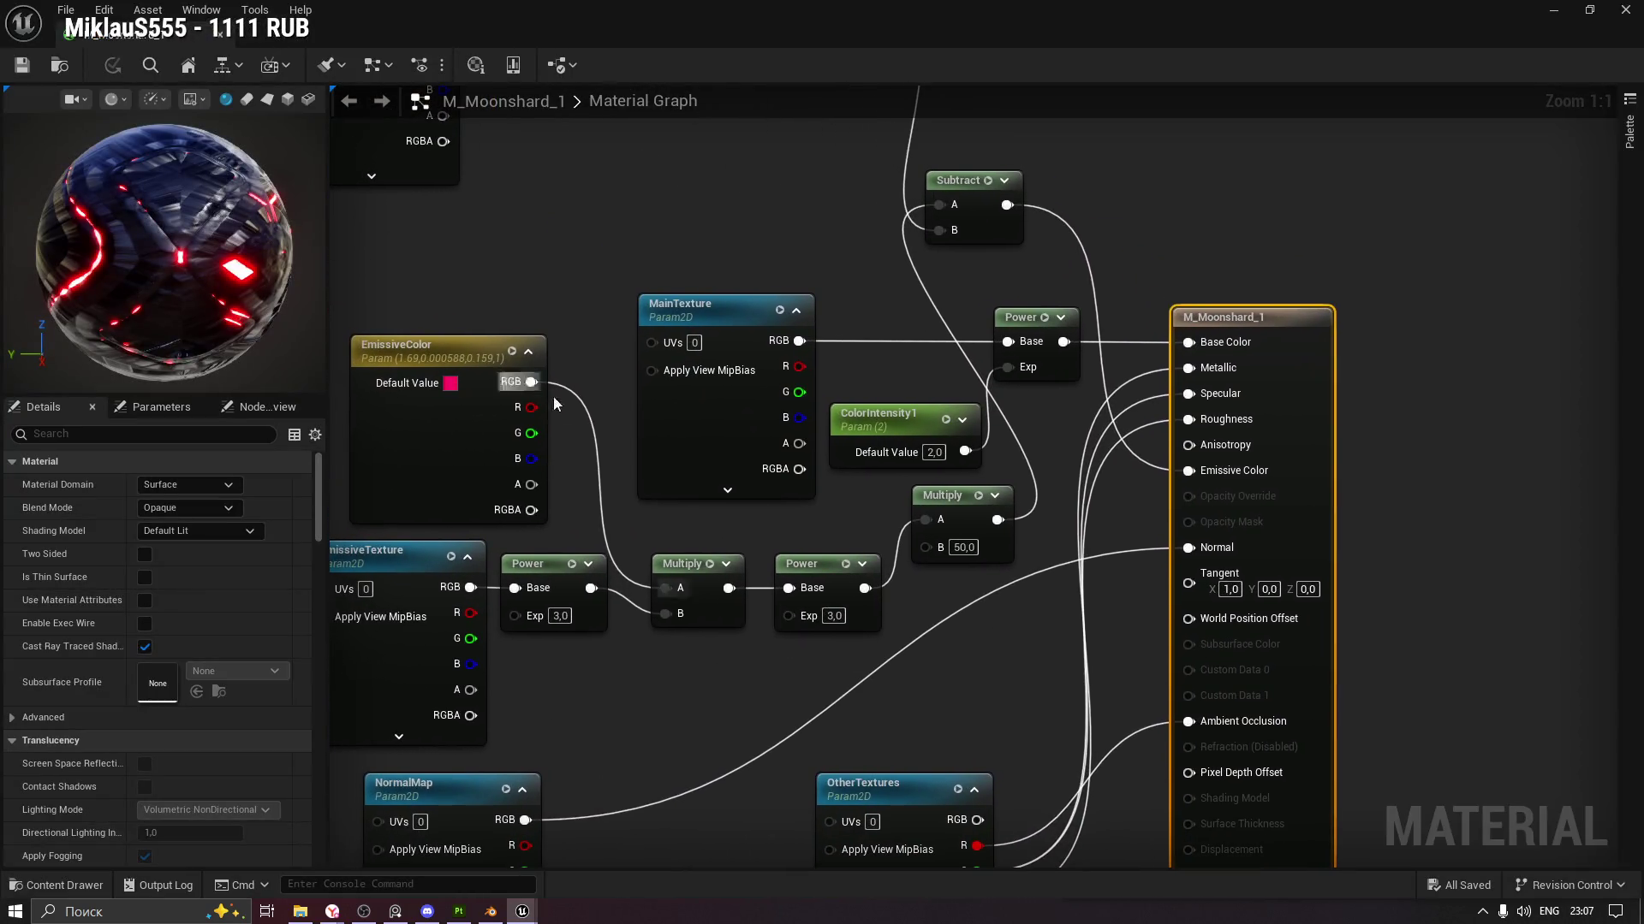
{"action": "right_click_drag", "start_coordinate": [553, 395], "coordinate": [823, 408]}
{"action": "left_click", "coordinate": [671, 569]}
{"action": "left_click", "coordinate": [974, 316]}
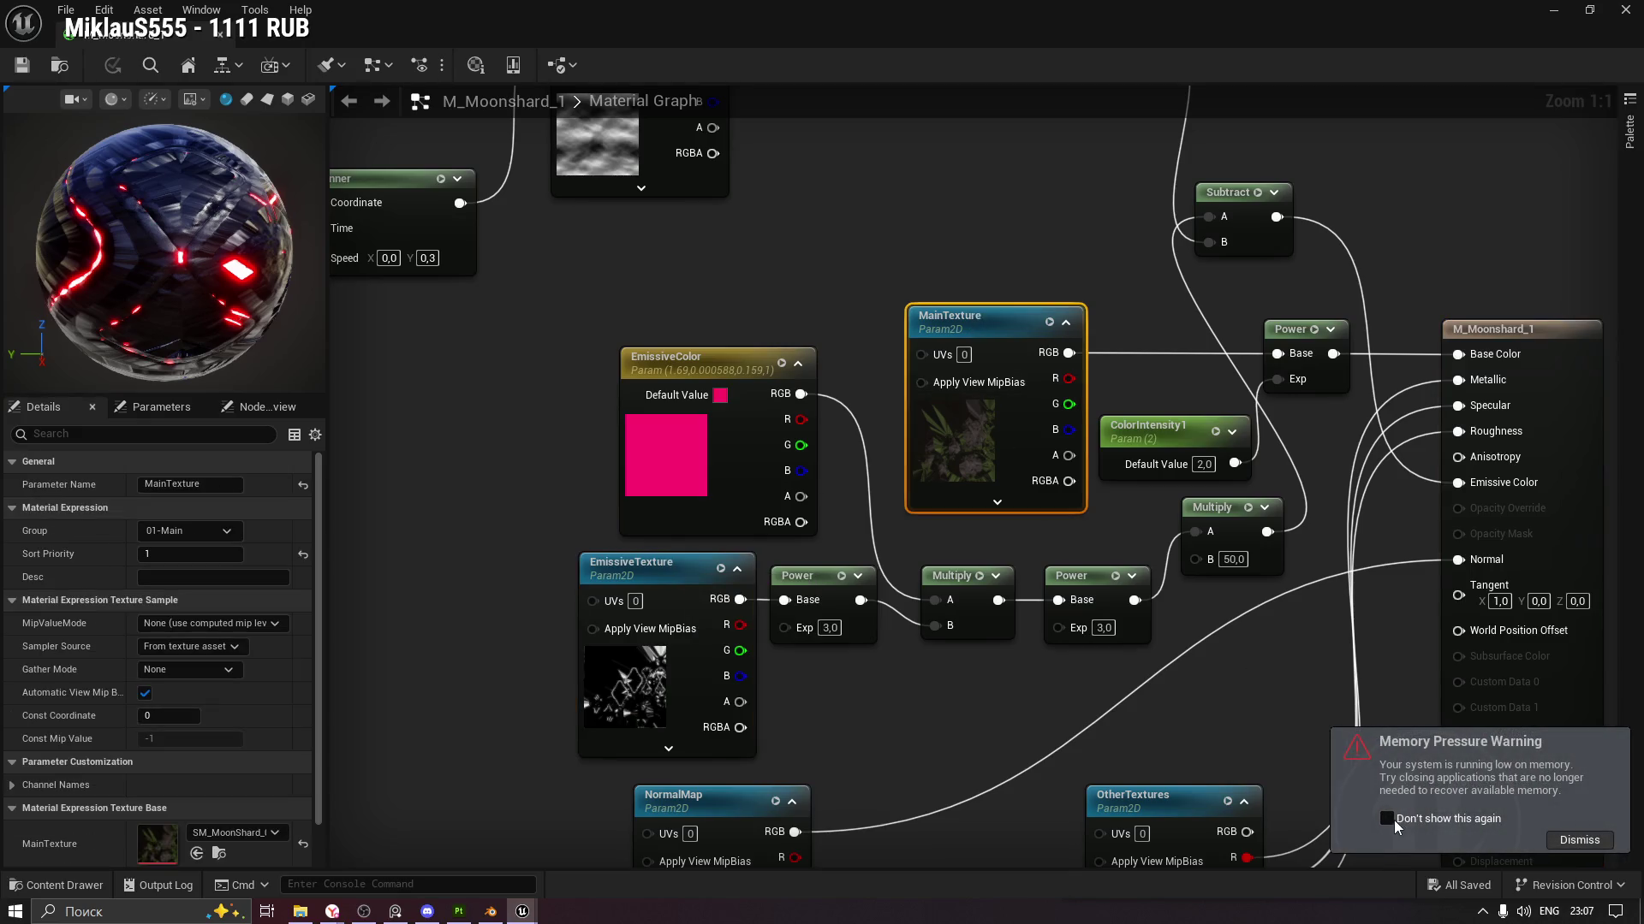
{"action": "left_click", "coordinate": [1561, 838]}
{"action": "scroll", "coordinate": [743, 480], "scroll_direction": "down", "scroll_amount": 6}
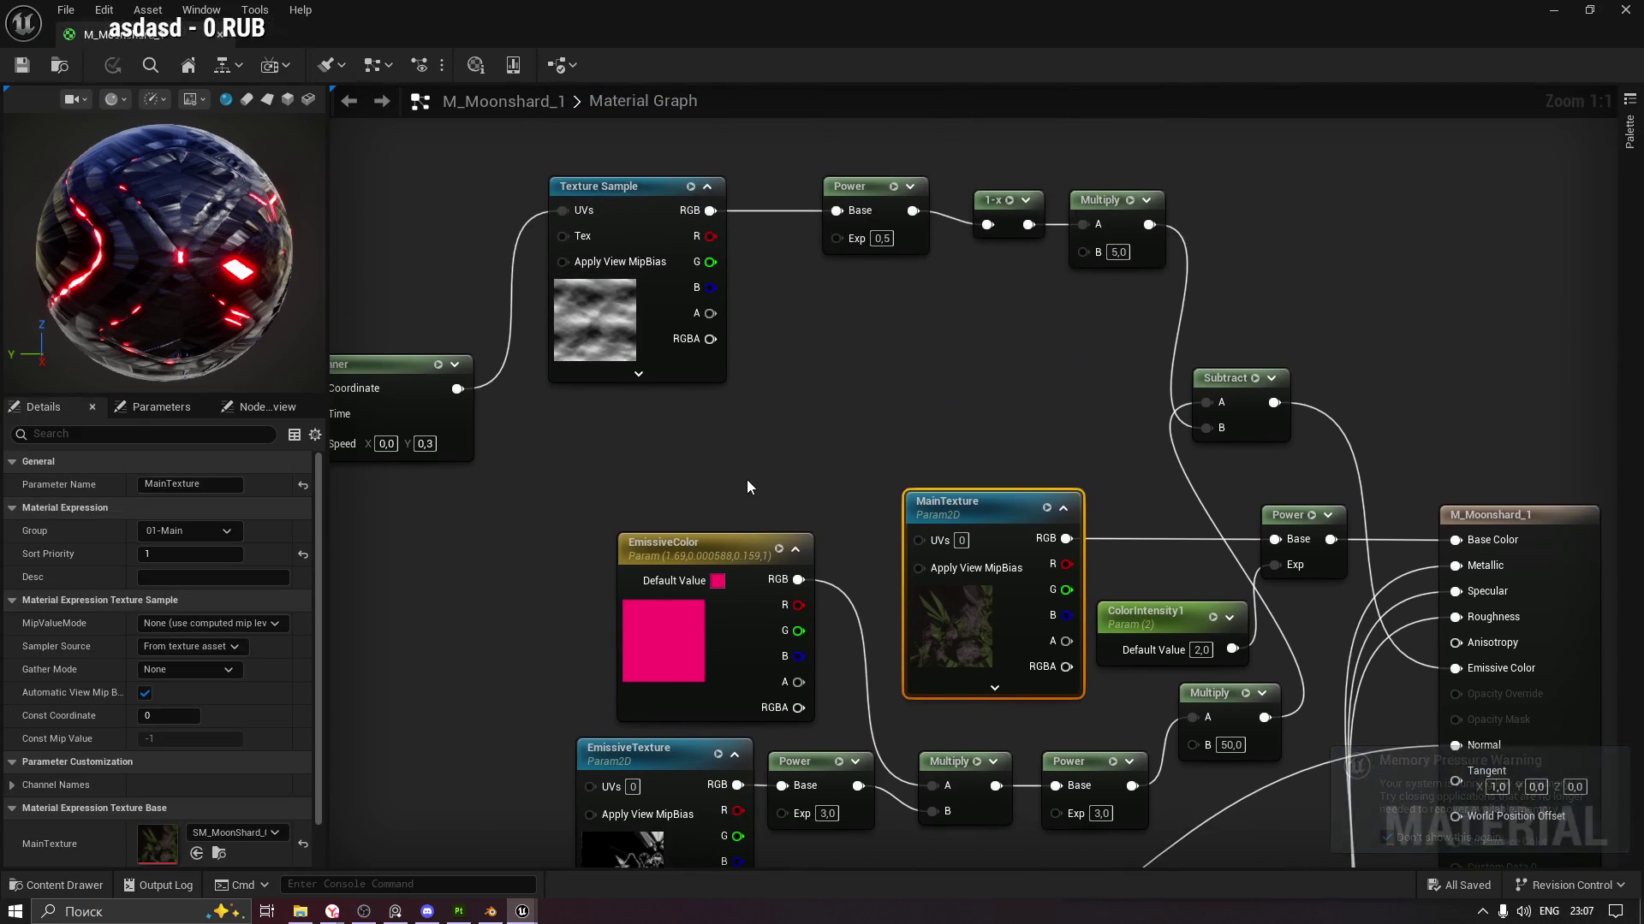
{"action": "right_click", "coordinate": [652, 500]}
{"action": "scroll", "coordinate": [693, 471], "scroll_direction": "up", "scroll_amount": 4}
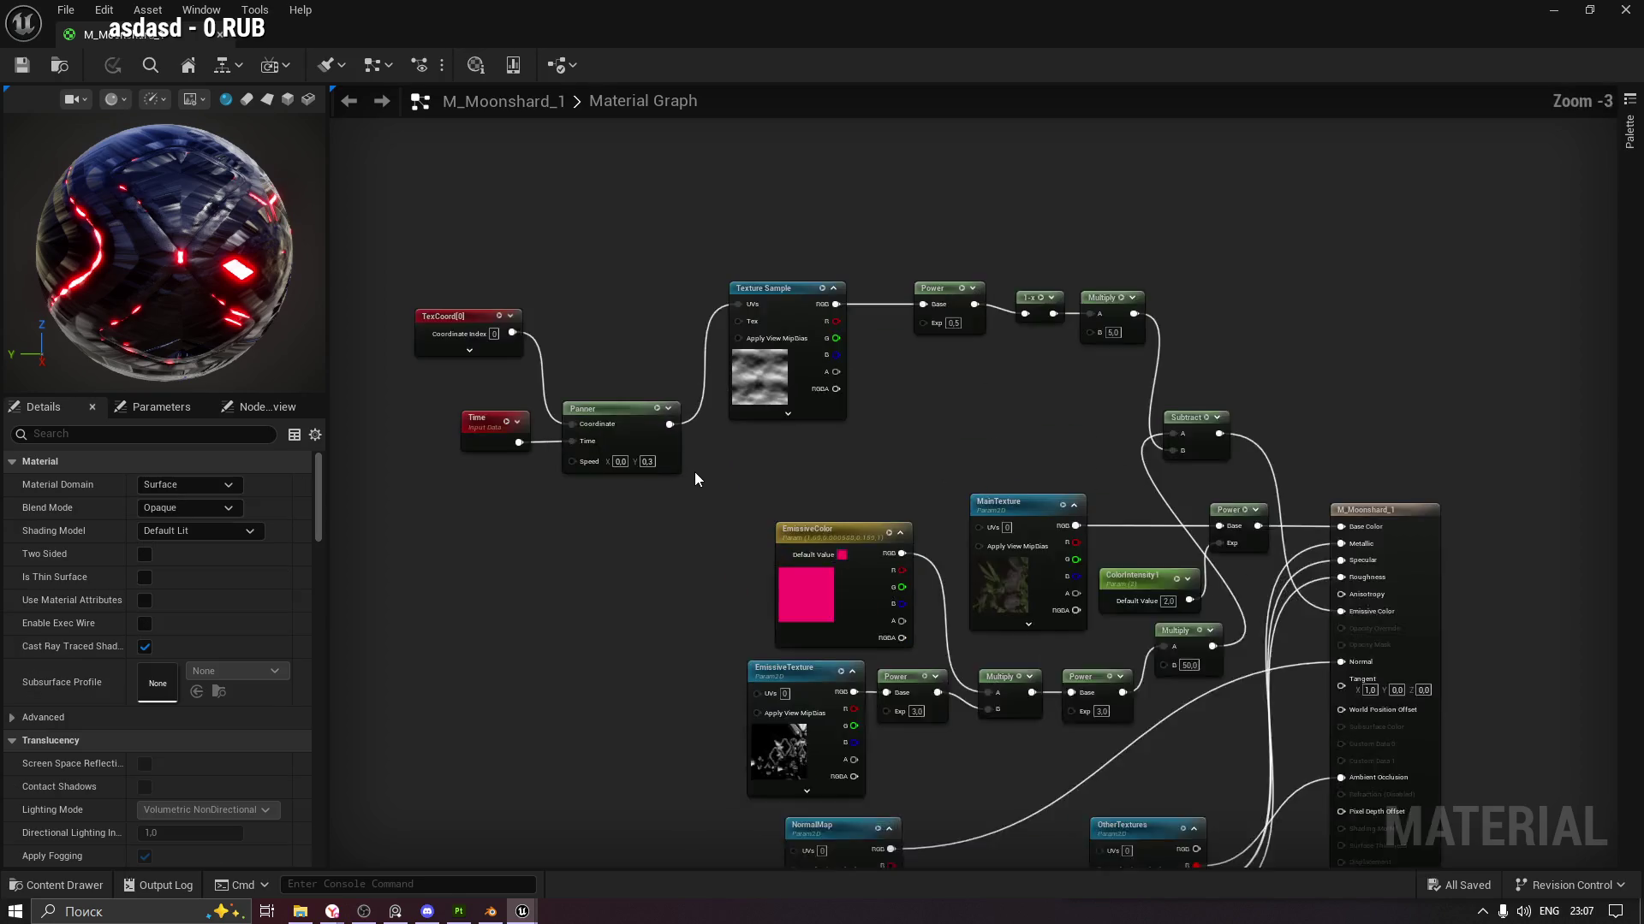
{"action": "left_click_drag", "start_coordinate": [805, 409], "coordinate": [560, 233]}
{"action": "left_click", "coordinate": [238, 36]}
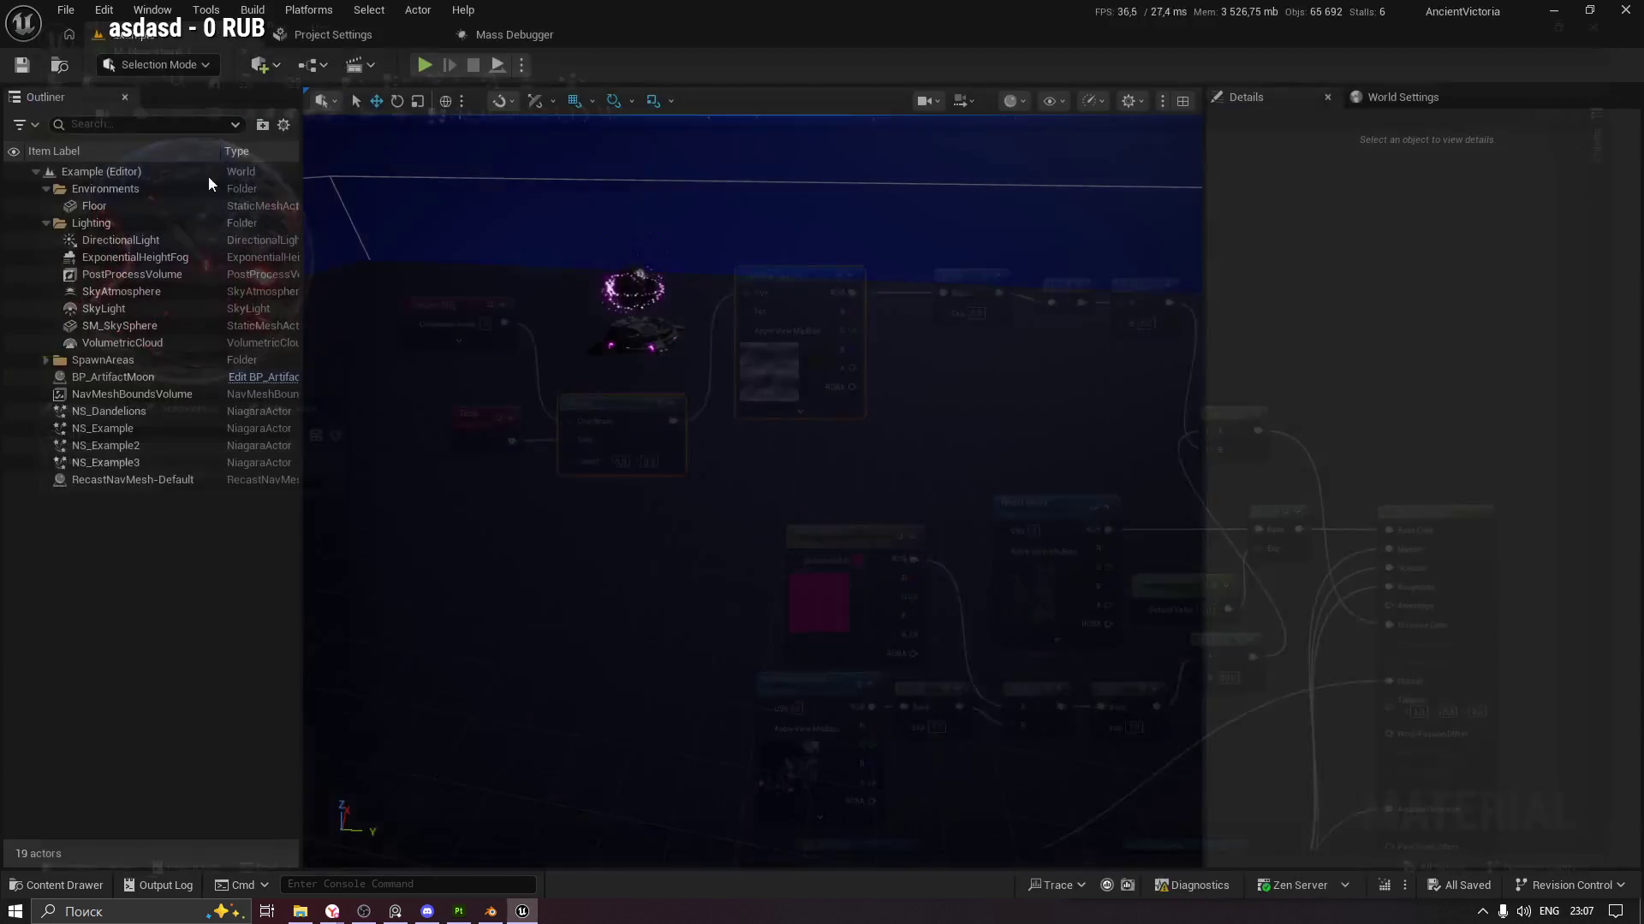
{"action": "left_click", "coordinate": [86, 724]}
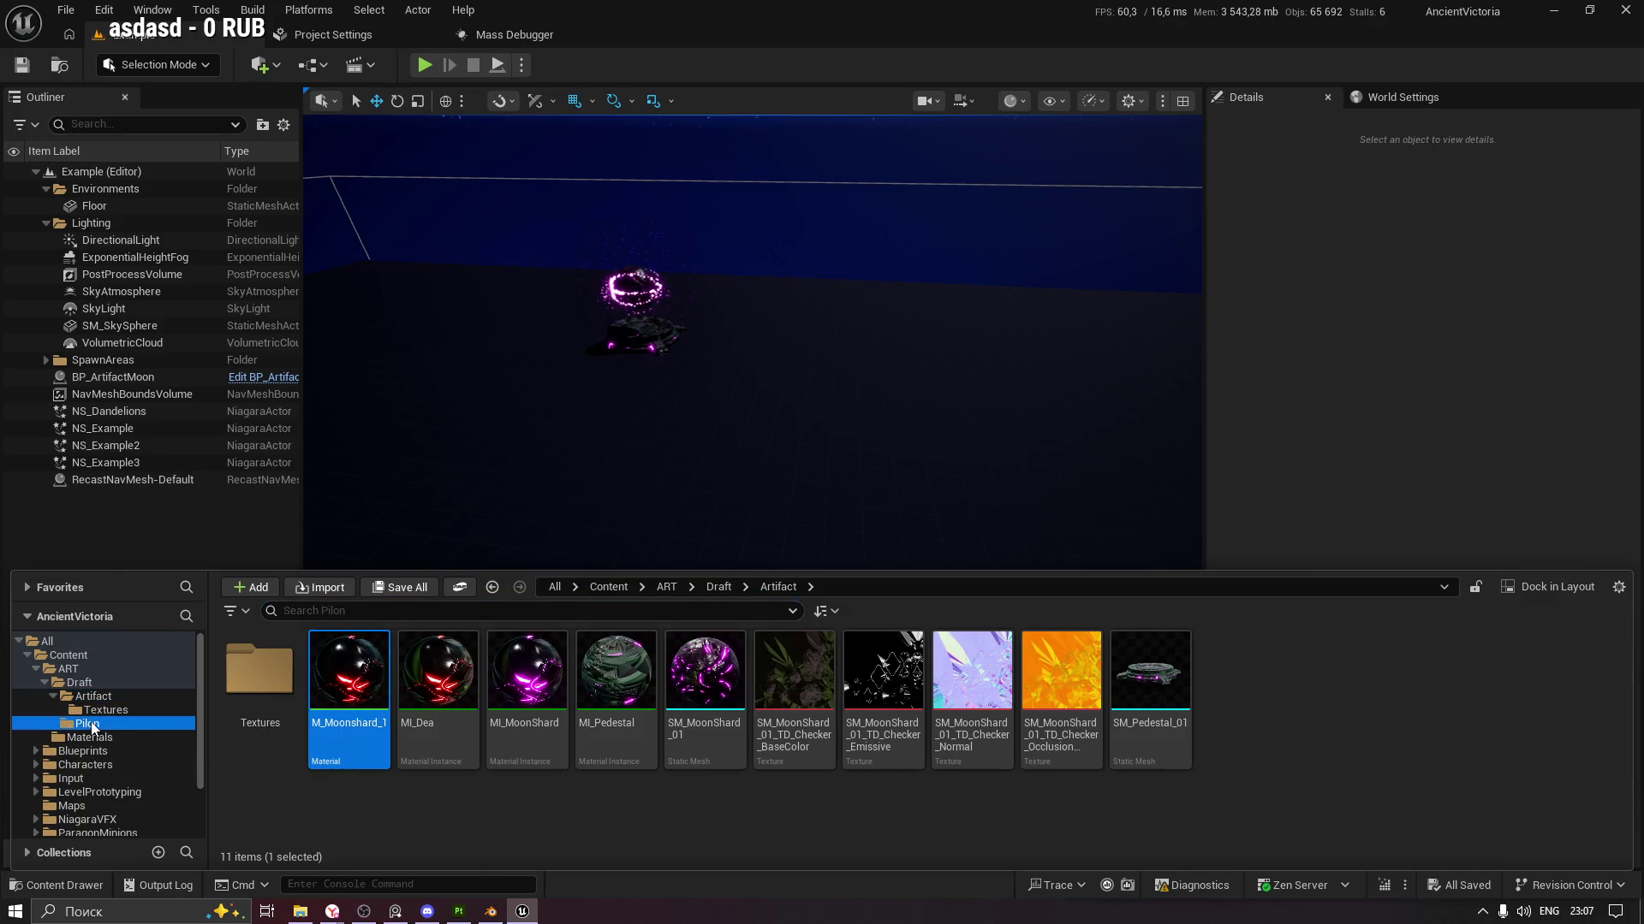
Drag SM_Pilon into the level near the moon artifact, raise it to Z 100, and frame it.
{"action": "mouse_move", "coordinate": [260, 677]}
{"action": "left_mouse_down"}
{"action": "mouse_move", "coordinate": [851, 433]}
{"action": "mouse_move", "coordinate": [741, 475]}
{"action": "left_mouse_up"}
{"action": "right_click_drag", "start_coordinate": [714, 477], "coordinate": [714, 477]}
{"action": "left_click_drag", "start_coordinate": [715, 477], "coordinate": [714, 432]}
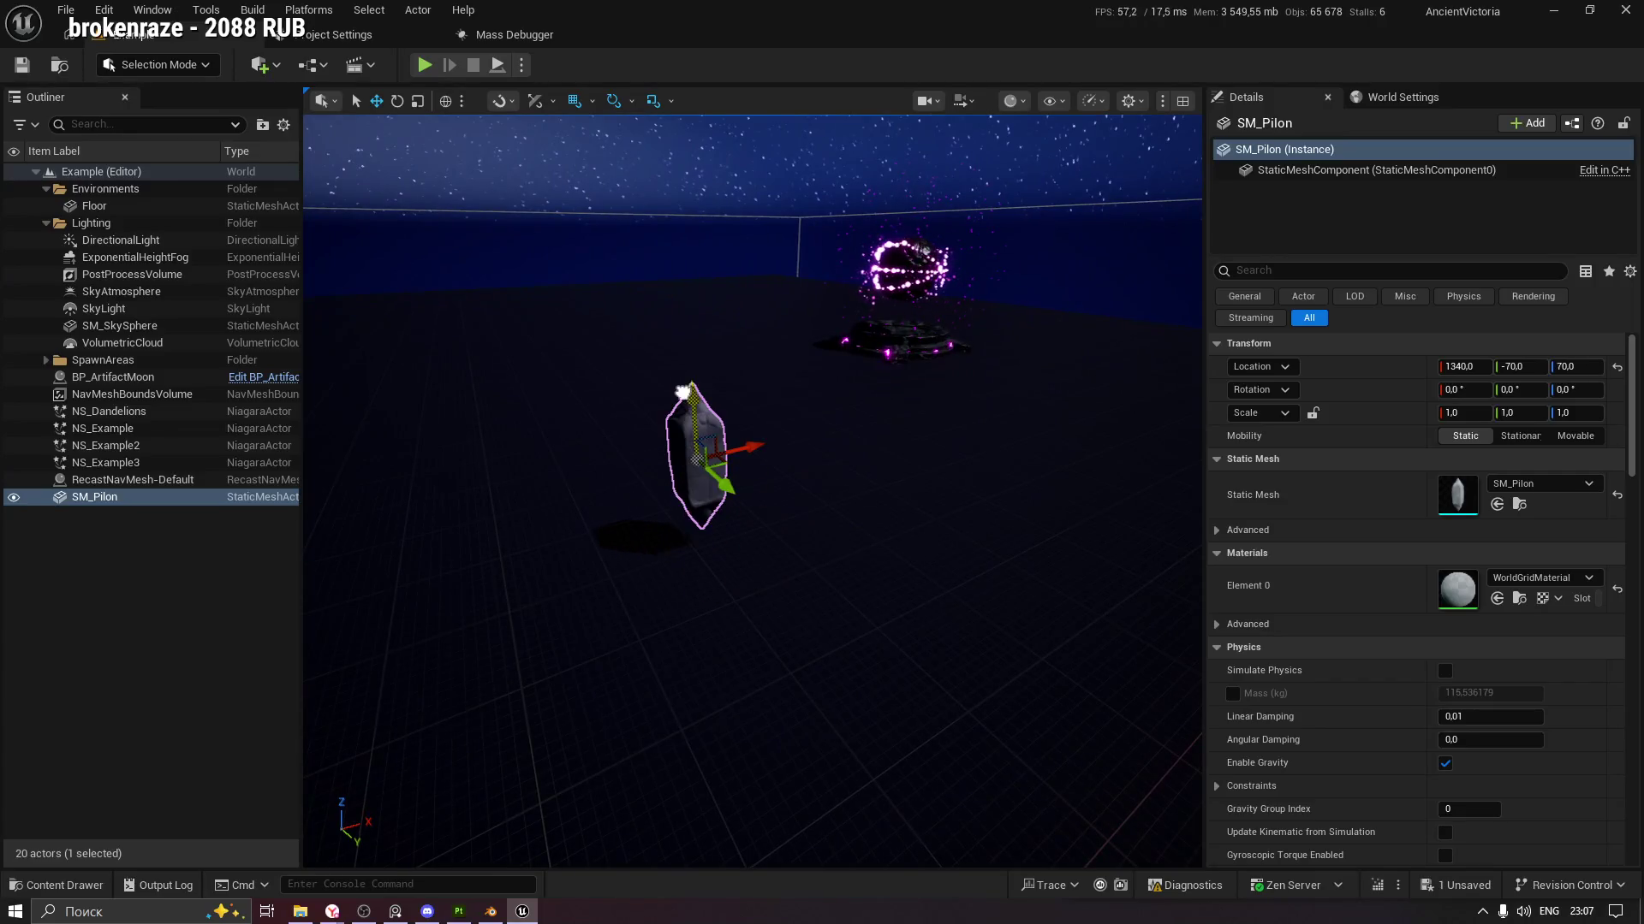
{"action": "right_click_drag", "start_coordinate": [715, 433], "coordinate": [715, 432]}
{"action": "right_click_drag", "start_coordinate": [902, 382], "coordinate": [902, 382]}
{"action": "right_click_drag", "start_coordinate": [933, 554], "coordinate": [933, 554]}
{"action": "key", "text": "f"}
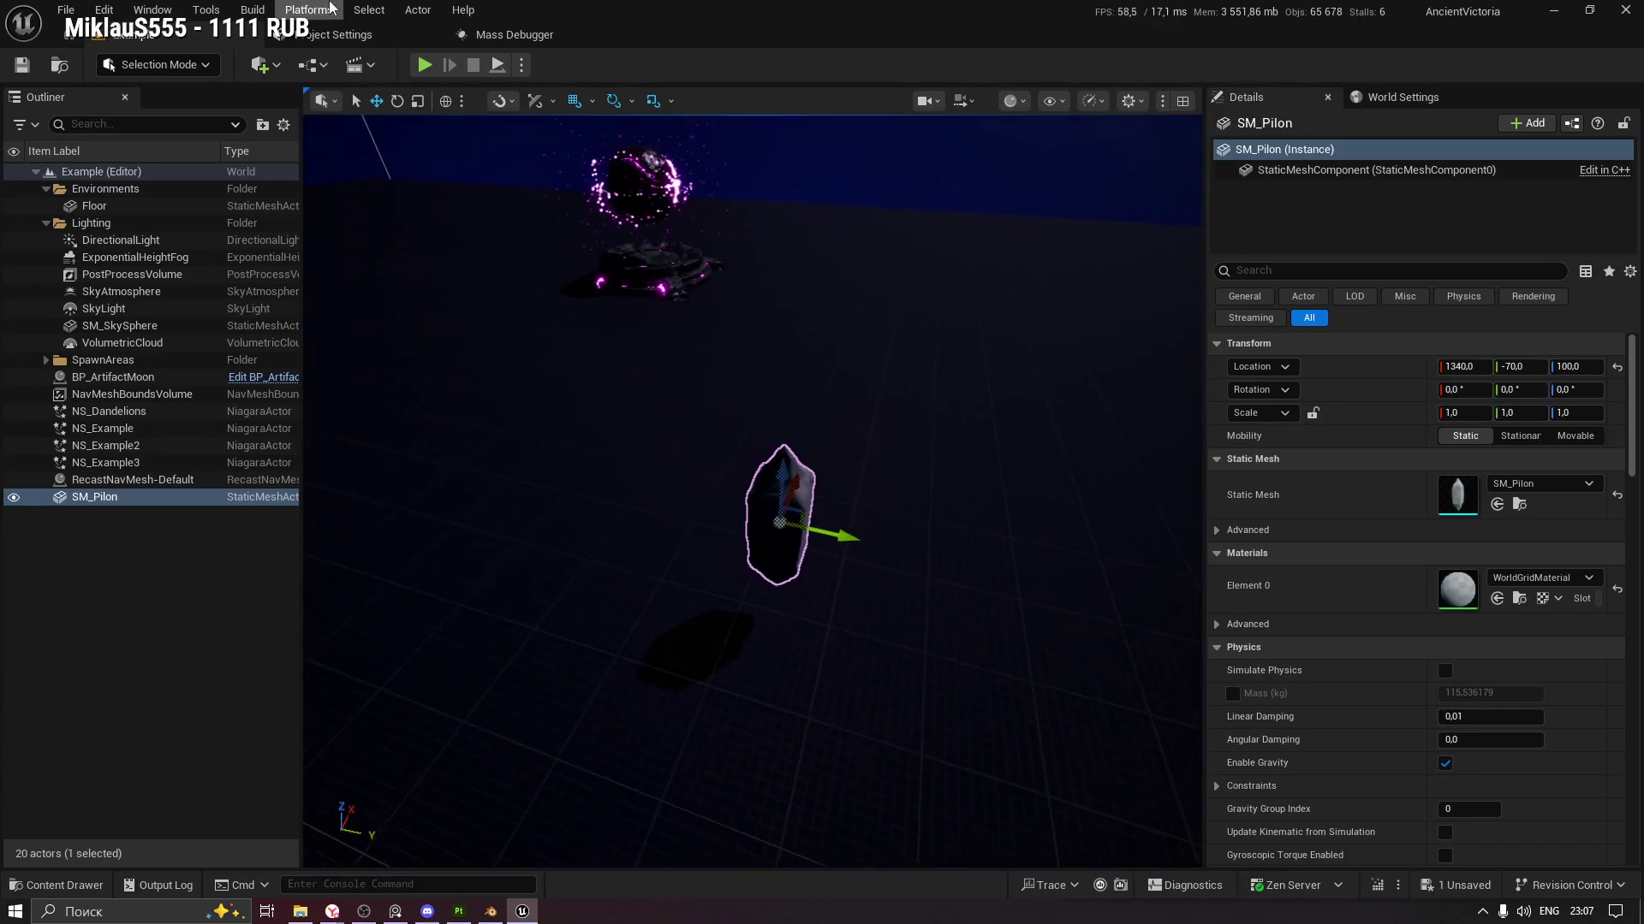
Run a play test of the level, stop it, and reselect the placed pilon.
{"action": "key", "text": "alt+p"}
{"action": "key", "text": "w"}
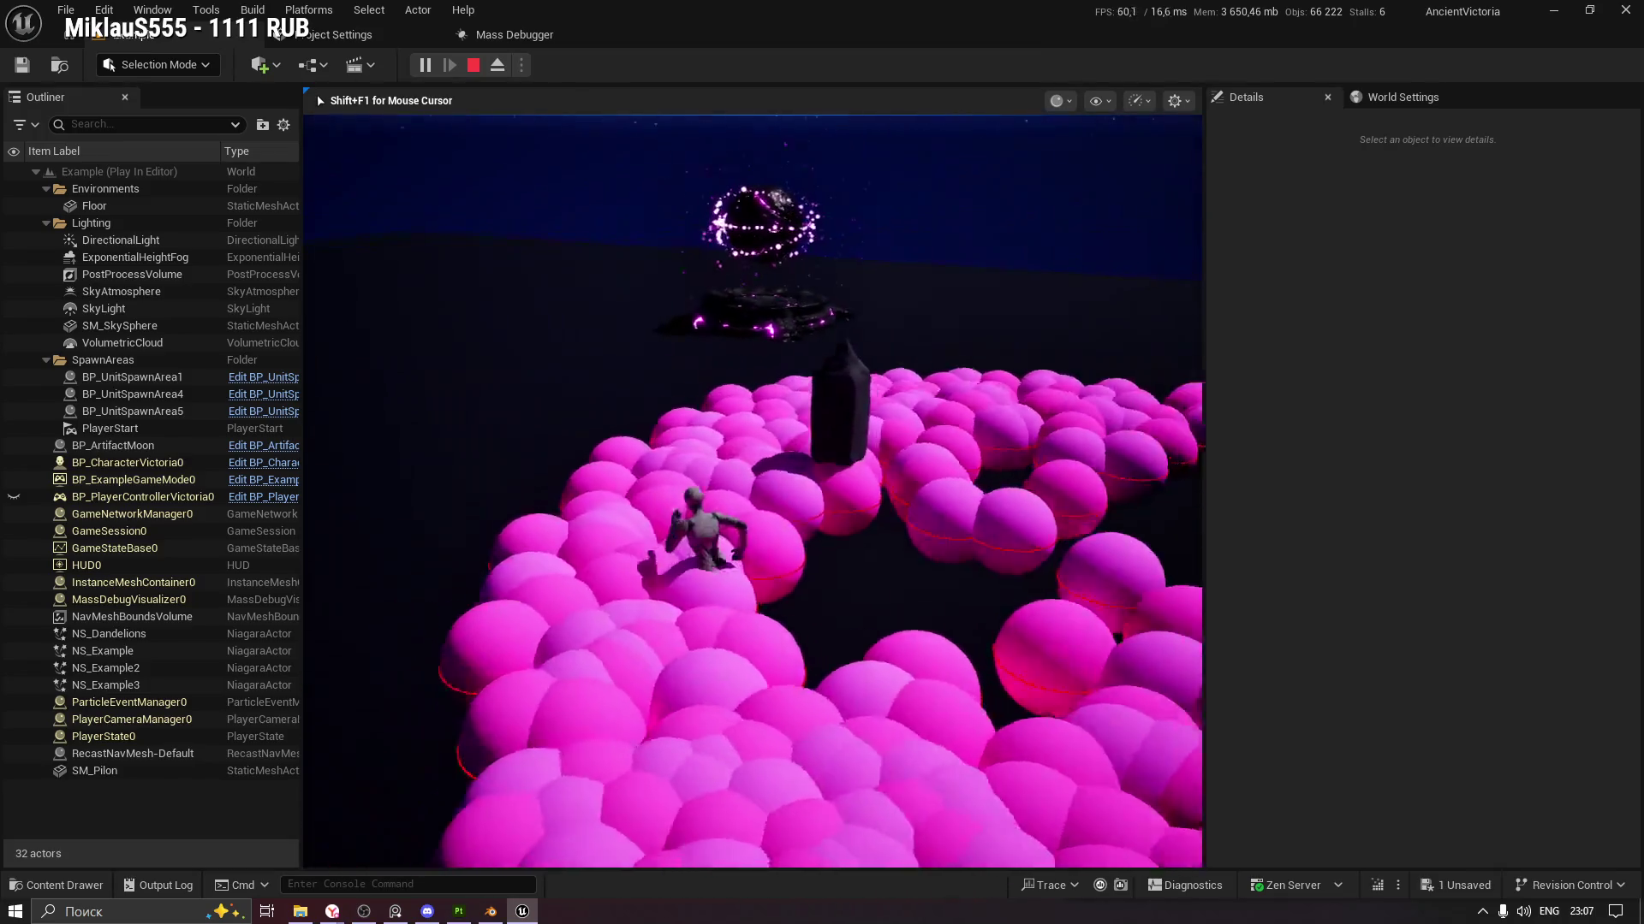
{"action": "key", "text": "Escape"}
{"action": "left_click", "coordinate": [770, 496]}
{"action": "mouse_move", "coordinate": [697, 429]}
{"action": "right_mouse_down"}
{"action": "mouse_move", "coordinate": [685, 479]}
{"action": "mouse_move", "coordinate": [728, 402]}
{"action": "right_mouse_up"}
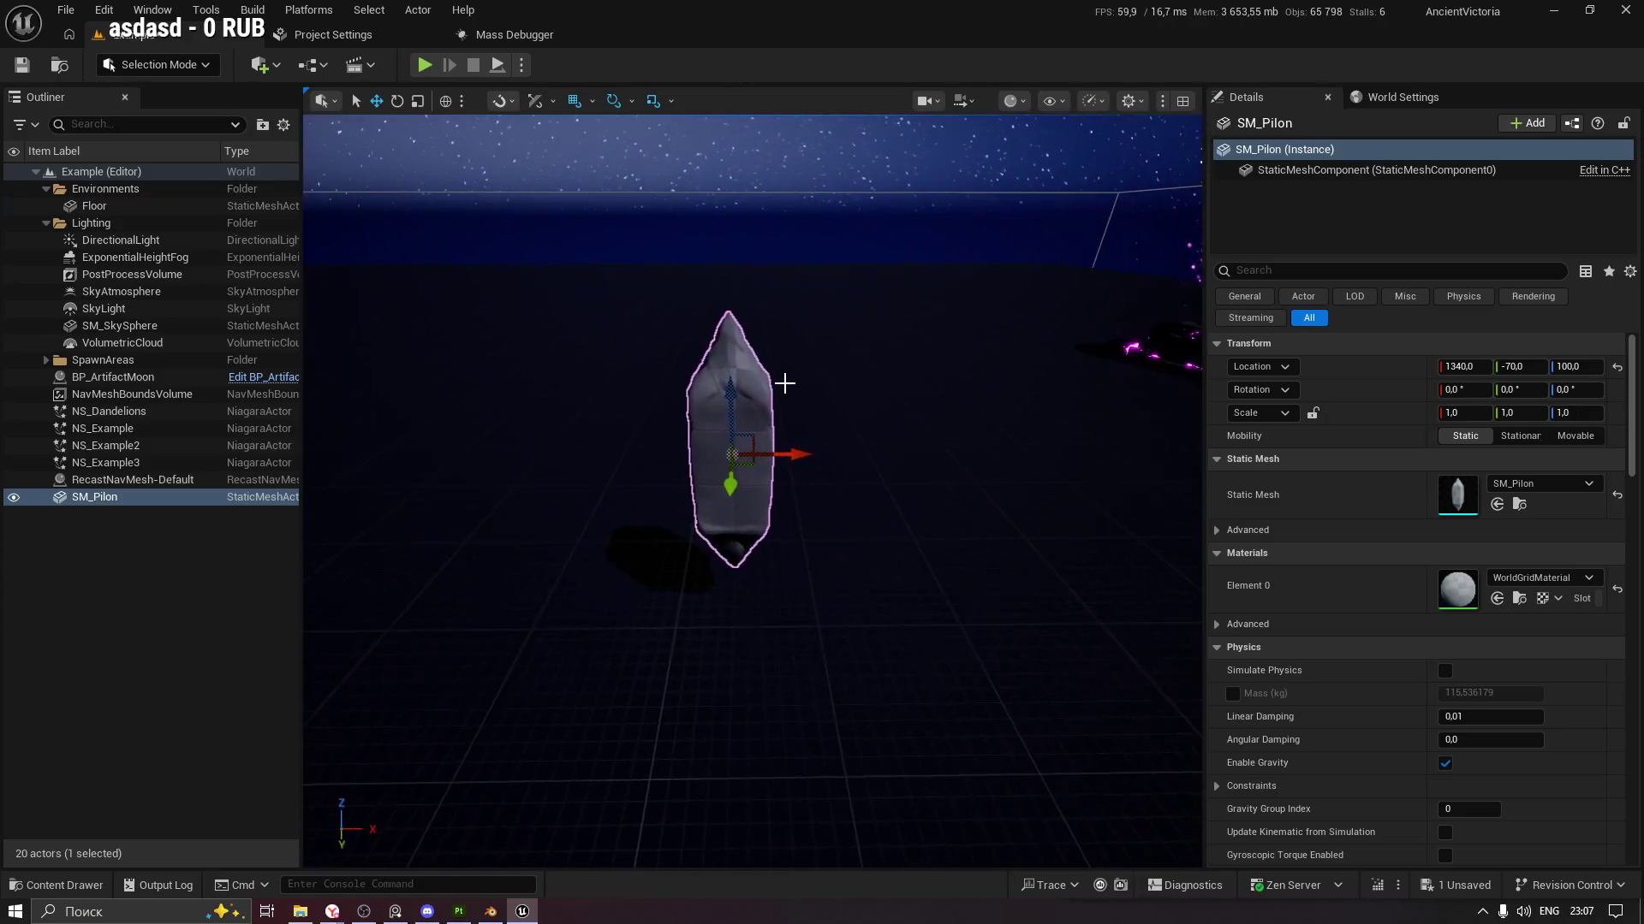
Create a Textures subfolder inside the Pilon folder and open it.
{"action": "left_click", "coordinate": [60, 885]}
{"action": "right_click", "coordinate": [424, 719]}
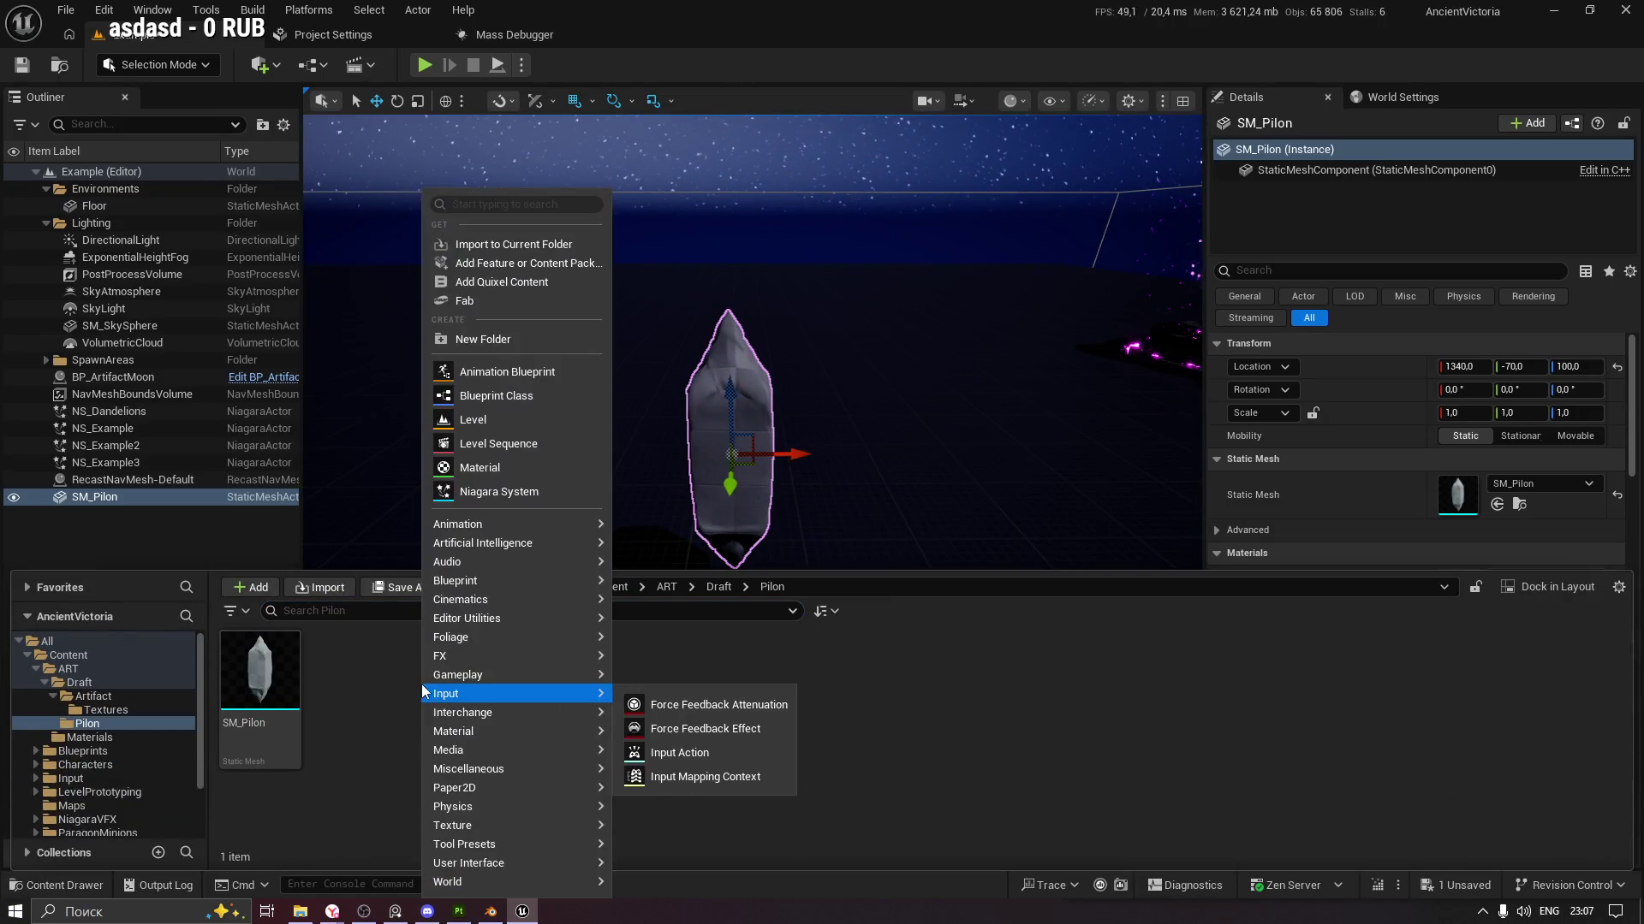
{"action": "left_click", "coordinate": [482, 339]}
{"action": "type", "text": "Textures"}
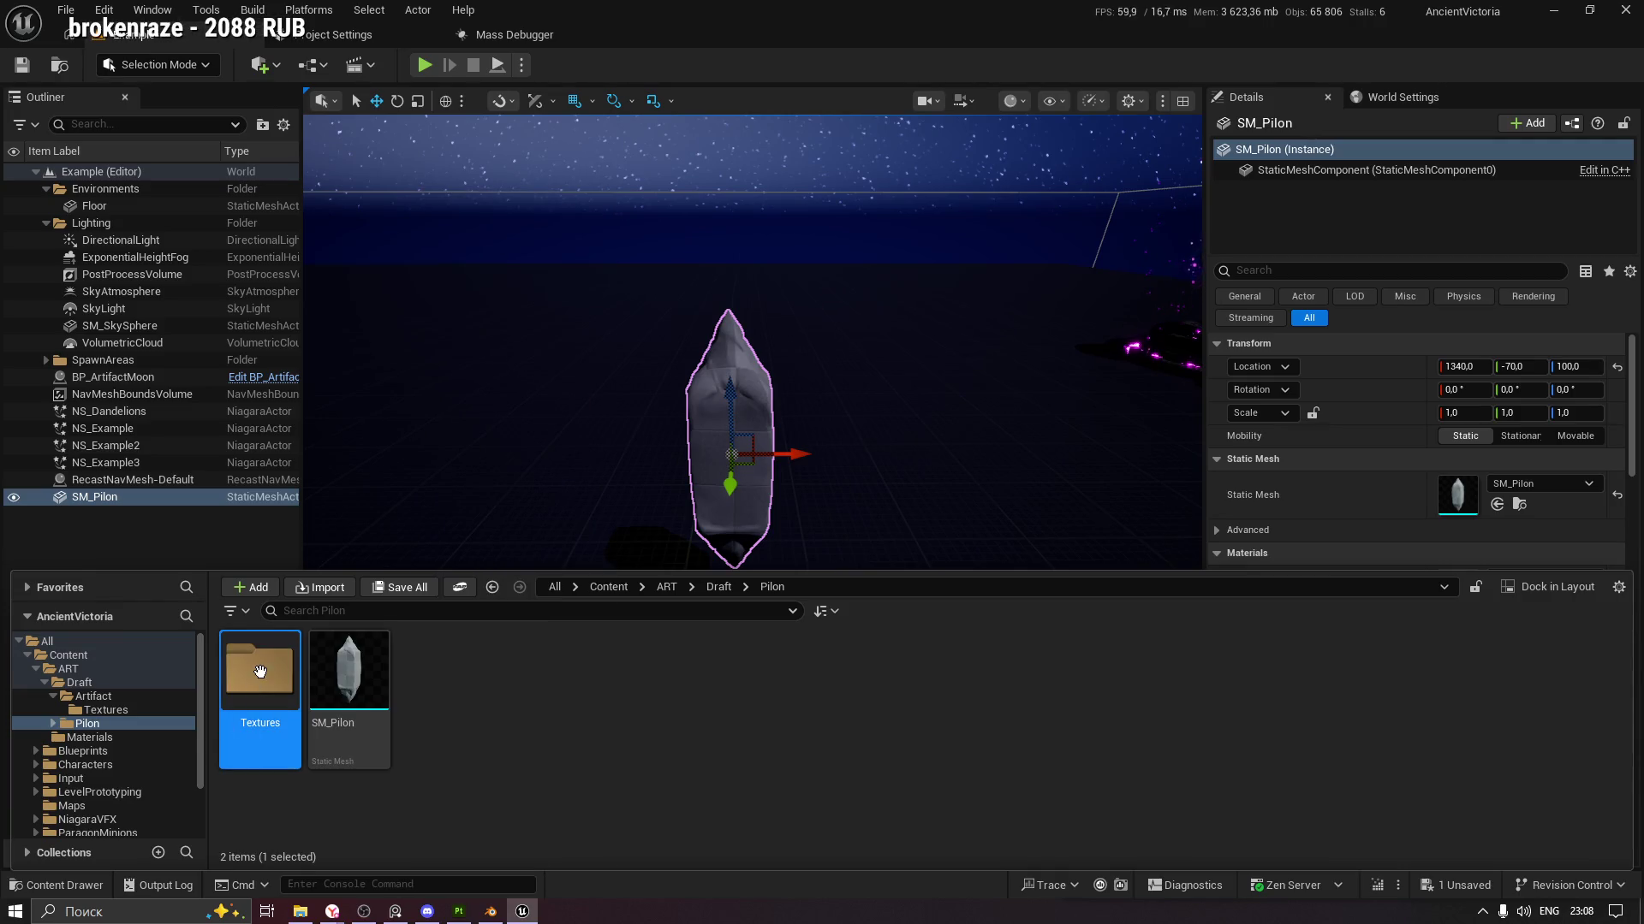
{"action": "double_click", "coordinate": [260, 671]}
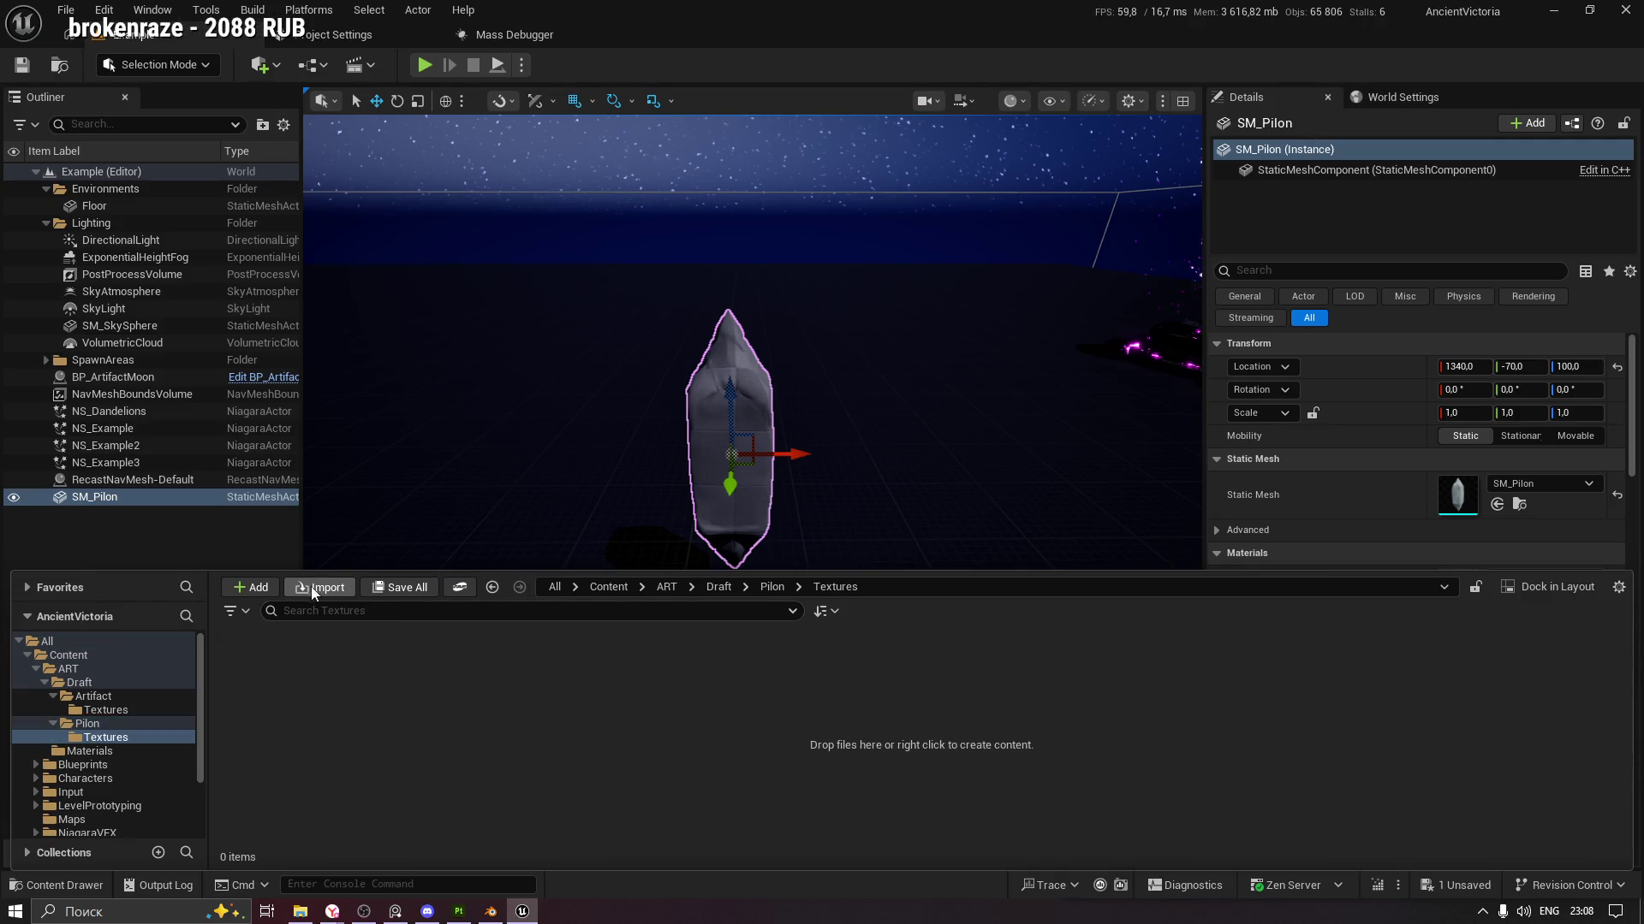
Import the four SM_Pilon_TD_Checker PNG textures into Textures and save them.
{"action": "left_click", "coordinate": [310, 592]}
{"action": "double_click", "coordinate": [588, 202]}
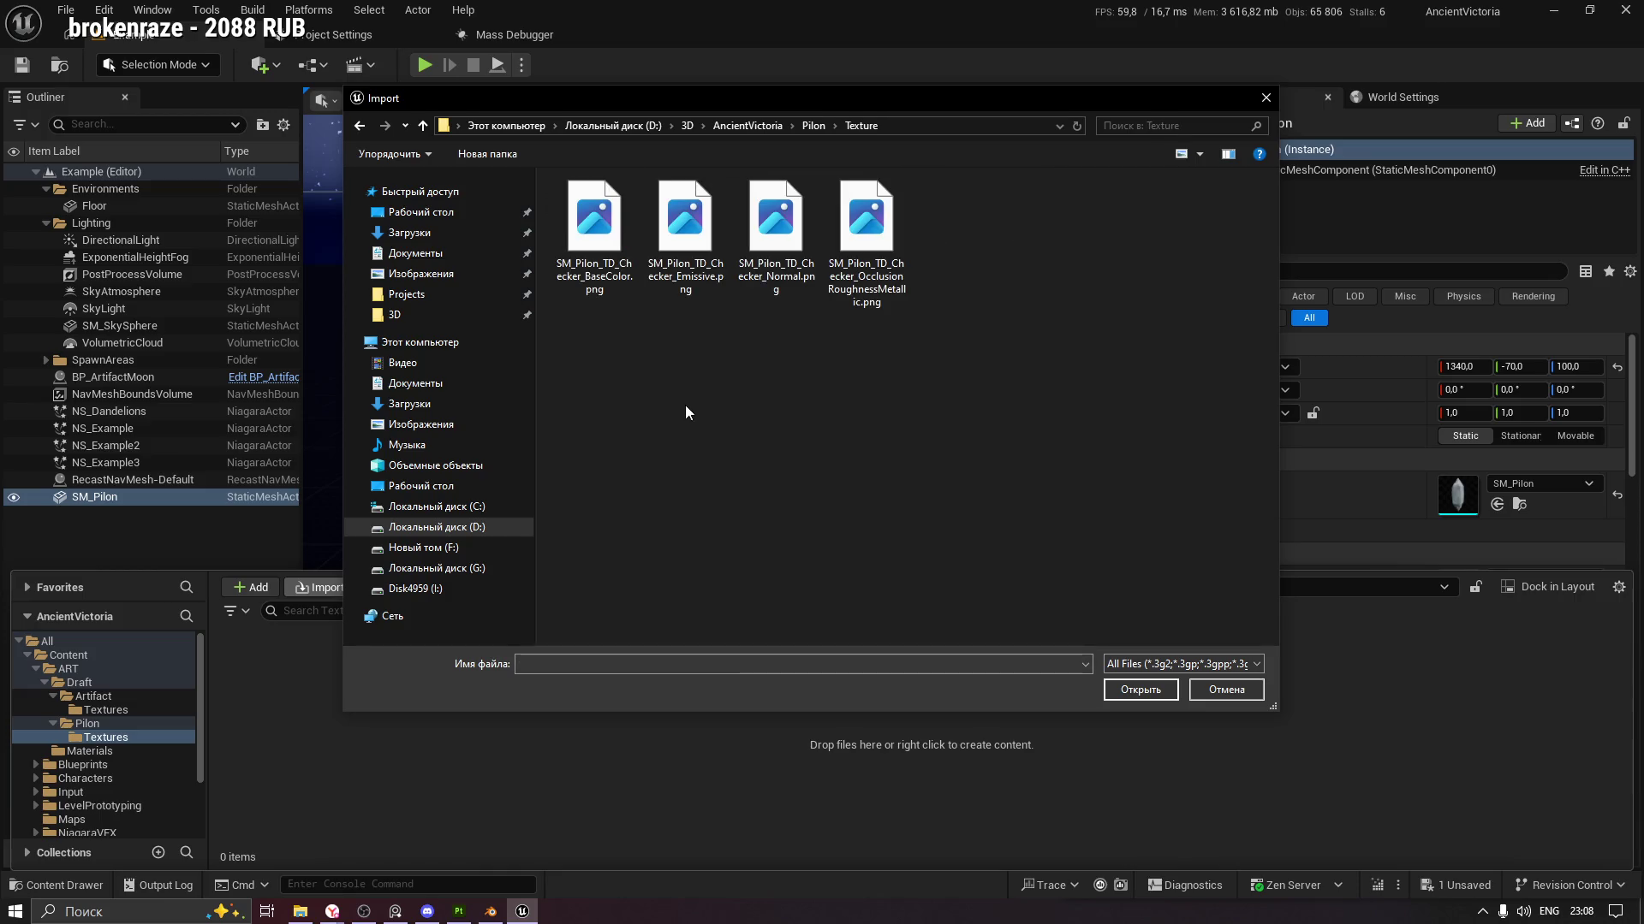
{"action": "left_click_drag", "start_coordinate": [657, 377], "coordinate": [873, 257]}
{"action": "left_click", "coordinate": [1140, 690]}
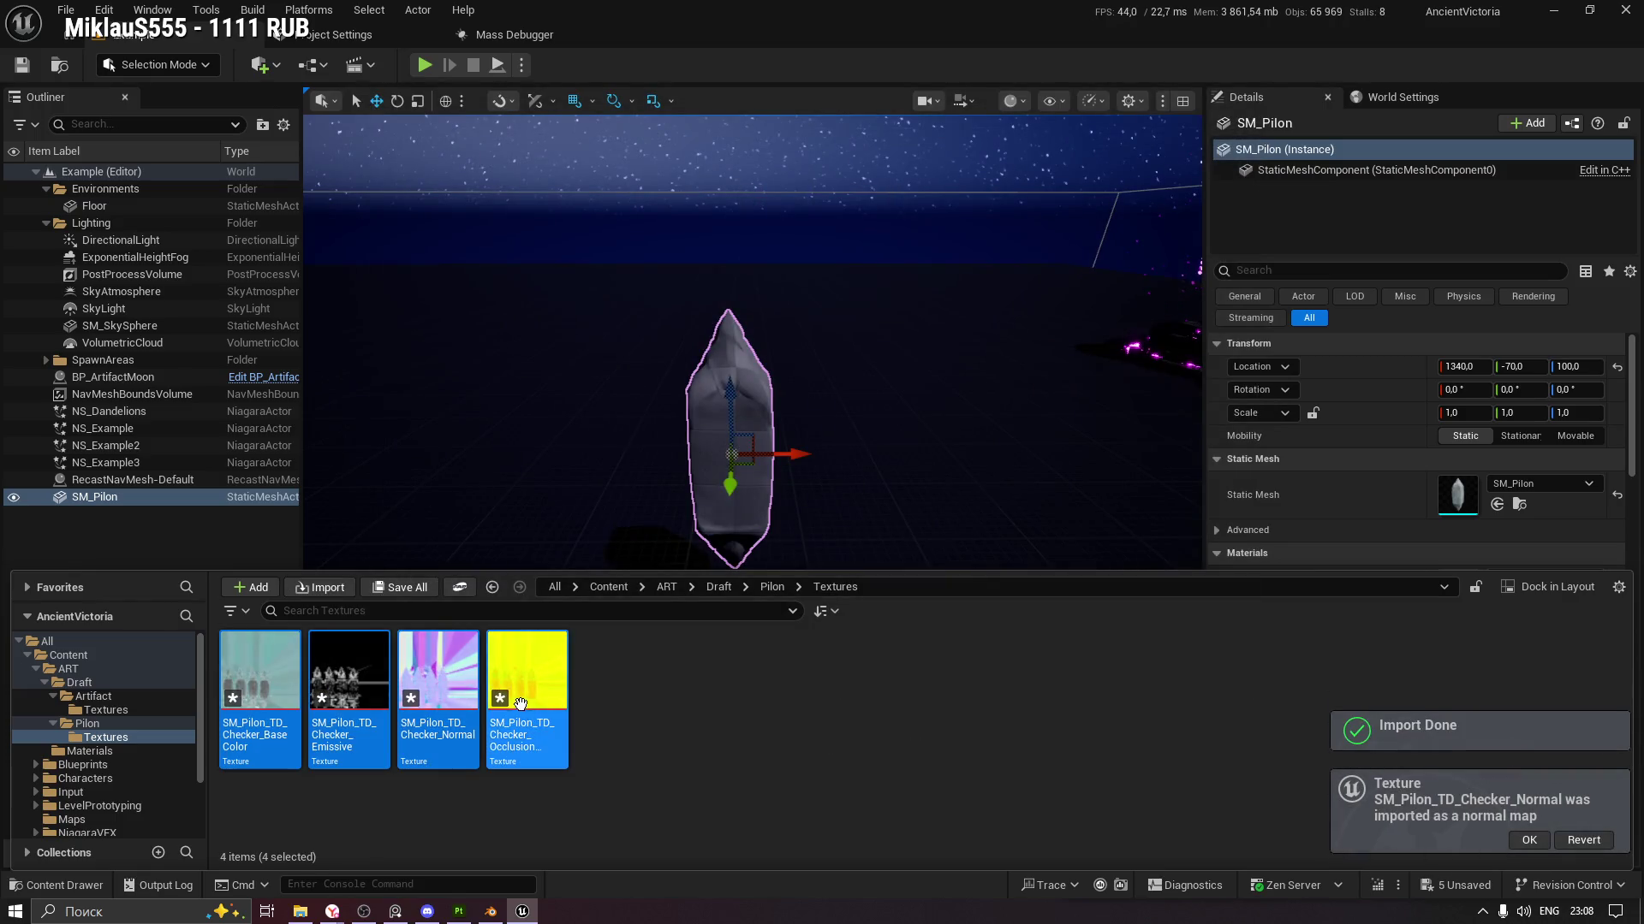
{"action": "key", "text": "ctrl+s"}
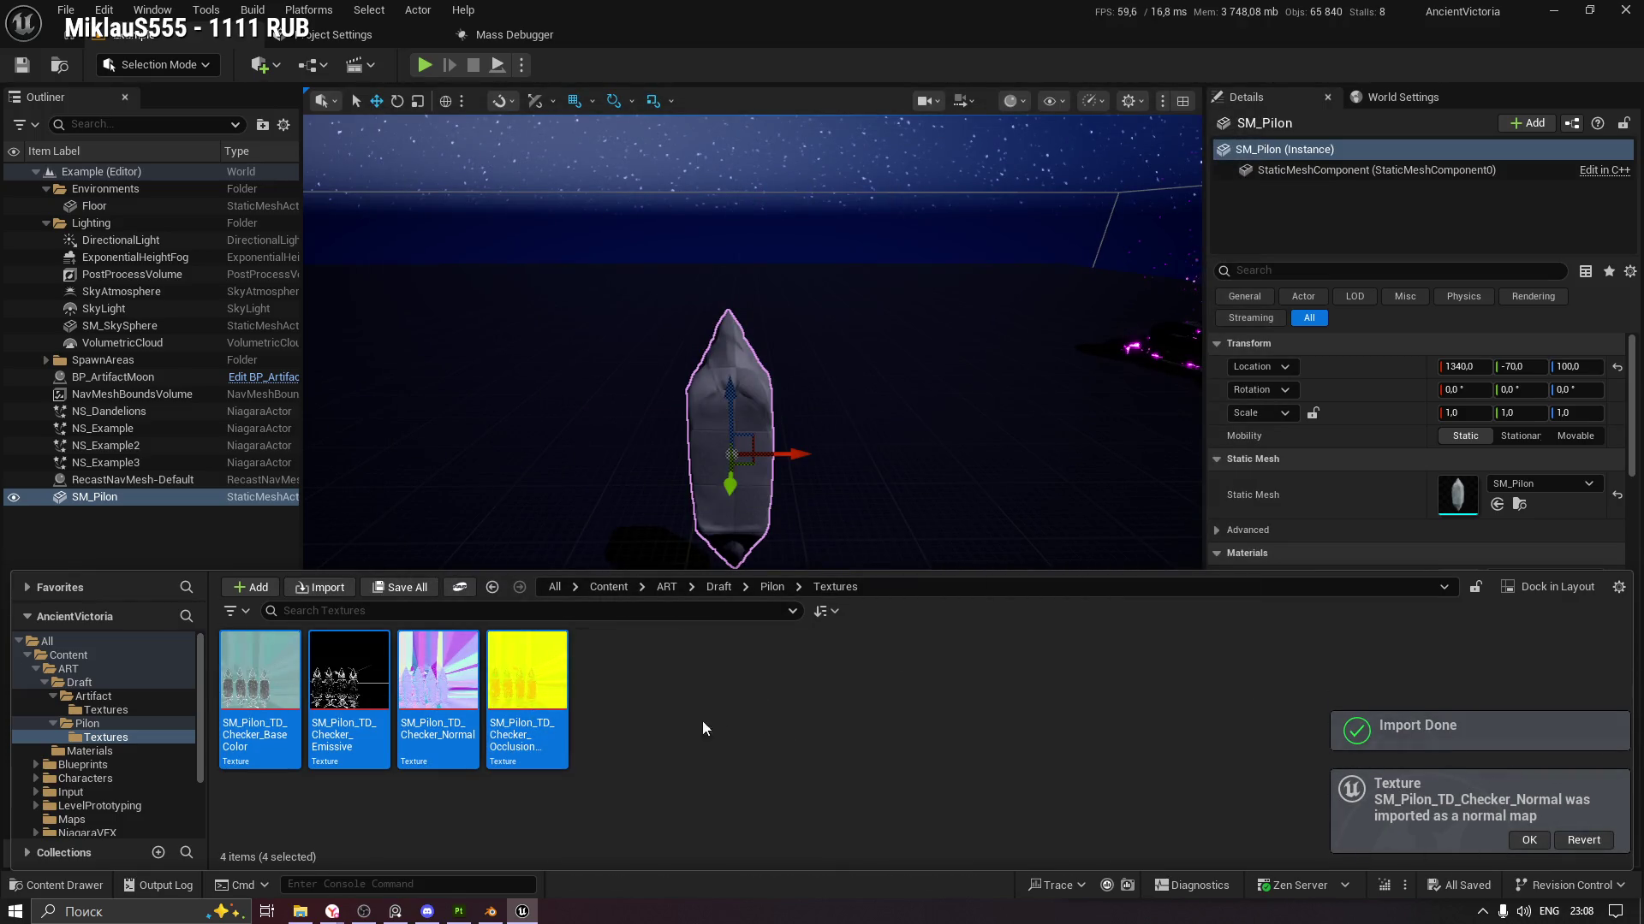
{"action": "right_click", "coordinate": [632, 682]}
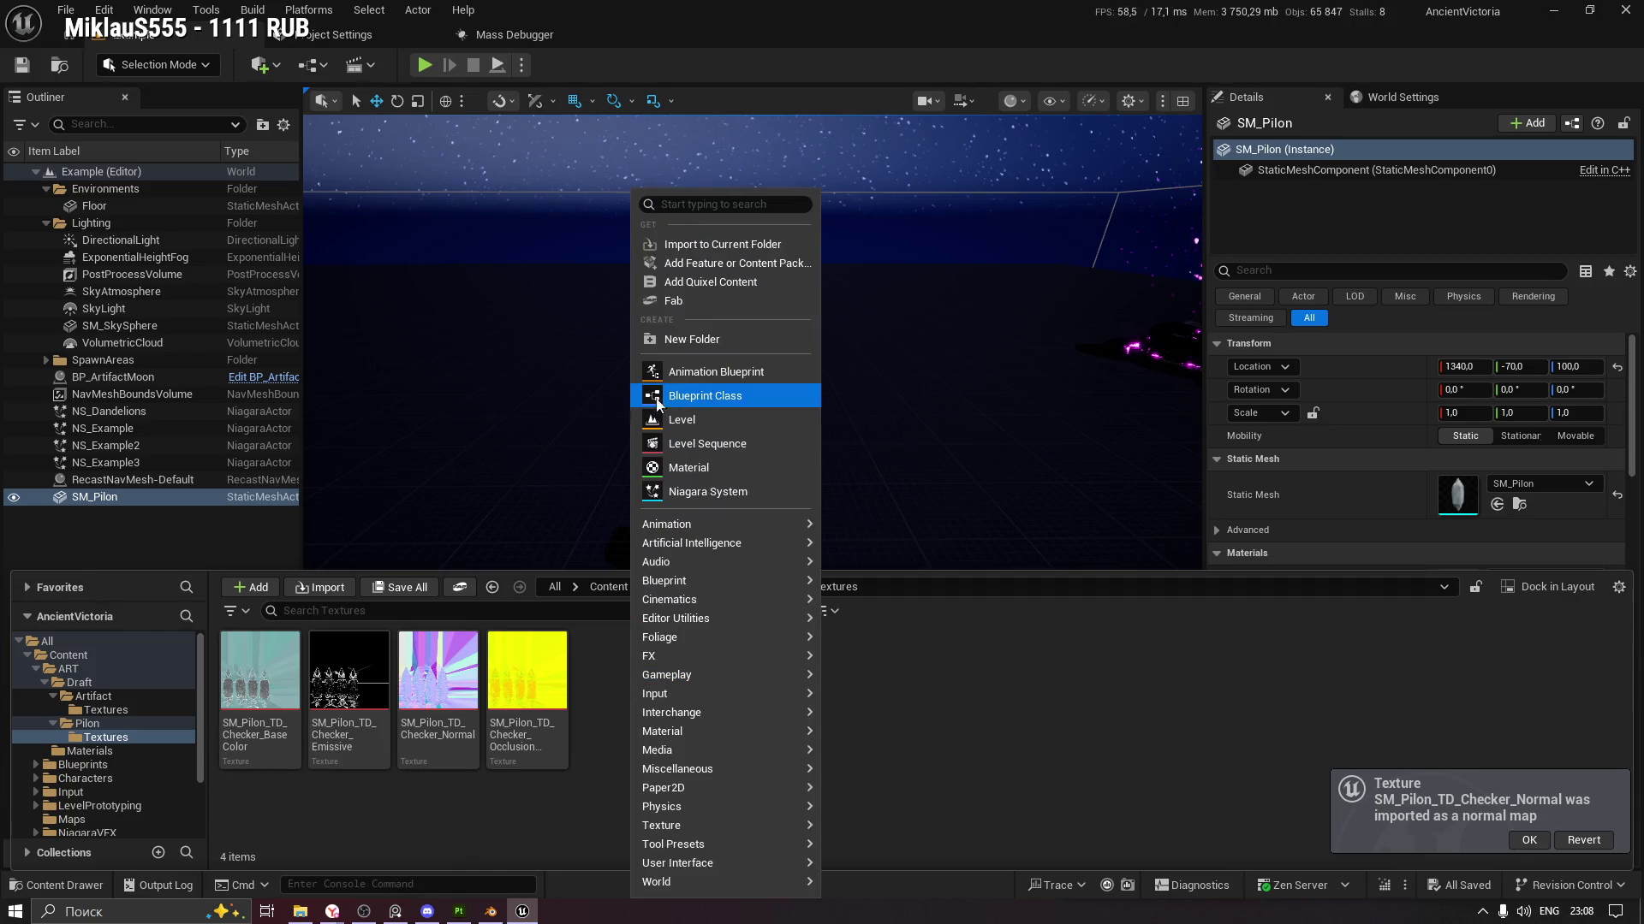
{"action": "left_click", "coordinate": [87, 724]}
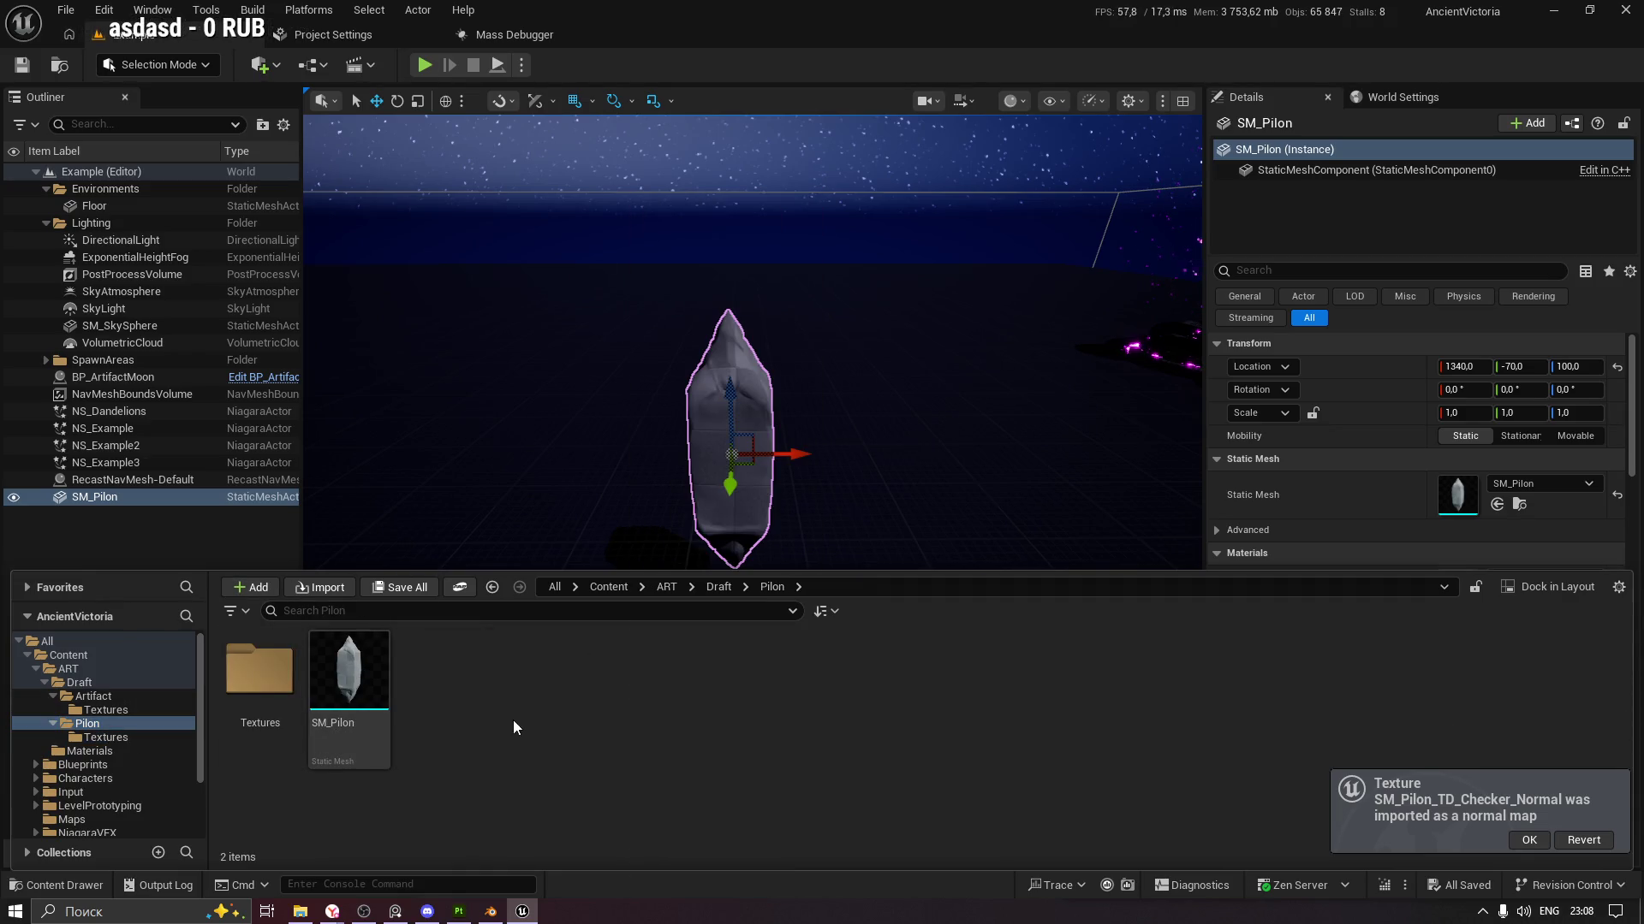
Create a material named M_Pilon in the Pilon folder and open it.
{"action": "right_click", "coordinate": [461, 724]}
{"action": "left_click", "coordinate": [521, 471]}
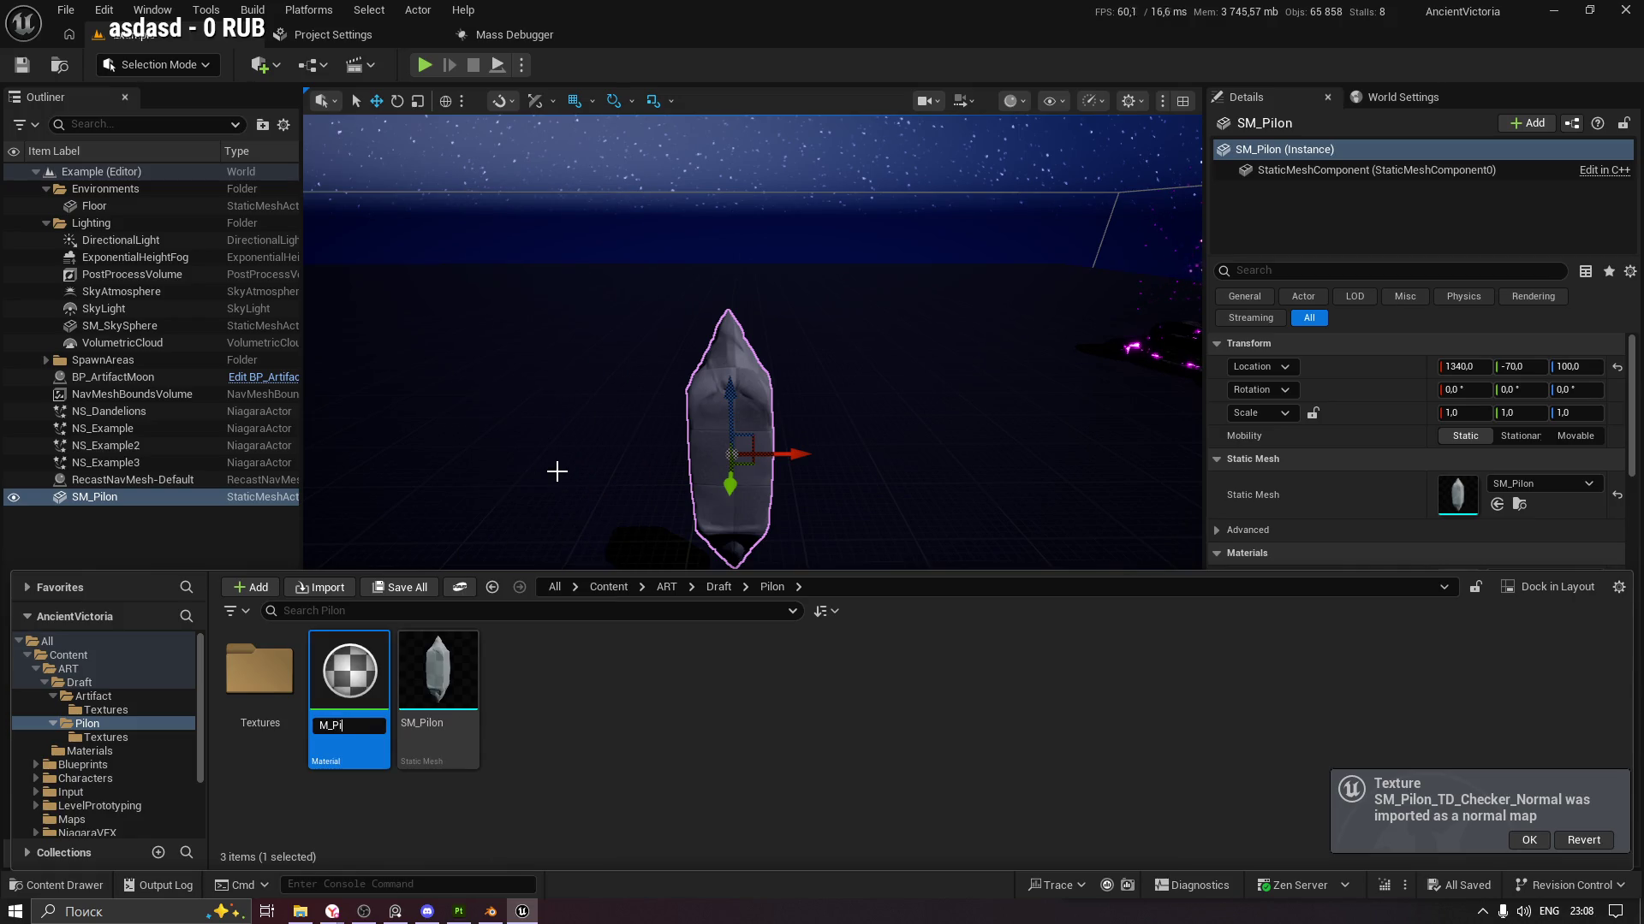
{"action": "key", "text": "Return"}
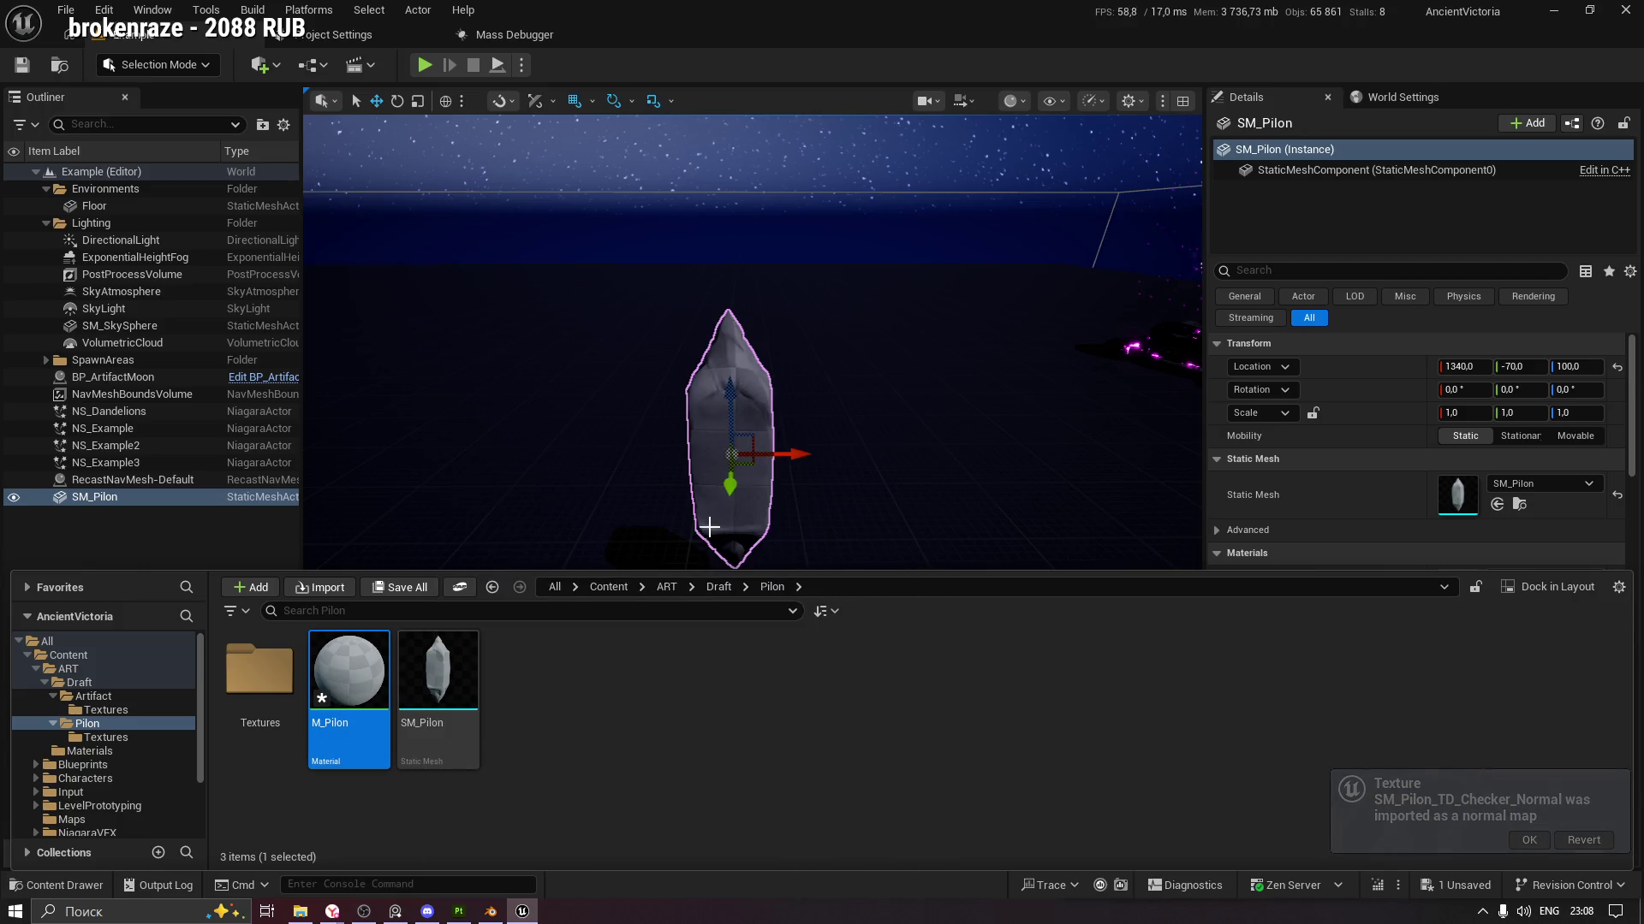
{"action": "double_click", "coordinate": [363, 760]}
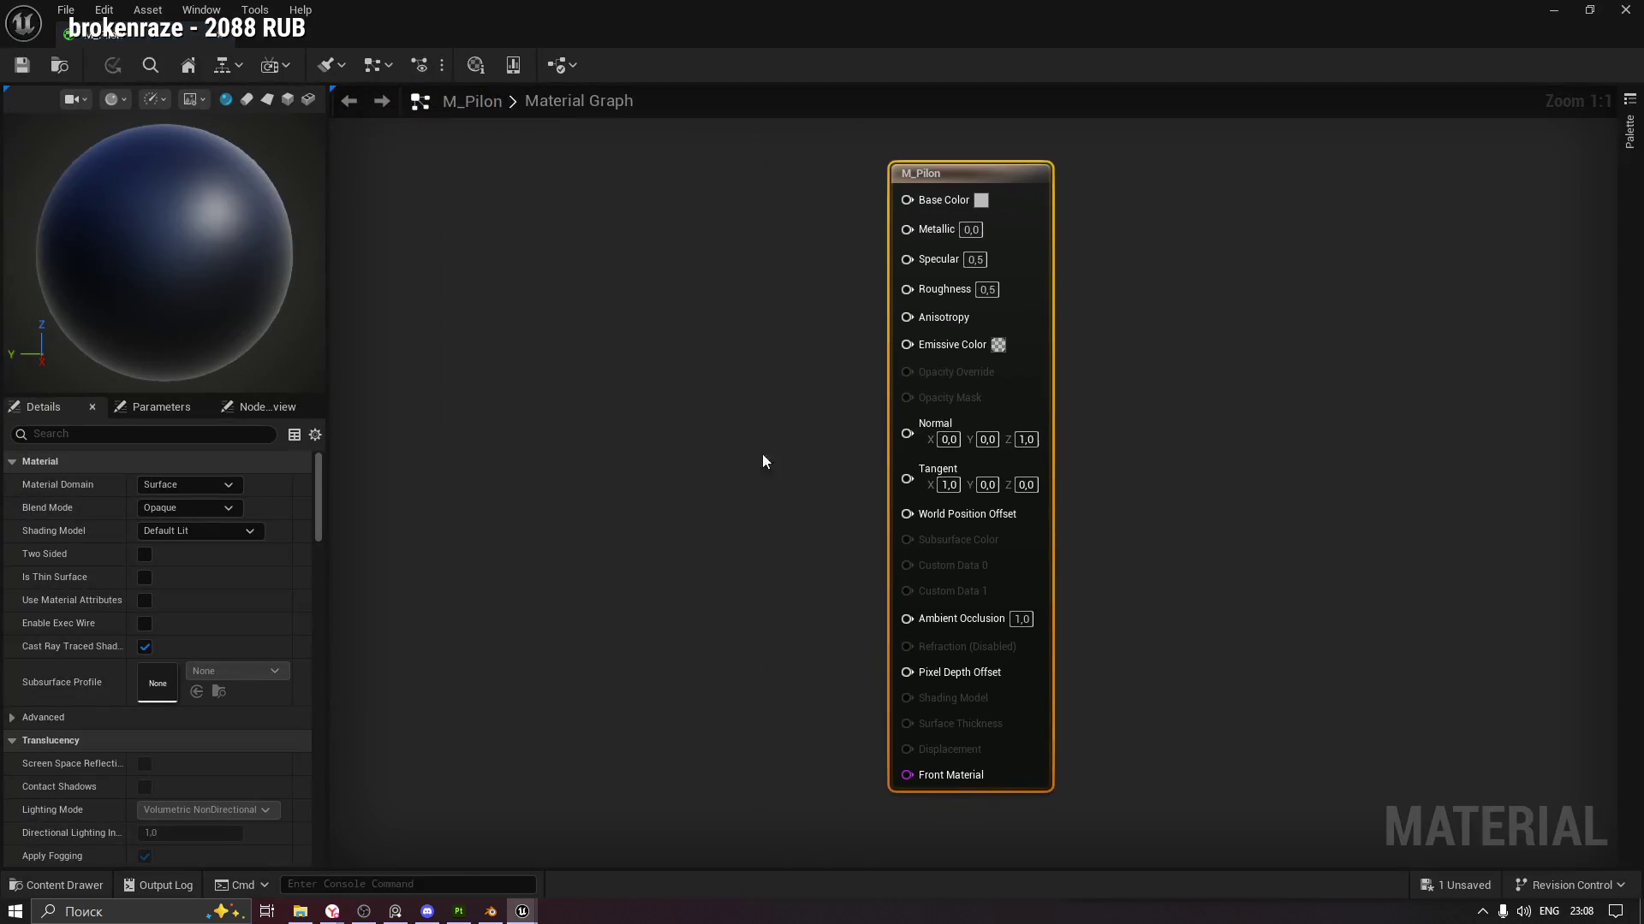
Drag all four Pilon textures from the Textures folder into the M_Pilon graph.
{"action": "key", "text": "ctrl+space"}
{"action": "double_click", "coordinate": [260, 672]}
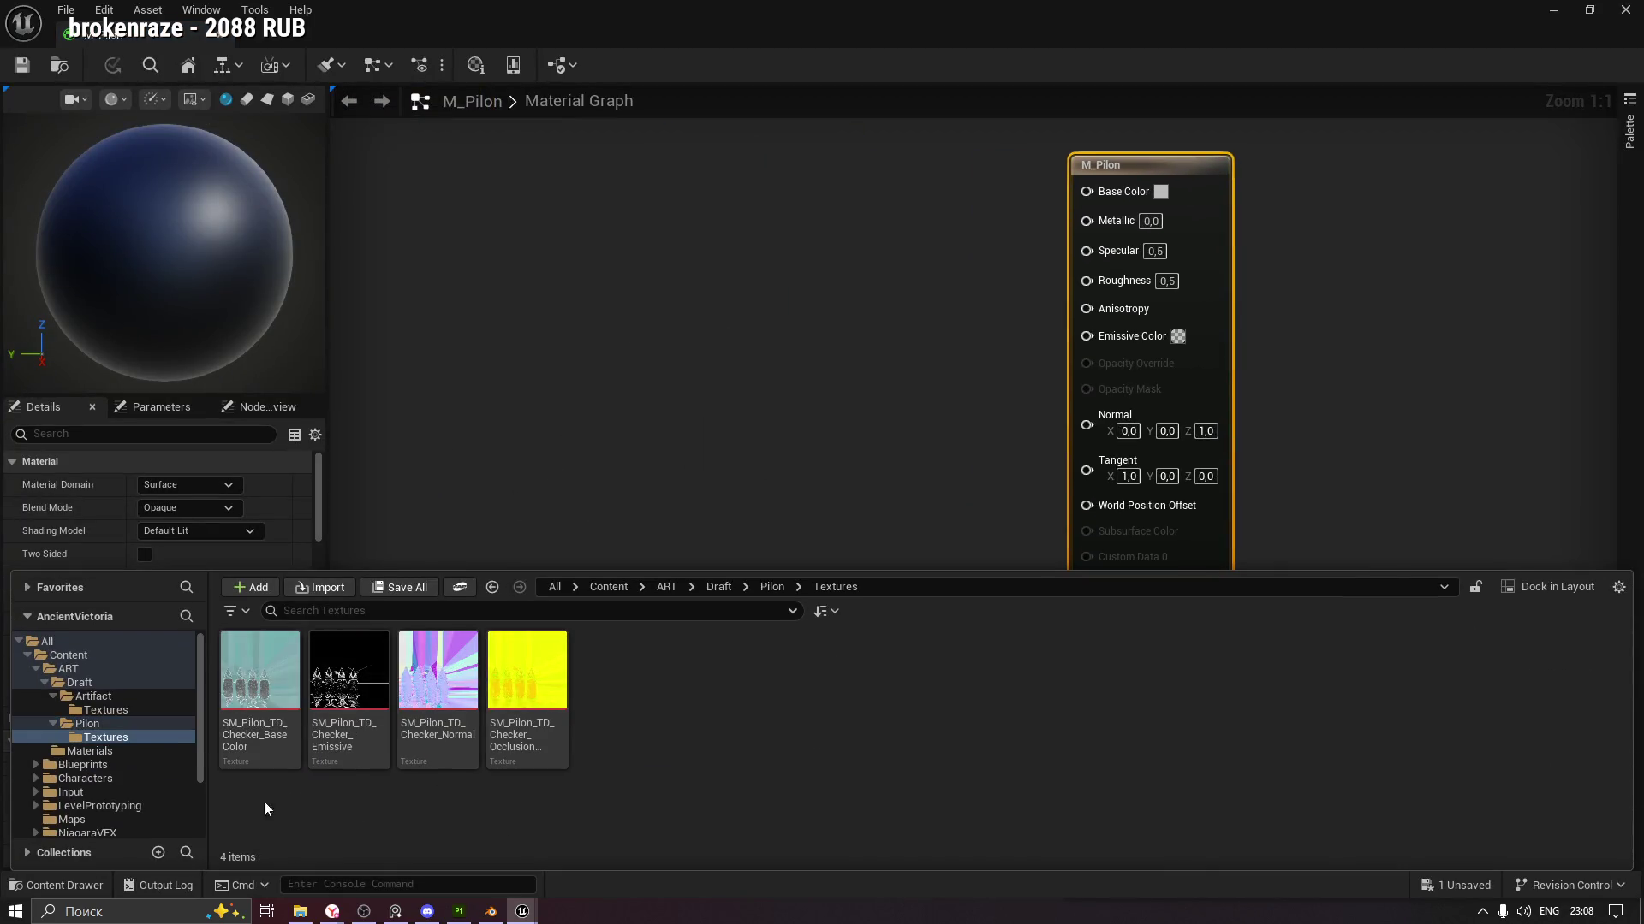
{"action": "key", "text": "ctrl+a"}
{"action": "mouse_move", "coordinate": [383, 696]}
{"action": "left_mouse_down"}
{"action": "mouse_move", "coordinate": [592, 244]}
{"action": "mouse_move", "coordinate": [512, 182]}
{"action": "left_mouse_up"}
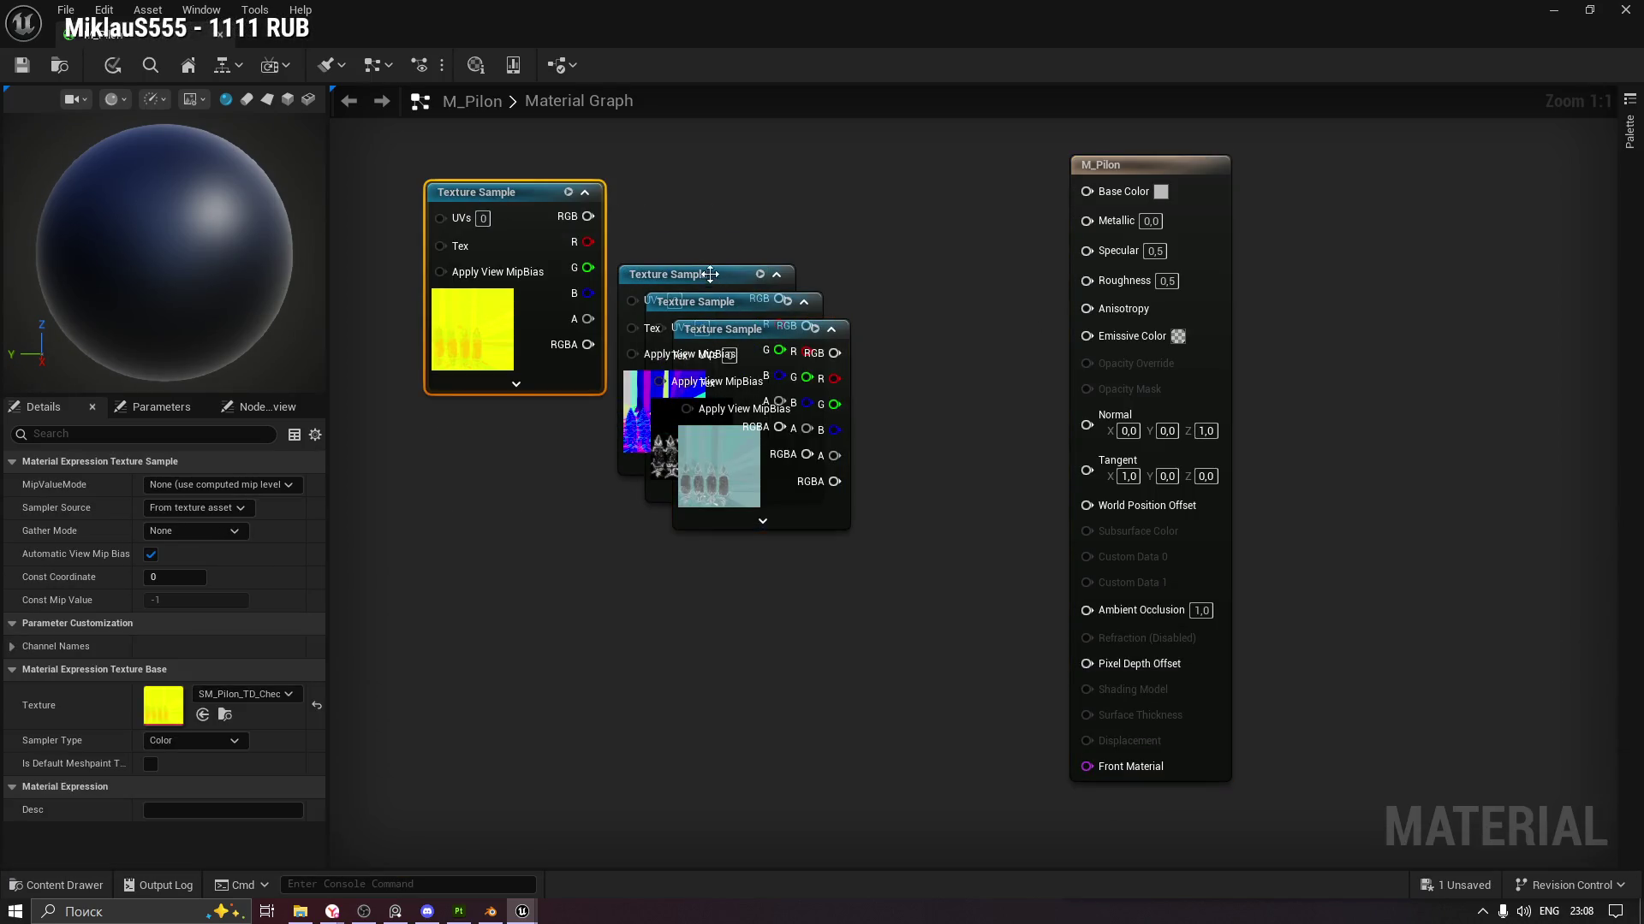
{"action": "left_click_drag", "start_coordinate": [709, 274], "coordinate": [490, 466]}
{"action": "left_click_drag", "start_coordinate": [769, 339], "coordinate": [725, 635]}
{"action": "mouse_move", "coordinate": [727, 303]}
{"action": "left_mouse_down"}
{"action": "mouse_move", "coordinate": [753, 266]}
{"action": "mouse_move", "coordinate": [826, 497]}
{"action": "left_mouse_up"}
Spread out the four texture nodes and wire the base colour texture into Base Color.
{"action": "right_click_drag", "start_coordinate": [504, 189], "coordinate": [585, 277]}
{"action": "left_click_drag", "start_coordinate": [585, 277], "coordinate": [406, 751]}
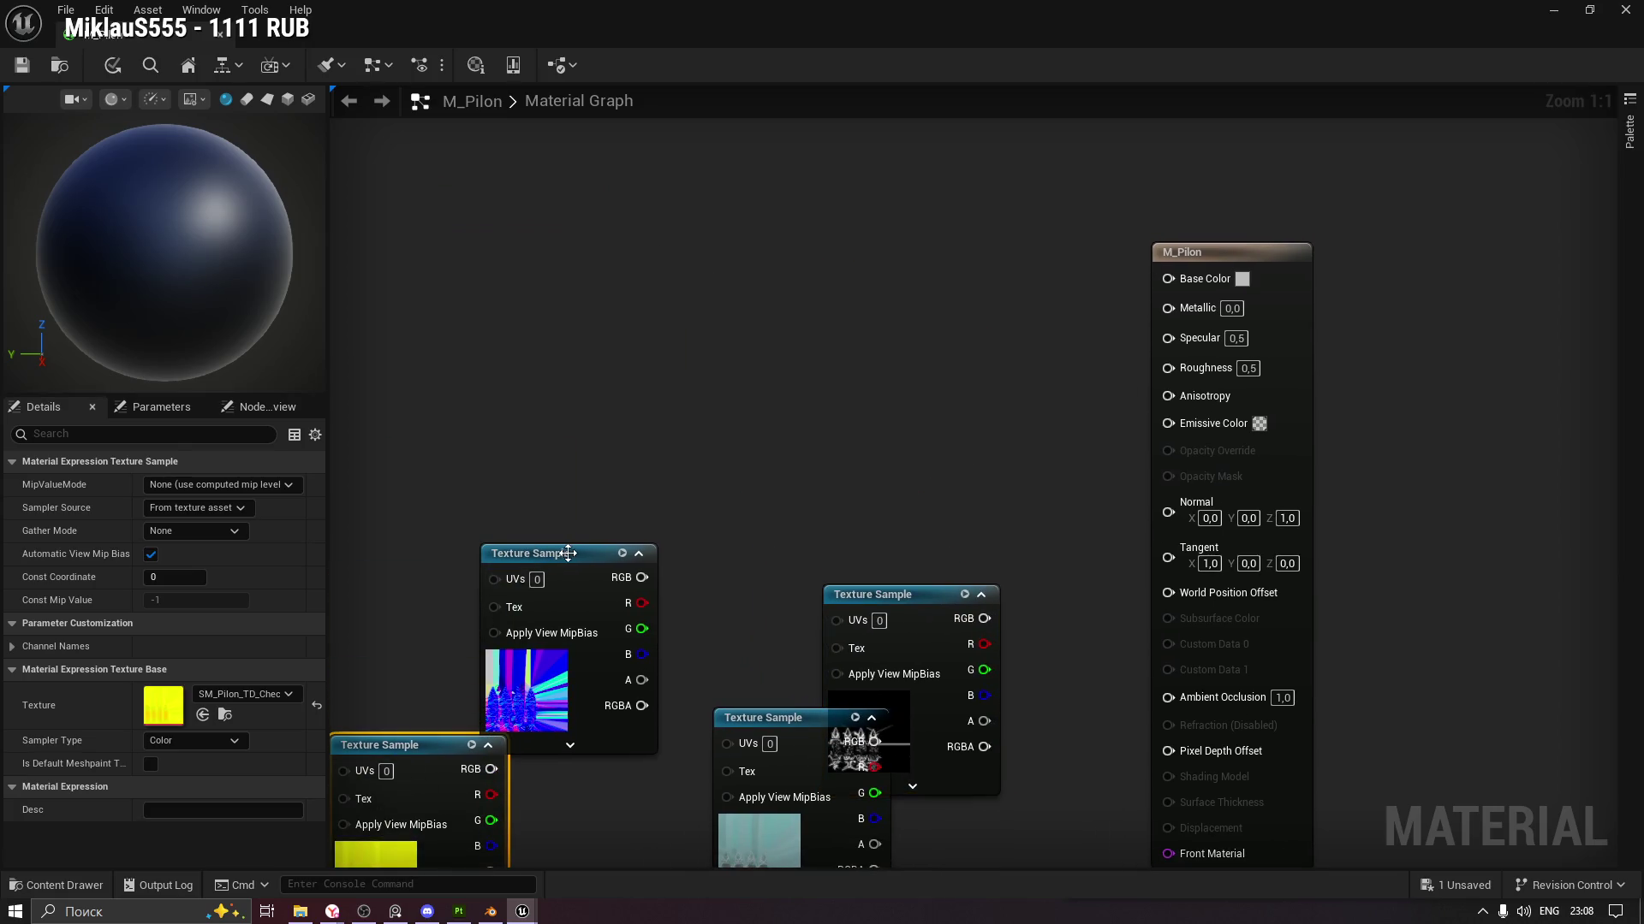
{"action": "left_click_drag", "start_coordinate": [567, 553], "coordinate": [594, 361]}
{"action": "left_click_drag", "start_coordinate": [779, 722], "coordinate": [707, 158]}
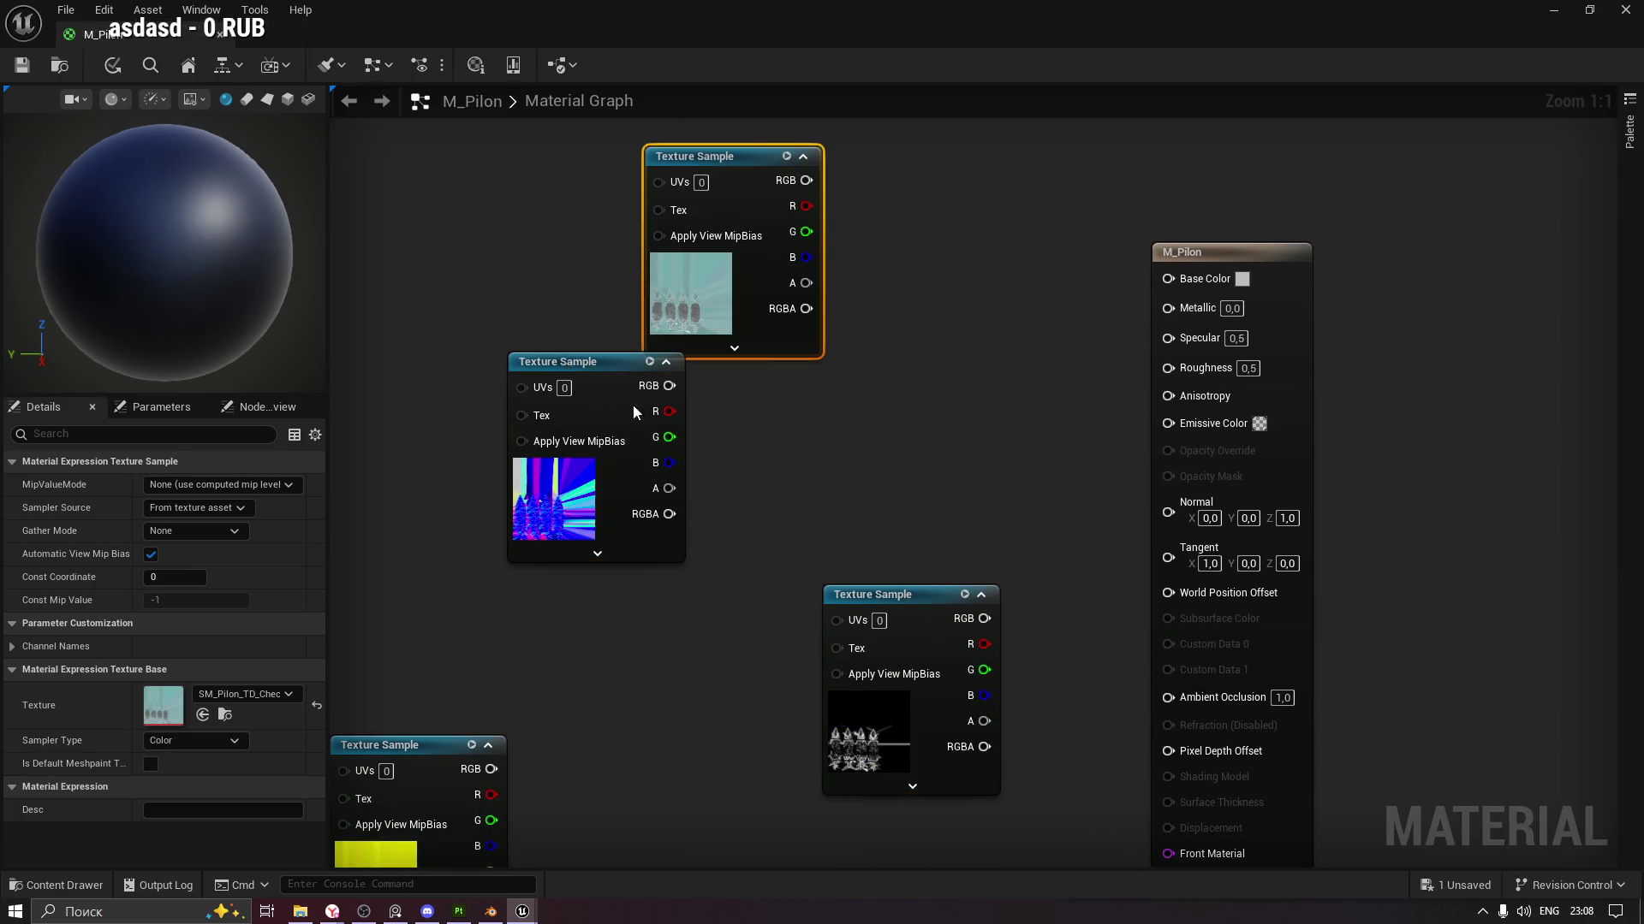
{"action": "left_click_drag", "start_coordinate": [602, 389], "coordinate": [727, 450]}
{"action": "right_click_drag", "start_coordinate": [766, 173], "coordinate": [663, 249]}
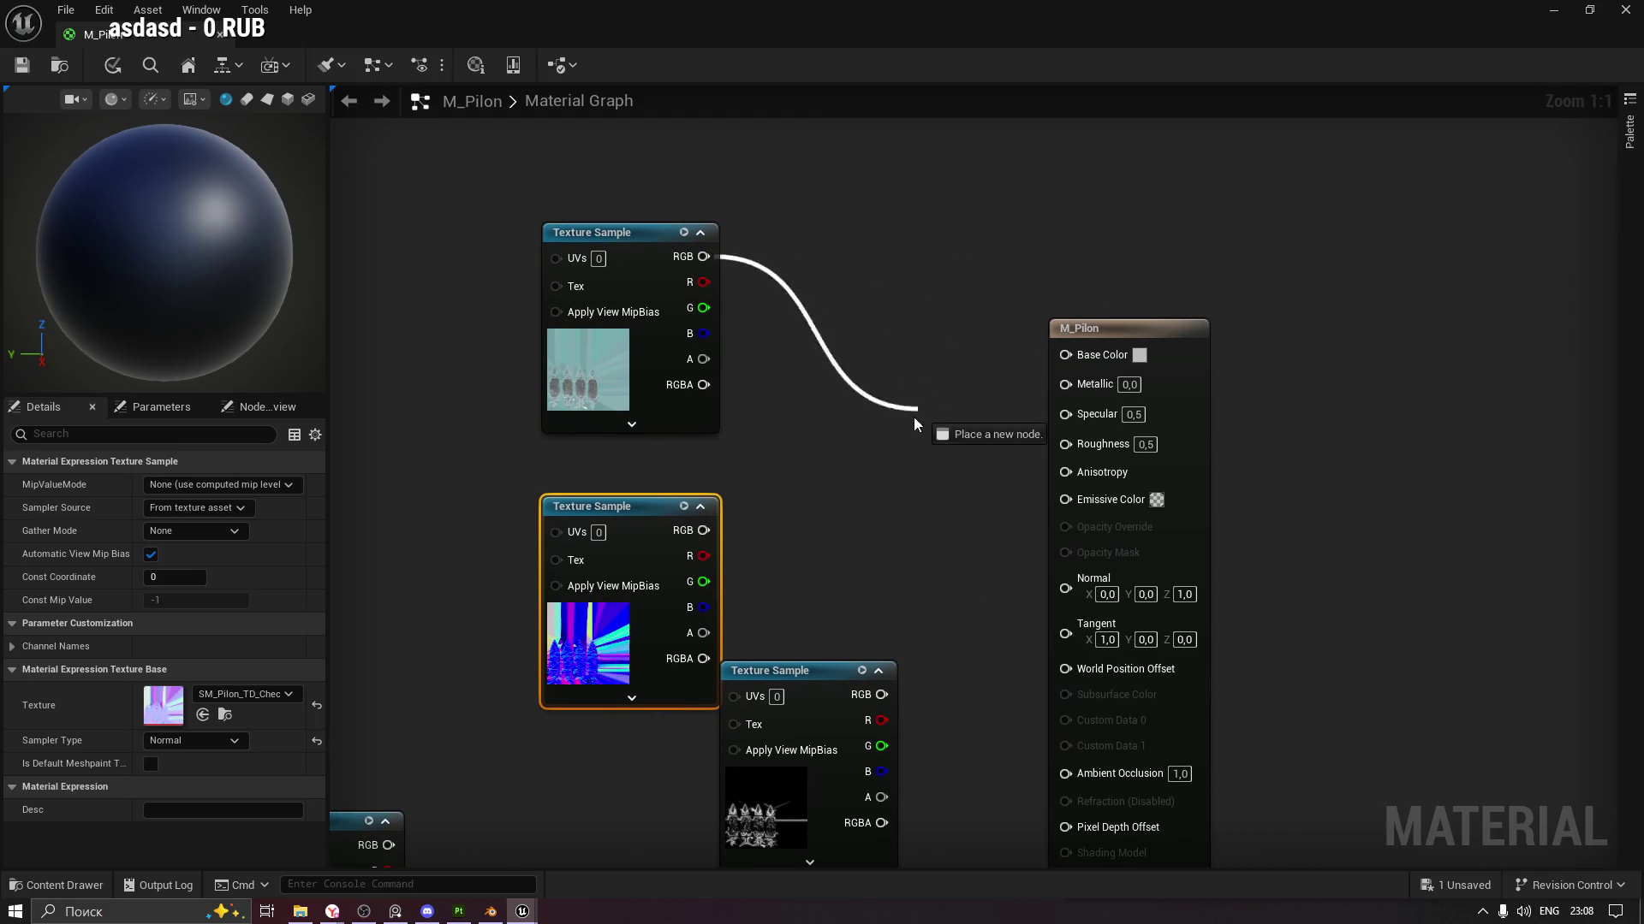
{"action": "left_click_drag", "start_coordinate": [1073, 355], "coordinate": [1073, 354]}
Move the base colour and normal textures left and route the normal map through a new 1-x node into Normal.
{"action": "left_click_drag", "start_coordinate": [636, 245], "coordinate": [444, 272]}
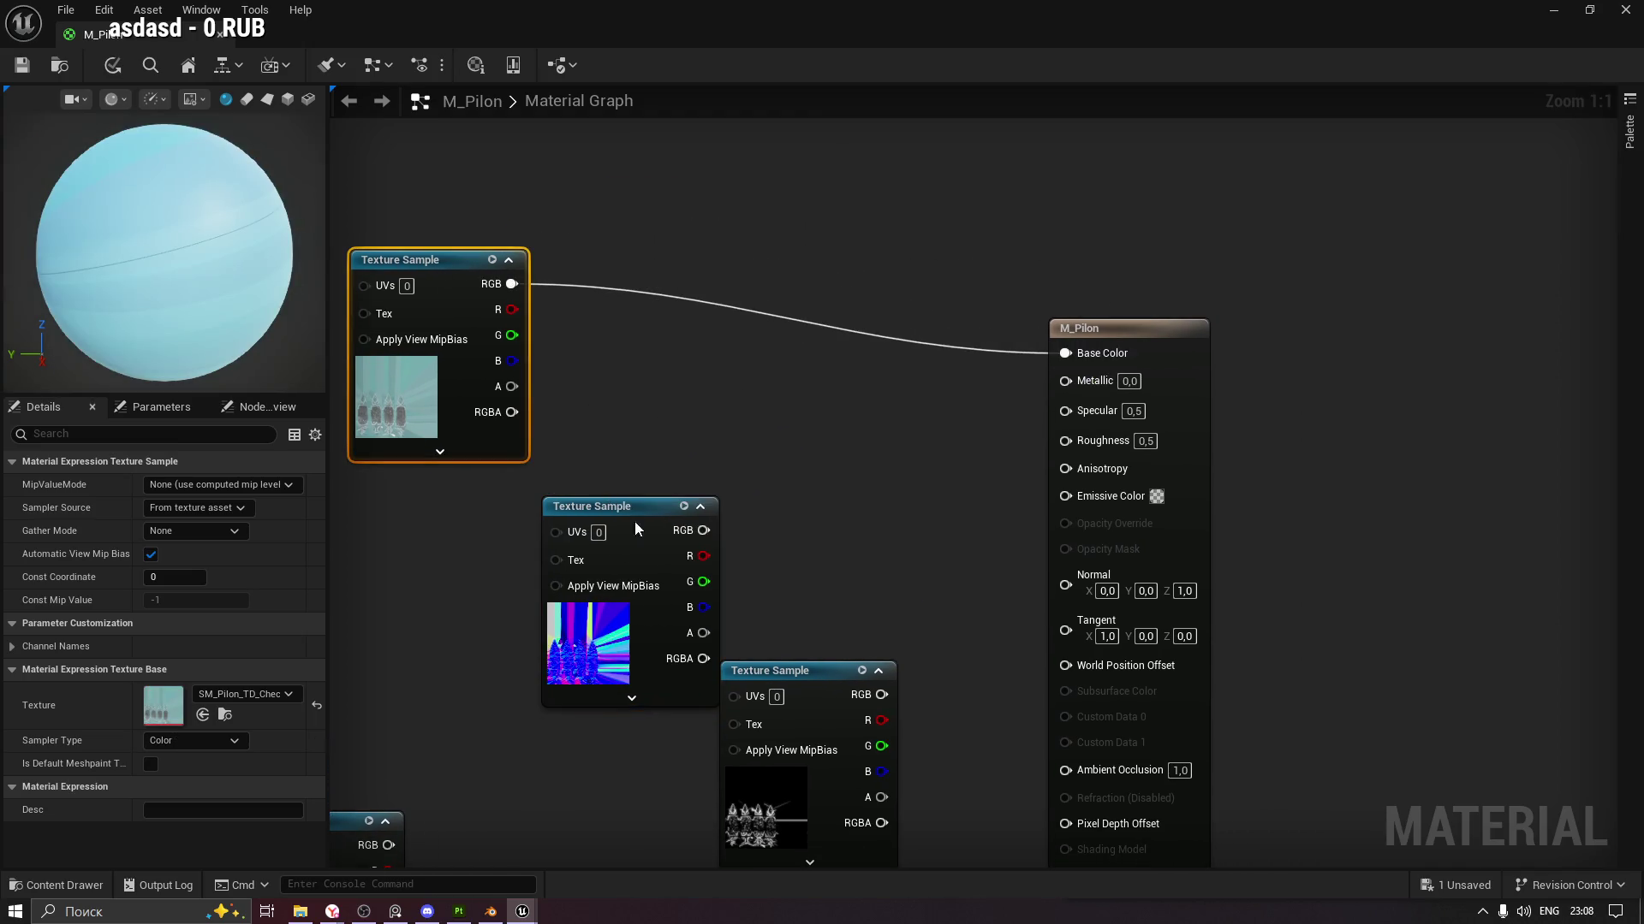
{"action": "left_click_drag", "start_coordinate": [635, 521], "coordinate": [433, 565]}
{"action": "right_click_drag", "start_coordinate": [607, 555], "coordinate": [714, 453]}
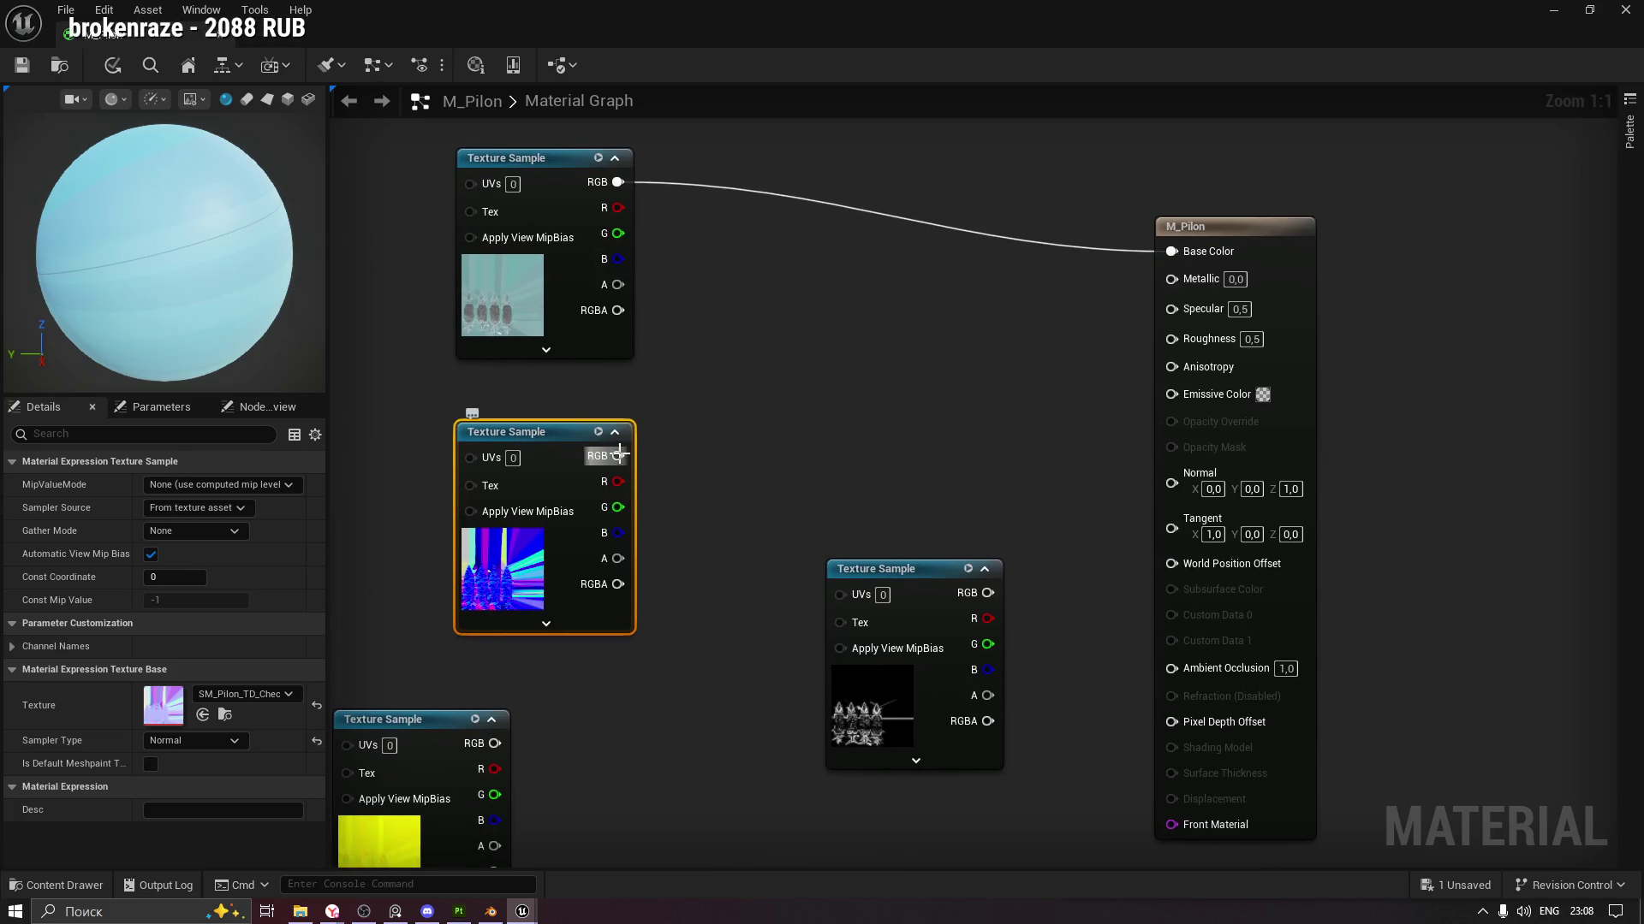
{"action": "right_click", "coordinate": [710, 443]}
{"action": "type", "text": "one"}
{"action": "left_click", "coordinate": [713, 477]}
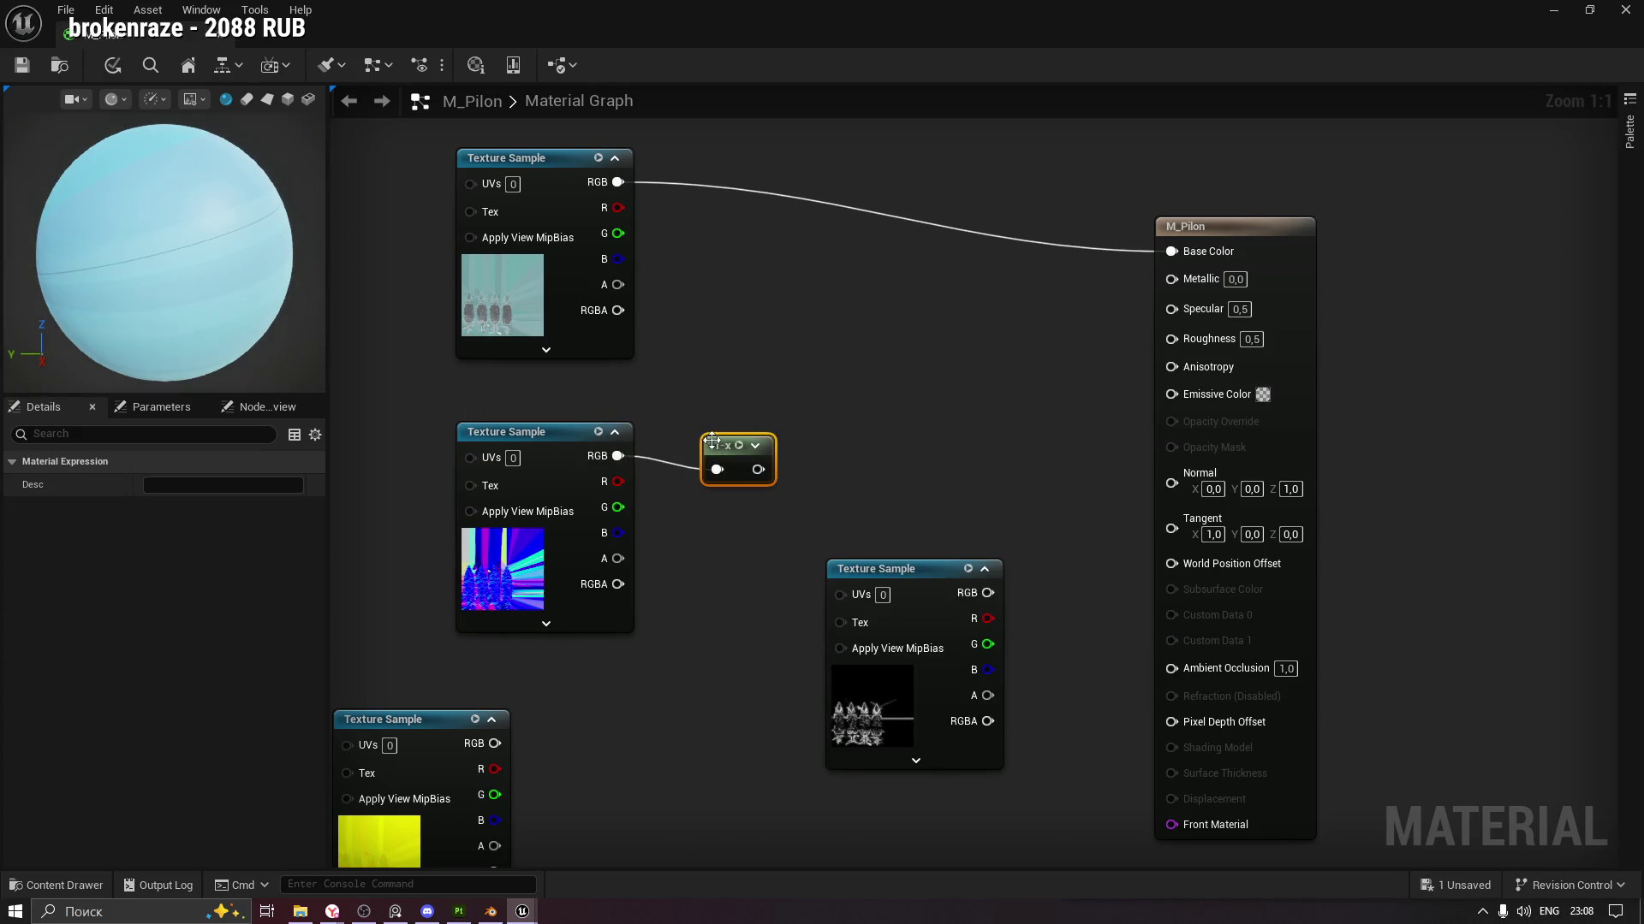
{"action": "left_click_drag", "start_coordinate": [710, 445], "coordinate": [668, 431]}
{"action": "left_click_drag", "start_coordinate": [1237, 467], "coordinate": [1180, 473]}
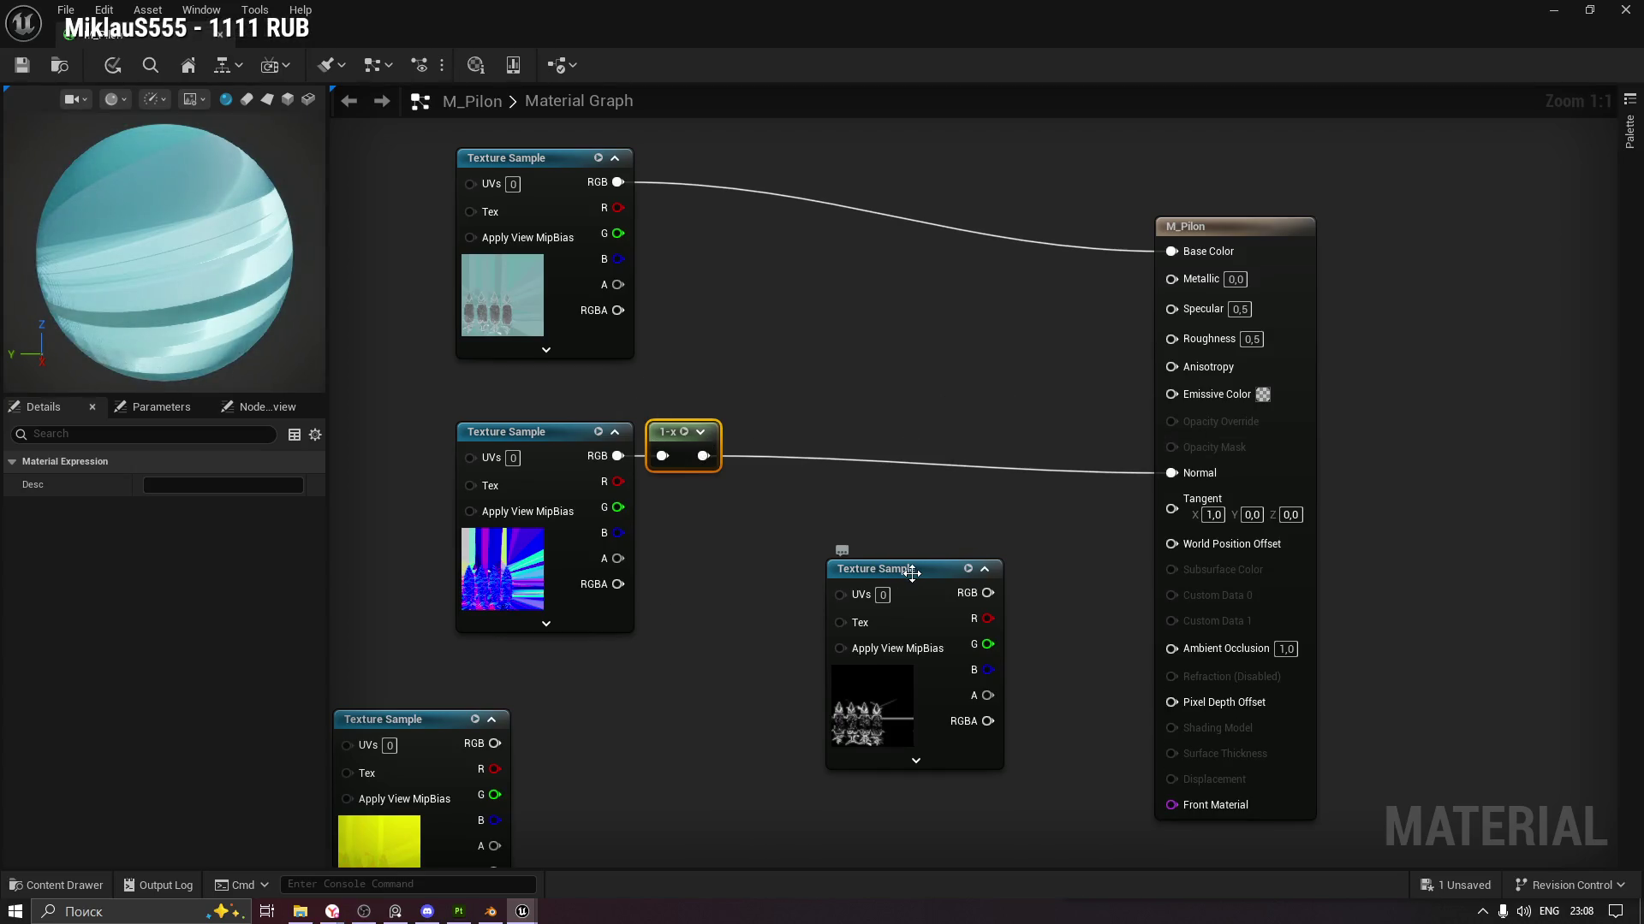
Rearrange the emissive, yellow and packed-map texture nodes beside the normal map.
{"action": "mouse_move", "coordinate": [919, 582]}
{"action": "left_mouse_down"}
{"action": "mouse_move", "coordinate": [916, 609]}
{"action": "mouse_move", "coordinate": [847, 595]}
{"action": "left_mouse_up"}
{"action": "right_click_drag", "start_coordinate": [848, 595], "coordinate": [881, 443]}
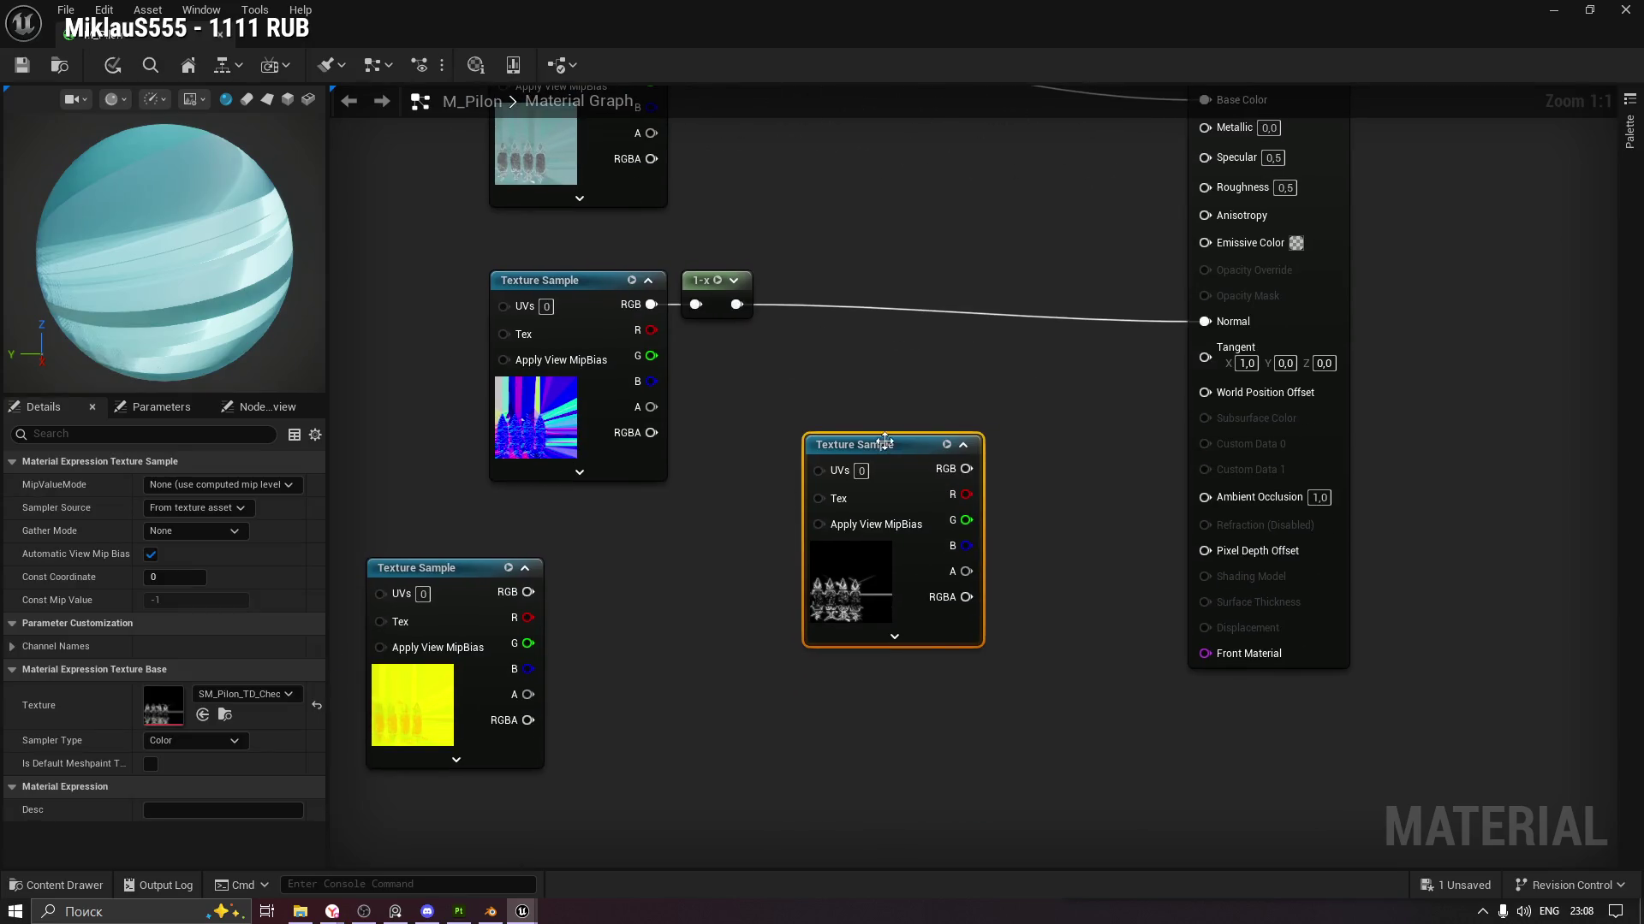
{"action": "left_click_drag", "start_coordinate": [480, 569], "coordinate": [684, 678]}
{"action": "mouse_move", "coordinate": [906, 446]}
{"action": "left_mouse_down"}
{"action": "mouse_move", "coordinate": [536, 527]}
{"action": "mouse_move", "coordinate": [1406, 178]}
{"action": "mouse_move", "coordinate": [1104, 417]}
{"action": "mouse_move", "coordinate": [1104, 724]}
{"action": "mouse_move", "coordinate": [1104, 469]}
{"action": "mouse_move", "coordinate": [1059, 743]}
{"action": "left_mouse_up"}
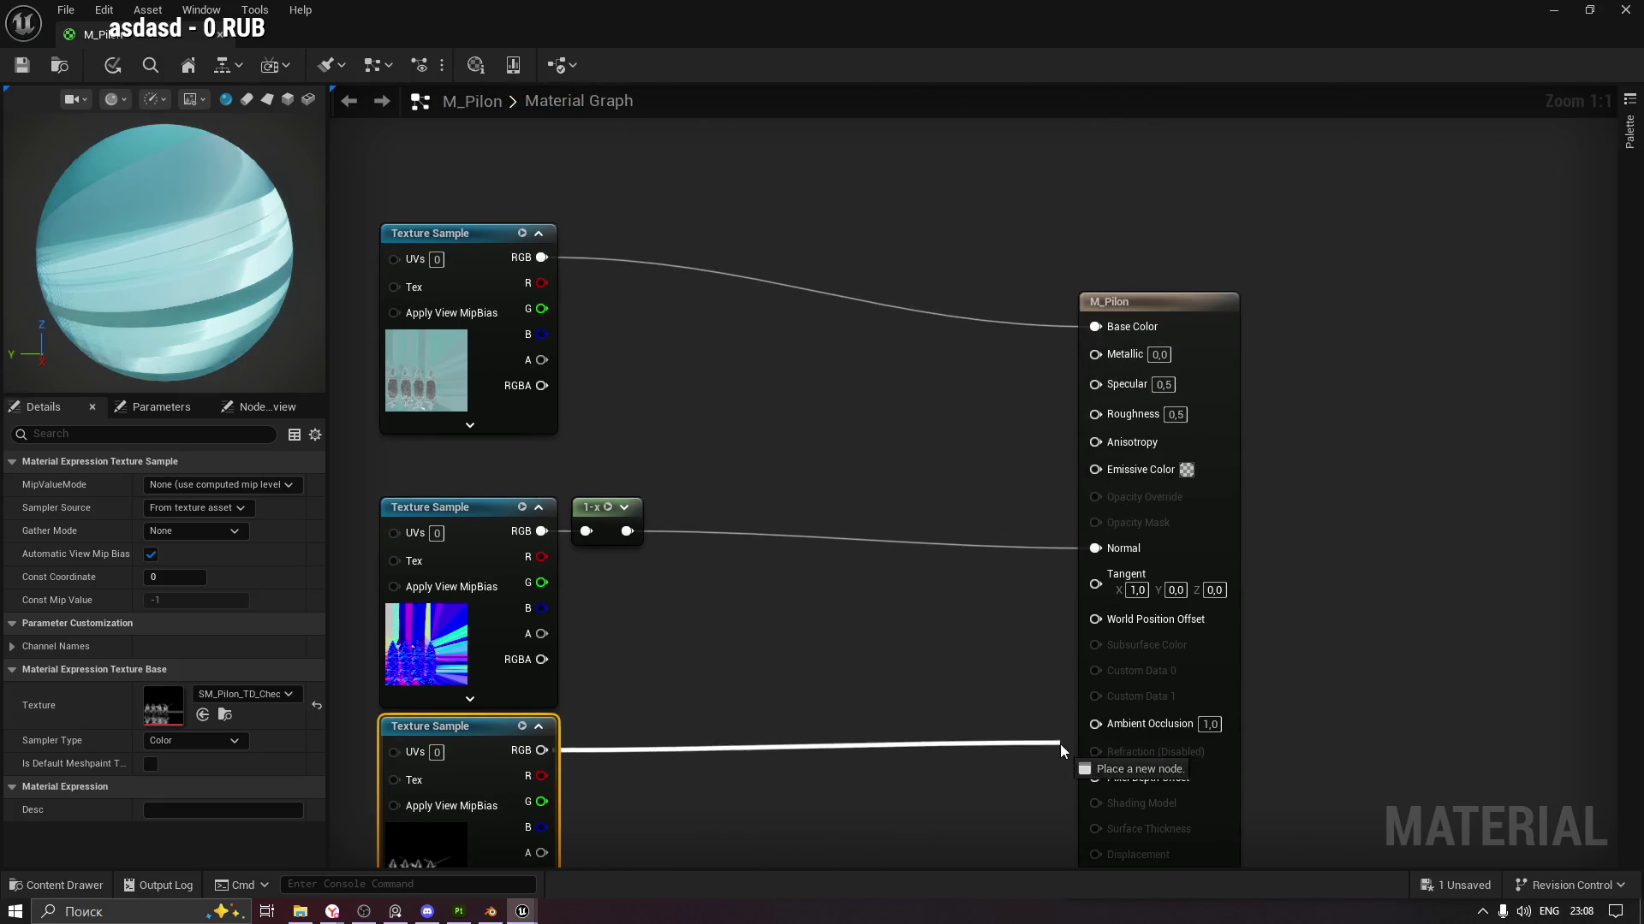
{"action": "right_click_drag", "start_coordinate": [698, 654], "coordinate": [764, 515]}
{"action": "key", "text": "ctrl+space"}
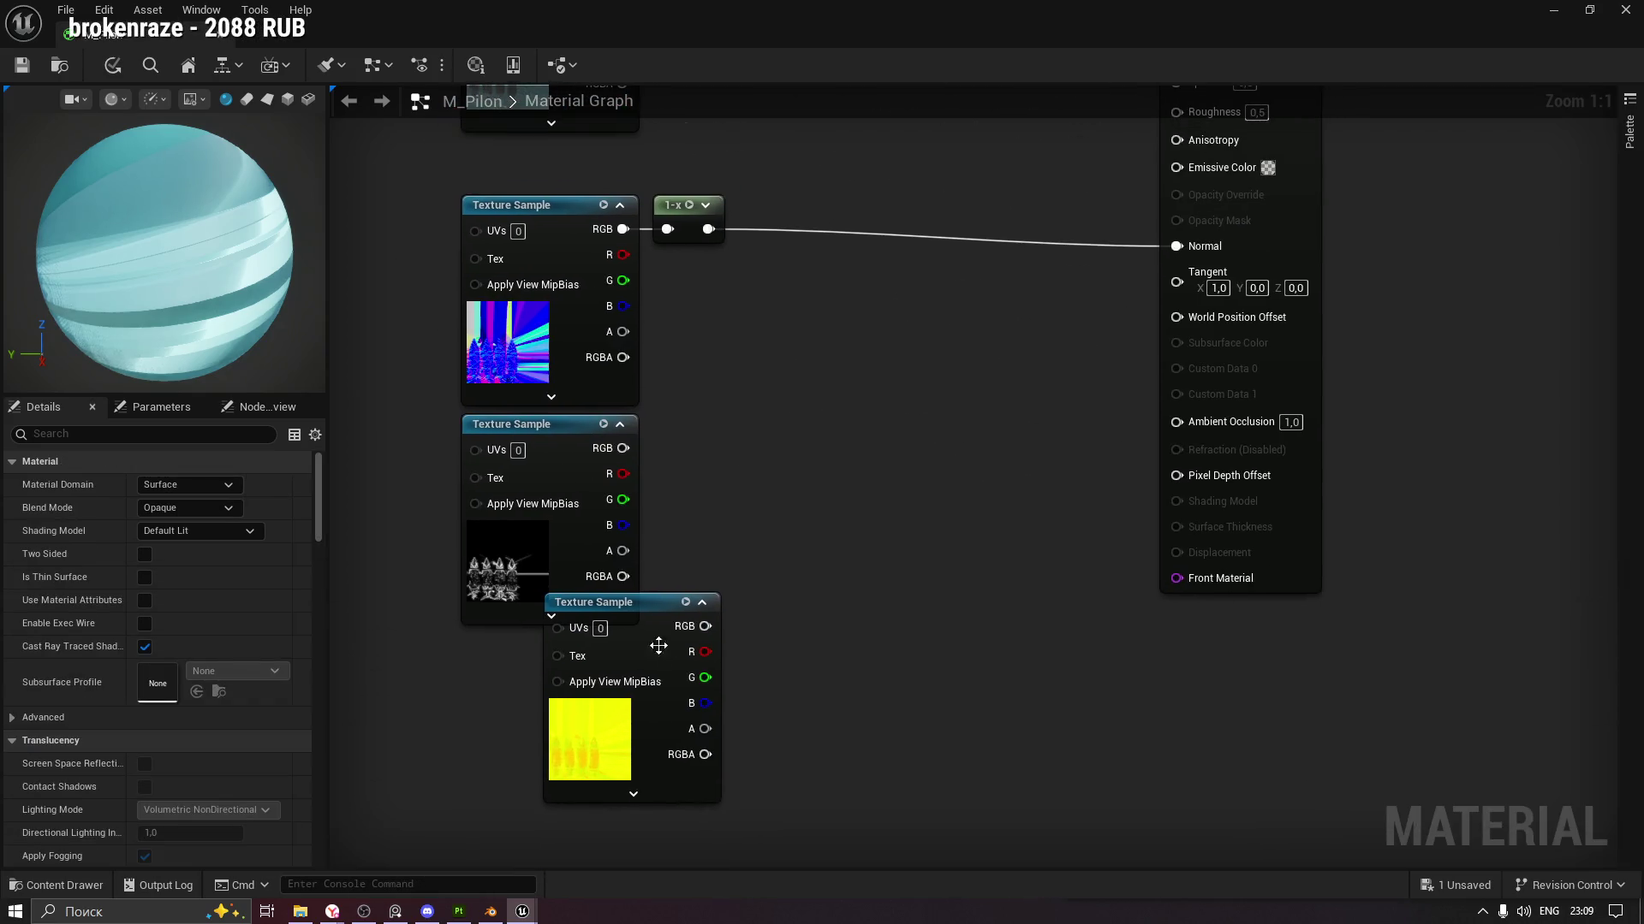
{"action": "left_click_drag", "start_coordinate": [633, 602], "coordinate": [935, 656]}
{"action": "left_click_drag", "start_coordinate": [558, 425], "coordinate": [558, 466]}
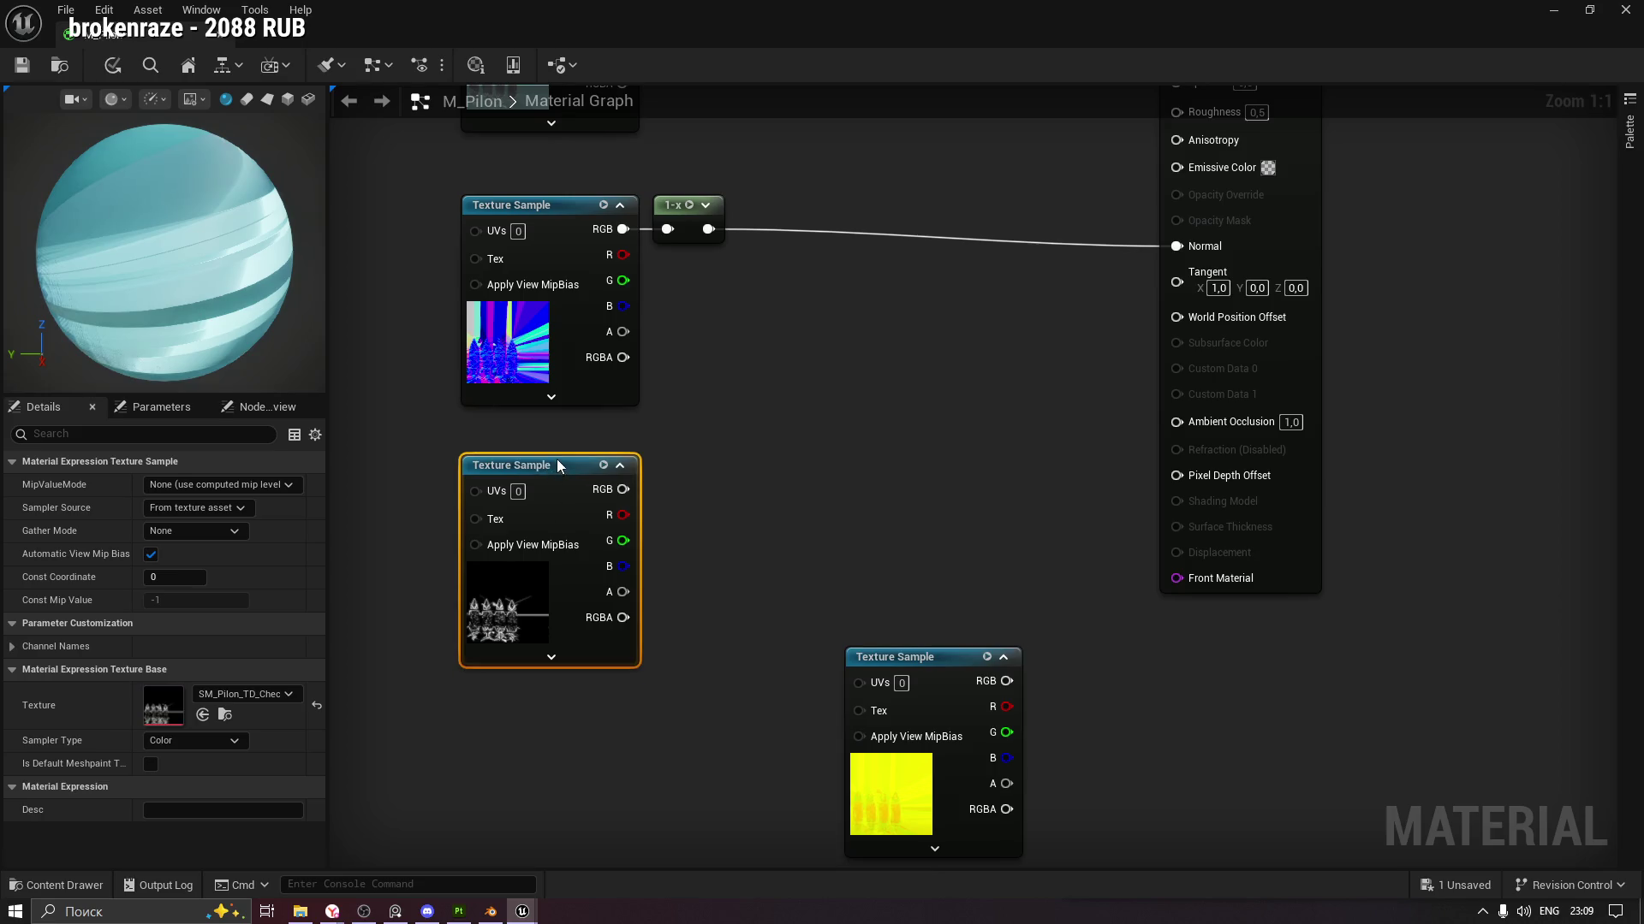
{"action": "left_click_drag", "start_coordinate": [878, 798], "coordinate": [808, 755]}
Wire the packed map's red, green and blue channels to Ambient Occlusion, Roughness and Metallic.
{"action": "key", "text": "ctrl+space"}
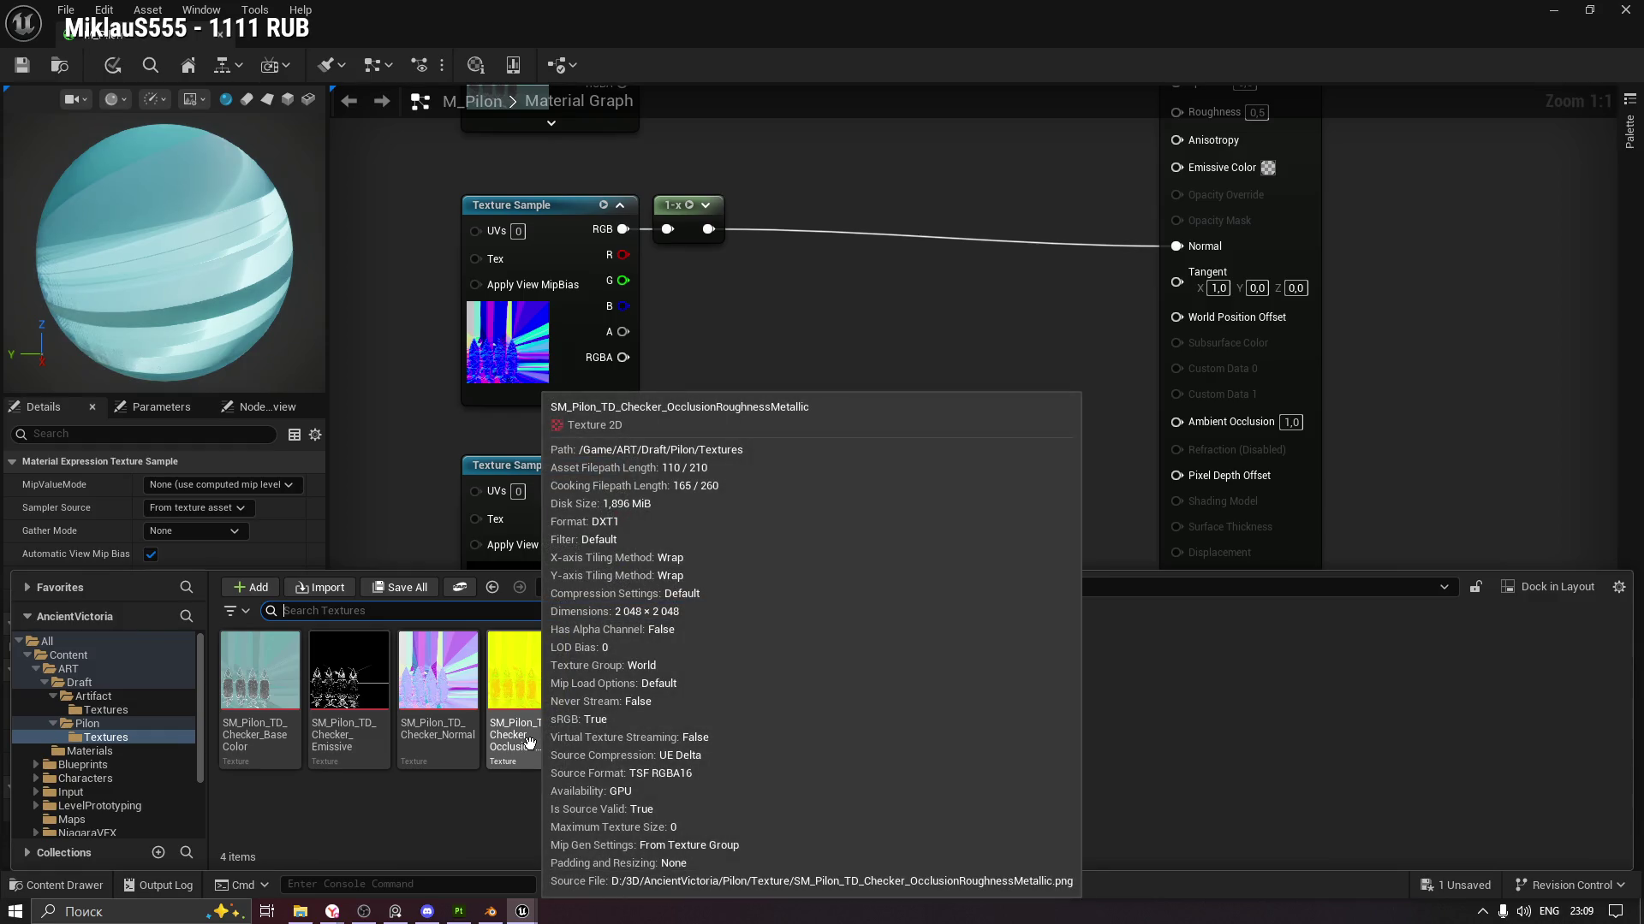
{"action": "left_click", "coordinate": [901, 469]}
{"action": "left_click_drag", "start_coordinate": [889, 616], "coordinate": [847, 617]}
{"action": "mouse_move", "coordinate": [894, 666]}
{"action": "left_mouse_down"}
{"action": "mouse_move", "coordinate": [1159, 467]}
{"action": "mouse_move", "coordinate": [1182, 430]}
{"action": "left_mouse_up"}
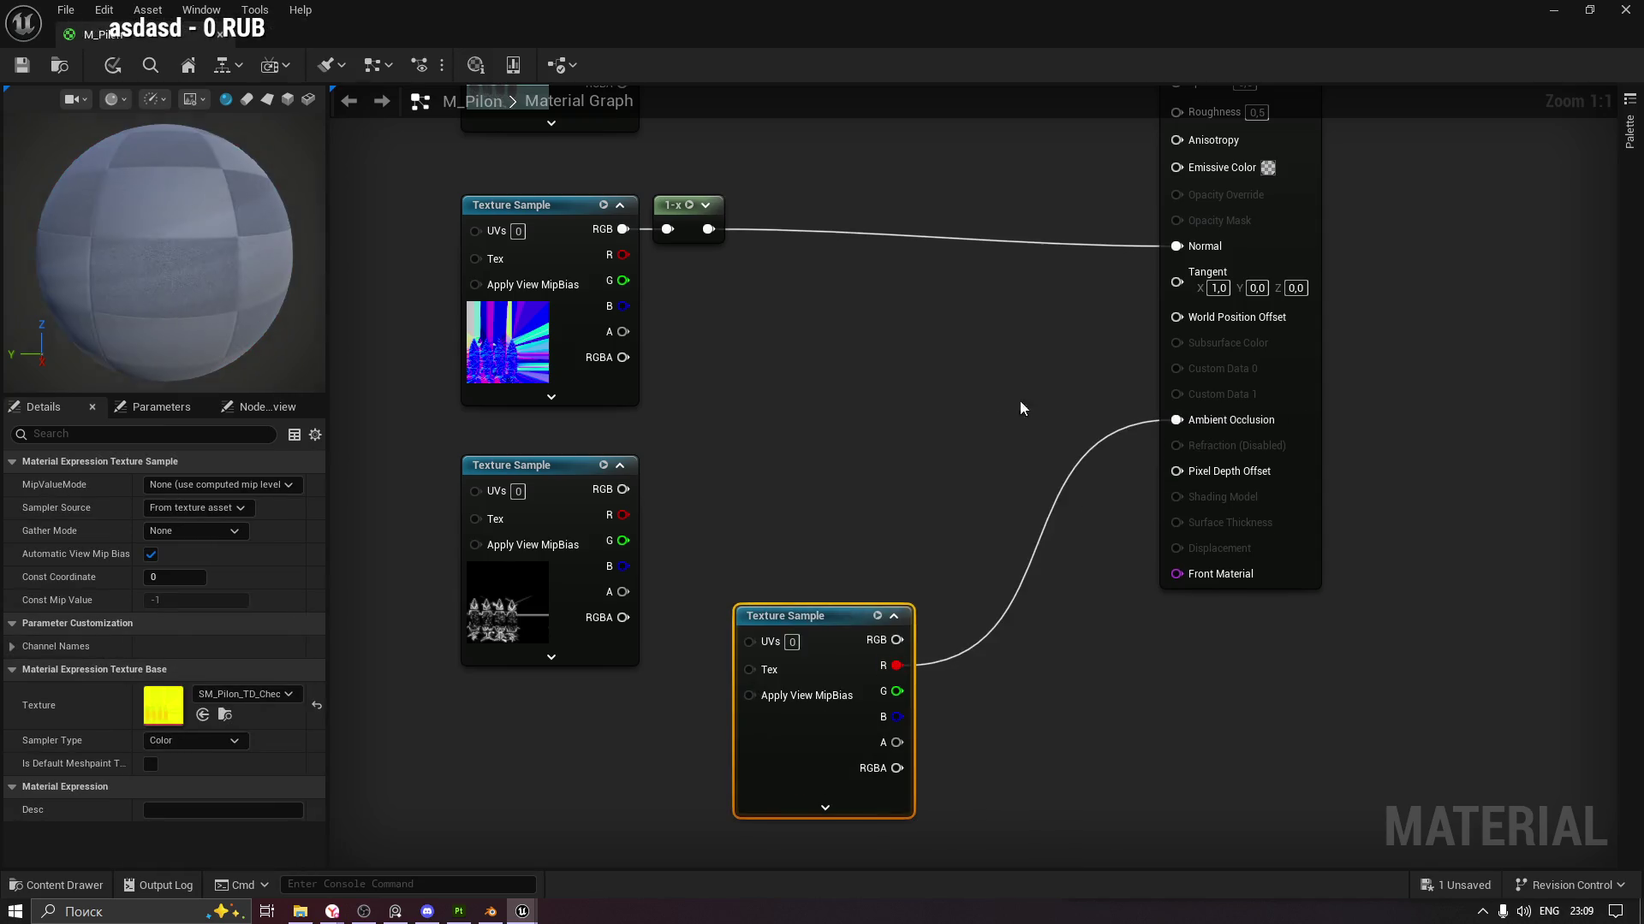
{"action": "right_click_drag", "start_coordinate": [1056, 406], "coordinate": [884, 473]}
{"action": "left_click_drag", "start_coordinate": [726, 758], "coordinate": [1005, 179]}
{"action": "mouse_move", "coordinate": [726, 784]}
{"action": "left_mouse_down"}
{"action": "mouse_move", "coordinate": [972, 131]}
{"action": "mouse_move", "coordinate": [1003, 127]}
{"action": "left_mouse_up"}
{"action": "mouse_move", "coordinate": [635, 696]}
{"action": "right_mouse_down"}
{"action": "mouse_move", "coordinate": [705, 725]}
{"action": "mouse_move", "coordinate": [792, 678]}
{"action": "right_mouse_up"}
{"action": "mouse_move", "coordinate": [792, 677]}
{"action": "left_mouse_down"}
{"action": "mouse_move", "coordinate": [840, 593]}
{"action": "mouse_move", "coordinate": [837, 622]}
{"action": "left_mouse_up"}
Add a 0,0,0 constant colour node near the emissive texture.
{"action": "left_click", "coordinate": [530, 516]}
{"action": "right_click_drag", "start_coordinate": [657, 447], "coordinate": [803, 503]}
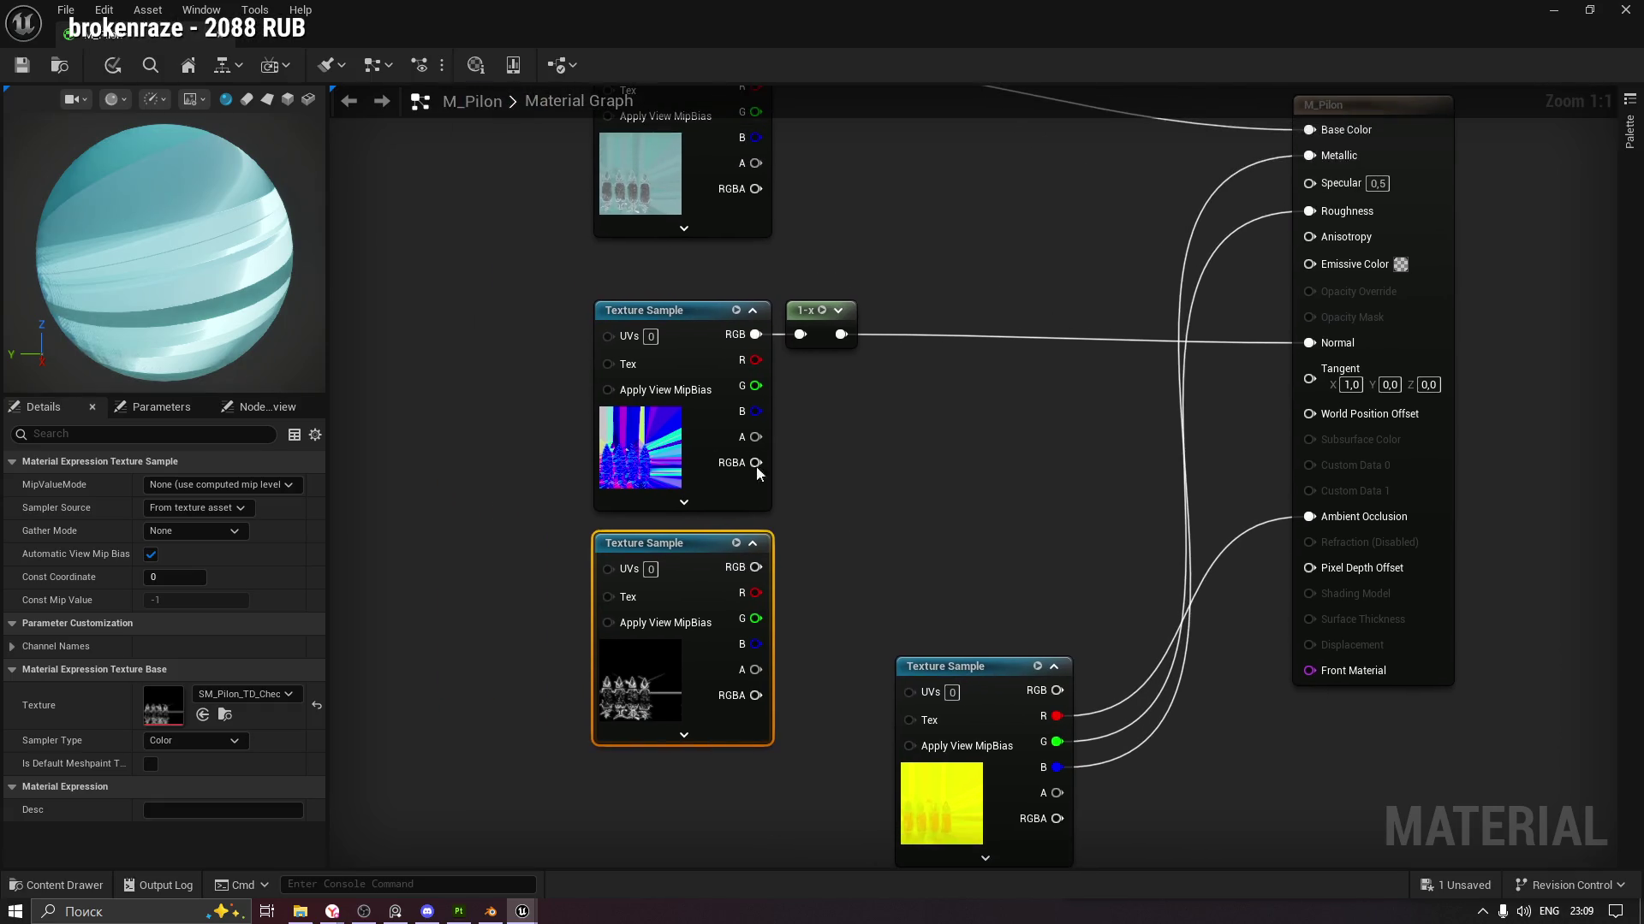
{"action": "key", "text": "3"}
{"action": "left_click", "coordinate": [448, 462]}
{"action": "mouse_move", "coordinate": [429, 457]}
{"action": "right_mouse_down"}
{"action": "mouse_move", "coordinate": [565, 411]}
{"action": "mouse_move", "coordinate": [609, 426]}
{"action": "right_mouse_up"}
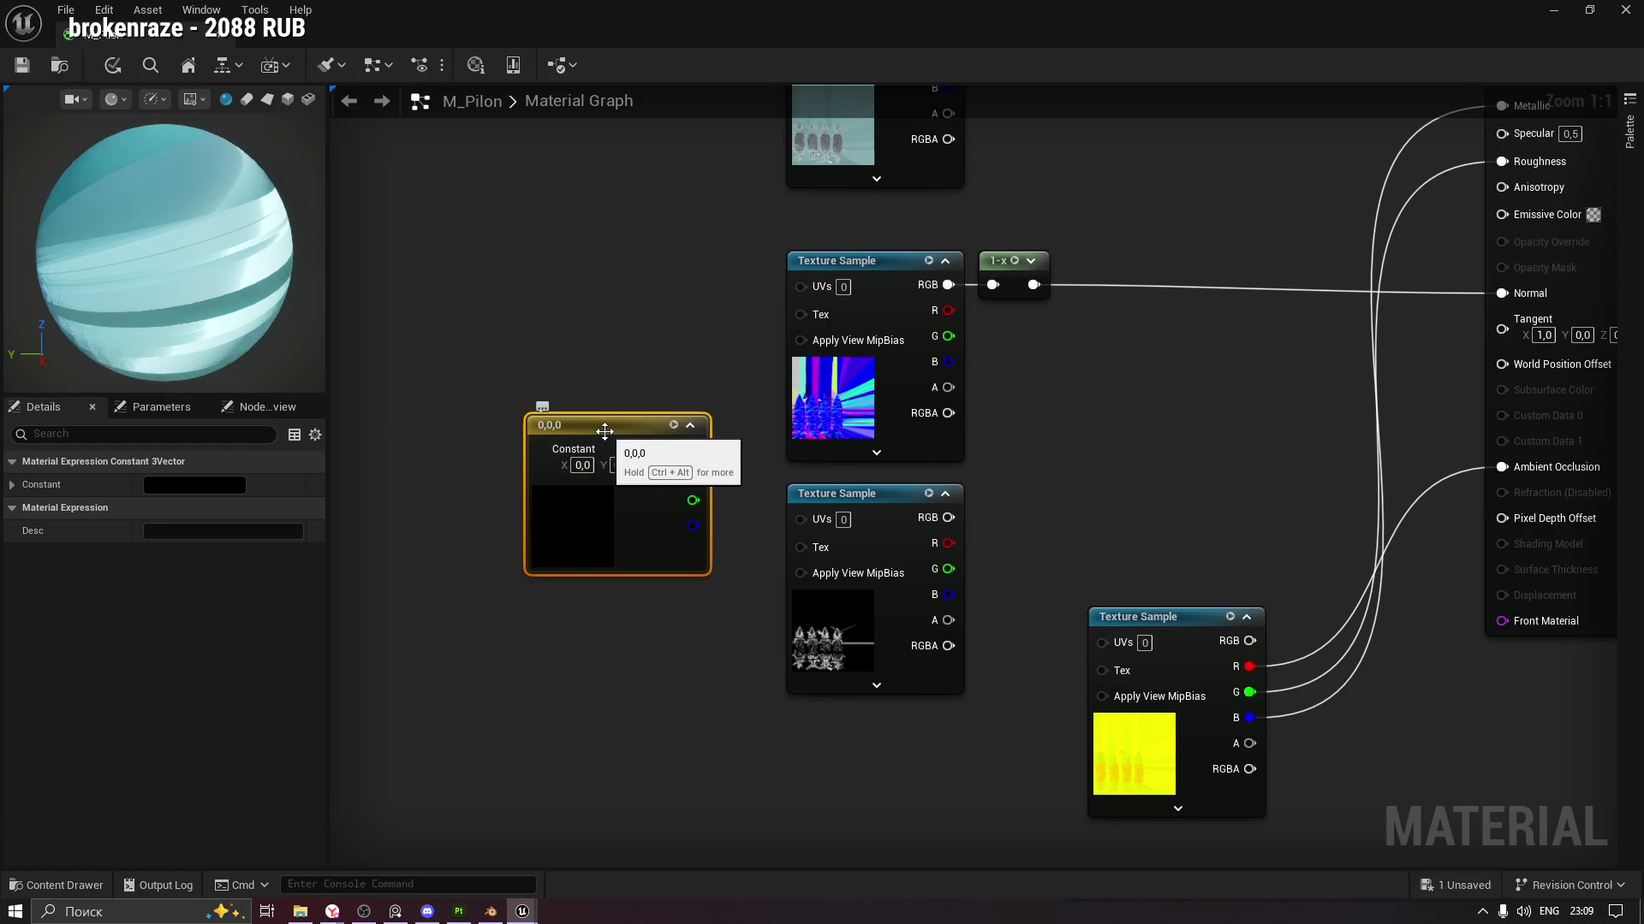
Add a Multiply node fed by the emissive texture and place it near the textures.
{"action": "mouse_move", "coordinate": [625, 428]}
{"action": "left_mouse_down"}
{"action": "mouse_move", "coordinate": [529, 442]}
{"action": "mouse_move", "coordinate": [664, 641]}
{"action": "mouse_move", "coordinate": [1025, 505]}
{"action": "mouse_move", "coordinate": [1128, 502]}
{"action": "mouse_move", "coordinate": [947, 517]}
{"action": "left_mouse_up"}
{"action": "key", "text": "m"}
{"action": "left_click", "coordinate": [657, 618]}
{"action": "right_click_drag", "start_coordinate": [1193, 410], "coordinate": [1069, 430]}
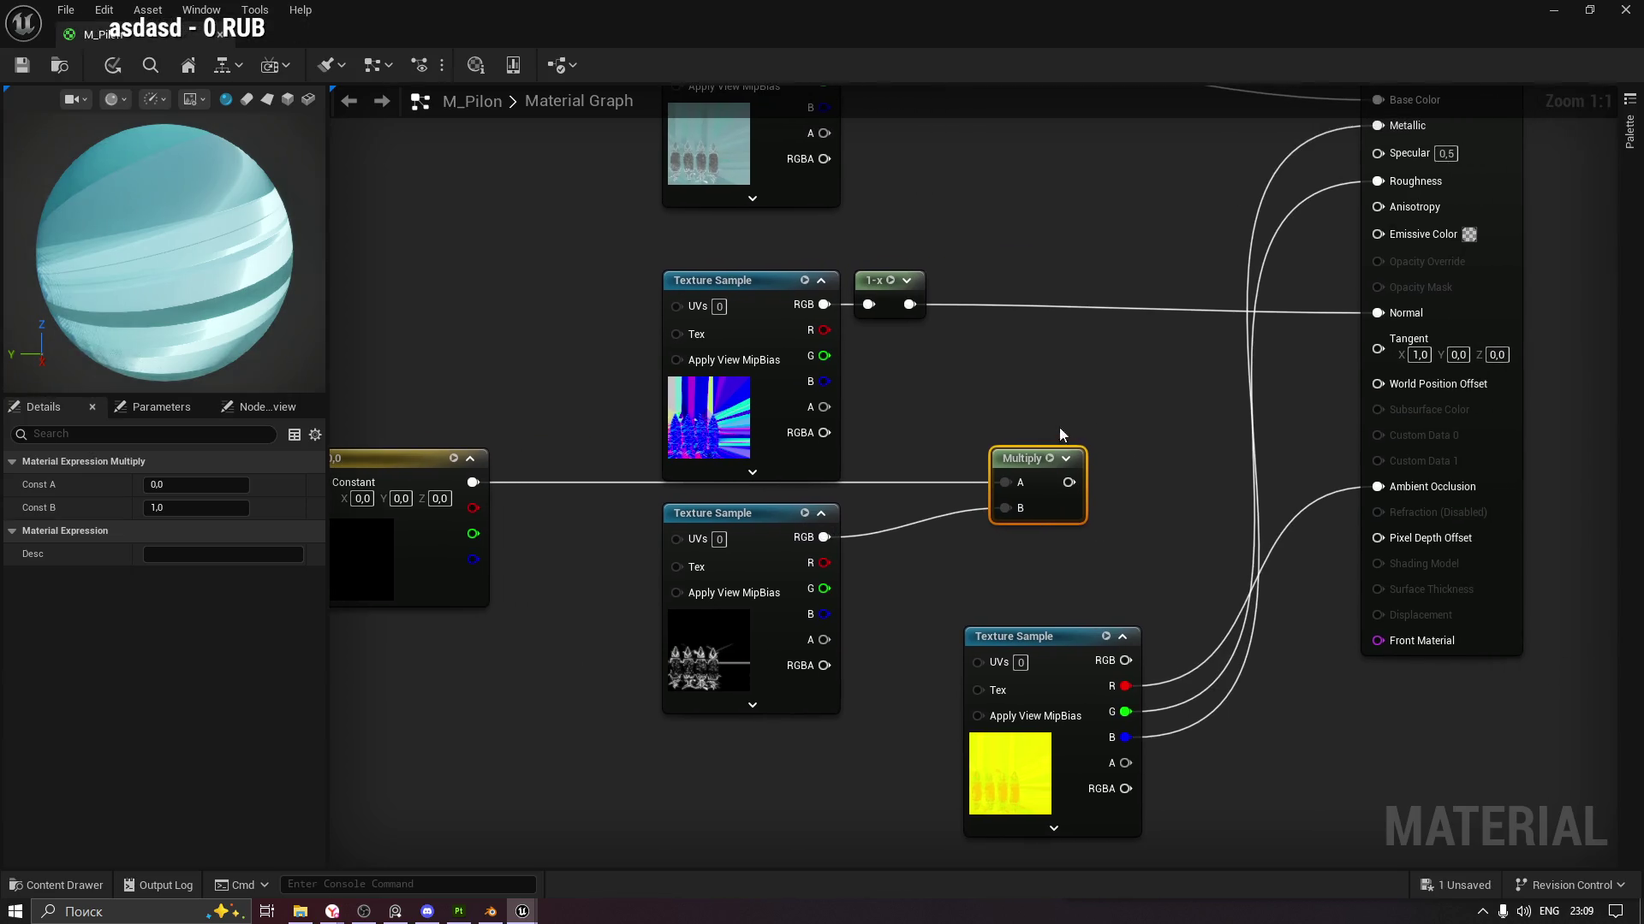
{"action": "mouse_move", "coordinate": [1034, 459]}
{"action": "left_mouse_down"}
{"action": "mouse_move", "coordinate": [944, 480]}
{"action": "mouse_move", "coordinate": [1404, 376]}
{"action": "mouse_move", "coordinate": [1412, 235]}
{"action": "left_mouse_up"}
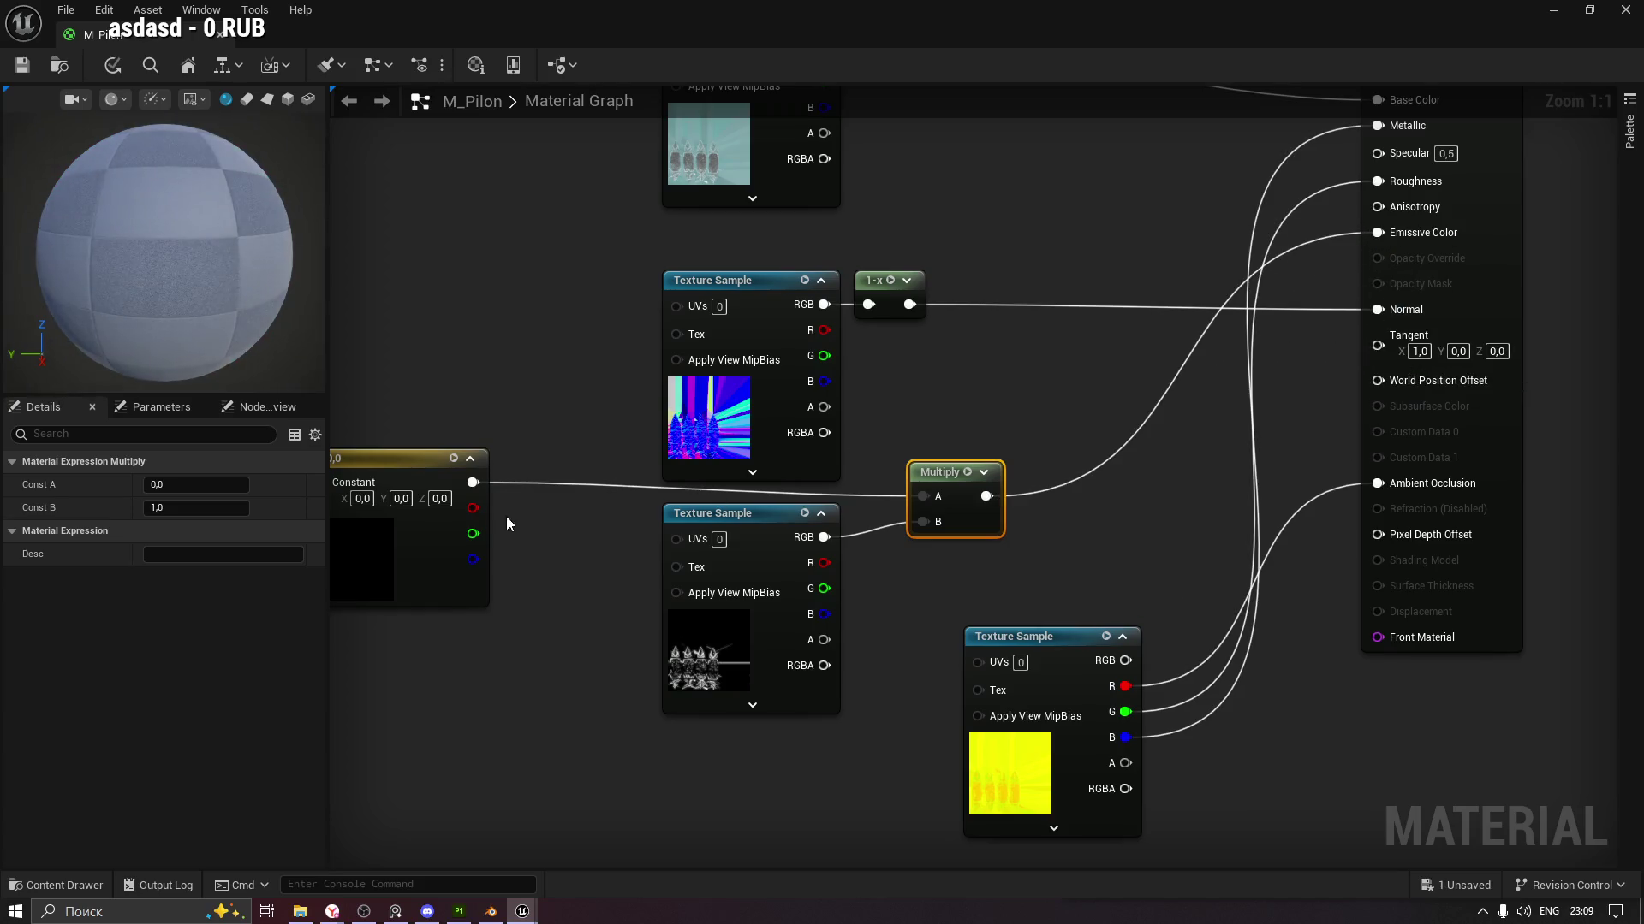
Convert the constant into a vector parameter named 'Emissive' defaulting to white, and save.
{"action": "left_click_drag", "start_coordinate": [382, 460], "coordinate": [460, 490]}
{"action": "right_click", "coordinate": [449, 475]}
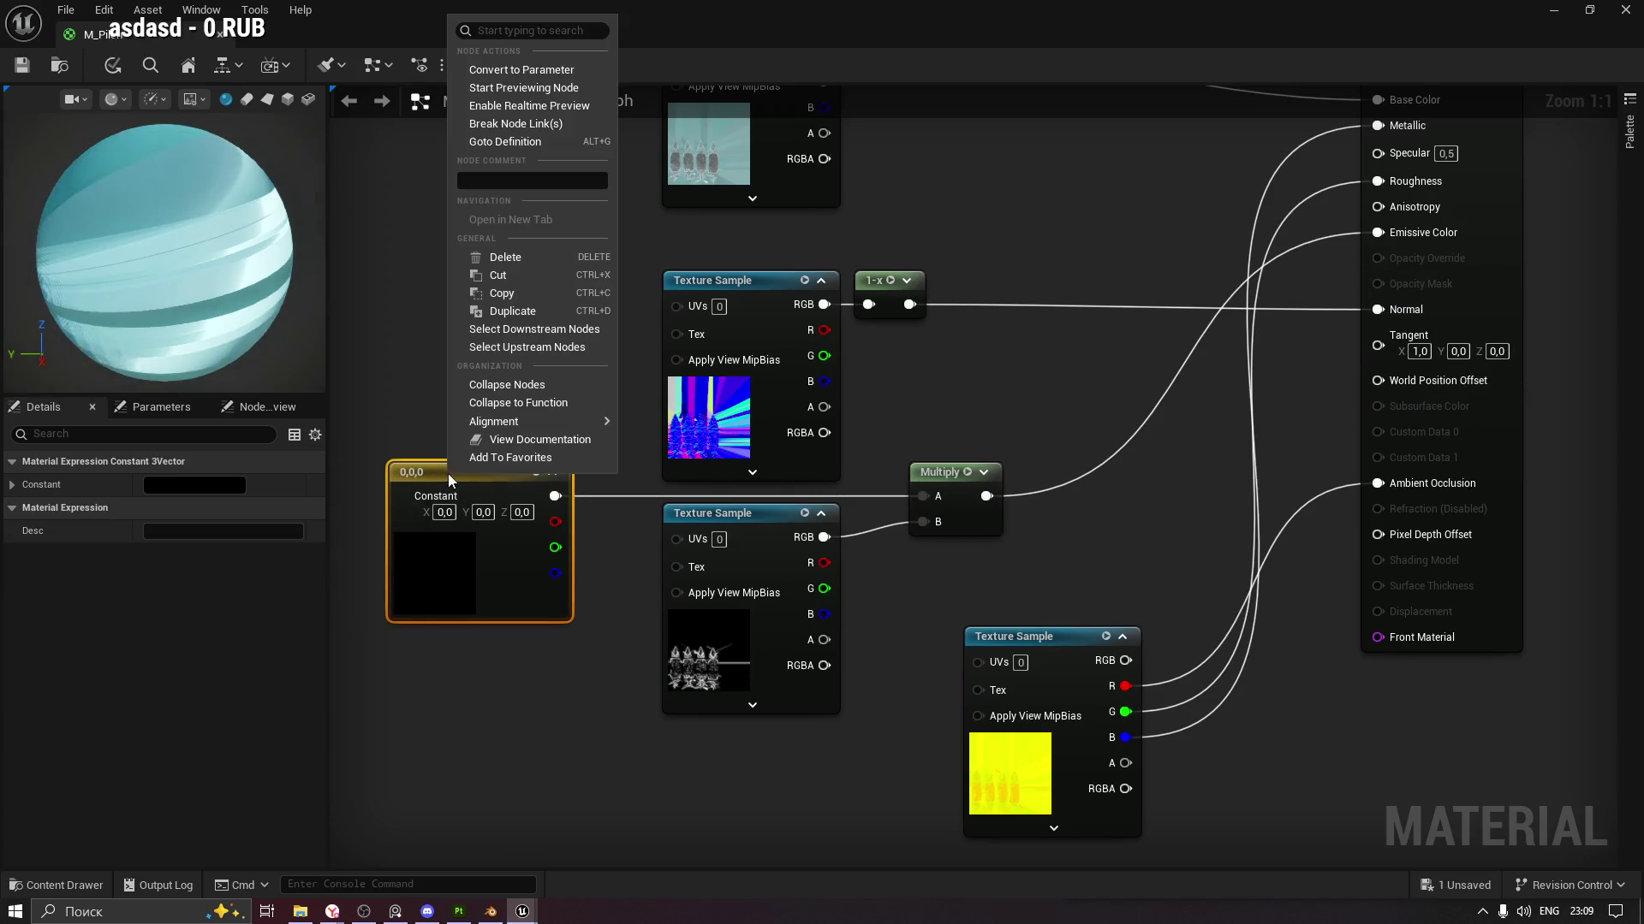
{"action": "left_click", "coordinate": [524, 69]}
{"action": "type", "text": "Emissive"}
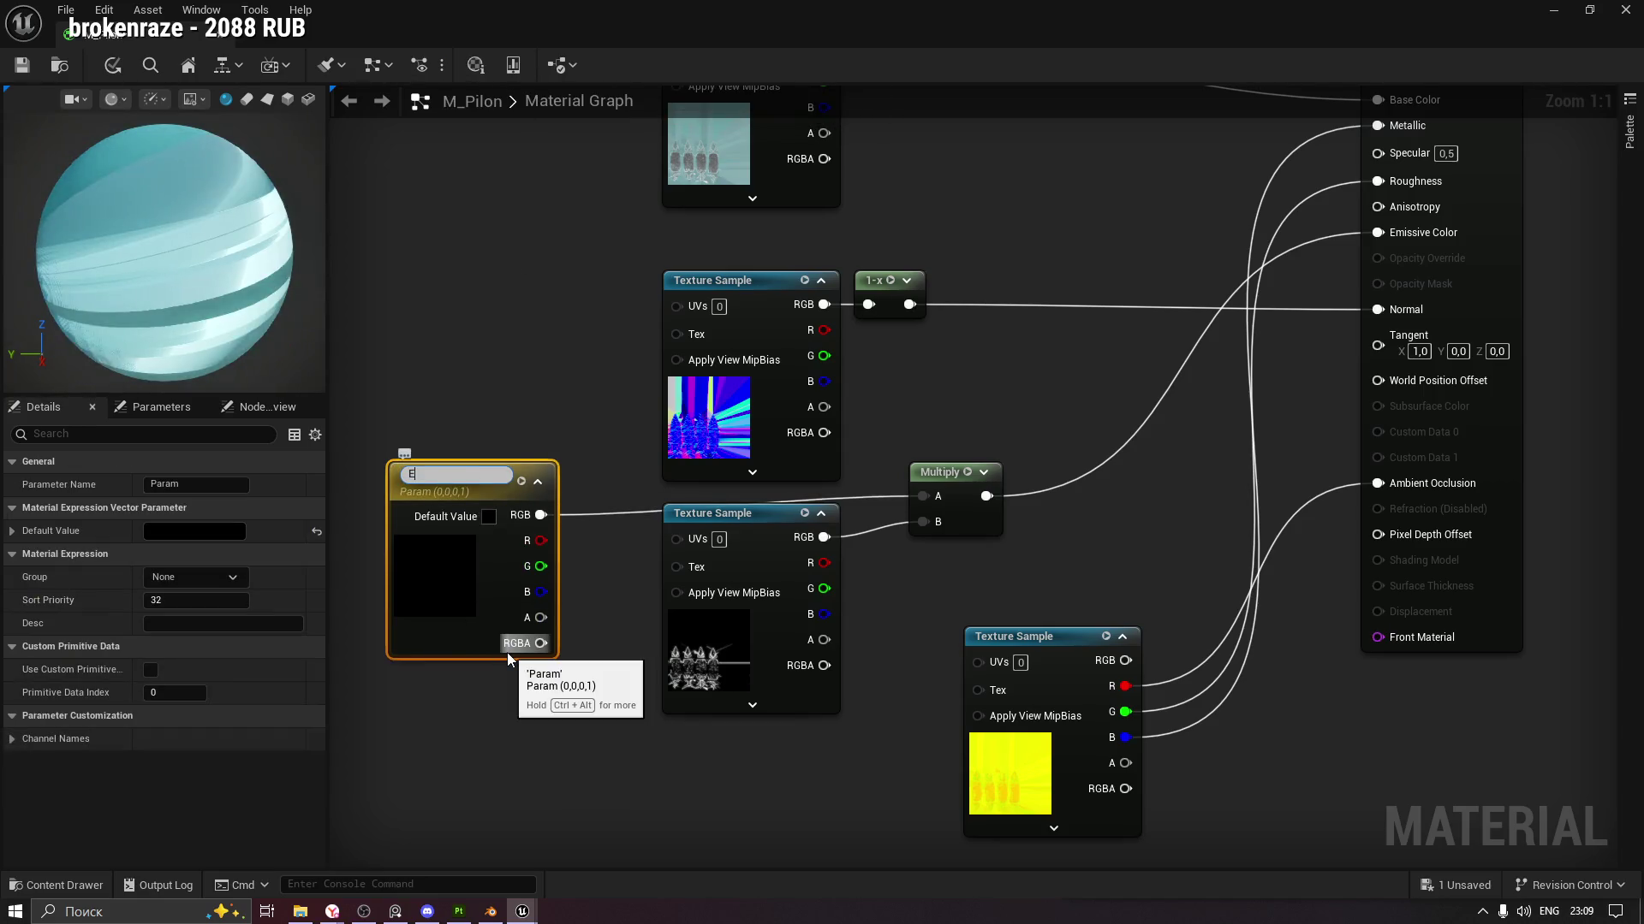
{"action": "key", "text": "Return"}
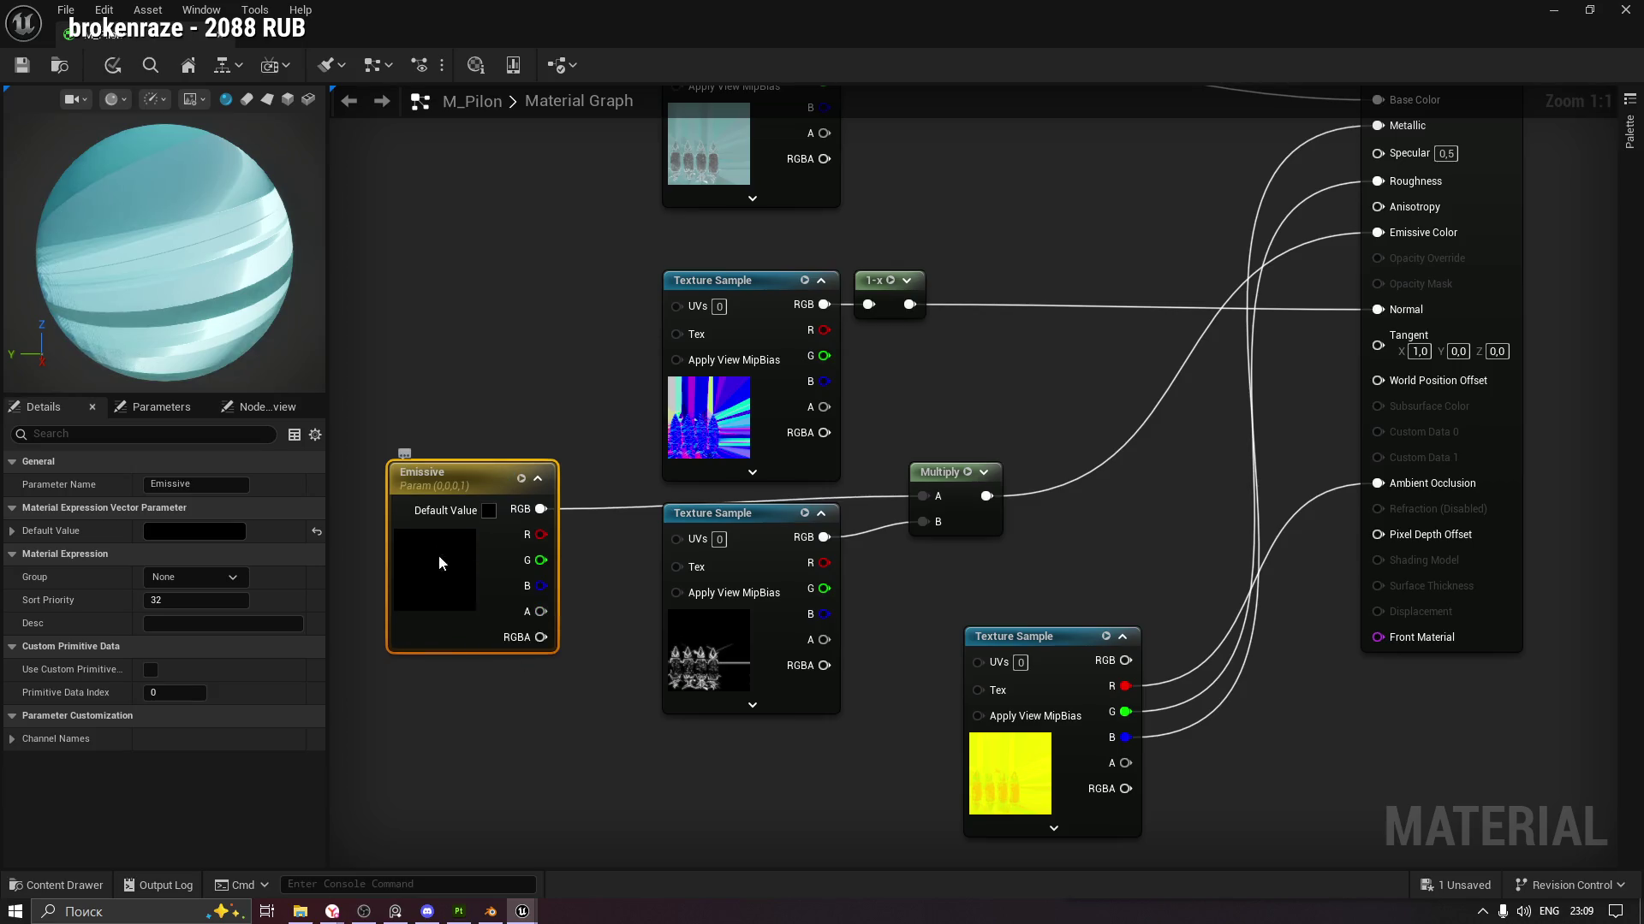
{"action": "left_click", "coordinate": [242, 533]}
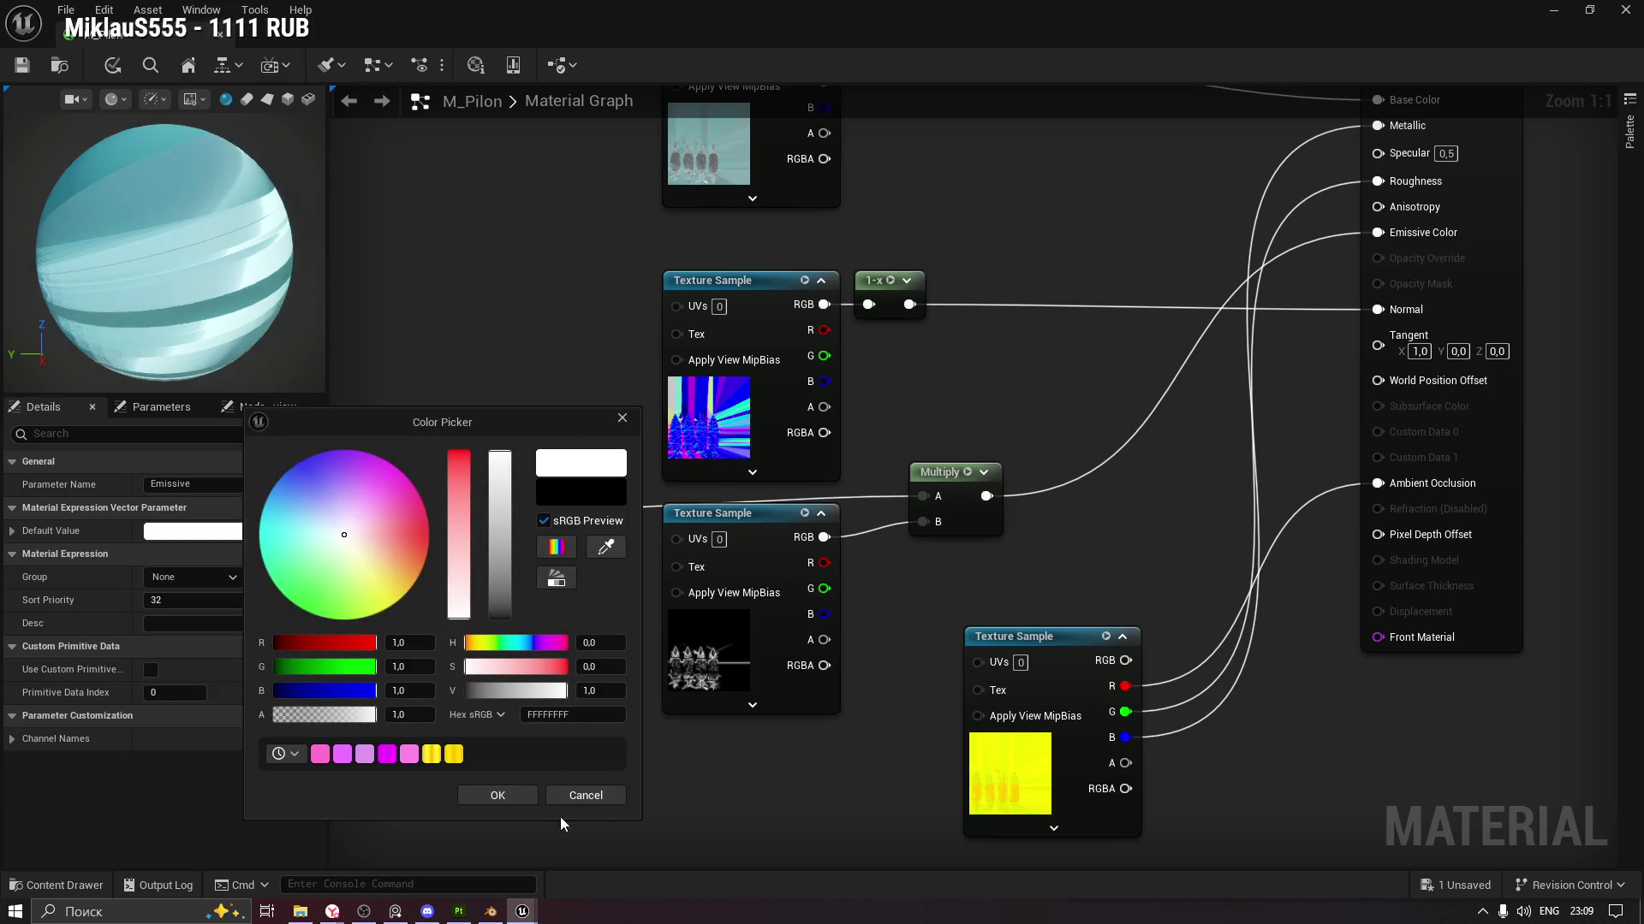
{"action": "left_click", "coordinate": [503, 800]}
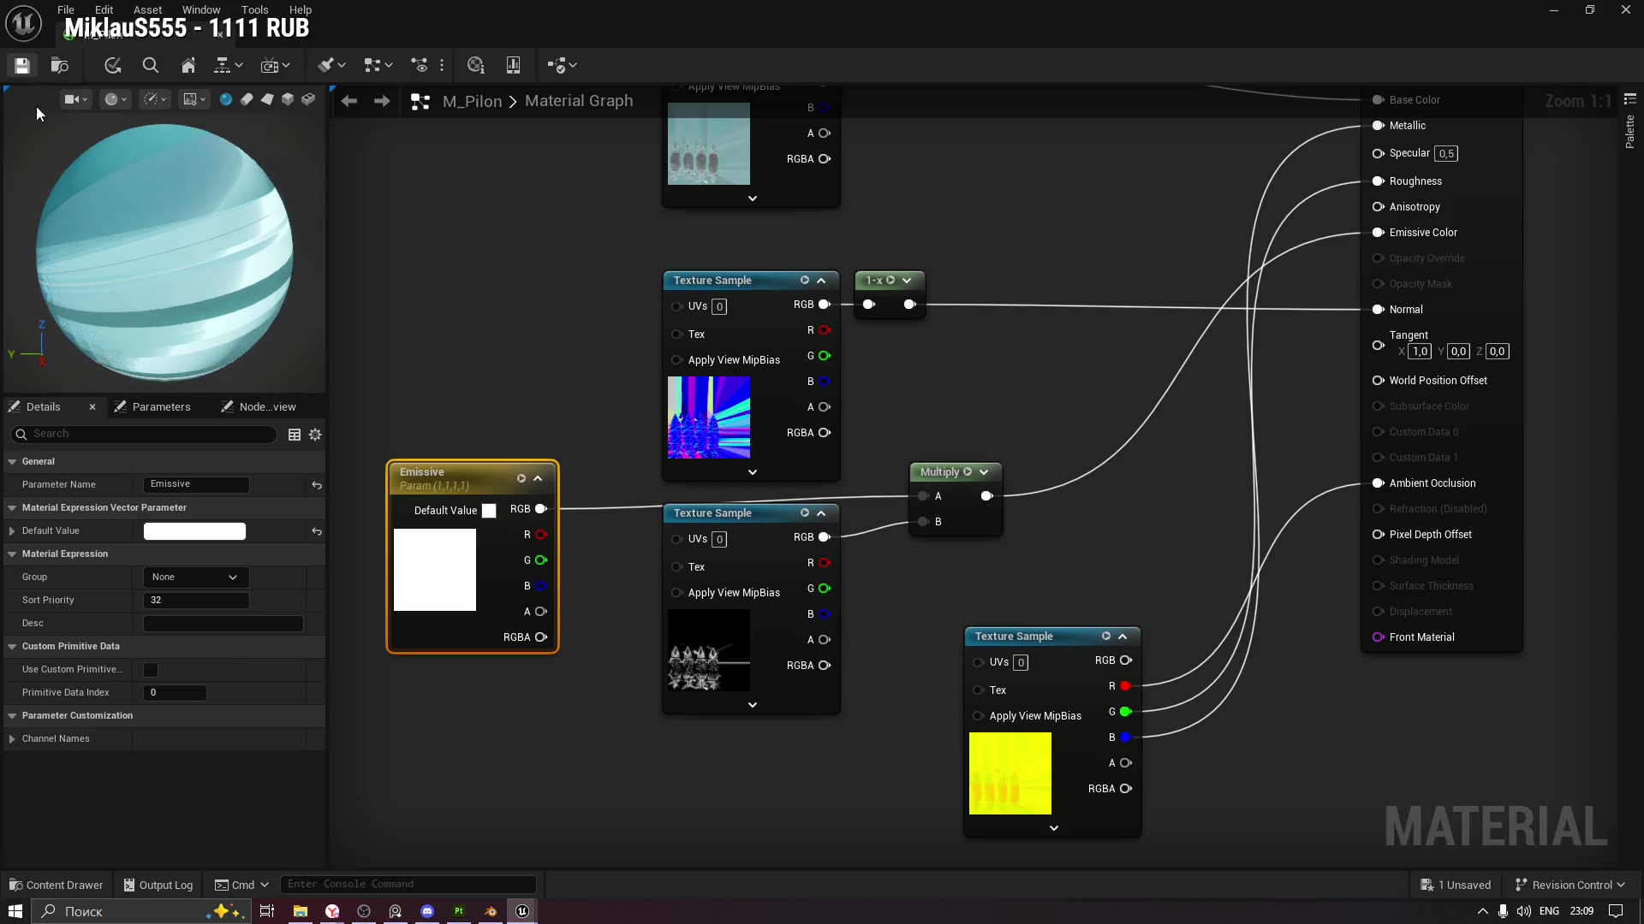
{"action": "key", "text": "ctrl+s"}
Assign M_Pilon to the SM_Pilon mesh's material slot and inspect the crystal.
{"action": "left_click", "coordinate": [1550, 8]}
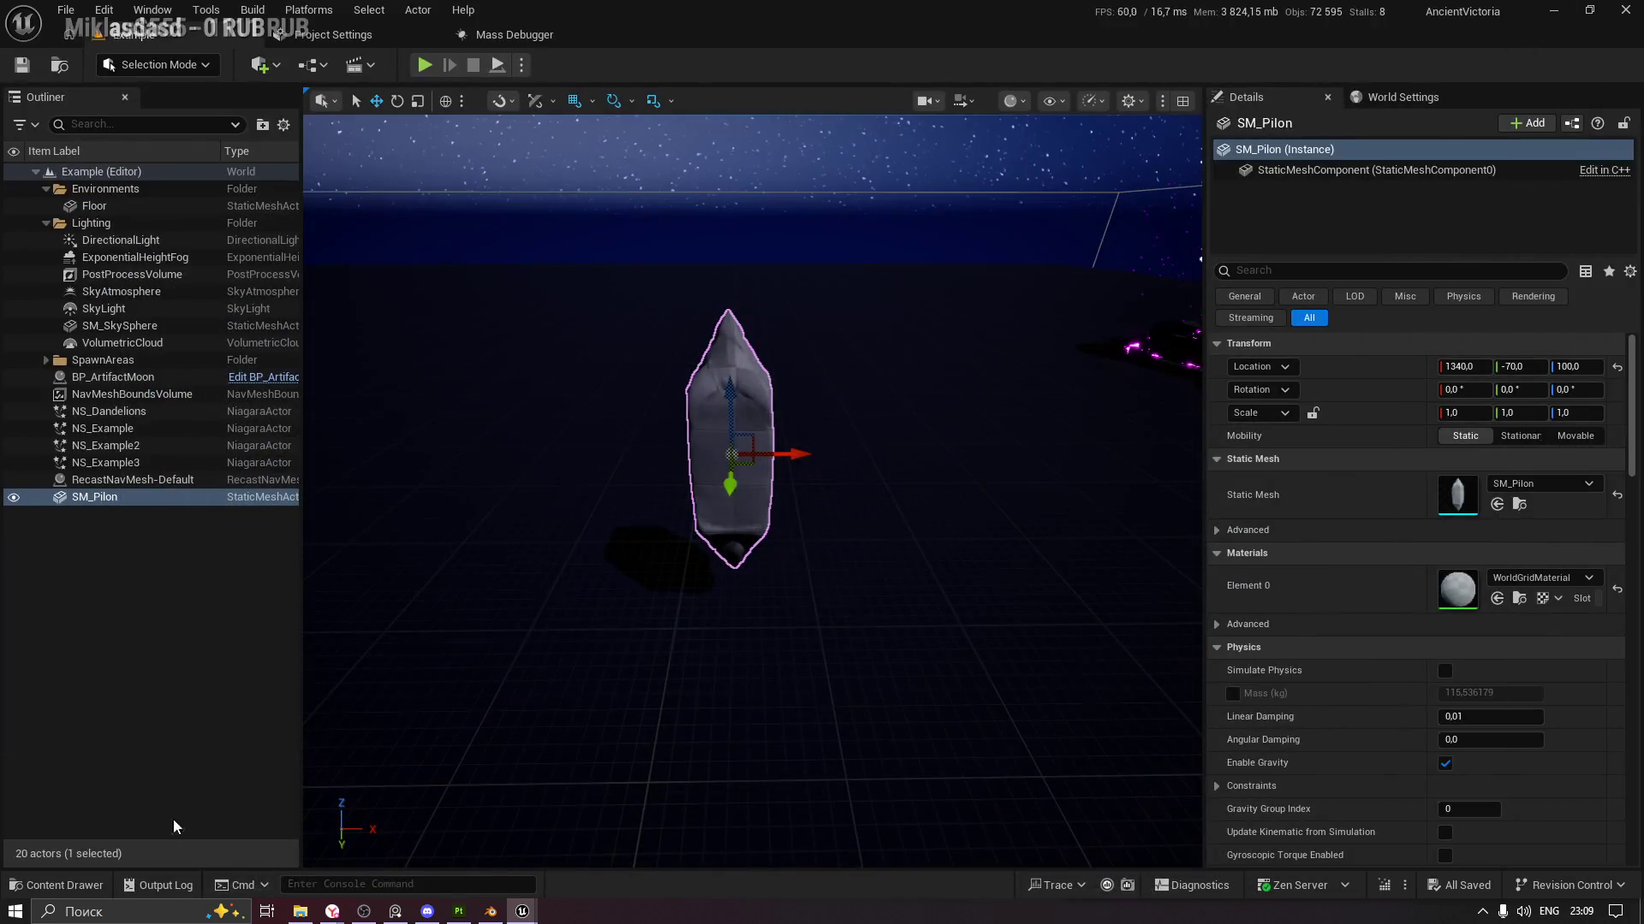
{"action": "left_click", "coordinate": [79, 891]}
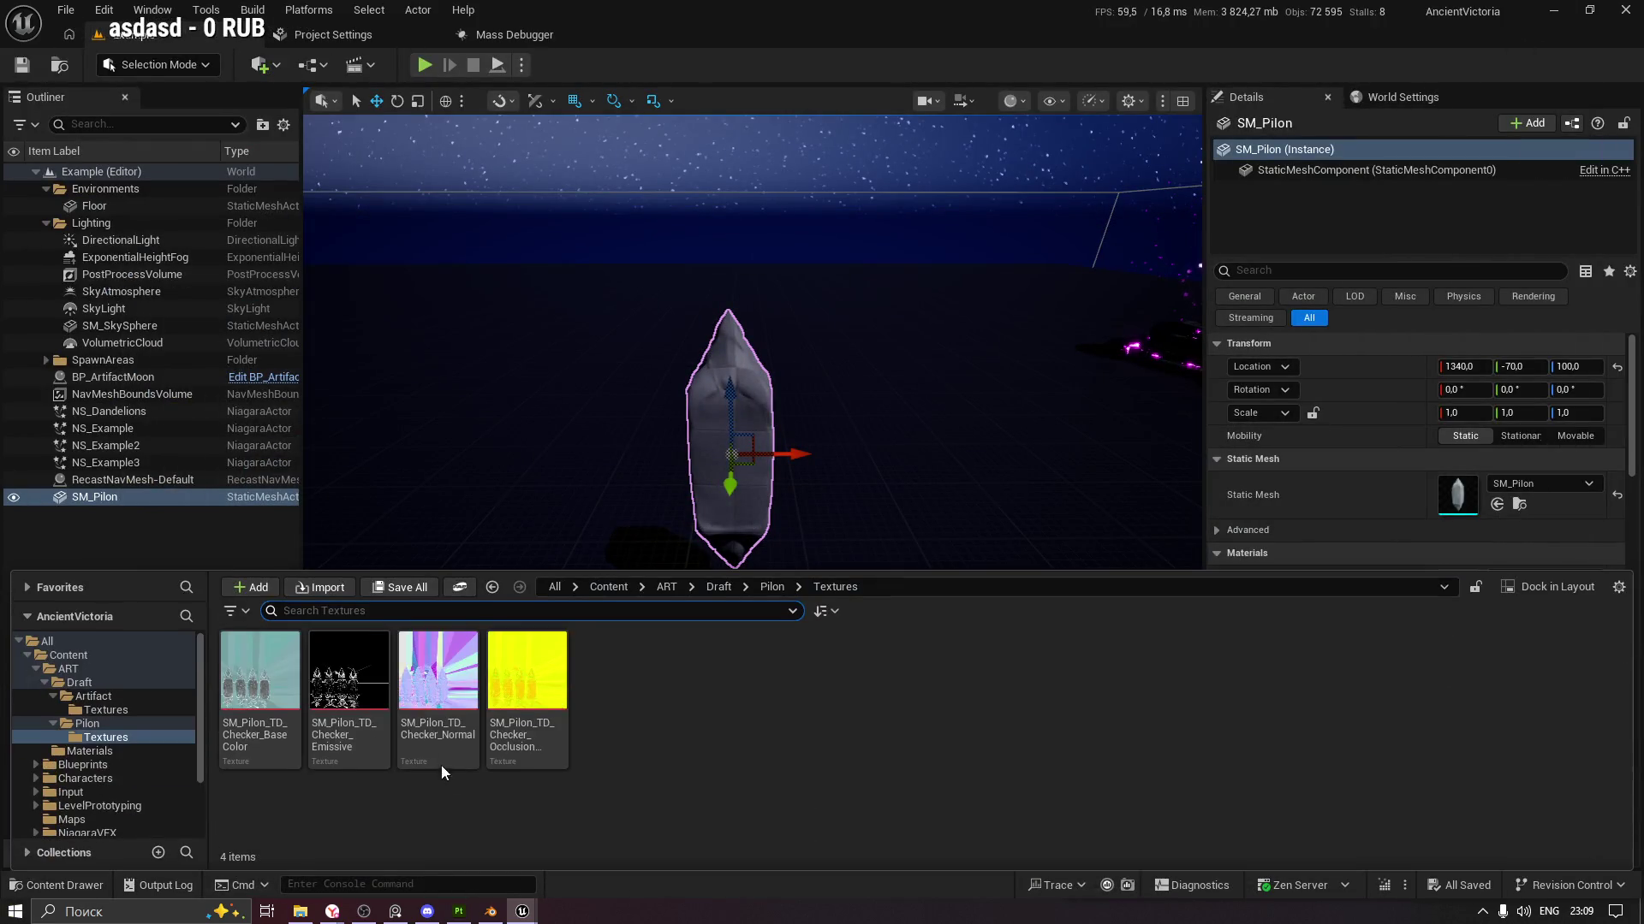
{"action": "double_click", "coordinate": [461, 669]}
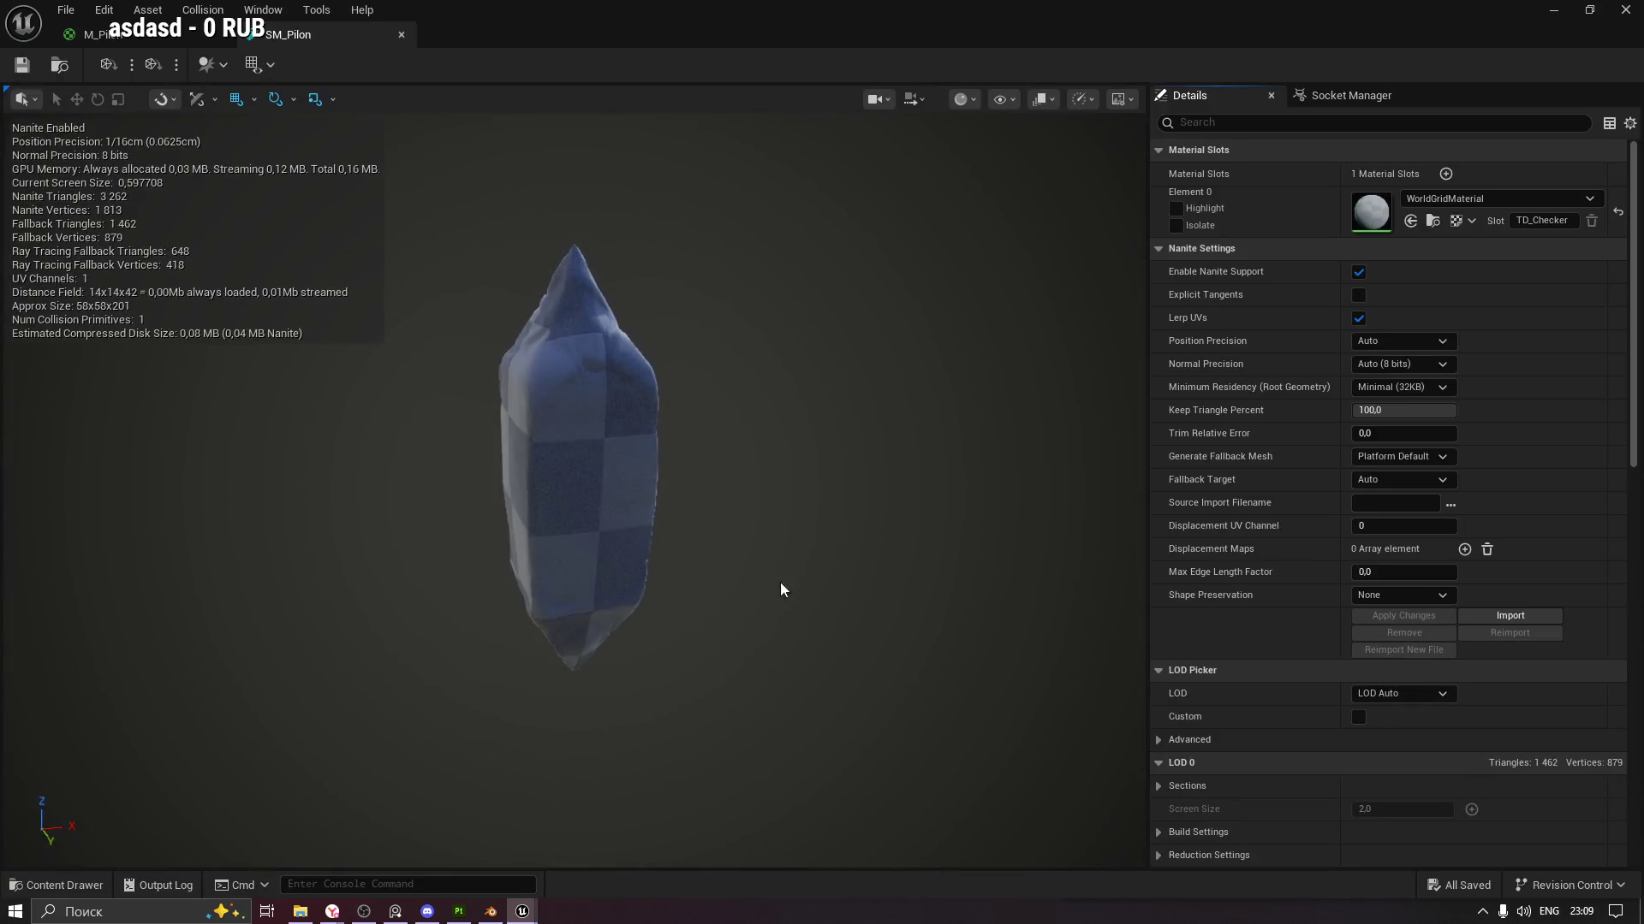
{"action": "key", "text": "ctrl+space"}
{"action": "left_click", "coordinate": [348, 676]}
{"action": "left_click", "coordinate": [1434, 221]}
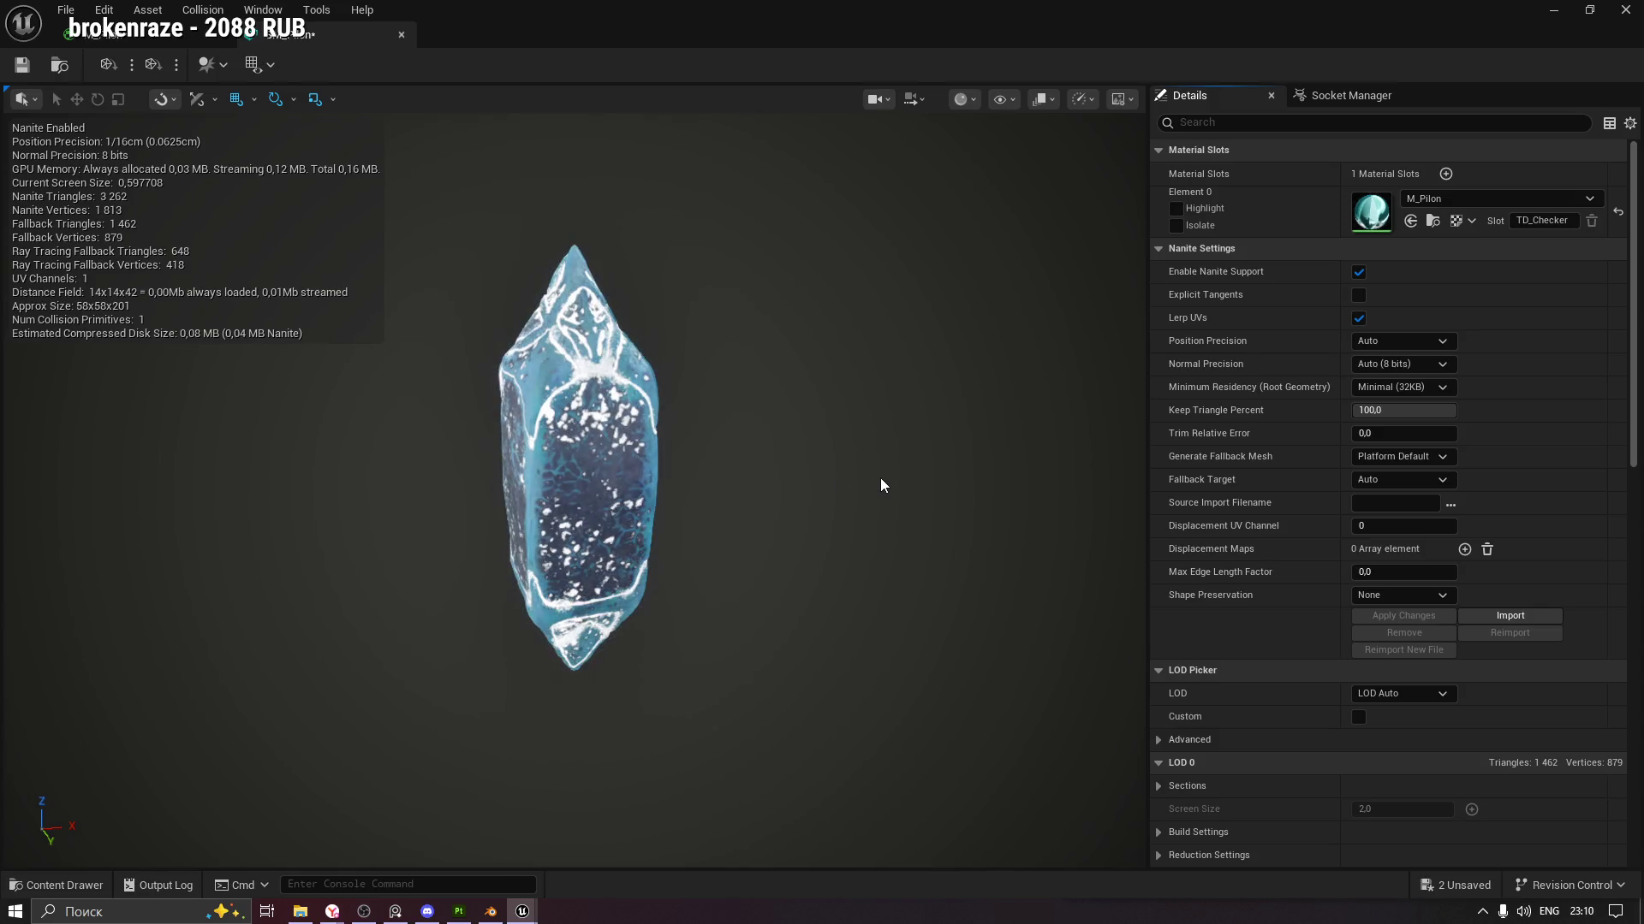
{"action": "mouse_move", "coordinate": [532, 439]}
{"action": "left_mouse_down"}
{"action": "mouse_move", "coordinate": [841, 444]}
{"action": "mouse_move", "coordinate": [695, 332]}
{"action": "mouse_move", "coordinate": [813, 333]}
{"action": "left_mouse_up"}
{"action": "left_click_drag", "start_coordinate": [693, 548], "coordinate": [0, 15]}
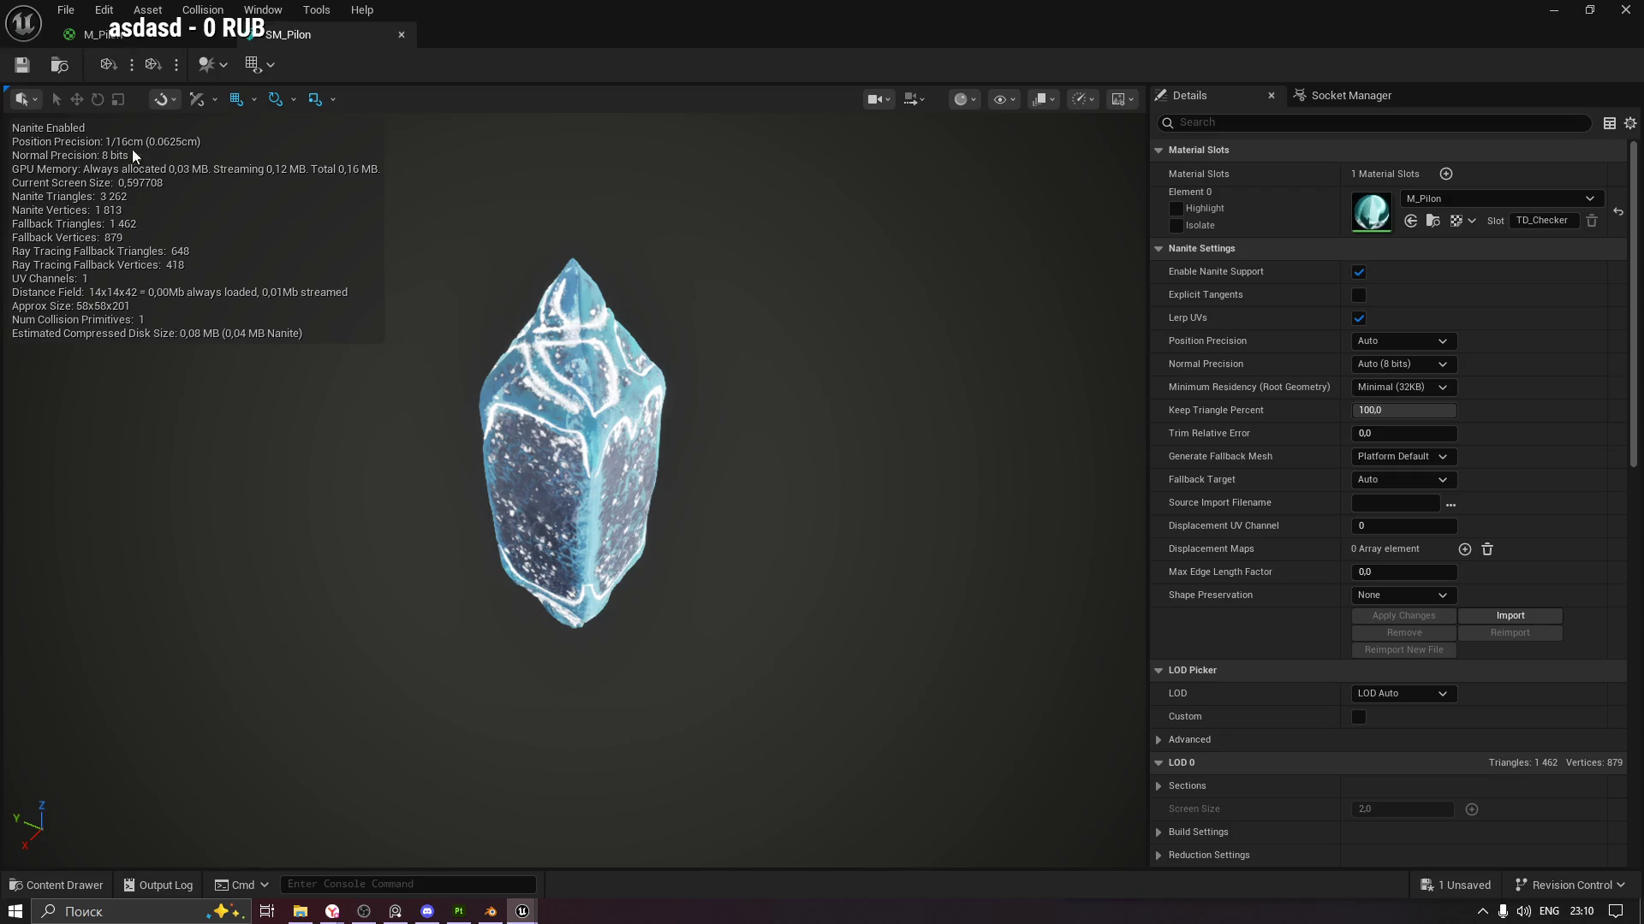
Reconnect the 1-x output to Normal in M_Pilon and apply the change.
{"action": "left_click", "coordinate": [86, 39]}
{"action": "mouse_move", "coordinate": [945, 301]}
{"action": "left_mouse_down", "text": "ctrl"}
{"action": "mouse_move", "coordinate": [989, 214]}
{"action": "mouse_move", "coordinate": [972, 340]}
{"action": "mouse_move", "coordinate": [976, 321]}
{"action": "mouse_move", "coordinate": [1411, 319]}
{"action": "mouse_move", "coordinate": [1221, 326]}
{"action": "mouse_move", "coordinate": [1097, 267]}
{"action": "left_mouse_up", "text": "ctrl"}
{"action": "left_click", "coordinate": [981, 337]}
{"action": "mouse_move", "coordinate": [910, 304]}
{"action": "left_mouse_down"}
{"action": "mouse_move", "coordinate": [1393, 323]}
{"action": "mouse_move", "coordinate": [1377, 319]}
{"action": "left_mouse_up"}
{"action": "key", "text": "ctrl+s"}
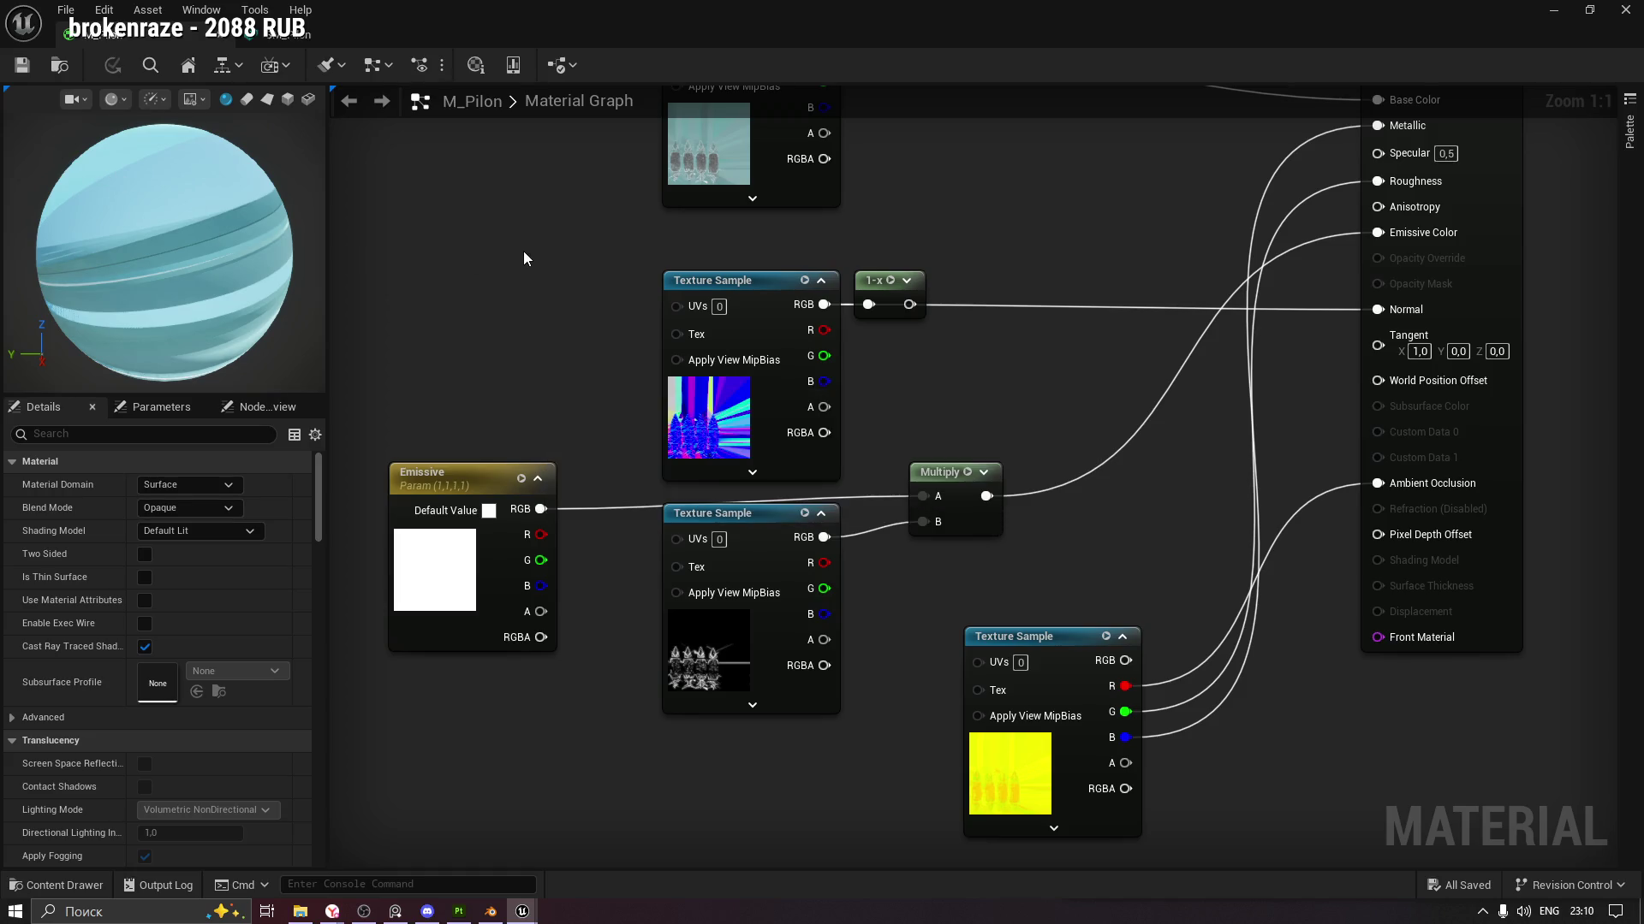
Check the crystal's shading in the SM_Pilon preview, then bring M_Pilon's result node into view.
{"action": "left_click", "coordinate": [338, 34]}
{"action": "mouse_move", "coordinate": [508, 454]}
{"action": "left_mouse_down"}
{"action": "mouse_move", "coordinate": [591, 450]}
{"action": "mouse_move", "coordinate": [509, 453]}
{"action": "mouse_move", "coordinate": [539, 414]}
{"action": "mouse_move", "coordinate": [456, 438]}
{"action": "mouse_move", "coordinate": [691, 265]}
{"action": "left_mouse_up"}
{"action": "scroll", "coordinate": [594, 378], "scroll_direction": "up", "scroll_amount": 5}
{"action": "scroll", "coordinate": [616, 398], "scroll_direction": "down", "scroll_amount": 7}
{"action": "scroll", "coordinate": [558, 414], "scroll_direction": "up", "scroll_amount": 4}
{"action": "scroll", "coordinate": [687, 286], "scroll_direction": "down", "scroll_amount": 5}
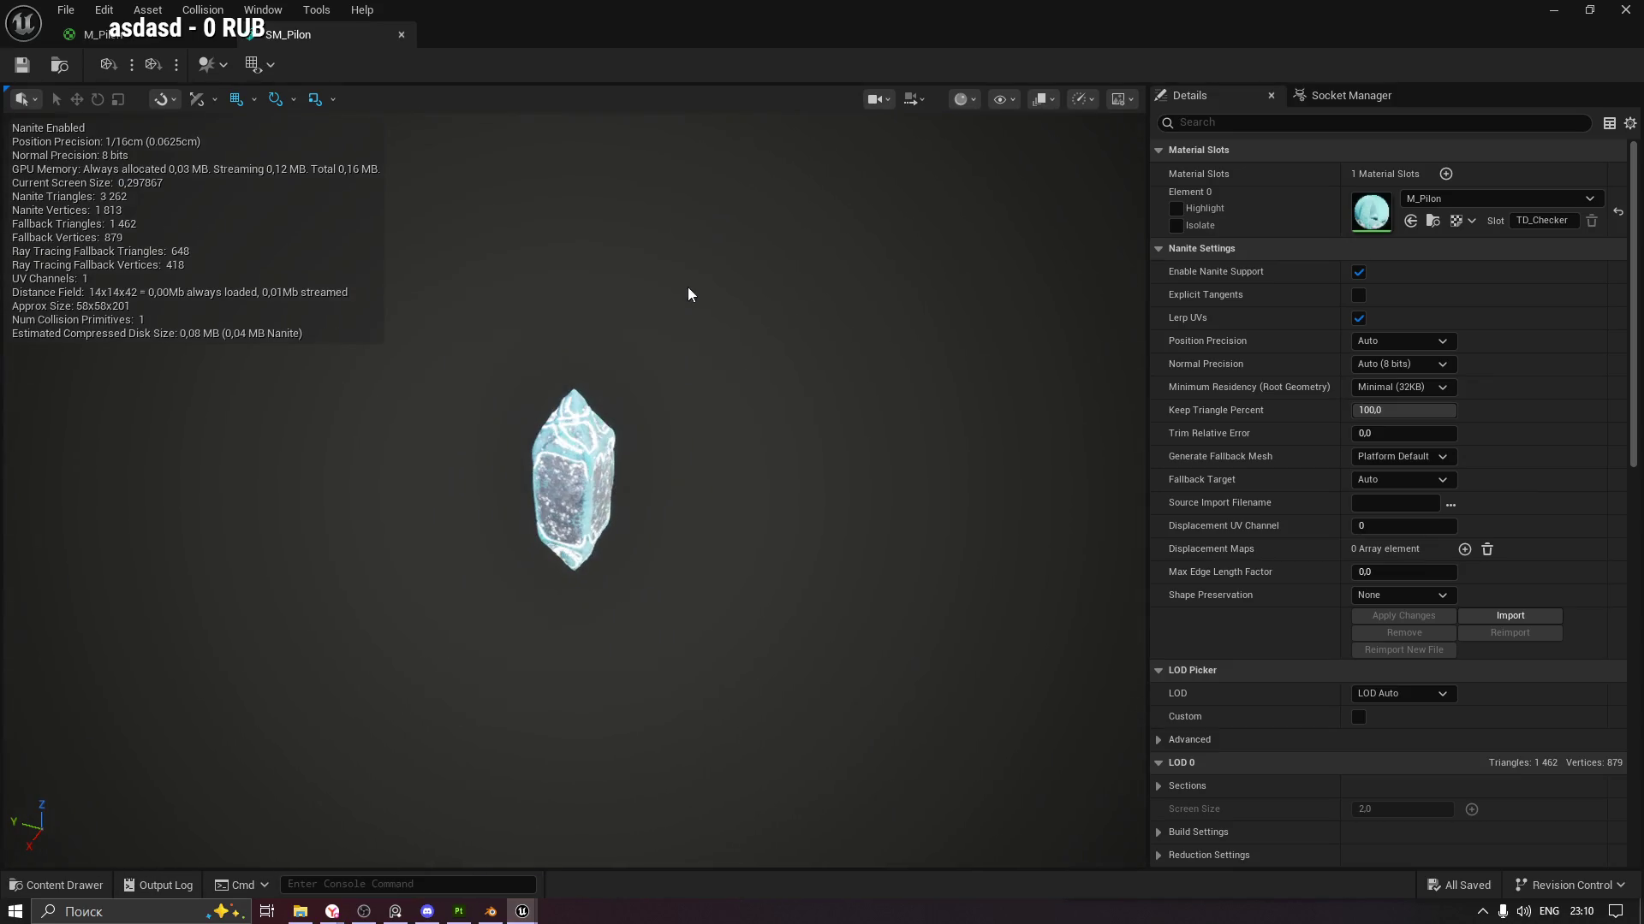
{"action": "scroll", "coordinate": [539, 393], "scroll_direction": "up", "scroll_amount": 3}
{"action": "left_click_drag", "start_coordinate": [539, 393], "coordinate": [608, 393]}
{"action": "left_click", "coordinate": [98, 34]}
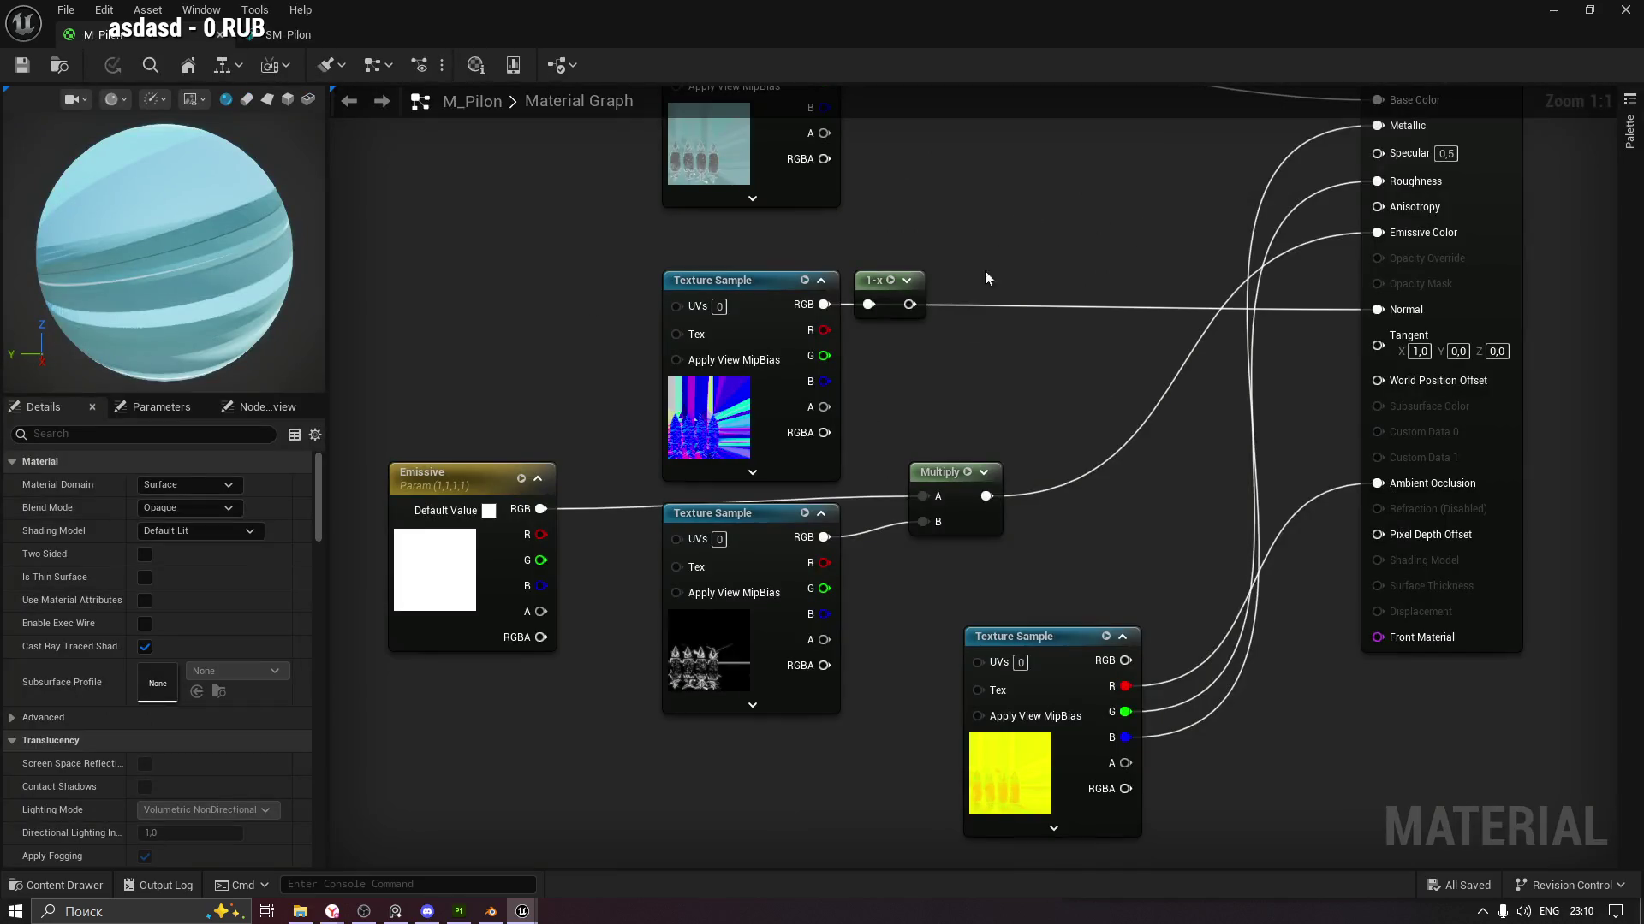
{"action": "right_click_drag", "start_coordinate": [1008, 259], "coordinate": [887, 385]}
Insert a Multiply node between the base colour texture and Base Color.
{"action": "left_click_drag", "start_coordinate": [607, 254], "coordinate": [512, 254]}
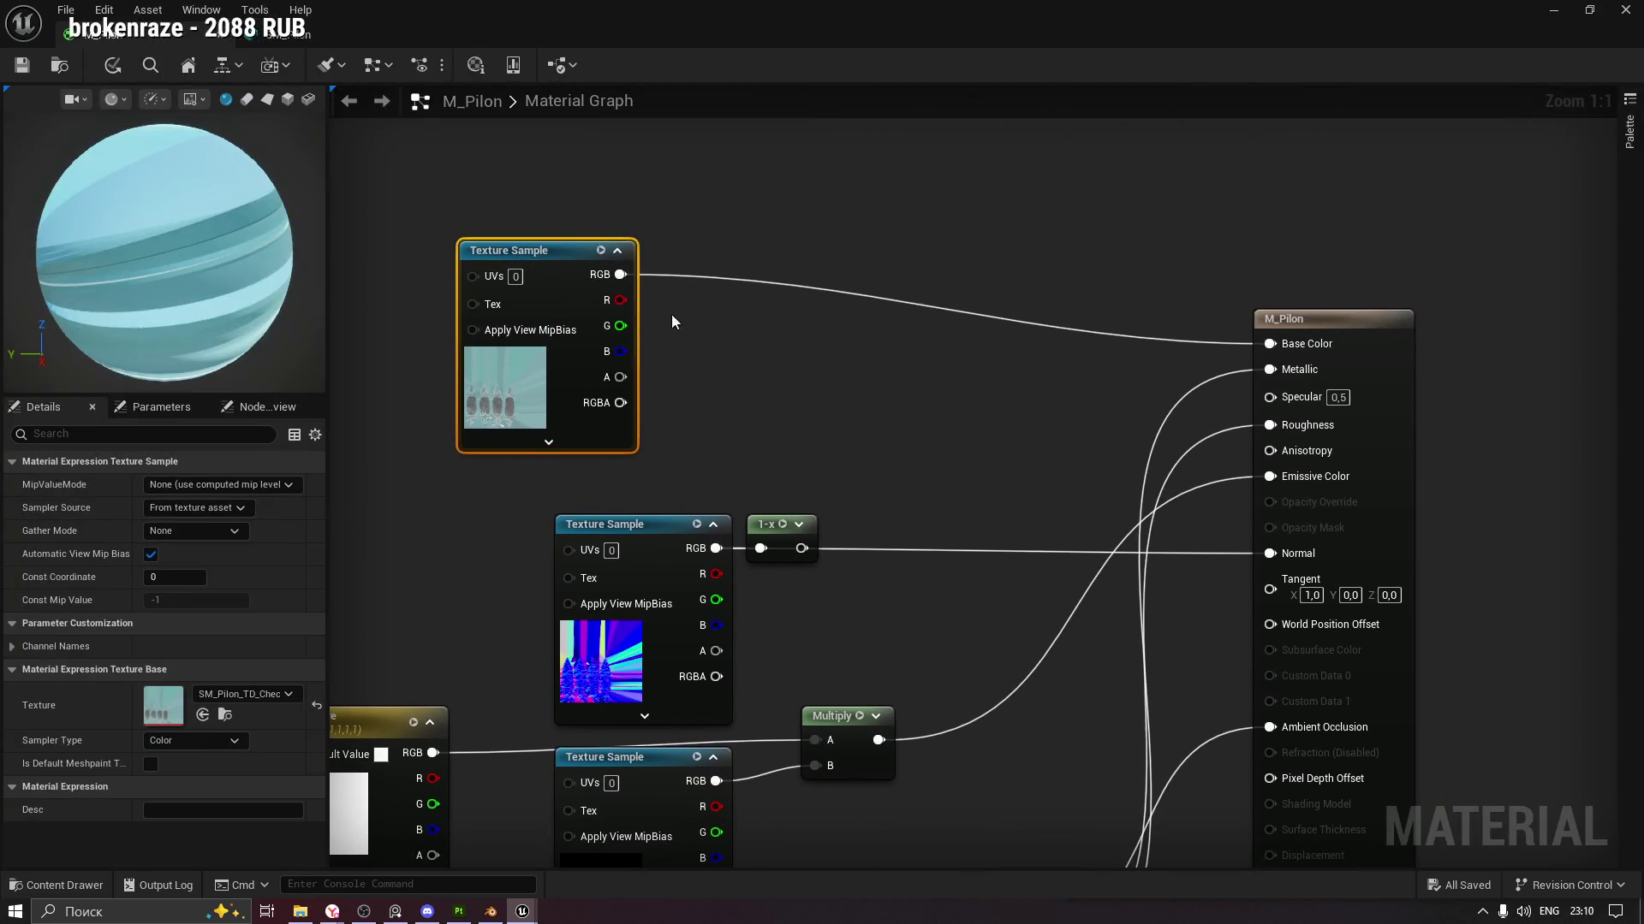
{"action": "left_click", "coordinate": [769, 326]}
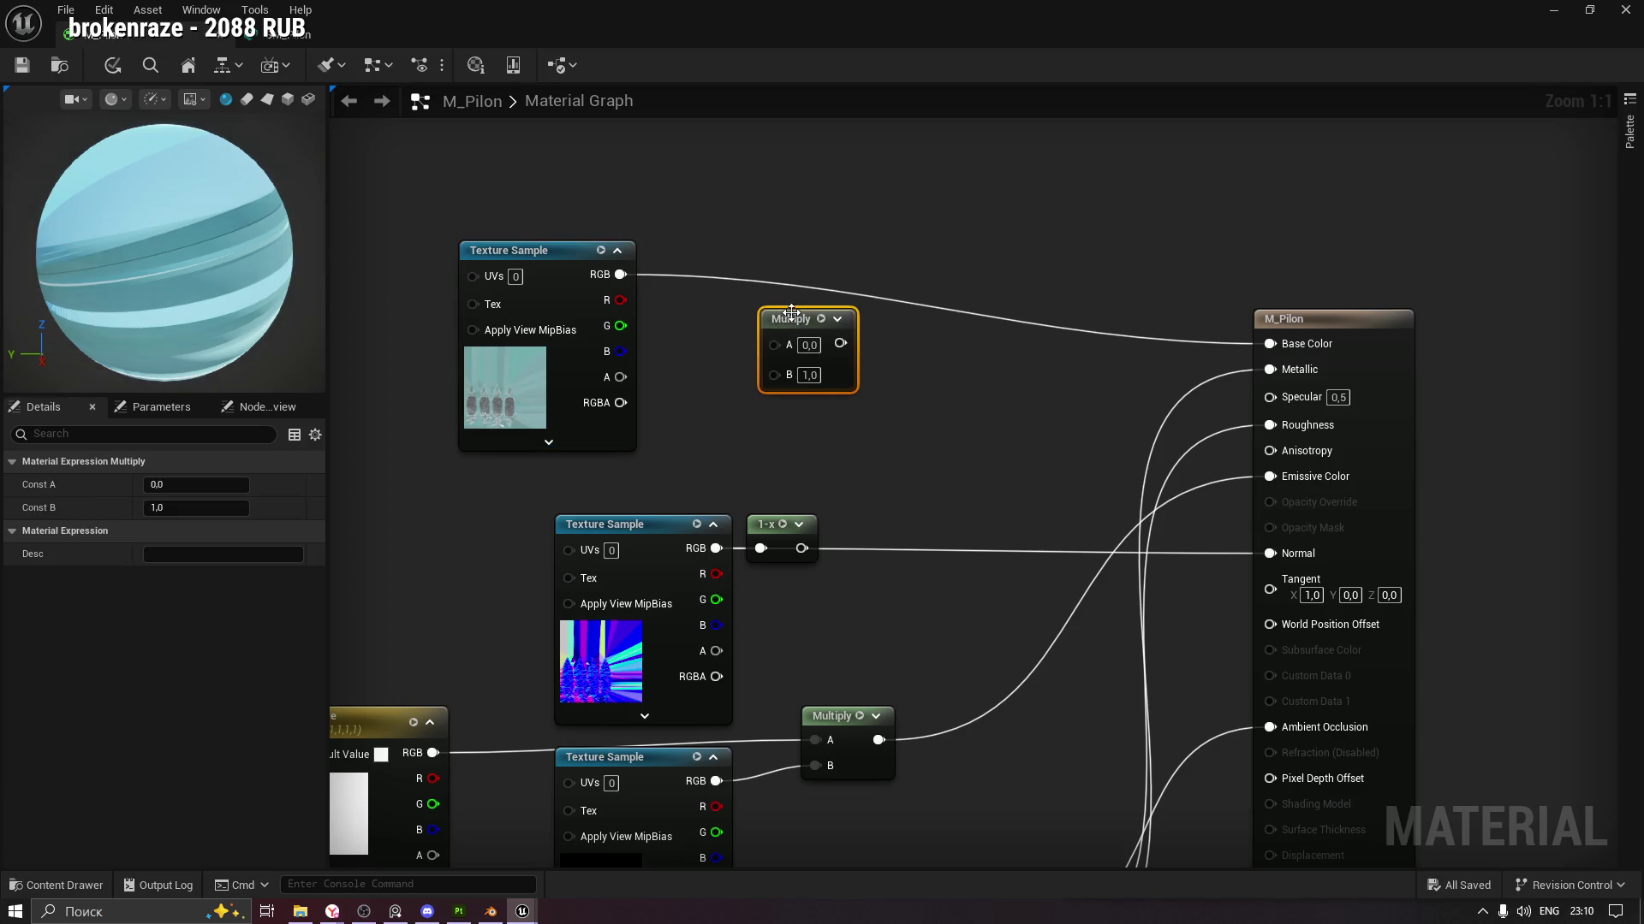
{"action": "left_click_drag", "start_coordinate": [775, 319], "coordinate": [815, 249]}
{"action": "mouse_move", "coordinate": [620, 275]}
{"action": "left_mouse_down"}
{"action": "mouse_move", "coordinate": [815, 274]}
{"action": "mouse_move", "coordinate": [1269, 343]}
{"action": "left_mouse_up"}
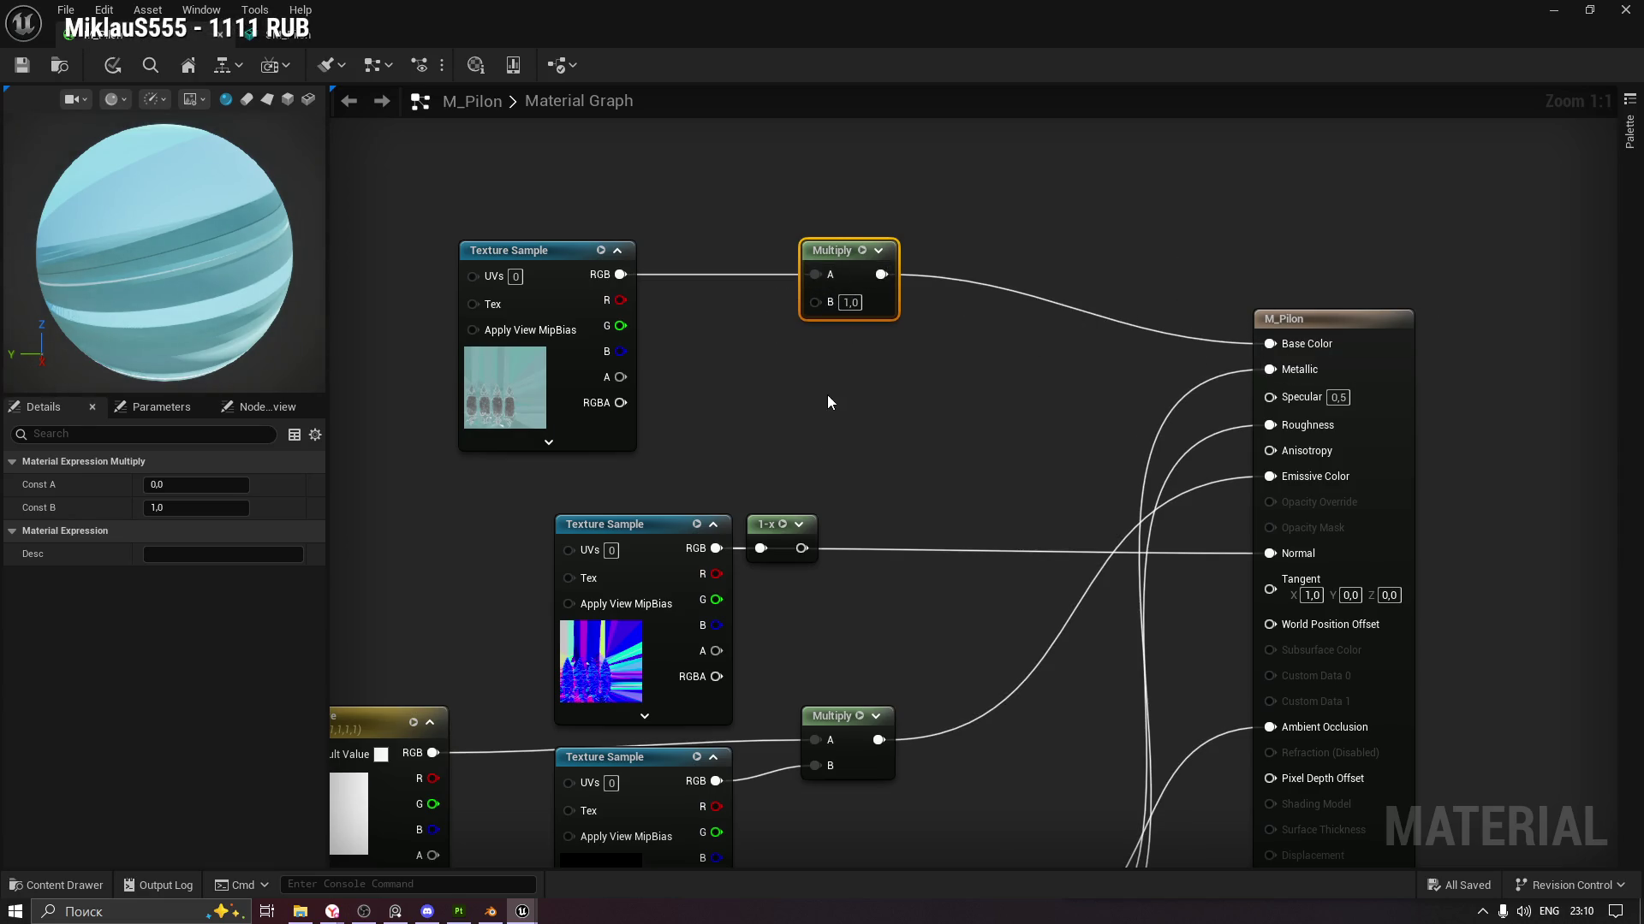
Feed a constant of 0.5 into Multiply B and save the material.
{"action": "left_click", "coordinate": [770, 396]}
{"action": "mouse_move", "coordinate": [701, 370]}
{"action": "left_mouse_down"}
{"action": "mouse_move", "coordinate": [832, 310]}
{"action": "mouse_move", "coordinate": [815, 300]}
{"action": "left_mouse_up"}
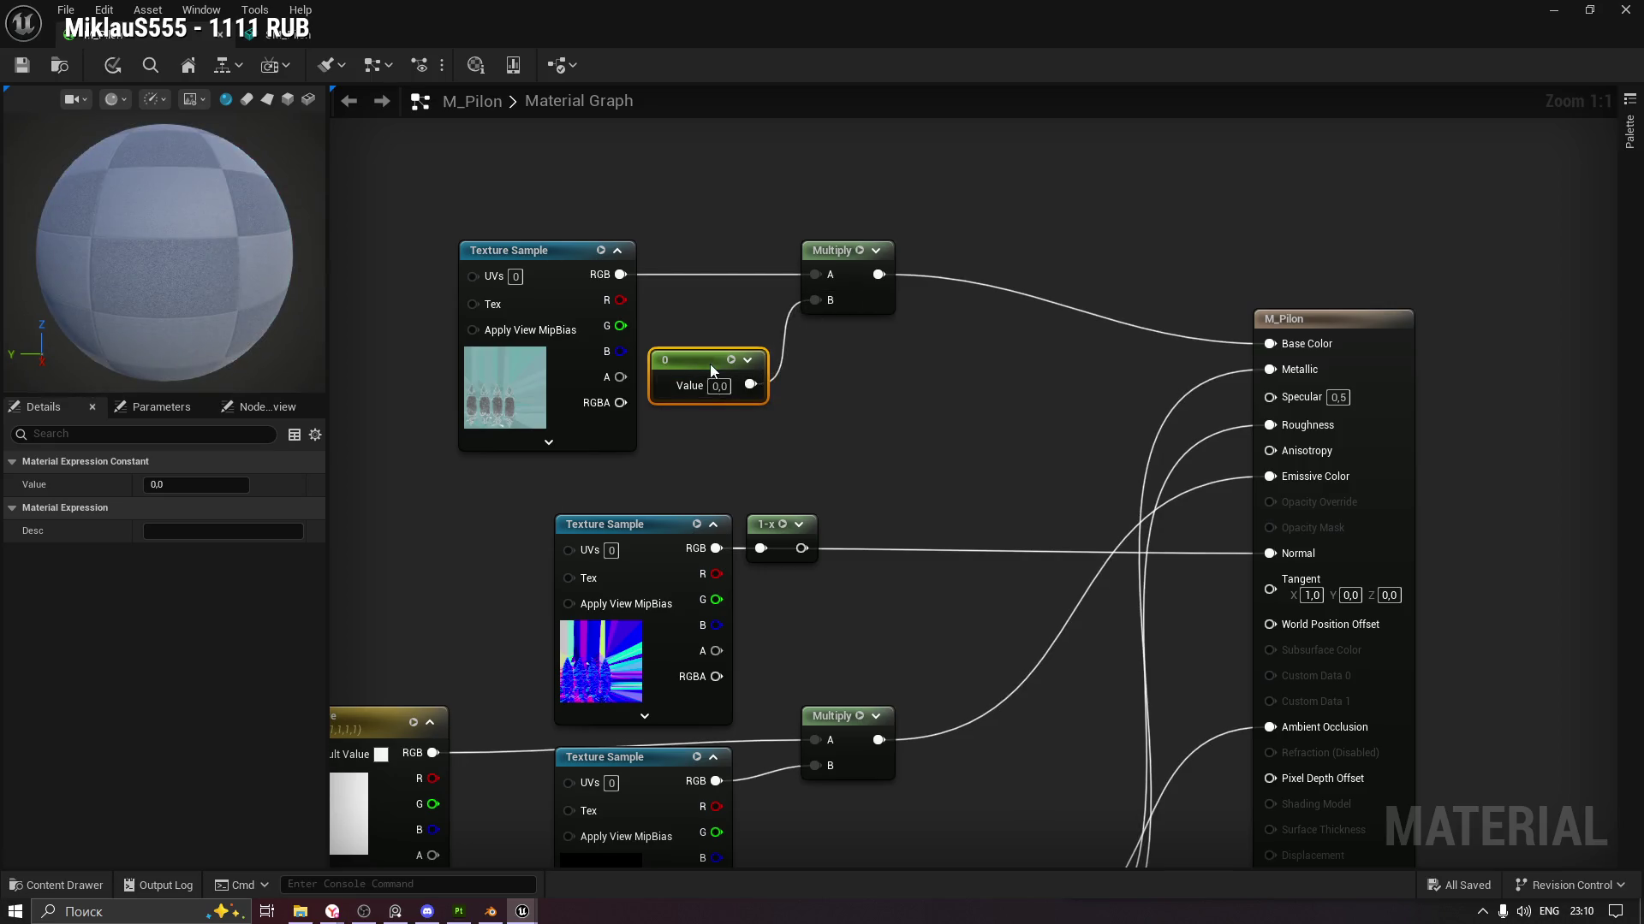
{"action": "left_click_drag", "start_coordinate": [711, 362], "coordinate": [717, 365]}
{"action": "left_click", "coordinate": [728, 386]}
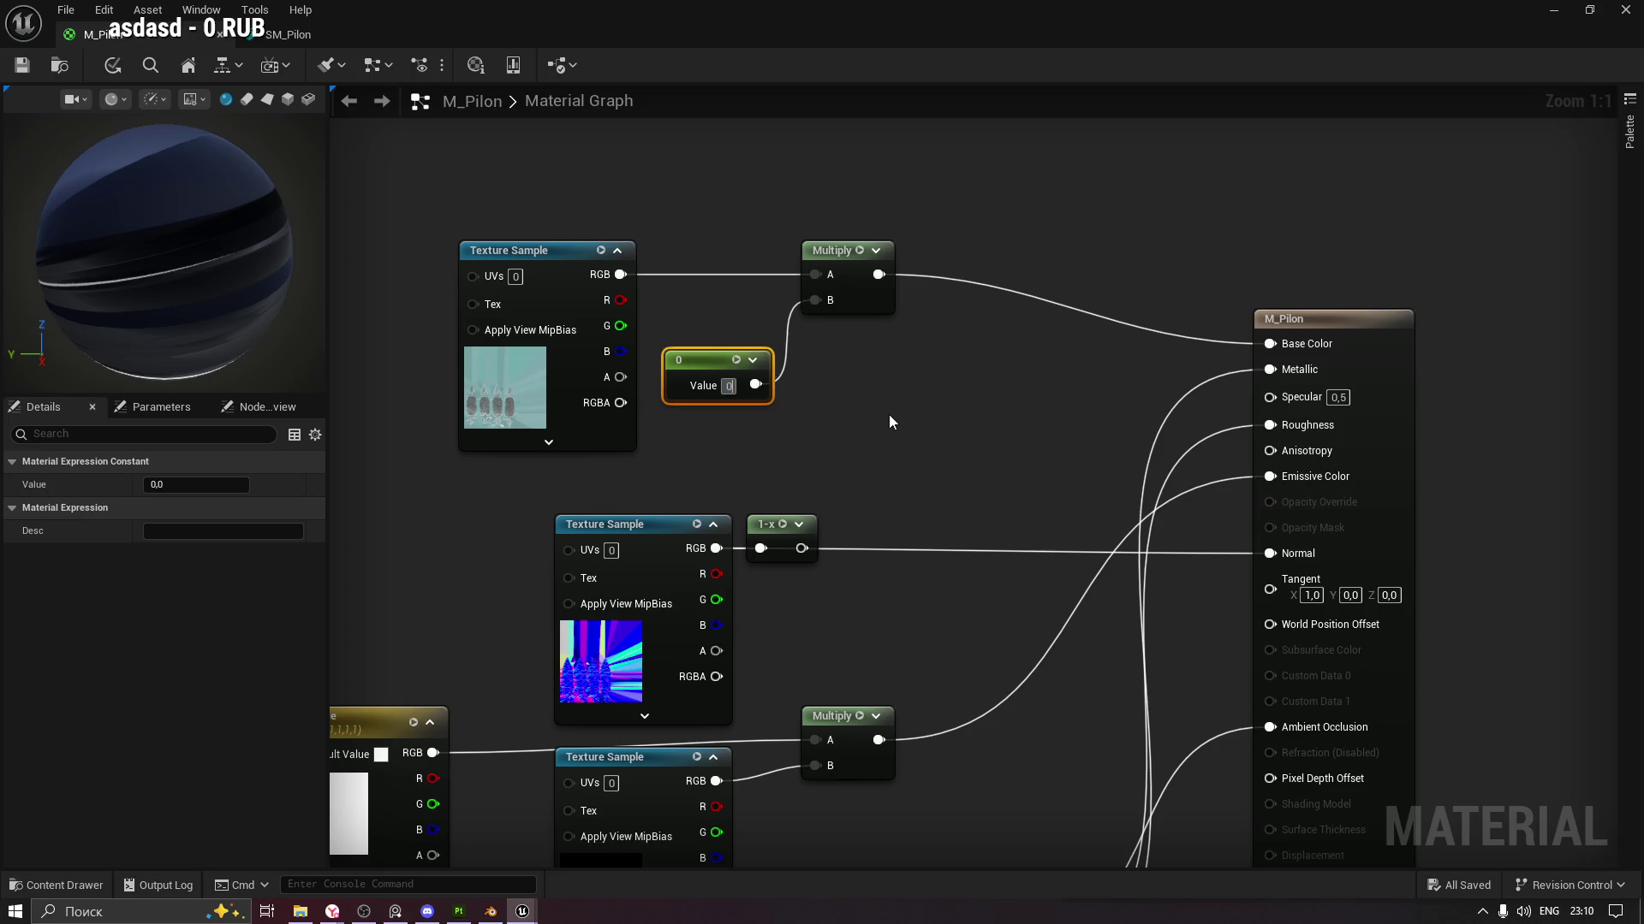
{"action": "type", "text": "0.5"}
{"action": "key", "text": "Return"}
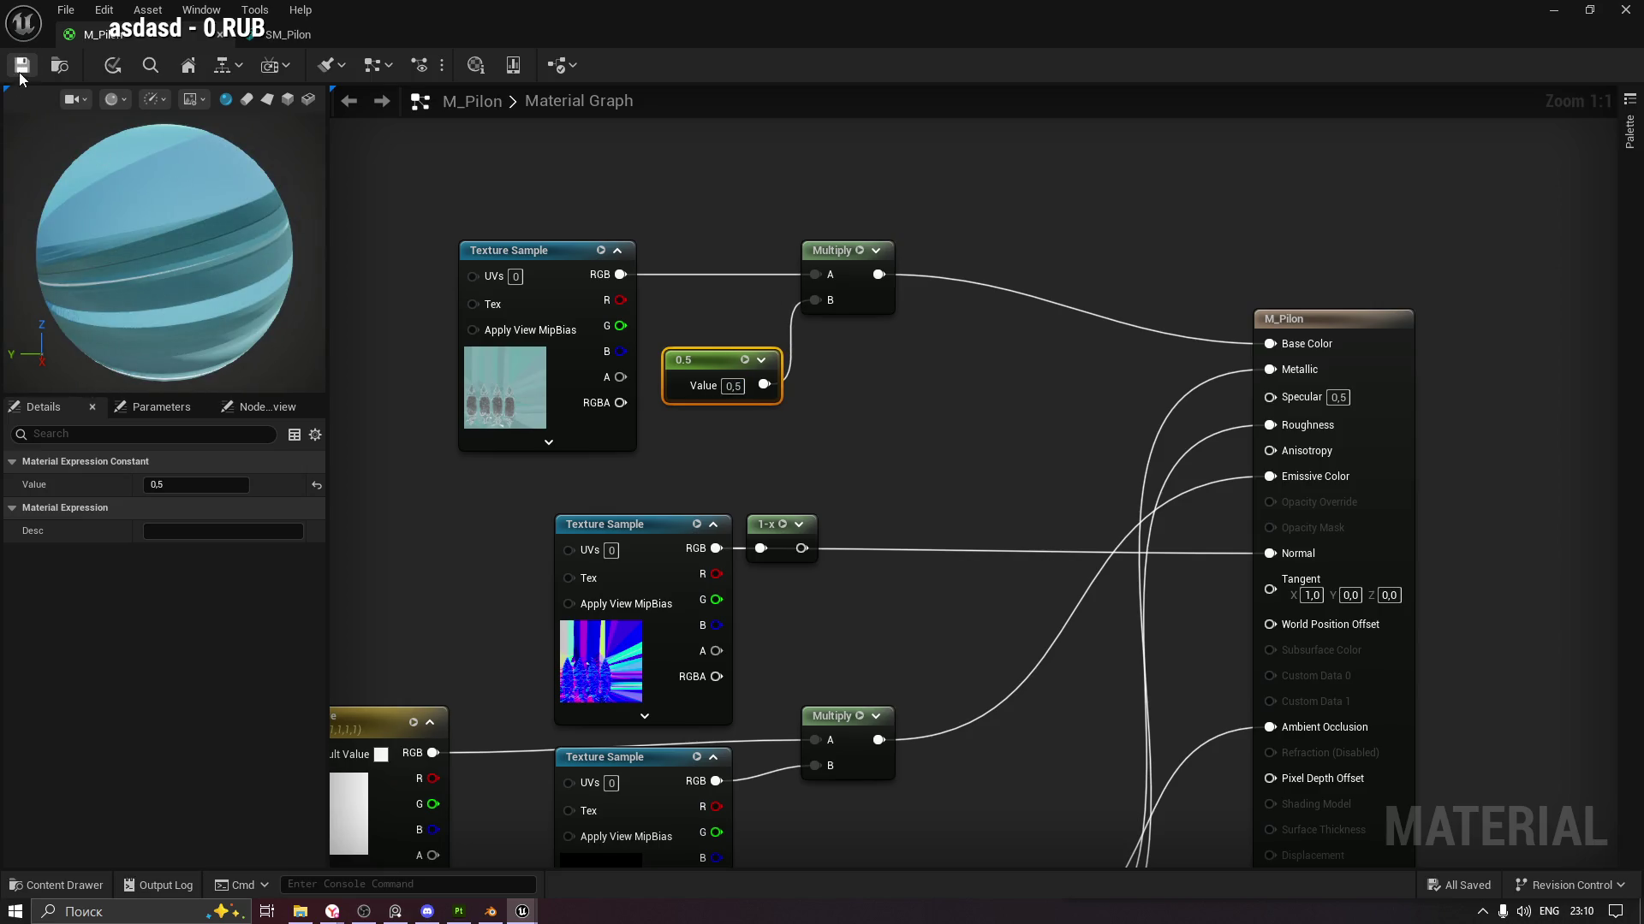
{"action": "left_click", "coordinate": [21, 73]}
After previewing the crystal, lower the constant to 0,2 and save.
{"action": "left_click", "coordinate": [277, 38]}
{"action": "mouse_move", "coordinate": [442, 336]}
{"action": "left_mouse_down"}
{"action": "mouse_move", "coordinate": [514, 339]}
{"action": "mouse_move", "coordinate": [324, 295]}
{"action": "left_mouse_up"}
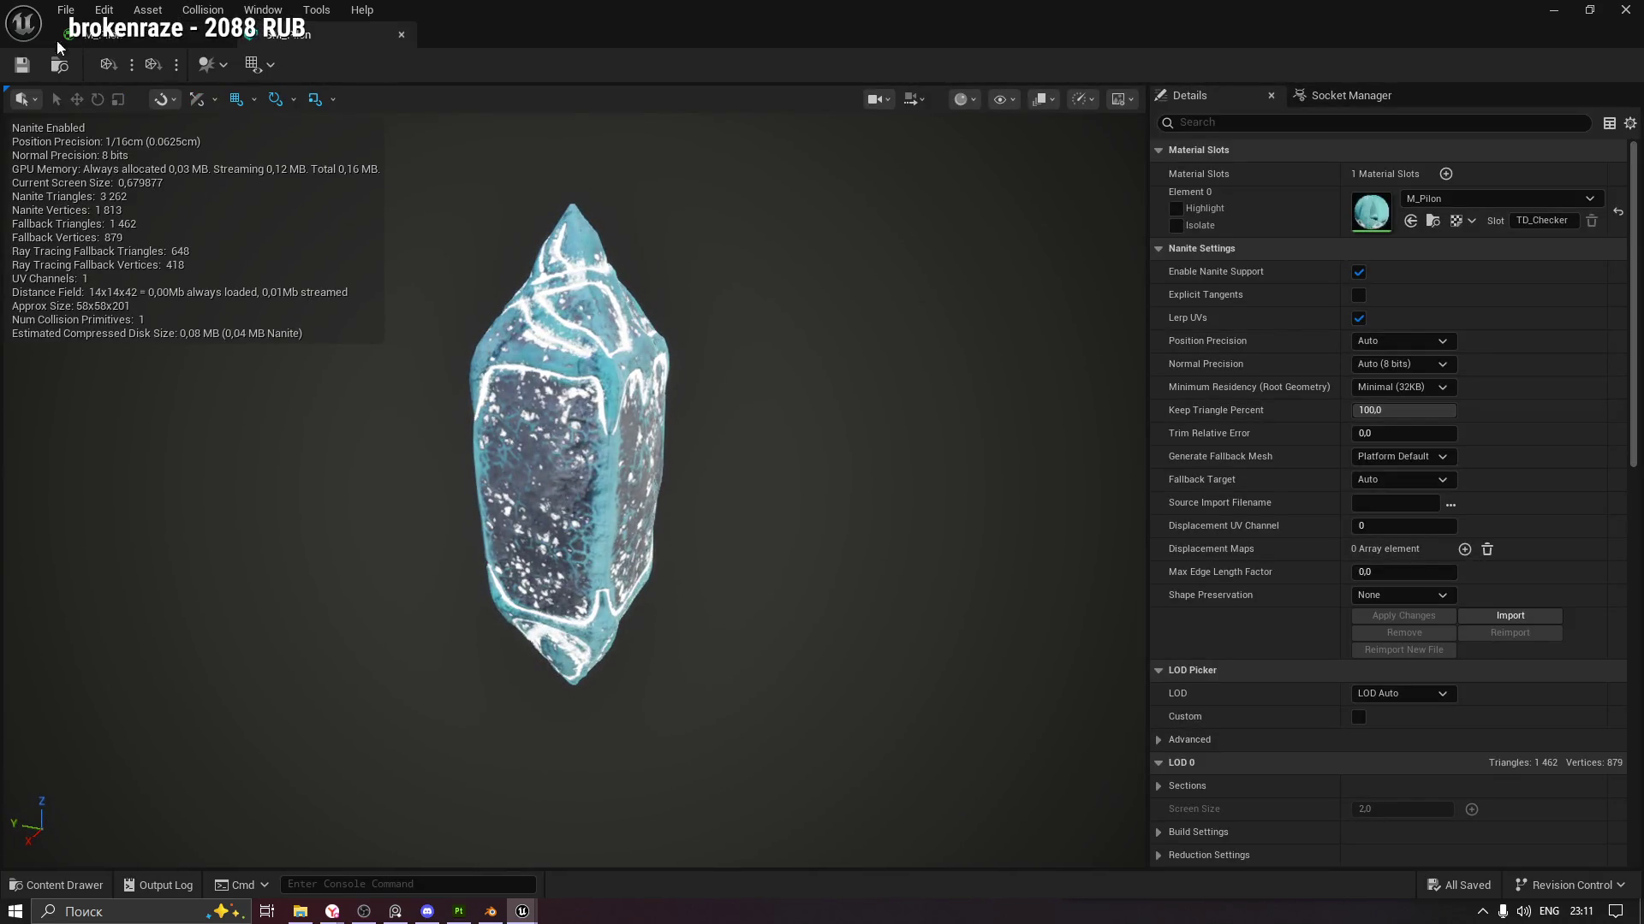
{"action": "left_click", "coordinate": [68, 36]}
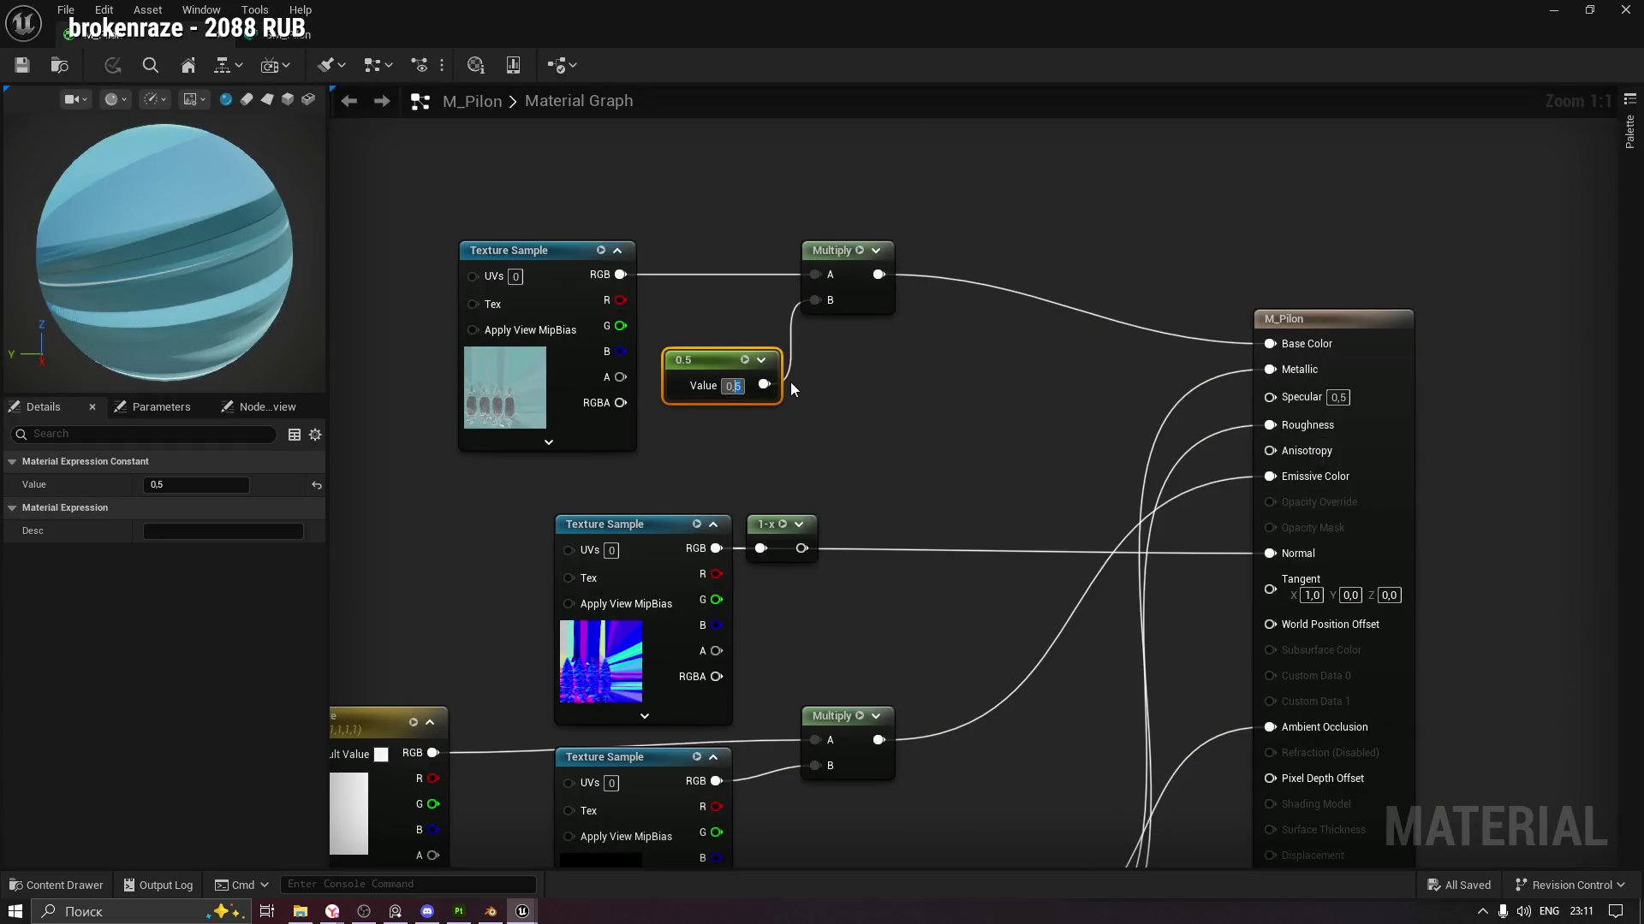
{"action": "type", "text": "0,2"}
{"action": "key", "text": "Return"}
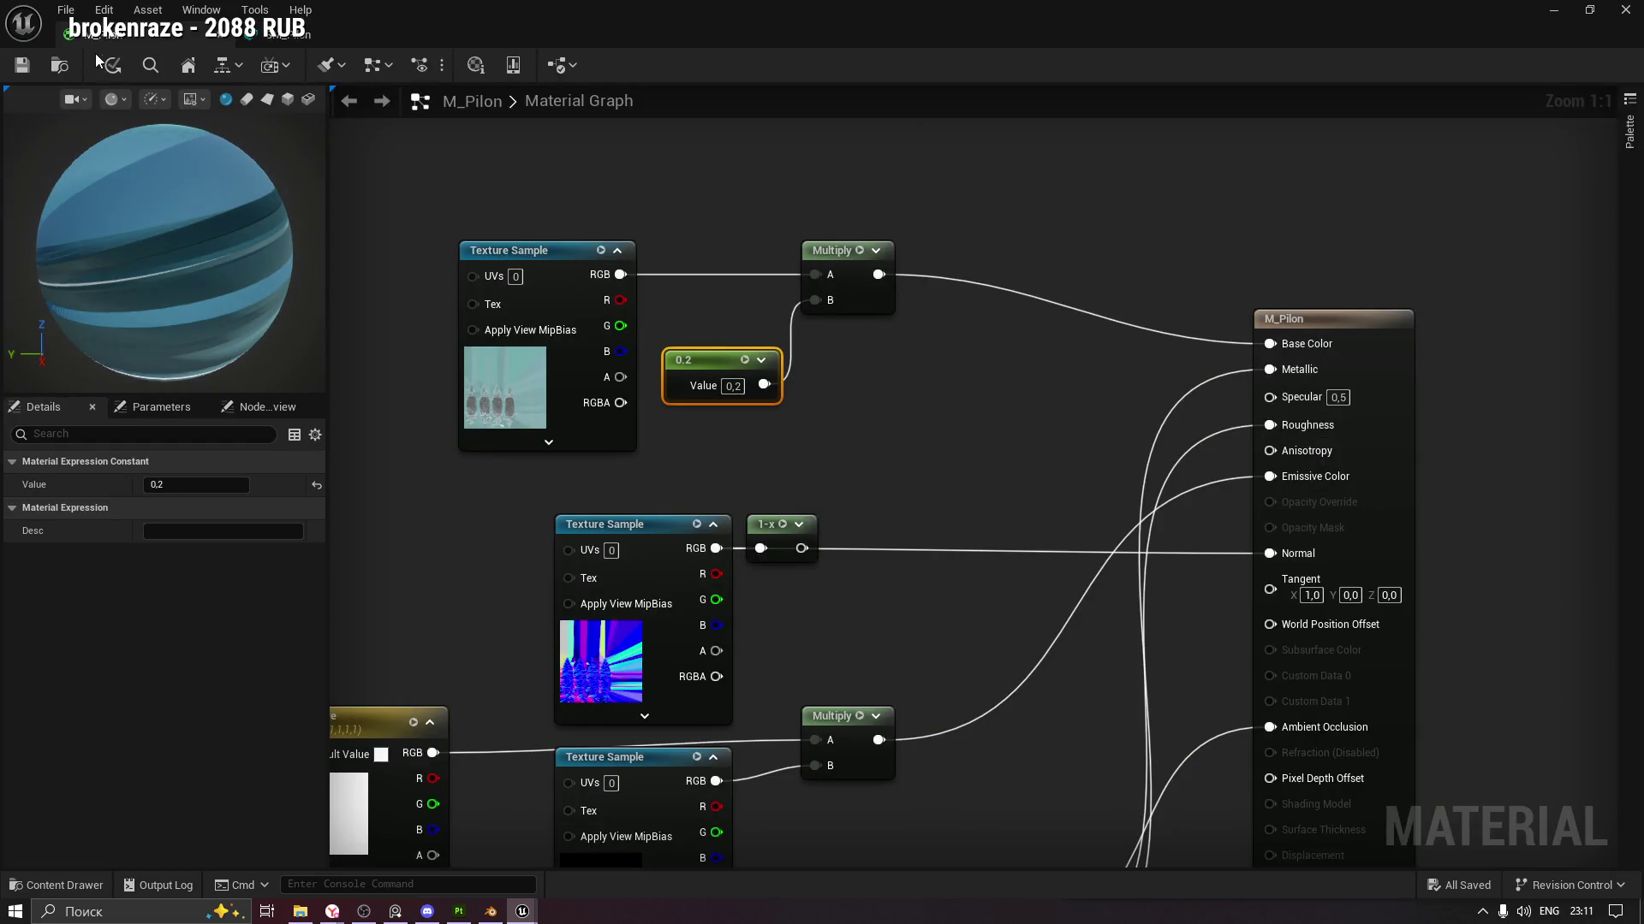
{"action": "left_click", "coordinate": [33, 64]}
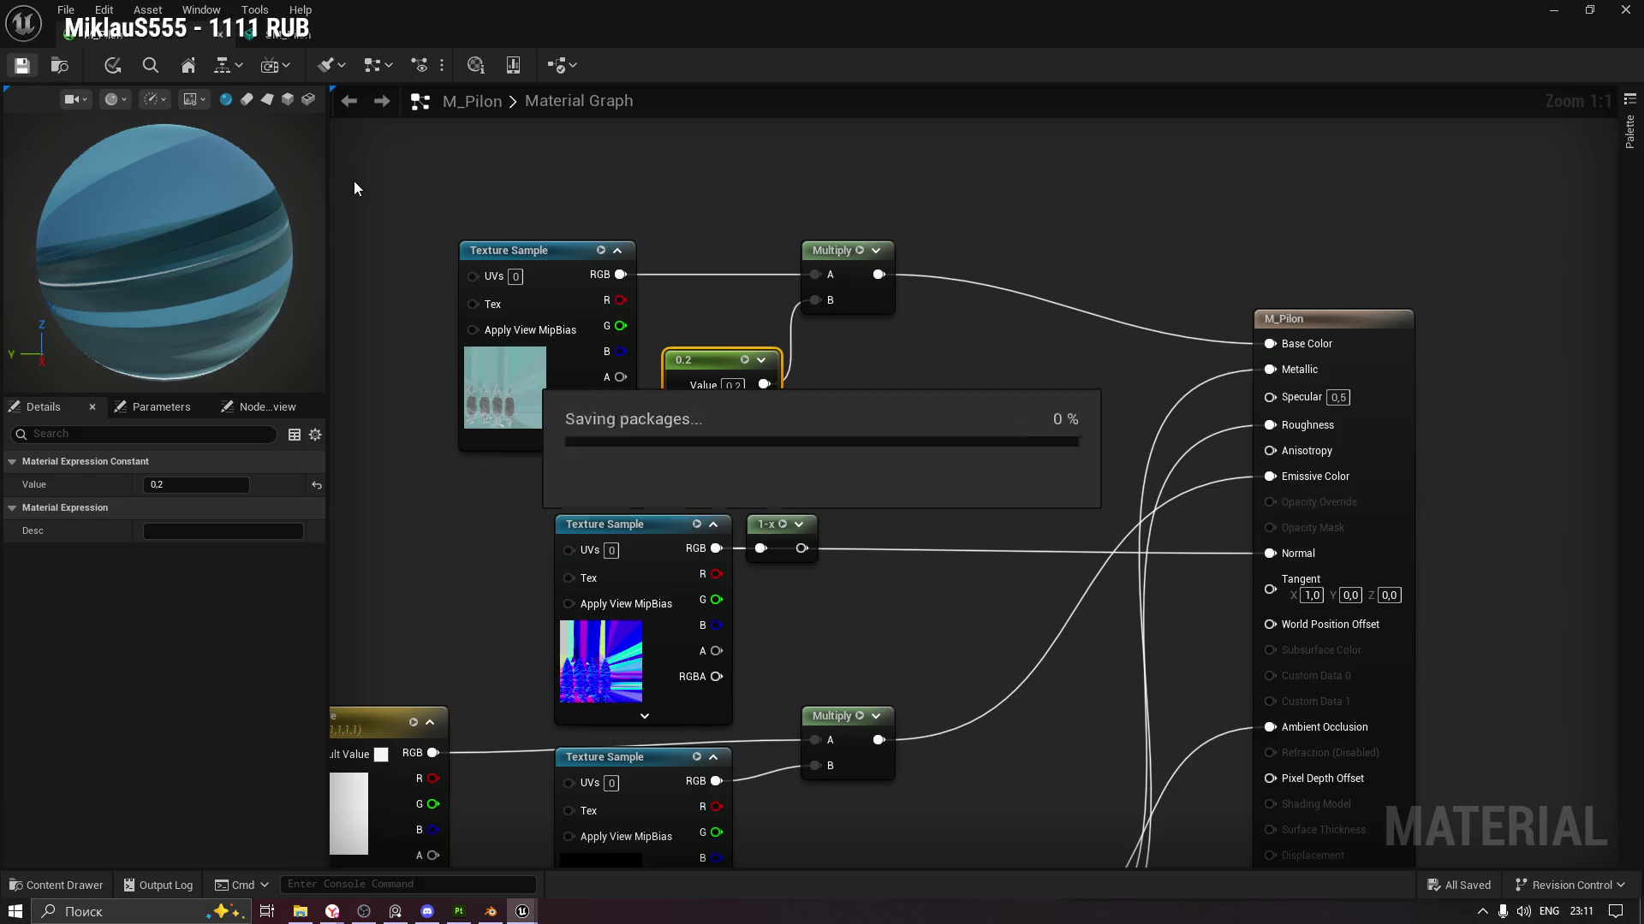
Orbit and zoom around the darker crystal in the SM_Pilon preview.
{"action": "left_click", "coordinate": [274, 38]}
{"action": "left_click_drag", "start_coordinate": [680, 407], "coordinate": [803, 408]}
{"action": "left_click_drag", "start_coordinate": [650, 328], "coordinate": [754, 329]}
{"action": "scroll", "coordinate": [650, 330], "scroll_direction": "up", "scroll_amount": 10}
{"action": "scroll", "coordinate": [599, 295], "scroll_direction": "down", "scroll_amount": 8}
{"action": "scroll", "coordinate": [606, 301], "scroll_direction": "up", "scroll_amount": 4}
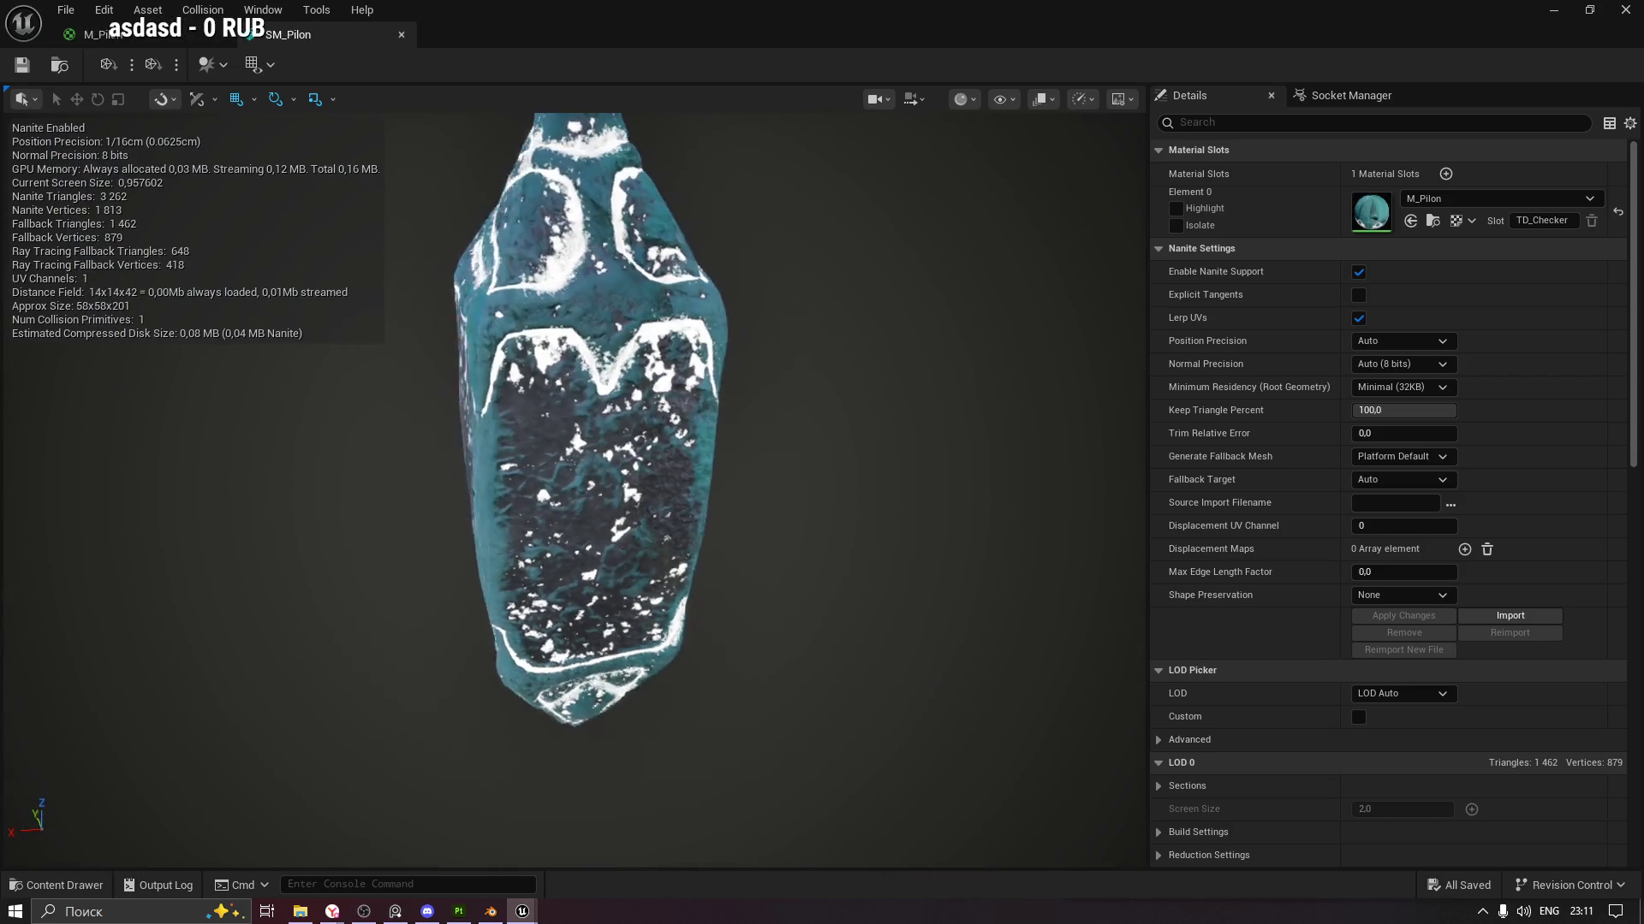
{"action": "left_click_drag", "start_coordinate": [632, 267], "coordinate": [811, 275]}
{"action": "scroll", "coordinate": [632, 267], "scroll_direction": "down", "scroll_amount": 3}
{"action": "left_click_drag", "start_coordinate": [551, 378], "coordinate": [584, 377]}
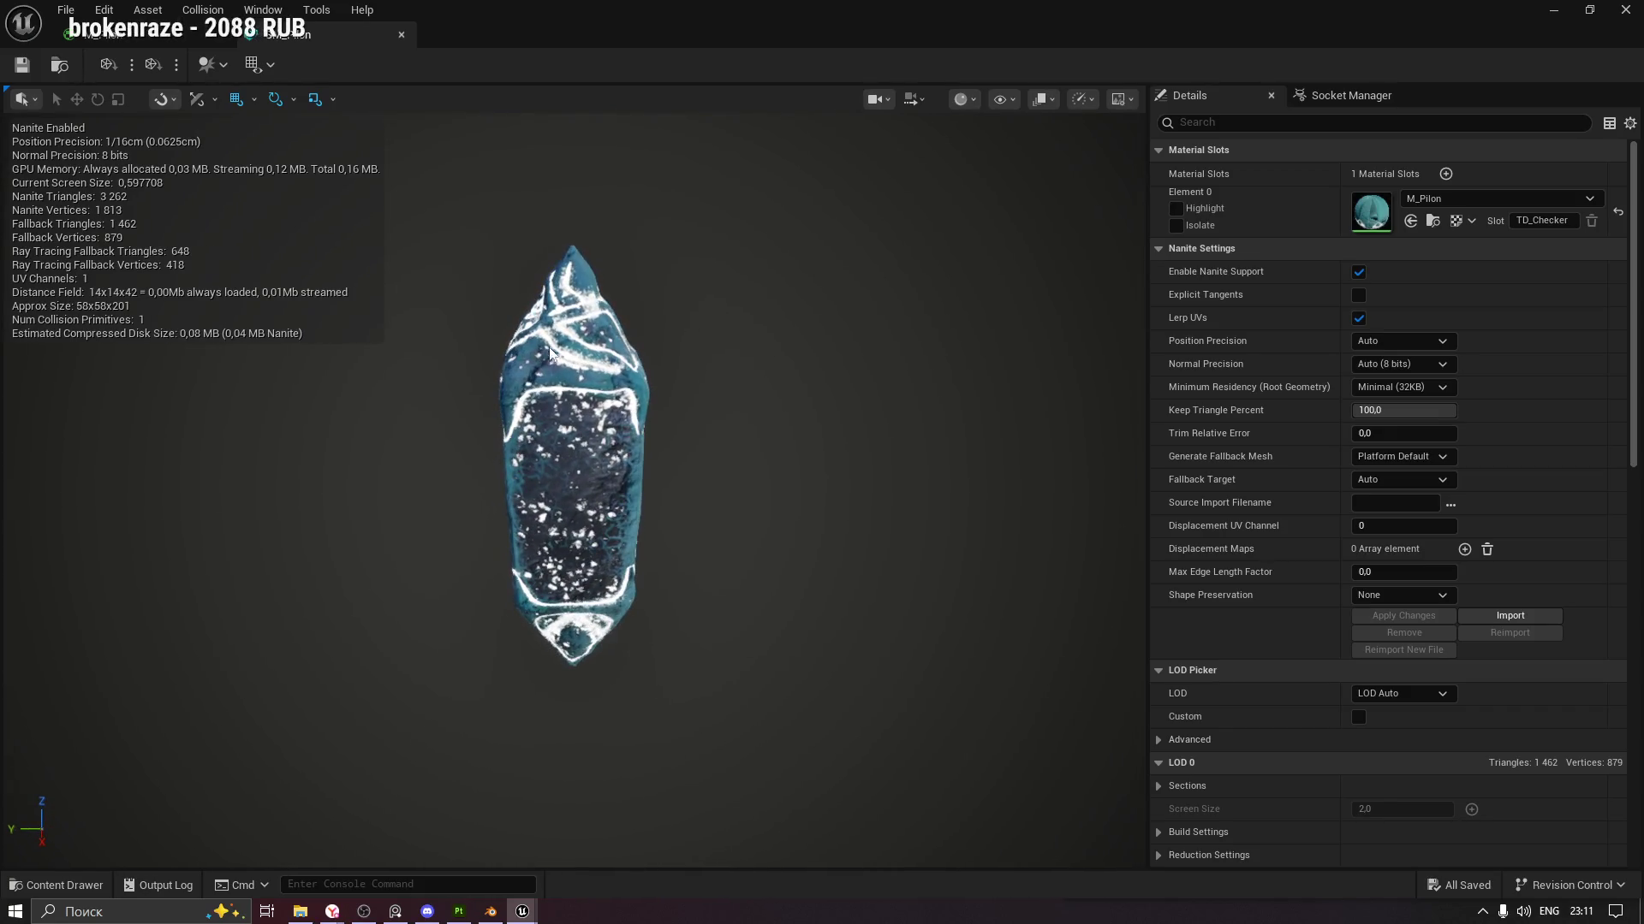
{"action": "left_click", "coordinate": [79, 38]}
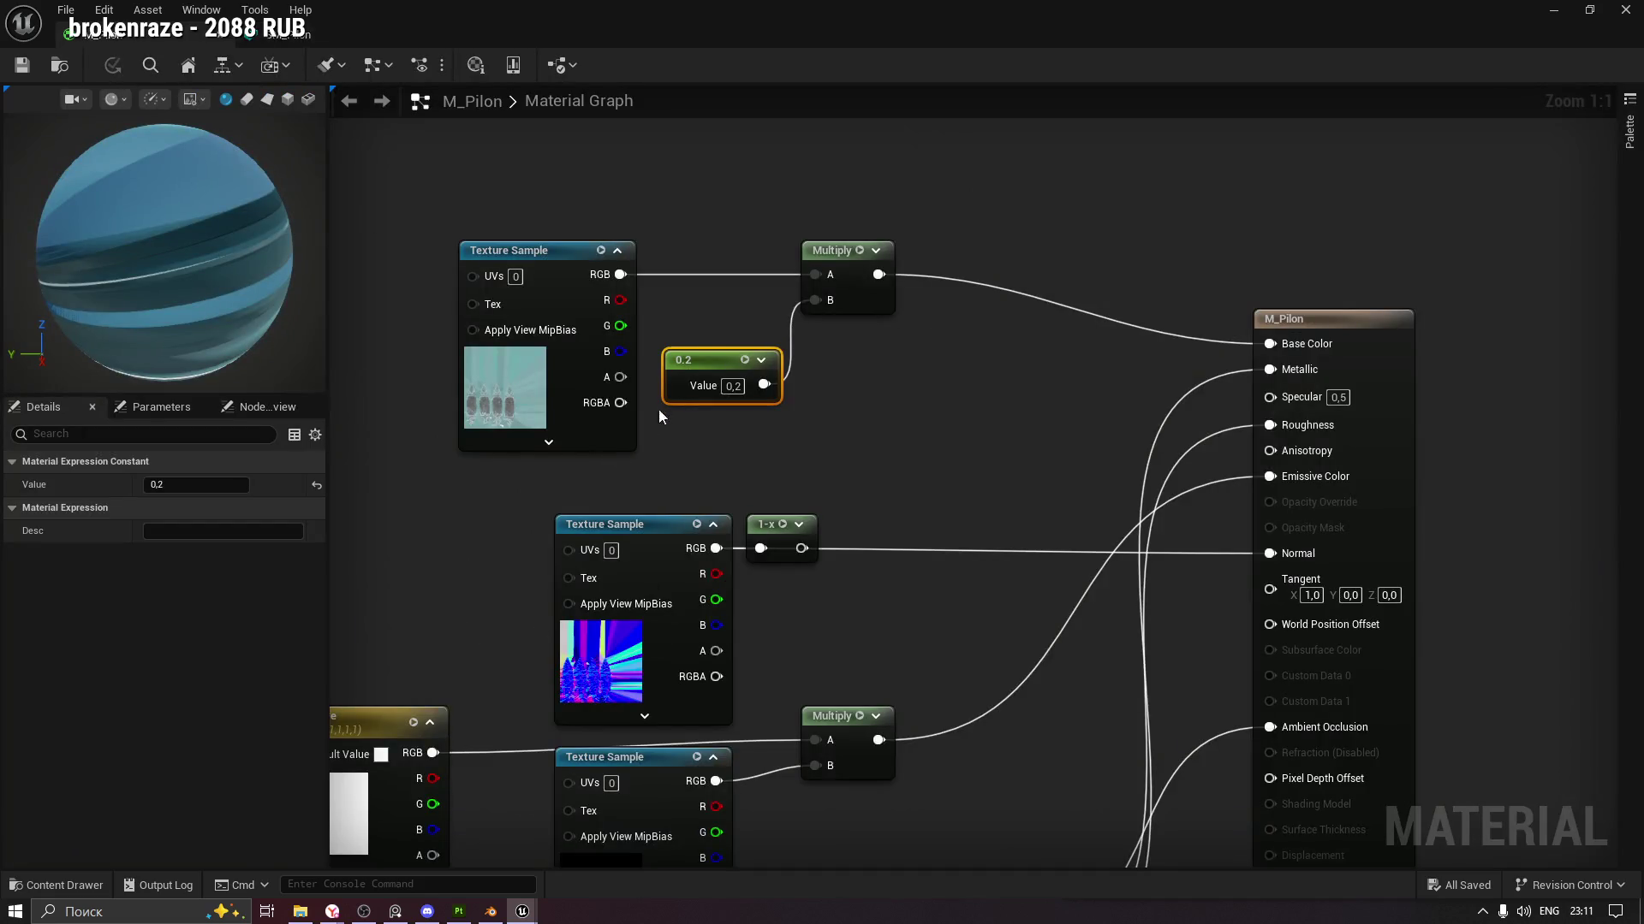
{"action": "left_click", "coordinate": [276, 34]}
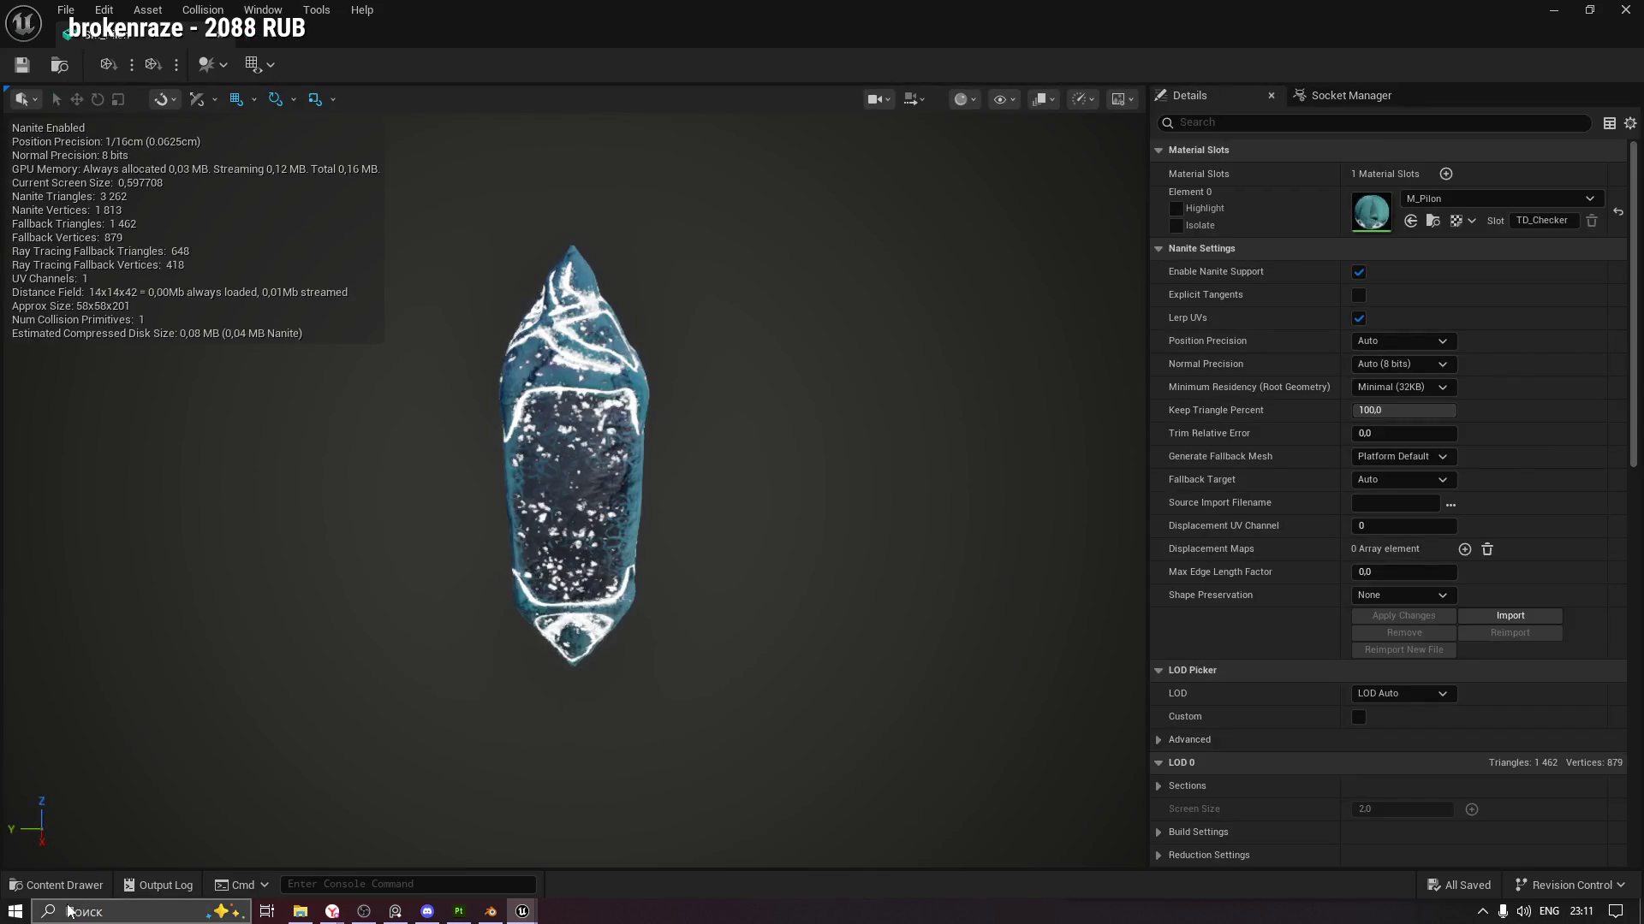
Create a material instance of M_Pilon named MI_Pilon.
{"action": "left_click", "coordinate": [55, 885]}
{"action": "left_click", "coordinate": [348, 659]}
{"action": "right_click", "coordinate": [348, 659]}
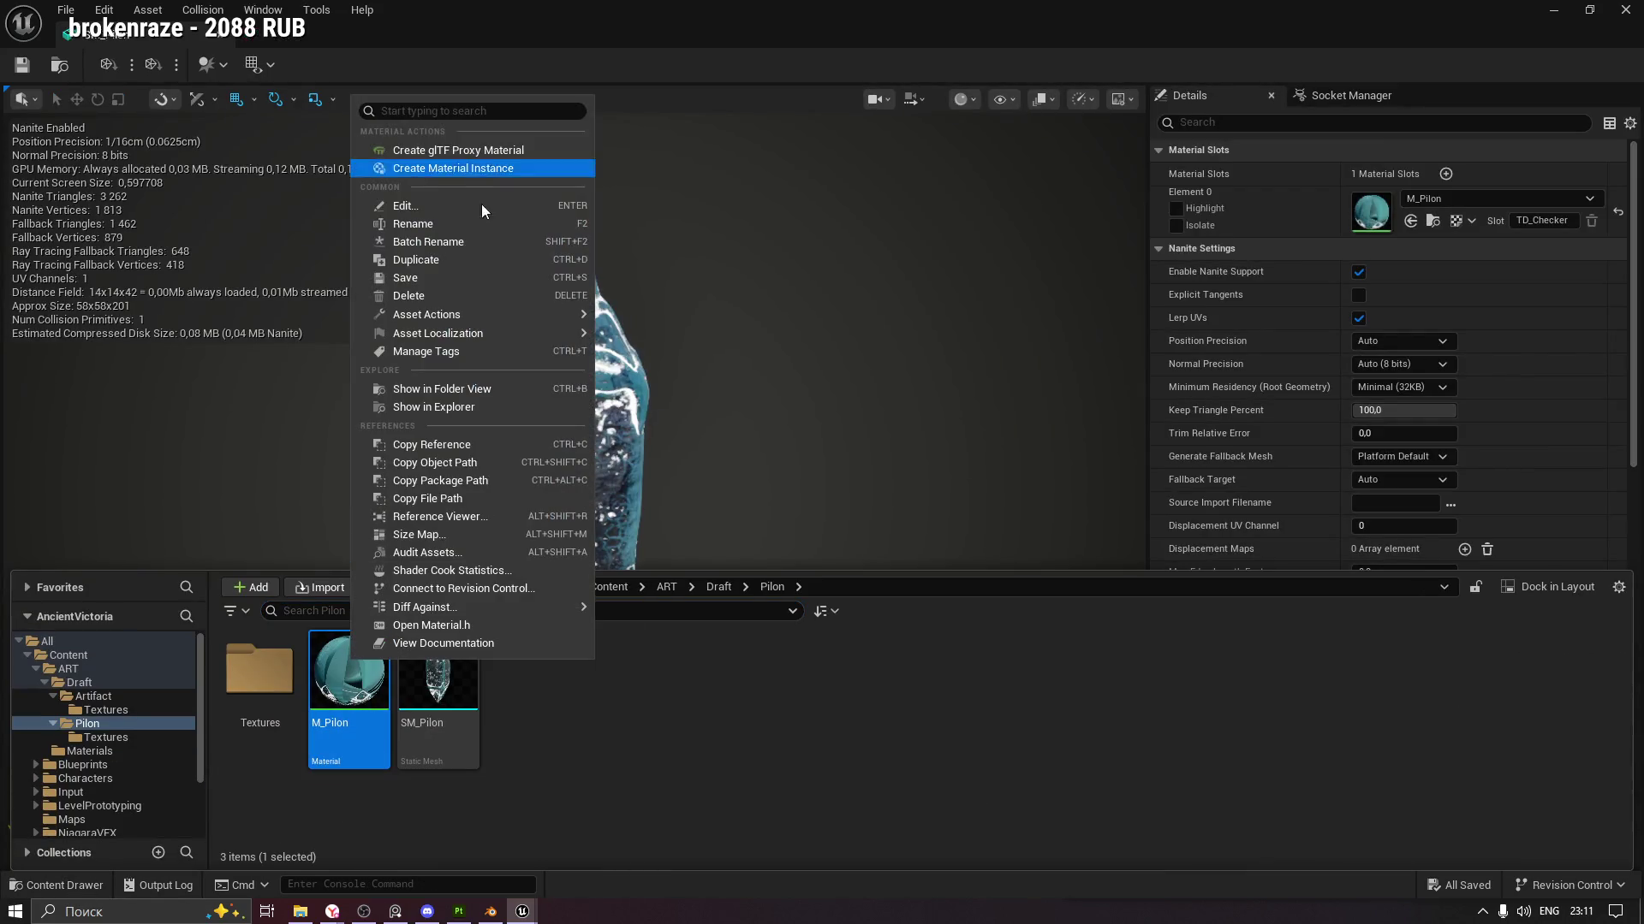
{"action": "left_click", "coordinate": [439, 163]}
{"action": "type", "text": "MI_Pi"}
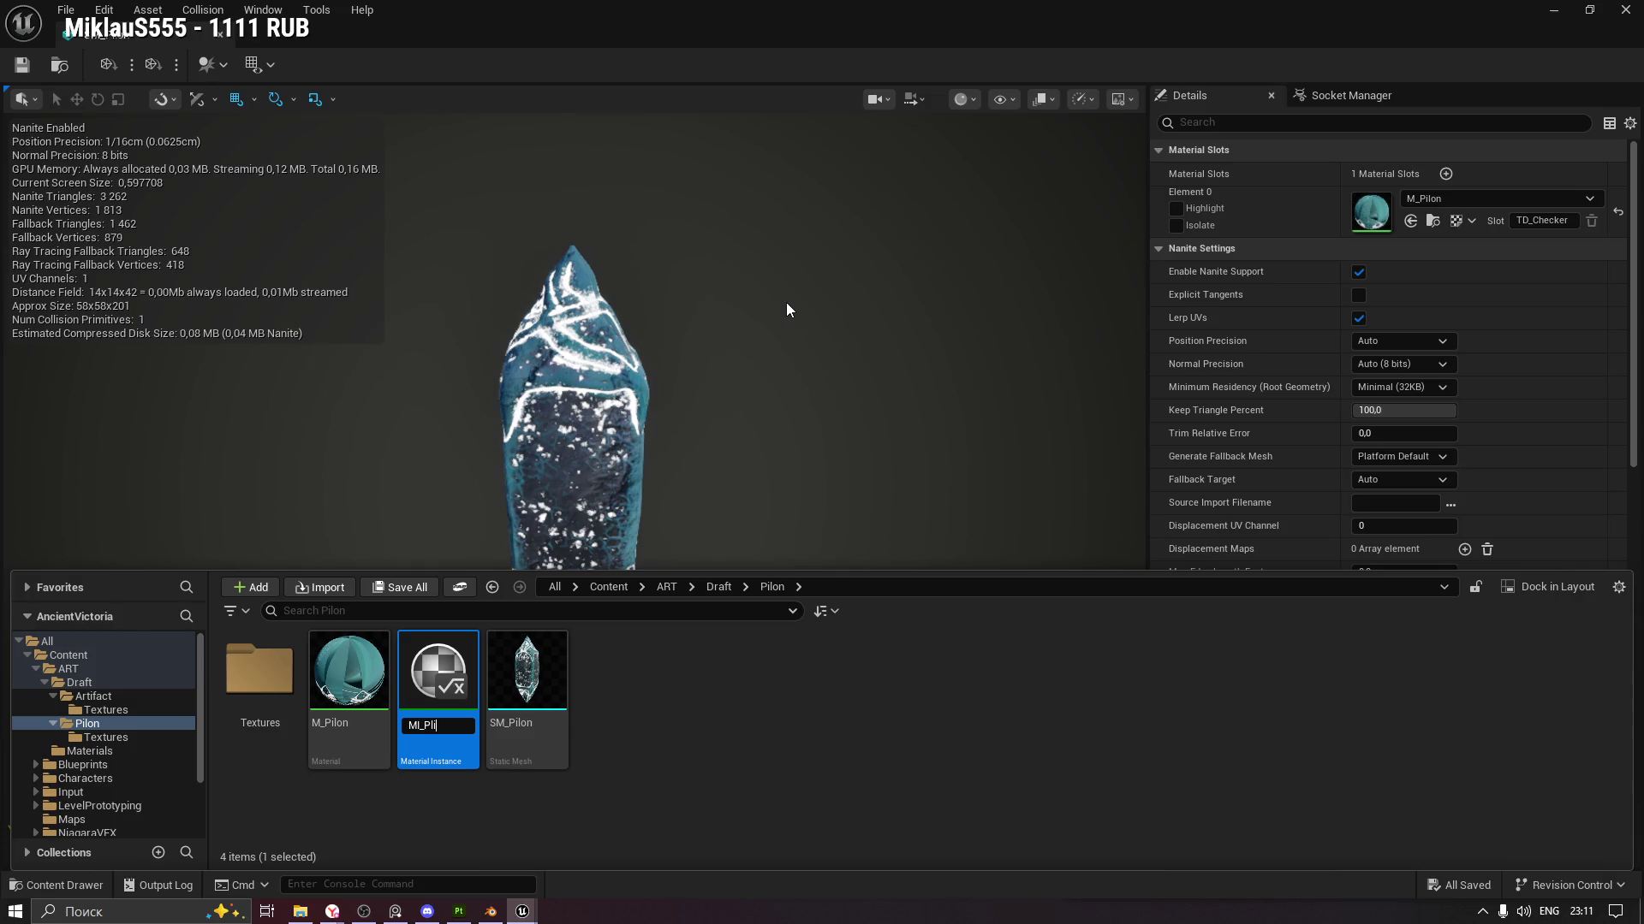
{"action": "type", "text": "no"}
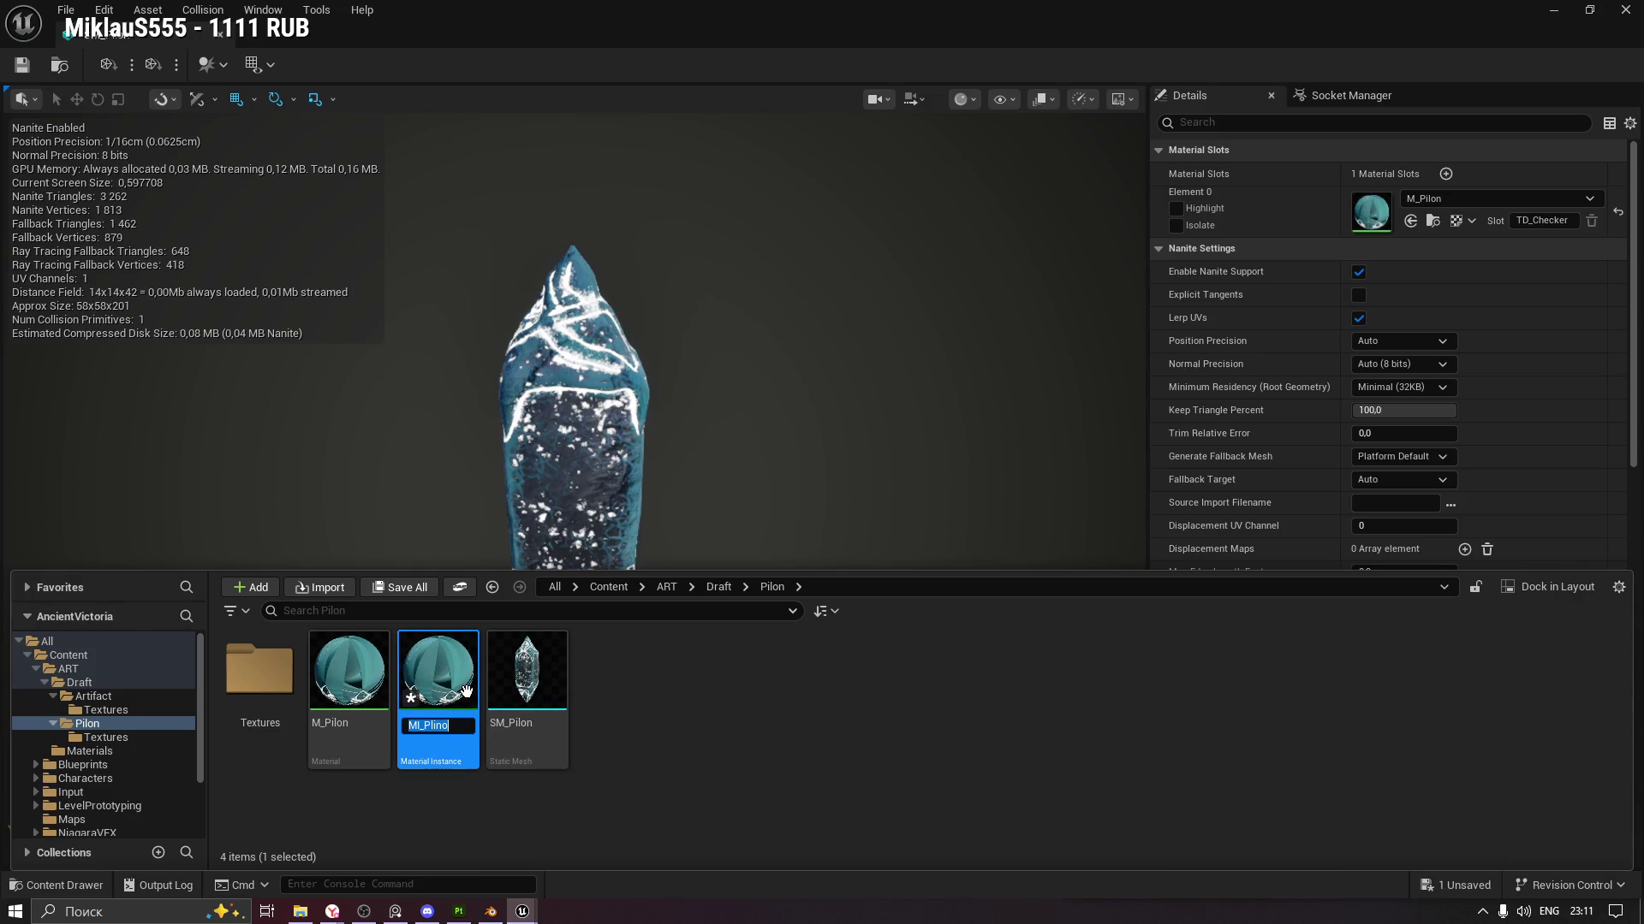
{"action": "type", "text": "lon"}
{"action": "key", "text": "Return"}
Assign MI_Pilon to SM_Pilon's material slot and open it for editing.
{"action": "left_click", "coordinate": [560, 676]}
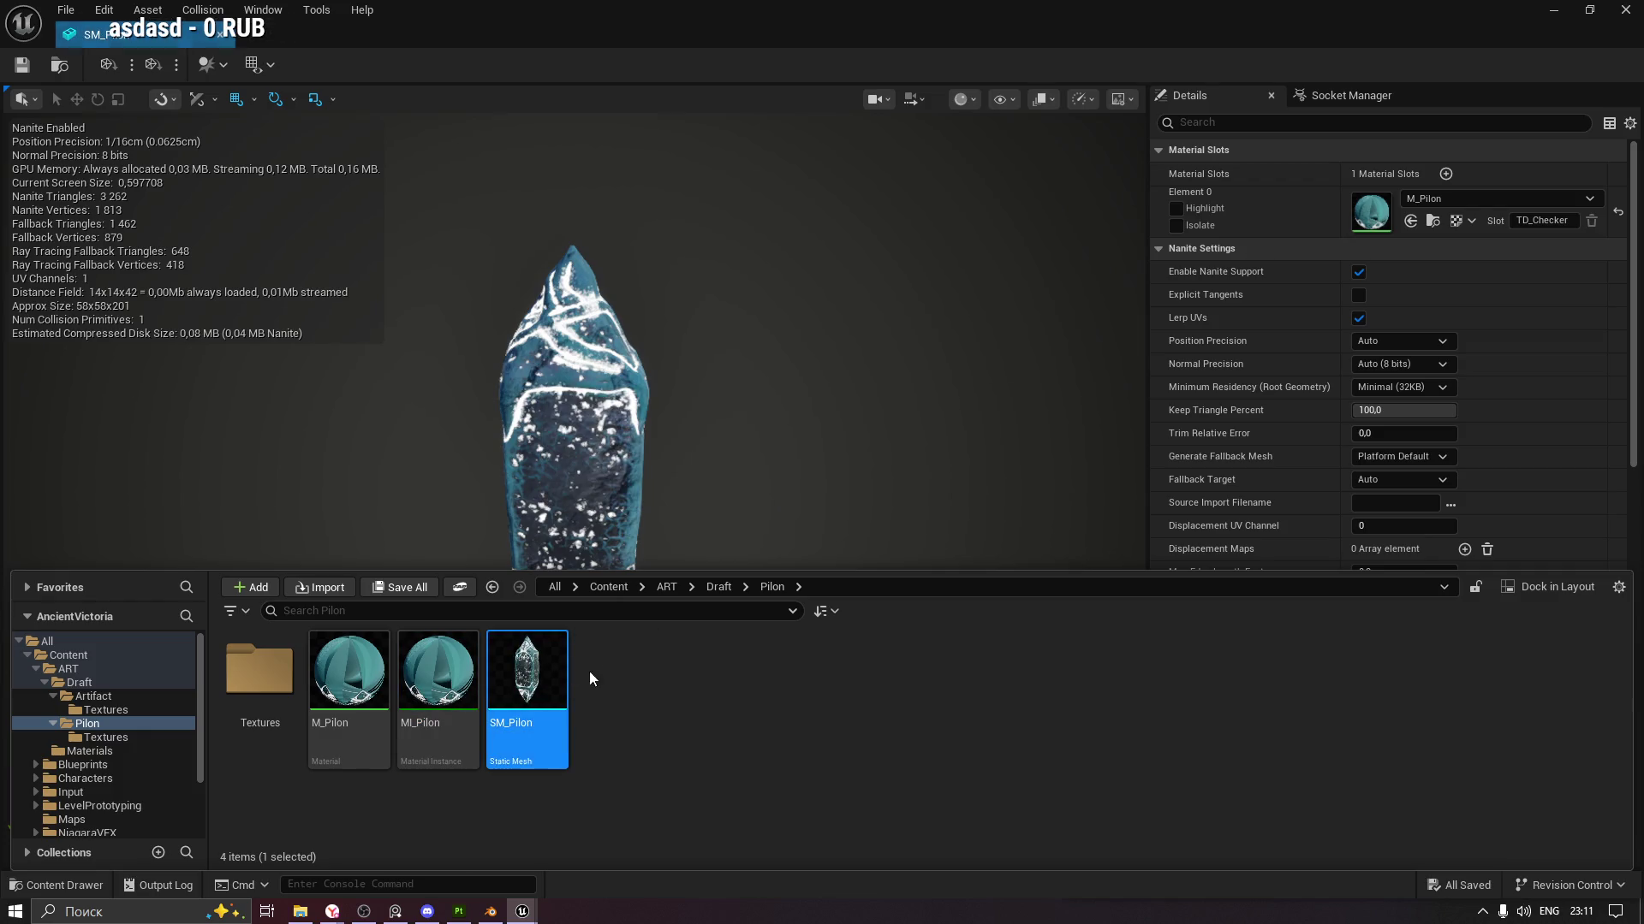
{"action": "left_click", "coordinate": [428, 685]}
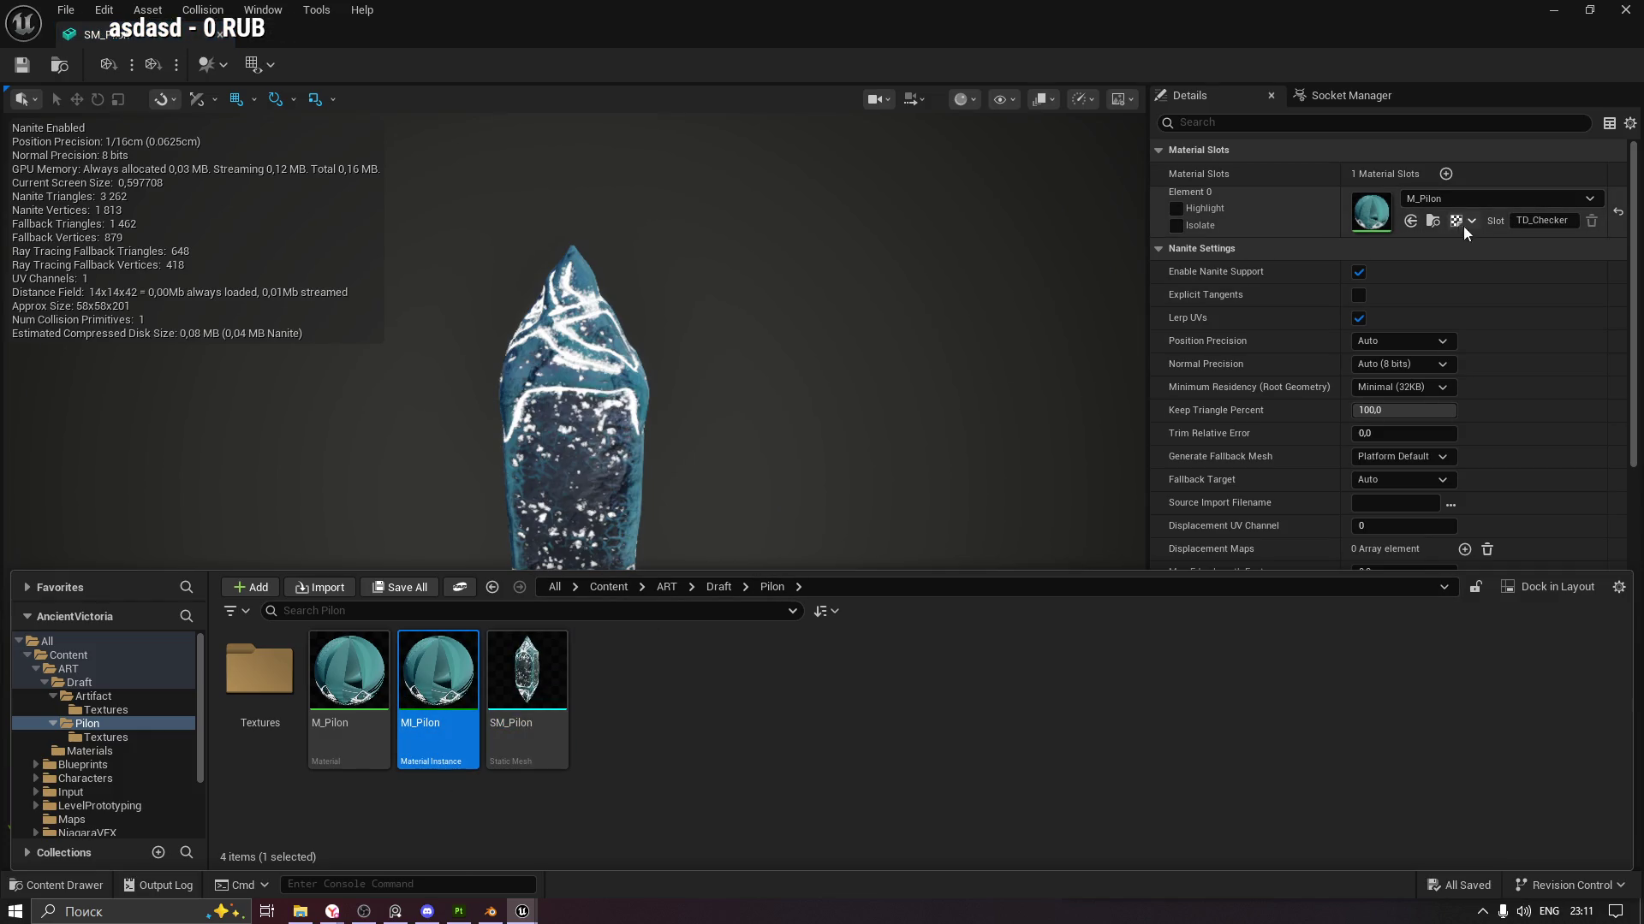
{"action": "left_click", "coordinate": [1409, 221]}
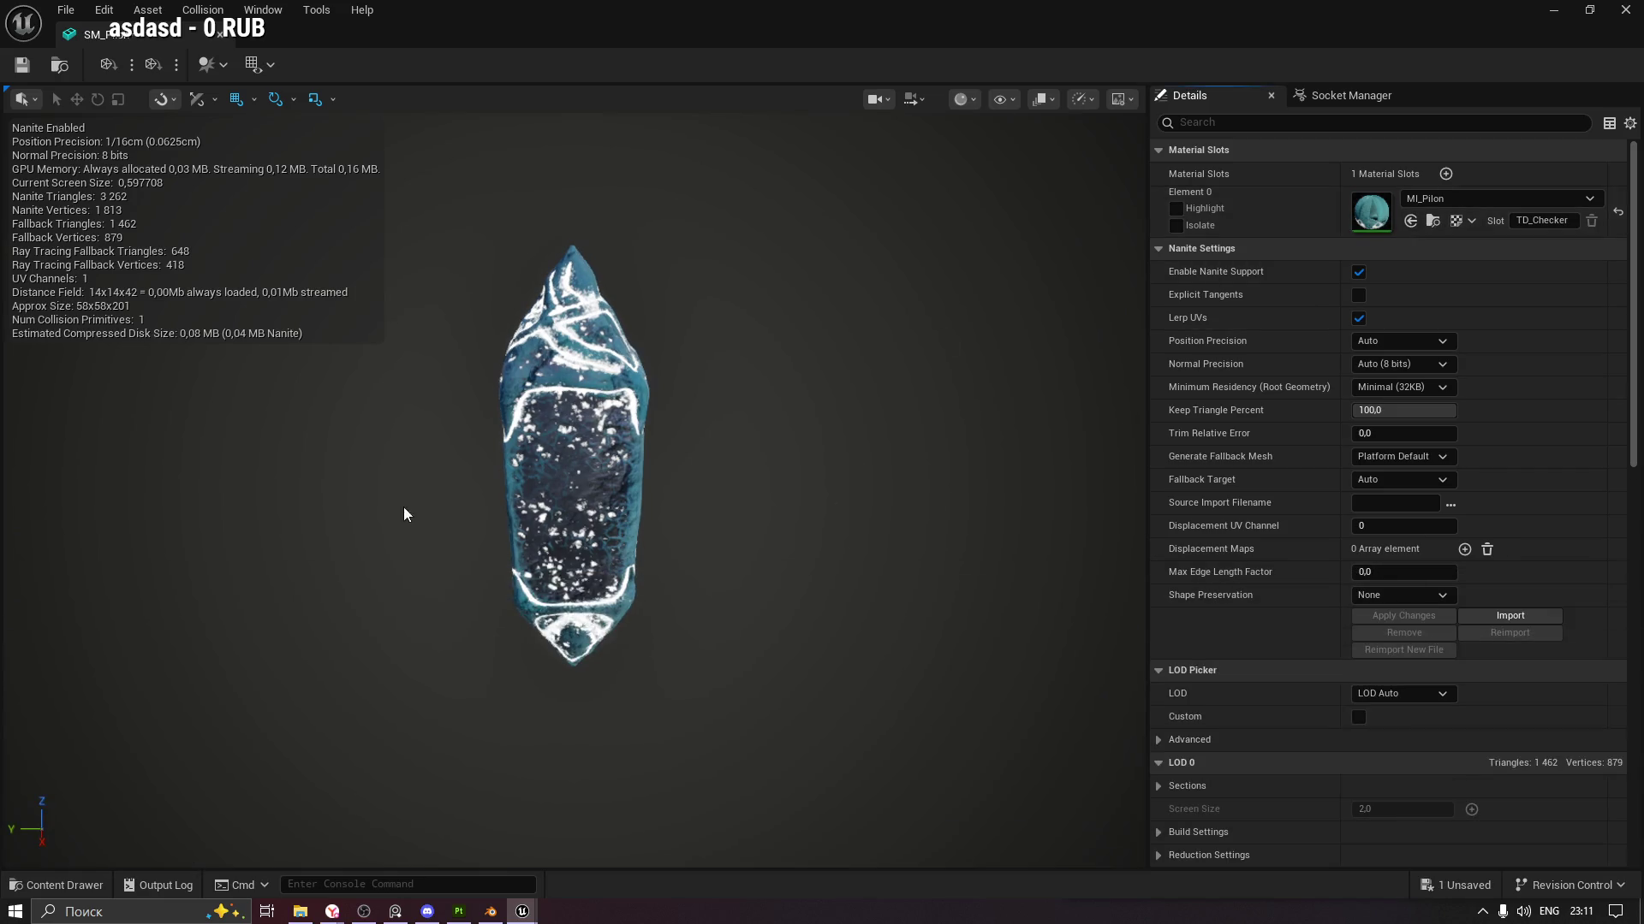
{"action": "key", "text": "ctrl+space"}
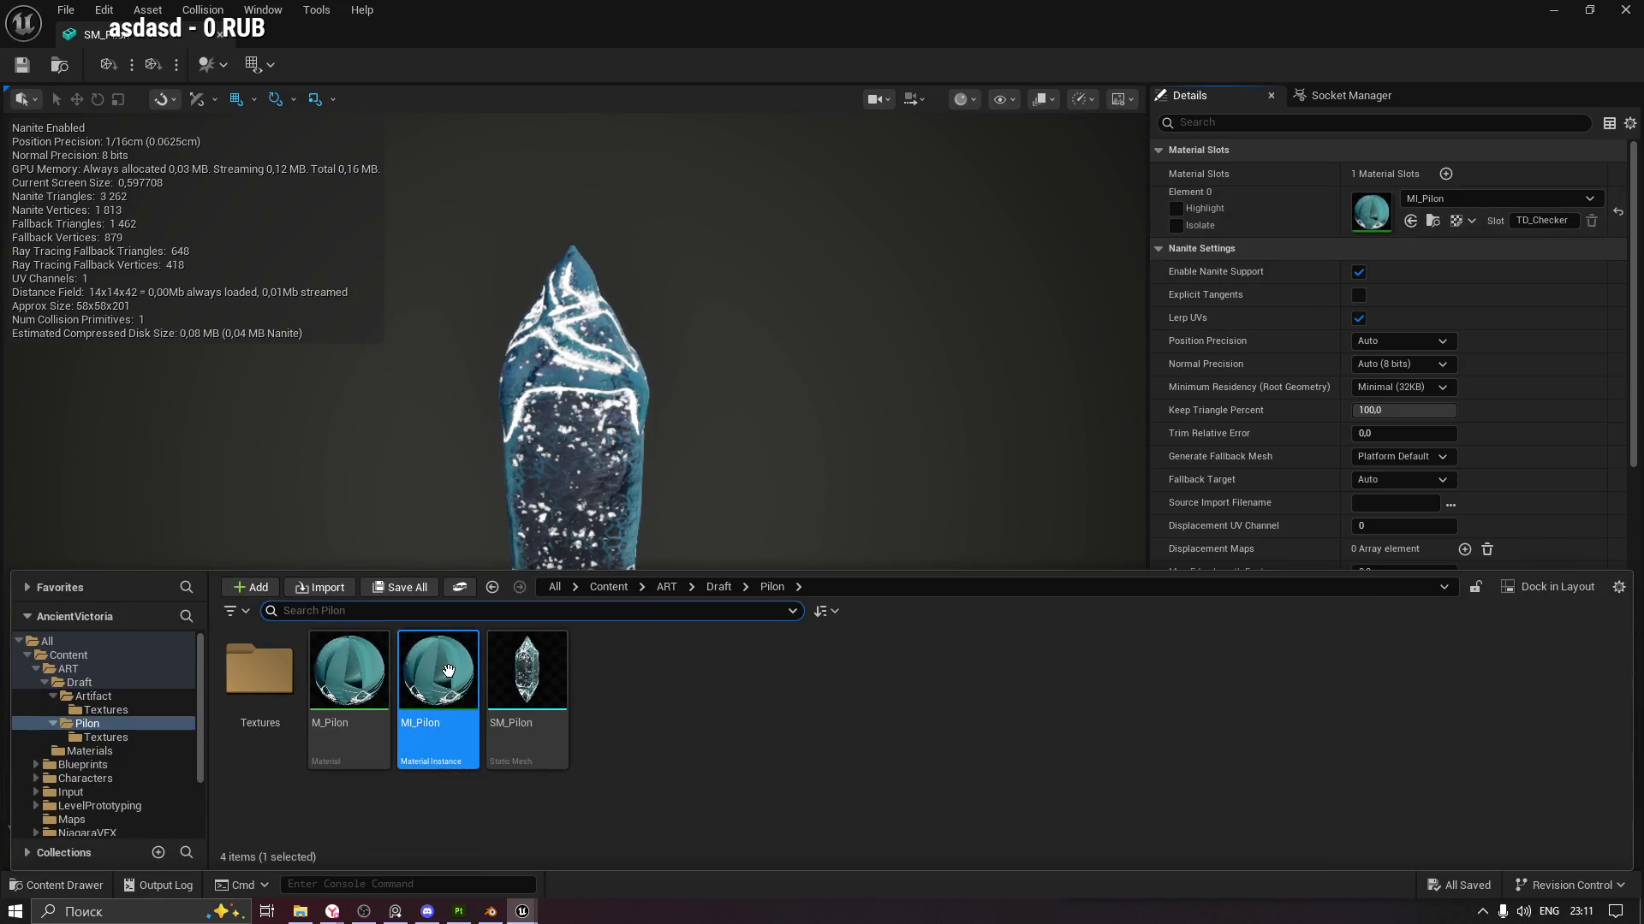
{"action": "double_click", "coordinate": [445, 672]}
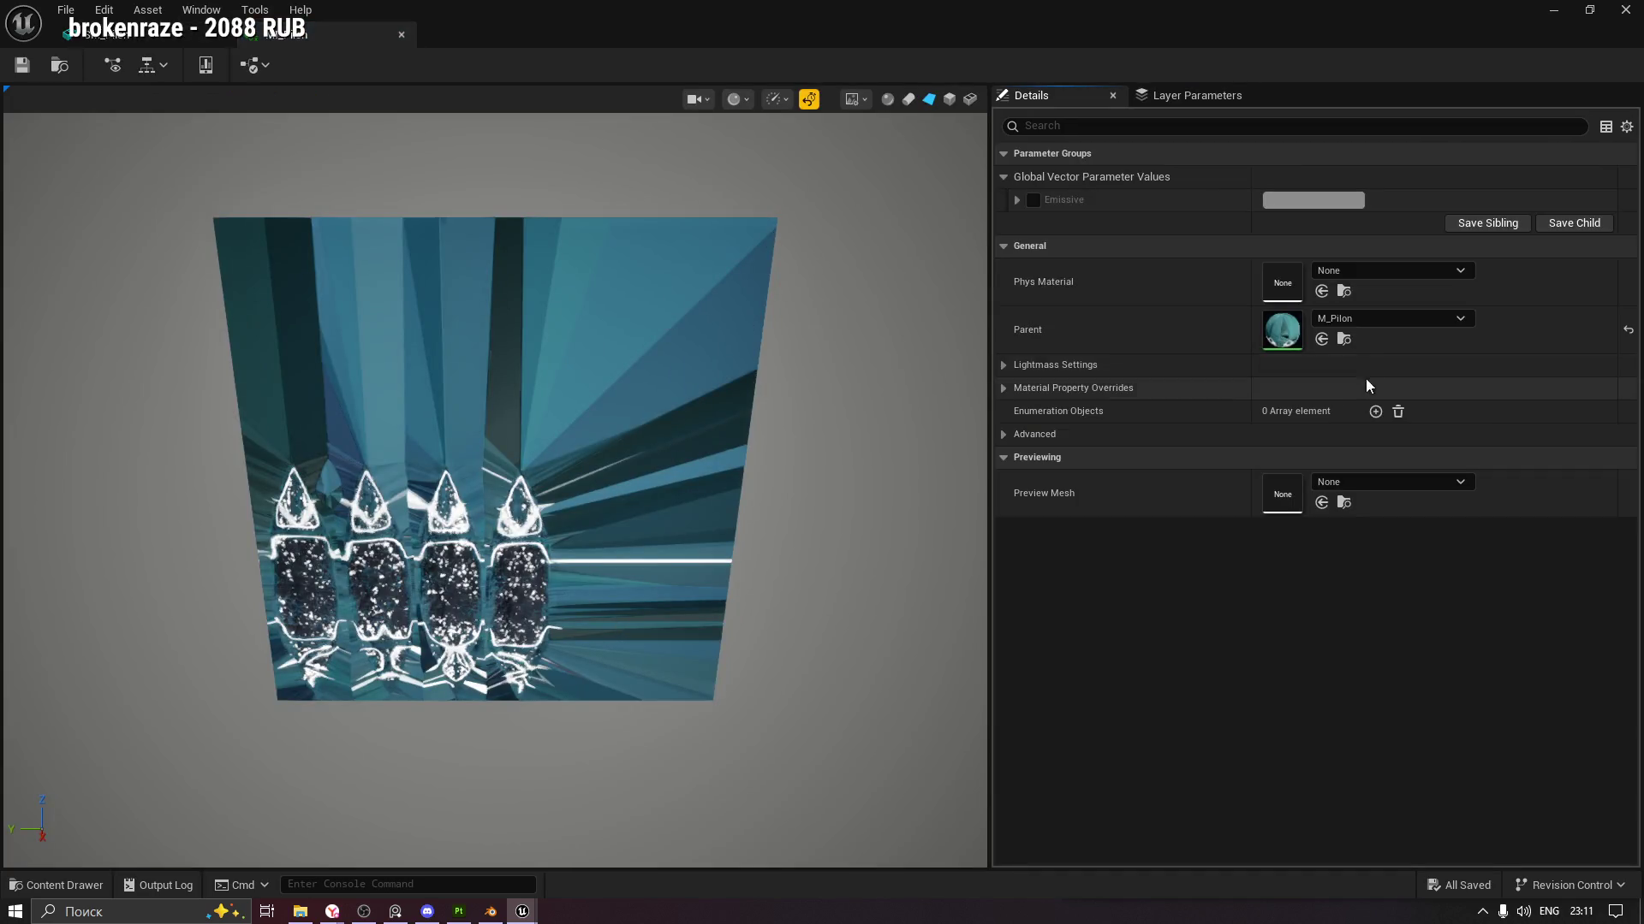
Enable the Emissive override at white and resize the instance editor into a tall window.
{"action": "left_click", "coordinate": [1034, 200]}
{"action": "left_click", "coordinate": [1314, 202]}
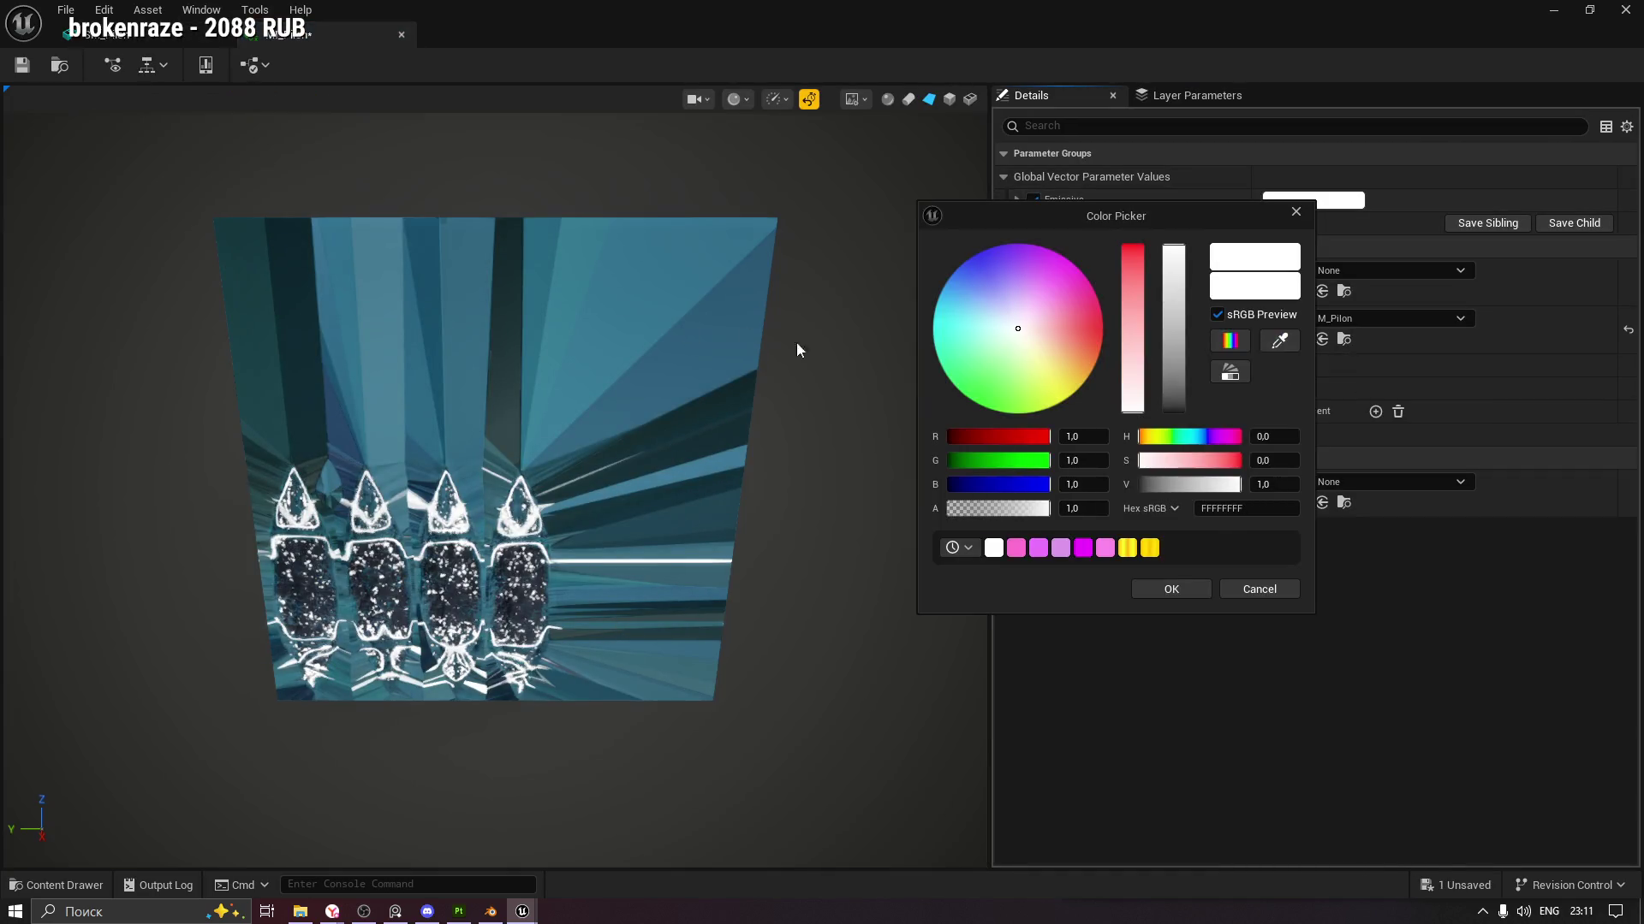
{"action": "left_click", "coordinate": [1171, 589]}
{"action": "left_click", "coordinate": [1589, 10]}
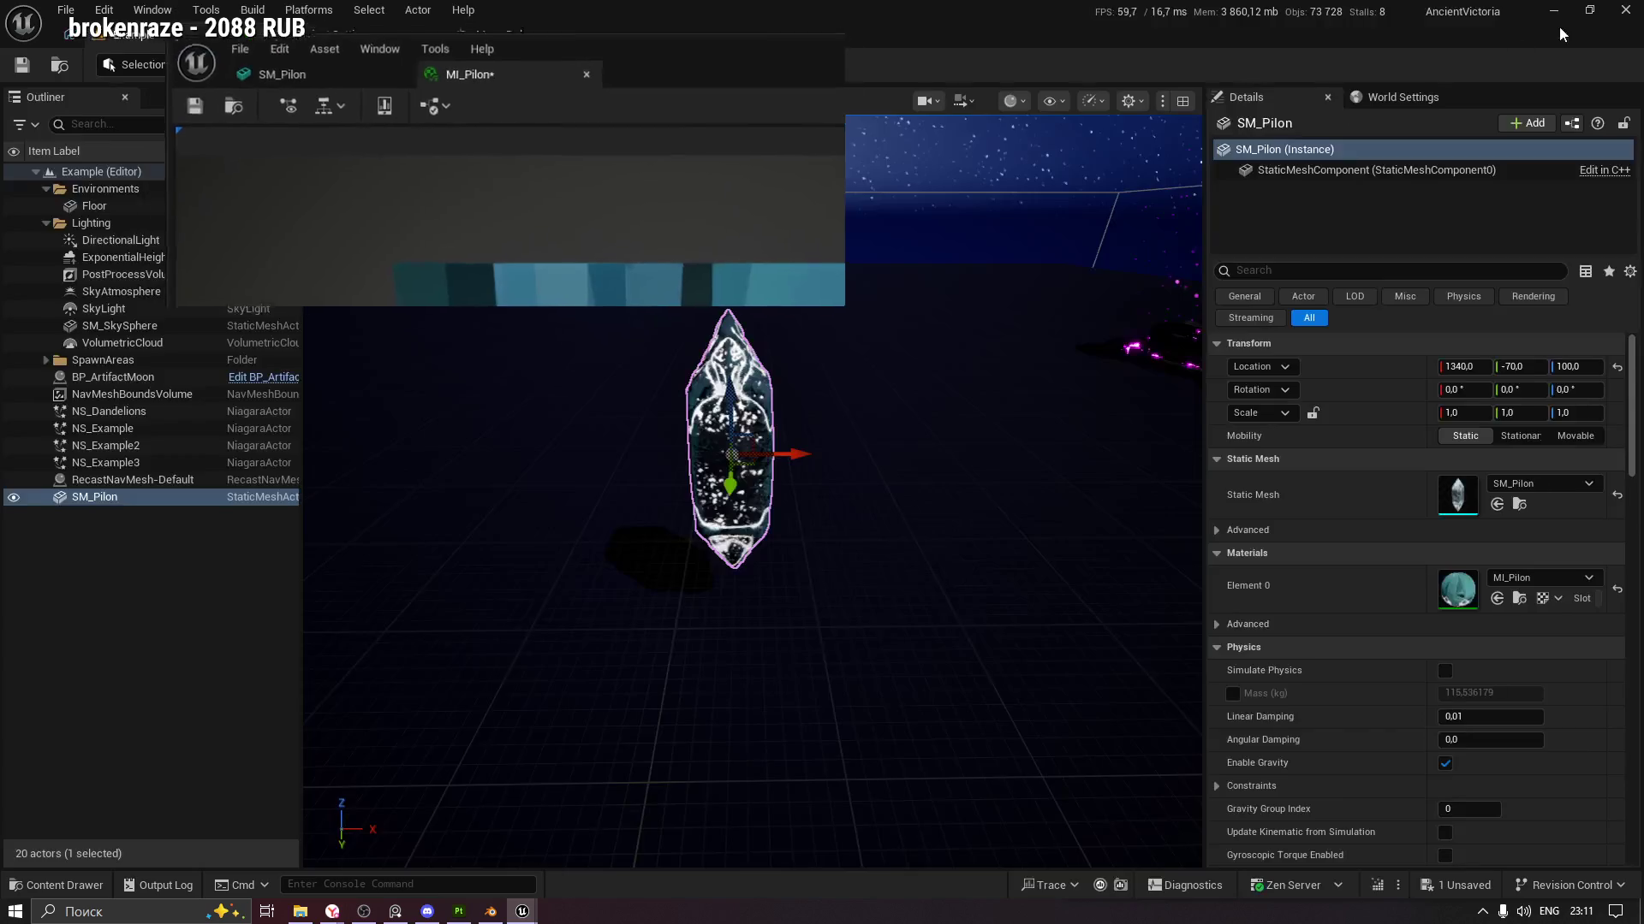
{"action": "mouse_move", "coordinate": [630, 70]}
{"action": "left_mouse_down"}
{"action": "mouse_move", "coordinate": [989, 79]}
{"action": "mouse_move", "coordinate": [424, 72]}
{"action": "left_mouse_up"}
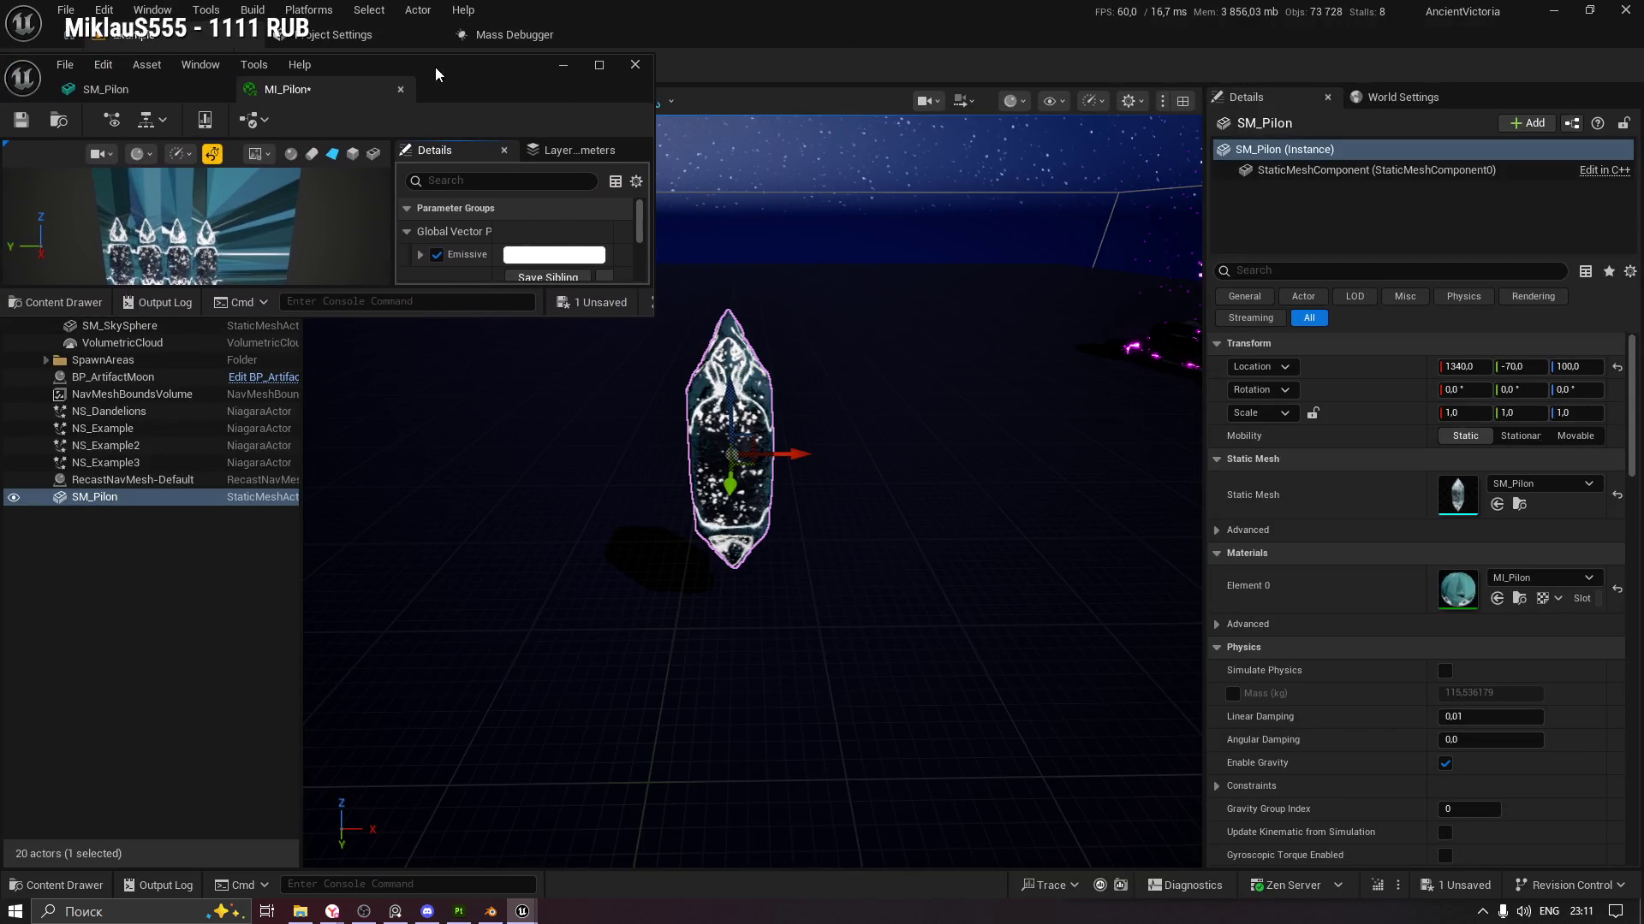
{"action": "left_click_drag", "start_coordinate": [396, 317], "coordinate": [397, 792]}
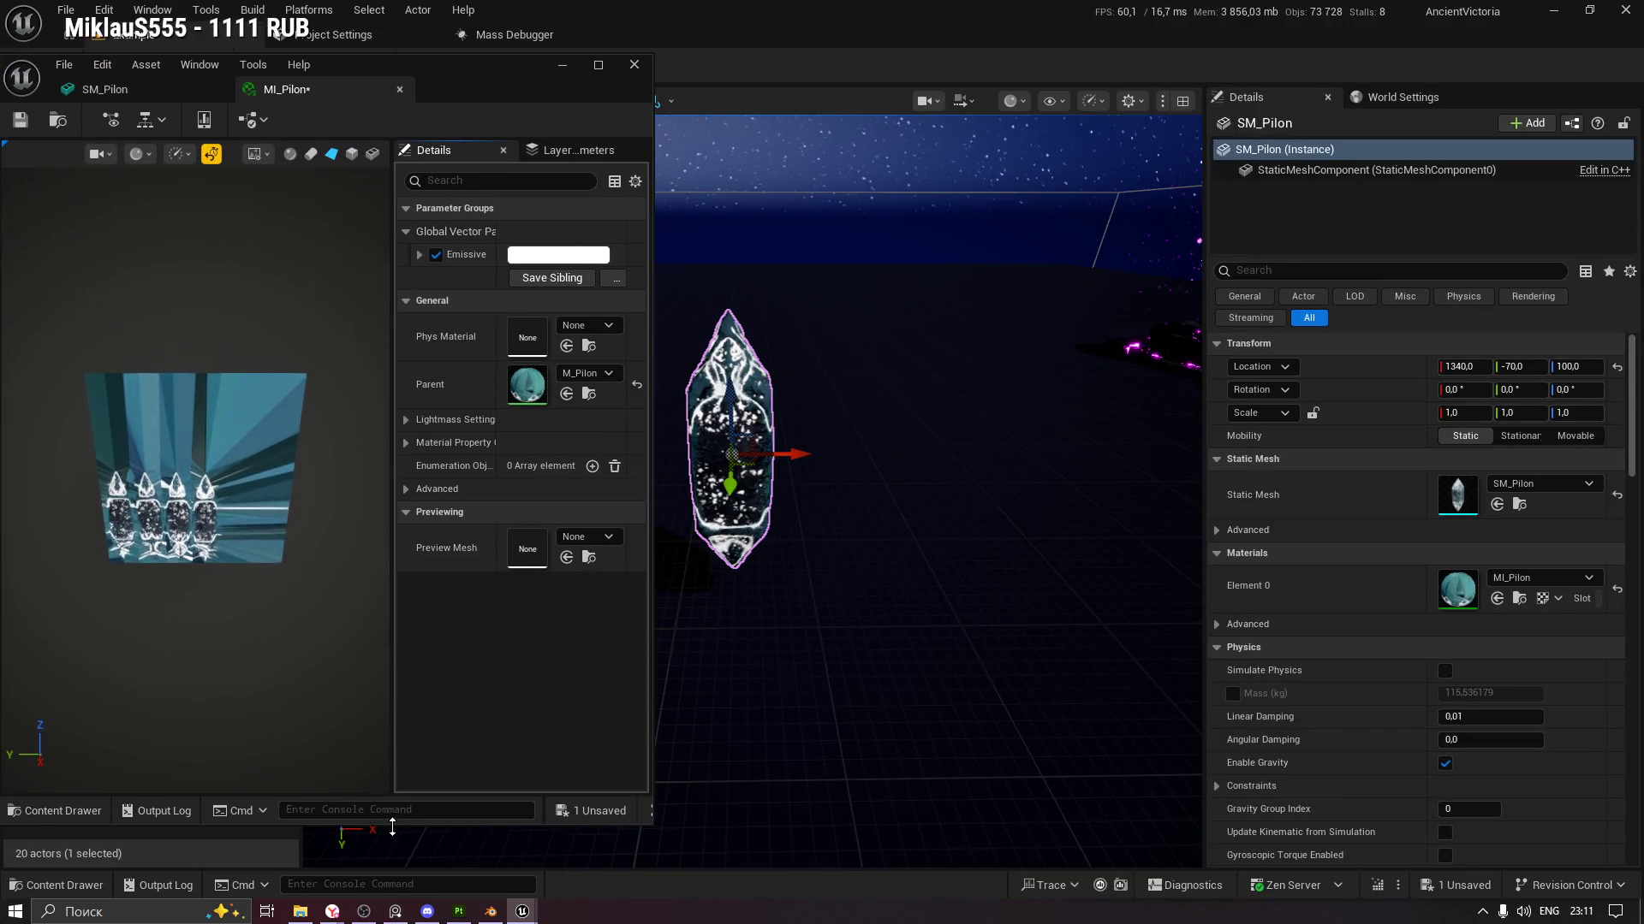
Set Emissive to a cyan hue with brightness 25 and apply it.
{"action": "left_click", "coordinate": [552, 255]}
{"action": "left_click_drag", "start_coordinate": [762, 267], "coordinate": [1225, 270]}
{"action": "mouse_move", "coordinate": [1144, 361]}
{"action": "left_mouse_down"}
{"action": "mouse_move", "coordinate": [1156, 313]}
{"action": "mouse_move", "coordinate": [1053, 363]}
{"action": "left_mouse_up"}
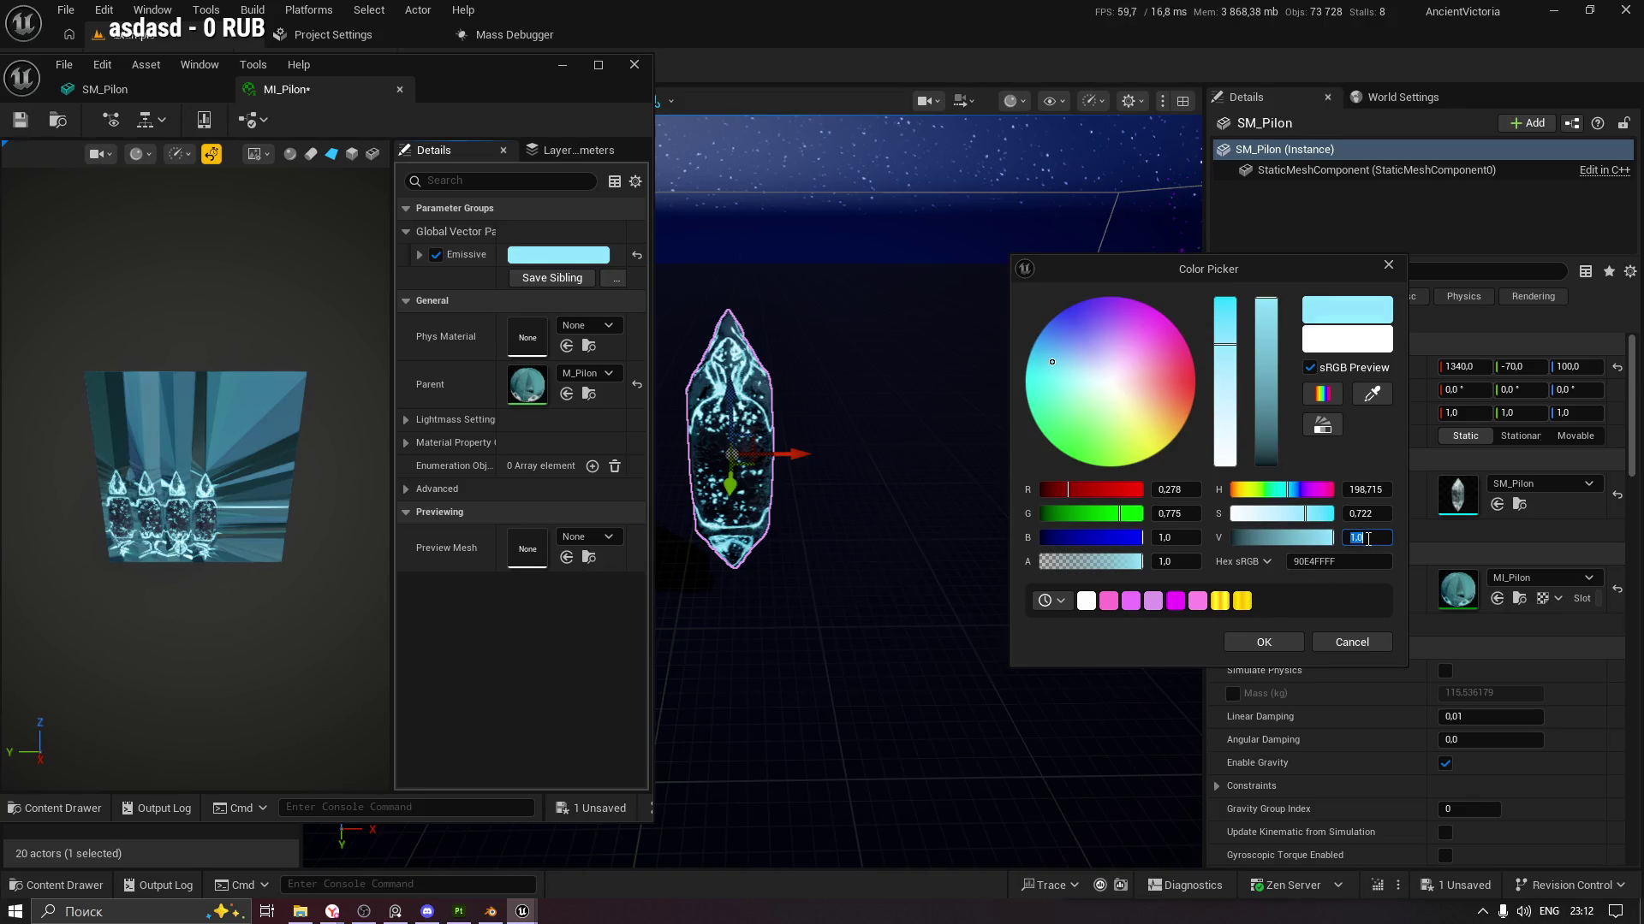
{"action": "key", "text": "Return"}
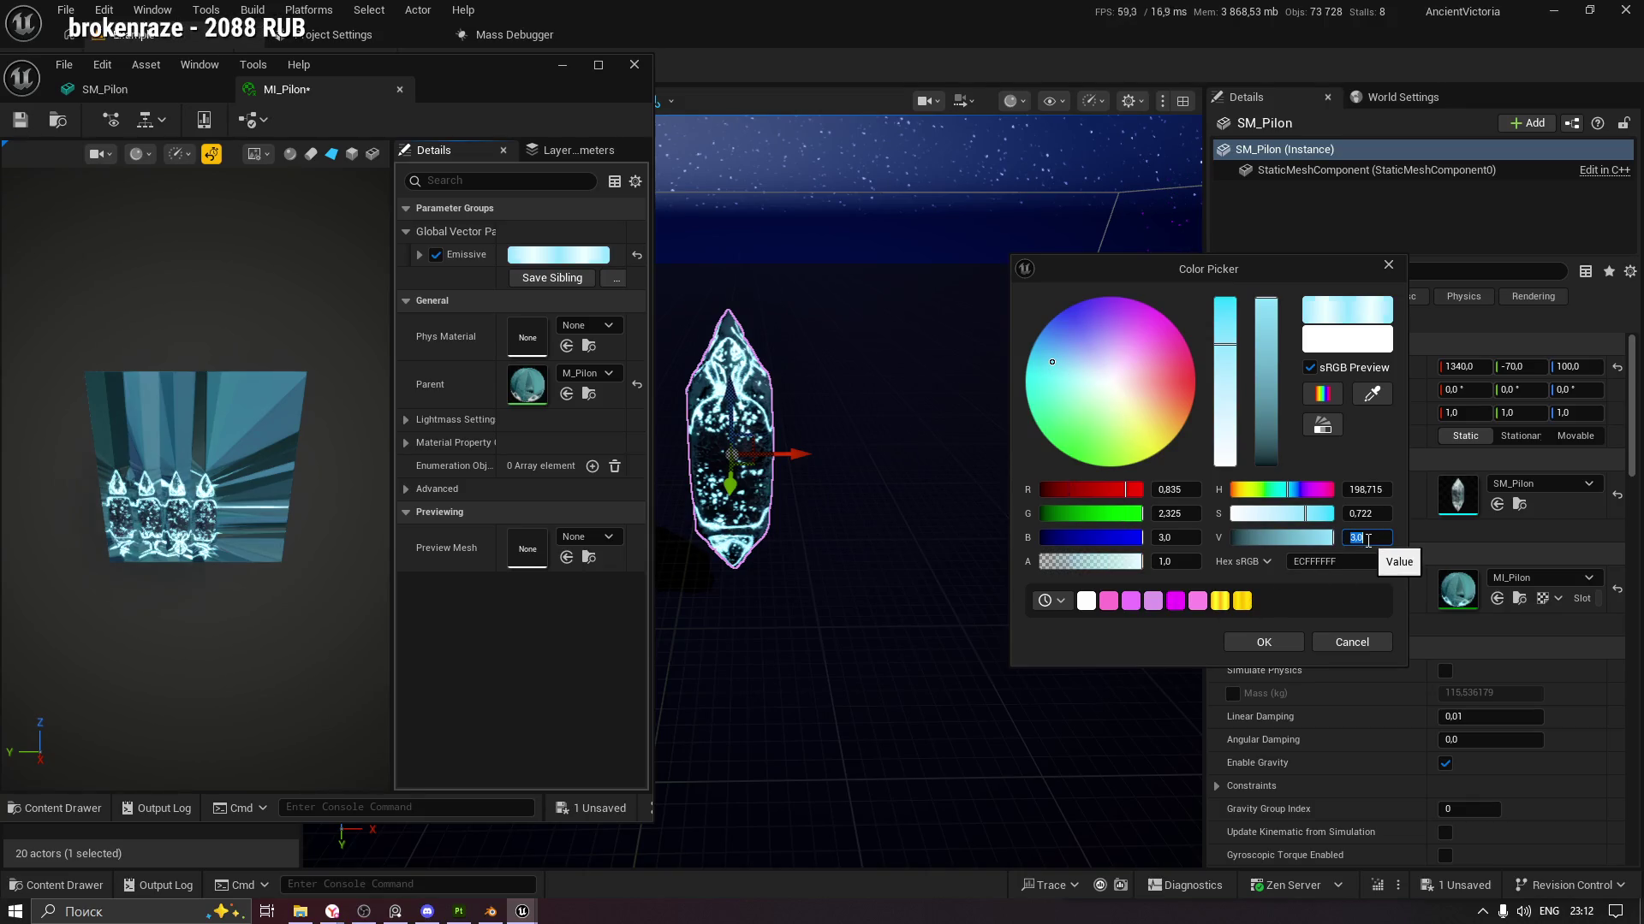
{"action": "key", "text": "Return"}
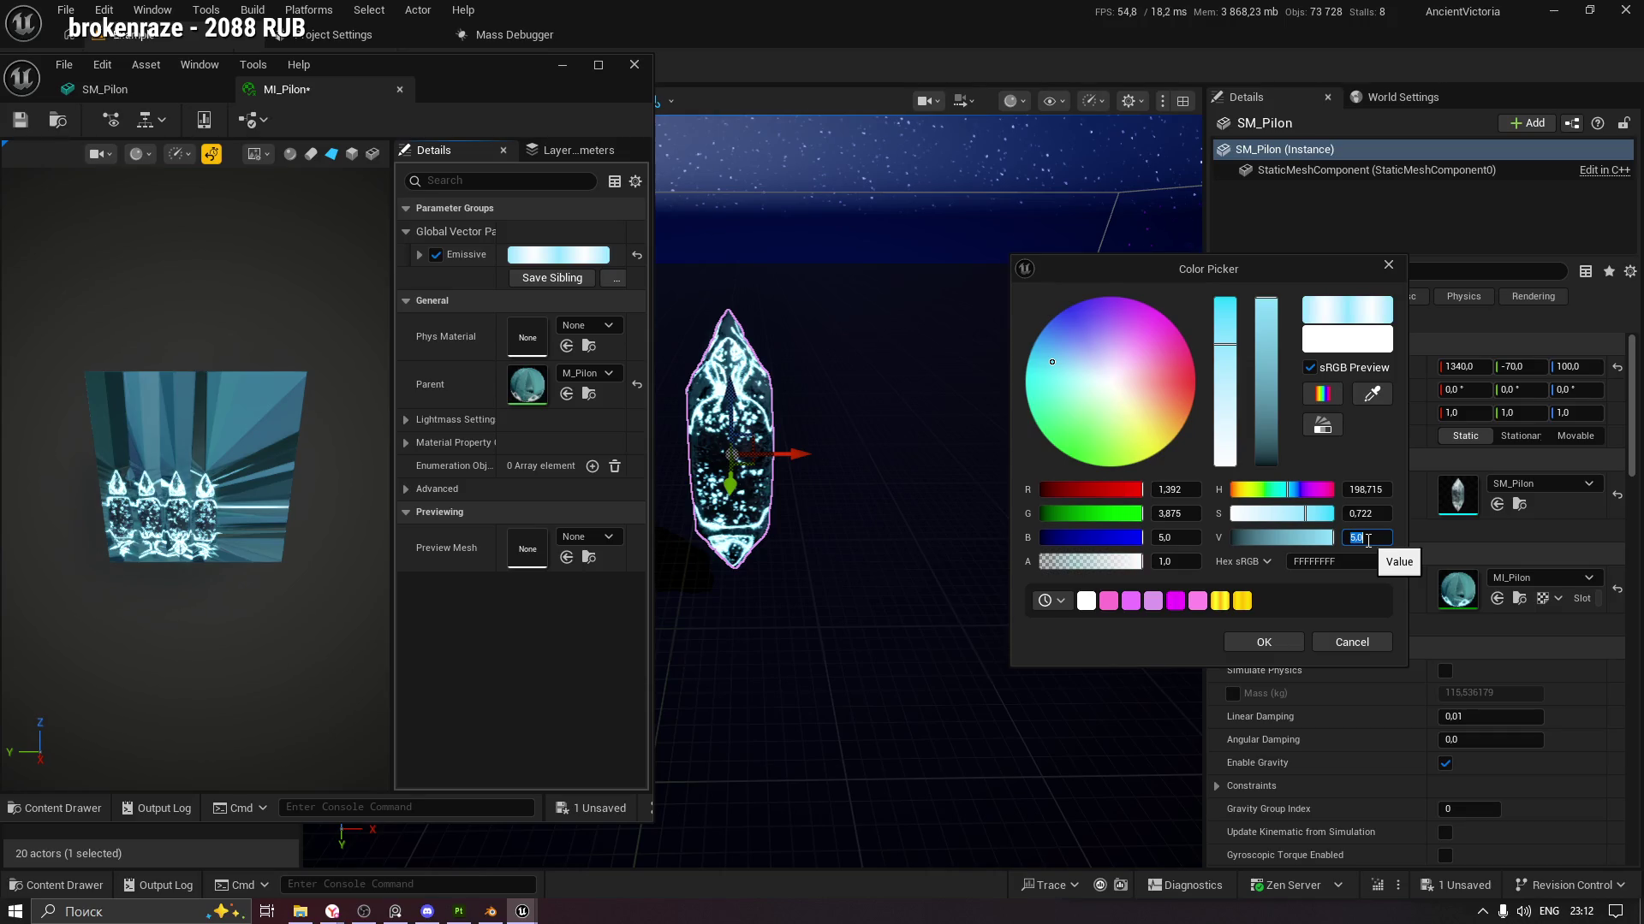
{"action": "type", "text": "10"}
{"action": "key", "text": "Return"}
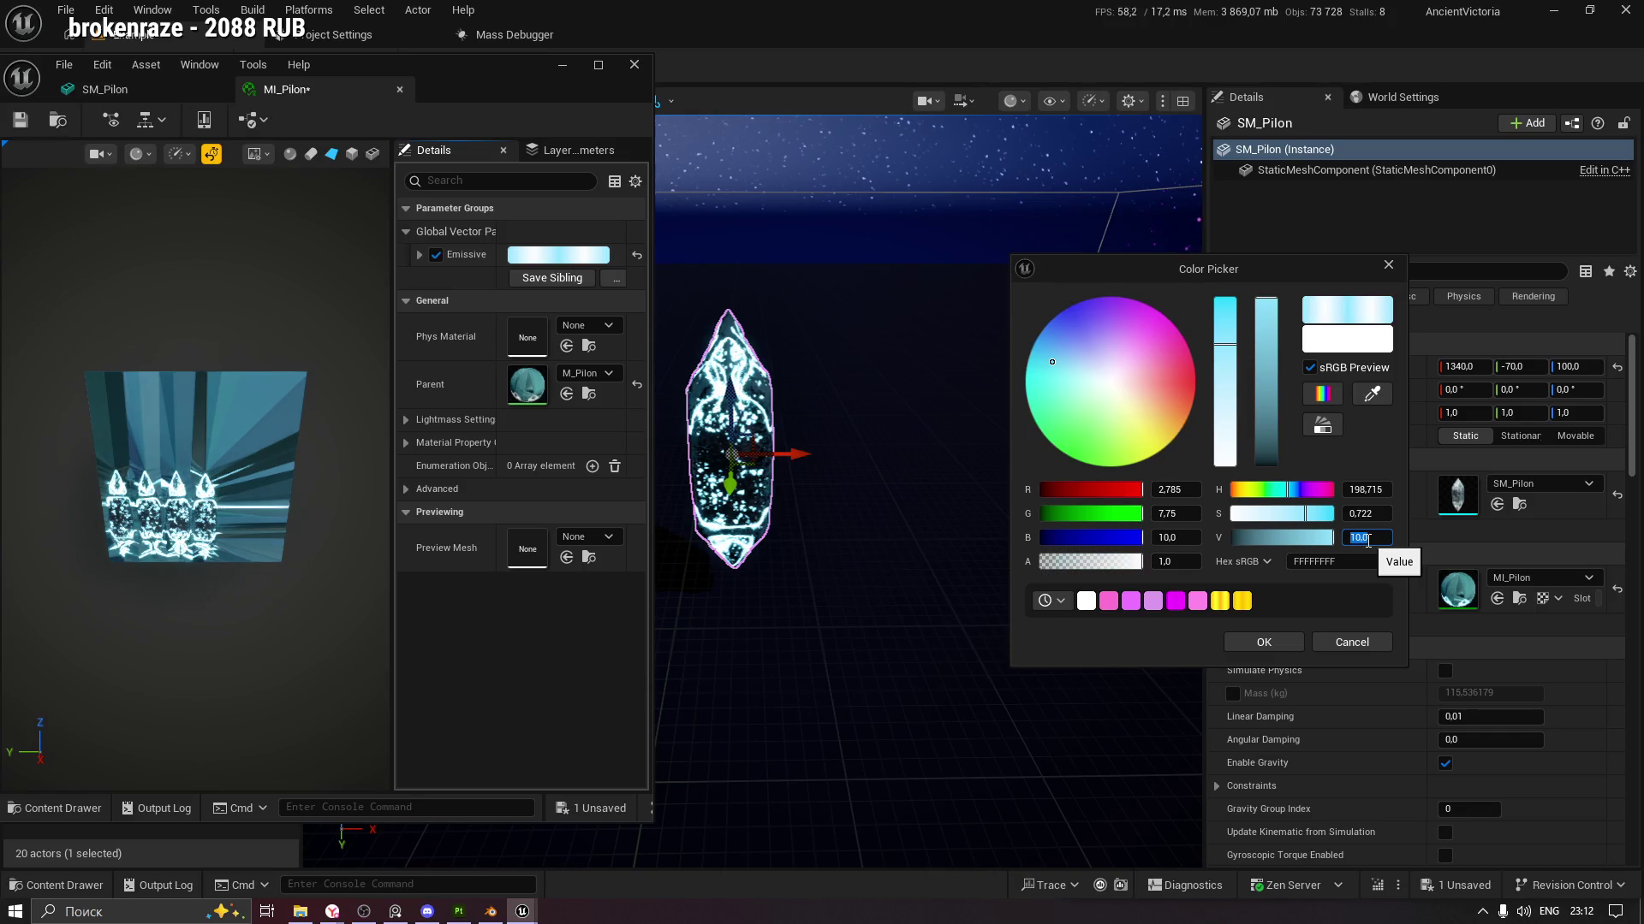
{"action": "type", "text": "25"}
{"action": "key", "text": "Return"}
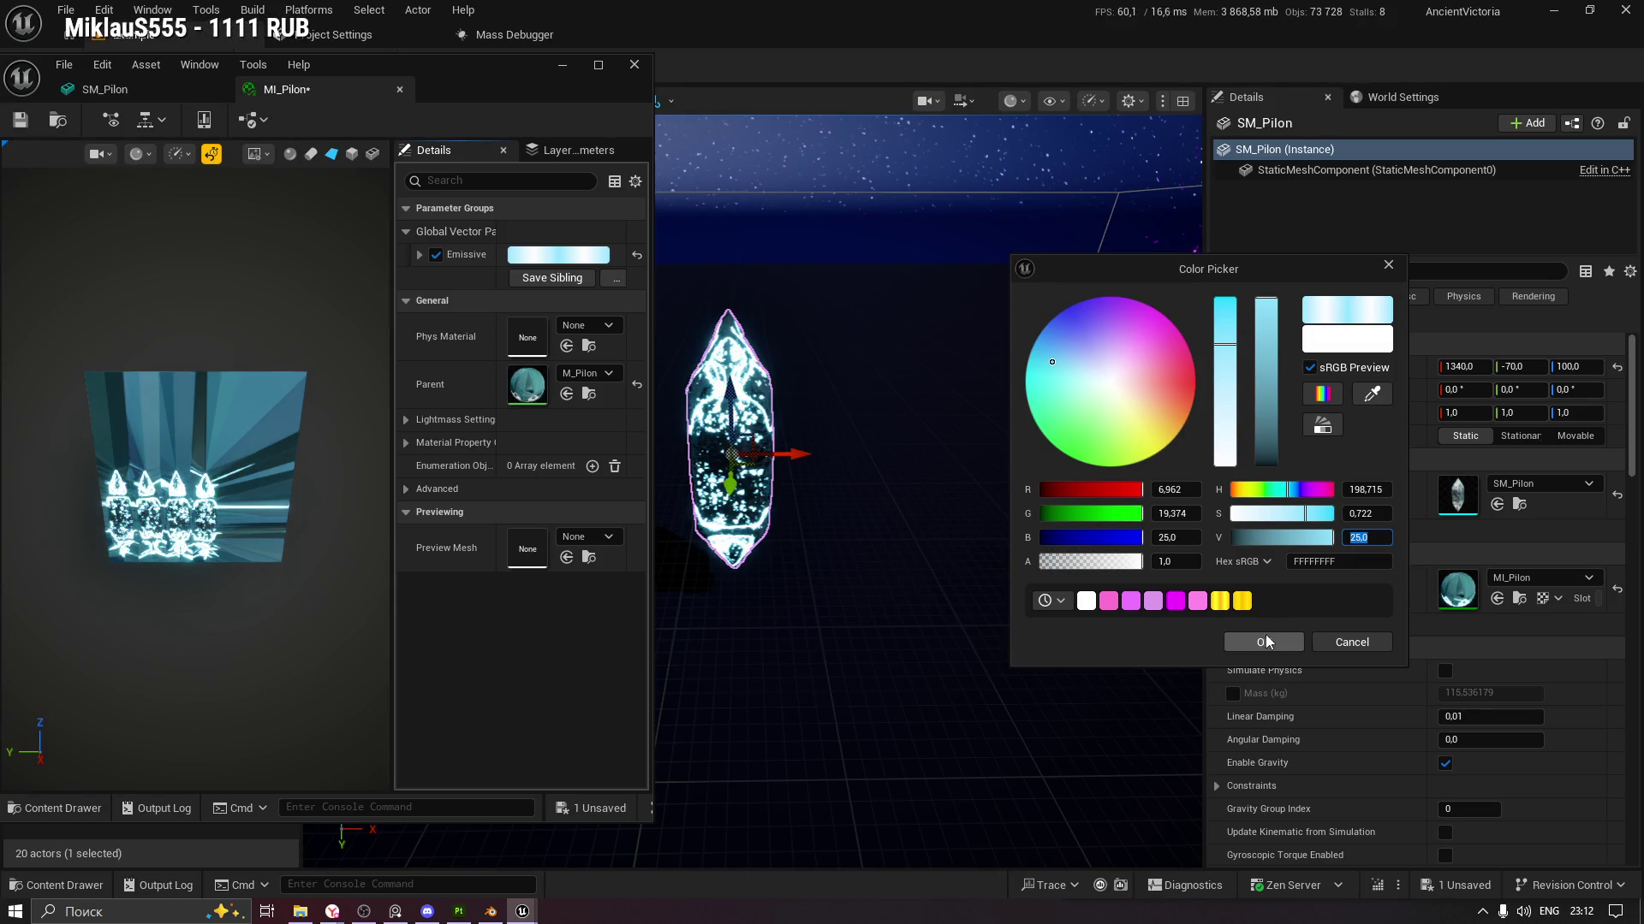
{"action": "mouse_move", "coordinate": [1228, 348]}
{"action": "left_mouse_down"}
{"action": "mouse_move", "coordinate": [1230, 433]}
{"action": "mouse_move", "coordinate": [1245, 274]}
{"action": "left_mouse_up"}
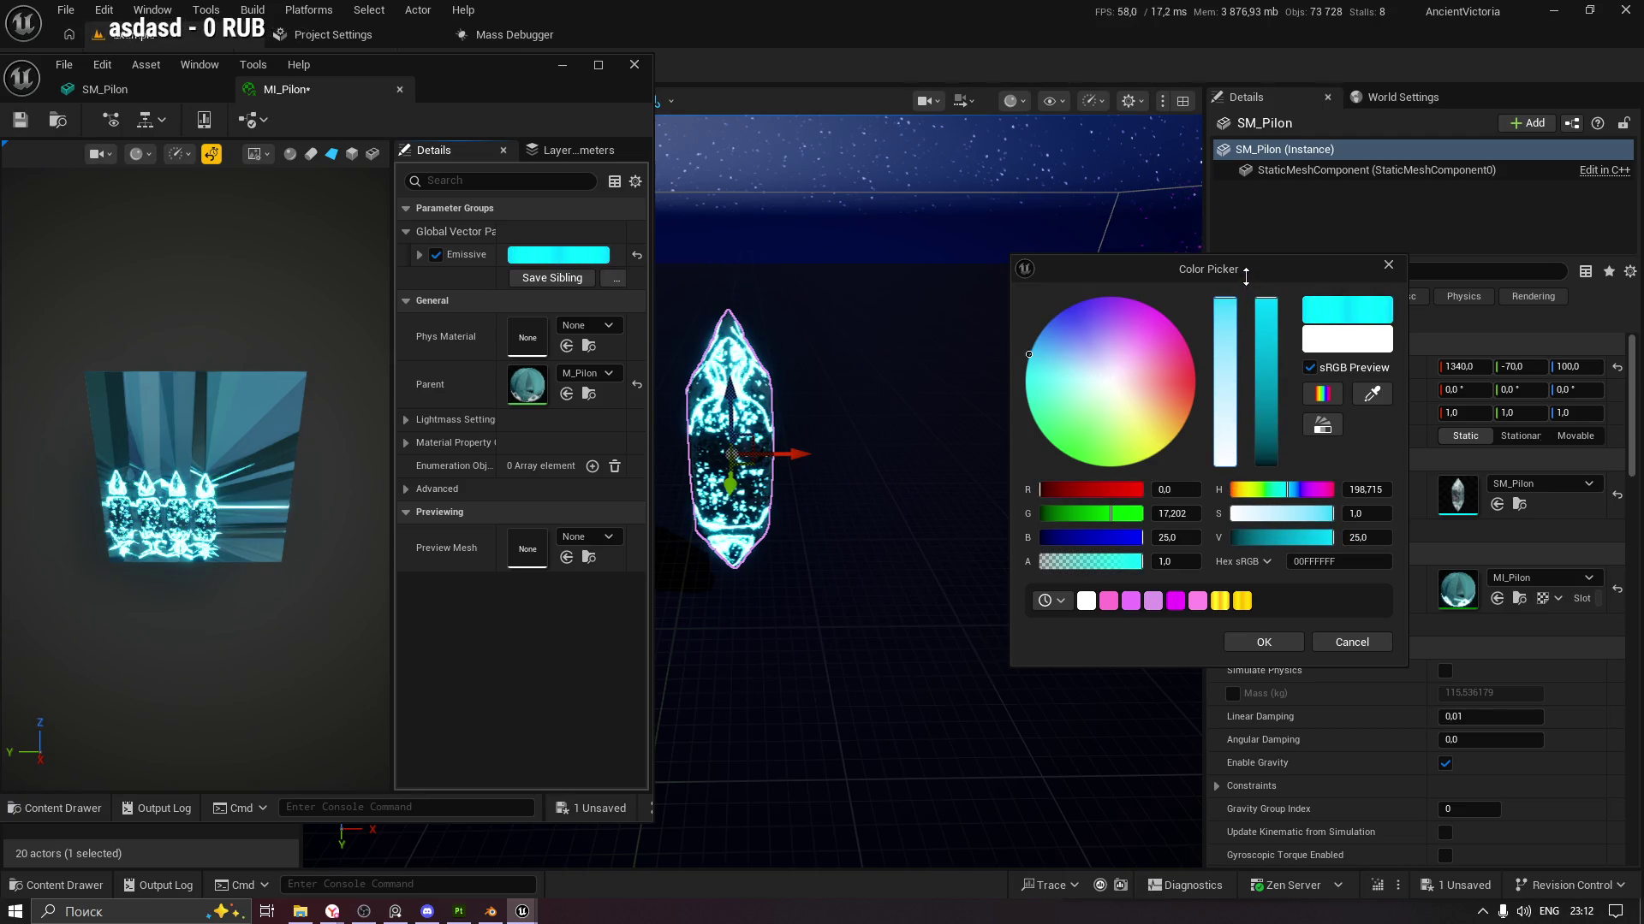
{"action": "left_click", "coordinate": [1243, 644]}
{"action": "left_click_drag", "start_coordinate": [466, 78], "coordinate": [793, 137]}
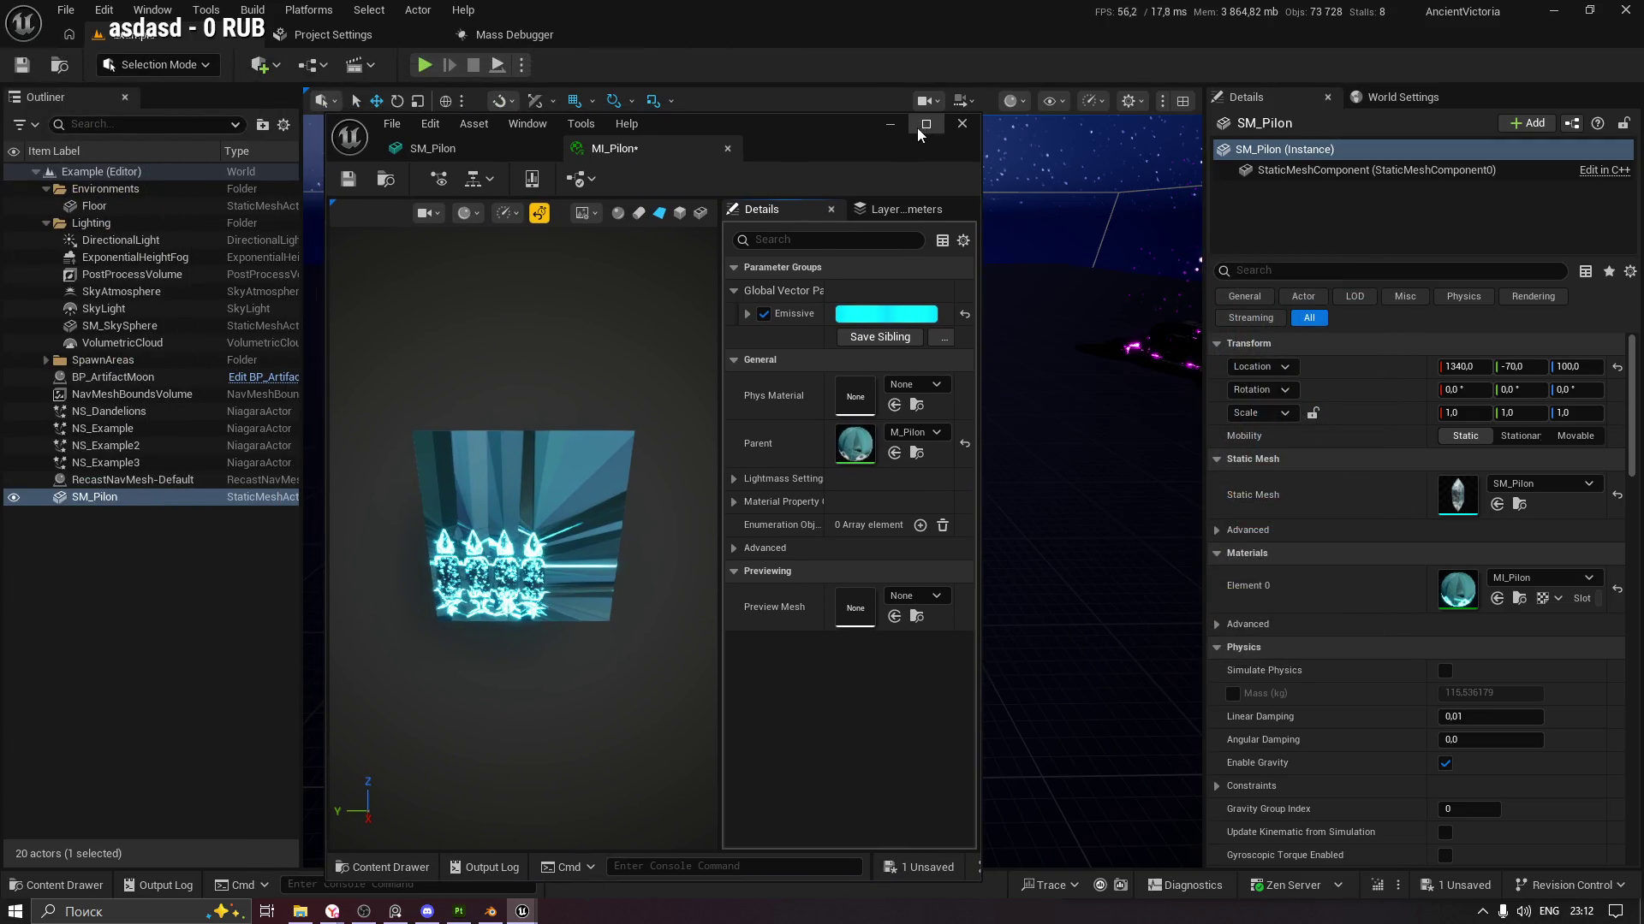
{"action": "left_click", "coordinate": [925, 125]}
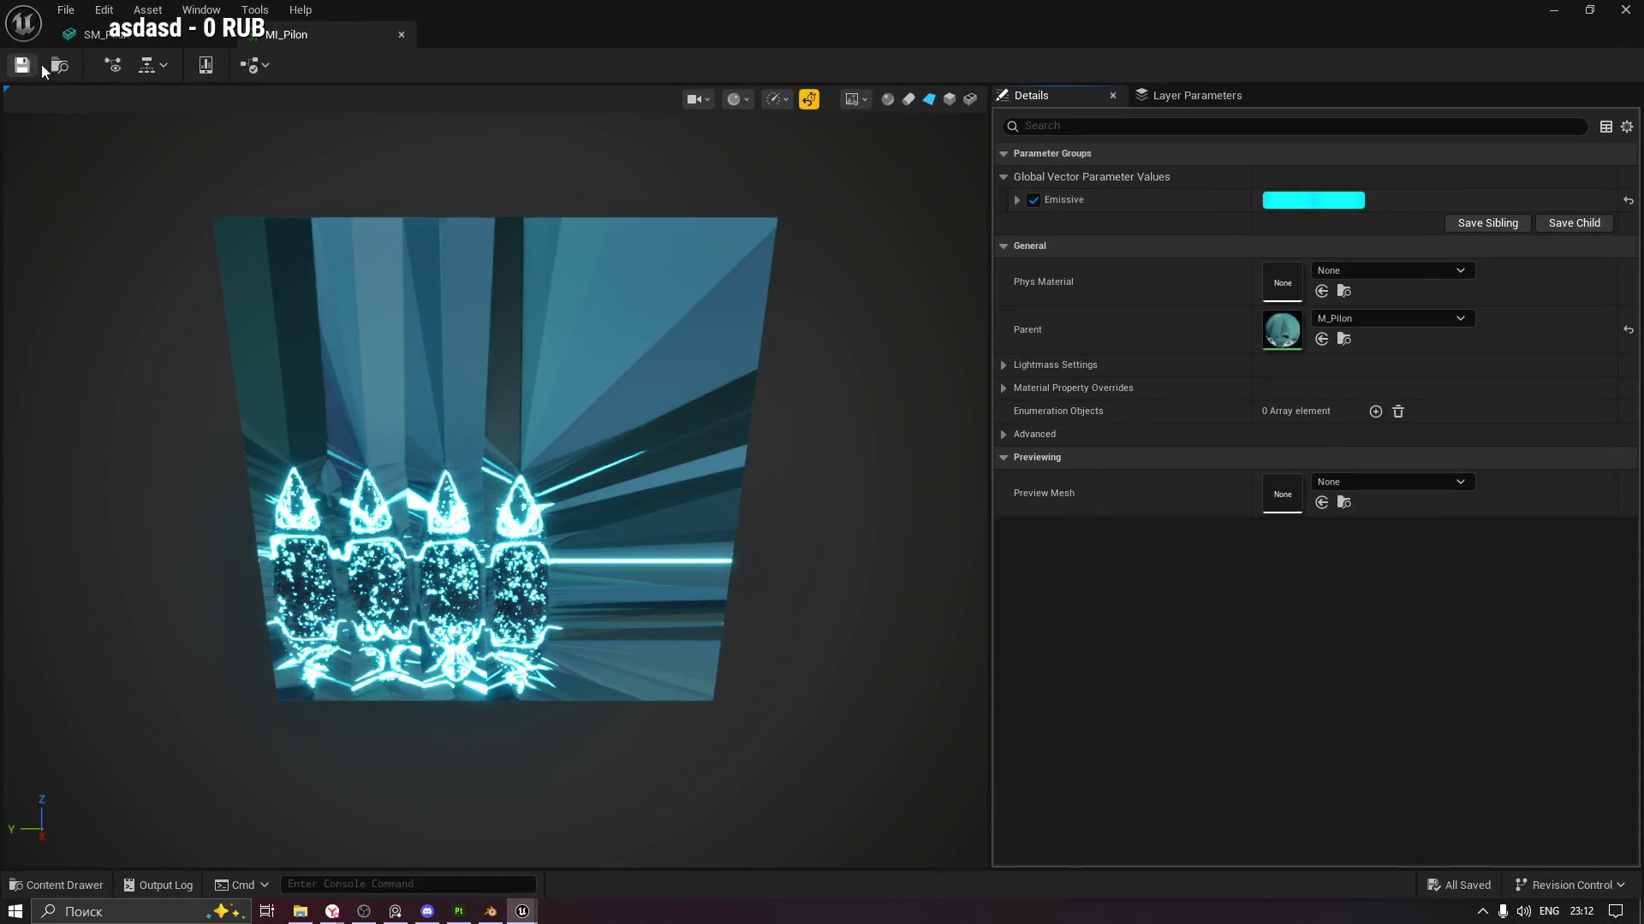
Orbit the glowing SM_Pilon preview, then play the level to see it beside the character.
{"action": "left_click", "coordinate": [108, 40]}
{"action": "left_click_drag", "start_coordinate": [710, 432], "coordinate": [848, 434]}
{"action": "mouse_move", "coordinate": [426, 410]}
{"action": "left_mouse_down"}
{"action": "mouse_move", "coordinate": [497, 412]}
{"action": "mouse_move", "coordinate": [426, 410]}
{"action": "left_mouse_up"}
{"action": "left_click_drag", "start_coordinate": [602, 325], "coordinate": [702, 327]}
{"action": "mouse_move", "coordinate": [603, 402]}
{"action": "left_mouse_down"}
{"action": "mouse_move", "coordinate": [642, 404]}
{"action": "mouse_move", "coordinate": [603, 403]}
{"action": "left_mouse_up"}
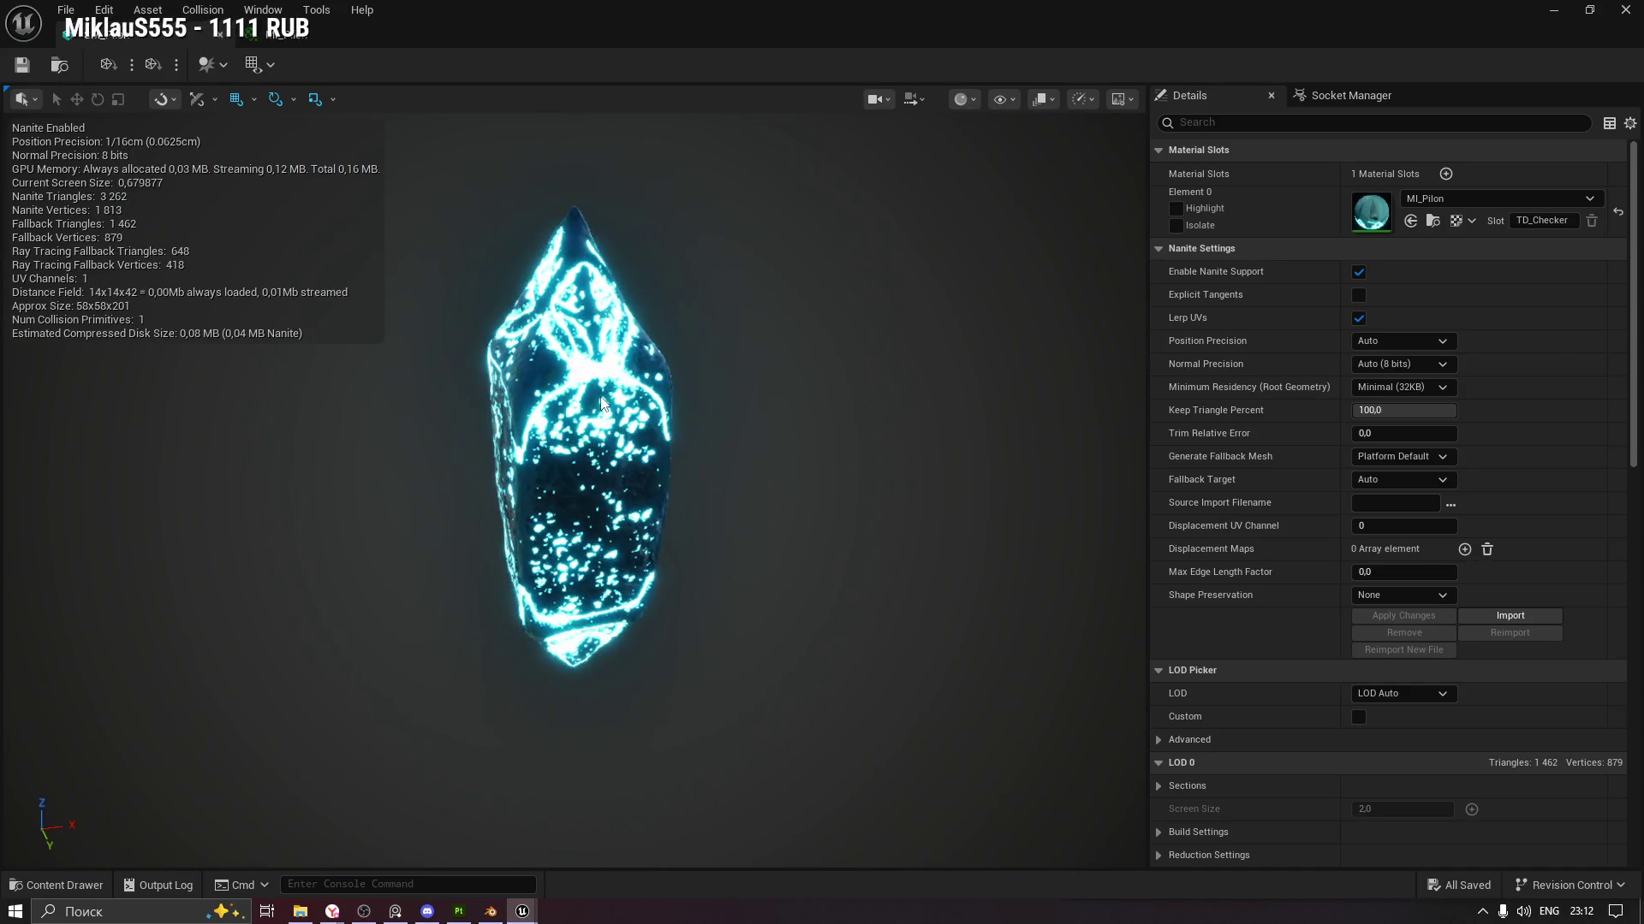
{"action": "left_click", "coordinate": [1550, 10]}
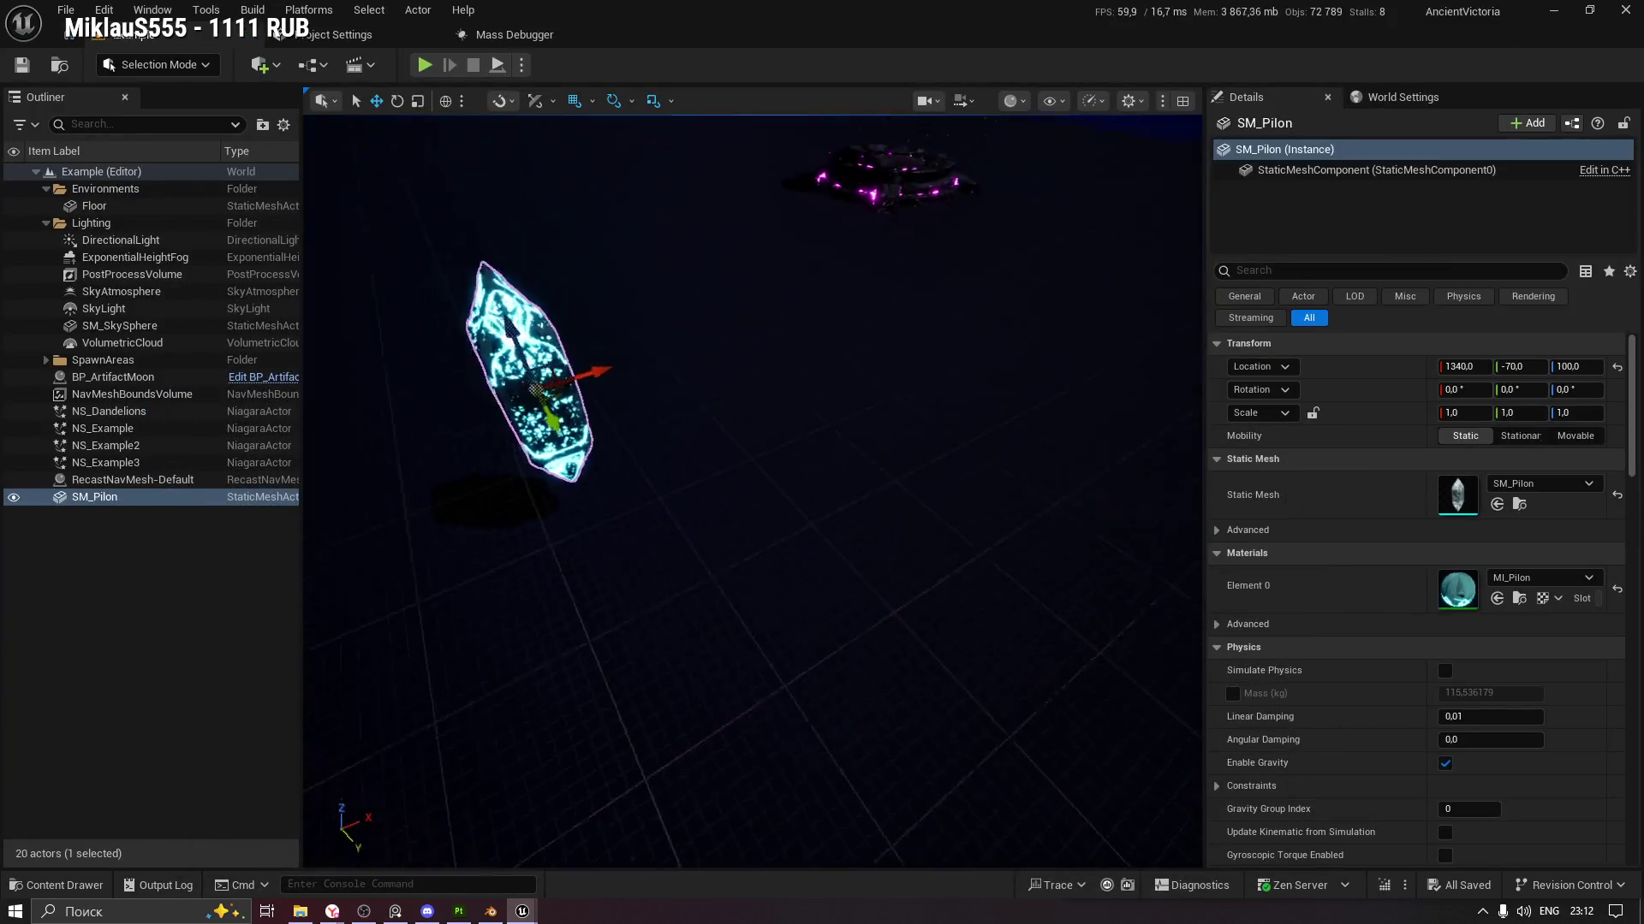
{"action": "left_click", "coordinate": [425, 65]}
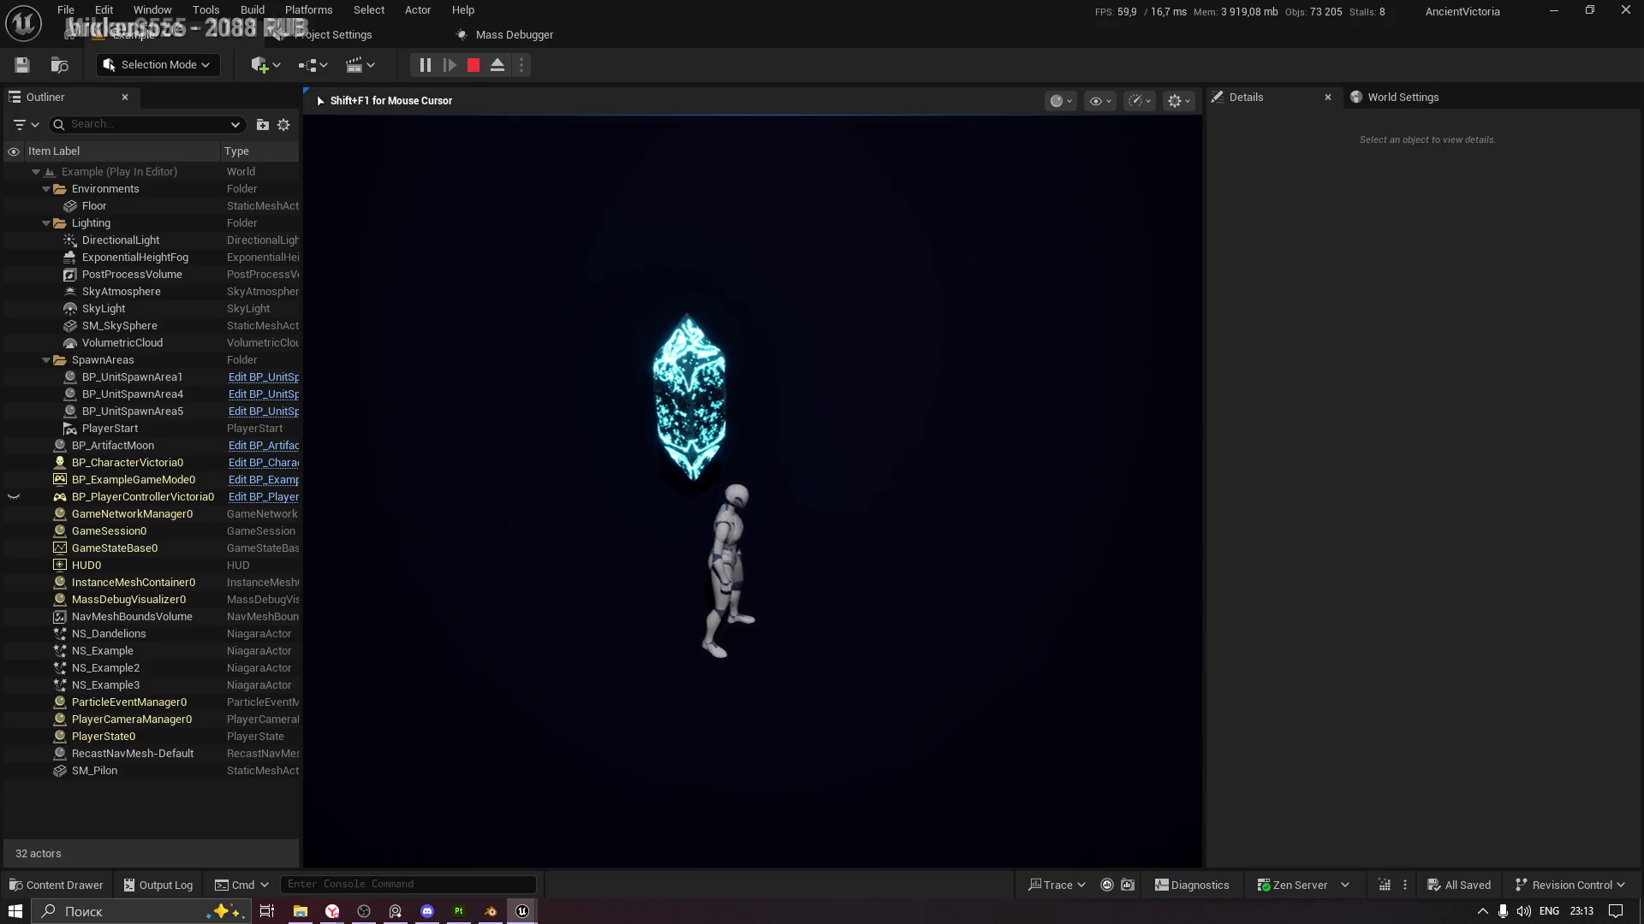
Stop the play session and return to the pylon mesh editor's material slot.
{"action": "key", "text": "Escape"}
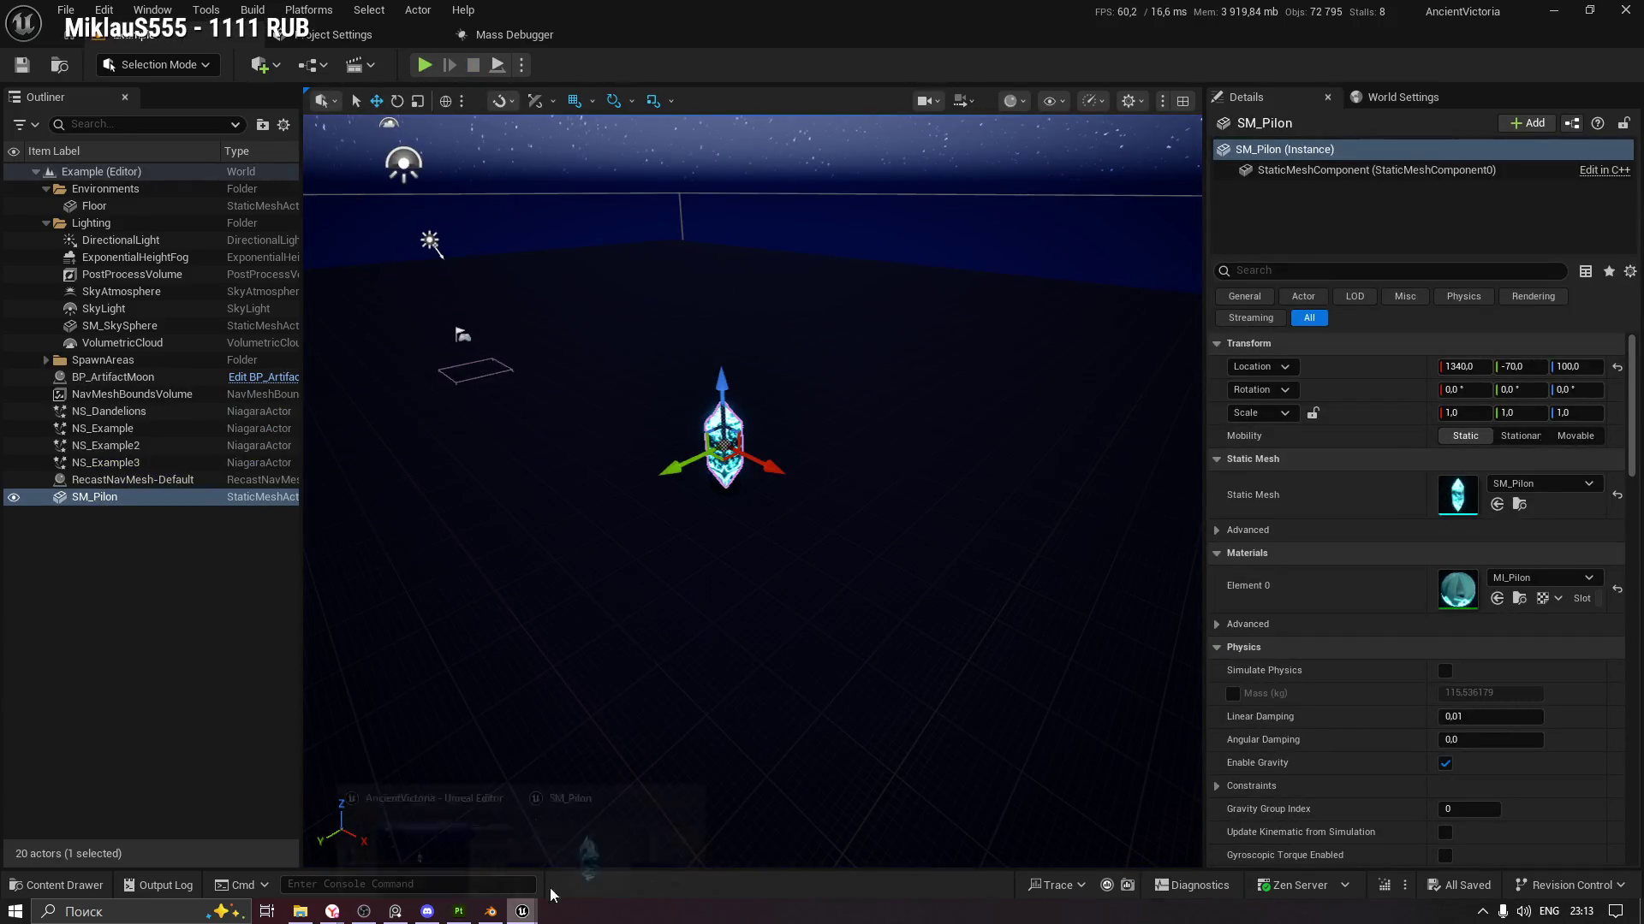
{"action": "left_click", "coordinate": [574, 847]}
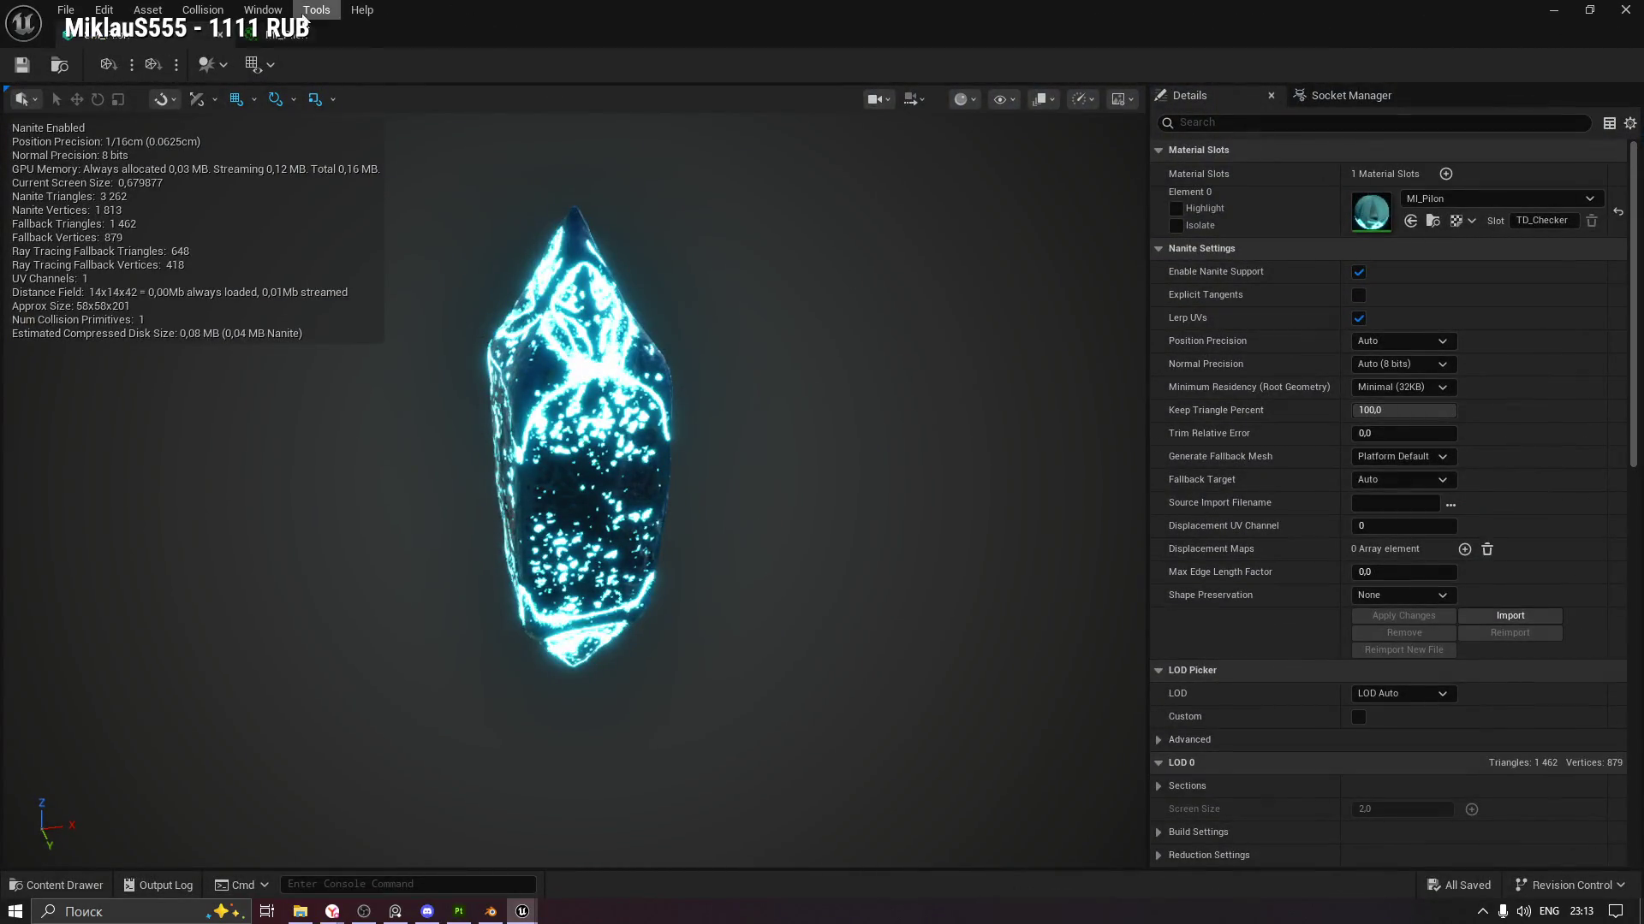
{"action": "left_click", "coordinate": [1469, 220]}
{"action": "key", "text": "Escape"}
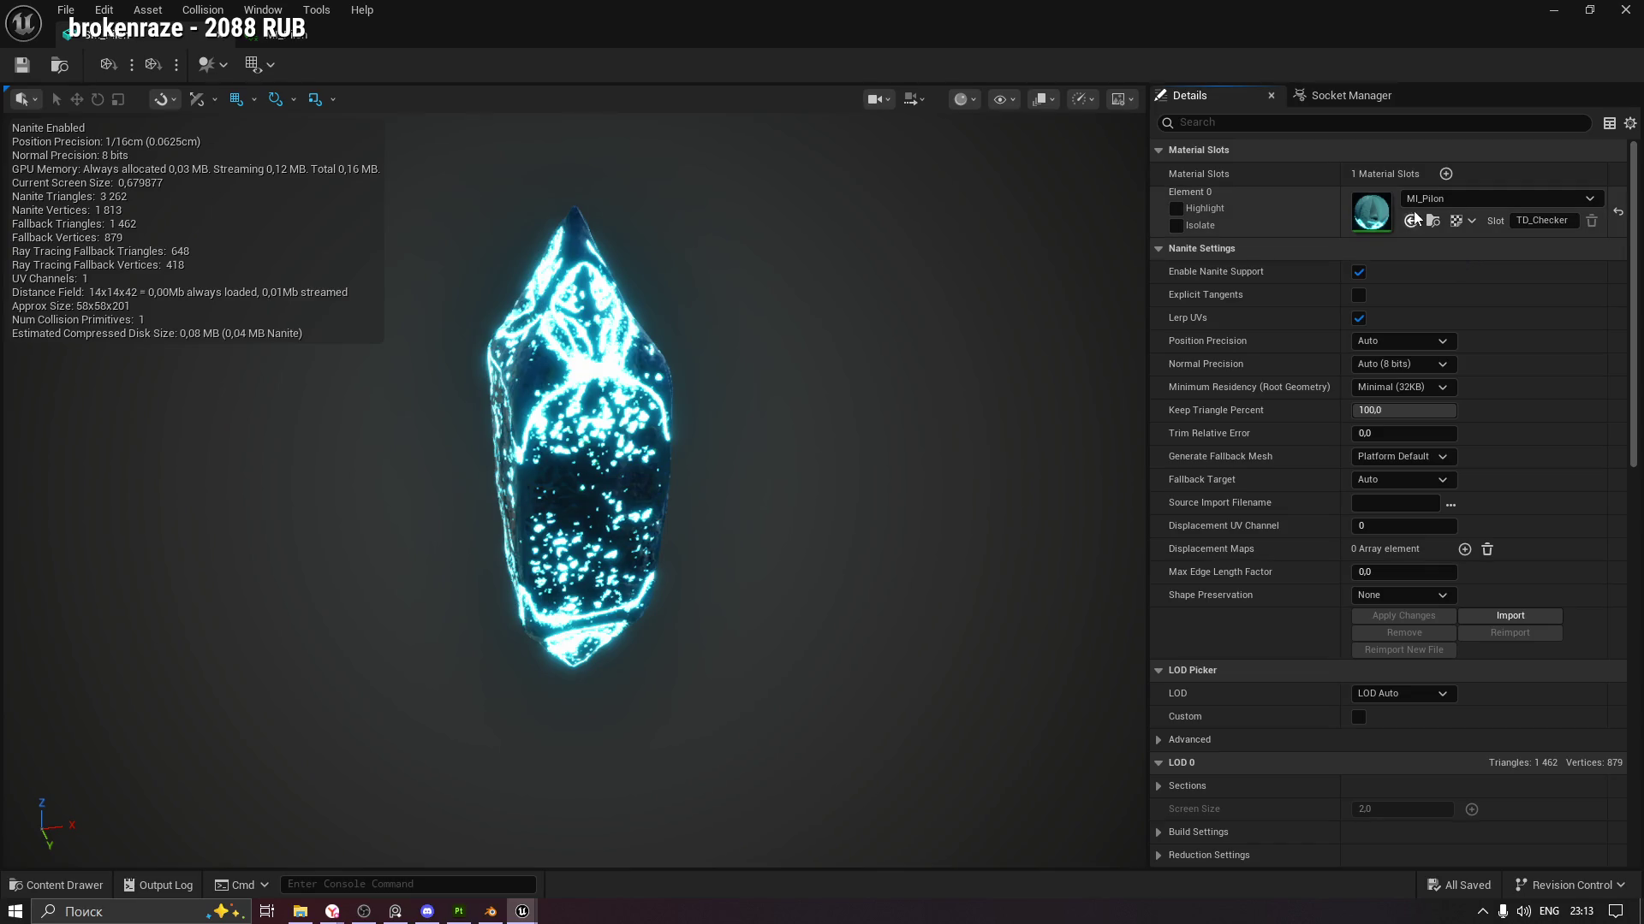
Collapse the Nanite, LOD, General, Collision, Import, Ray Tracing and Navigation sections in Details.
{"action": "left_click", "coordinate": [1157, 248]}
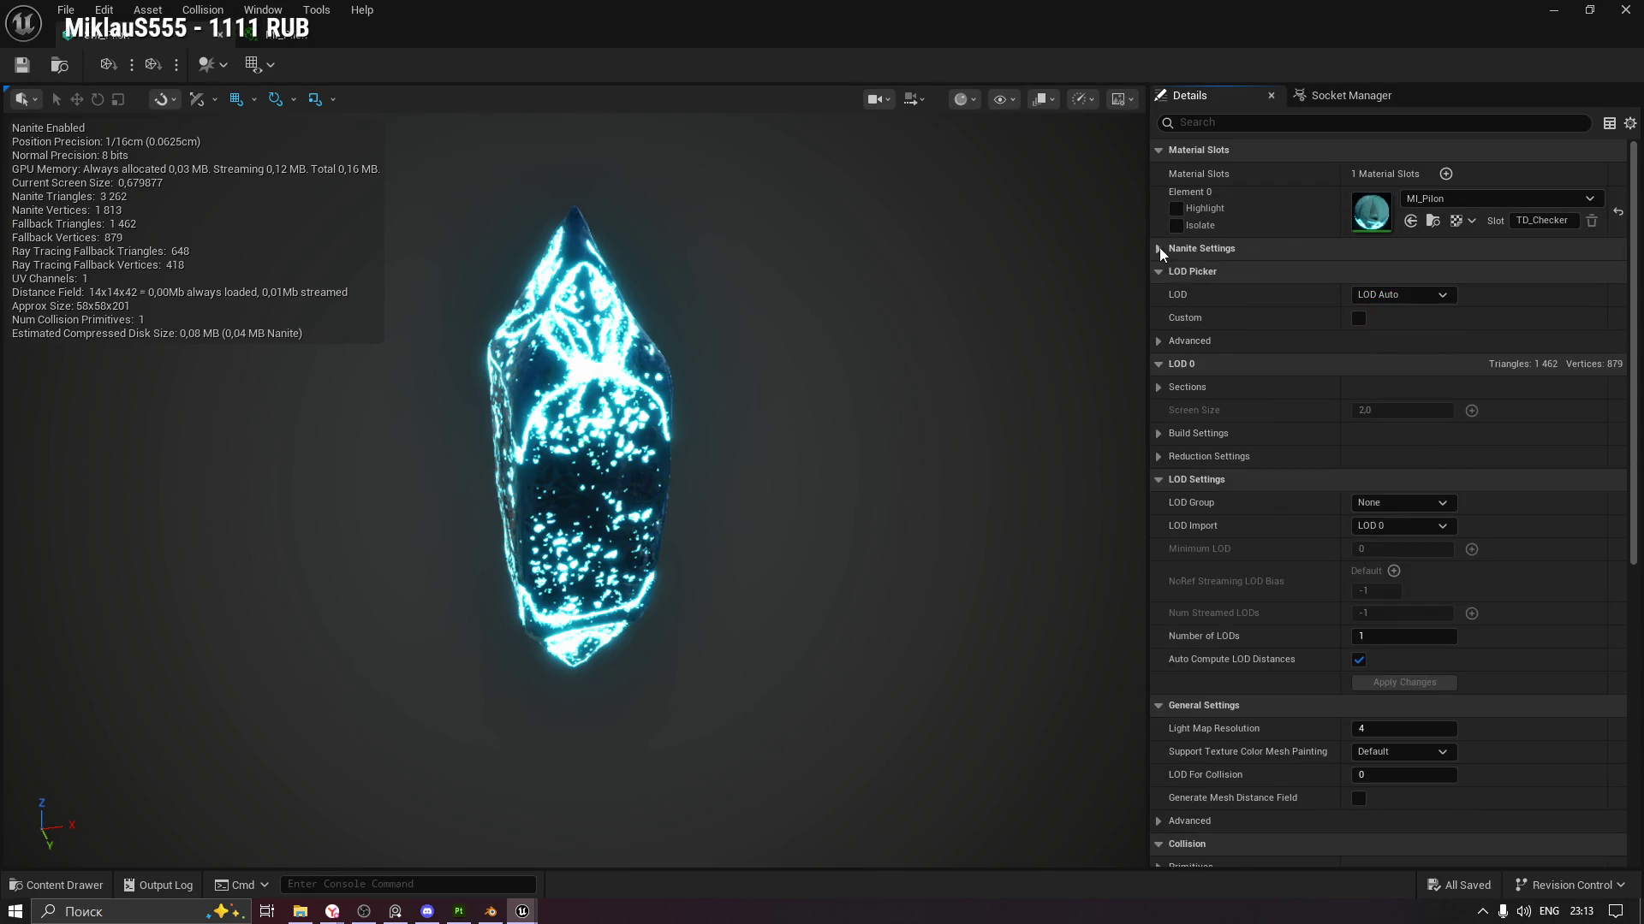
{"action": "left_click", "coordinate": [1165, 272]}
{"action": "left_click", "coordinate": [1161, 295]}
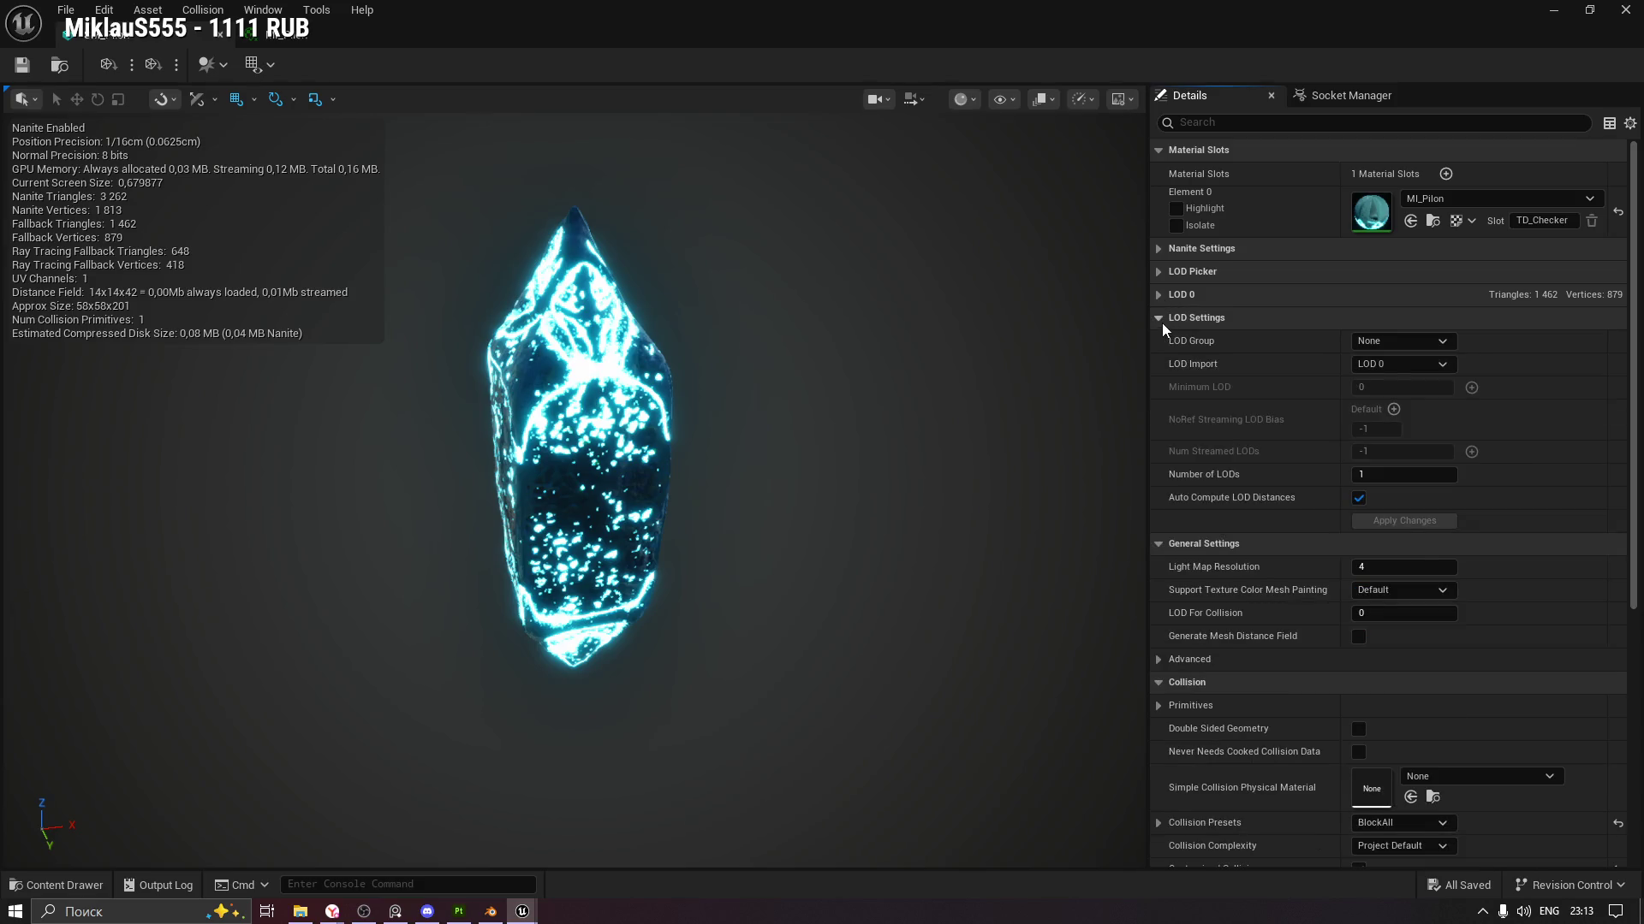
{"action": "left_click", "coordinate": [1162, 319]}
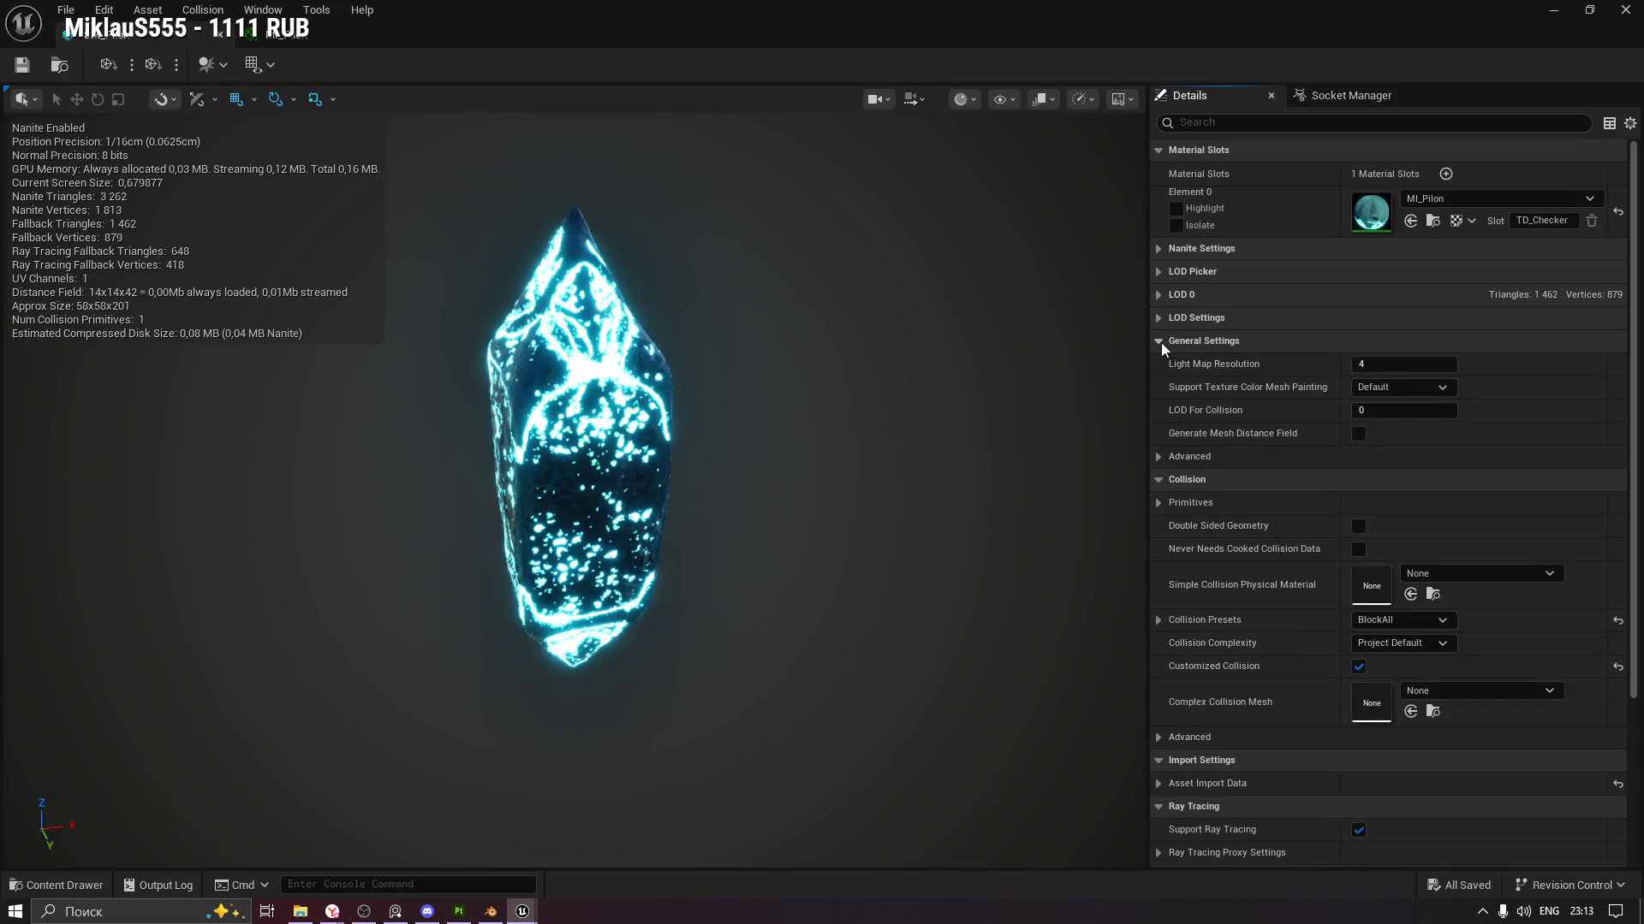
{"action": "left_click", "coordinate": [1161, 342]}
{"action": "left_click", "coordinate": [1169, 367]}
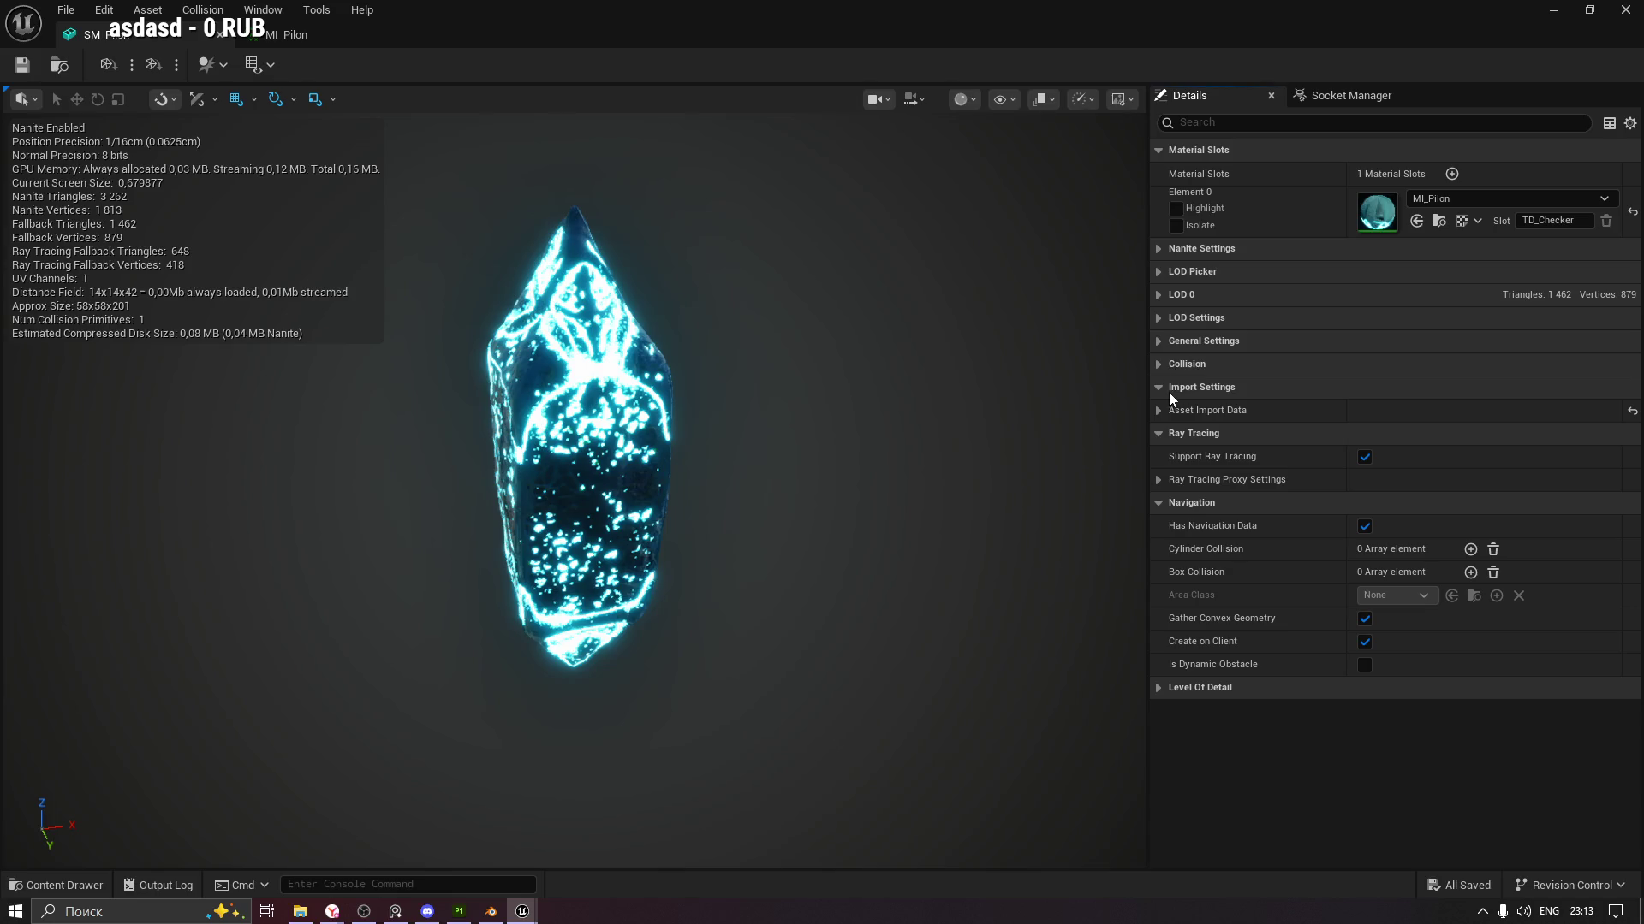
{"action": "left_click", "coordinate": [1165, 387]}
{"action": "left_click", "coordinate": [1165, 410]}
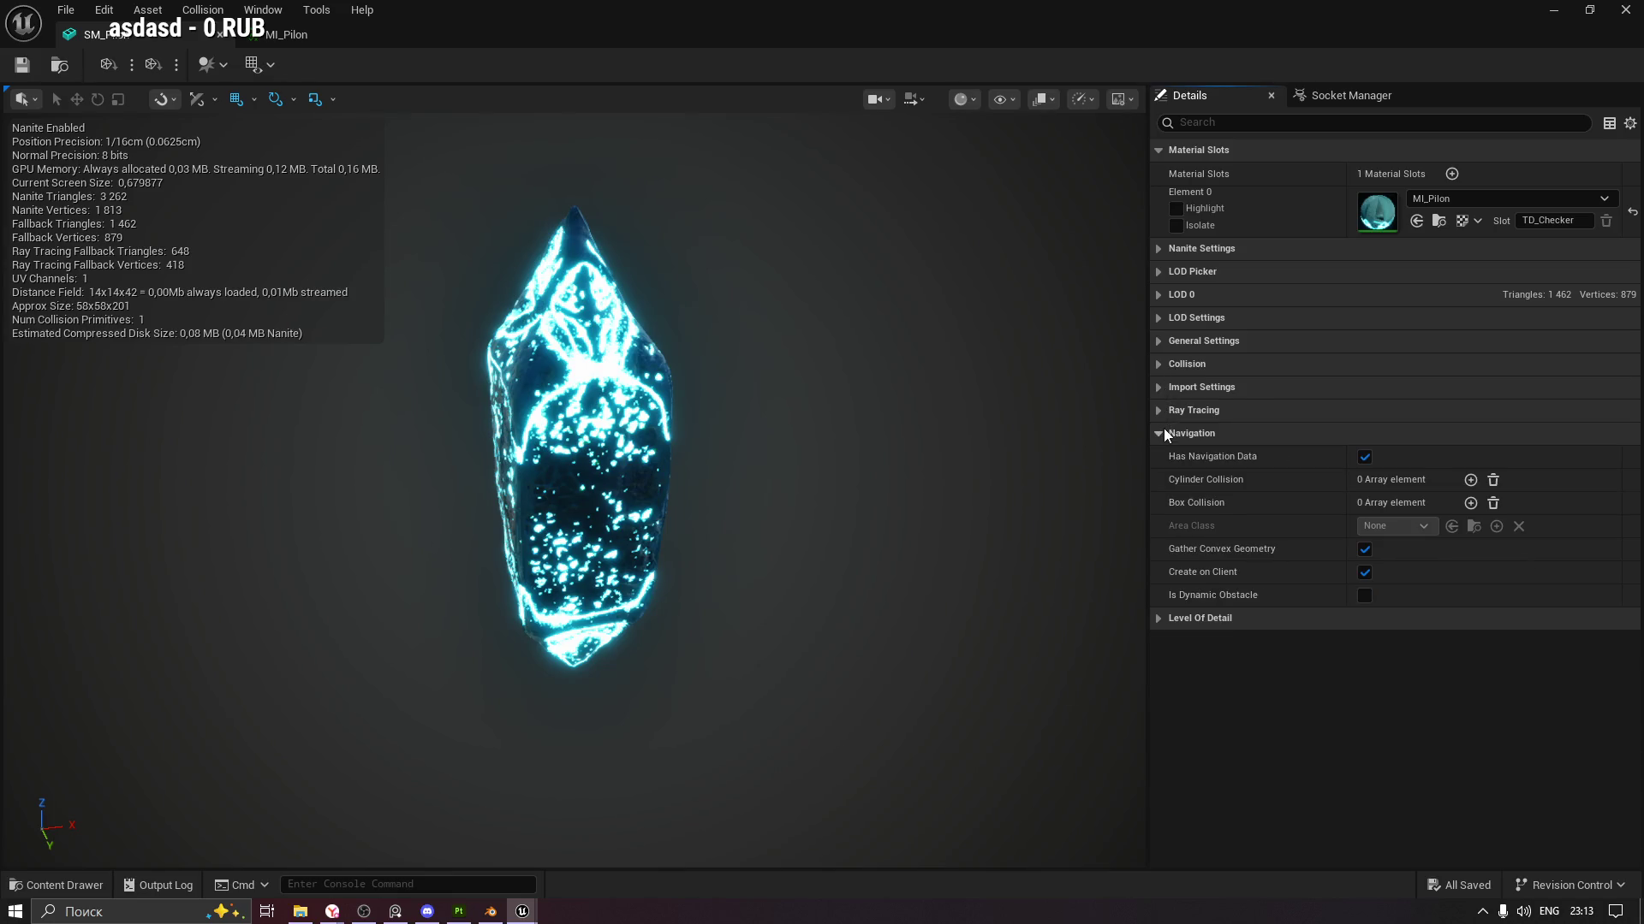
{"action": "left_click", "coordinate": [1164, 433]}
Glance at the mesh's Sockets, then bring up the MI_Pilon material instance tab.
{"action": "left_click", "coordinate": [1340, 97]}
{"action": "left_click", "coordinate": [1190, 95]}
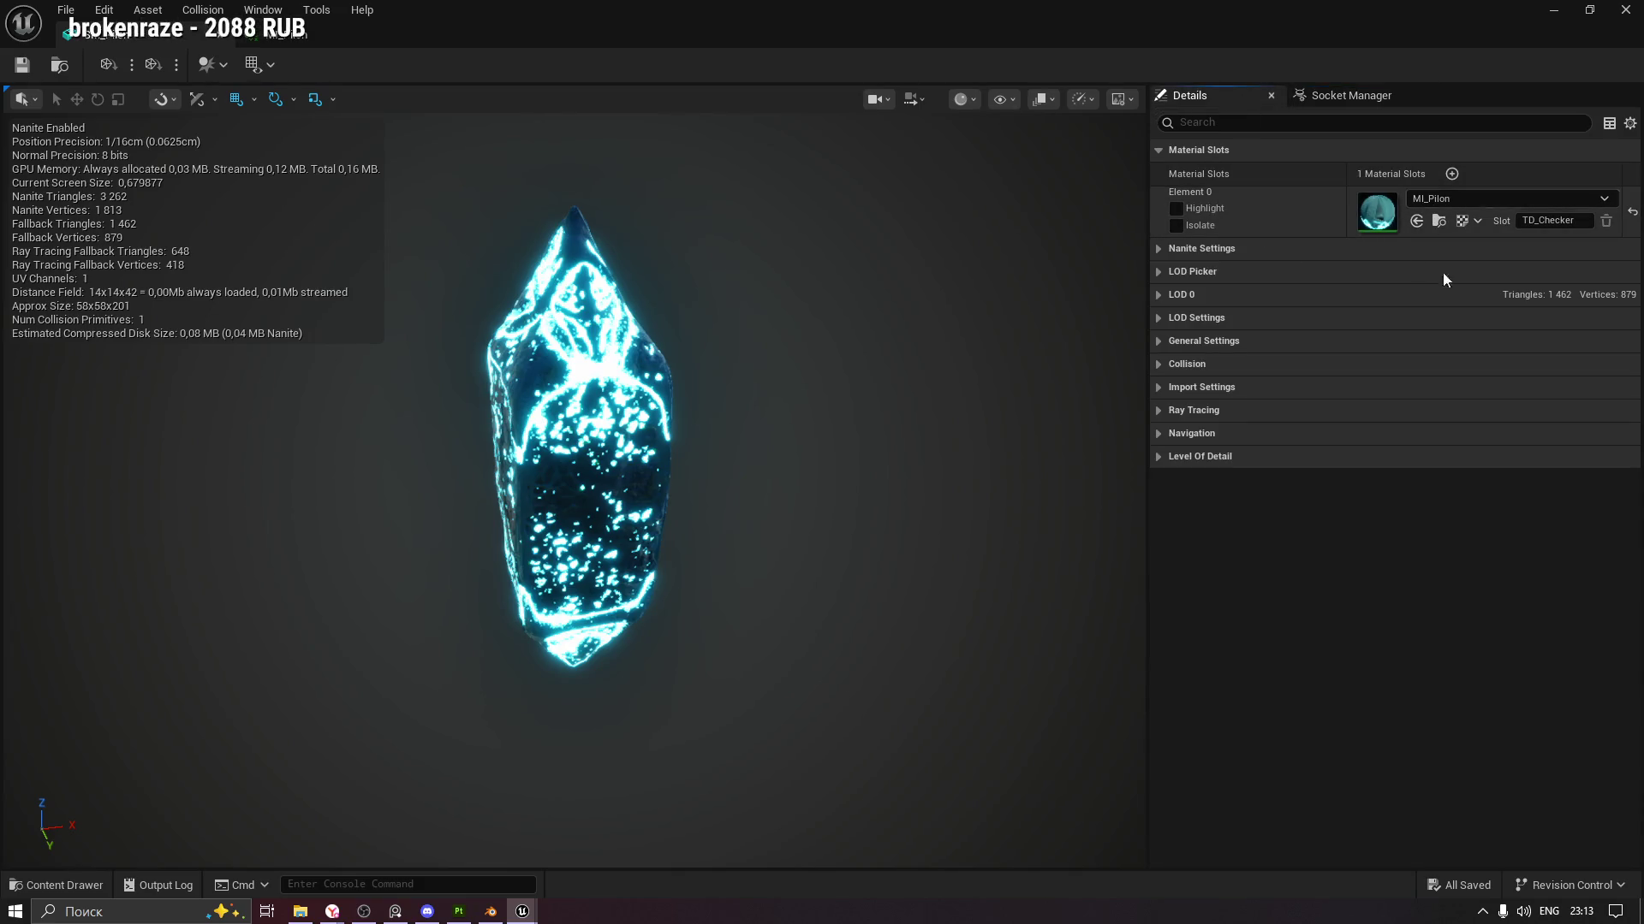
{"action": "left_click", "coordinate": [1175, 248]}
{"action": "left_click", "coordinate": [1173, 246]}
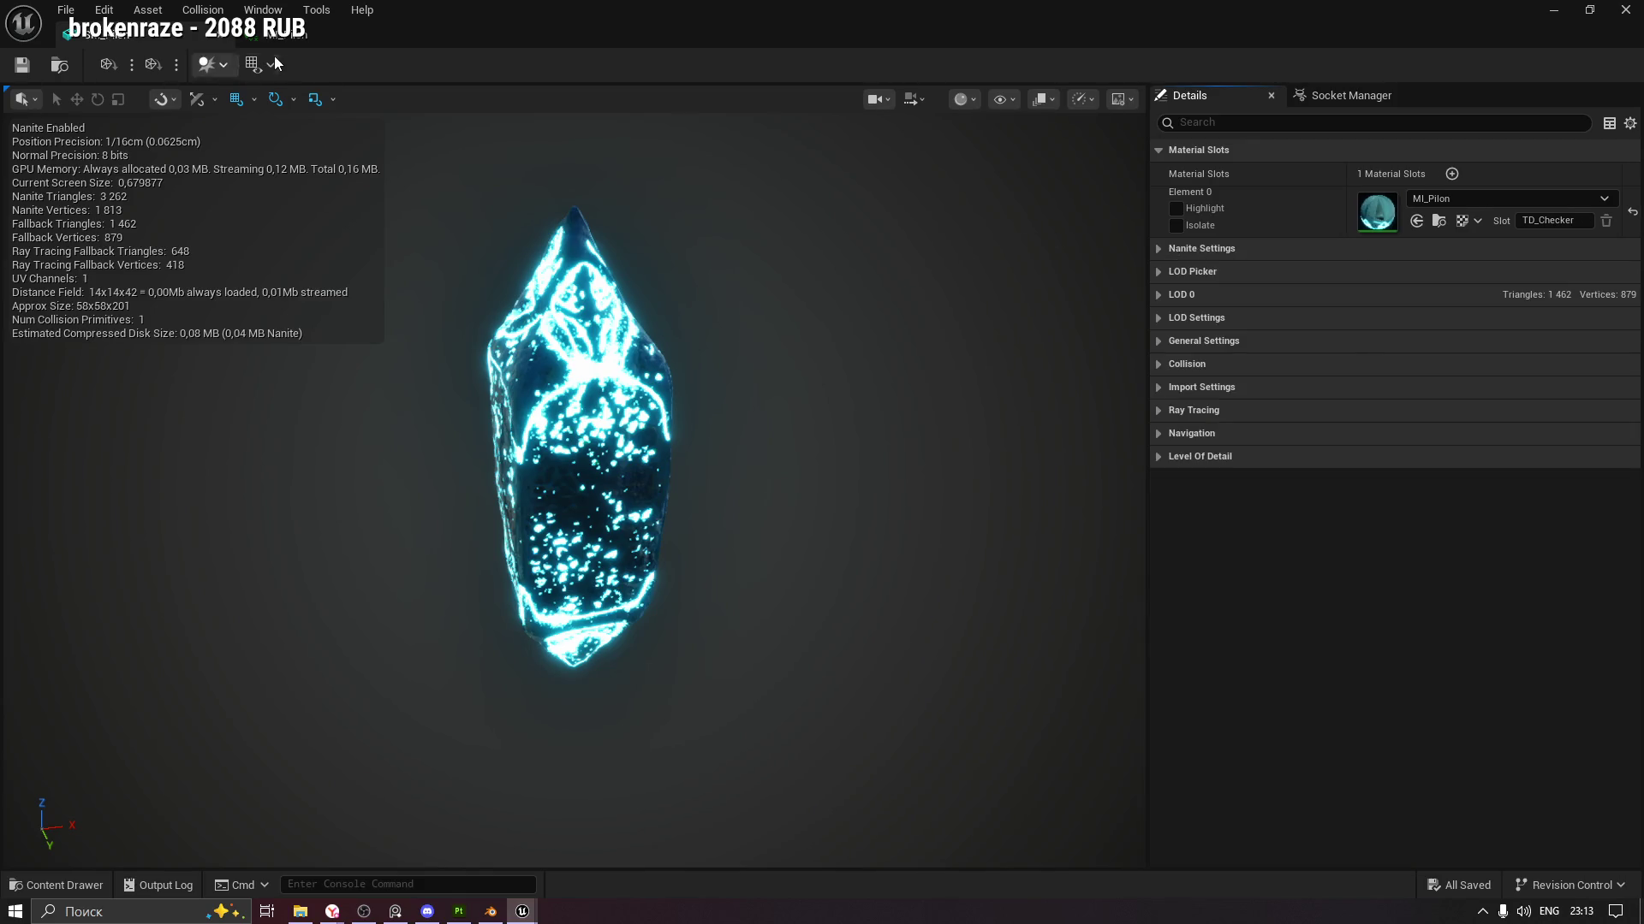
{"action": "left_click", "coordinate": [282, 35]}
{"action": "left_click", "coordinate": [135, 36]}
{"action": "left_click", "coordinate": [291, 35]}
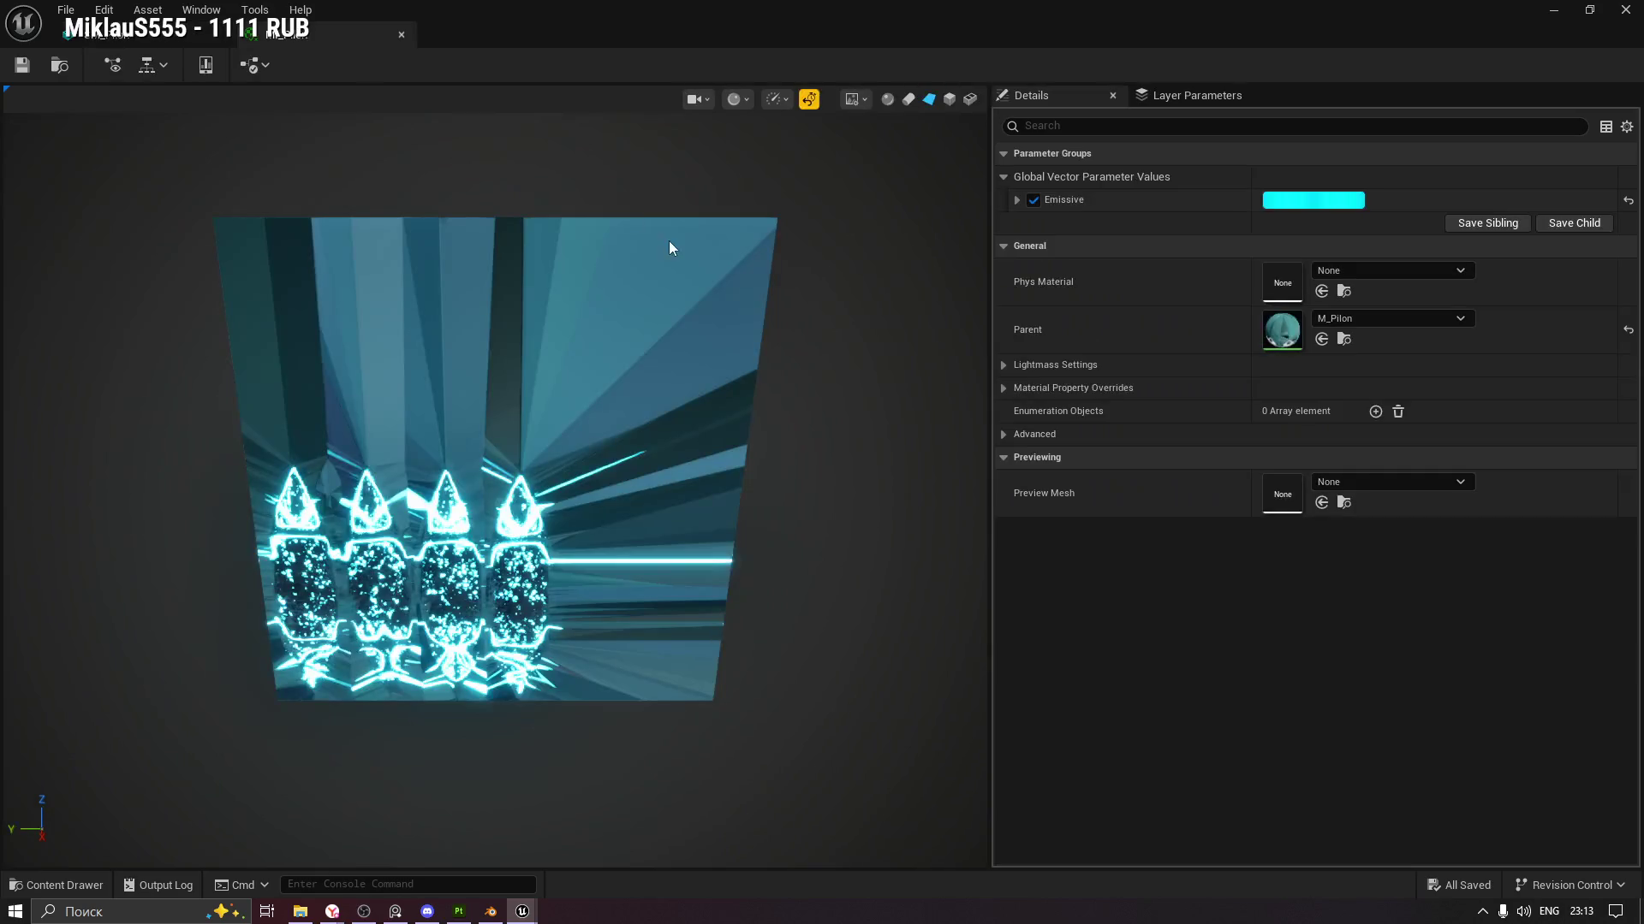
Shift MI_Pilon's Emissive colour to a bluer 0, 9.972, 25 and close the mesh editor.
{"action": "left_click", "coordinate": [1269, 203]}
{"action": "left_click_drag", "start_coordinate": [963, 301], "coordinate": [969, 279]}
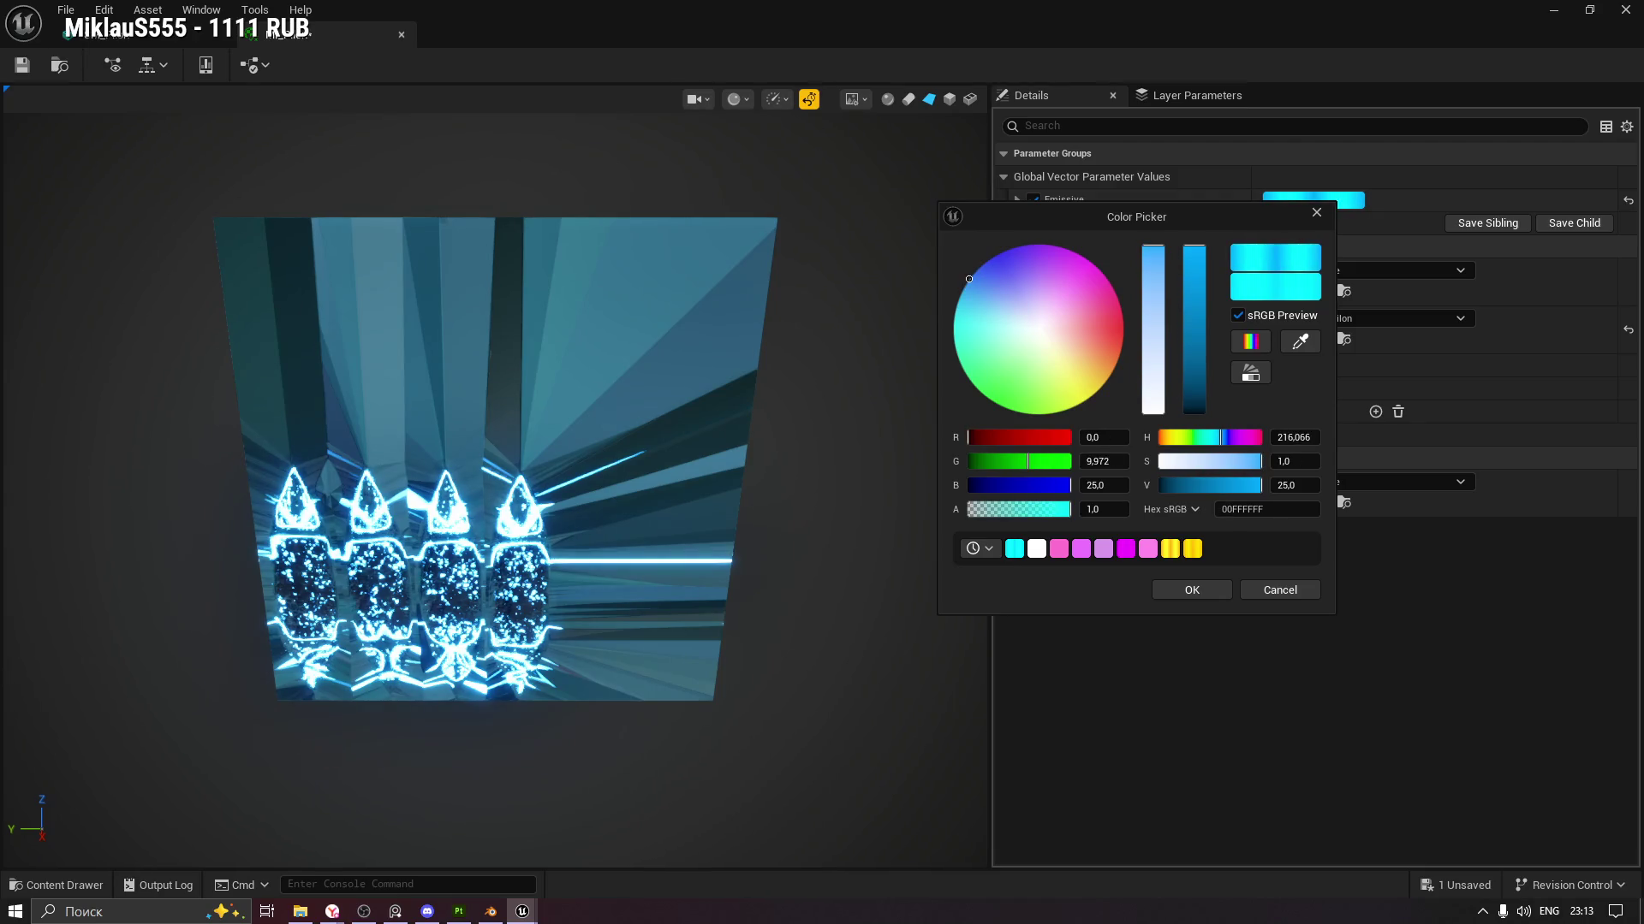
{"action": "left_click", "coordinate": [1171, 589]}
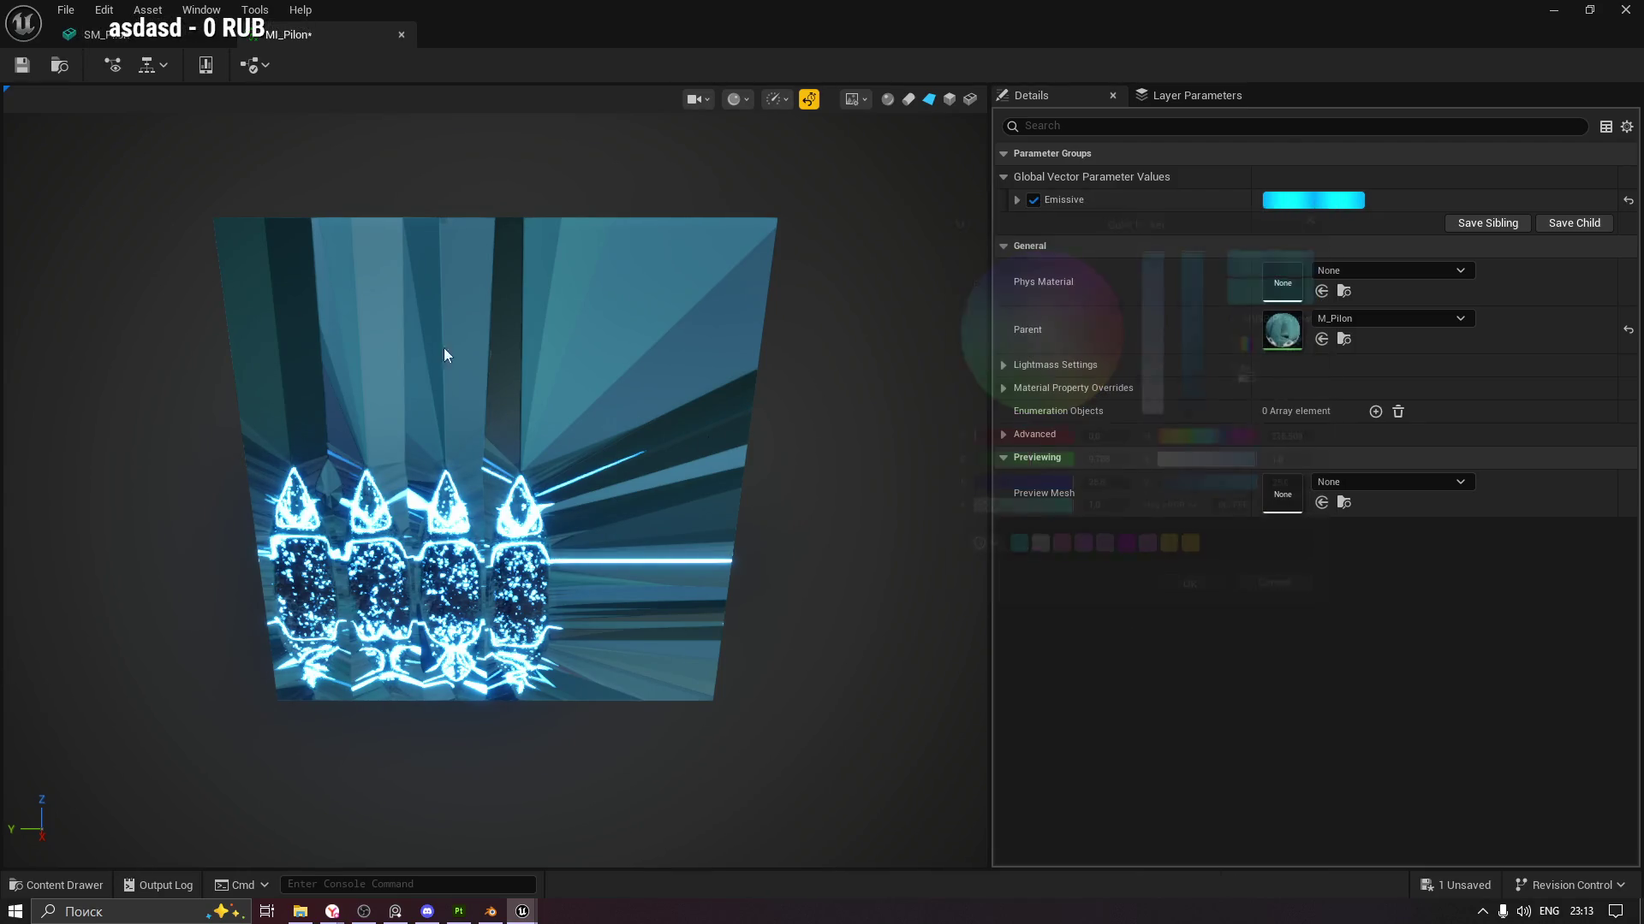
{"action": "left_click", "coordinate": [154, 34]}
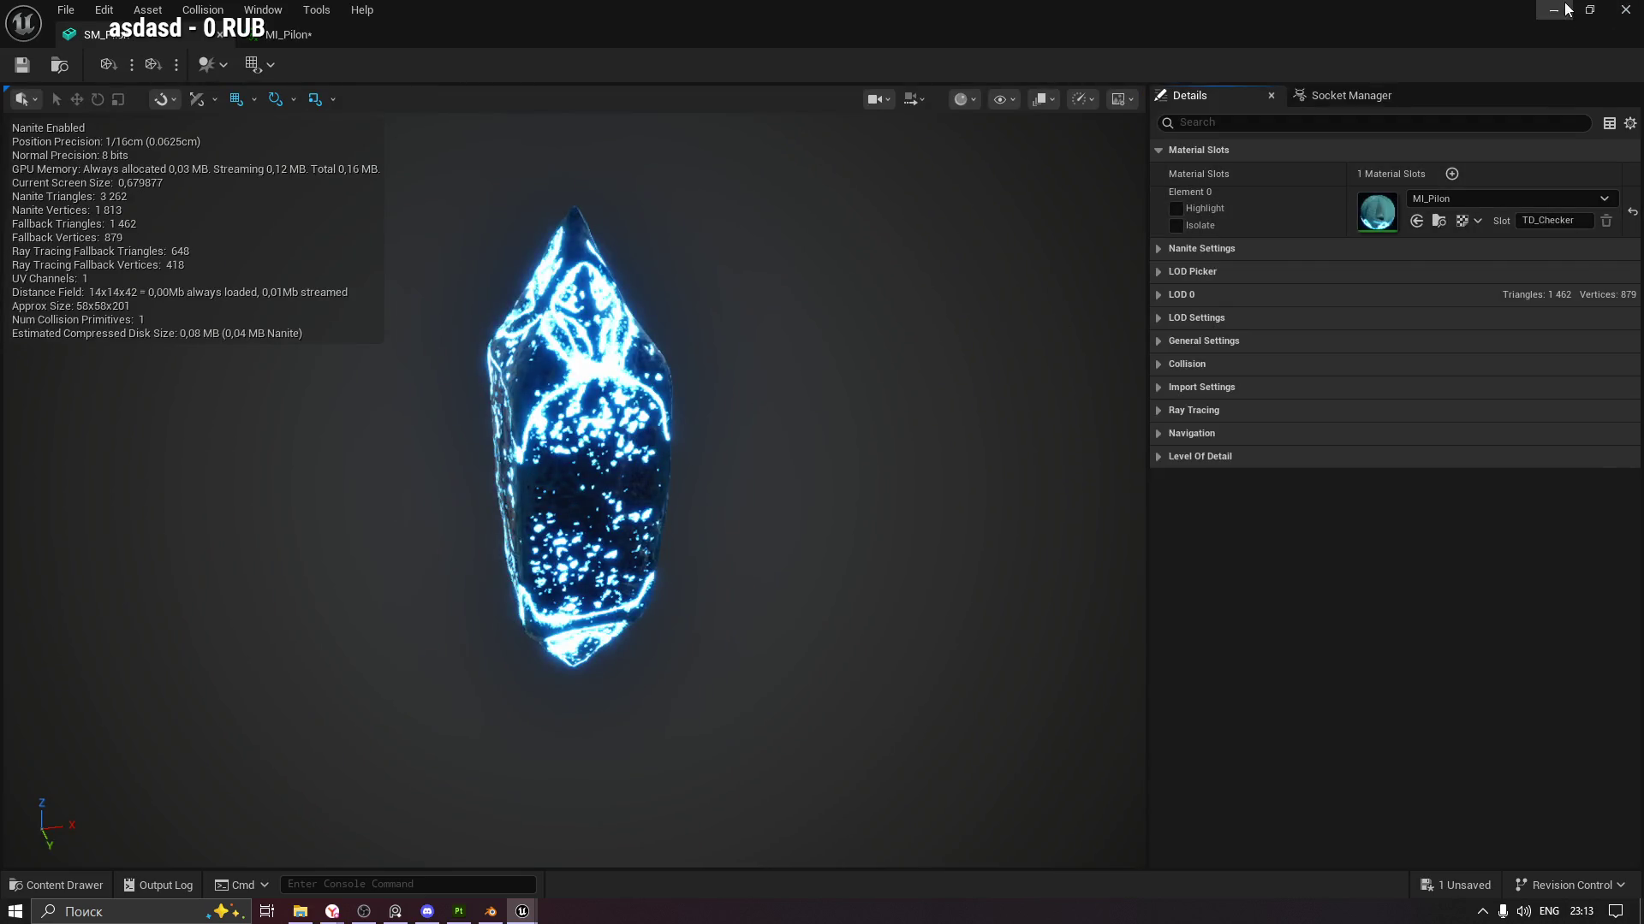
{"action": "left_click", "coordinate": [1565, 8]}
Frame the pilon and orbit the view down to eye level.
{"action": "key", "text": "f"}
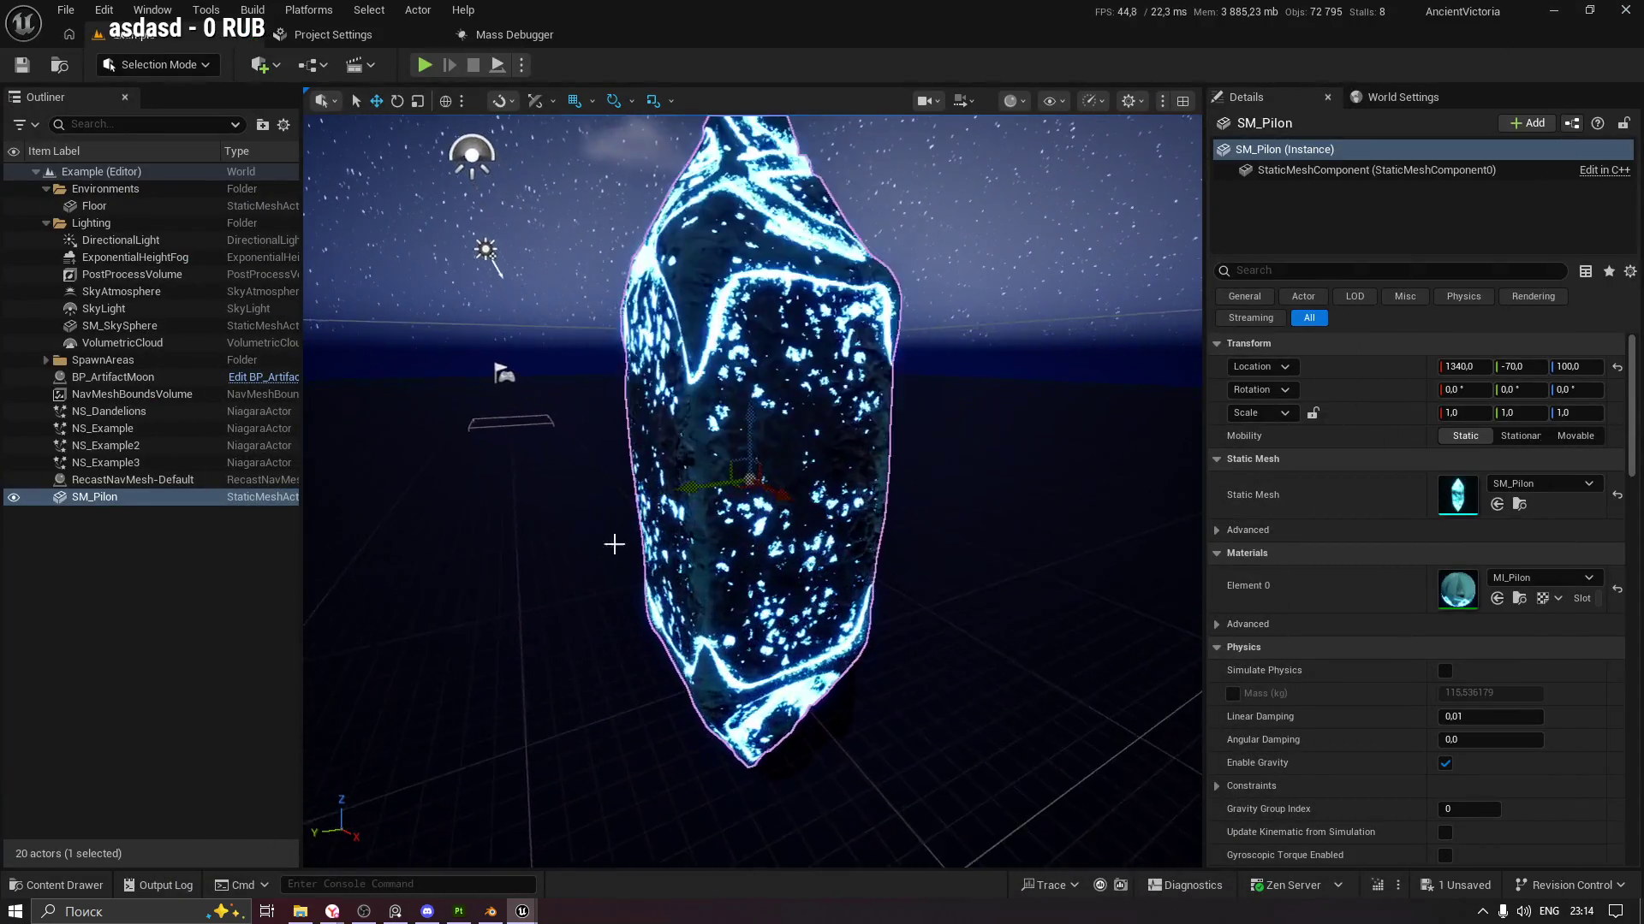
{"action": "mouse_move", "coordinate": [753, 479]}
{"action": "left_mouse_down", "text": "alt"}
{"action": "mouse_move", "coordinate": [651, 376]}
{"action": "mouse_move", "coordinate": [582, 377]}
{"action": "mouse_move", "coordinate": [548, 326]}
{"action": "left_mouse_up", "text": "alt"}
{"action": "mouse_move", "coordinate": [809, 504]}
{"action": "left_mouse_down", "text": "alt"}
{"action": "mouse_move", "coordinate": [813, 424]}
{"action": "mouse_move", "coordinate": [1082, 448]}
{"action": "left_mouse_up", "text": "alt"}
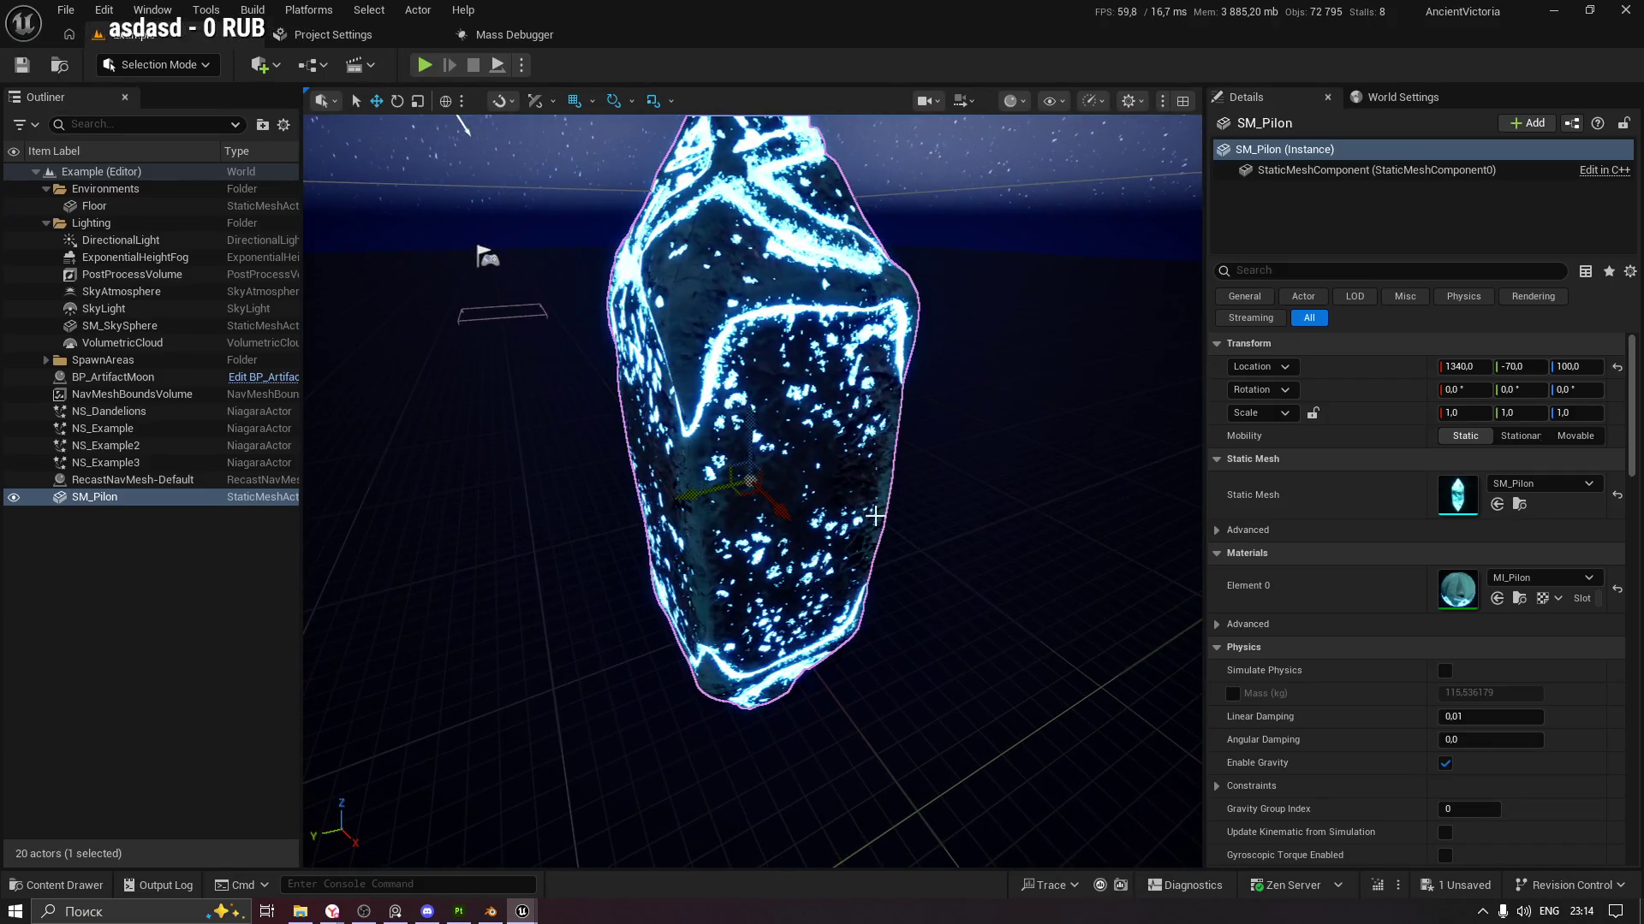
Open SM_Pilon, save and close MI_Pilon, and pick M_Pilon in the Content Drawer.
{"action": "double_click", "coordinate": [892, 510]}
{"action": "left_click", "coordinate": [21, 65]}
{"action": "left_click", "coordinate": [401, 34]}
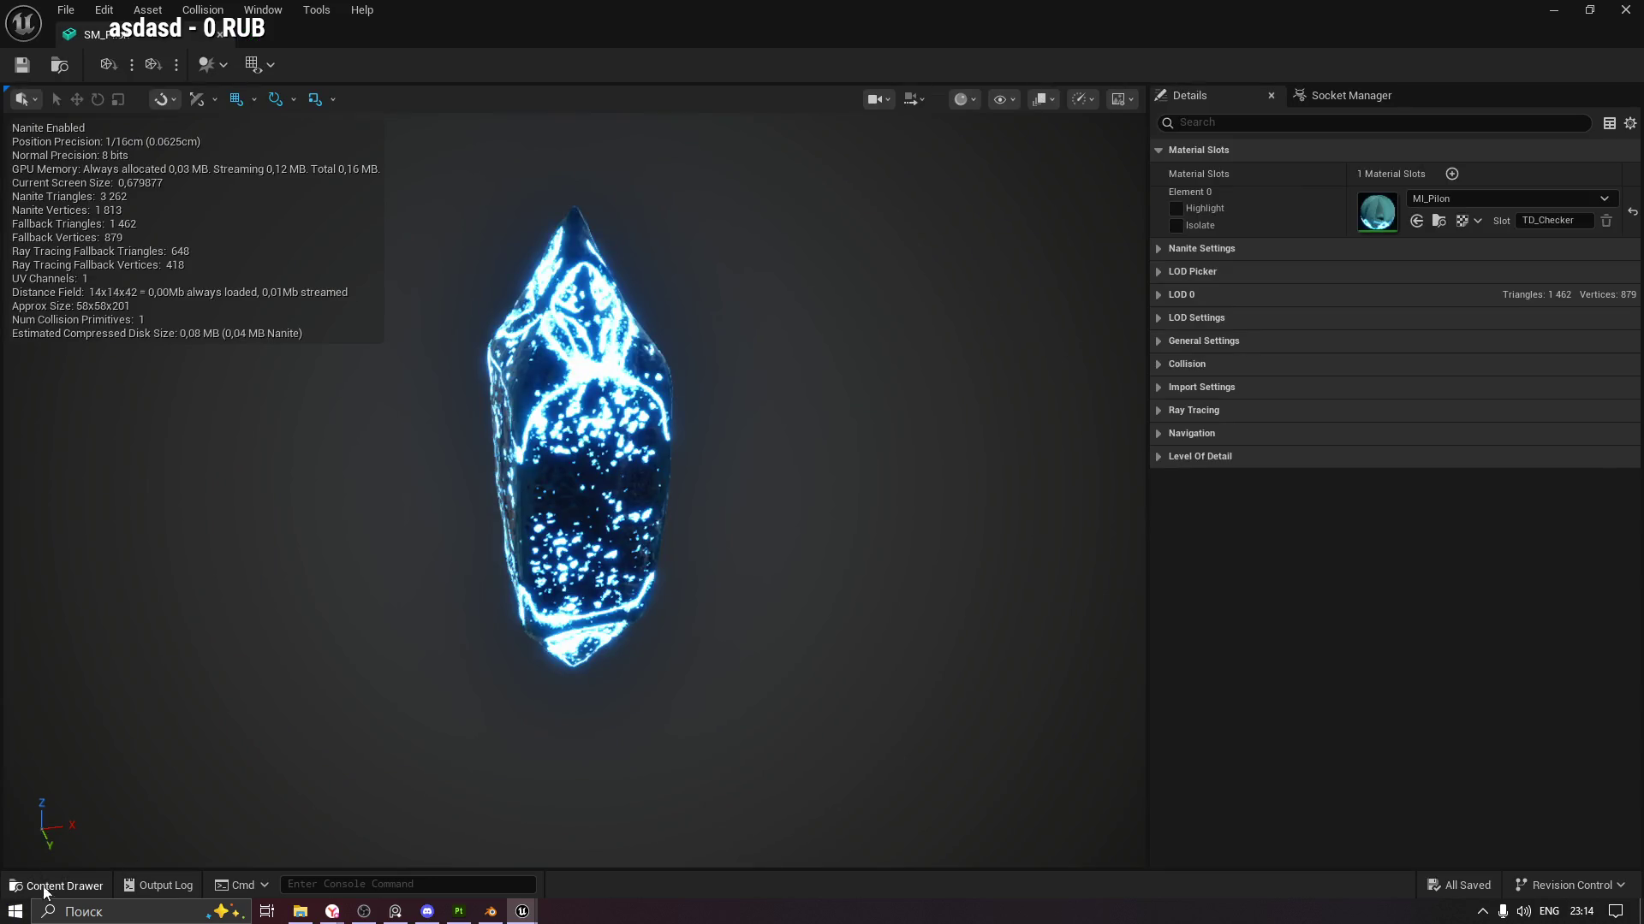
{"action": "left_click", "coordinate": [37, 886]}
{"action": "left_click", "coordinate": [342, 678]}
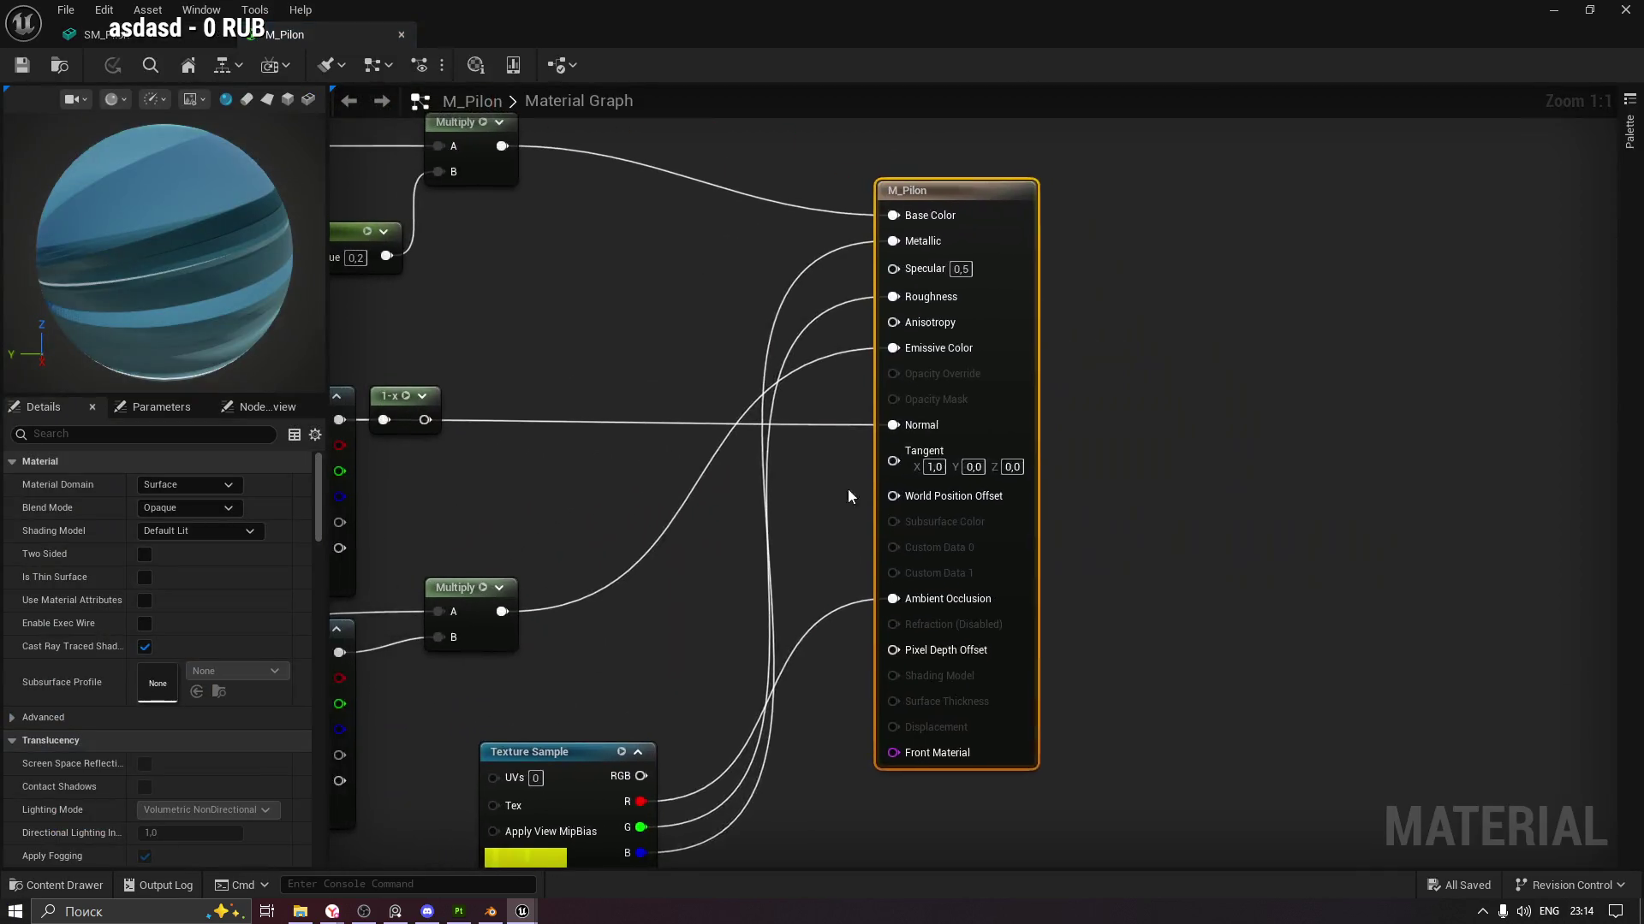
Open M_Pilon, connect the texture's RGB output, and save the material.
{"action": "right_click_drag", "start_coordinate": [848, 489], "coordinate": [1093, 493]}
{"action": "mouse_move", "coordinate": [588, 423]}
{"action": "left_mouse_down"}
{"action": "mouse_move", "coordinate": [722, 440]}
{"action": "mouse_move", "coordinate": [1142, 428]}
{"action": "left_mouse_up"}
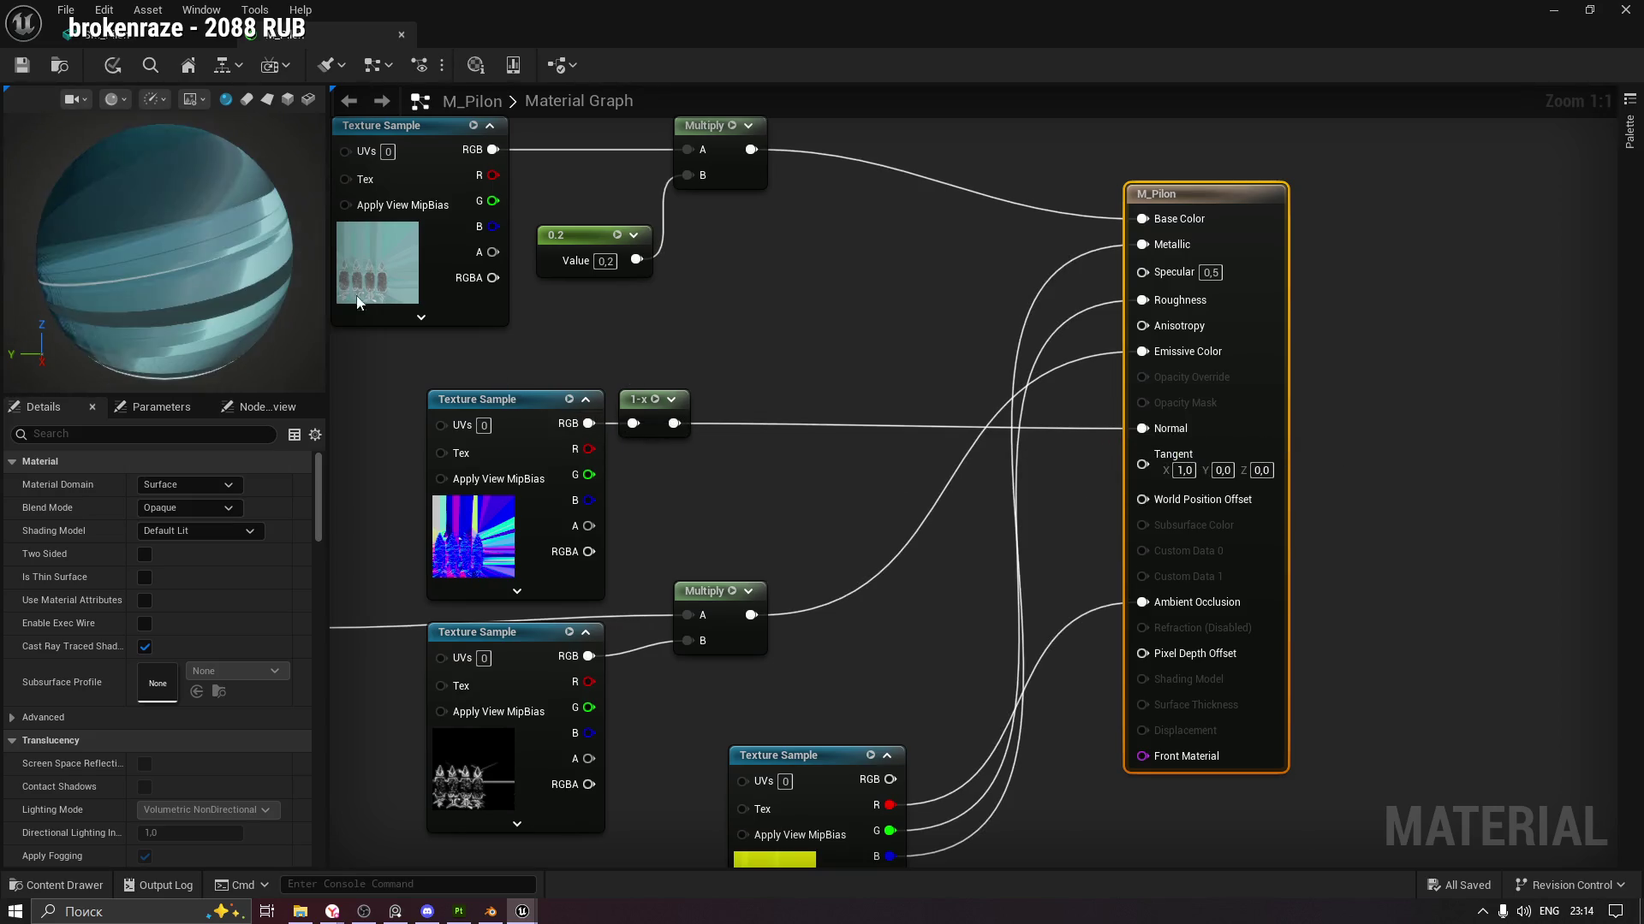
{"action": "left_click", "coordinate": [26, 69]}
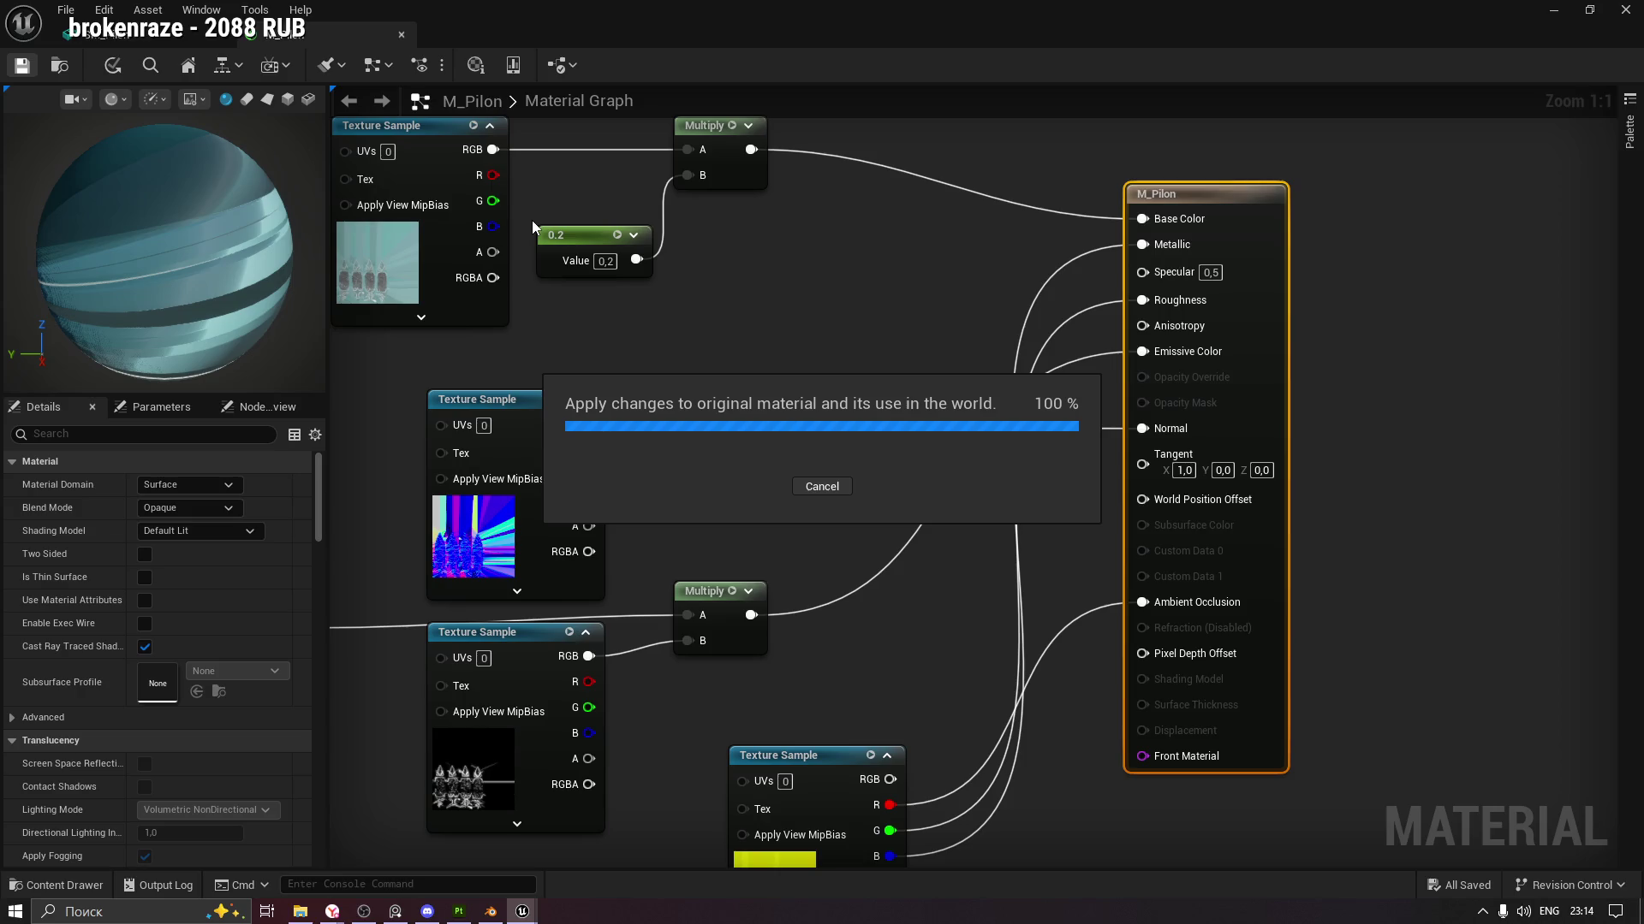
Minimize the material editor and orbit around the glowing pilon in the level.
{"action": "left_click", "coordinate": [1555, 9]}
{"action": "mouse_move", "coordinate": [742, 338]}
{"action": "left_mouse_down", "text": "alt"}
{"action": "mouse_move", "coordinate": [306, 338]}
{"action": "mouse_move", "coordinate": [514, 317]}
{"action": "mouse_move", "coordinate": [814, 404]}
{"action": "left_mouse_up", "text": "alt"}
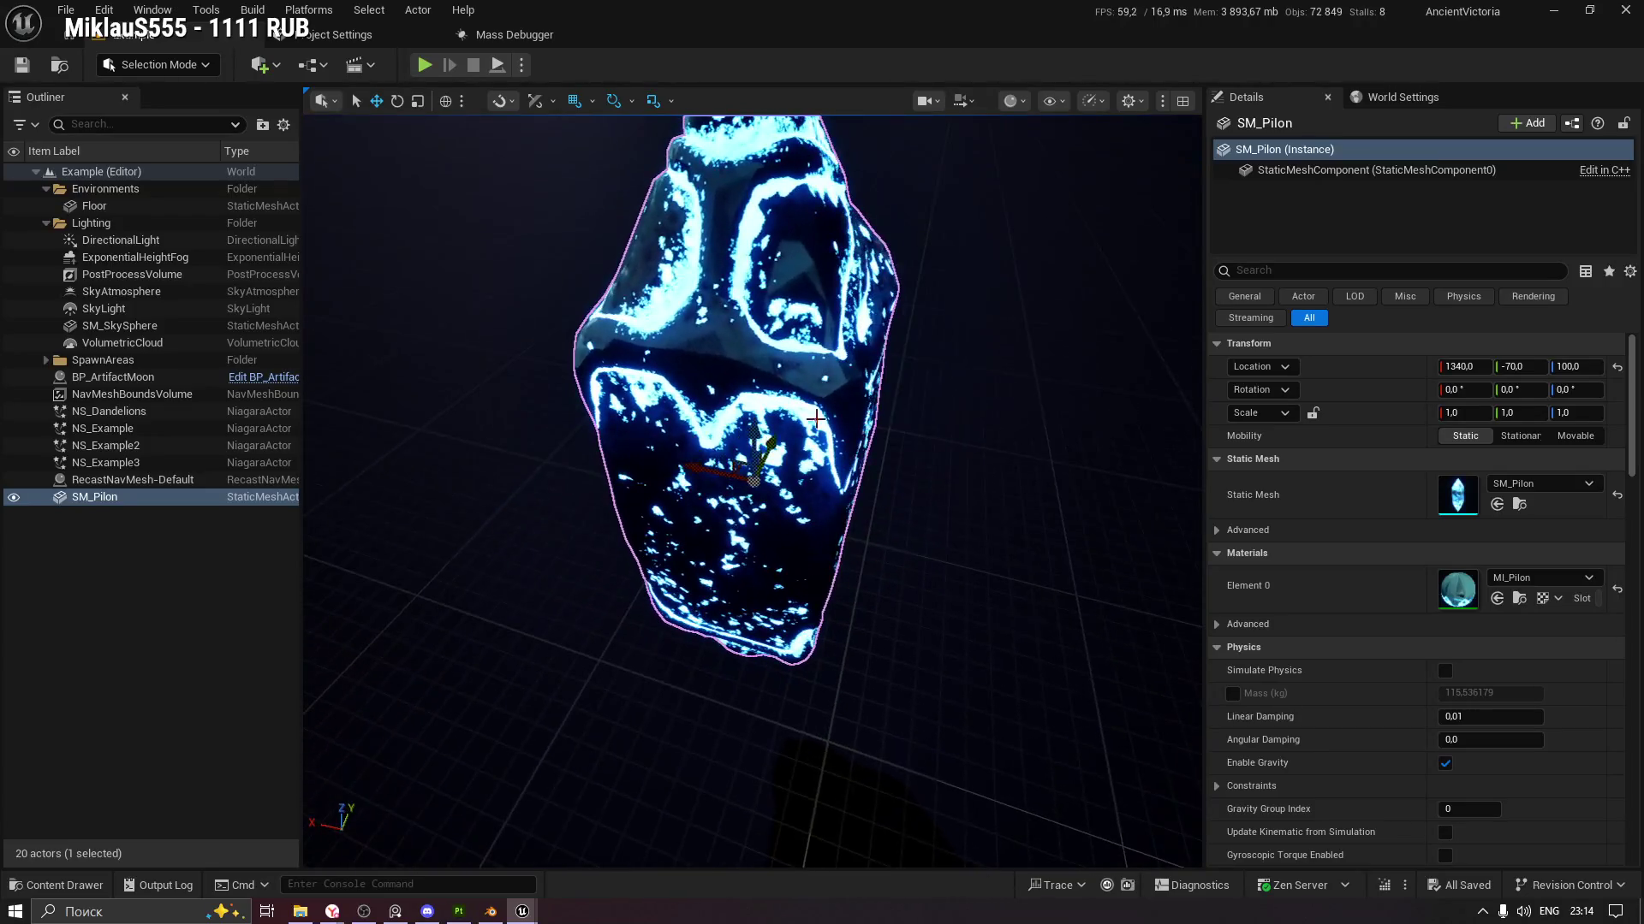
{"action": "left_click_drag", "start_coordinate": [766, 332], "coordinate": [806, 453], "text": "alt"}
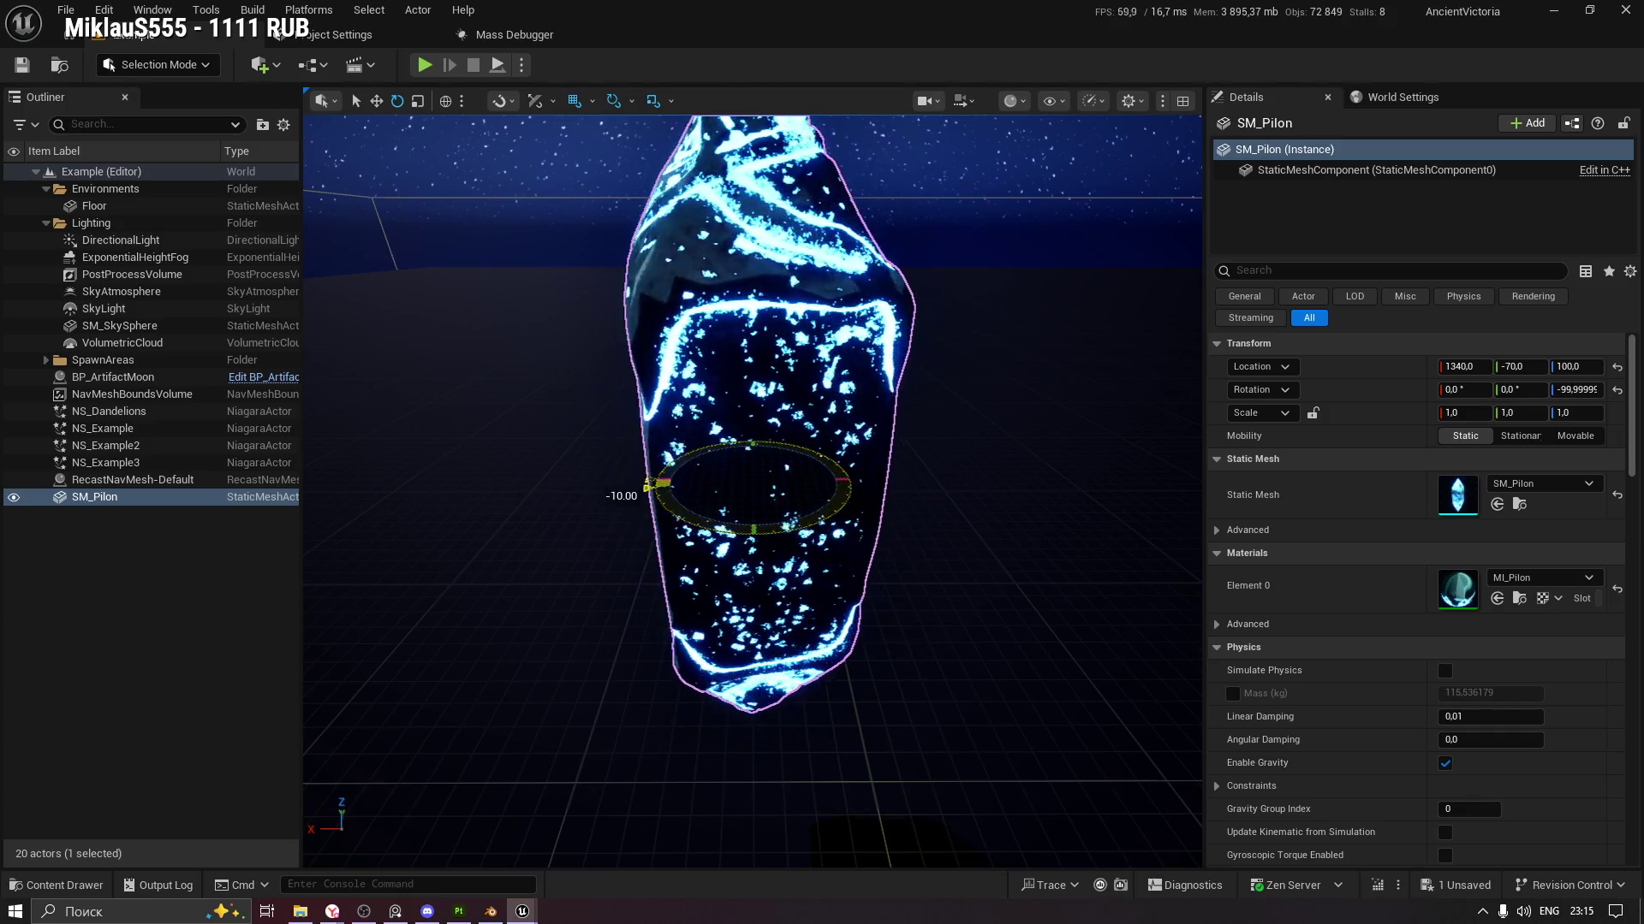
Spin SM_Pilon around its Z axis to -399.9999° and frame it.
{"action": "mouse_move", "coordinate": [751, 434]}
{"action": "left_mouse_down"}
{"action": "mouse_move", "coordinate": [650, 480]}
{"action": "mouse_move", "coordinate": [728, 524]}
{"action": "mouse_move", "coordinate": [796, 518]}
{"action": "mouse_move", "coordinate": [846, 484]}
{"action": "mouse_move", "coordinate": [822, 453]}
{"action": "mouse_move", "coordinate": [753, 440]}
{"action": "mouse_move", "coordinate": [677, 463]}
{"action": "mouse_move", "coordinate": [663, 492]}
{"action": "mouse_move", "coordinate": [689, 529]}
{"action": "mouse_move", "coordinate": [657, 485]}
{"action": "mouse_move", "coordinate": [689, 451]}
{"action": "left_mouse_up"}
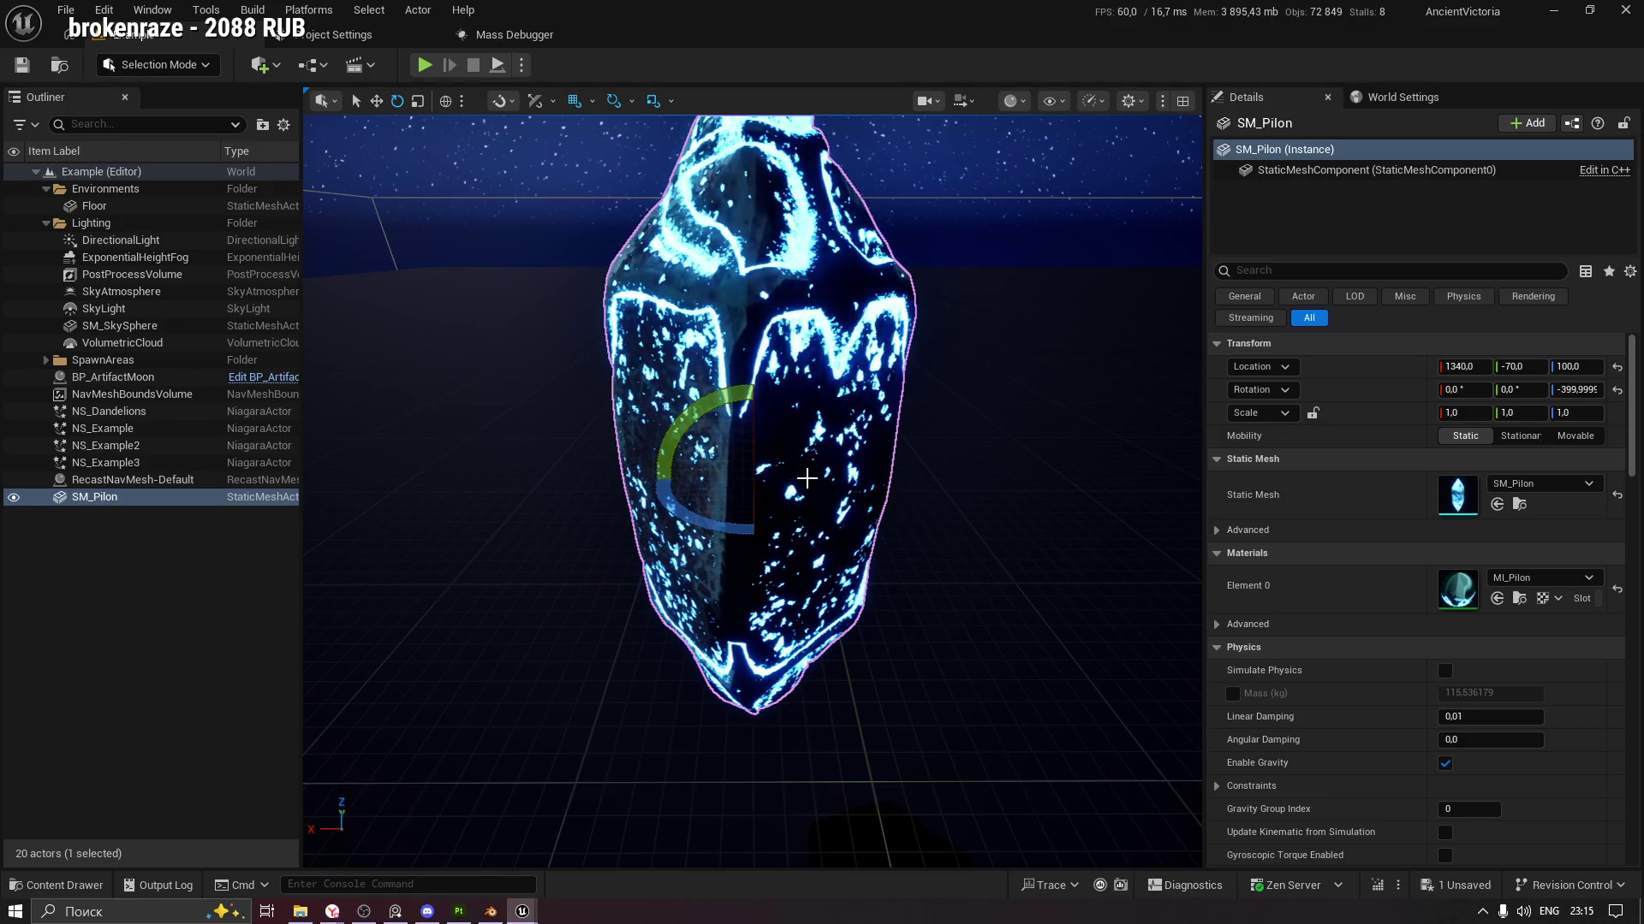
{"action": "scroll", "coordinate": [804, 479], "scroll_direction": "down", "scroll_amount": 5}
{"action": "left_click", "coordinate": [902, 439]}
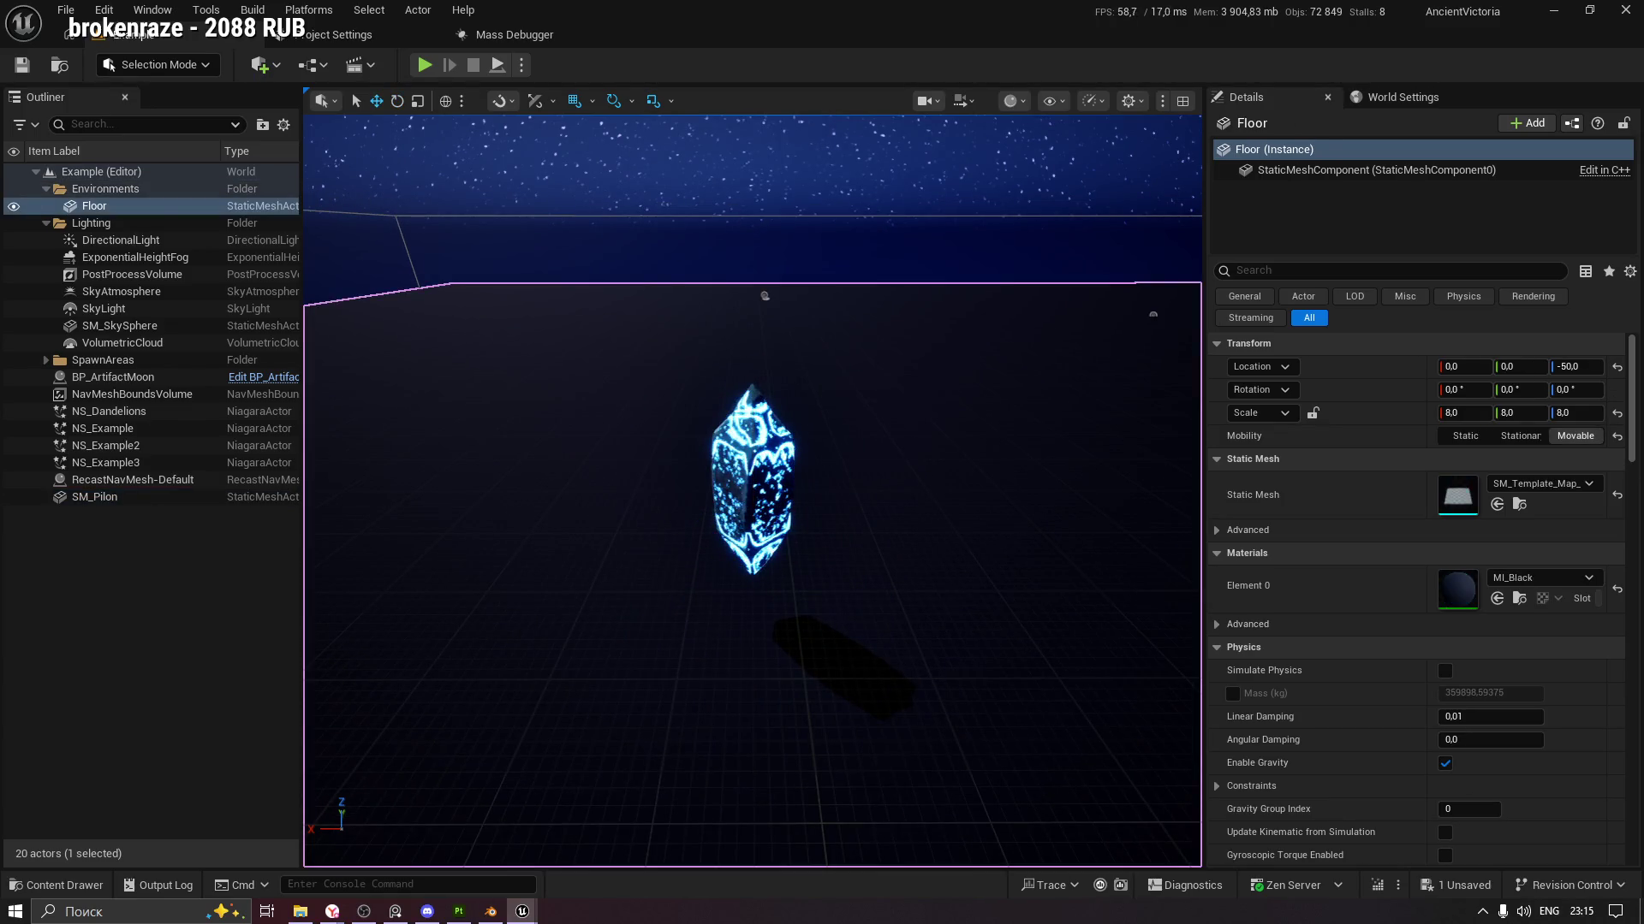
{"action": "left_click", "coordinate": [751, 479]}
{"action": "key", "text": "f"}
Pull back the view and collapse the Lighting and Environments folders in the Outliner.
{"action": "scroll", "coordinate": [702, 478], "scroll_direction": "up", "scroll_amount": 5}
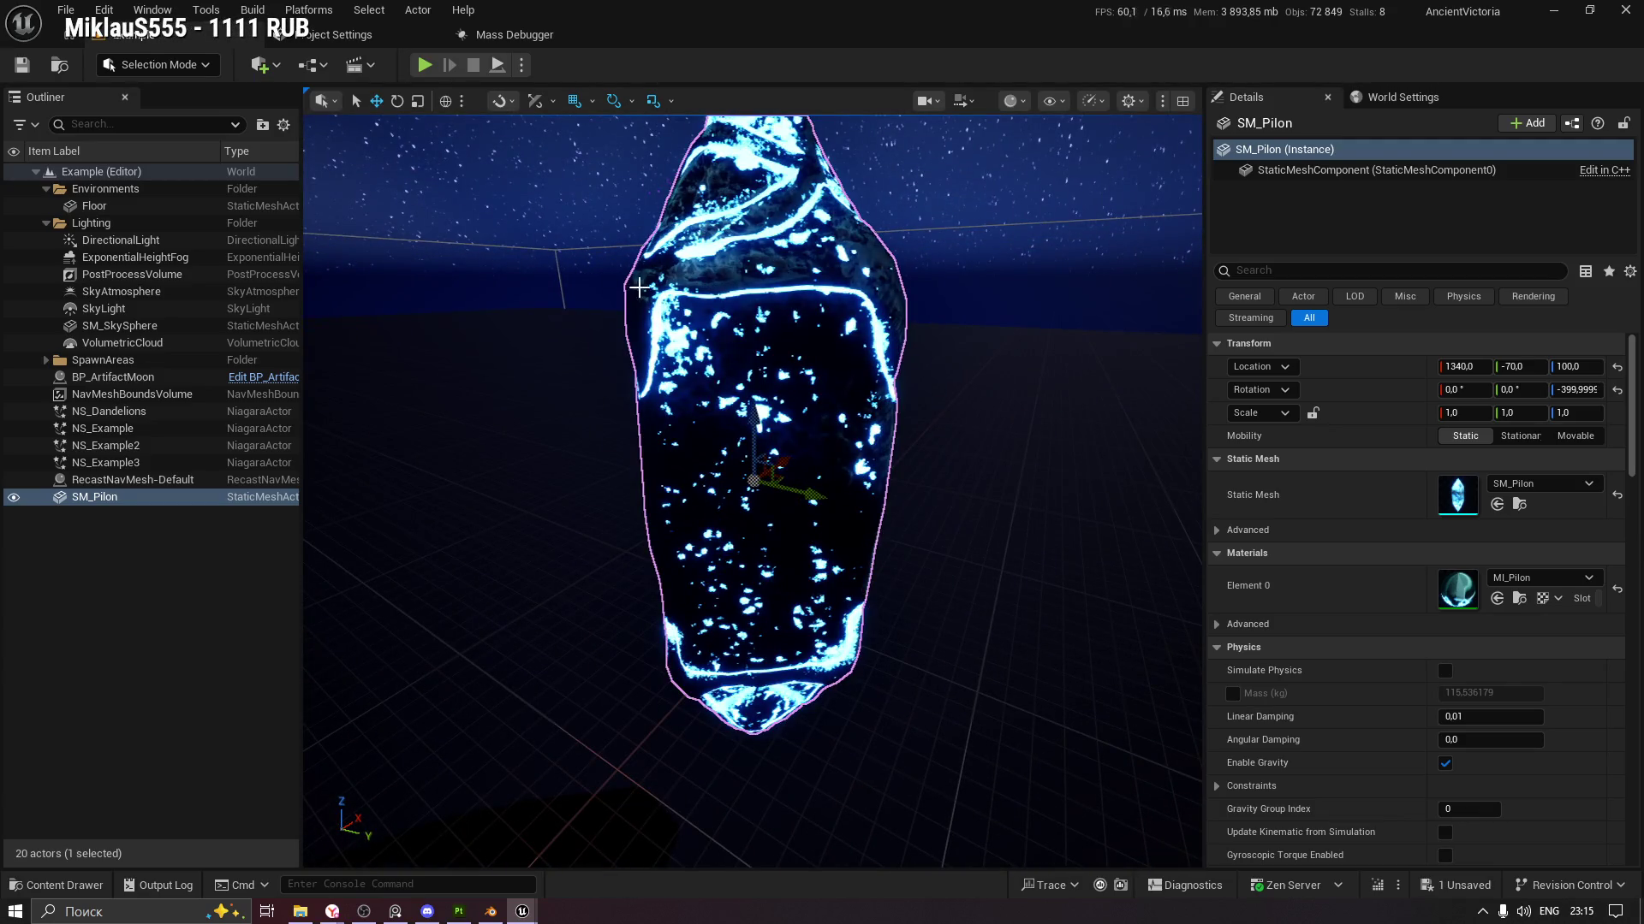
{"action": "scroll", "coordinate": [958, 338], "scroll_direction": "down", "scroll_amount": 5}
{"action": "left_click_drag", "start_coordinate": [888, 440], "coordinate": [902, 453], "text": "alt"}
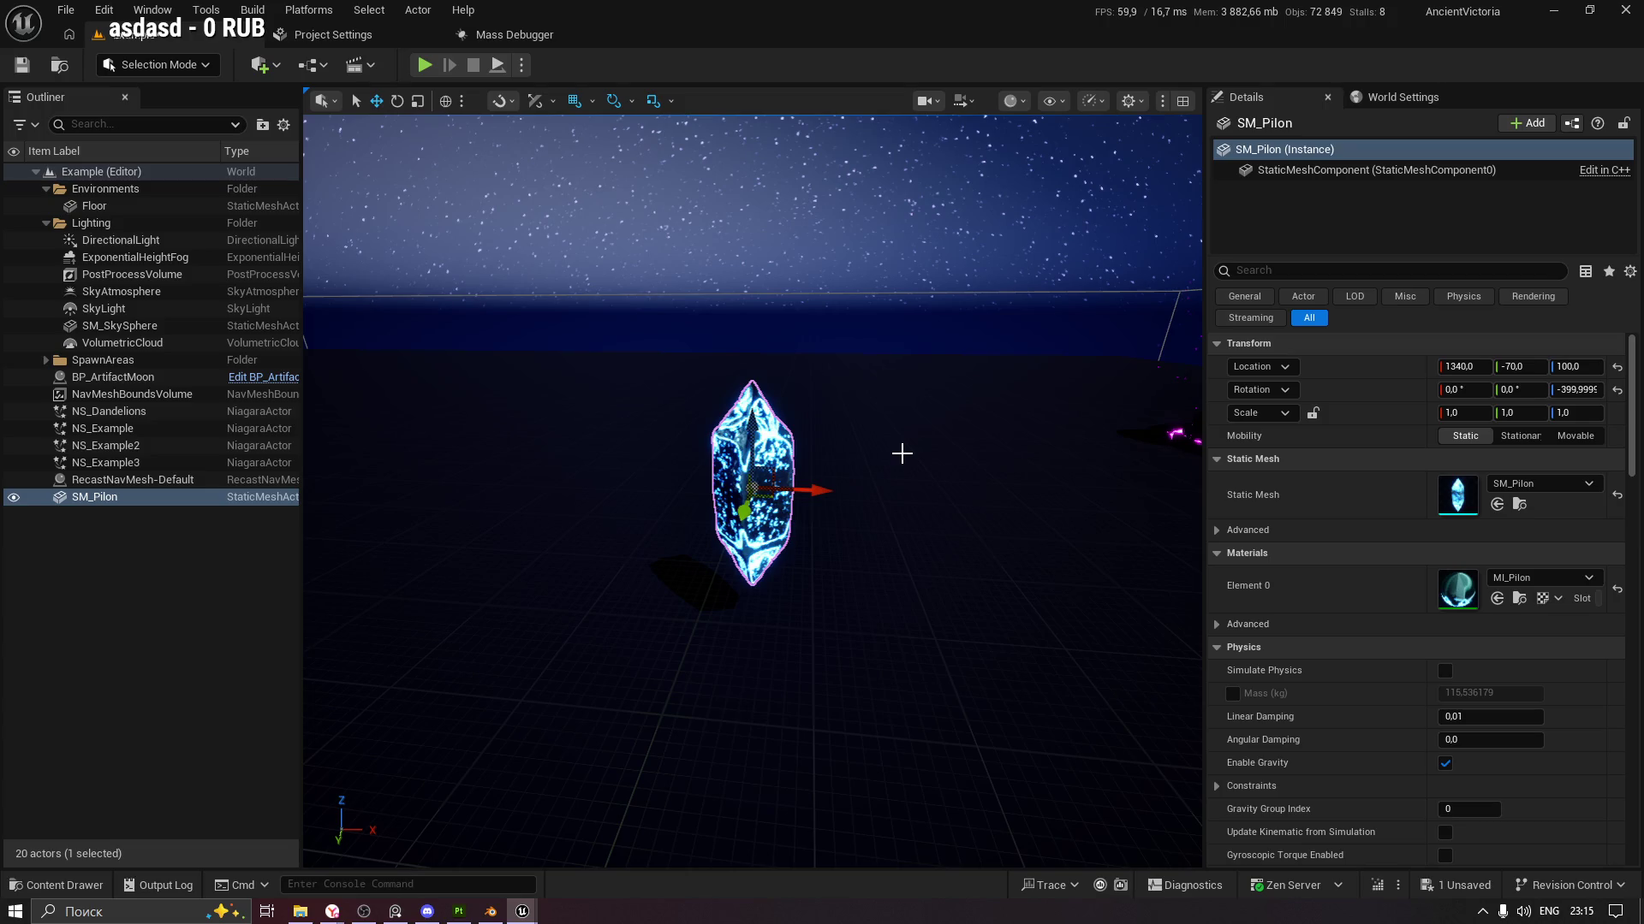
{"action": "left_click", "coordinate": [45, 223]}
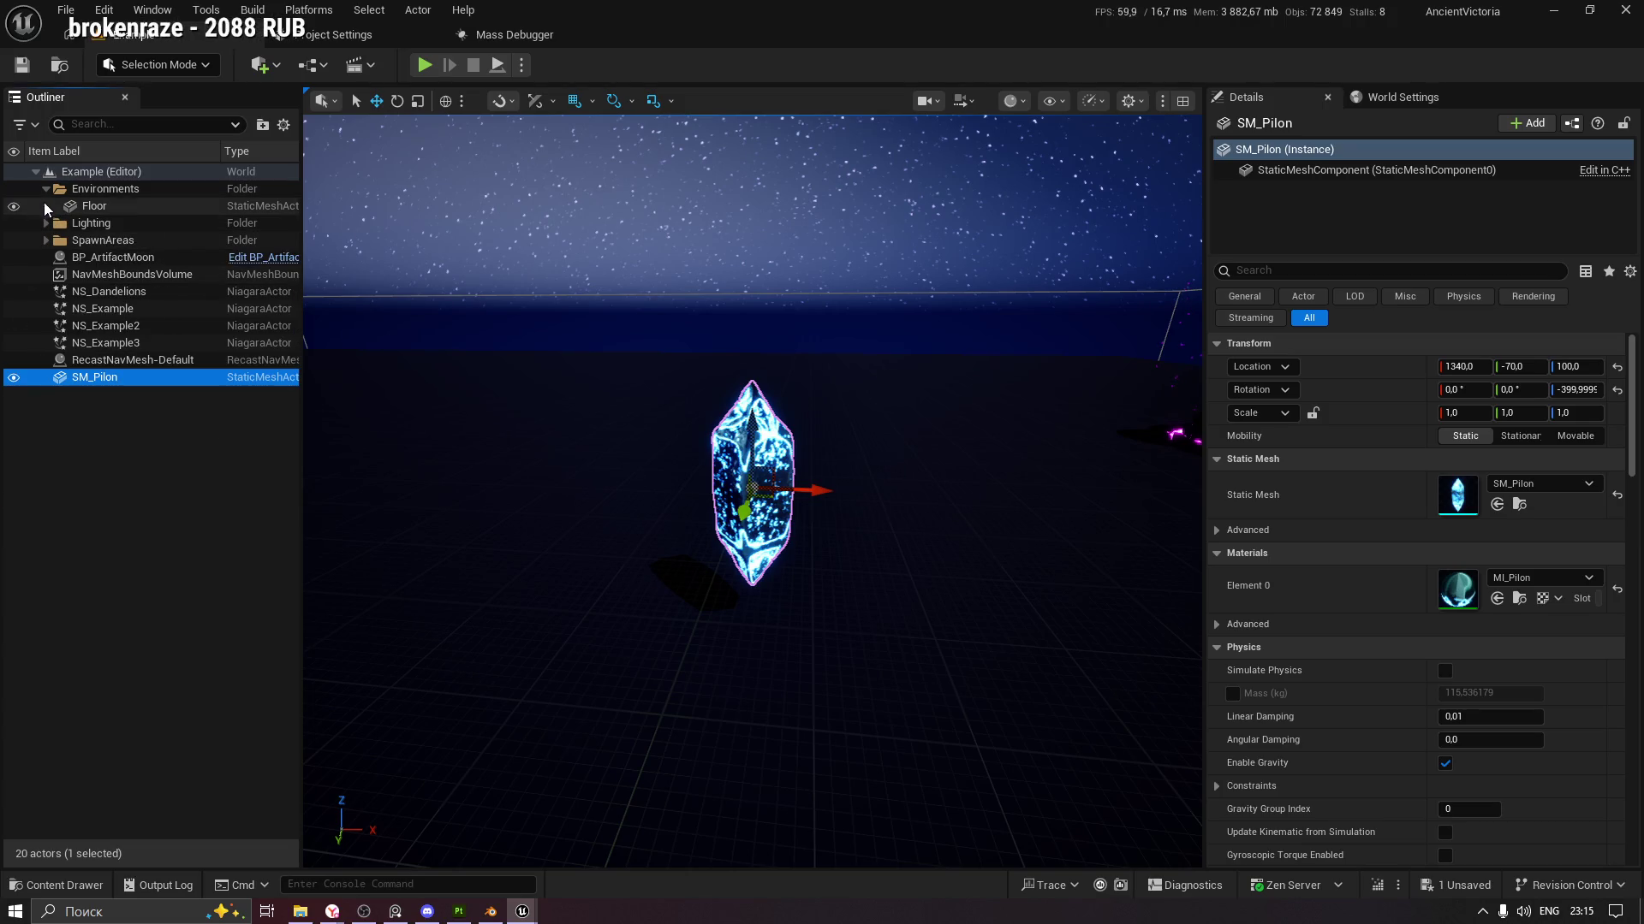
{"action": "left_click", "coordinate": [45, 189]}
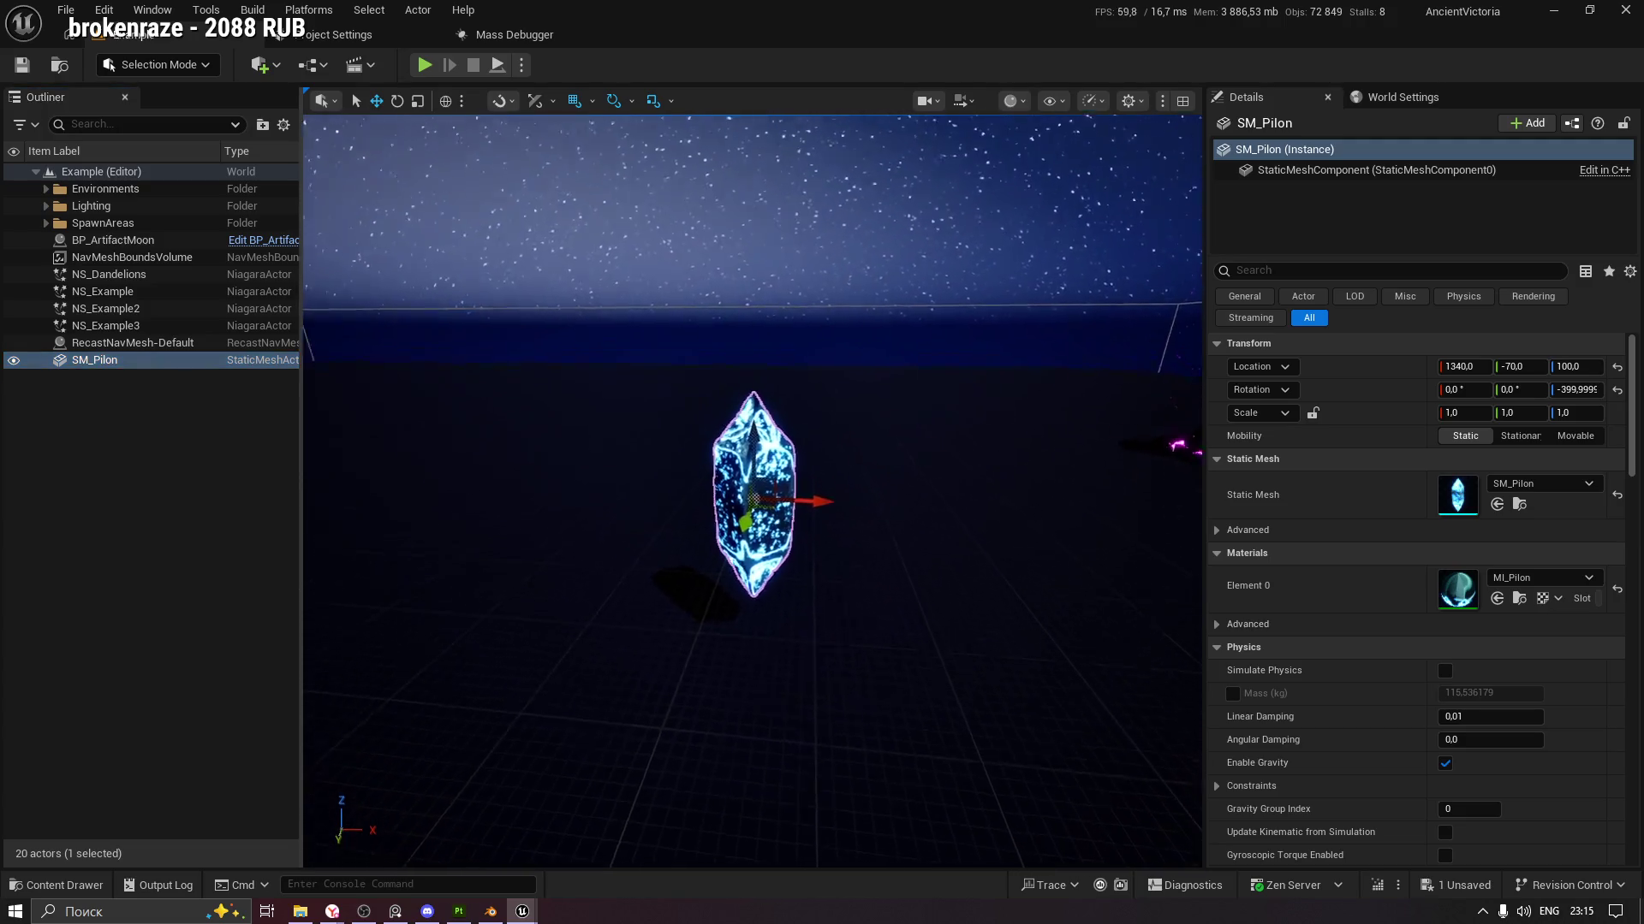
Frame the pilon, save the Unreal level with Ctrl+S, and switch to Blender.
{"action": "key", "text": "f"}
{"action": "key", "text": "ctrl+s"}
{"action": "left_click", "coordinate": [490, 912]}
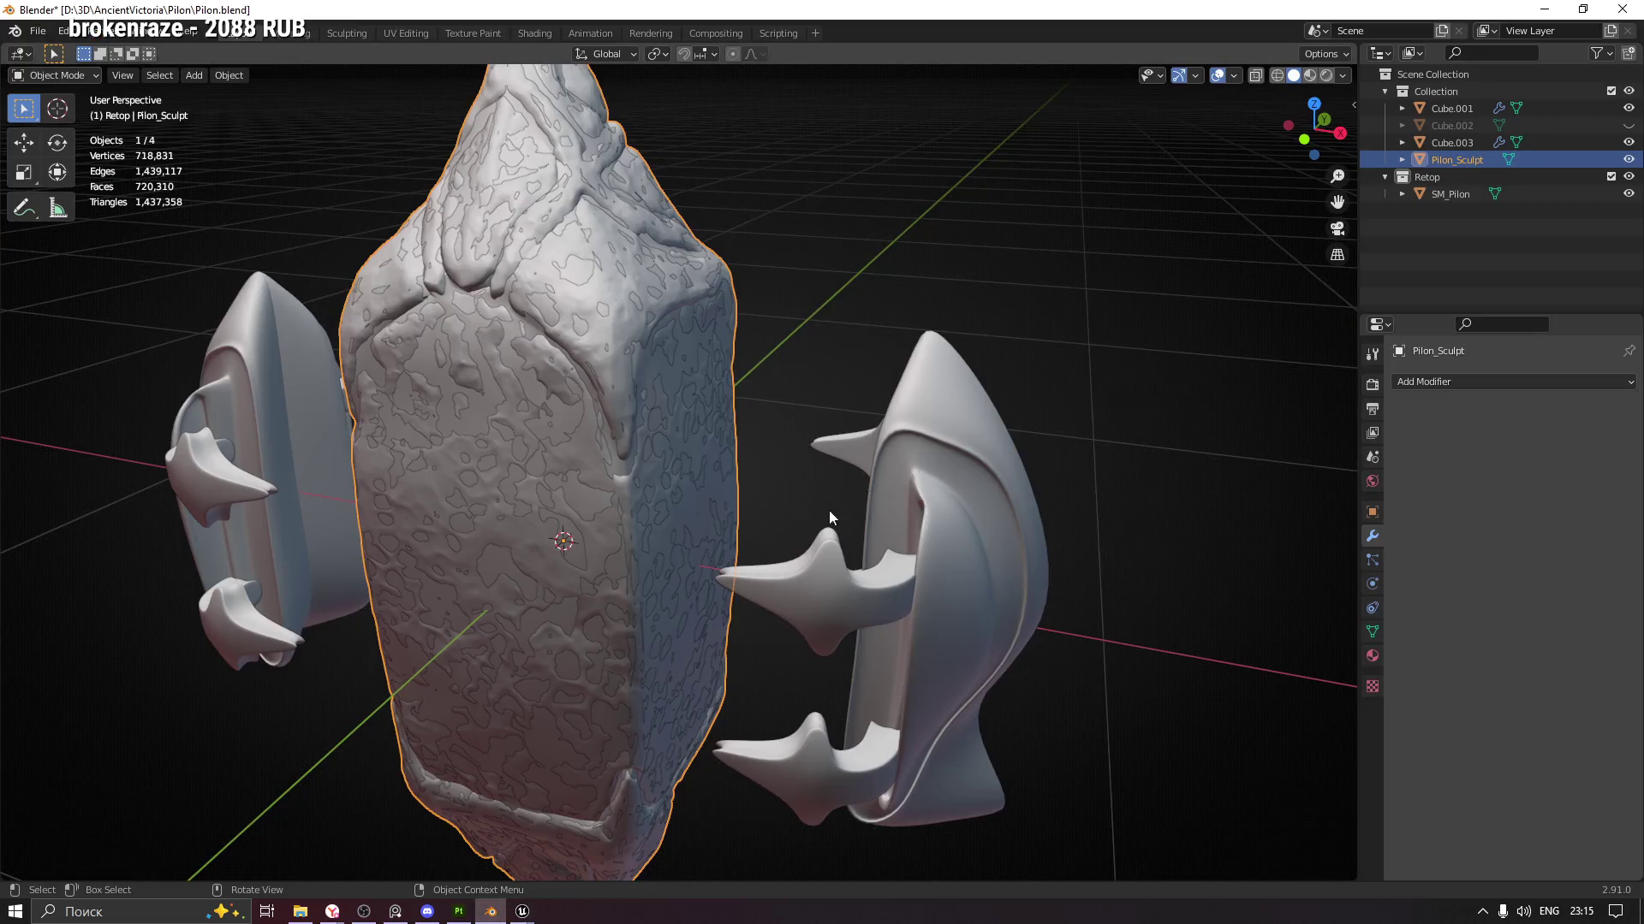
Select the Cube.001 side piece and Cube.003 spikes while orbiting the Pilon model.
{"action": "scroll", "coordinate": [763, 387], "scroll_direction": "down", "scroll_amount": 3}
{"action": "left_click", "coordinate": [967, 505]}
{"action": "mouse_move", "coordinate": [948, 399]}
{"action": "middle_mouse_down"}
{"action": "mouse_move", "coordinate": [931, 461]}
{"action": "mouse_move", "coordinate": [913, 414]}
{"action": "mouse_move", "coordinate": [696, 464]}
{"action": "mouse_move", "coordinate": [425, 461]}
{"action": "mouse_move", "coordinate": [819, 468]}
{"action": "mouse_move", "coordinate": [939, 522]}
{"action": "middle_mouse_up"}
{"action": "left_click", "coordinate": [892, 465]}
{"action": "mouse_move", "coordinate": [892, 465]}
{"action": "middle_mouse_down"}
{"action": "mouse_move", "coordinate": [899, 532]}
{"action": "mouse_move", "coordinate": [902, 418]}
{"action": "mouse_move", "coordinate": [1024, 525]}
{"action": "mouse_move", "coordinate": [911, 469]}
{"action": "mouse_move", "coordinate": [976, 537]}
{"action": "middle_mouse_up"}
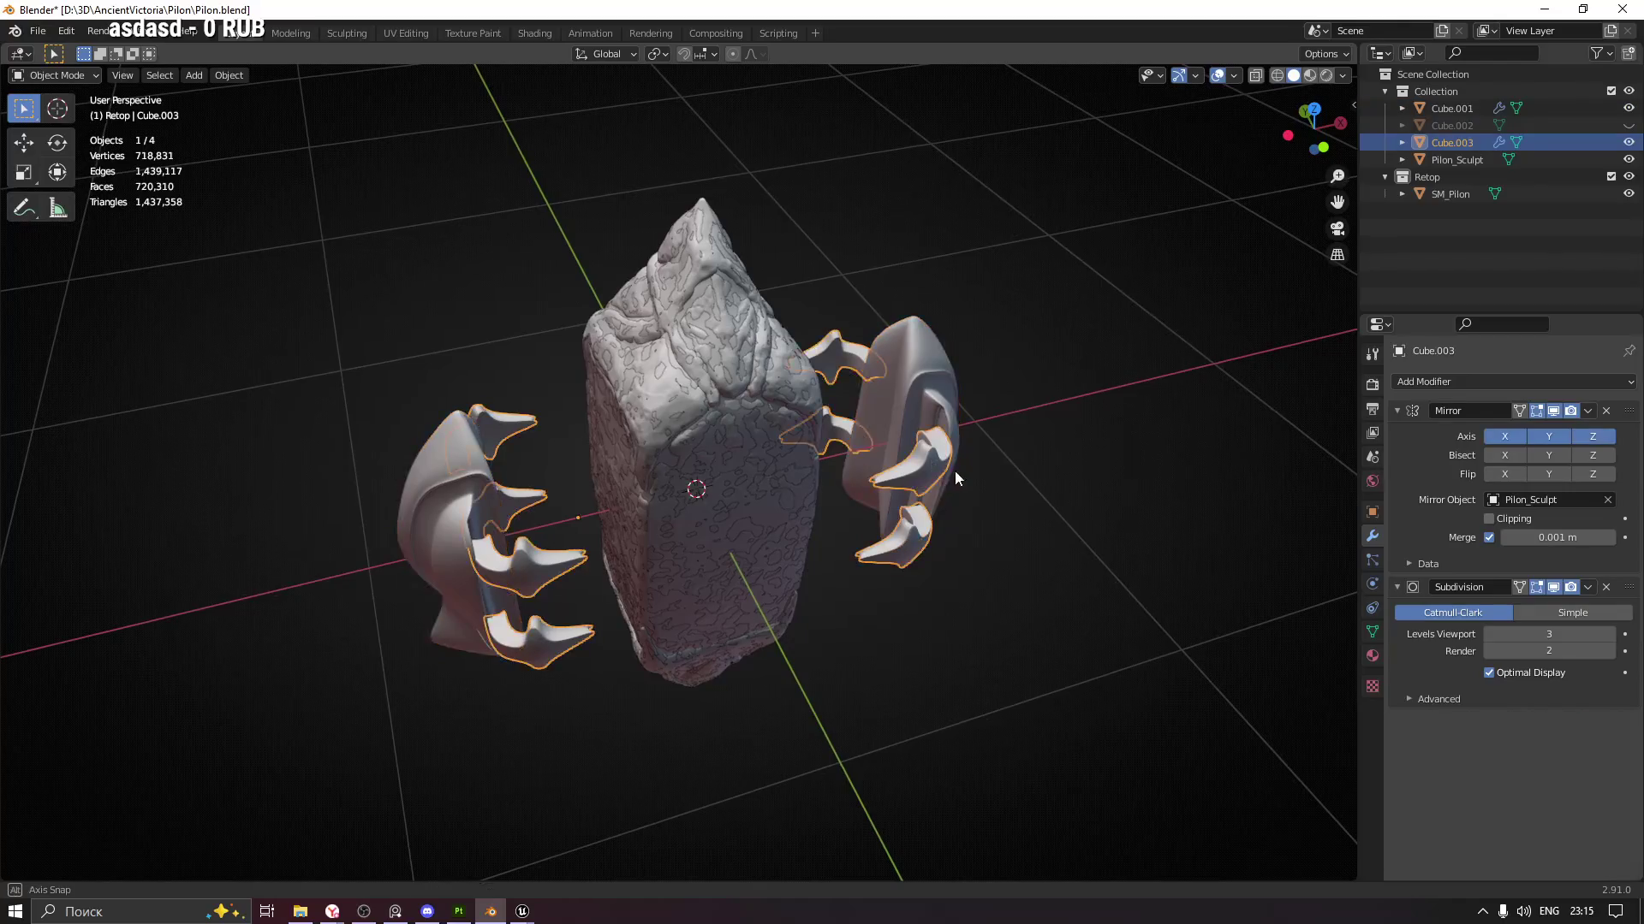